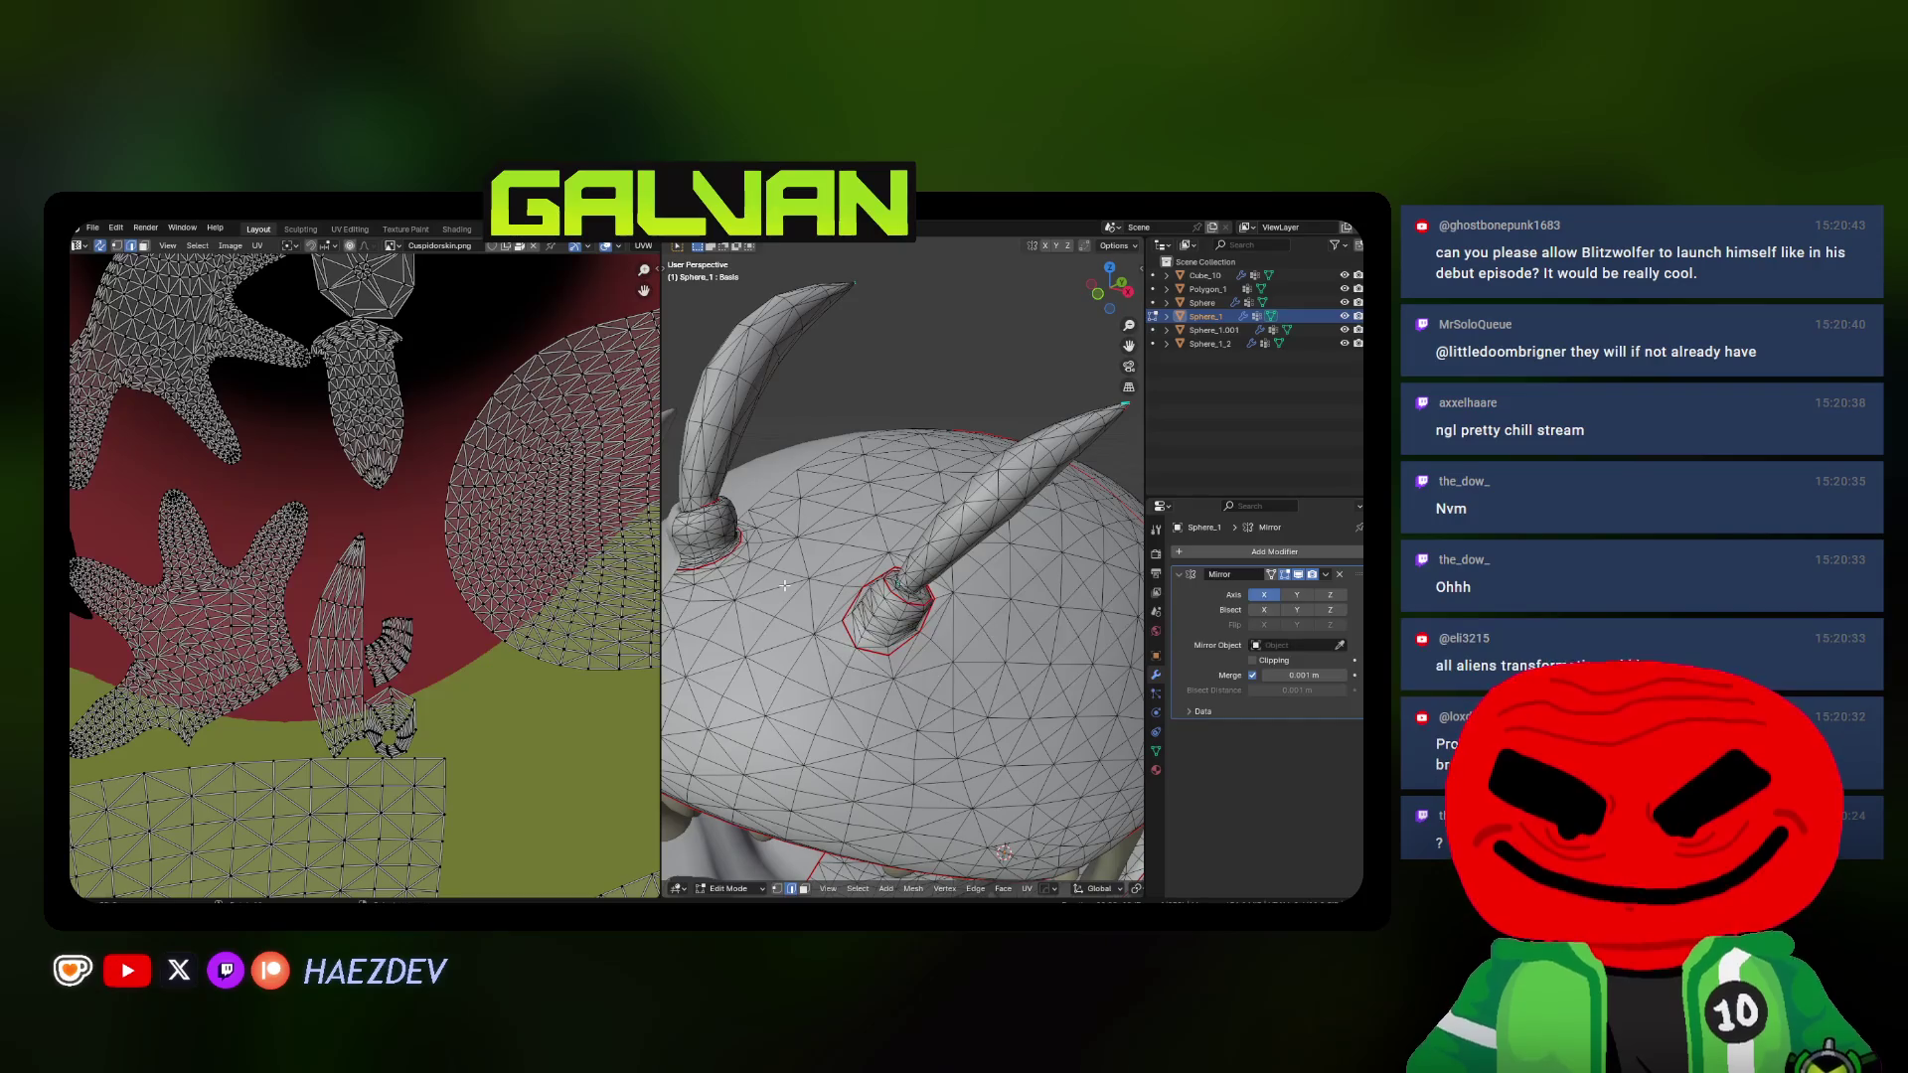
# Inspect the seams around the horn bases from several angles, toggling see-through shading
pyautogui.moveTo(789, 599); pyautogui.dragTo(727, 608, button='middle')
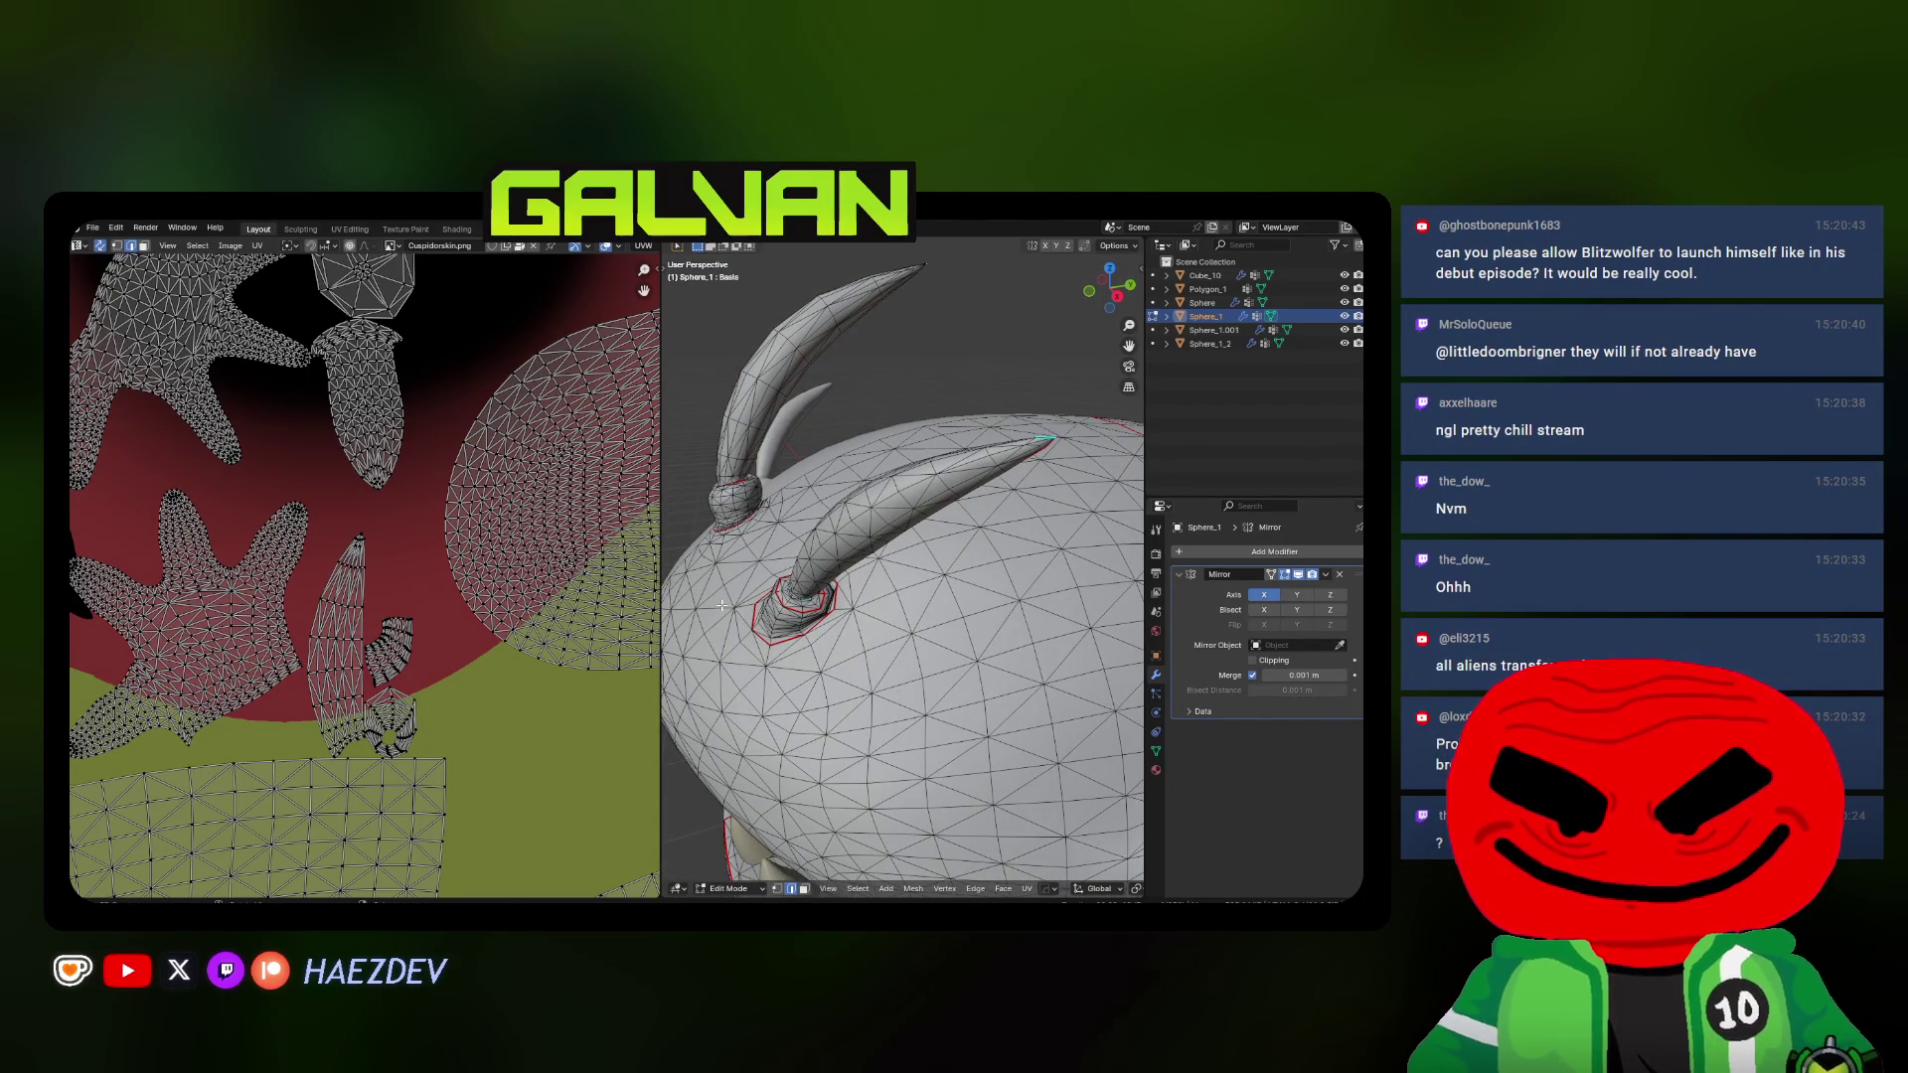
pyautogui.scroll(3, 798, 604)
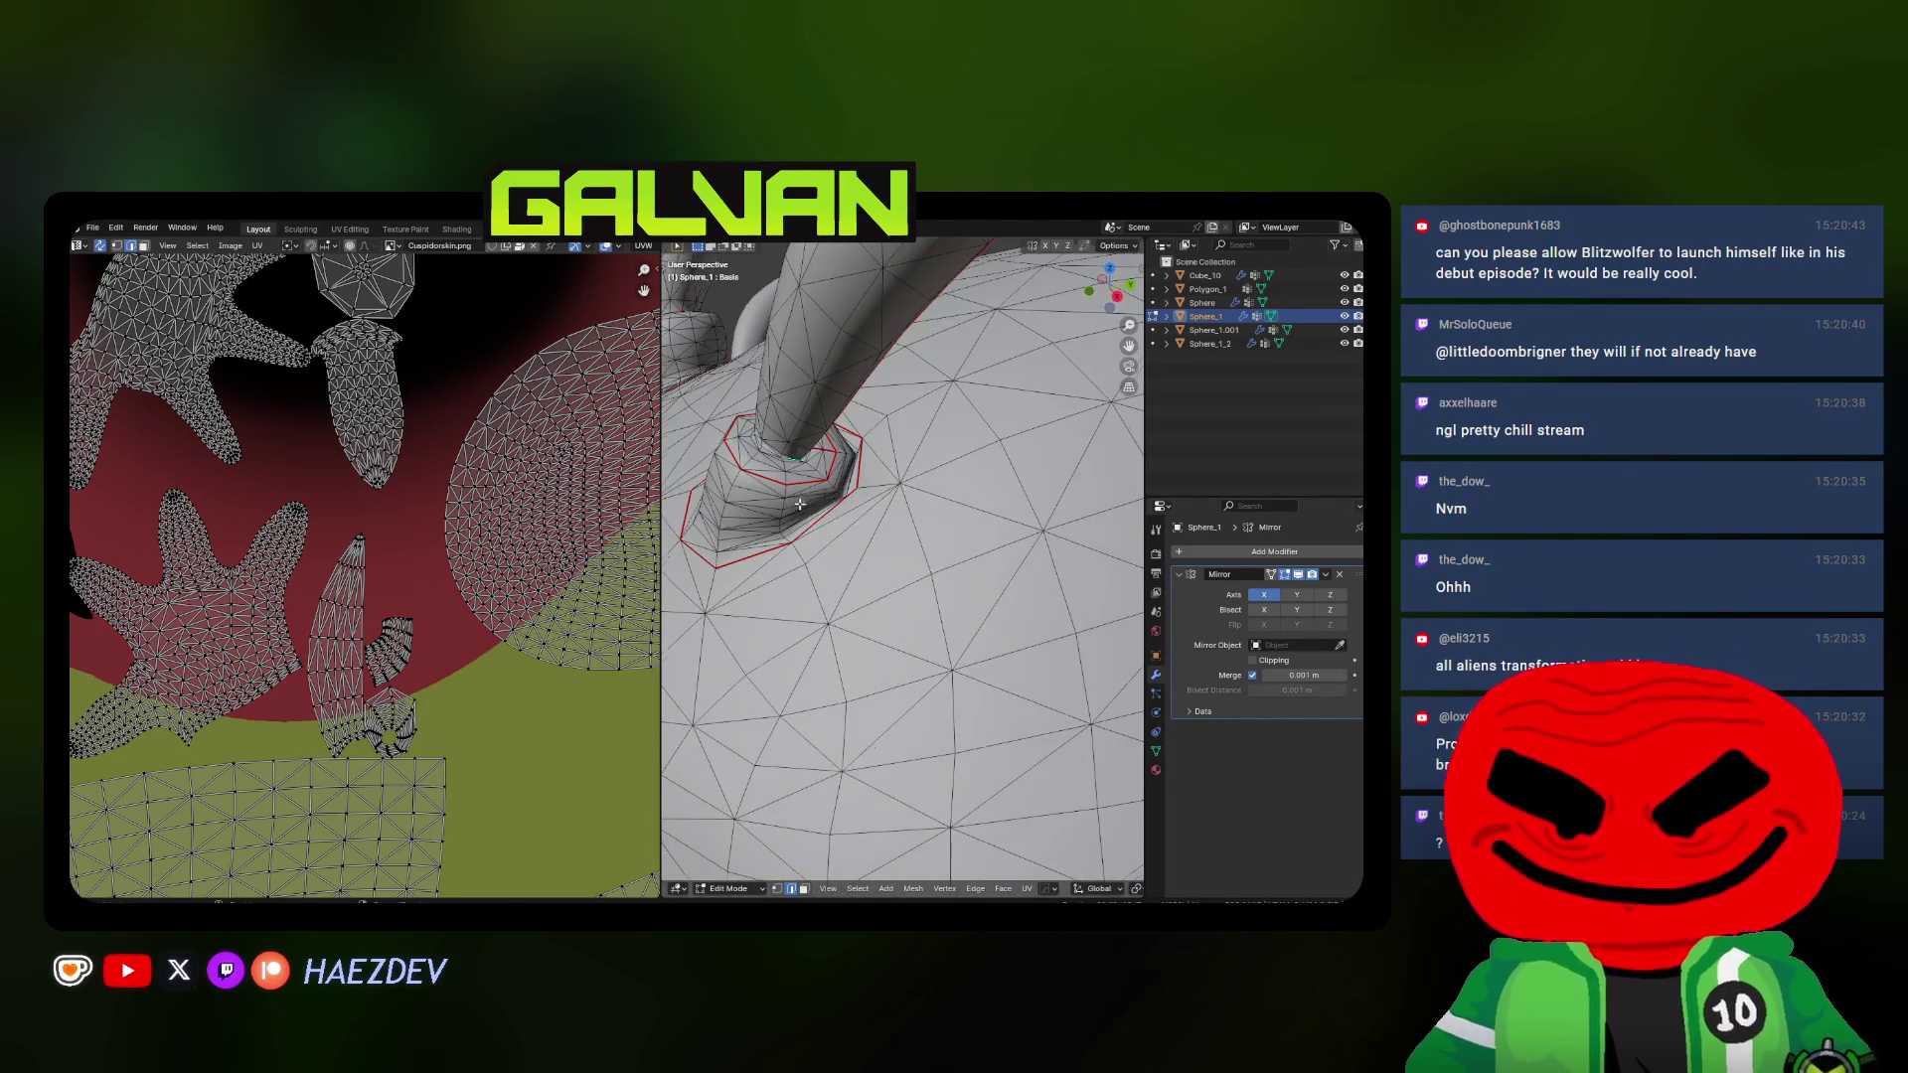
pyautogui.moveTo(797, 604)
pyautogui.mouseDown(button='middle')
pyautogui.moveTo(845, 566)
pyautogui.moveTo(892, 569)
pyautogui.mouseUp(button='middle')
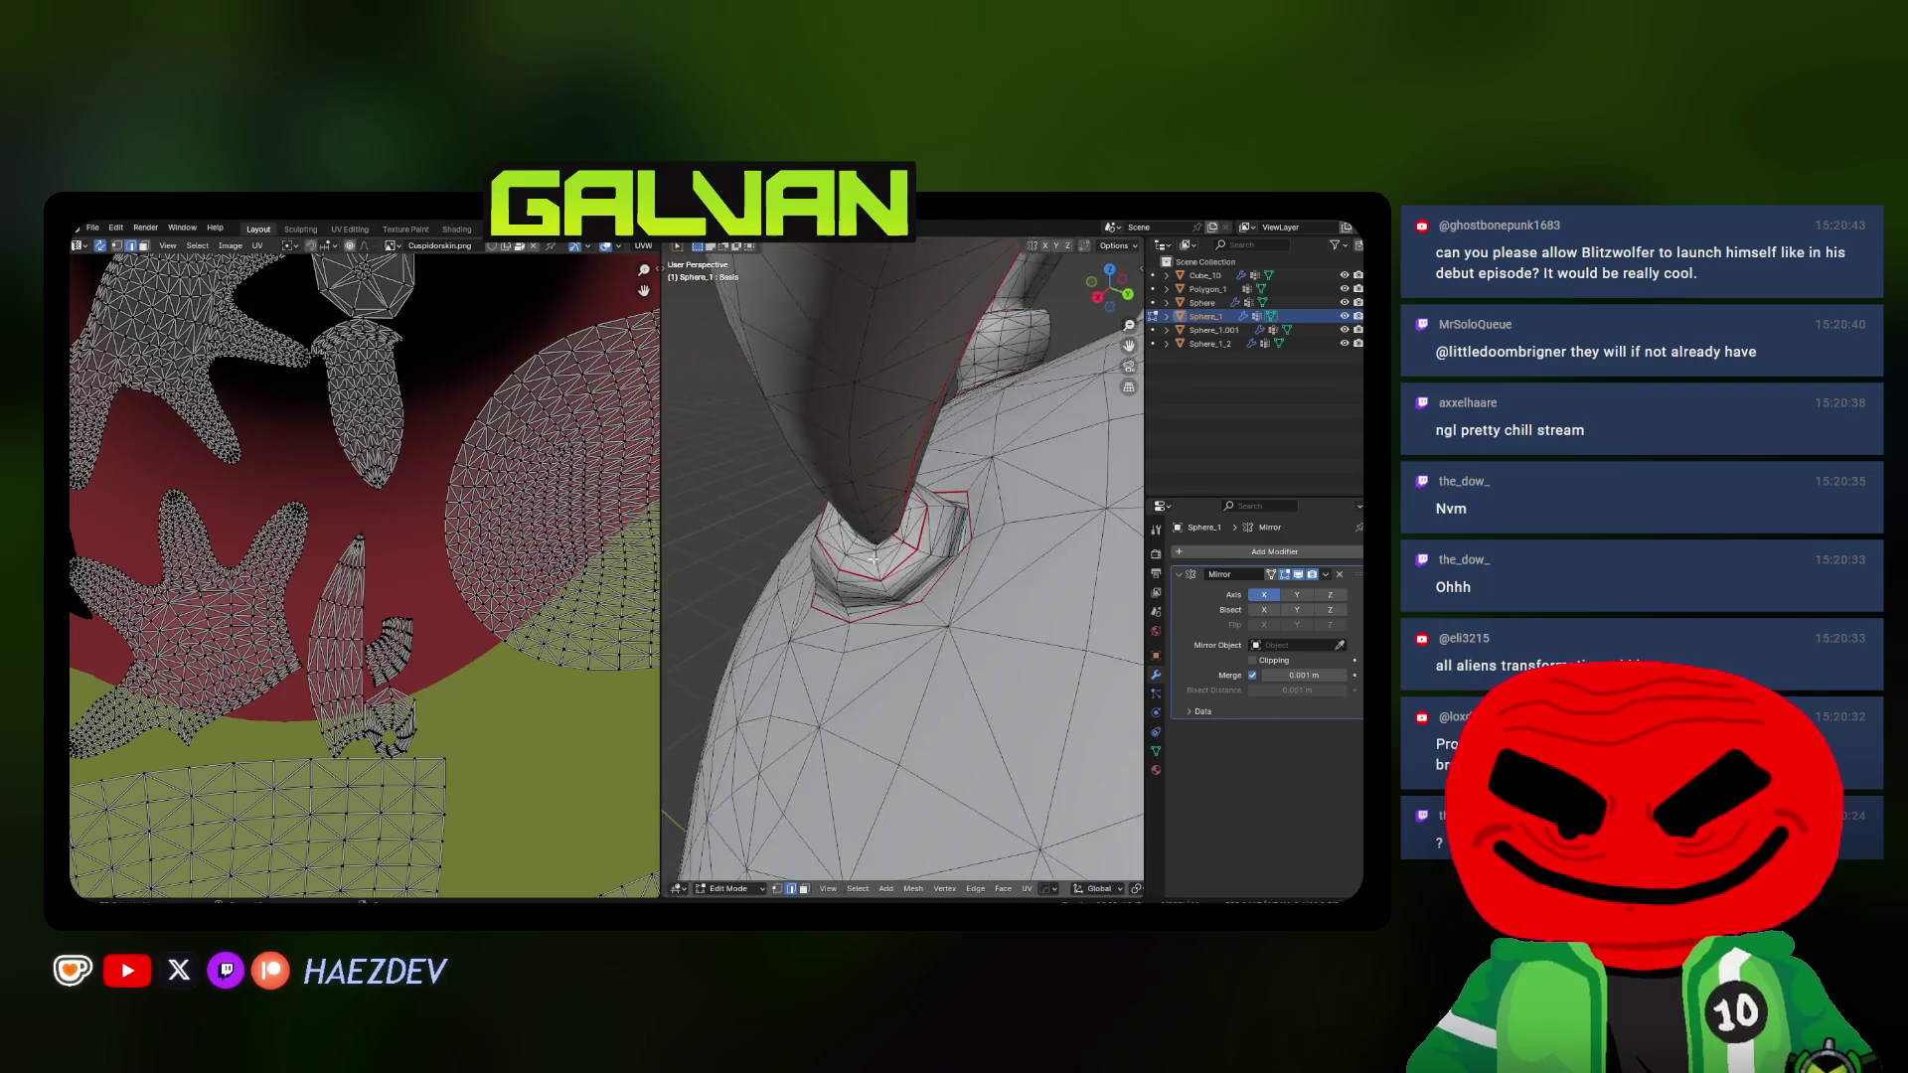
pyautogui.hotkey('shift', 'z')
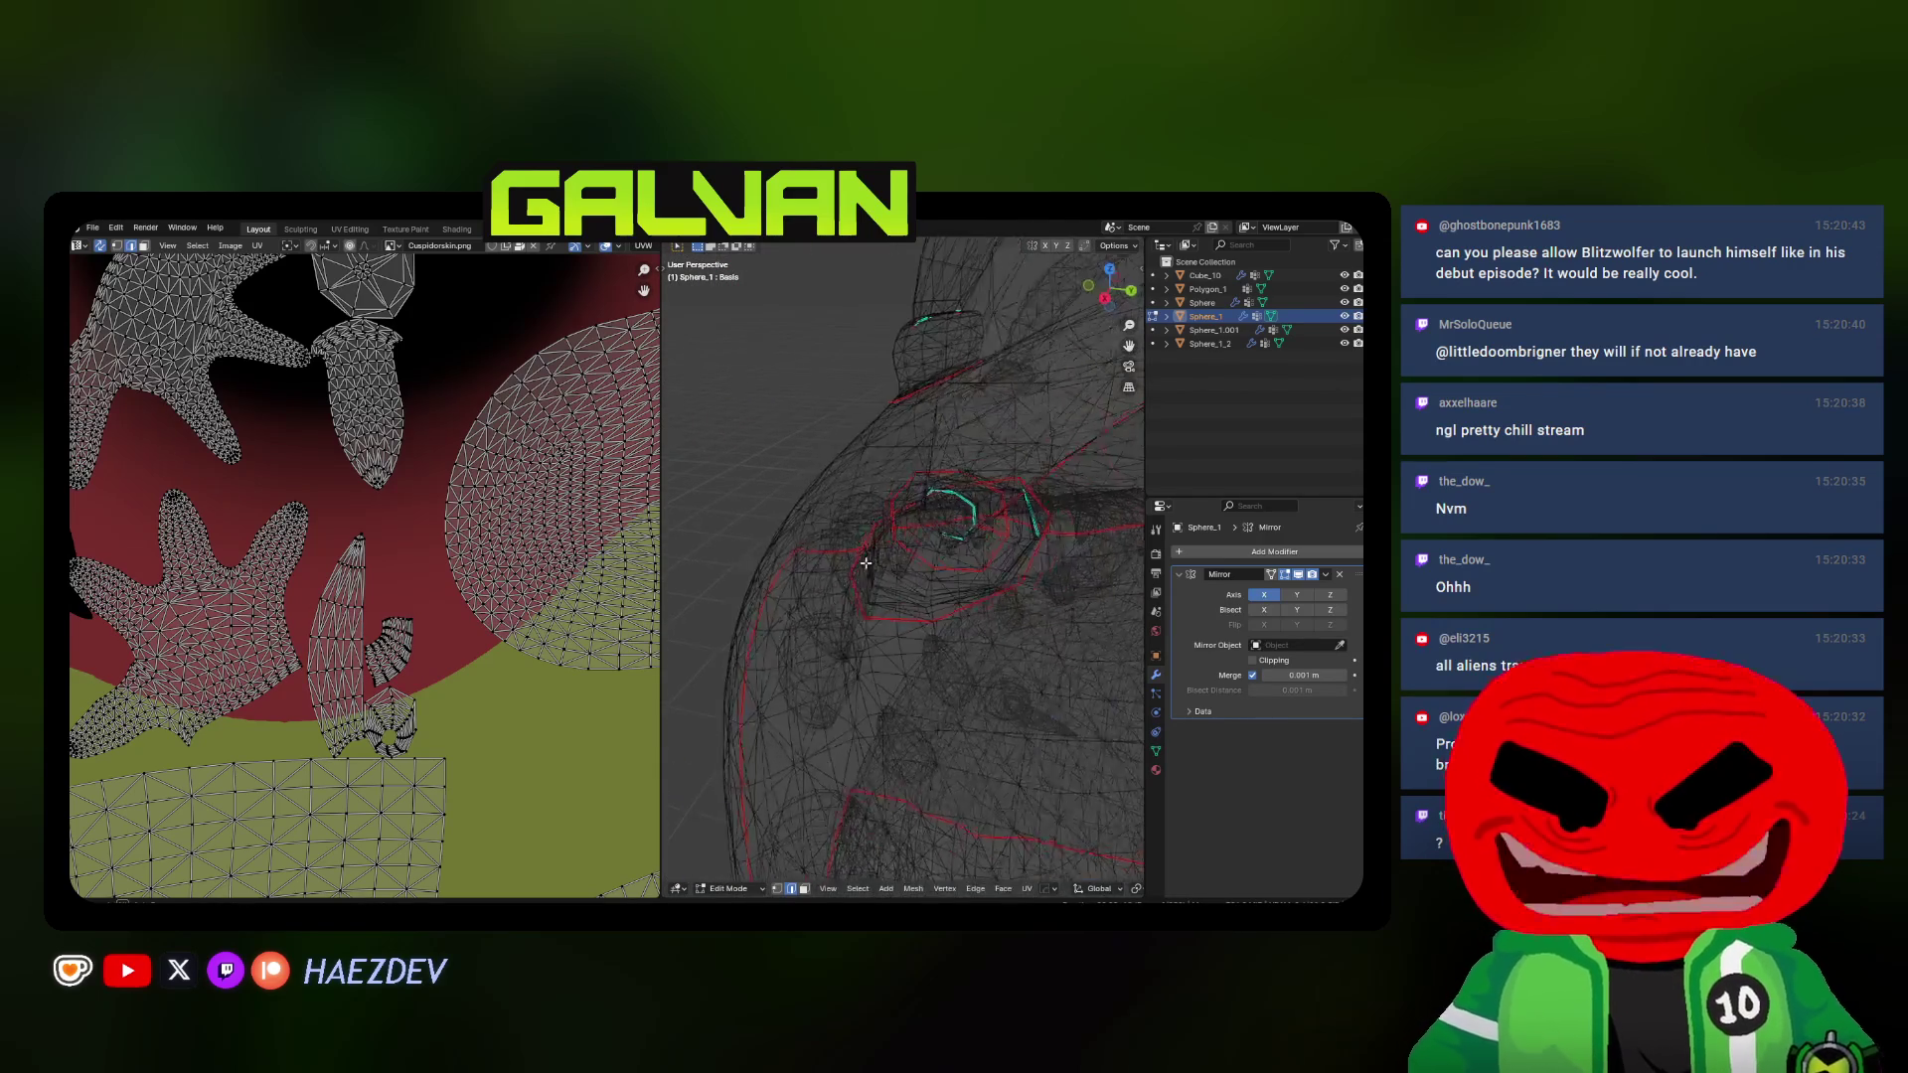
pyautogui.moveTo(893, 571)
pyautogui.mouseDown(button='middle')
pyautogui.moveTo(894, 592)
pyautogui.moveTo(932, 581)
pyautogui.moveTo(910, 606)
pyautogui.mouseUp(button='middle')
pyautogui.hotkey('shift', 'z')
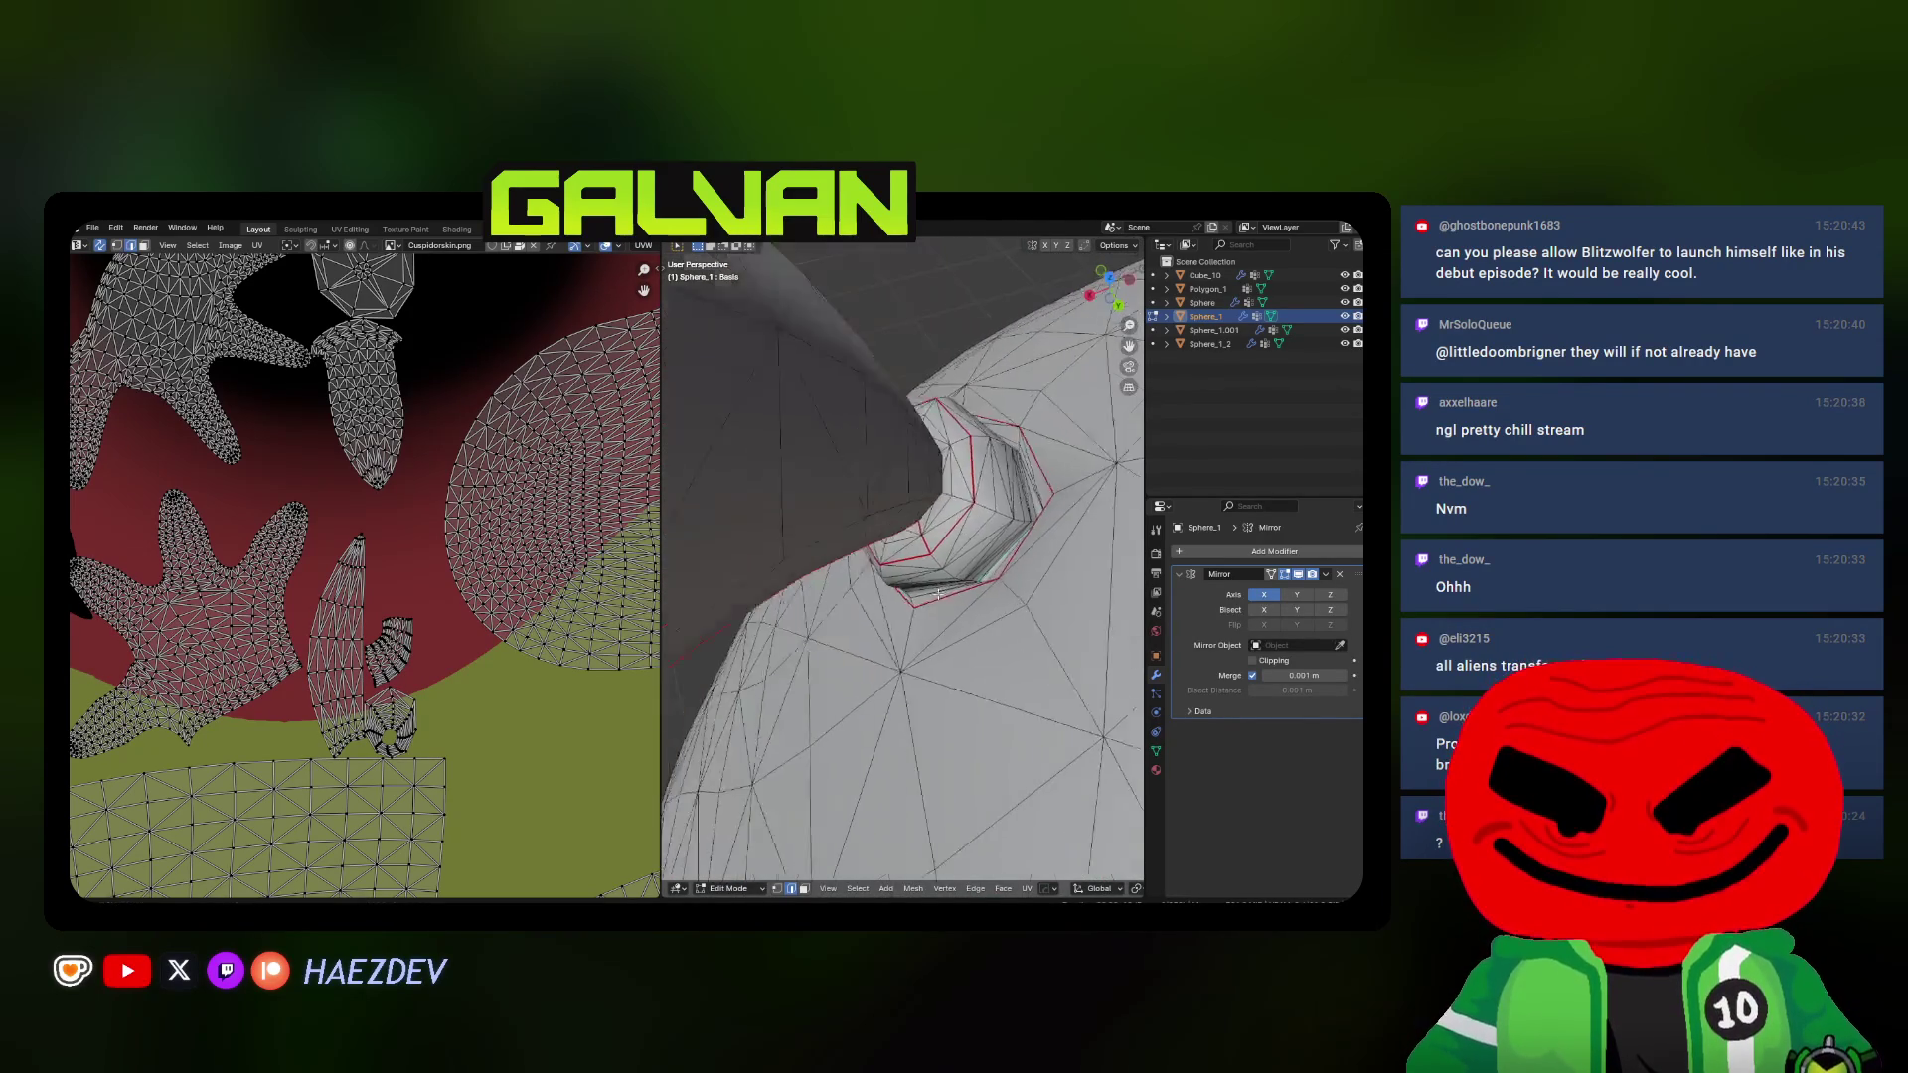
pyautogui.hotkey('shift', 'z')
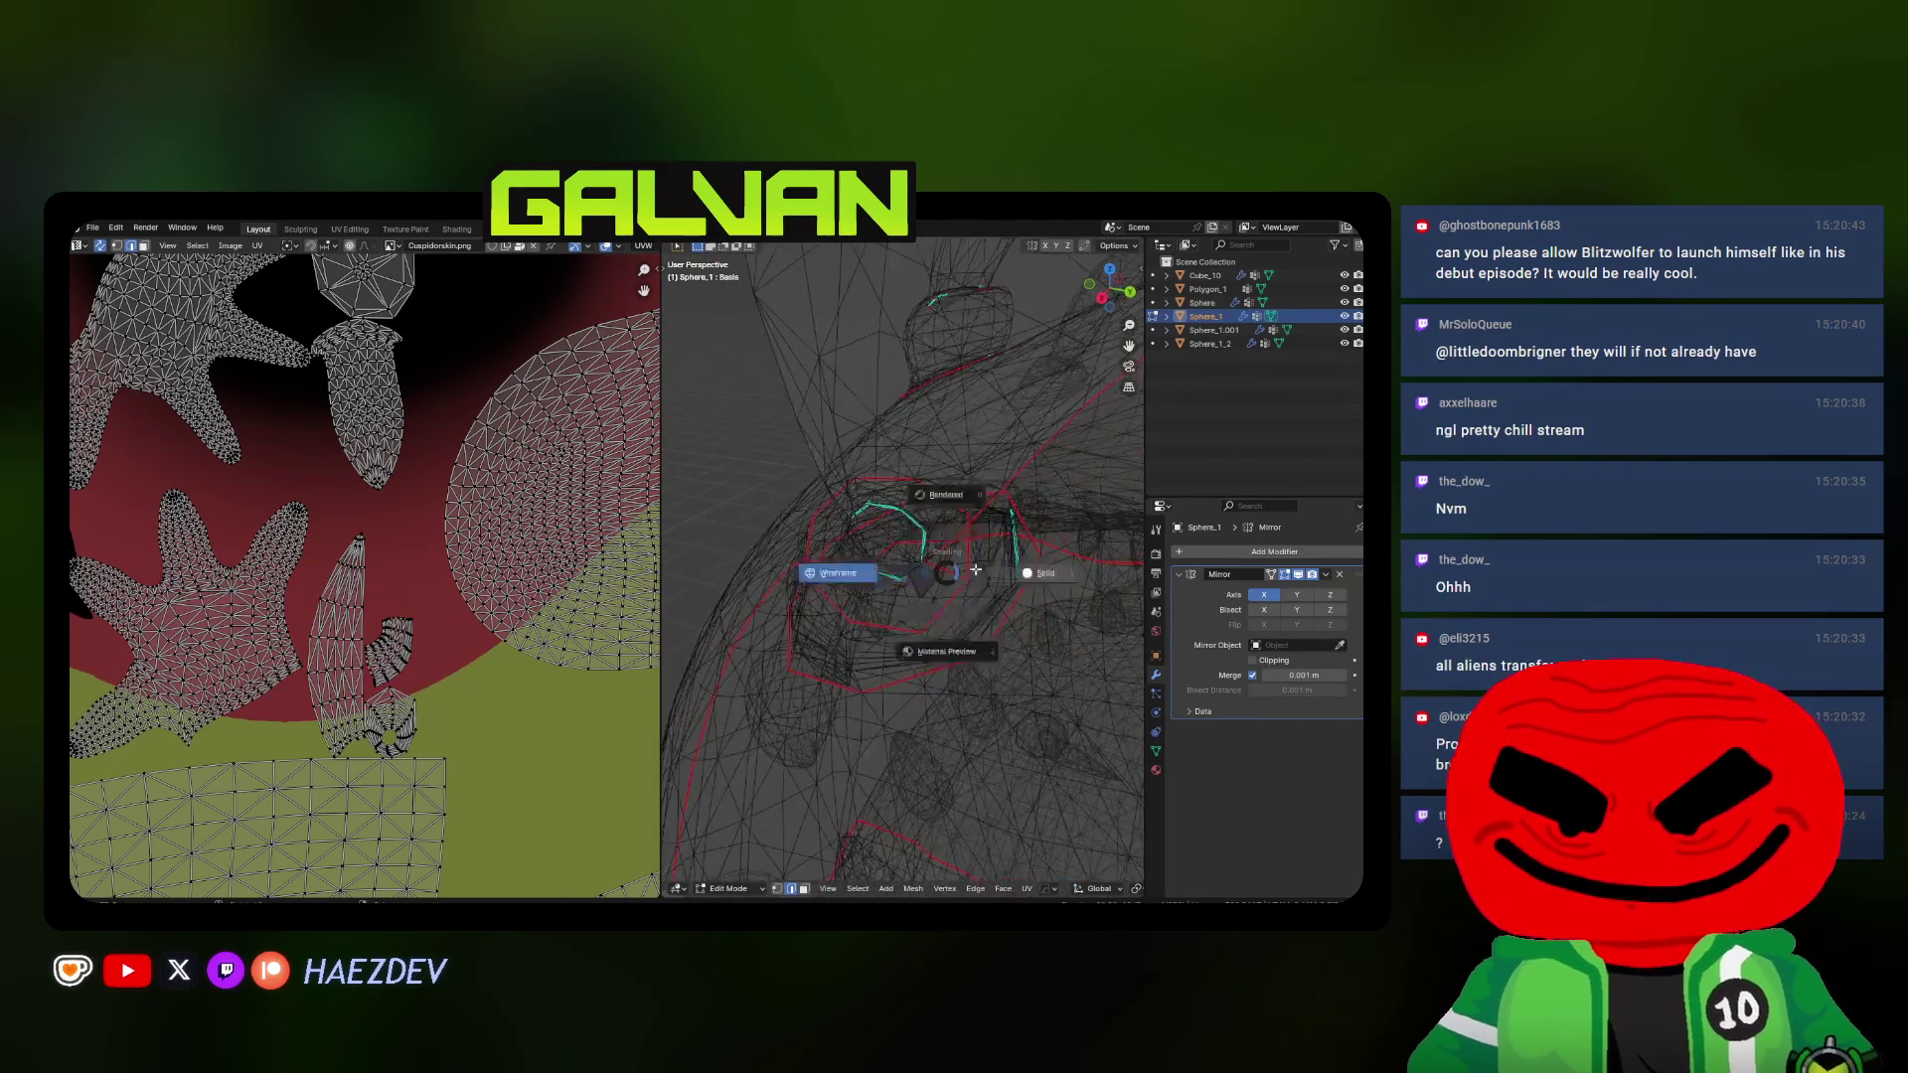
pyautogui.hotkey('shift', 'z')
pyautogui.moveTo(910, 606)
pyautogui.mouseDown(button='middle')
pyautogui.moveTo(909, 529)
pyautogui.moveTo(837, 552)
pyautogui.moveTo(1058, 555)
pyautogui.mouseUp(button='middle')
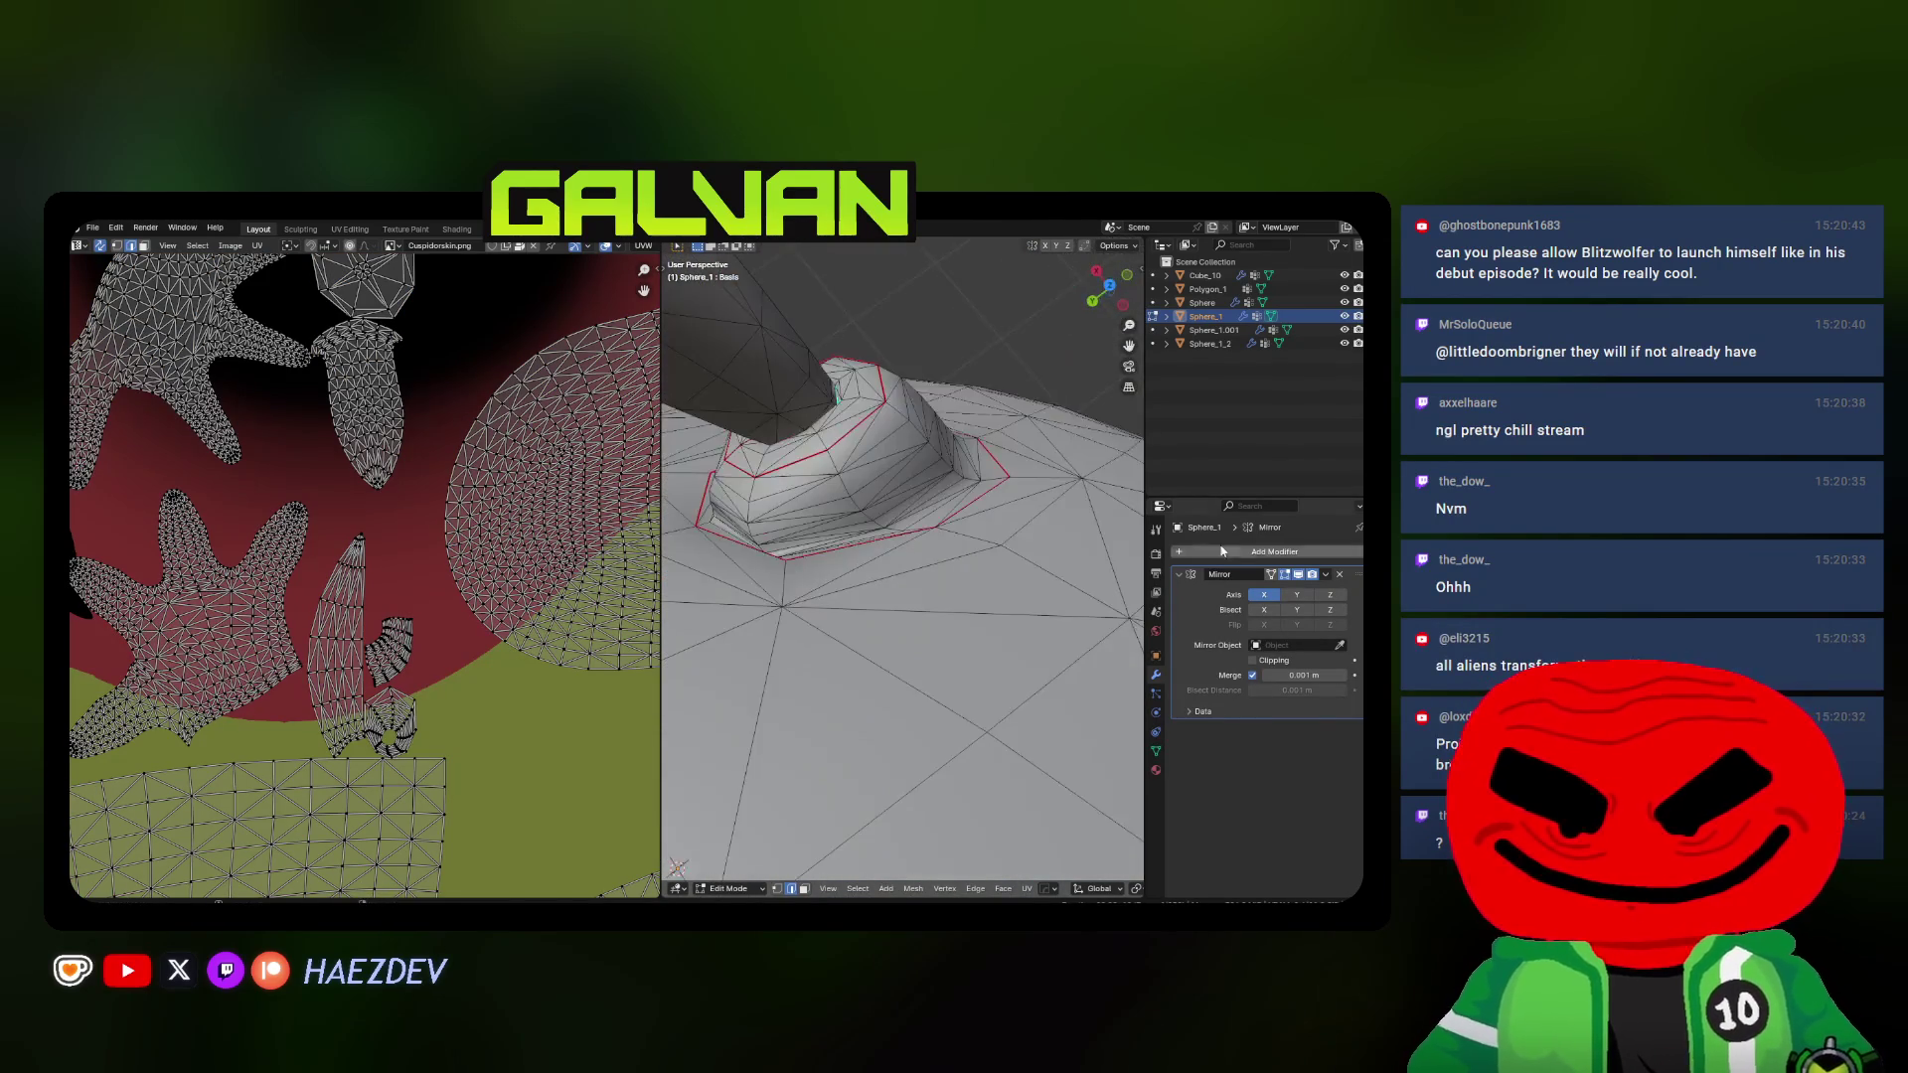
pyautogui.moveTo(911, 535)
pyautogui.mouseDown(button='middle')
pyautogui.moveTo(892, 562)
pyautogui.moveTo(998, 713)
pyautogui.mouseUp(button='middle')
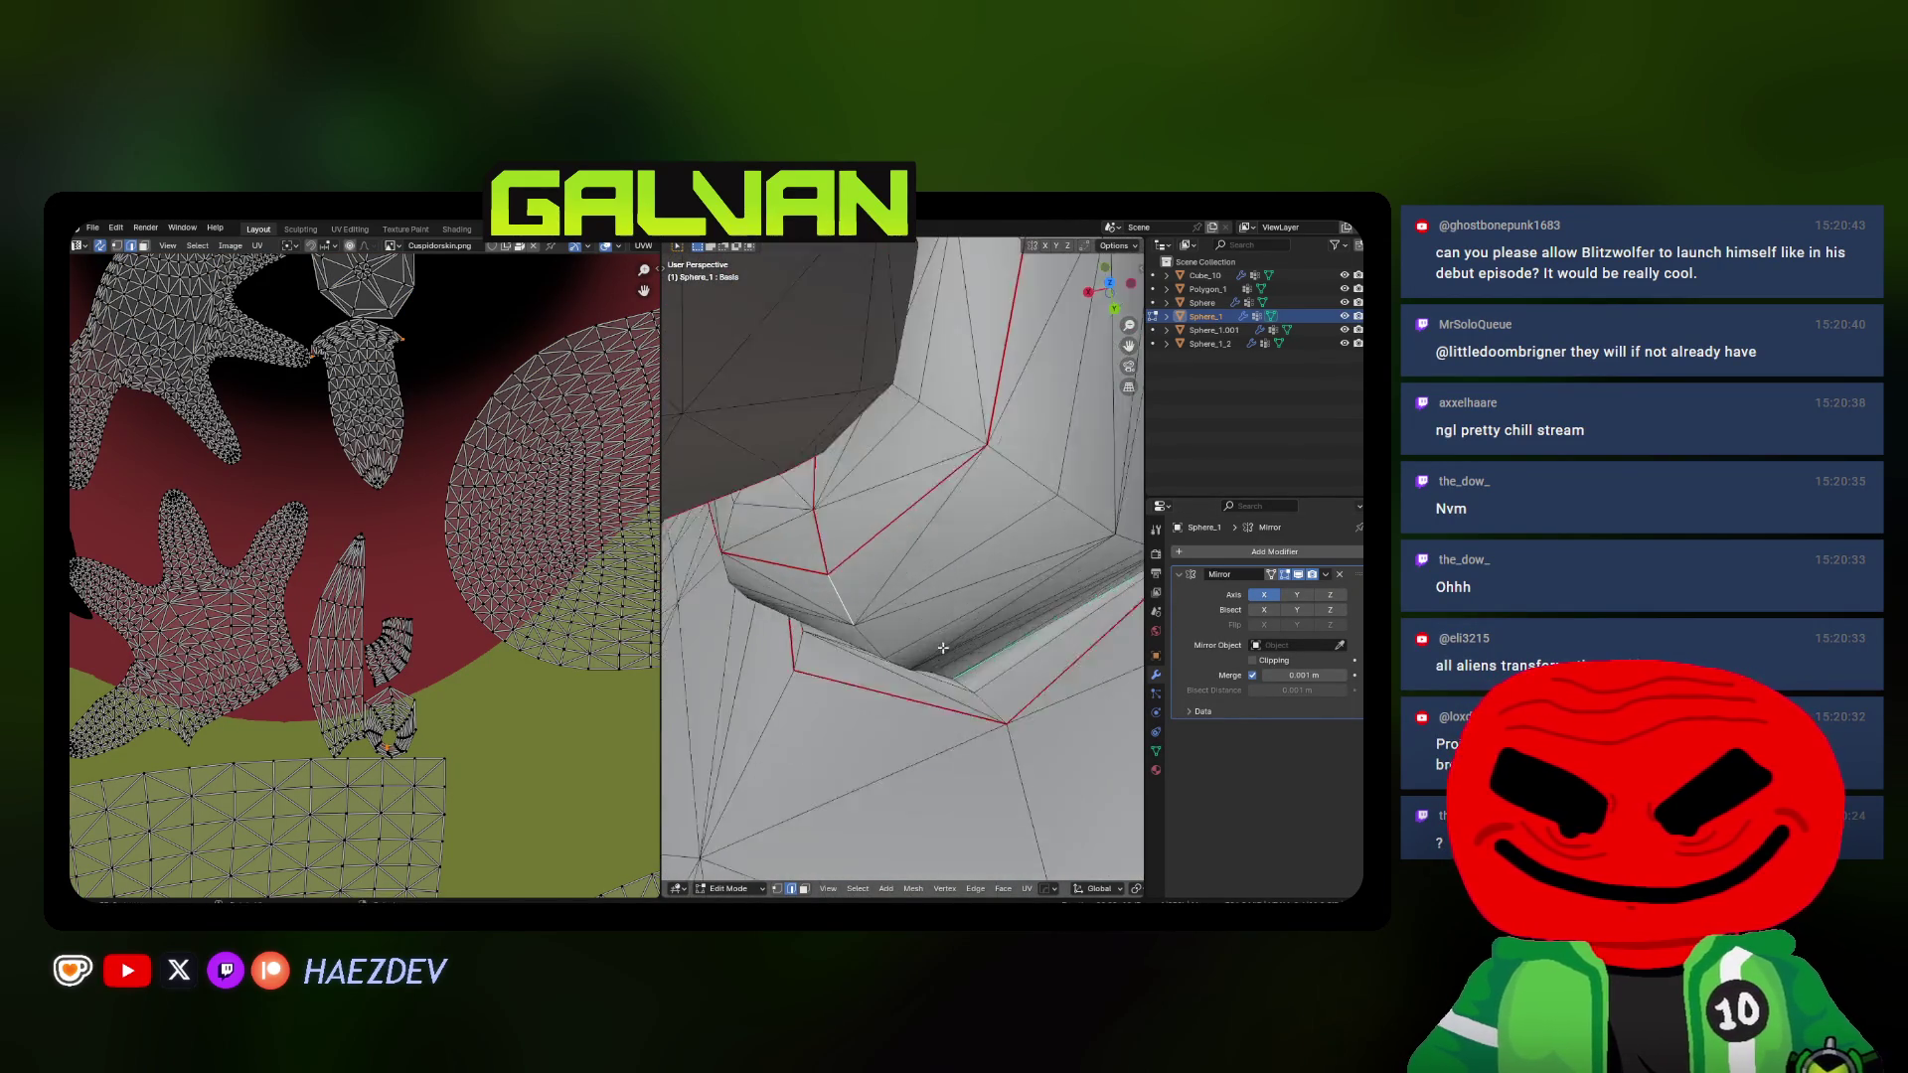
# Select the edge loop circling one horn's base and verify it in see-through view
pyautogui.keyDown('ctrl'); pyautogui.click(997, 713); pyautogui.keyUp('ctrl')
pyautogui.moveTo(891, 597)
pyautogui.mouseDown(button='middle')
pyautogui.moveTo(796, 571)
pyautogui.moveTo(967, 587)
pyautogui.moveTo(956, 655)
pyautogui.moveTo(866, 641)
pyautogui.moveTo(894, 626)
pyautogui.mouseUp(button='middle')
pyautogui.hotkey('alt', 'z')
pyautogui.keyDown('alt'); pyautogui.click(798, 578); pyautogui.keyUp('alt')
pyautogui.hotkey('alt', 'z')
pyautogui.scroll(-3, 404, 684)
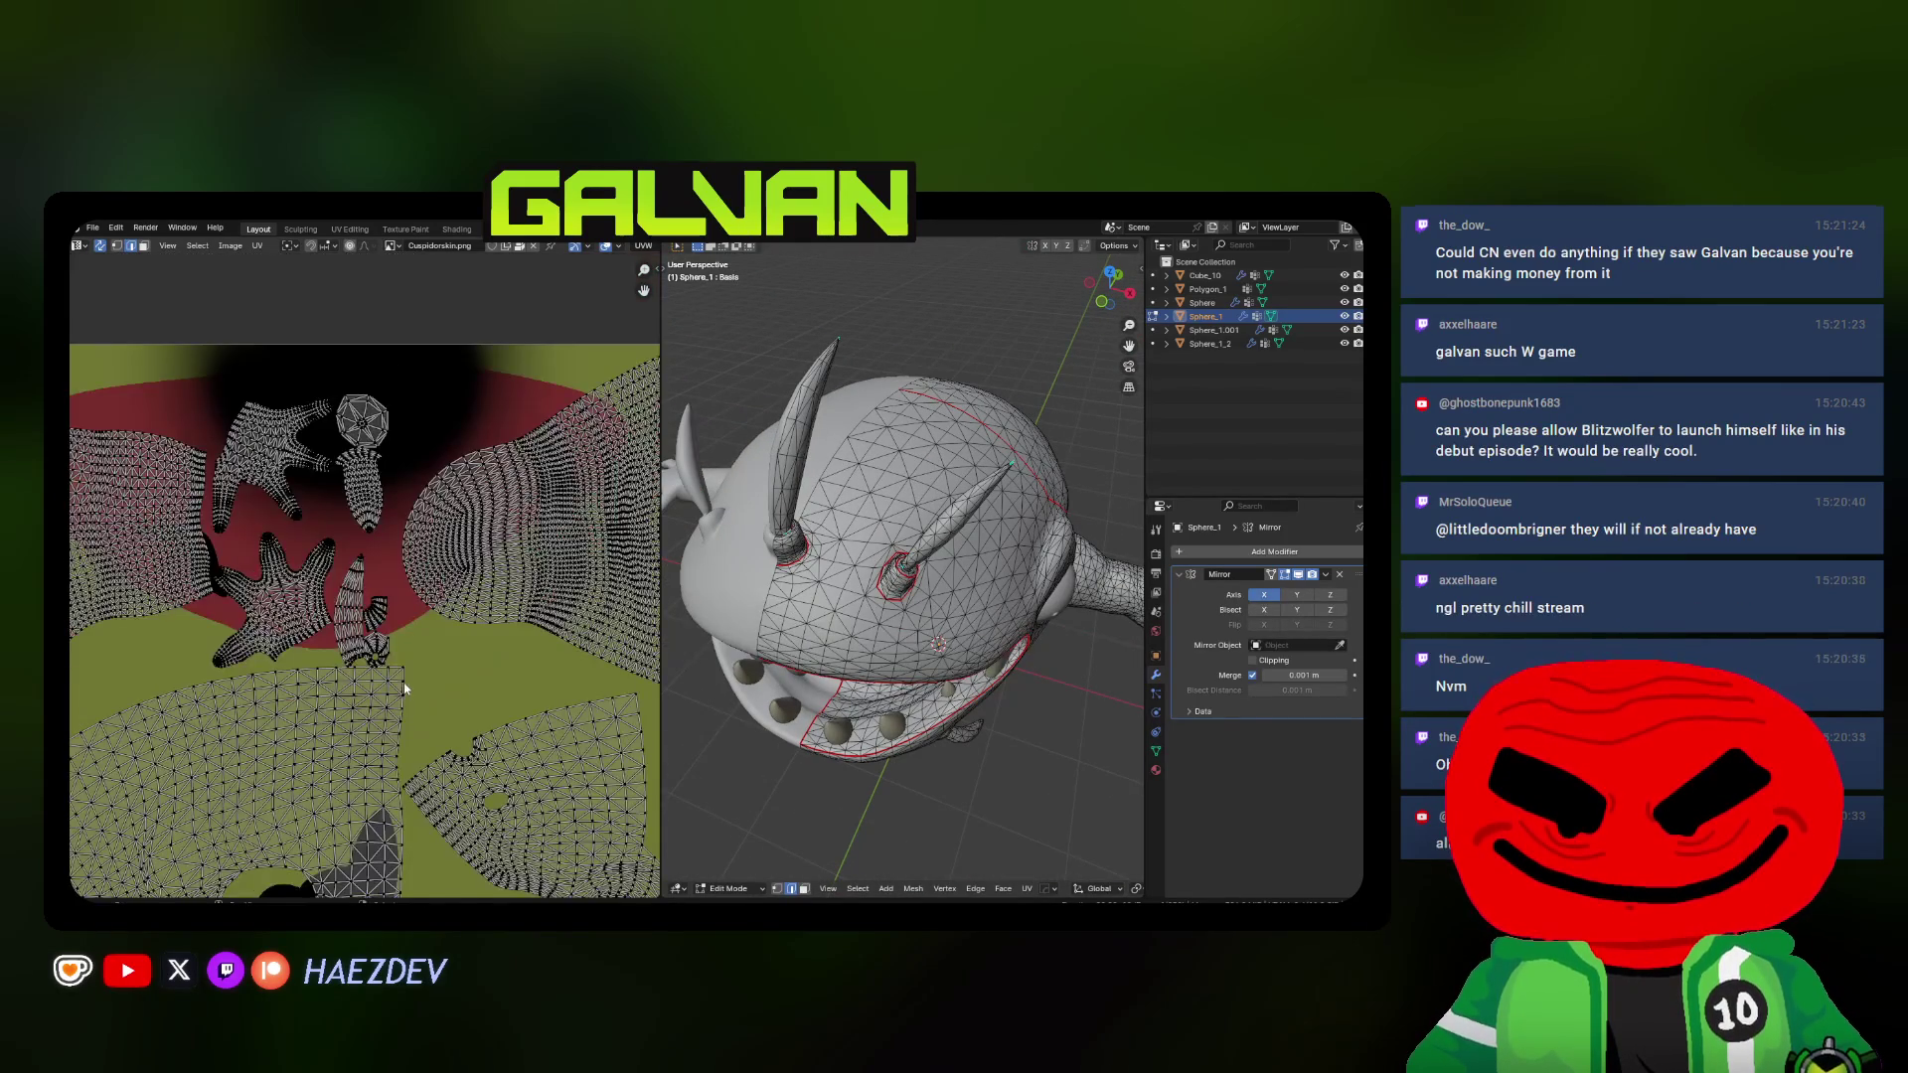
pyautogui.scroll(2, 403, 682)
# Clear the selection and pick the vertex where the arm meets the body
pyautogui.press('a')
pyautogui.click(375, 388)
pyautogui.moveTo(555, 515)
pyautogui.mouseDown(button='middle')
pyautogui.moveTo(896, 568)
pyautogui.moveTo(915, 556)
pyautogui.moveTo(784, 555)
pyautogui.moveTo(919, 523)
pyautogui.mouseUp(button='middle')
pyautogui.scroll(5, 914, 554)
pyautogui.press('a')
pyautogui.hotkey('alt', 'a')
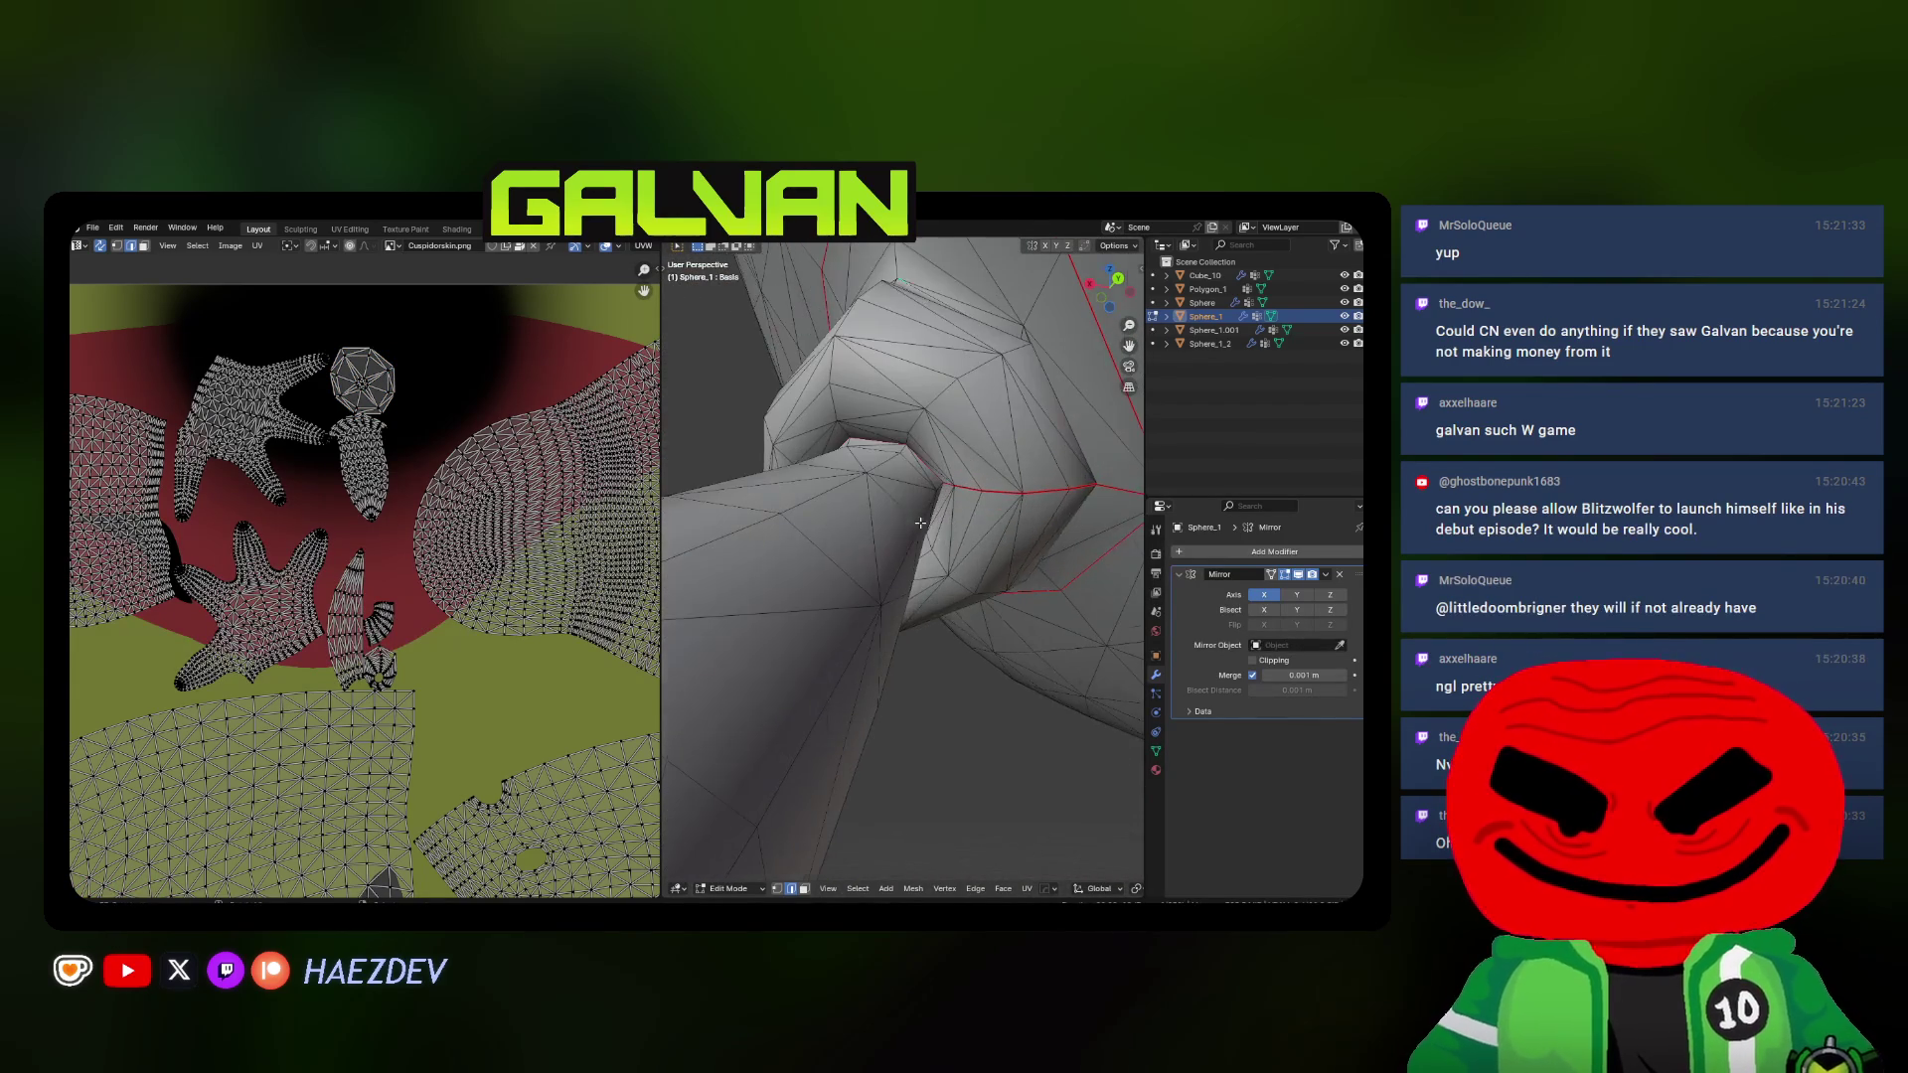
pyautogui.click(885, 457)
pyautogui.scroll(-4, 883, 458)
# Inspect the arm joint up close with X-ray and bring up the UV Mapping menu
pyautogui.moveTo(885, 457); pyautogui.dragTo(879, 563, button='middle')
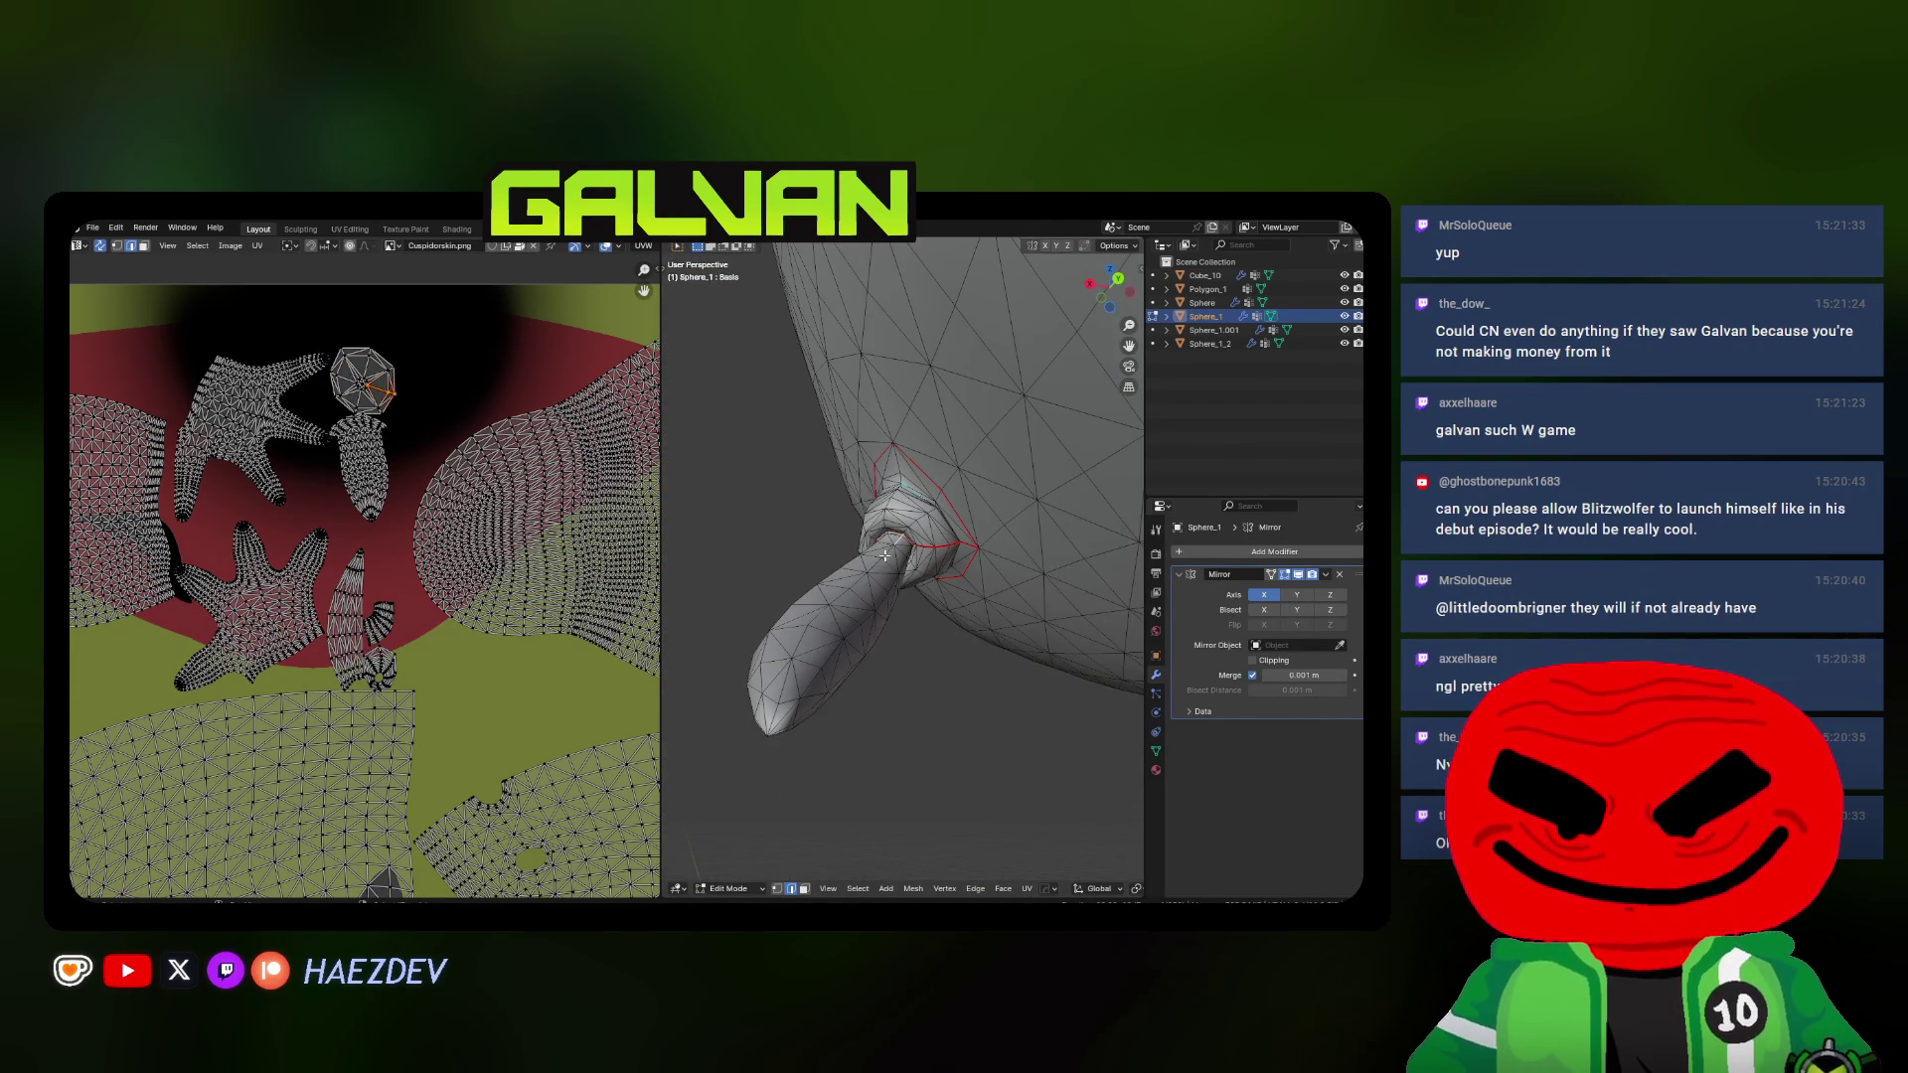
pyautogui.moveTo(772, 710); pyautogui.dragTo(875, 609, button='middle')
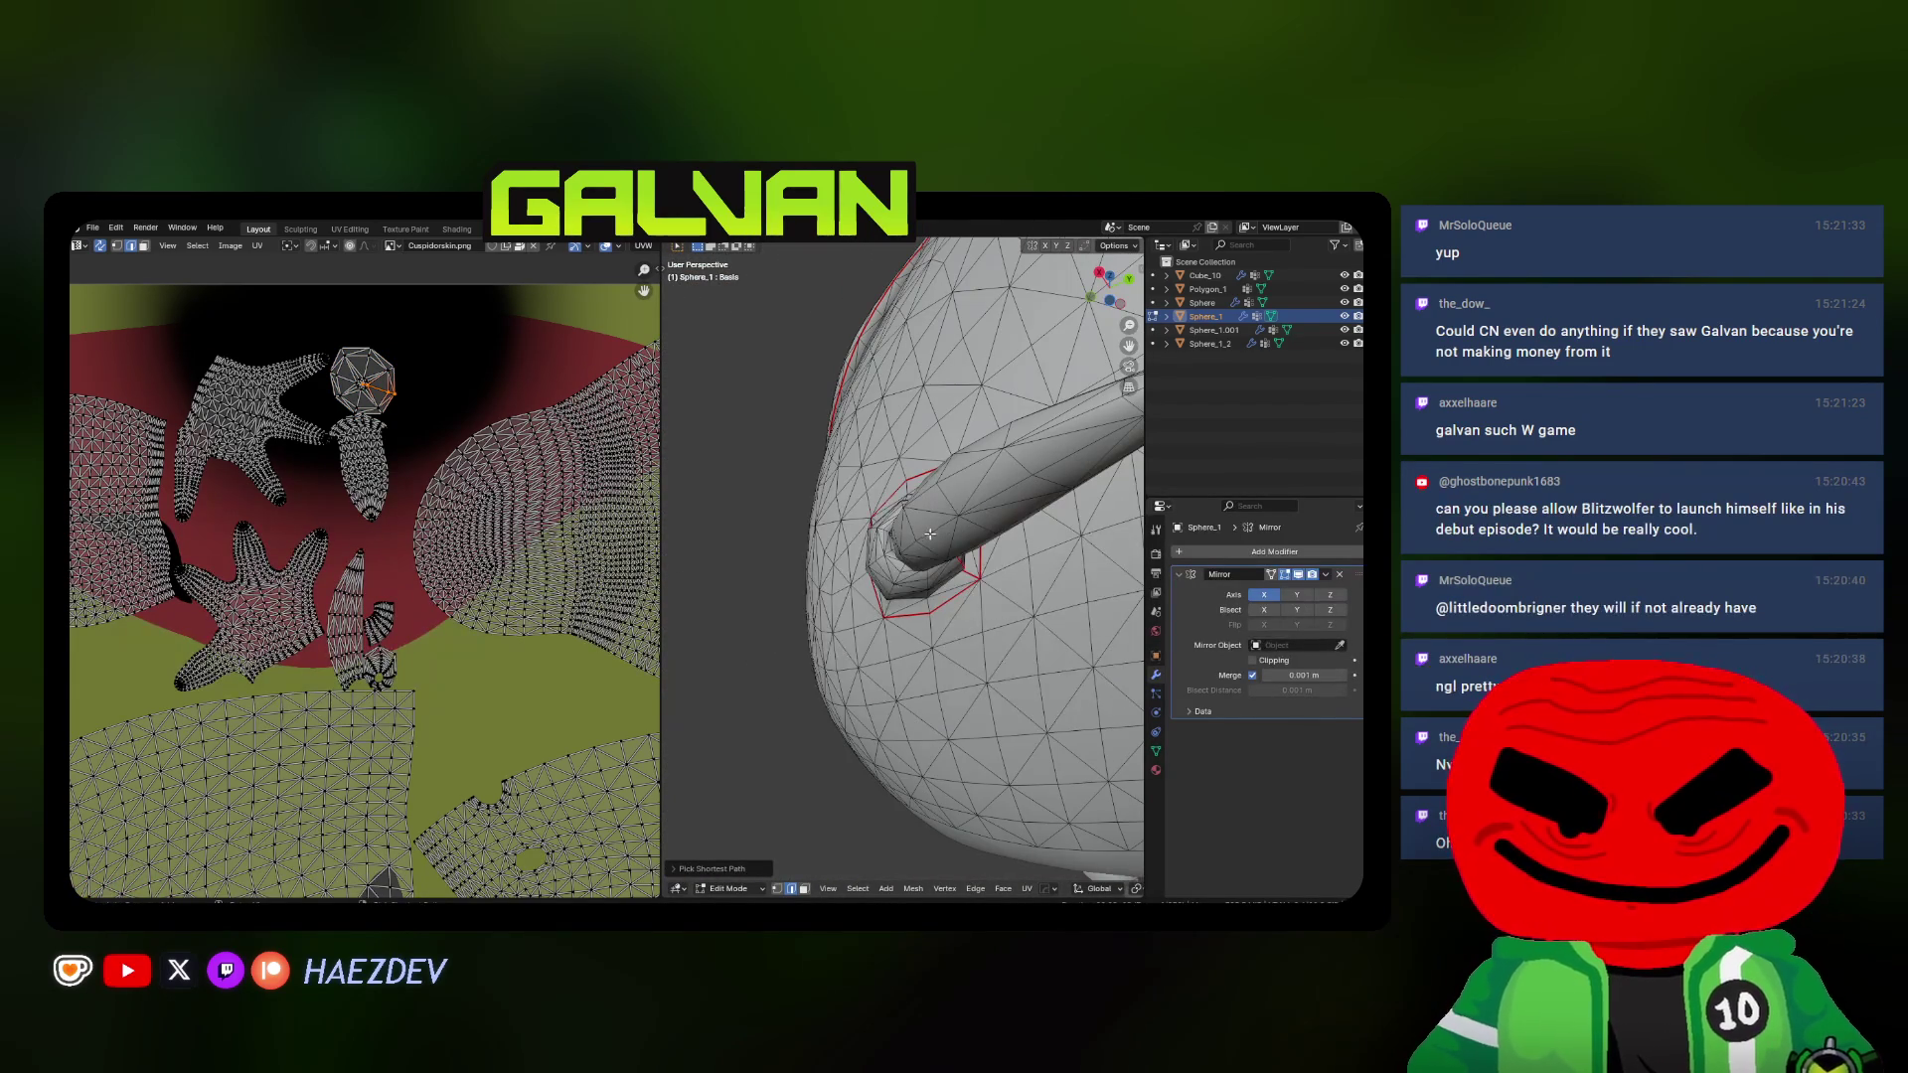
pyautogui.moveTo(929, 533); pyautogui.dragTo(927, 555, button='middle')
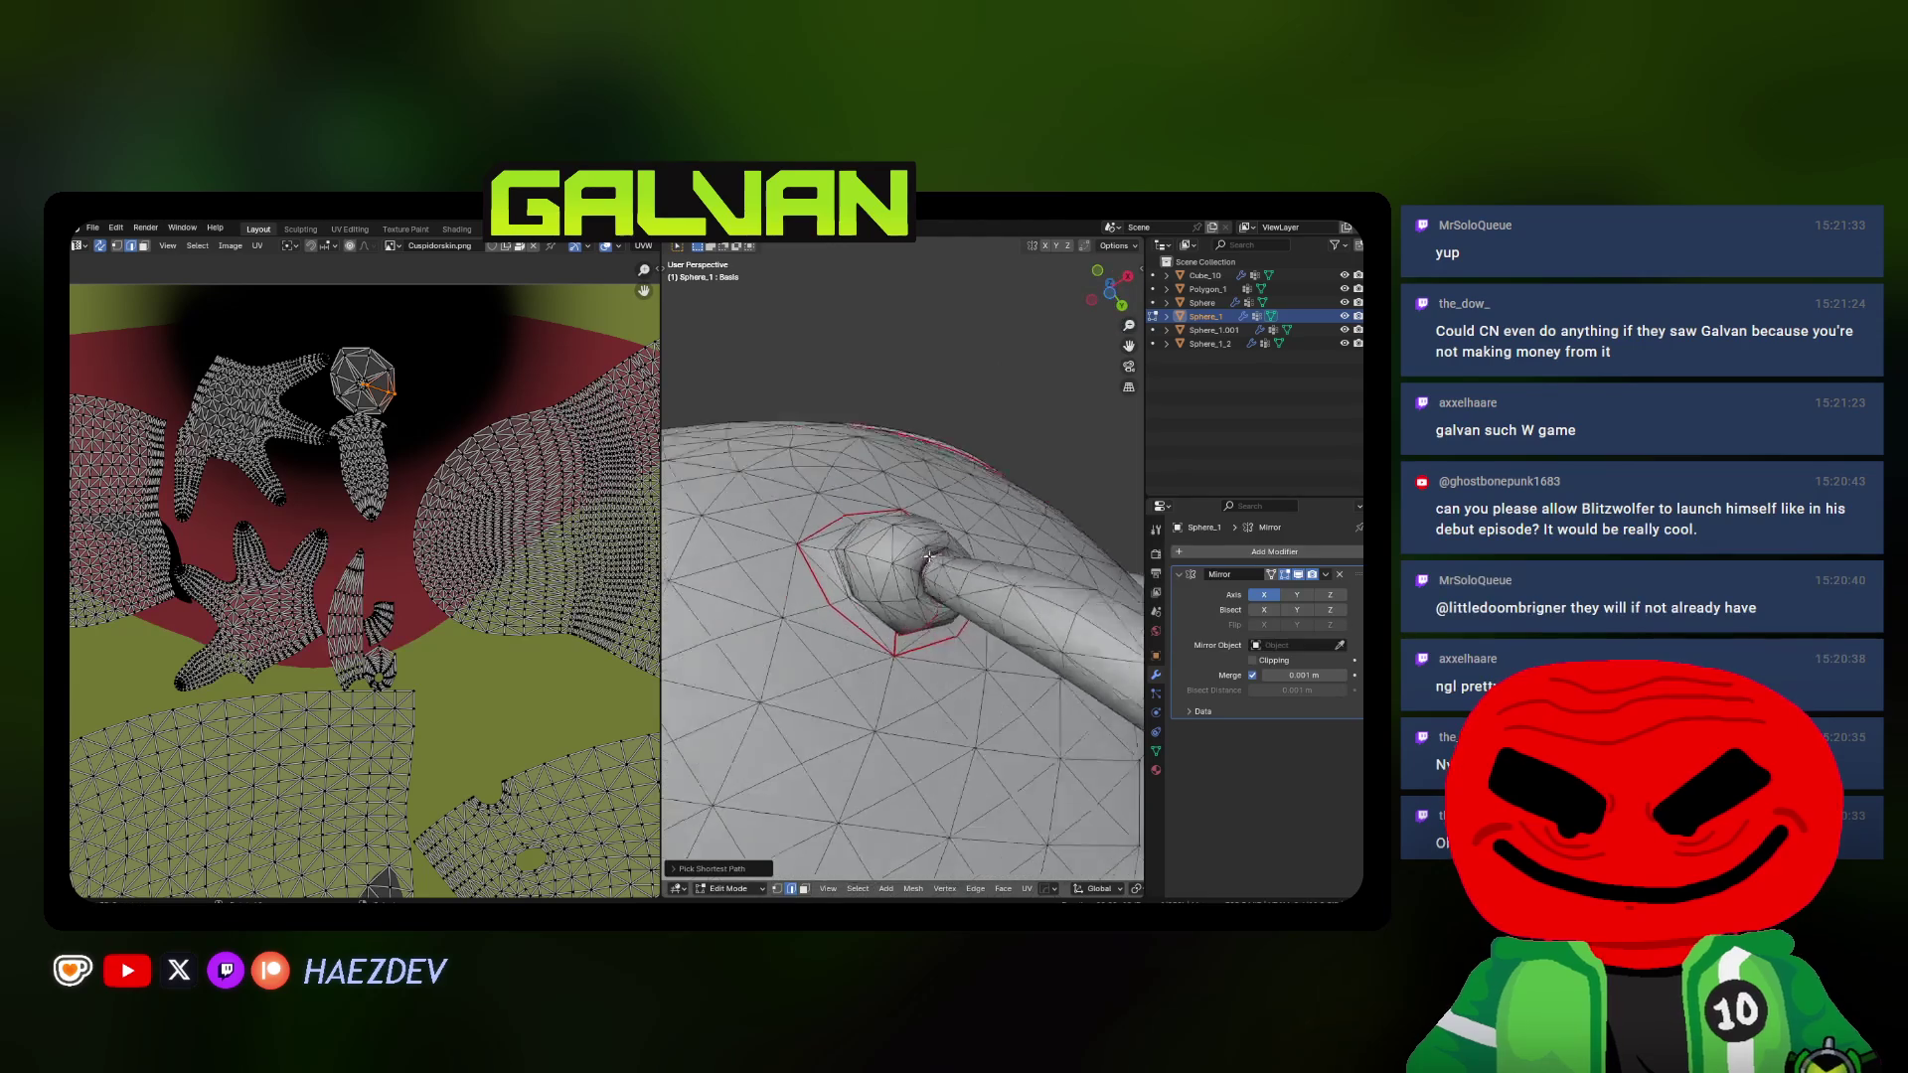
pyautogui.scroll(3, 928, 555)
pyautogui.moveTo(927, 555); pyautogui.dragTo(920, 591, button='middle')
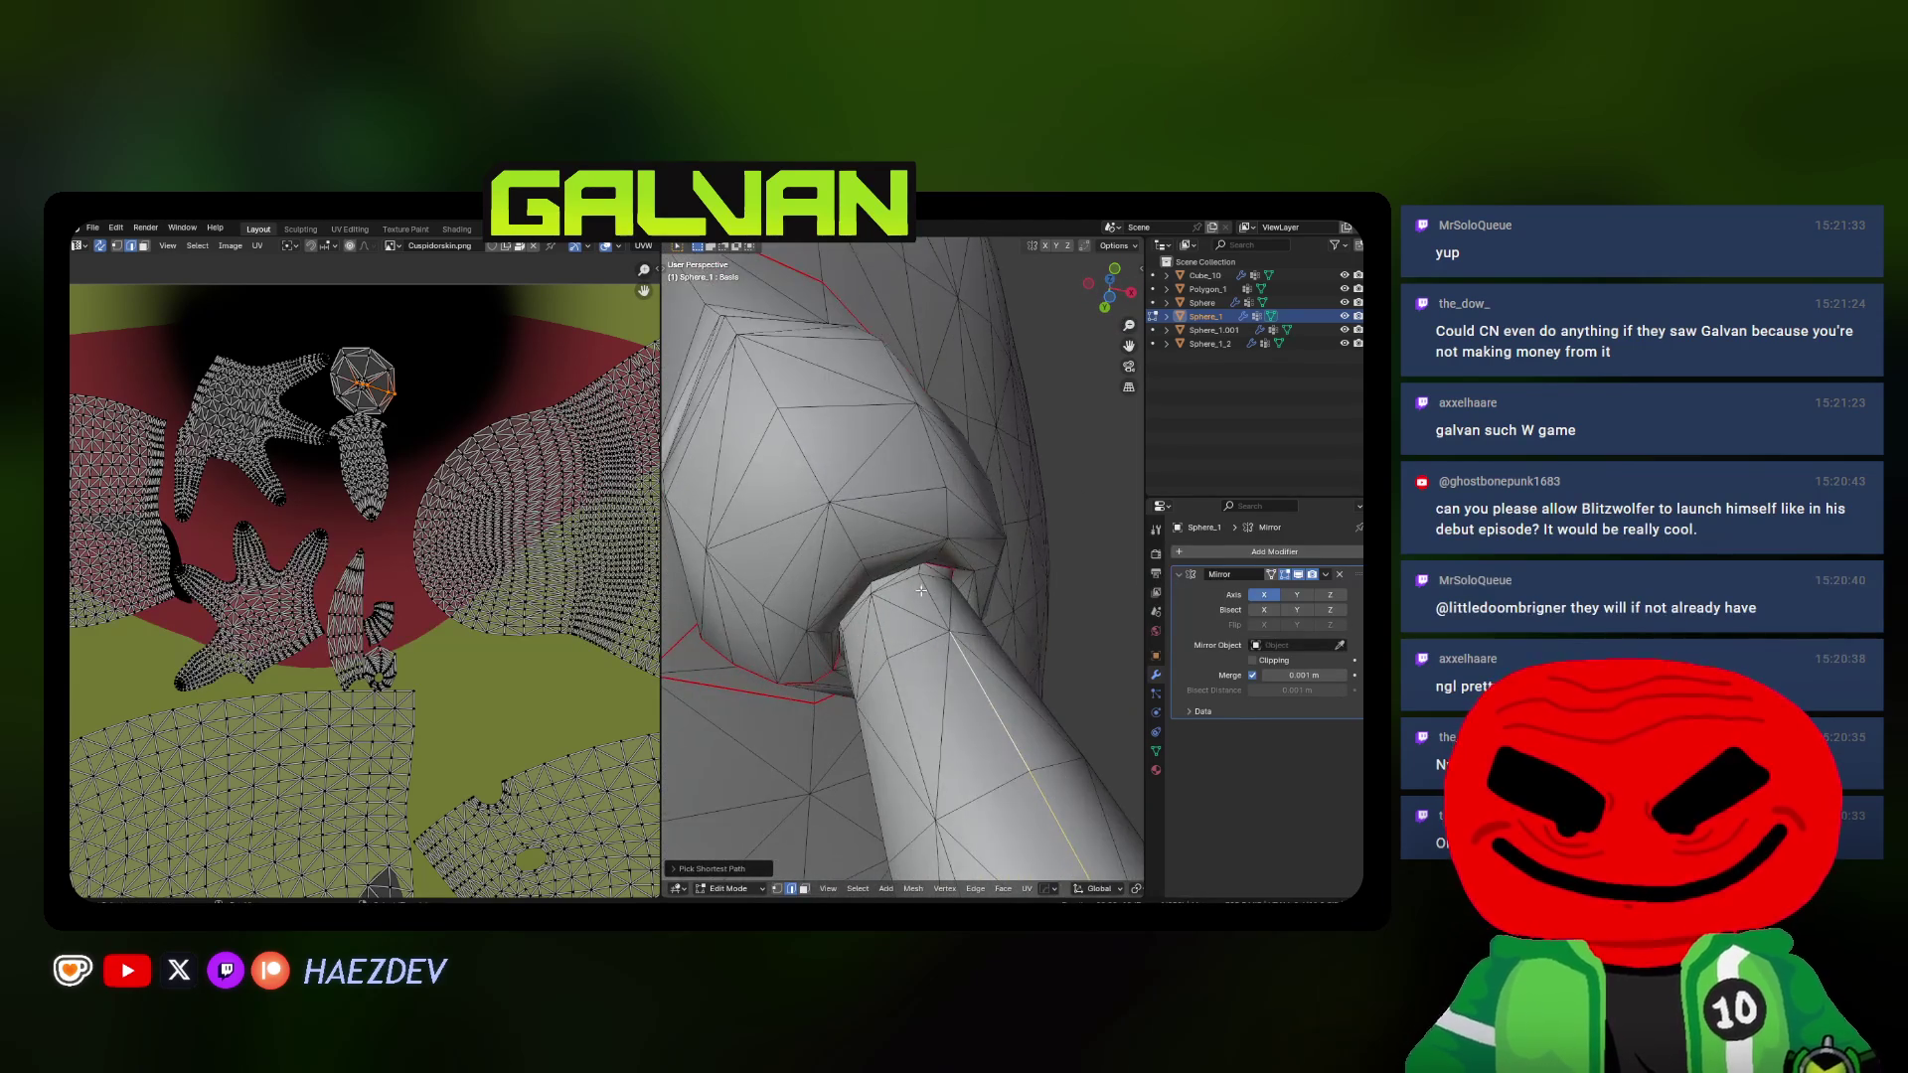
pyautogui.scroll(3, 923, 592)
pyautogui.hotkey('alt', 'z')
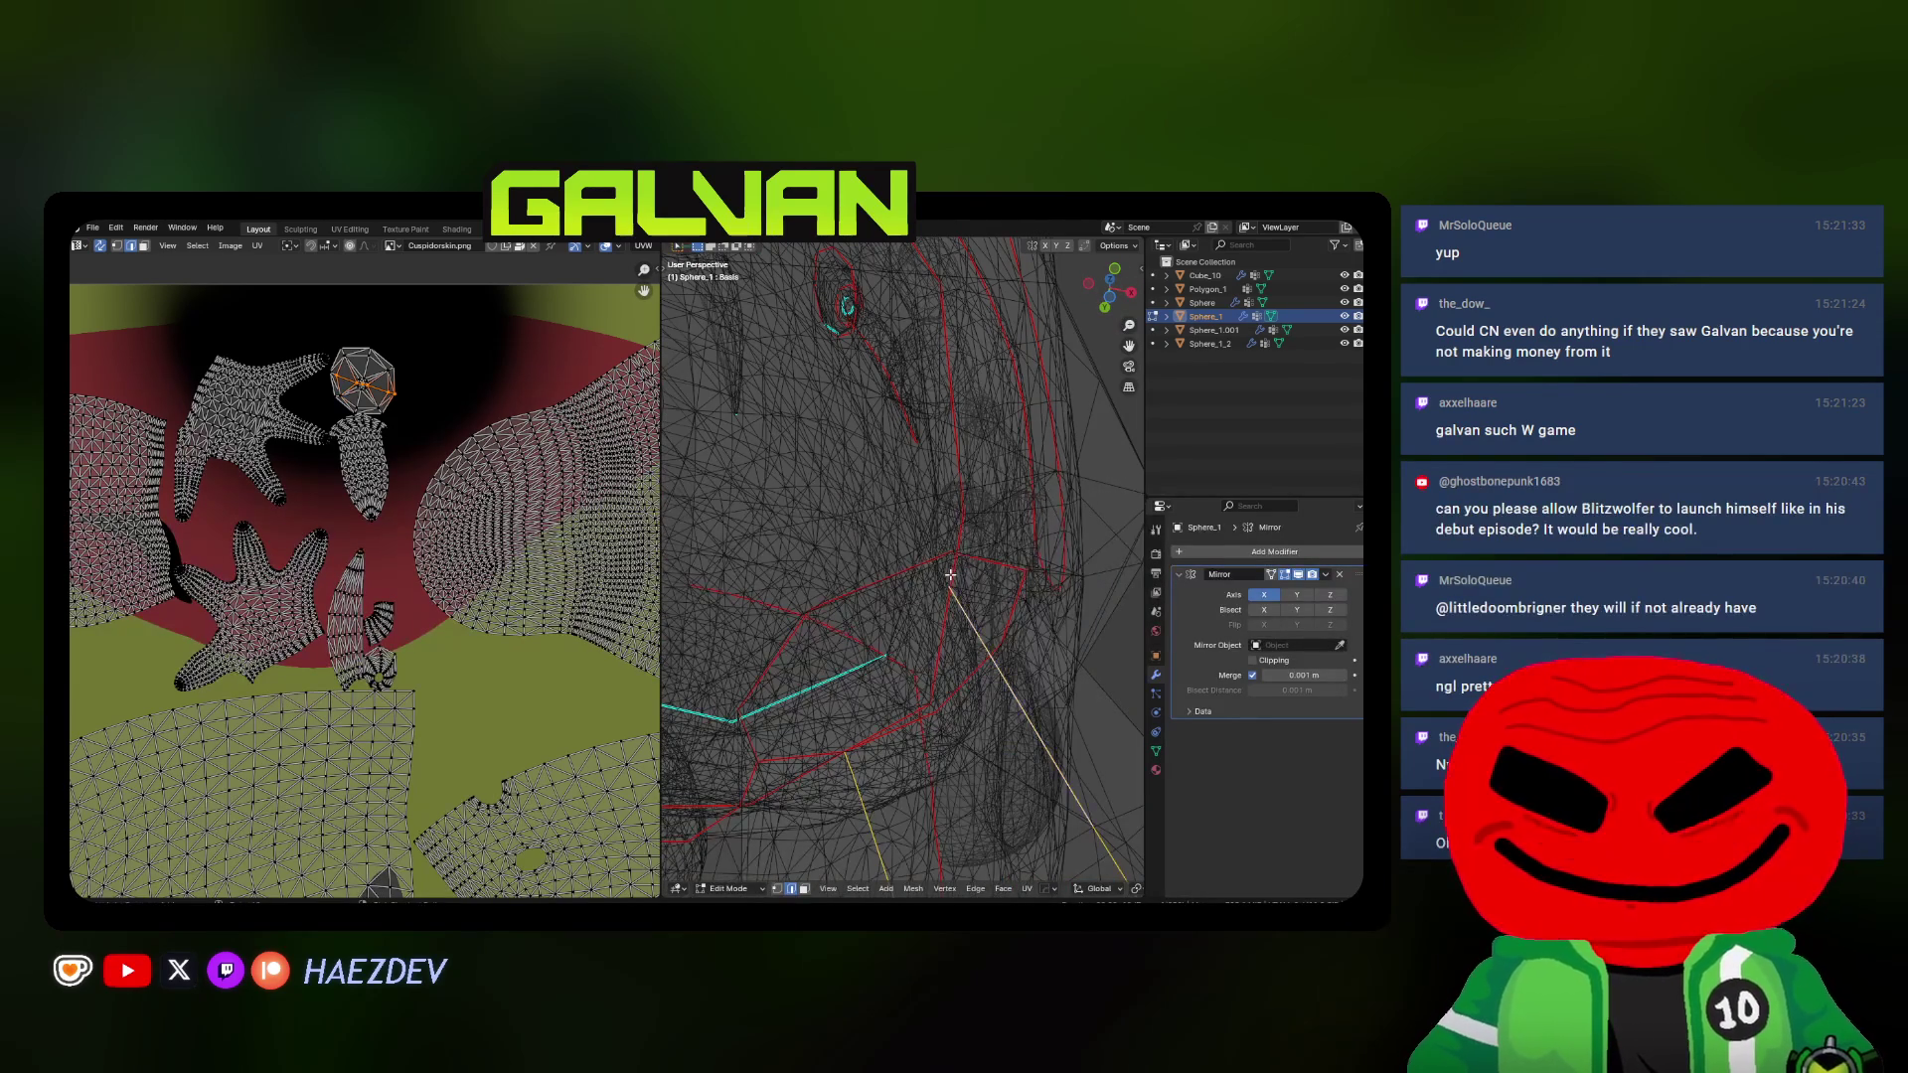
pyautogui.hotkey('alt', 'z')
pyautogui.press('u')
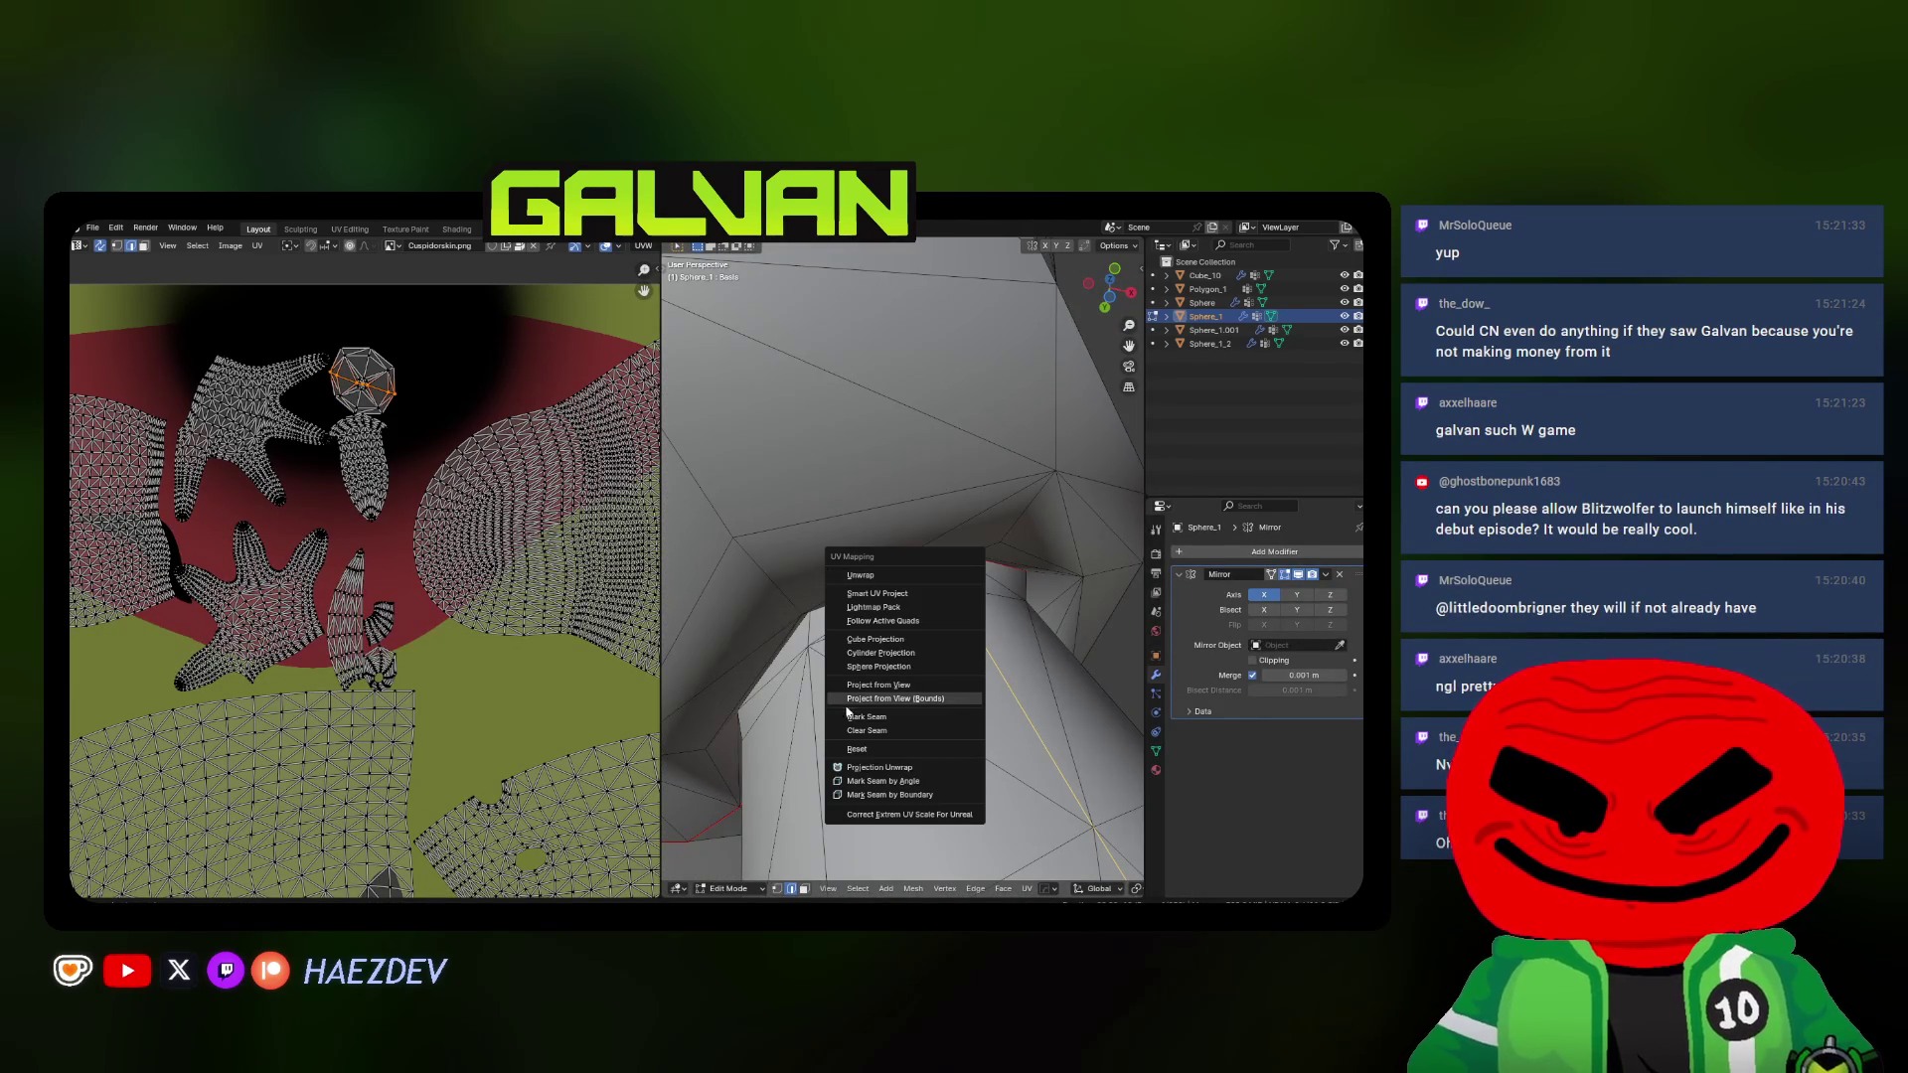
# Select the entire body mesh and unwrap it to recalculate its UV islands
pyautogui.click(851, 717)
pyautogui.scroll(-3, 850, 717)
pyautogui.press('a')
pyautogui.press('u')
pyautogui.click(753, 556)
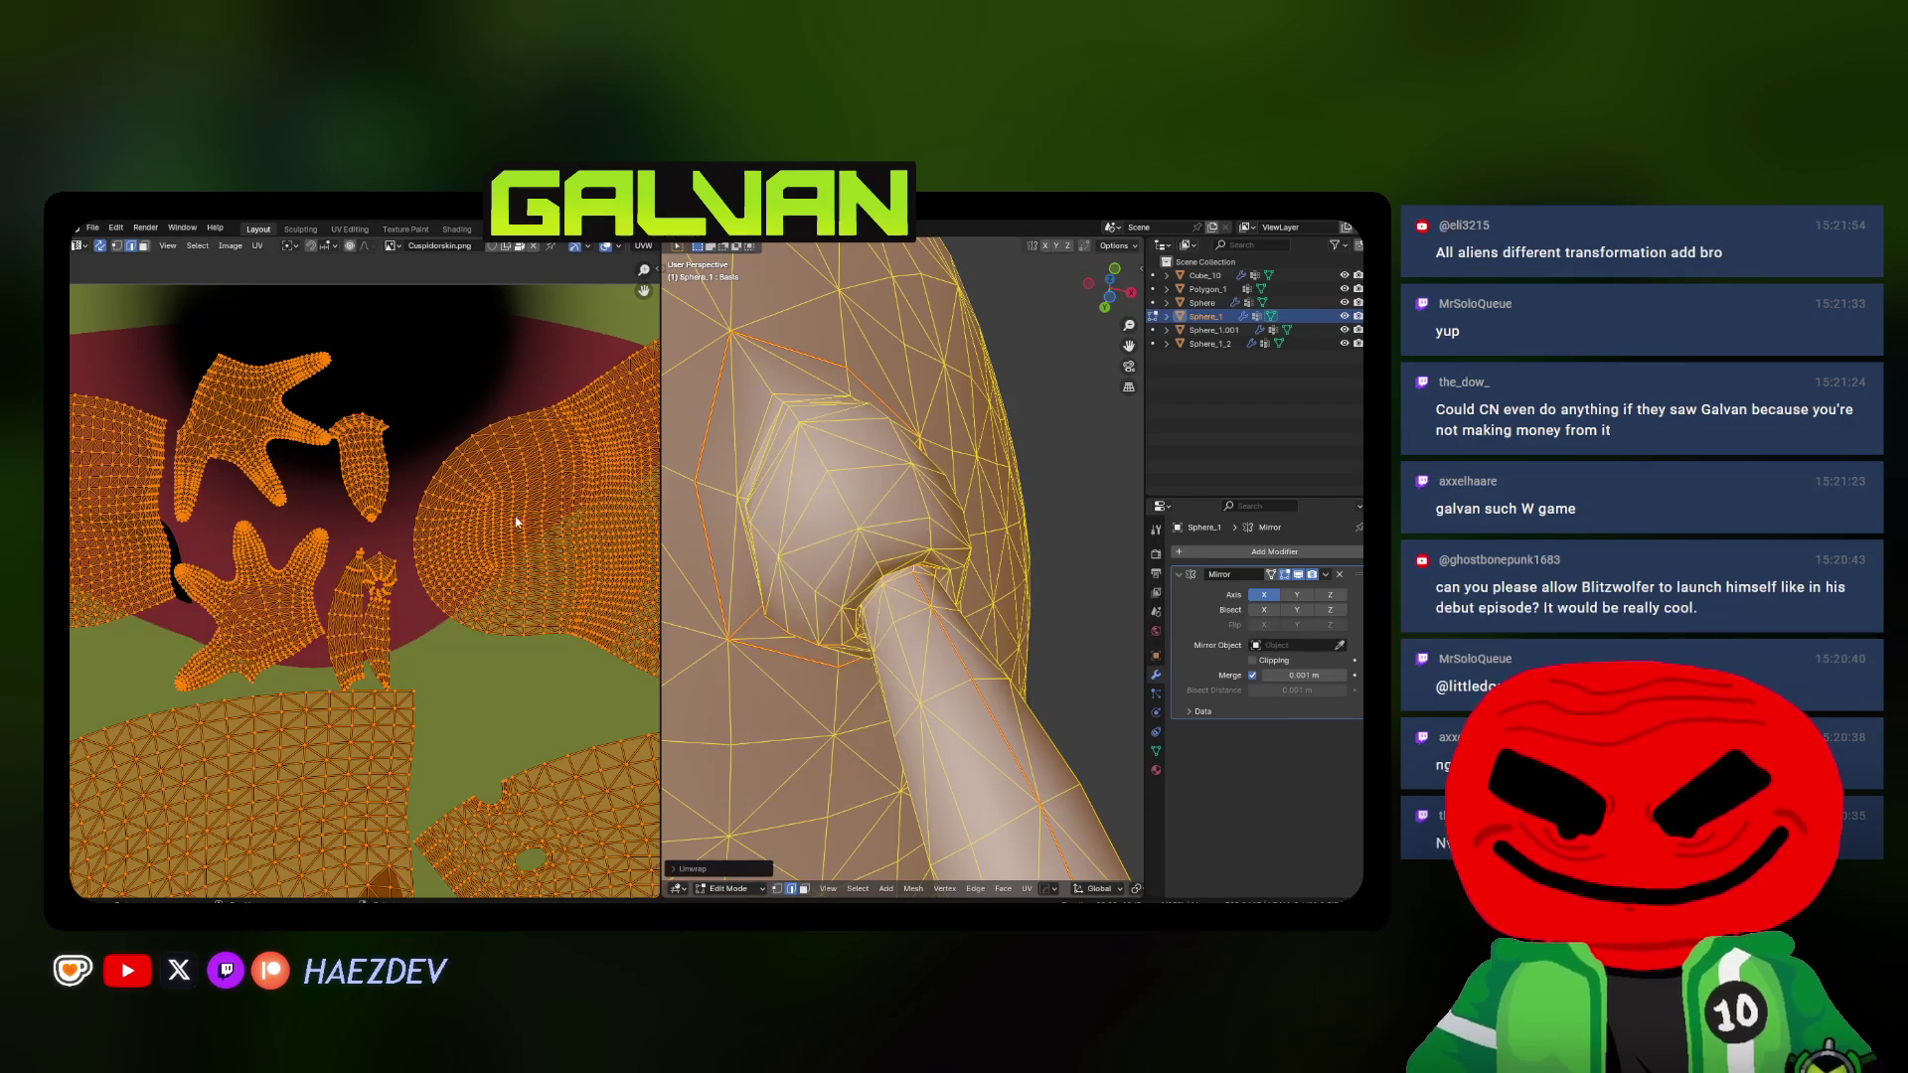
pyautogui.scroll(-2, 411, 567)
# Toggle the mesh selection to review the new UV layout
pyautogui.hotkey('alt', 'a')
pyautogui.scroll(3, 373, 536)
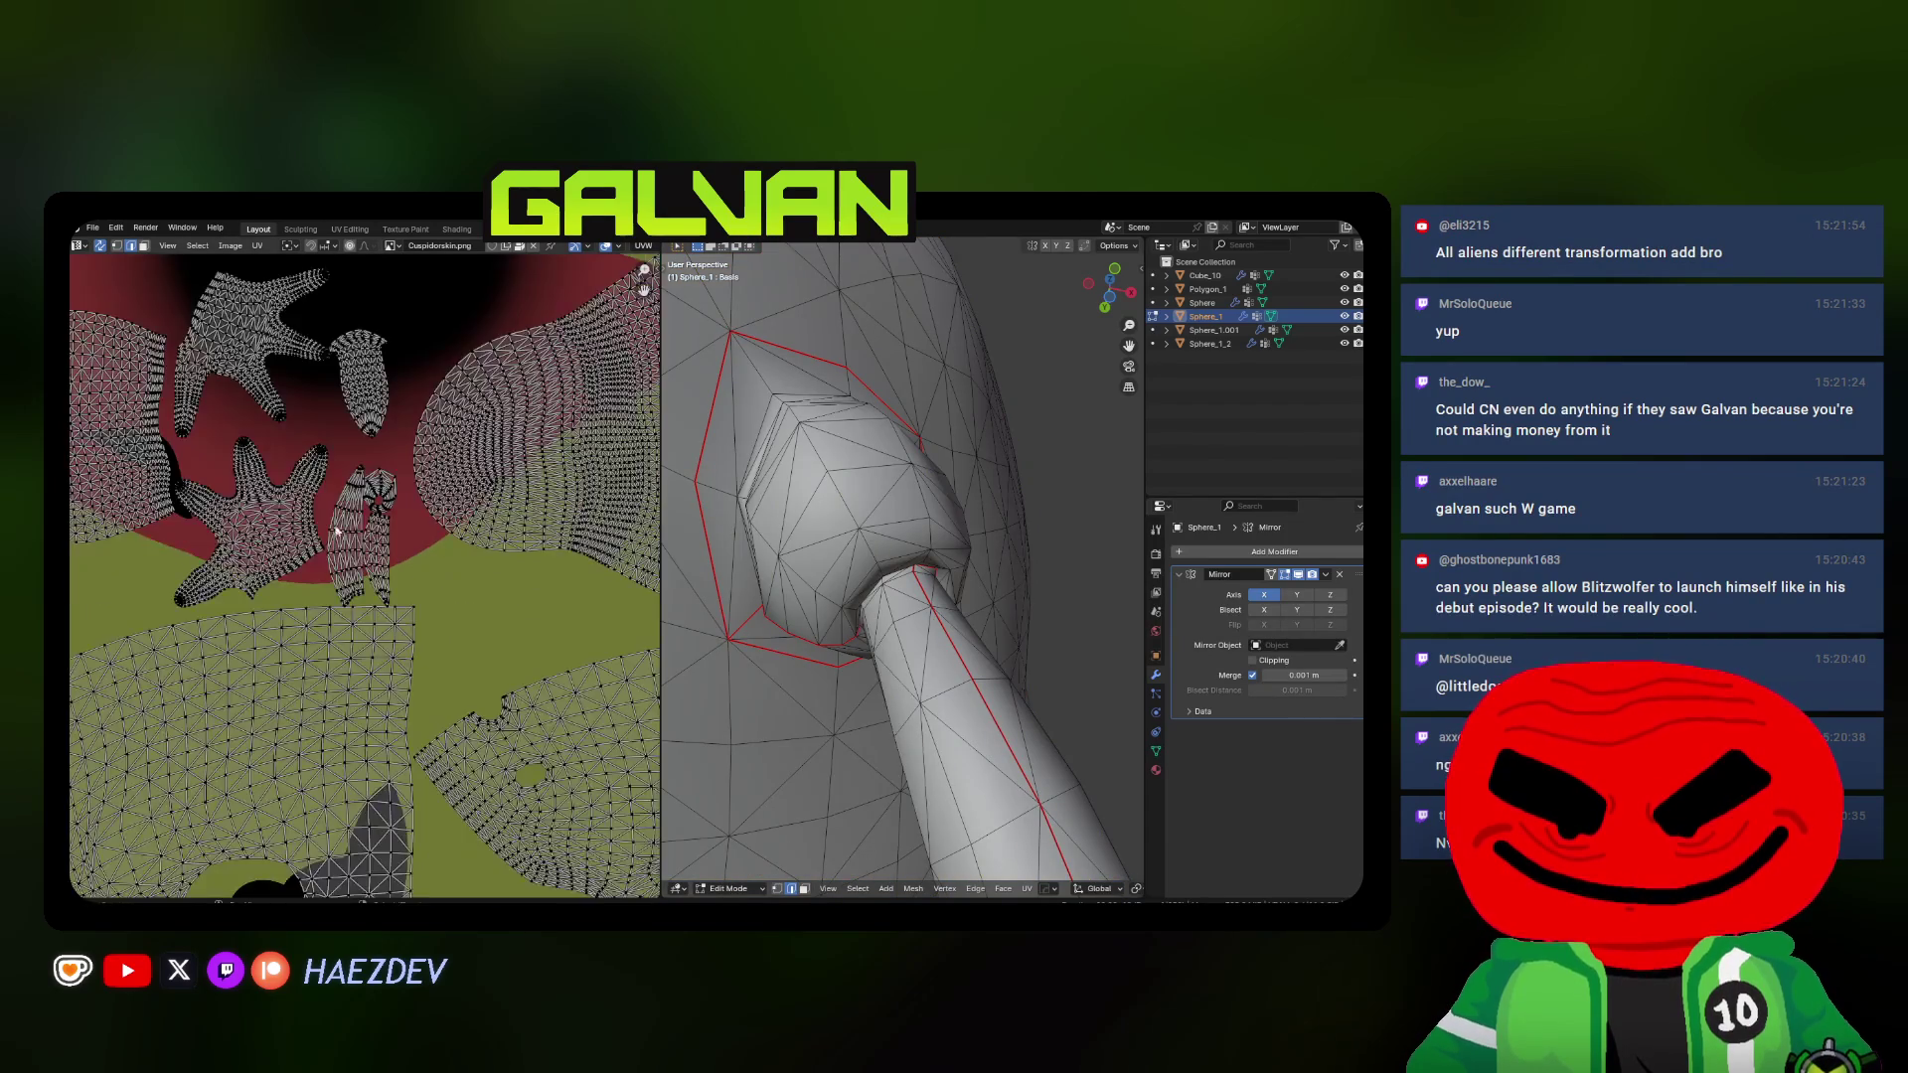
pyautogui.press('a')
pyautogui.hotkey('alt', 'a')
pyautogui.scroll(-1, 369, 567)
pyautogui.press('a')
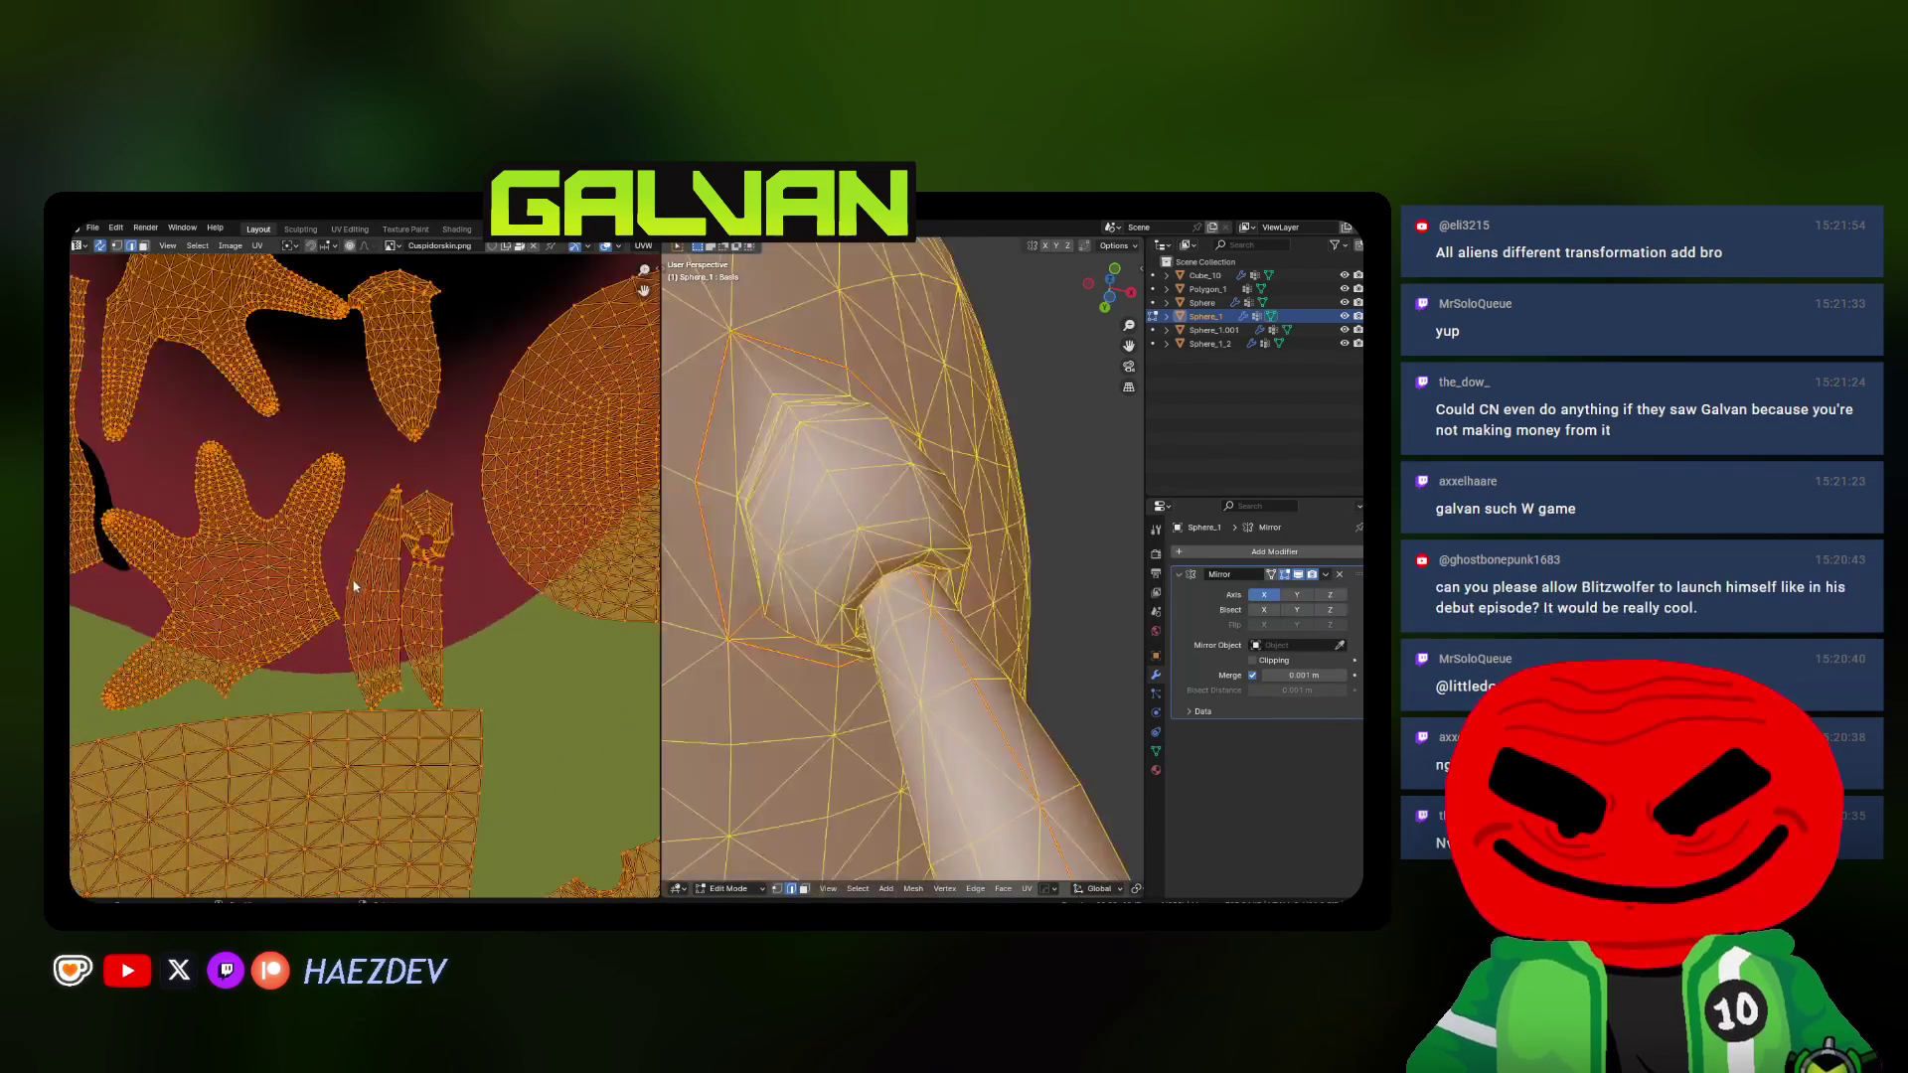
pyautogui.hotkey('alt', 'a')
pyautogui.scroll(-3, 380, 636)
pyautogui.scroll(2, 374, 657)
pyautogui.scroll(1, 328, 686)
pyautogui.scroll(2, 292, 710)
pyautogui.scroll(-3, 293, 711)
pyautogui.press('a')
pyautogui.scroll(-3, 972, 517)
# Keep solid shading, return to object mode and show the whole creature
pyautogui.press('z')
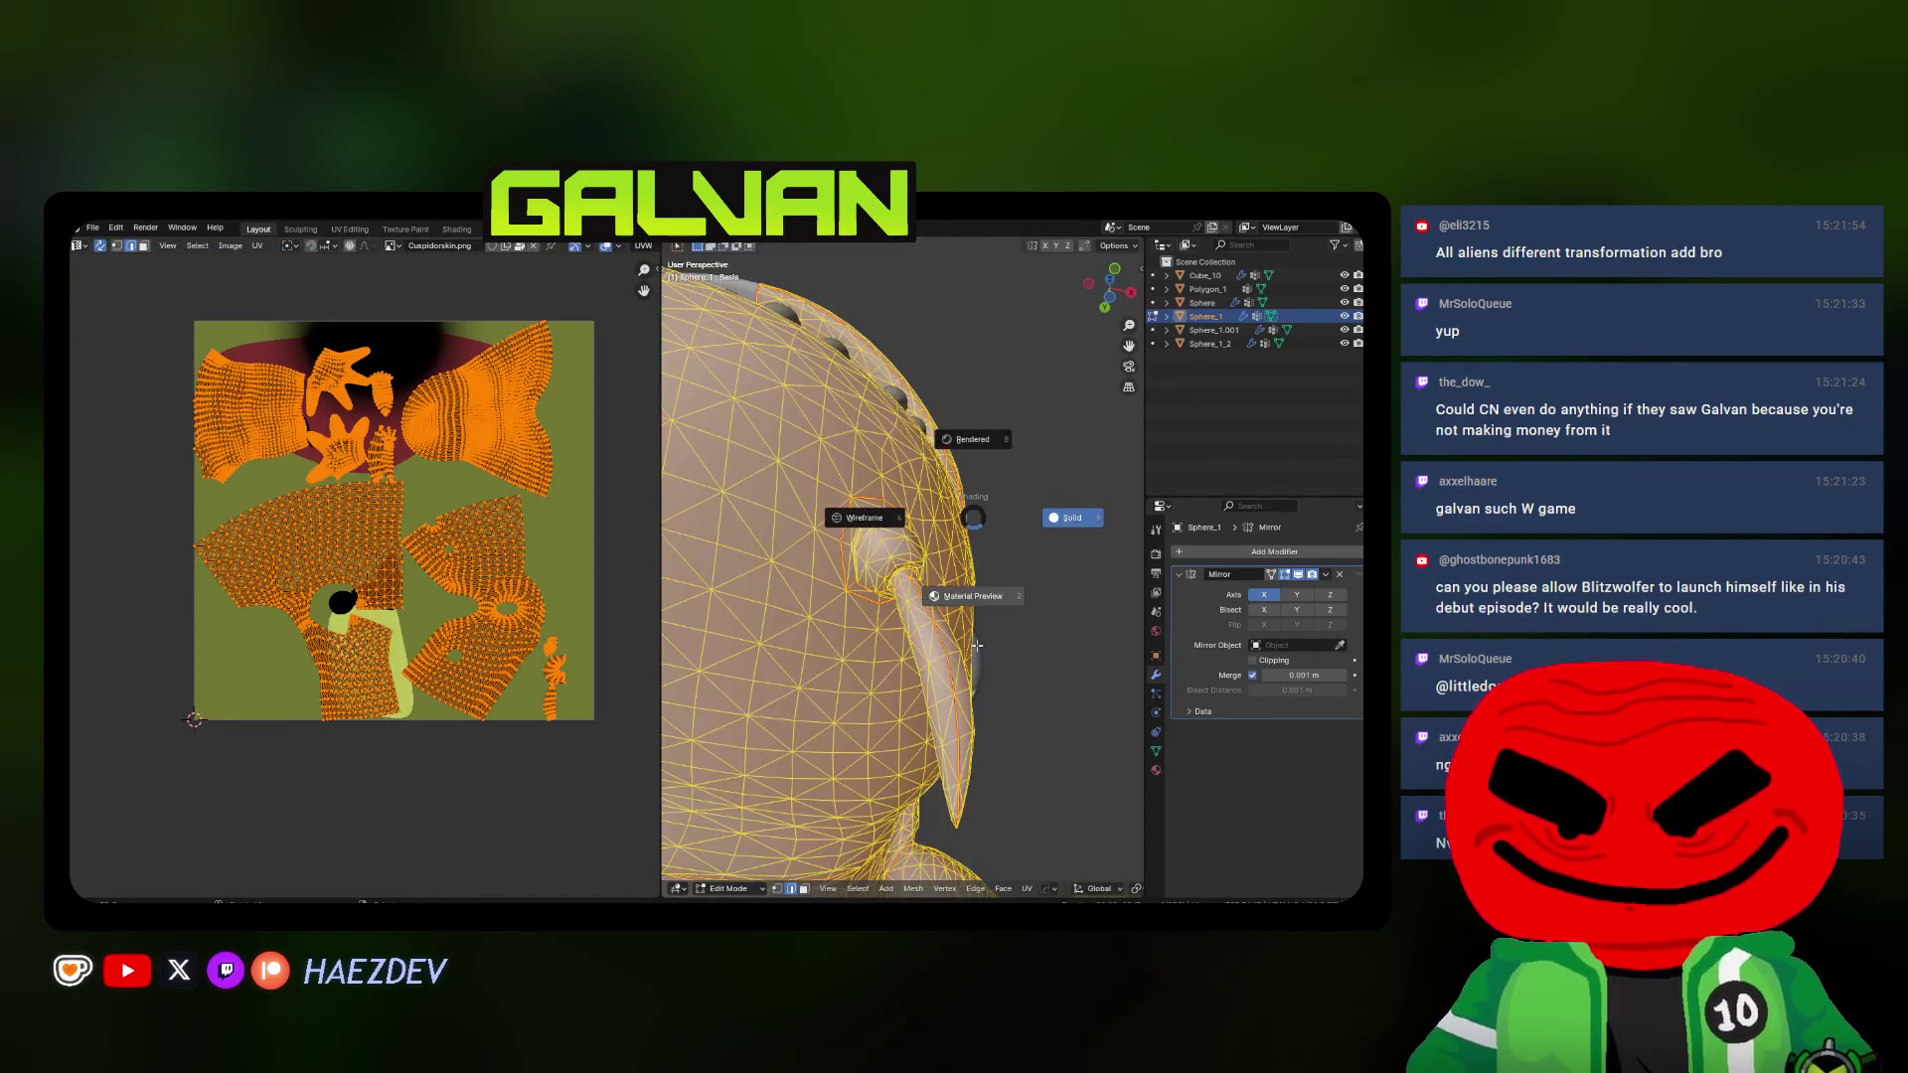
pyautogui.click(1072, 518)
pyautogui.scroll(-3, 973, 517)
pyautogui.press('Tab')
pyautogui.moveTo(955, 537); pyautogui.dragTo(1007, 465, button='middle')
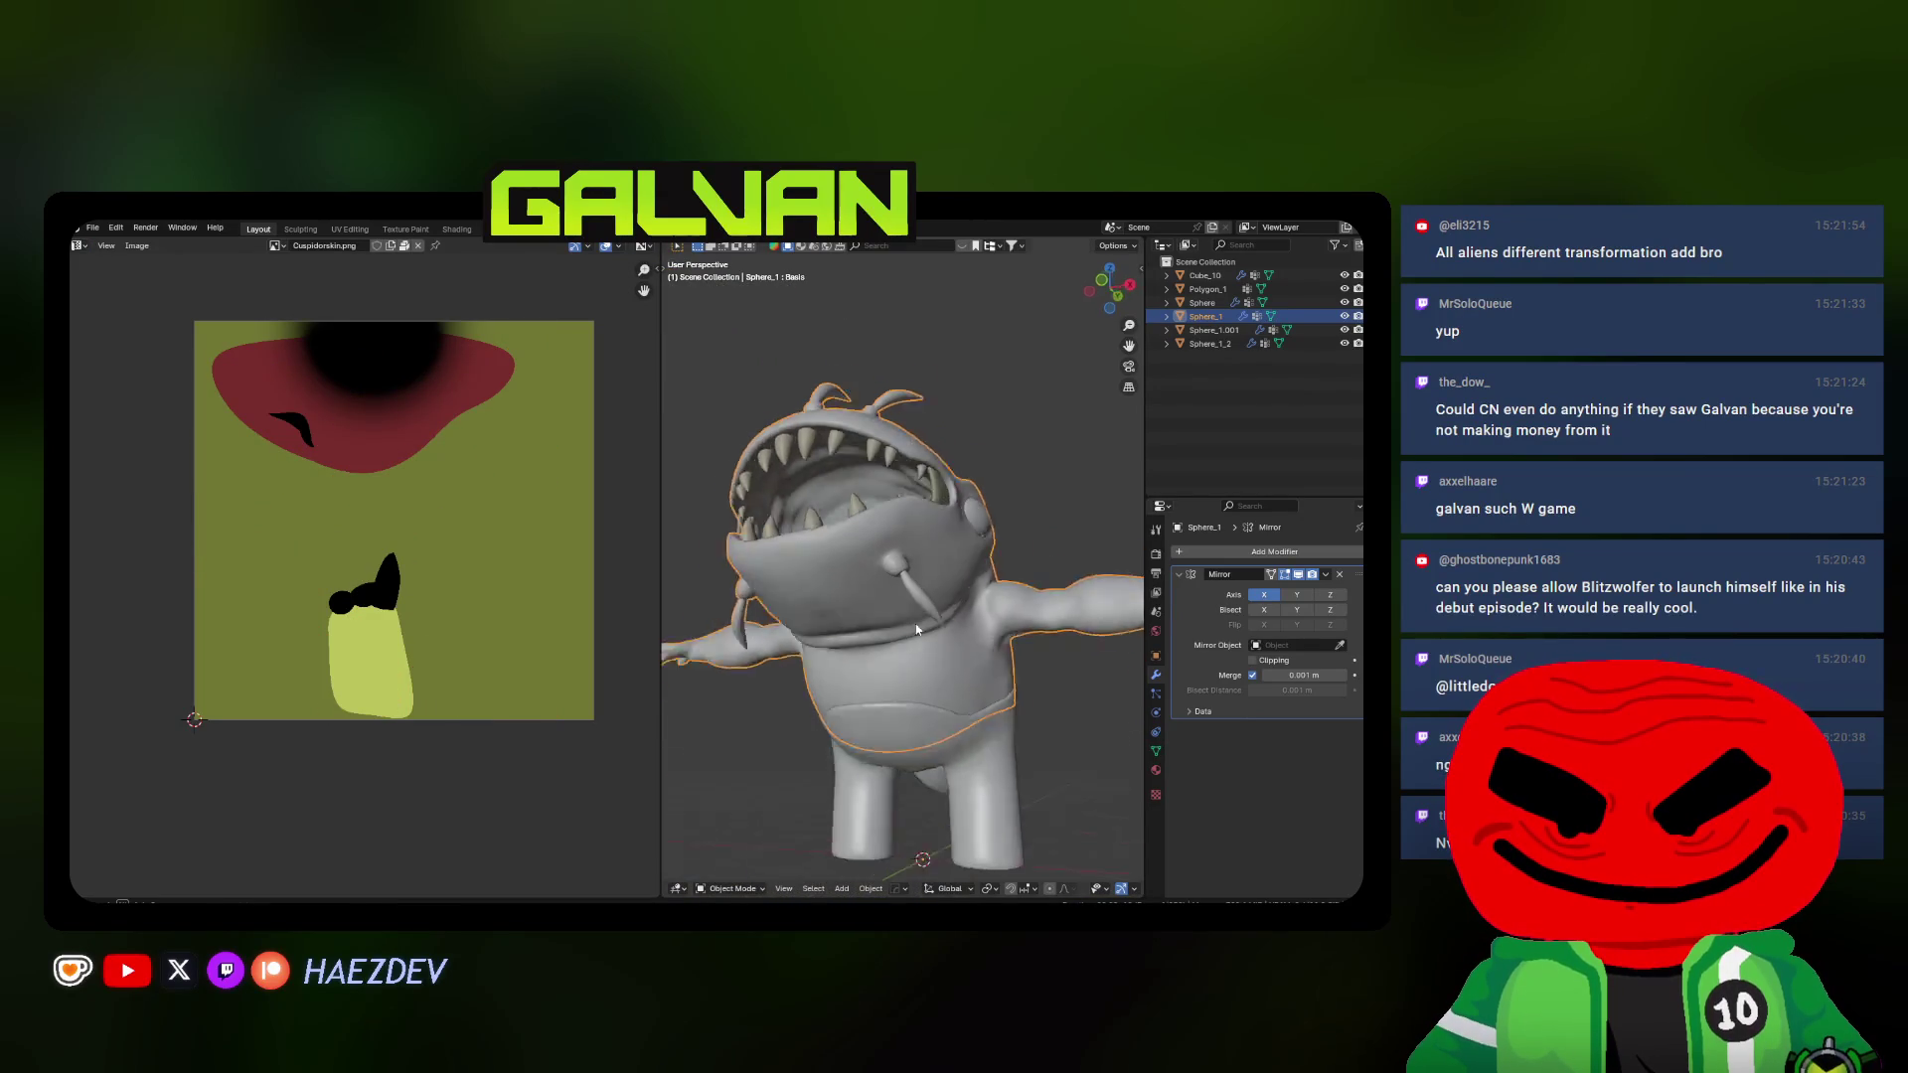
# Edit the eye sphere, try a tris-to-quads conversion and undo it
pyautogui.click(1007, 466)
pyautogui.press('Tab')
pyautogui.press('KP_Decimal')
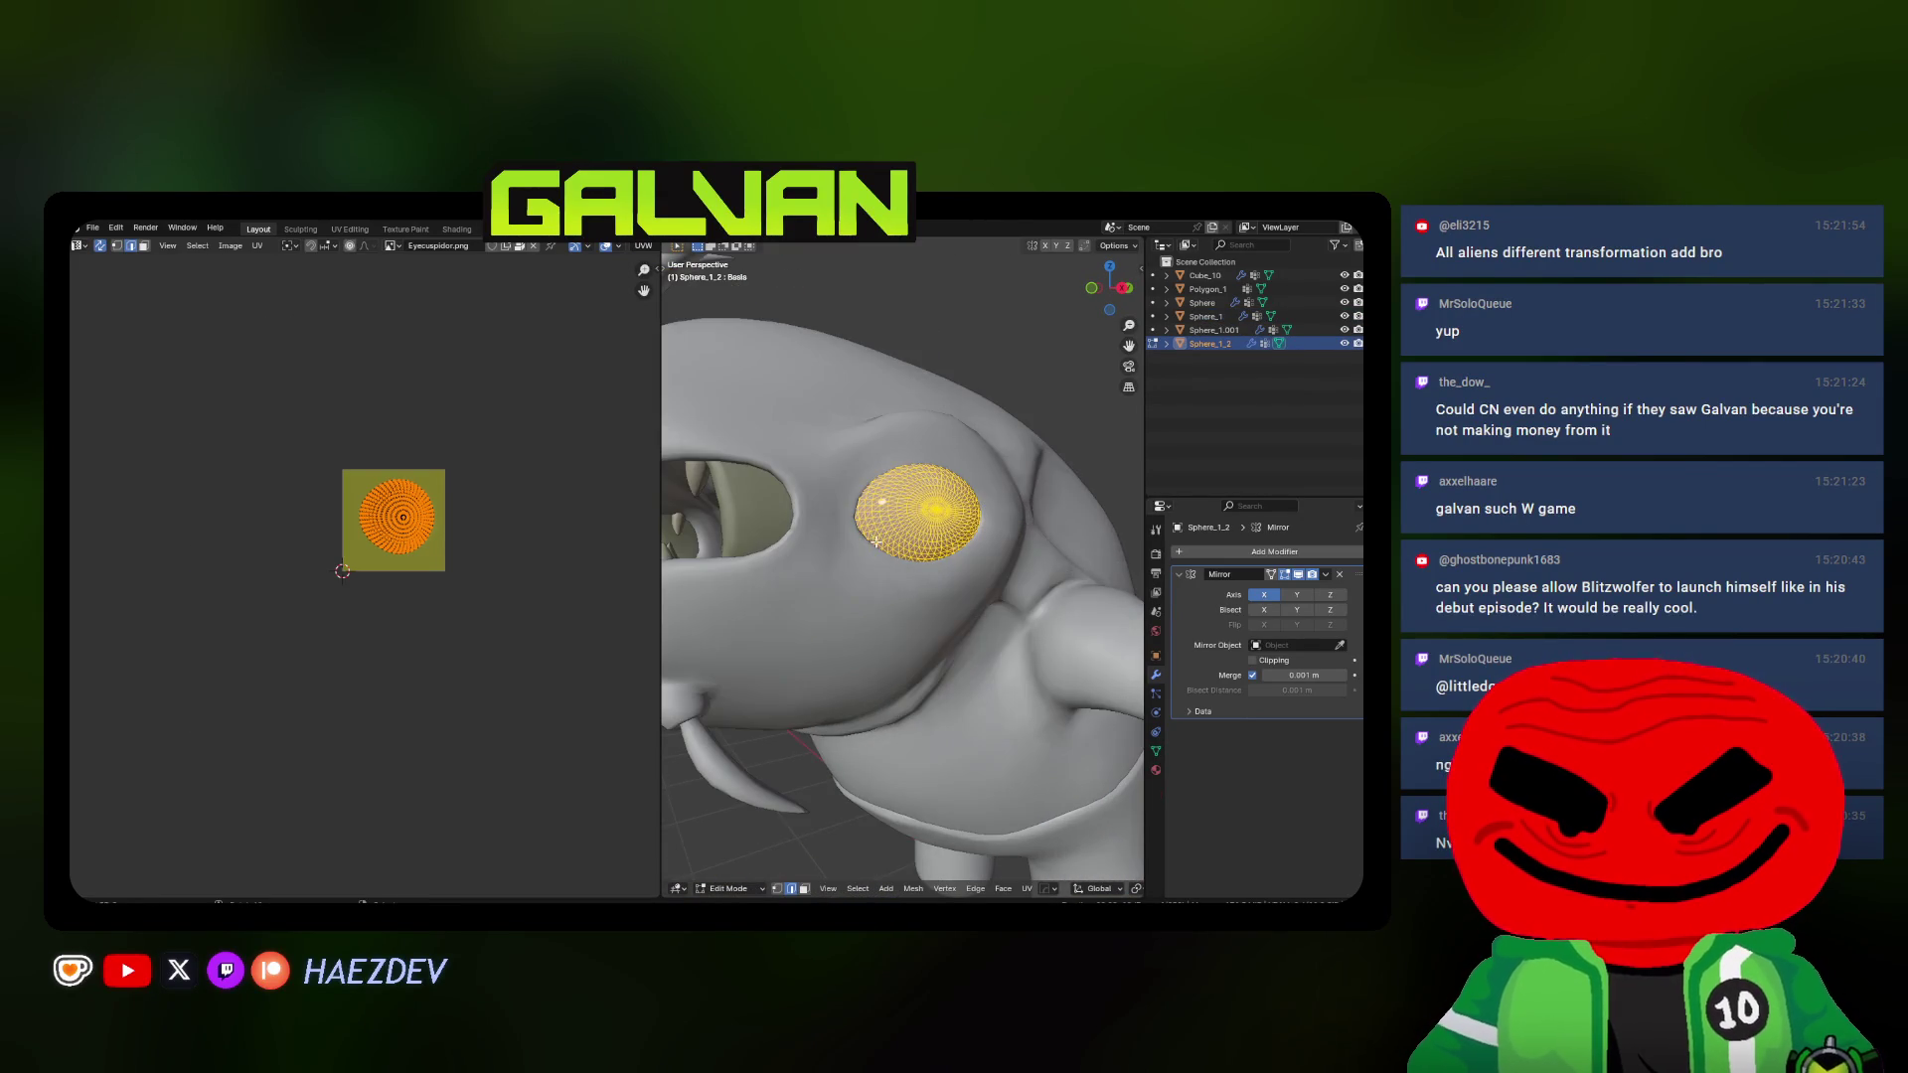
pyautogui.hotkey('alt', 'j')
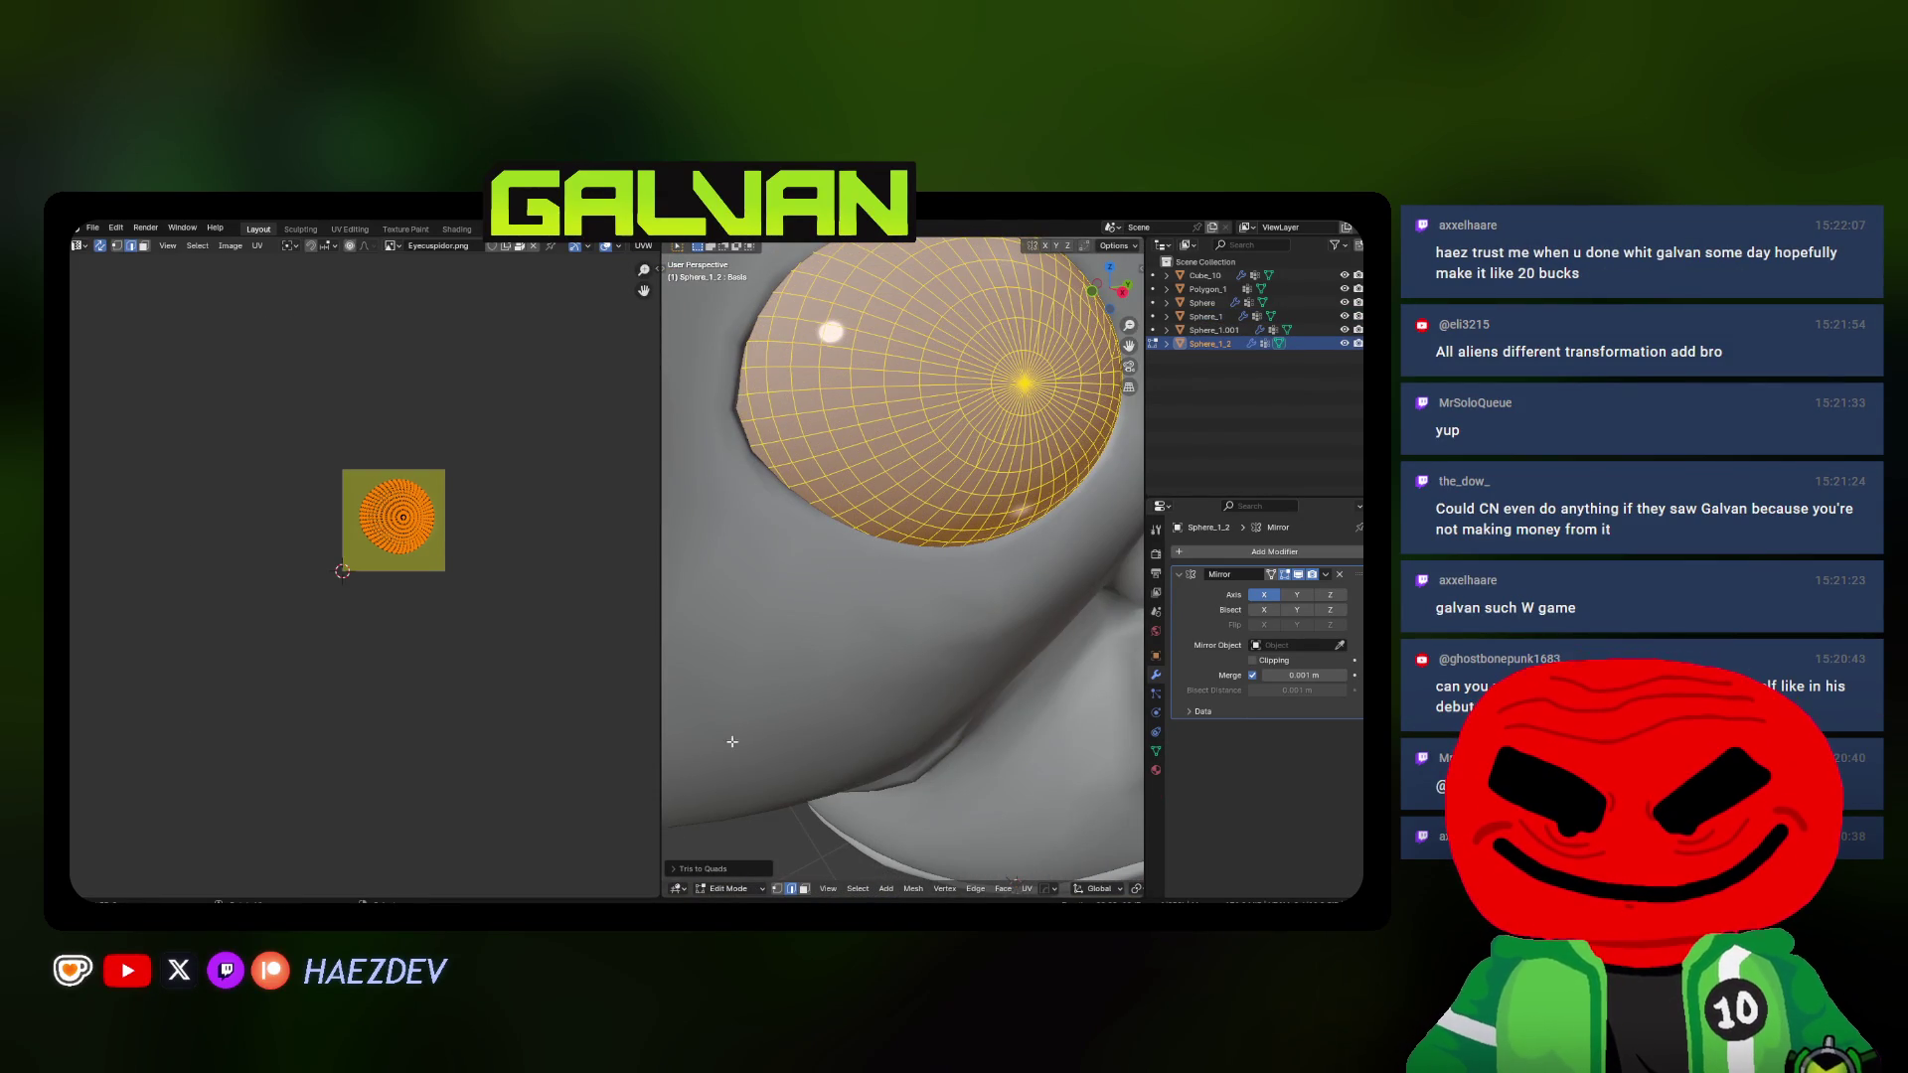
pyautogui.hotkey('ctrl', 'z')
pyautogui.moveTo(773, 877)
pyautogui.mouseDown(button='middle')
pyautogui.moveTo(895, 550)
pyautogui.moveTo(812, 515)
pyautogui.moveTo(969, 538)
pyautogui.moveTo(861, 528)
pyautogui.moveTo(892, 604)
pyautogui.mouseUp(button='middle')
pyautogui.hotkey('alt', 'a')
pyautogui.scroll(-5, 812, 515)
# Re-enter edit mode on the eye, select all its faces and bring up the Face menu
pyautogui.press('Tab')
pyautogui.hotkey('shift', 'z')
pyautogui.press('Tab')
pyautogui.hotkey('shift', 'z')
pyautogui.press('a')
pyautogui.click(965, 893)
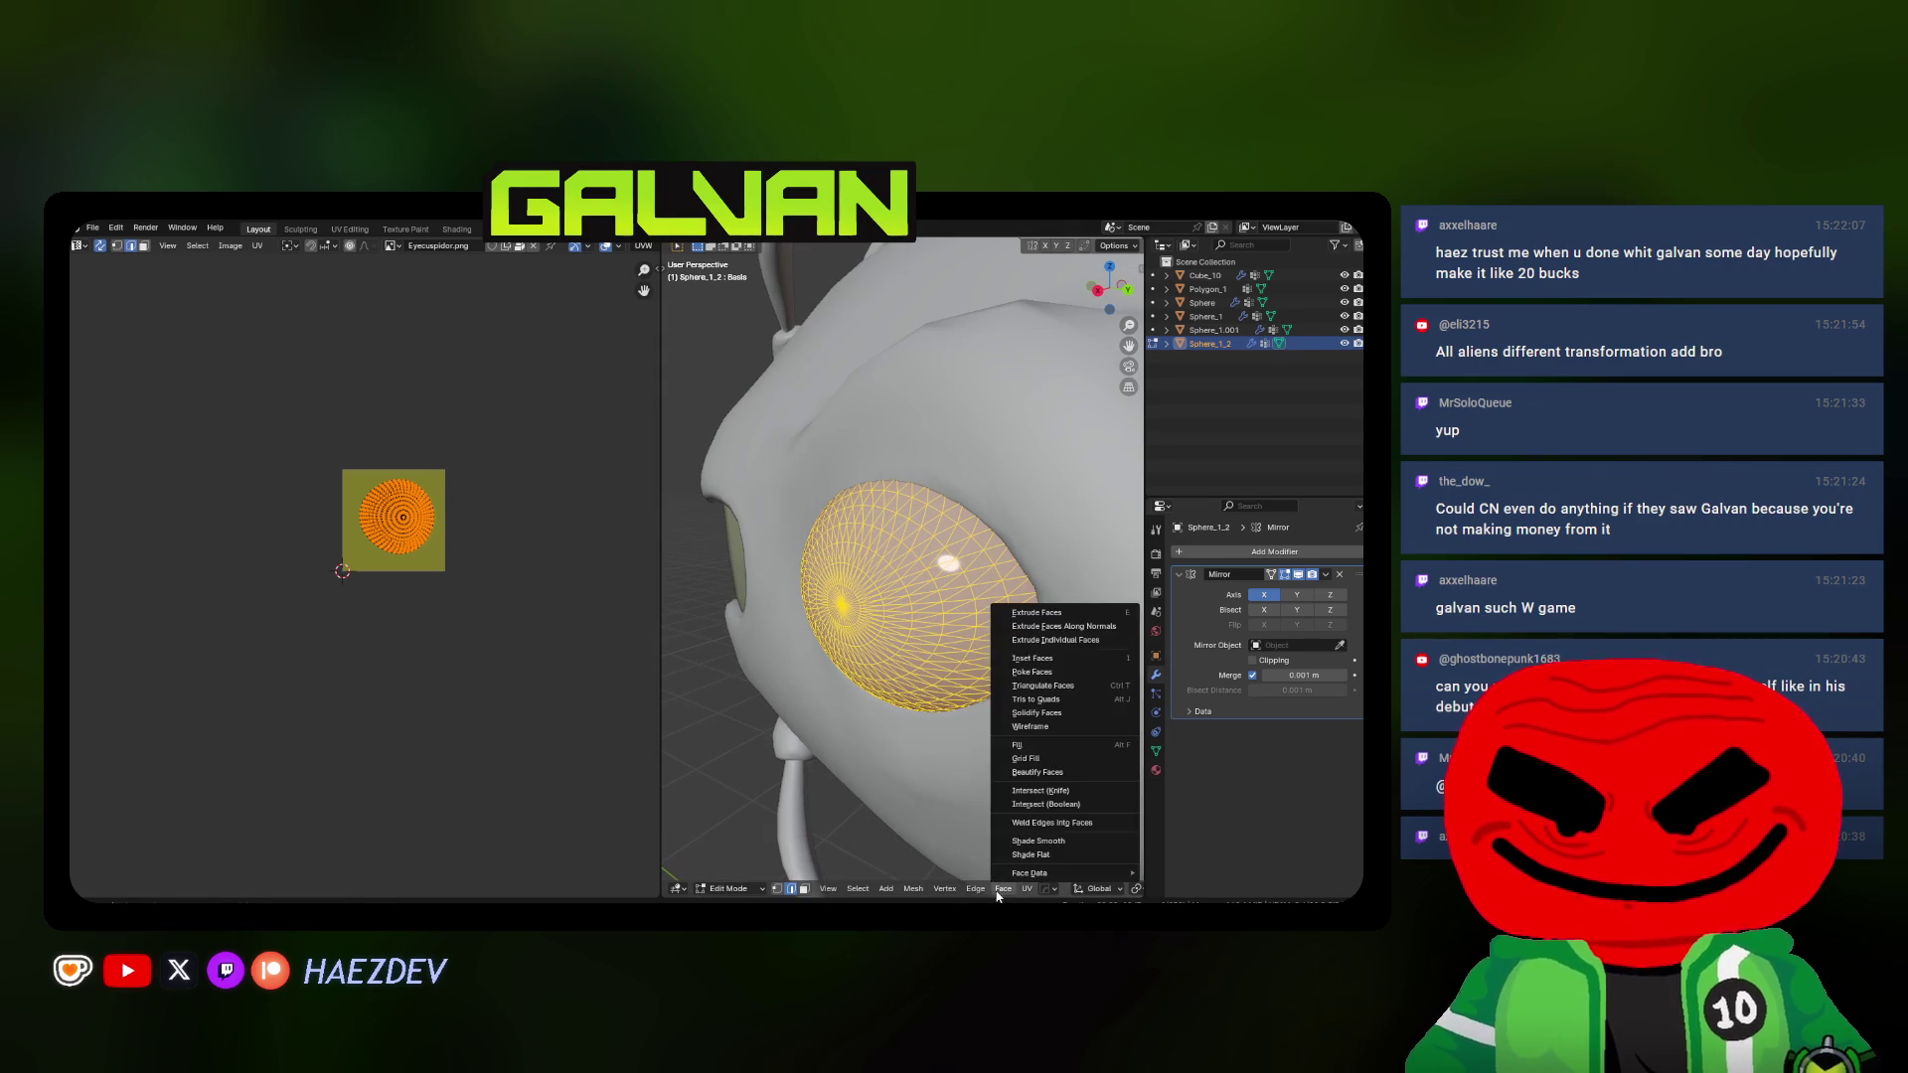
# Convert the eye's triangles to quads, check the operator settings and pick a radial edge loop
pyautogui.click(1044, 700)
pyautogui.click(735, 877)
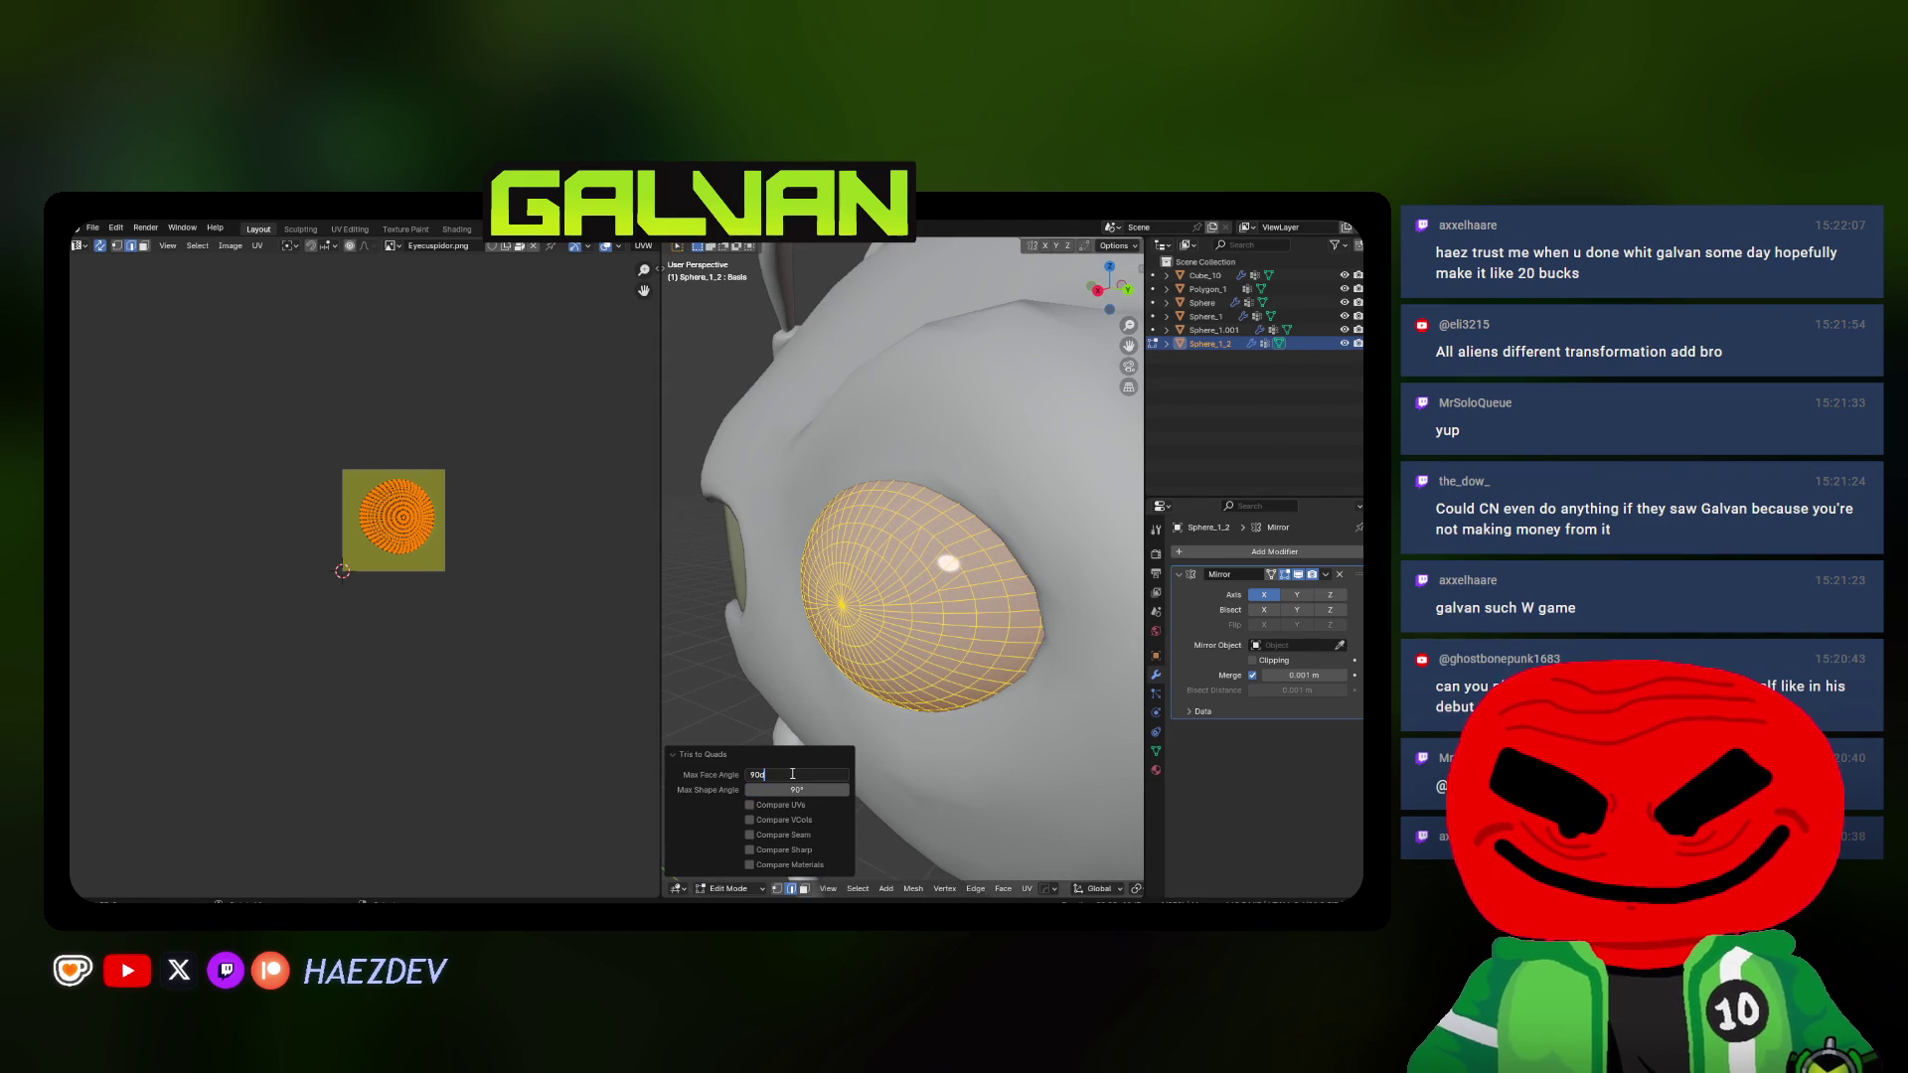
pyautogui.press('KP_Decimal')
pyautogui.moveTo(894, 597)
pyautogui.mouseDown(button='middle')
pyautogui.moveTo(857, 551)
pyautogui.moveTo(800, 583)
pyautogui.mouseUp(button='middle')
pyautogui.hotkey('alt', 'a')
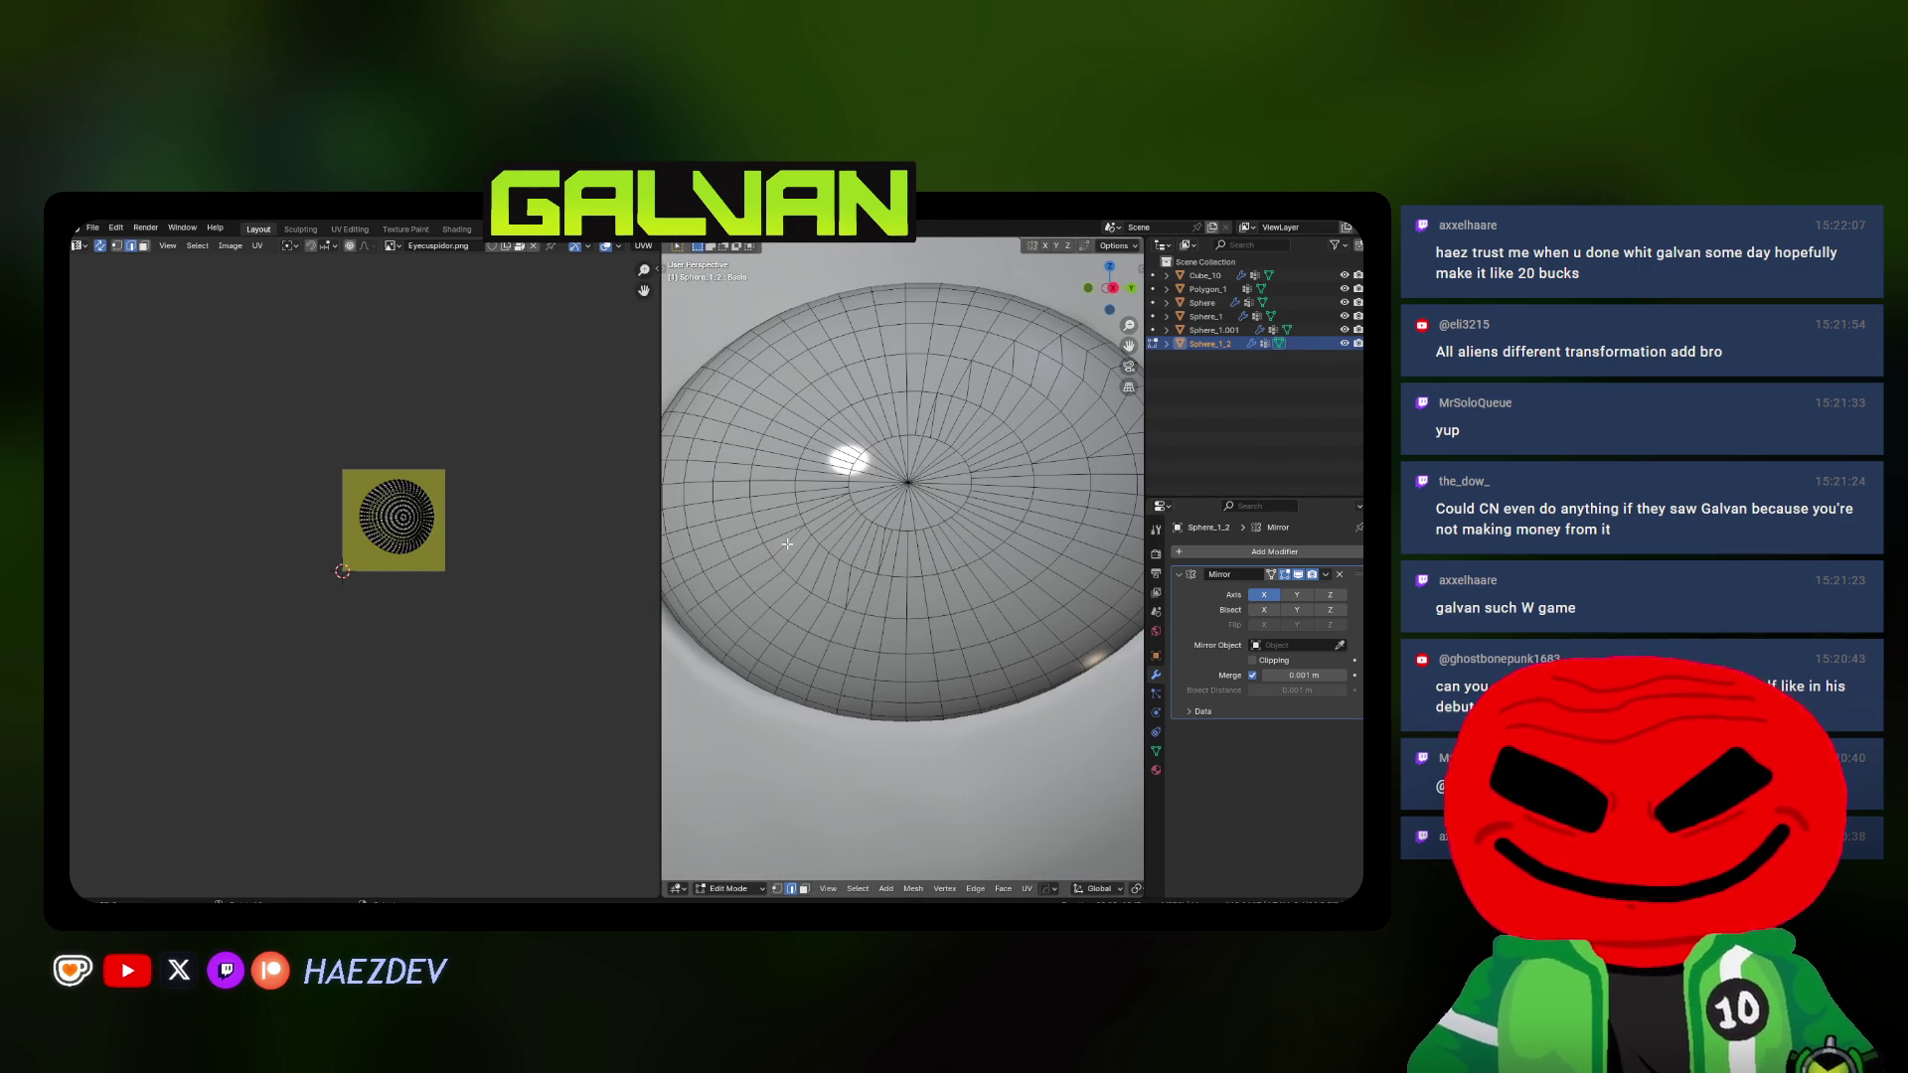
pyautogui.keyDown('alt'); pyautogui.click(786, 546); pyautogui.keyUp('alt')
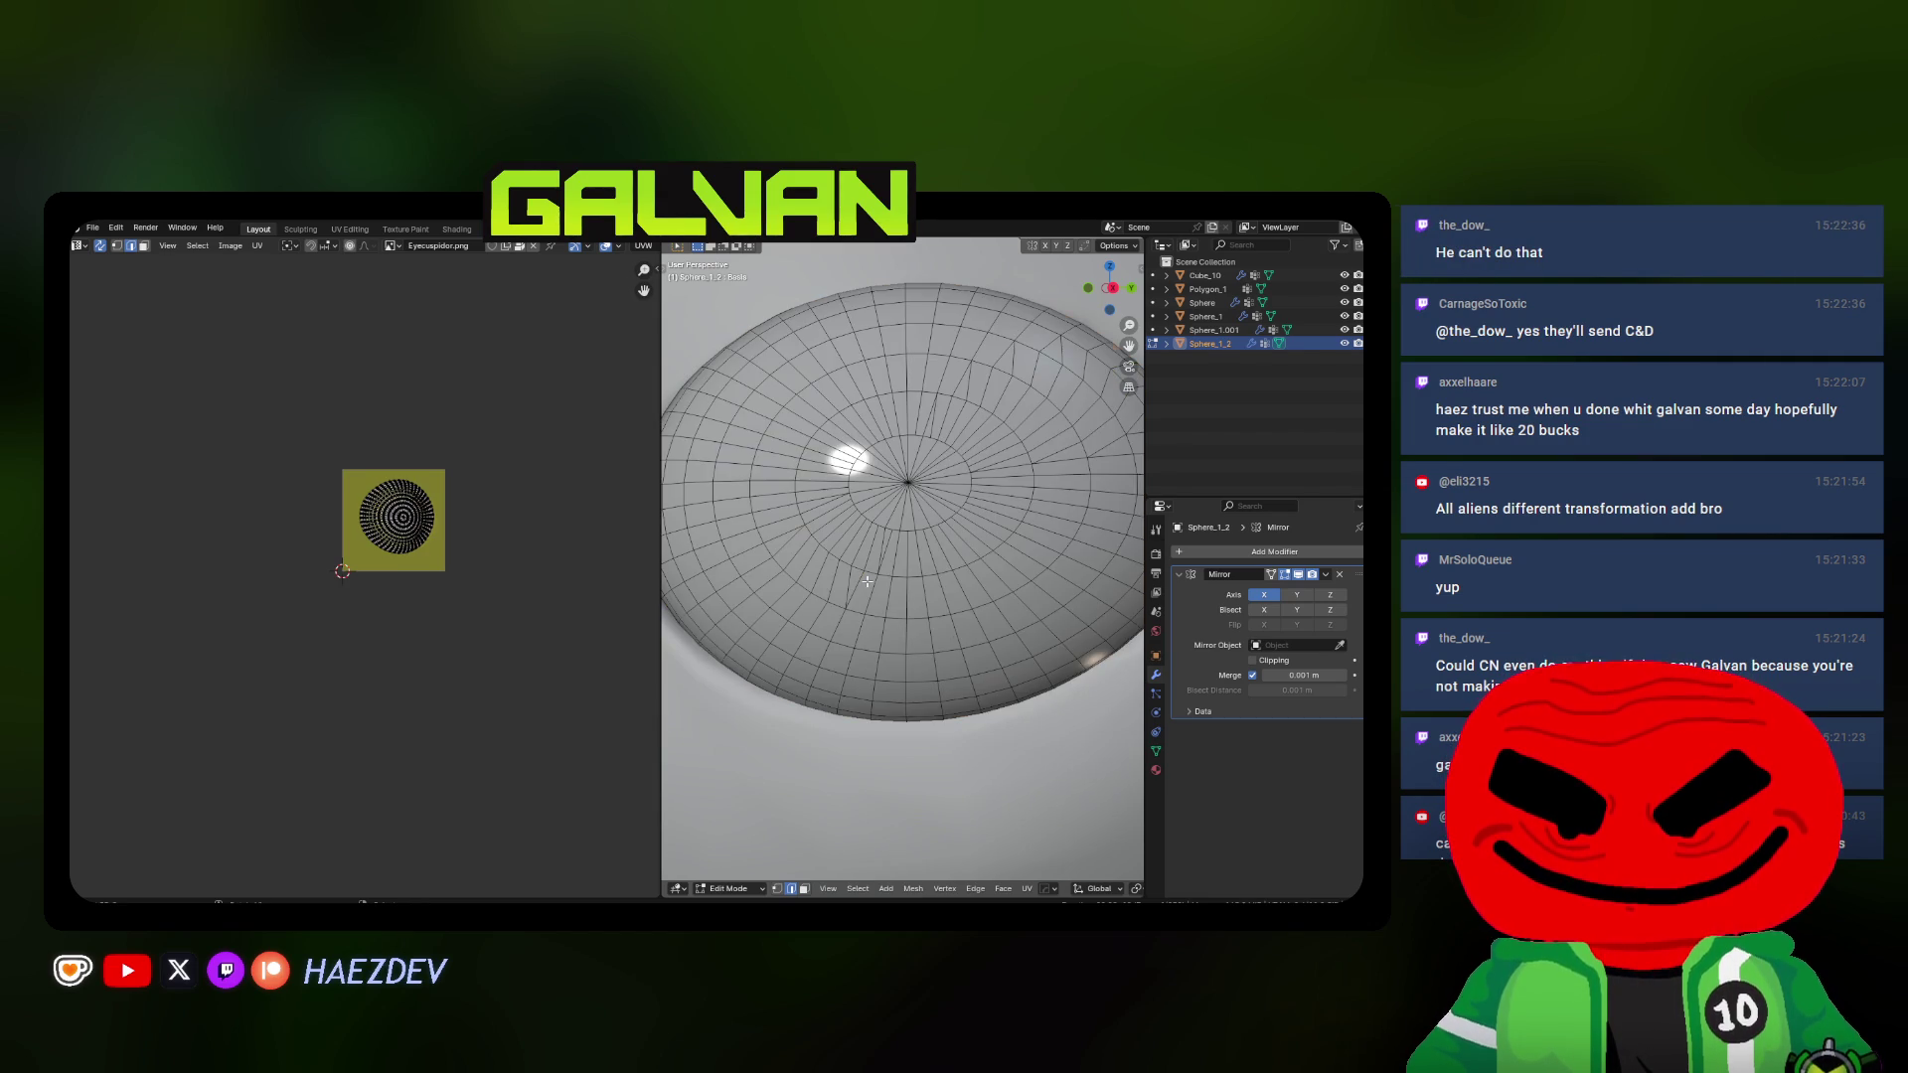
pyautogui.scroll(-2, 865, 582)
# Select the whole eye dome and triangulate its faces with Ctrl+T
pyautogui.press('a')
pyautogui.hotkey('alt', 'a')
pyautogui.keyDown('alt'); pyautogui.click(864, 599); pyautogui.keyUp('alt')
pyautogui.press('a')
pyautogui.hotkey('alt', 'a')
pyautogui.press('a')
pyautogui.hotkey('ctrl', 't')
pyautogui.hotkey('alt', 'a')
# Inspect the triangulated eye from the side and in see-through view
pyautogui.moveTo(861, 595); pyautogui.dragTo(959, 621, button='middle')
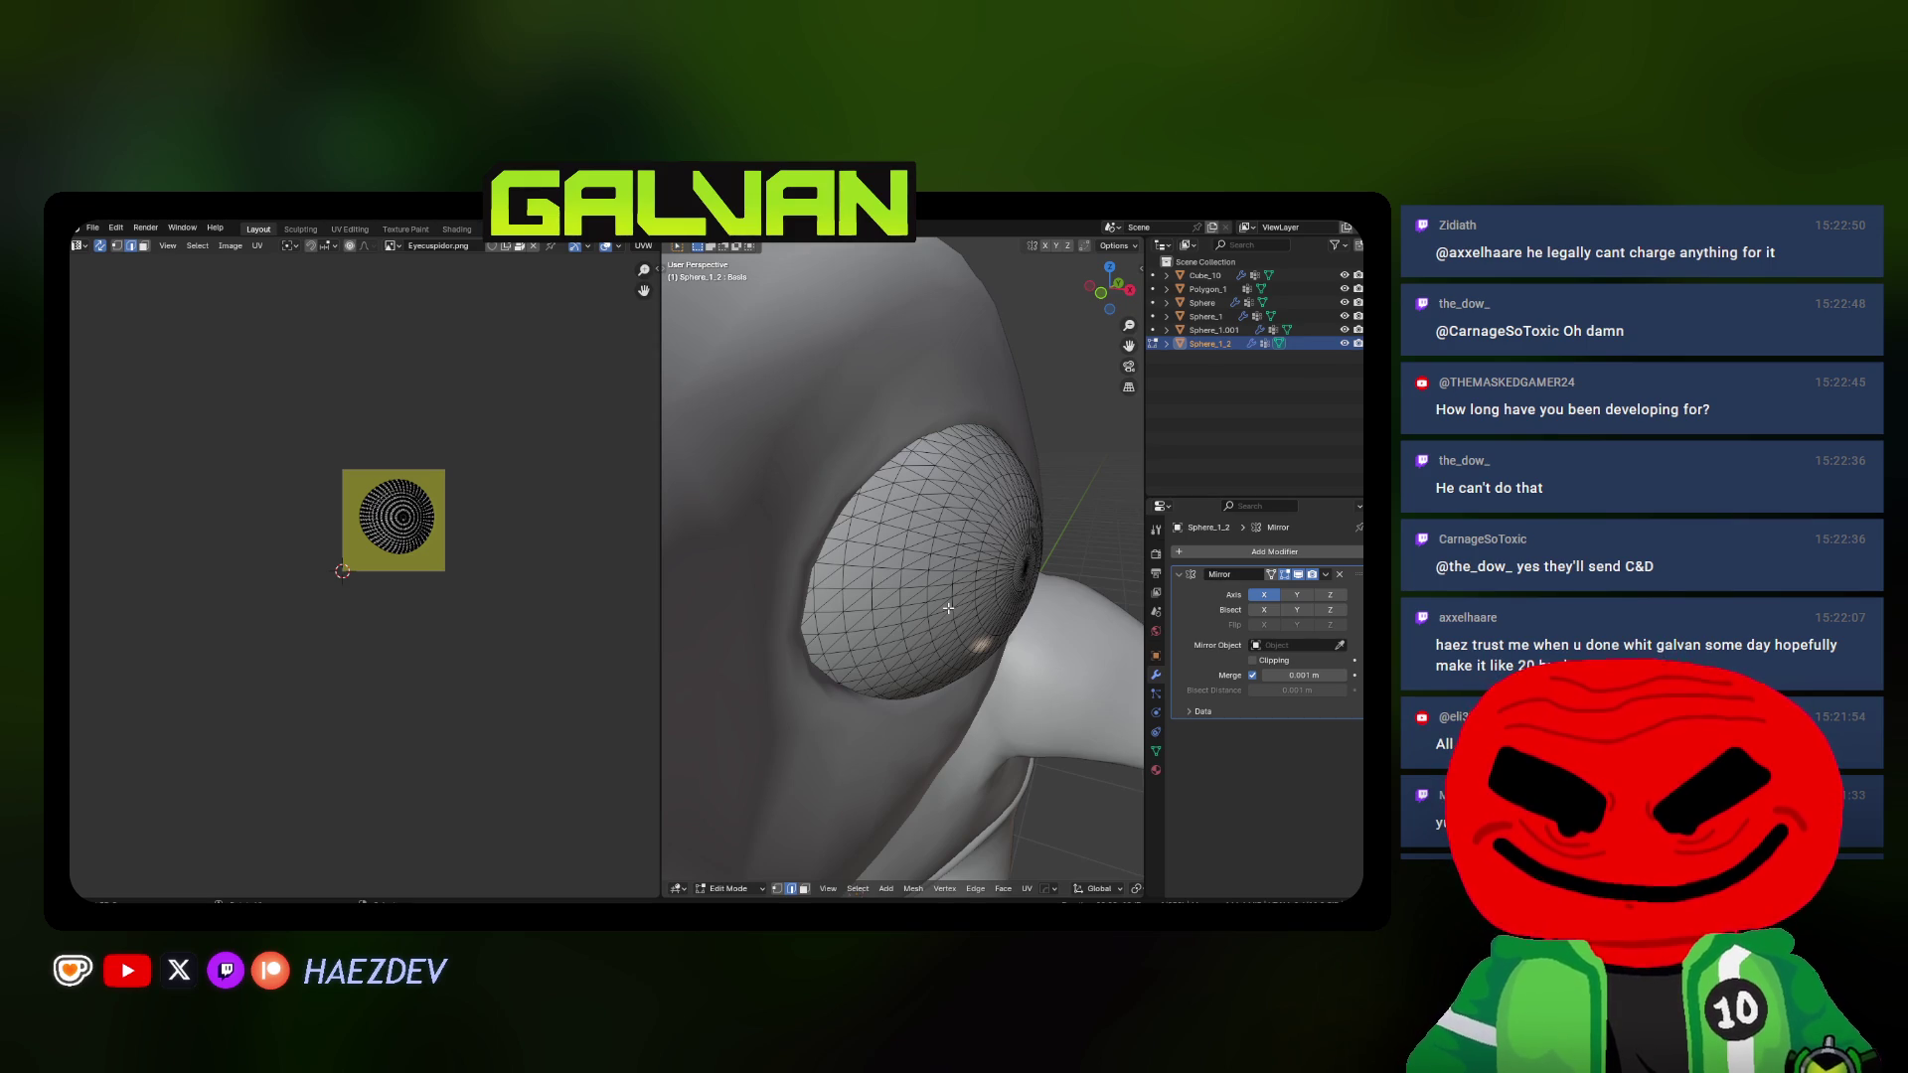
pyautogui.moveTo(929, 568)
pyautogui.mouseDown(button='middle')
pyautogui.moveTo(913, 534)
pyautogui.moveTo(932, 525)
pyautogui.mouseUp(button='middle')
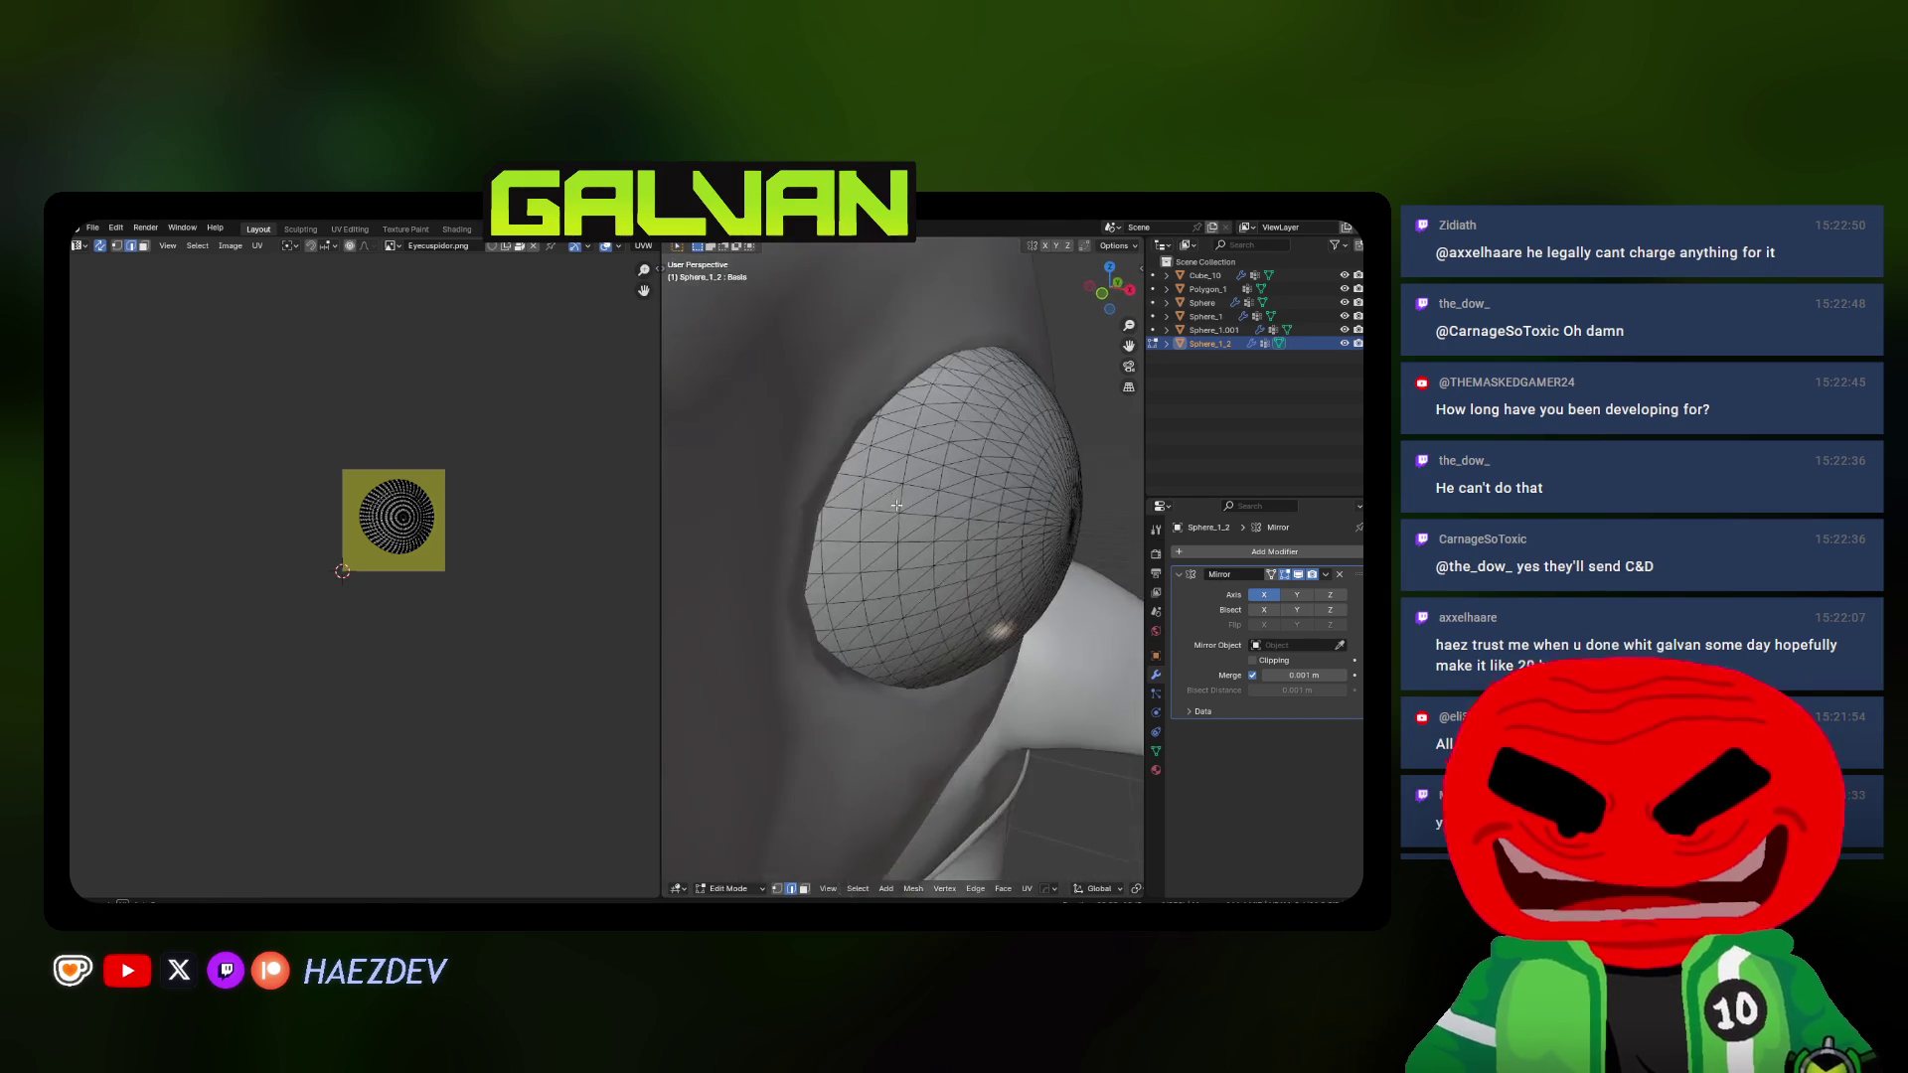
pyautogui.press('a')
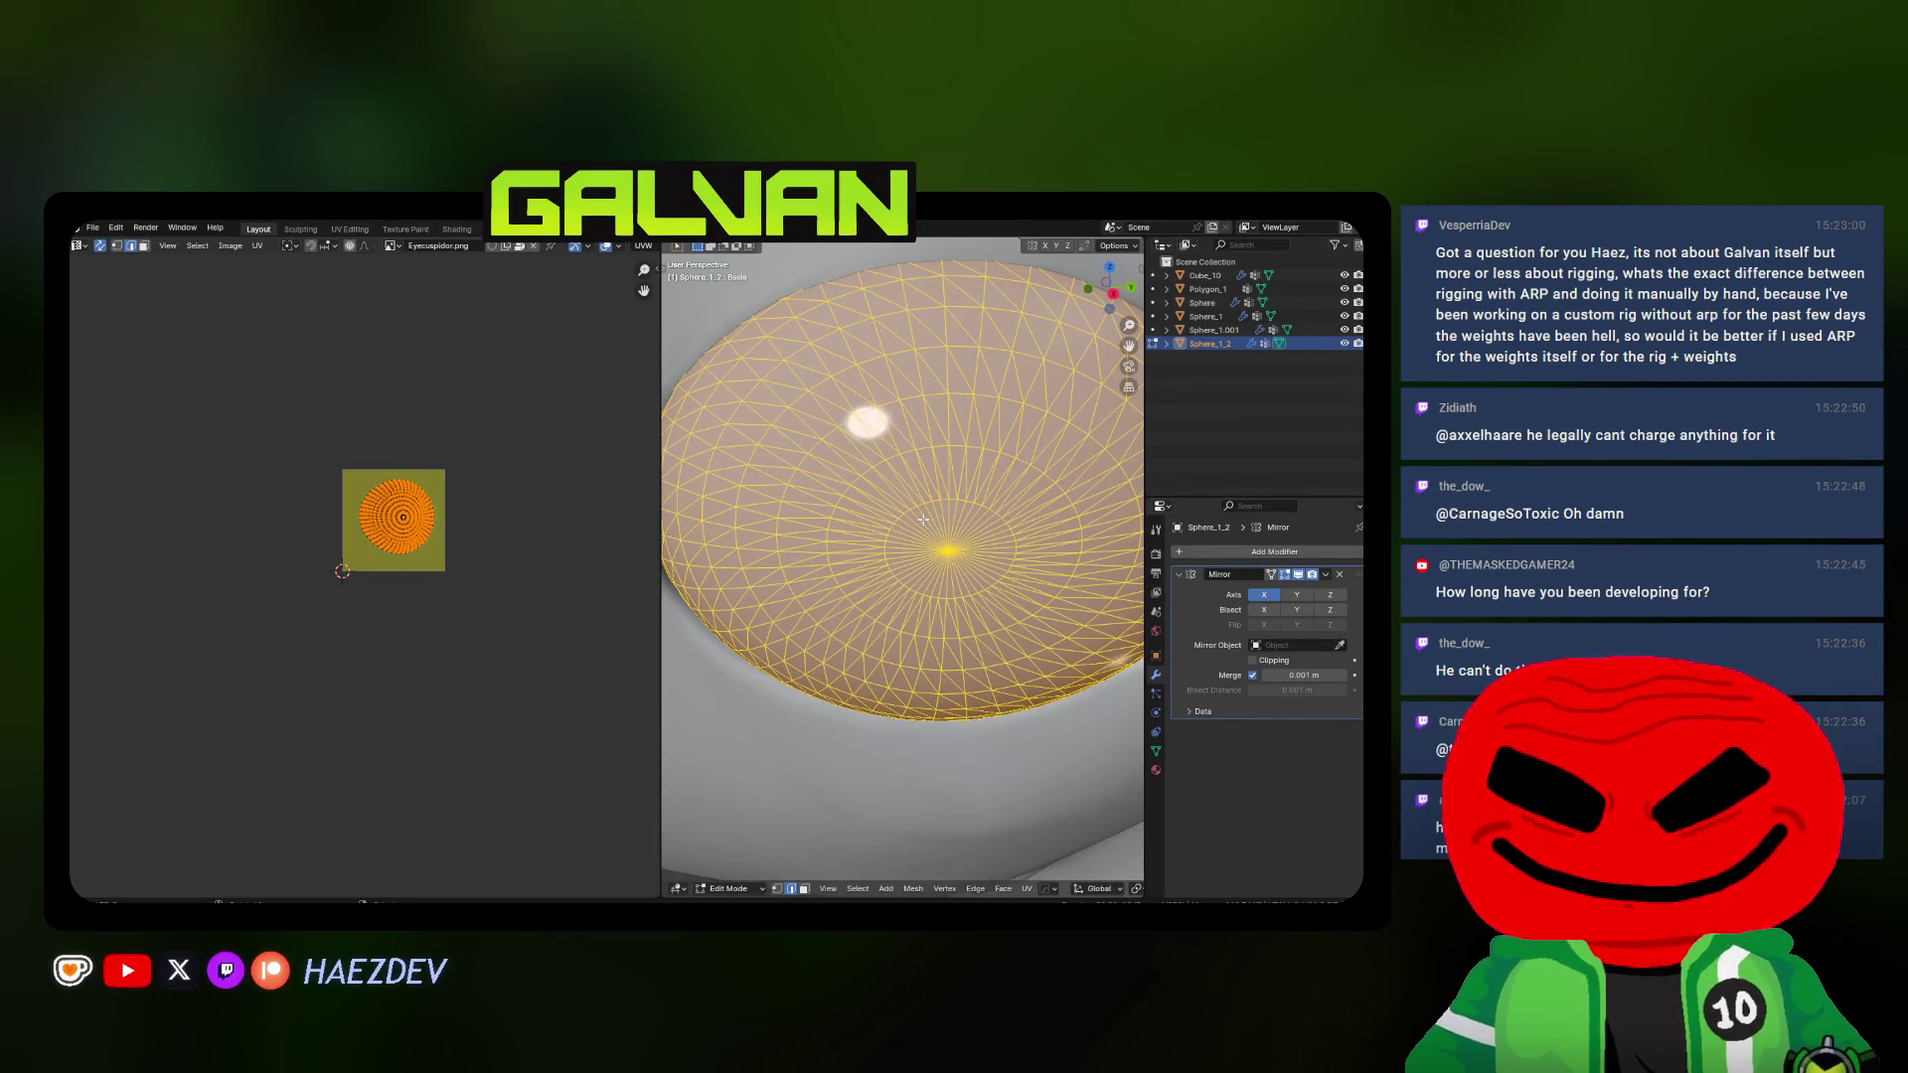
pyautogui.moveTo(922, 519); pyautogui.dragTo(915, 519, button='middle')
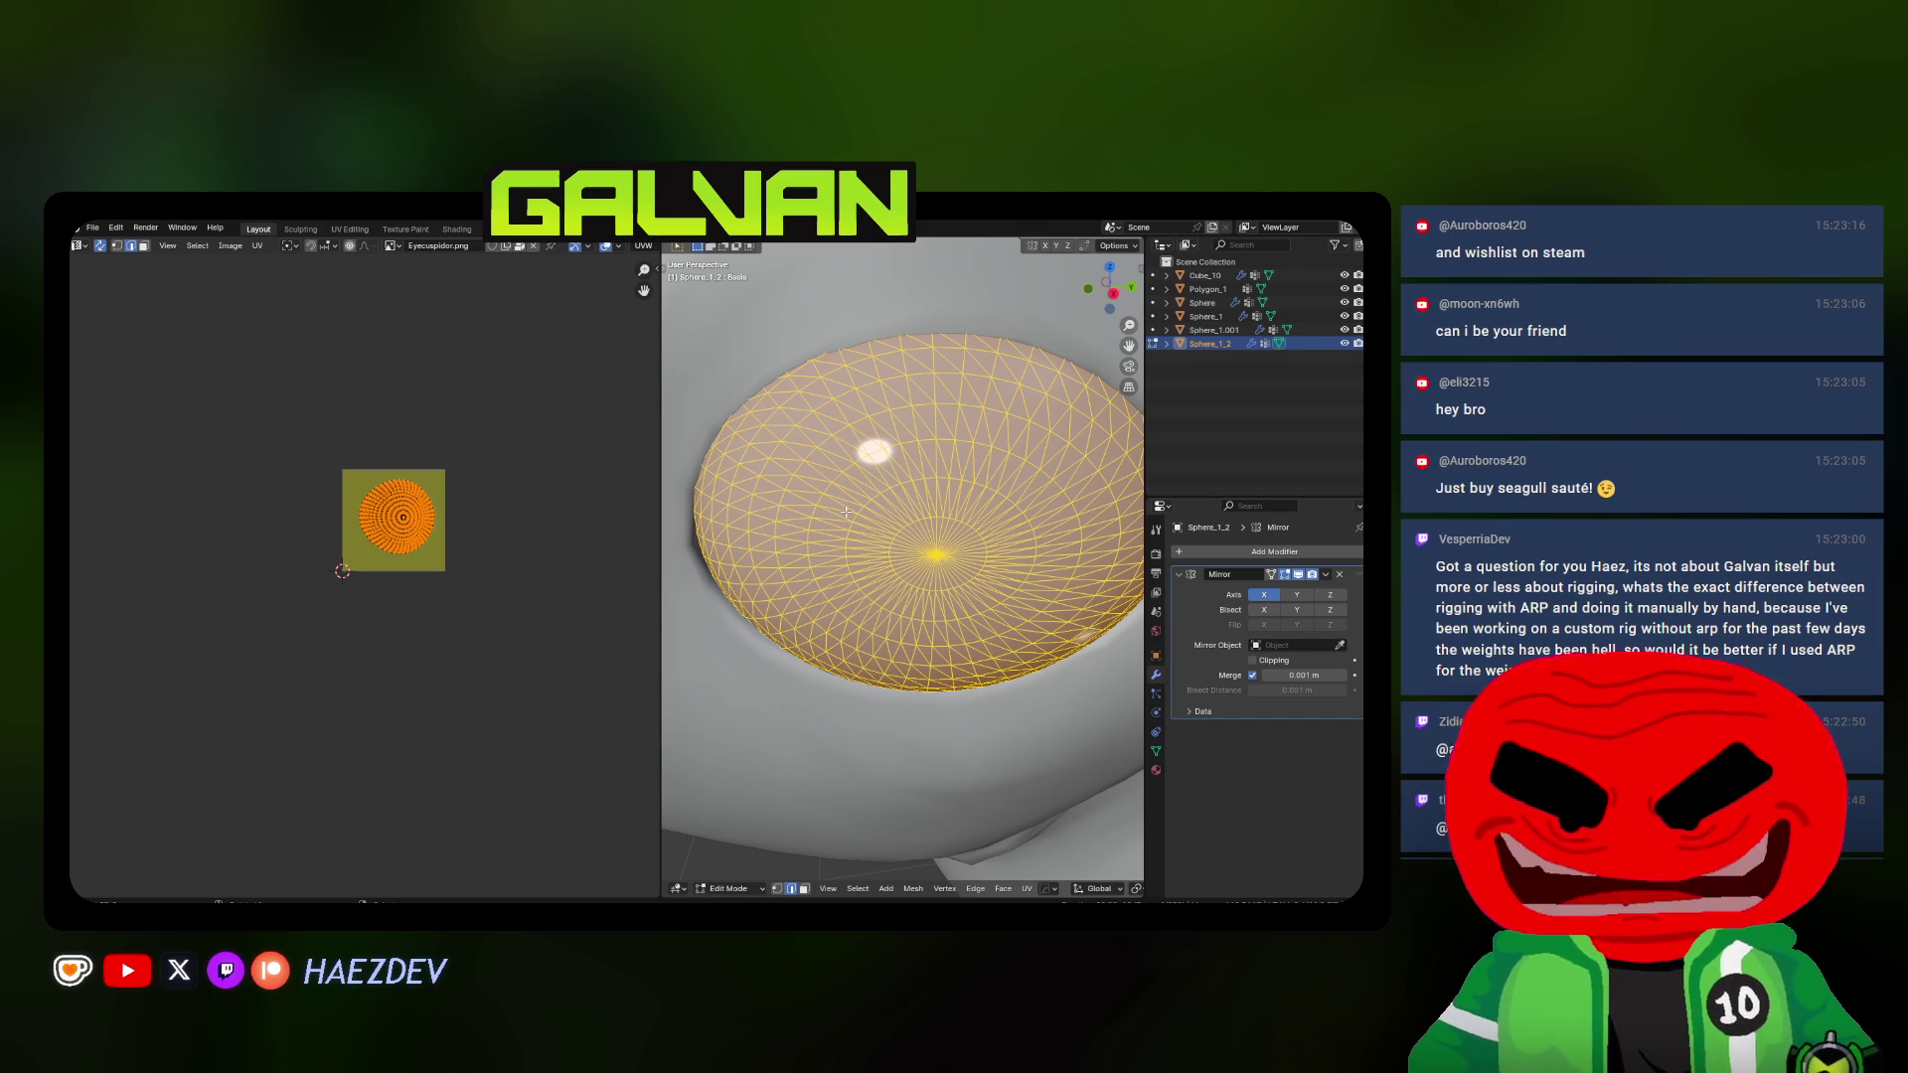
pyautogui.moveTo(842, 516)
pyautogui.mouseDown(button='middle')
pyautogui.moveTo(949, 498)
pyautogui.moveTo(843, 555)
pyautogui.mouseUp(button='middle')
pyautogui.hotkey('alt', 'a')
pyautogui.hotkey('alt', 'z')
pyautogui.hotkey('alt', 'z')
pyautogui.scroll(-3, 843, 555)
pyautogui.scroll(-2, 843, 554)
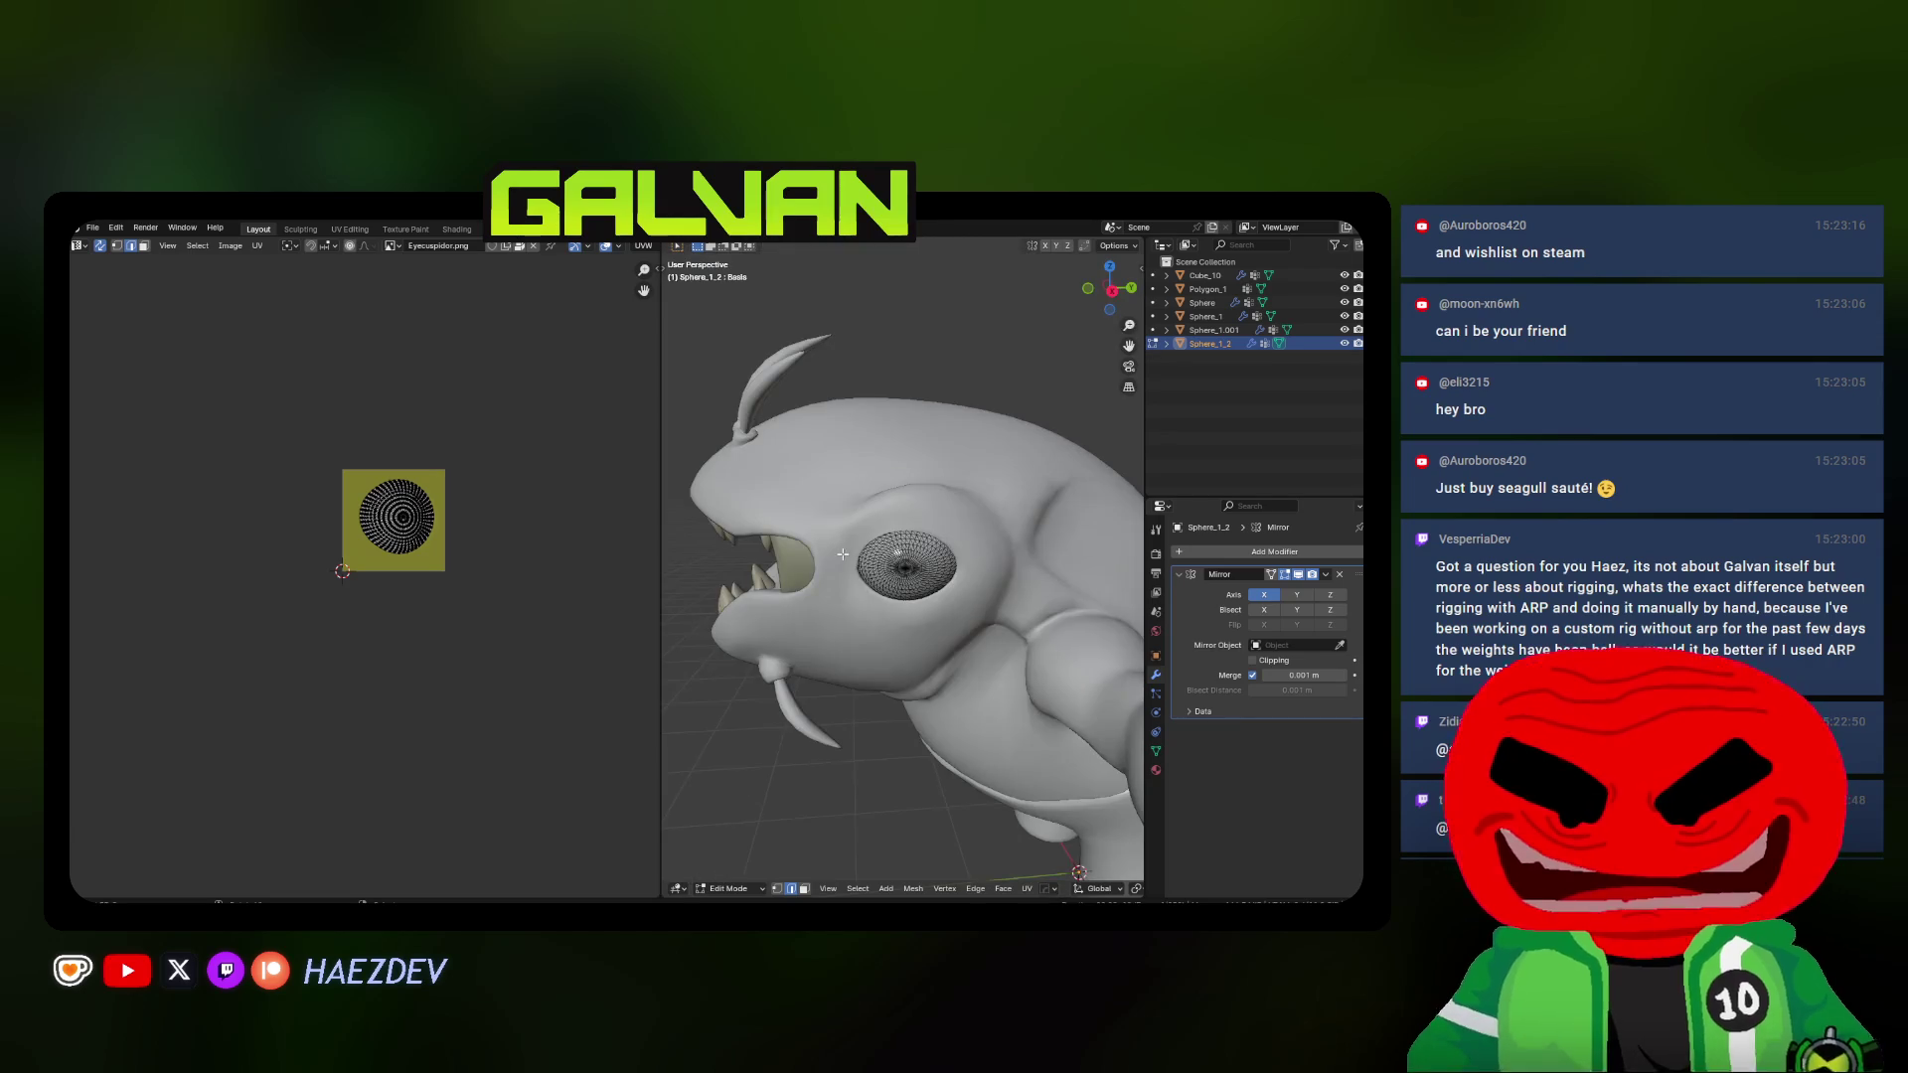
# Widen the 3D view and examine the eye sphere's mesh in X-ray from new angles
pyautogui.moveTo(663, 448); pyautogui.dragTo(434, 448)
pyautogui.scroll(3, 792, 621)
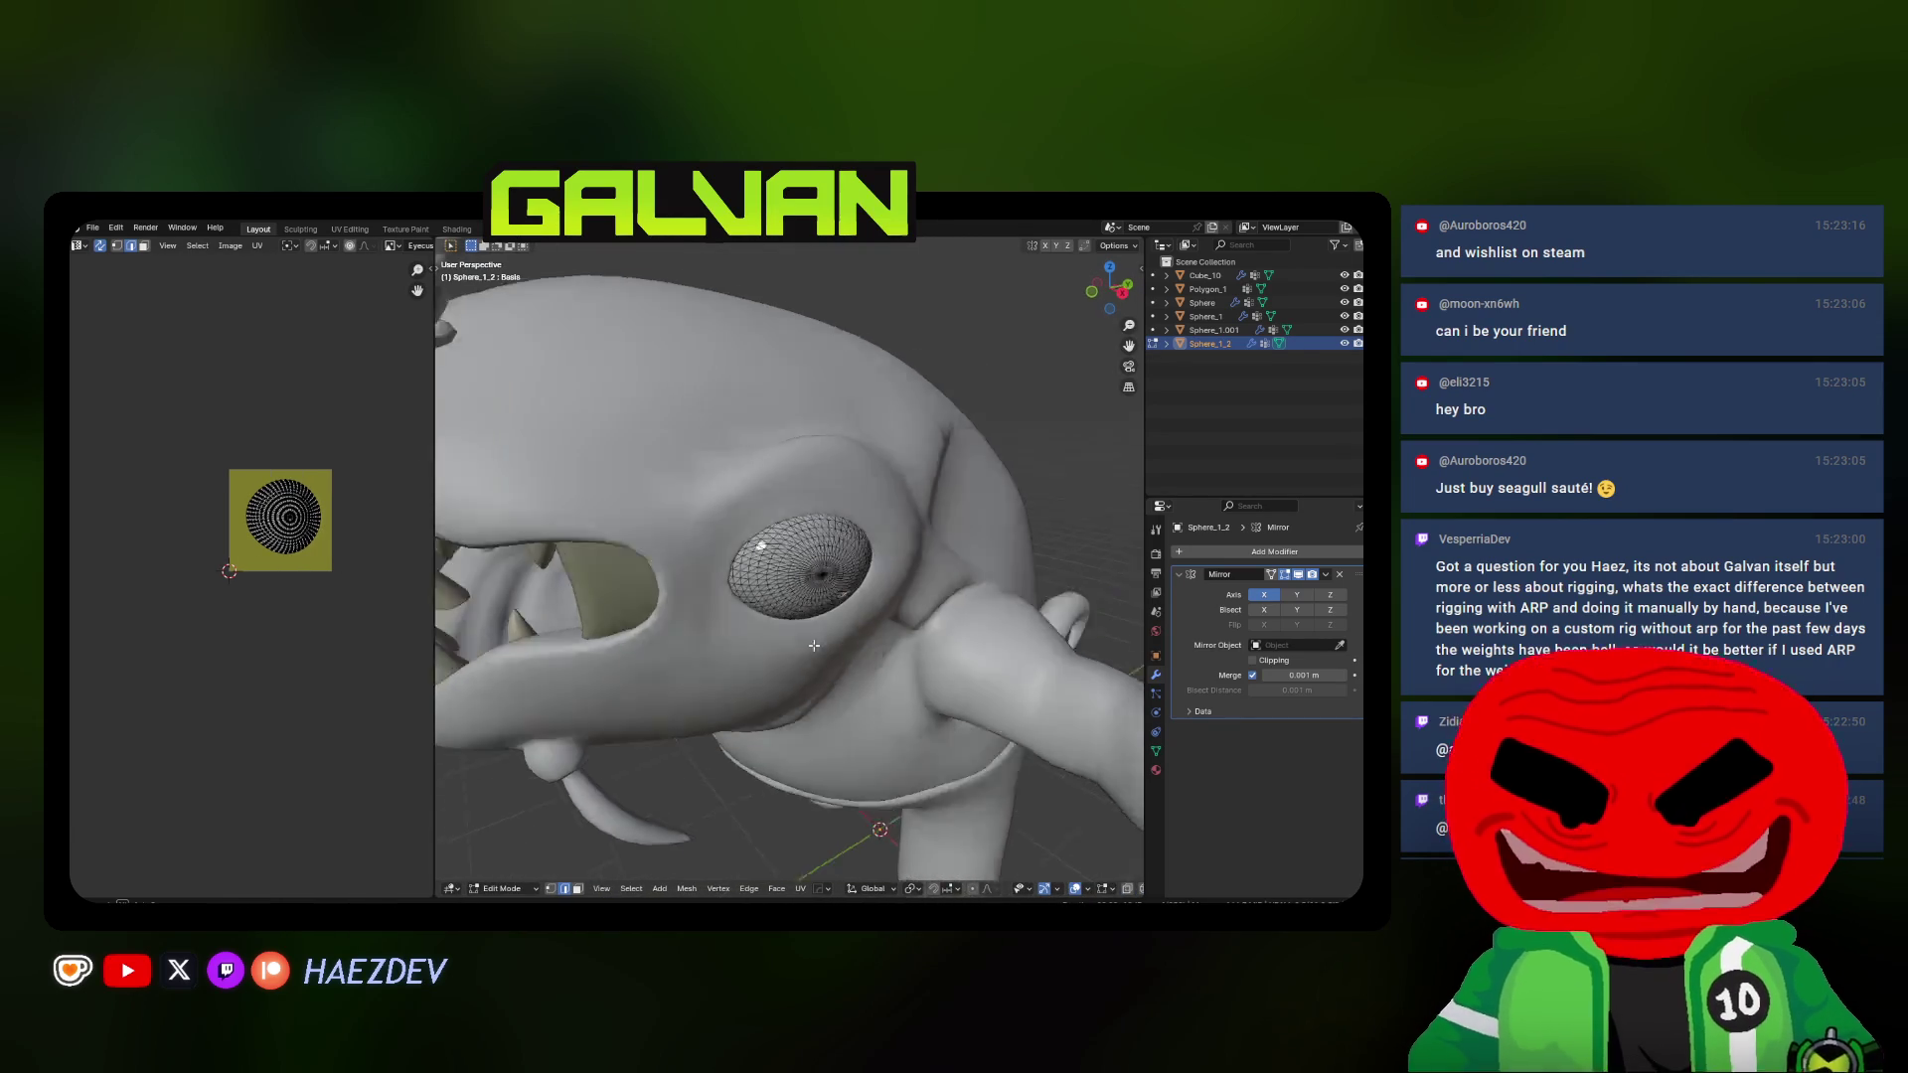
pyautogui.scroll(2, 792, 621)
pyautogui.moveTo(792, 621); pyautogui.dragTo(712, 611, button='middle')
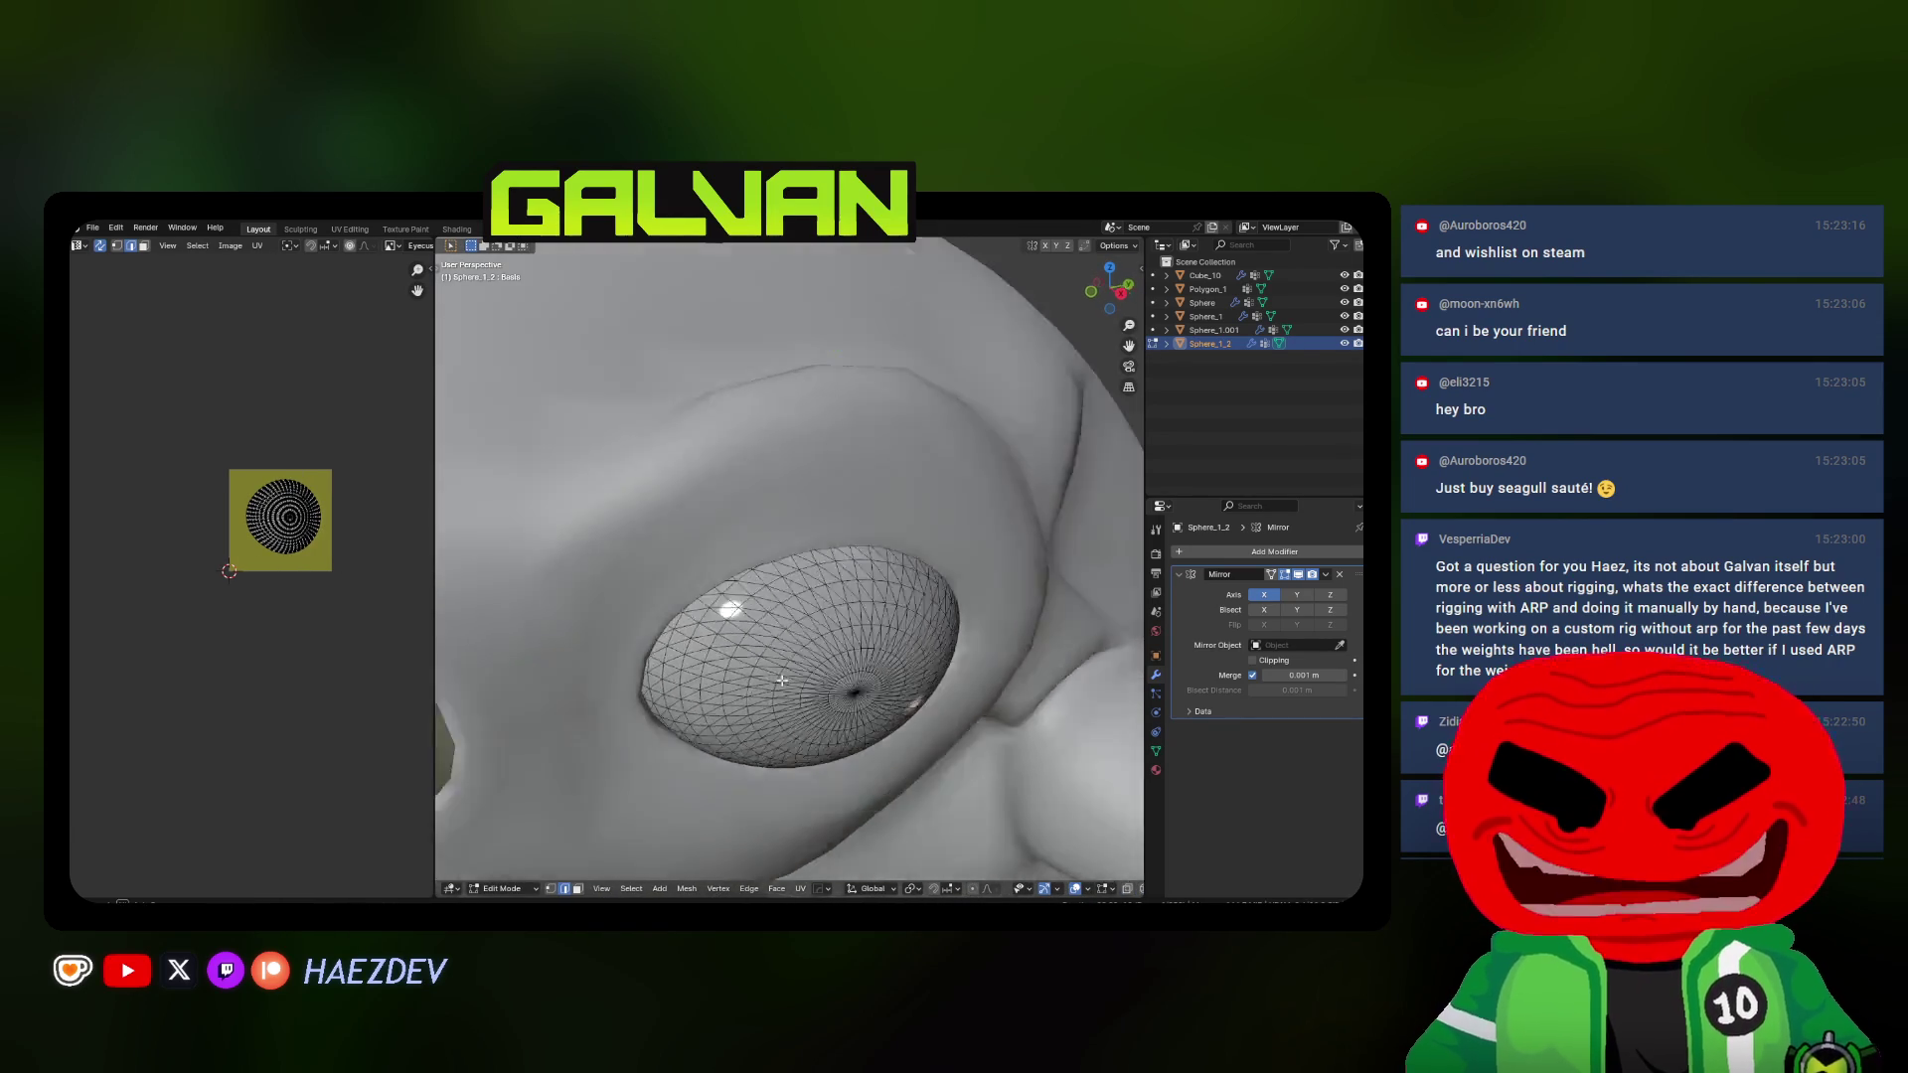
pyautogui.hotkey('alt', 'z')
pyautogui.press('a')
pyautogui.hotkey('alt', 'a')
pyautogui.hotkey('alt', 'z')
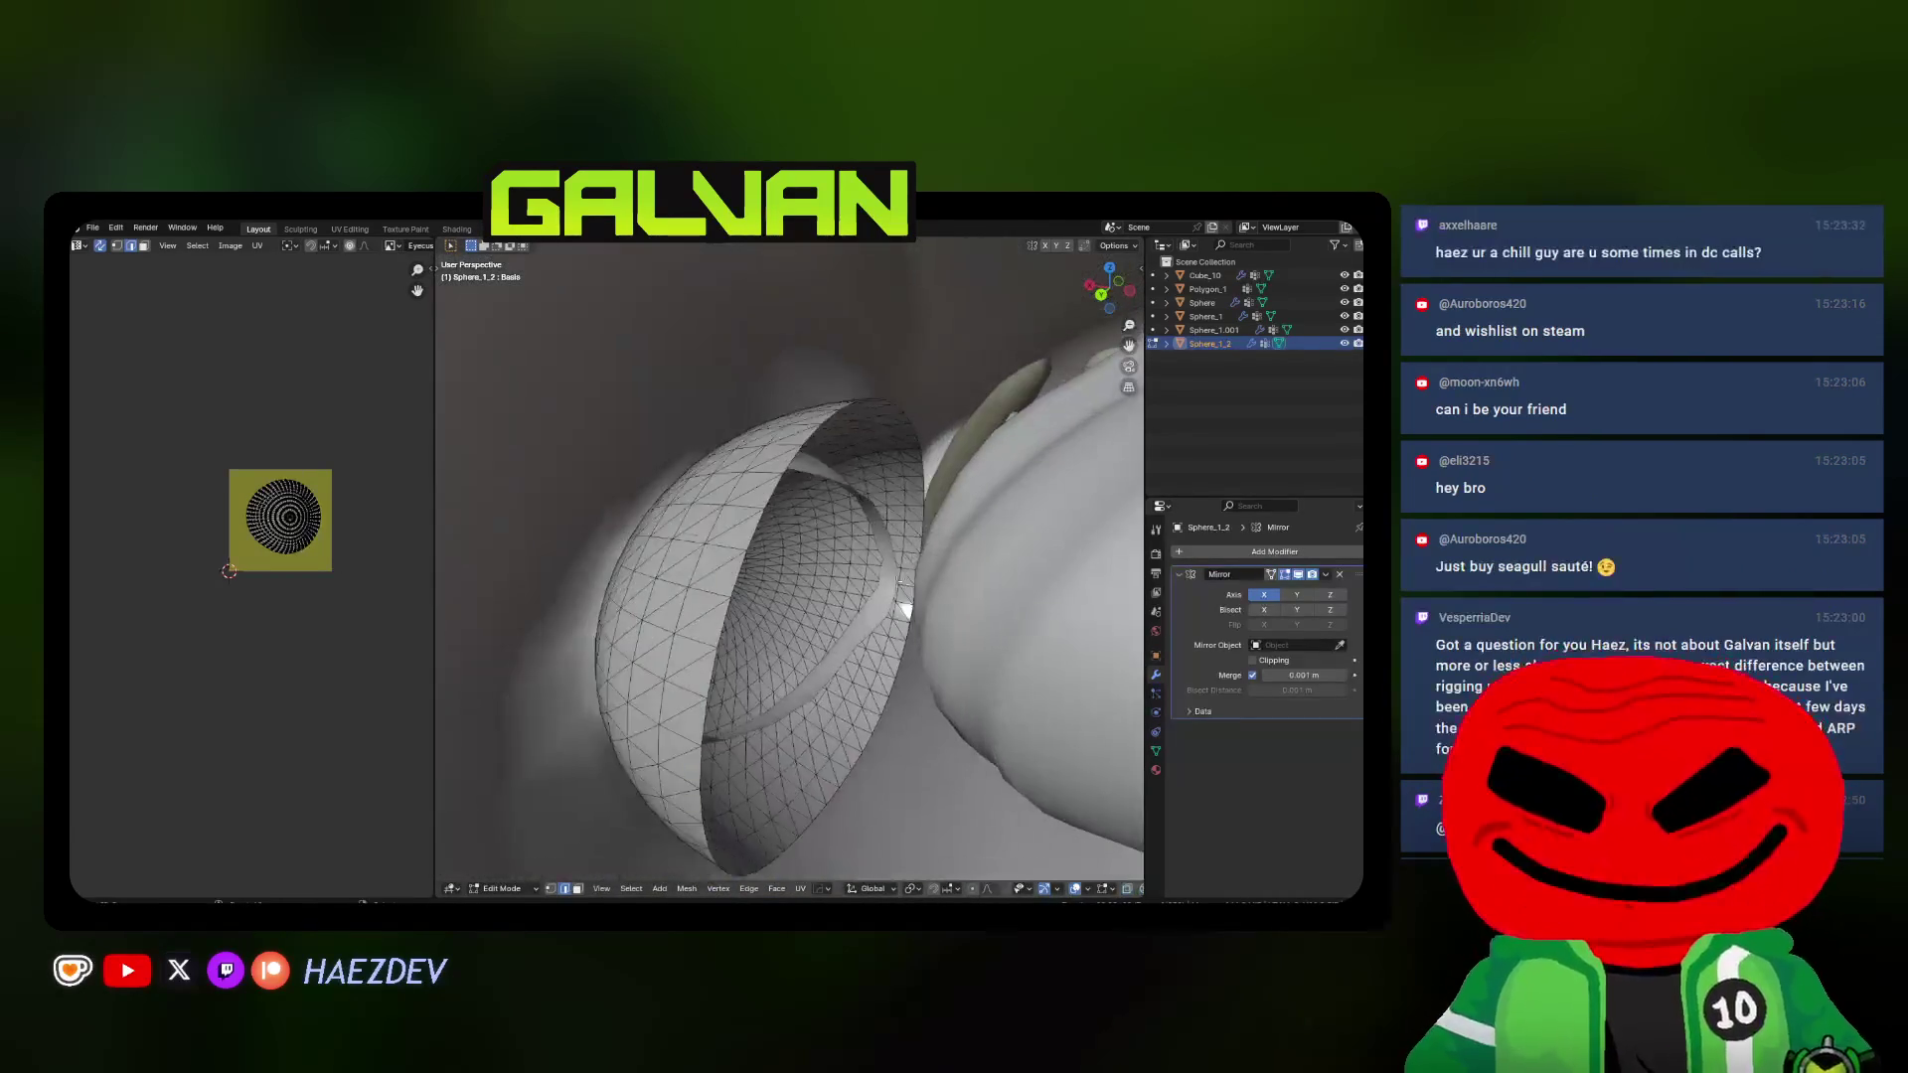
pyautogui.moveTo(764, 543); pyautogui.dragTo(1008, 488, button='middle')
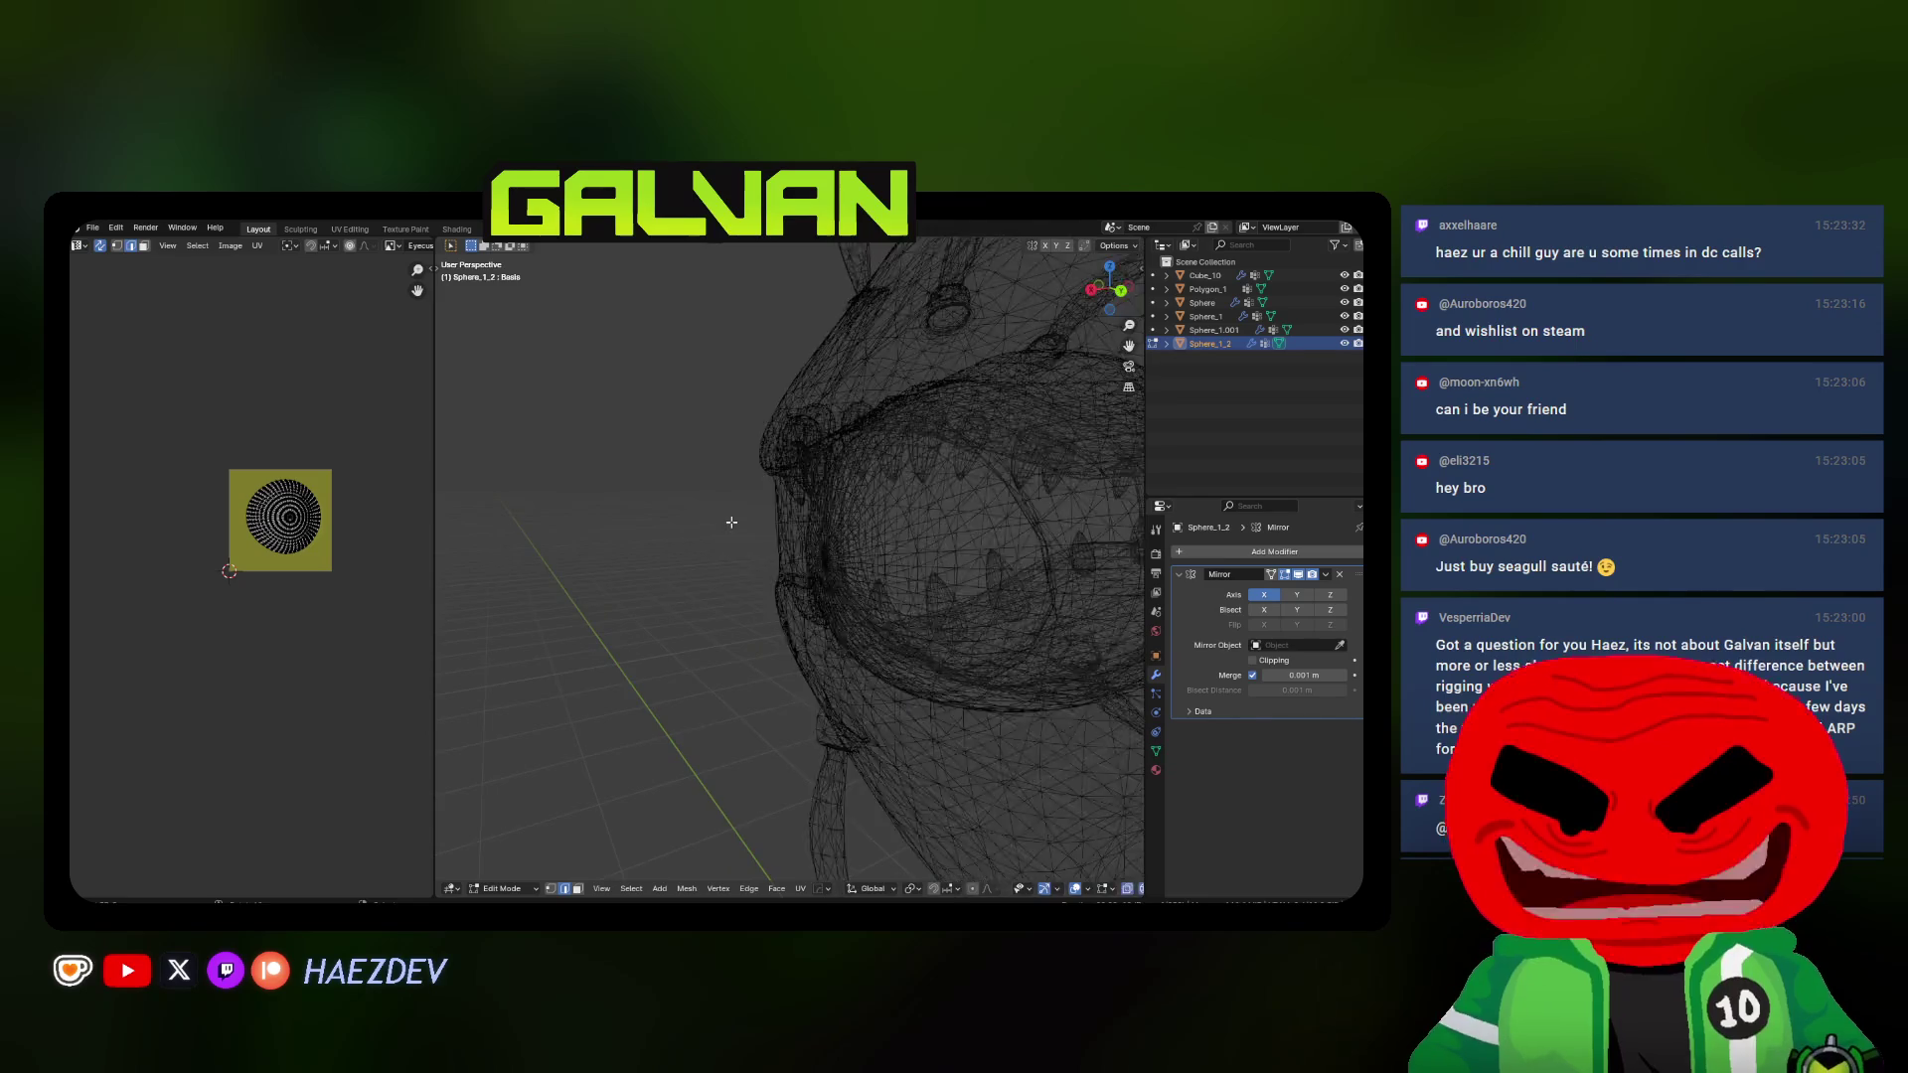
pyautogui.scroll(3, 939, 515)
pyautogui.scroll(3, 881, 541)
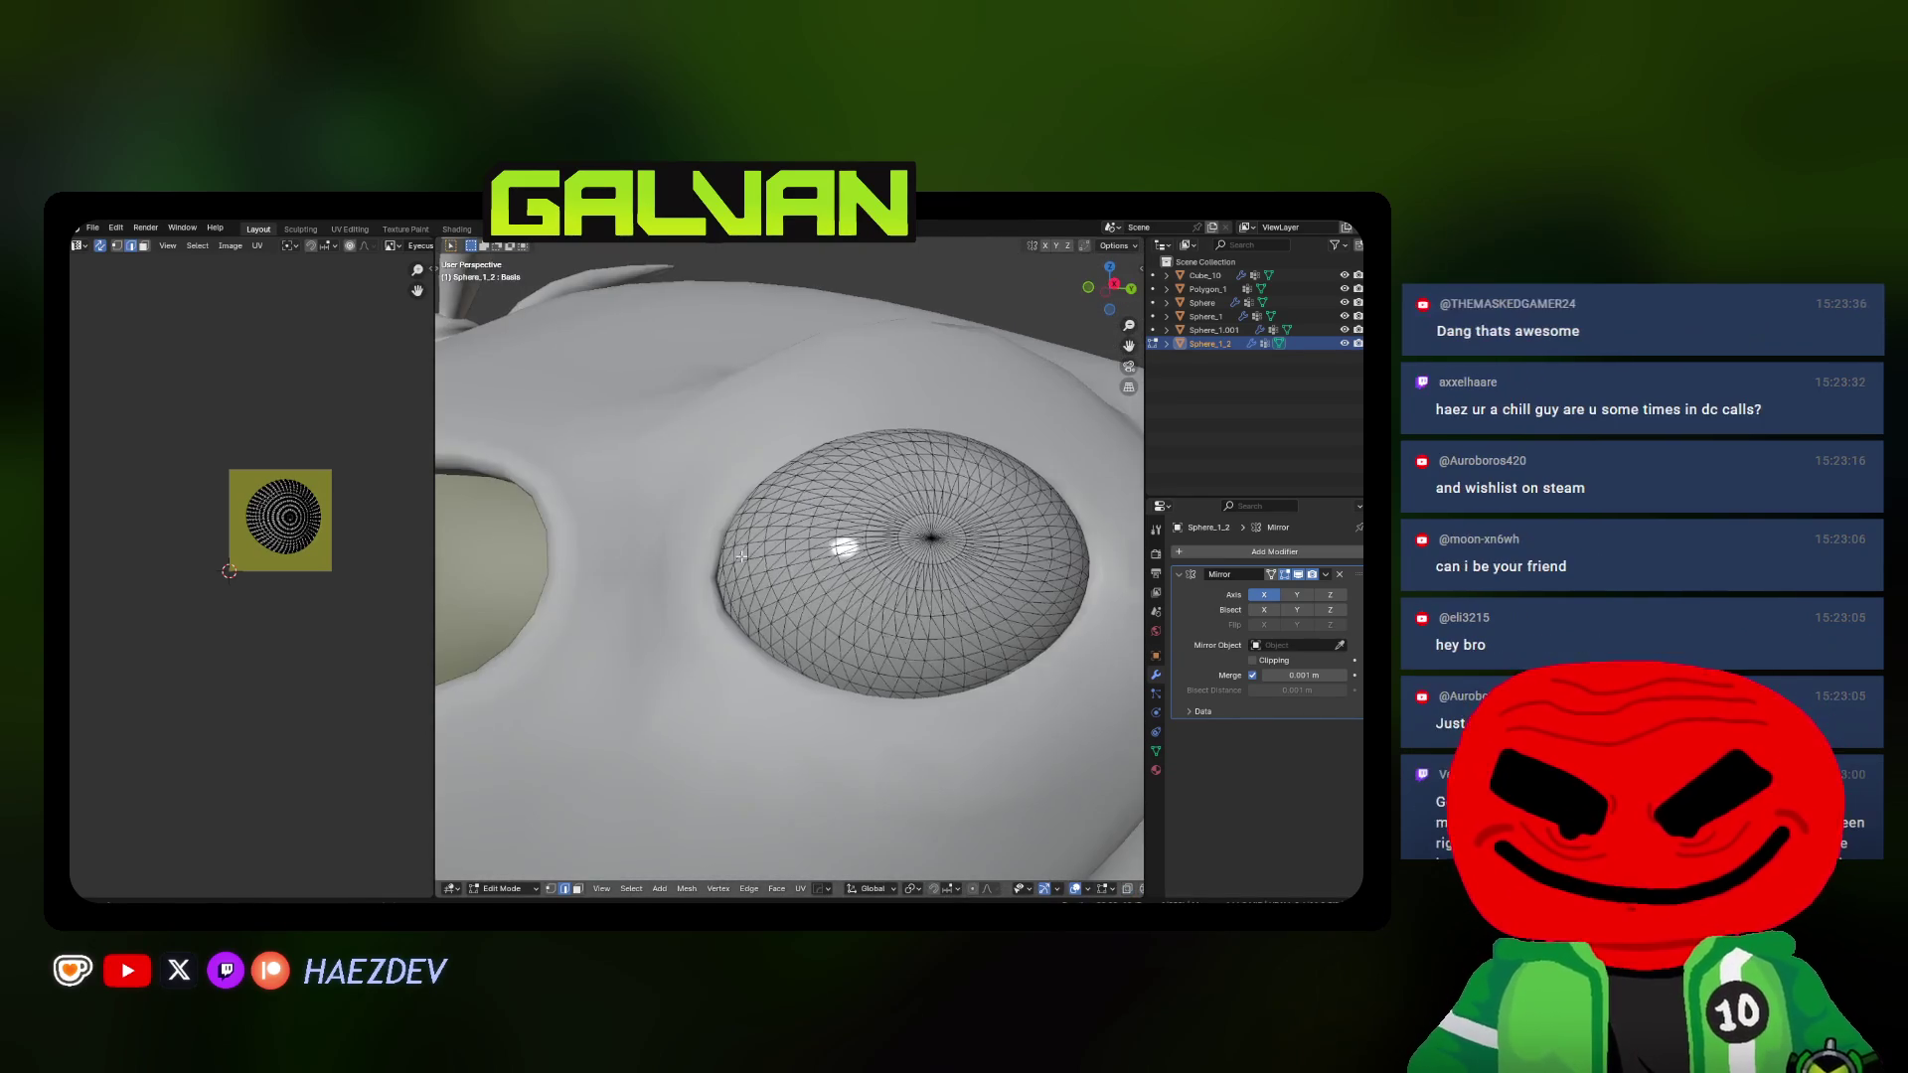
pyautogui.scroll(2, 813, 567)
pyautogui.scroll(2, 746, 597)
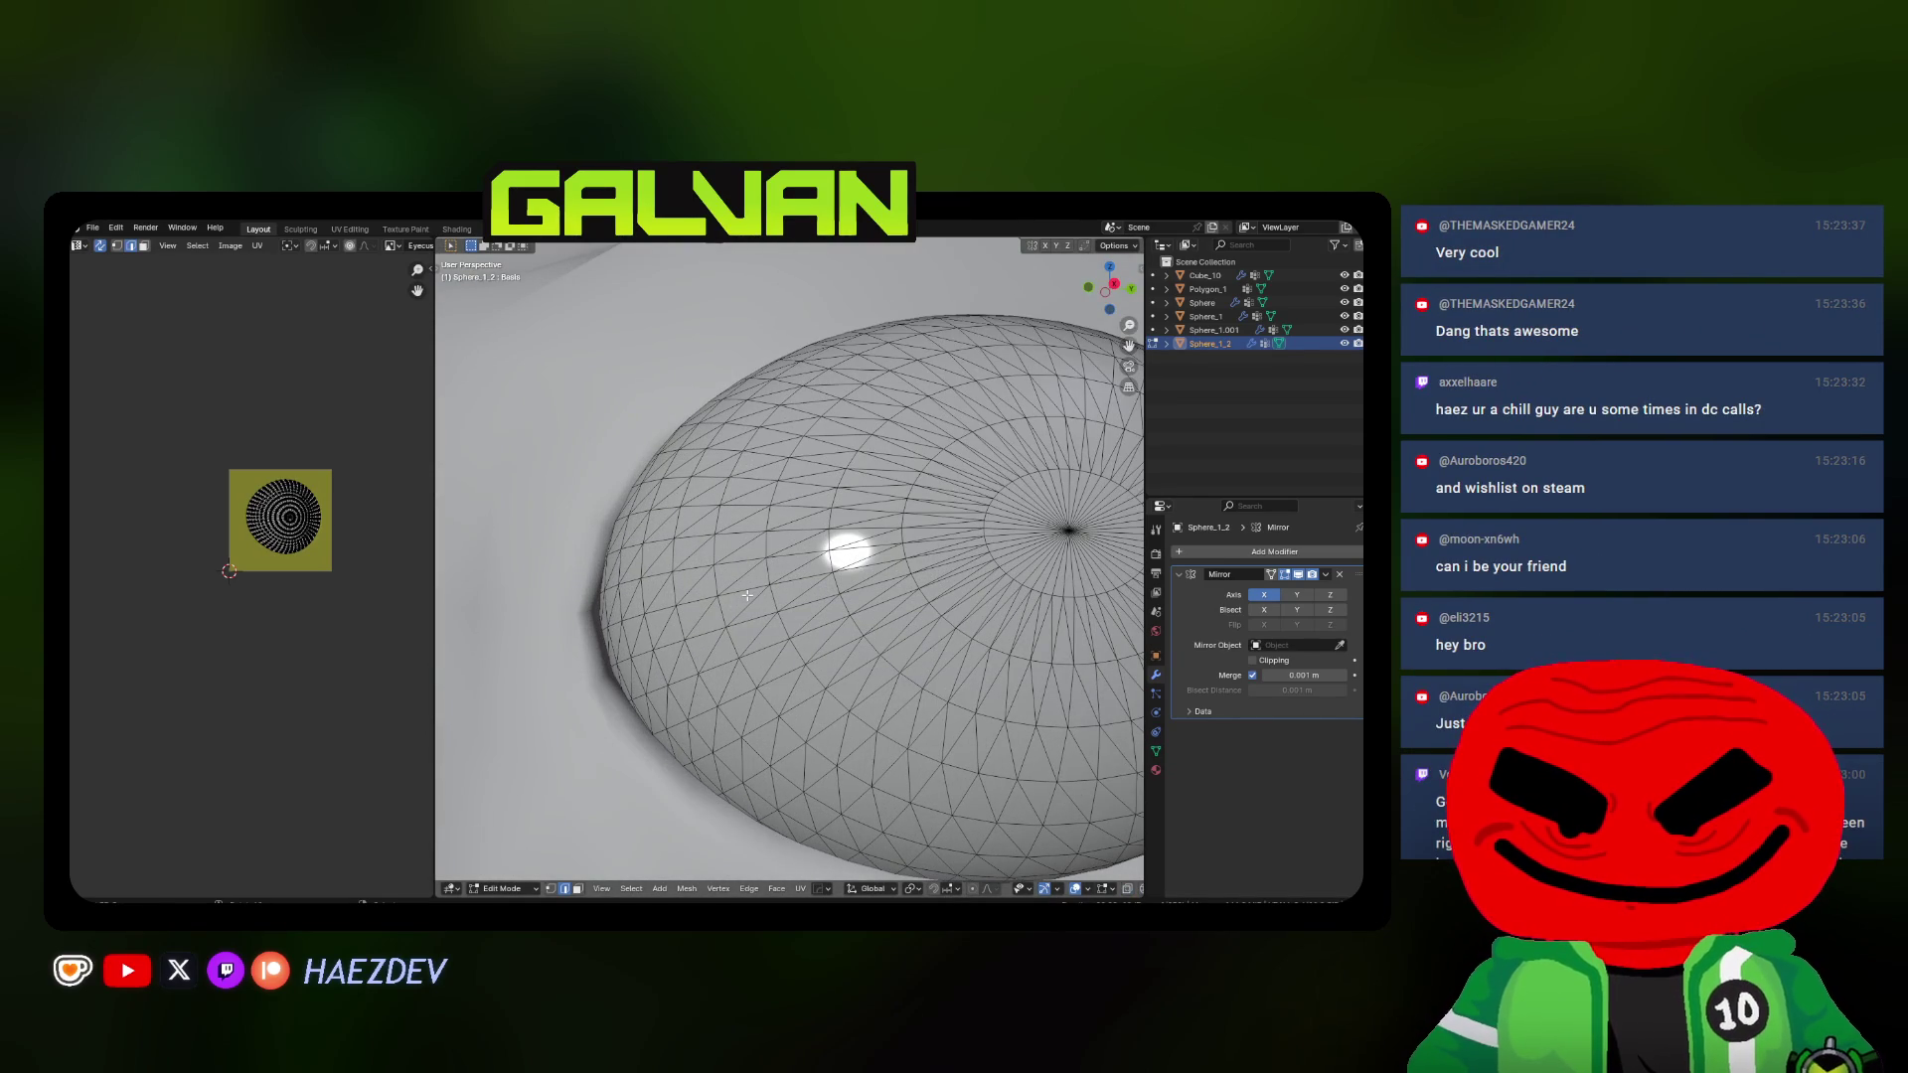
pyautogui.scroll(-3, 743, 596)
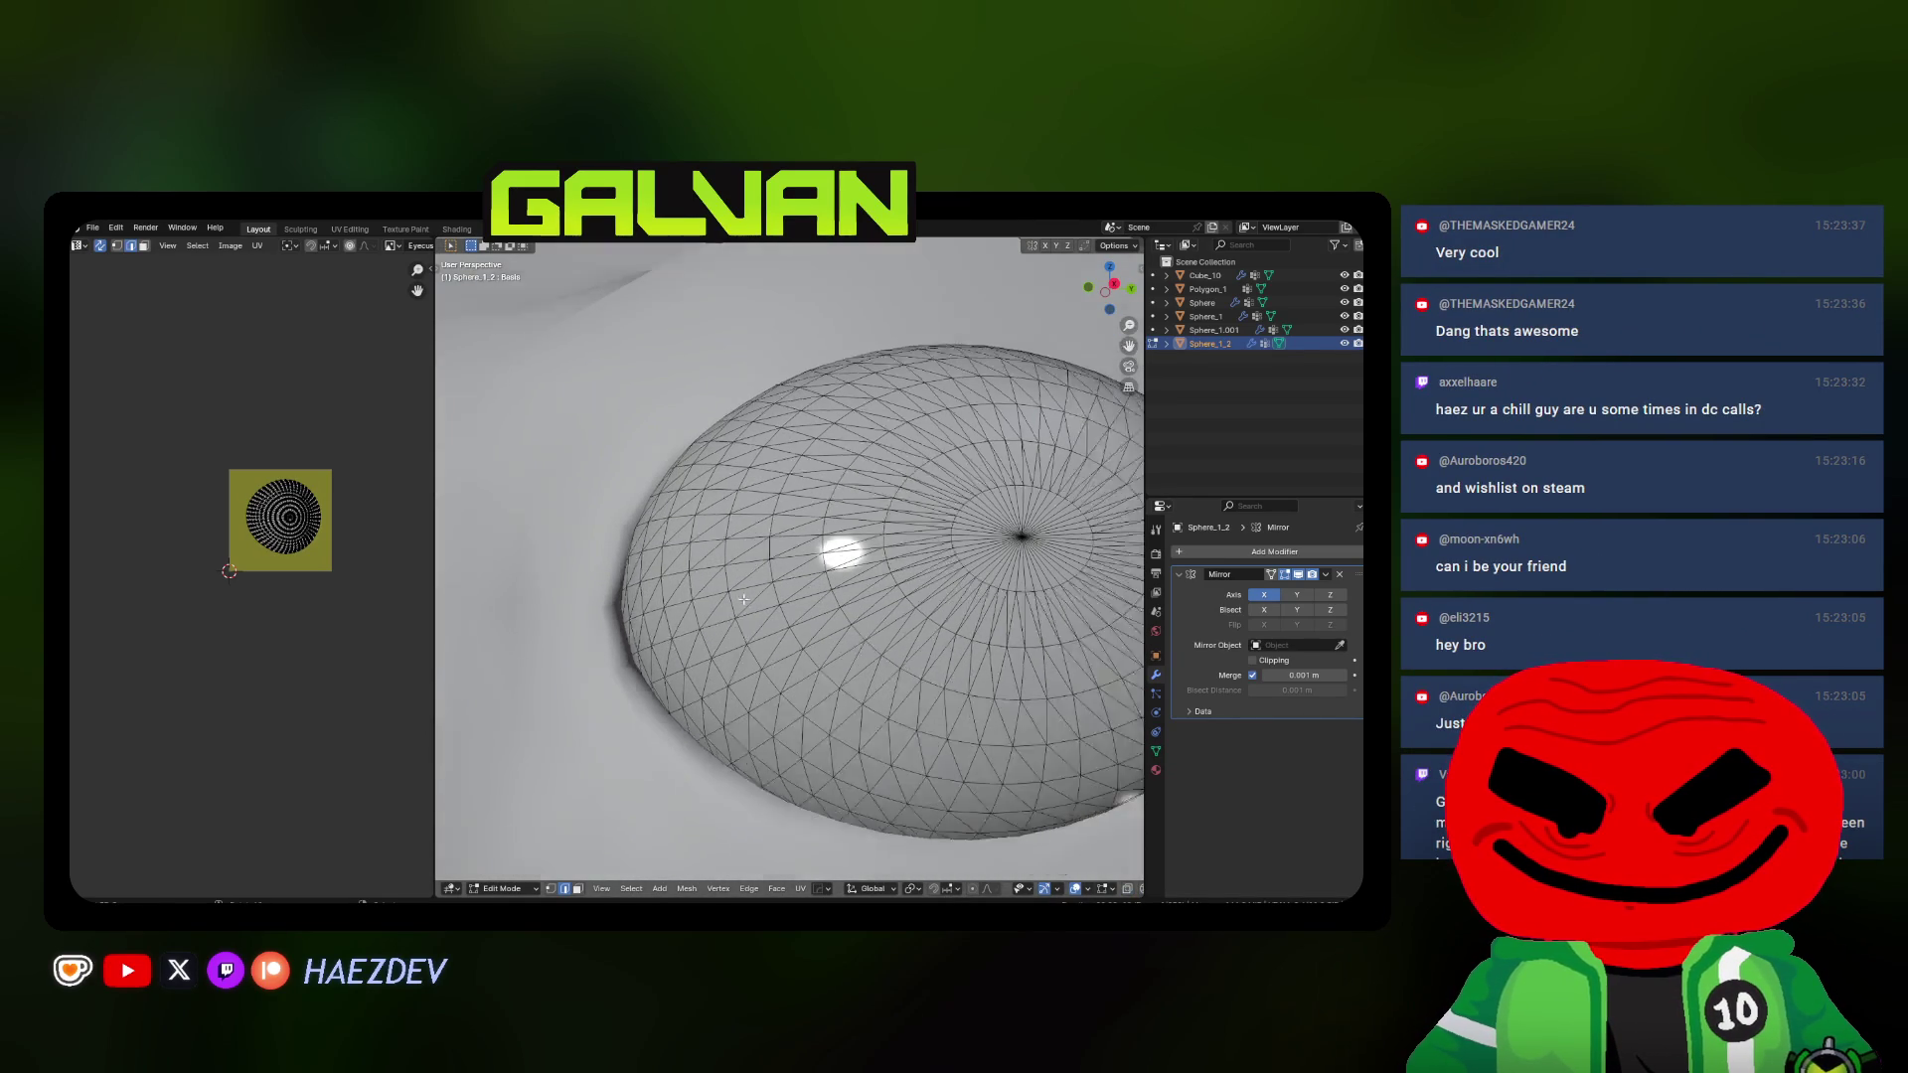
pyautogui.moveTo(744, 596)
pyautogui.mouseDown(button='middle')
pyautogui.moveTo(742, 571)
pyautogui.moveTo(842, 636)
pyautogui.moveTo(813, 670)
pyautogui.moveTo(920, 614)
pyautogui.mouseUp(button='middle')
pyautogui.scroll(3, 742, 571)
pyautogui.scroll(-2, 740, 571)
pyautogui.scroll(-2, 842, 637)
pyautogui.scroll(-3, 813, 669)
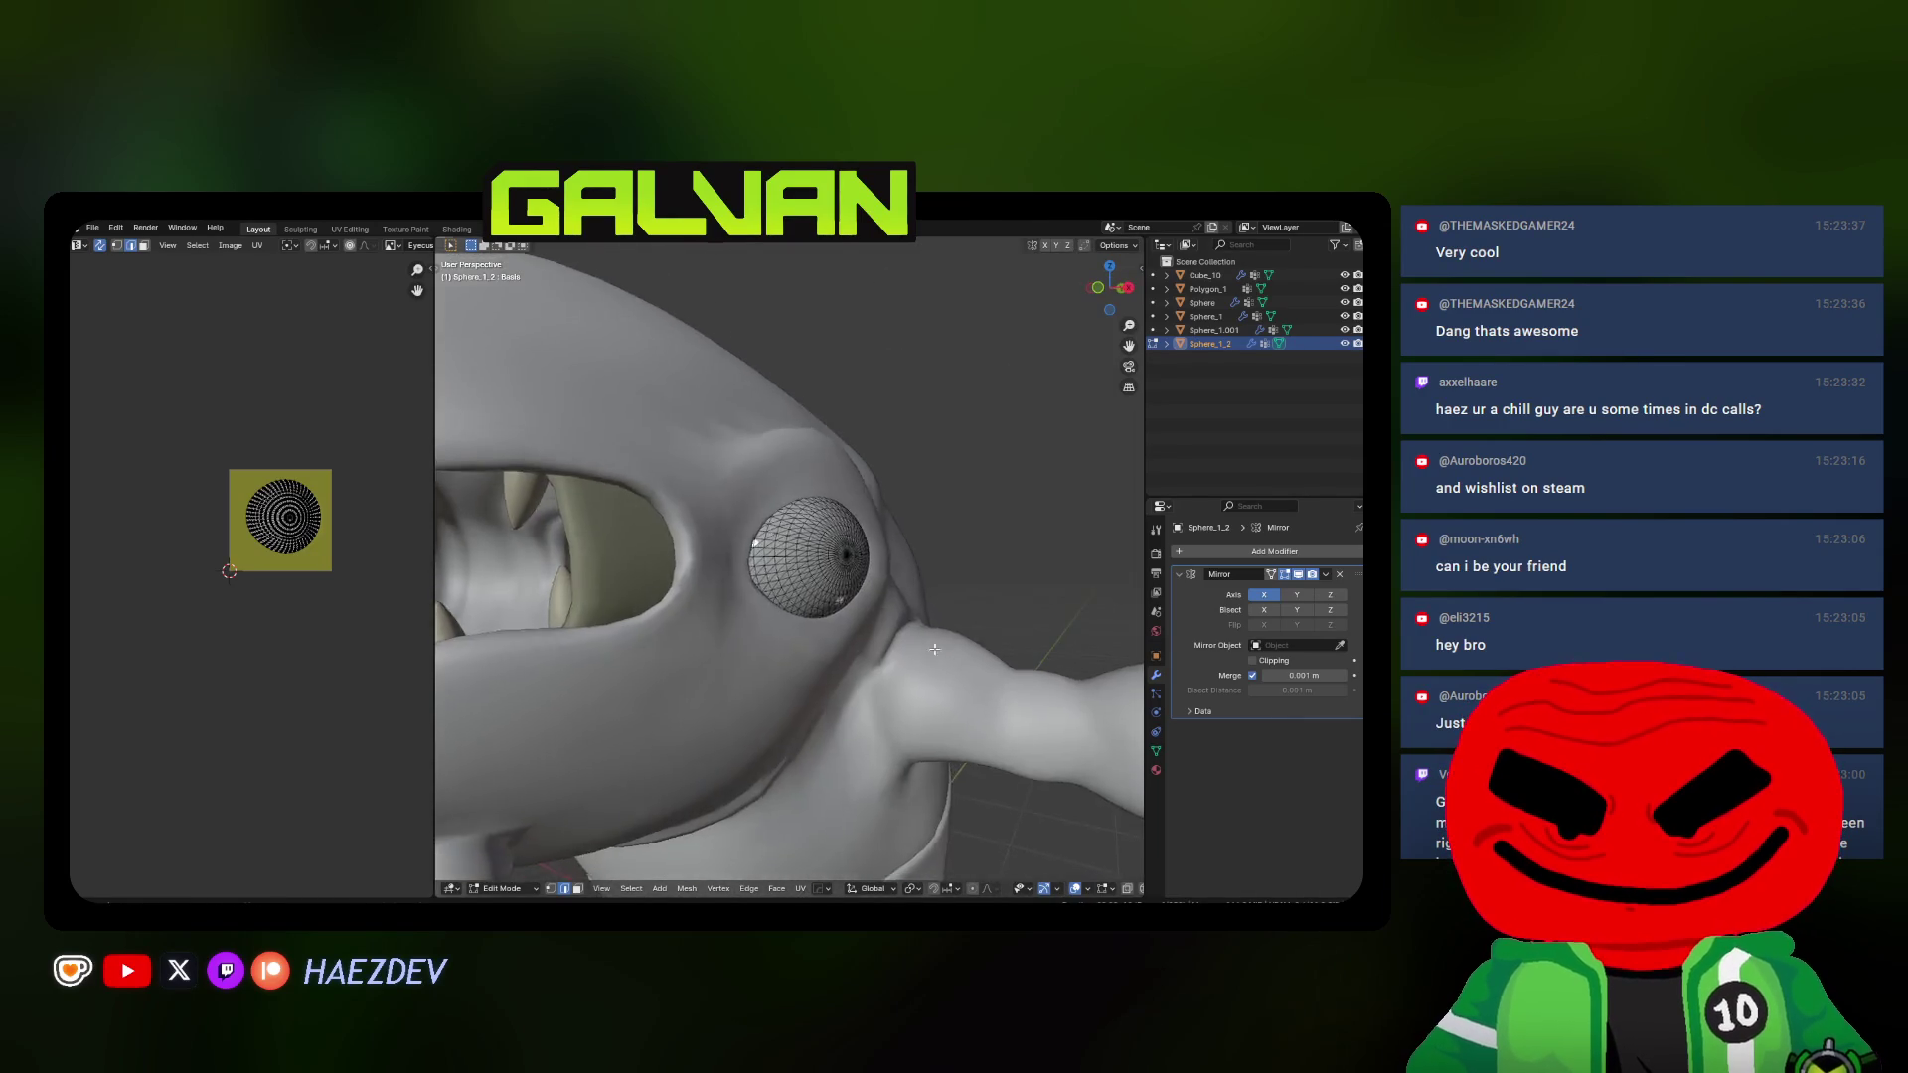
# Check the eye in wireframe with all faces selected, then return to solid shading
pyautogui.hotkey('shift', 'z')
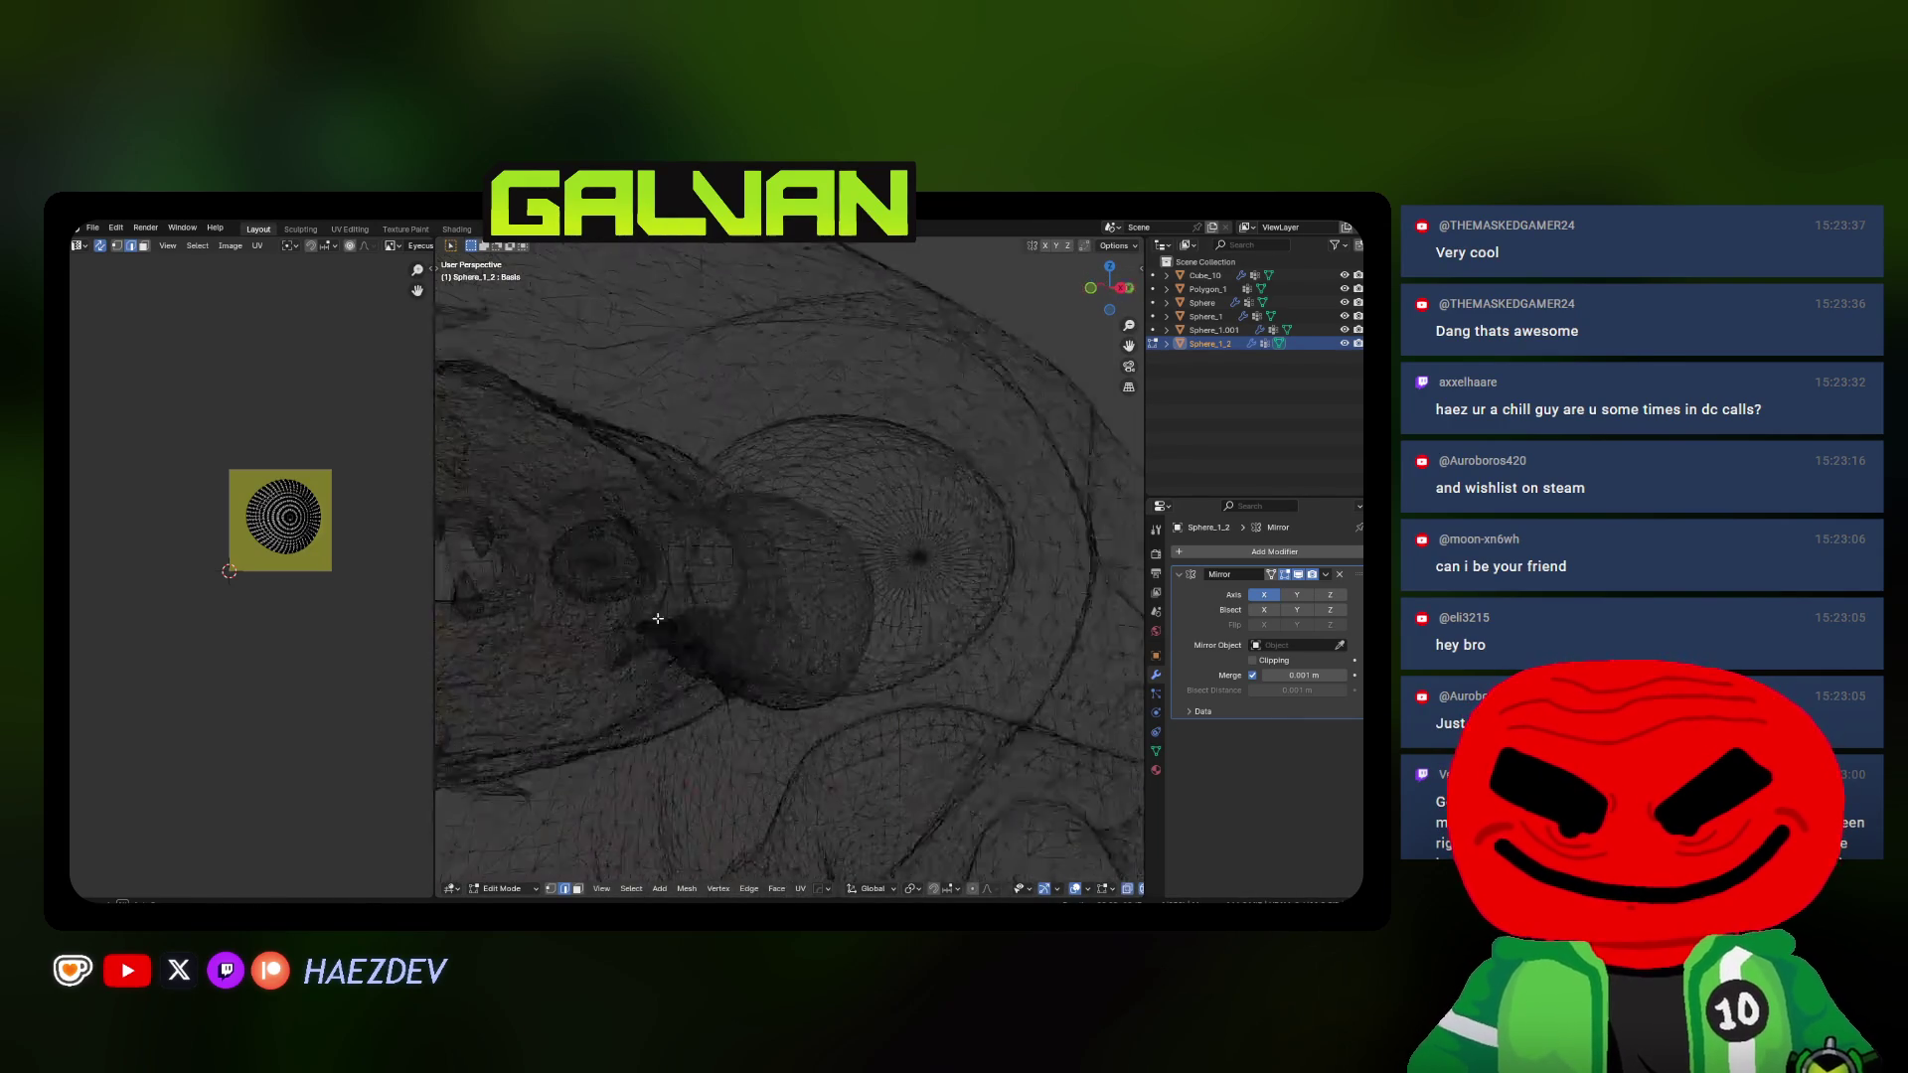
pyautogui.press('a')
pyautogui.hotkey('shift', 'z')
pyautogui.moveTo(919, 614); pyautogui.dragTo(922, 603, button='middle')
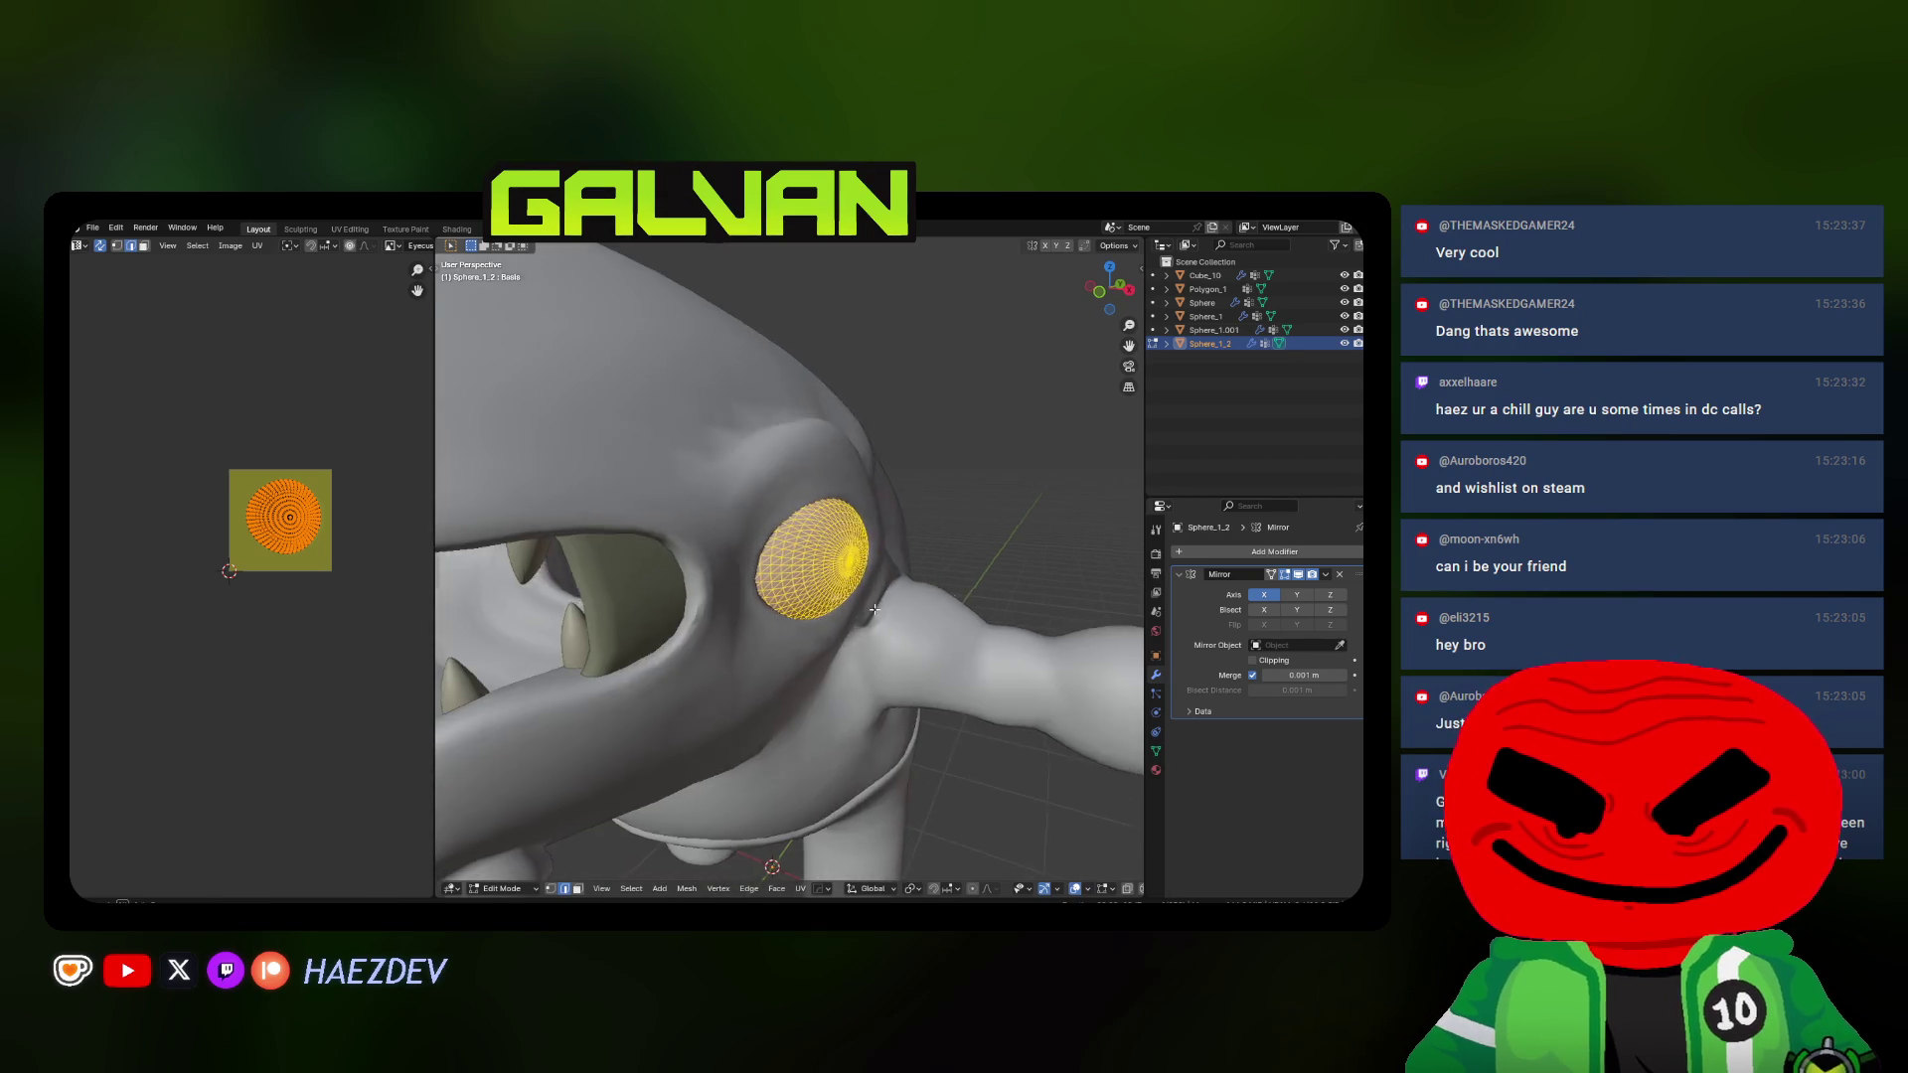
pyautogui.moveTo(890, 608); pyautogui.dragTo(703, 599, button='middle')
pyautogui.press('z')
pyautogui.click(739, 603)
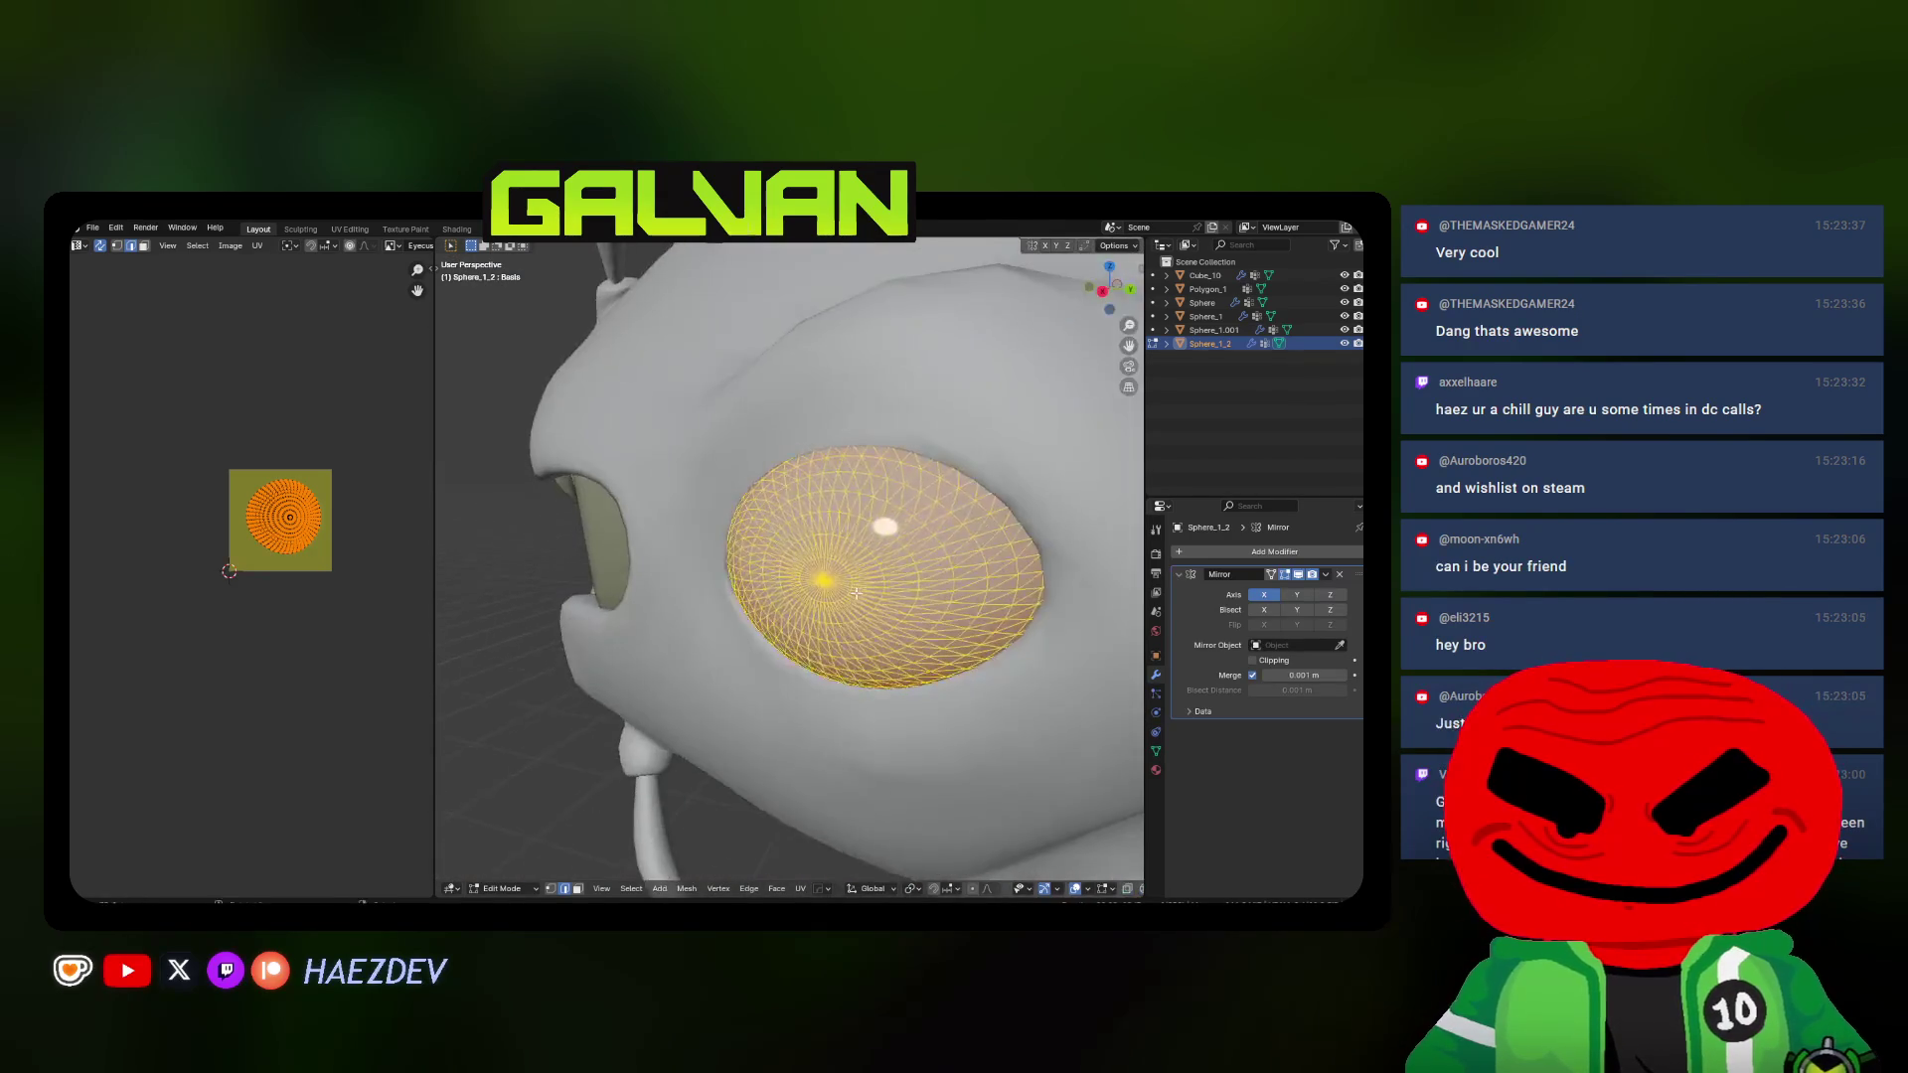
# Leave edit mode, face the creature from the front and make Sphere_1.001 active
pyautogui.moveTo(740, 603)
pyautogui.mouseDown(button='middle')
pyautogui.moveTo(778, 600)
pyautogui.moveTo(671, 566)
pyautogui.mouseUp(button='middle')
pyautogui.press('Tab')
pyautogui.scroll(2, 316, 585)
pyautogui.scroll(3, 316, 585)
pyautogui.scroll(-2, 316, 584)
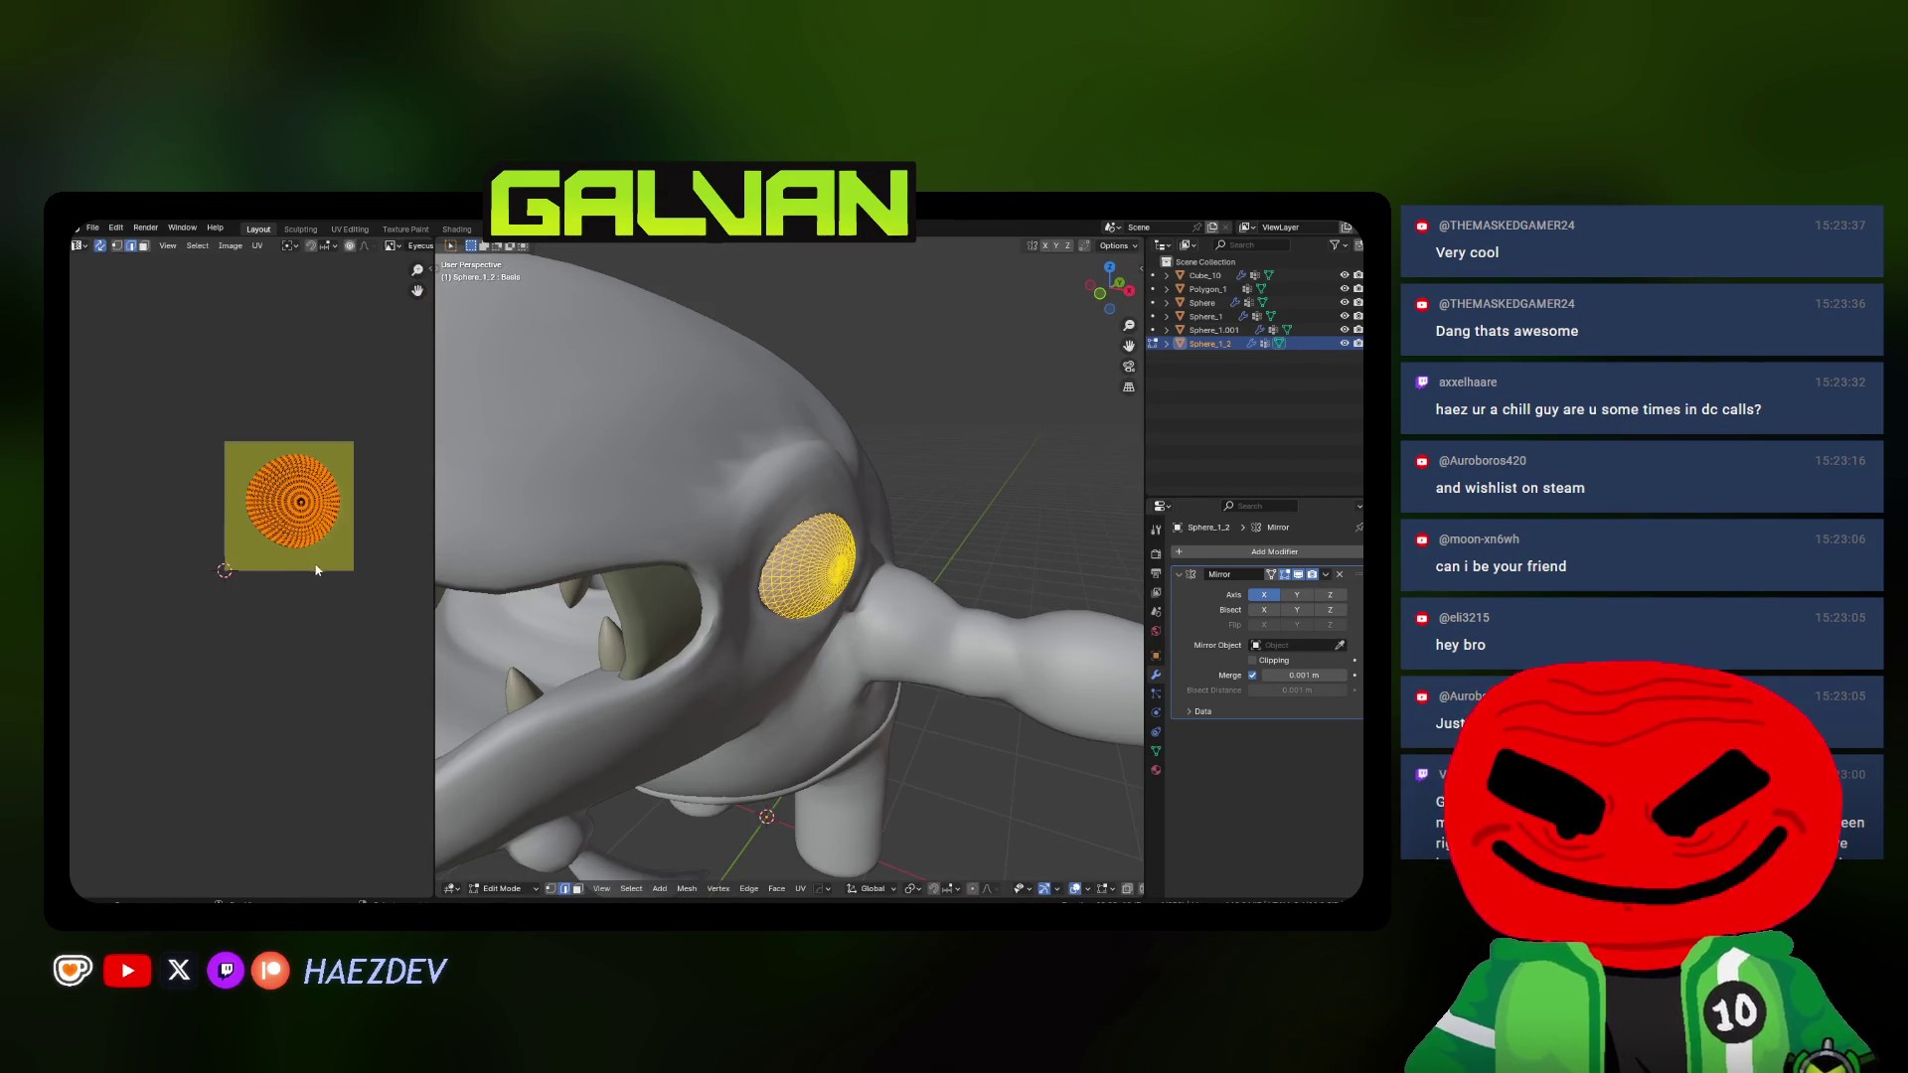
pyautogui.scroll(-4, 909, 719)
pyautogui.moveTo(910, 718)
pyautogui.mouseDown(button='middle')
pyautogui.moveTo(850, 701)
pyautogui.moveTo(969, 641)
pyautogui.mouseUp(button='middle')
pyautogui.click(1215, 330)
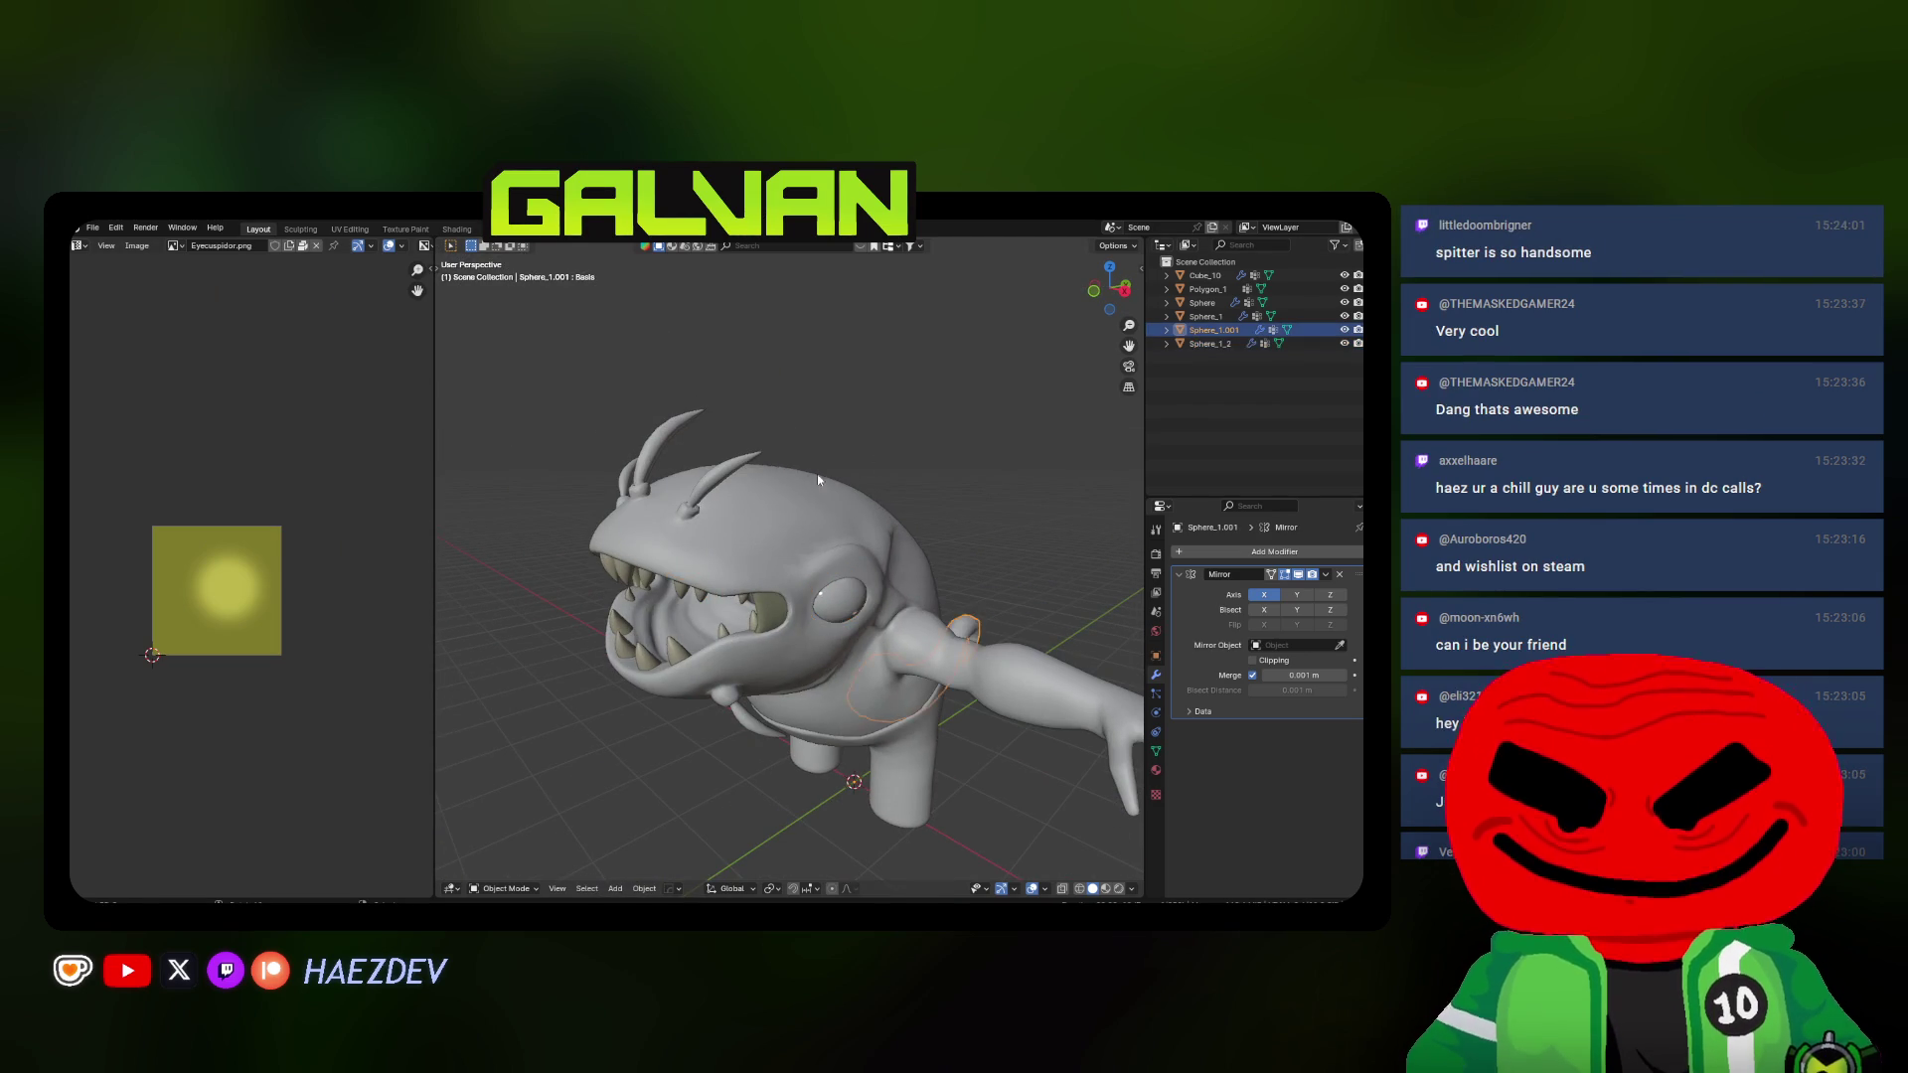
# Re-unwrap the tail with the Conformal method and reposition its UV island
pyautogui.press('Tab')
pyautogui.scroll(3, 254, 597)
pyautogui.moveTo(746, 597); pyautogui.dragTo(858, 609, button='middle')
pyautogui.scroll(-2, 857, 609)
pyautogui.scroll(3, 858, 610)
pyautogui.press('u')
pyautogui.click(677, 546)
pyautogui.scroll(-2, 336, 587)
pyautogui.scroll(-2, 335, 588)
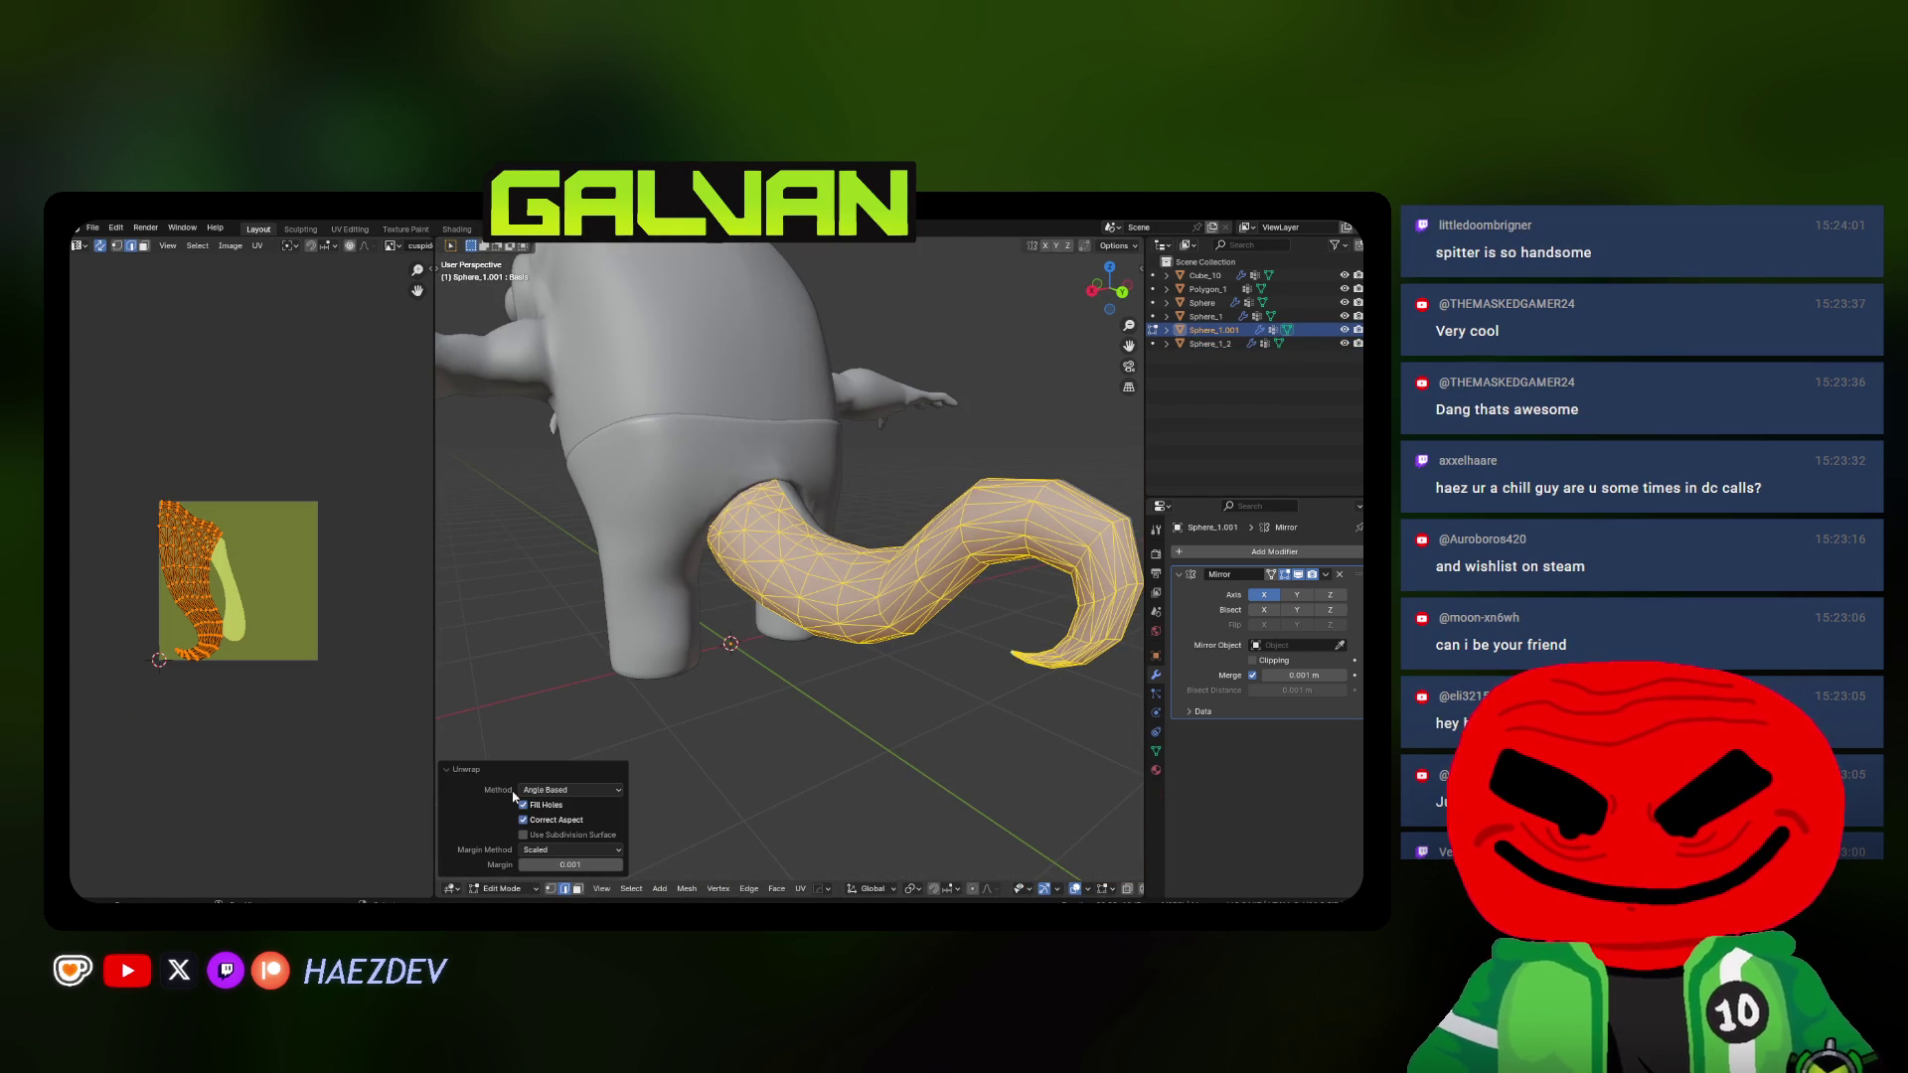
pyautogui.click(538, 817)
pyautogui.press('g')
pyautogui.click(393, 895)
pyautogui.press('Tab')
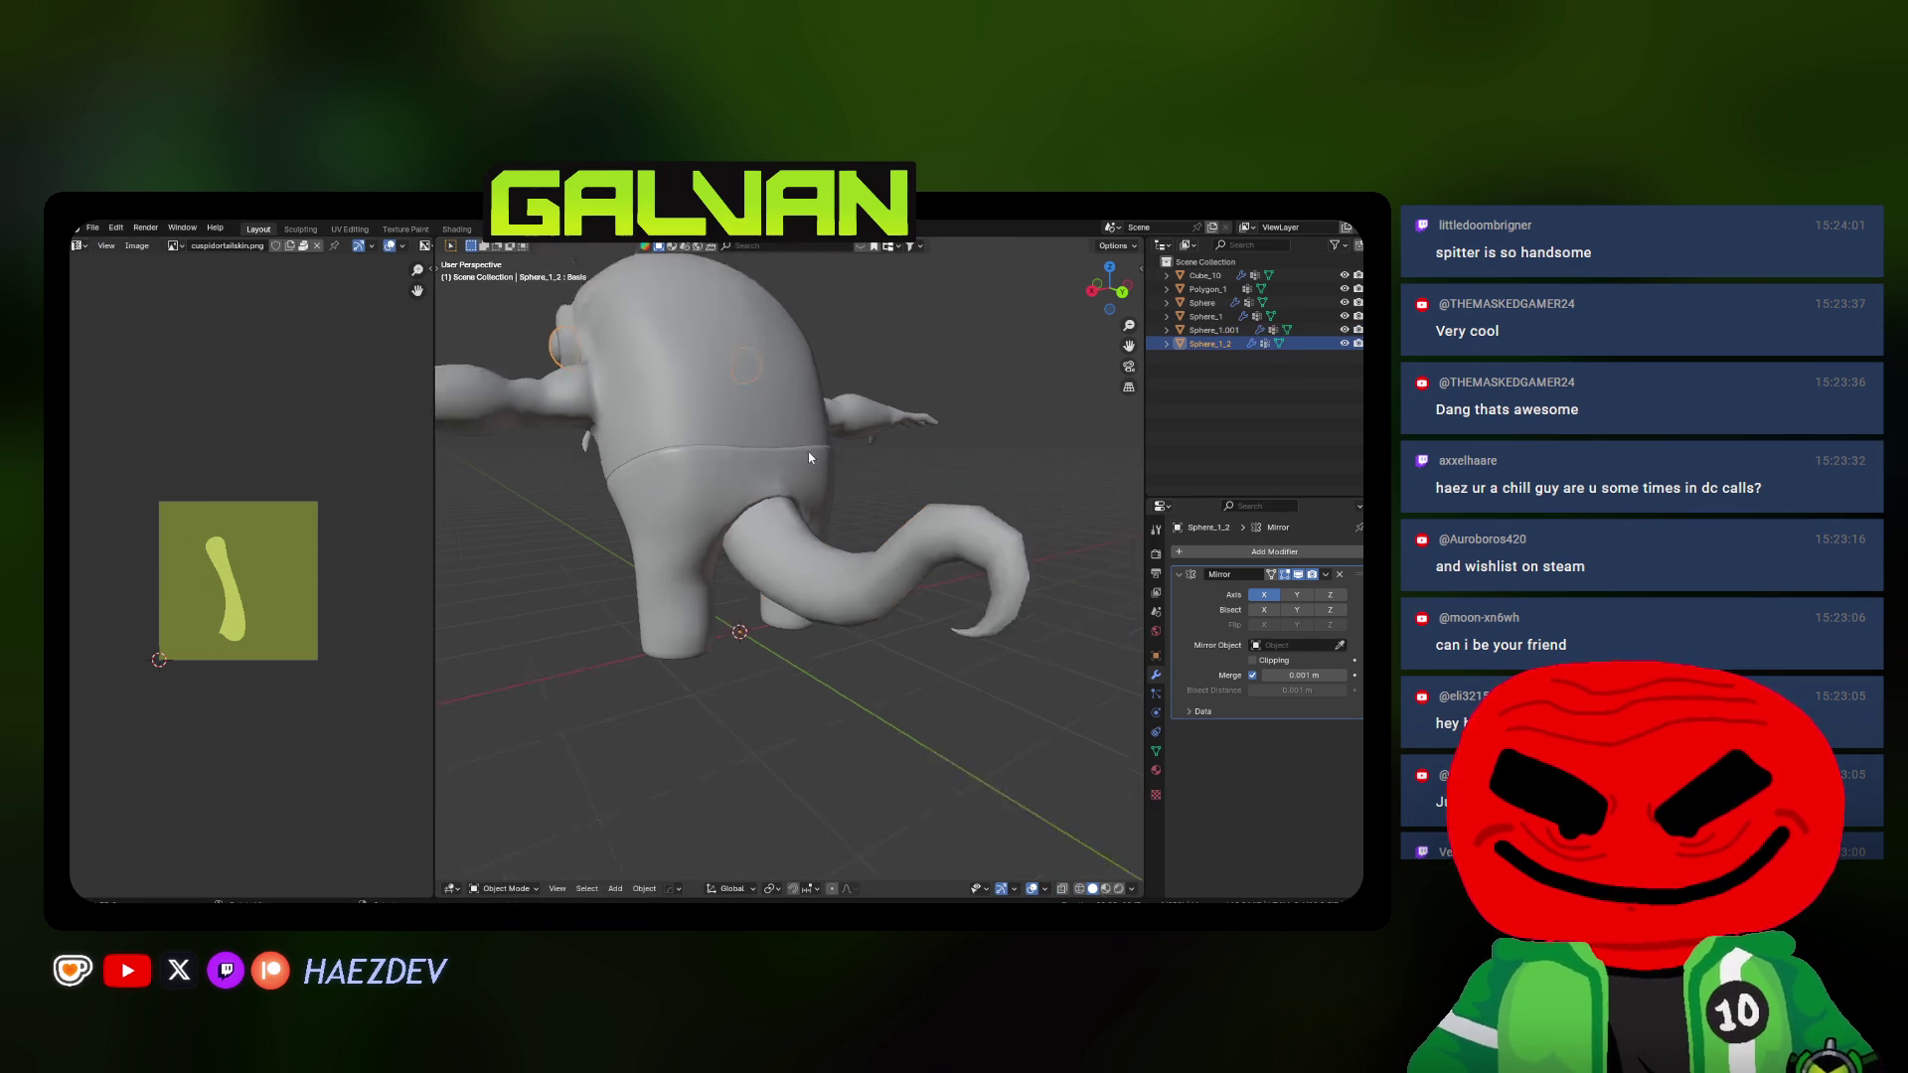
# Select Polygon_1, enter edit mode in wireframe and unwrap its pieces
pyautogui.moveTo(1043, 492); pyautogui.dragTo(746, 448, button='middle')
pyautogui.click(1201, 317)
pyautogui.click(1197, 277)
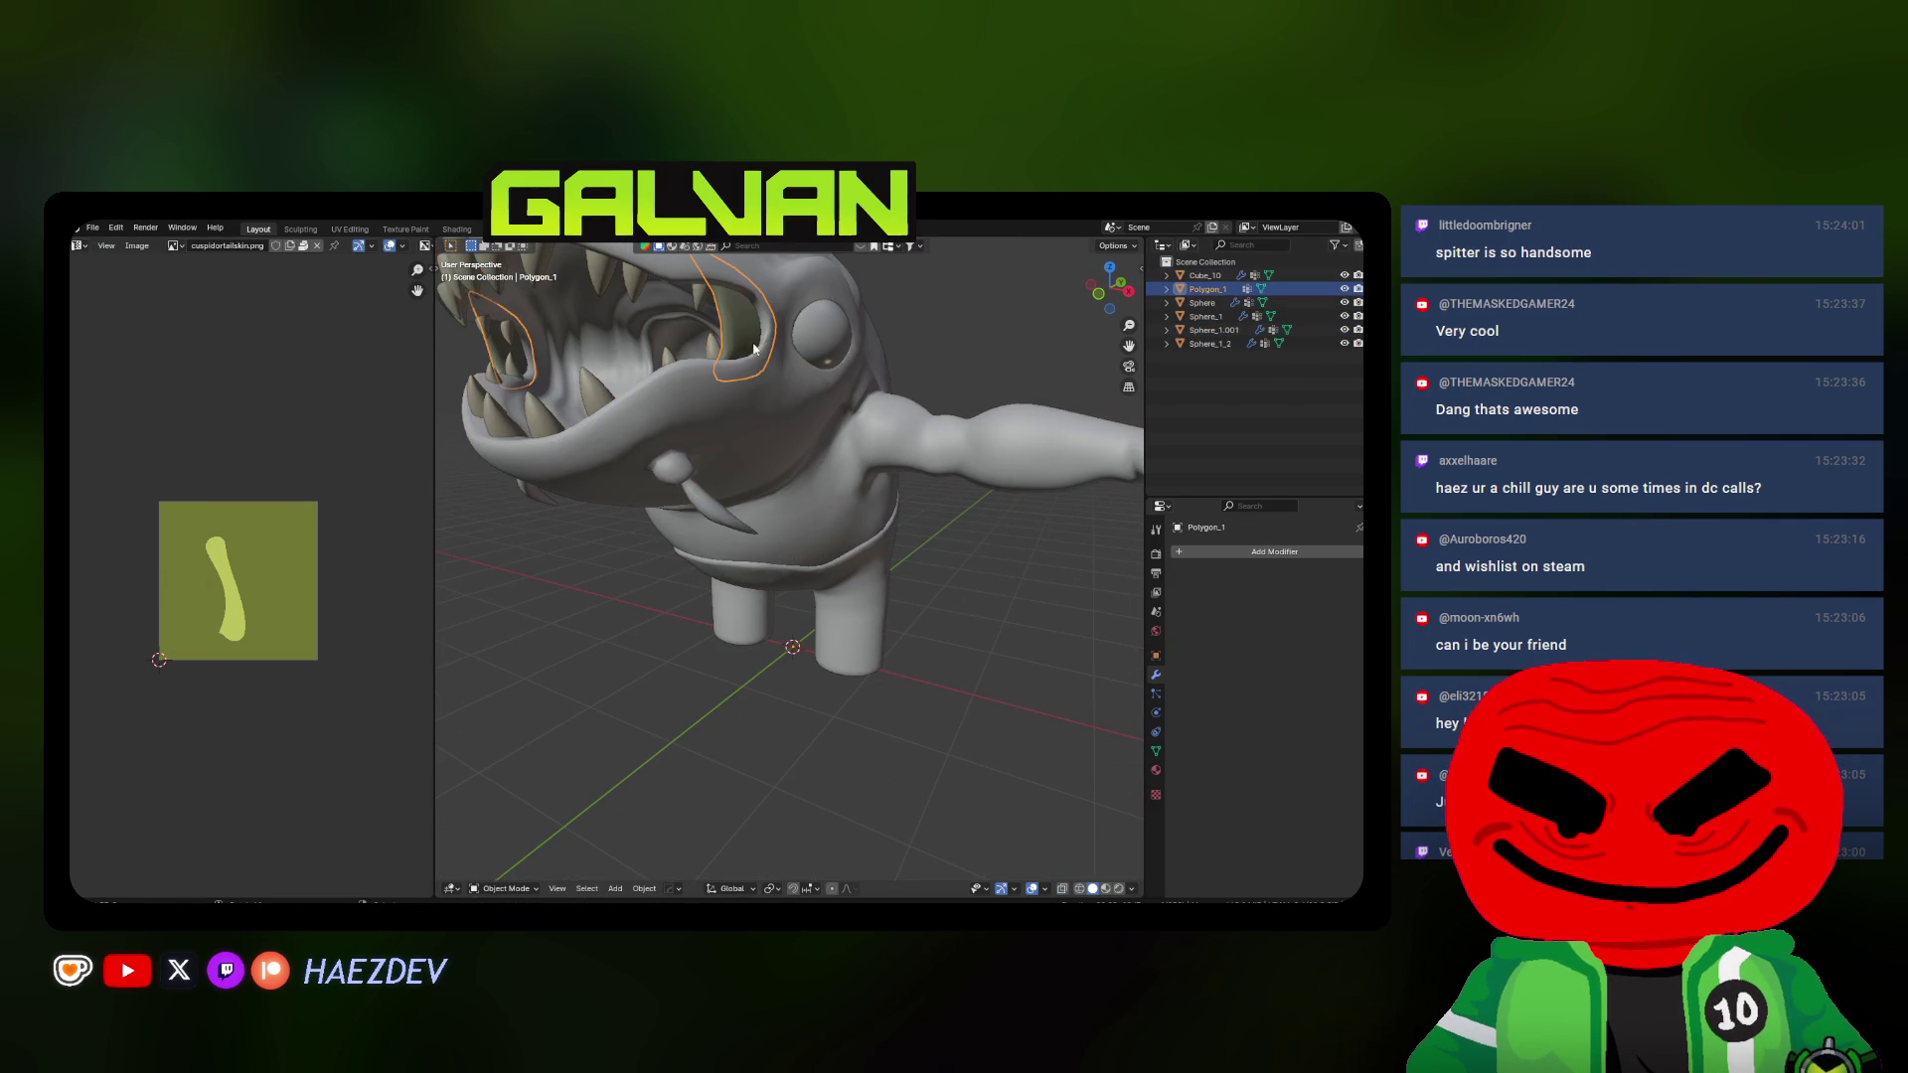
pyautogui.press('Tab')
pyautogui.moveTo(691, 403); pyautogui.dragTo(577, 860, button='middle')
pyautogui.hotkey('shift', 'z')
pyautogui.moveTo(695, 612); pyautogui.dragTo(682, 572, button='middle')
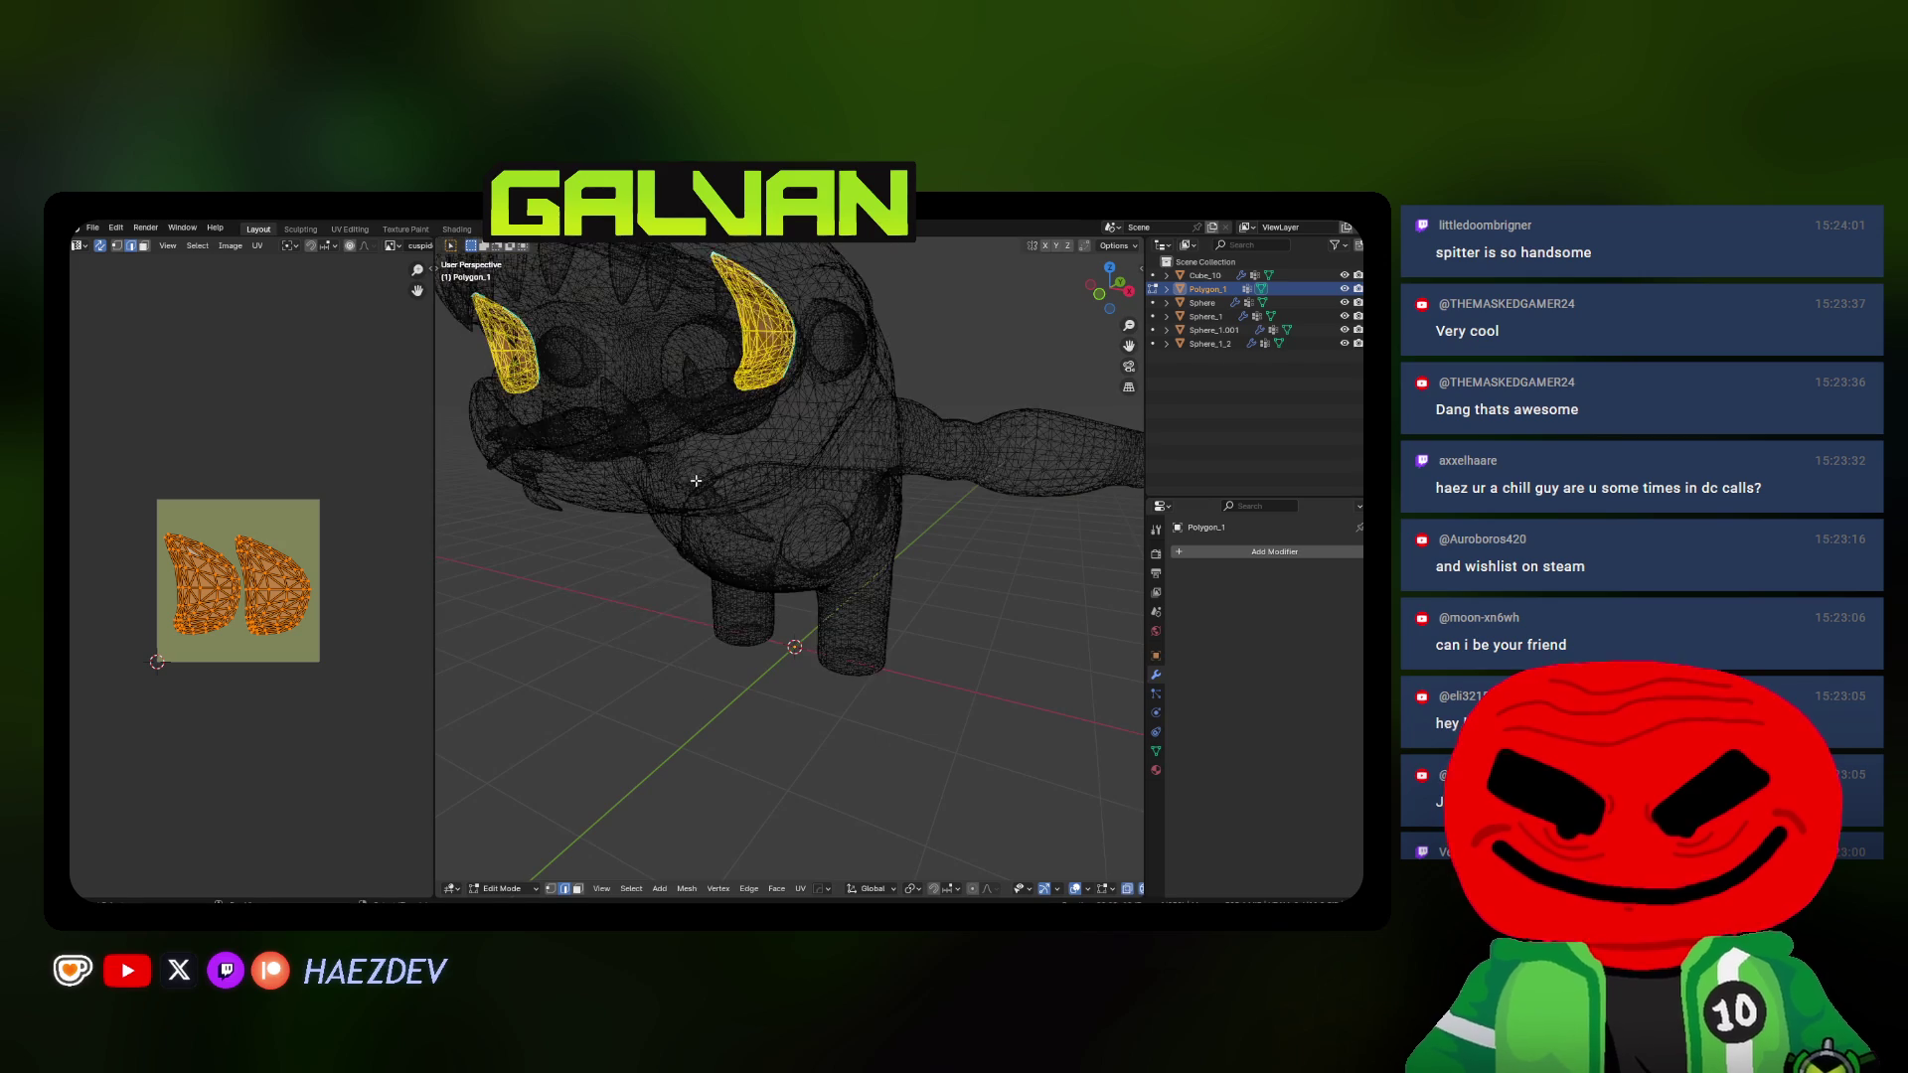
pyautogui.rightClick(274, 588)
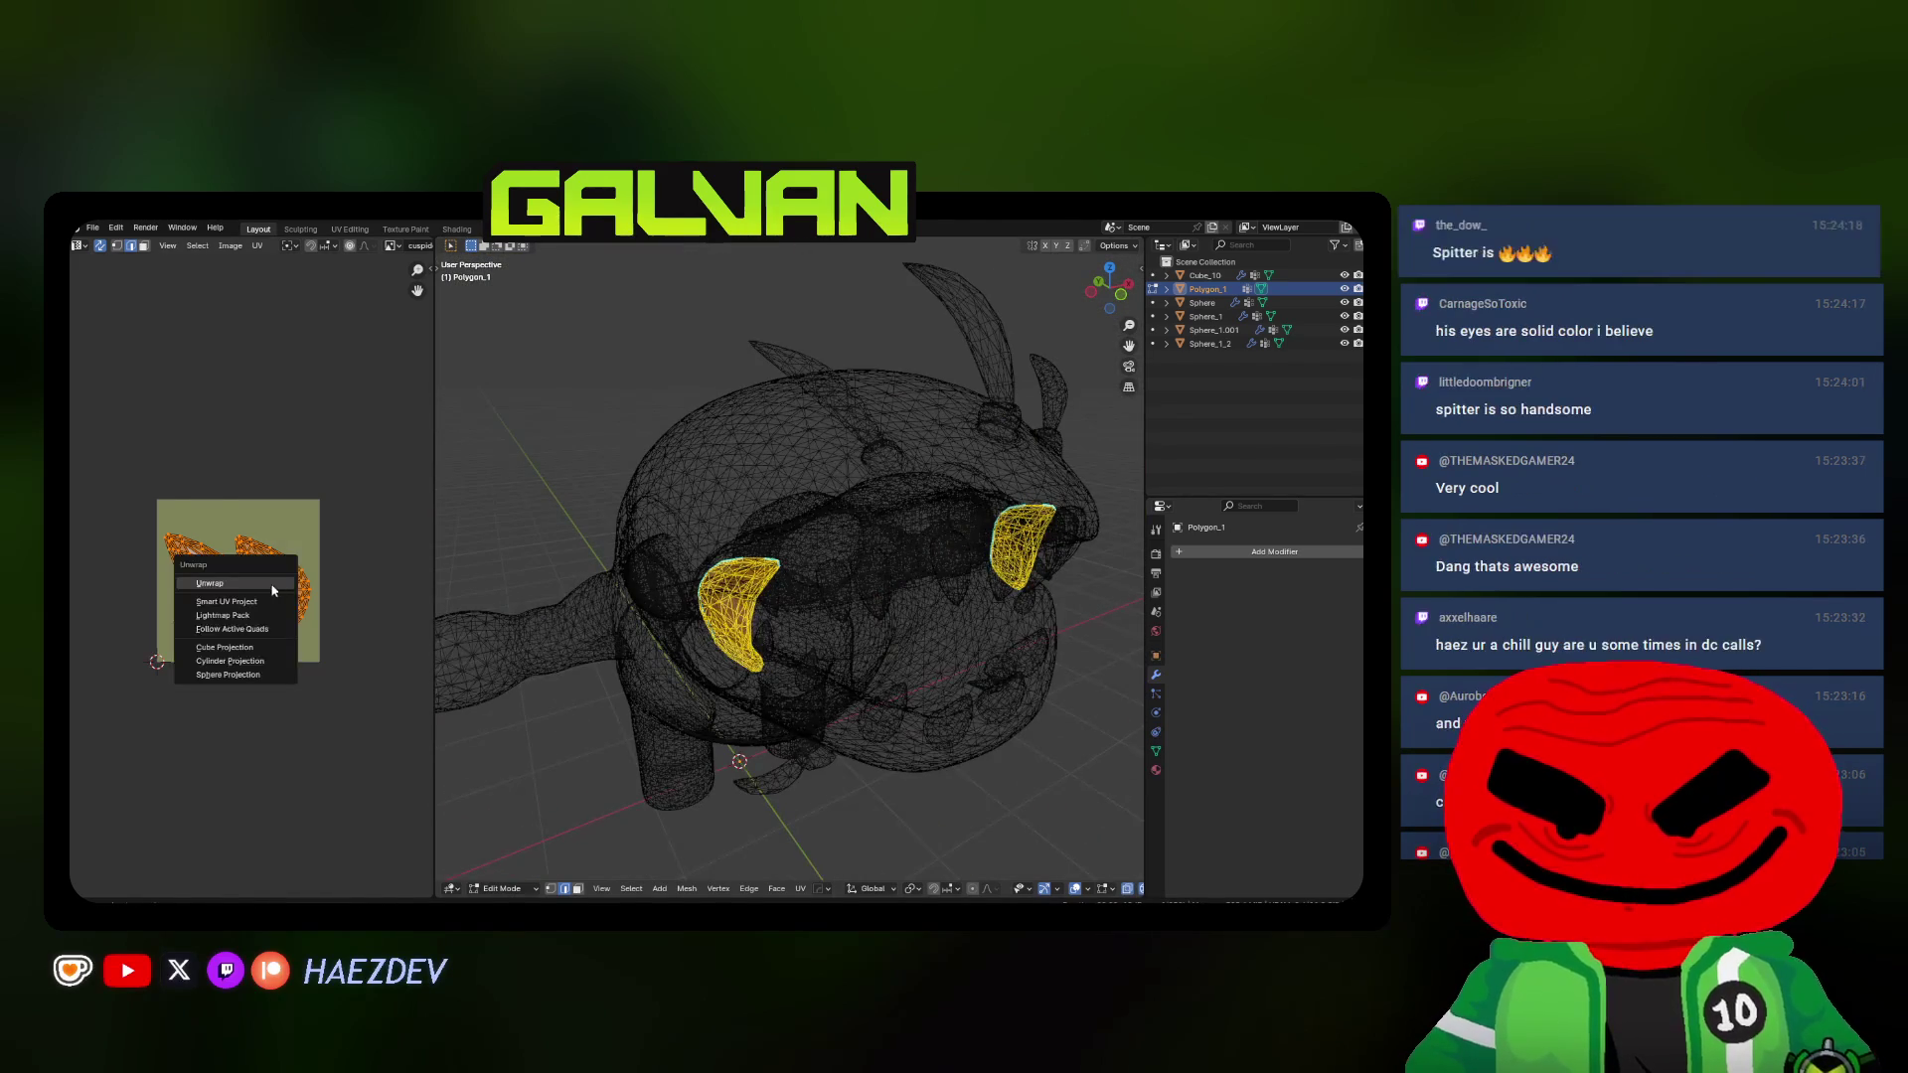
pyautogui.click(272, 588)
# Delete one half of Polygon_1's faces in front view and add a Mirror modifier
pyautogui.press('KP_1')
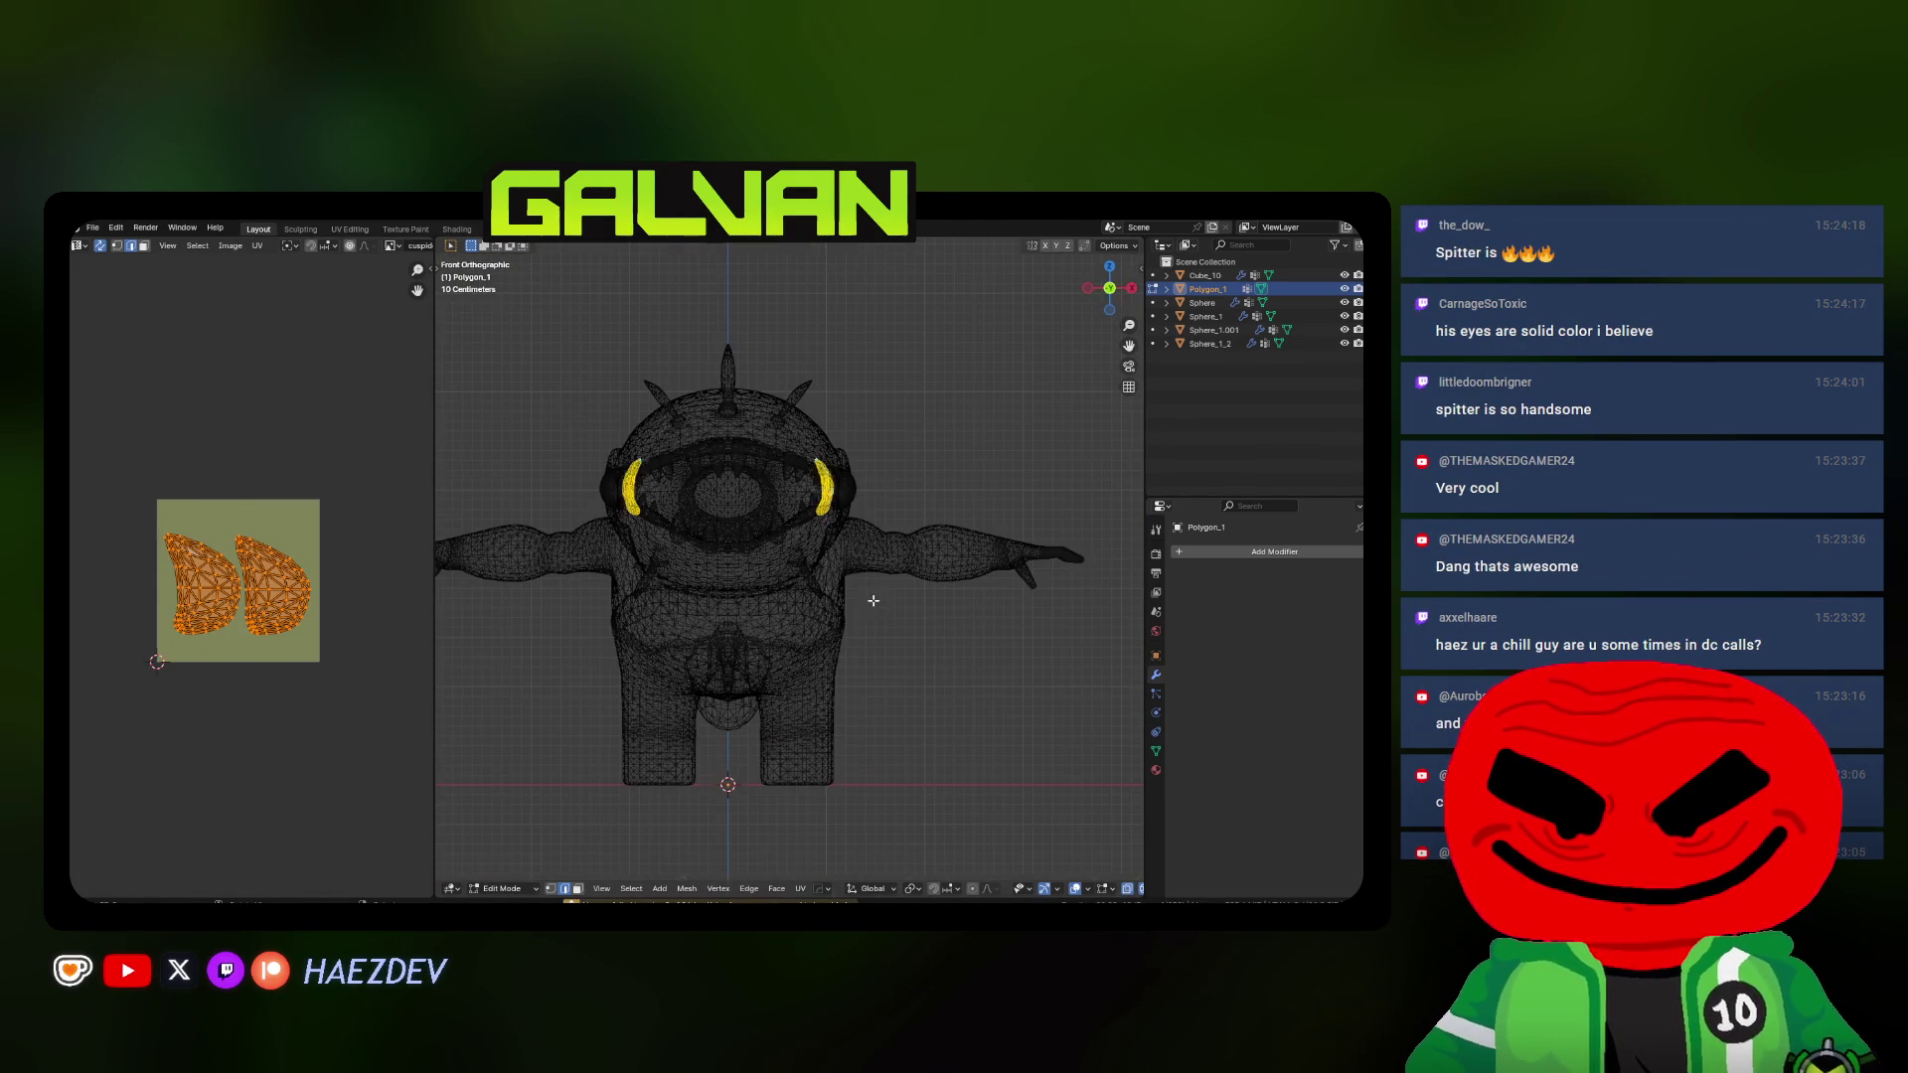
pyautogui.moveTo(590, 419); pyautogui.dragTo(776, 668)
pyautogui.hotkey('ctrl', 'Tab')
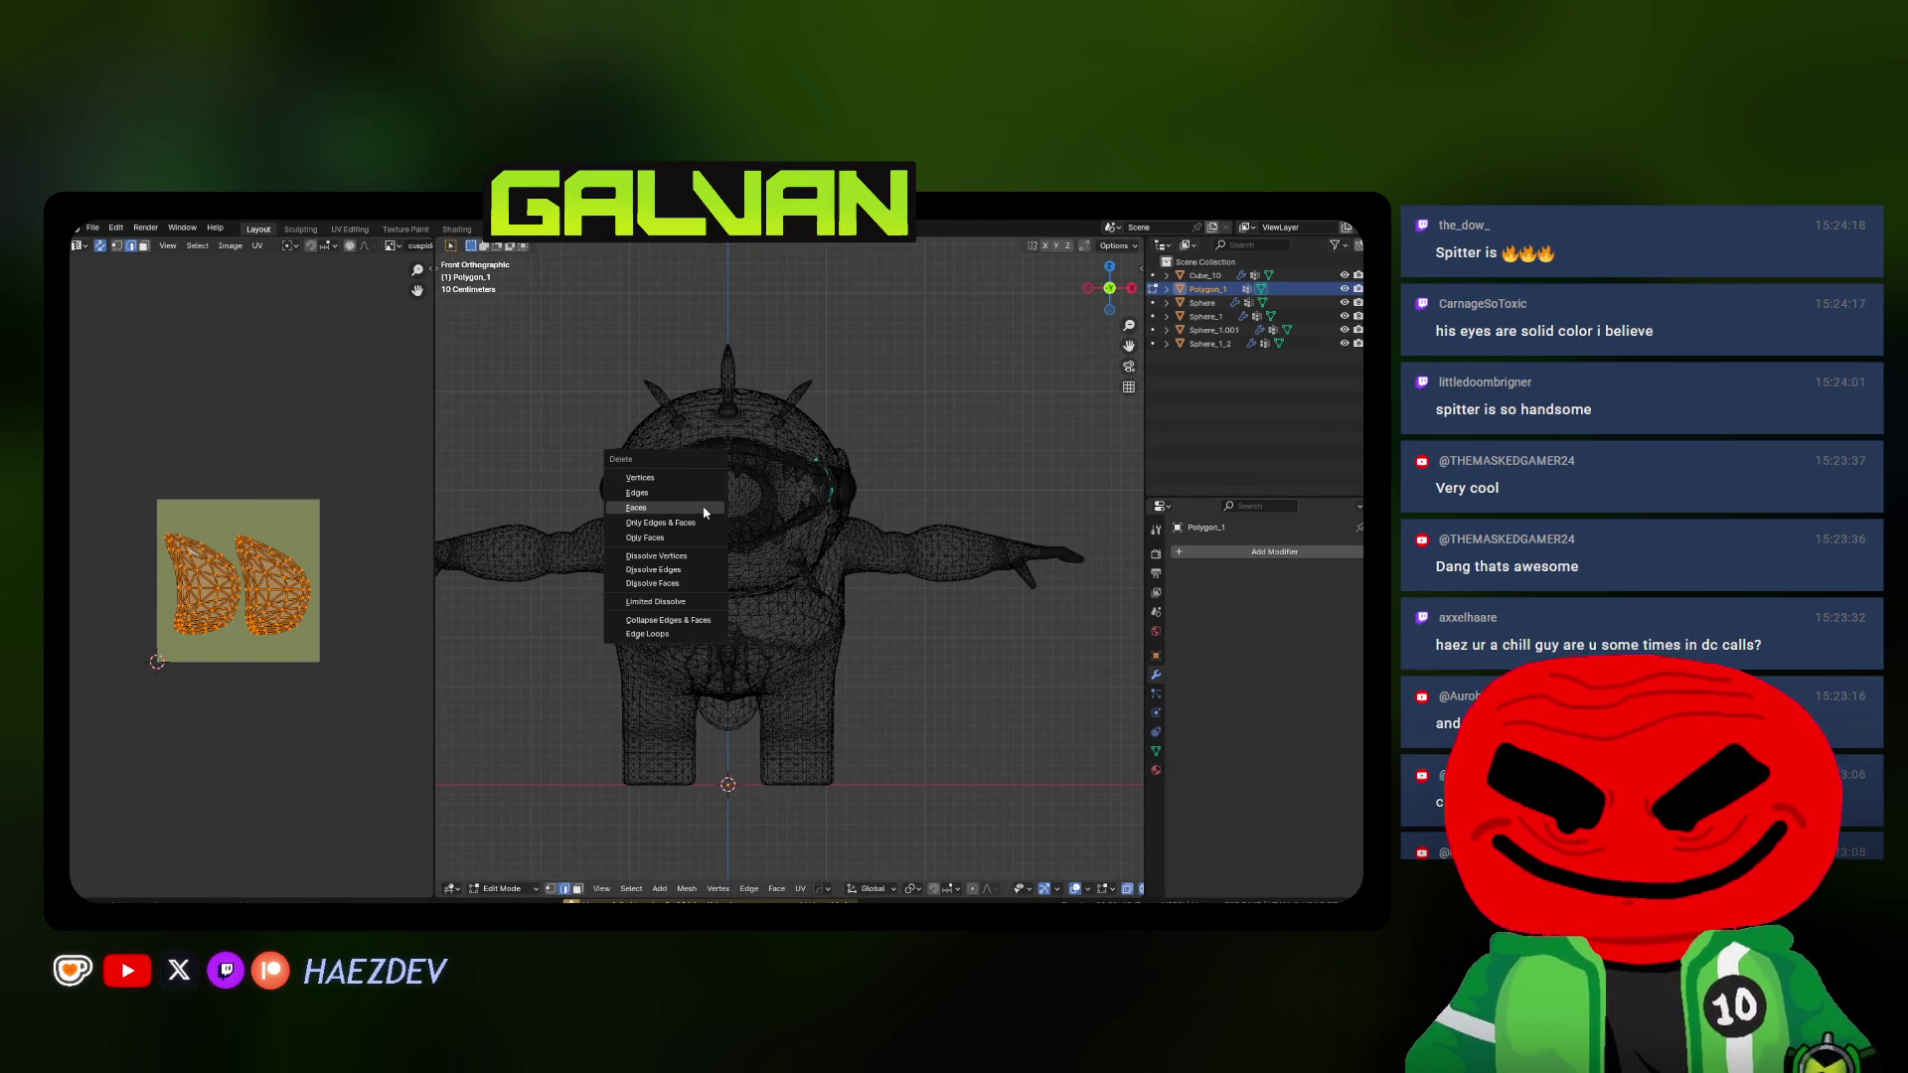
pyautogui.click(703, 512)
pyautogui.click(1182, 553)
pyautogui.click(1133, 626)
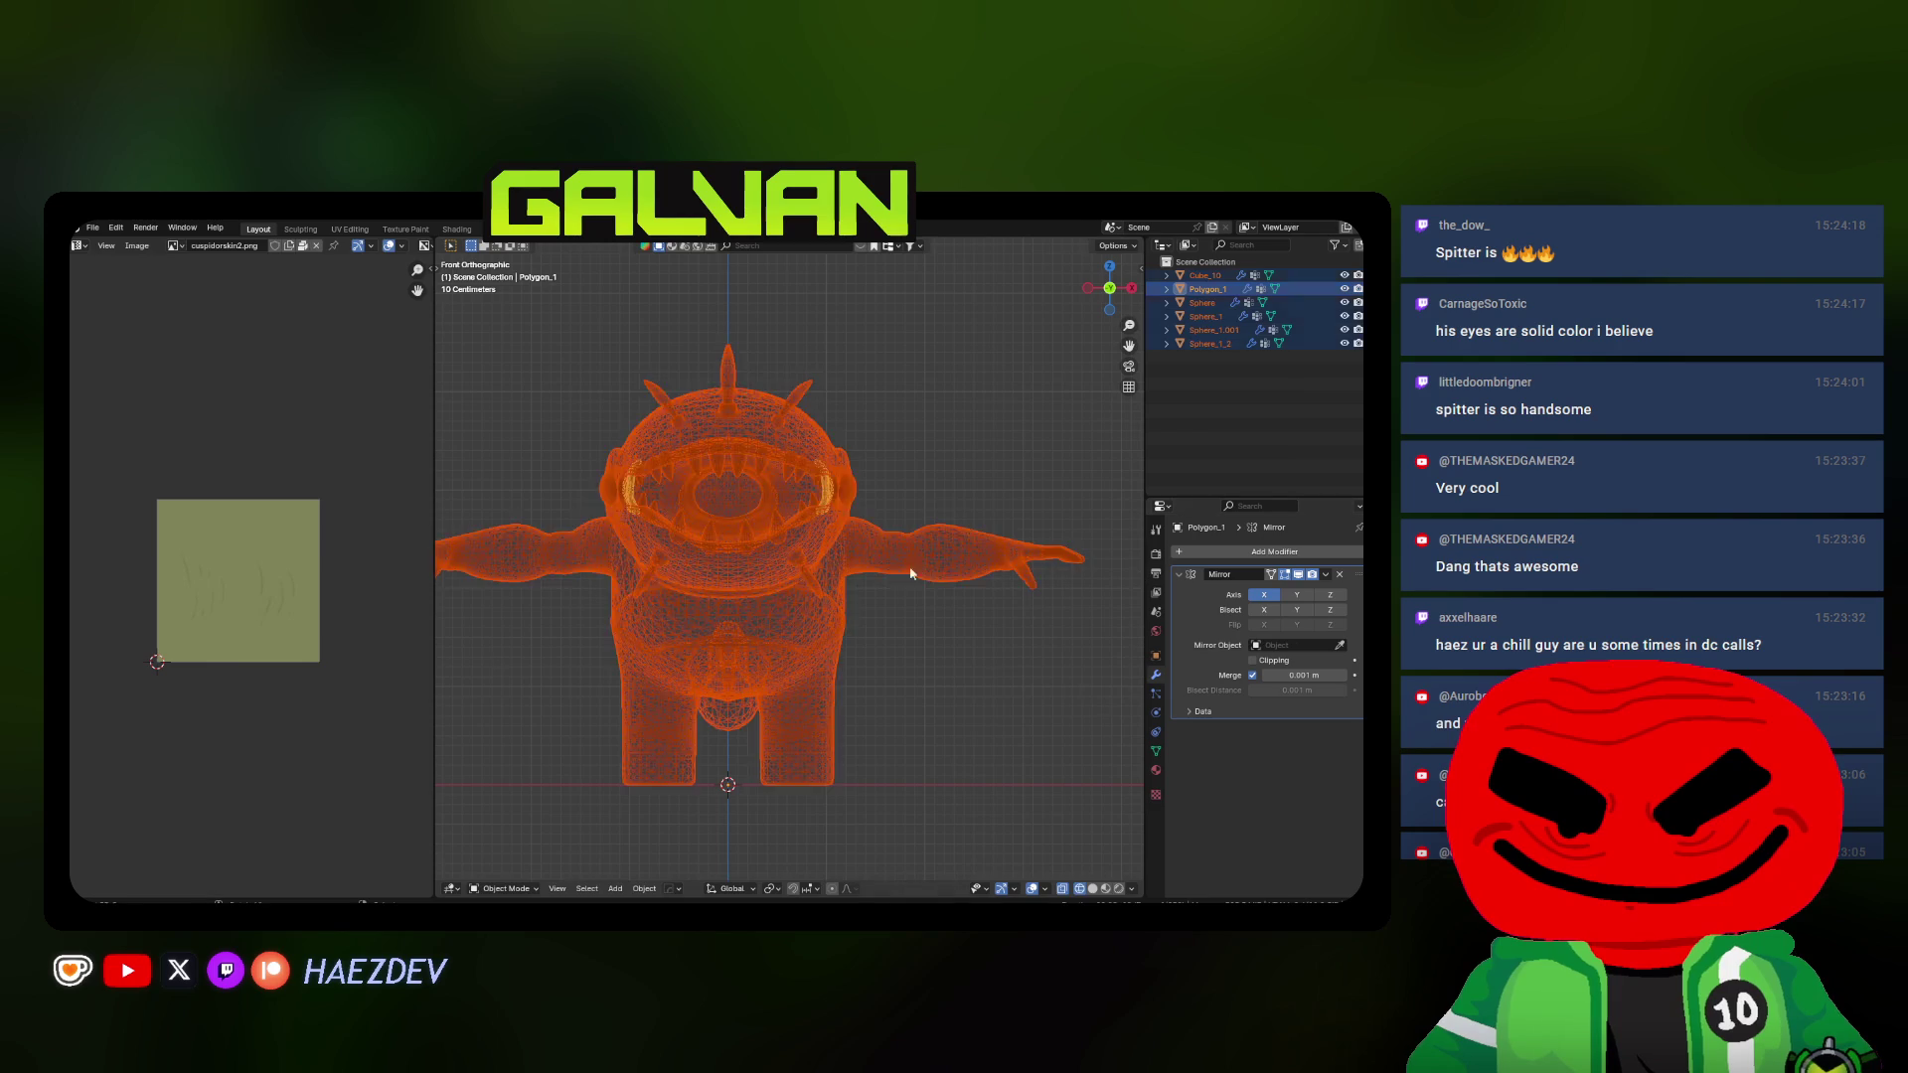
# Edit all objects together in a wider UV editor and test linked-island selection
pyautogui.press('Tab')
pyautogui.scroll(-2, 212, 517)
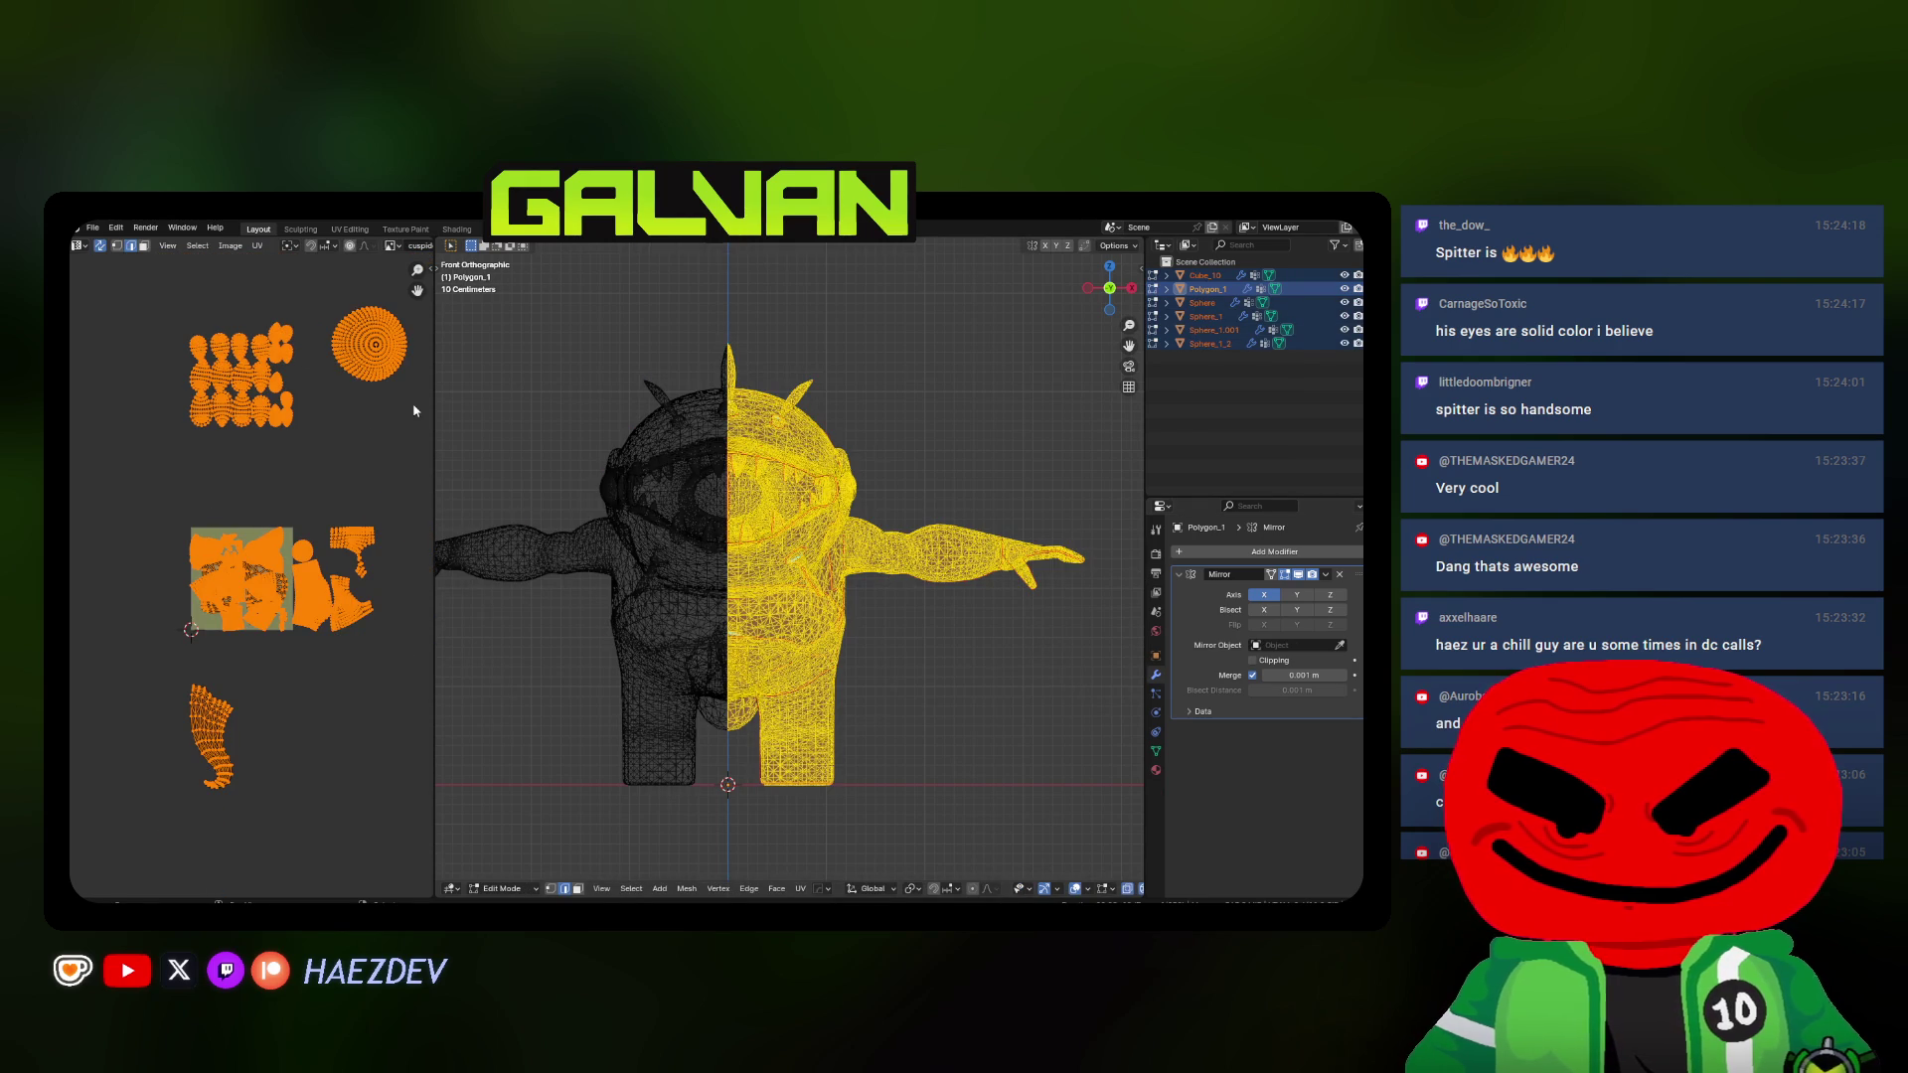
pyautogui.moveTo(432, 405); pyautogui.dragTo(704, 432)
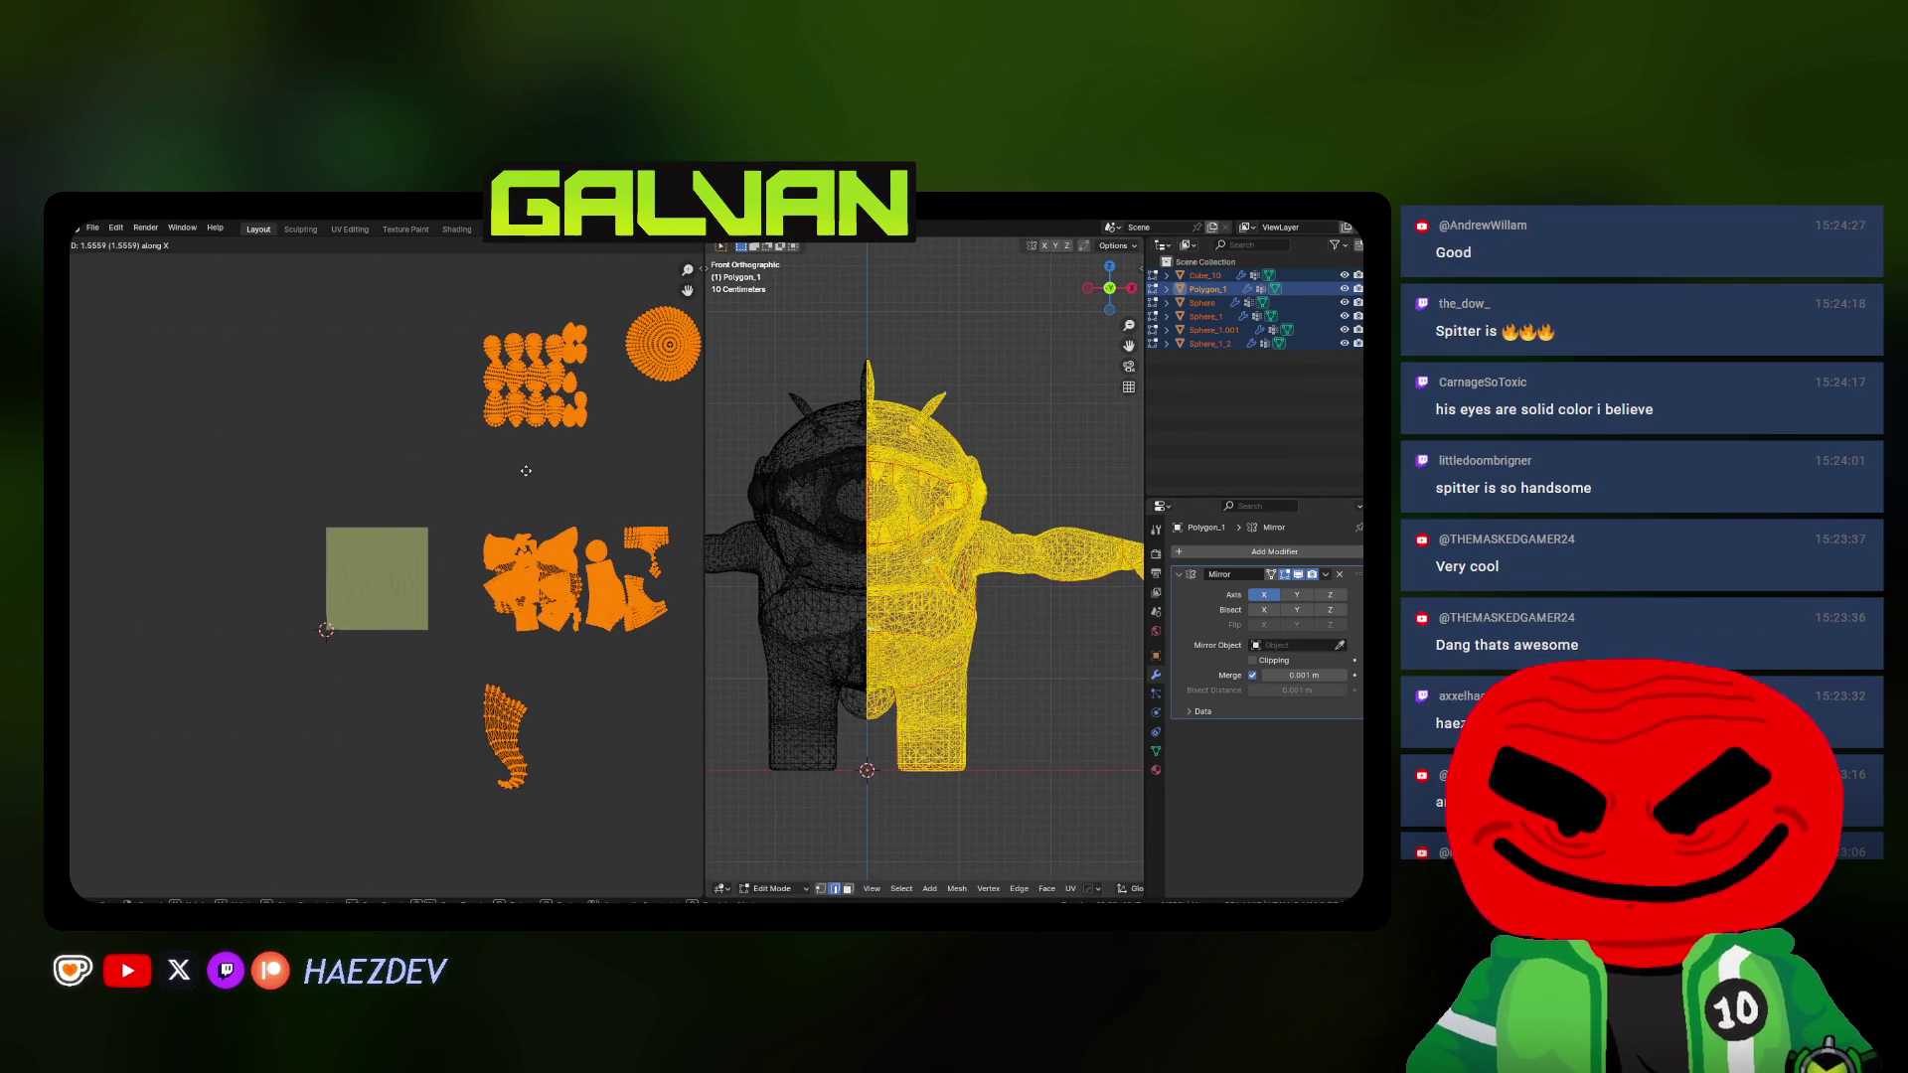
pyautogui.click(493, 483)
pyautogui.moveTo(548, 613); pyautogui.dragTo(434, 576, button='middle')
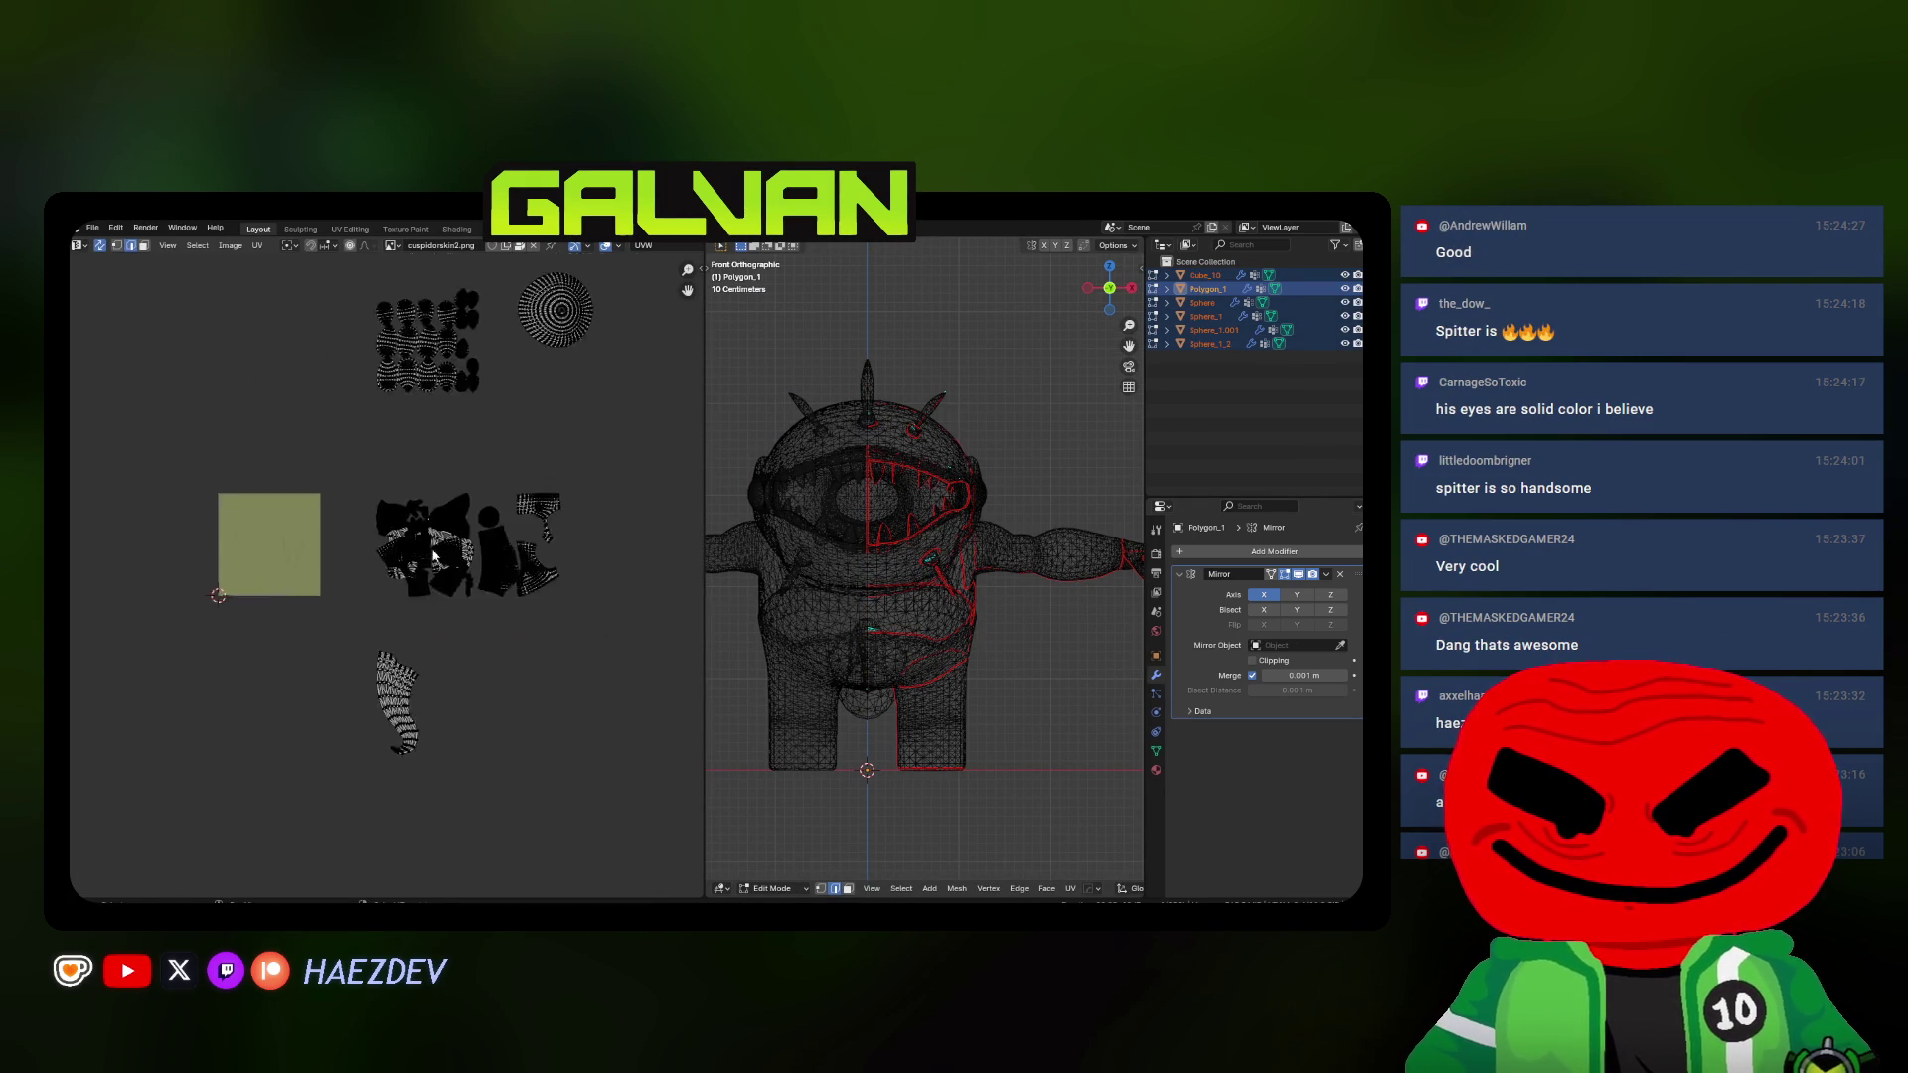
pyautogui.scroll(4, 434, 577)
pyautogui.press('l')
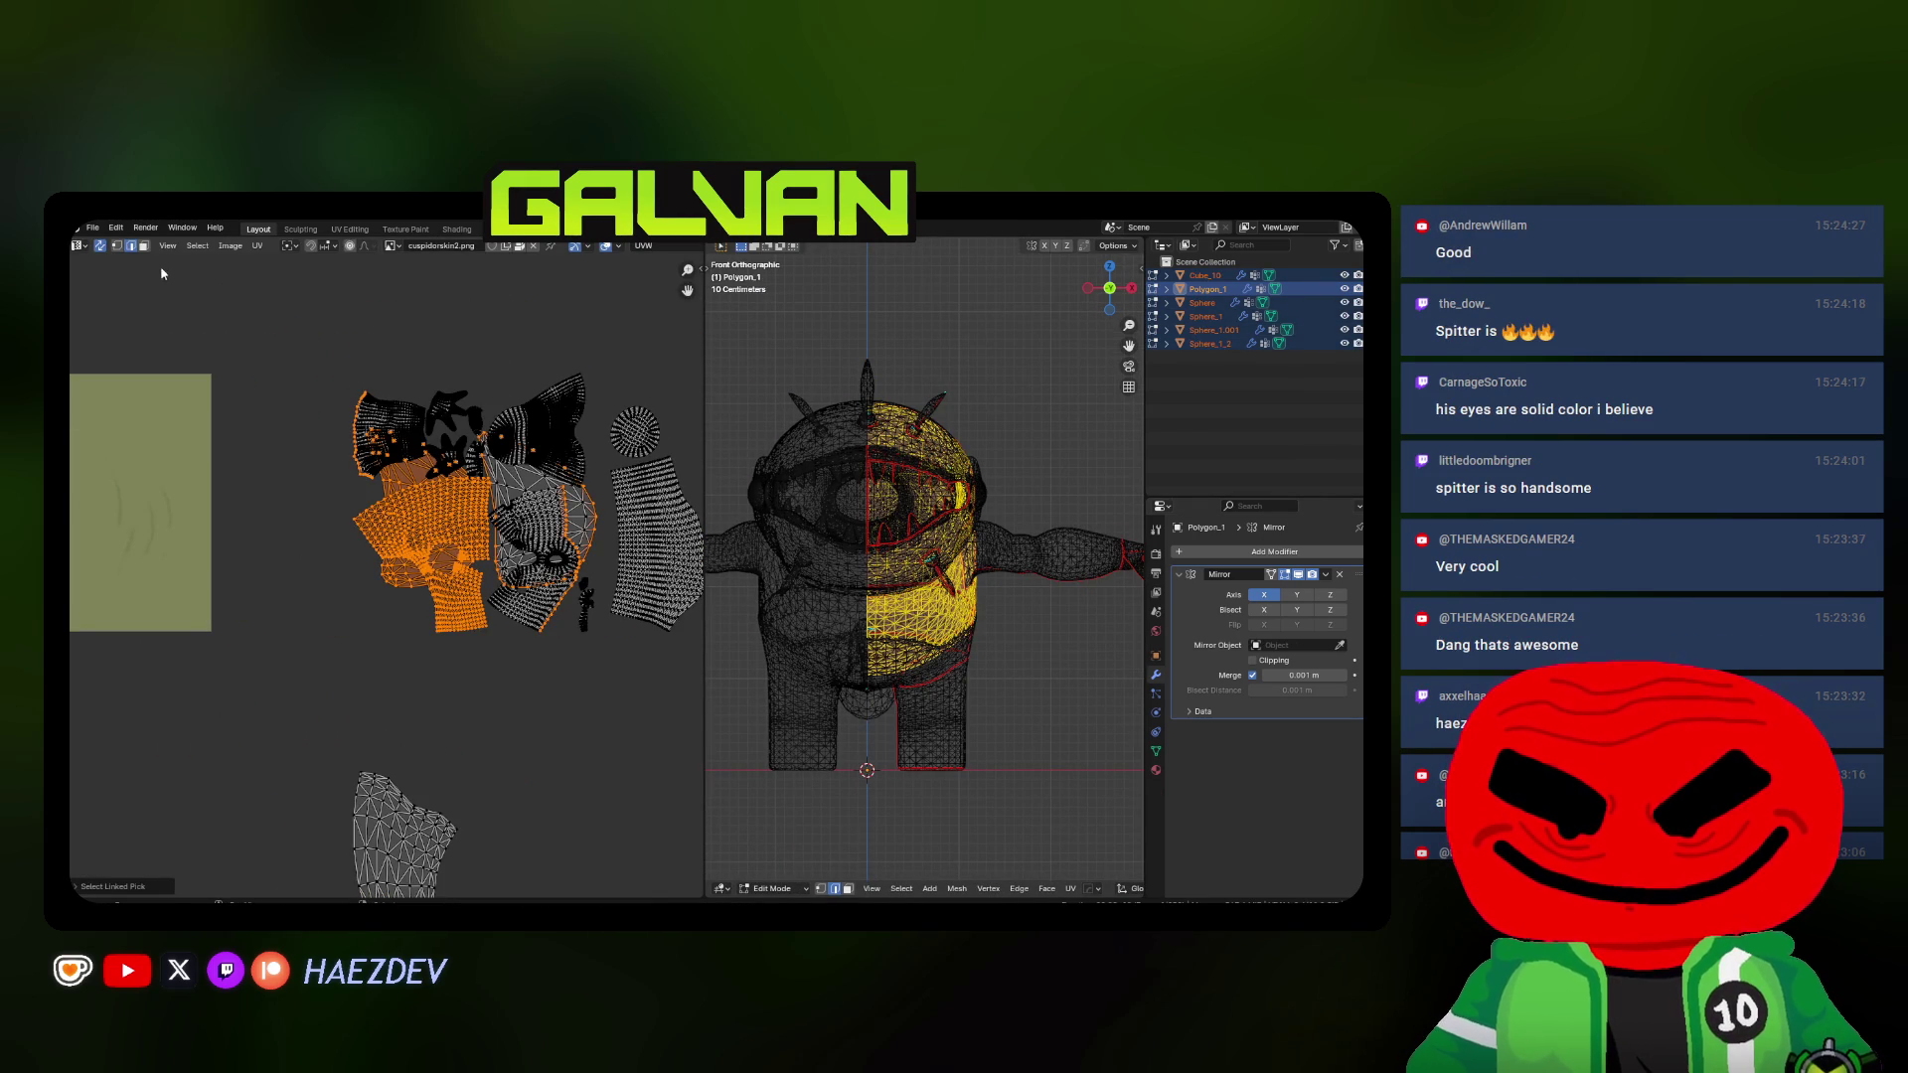
pyautogui.click(432, 483)
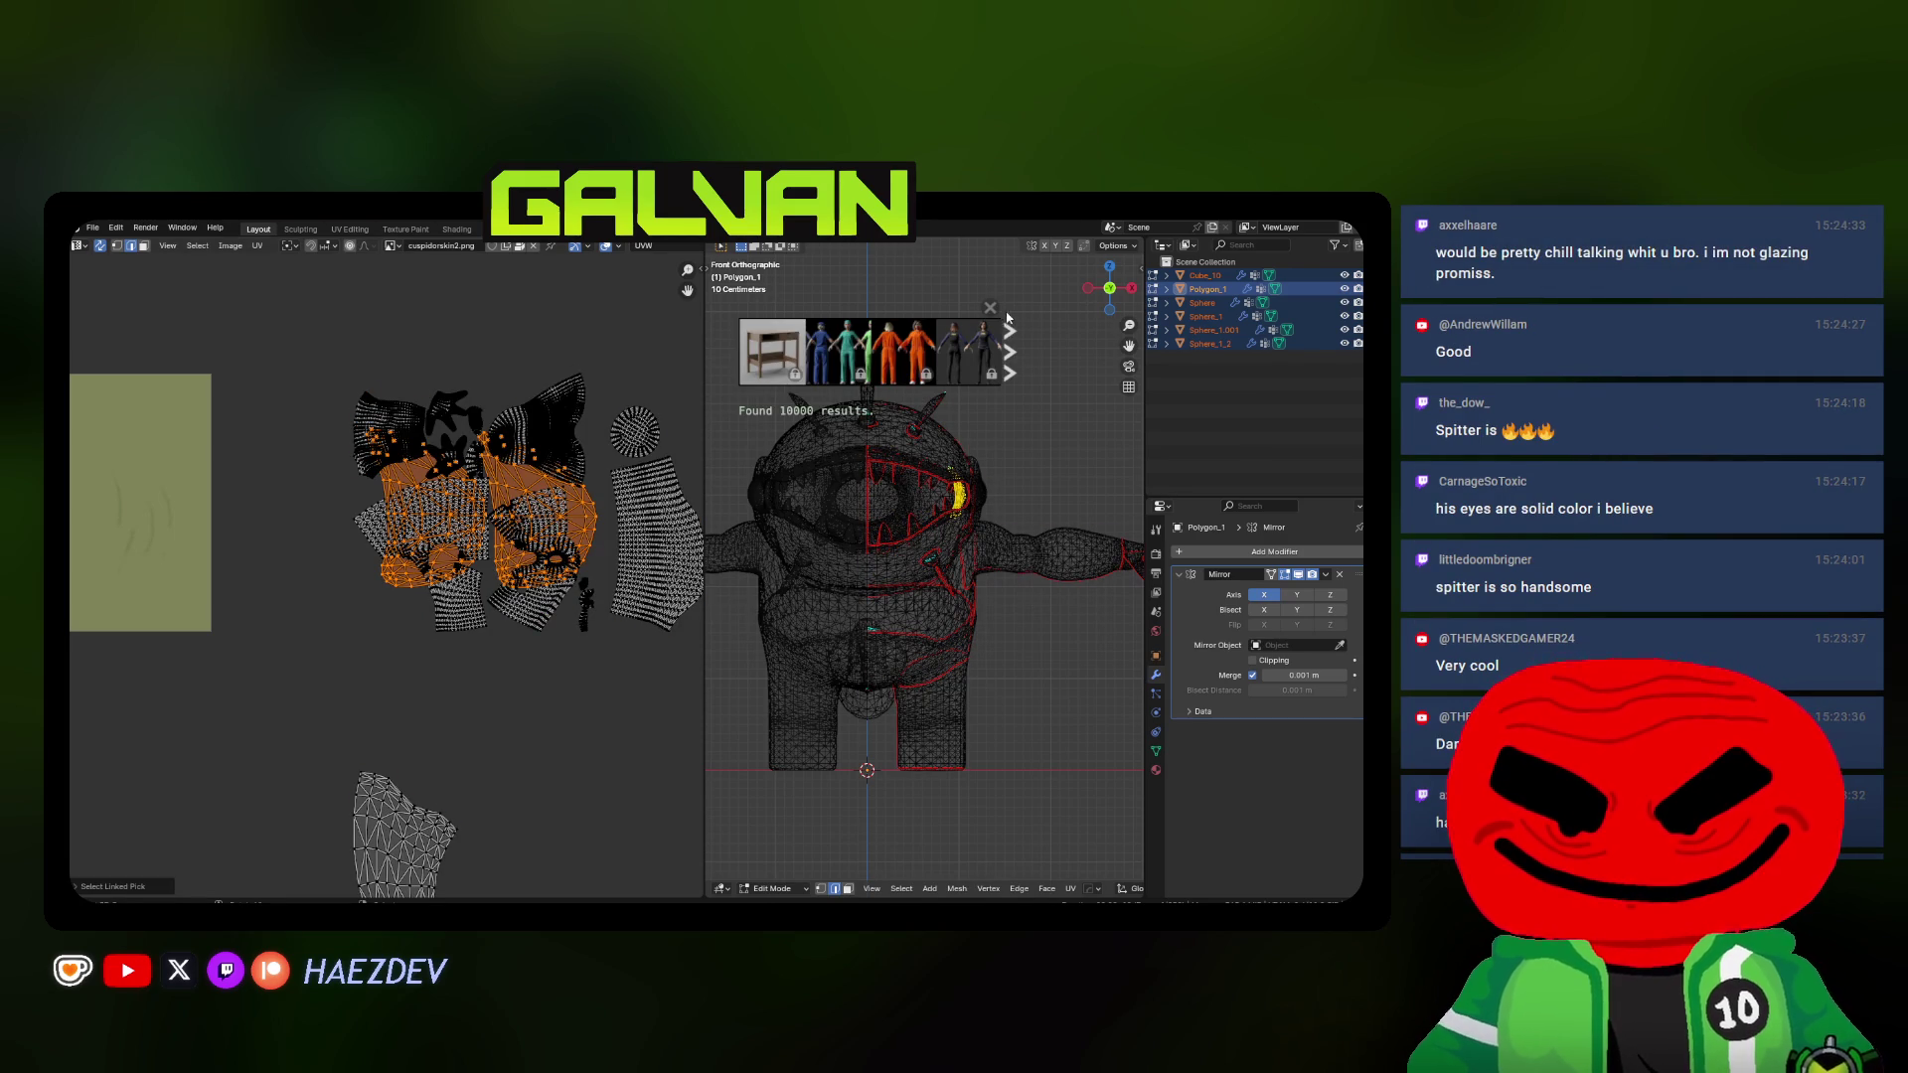
# Pan across the islands and select the body's linked UV island
pyautogui.hotkey('alt', 'a')
pyautogui.moveTo(443, 457)
pyautogui.mouseDown(button='middle')
pyautogui.moveTo(429, 650)
pyautogui.moveTo(391, 523)
pyautogui.mouseUp(button='middle')
pyautogui.press('l')
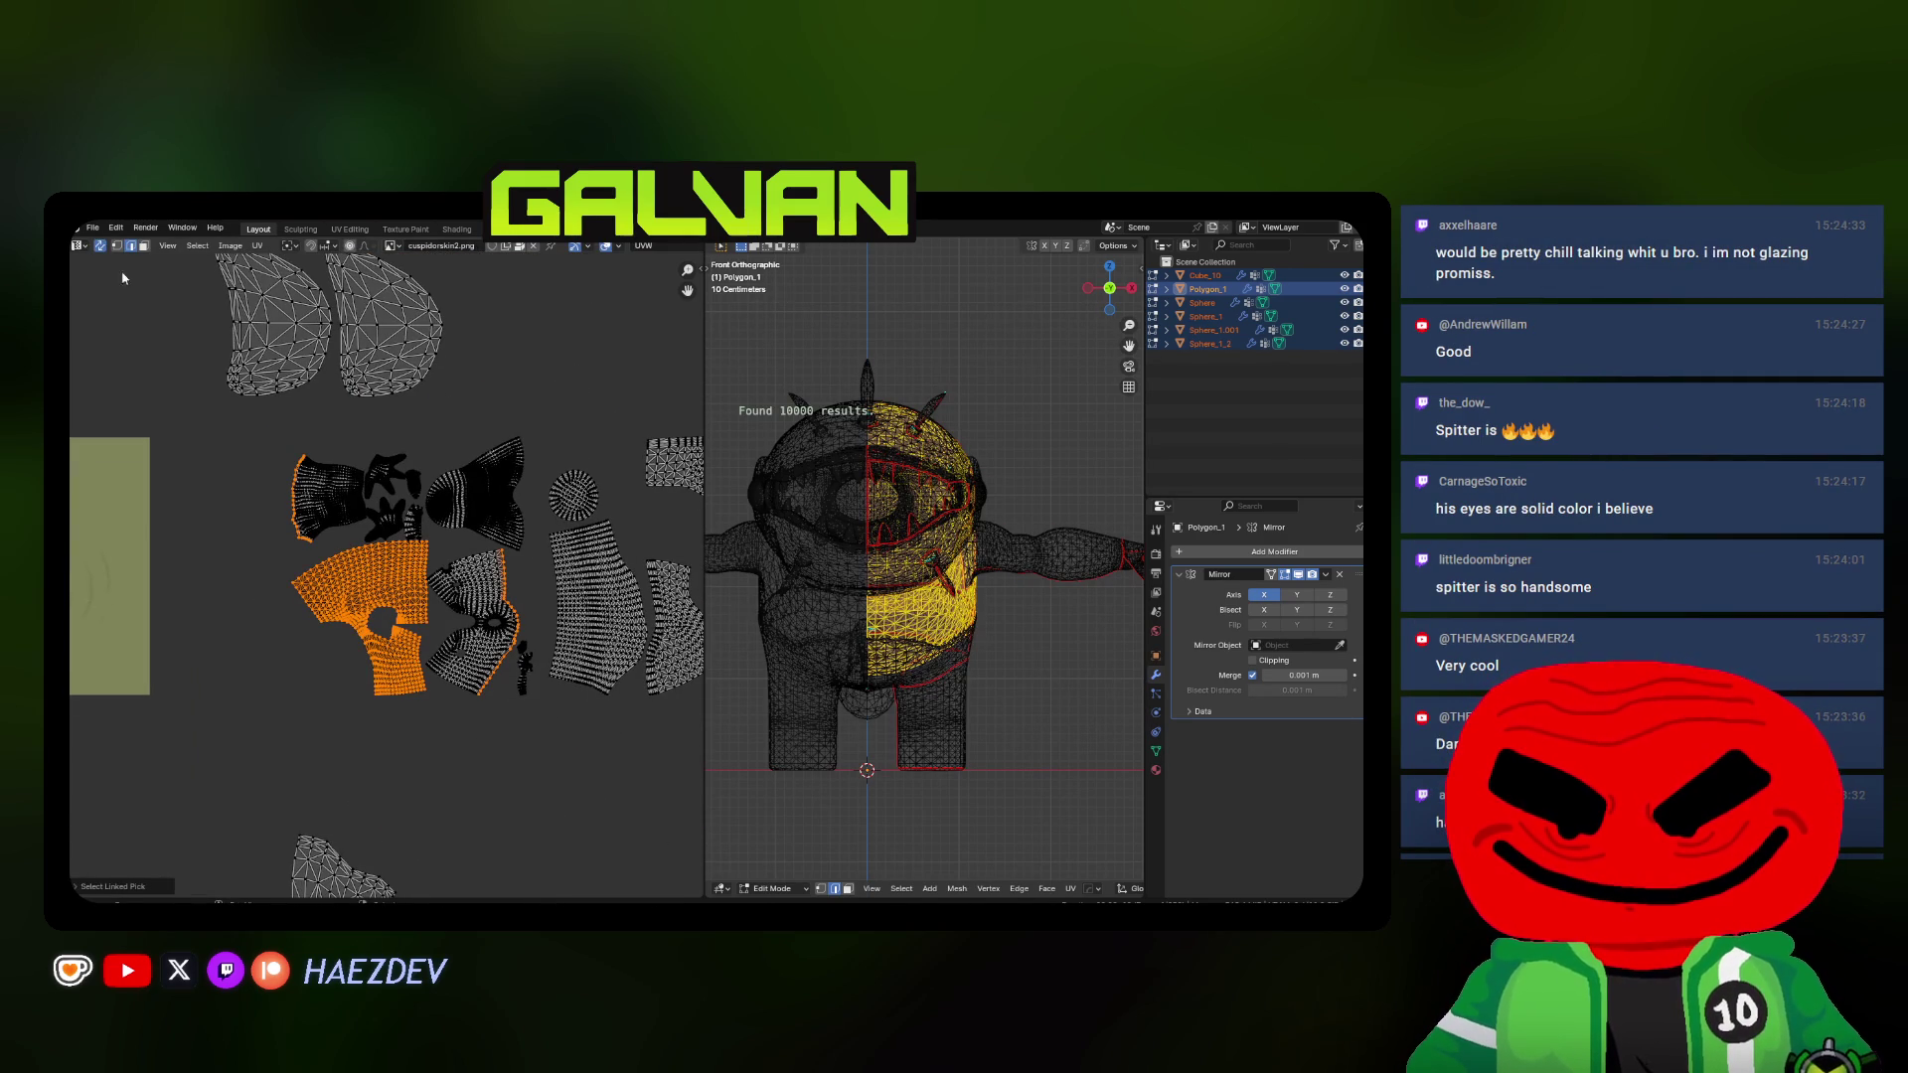
pyautogui.click(145, 247)
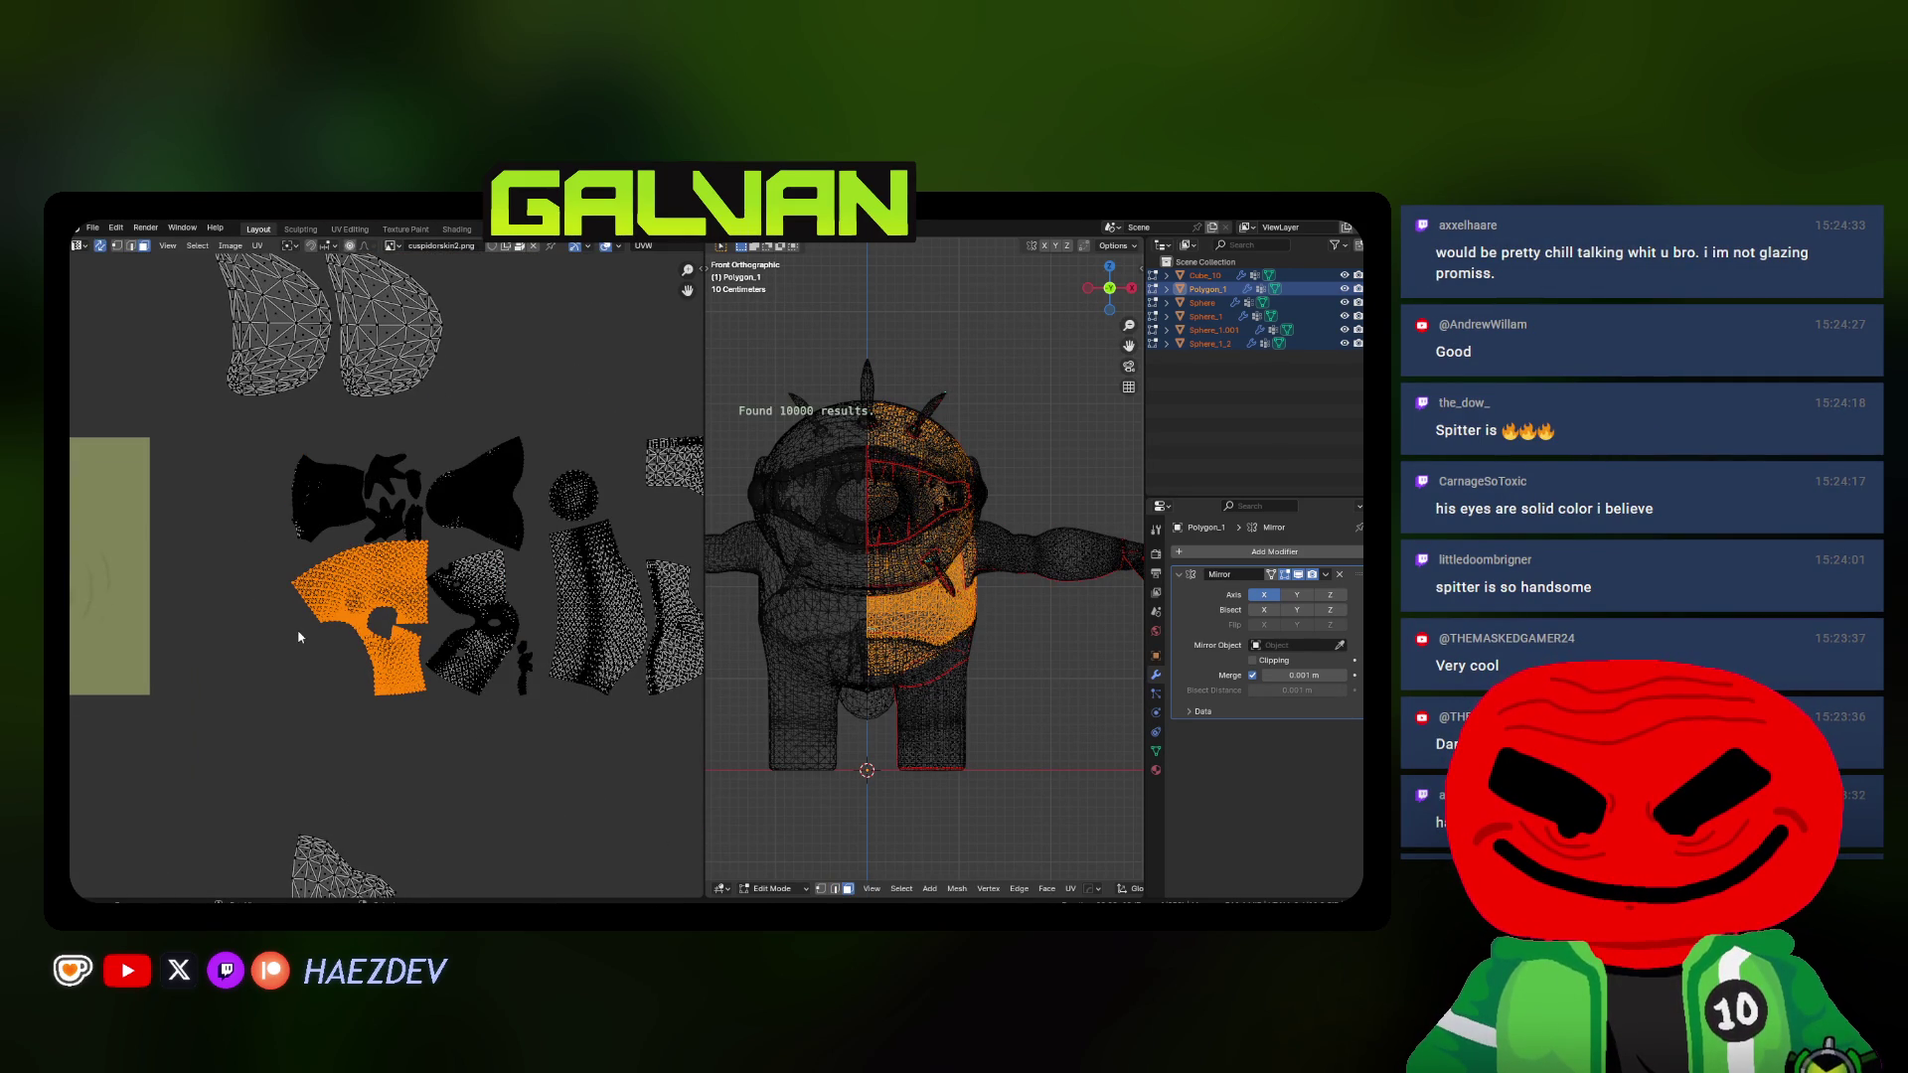
pyautogui.scroll(1, 299, 639)
pyautogui.scroll(1, 318, 687)
# Orbit to perspective and pick a shortest edge path across Sphere_1 near a limb joint
pyautogui.moveTo(758, 591); pyautogui.dragTo(751, 831, button='middle')
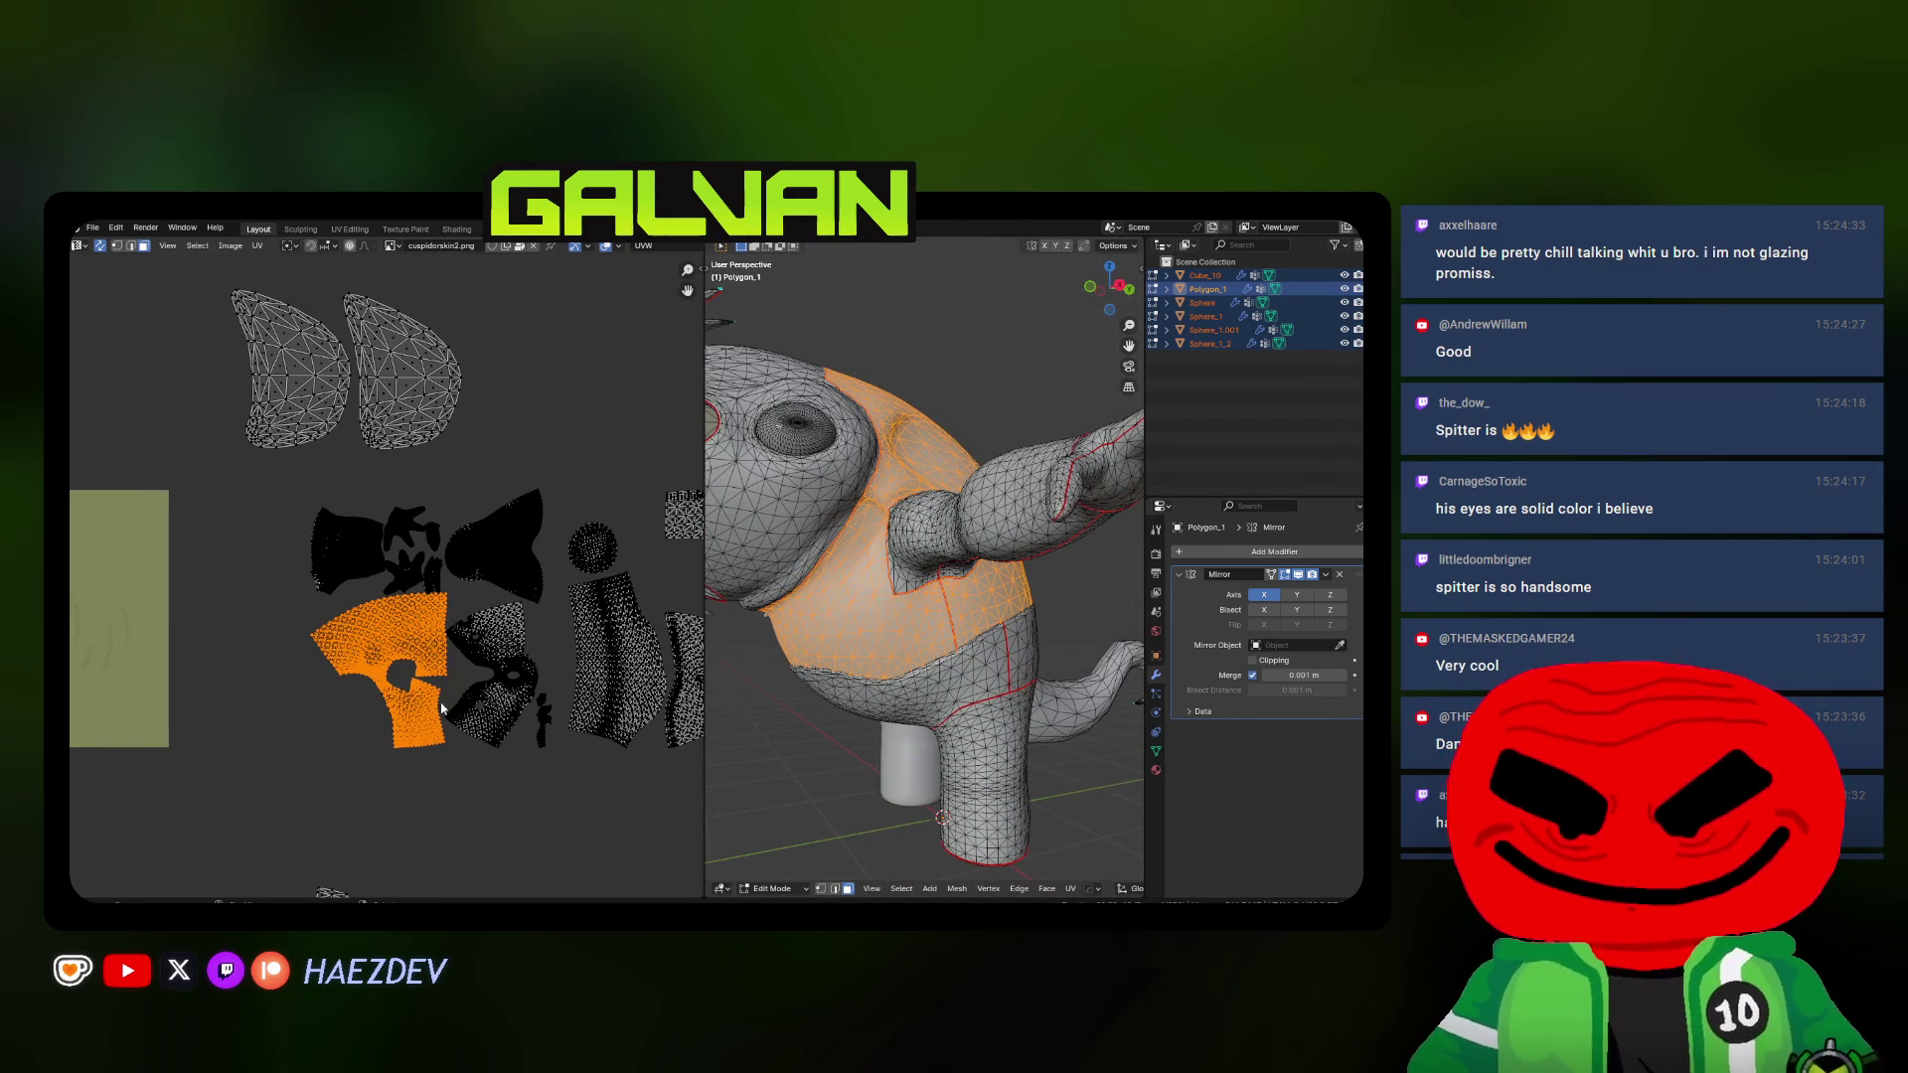
pyautogui.scroll(1, 443, 712)
pyautogui.scroll(5, 894, 663)
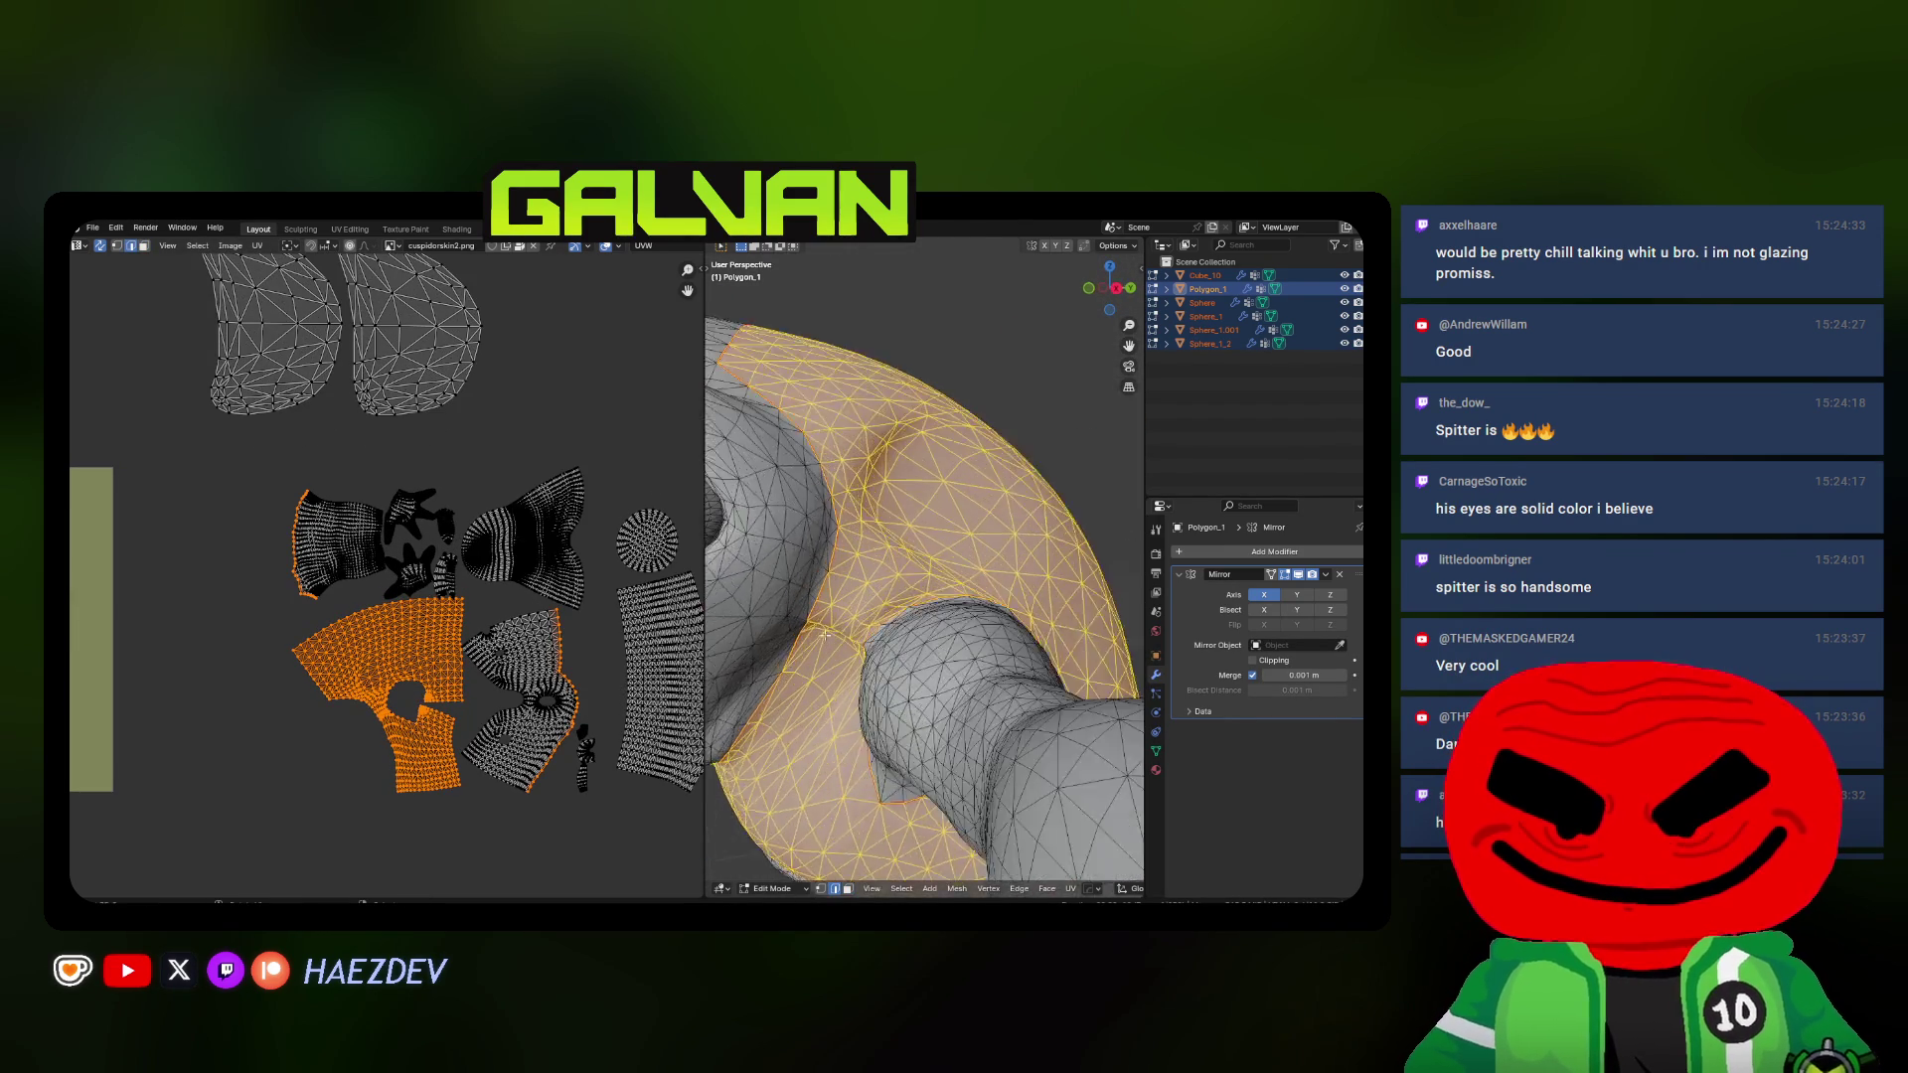
pyautogui.scroll(1, 895, 662)
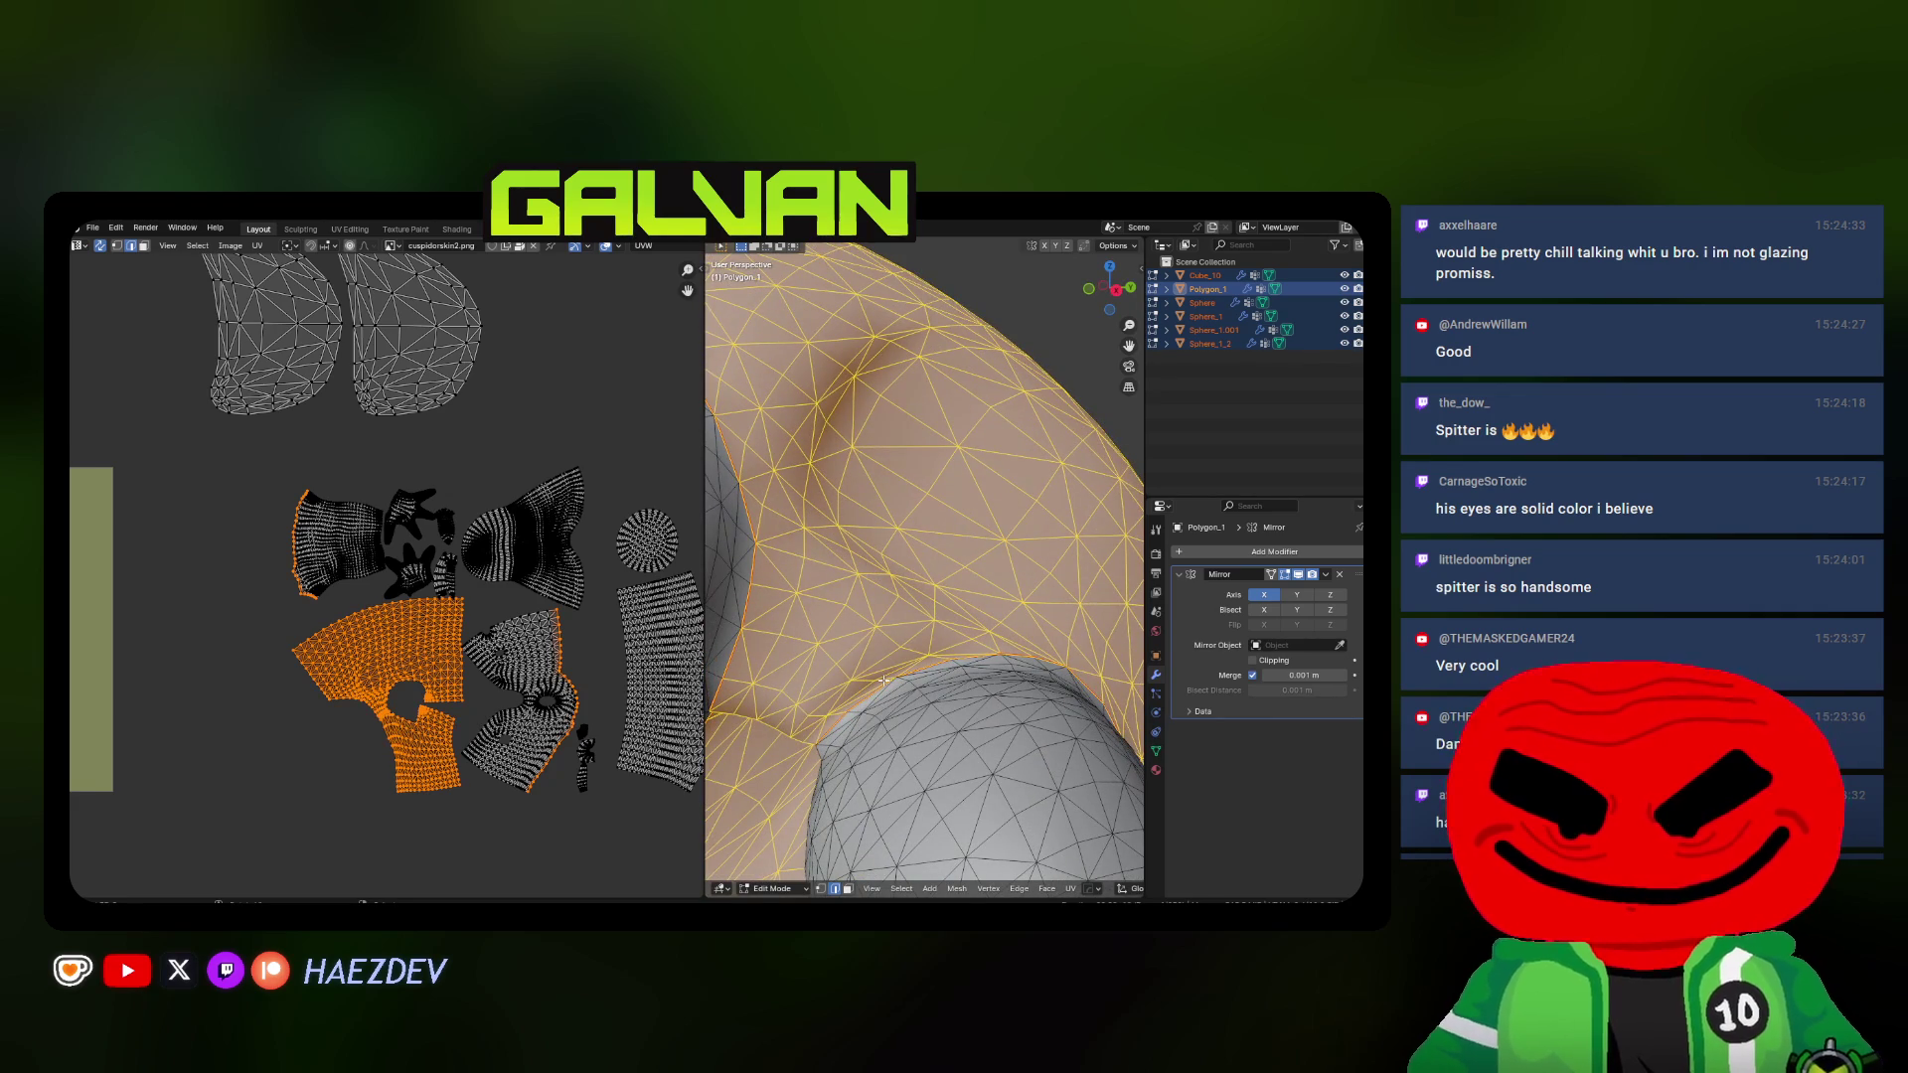
pyautogui.click(884, 682)
pyautogui.keyDown('ctrl'); pyautogui.click(751, 592); pyautogui.keyUp('ctrl')
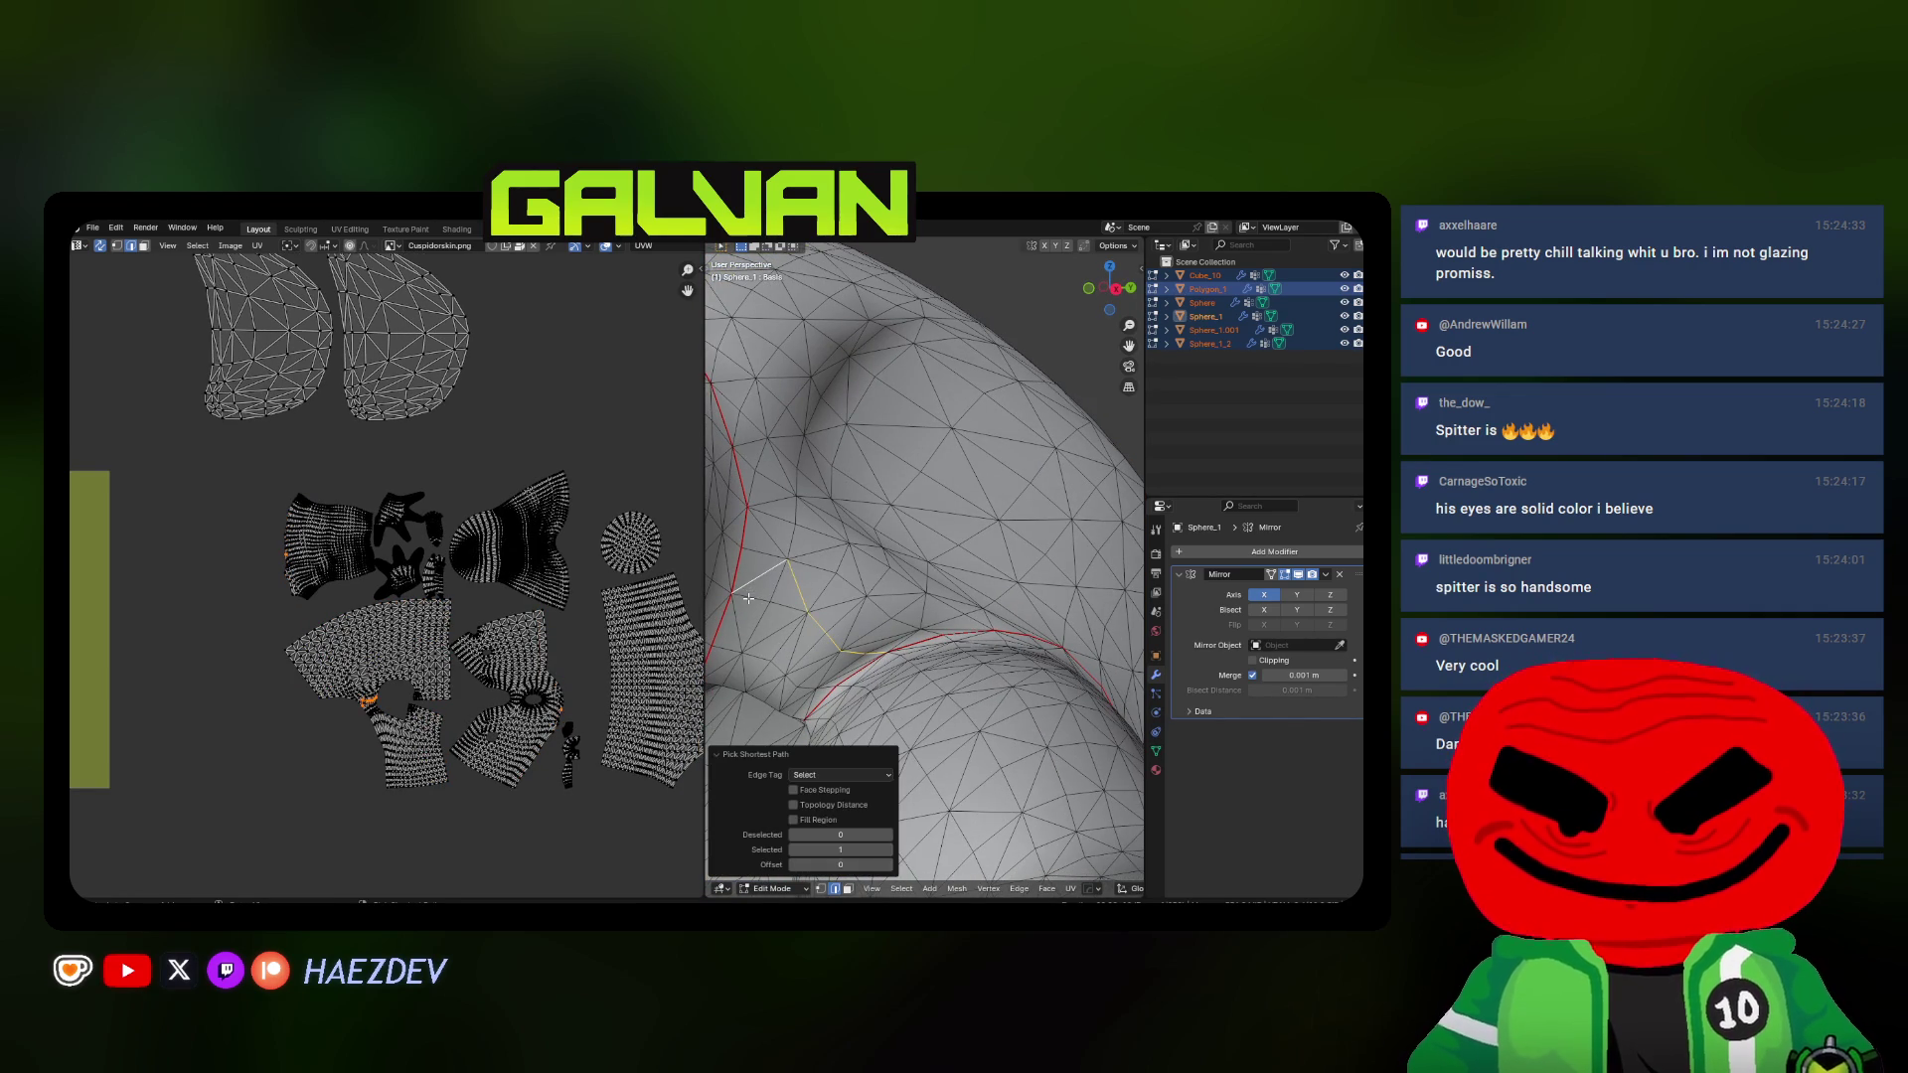
# Mark the picked limb-joint edge path as a seam and re-unwrap the linked body island
pyautogui.press('u')
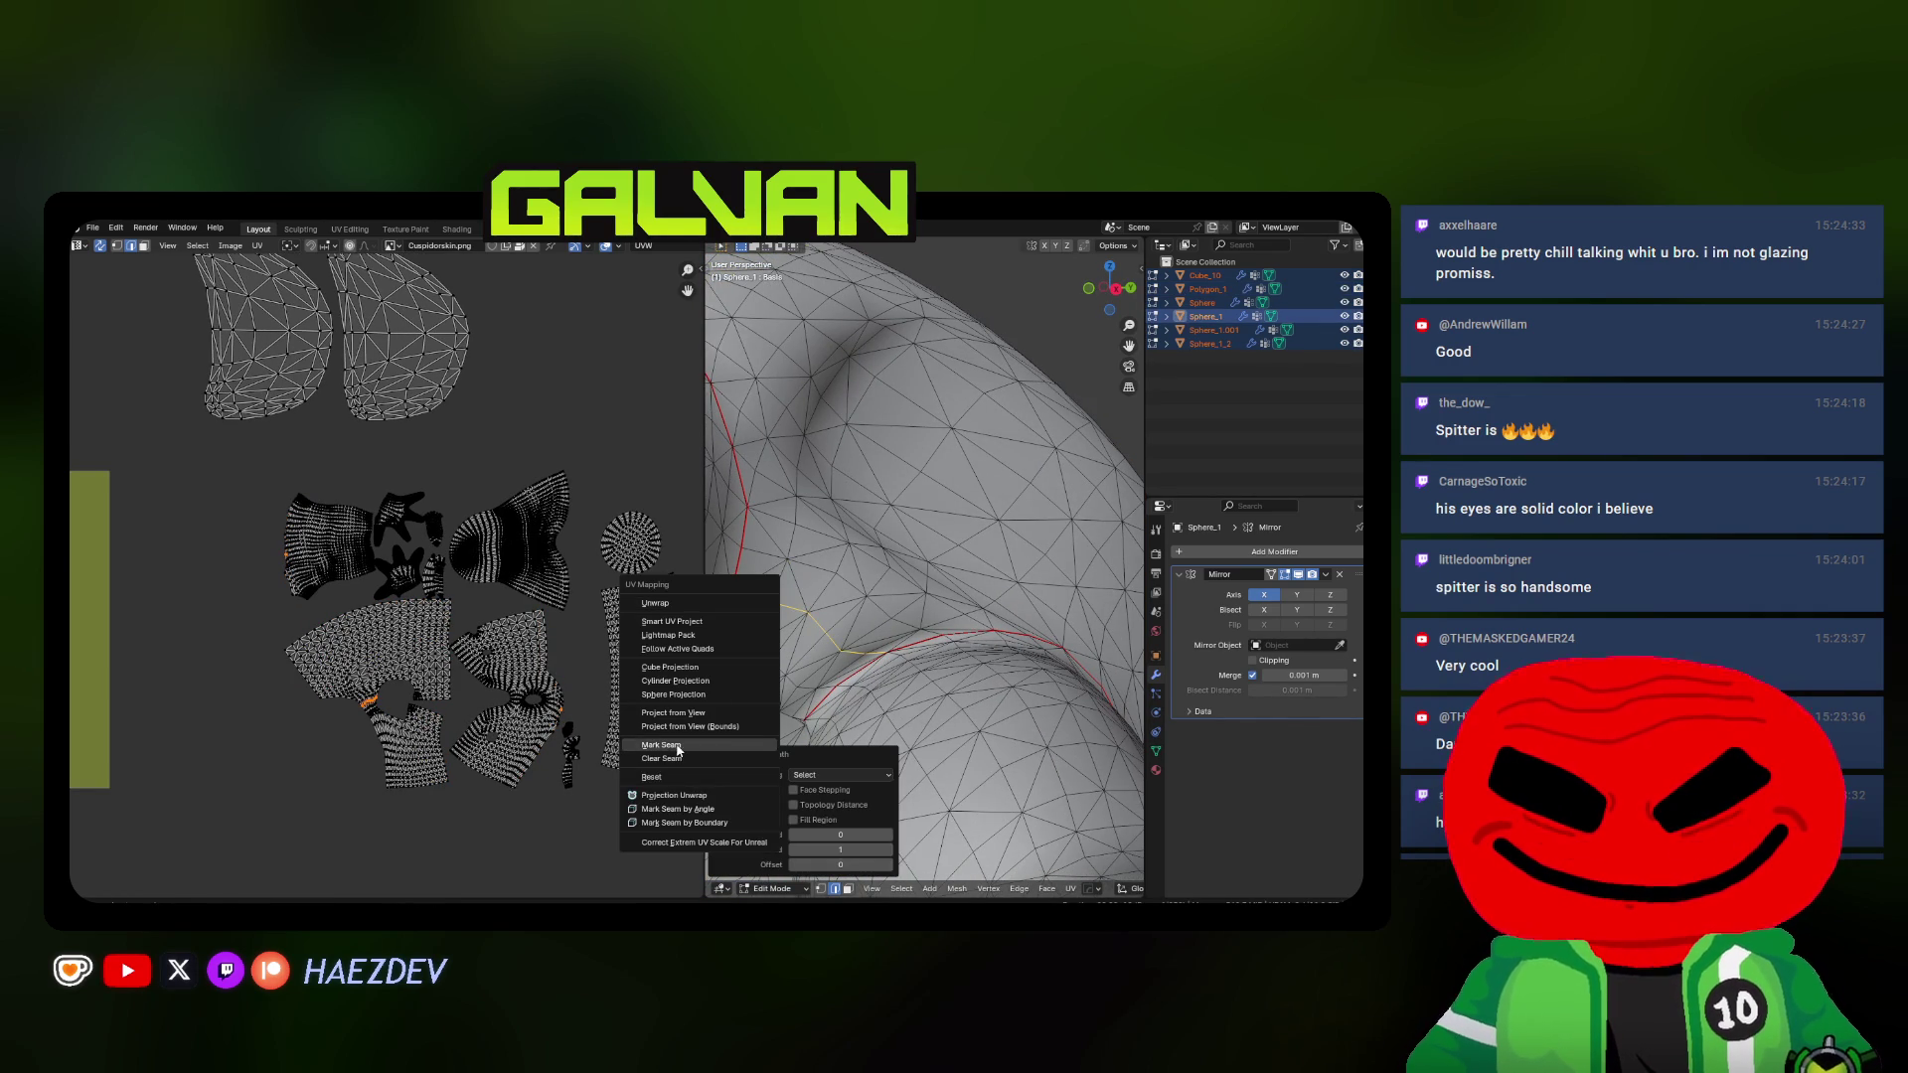
pyautogui.click(679, 747)
pyautogui.press('l')
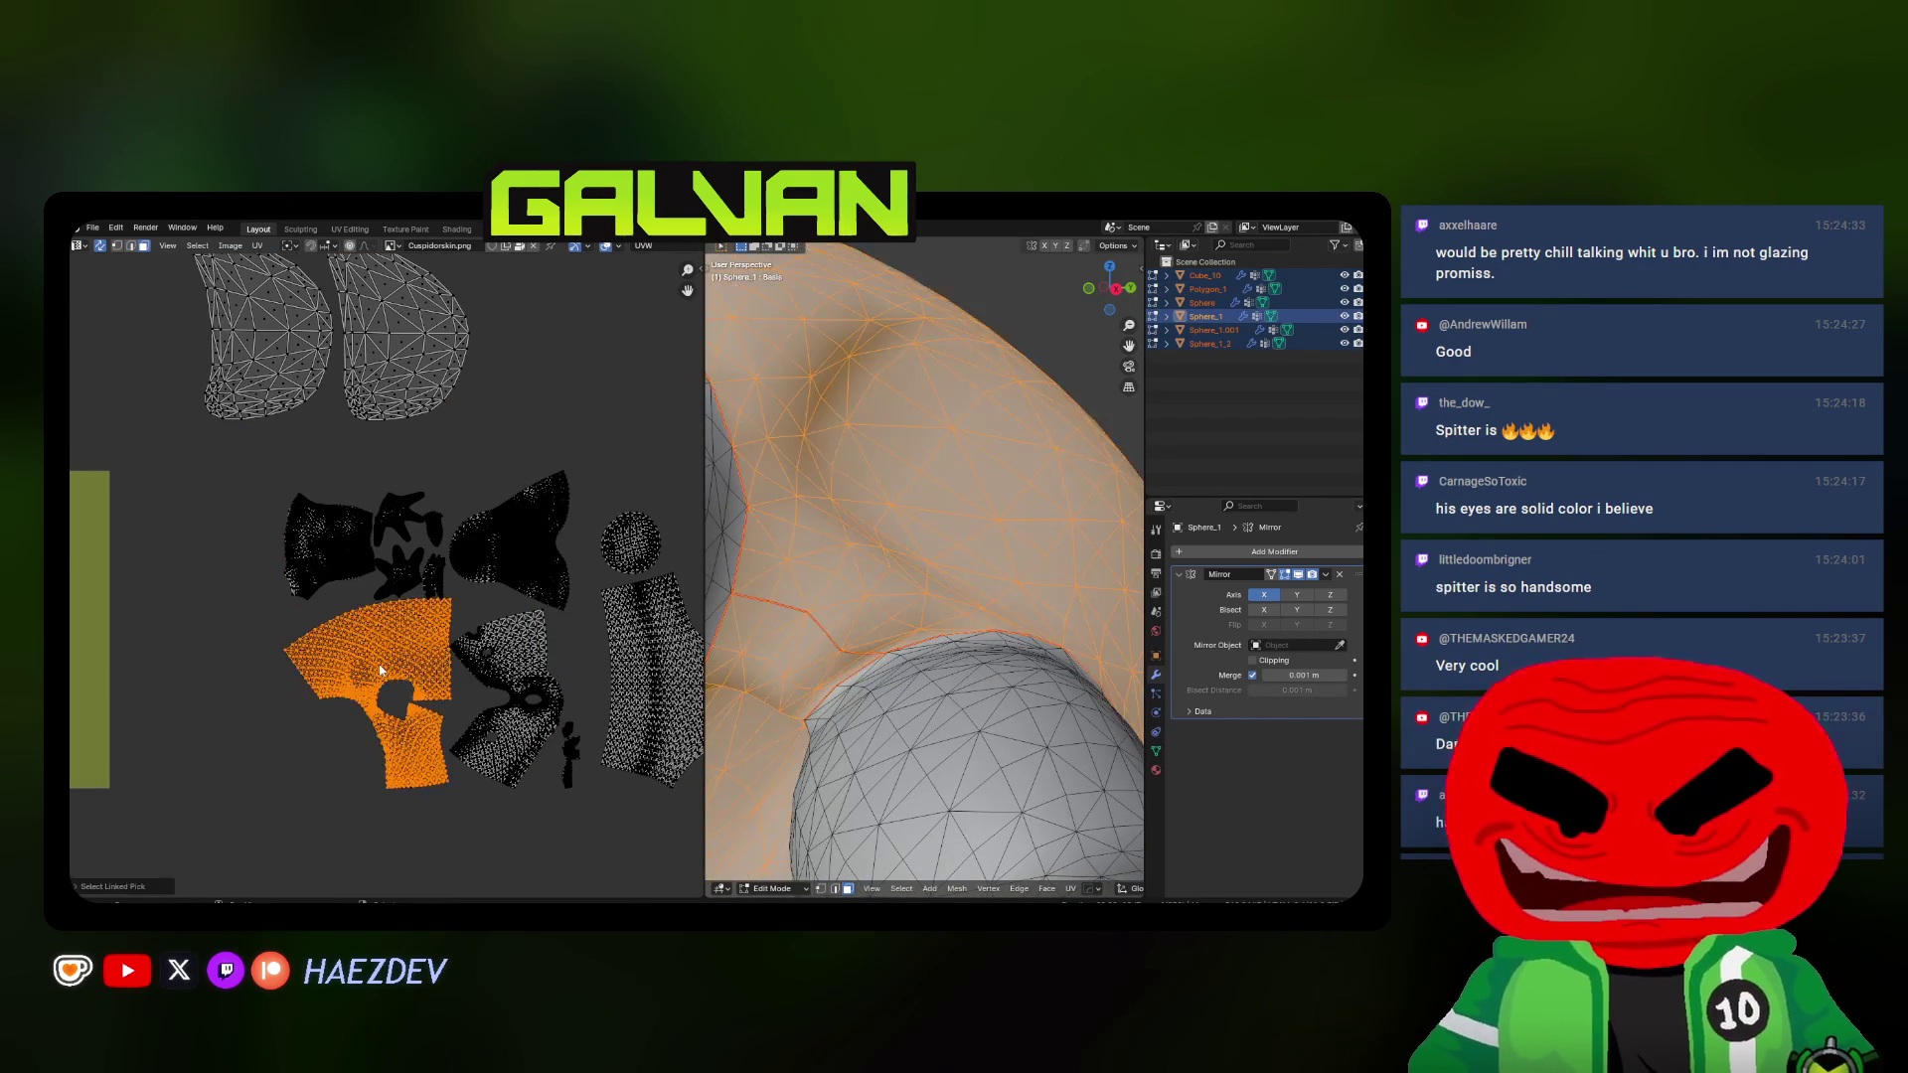
pyautogui.press('u')
pyautogui.click(382, 679)
pyautogui.scroll(-3, 388, 627)
pyautogui.scroll(5, 402, 611)
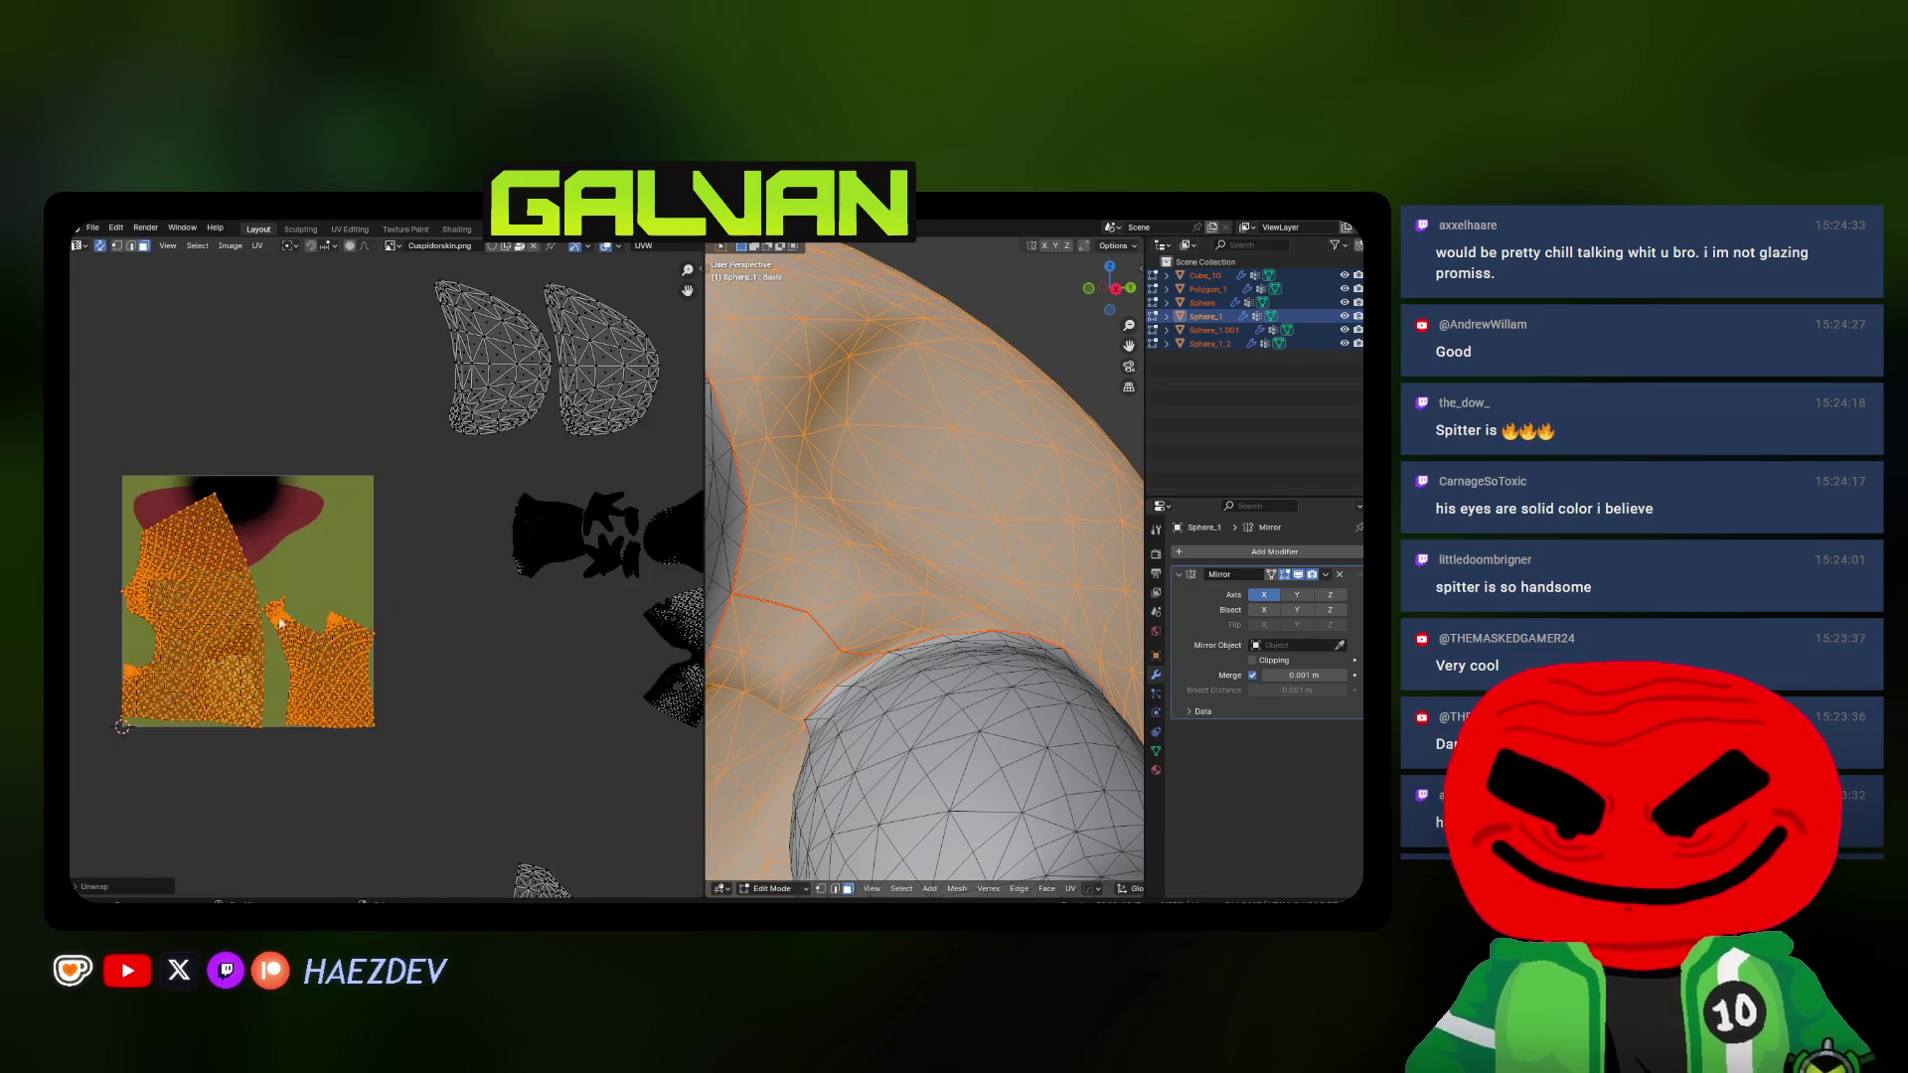
pyautogui.scroll(-1, 402, 612)
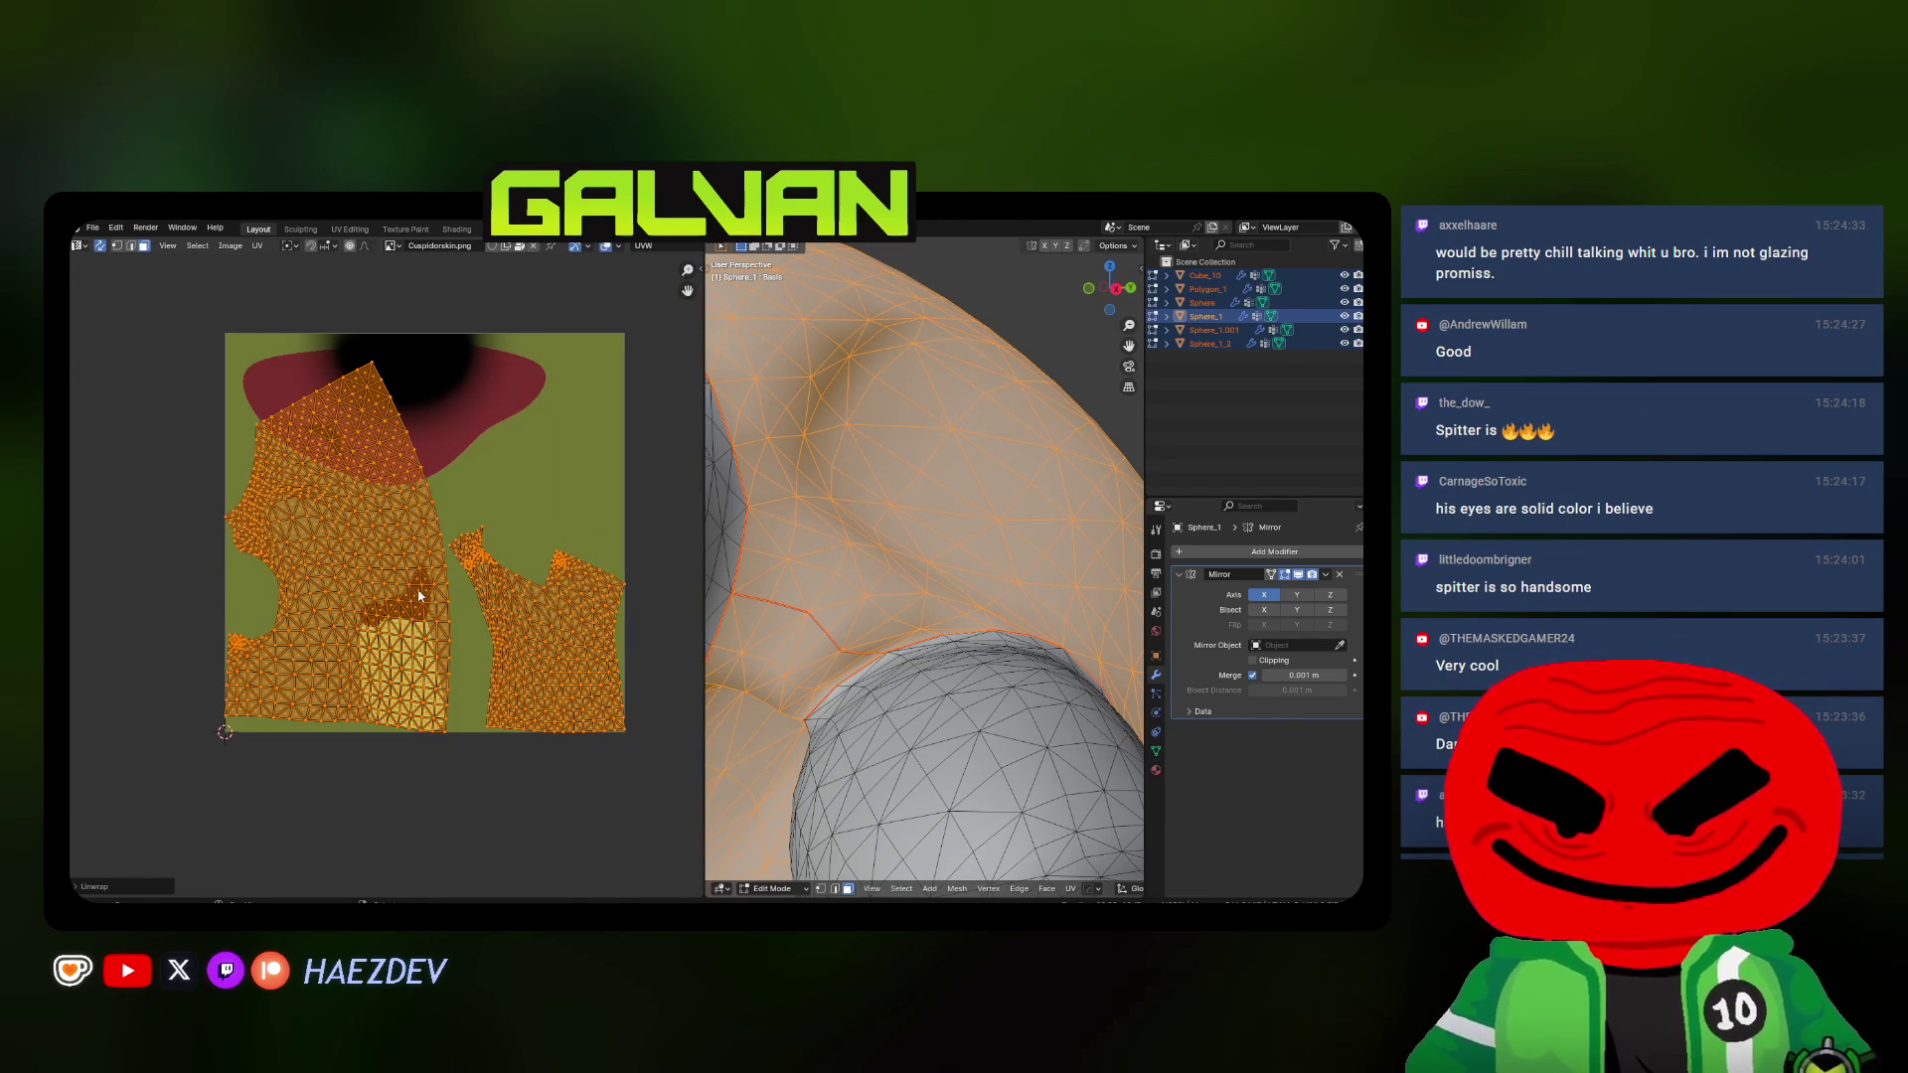
# Scale, rotate and move the body island so it fits inside the texture square
pyautogui.press('s')
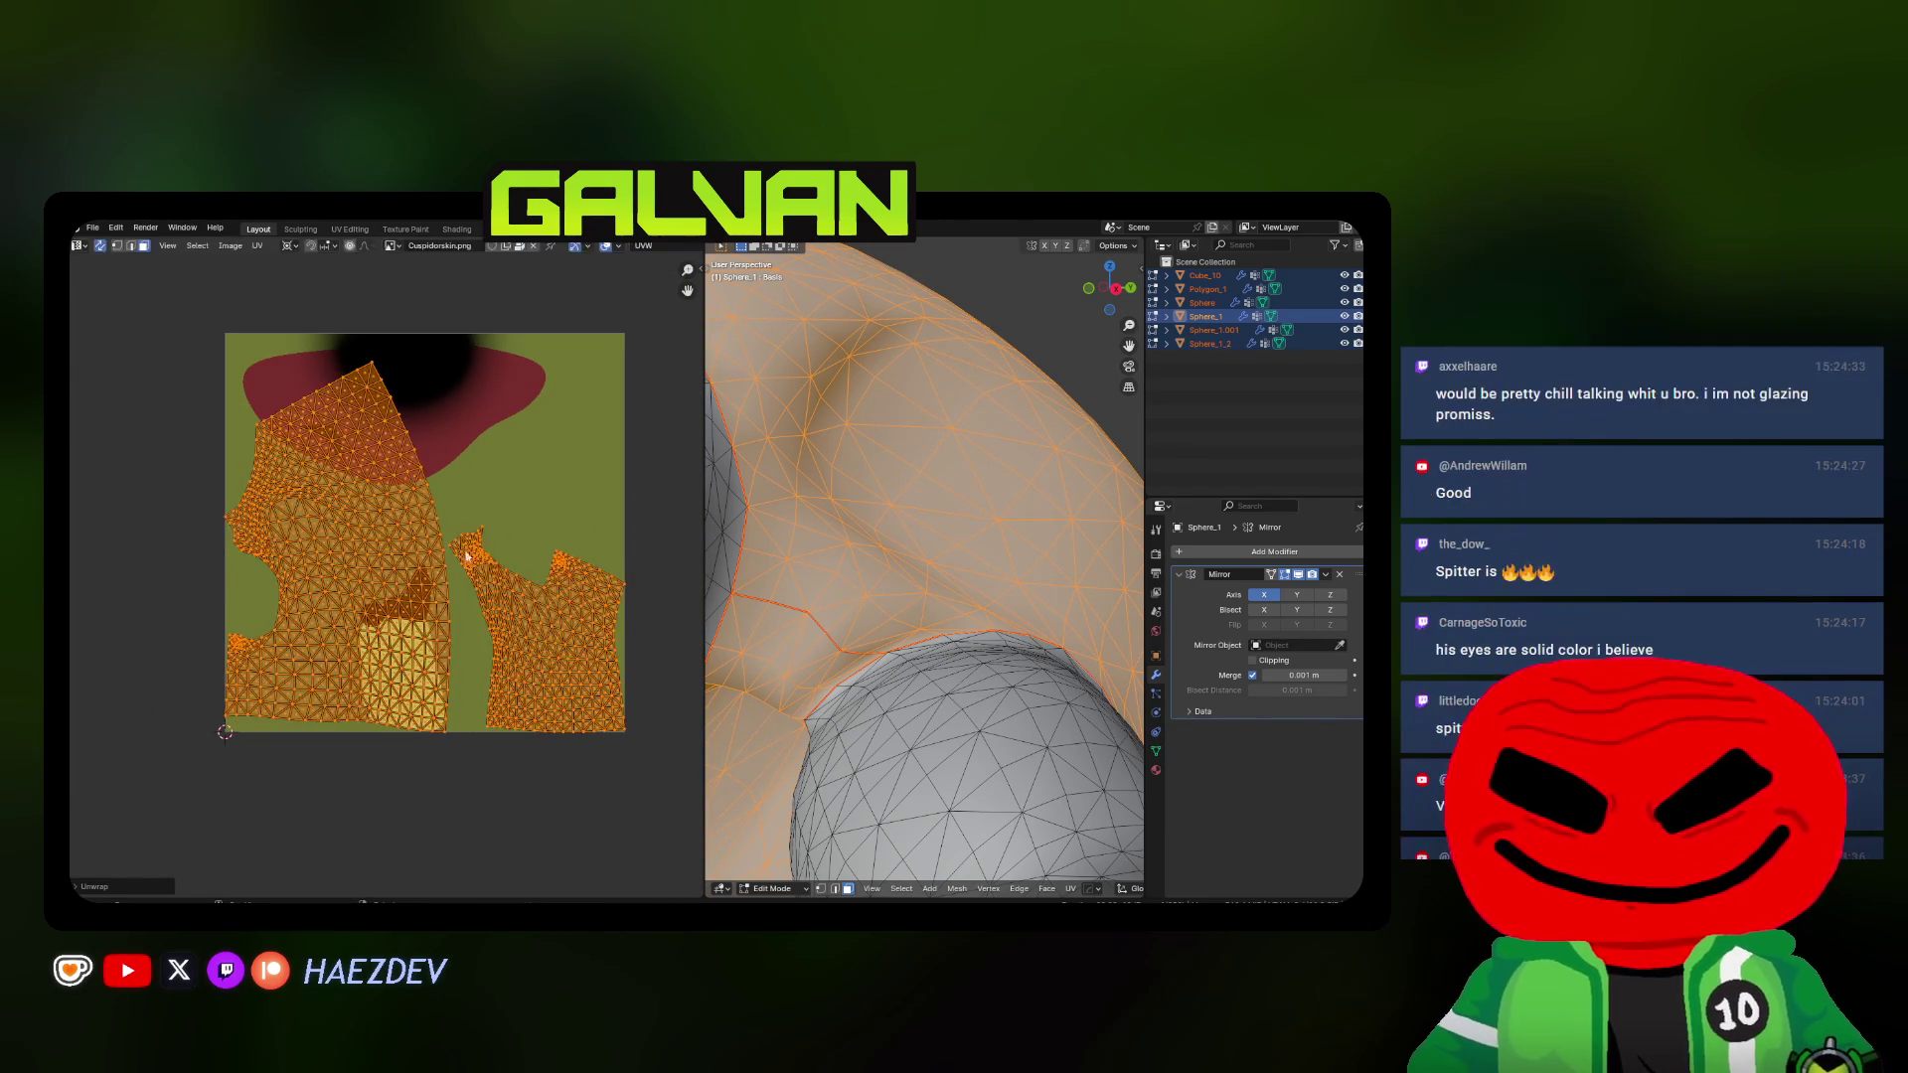
pyautogui.click(395, 591)
pyautogui.moveTo(394, 592); pyautogui.dragTo(395, 548, button='middle')
pyautogui.press('r')
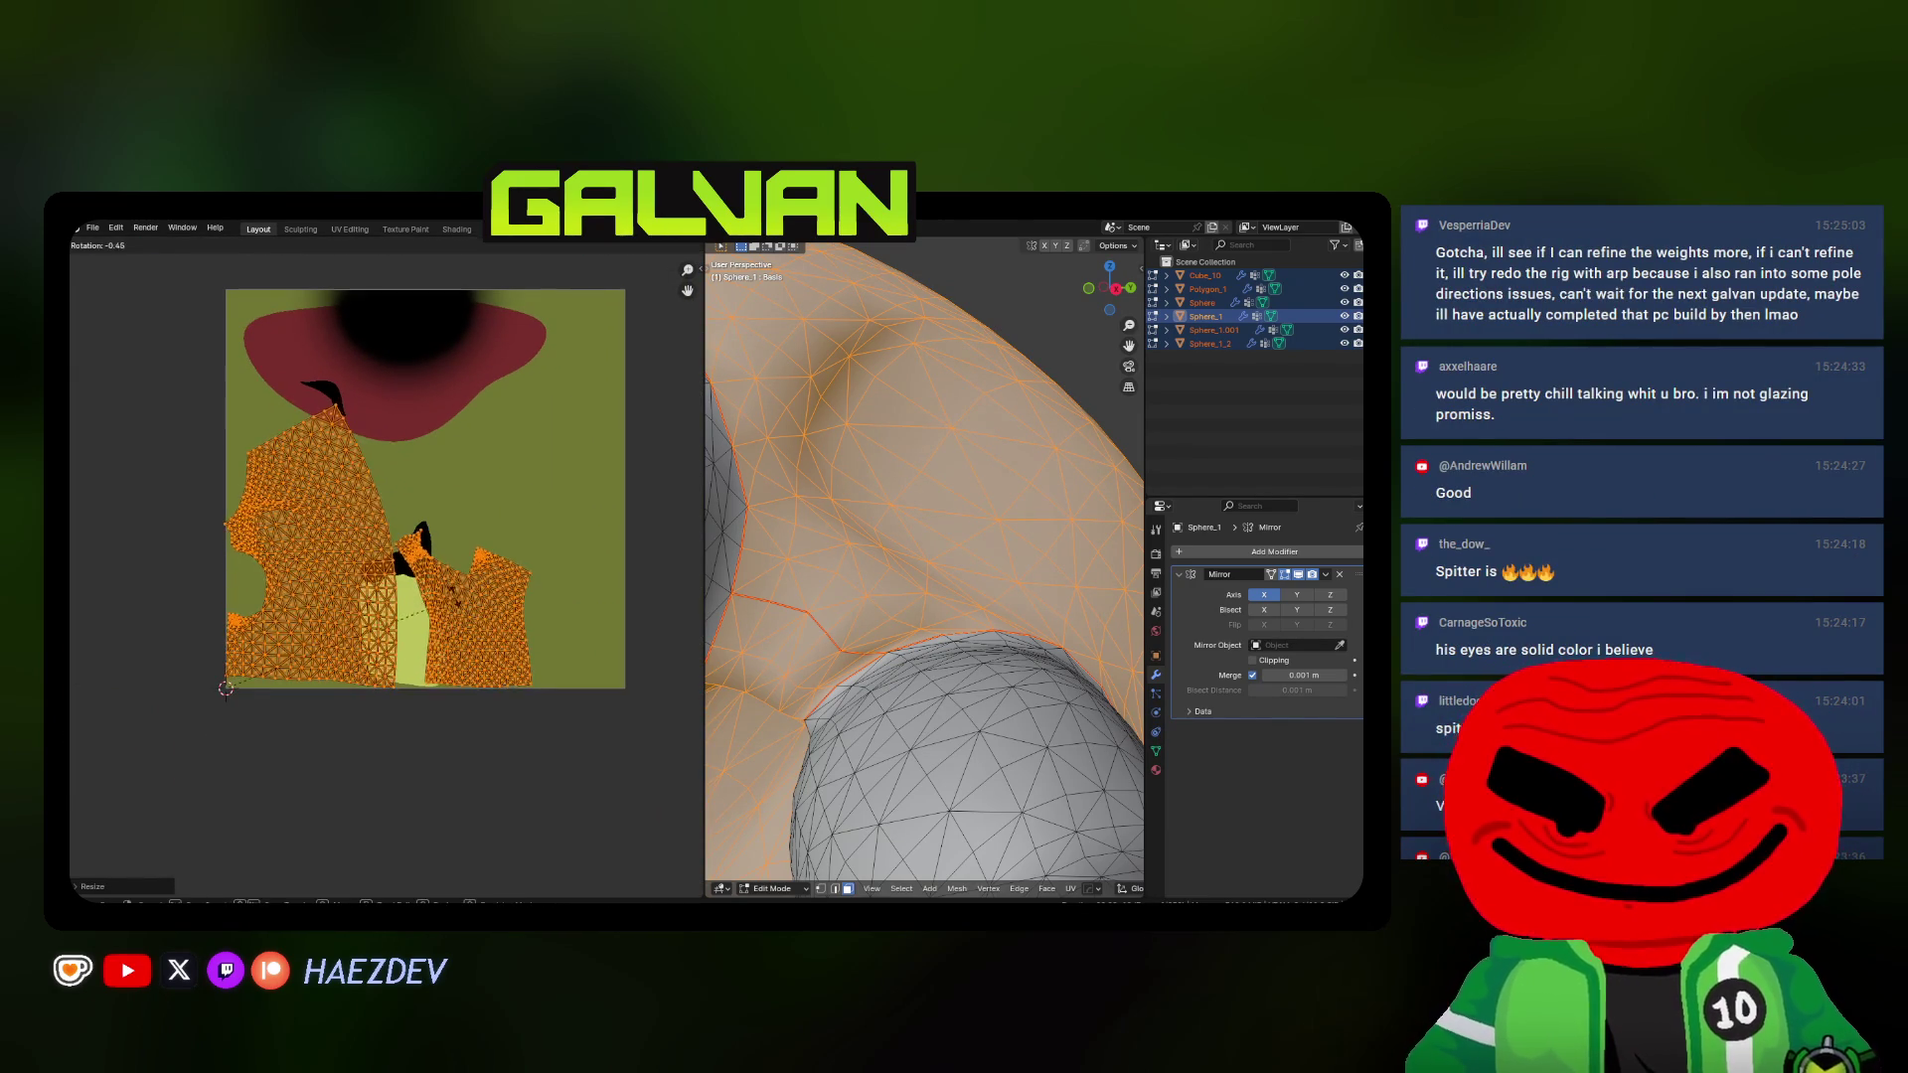
pyautogui.click(393, 548)
pyautogui.press('g')
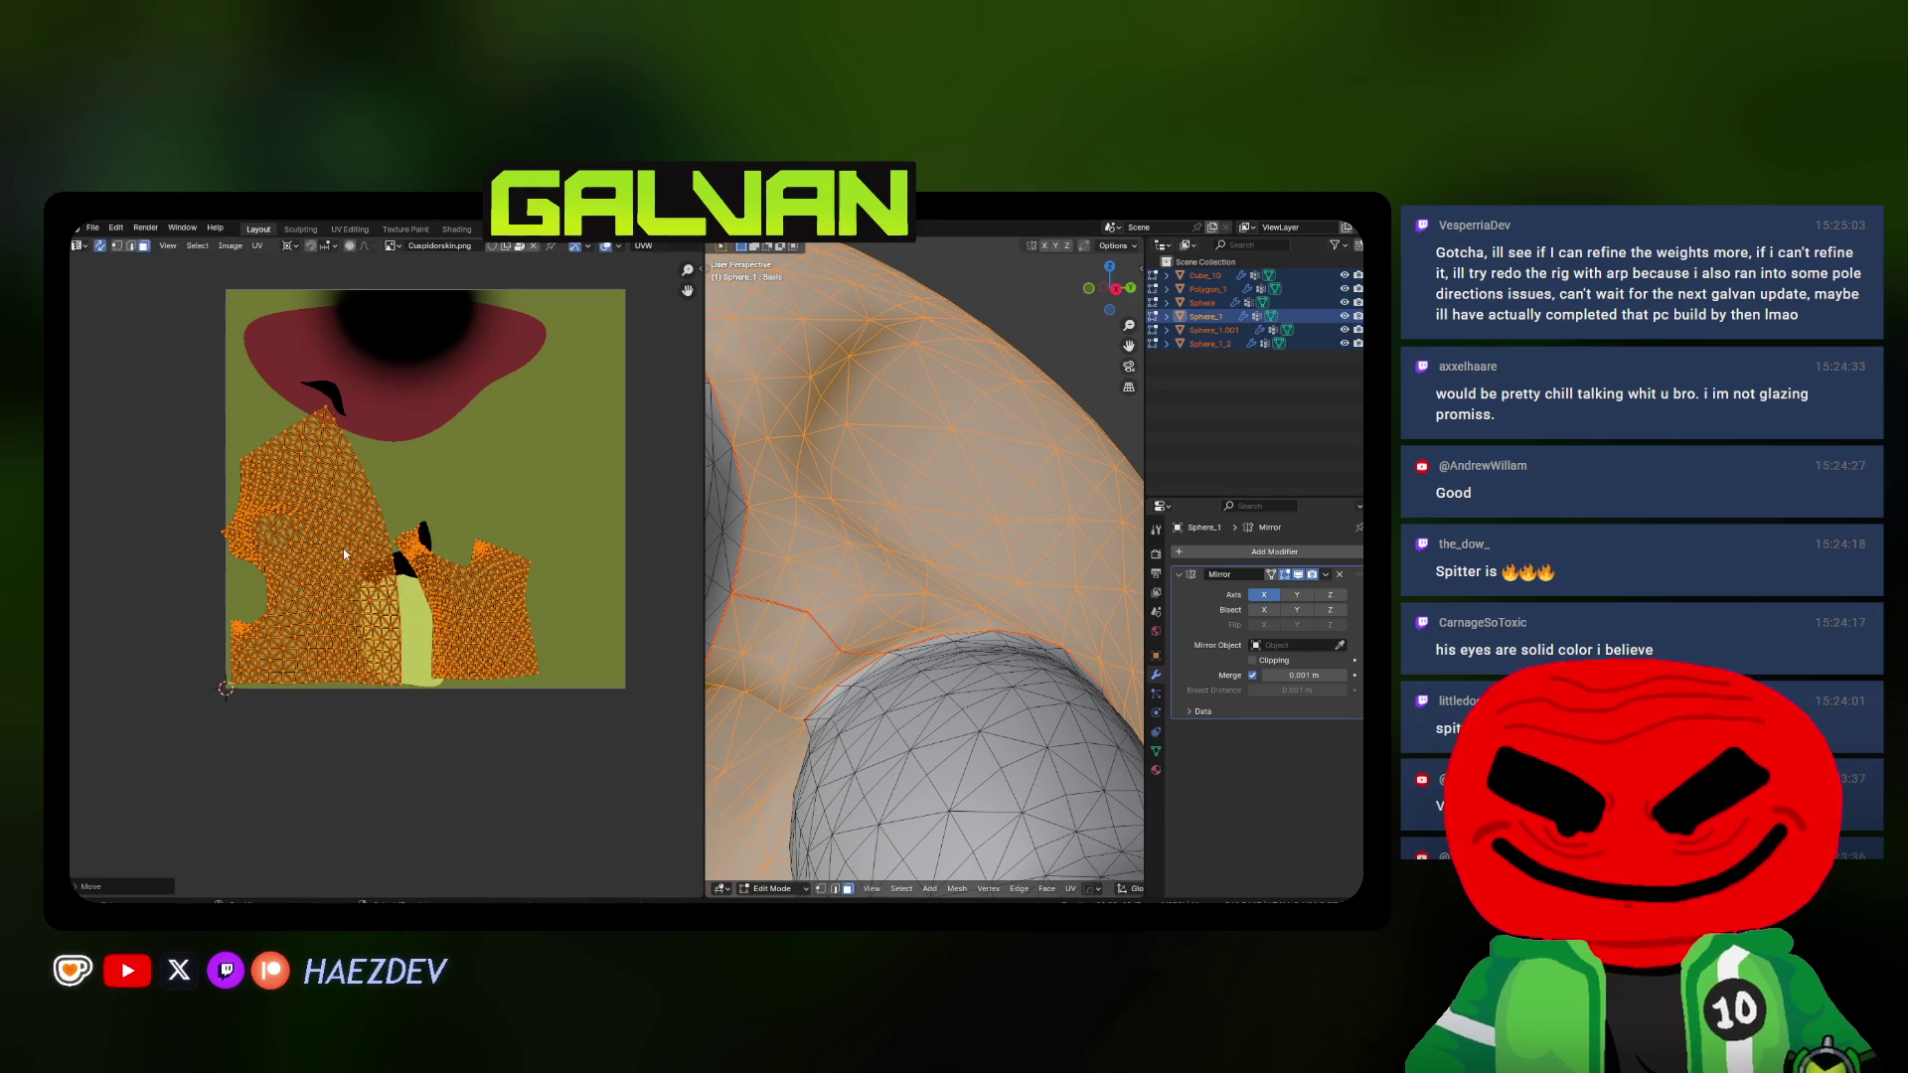
pyautogui.click(551, 562)
# Select another piece's linked island and place it inside the texture square
pyautogui.hotkey('alt', 'a')
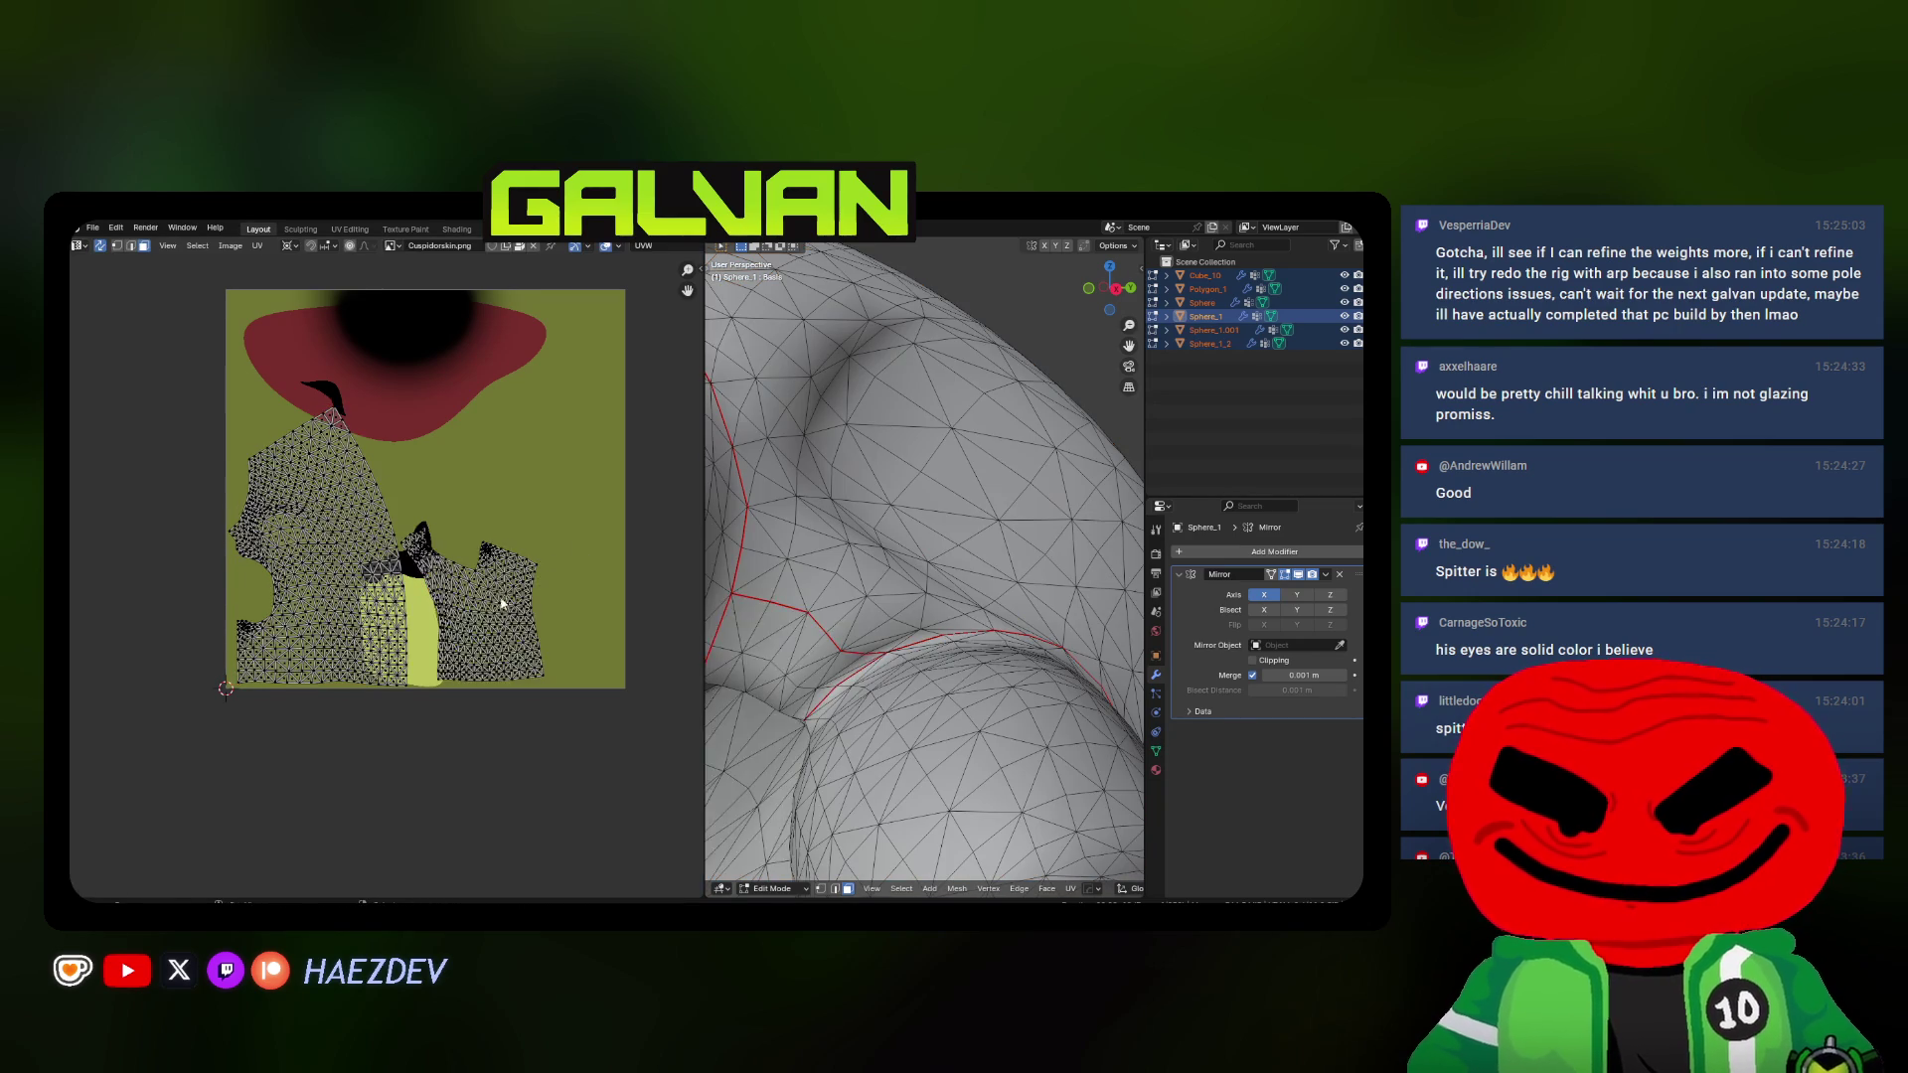
pyautogui.press('l')
pyautogui.scroll(1, 493, 599)
pyautogui.hscroll(2, 484, 519)
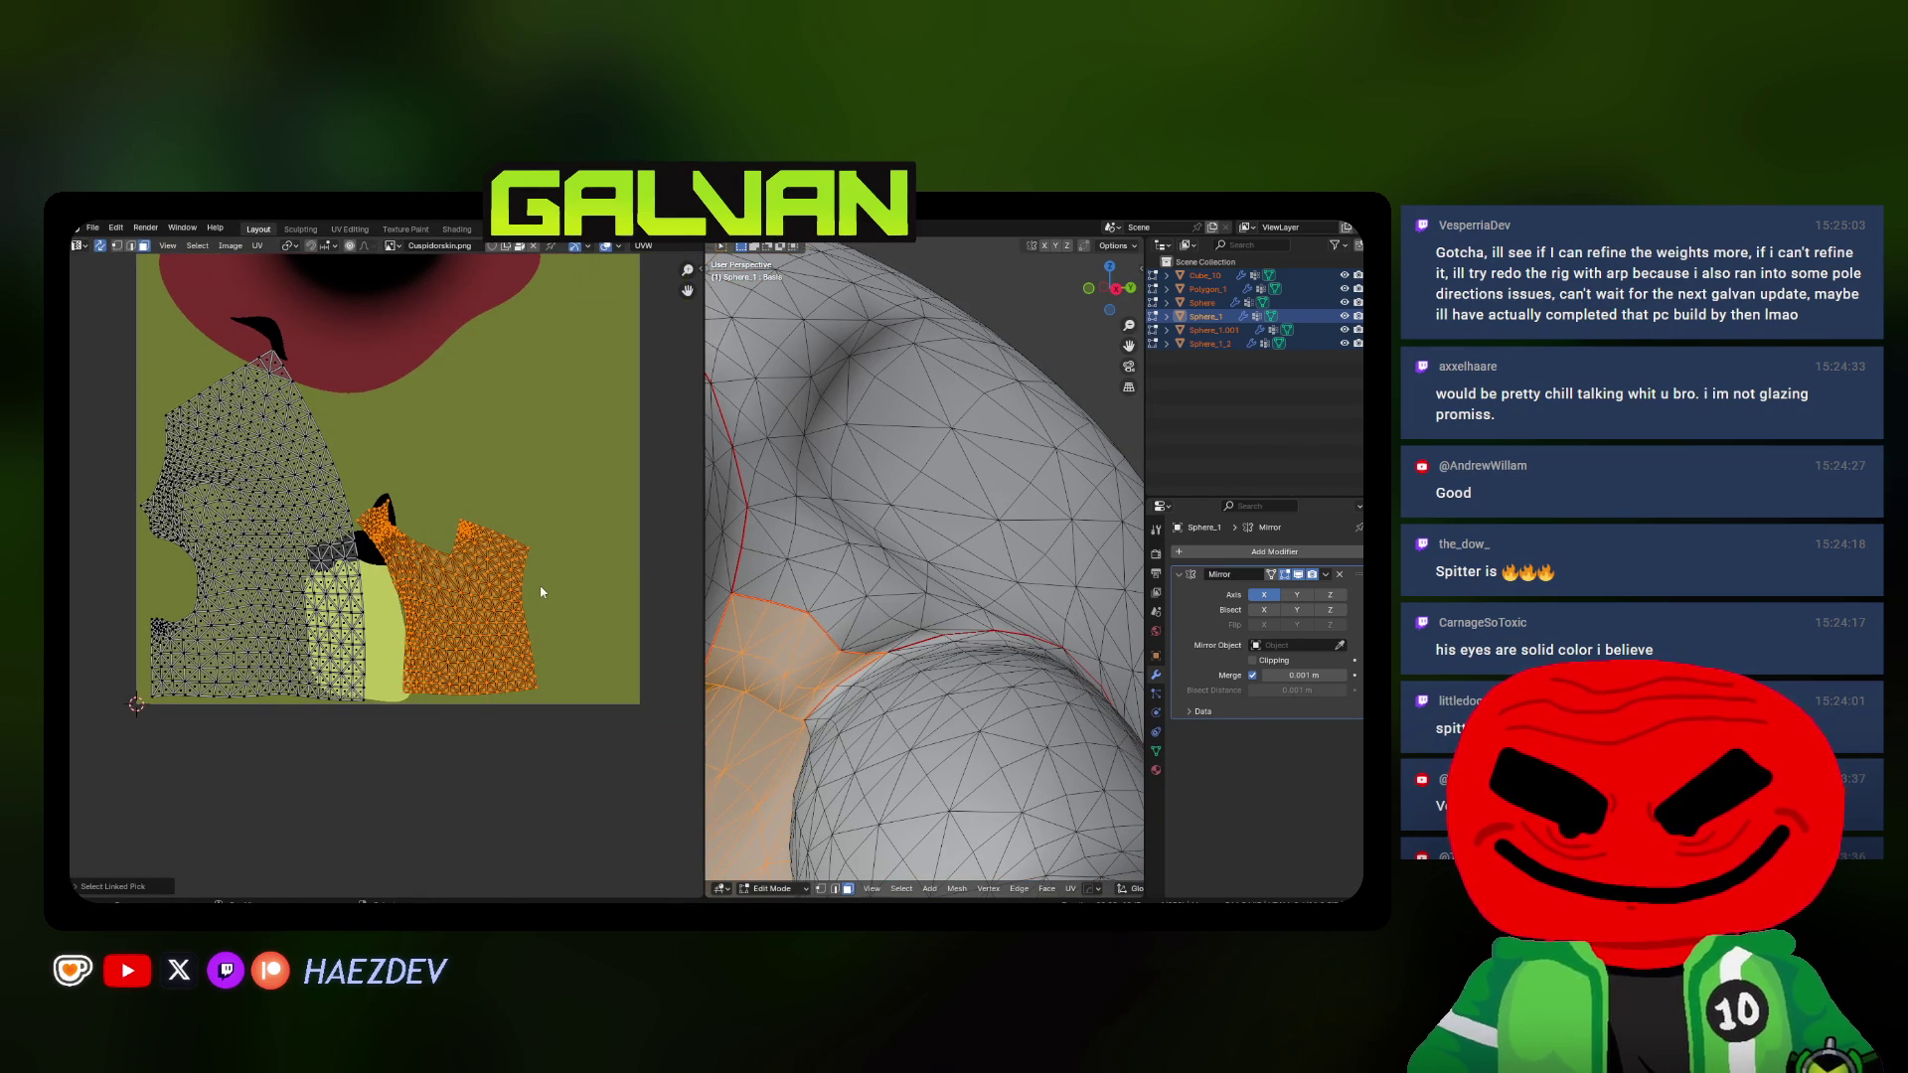
pyautogui.click(541, 611)
pyautogui.scroll(-5, 545, 636)
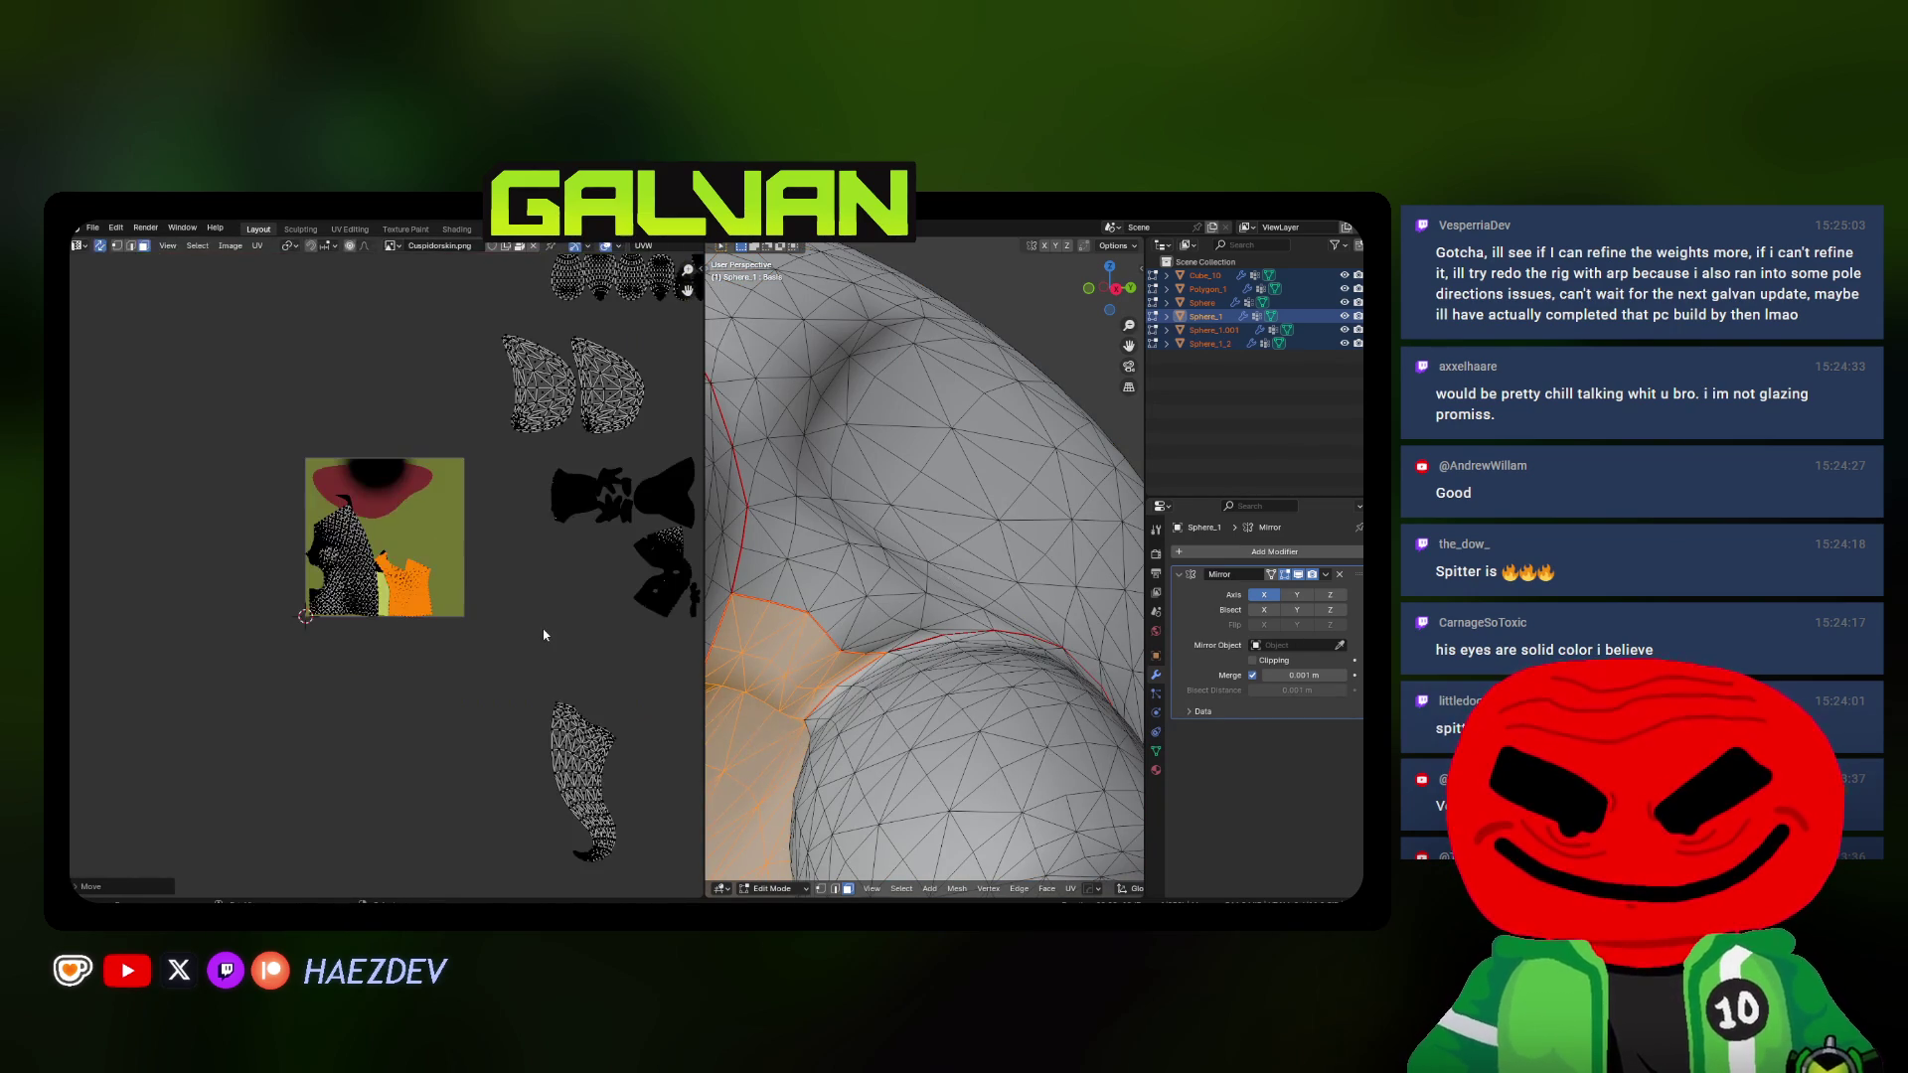
pyautogui.scroll(-10, 928, 604)
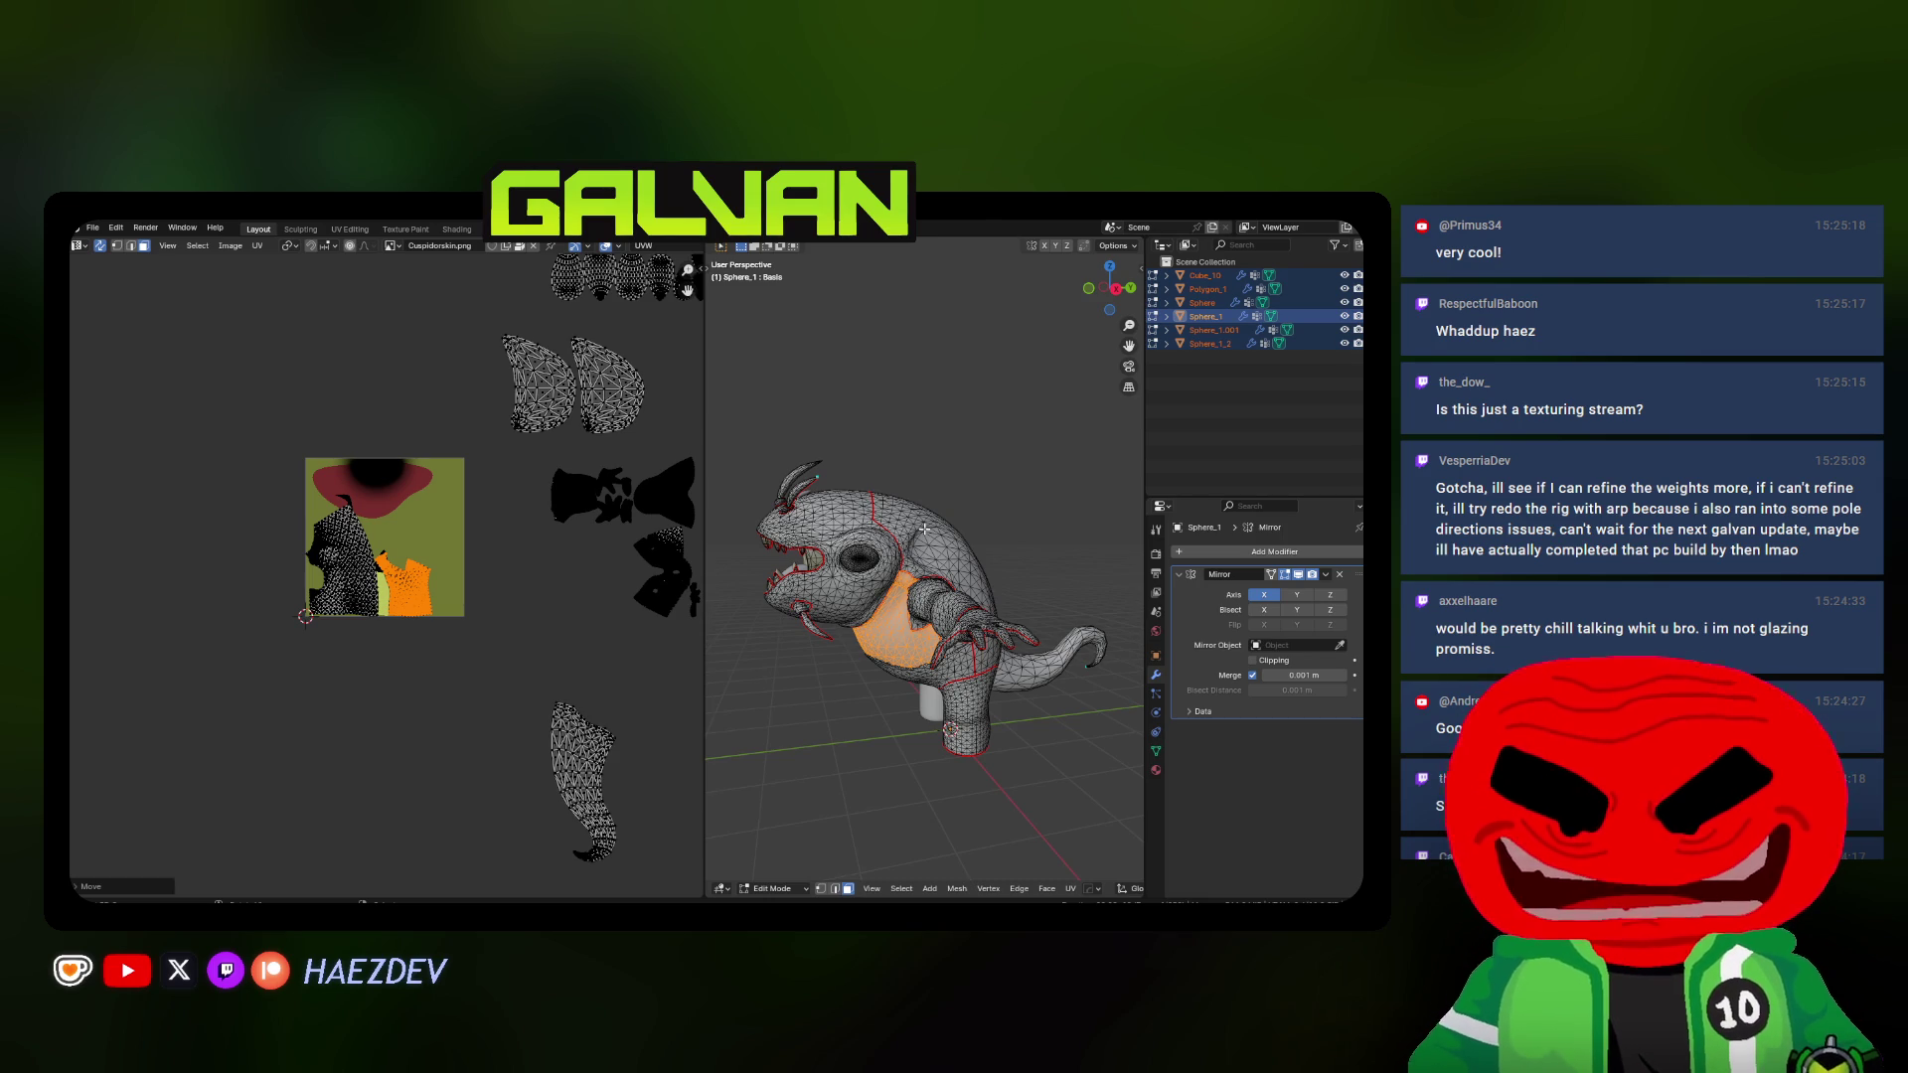
pyautogui.scroll(5, 926, 529)
# Select the arm island alone and move it onto the texture square
pyautogui.moveTo(926, 529); pyautogui.dragTo(880, 556, button='middle')
pyautogui.press('a')
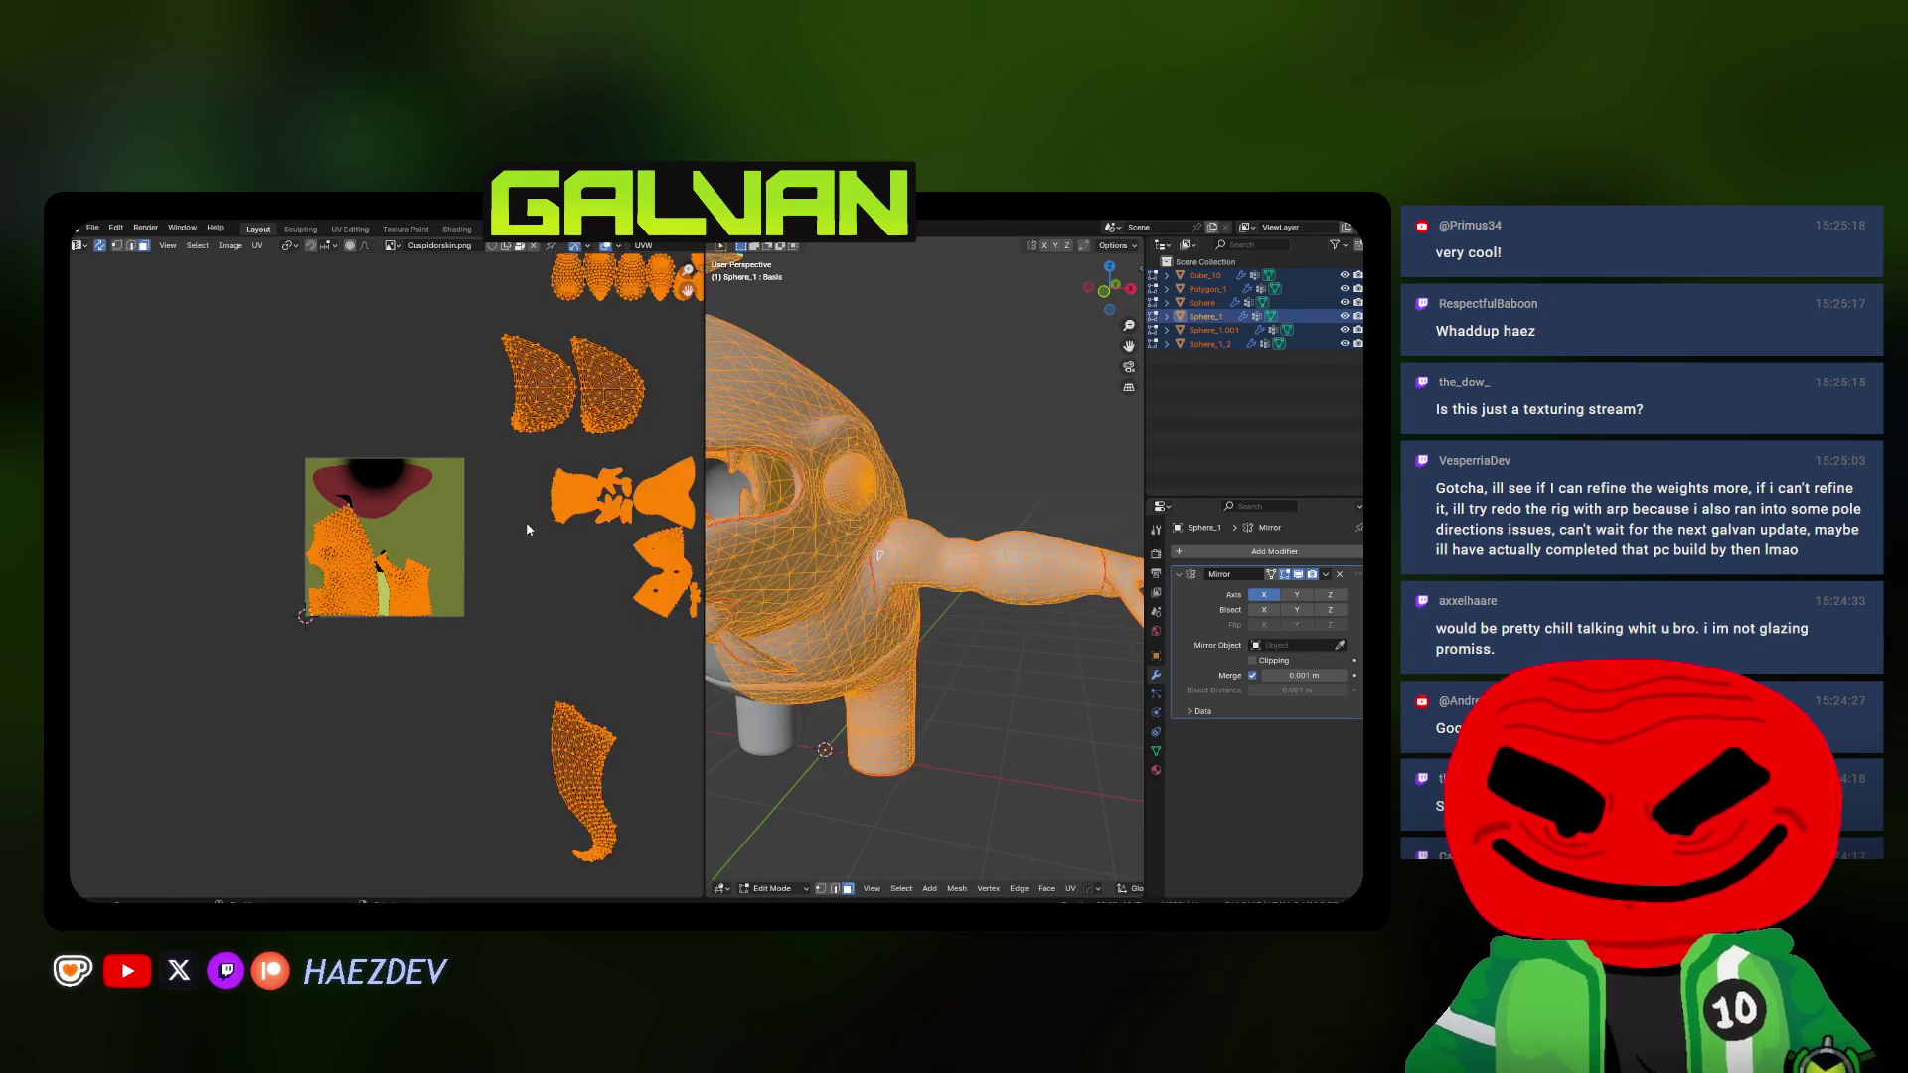
pyautogui.hotkey('alt', 'a')
pyautogui.scroll(1, 380, 553)
pyautogui.press('l')
pyautogui.moveTo(406, 516); pyautogui.dragTo(528, 510, button='middle')
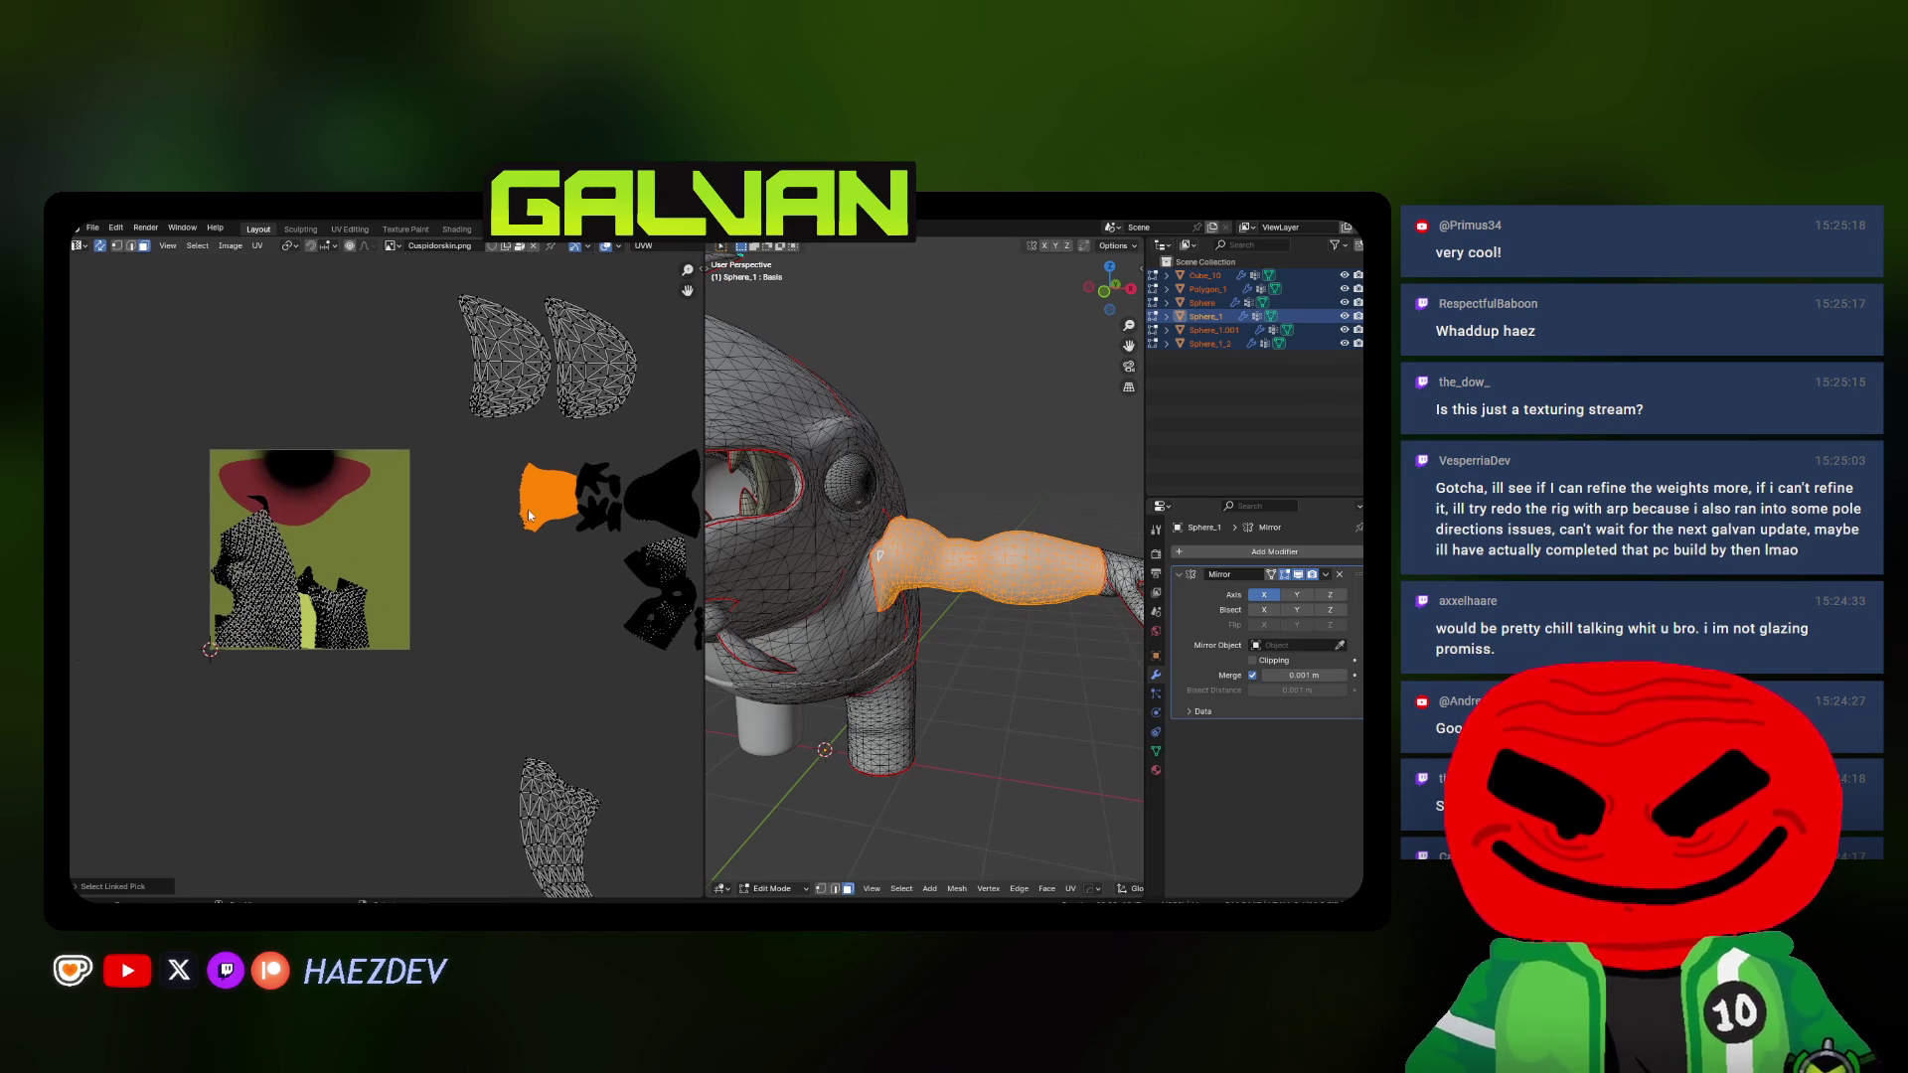
pyautogui.moveTo(627, 590); pyautogui.dragTo(530, 544, button='middle')
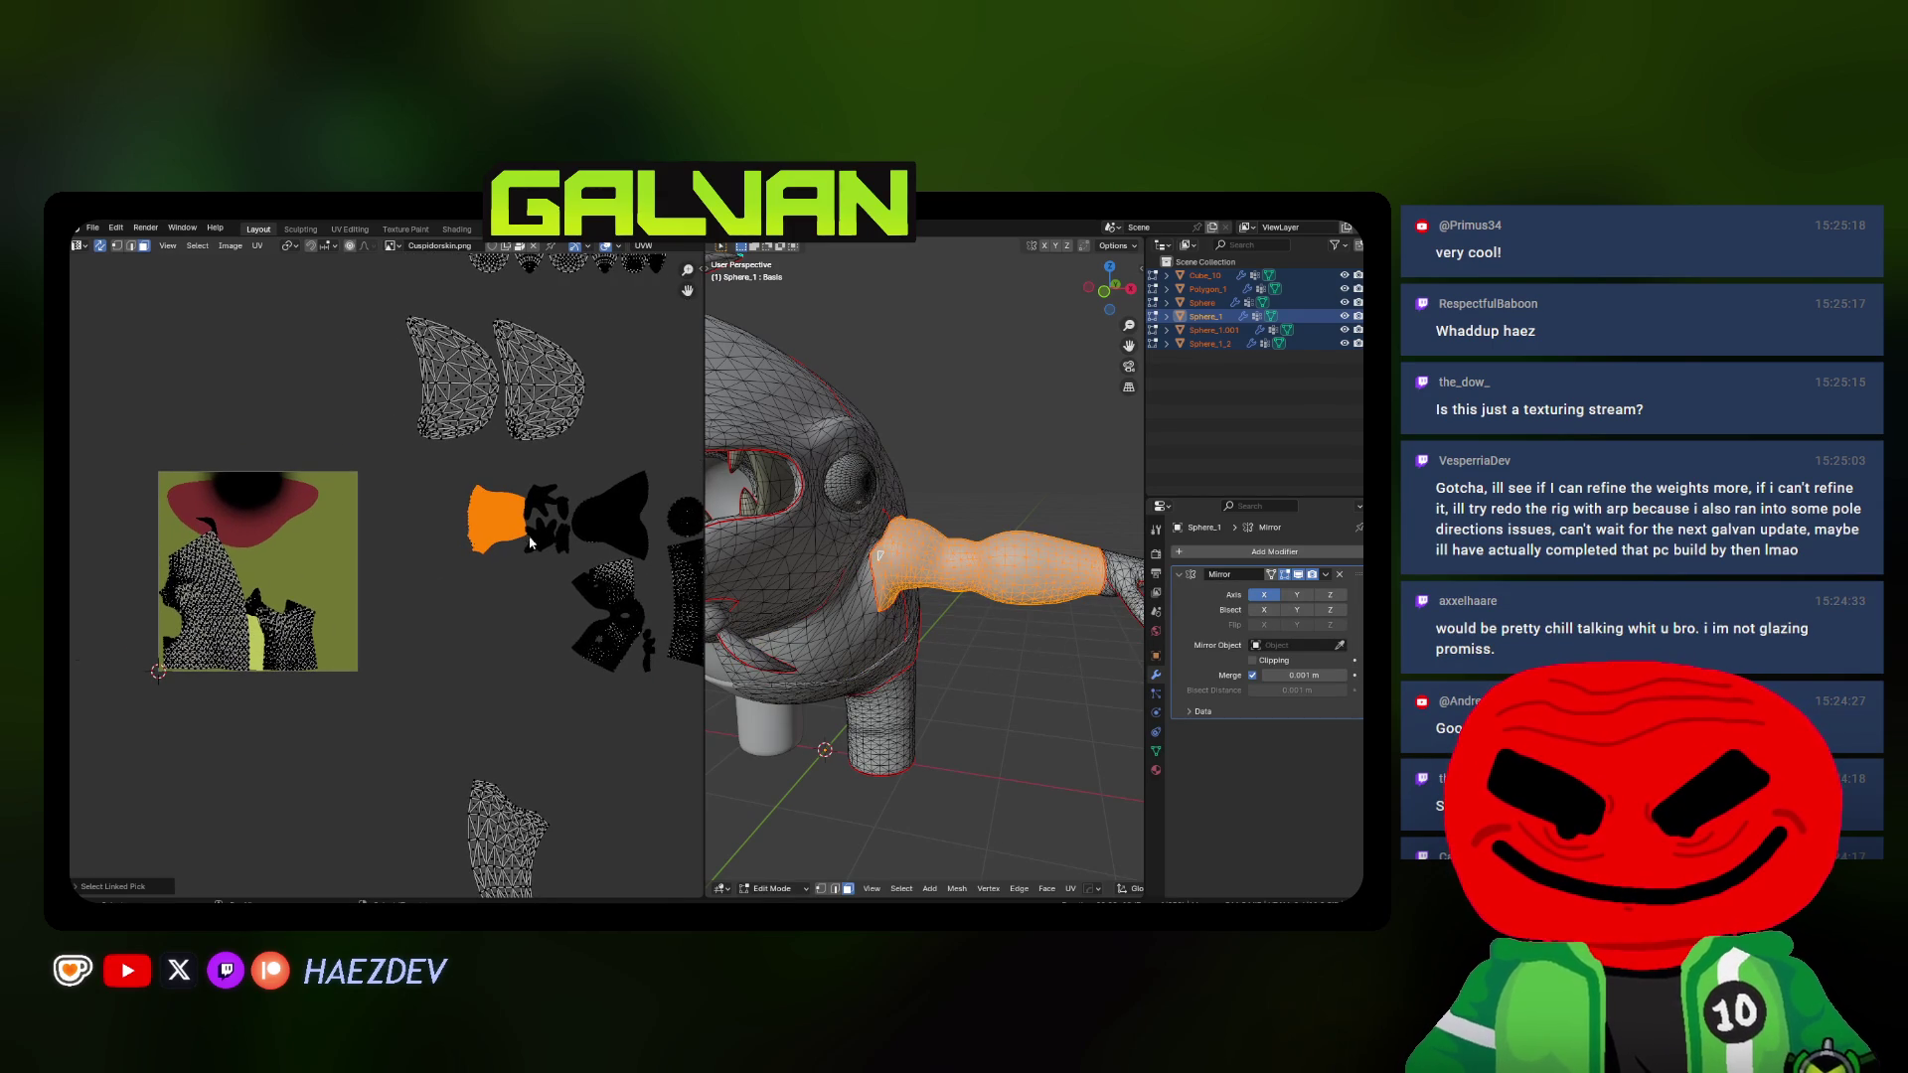
pyautogui.moveTo(806, 589); pyautogui.dragTo(775, 700, button='middle')
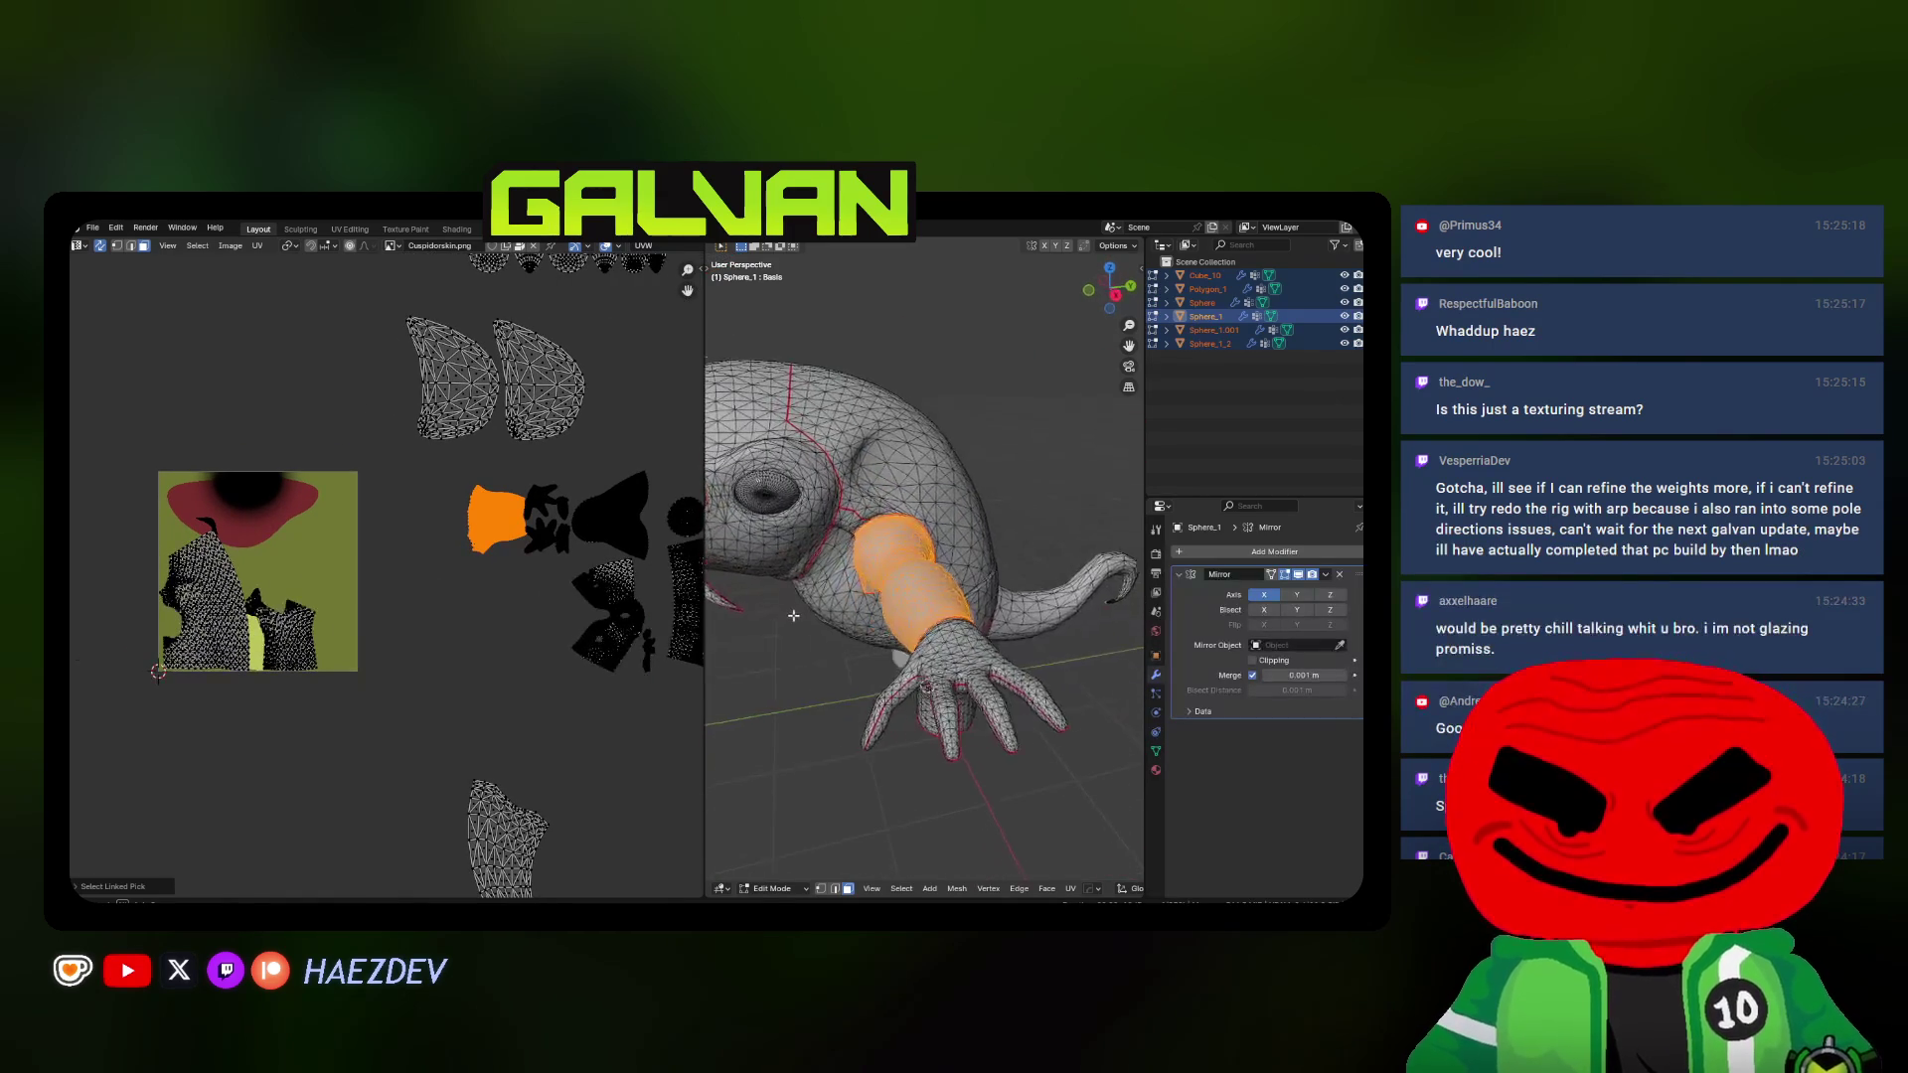
pyautogui.scroll(5, 526, 519)
pyautogui.scroll(-2, 492, 523)
pyautogui.scroll(-2, 459, 523)
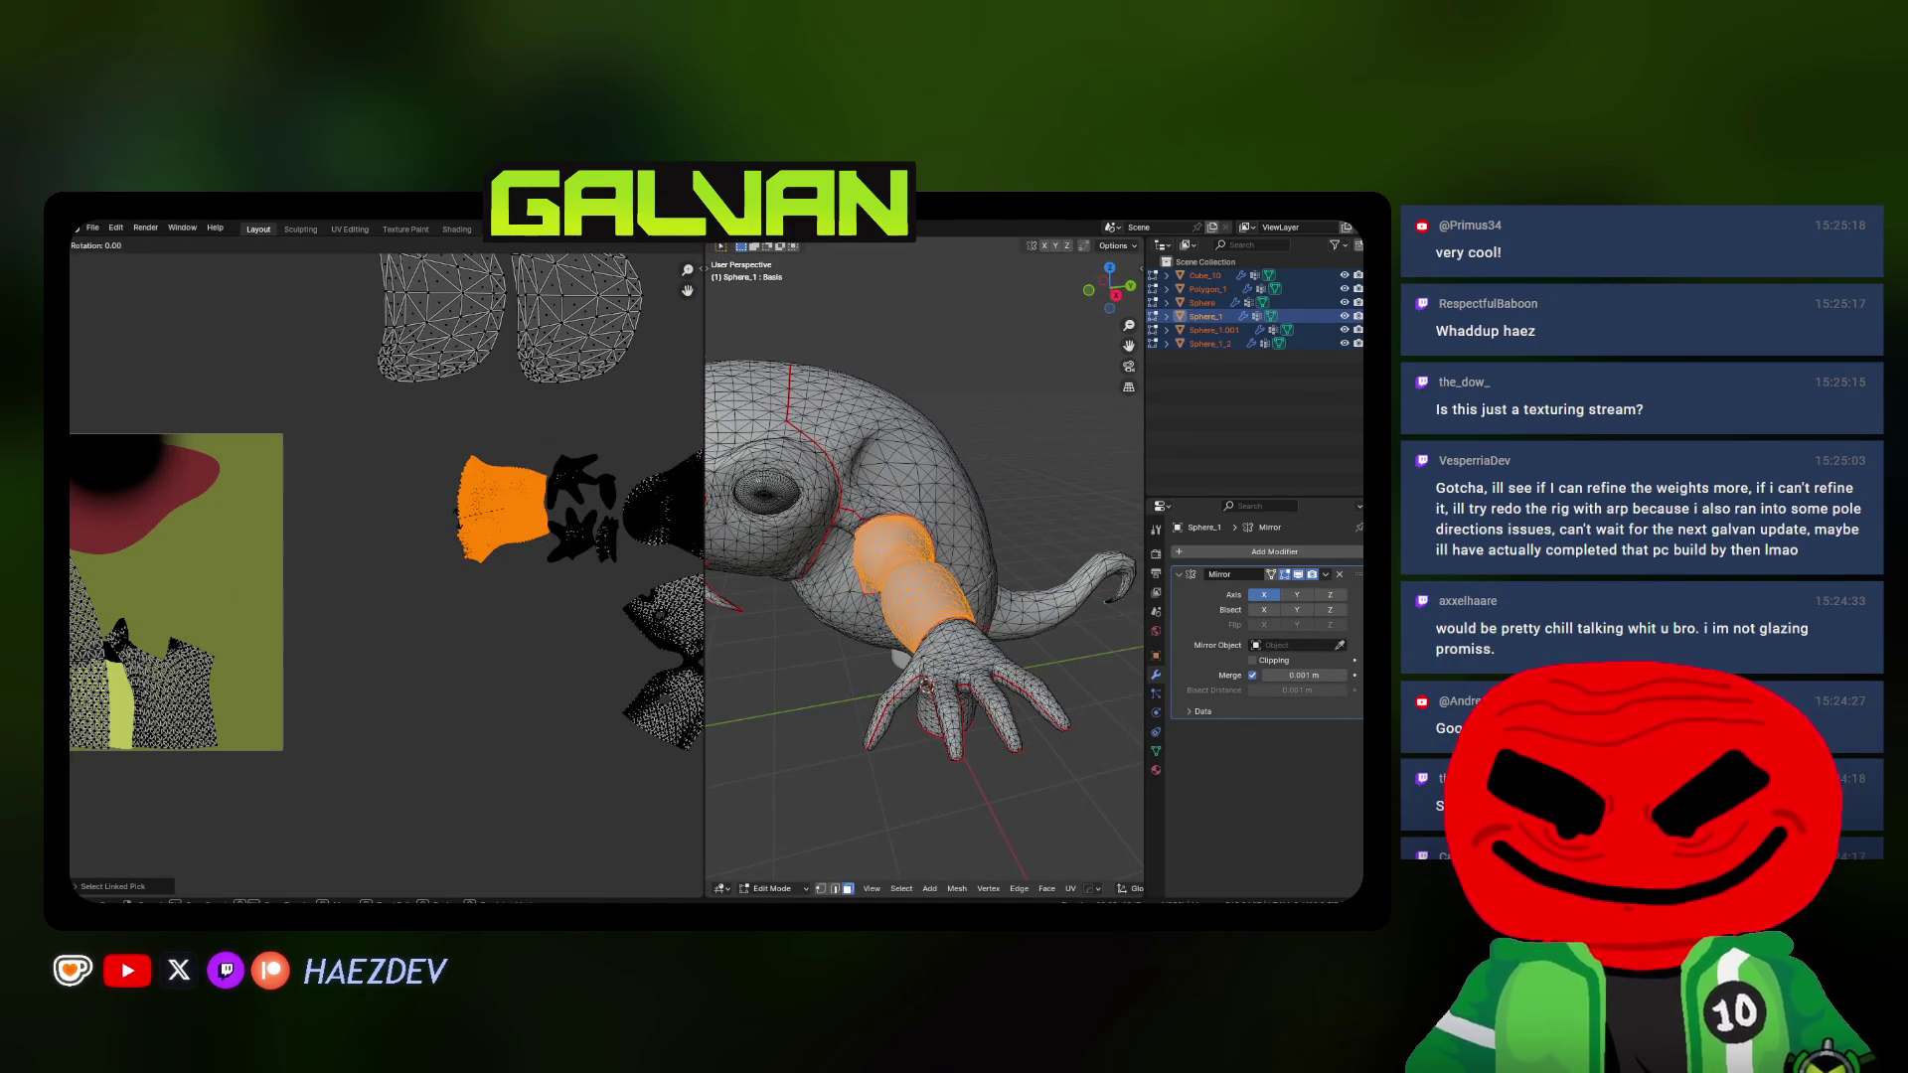
pyautogui.press('g')
pyautogui.scroll(1, 434, 538)
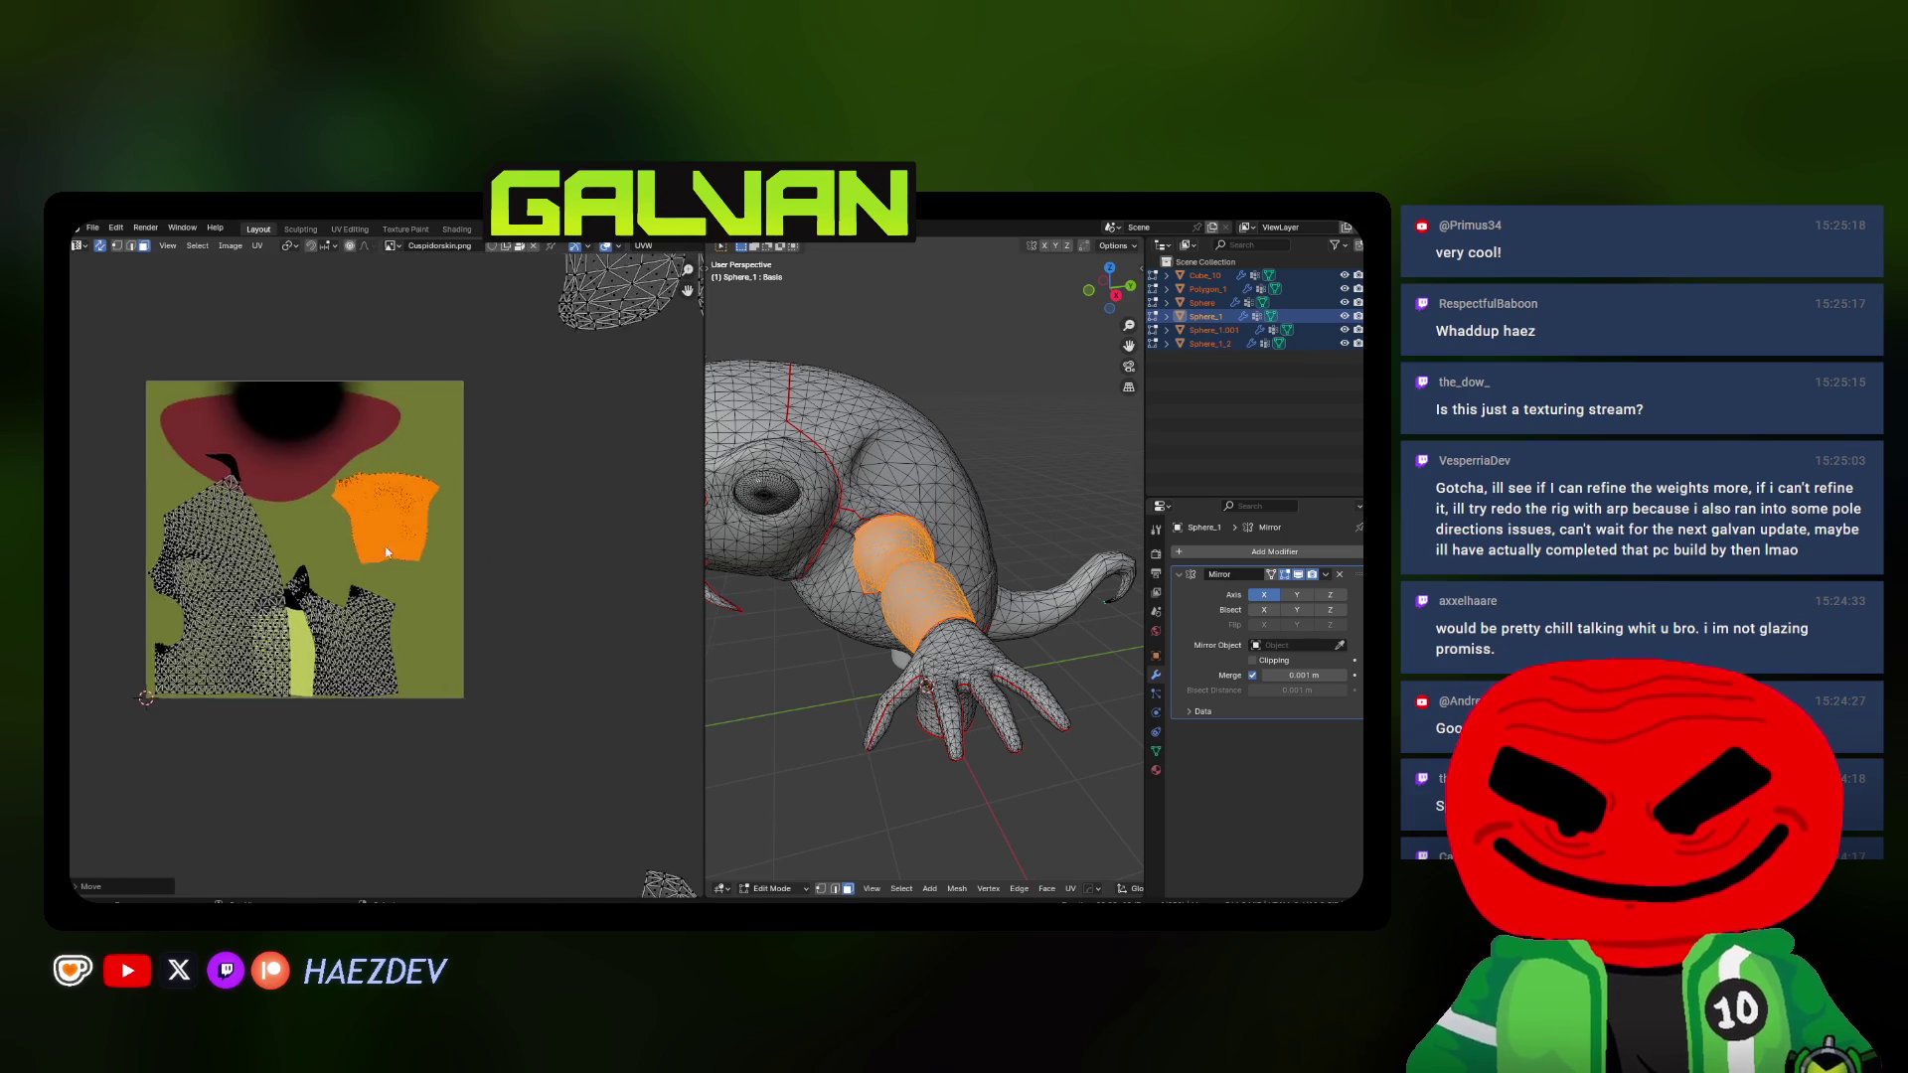
pyautogui.scroll(3, 434, 539)
pyautogui.click(413, 555)
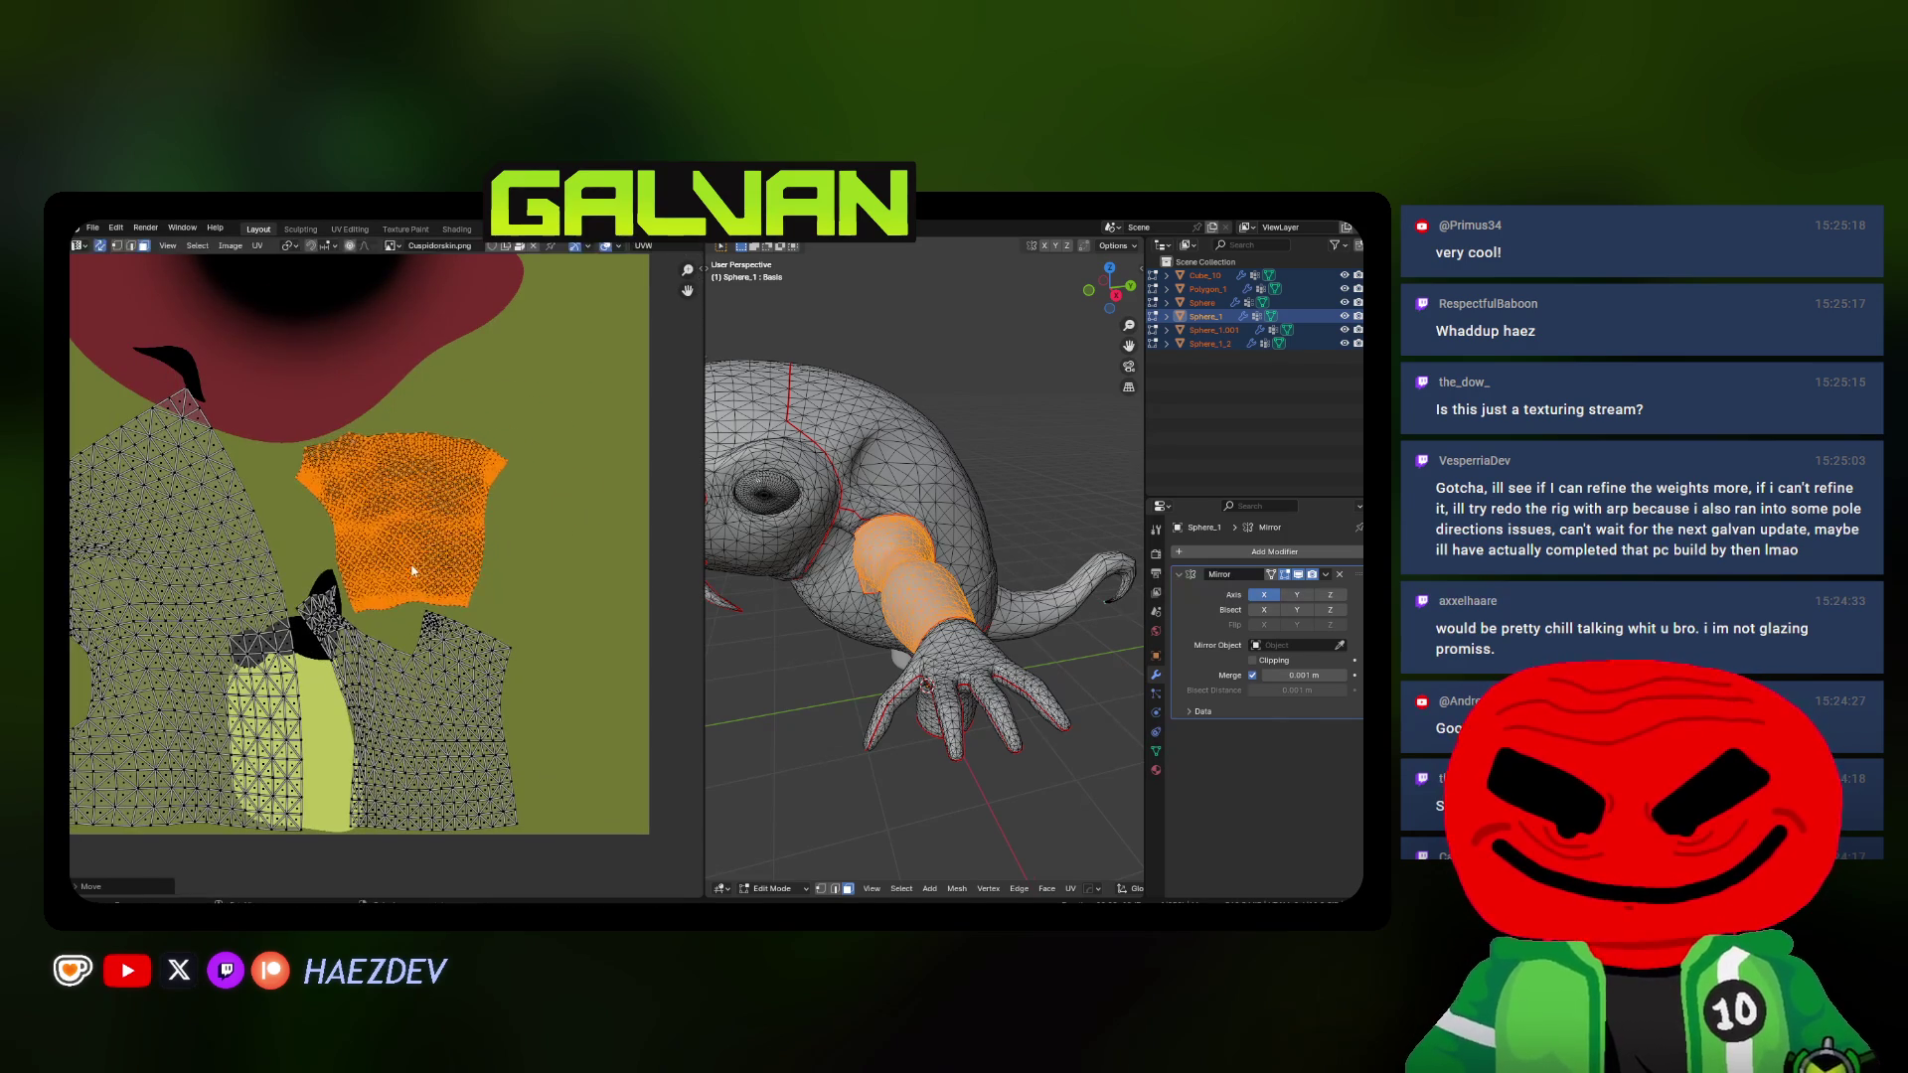
# Unlink the background texture image from the UV view
pyautogui.press('a')
pyautogui.click(532, 250)
pyautogui.hotkey('alt', 'a')
pyautogui.scroll(2, 496, 523)
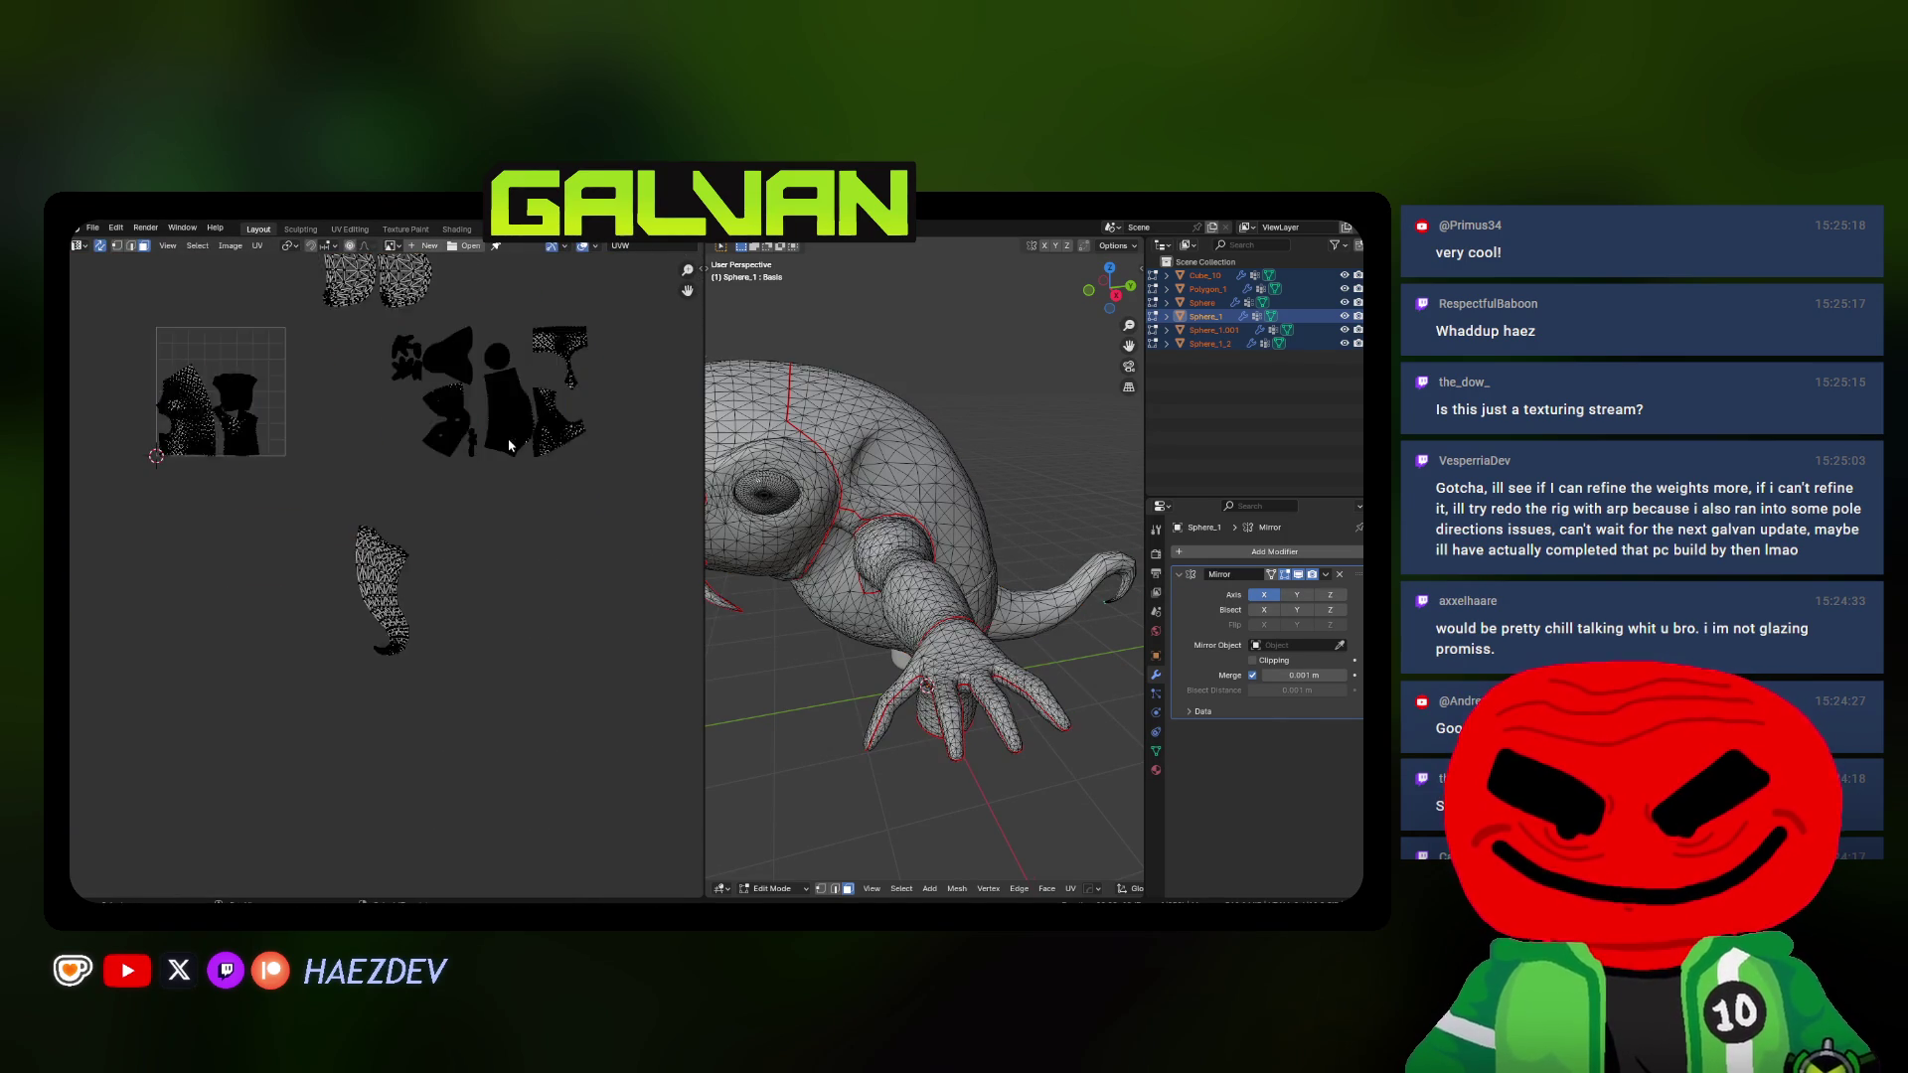
pyautogui.scroll(-1, 320, 568)
# Select the tail island, resize it and move it inside the square
pyautogui.press('l')
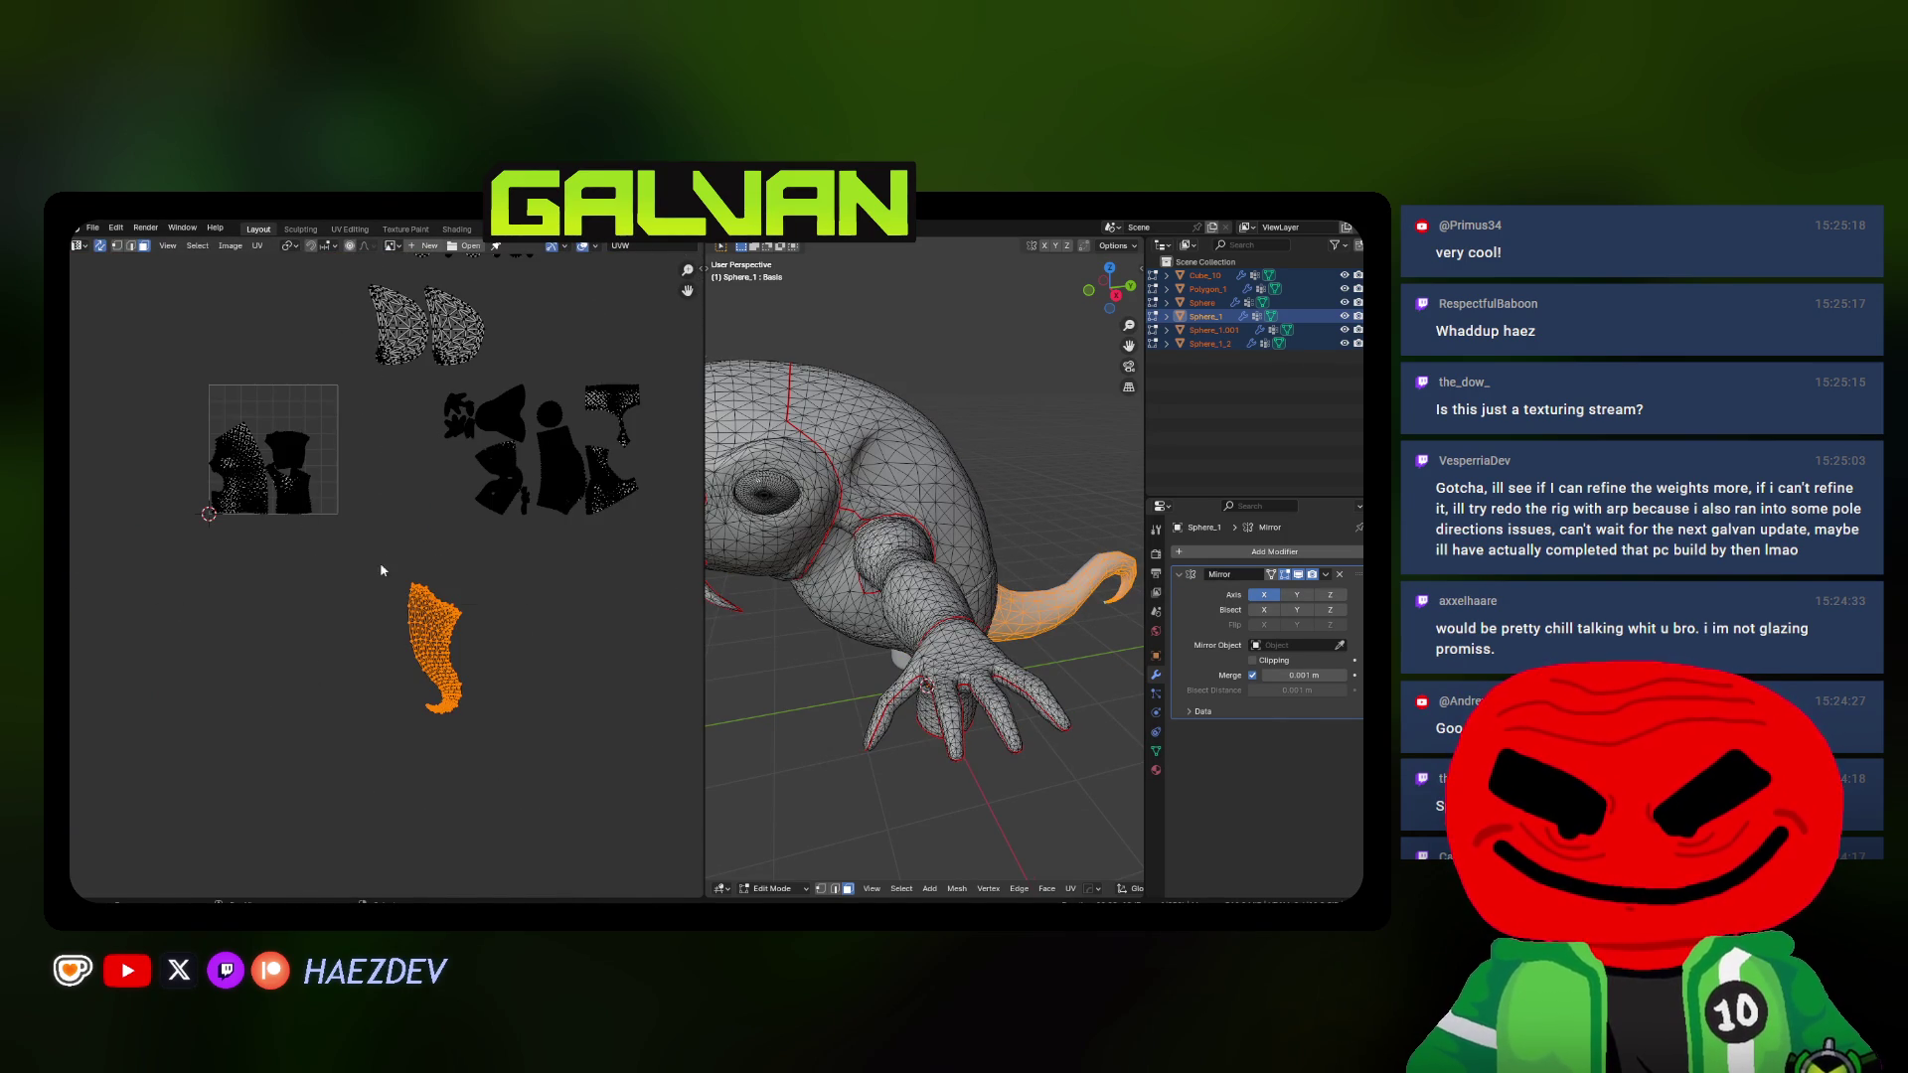
pyautogui.press('g')
pyautogui.click(283, 372)
pyautogui.scroll(2, 284, 374)
pyautogui.press('s')
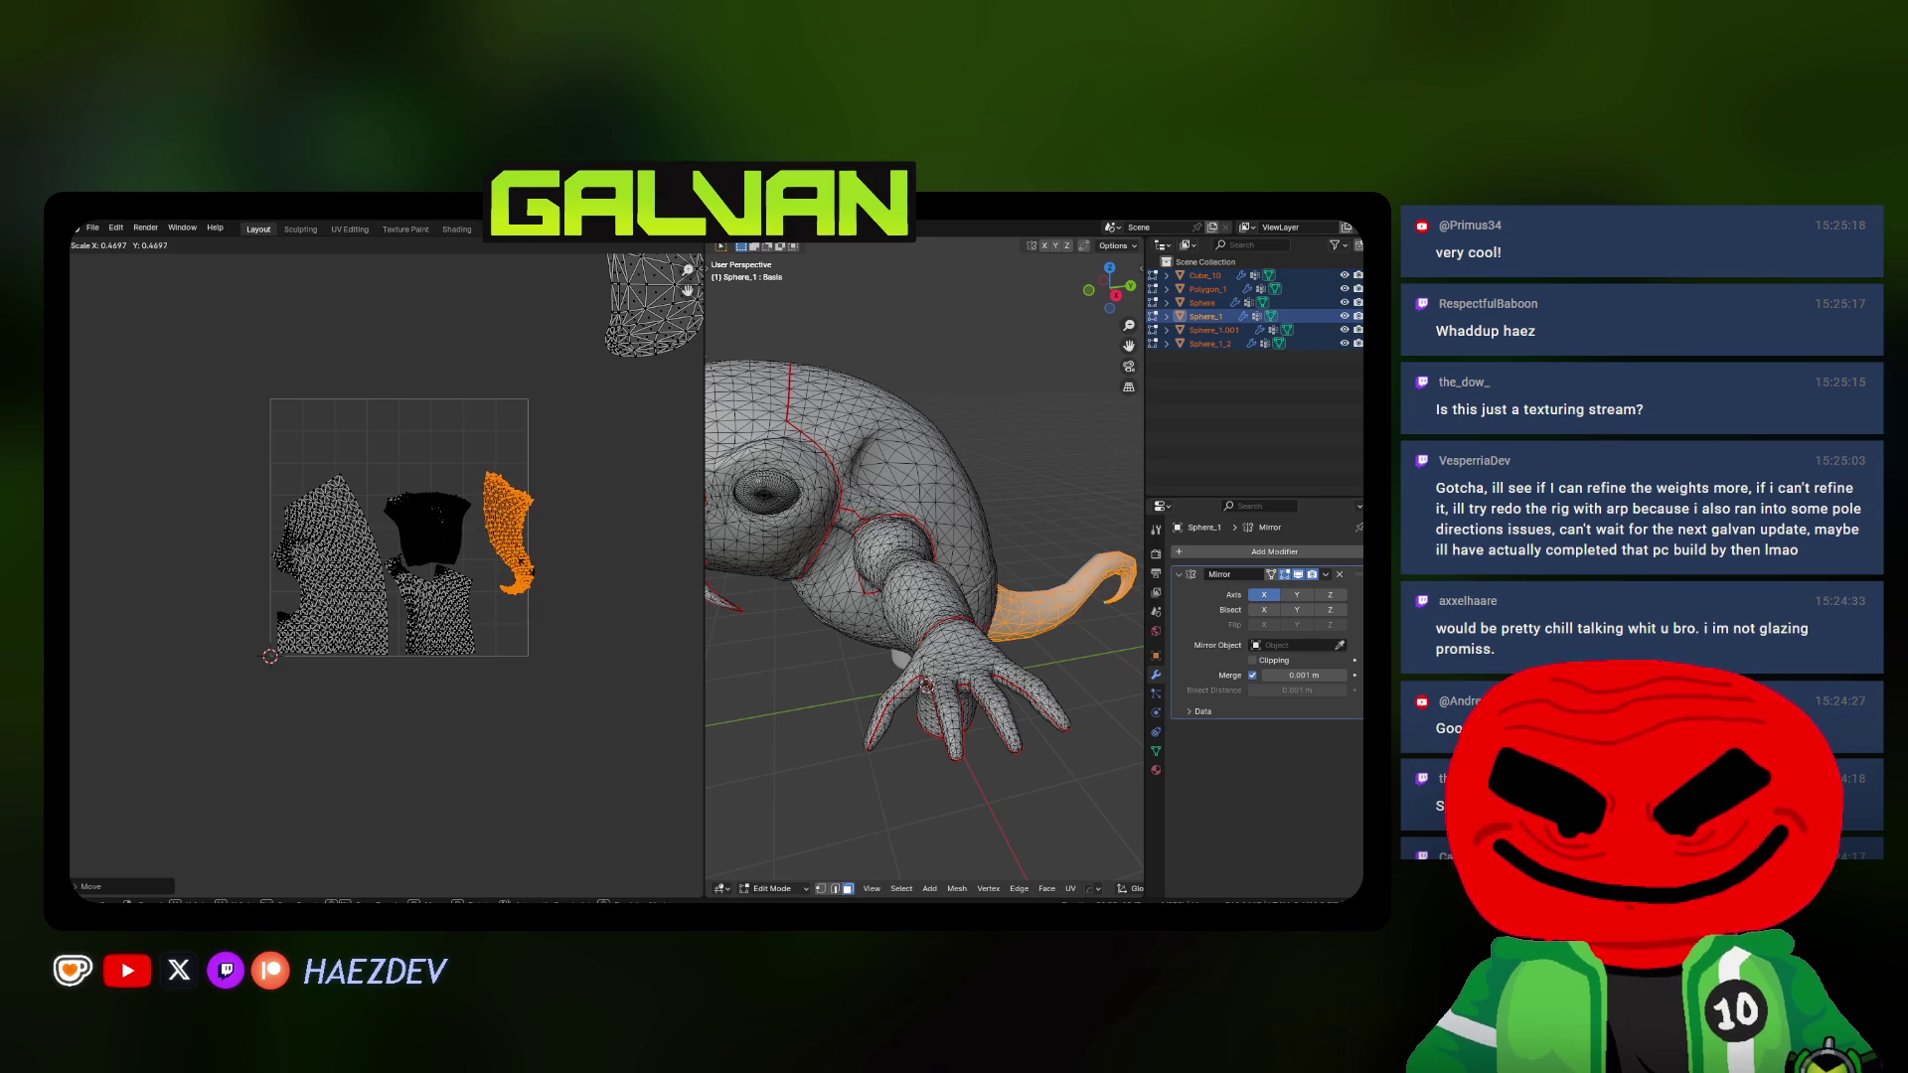
pyautogui.scroll(3, 616, 573)
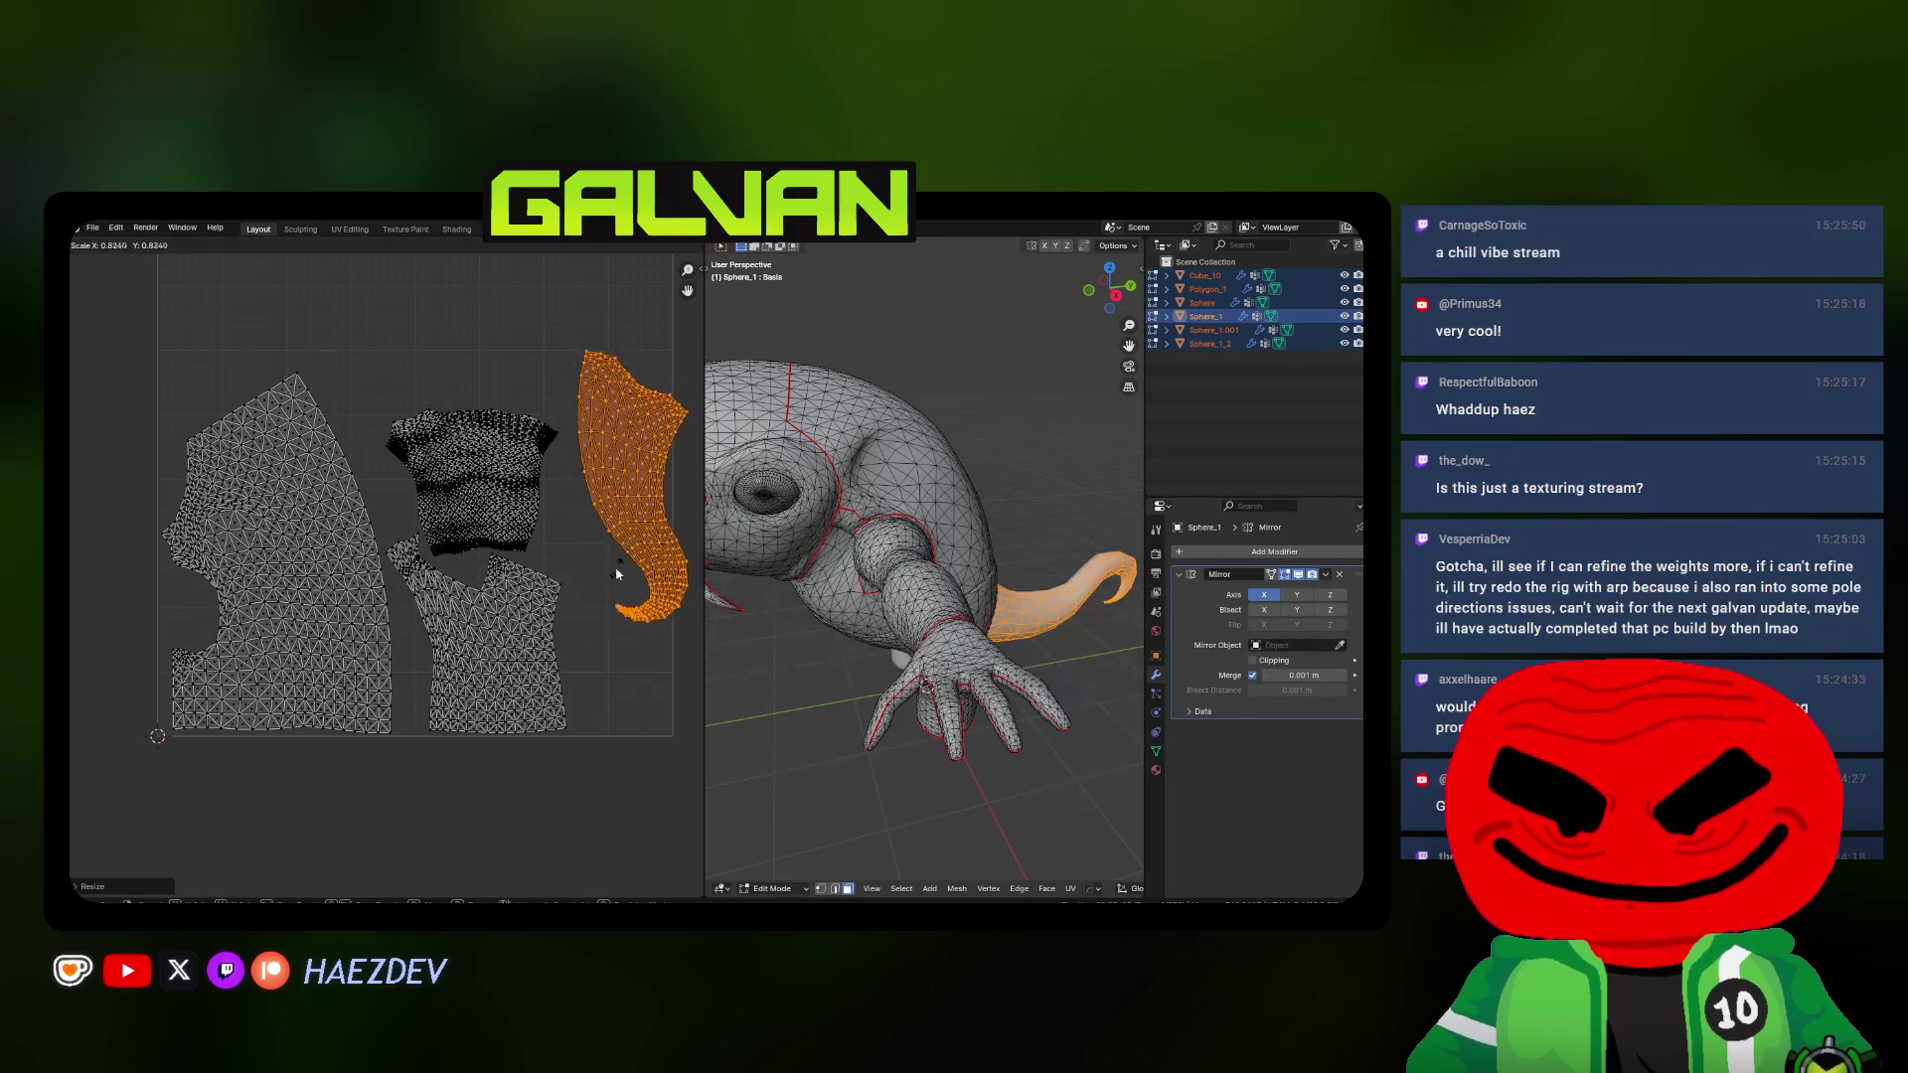
pyautogui.click(616, 573)
pyautogui.moveTo(615, 573); pyautogui.dragTo(466, 553, button='middle')
pyautogui.press('g')
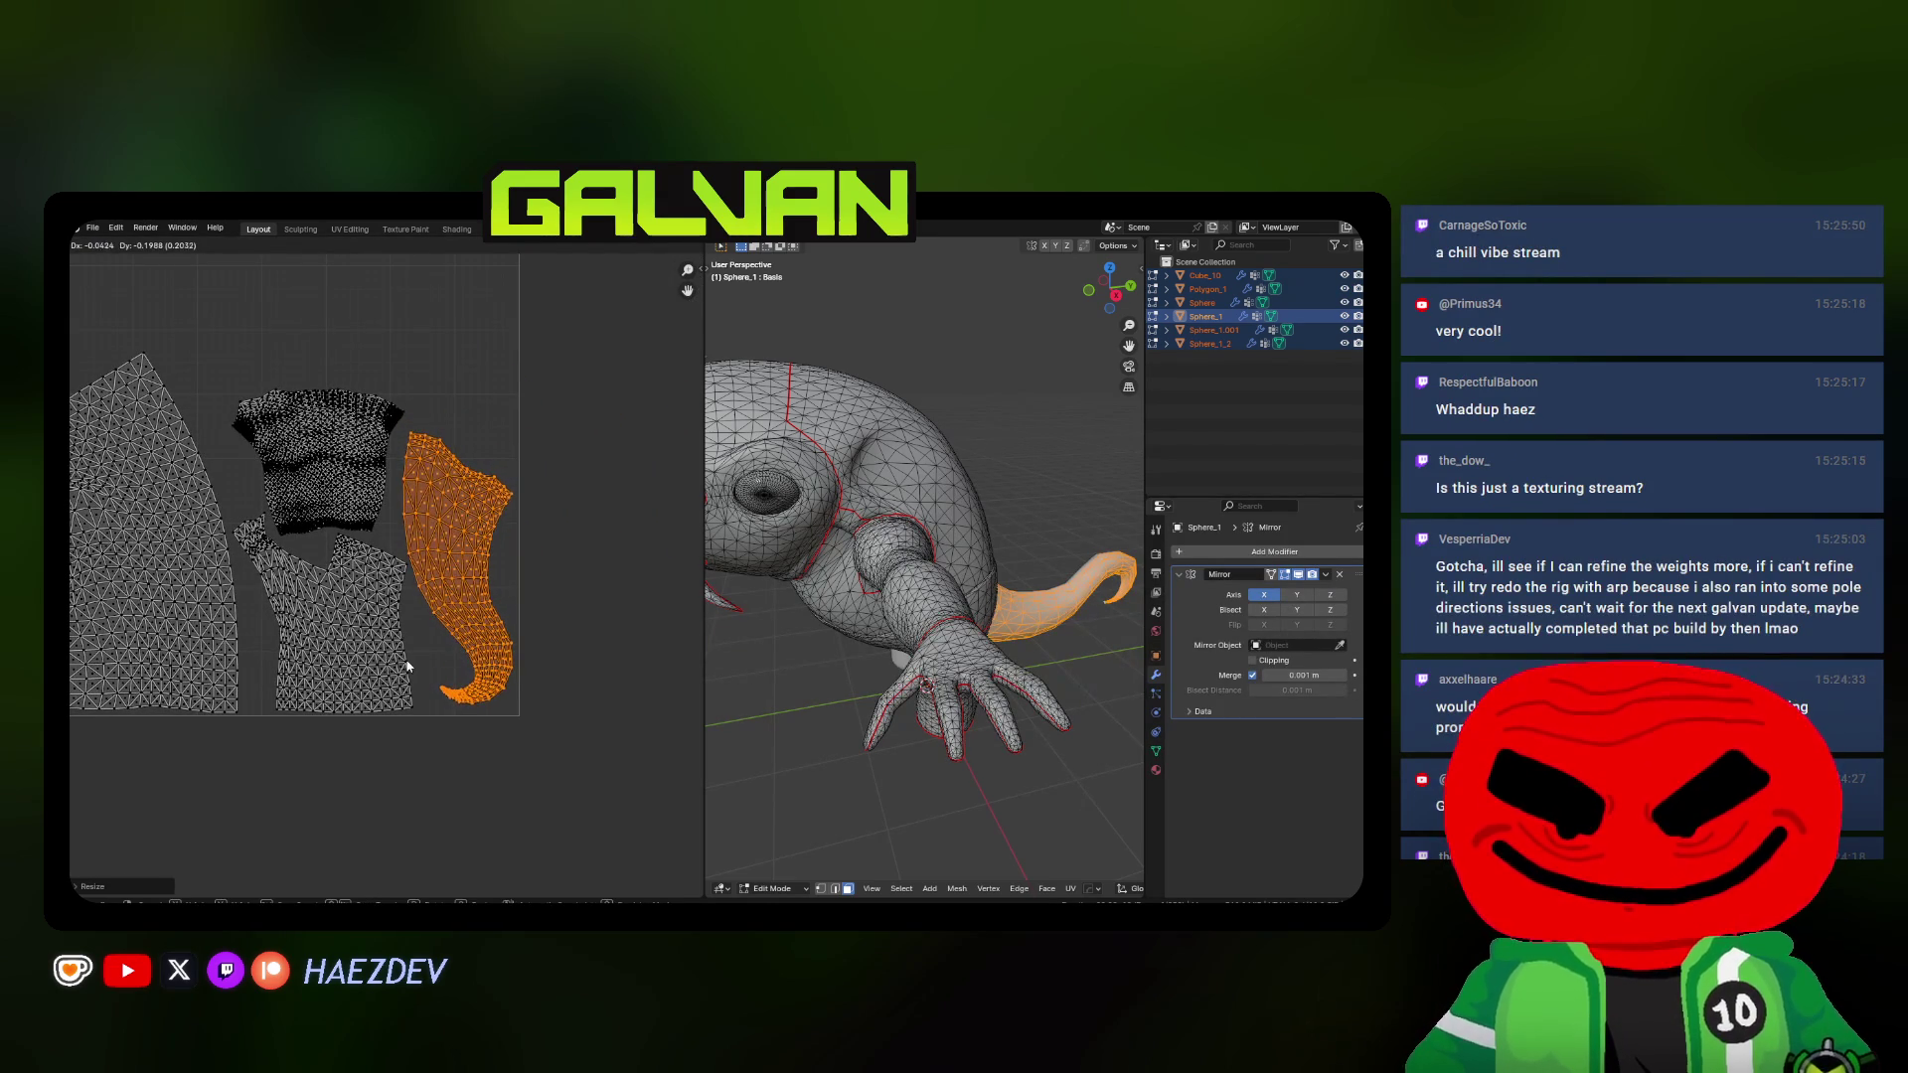
pyautogui.click(408, 666)
pyautogui.scroll(-2, 407, 666)
# Shrink all islands together around the 2D cursor pivot
pyautogui.press('a')
pyautogui.click(552, 642)
pyautogui.press('s')
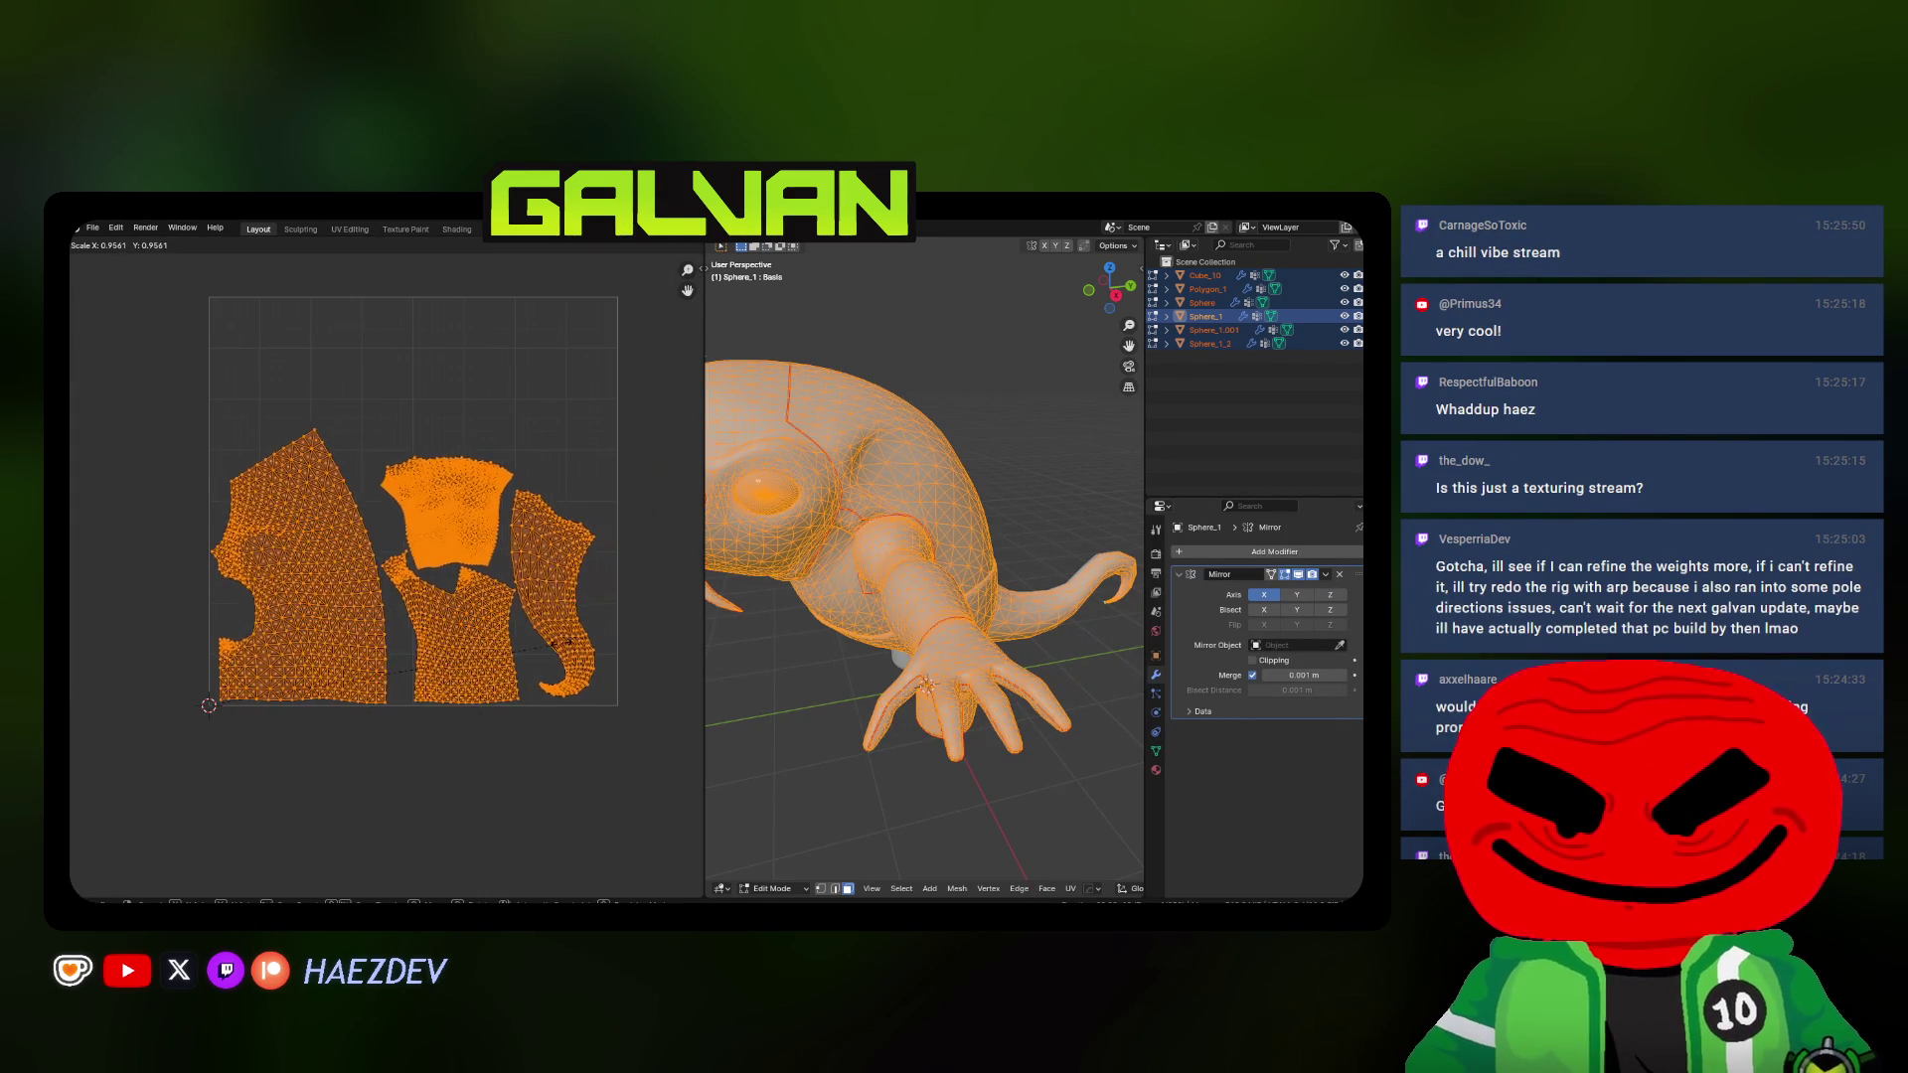
pyautogui.click(503, 661)
pyautogui.hotkey('alt', 'a')
pyautogui.scroll(1, 503, 660)
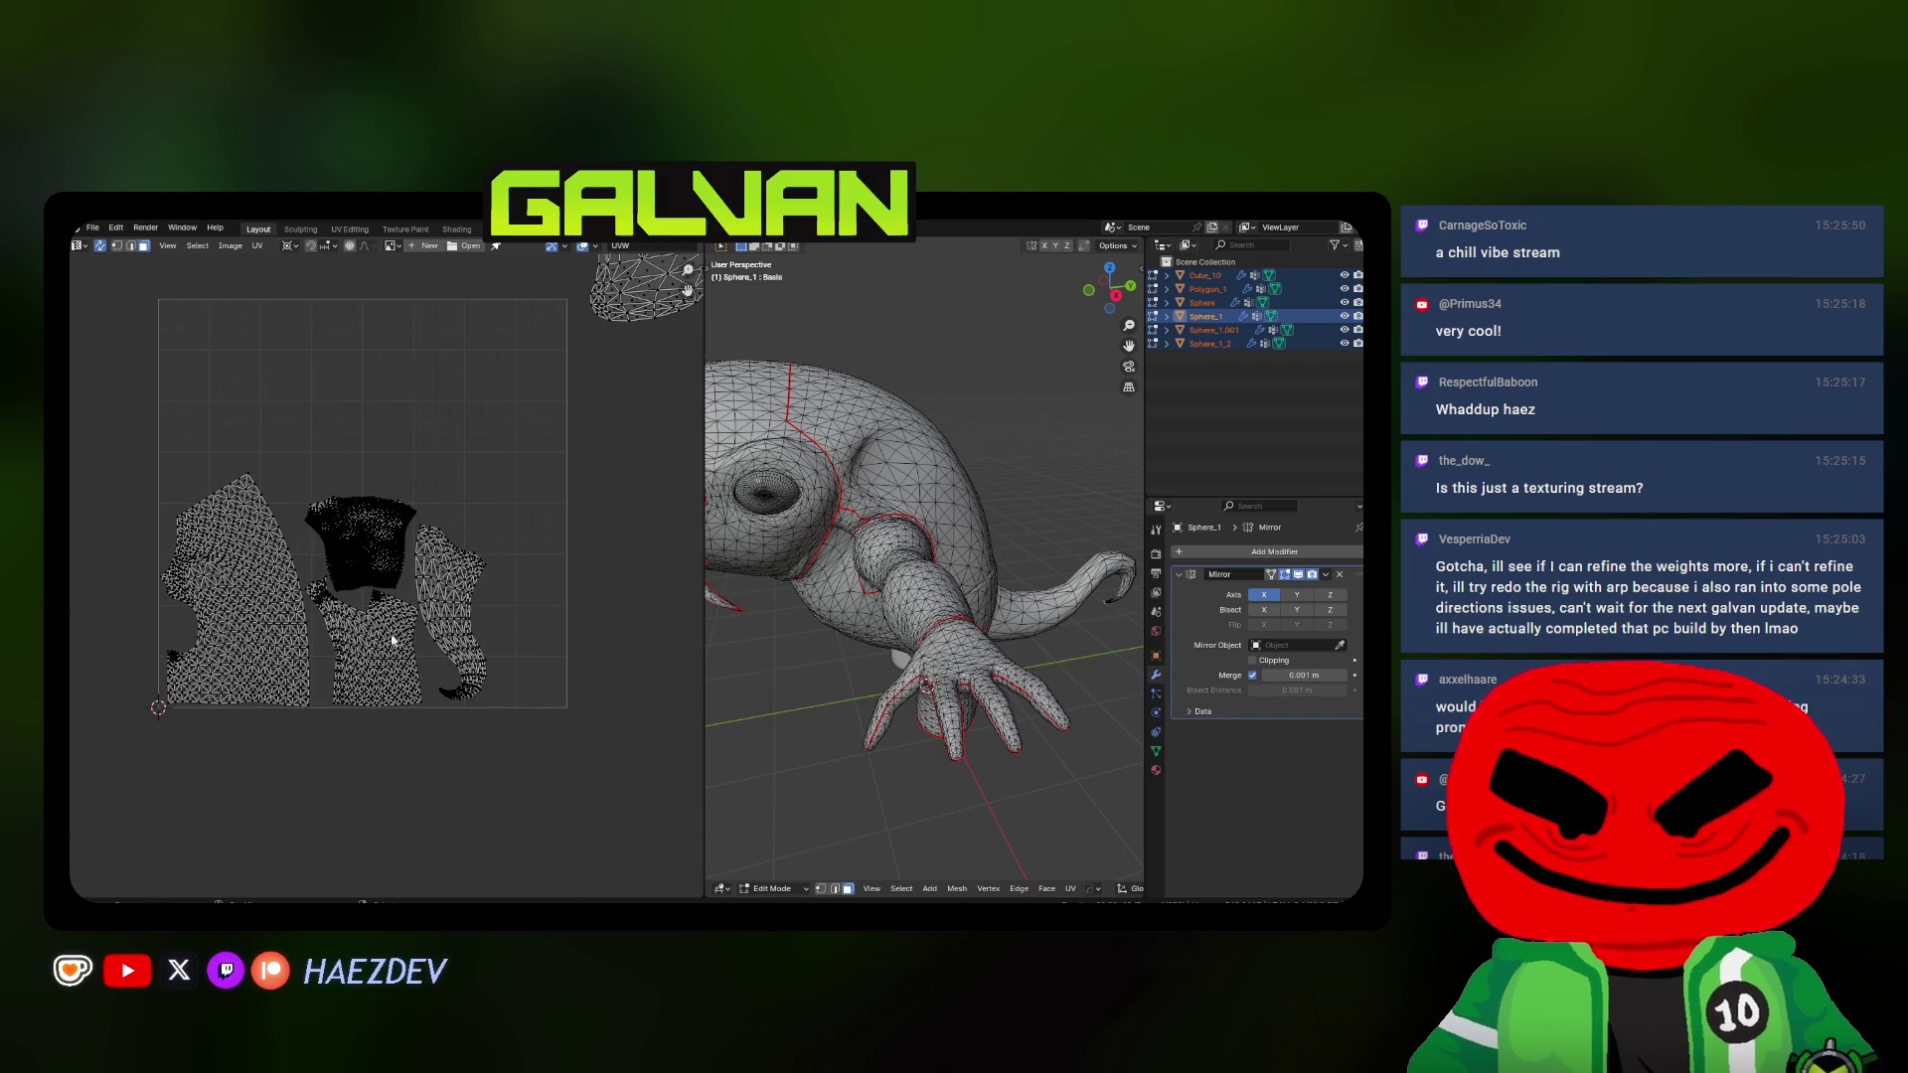
# Isolate the top (head) island and move it toward the square's centre, then pick the eye-hole island
pyautogui.press('l')
pyautogui.press('l')
pyautogui.scroll(1, 448, 608)
pyautogui.press('a')
pyautogui.hotkey('alt', 'a')
pyautogui.press('l')
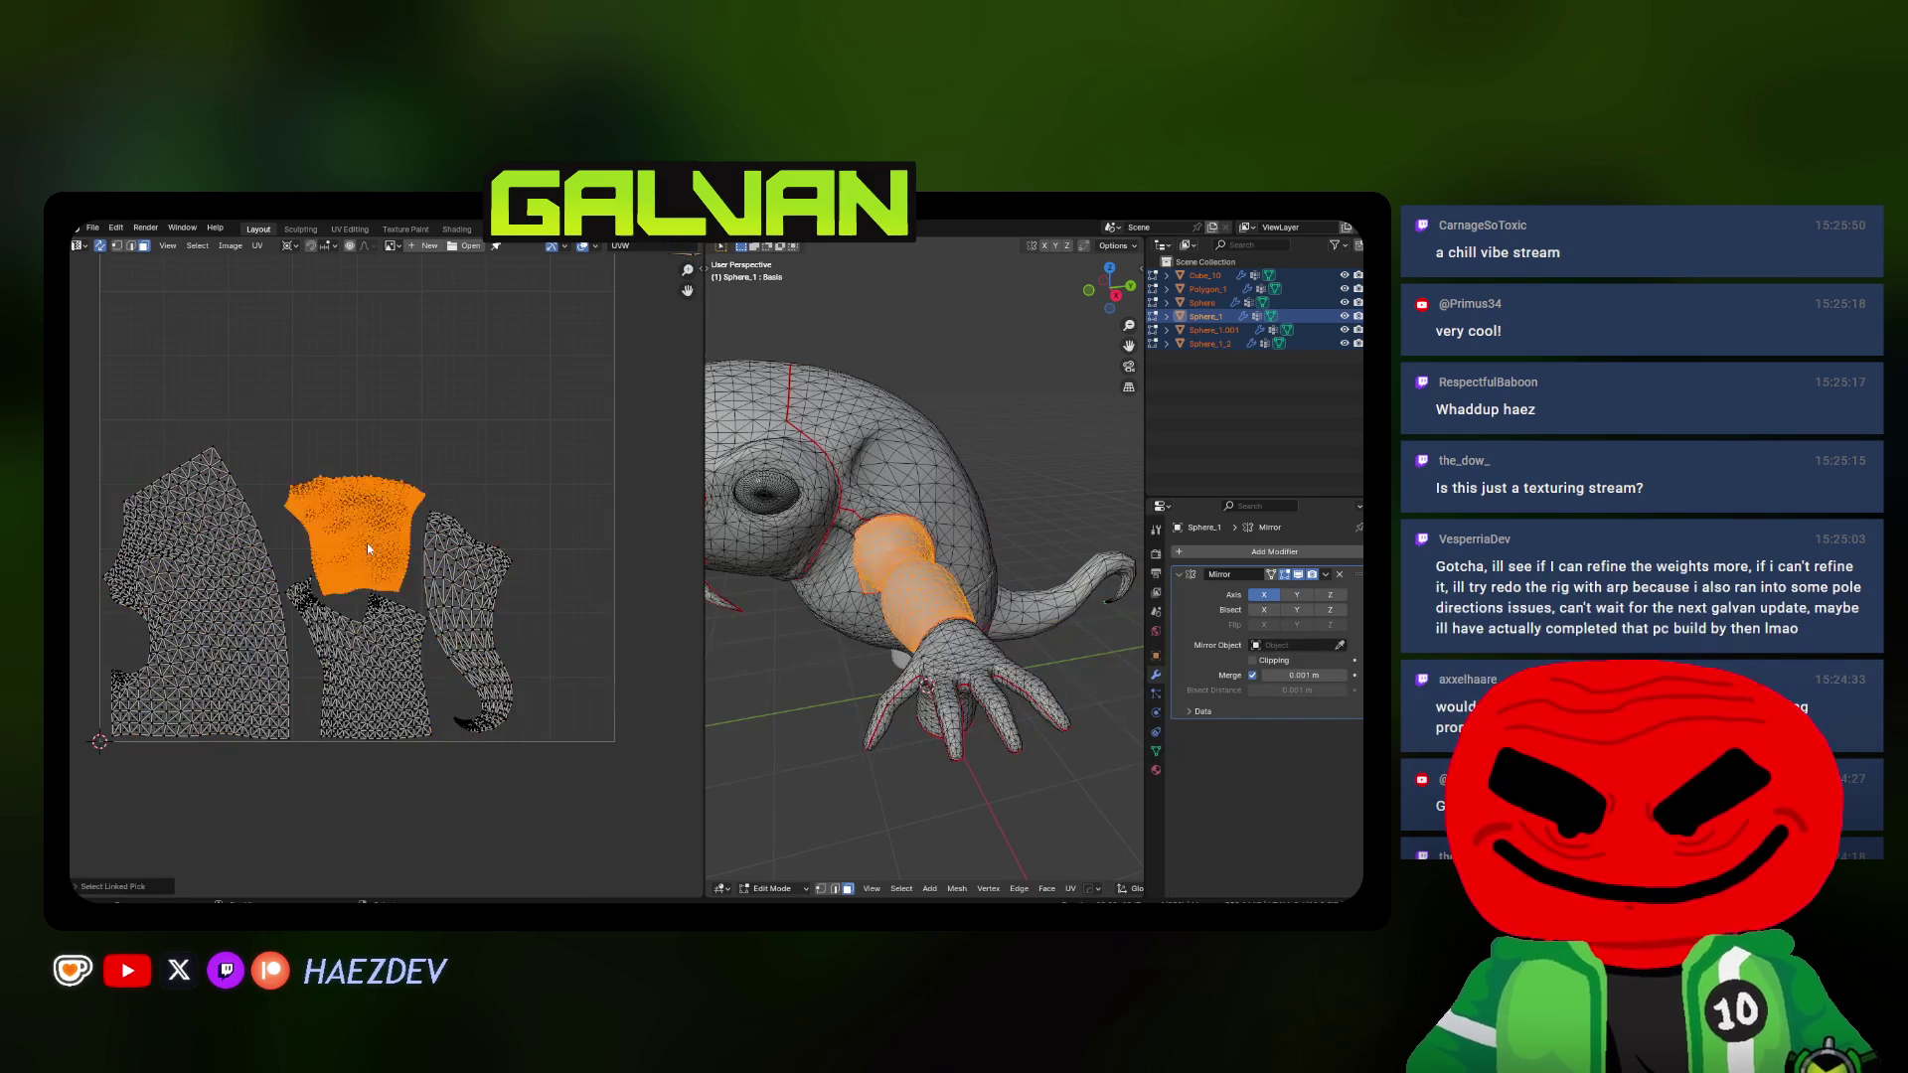
pyautogui.moveTo(367, 542); pyautogui.dragTo(482, 640, button='middle')
pyautogui.press('g')
pyautogui.press('.')
pyautogui.click(364, 543)
pyautogui.press('g')
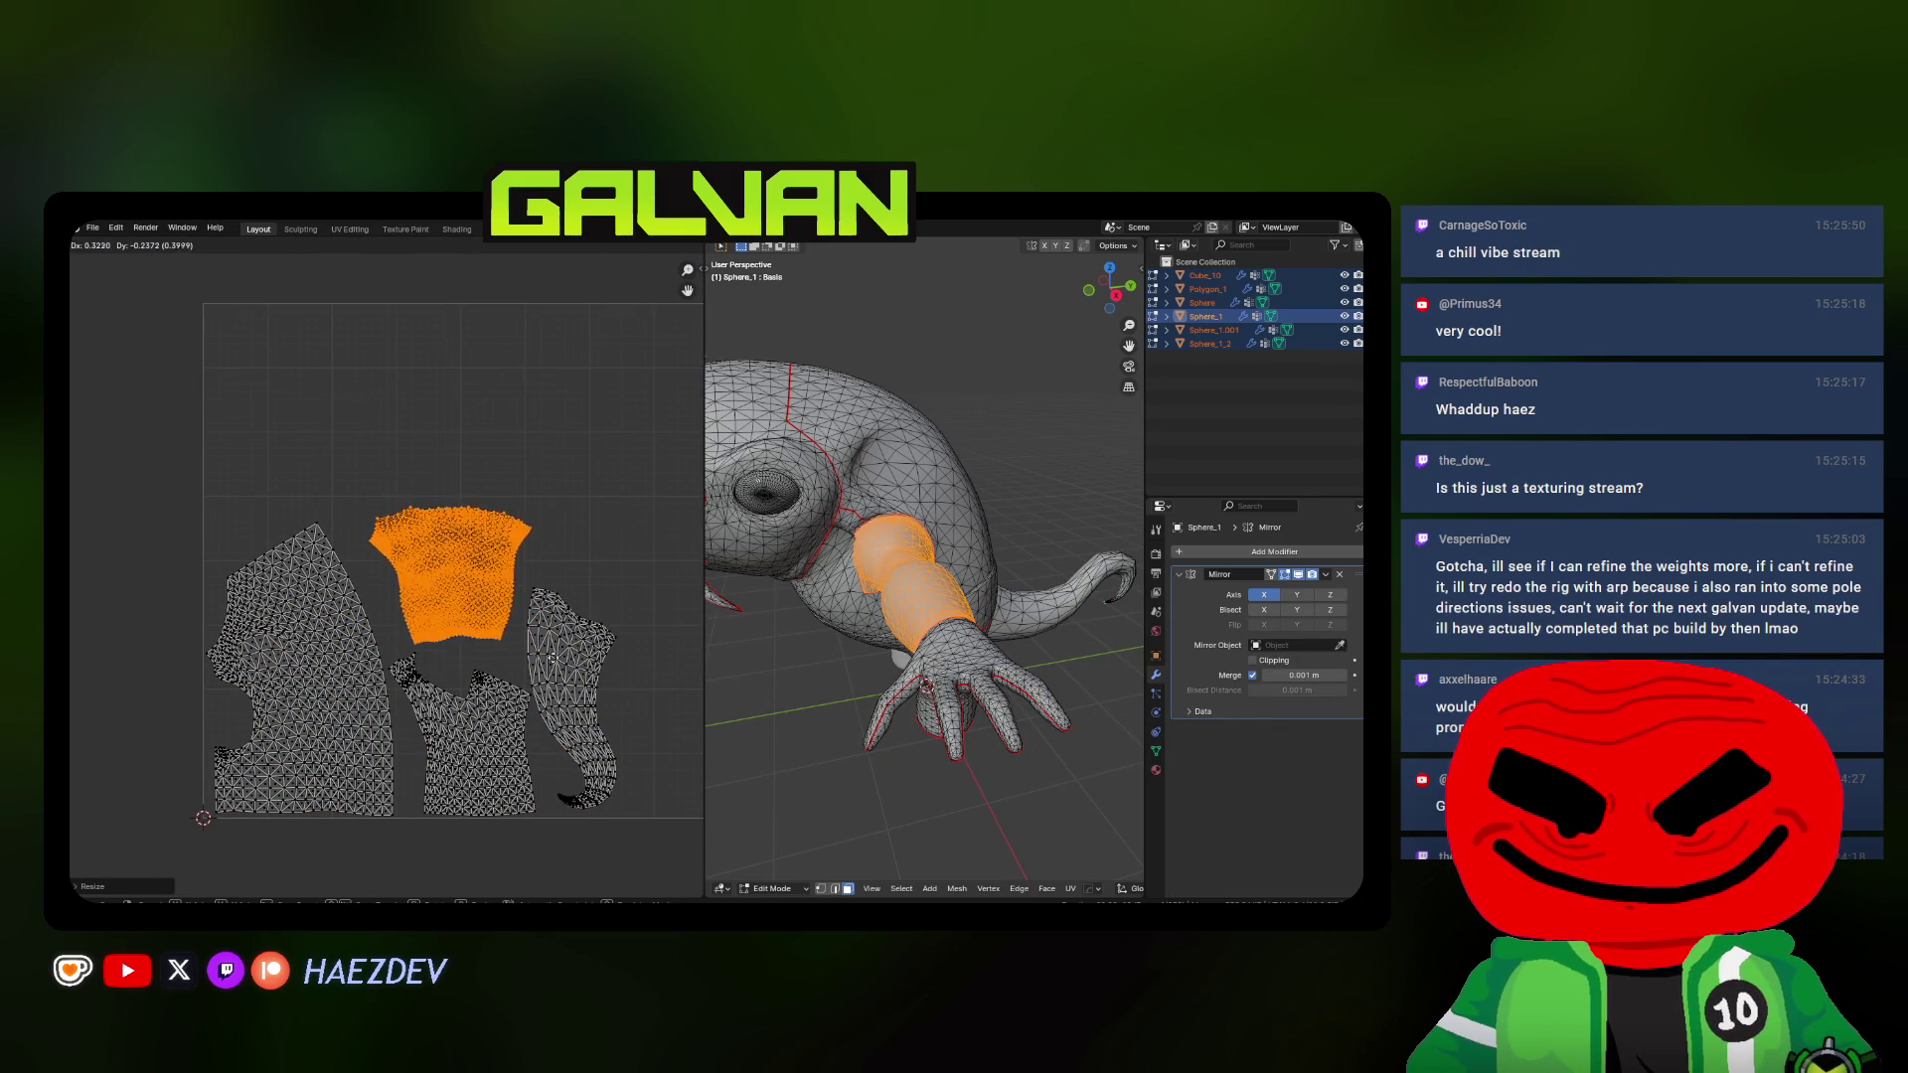
pyautogui.click(525, 675)
pyautogui.hotkey('alt', 'a')
pyautogui.scroll(-3, 530, 672)
pyautogui.scroll(2, 471, 673)
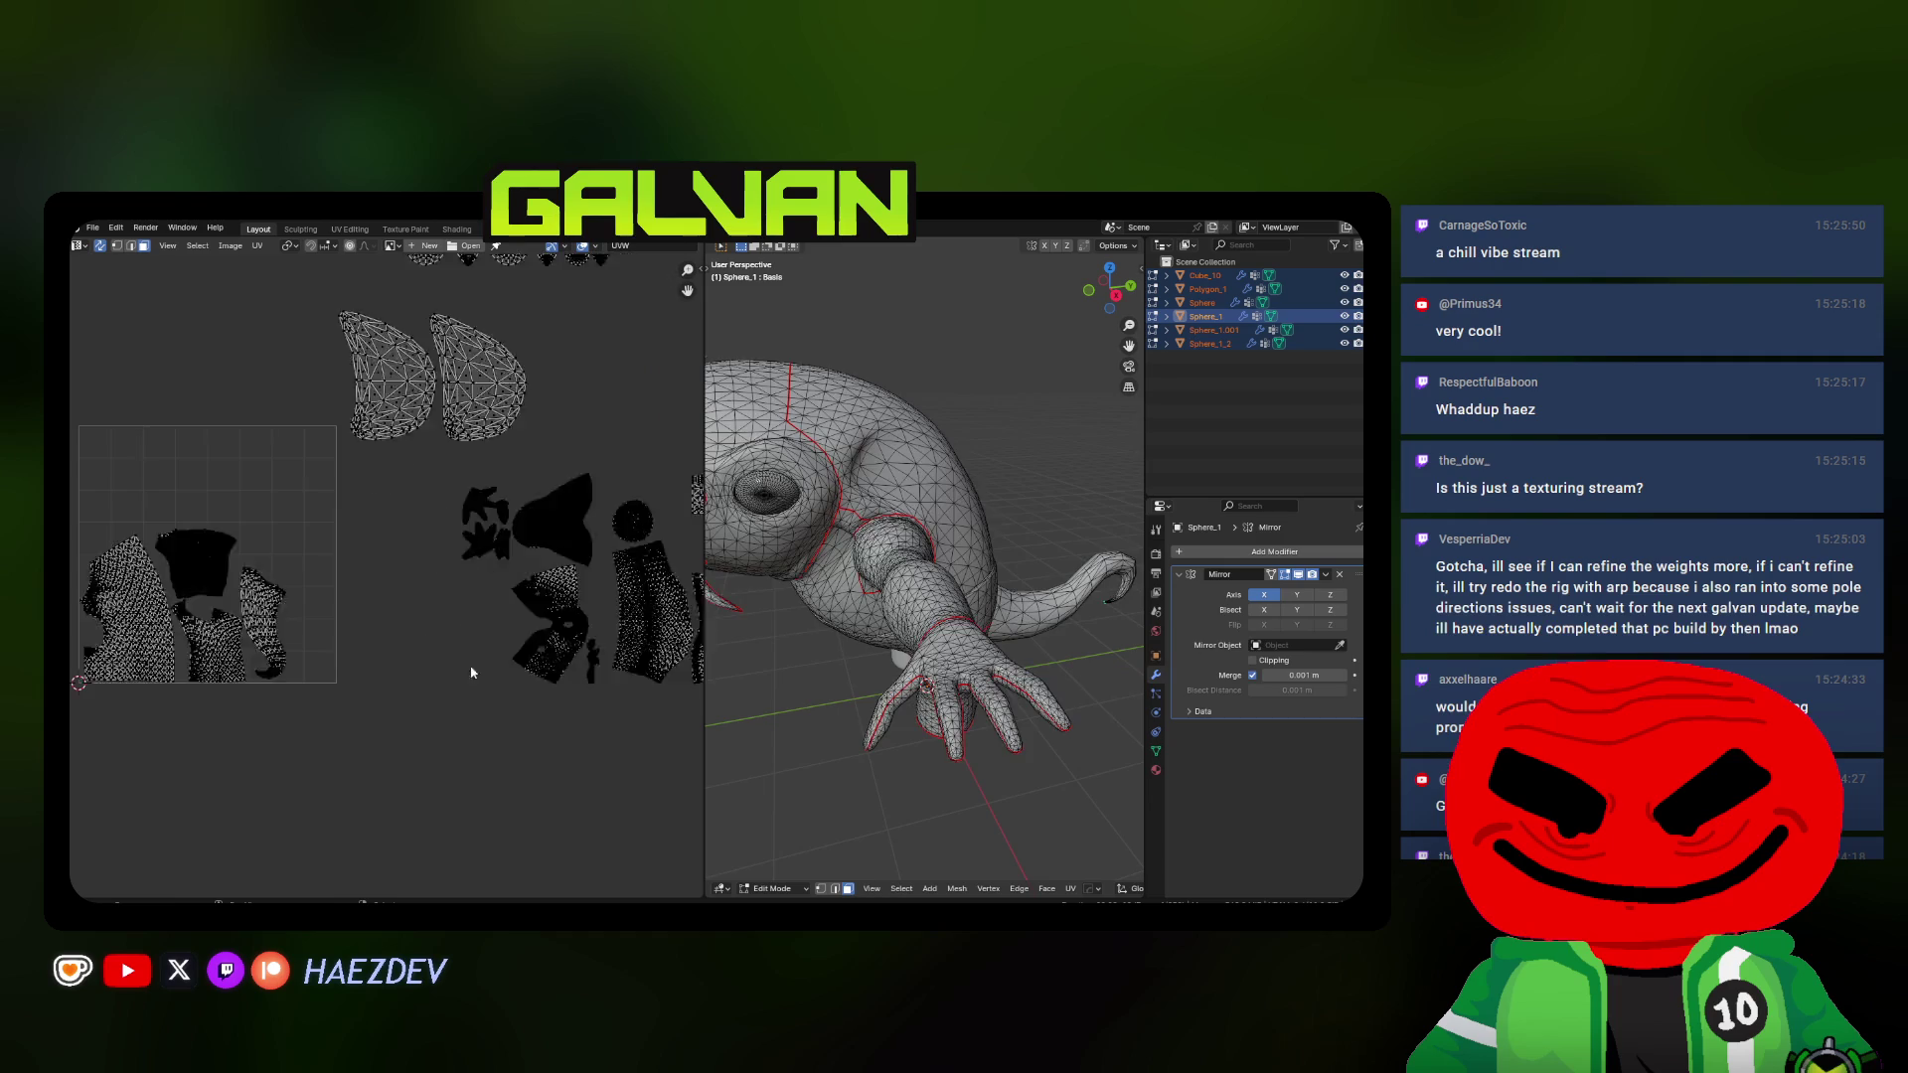
pyautogui.click(558, 657)
# Move the eye-hole island up-left and rotate it twice to its new angle
pyautogui.press('g')
pyautogui.click(187, 492)
pyautogui.scroll(5, 503, 584)
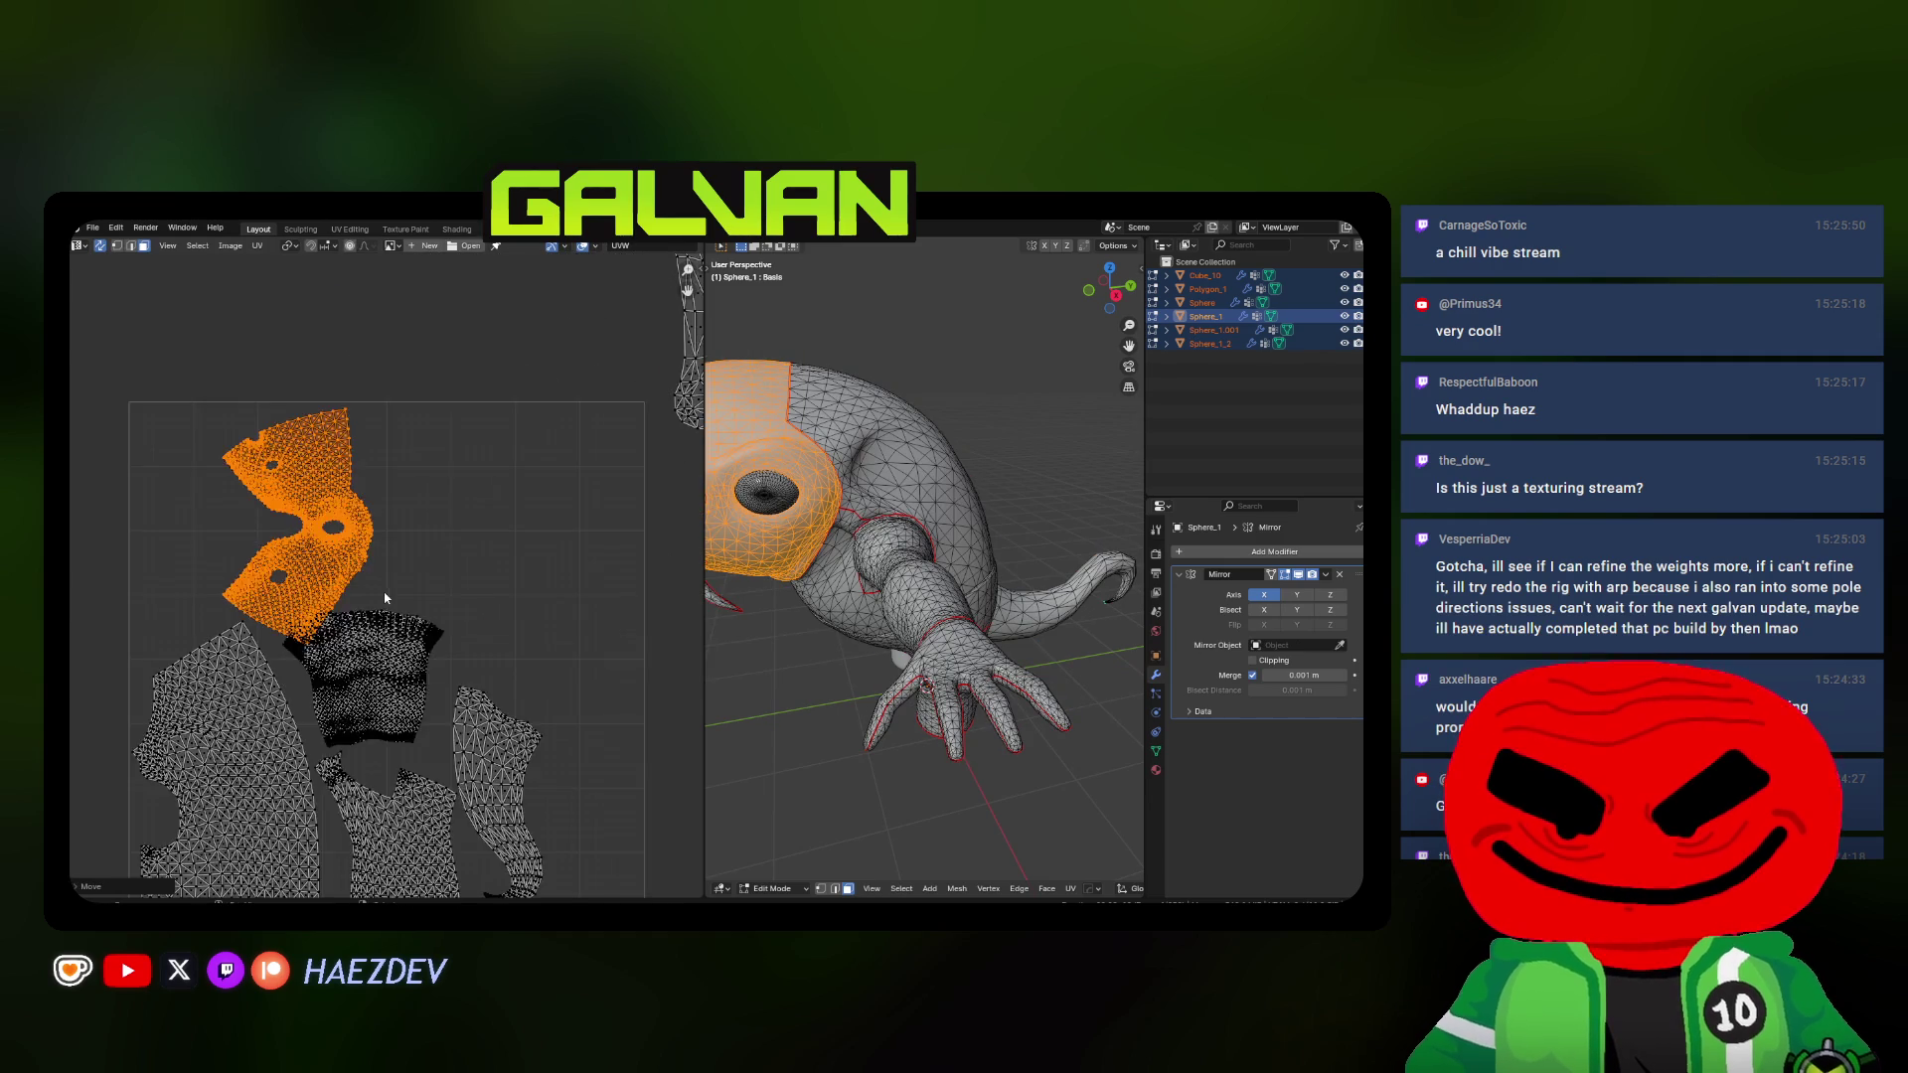
pyautogui.press('r')
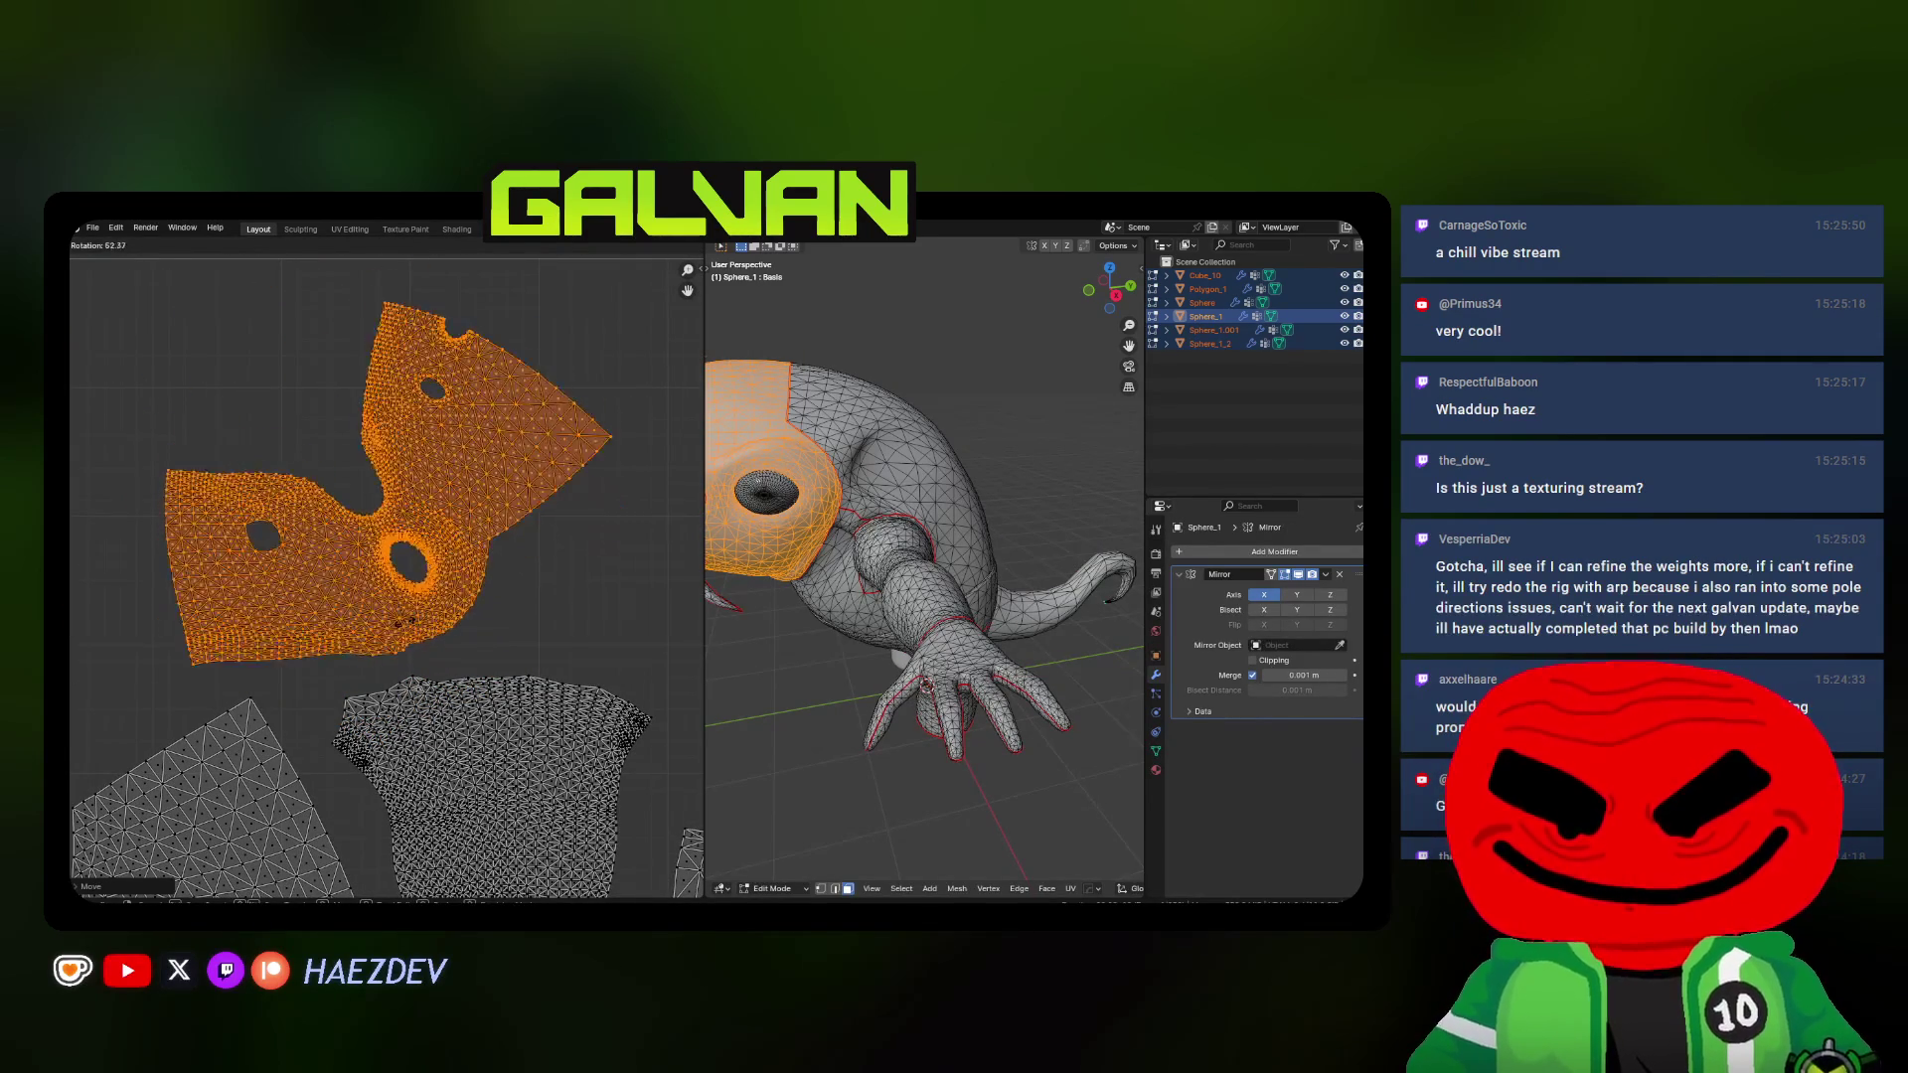
pyautogui.click(411, 626)
pyautogui.scroll(-2, 411, 627)
pyautogui.press('r')
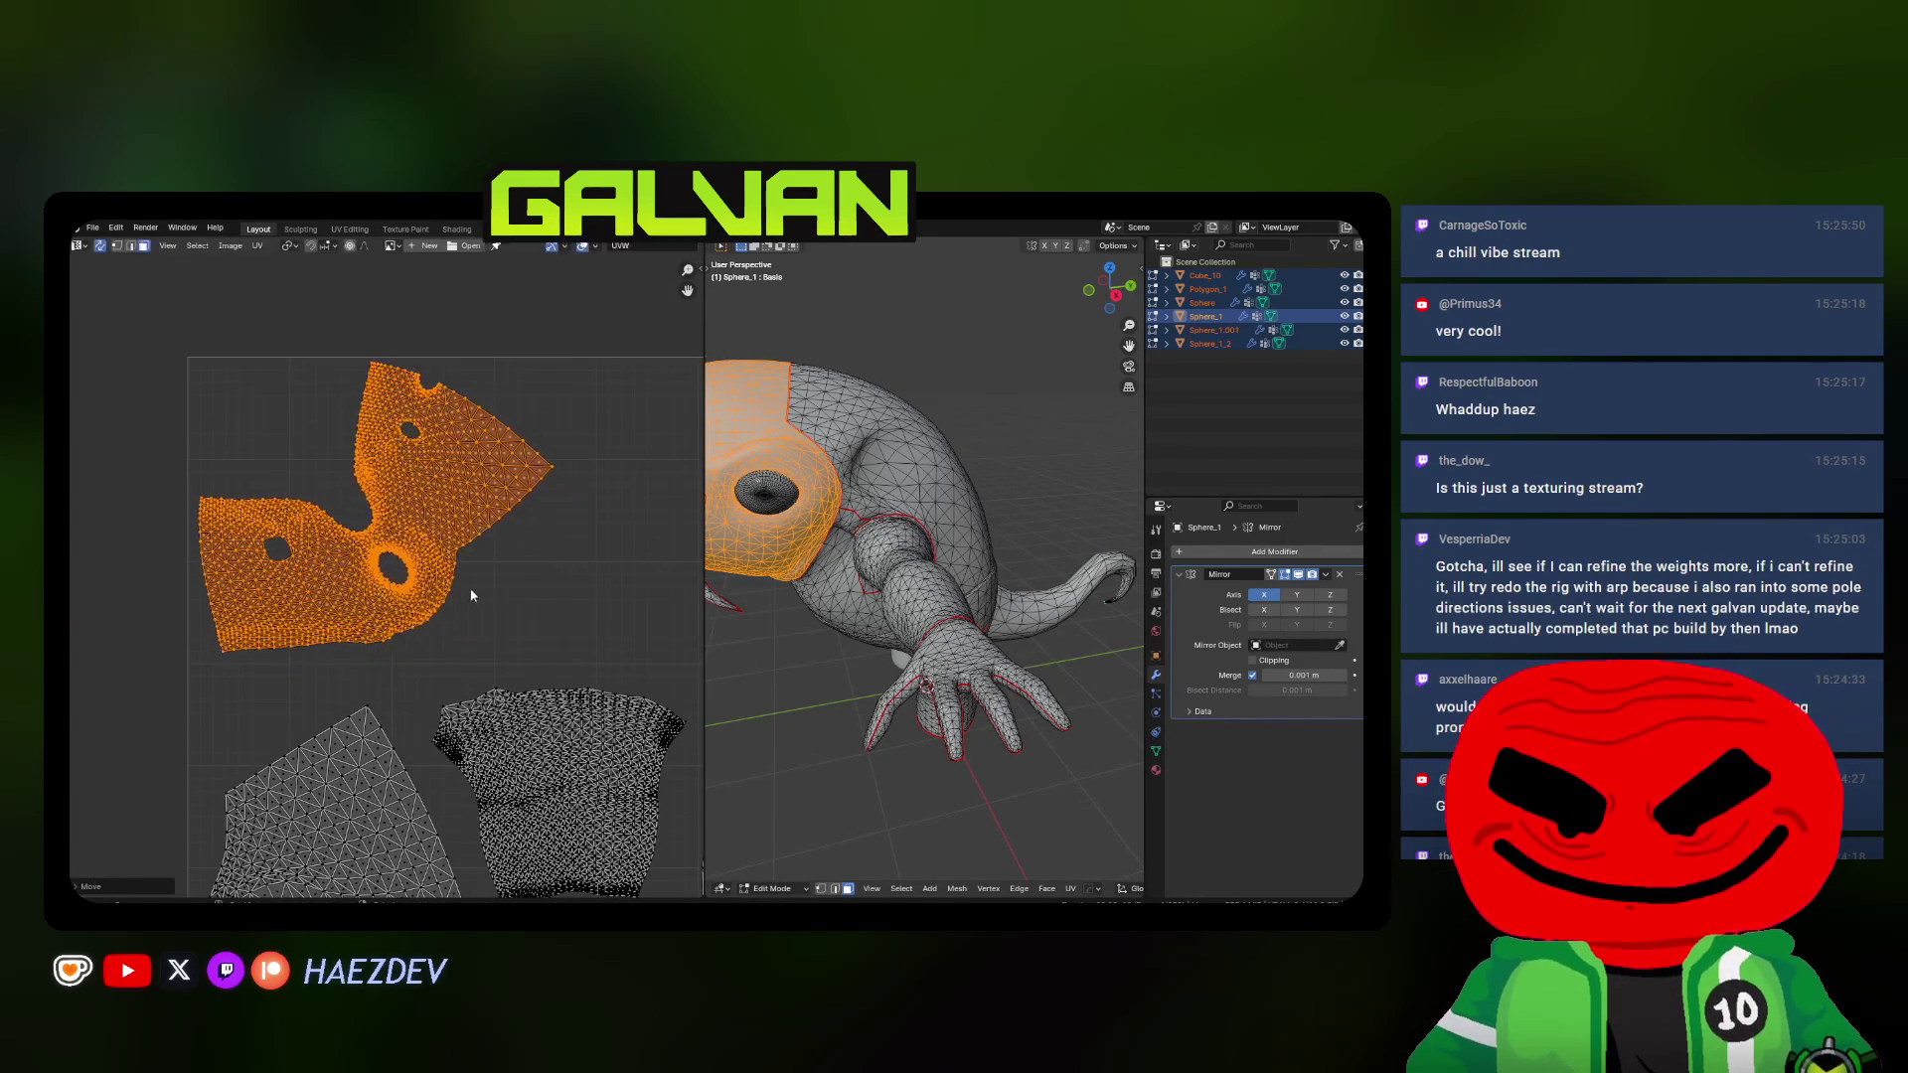
pyautogui.click(467, 608)
# Enlarge the eye-hole island, then clear the selection in both views
pyautogui.press('s')
pyautogui.click(475, 630)
pyautogui.press('g')
pyautogui.press('a')
pyautogui.scroll(-2, 314, 583)
pyautogui.hotkey('alt', 'a')
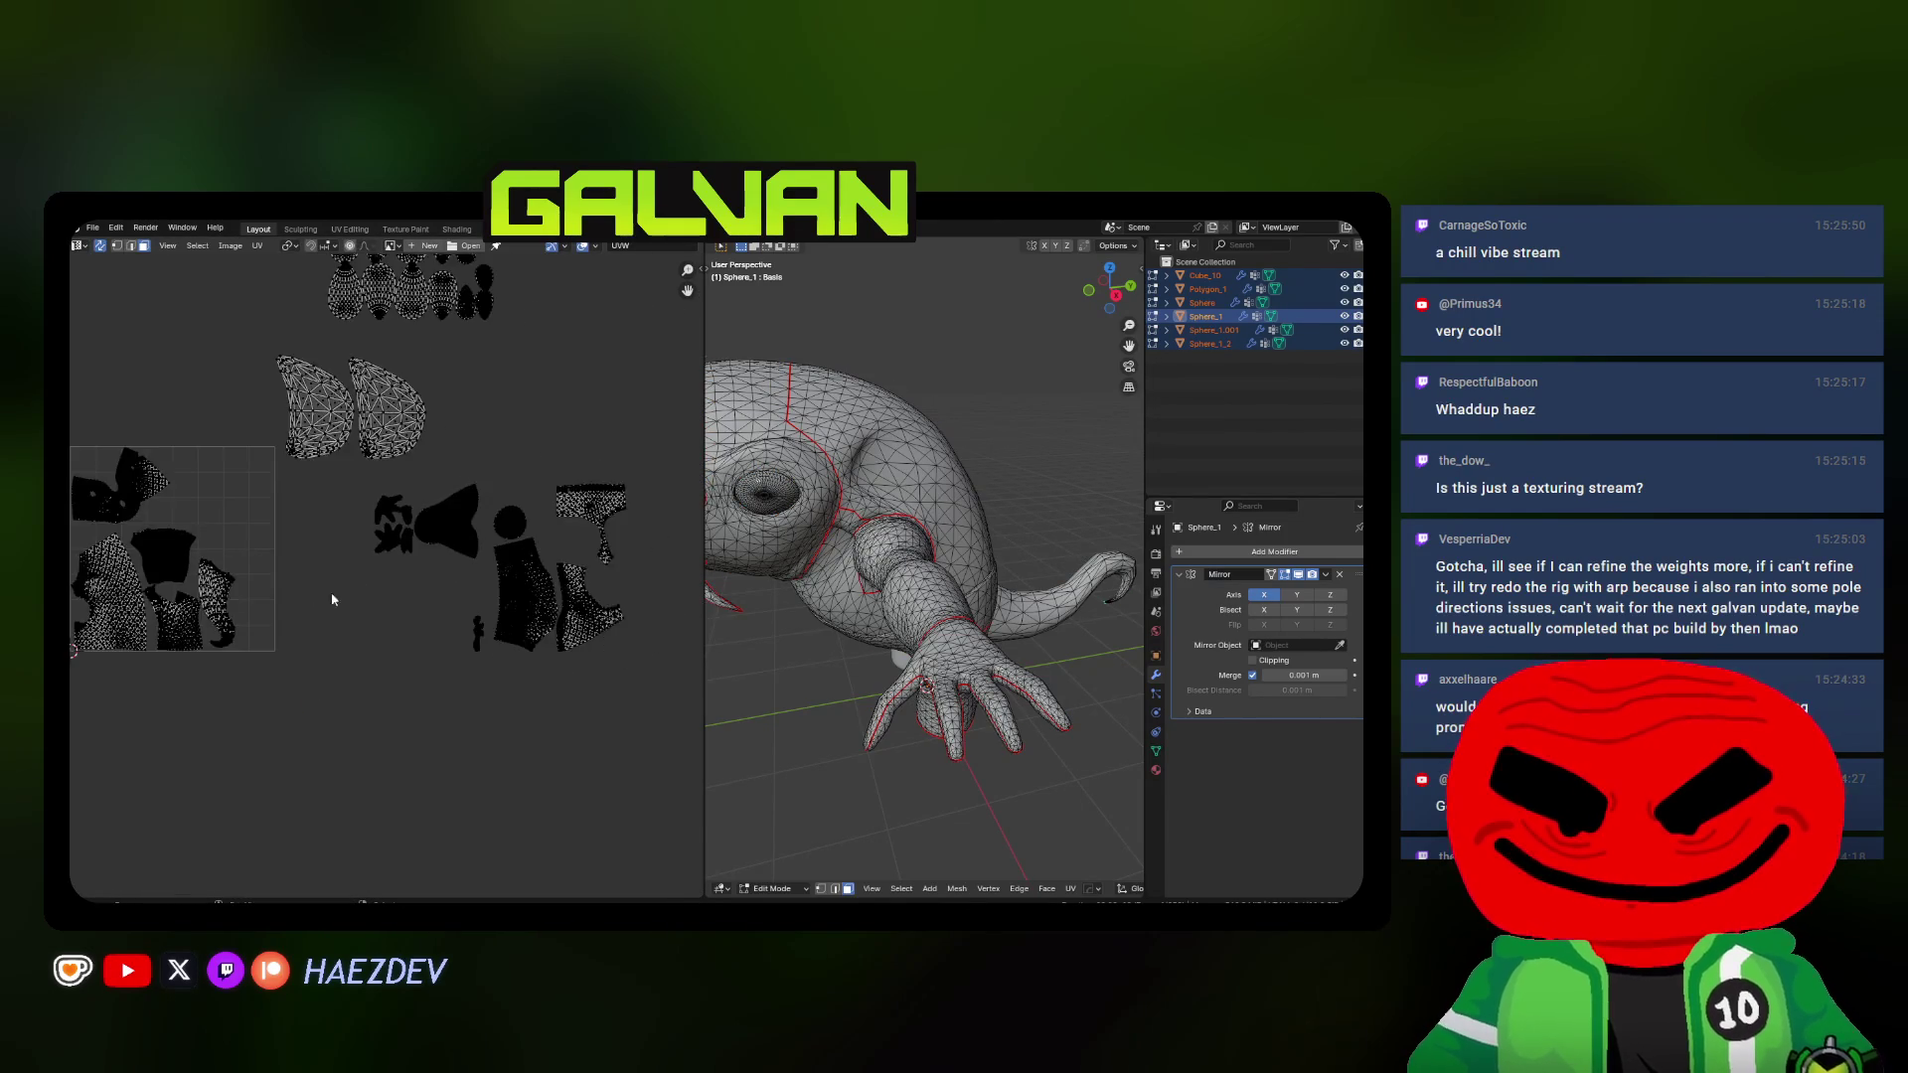
# Place the selected island in the square, rotate it 90 degrees and scale it down
pyautogui.press('g')
pyautogui.click(197, 536)
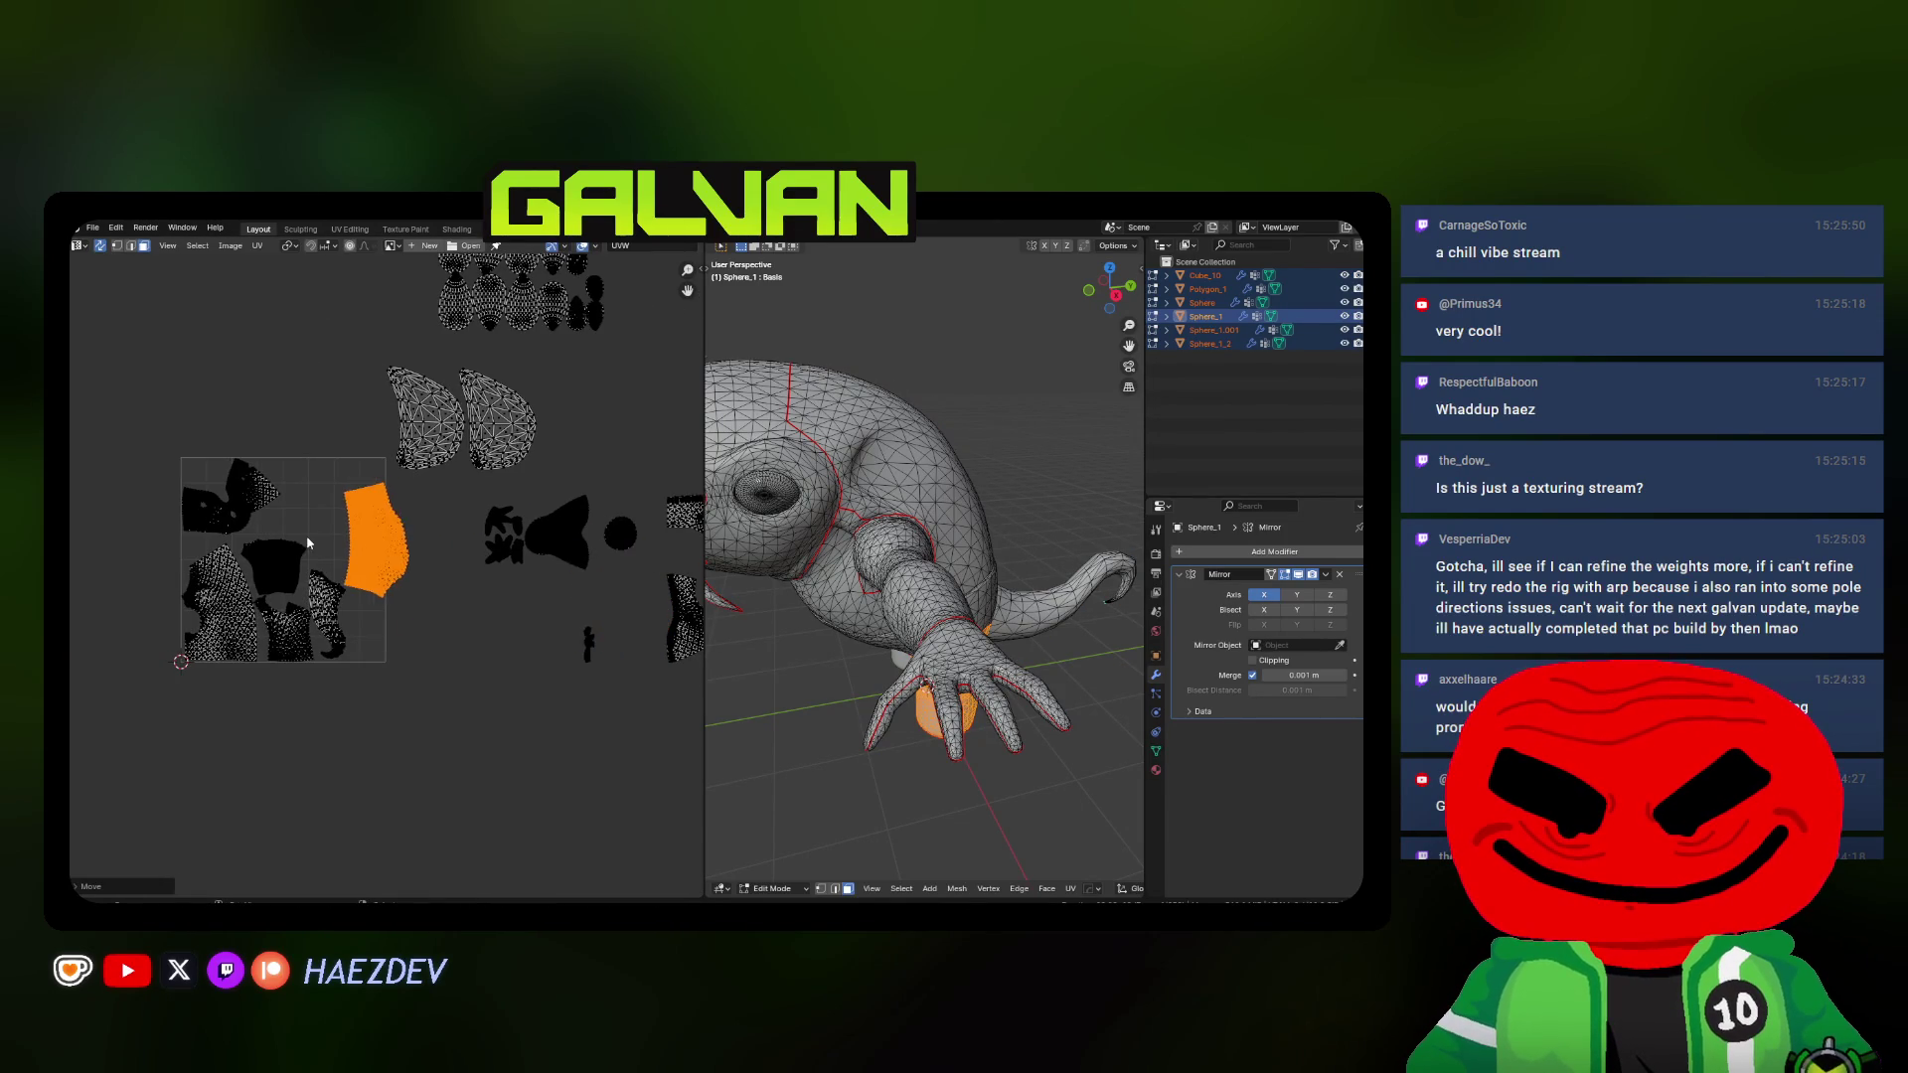
pyautogui.scroll(3, 480, 597)
pyautogui.write('90')
pyautogui.press('Return')
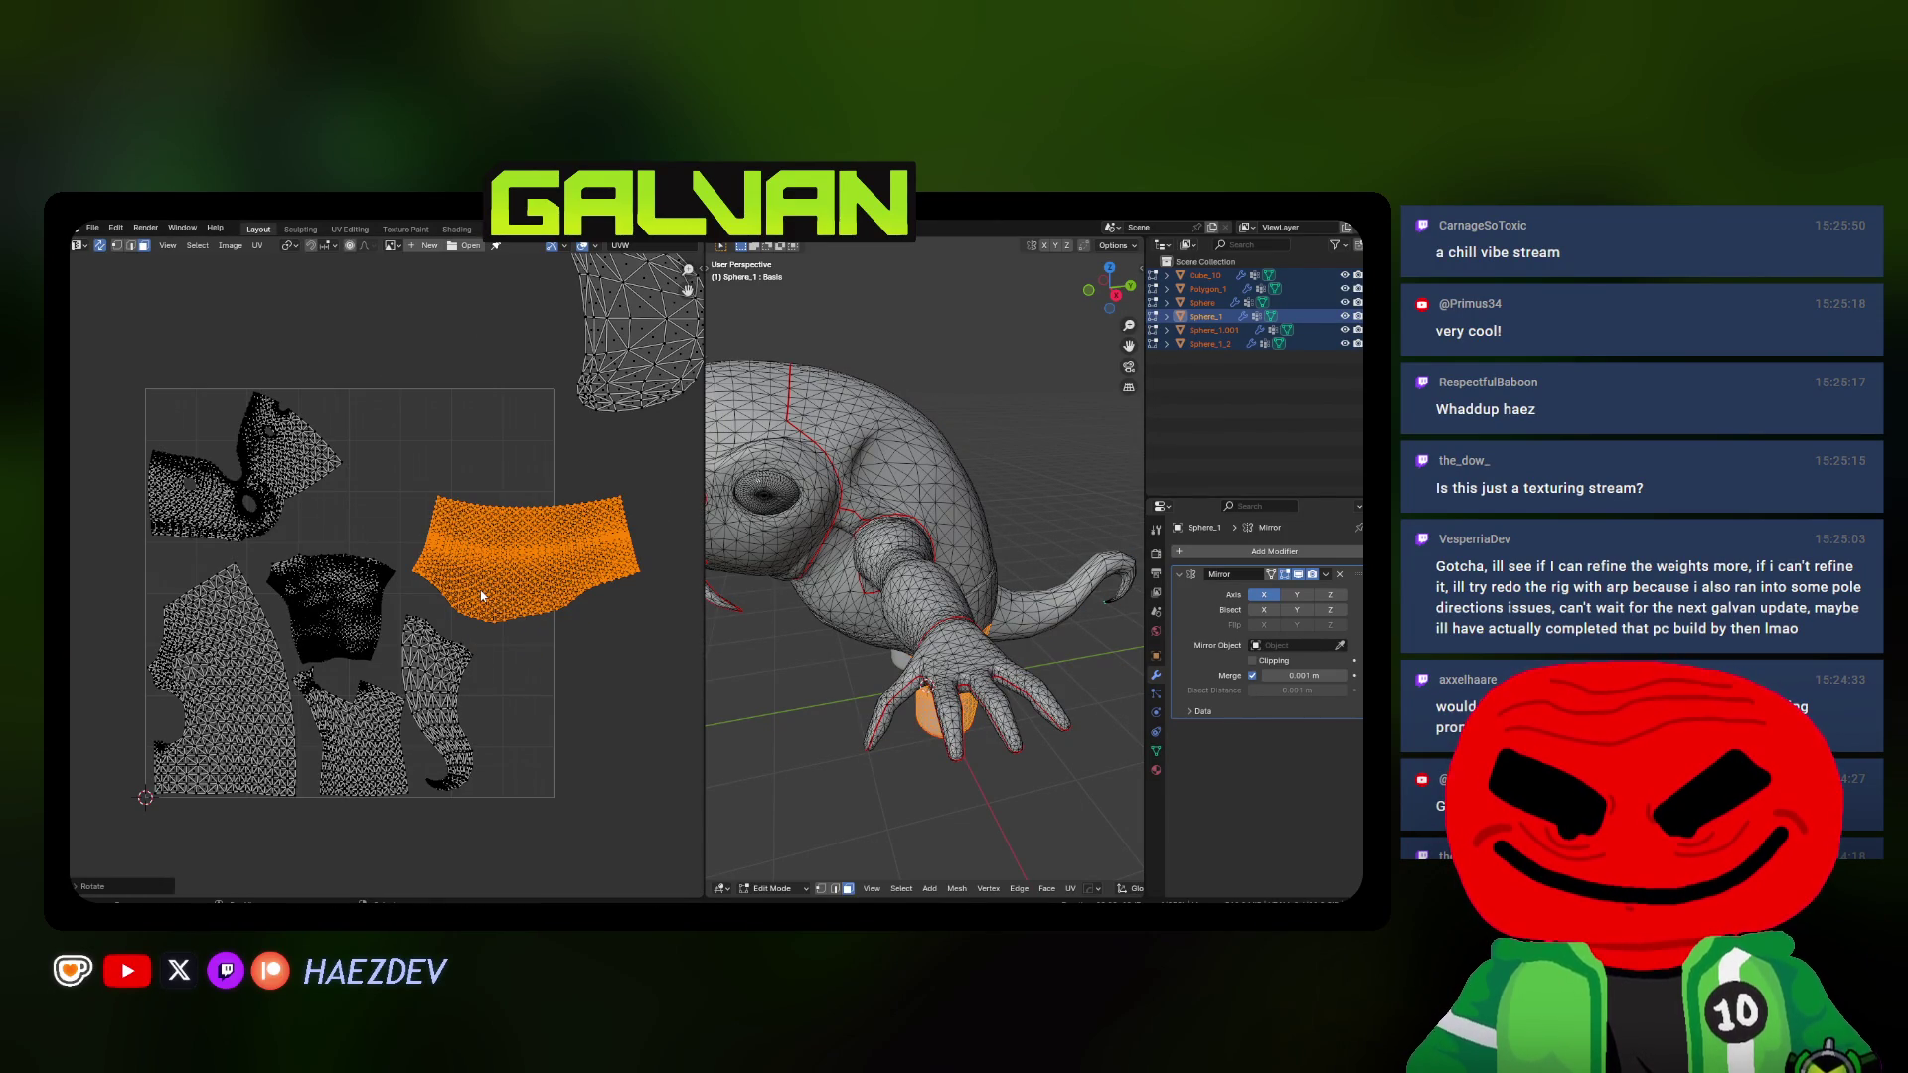
pyautogui.hotkey('ctrl', 'z')
pyautogui.write('90')
pyautogui.press('Return')
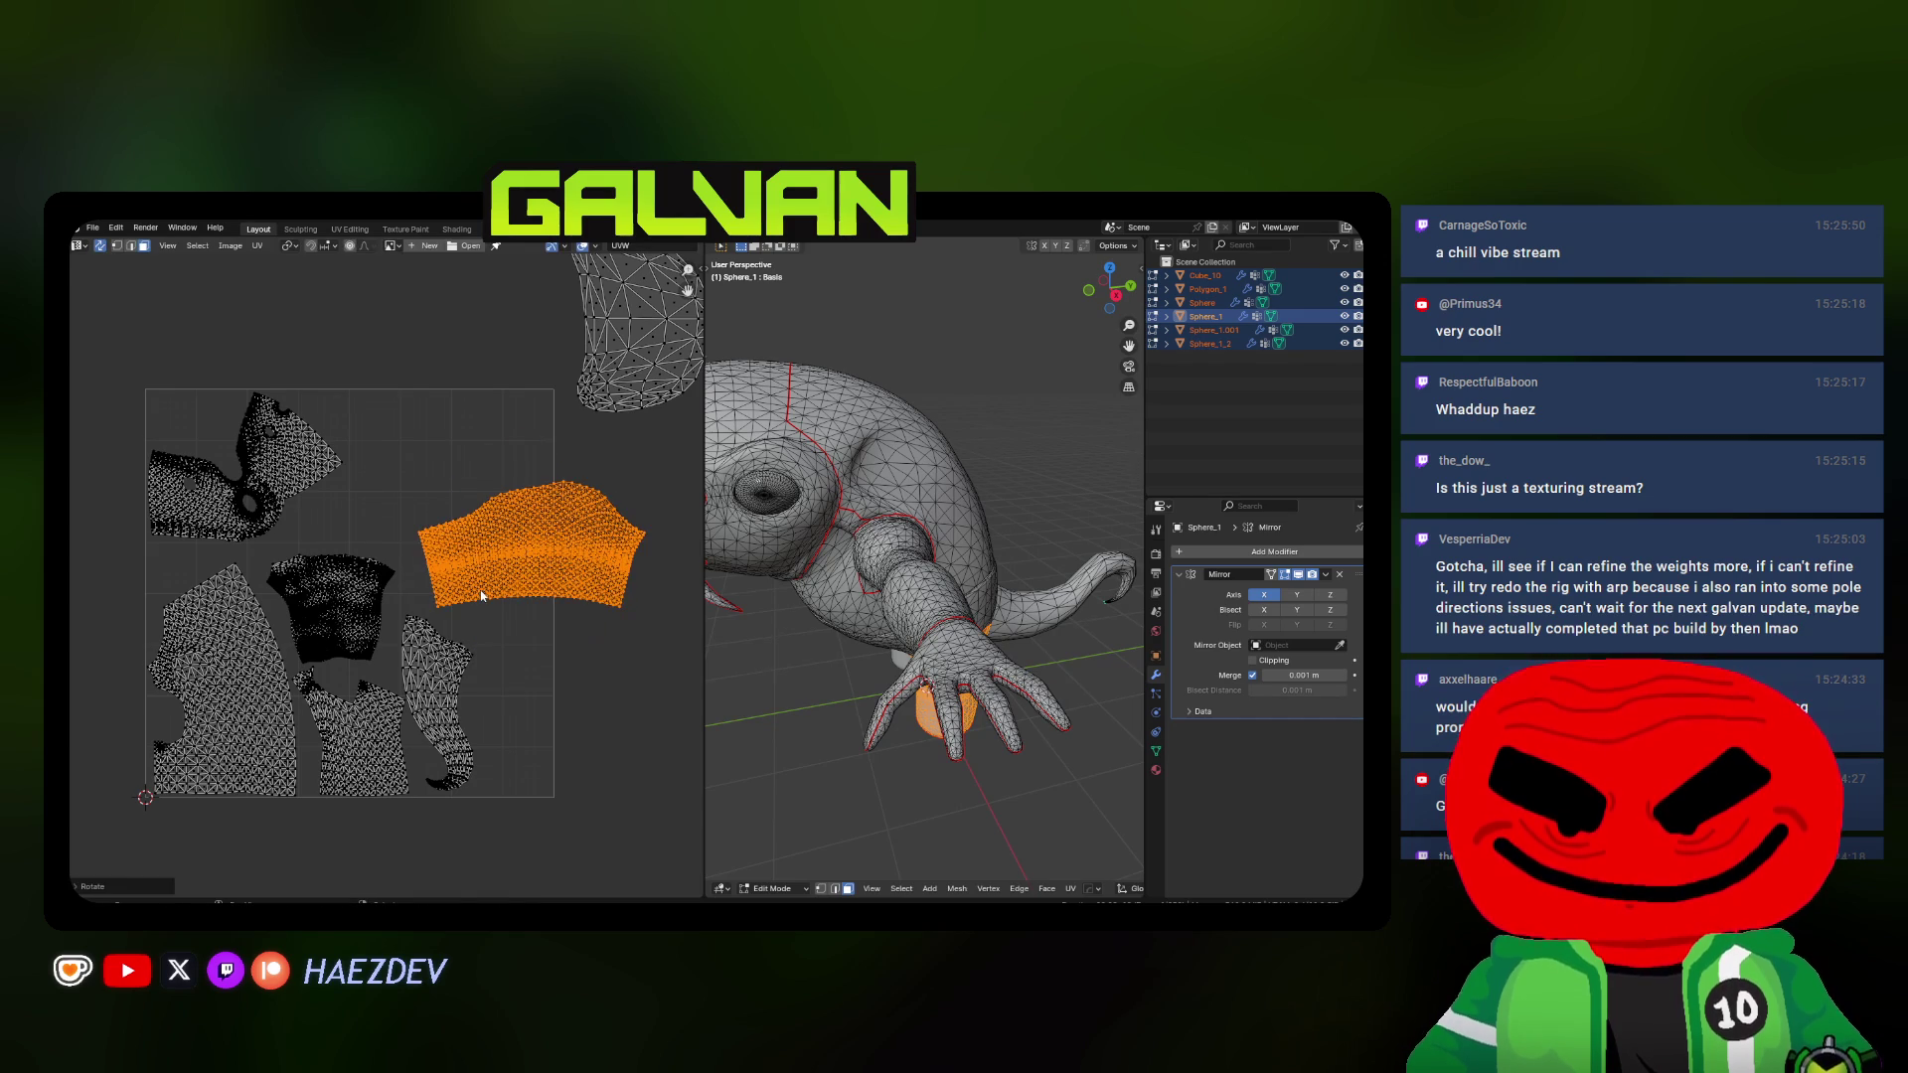
pyautogui.press('s')
pyautogui.press('Return')
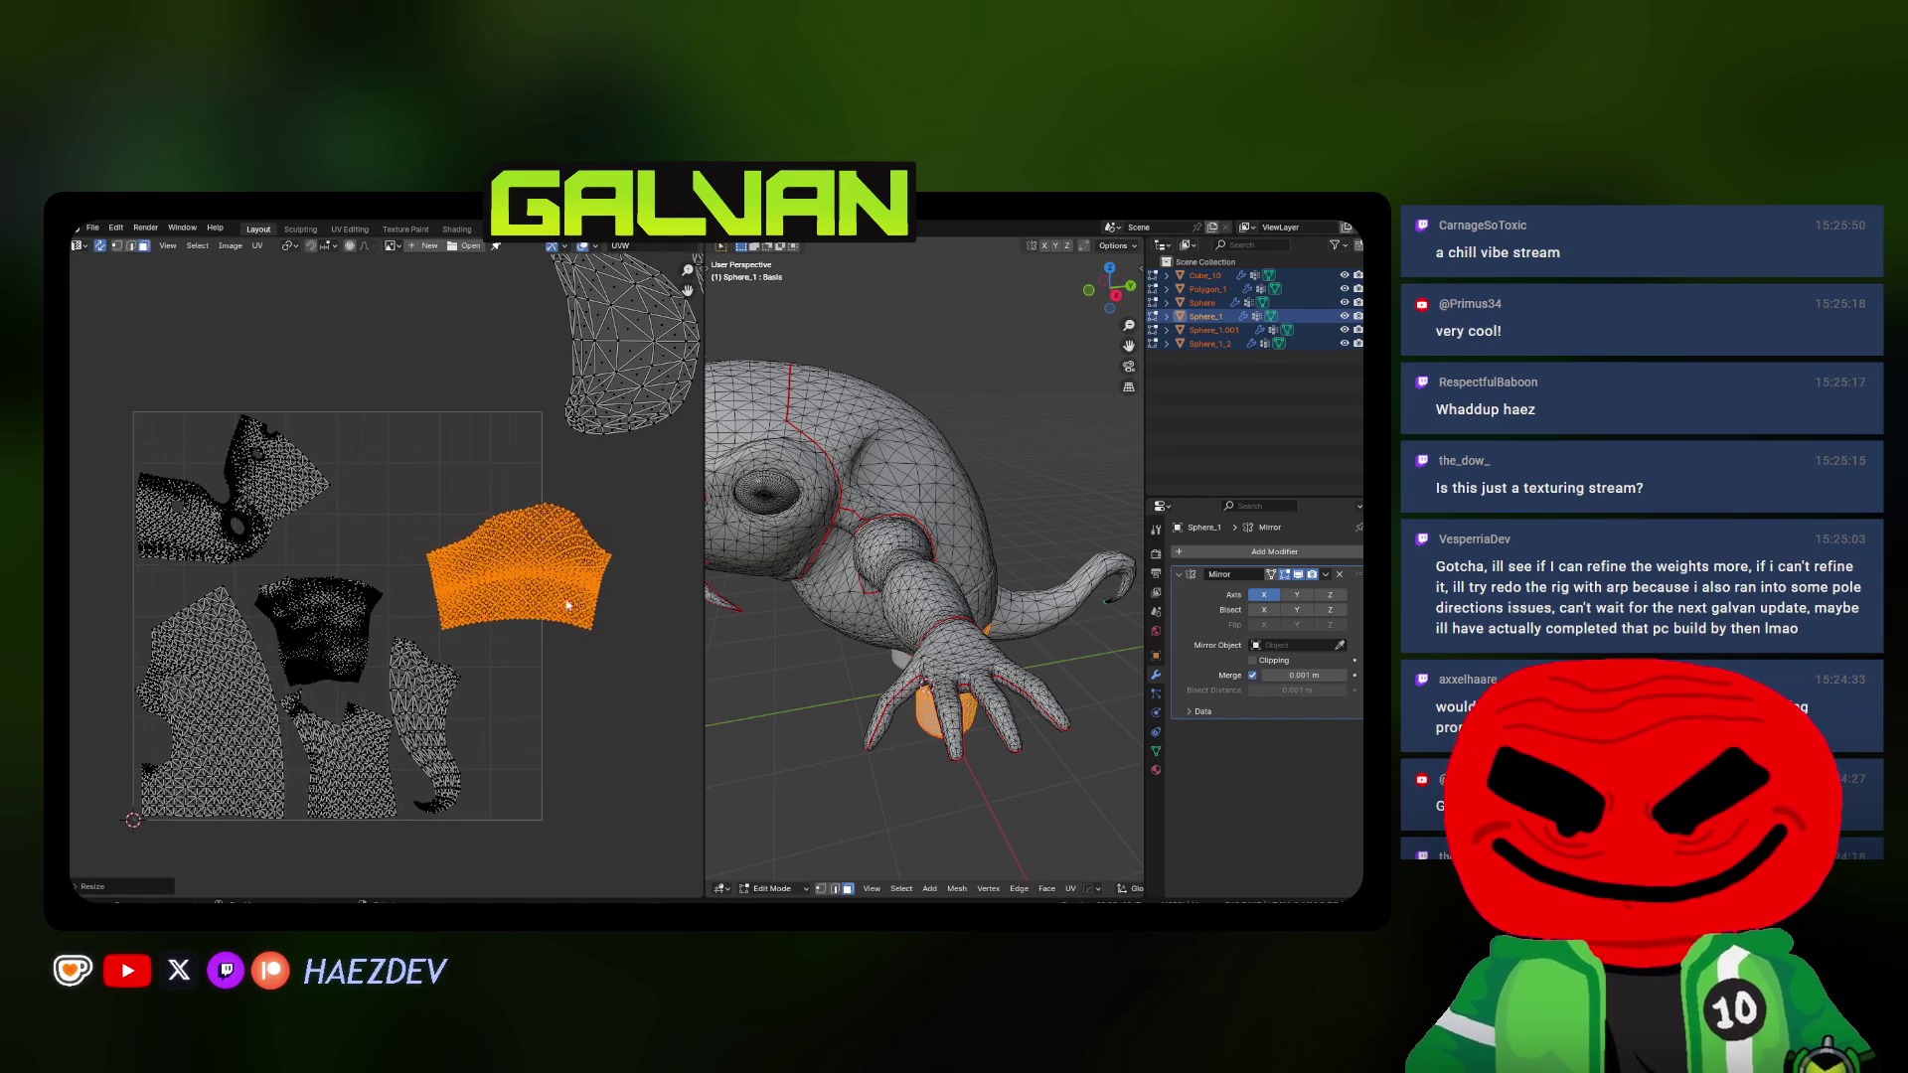
pyautogui.press('g')
pyautogui.rightClick(486, 506)
pyautogui.scroll(2, 492, 514)
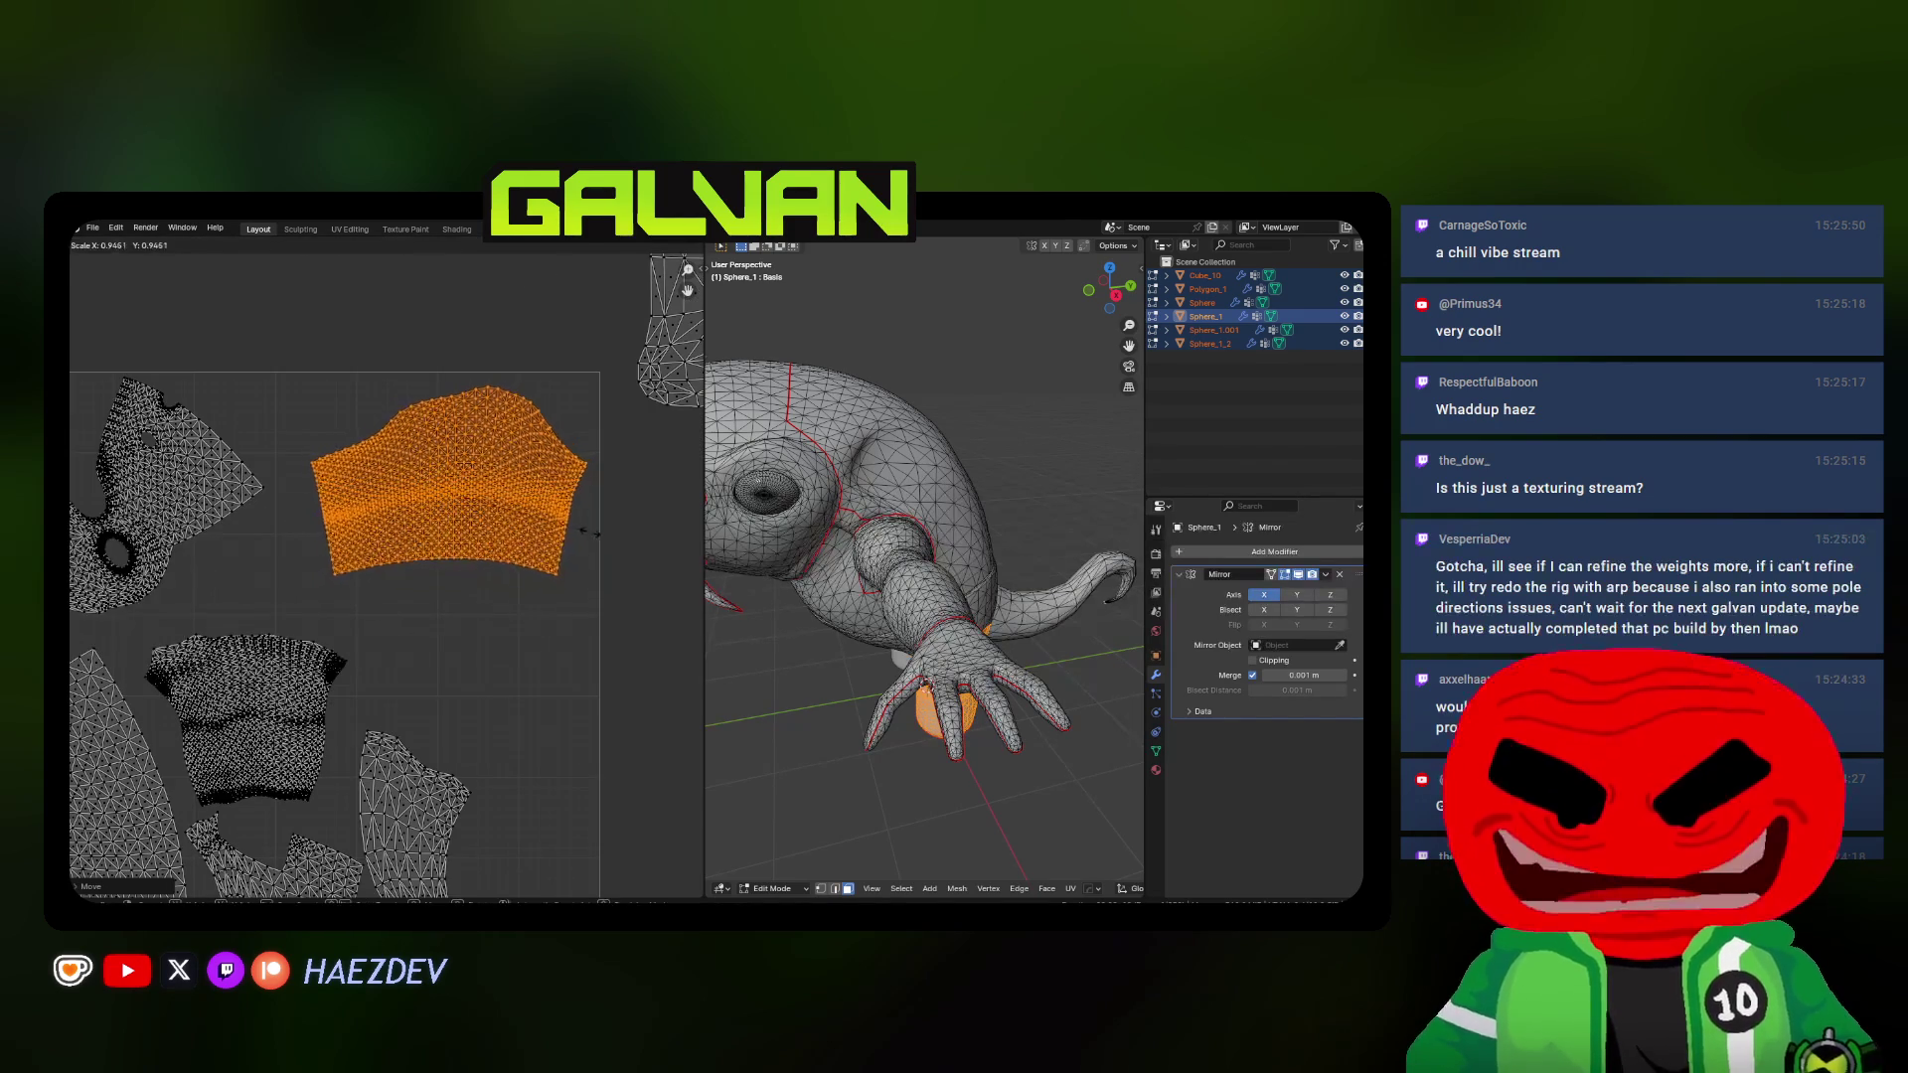
pyautogui.moveTo(514, 550); pyautogui.dragTo(529, 610, button='middle')
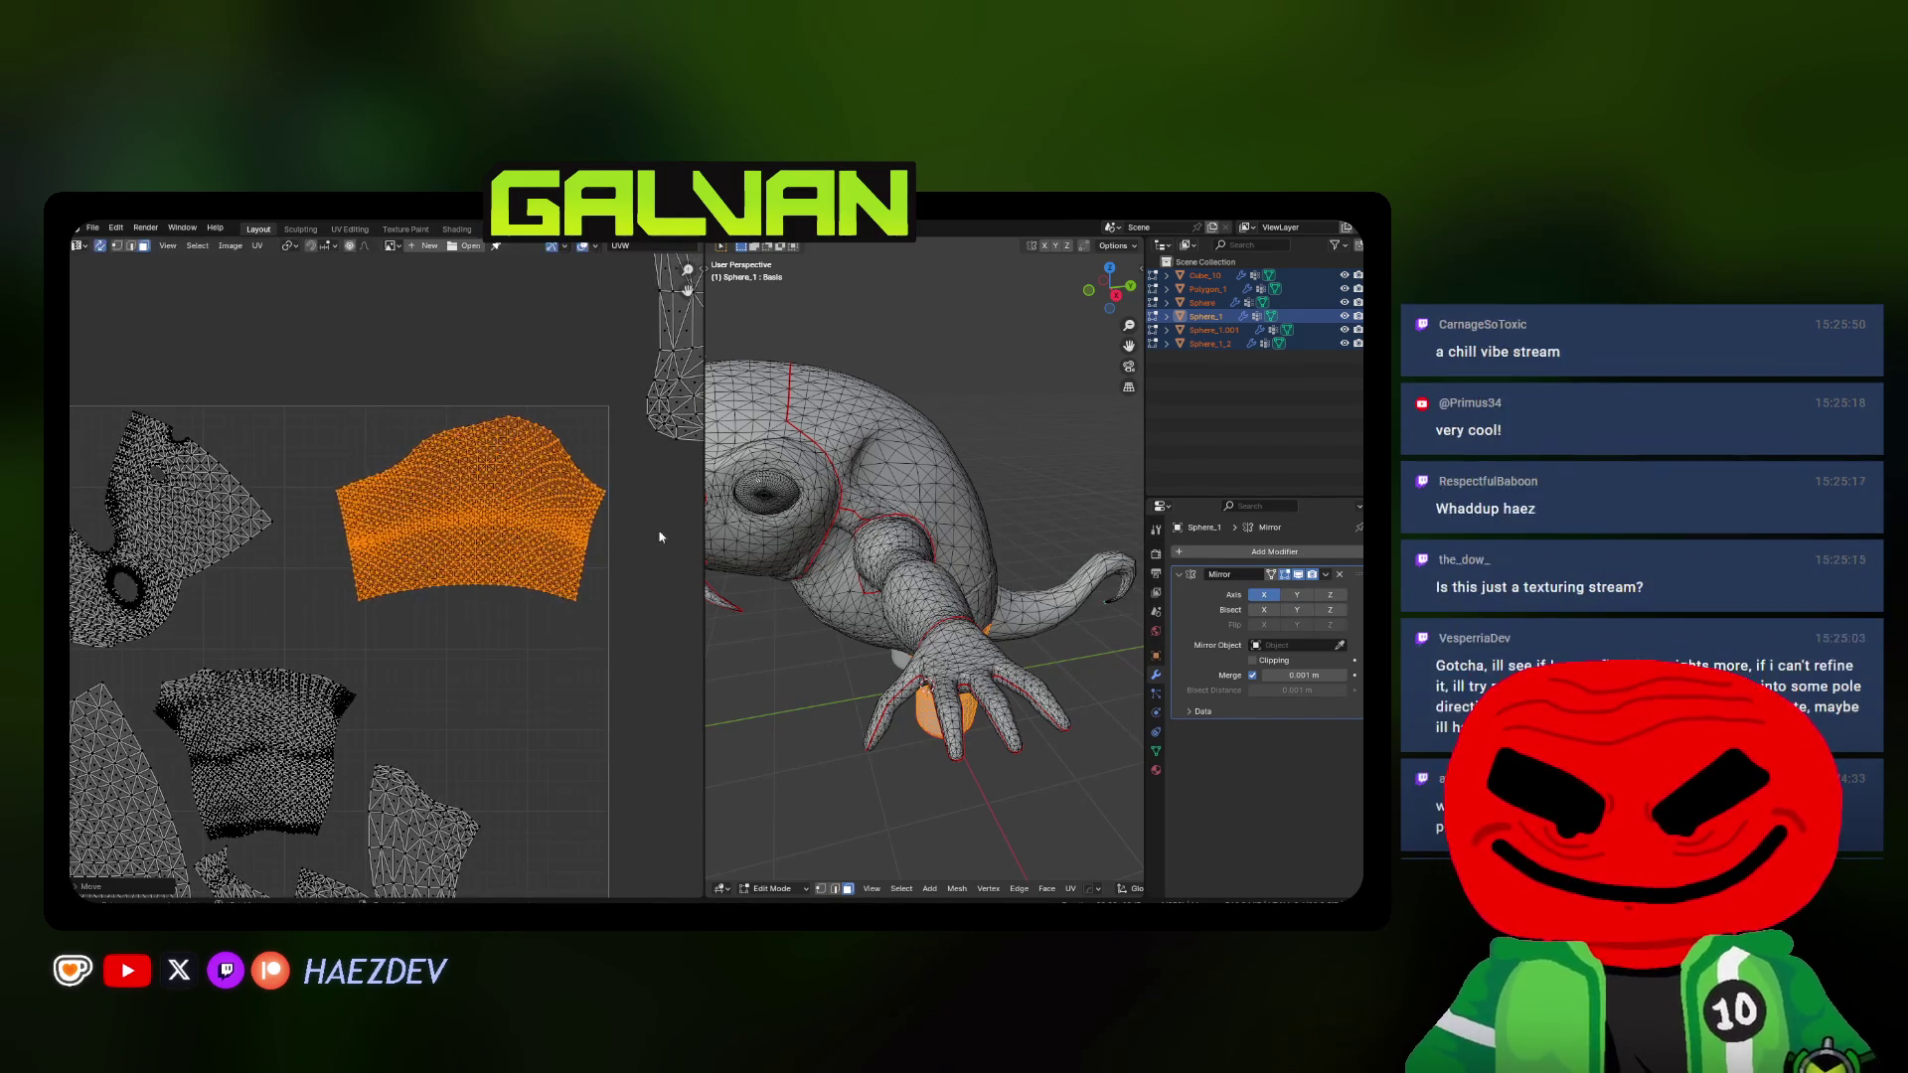
pyautogui.hotkey('alt', 'a')
# Move the upper-arm island up and right into place
pyautogui.press('l')
pyautogui.moveTo(280, 702); pyautogui.dragTo(284, 582, button='middle')
pyautogui.press('g')
pyautogui.click(558, 547)
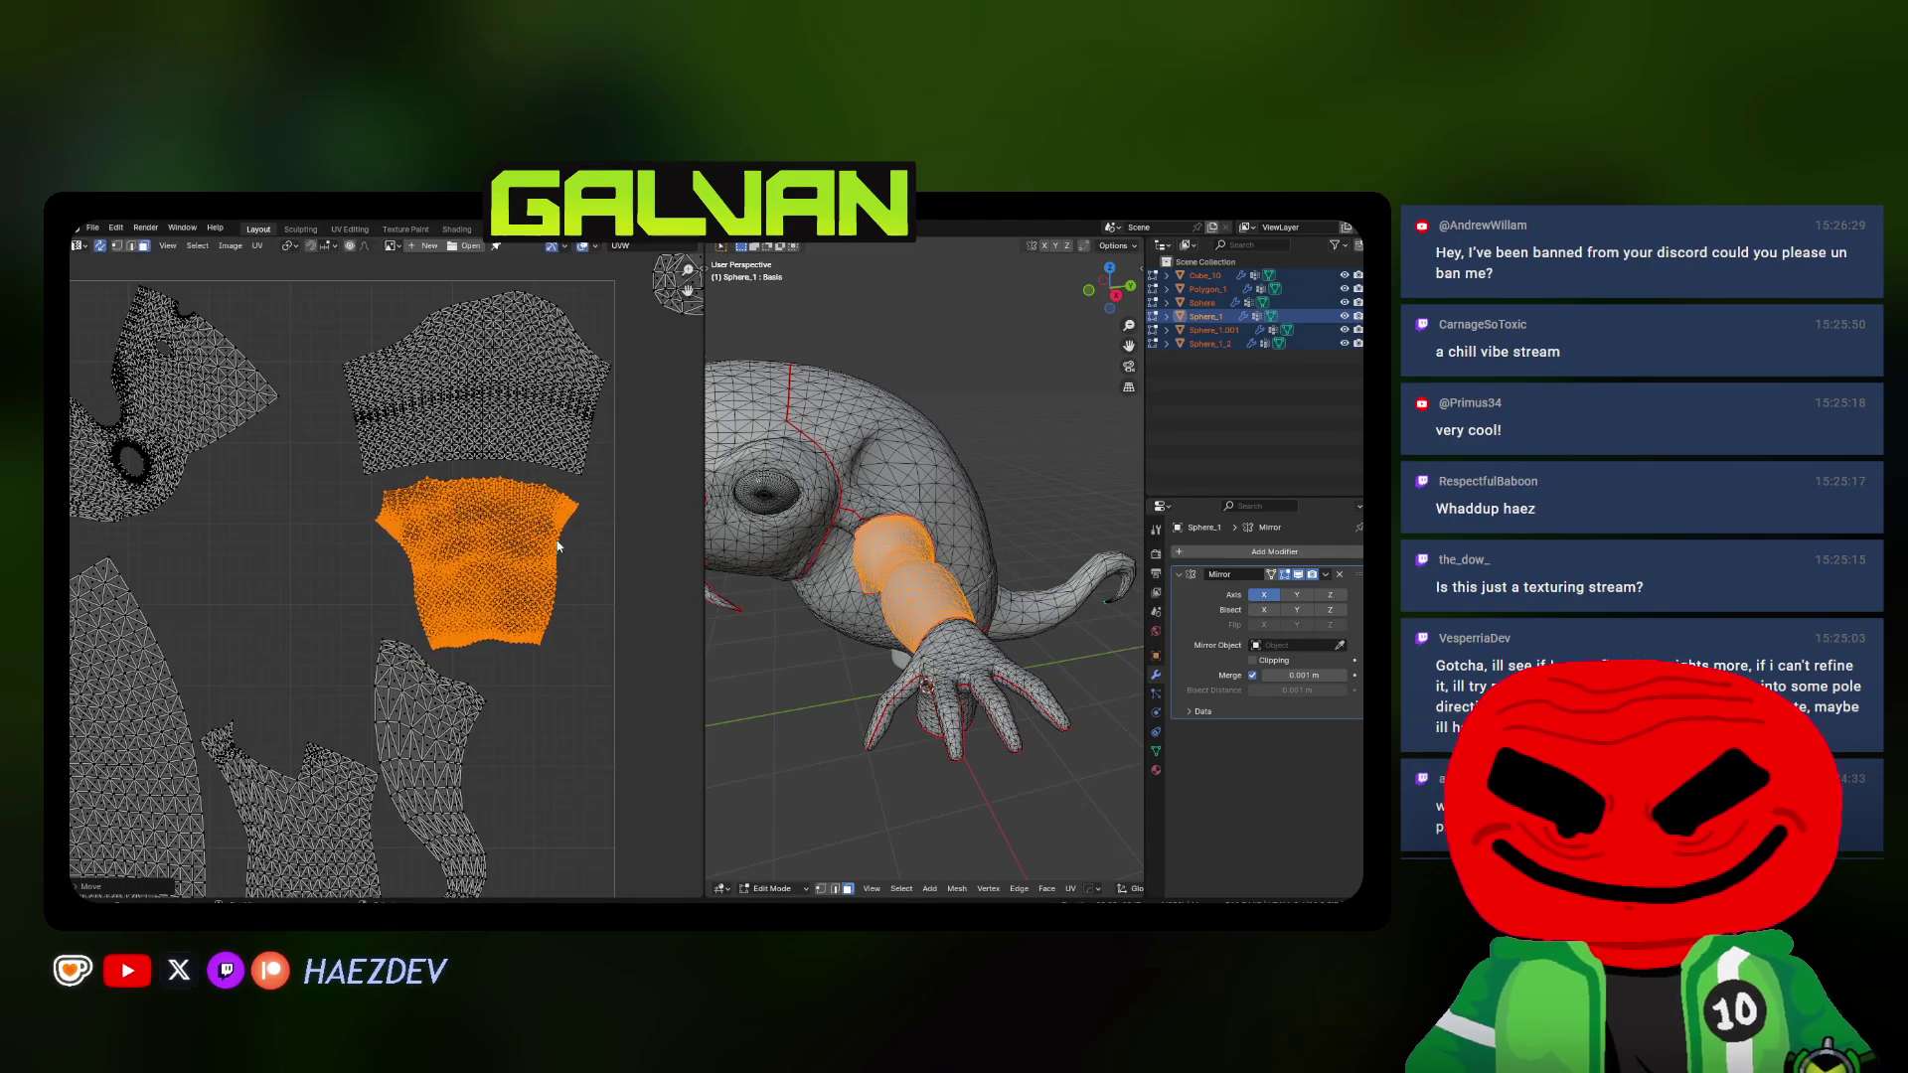
pyautogui.press('a')
pyautogui.hotkey('alt', 'a')
# Rotate and move the tail island into the lower corner of the square
pyautogui.press('l')
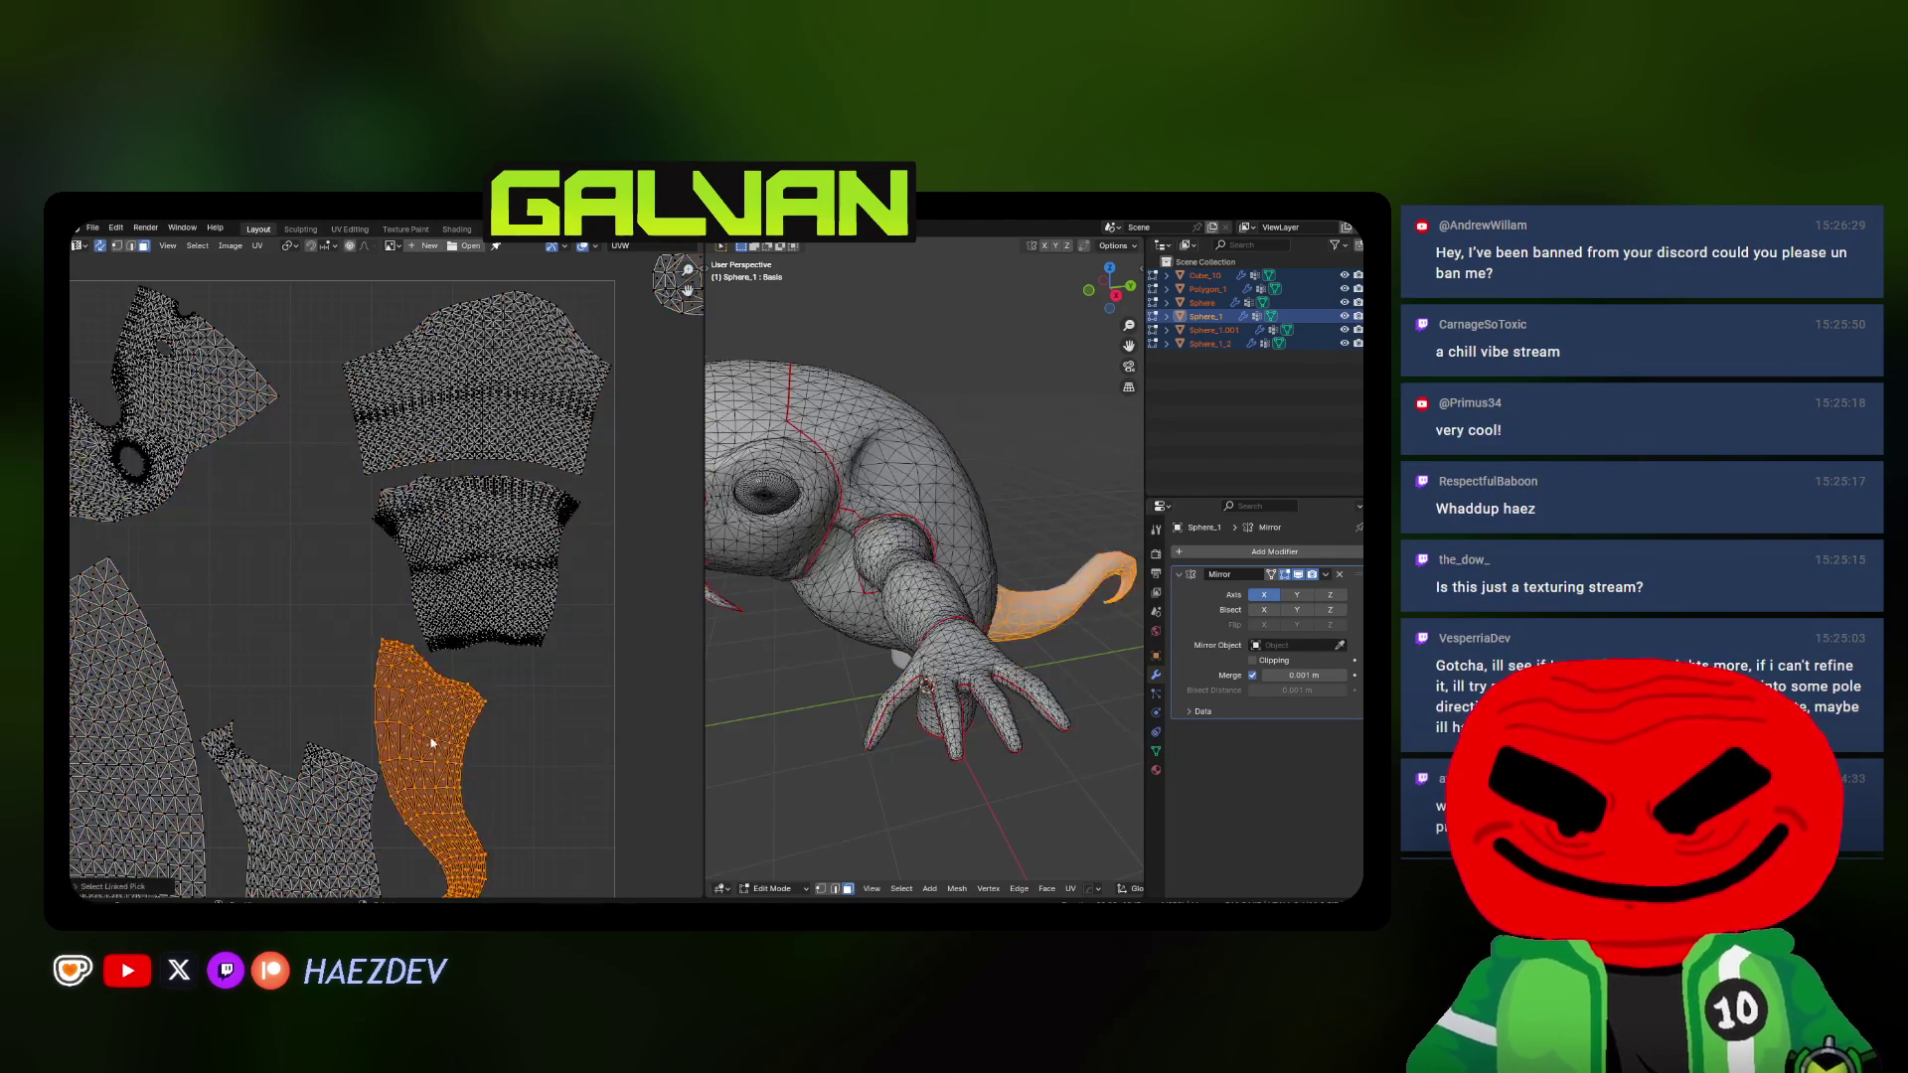
pyautogui.moveTo(434, 746); pyautogui.dragTo(403, 644, button='middle')
pyautogui.press('g')
pyautogui.press('r')
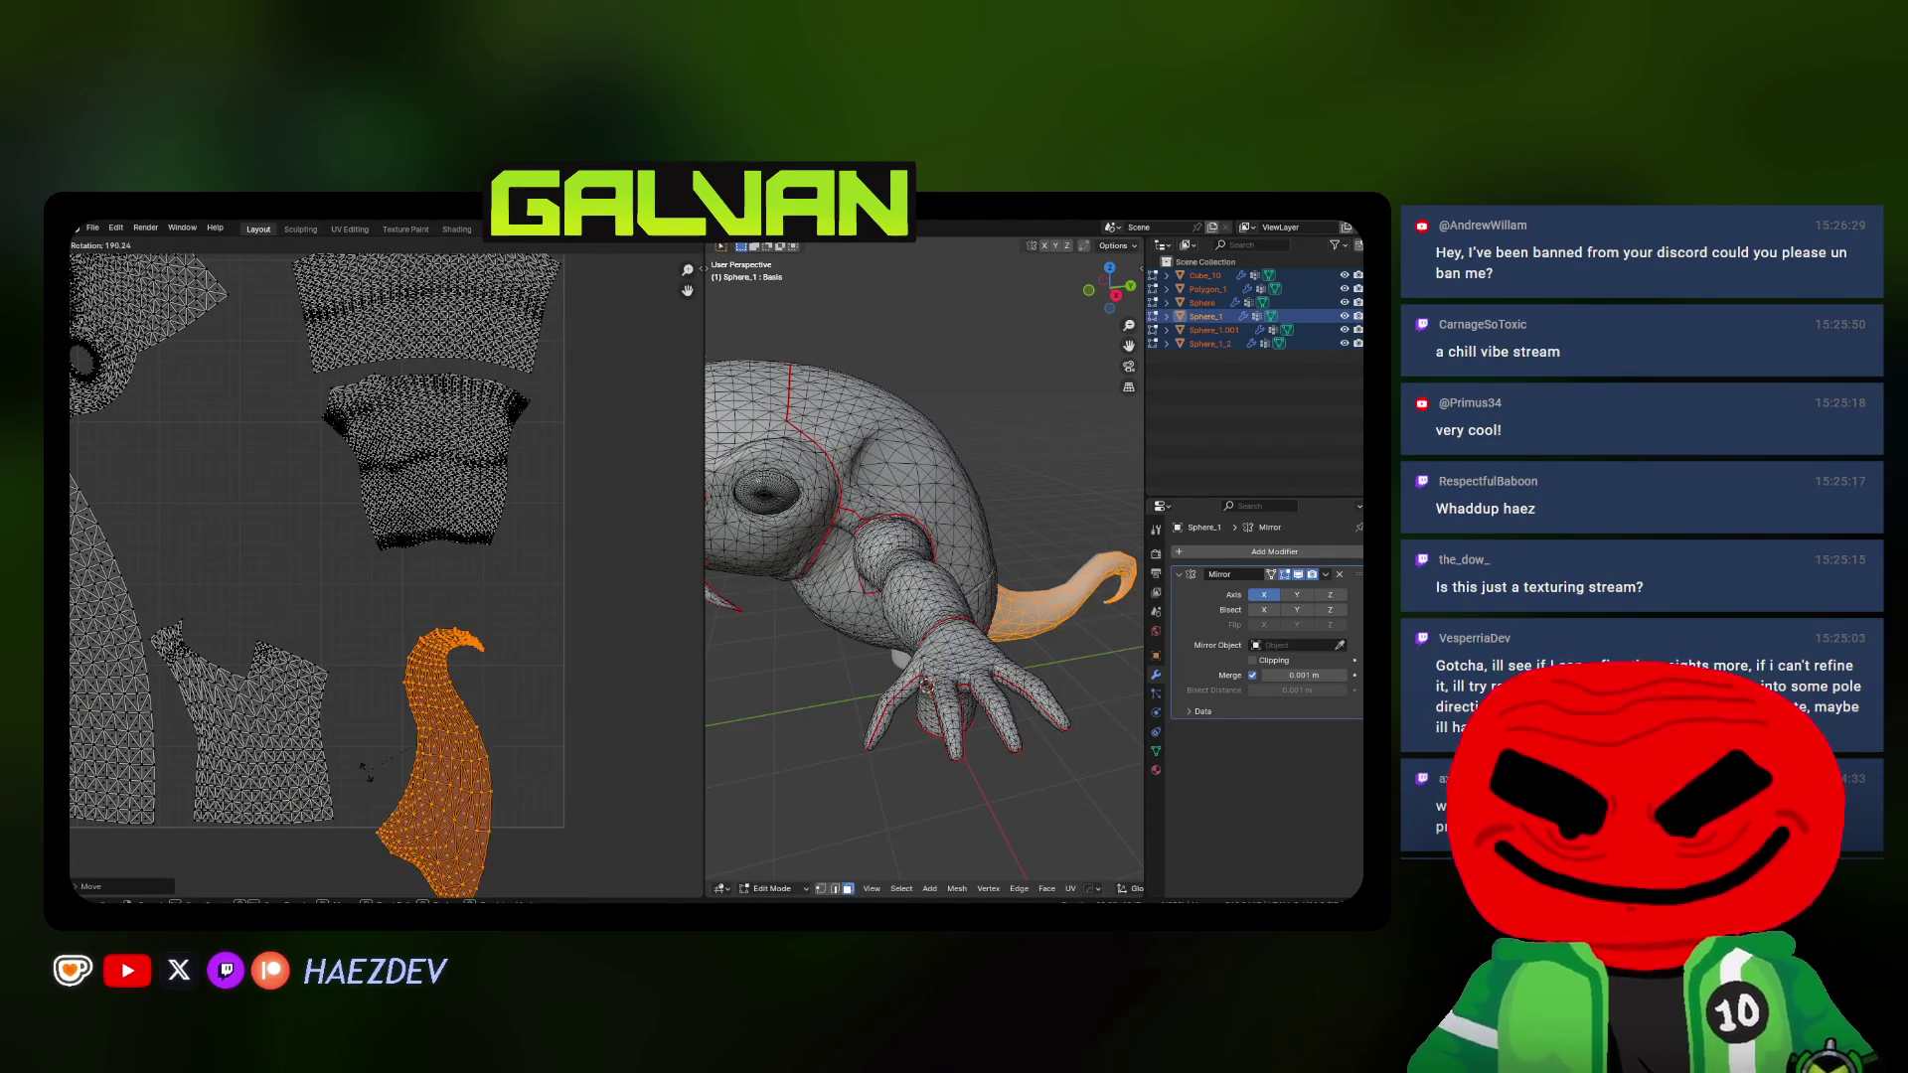
pyautogui.click(470, 682)
pyautogui.press('g')
pyautogui.press('r')
pyautogui.click(523, 701)
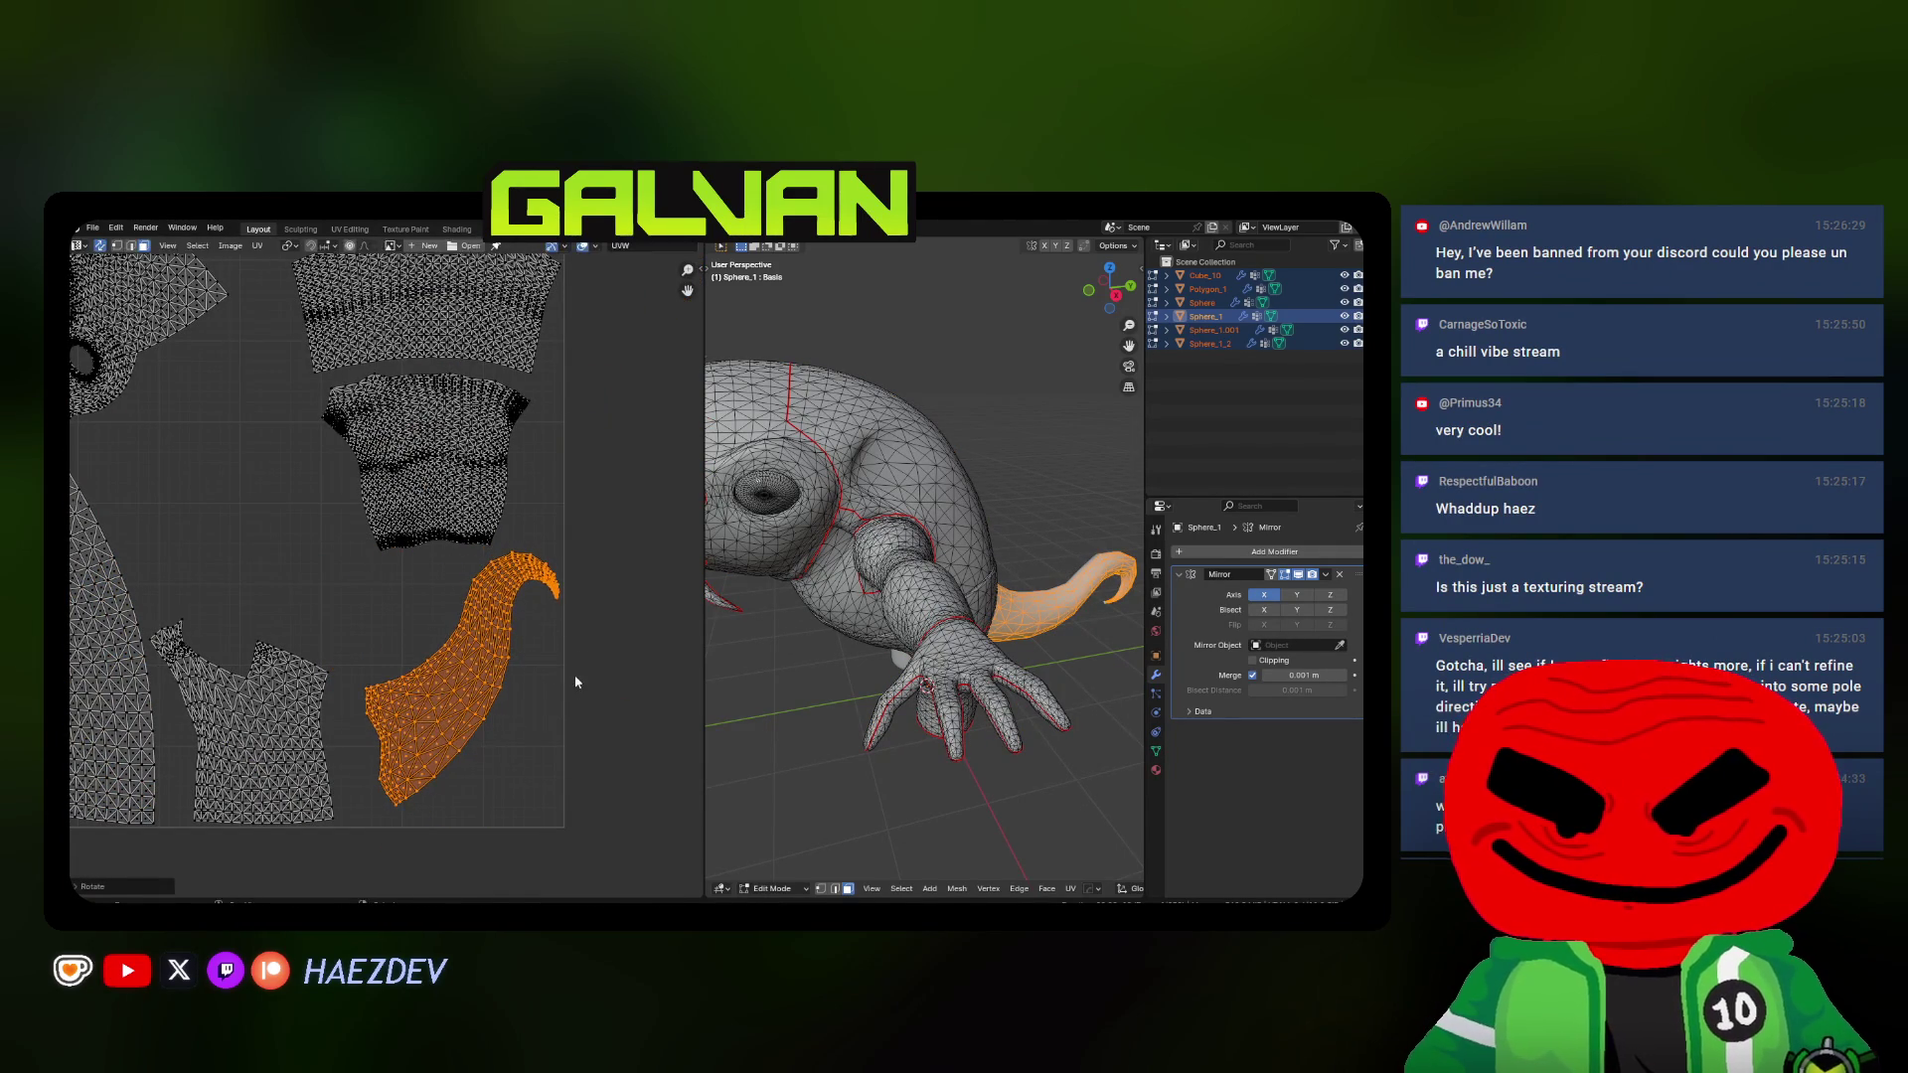
pyautogui.press('g')
pyautogui.press('r')
pyautogui.click(594, 716)
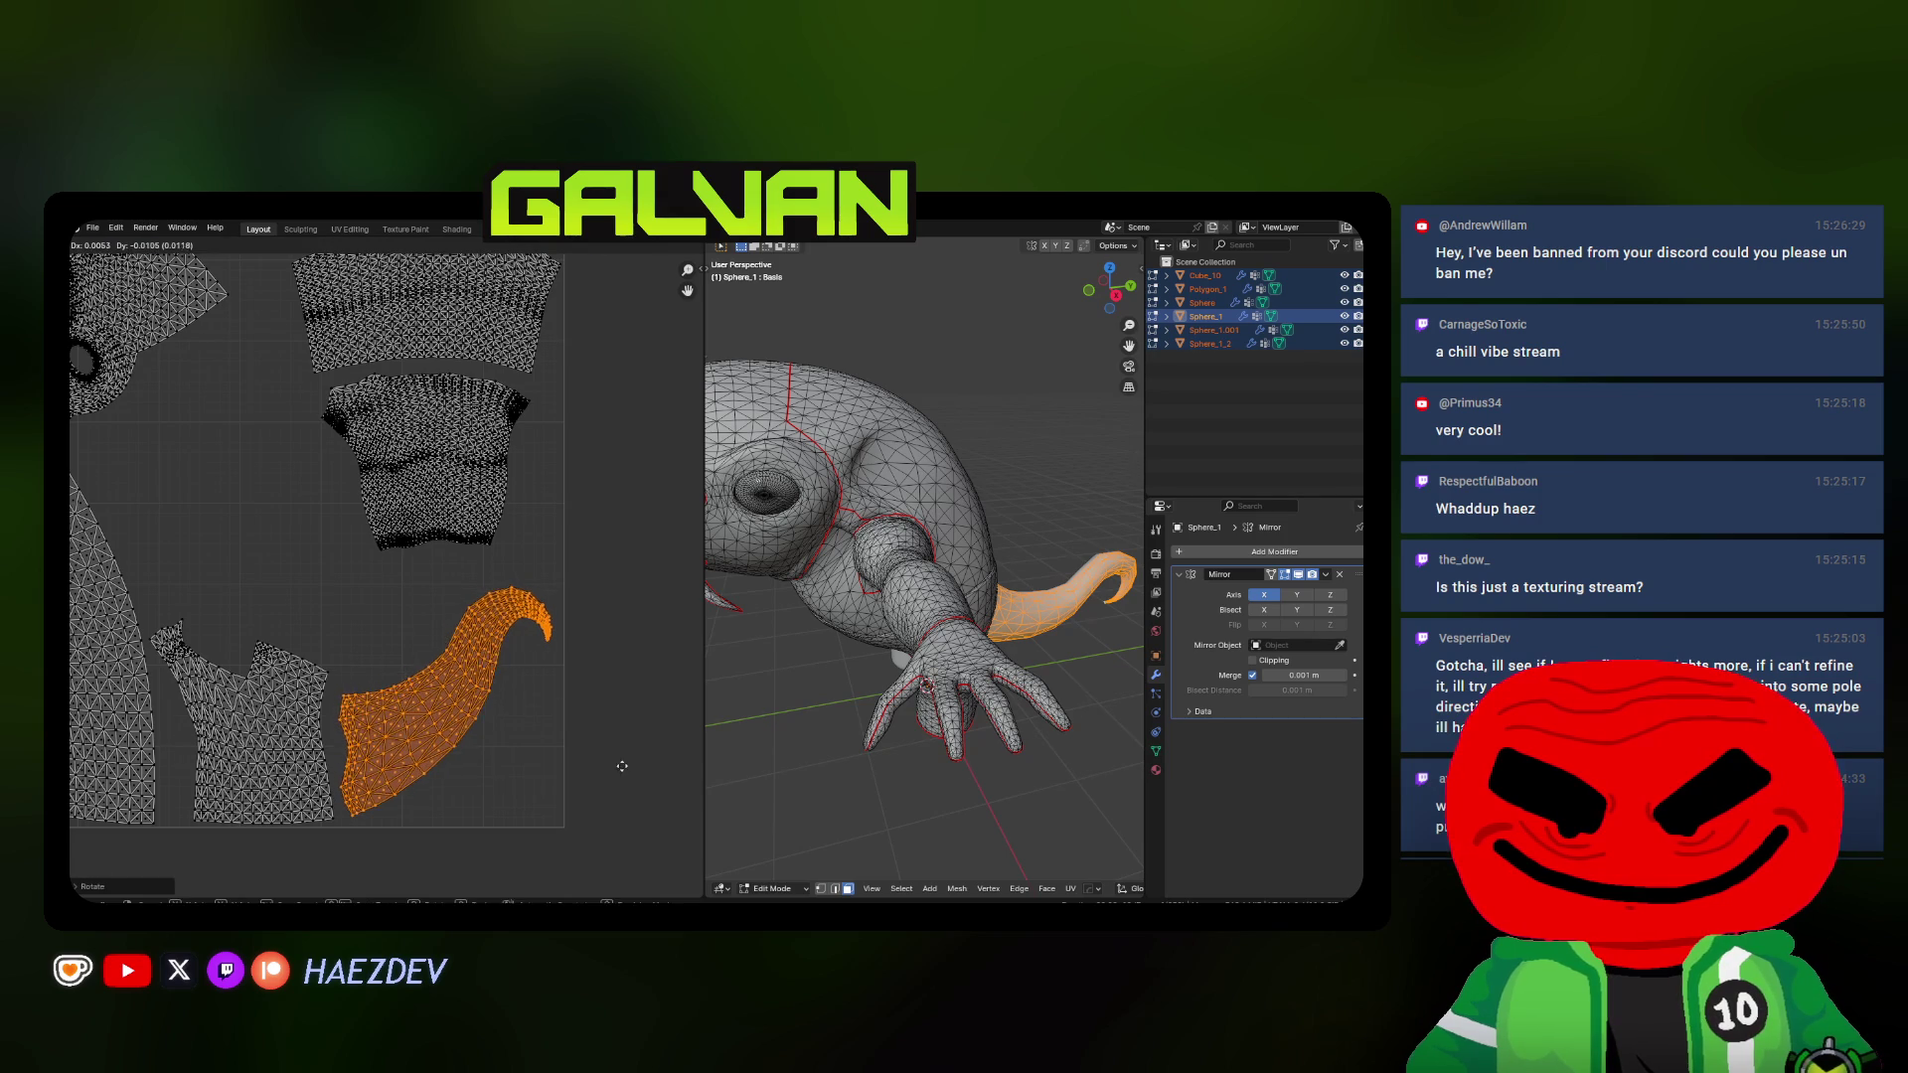
pyautogui.scroll(-2, 472, 520)
# Nudge the upper-arm island downward into its final spot
pyautogui.press('l')
pyautogui.press('g')
pyautogui.click(475, 534)
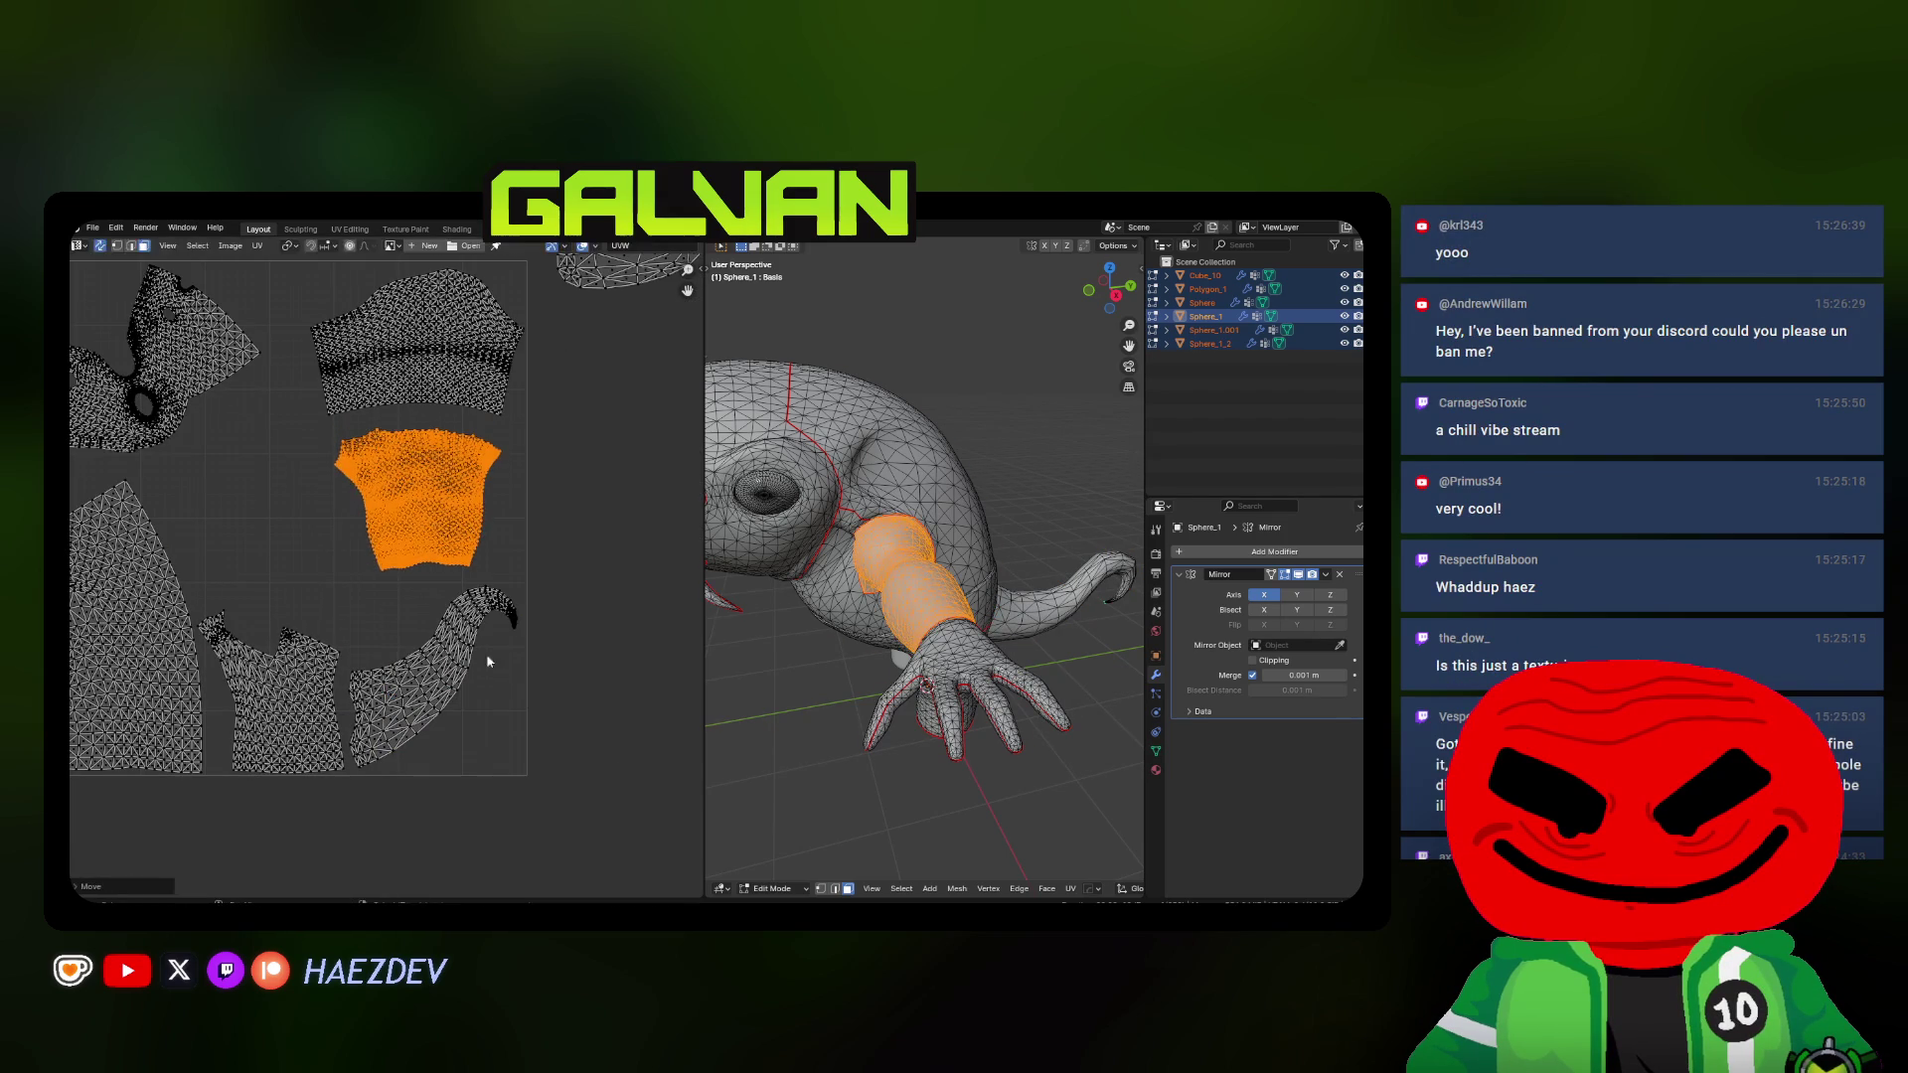
pyautogui.click(537, 629)
pyautogui.press('a')
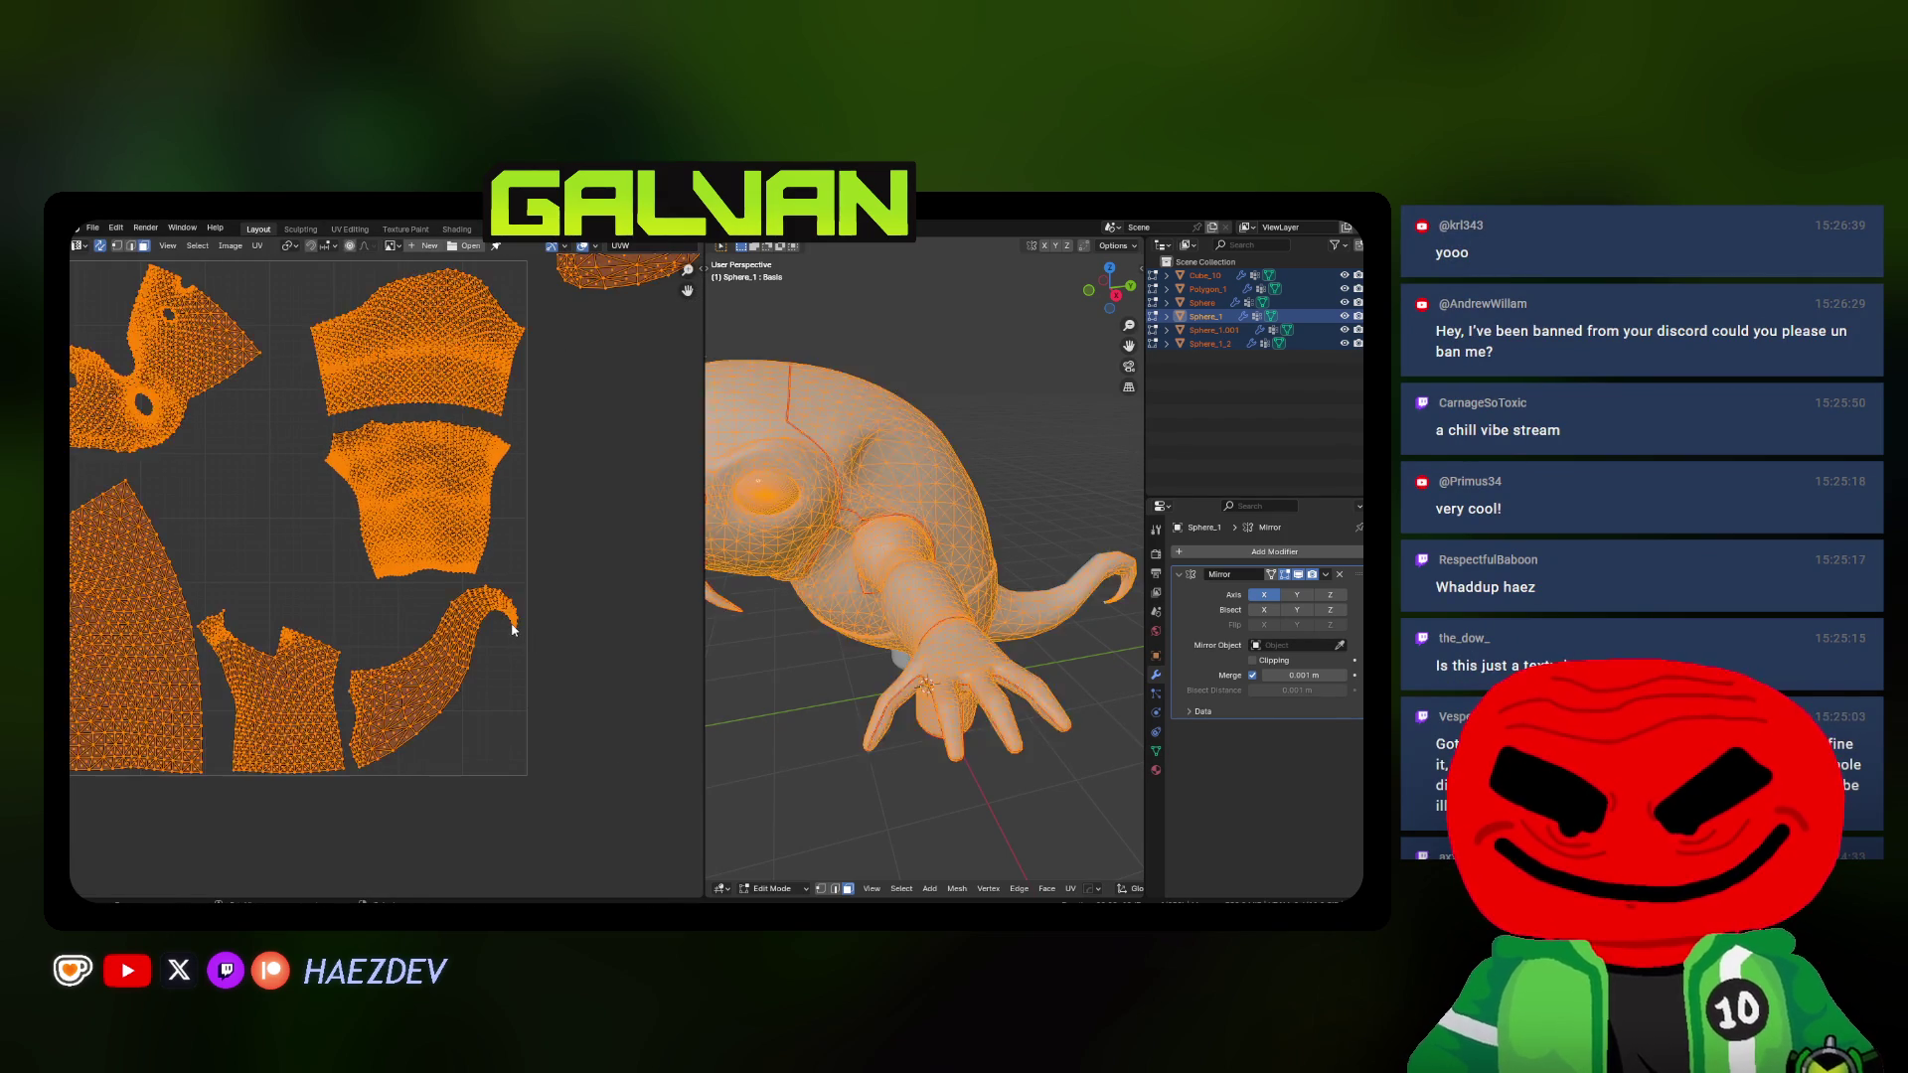
# Select the two teardrop islands, scale them down and move them into the square
pyautogui.hotkey('alt', 'a')
pyautogui.moveTo(486, 603); pyautogui.dragTo(474, 634, button='middle')
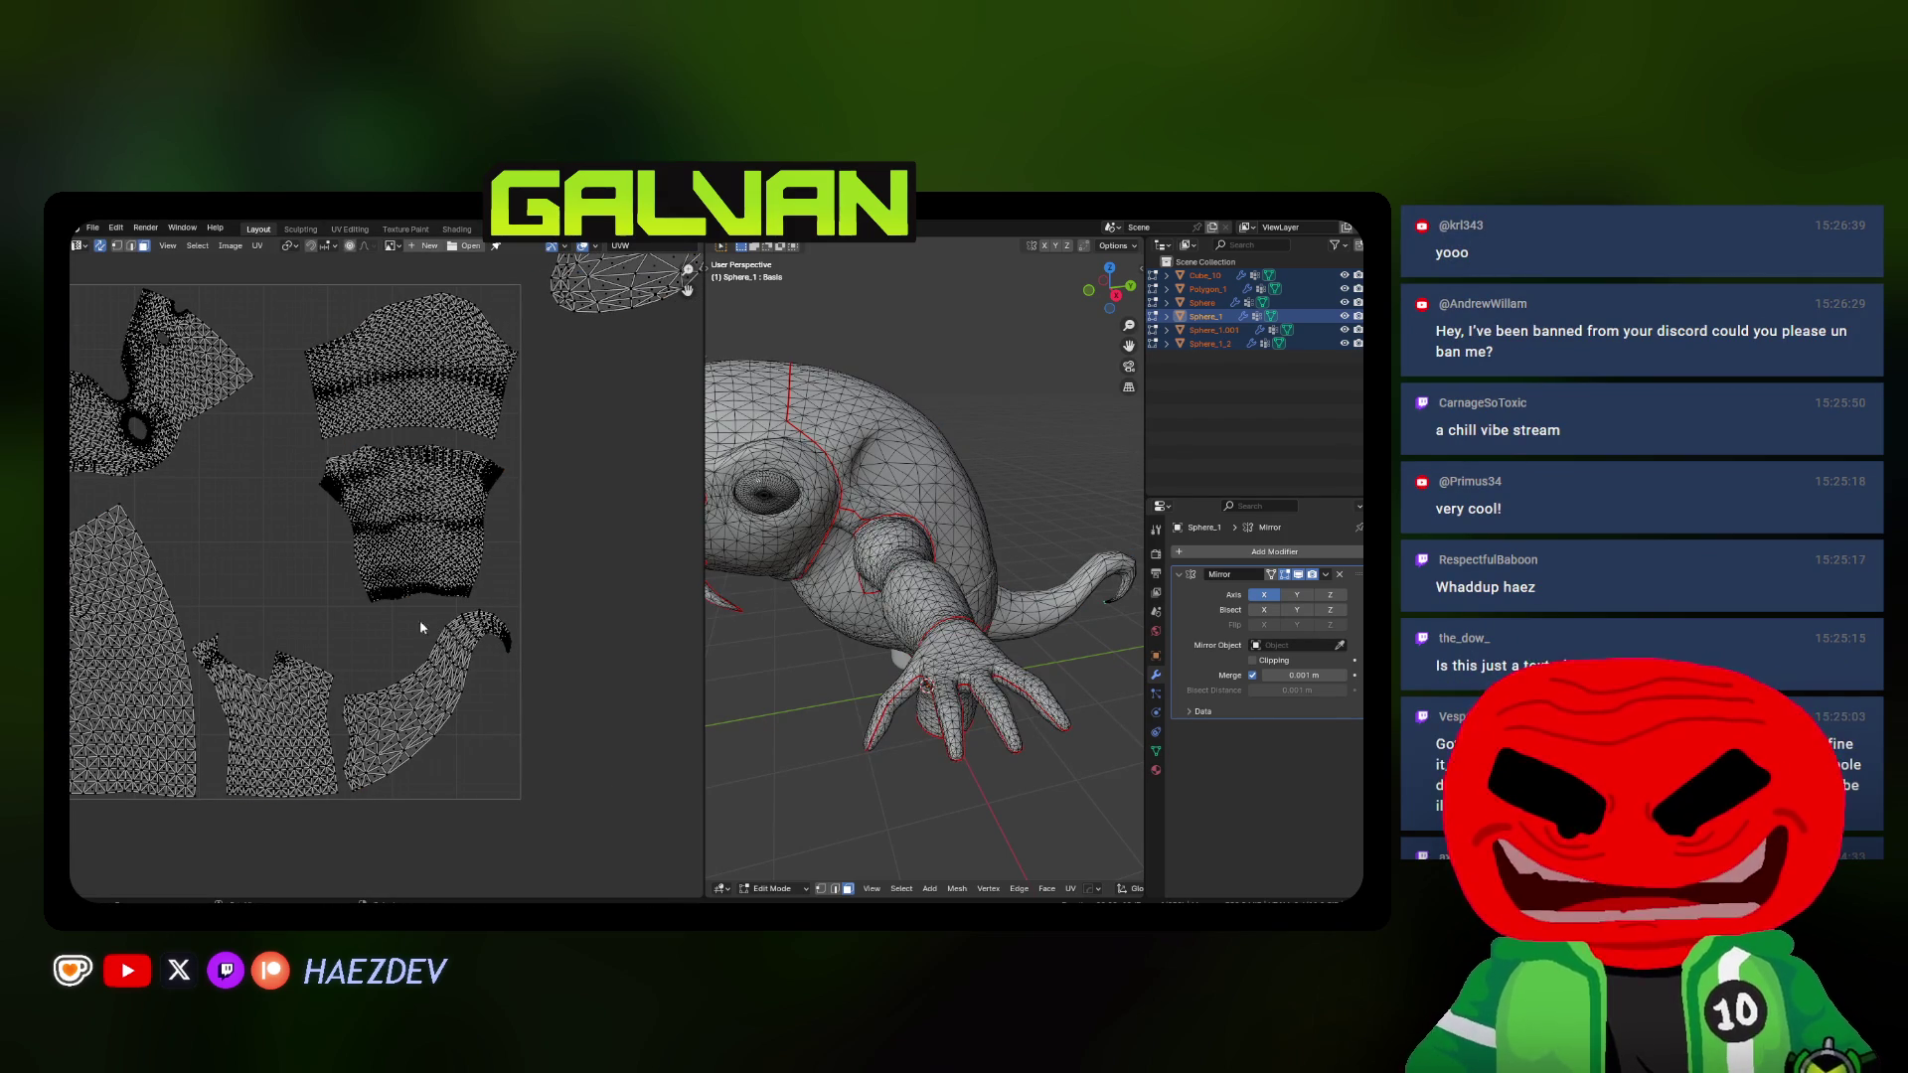
pyautogui.scroll(-3, 373, 634)
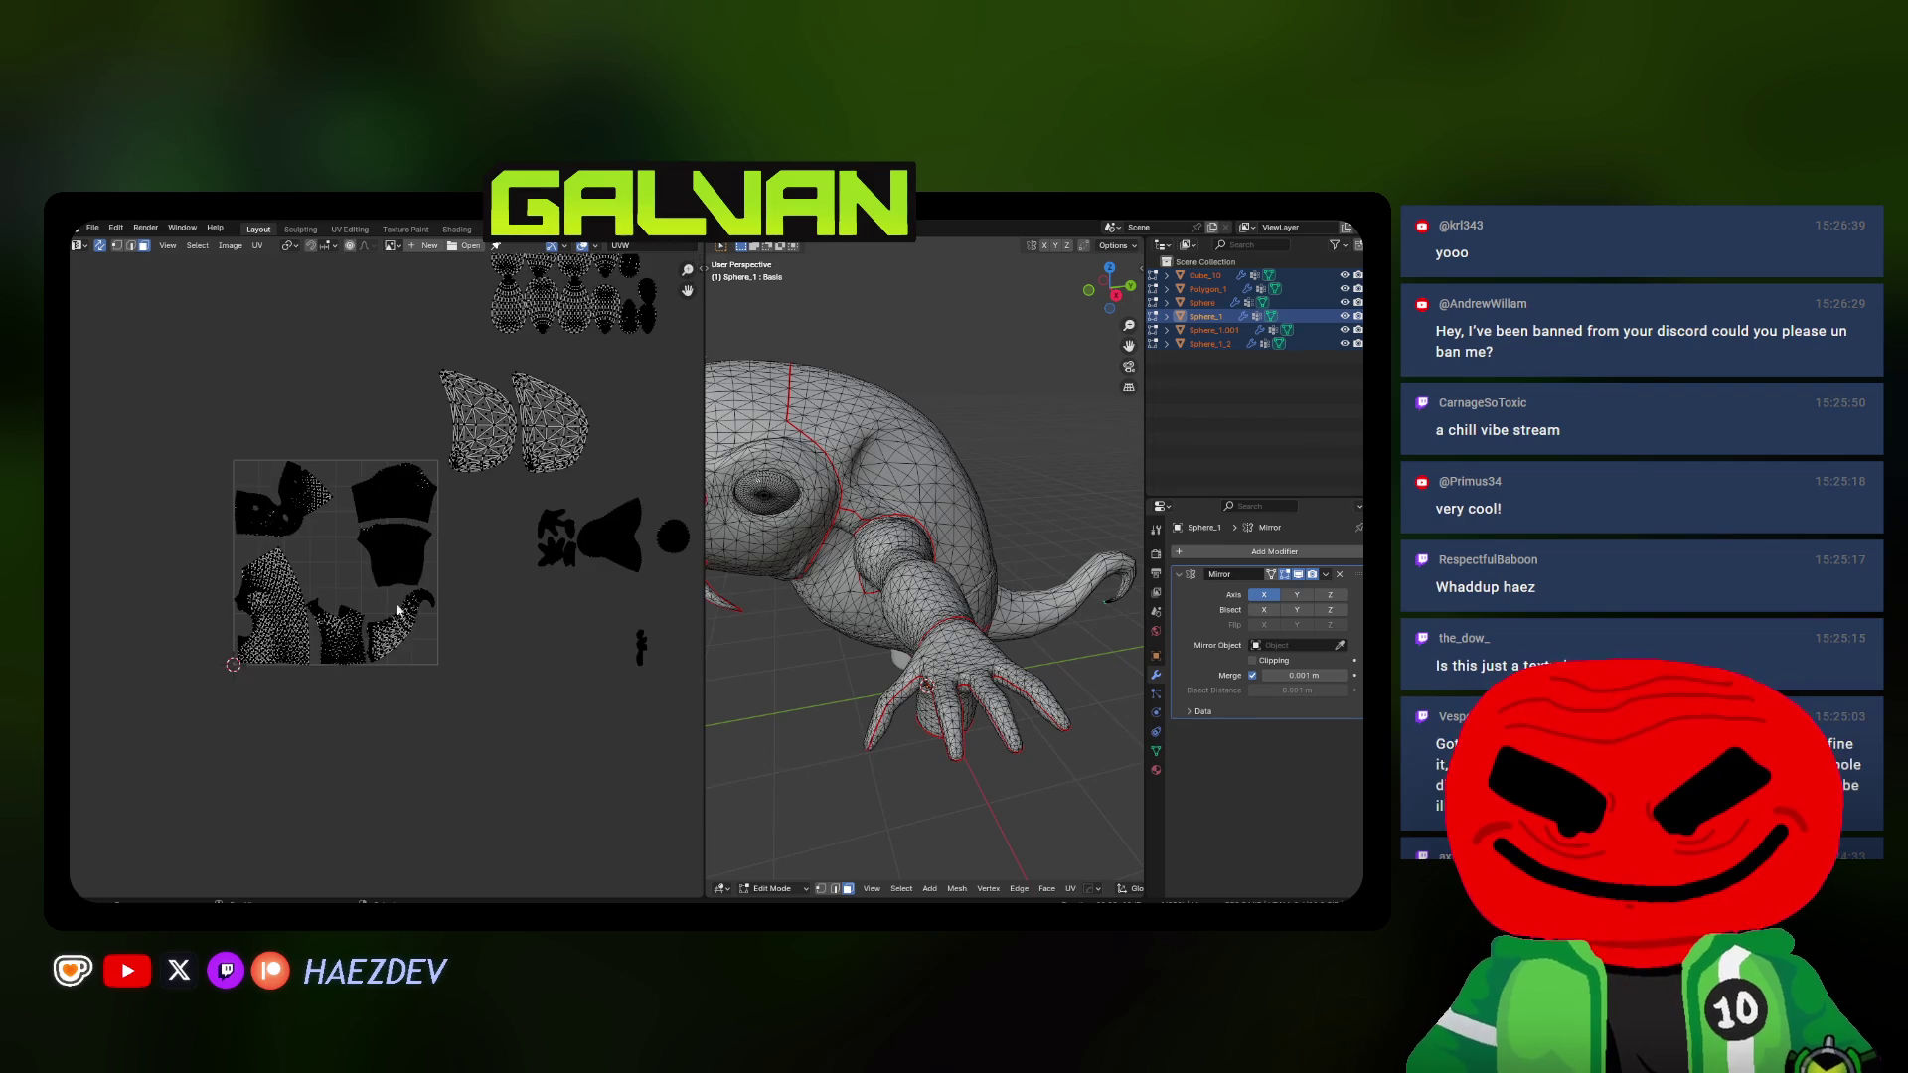
pyautogui.press('l')
pyautogui.press('l')
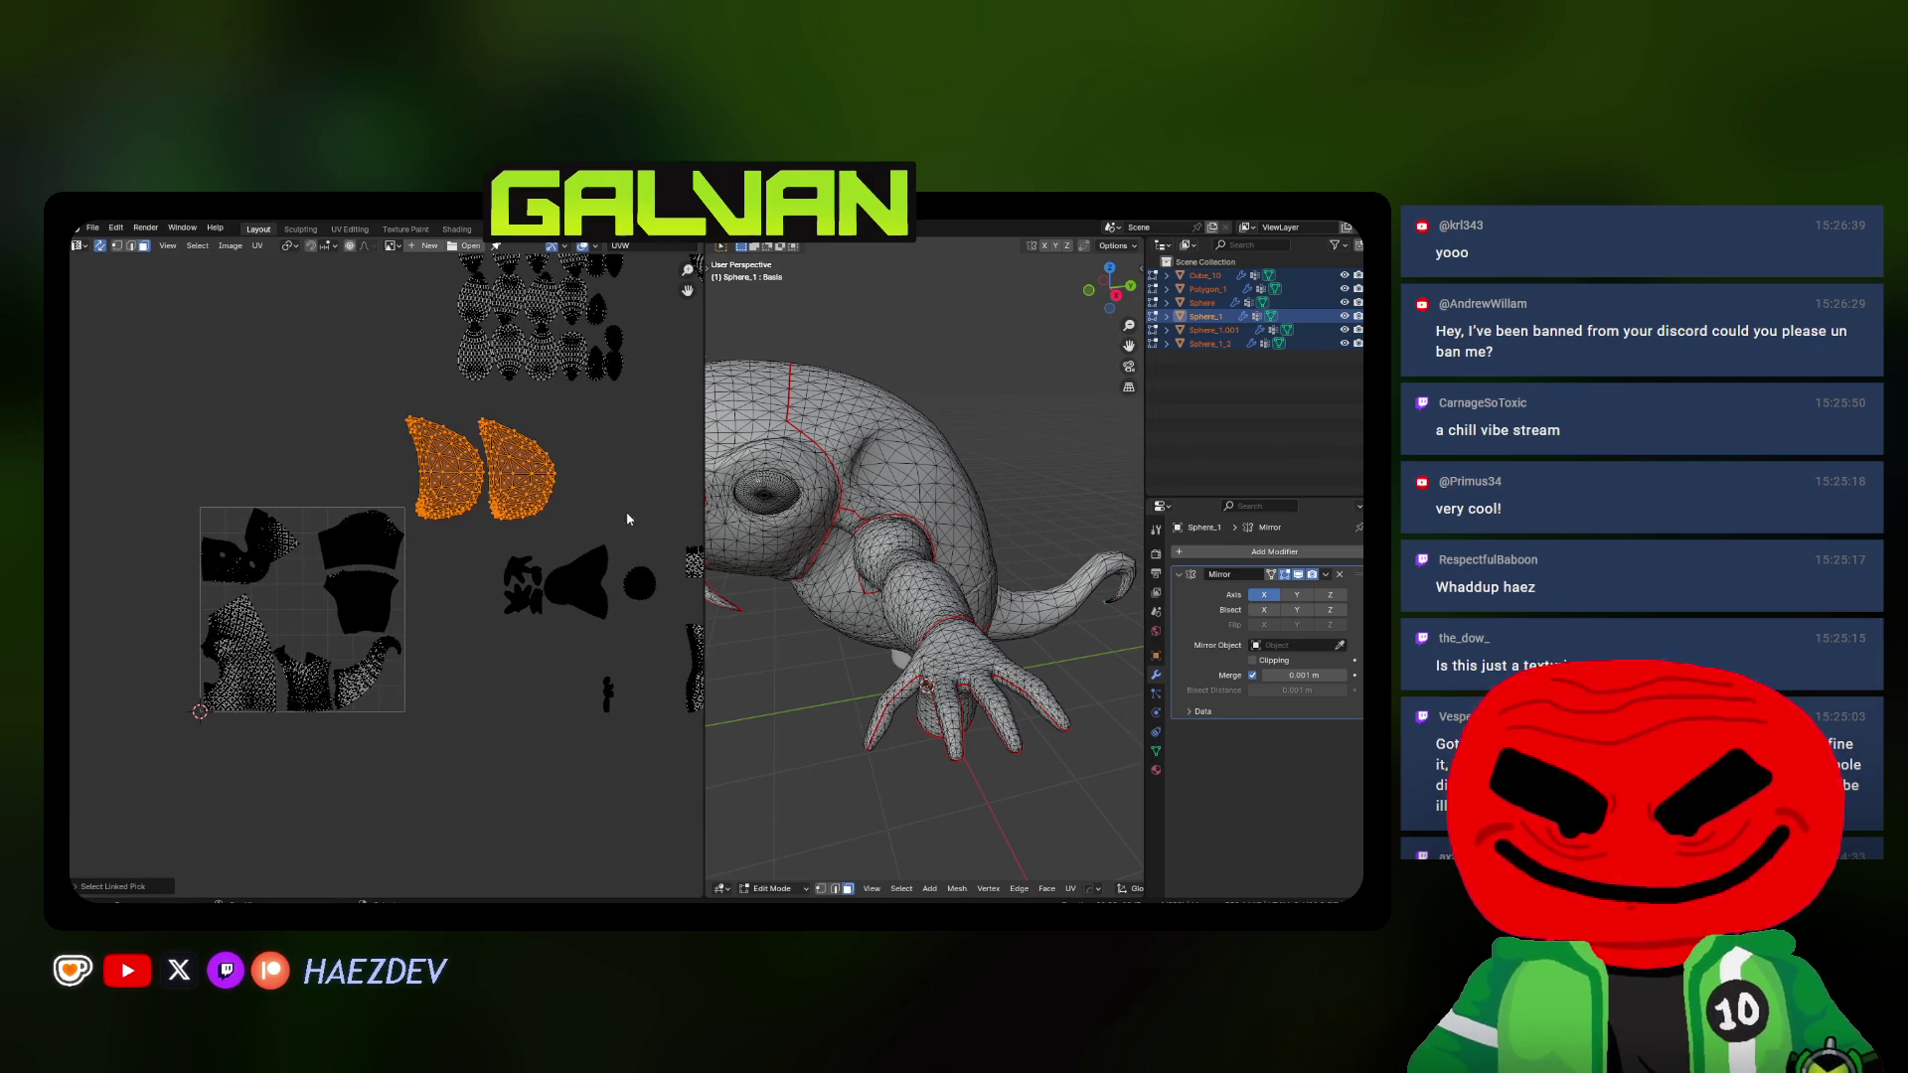
pyautogui.press('s')
pyautogui.click(492, 499)
pyautogui.moveTo(895, 522); pyautogui.dragTo(926, 566, button='middle')
pyautogui.scroll(2, 449, 596)
pyautogui.press('g')
pyautogui.click(372, 567)
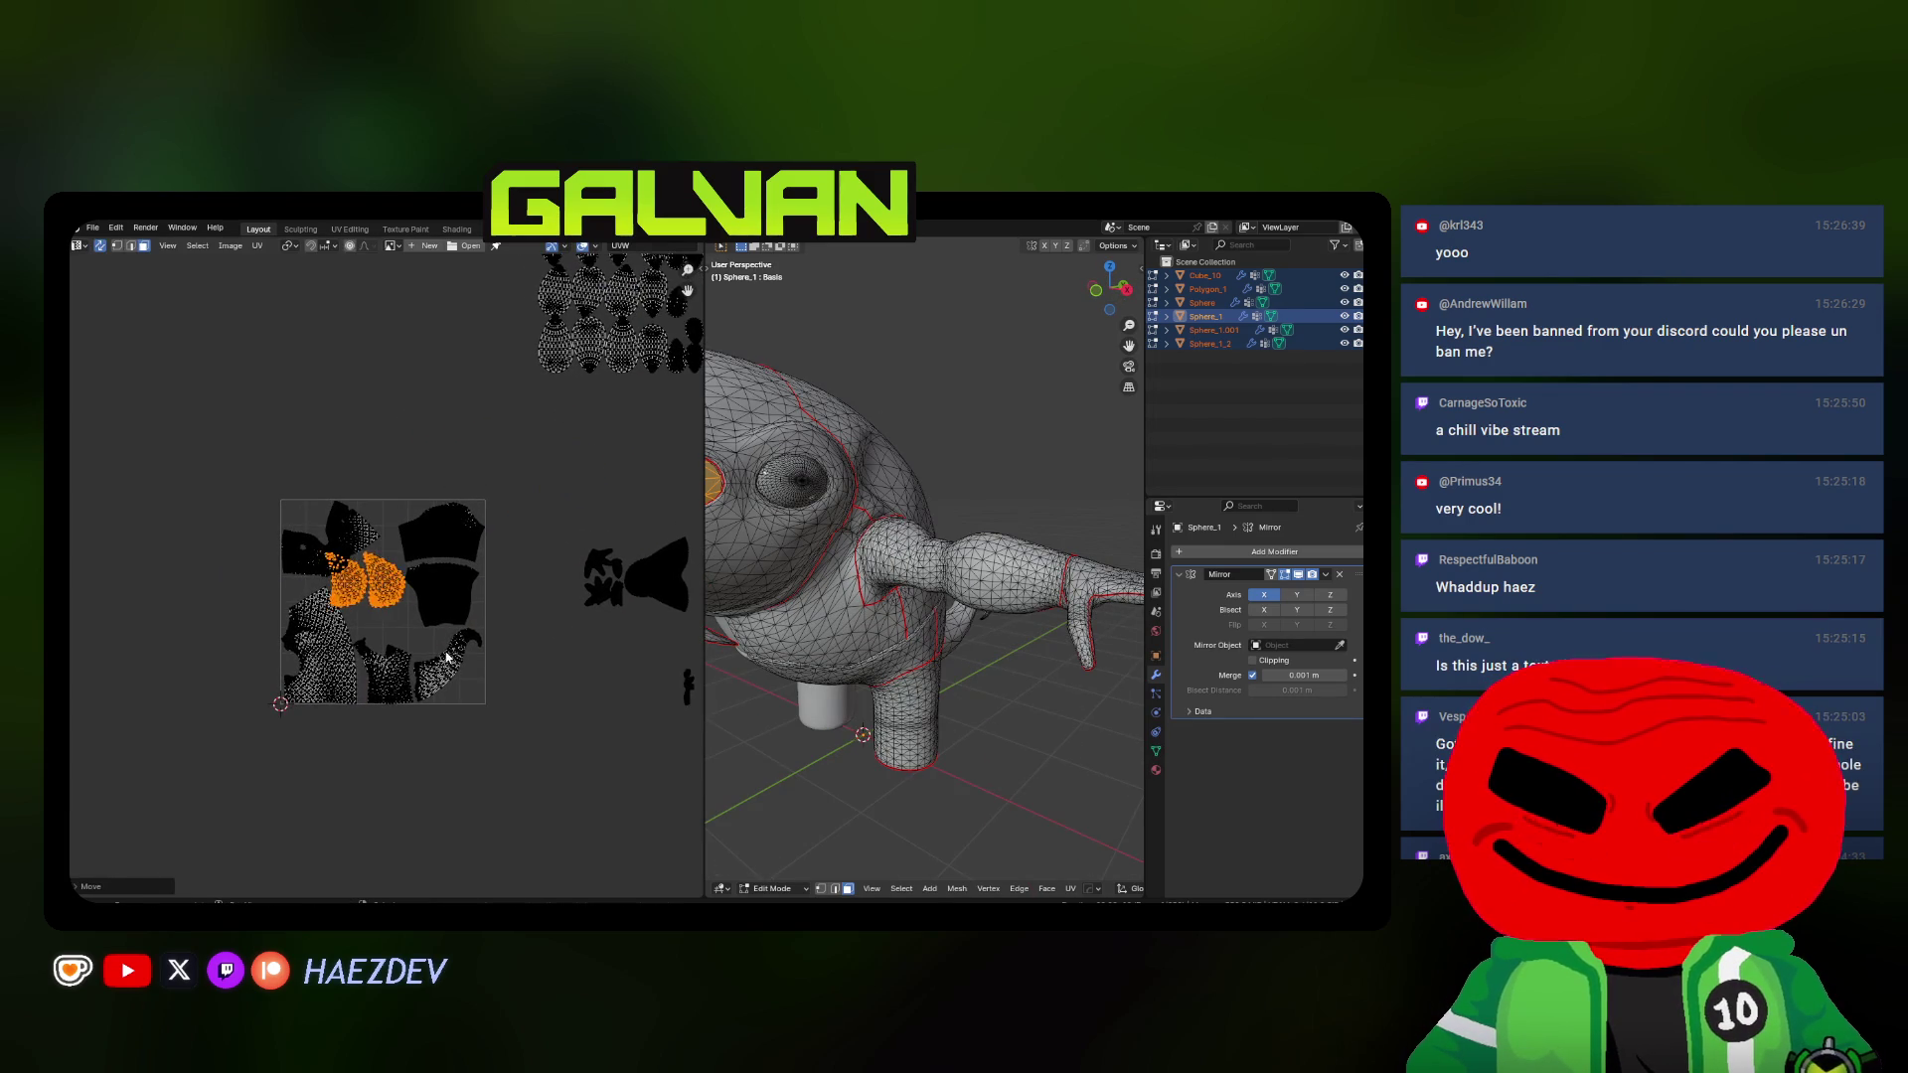
pyautogui.scroll(3, 559, 626)
pyautogui.scroll(2, 507, 596)
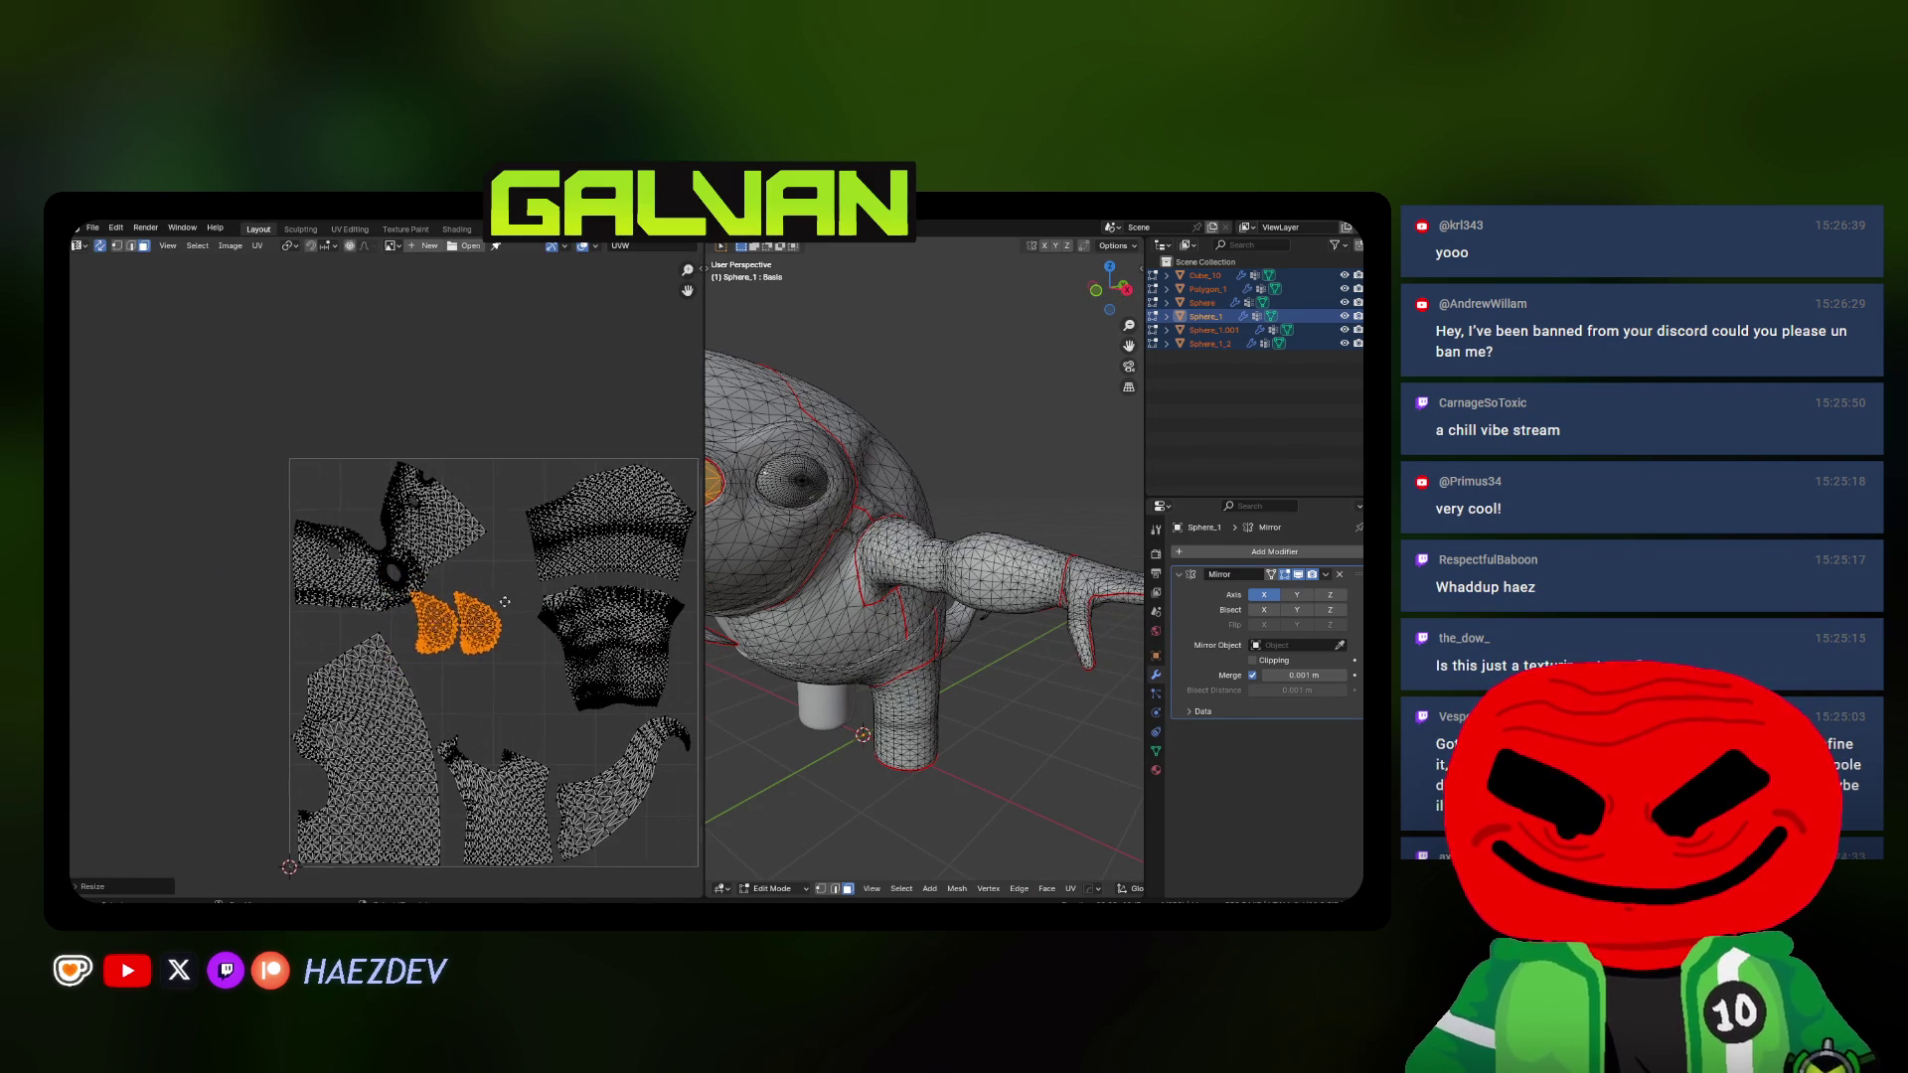
pyautogui.scroll(2, 489, 551)
pyautogui.scroll(1, 490, 552)
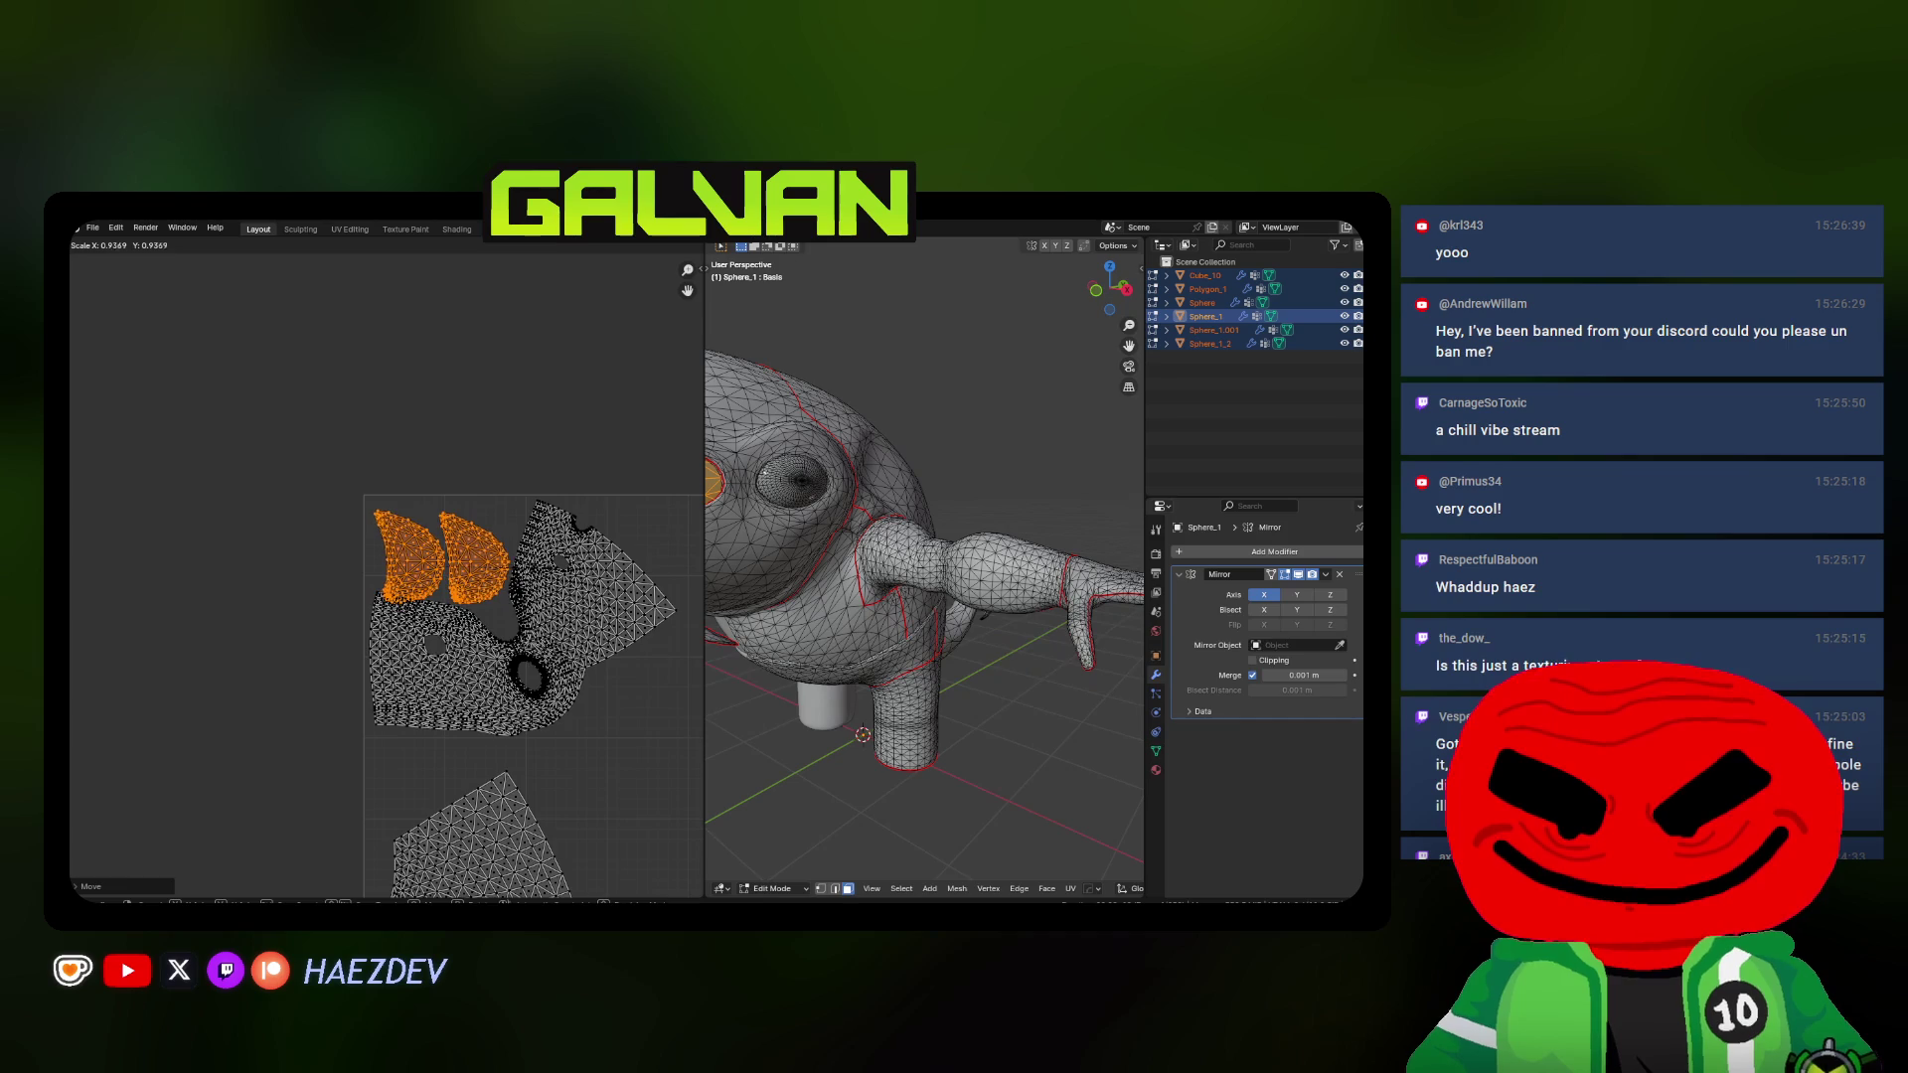
# Adjust the teardrop islands' size and set them at the square's top-left
pyautogui.click(501, 560)
pyautogui.scroll(1, 501, 568)
pyautogui.scroll(1, 492, 589)
pyautogui.scroll(1, 486, 608)
pyautogui.press('g')
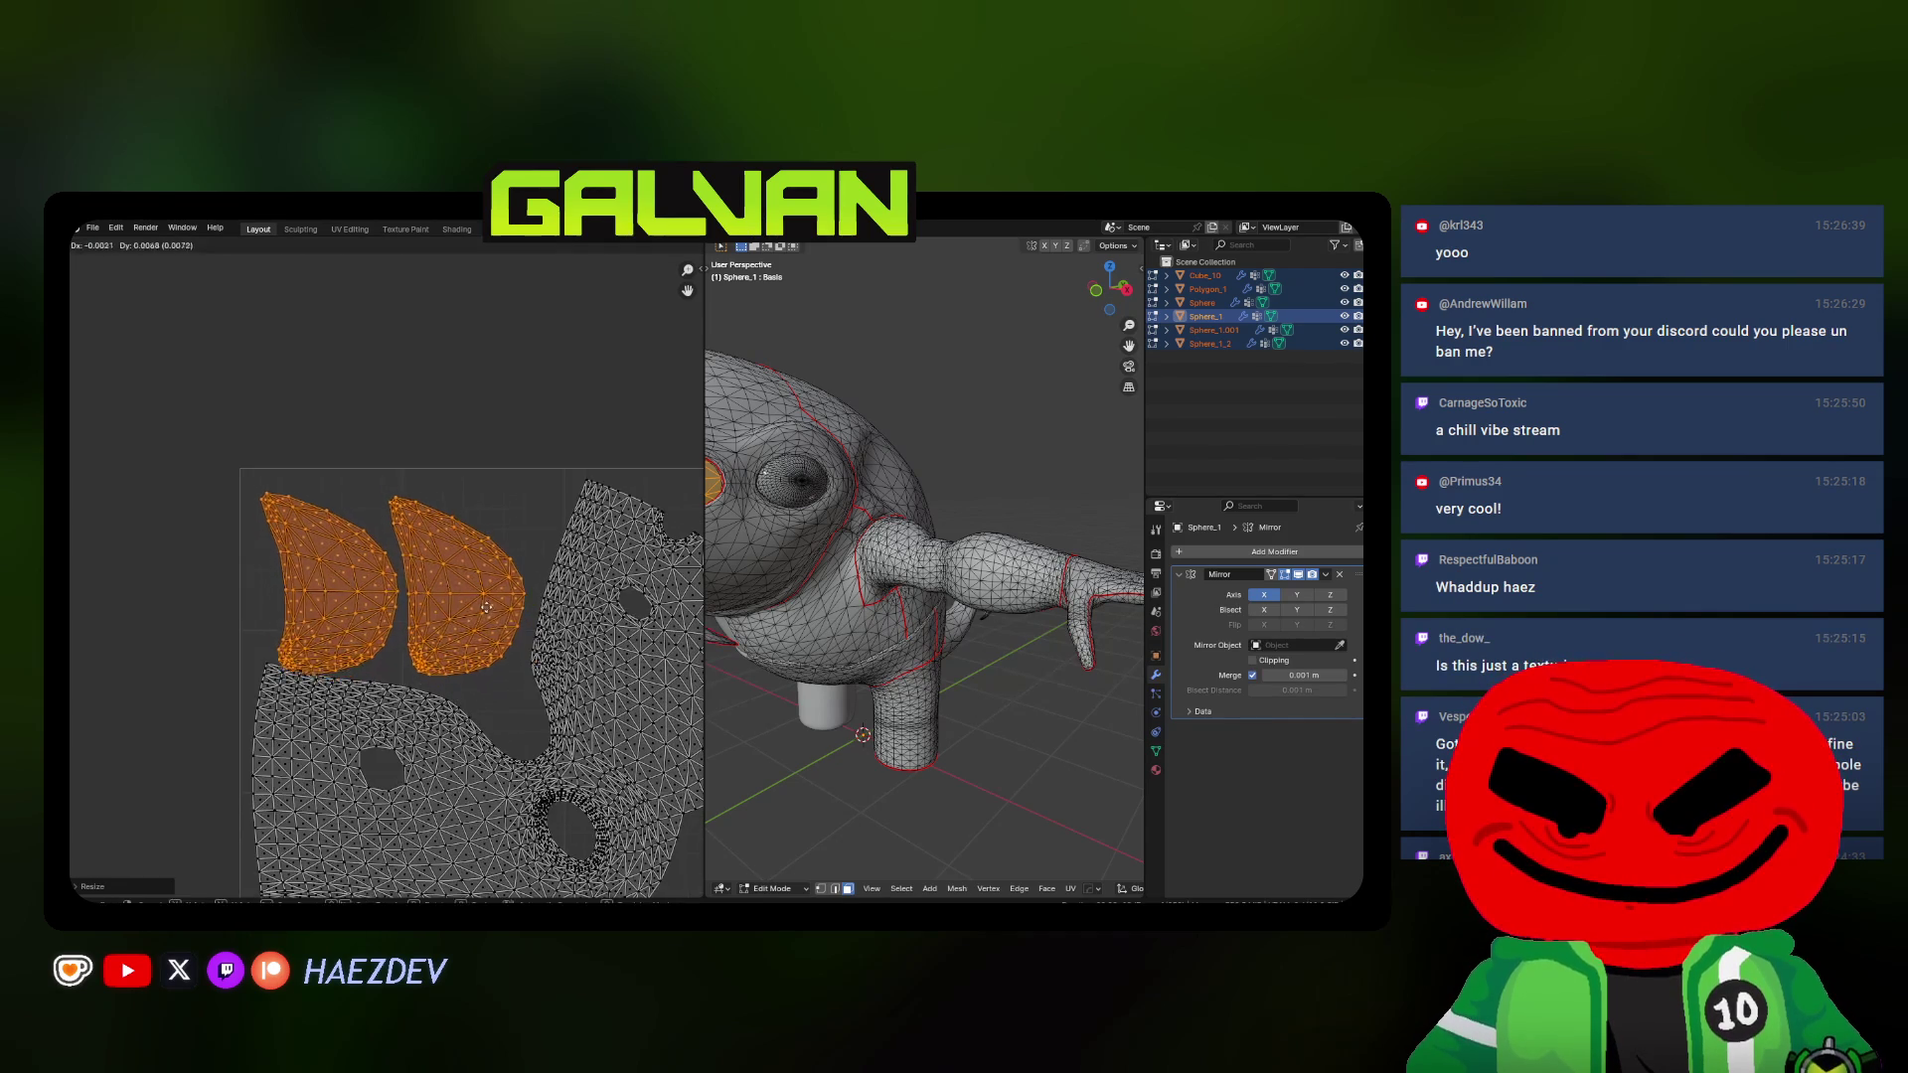
pyautogui.click(492, 611)
pyautogui.scroll(-5, 497, 614)
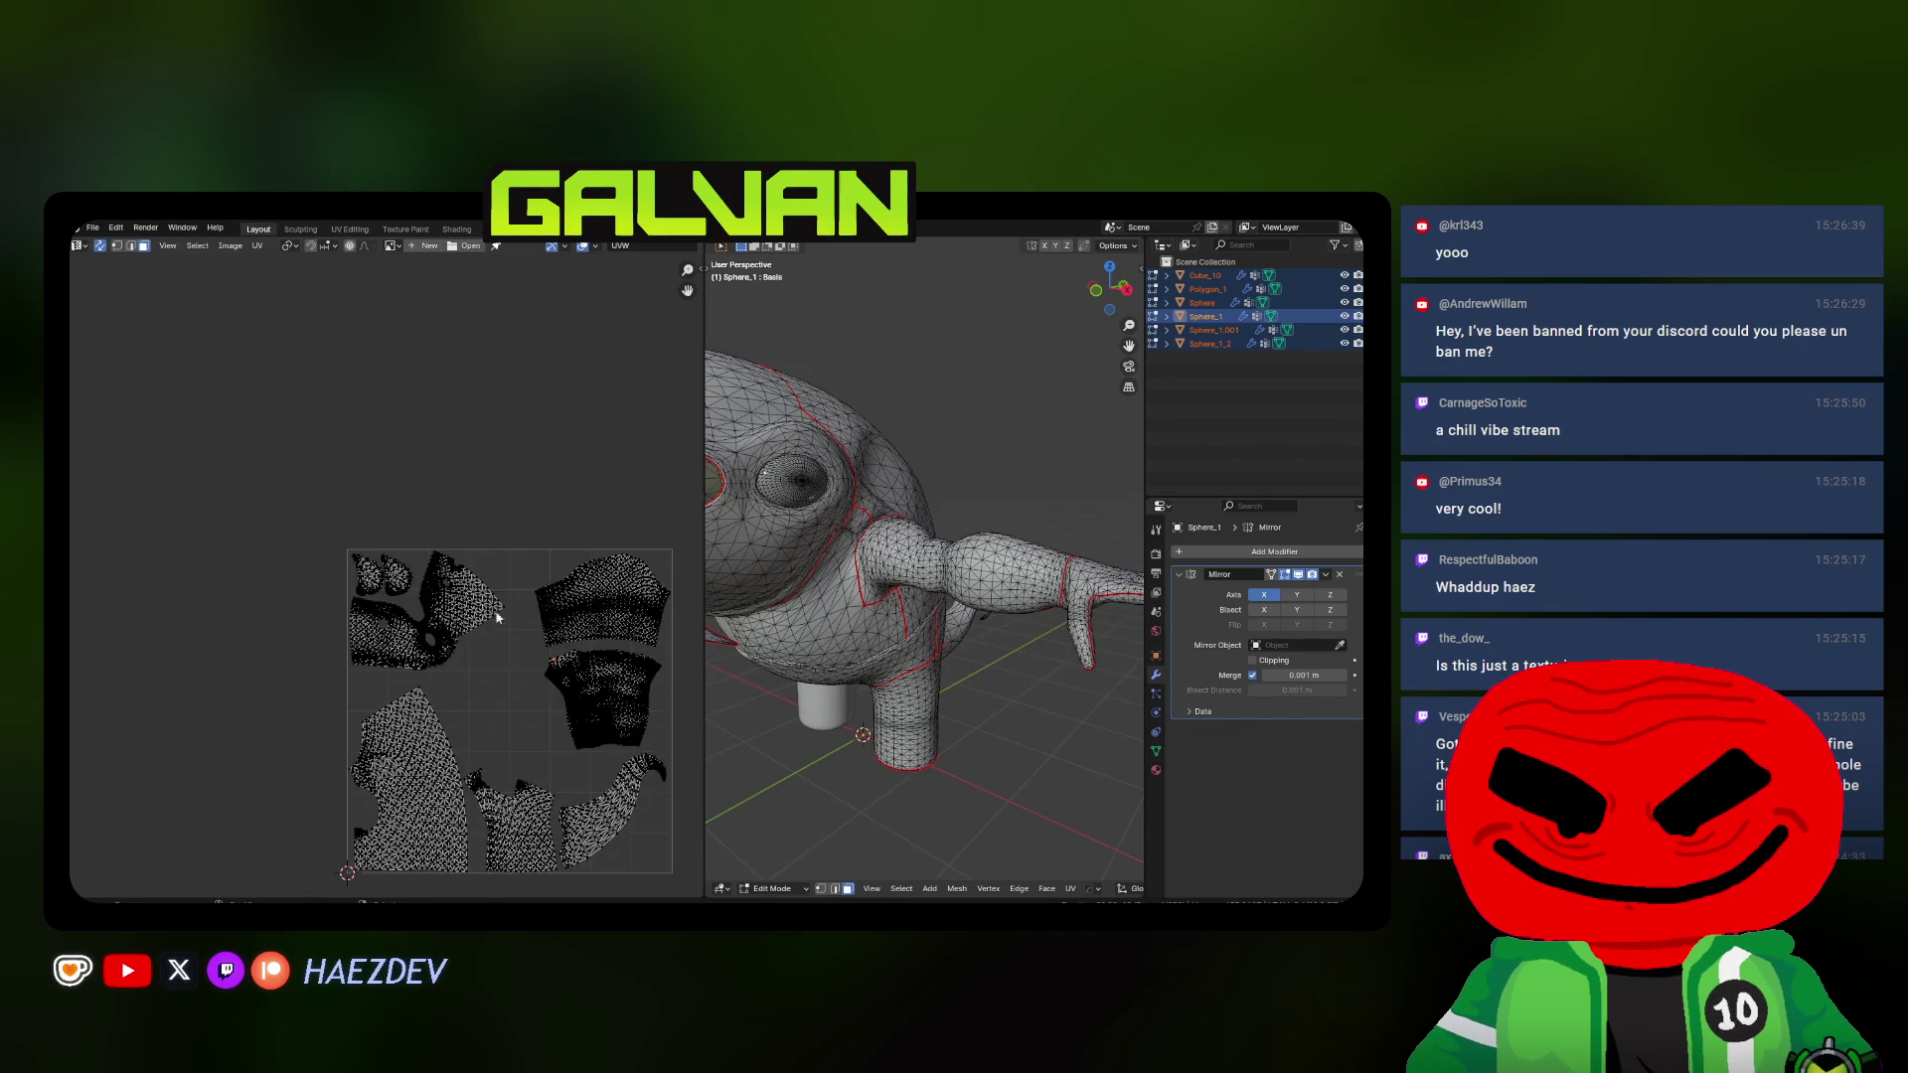
pyautogui.scroll(-2, 500, 603)
pyautogui.scroll(-1, 551, 493)
pyautogui.scroll(-1, 589, 411)
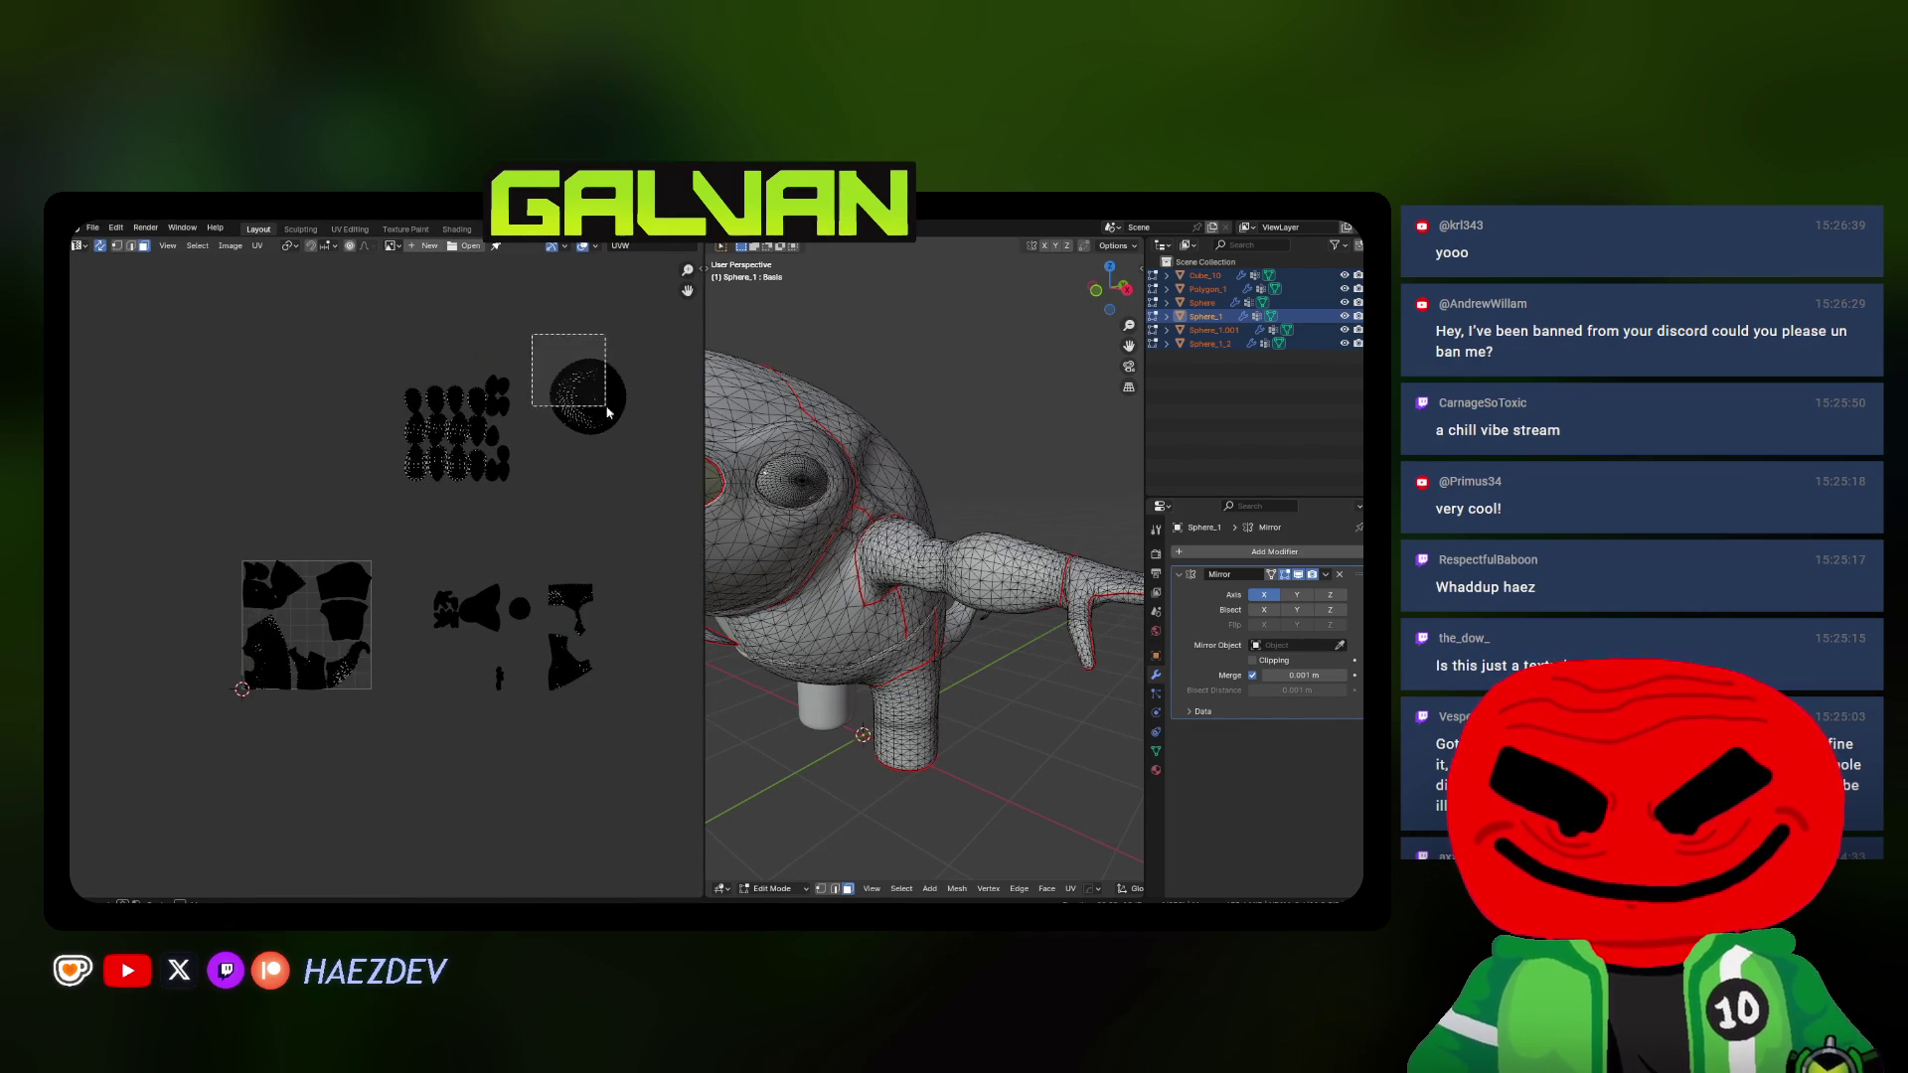
# Box-select the round eye island, move it onto the square and scale it down
pyautogui.moveTo(606, 409); pyautogui.dragTo(609, 413)
pyautogui.press('g')
pyautogui.click(329, 633)
pyautogui.press('s')
pyautogui.click(372, 679)
pyautogui.scroll(4, 384, 690)
# Shift the eye island up-right, shrink it slightly and deselect
pyautogui.press('g')
pyautogui.scroll(-1, 447, 537)
pyautogui.scroll(-2, 472, 511)
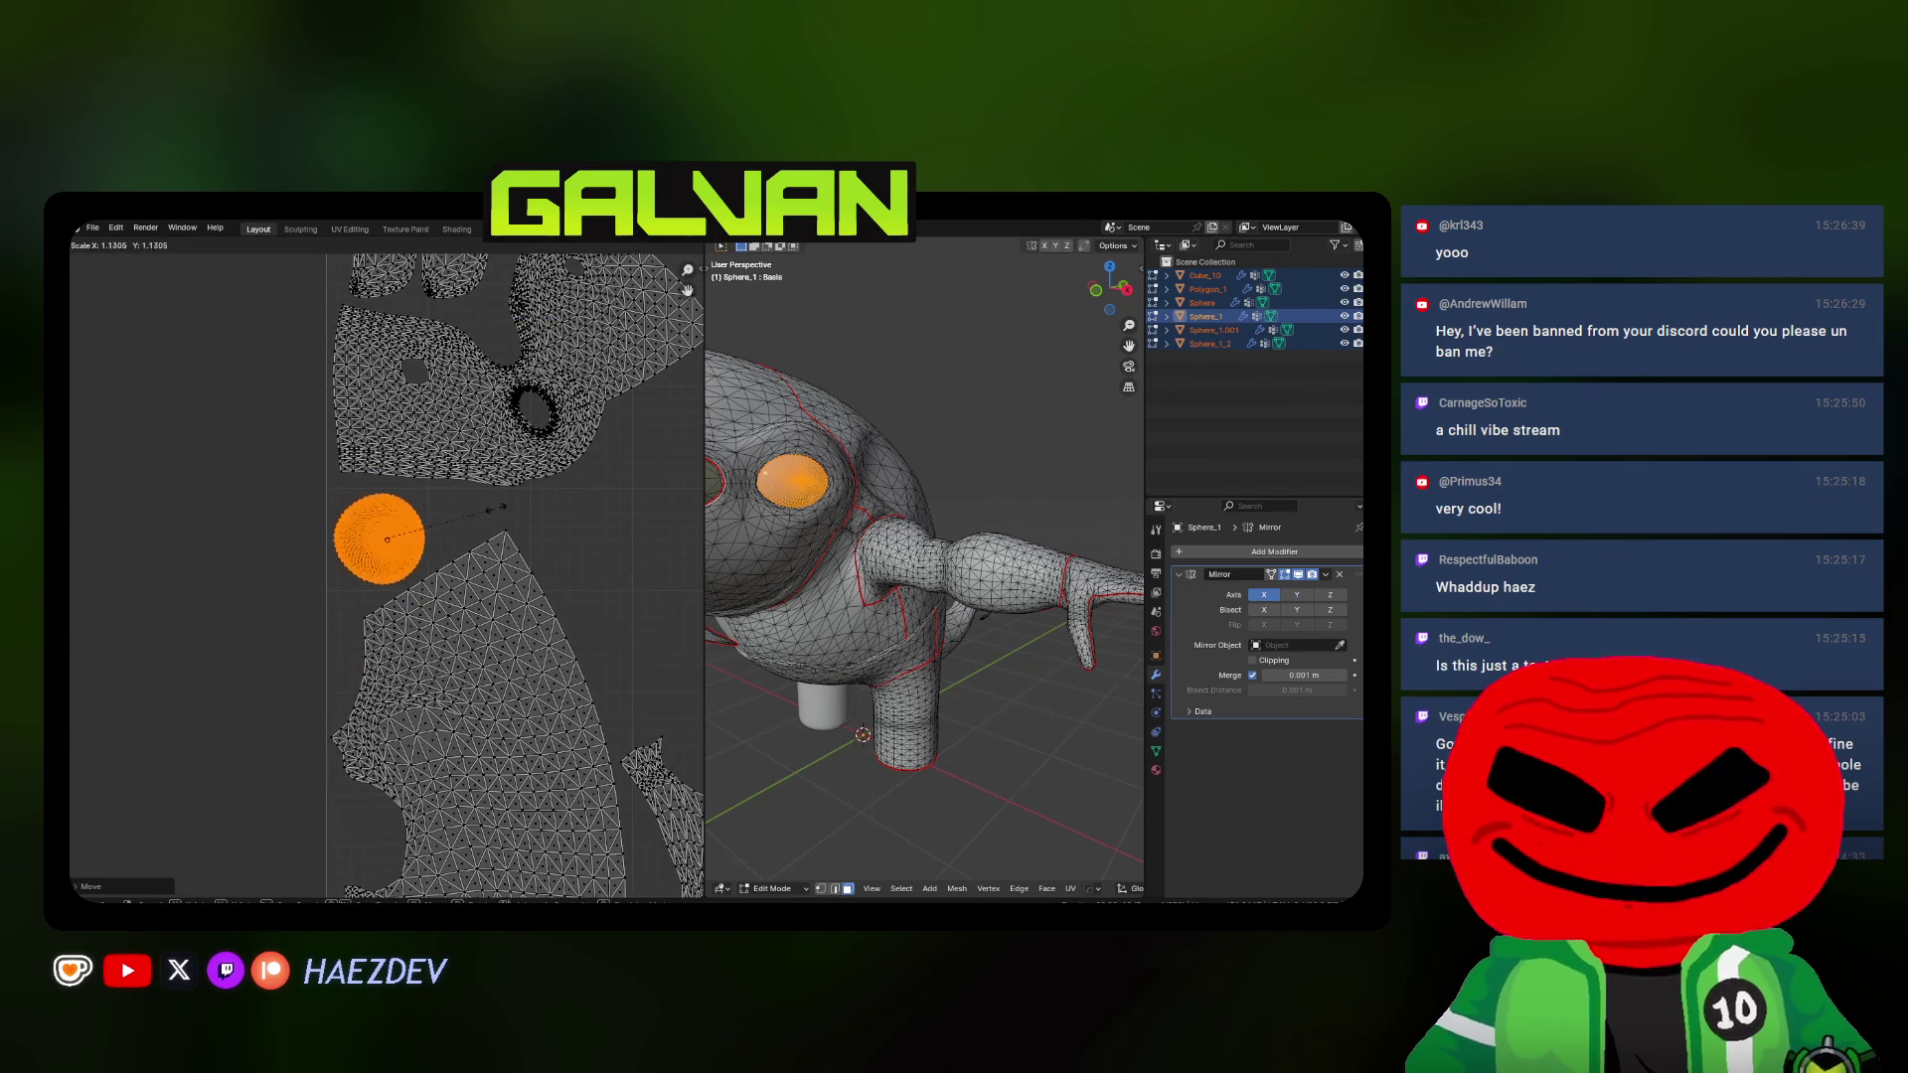
pyautogui.press('s')
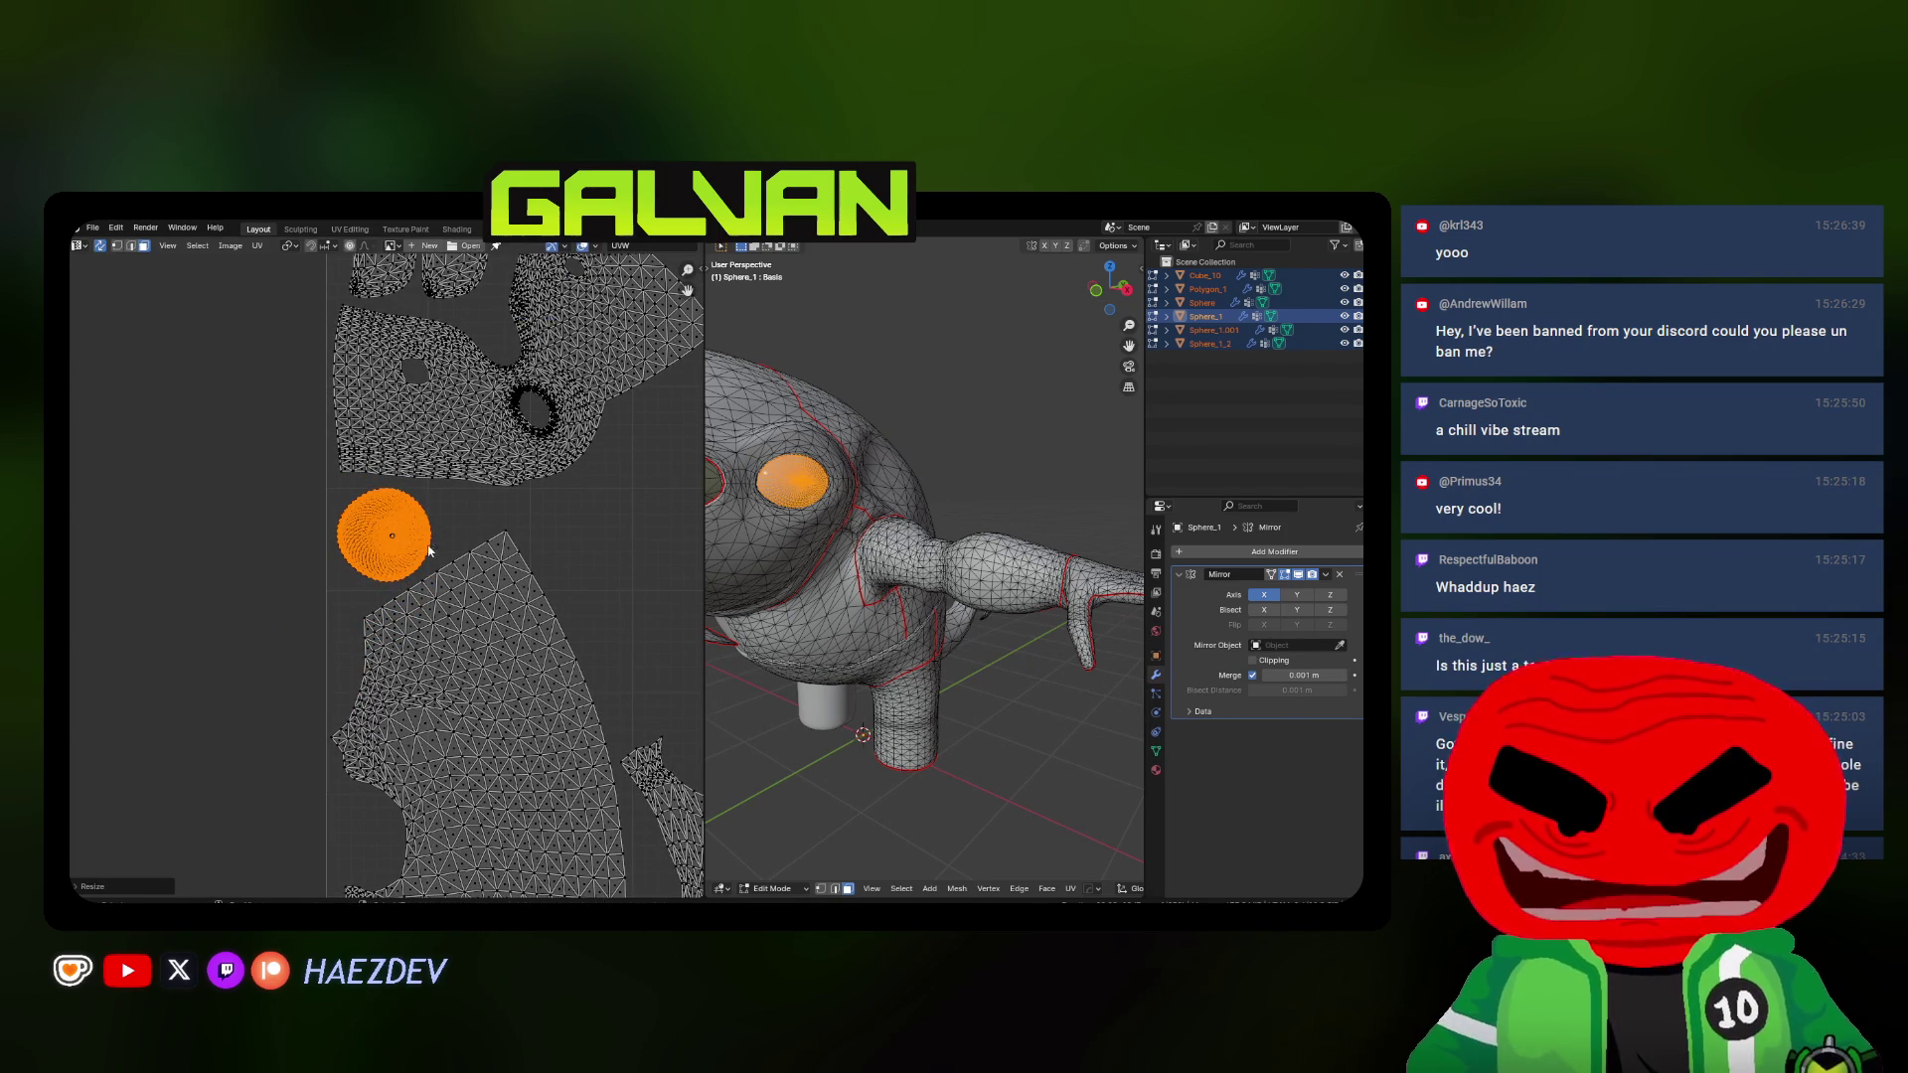
pyautogui.click(429, 552)
pyautogui.scroll(-3, 299, 581)
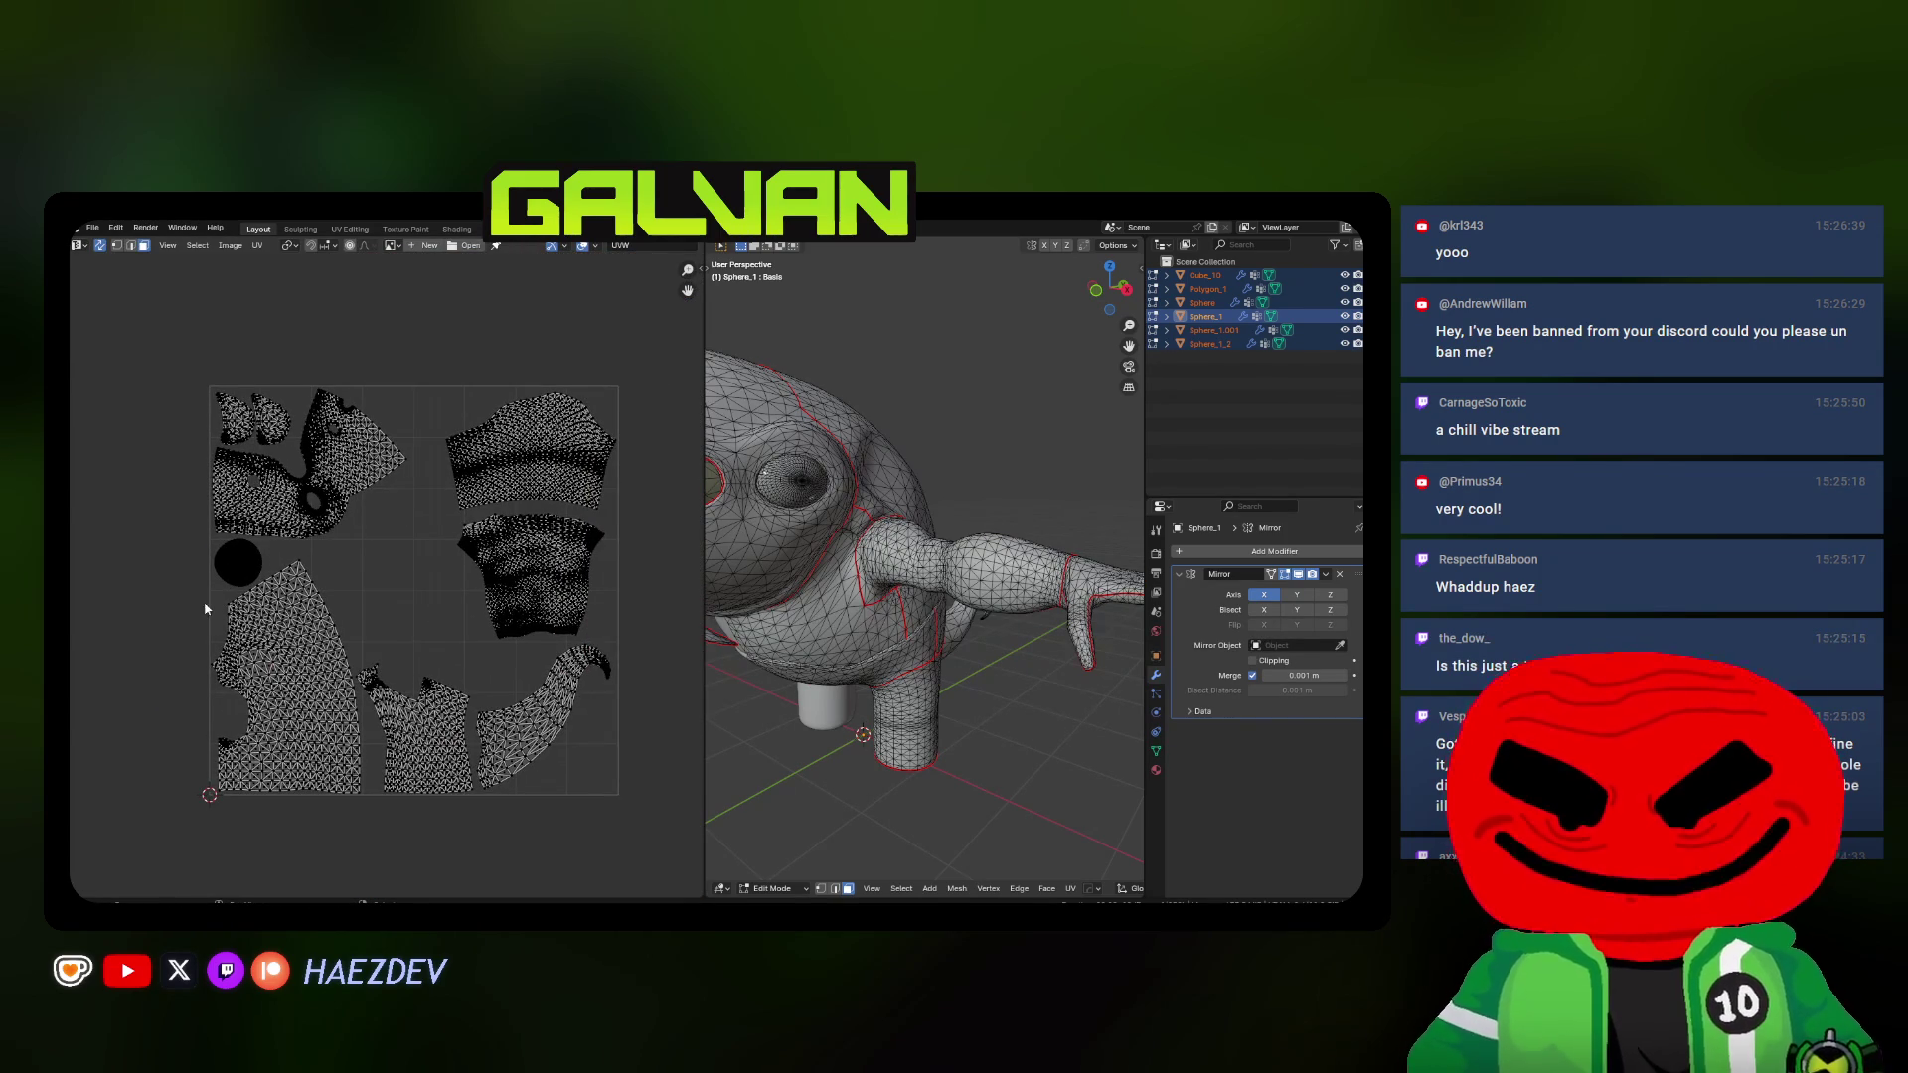
pyautogui.scroll(-3, 296, 549)
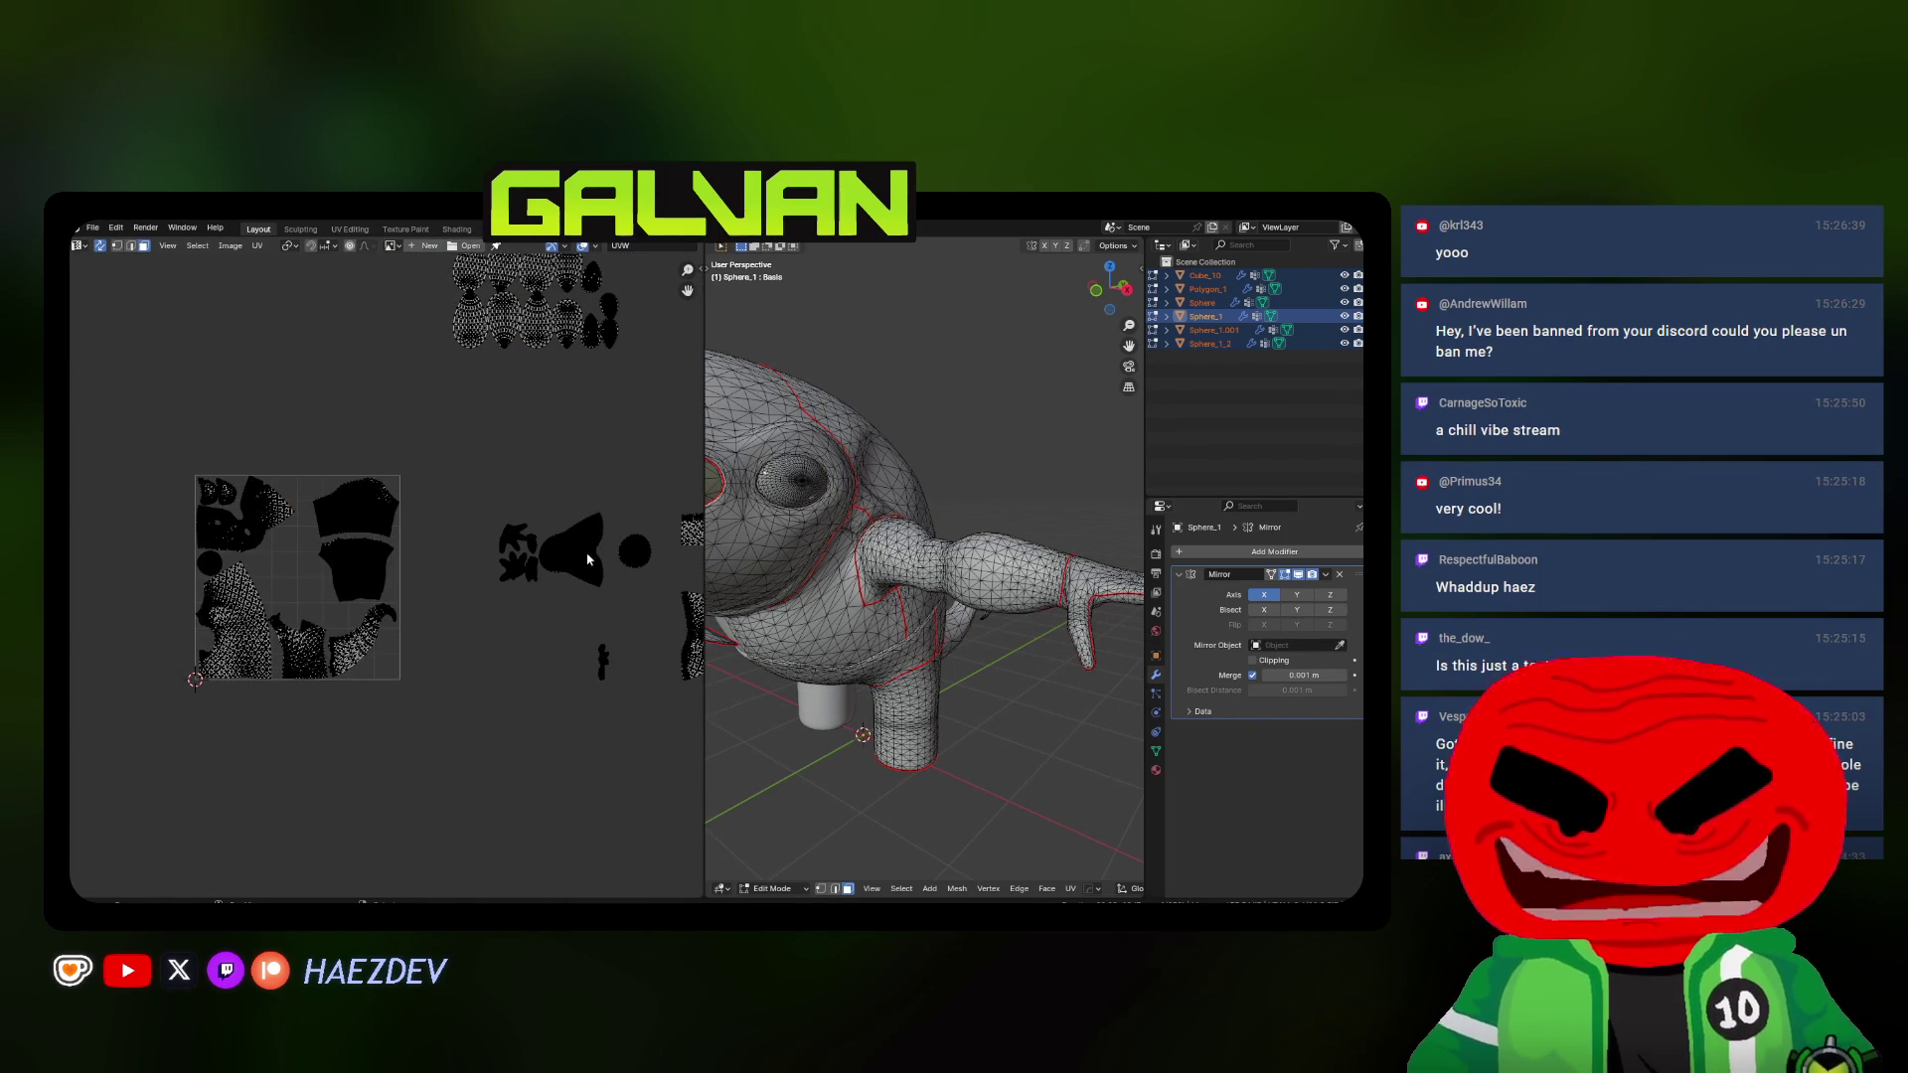
pyautogui.moveTo(326, 263); pyautogui.dragTo(206, 279, button='middle')
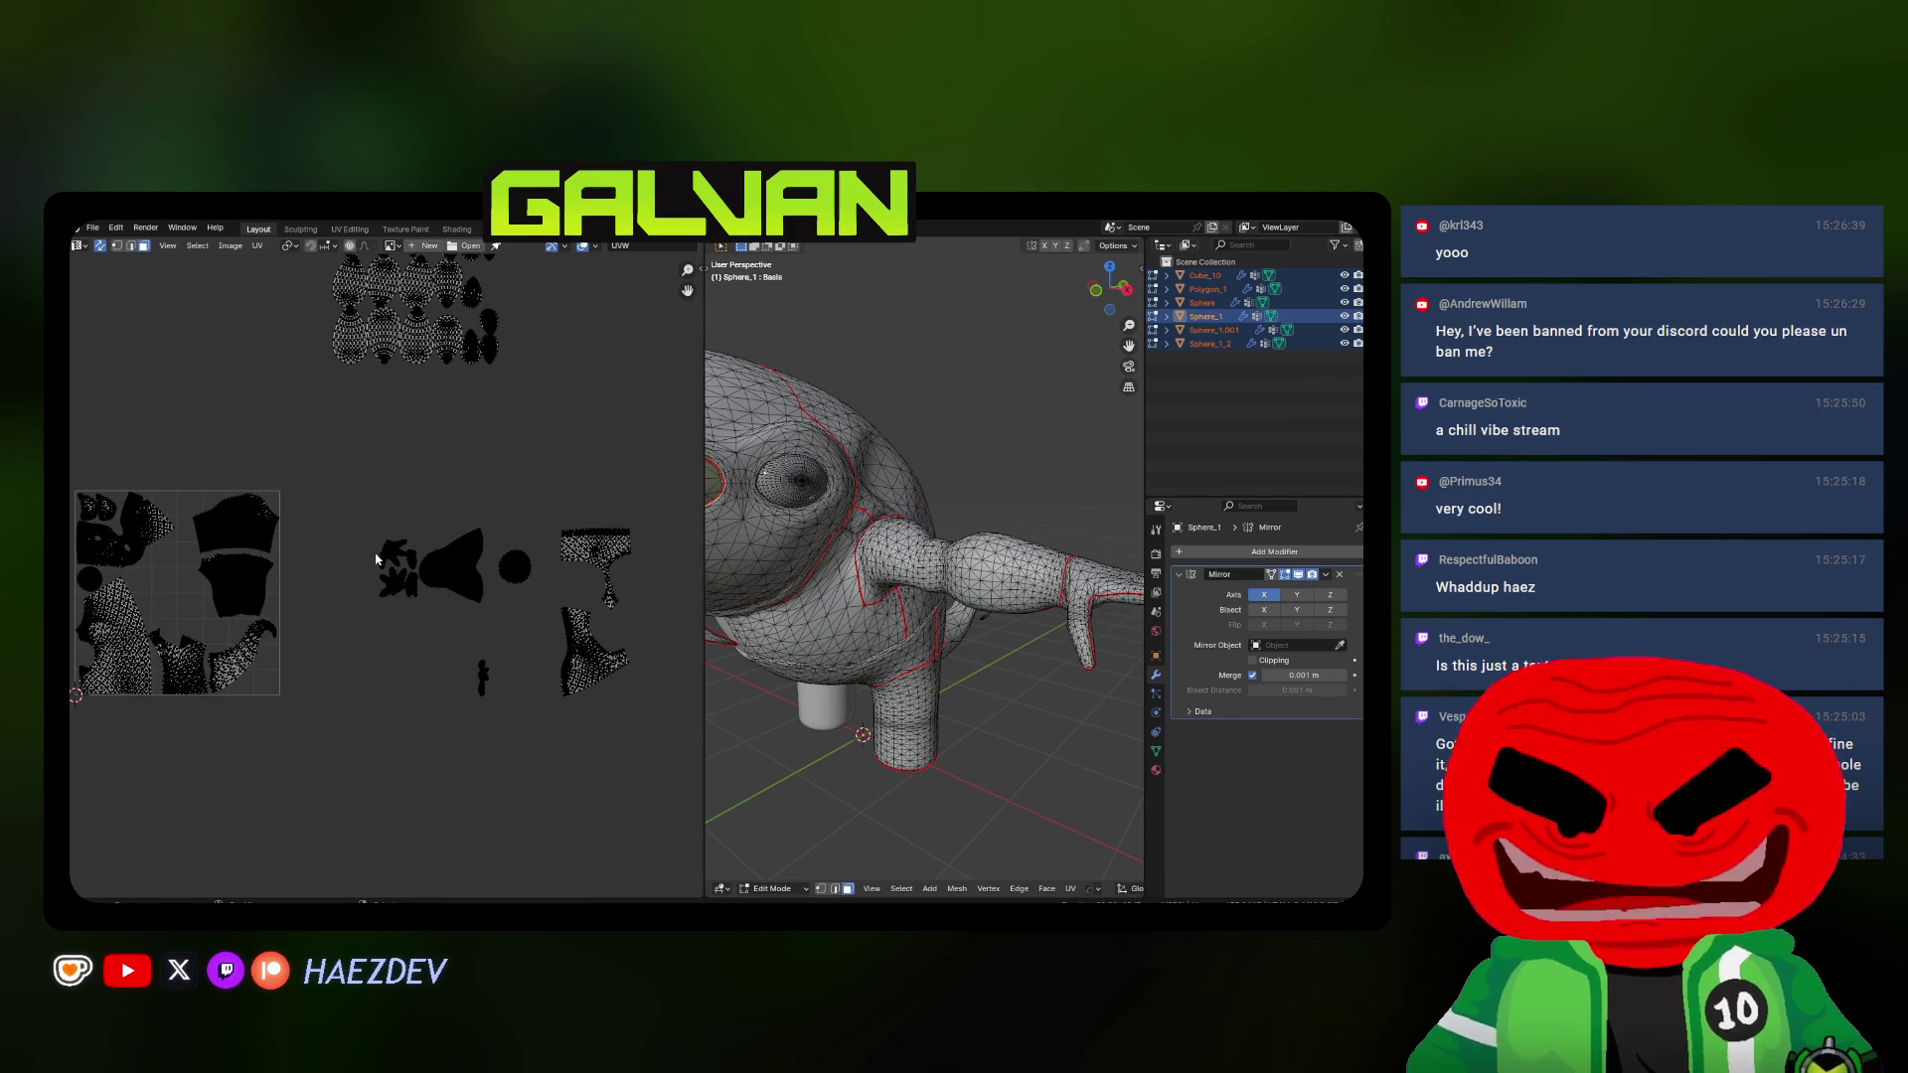
pyautogui.scroll(4, 358, 605)
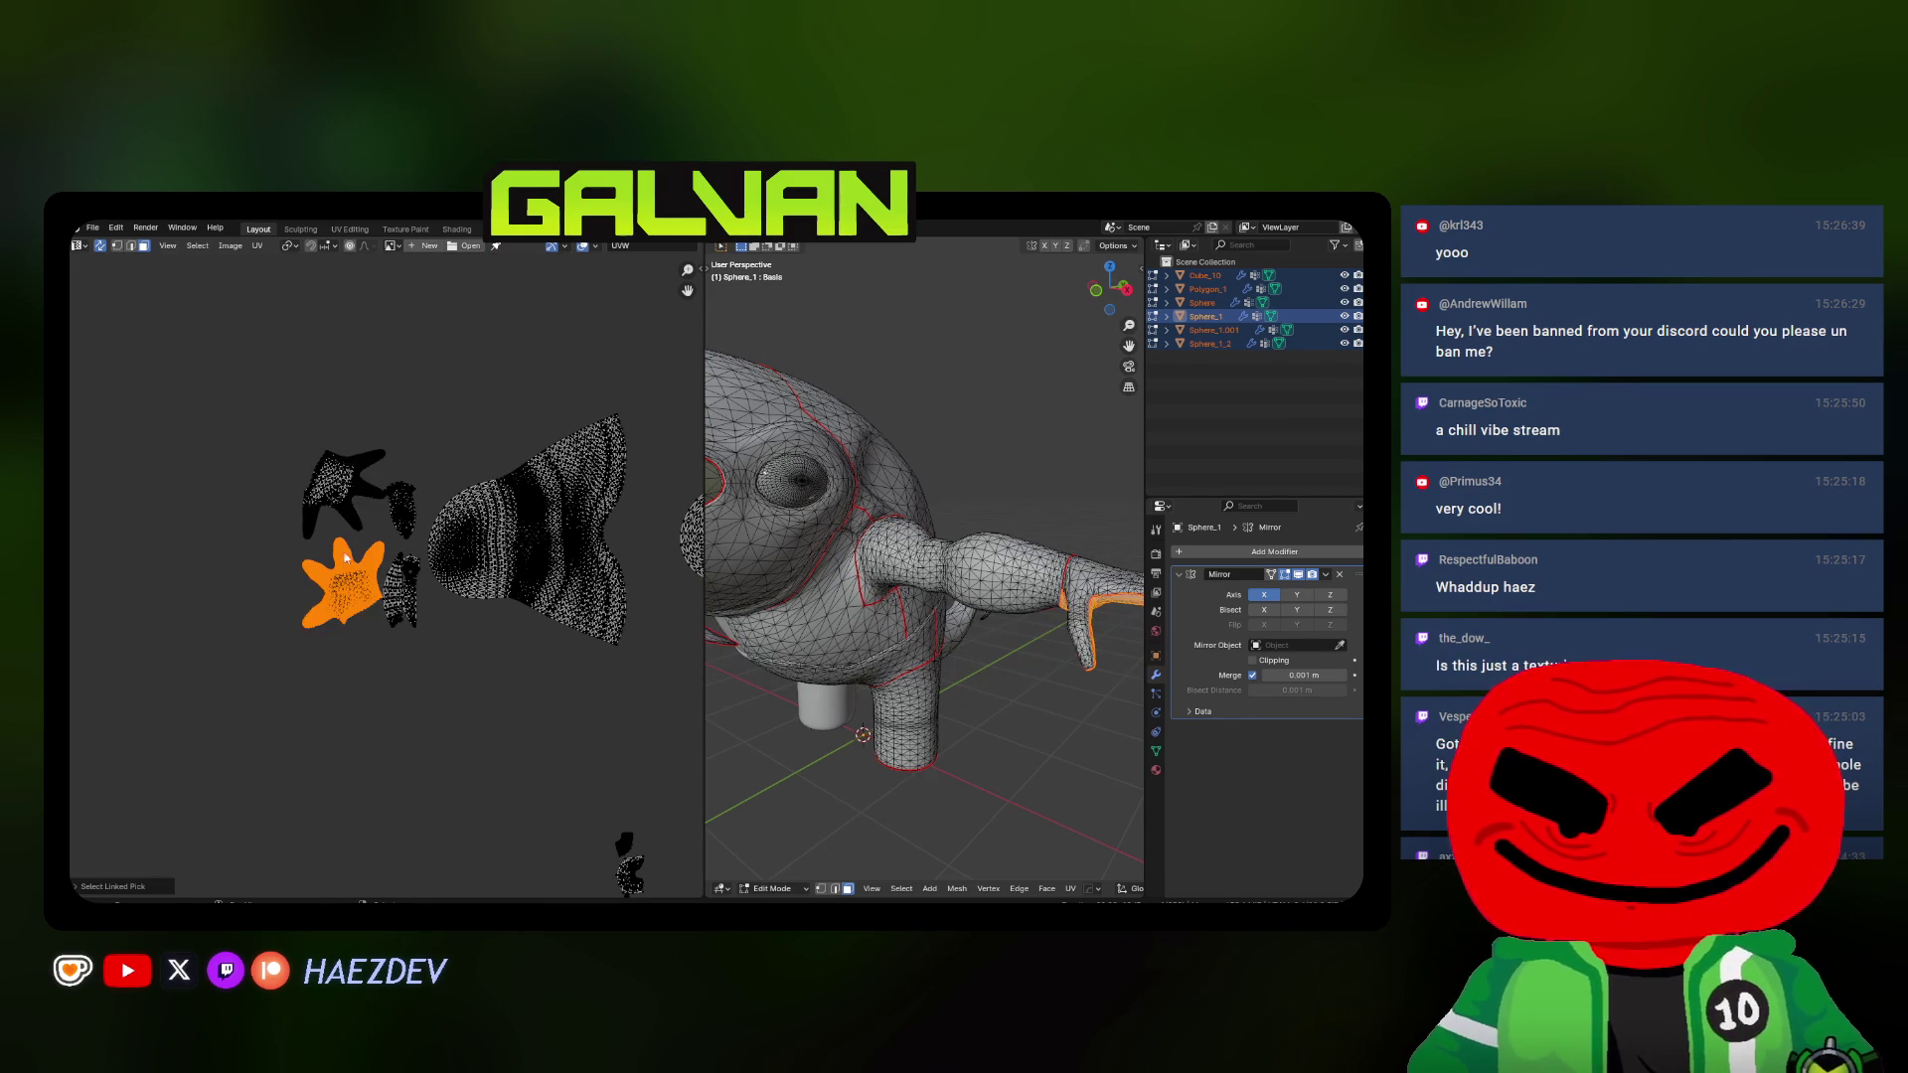
# Move and resize the hand islands beside the eye island
pyautogui.press('l')
pyautogui.scroll(-2, 348, 555)
pyautogui.press('g')
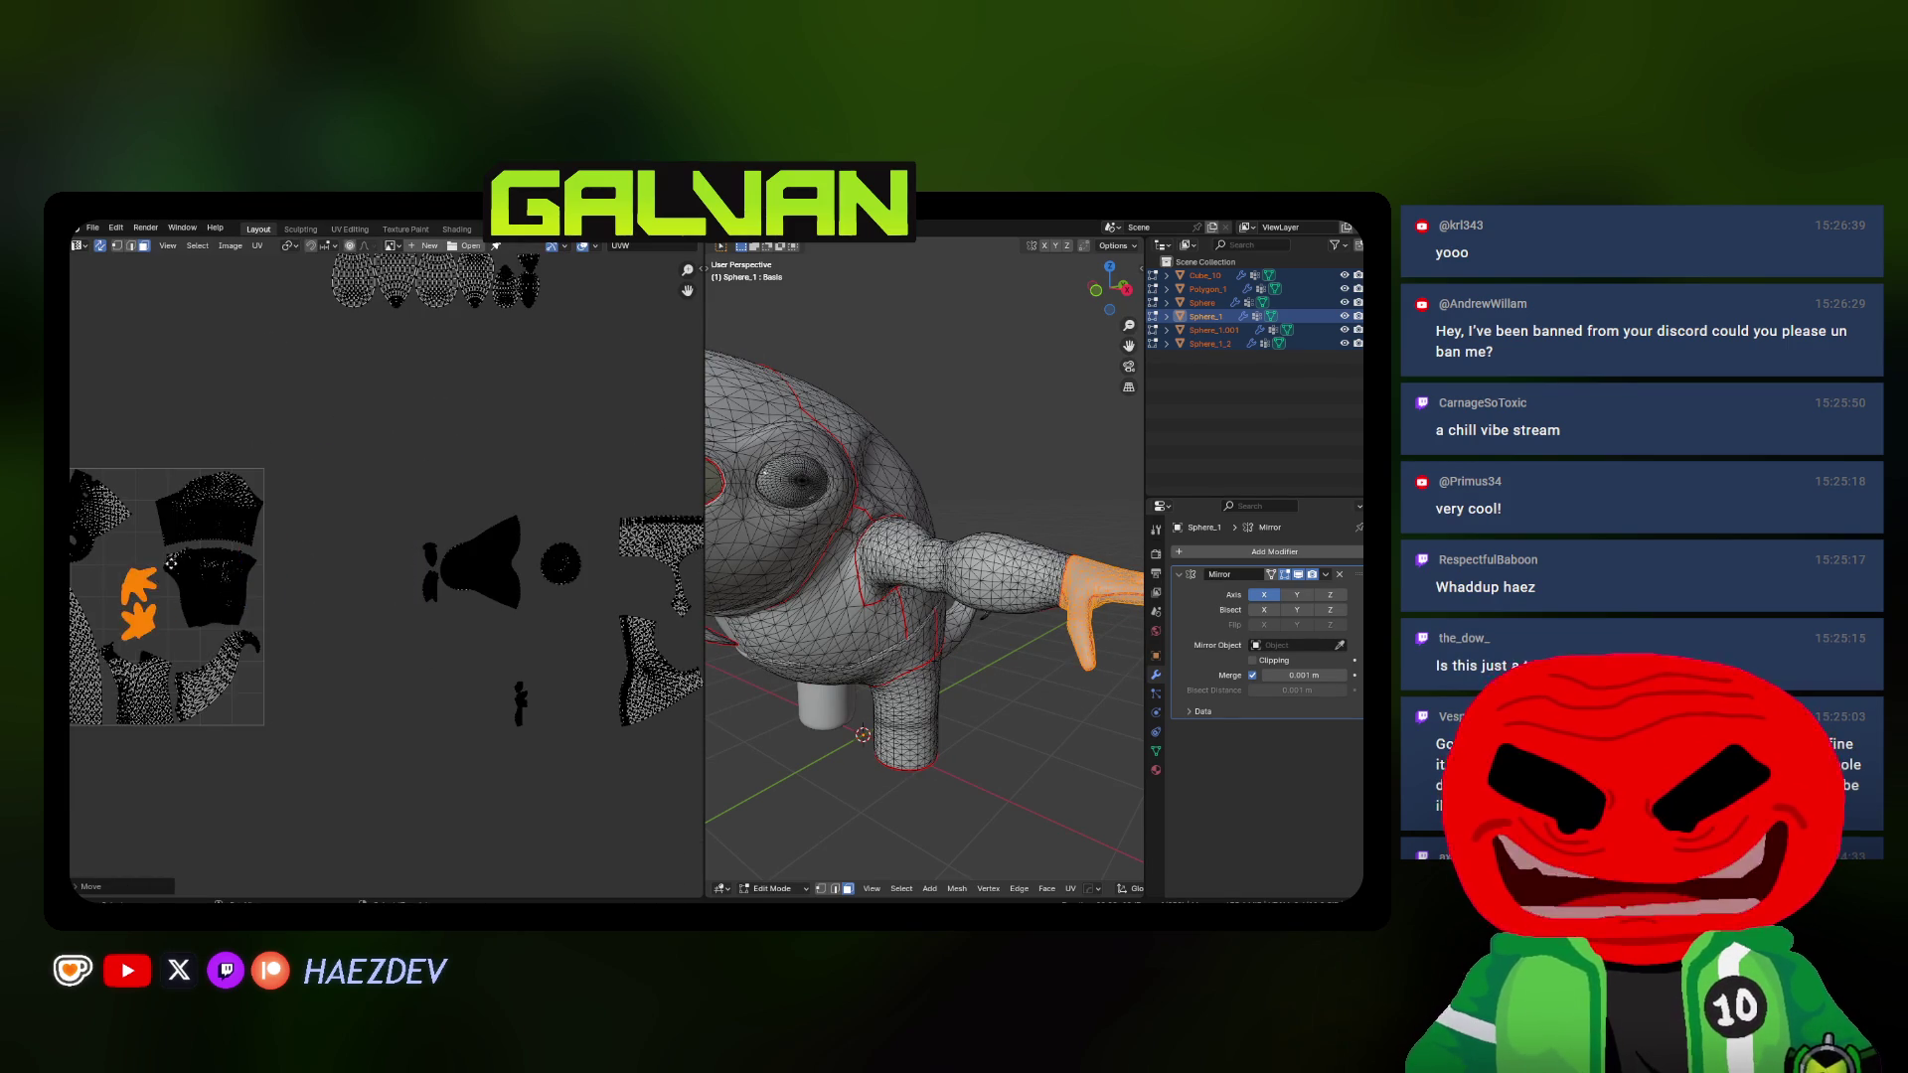
pyautogui.scroll(4, 170, 564)
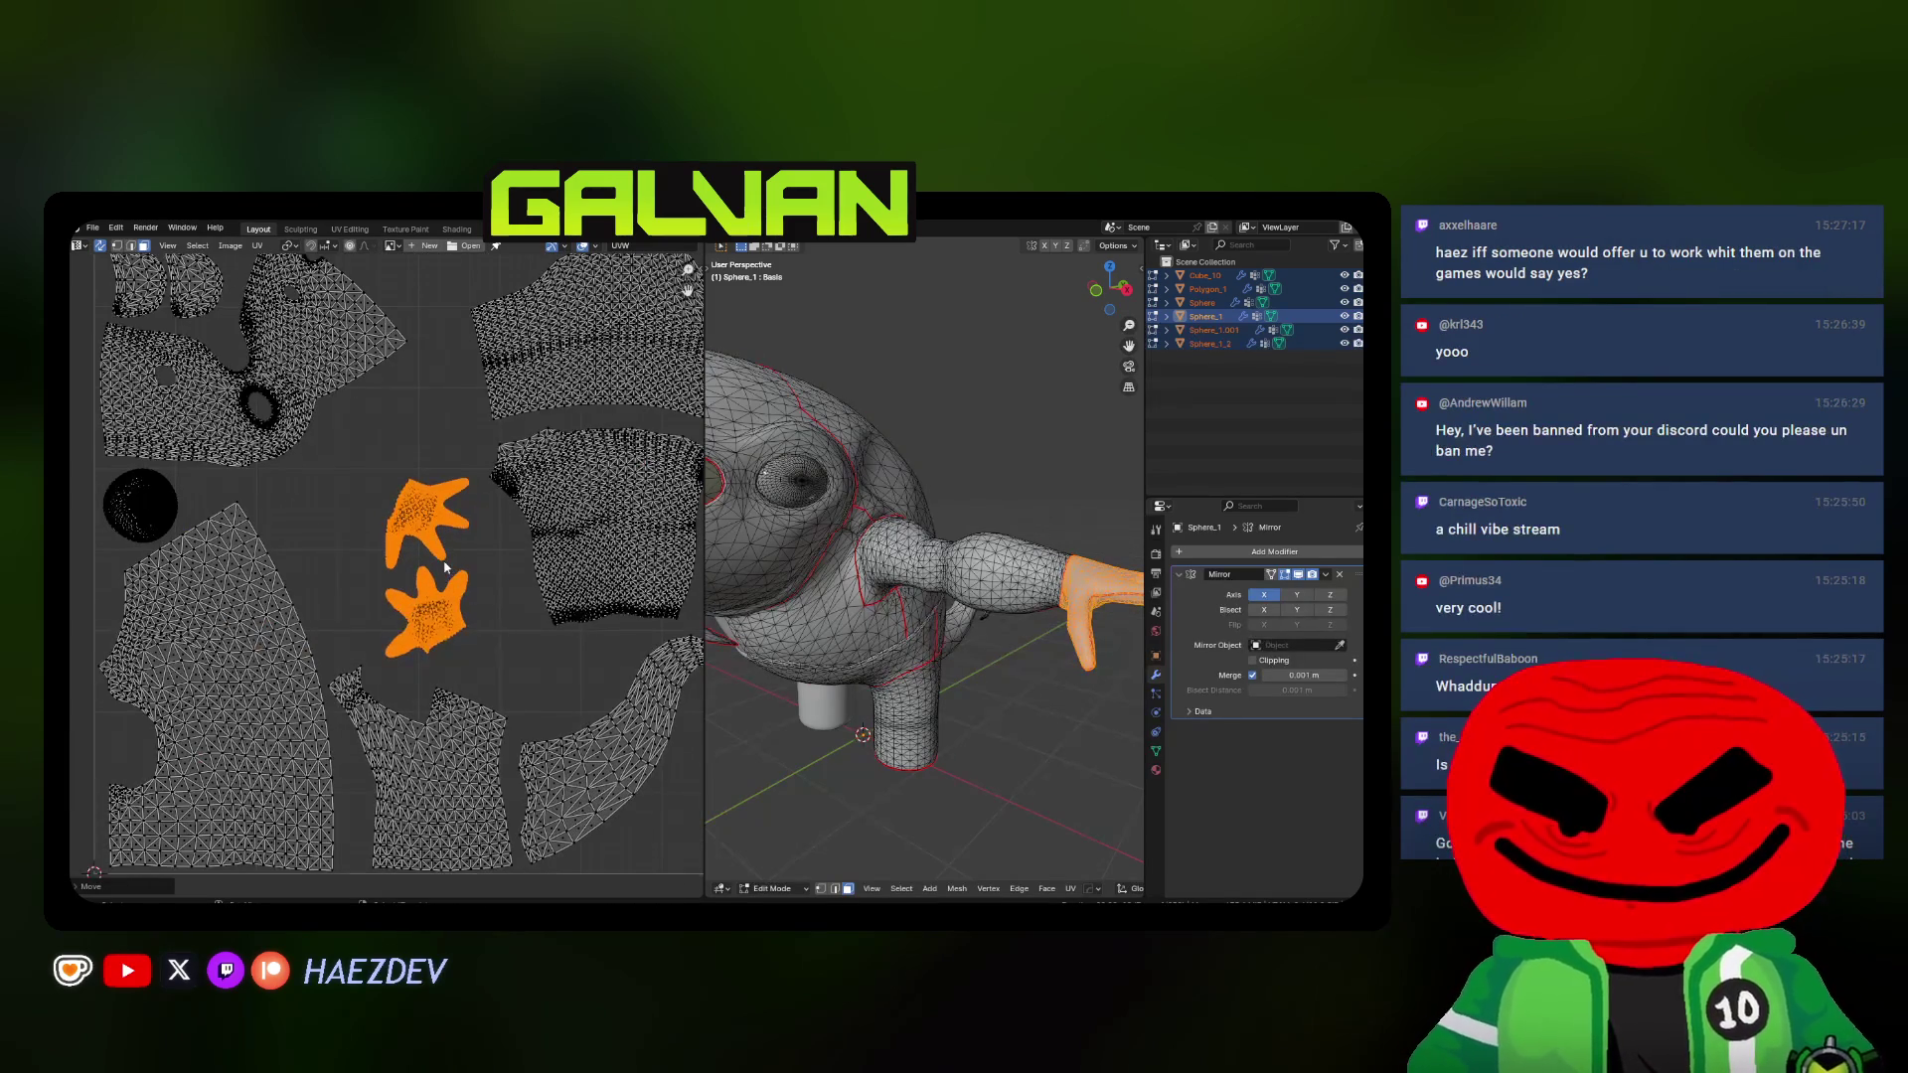
pyautogui.scroll(2, 444, 566)
pyautogui.scroll(1, 492, 564)
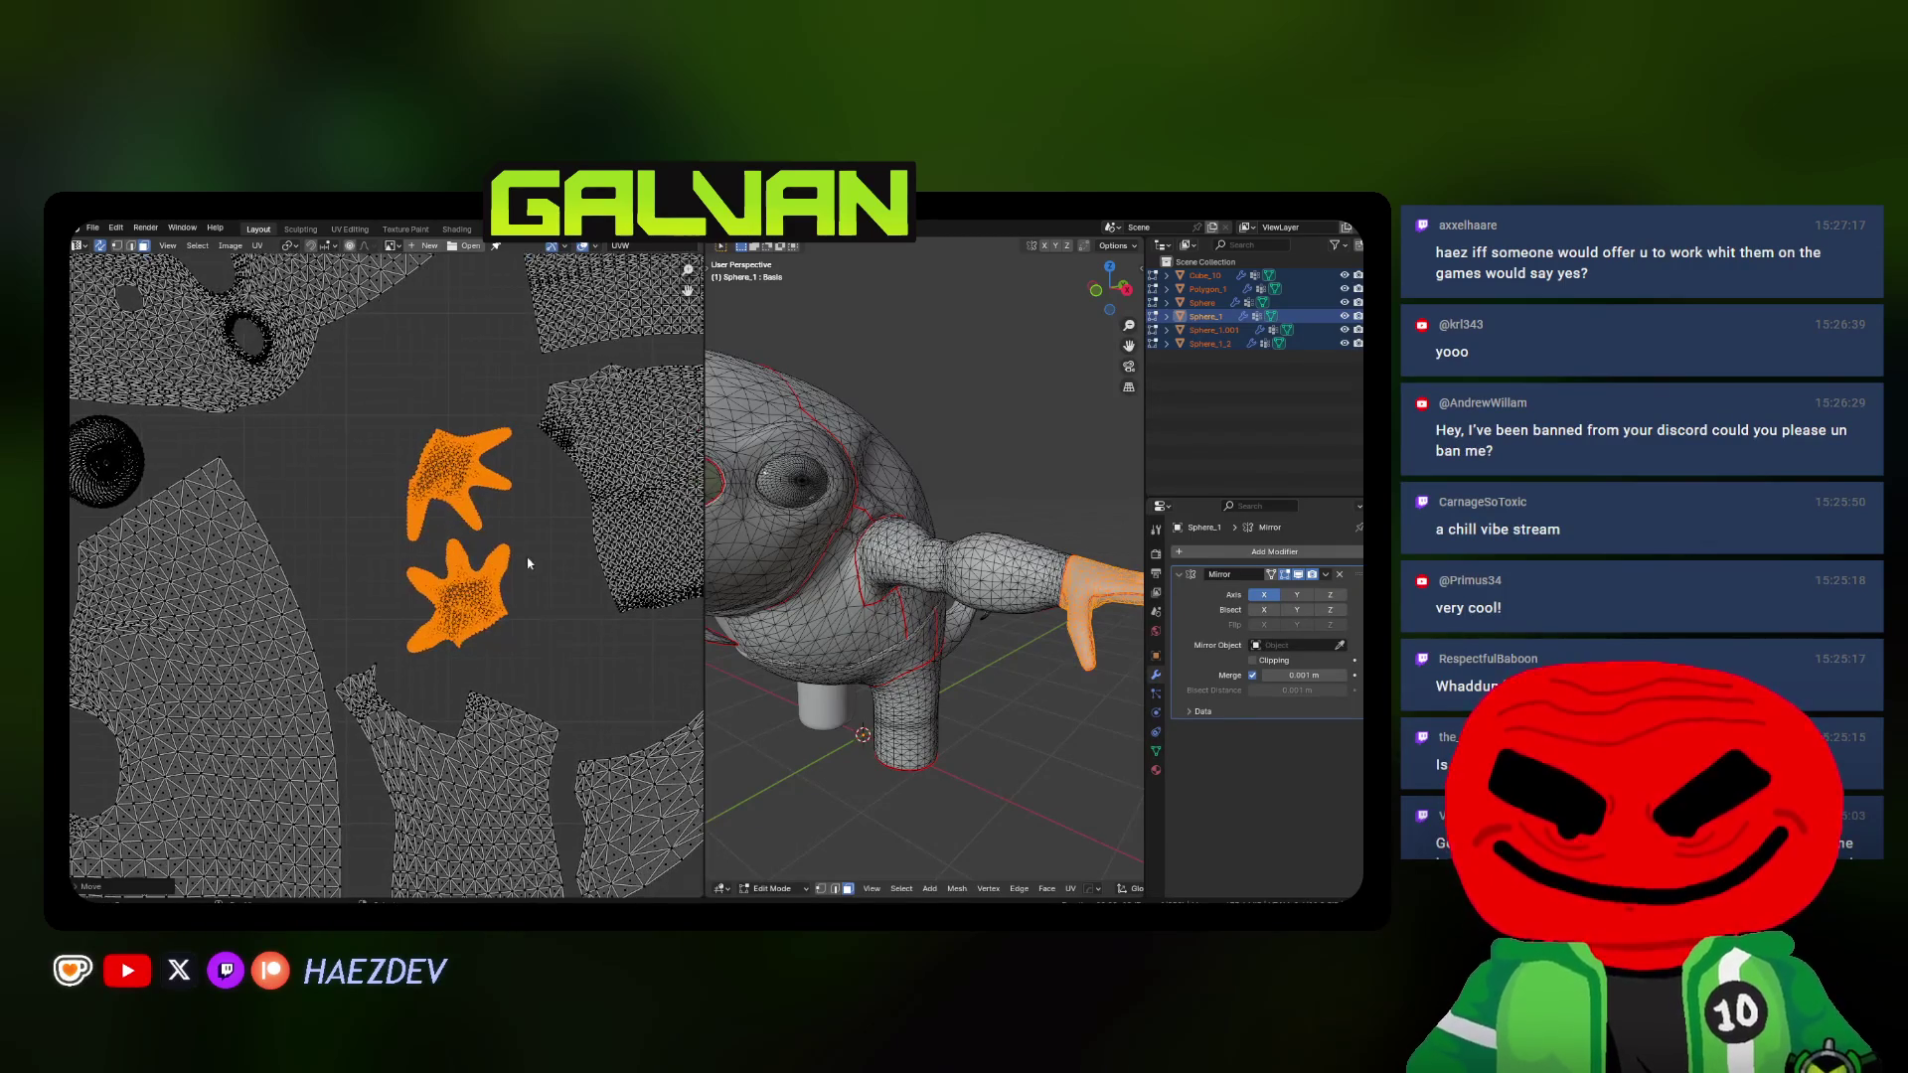
pyautogui.press('s')
pyautogui.click(552, 557)
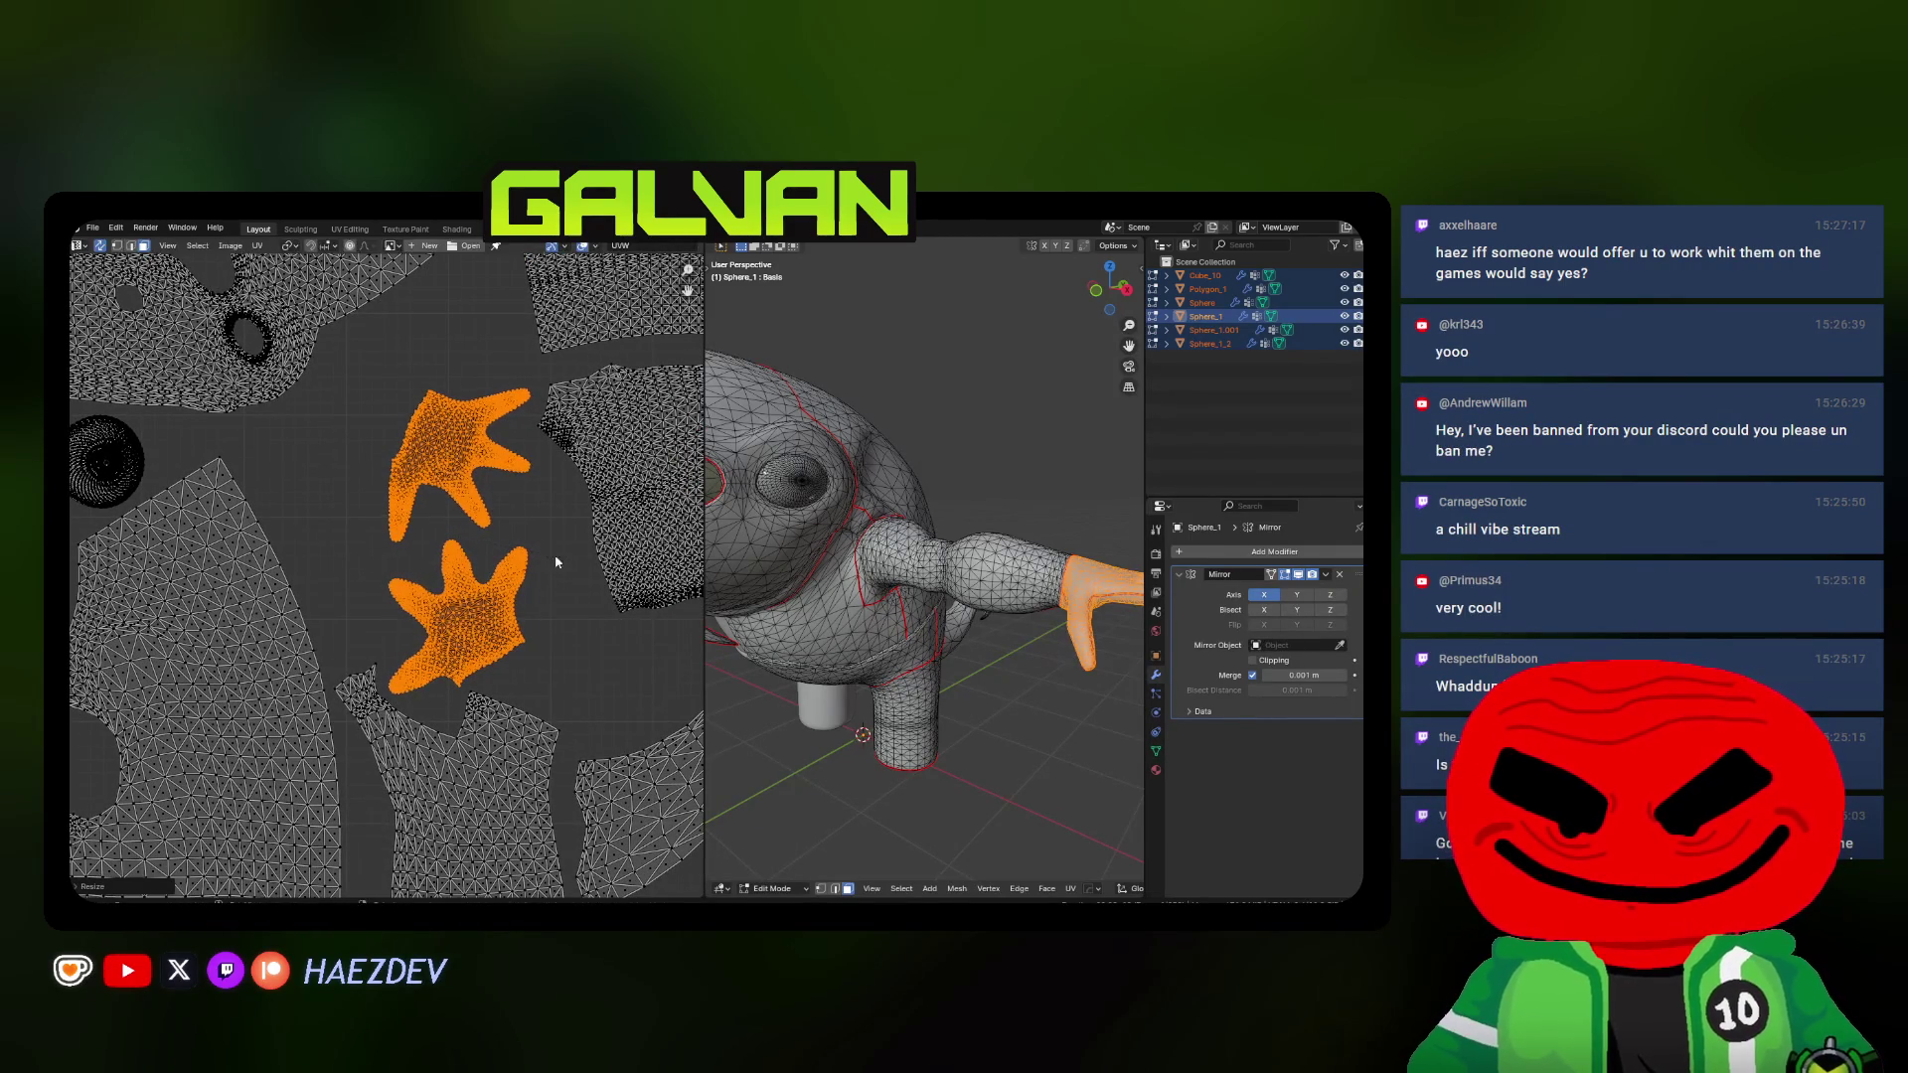
pyautogui.hotkey('alt', 'a')
# Rotate the first hand island upright and set its position
pyautogui.press('l')
pyautogui.press('r')
pyautogui.click(530, 523)
pyautogui.press('g')
pyautogui.click(507, 520)
pyautogui.press('r')
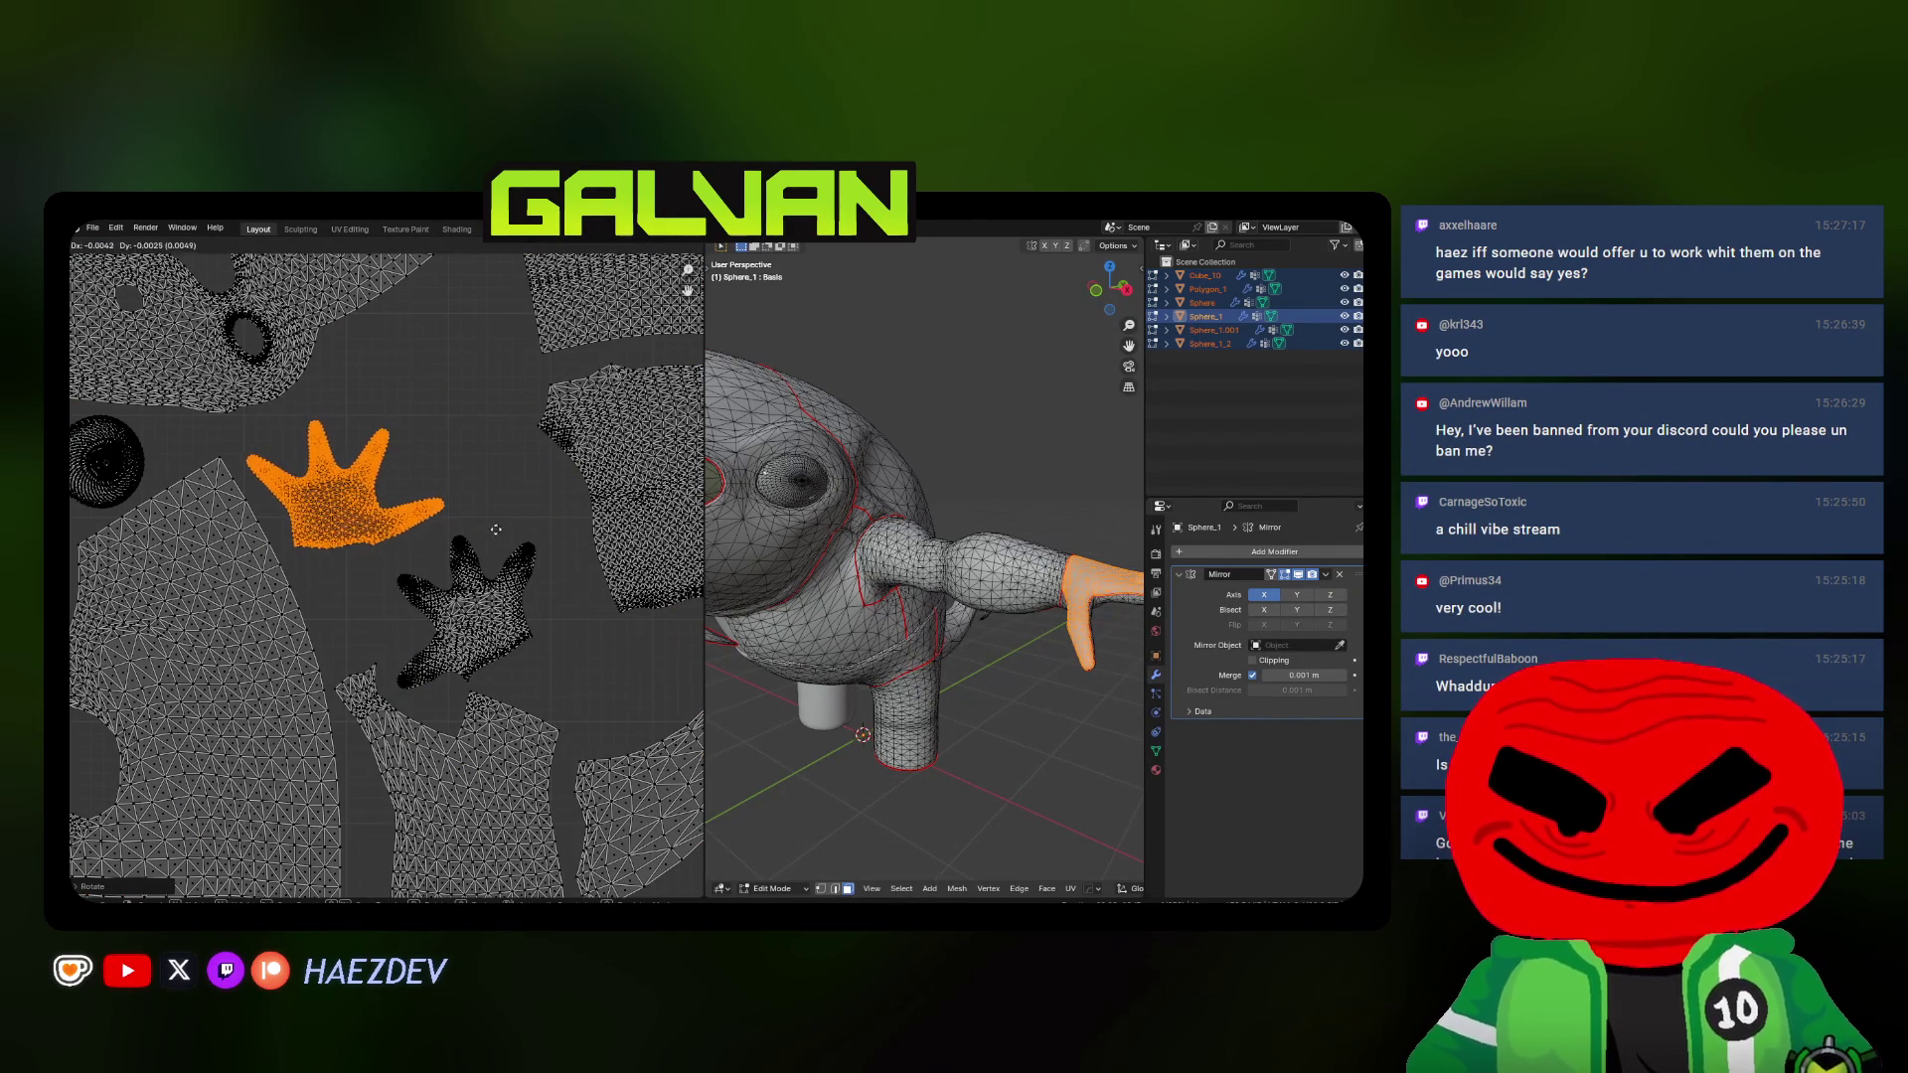
pyautogui.hotkey('alt', 'a')
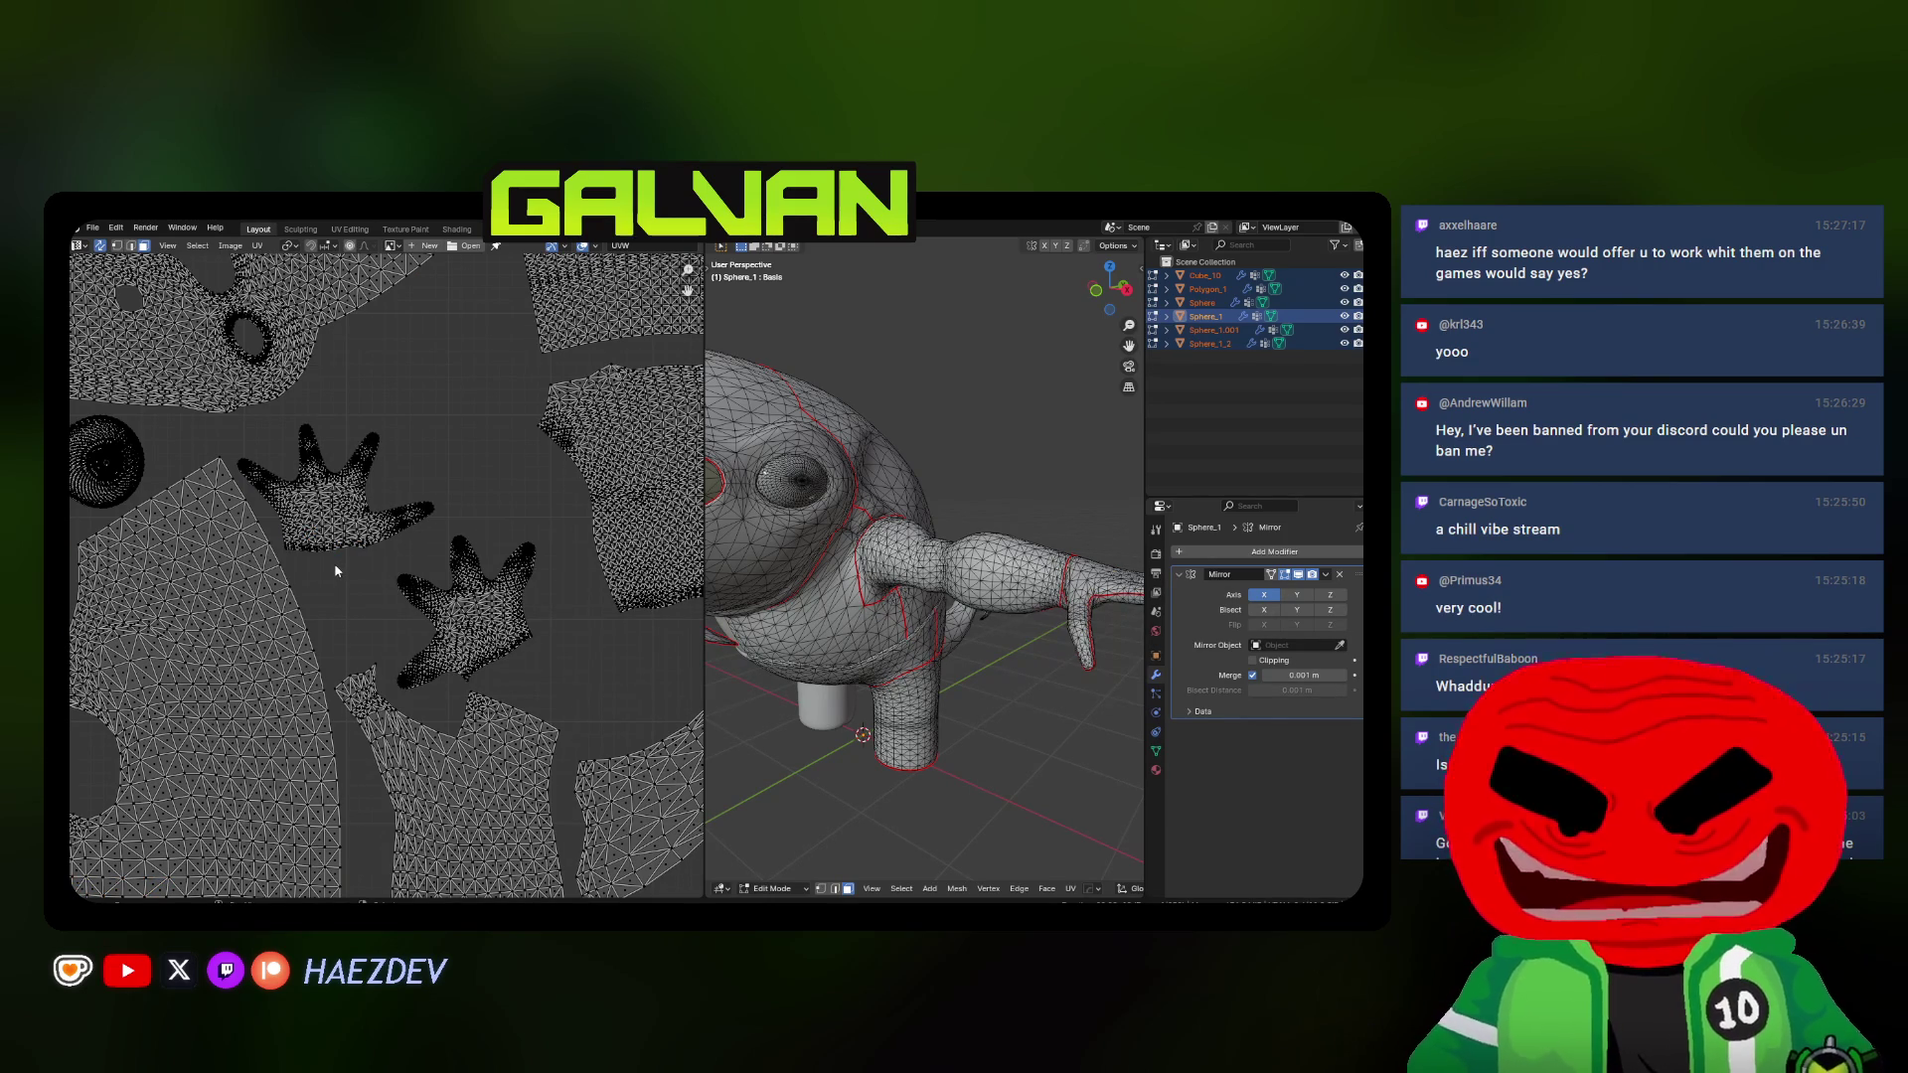
# Rotate the second hand island and place it next to the first, then deselect all
pyautogui.press('l')
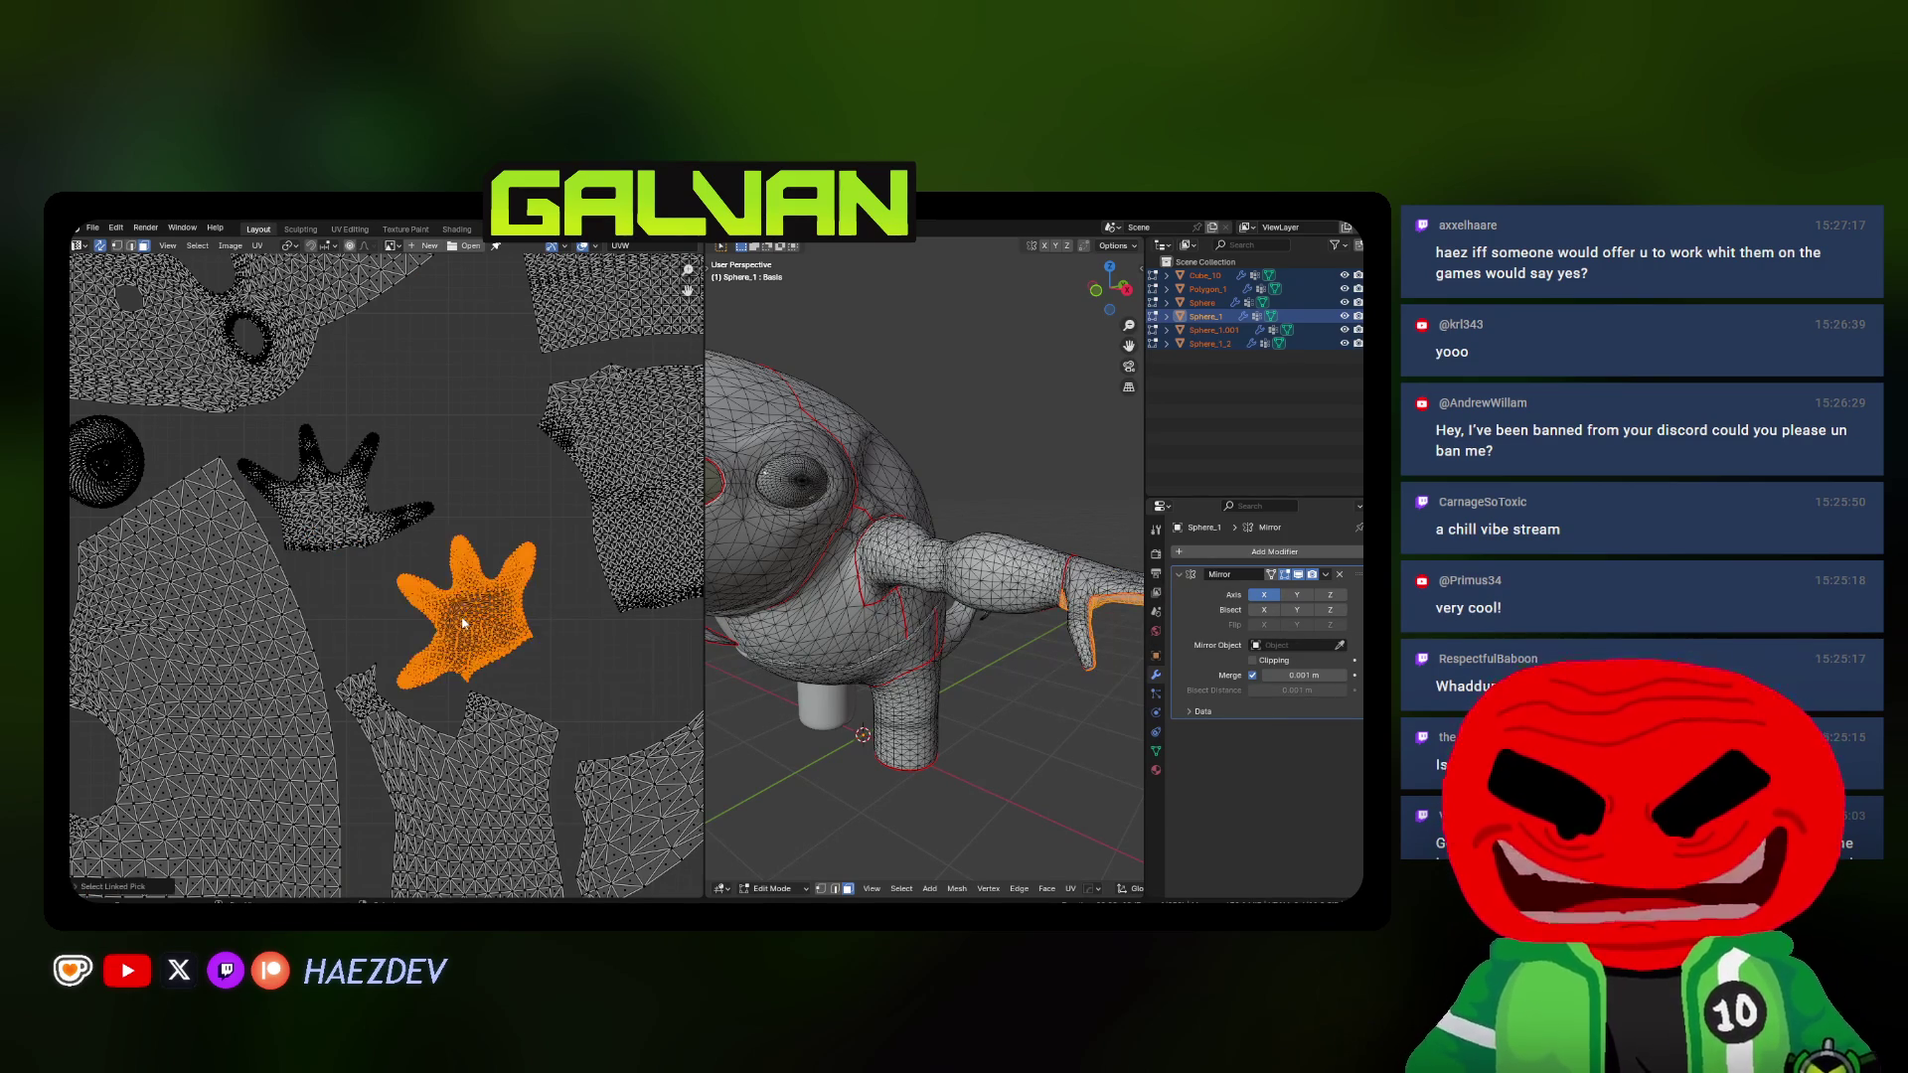
pyautogui.scroll(2, 477, 625)
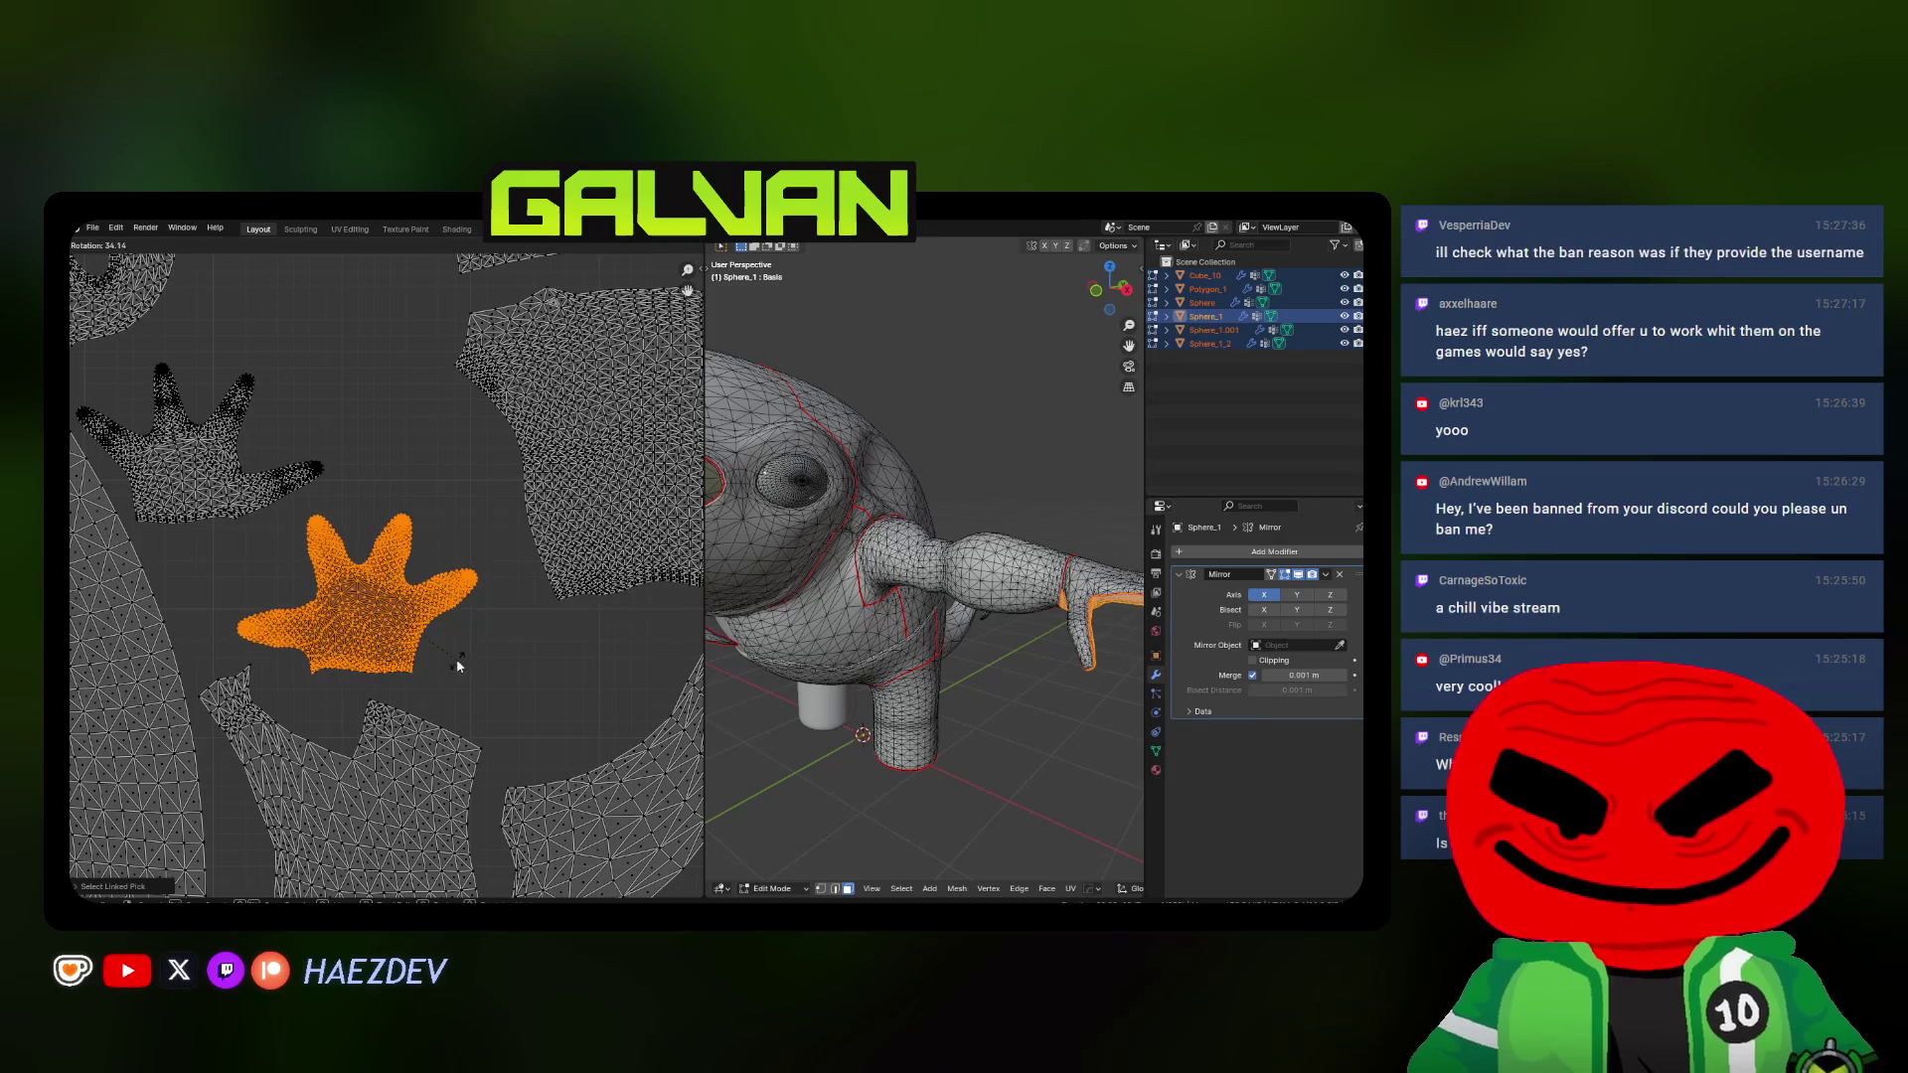
pyautogui.click(459, 657)
pyautogui.press('g')
pyautogui.click(468, 478)
pyautogui.press('g')
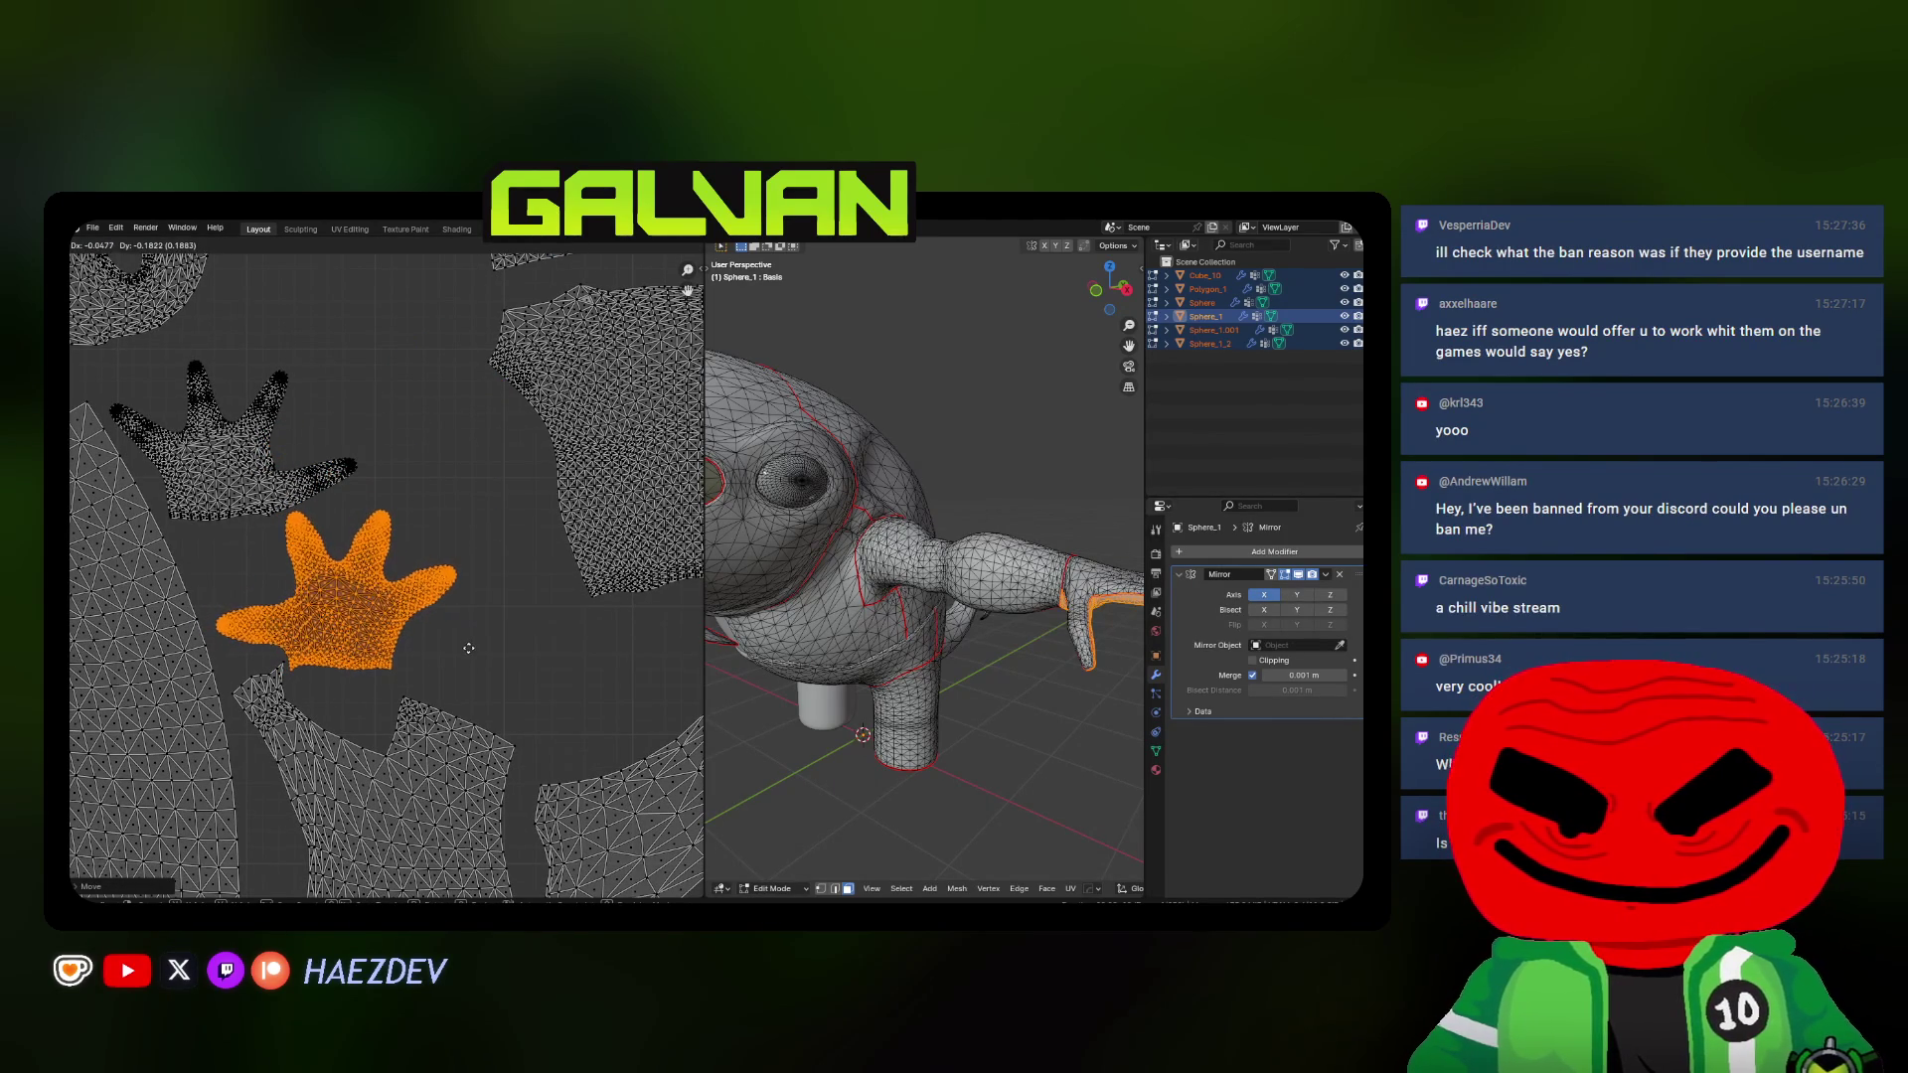
pyautogui.click(472, 644)
pyautogui.press('a')
pyautogui.hotkey('alt', 'a')
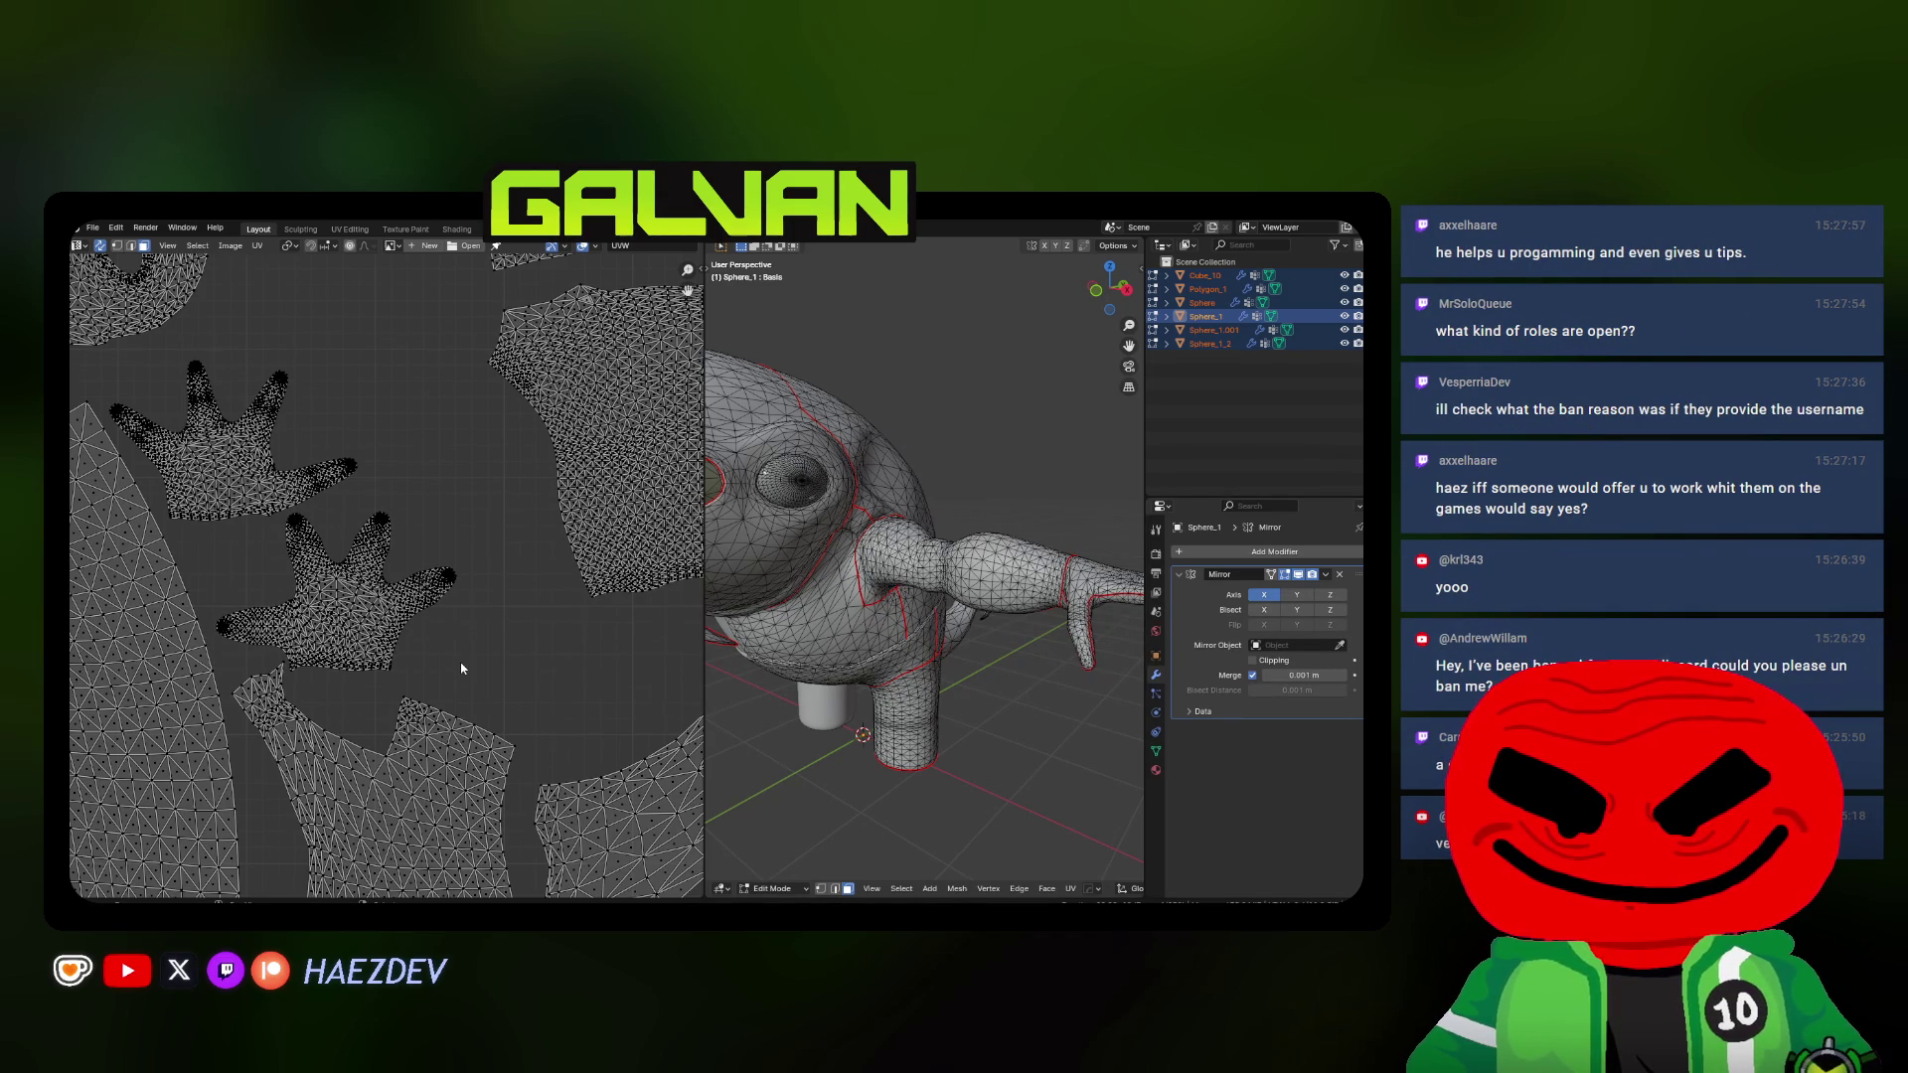
pyautogui.scroll(-3, 446, 648)
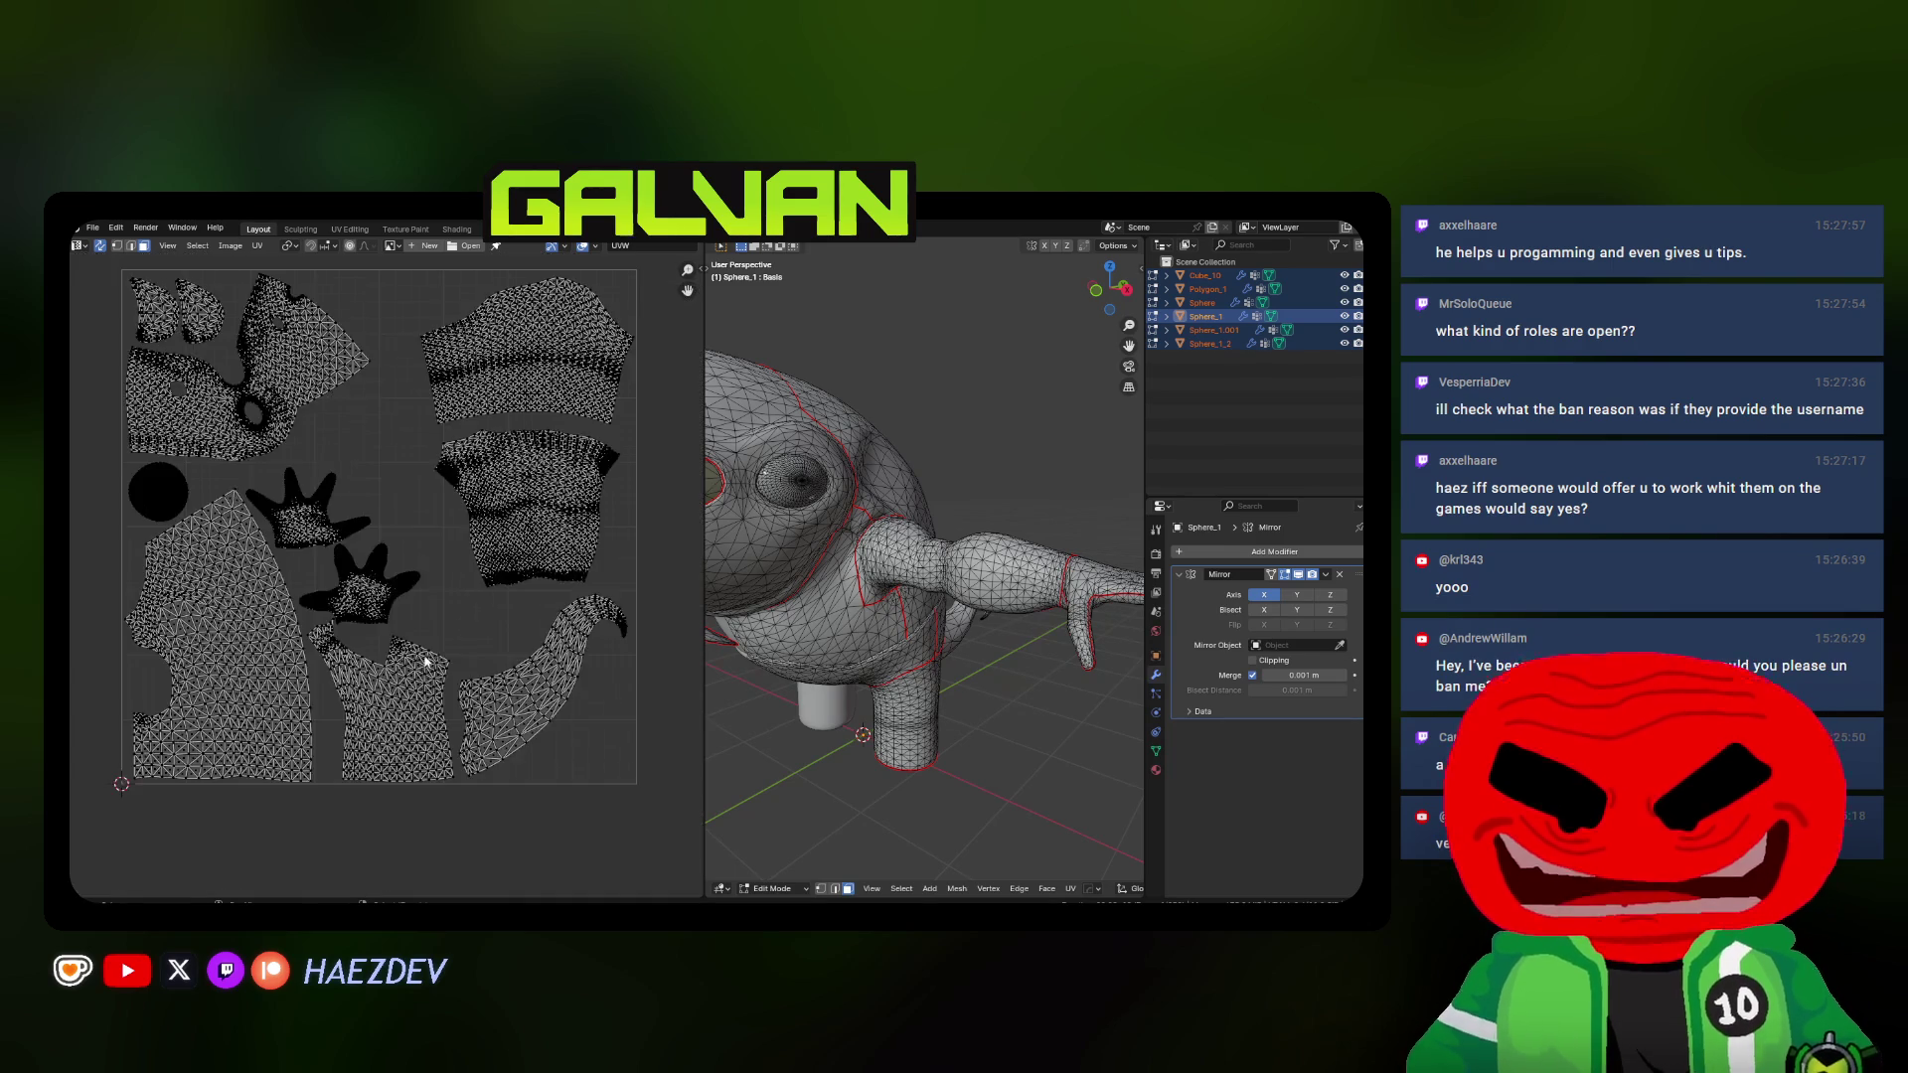
# Select the mouth-interior UV island with L and shrink it down while moving it toward the hand islands
pyautogui.press('a')
pyautogui.hotkey('alt', 'a')
pyautogui.scroll(-2, 410, 582)
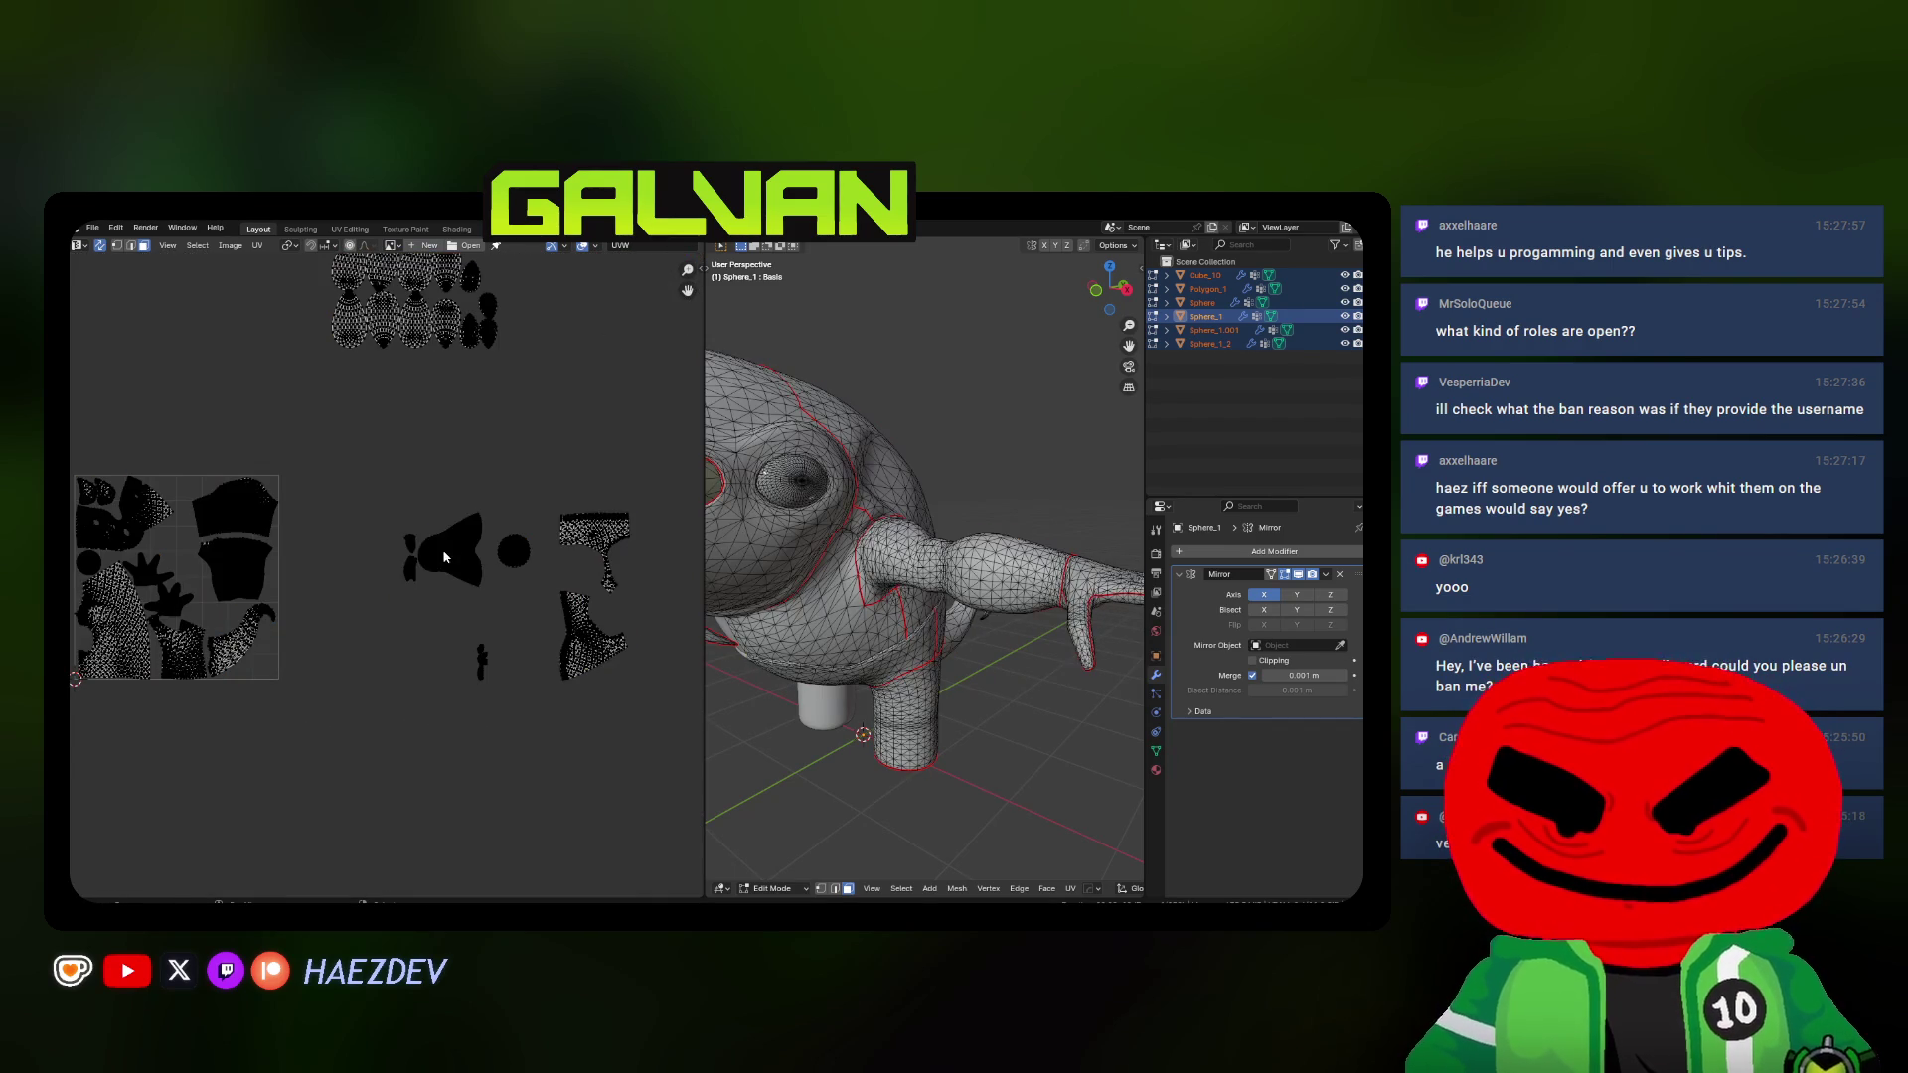
pyautogui.press('l')
pyautogui.press('g')
pyautogui.click(243, 582)
pyautogui.scroll(5, 224, 588)
pyautogui.press('s')
pyautogui.press('Return')
pyautogui.scroll(3, 437, 689)
pyautogui.scroll(2, 441, 686)
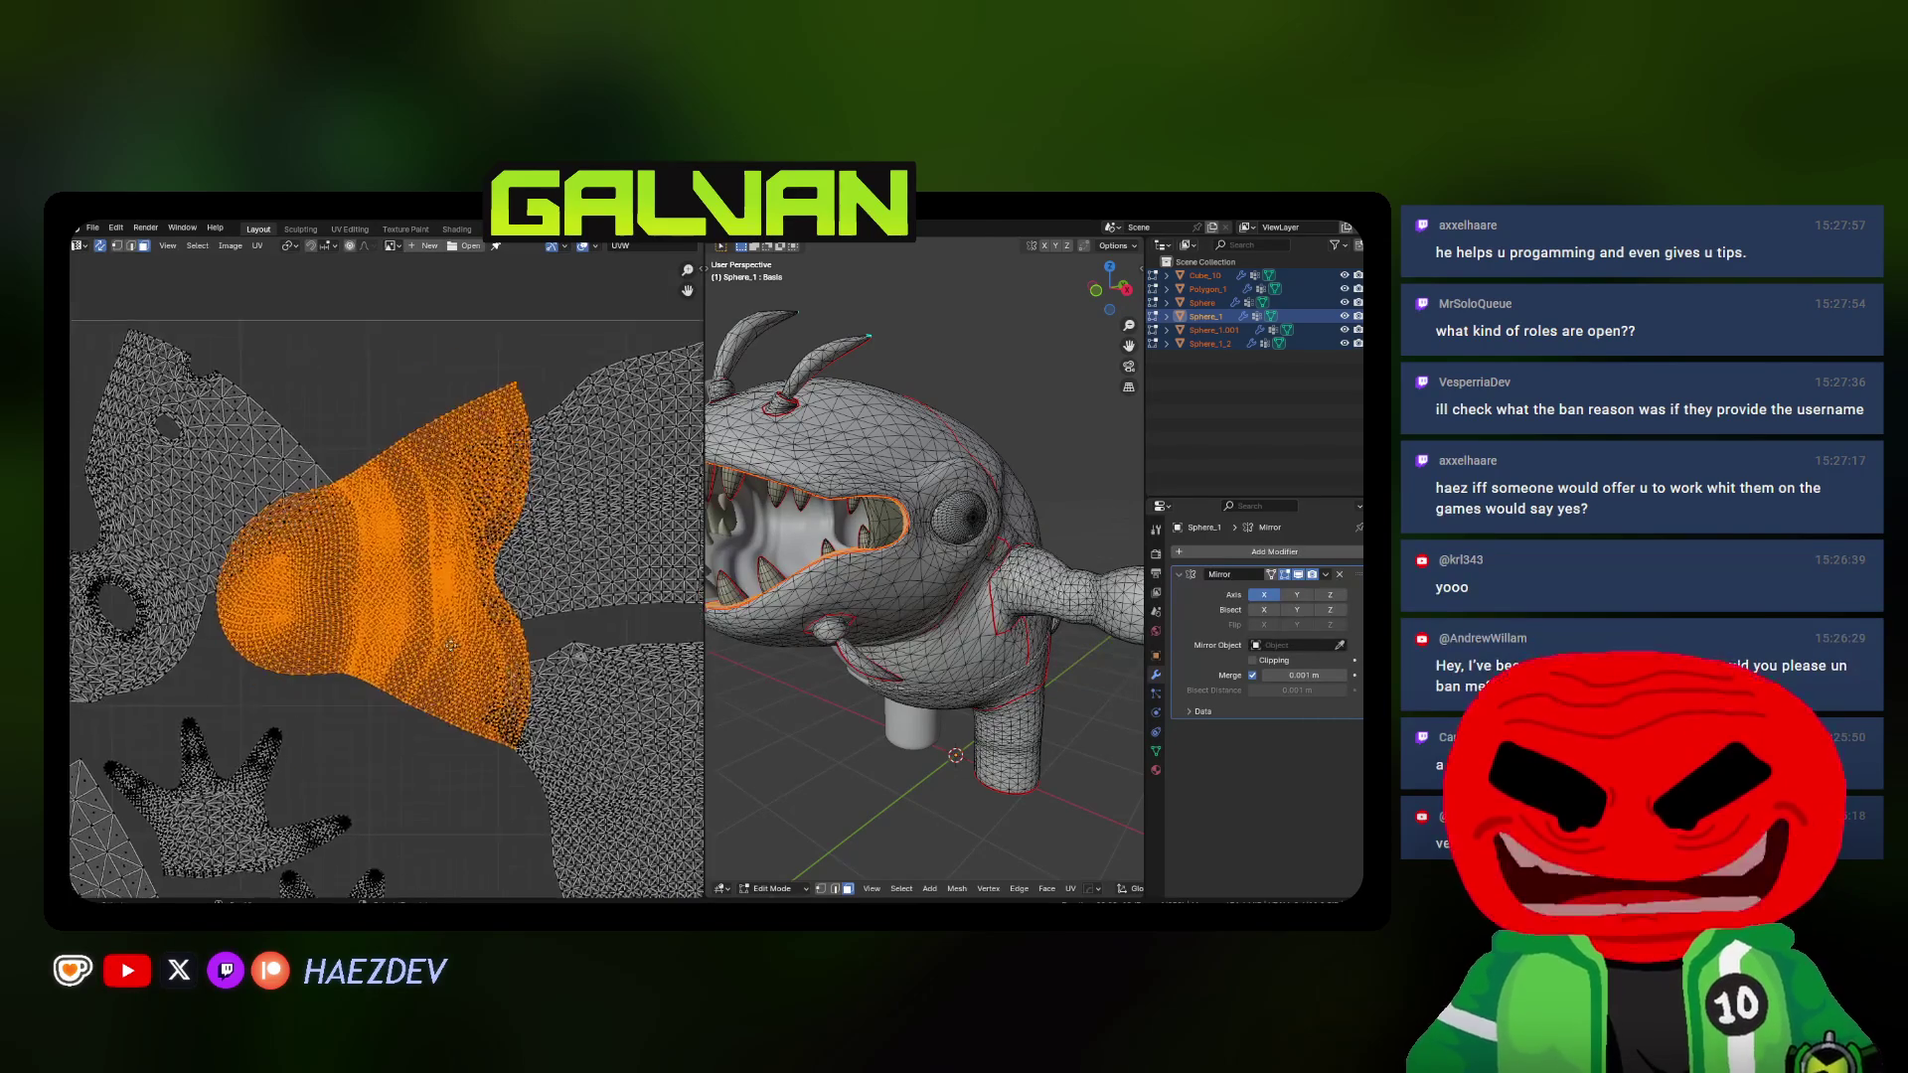
pyautogui.scroll(-4, 441, 686)
pyautogui.press('g')
pyautogui.click(447, 656)
pyautogui.press('s')
pyautogui.click(458, 637)
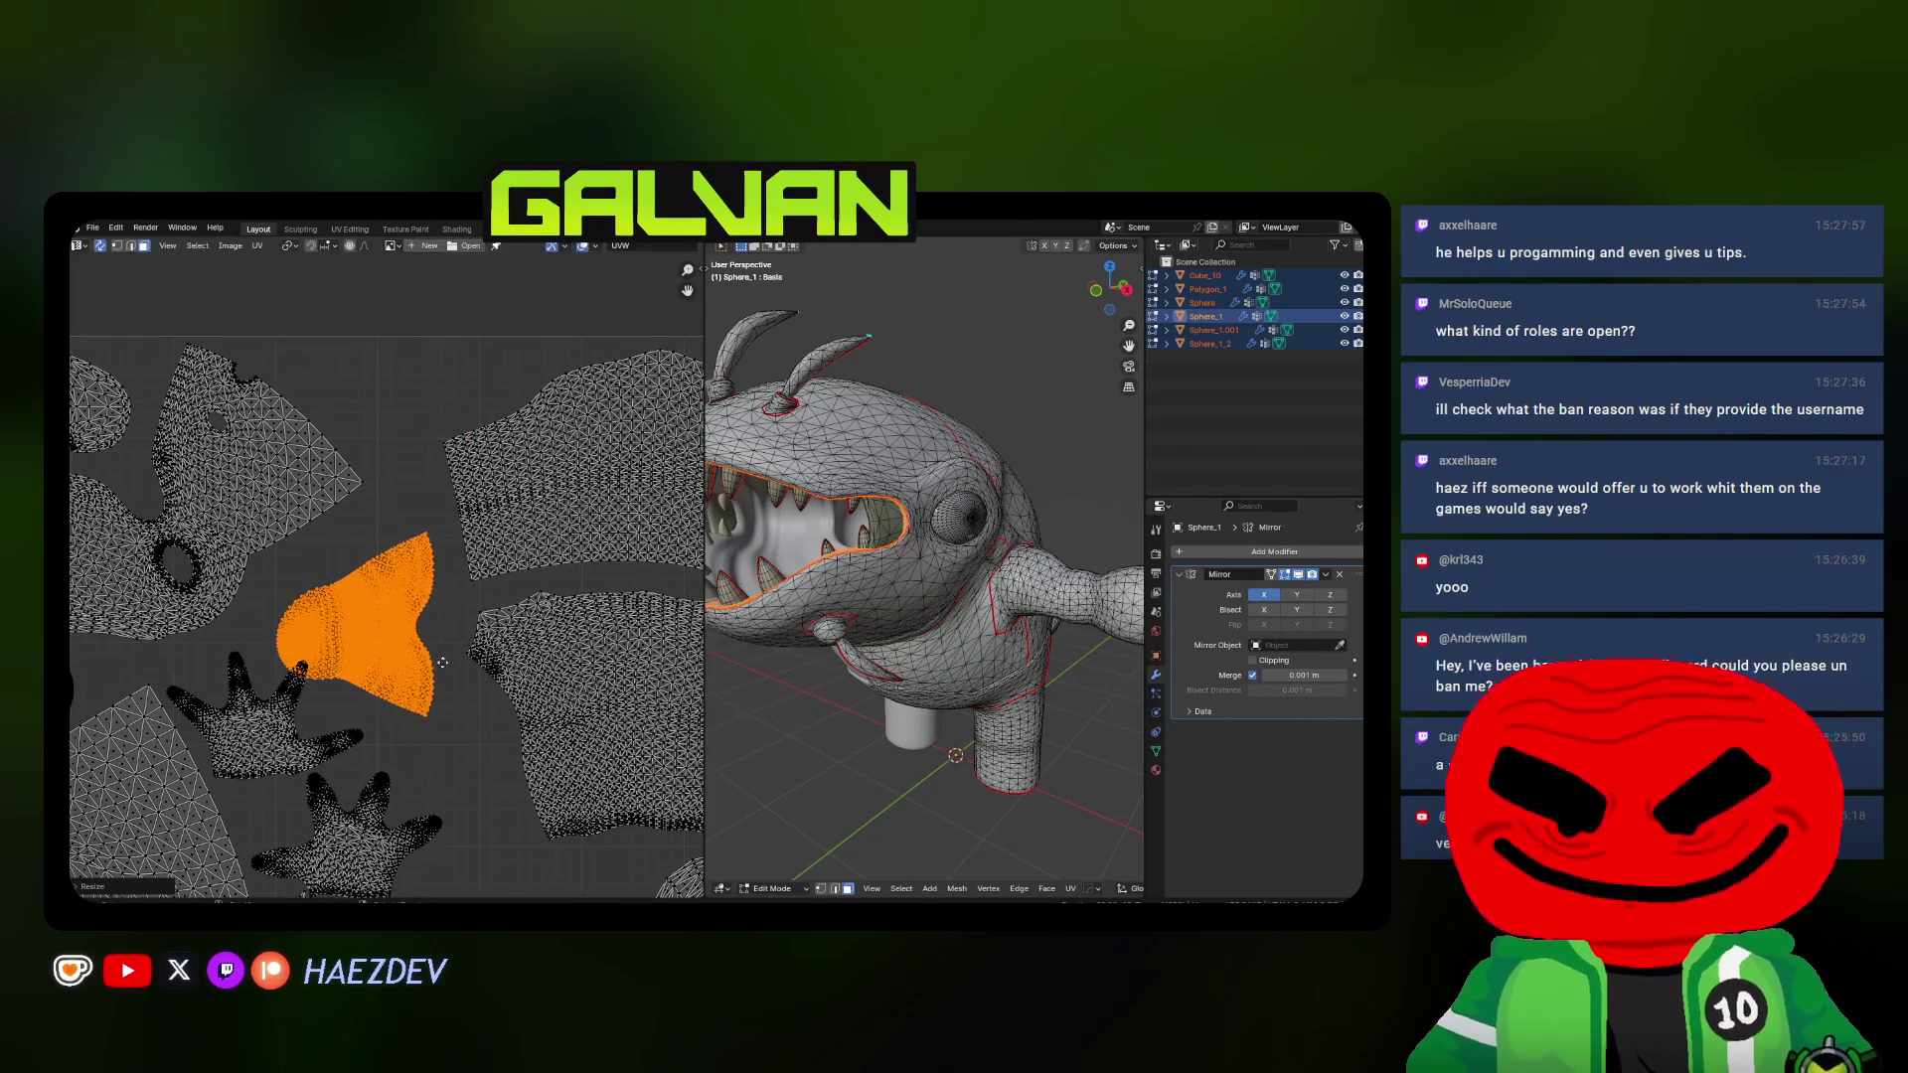
pyautogui.scroll(-2, 433, 657)
pyautogui.scroll(-2, 432, 657)
pyautogui.scroll(2, 430, 664)
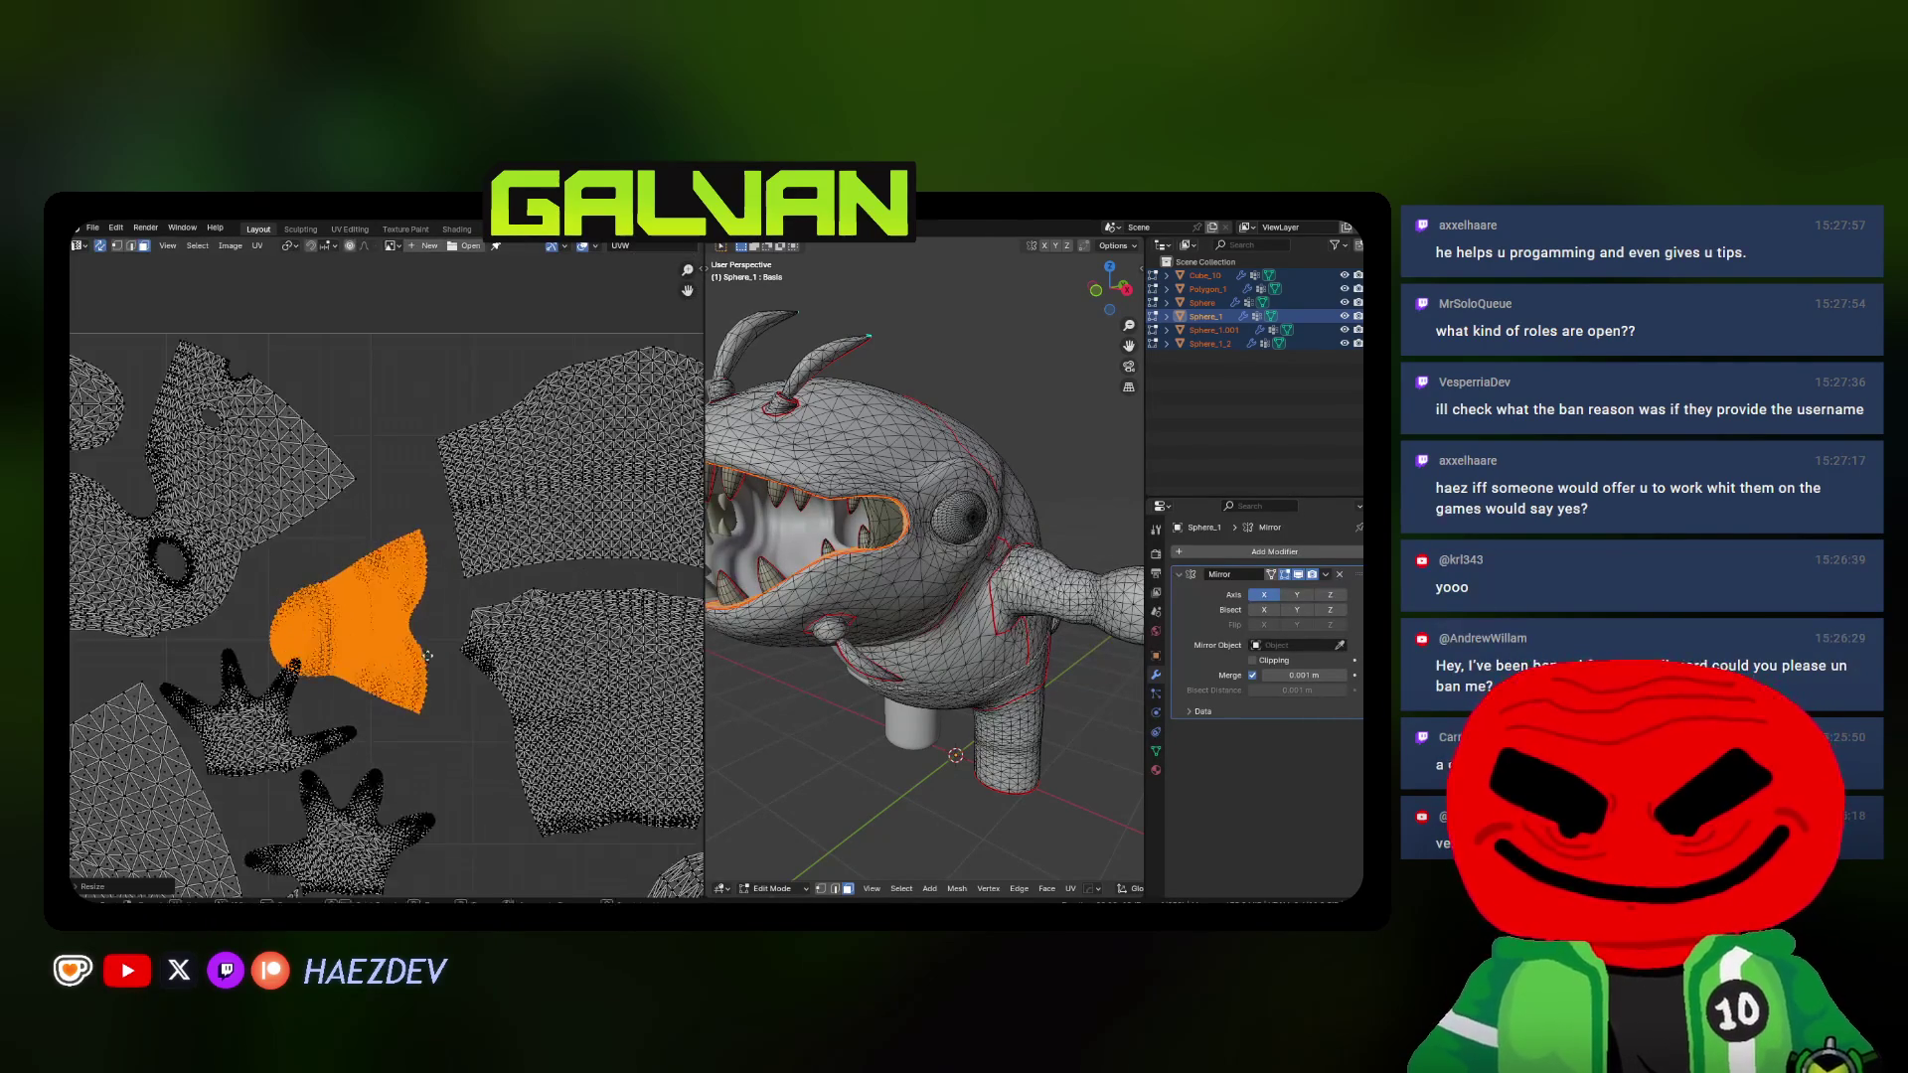
# Shift the mouth island clear of the hand, rotate it, and move it up into its spot in the UV square
pyautogui.press('g')
pyautogui.click(477, 597)
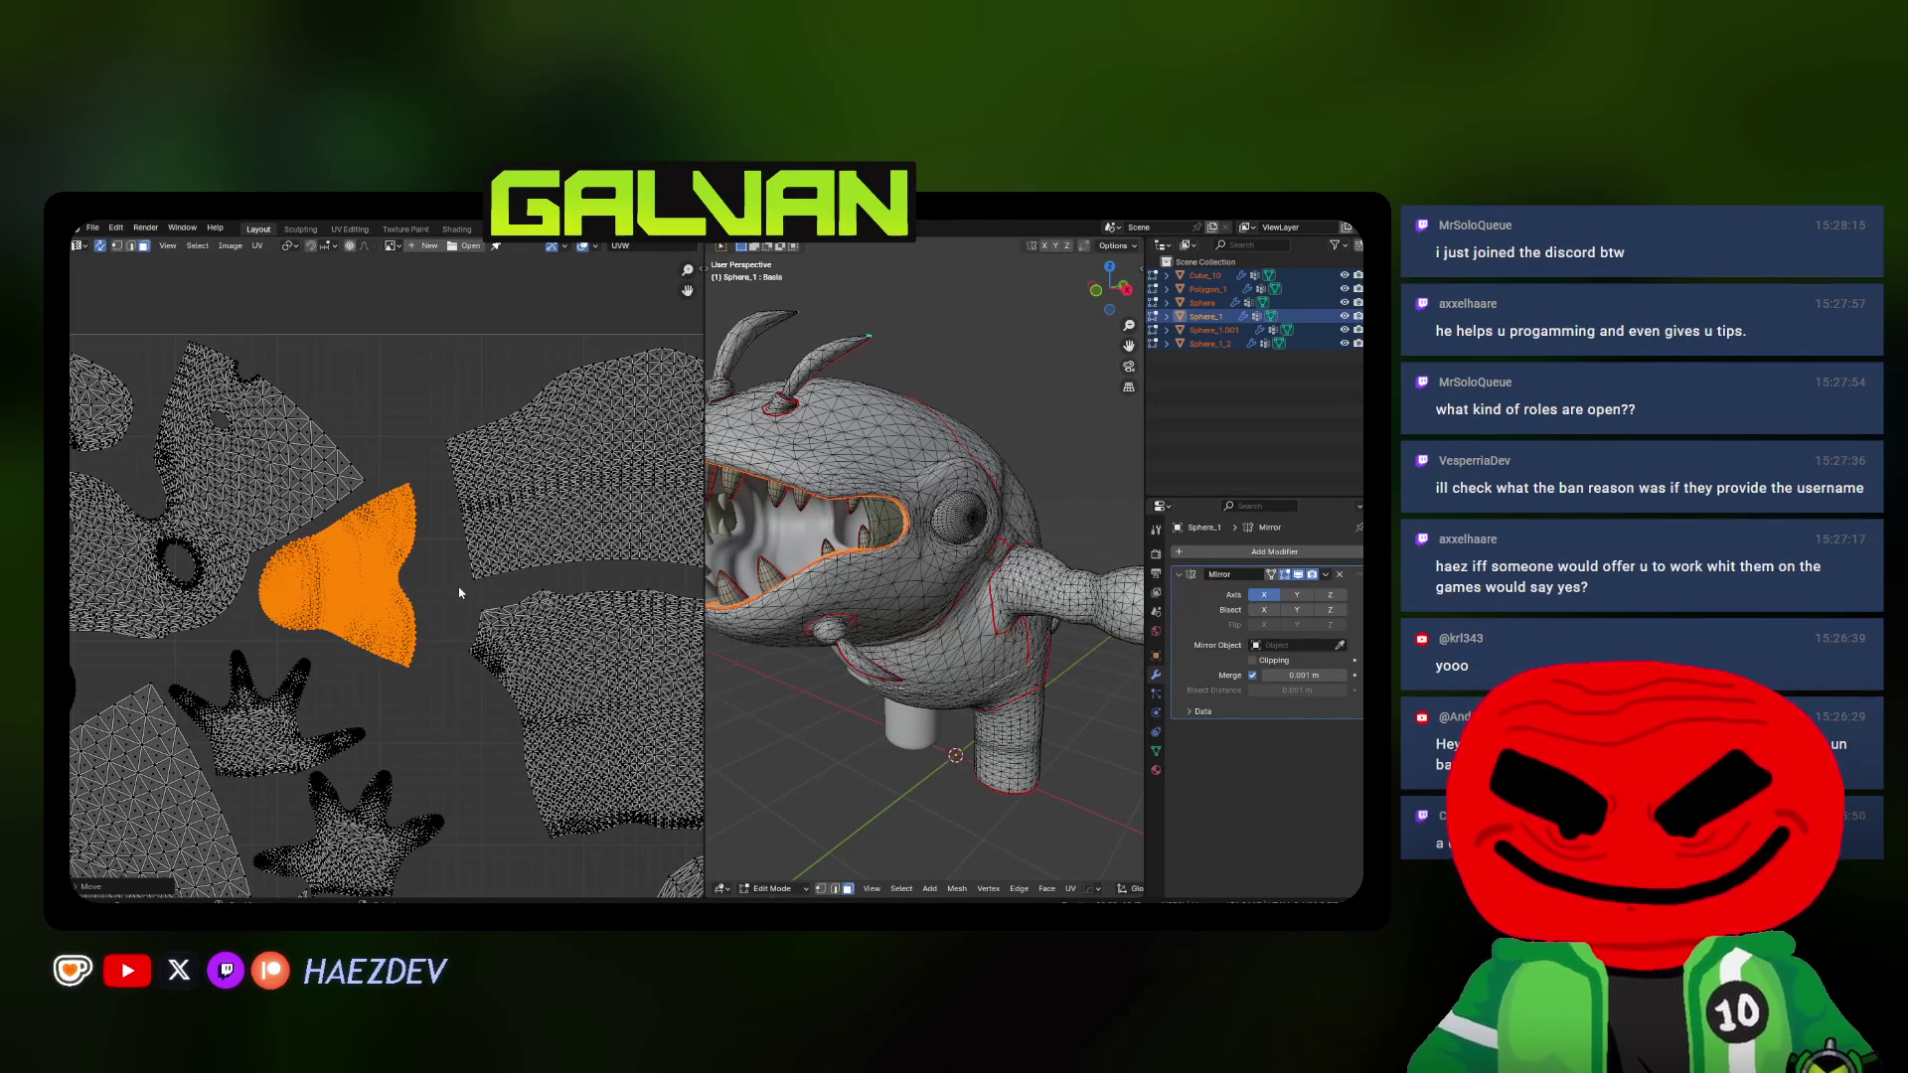
pyautogui.press('g')
pyautogui.click(475, 583)
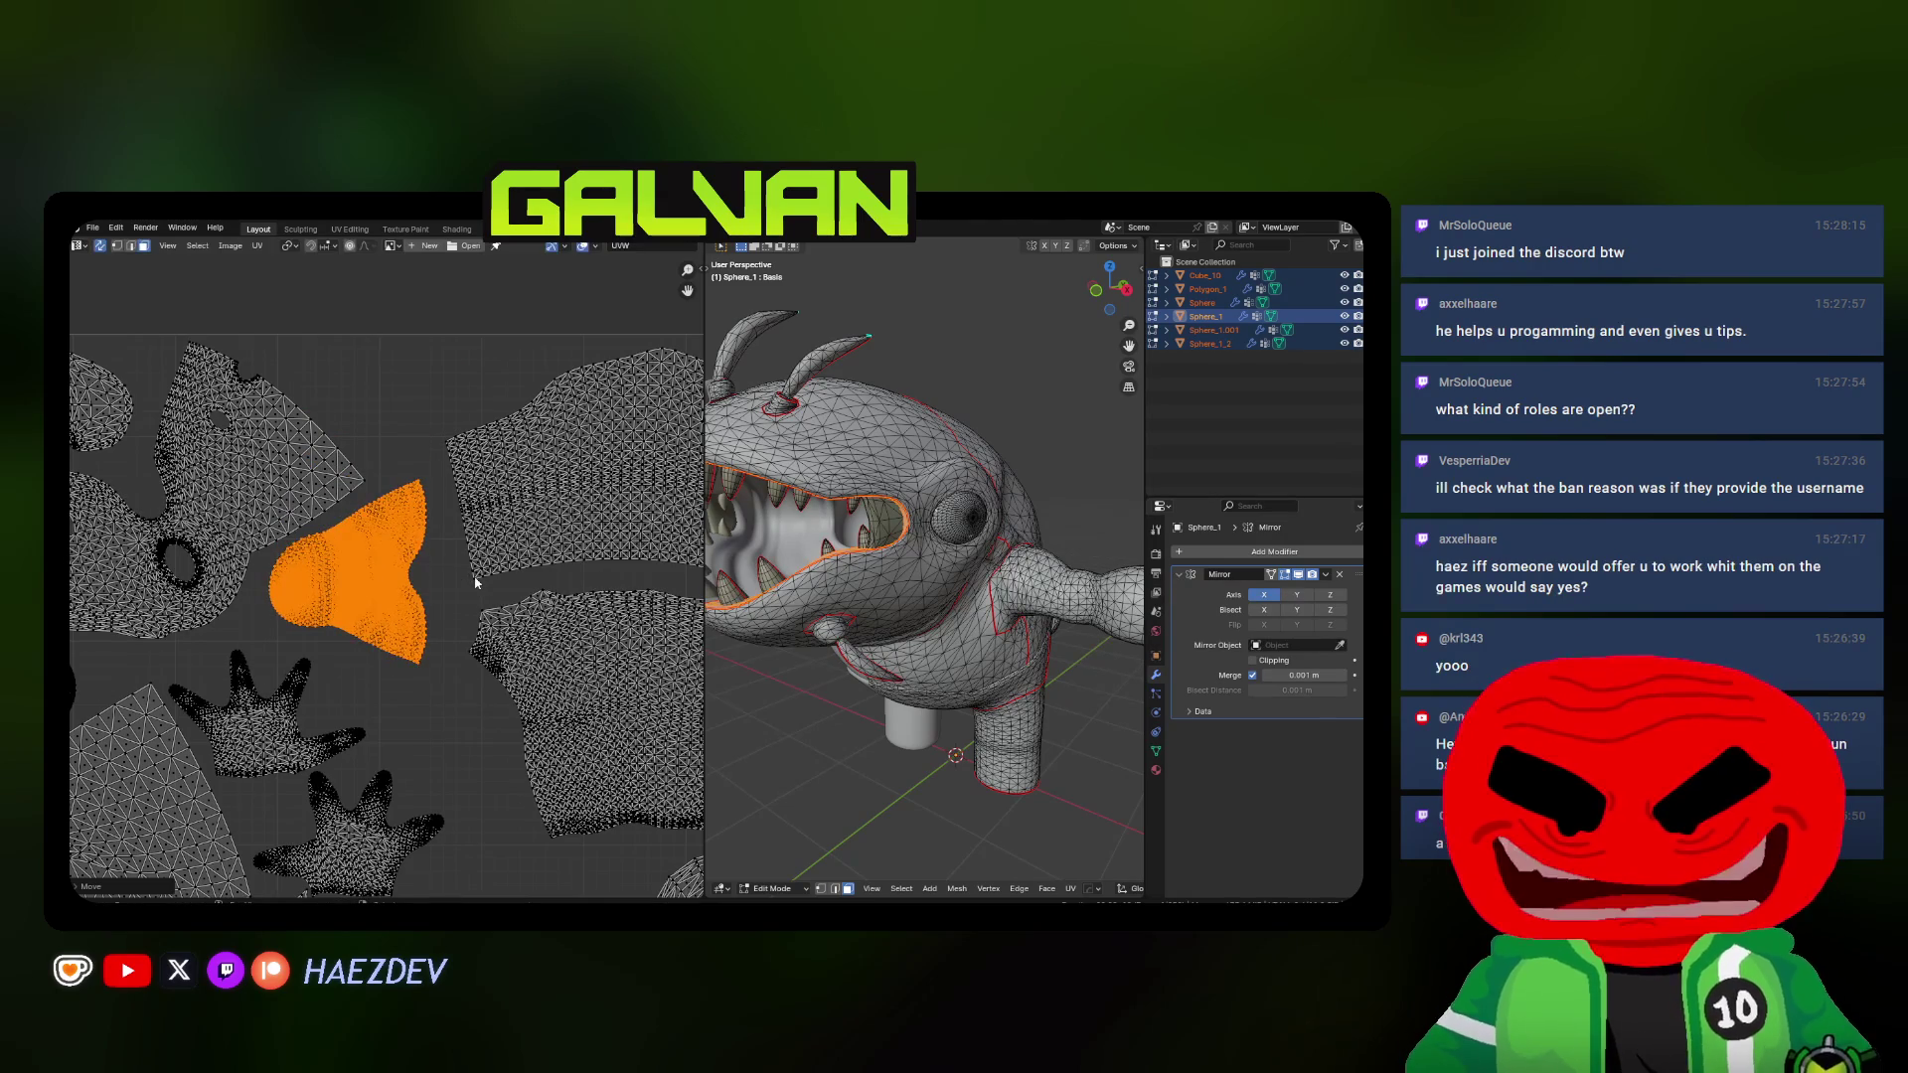
pyautogui.scroll(2, 475, 583)
pyautogui.scroll(1, 476, 583)
pyautogui.press('r')
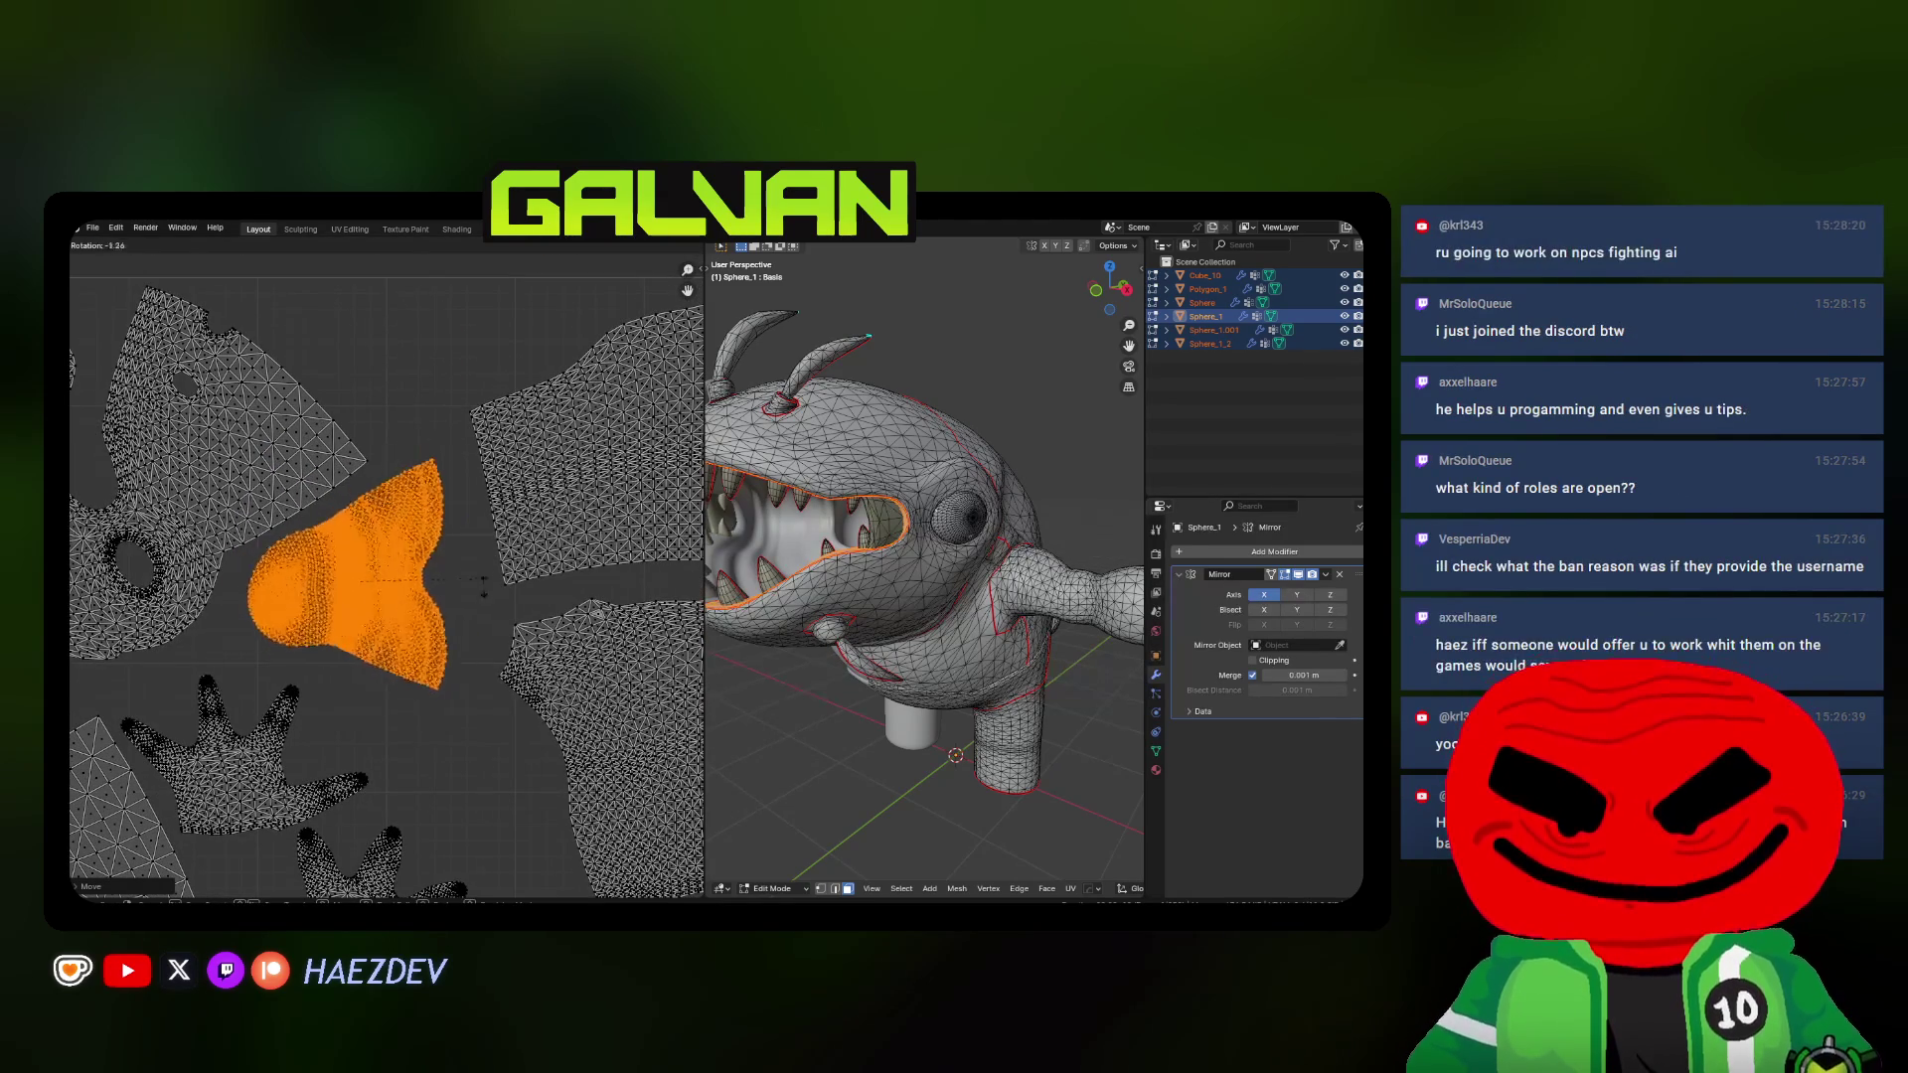
pyautogui.click(480, 630)
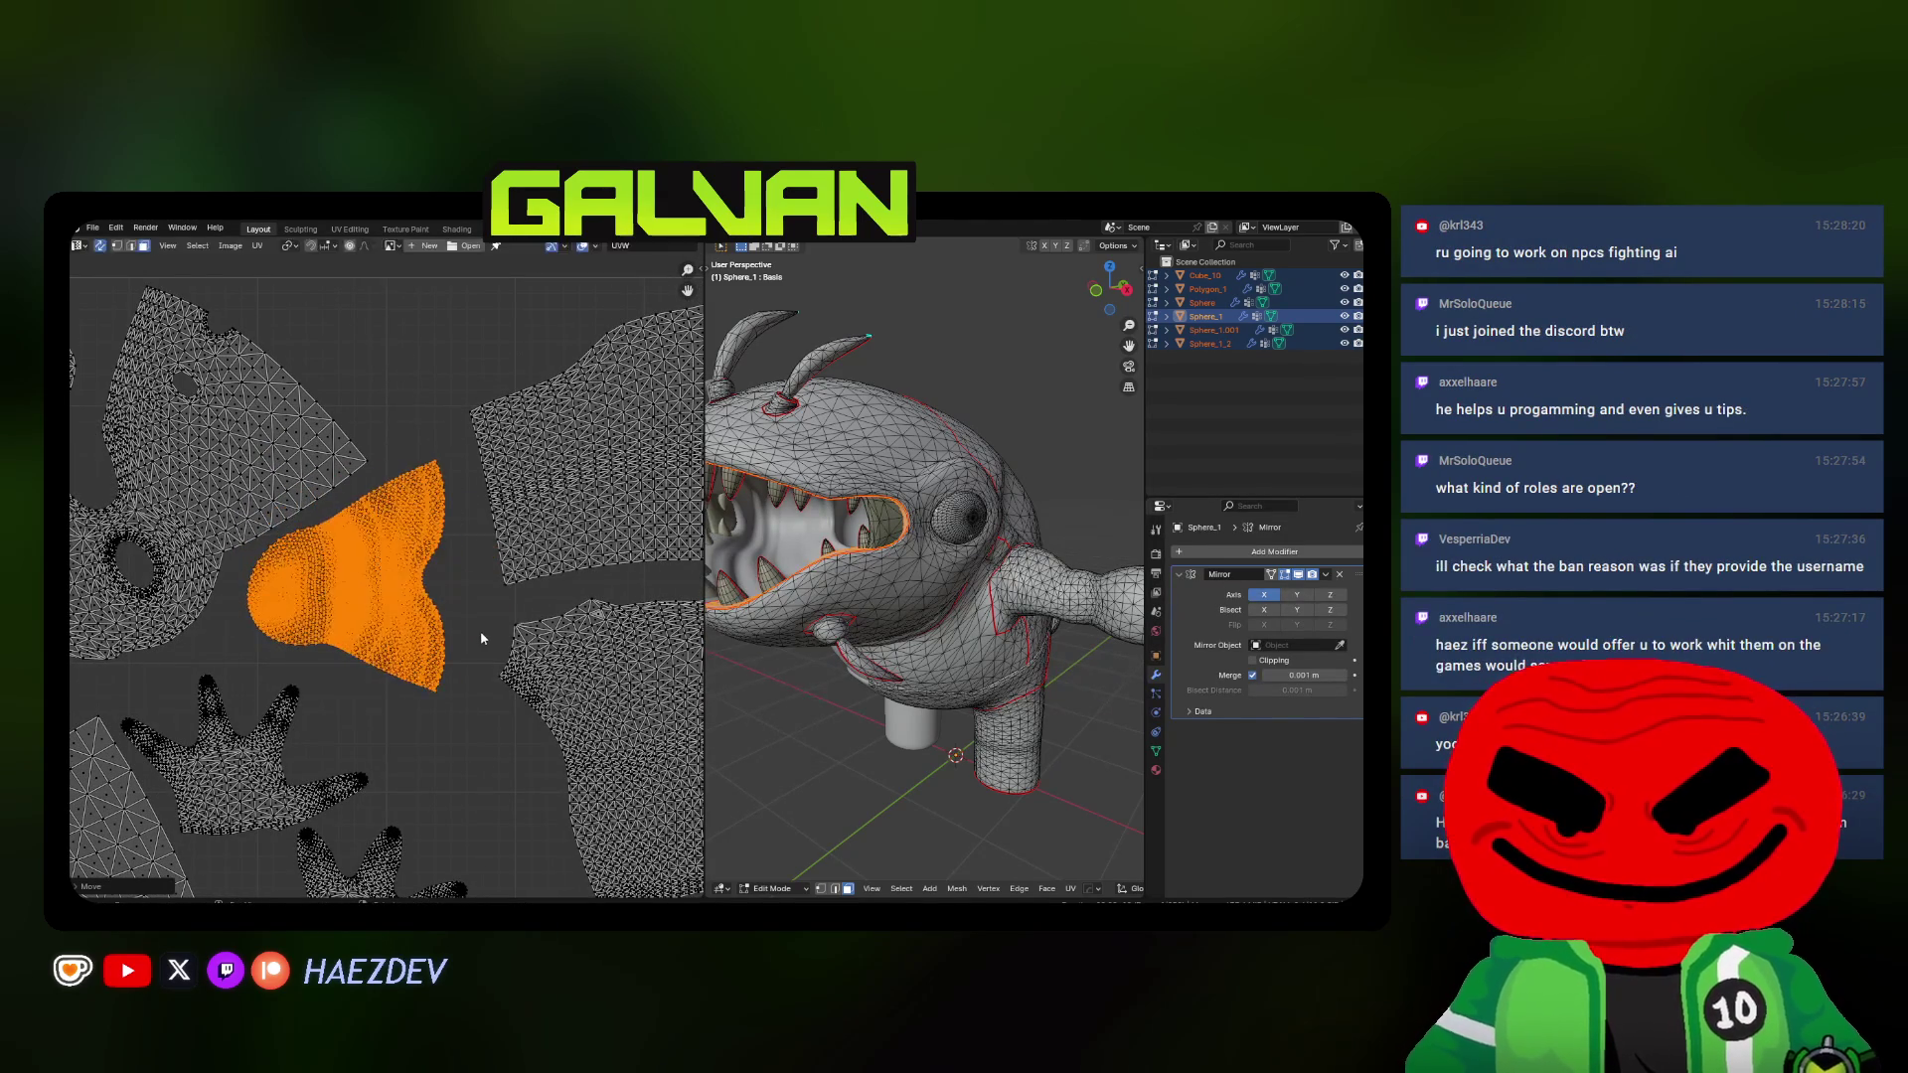
pyautogui.press('g')
pyautogui.click(481, 403)
pyautogui.scroll(-3, 520, 521)
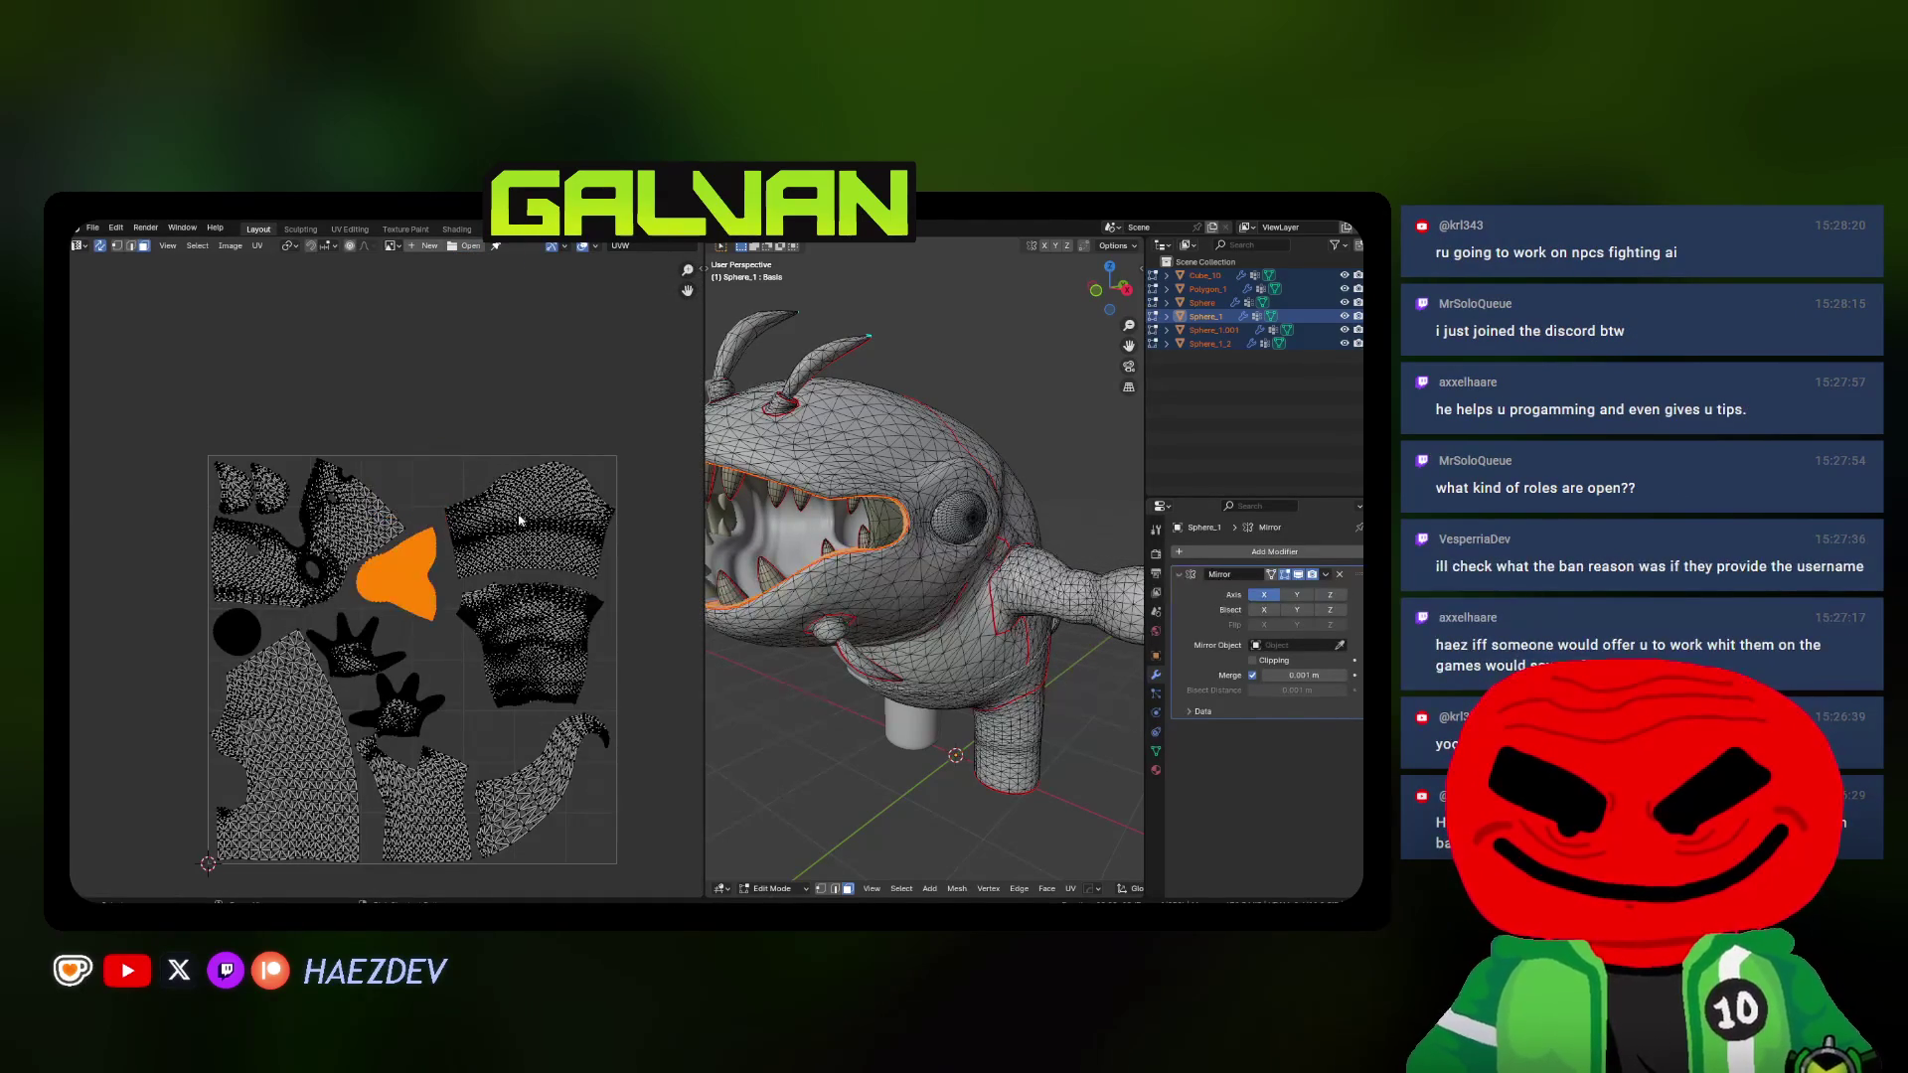
pyautogui.scroll(3, 512, 552)
# Tweak the island's rotation, then box-select the loose teeth islands outside the square and re-unwrap them
pyautogui.press('r')
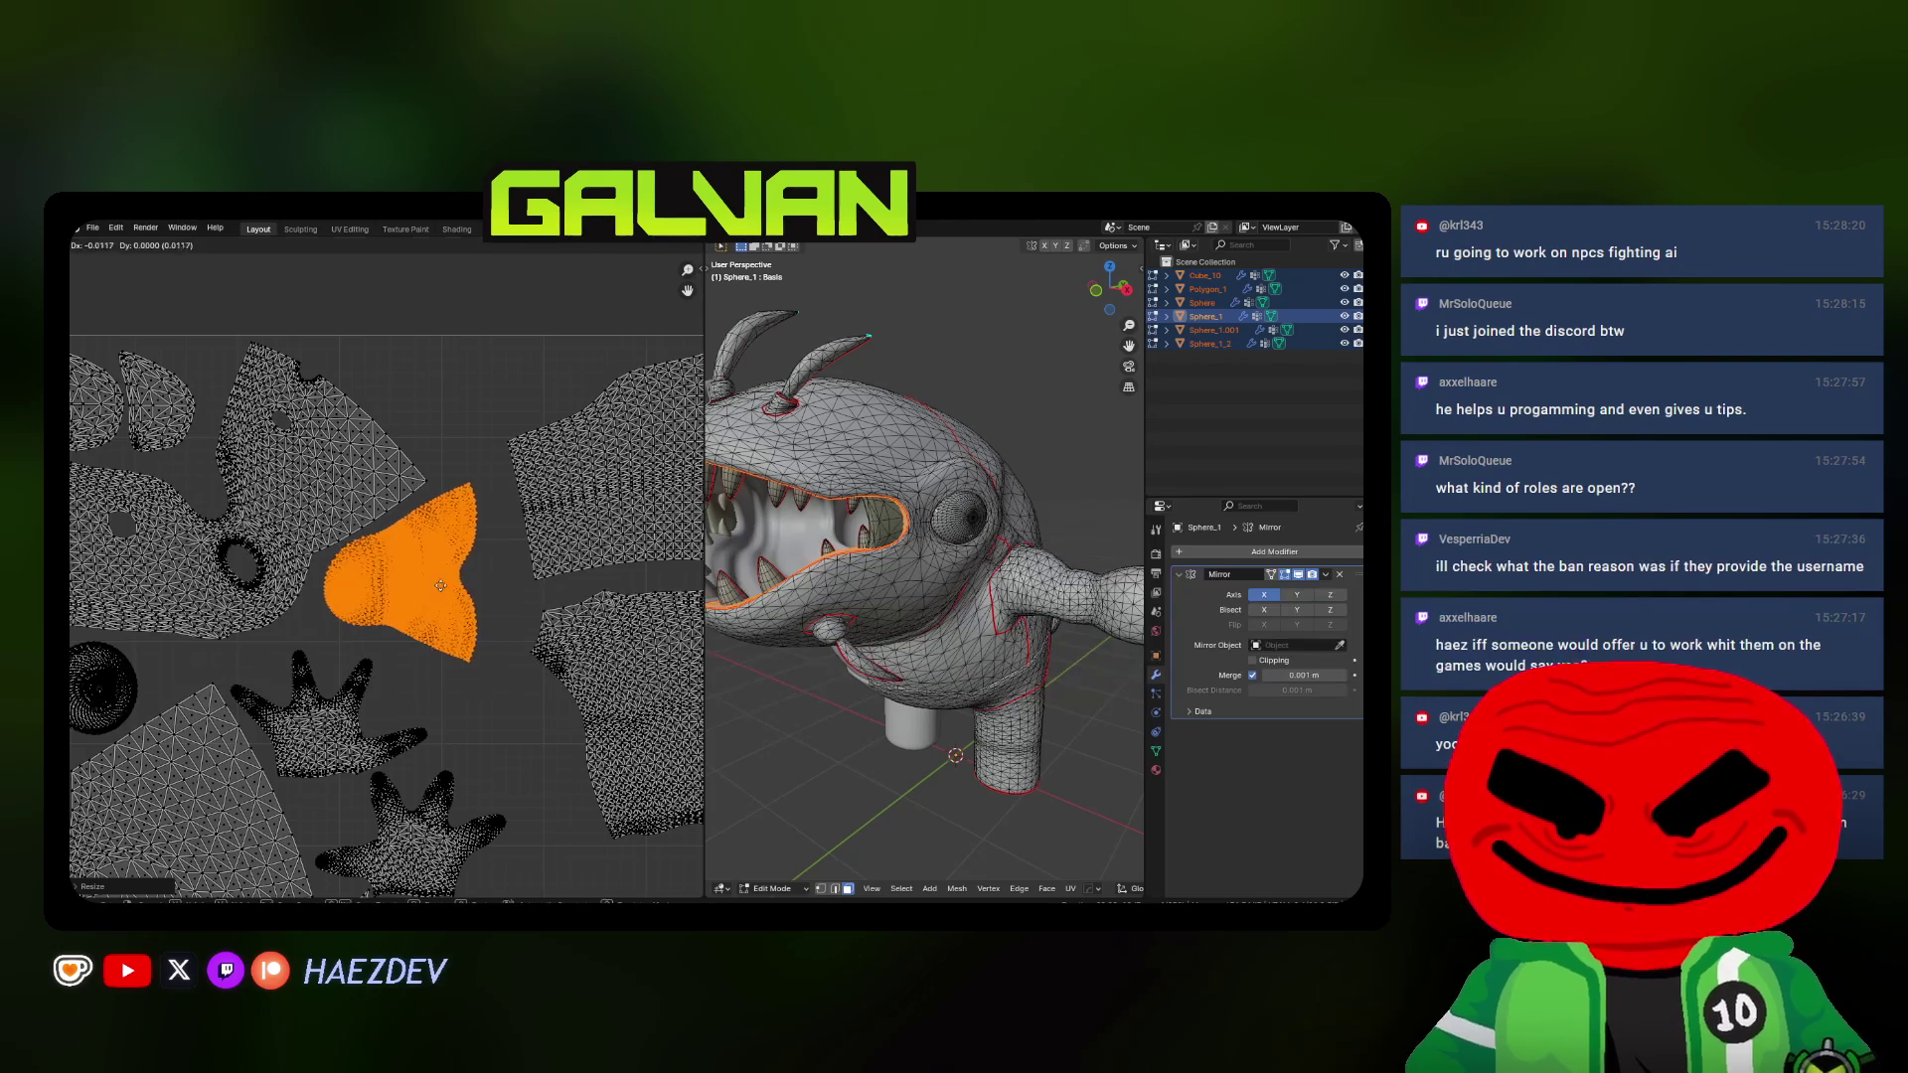
pyautogui.click(510, 567)
pyautogui.scroll(-5, 431, 612)
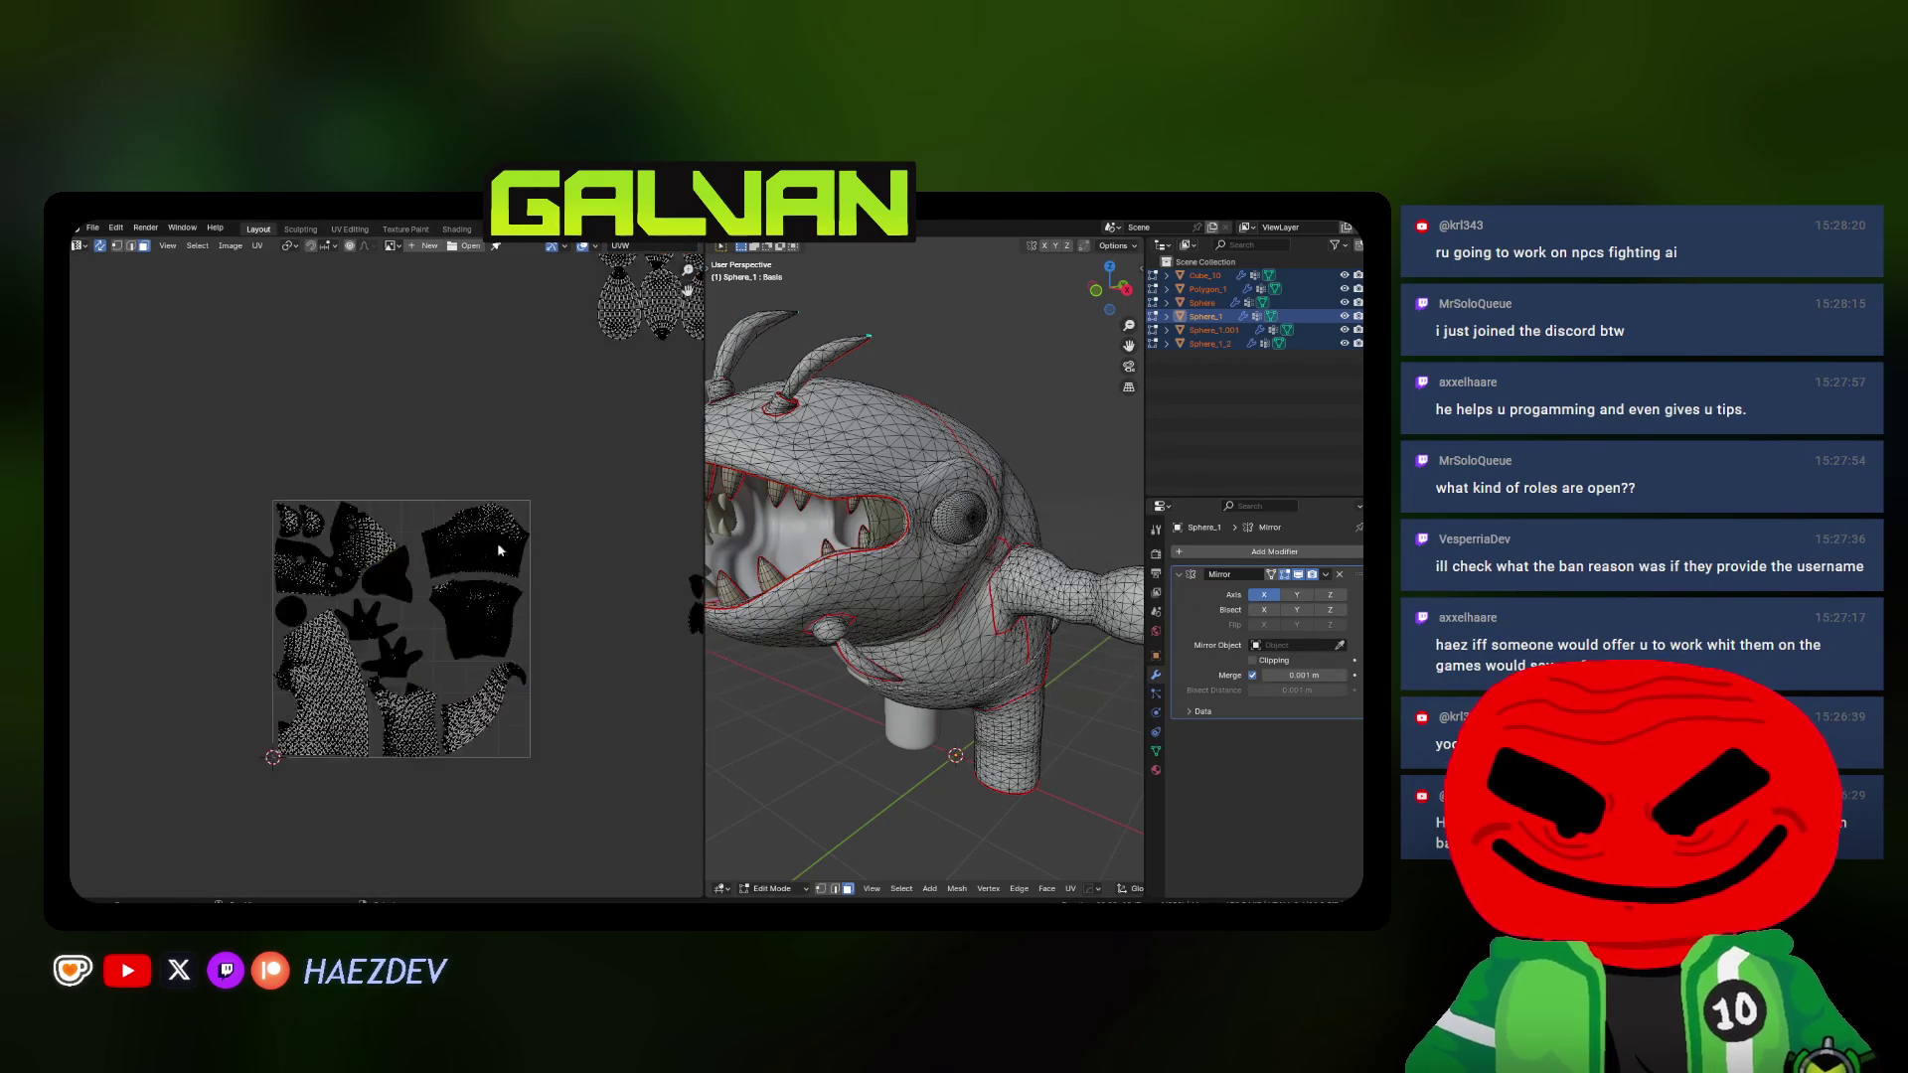
pyautogui.keyDown('shift'); pyautogui.moveTo(497, 542); pyautogui.dragTo(448, 656, button='middle'); pyautogui.keyUp('shift')
pyautogui.press('b')
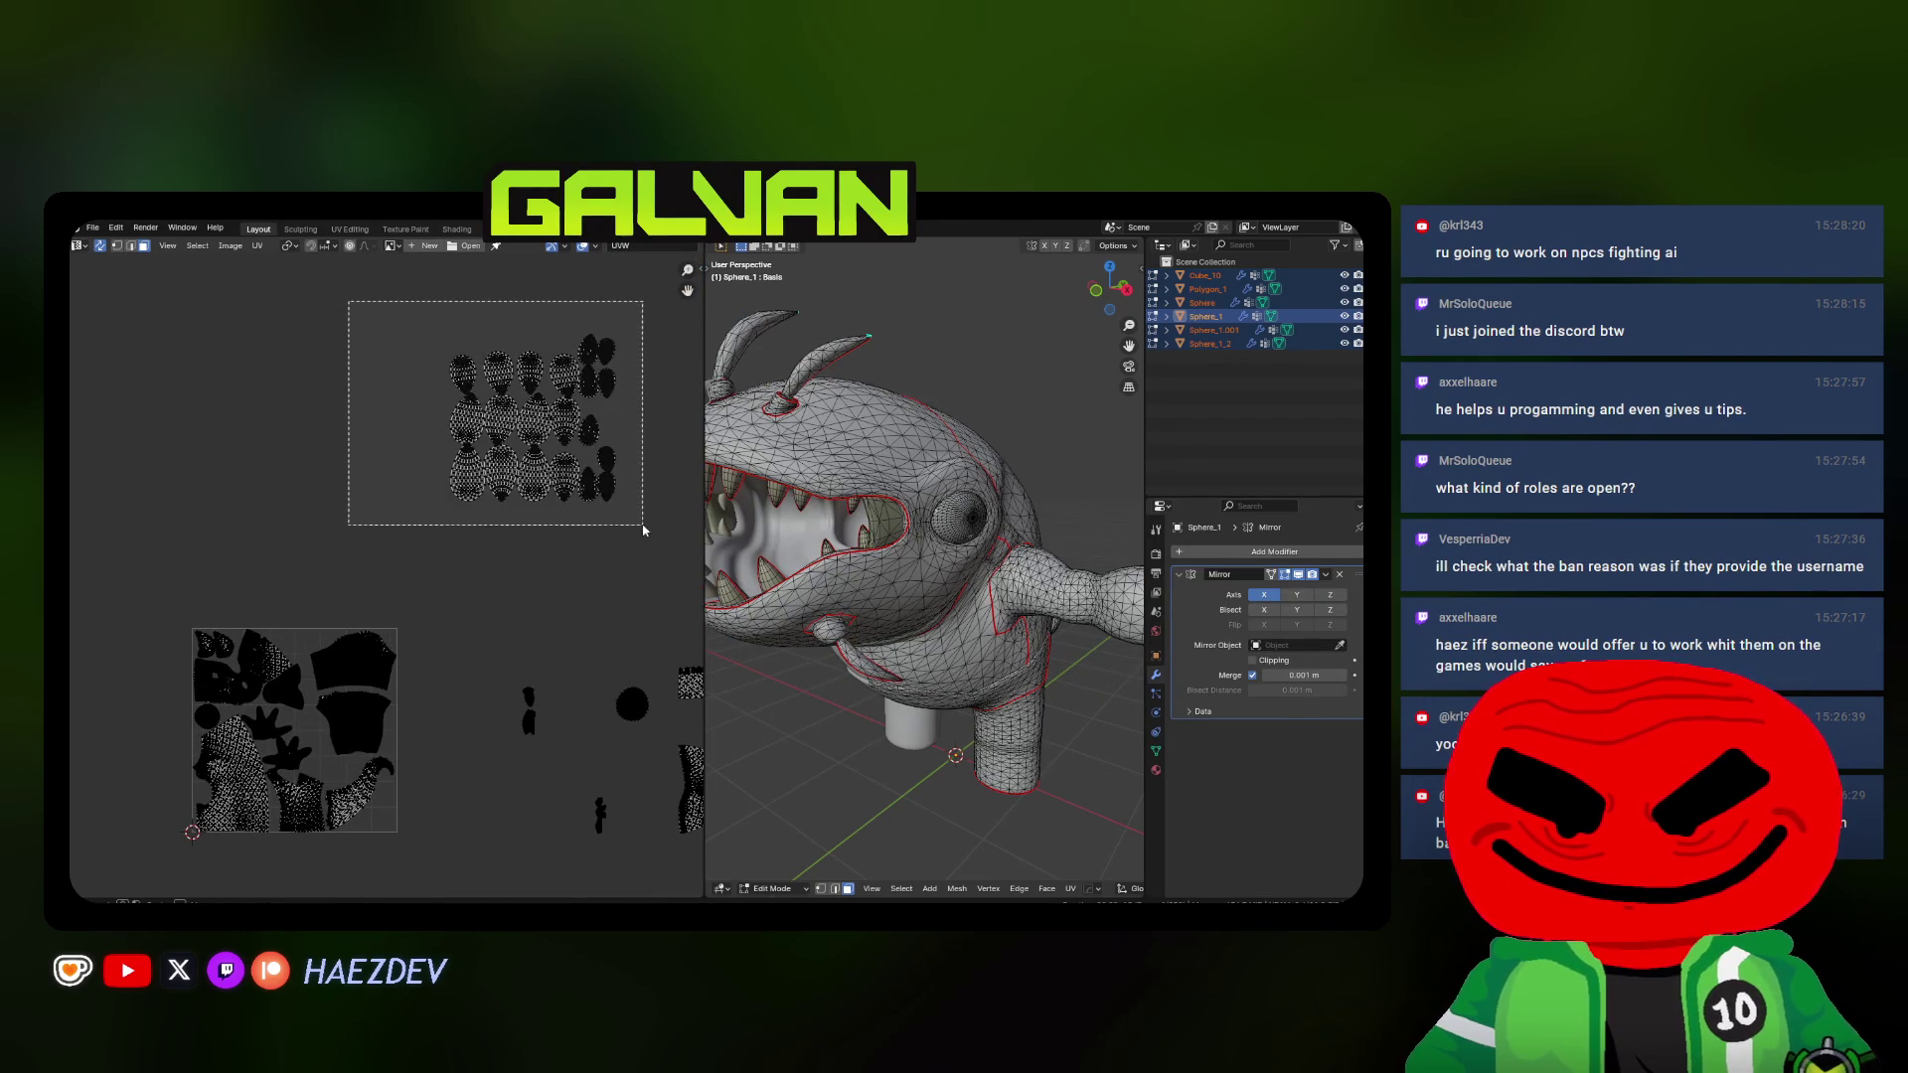
pyautogui.moveTo(358, 313); pyautogui.dragTo(650, 540)
pyautogui.press('u')
pyautogui.click(487, 514)
# Shrink the teeth islands and park them at the top of the UV layout
pyautogui.press('s')
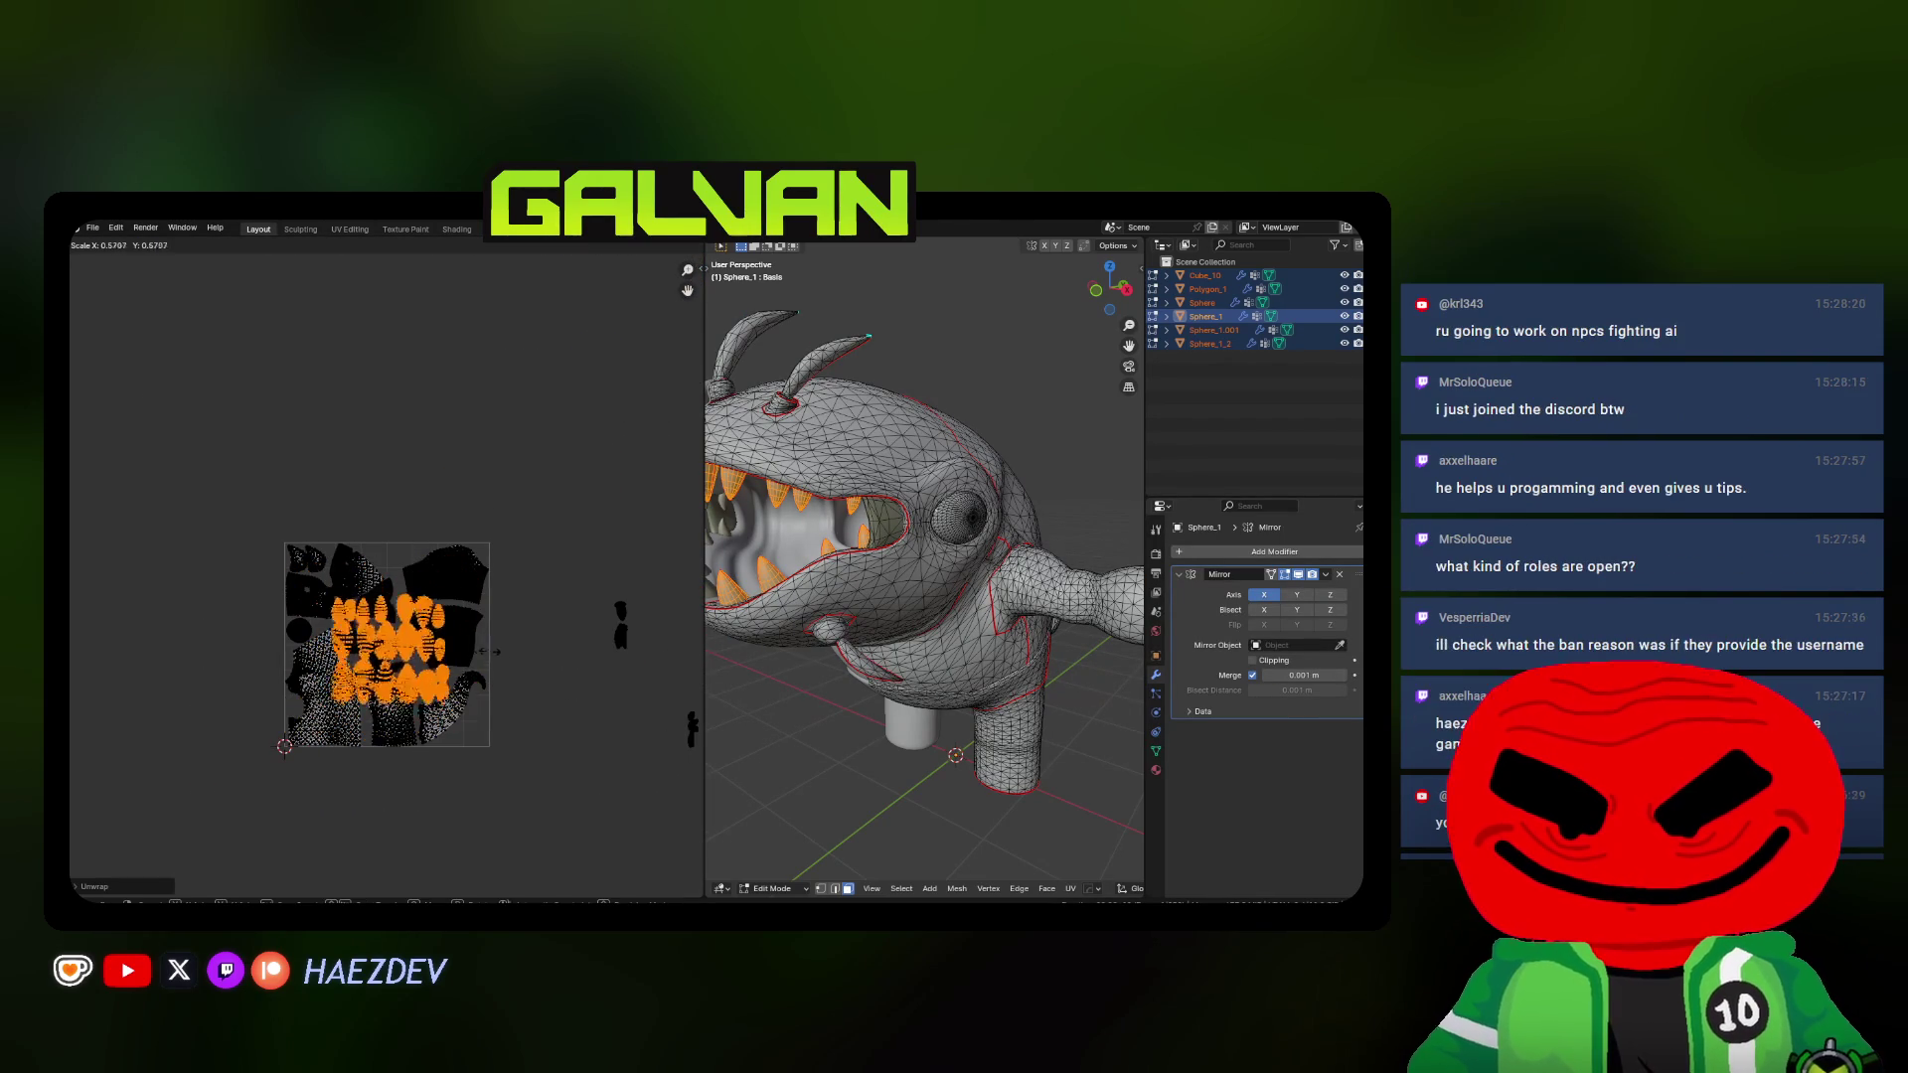
pyautogui.click(452, 646)
pyautogui.scroll(4, 430, 656)
pyautogui.press('g')
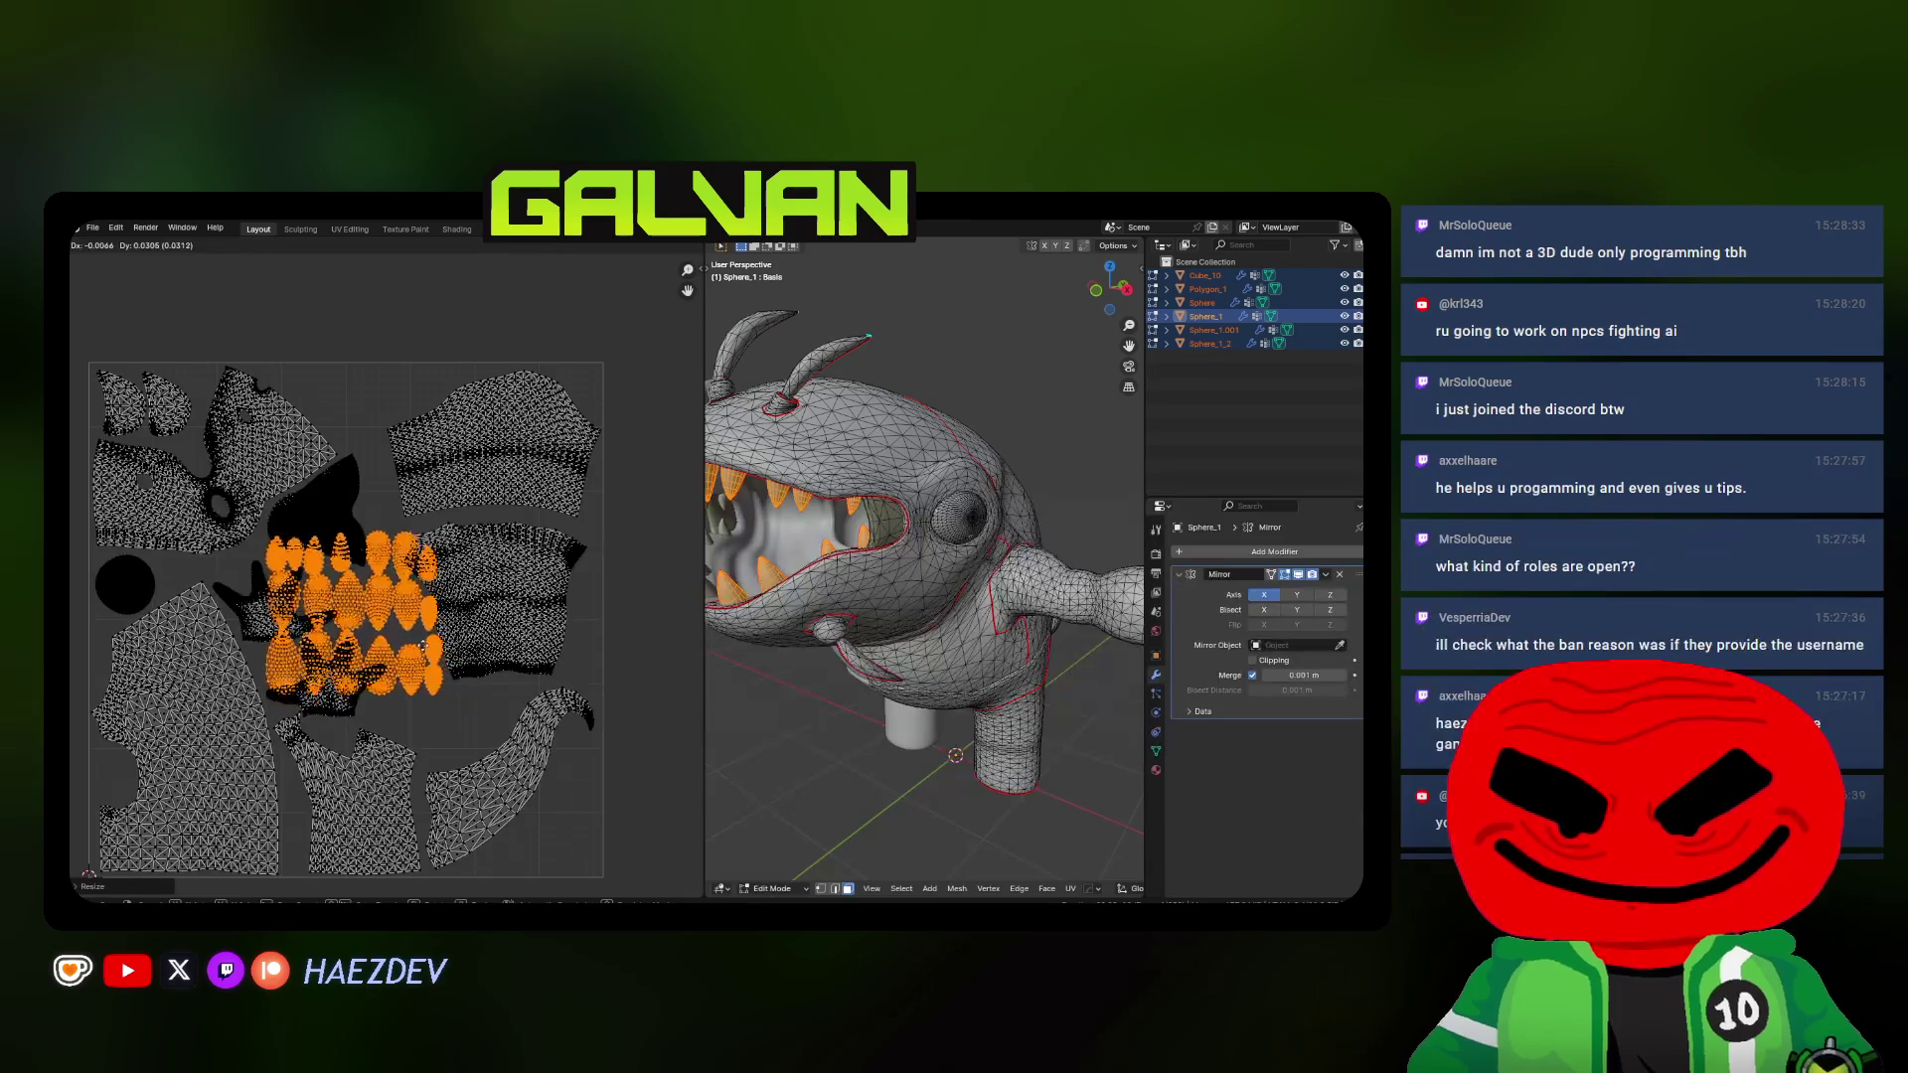
pyautogui.click(439, 451)
pyautogui.press('s')
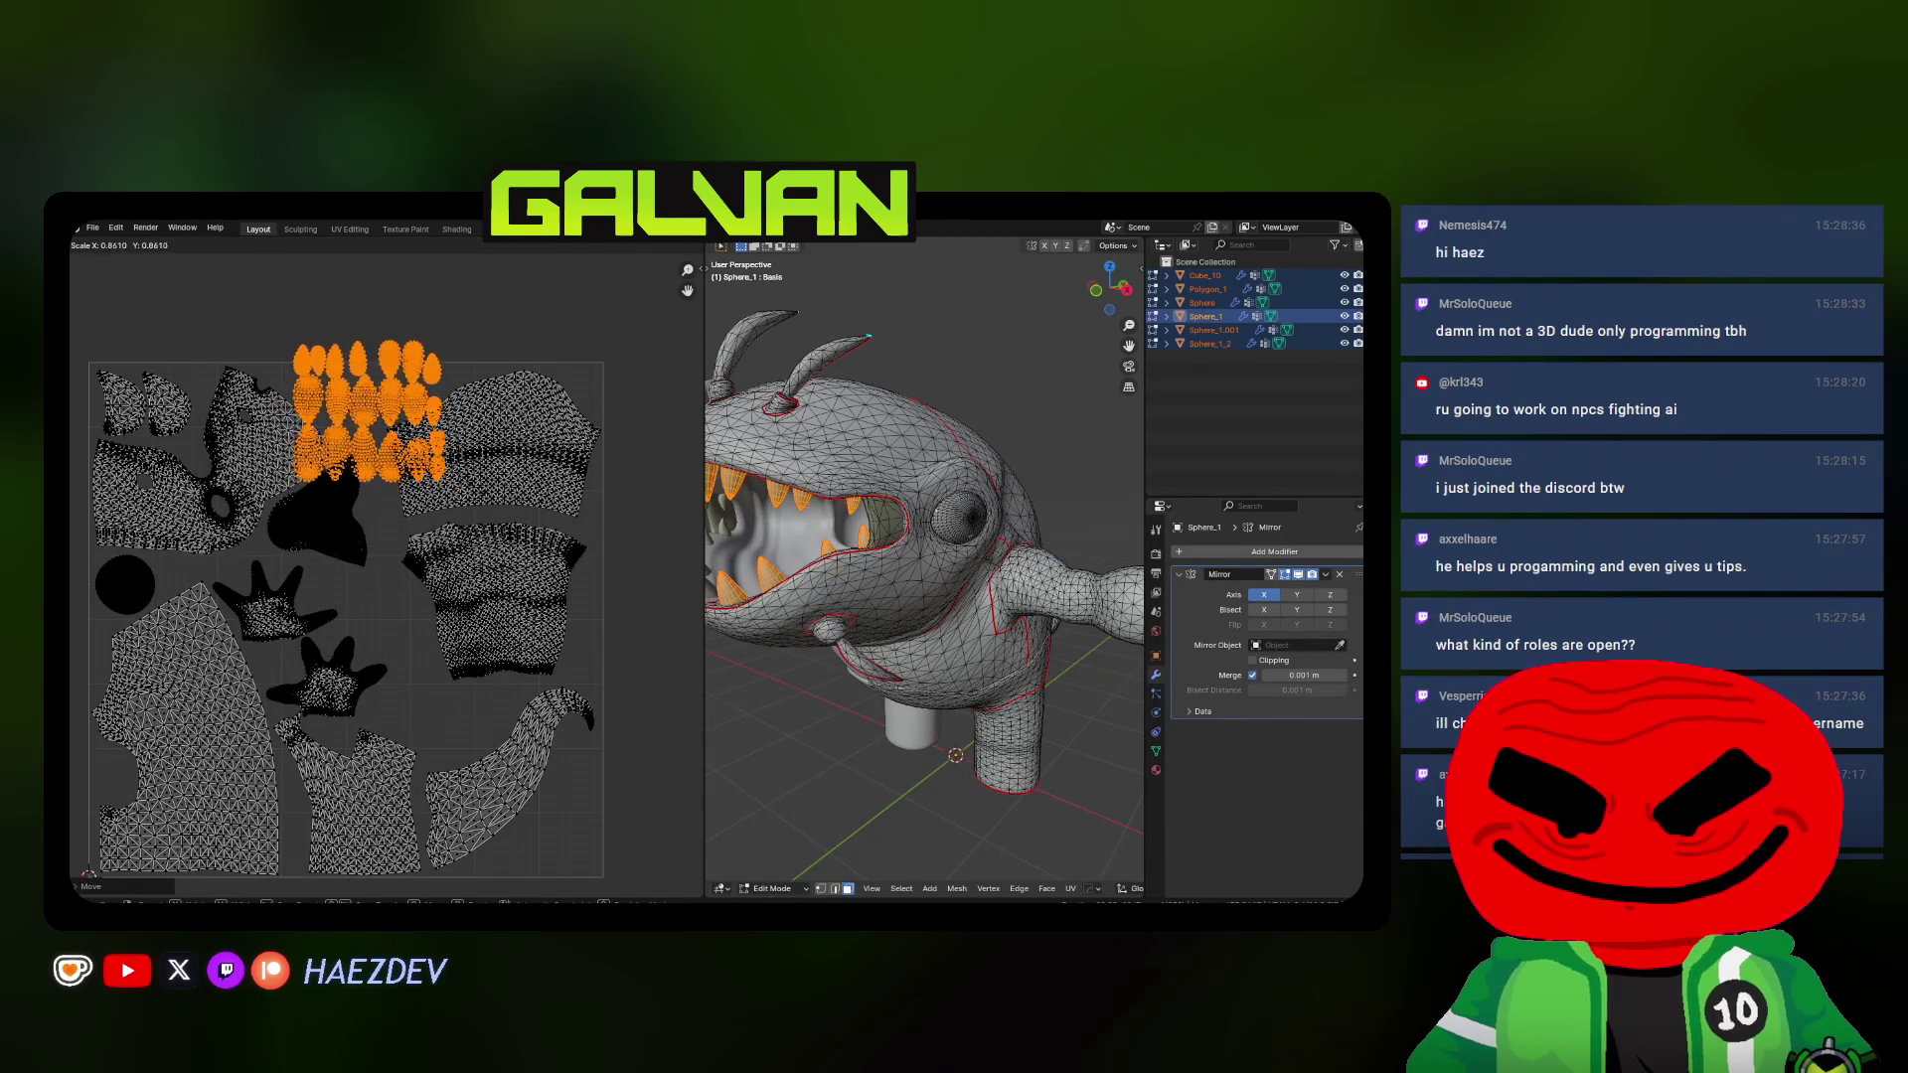
pyautogui.click(474, 438)
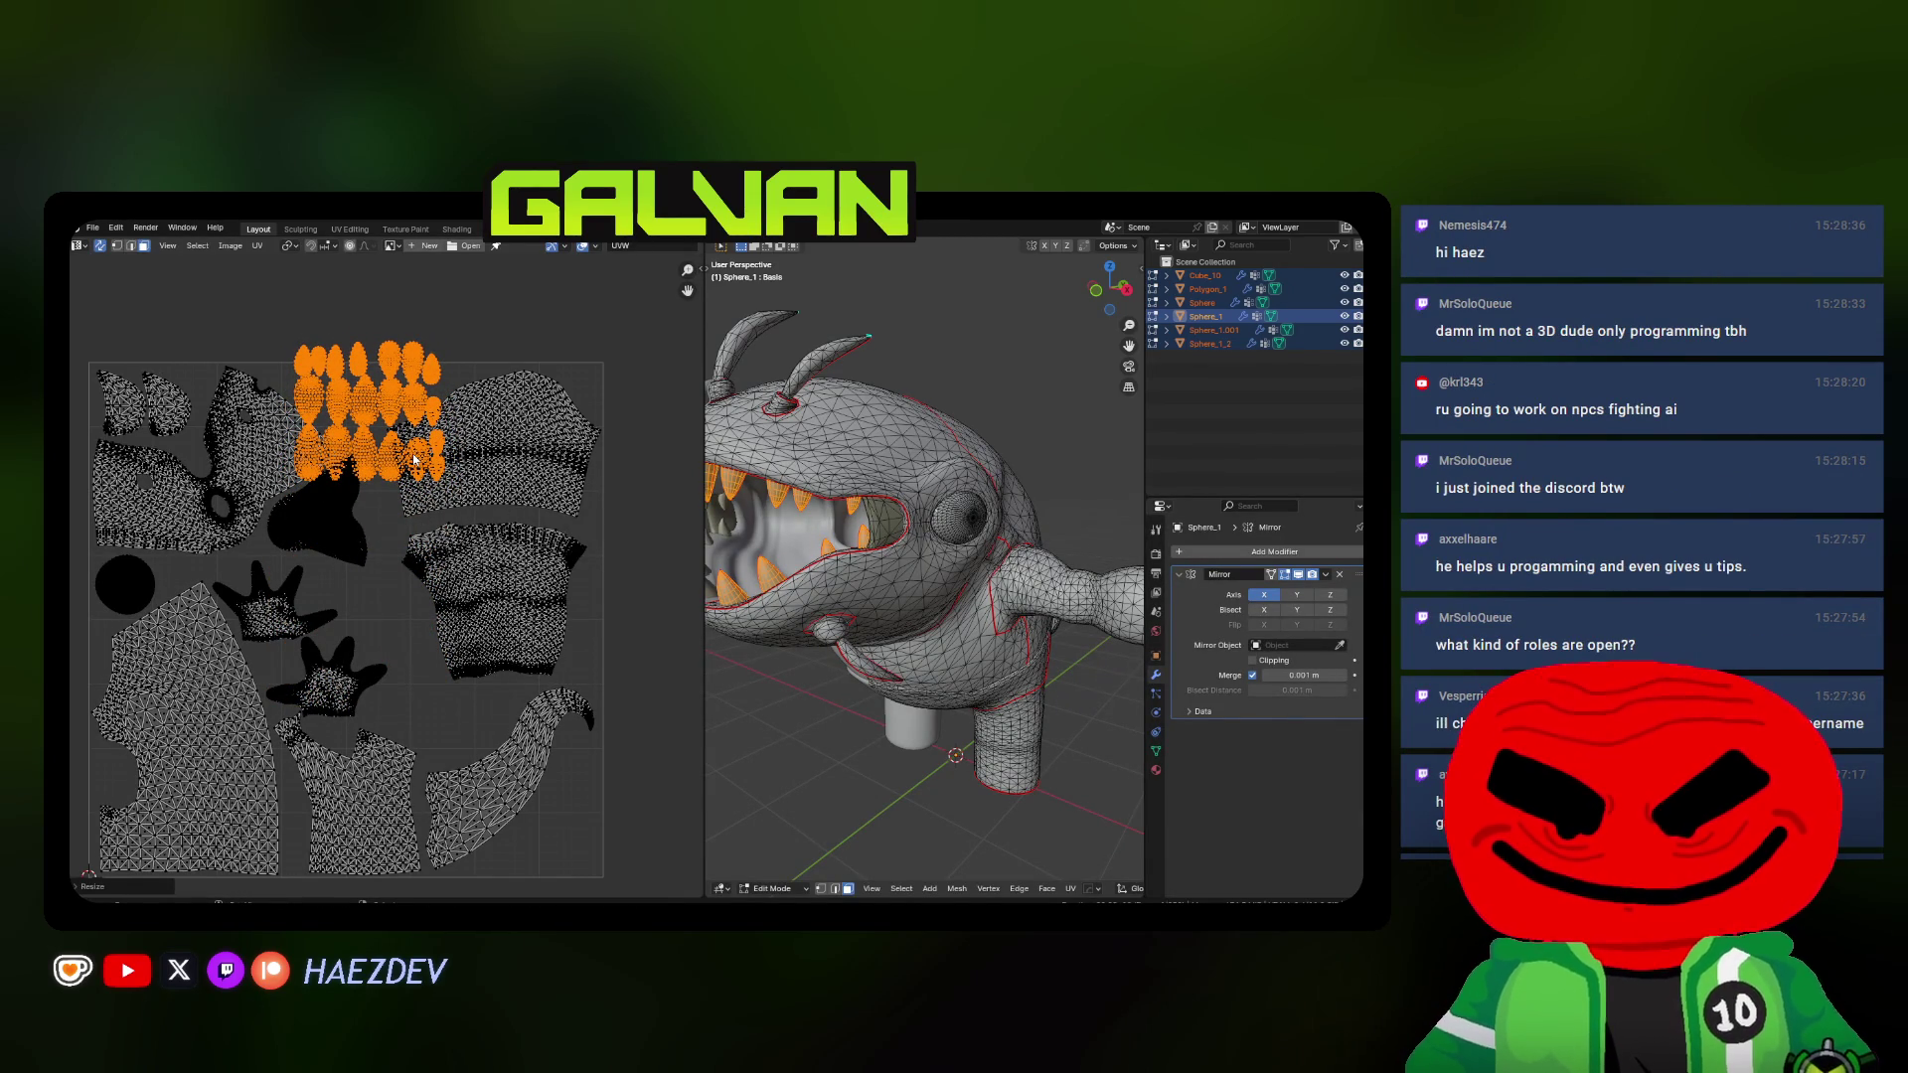
pyautogui.keyDown('shift'); pyautogui.scroll(-2, 414, 457); pyautogui.keyUp('shift')
# Move the teeth islands down-right beside the layout and select all UVs
pyautogui.moveTo(460, 409); pyautogui.dragTo(455, 431, button='middle')
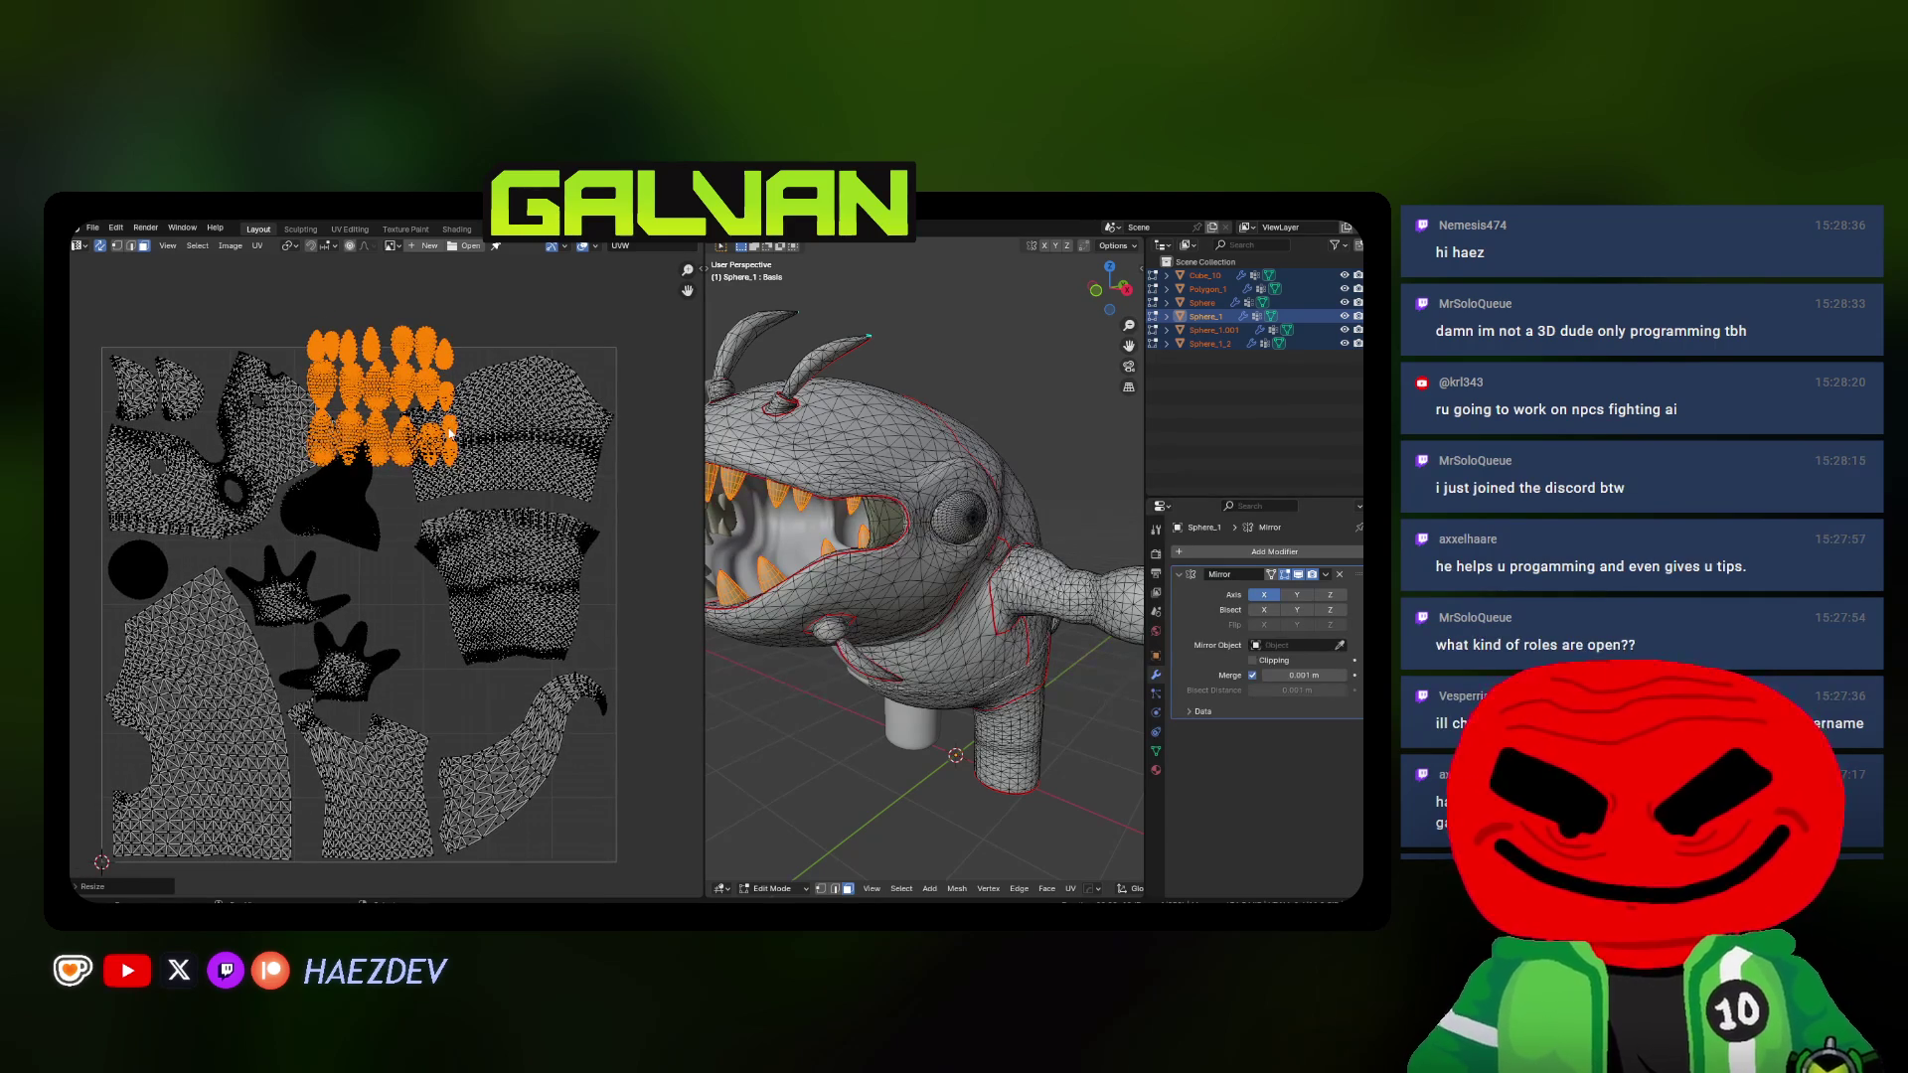
pyautogui.press('g')
pyautogui.click(441, 628)
pyautogui.keyDown('shift'); pyautogui.scroll(-6, 441, 628); pyautogui.keyUp('shift')
pyautogui.press('g')
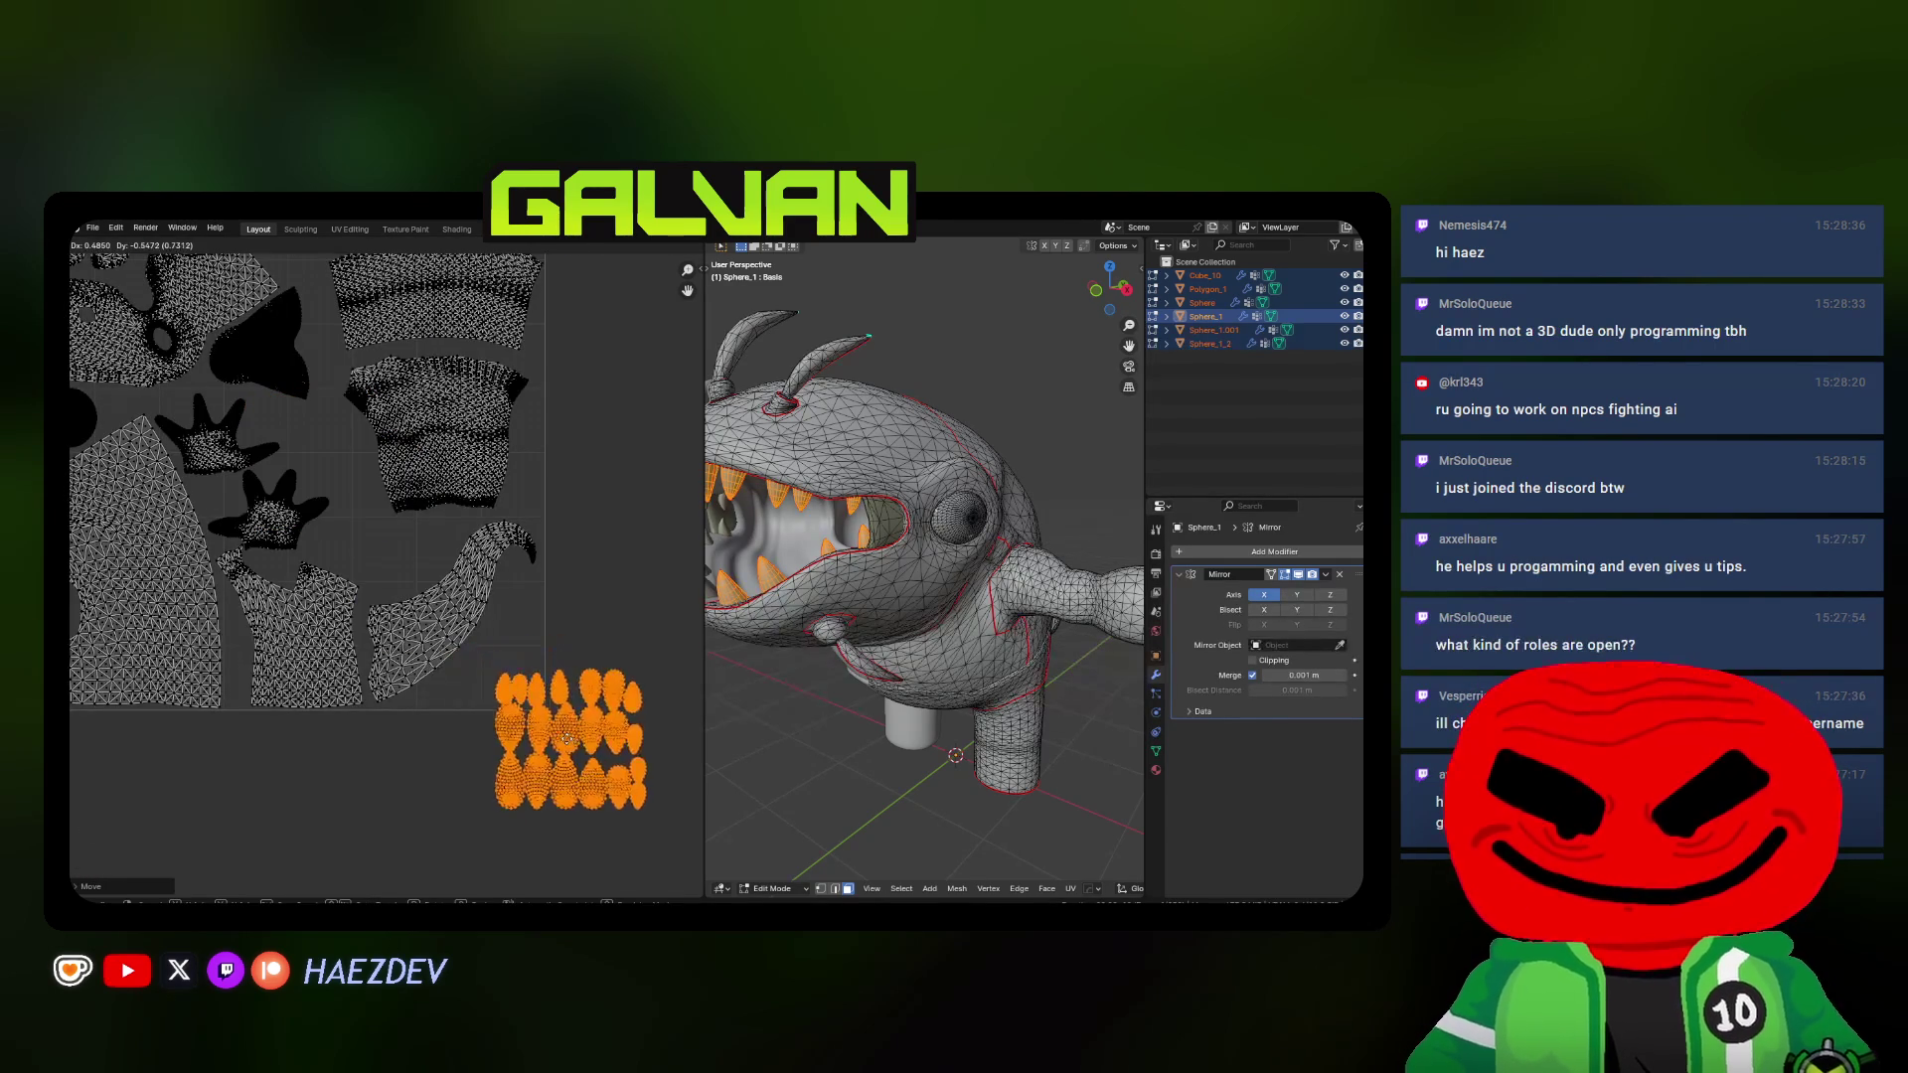
pyautogui.click(567, 737)
pyautogui.scroll(3, 560, 732)
pyautogui.press('a')
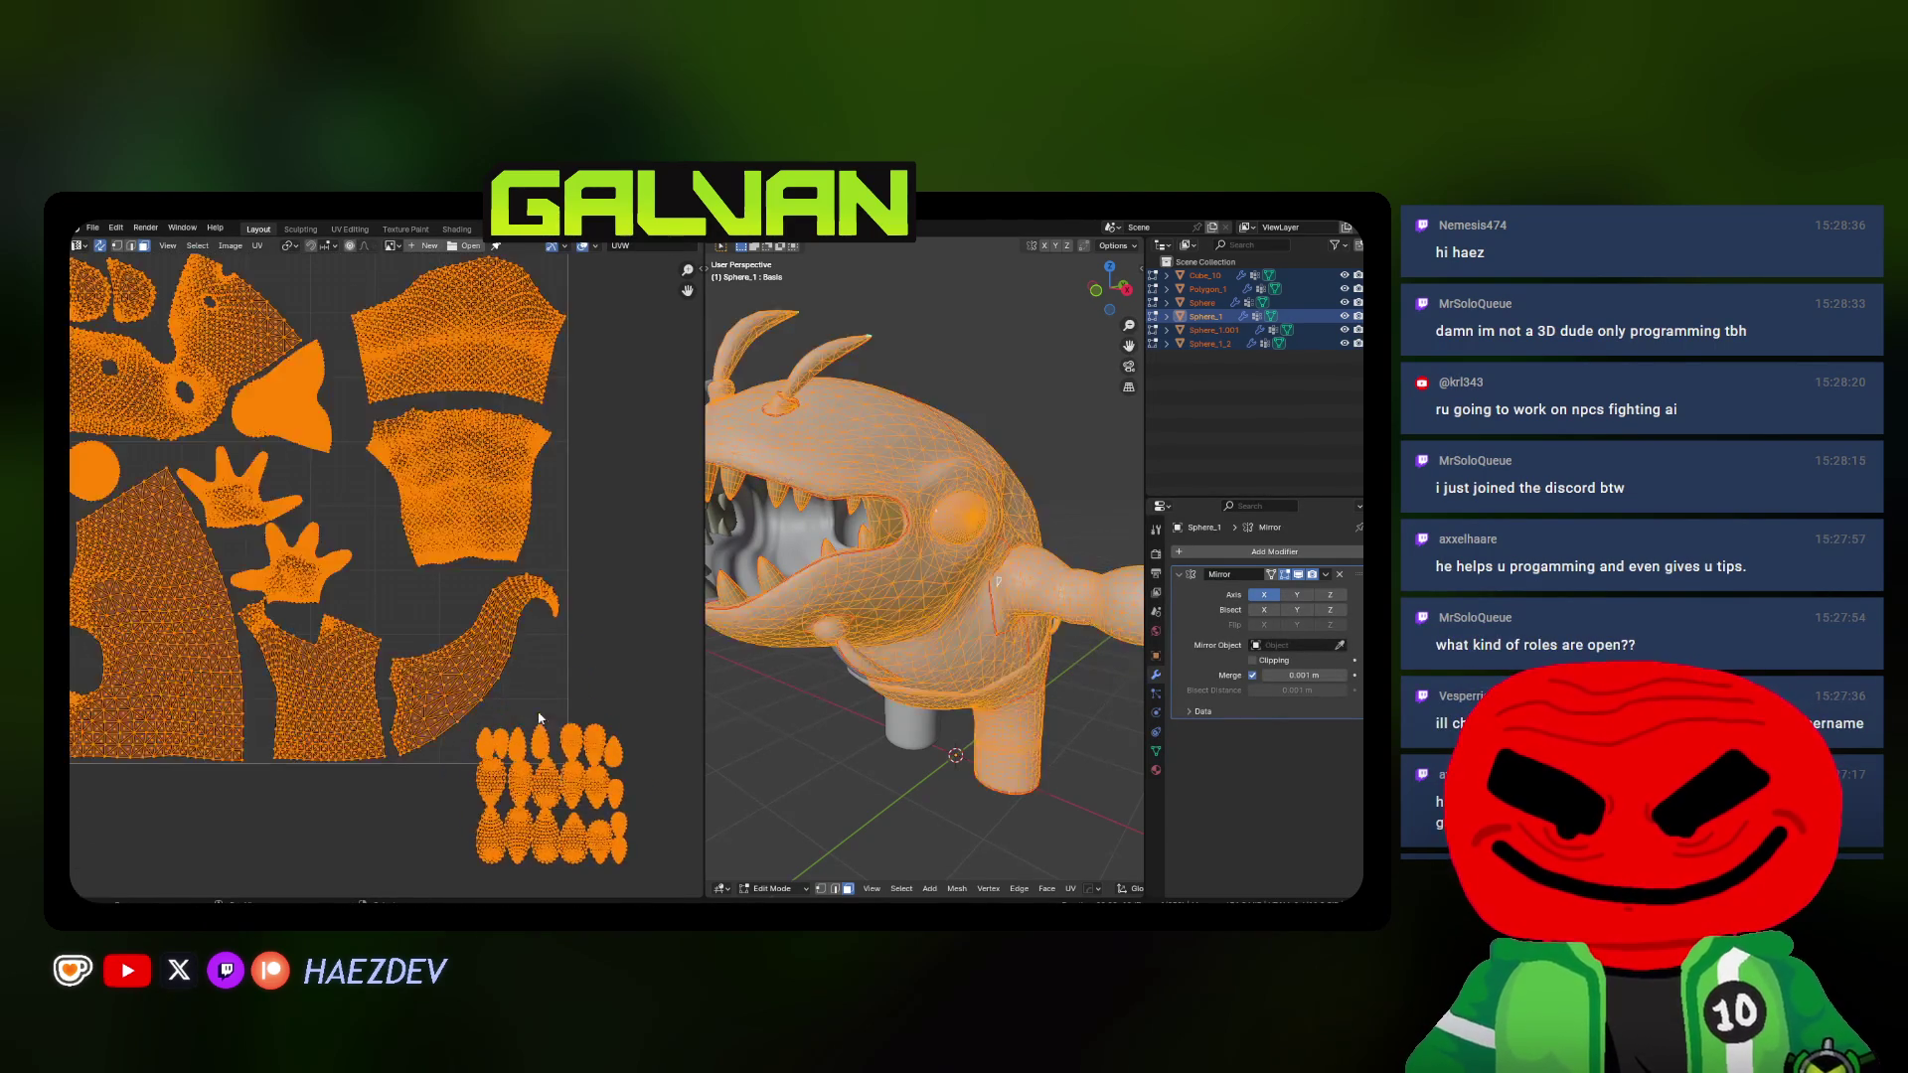
# Return to object mode with material preview shading and show the Material Properties panel
pyautogui.hotkey('alt', 'a')
pyautogui.press('l')
pyautogui.press('Tab')
pyautogui.press('z')
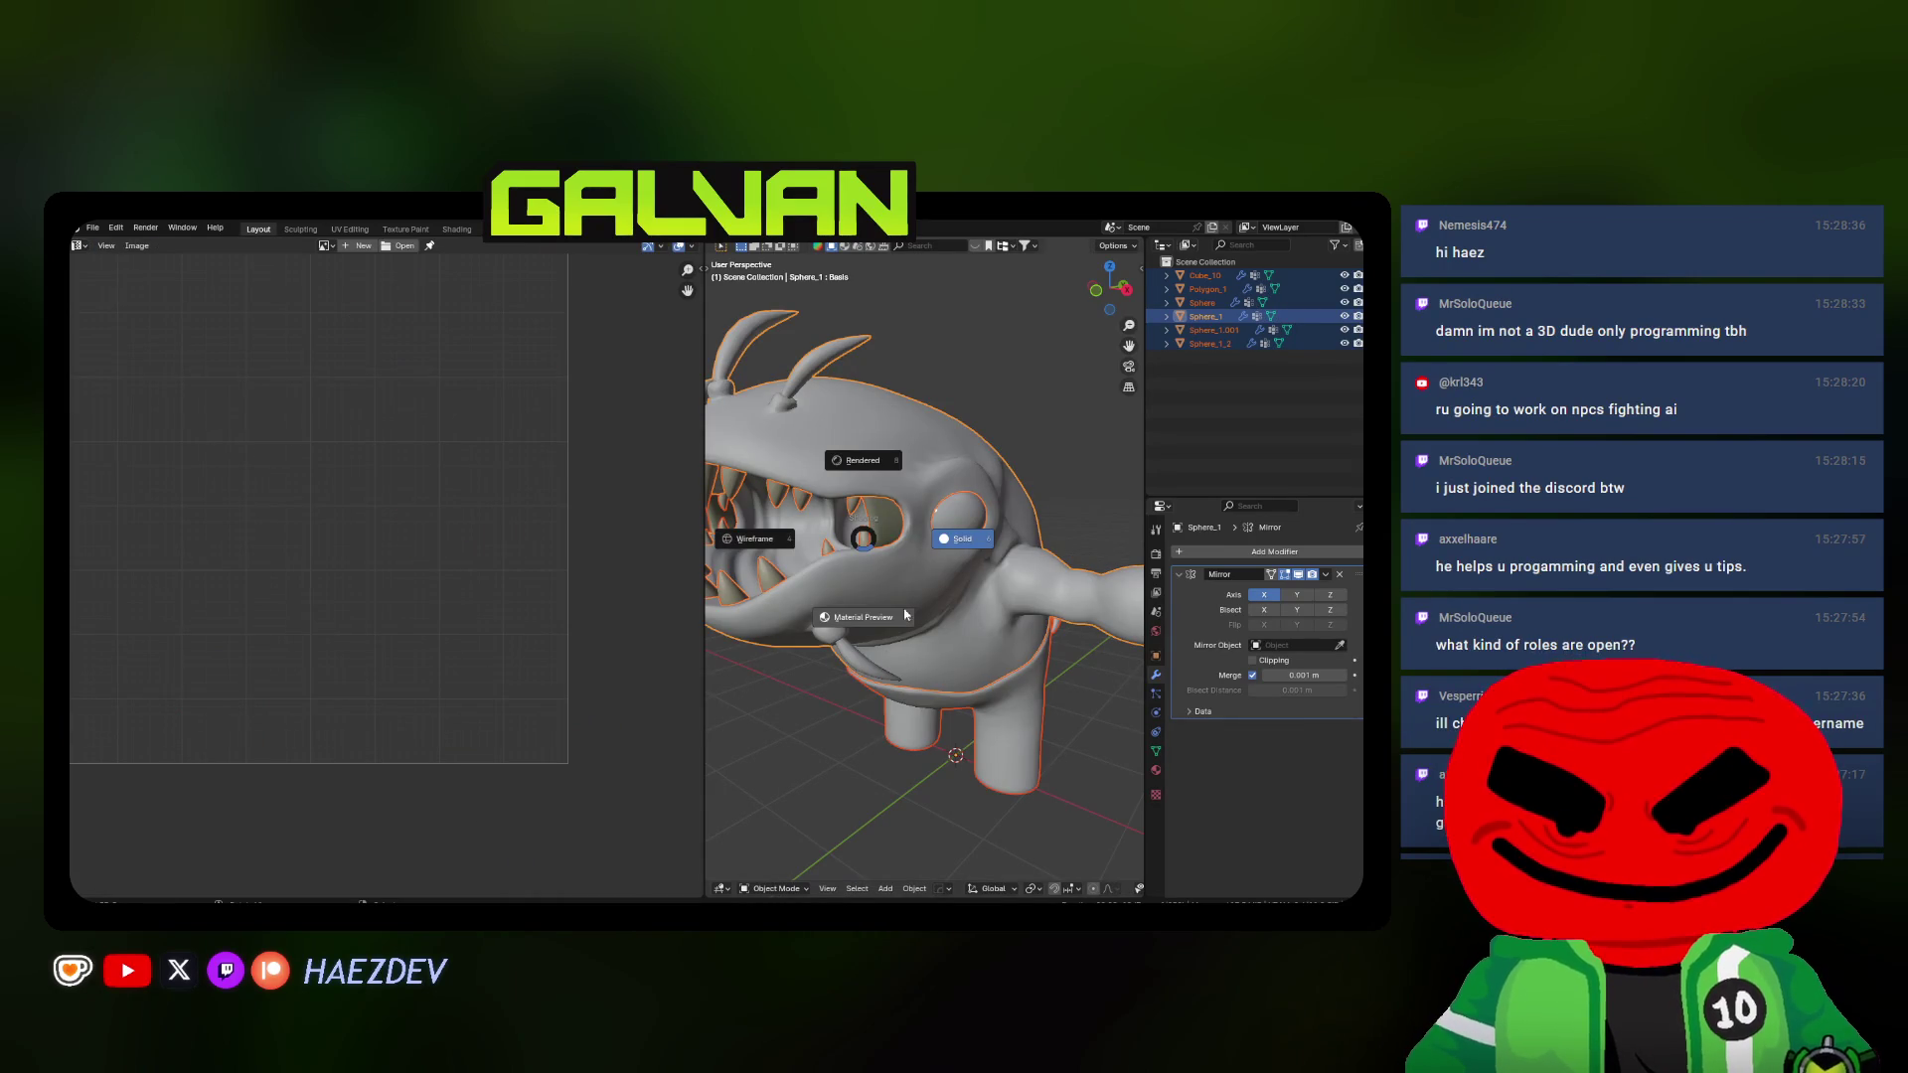
pyautogui.click(884, 688)
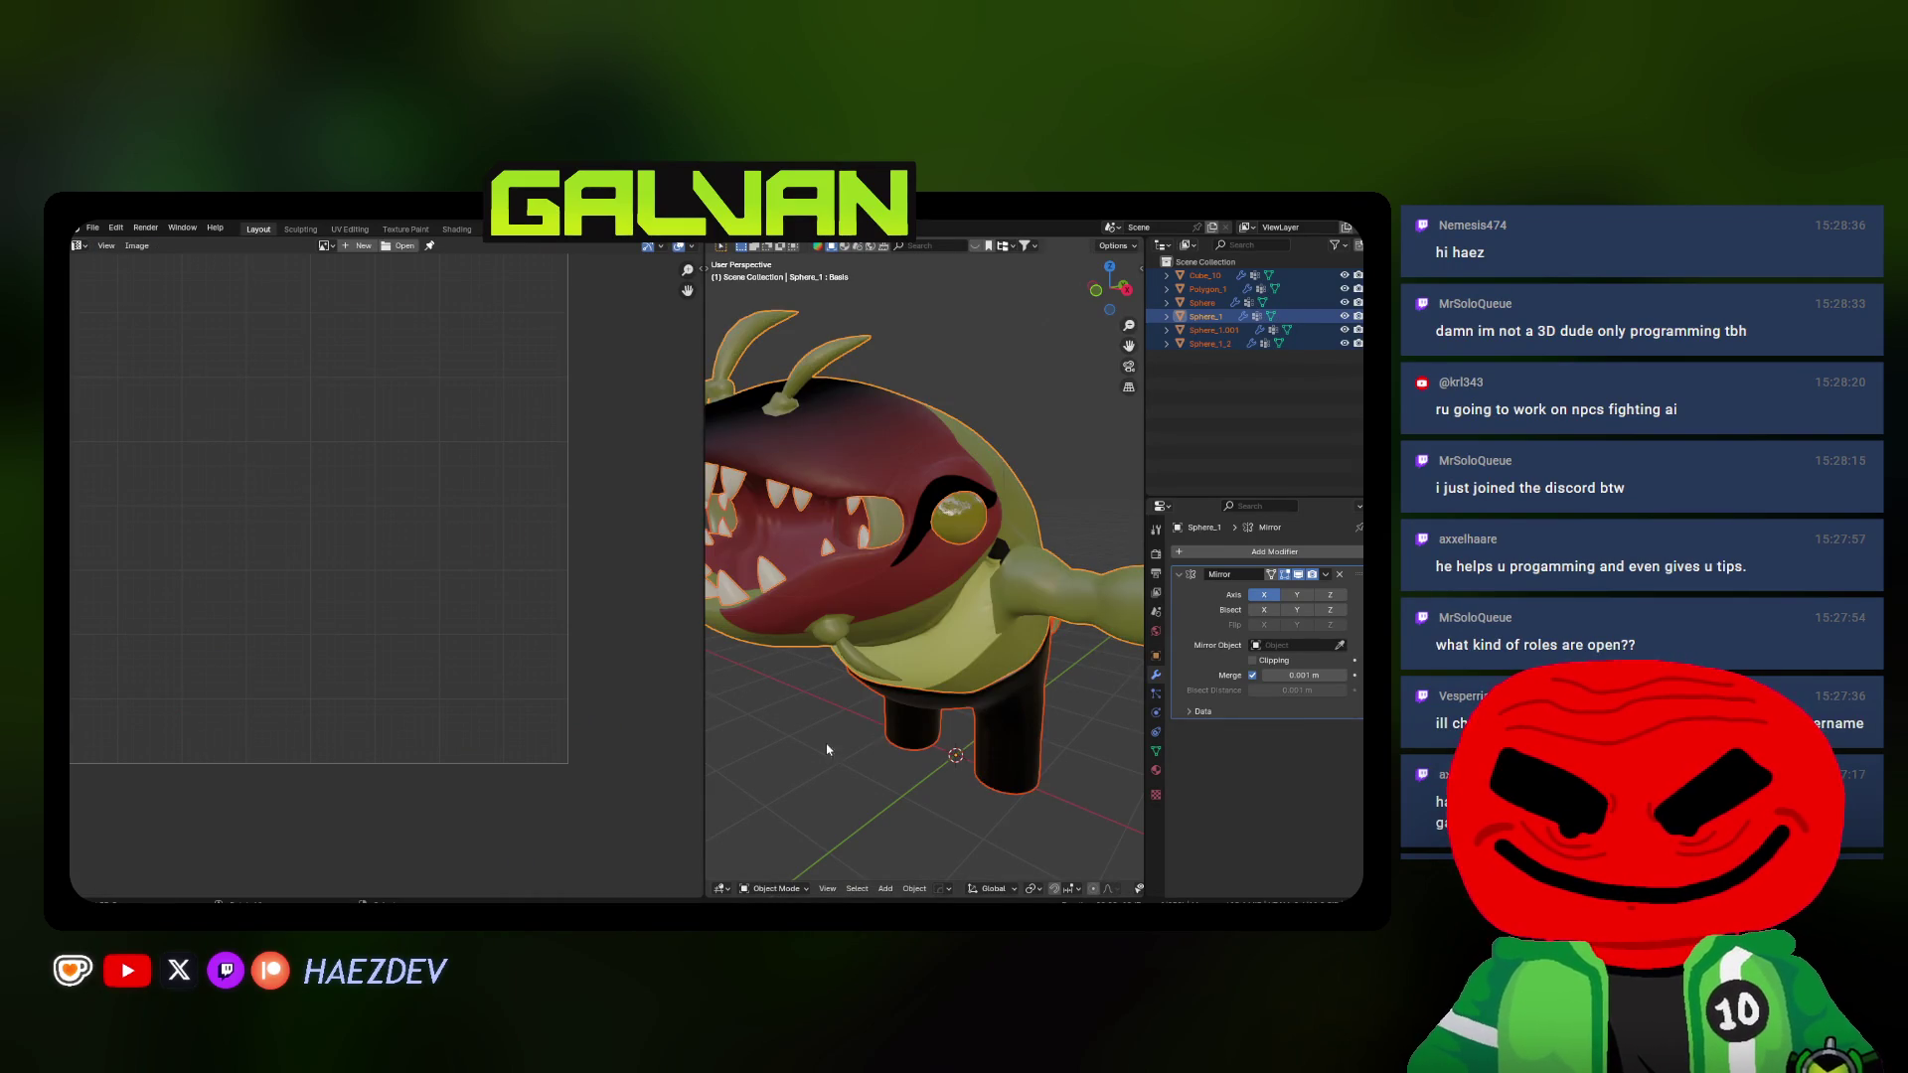
pyautogui.click(1156, 770)
pyautogui.scroll(-3, 924, 567)
# Make the teeth object Cube_10 active and remove its leftover material slot
pyautogui.click(1035, 567)
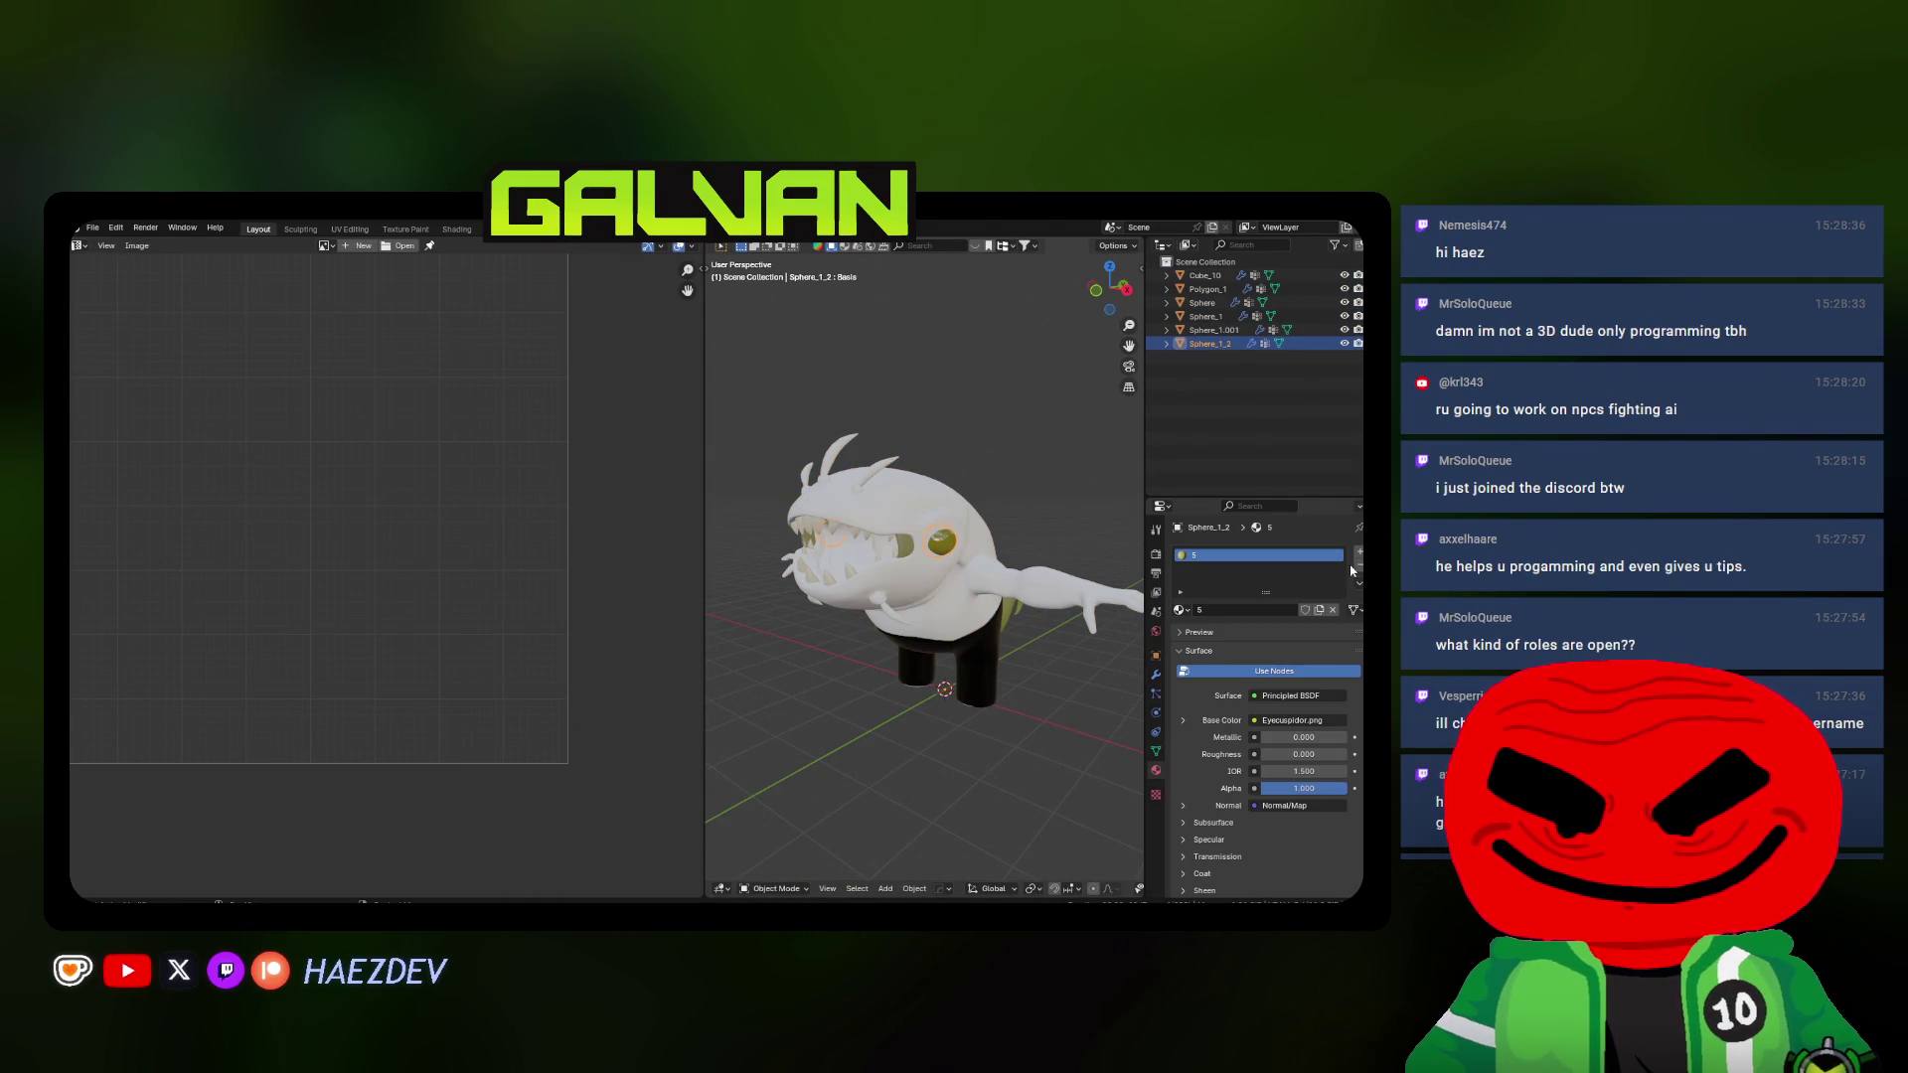
pyautogui.click(971, 551)
pyautogui.scroll(2, 865, 515)
pyautogui.moveTo(925, 536)
pyautogui.mouseDown(button='middle')
pyautogui.moveTo(863, 515)
pyautogui.moveTo(888, 584)
pyautogui.moveTo(667, 489)
pyautogui.mouseUp(button='middle')
pyautogui.click(867, 518)
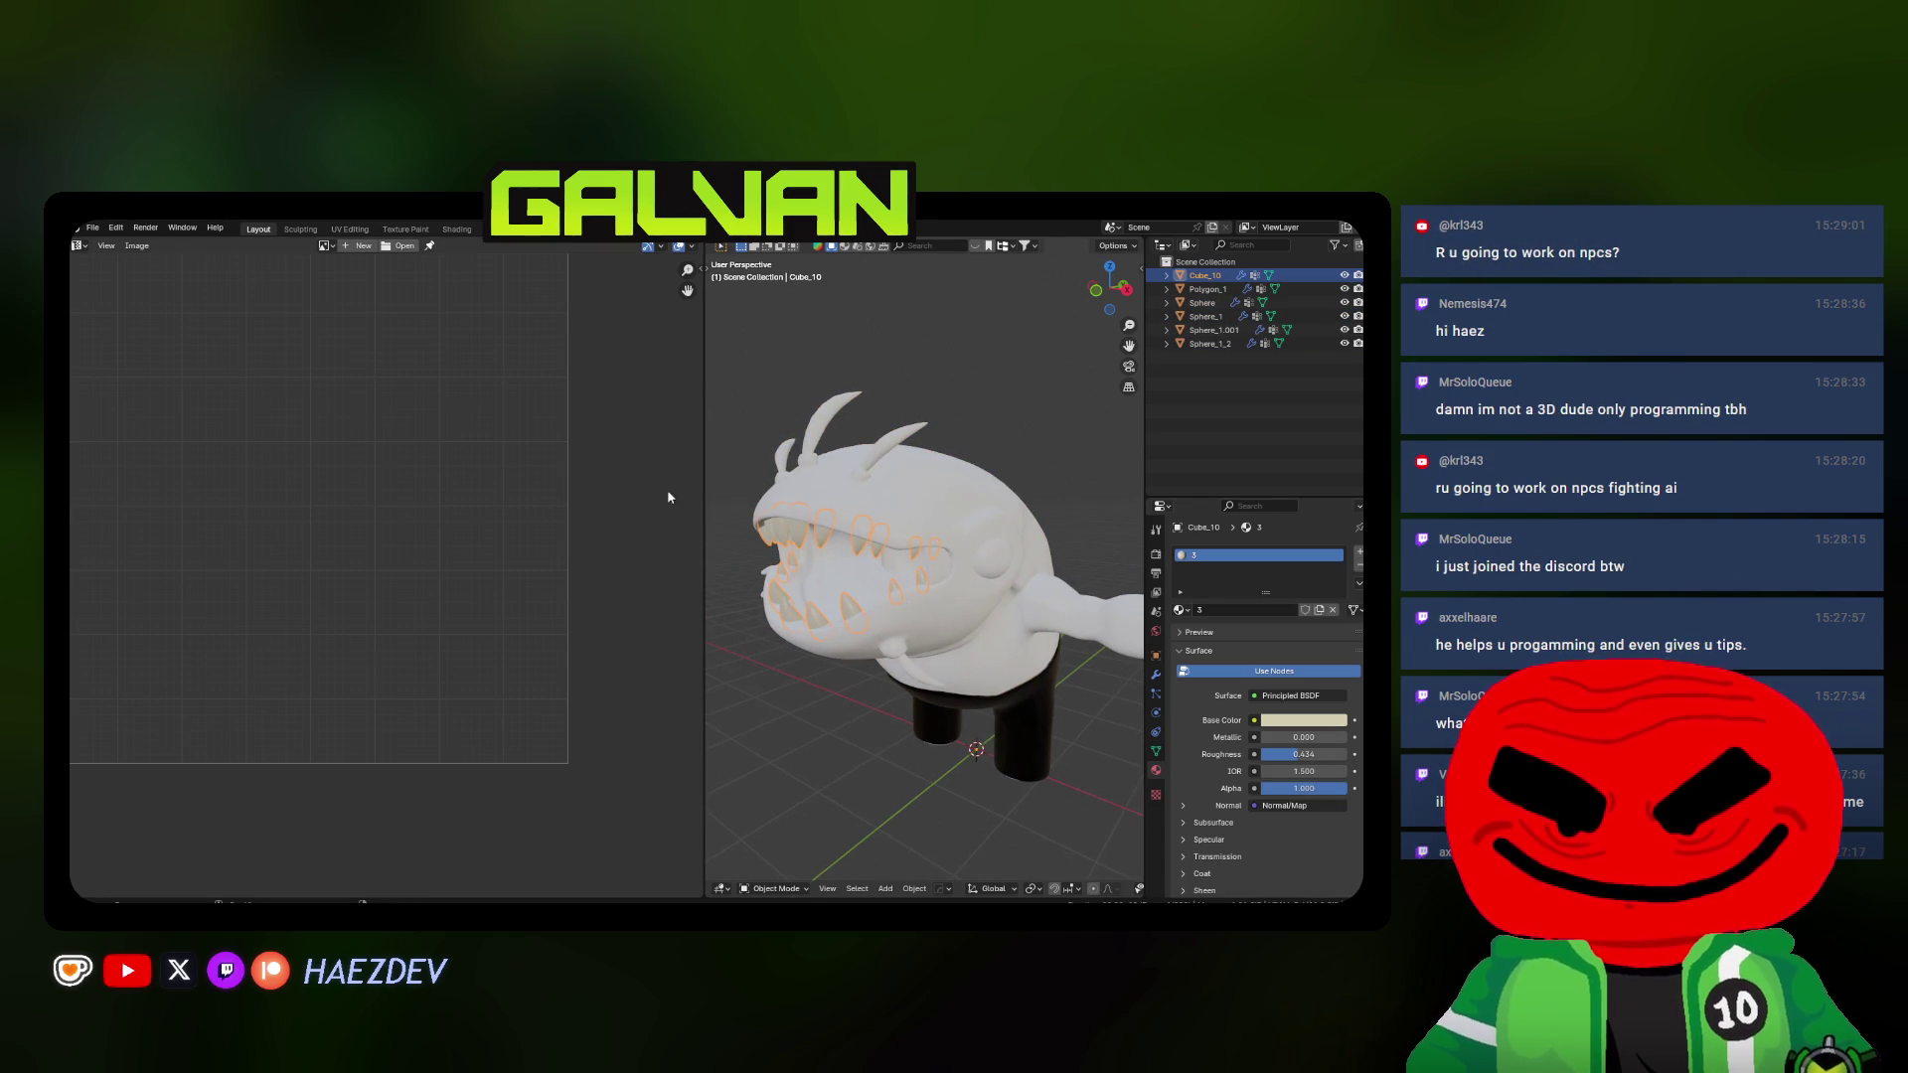
pyautogui.moveTo(705, 438); pyautogui.dragTo(553, 440)
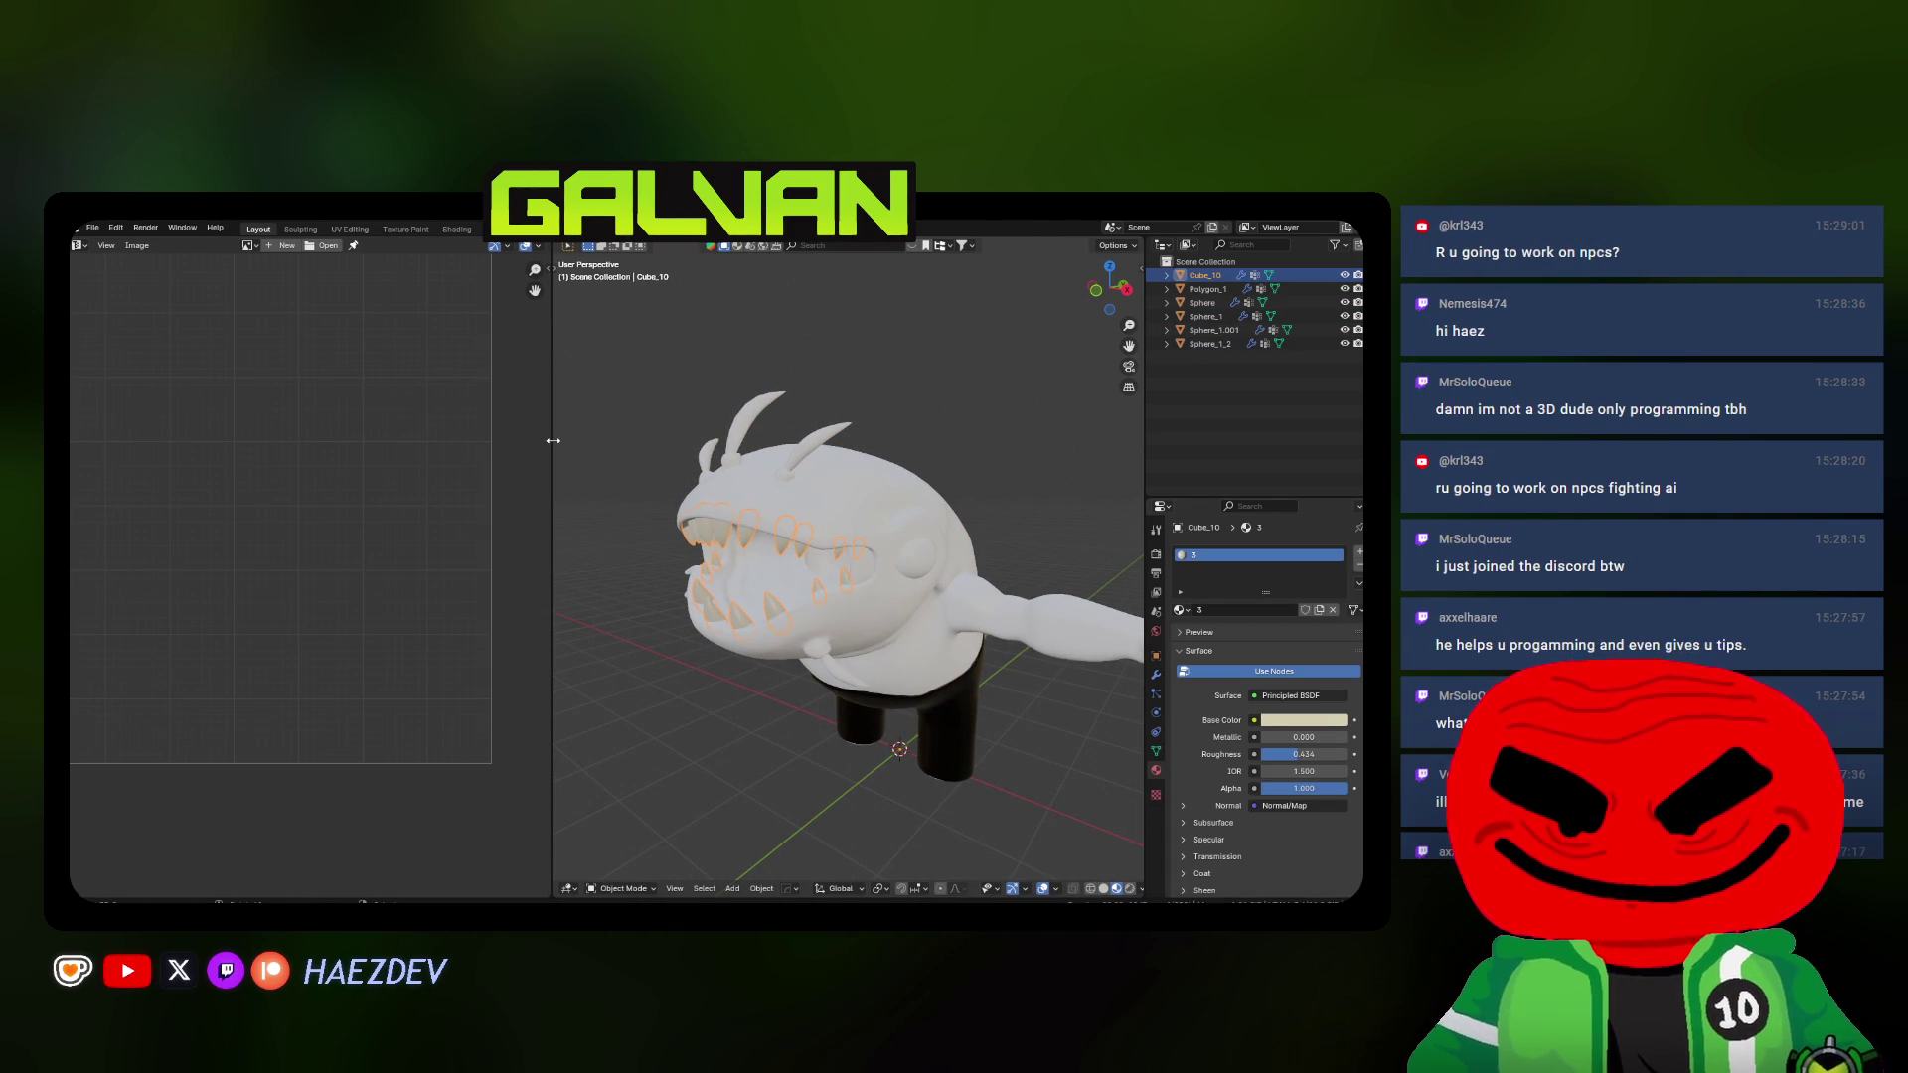
pyautogui.click(1356, 569)
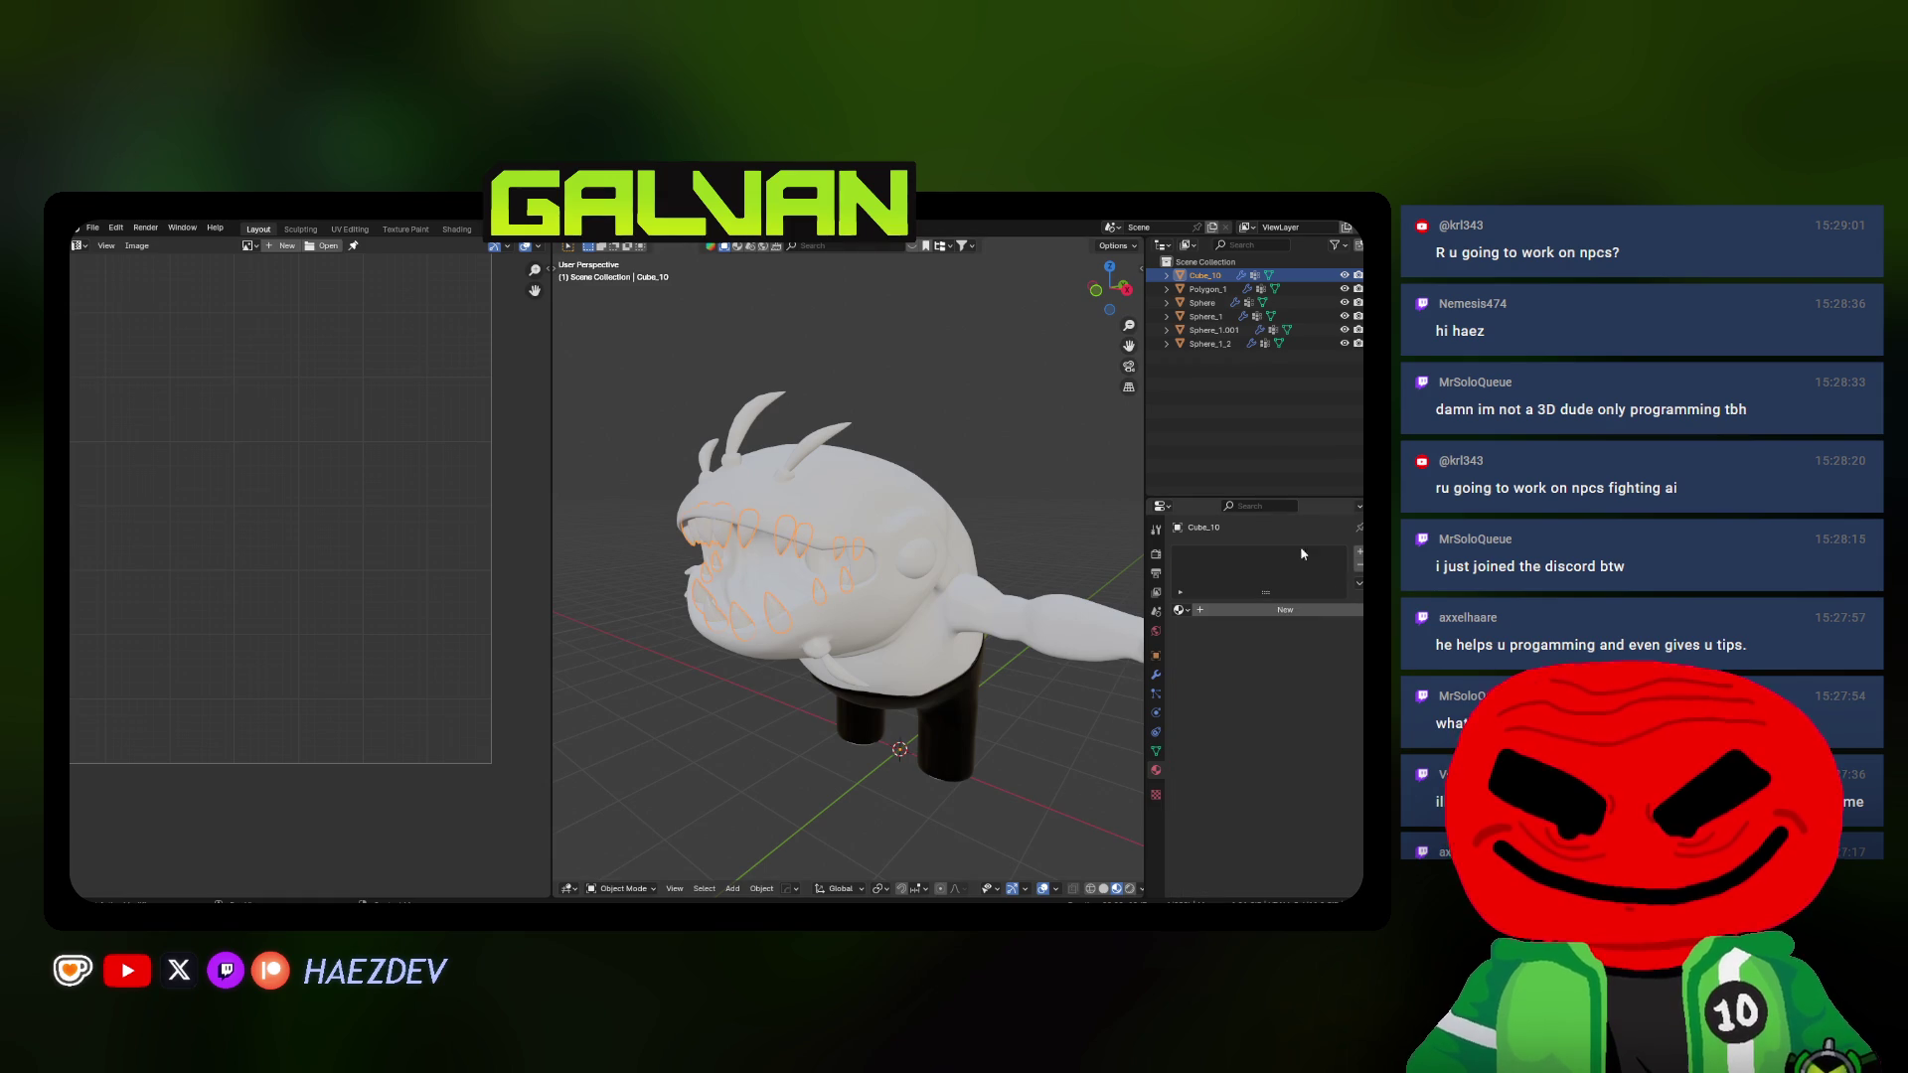
# Remove the legs' old material slot and create a fresh new material for the legs
pyautogui.click(944, 739)
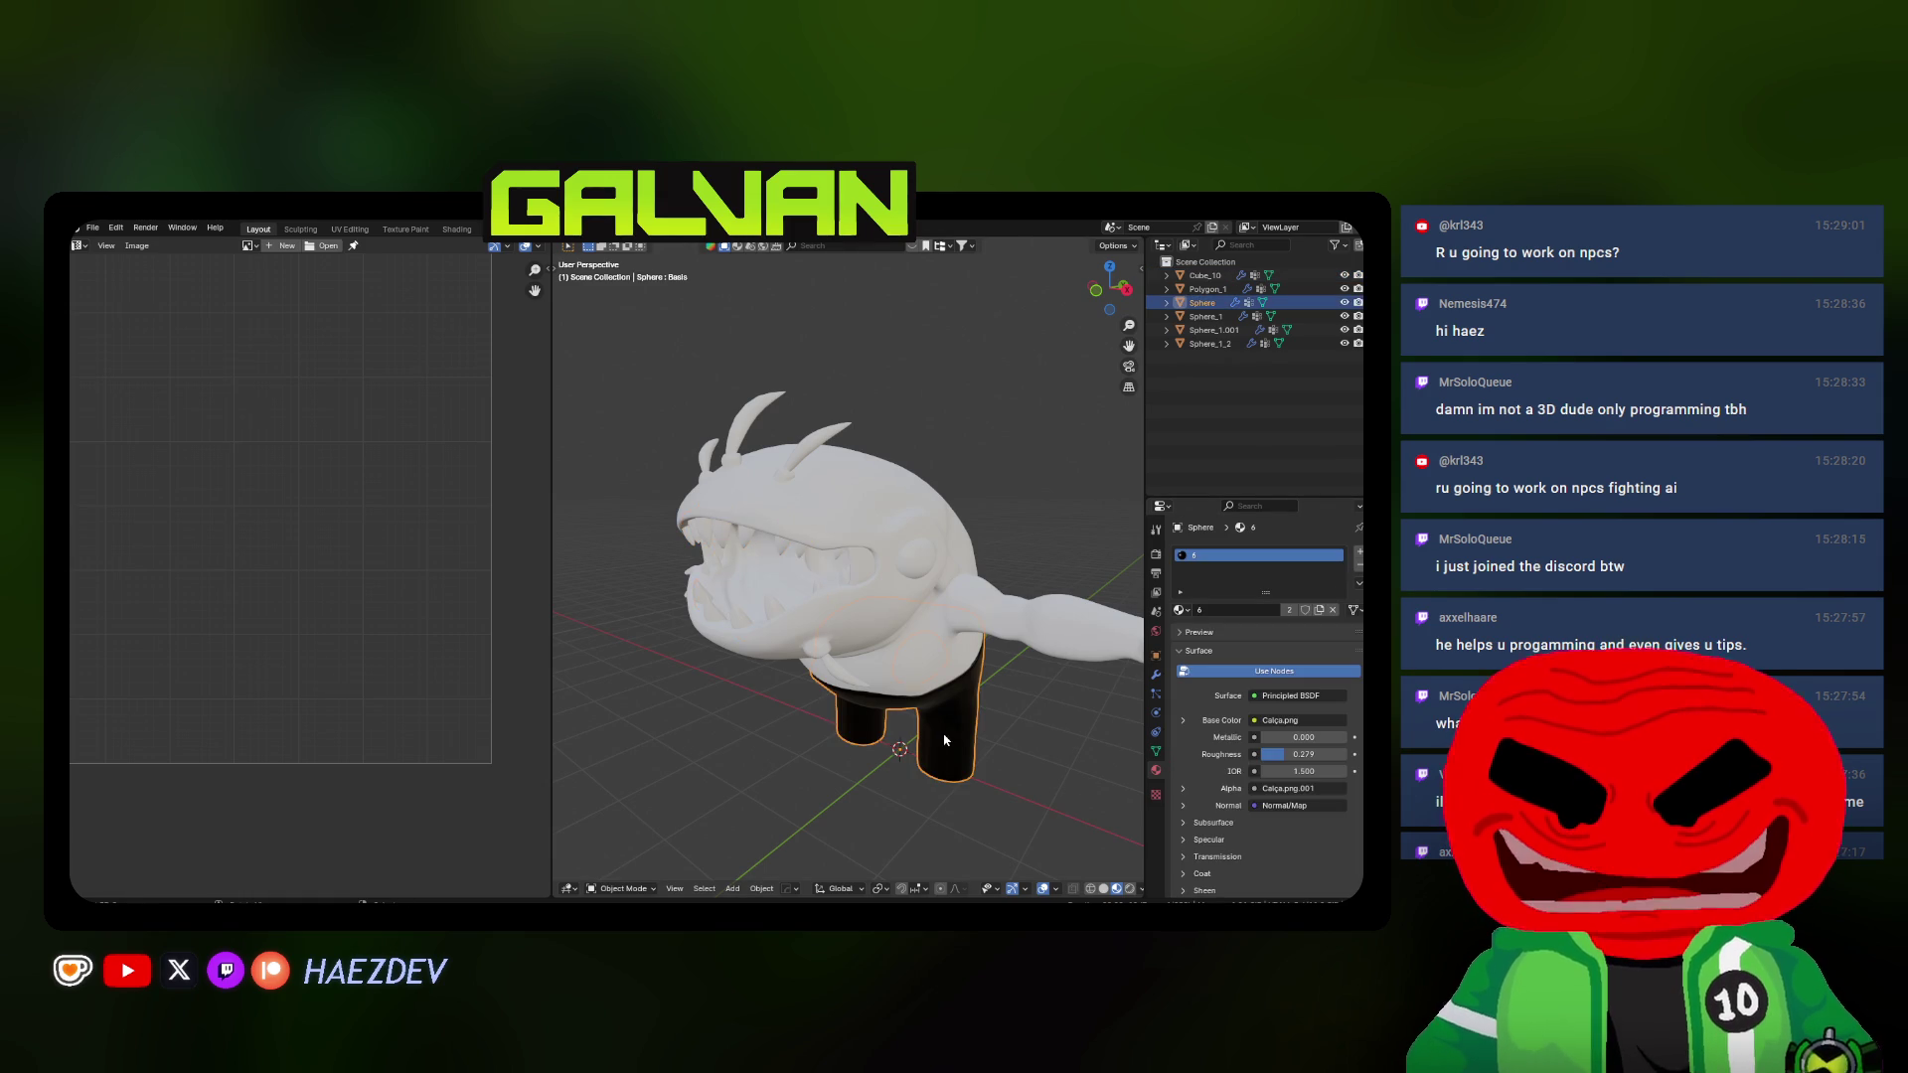
pyautogui.click(1357, 567)
pyautogui.moveTo(954, 537)
pyautogui.mouseDown(button='middle')
pyautogui.moveTo(869, 507)
pyautogui.moveTo(896, 521)
pyautogui.mouseUp(button='middle')
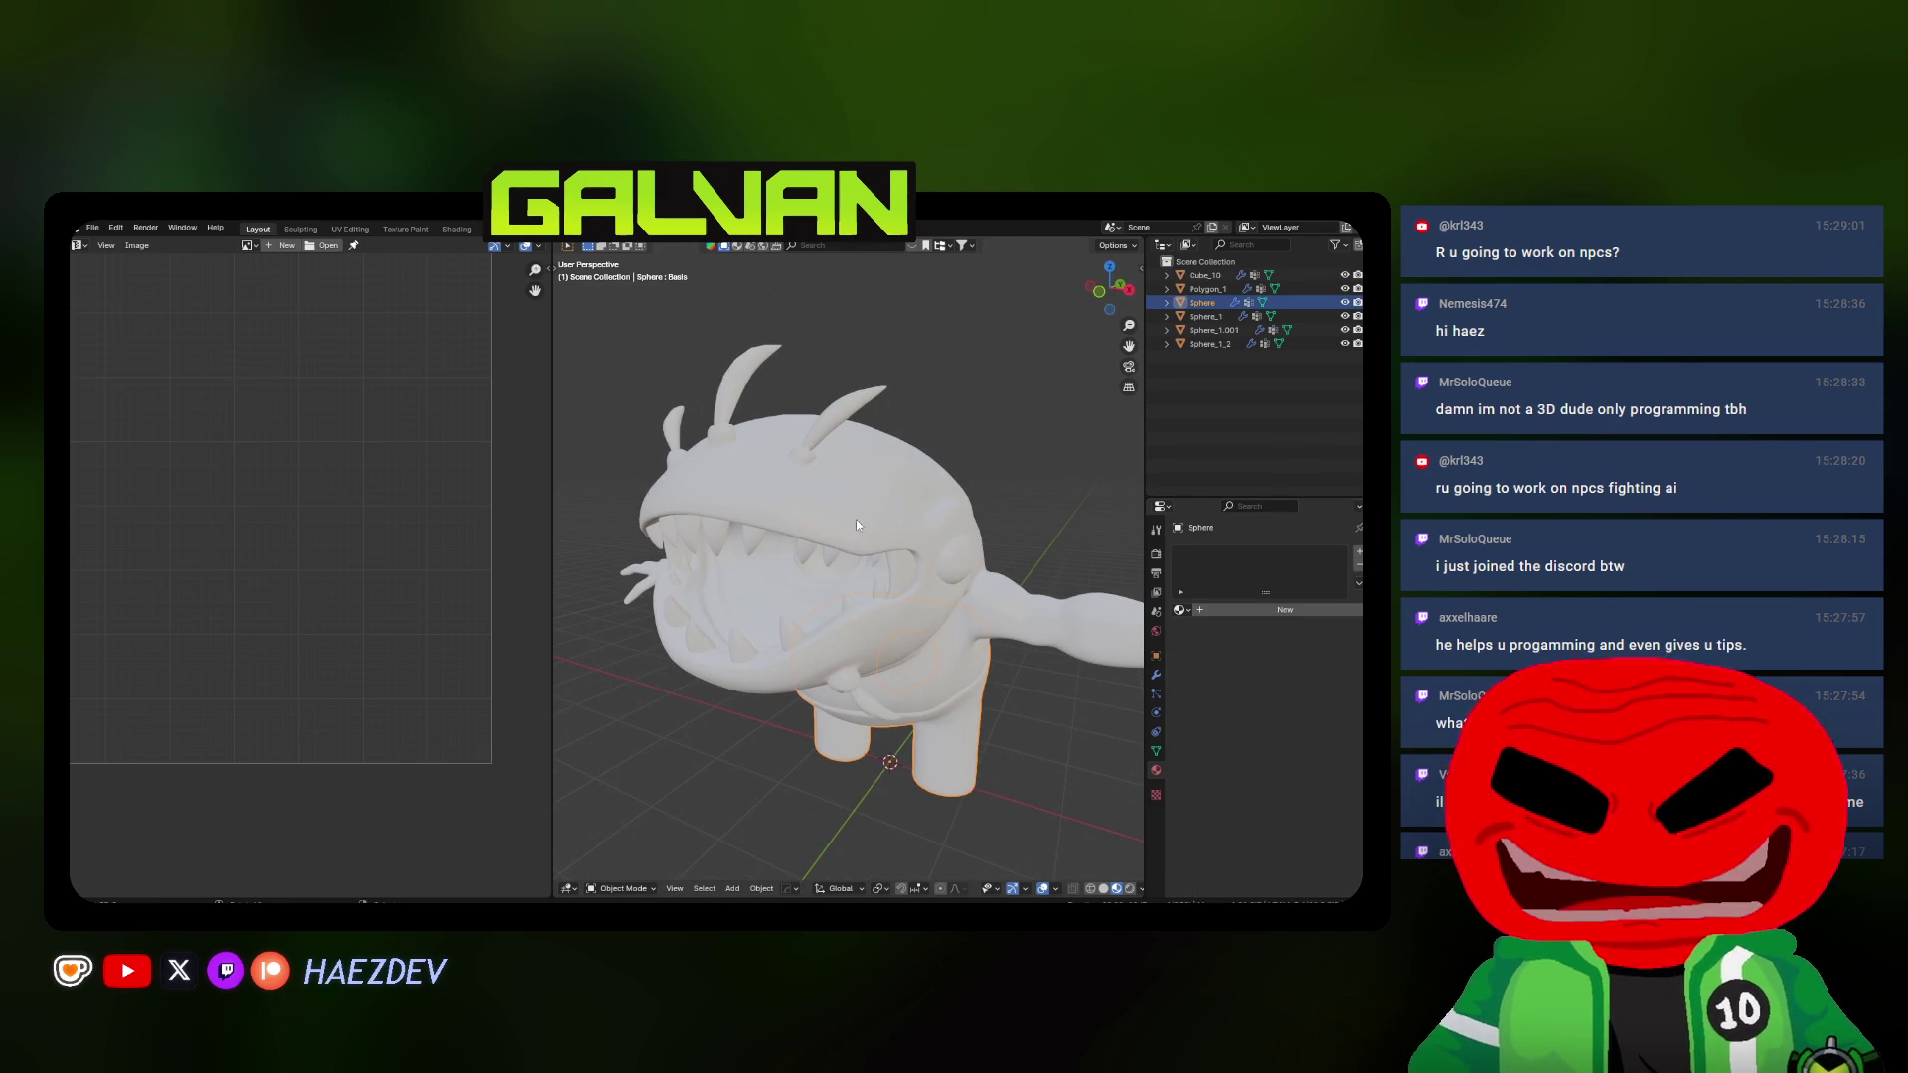
pyautogui.click(1181, 610)
pyautogui.click(1208, 641)
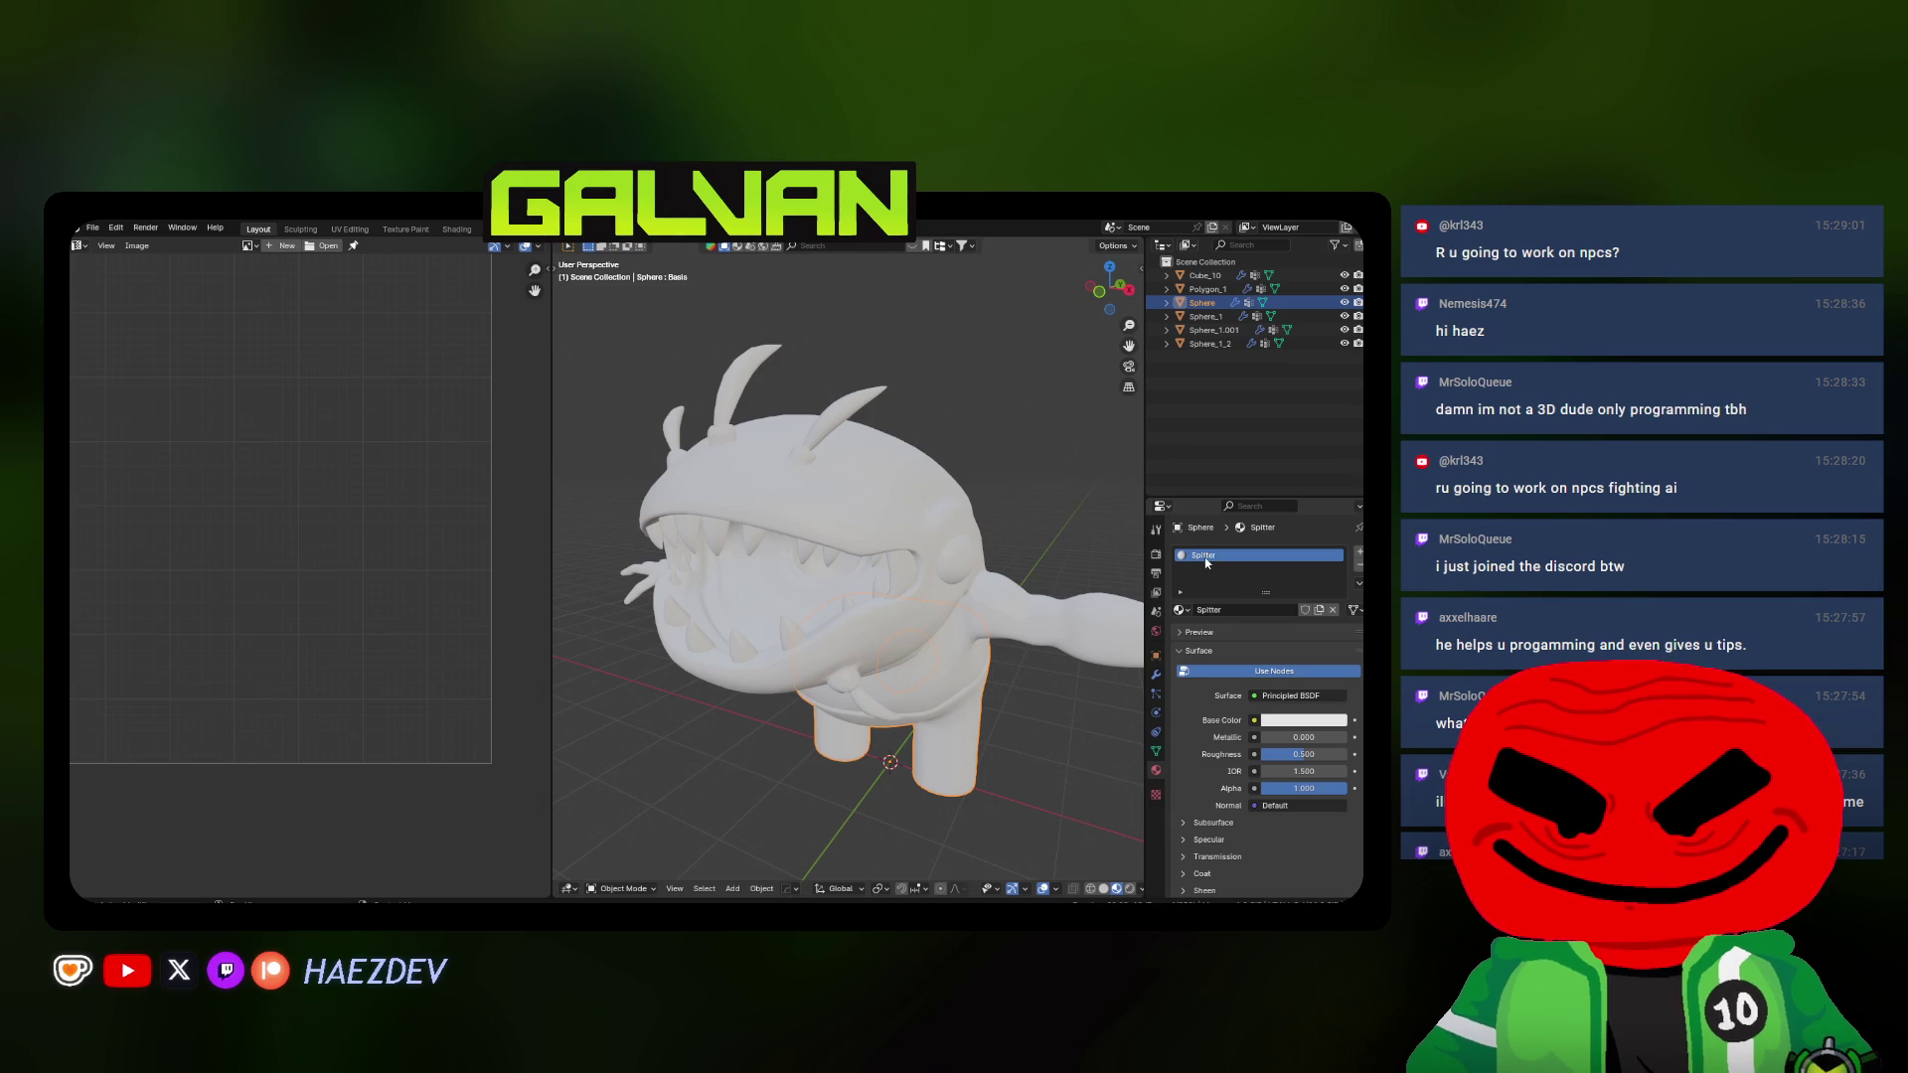
# Drive the material's Base Color with a new Image Texture generated as a UV Grid
pyautogui.moveTo(954, 552); pyautogui.dragTo(888, 549, button='middle')
pyautogui.click(1253, 720)
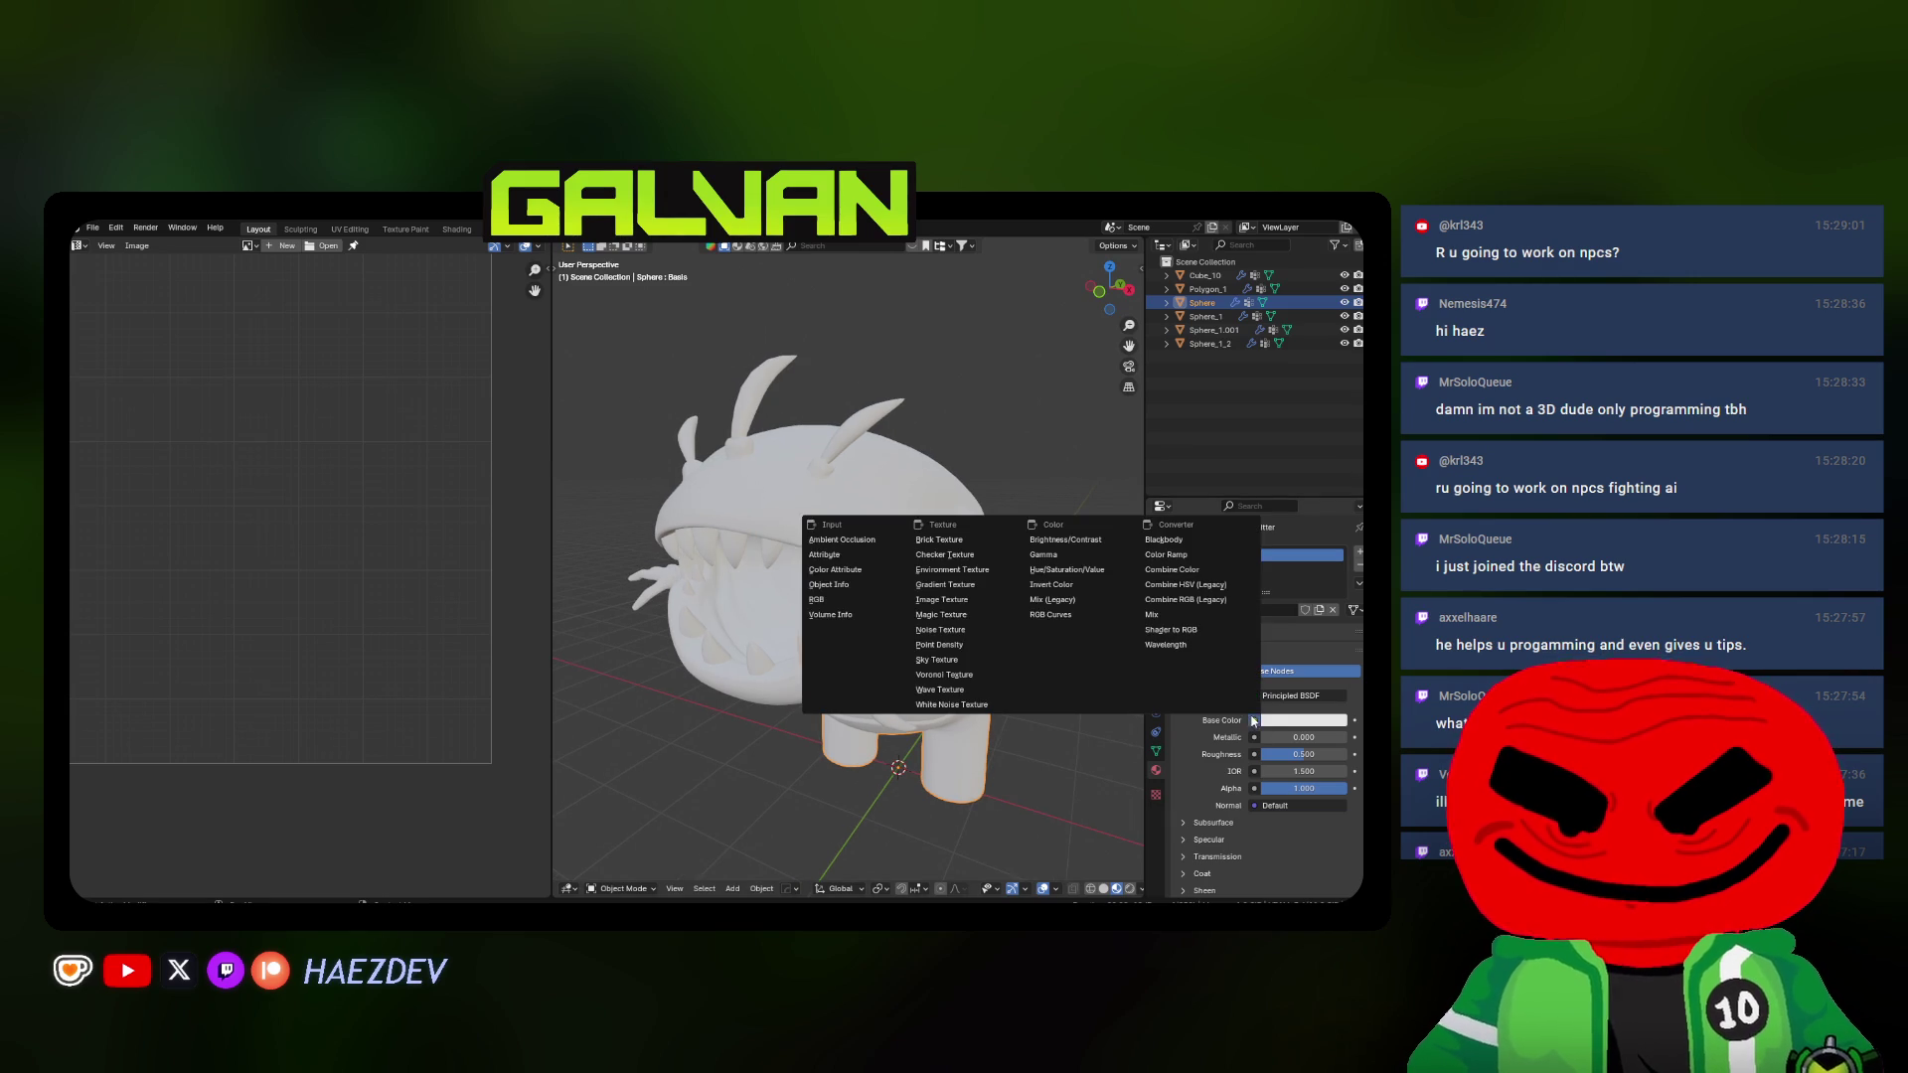
pyautogui.click(985, 606)
pyautogui.click(1260, 742)
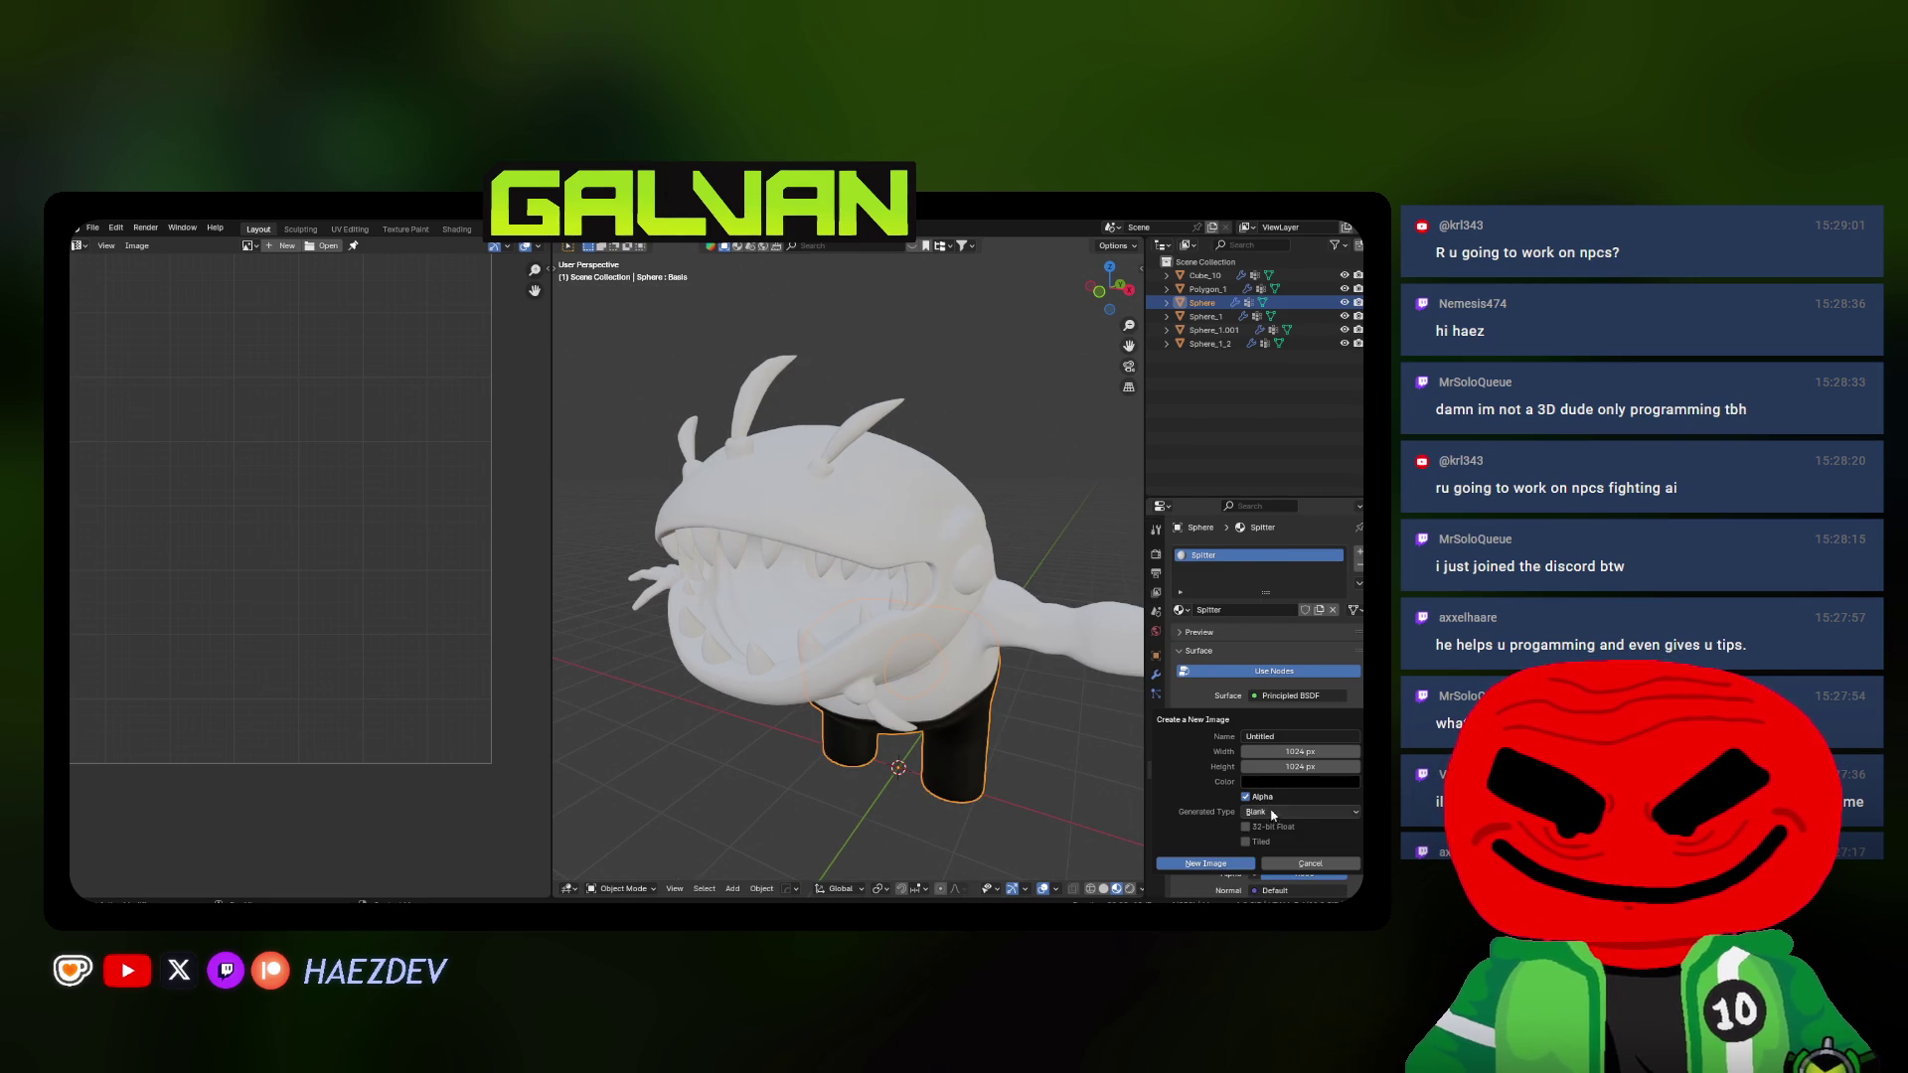
pyautogui.click(1273, 843)
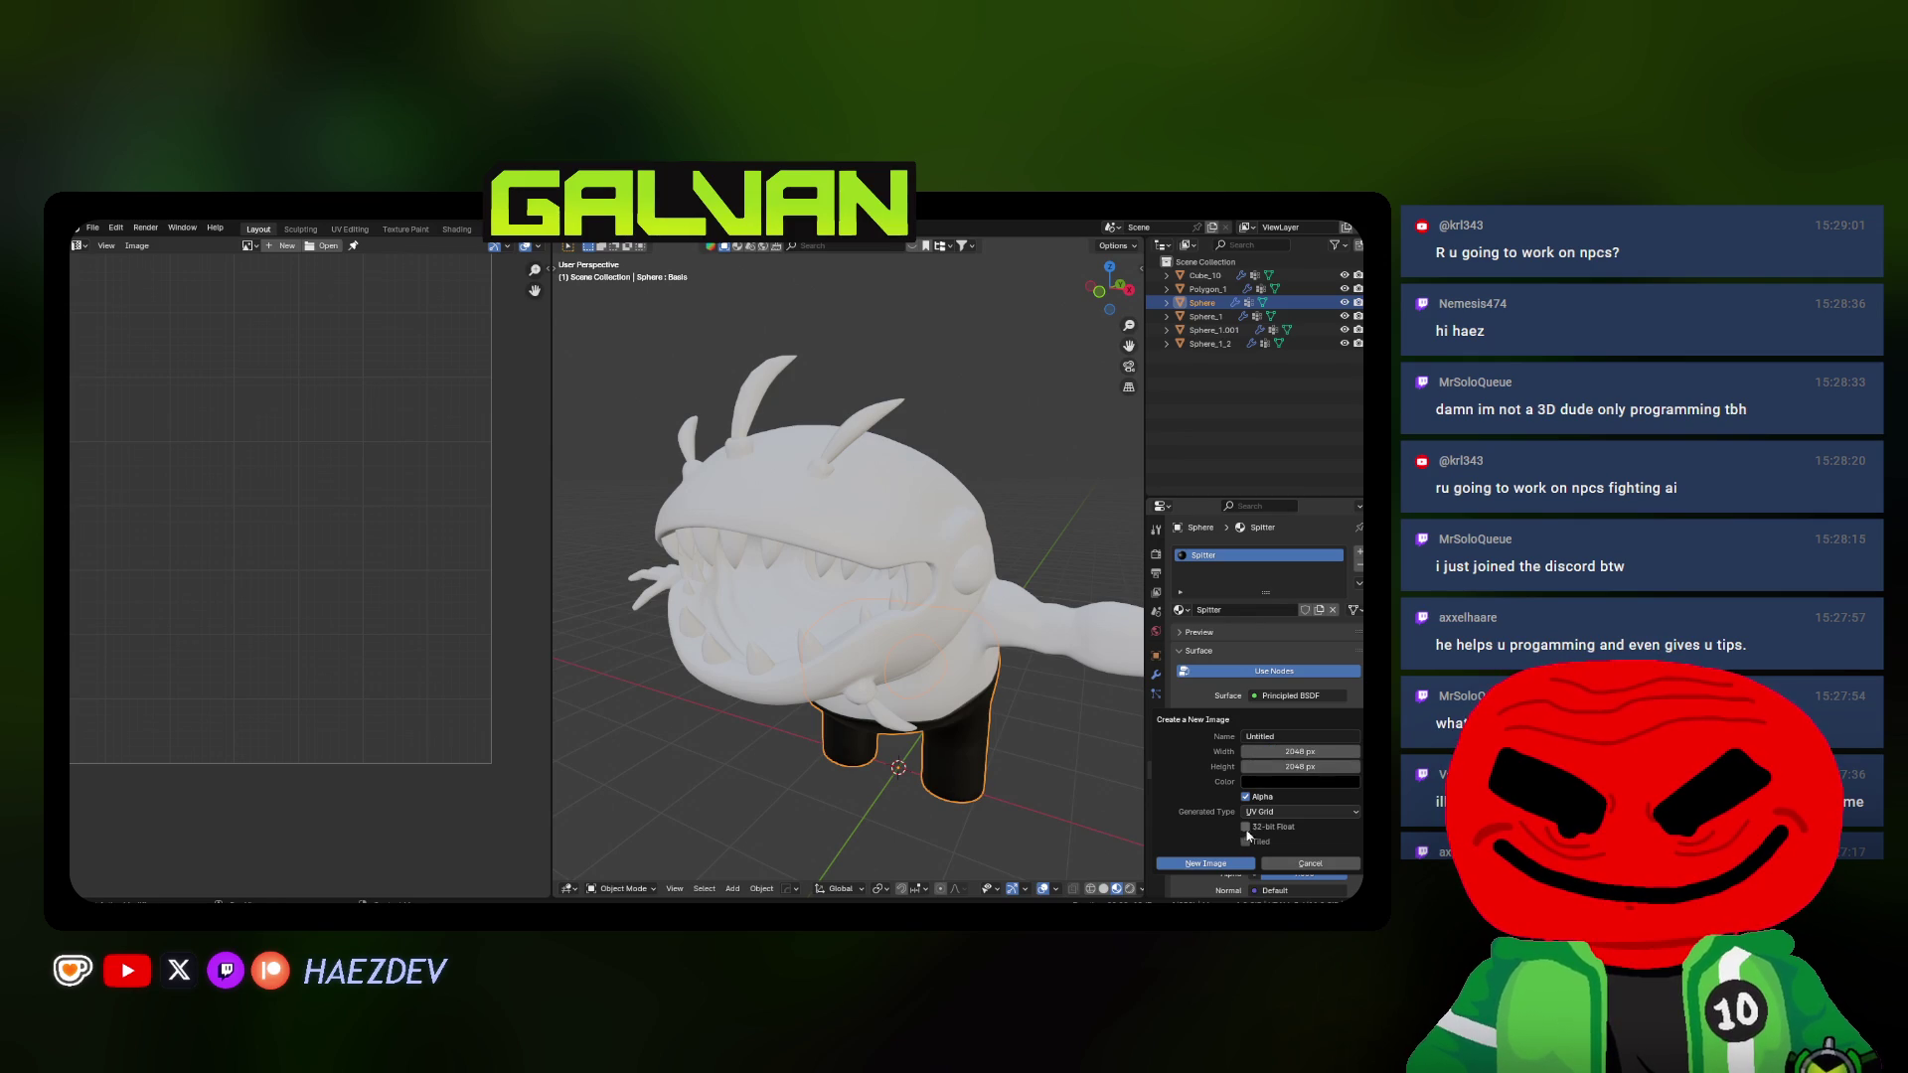
pyautogui.click(1227, 866)
# Assign the Spitter material to the body object and move on to the eyes
pyautogui.moveTo(1044, 671); pyautogui.dragTo(953, 652, button='middle')
pyautogui.click(953, 651)
pyautogui.click(1181, 611)
pyautogui.click(936, 525)
pyautogui.click(1182, 613)
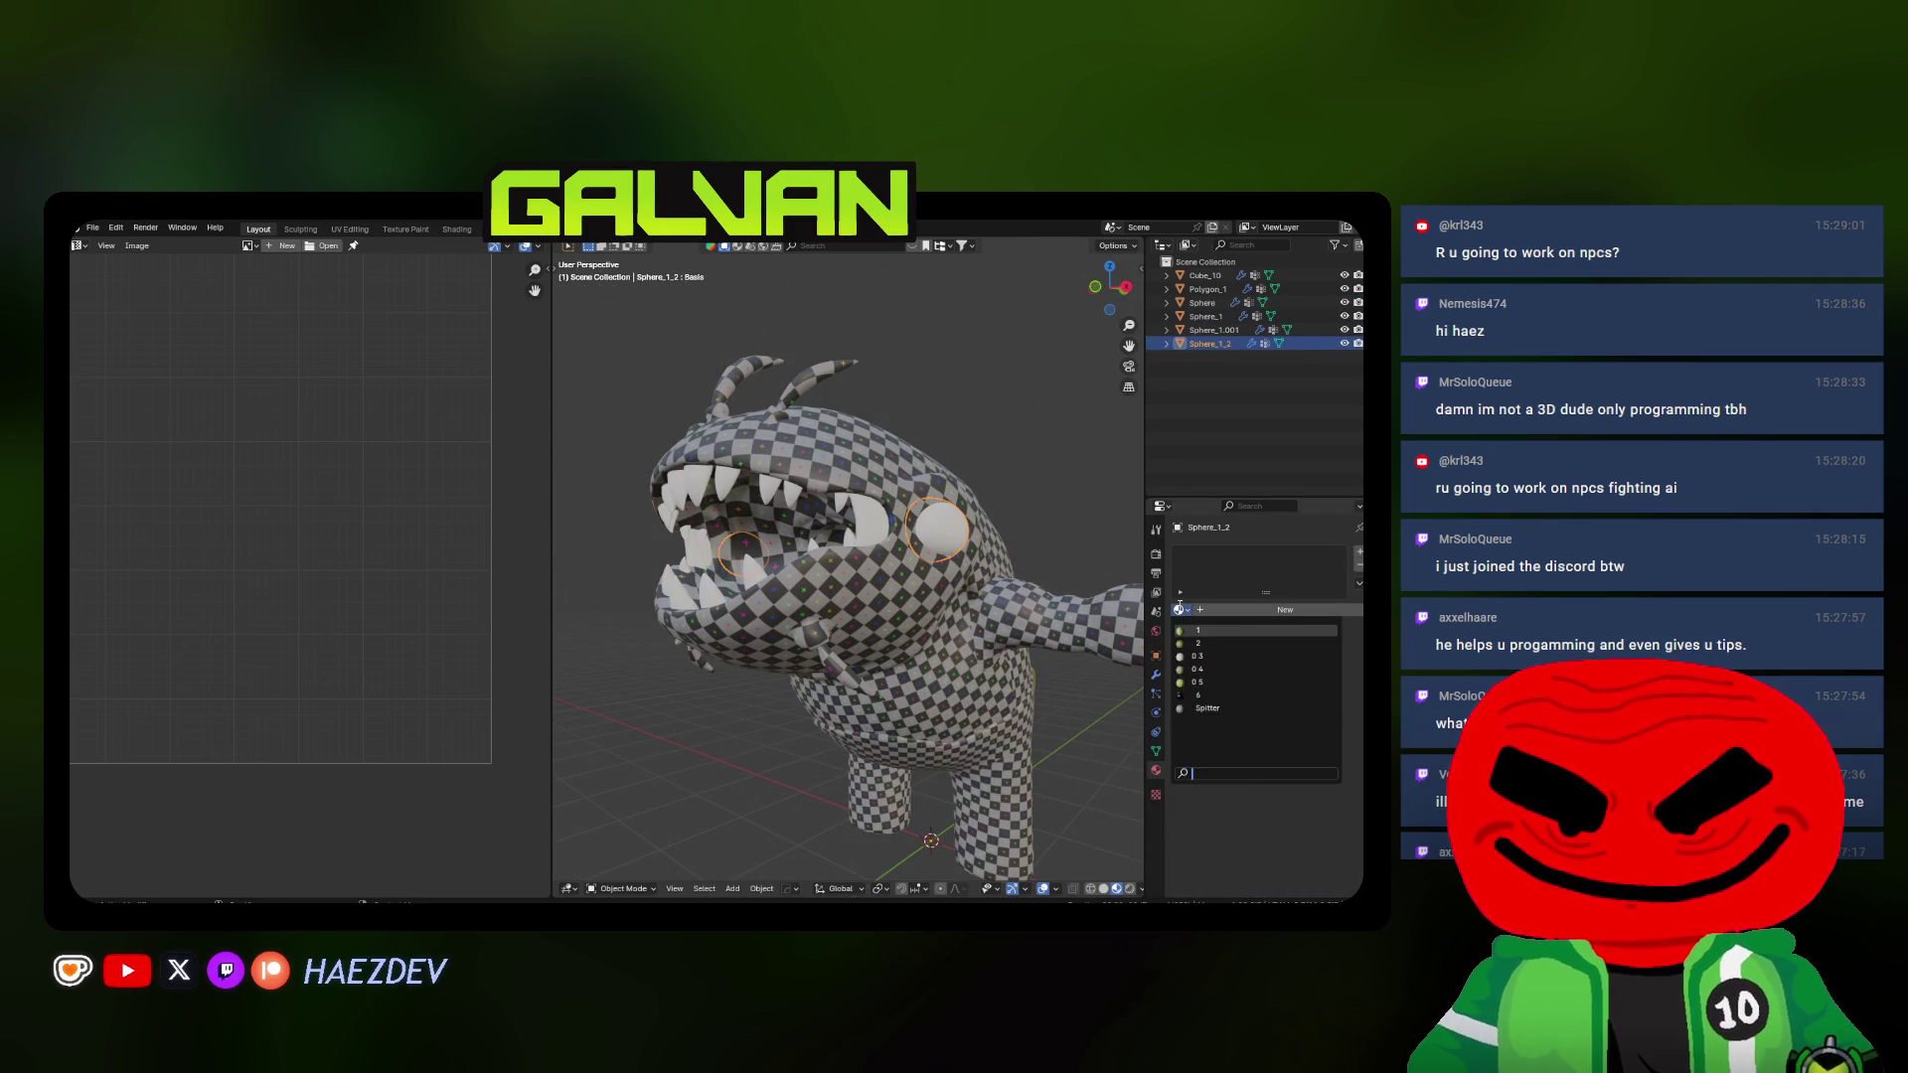
# Assign the Spitter material to the eyes, mouth and teeth objects
pyautogui.click(1207, 708)
pyautogui.click(857, 520)
pyautogui.click(1182, 612)
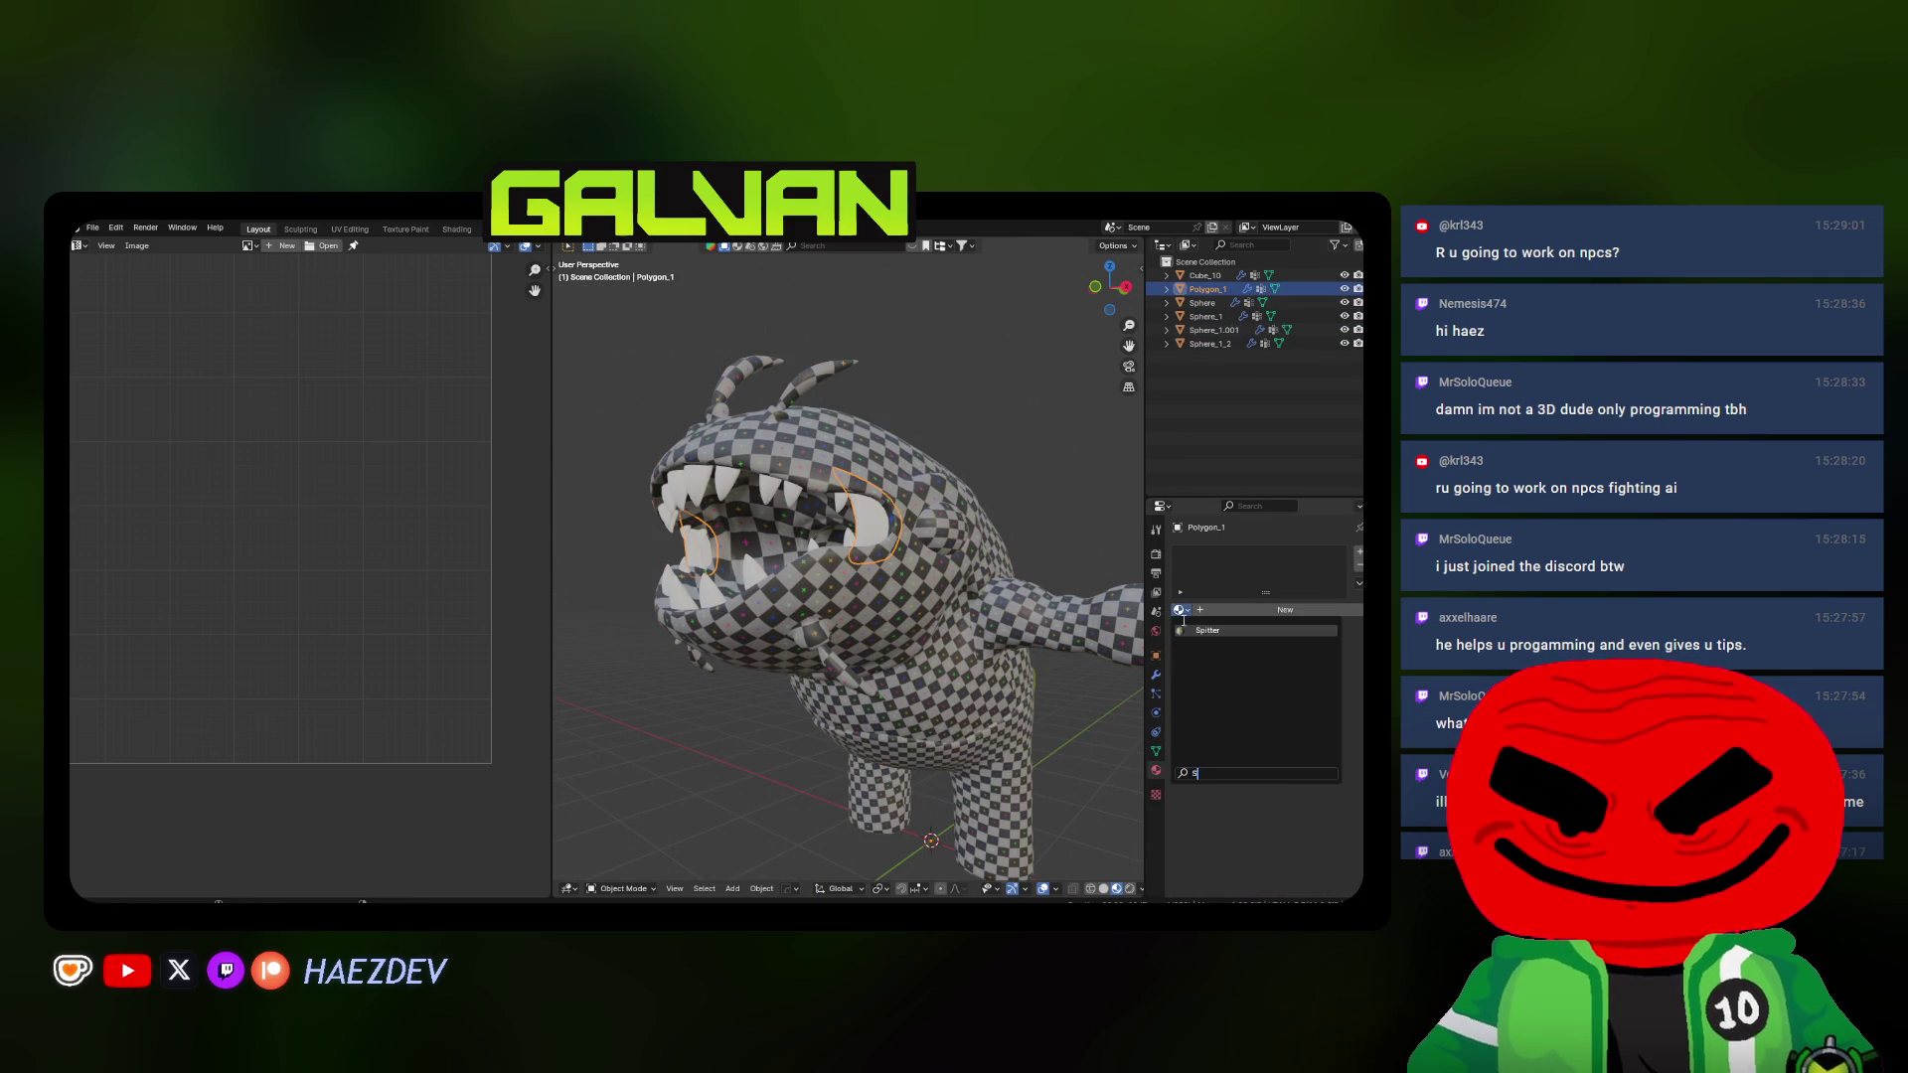
pyautogui.click(1208, 708)
pyautogui.click(842, 512)
pyautogui.click(1181, 613)
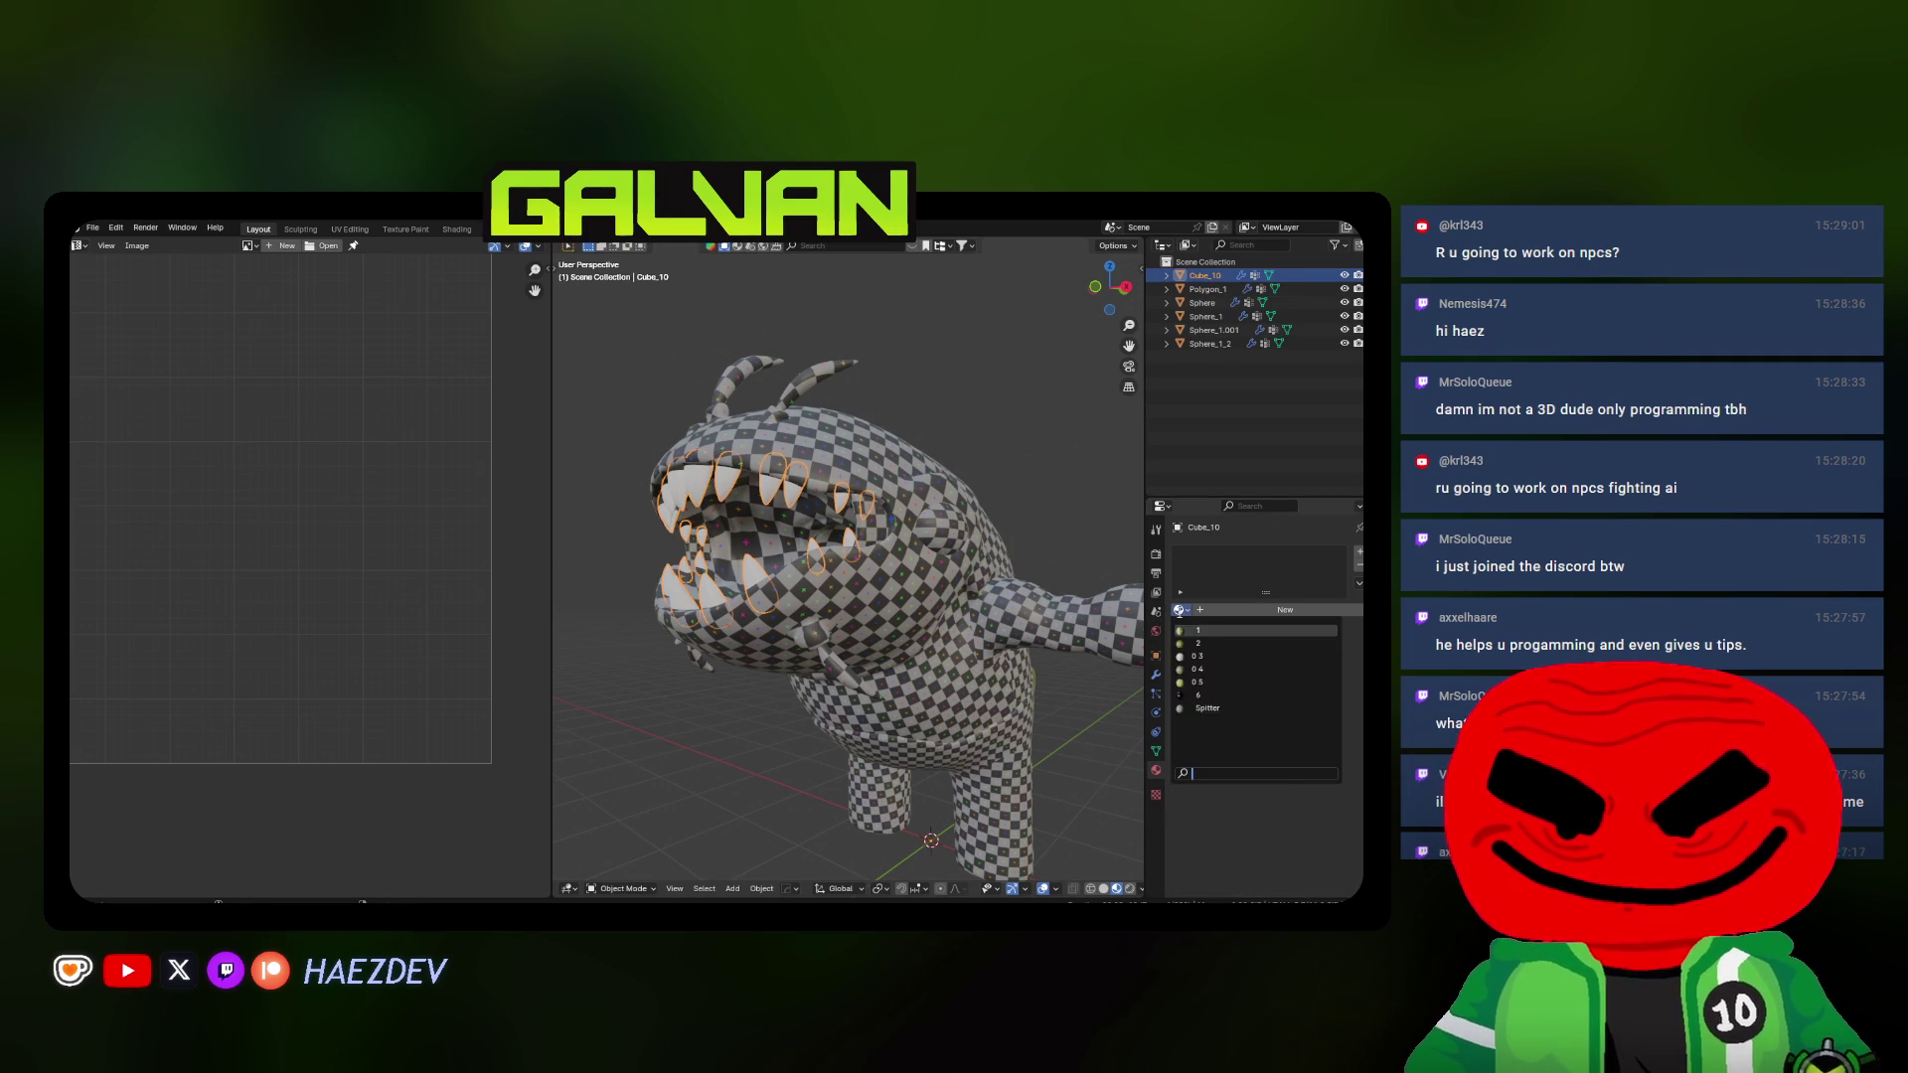
pyautogui.click(1208, 709)
# Assign Spitter to both material slots of the tail object
pyautogui.moveTo(895, 657); pyautogui.dragTo(1044, 686, button='middle')
pyautogui.click(1073, 693)
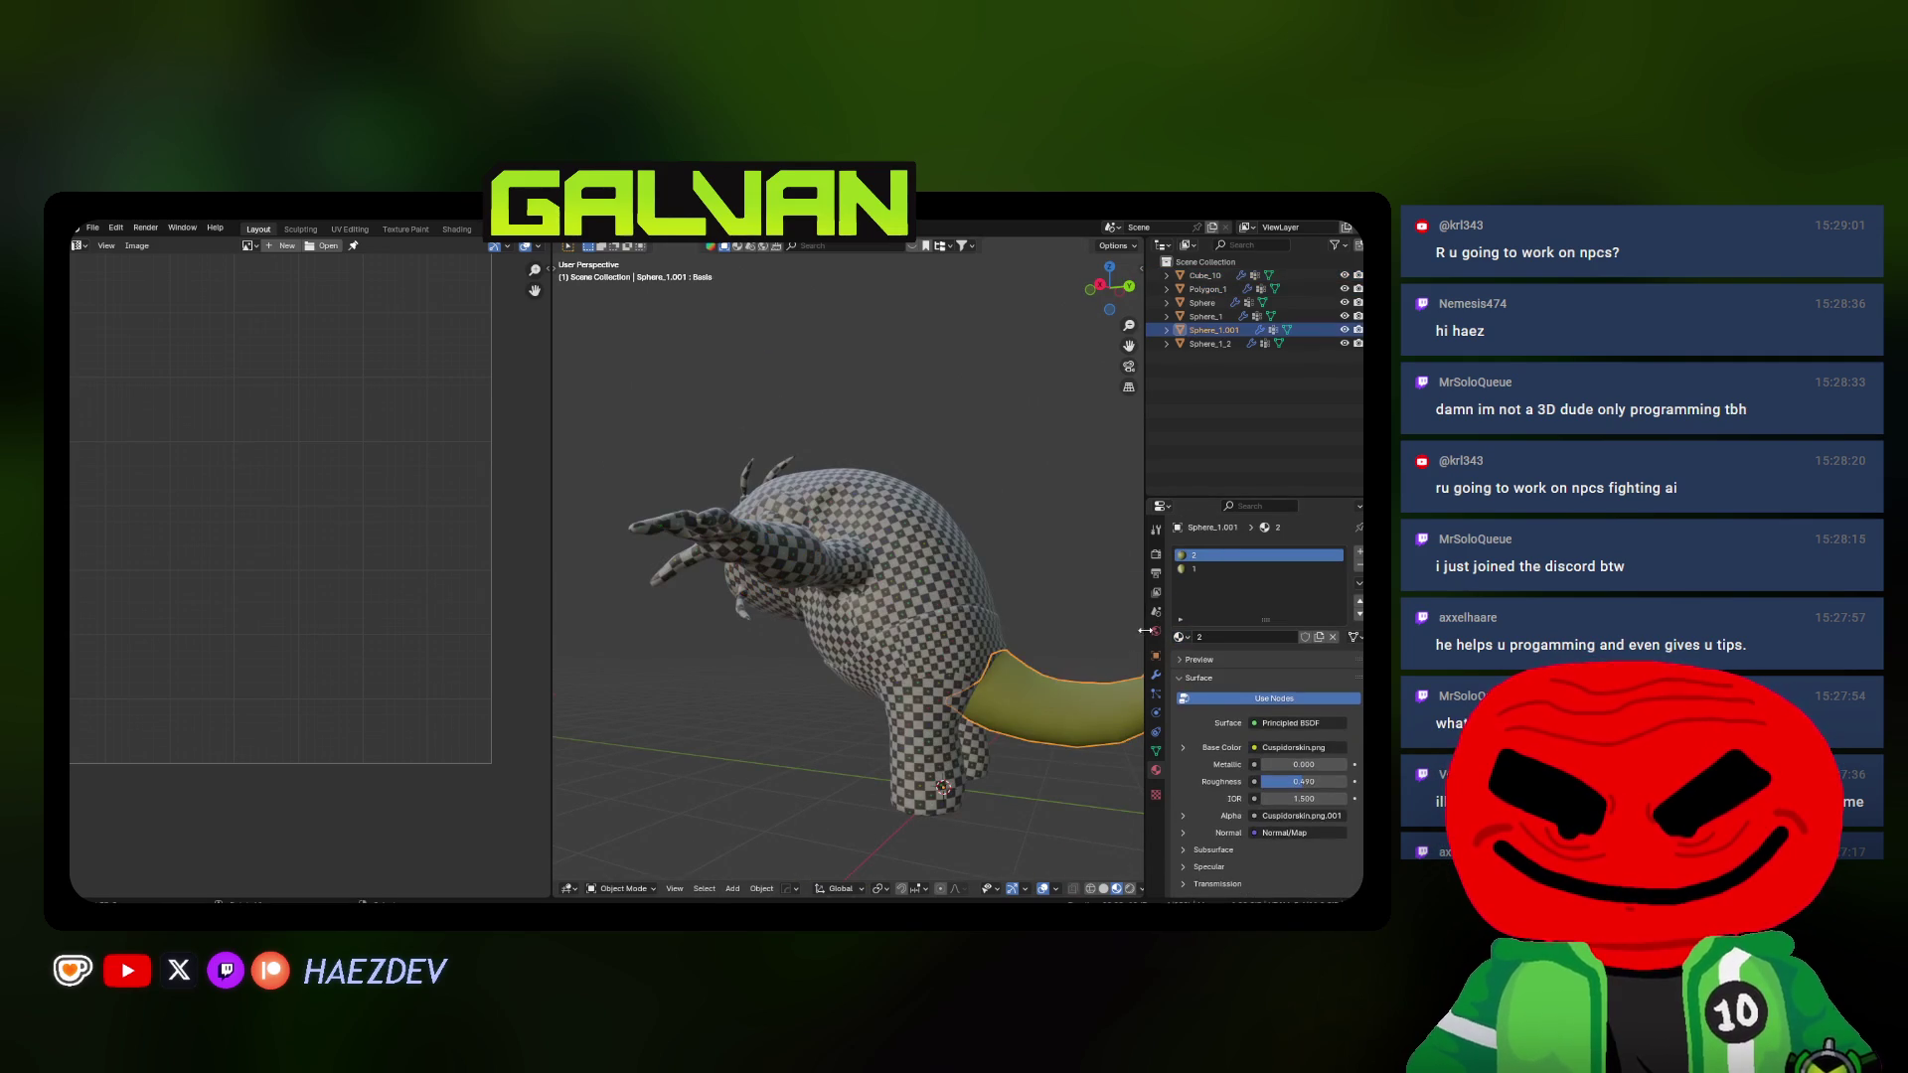
pyautogui.click(1180, 639)
pyautogui.click(1238, 716)
pyautogui.click(1223, 569)
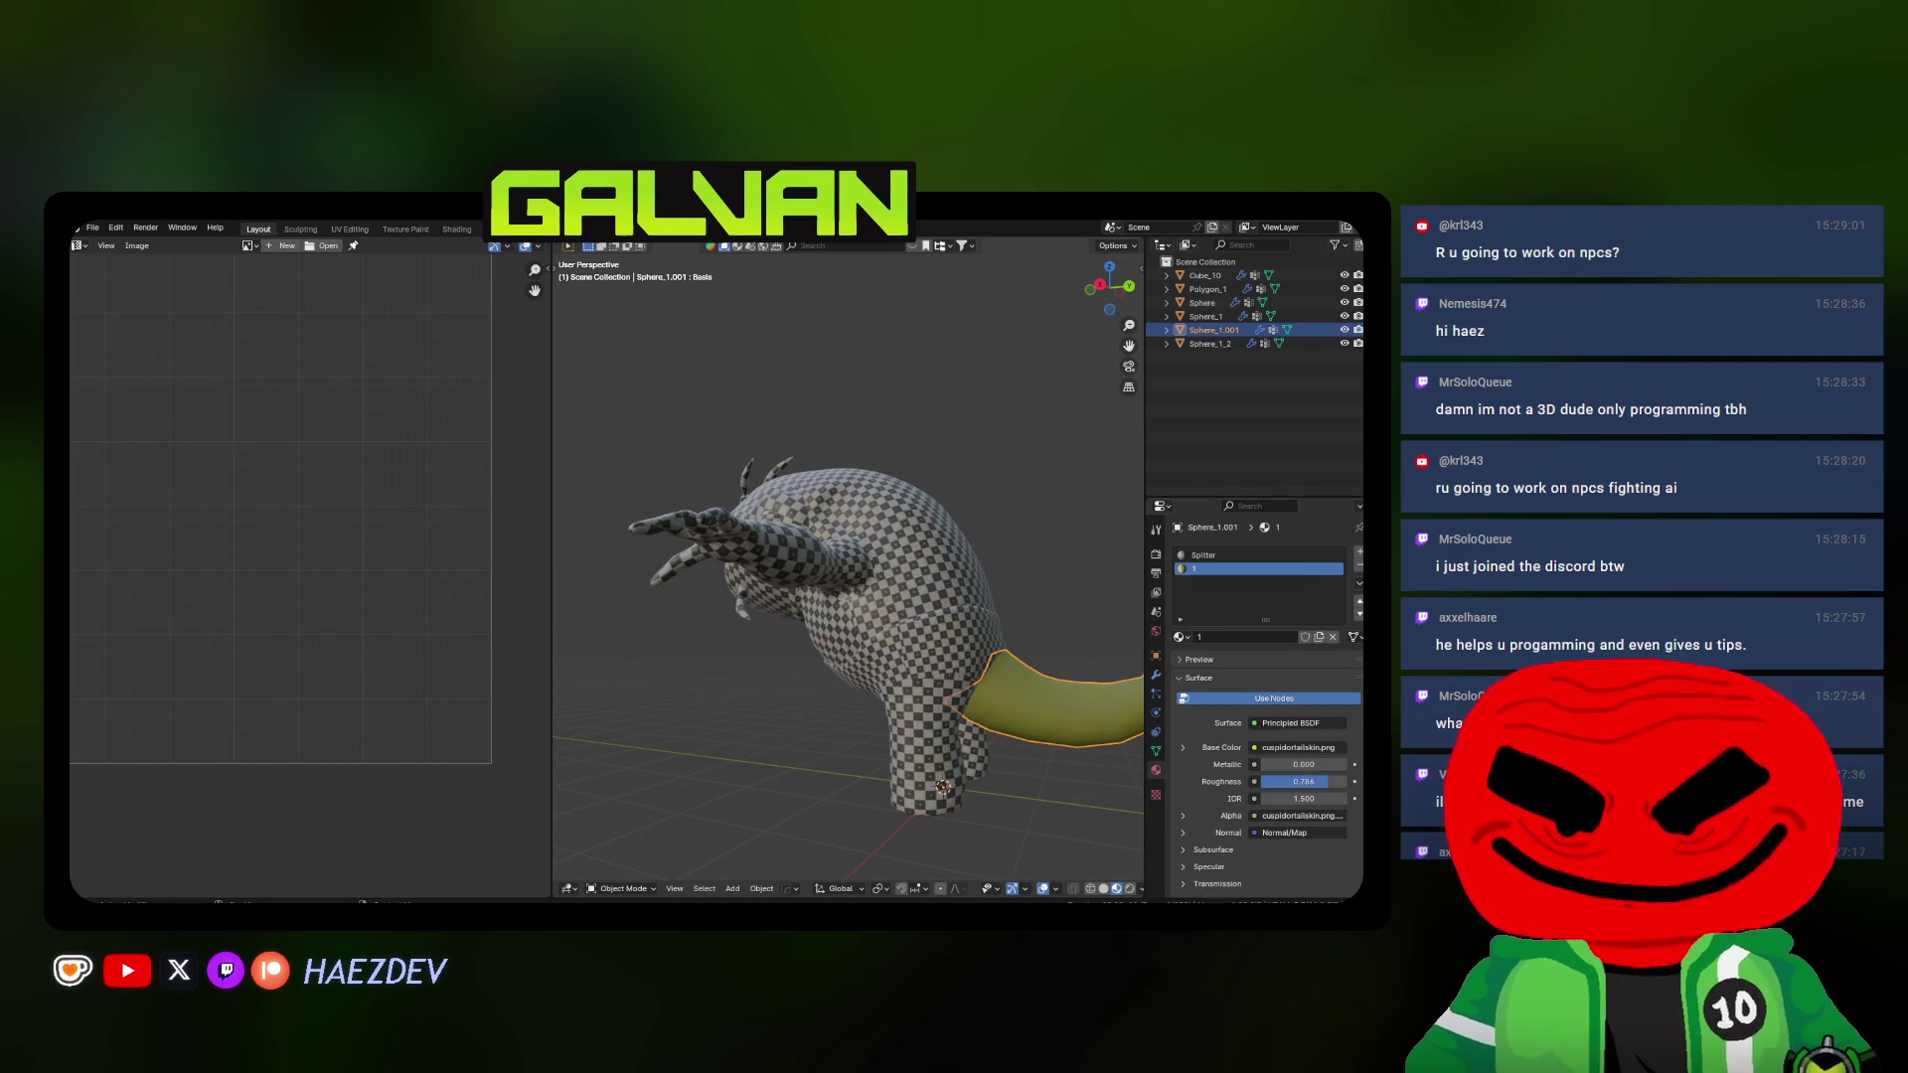
pyautogui.click(1182, 637)
pyautogui.click(1238, 717)
pyautogui.moveTo(835, 597)
pyautogui.mouseDown(button='middle')
pyautogui.moveTo(688, 566)
pyautogui.moveTo(926, 616)
pyautogui.mouseUp(button='middle')
pyautogui.scroll(5, 929, 603)
# Enter edit mode, widen the UV Editor and turn the model to a side view
pyautogui.press('Tab')
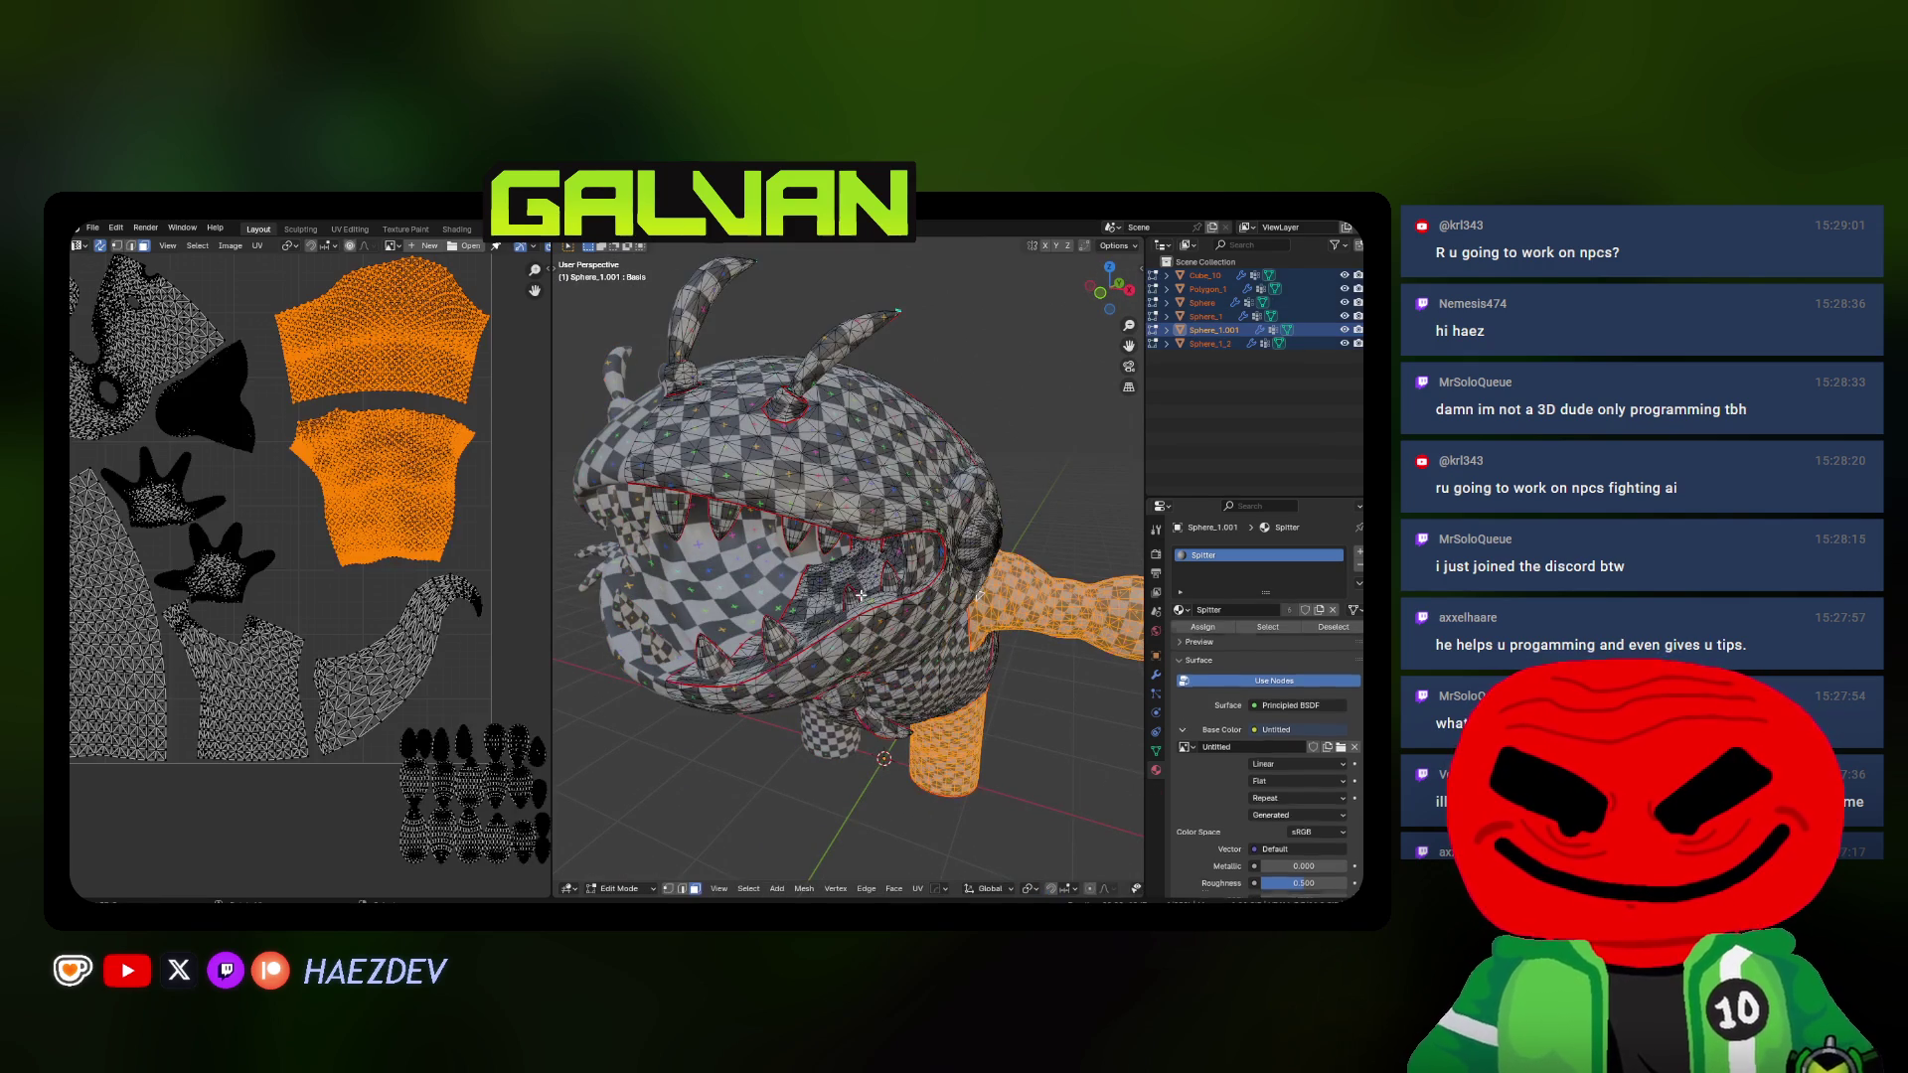
pyautogui.press('a')
pyautogui.hotkey('alt', 'a')
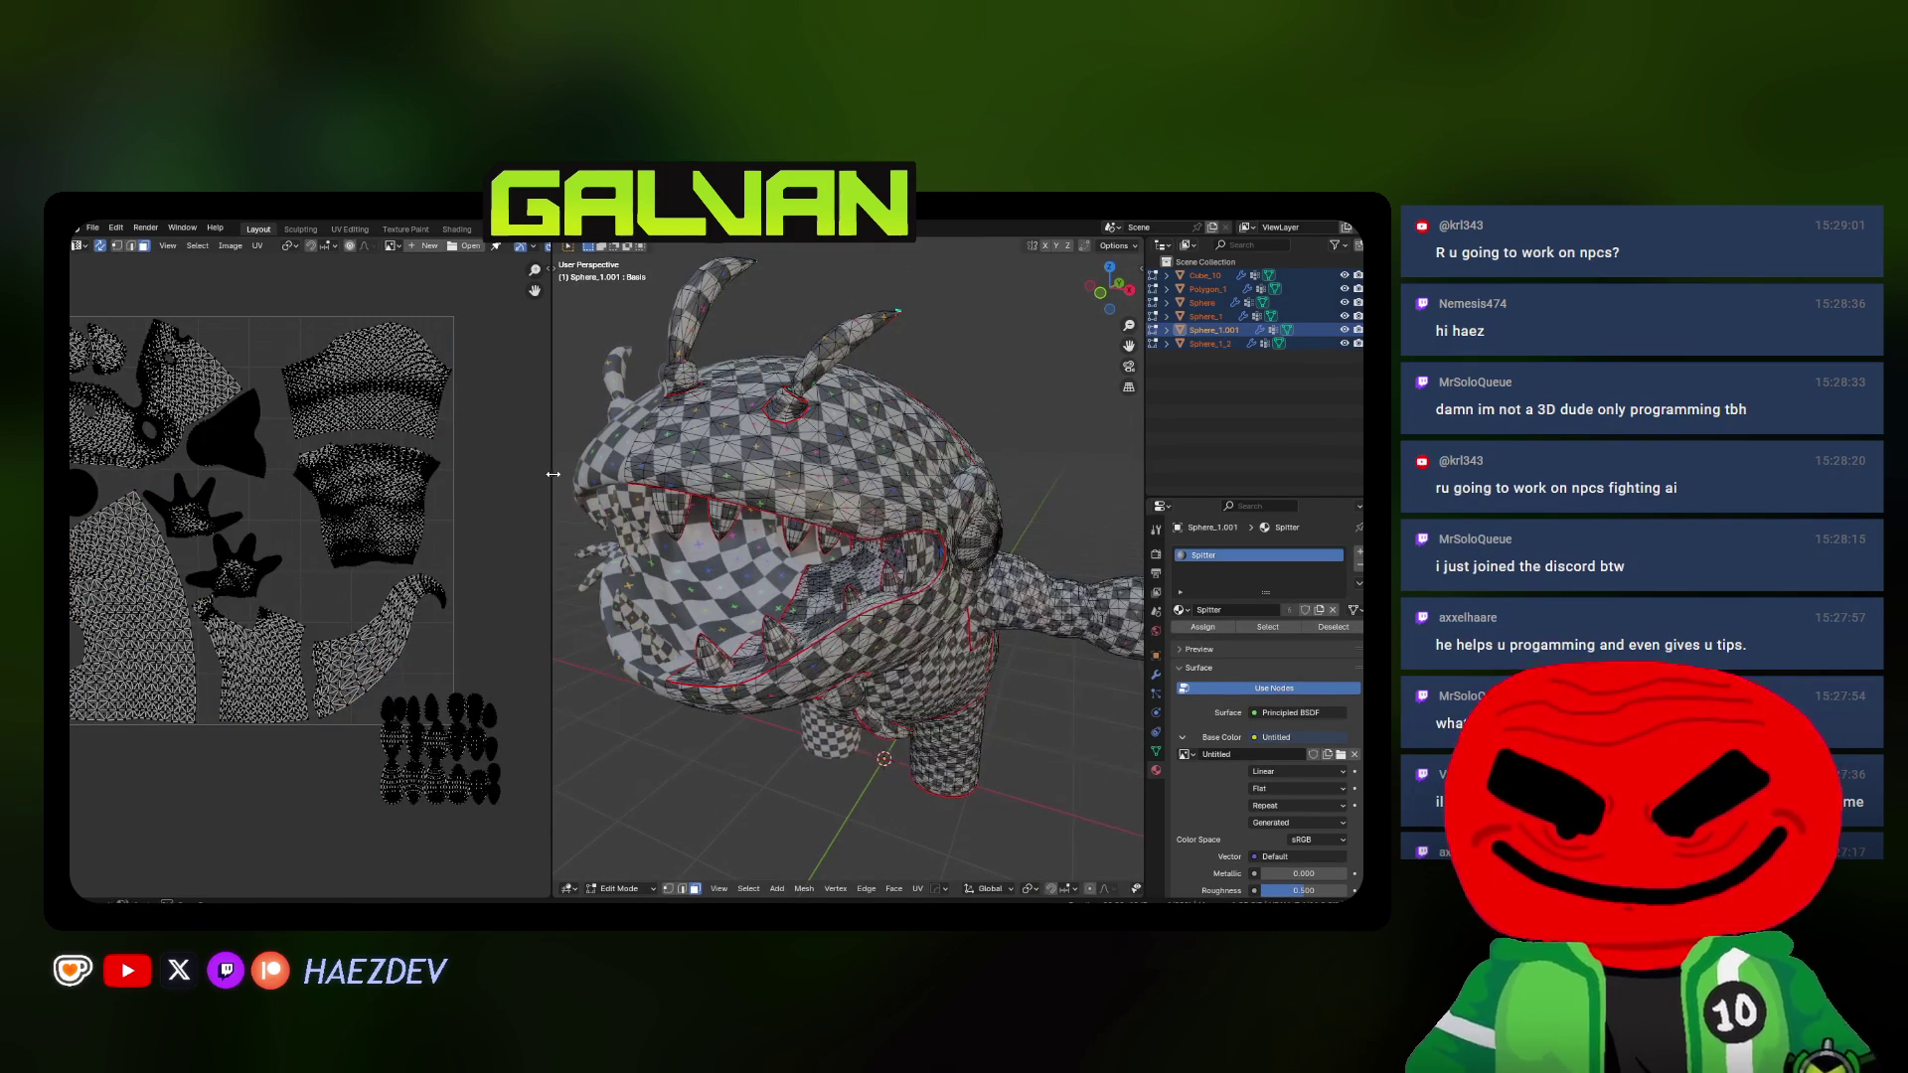
pyautogui.moveTo(553, 475); pyautogui.dragTo(737, 475)
pyautogui.moveTo(835, 596); pyautogui.dragTo(897, 627, button='middle')
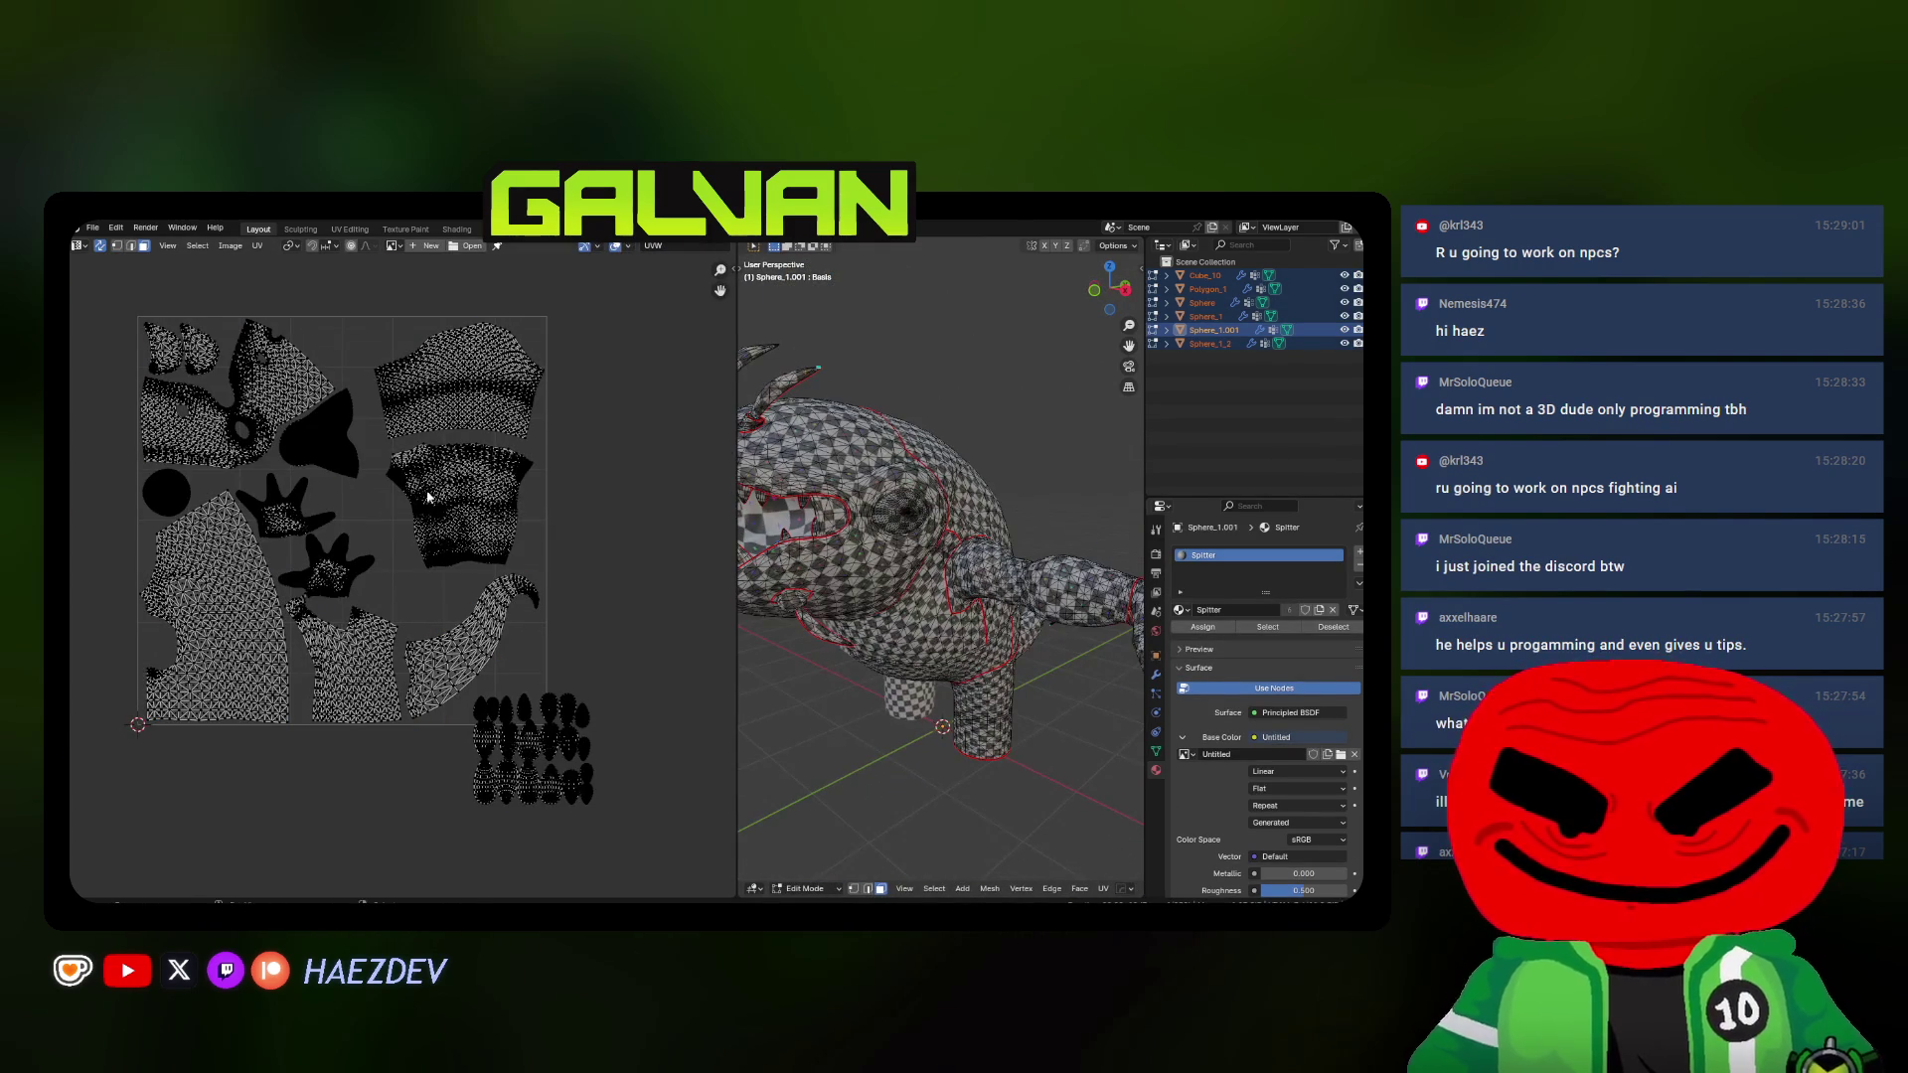
pyautogui.scroll(4, 939, 567)
pyautogui.scroll(3, 940, 568)
# Select the two shoulder UV islands with L and scale them down
pyautogui.press('a')
pyautogui.hotkey('alt', 'a')
pyautogui.press('l')
pyautogui.press('l')
pyautogui.press('s')
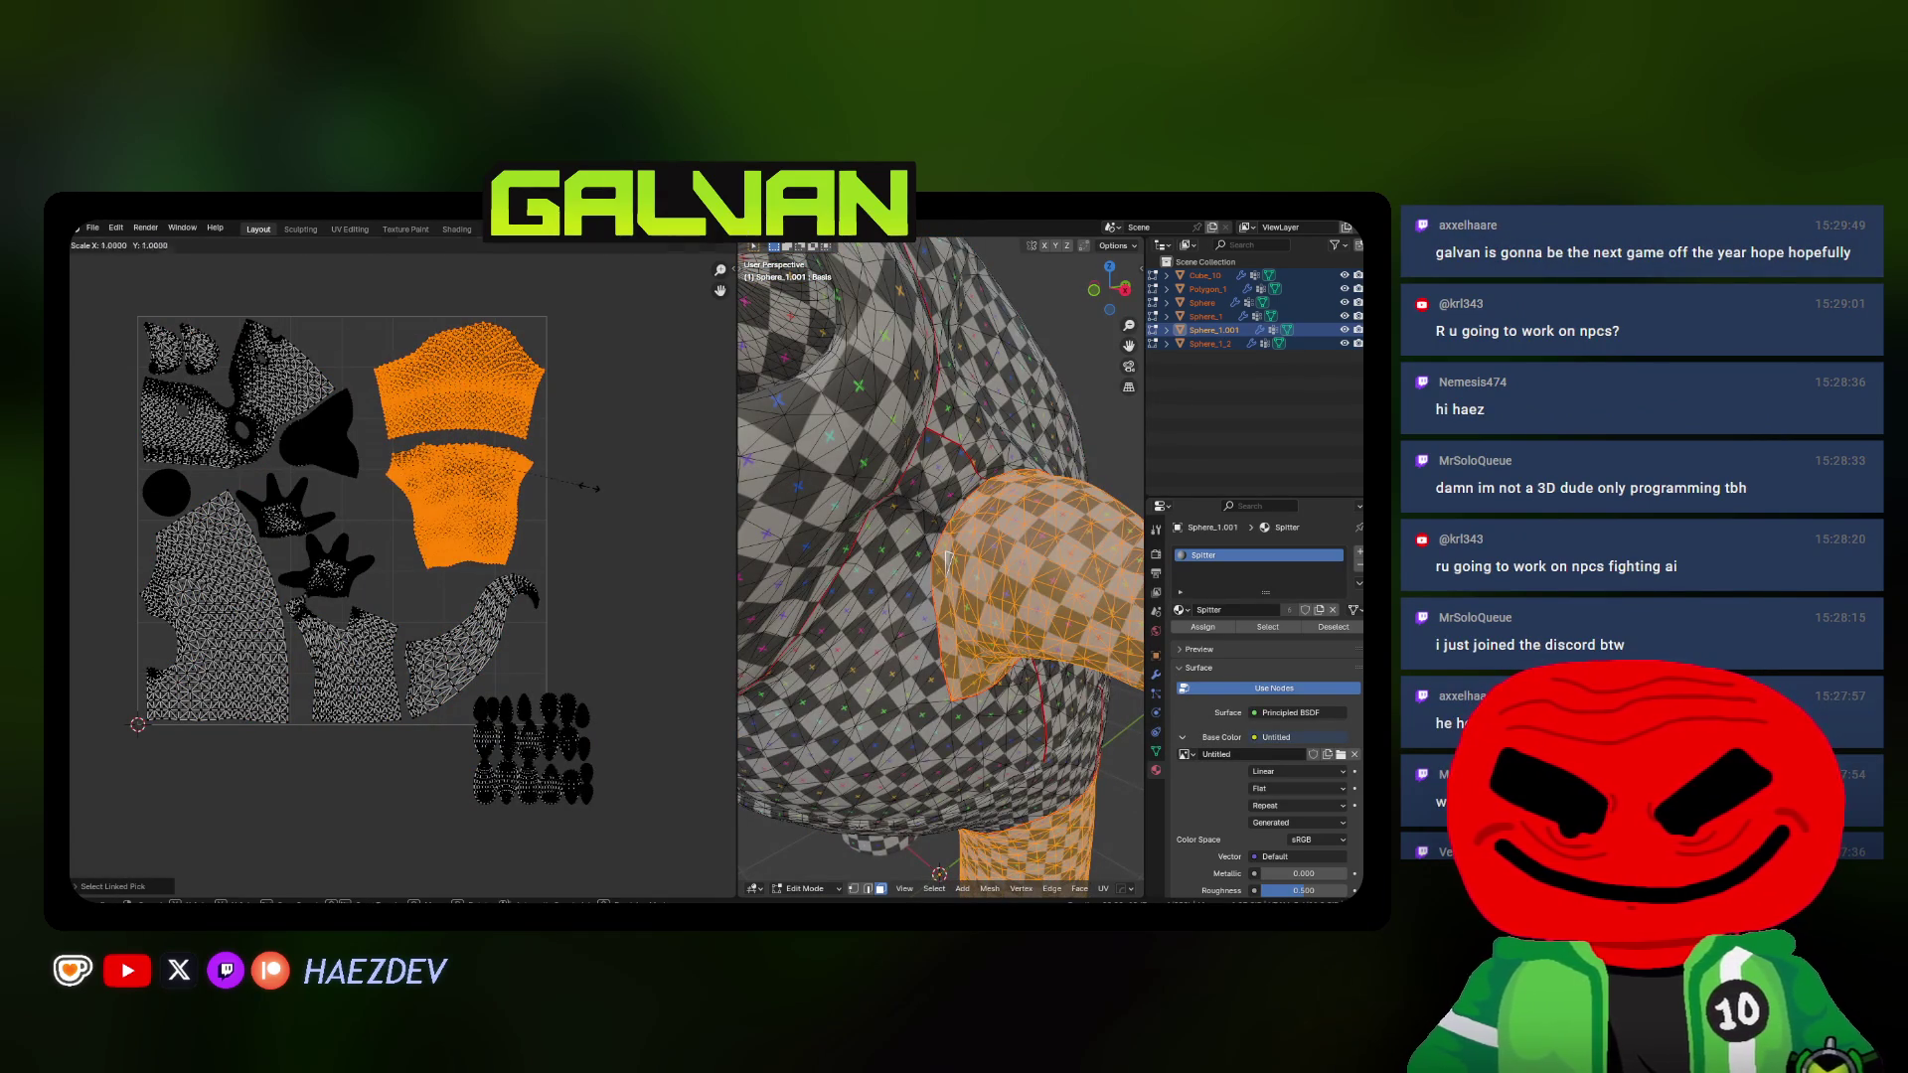
pyautogui.click(558, 474)
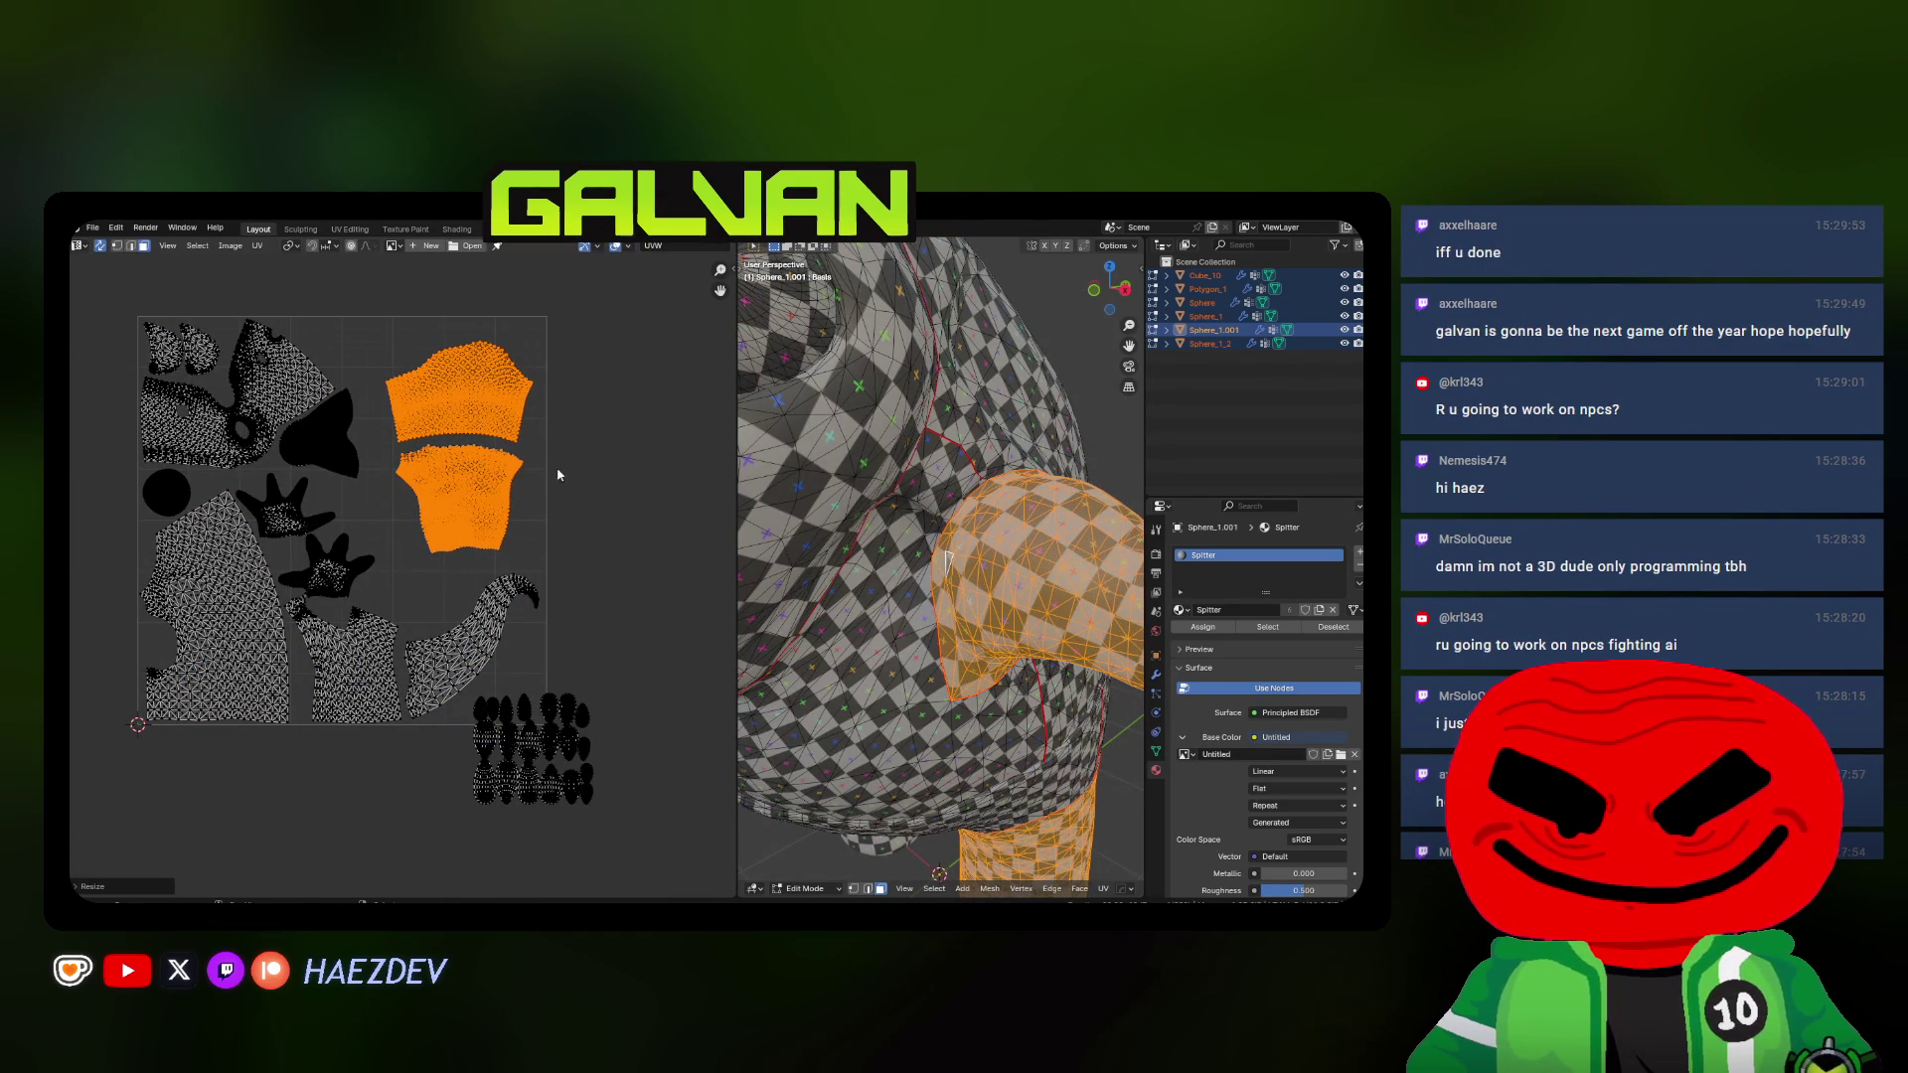
pyautogui.scroll(1, 547, 473)
pyautogui.scroll(1, 552, 485)
pyautogui.scroll(1, 560, 499)
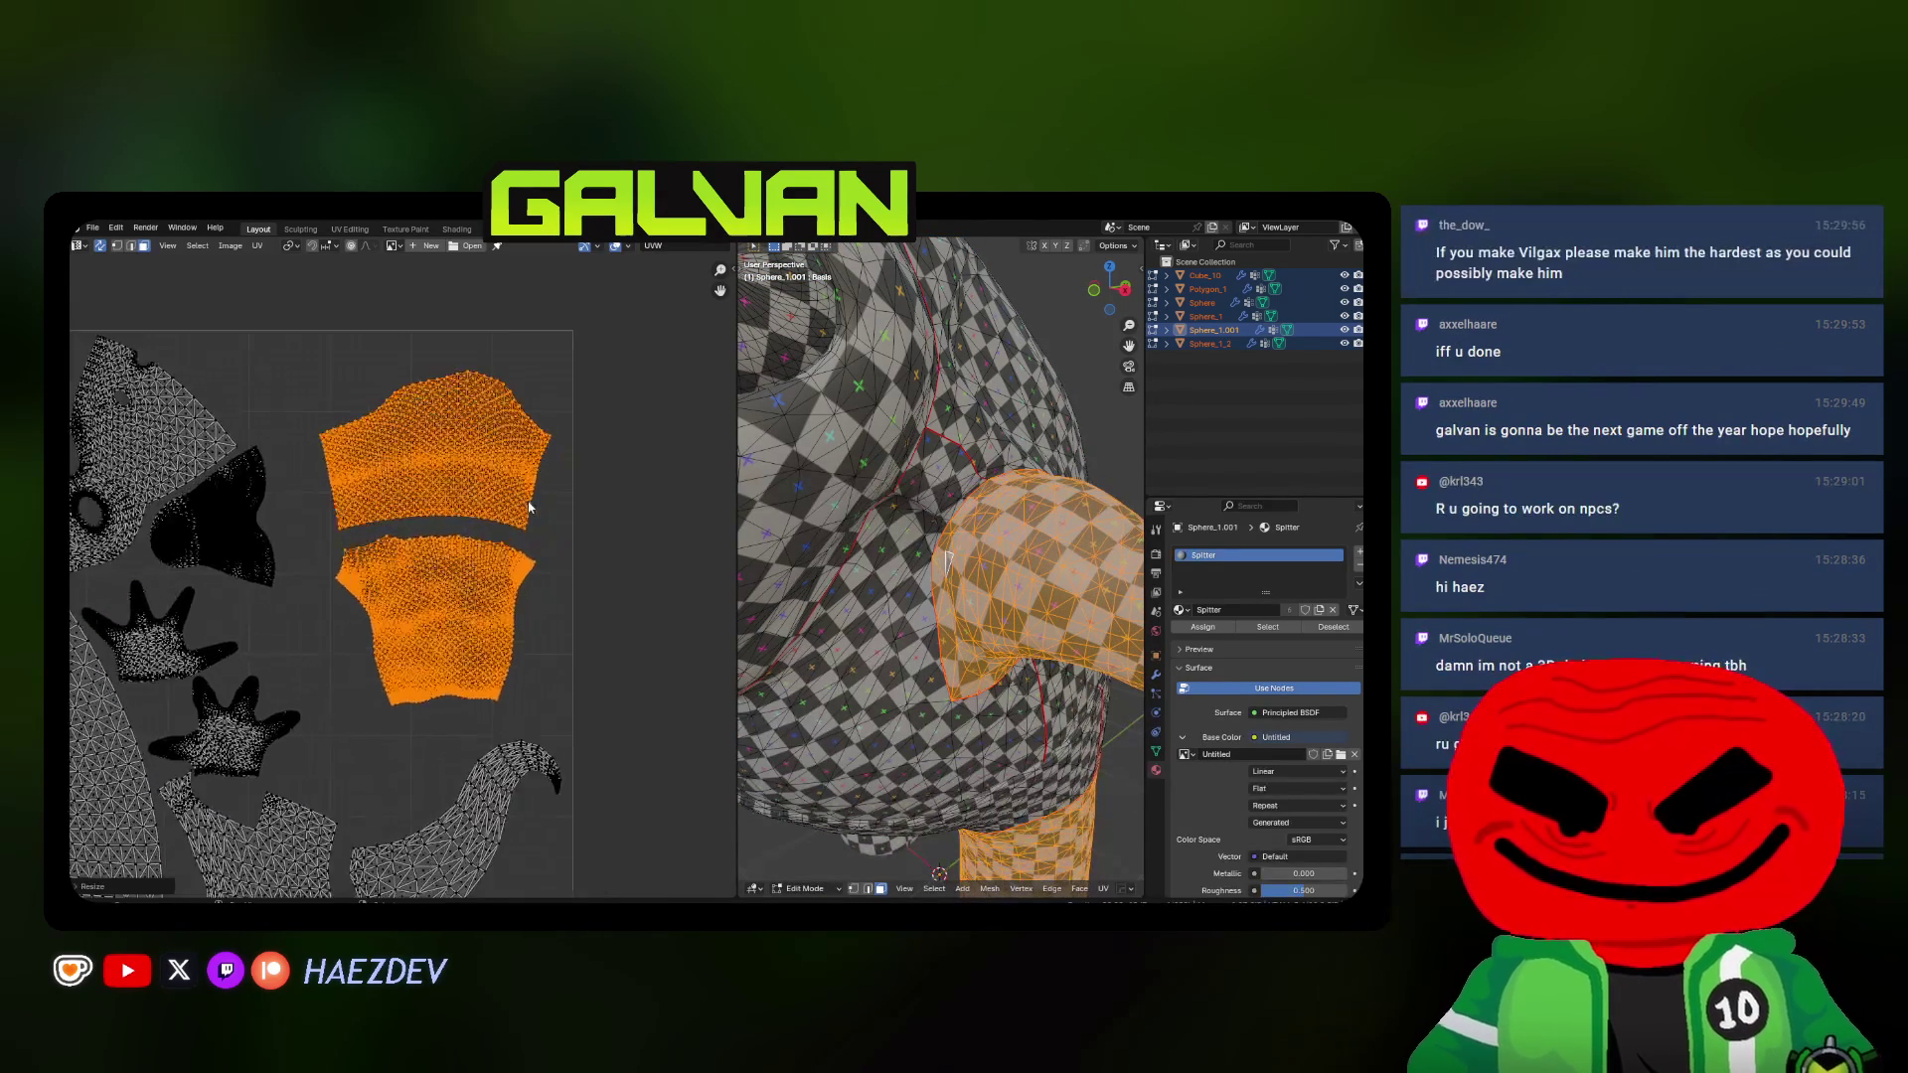
pyautogui.scroll(1, 565, 508)
pyautogui.scroll(1, 566, 509)
# Resize the shoulder islands again, then pick a single shoulder island to adjust
pyautogui.moveTo(579, 562); pyautogui.dragTo(544, 533, button='middle')
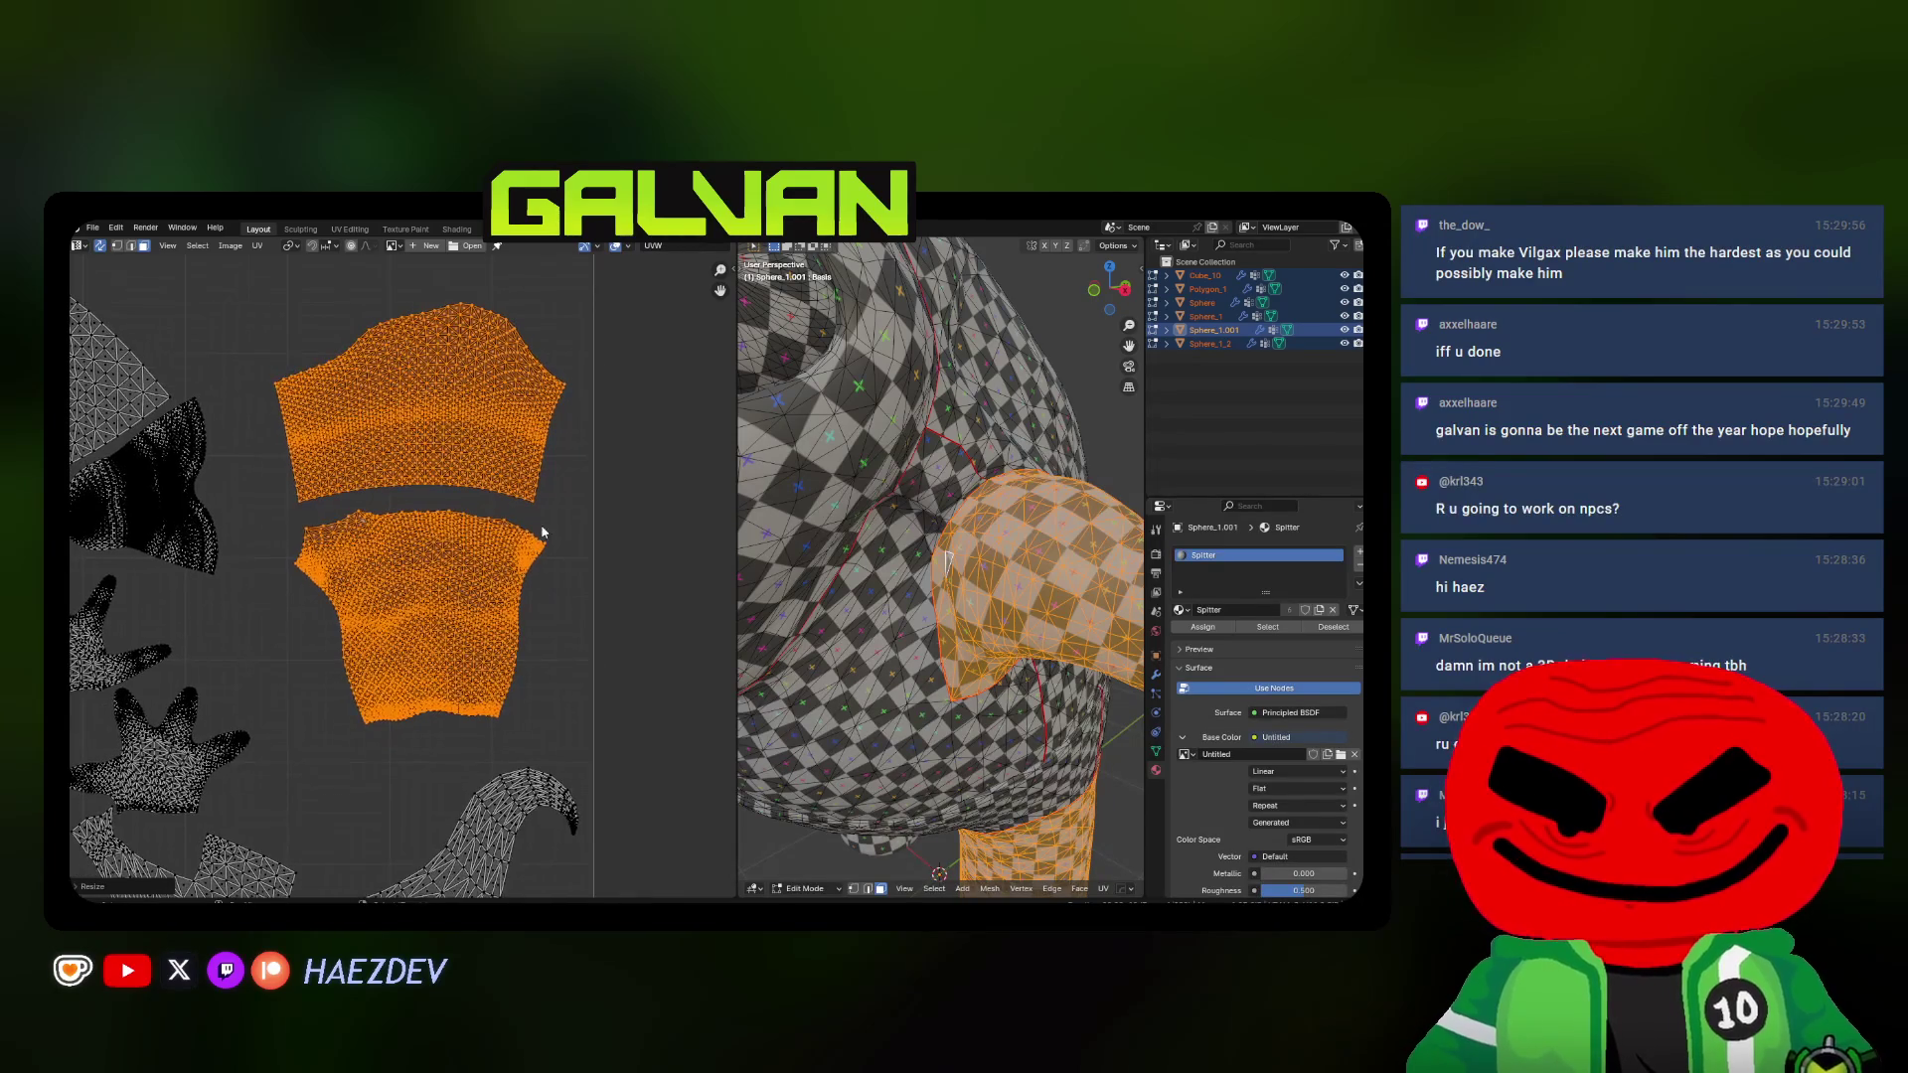
pyautogui.press('s')
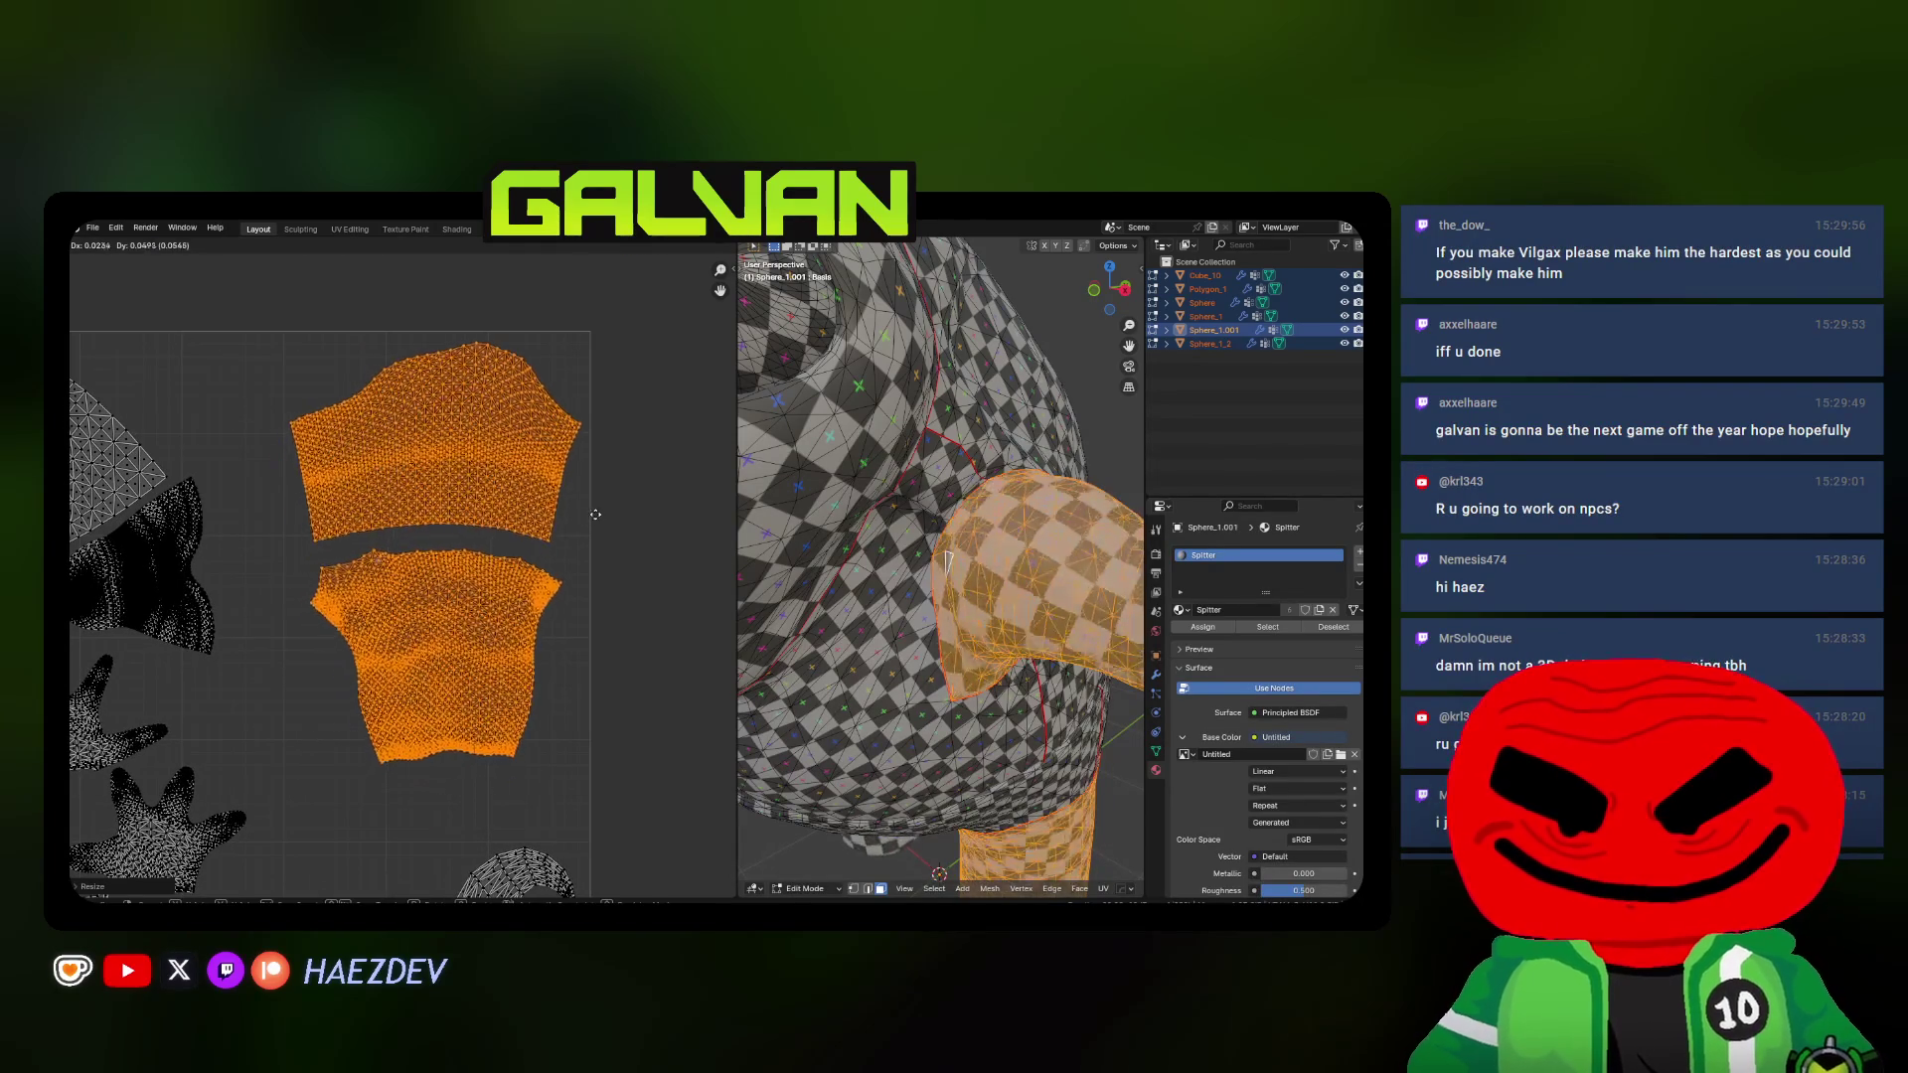
pyautogui.click(464, 627)
pyautogui.hotkey('alt', 'a')
pyautogui.press('l')
pyautogui.moveTo(464, 627); pyautogui.dragTo(475, 578, button='middle')
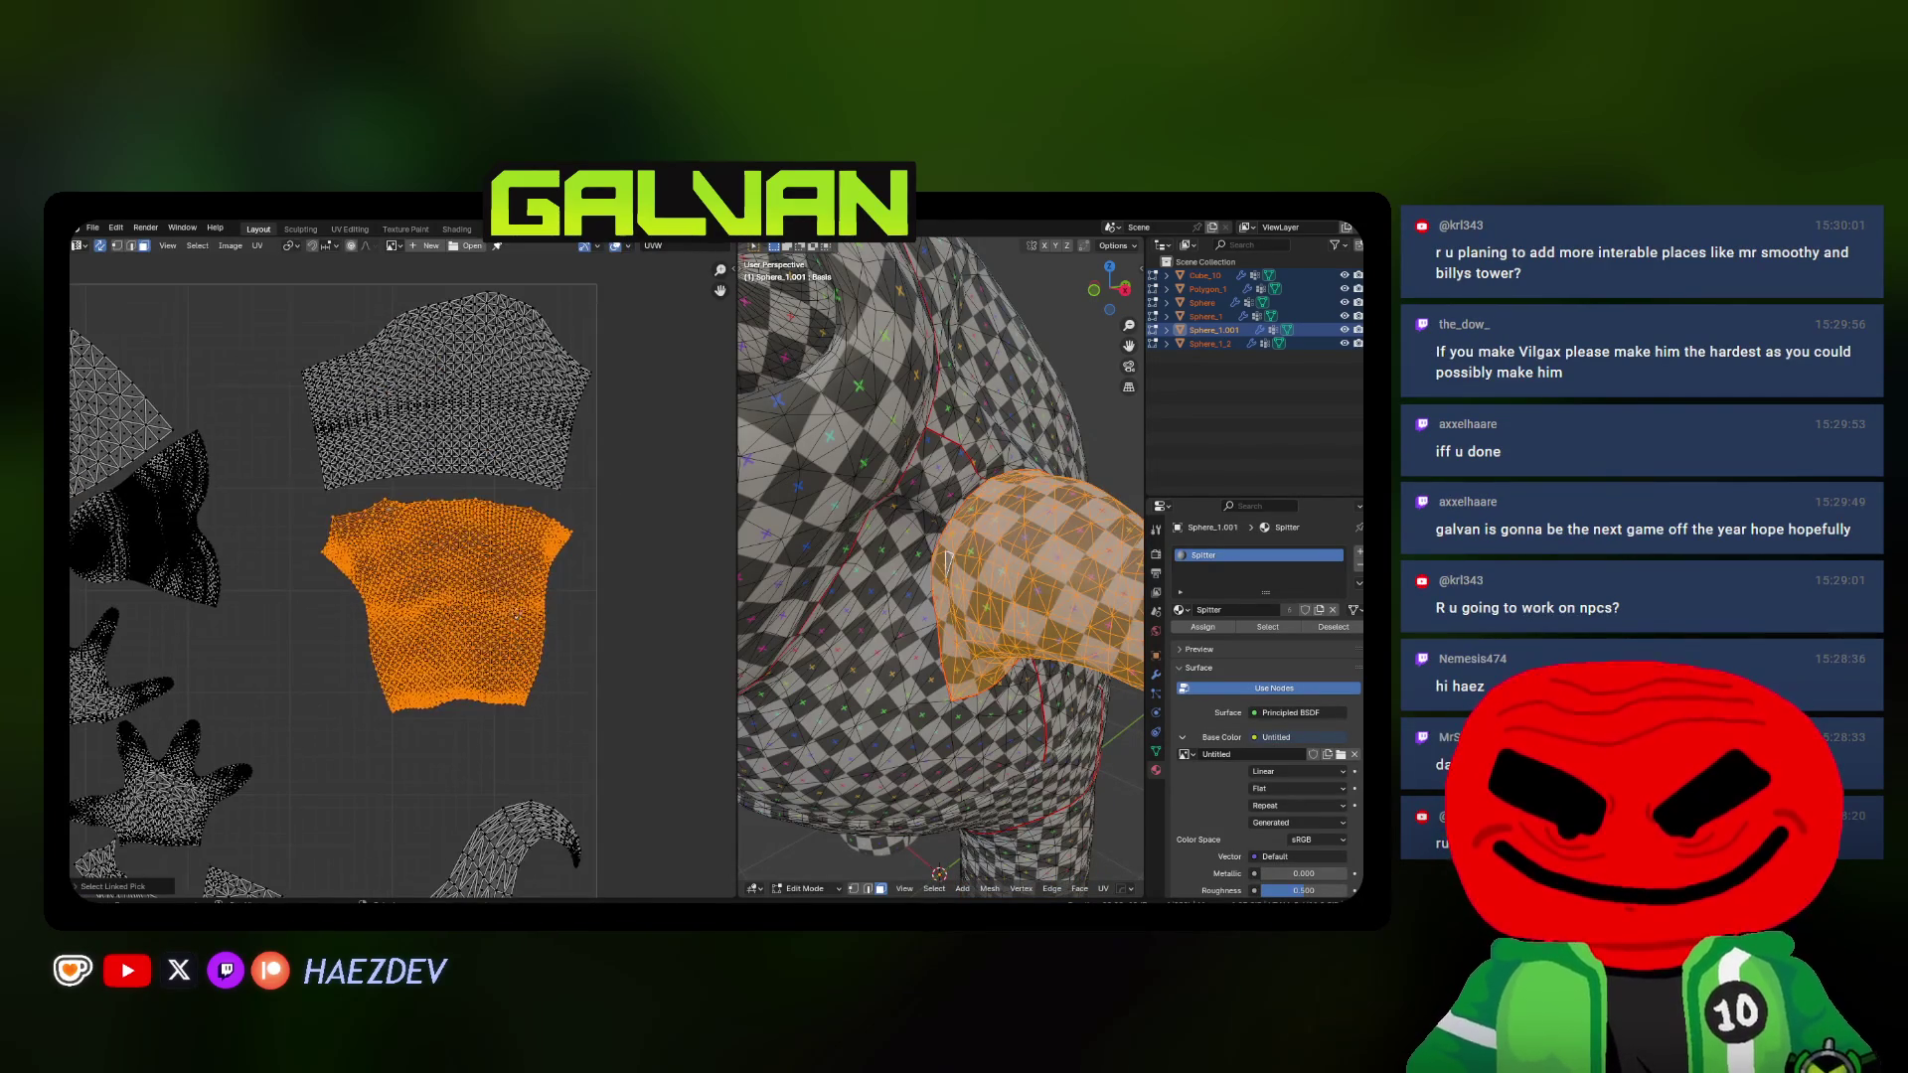
# Move the selected shoulder island into place and clear the selection
pyautogui.press('g')
pyautogui.click(532, 536)
pyautogui.press('a')
pyautogui.hotkey('alt', 'a')
pyautogui.scroll(-3, 525, 597)
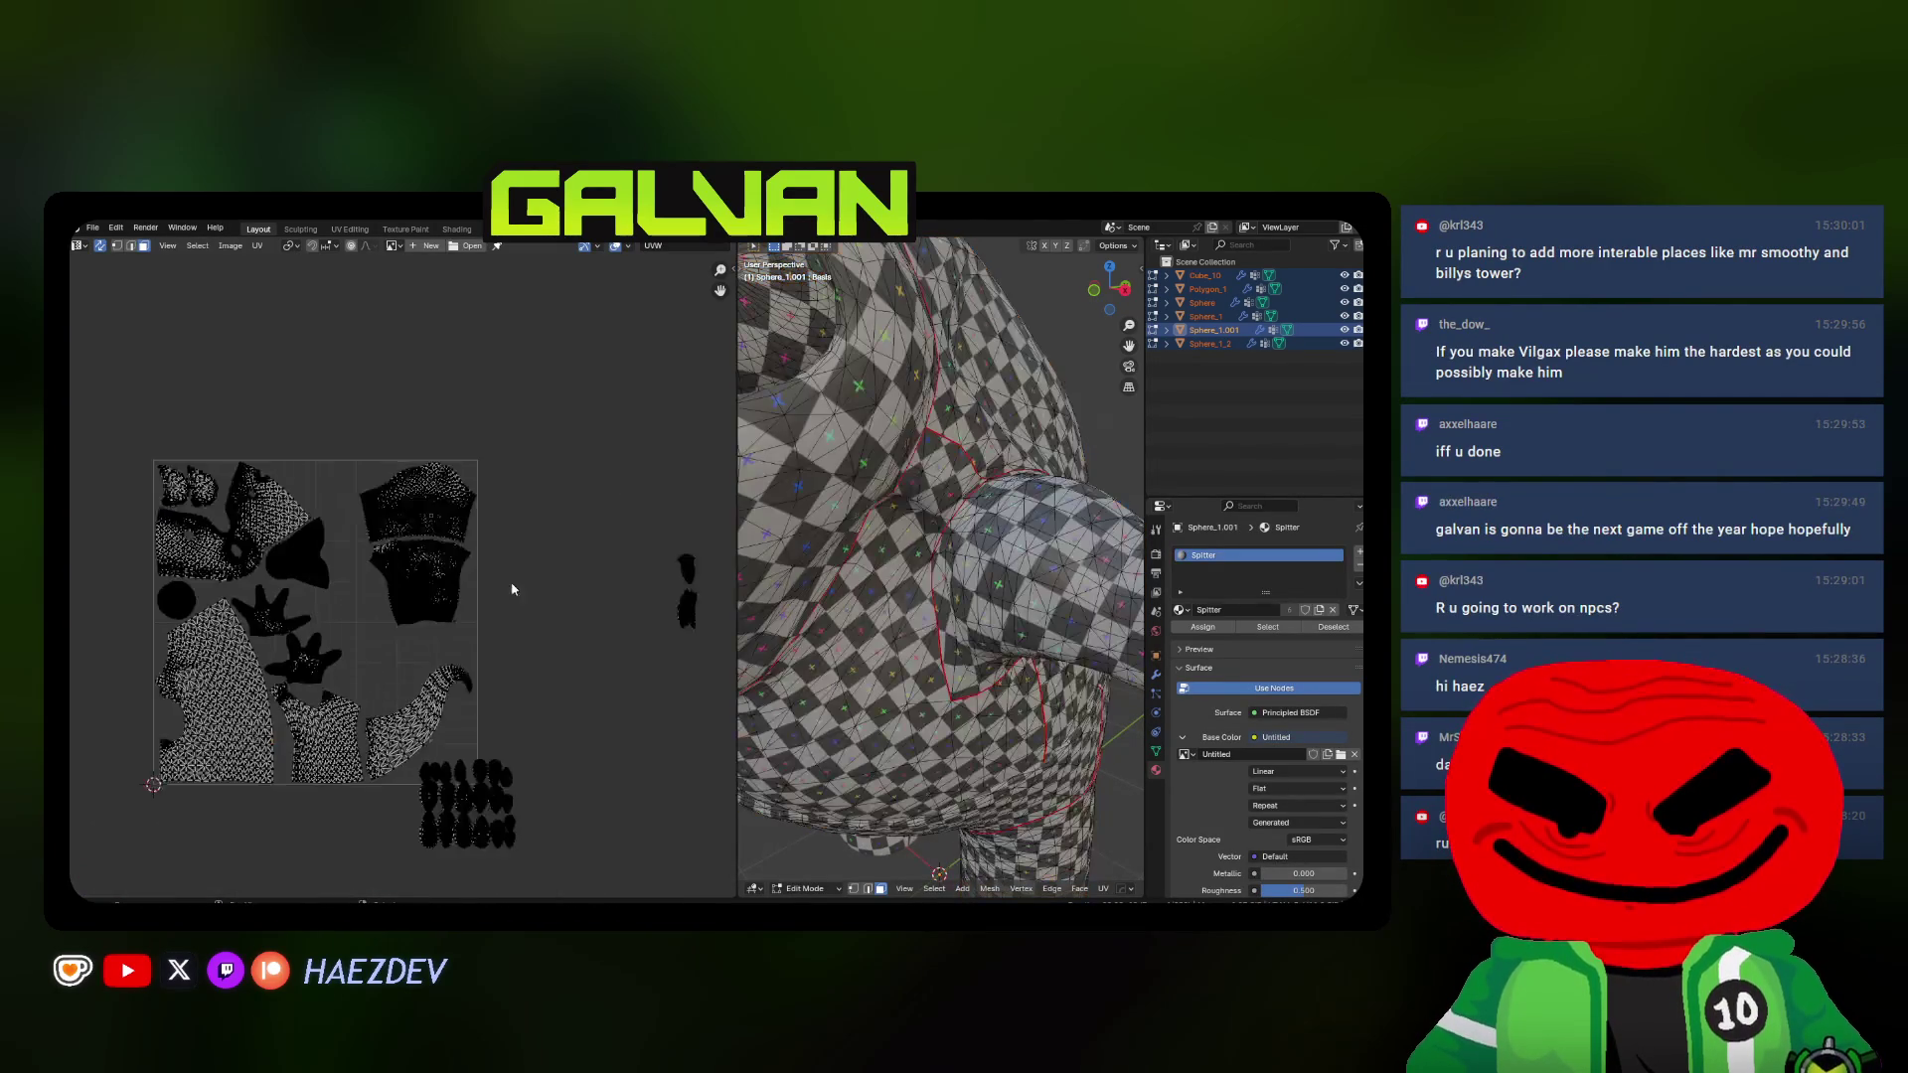
pyautogui.scroll(-2, 526, 608)
pyautogui.scroll(2, 524, 607)
pyautogui.scroll(2, 447, 597)
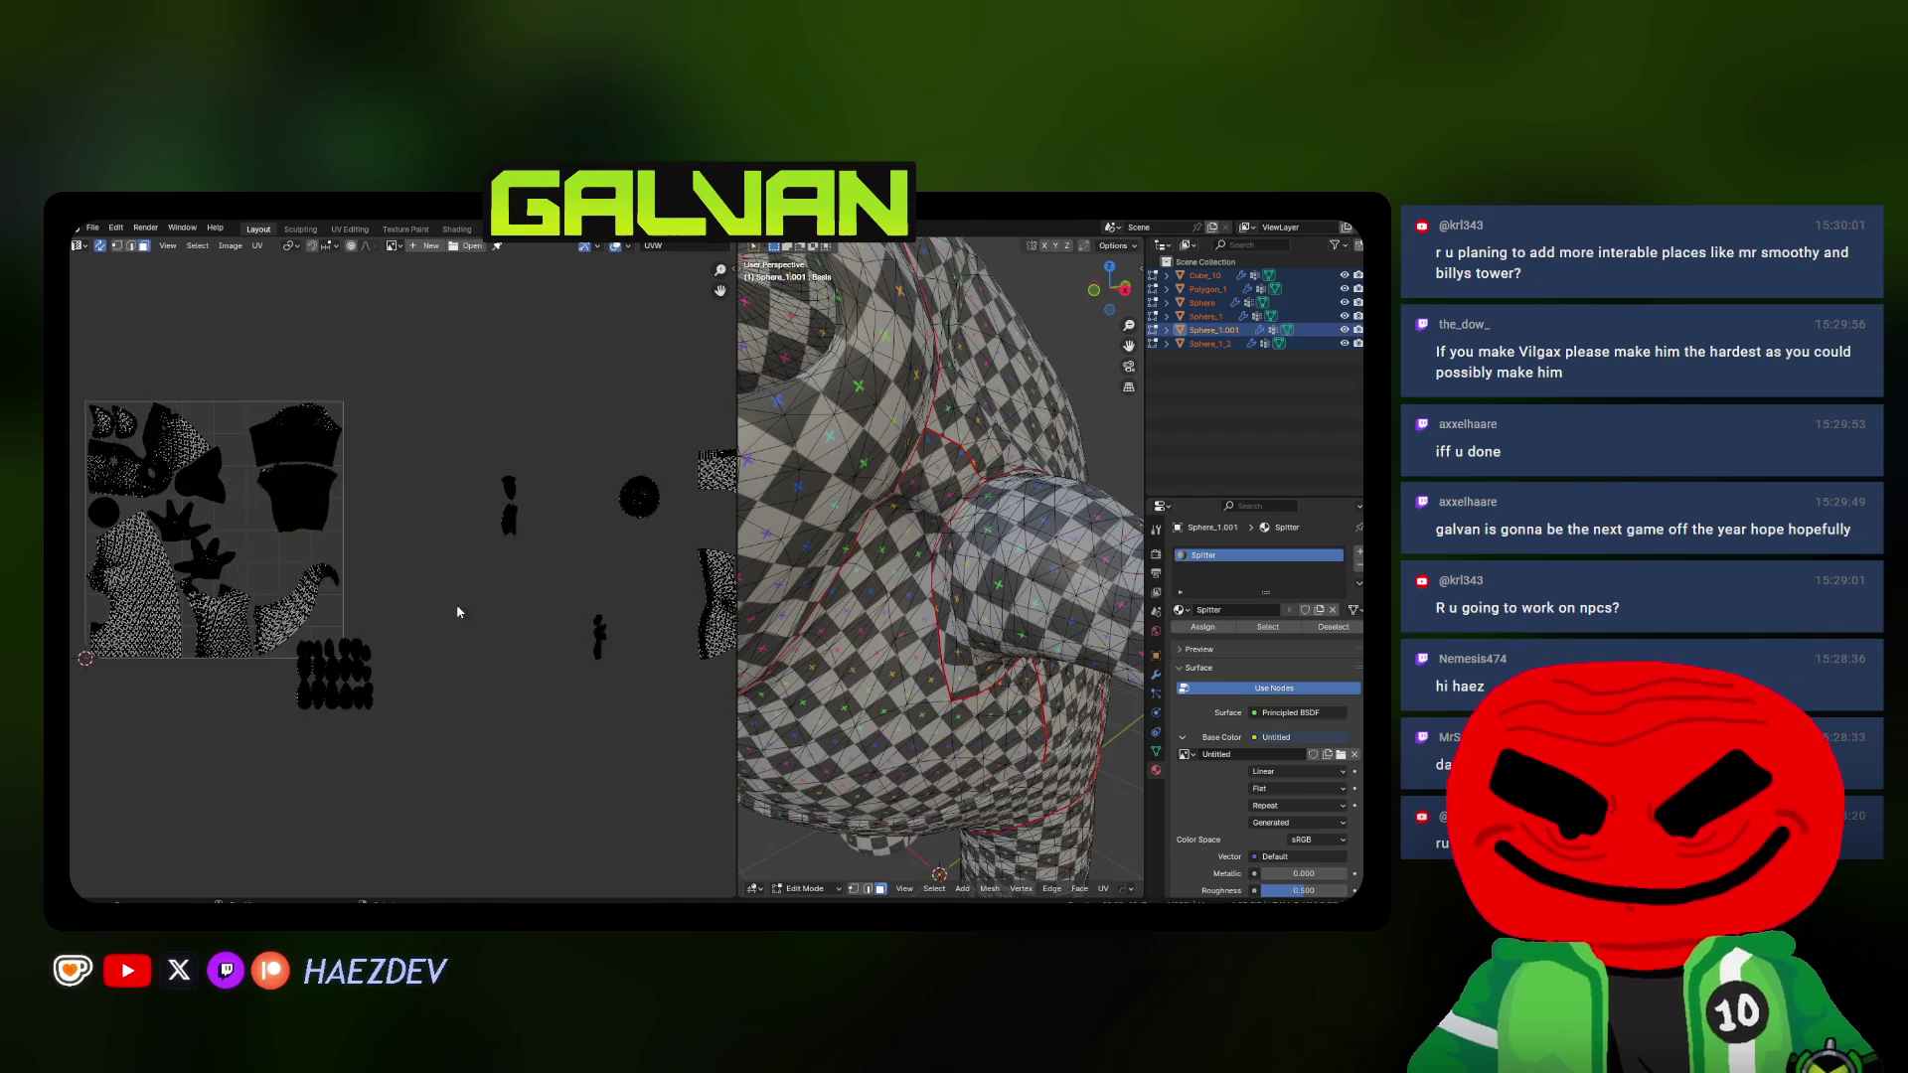
pyautogui.scroll(1, 448, 597)
# Box-select the small islands outside the square, drop them inside it and shrink them
pyautogui.moveTo(551, 739)
pyautogui.mouseDown()
pyautogui.moveTo(367, 641)
pyautogui.moveTo(358, 592)
pyautogui.mouseUp()
pyautogui.press('g')
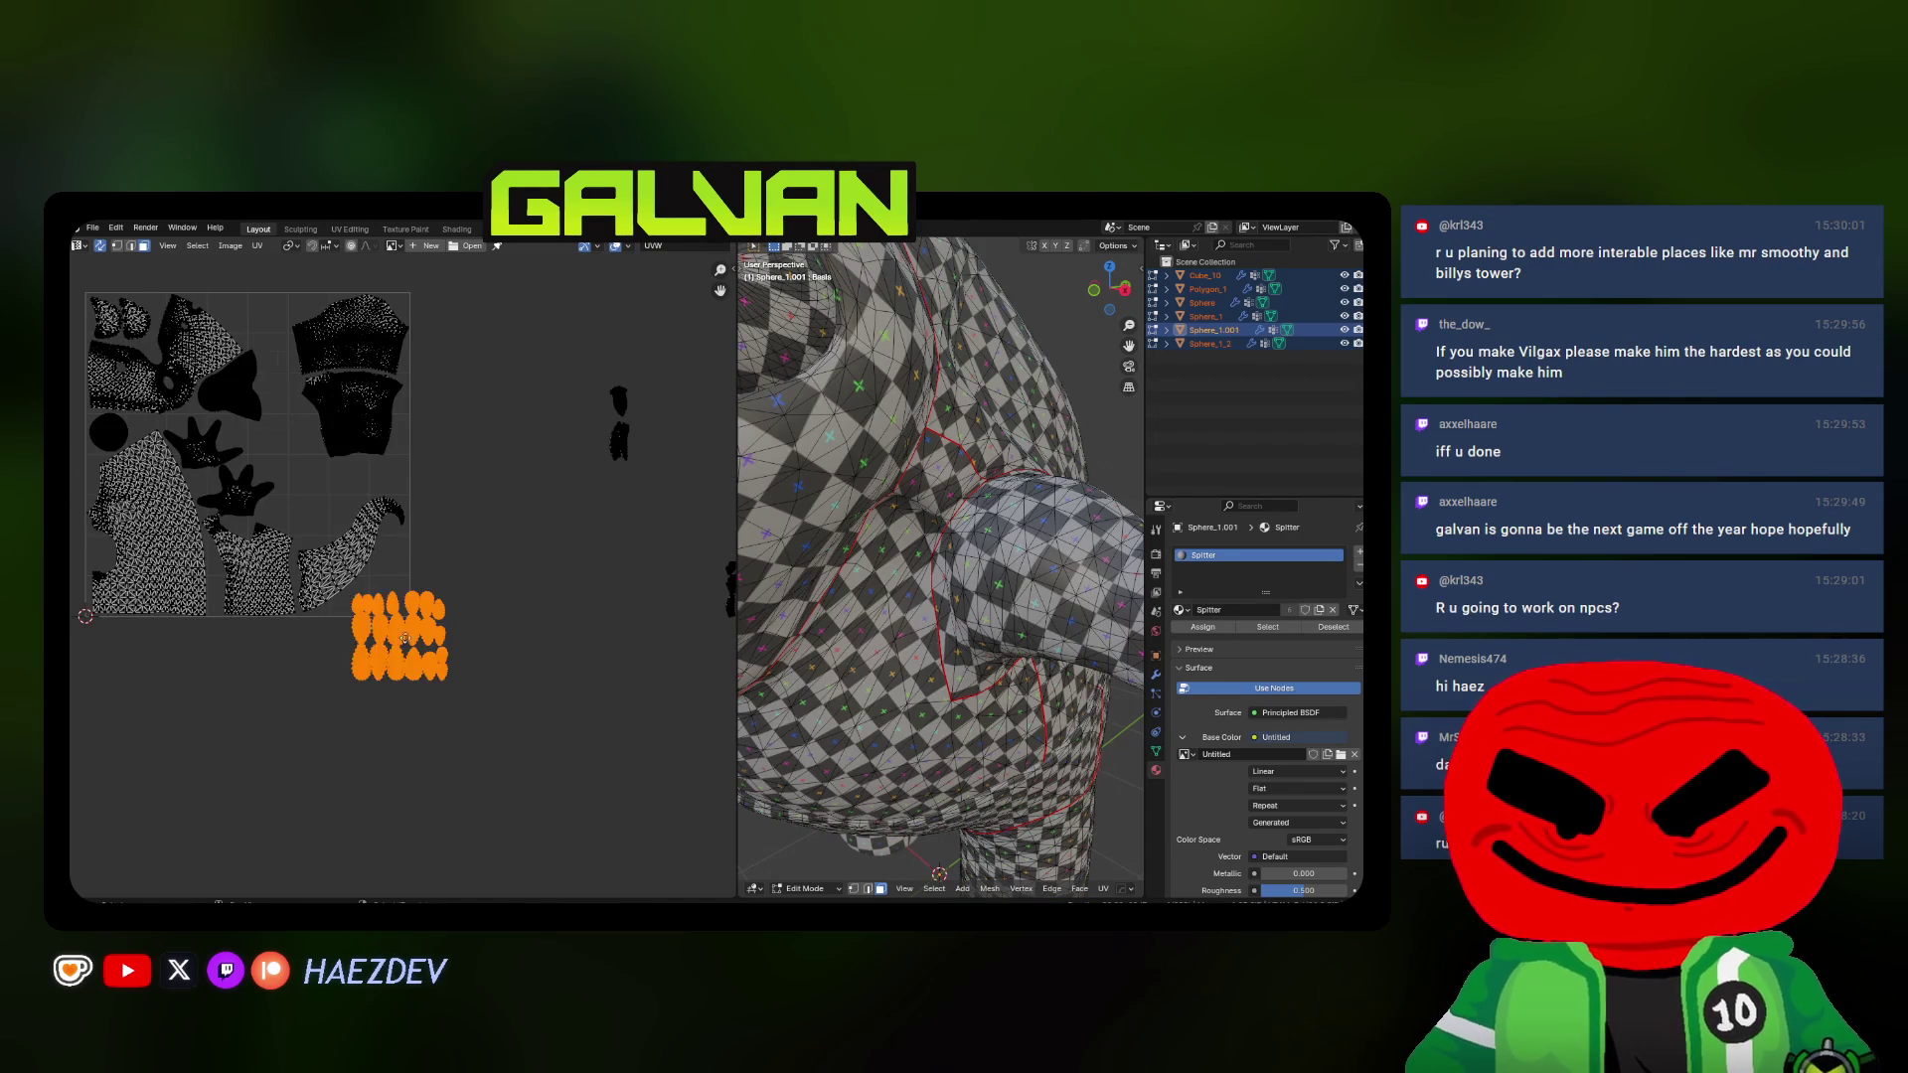
pyautogui.click(447, 567)
pyautogui.scroll(2, 449, 586)
pyautogui.moveTo(449, 580)
pyautogui.mouseDown(button='middle')
pyautogui.moveTo(518, 638)
pyautogui.moveTo(445, 552)
pyautogui.mouseUp(button='middle')
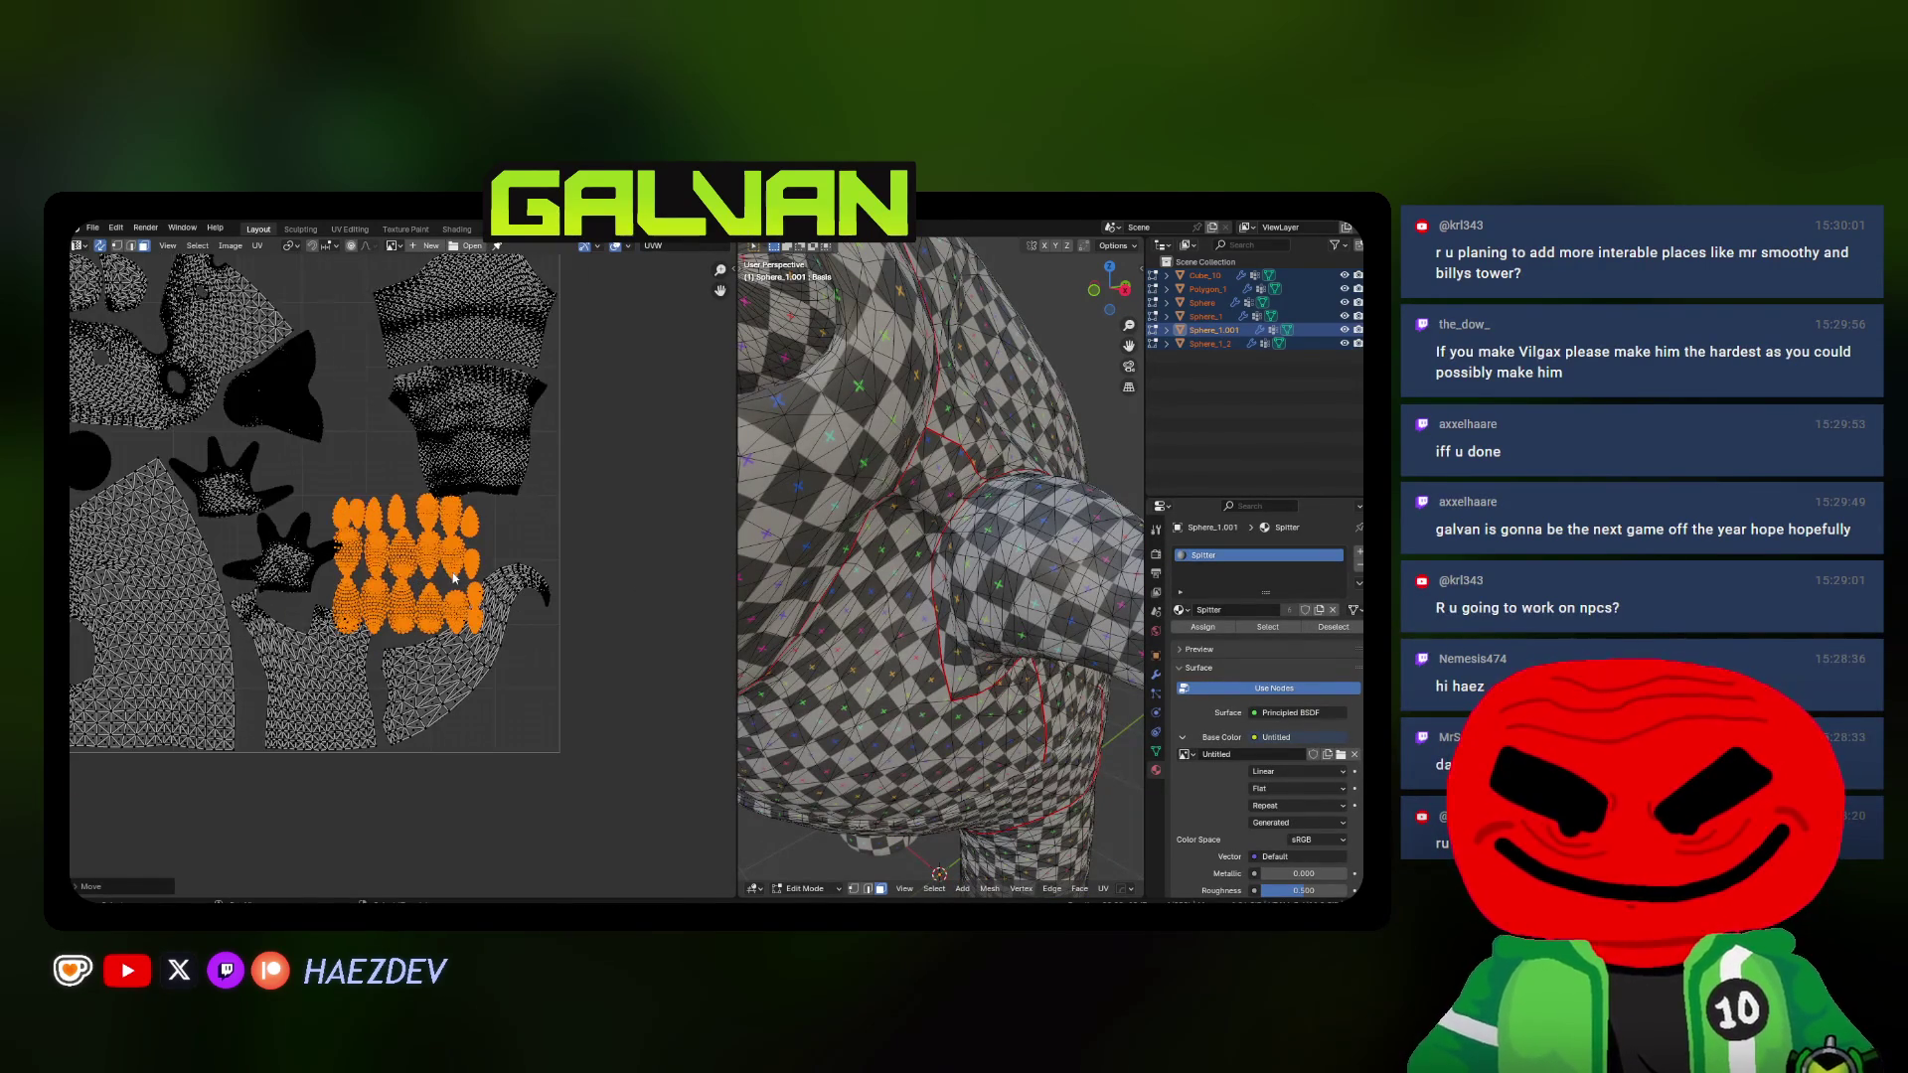
pyautogui.scroll(2, 568, 651)
pyautogui.press('s')
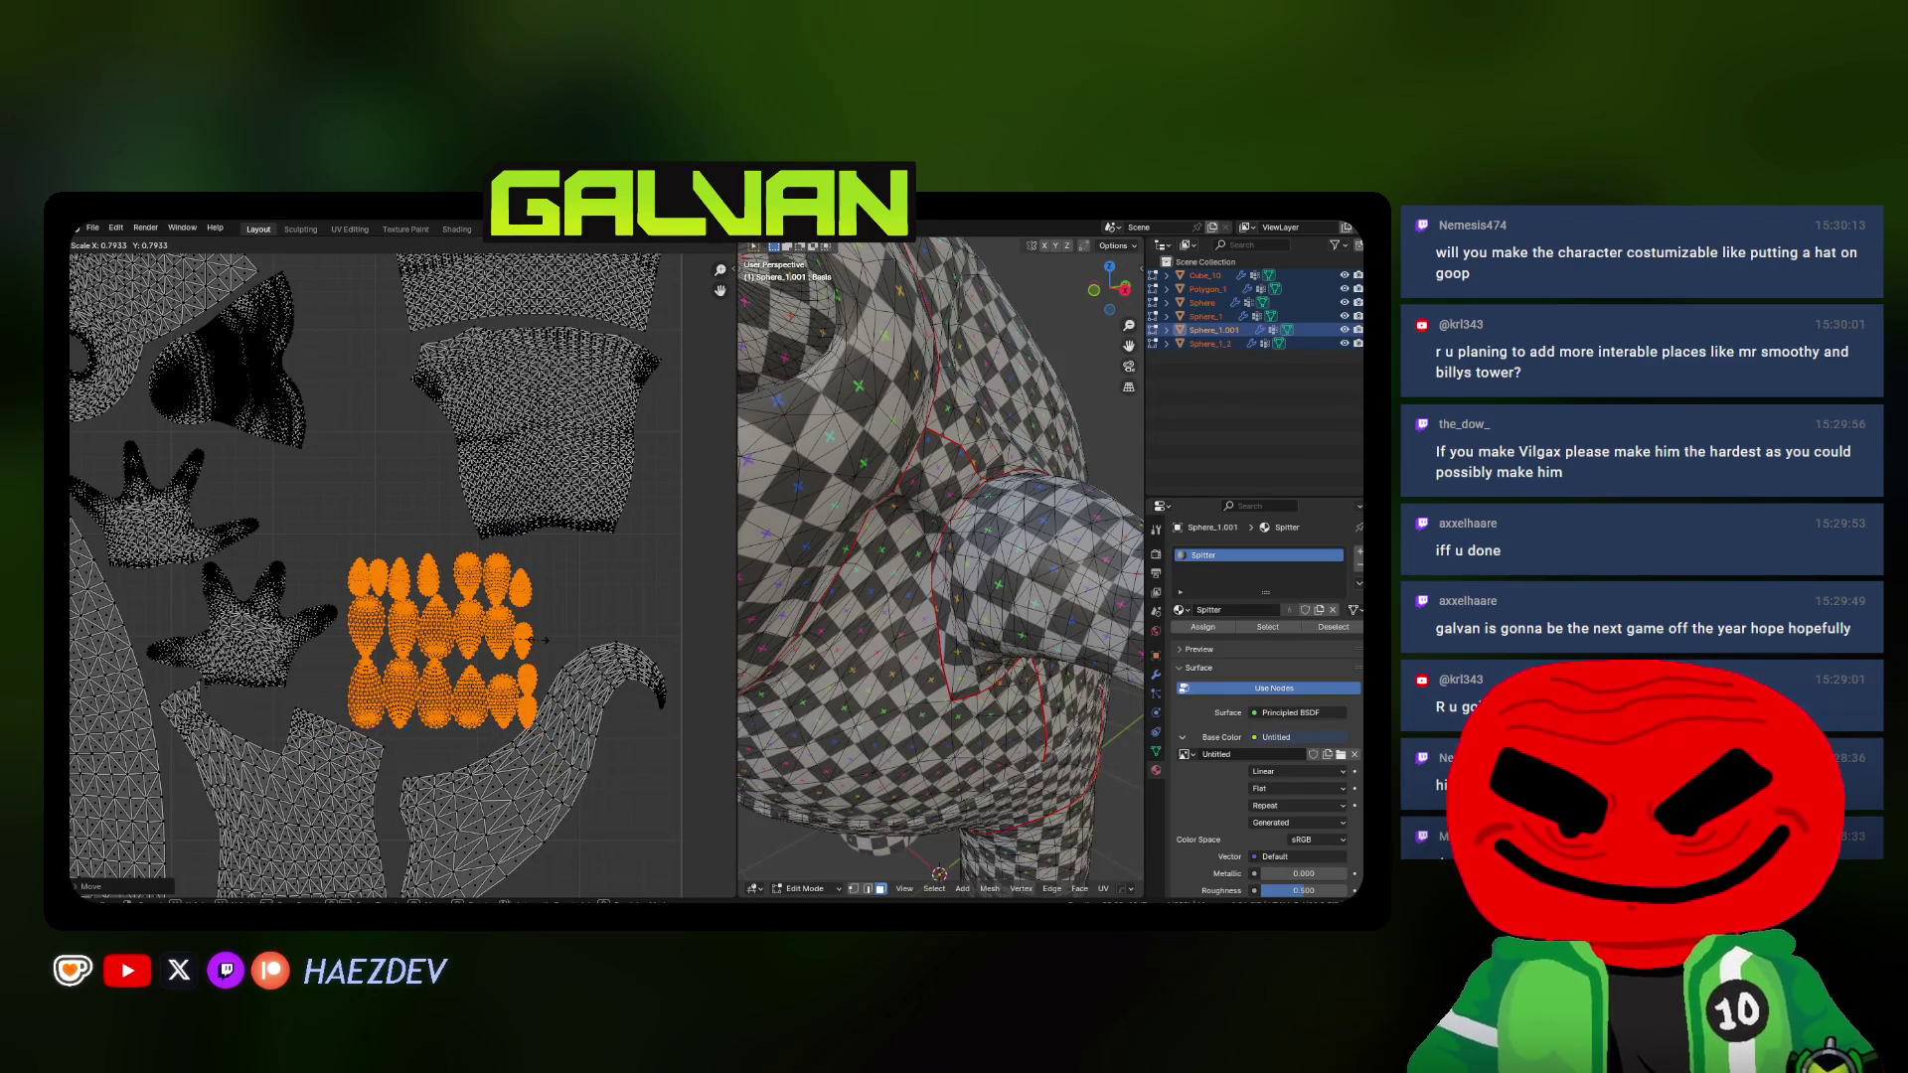
pyautogui.click(531, 639)
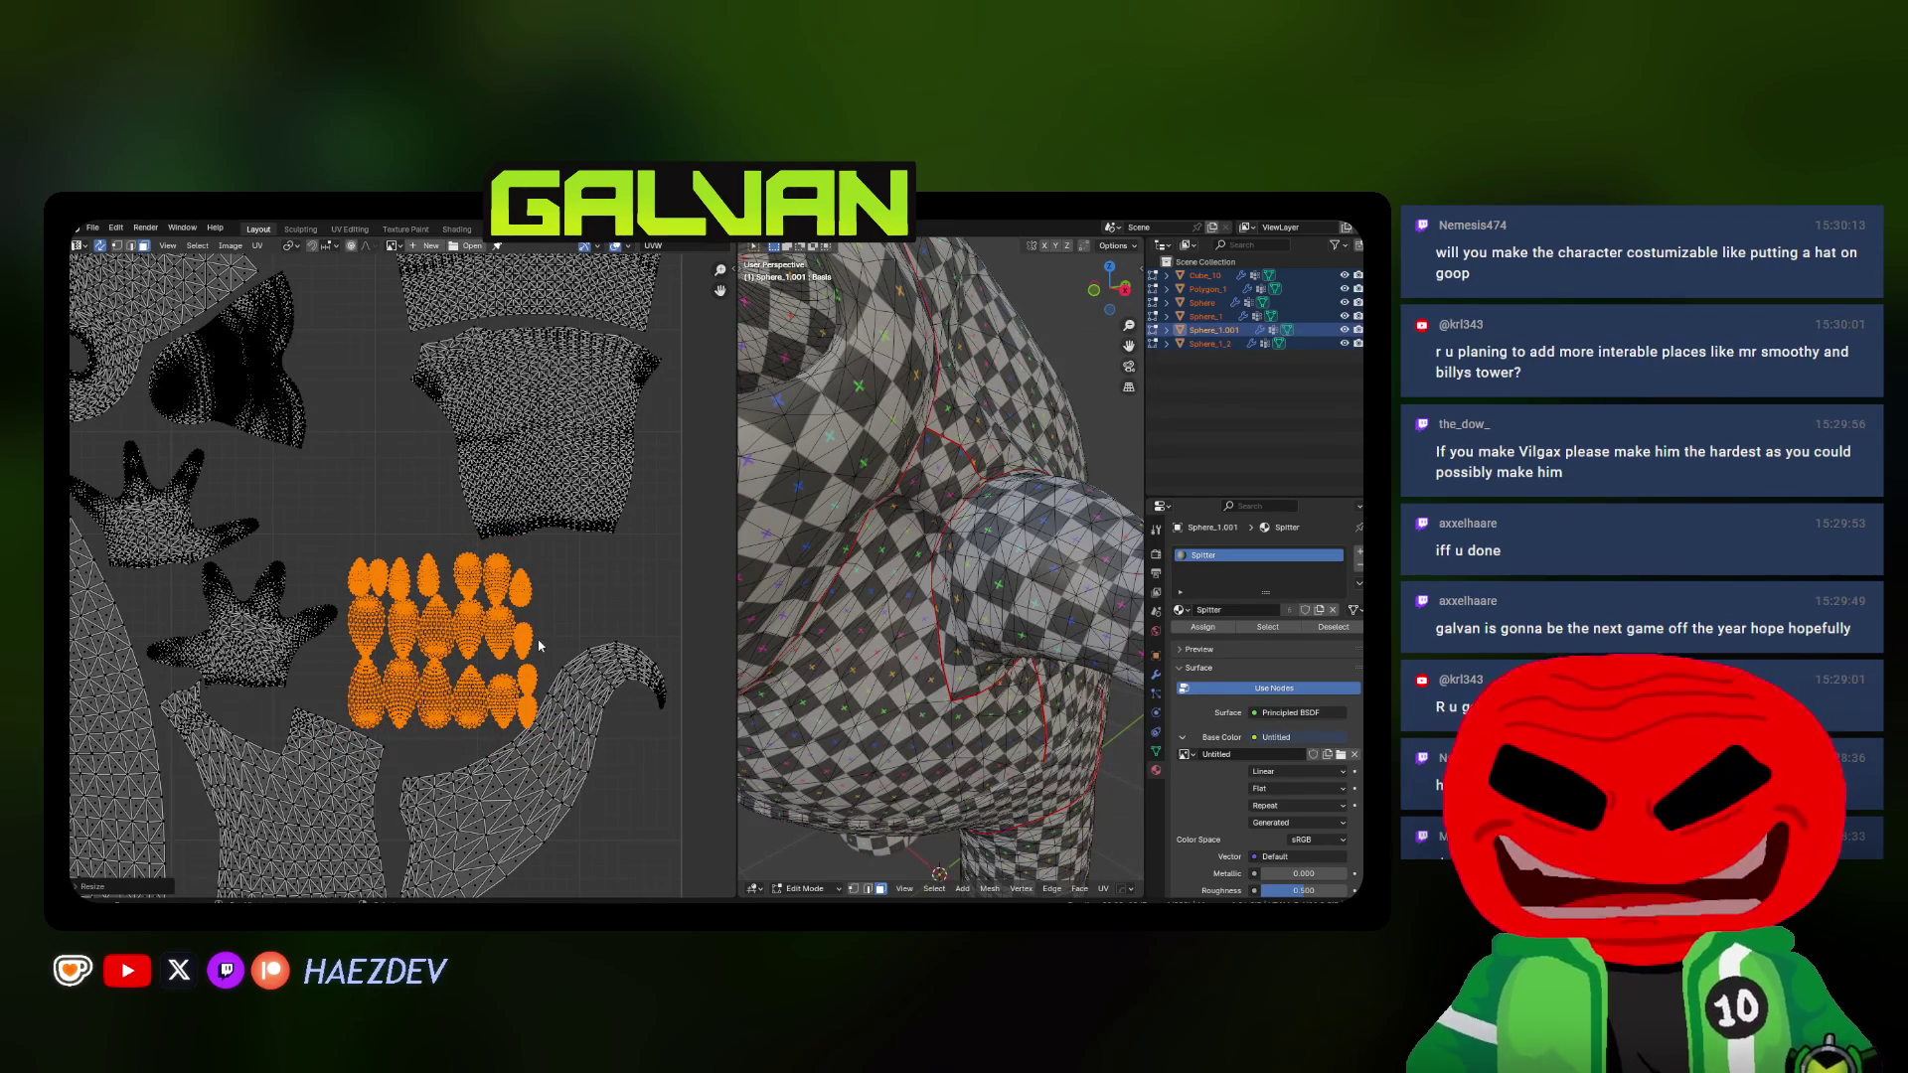
# Rescale and place the small islands among the body islands, then select one small island
pyautogui.moveTo(531, 656); pyautogui.dragTo(542, 686, button='middle')
pyautogui.press('g')
pyautogui.click(542, 686)
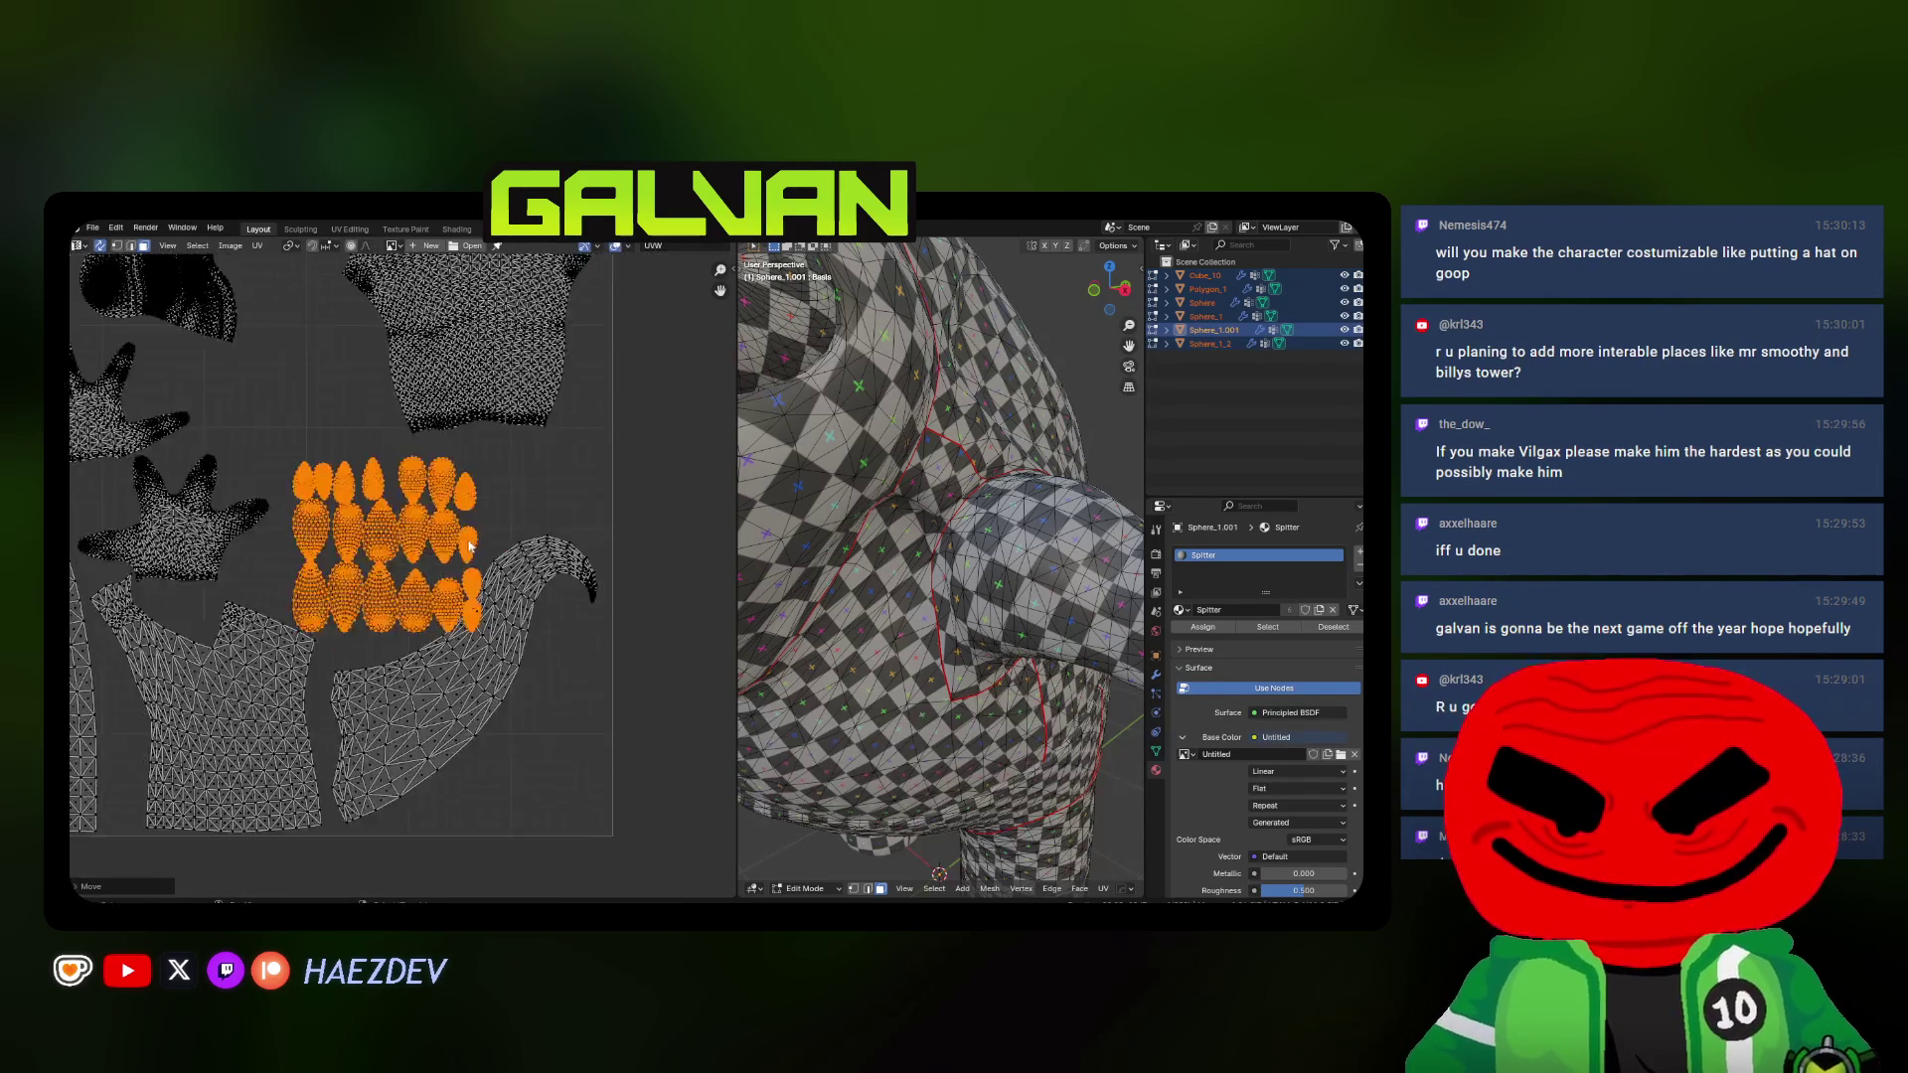
pyautogui.scroll(3, 544, 686)
pyautogui.press('s')
pyautogui.click(547, 593)
pyautogui.press('s')
pyautogui.click(390, 591)
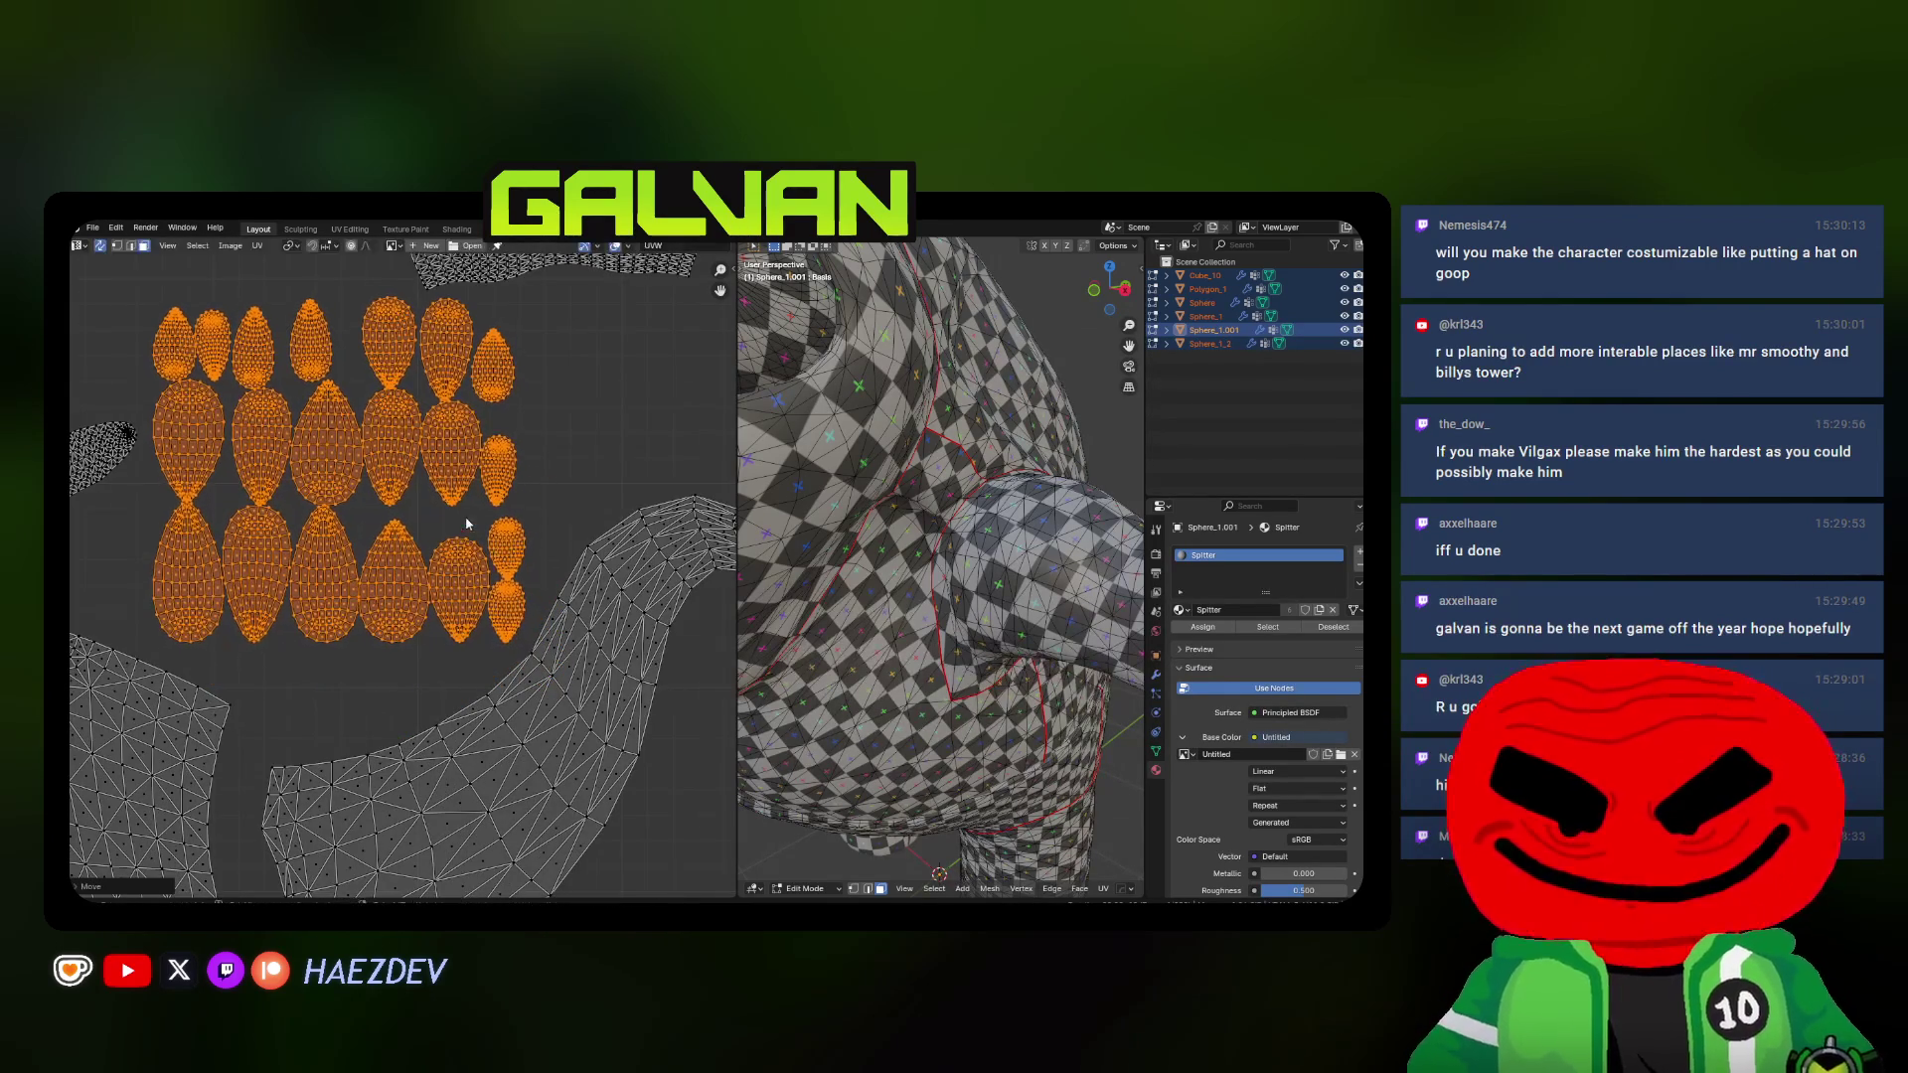
pyautogui.scroll(-4, 388, 593)
pyautogui.scroll(-2, 399, 526)
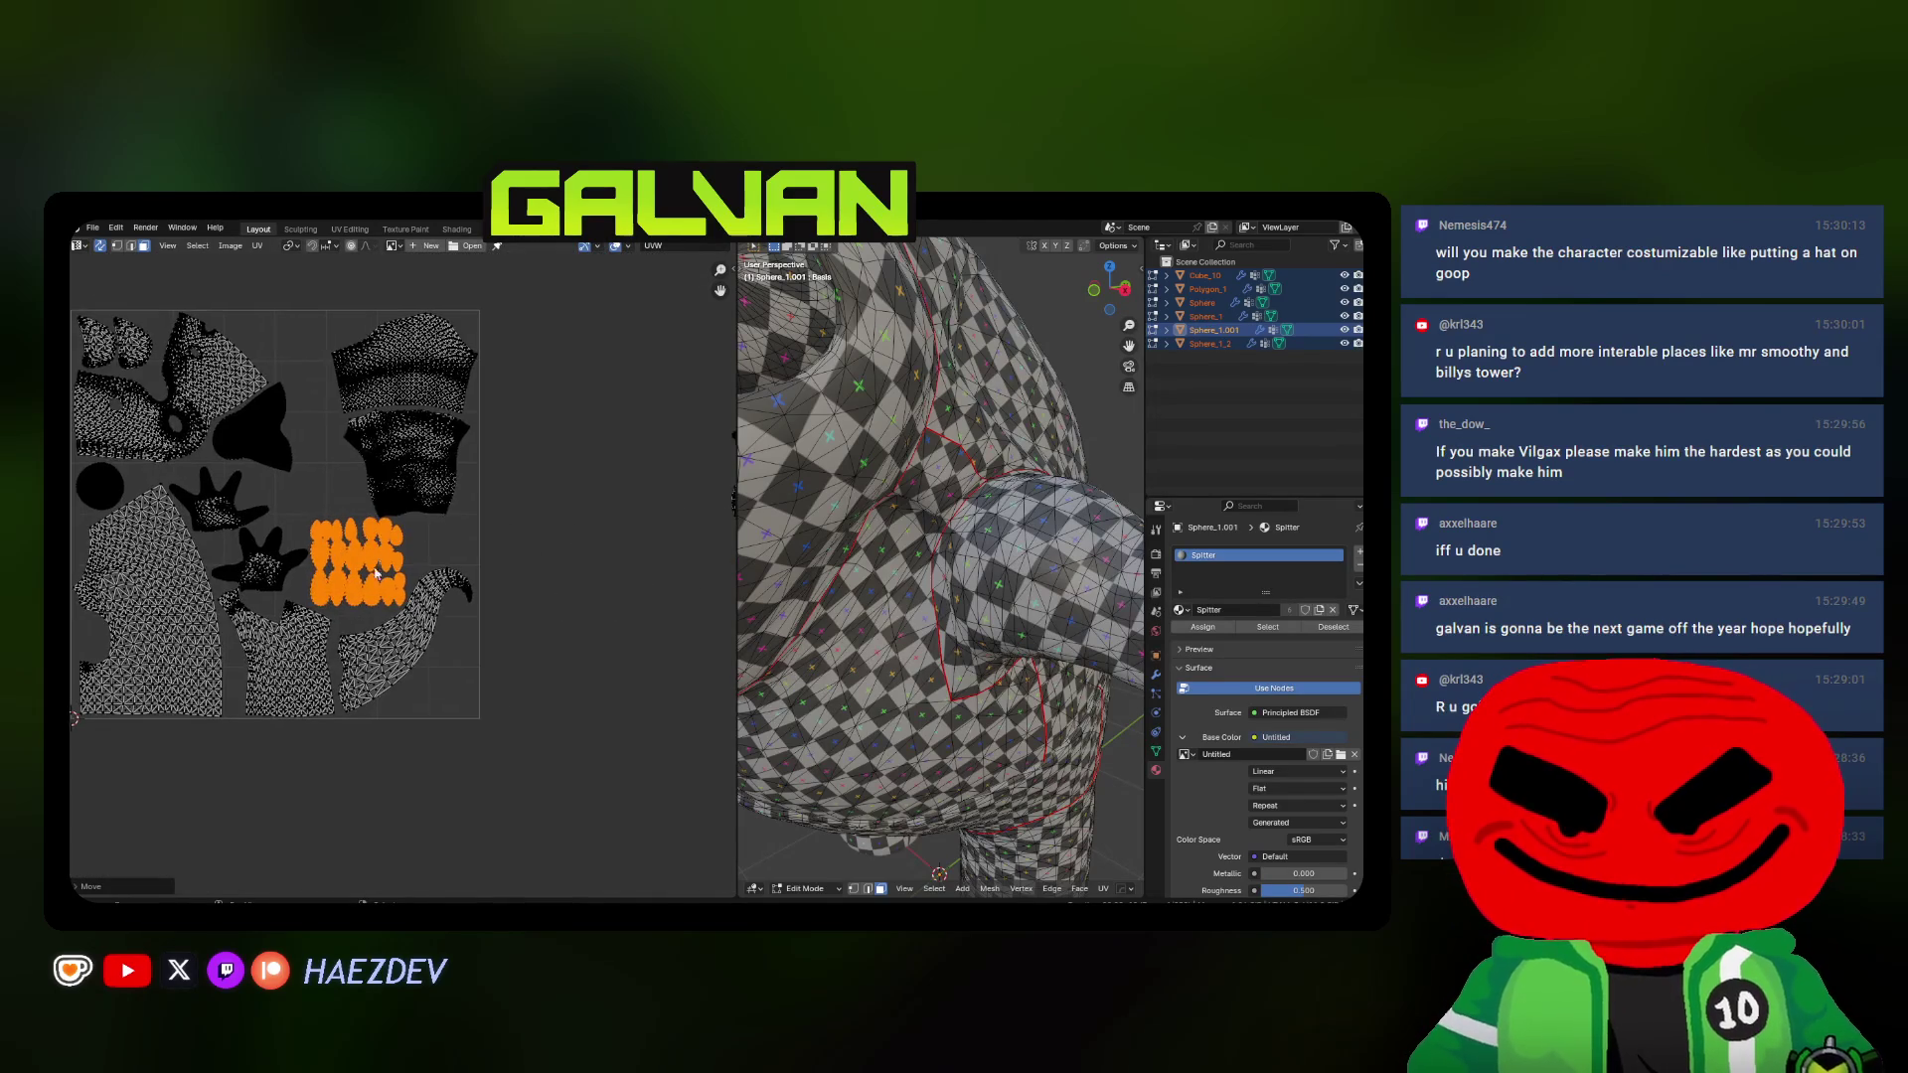
pyautogui.press('a')
pyautogui.hotkey('alt', 'a')
pyautogui.click(448, 525)
pyautogui.scroll(-5, 941, 566)
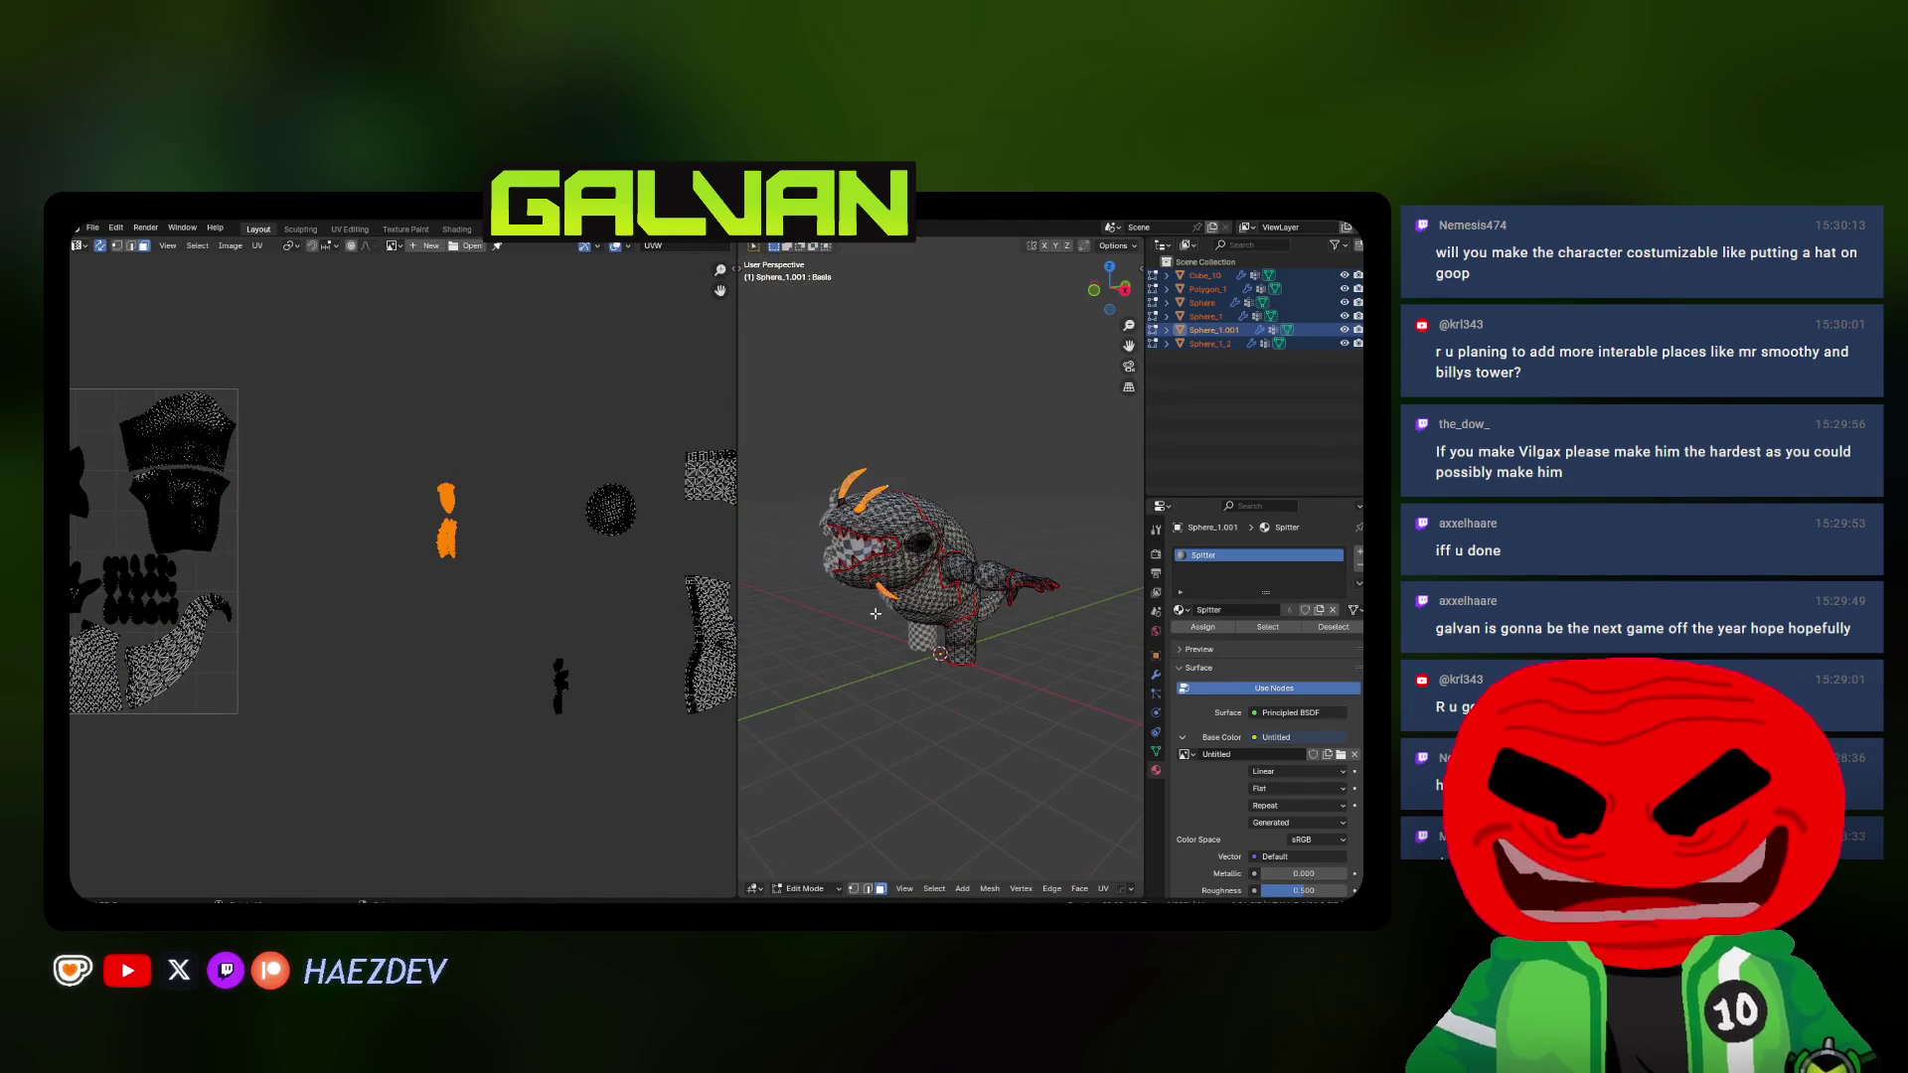
# Move the small island to the lower left and scale it down
pyautogui.moveTo(447, 596); pyautogui.dragTo(546, 585, button='middle')
pyautogui.press('g')
pyautogui.click(378, 730)
pyautogui.scroll(2, 376, 730)
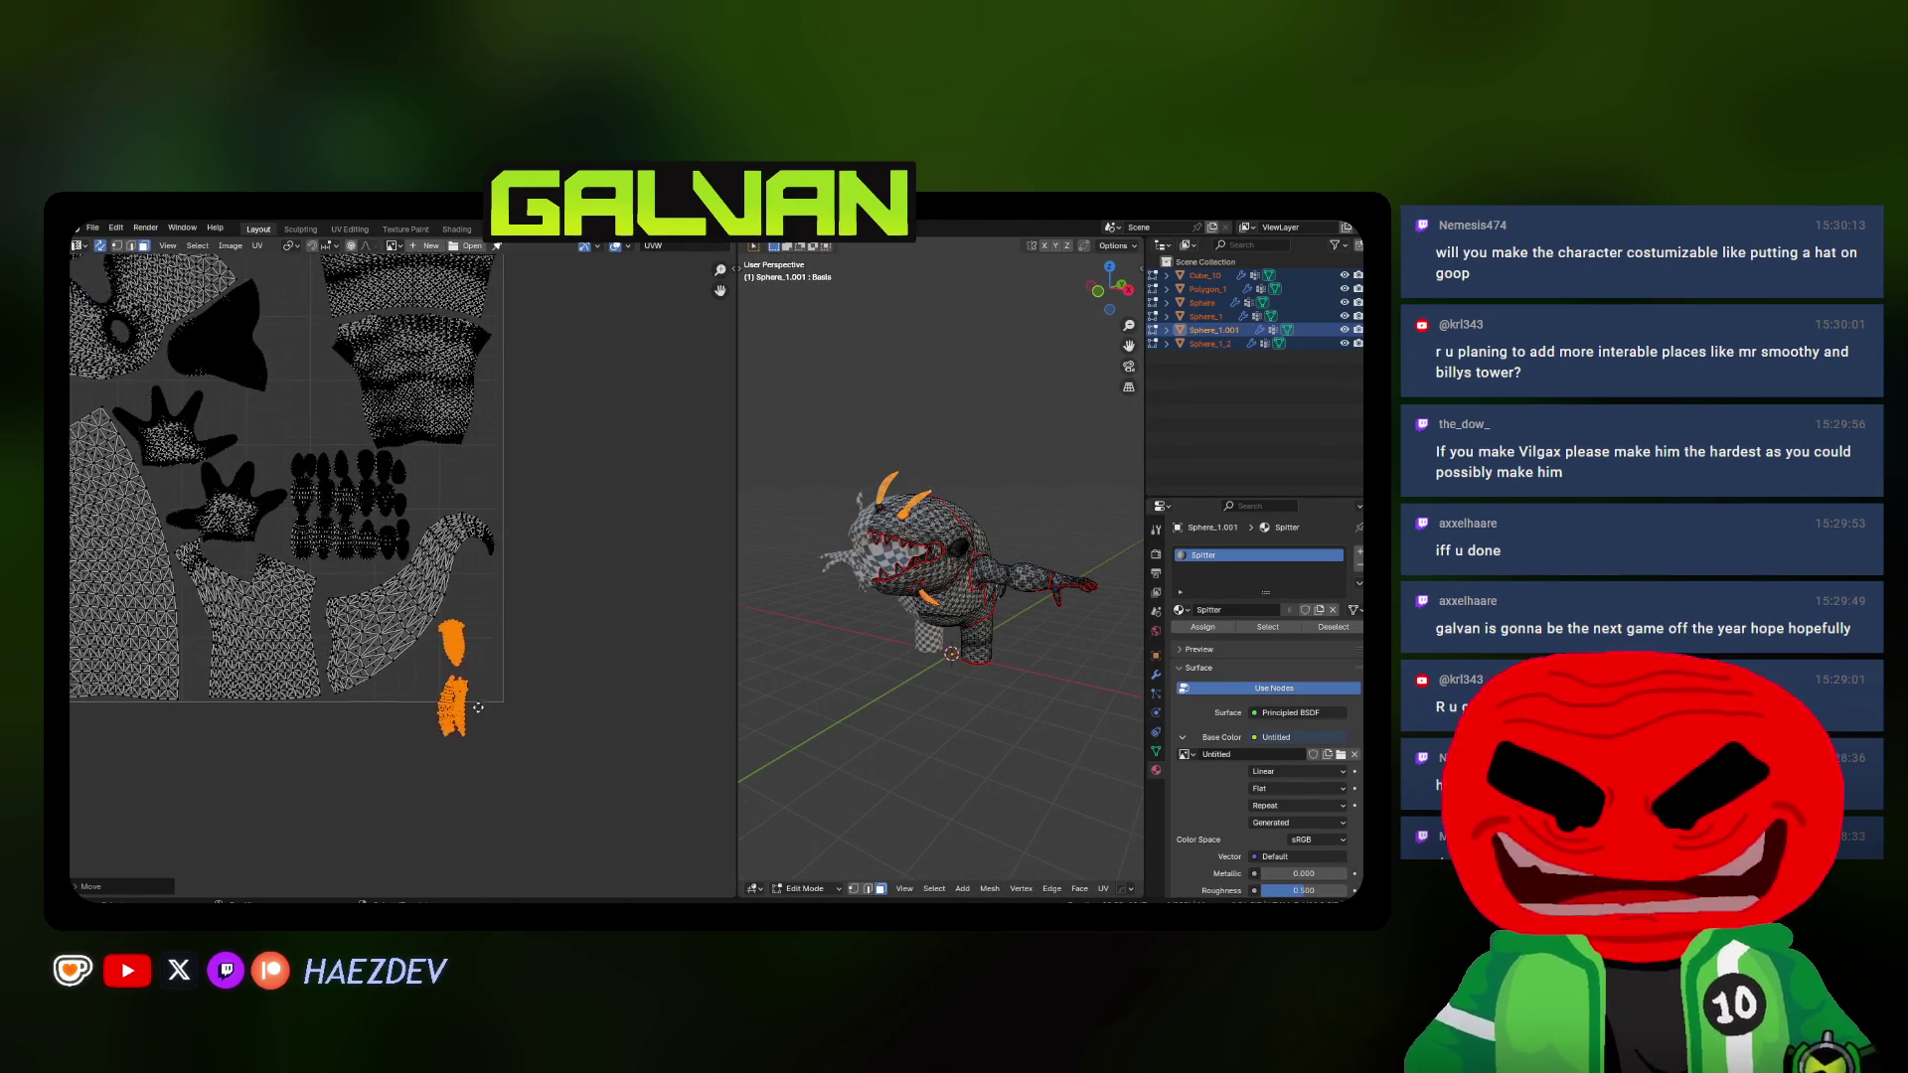
pyautogui.moveTo(512, 660); pyautogui.dragTo(581, 604, button='middle')
pyautogui.press('s')
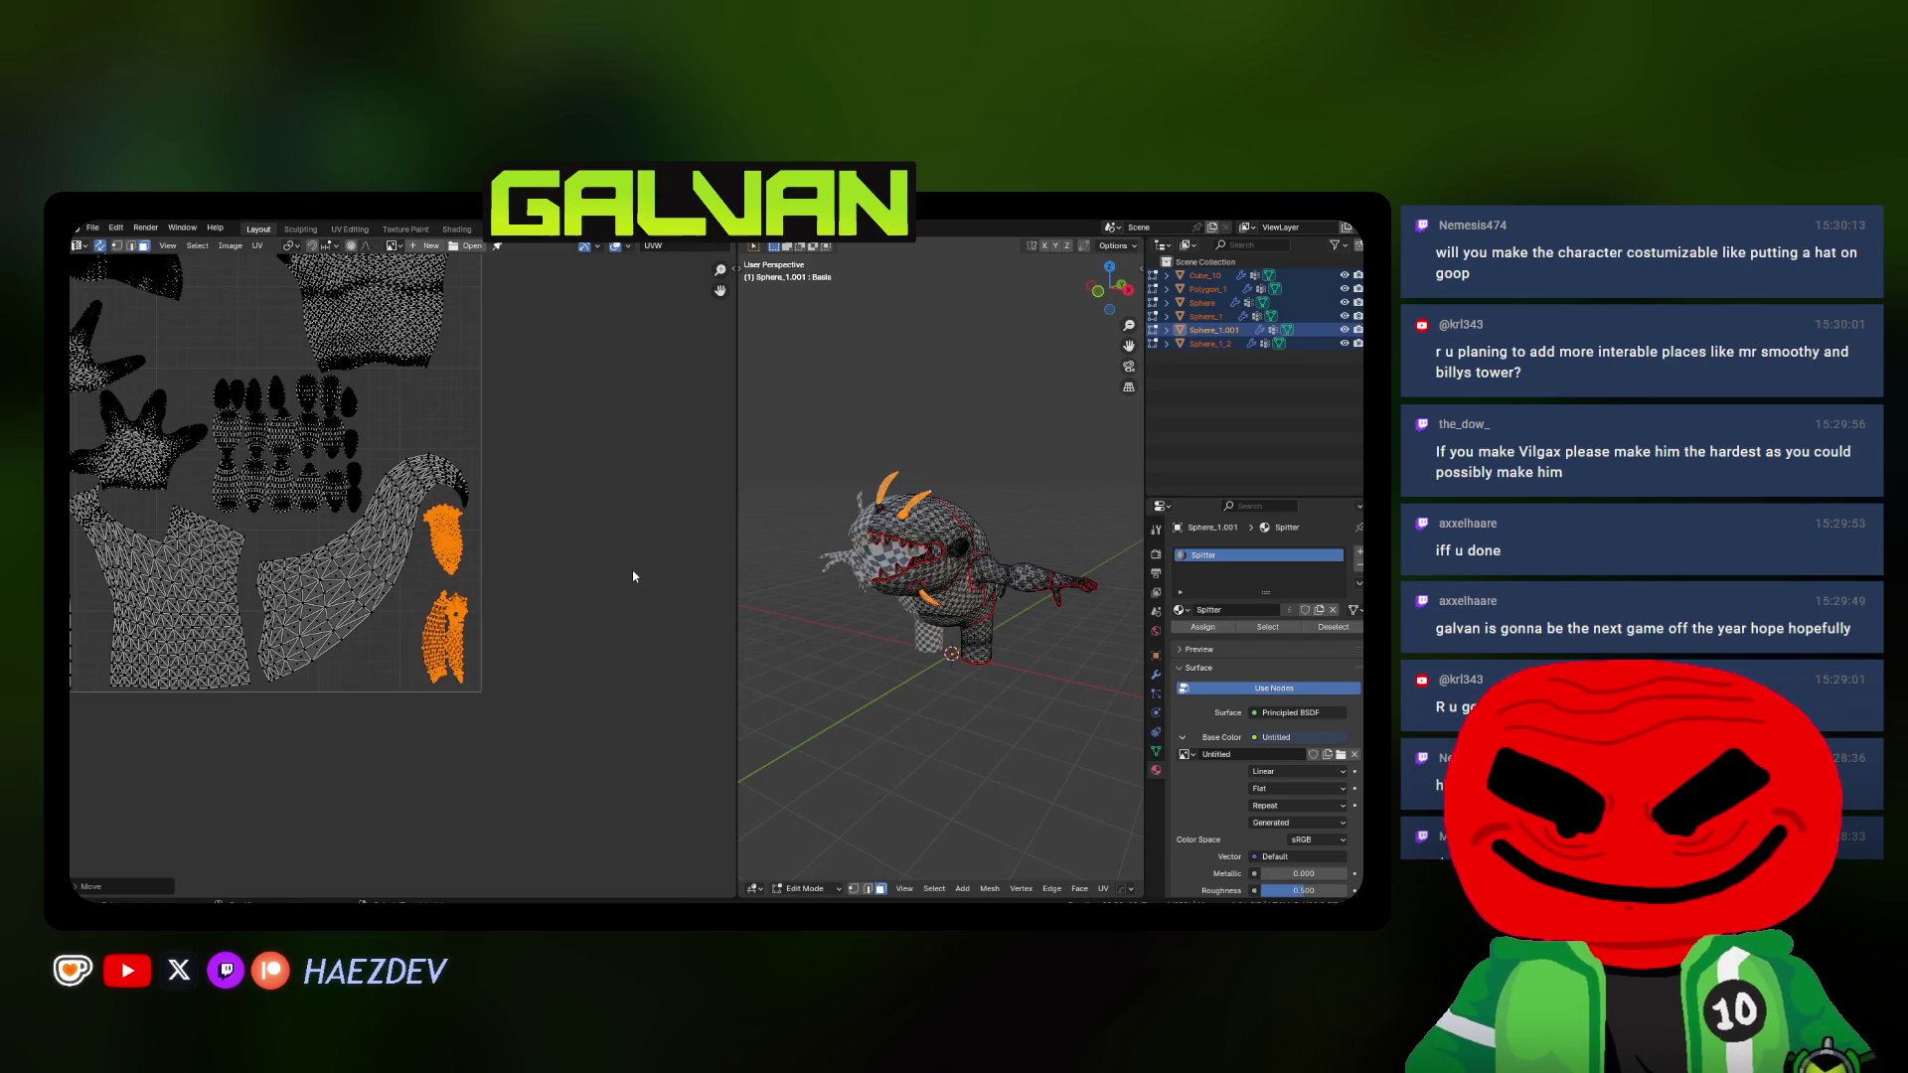
pyautogui.click(639, 612)
# Box-select the round island, place it beside the ovals and shrink it to fit
pyautogui.press('a')
pyautogui.hotkey('alt', 'a')
pyautogui.scroll(-3, 565, 467)
pyautogui.press('b')
pyautogui.moveTo(565, 467); pyautogui.dragTo(665, 552)
pyautogui.press('g')
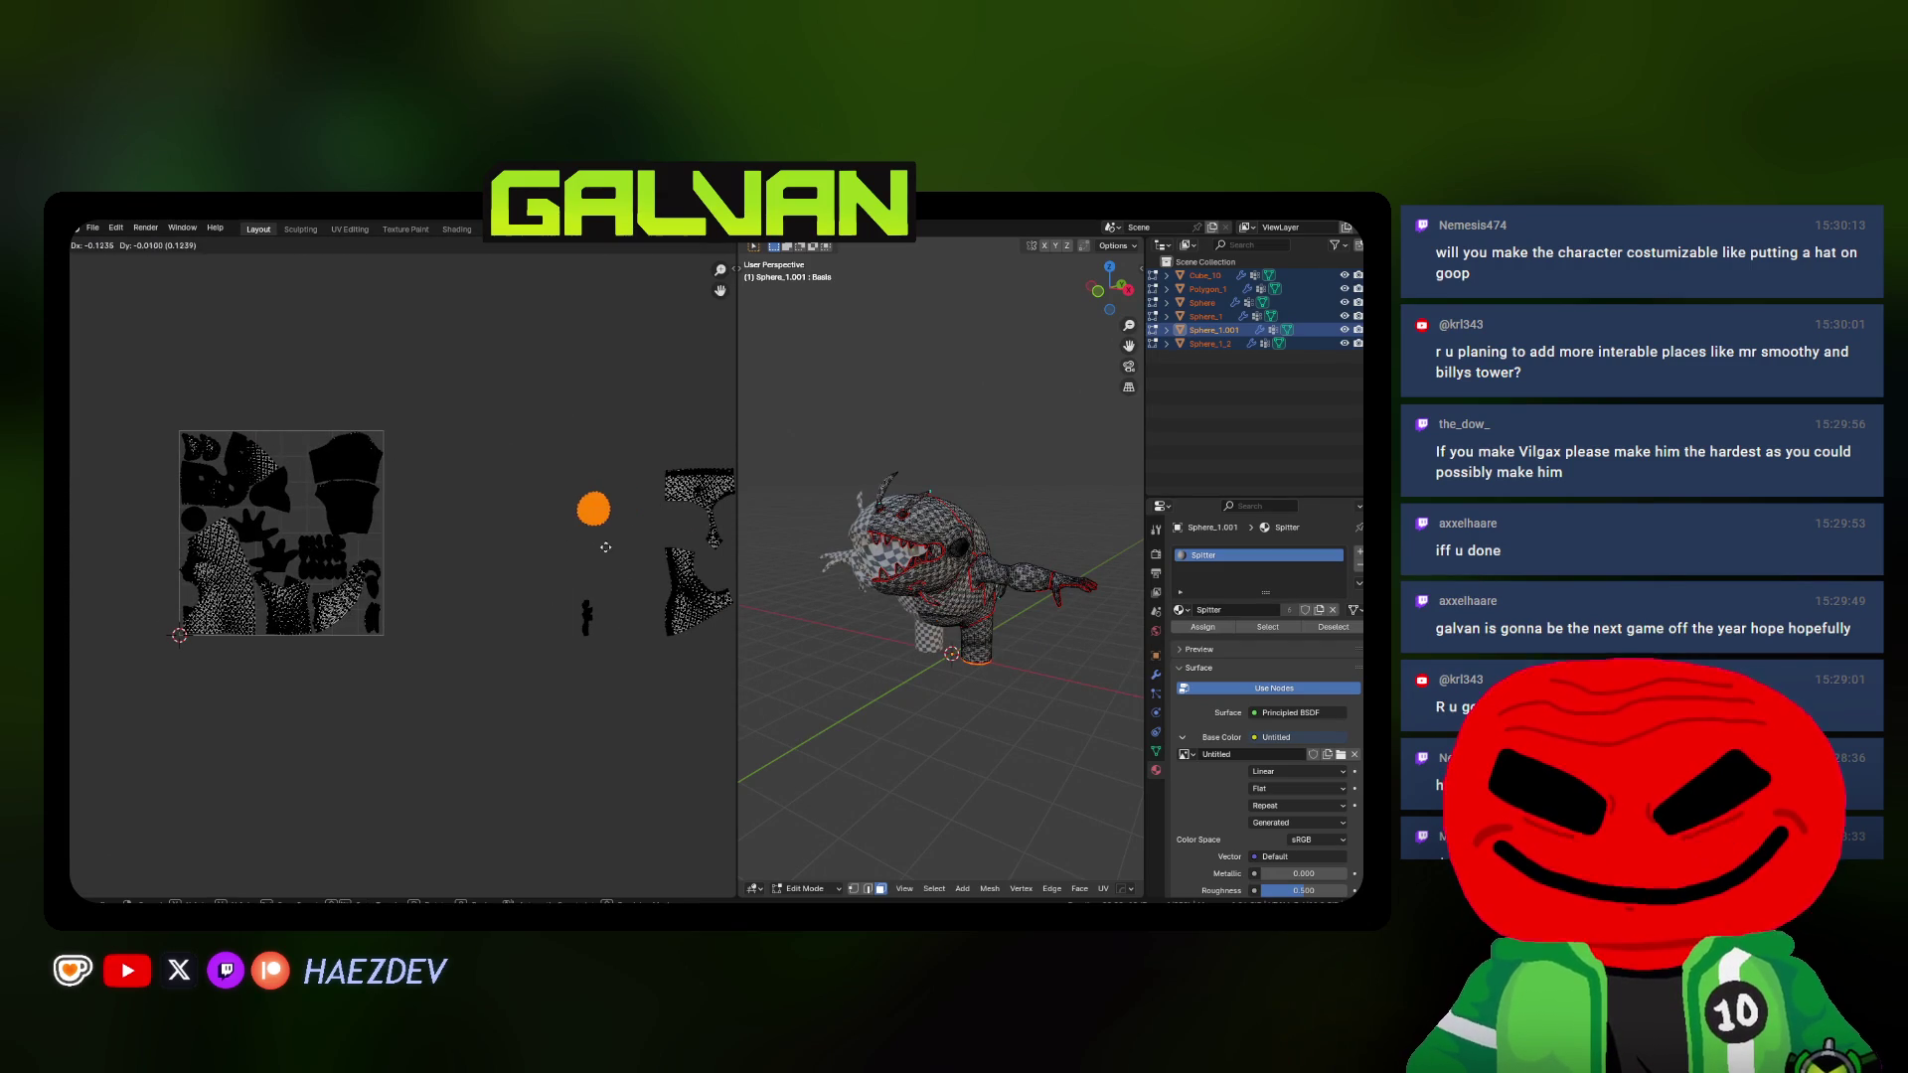
pyautogui.click(337, 564)
pyautogui.scroll(4, 337, 563)
pyautogui.moveTo(638, 690)
pyautogui.mouseDown(button='middle')
pyautogui.moveTo(504, 741)
pyautogui.moveTo(477, 671)
pyautogui.mouseUp(button='middle')
pyautogui.press('g')
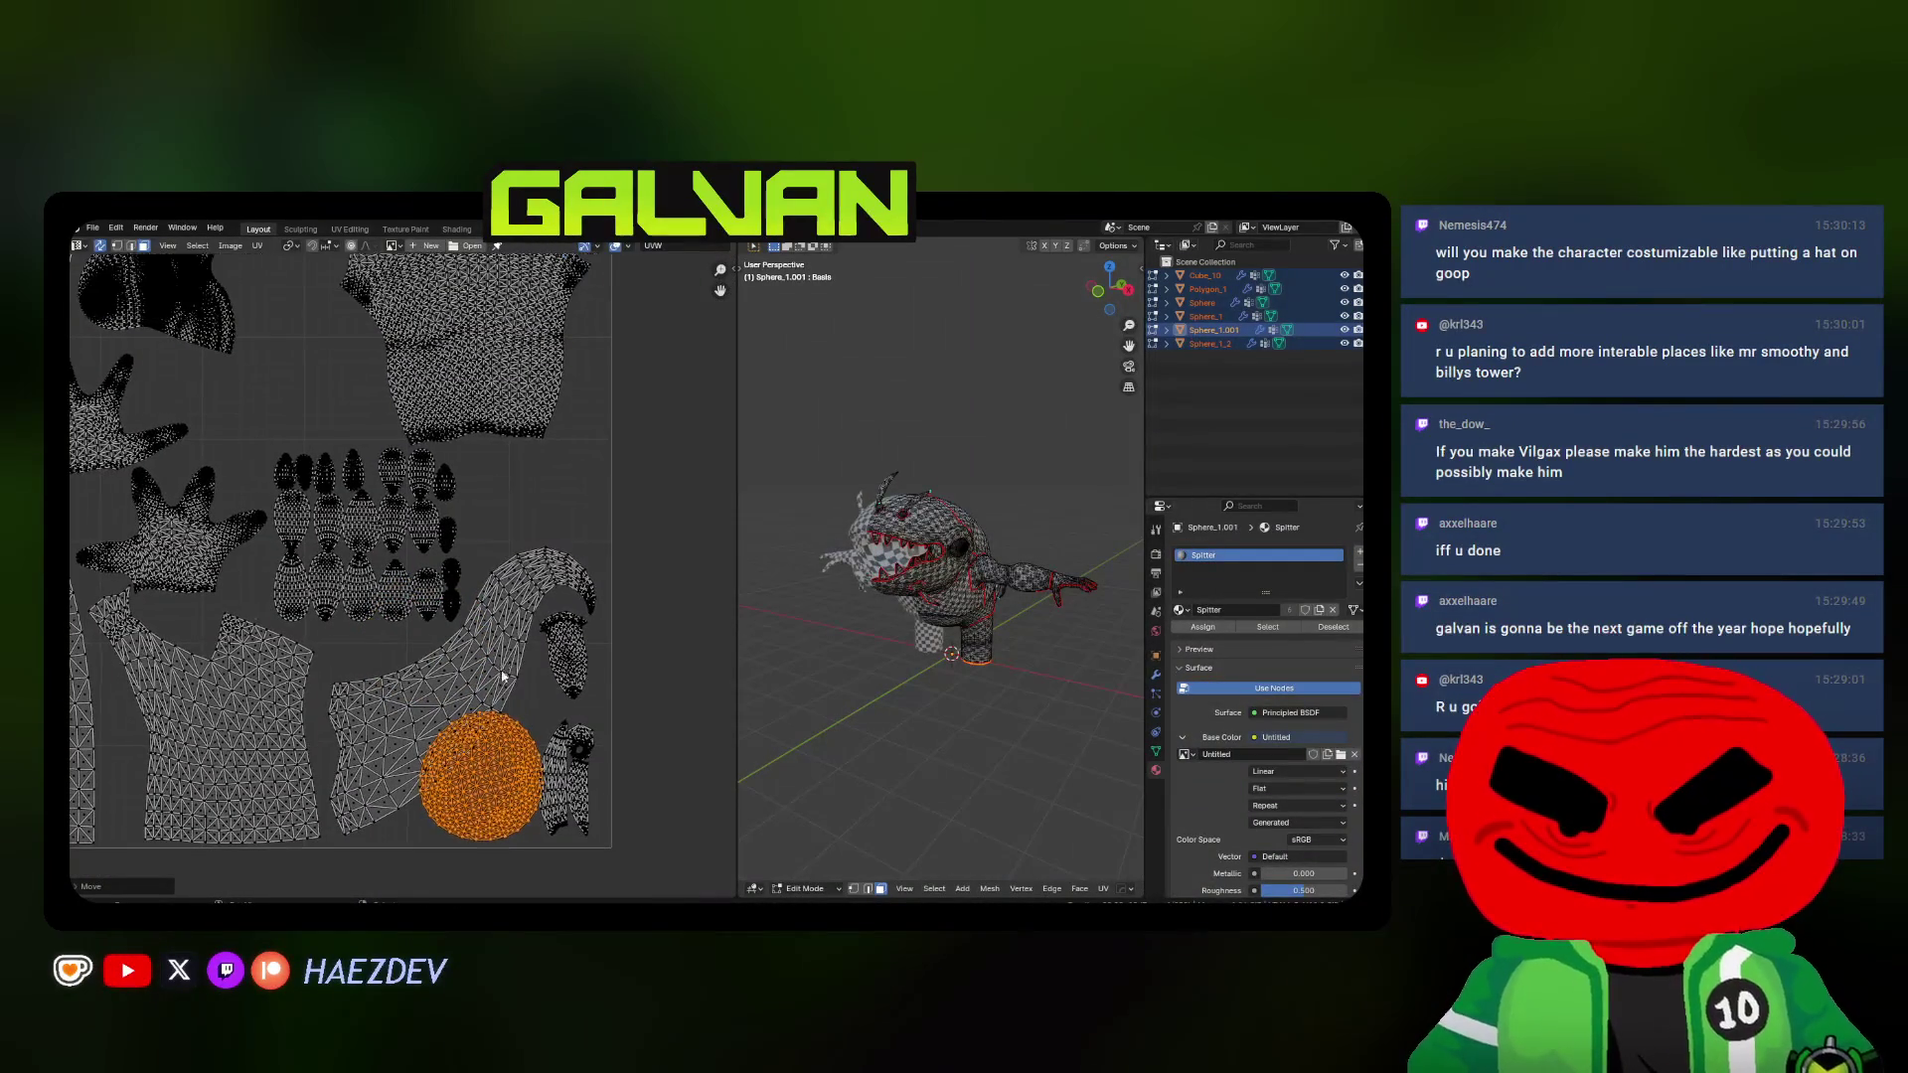
pyautogui.click(557, 387)
pyautogui.scroll(2, 555, 385)
pyautogui.press('s')
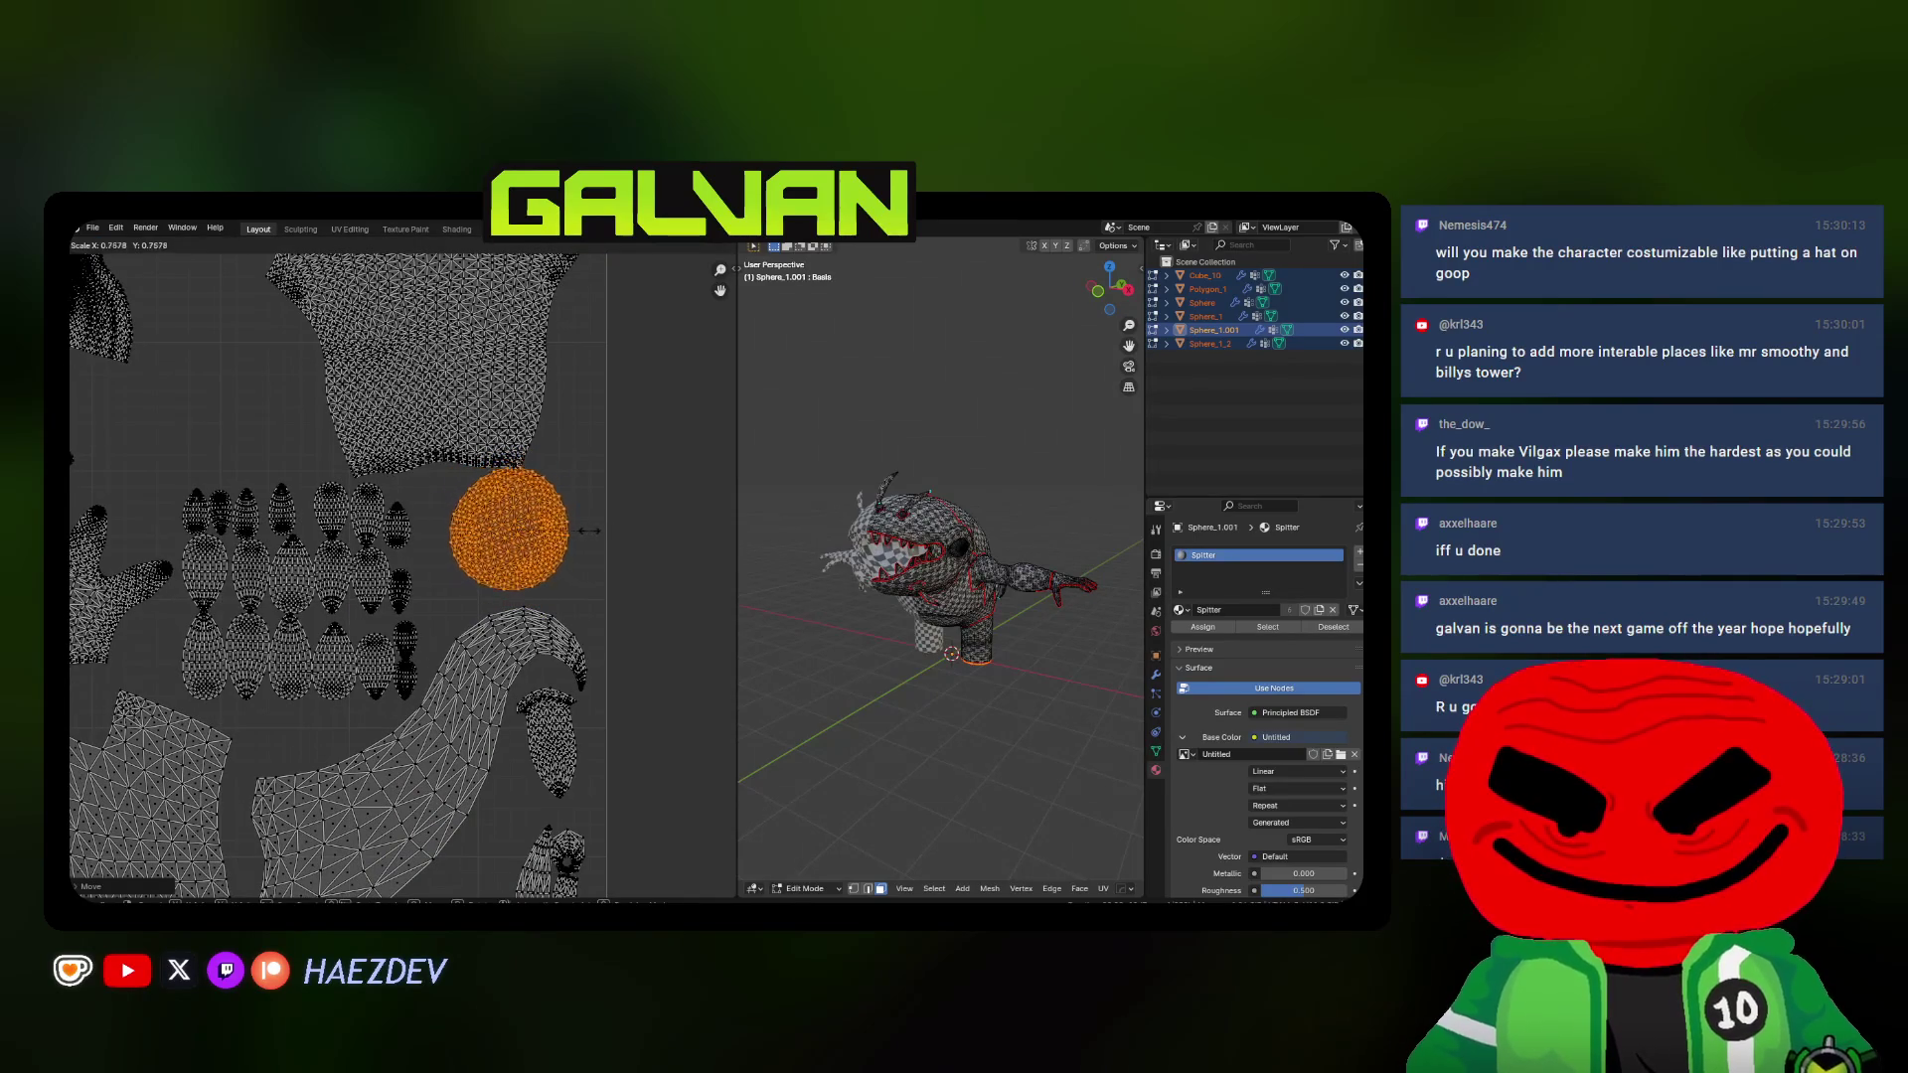
pyautogui.click(312, 606)
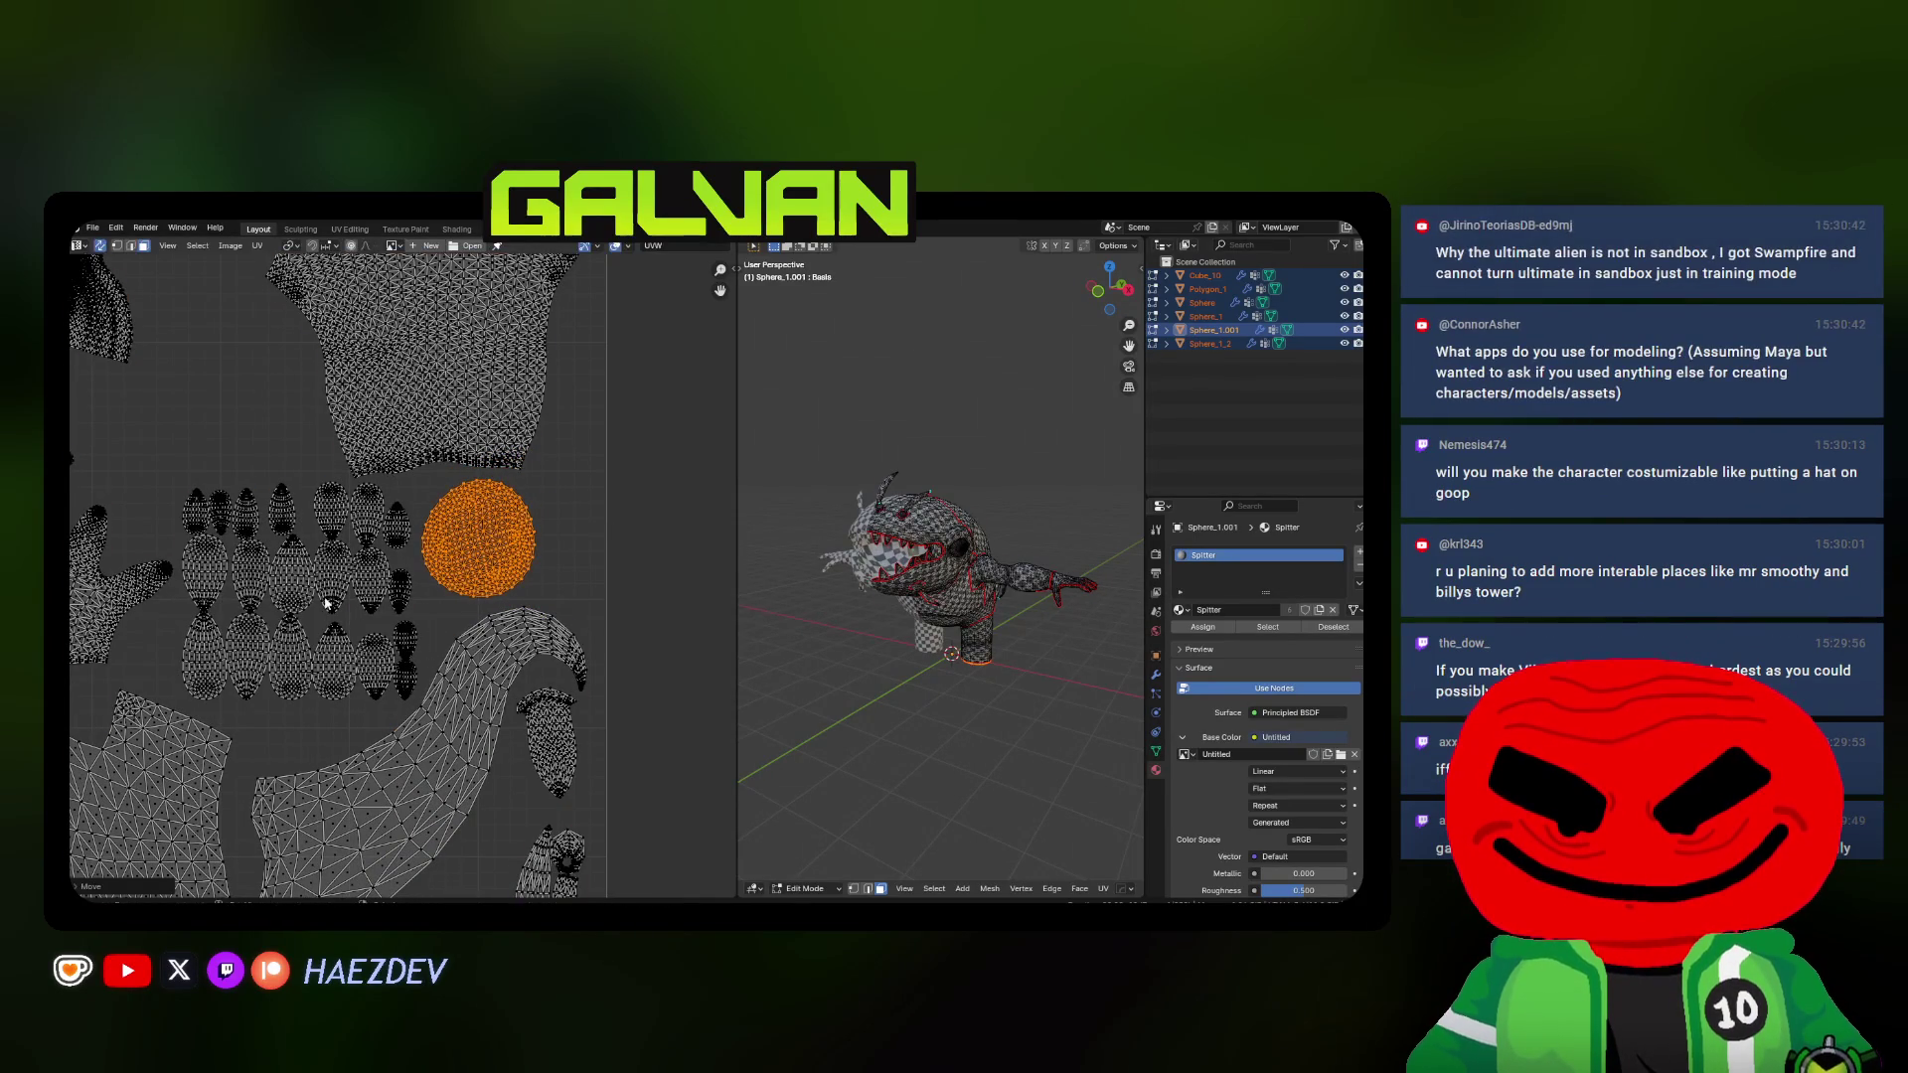
pyautogui.hotkey('alt', 'a')
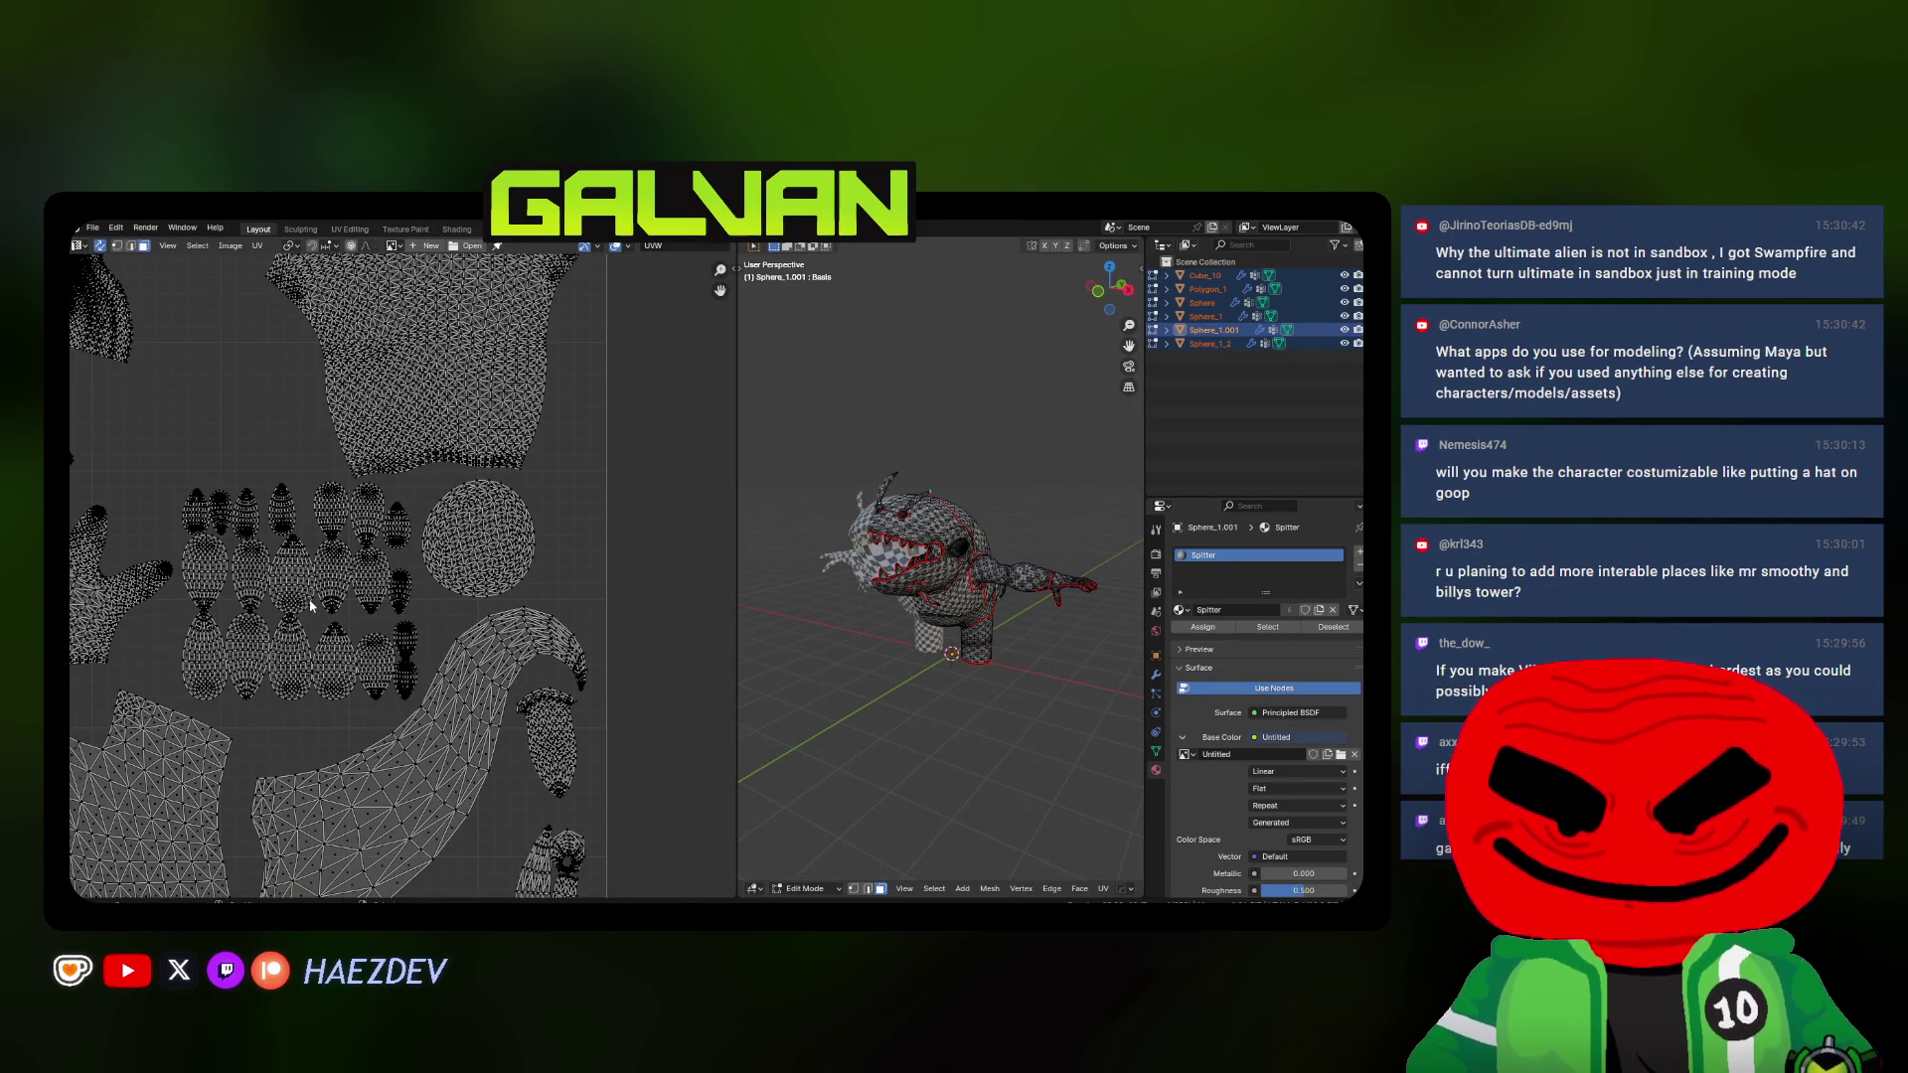
pyautogui.scroll(-5, 489, 532)
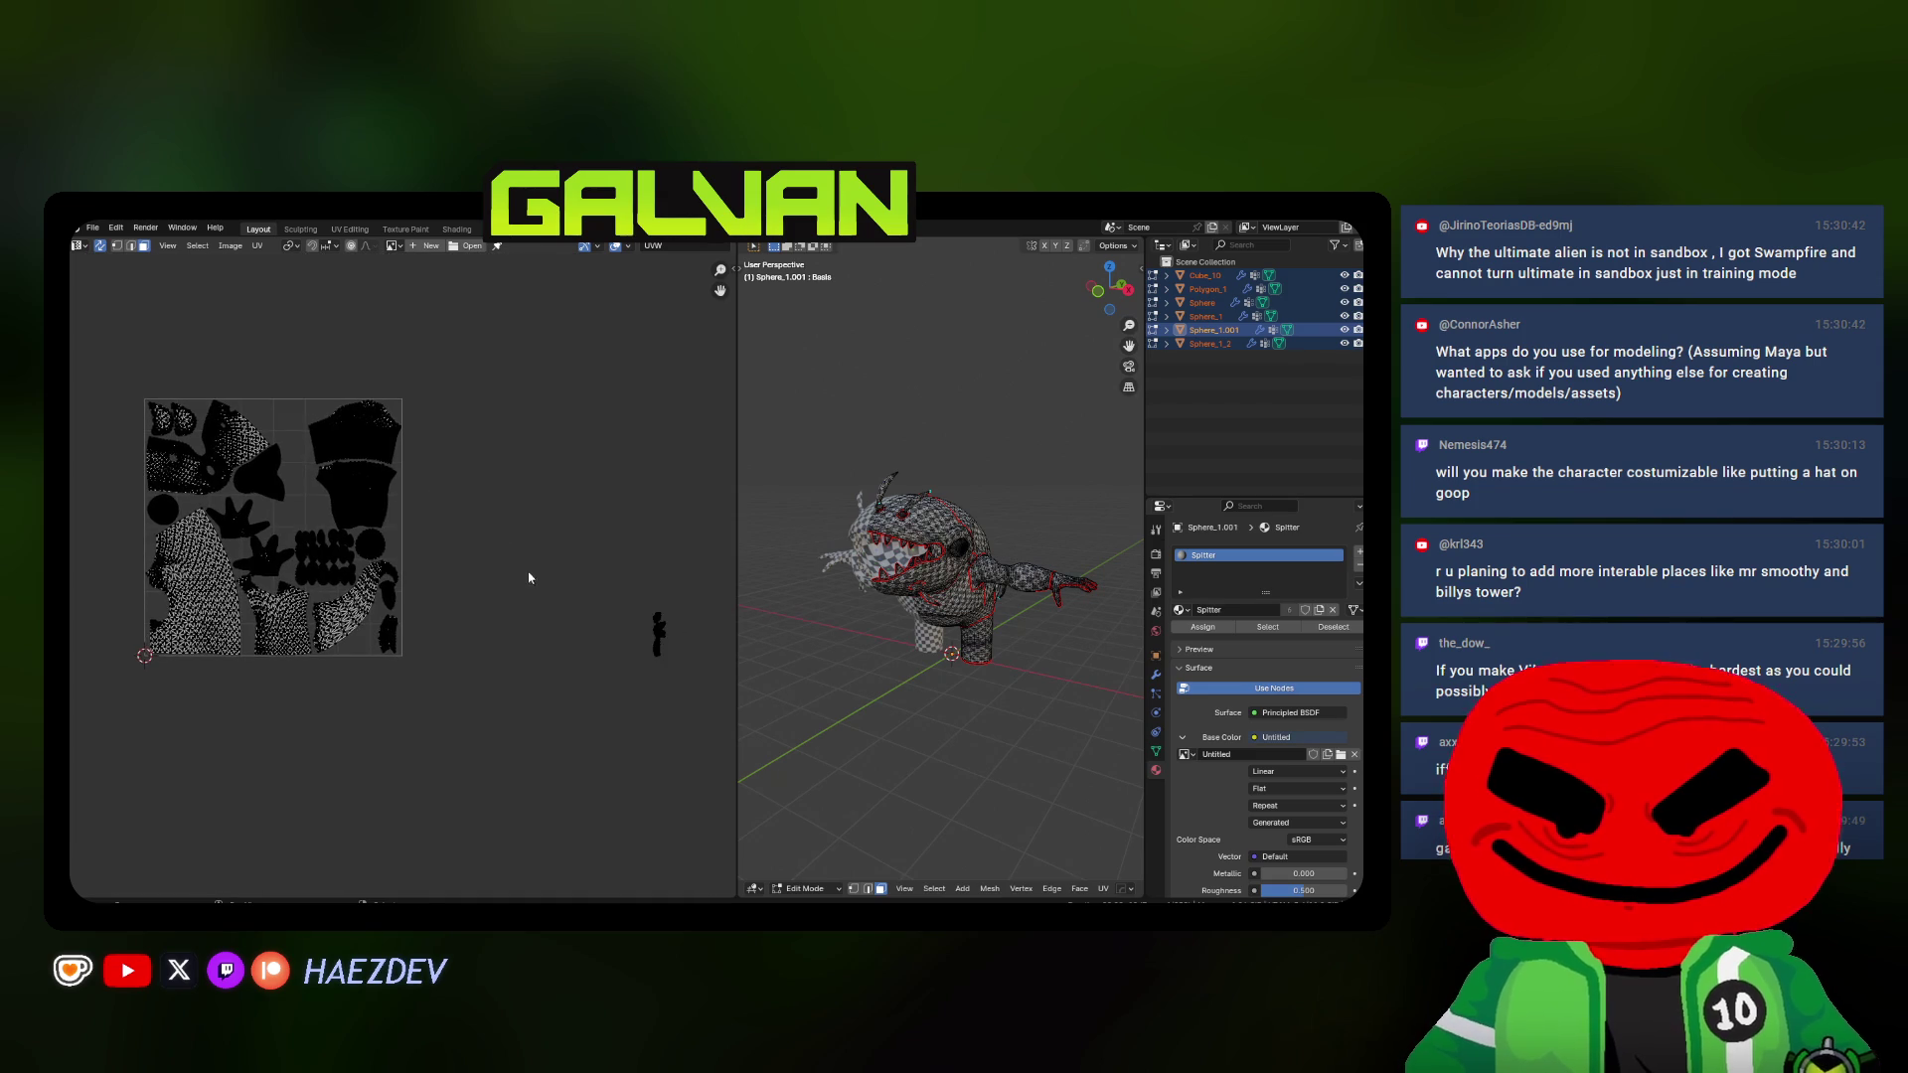
pyautogui.scroll(-1, 529, 572)
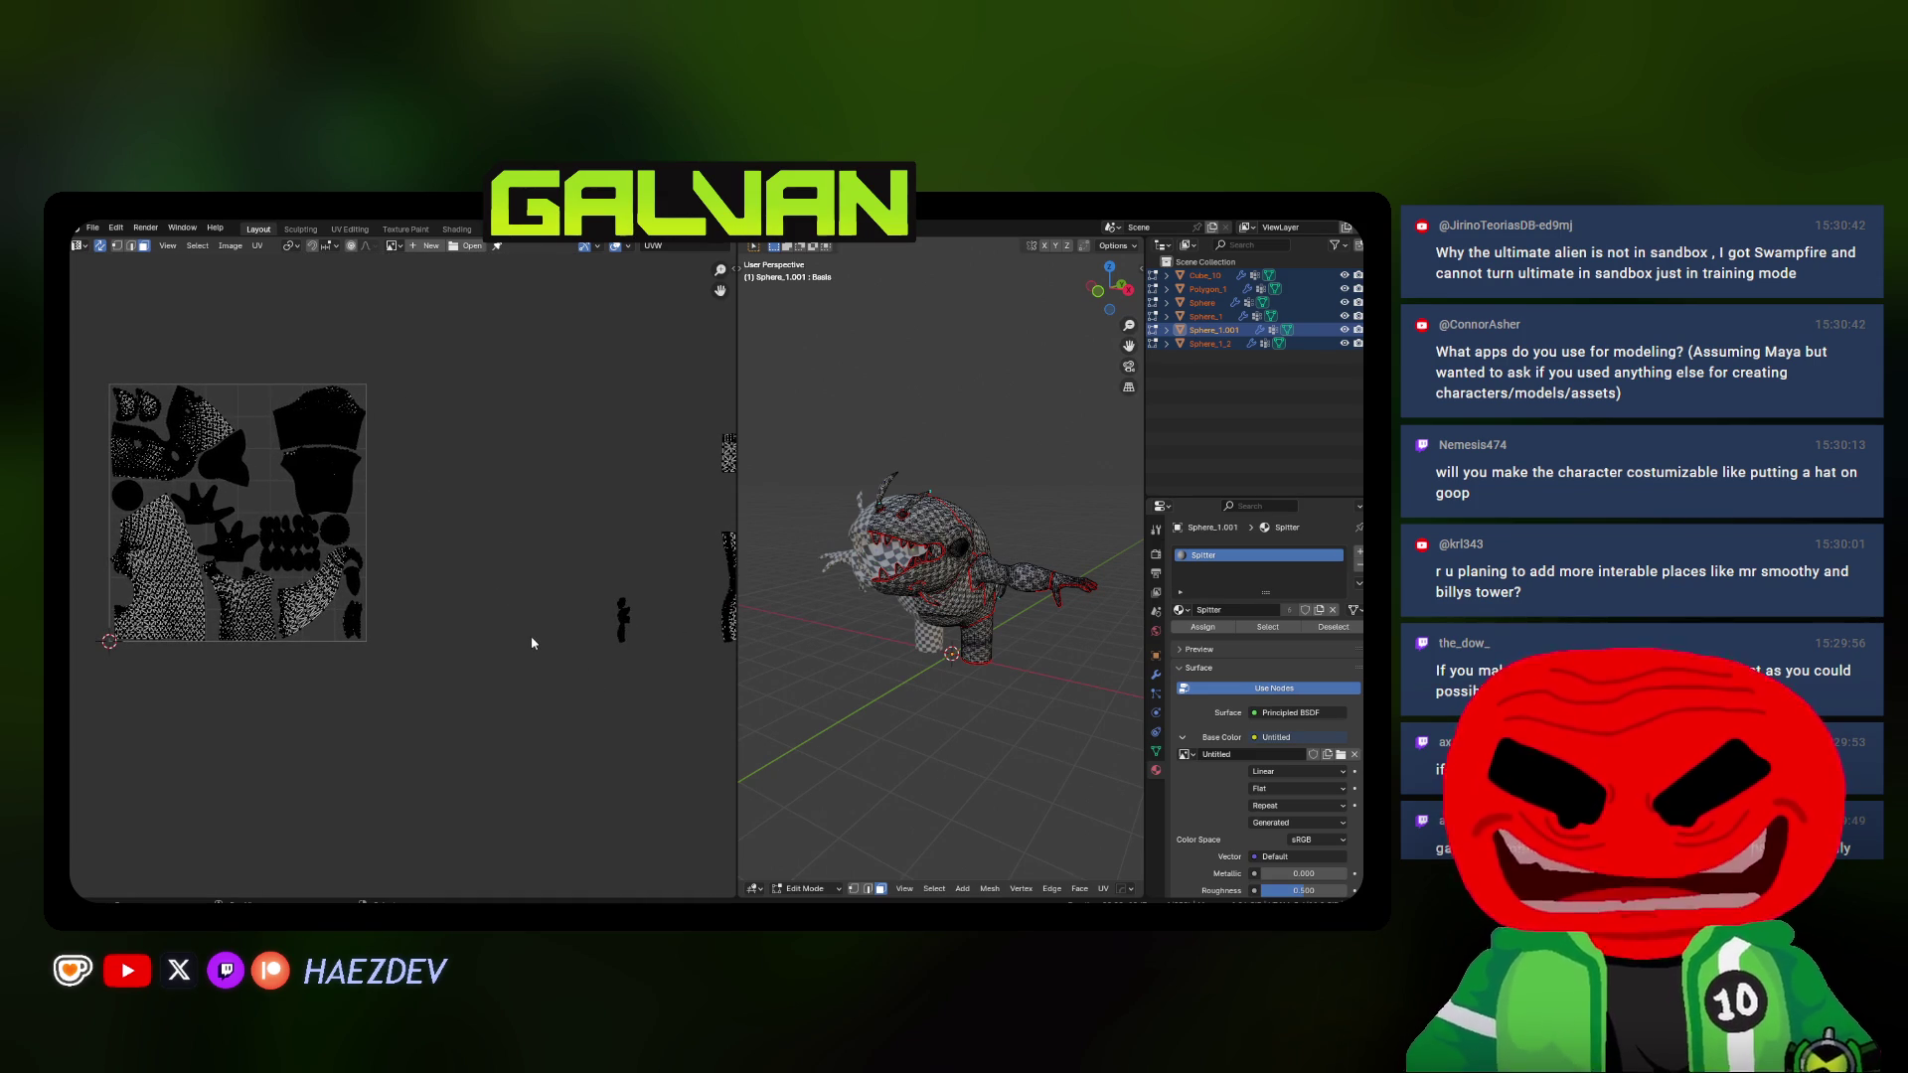
# Pull an outlying island in toward the layout and resize it to match
pyautogui.moveTo(524, 639); pyautogui.dragTo(412, 632, button='middle')
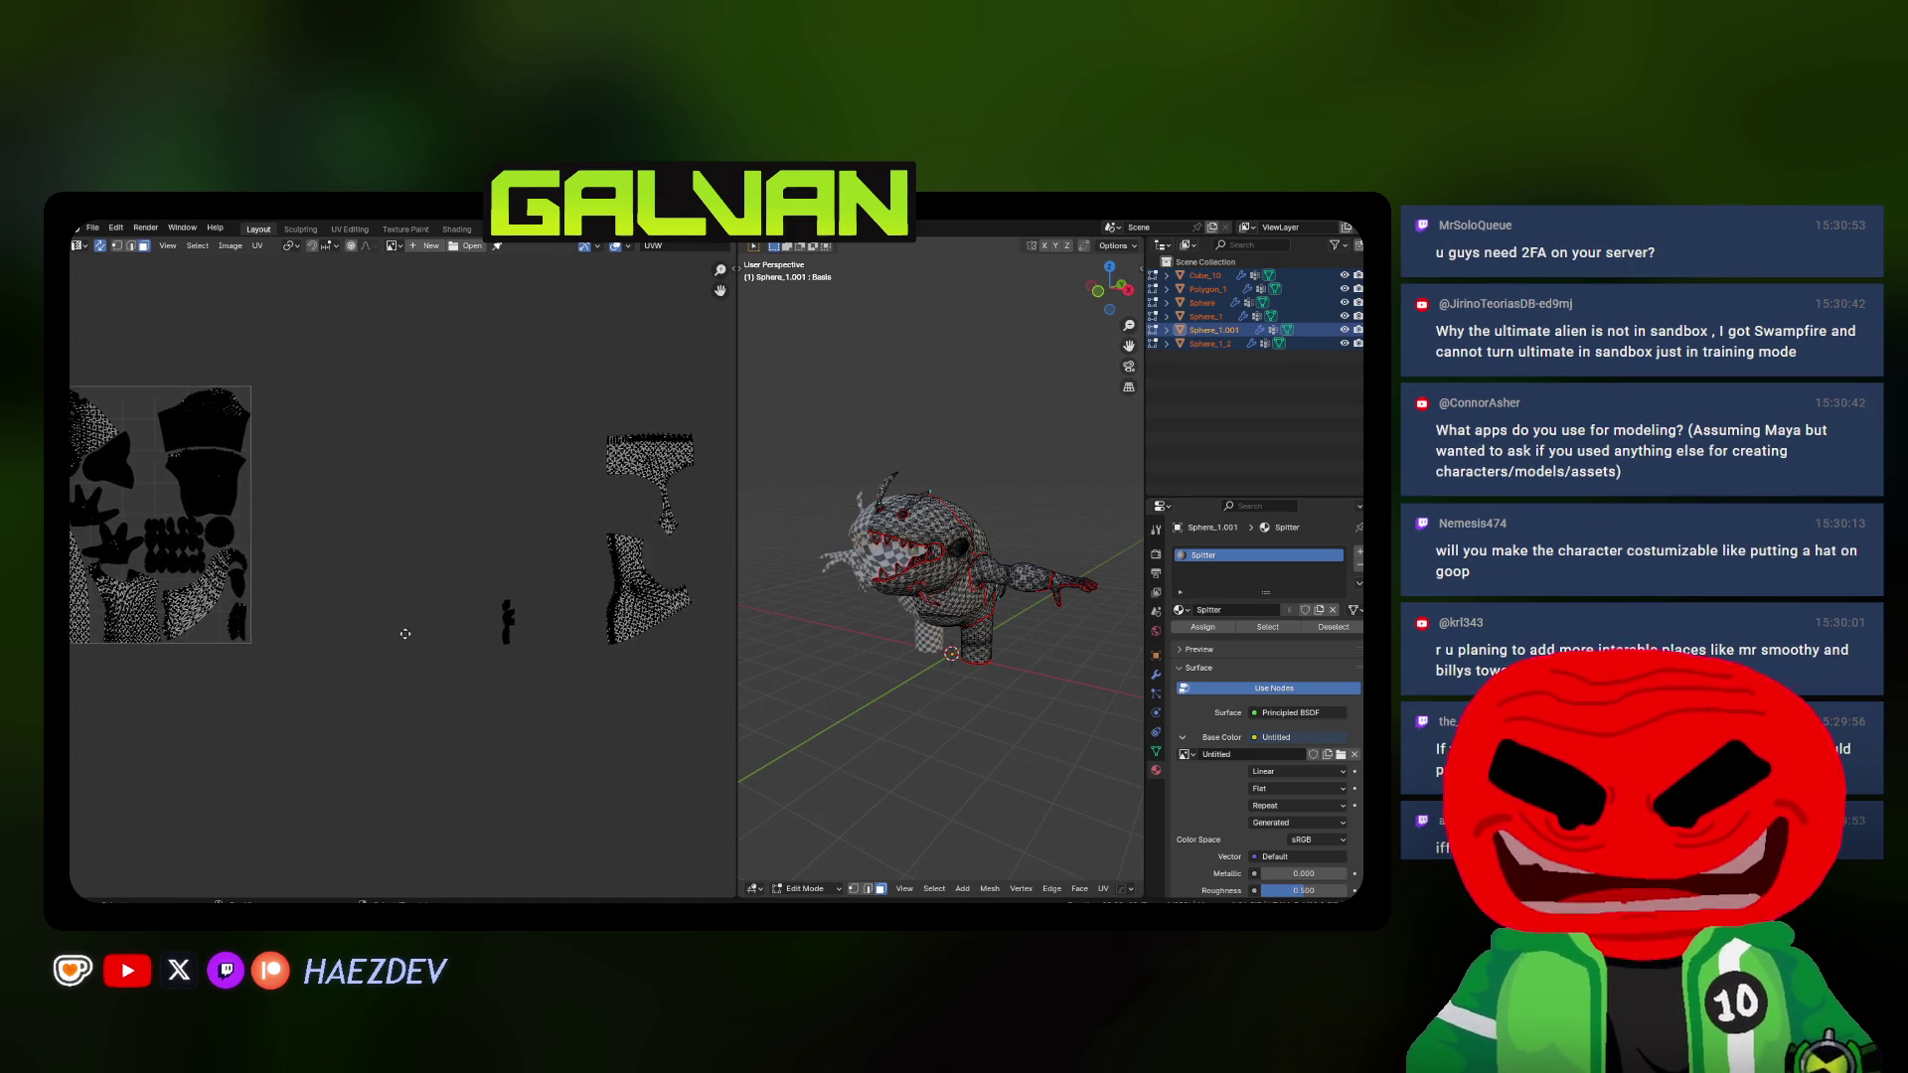
pyautogui.moveTo(438, 560); pyautogui.dragTo(506, 682)
pyautogui.moveTo(372, 638); pyautogui.dragTo(468, 671, button='middle')
pyautogui.press('g')
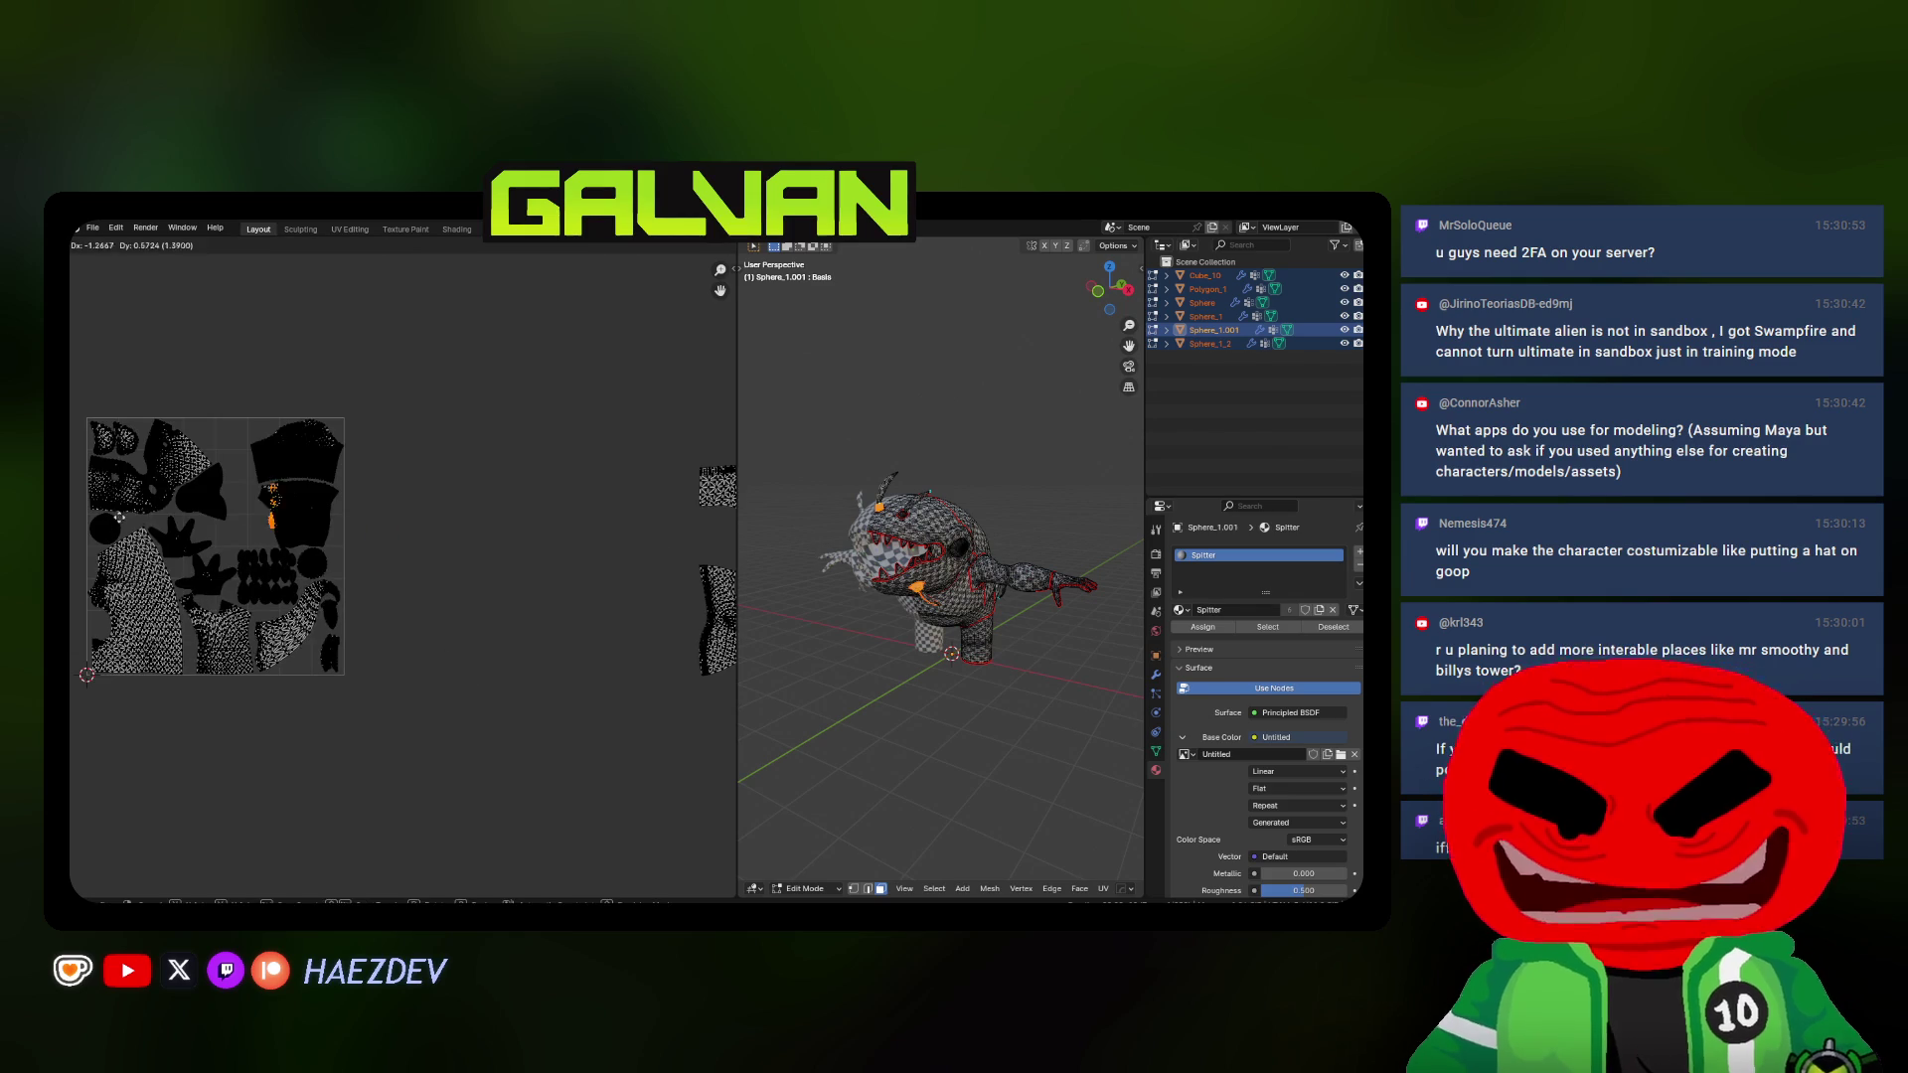
pyautogui.scroll(5, 212, 526)
pyautogui.press('g')
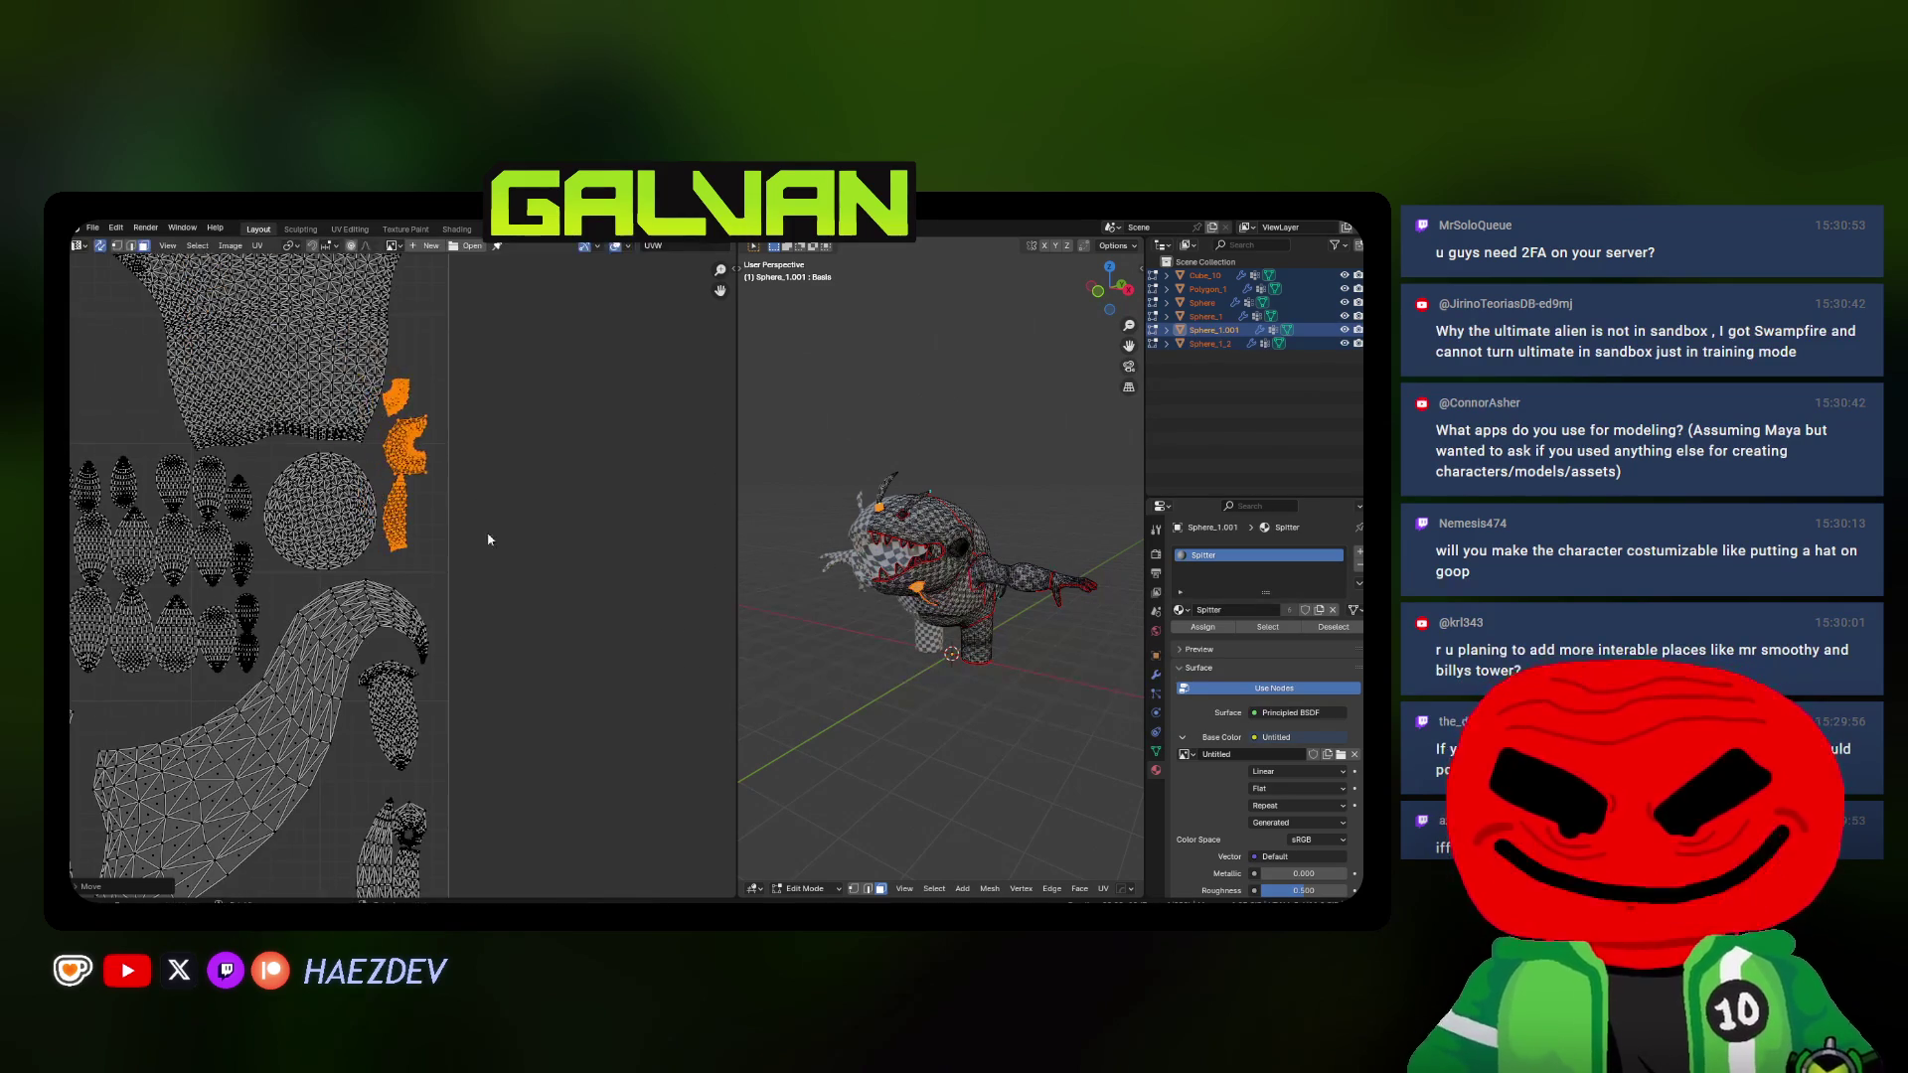
pyautogui.scroll(2, 488, 539)
pyautogui.press('s')
pyautogui.click(511, 497)
pyautogui.press('a')
pyautogui.hotkey('alt', 'a')
# Place one small island beside the round one and shift the small curved island nearby
pyautogui.press('l')
pyautogui.moveTo(411, 594); pyautogui.dragTo(399, 543, button='middle')
pyautogui.click(383, 586)
pyautogui.hotkey('alt', 'a')
pyautogui.scroll(2, 379, 374)
pyautogui.press('g')
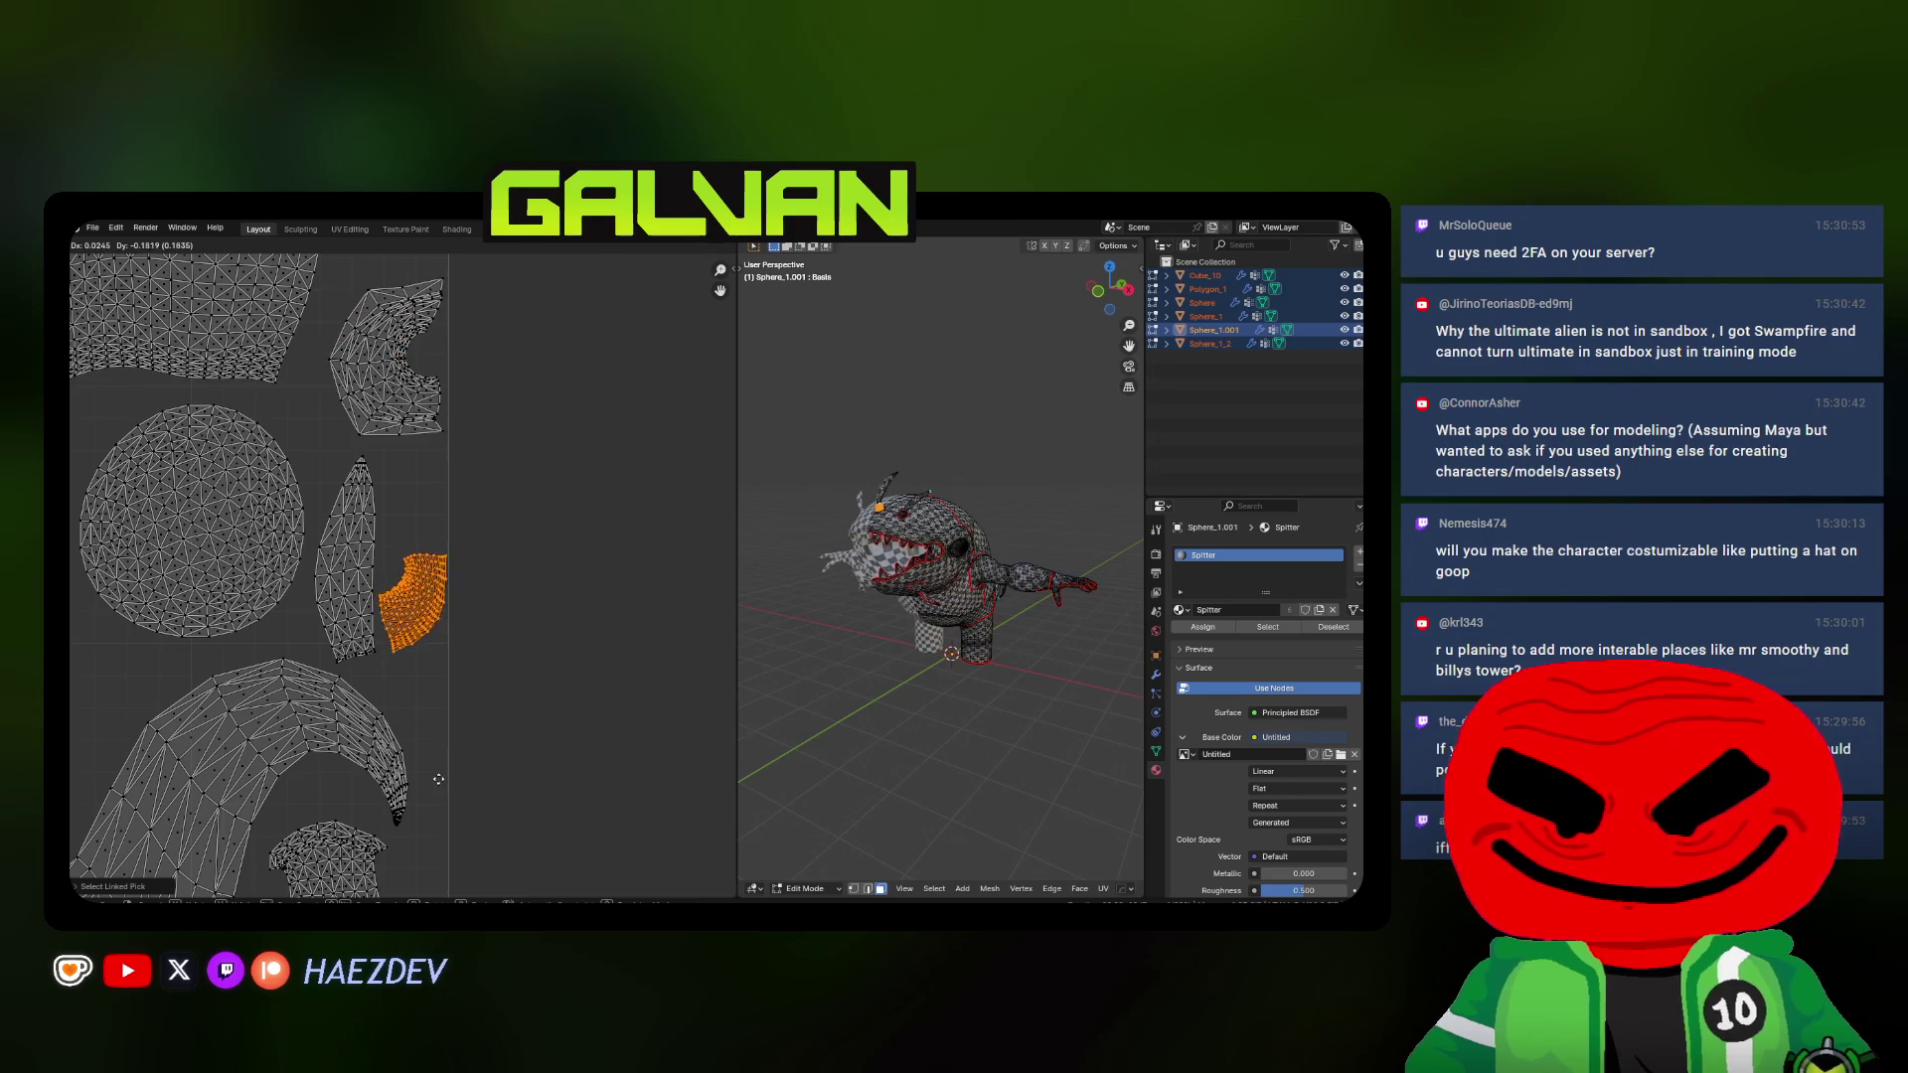
pyautogui.moveTo(435, 784); pyautogui.dragTo(462, 782, button='middle')
pyautogui.hotkey('alt', 'a')
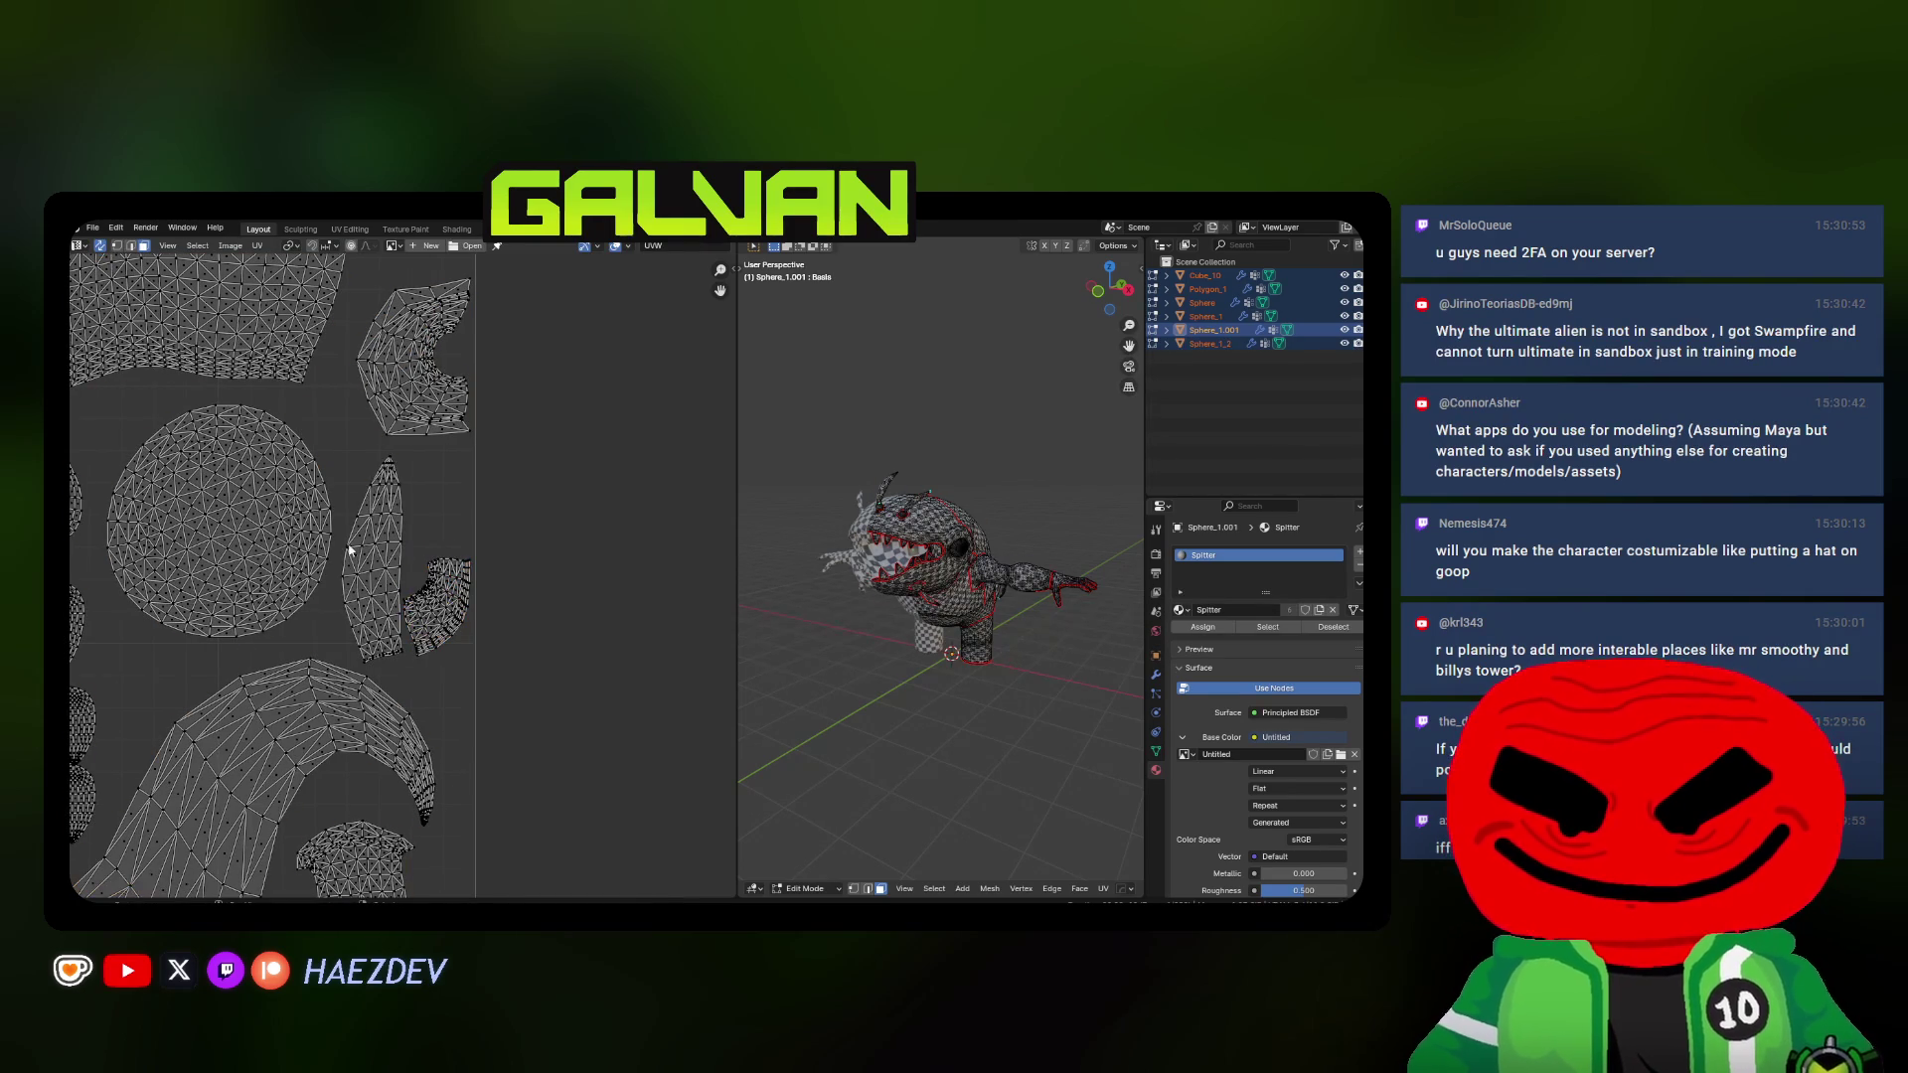
pyautogui.click(293, 518)
pyautogui.press('a')
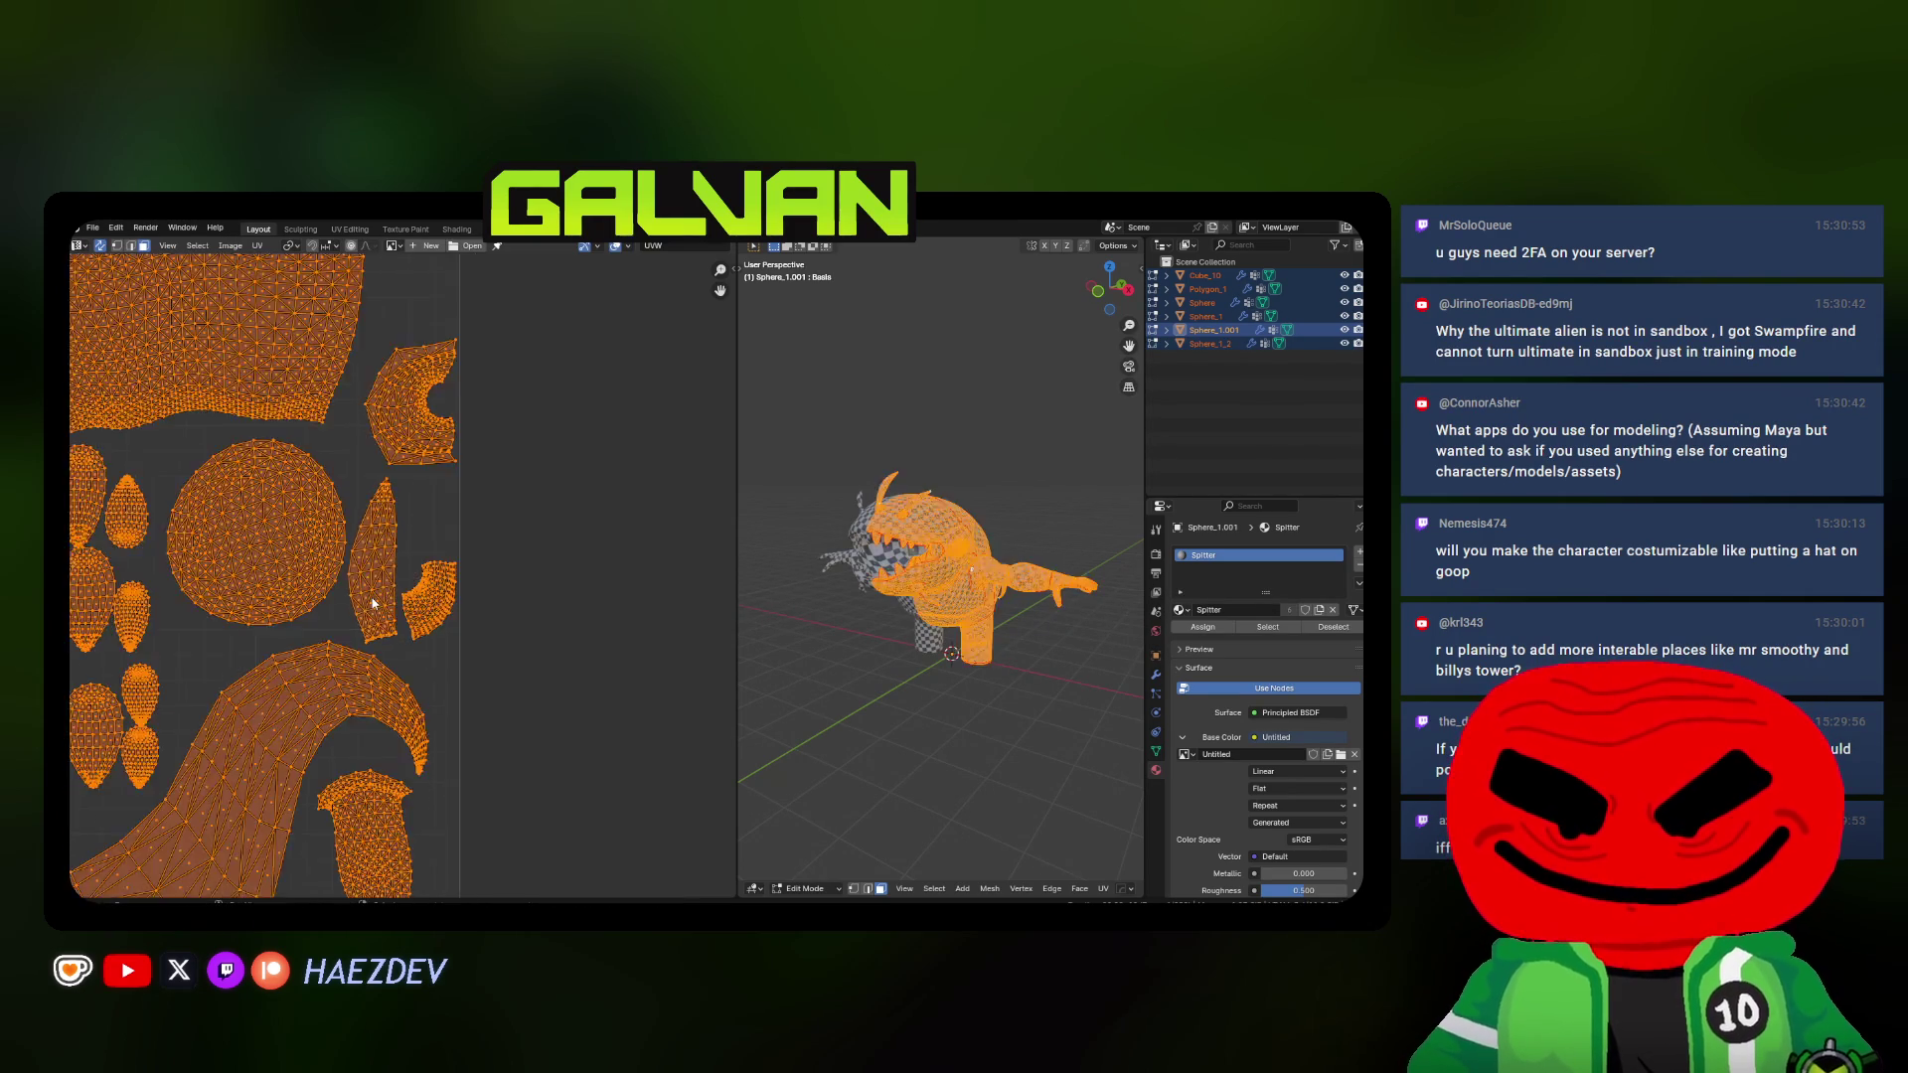
pyautogui.hotkey('alt', 'a')
pyautogui.scroll(-2, 424, 651)
# Reposition the island near the tail within the layout
pyautogui.press('l')
pyautogui.scroll(2, 462, 638)
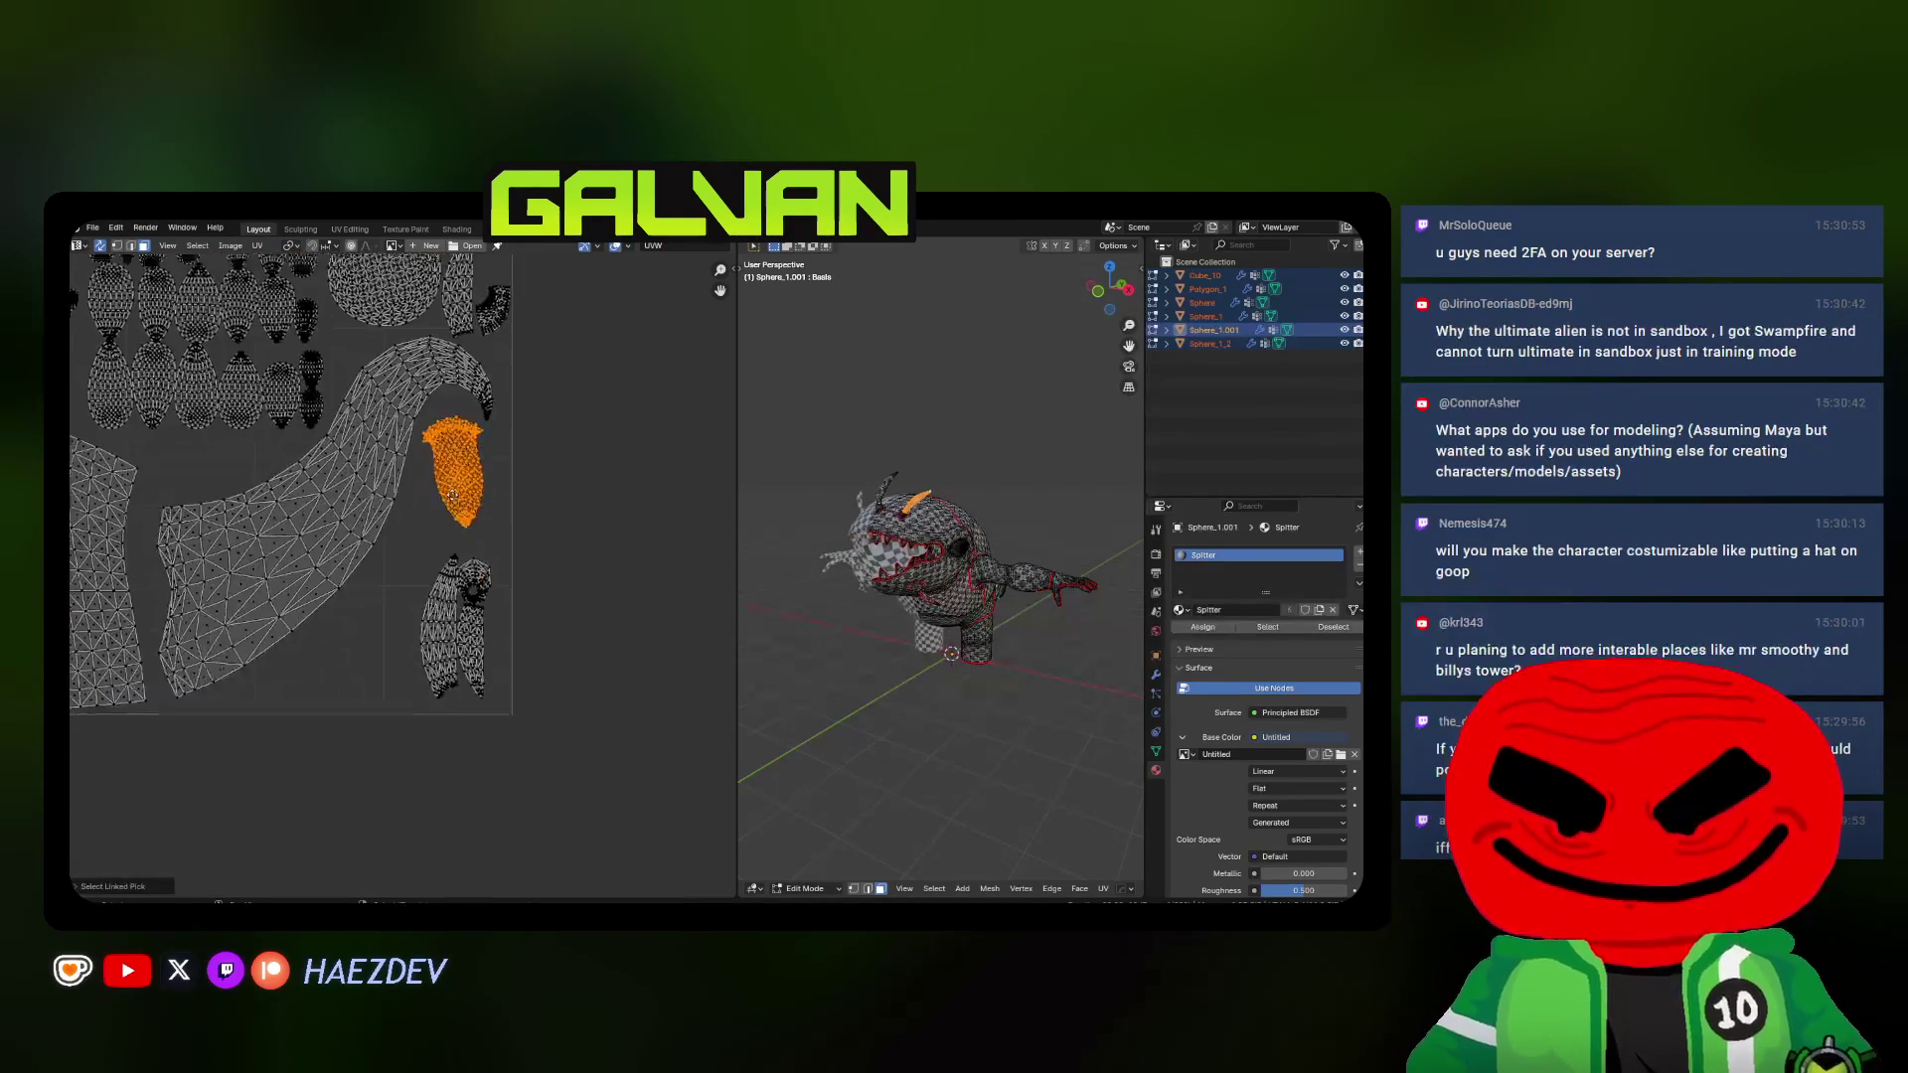
pyautogui.press('g')
pyautogui.scroll(2, 504, 603)
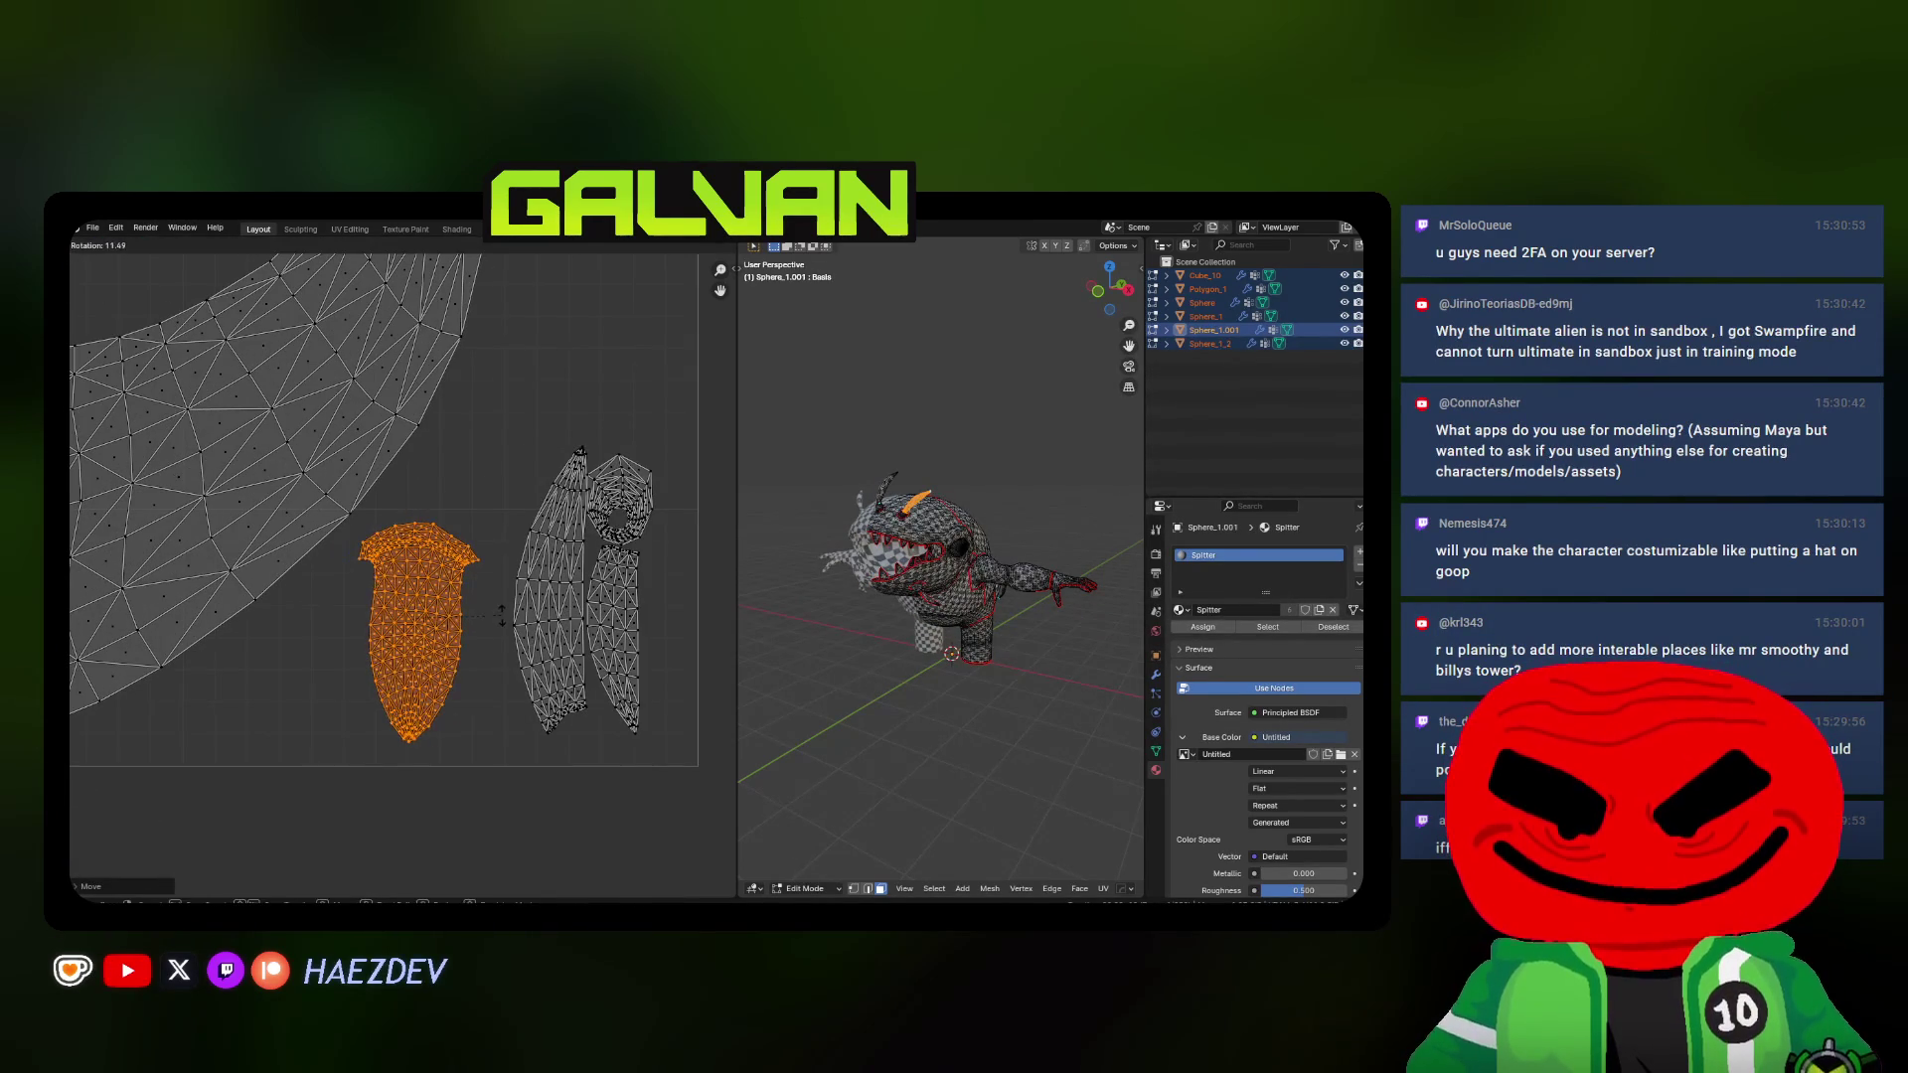
pyautogui.click(514, 620)
pyautogui.press('a')
pyautogui.hotkey('alt', 'a')
# Slide the leaf-shaped island left and move the lower-right island left and down
pyautogui.press('l')
pyautogui.press('g')
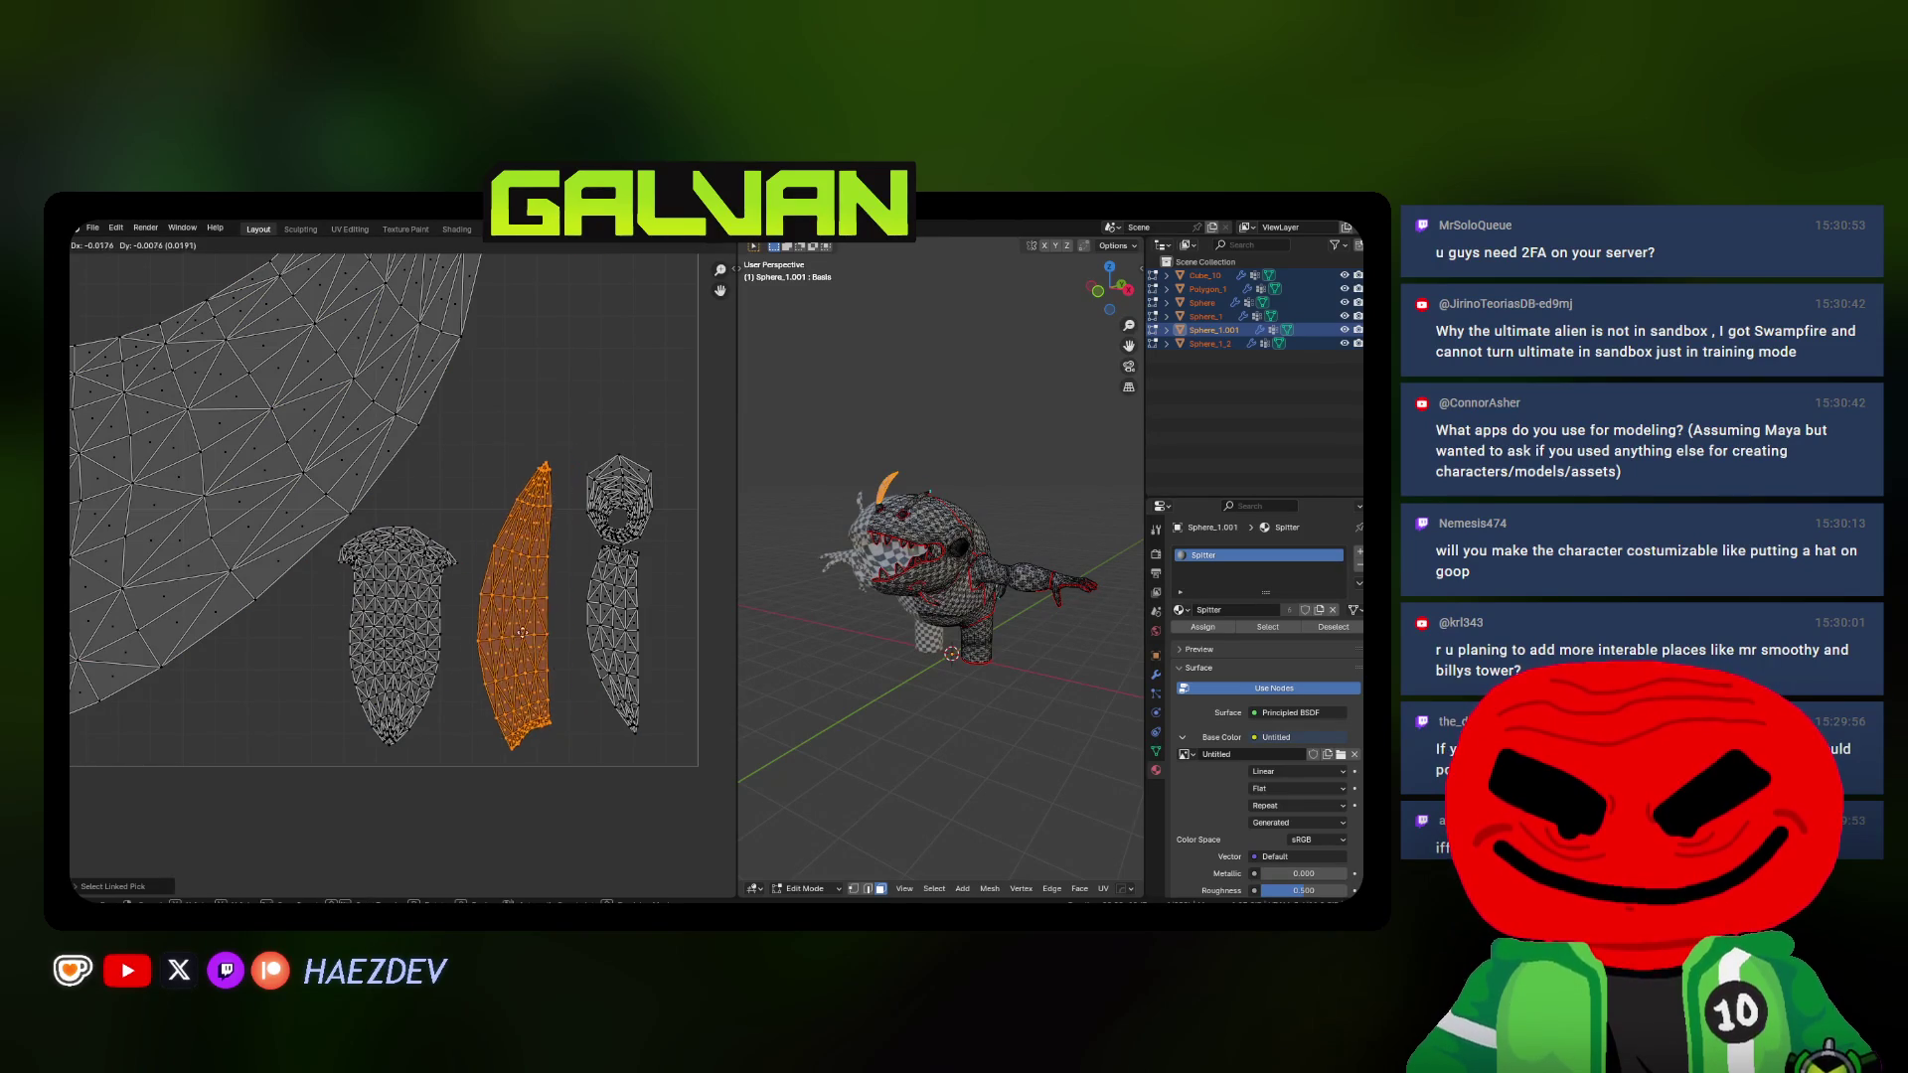
pyautogui.click(466, 621)
pyautogui.press('a')
pyautogui.hotkey('alt', 'a')
pyautogui.press('l')
pyautogui.press('g')
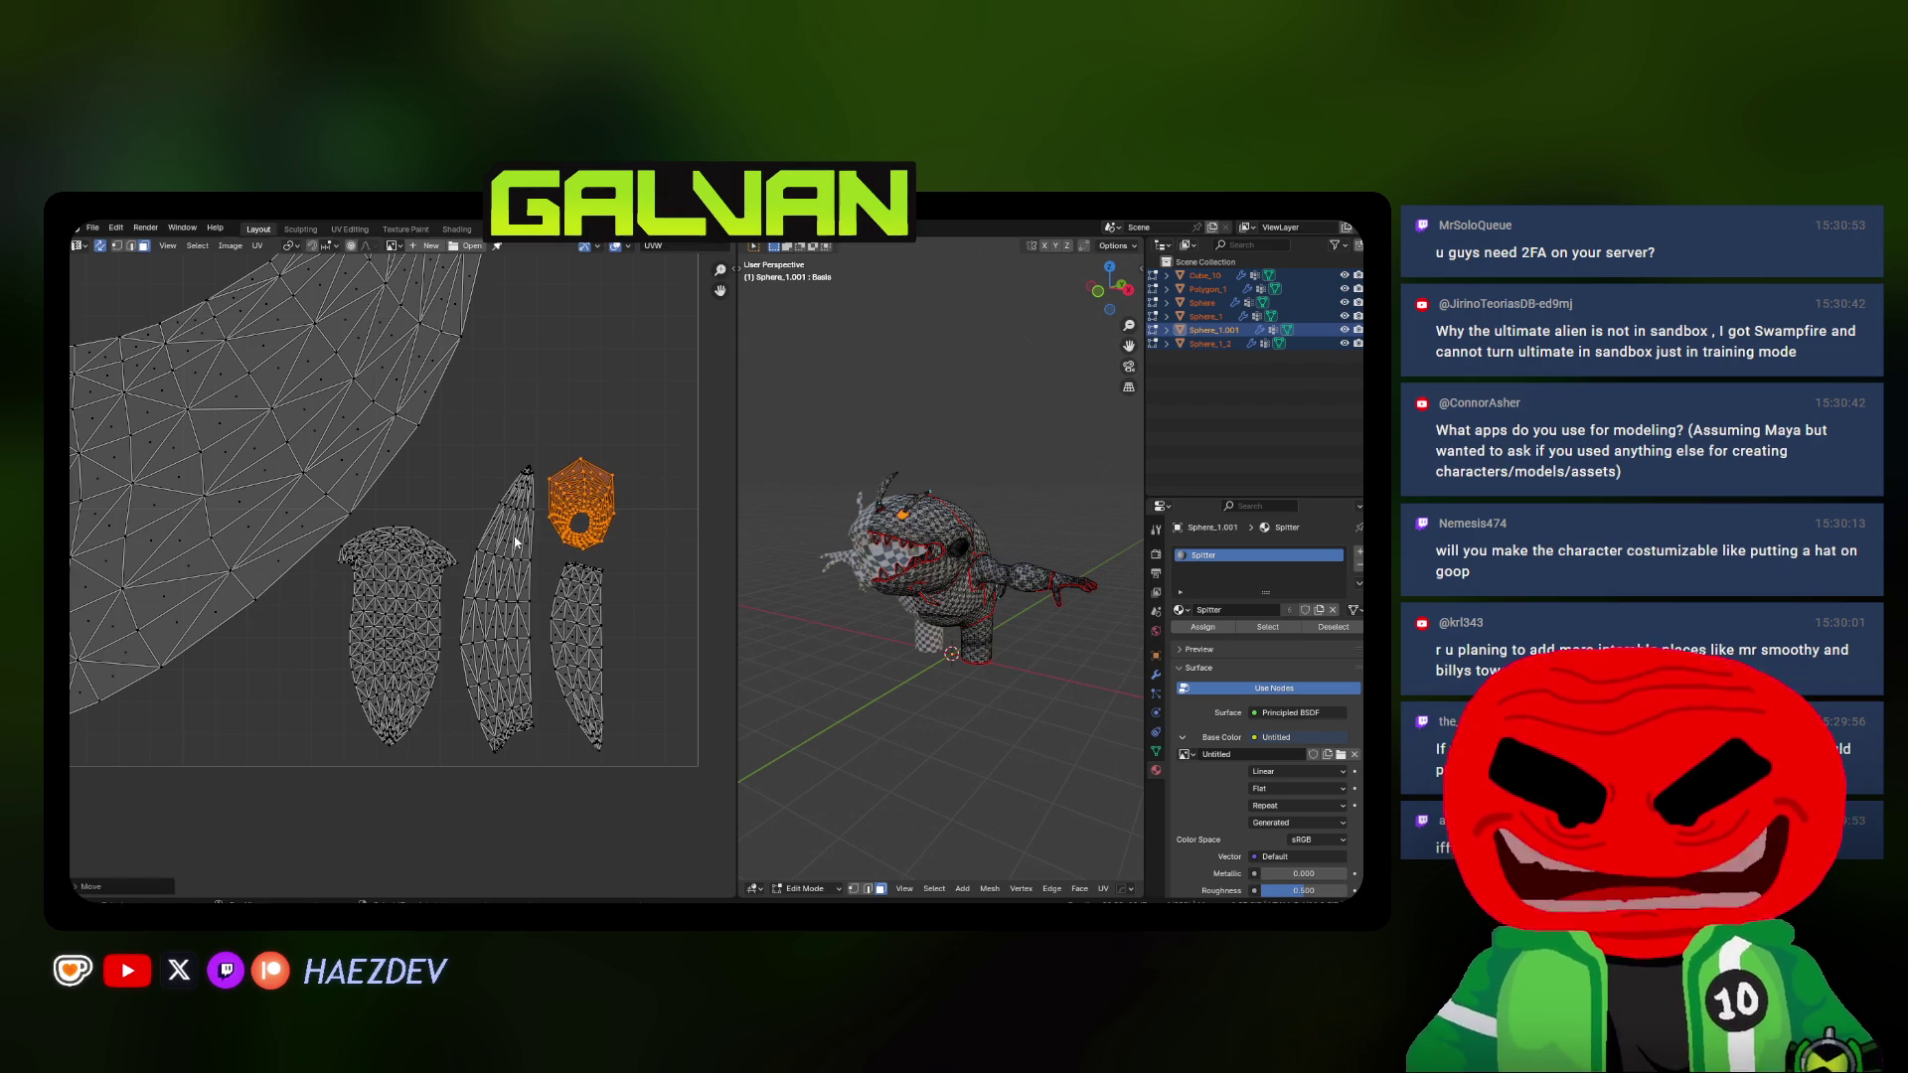
pyautogui.scroll(-3, 493, 522)
pyautogui.scroll(-3, 422, 526)
pyautogui.moveTo(423, 527); pyautogui.dragTo(134, 595, button='middle')
pyautogui.press('a')
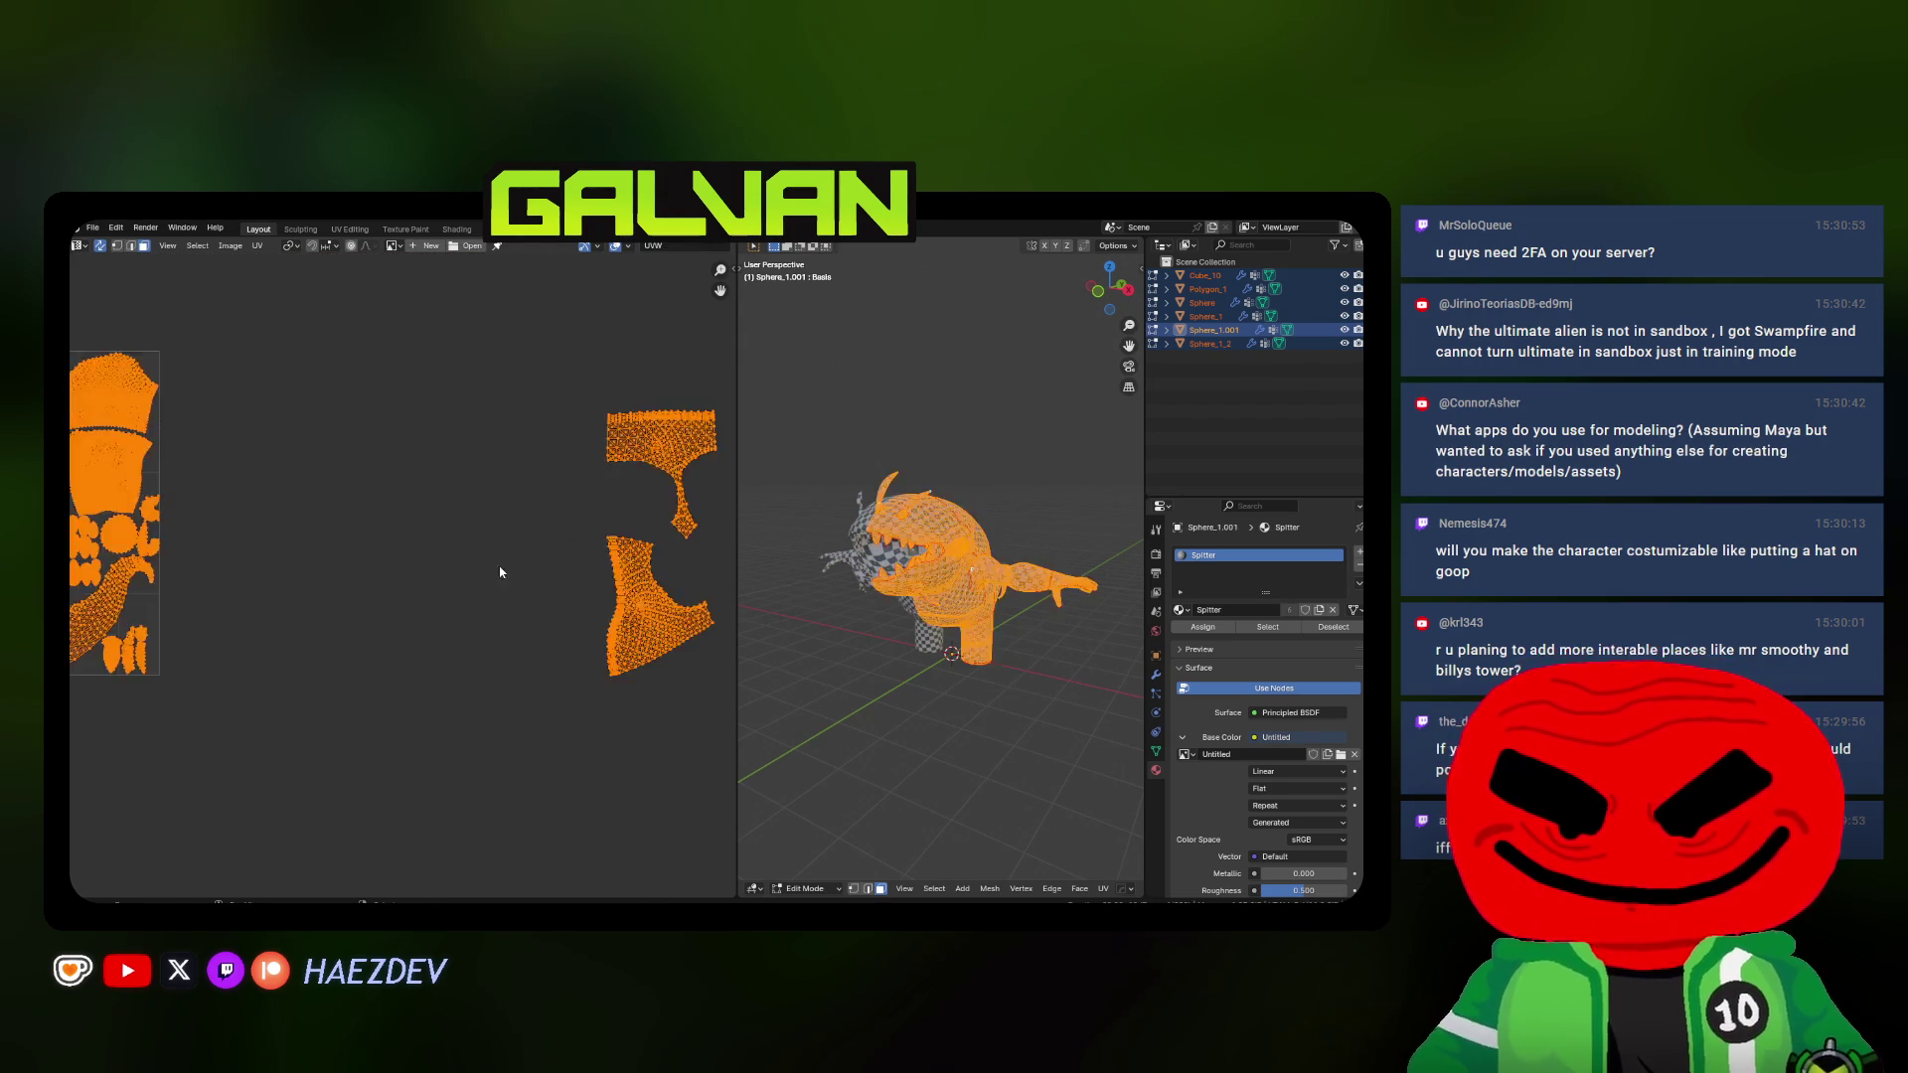
# Select the collar-shaped island and bring it into the top of the UV square
pyautogui.hotkey('alt', 'a')
pyautogui.press('l')
pyautogui.press('g')
pyautogui.click(411, 494)
pyautogui.moveTo(895, 596); pyautogui.dragTo(984, 596, button='middle')
pyautogui.moveTo(440, 494)
pyautogui.mouseDown(button='middle')
pyautogui.moveTo(505, 494)
pyautogui.moveTo(431, 487)
pyautogui.mouseUp(button='middle')
pyautogui.press('g')
pyautogui.scroll(2, 431, 487)
pyautogui.click(431, 486)
pyautogui.scroll(2, 447, 515)
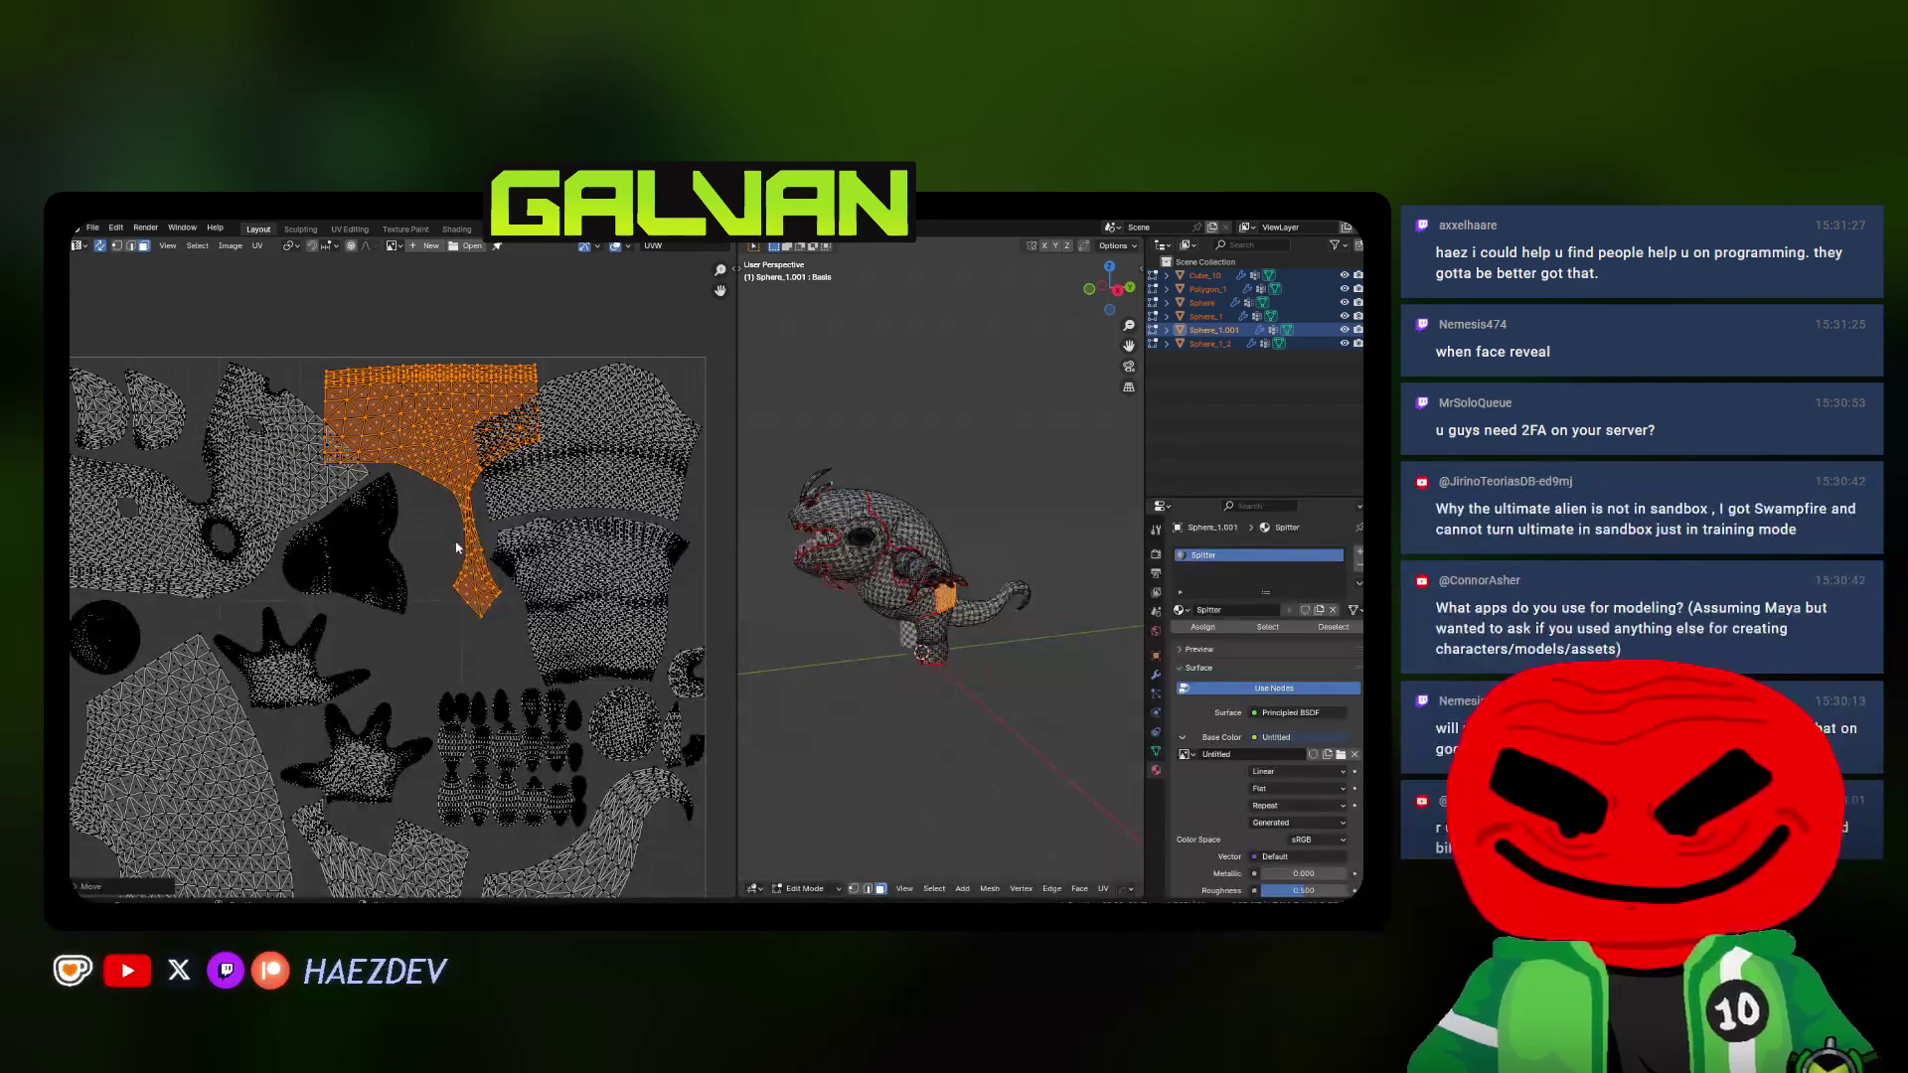
pyautogui.scroll(1, 430, 449)
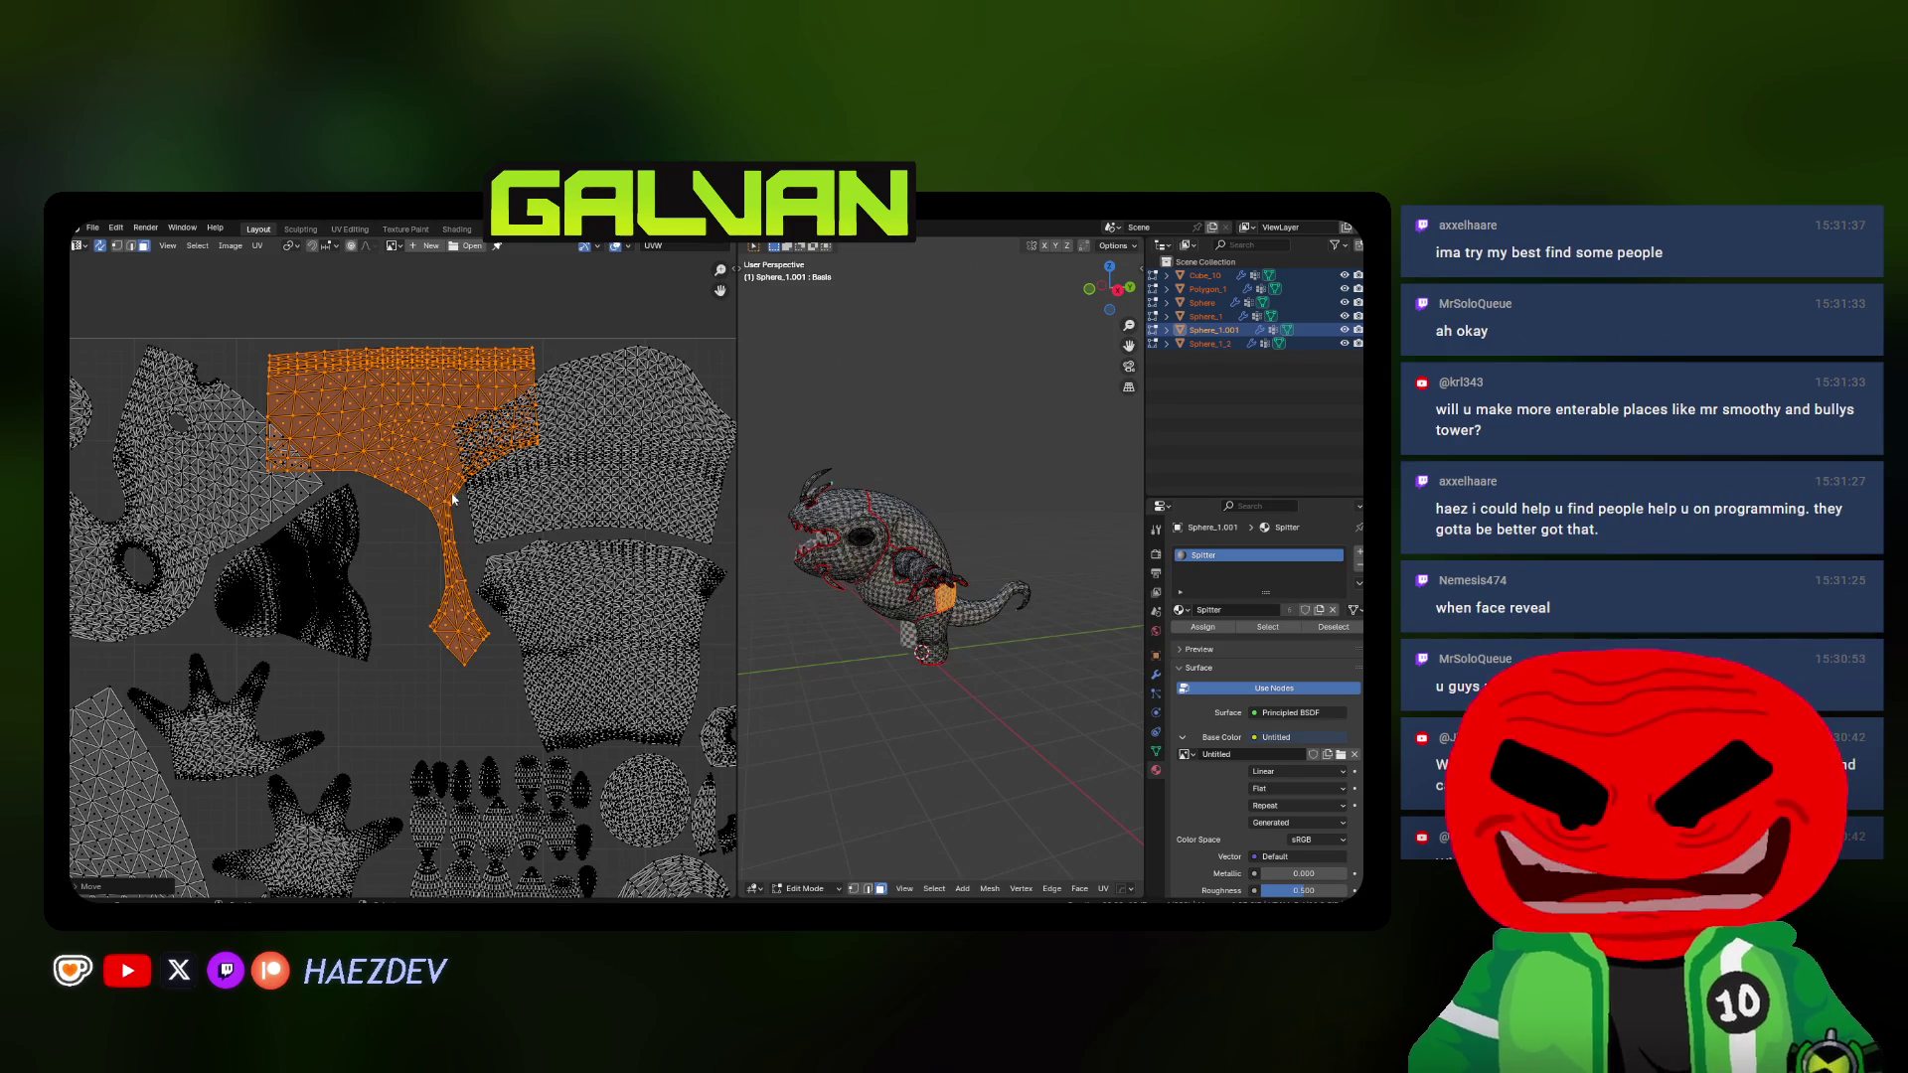
# Shrink, rotate and nudge the collar island left so it fits among its neighbours
pyautogui.moveTo(553, 498); pyautogui.dragTo(583, 545, button='middle')
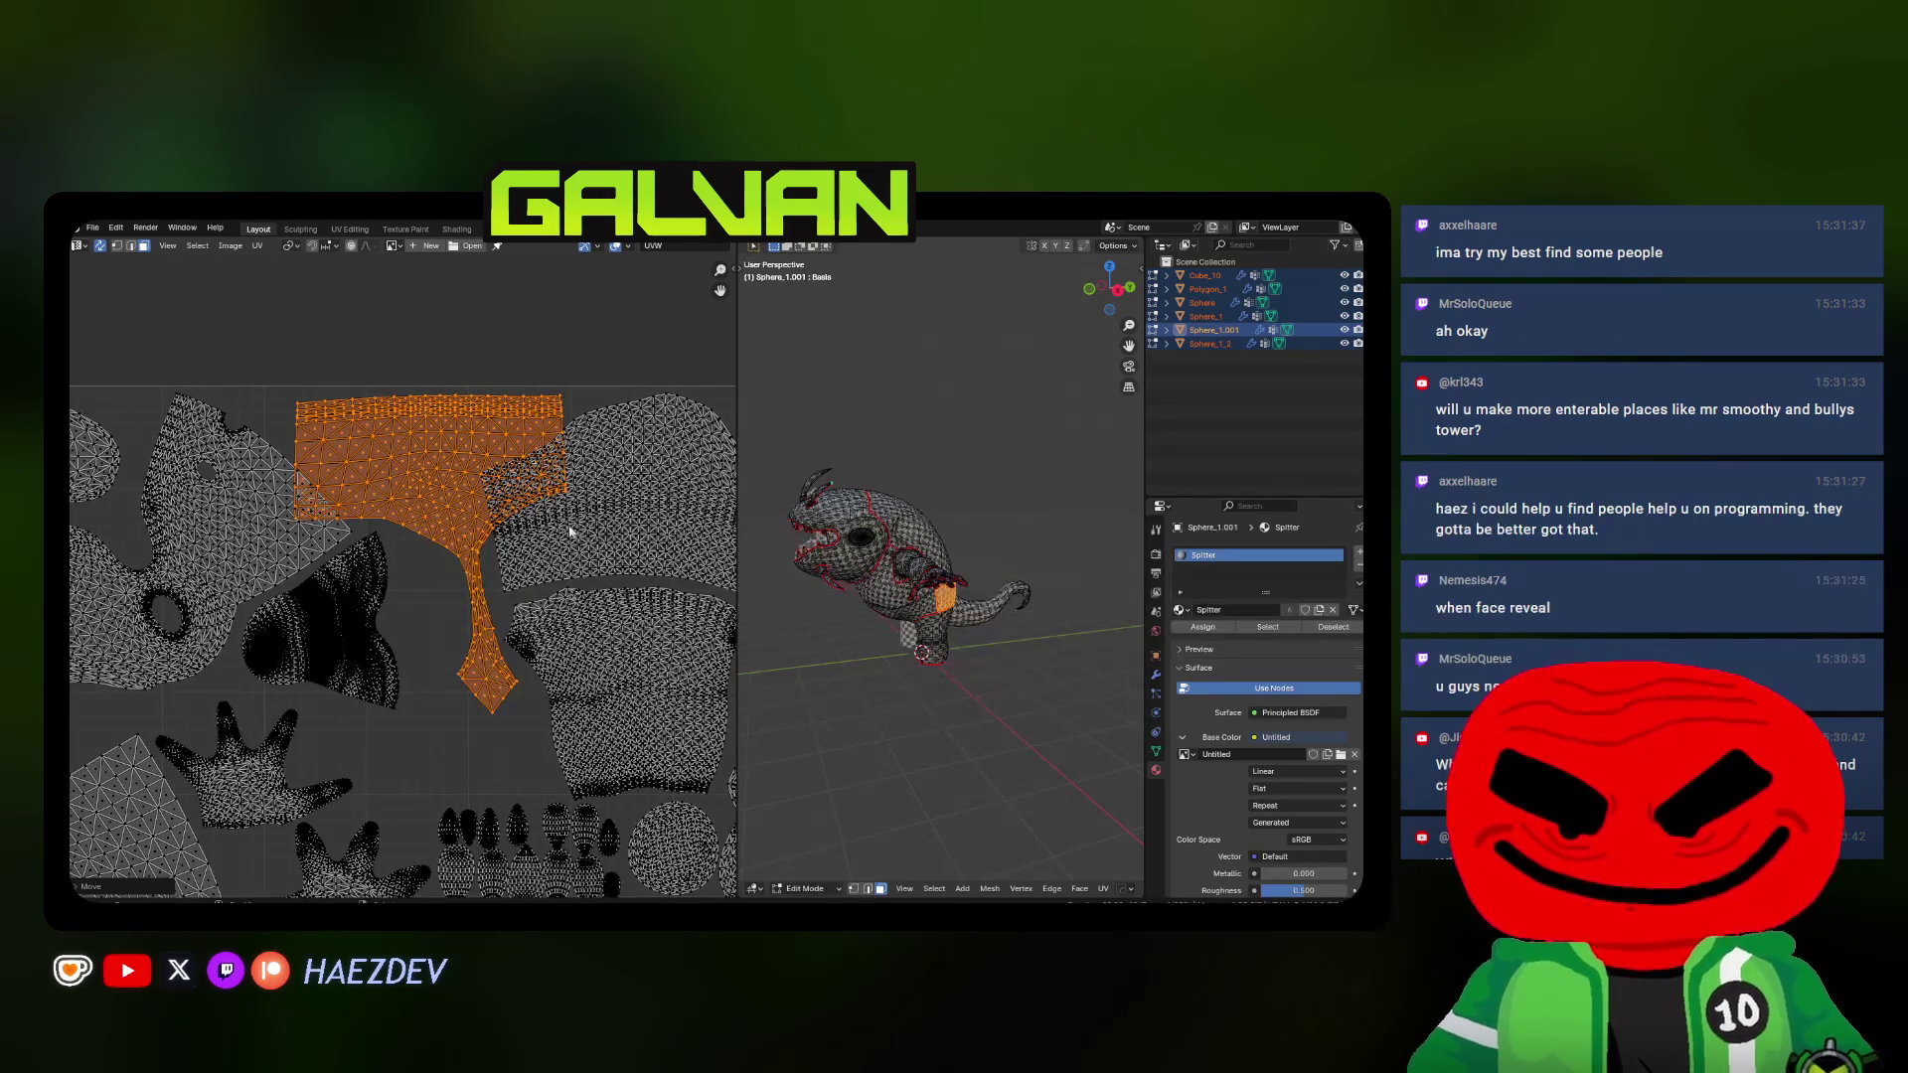
pyautogui.scroll(-1, 569, 530)
pyautogui.scroll(-1, 529, 518)
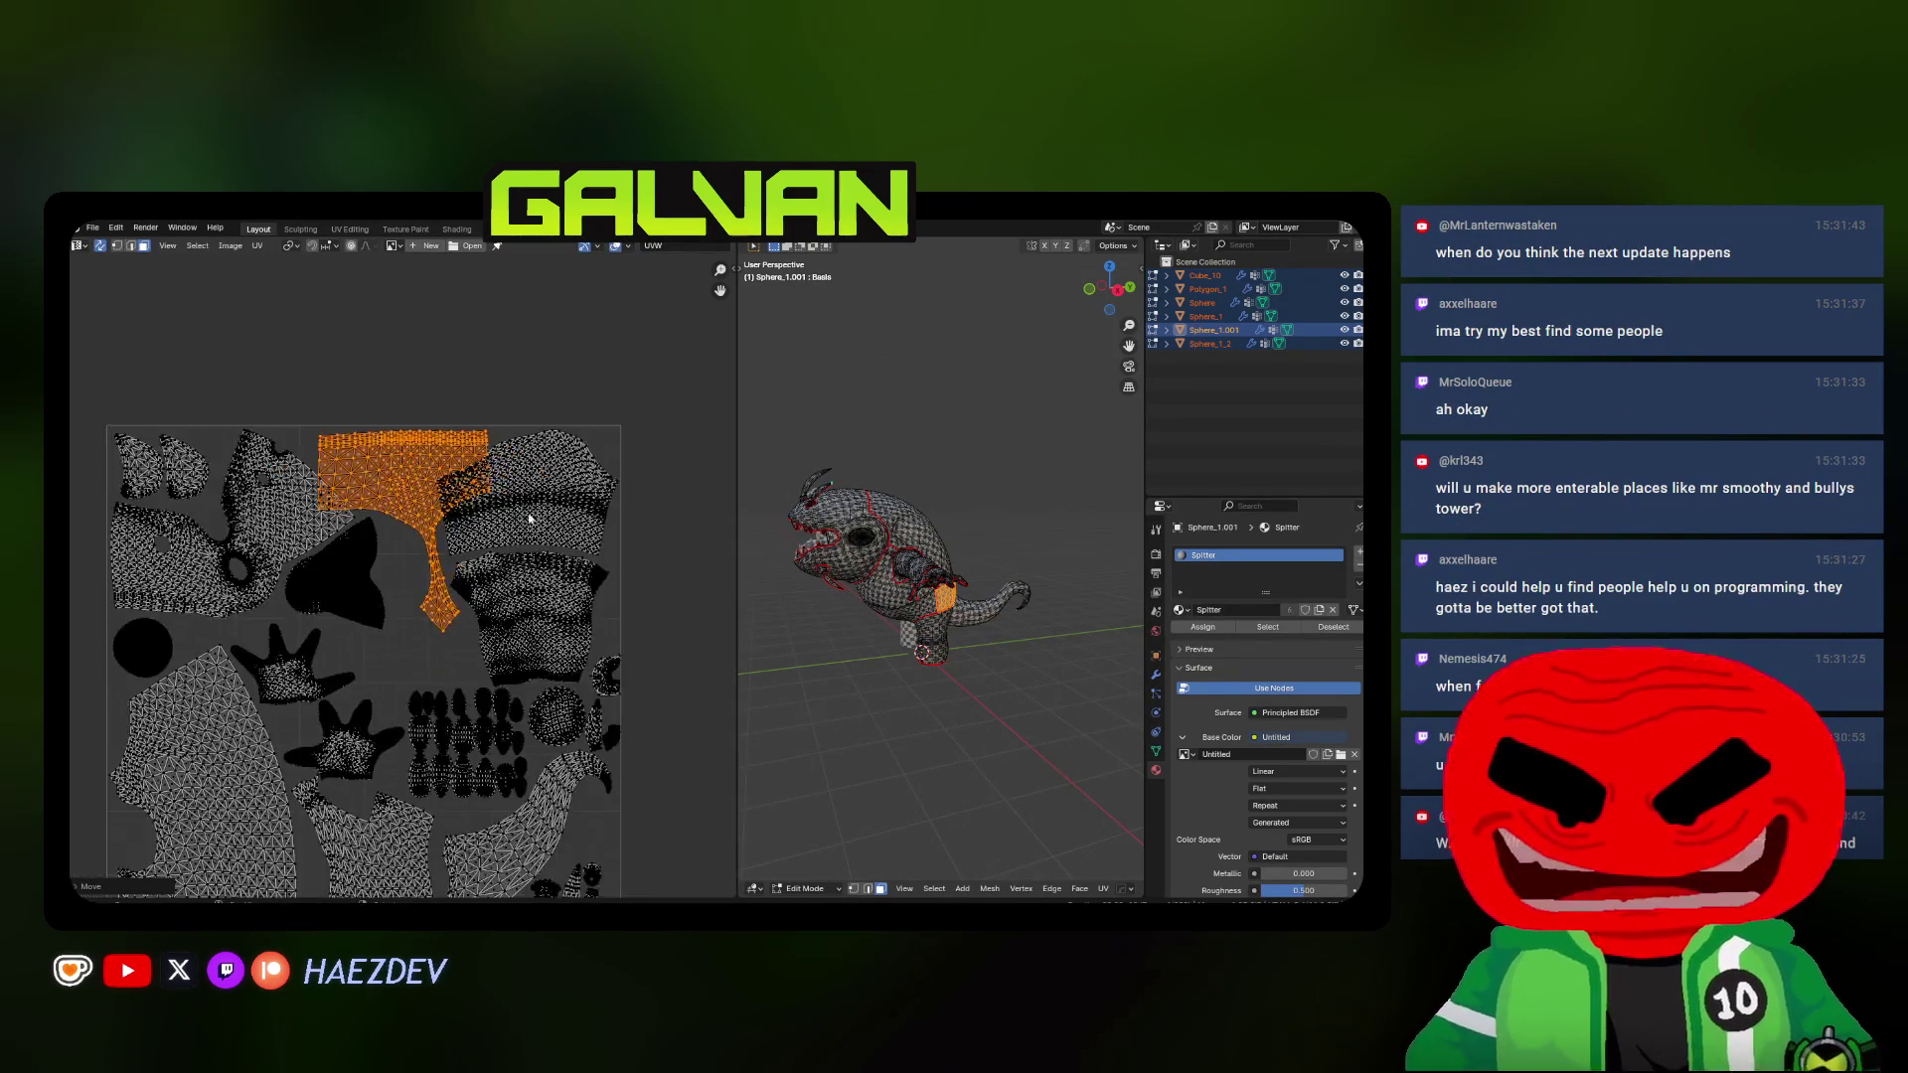
pyautogui.press('s')
pyautogui.click(475, 515)
pyautogui.scroll(3, 476, 516)
pyautogui.press('g')
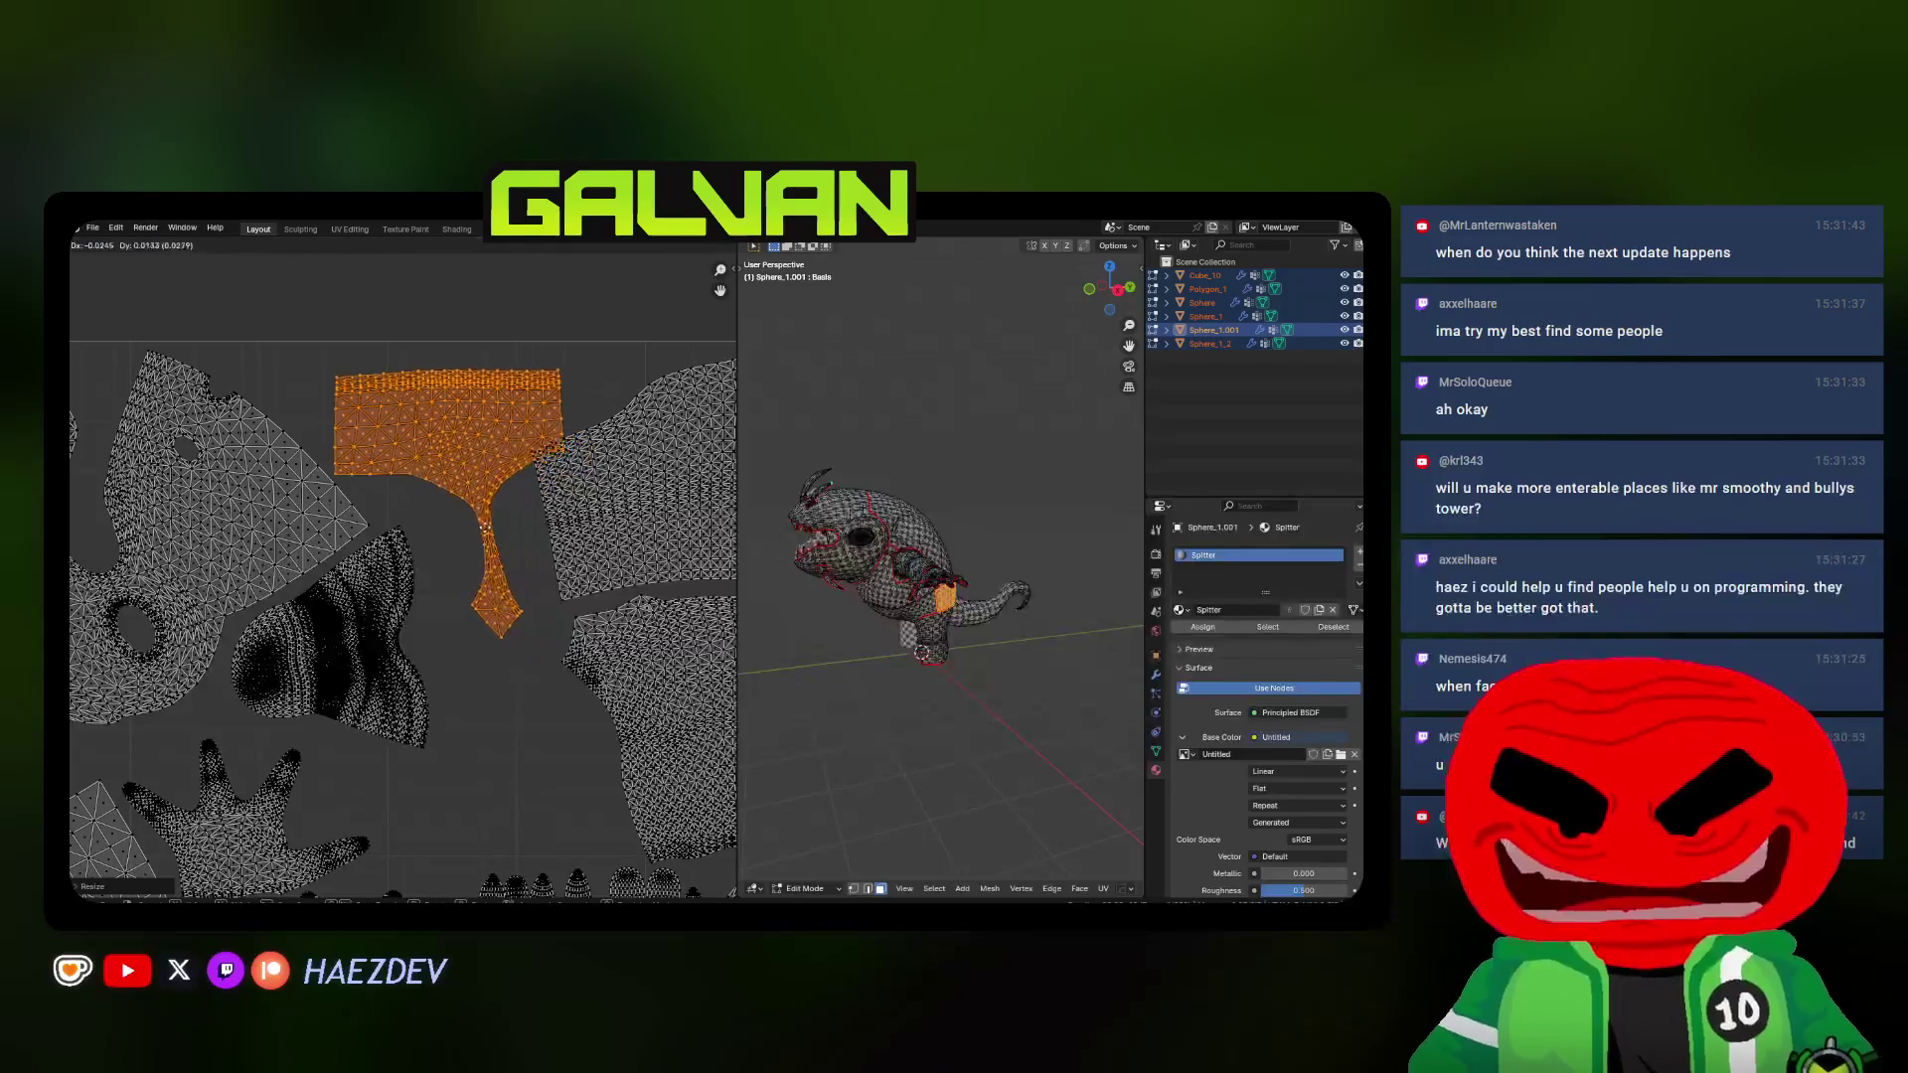
pyautogui.click(477, 516)
pyautogui.scroll(1, 478, 516)
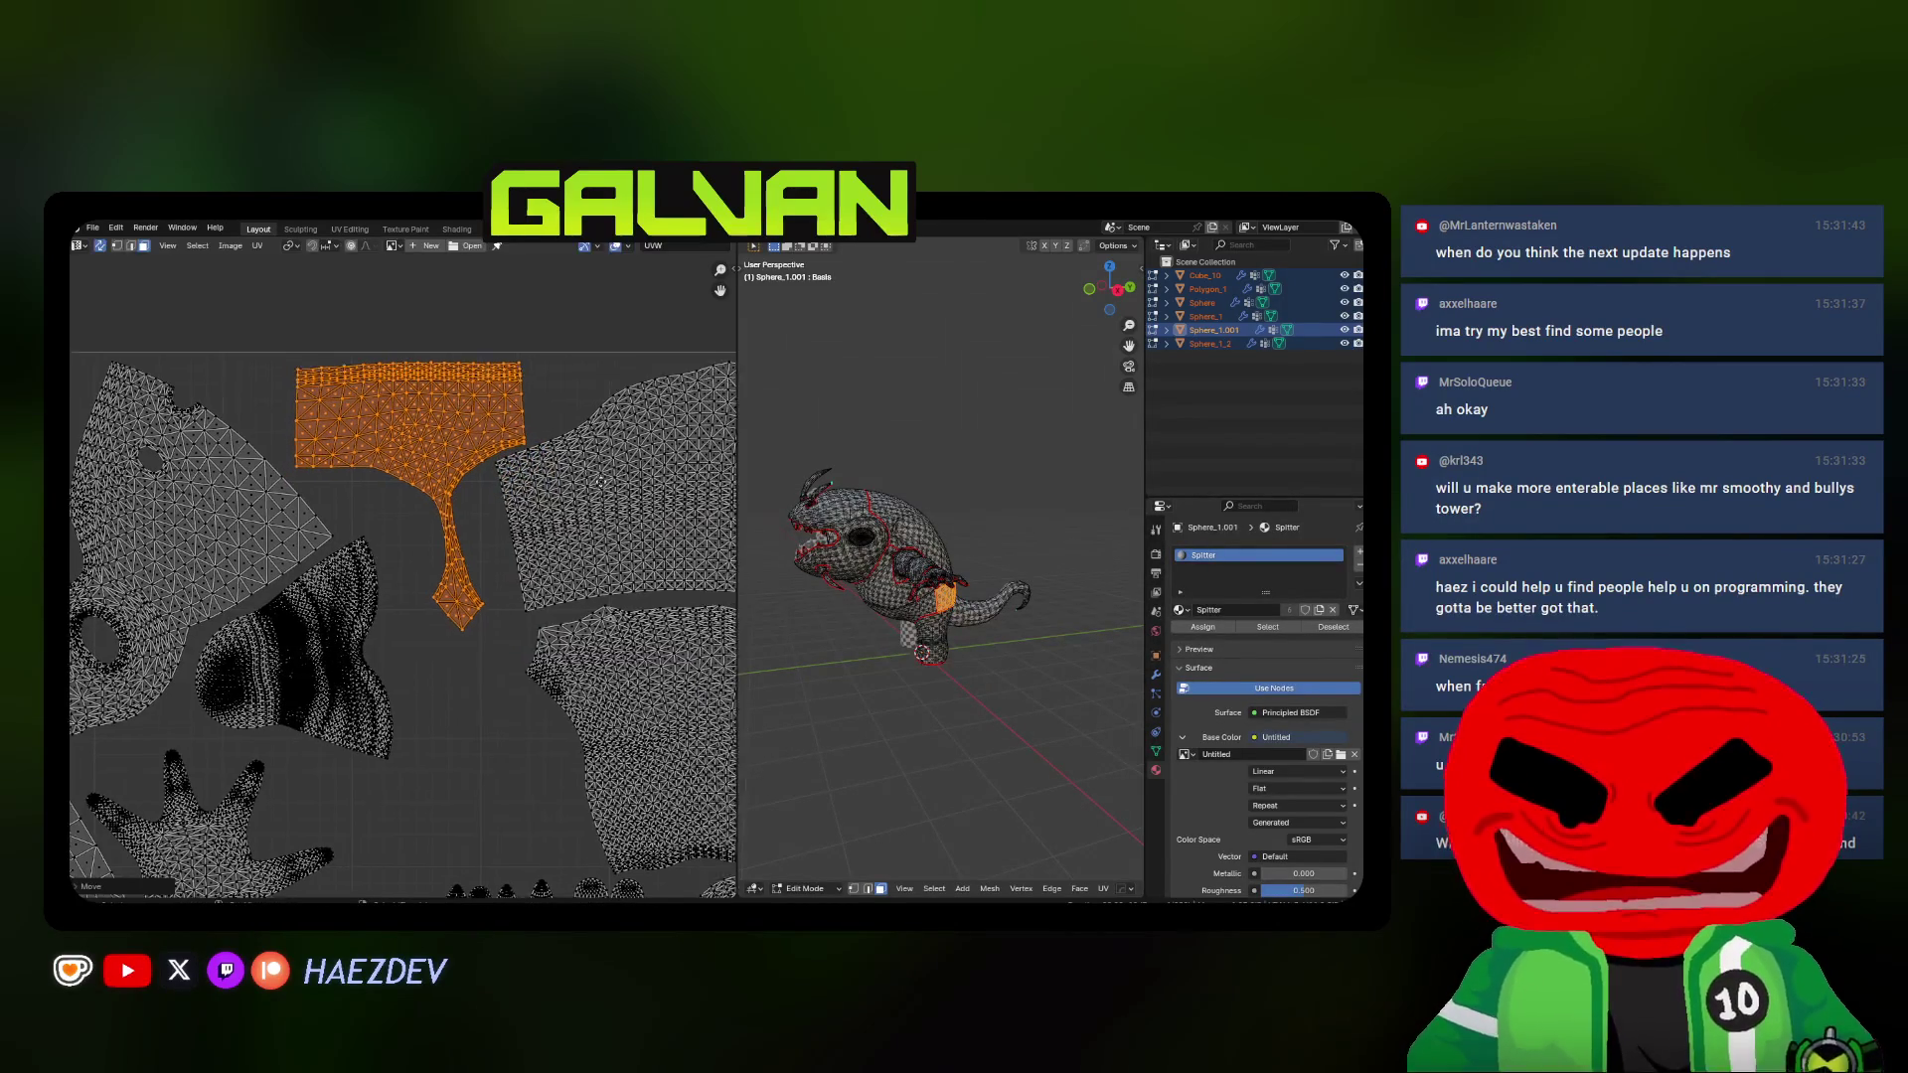
pyautogui.press('r')
pyautogui.click(397, 488)
pyautogui.press('g')
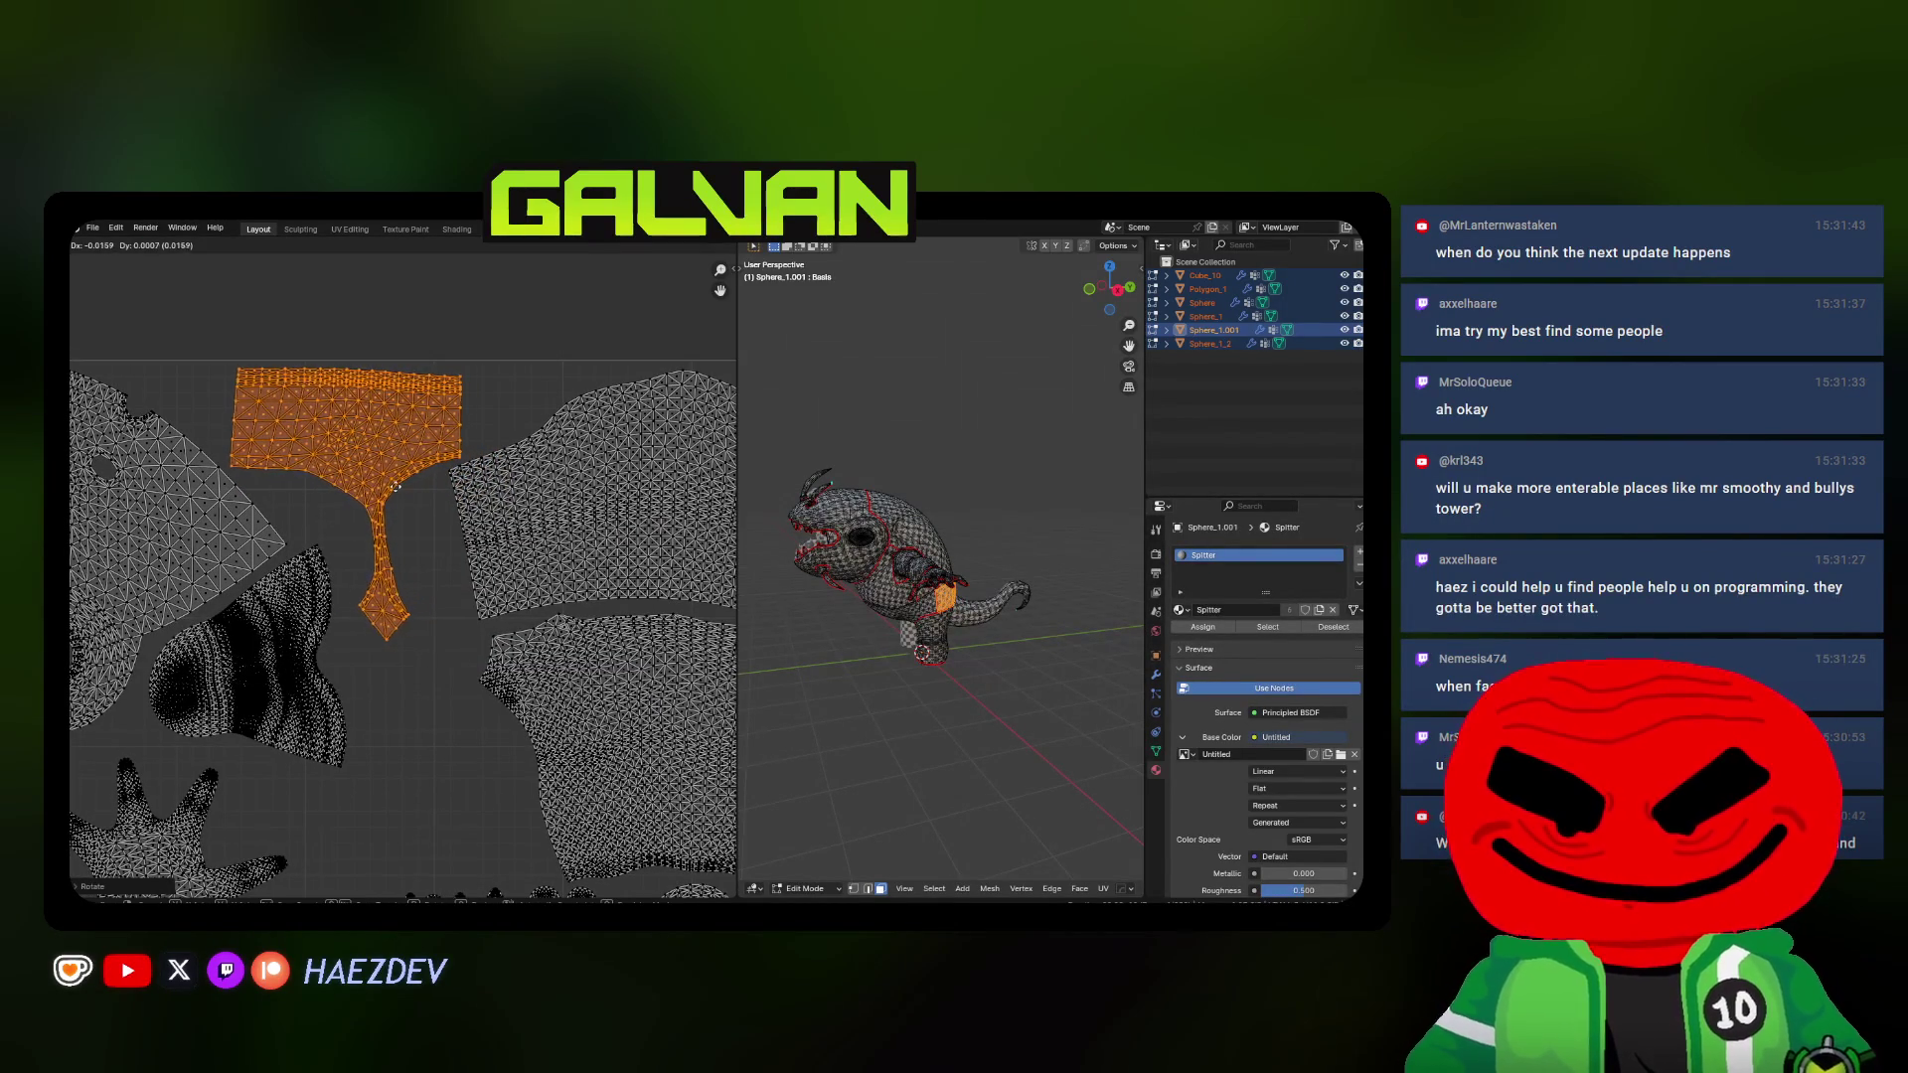
pyautogui.click(378, 485)
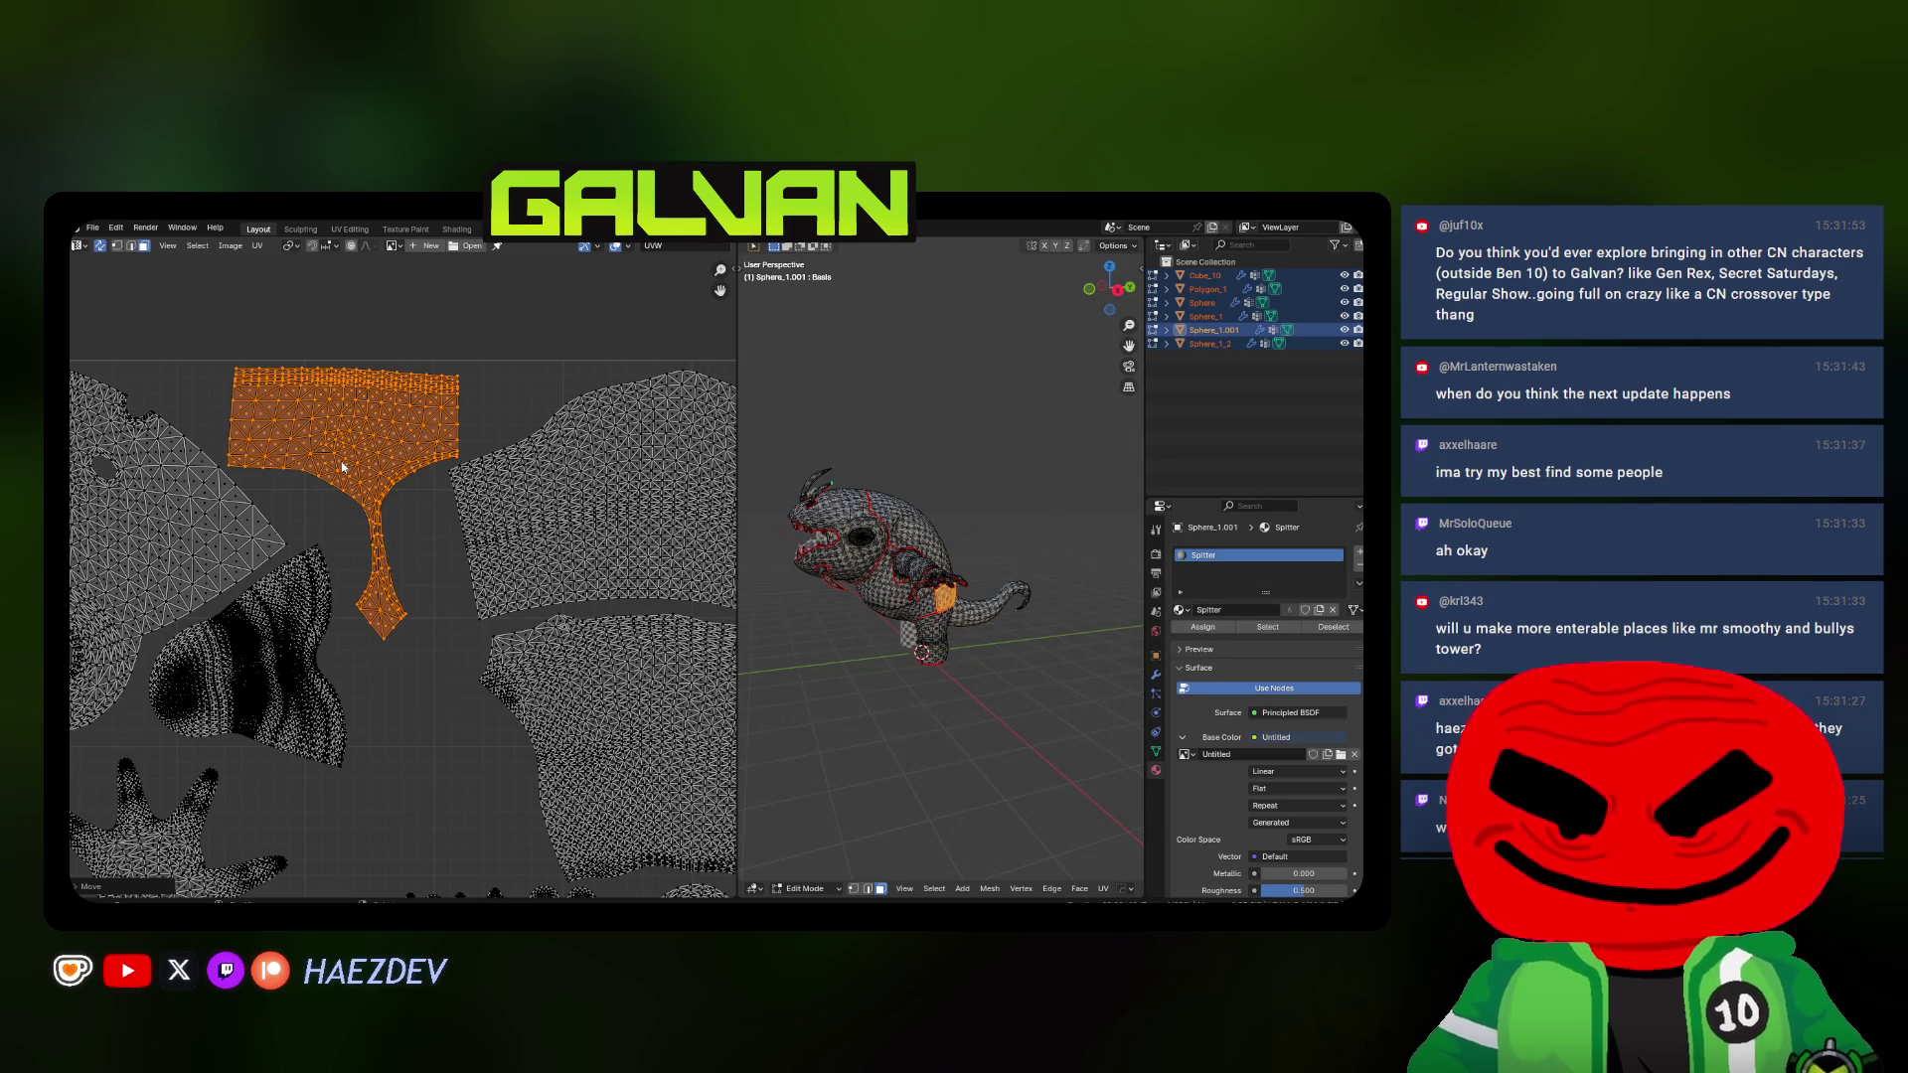
pyautogui.scroll(-3, 342, 469)
pyautogui.scroll(-2, 342, 468)
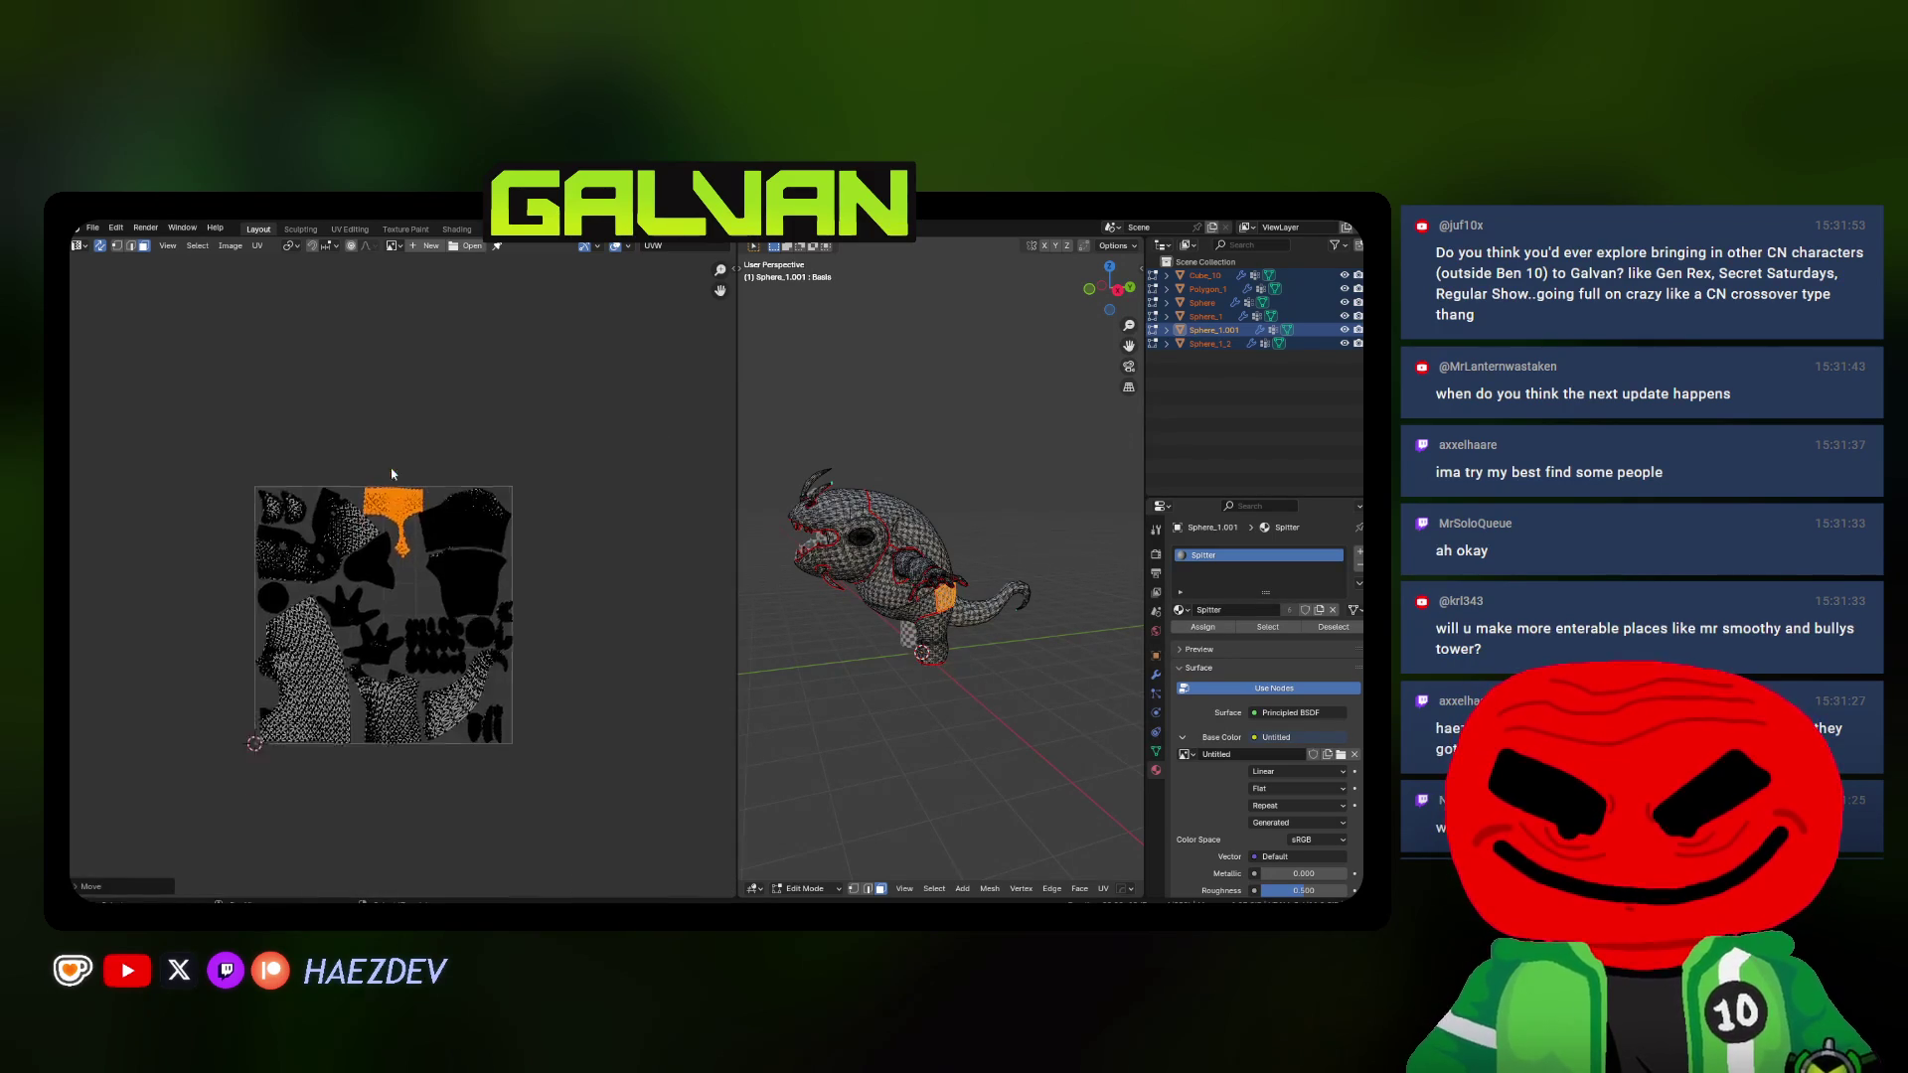
# Box-select an outlying island and move it into the UV layout
pyautogui.moveTo(835, 552); pyautogui.dragTo(884, 564, button='middle')
pyautogui.scroll(-3, 384, 561)
pyautogui.moveTo(702, 640); pyautogui.dragTo(476, 590, button='middle')
pyautogui.moveTo(395, 513); pyautogui.dragTo(531, 652)
pyautogui.moveTo(896, 597); pyautogui.dragTo(955, 596, button='middle')
pyautogui.moveTo(447, 597); pyautogui.dragTo(528, 600, button='middle')
pyautogui.press('g')
pyautogui.click(240, 513)
pyautogui.scroll(3, 239, 515)
pyautogui.scroll(1, 503, 599)
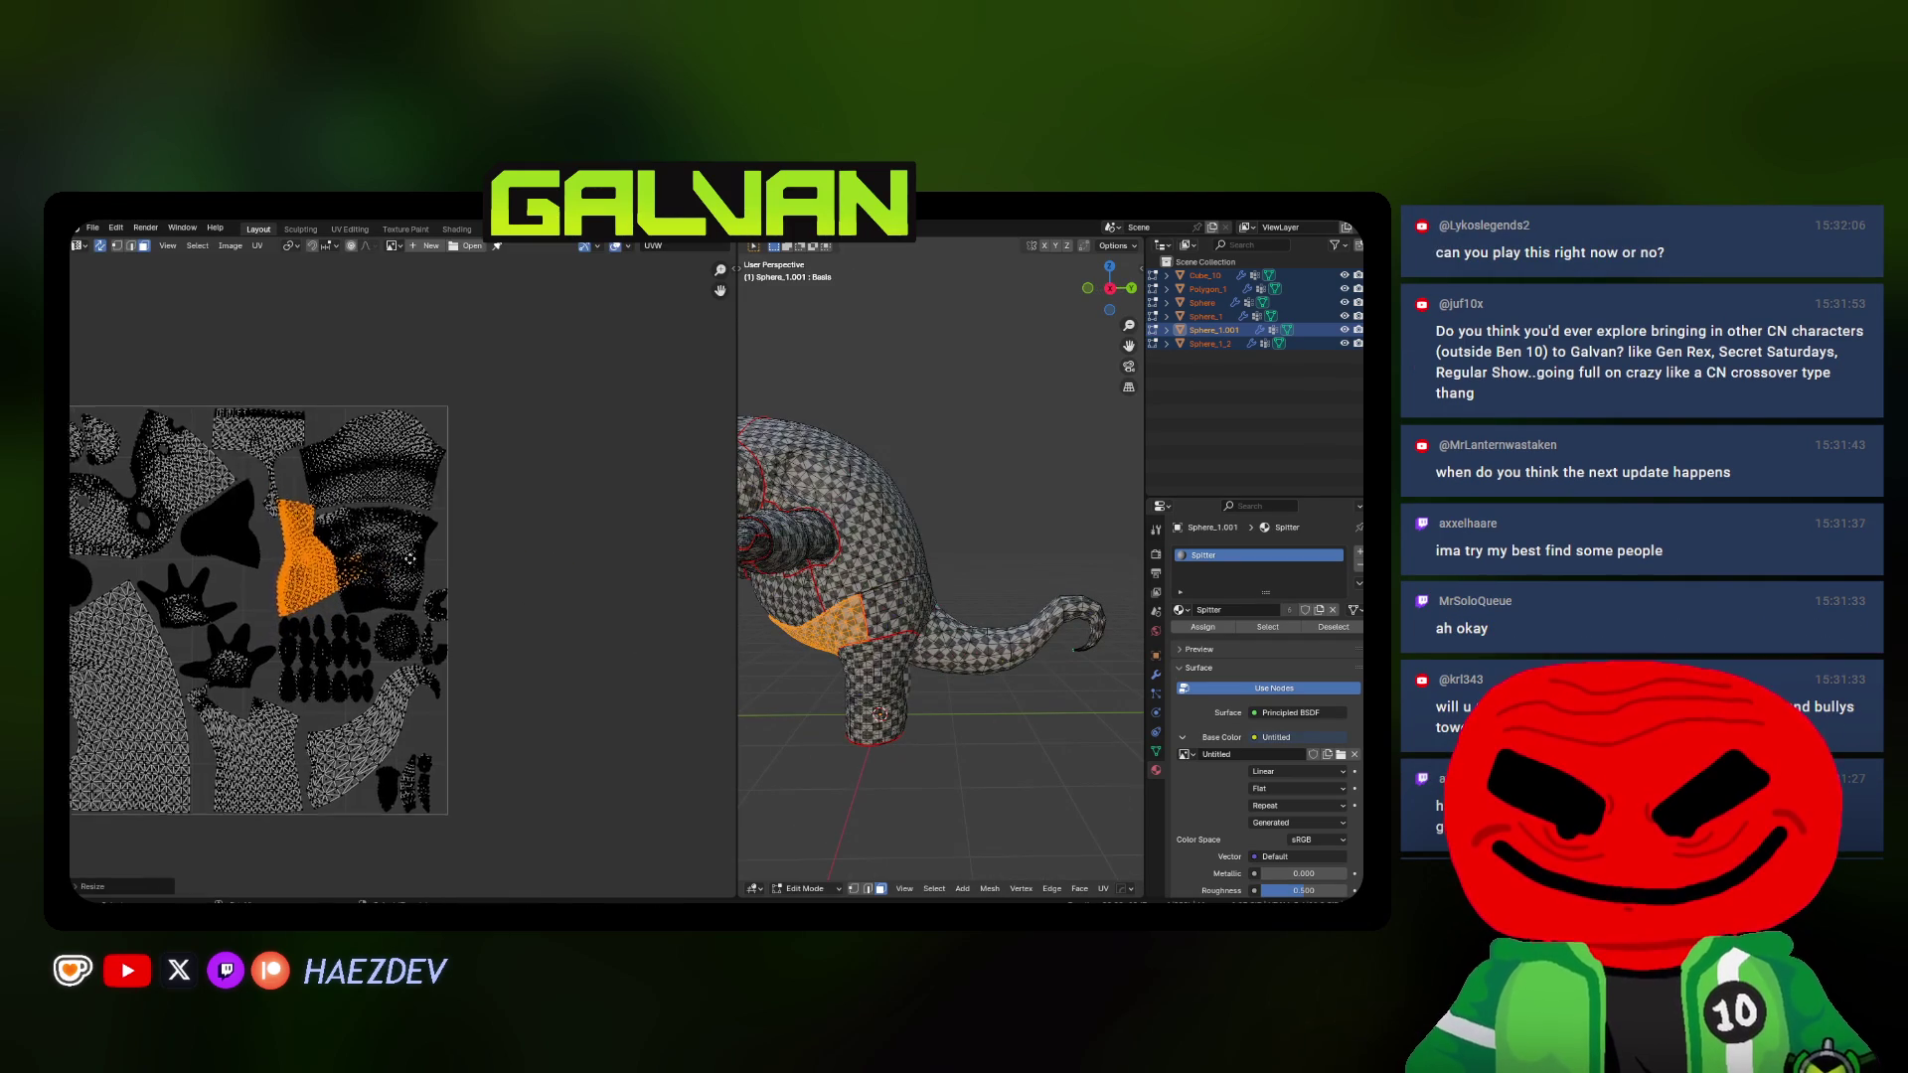
pyautogui.scroll(2, 503, 600)
pyautogui.scroll(2, 503, 599)
pyautogui.press('g')
pyautogui.press('Return')
# Resize the orange island and shift it into place
pyautogui.press('a')
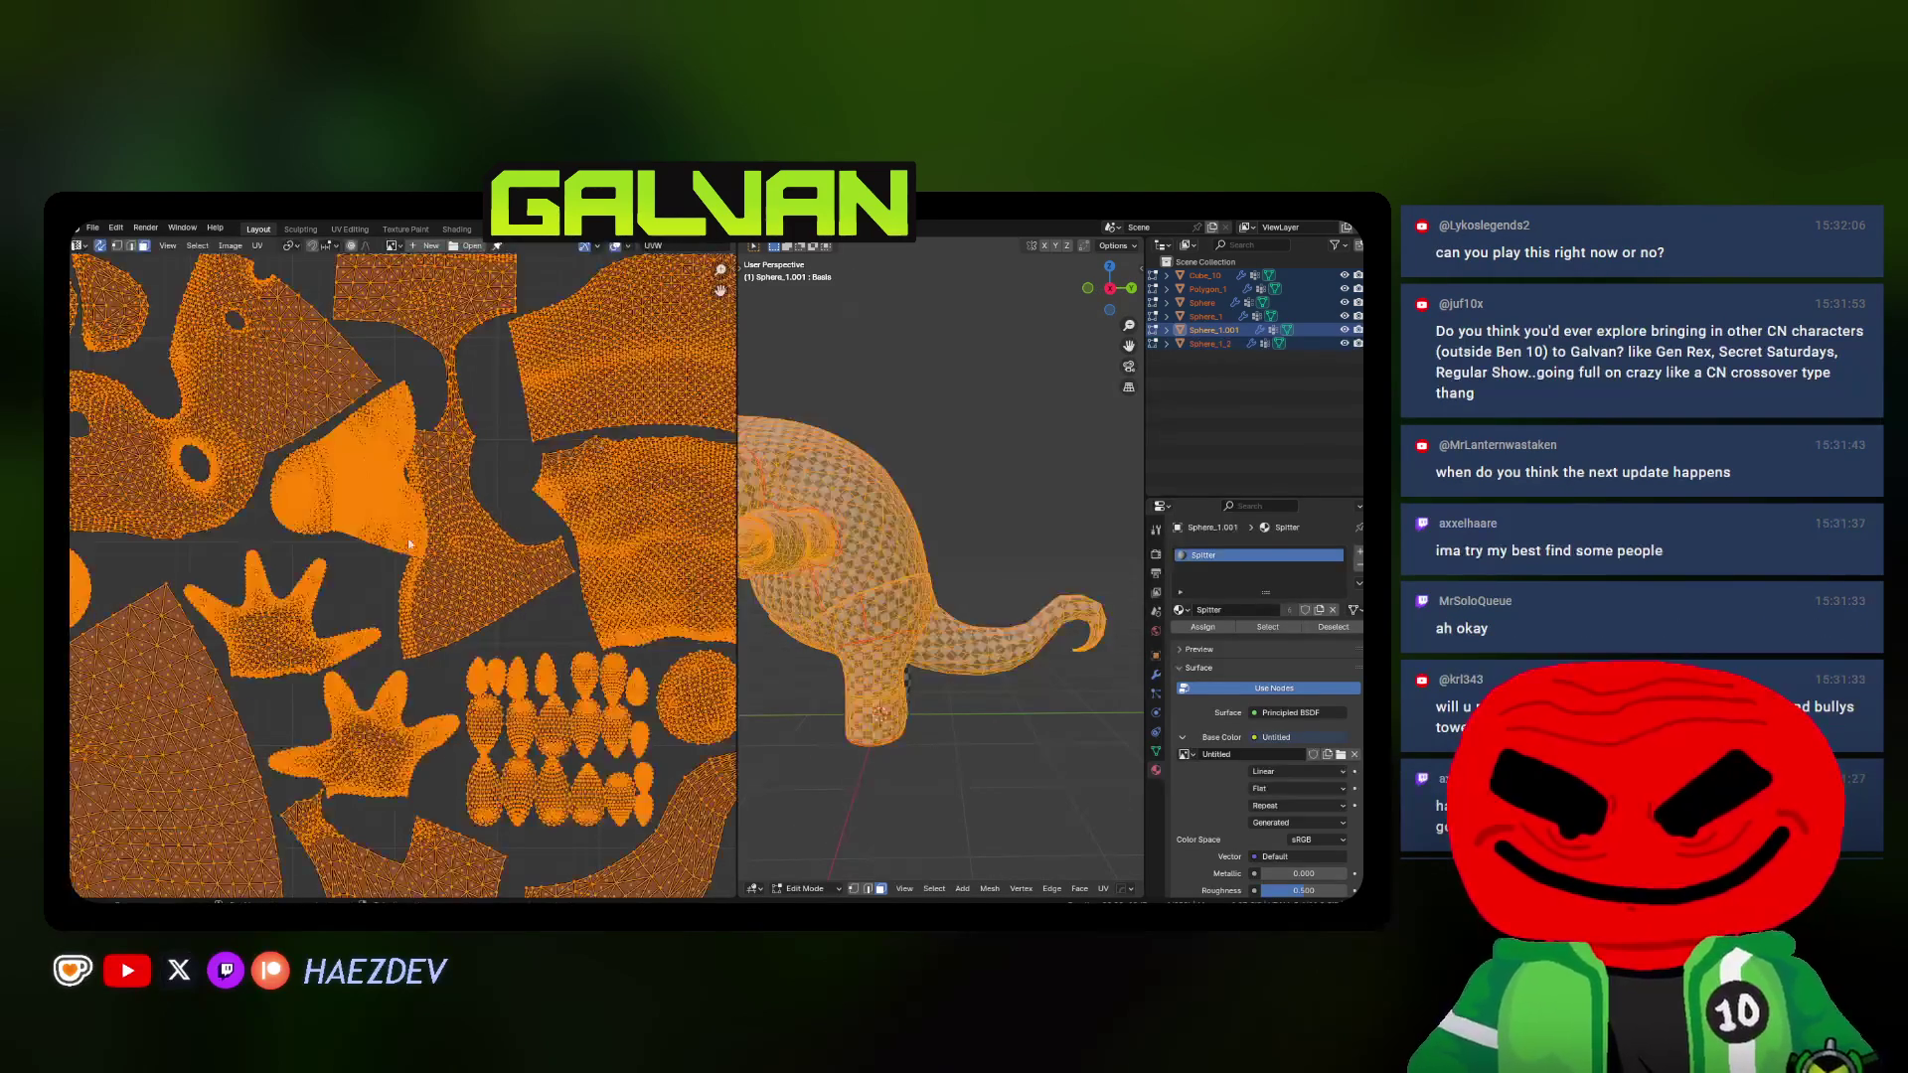
pyautogui.hotkey('alt', 'a')
pyautogui.press('l')
pyautogui.press('s')
pyautogui.scroll(2, 430, 534)
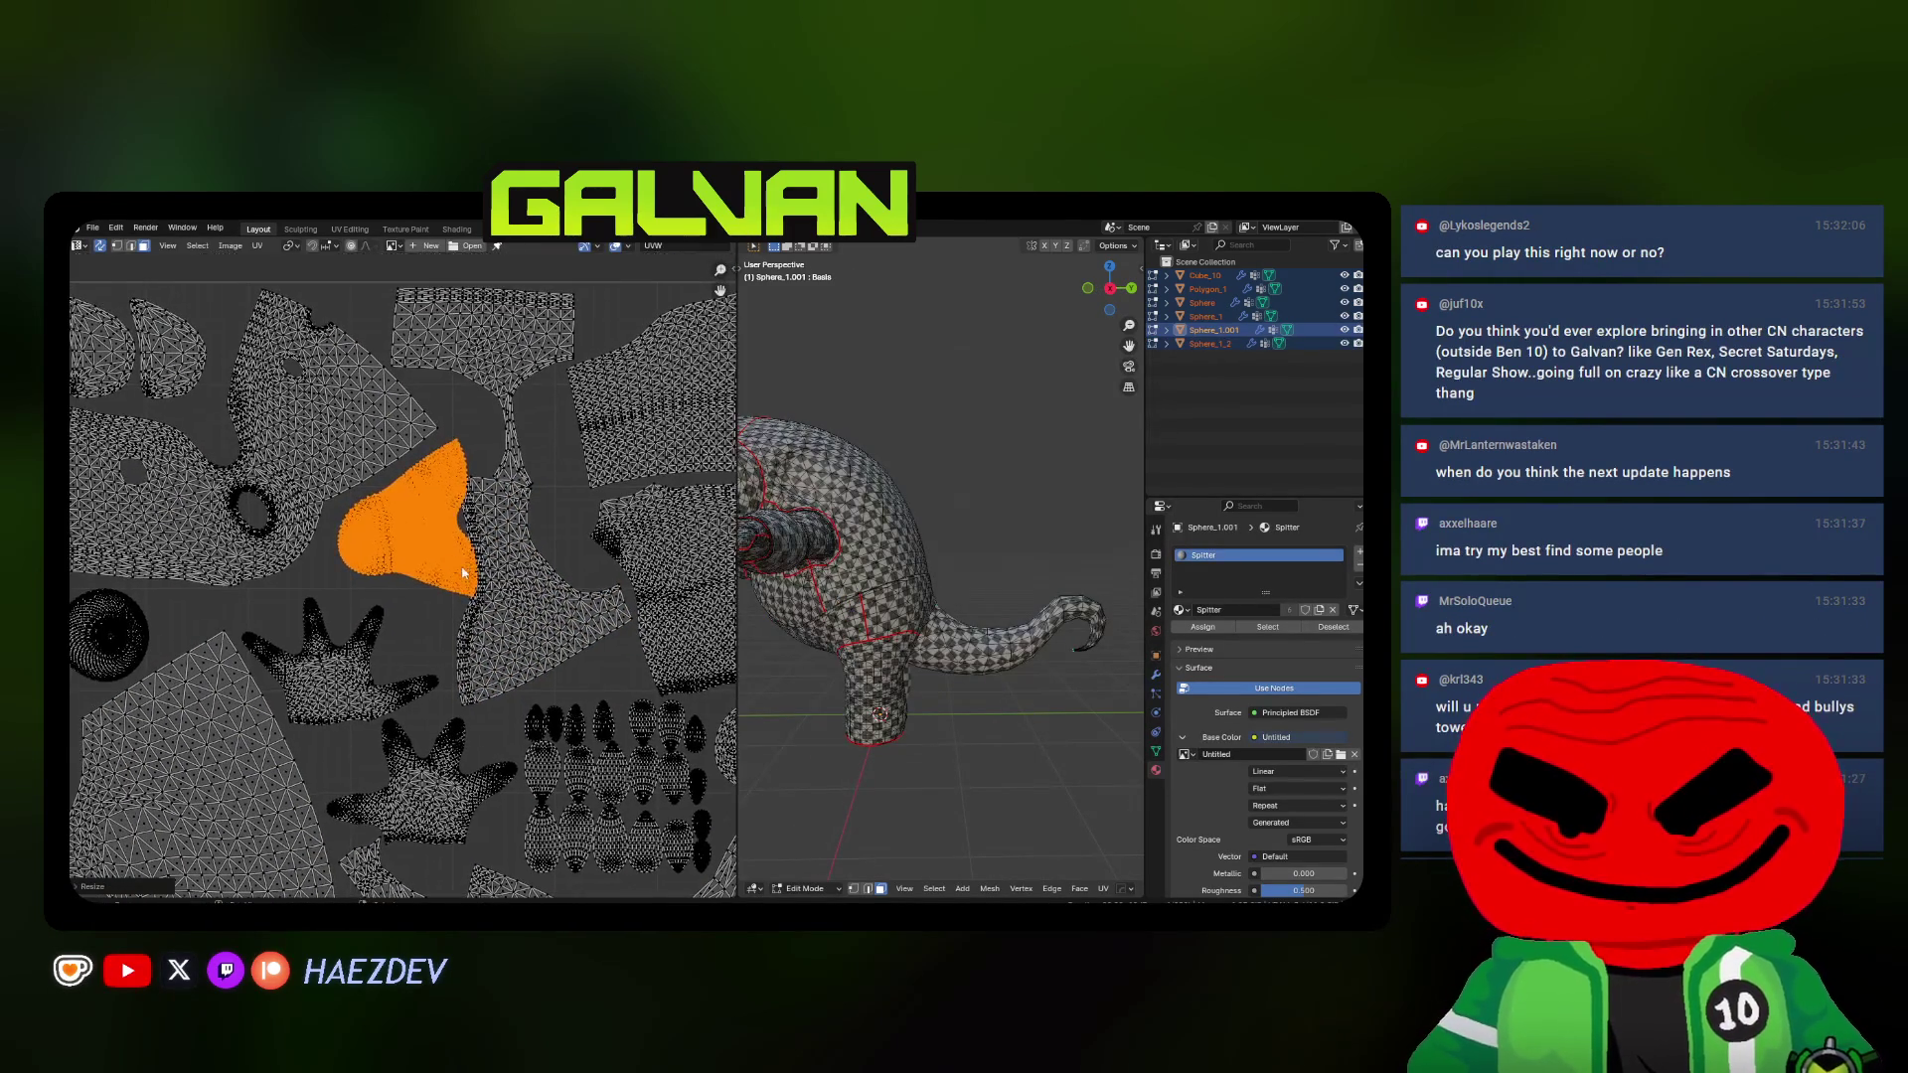
pyautogui.press('g')
pyautogui.press('Return')
# Move a different island and shrink it slightly to fit the square
pyautogui.press('a')
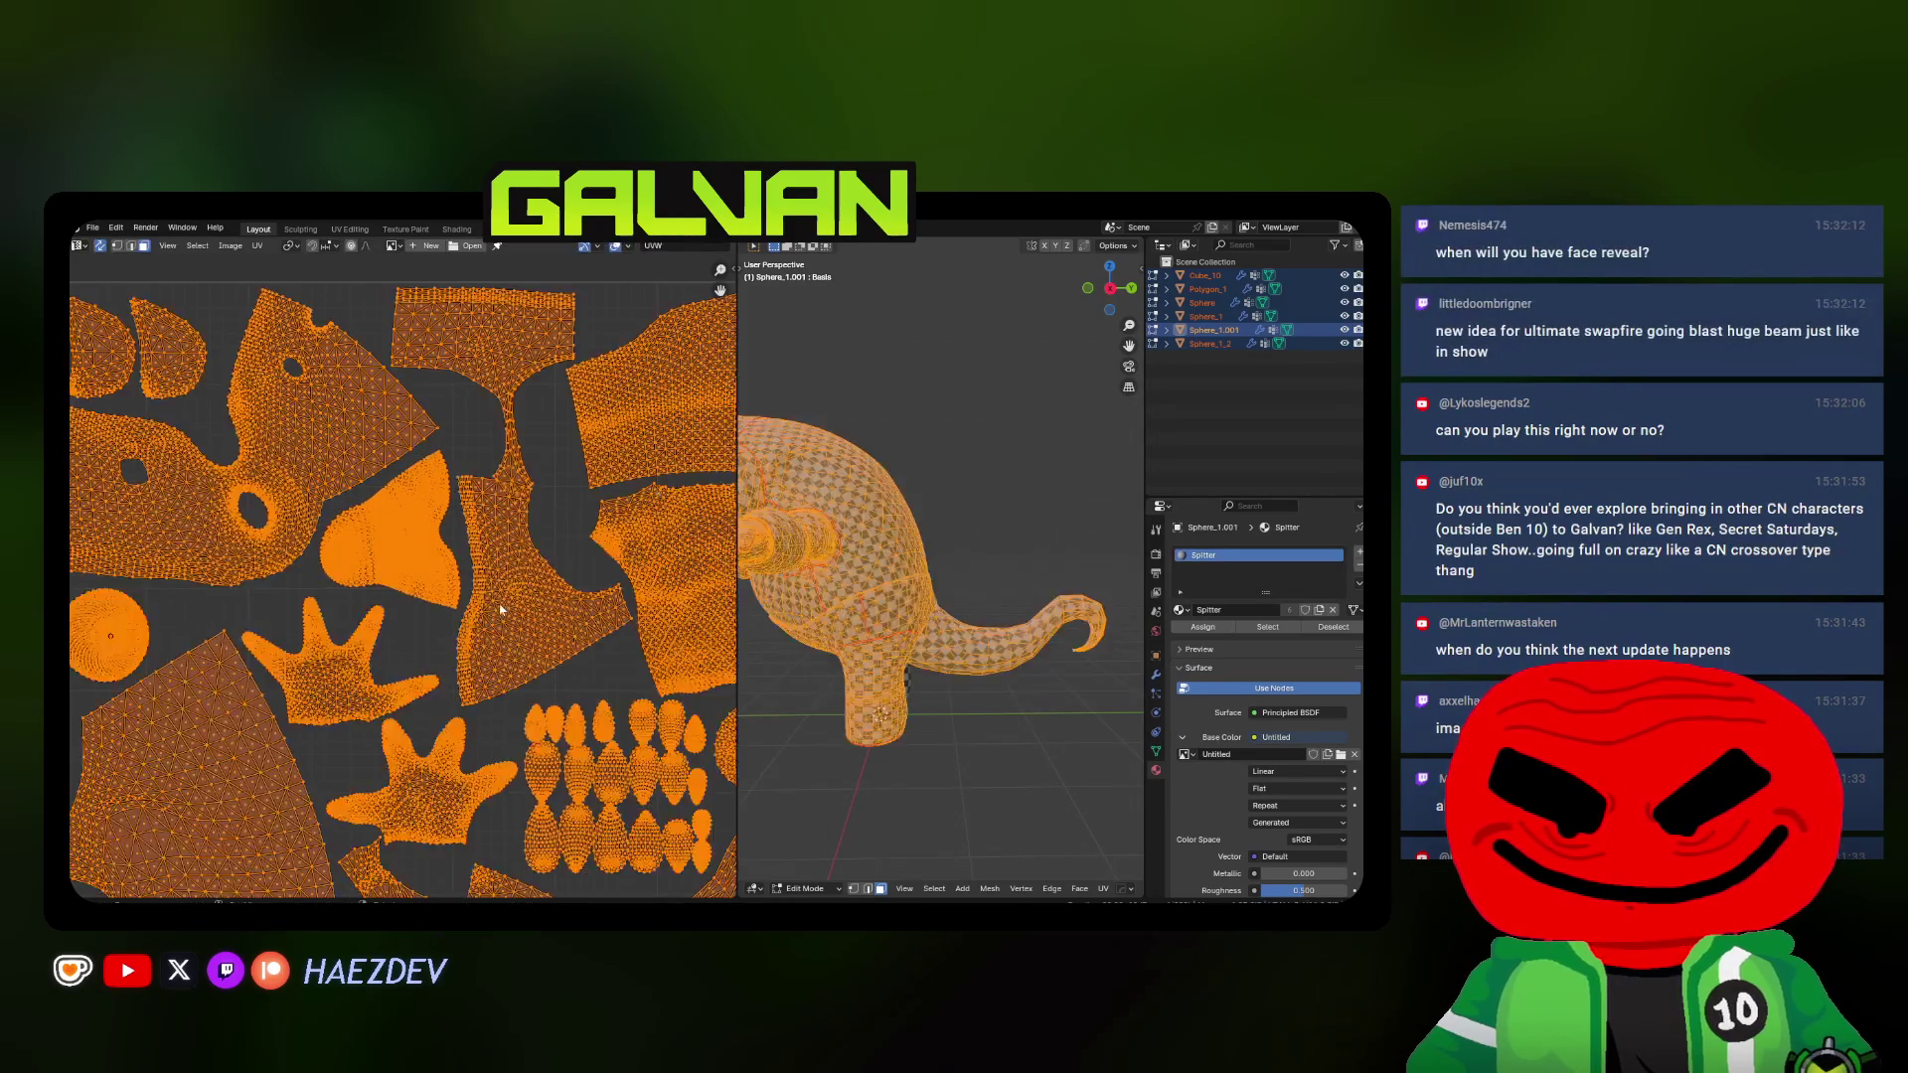
pyautogui.hotkey('alt', 'a')
pyautogui.press('l')
pyautogui.press('g')
pyautogui.press('Return')
pyautogui.moveTo(606, 594); pyautogui.dragTo(546, 578, button='middle')
pyautogui.press('s')
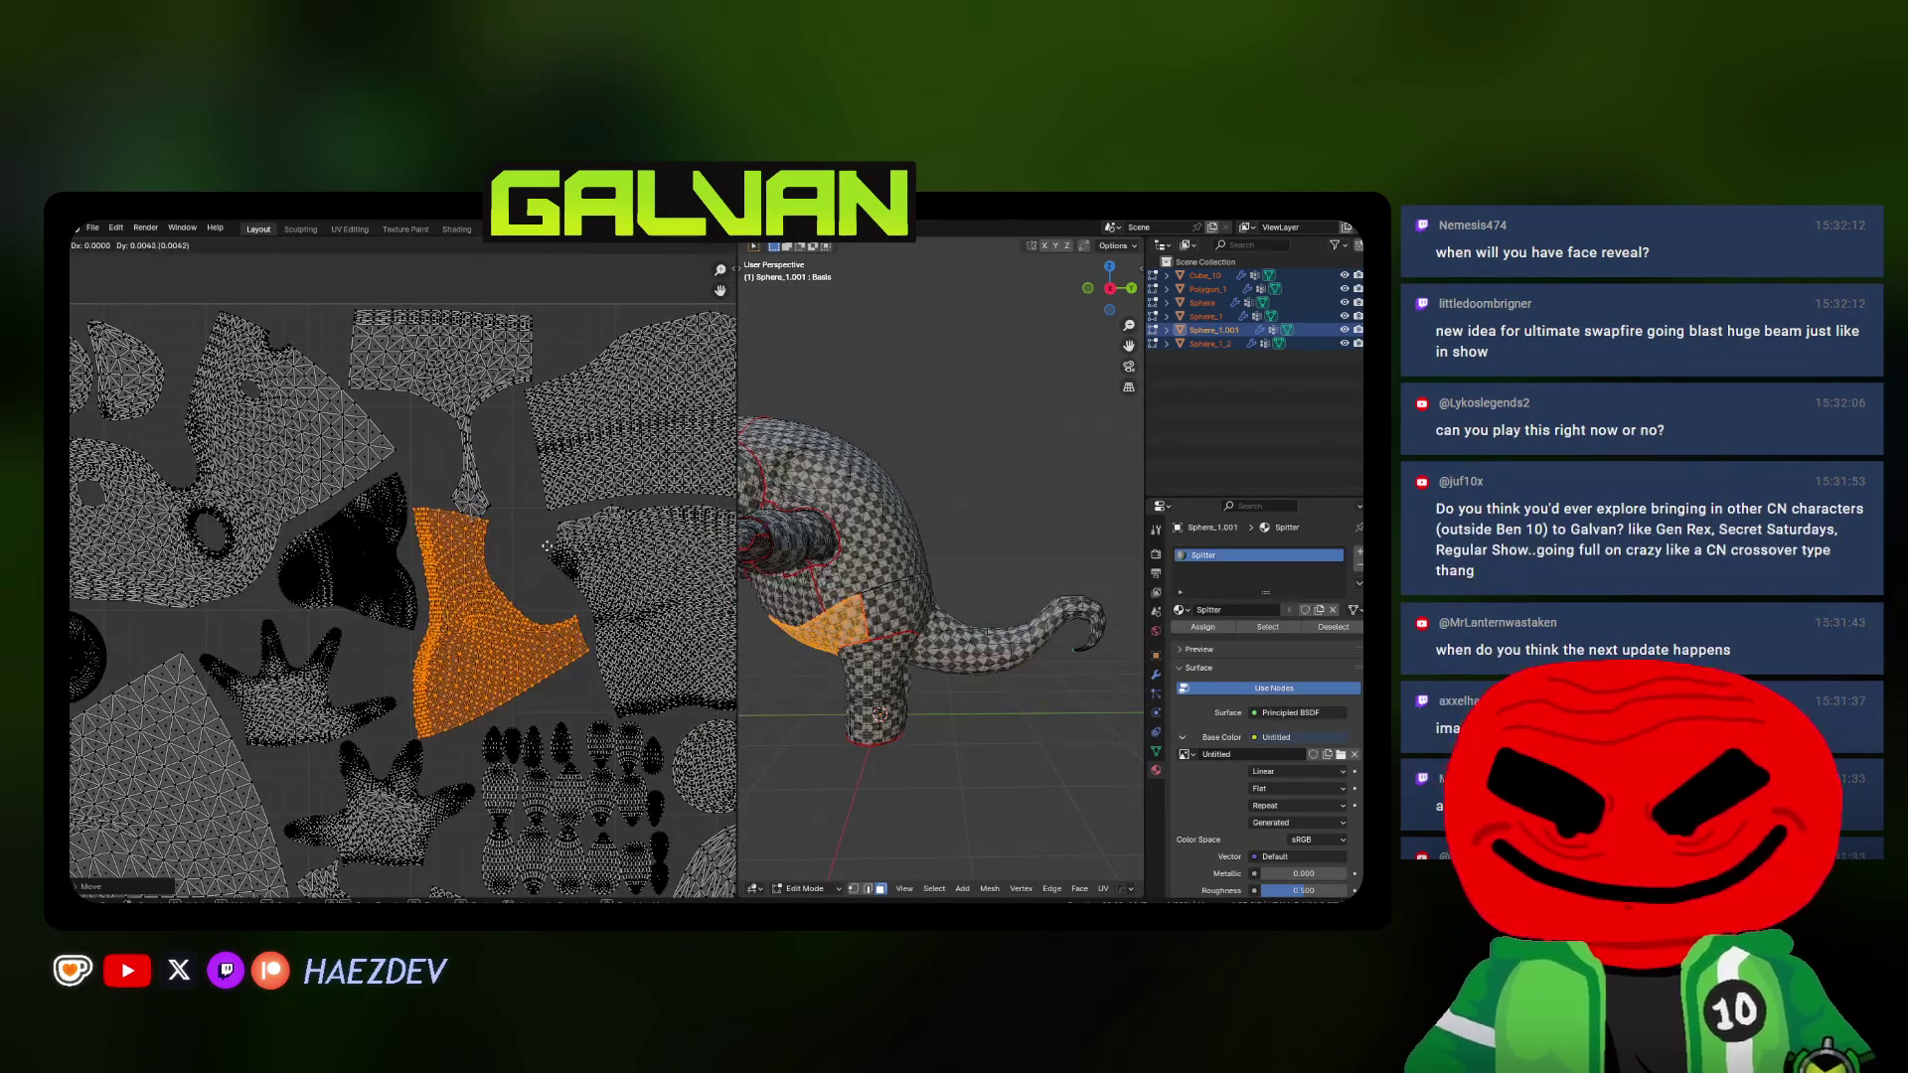
pyautogui.press('Return')
pyautogui.hotkey('alt', 'a')
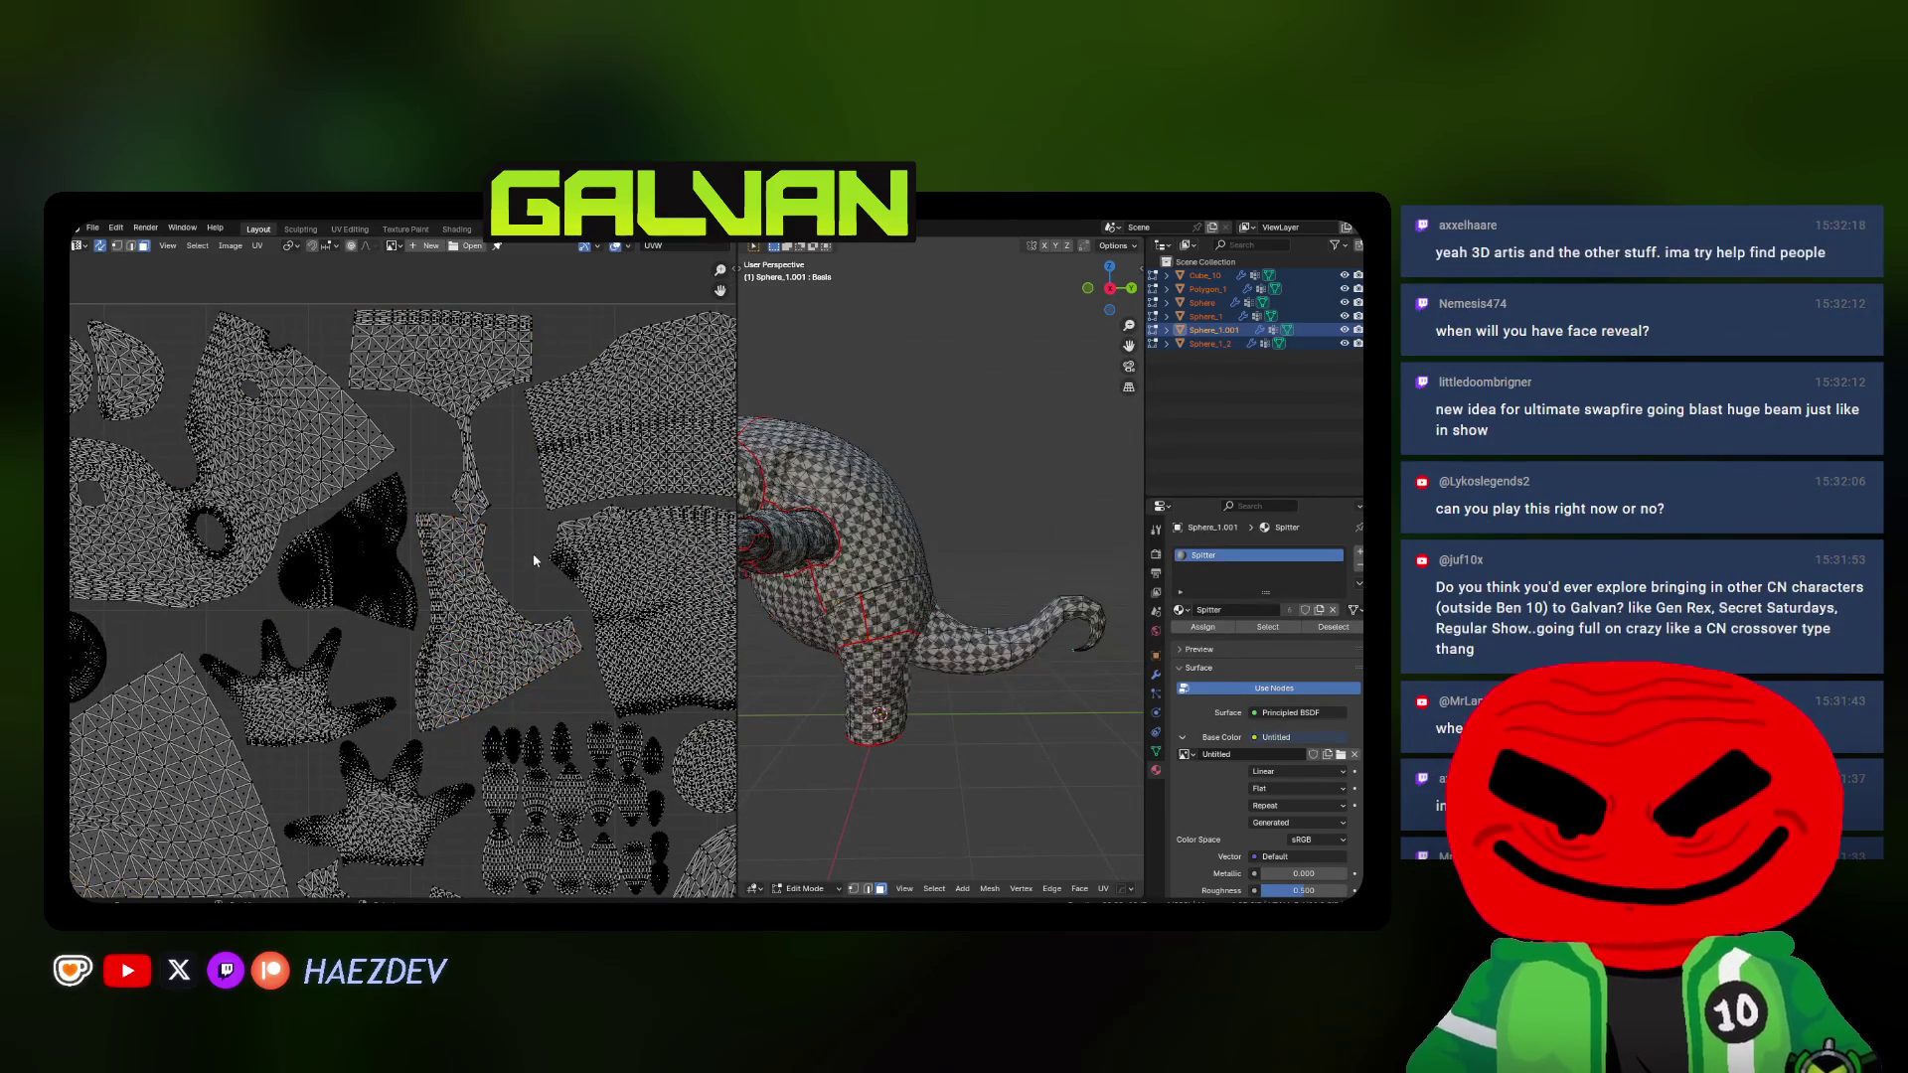
# Reposition the two large body islands together within the square
pyautogui.moveTo(532, 553); pyautogui.dragTo(495, 555, button='middle')
pyautogui.press('l')
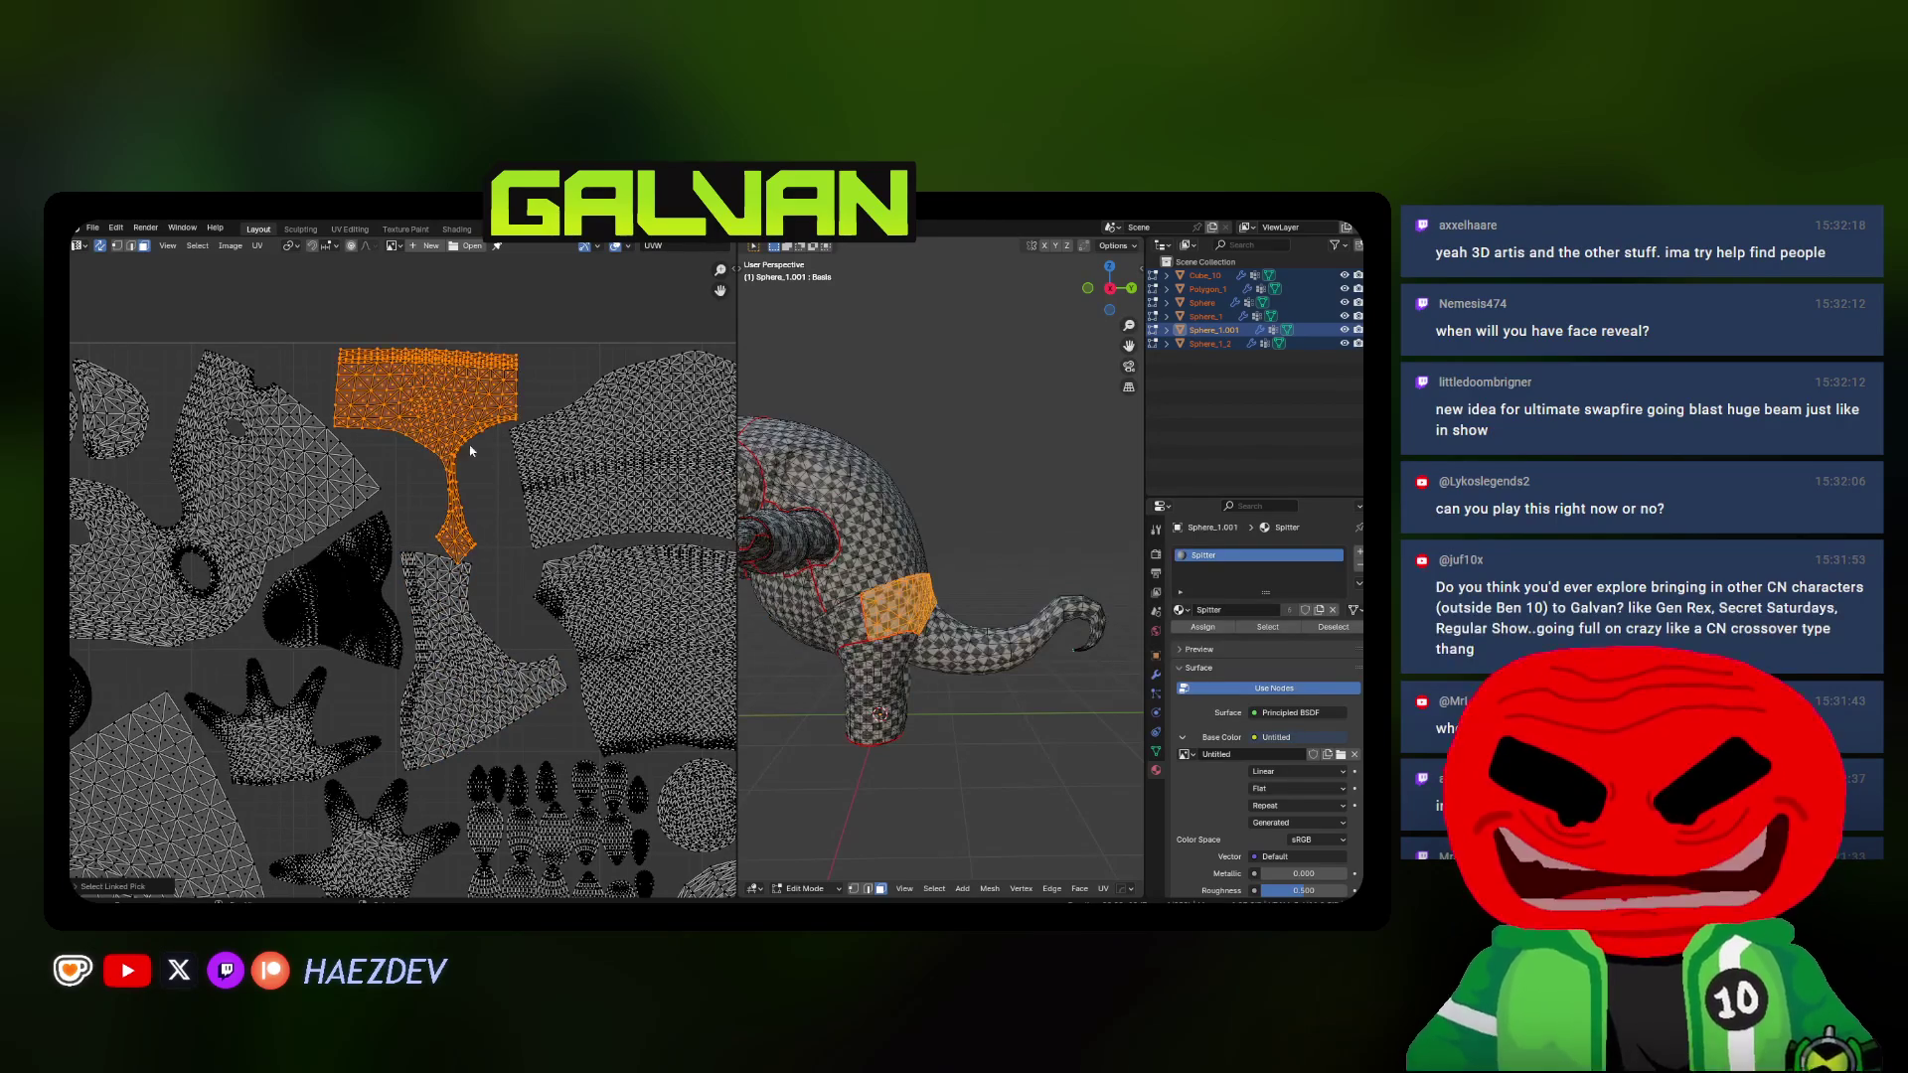
pyautogui.moveTo(540, 493); pyautogui.dragTo(520, 565, button='middle')
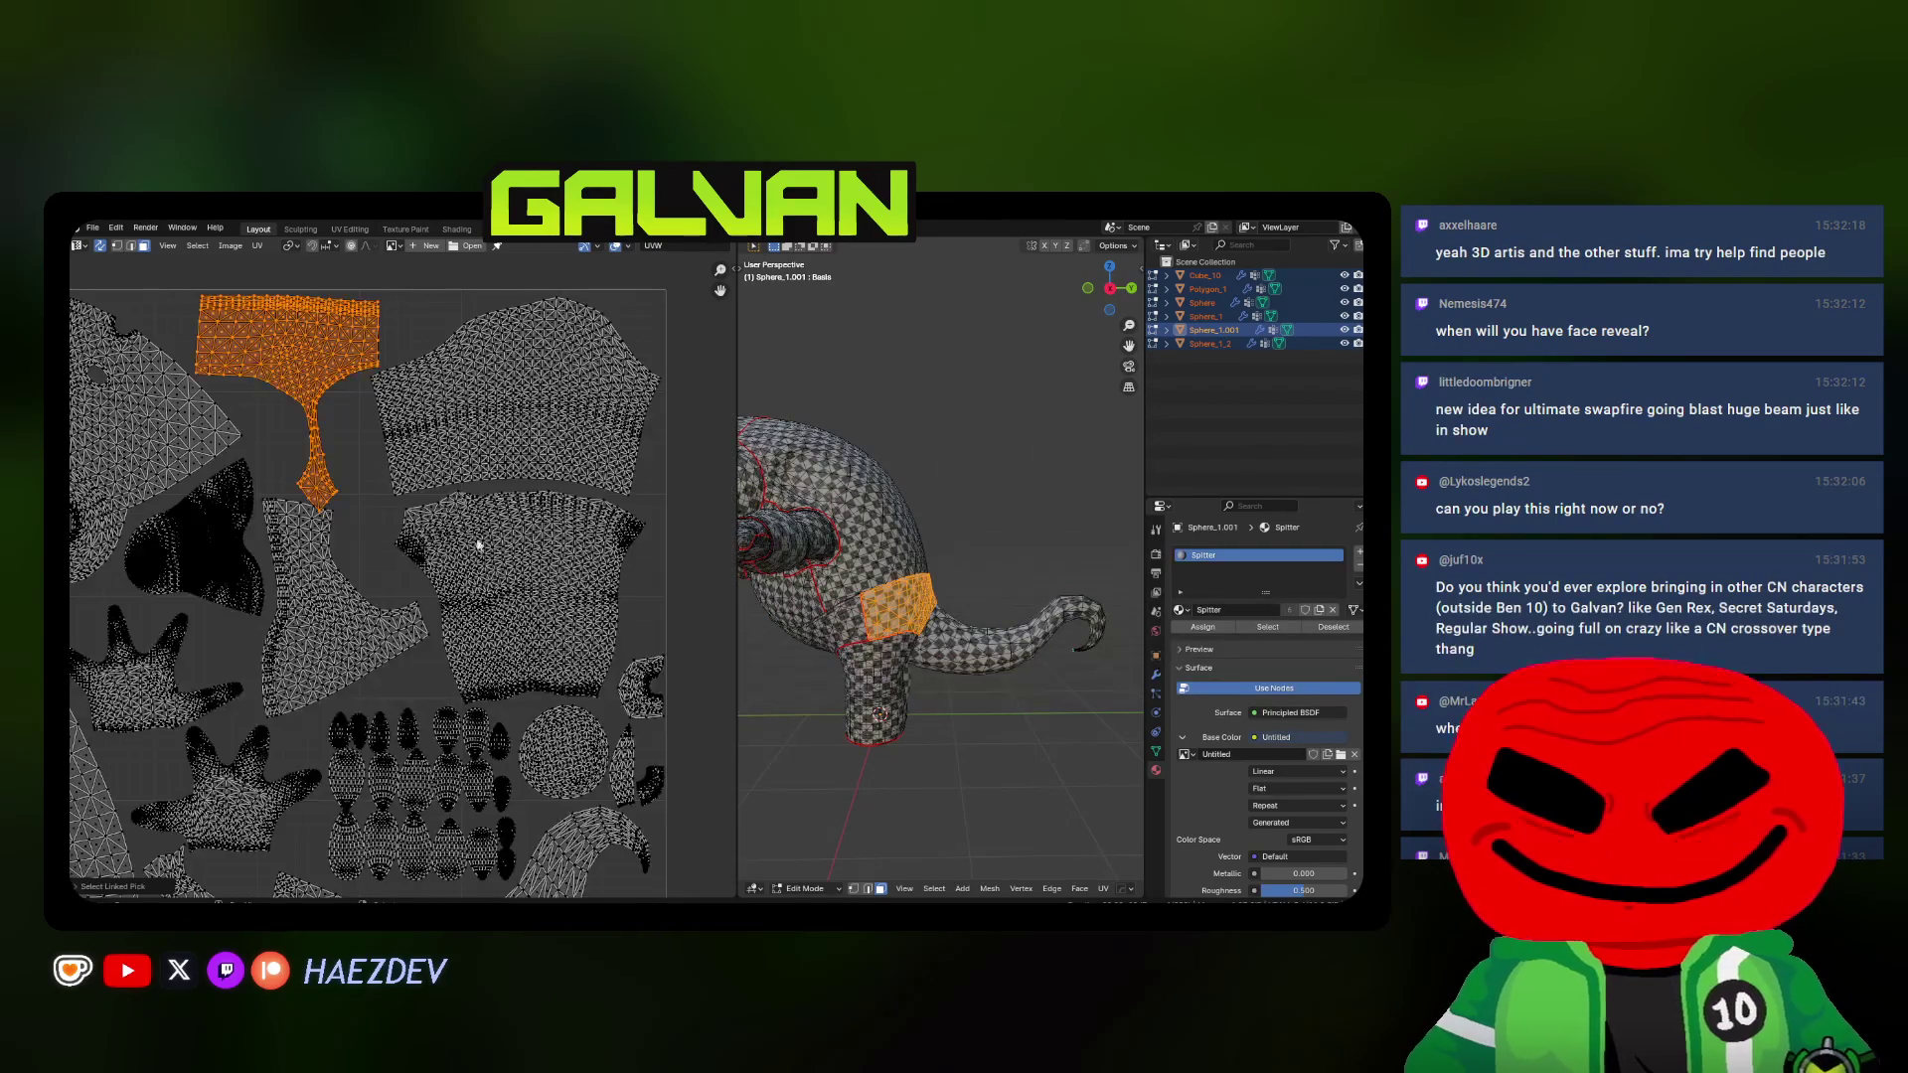
pyautogui.hotkey('alt', 'a')
pyautogui.press('l')
pyautogui.press('l')
pyautogui.press('u')
pyautogui.press('g')
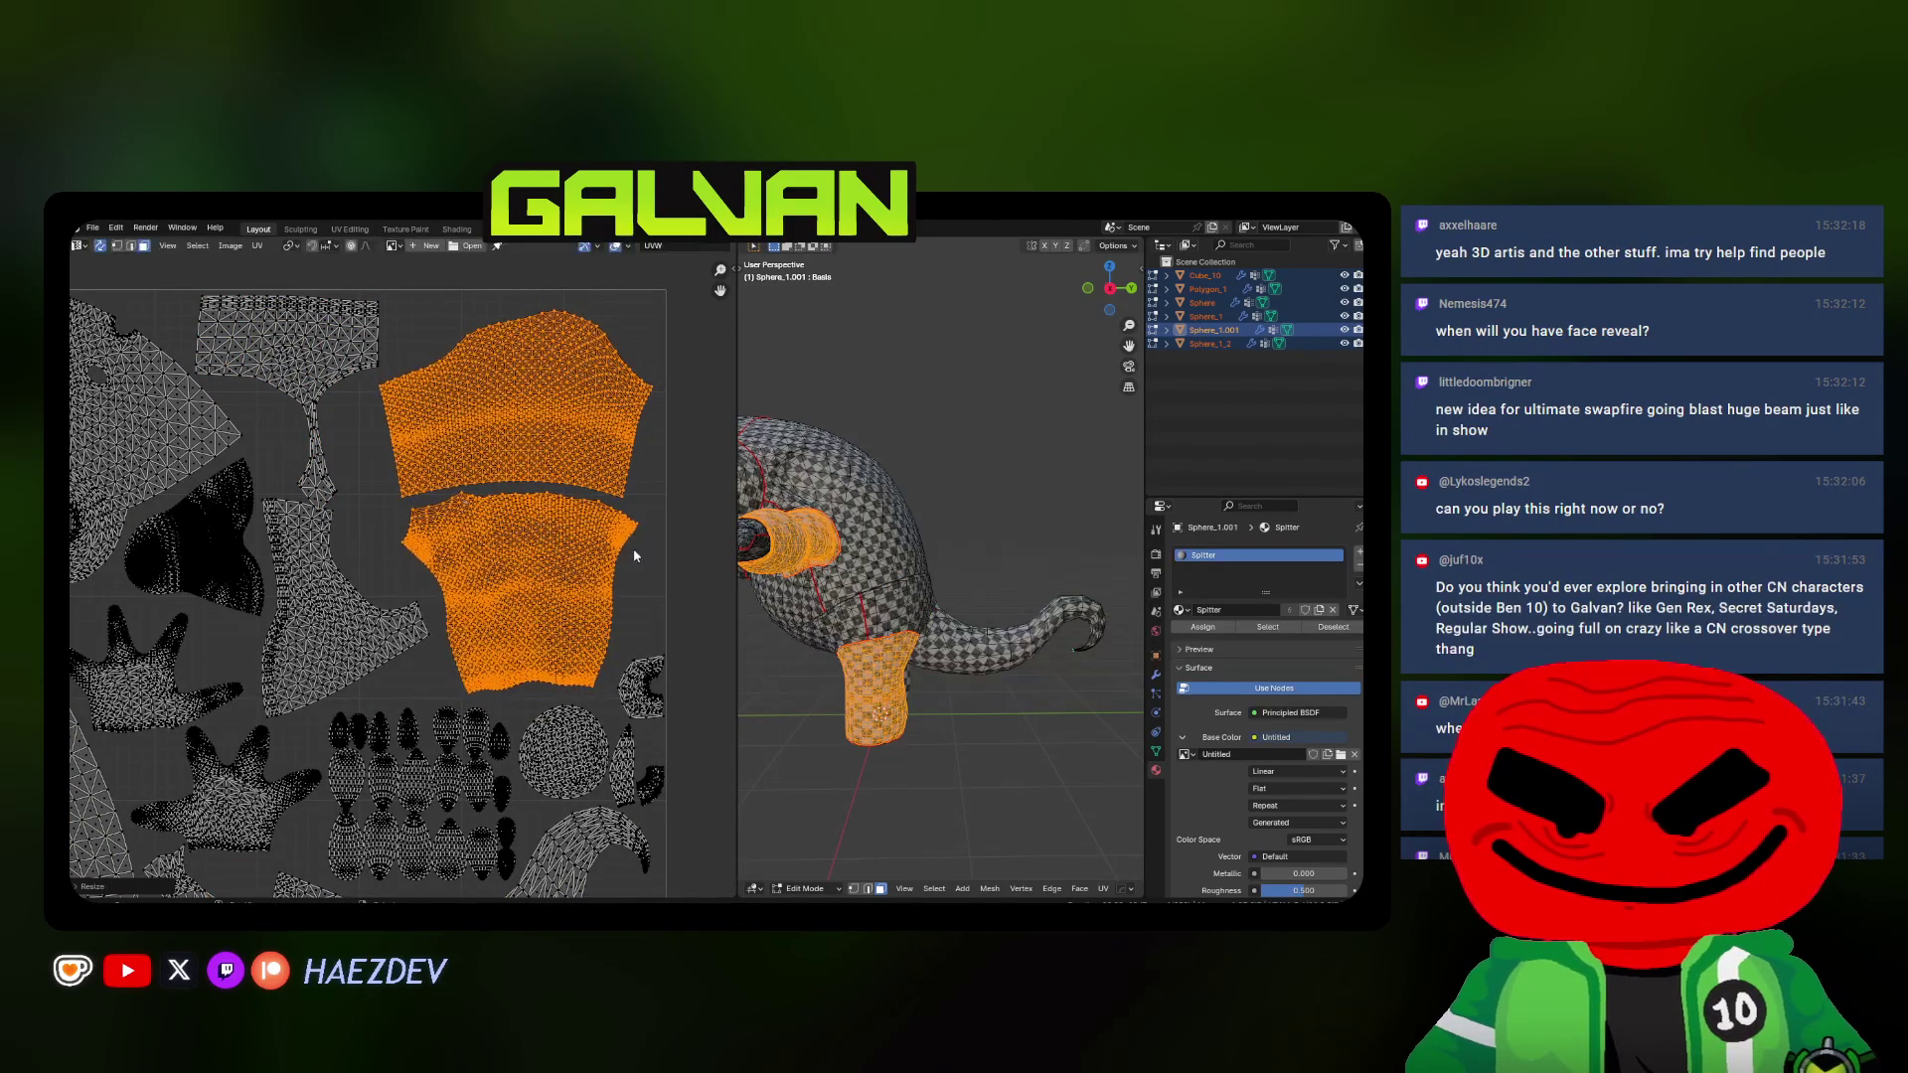
pyautogui.click(650, 520)
pyautogui.hotkey('alt', 'a')
# Rotate the large central island slightly and leave everything deselected
pyautogui.press('l')
pyautogui.scroll(2, 383, 492)
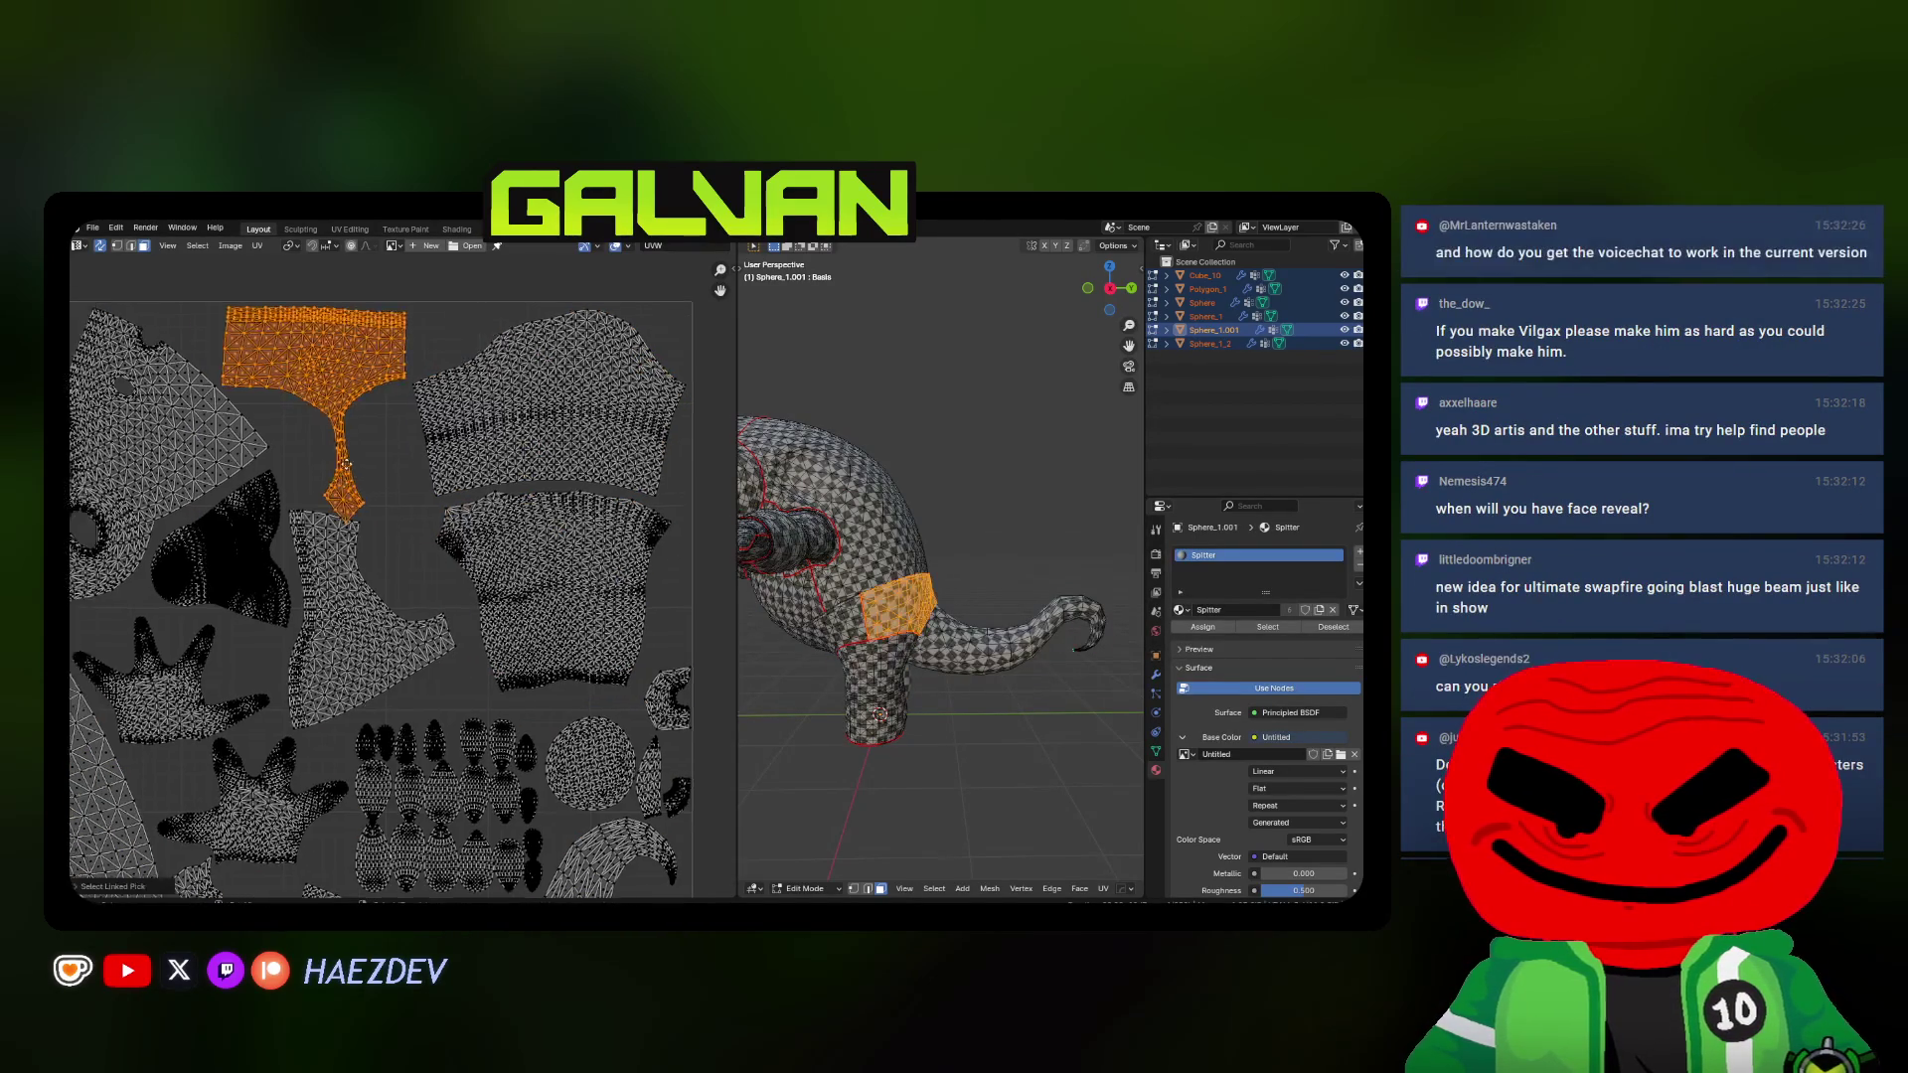
pyautogui.scroll(2, 383, 492)
pyautogui.click(384, 492)
pyautogui.moveTo(382, 492); pyautogui.dragTo(433, 582, button='middle')
pyautogui.hotkey('alt', 'a')
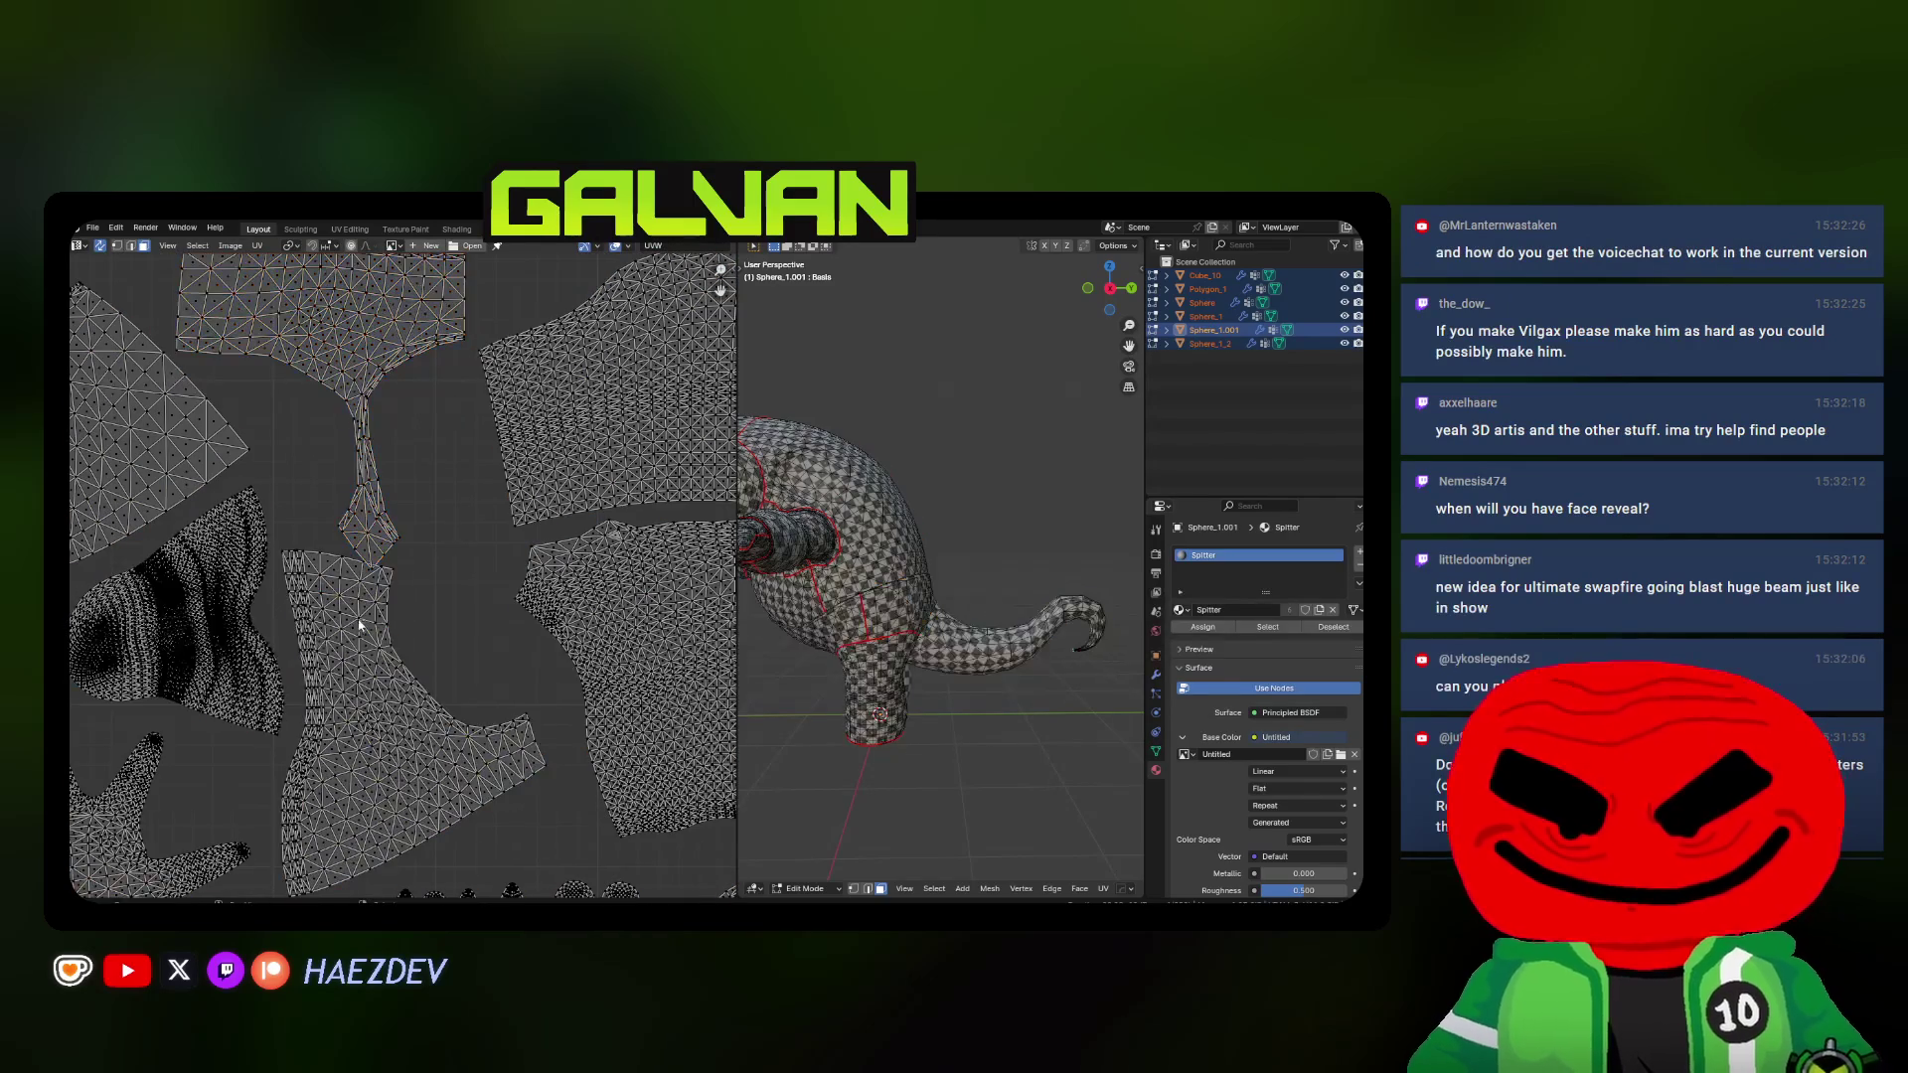
pyautogui.press('l')
pyautogui.scroll(1, 444, 596)
pyautogui.press('r')
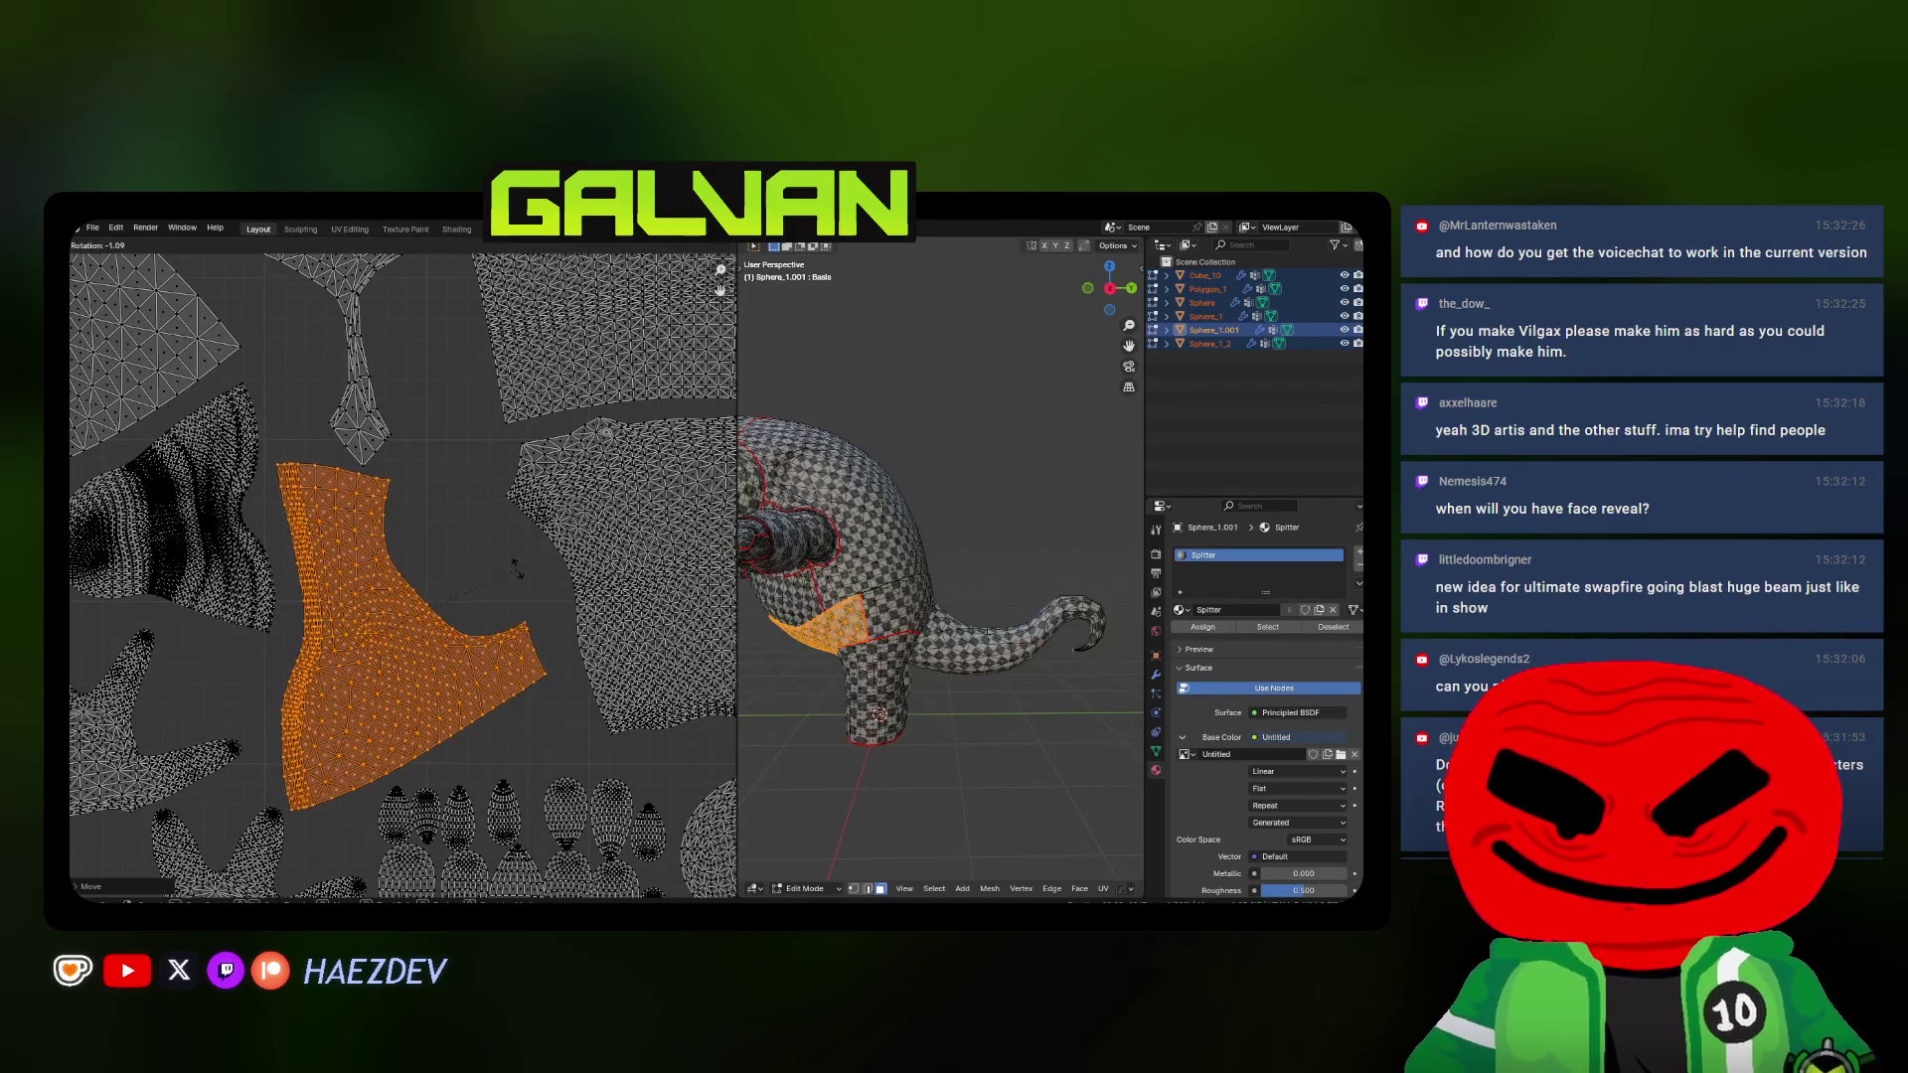
pyautogui.click(508, 560)
pyautogui.press('a')
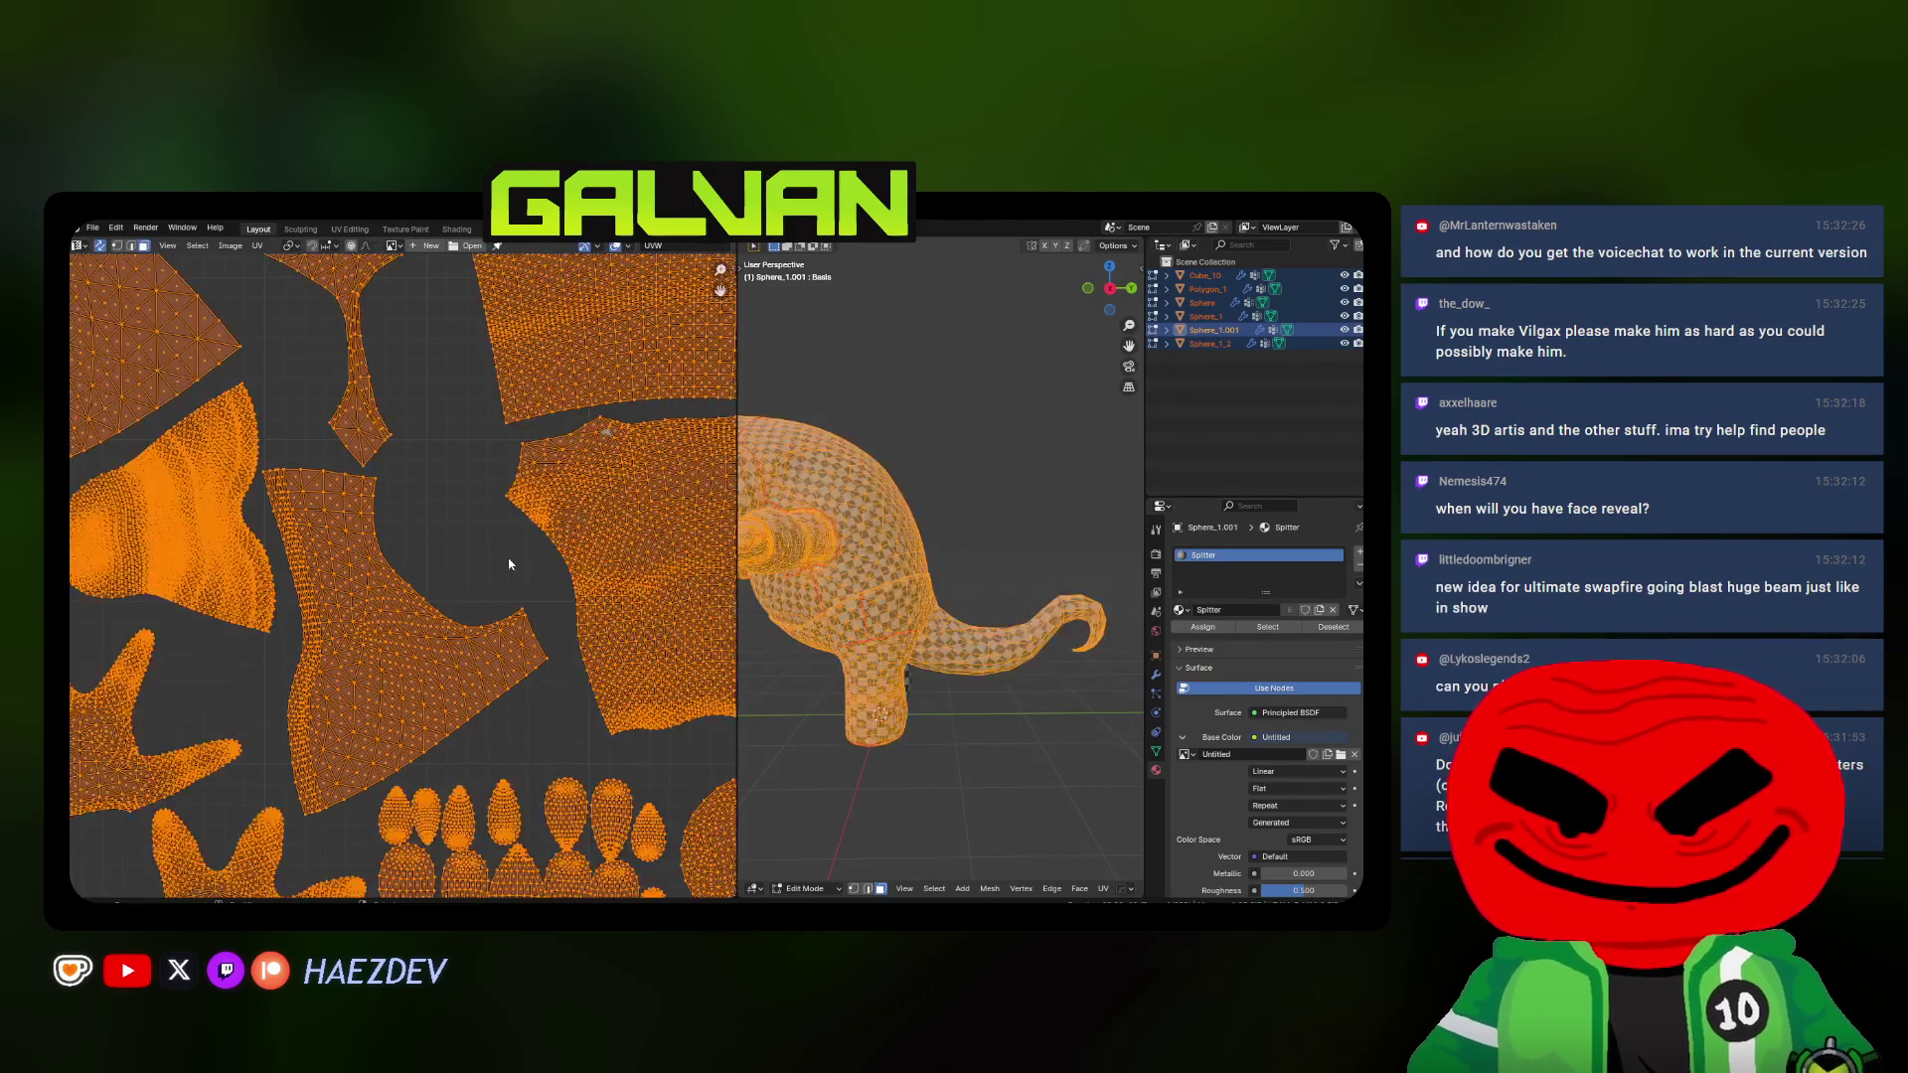
pyautogui.hotkey('alt', 'a')
pyautogui.scroll(-2, 443, 579)
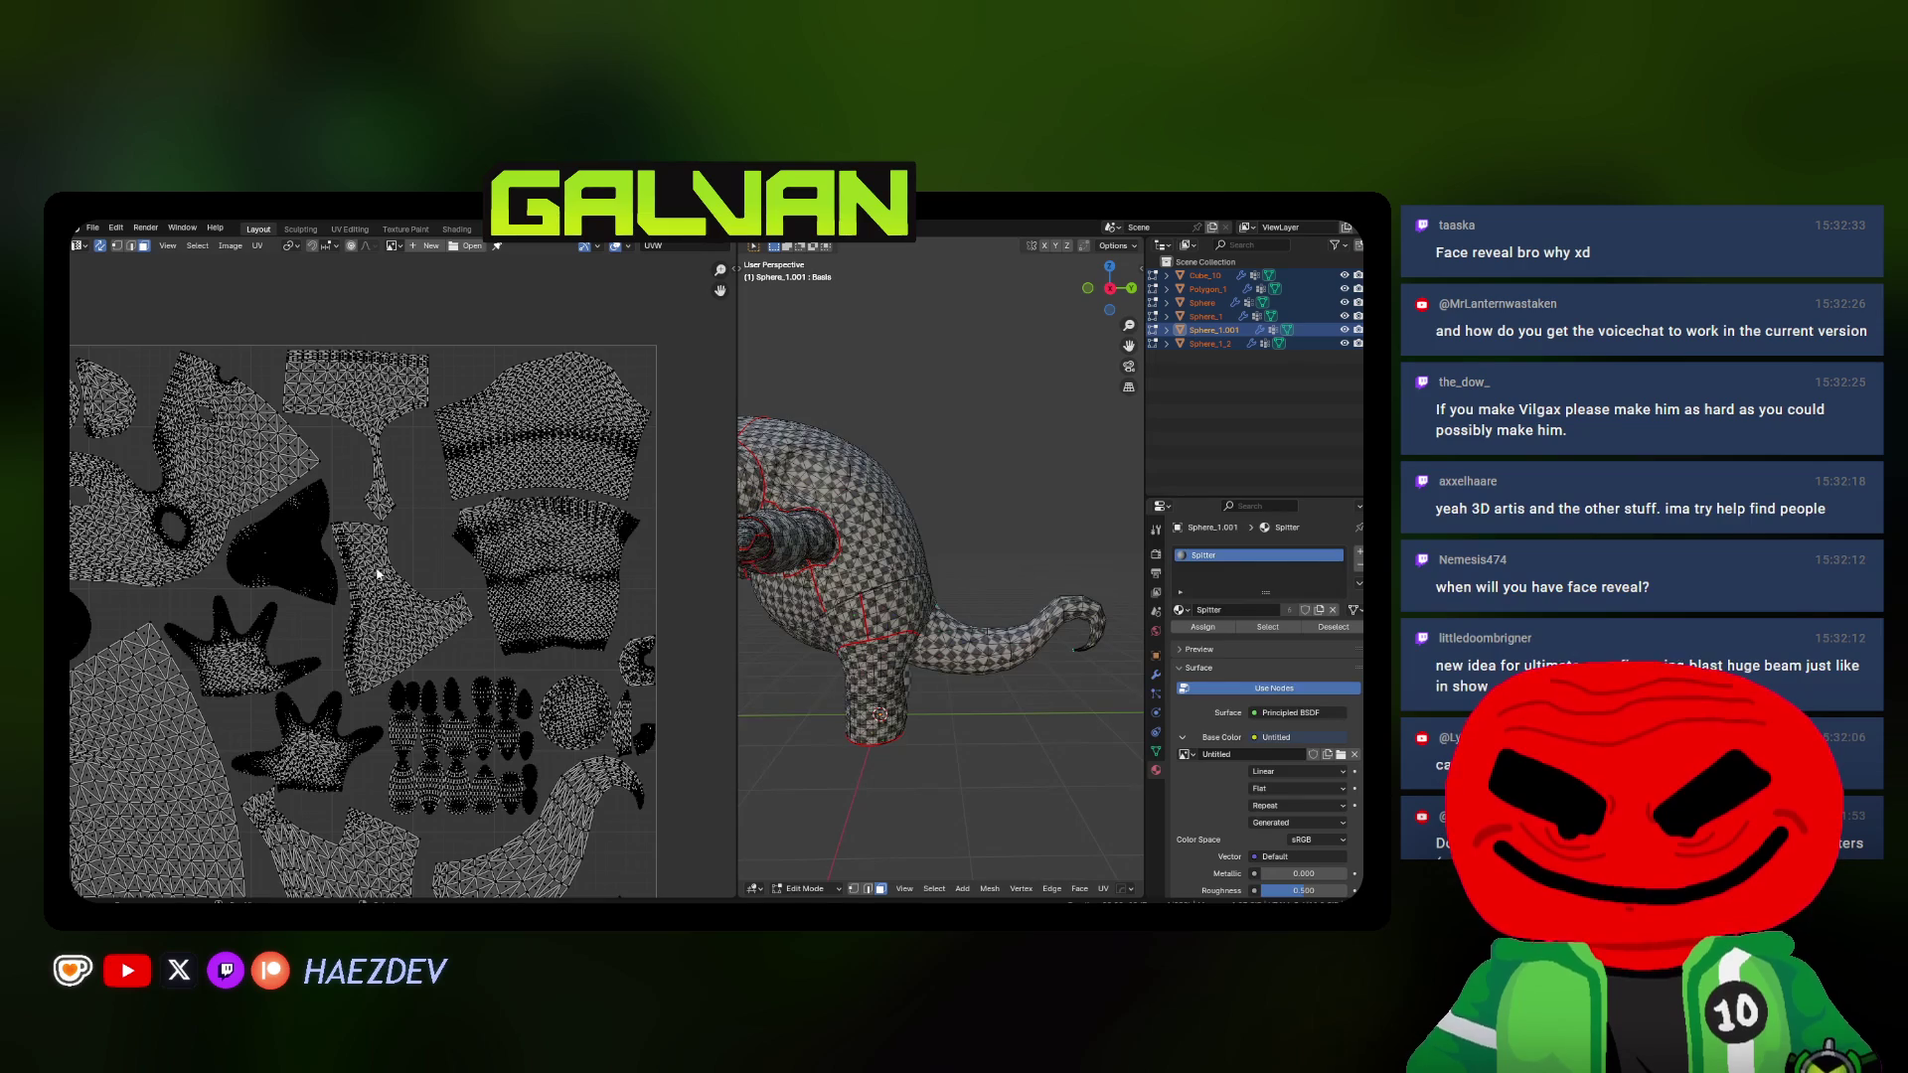
pyautogui.scroll(-4, 372, 574)
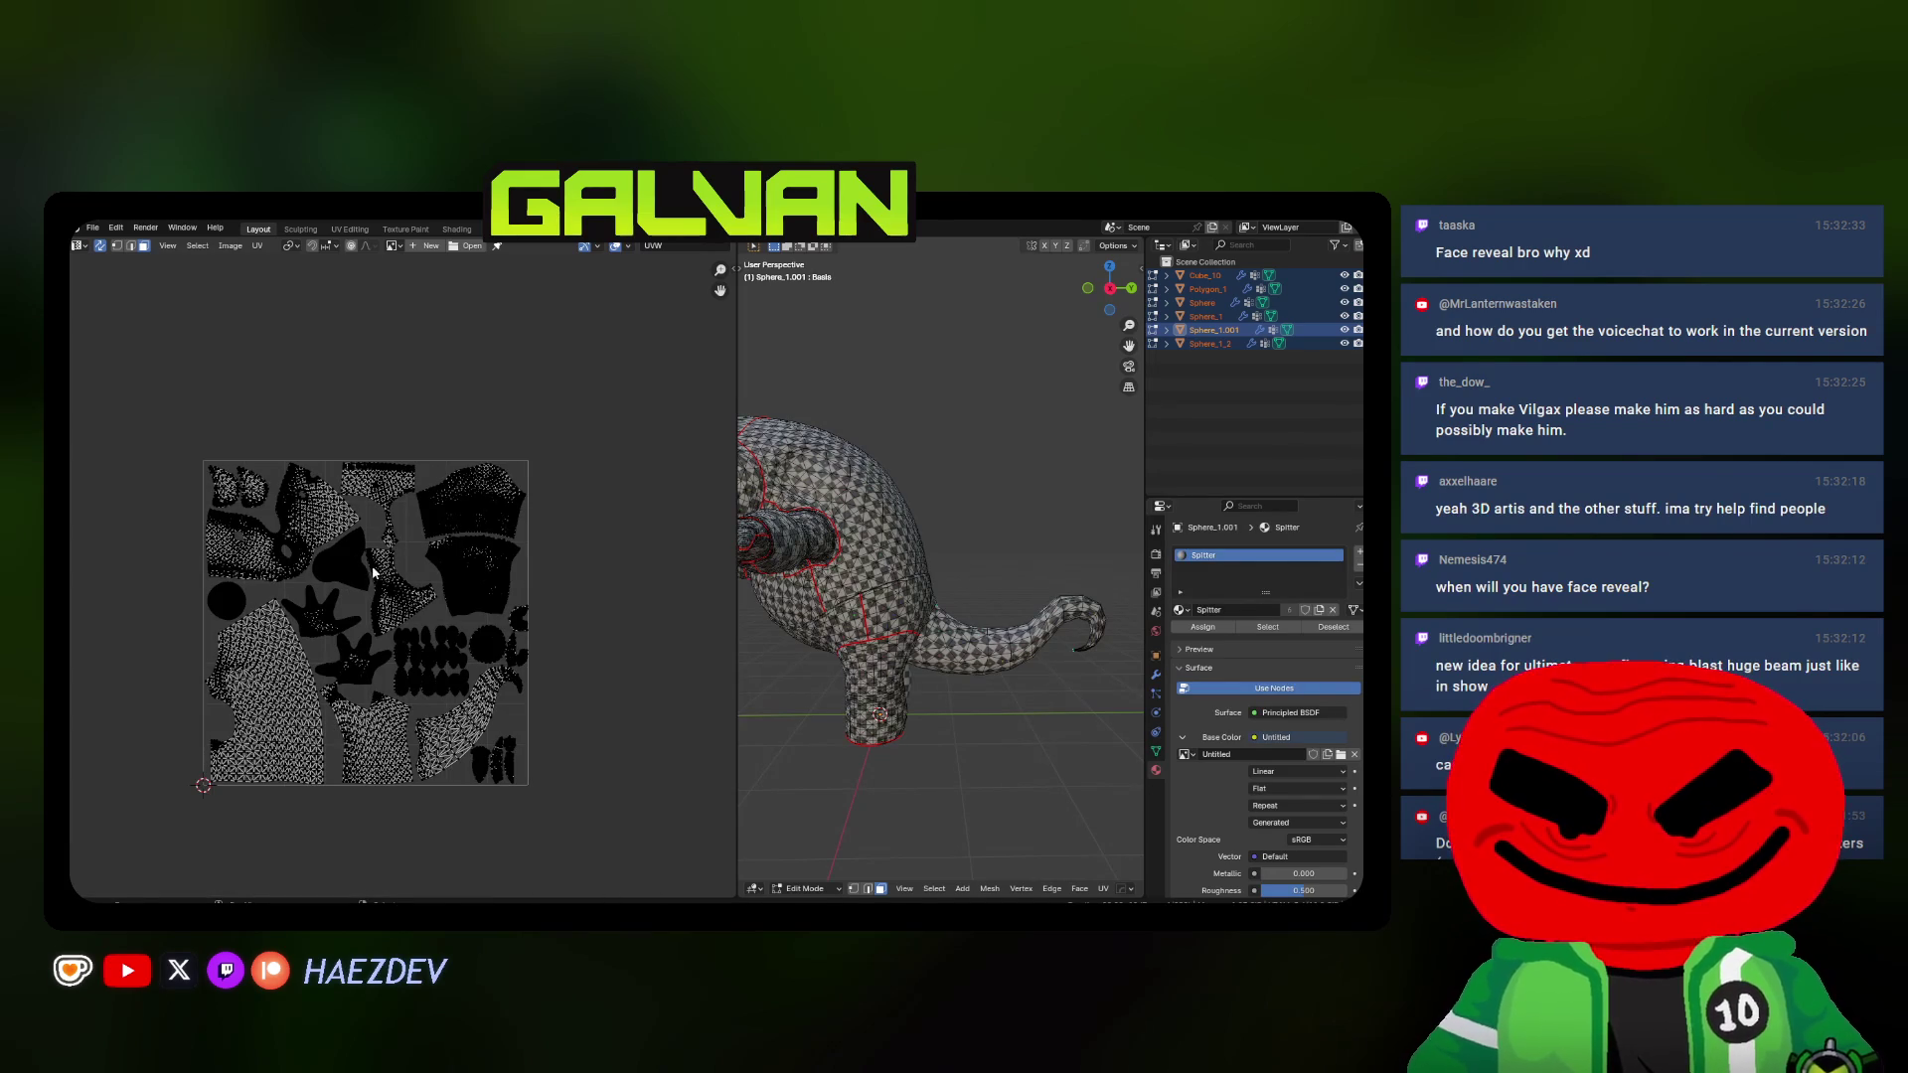
# Enlarge the 3D view, shrink the tall left island slightly and select the shirt-shaped island
pyautogui.moveTo(369, 578); pyautogui.dragTo(382, 529, button='middle')
pyautogui.moveTo(736, 455)
pyautogui.mouseDown()
pyautogui.moveTo(422, 486)
pyautogui.moveTo(703, 513)
pyautogui.mouseUp()
pyautogui.press('l')
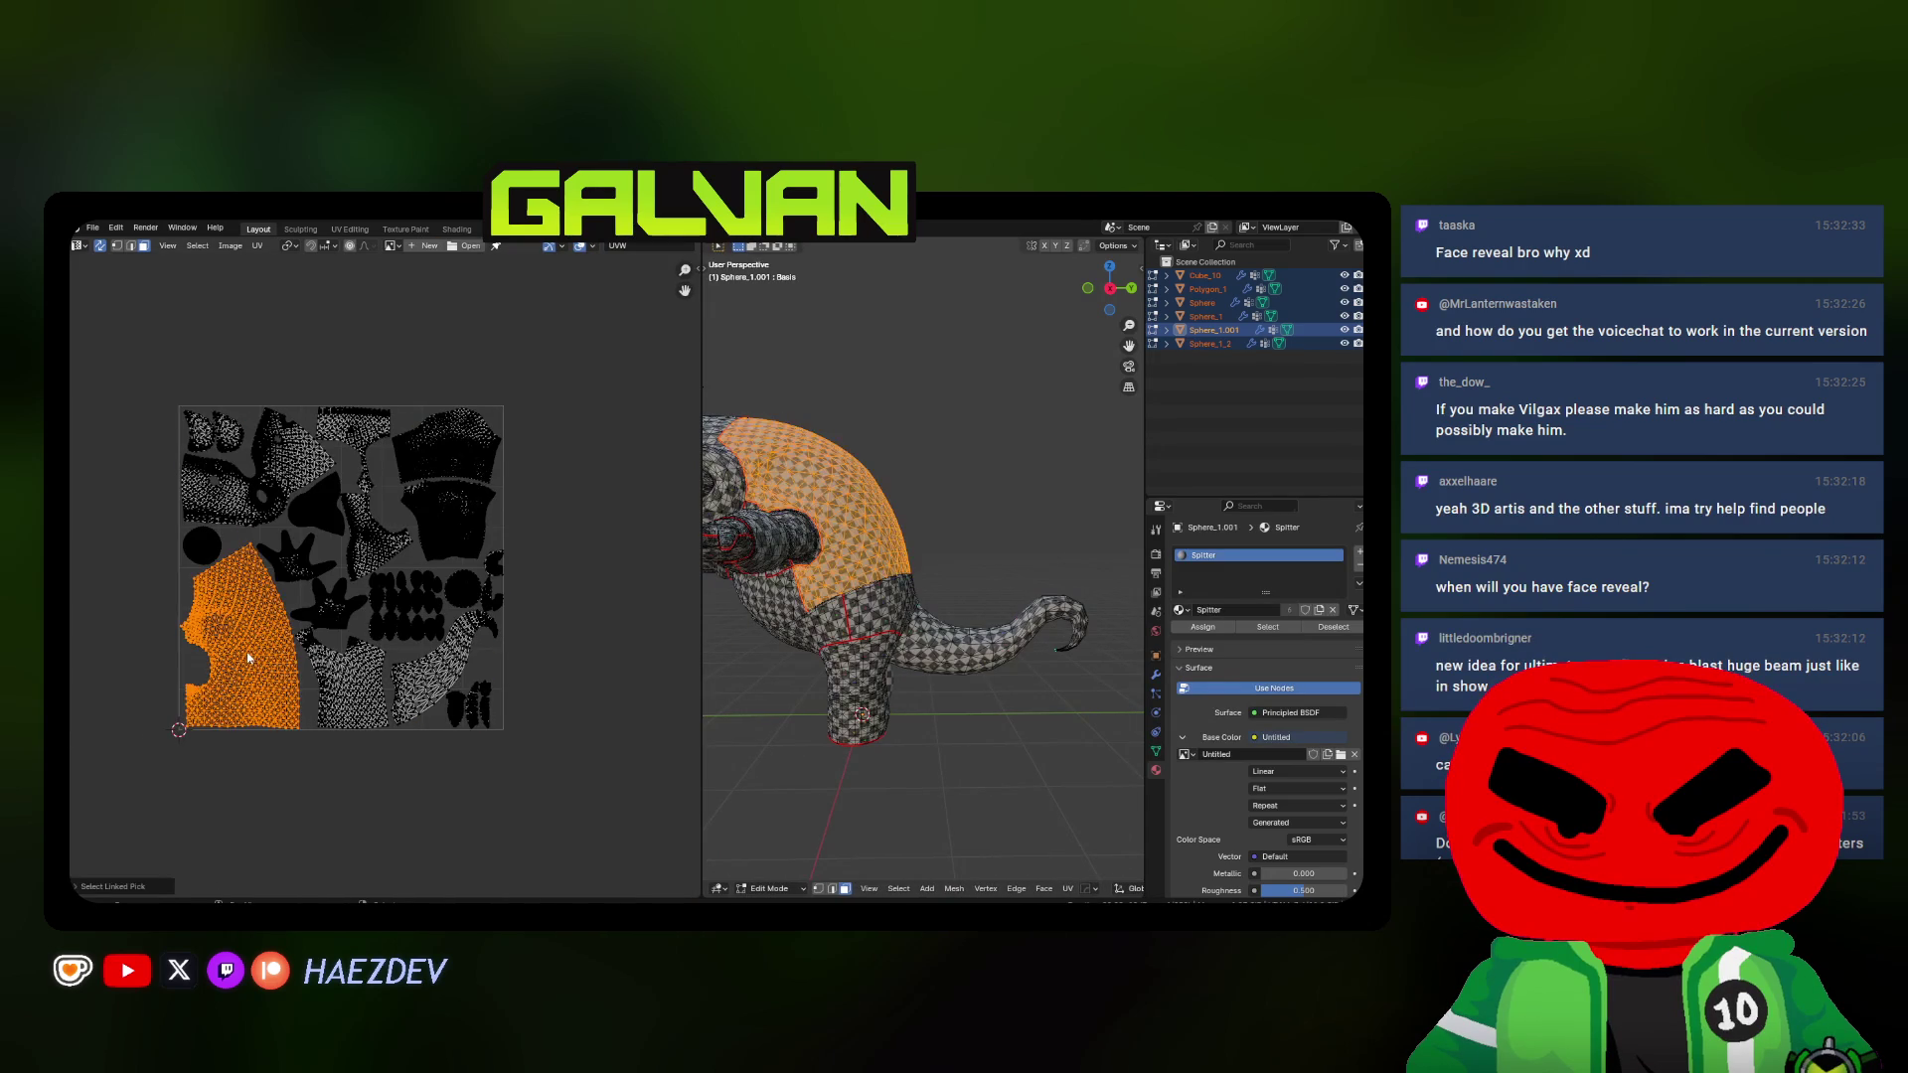
pyautogui.scroll(1, 262, 659)
pyautogui.press('s')
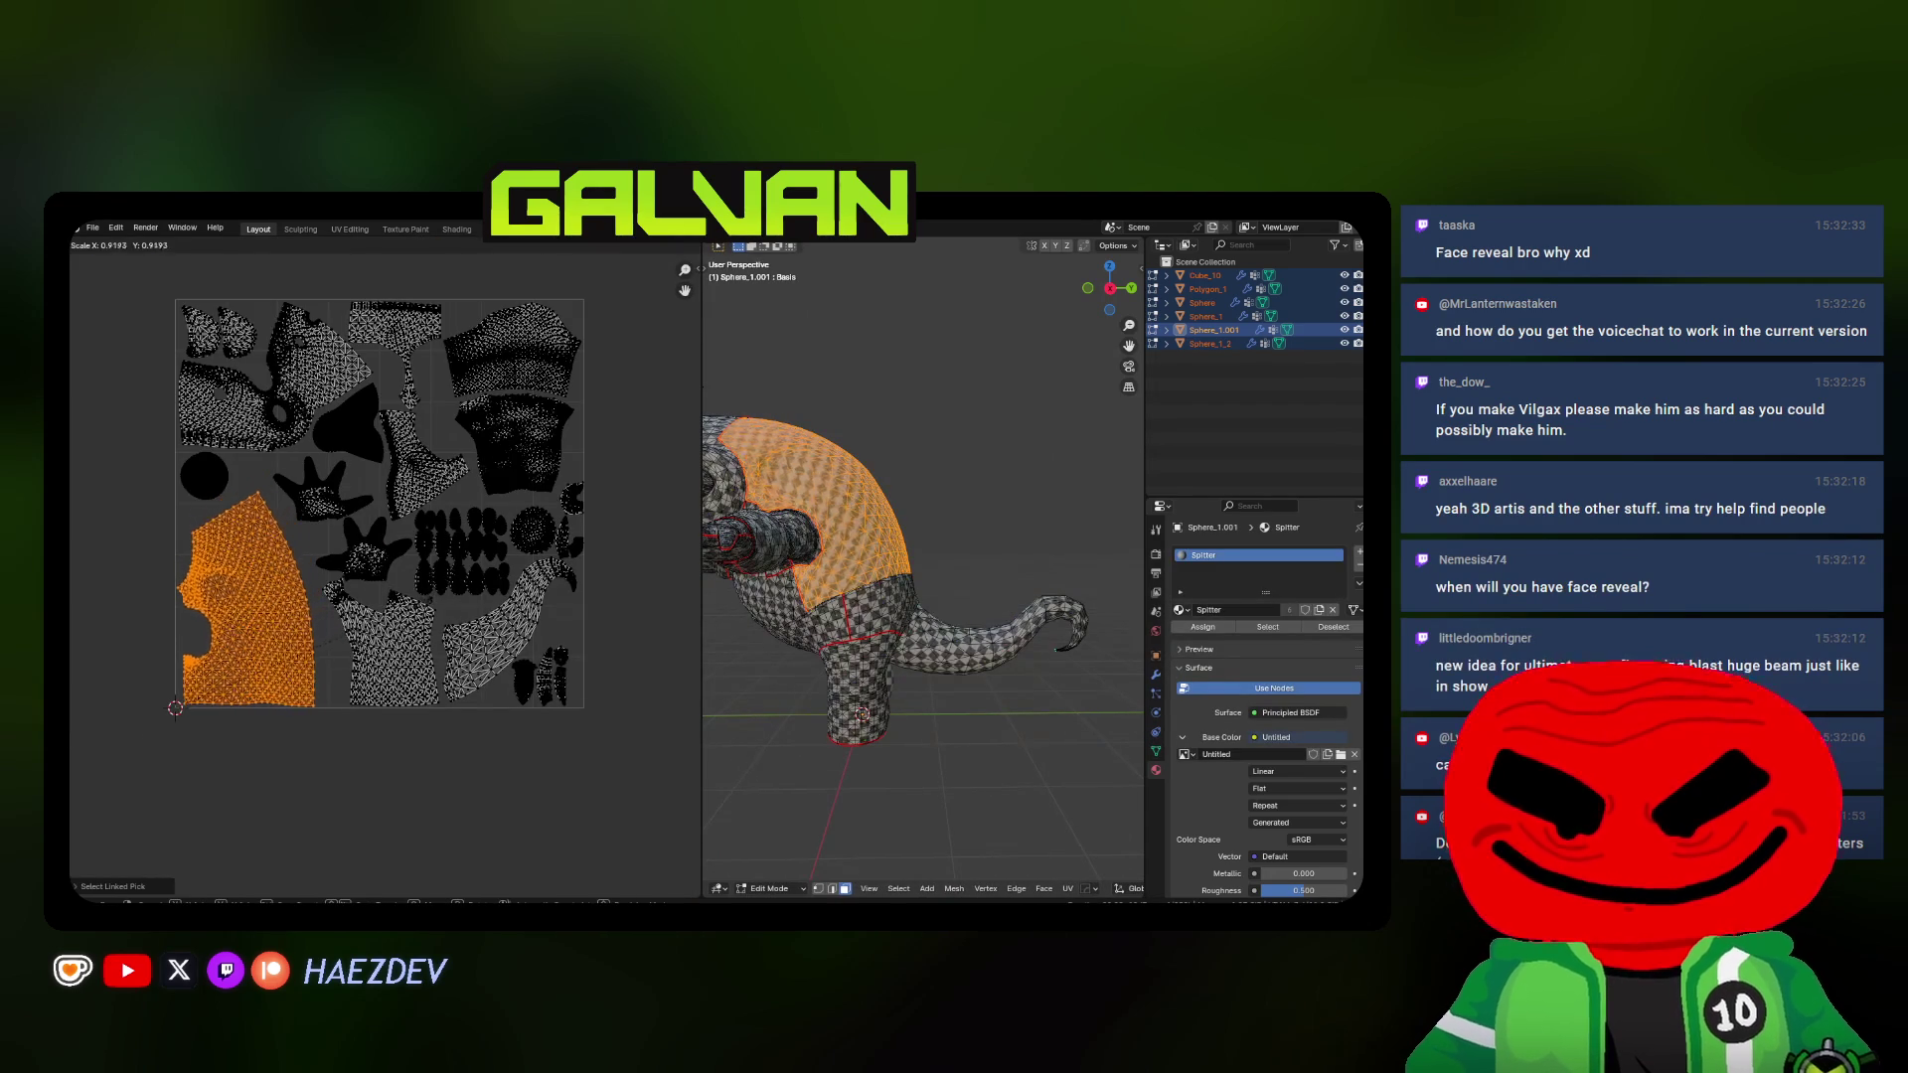
pyautogui.press('Return')
pyautogui.hotkey('alt', 'a')
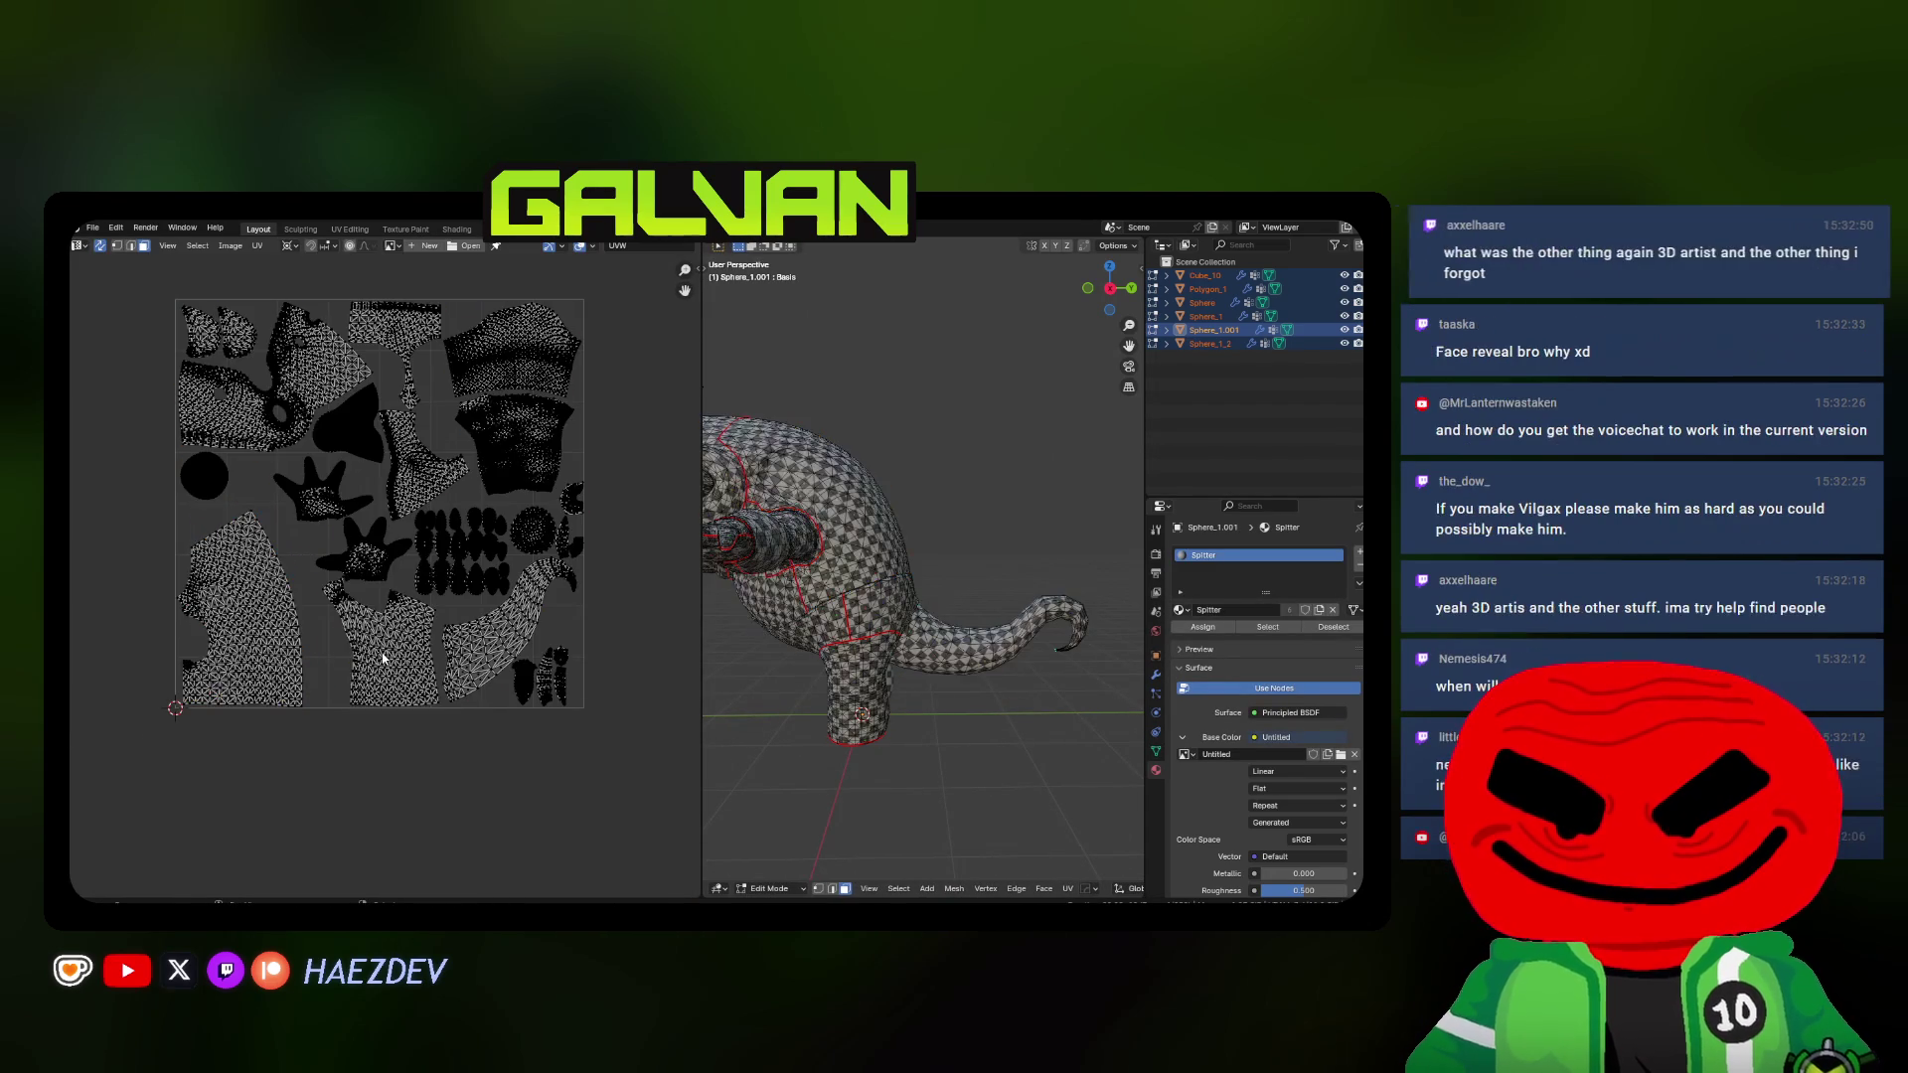
pyautogui.press('l')
pyautogui.scroll(1, 379, 590)
pyautogui.scroll(1, 378, 592)
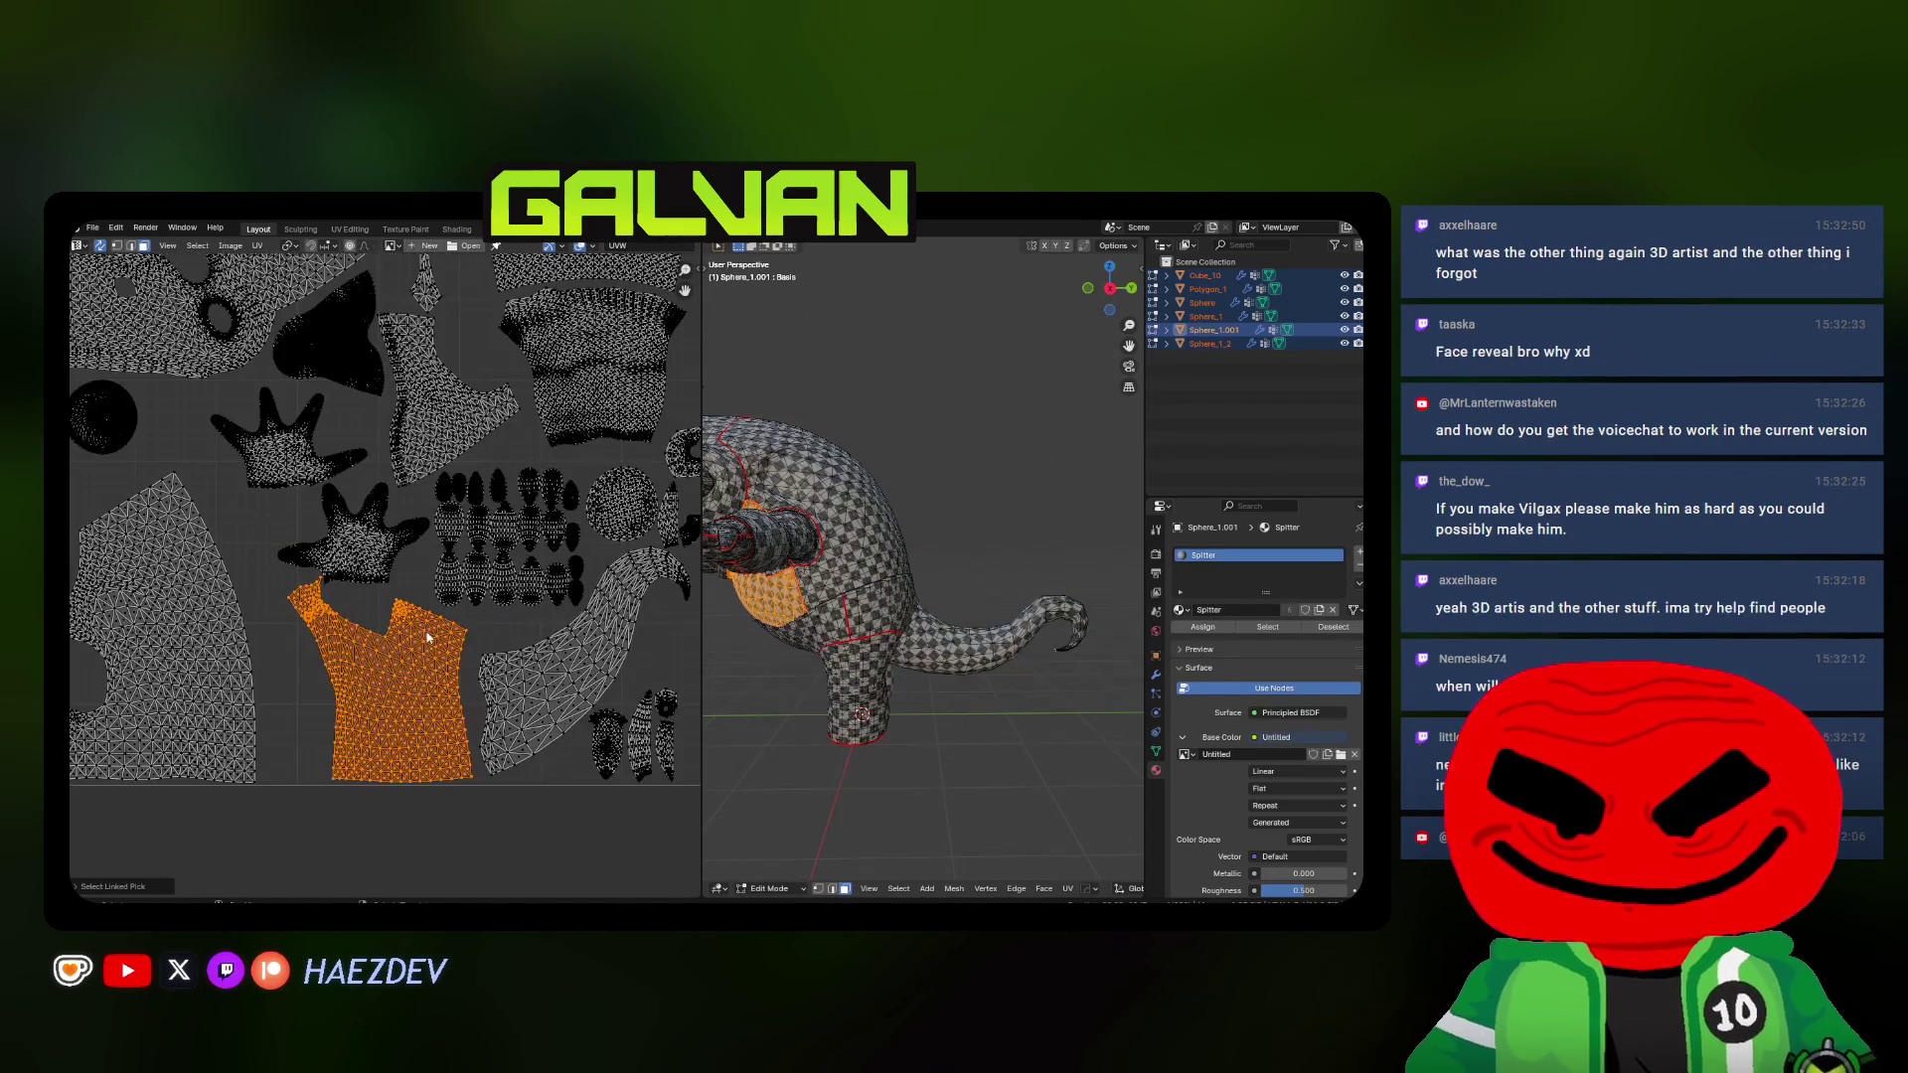
# Slide the shirt-shaped island horizontally into place and review the whole layout
pyautogui.press('g')
pyautogui.press('x')
pyautogui.click(372, 642)
pyautogui.press('a')
pyautogui.hotkey('alt', 'a')
pyautogui.moveTo(313, 554); pyautogui.dragTo(396, 603, button='middle')
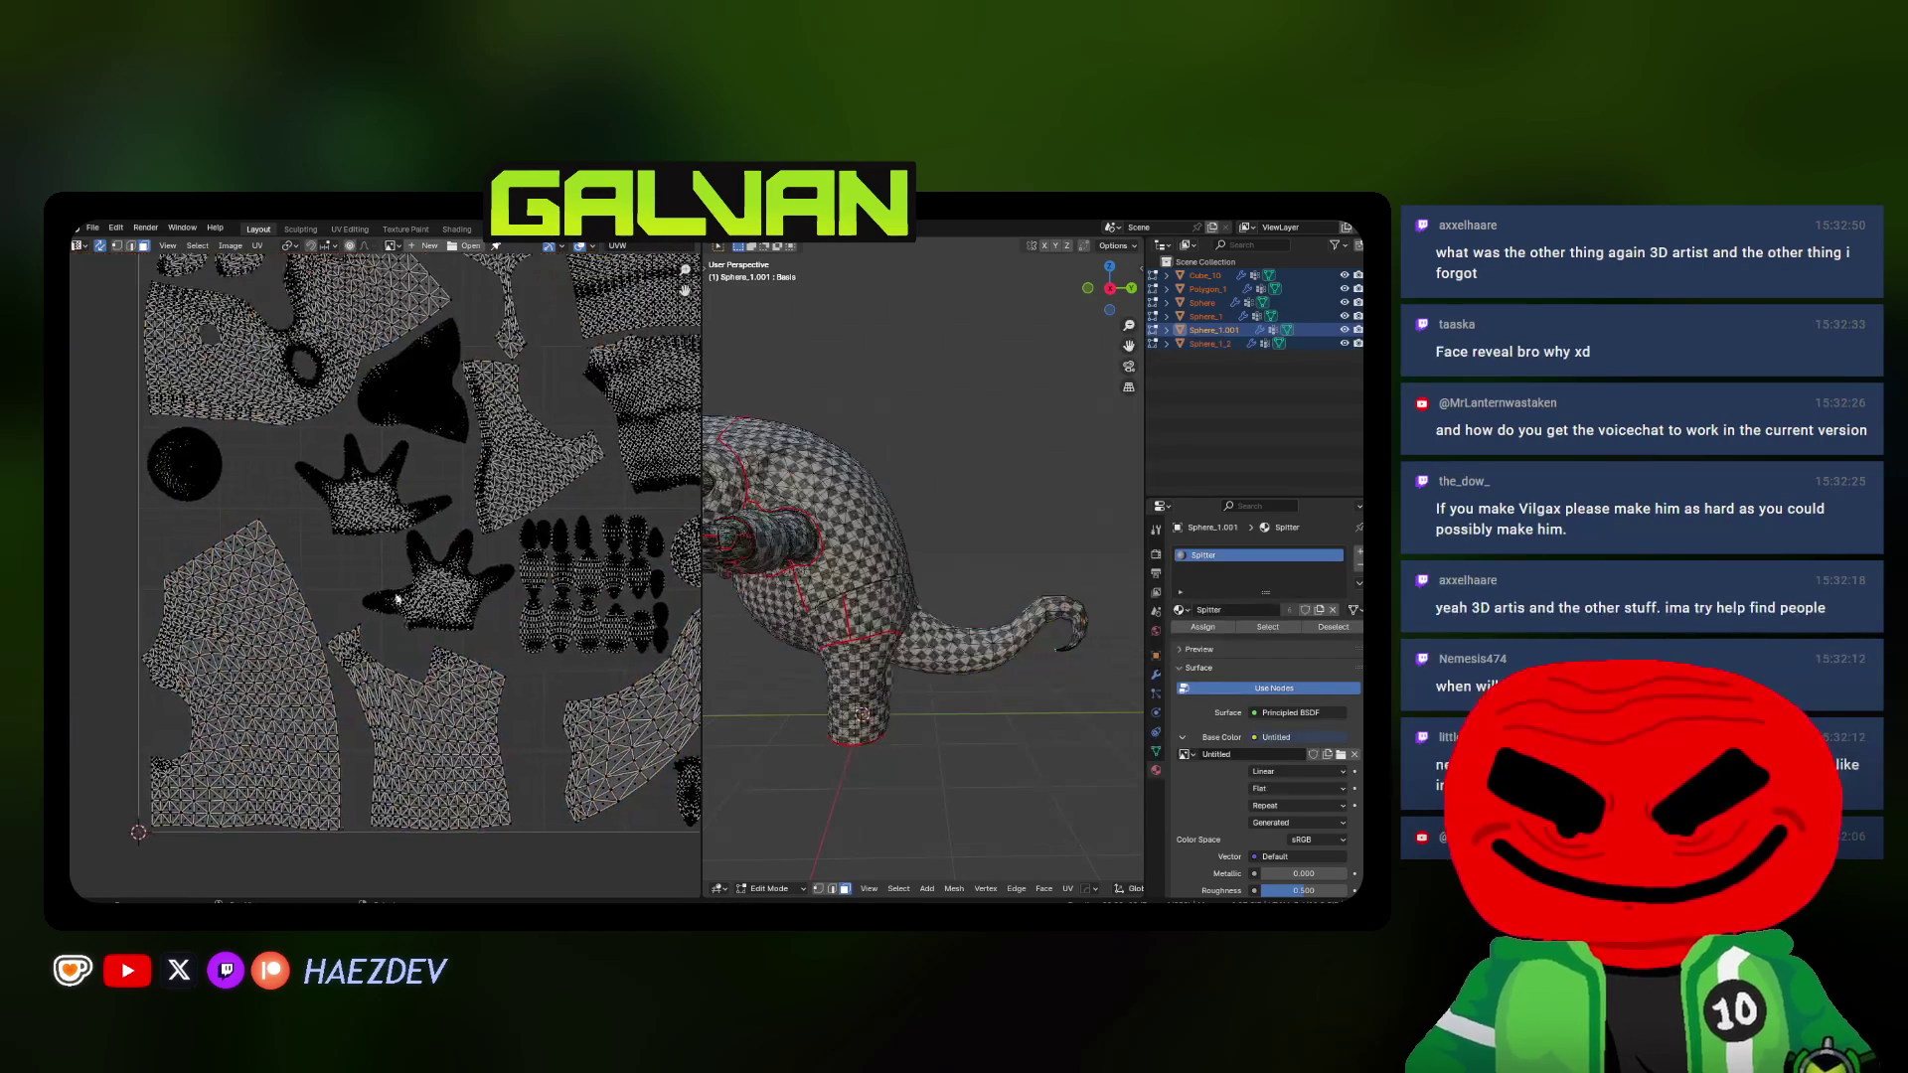
pyautogui.press('a')
pyautogui.hotkey('alt', 'a')
# Move the upper and lower hand islands to tighter spots in the layout
pyautogui.press('l')
pyautogui.scroll(2, 381, 478)
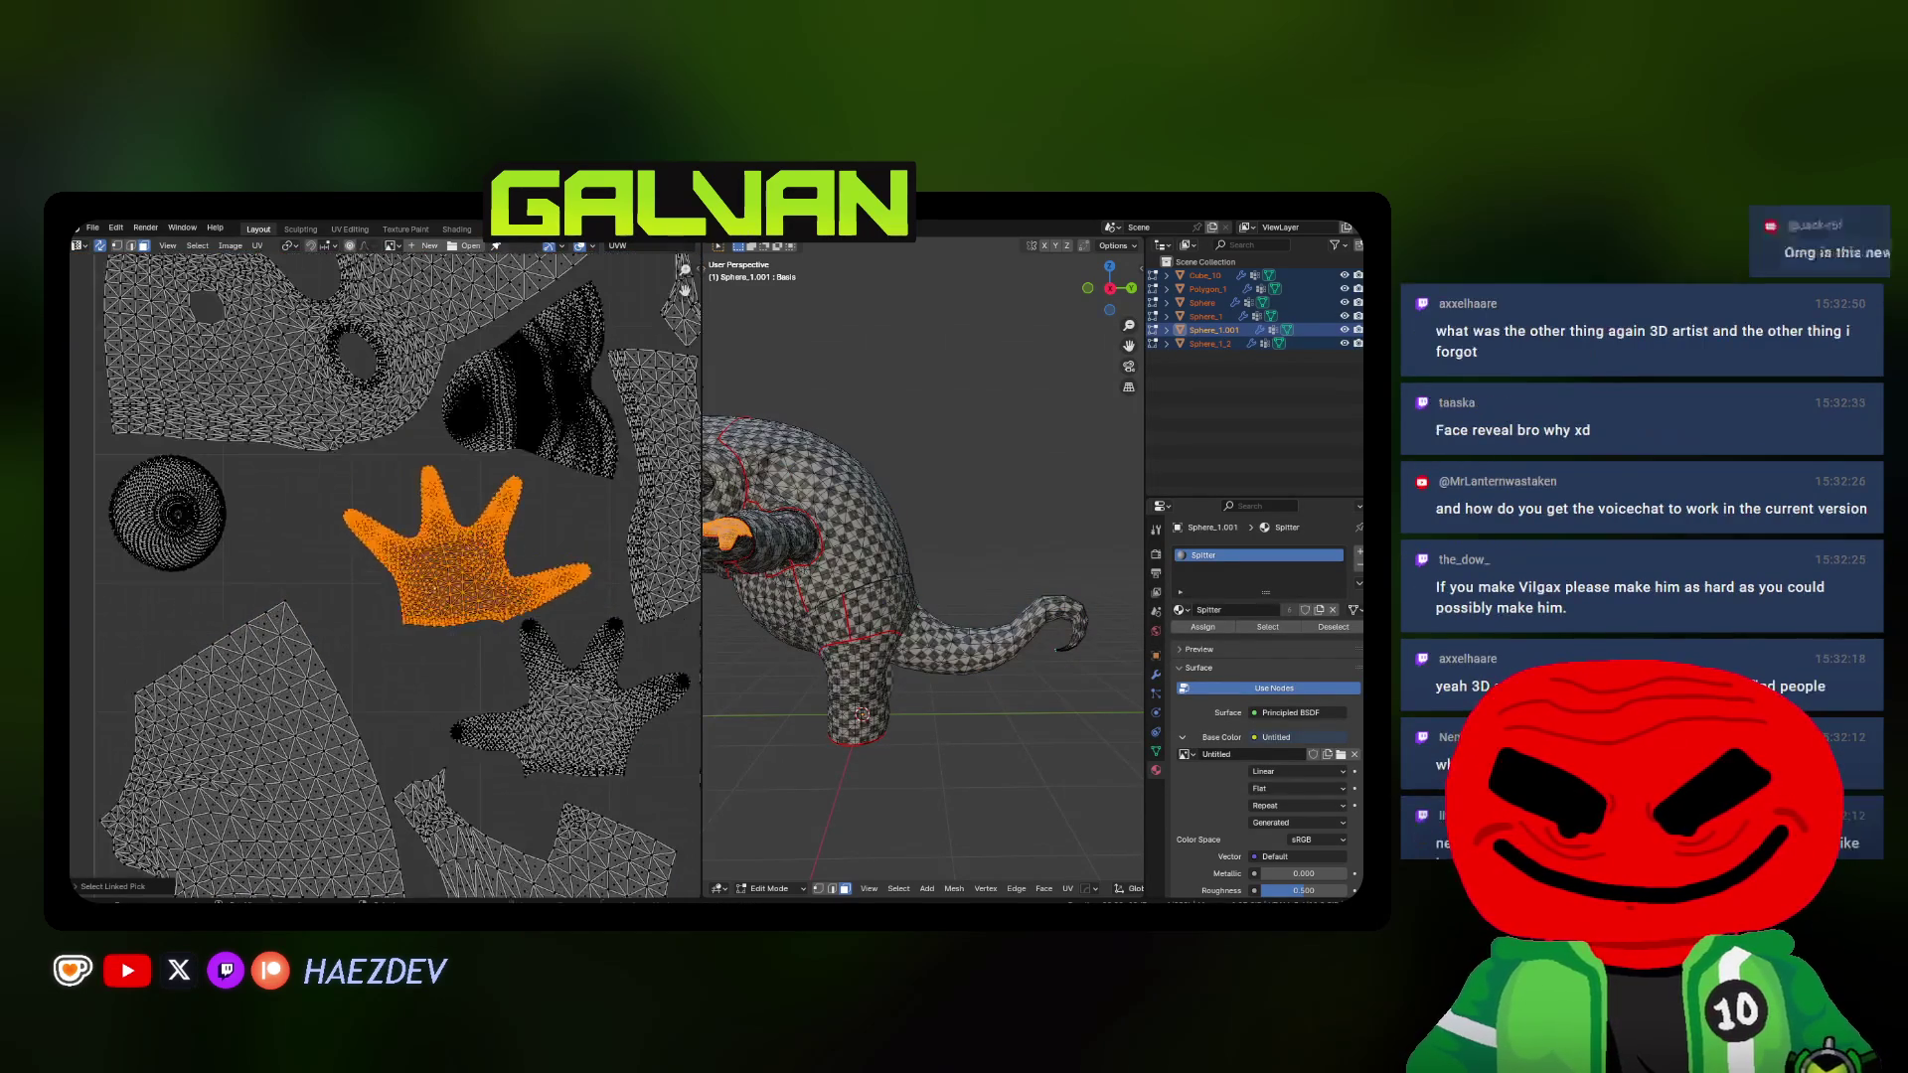
pyautogui.press('g')
pyautogui.click(358, 589)
pyautogui.press('a')
pyautogui.hotkey('alt', 'a')
pyautogui.press('l')
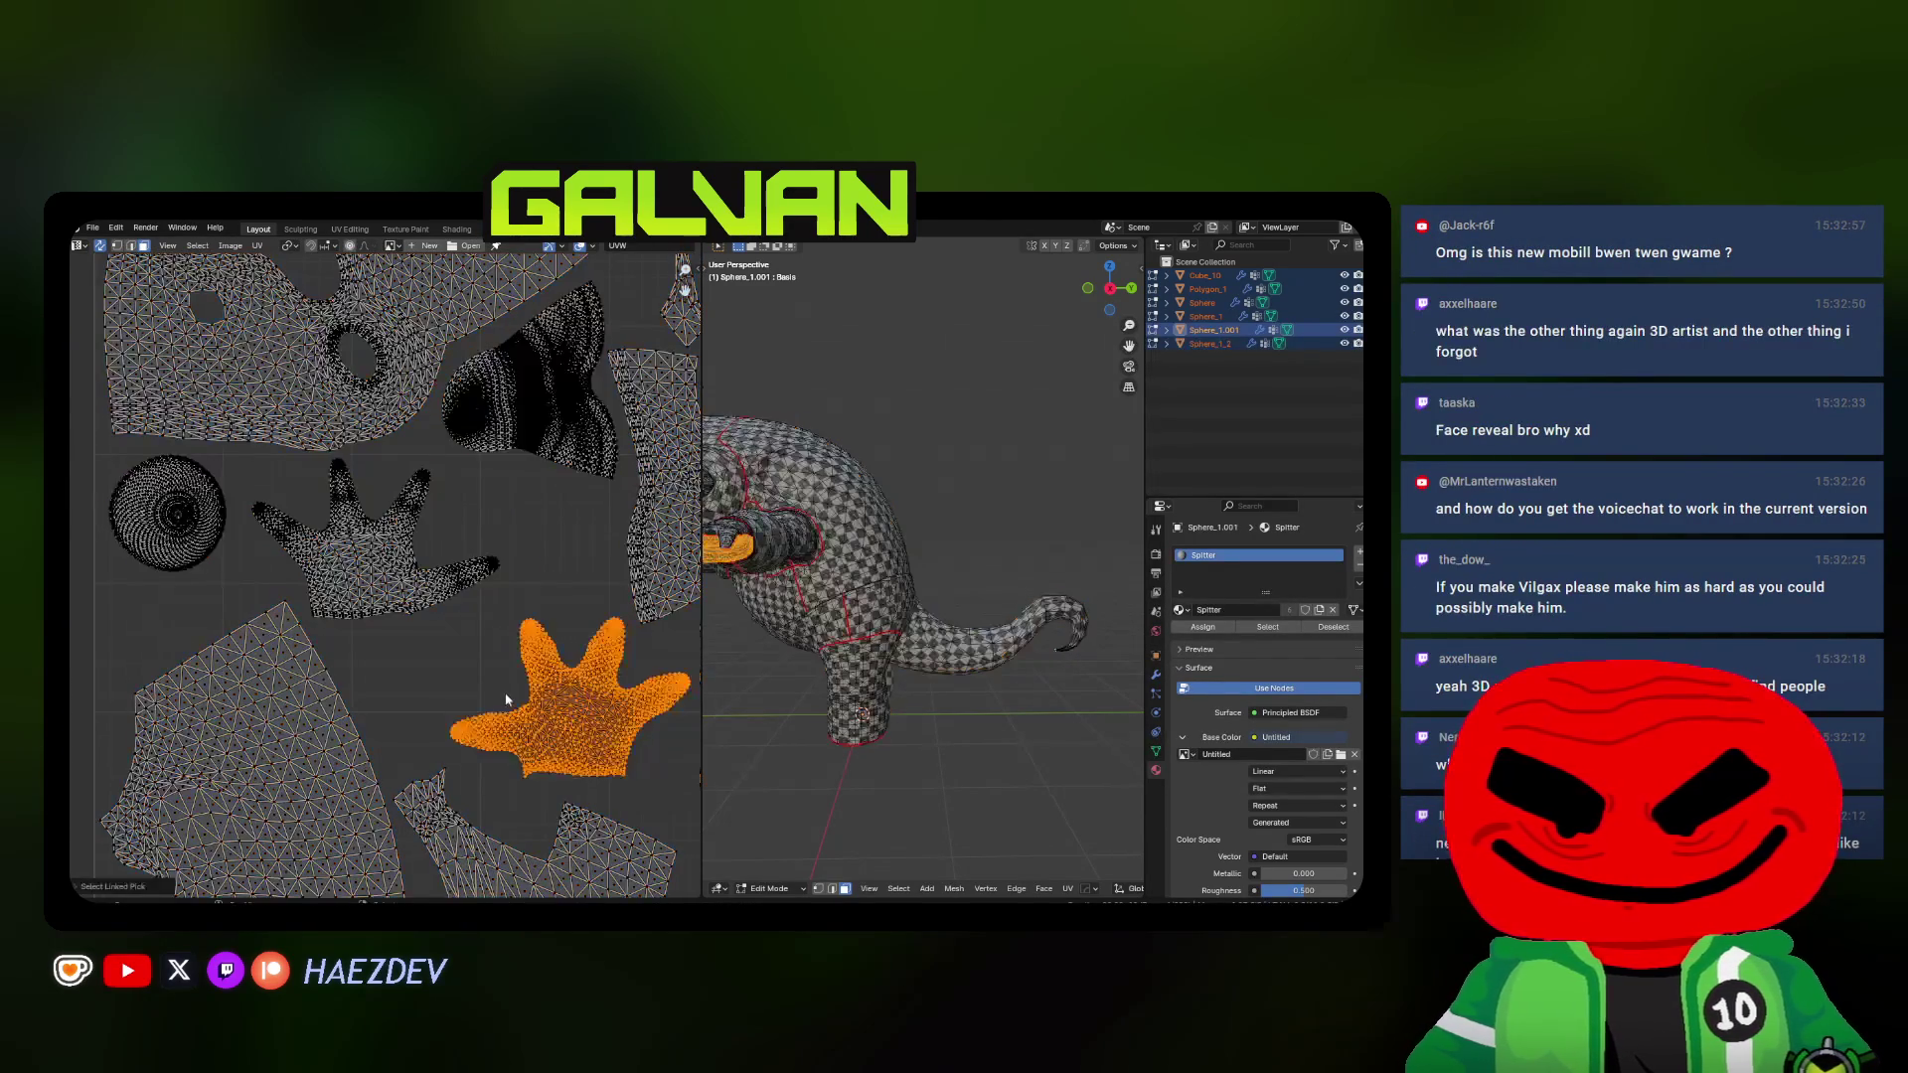
pyautogui.moveTo(448, 661); pyautogui.dragTo(391, 625, button='middle')
pyautogui.press('g')
pyautogui.click(414, 641)
pyautogui.press('a')
pyautogui.scroll(-2, 414, 641)
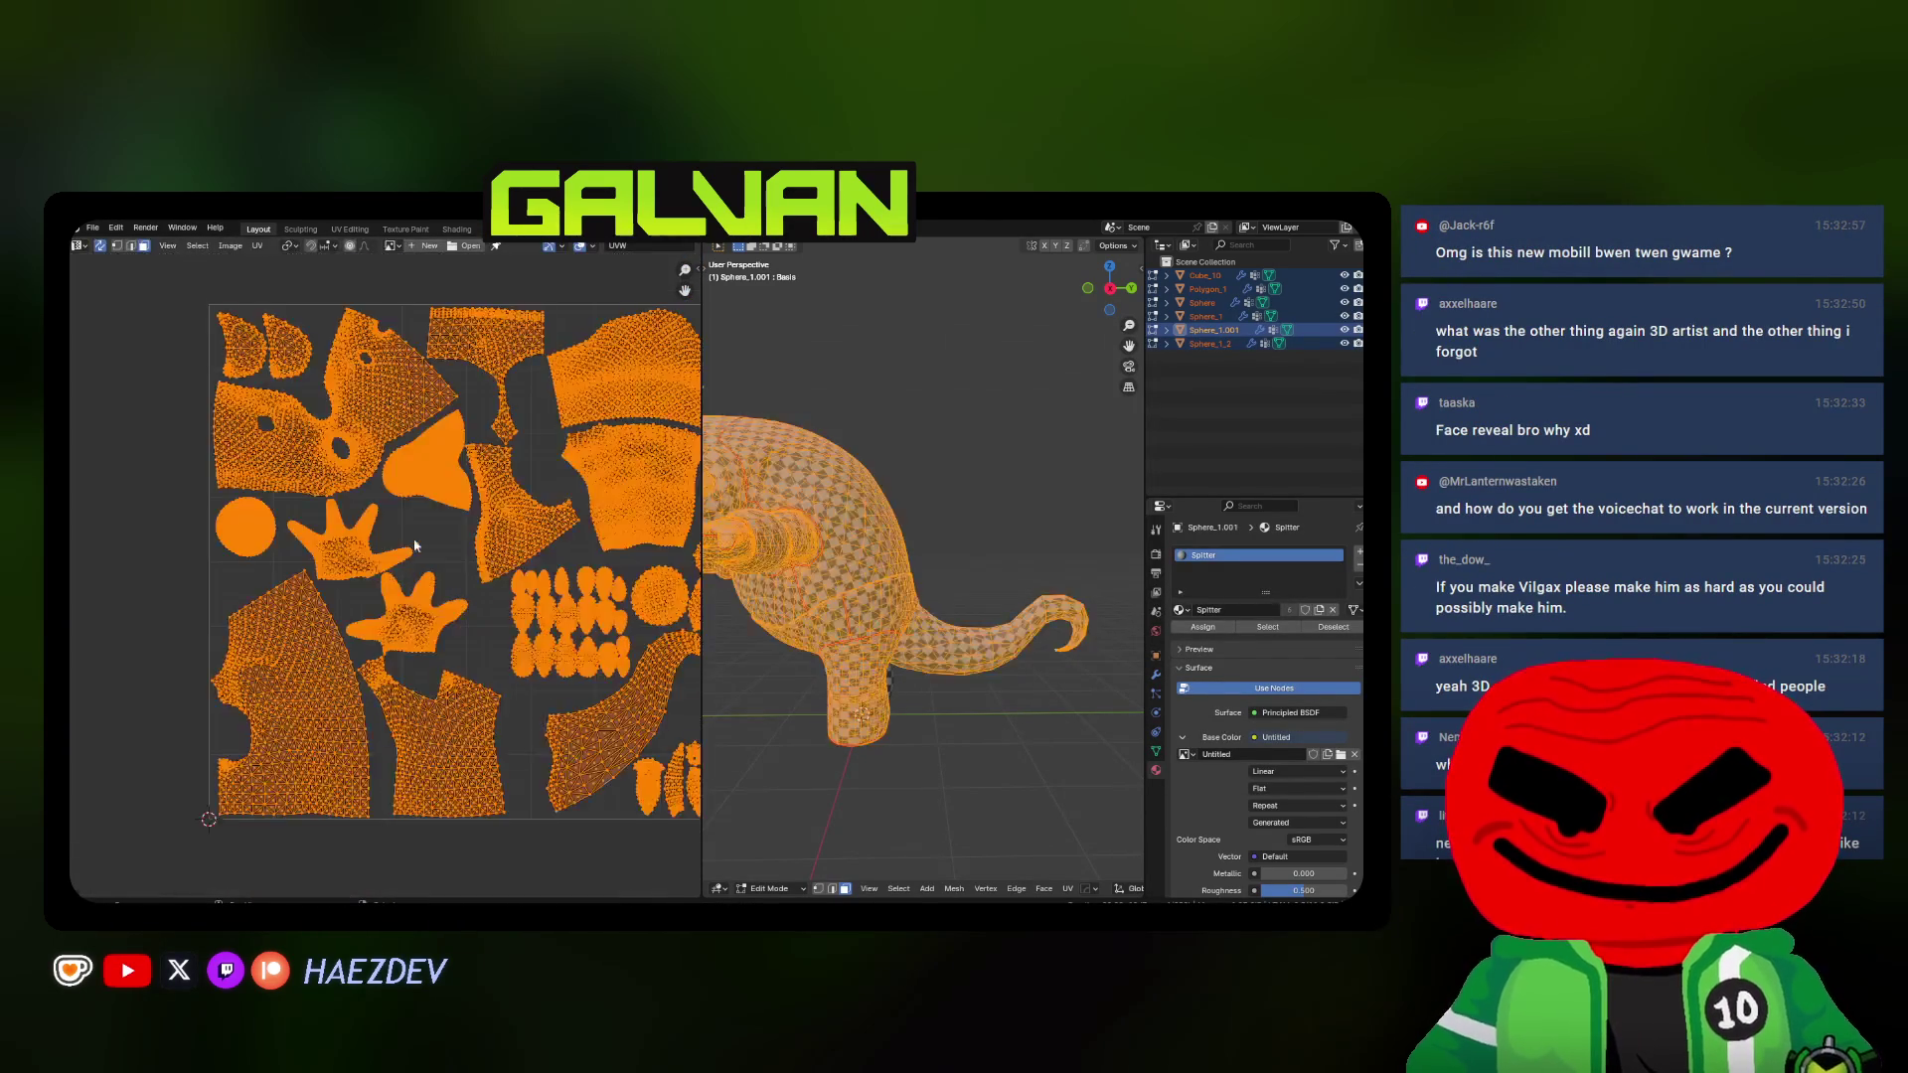
pyautogui.hotkey('alt', 'a')
pyautogui.moveTo(425, 473); pyautogui.dragTo(410, 520, button='middle')
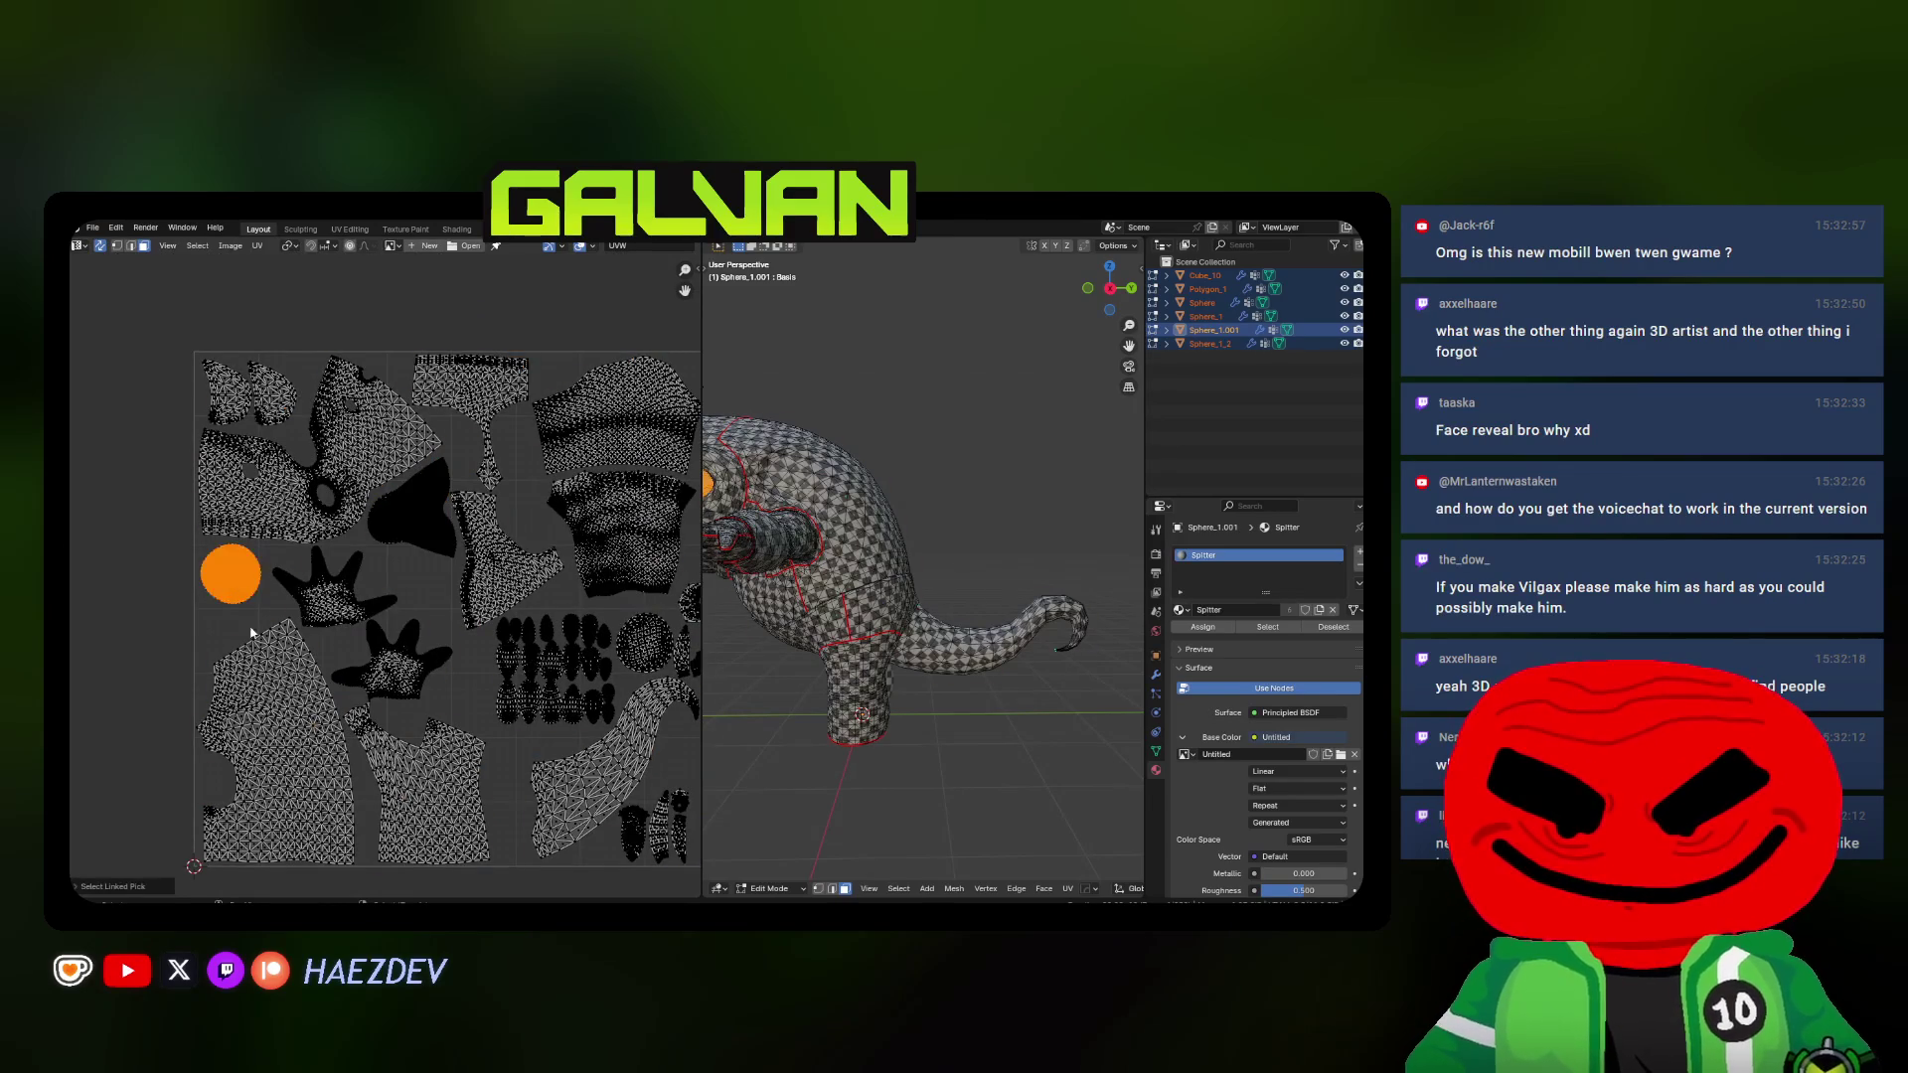
# Lift the small round island above the layout and reposition the left hand island
pyautogui.moveTo(251, 633); pyautogui.dragTo(228, 620, button='middle')
pyautogui.press('g')
pyautogui.click(349, 369)
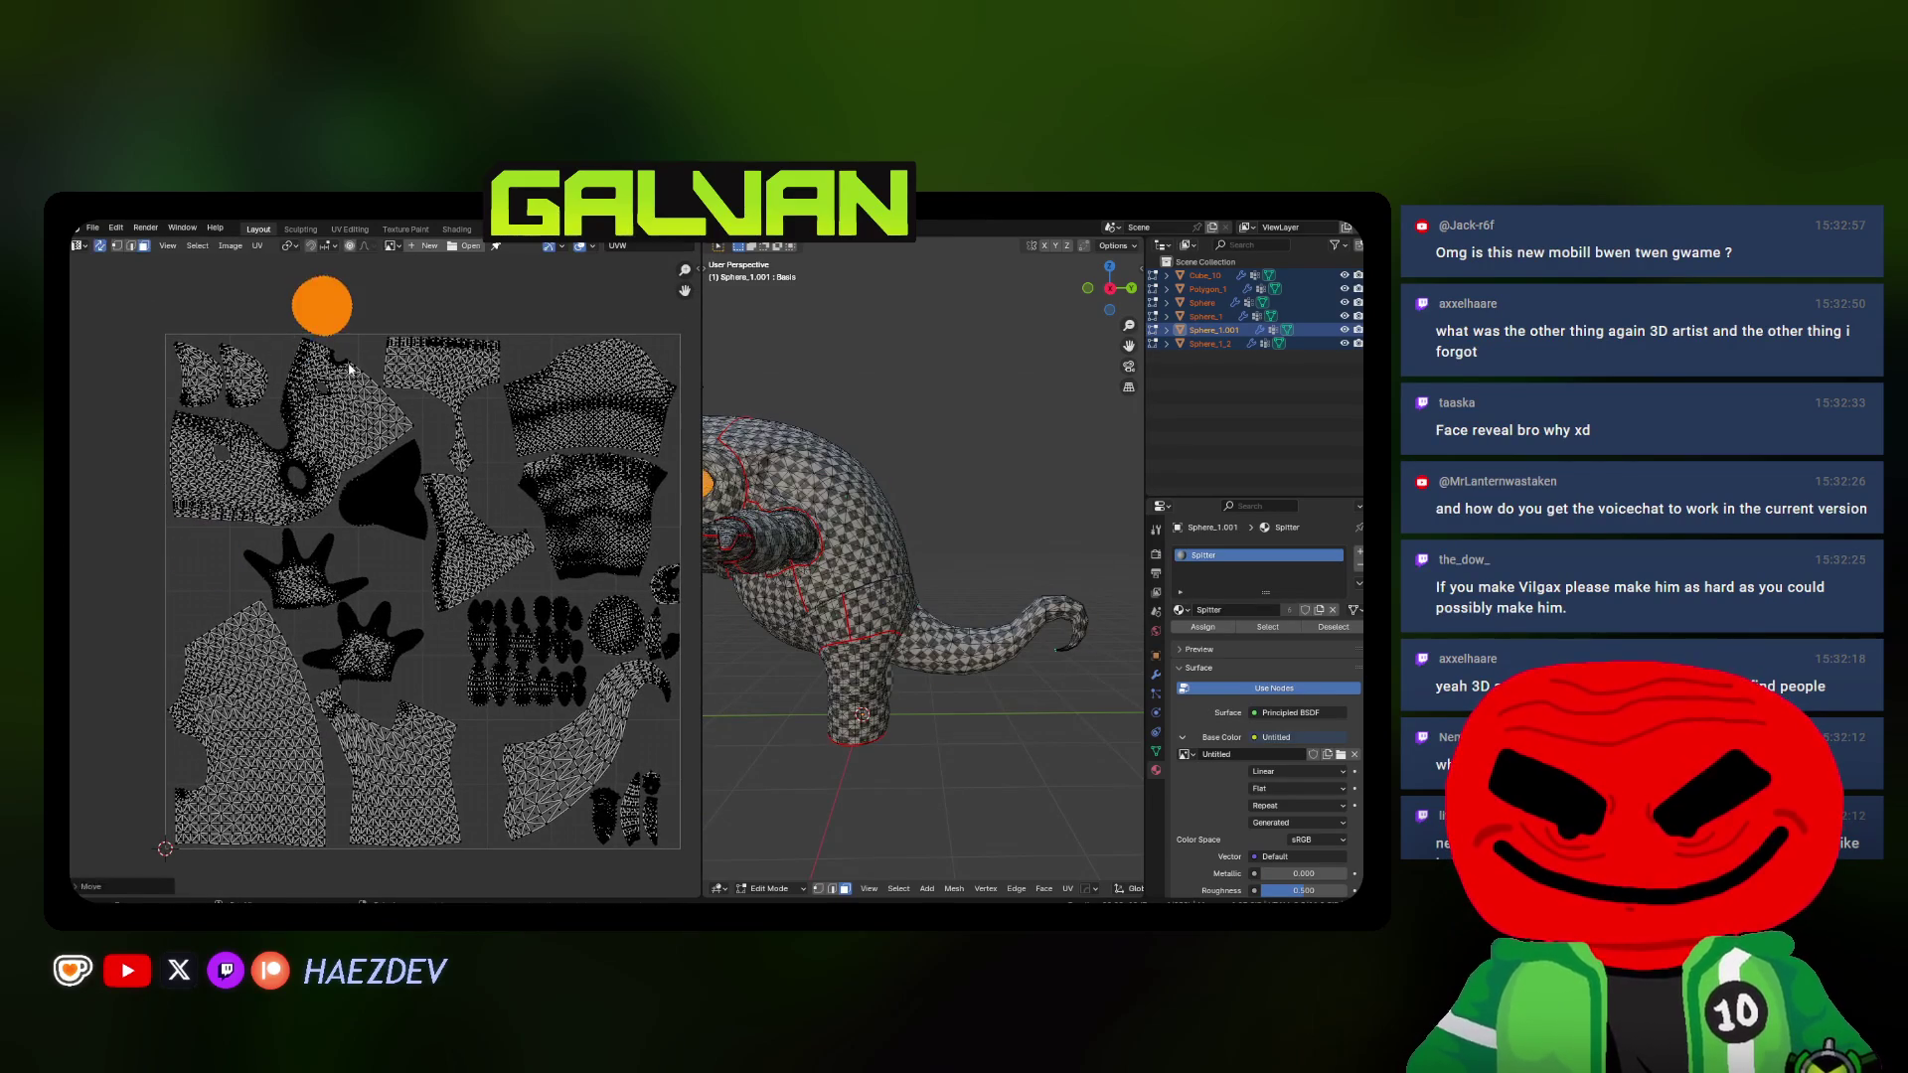
pyautogui.press('l')
pyautogui.scroll(2, 305, 586)
pyautogui.press('g')
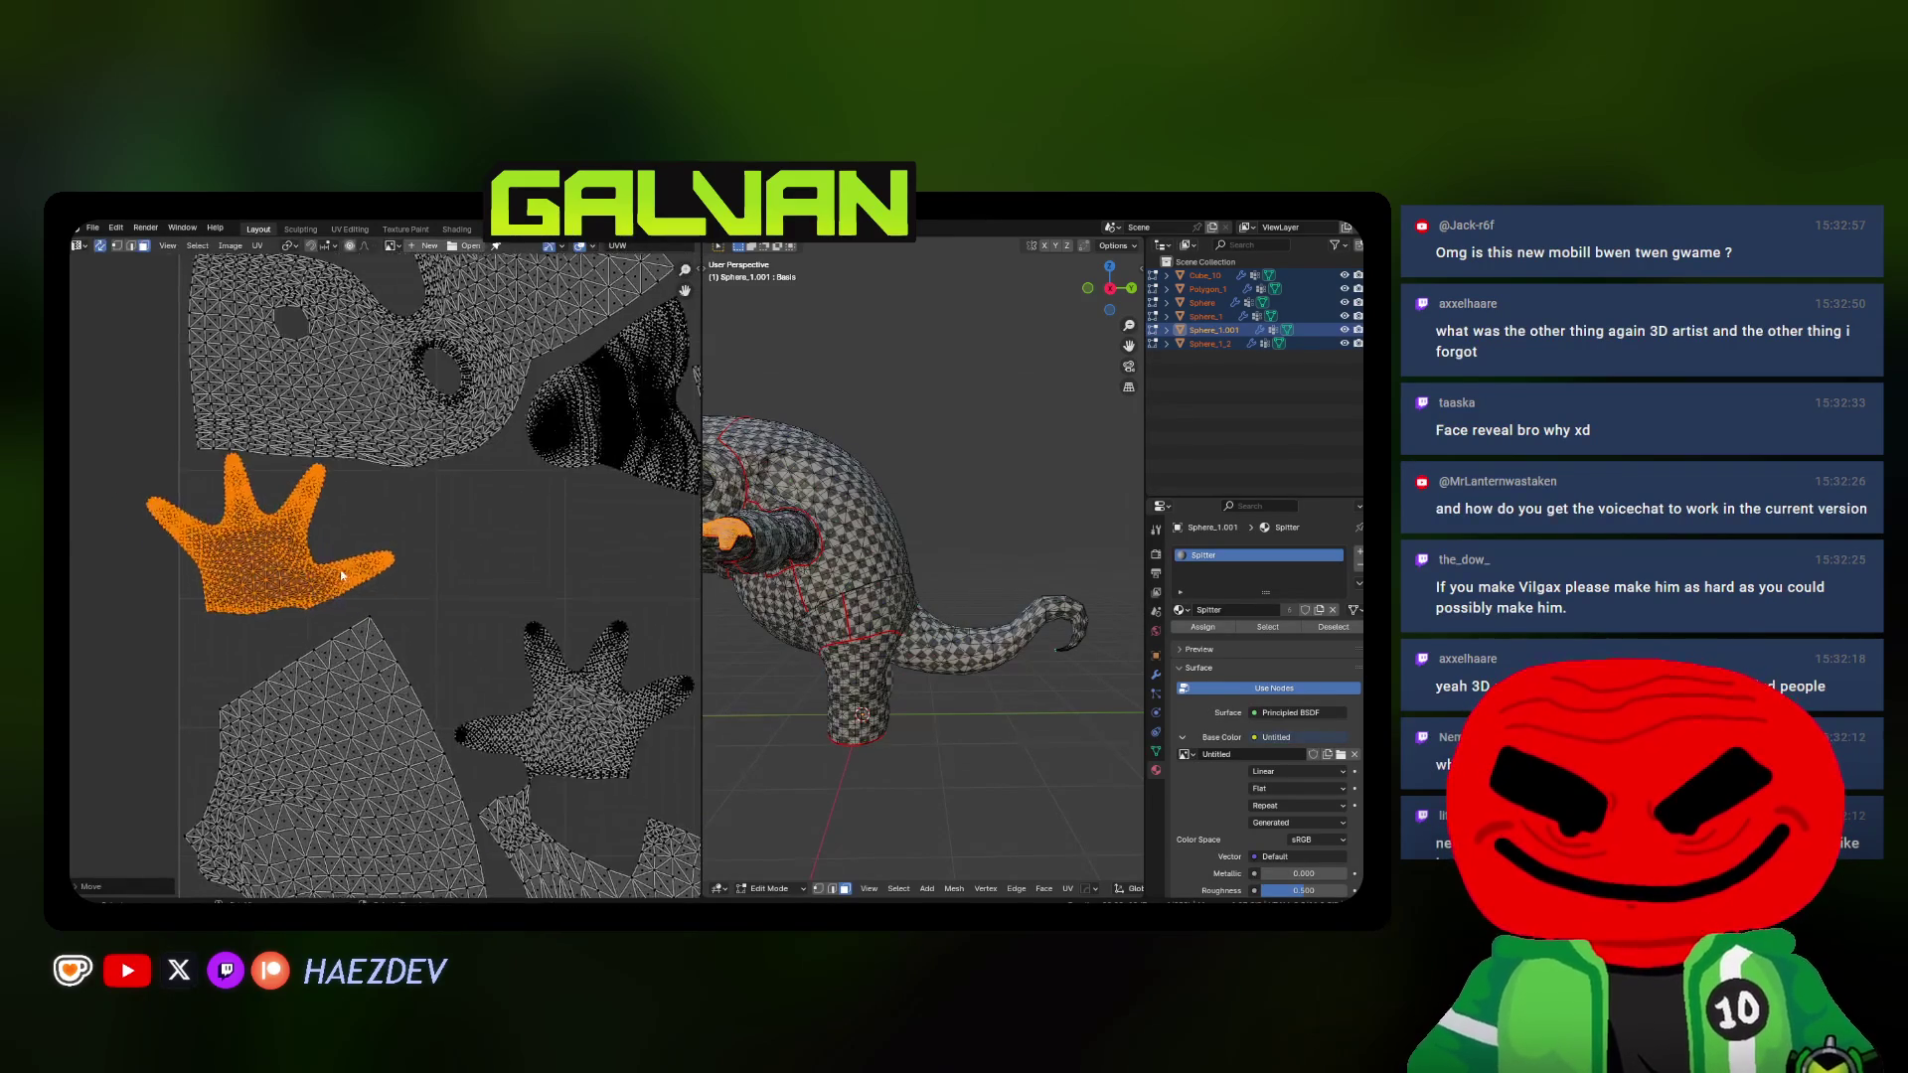
pyautogui.scroll(3, 416, 584)
pyautogui.click(414, 579)
pyautogui.hotkey('alt', 'a')
pyautogui.scroll(-2, 390, 544)
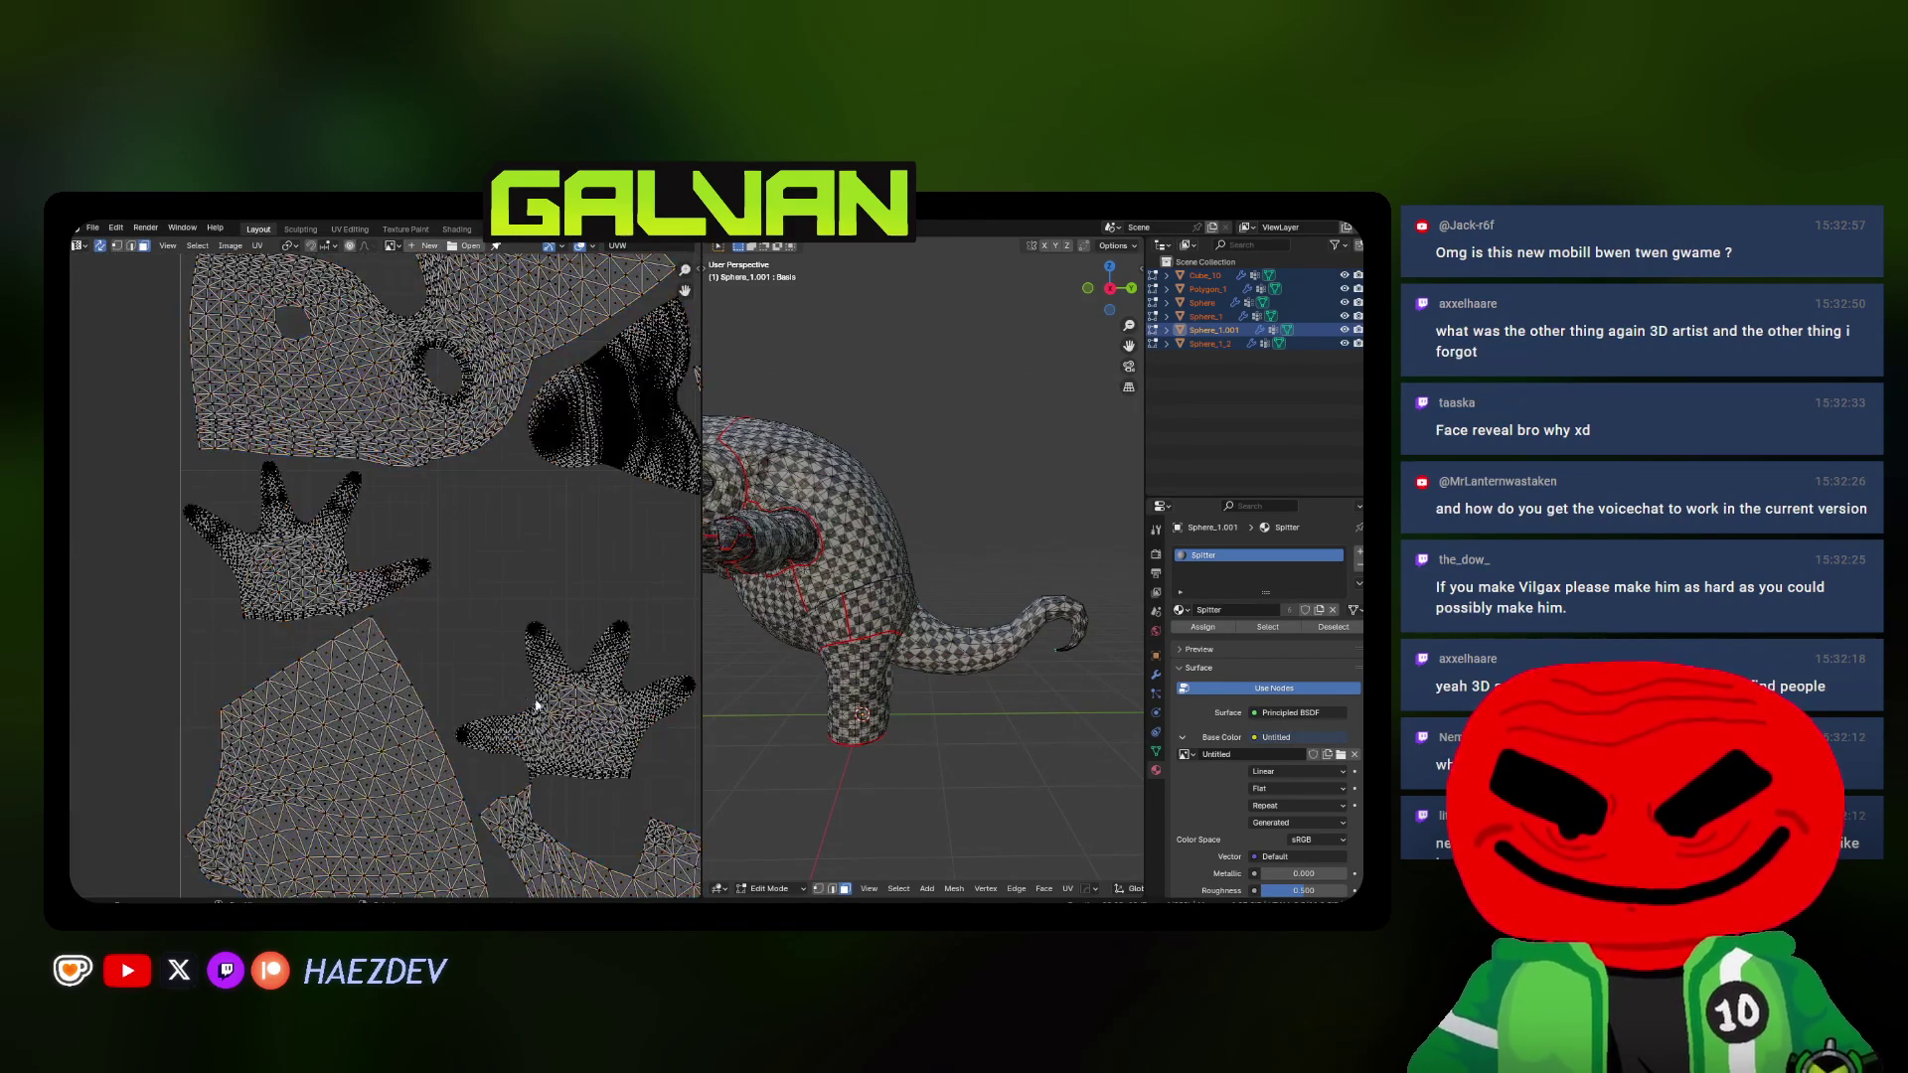
pyautogui.scroll(-1, 389, 544)
pyautogui.scroll(2, 390, 545)
# Rotate the dark triangular island twice to fit it against its neighbours
pyautogui.press('l')
pyautogui.press('r')
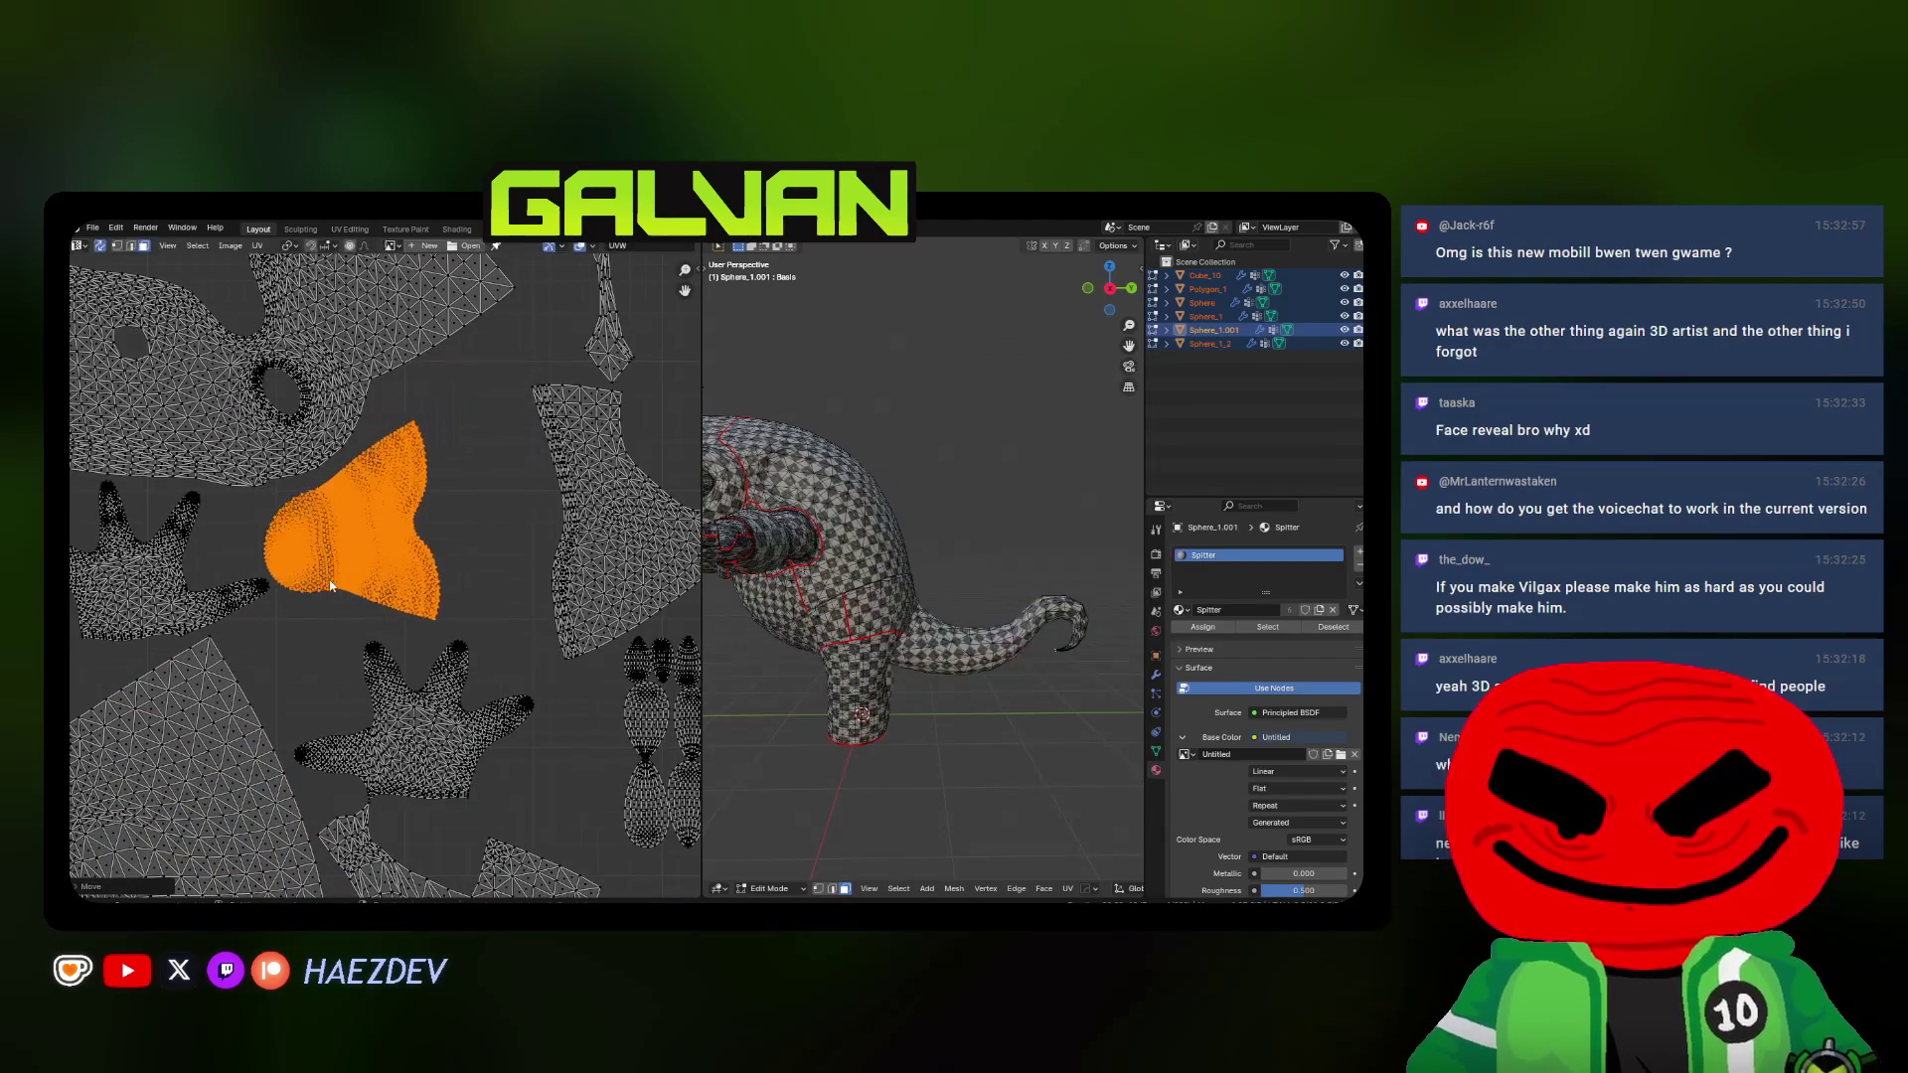
pyautogui.click(256, 619)
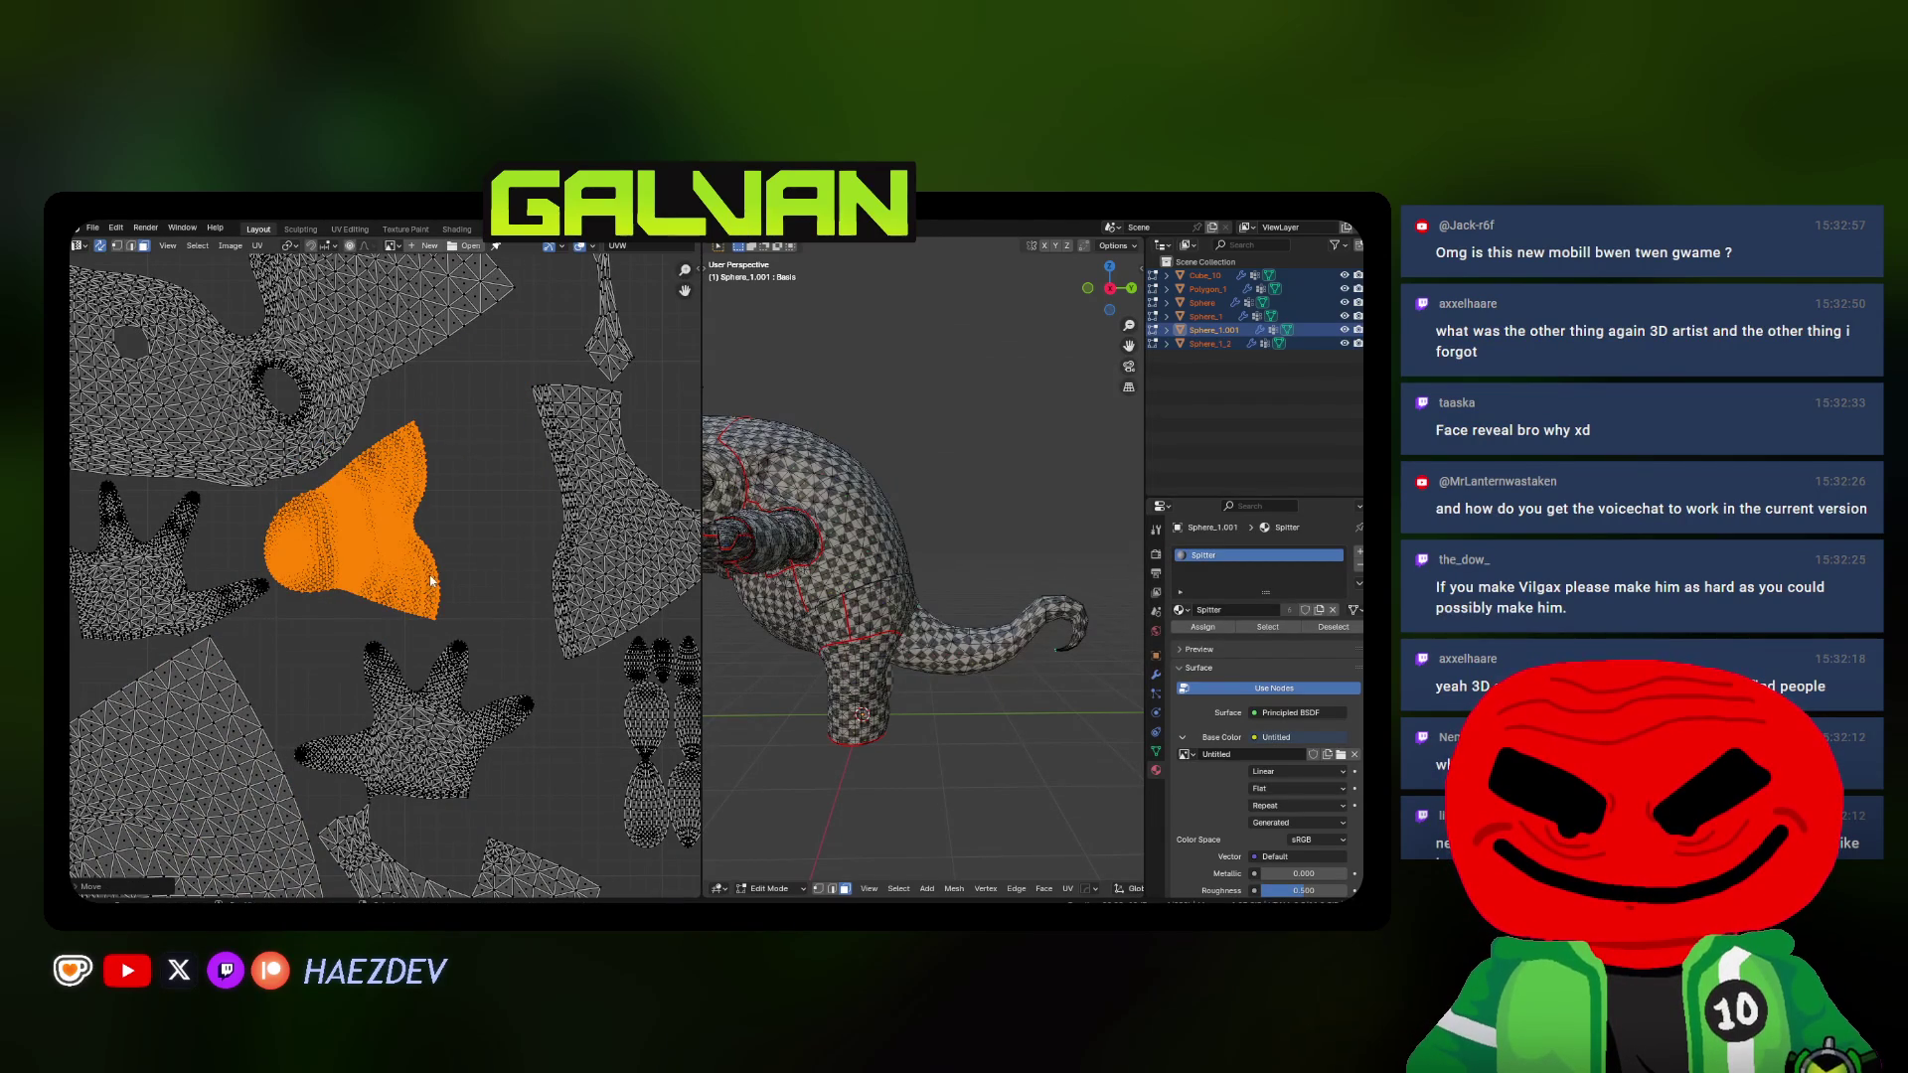
pyautogui.press('r')
pyautogui.click(456, 604)
pyautogui.press('g')
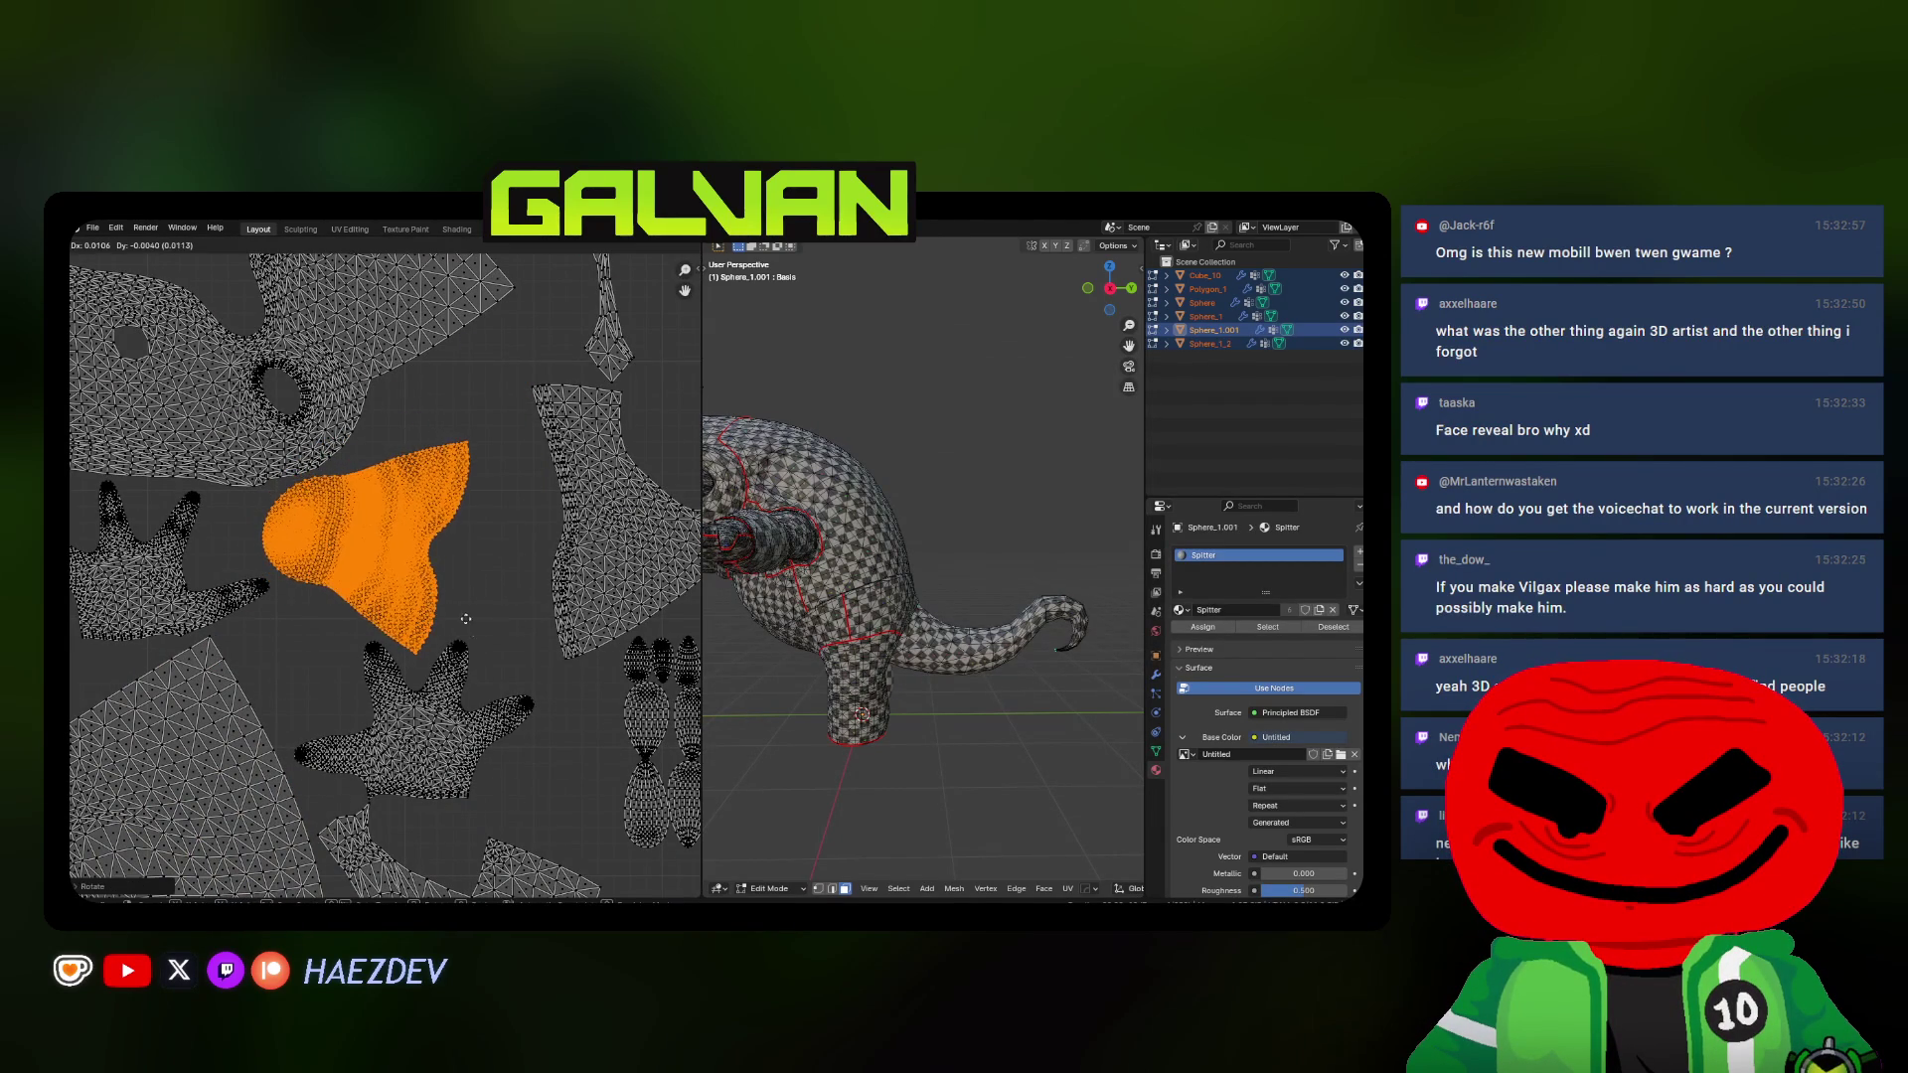
pyautogui.hotkey('alt', 'a')
# Move the large fan-shaped island to a new position and check the full layout
pyautogui.click(494, 550)
pyautogui.press('g')
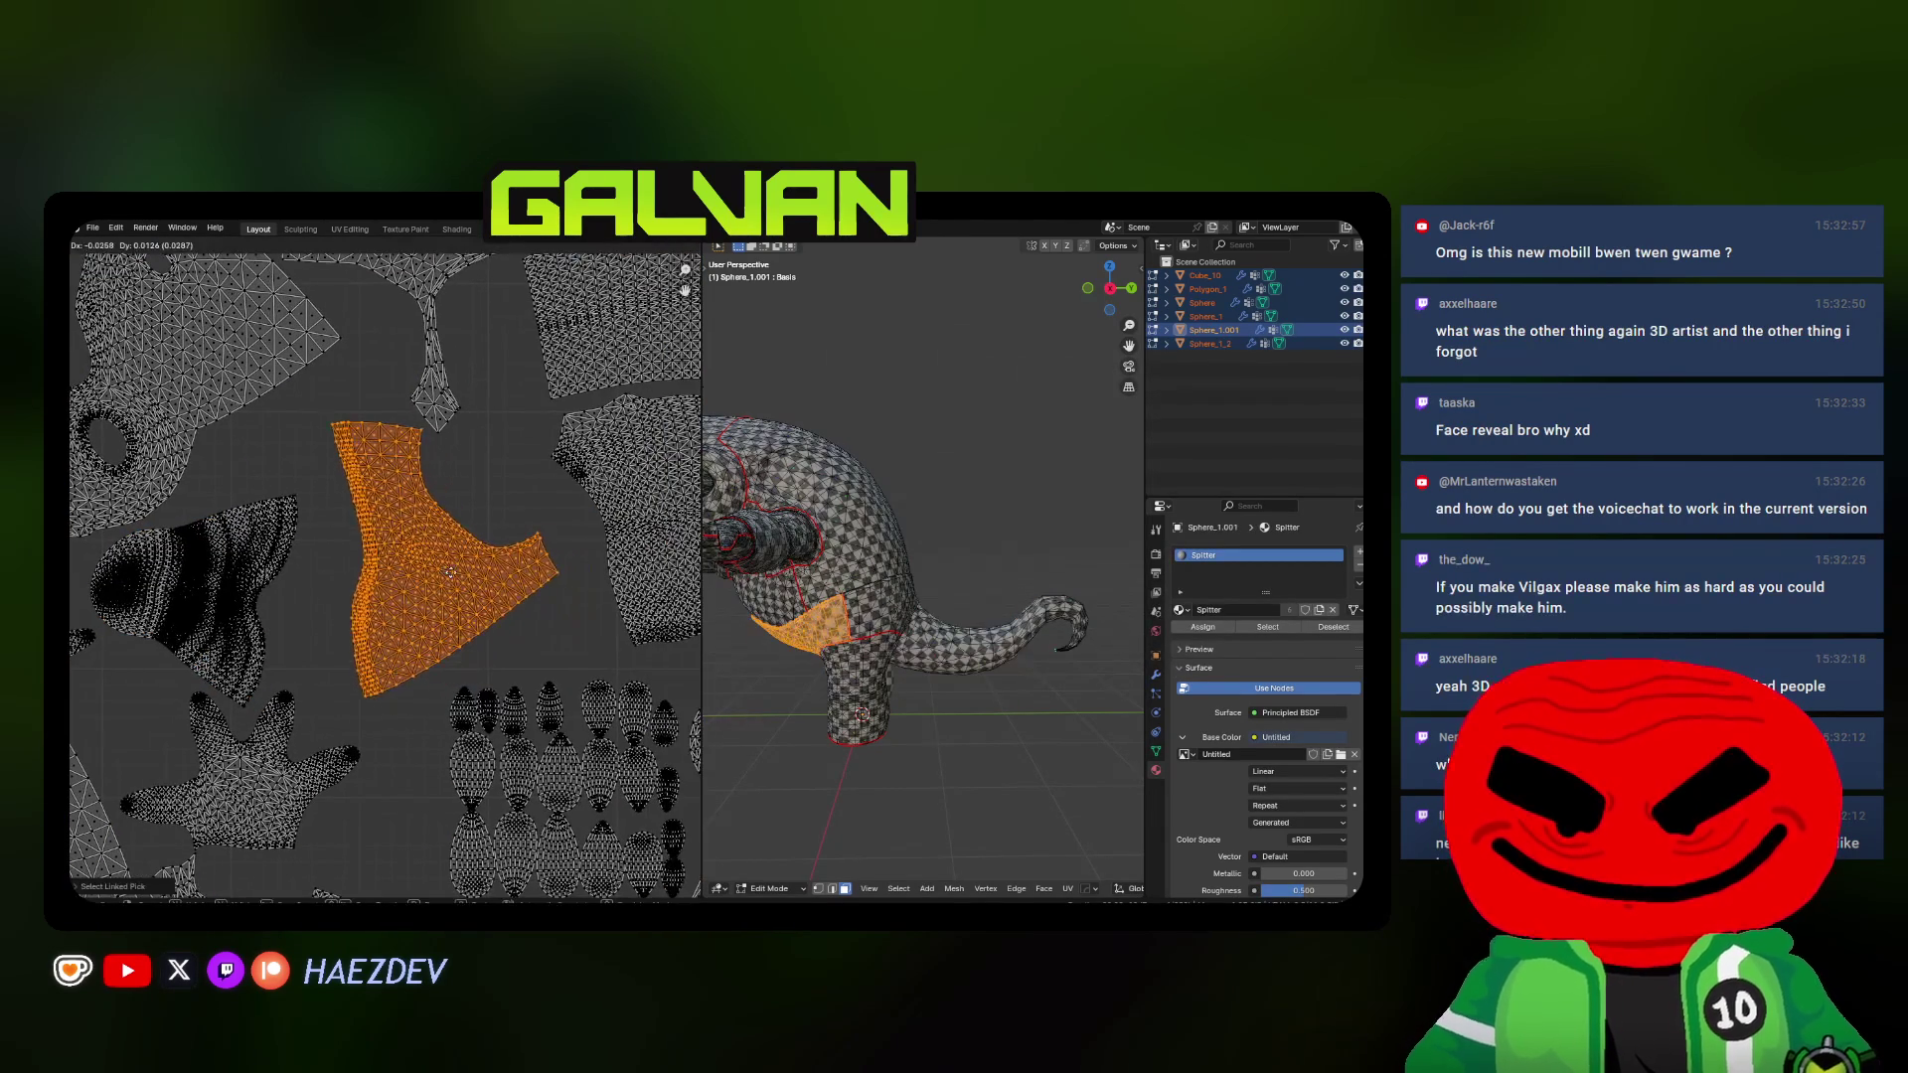
pyautogui.click(399, 533)
pyautogui.press('a')
pyautogui.hotkey('alt', 'a')
pyautogui.press('a')
# Bring the small round island down-left into the packed area
pyautogui.click(387, 316)
pyautogui.press('l')
pyautogui.press('g')
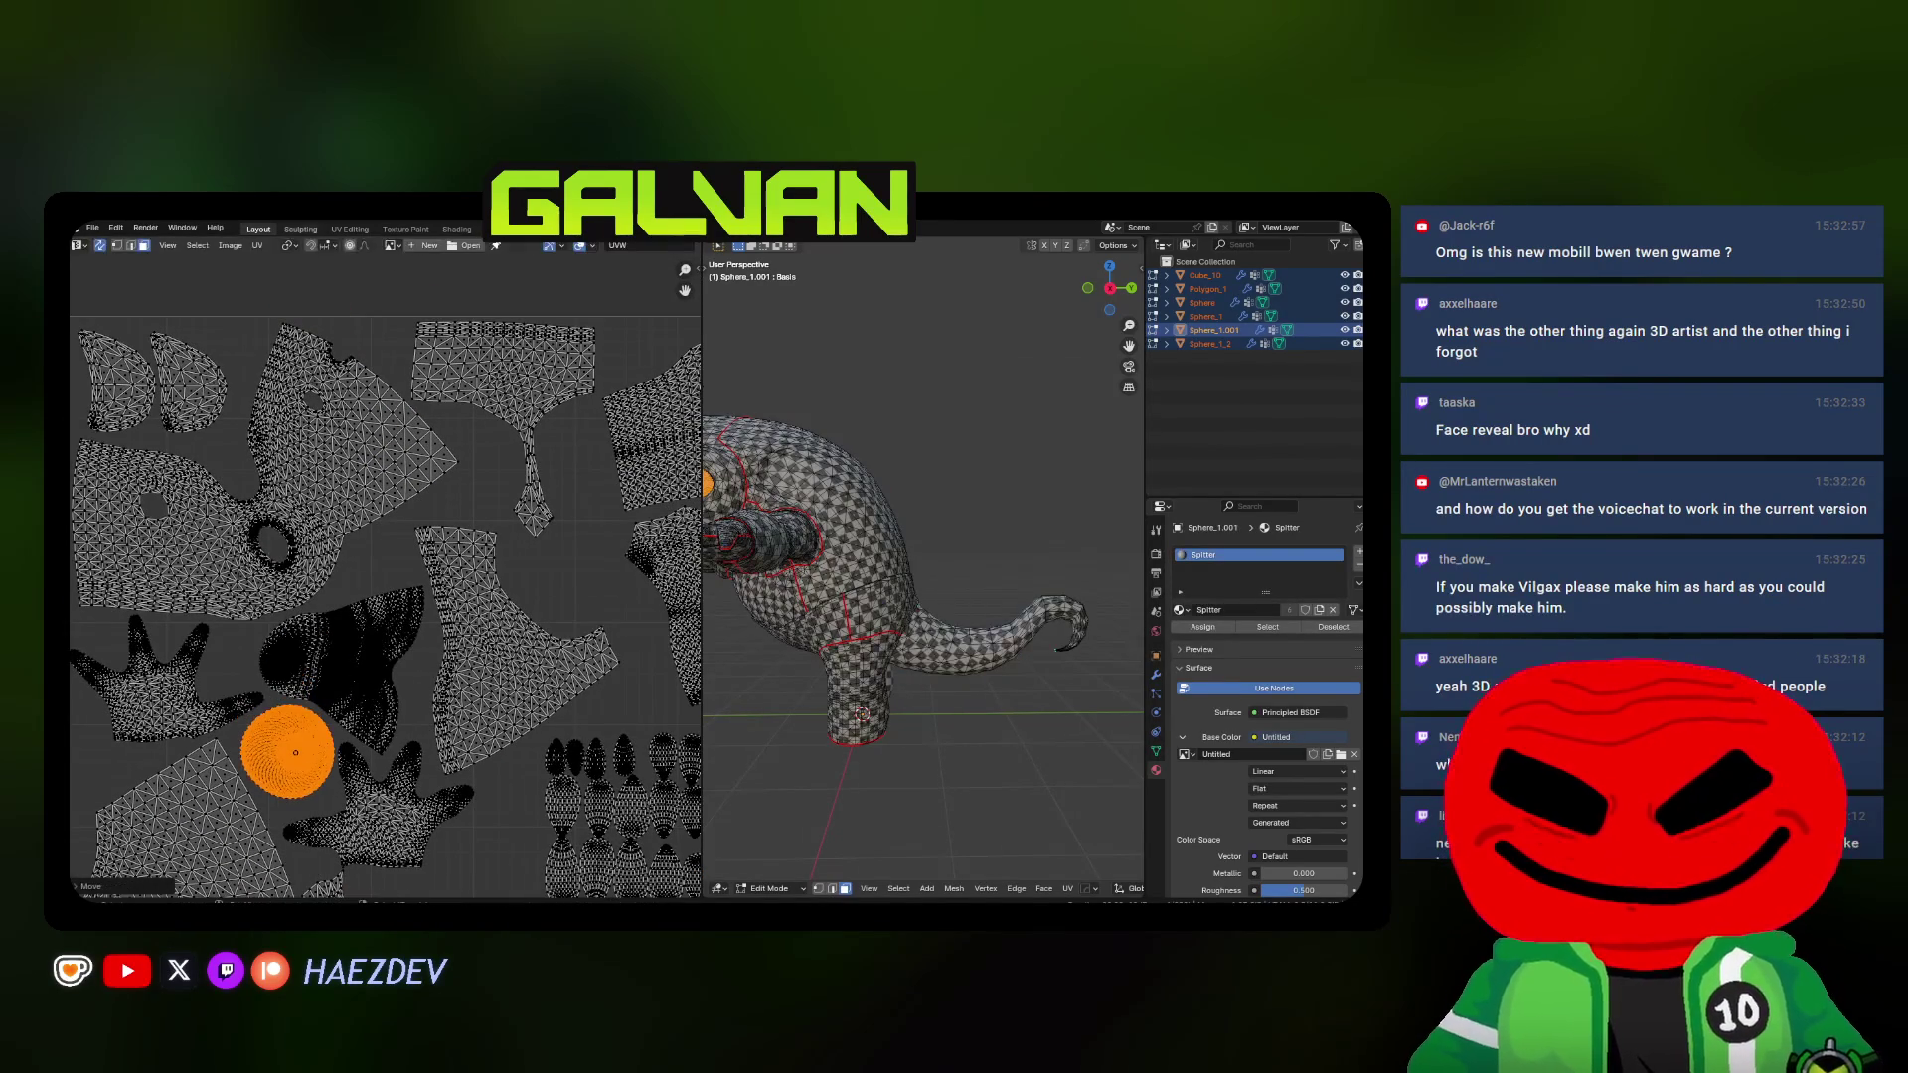
pyautogui.scroll(2, 398, 653)
pyautogui.press('g')
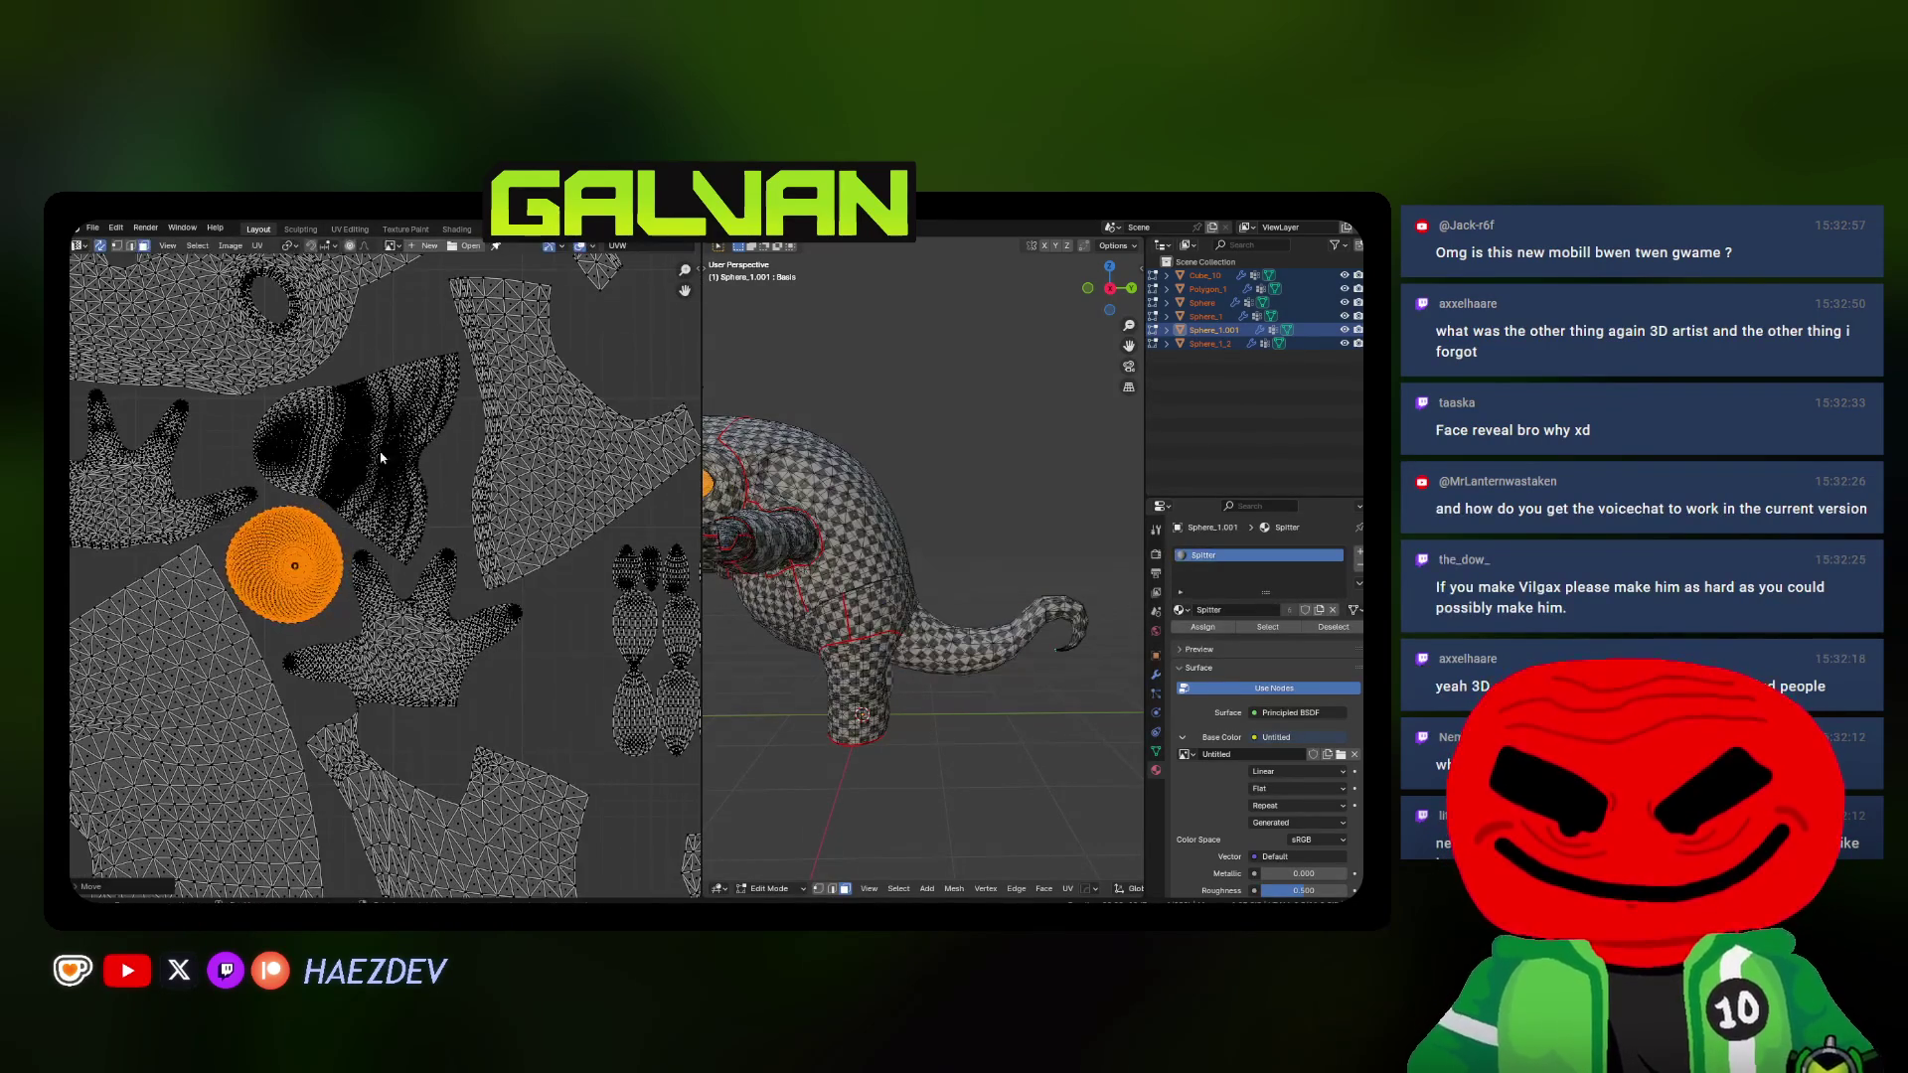
pyautogui.press('Escape')
pyautogui.hotkey('alt', 'a')
# Rotate the striped triangular island slightly to align it with the layout
pyautogui.press('l')
pyautogui.press('r')
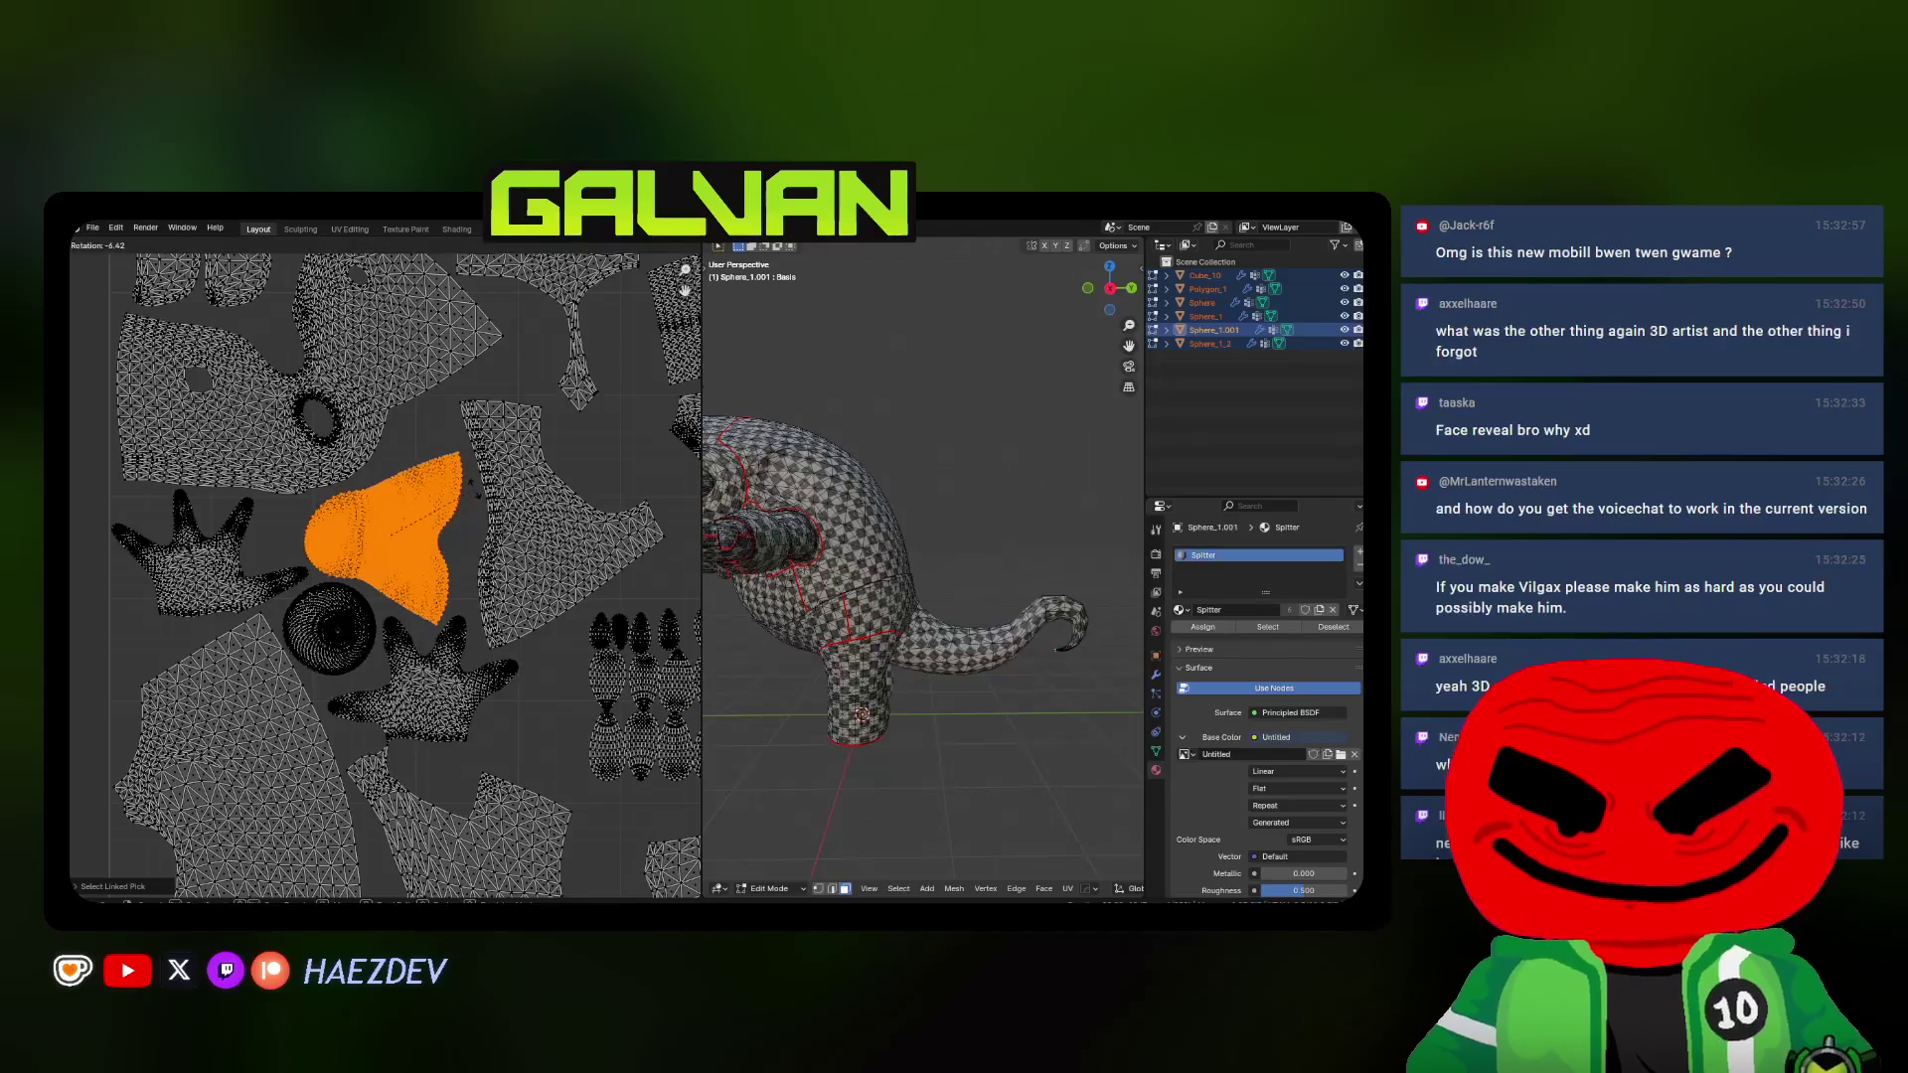
pyautogui.click(473, 487)
pyautogui.scroll(1, 478, 499)
pyautogui.scroll(2, 485, 508)
pyautogui.scroll(1, 489, 514)
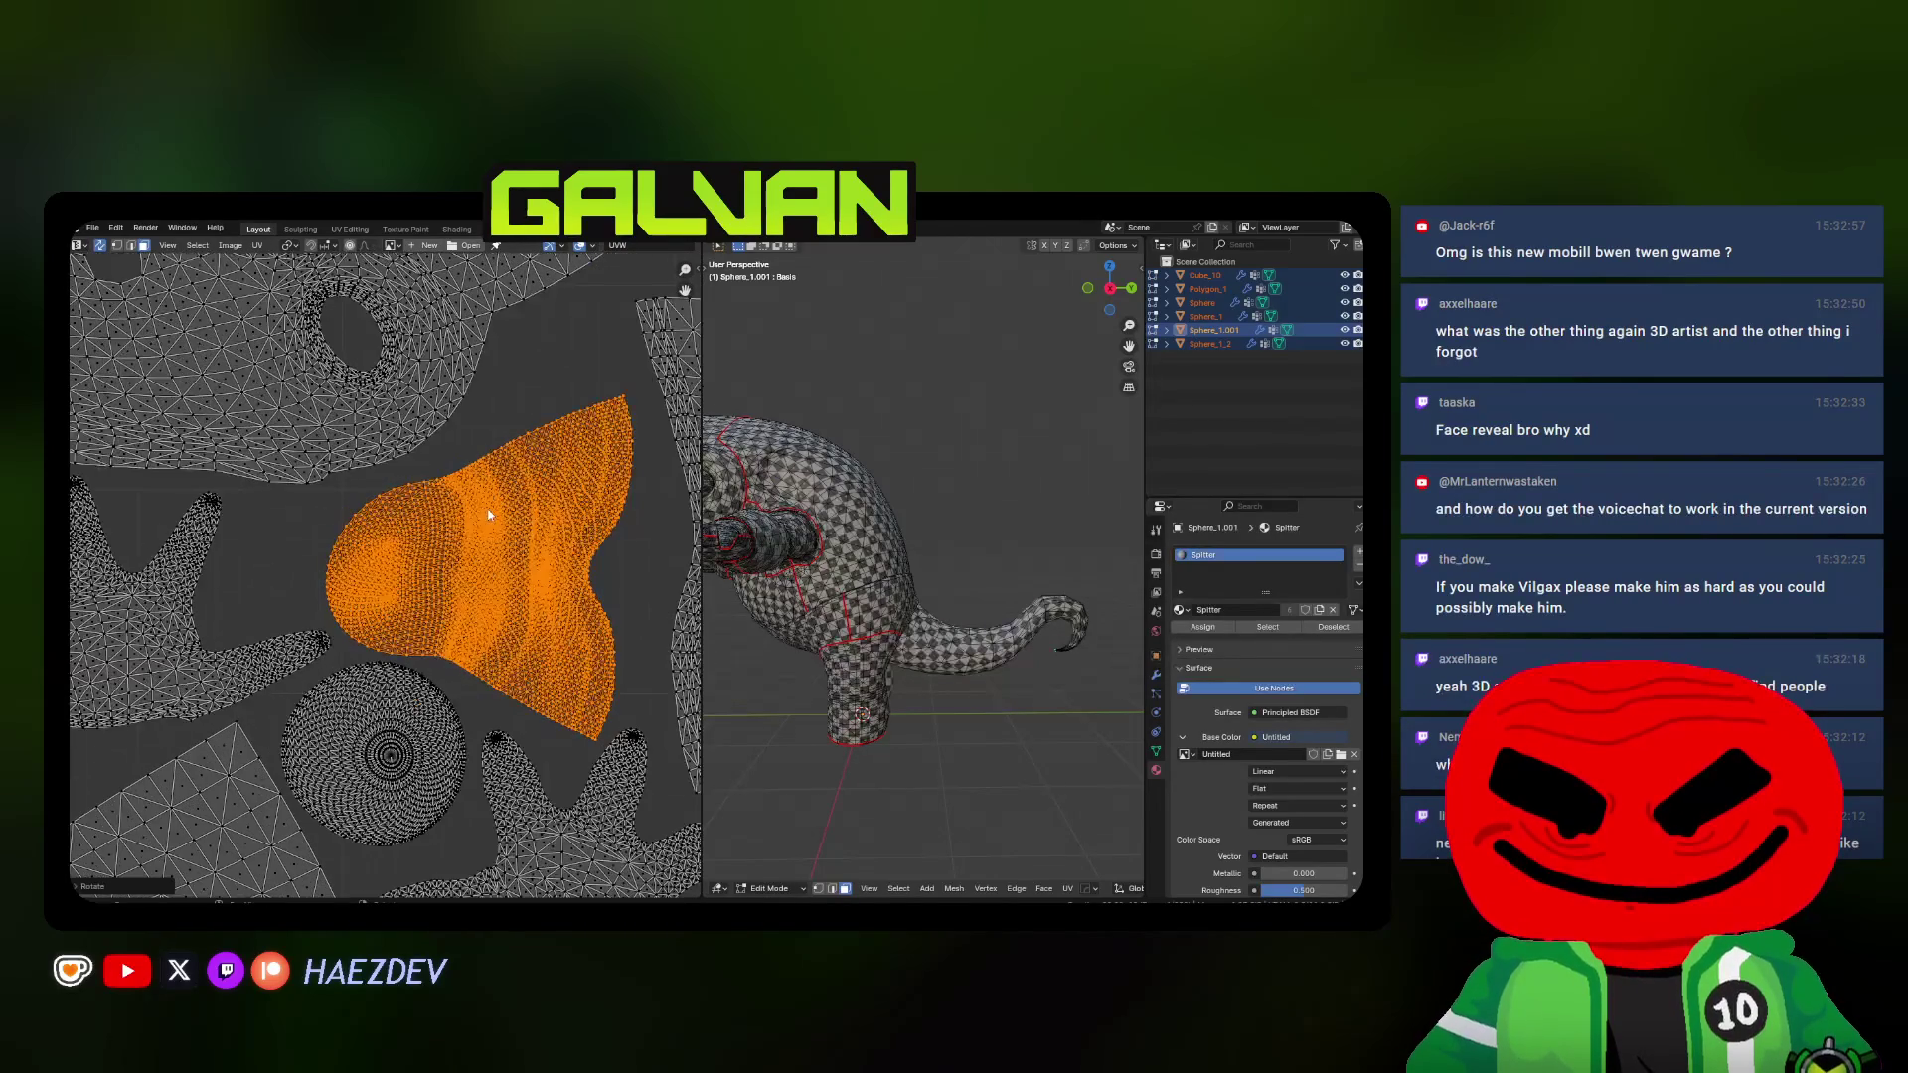
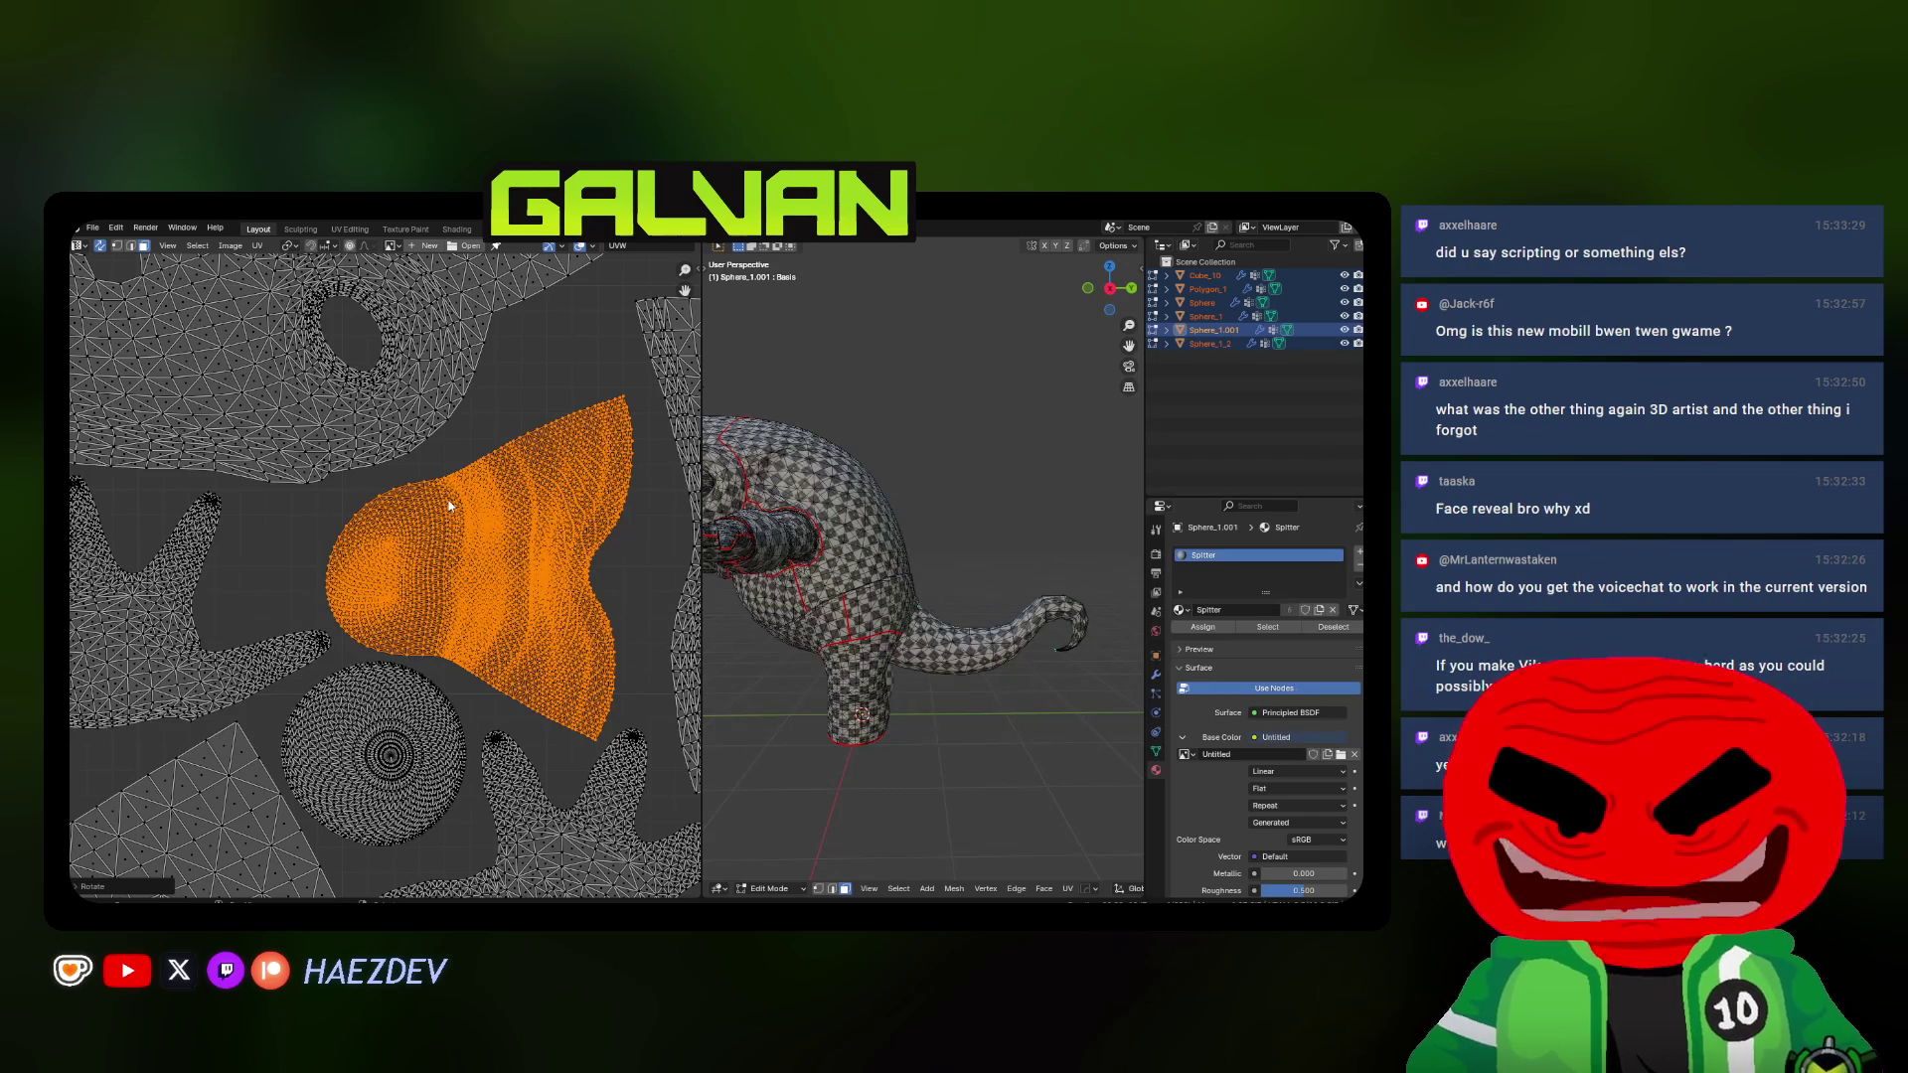
pyautogui.scroll(-2, 449, 514)
pyautogui.scroll(-1, 432, 552)
pyautogui.scroll(-1, 421, 593)
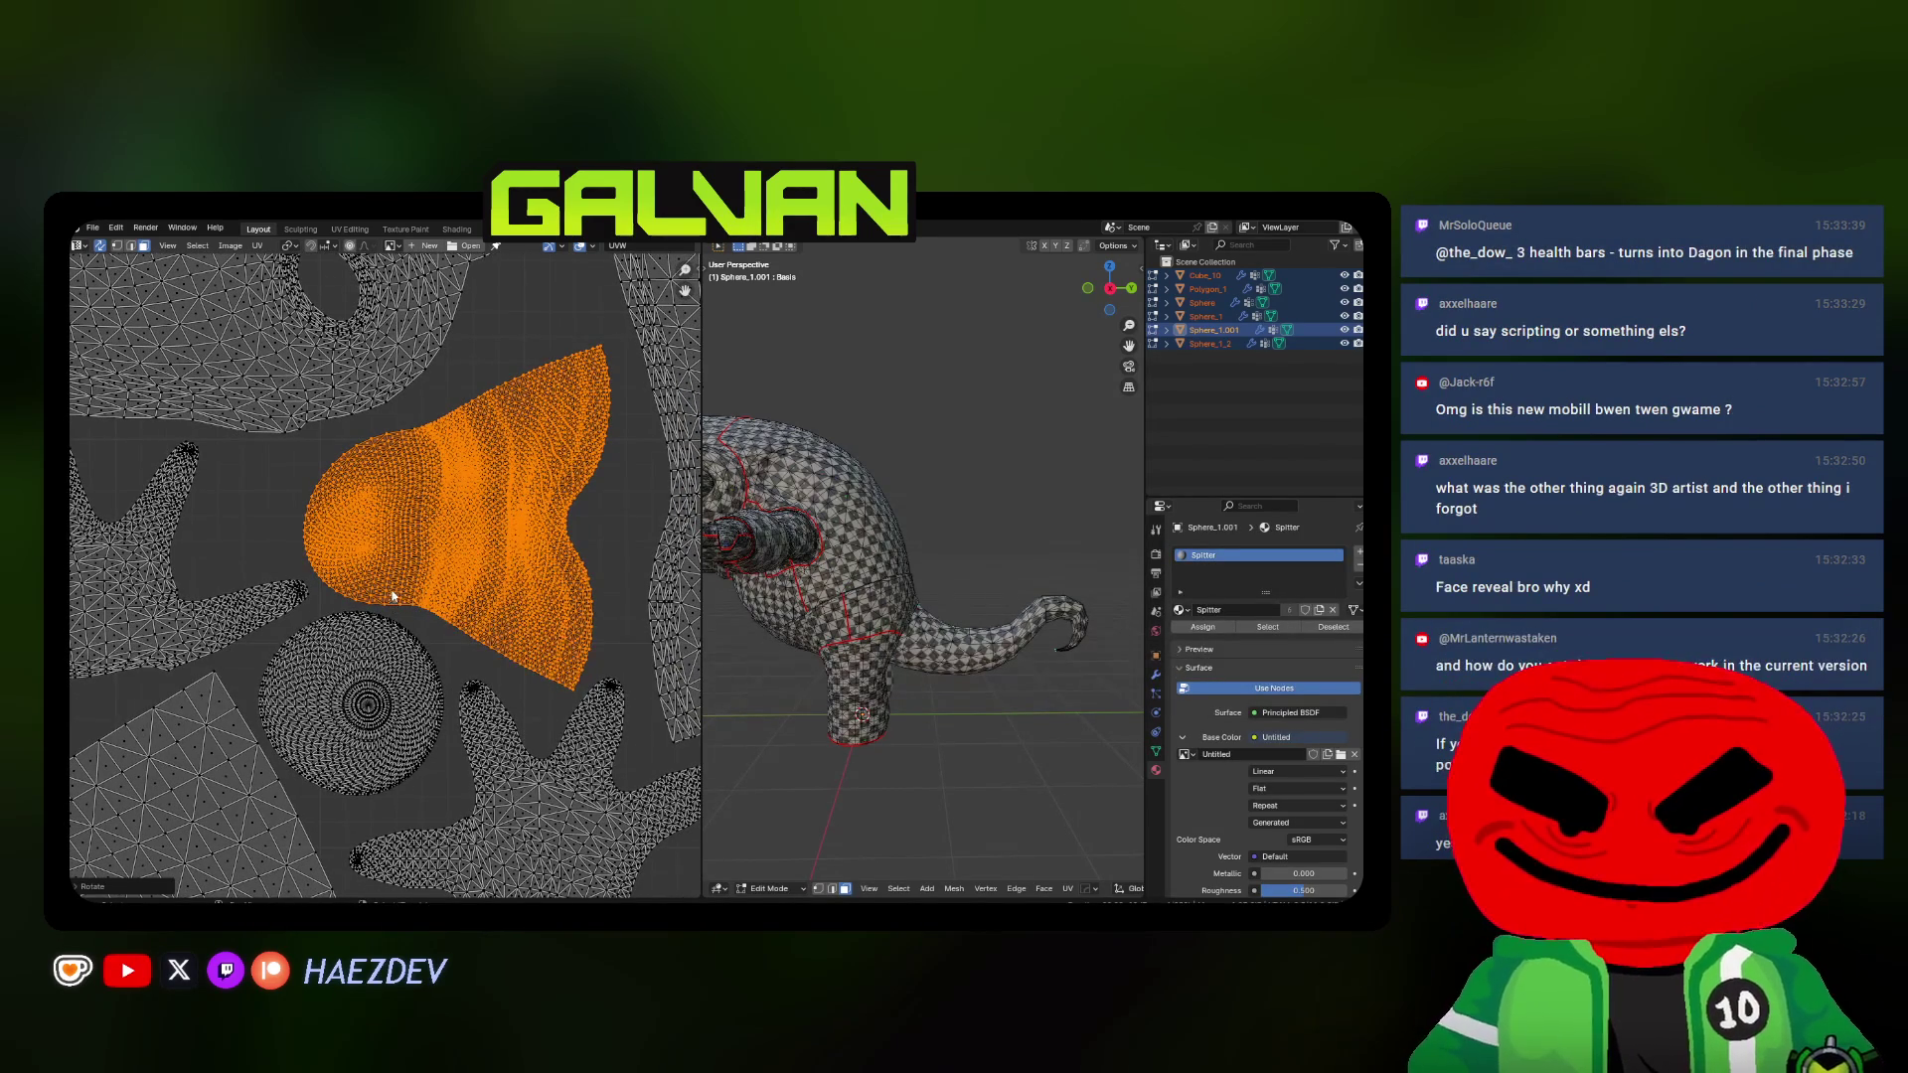
pyautogui.hscroll(1, 392, 597)
pyautogui.hscroll(1, 488, 565)
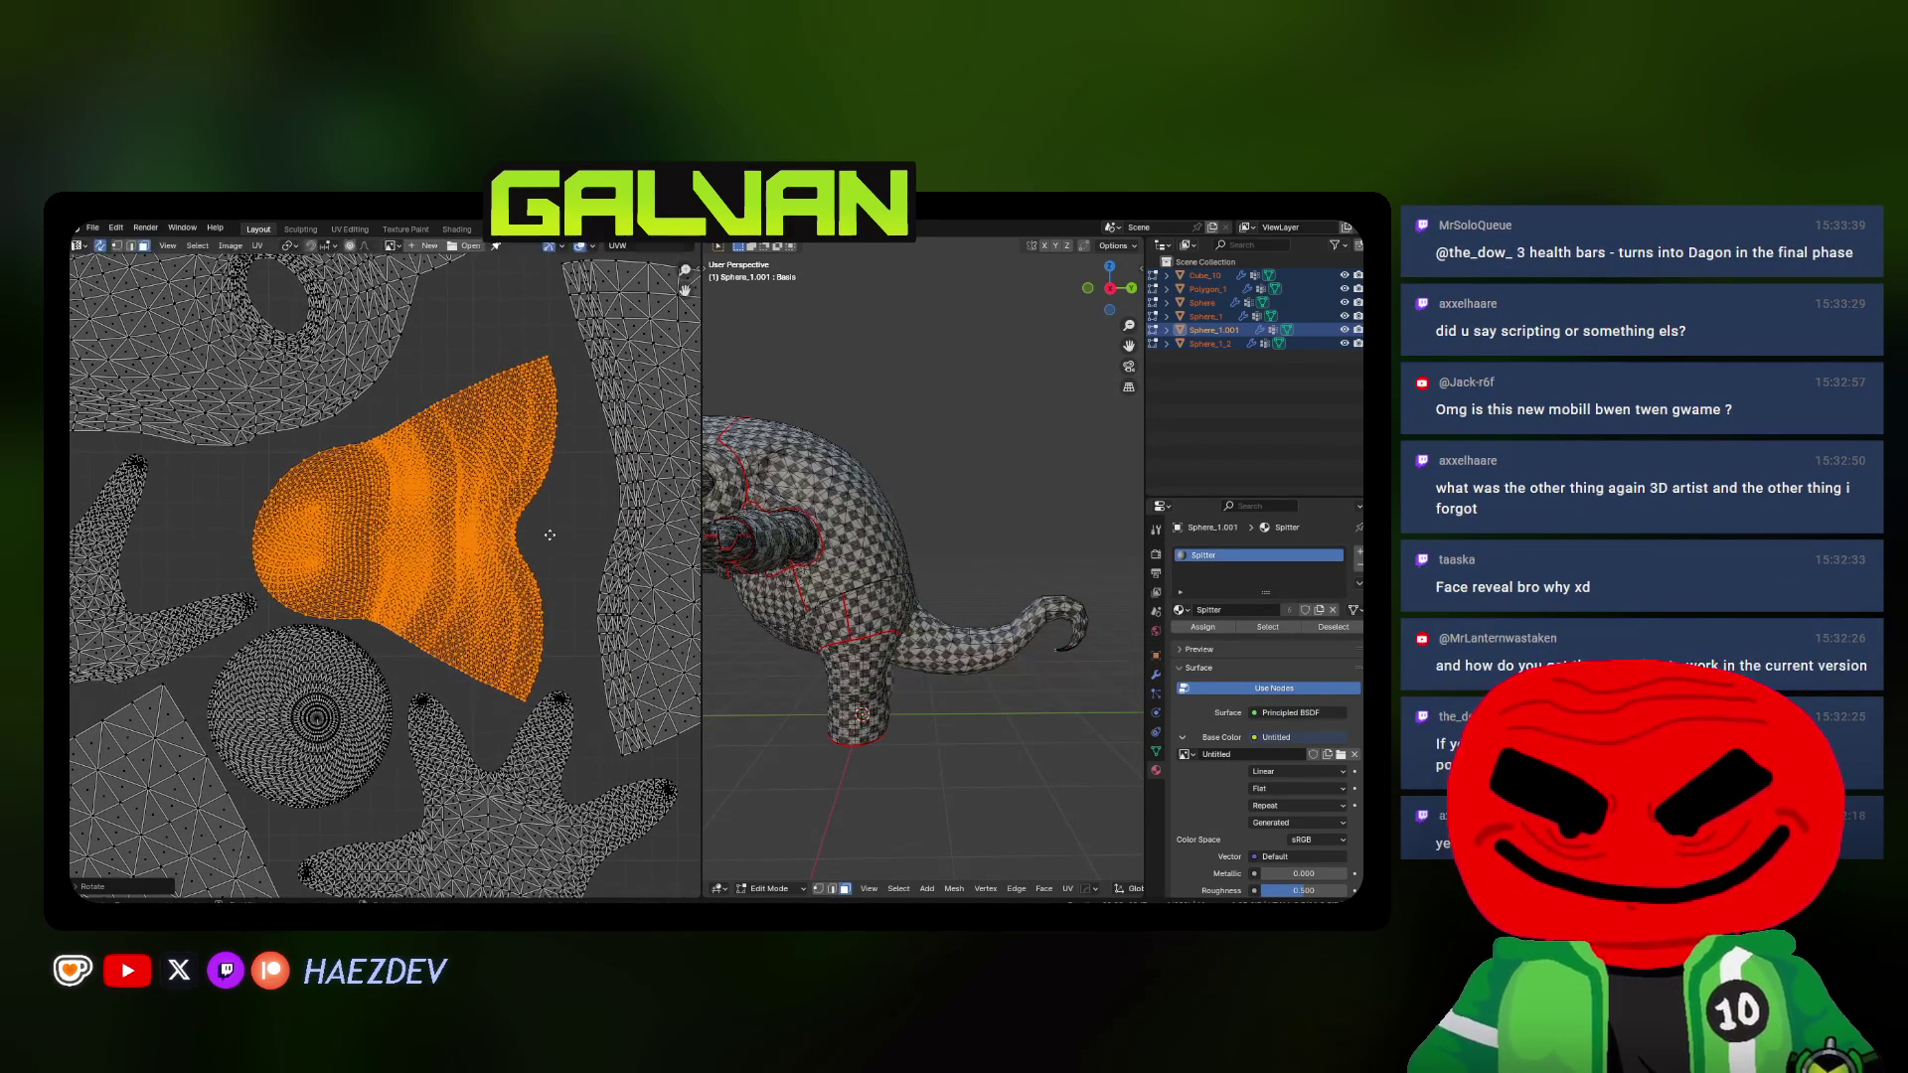
# Confirm the body island's slight rotation, enlarge it, then try and cancel rotating another island
pyautogui.click(580, 524)
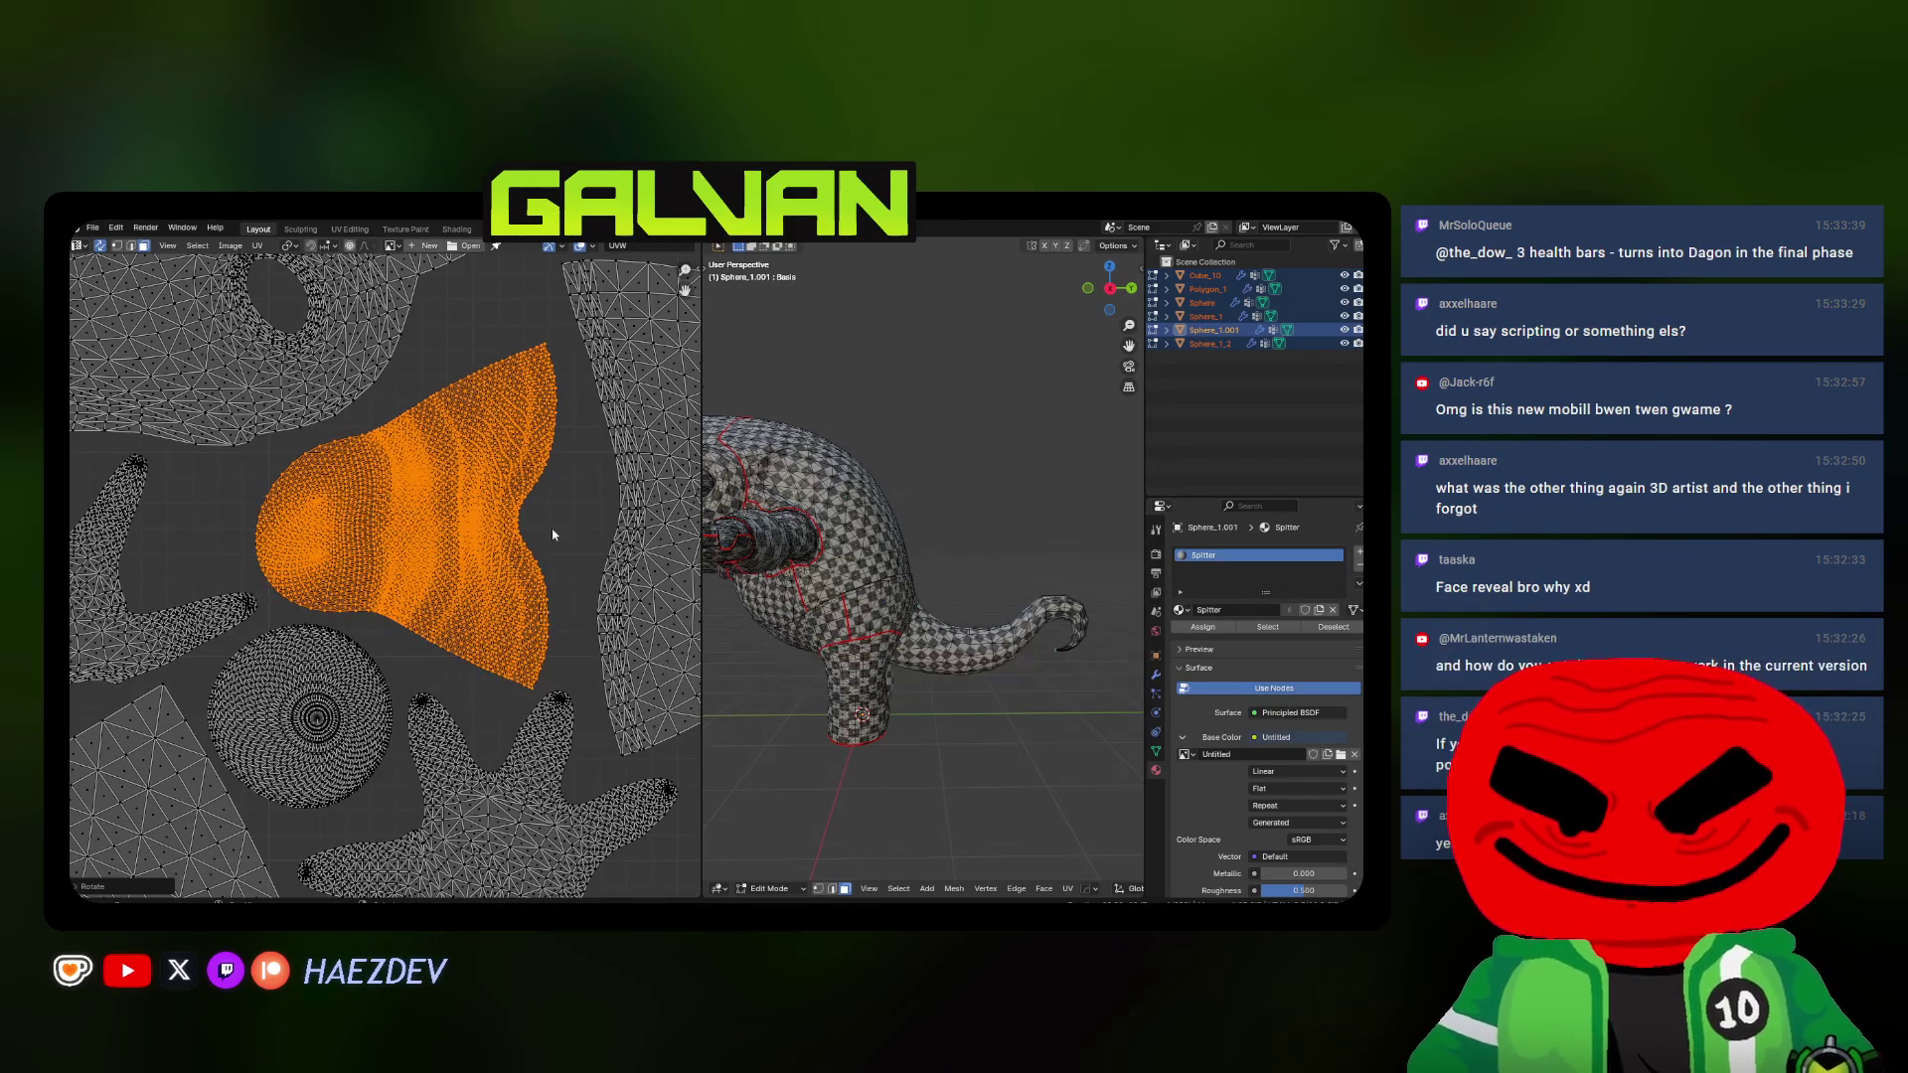
pyautogui.press('s')
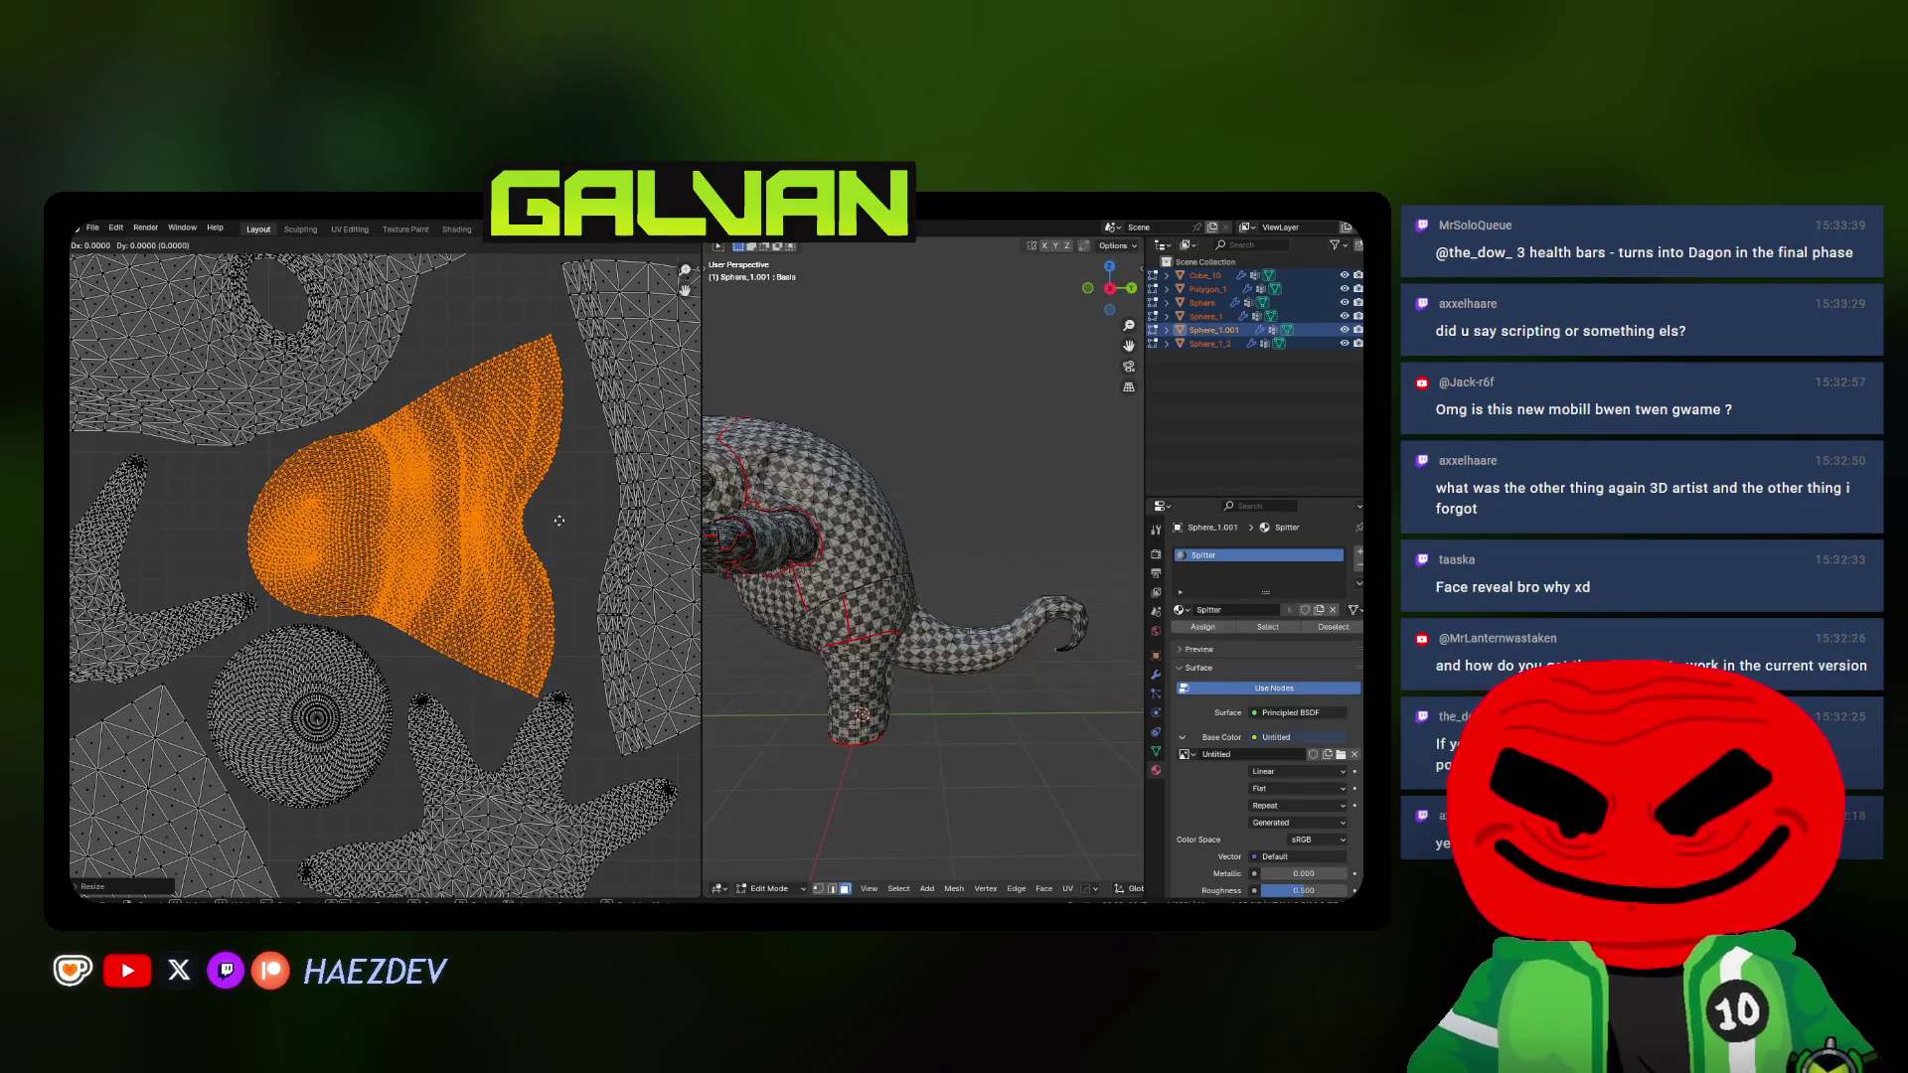
pyautogui.click(558, 519)
pyautogui.scroll(-3, 507, 566)
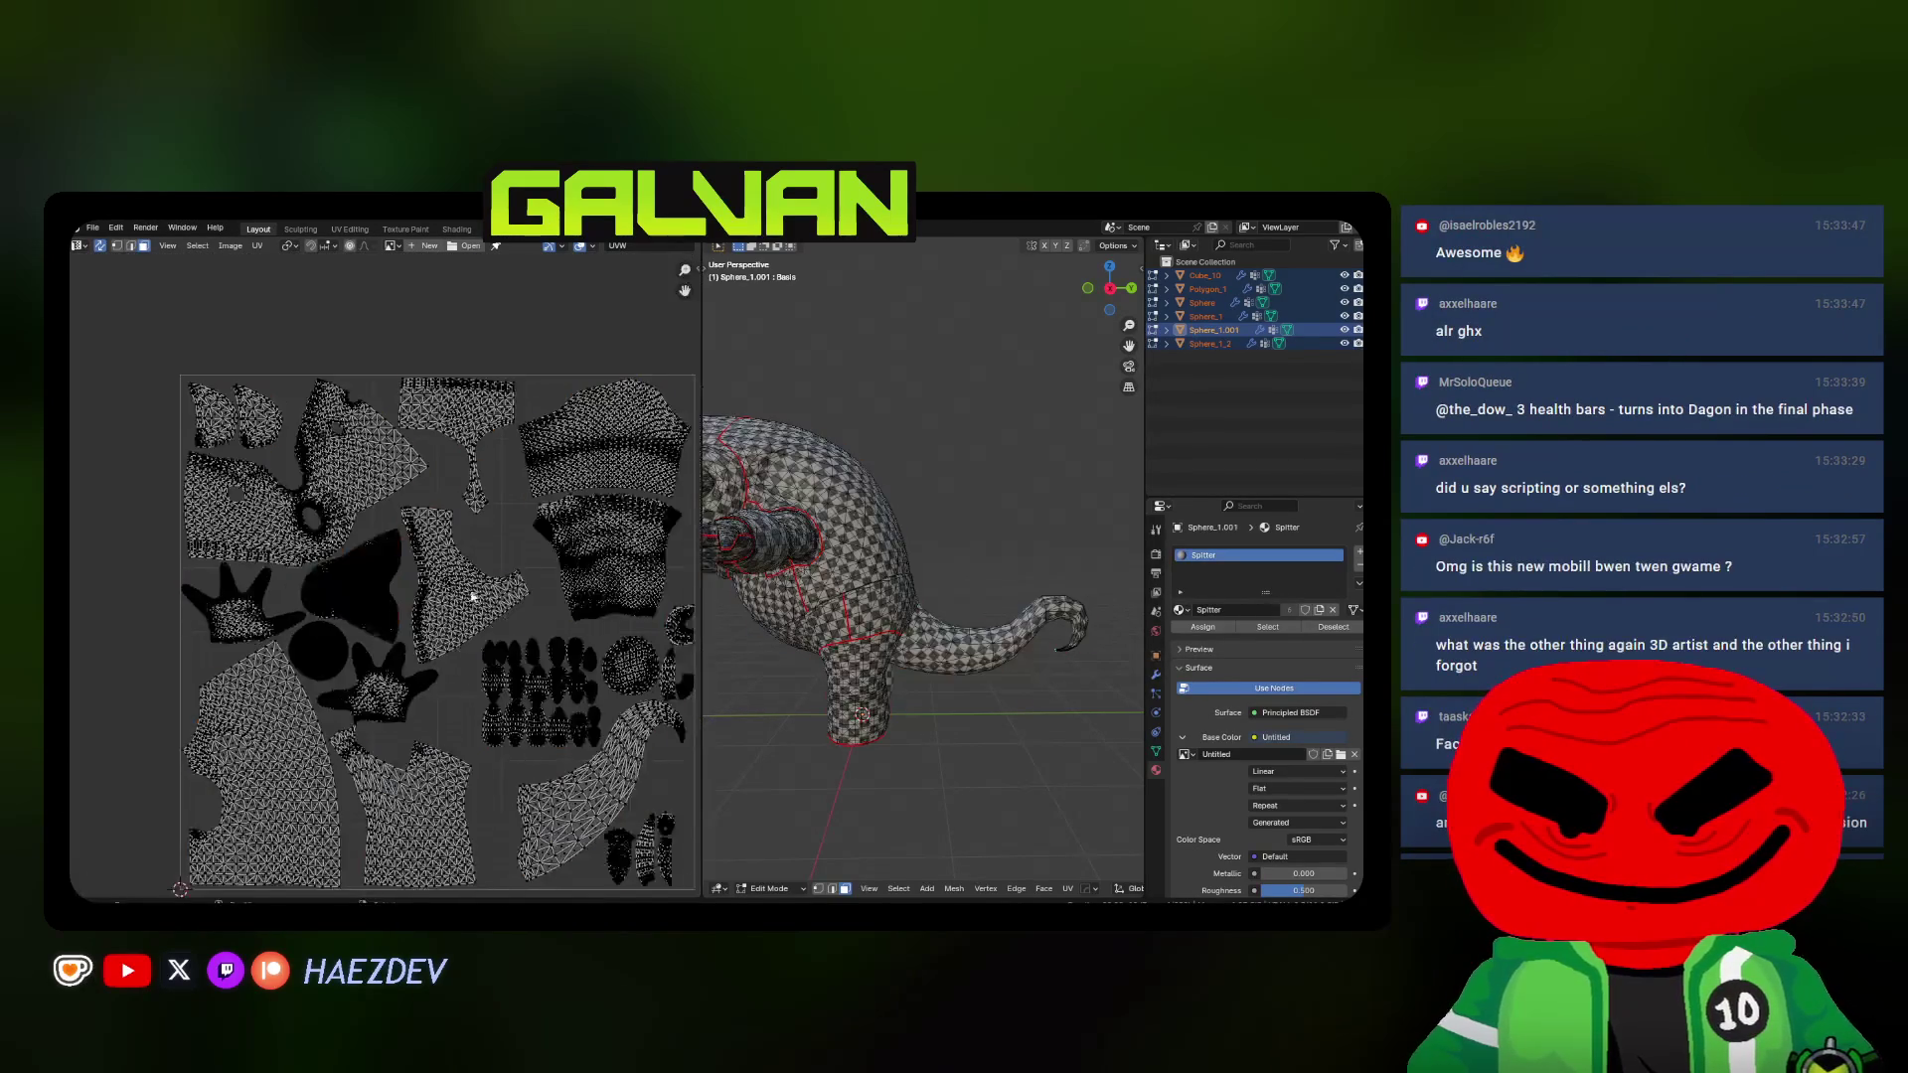
pyautogui.scroll(1, 473, 596)
pyautogui.press('a')
pyautogui.hotkey('alt', 'a')
pyautogui.press('l')
pyautogui.scroll(3, 379, 578)
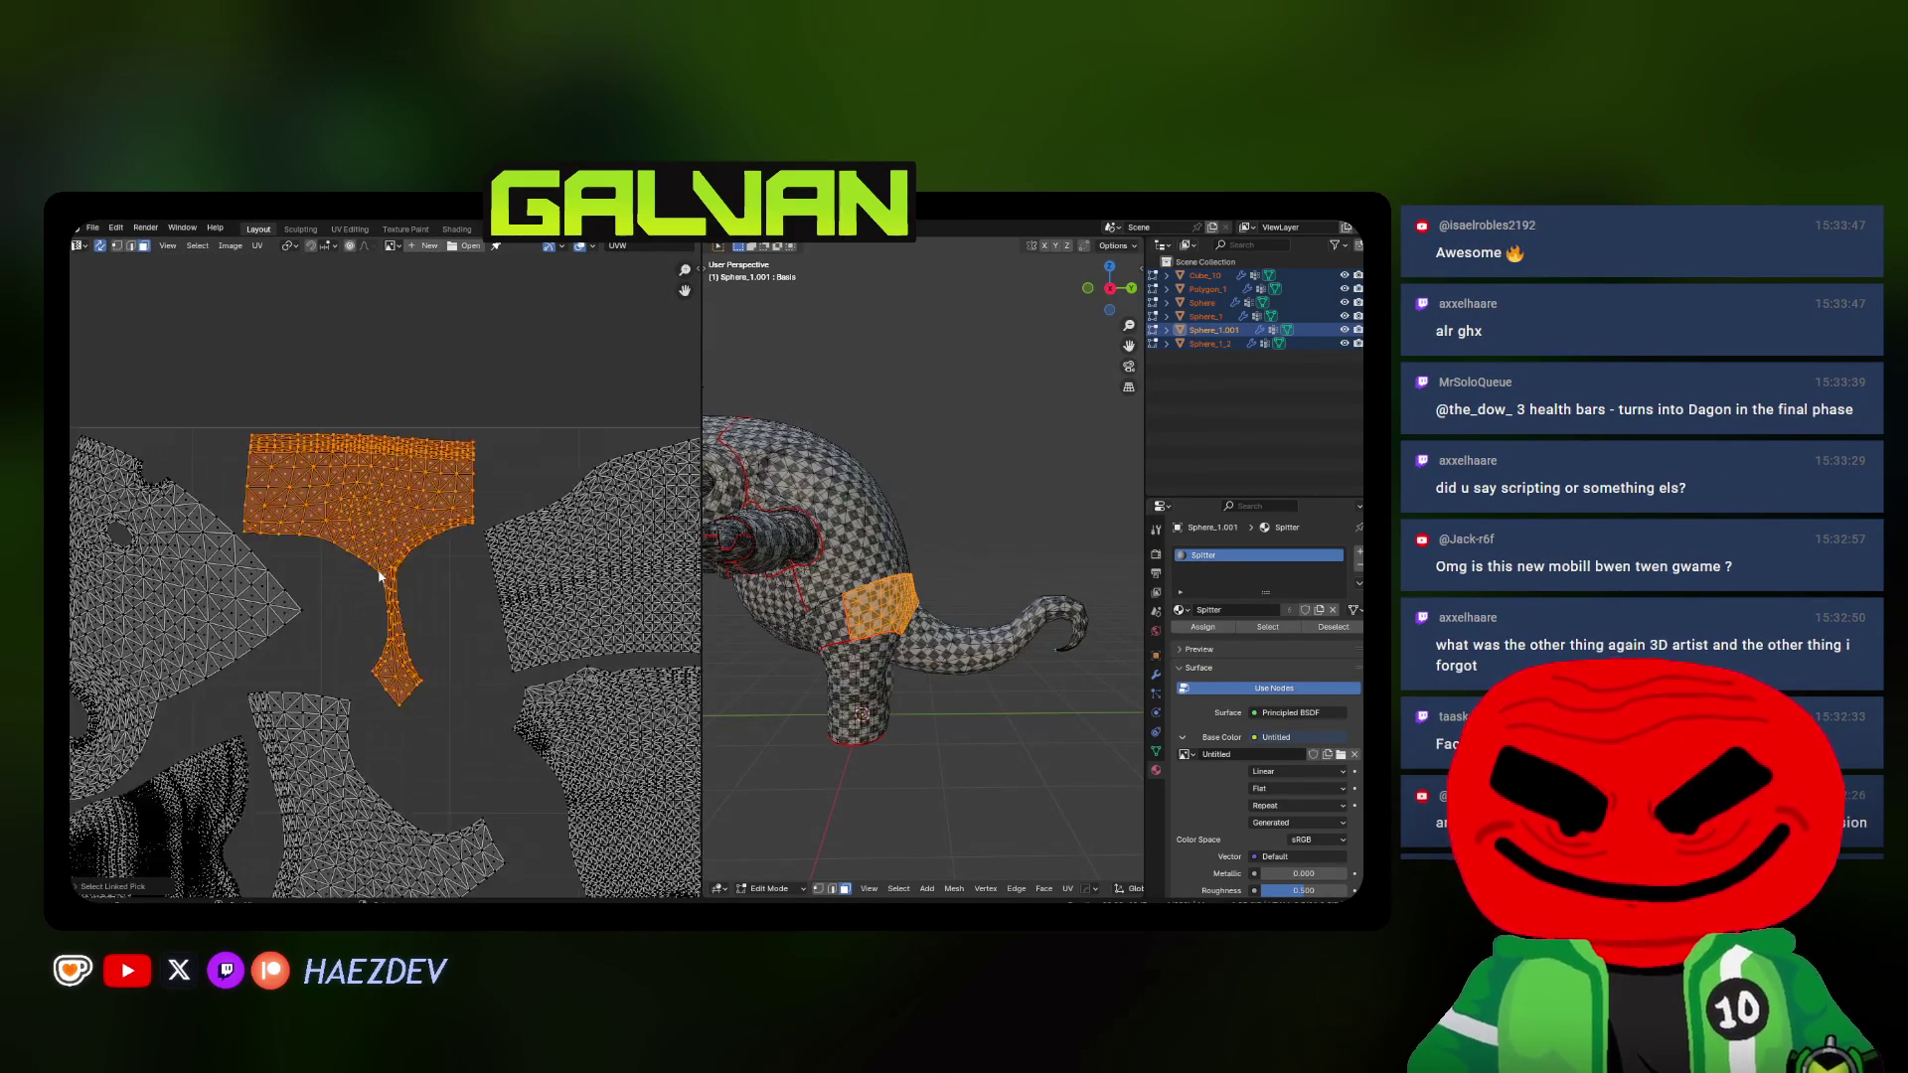
pyautogui.press('r')
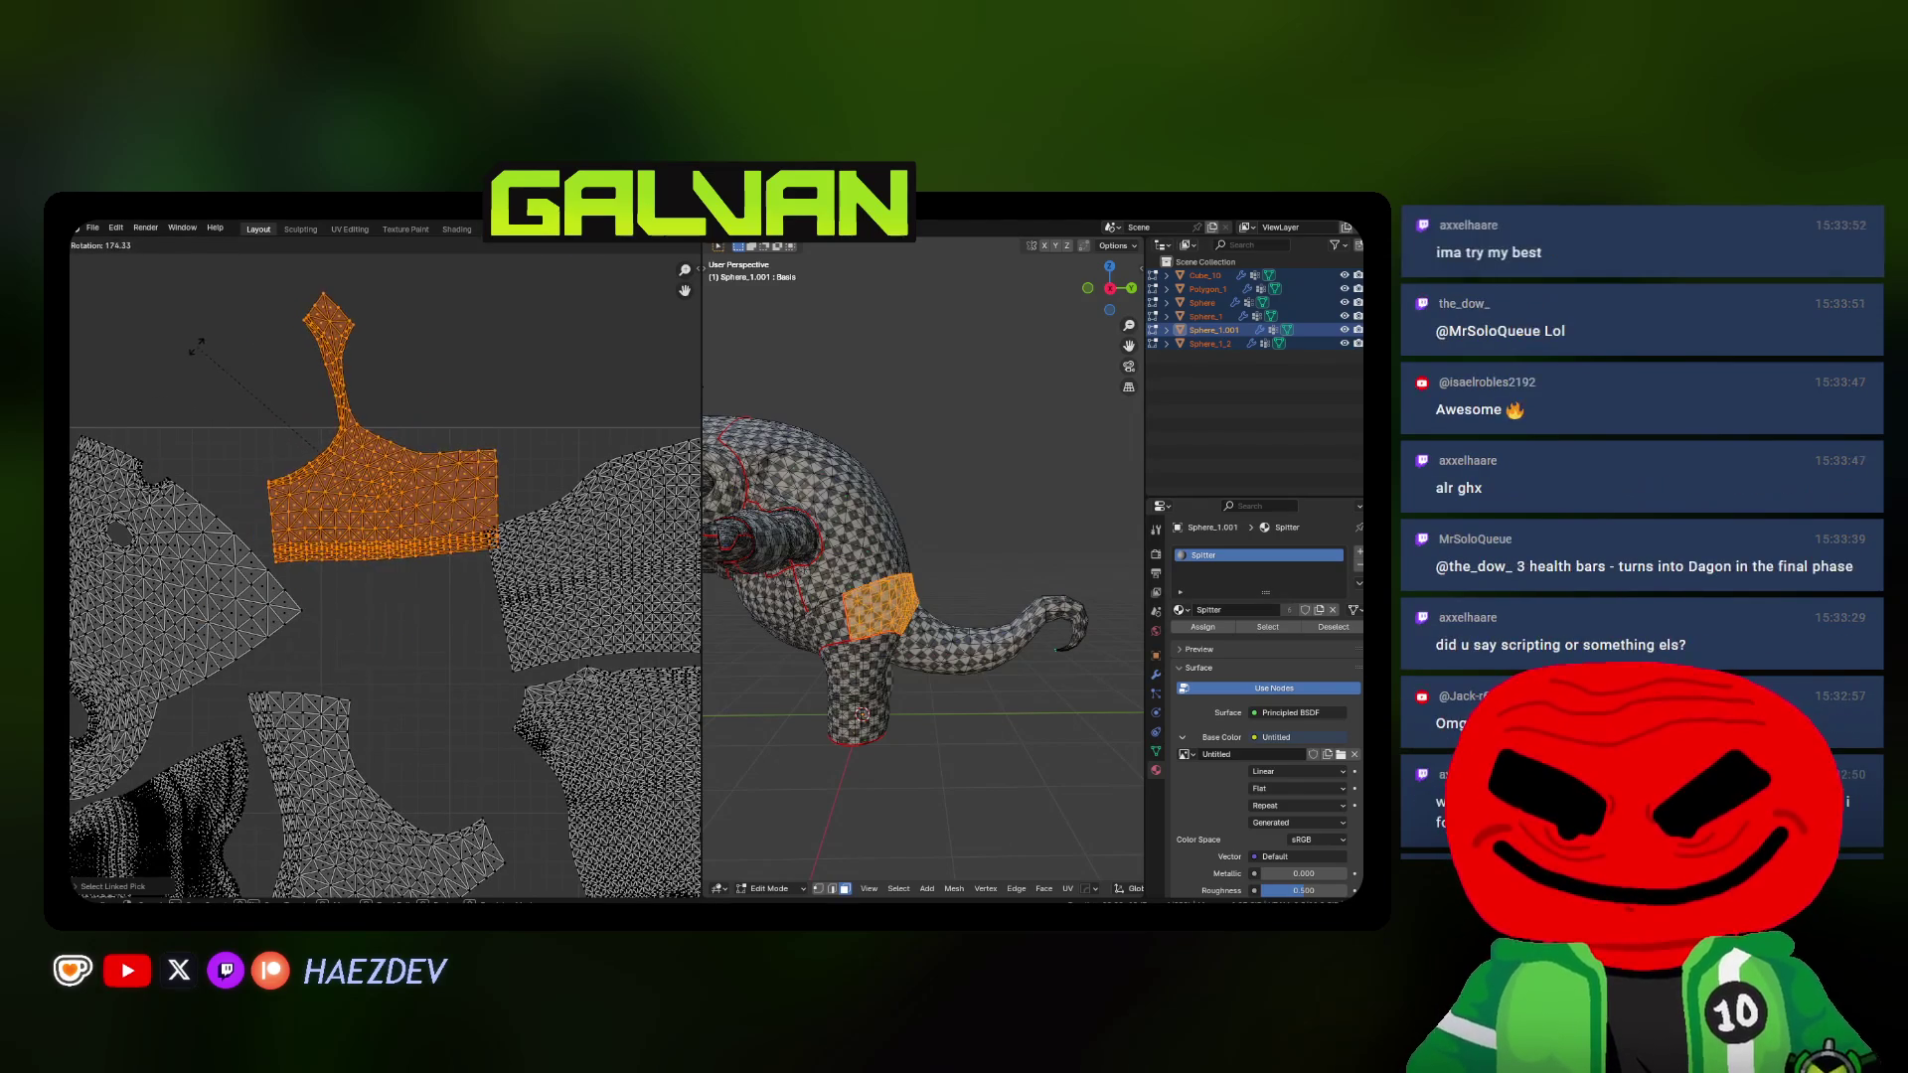
pyautogui.press('Escape')
pyautogui.scroll(-2, 404, 544)
# Pick a different island, then circle-select the small elongated spike islands
pyautogui.press('a')
pyautogui.hotkey('alt', 'a')
pyautogui.press('l')
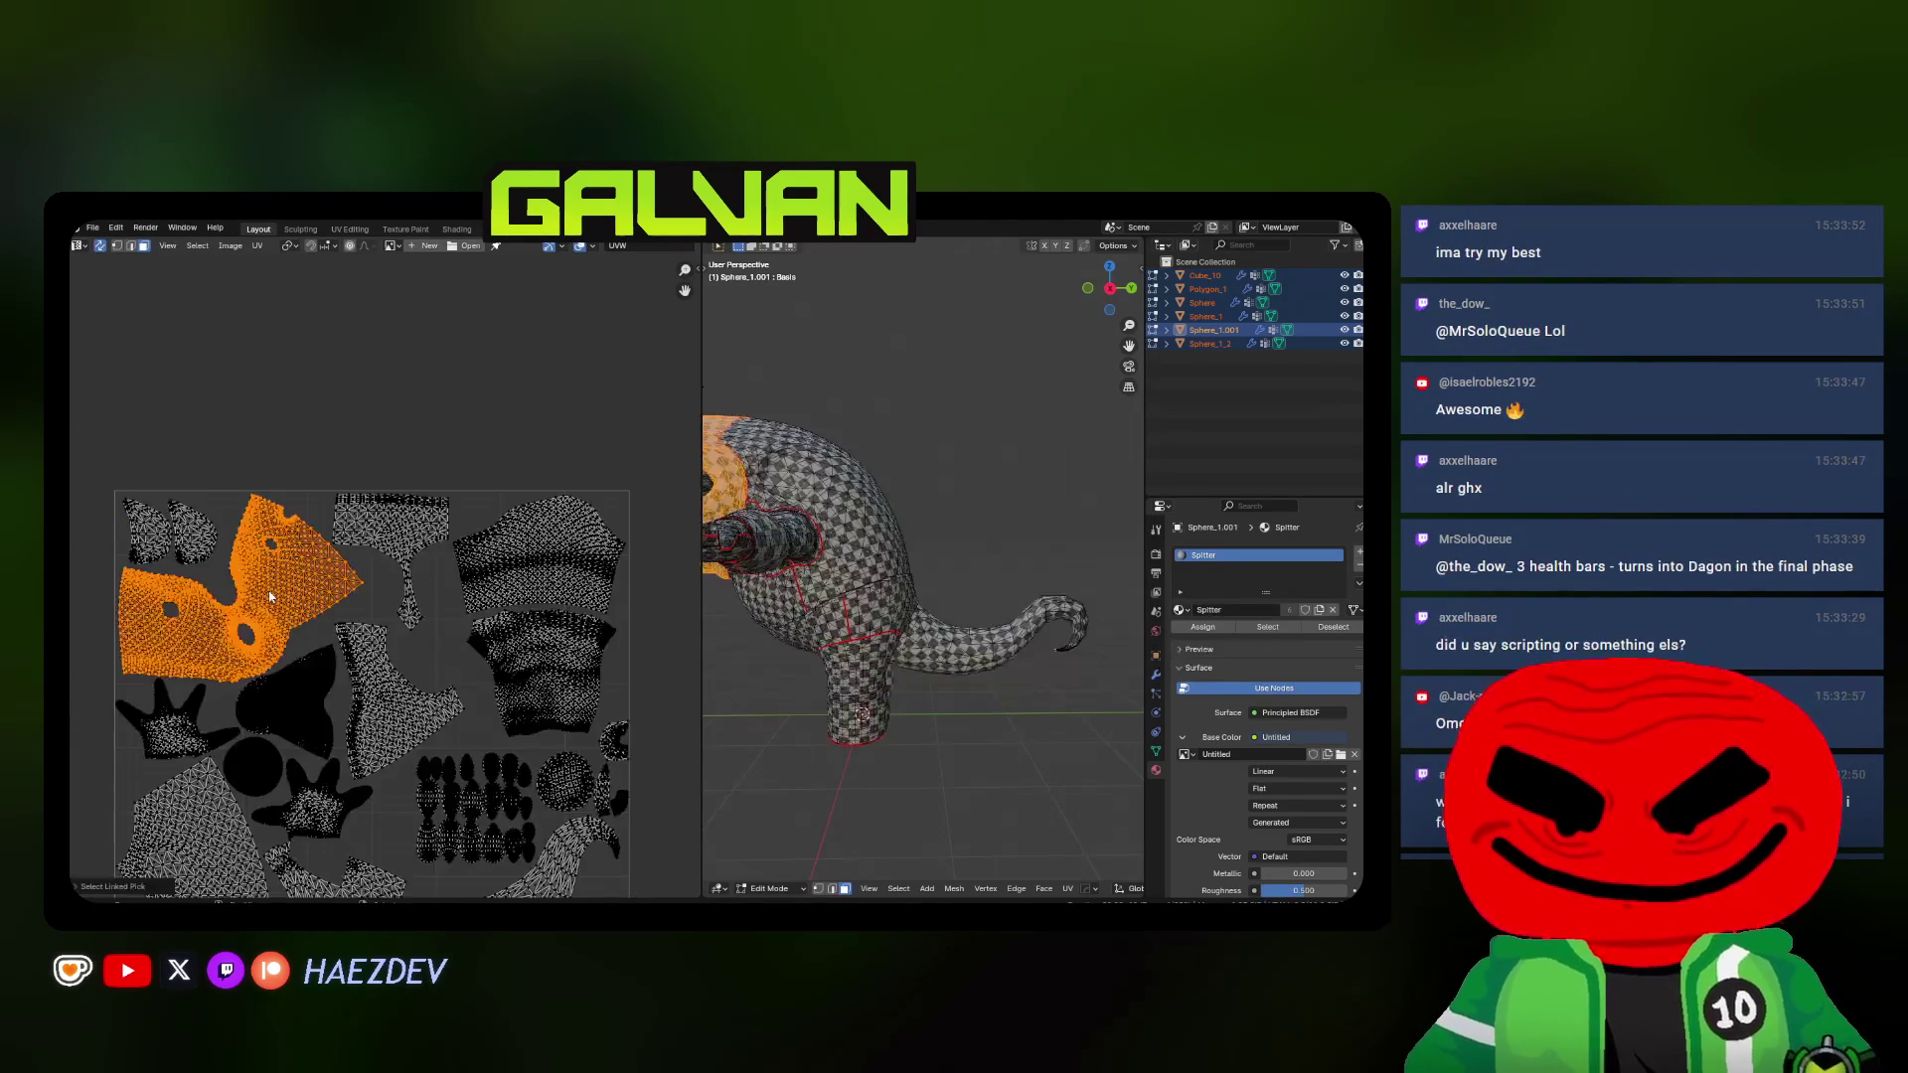
pyautogui.scroll(2, 478, 590)
pyautogui.scroll(3, 478, 590)
pyautogui.hotkey('alt', 'a')
pyautogui.press('c')
pyautogui.moveTo(268, 478)
pyautogui.mouseDown()
pyautogui.moveTo(280, 505)
pyautogui.moveTo(378, 456)
pyautogui.mouseUp()
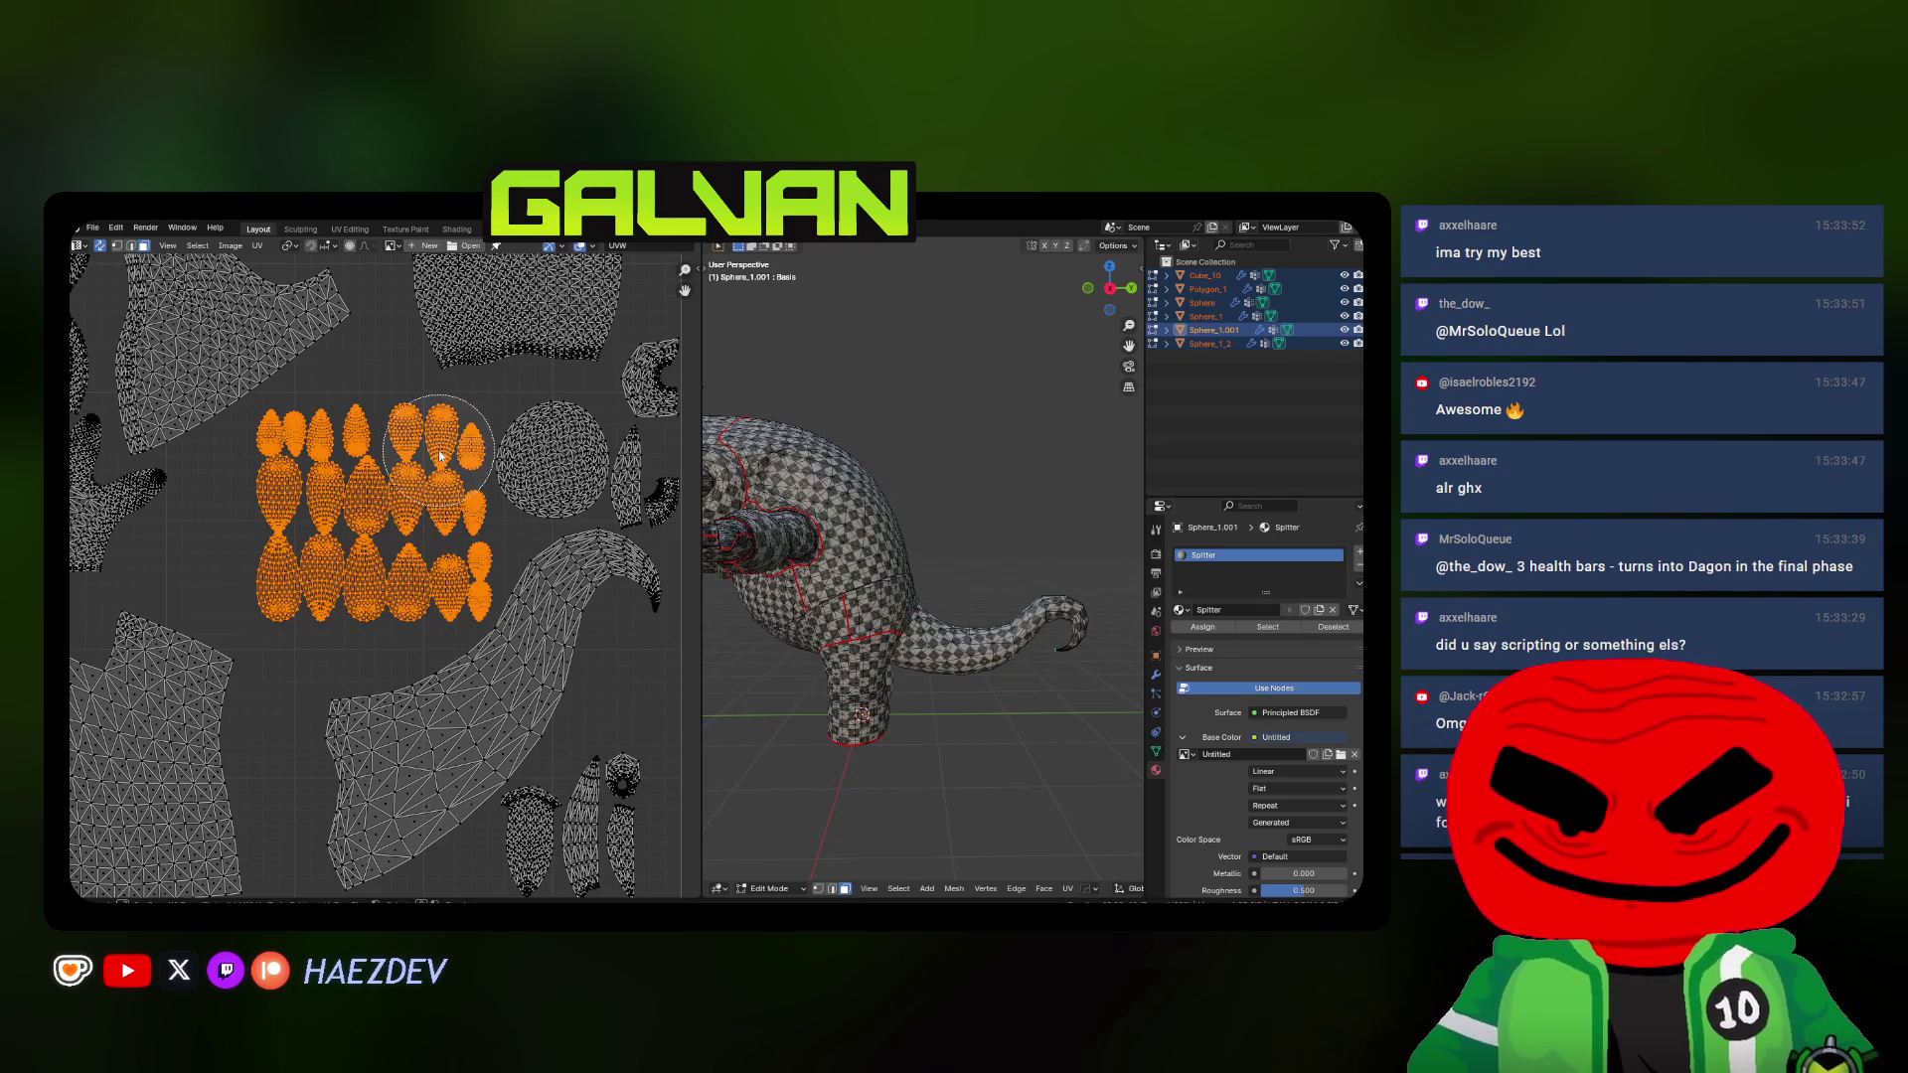
# Enlarge the small spike islands and move the circular island up-left
pyautogui.moveTo(419, 471); pyautogui.dragTo(422, 497, button='middle')
pyautogui.press('s')
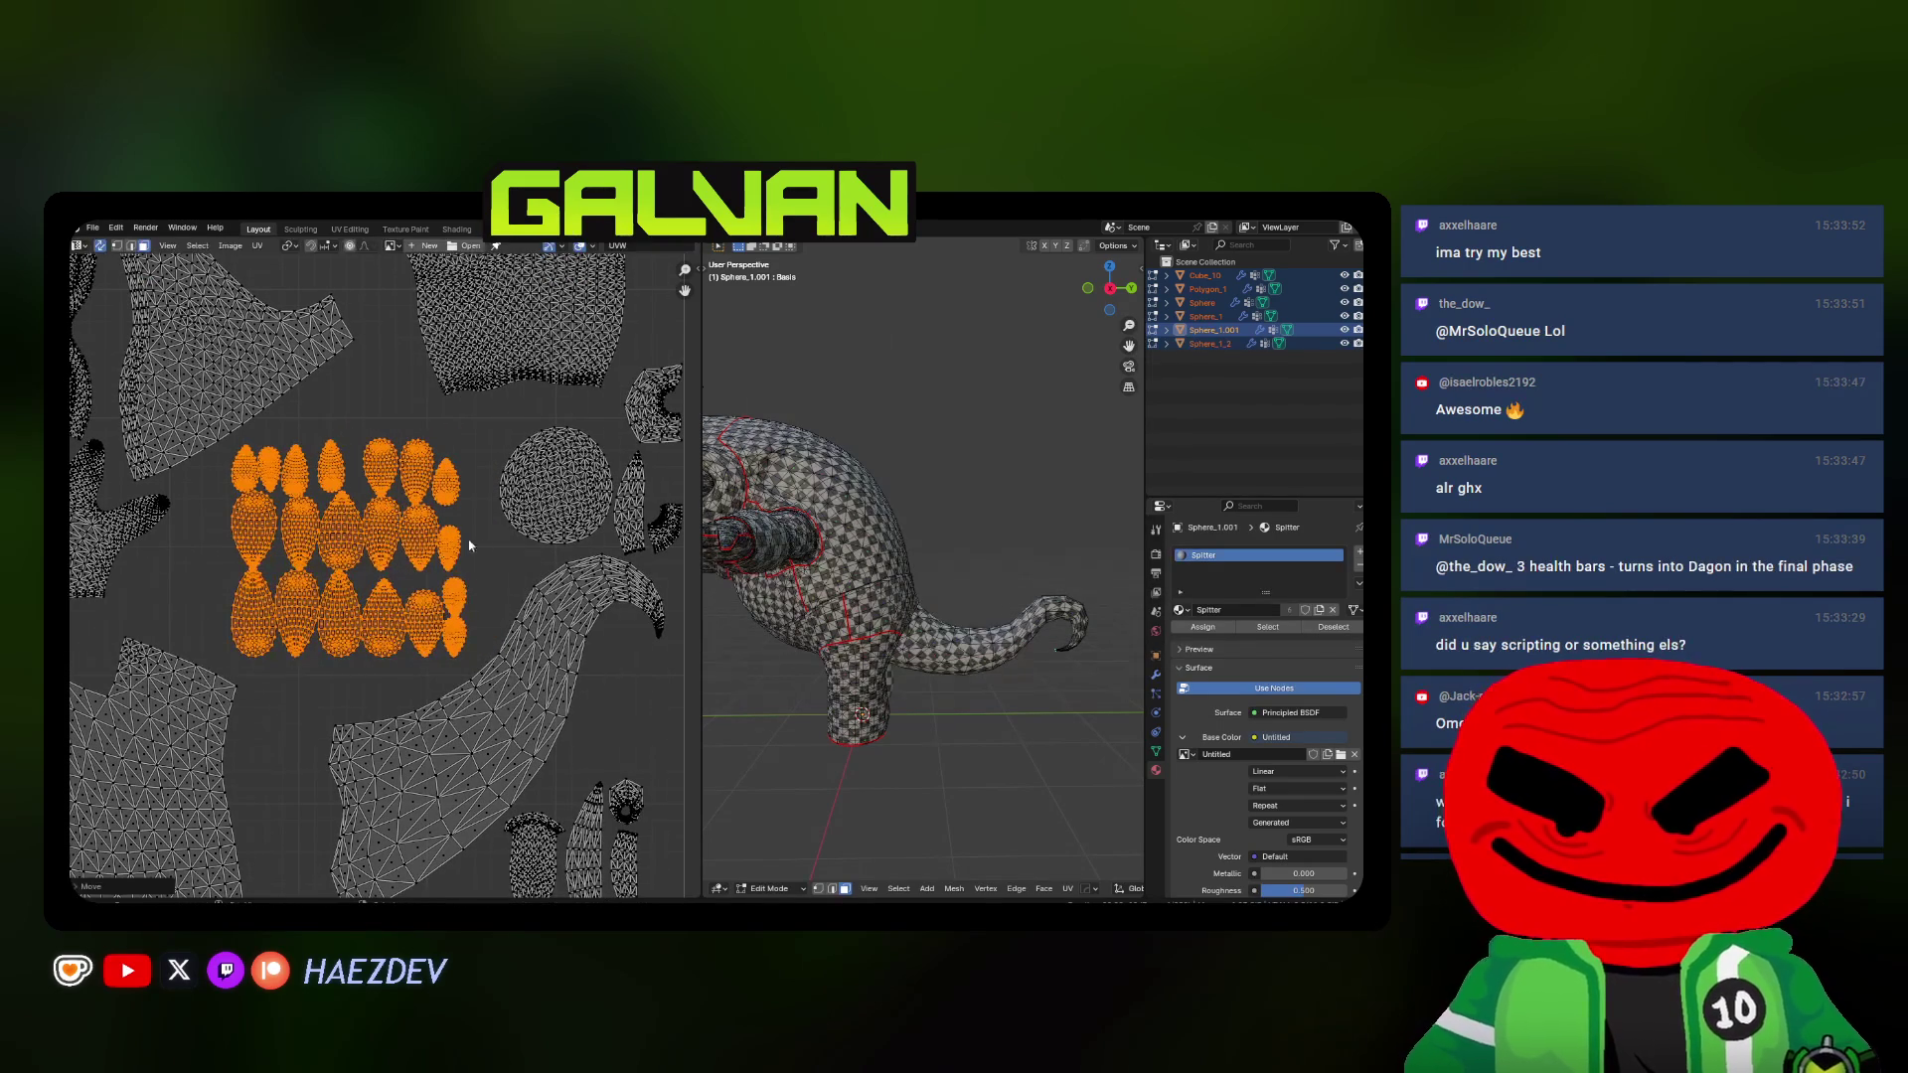
pyautogui.click(493, 538)
pyautogui.hotkey('alt', 'a')
pyautogui.press('l')
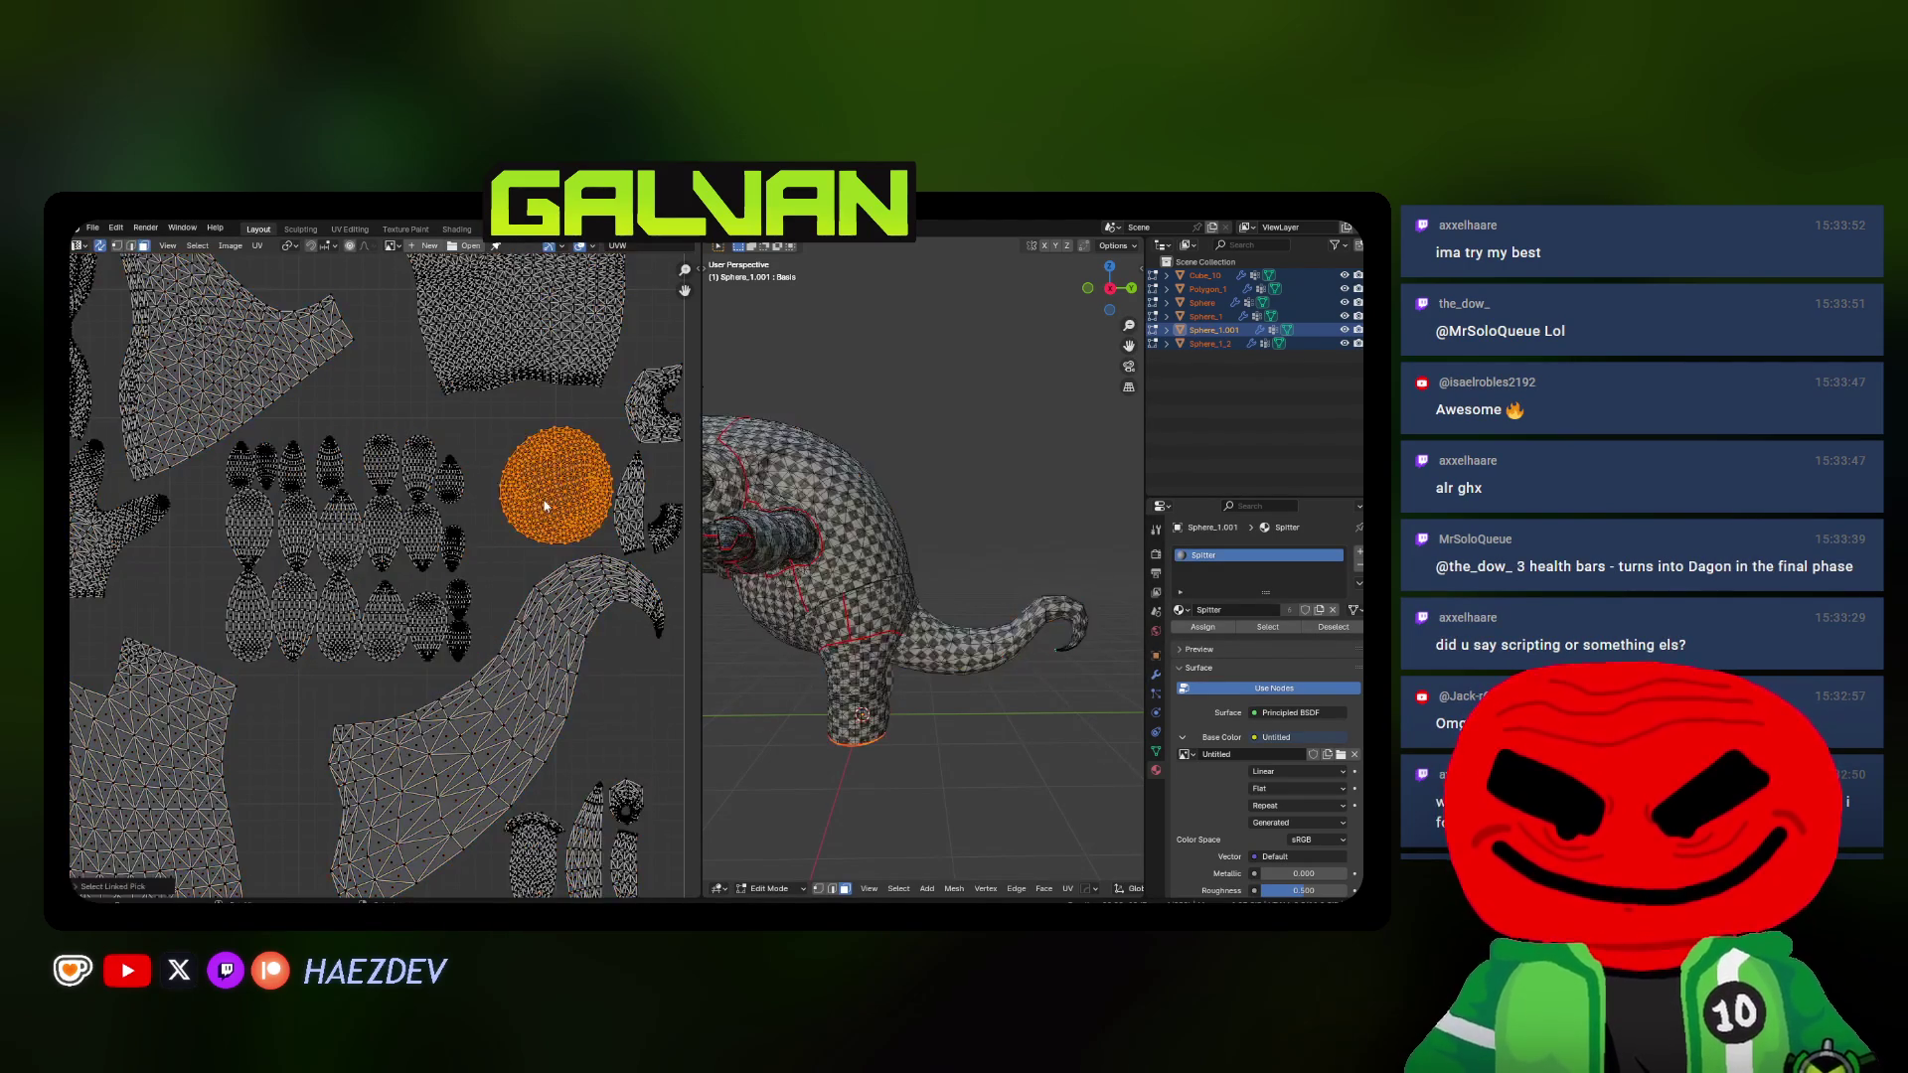
pyautogui.moveTo(536, 566)
pyautogui.mouseDown(button='middle')
pyautogui.moveTo(484, 581)
pyautogui.moveTo(587, 385)
pyautogui.mouseUp(button='middle')
pyautogui.press('g')
# Reposition two small islands beside the tail and shift the tail island slightly left
pyautogui.press('l')
pyautogui.press('g')
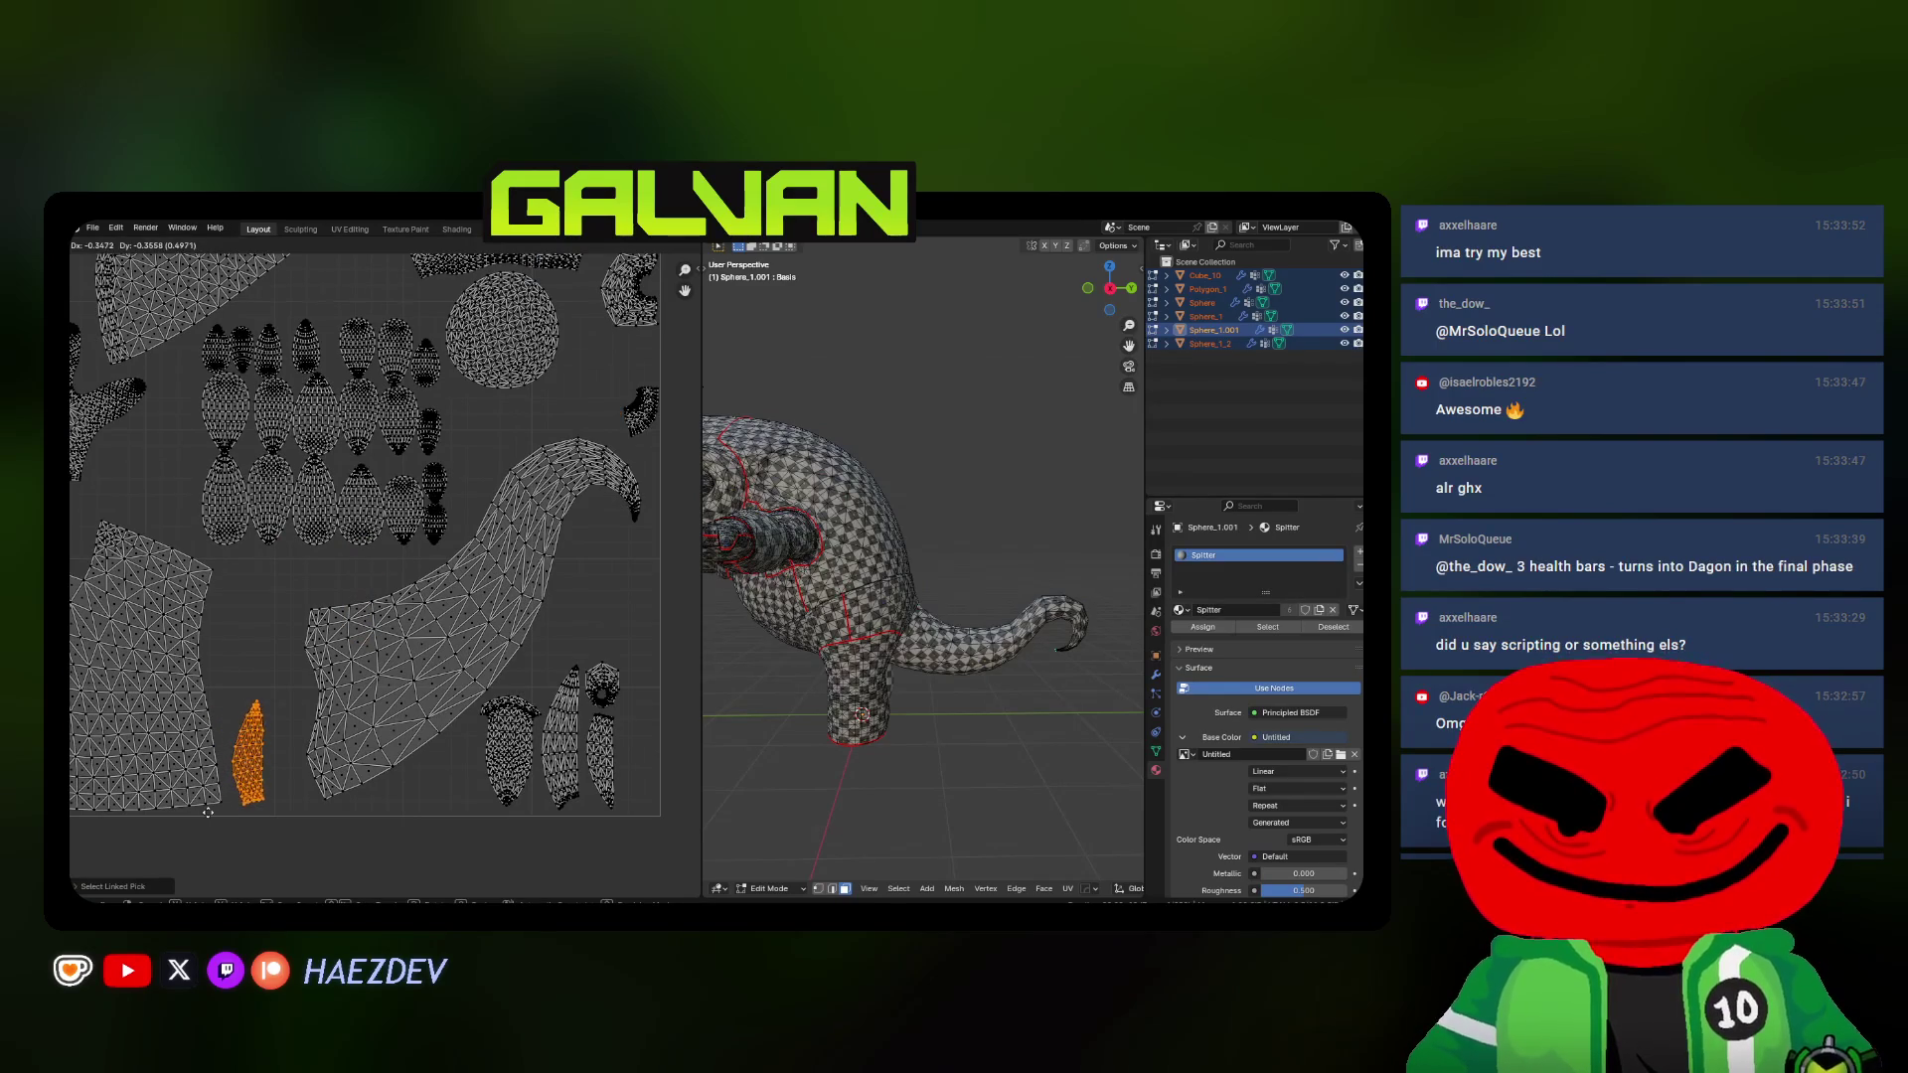
pyautogui.click(209, 813)
pyautogui.press('a')
pyautogui.hotkey('alt', 'a')
pyautogui.press('l')
pyautogui.press('g')
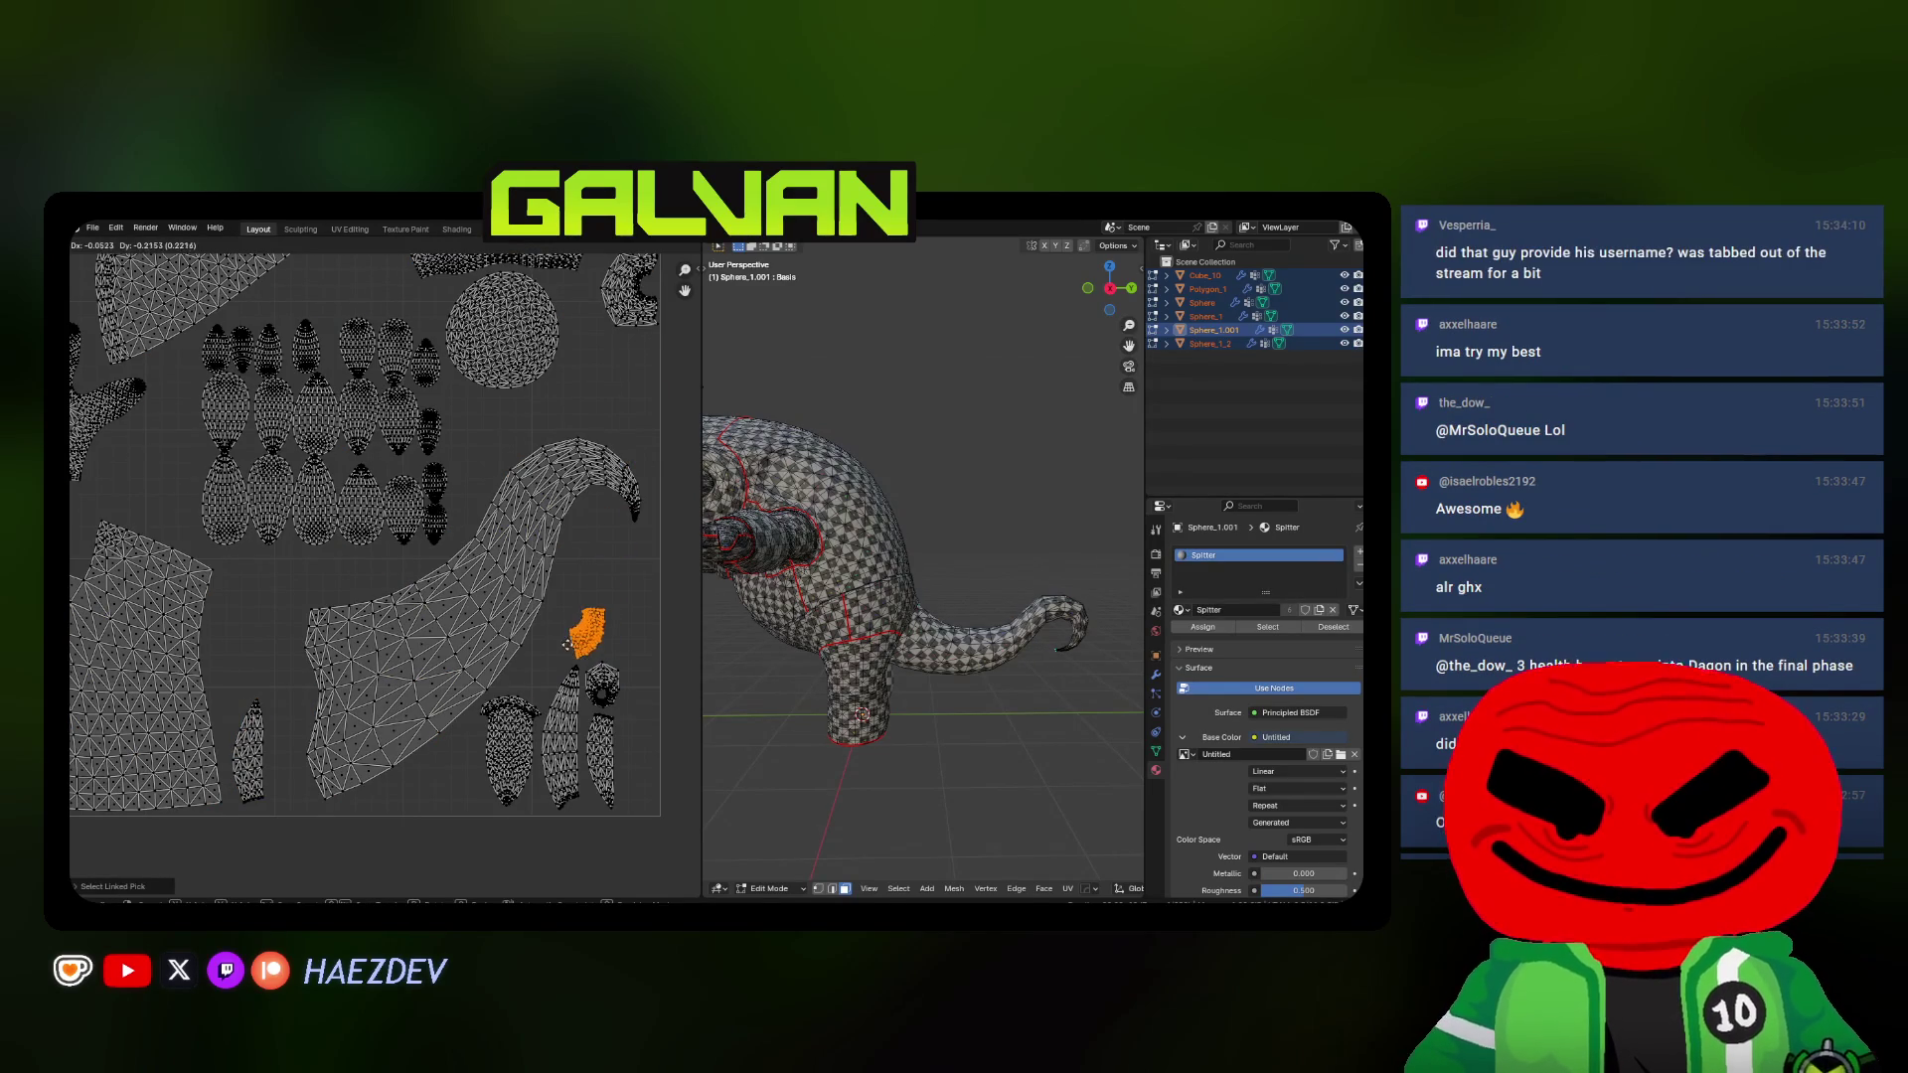
pyautogui.click(451, 656)
pyautogui.press('a')
pyautogui.hotkey('alt', 'a')
pyautogui.press('l')
pyautogui.press('g')
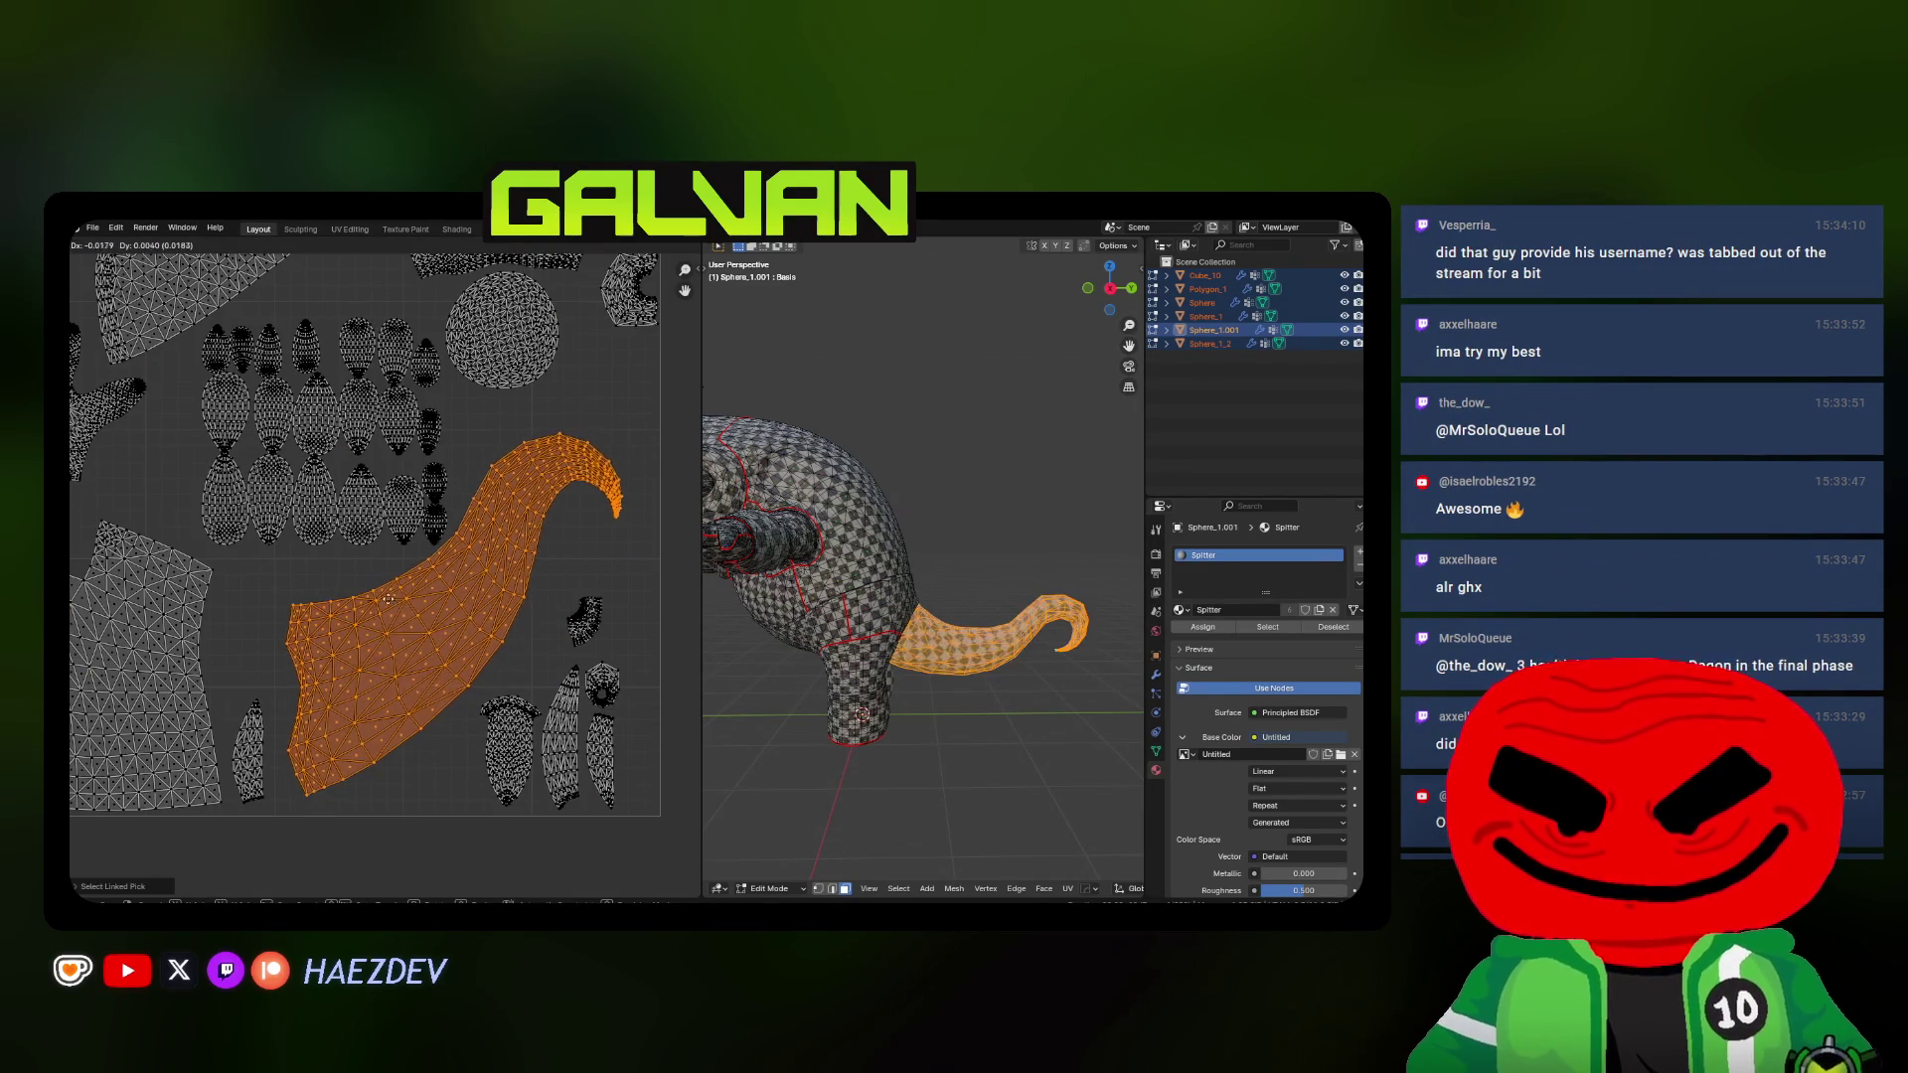
pyautogui.click(512, 713)
pyautogui.scroll(2, 512, 713)
# Move the remaining small islands, including the rightmost one, higher up in the layout
pyautogui.press('l')
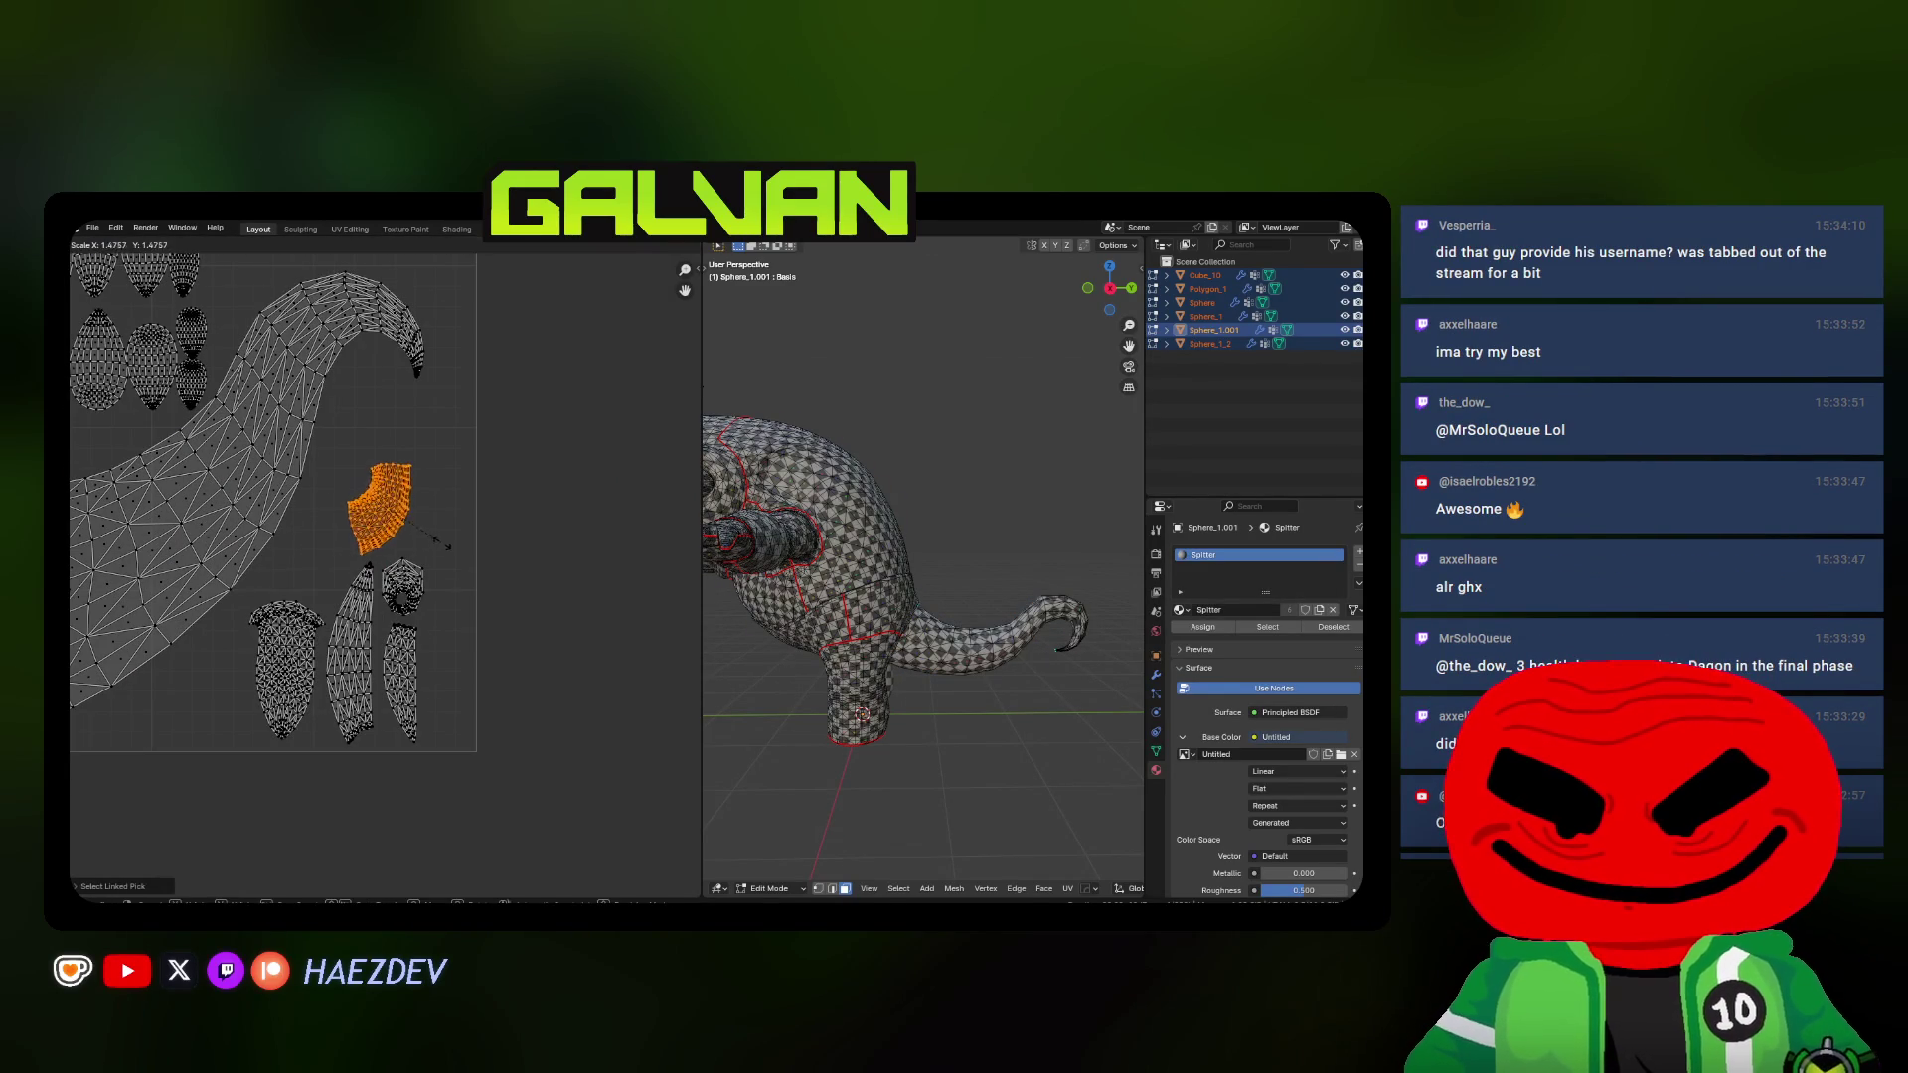
pyautogui.click(435, 441)
pyautogui.press('a')
pyautogui.click(412, 594)
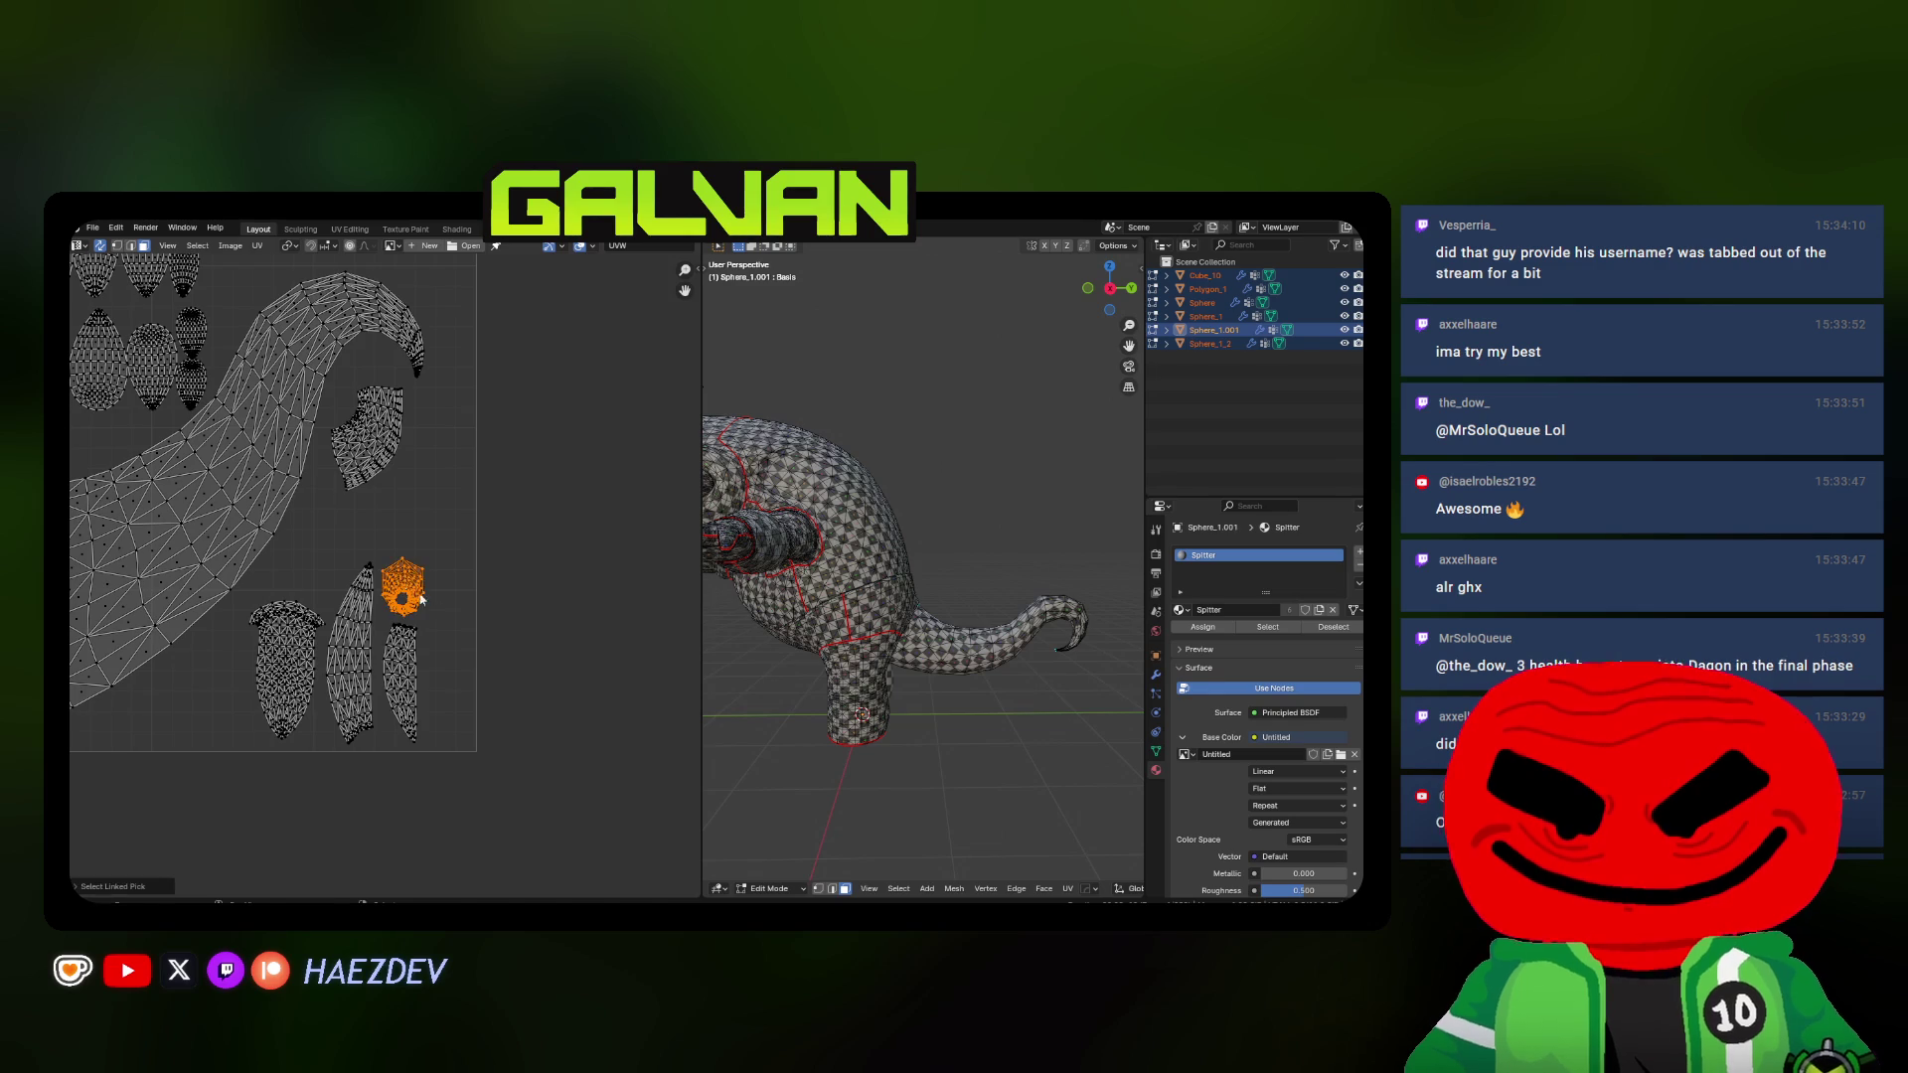
pyautogui.press('g')
pyautogui.click(491, 451)
pyautogui.click(416, 652)
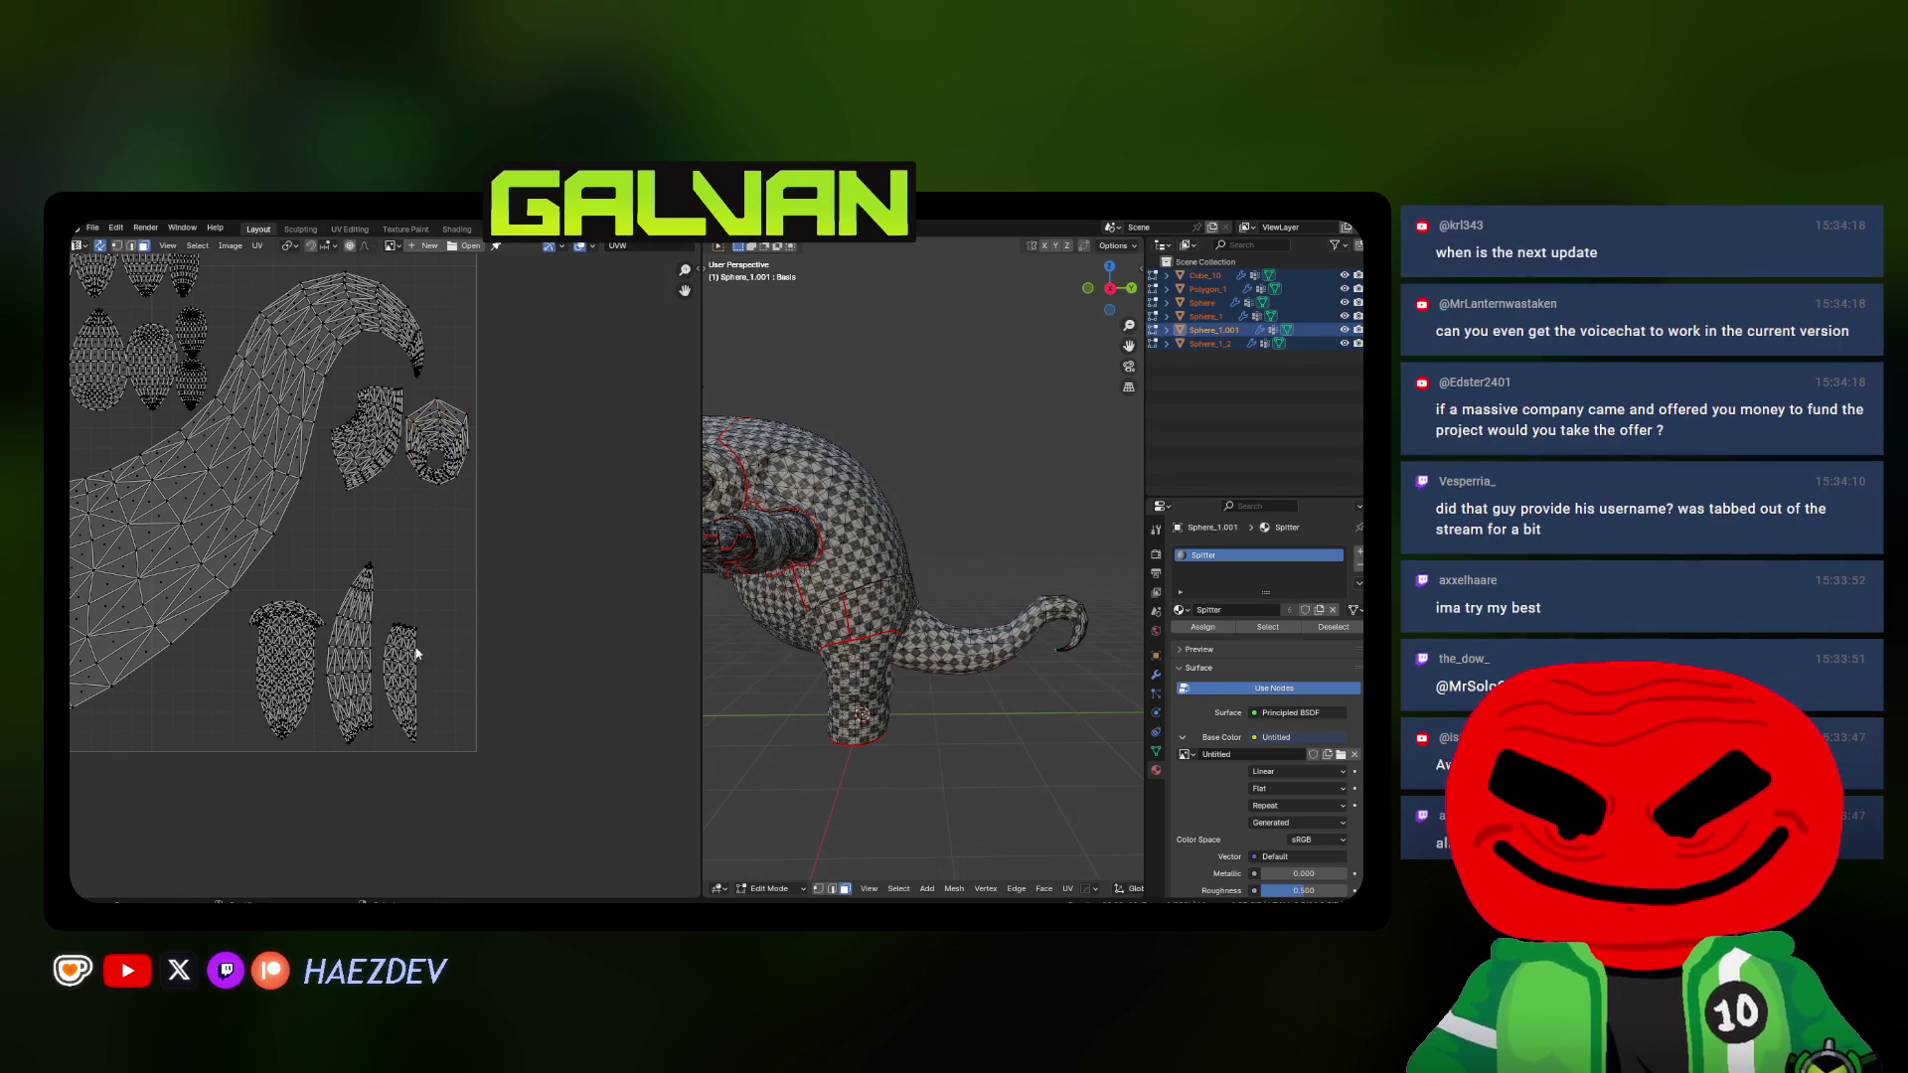
pyautogui.click(418, 664)
pyautogui.press('g')
pyautogui.click(458, 637)
# Repack all UV islands into the square with Pack Islands and deselect everything
pyautogui.press('a')
pyautogui.hotkey('ctrl', 'p')
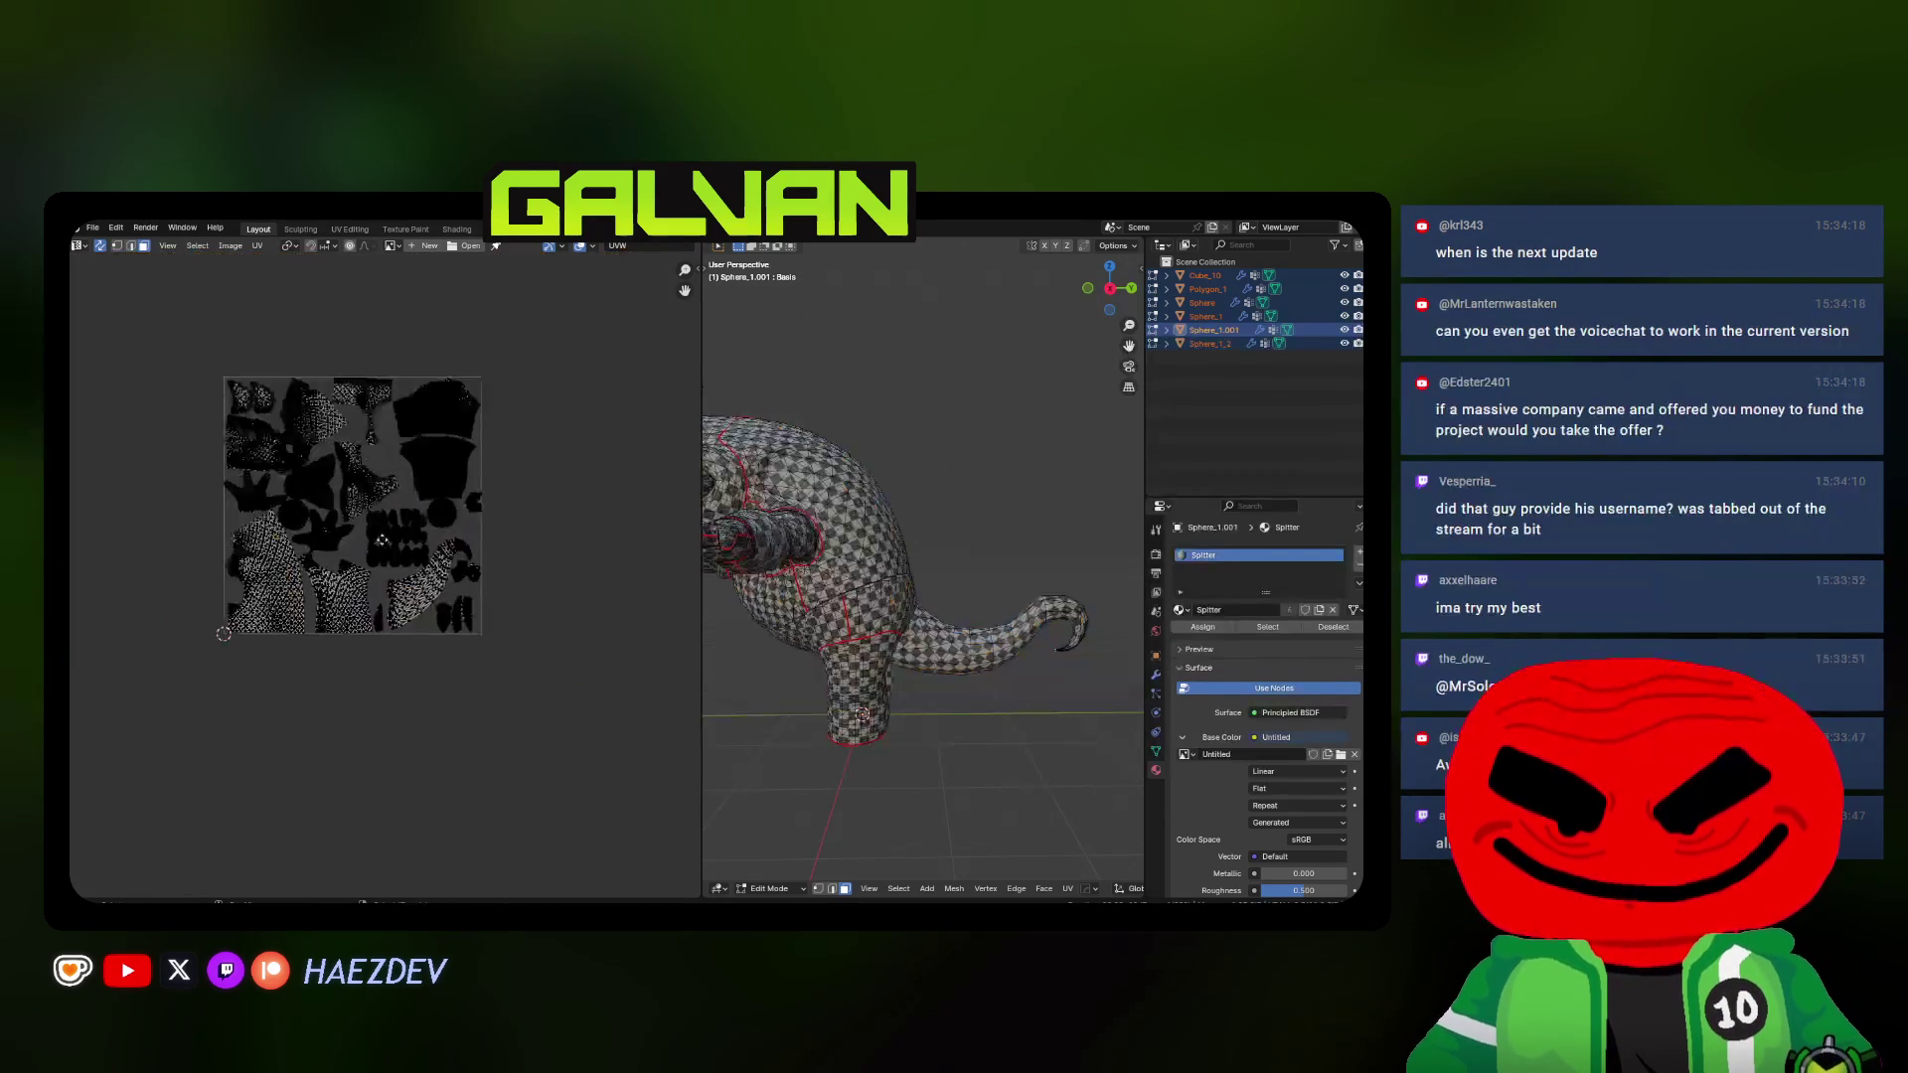
pyautogui.hotkey('alt', 'a')
pyautogui.moveTo(772, 520); pyautogui.dragTo(368, 554, button='middle')
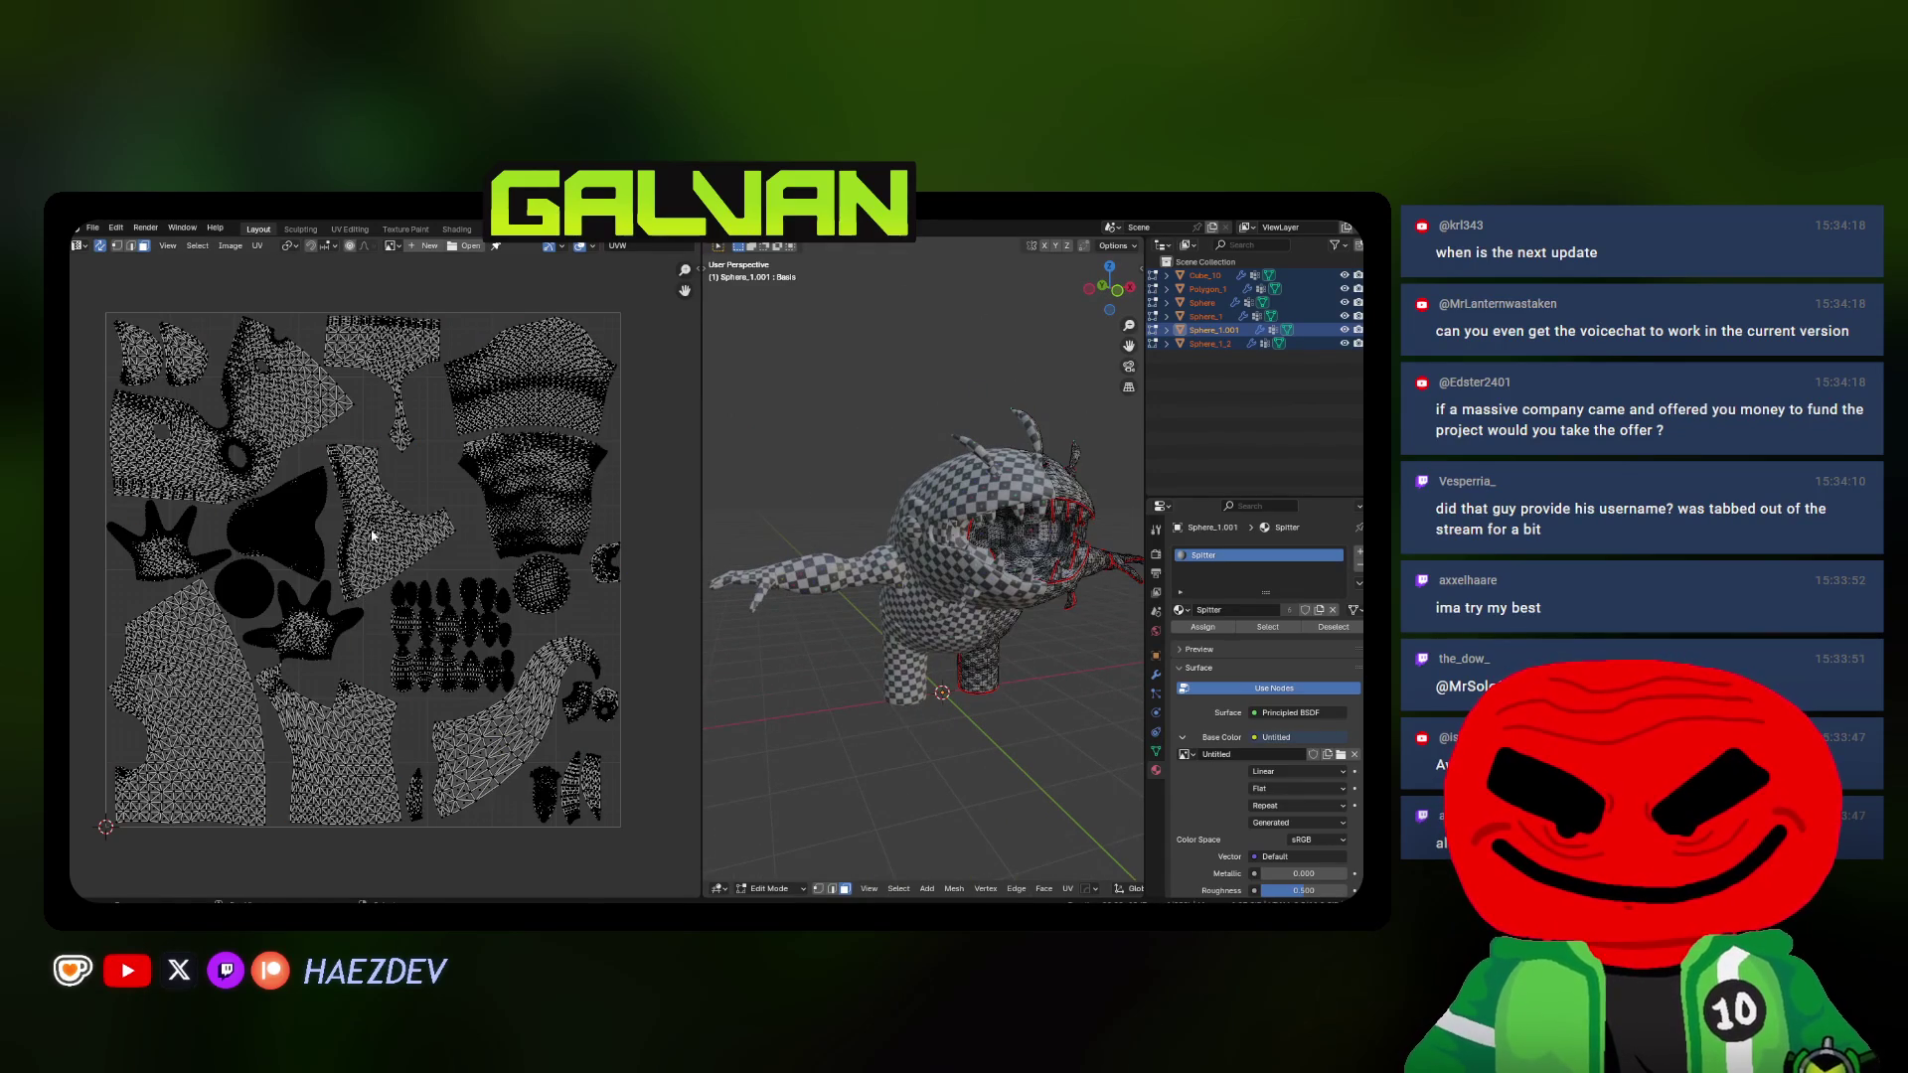
# Enlarge the front body island, then select the mouth interior island for adjustment
pyautogui.press('l')
pyautogui.moveTo(896, 597); pyautogui.dragTo(954, 597, button='middle')
pyautogui.scroll(2, 374, 568)
pyautogui.press('s')
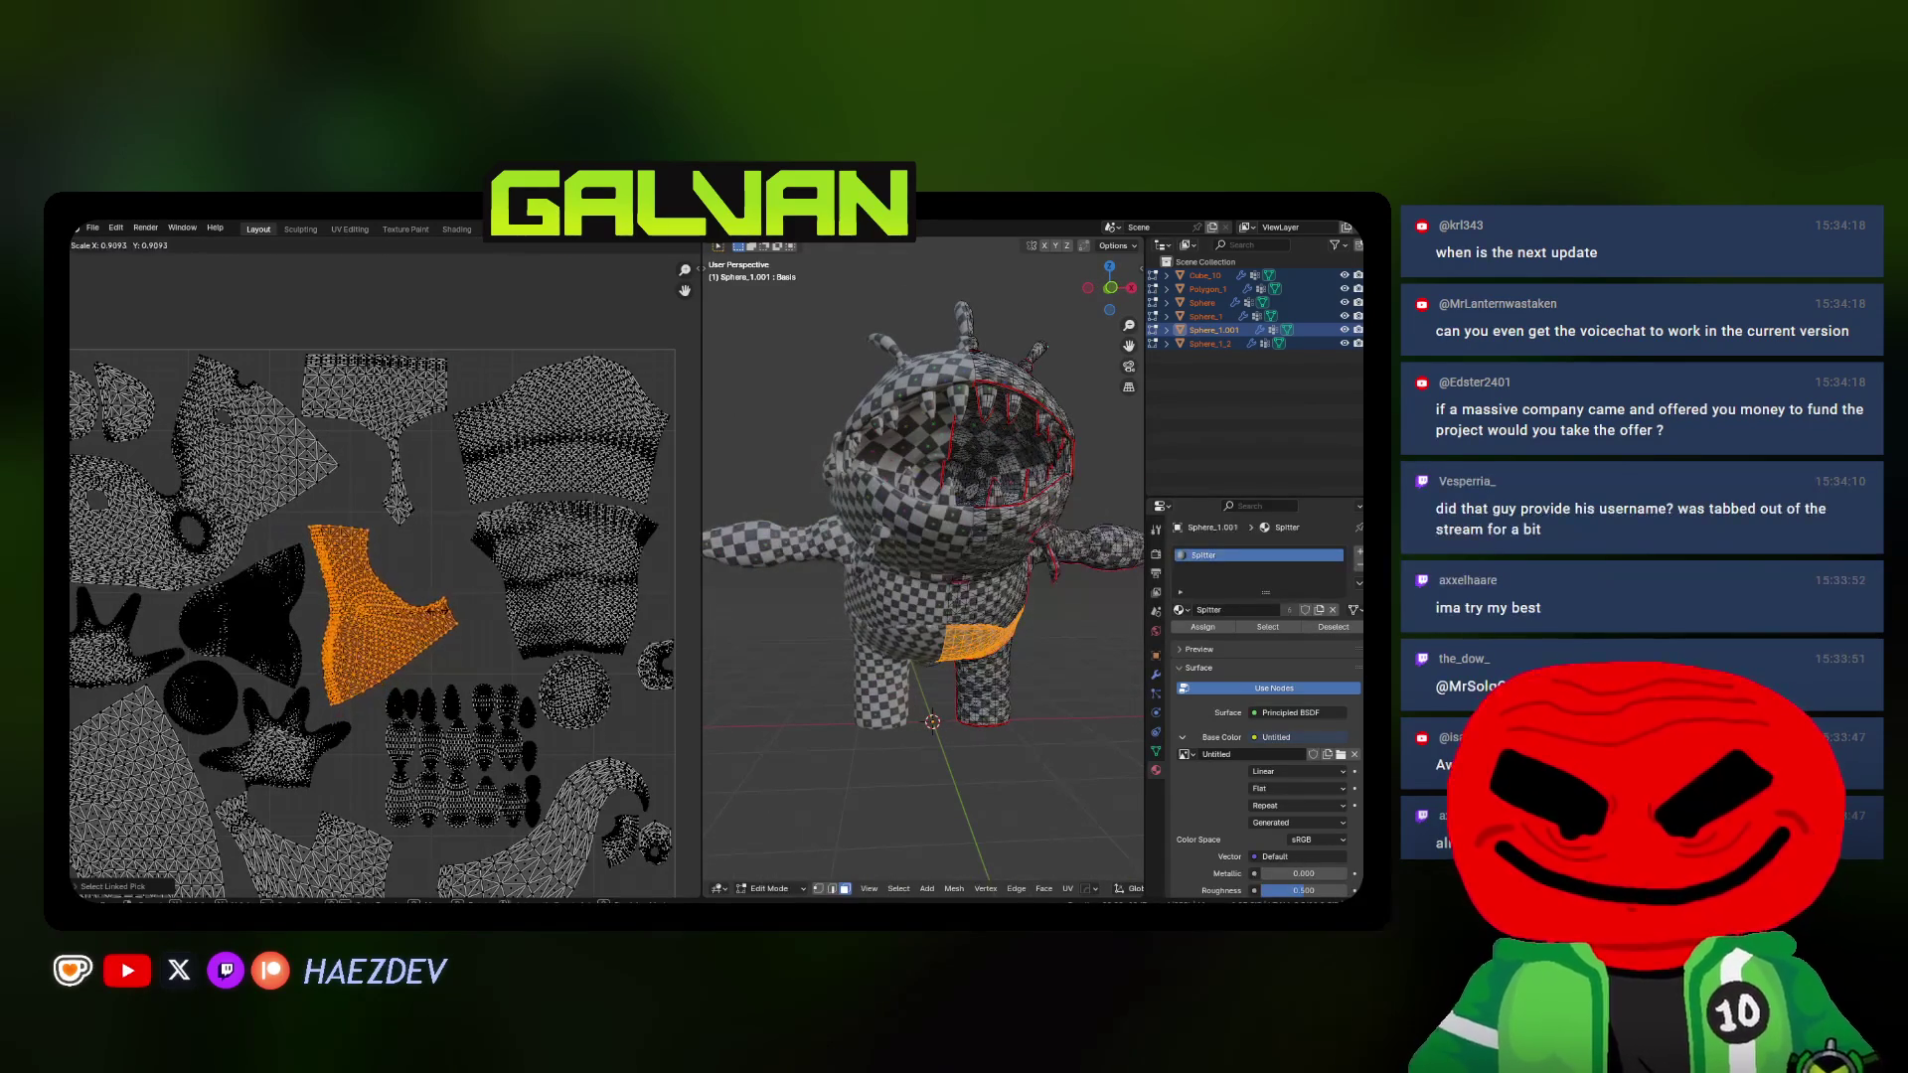
pyautogui.press('Return')
pyautogui.press('a')
pyautogui.hotkey('alt', 'a')
pyautogui.press('l')
pyautogui.scroll(1, 479, 555)
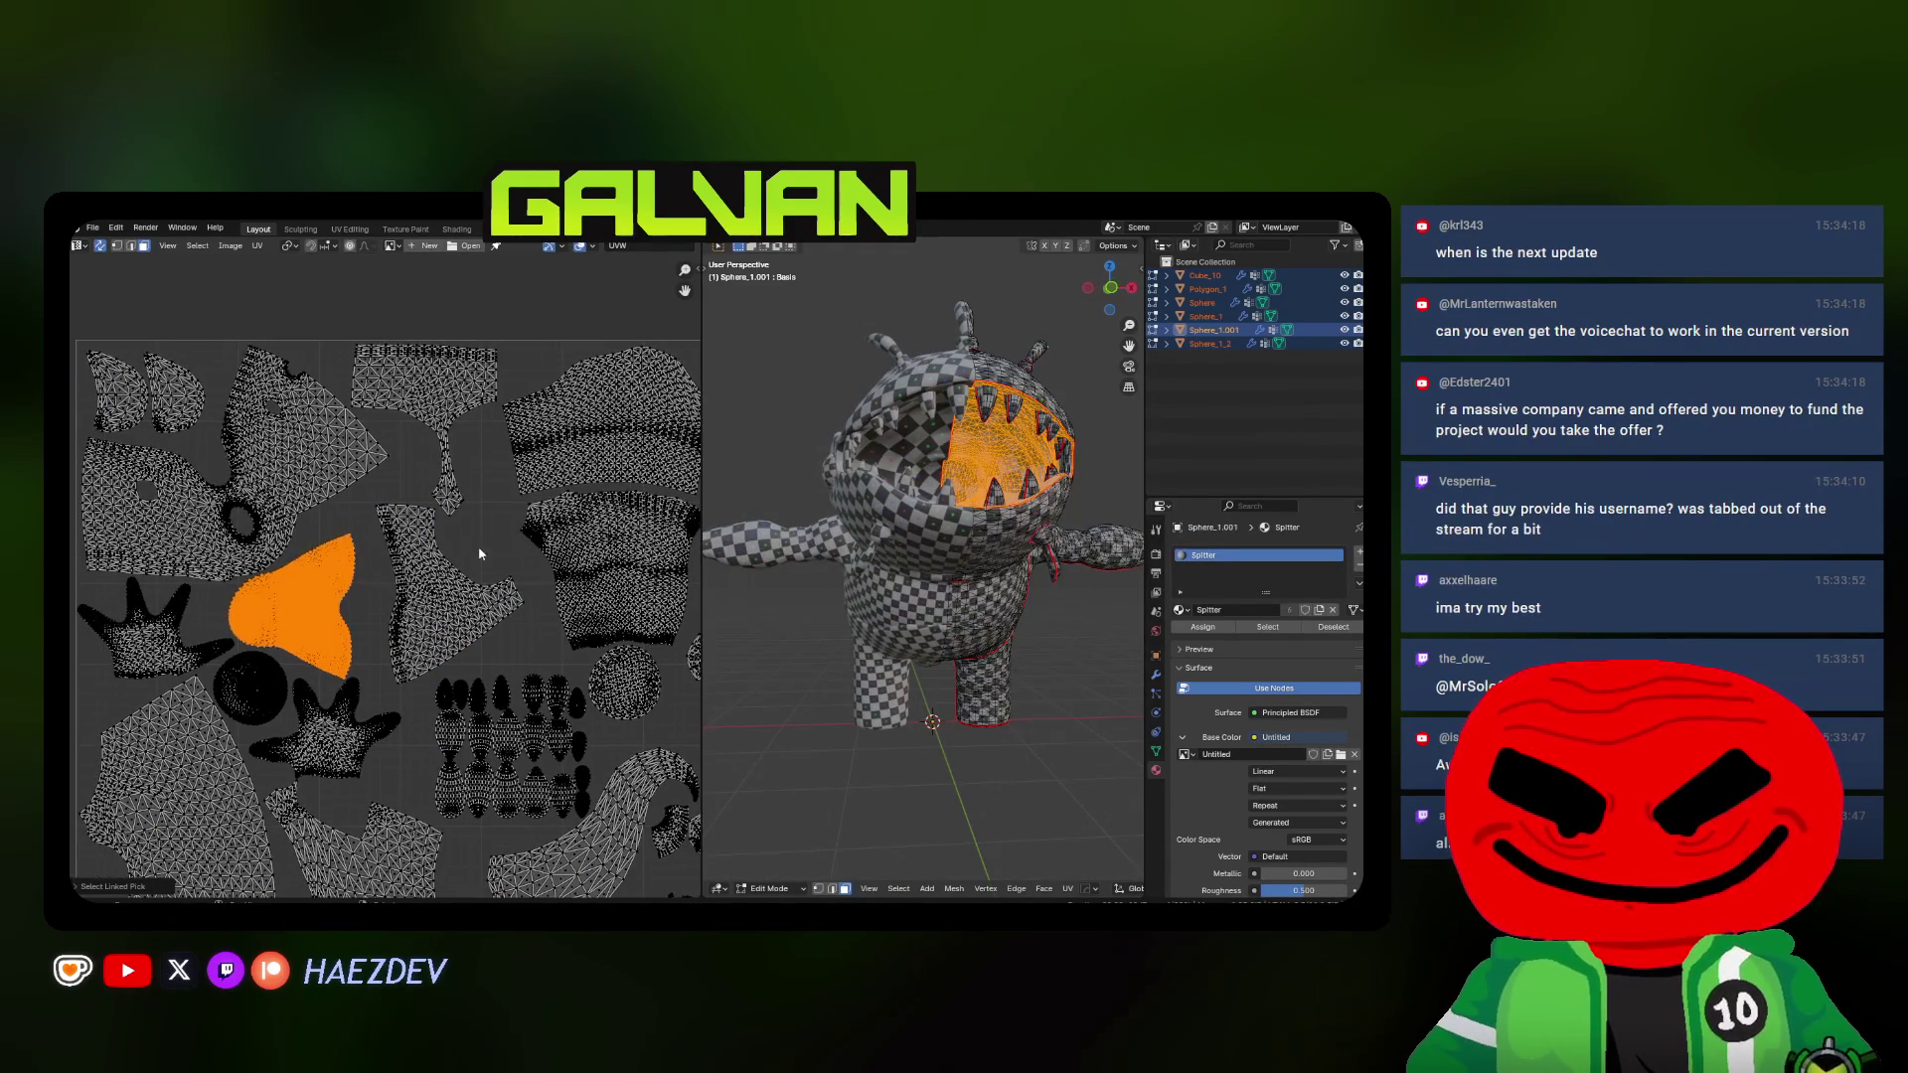
pyautogui.press('r')
pyautogui.press('Escape')
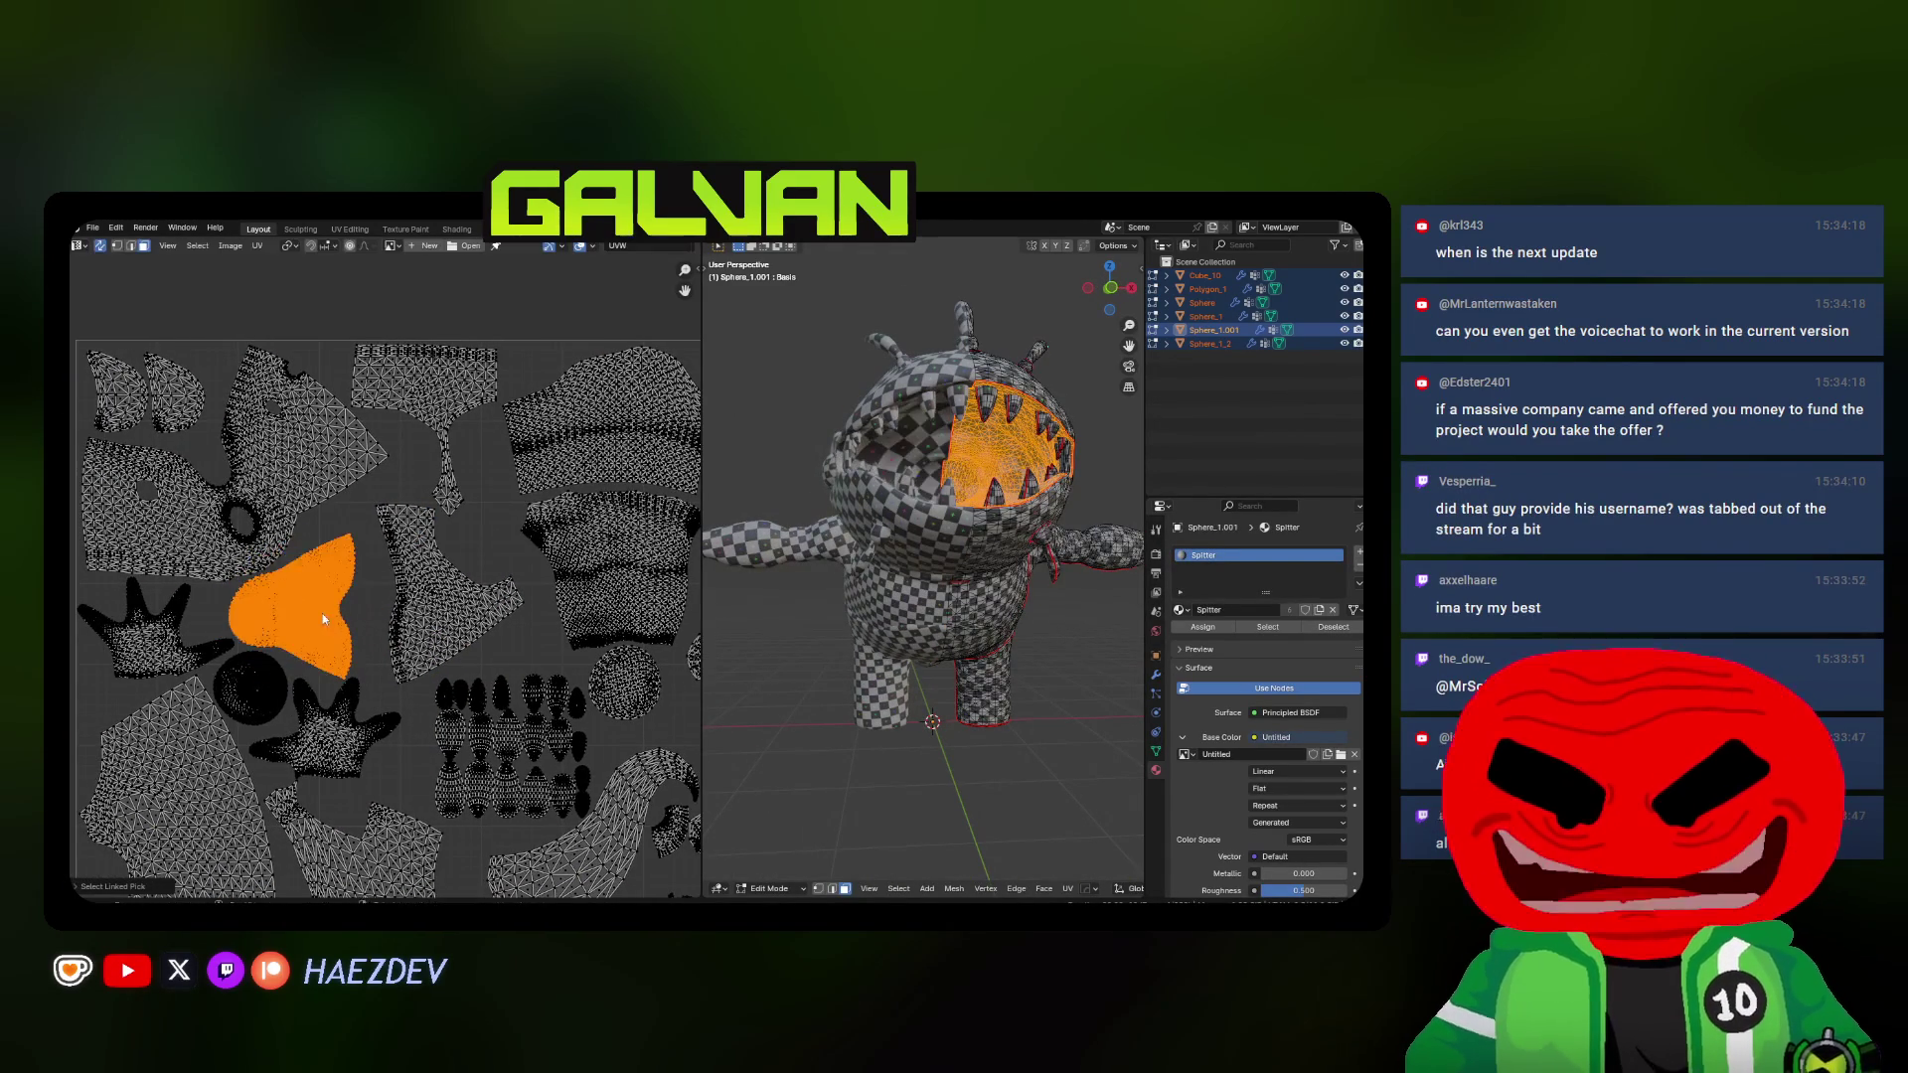
pyautogui.scroll(1, 322, 613)
# Move, rotate and enlarge the mouth interior island, nudging its size twice more
pyautogui.press('g')
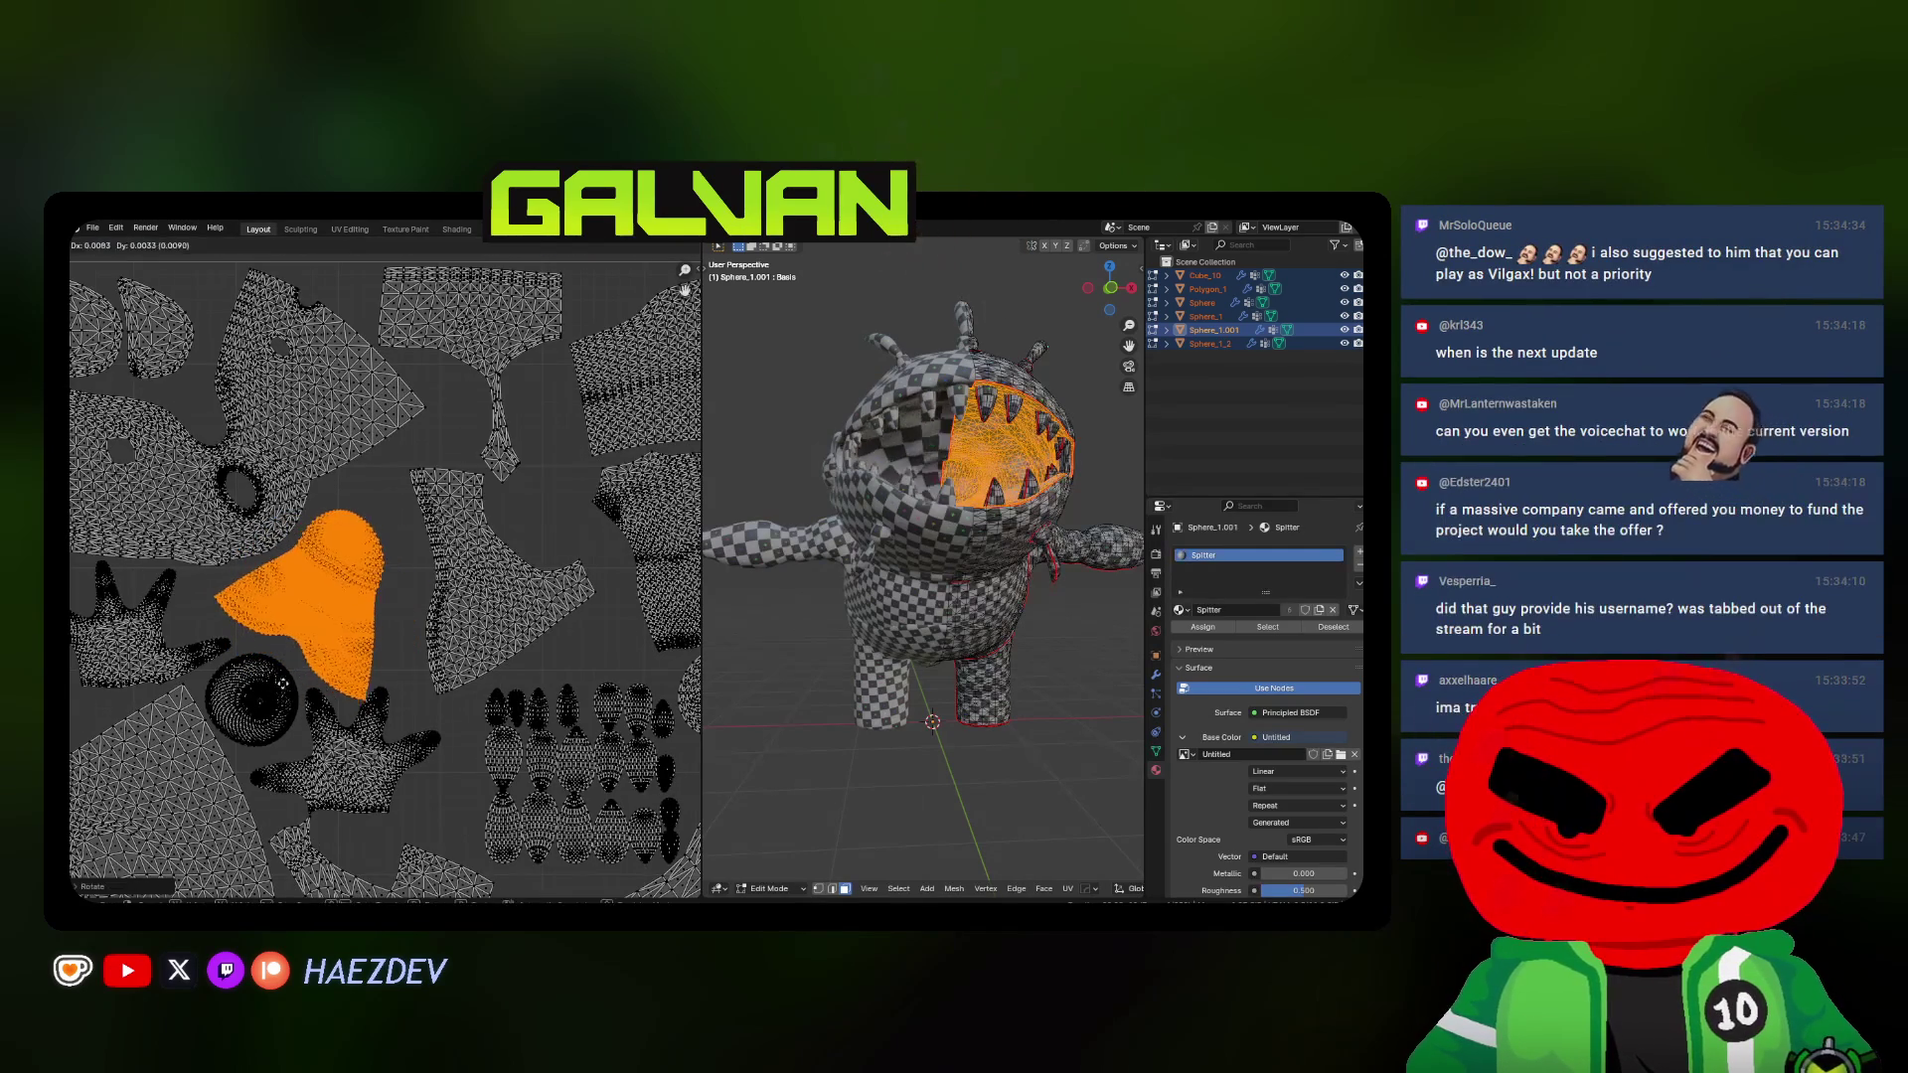
pyautogui.press('Return')
pyautogui.scroll(1, 282, 682)
pyautogui.press('r')
pyautogui.press('Return')
pyautogui.press('s')
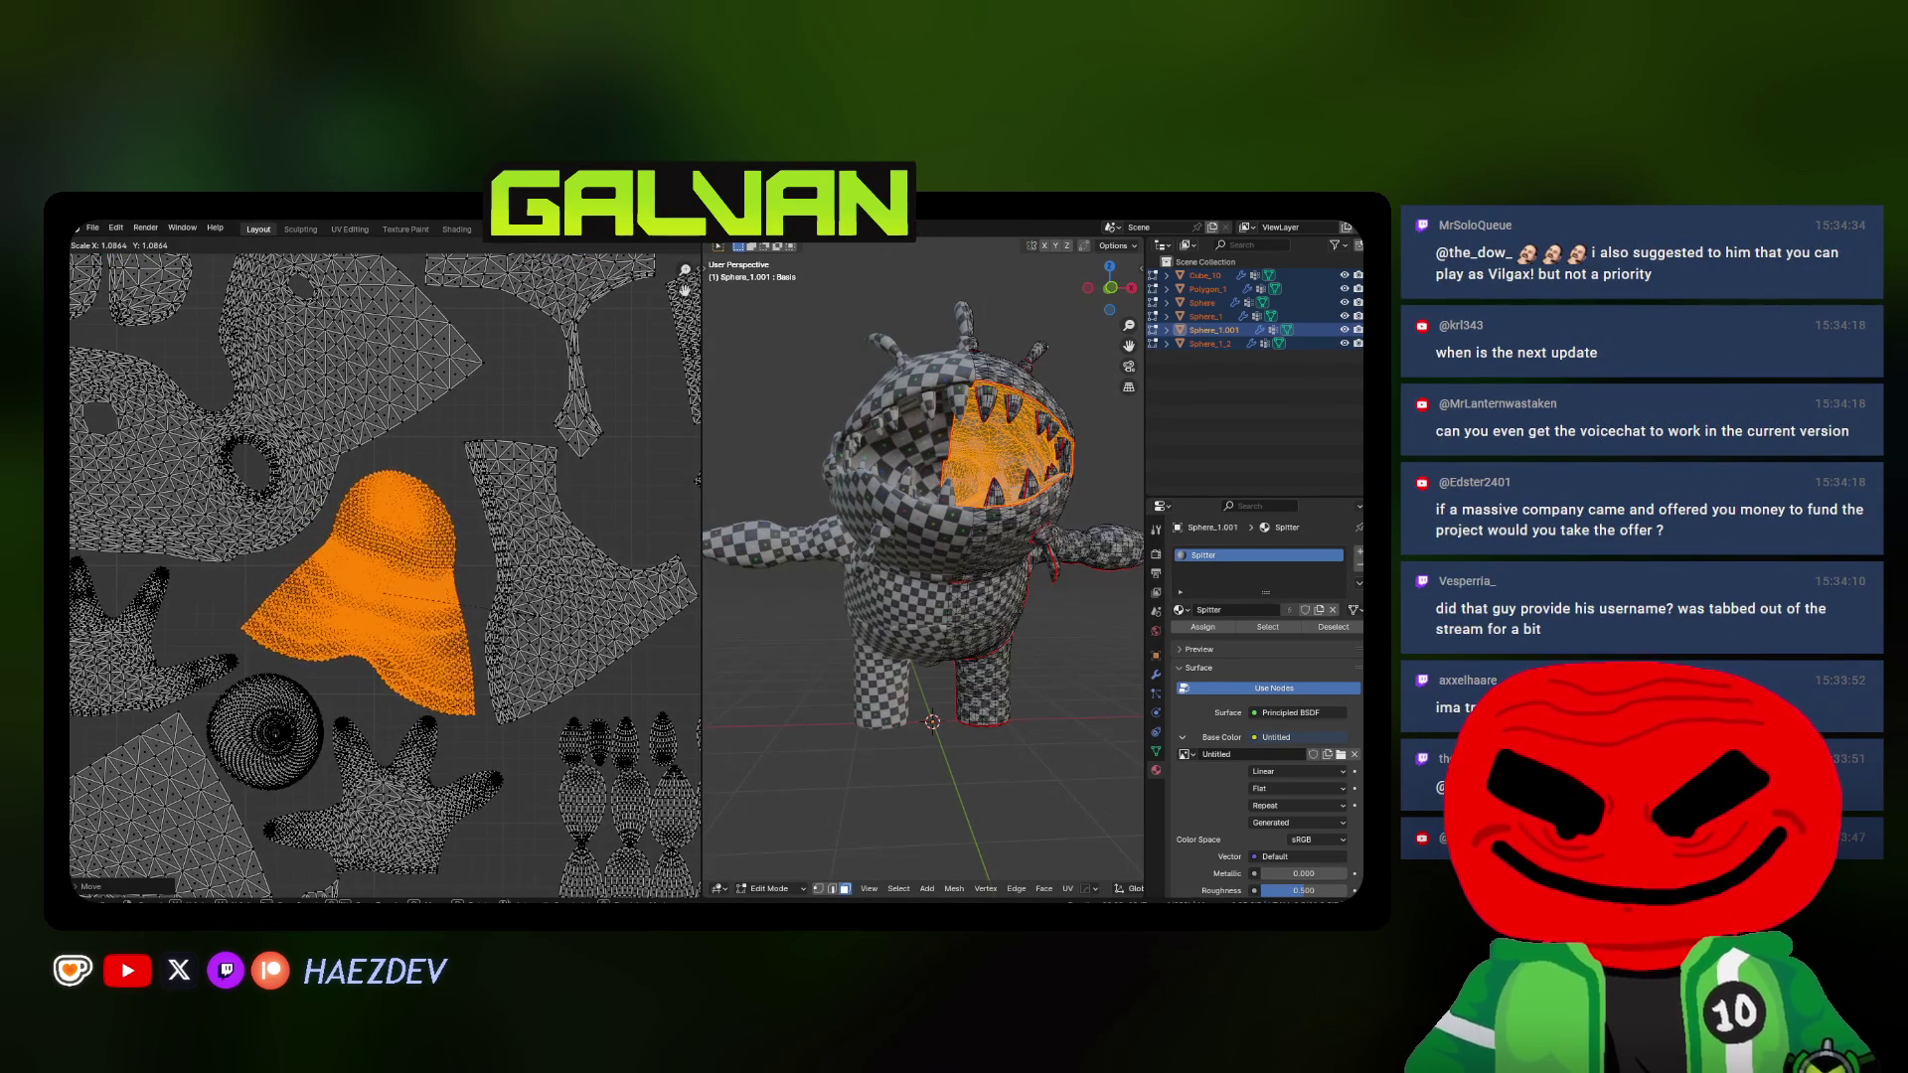
pyautogui.press('Return')
pyautogui.scroll(1, 497, 634)
pyautogui.scroll(-1, 497, 634)
pyautogui.scroll(-1, 478, 623)
pyautogui.scroll(-1, 456, 611)
pyautogui.press('s')
pyautogui.press('Return')
pyautogui.press('s')
pyautogui.press('Return')
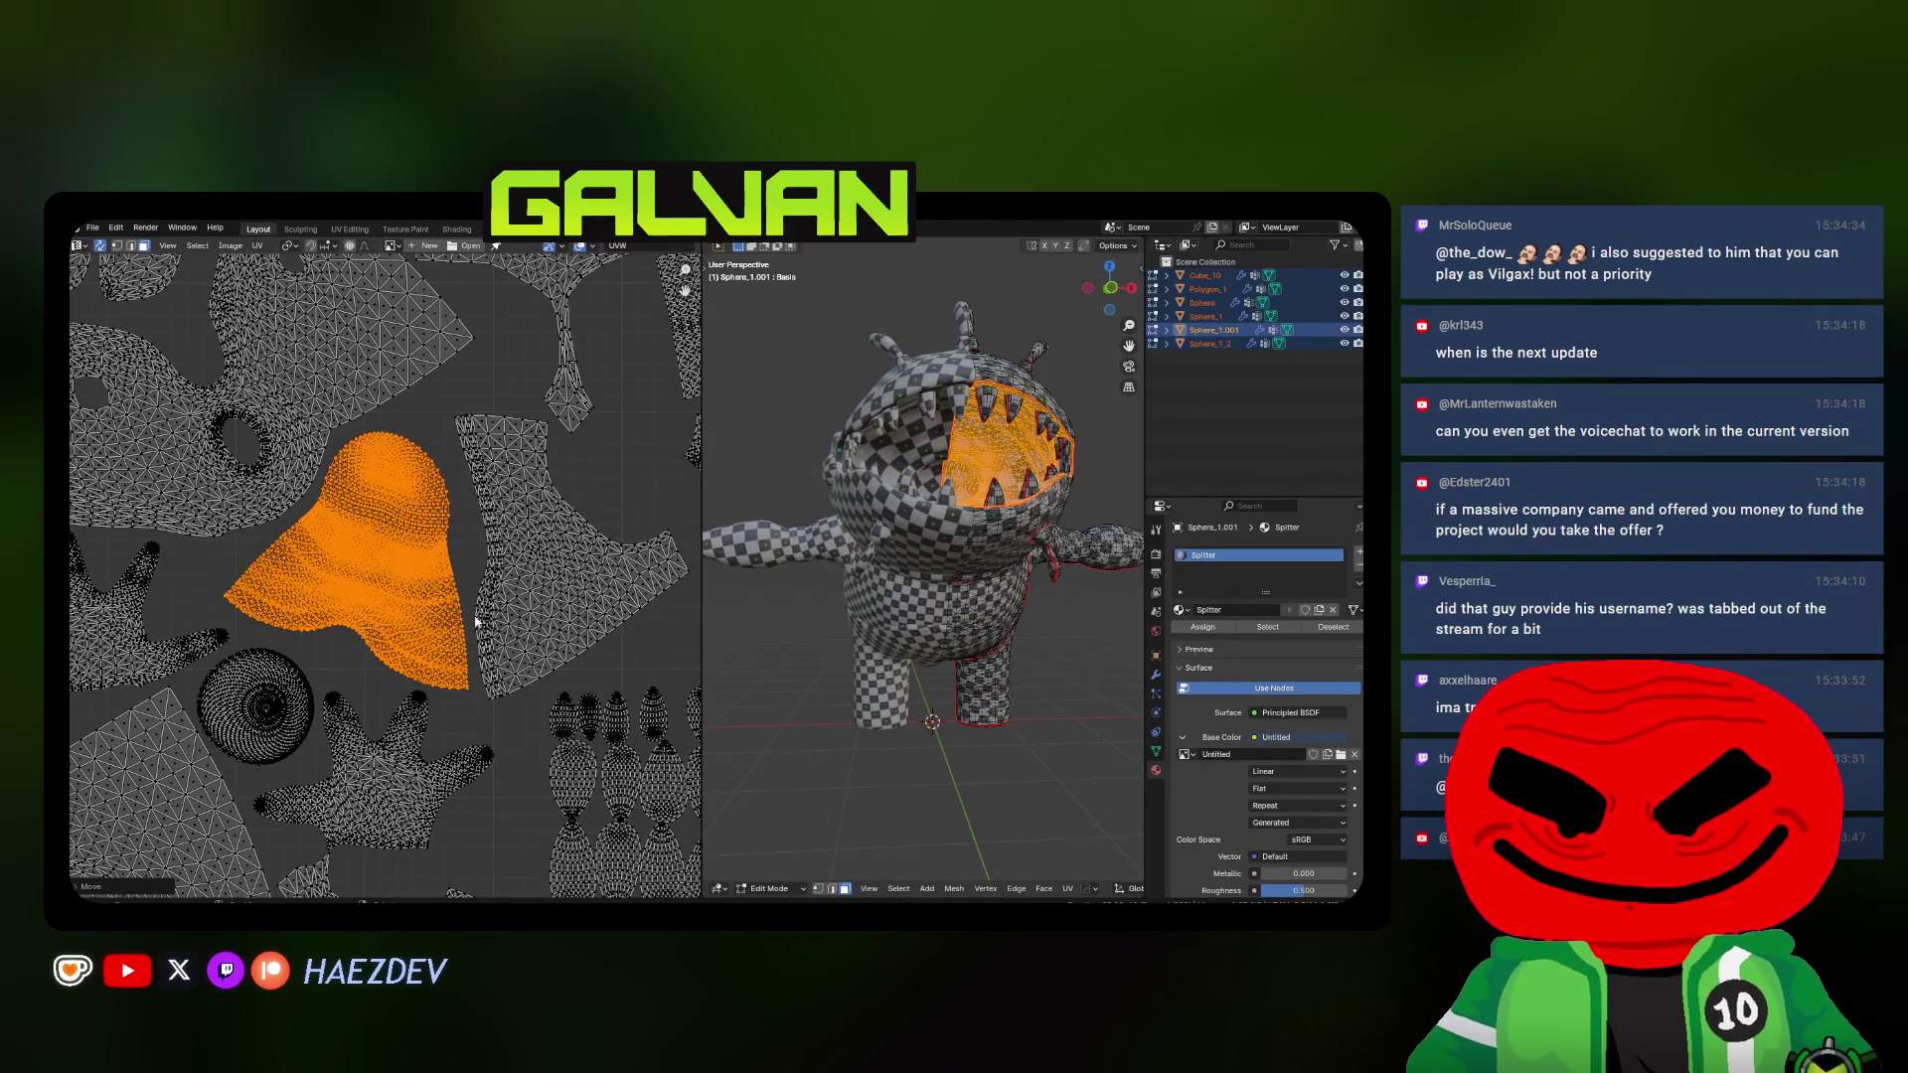
# Deselect, review the mouth island's placement, then select every UV island
pyautogui.hotkey('alt', 'a')
pyautogui.moveTo(478, 623); pyautogui.dragTo(452, 628, button='middle')
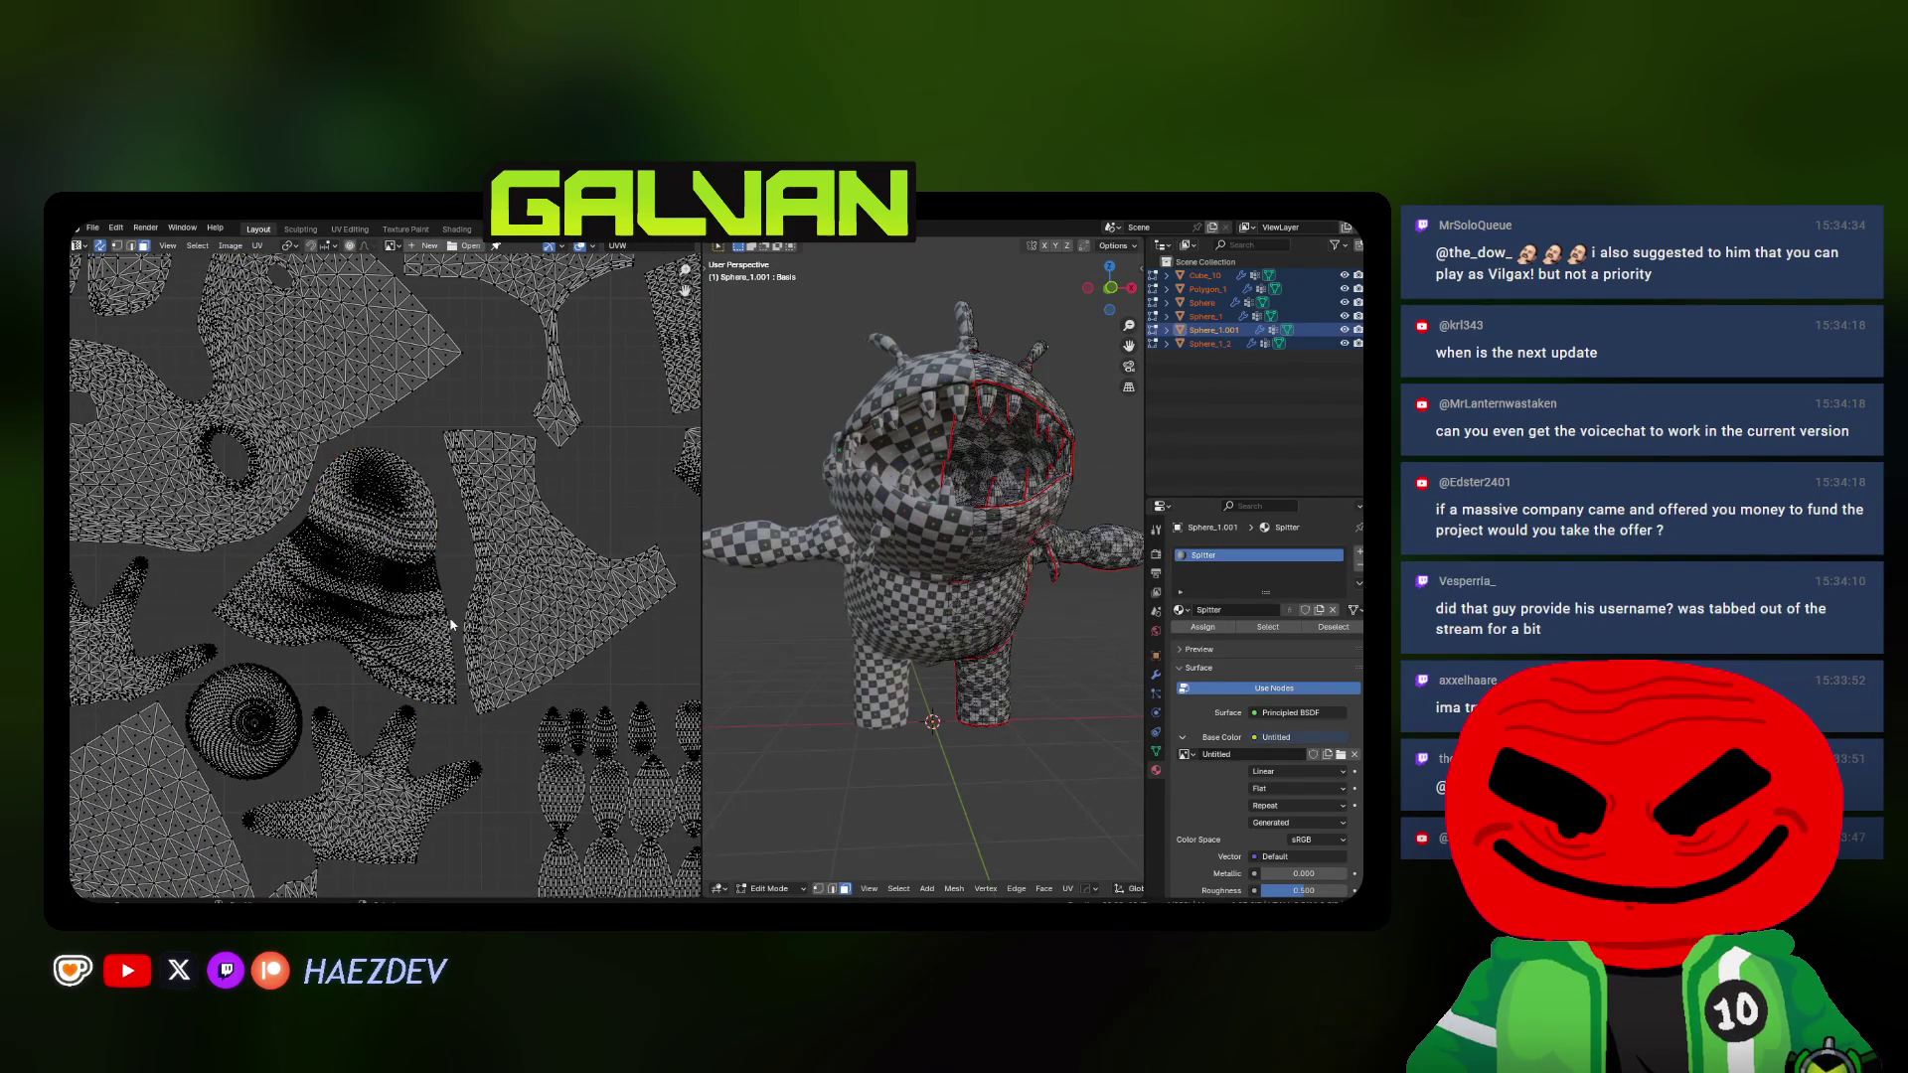
pyautogui.scroll(-1, 451, 628)
pyautogui.scroll(-1, 451, 613)
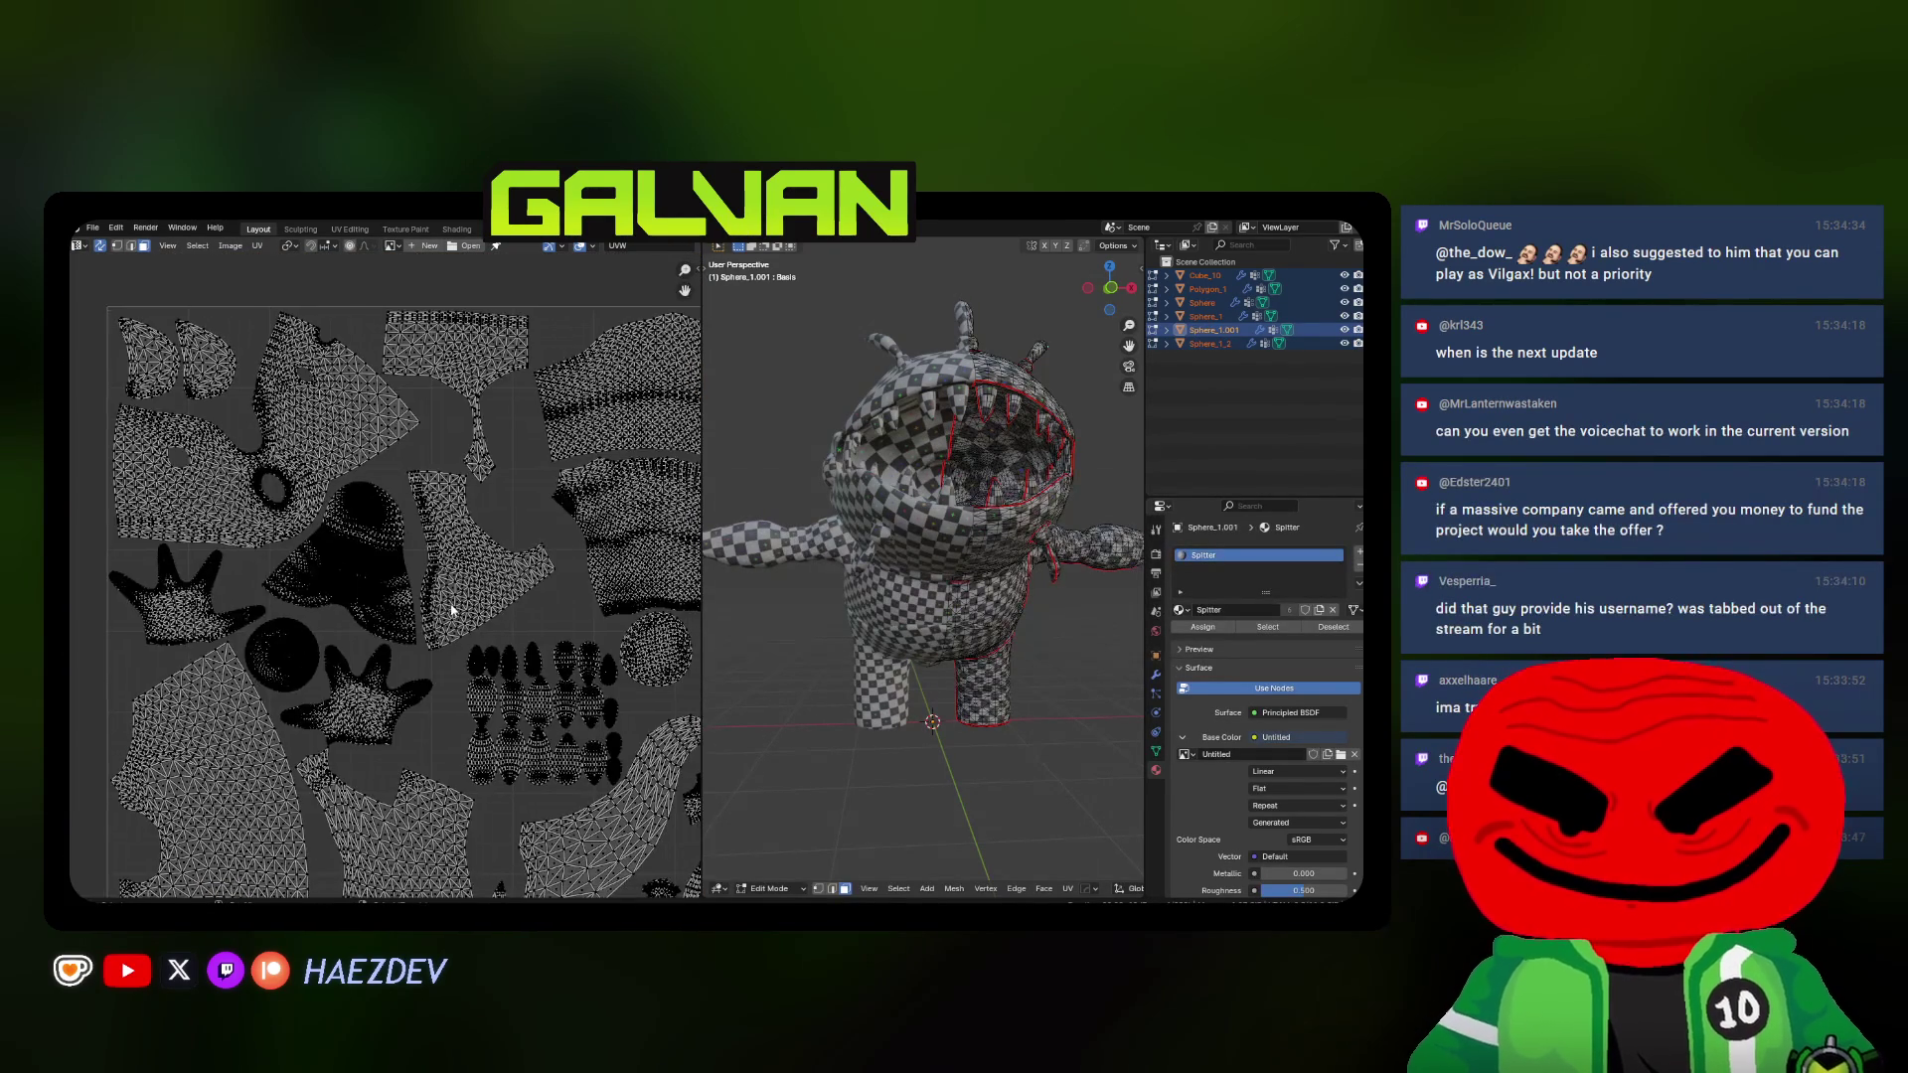
pyautogui.press('l')
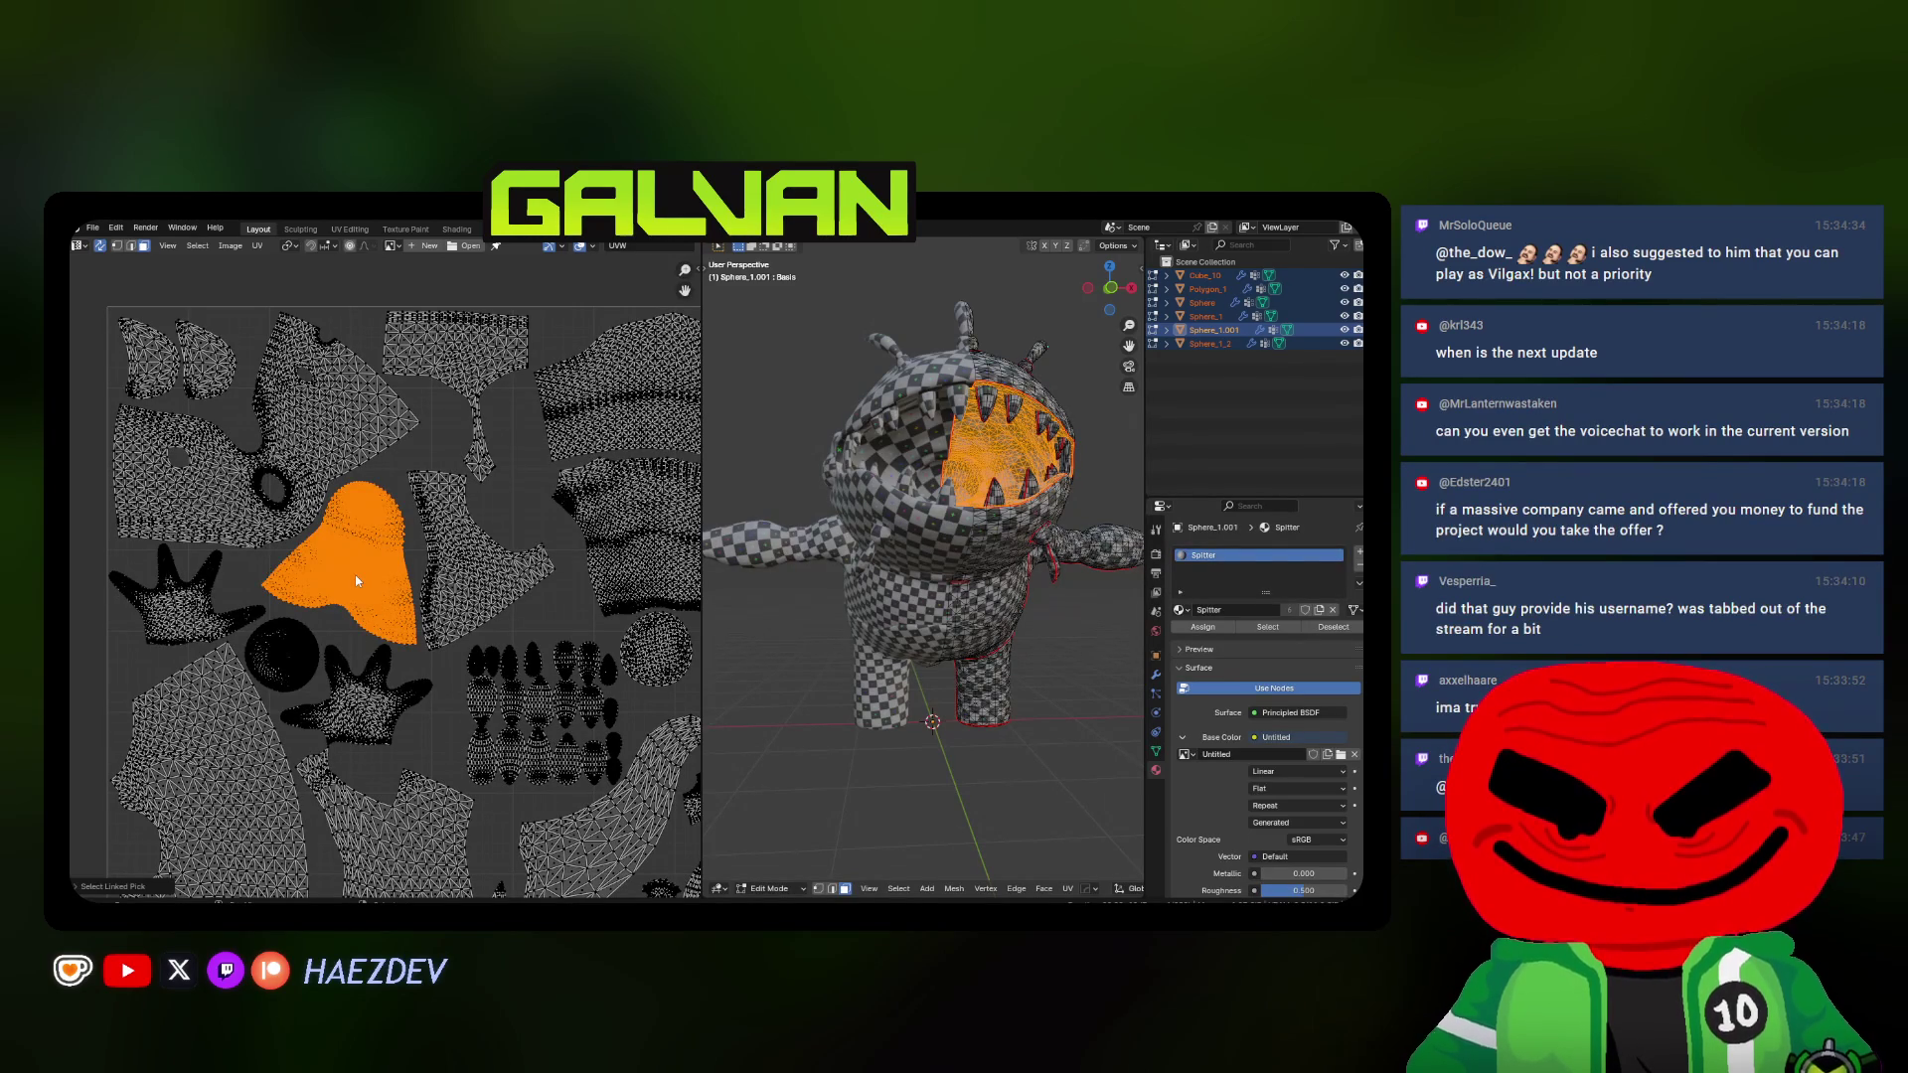
pyautogui.moveTo(357, 582)
pyautogui.mouseDown(button='middle')
pyautogui.moveTo(345, 633)
pyautogui.moveTo(361, 598)
pyautogui.mouseUp(button='middle')
pyautogui.press('a')
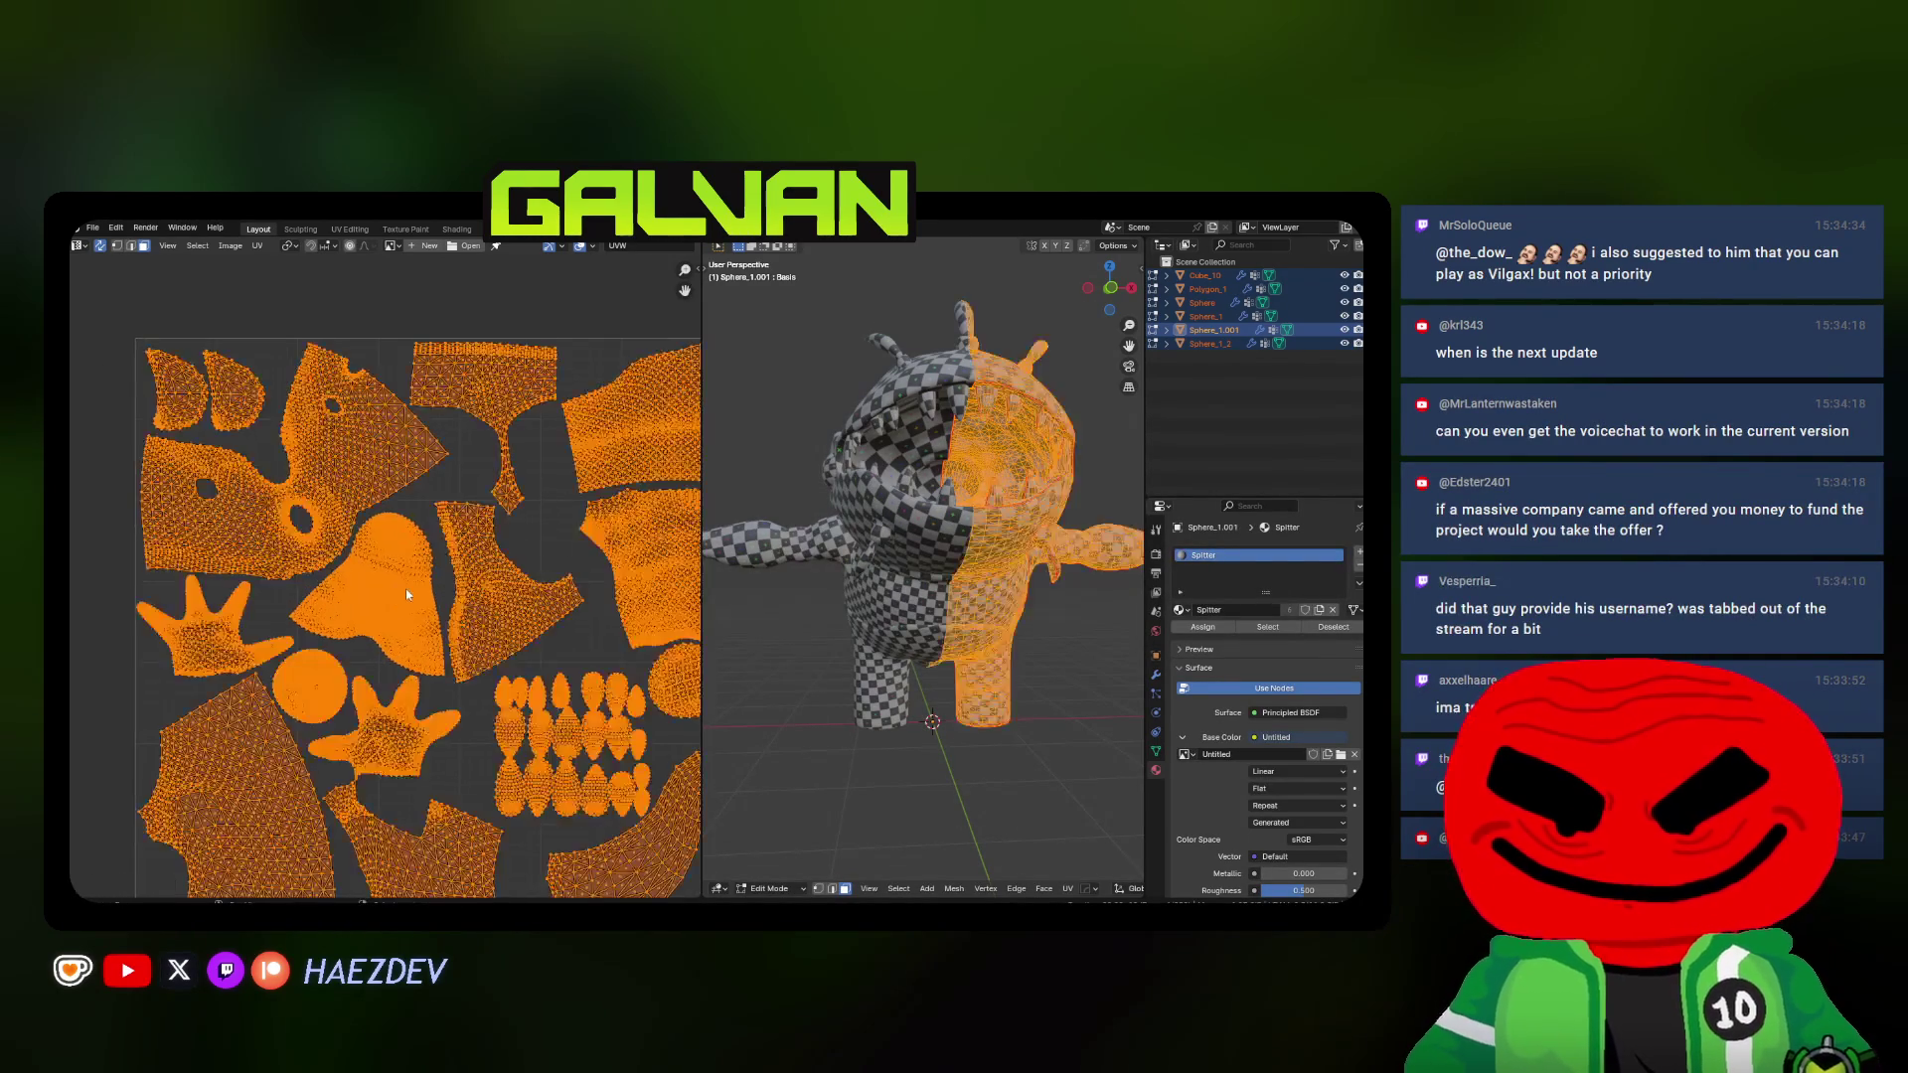
# Rotate the front body island, then move and enlarge a neighbouring island
pyautogui.hotkey('alt', 'a')
pyautogui.press('l')
pyautogui.scroll(4, 495, 599)
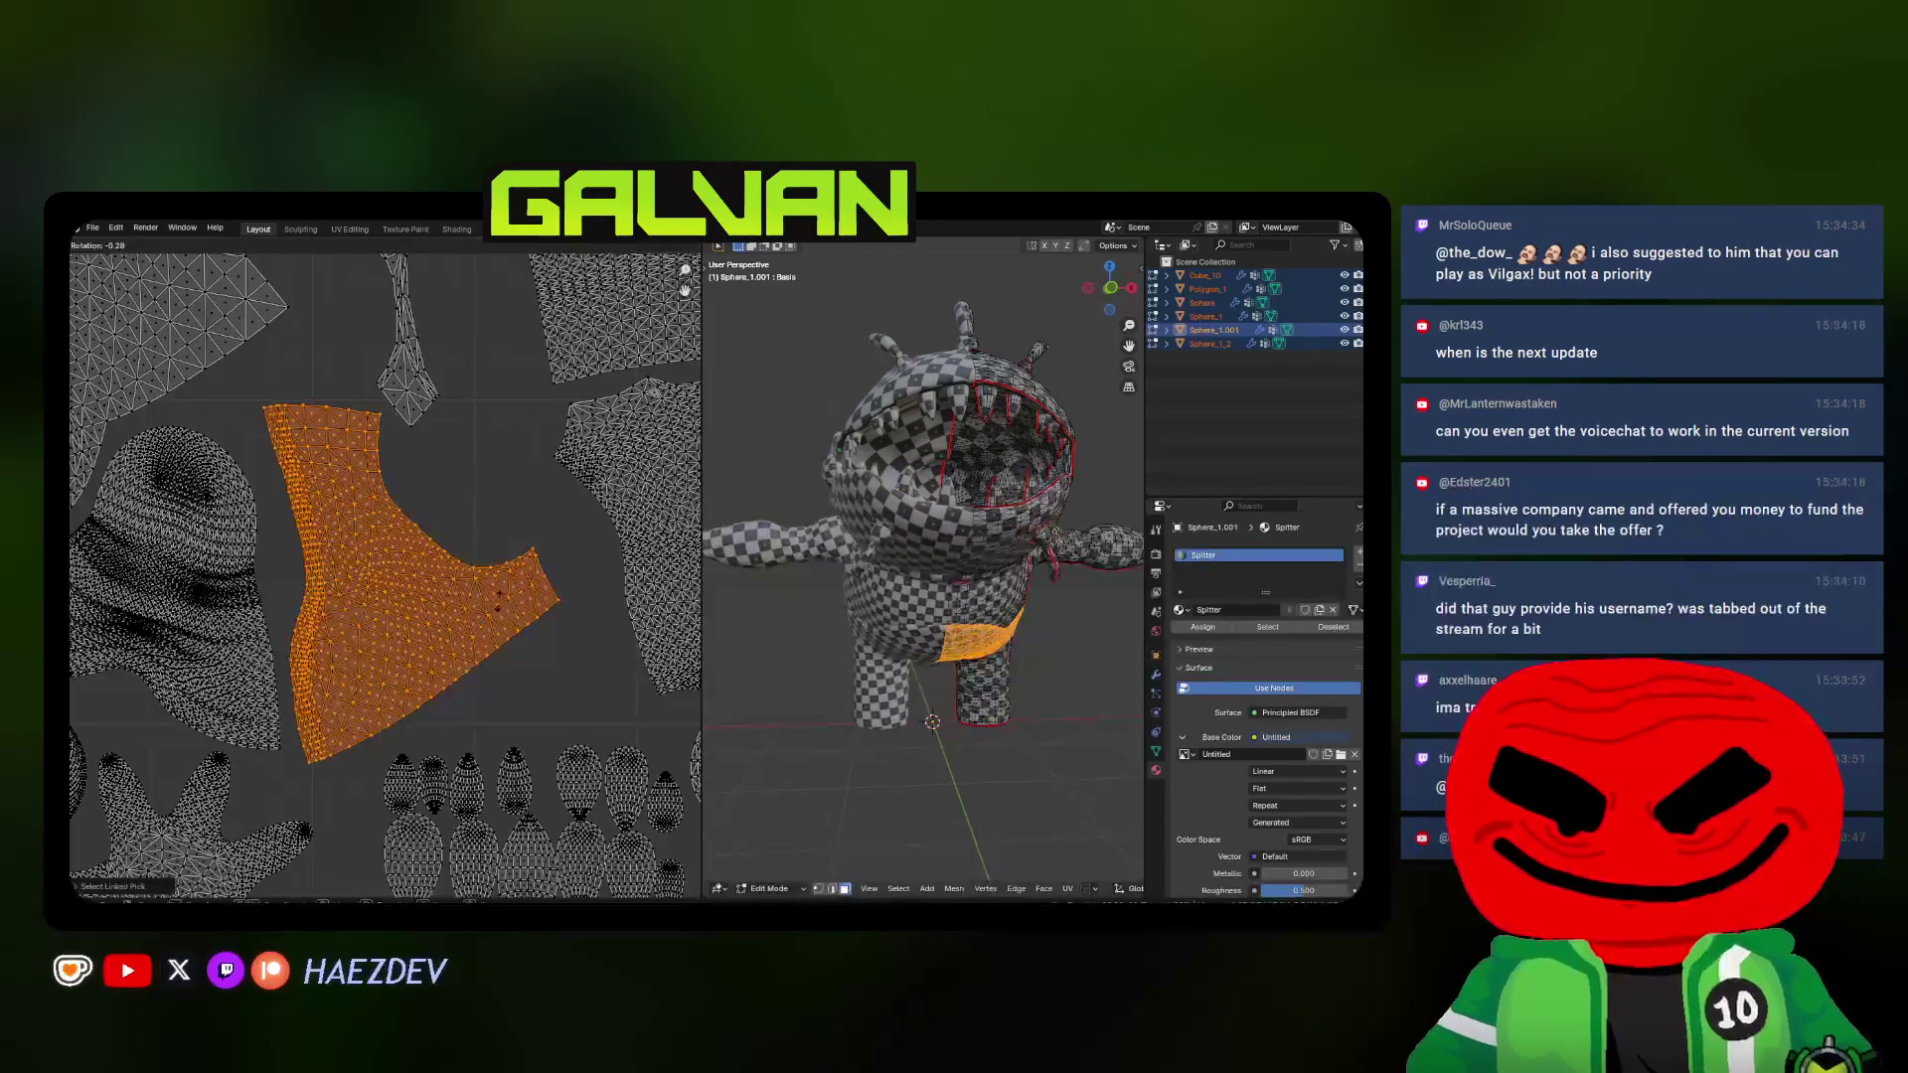
pyautogui.press('r')
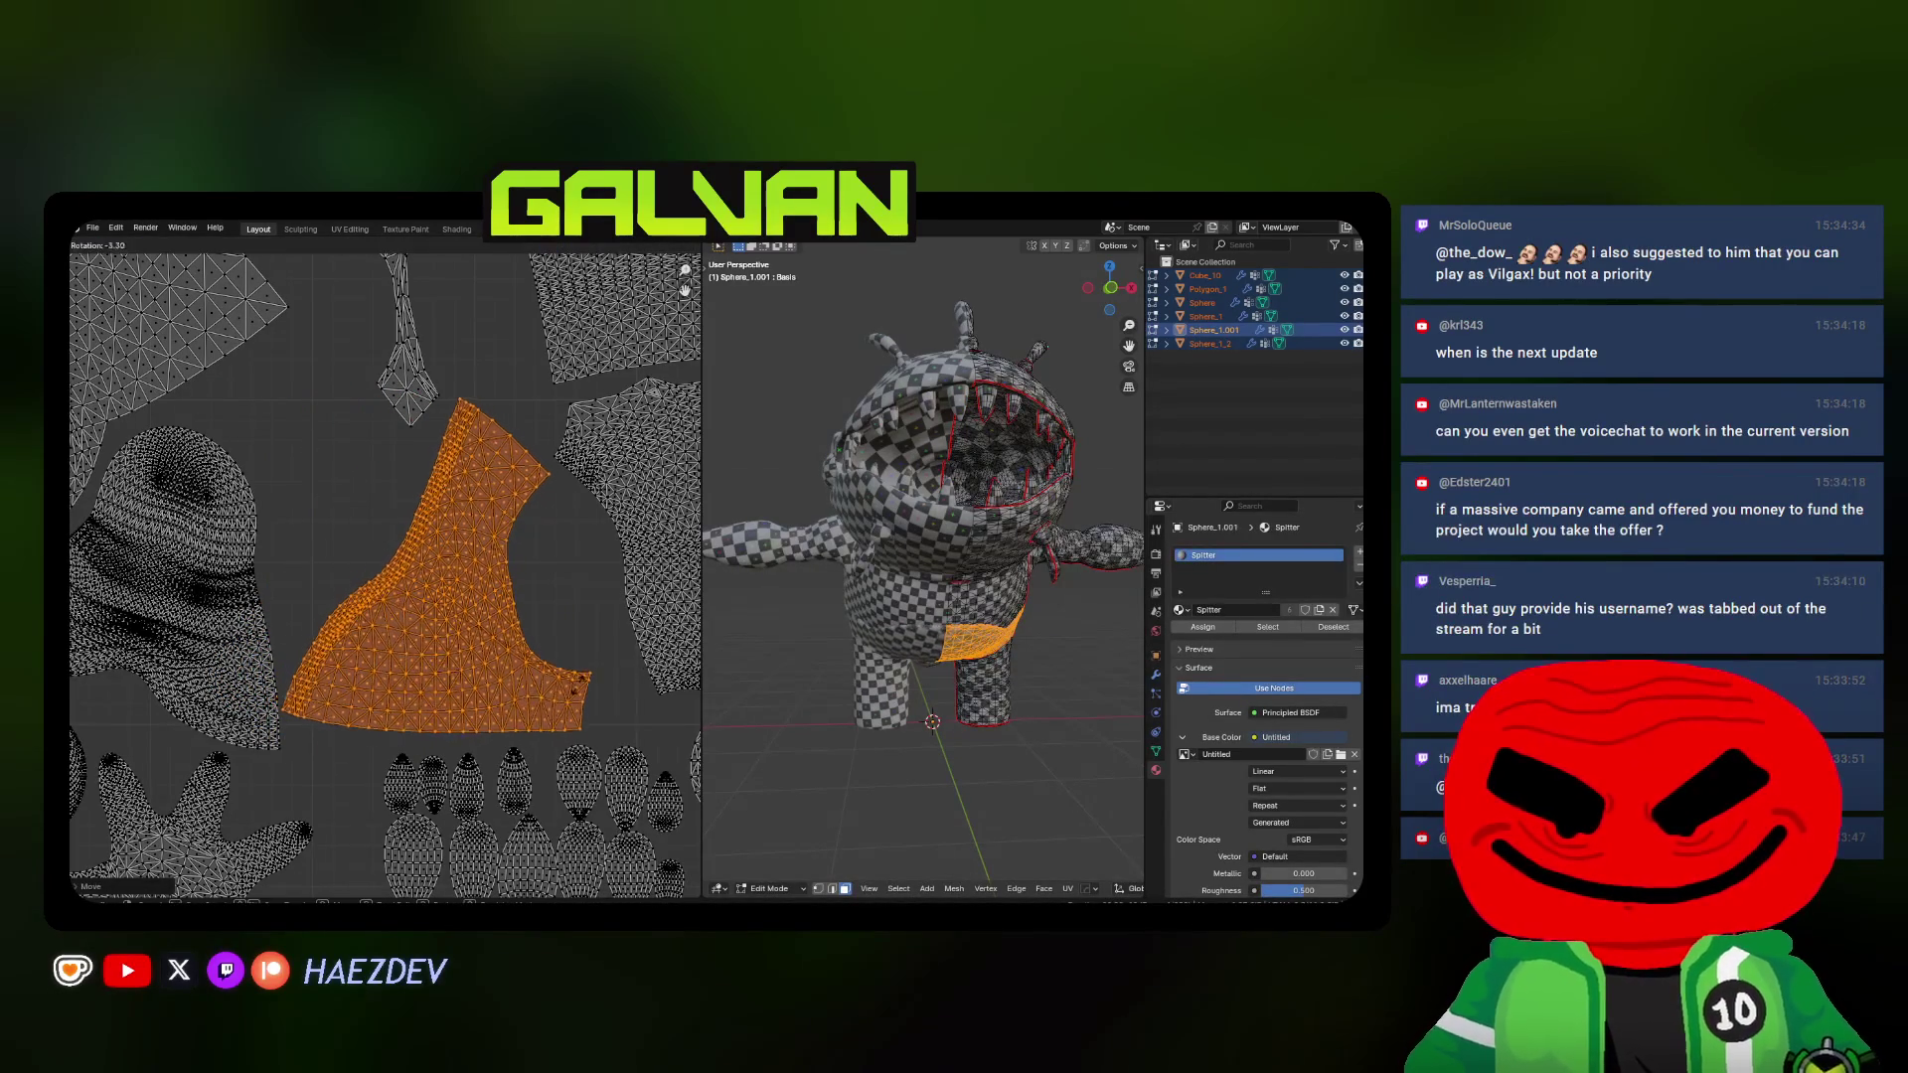
pyautogui.click(583, 681)
pyautogui.hotkey('alt', 'a')
pyautogui.scroll(-3, 430, 578)
pyautogui.press('l')
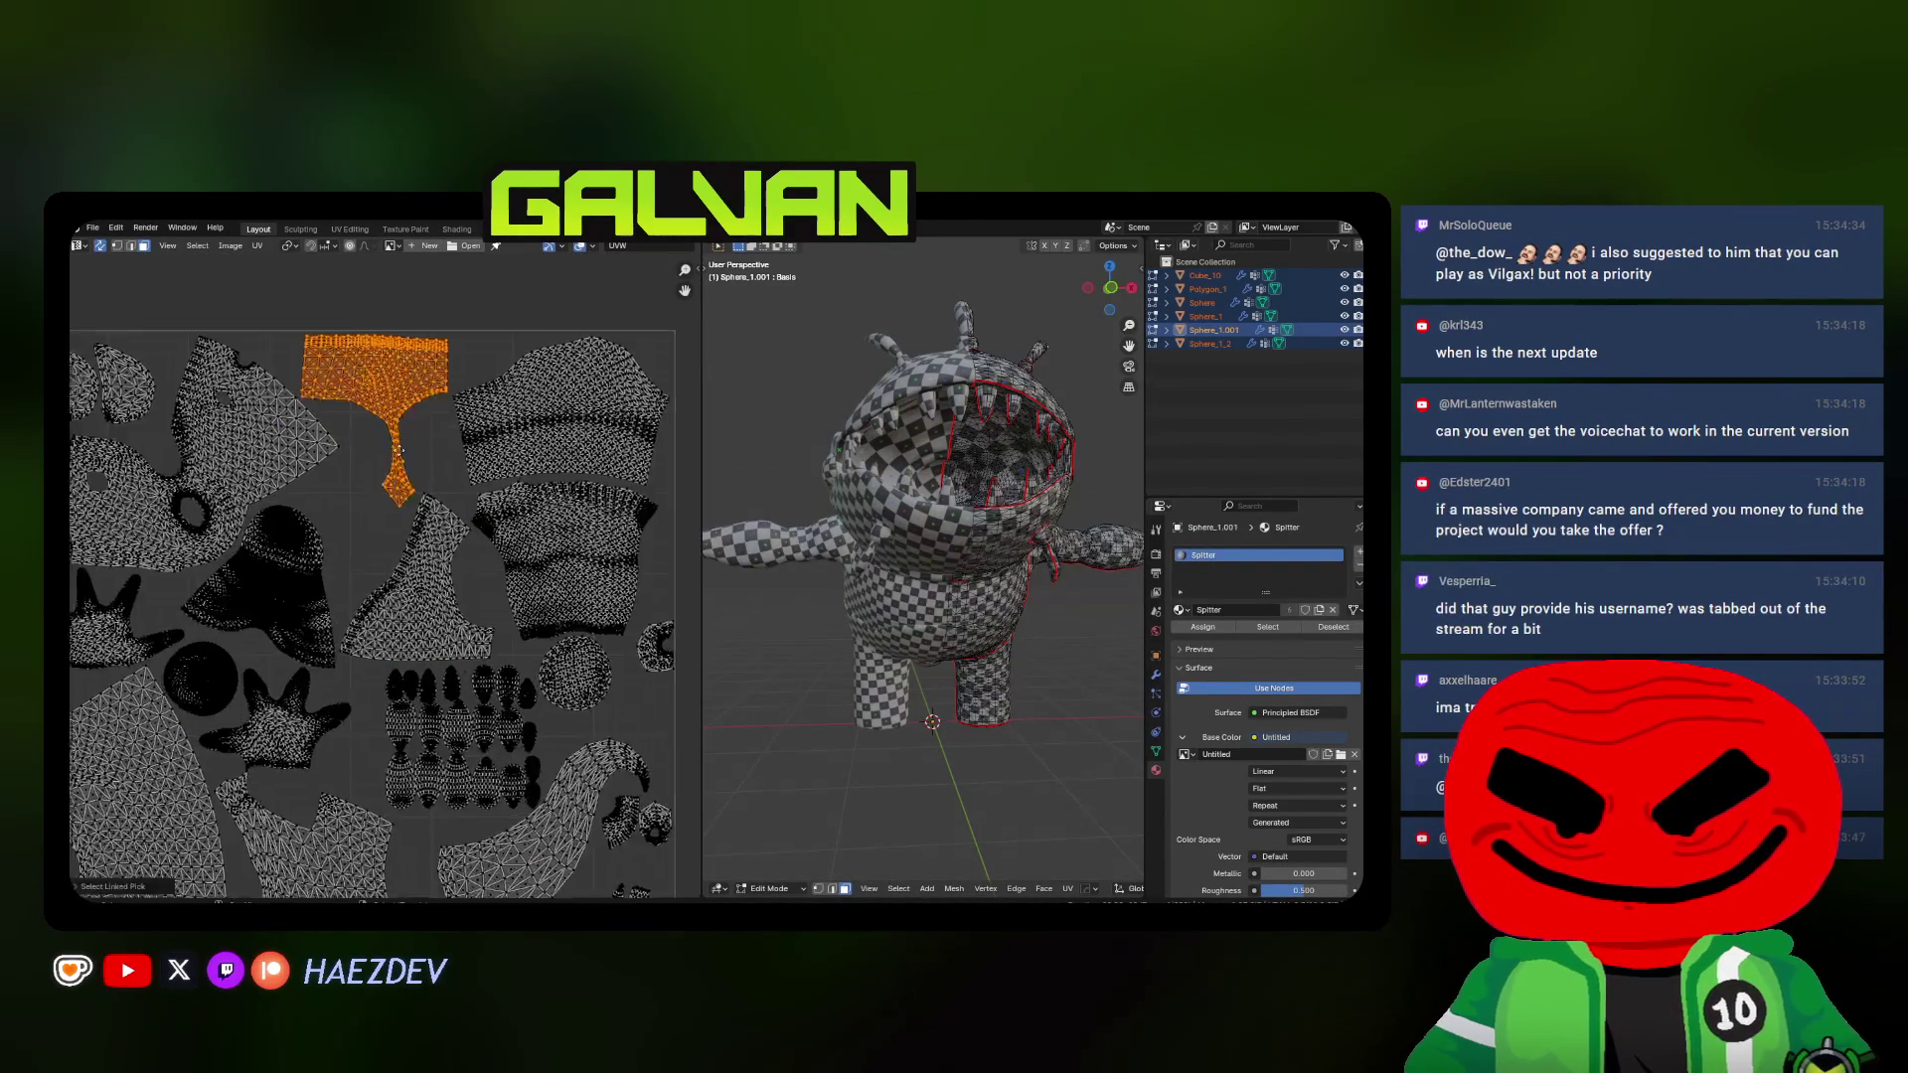
pyautogui.scroll(3, 431, 578)
pyautogui.press('g')
pyautogui.click(431, 577)
pyautogui.press('s')
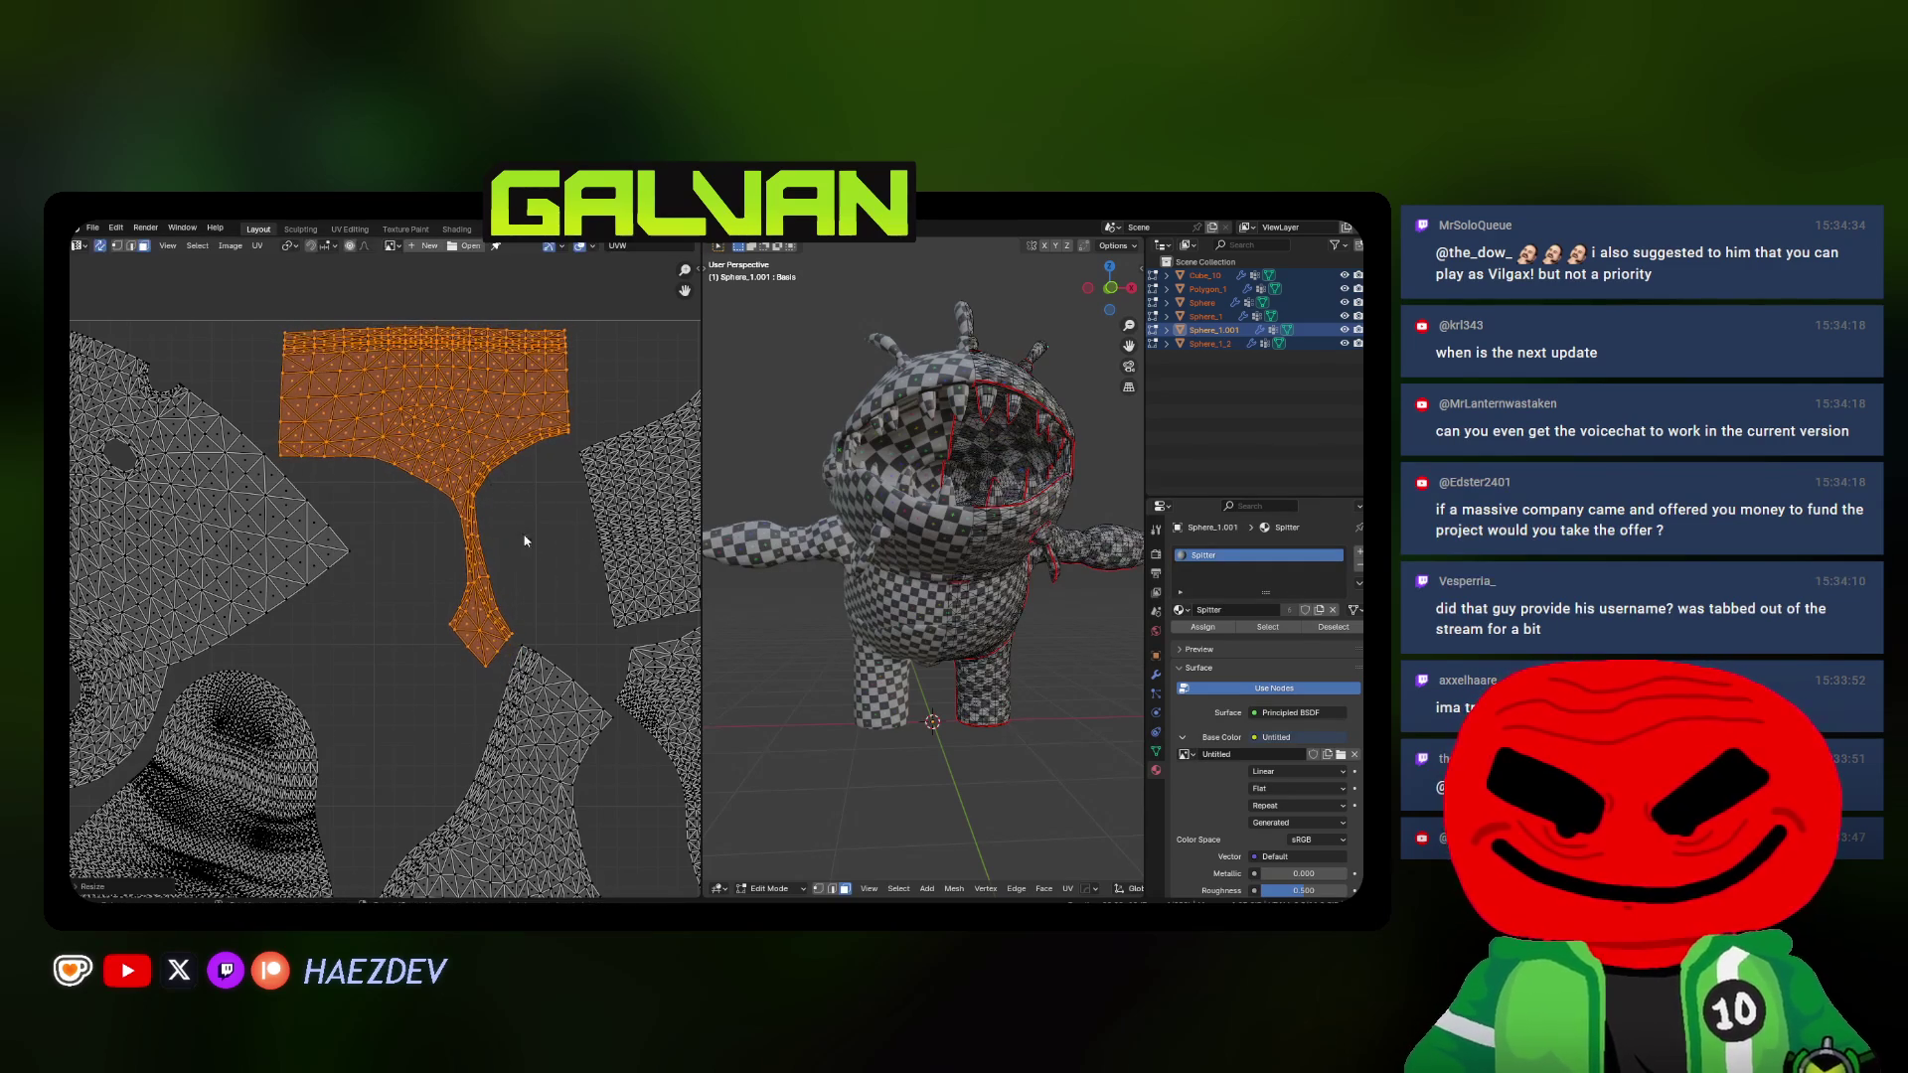
pyautogui.click(523, 542)
pyautogui.hotkey('alt', 'a')
pyautogui.scroll(-3, 396, 646)
pyautogui.keyDown('shift'); pyautogui.scroll(-2, 394, 646); pyautogui.keyUp('shift')
pyautogui.keyDown('shift'); pyautogui.scroll(-2, 397, 635); pyautogui.keyUp('shift')
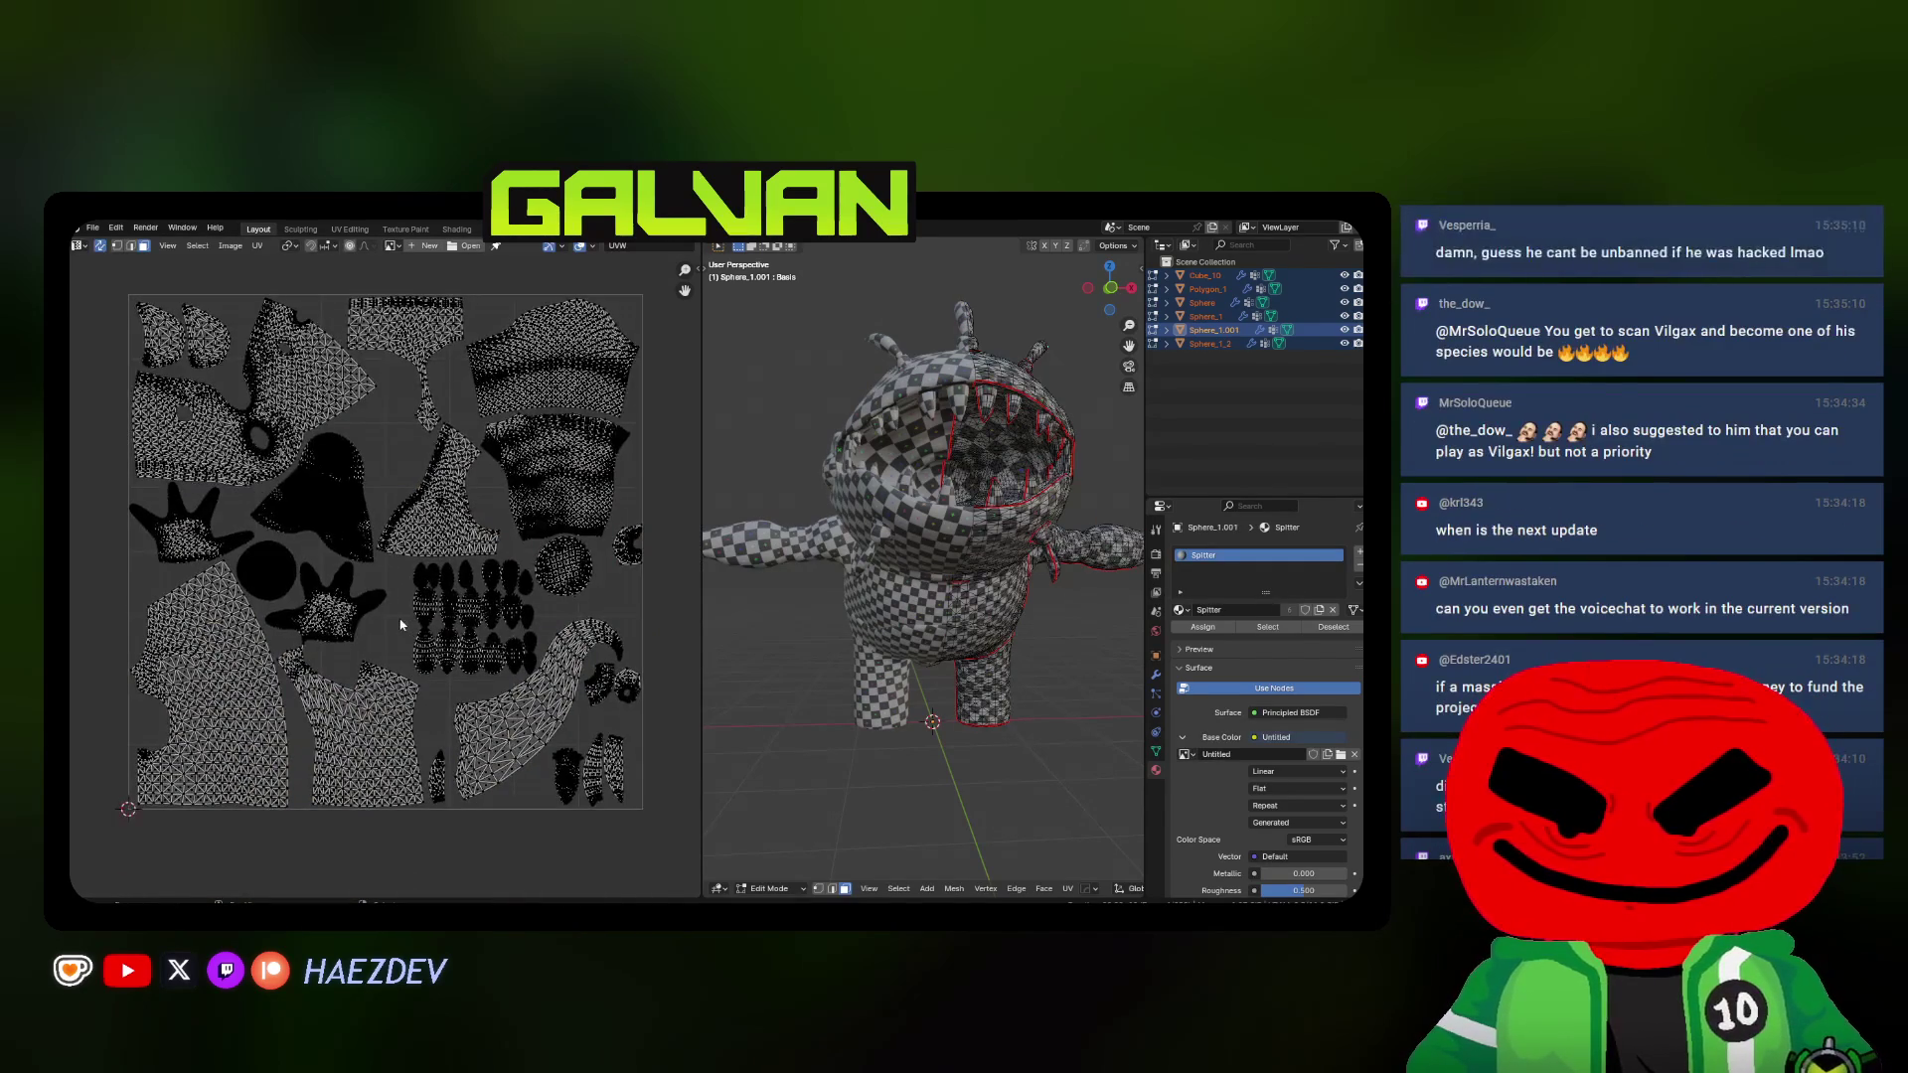
pyautogui.scroll(1, 399, 628)
pyautogui.keyDown('ctrl'); pyautogui.scroll(-2, 380, 626); pyautogui.keyUp('ctrl')
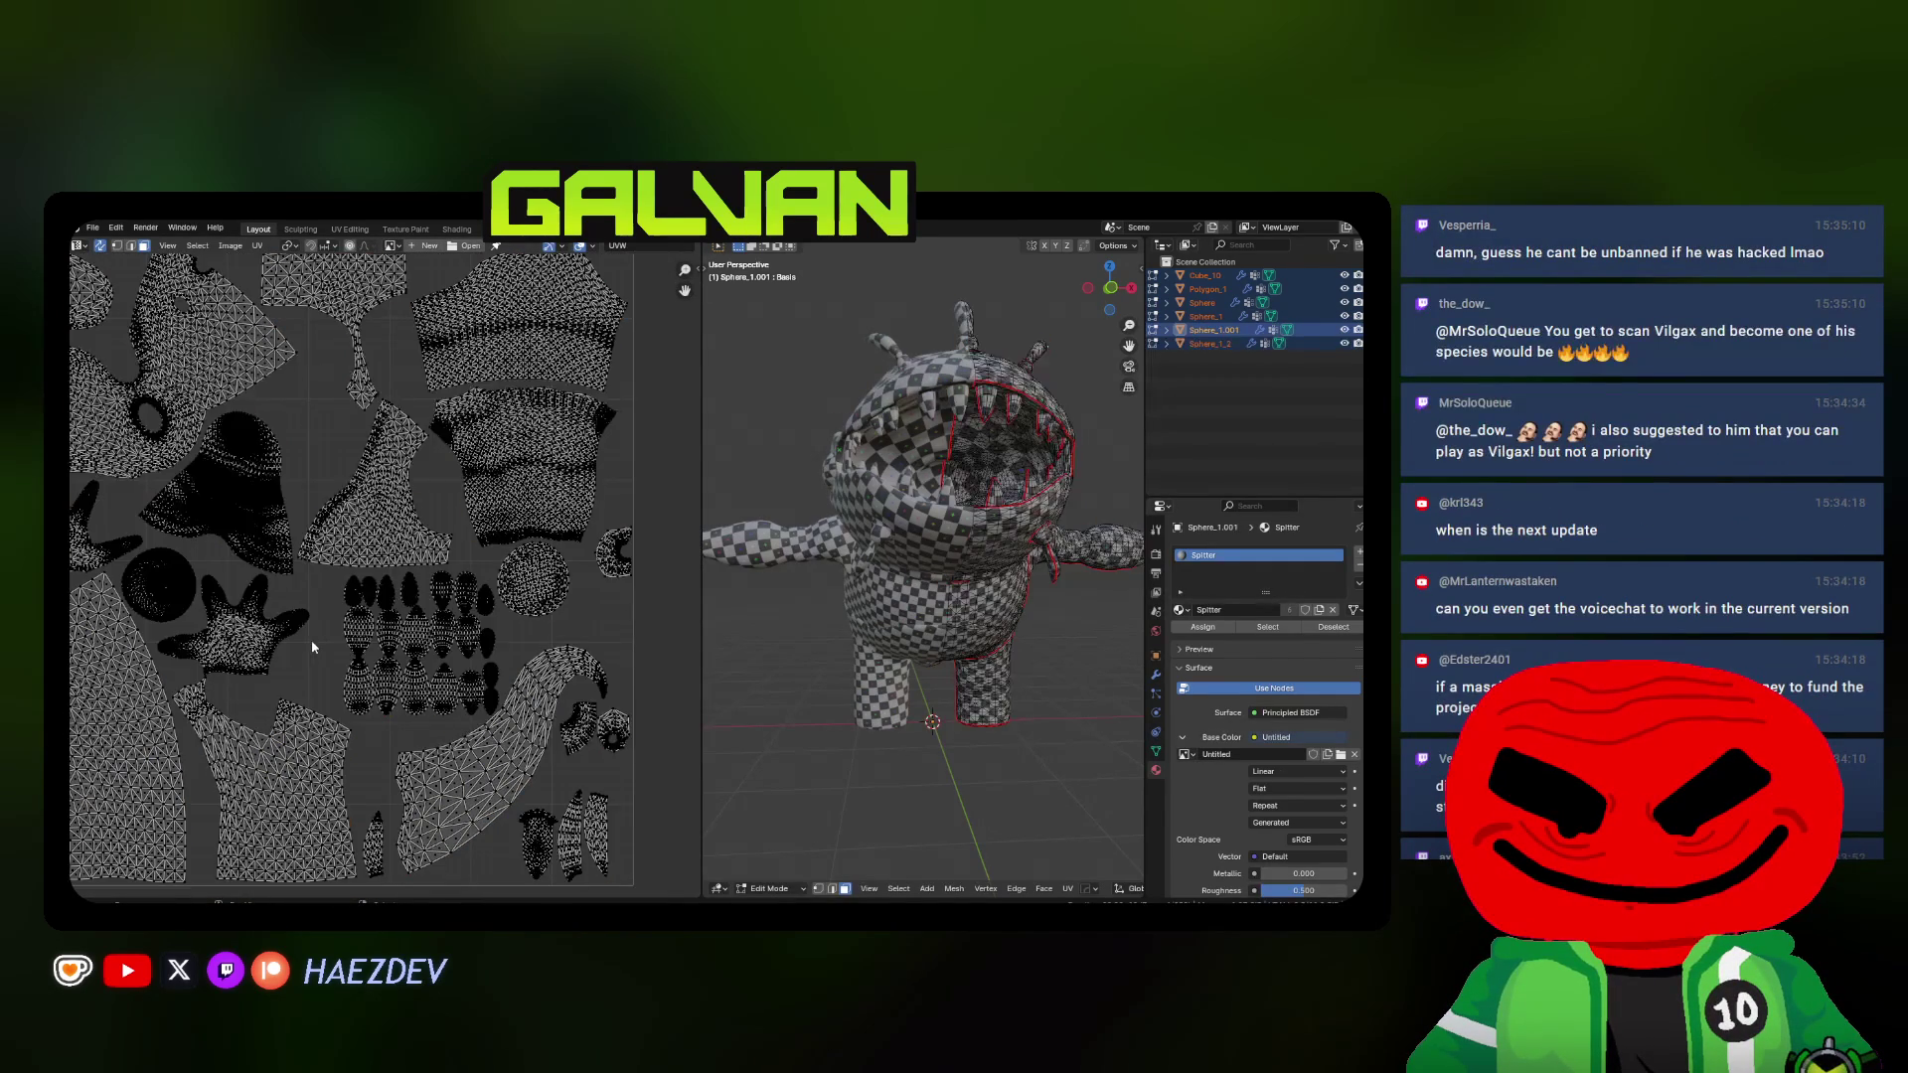
pyautogui.keyDown('shift'); pyautogui.scroll(-1, 357, 623); pyautogui.keyUp('shift')
# Reposition a small island, deselect all and return the mesh to Object Mode
pyautogui.click(363, 746)
pyautogui.scroll(2, 363, 746)
pyautogui.scroll(1, 366, 627)
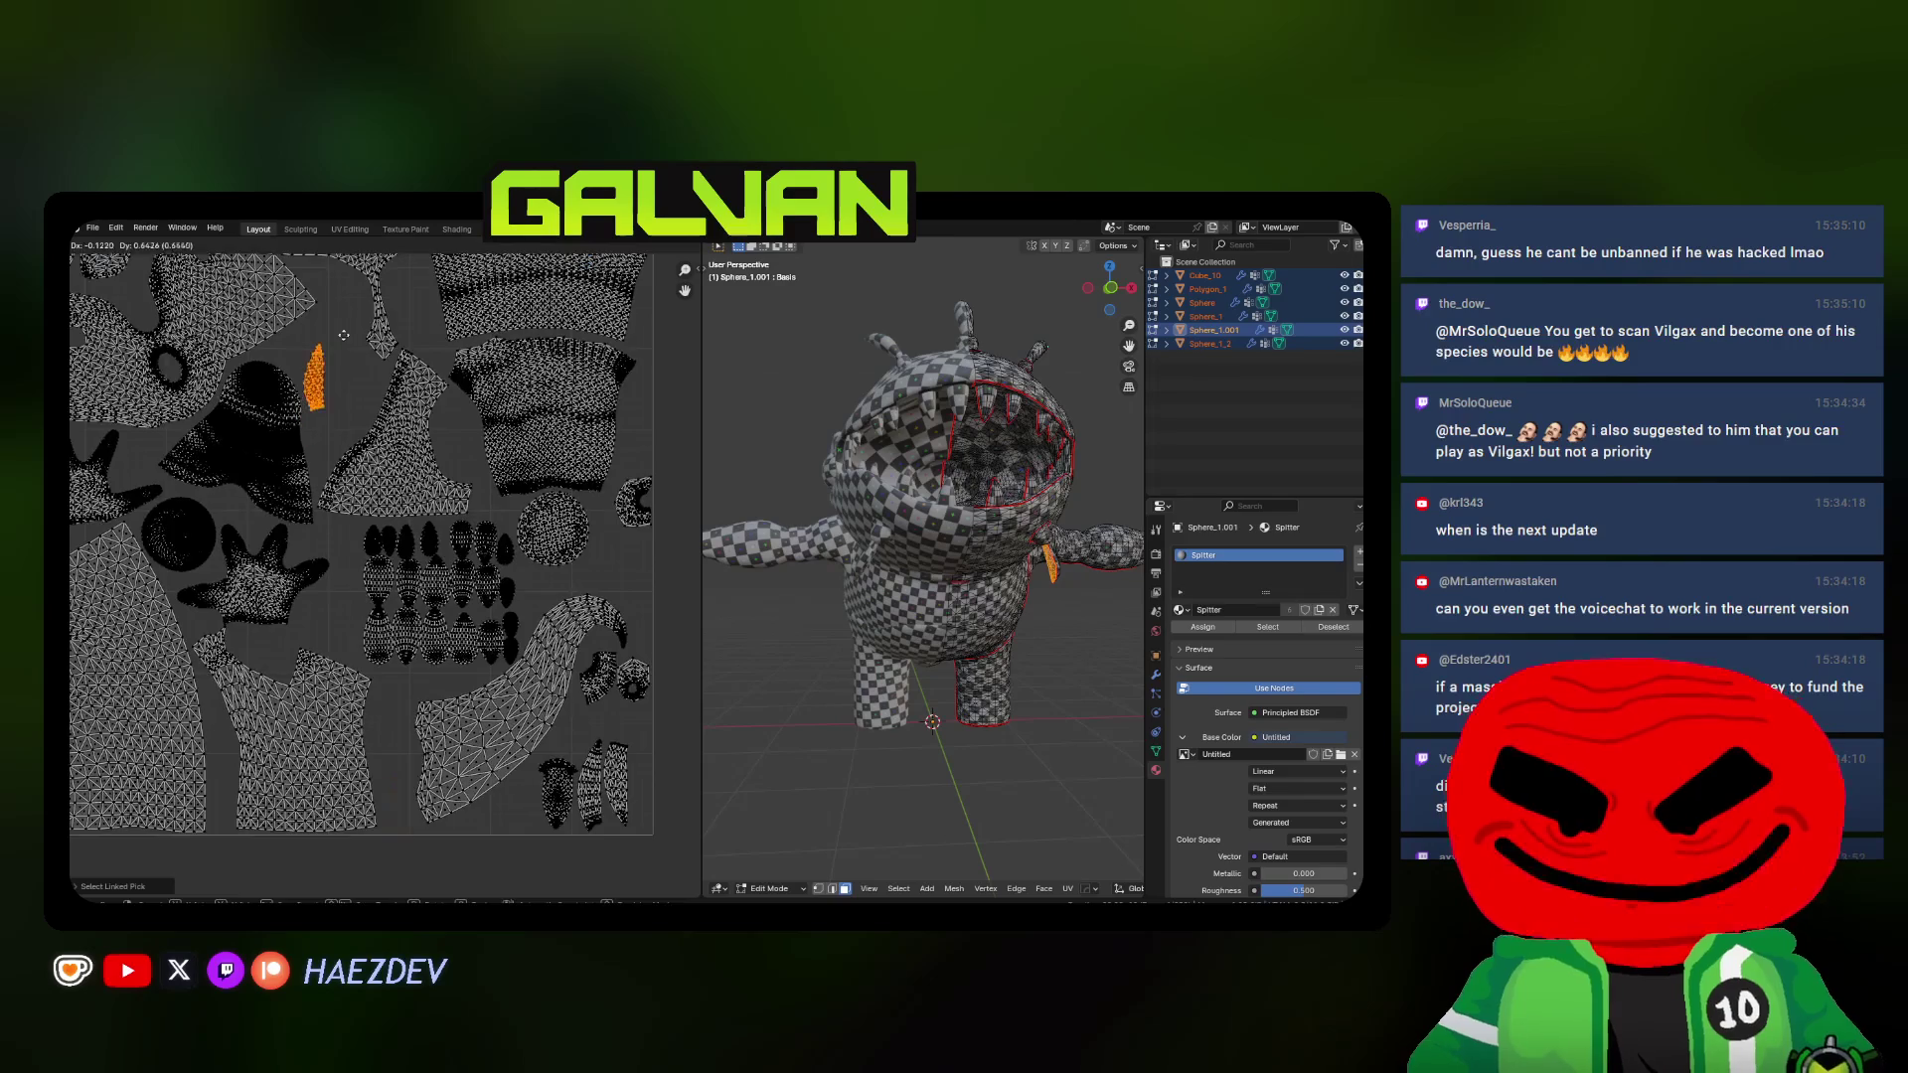
pyautogui.press('g')
pyautogui.click(374, 509)
pyautogui.scroll(2, 395, 538)
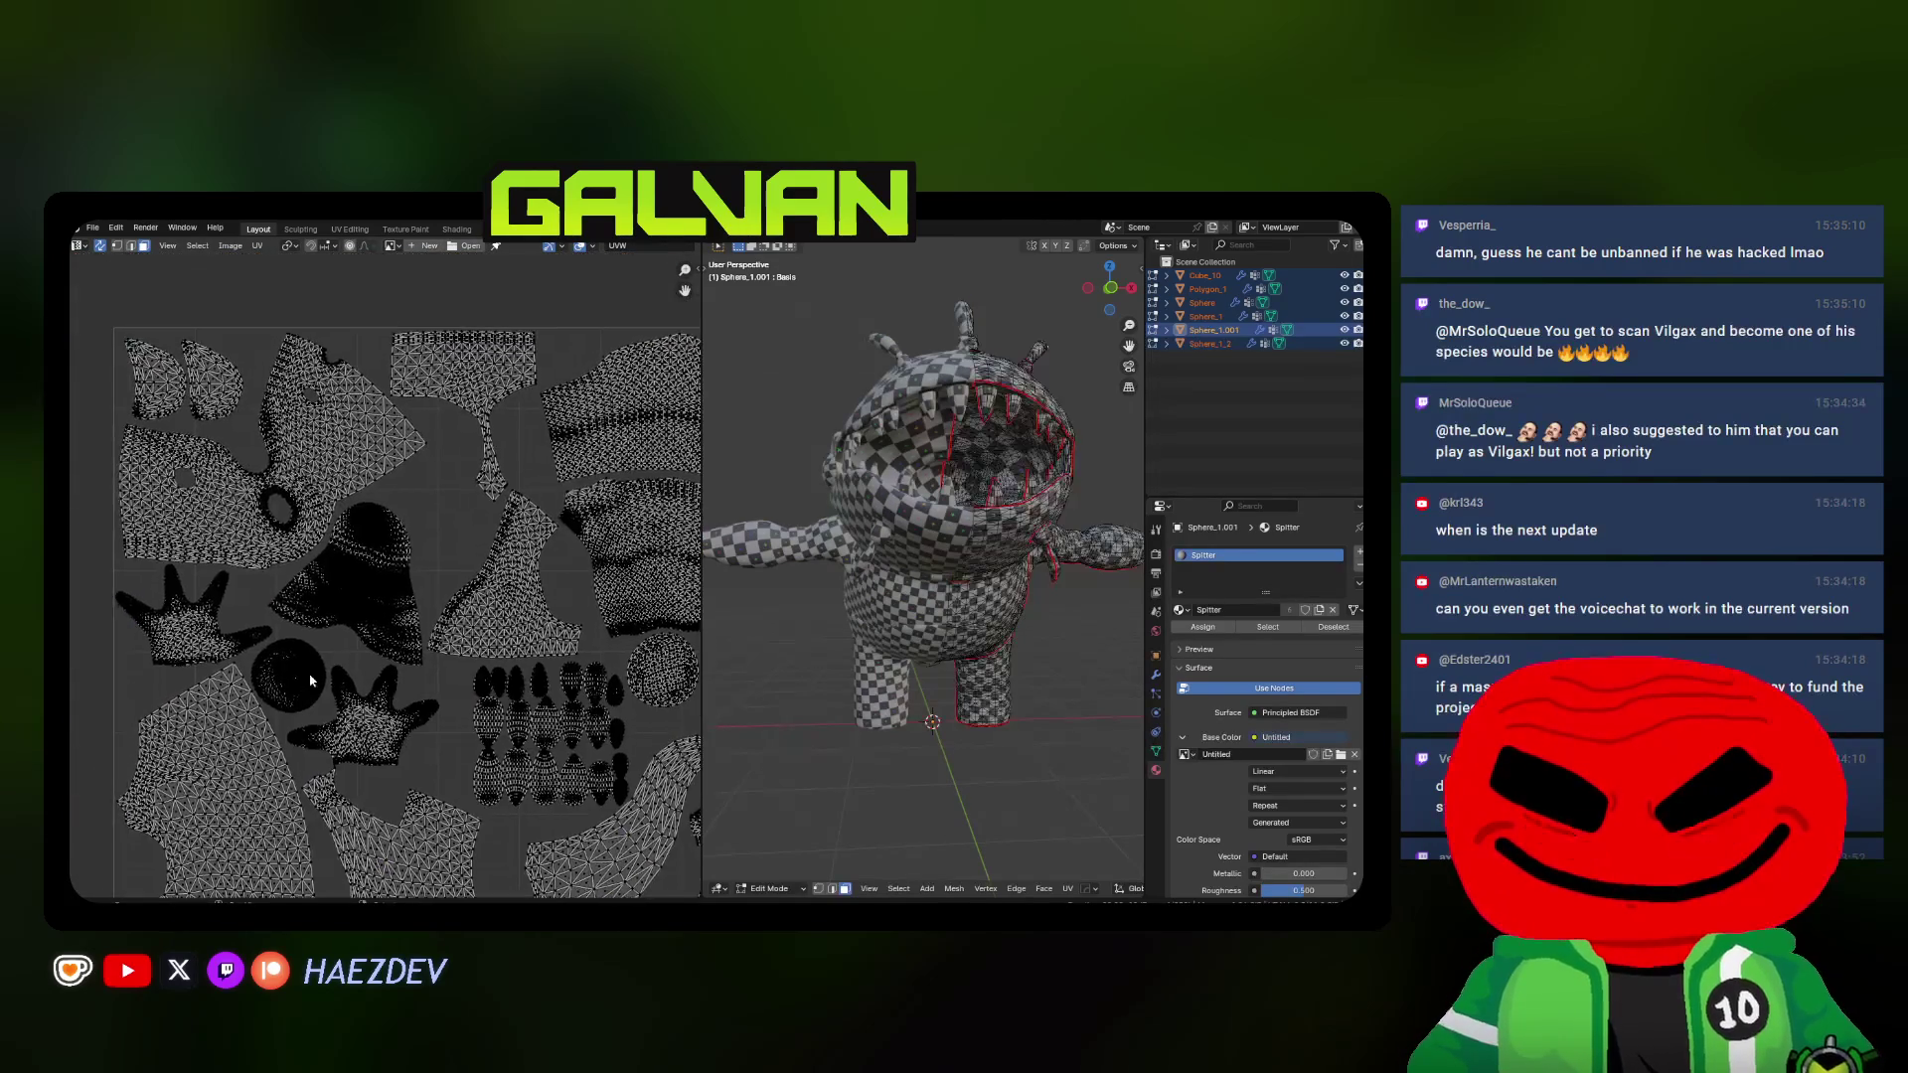
pyautogui.scroll(1, 423, 568)
pyautogui.click(366, 475)
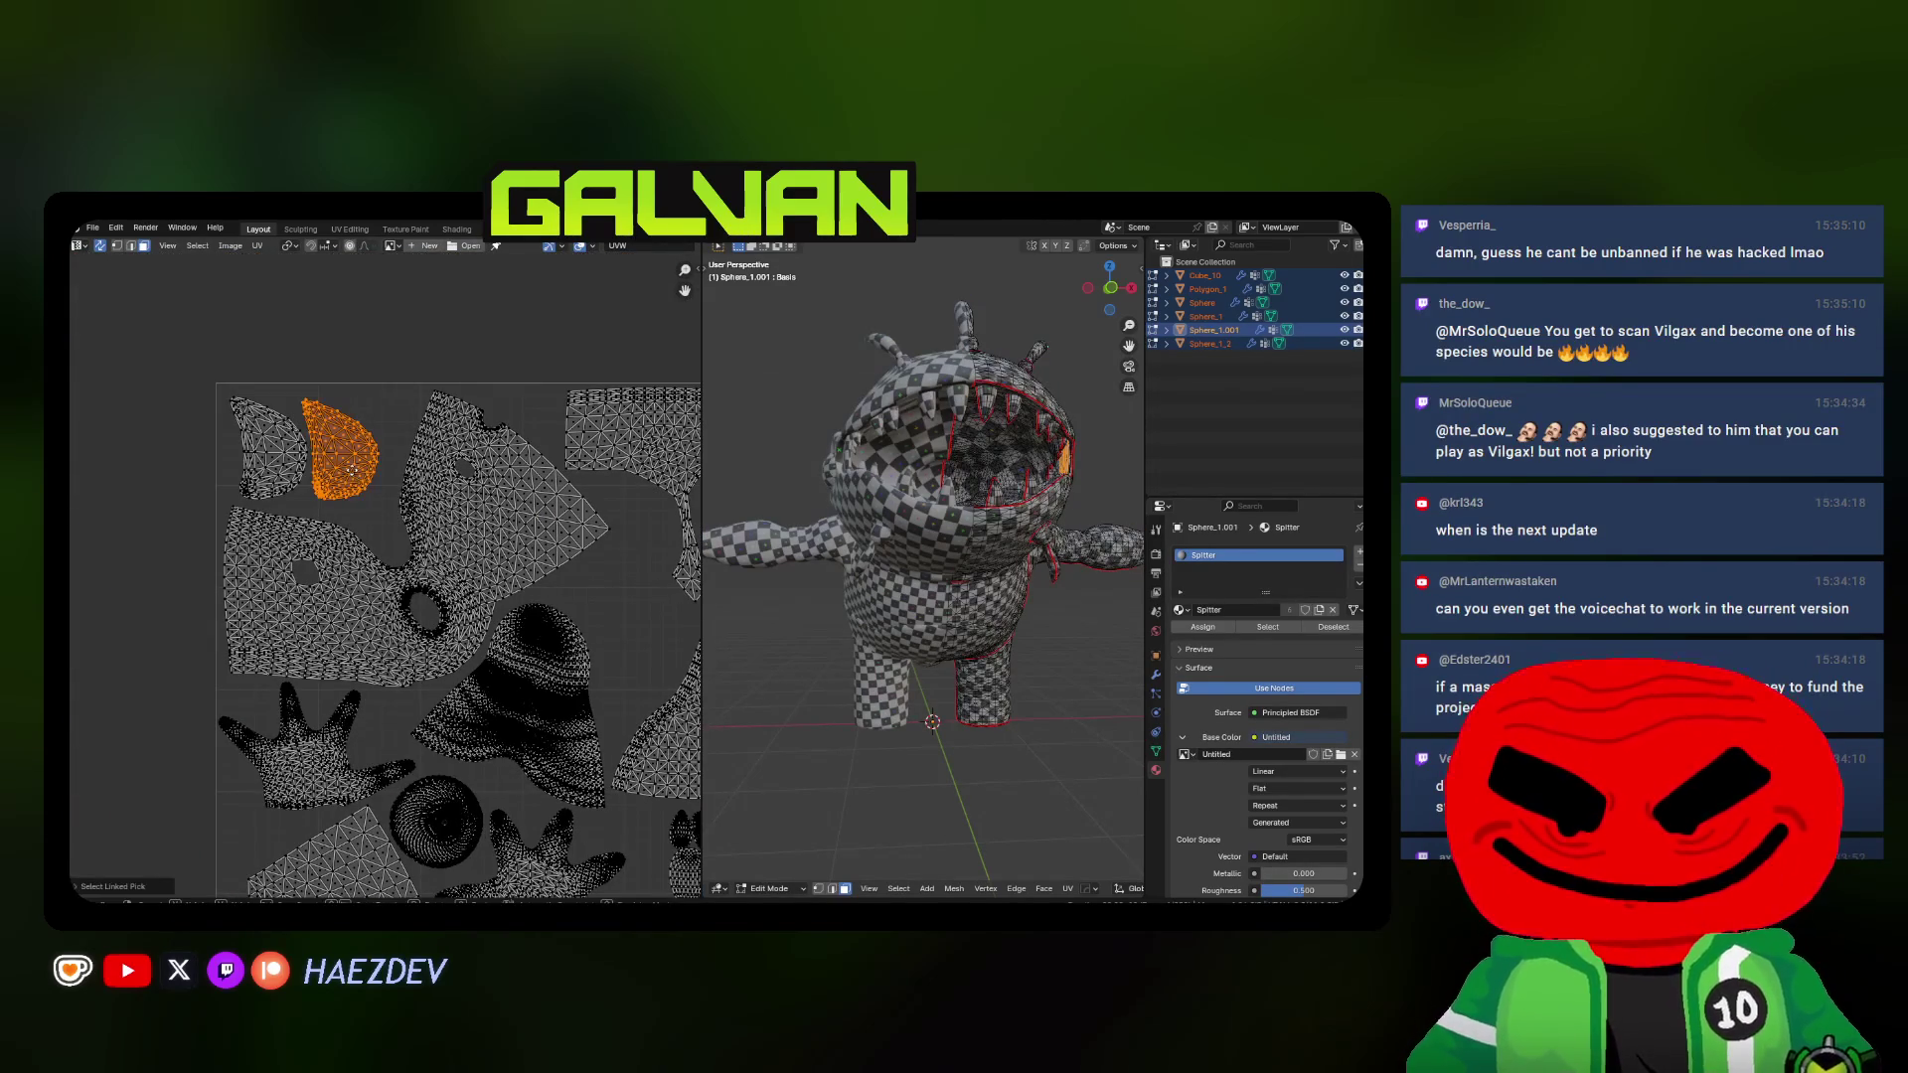
pyautogui.press('a')
pyautogui.hotkey('alt', 'a')
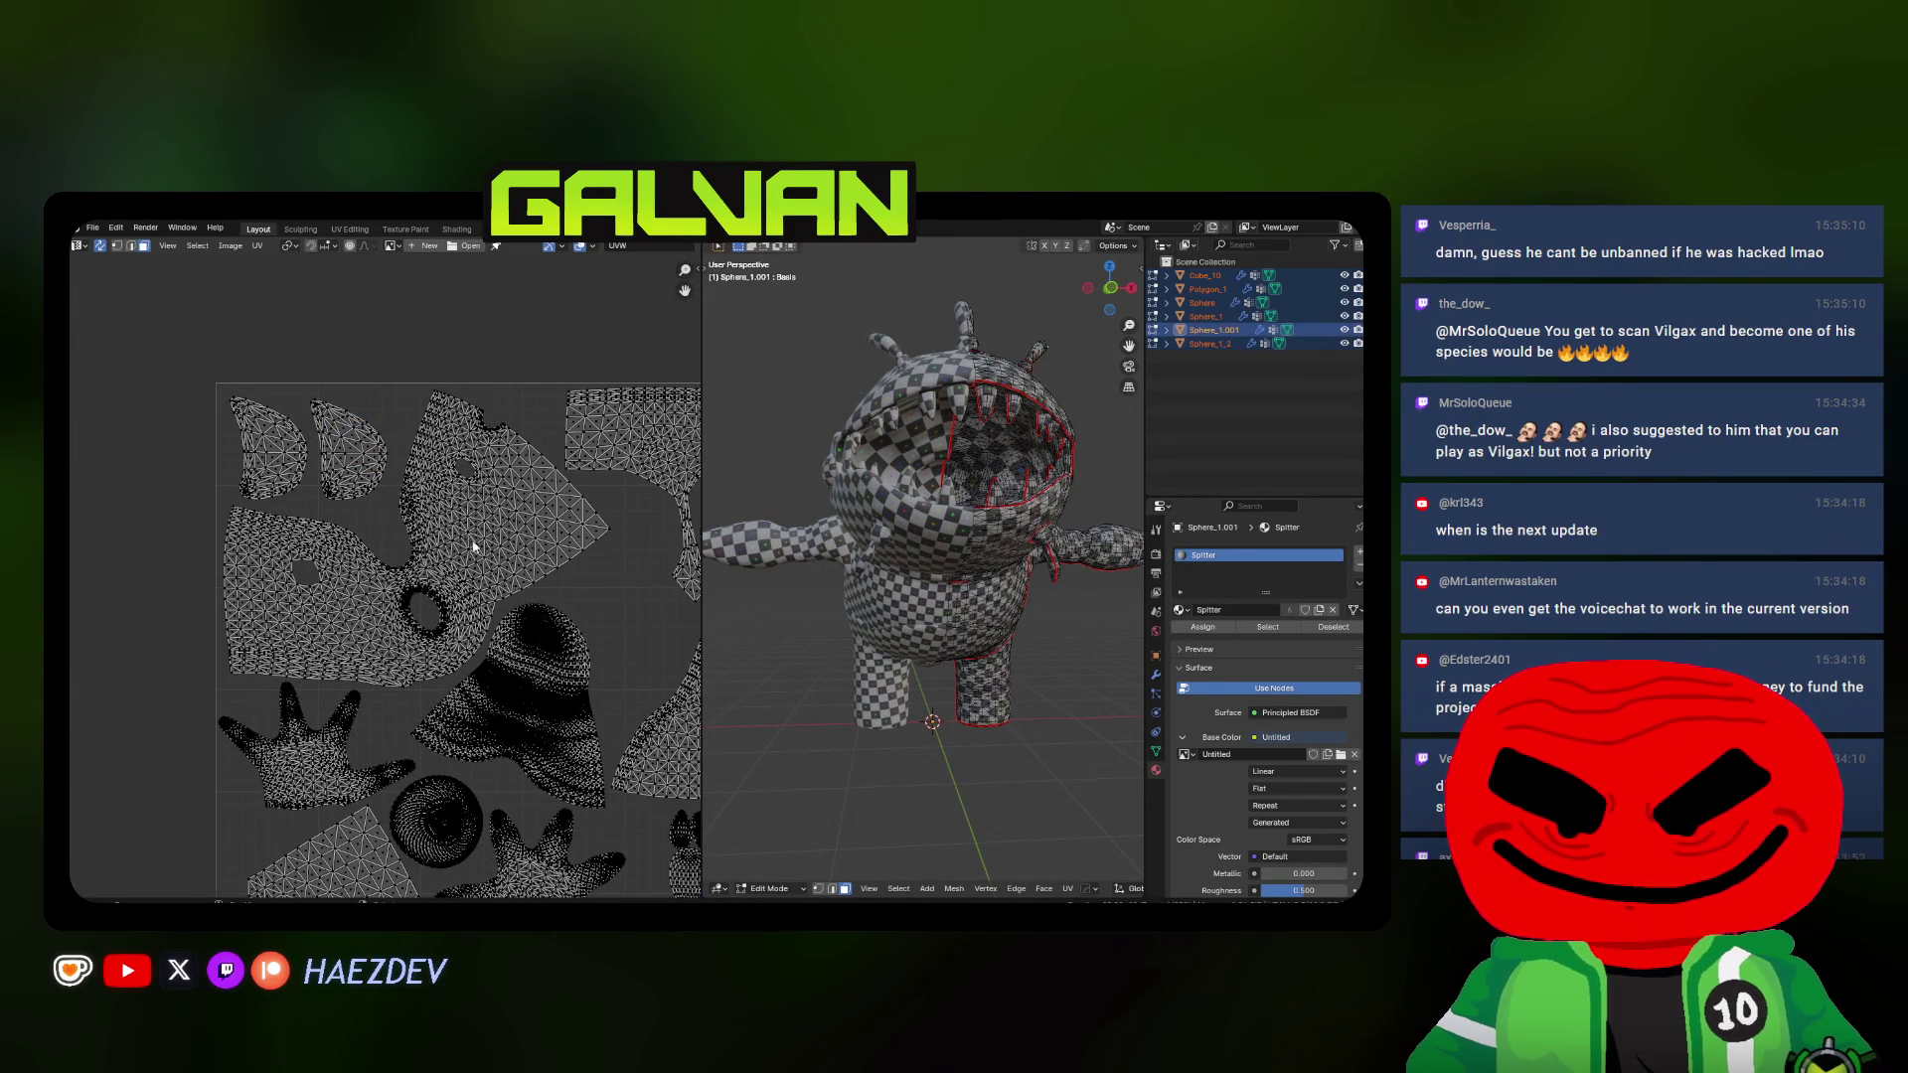
pyautogui.scroll(-2, 475, 548)
pyautogui.scroll(-2, 474, 546)
pyautogui.press('a')
pyautogui.press('Tab')
pyautogui.moveTo(806, 507); pyautogui.dragTo(885, 521, button='middle')
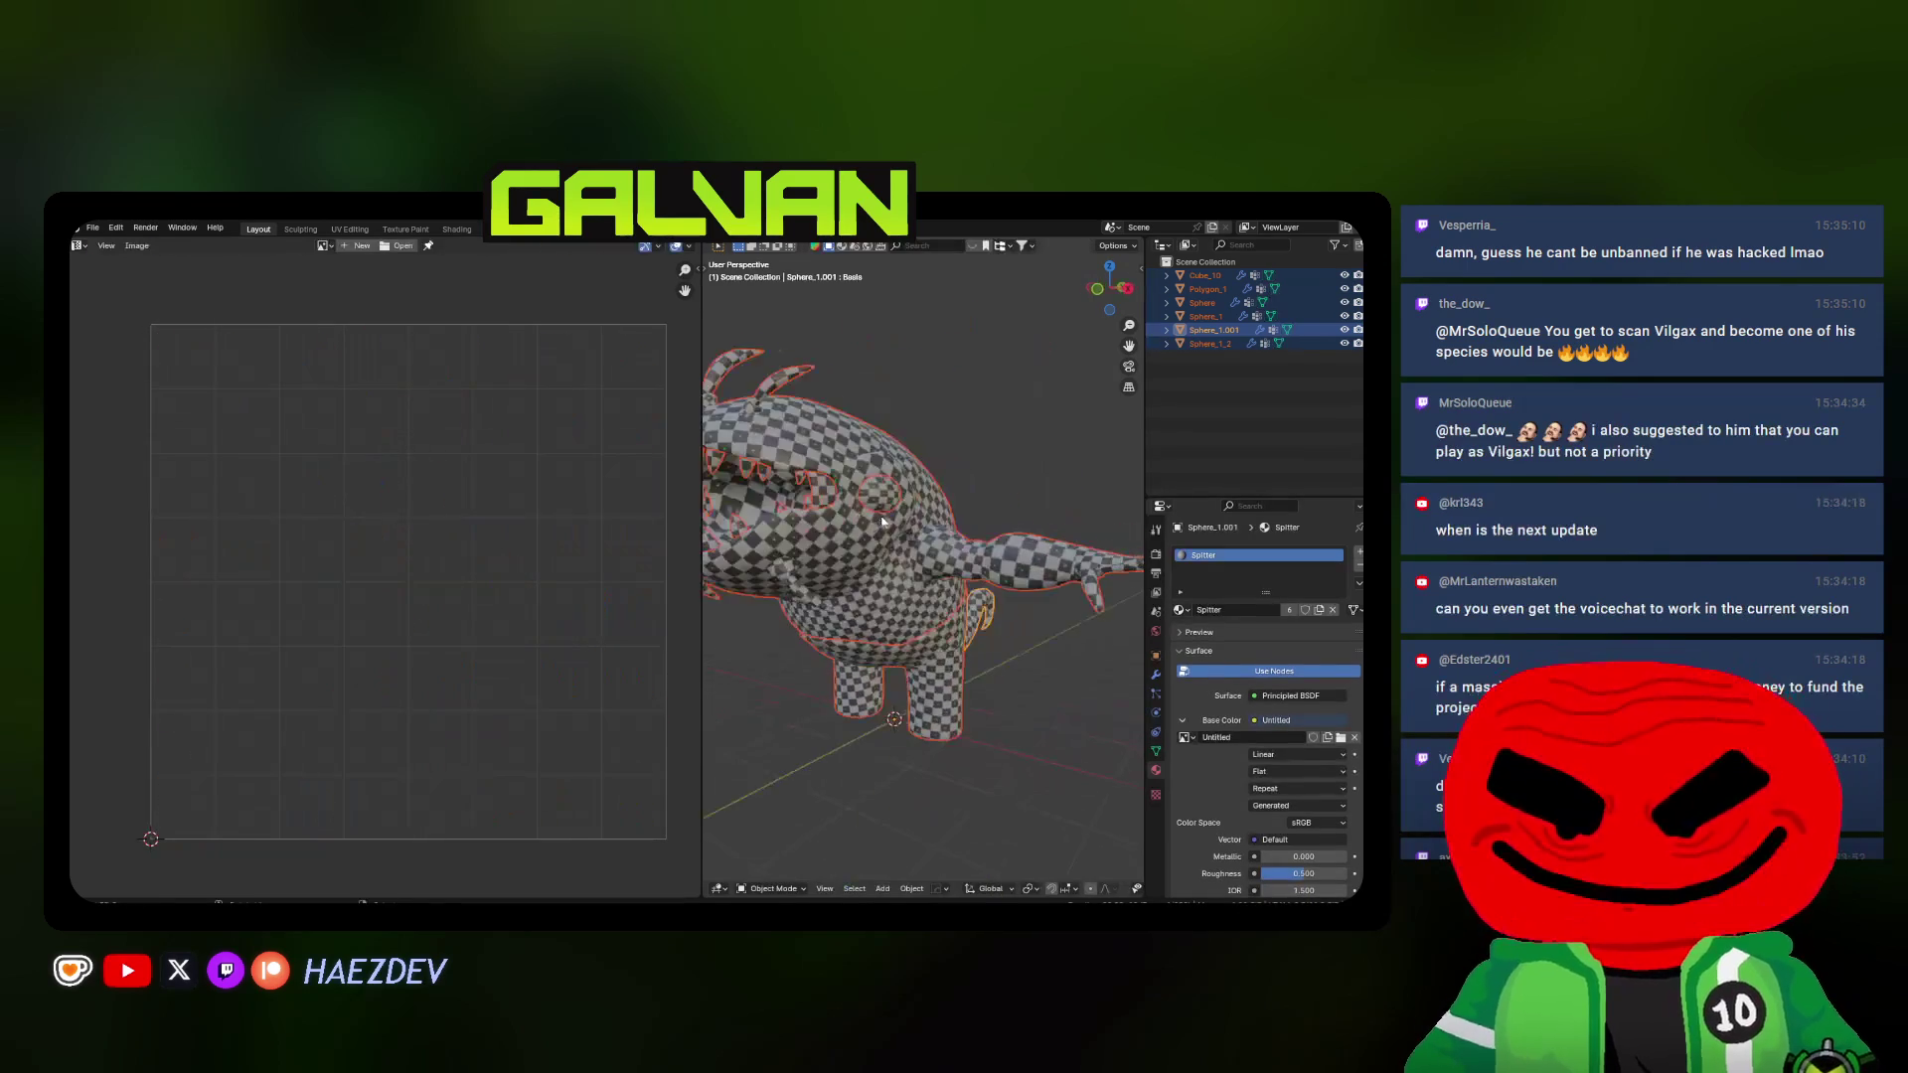
# Widen the 3D view, inspect the model from front and side, and switch to Solid shading
pyautogui.hotkey('alt', 'a')
pyautogui.moveTo(699, 446); pyautogui.dragTo(404, 445)
pyautogui.moveTo(655, 527)
pyautogui.mouseDown(button='middle')
pyautogui.moveTo(635, 550)
pyautogui.moveTo(767, 549)
pyautogui.moveTo(755, 578)
pyautogui.moveTo(996, 596)
pyautogui.moveTo(722, 651)
pyautogui.mouseUp(button='middle')
pyautogui.press('KP_1')
pyautogui.scroll(3, 756, 579)
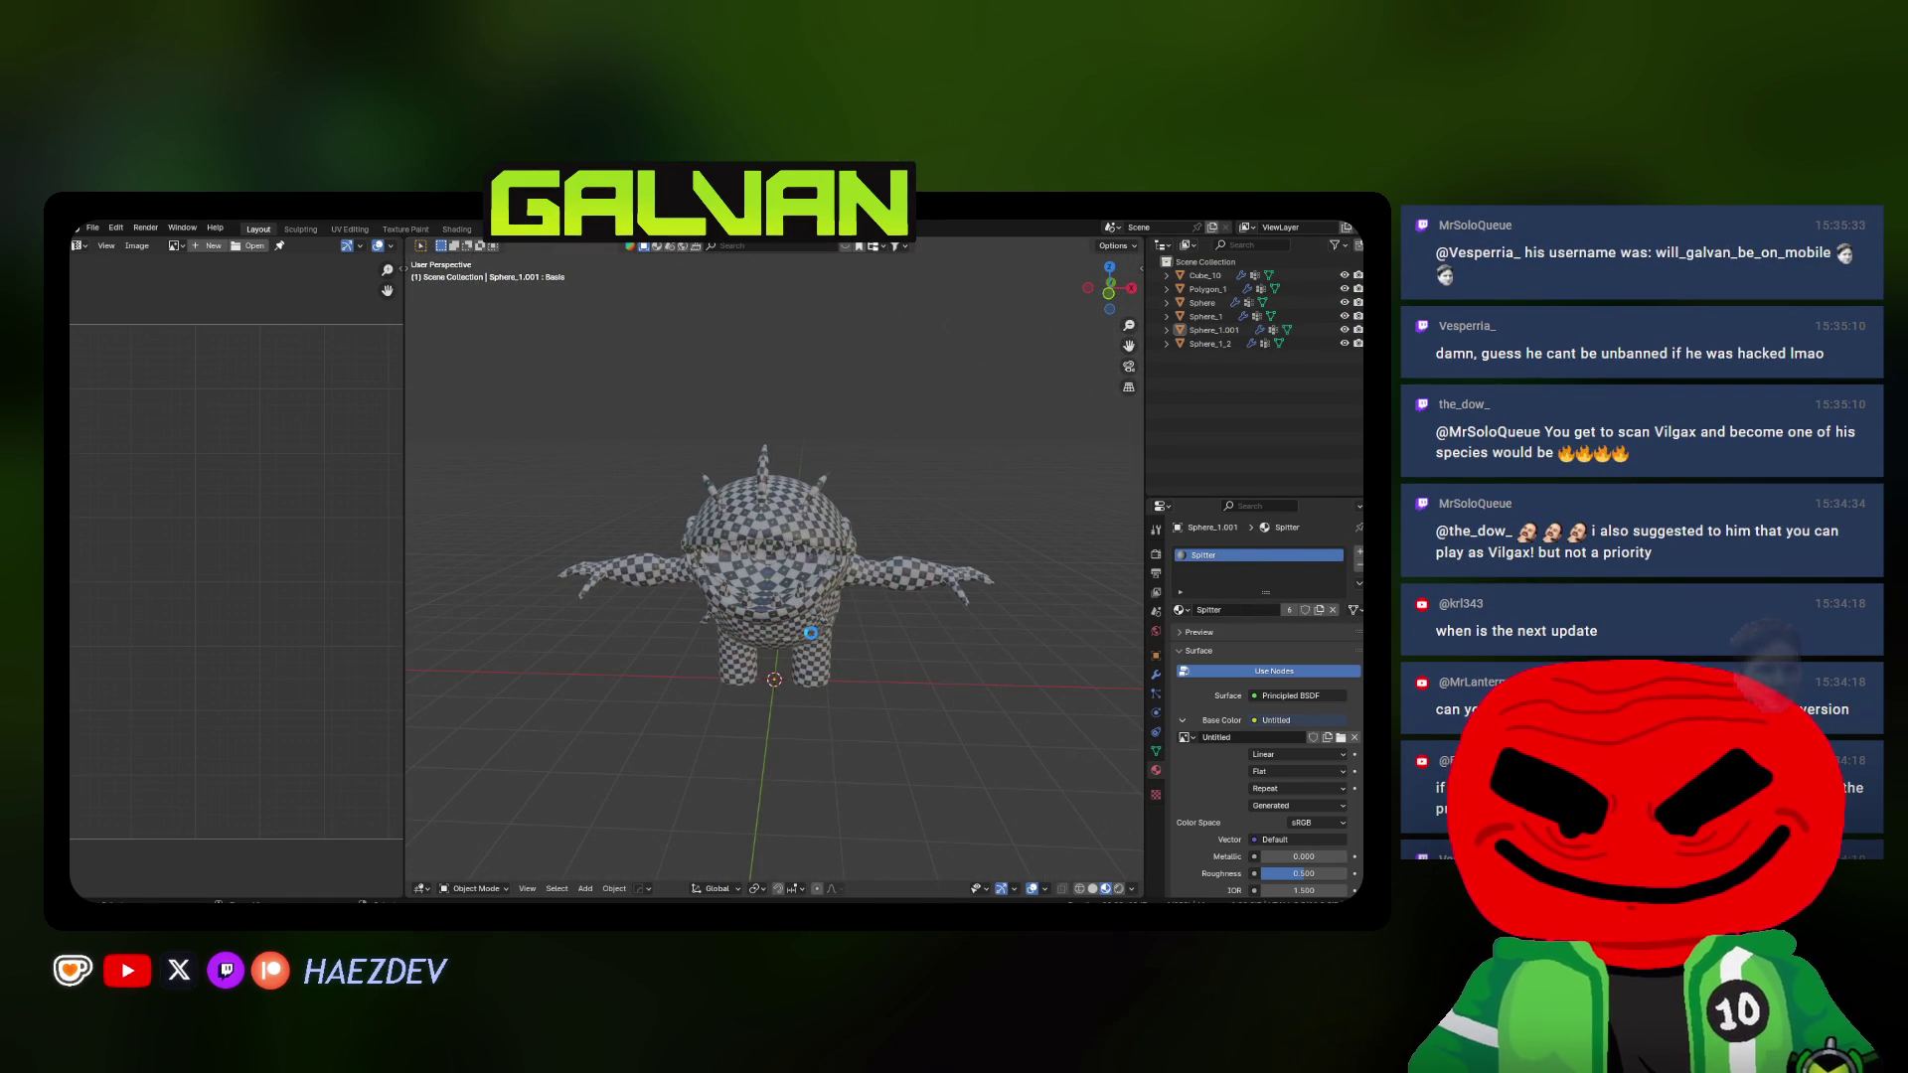
pyautogui.moveTo(801, 609); pyautogui.dragTo(742, 575, button='middle')
pyautogui.click(777, 500)
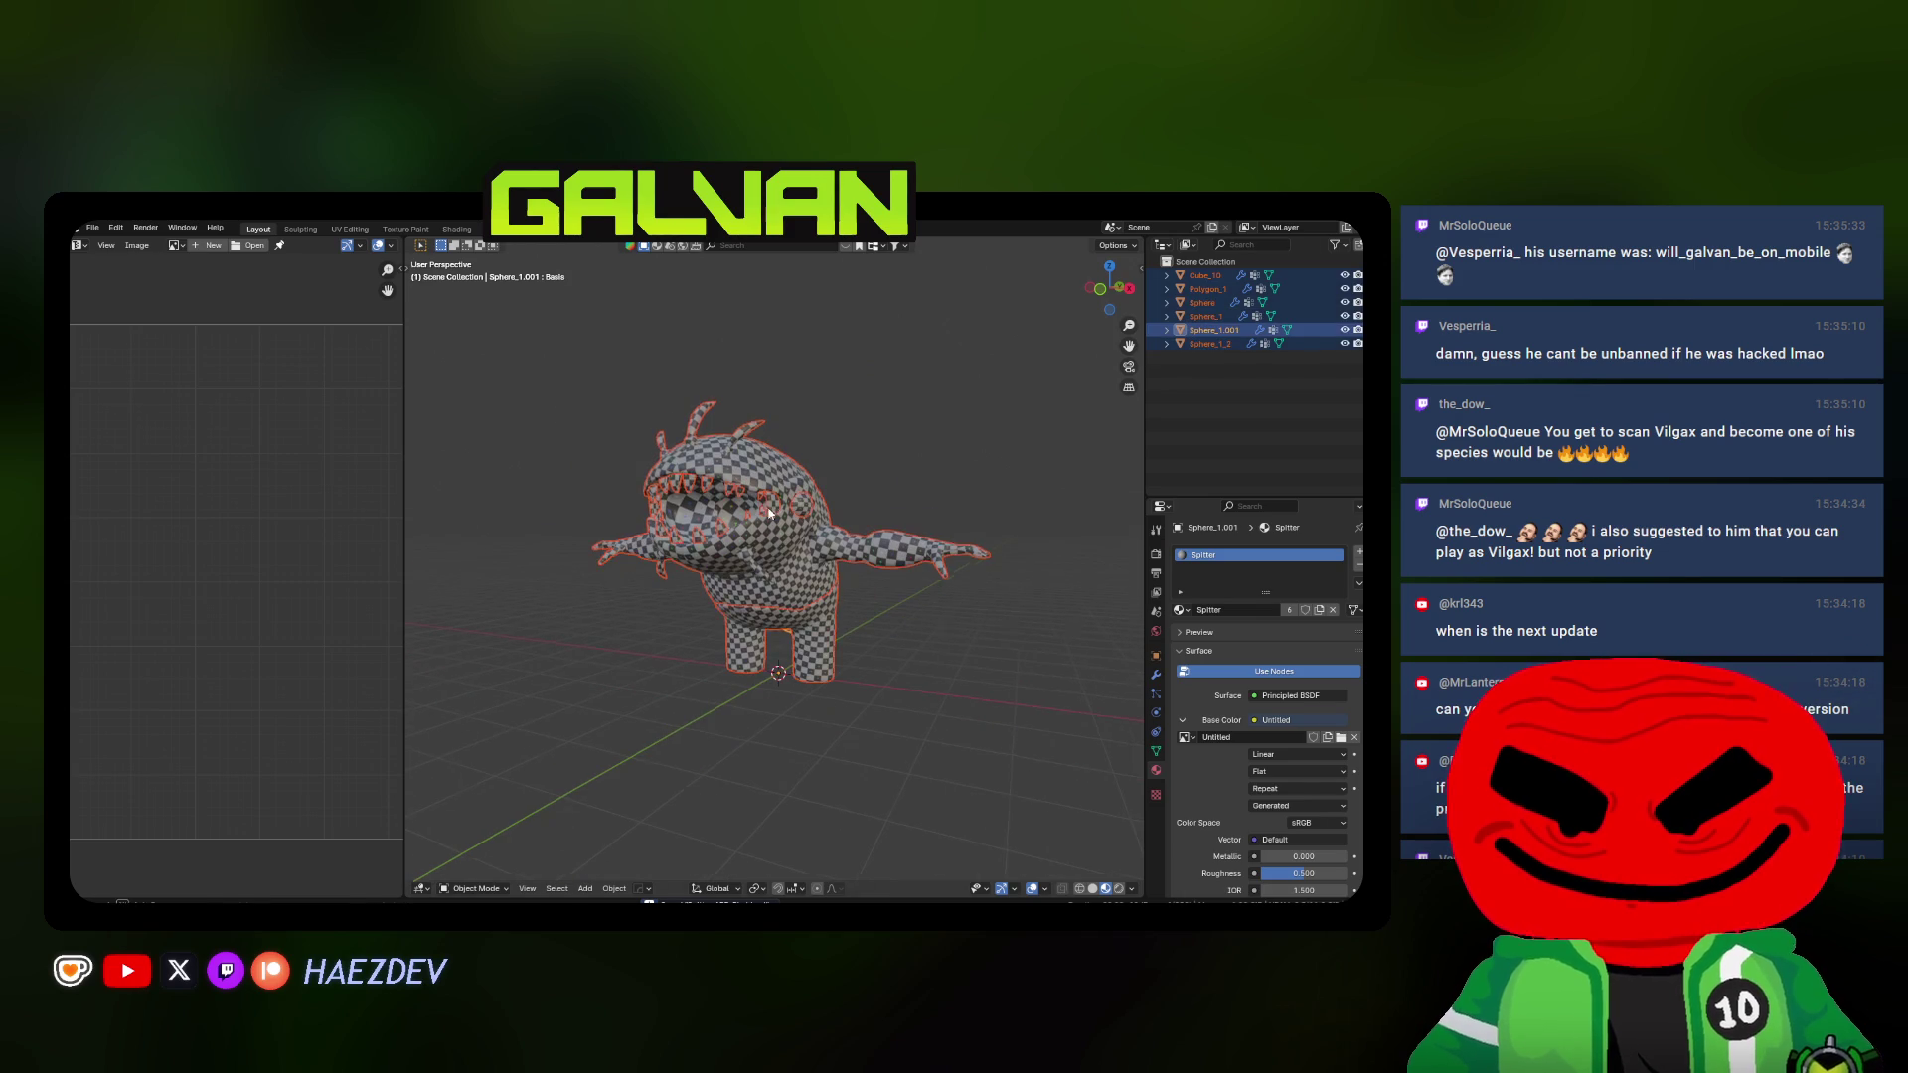
pyautogui.moveTo(777, 501)
pyautogui.mouseDown(button='middle')
pyautogui.moveTo(729, 554)
pyautogui.moveTo(754, 528)
pyautogui.moveTo(742, 598)
pyautogui.mouseUp(button='middle')
pyautogui.press('KP_3')
# Inspect Sphere_1 and the teeth Cube_10, select every object and bring up File > Export
pyautogui.click(753, 529)
pyautogui.click(623, 550)
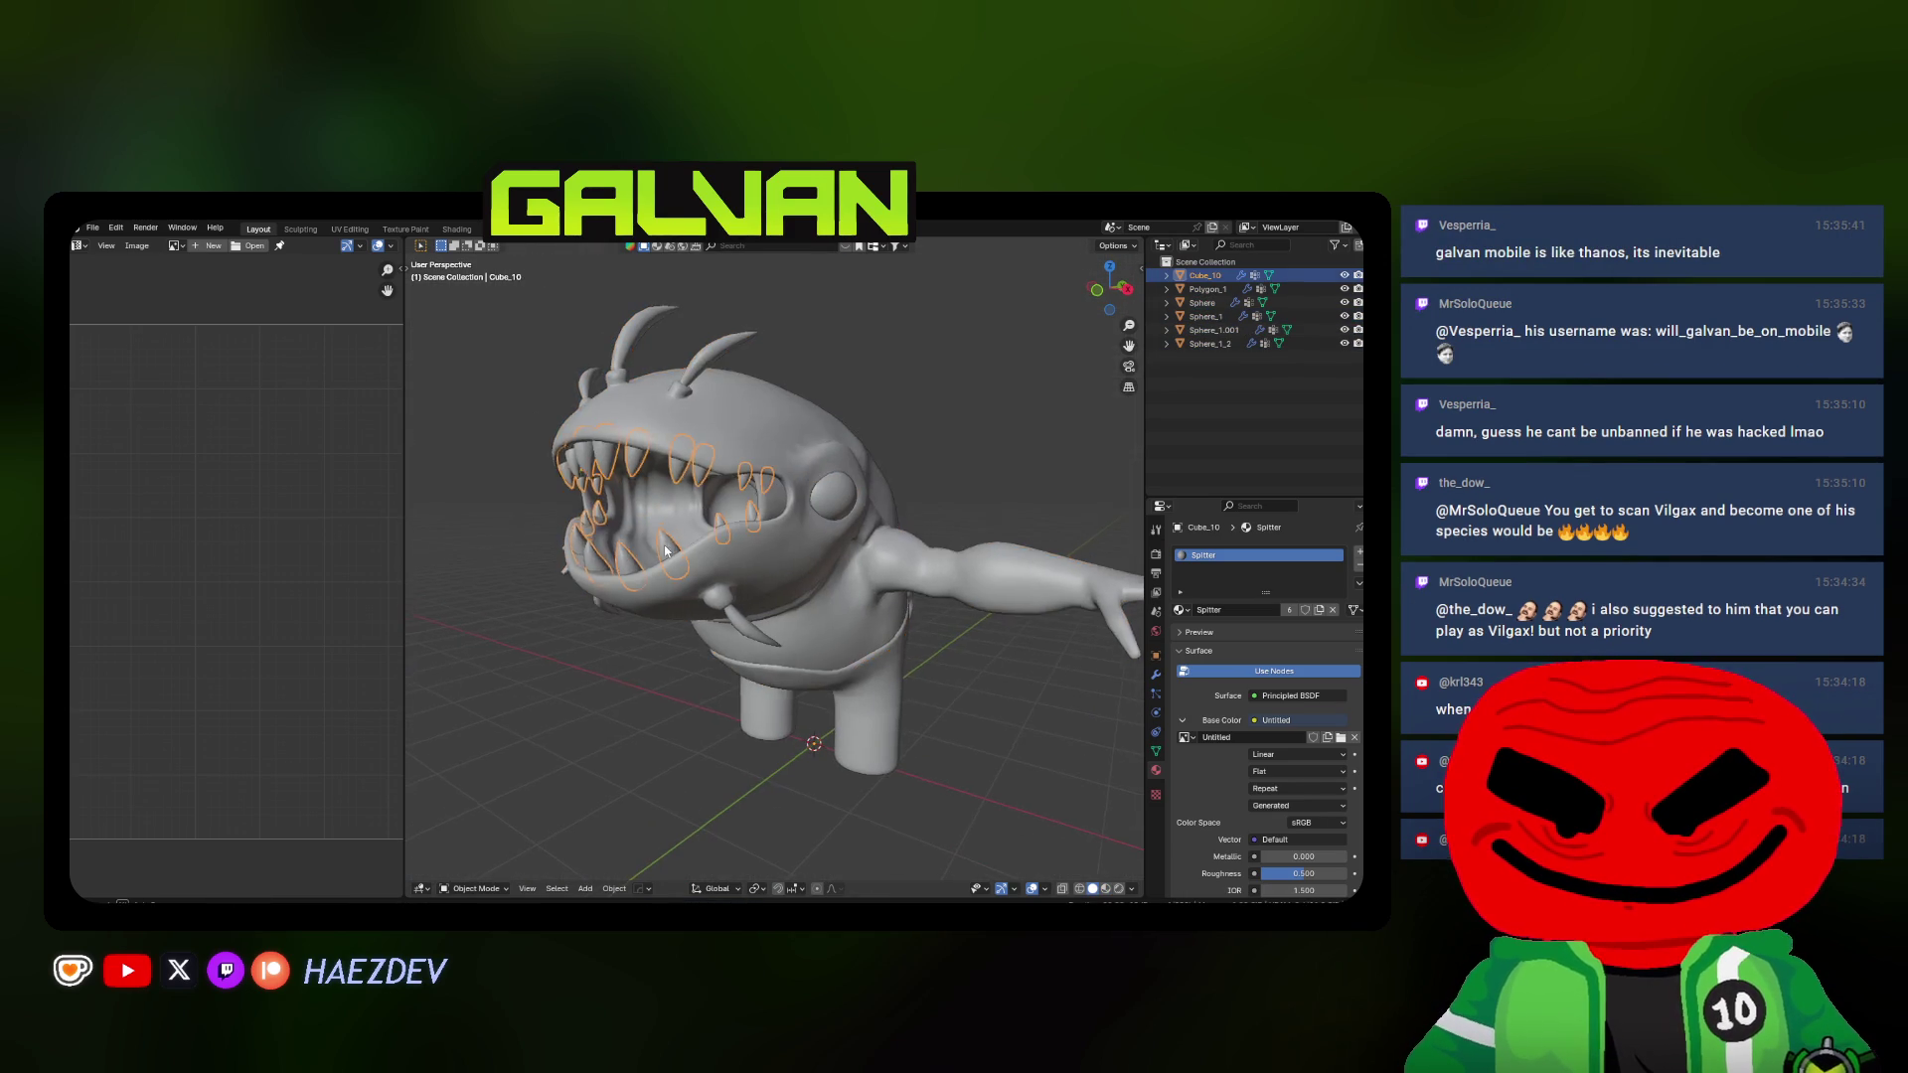
pyautogui.moveTo(623, 550); pyautogui.dragTo(764, 561, button='middle')
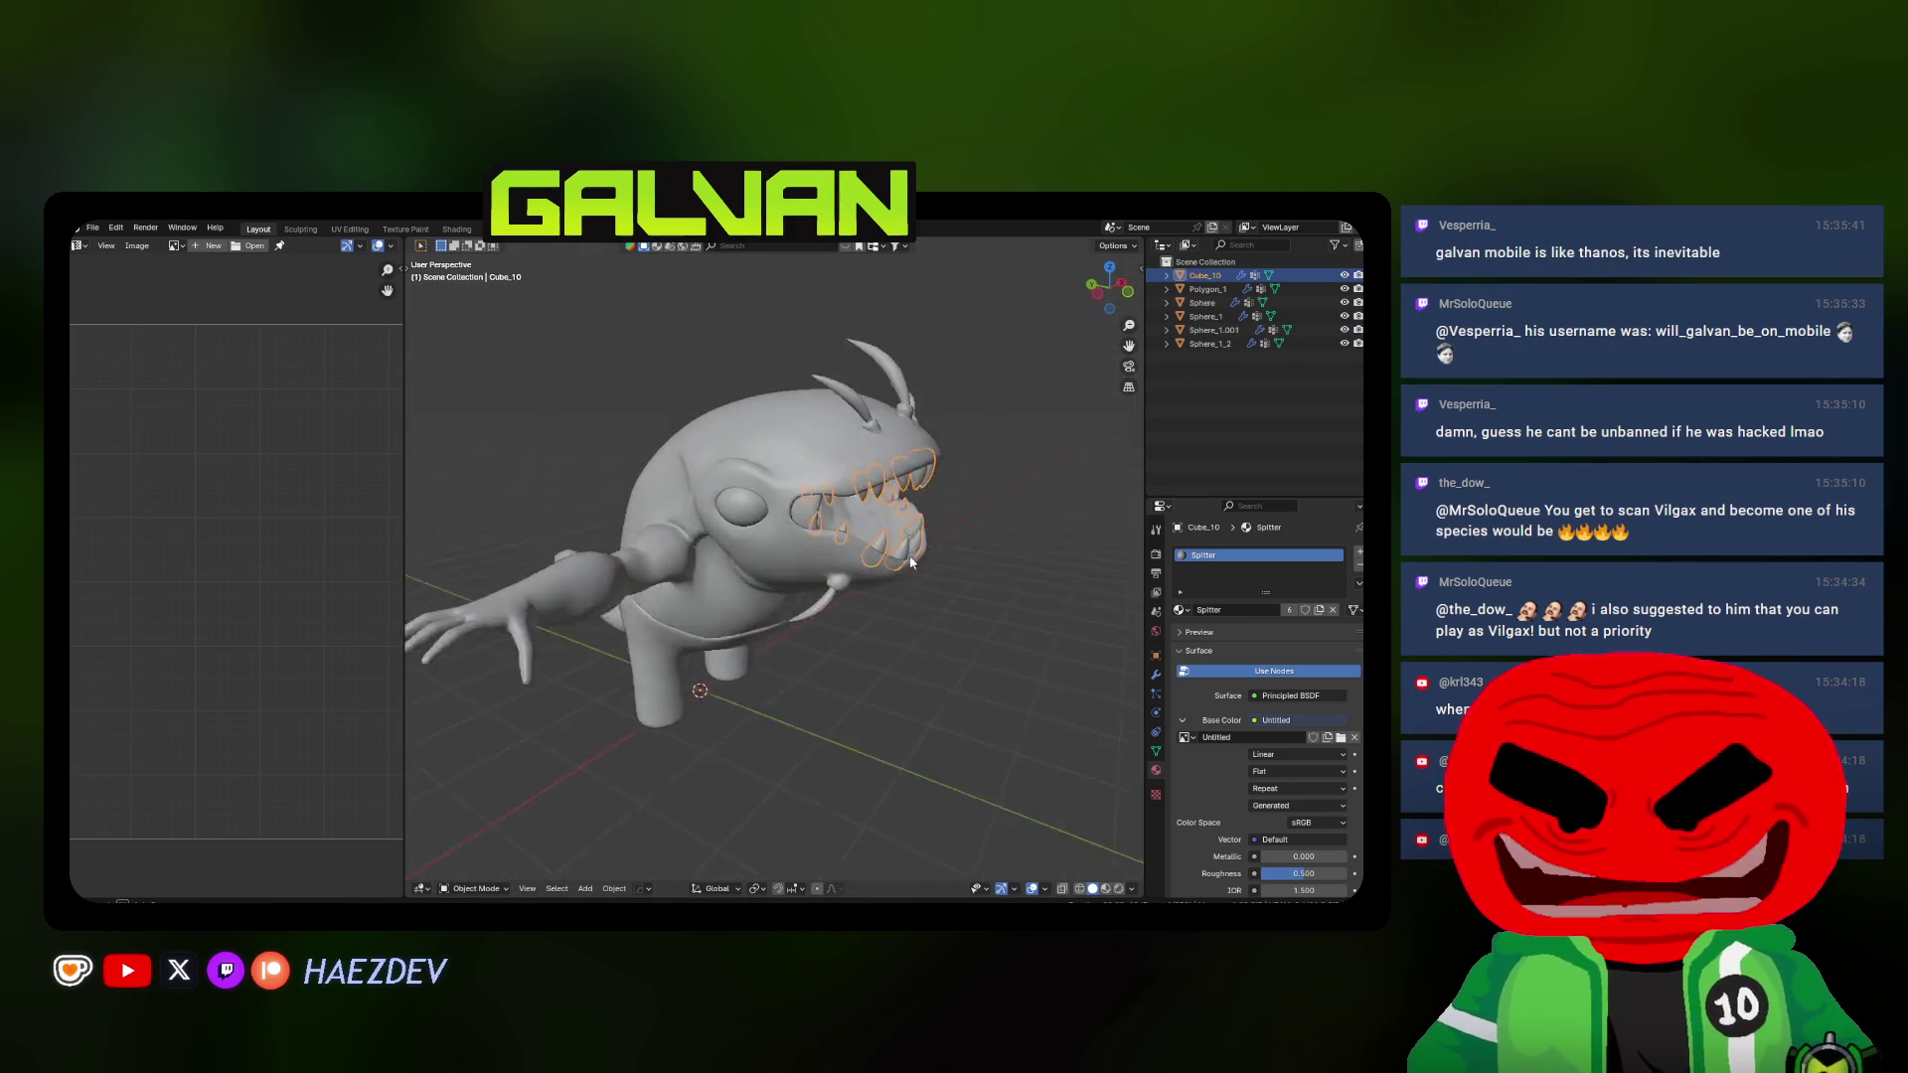
pyautogui.moveTo(763, 560)
pyautogui.mouseDown(button='middle')
pyautogui.moveTo(915, 599)
pyautogui.moveTo(813, 644)
pyautogui.moveTo(831, 681)
pyautogui.moveTo(776, 656)
pyautogui.mouseUp(button='middle')
pyautogui.hotkey('alt', 'a')
pyautogui.press('a')
pyautogui.scroll(-3, 775, 656)
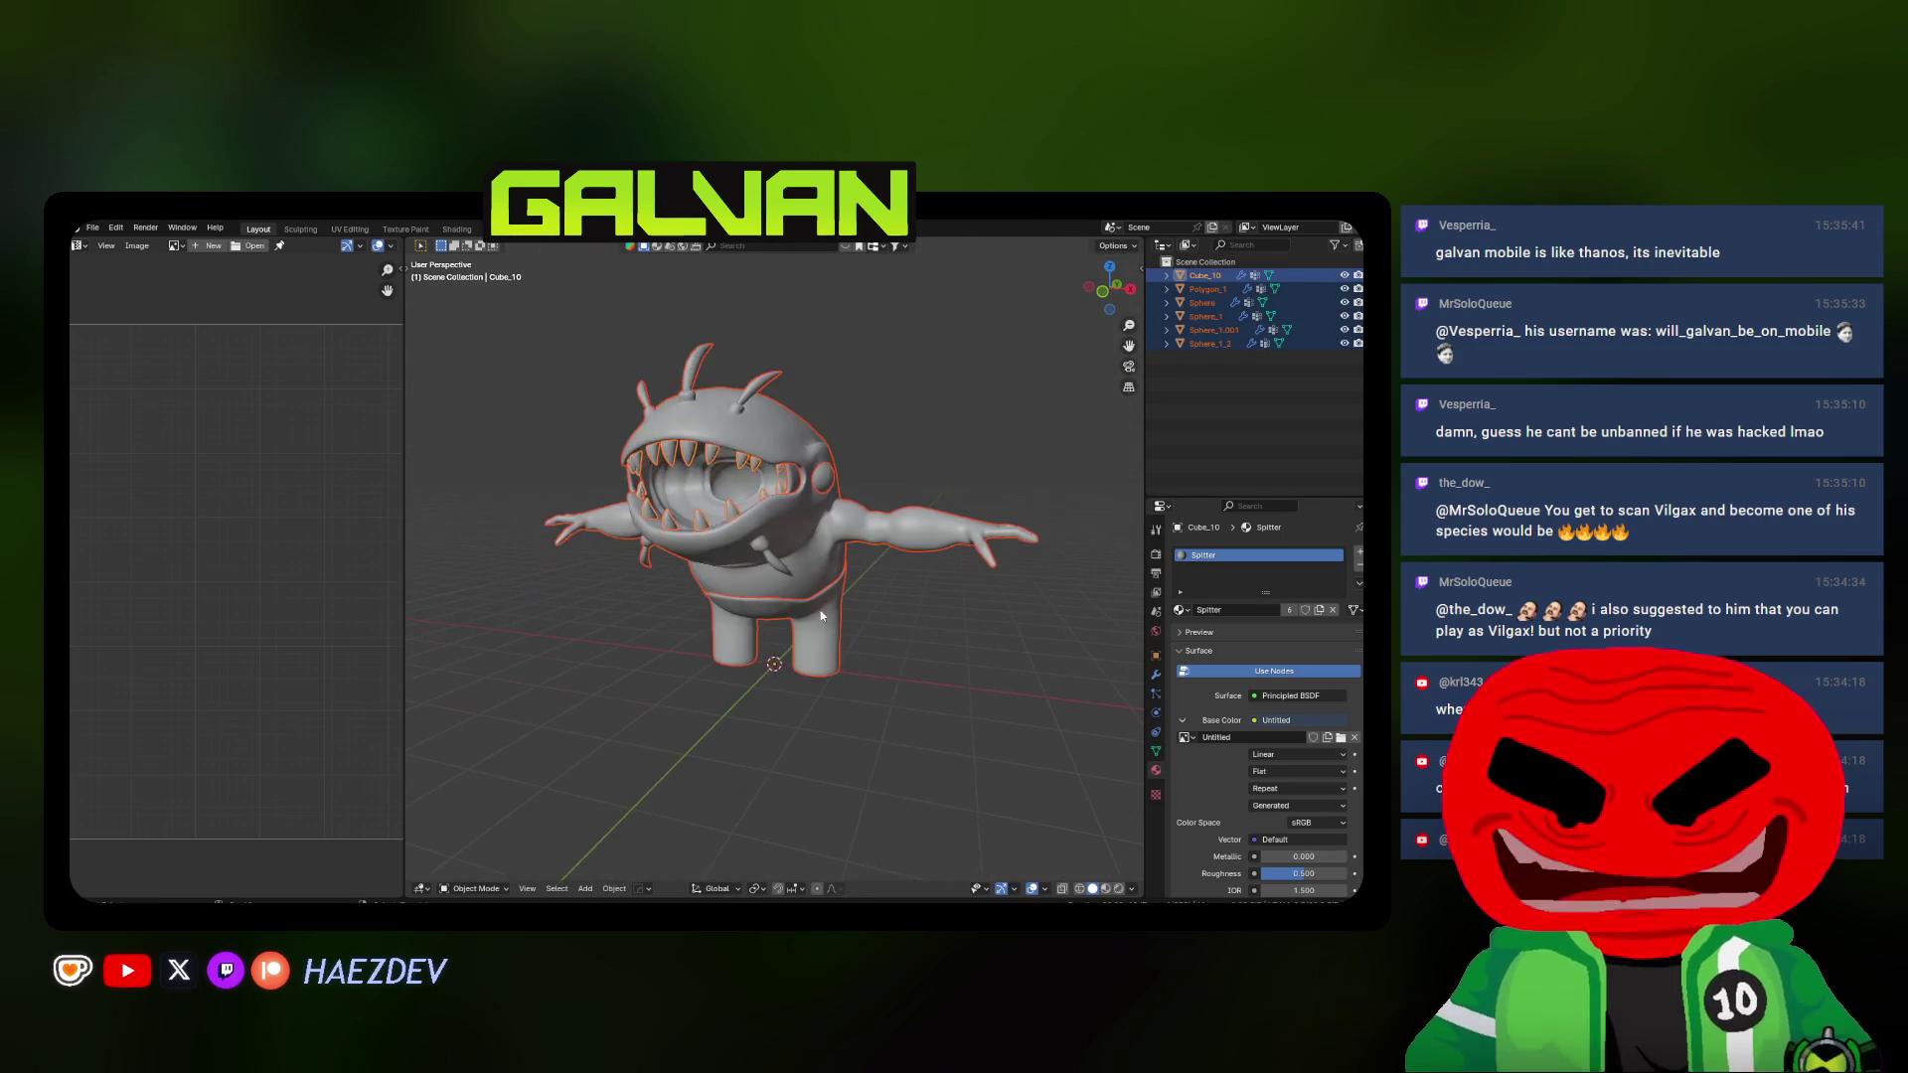
pyautogui.click(93, 226)
pyautogui.moveTo(120, 434)
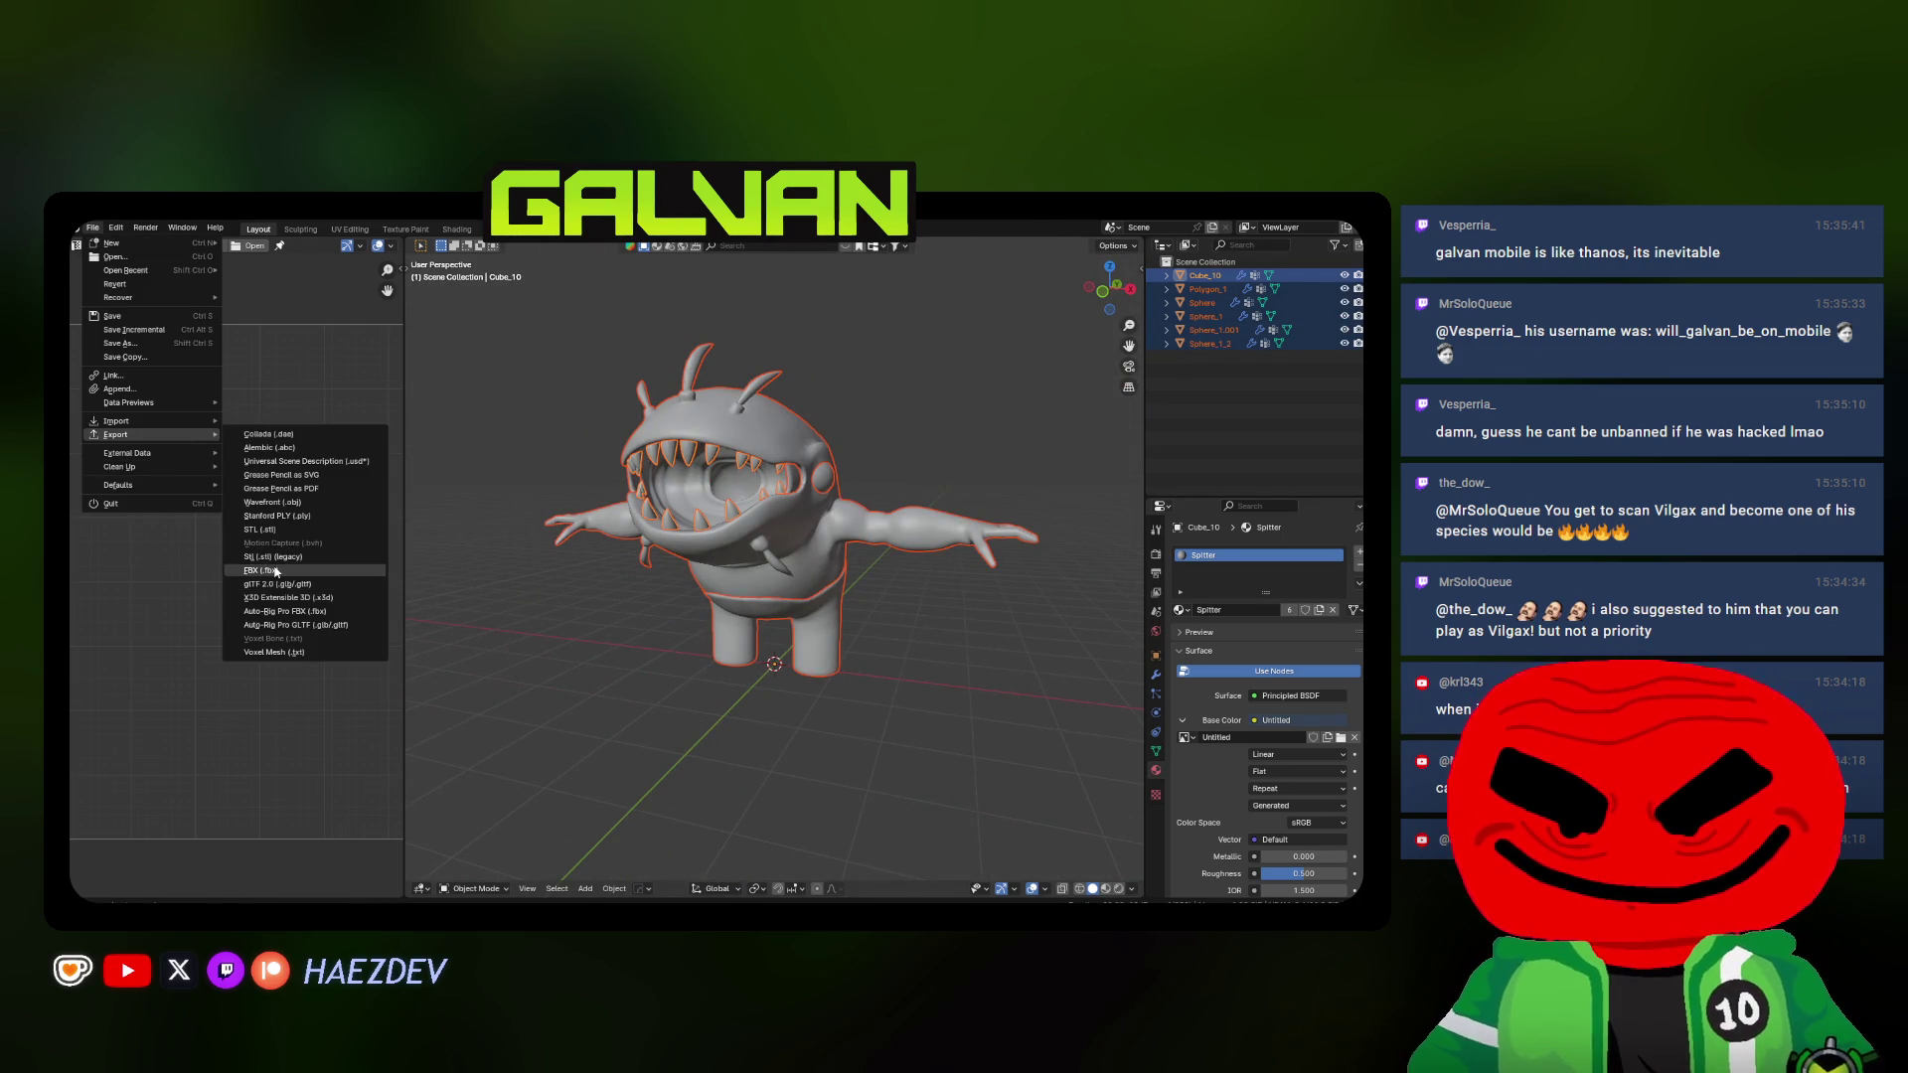
# Choose FBX export limited to Mesh objects with Add Leaf Bones turned off
pyautogui.click(262, 570)
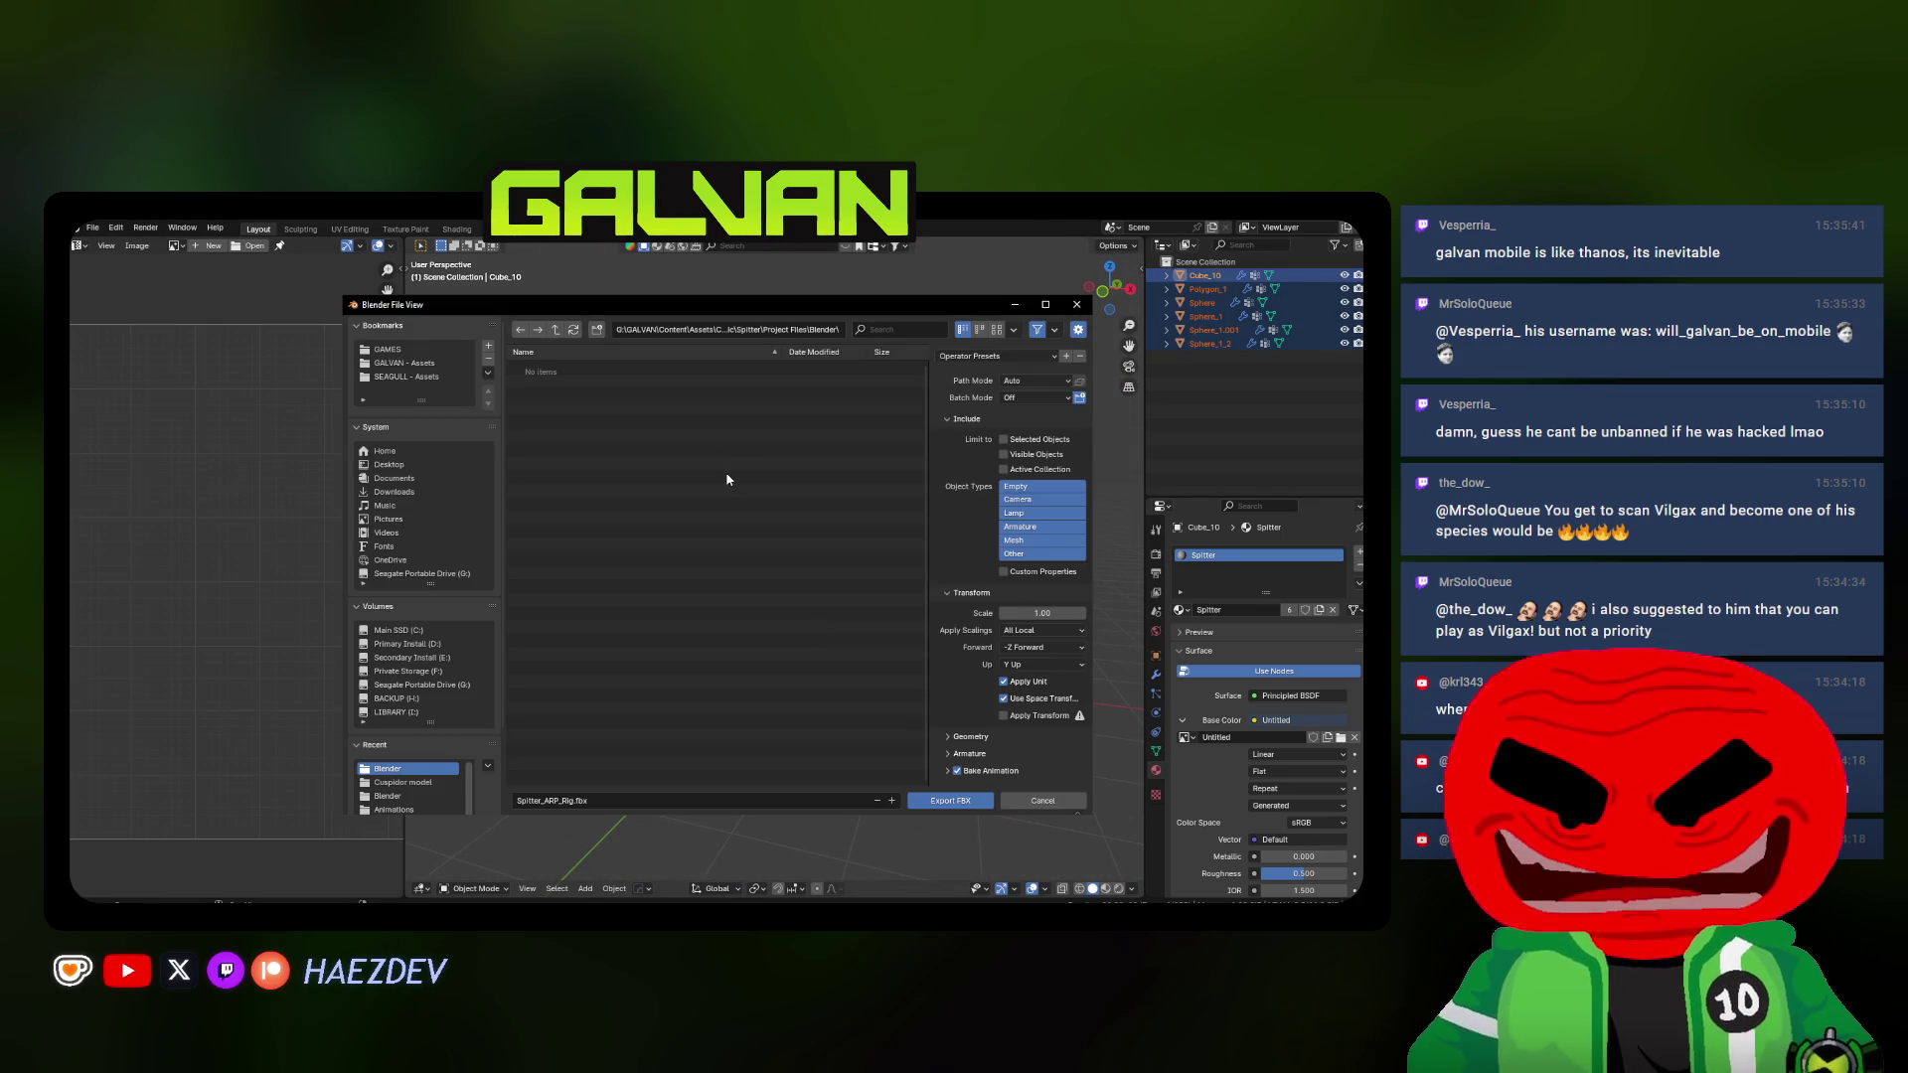
pyautogui.click(1017, 540)
pyautogui.click(971, 427)
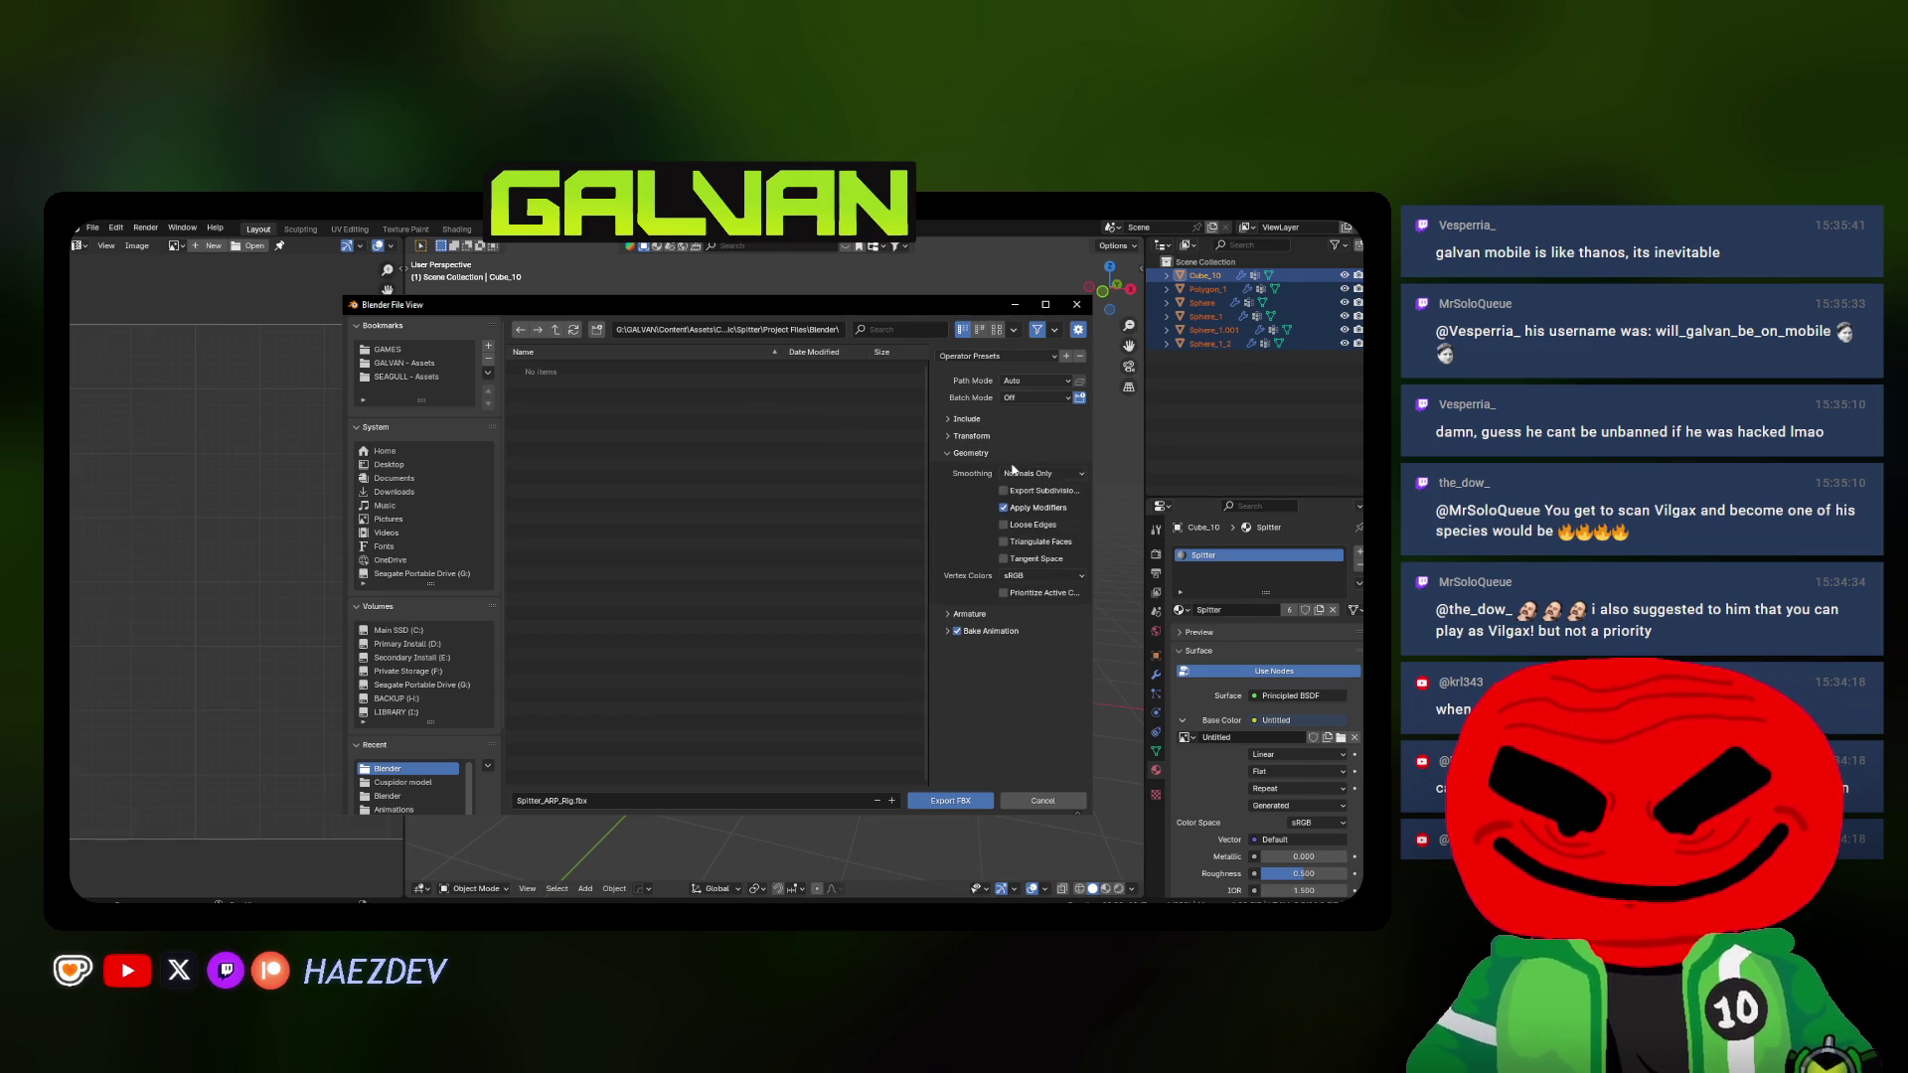
pyautogui.click(970, 435)
pyautogui.click(964, 469)
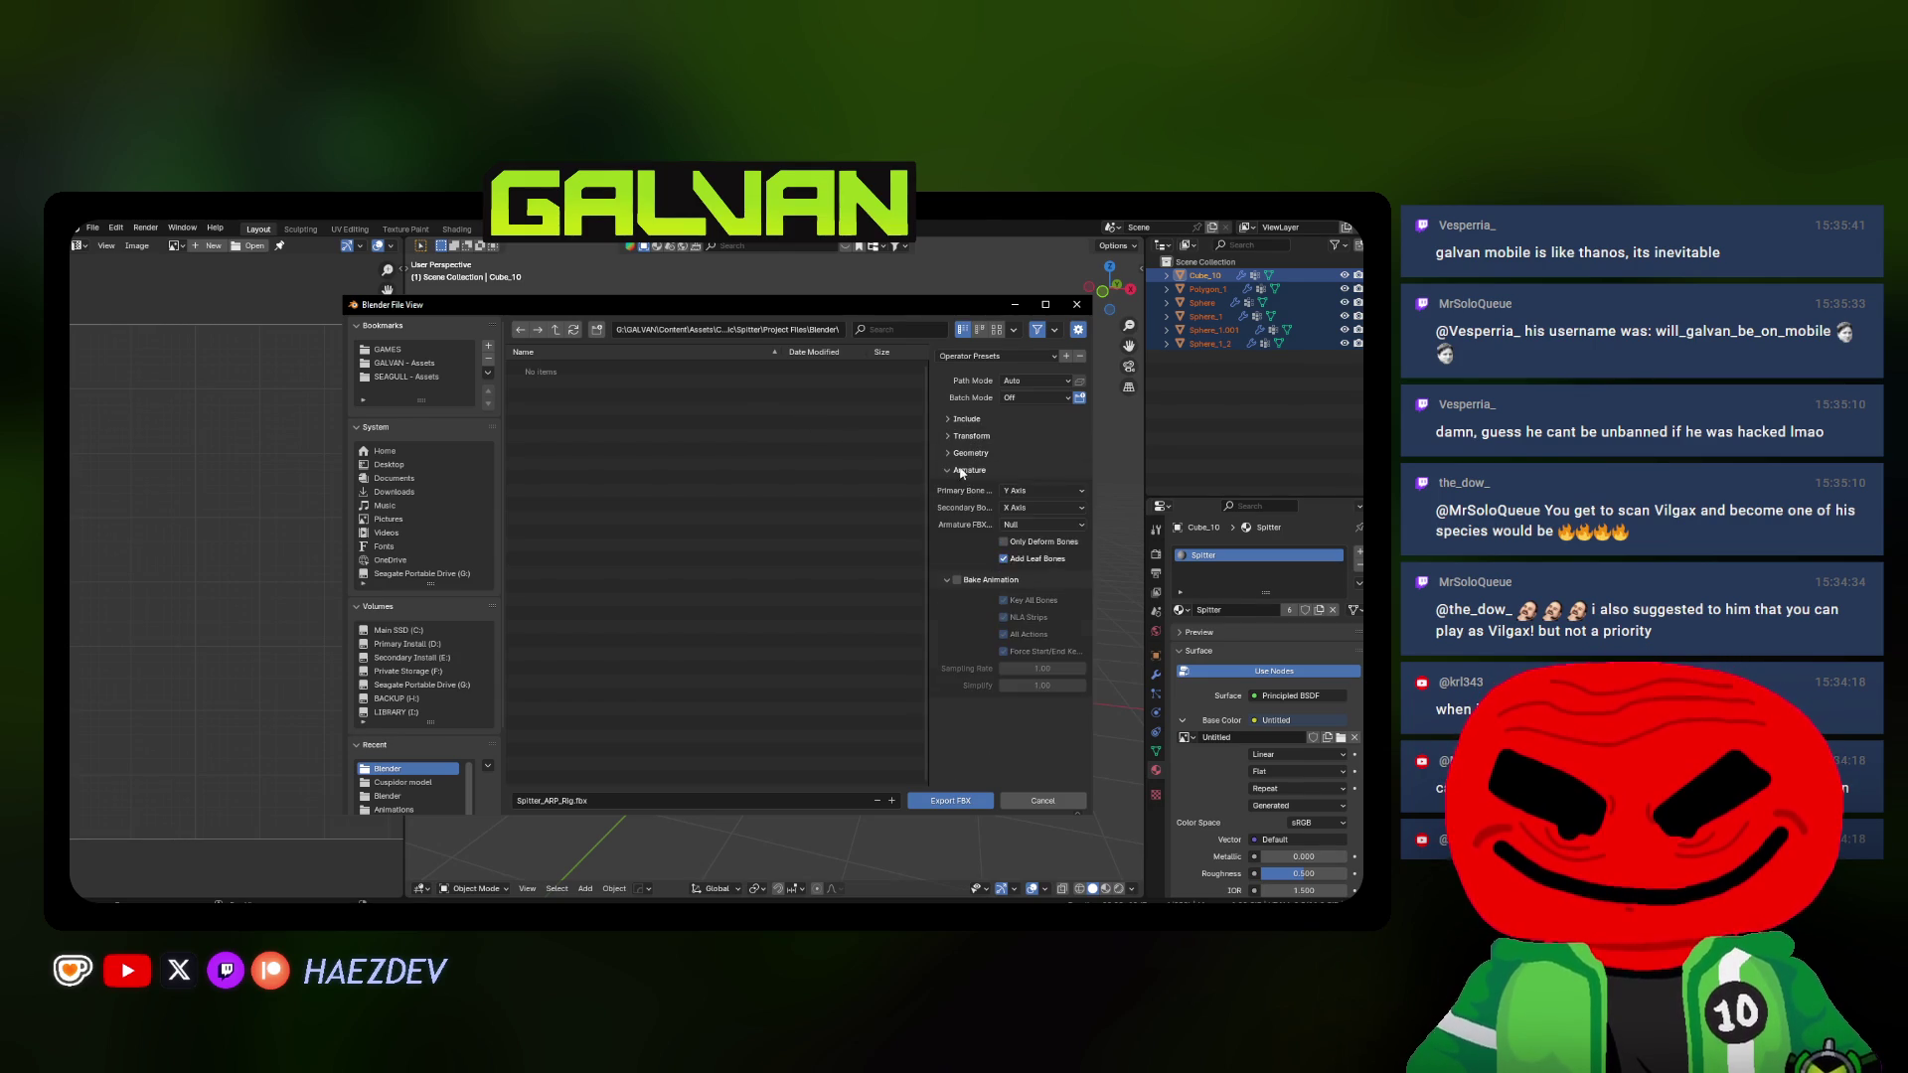
pyautogui.click(1004, 557)
# Export to the parent folder as SKM_Spitter, then deselect the scene
pyautogui.click(554, 328)
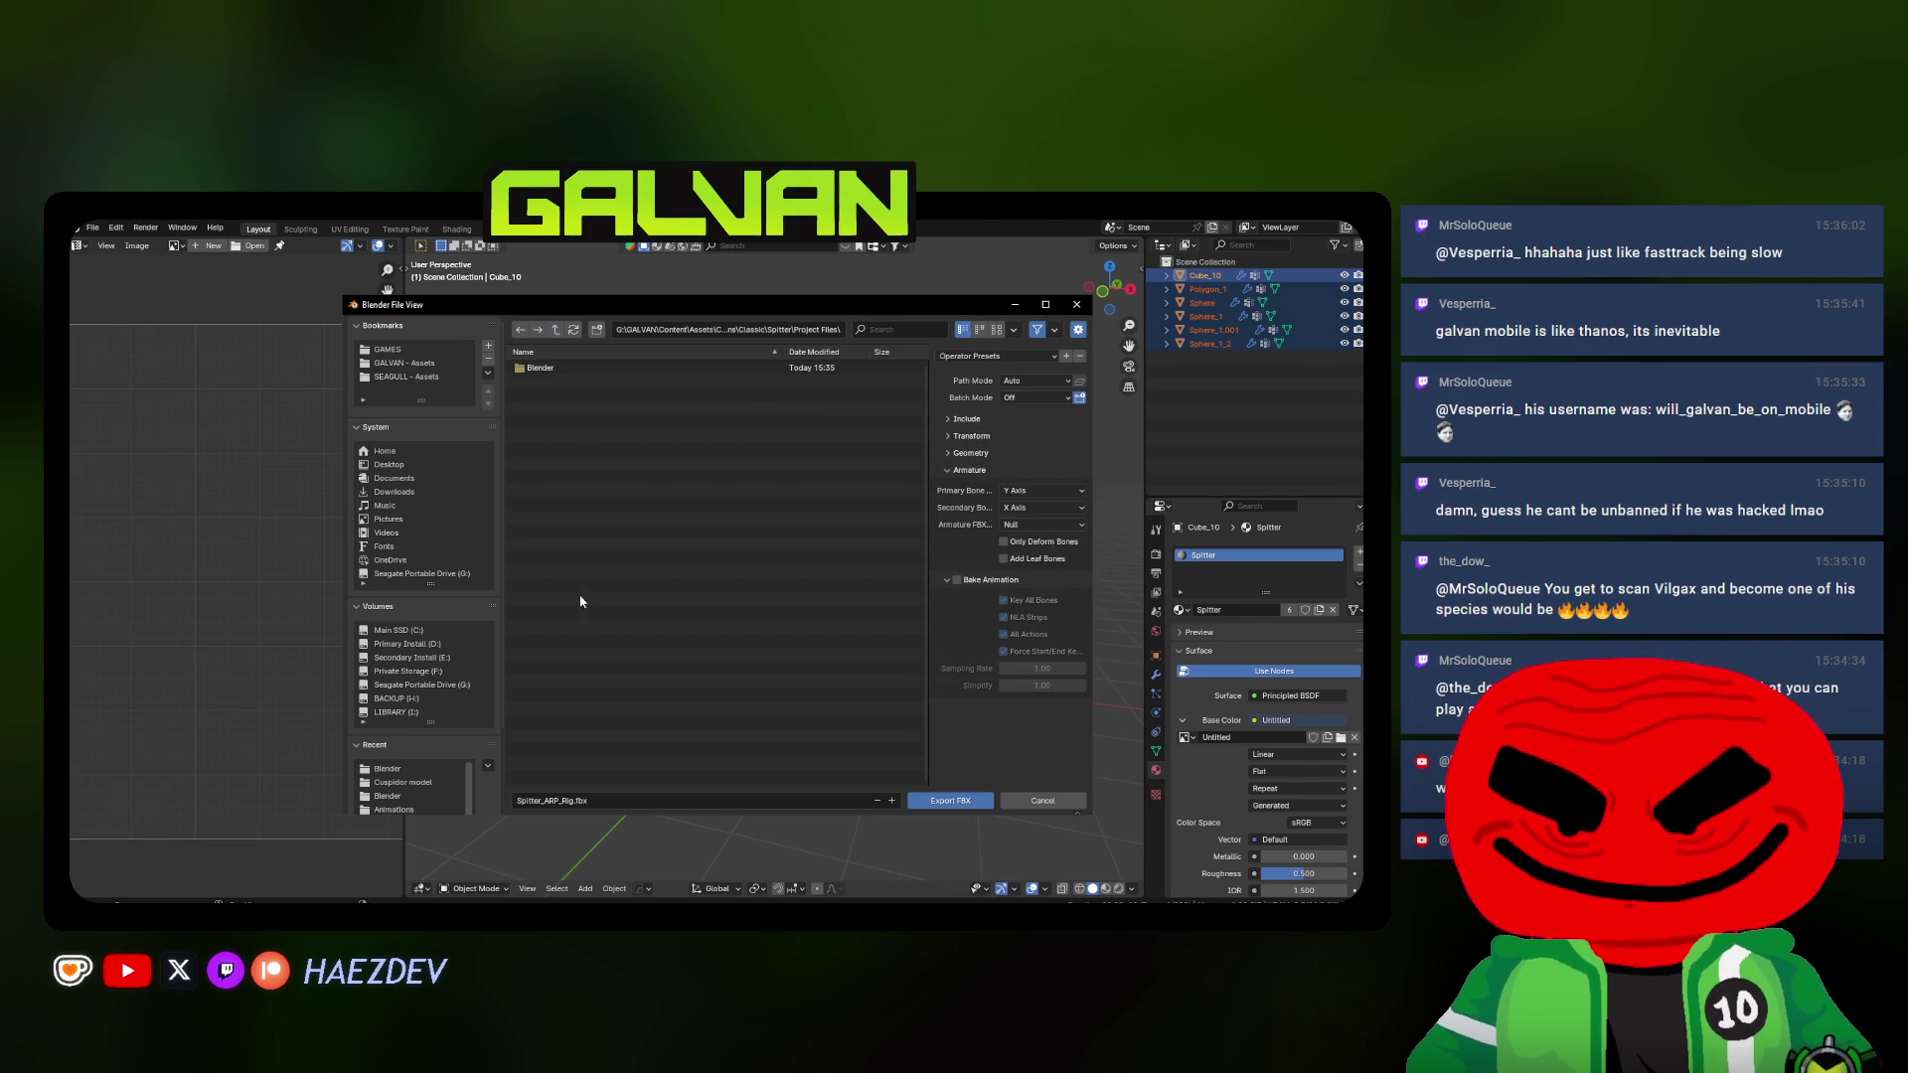
pyautogui.click(568, 801)
pyautogui.press('BackSpace')
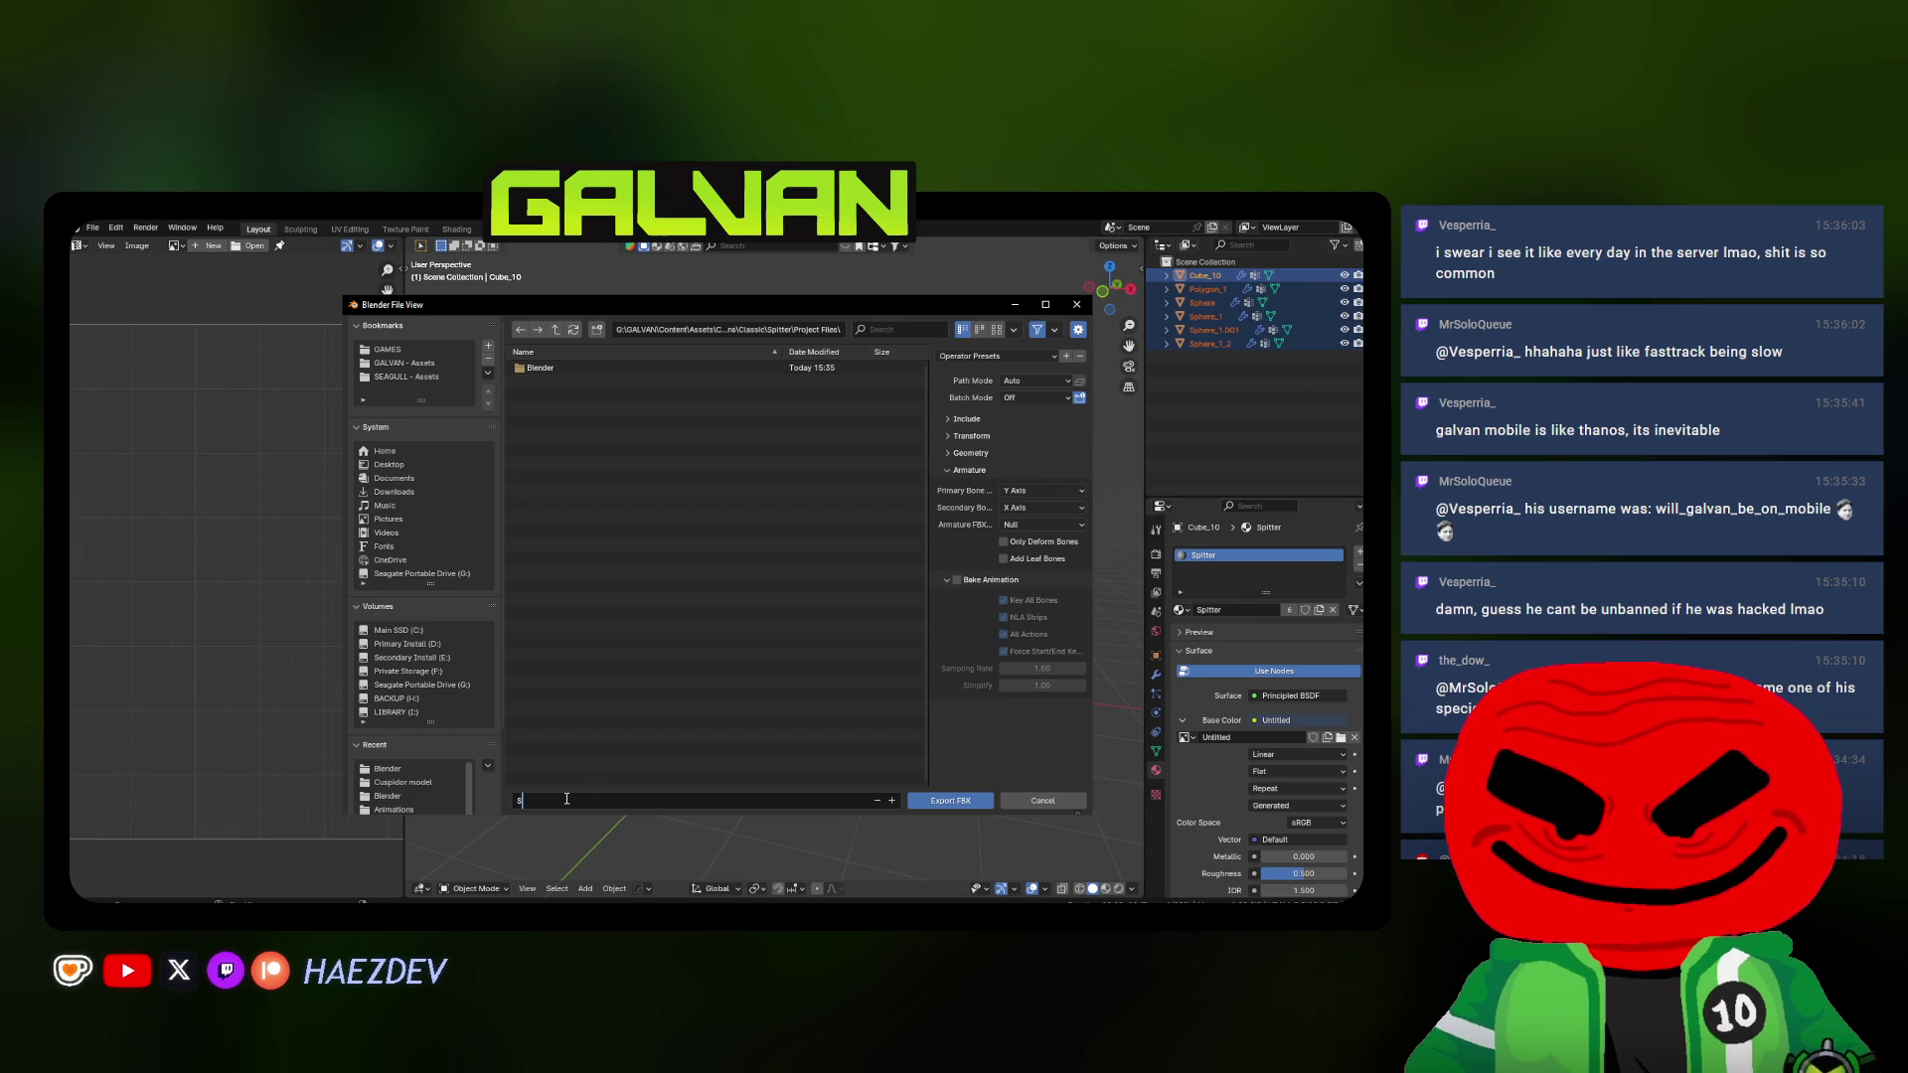
pyautogui.write('KM_Spitter')
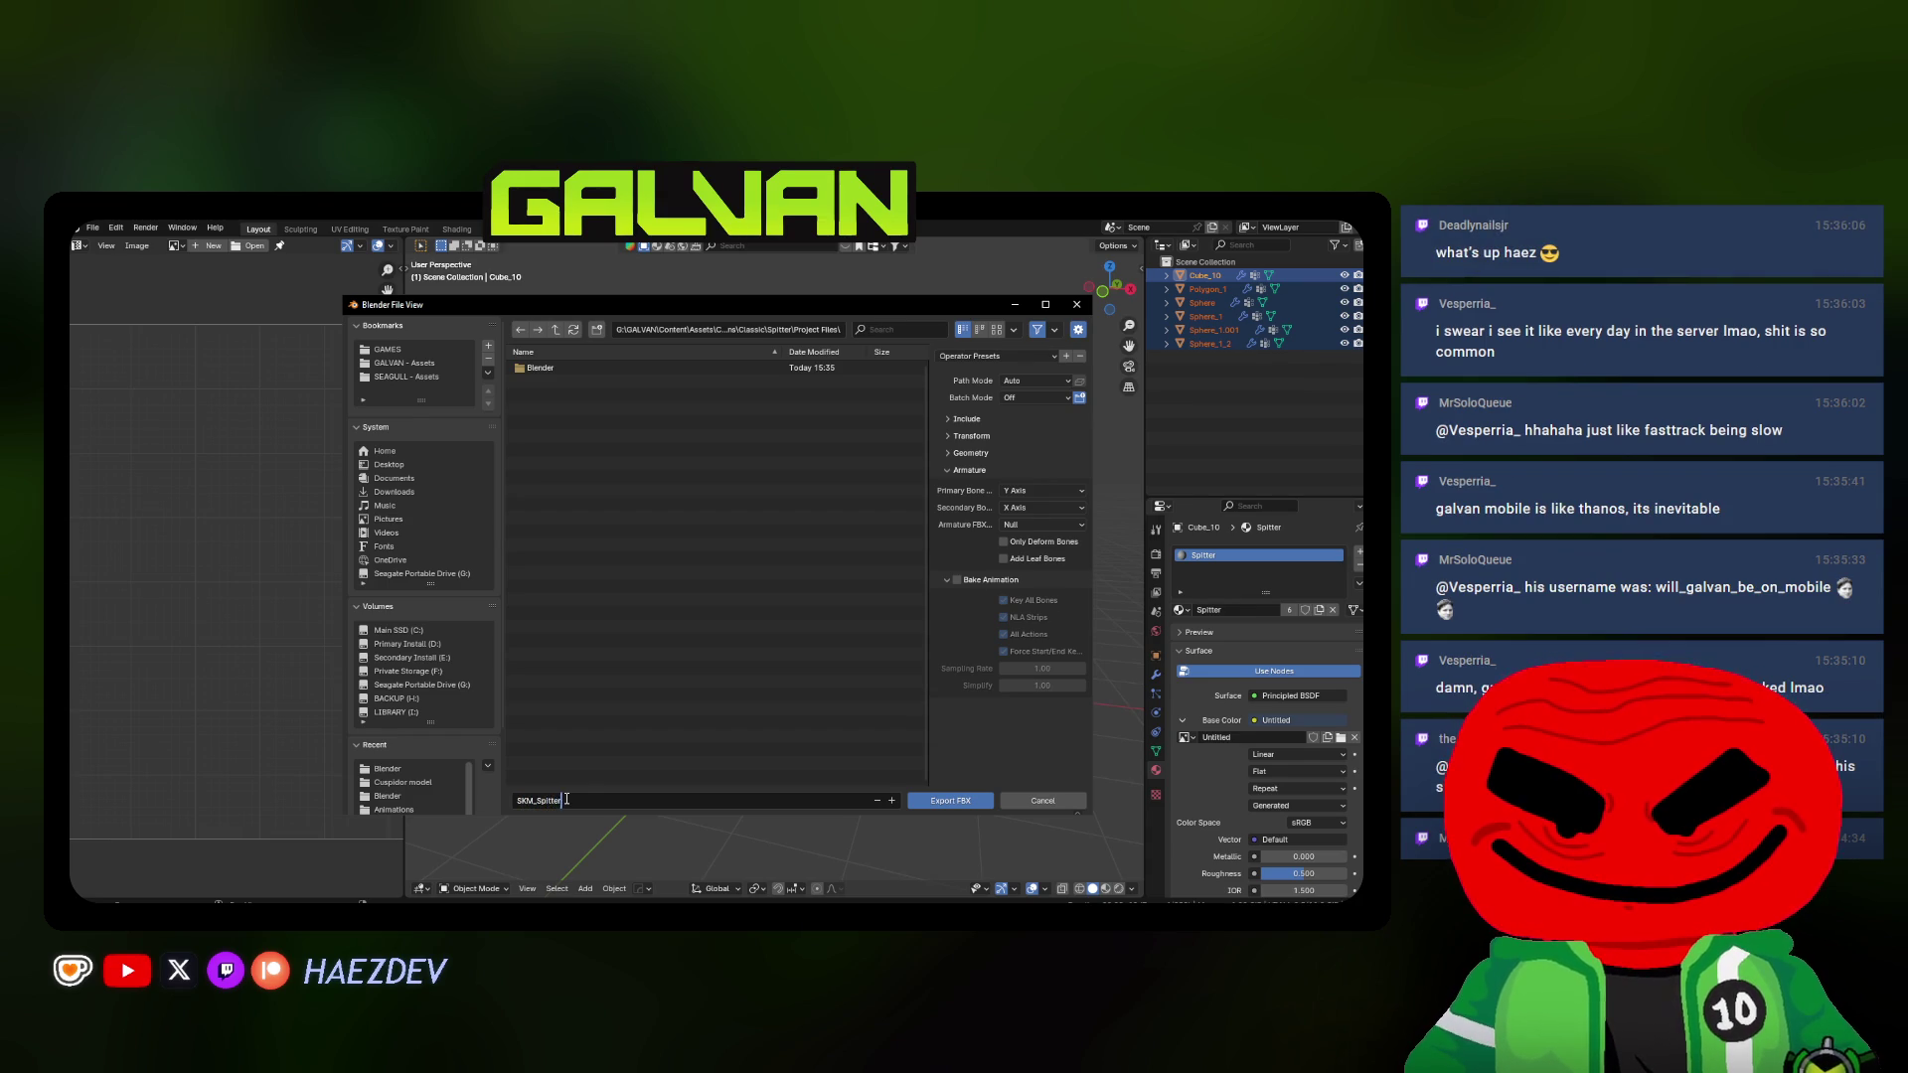
pyautogui.press('Return')
pyautogui.click(678, 649)
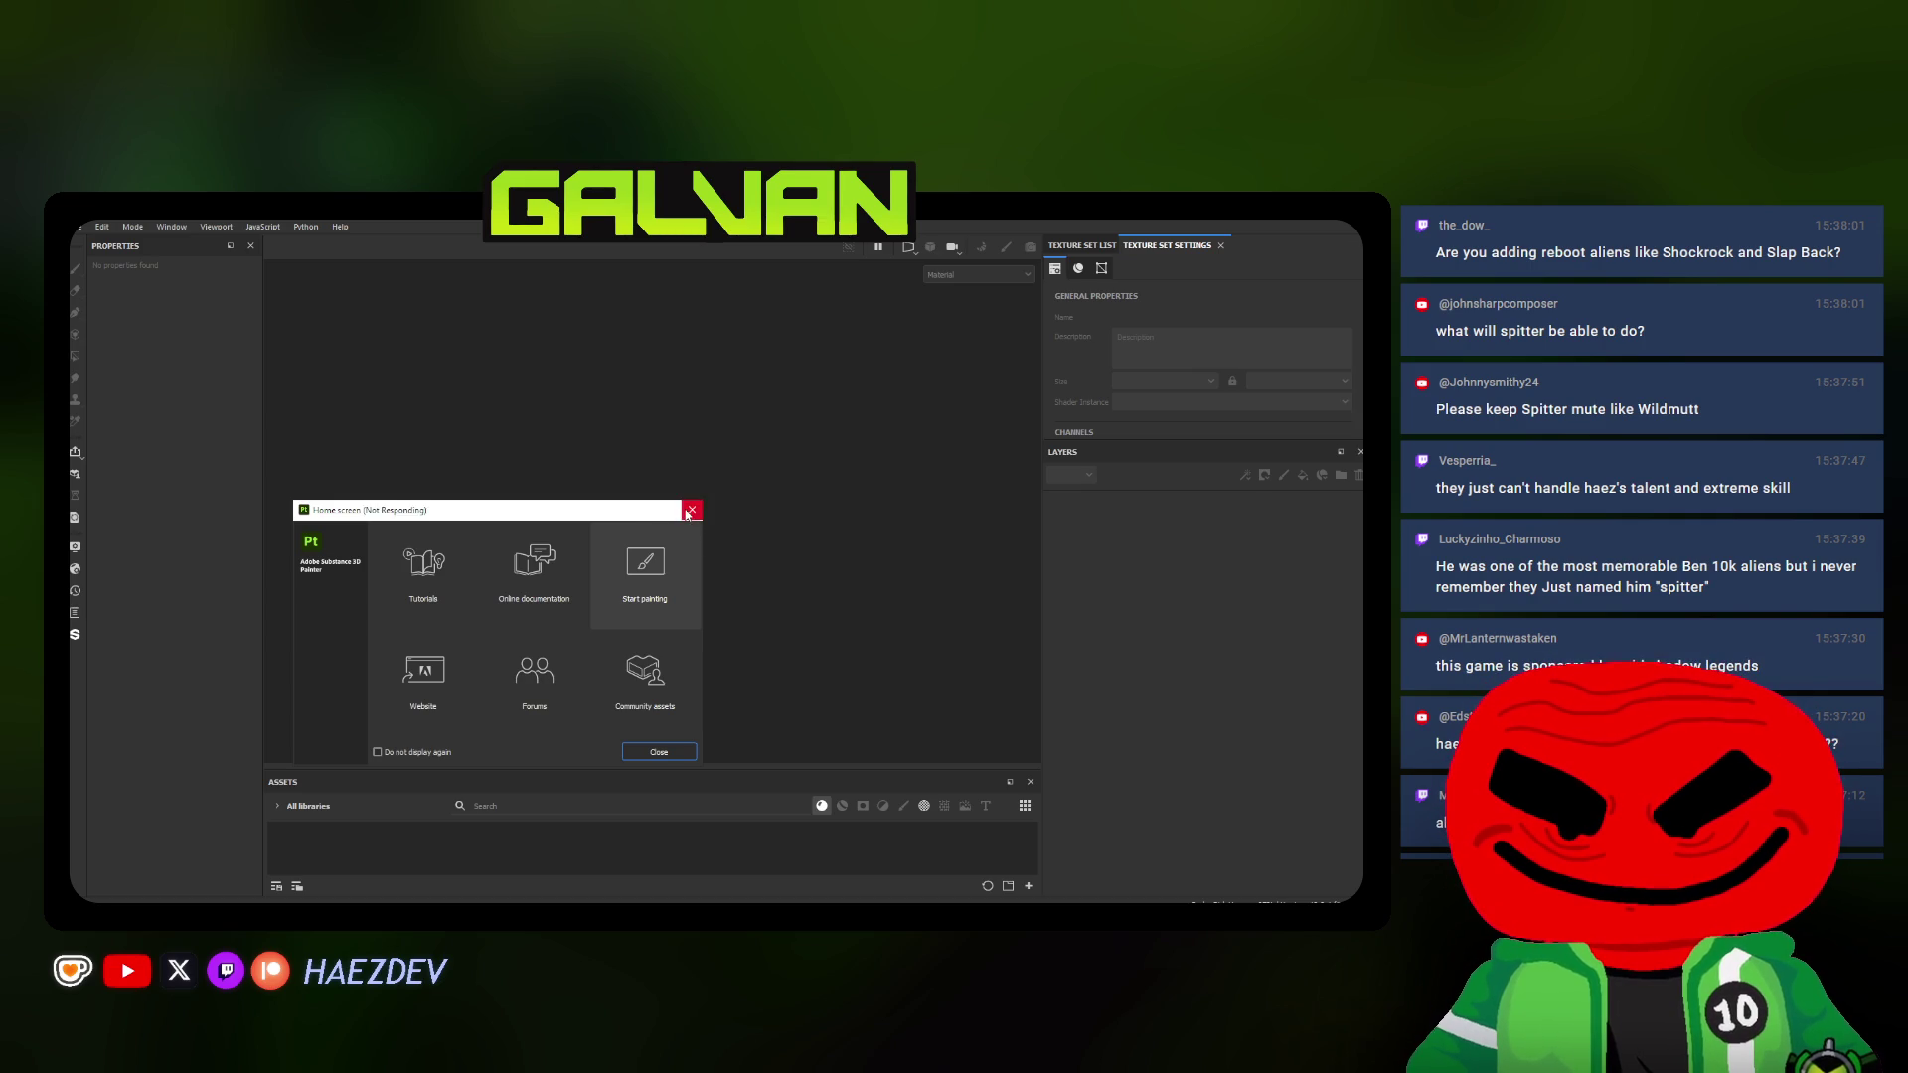
# Close the home screen and start a new project from File > New
pyautogui.click(690, 510)
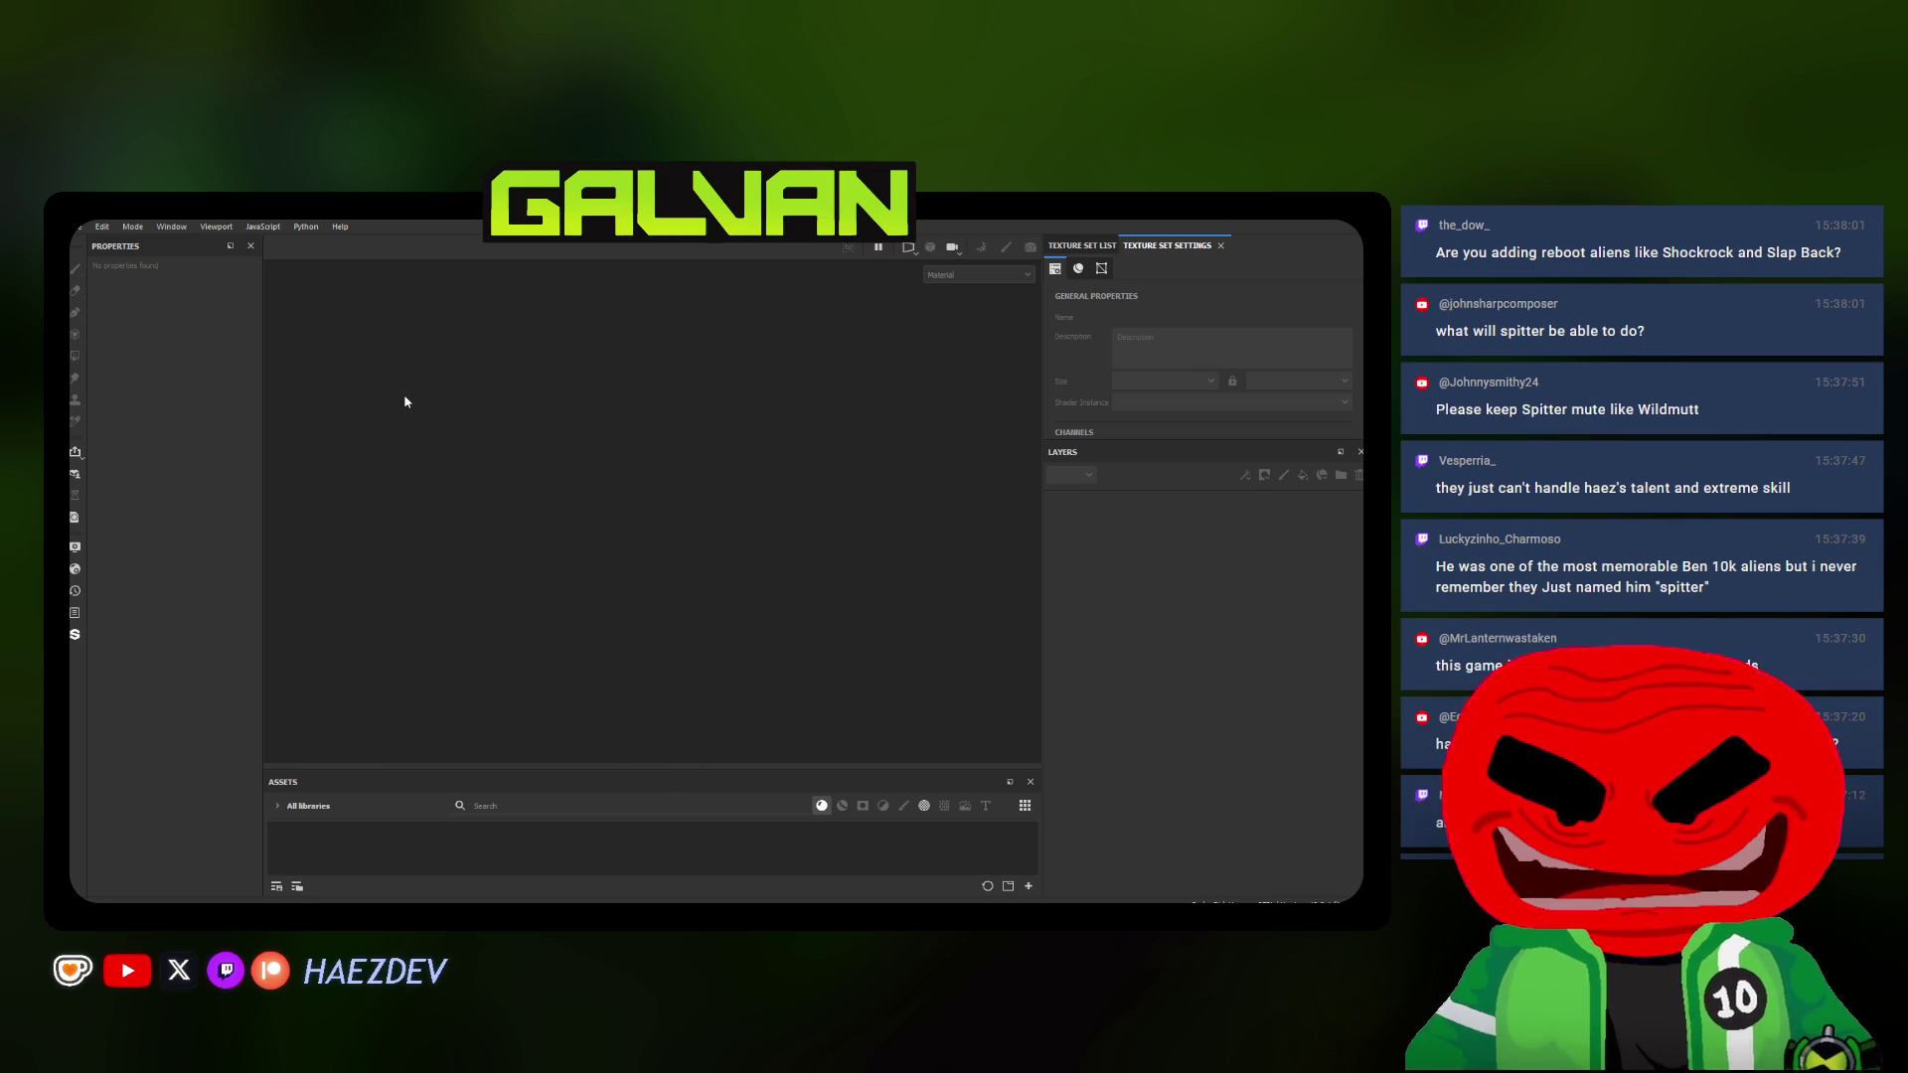
pyautogui.click(81, 232)
pyautogui.click(596, 363)
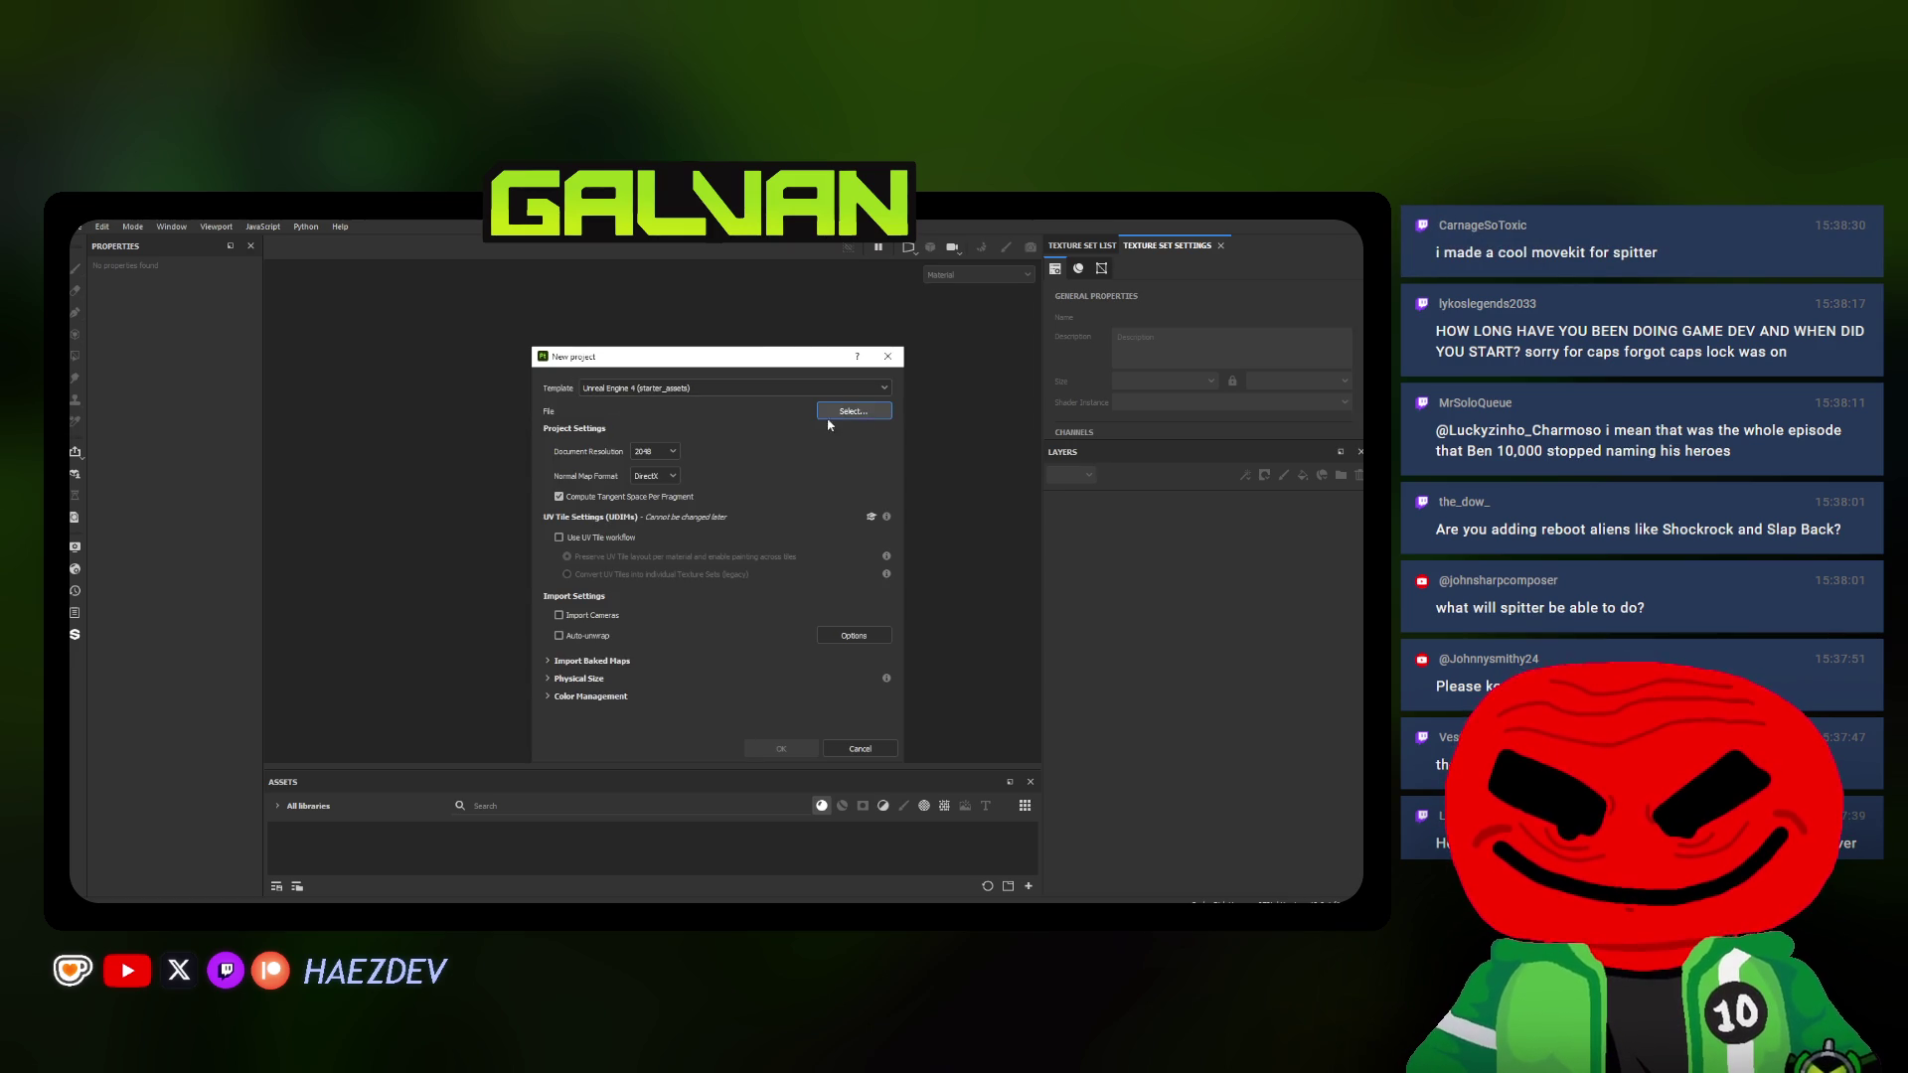
# Browse G: through GALVAN, Content, Characters, Transformations, Classic, Spitter to pick the mesh file
pyautogui.moveTo(739, 376); pyautogui.dragTo(513, 310)
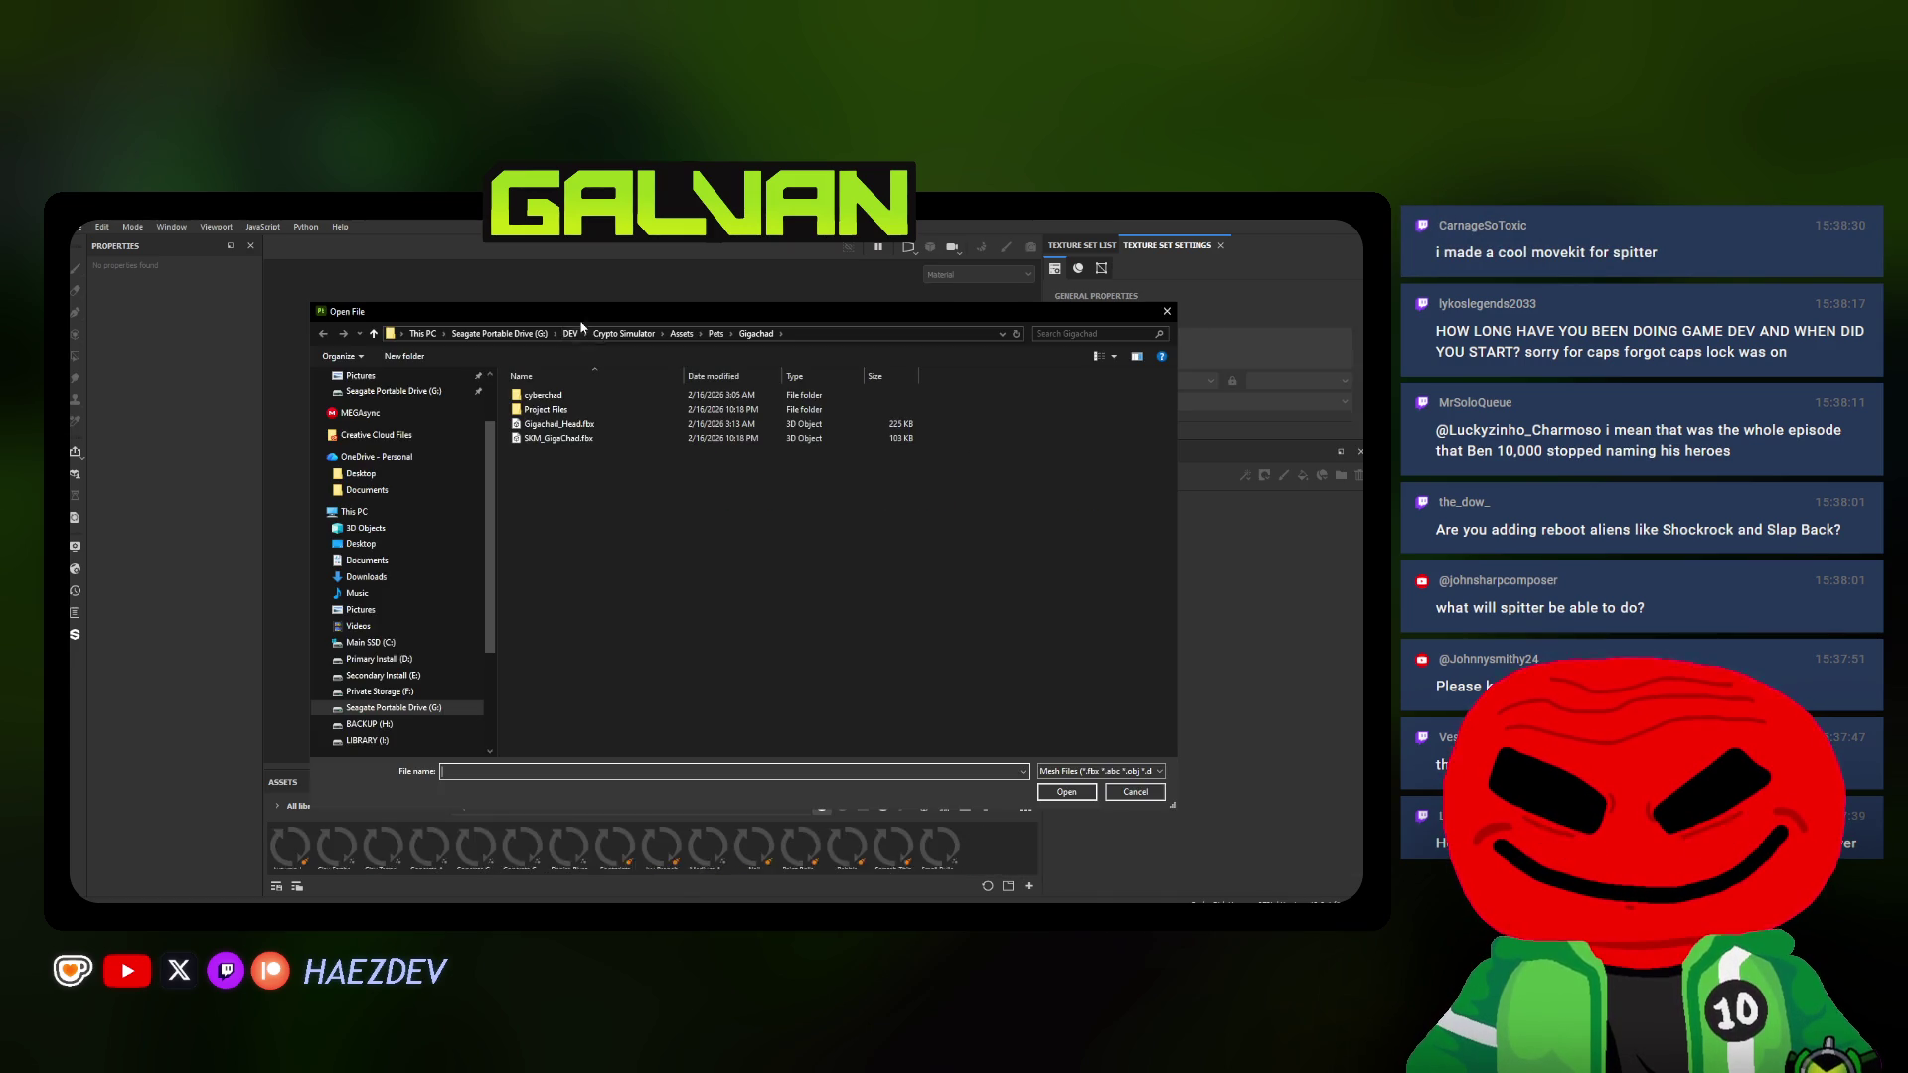
pyautogui.click(517, 337)
pyautogui.doubleClick(768, 411)
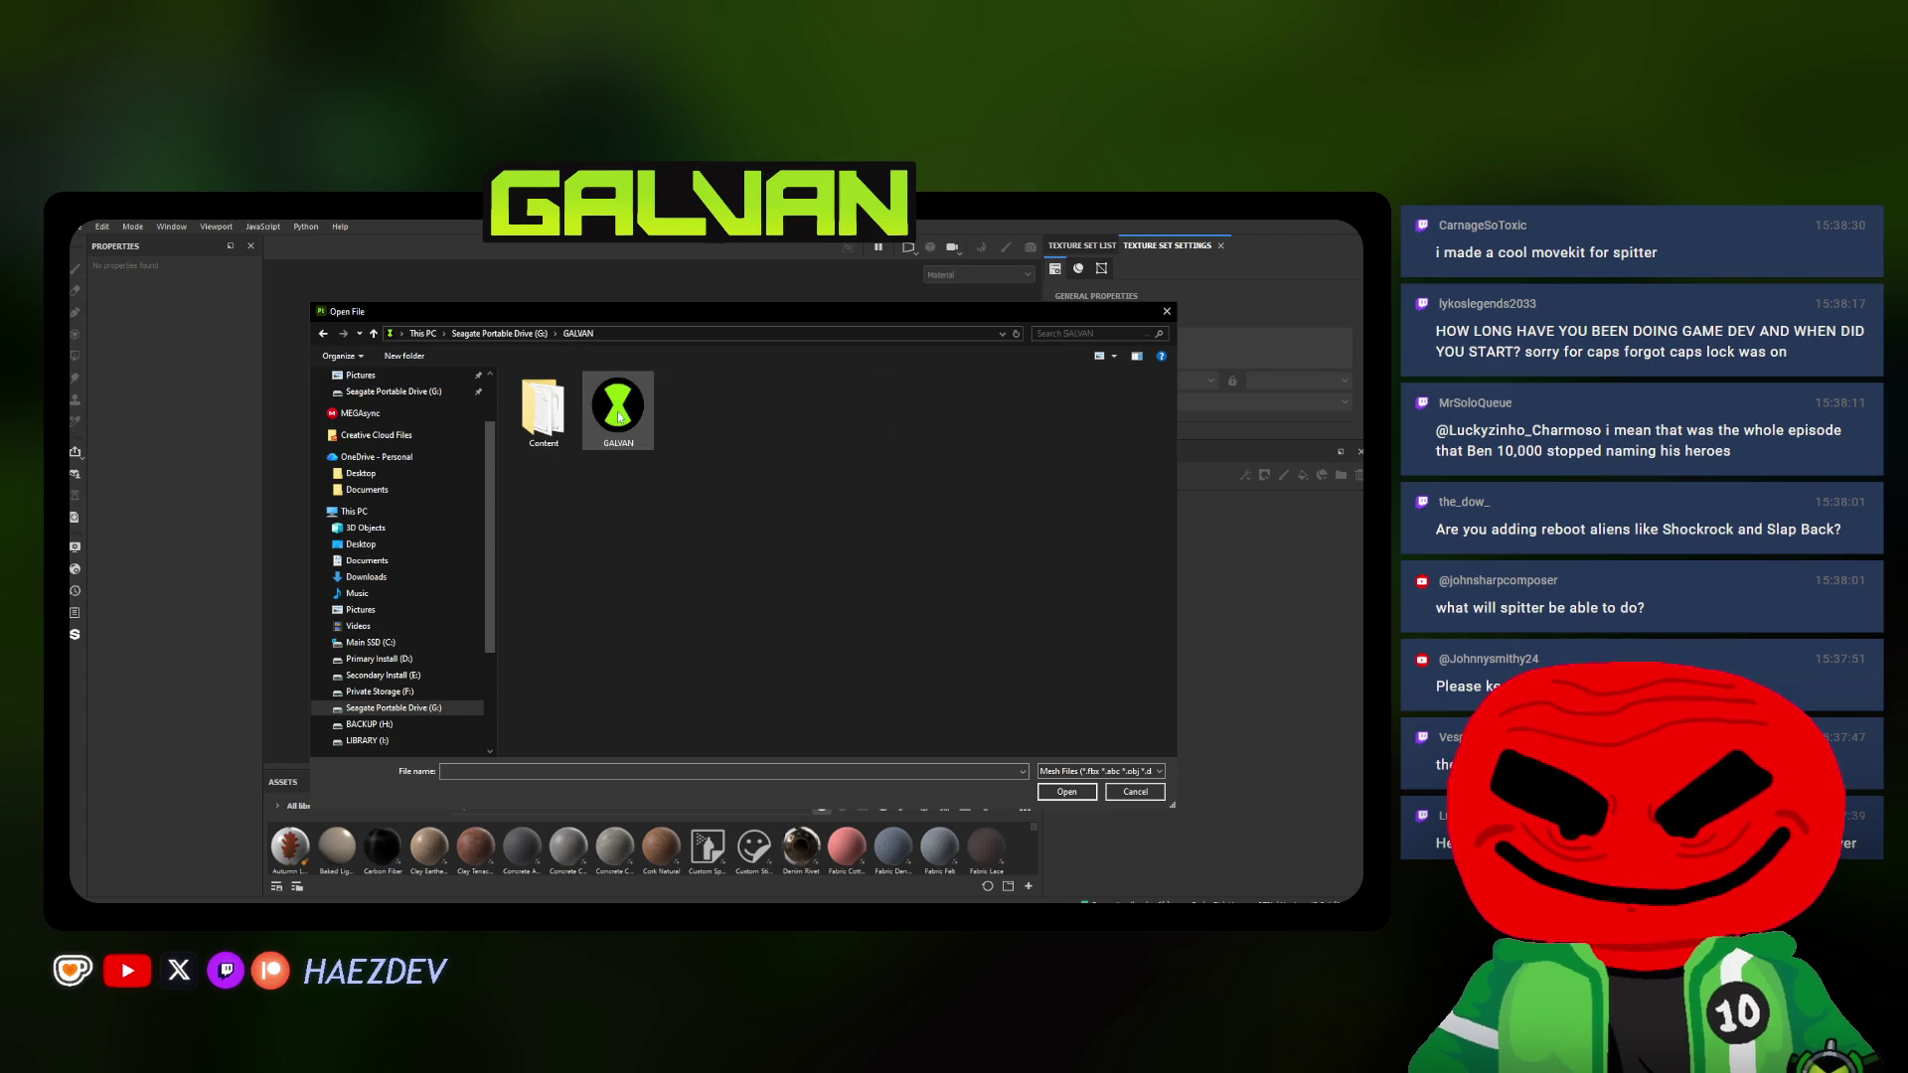
pyautogui.doubleClick(573, 406)
pyautogui.doubleClick(563, 410)
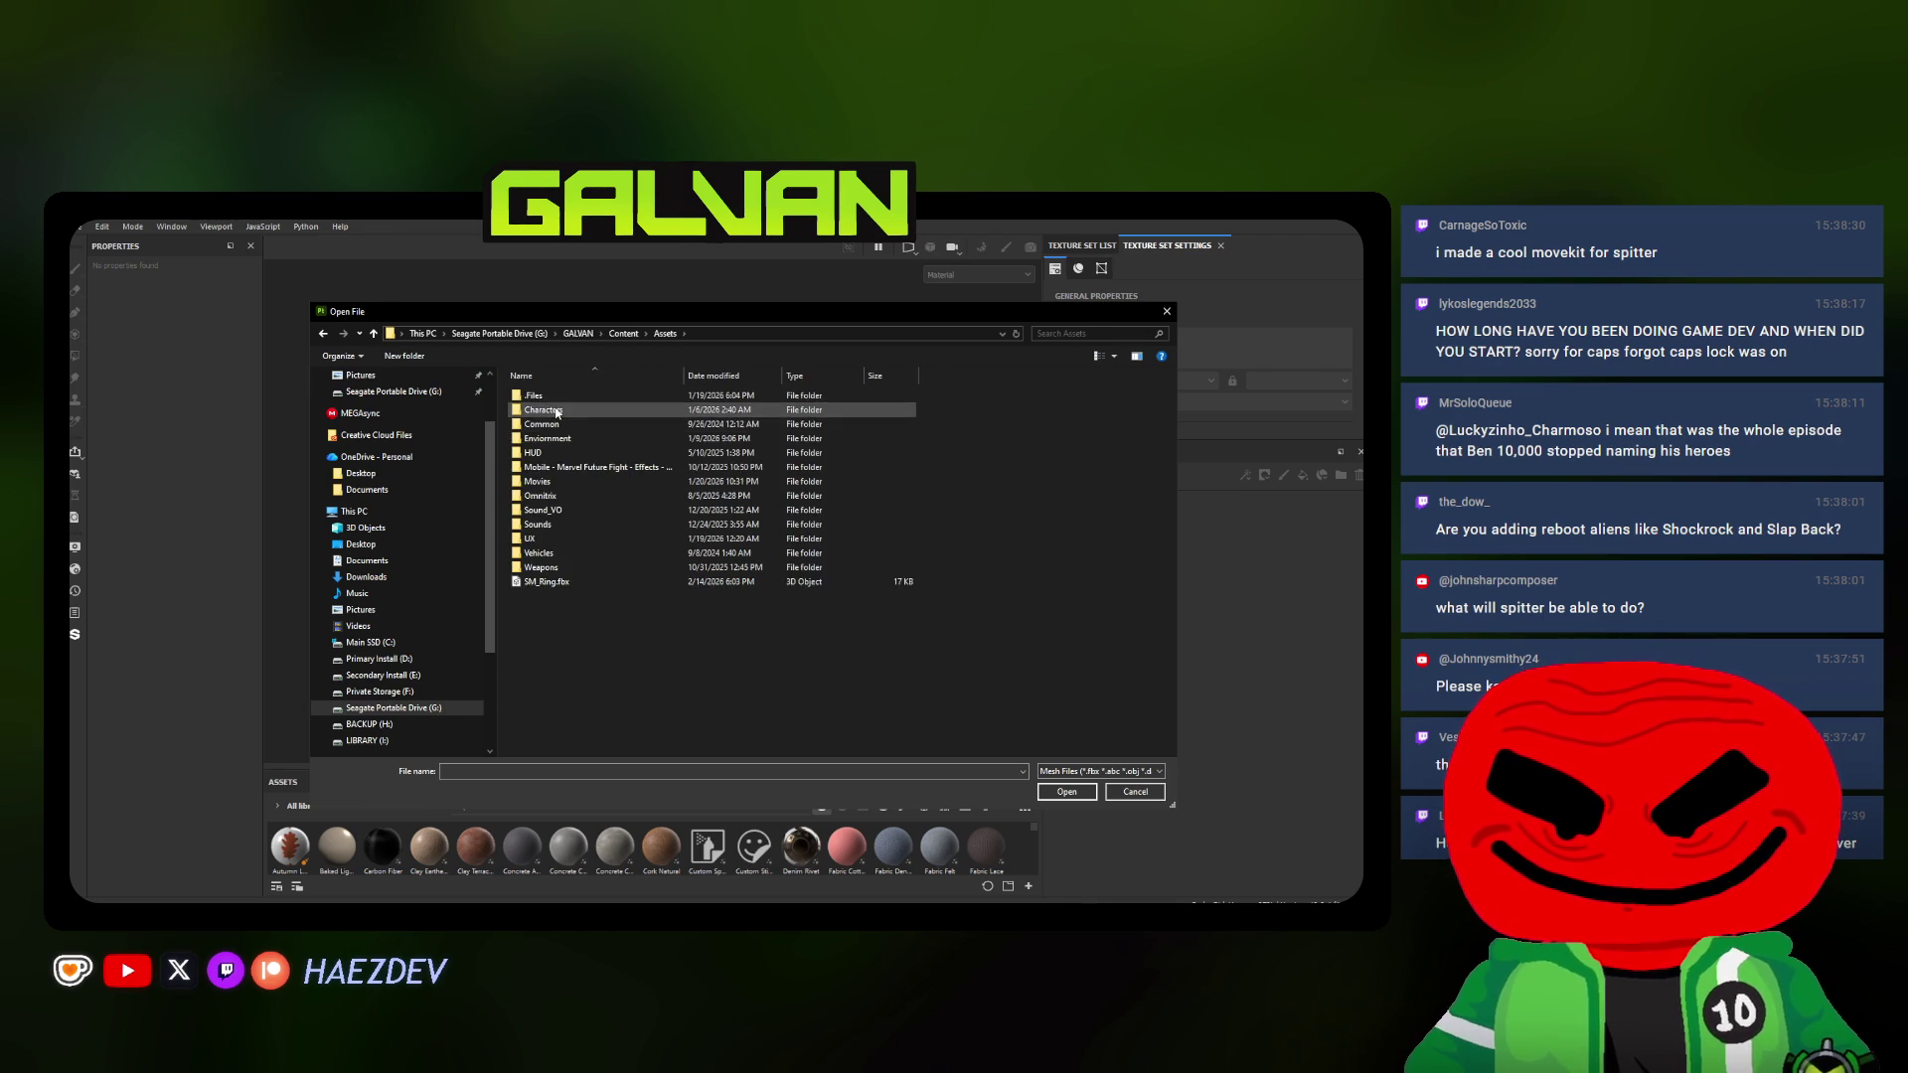
pyautogui.doubleClick(554, 423)
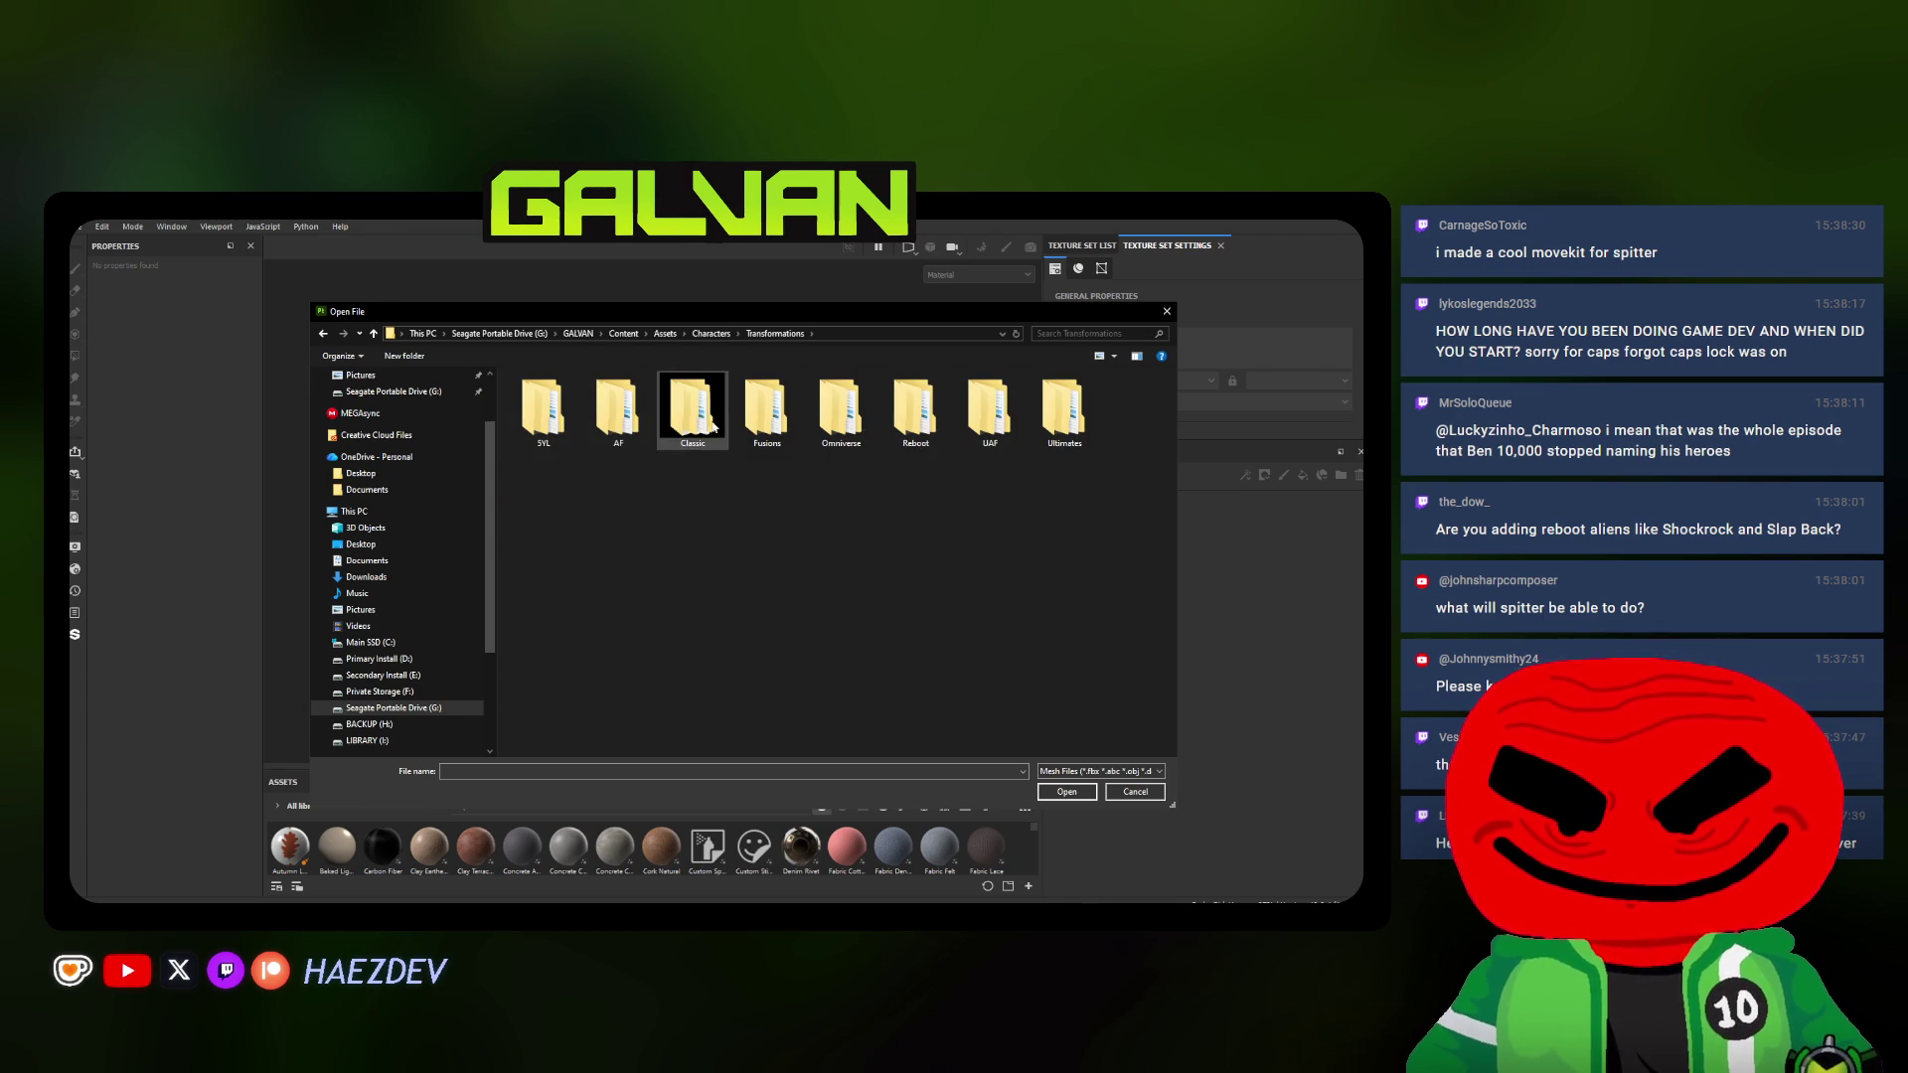
pyautogui.doubleClick(692, 409)
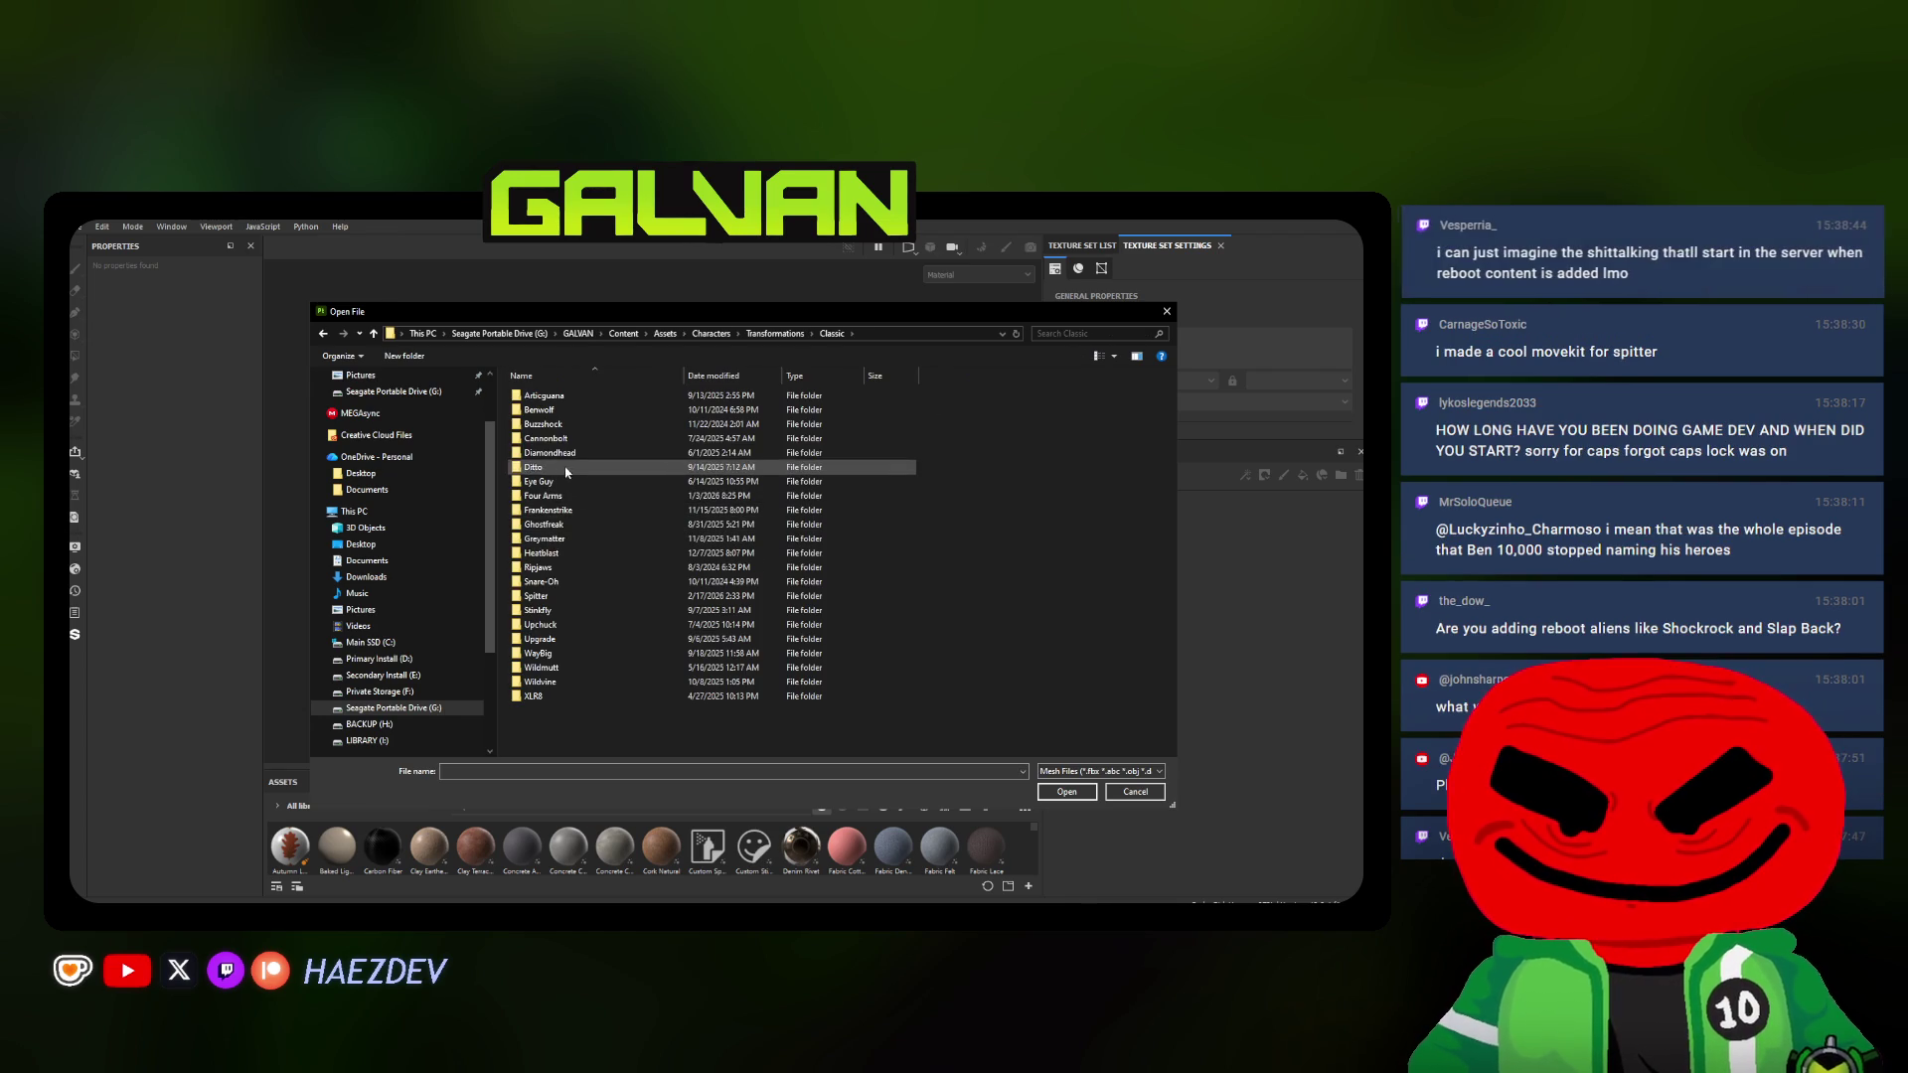
pyautogui.doubleClick(540, 595)
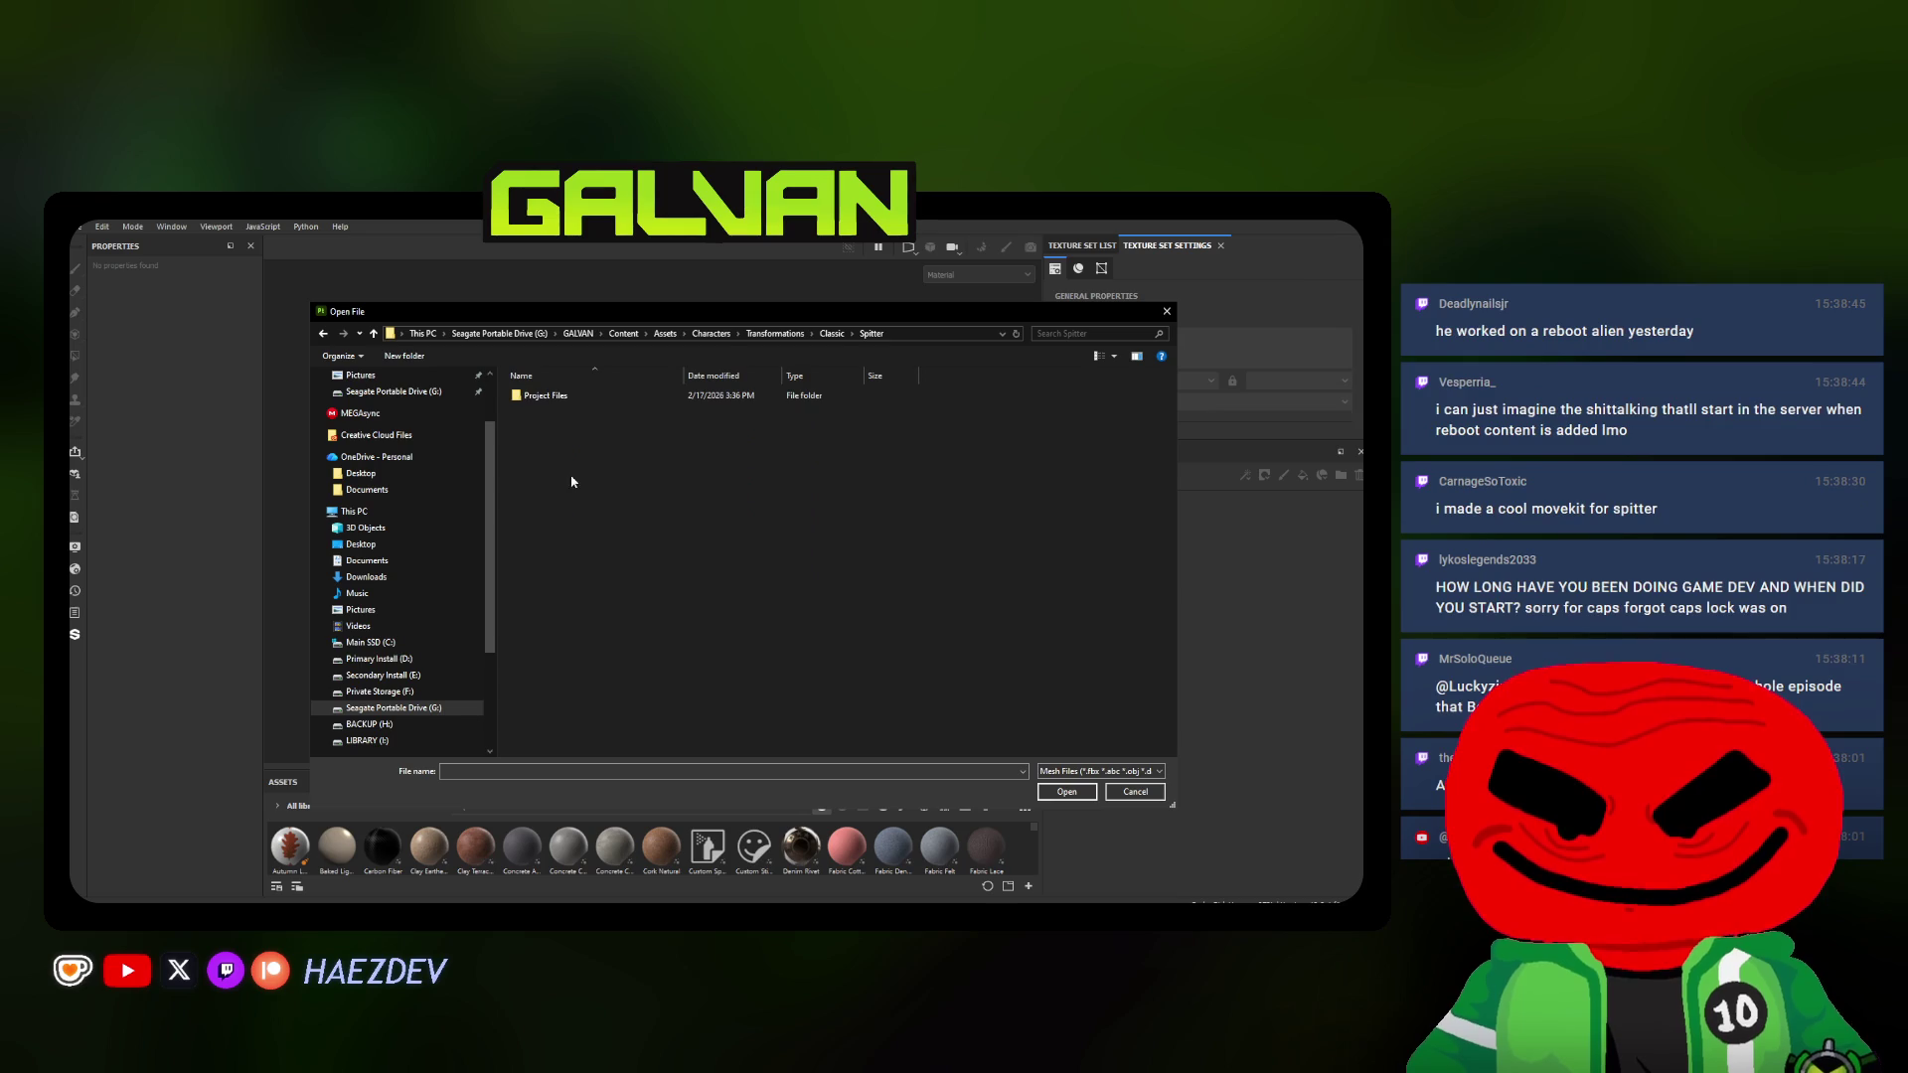
pyautogui.doubleClick(565, 402)
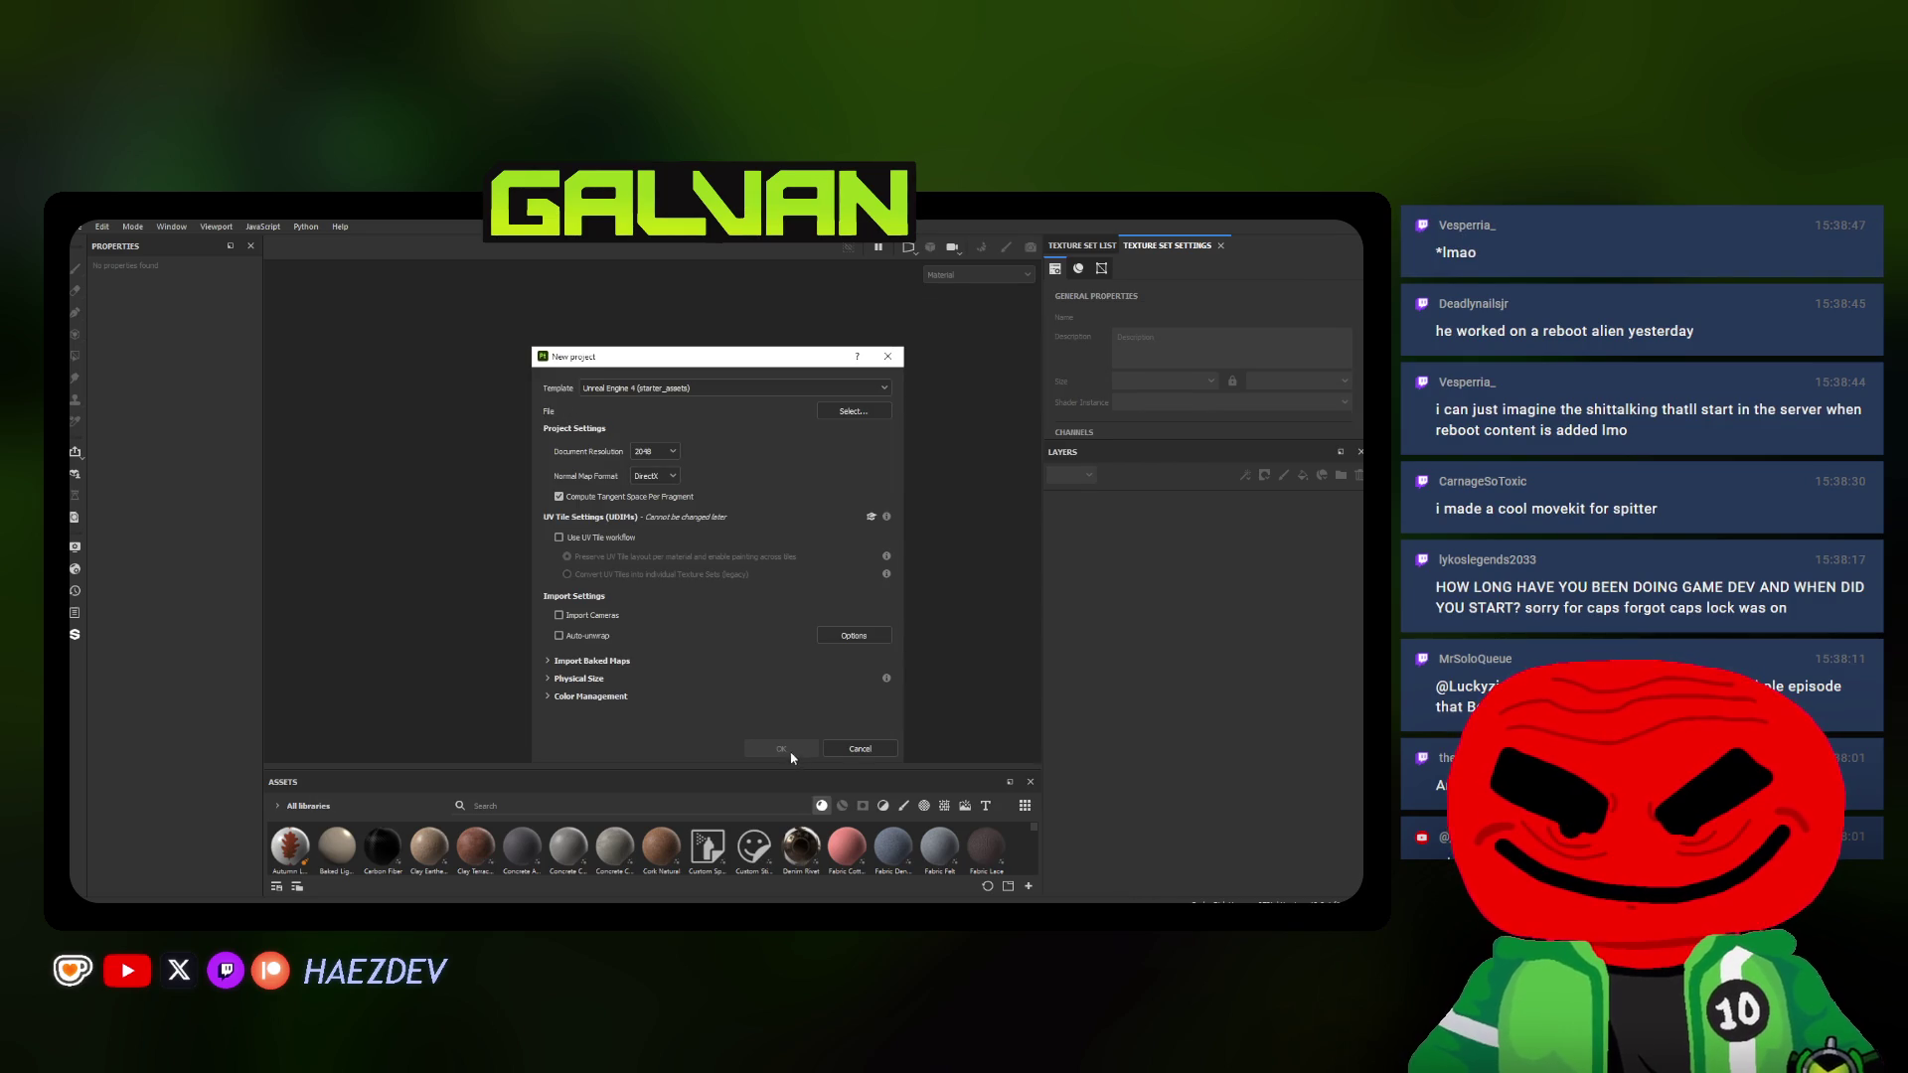
# Create the Unreal Engine 4 project at 2048 and view the Spitter three-quarter
pyautogui.click(784, 751)
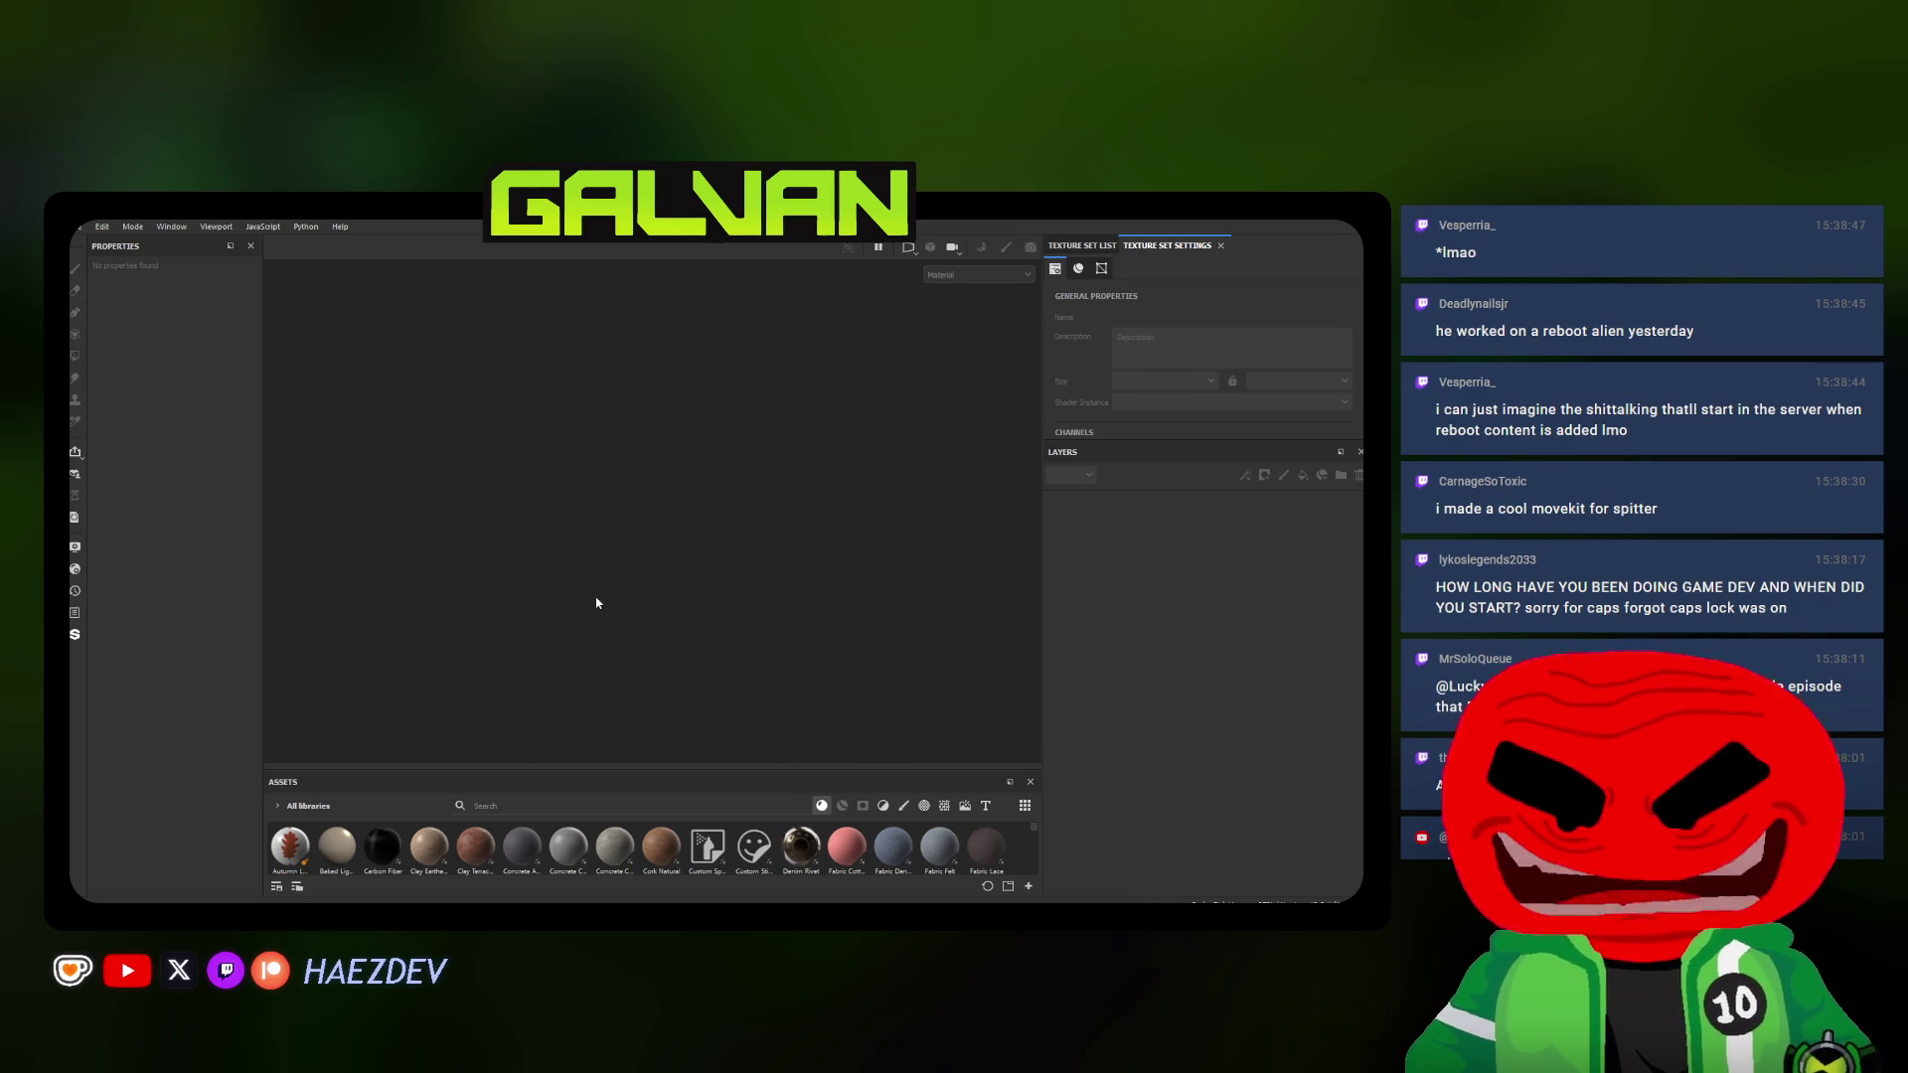
pyautogui.moveTo(764, 598)
pyautogui.keyDown('alt'); pyautogui.mouseDown()
pyautogui.moveTo(599, 515)
pyautogui.moveTo(468, 658)
pyautogui.mouseUp(); pyautogui.keyUp('alt')
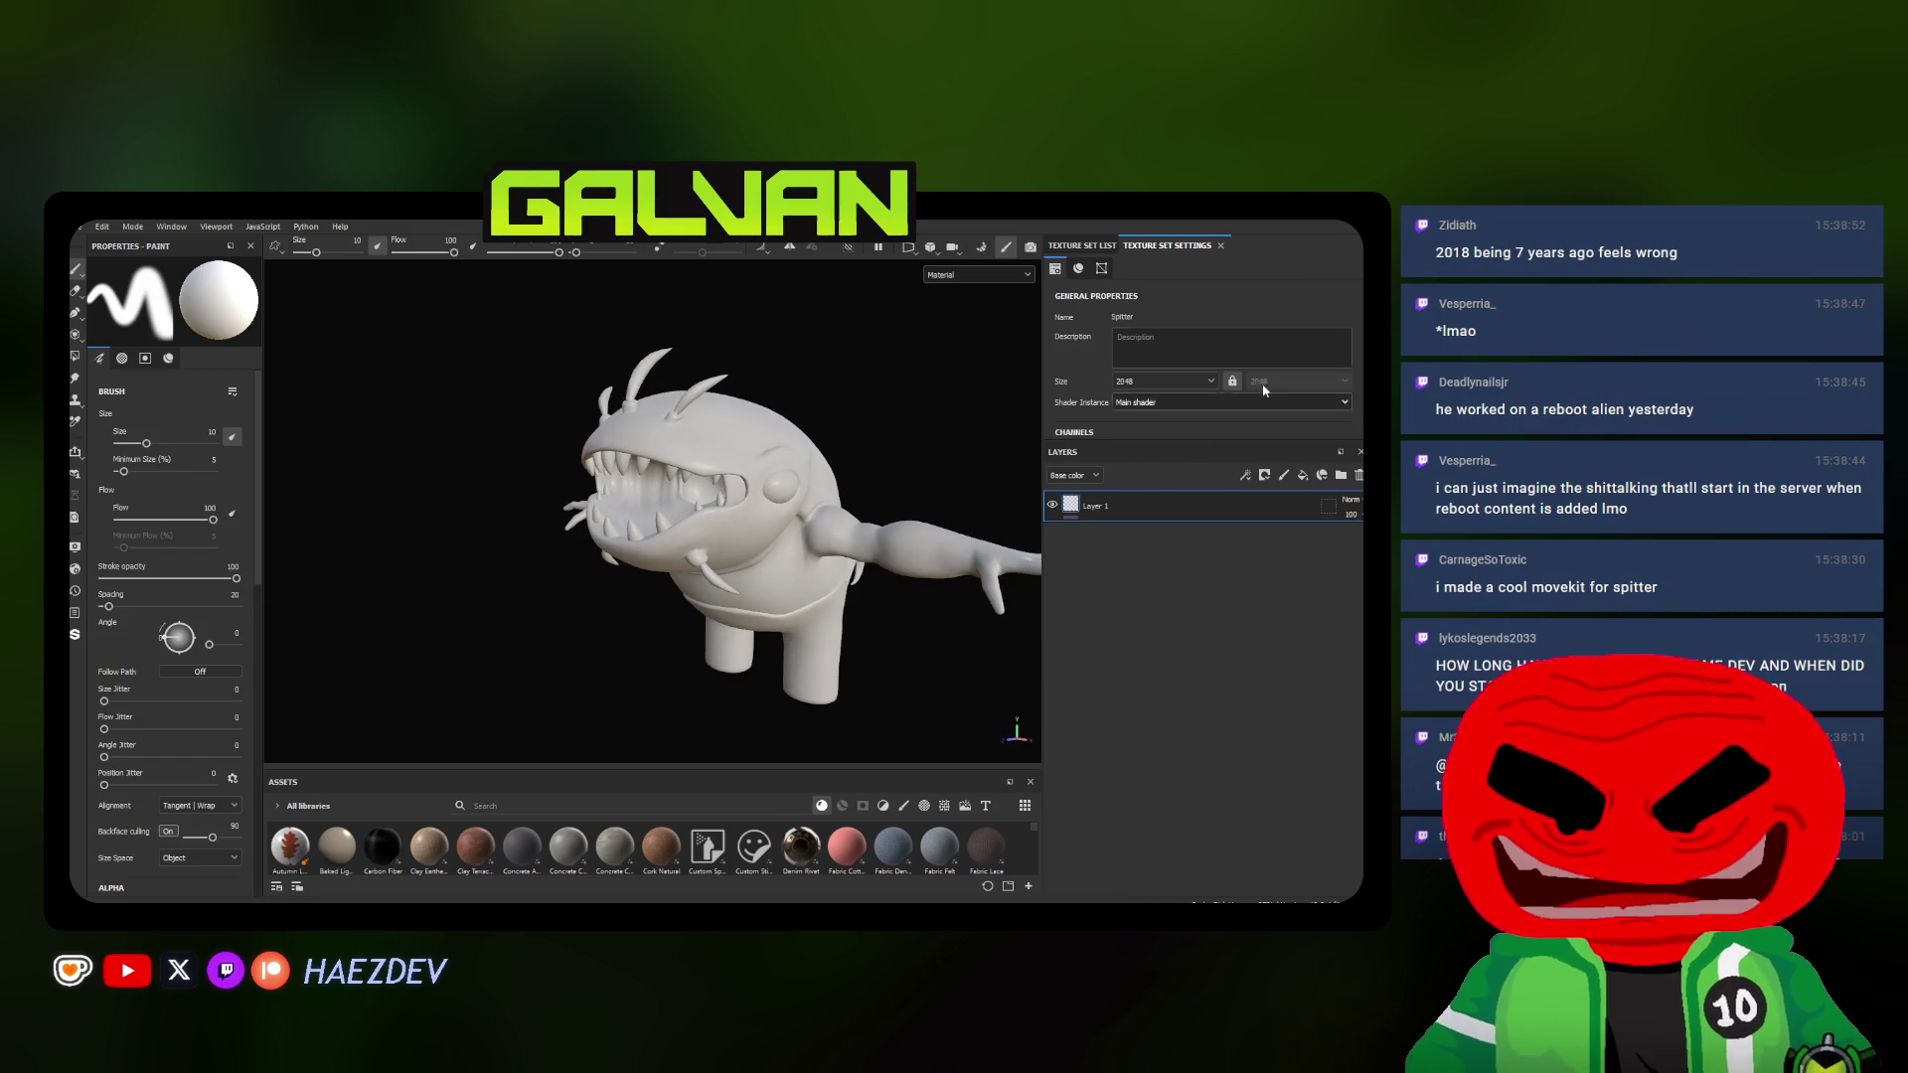
# Bake mesh maps without Normal, World space normal and ID, then return to painting
pyautogui.click(1312, 417)
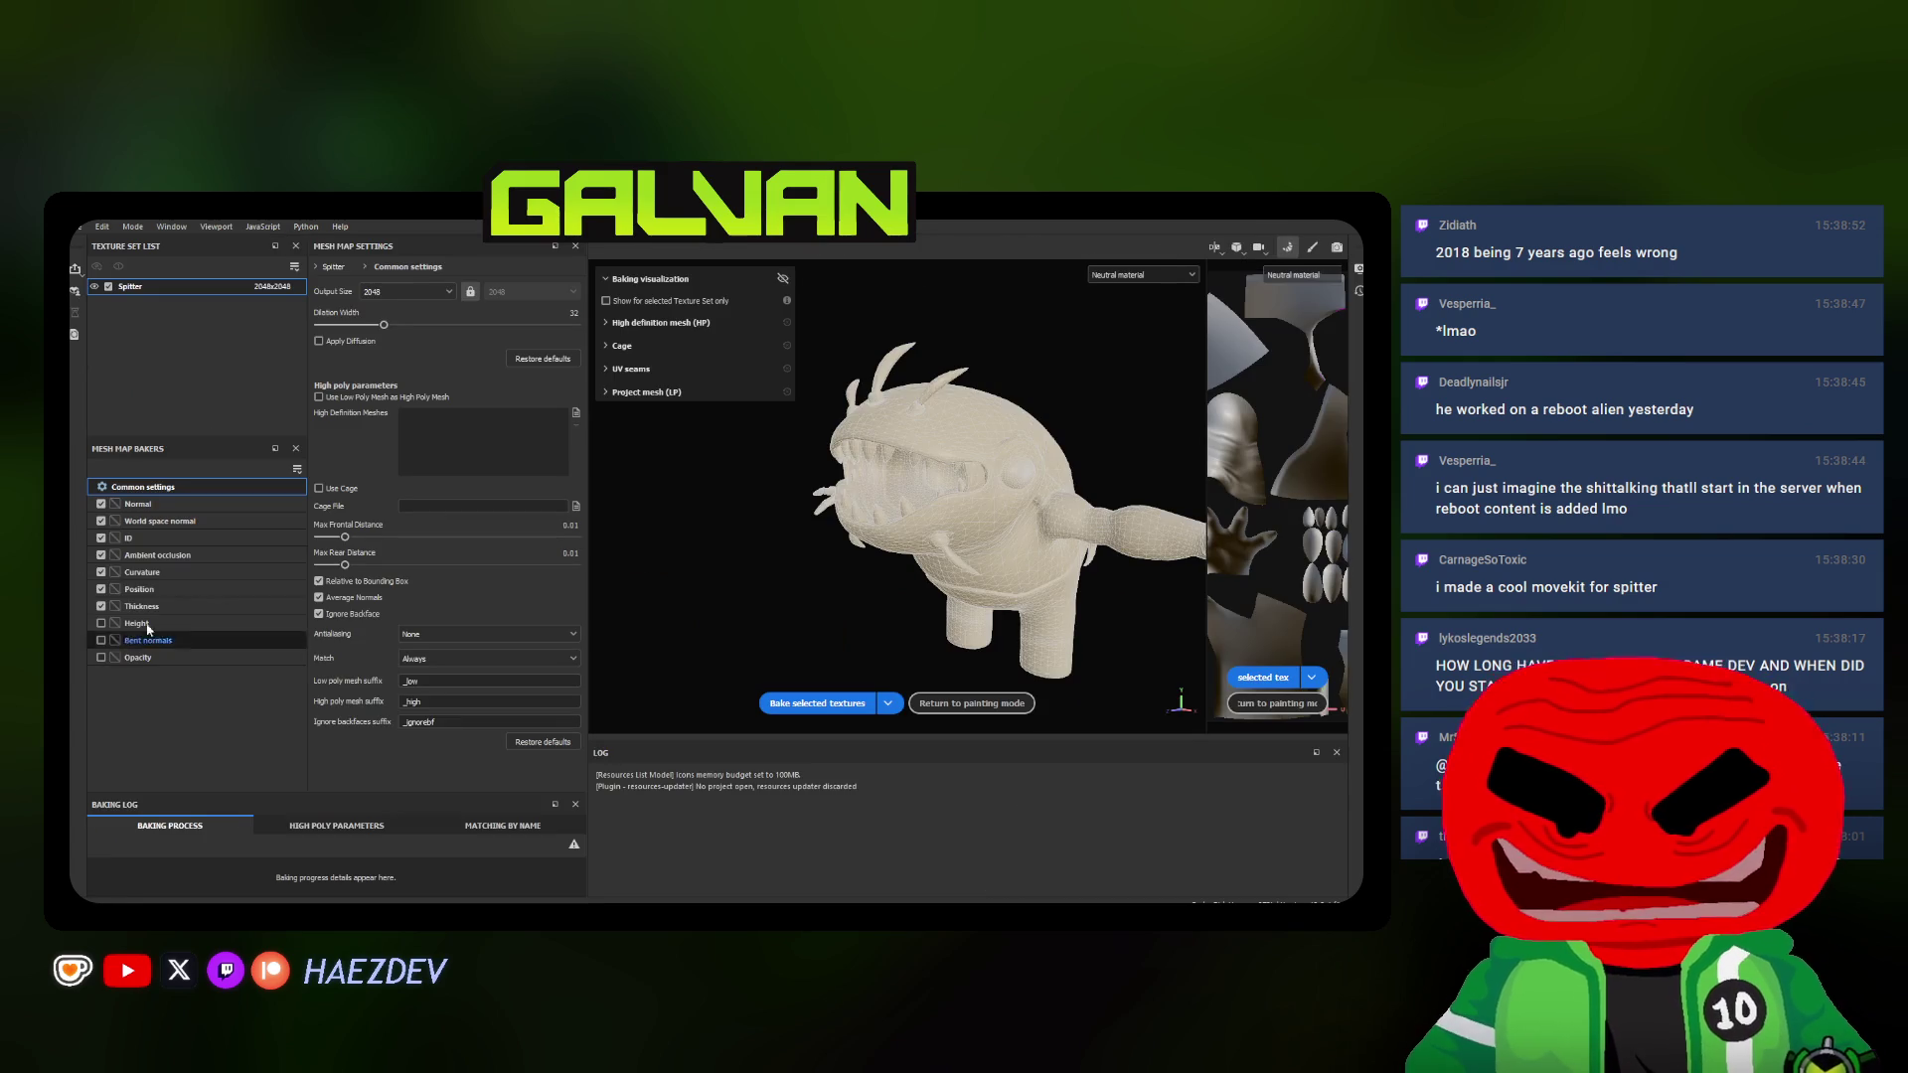
pyautogui.click(101, 504)
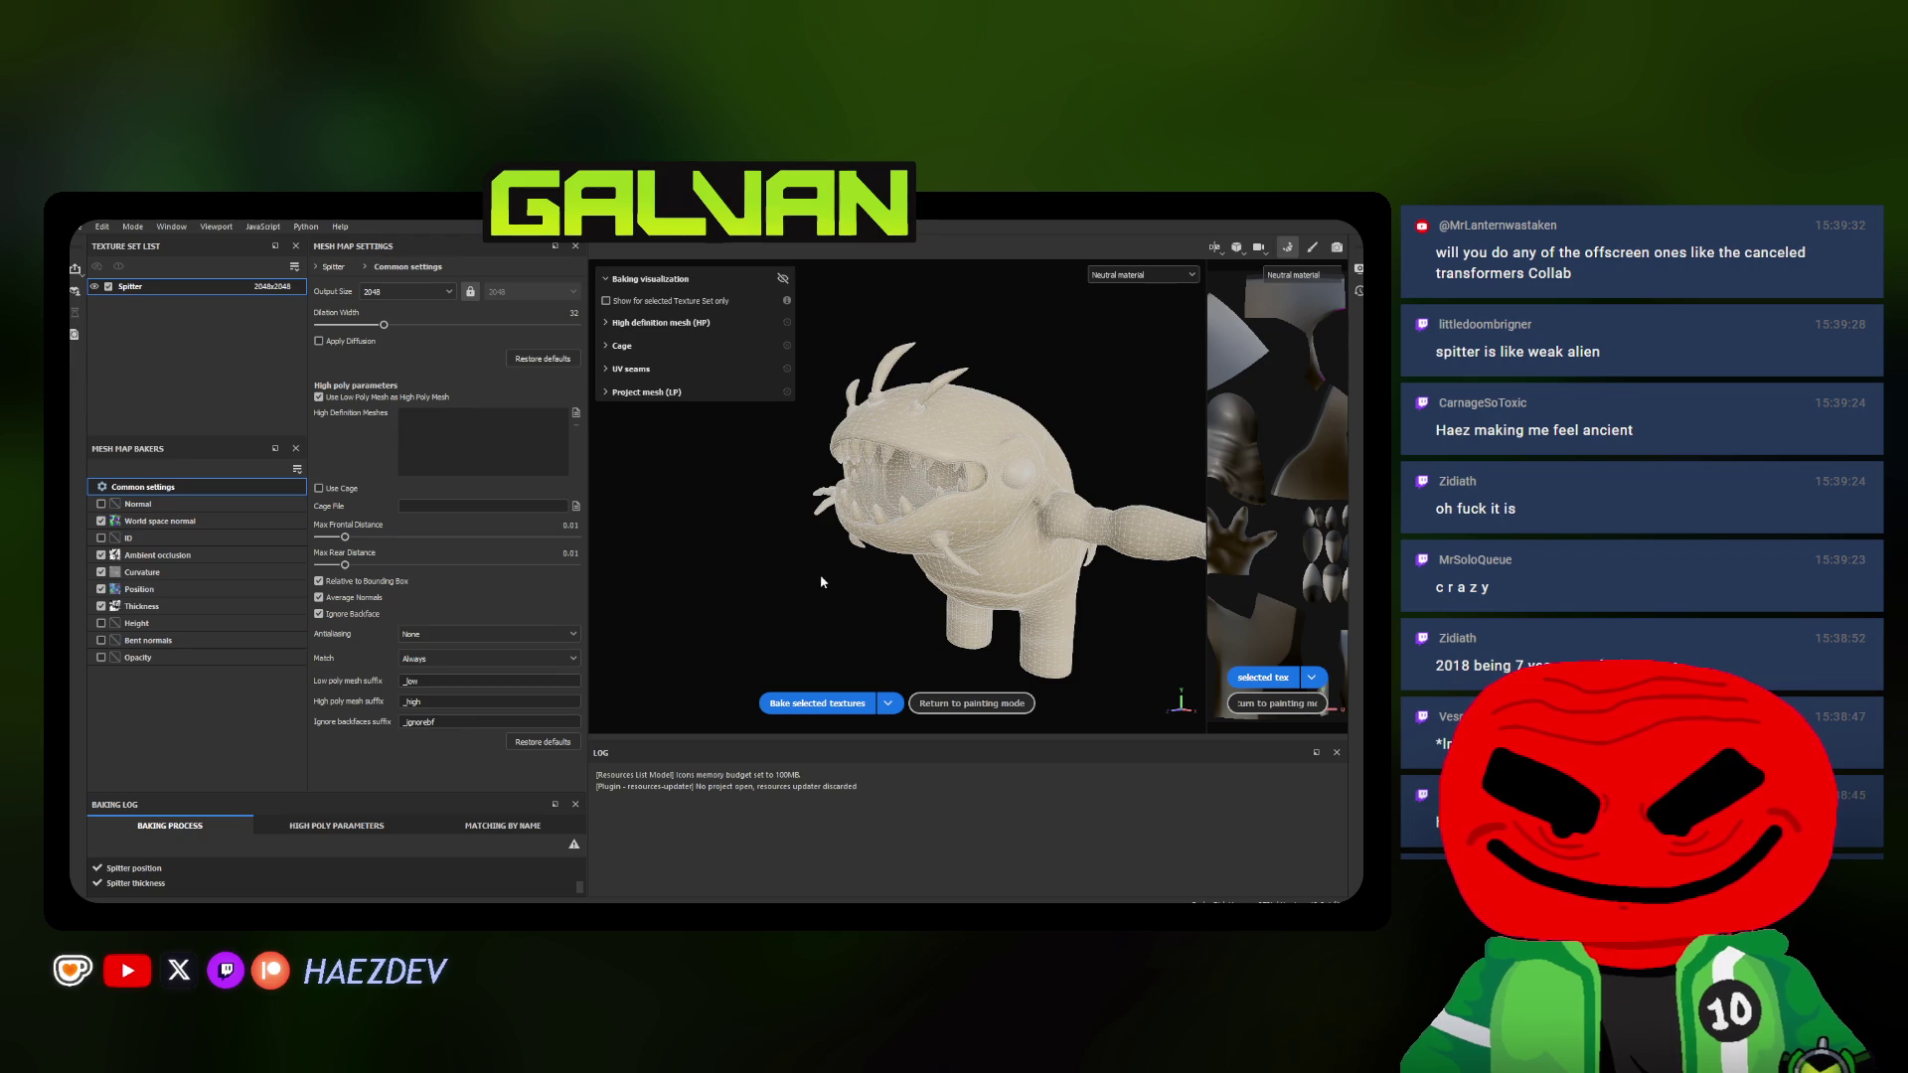
pyautogui.click(973, 702)
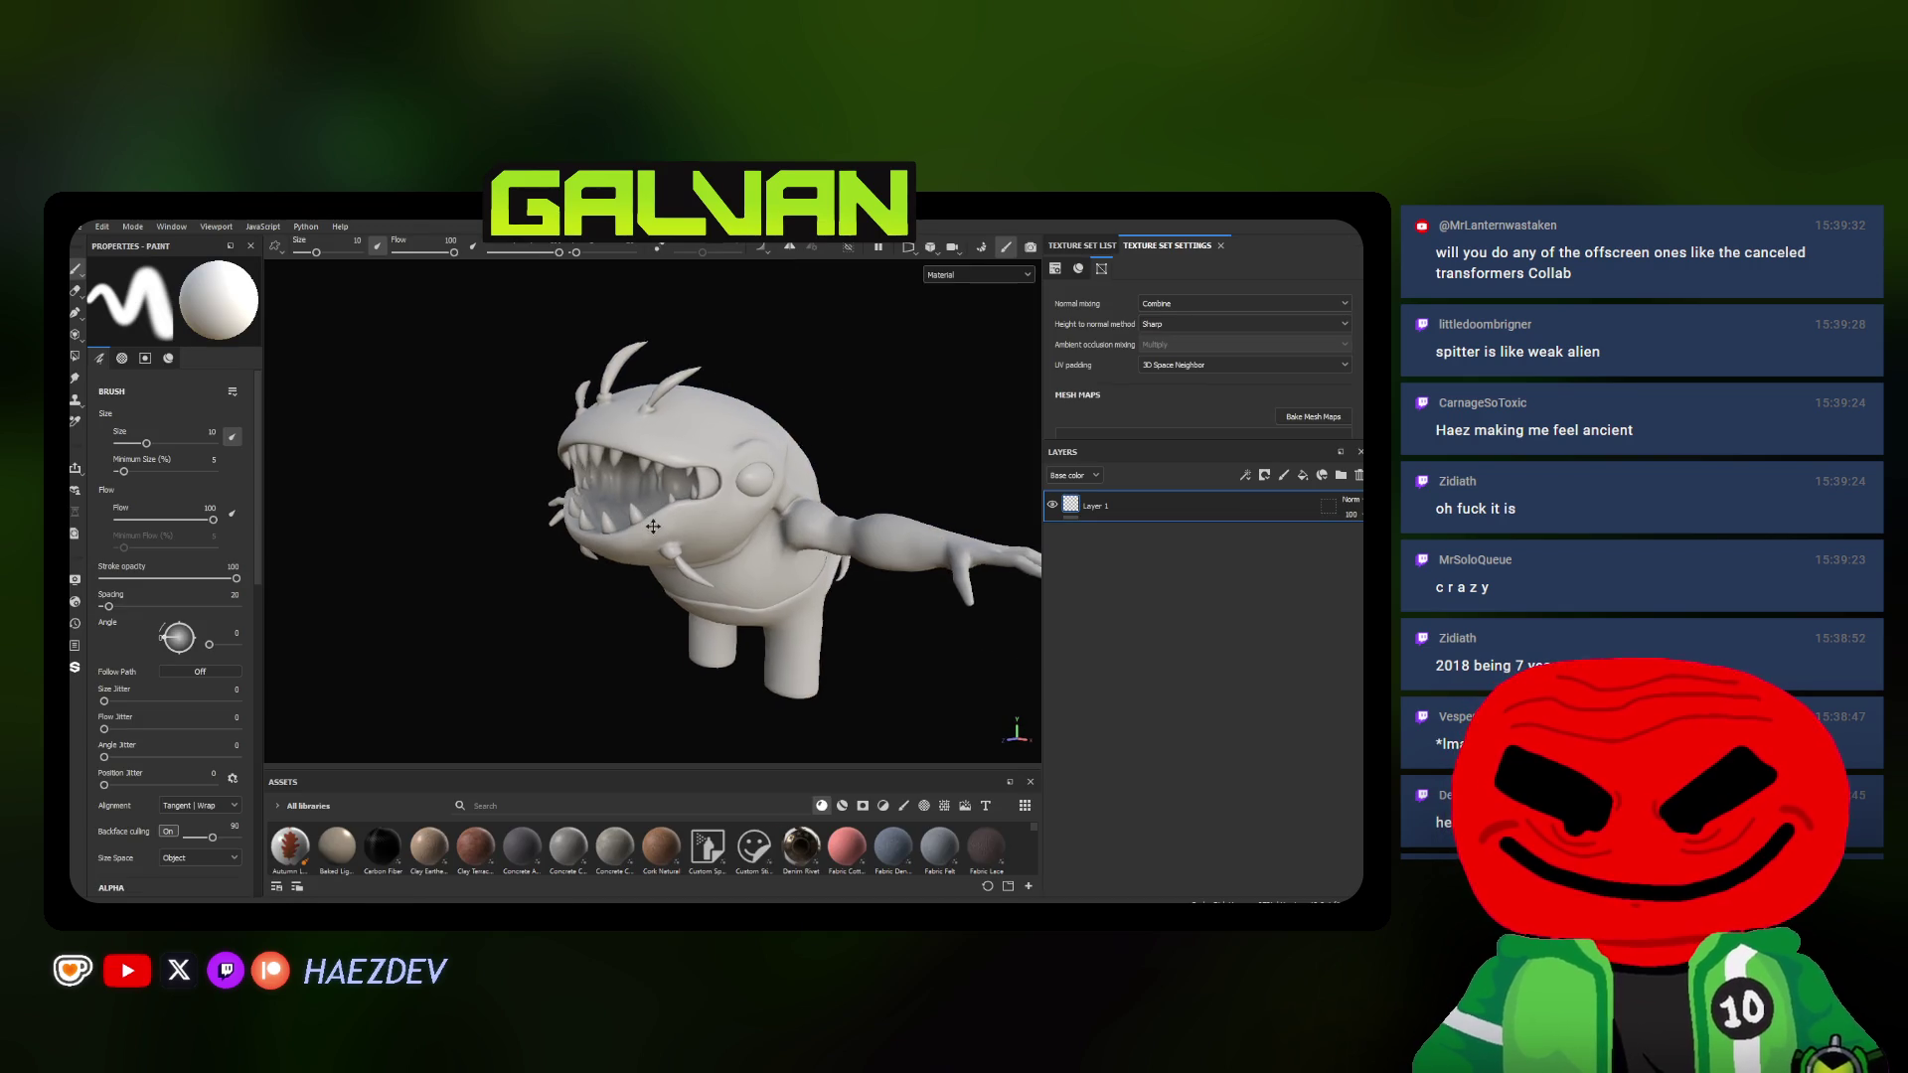
# Enlarge the Assets panel, widen and pan the Spitter reference art to see both aliens, then hide it with Alt+Tab
pyautogui.keyDown('alt'); pyautogui.moveTo(648, 531); pyautogui.dragTo(664, 613); pyautogui.keyUp('alt')
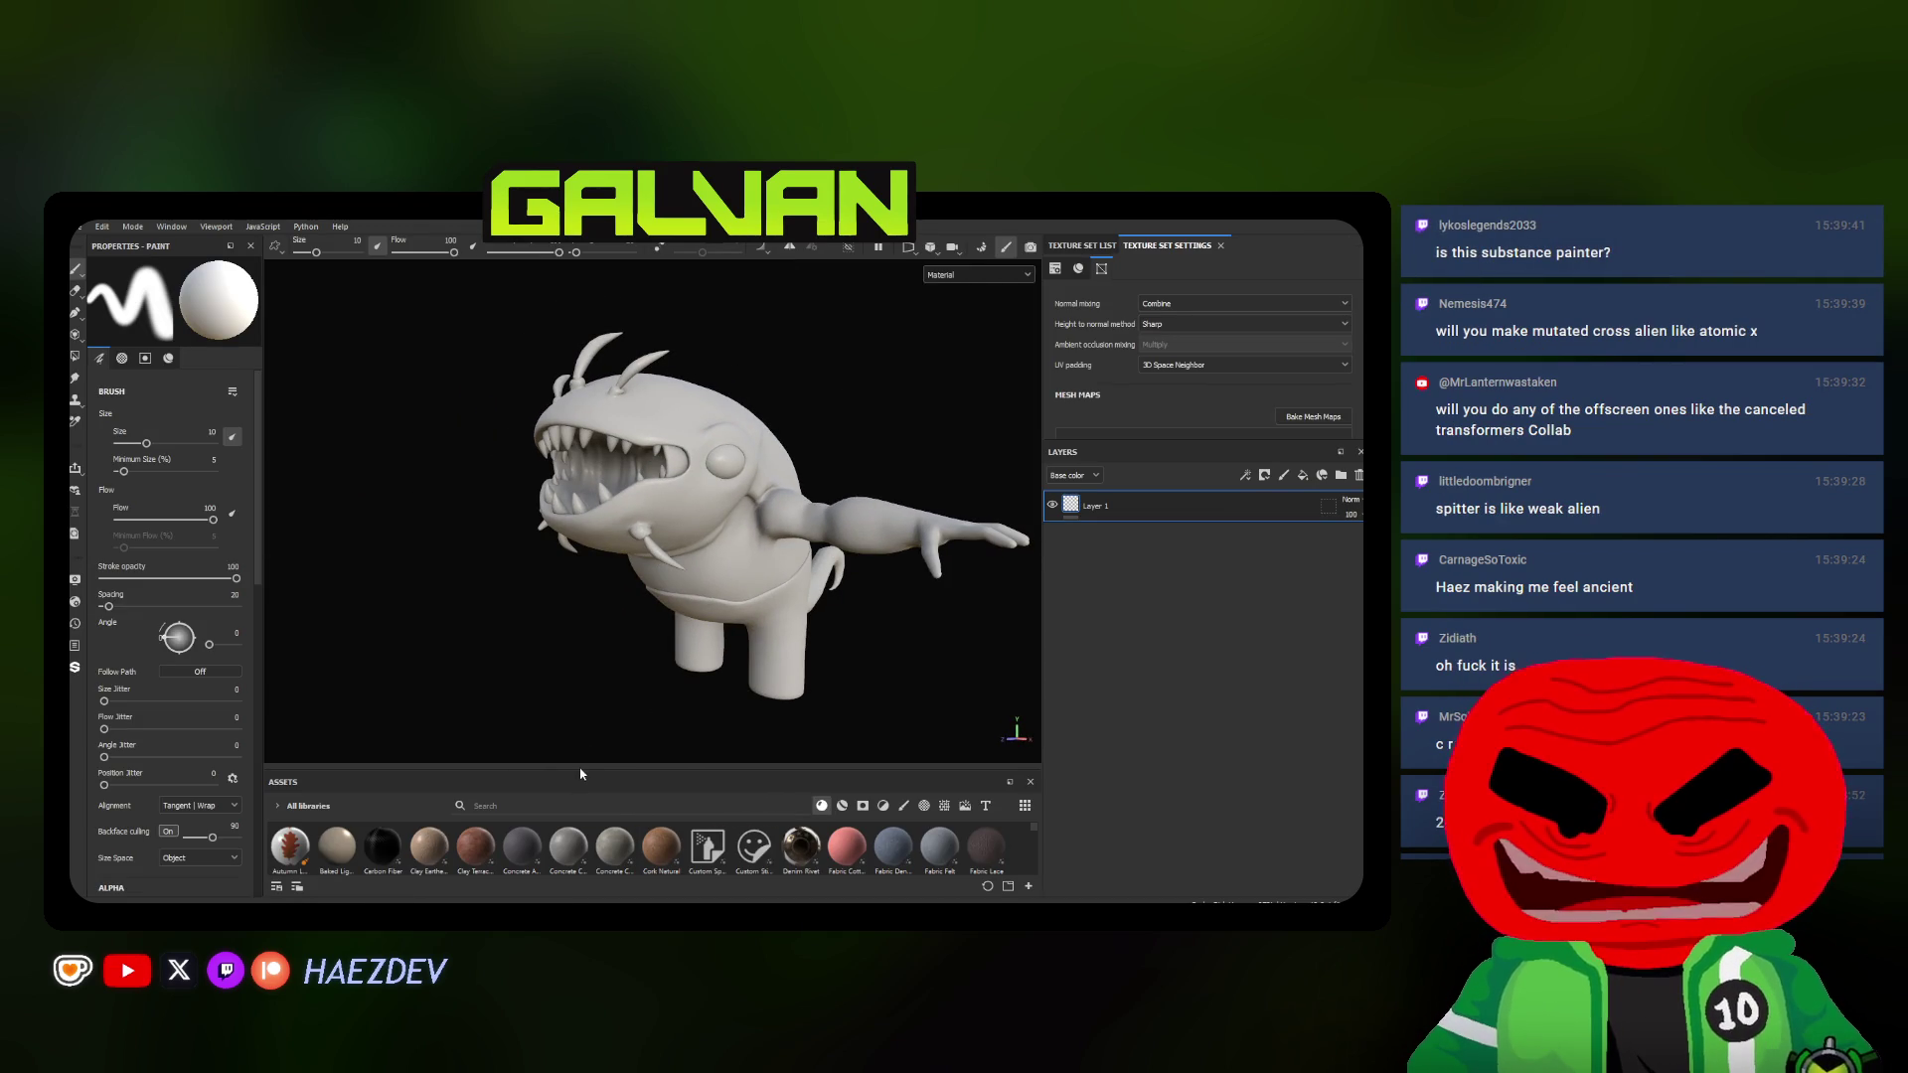
pyautogui.moveTo(582, 773); pyautogui.dragTo(582, 662)
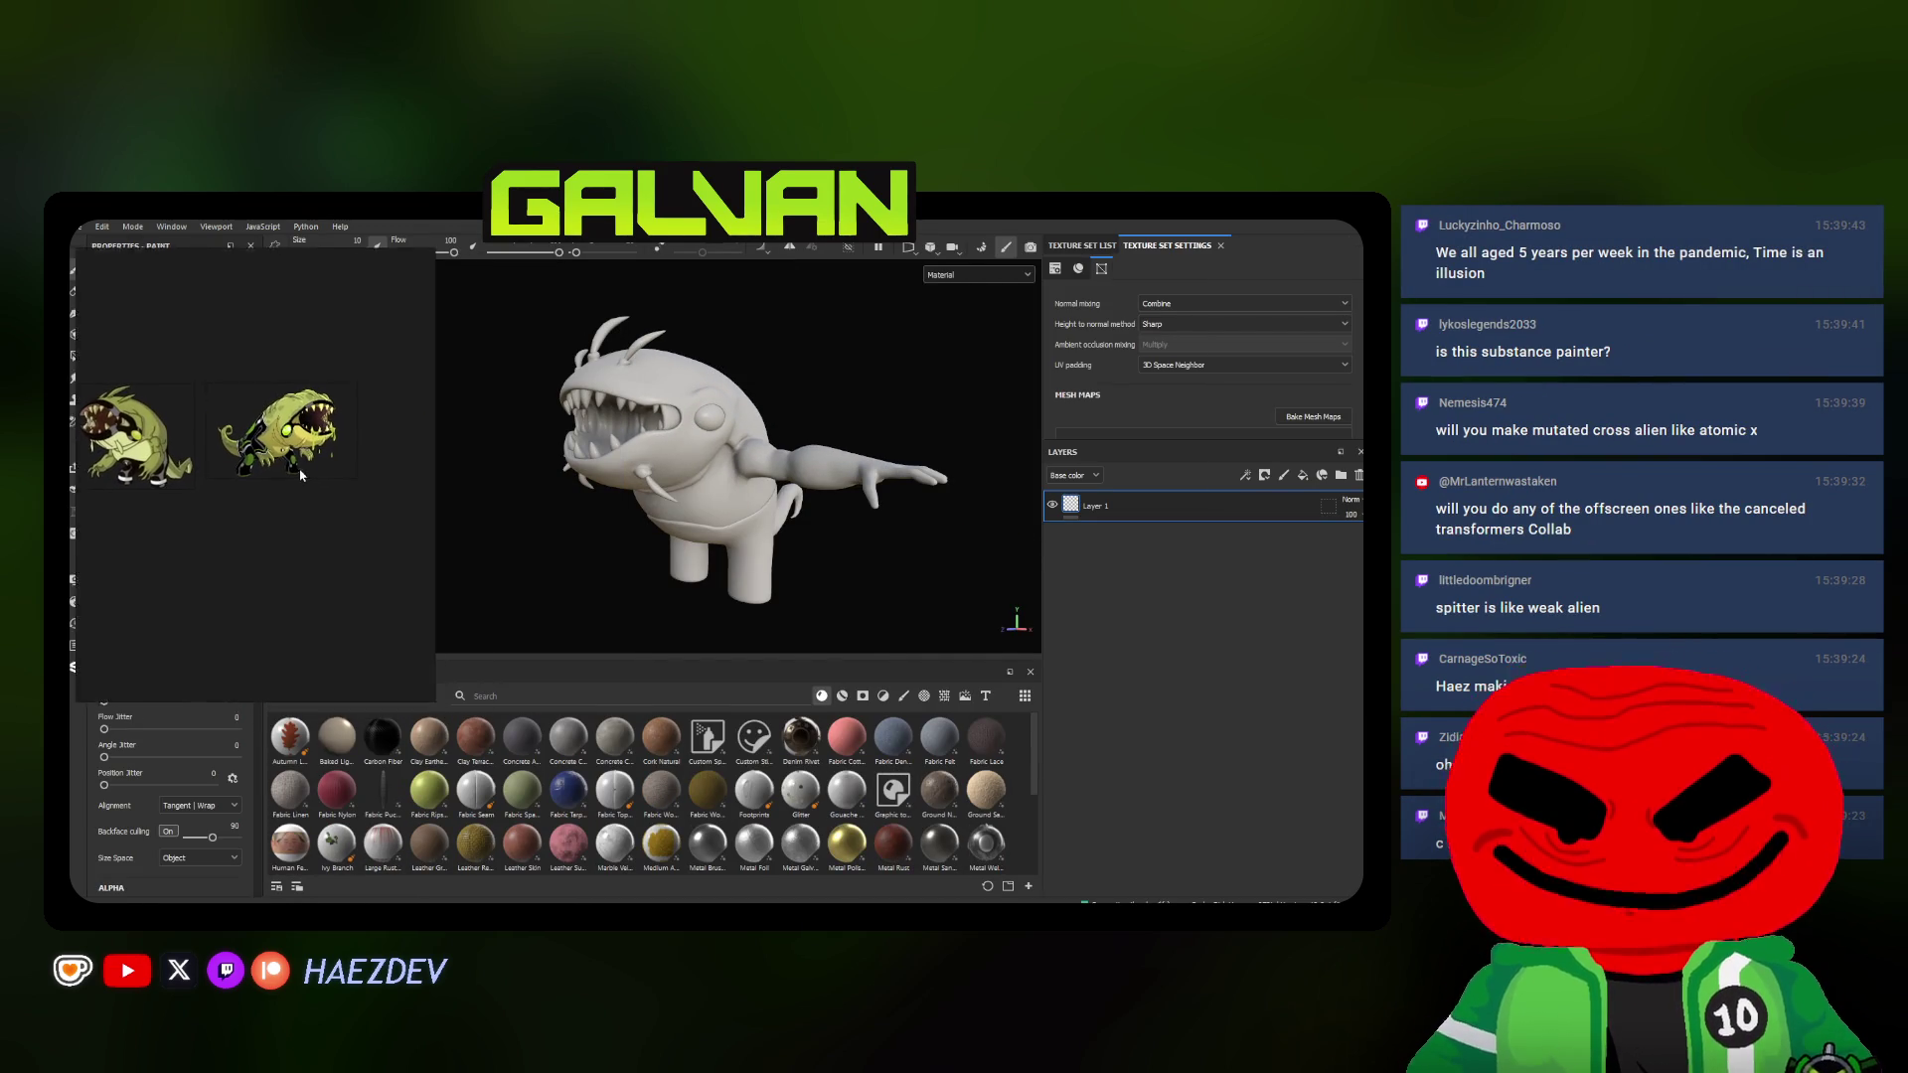
pyautogui.moveTo(301, 474); pyautogui.dragTo(284, 454)
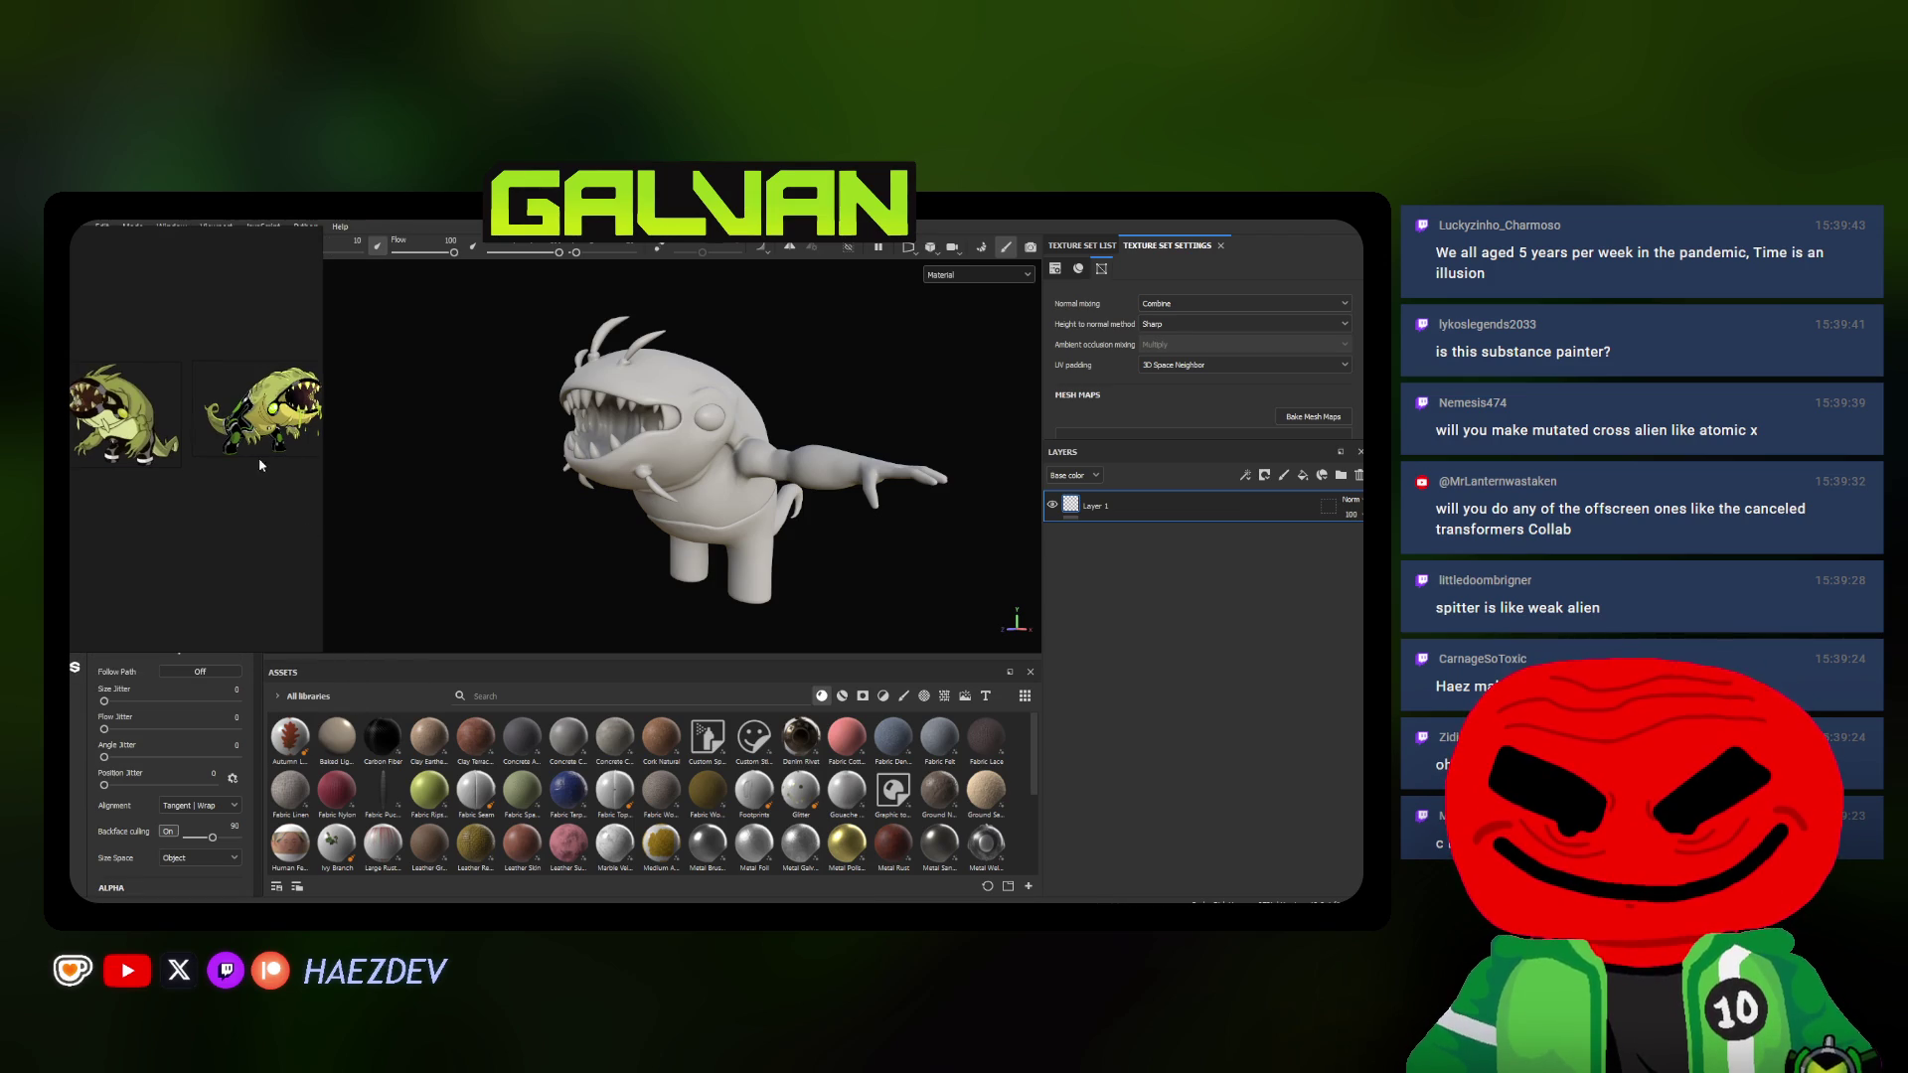
pyautogui.moveTo(324, 447)
pyautogui.mouseDown()
pyautogui.moveTo(516, 448)
pyautogui.moveTo(195, 530)
pyautogui.mouseUp()
pyautogui.scroll(2, 199, 477)
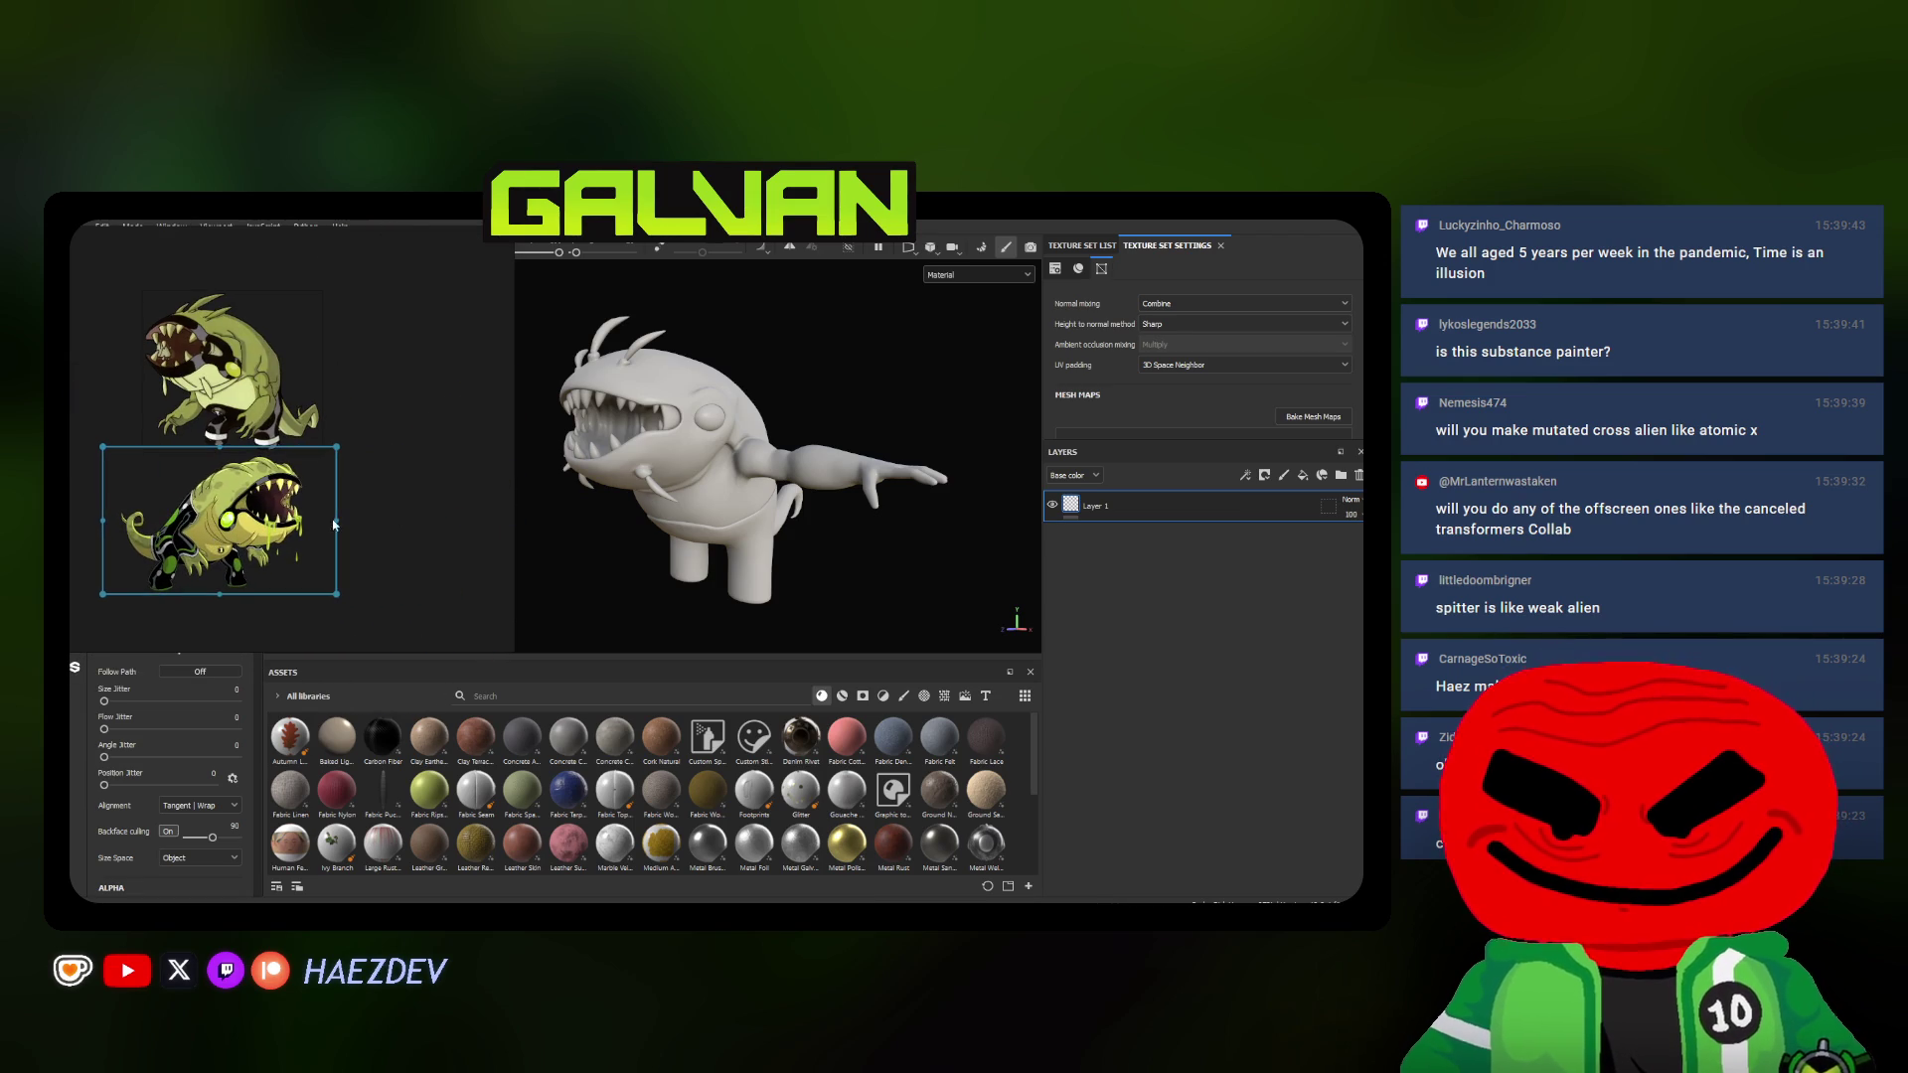
pyautogui.scroll(3, 334, 523)
pyautogui.scroll(2, 244, 493)
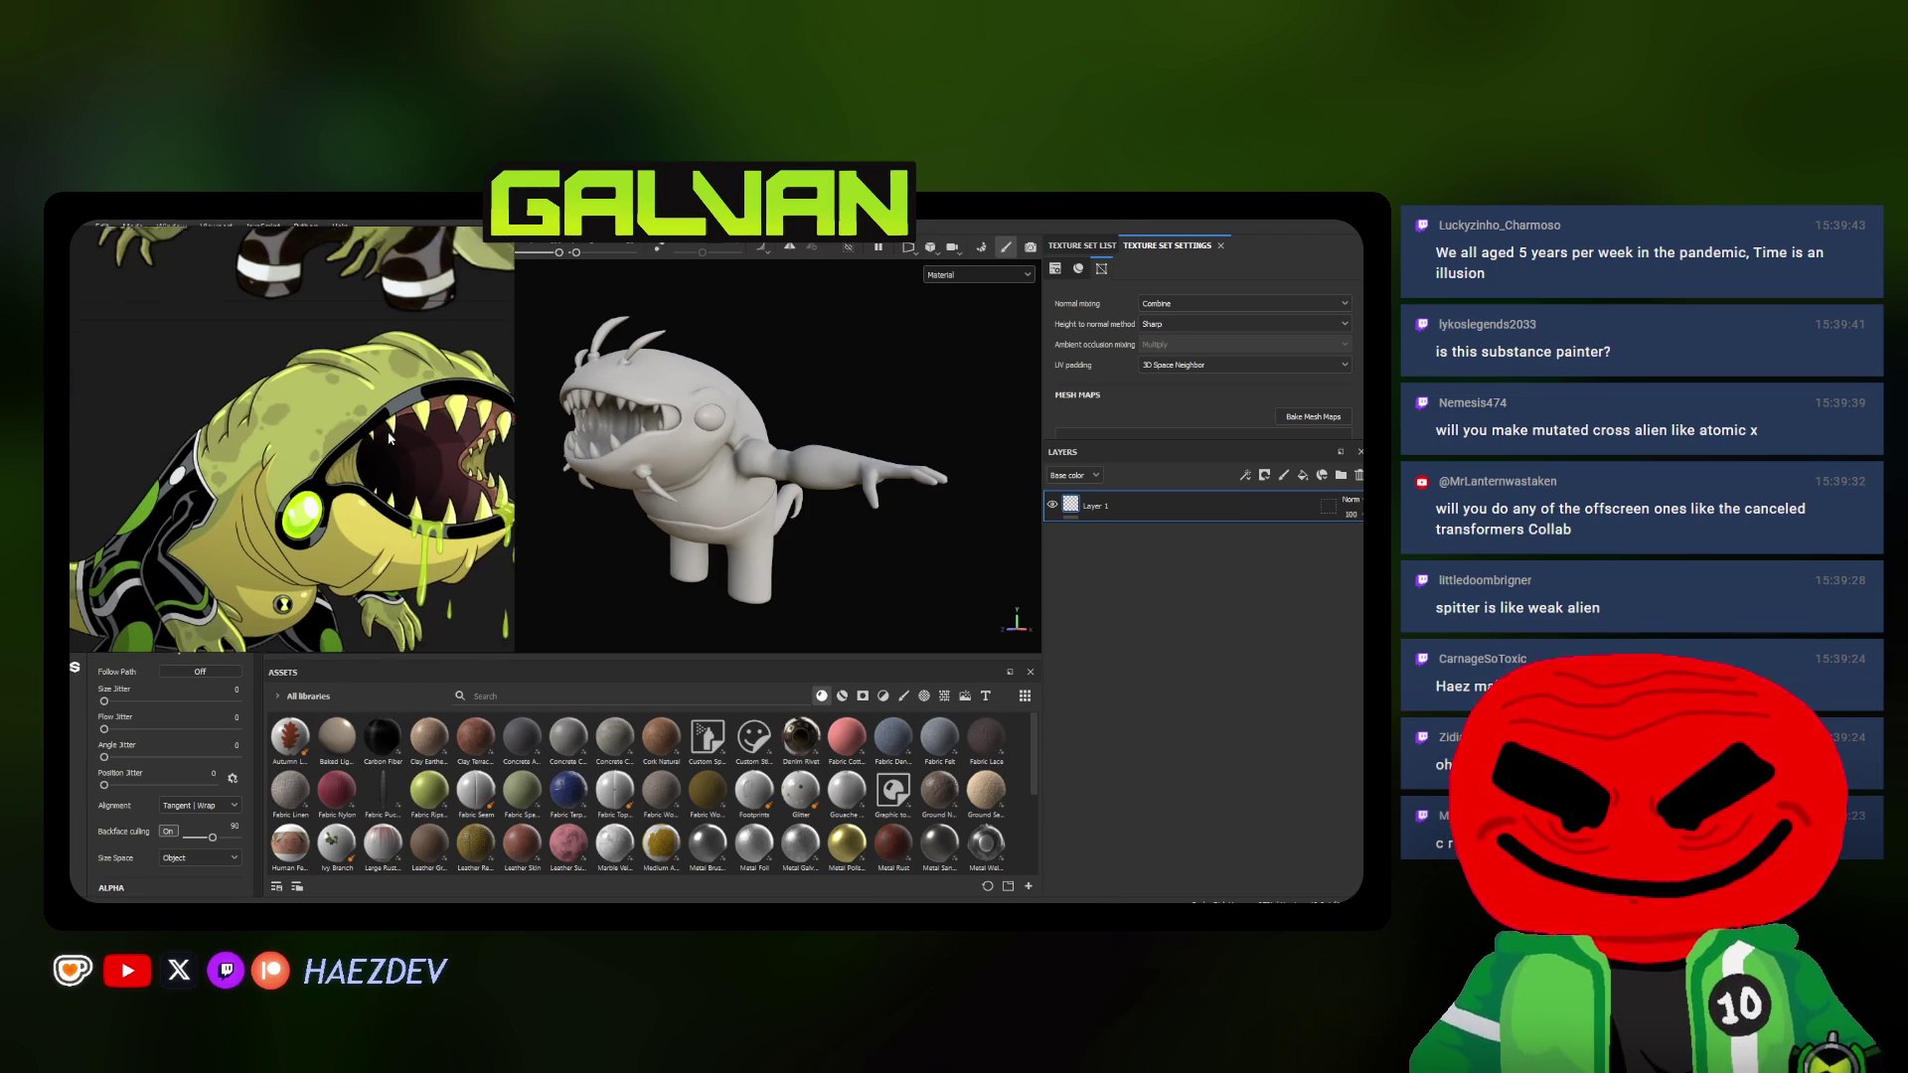
pyautogui.scroll(-2, 416, 371)
pyautogui.scroll(-1, 344, 411)
pyautogui.scroll(-1, 228, 408)
pyautogui.moveTo(227, 406); pyautogui.dragTo(229, 537, button='middle')
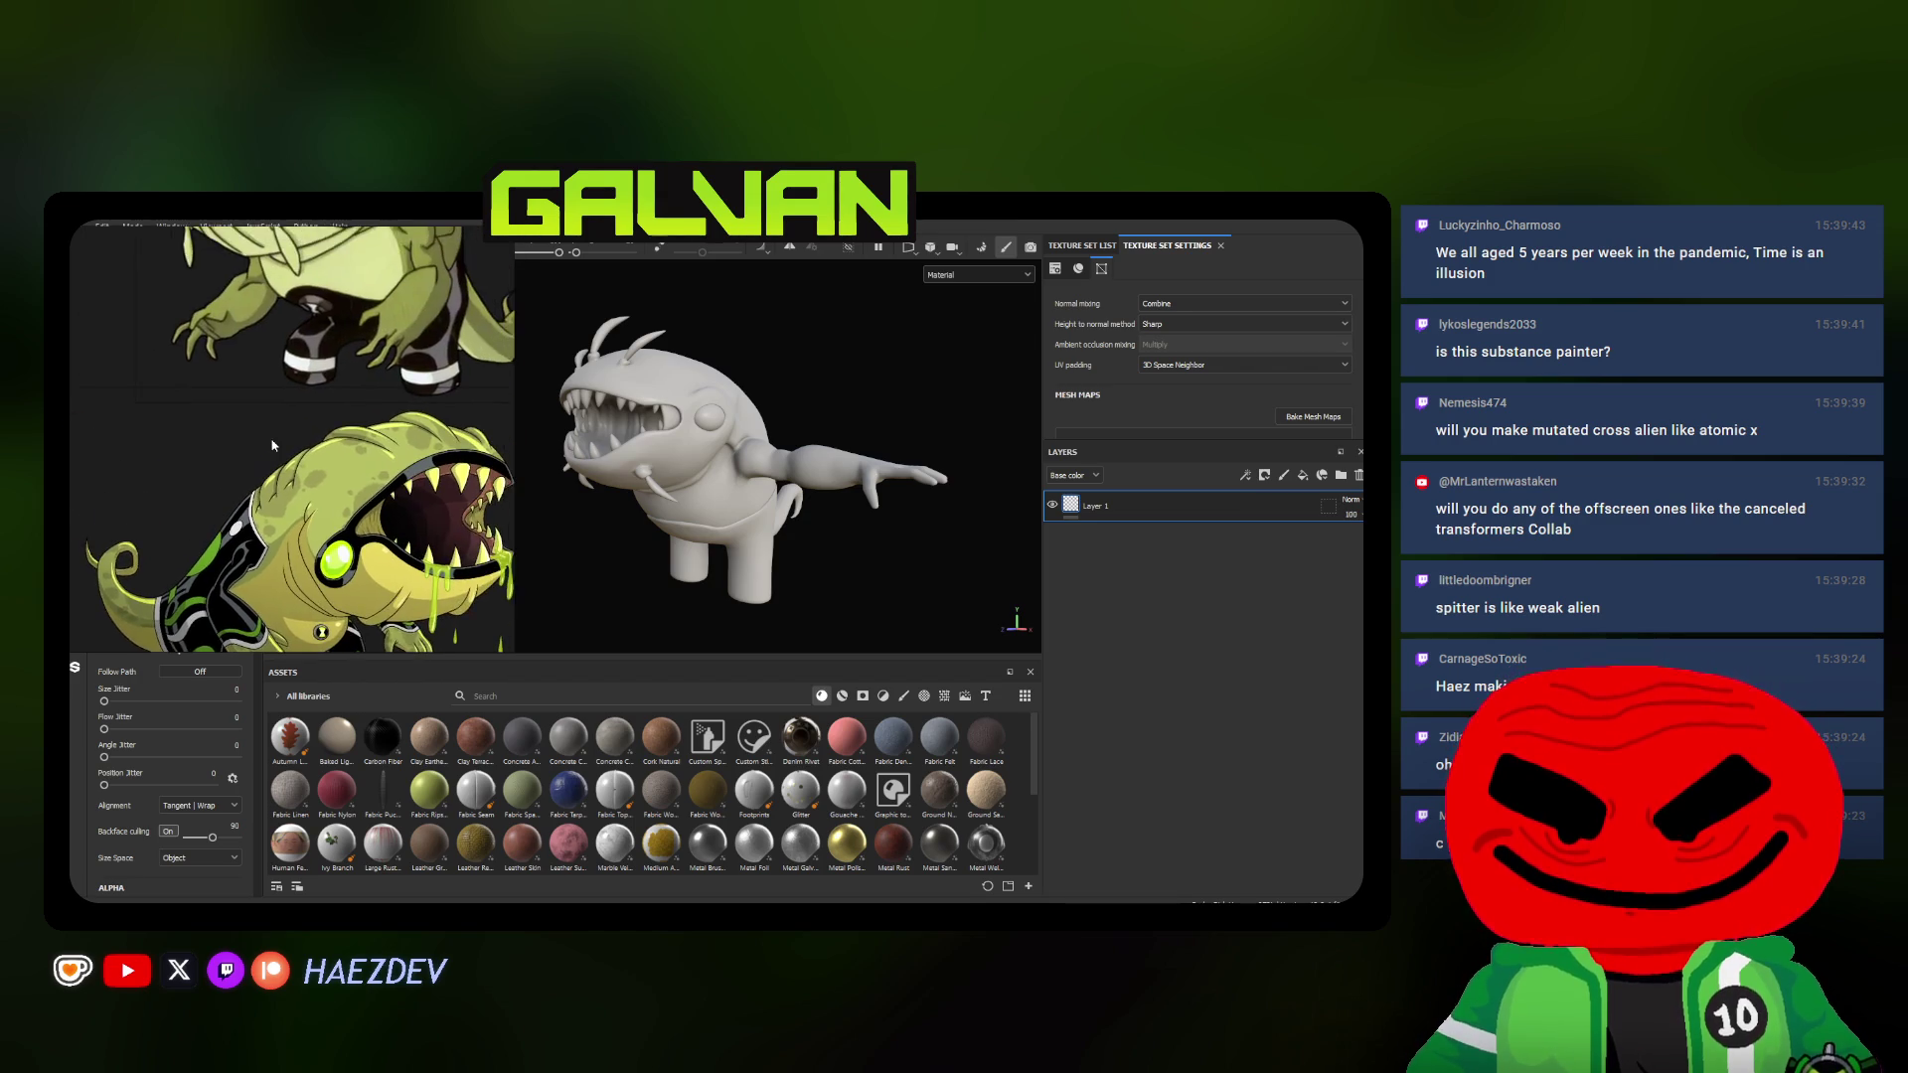
pyautogui.scroll(-2, 228, 493)
pyautogui.scroll(1, 228, 475)
pyautogui.scroll(1, 228, 474)
pyautogui.hotkey('alt', 'Tab')
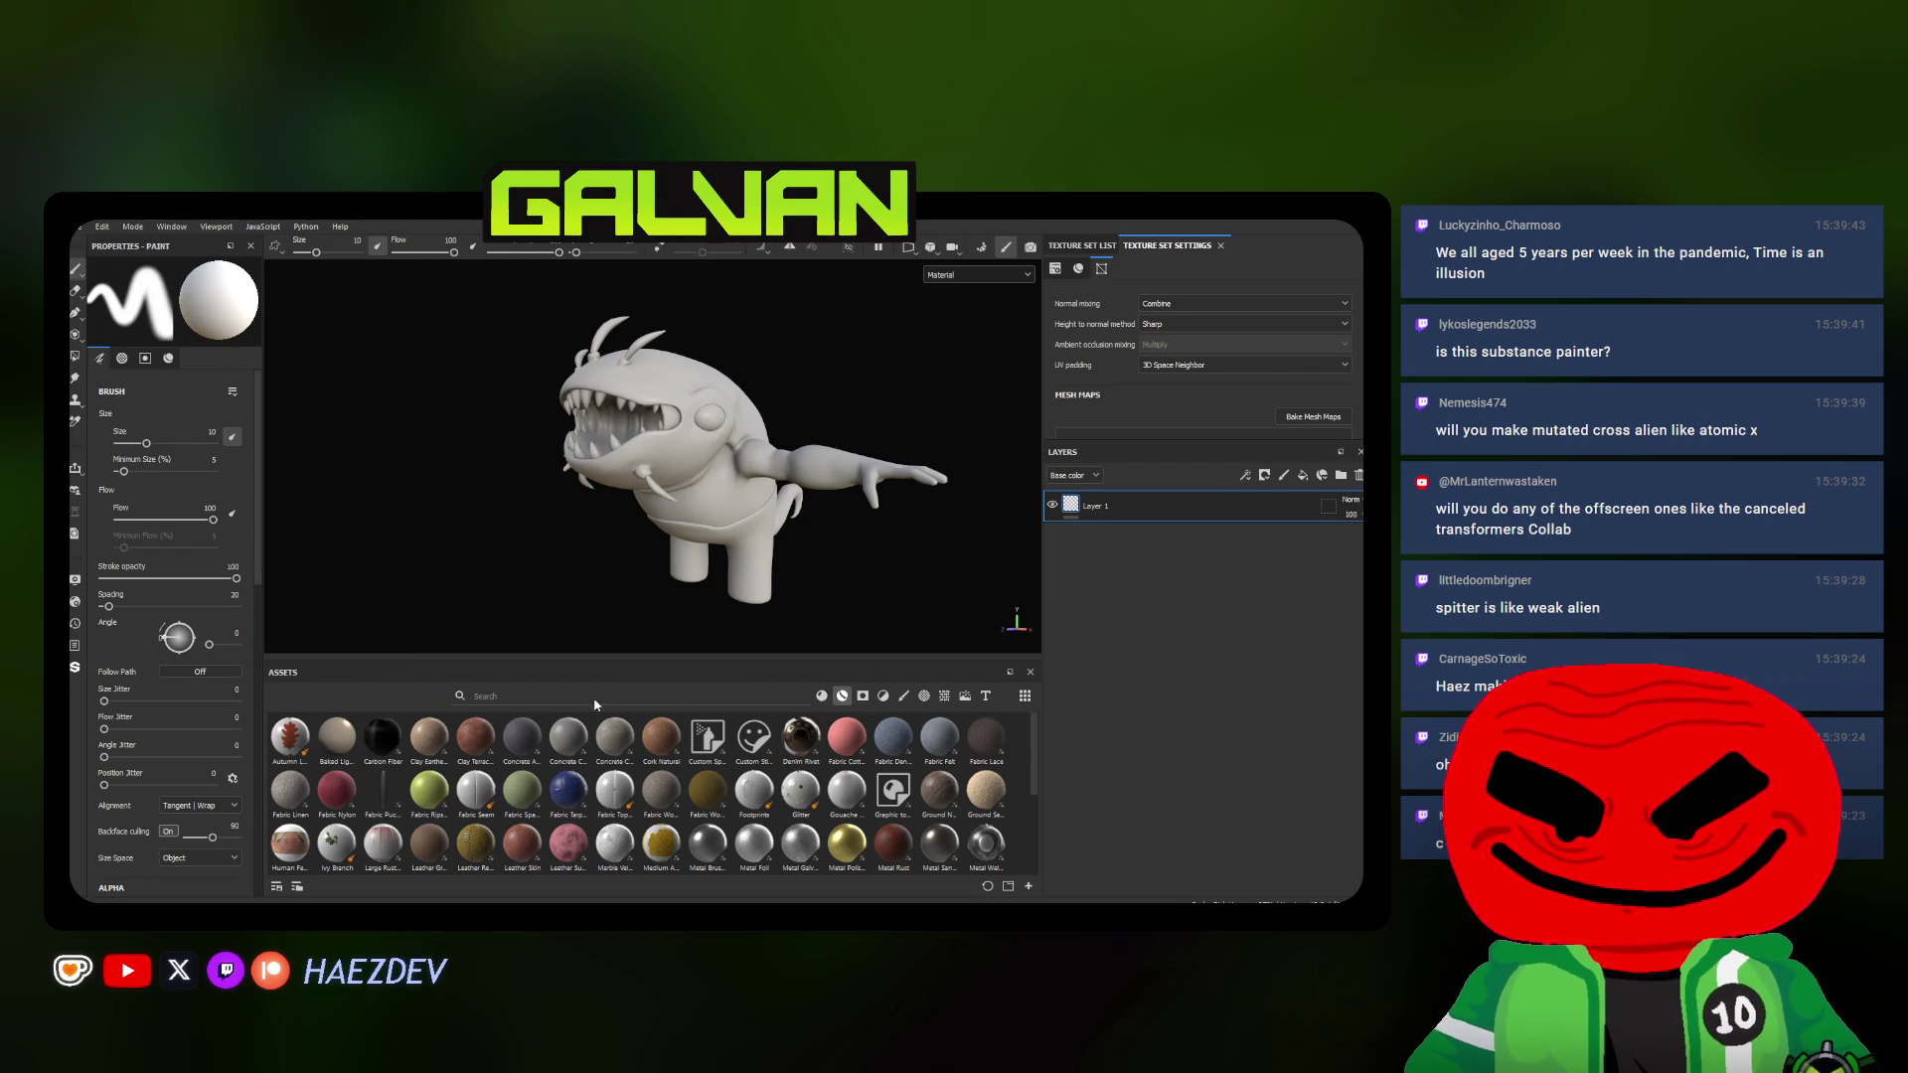
pyautogui.click(943, 276)
# Show Base color only, apply Green Stylized Handpainted to the Spitter and select its Base fill layer
pyautogui.click(925, 339)
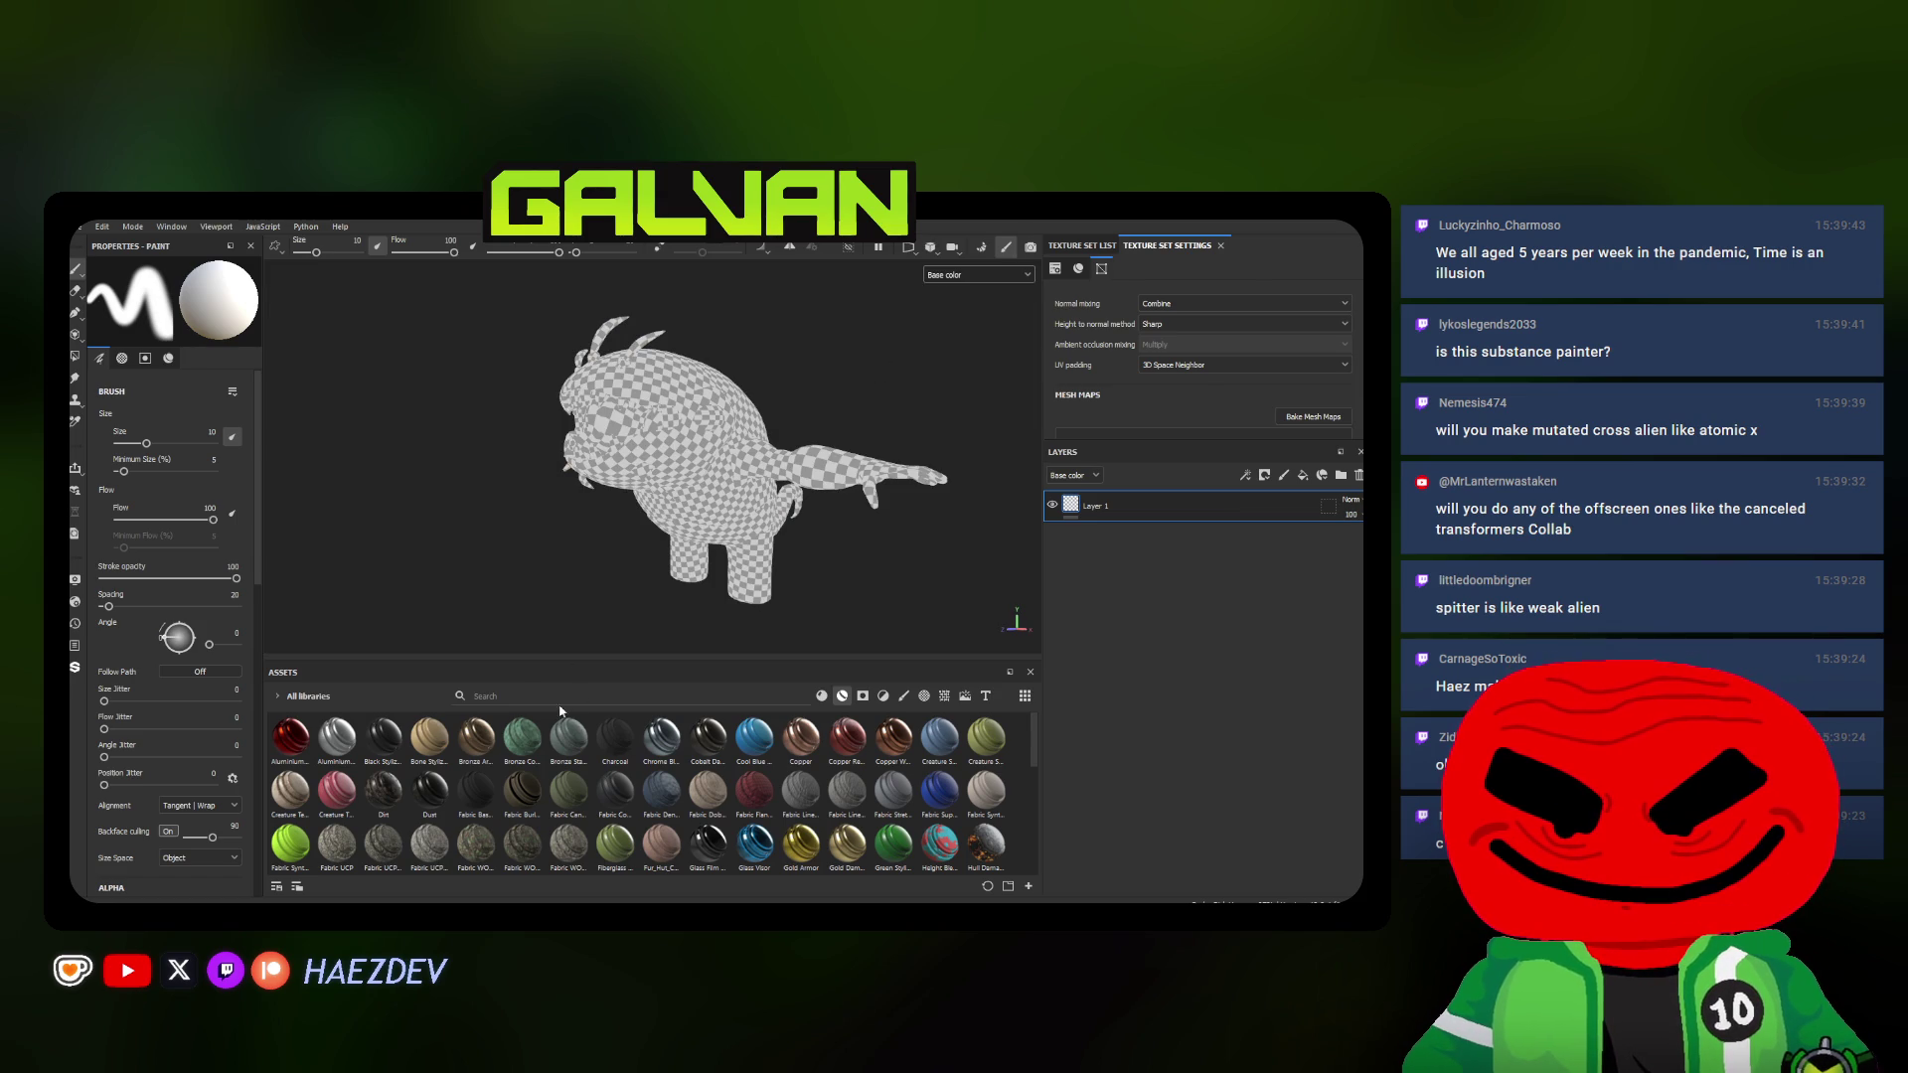
pyautogui.write('Stylized')
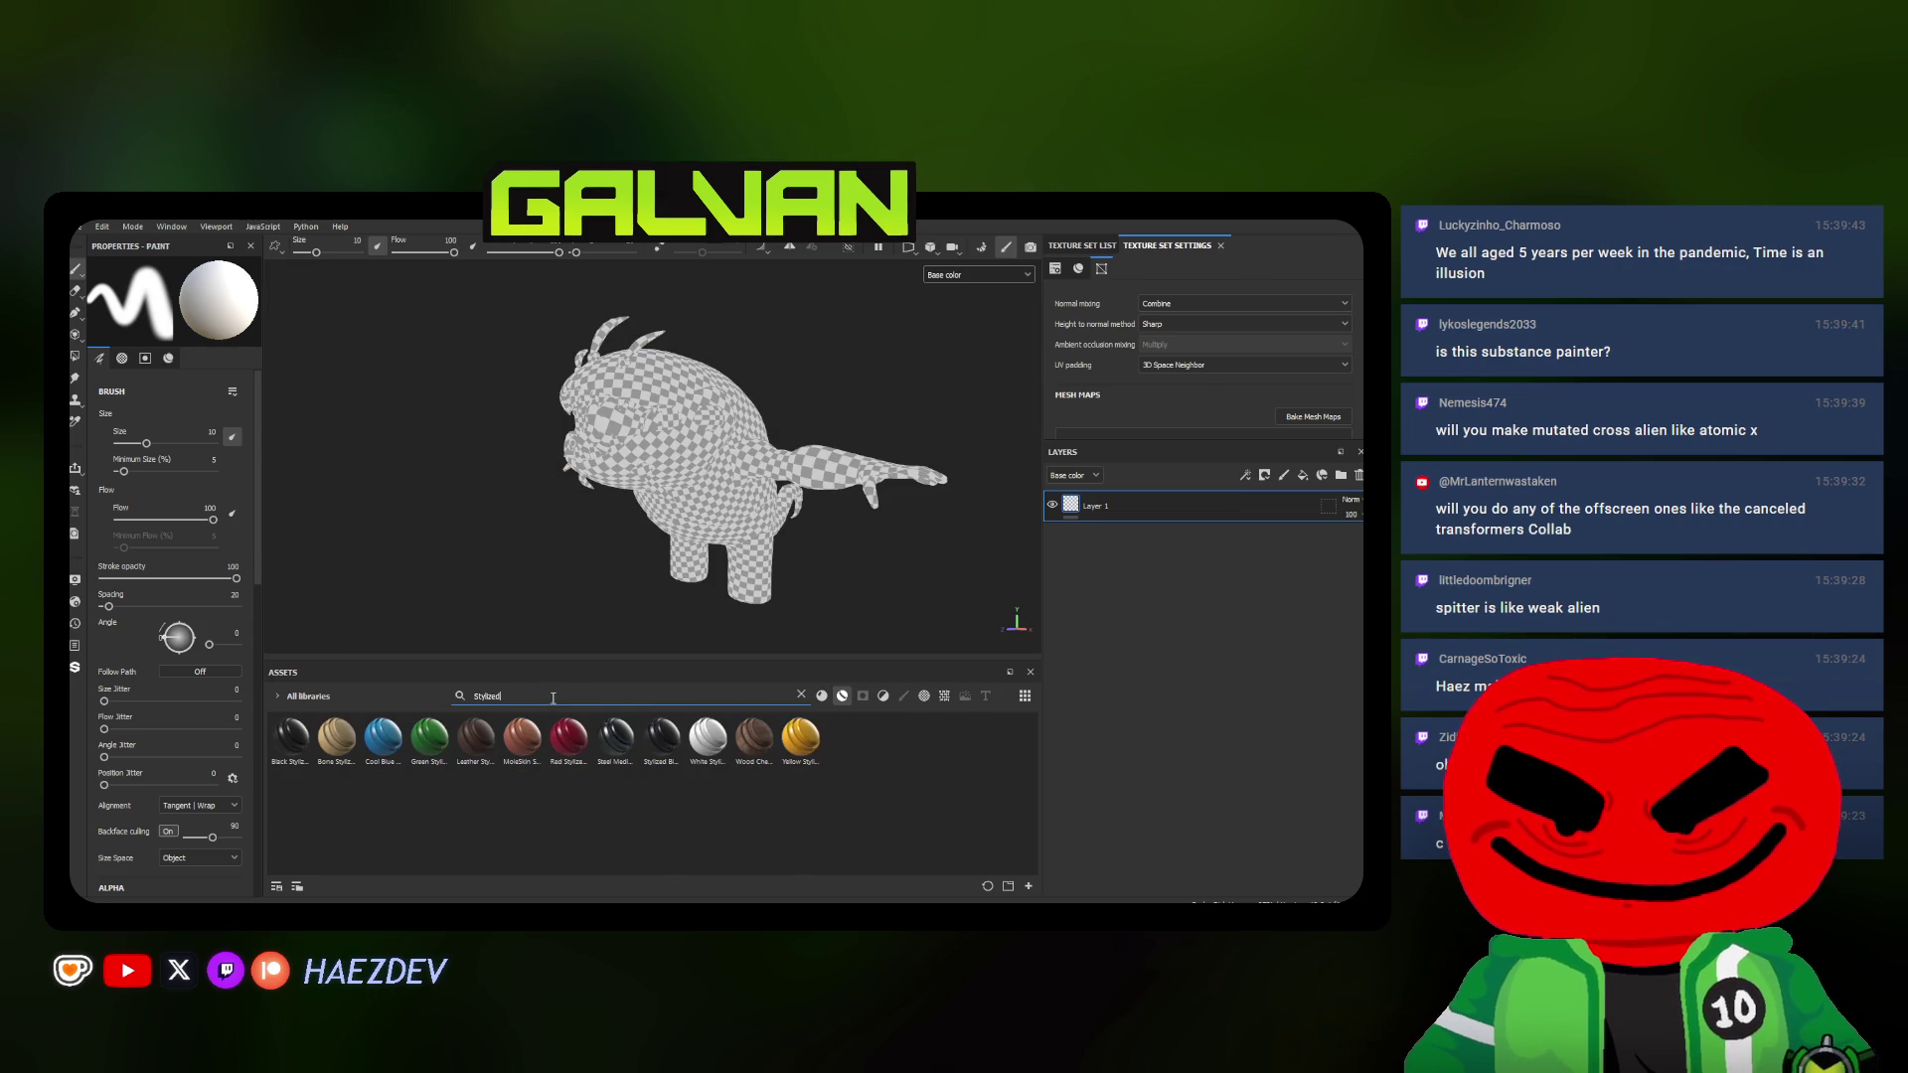
pyautogui.moveTo(430, 737); pyautogui.dragTo(673, 403)
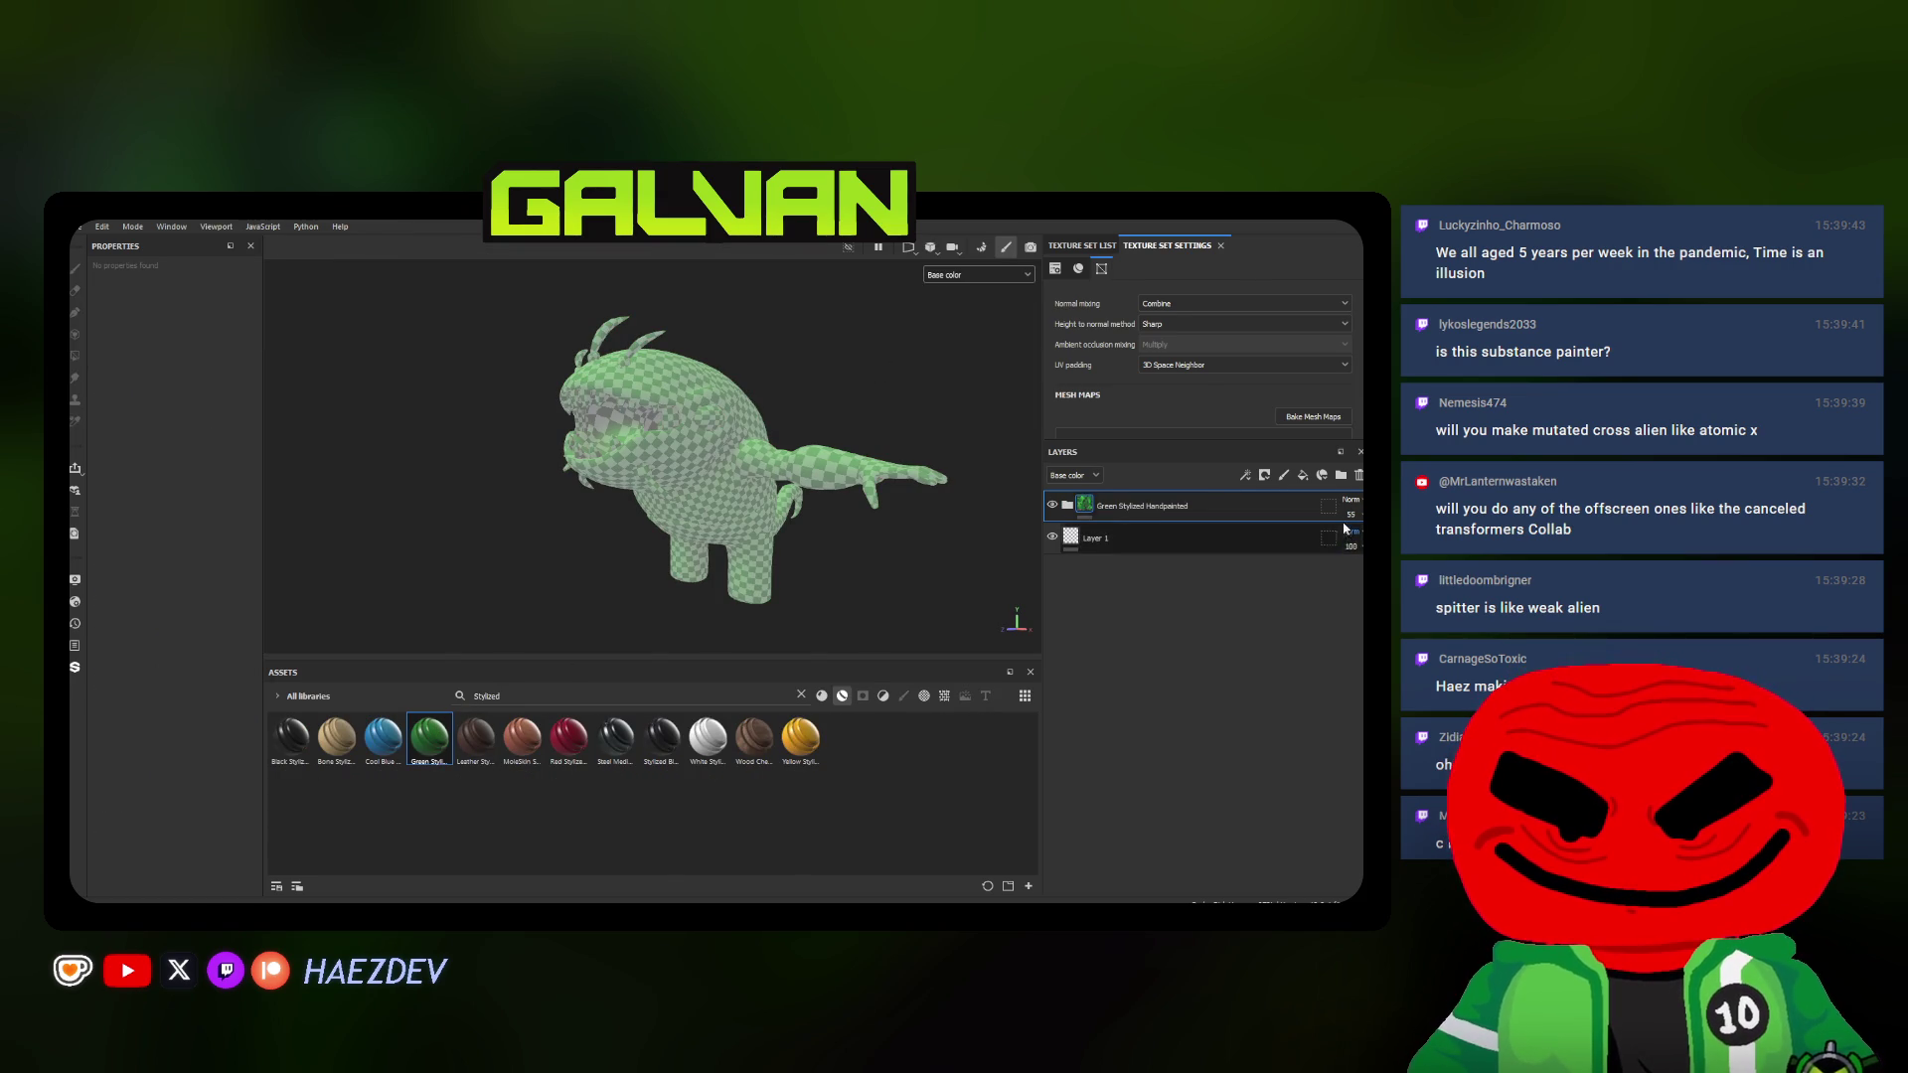
pyautogui.click(1068, 506)
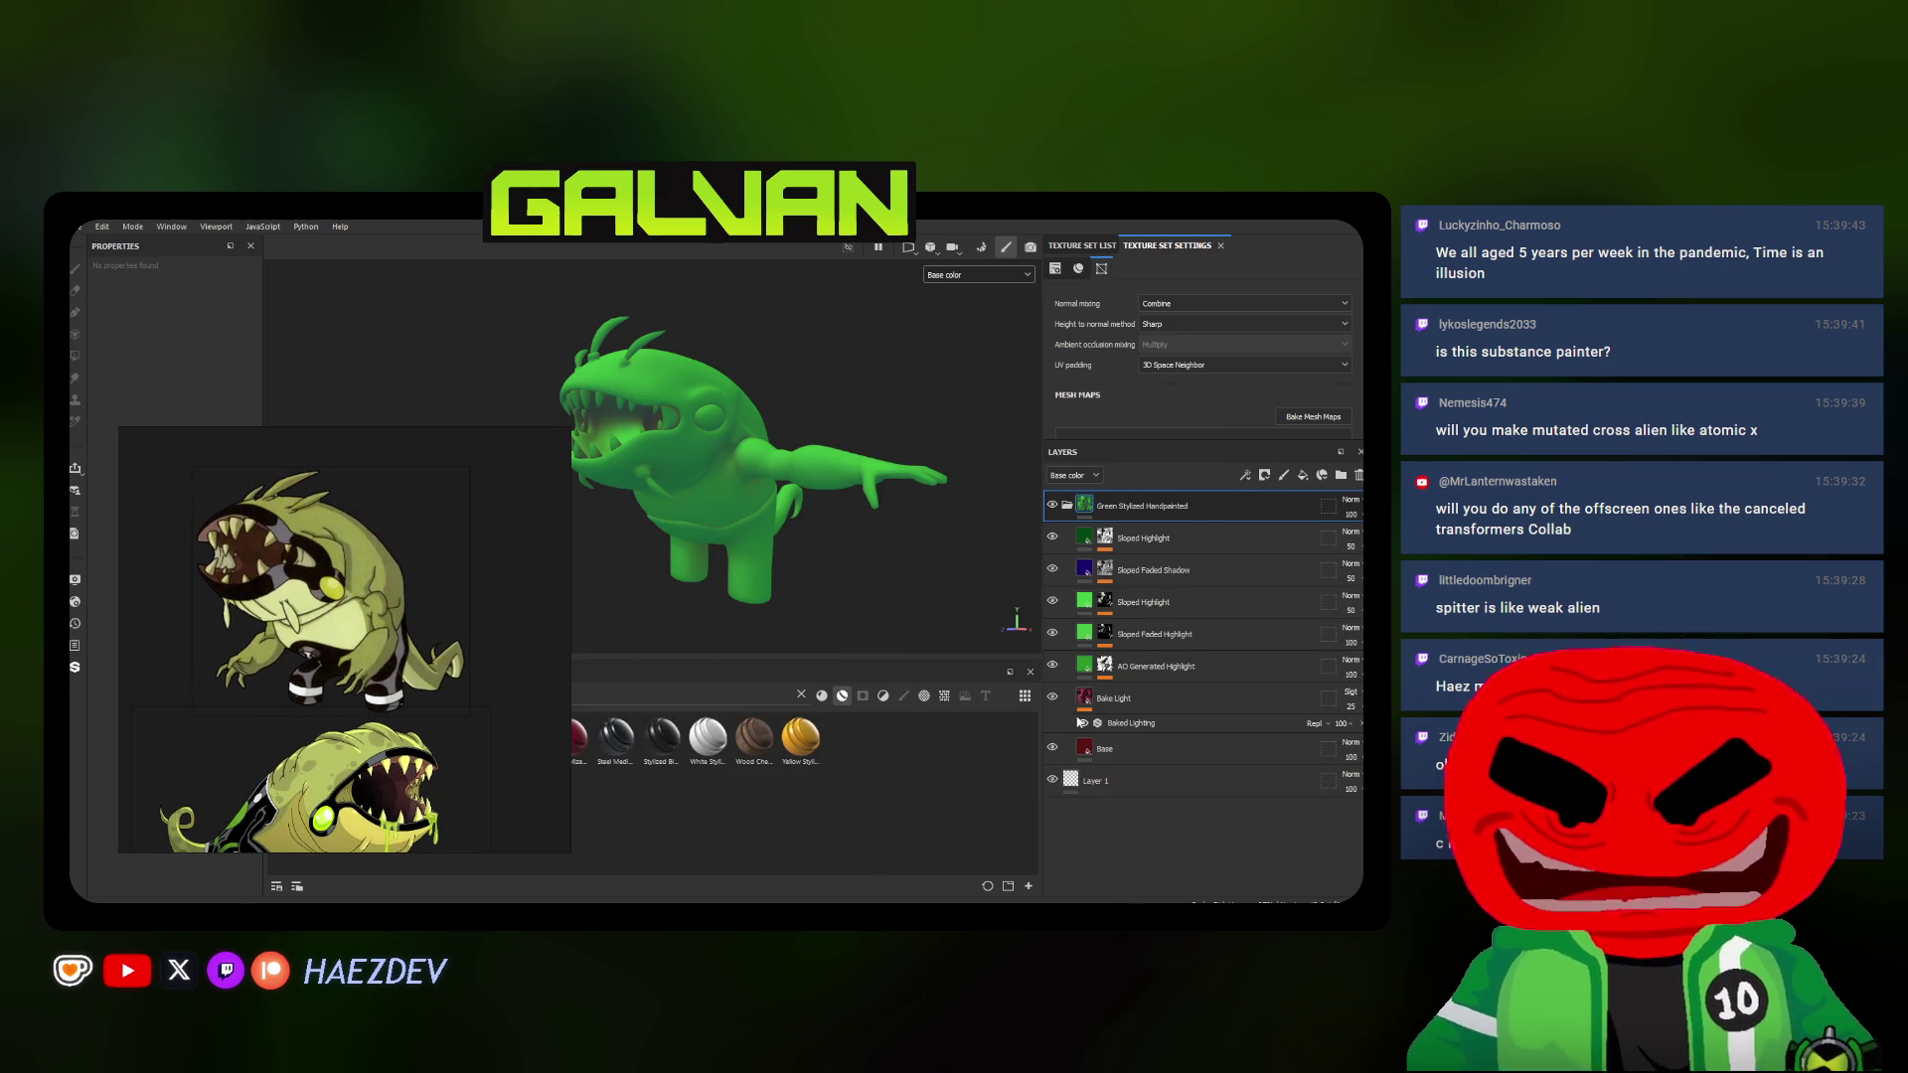
pyautogui.click(1111, 749)
pyautogui.moveTo(360, 559); pyautogui.dragTo(720, 595)
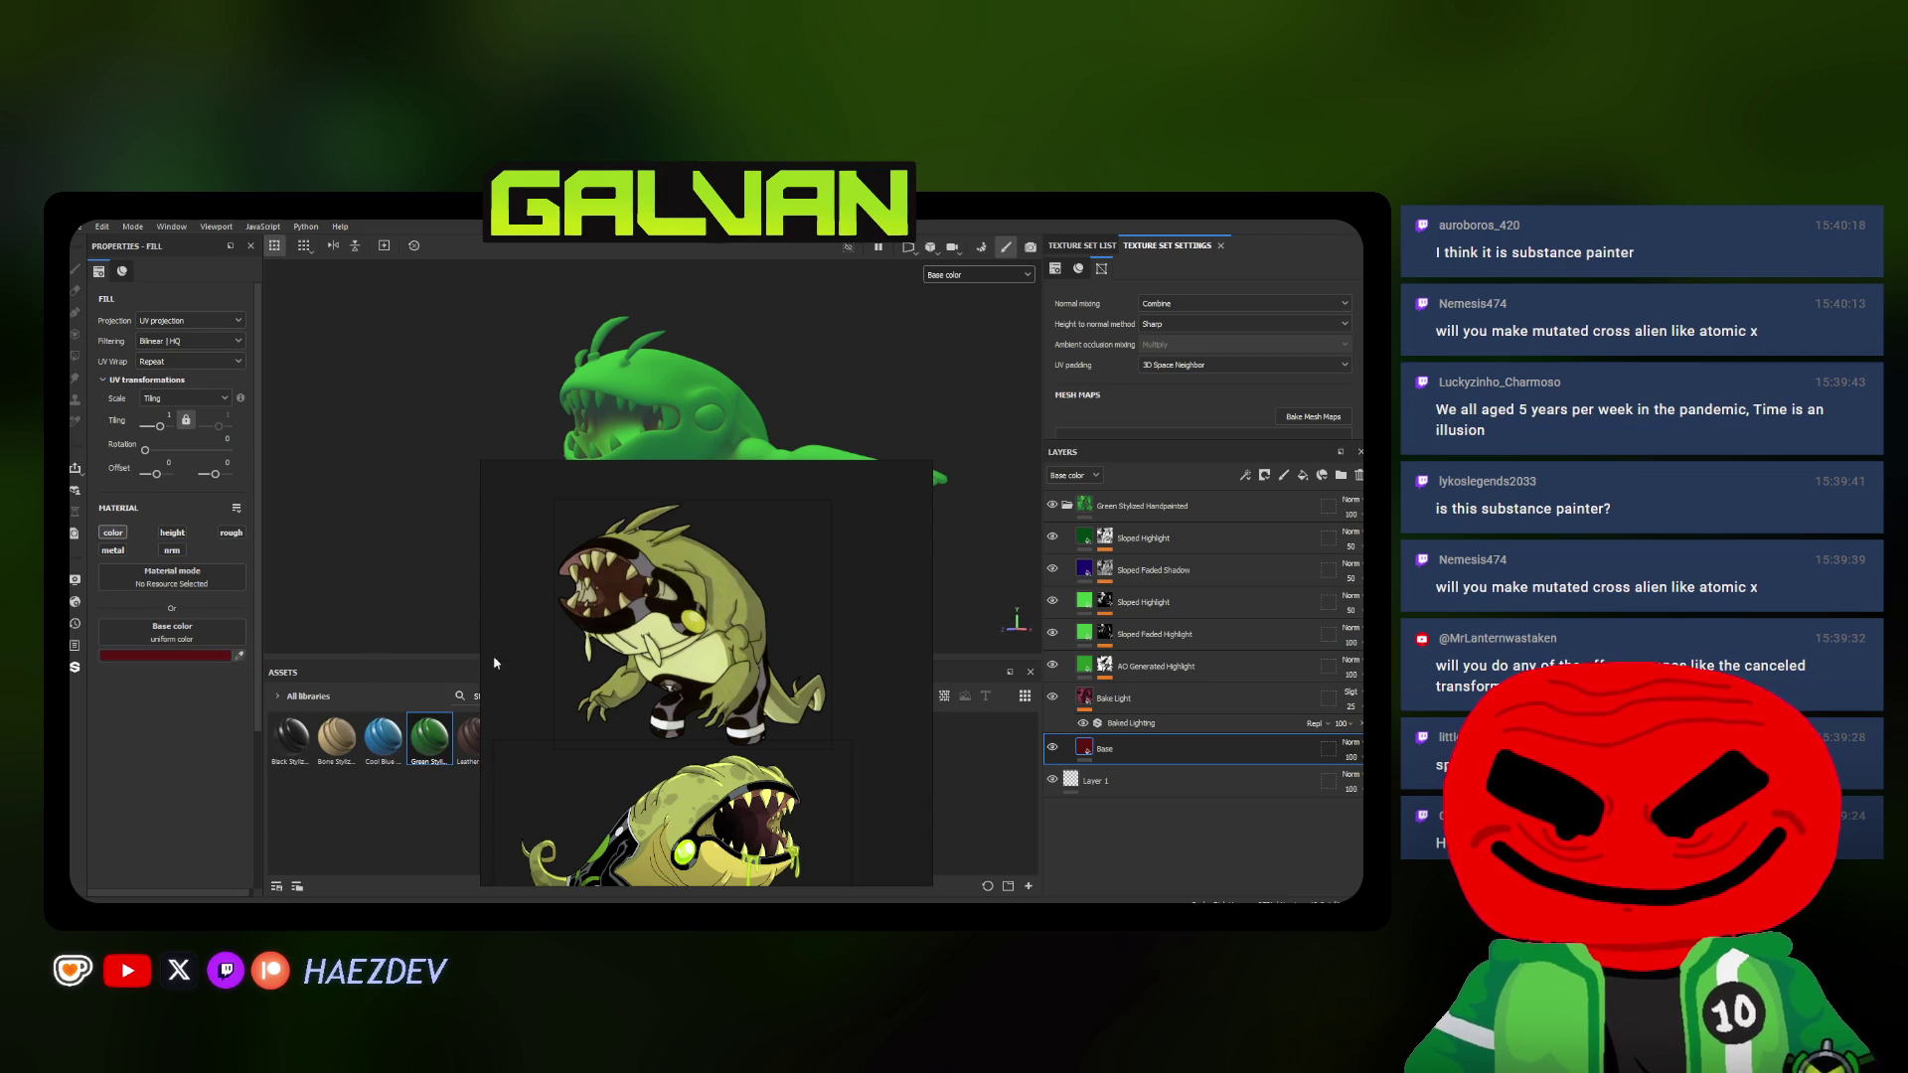
# Sample olive and yellow-green tones from the reference into the Base, highlight and shadow fill layers
pyautogui.click(752, 624)
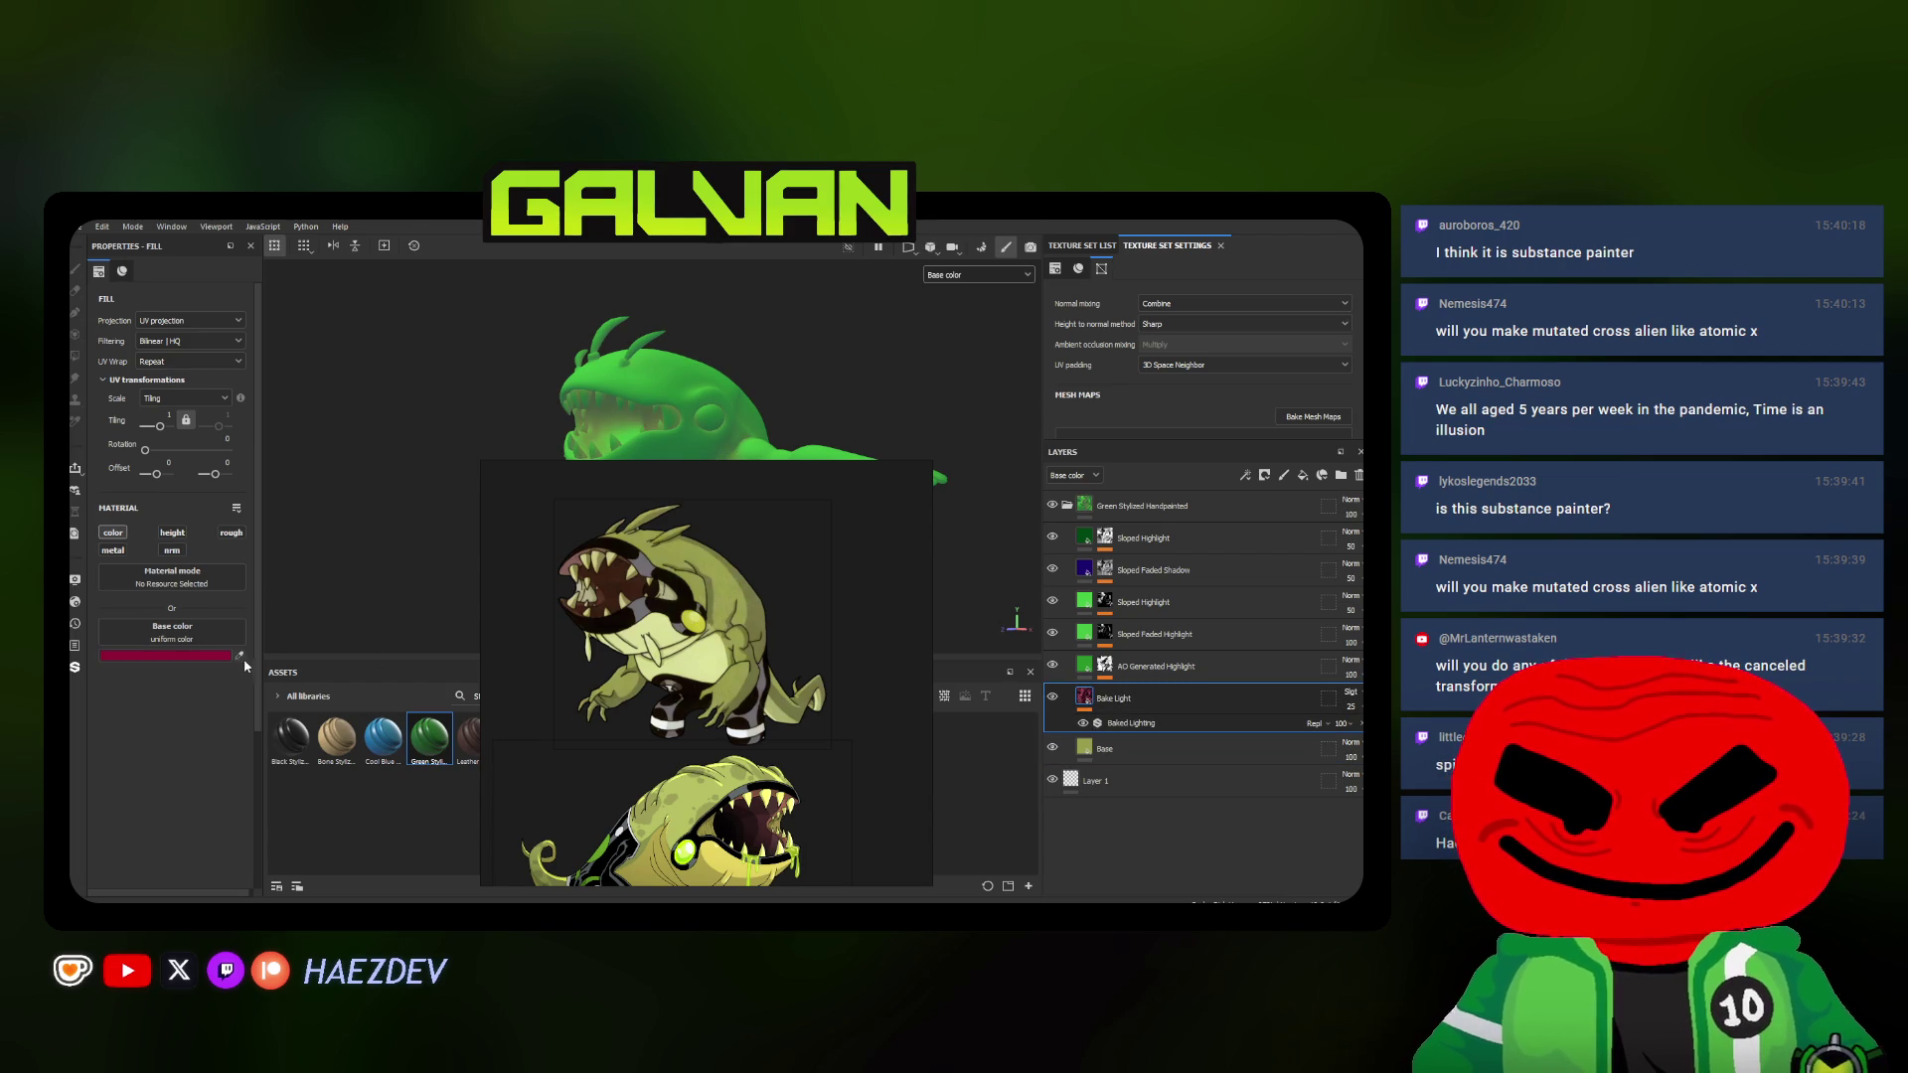
pyautogui.click(1134, 665)
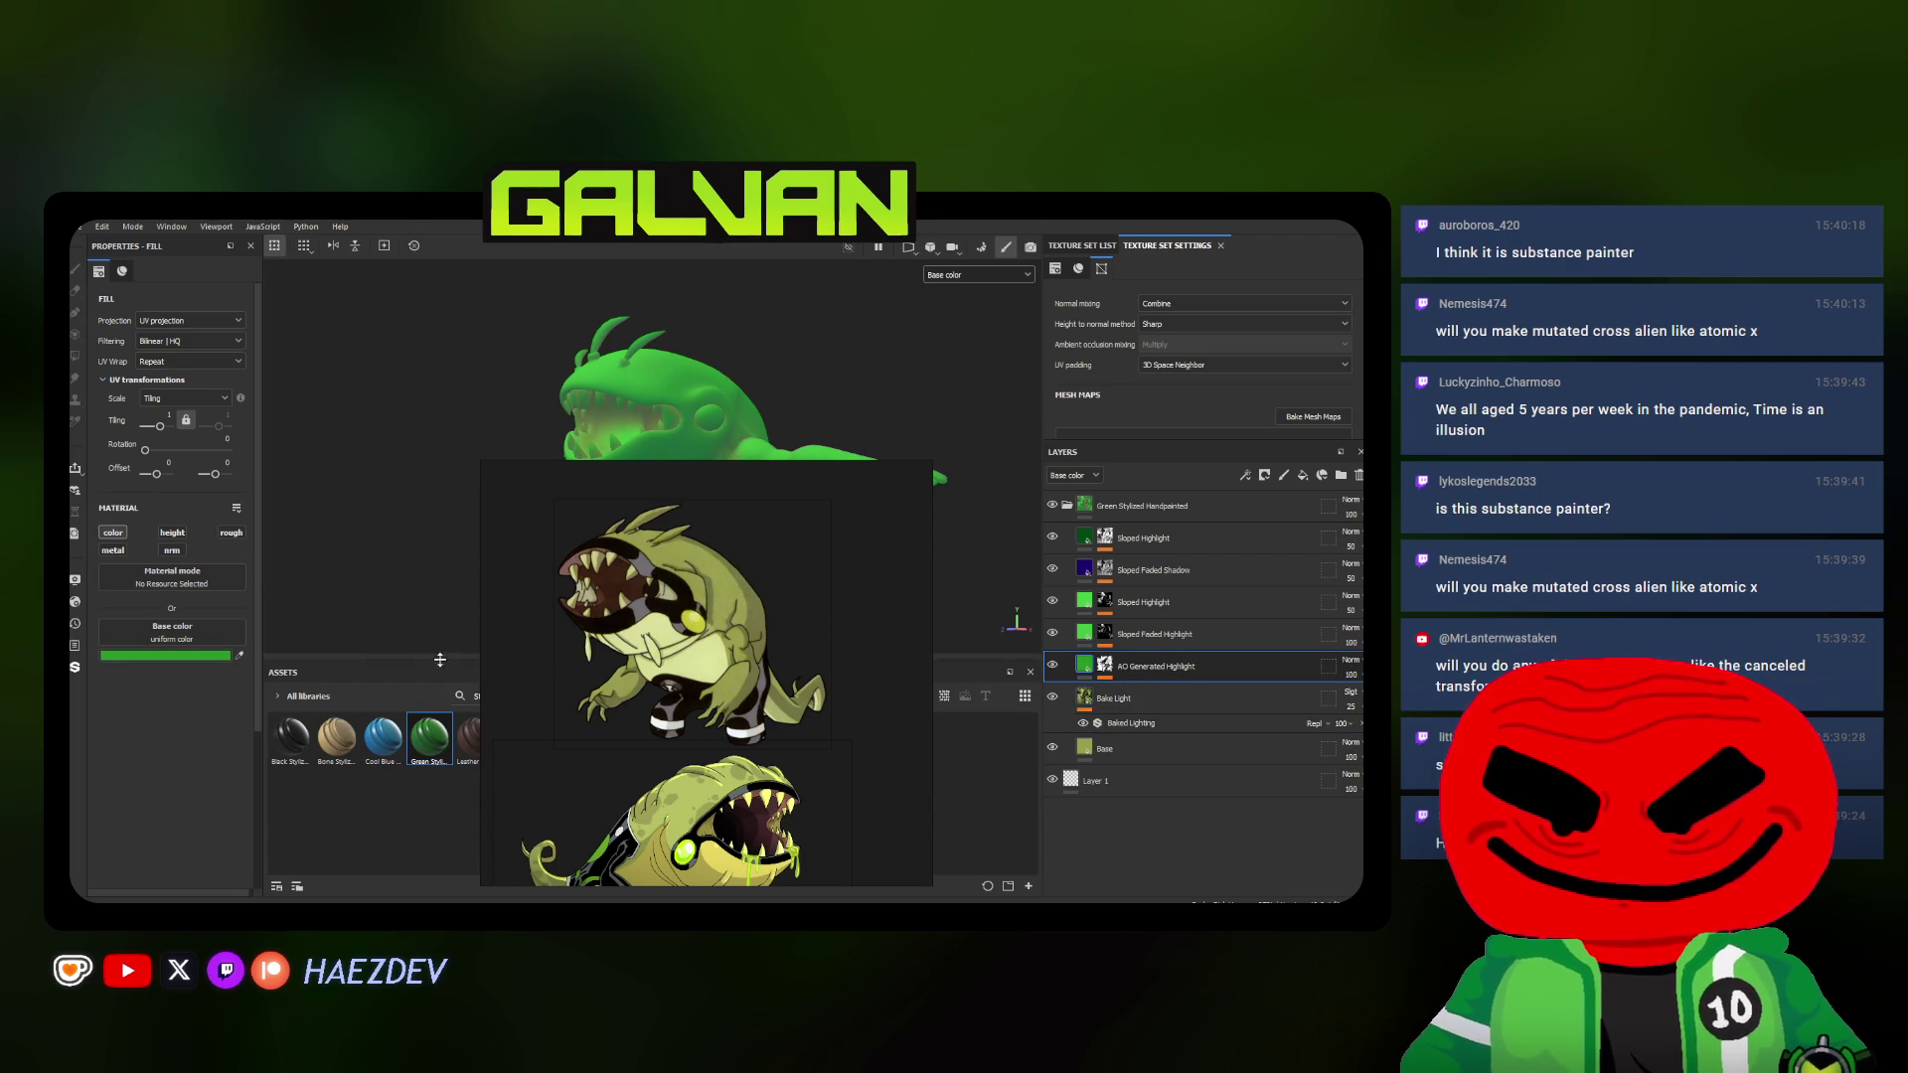
pyautogui.click(241, 655)
pyautogui.click(742, 626)
pyautogui.moveTo(744, 627); pyautogui.dragTo(562, 627)
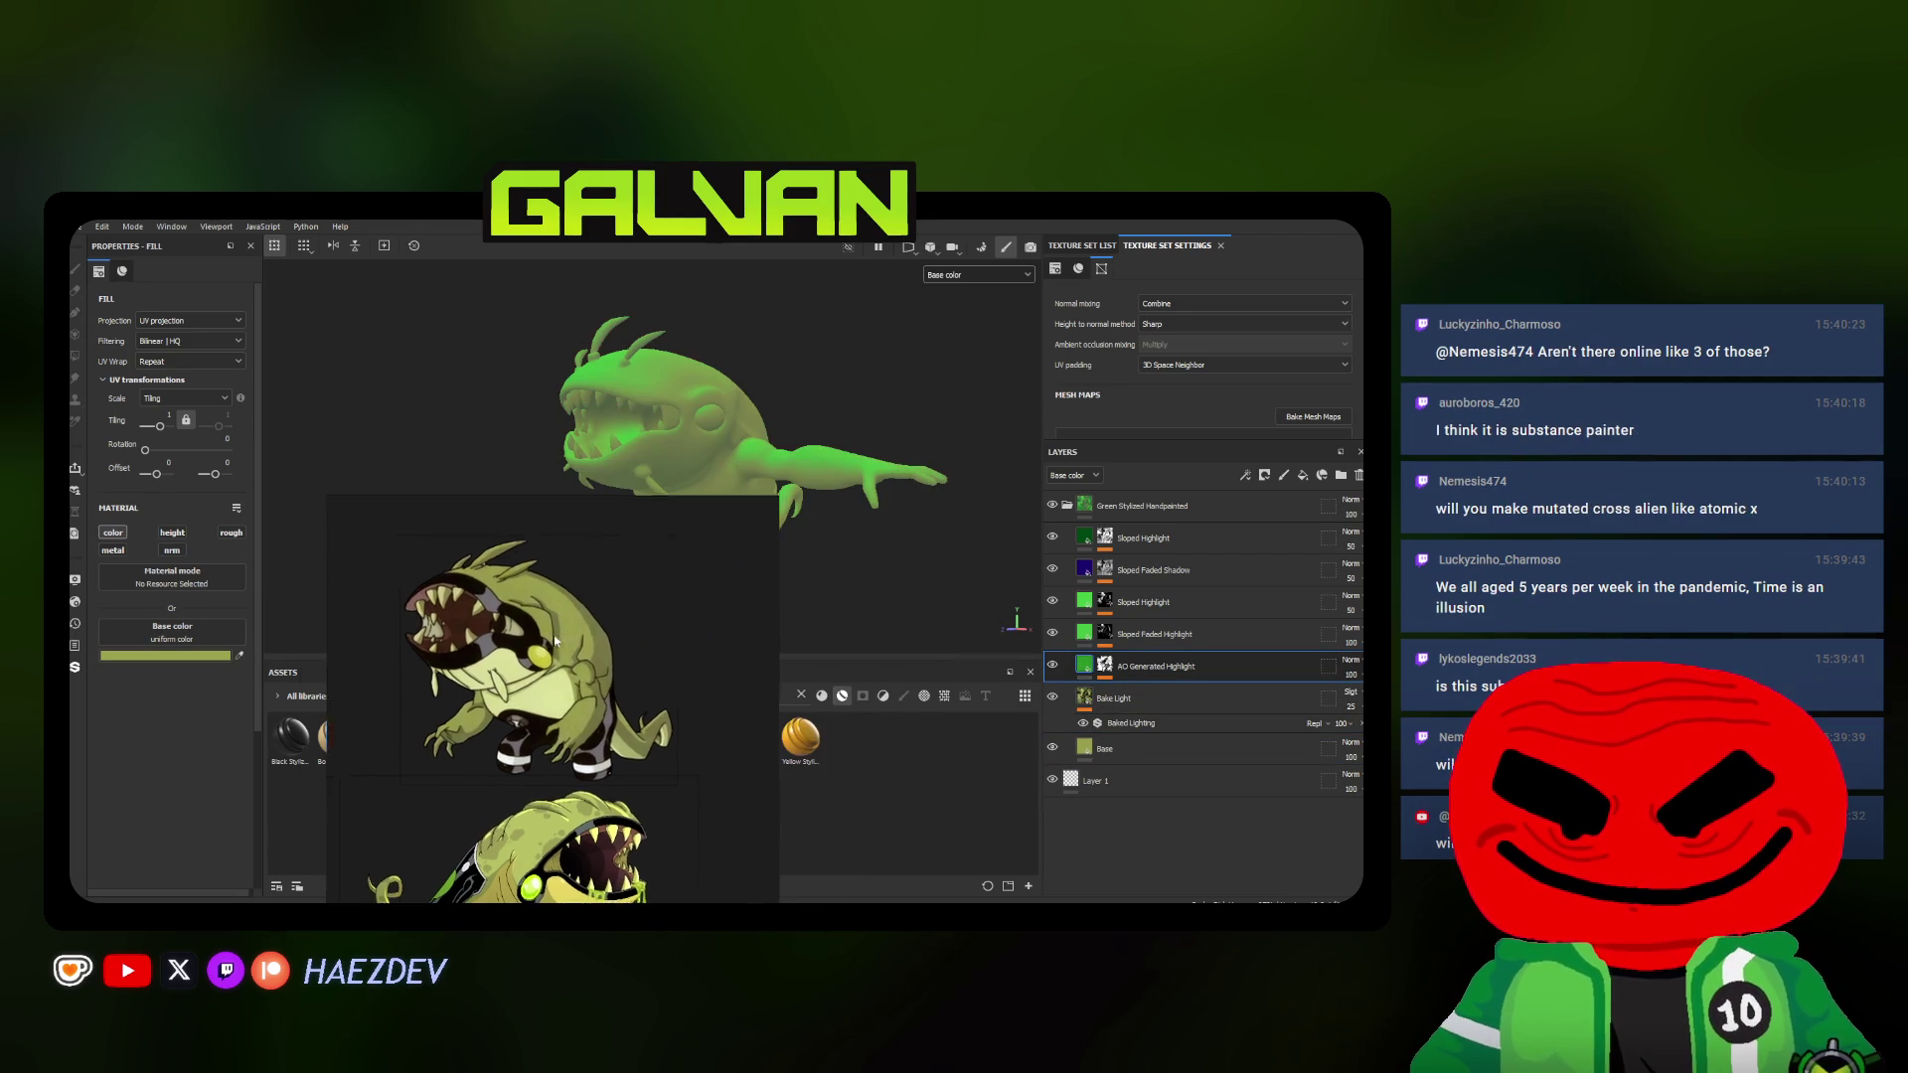
pyautogui.click(1148, 635)
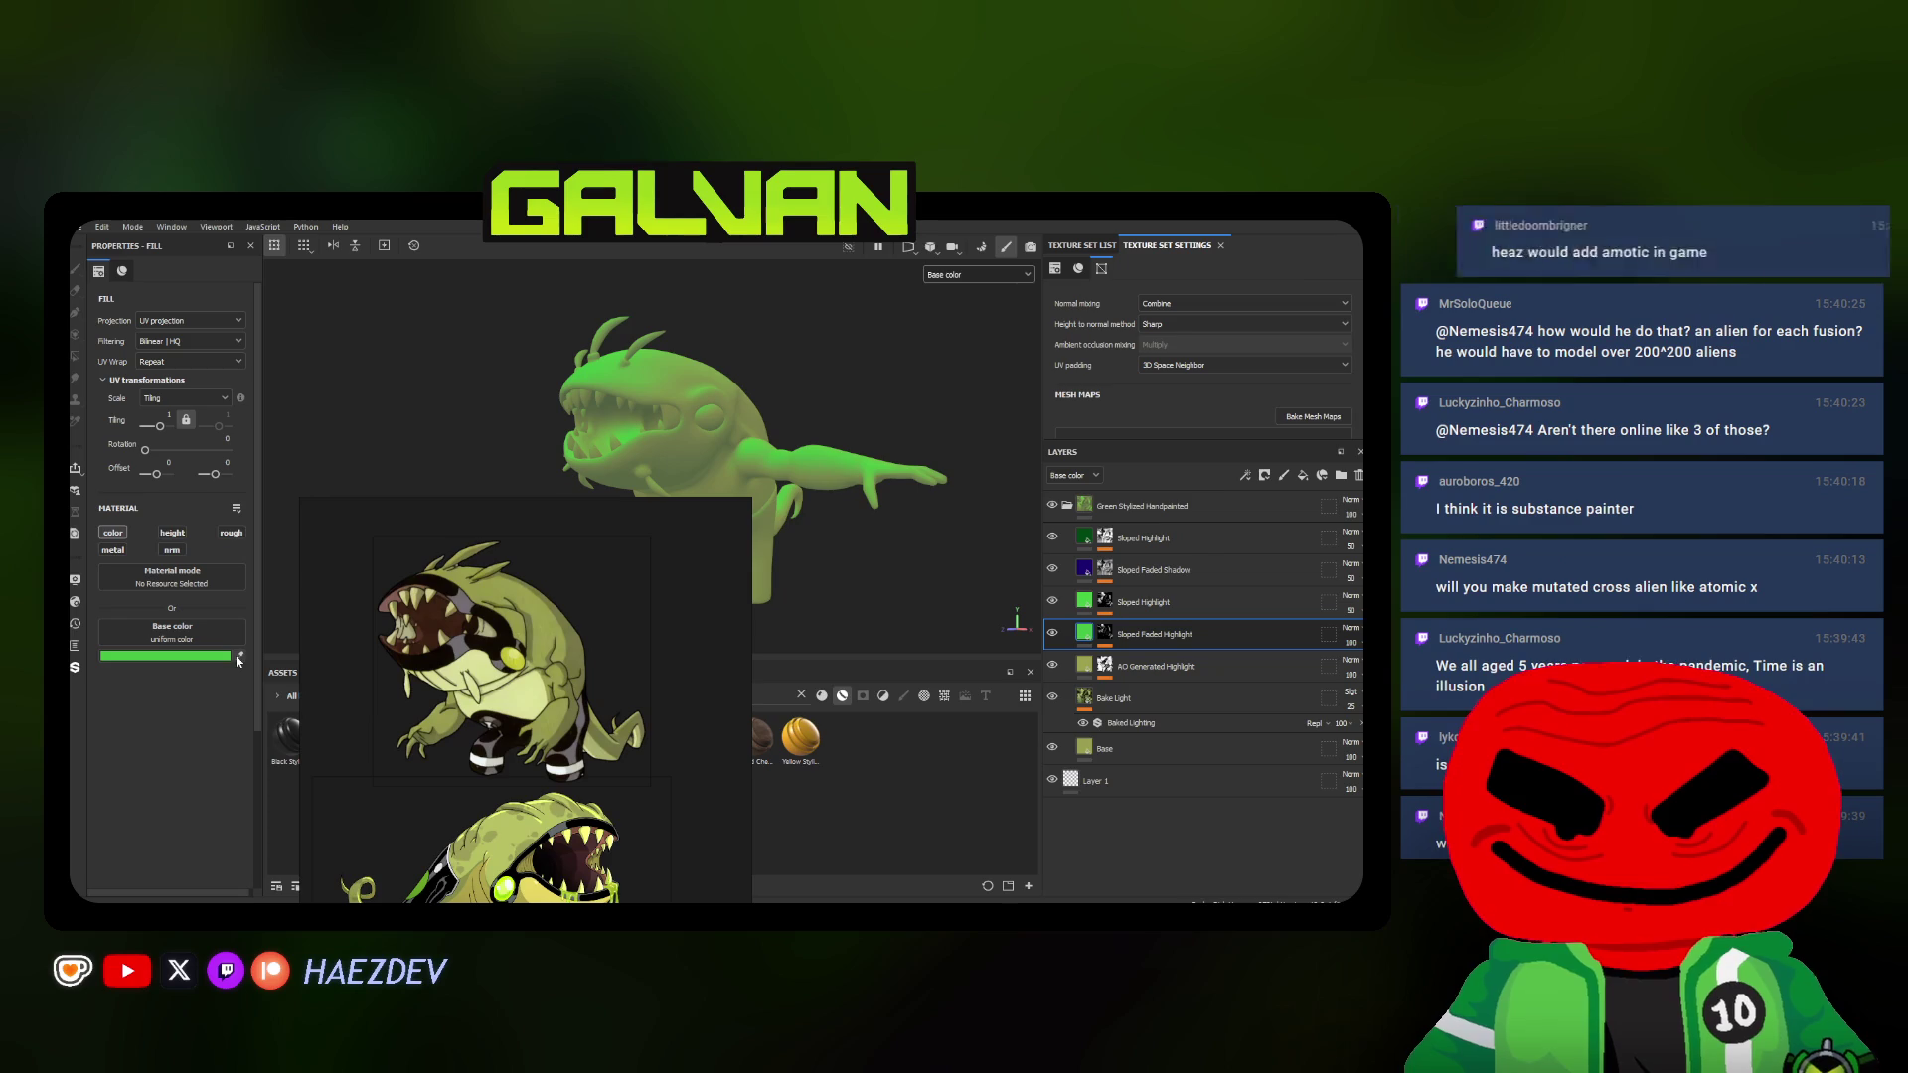
pyautogui.click(1144, 601)
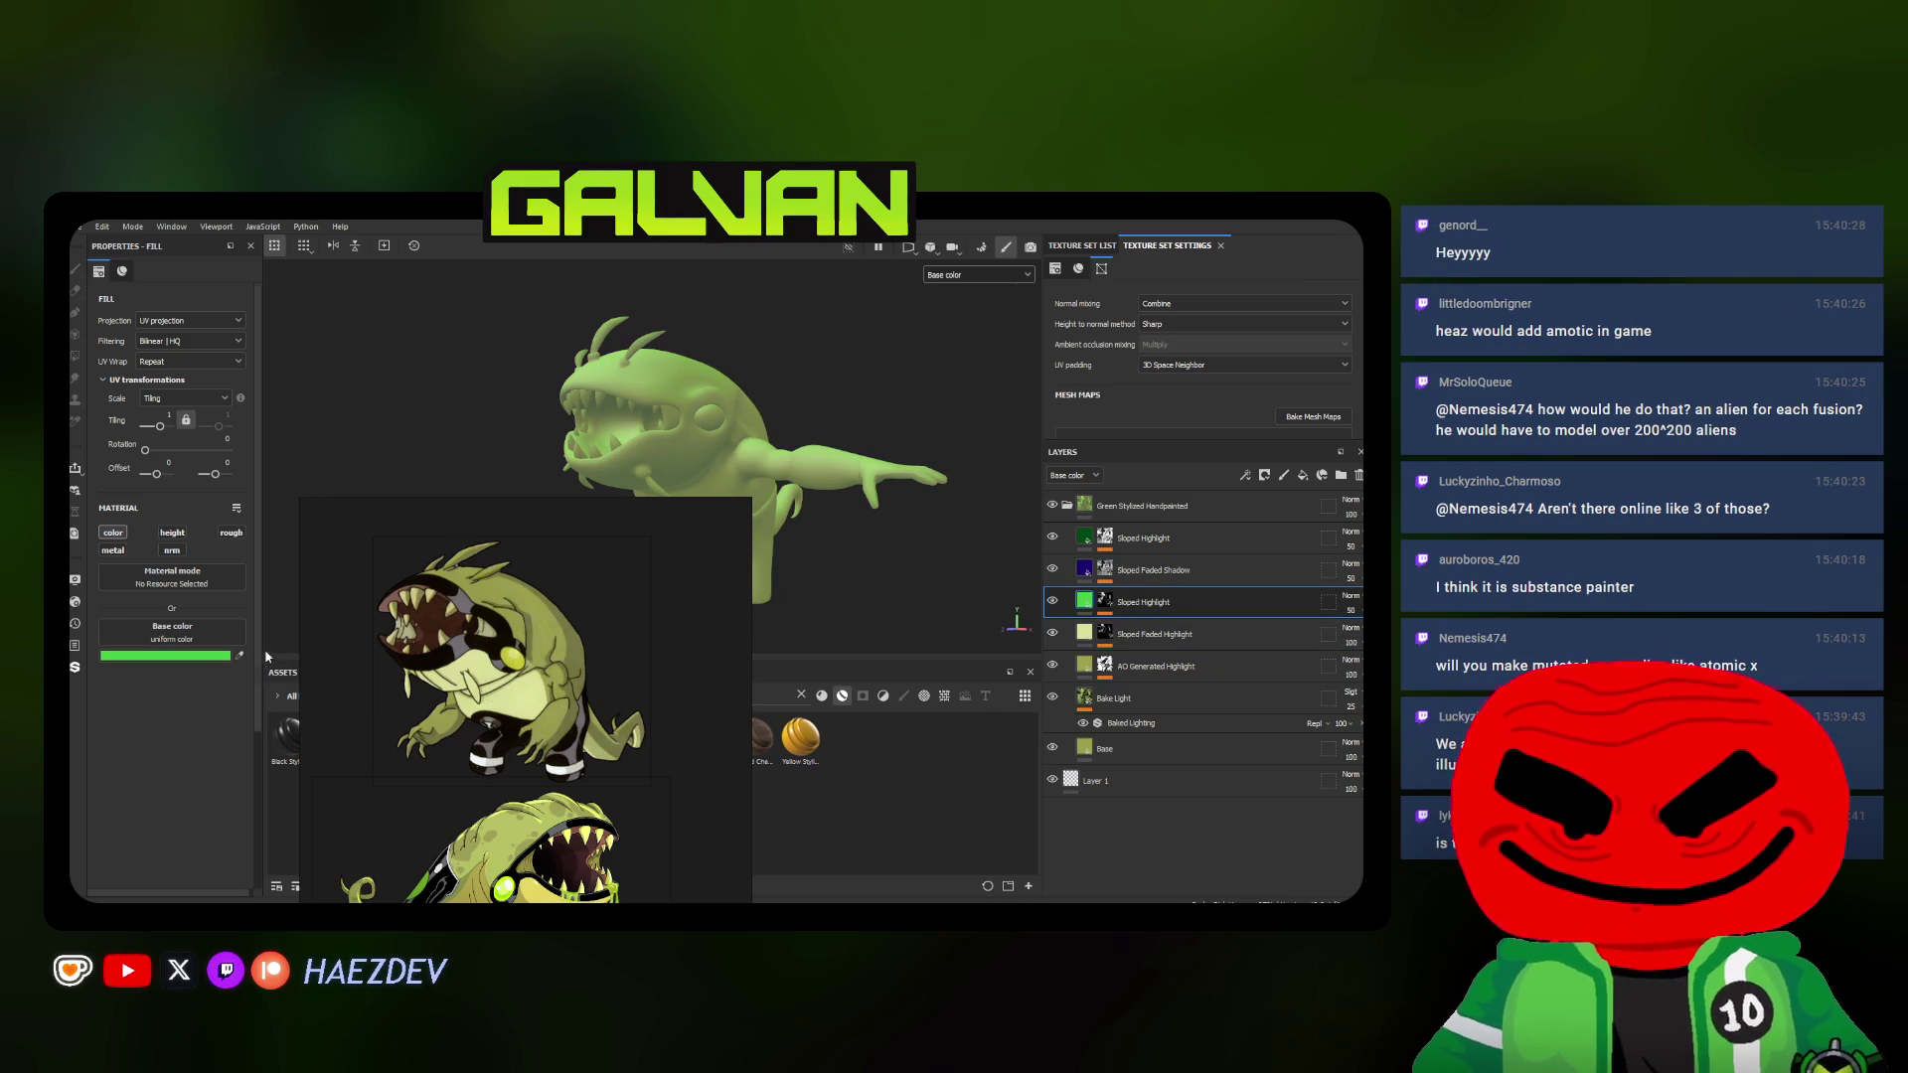
pyautogui.click(492, 654)
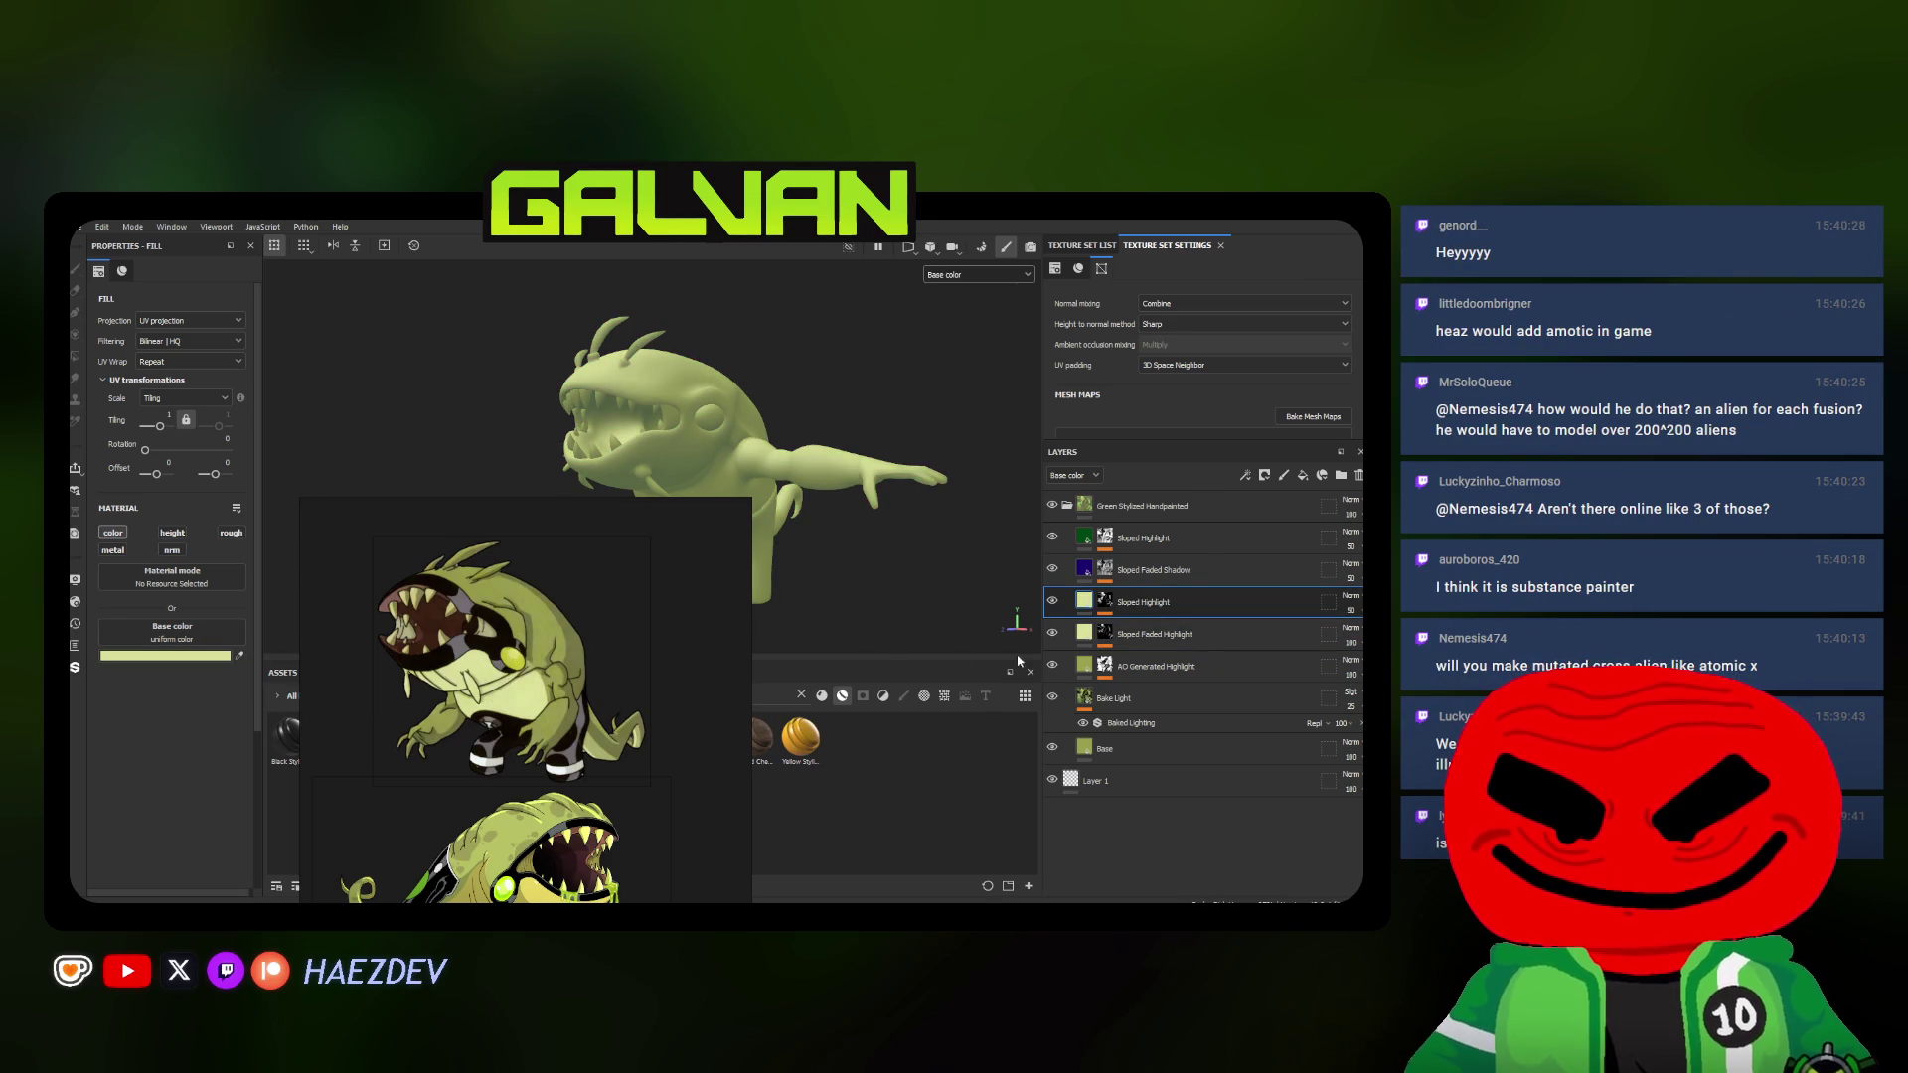
pyautogui.click(1156, 570)
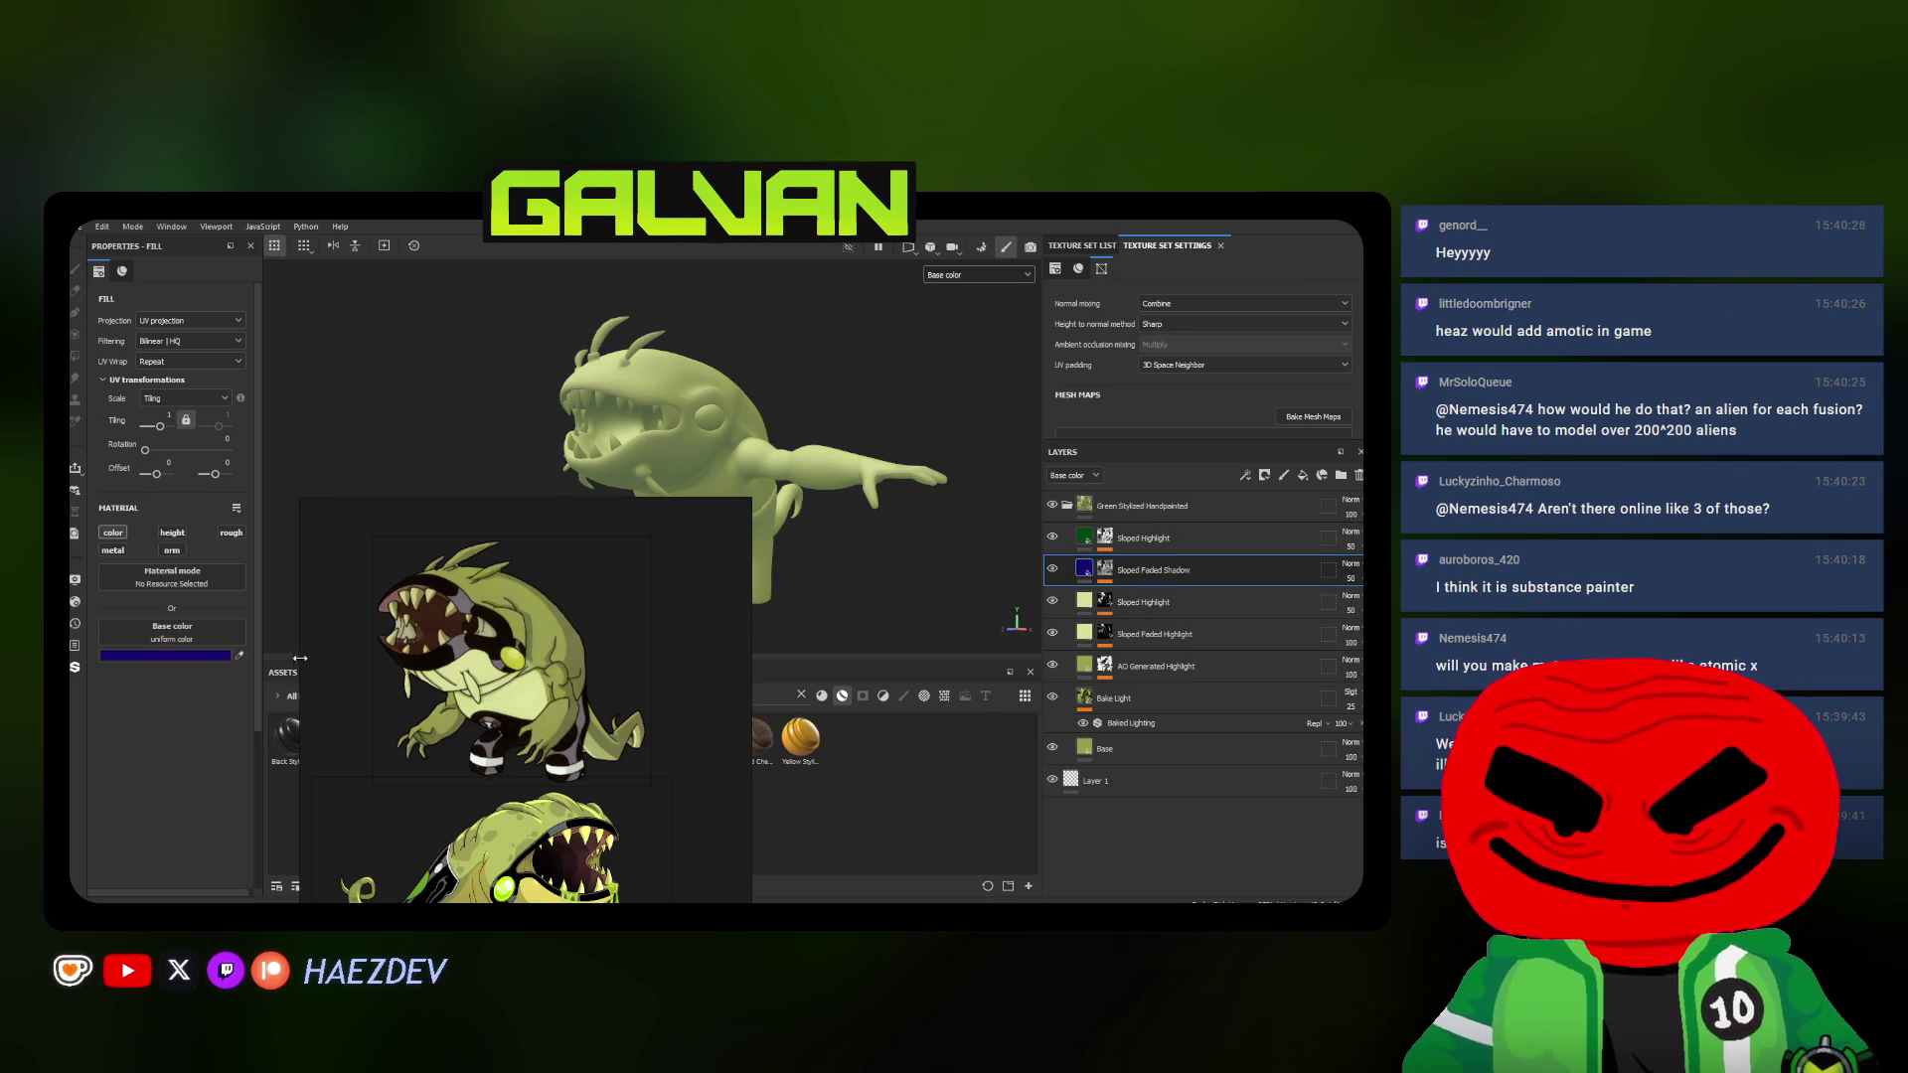
pyautogui.click(239, 658)
pyautogui.click(603, 683)
pyautogui.click(1141, 538)
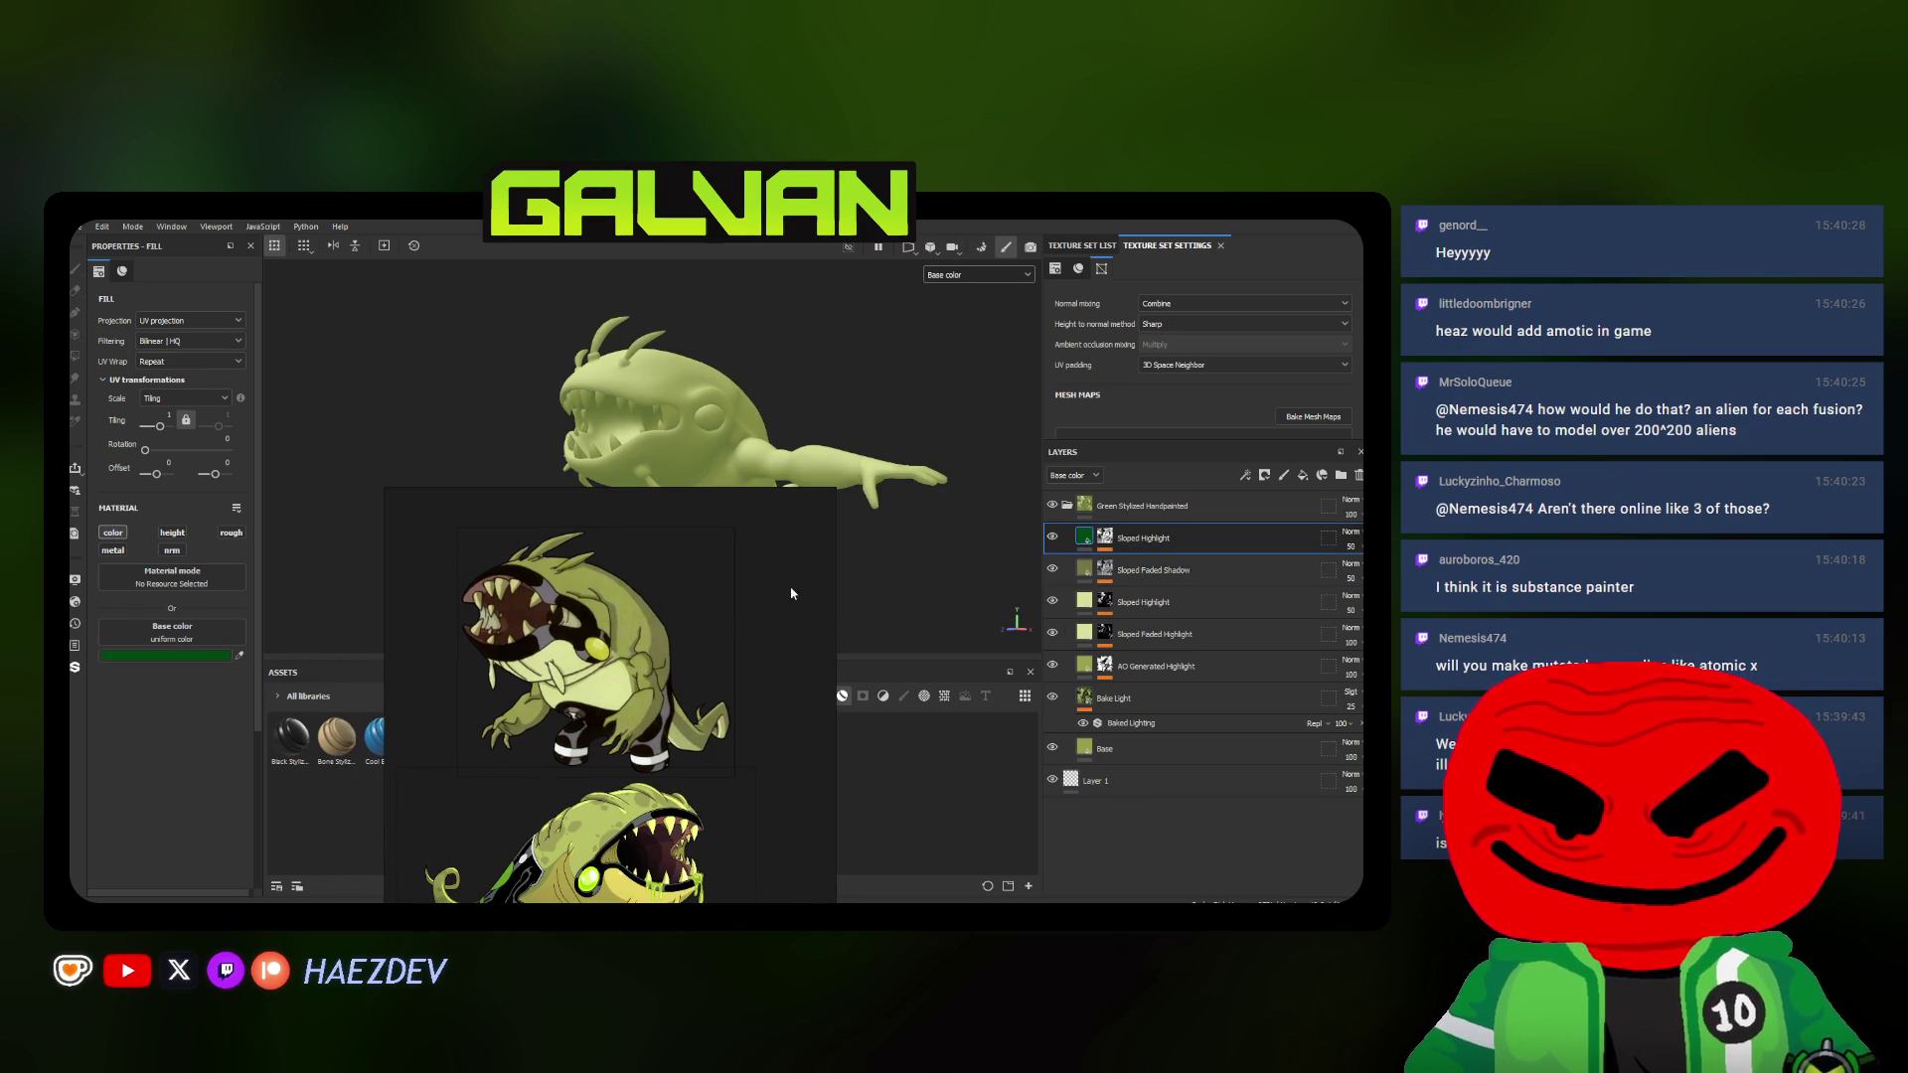
pyautogui.click(243, 658)
pyautogui.click(636, 657)
pyautogui.moveTo(609, 657)
pyautogui.keyDown('alt'); pyautogui.mouseDown()
pyautogui.moveTo(881, 545)
pyautogui.moveTo(1045, 541)
pyautogui.moveTo(551, 516)
pyautogui.moveTo(733, 487)
pyautogui.moveTo(700, 492)
pyautogui.mouseUp(); pyautogui.keyUp('alt')
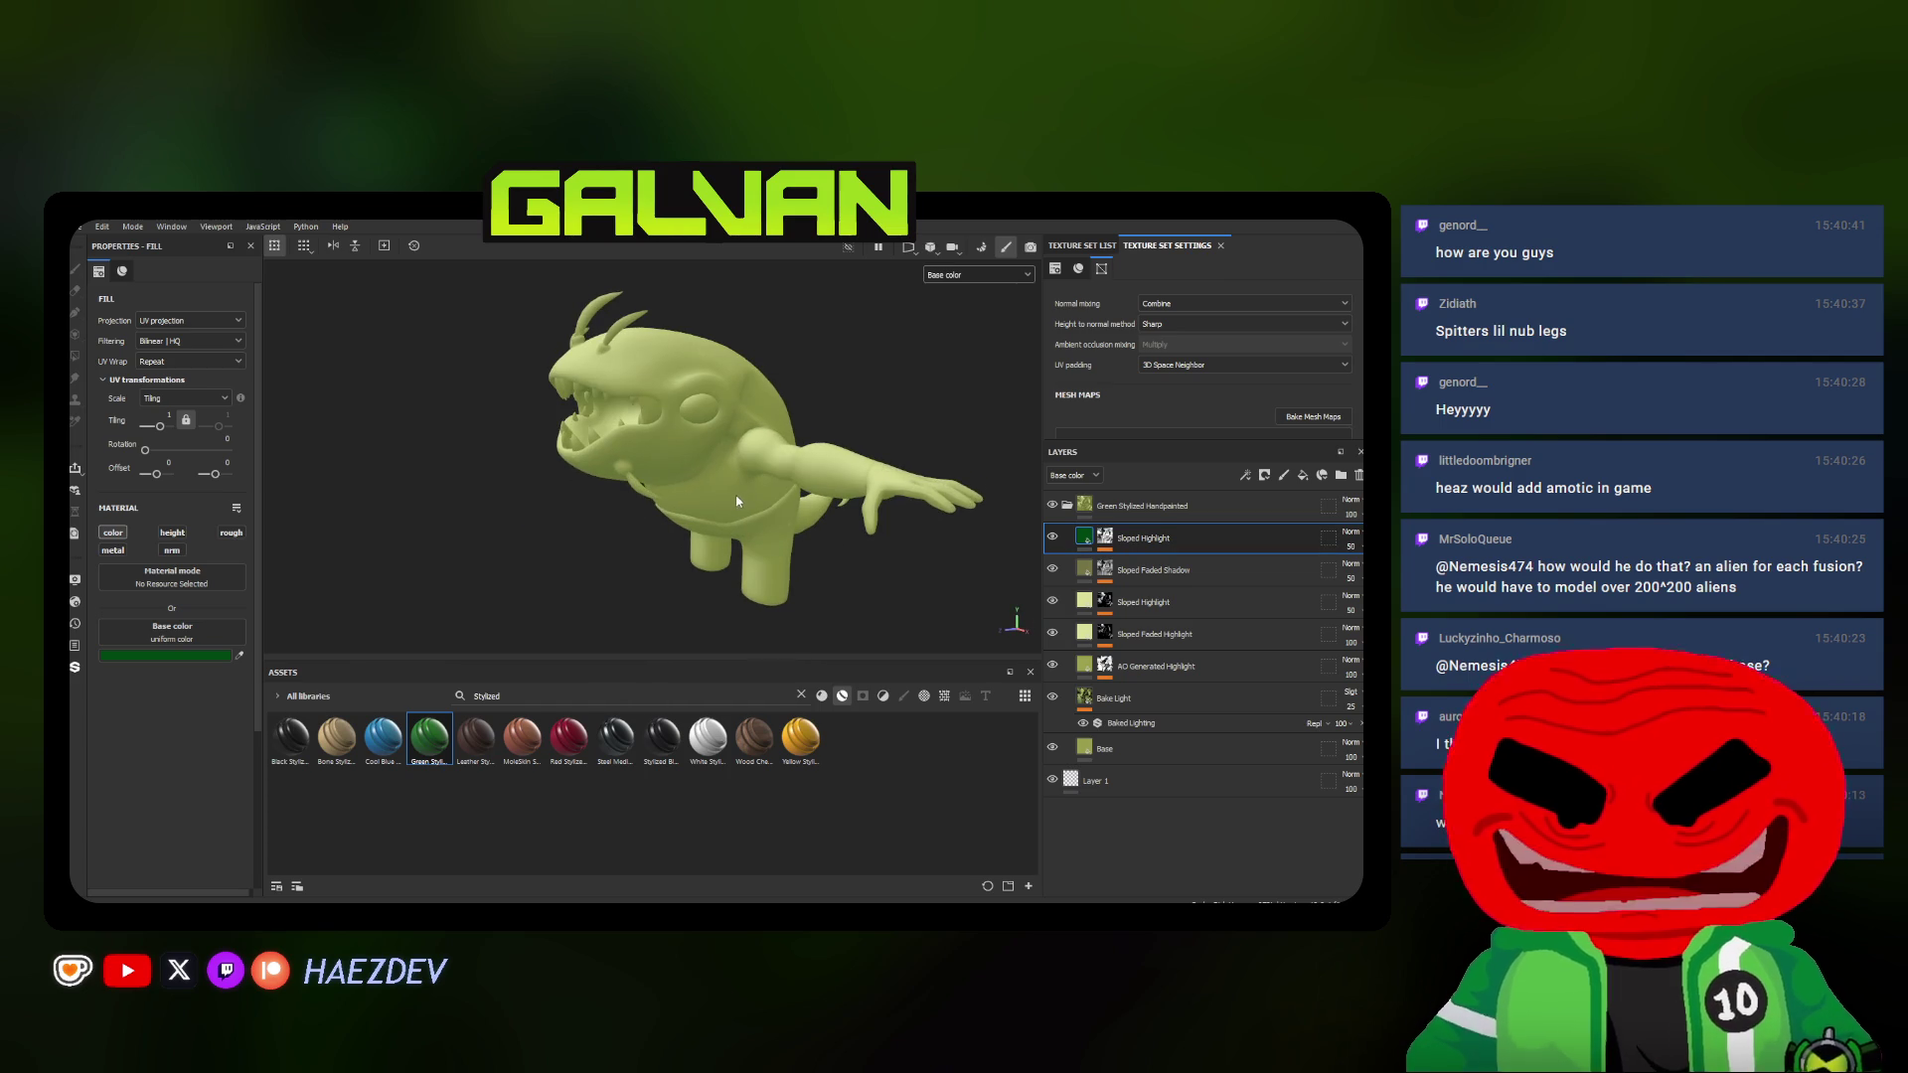
# Darken the AO Generated Highlight, Sloped Faded Highlight and Sloped Faded Shadow colours toward olive green
pyautogui.rightClick(1083, 511)
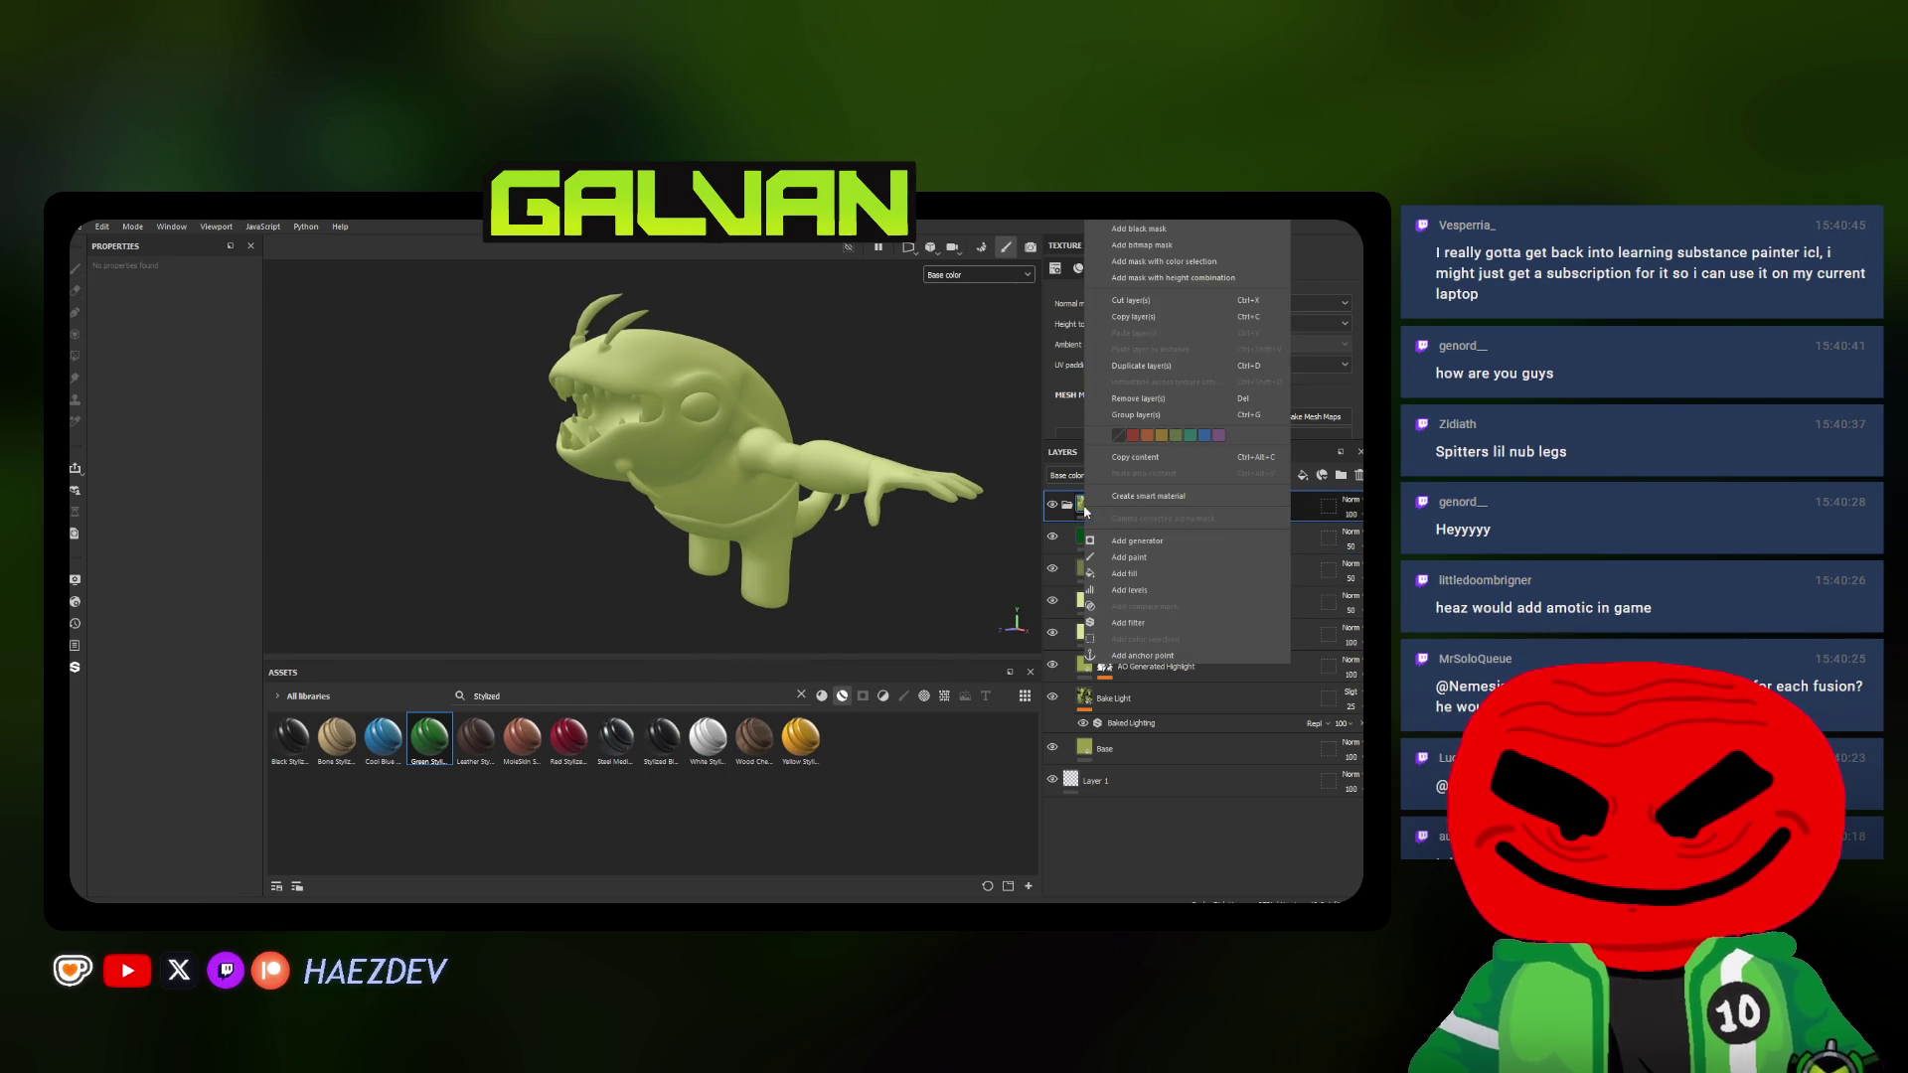
pyautogui.click(1109, 748)
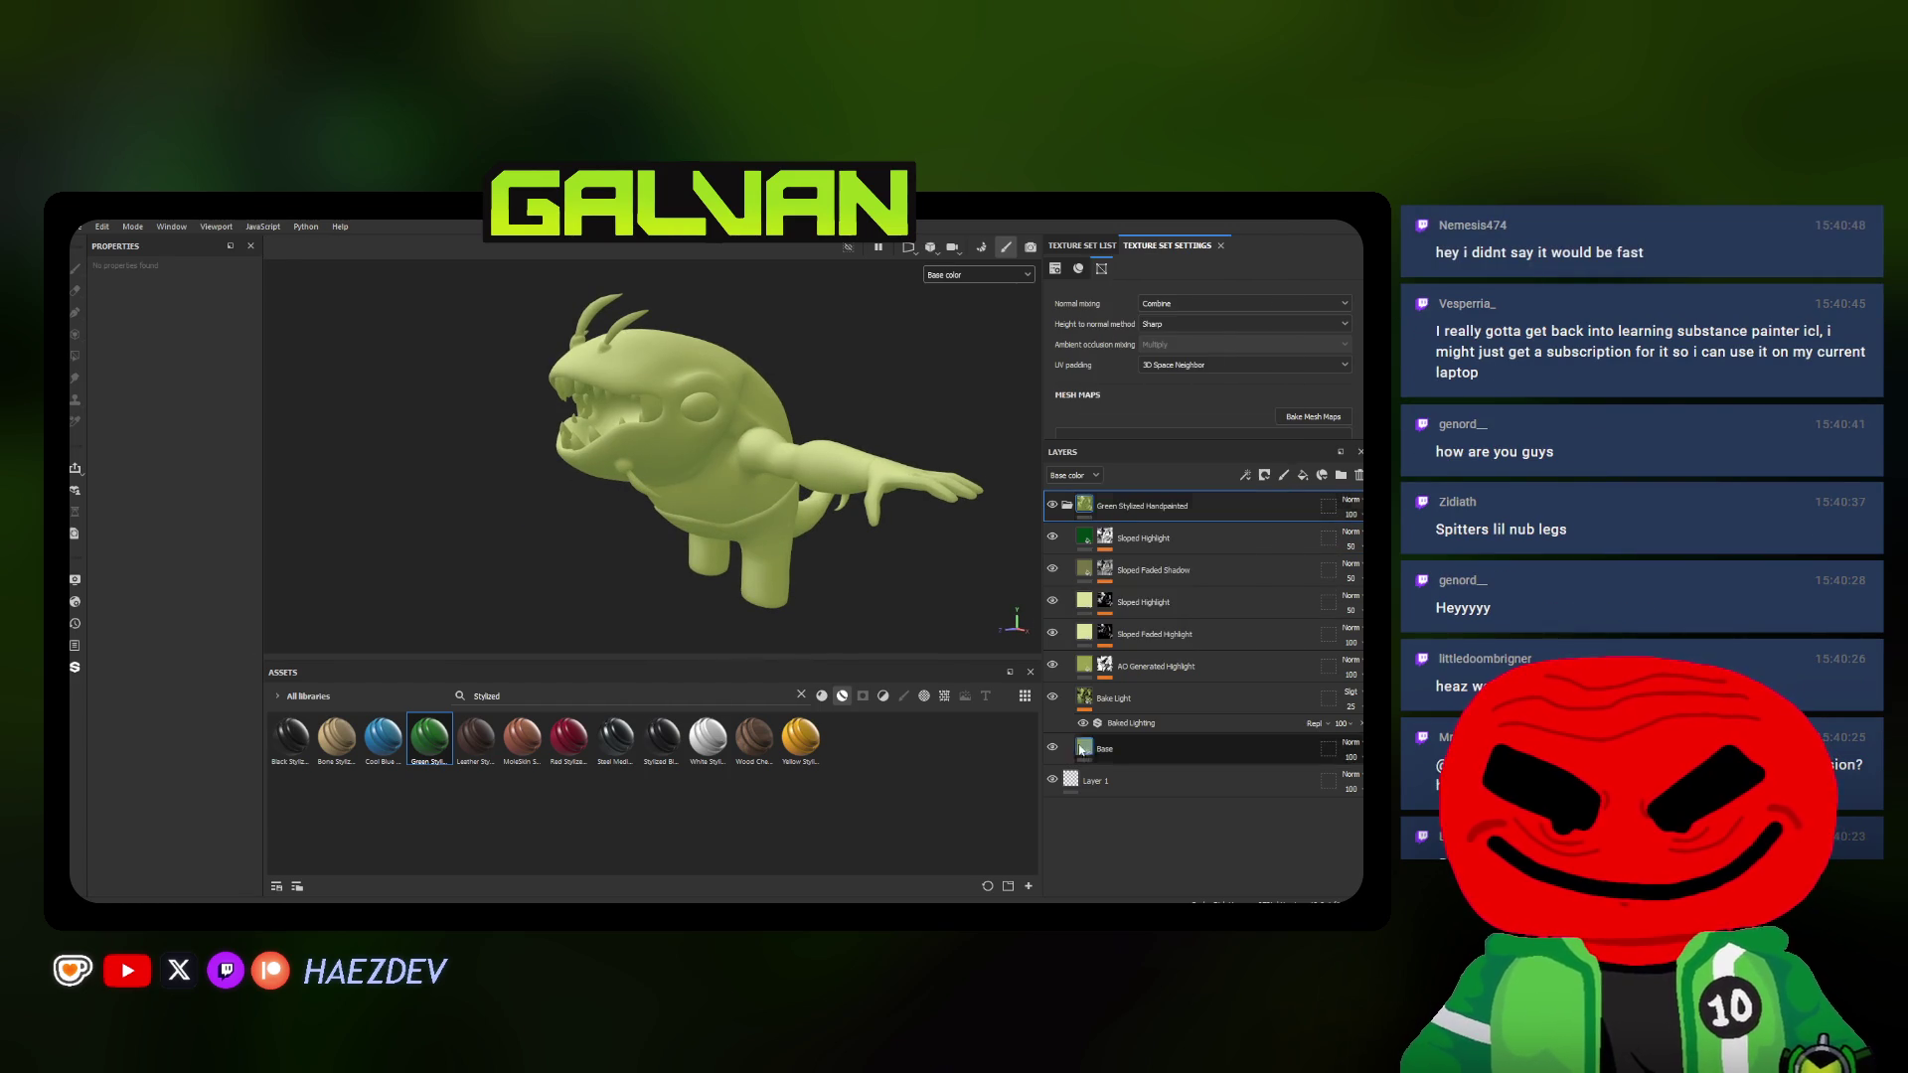
pyautogui.click(1109, 667)
pyautogui.click(206, 655)
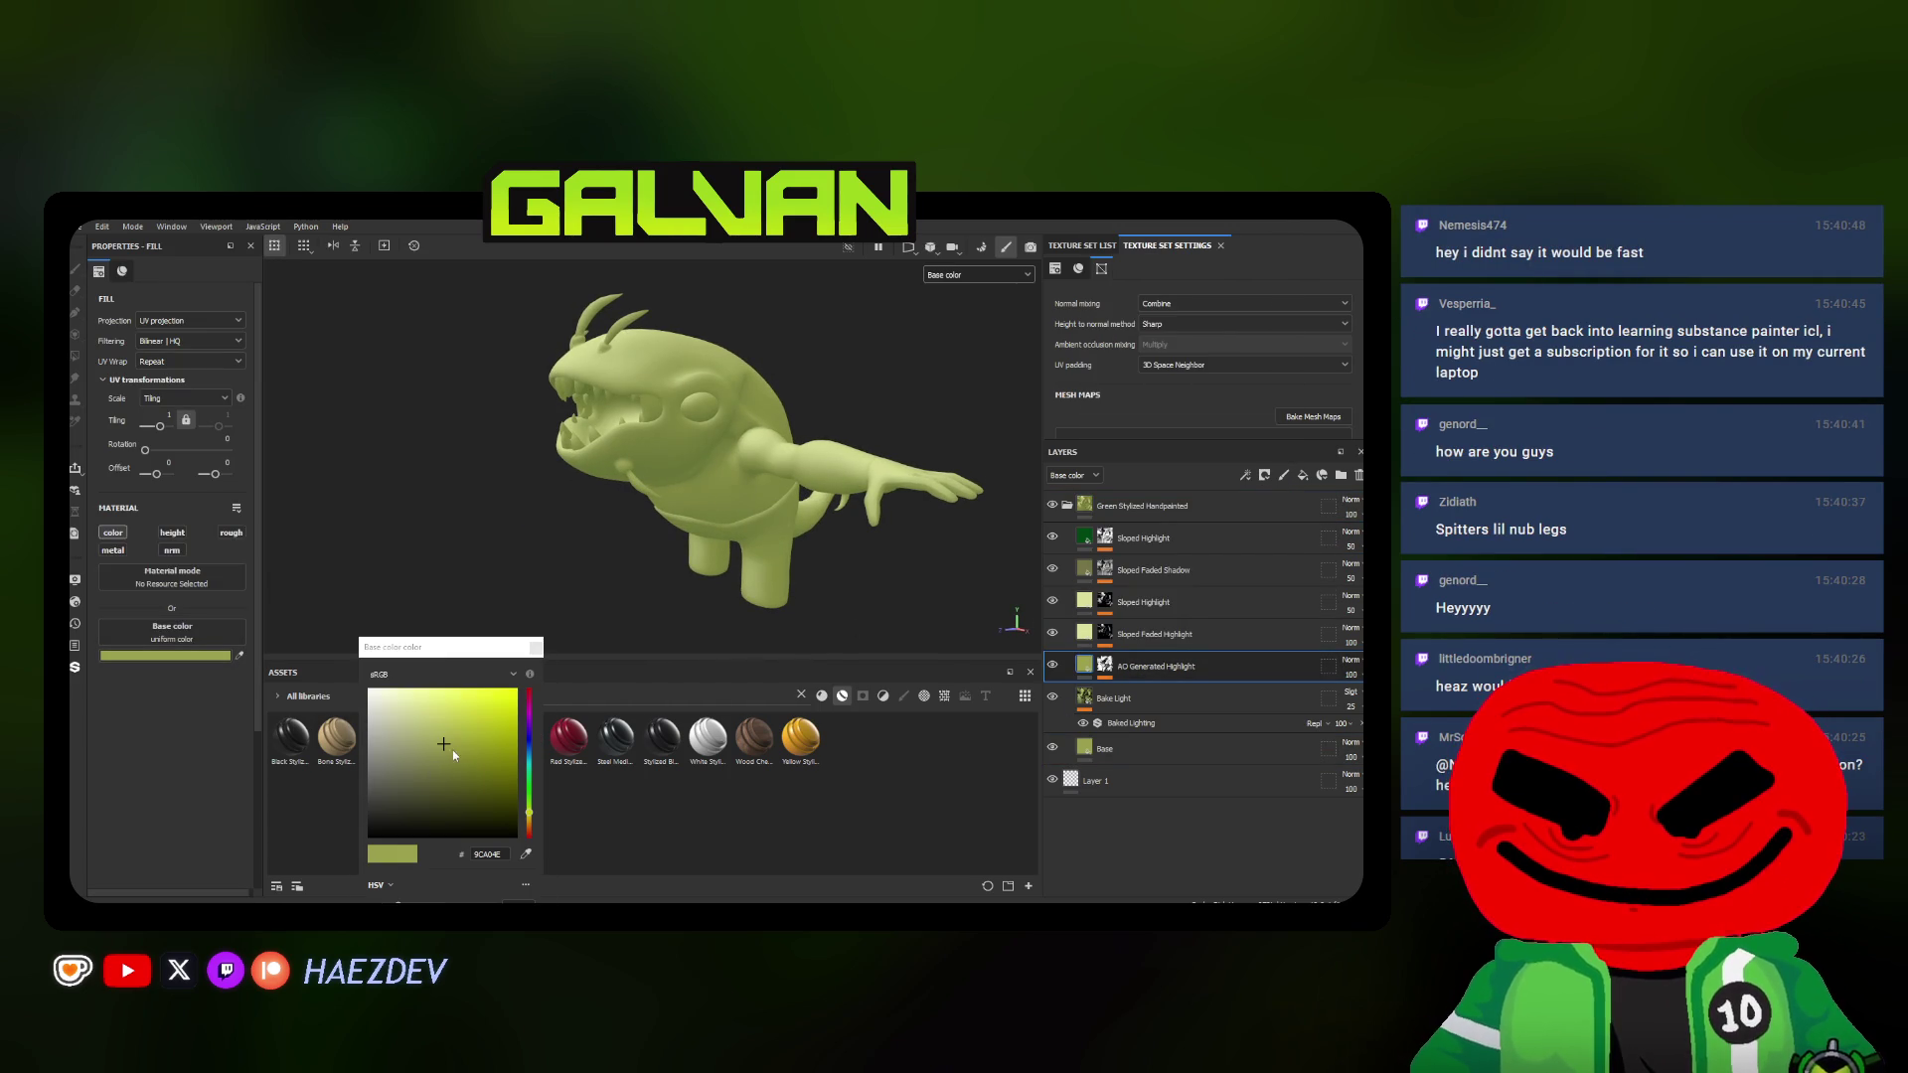
pyautogui.click(452, 757)
pyautogui.click(472, 768)
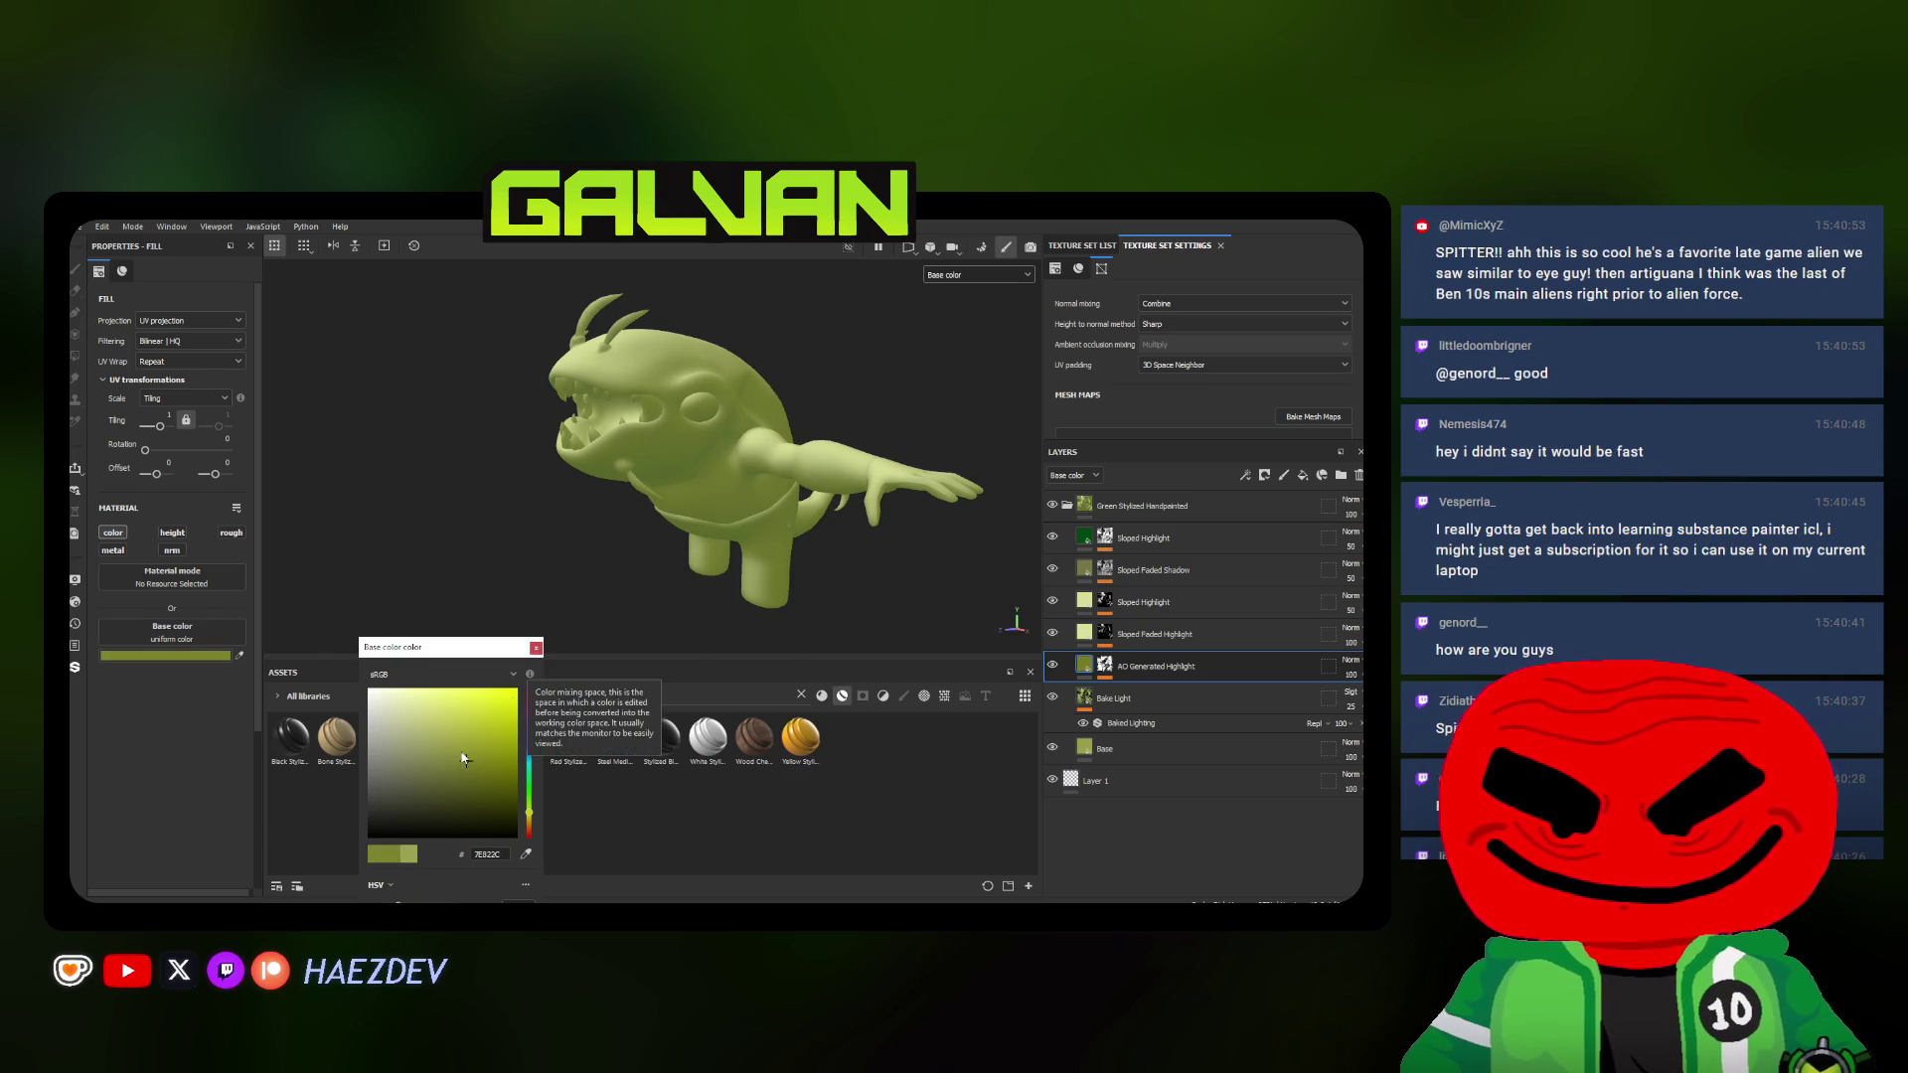
pyautogui.click(672, 597)
pyautogui.click(1156, 633)
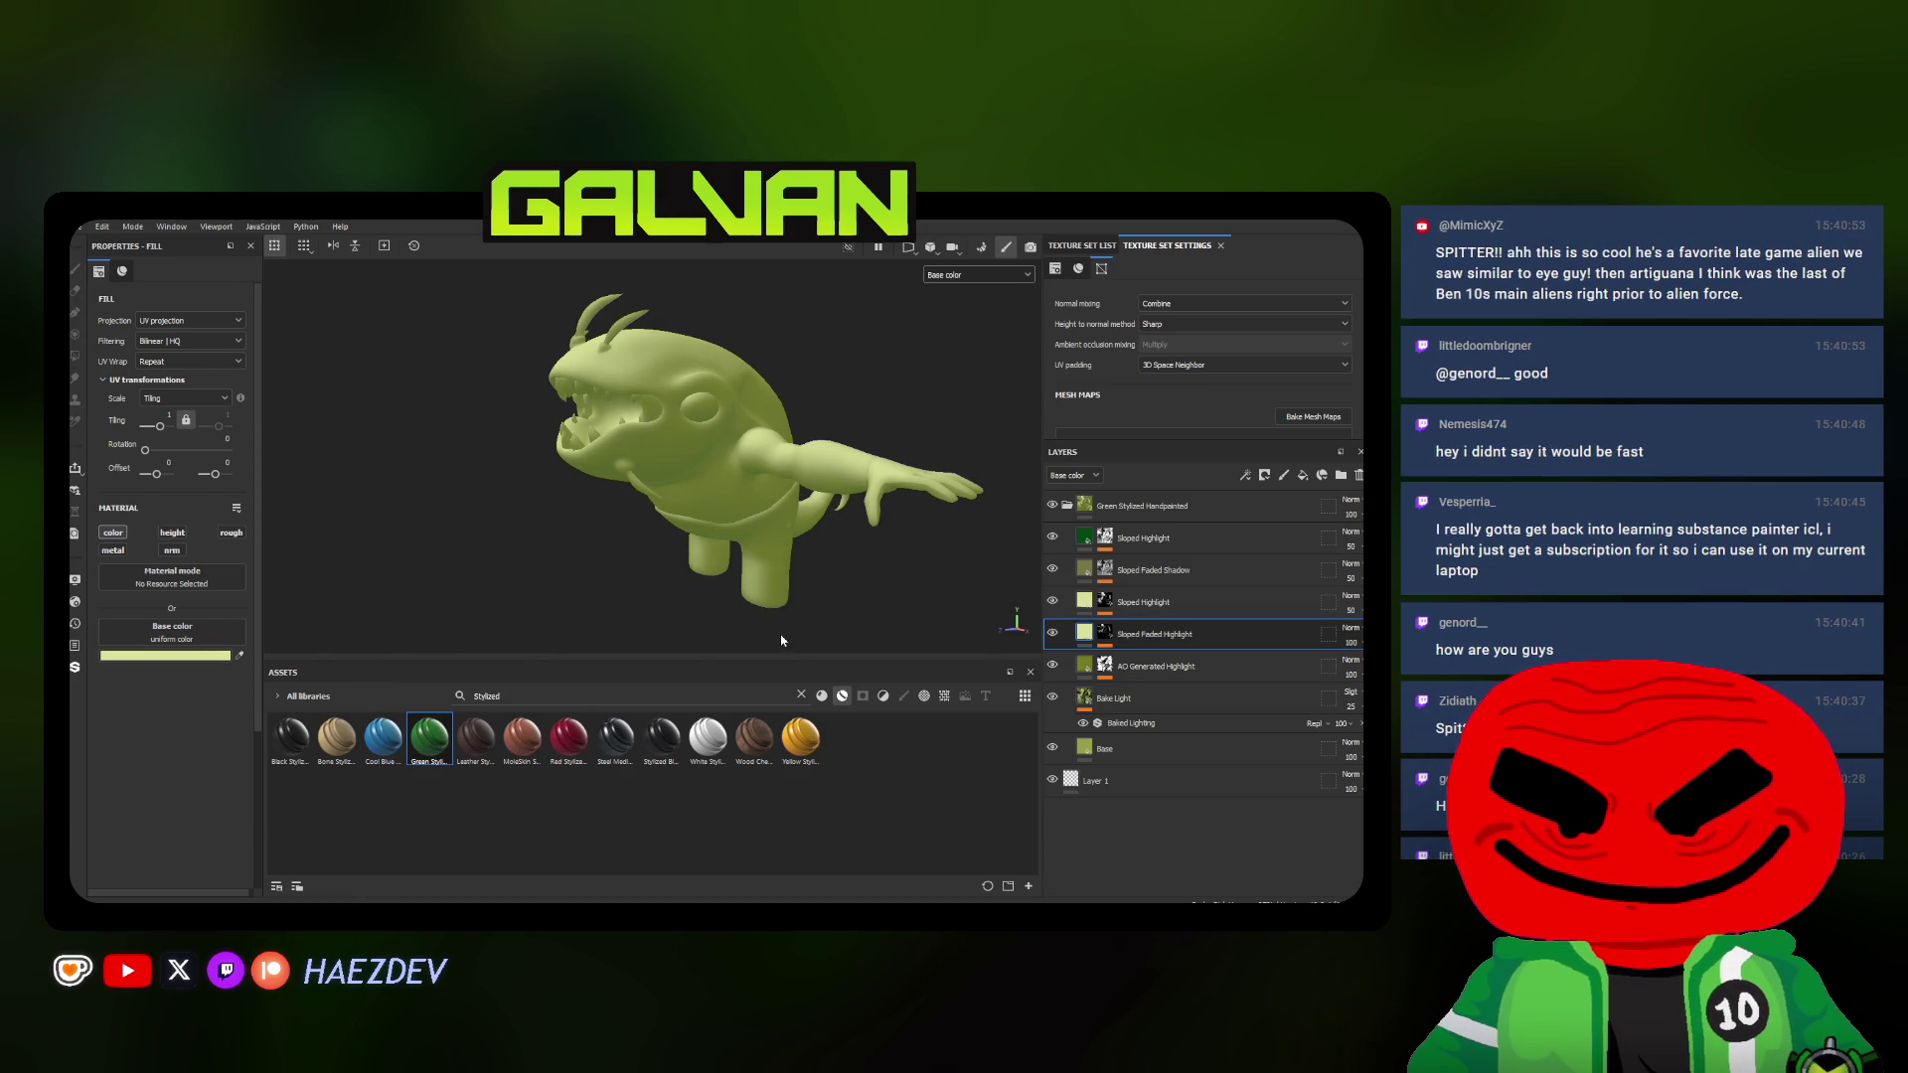
pyautogui.click(231, 655)
pyautogui.click(467, 759)
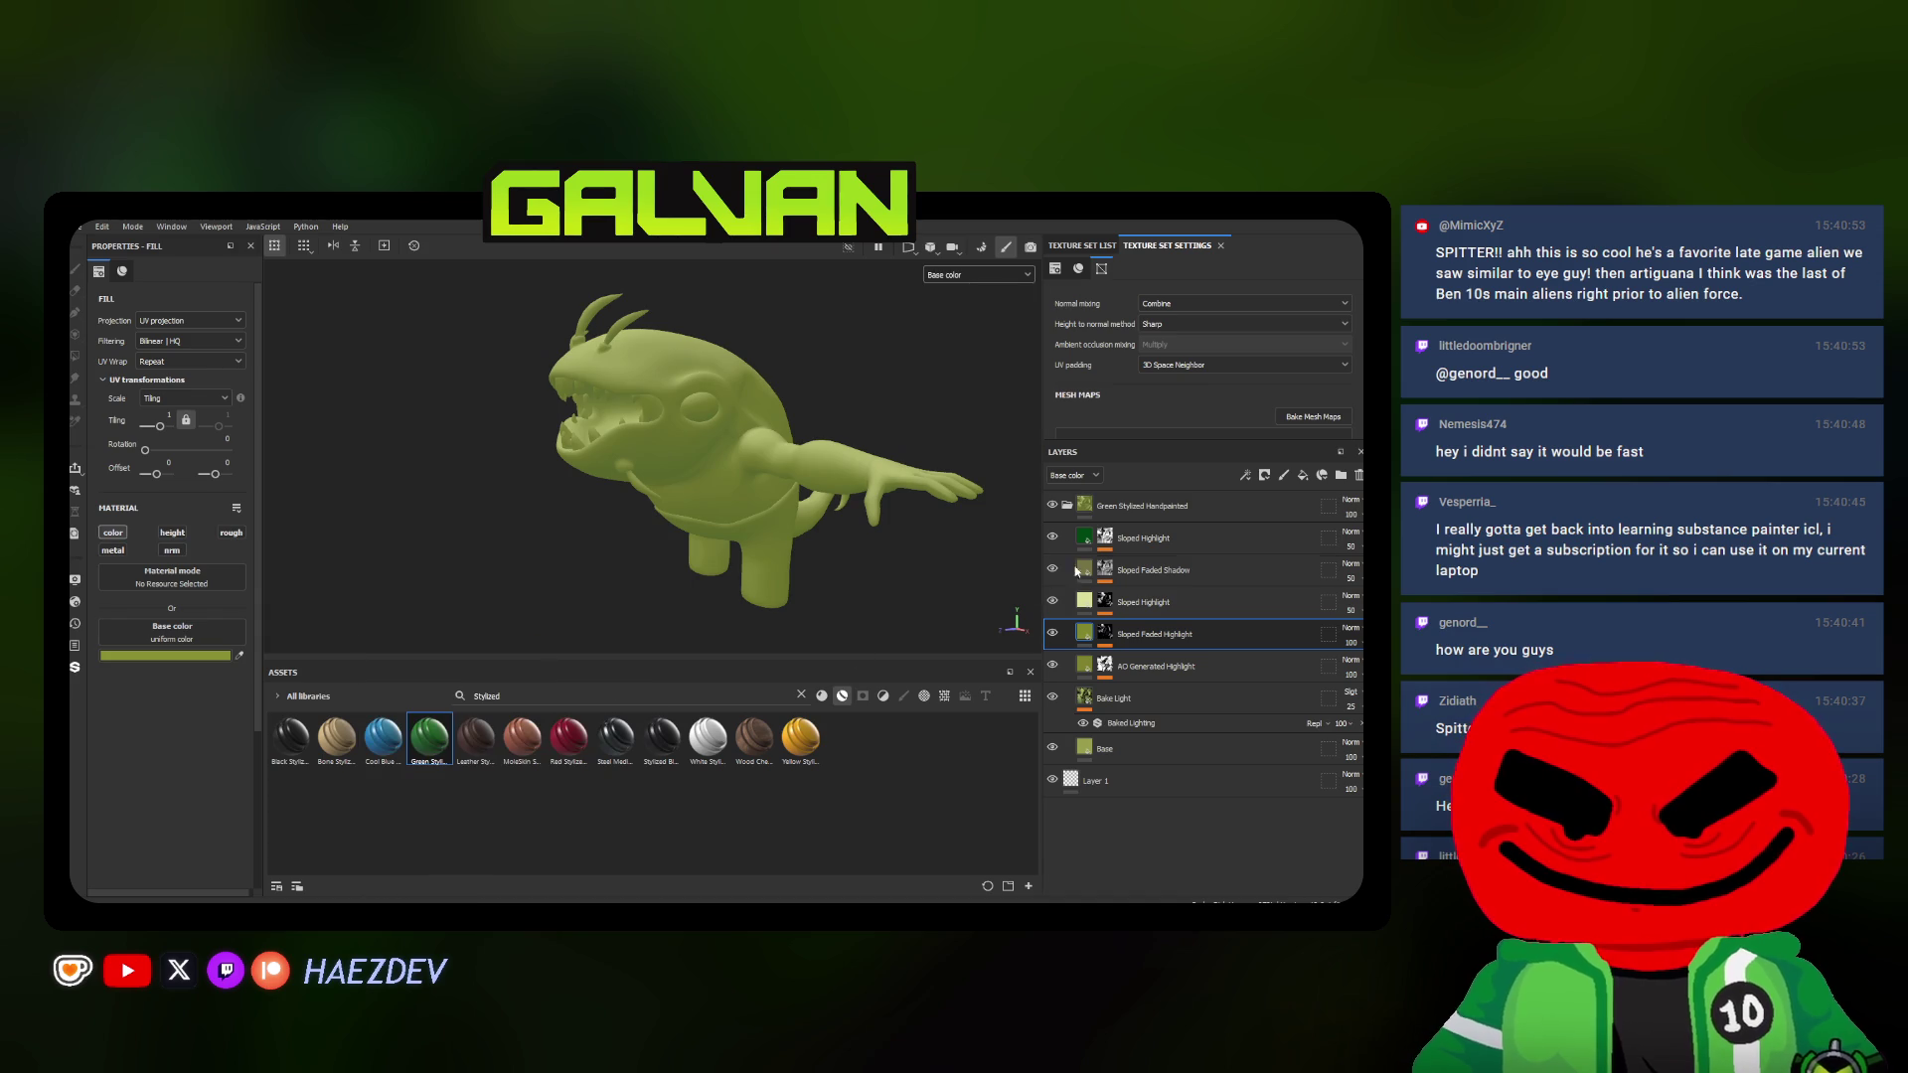
pyautogui.click(1156, 570)
pyautogui.click(204, 659)
pyautogui.click(527, 795)
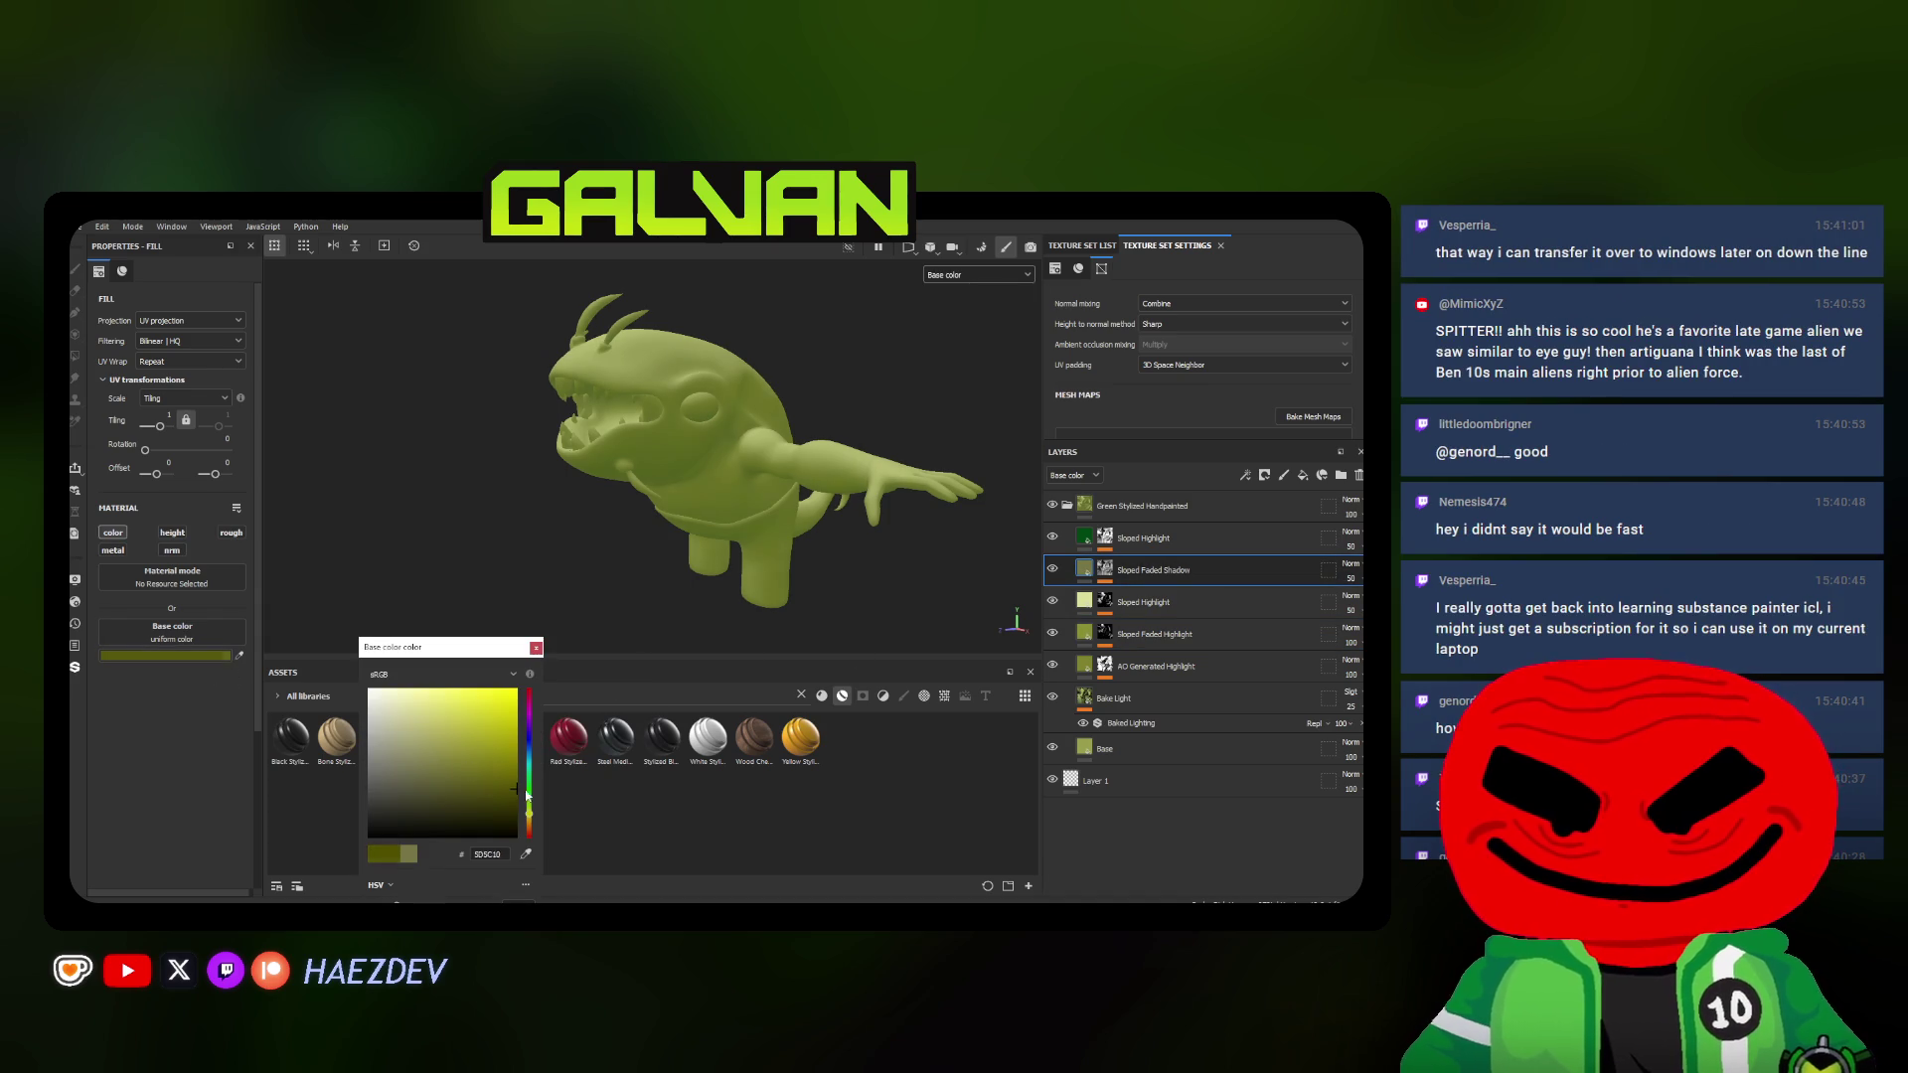
pyautogui.moveTo(531, 772); pyautogui.dragTo(531, 757)
# Lower the Sloped Highlight opacity, collapse the green material folder and duplicate it with Ctrl+D
pyautogui.keyDown('alt'); pyautogui.moveTo(746, 507); pyautogui.dragTo(1096, 532); pyautogui.keyUp('alt')
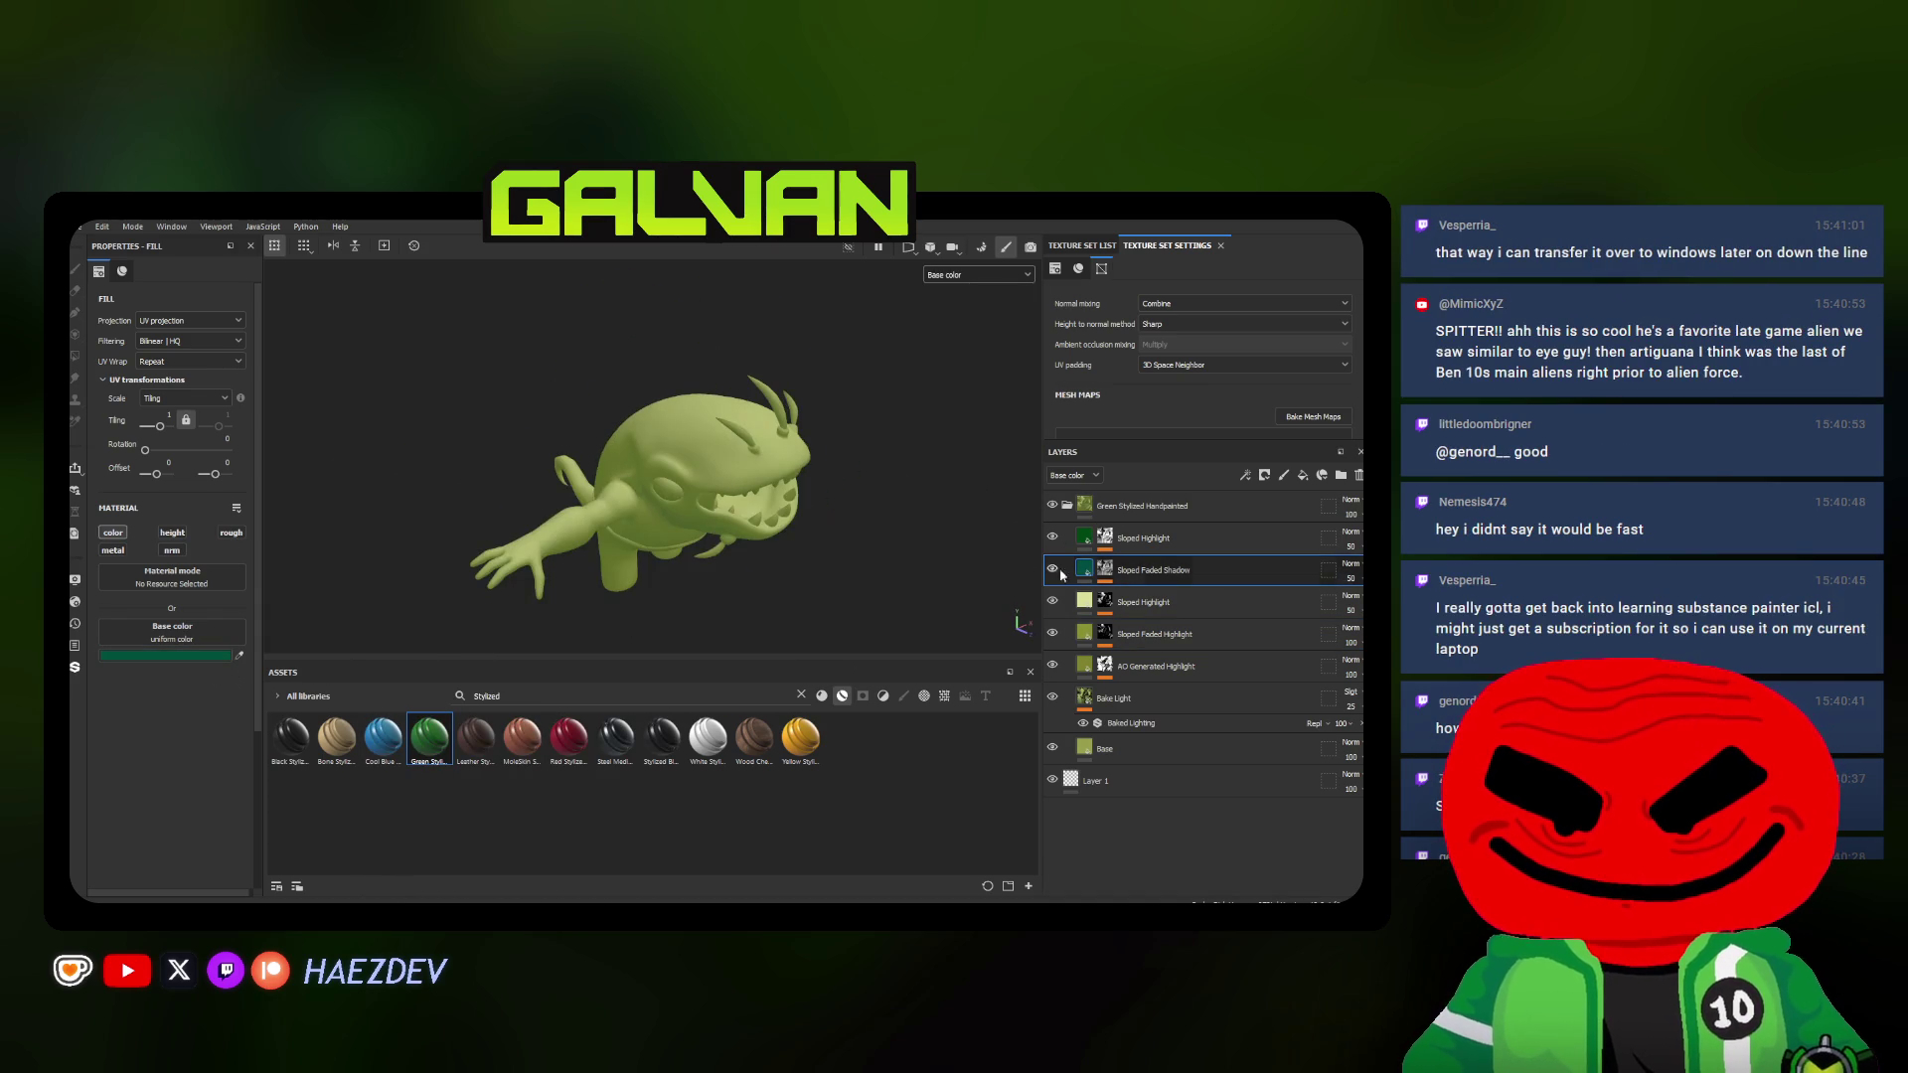
pyautogui.moveTo(1347, 614); pyautogui.dragTo(1306, 634)
pyautogui.press('f')
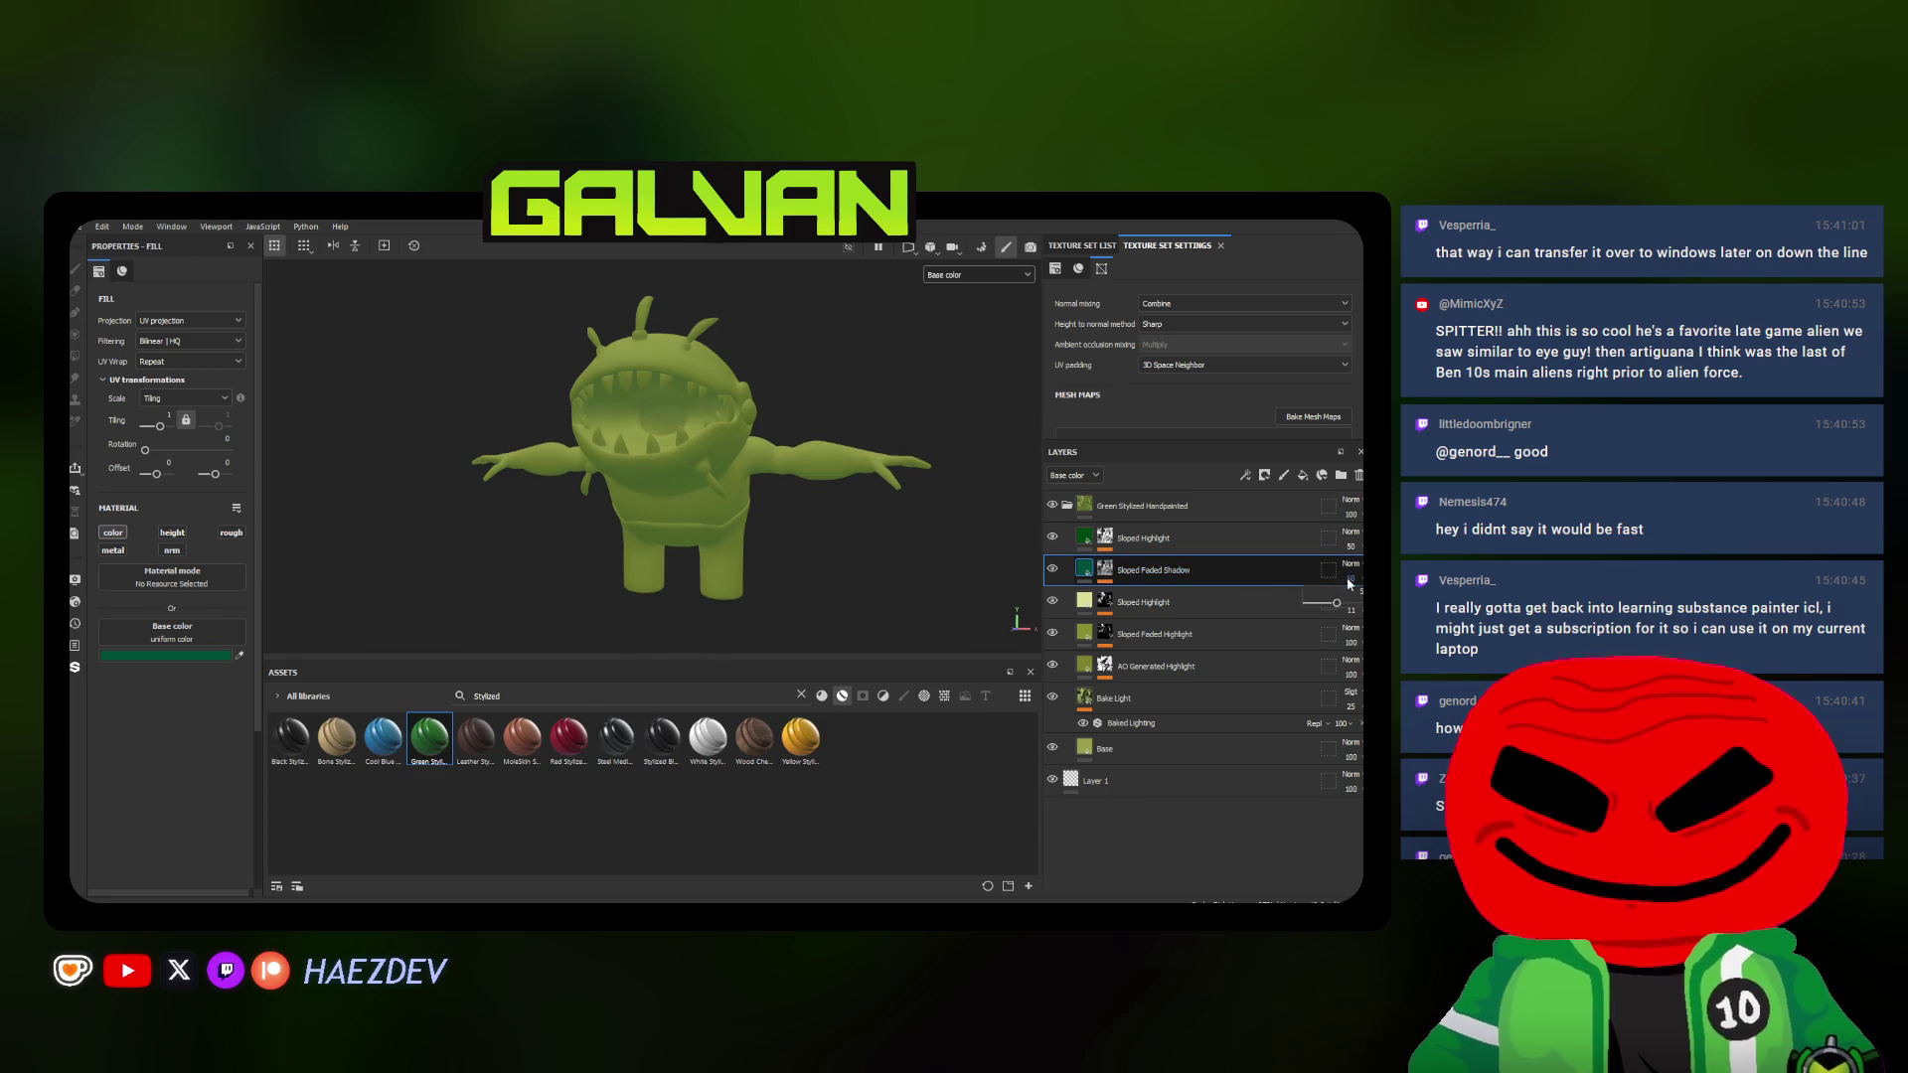
pyautogui.keyDown('alt'); pyautogui.moveTo(835, 507); pyautogui.dragTo(1075, 525); pyautogui.keyUp('alt')
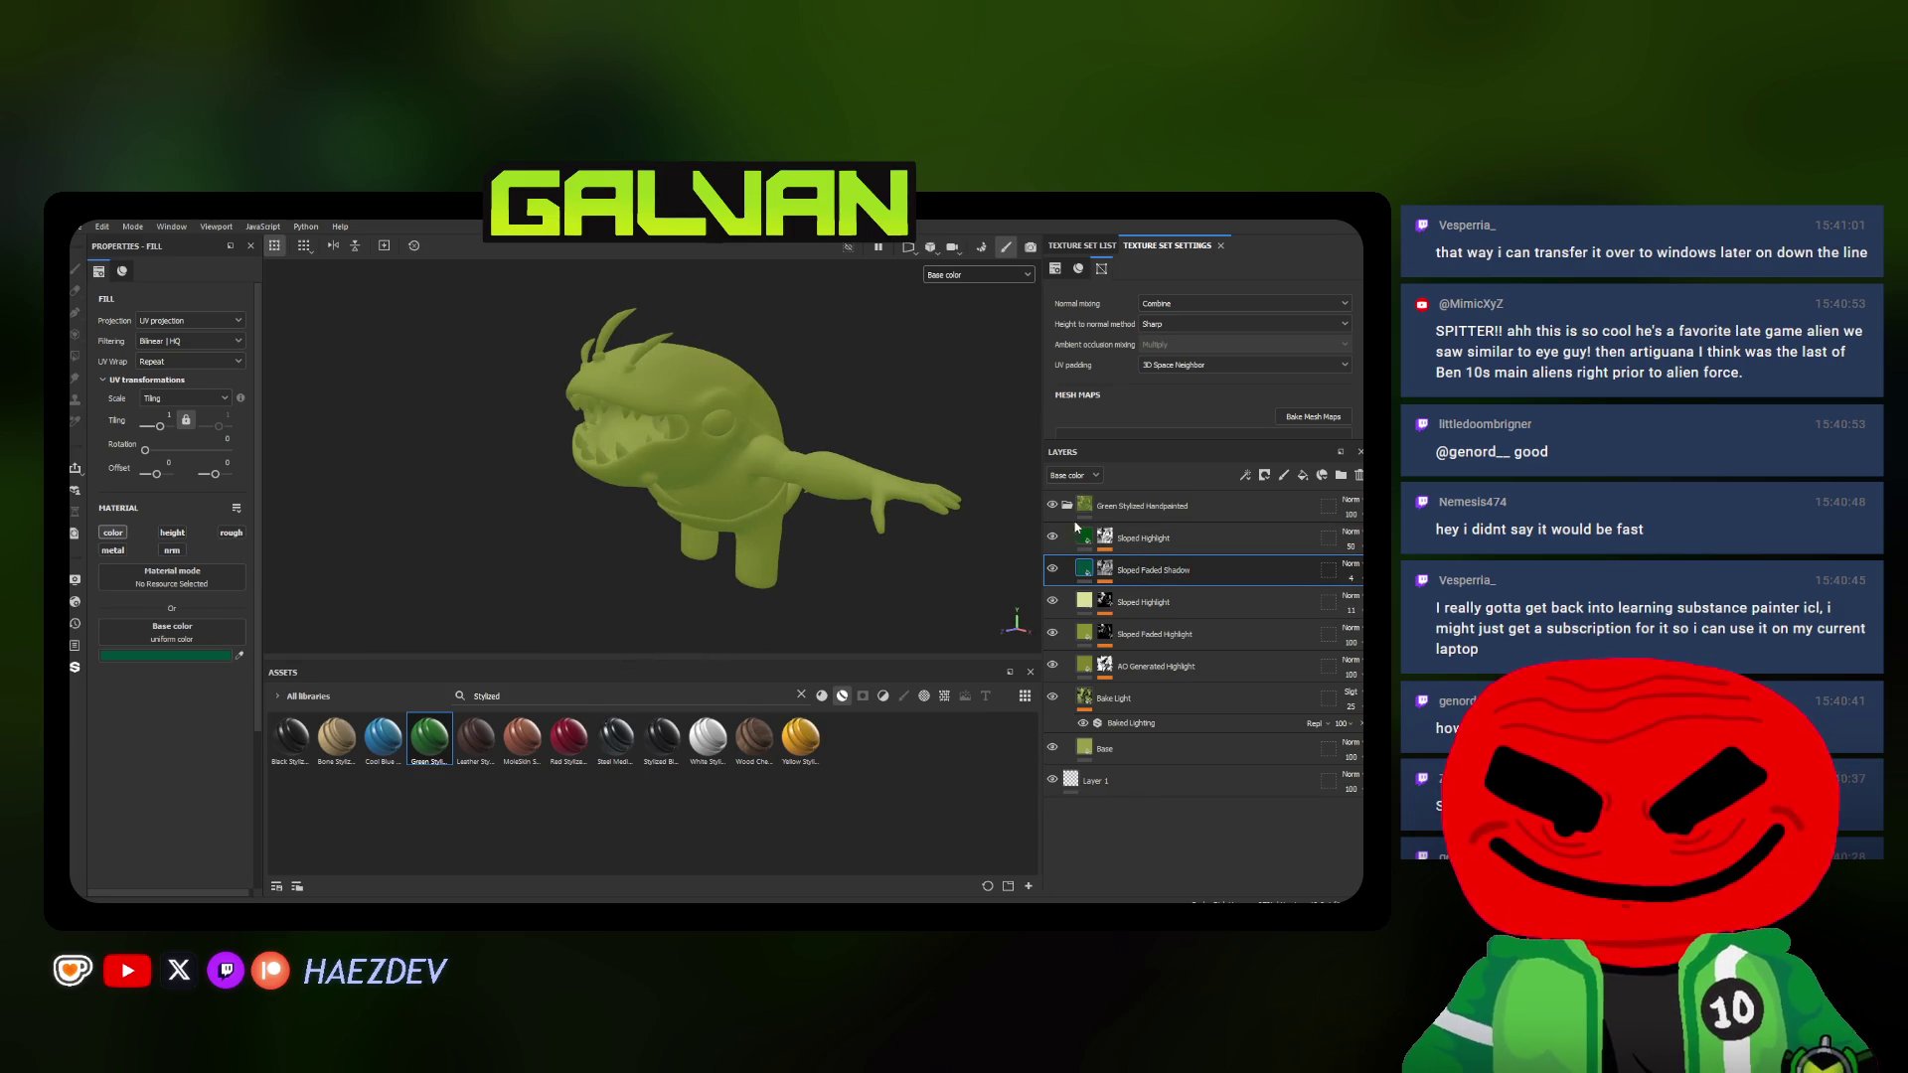
pyautogui.click(1068, 505)
pyautogui.hotkey('ctrl', 'd')
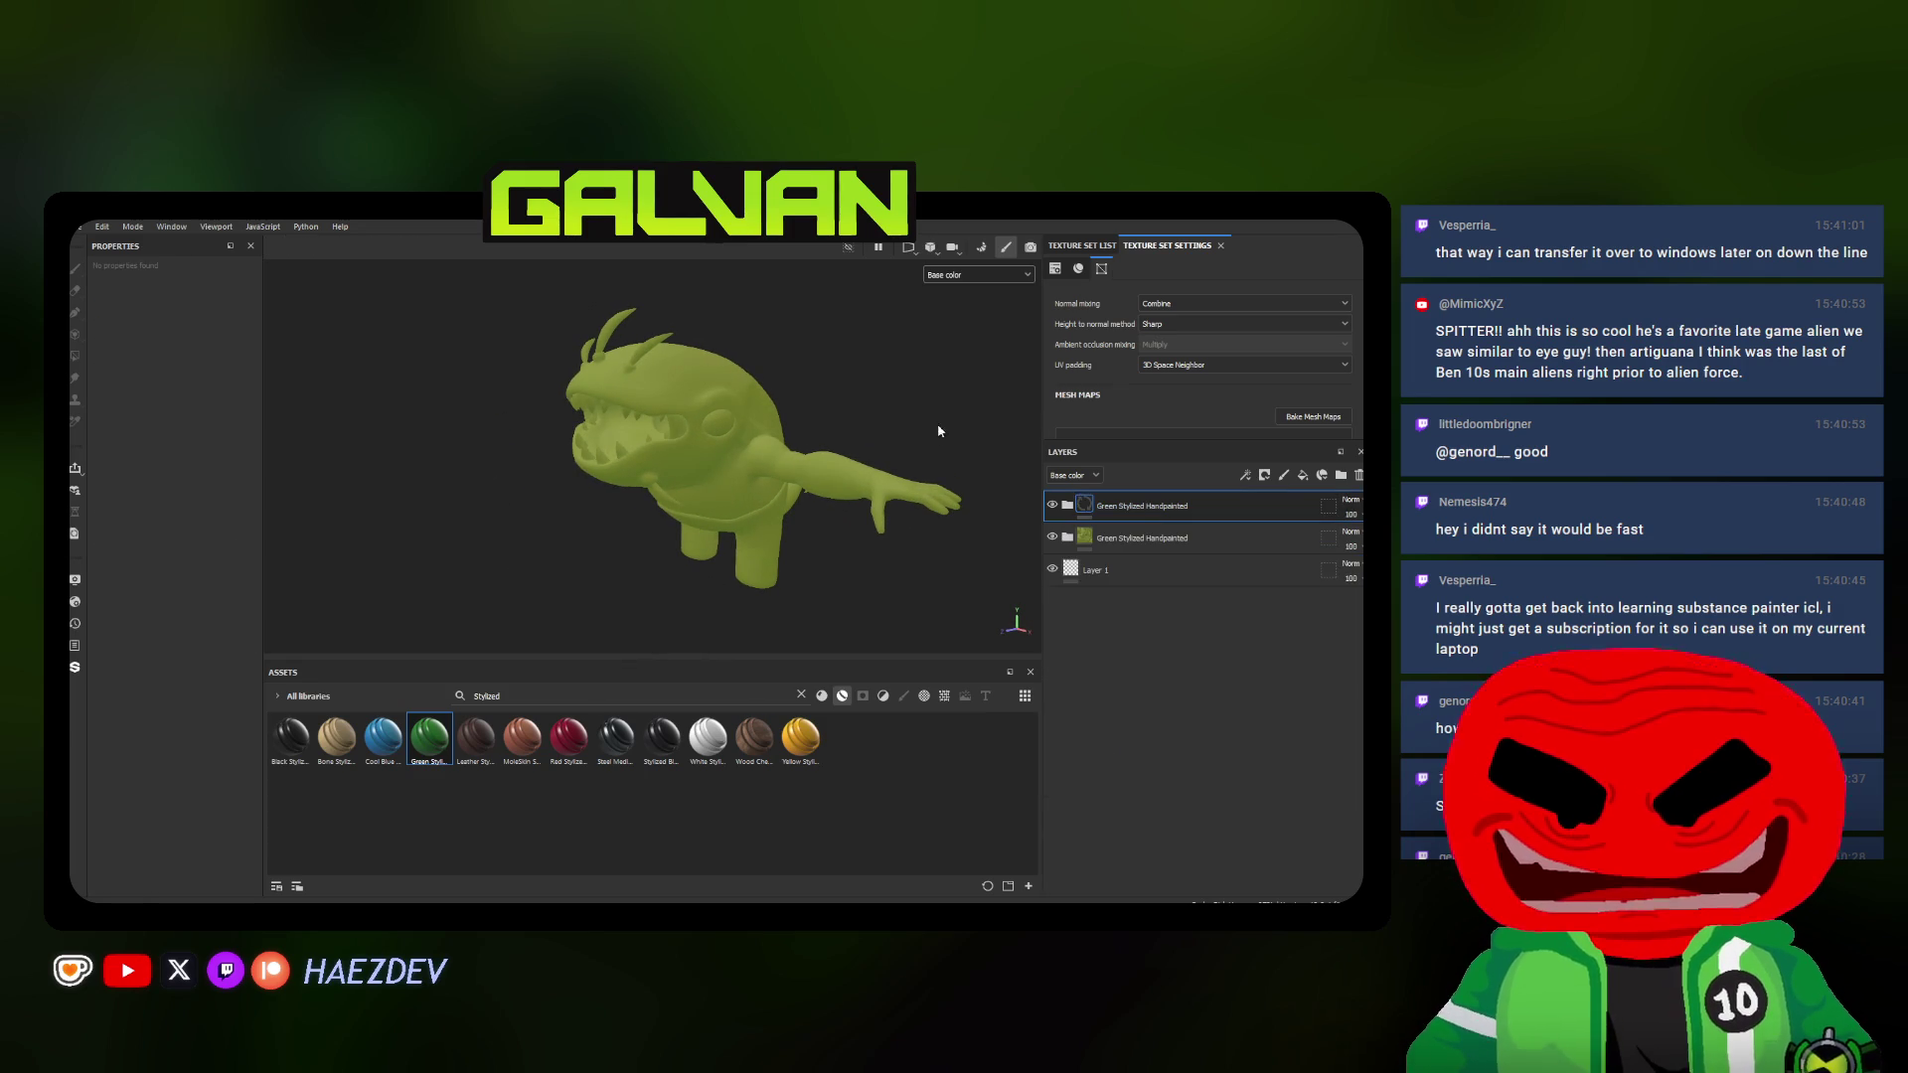
# Set the top folder's highlight fill layers to a pale green and collapse the folder
pyautogui.click(1066, 506)
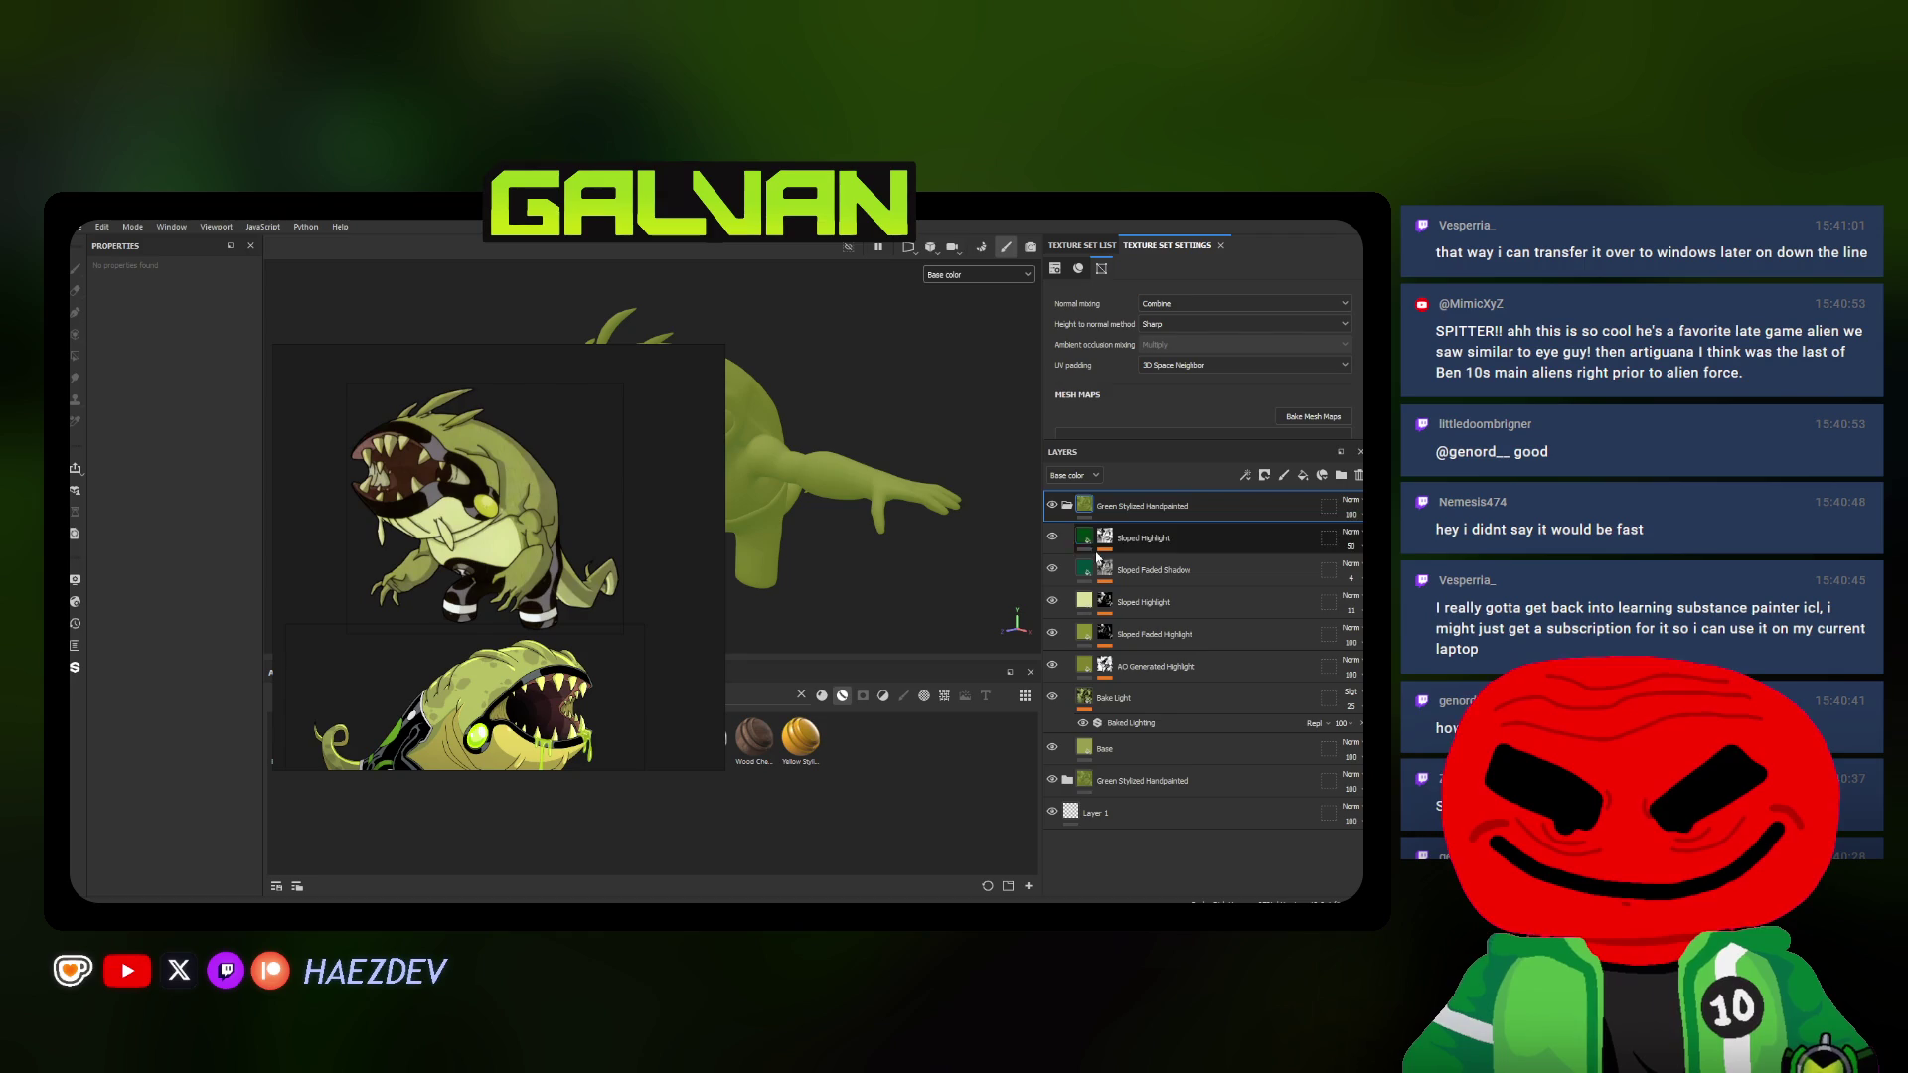
pyautogui.click(1156, 633)
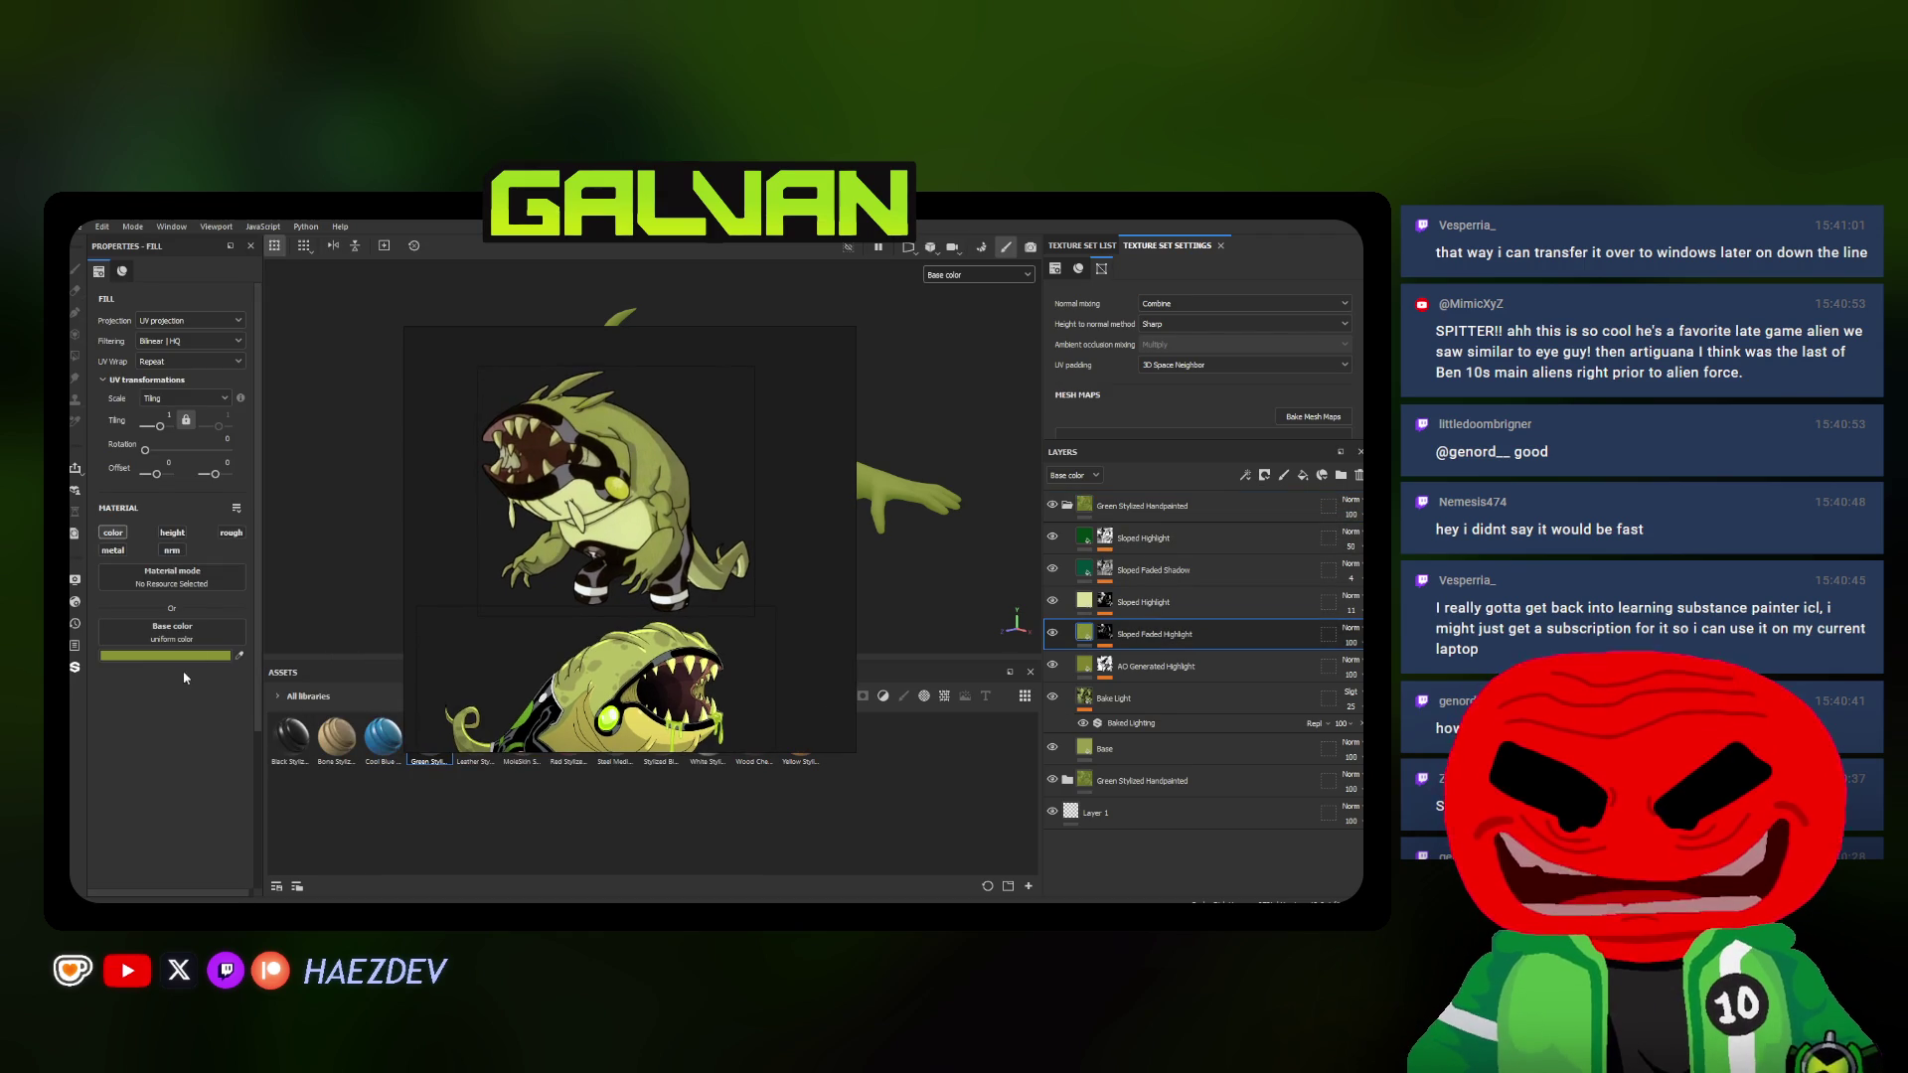
pyautogui.click(1154, 665)
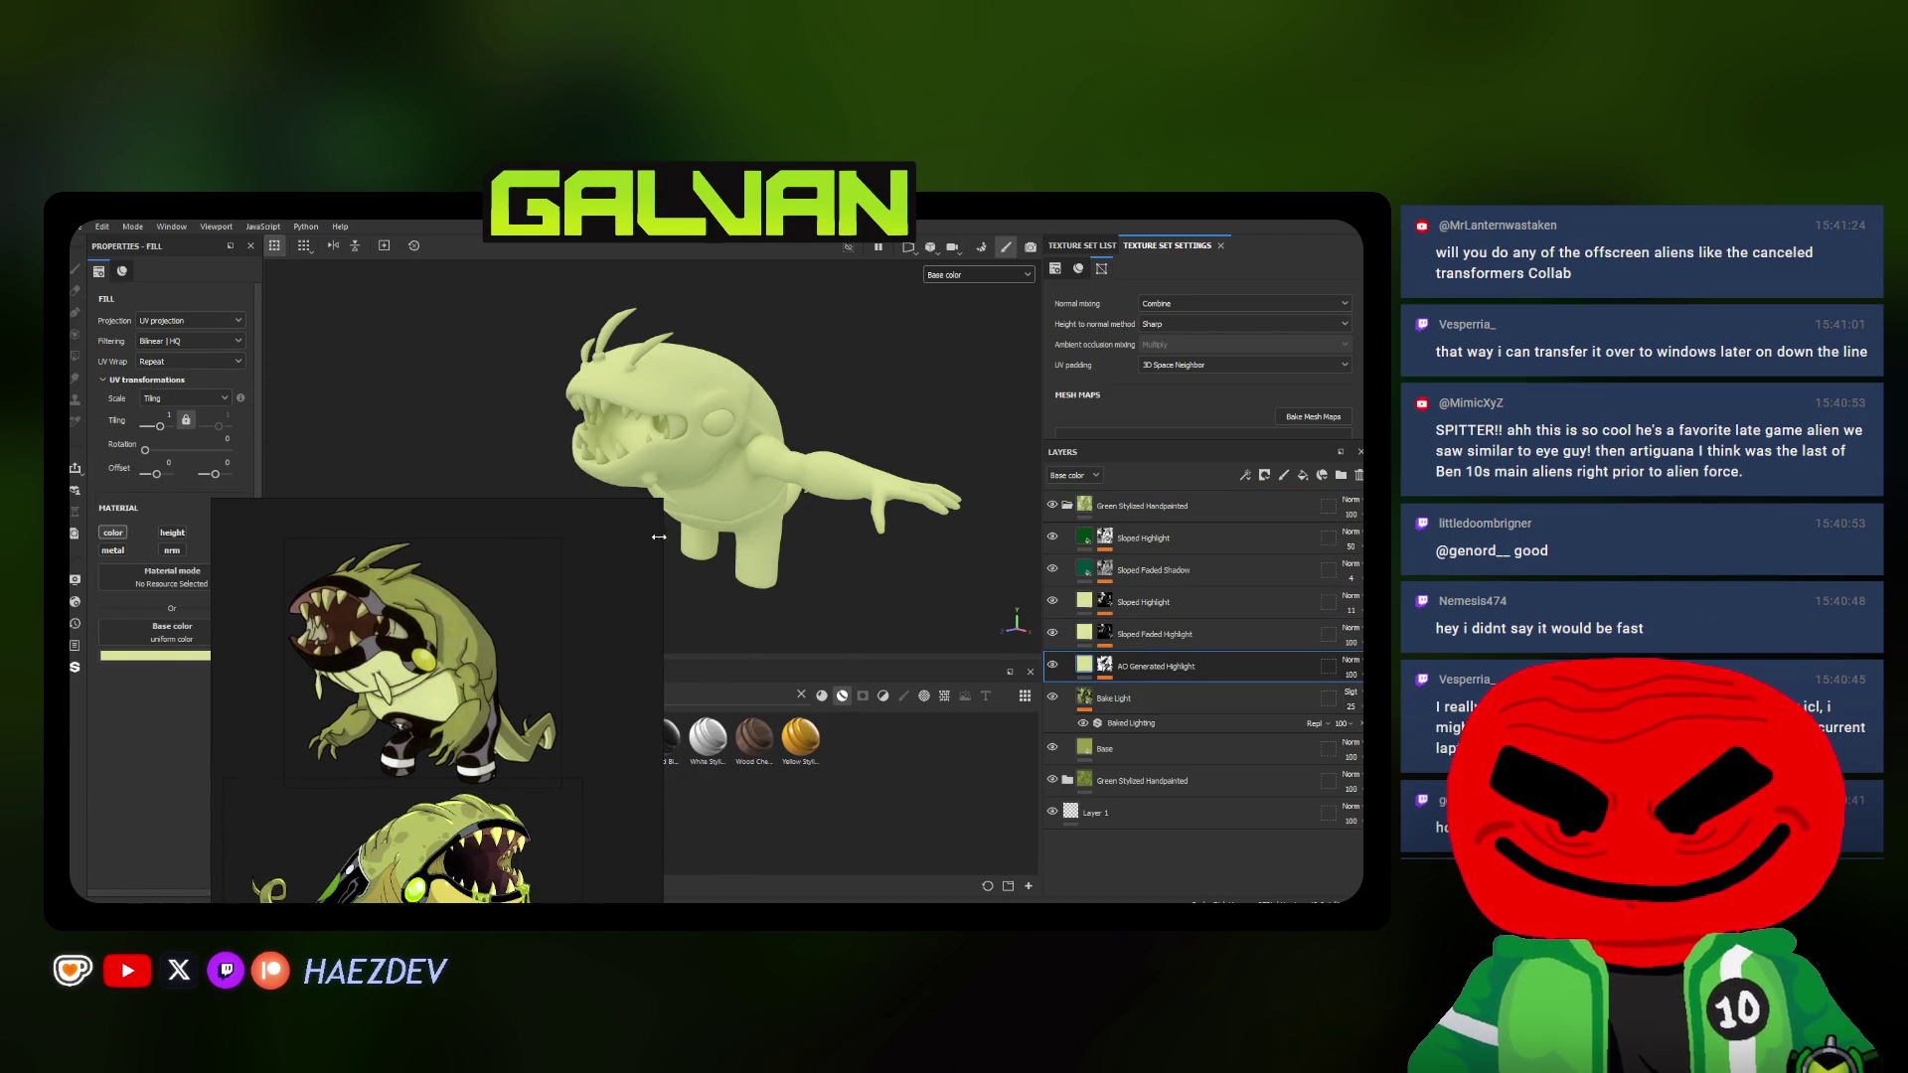
pyautogui.keyDown('alt'); pyautogui.moveTo(716, 492); pyautogui.dragTo(865, 493); pyautogui.keyUp('alt')
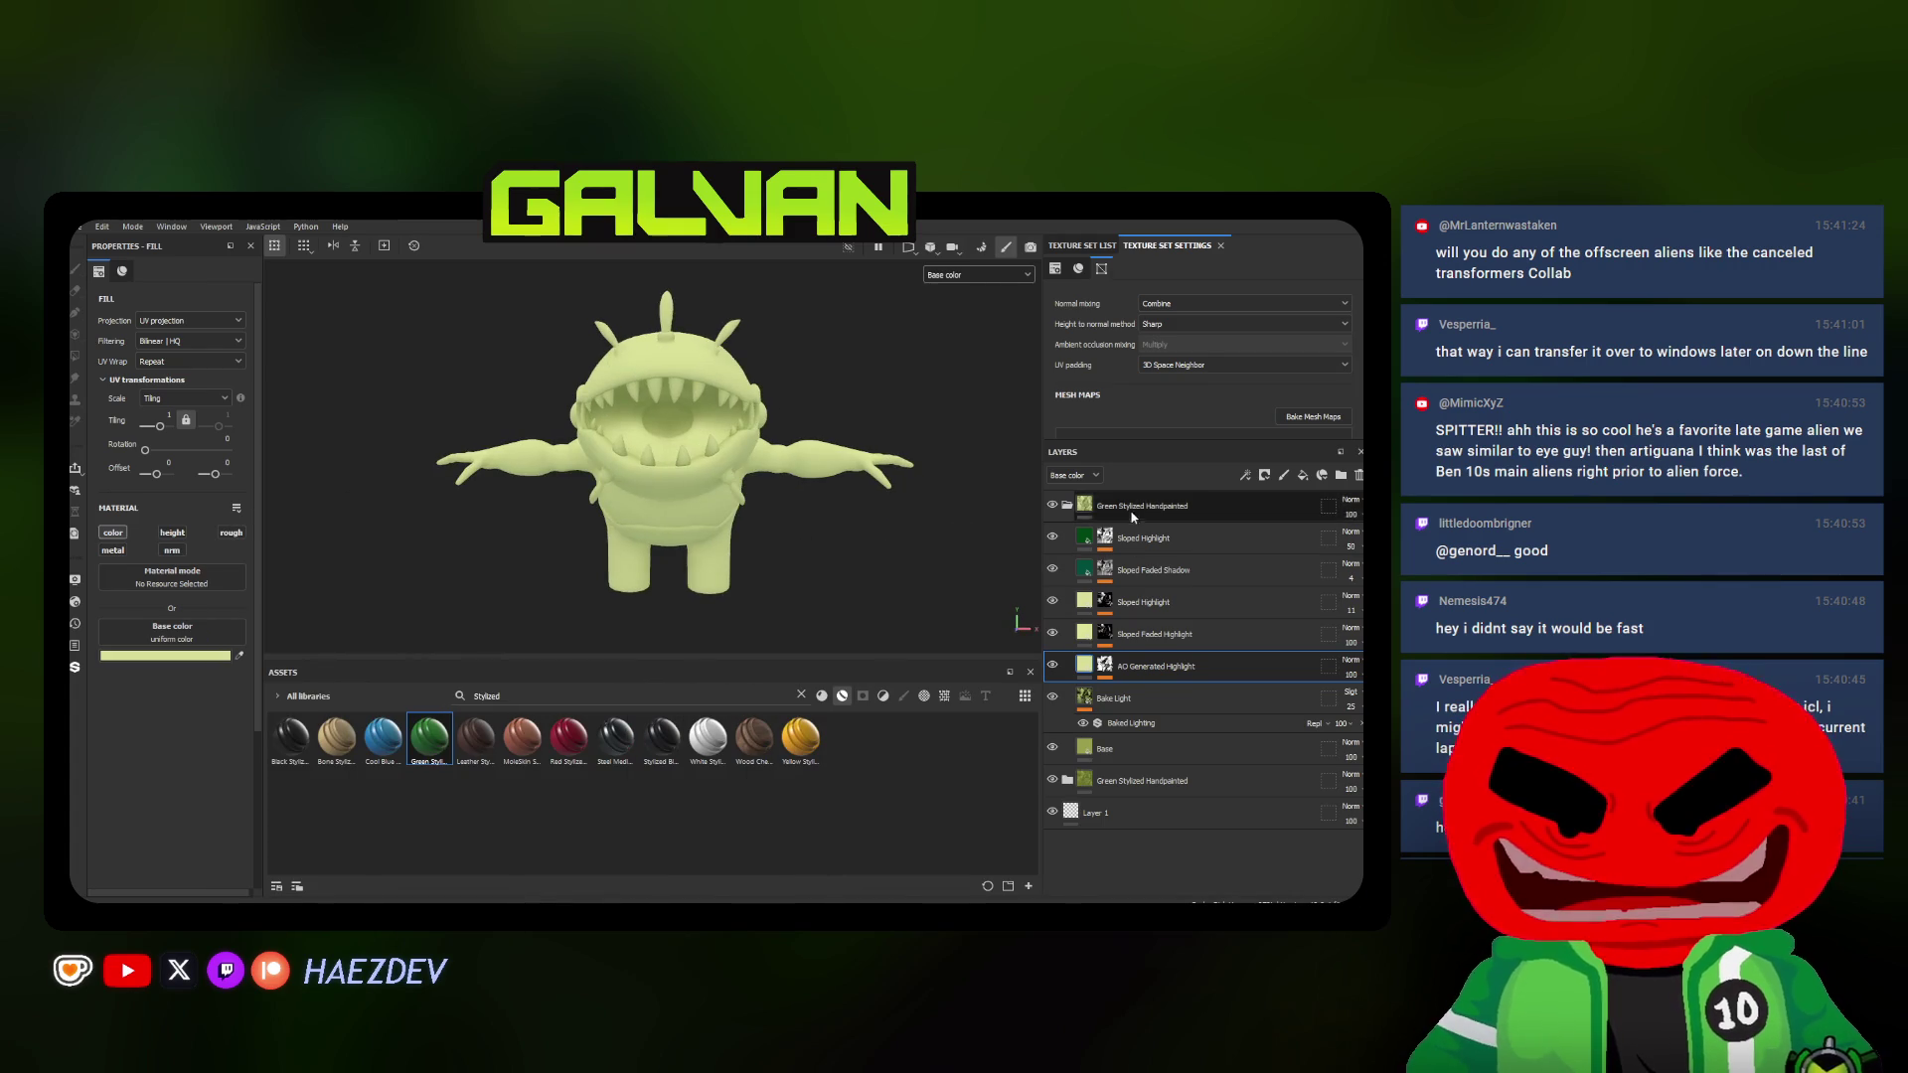
pyautogui.click(1065, 505)
# Add a black mask to the top Green Stylized Handpainted folder so the pale copy is hidden
pyautogui.rightClick(1148, 505)
pyautogui.click(1194, 448)
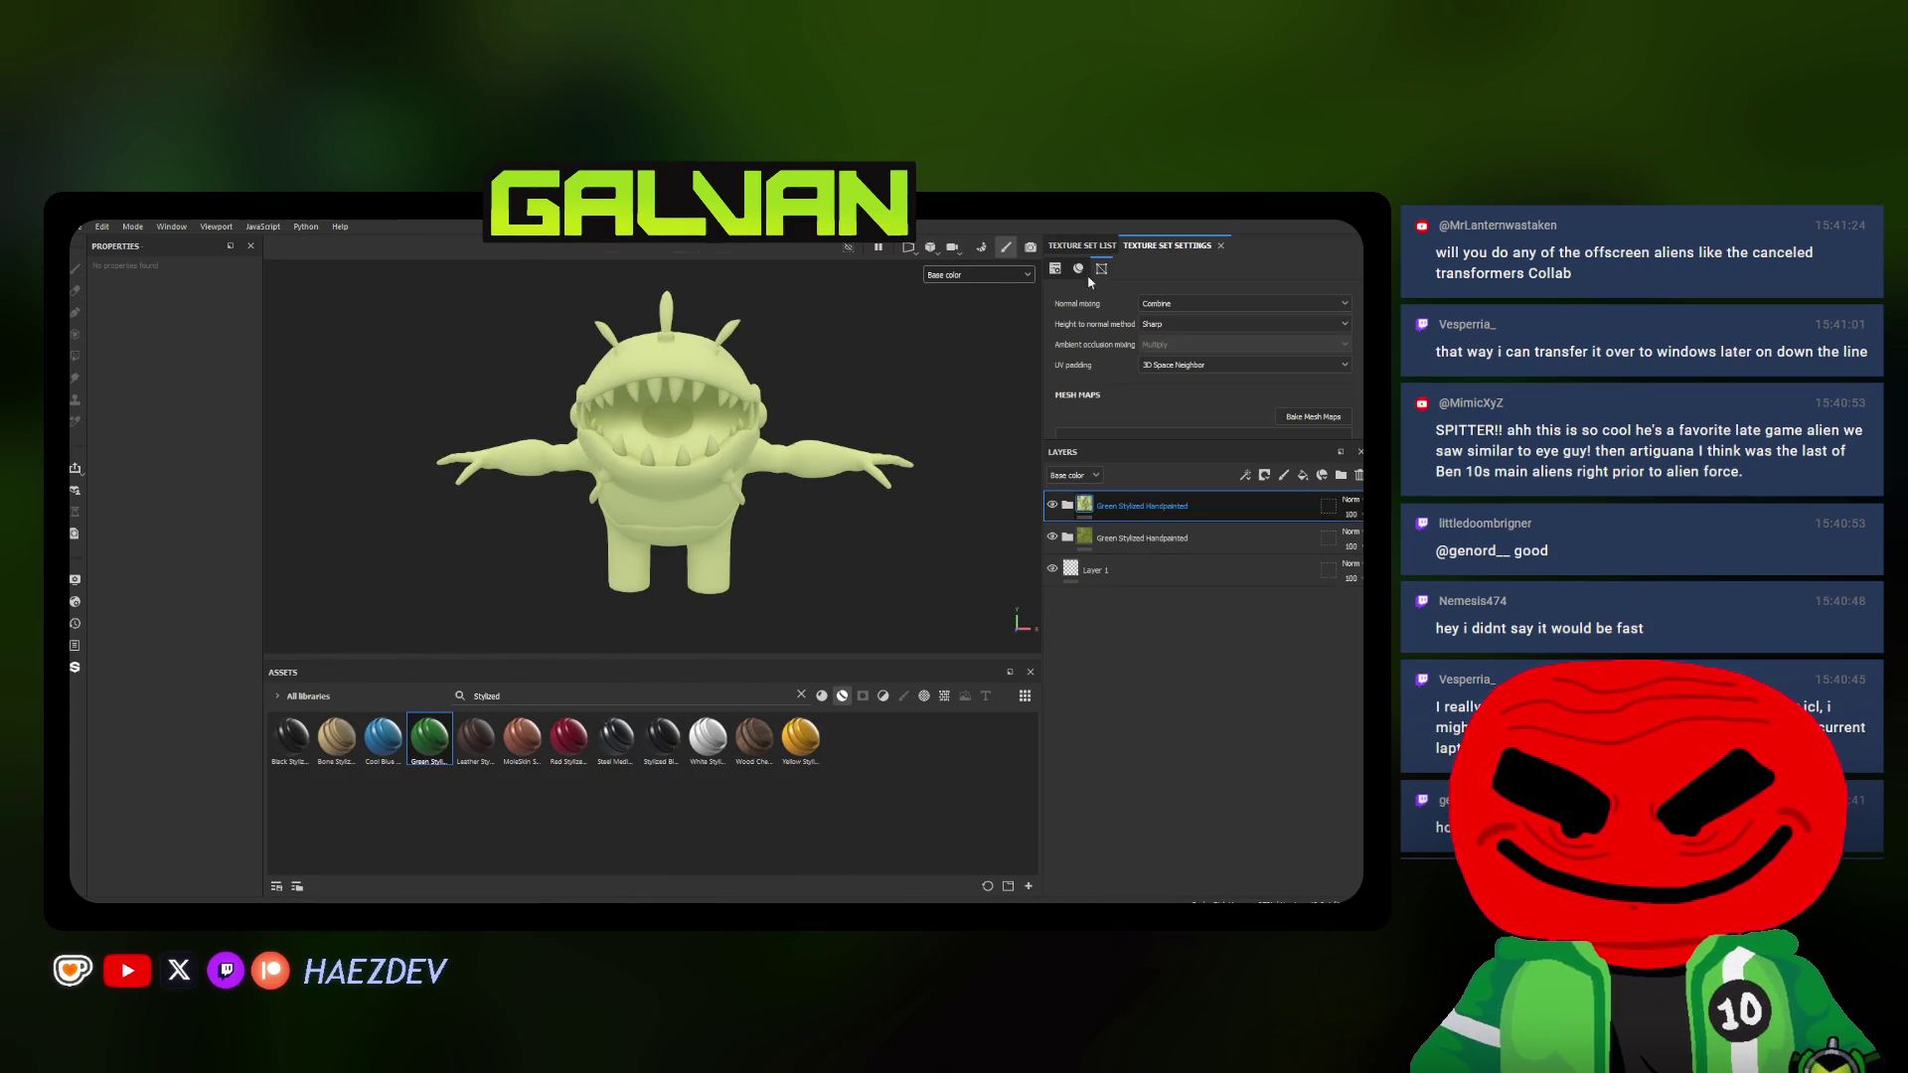
pyautogui.scroll(3, 704, 519)
pyautogui.keyDown('alt'); pyautogui.moveTo(704, 519); pyautogui.dragTo(835, 507); pyautogui.keyUp('alt')
pyautogui.click(1341, 475)
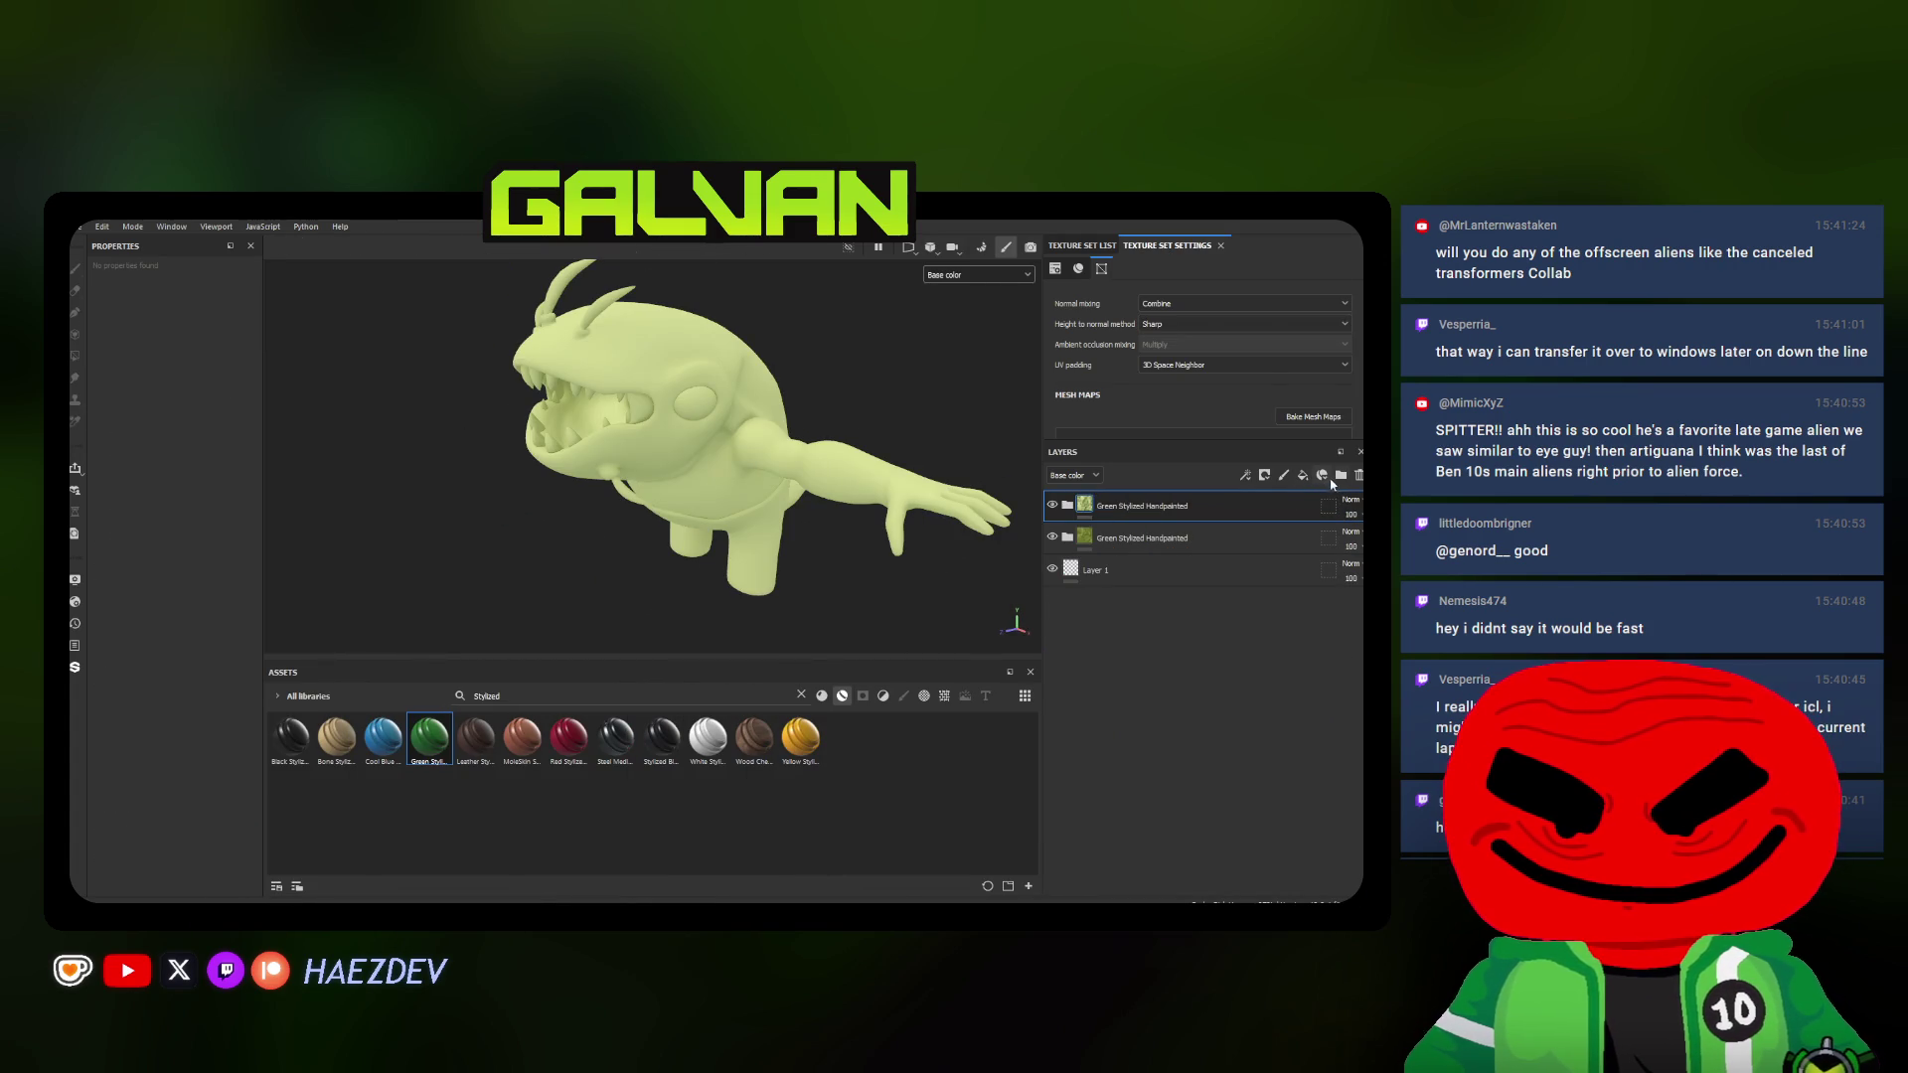
pyautogui.doubleClick(1110, 507)
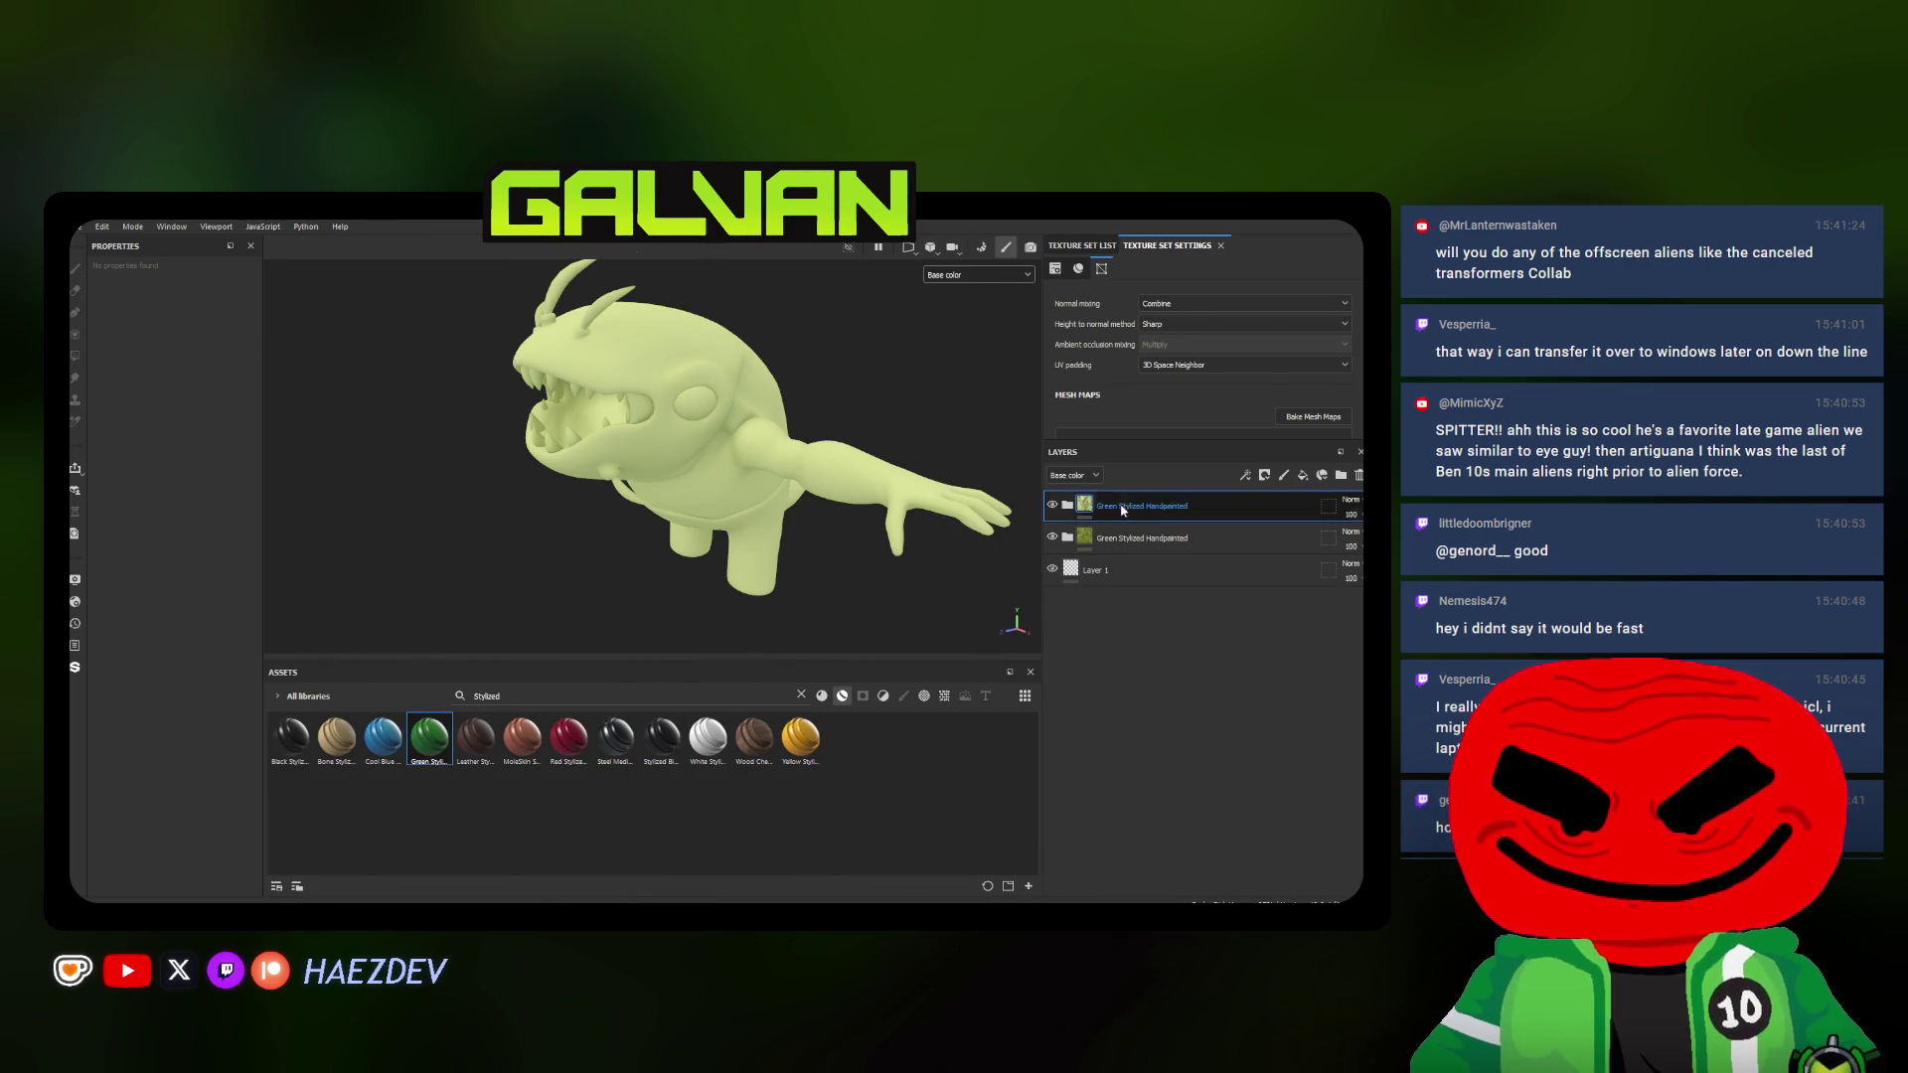
pyautogui.rightClick(1118, 506)
pyautogui.click(1193, 239)
pyautogui.keyDown('alt'); pyautogui.moveTo(718, 480); pyautogui.dragTo(634, 500); pyautogui.keyUp('alt')
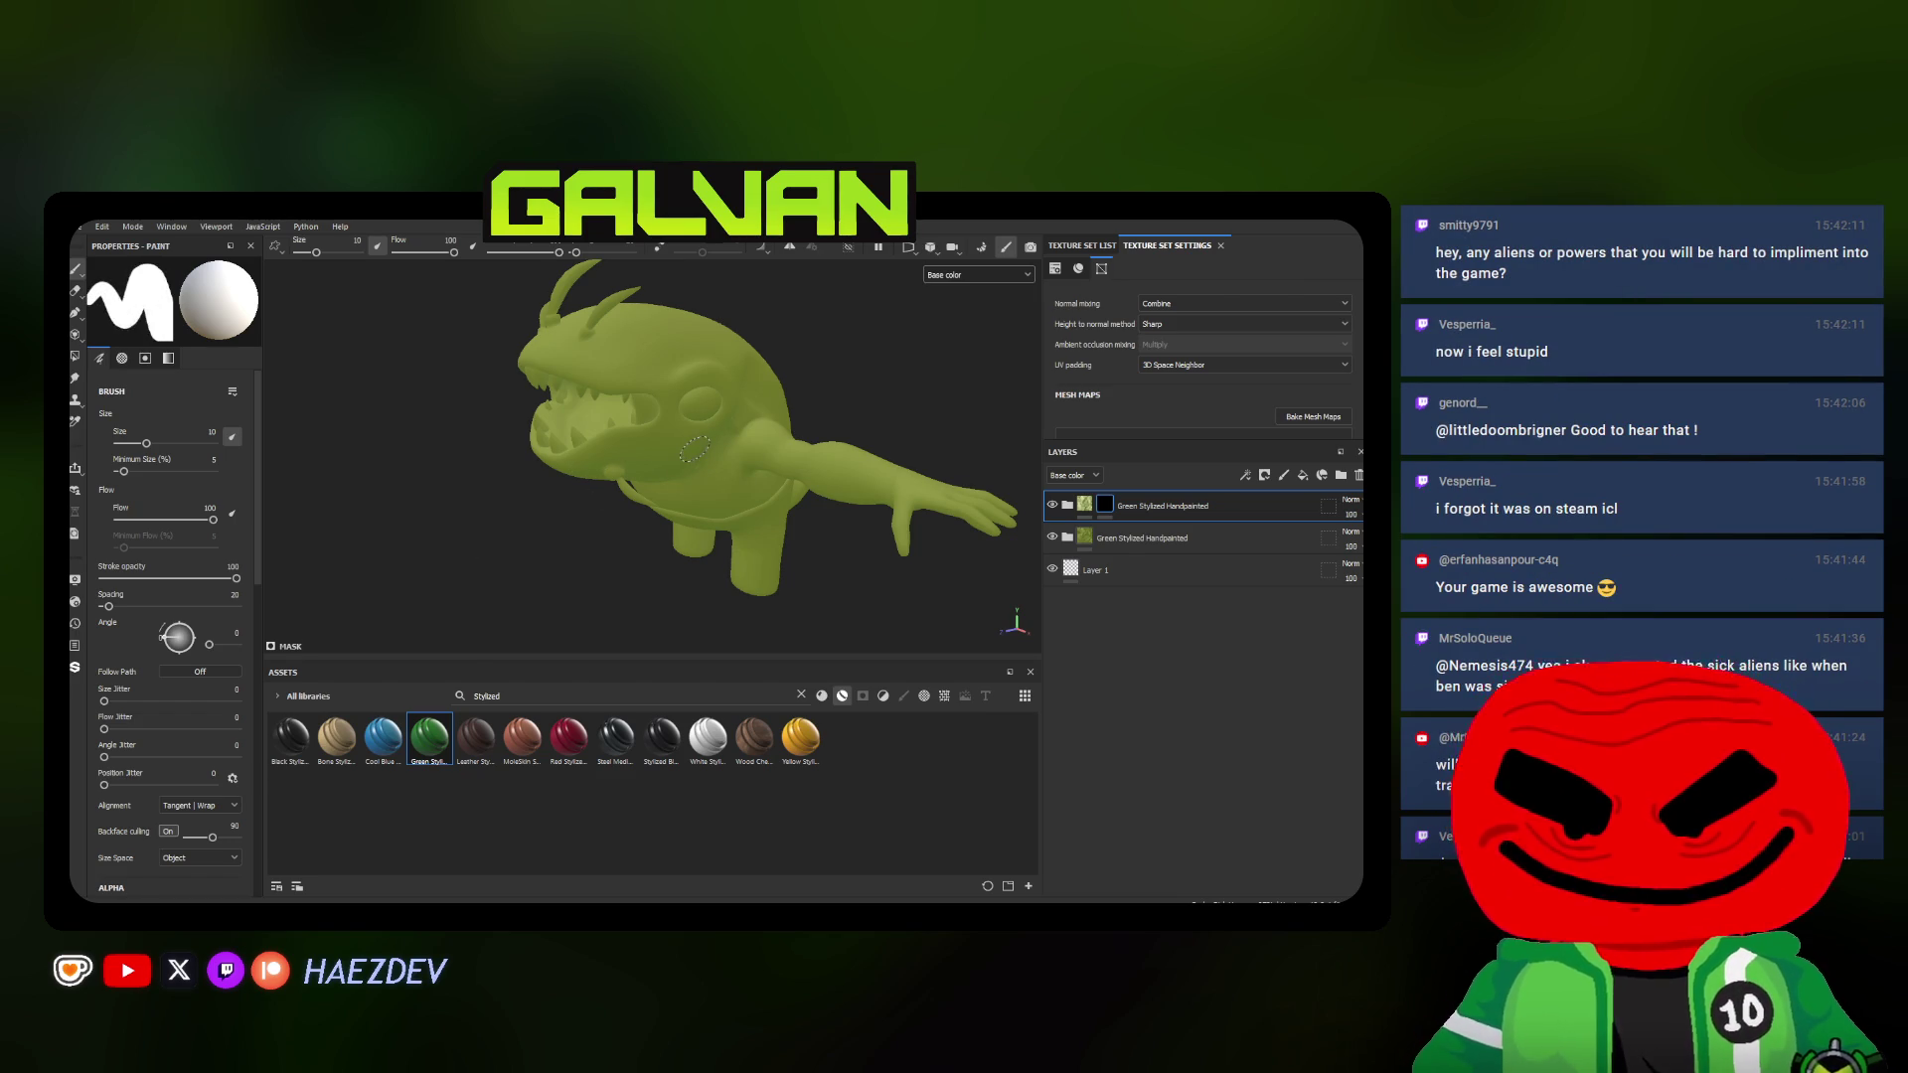
# Resize the Paint brush and paint white into the mask along the snout and lower jaw
pyautogui.keyDown('ctrl'); pyautogui.moveTo(693, 448); pyautogui.dragTo(662, 446, button='right'); pyautogui.keyUp('ctrl')
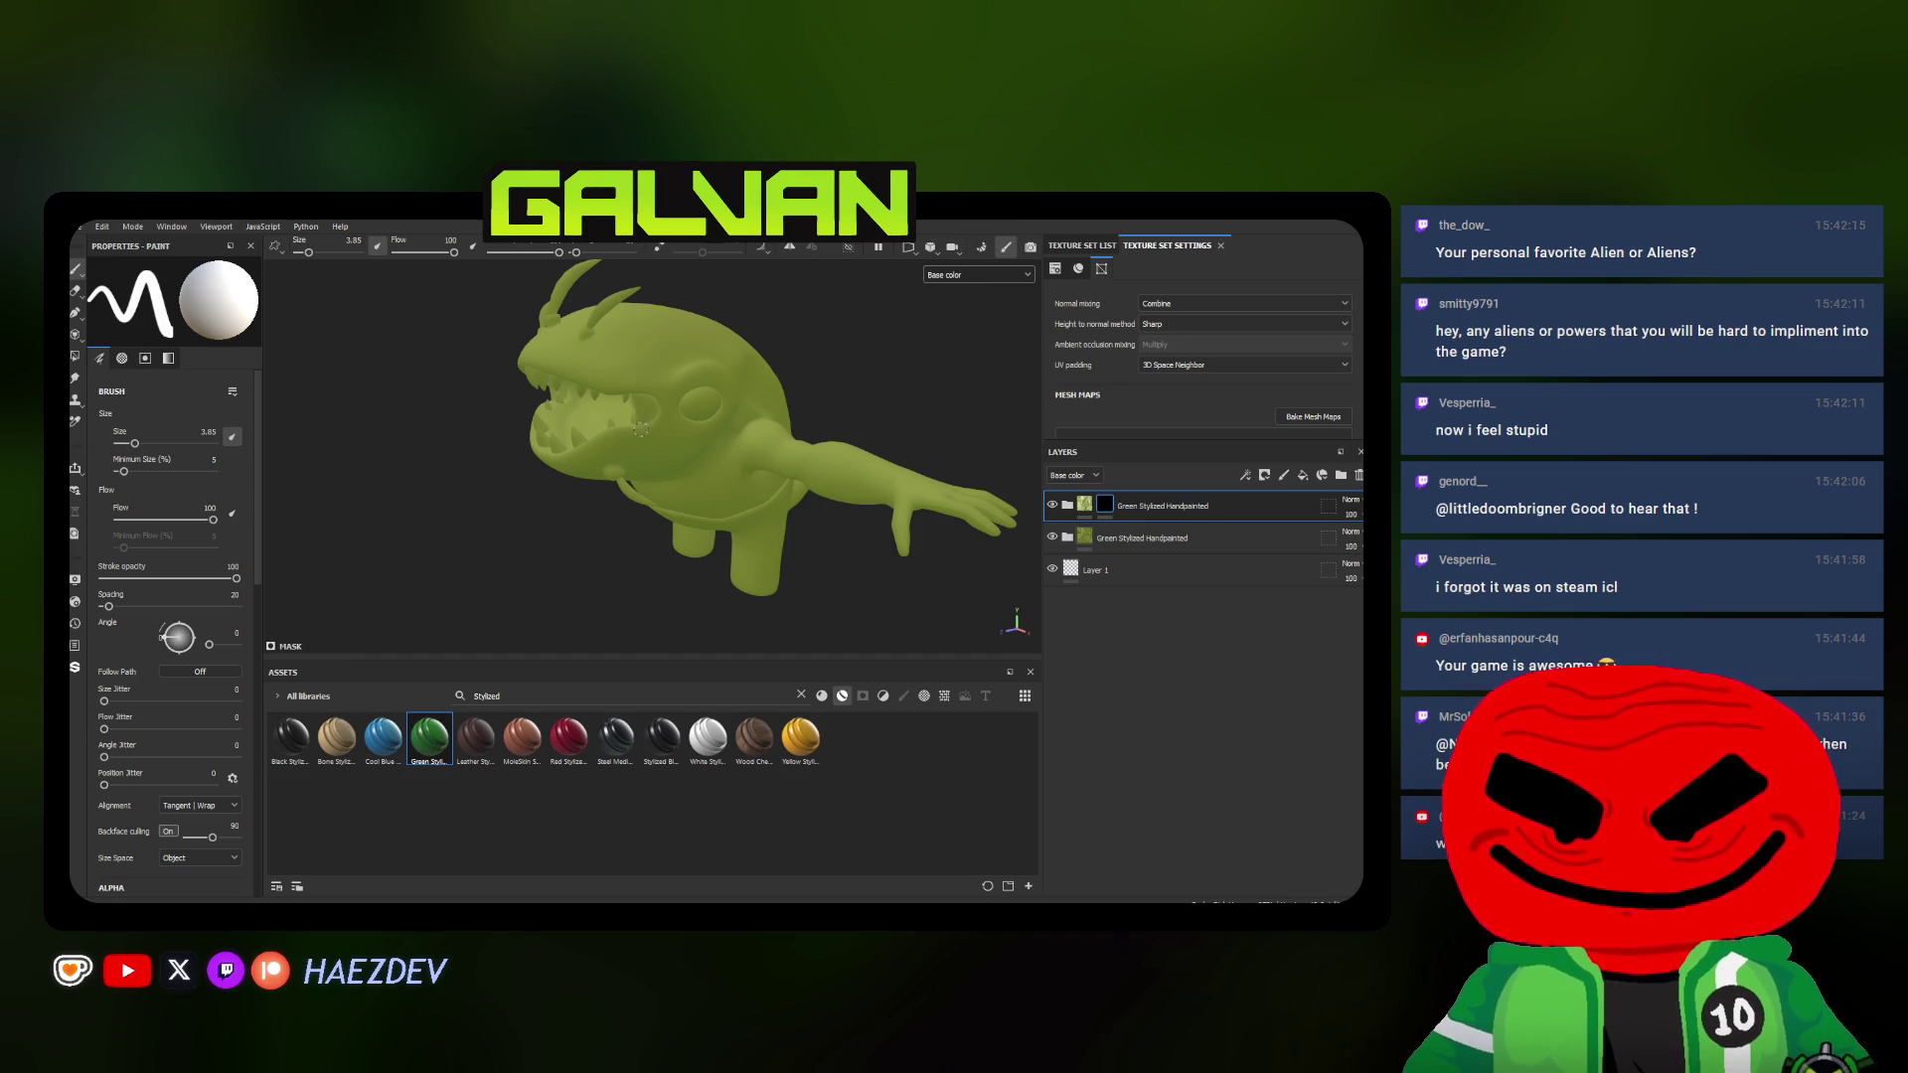
pyautogui.scroll(2, 639, 428)
pyautogui.scroll(2, 649, 427)
pyautogui.scroll(2, 664, 429)
pyautogui.scroll(2, 685, 428)
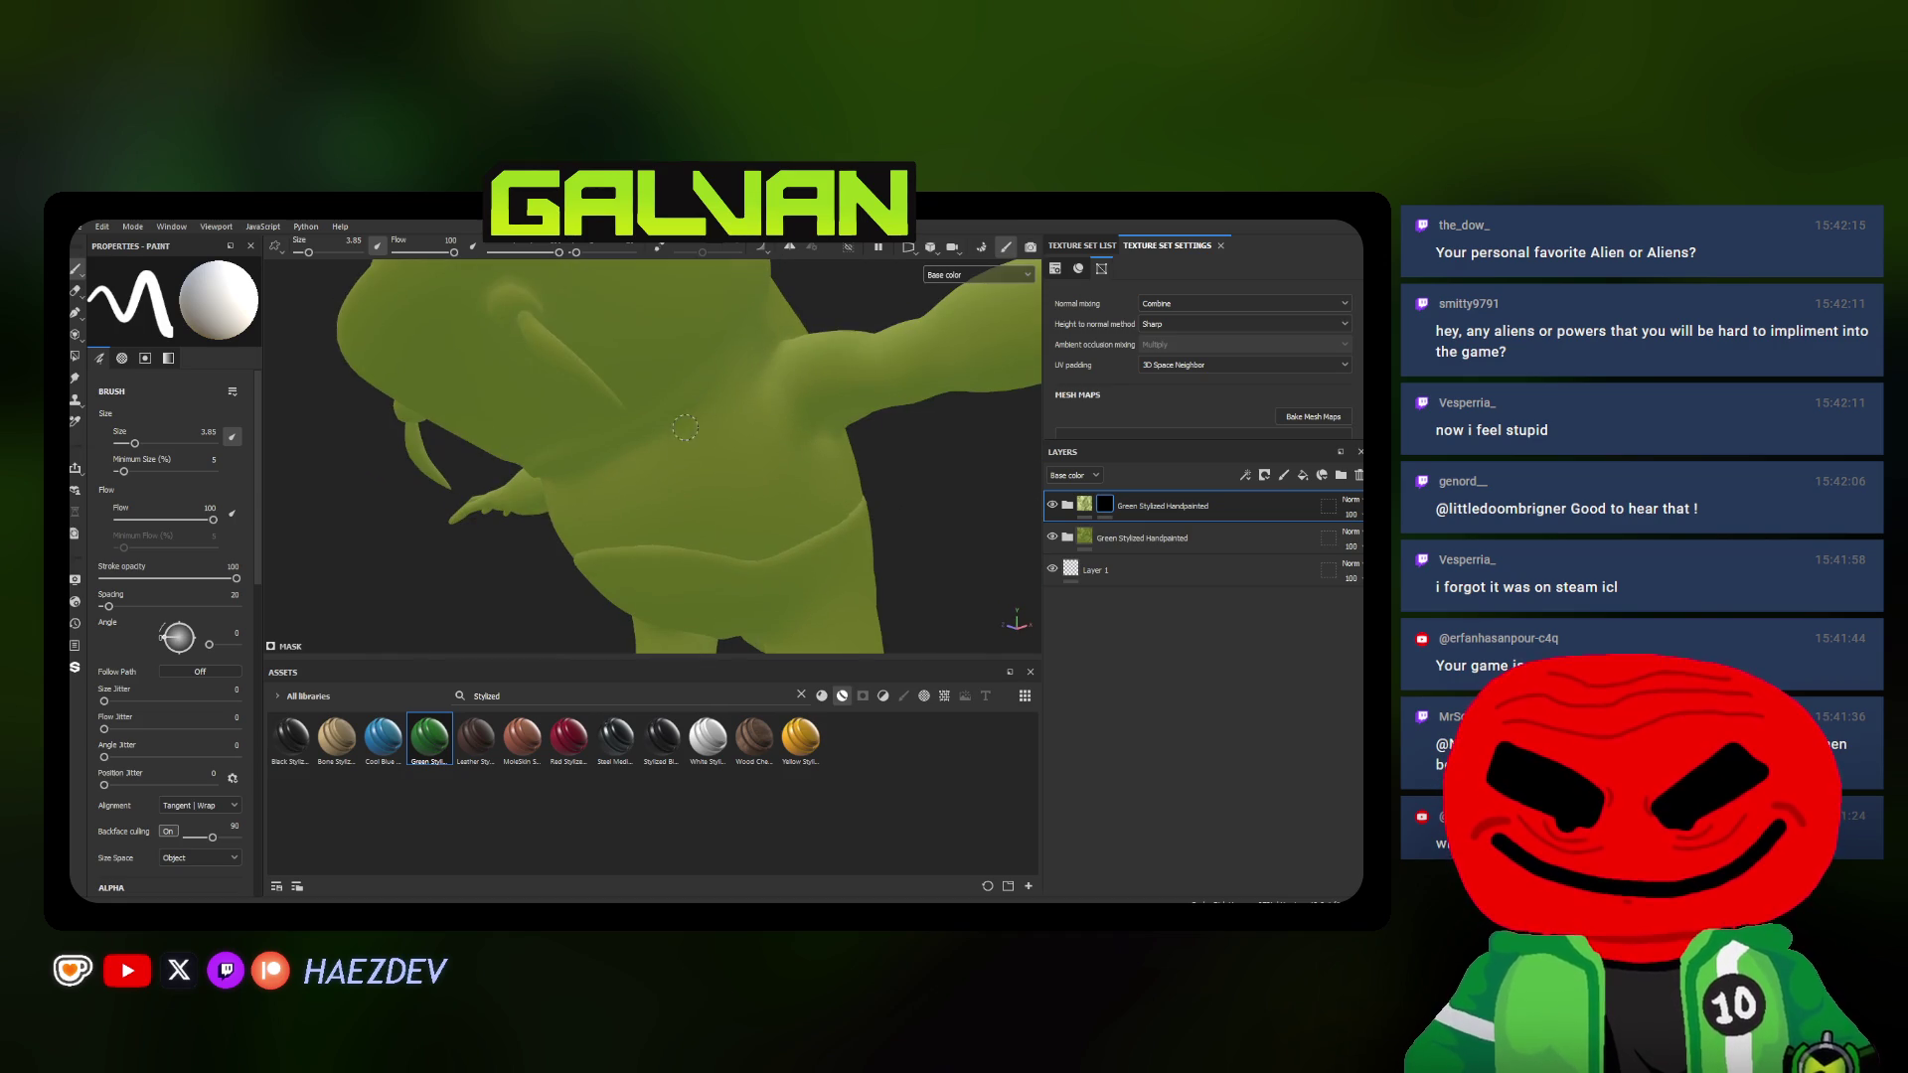
pyautogui.press(']')
pyautogui.press(']')
pyautogui.press(']')
pyautogui.press(']')
pyautogui.press(']')
pyautogui.press(']')
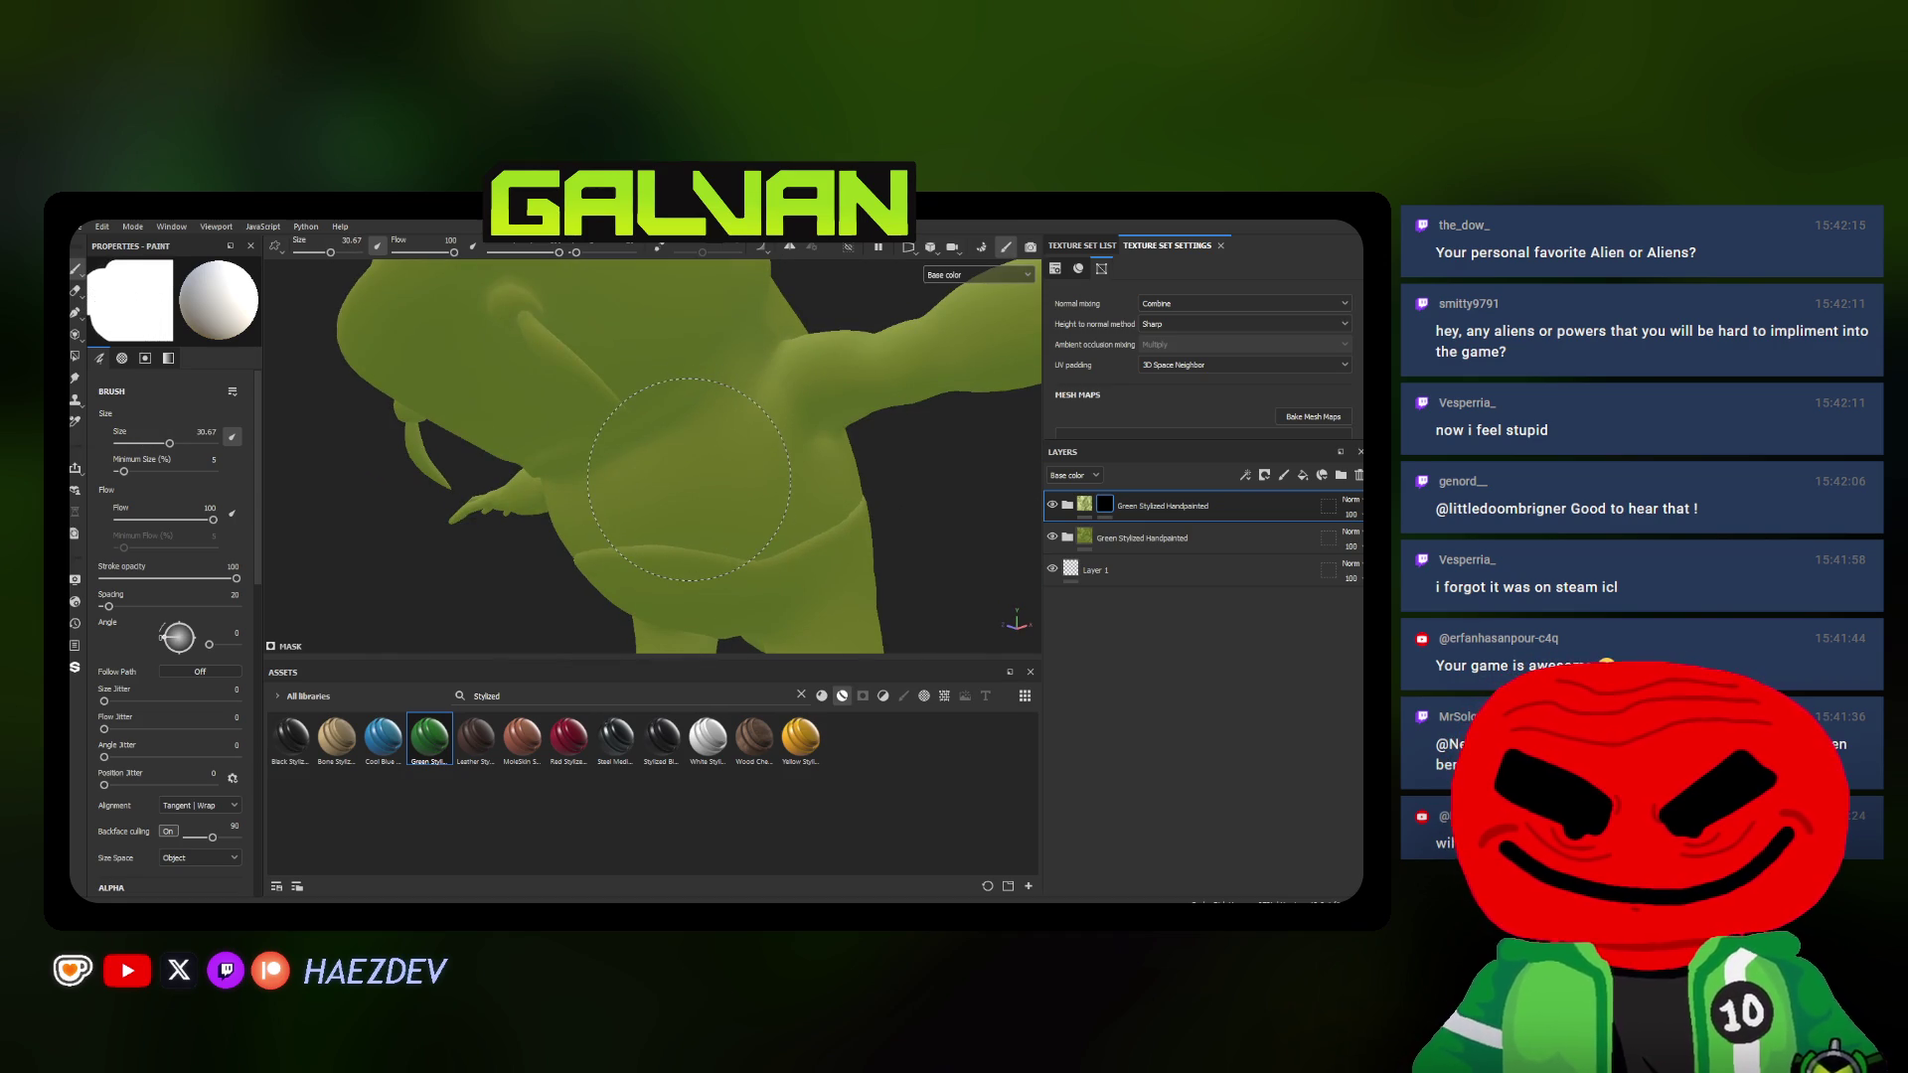
pyautogui.keyDown('ctrl'); pyautogui.moveTo(691, 475); pyautogui.dragTo(656, 474, button='right'); pyautogui.keyUp('ctrl')
pyautogui.keyDown('alt'); pyautogui.moveTo(657, 475); pyautogui.dragTo(655, 515); pyautogui.keyUp('alt')
pyautogui.moveTo(679, 438)
pyautogui.keyDown('alt'); pyautogui.mouseDown()
pyautogui.moveTo(695, 467)
pyautogui.moveTo(563, 507)
pyautogui.moveTo(745, 395)
pyautogui.moveTo(910, 447)
pyautogui.moveTo(566, 477)
pyautogui.moveTo(501, 529)
pyautogui.moveTo(716, 449)
pyautogui.mouseUp(); pyautogui.keyUp('alt')
# Try Polygon Fill in mesh mode, return to the Paint tool with 1 and continue masking down the throat
pyautogui.click(79, 358)
pyautogui.click(206, 269)
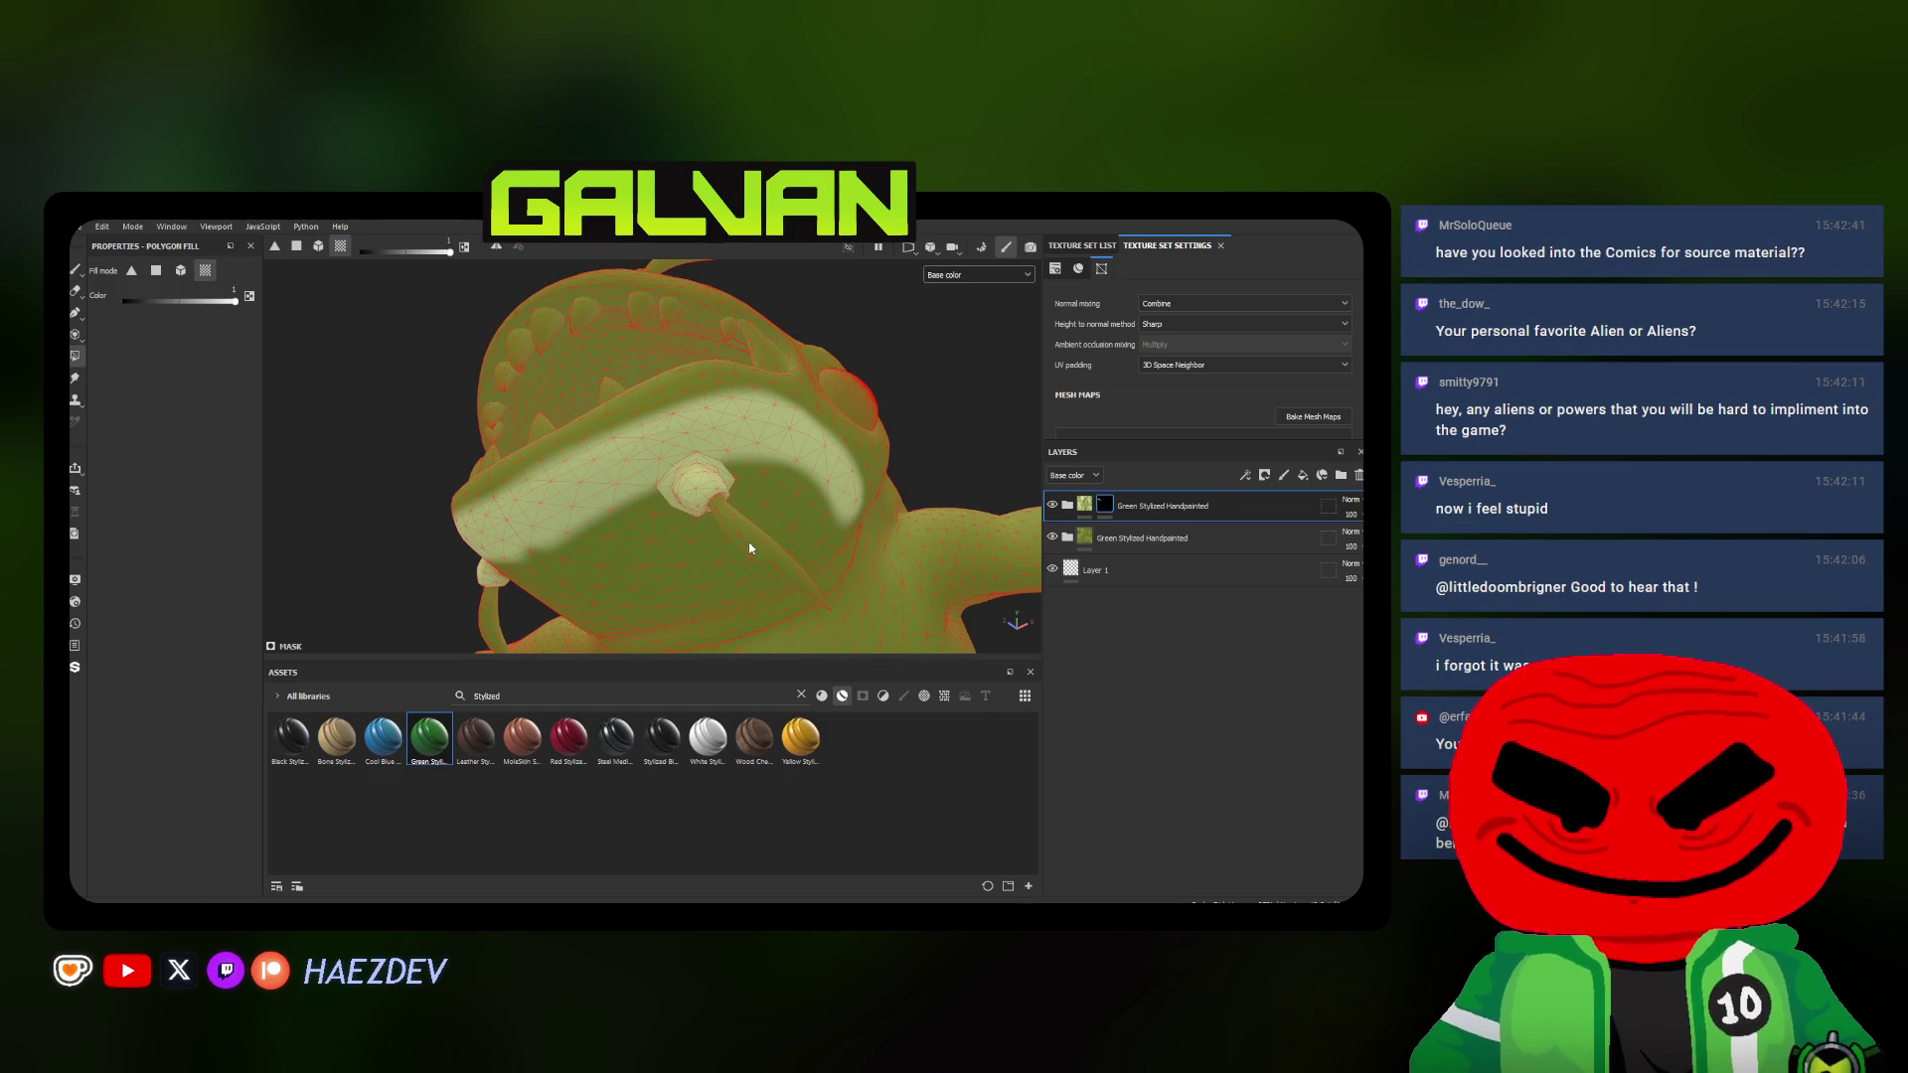
pyautogui.keyDown('alt'); pyautogui.moveTo(708, 534); pyautogui.dragTo(733, 526); pyautogui.keyUp('alt')
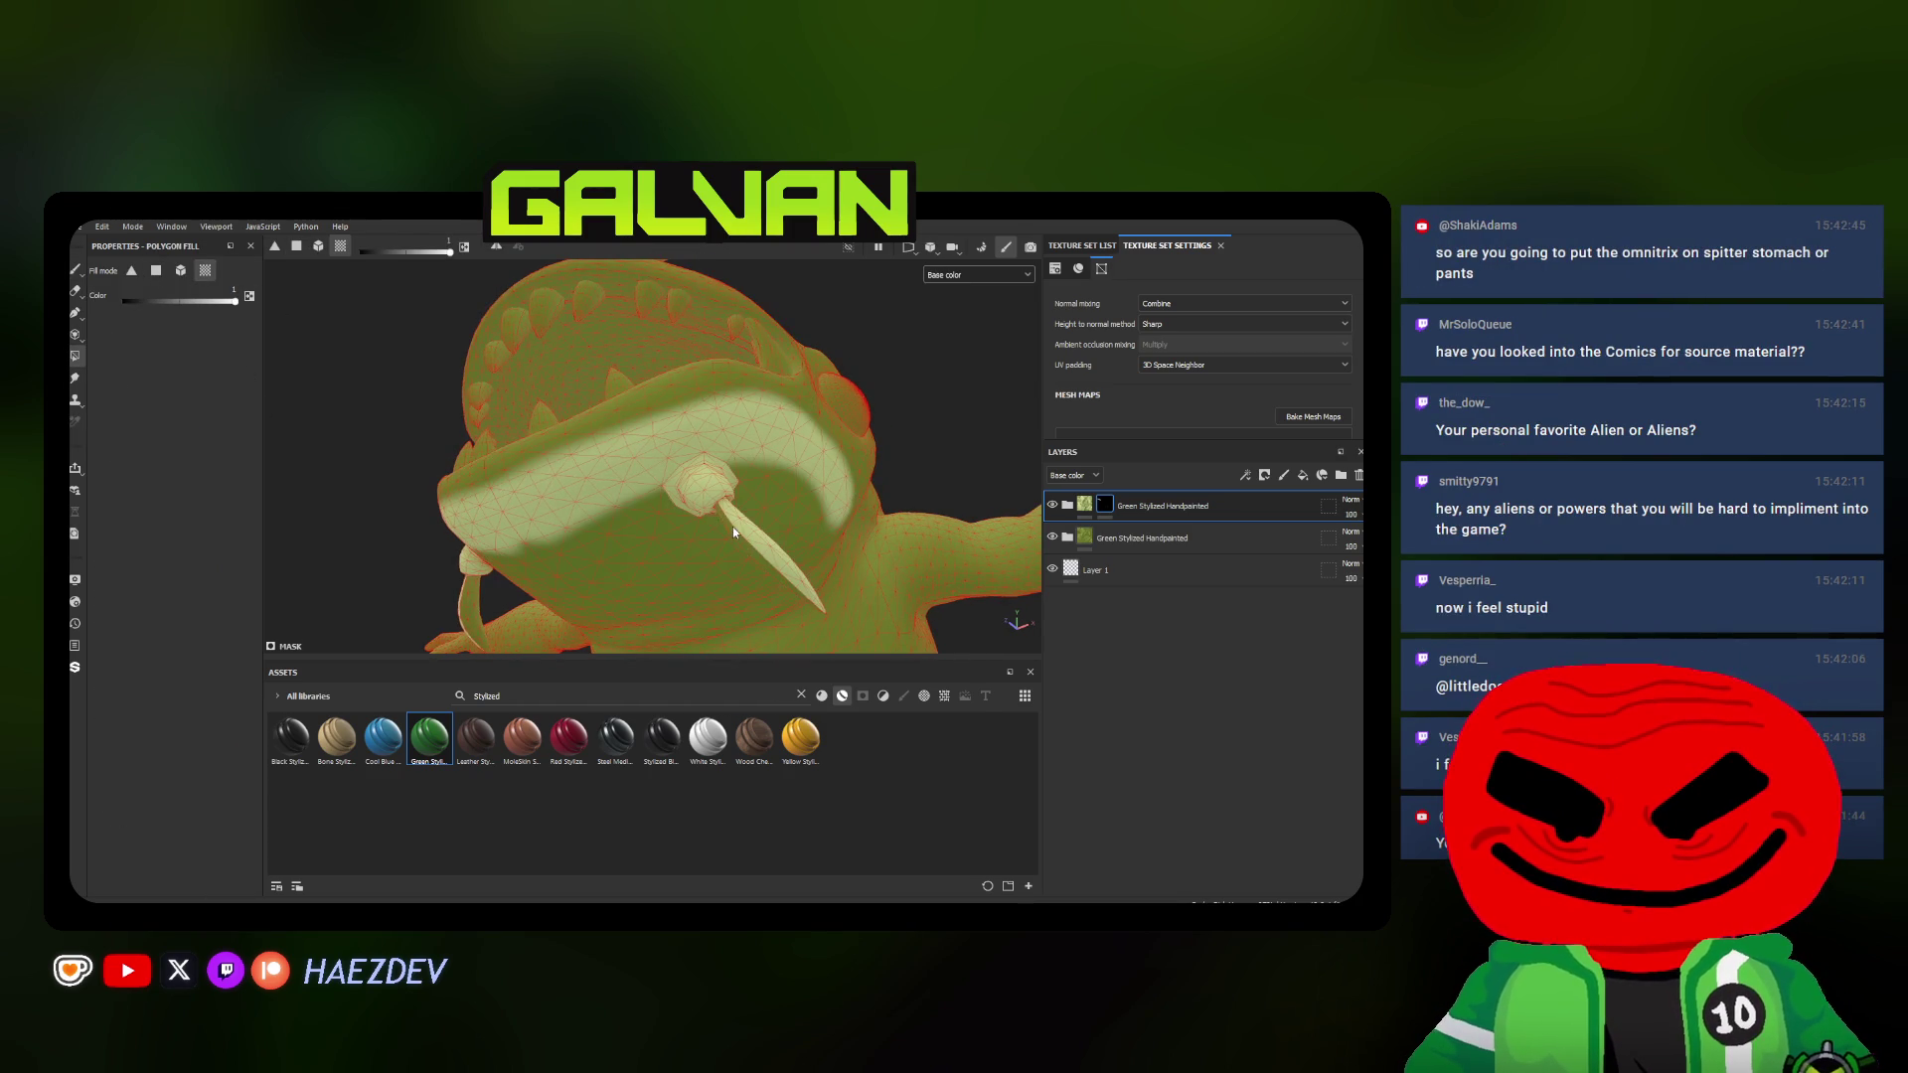
pyautogui.press('1')
pyautogui.moveTo(550, 502)
pyautogui.keyDown('alt'); pyautogui.mouseDown()
pyautogui.moveTo(560, 581)
pyautogui.moveTo(603, 446)
pyautogui.moveTo(709, 429)
pyautogui.moveTo(617, 517)
pyautogui.moveTo(656, 443)
pyautogui.moveTo(670, 487)
pyautogui.mouseUp(); pyautogui.keyUp('alt')
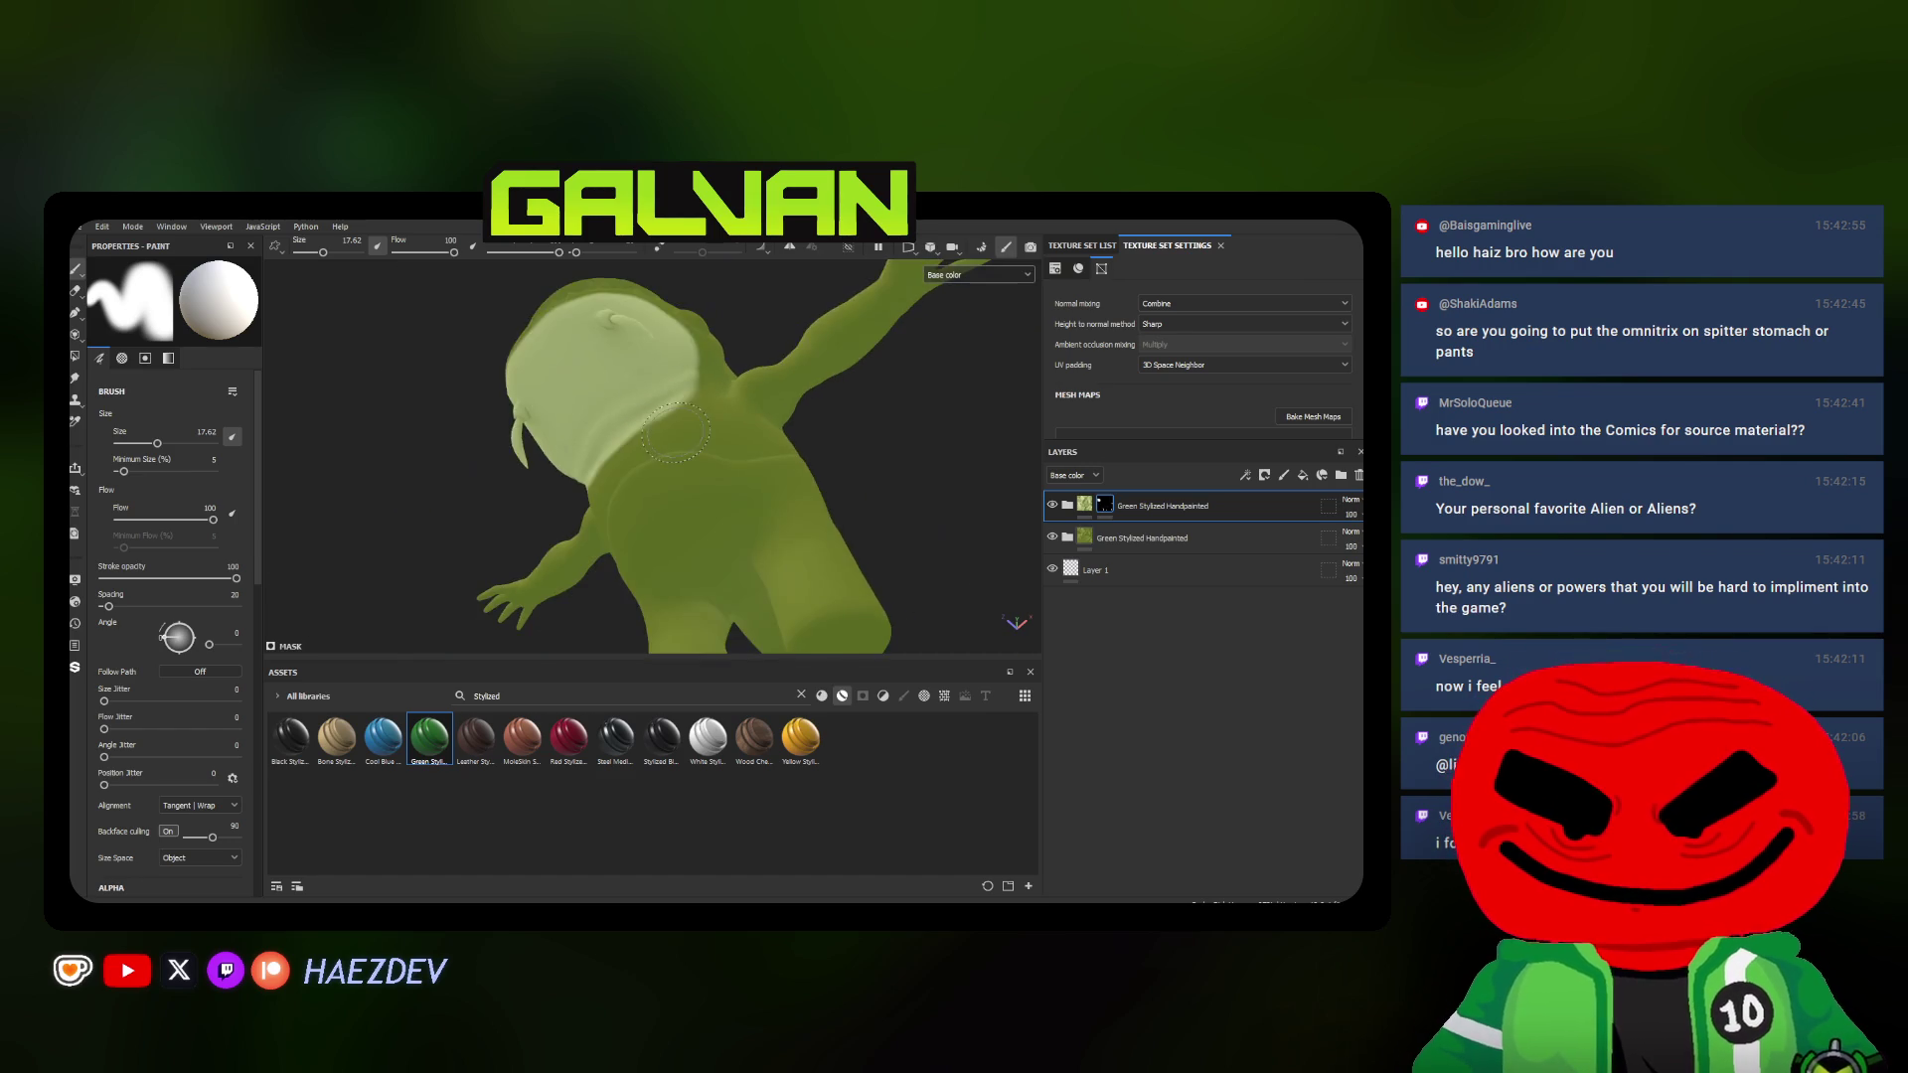
# Paint pale green over the chest and belly, adjusting brush size with the bracket keys
pyautogui.keyDown('alt'); pyautogui.moveTo(672, 488); pyautogui.dragTo(488, 330); pyautogui.keyUp('alt')
pyautogui.keyDown('alt'); pyautogui.moveTo(670, 447); pyautogui.dragTo(718, 542); pyautogui.keyUp('alt')
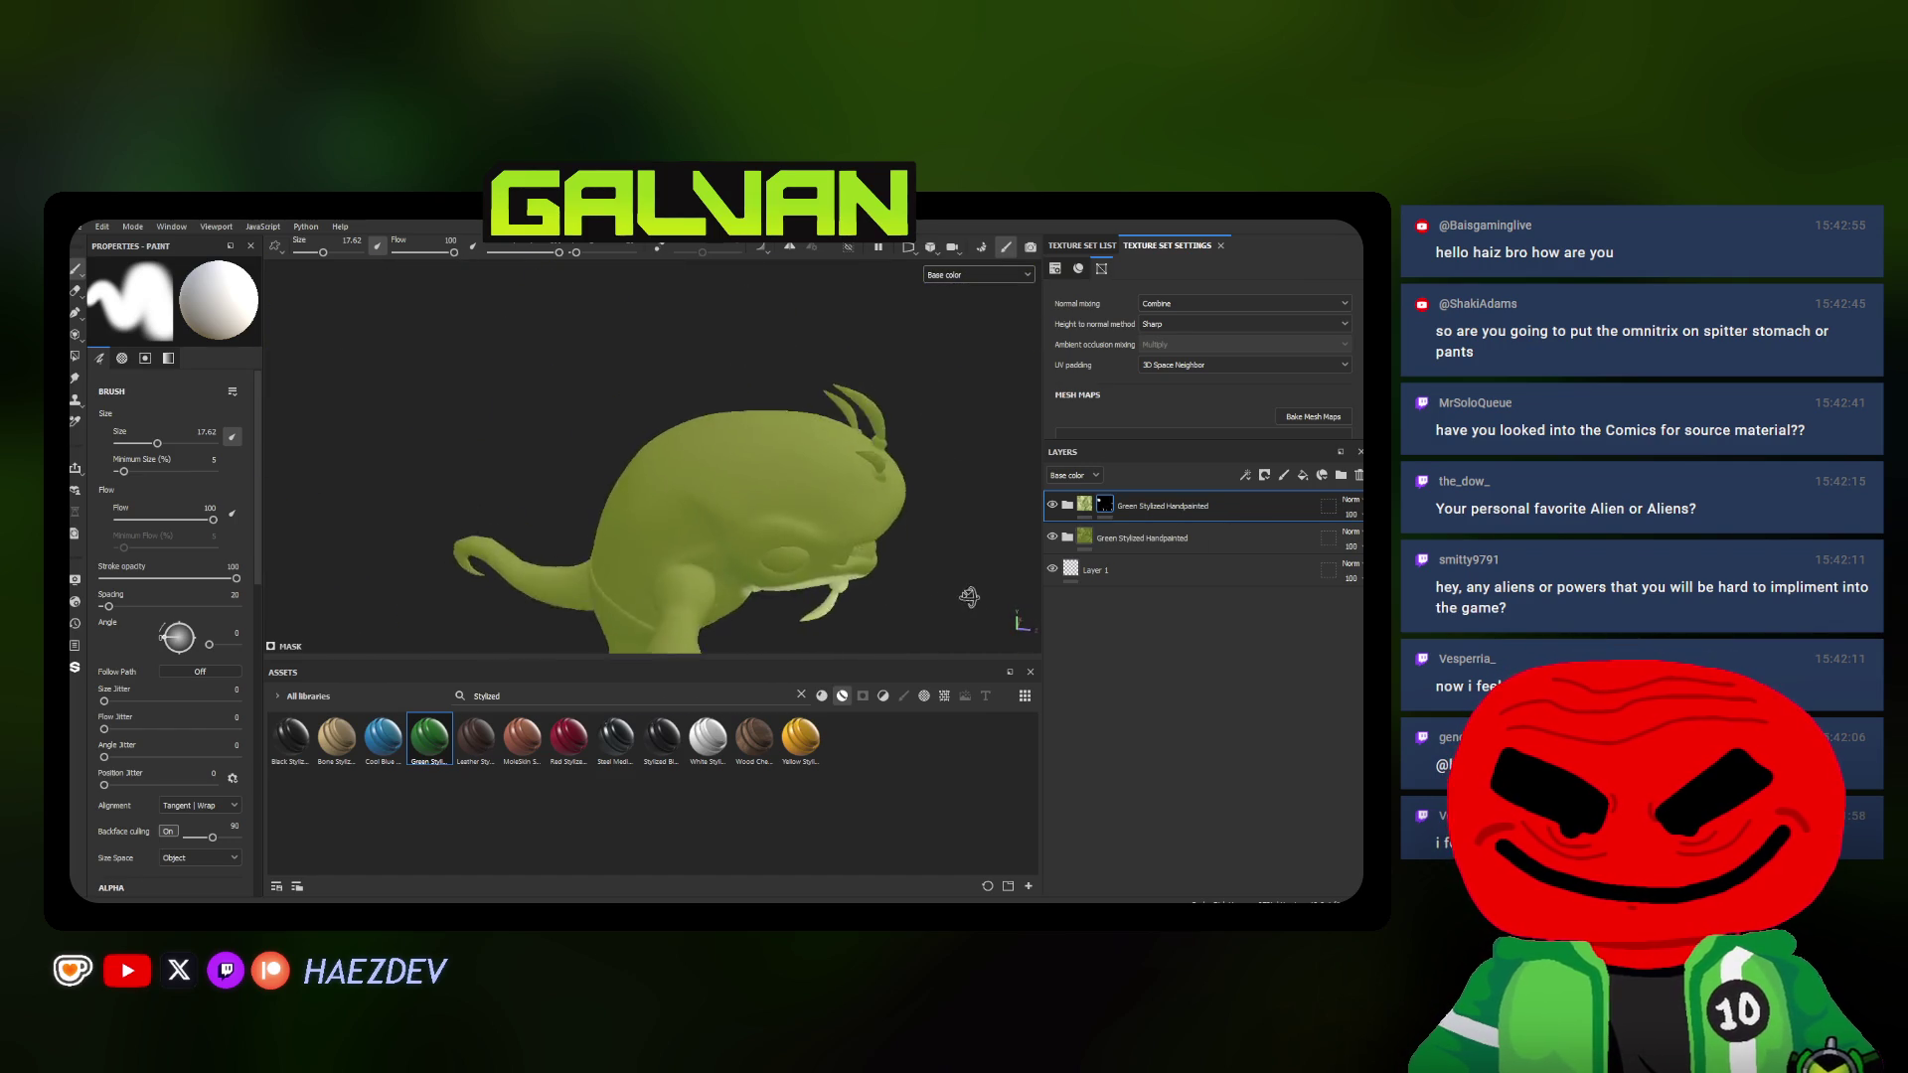
pyautogui.keyDown('alt'); pyautogui.moveTo(719, 541); pyautogui.dragTo(958, 547); pyautogui.keyUp('alt')
pyautogui.keyDown('alt'); pyautogui.moveTo(731, 521); pyautogui.dragTo(617, 452); pyautogui.keyUp('alt')
pyautogui.scroll(5, 660, 493)
pyautogui.press('[')
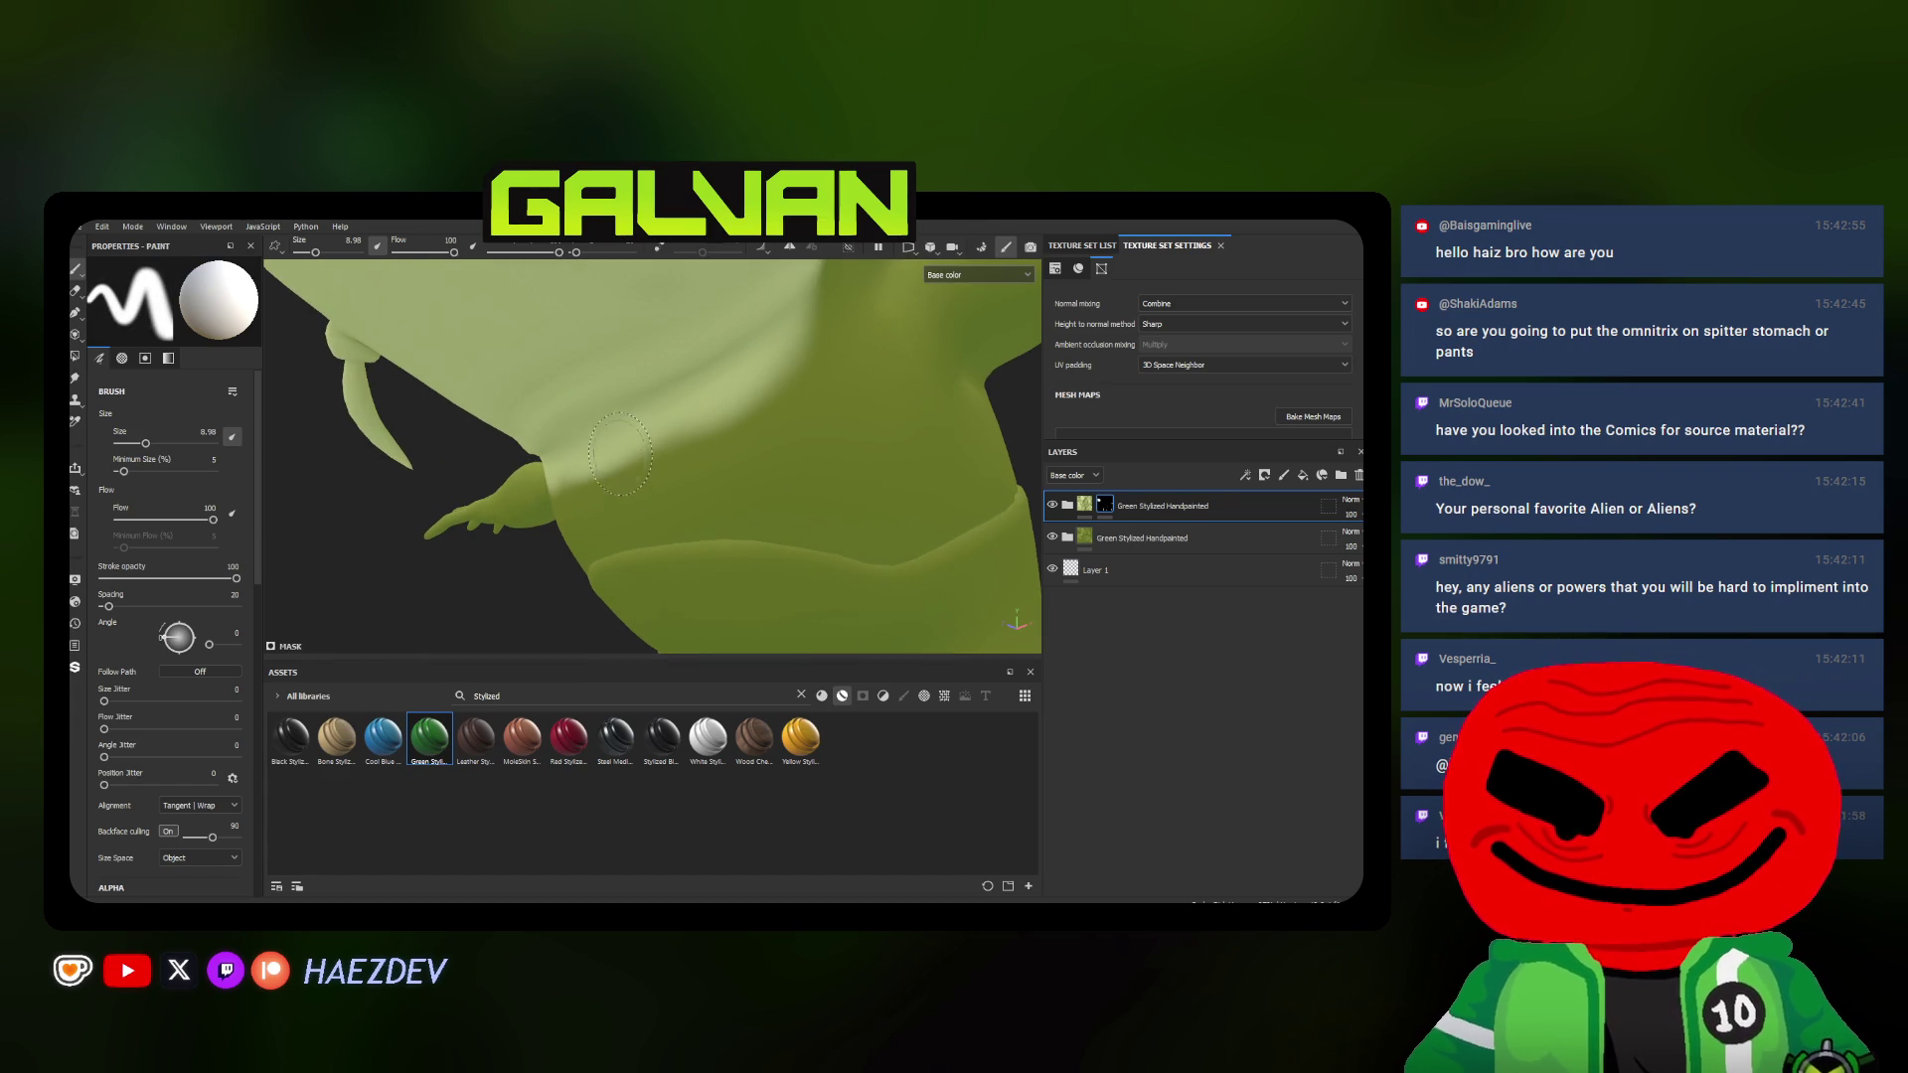
pyautogui.moveTo(882, 539)
pyautogui.keyDown('alt'); pyautogui.mouseDown()
pyautogui.moveTo(745, 578)
pyautogui.moveTo(686, 448)
pyautogui.moveTo(619, 470)
pyautogui.moveTo(605, 515)
pyautogui.moveTo(721, 518)
pyautogui.mouseUp(); pyautogui.keyUp('alt')
pyautogui.press(']')
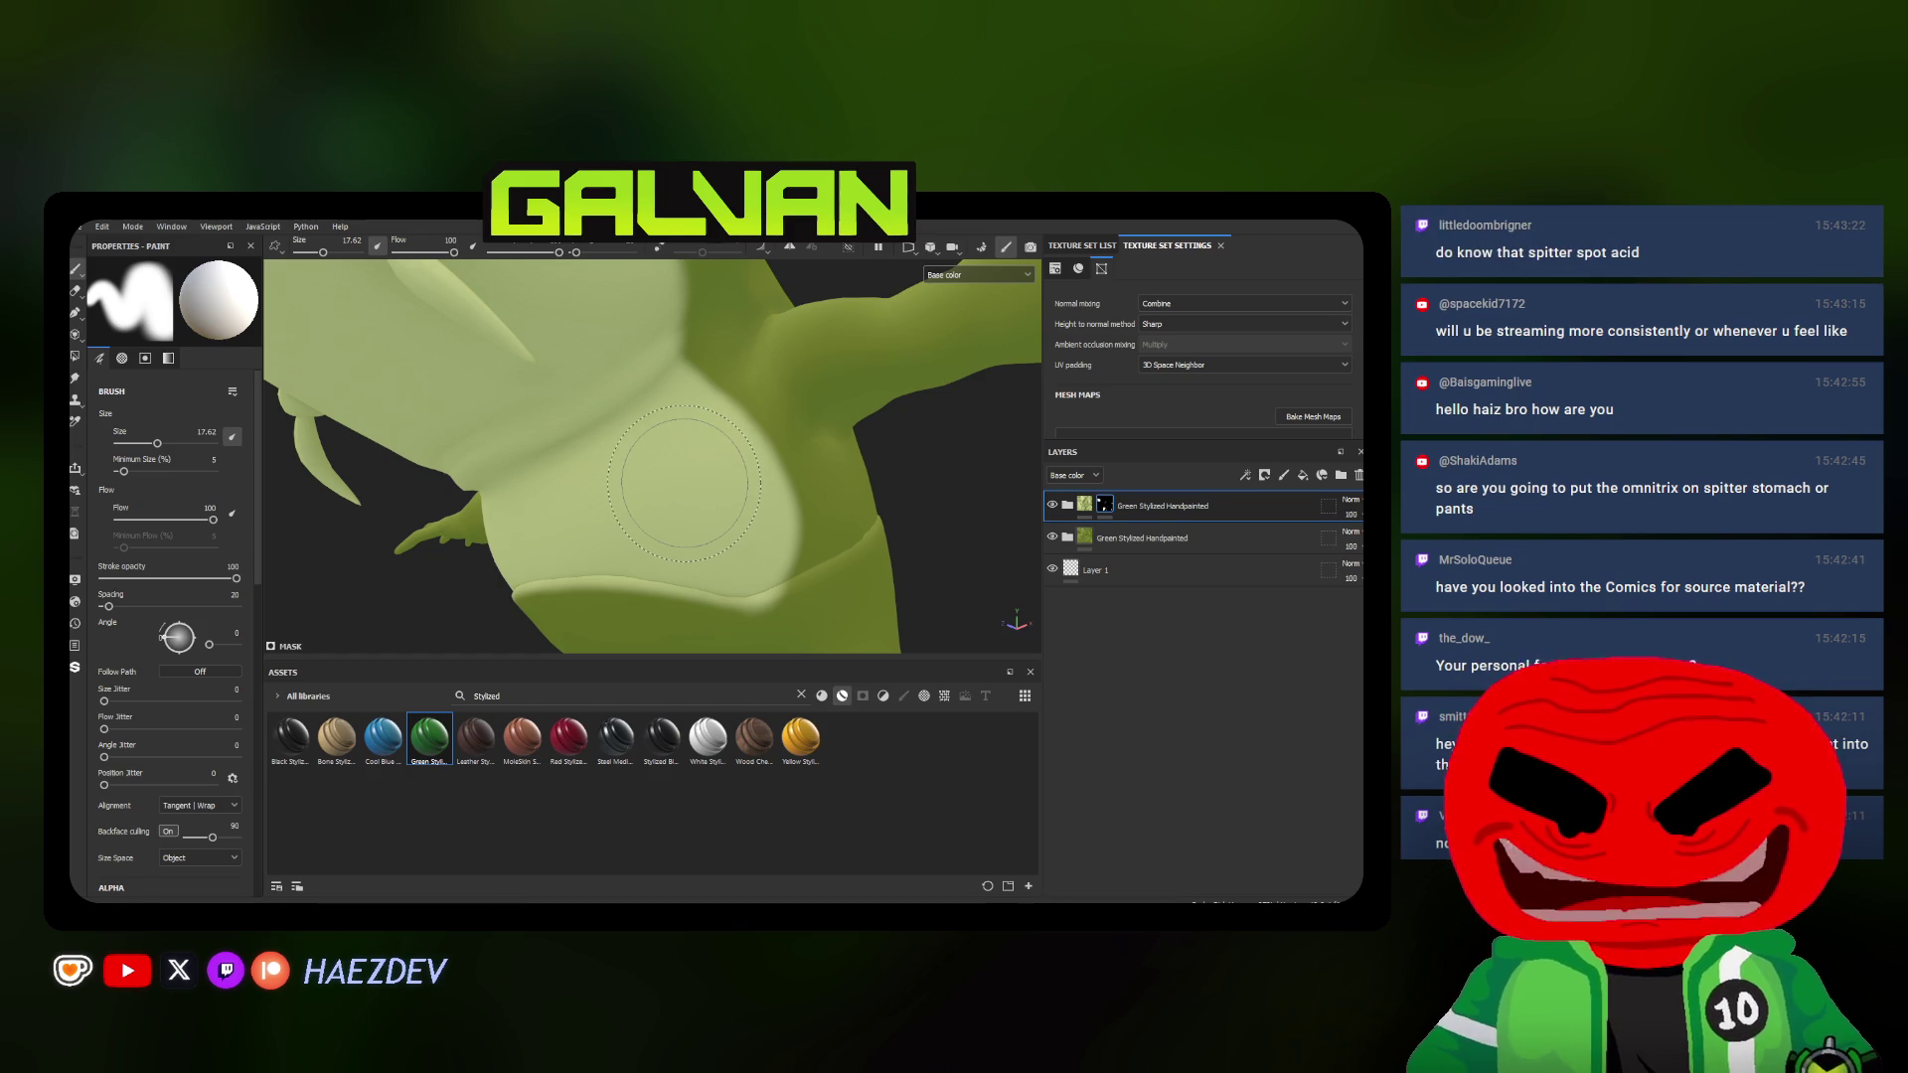
pyautogui.keyDown('alt'); pyautogui.moveTo(686, 481); pyautogui.dragTo(776, 577); pyautogui.keyUp('alt')
pyautogui.keyDown('ctrl'); pyautogui.moveTo(776, 579); pyautogui.dragTo(753, 579, button='right'); pyautogui.keyUp('ctrl')
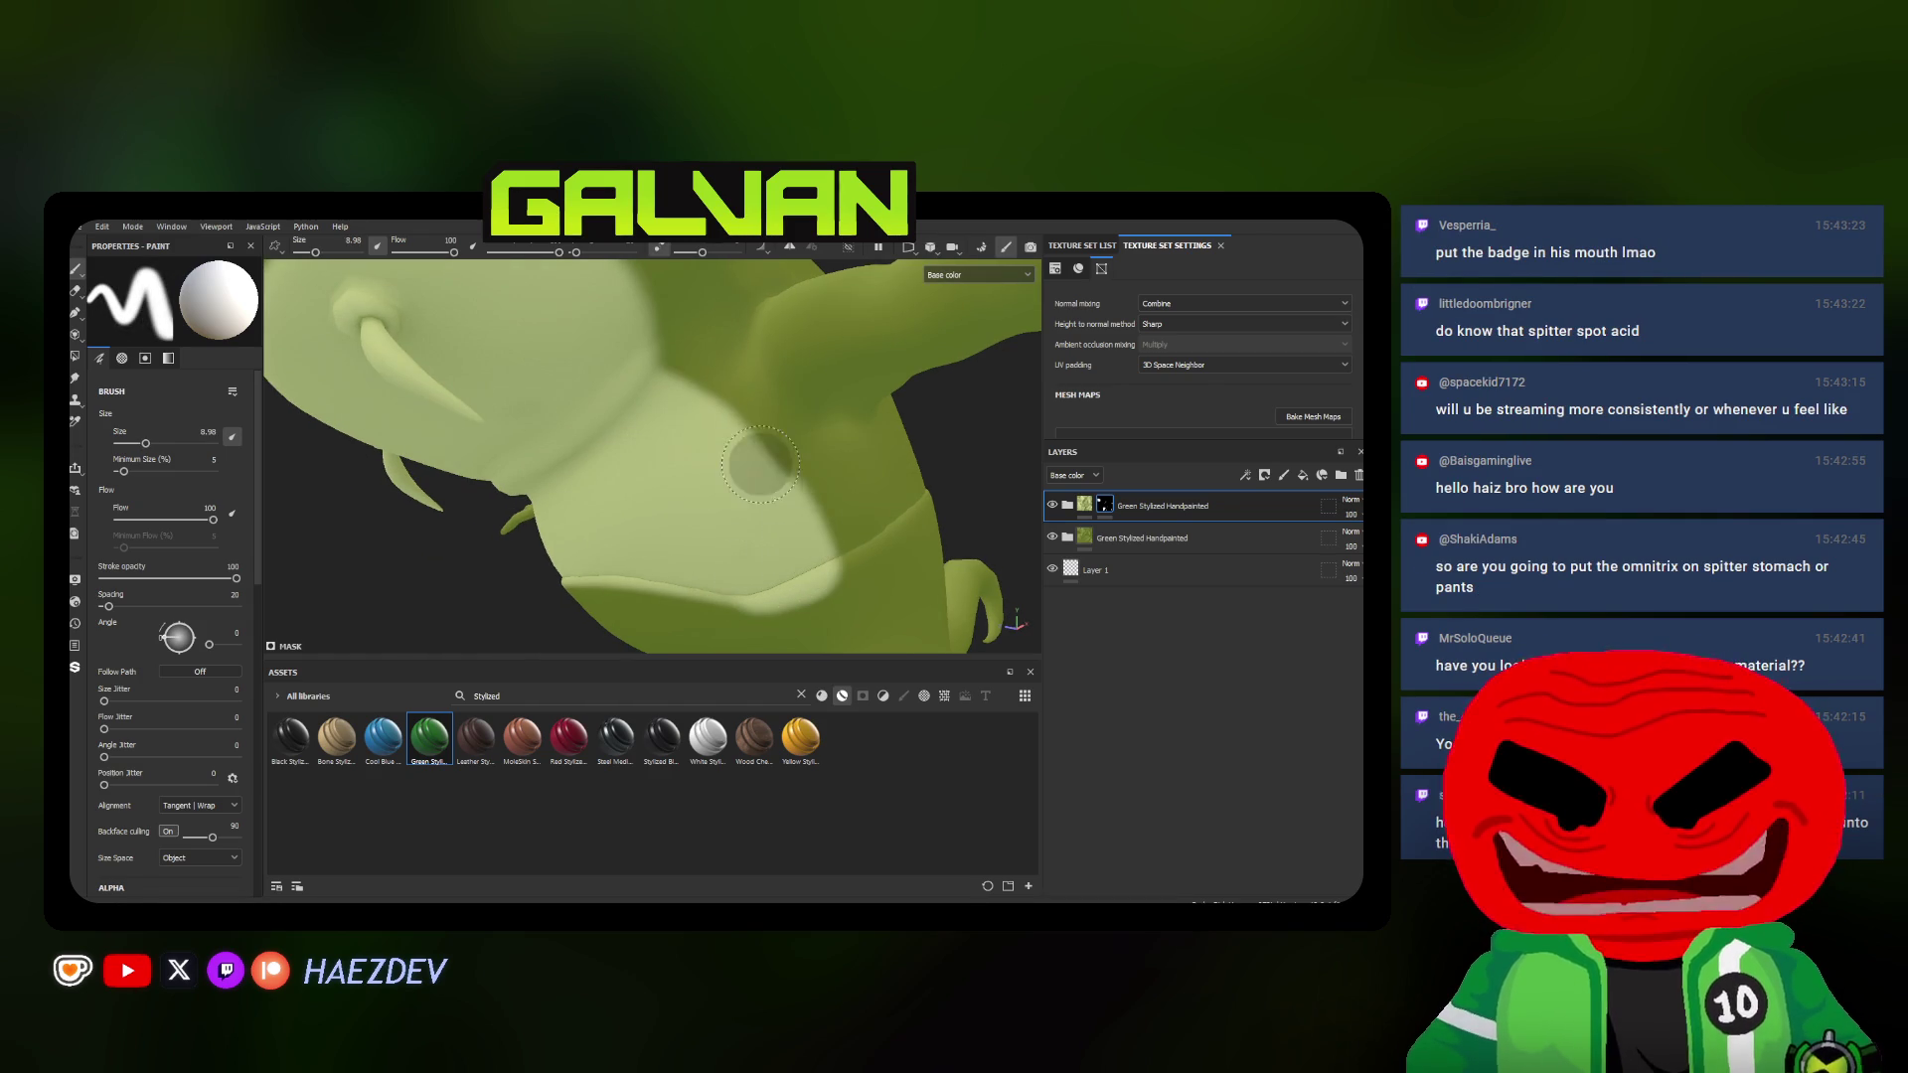
# Paint pale green around the mouth and throat, checking the whole body from the front
pyautogui.keyDown('alt'); pyautogui.moveTo(621, 349); pyautogui.dragTo(588, 502); pyautogui.keyUp('alt')
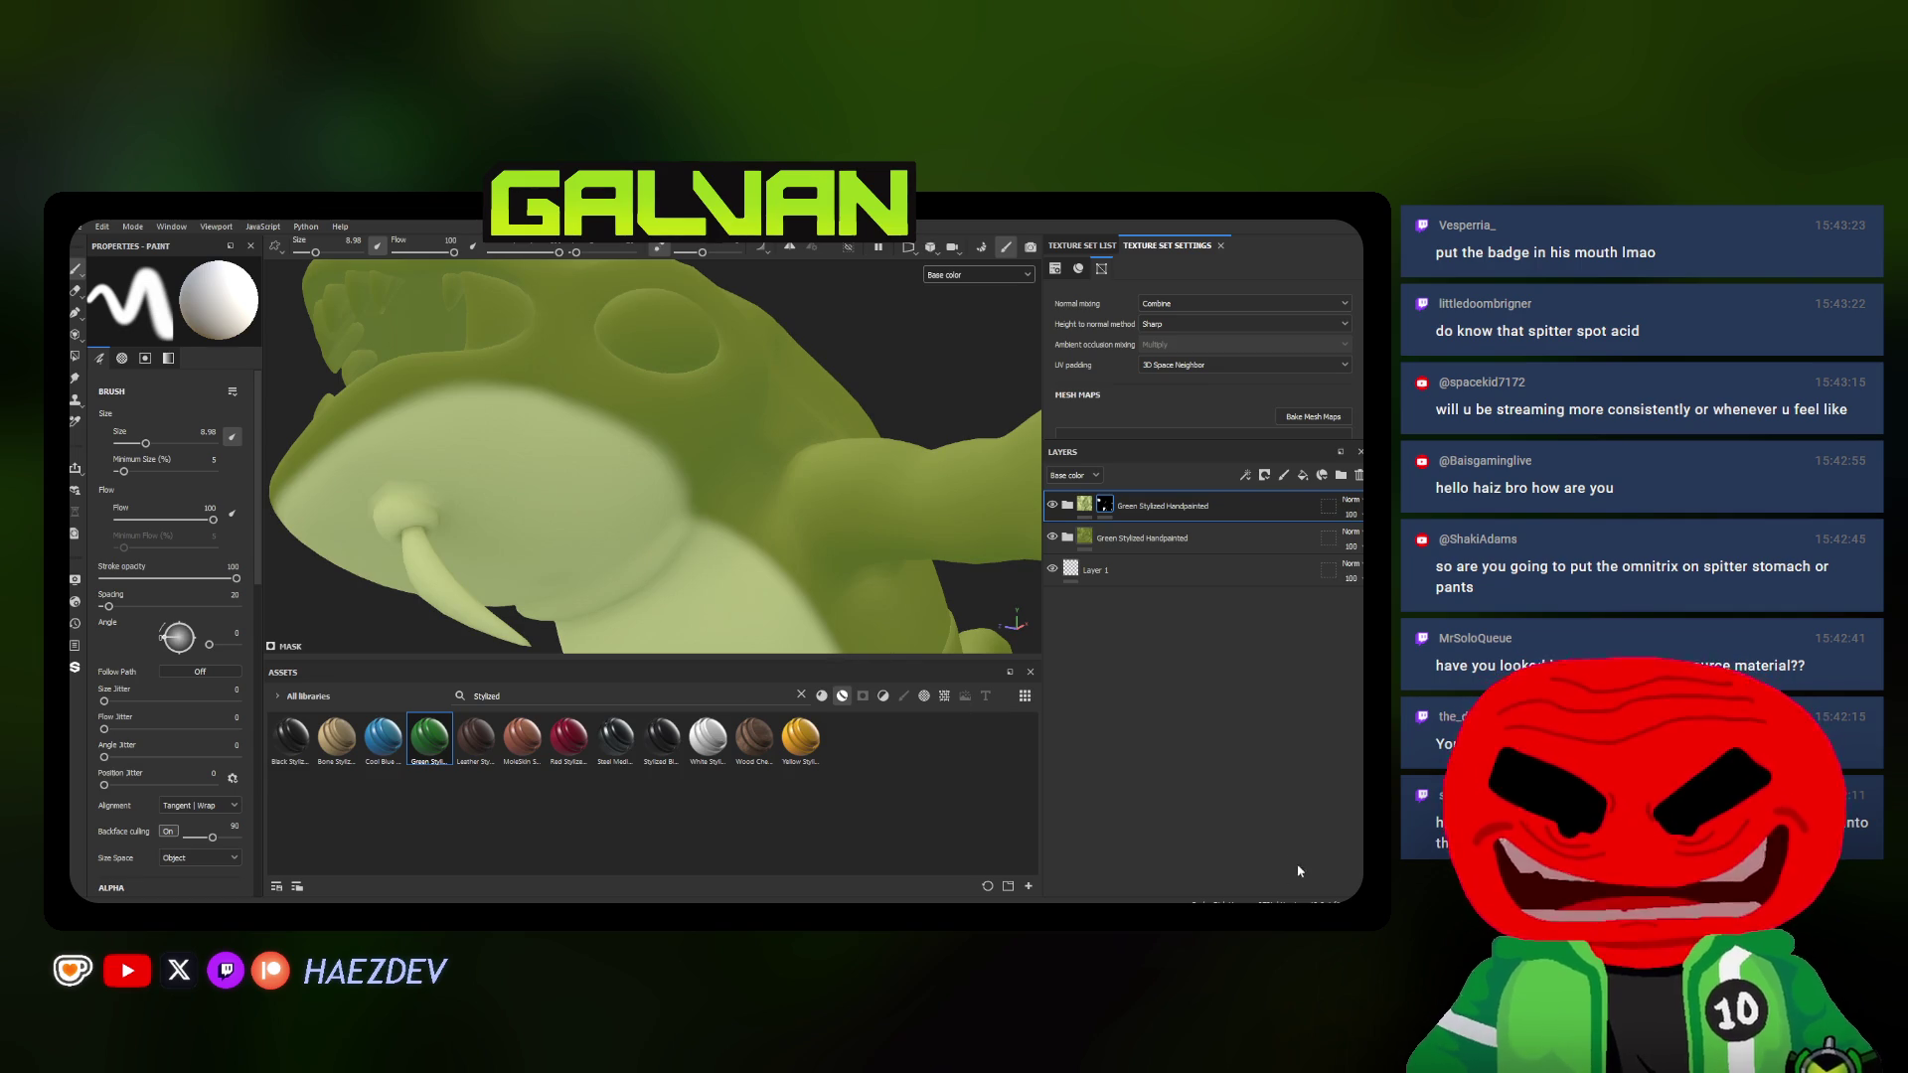
pyautogui.press('super+alt+d')
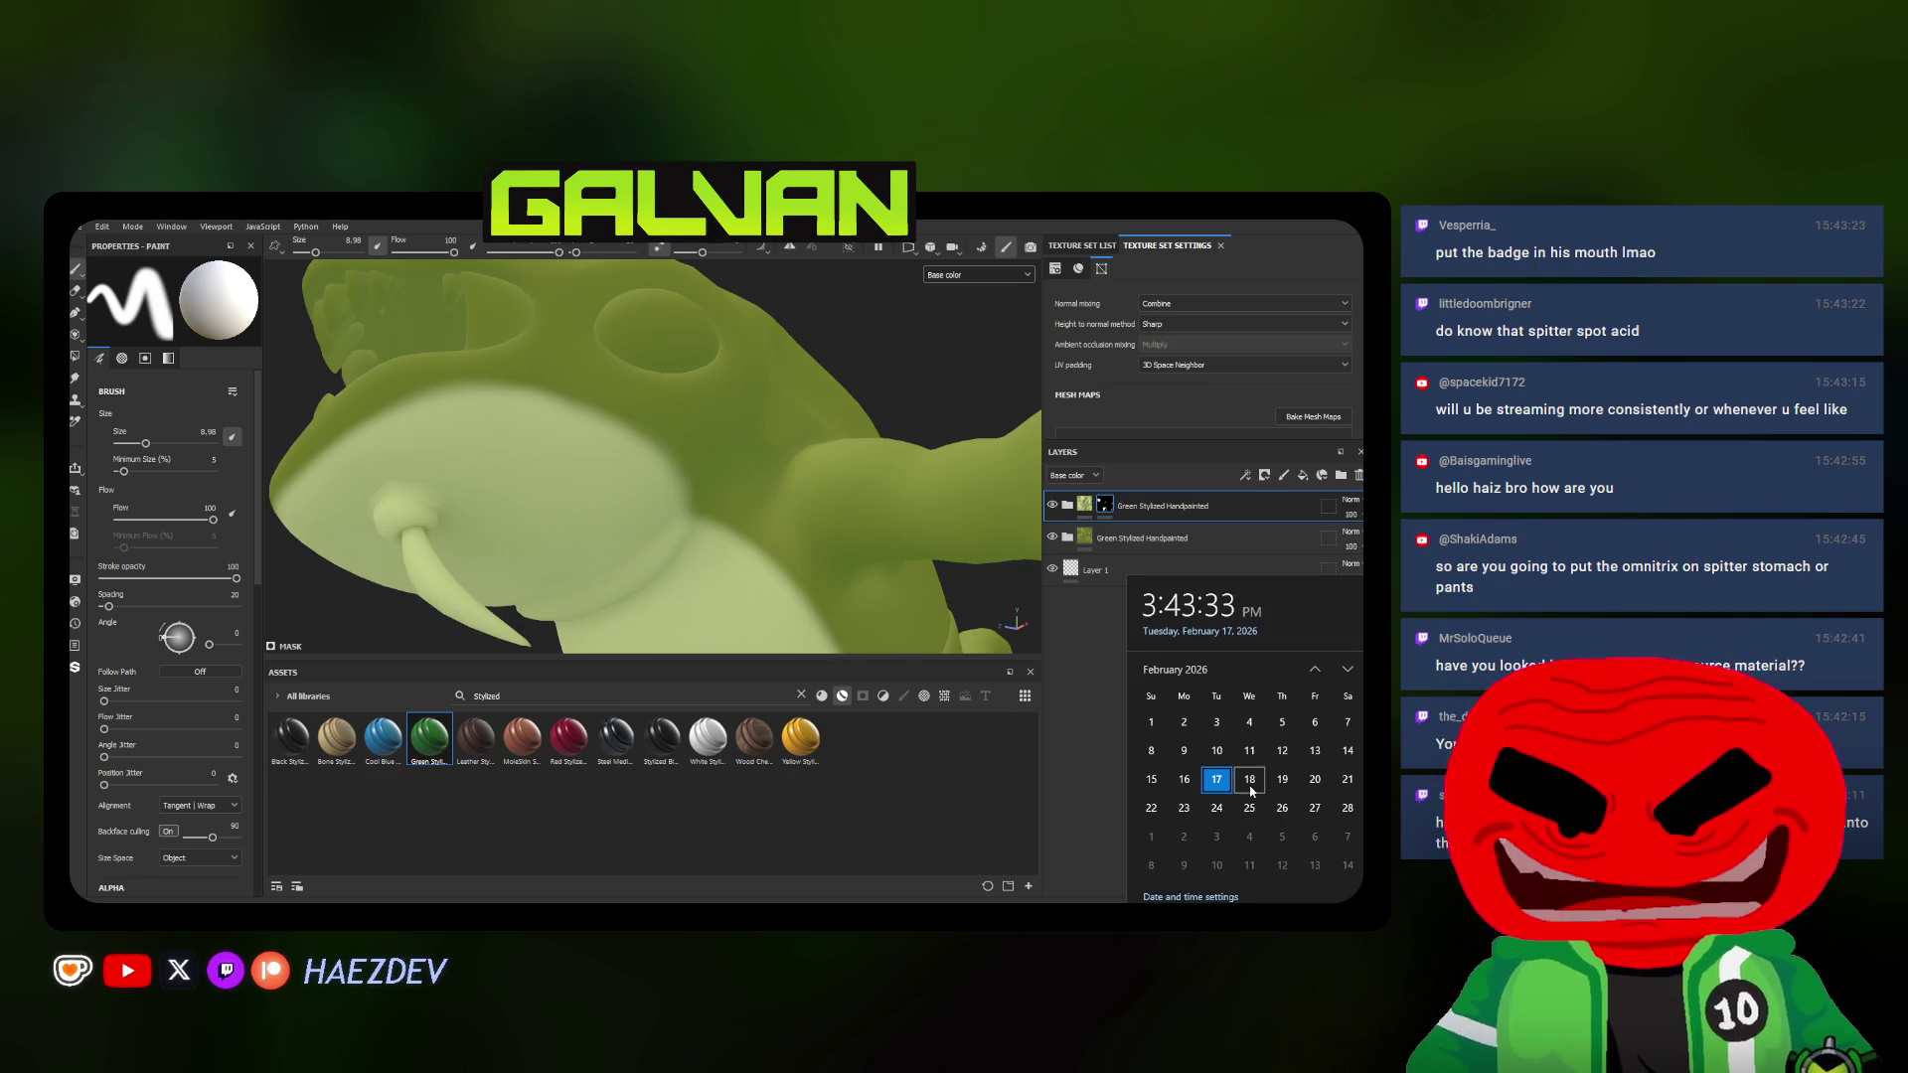
pyautogui.keyDown('alt'); pyautogui.moveTo(797, 560); pyautogui.dragTo(691, 517); pyautogui.keyUp('alt')
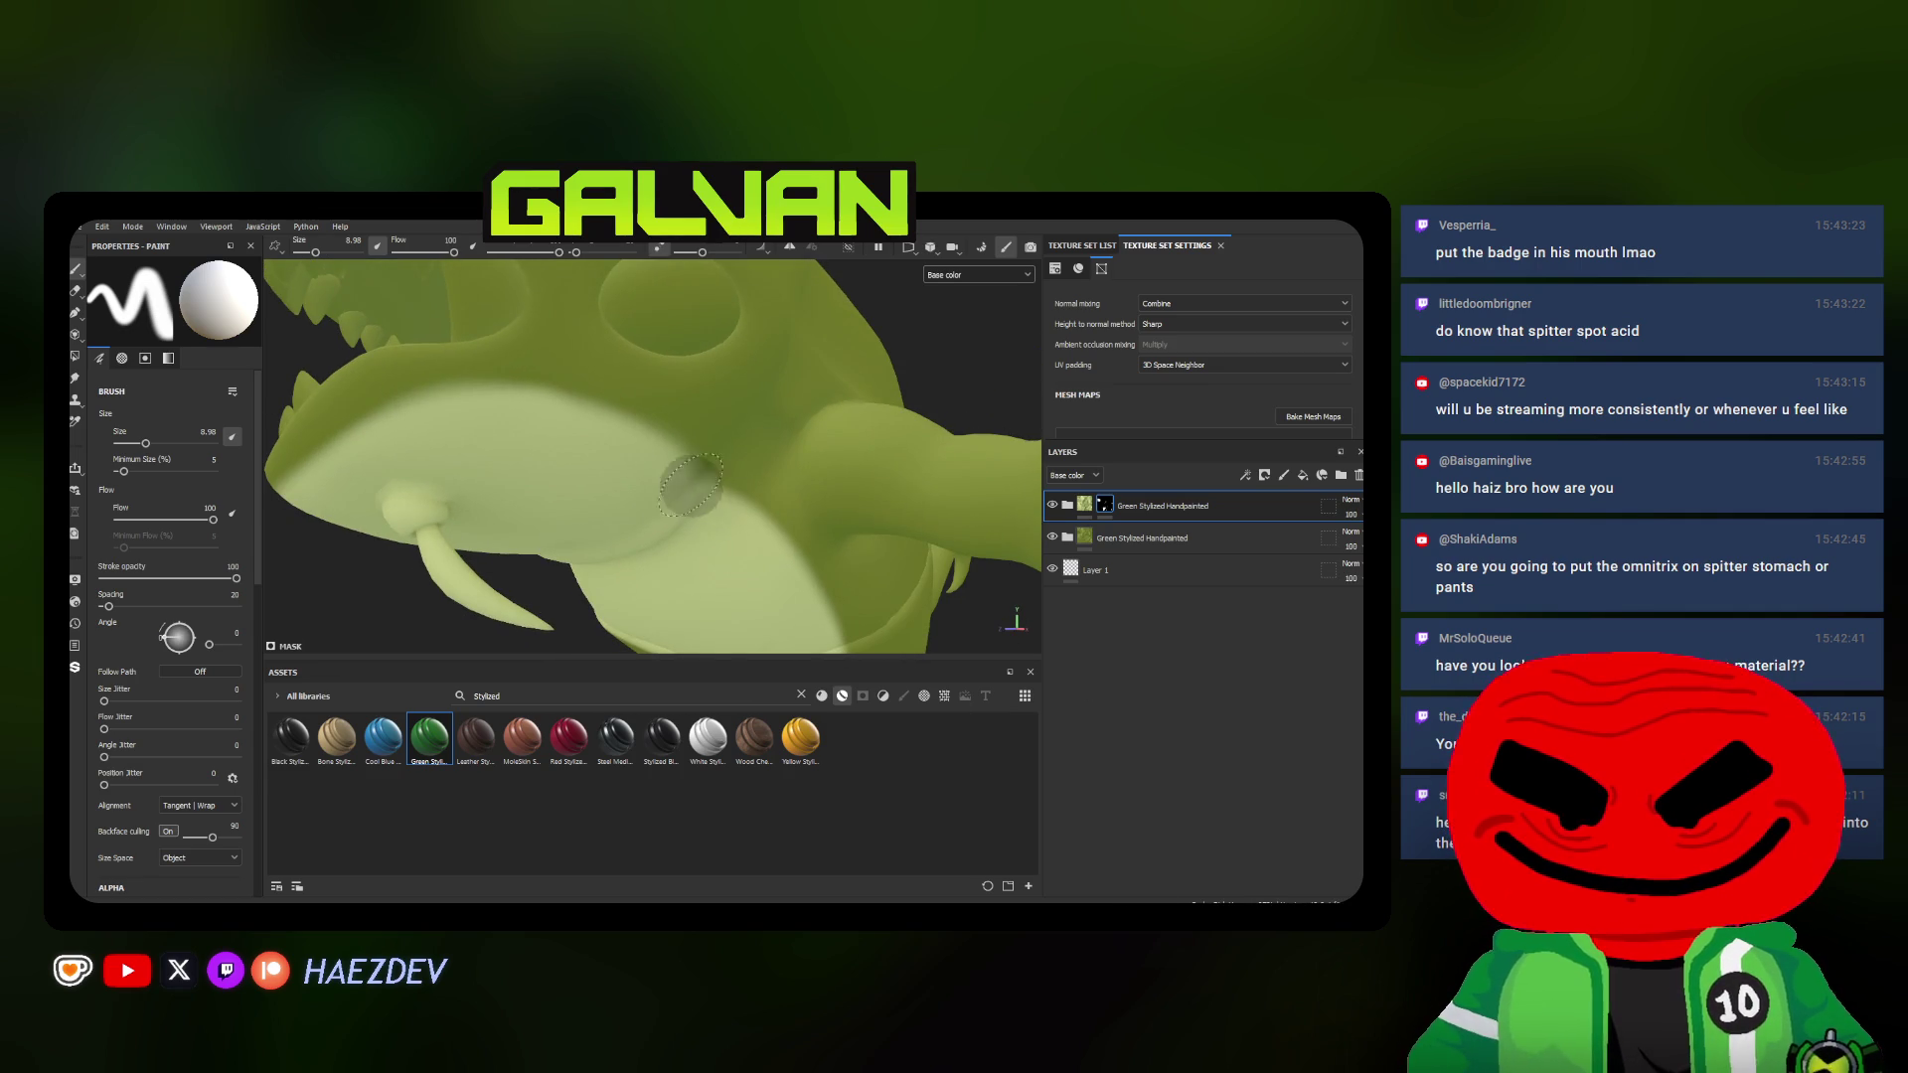
pyautogui.keyDown('alt'); pyautogui.moveTo(548, 444); pyautogui.dragTo(624, 513); pyautogui.keyUp('alt')
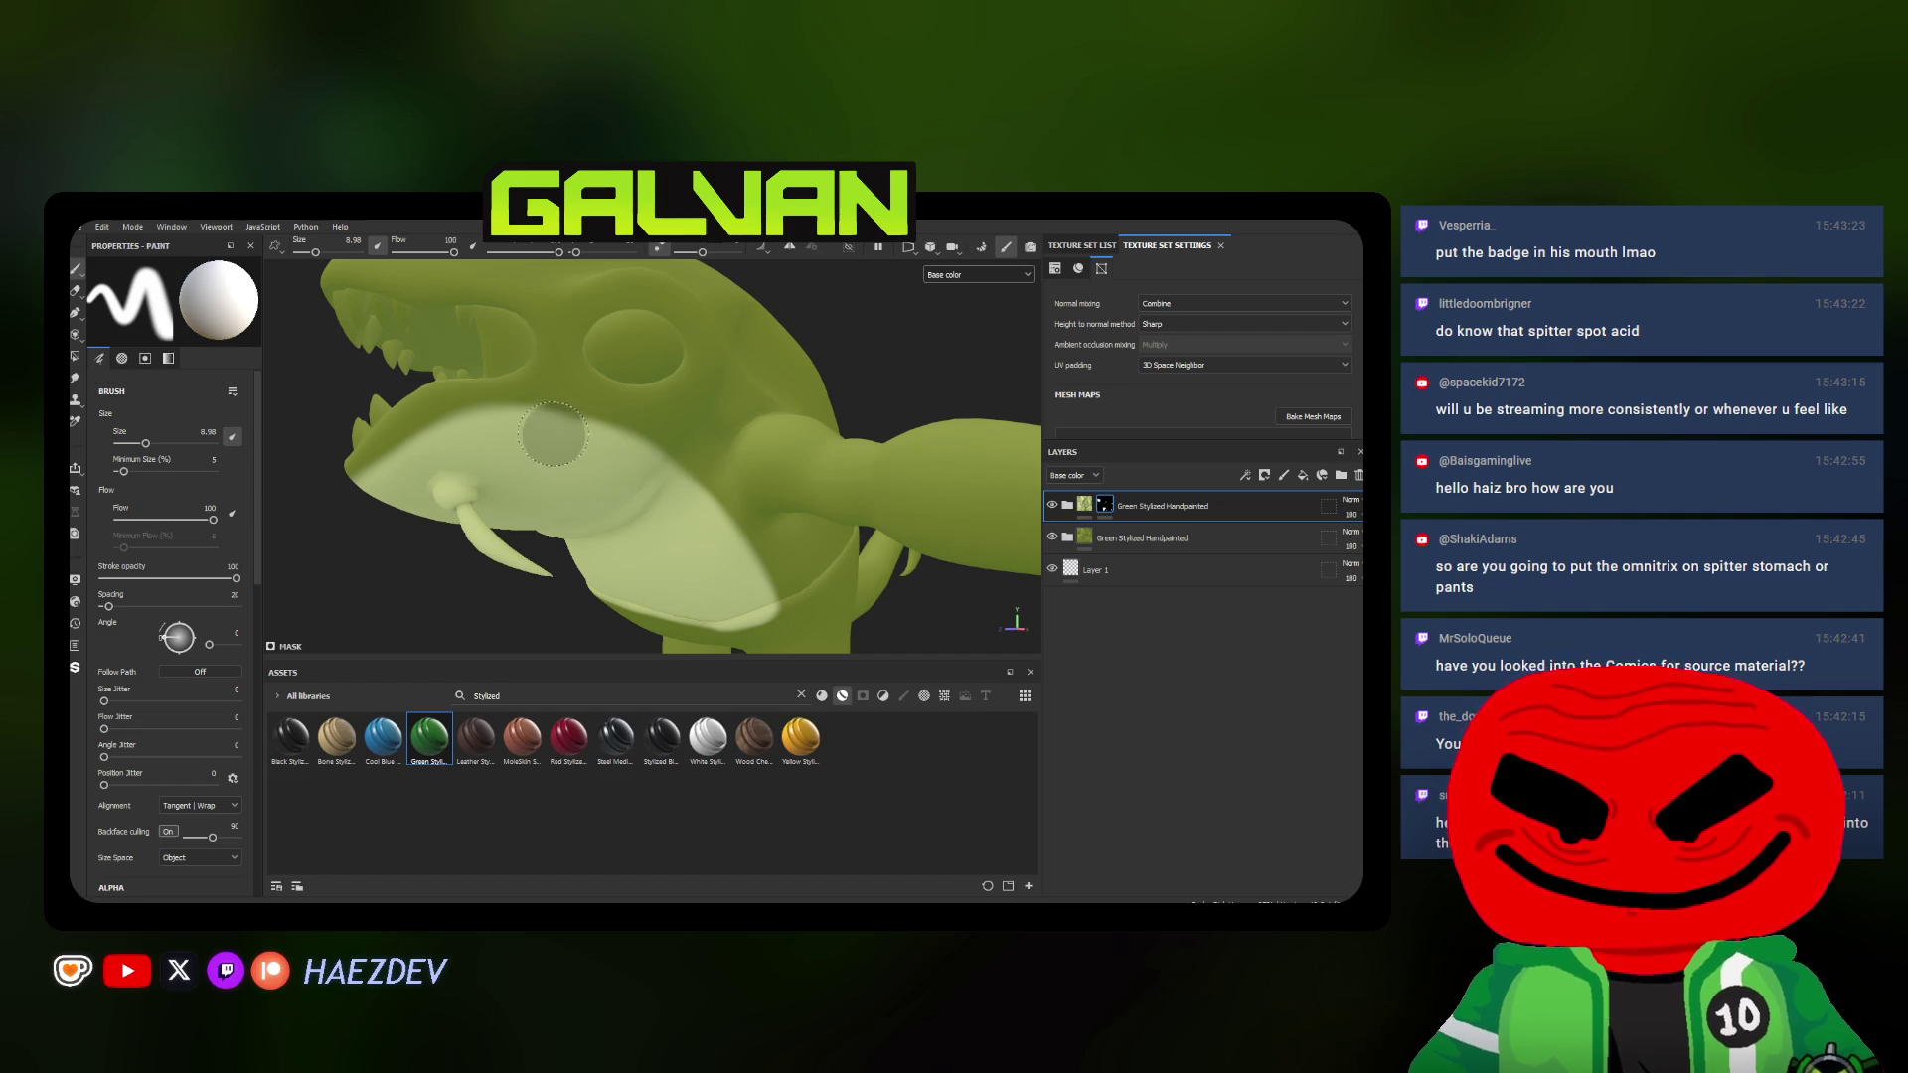
pyautogui.keyDown('alt'); pyautogui.moveTo(499, 439); pyautogui.dragTo(478, 453); pyautogui.keyUp('alt')
pyautogui.moveTo(715, 477)
pyautogui.keyDown('alt'); pyautogui.mouseDown()
pyautogui.moveTo(790, 496)
pyautogui.moveTo(928, 470)
pyautogui.mouseUp(); pyautogui.keyUp('alt')
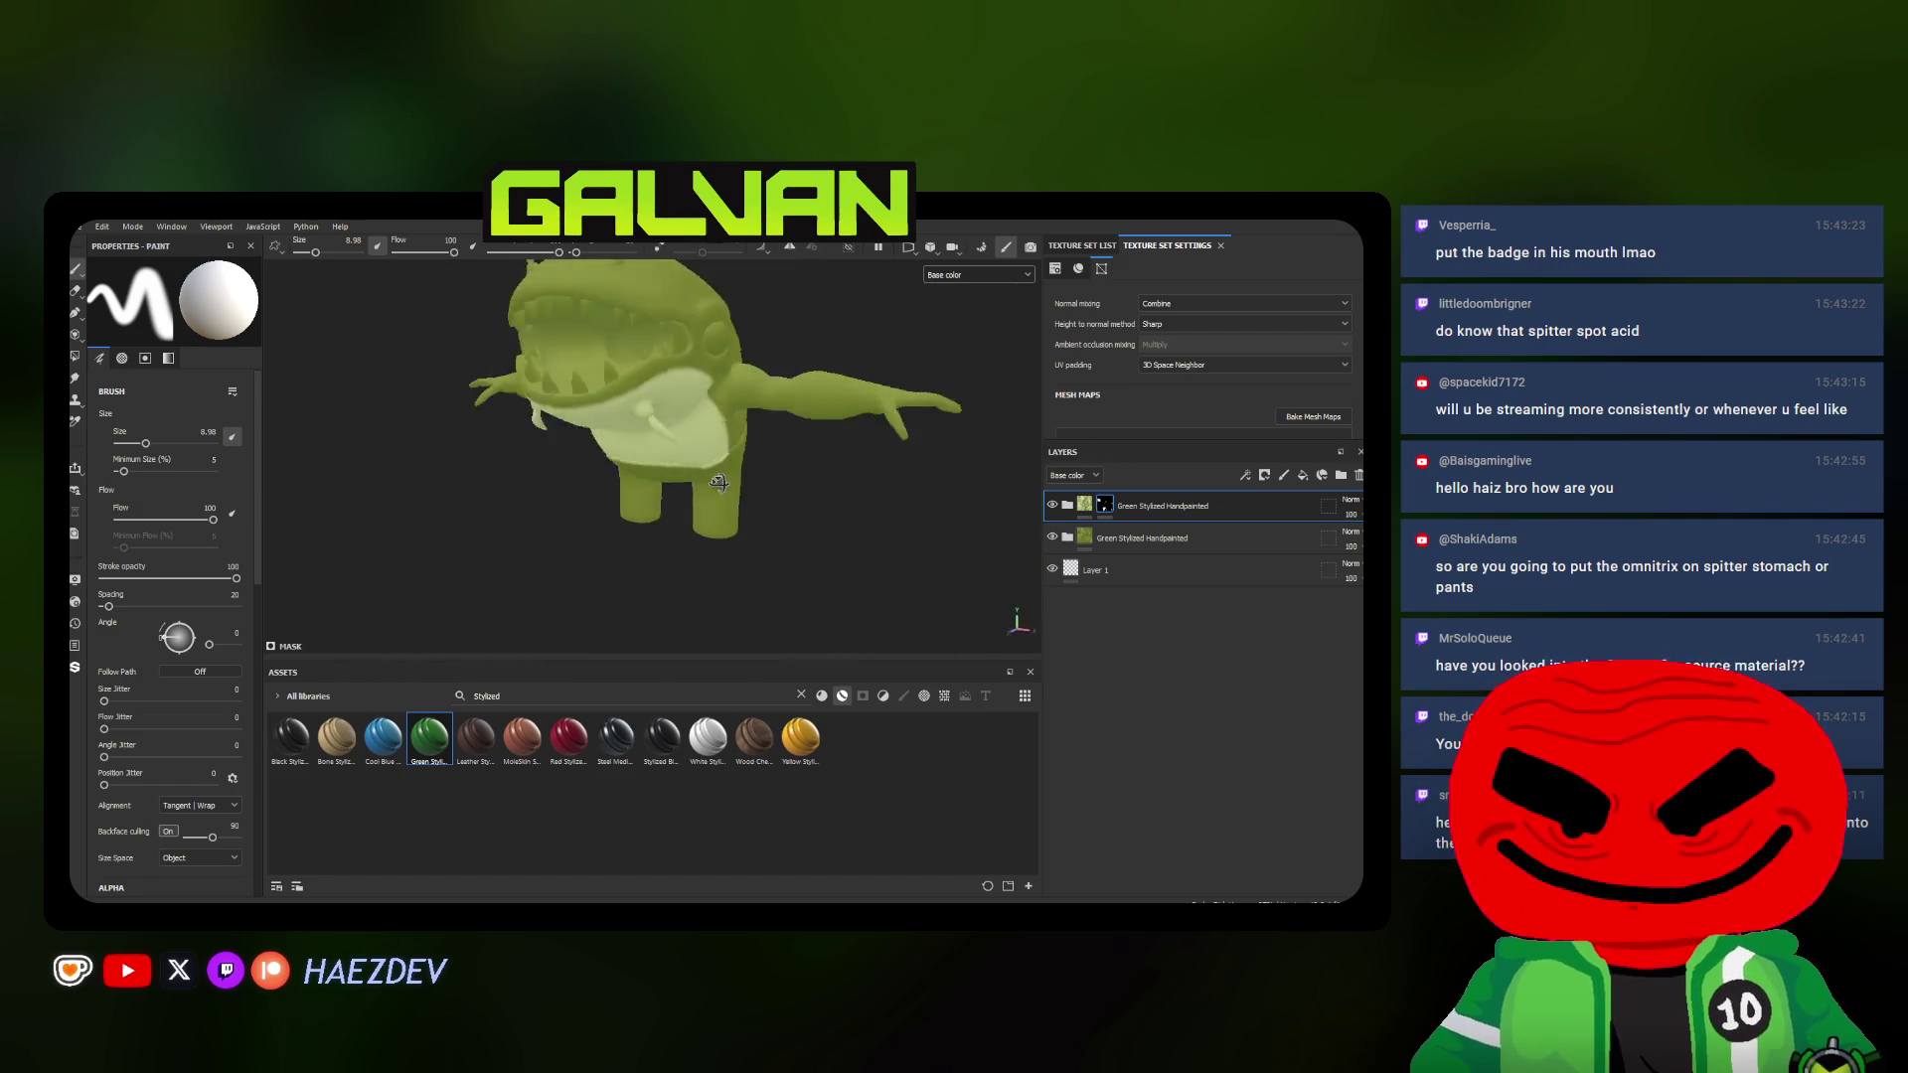
pyautogui.scroll(5, 704, 411)
pyautogui.keyDown('alt'); pyautogui.moveTo(703, 415); pyautogui.dragTo(710, 464); pyautogui.keyUp('alt')
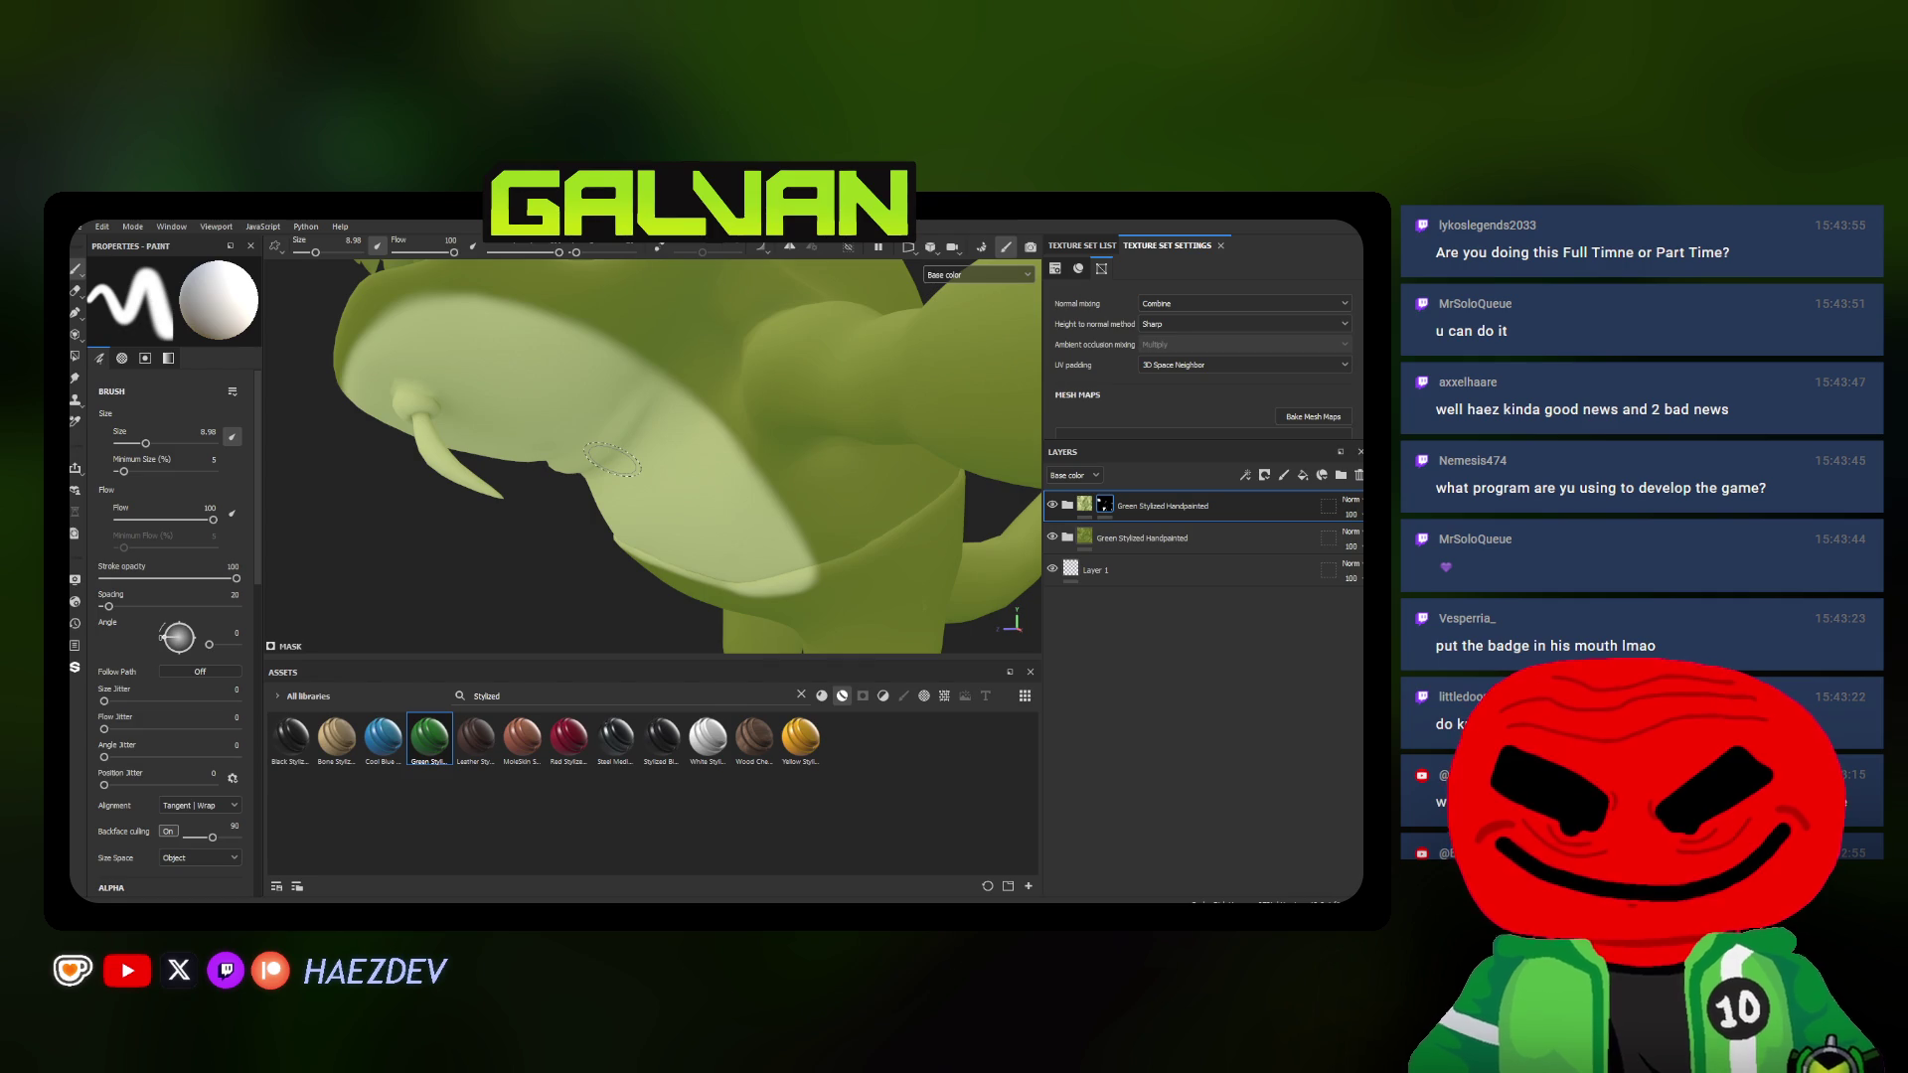
pyautogui.moveTo(609, 457)
pyautogui.keyDown('alt'); pyautogui.mouseDown()
pyautogui.moveTo(648, 503)
pyautogui.moveTo(624, 523)
pyautogui.moveTo(641, 496)
pyautogui.moveTo(790, 507)
pyautogui.moveTo(767, 492)
pyautogui.mouseUp(); pyautogui.keyUp('alt')
pyautogui.scroll(-3, 641, 496)
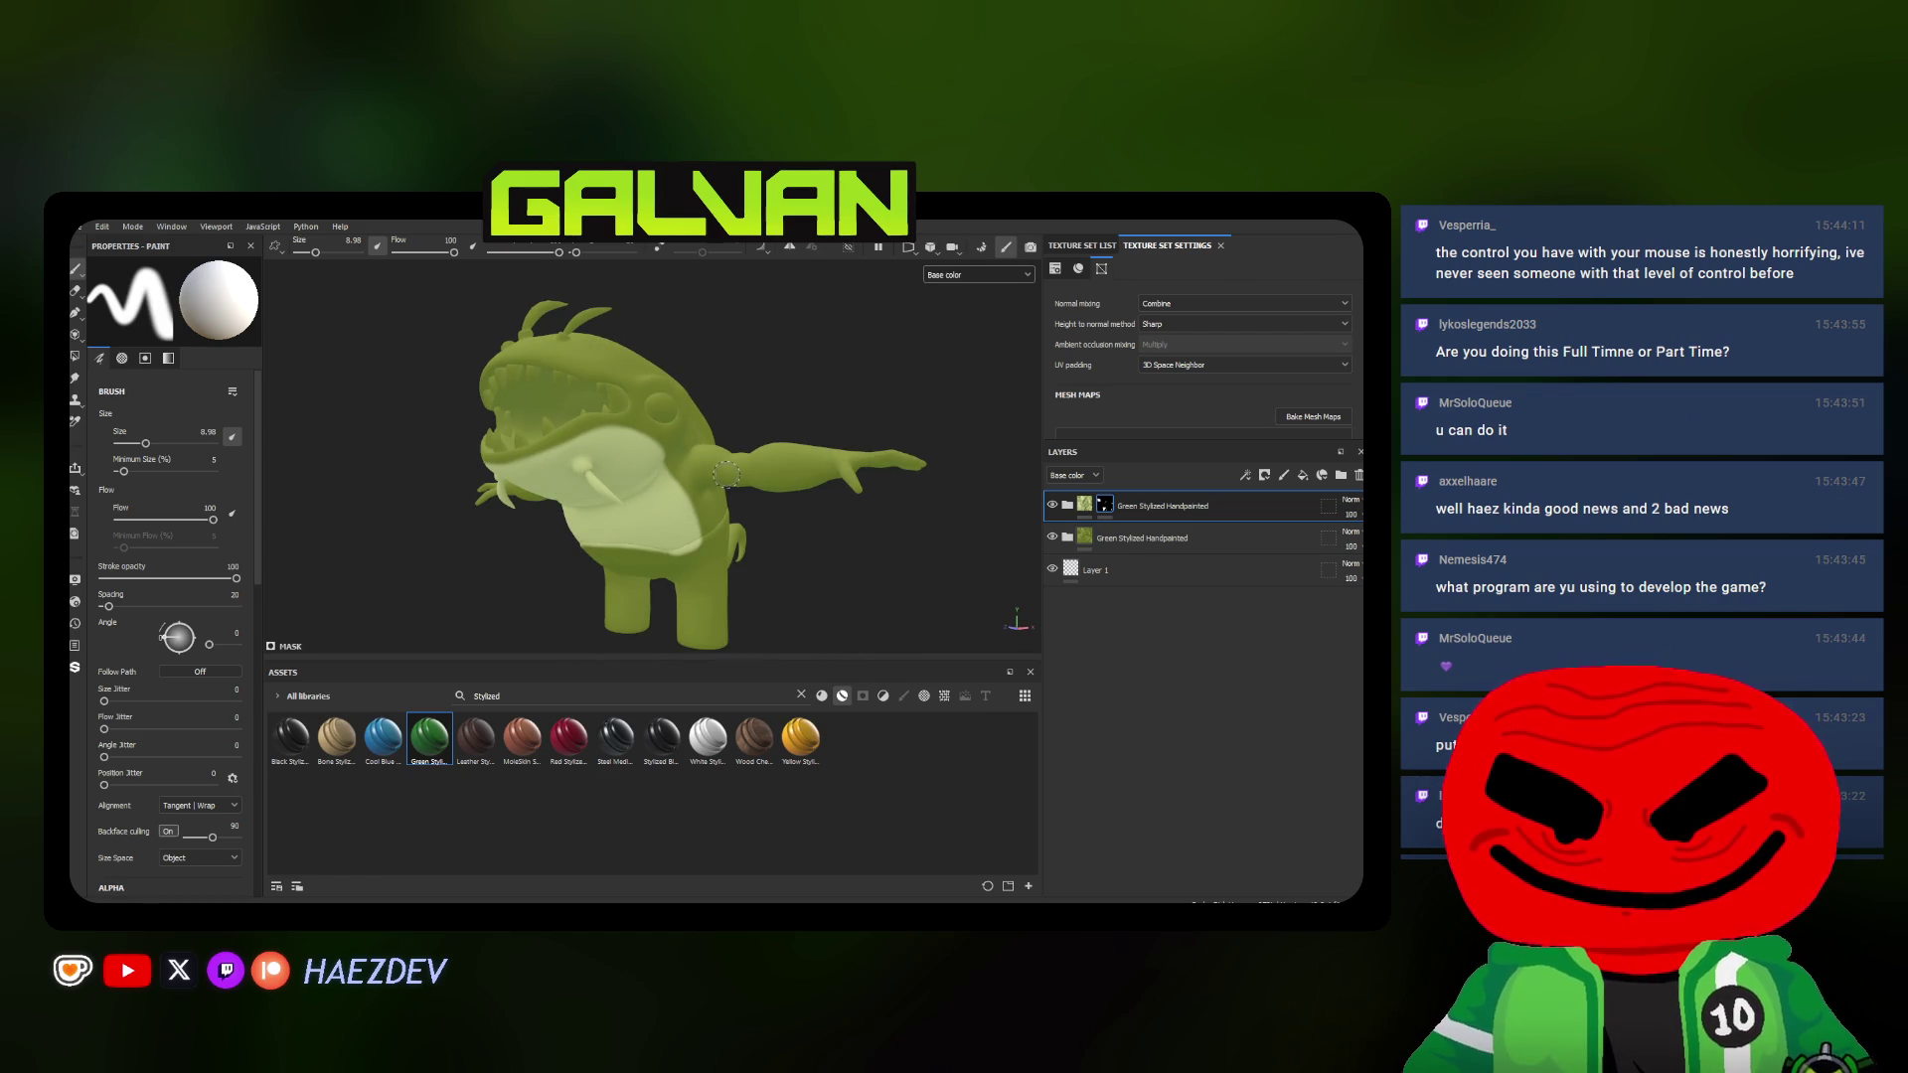
pyautogui.scroll(3, 718, 471)
pyautogui.keyDown('alt'); pyautogui.moveTo(718, 471); pyautogui.dragTo(692, 418); pyautogui.keyUp('alt')
pyautogui.click(76, 359)
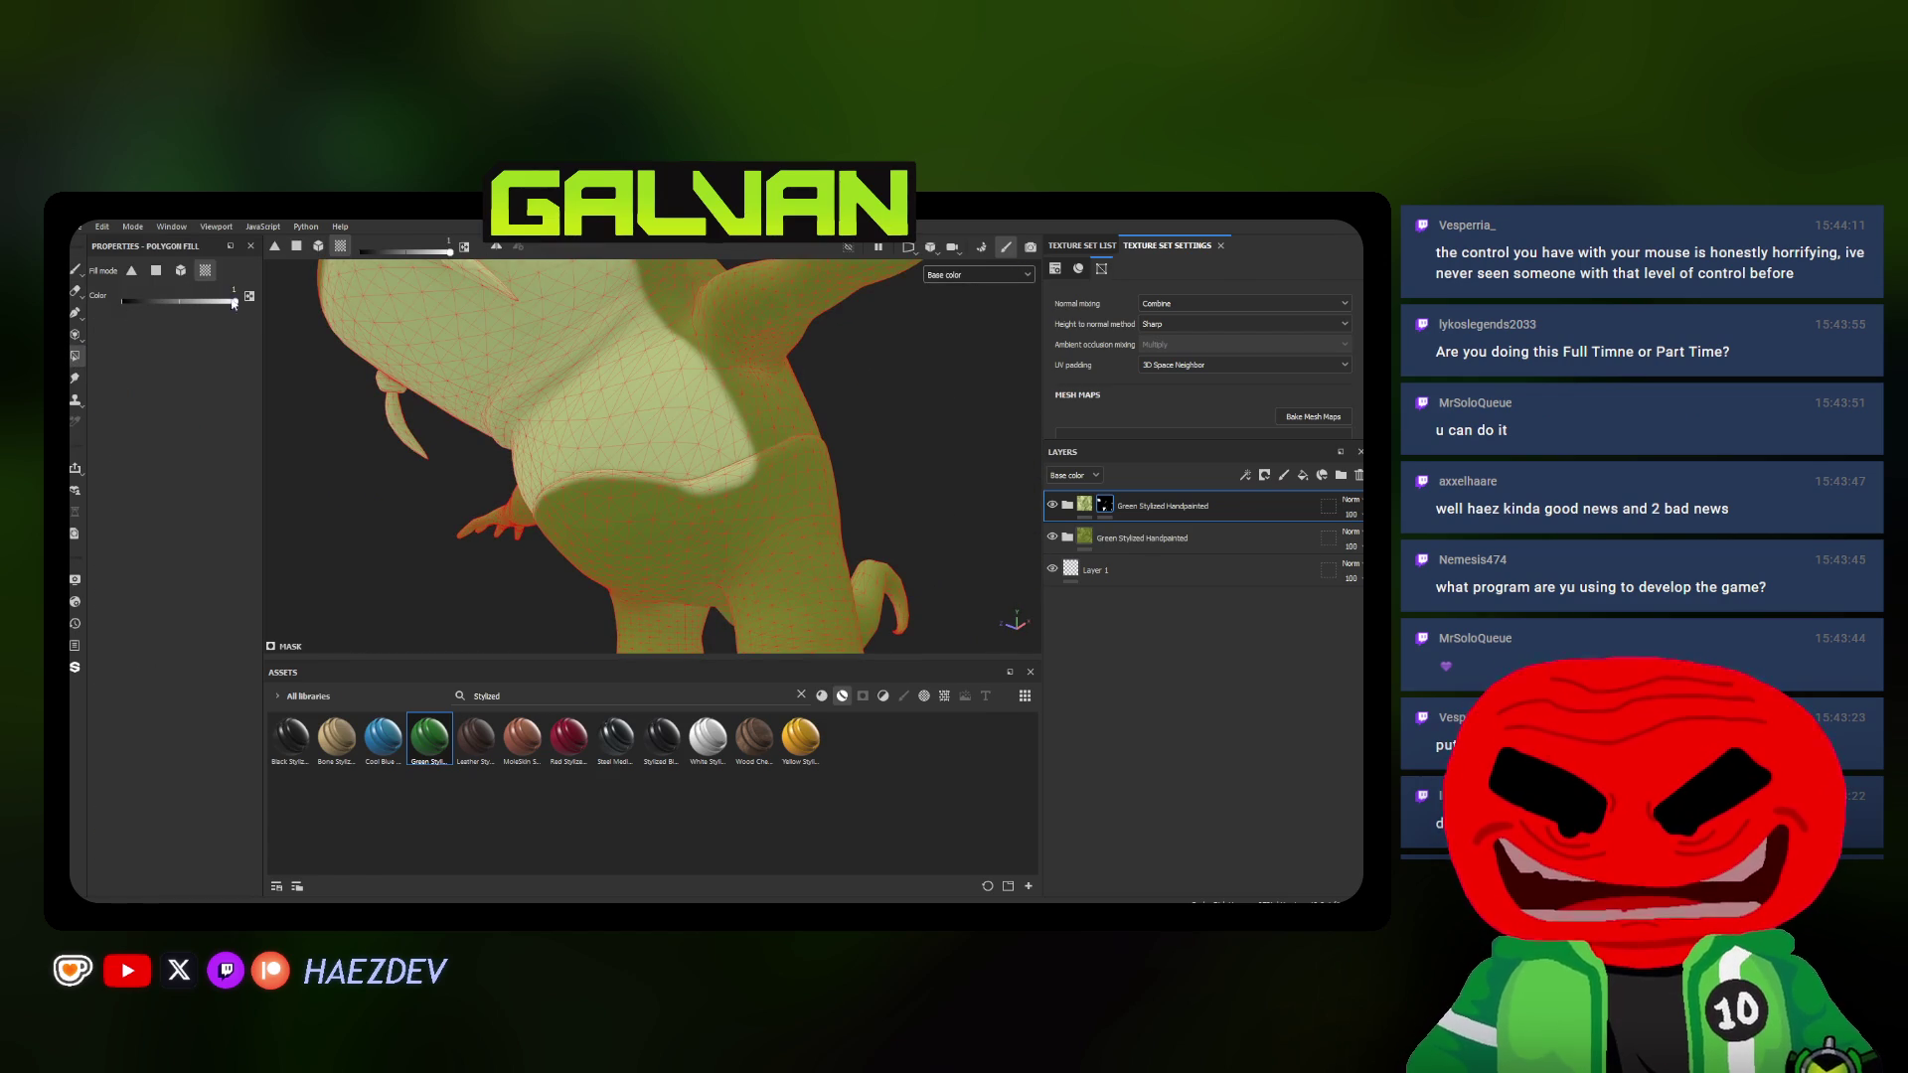
pyautogui.keyDown('alt'); pyautogui.moveTo(634, 525); pyautogui.dragTo(207, 311); pyautogui.keyUp('alt')
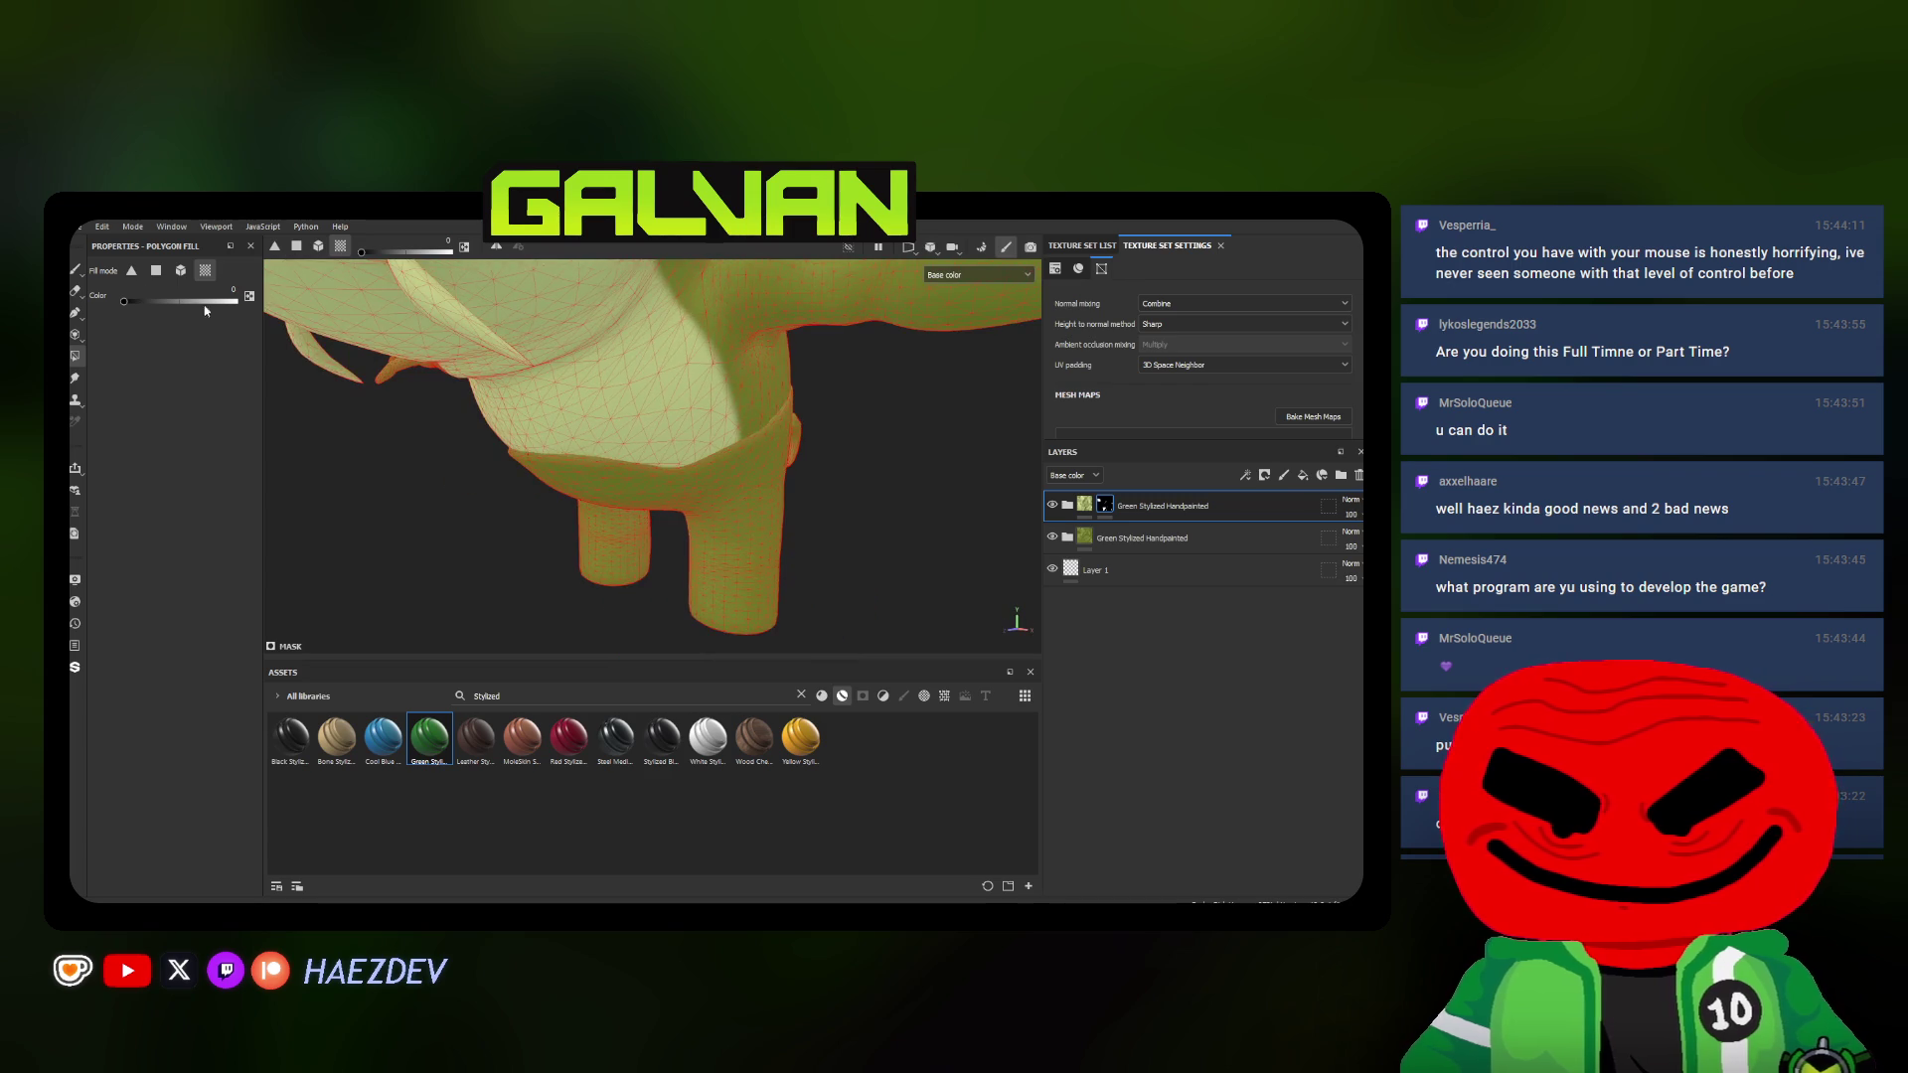
pyautogui.click(76, 270)
pyautogui.keyDown('alt'); pyautogui.moveTo(598, 448); pyautogui.dragTo(329, 842); pyautogui.keyUp('alt')
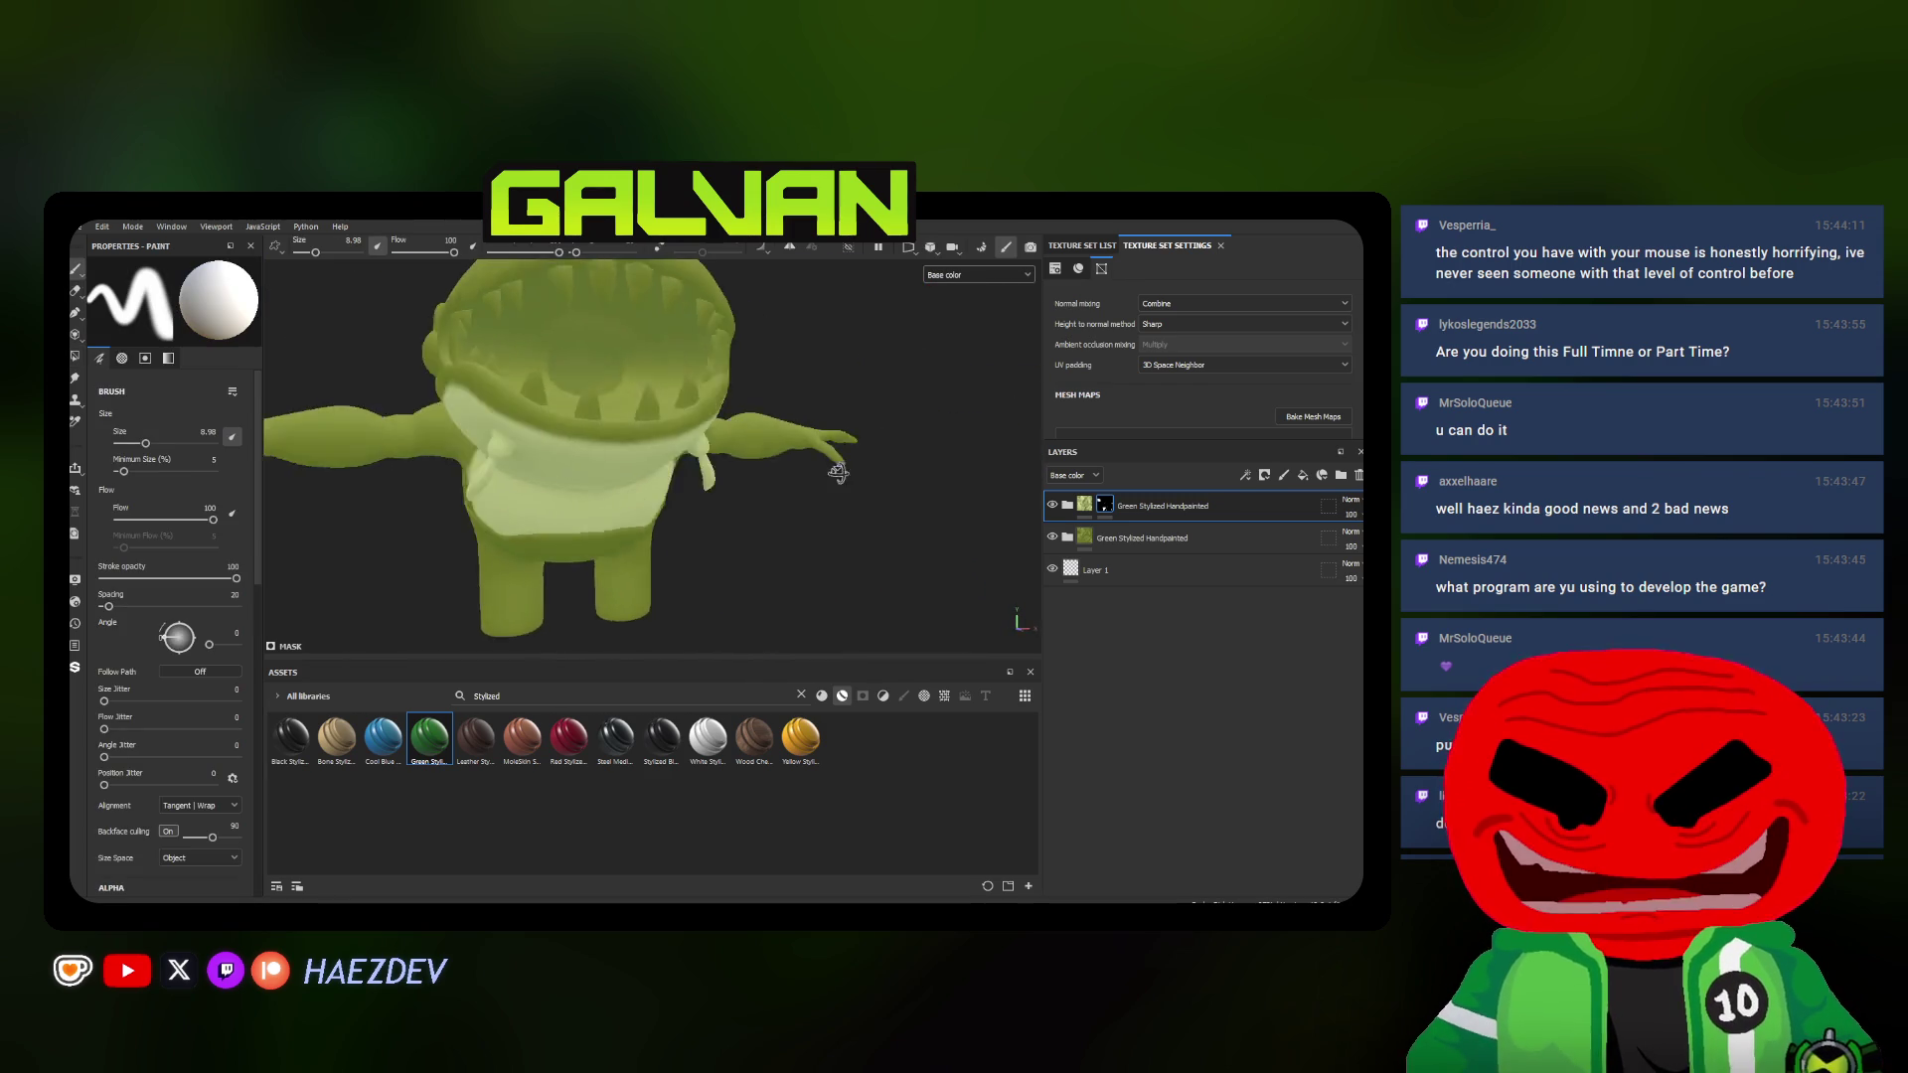
pyautogui.hotkey('alt', 'Tab')
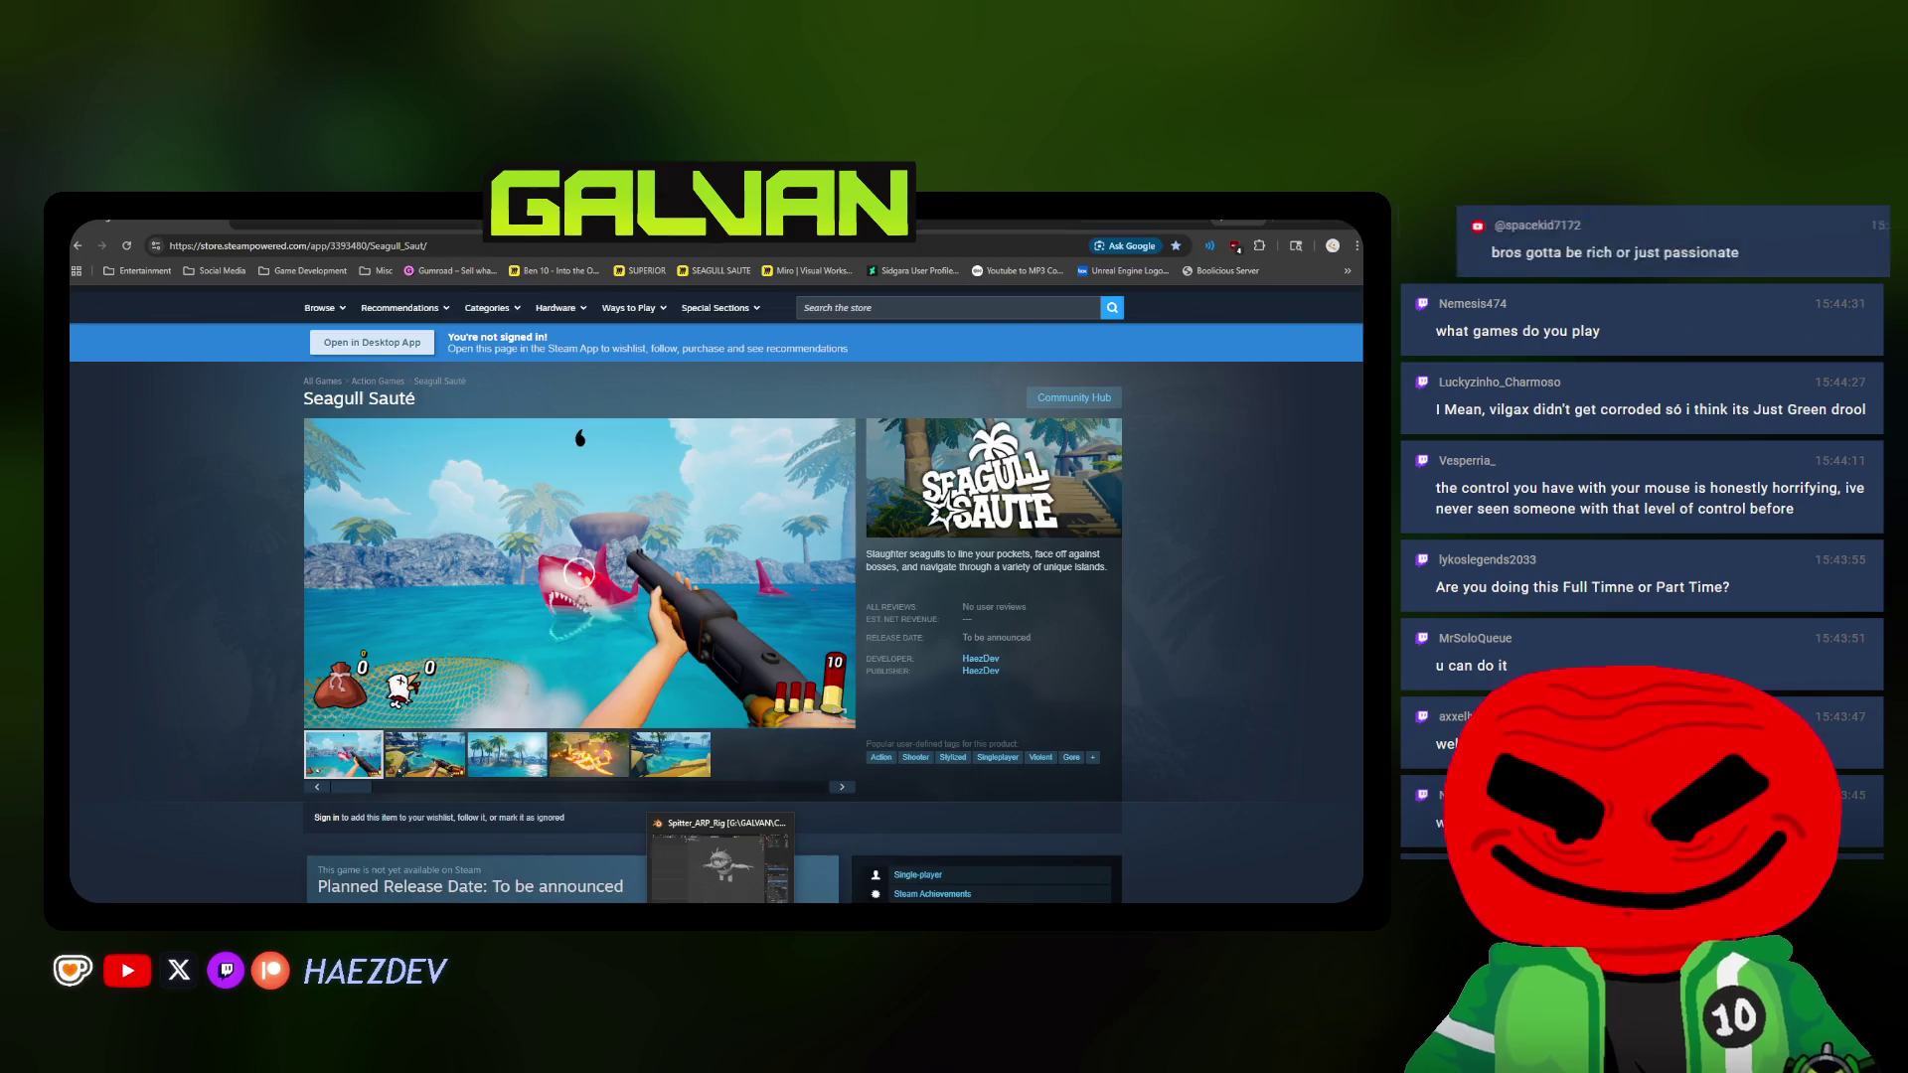
pyautogui.hotkey('alt', 'Tab')
pyautogui.hotkey('alt', 'Tab')
pyautogui.moveTo(597, 447)
pyautogui.keyDown('alt'); pyautogui.mouseDown()
pyautogui.moveTo(560, 535)
pyautogui.moveTo(629, 489)
pyautogui.mouseUp(); pyautogui.keyUp('alt')
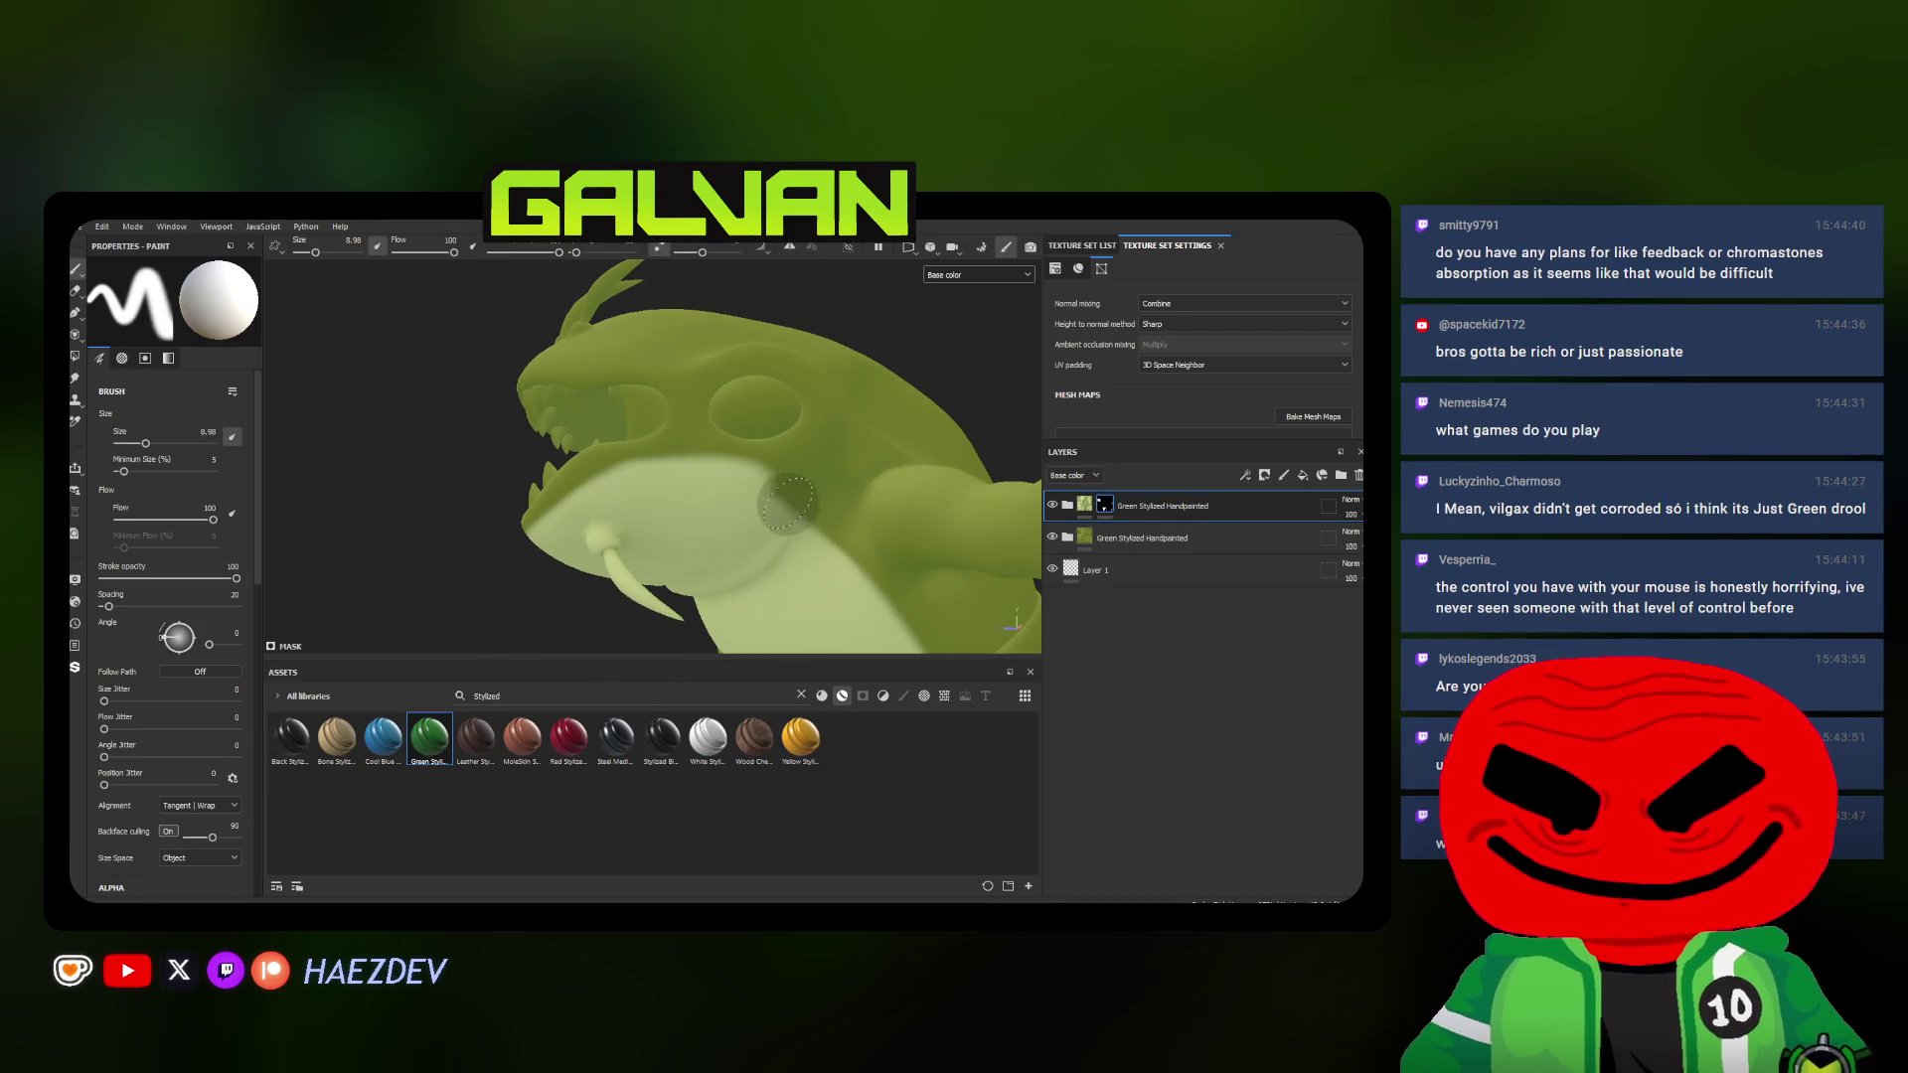
# Stroke pale green along the lower jaw and zoom out to check the pale underside against the olive body
pyautogui.keyDown('alt'); pyautogui.moveTo(818, 569); pyautogui.dragTo(815, 553, button='middle'); pyautogui.keyUp('alt')
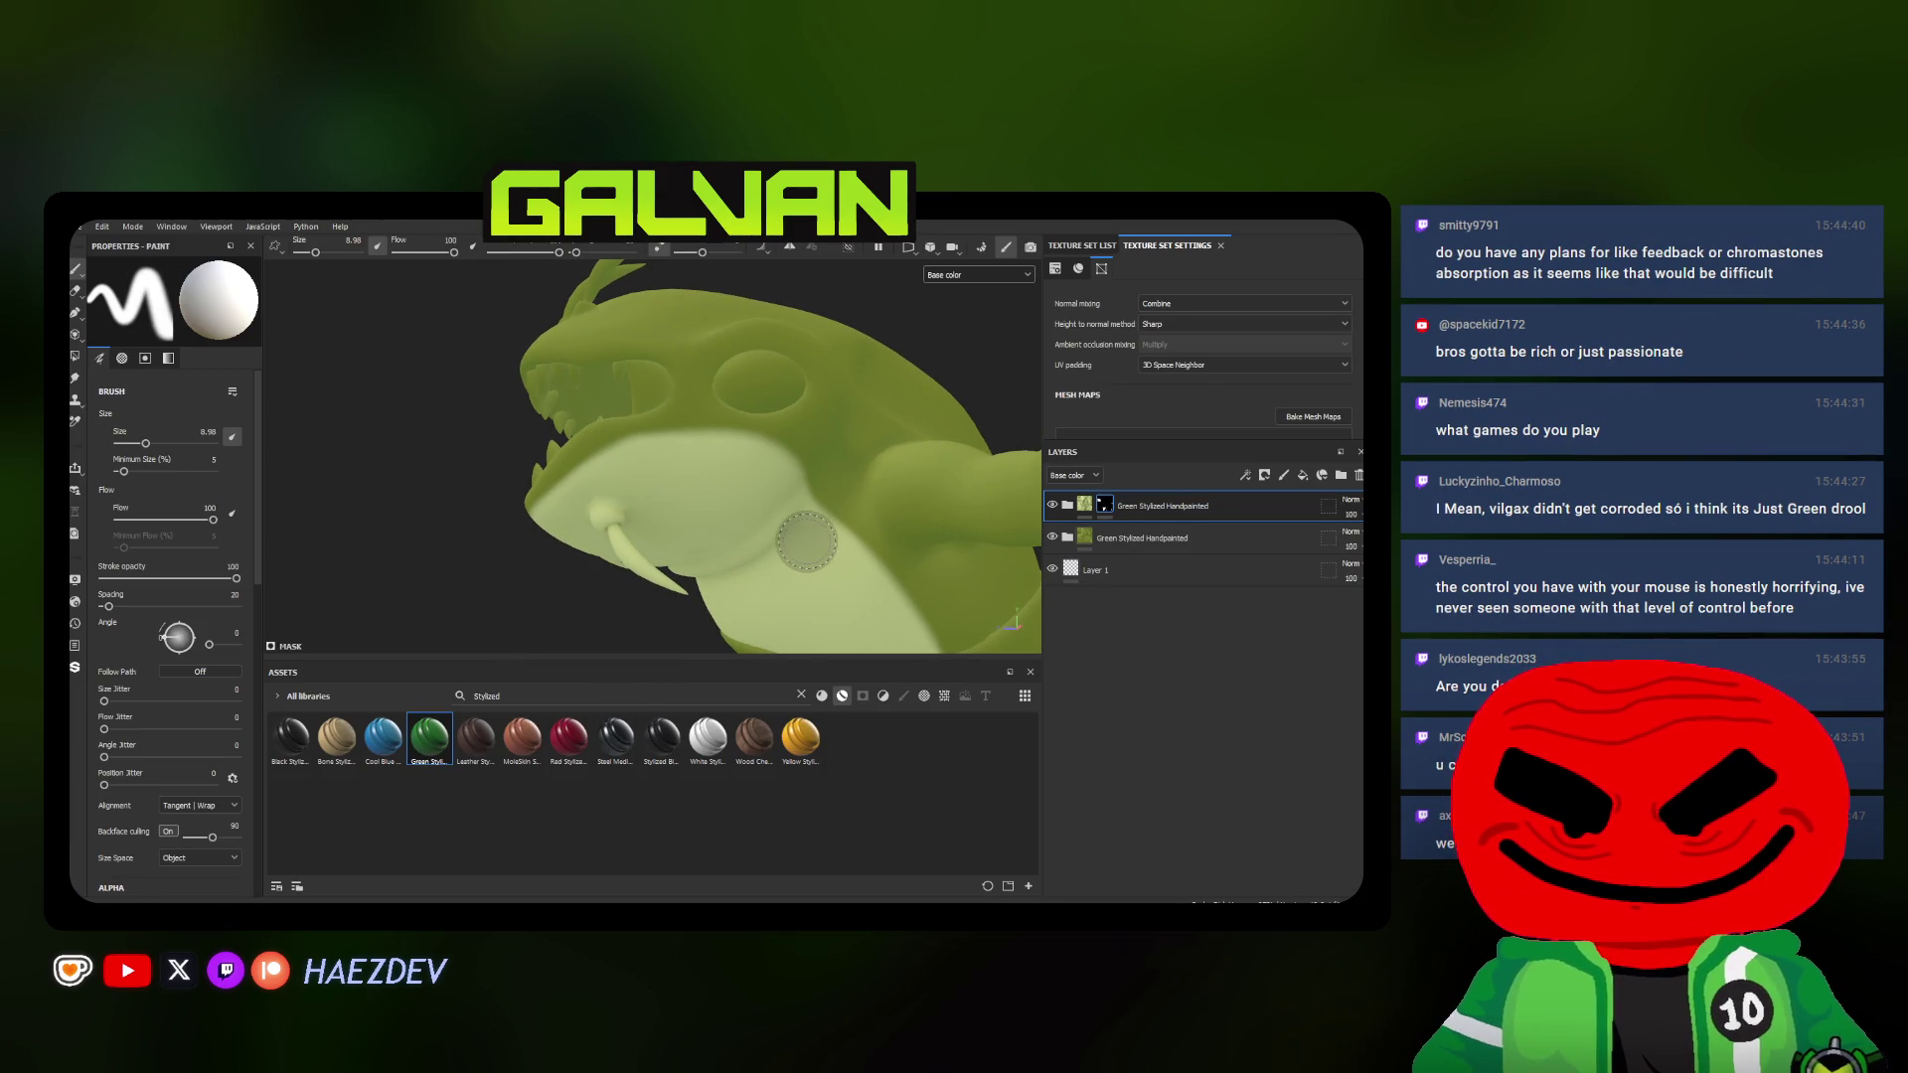
pyautogui.keyDown('alt'); pyautogui.moveTo(806, 539); pyautogui.dragTo(849, 430); pyautogui.keyUp('alt')
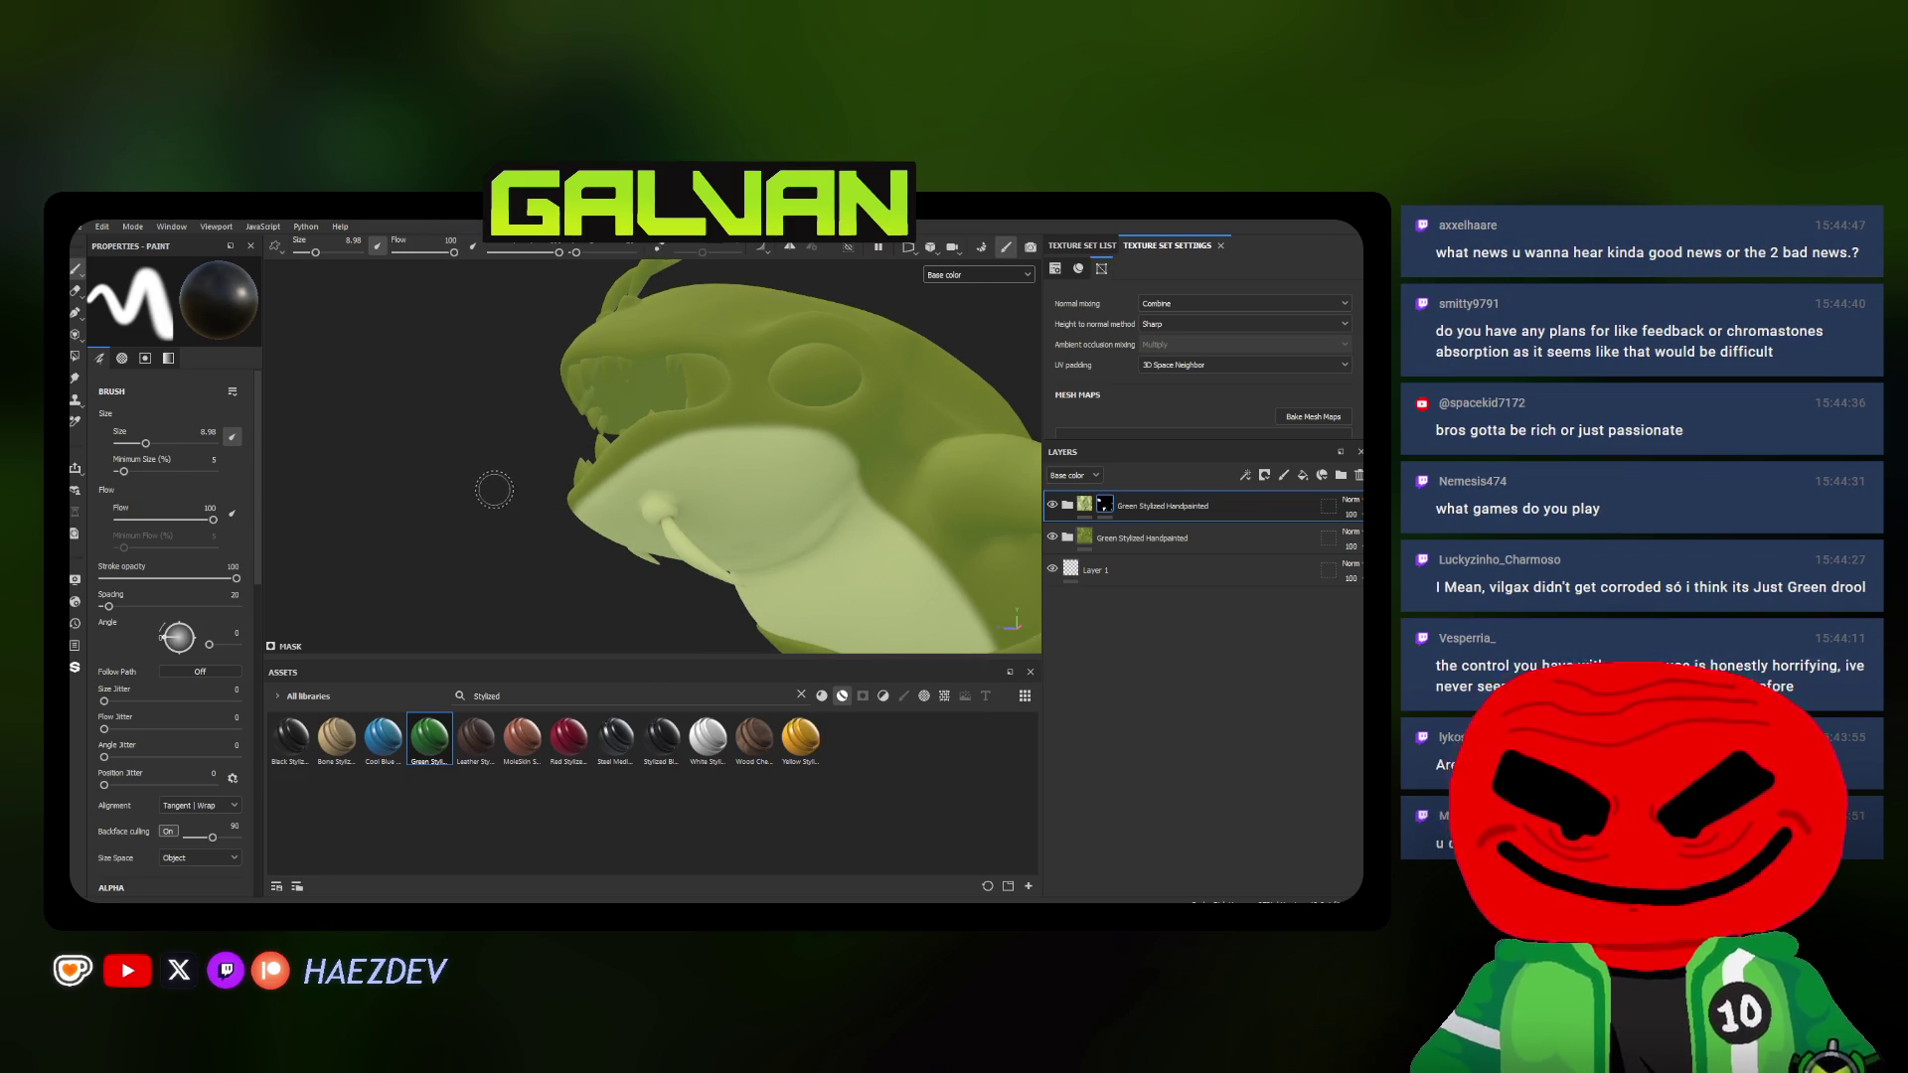
pyautogui.moveTo(674, 462)
pyautogui.keyDown('alt'); pyautogui.mouseDown()
pyautogui.moveTo(723, 395)
pyautogui.moveTo(541, 462)
pyautogui.moveTo(850, 381)
pyautogui.moveTo(678, 447)
pyautogui.mouseUp(); pyautogui.keyUp('alt')
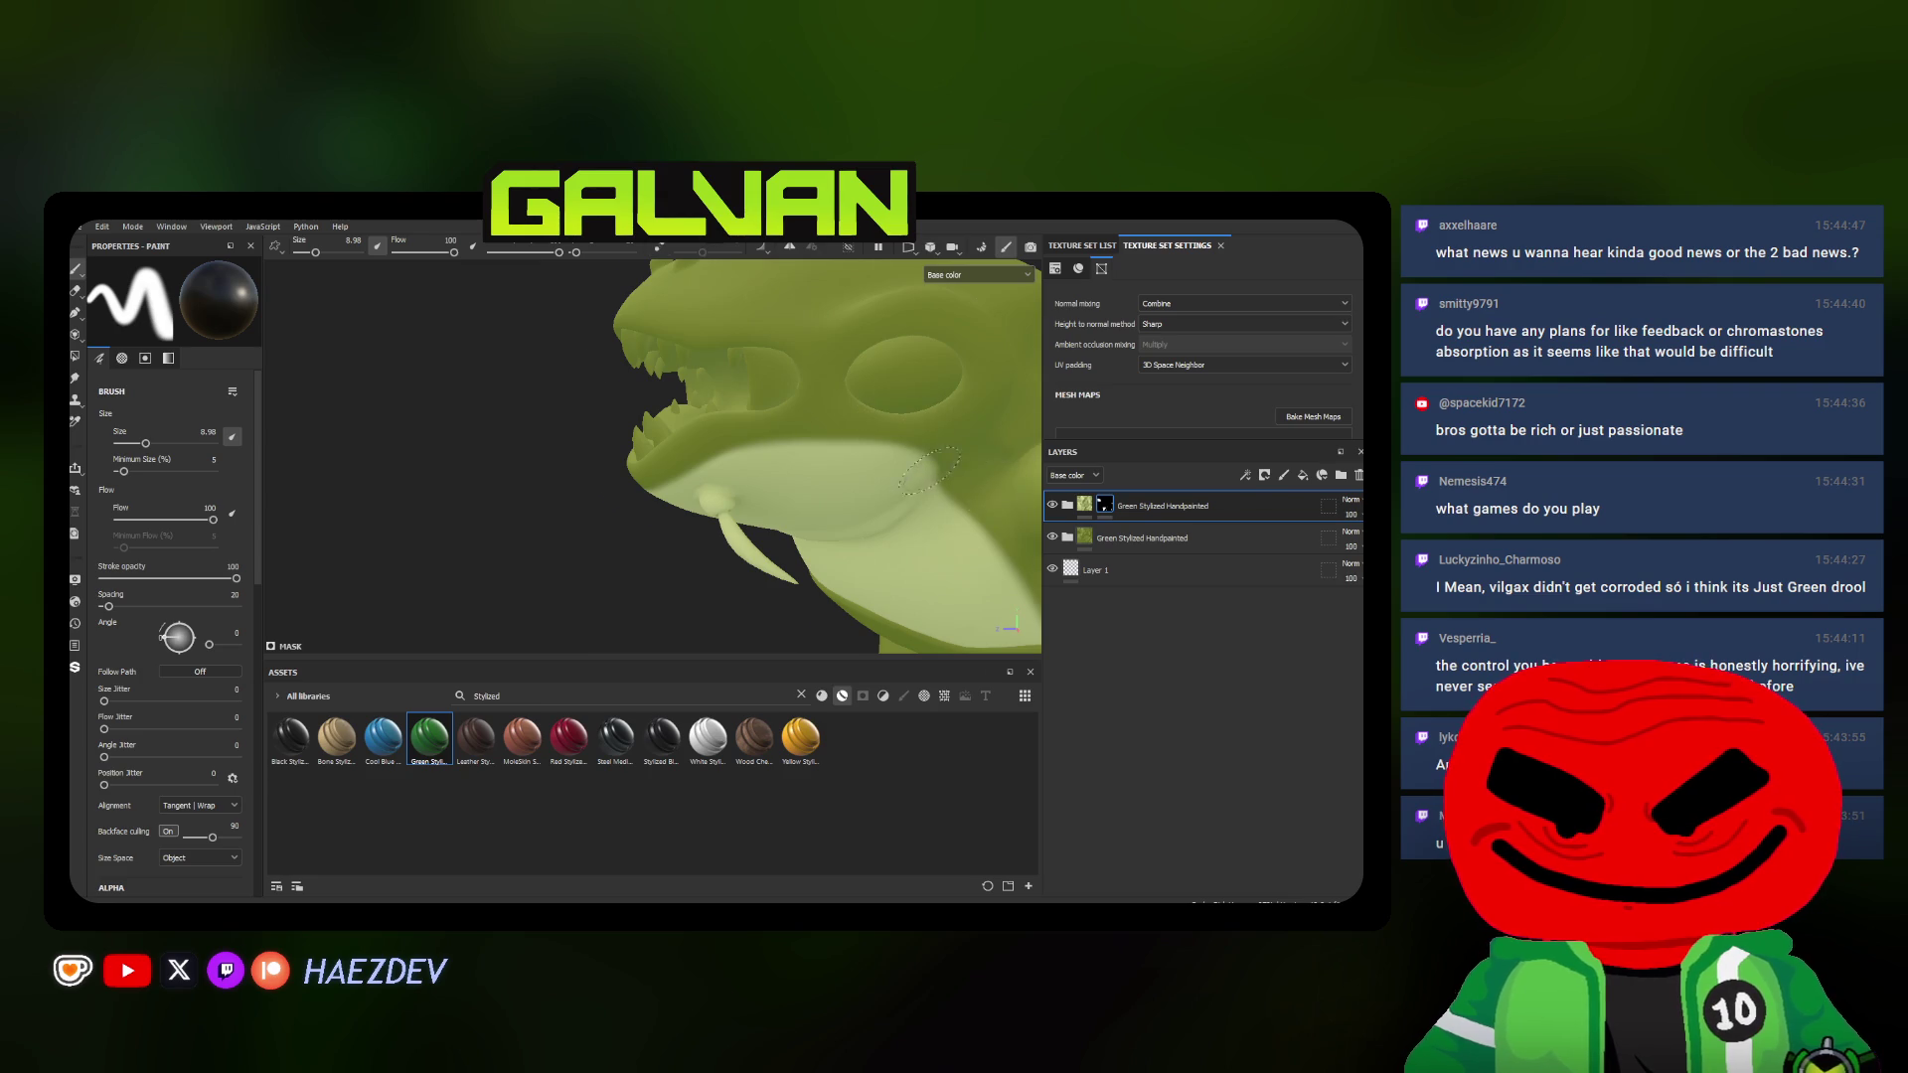
pyautogui.scroll(-5, 984, 485)
pyautogui.keyDown('alt'); pyautogui.moveTo(984, 484); pyautogui.dragTo(793, 438); pyautogui.keyUp('alt')
pyautogui.scroll(4, 836, 376)
pyautogui.scroll(-3, 834, 376)
pyautogui.keyDown('alt'); pyautogui.moveTo(836, 376); pyautogui.dragTo(701, 404); pyautogui.keyUp('alt')
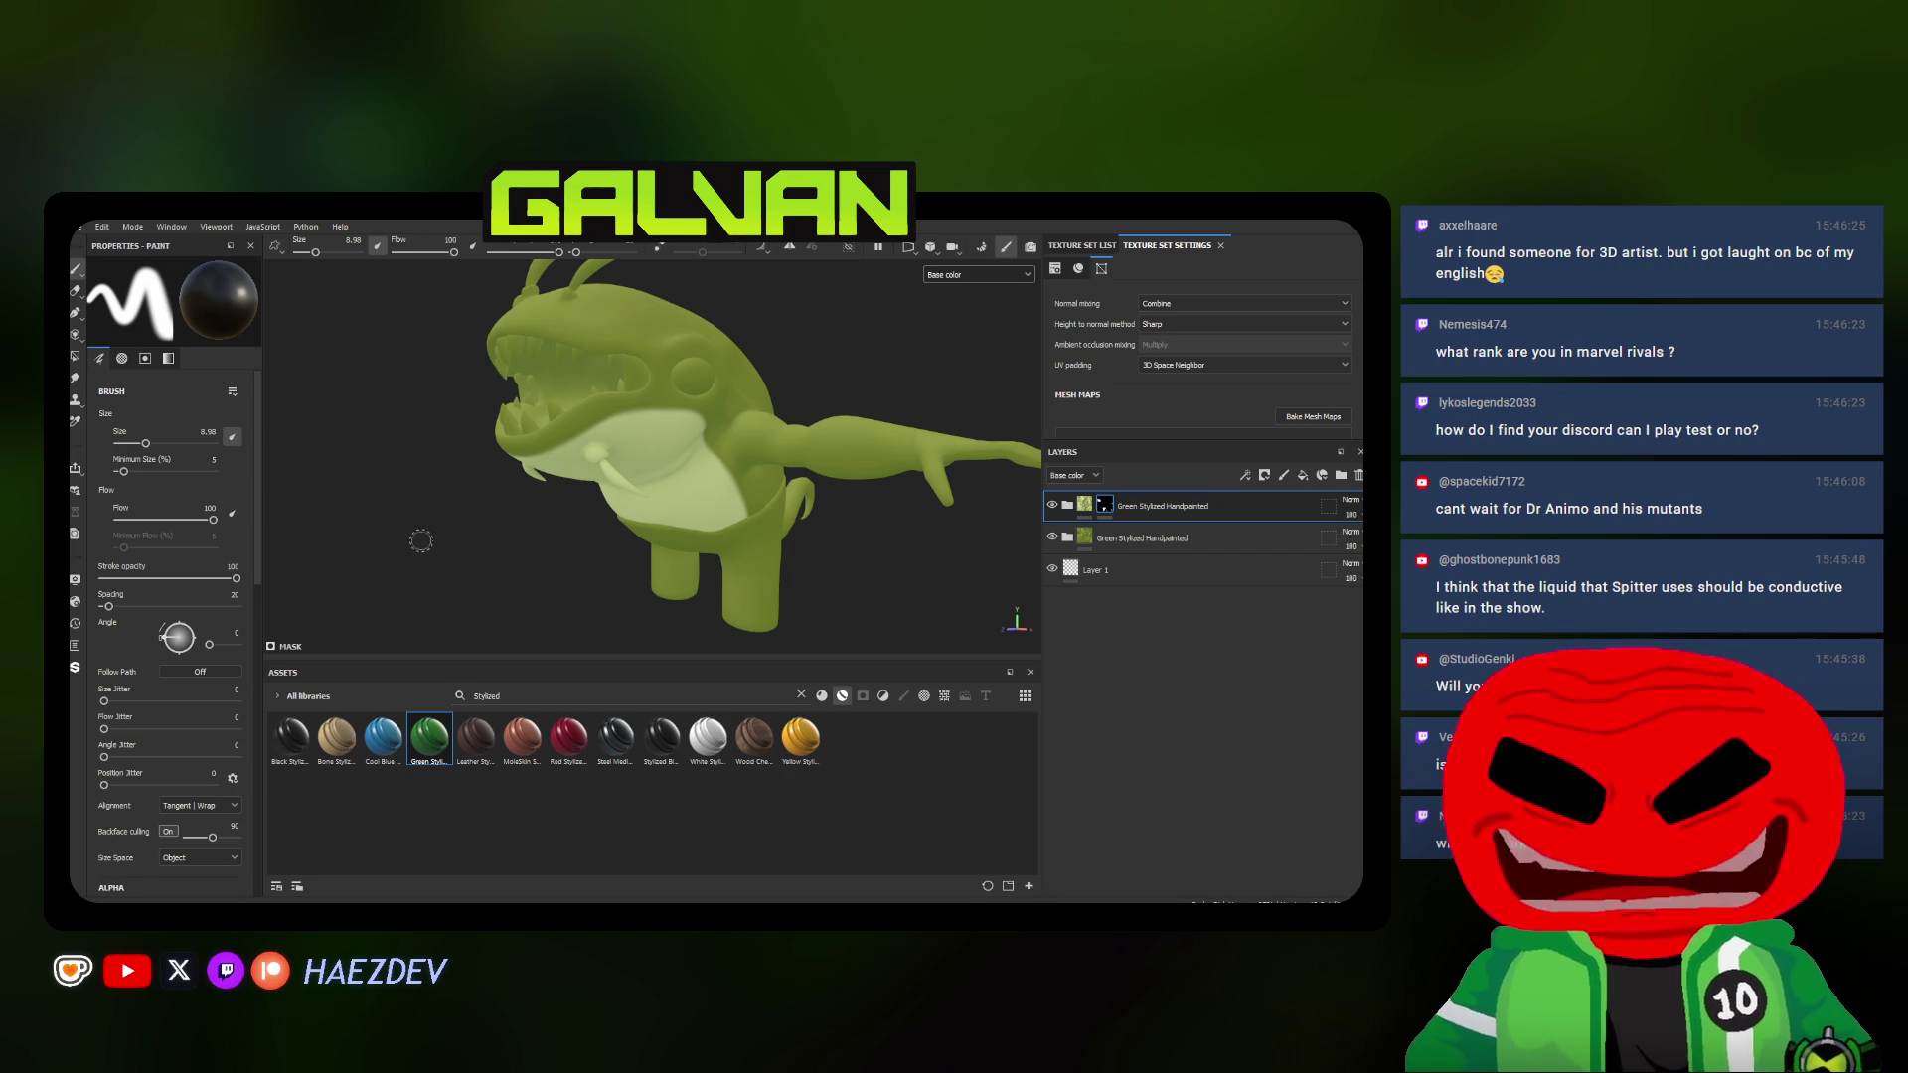
pyautogui.scroll(5, 648, 472)
# Touch up the pale paint at the mouth corner, then drop Stylized Black Material onto the model
pyautogui.moveTo(649, 473)
pyautogui.keyDown('alt'); pyautogui.mouseDown()
pyautogui.moveTo(512, 511)
pyautogui.moveTo(686, 398)
pyautogui.mouseUp(); pyautogui.keyUp('alt')
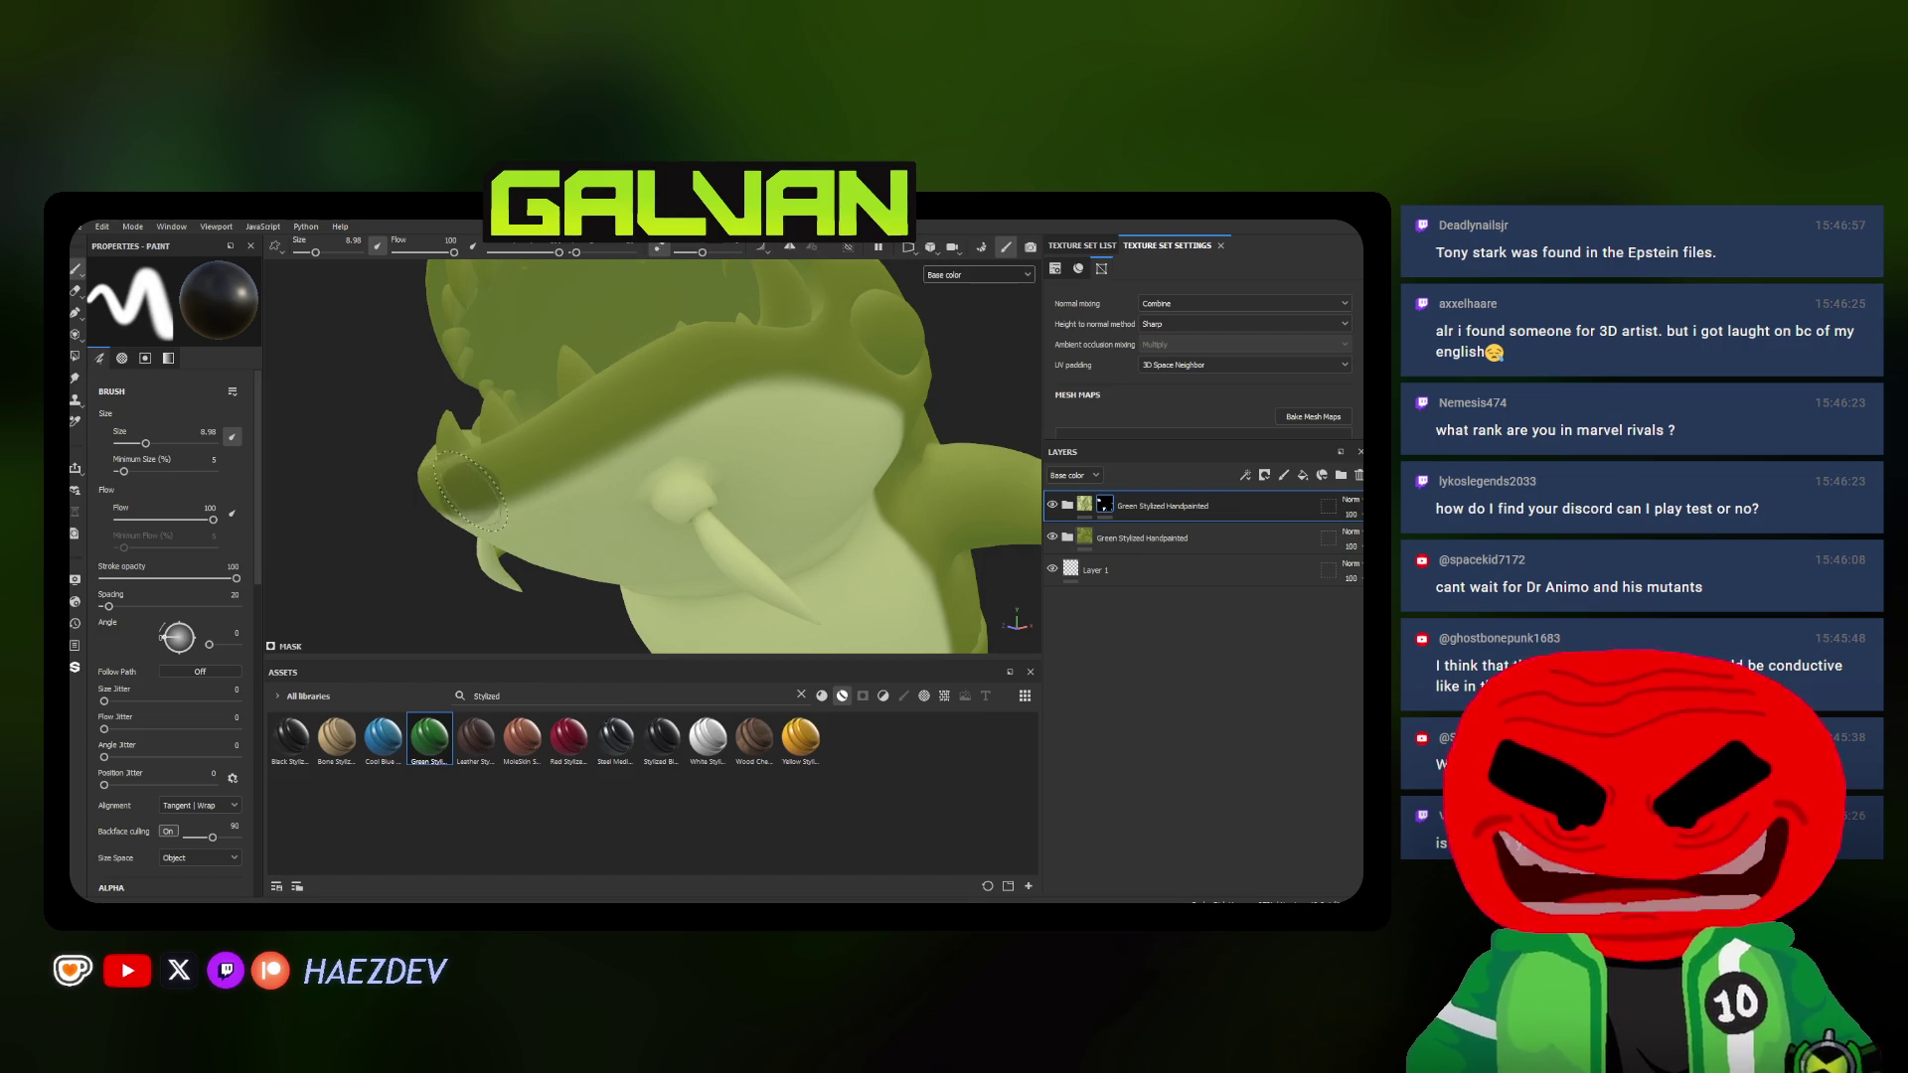
pyautogui.moveTo(884, 372)
pyautogui.keyDown('alt'); pyautogui.mouseDown()
pyautogui.moveTo(775, 458)
pyautogui.moveTo(533, 479)
pyautogui.mouseUp(); pyautogui.keyUp('alt')
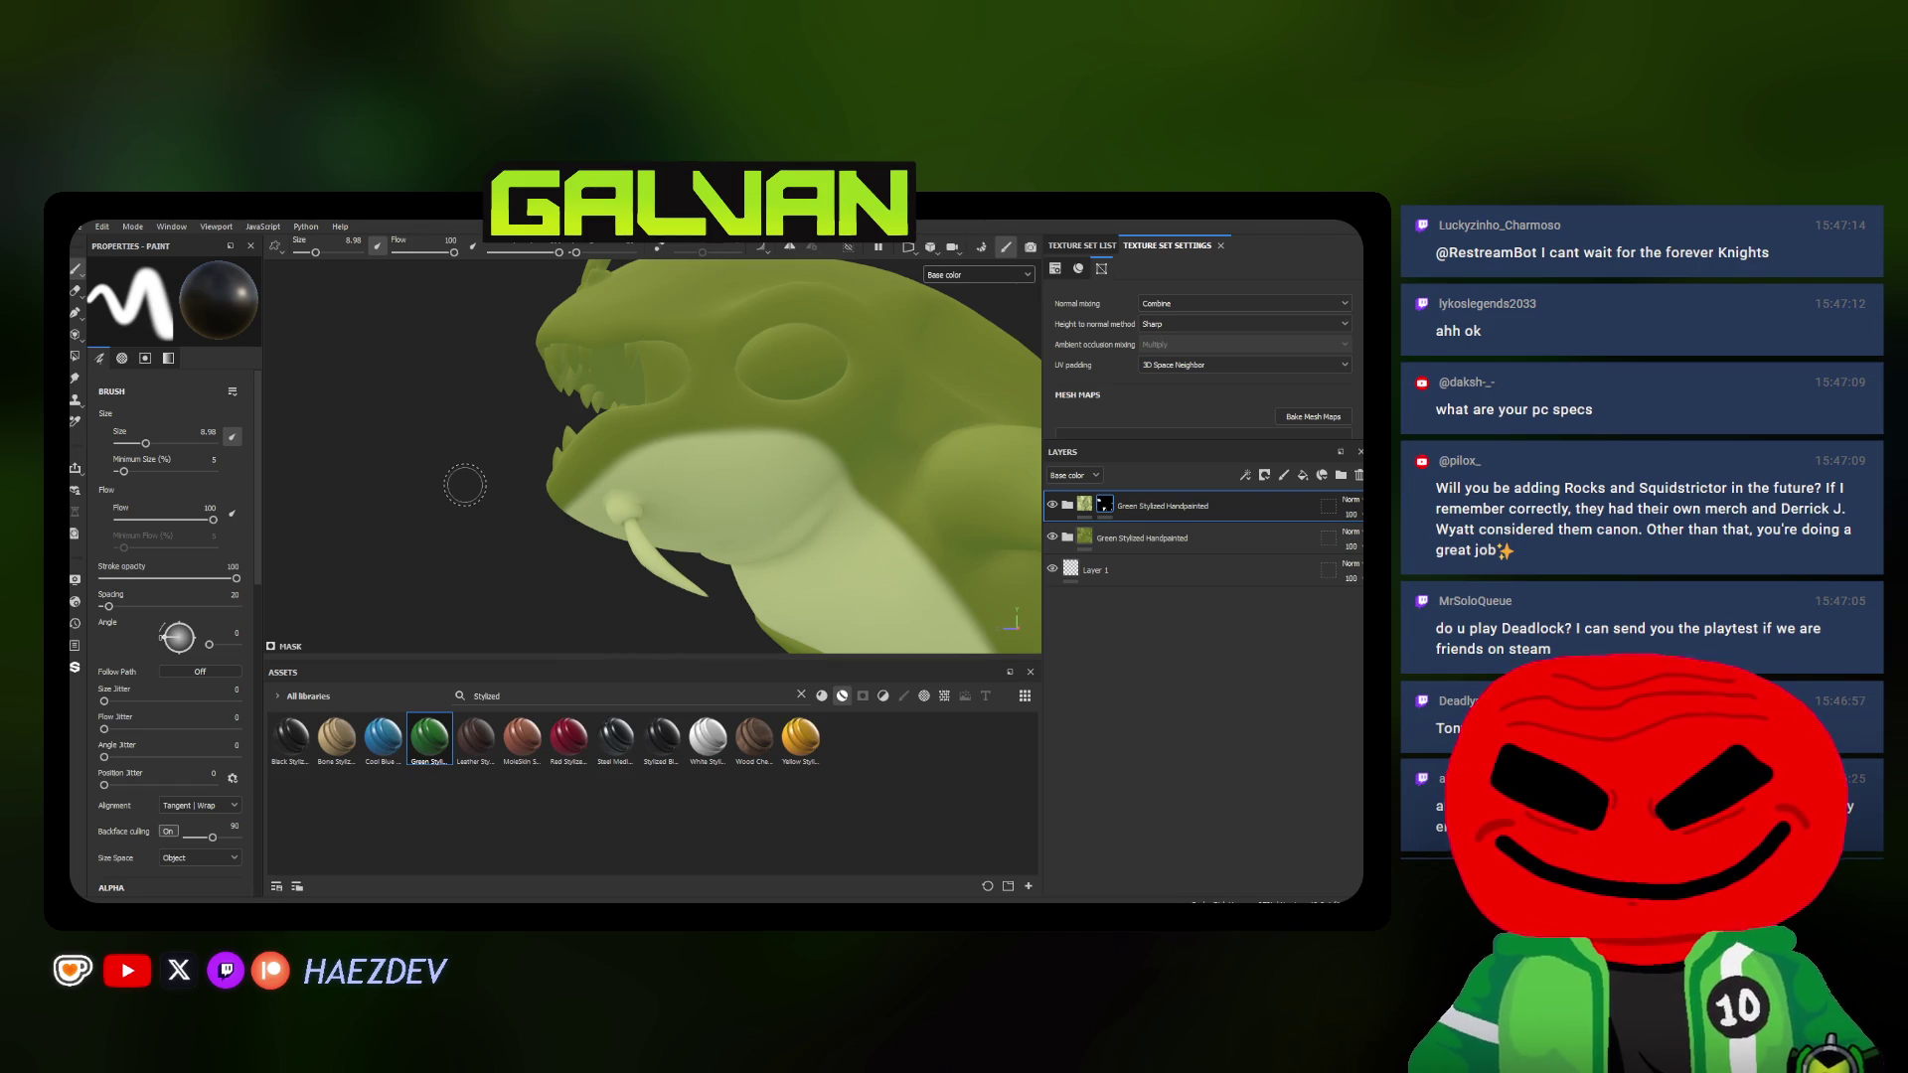
pyautogui.keyDown('alt'); pyautogui.moveTo(465, 485); pyautogui.dragTo(720, 414); pyautogui.keyUp('alt')
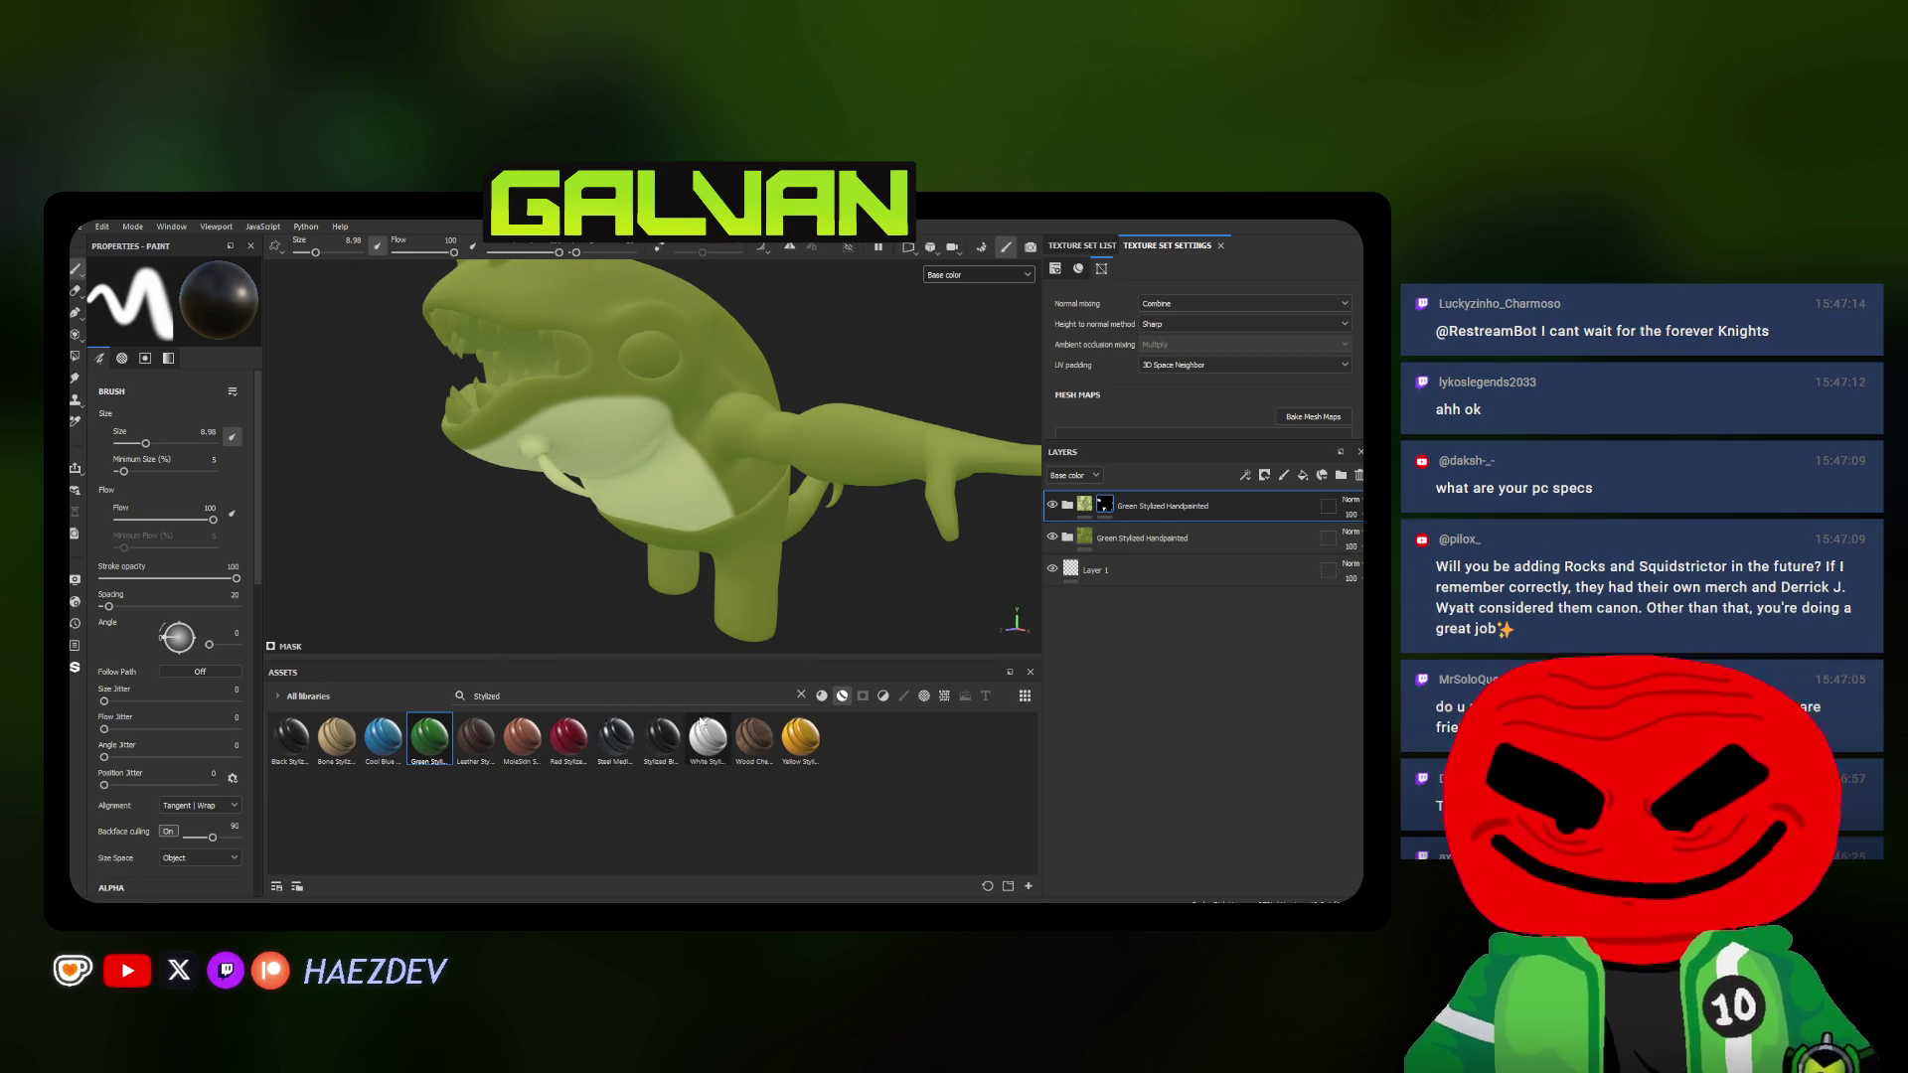
pyautogui.moveTo(660, 737); pyautogui.dragTo(600, 381)
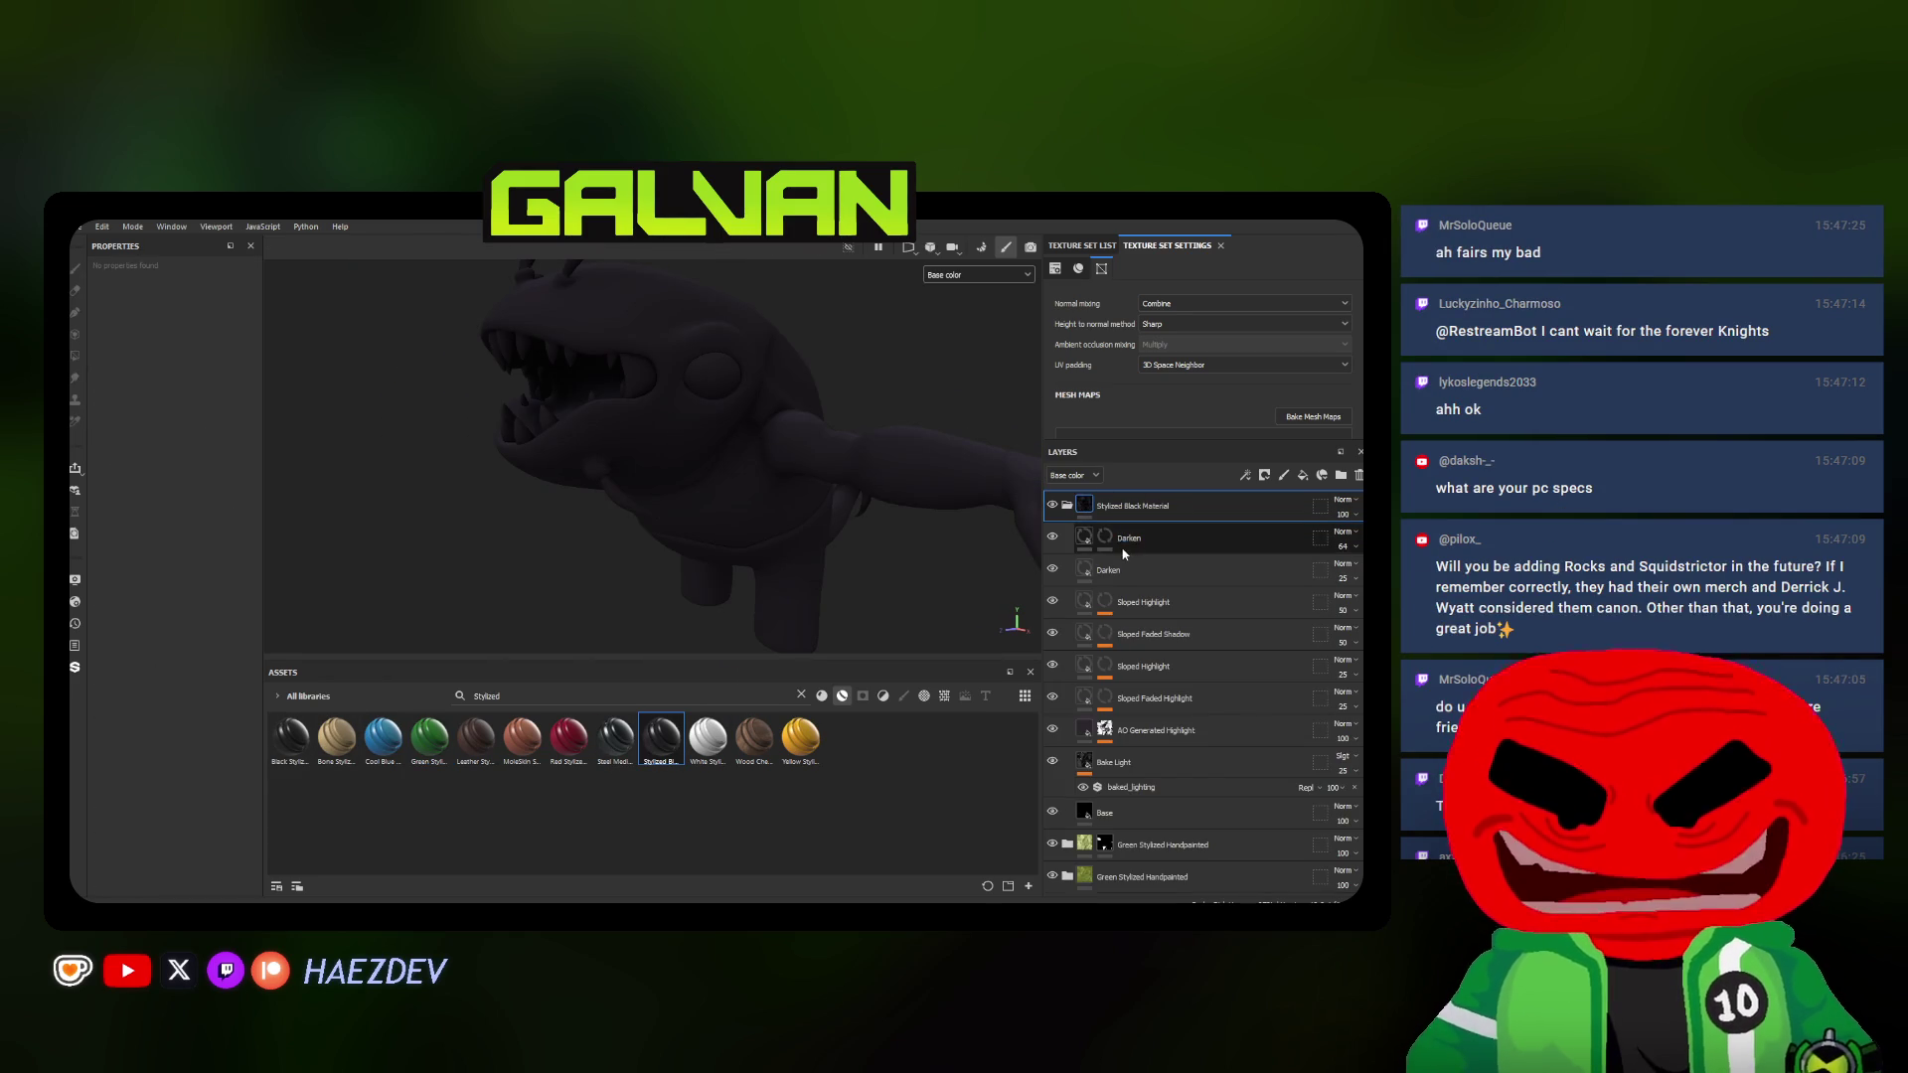
# Add a black mask to the Stylized Black Material layer and polygon-fill the legs into it
pyautogui.click(1138, 543)
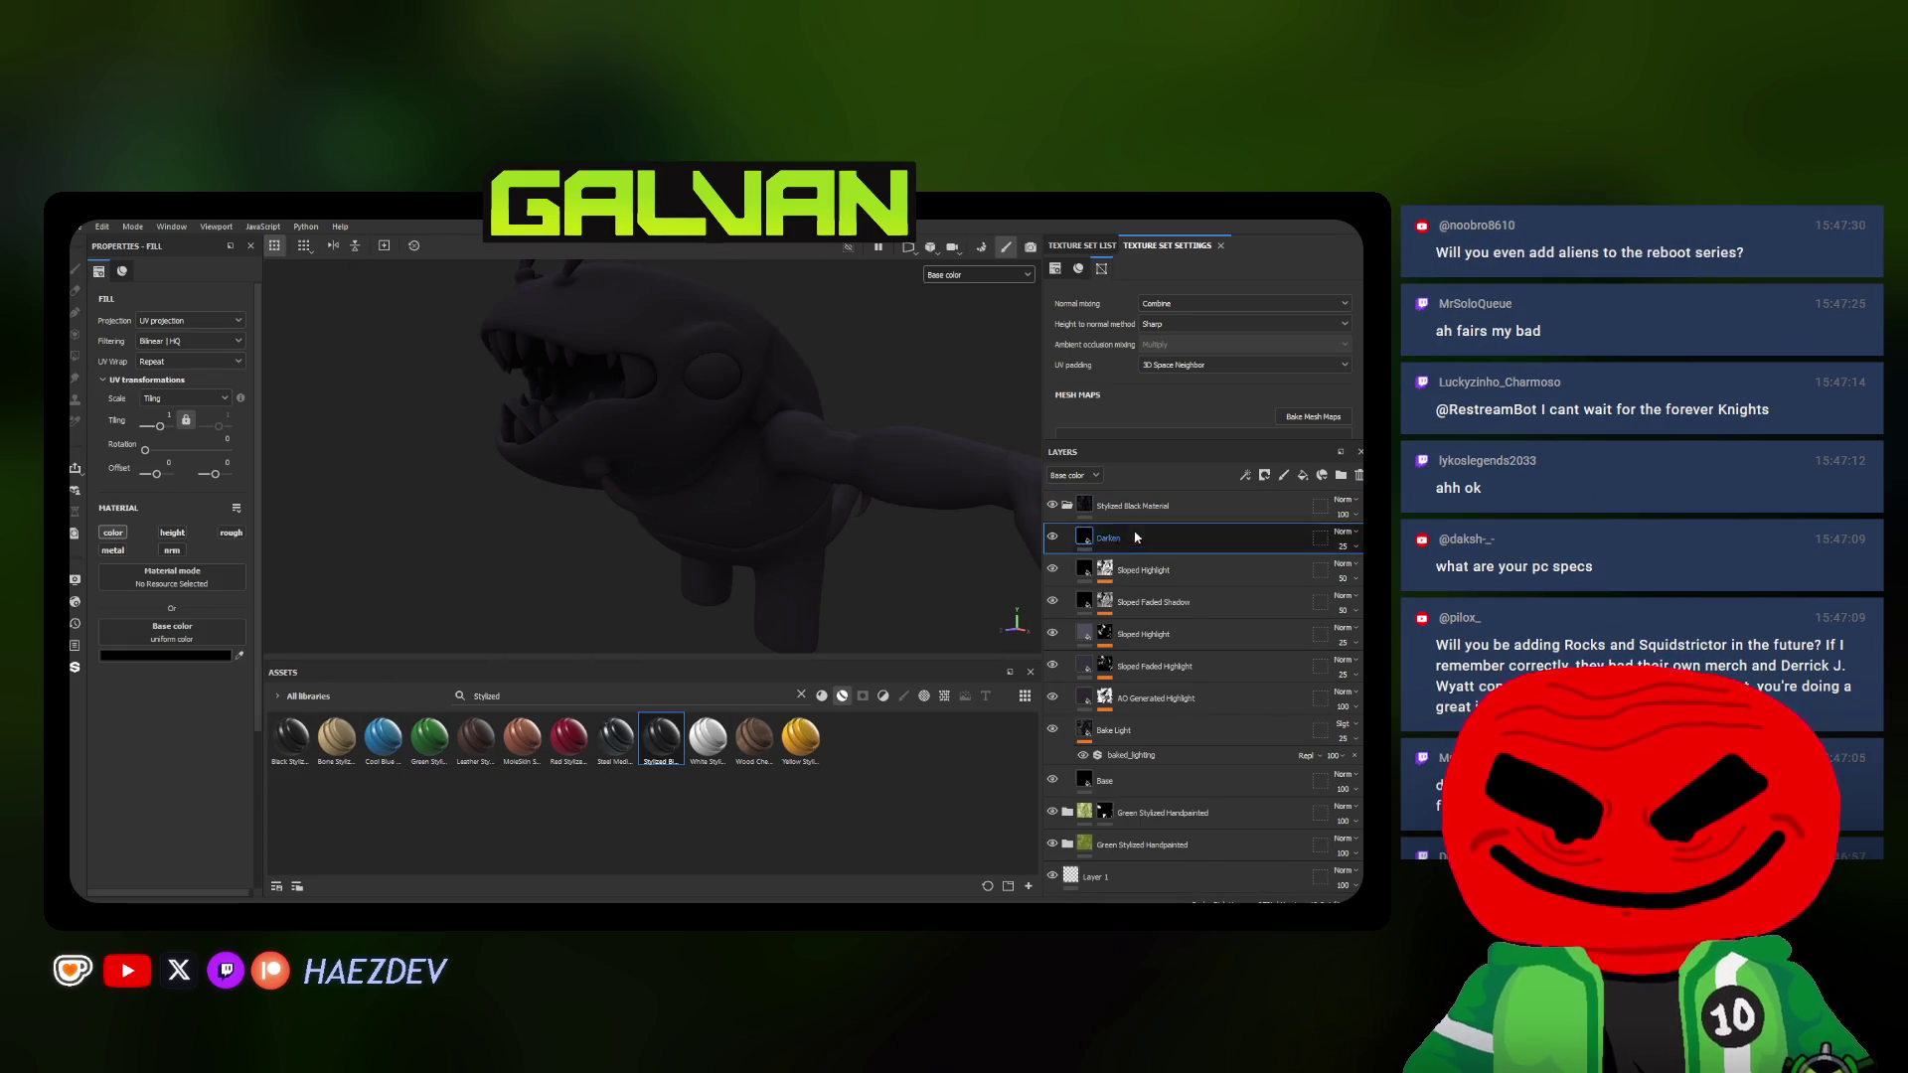
pyautogui.rightClick(1150, 518)
pyautogui.click(1192, 230)
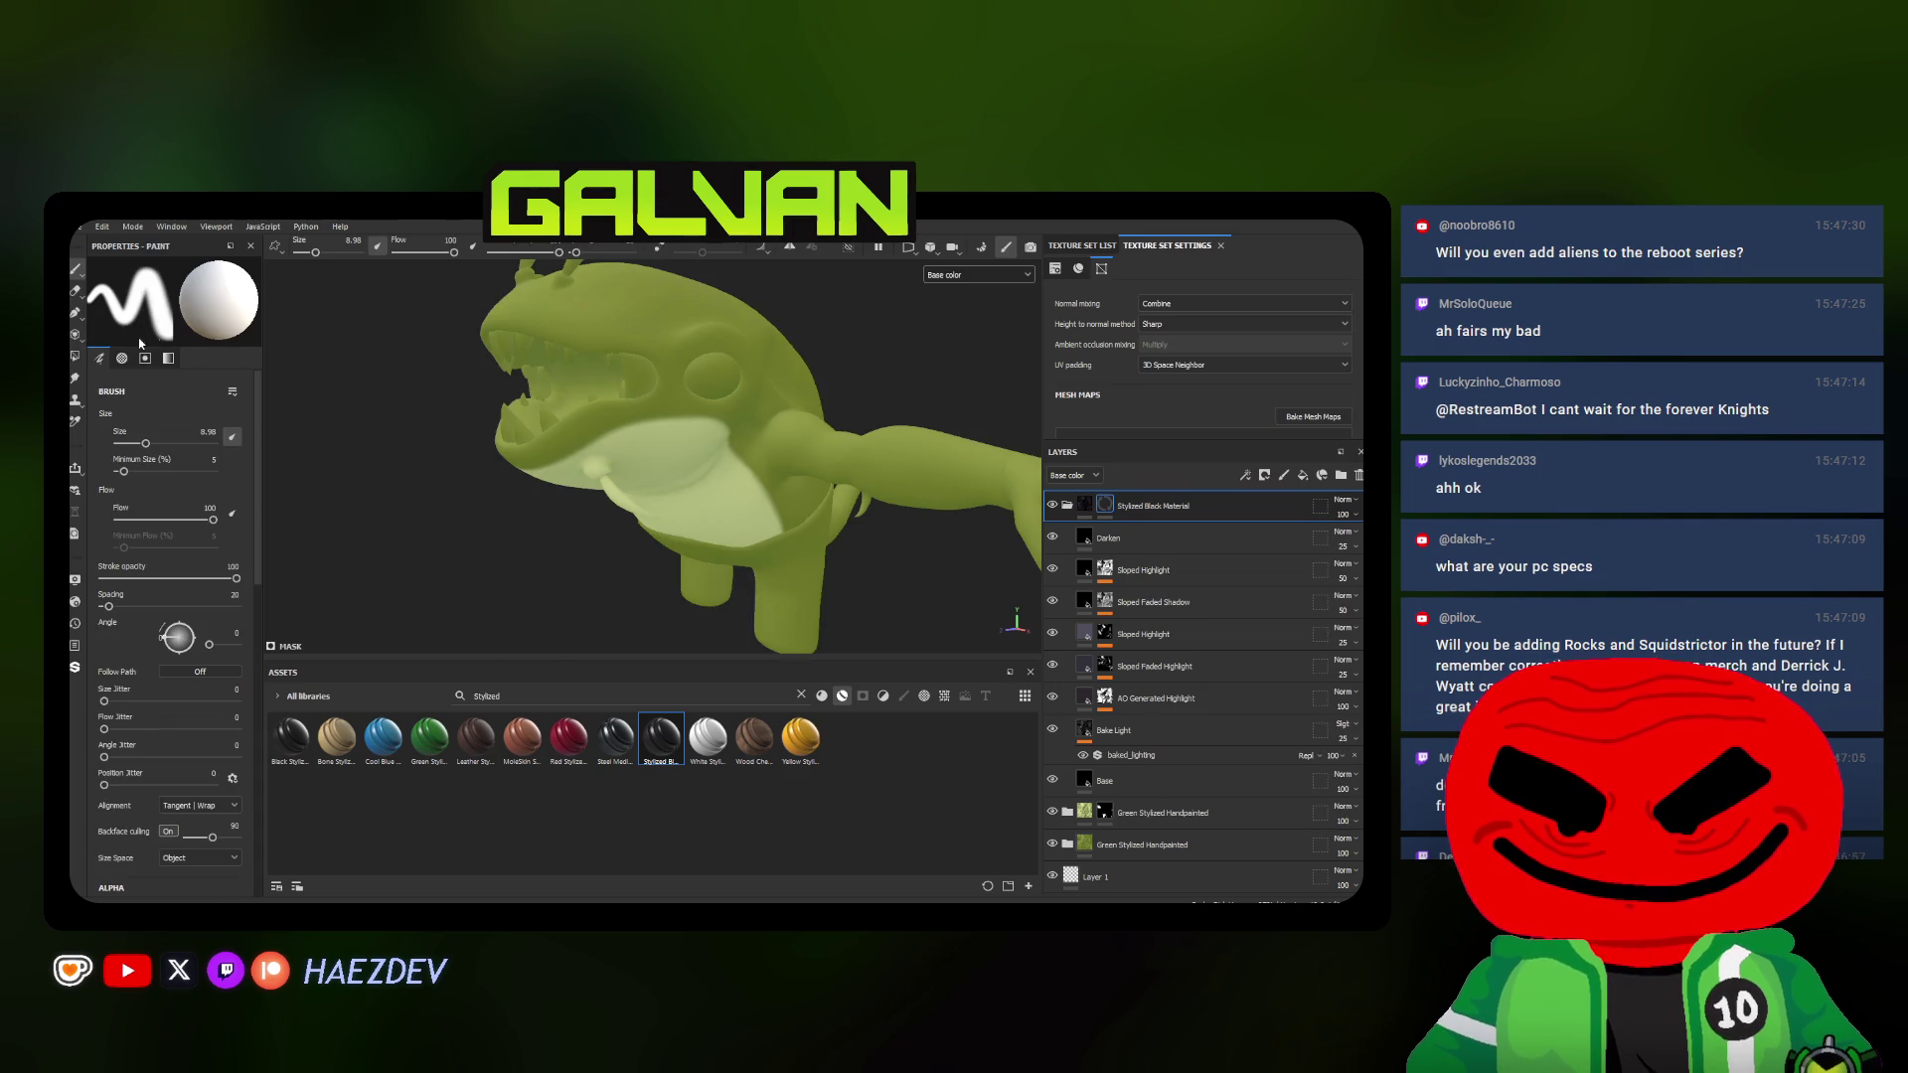
pyautogui.press('4')
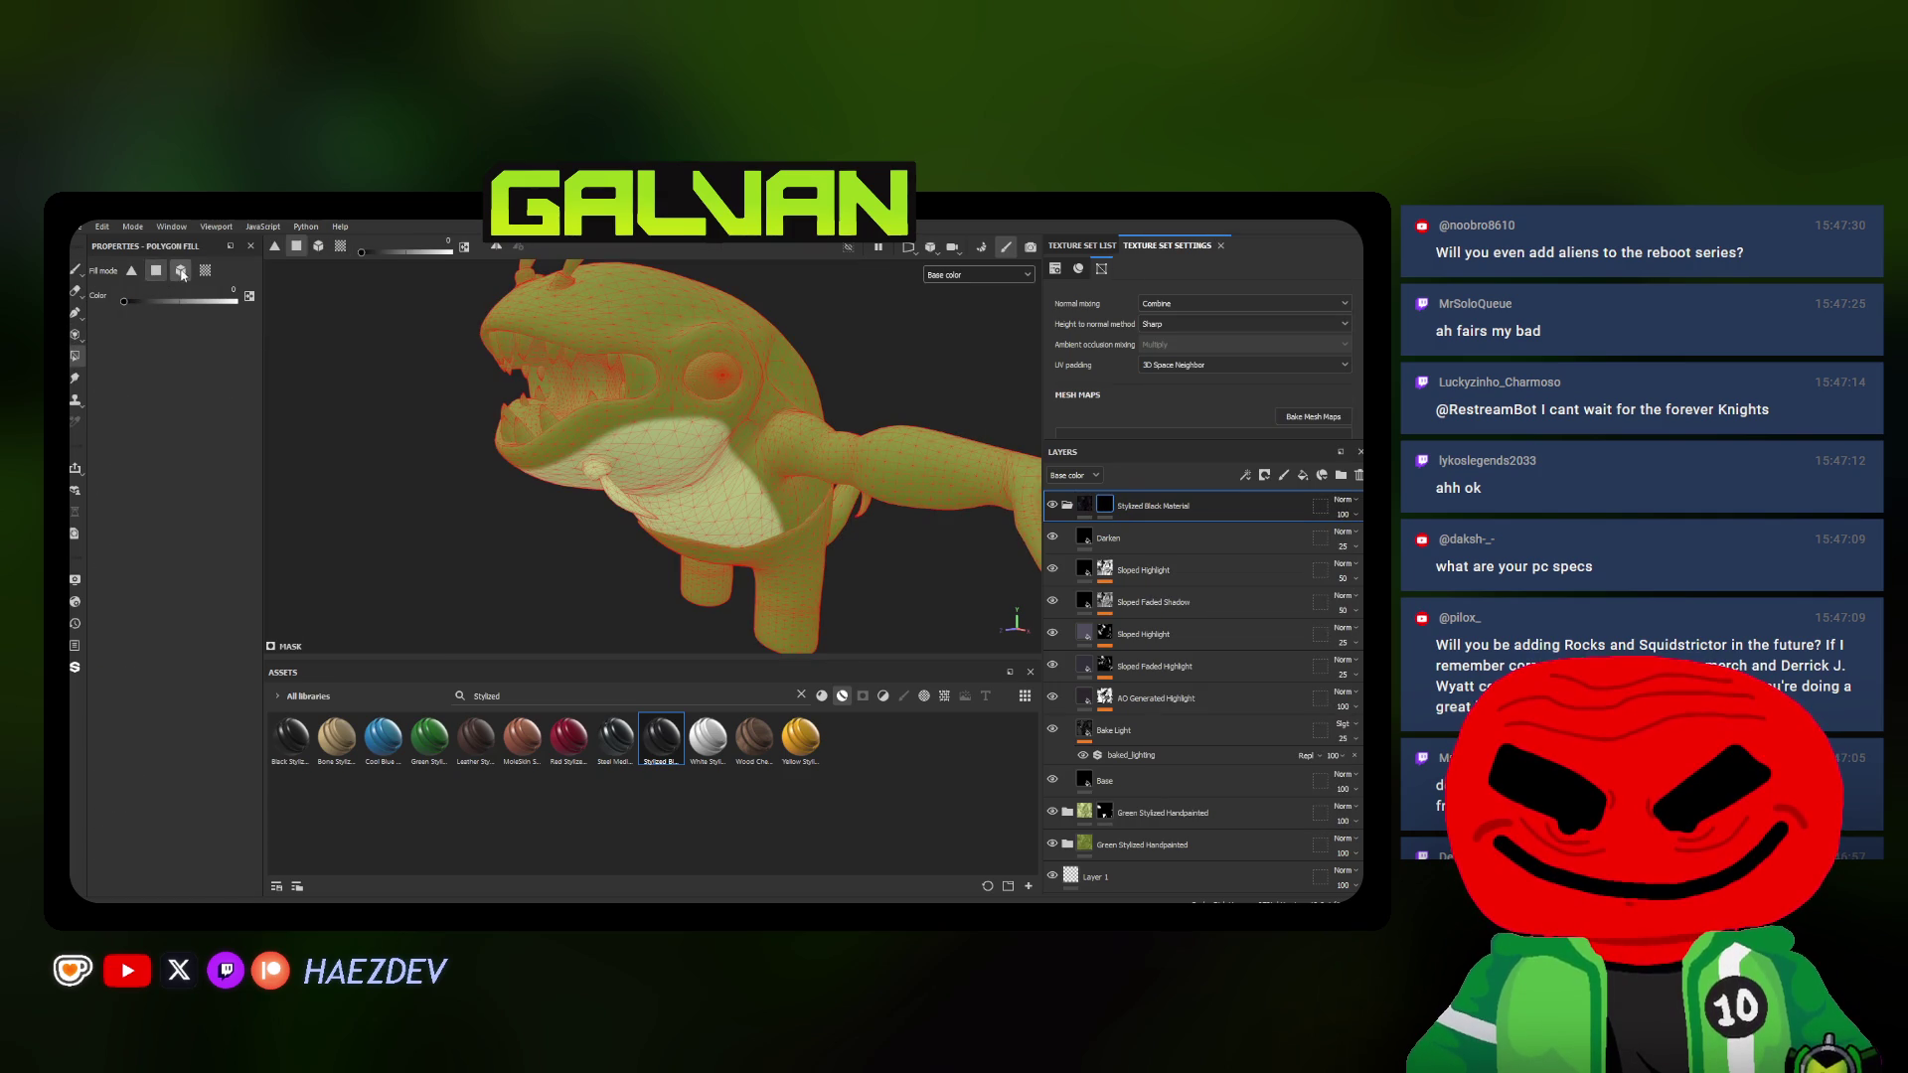
pyautogui.click(735, 581)
# With a small Paint brush, draw a black line along the creature's upper lip
pyautogui.click(76, 271)
pyautogui.moveTo(671, 448)
pyautogui.keyDown('alt'); pyautogui.mouseDown()
pyautogui.moveTo(835, 447)
pyautogui.moveTo(667, 545)
pyautogui.mouseUp(); pyautogui.keyUp('alt')
pyautogui.click(1067, 506)
pyautogui.scroll(3, 666, 544)
pyautogui.keyDown('ctrl'); pyautogui.moveTo(667, 545); pyautogui.dragTo(589, 544, button='right'); pyautogui.keyUp('ctrl')
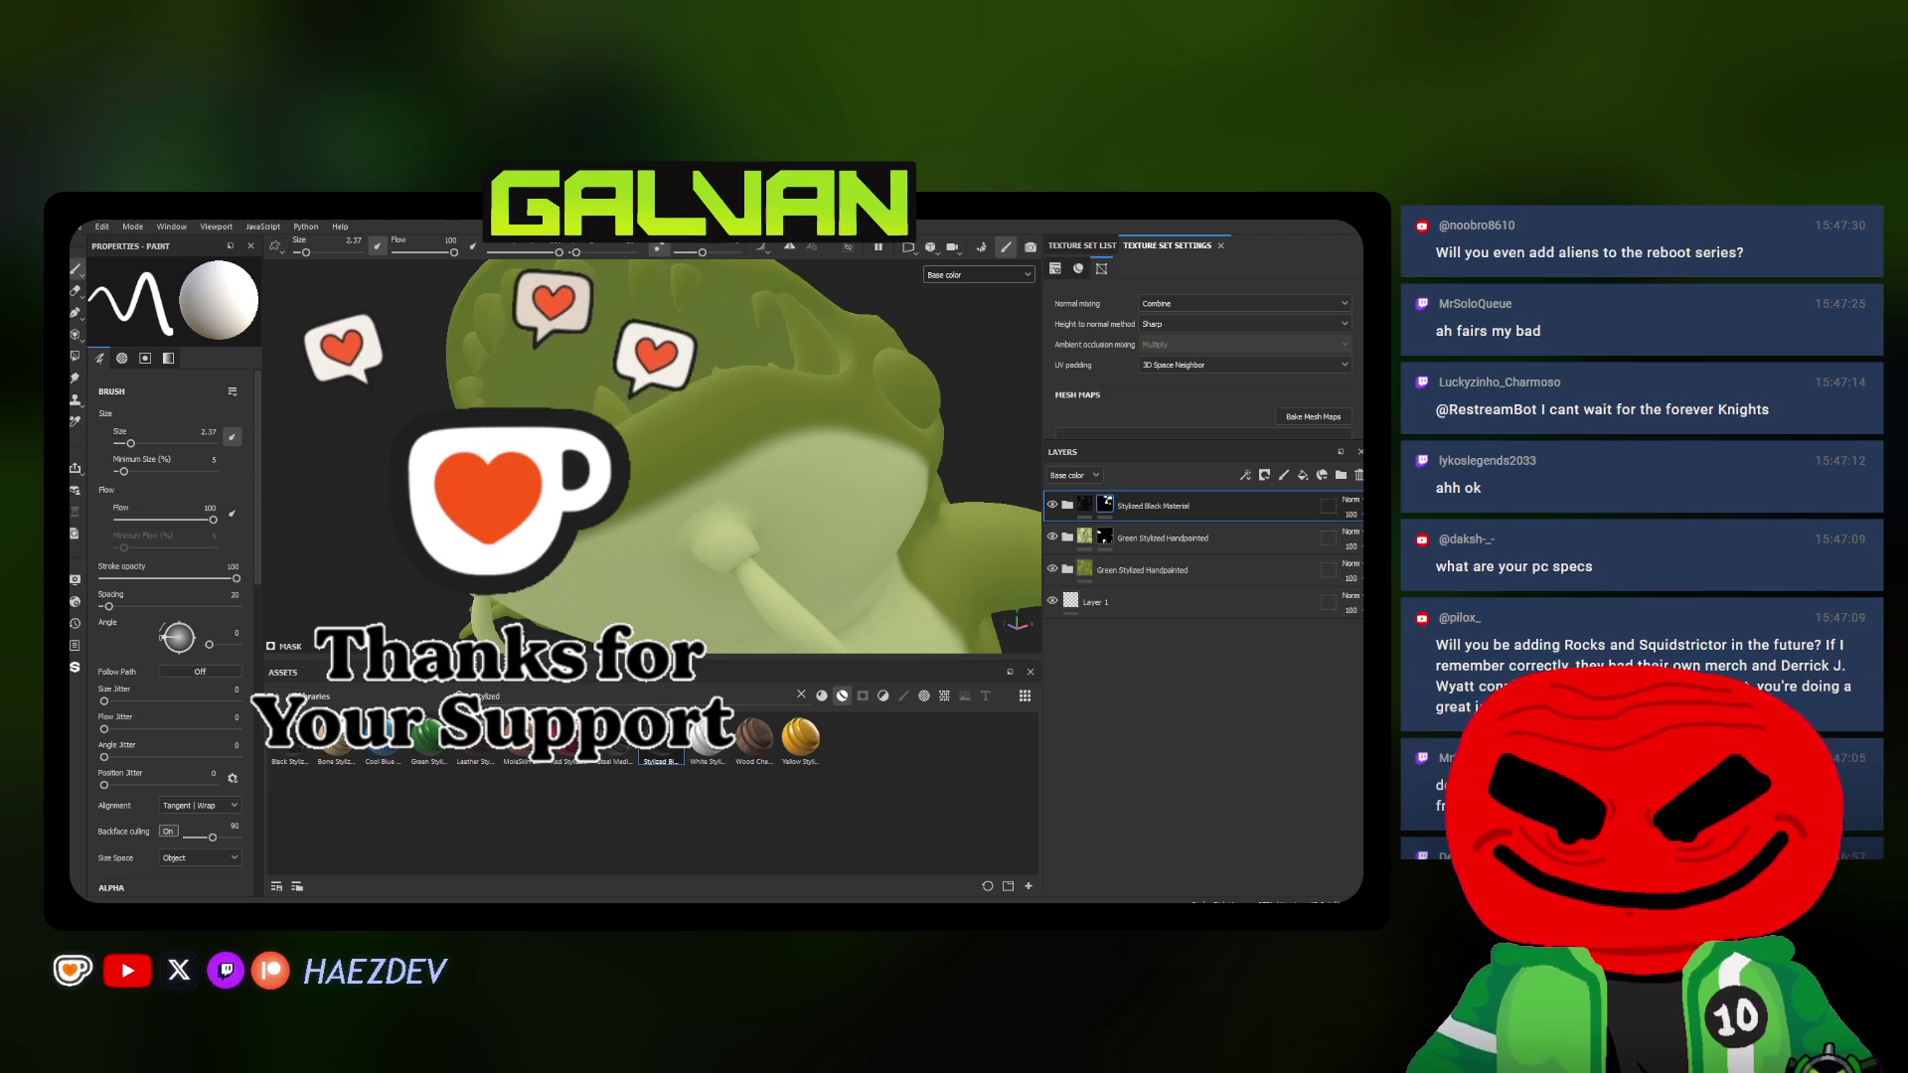
pyautogui.moveTo(436, 563)
pyautogui.mouseDown()
pyautogui.moveTo(739, 457)
pyautogui.moveTo(700, 516)
pyautogui.moveTo(577, 548)
pyautogui.moveTo(713, 313)
pyautogui.moveTo(949, 493)
pyautogui.moveTo(488, 351)
pyautogui.mouseUp()
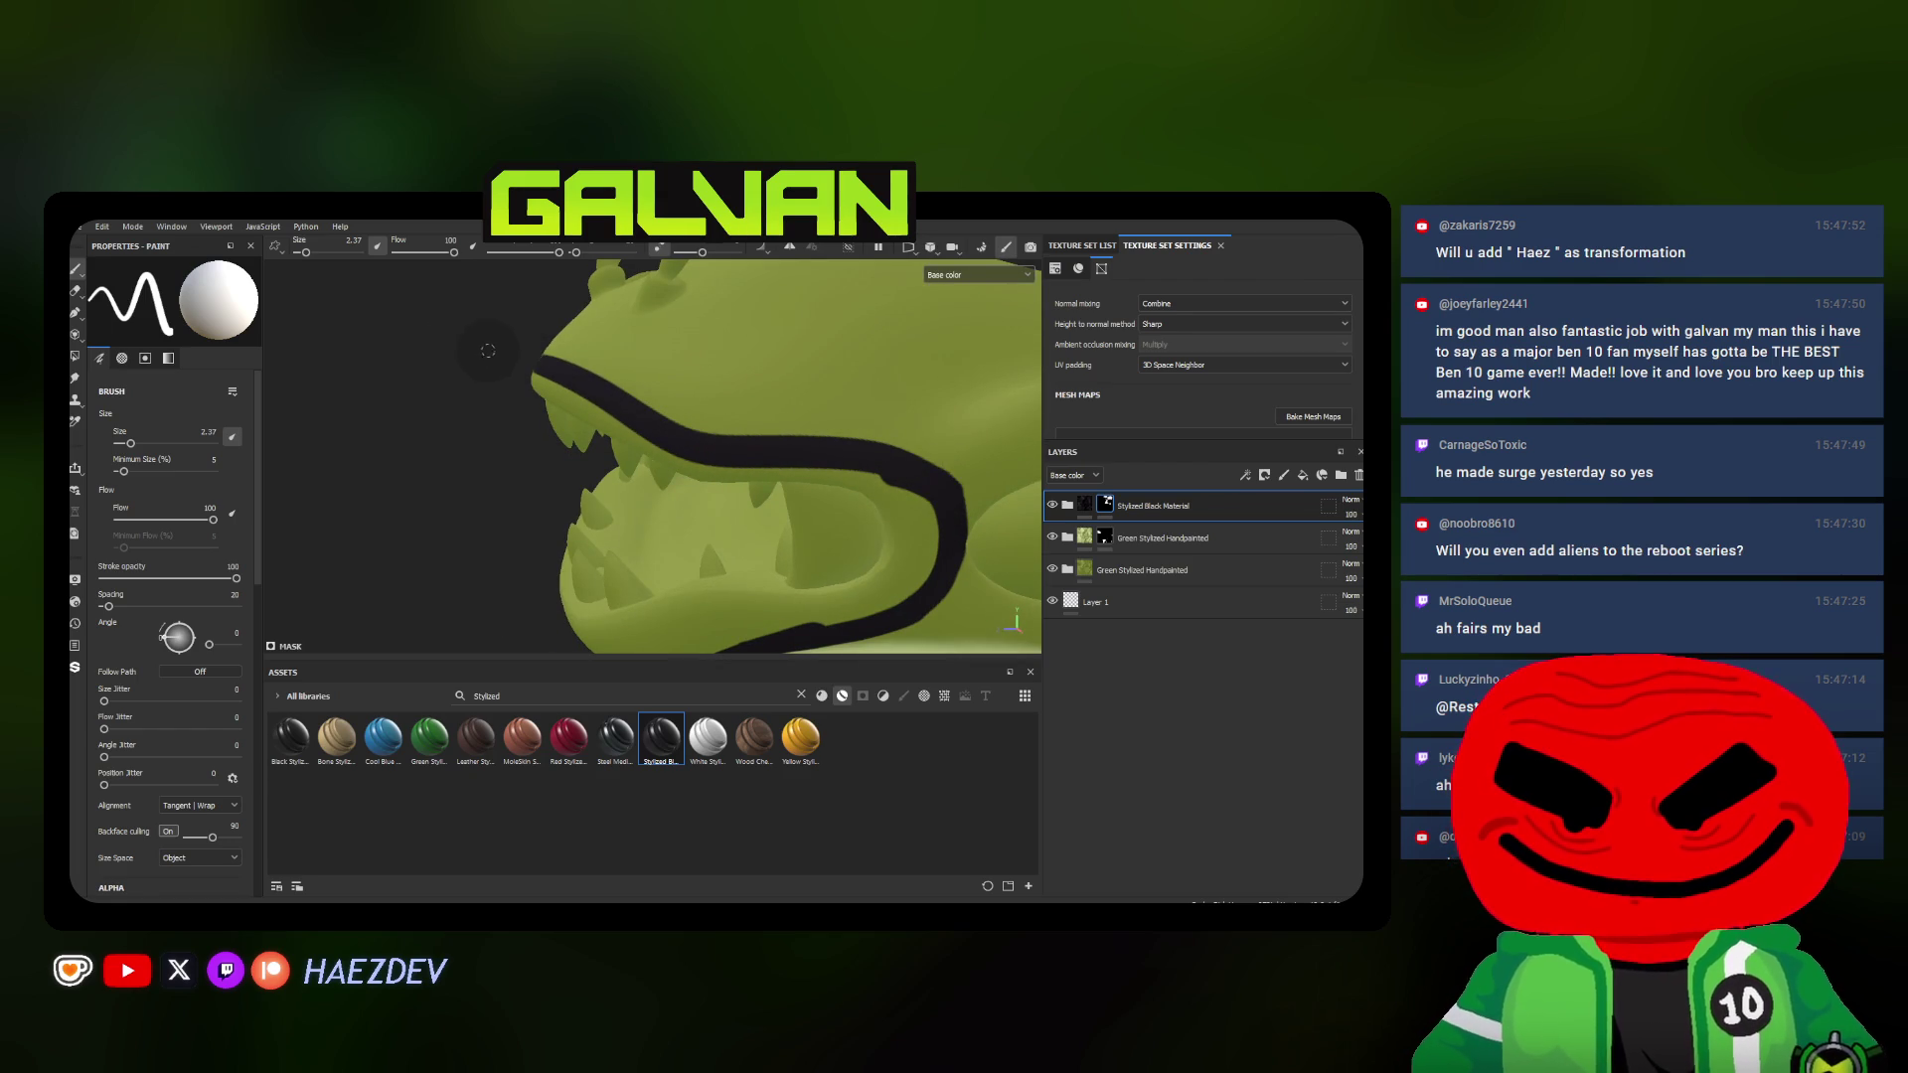
# Paint a black band along the snout rim with a larger brush, undoing one stray stroke
pyautogui.keyDown('alt'); pyautogui.moveTo(489, 429); pyautogui.dragTo(522, 417); pyautogui.keyUp('alt')
pyautogui.keyDown('ctrl'); pyautogui.moveTo(522, 419); pyautogui.dragTo(514, 417, button='right'); pyautogui.keyUp('ctrl')
pyautogui.moveTo(507, 418); pyautogui.dragTo(627, 462)
pyautogui.moveTo(466, 396); pyautogui.dragTo(619, 455)
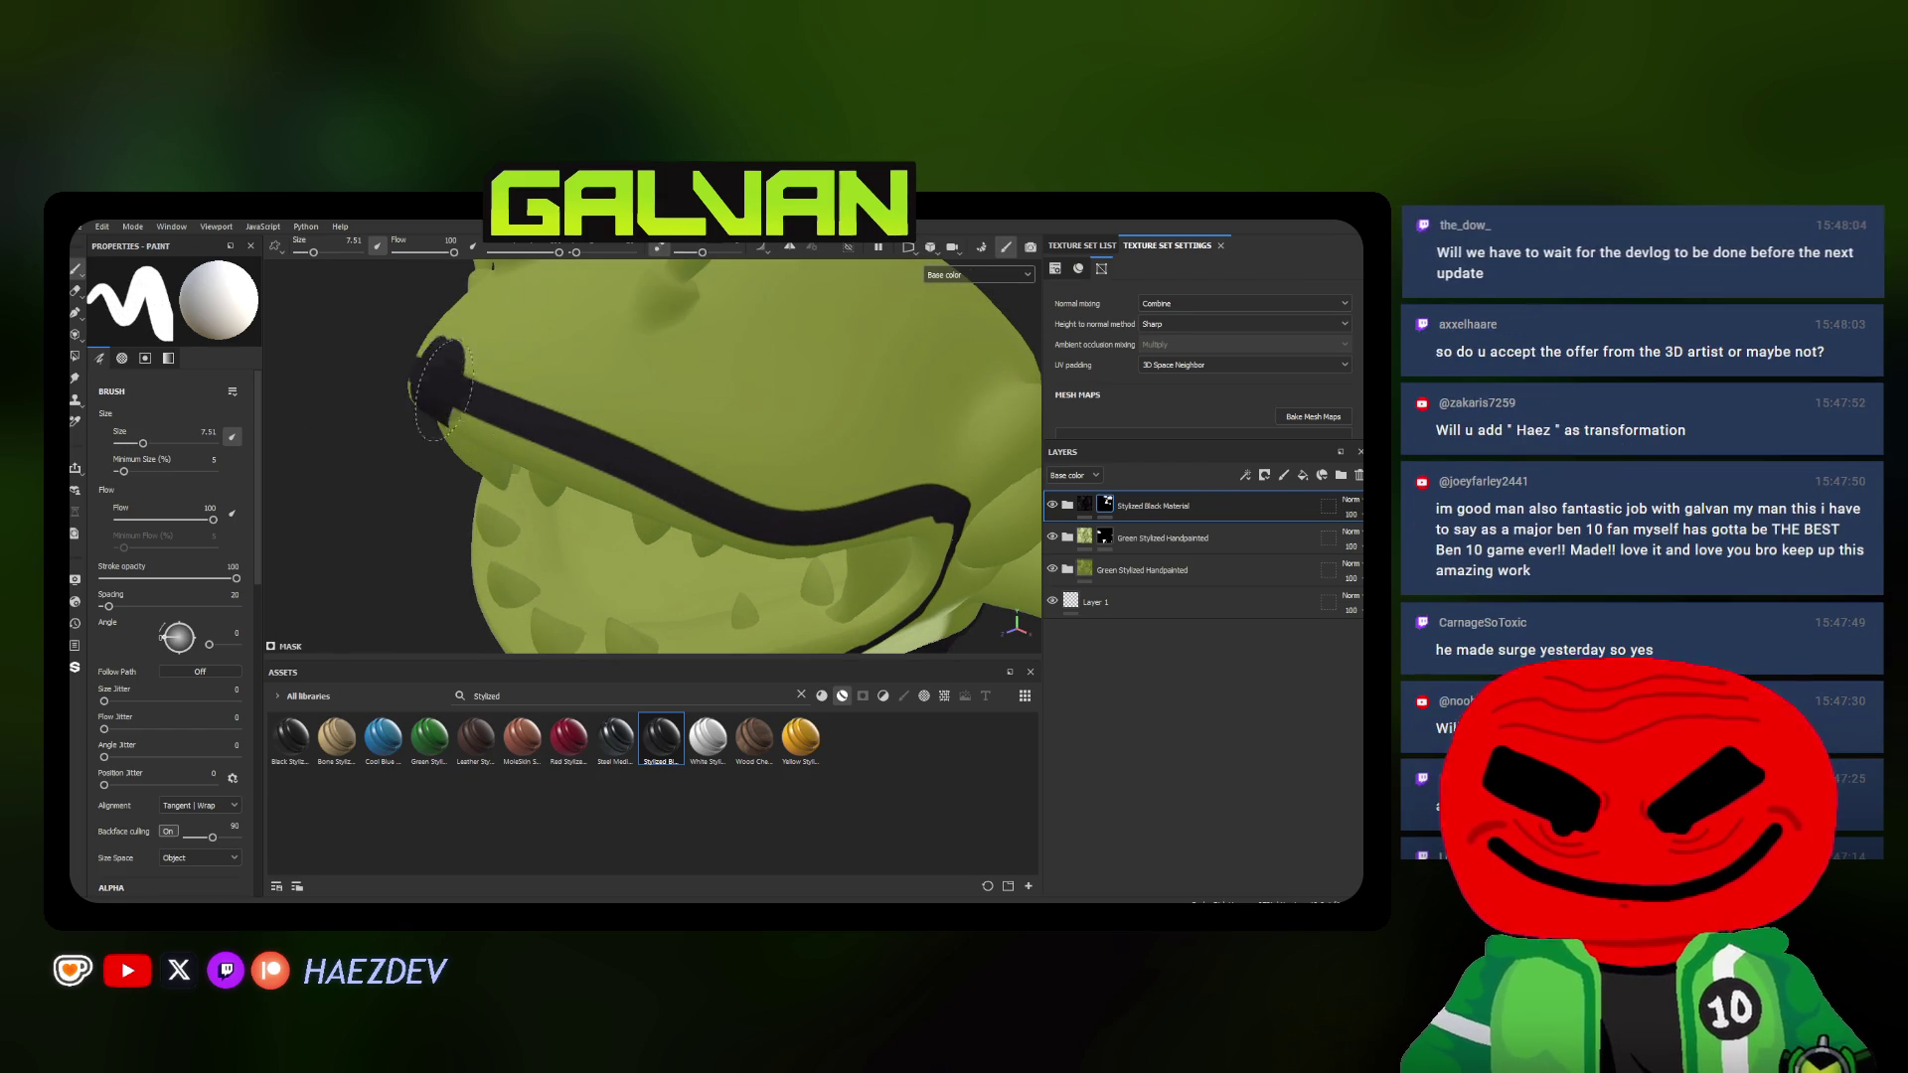
pyautogui.hotkey('ctrl', 'z')
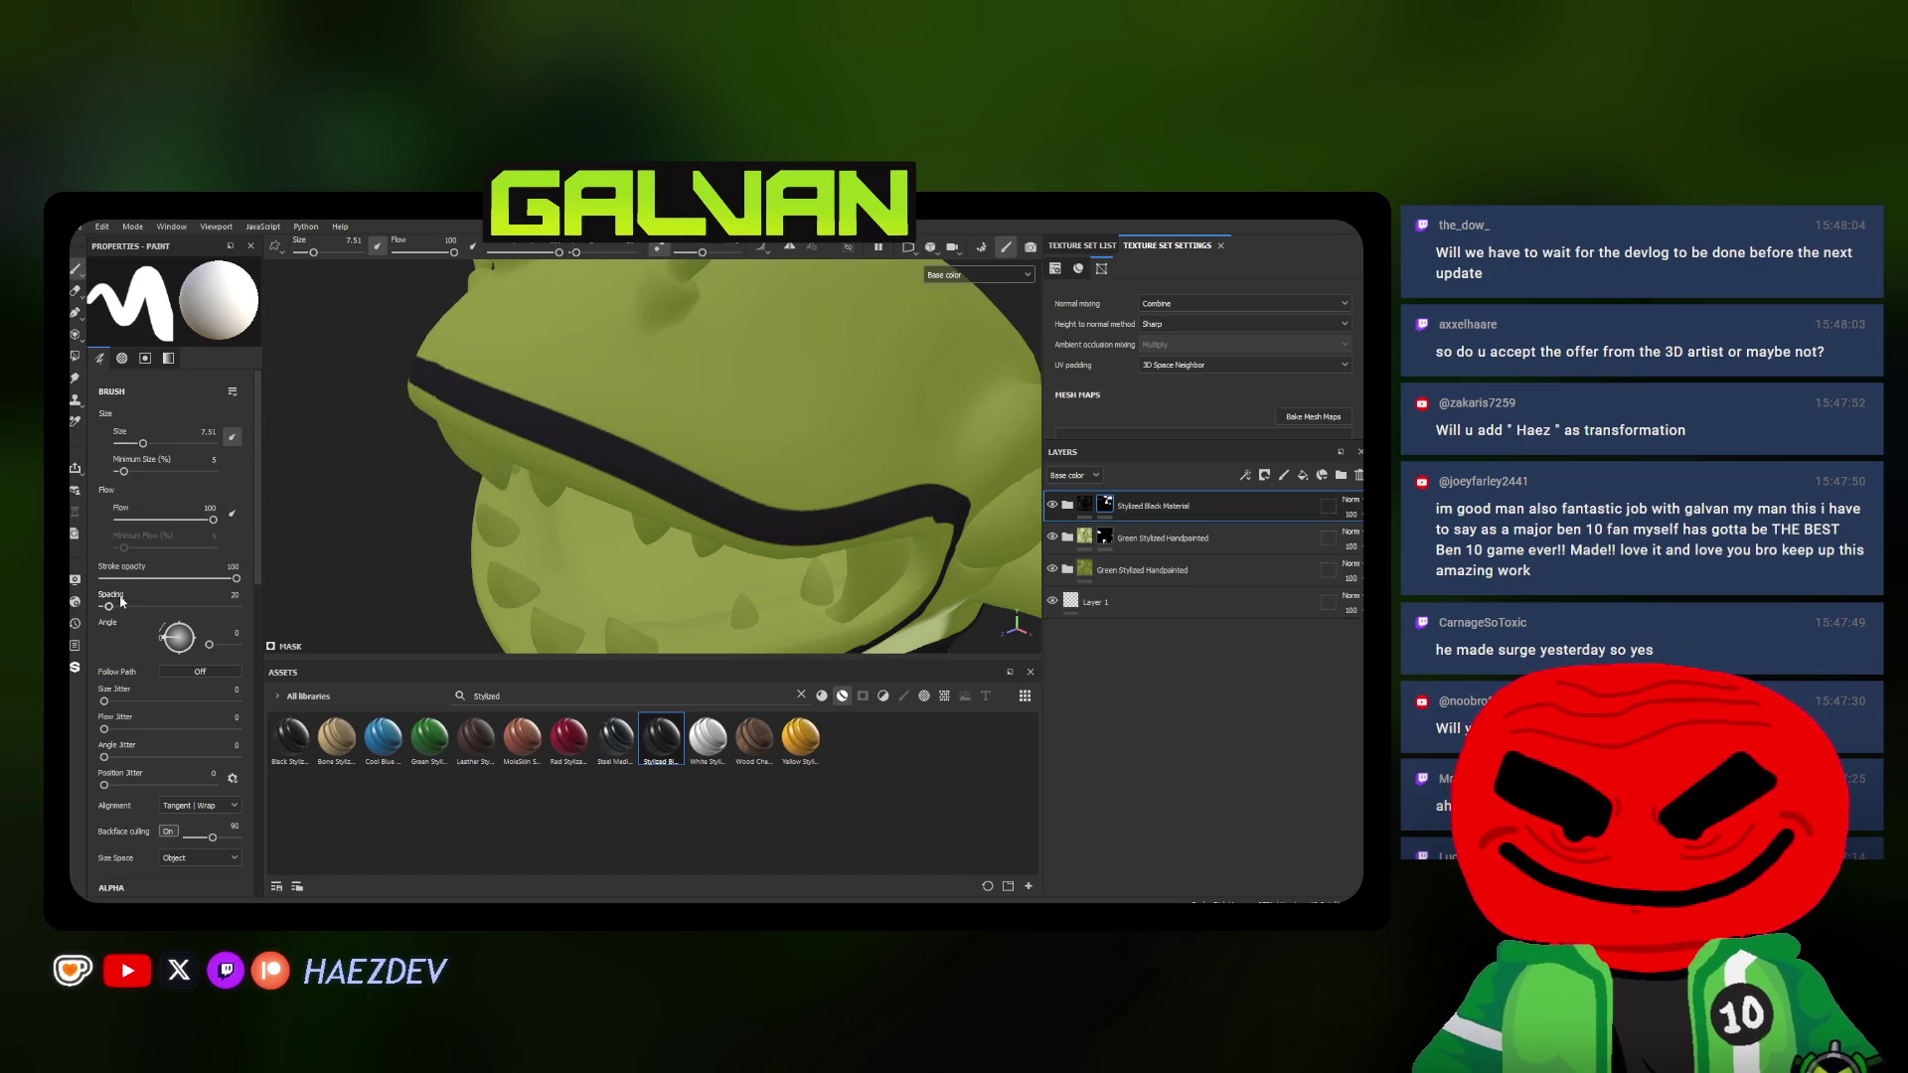
pyautogui.moveTo(435, 373); pyautogui.dragTo(678, 489)
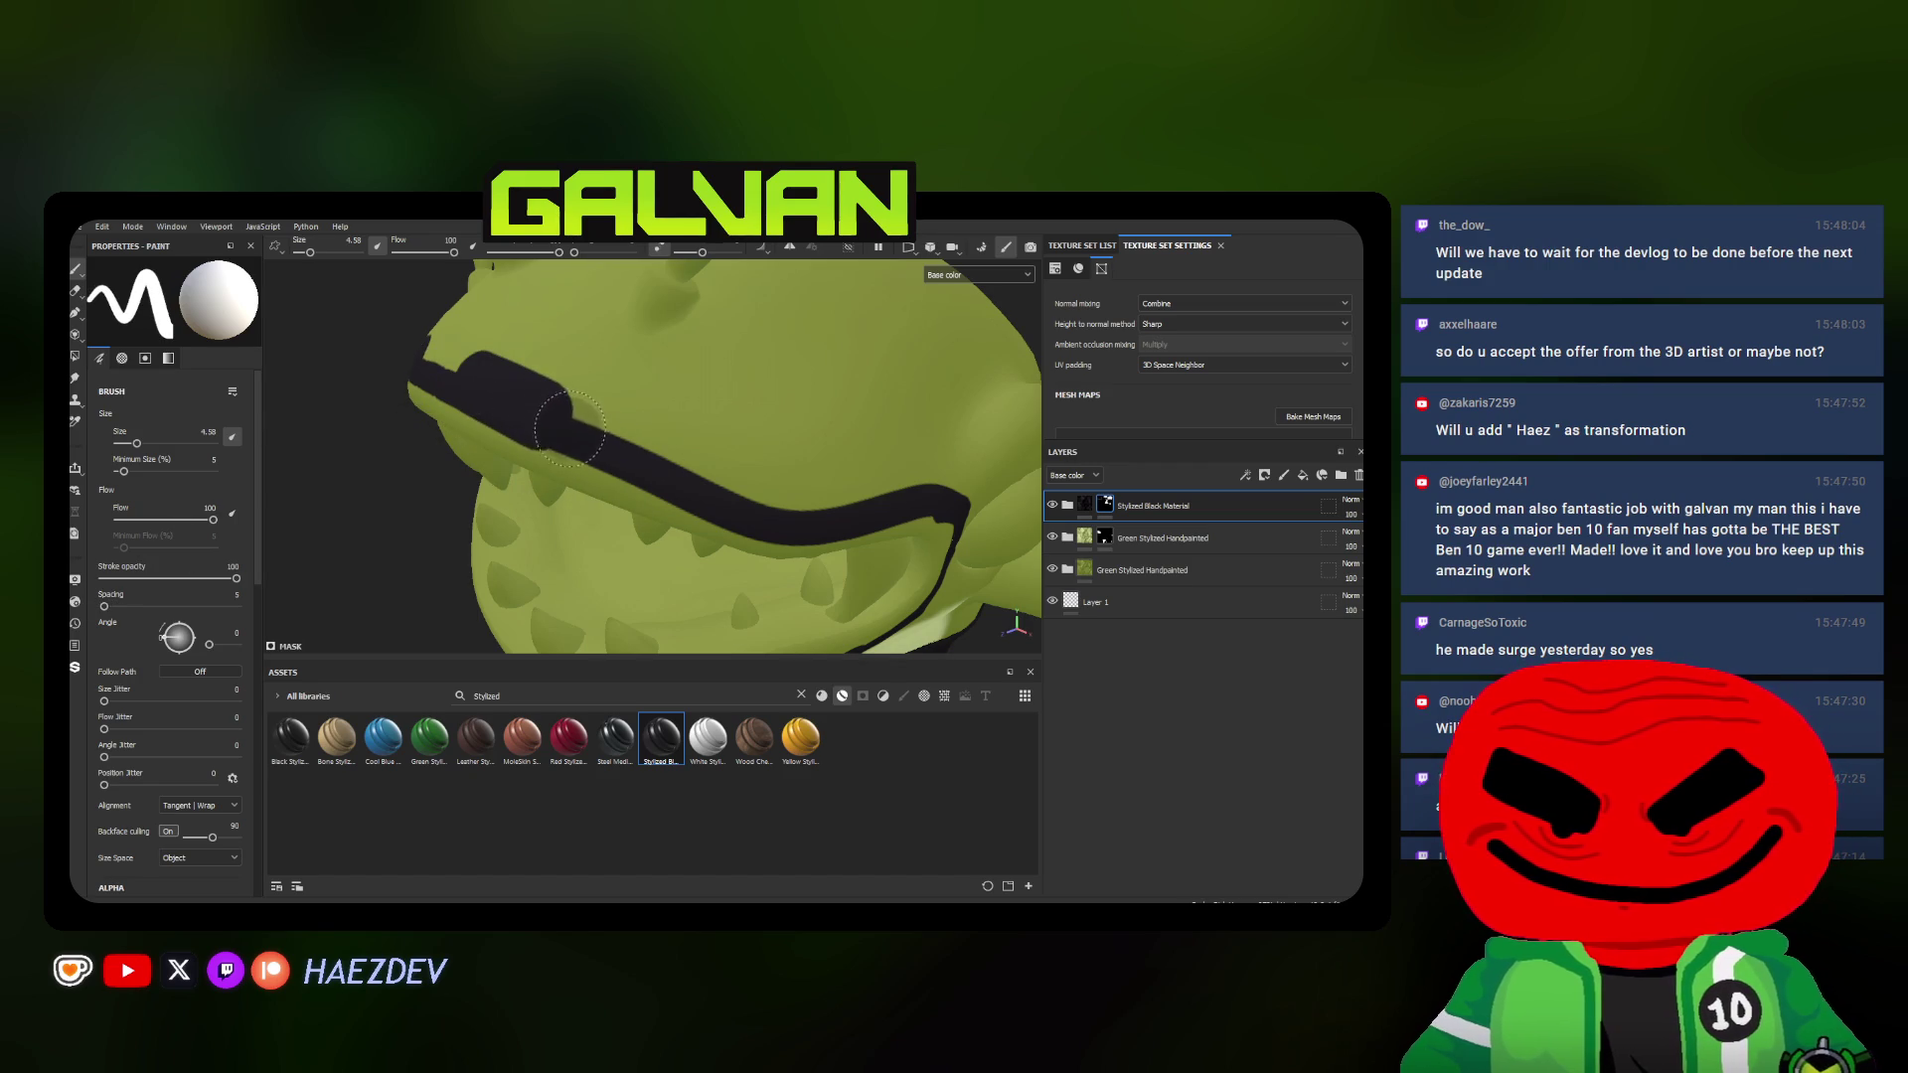
# Thicken the black band evenly and extend it along the lower jaw
pyautogui.moveTo(685, 488)
pyautogui.mouseDown()
pyautogui.moveTo(399, 359)
pyautogui.moveTo(492, 373)
pyautogui.mouseUp()
pyautogui.moveTo(420, 447)
pyautogui.mouseDown()
pyautogui.moveTo(806, 559)
pyautogui.moveTo(597, 448)
pyautogui.moveTo(747, 477)
pyautogui.moveTo(768, 611)
pyautogui.moveTo(716, 358)
pyautogui.moveTo(738, 448)
pyautogui.moveTo(508, 507)
pyautogui.moveTo(597, 447)
pyautogui.moveTo(448, 553)
pyautogui.moveTo(537, 432)
pyautogui.moveTo(681, 319)
pyautogui.moveTo(493, 492)
pyautogui.mouseUp()
pyautogui.moveTo(492, 492)
pyautogui.mouseDown()
pyautogui.moveTo(724, 329)
pyautogui.moveTo(760, 433)
pyautogui.moveTo(731, 382)
pyautogui.moveTo(731, 447)
pyautogui.mouseUp()
pyautogui.scroll(-5, 730, 381)
pyautogui.click(76, 355)
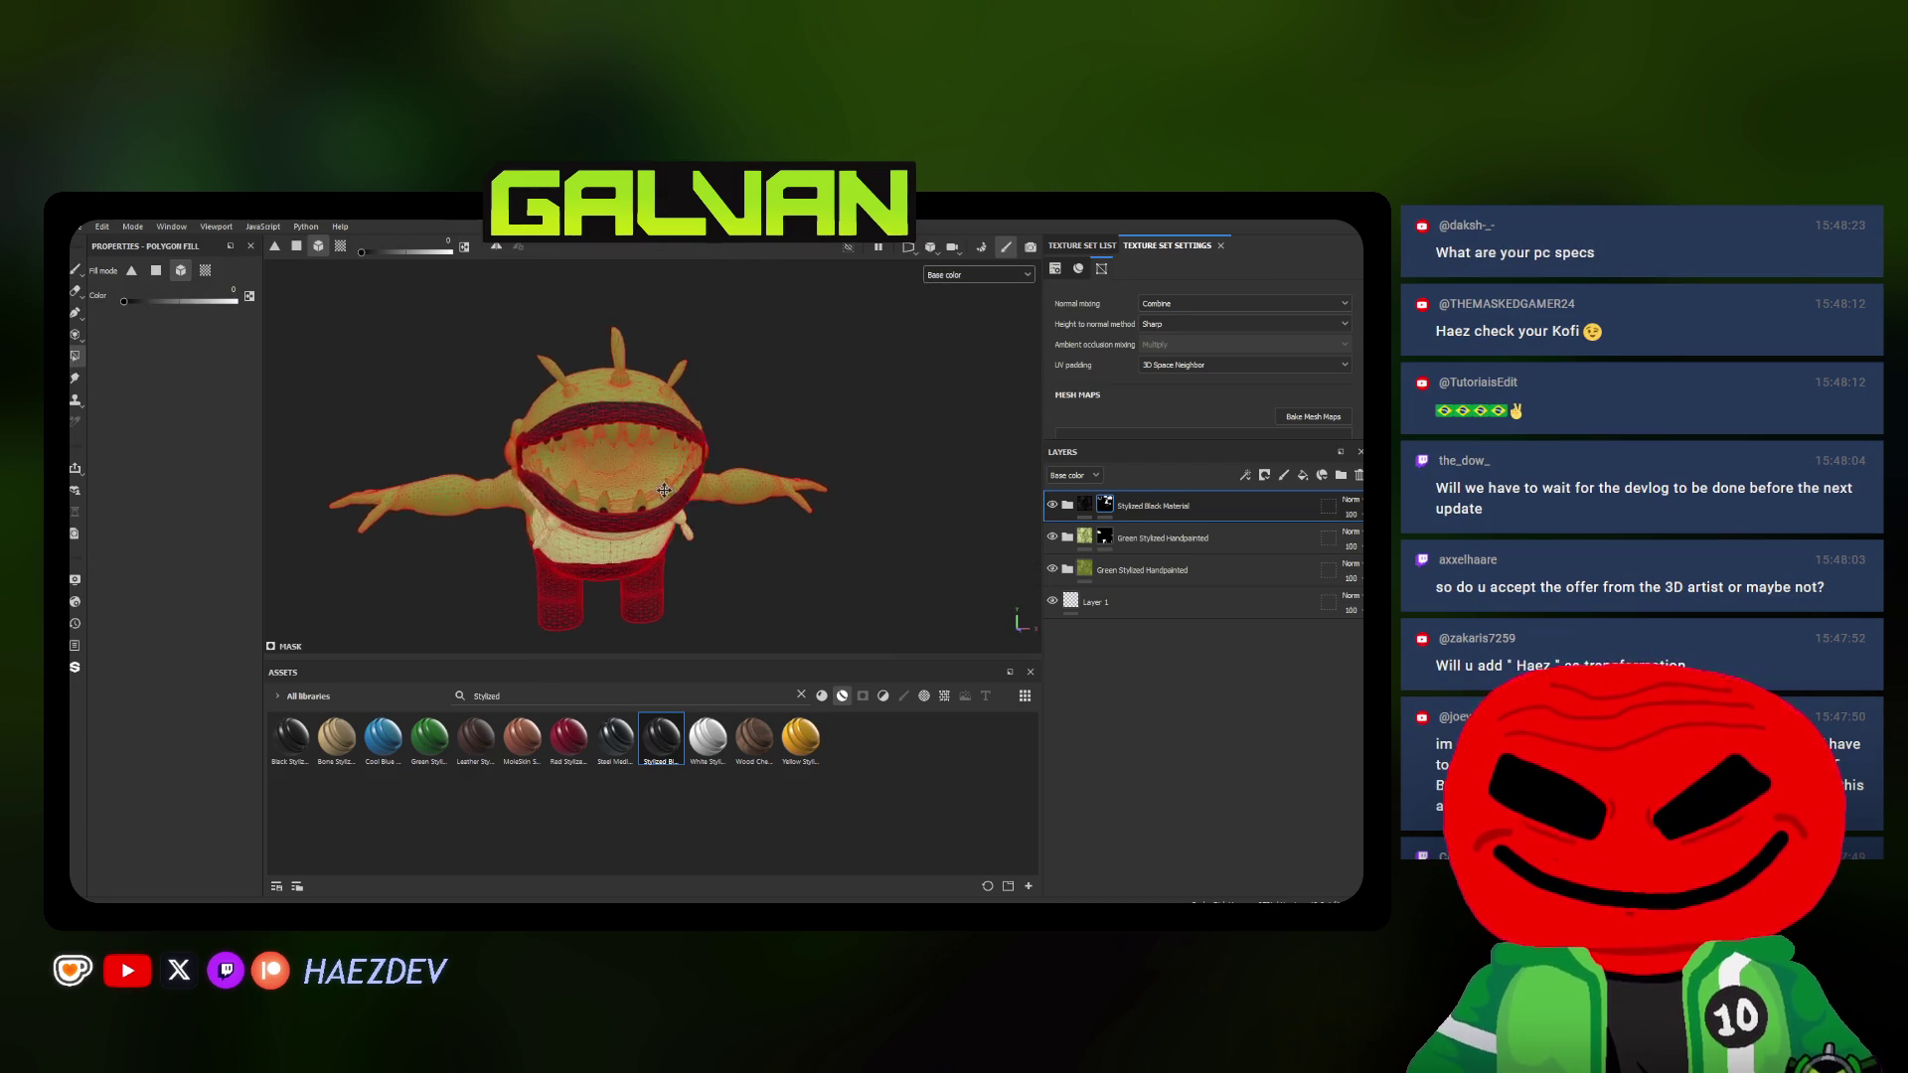
pyautogui.scroll(3, 730, 447)
pyautogui.scroll(3, 665, 451)
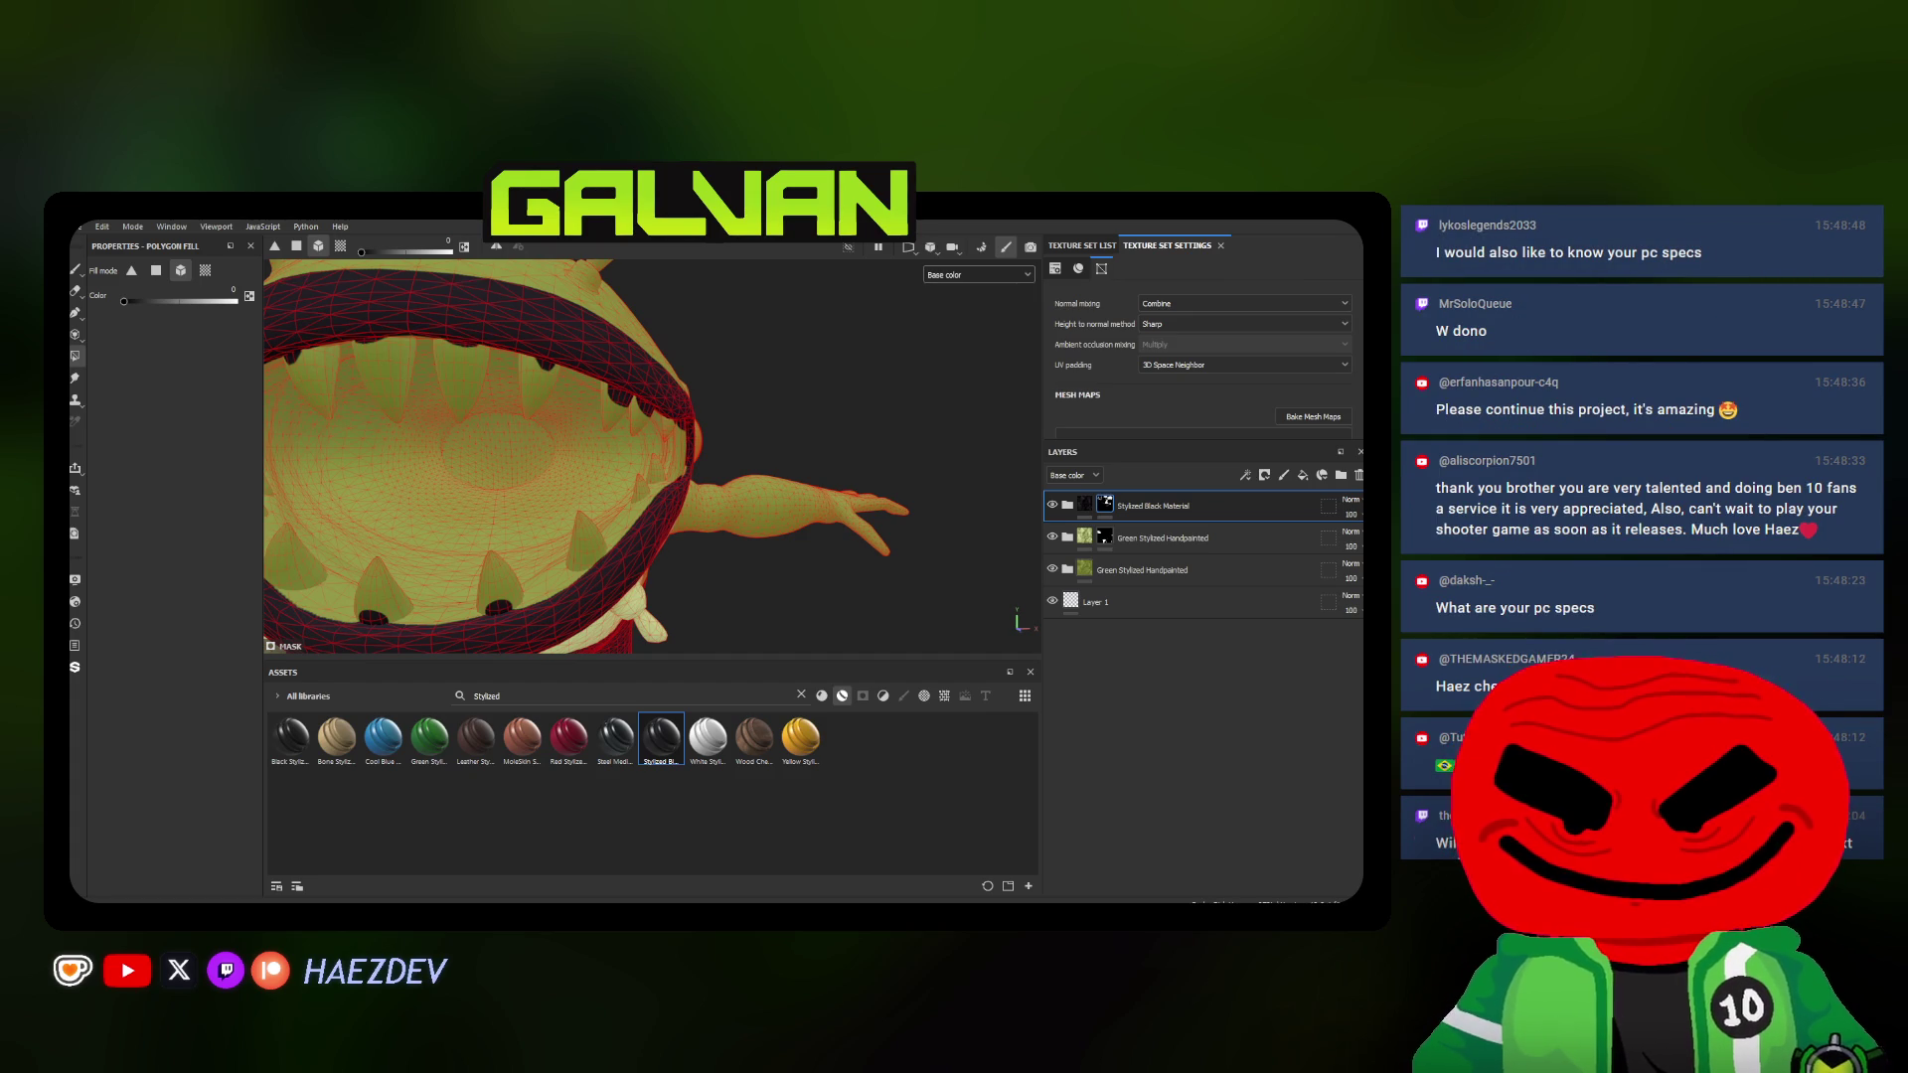
# Orbit around the mouth rim and beneath the lower jaw to inspect the black band
pyautogui.keyDown('alt'); pyautogui.moveTo(638, 464); pyautogui.dragTo(653, 464); pyautogui.keyUp('alt')
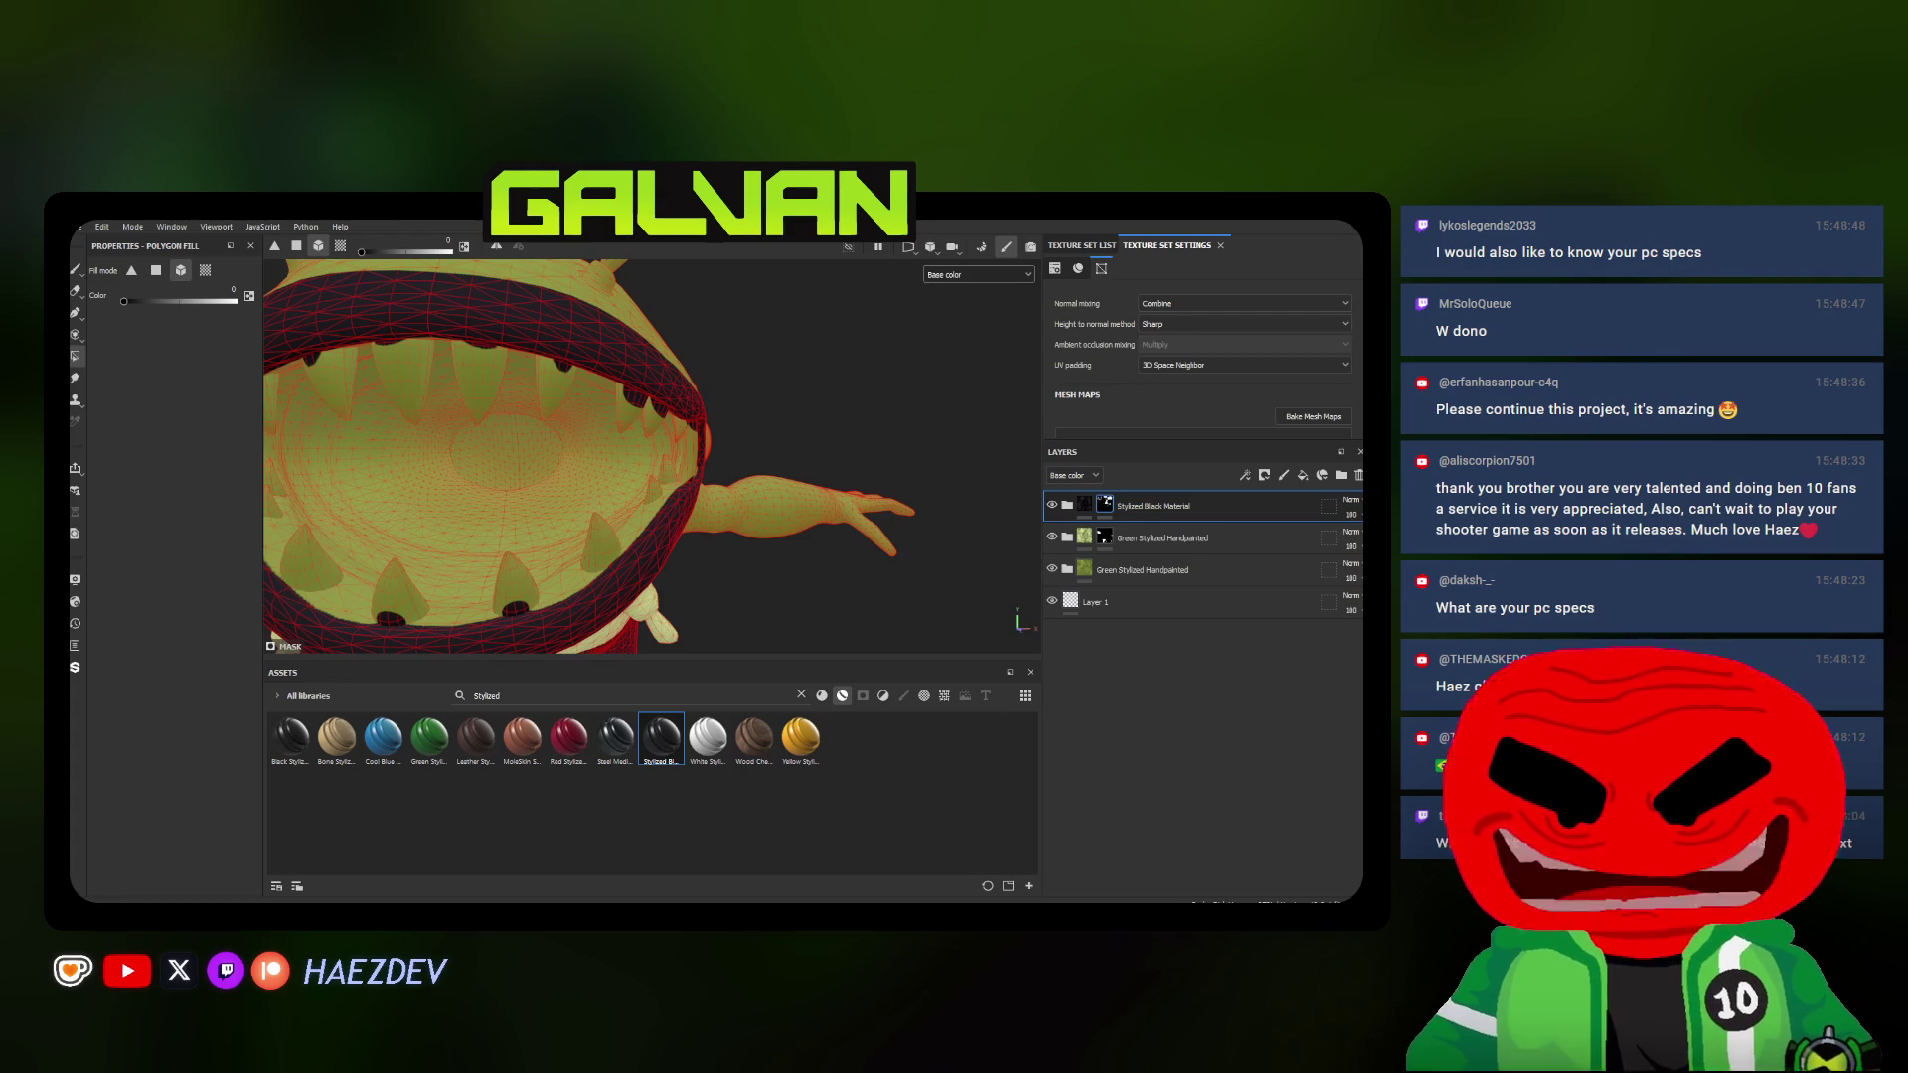
pyautogui.keyDown('alt'); pyautogui.moveTo(626, 492); pyautogui.dragTo(708, 492); pyautogui.keyUp('alt')
pyautogui.scroll(5, 327, 332)
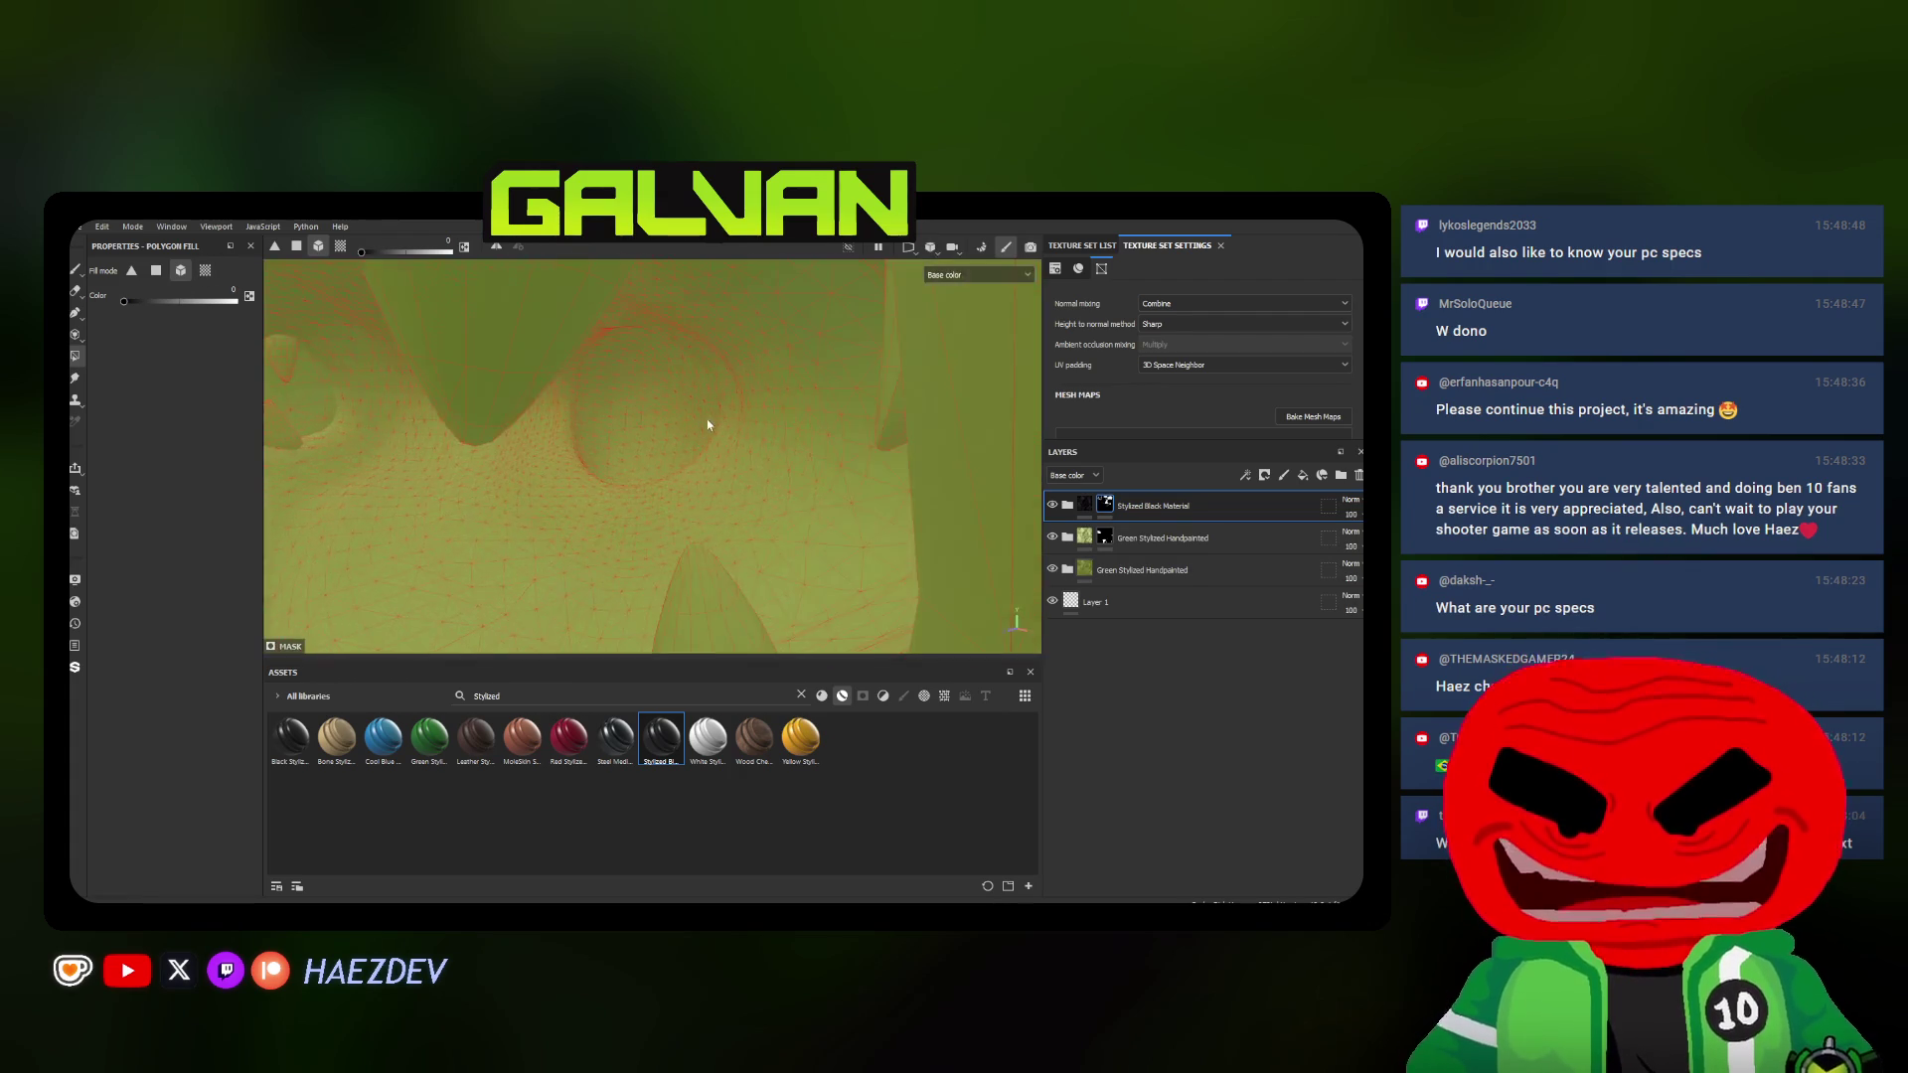
pyautogui.scroll(-2, 812, 423)
pyautogui.keyDown('alt'); pyautogui.moveTo(848, 427); pyautogui.dragTo(644, 390); pyautogui.keyUp('alt')
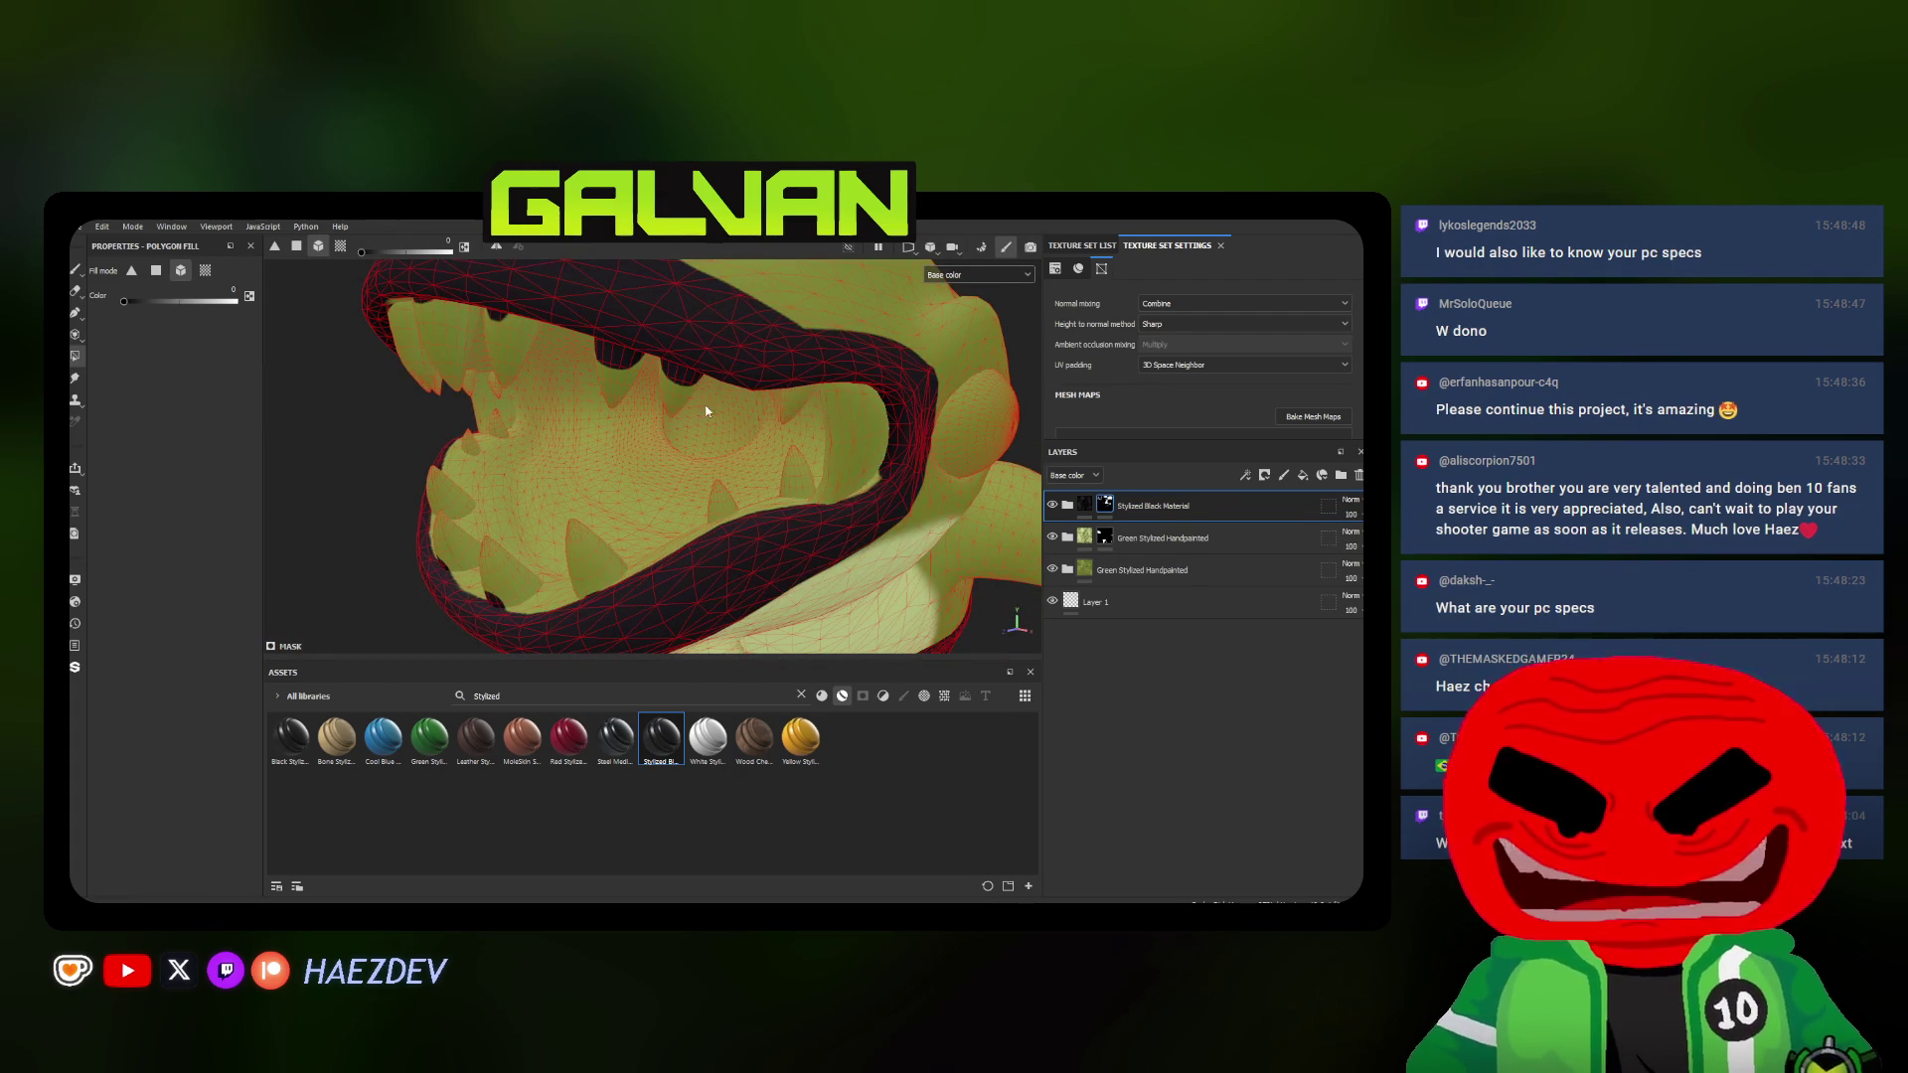
pyautogui.scroll(2, 533, 350)
pyautogui.moveTo(533, 350)
pyautogui.keyDown('alt'); pyautogui.mouseDown()
pyautogui.moveTo(763, 440)
pyautogui.moveTo(695, 426)
pyautogui.moveTo(711, 538)
pyautogui.mouseUp(); pyautogui.keyUp('alt')
pyautogui.moveTo(839, 530)
pyautogui.keyDown('alt'); pyautogui.mouseDown()
pyautogui.moveTo(776, 492)
pyautogui.moveTo(843, 537)
pyautogui.mouseUp(); pyautogui.keyUp('alt')
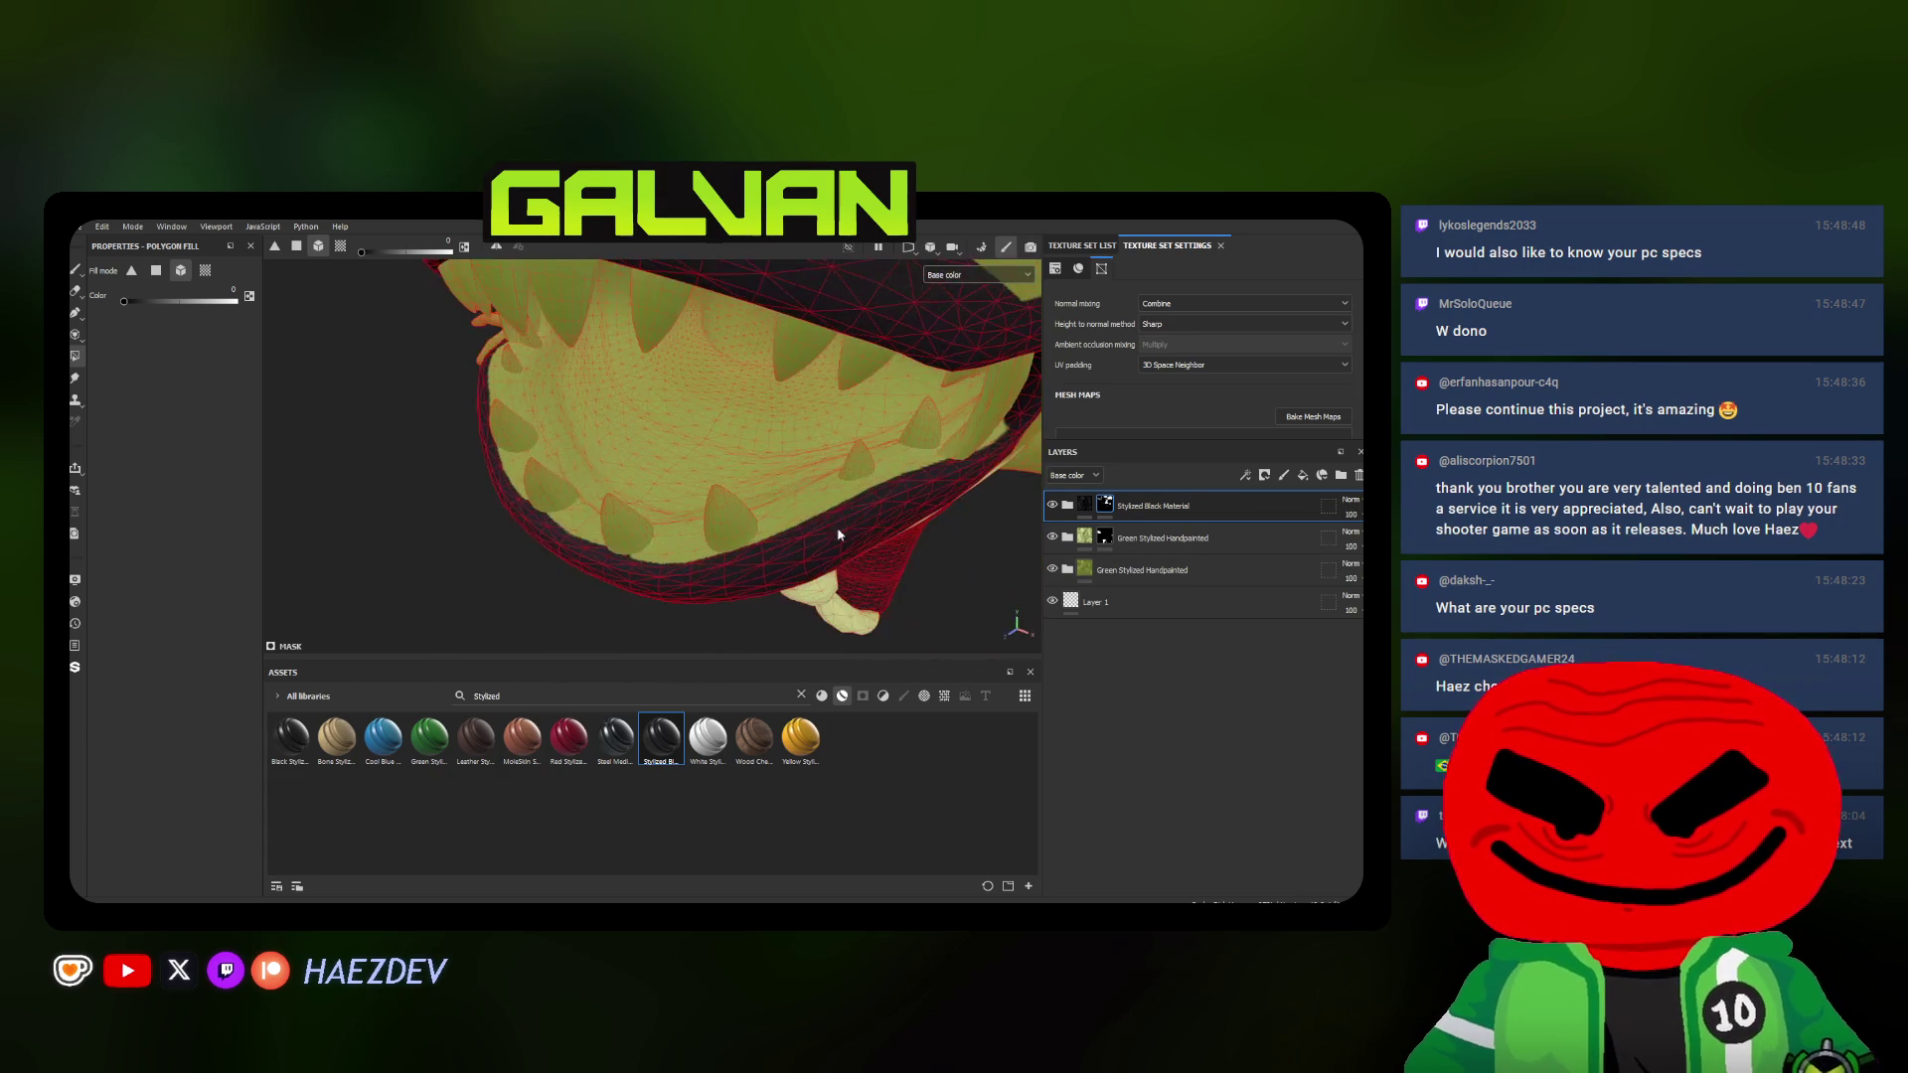
pyautogui.moveTo(850, 467)
pyautogui.keyDown('alt'); pyautogui.mouseDown()
pyautogui.moveTo(914, 444)
pyautogui.moveTo(894, 433)
pyautogui.mouseUp(); pyautogui.keyUp('alt')
pyautogui.click(77, 292)
pyautogui.click(76, 355)
pyautogui.click(155, 271)
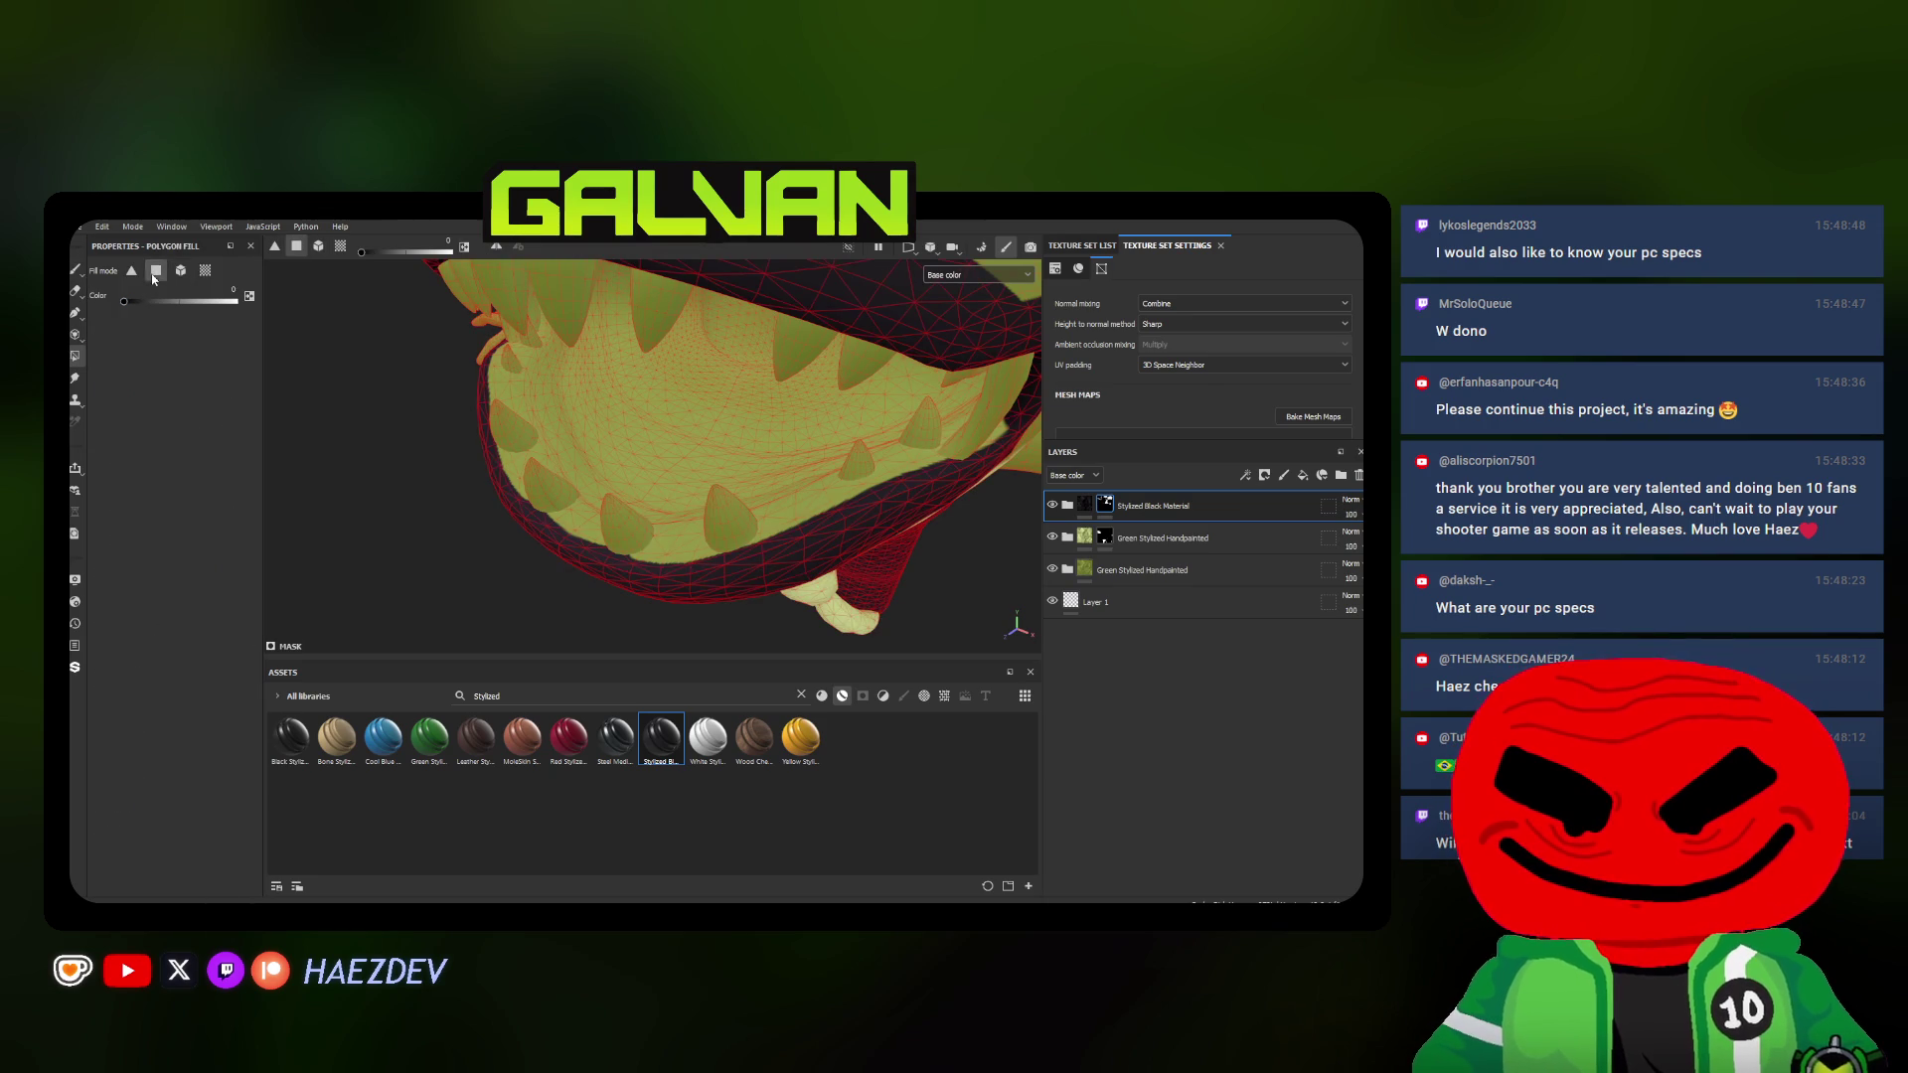
pyautogui.moveTo(776, 434)
pyautogui.keyDown('alt'); pyautogui.mouseDown()
pyautogui.moveTo(649, 398)
pyautogui.moveTo(619, 503)
pyautogui.moveTo(716, 492)
pyautogui.mouseUp(); pyautogui.keyUp('alt')
pyautogui.moveTo(895, 522)
pyautogui.keyDown('alt'); pyautogui.mouseDown()
pyautogui.moveTo(556, 504)
pyautogui.moveTo(570, 553)
pyautogui.moveTo(700, 477)
pyautogui.moveTo(732, 509)
pyautogui.moveTo(626, 546)
pyautogui.mouseUp(); pyautogui.keyUp('alt')
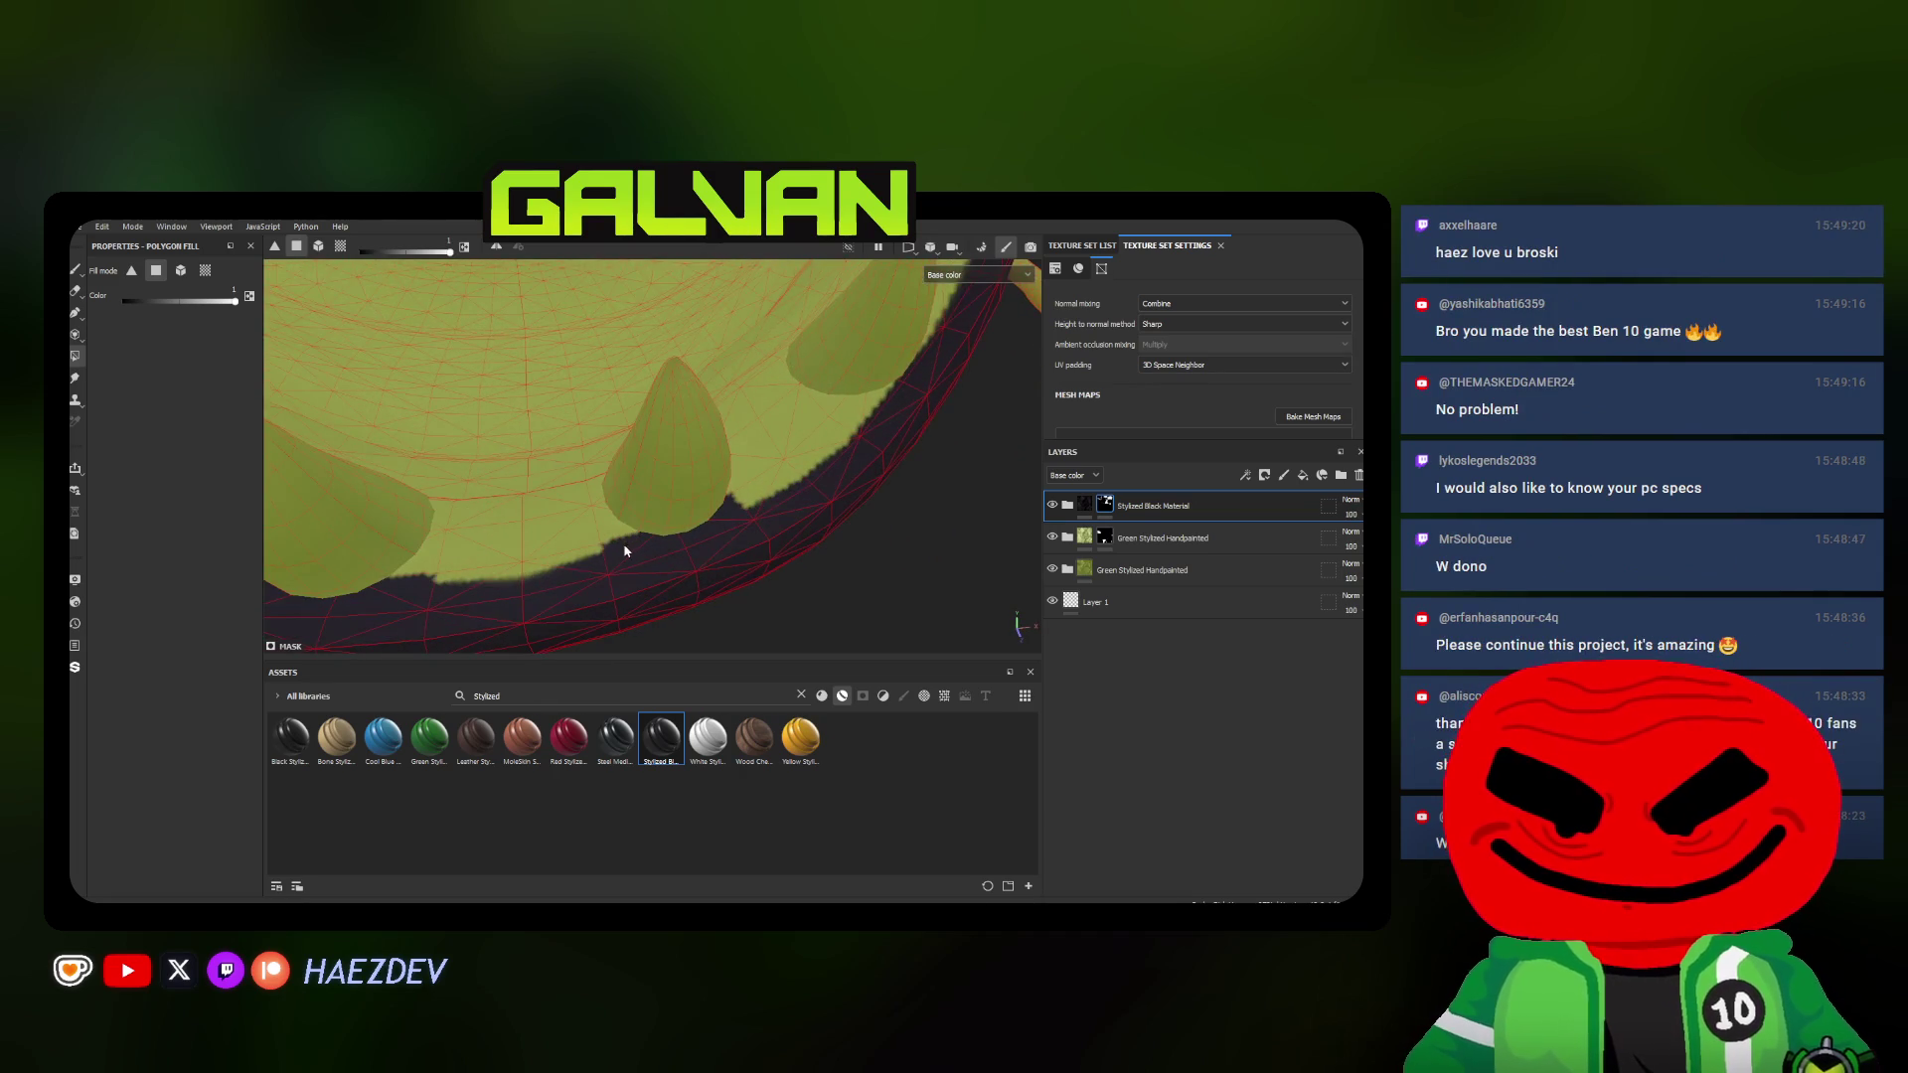
pyautogui.click(760, 483)
pyautogui.keyDown('alt'); pyautogui.moveTo(807, 467); pyautogui.dragTo(592, 534); pyautogui.keyUp('alt')
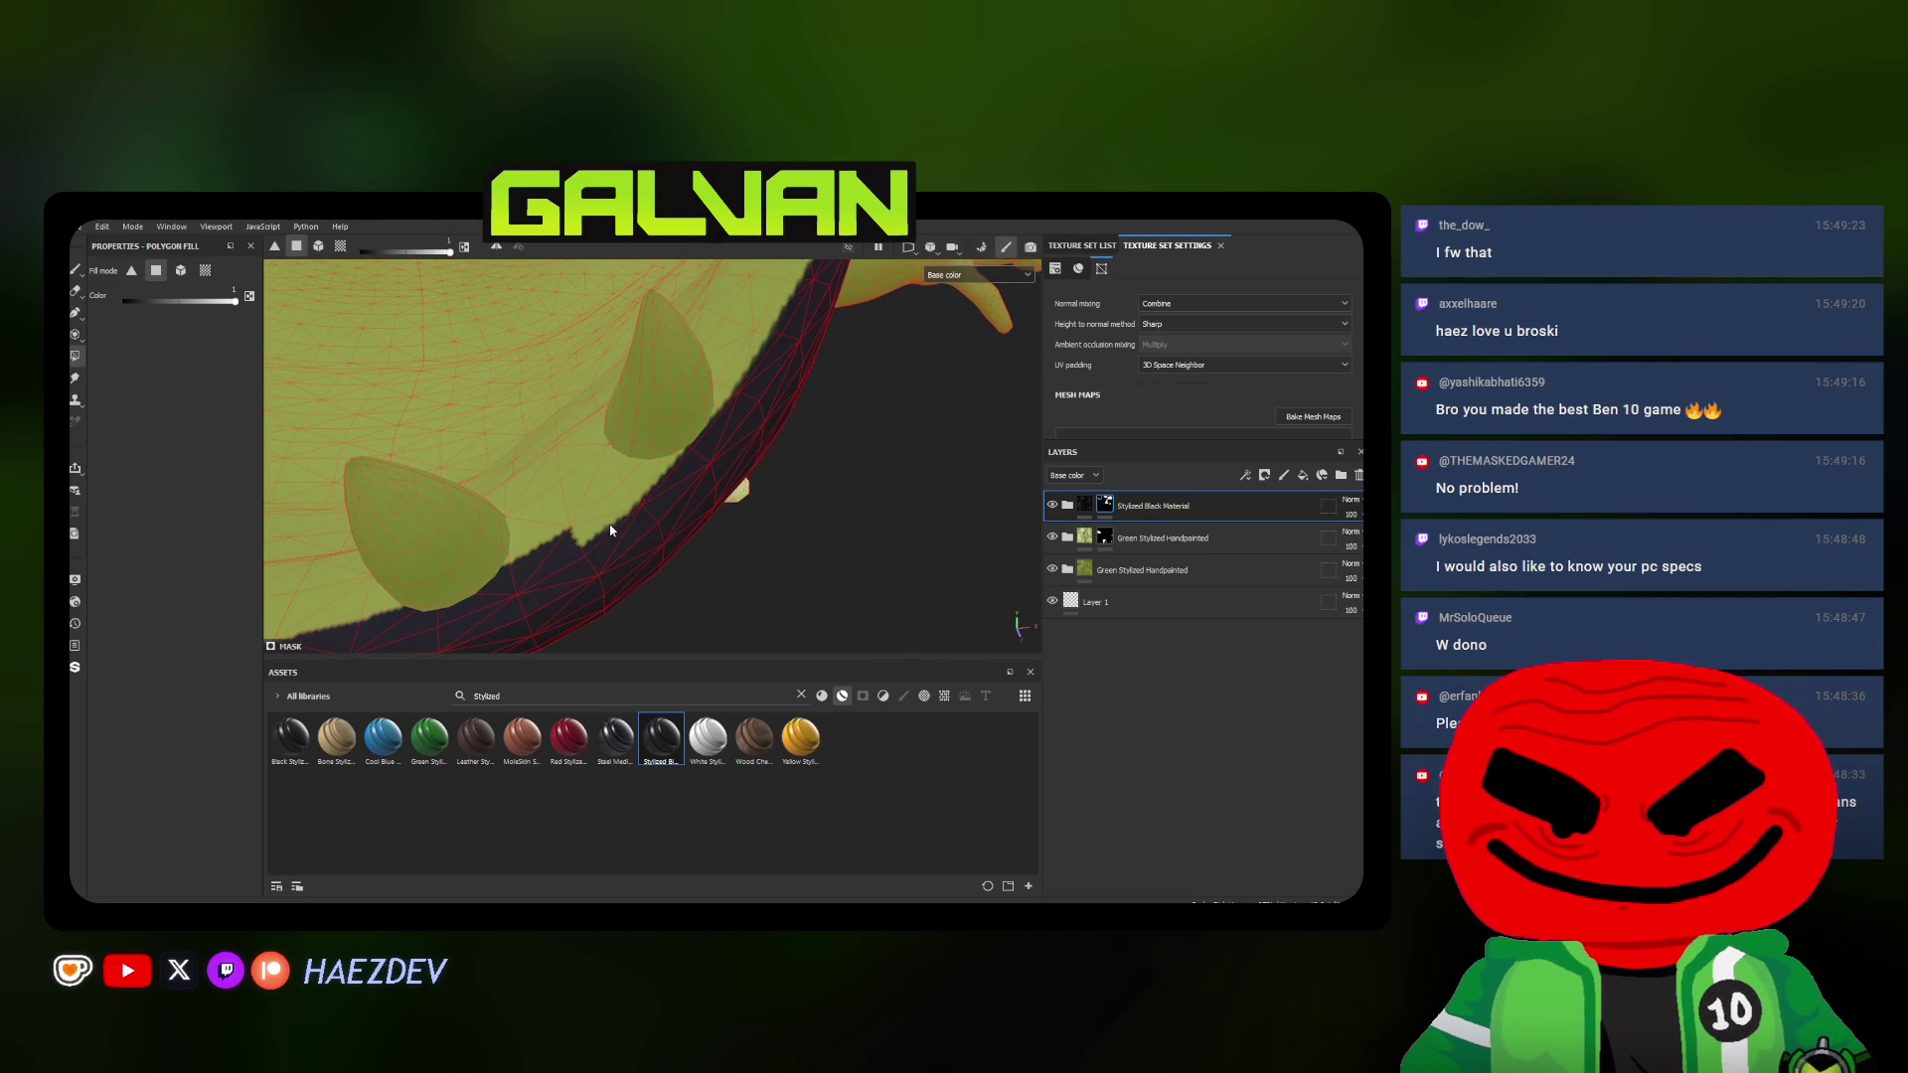
pyautogui.moveTo(600, 525)
pyautogui.keyDown('alt'); pyautogui.mouseDown()
pyautogui.moveTo(667, 501)
pyautogui.moveTo(655, 520)
pyautogui.mouseUp(); pyautogui.keyUp('alt')
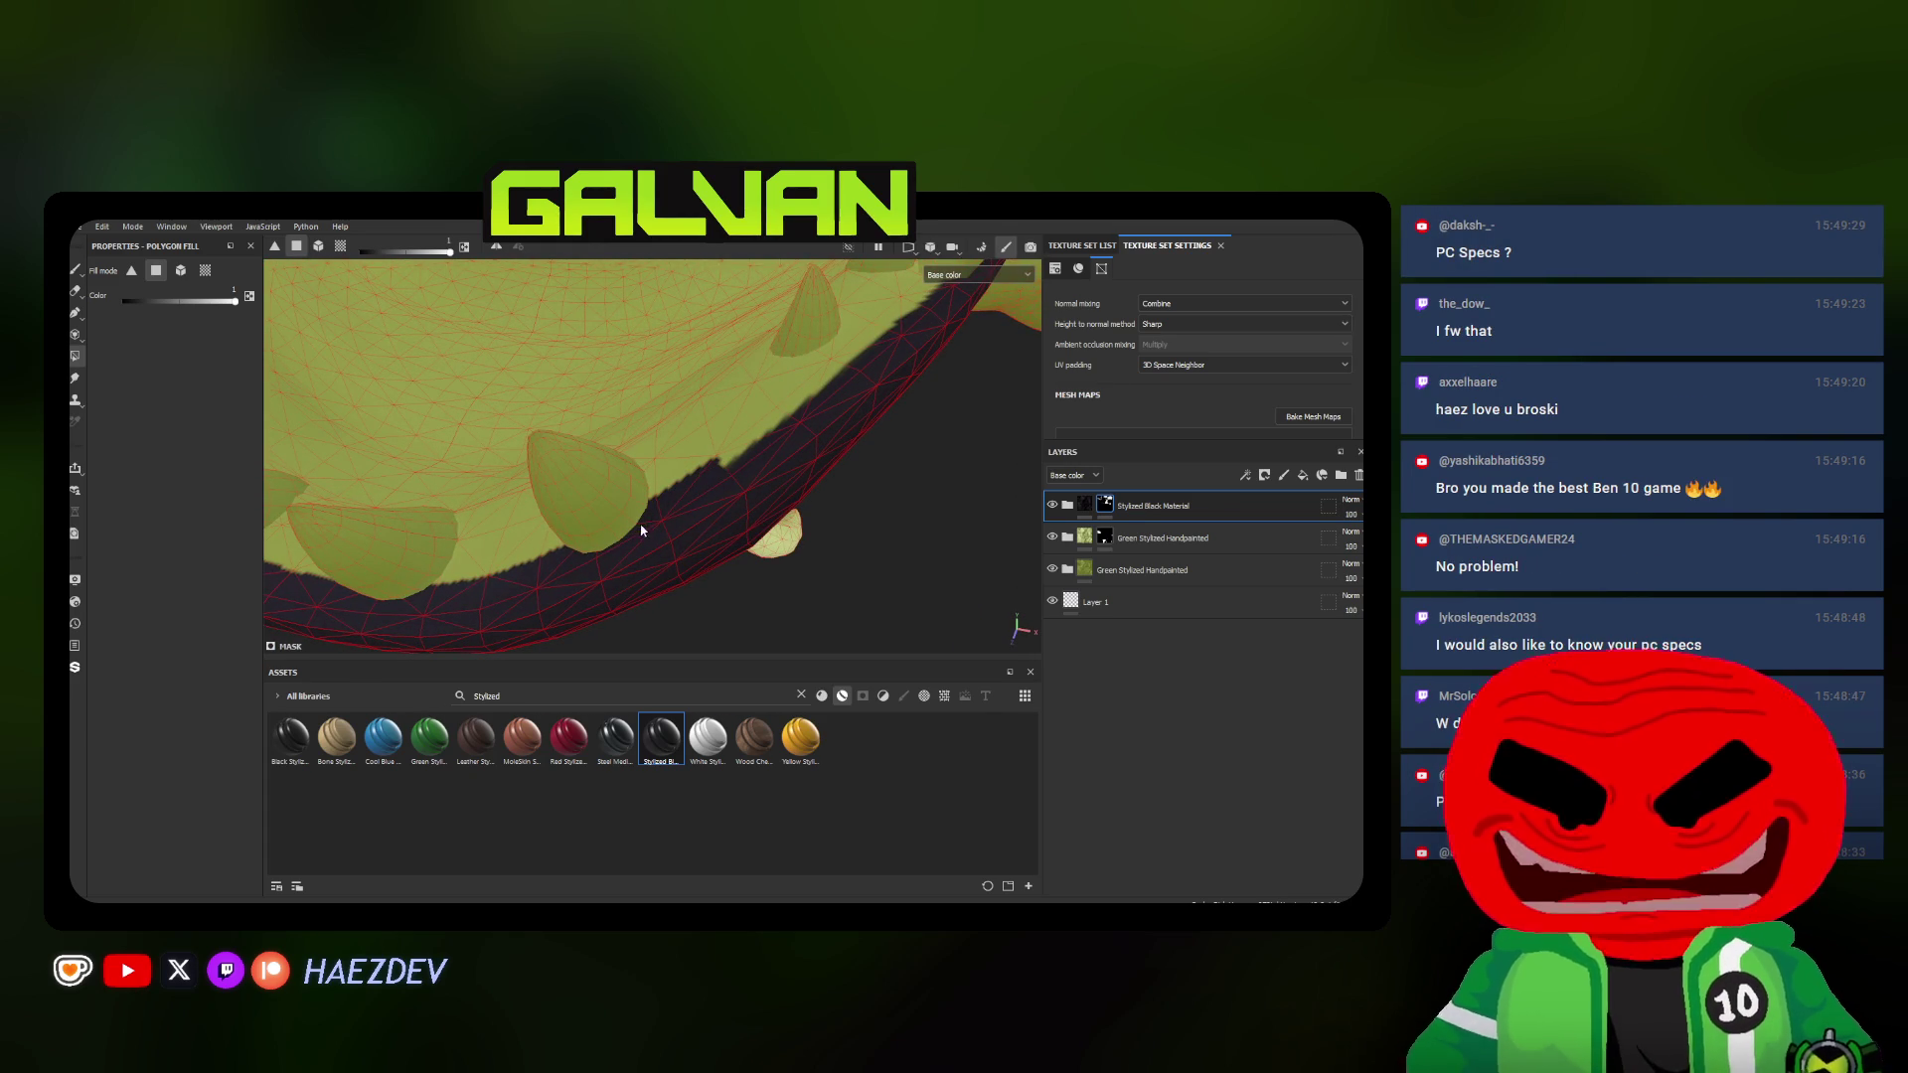
pyautogui.keyDown('alt'); pyautogui.moveTo(760, 438); pyautogui.dragTo(533, 546); pyautogui.keyUp('alt')
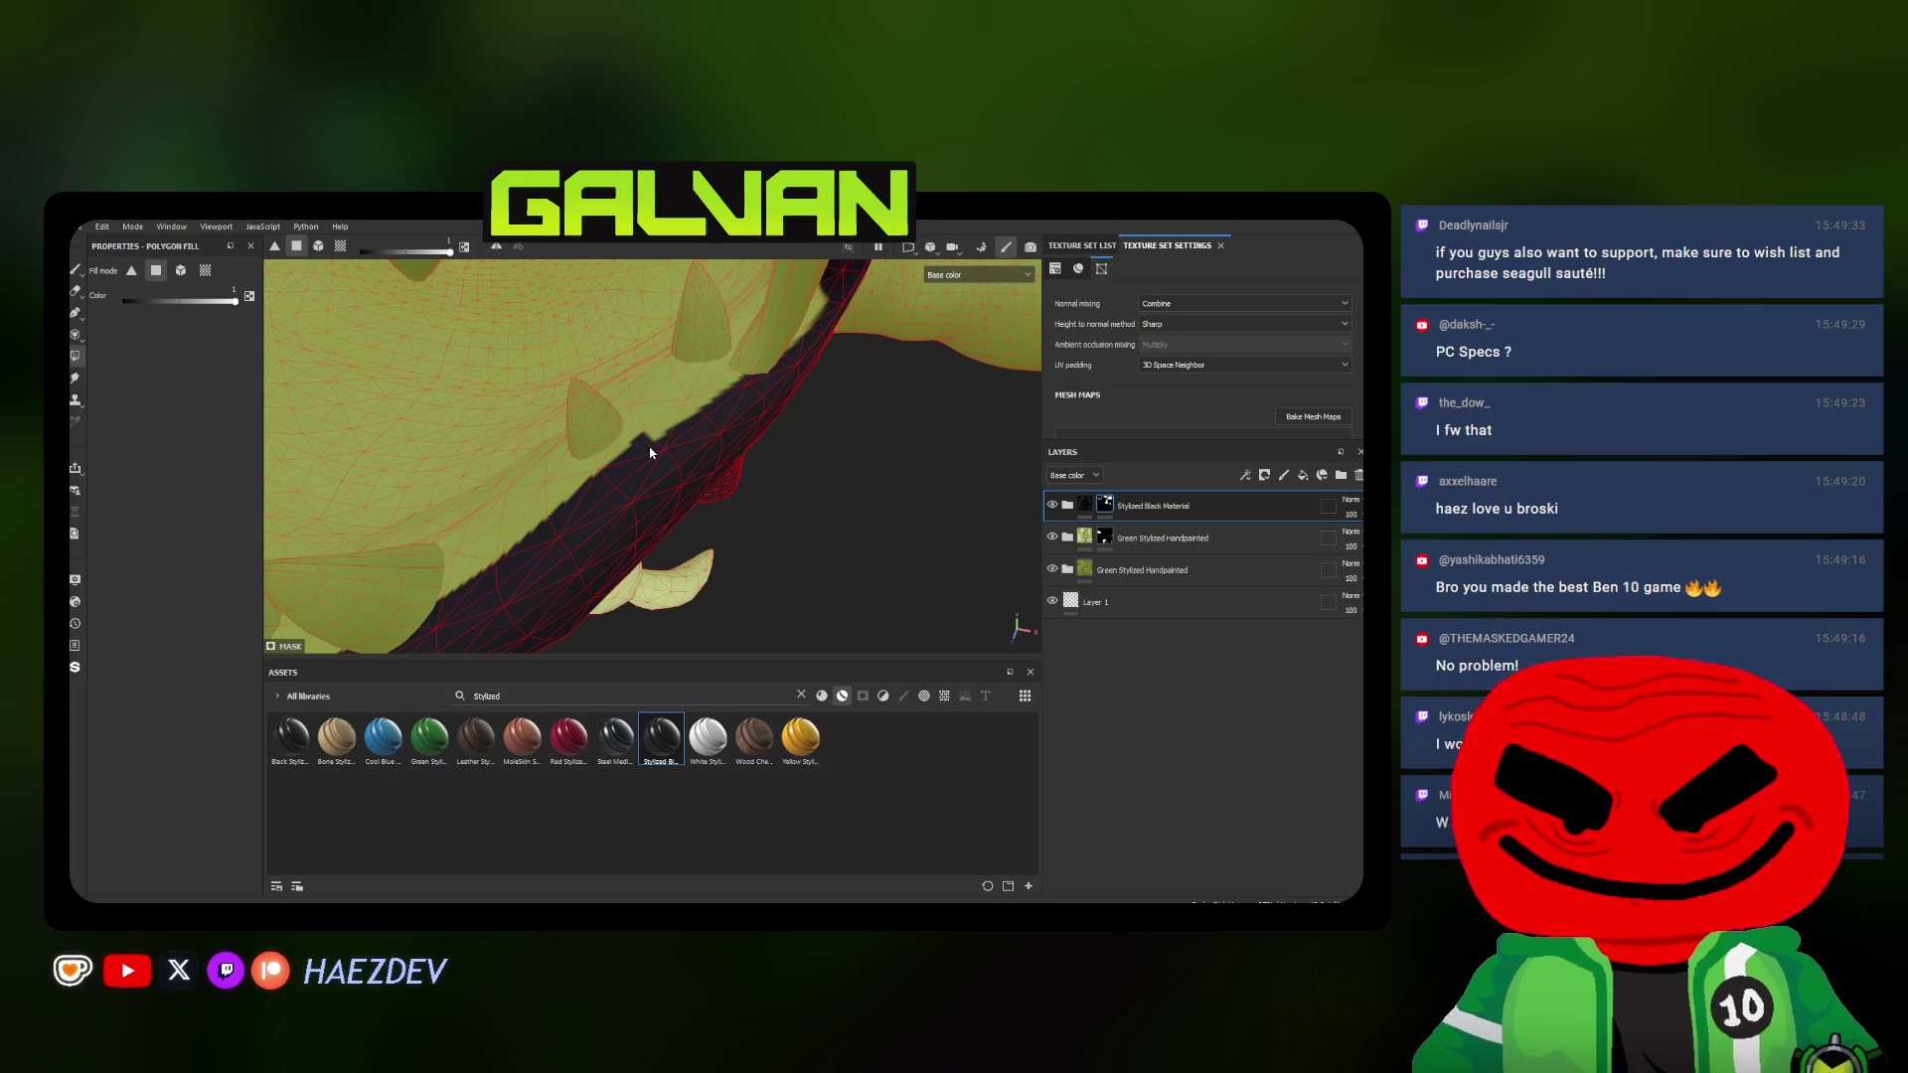
pyautogui.keyDown('alt'); pyautogui.moveTo(732, 384); pyautogui.dragTo(688, 510); pyautogui.keyUp('alt')
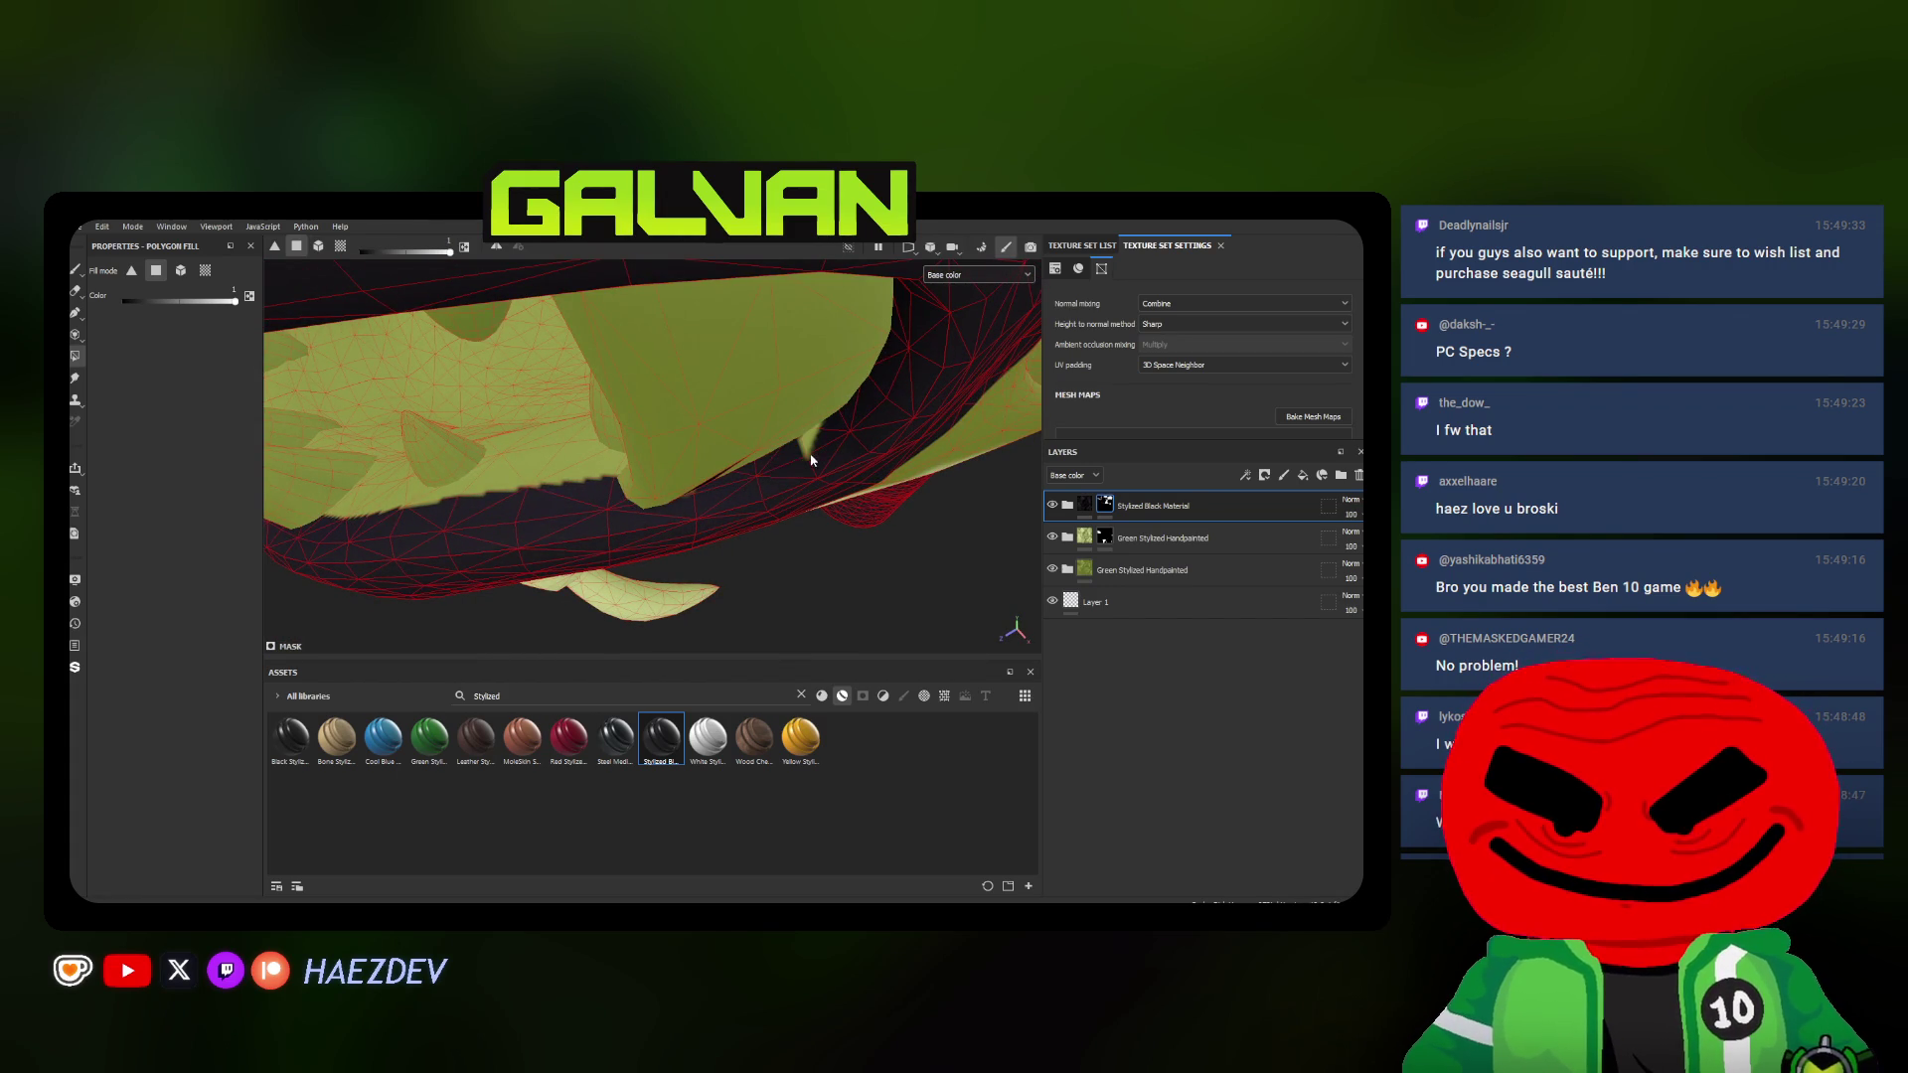
pyautogui.moveTo(805, 454)
pyautogui.keyDown('alt'); pyautogui.mouseDown()
pyautogui.moveTo(651, 417)
pyautogui.moveTo(642, 434)
pyautogui.mouseUp(); pyautogui.keyUp('alt')
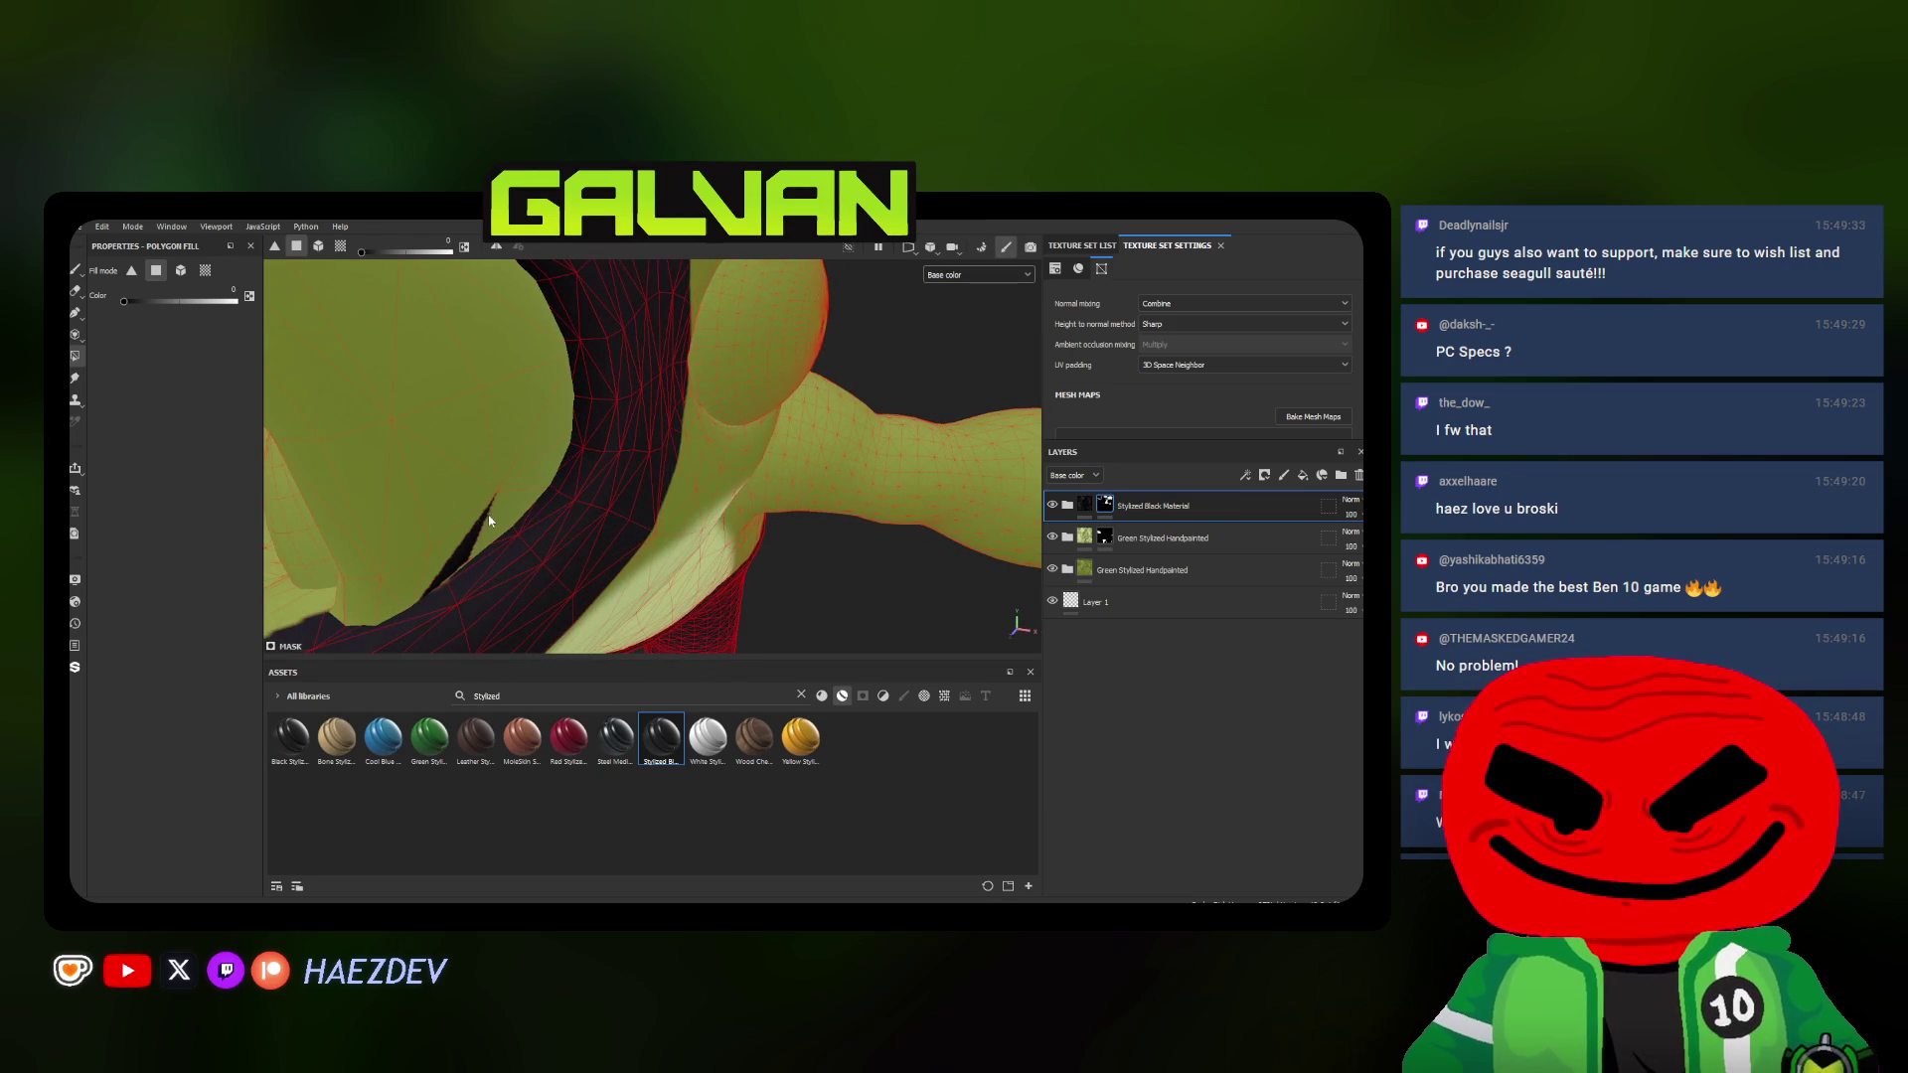
pyautogui.moveTo(482, 523)
pyautogui.keyDown('alt'); pyautogui.mouseDown()
pyautogui.moveTo(857, 433)
pyautogui.moveTo(651, 595)
pyautogui.moveTo(661, 413)
pyautogui.moveTo(706, 426)
pyautogui.moveTo(636, 456)
pyautogui.moveTo(755, 412)
pyautogui.moveTo(733, 375)
pyautogui.moveTo(739, 317)
pyautogui.moveTo(857, 462)
pyautogui.moveTo(782, 397)
pyautogui.moveTo(694, 383)
pyautogui.moveTo(690, 353)
pyautogui.moveTo(825, 407)
pyautogui.mouseUp(); pyautogui.keyUp('alt')
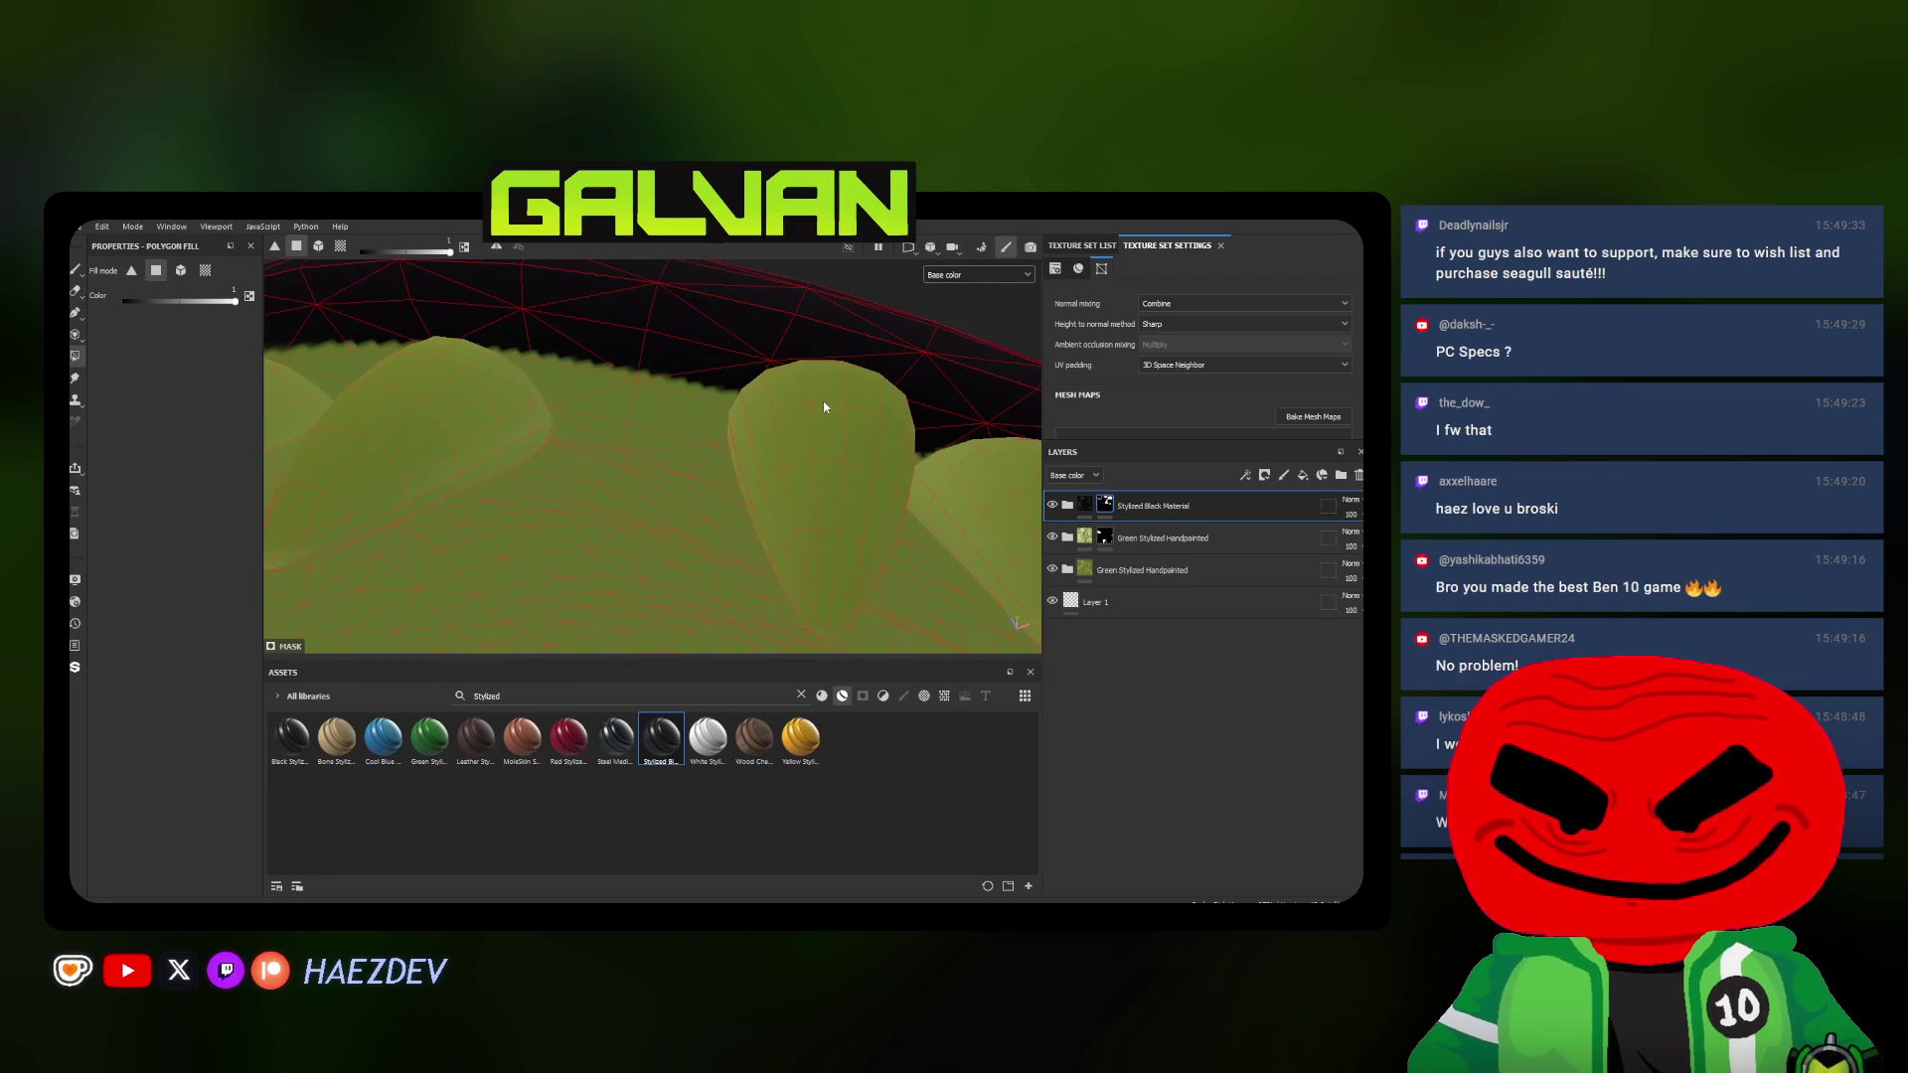
pyautogui.moveTo(503, 349)
pyautogui.keyDown('alt'); pyautogui.mouseDown()
pyautogui.moveTo(733, 383)
pyautogui.moveTo(707, 383)
pyautogui.mouseUp(); pyautogui.keyUp('alt')
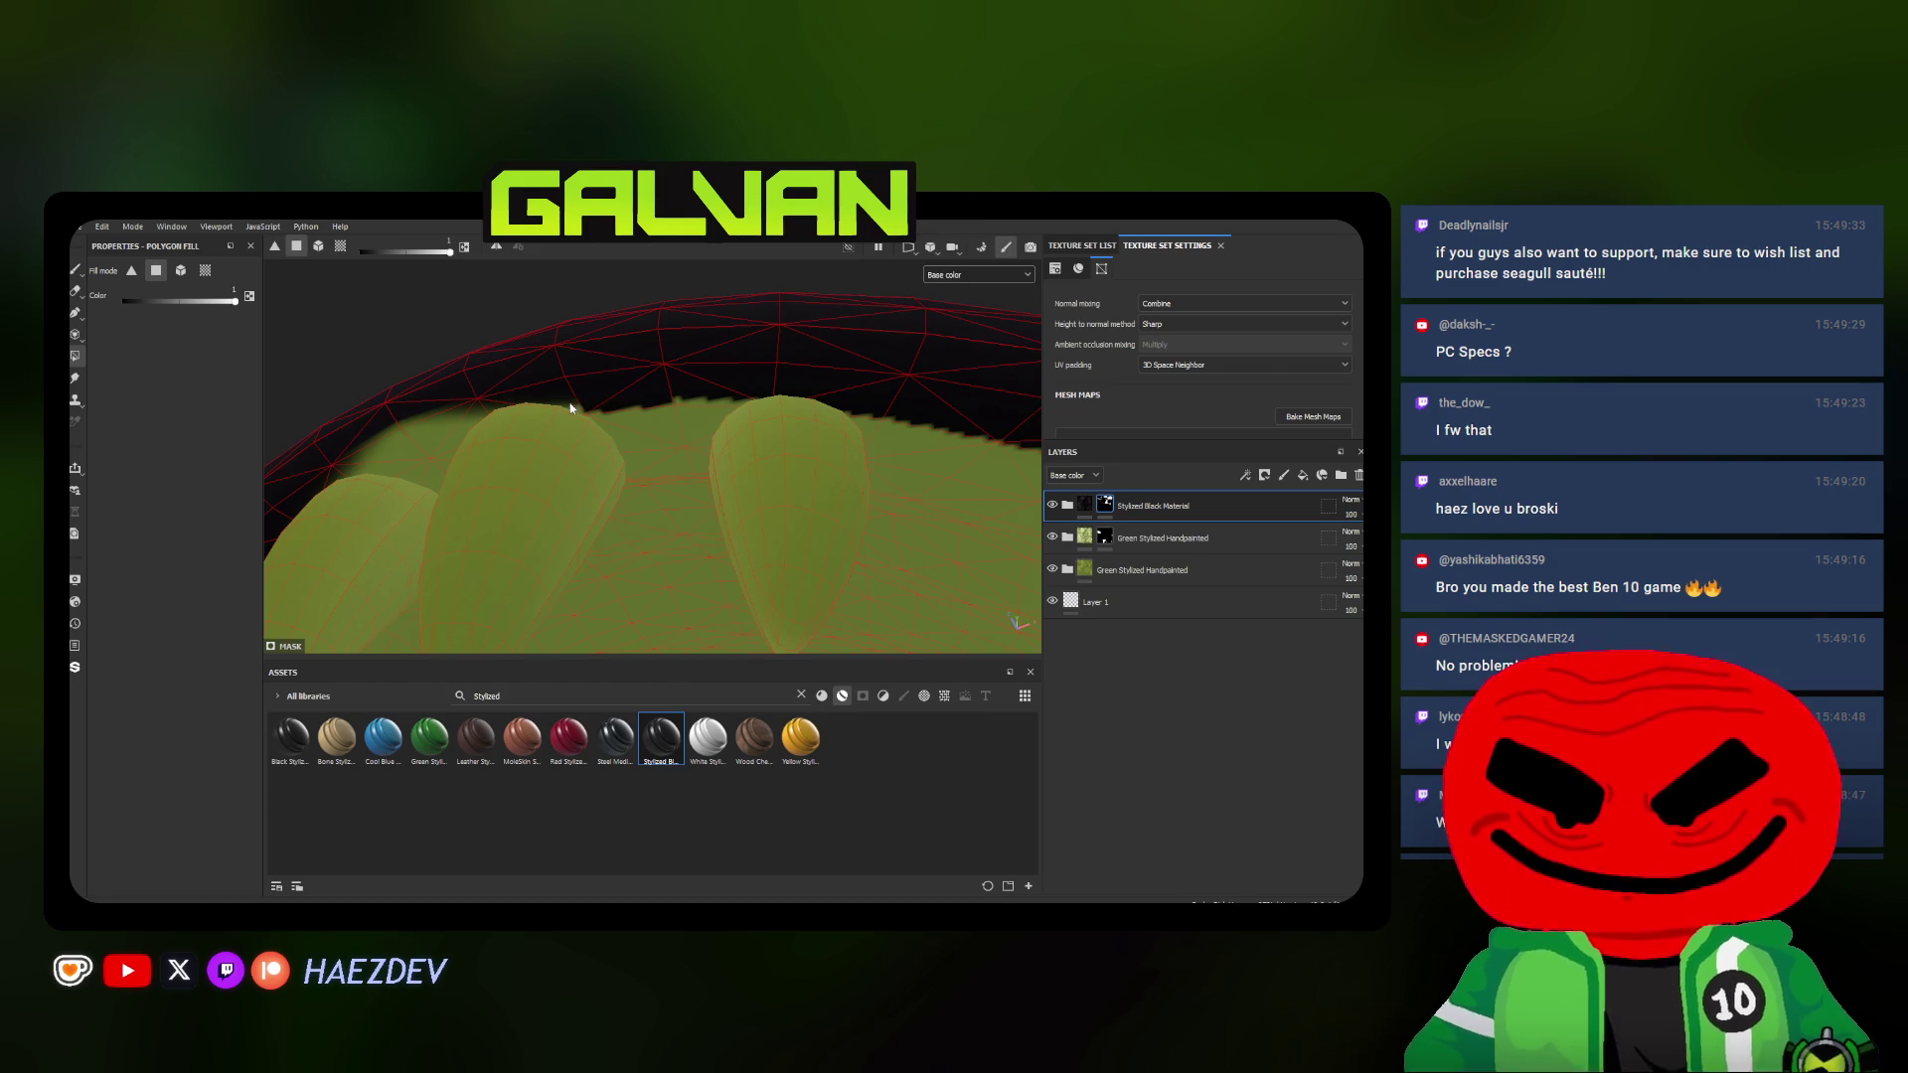
pyautogui.moveTo(733, 393)
pyautogui.keyDown('alt'); pyautogui.mouseDown()
pyautogui.moveTo(759, 428)
pyautogui.moveTo(786, 427)
pyautogui.moveTo(629, 453)
pyautogui.moveTo(615, 399)
pyautogui.moveTo(661, 405)
pyautogui.moveTo(164, 285)
pyautogui.mouseUp(); pyautogui.keyUp('alt')
# Switch to the freehand Paint brush, glance at the Seagull Sauté store page, and return
pyautogui.click(72, 273)
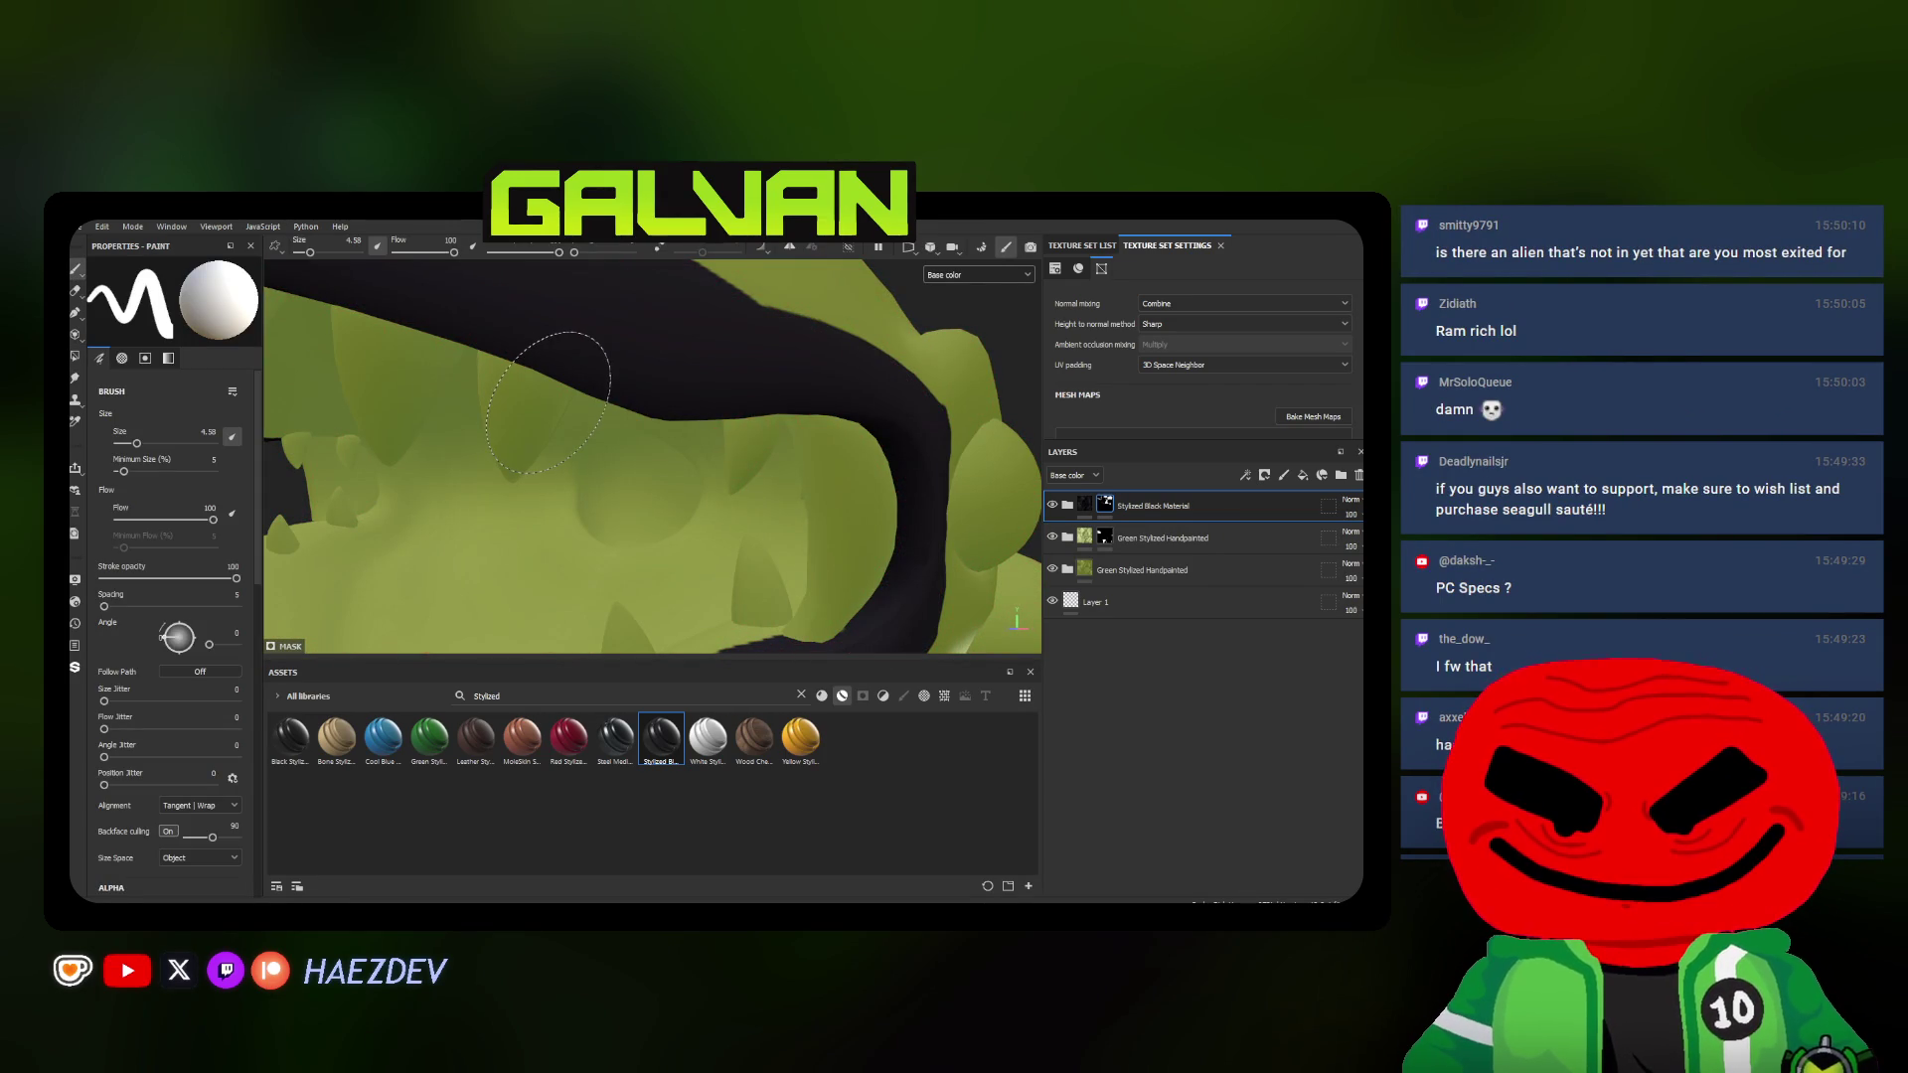
pyautogui.scroll(-3, 547, 391)
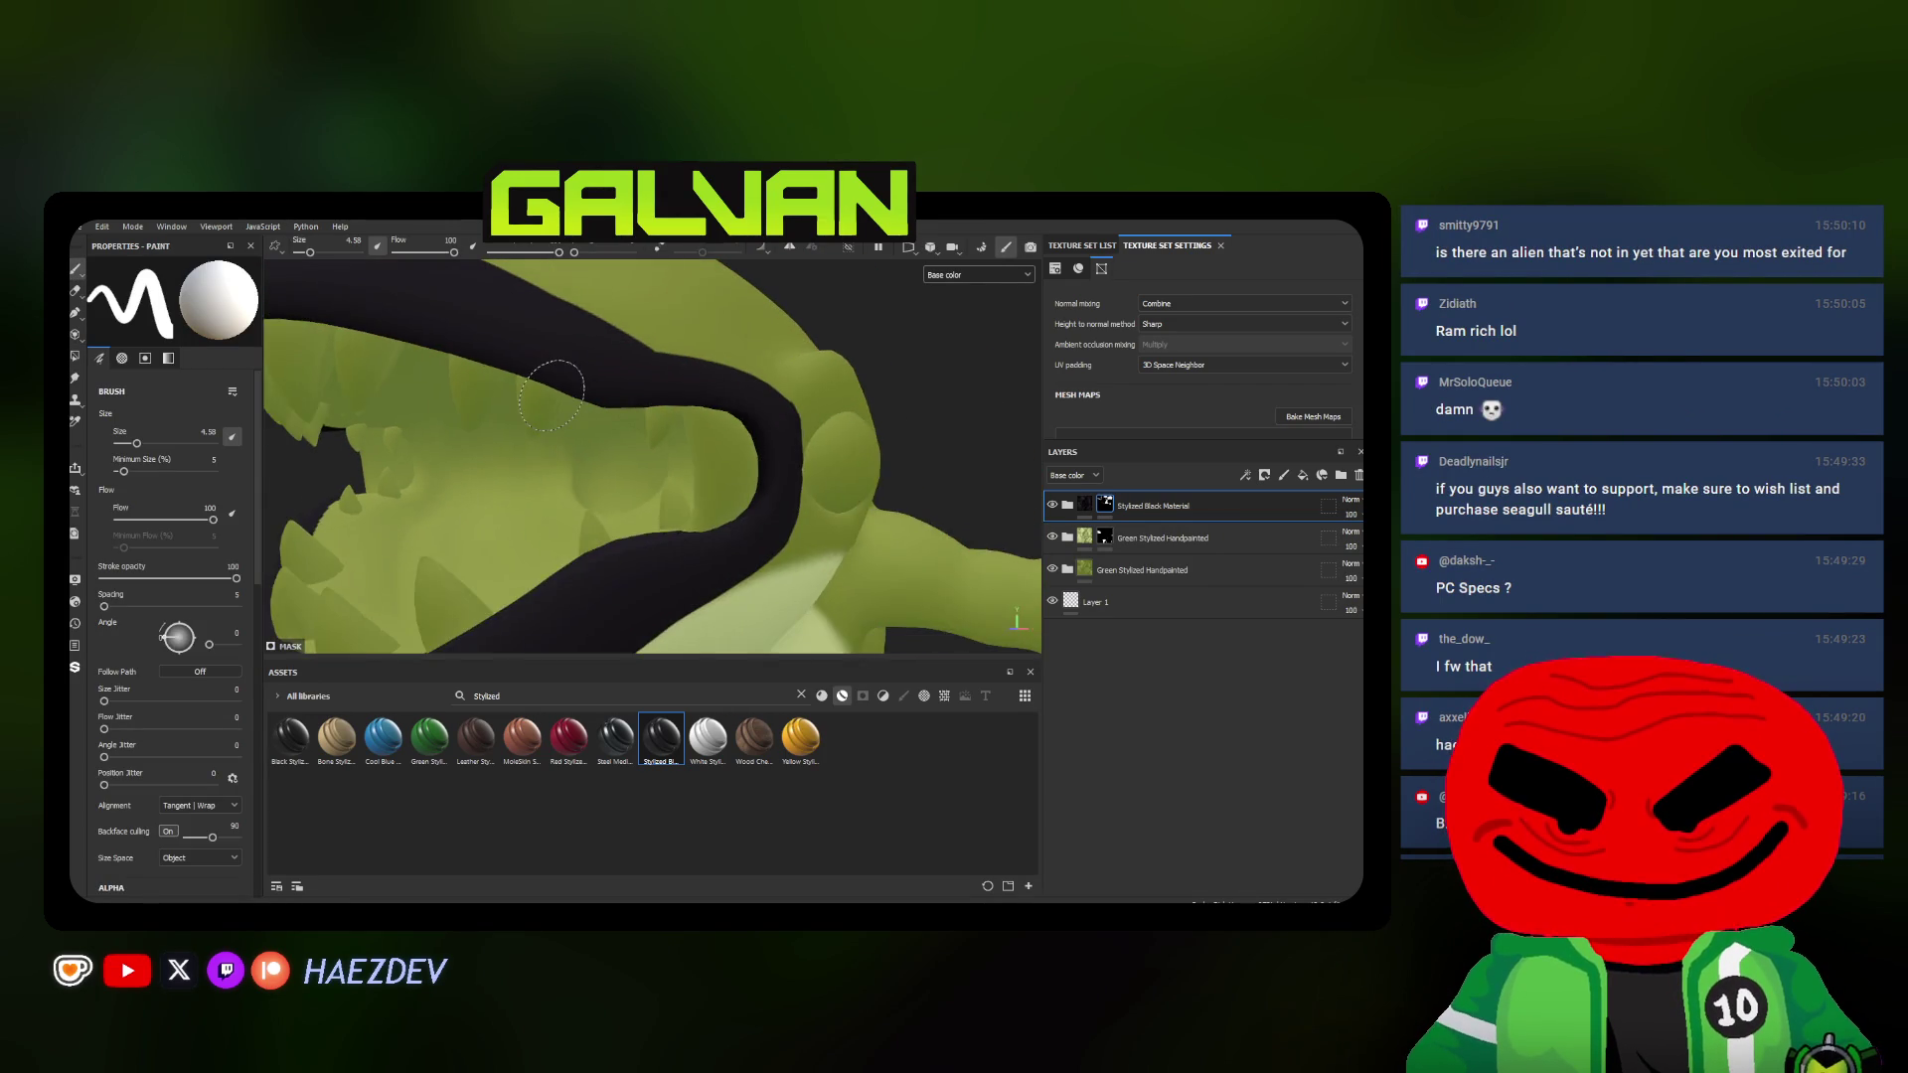
pyautogui.scroll(-3, 550, 394)
pyautogui.scroll(-3, 552, 395)
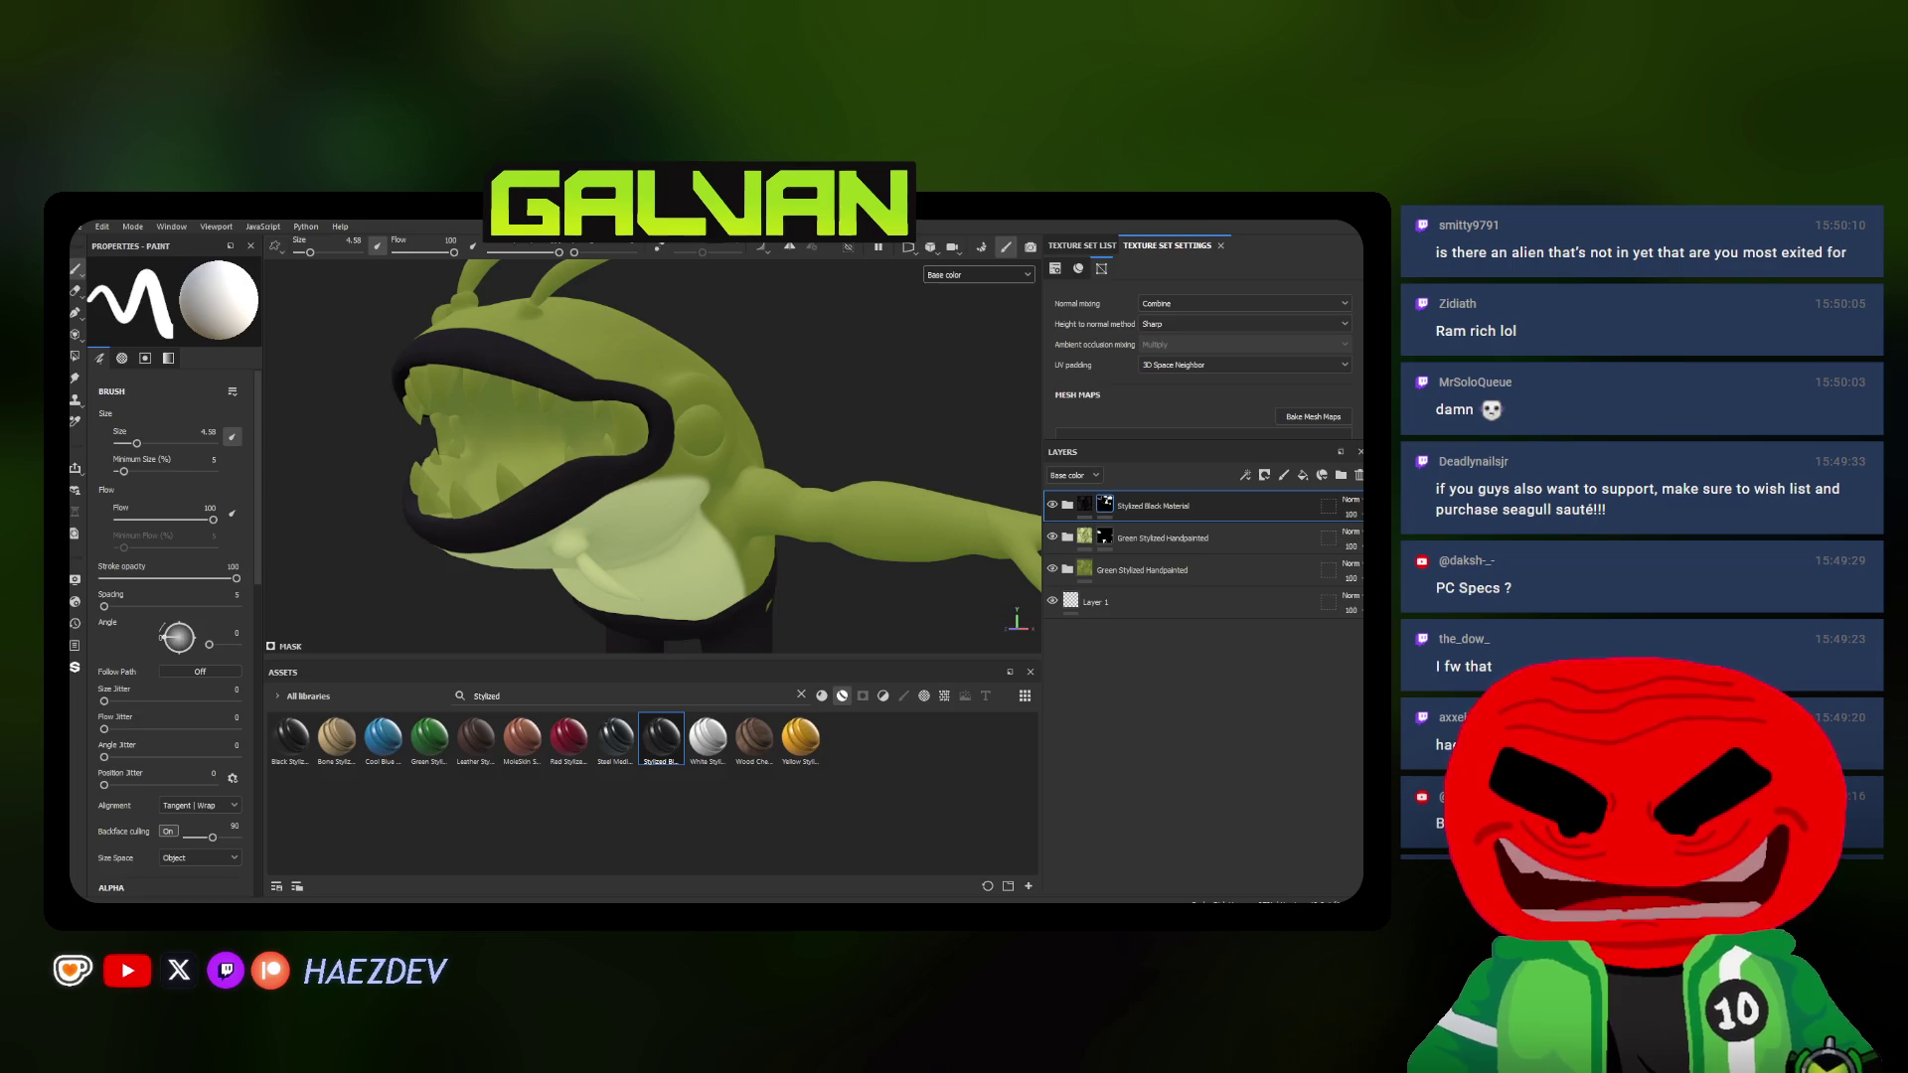
pyautogui.hotkey('alt', 'Tab')
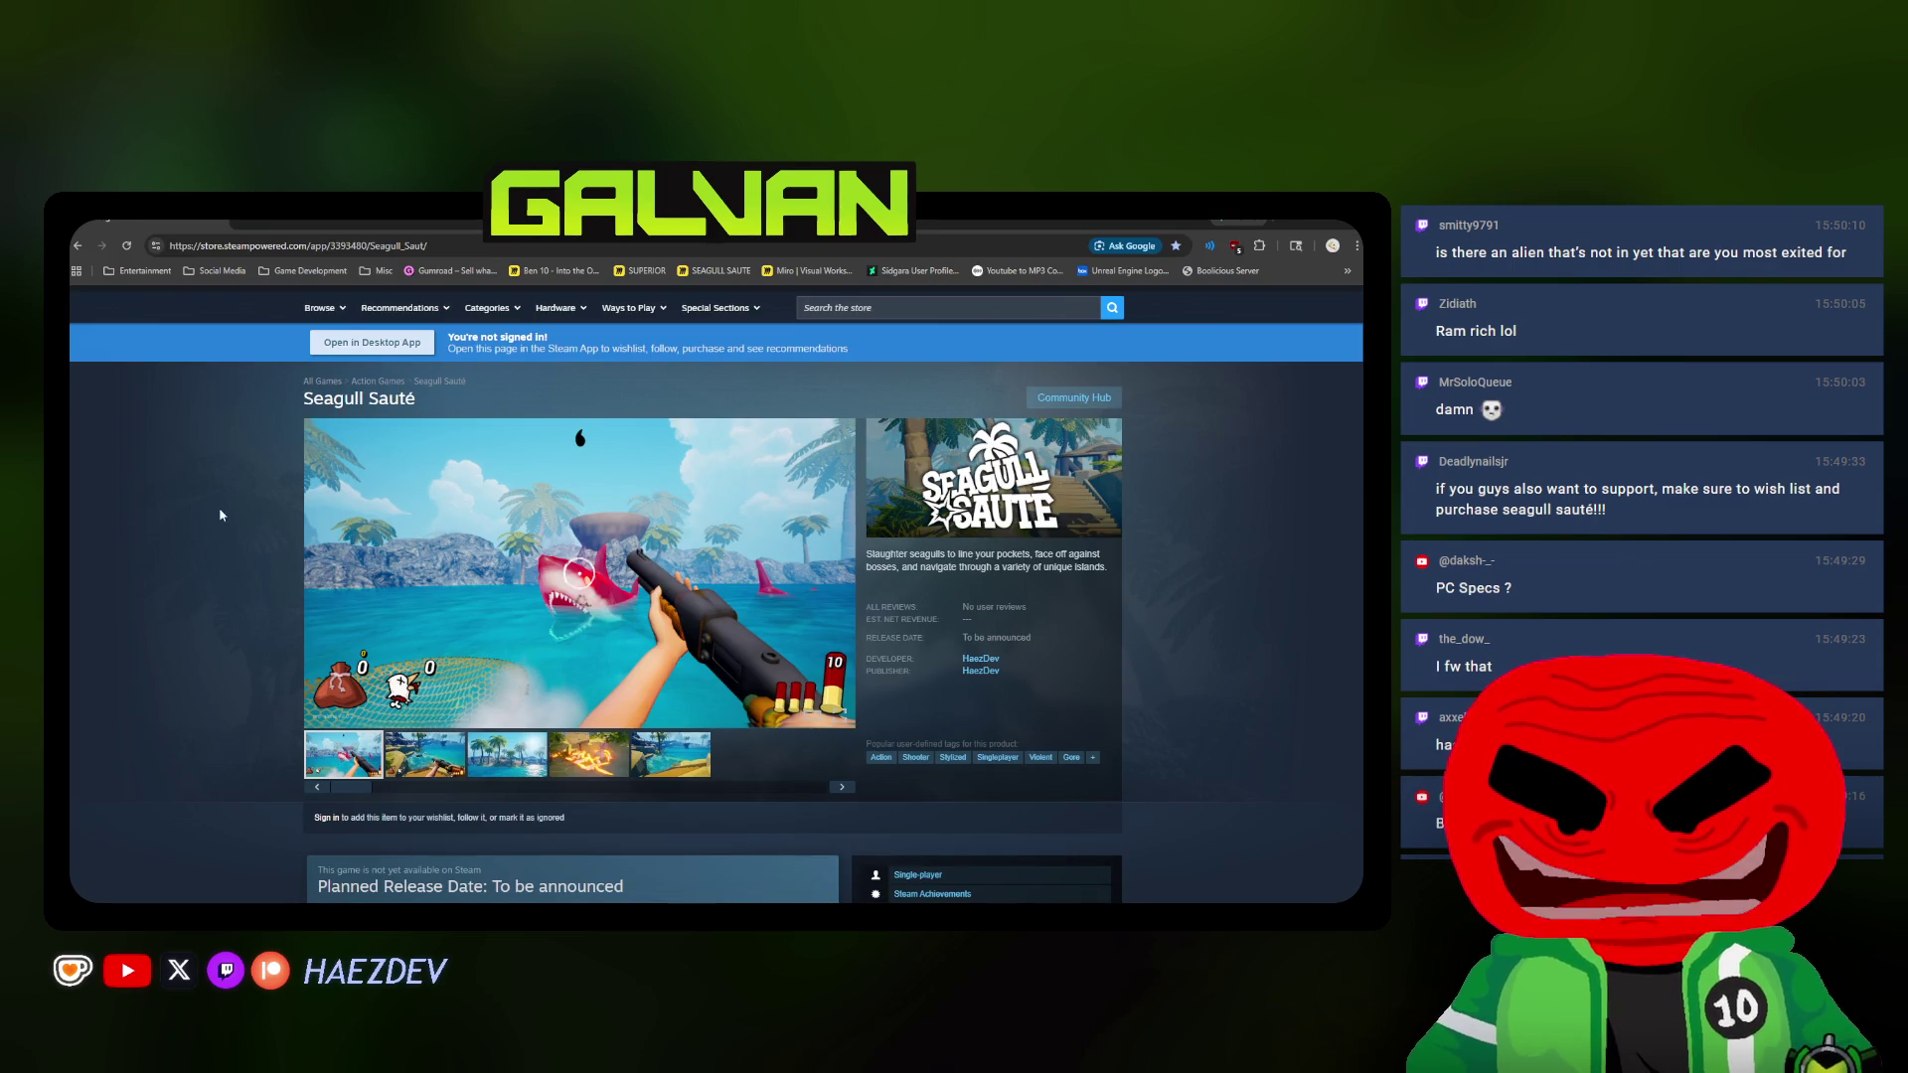
pyautogui.scroll(-1, 488, 376)
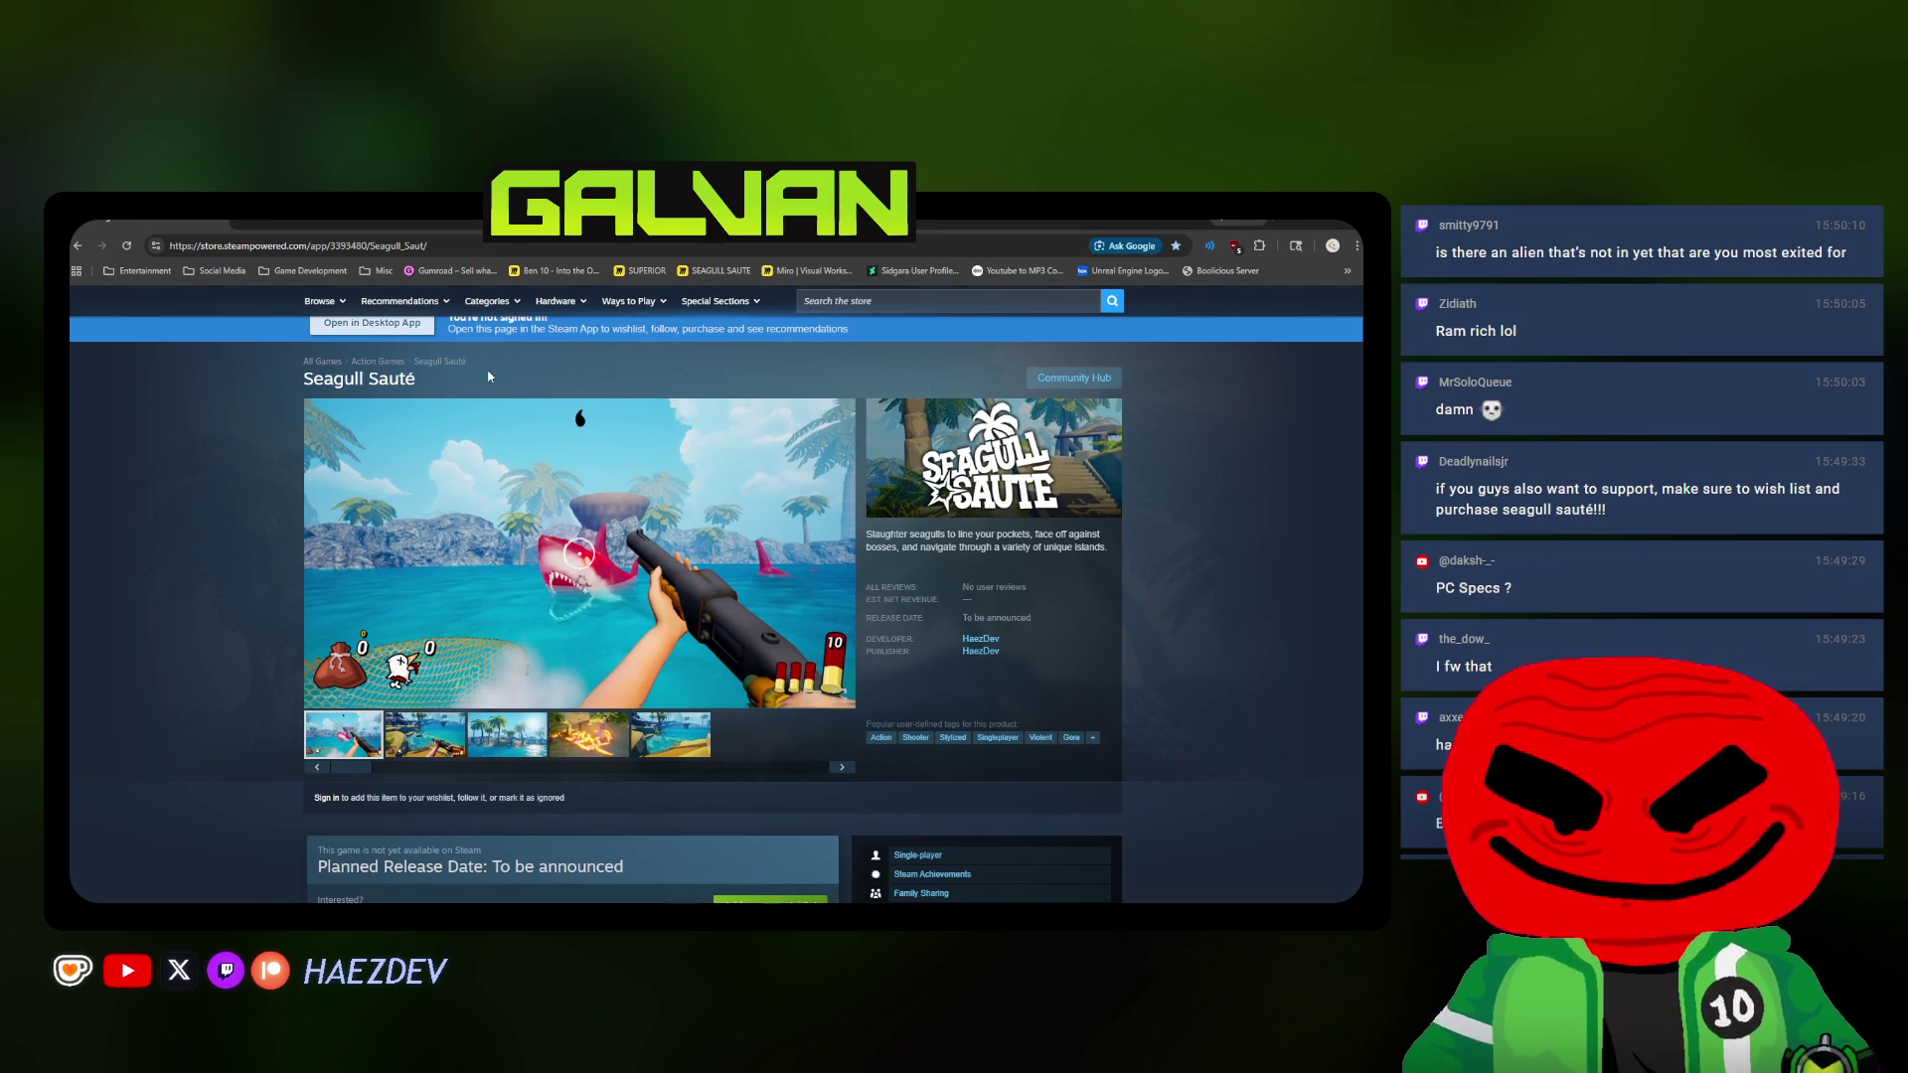
pyautogui.scroll(1, 715, 596)
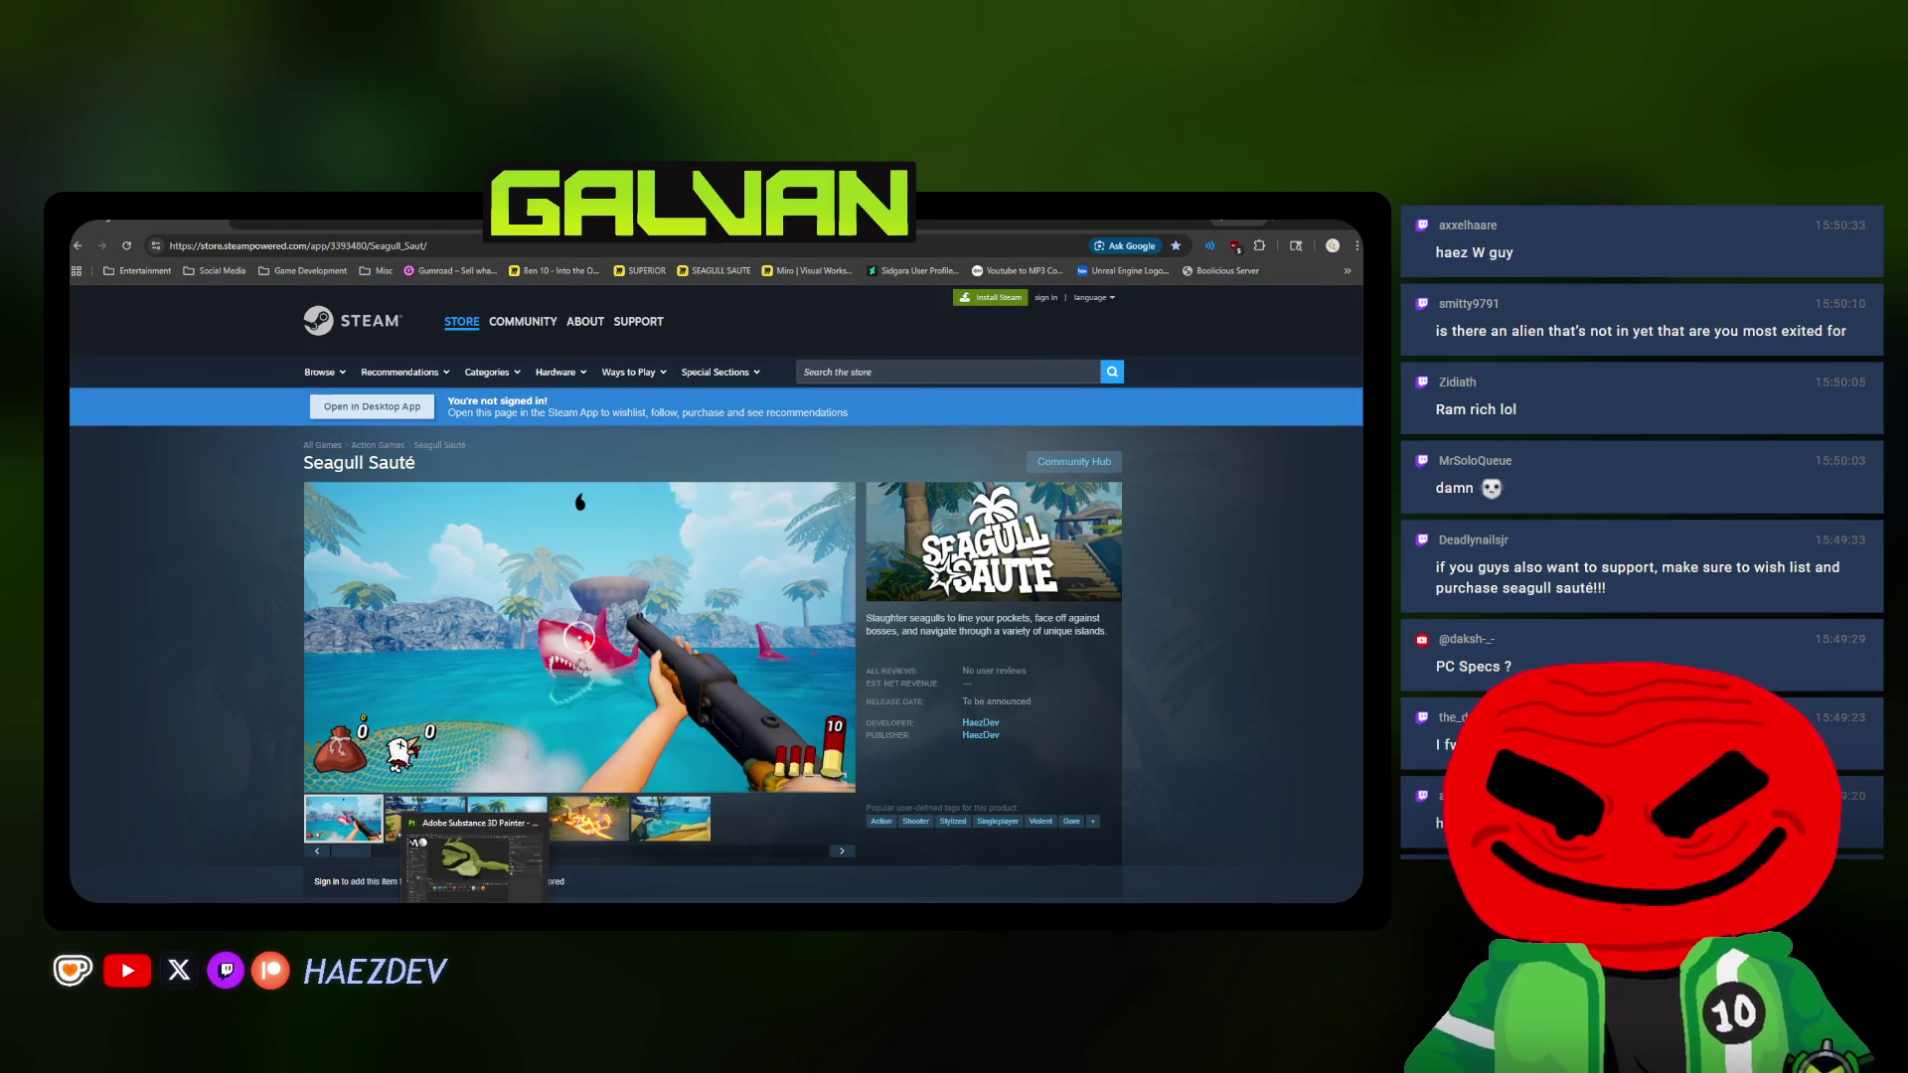
pyautogui.hotkey('alt', 'Tab')
# Shrink the brush to size 1.91 and paint black along the upper mouth band
pyautogui.keyDown('alt'); pyautogui.moveTo(492, 447); pyautogui.dragTo(489, 377); pyautogui.keyUp('alt')
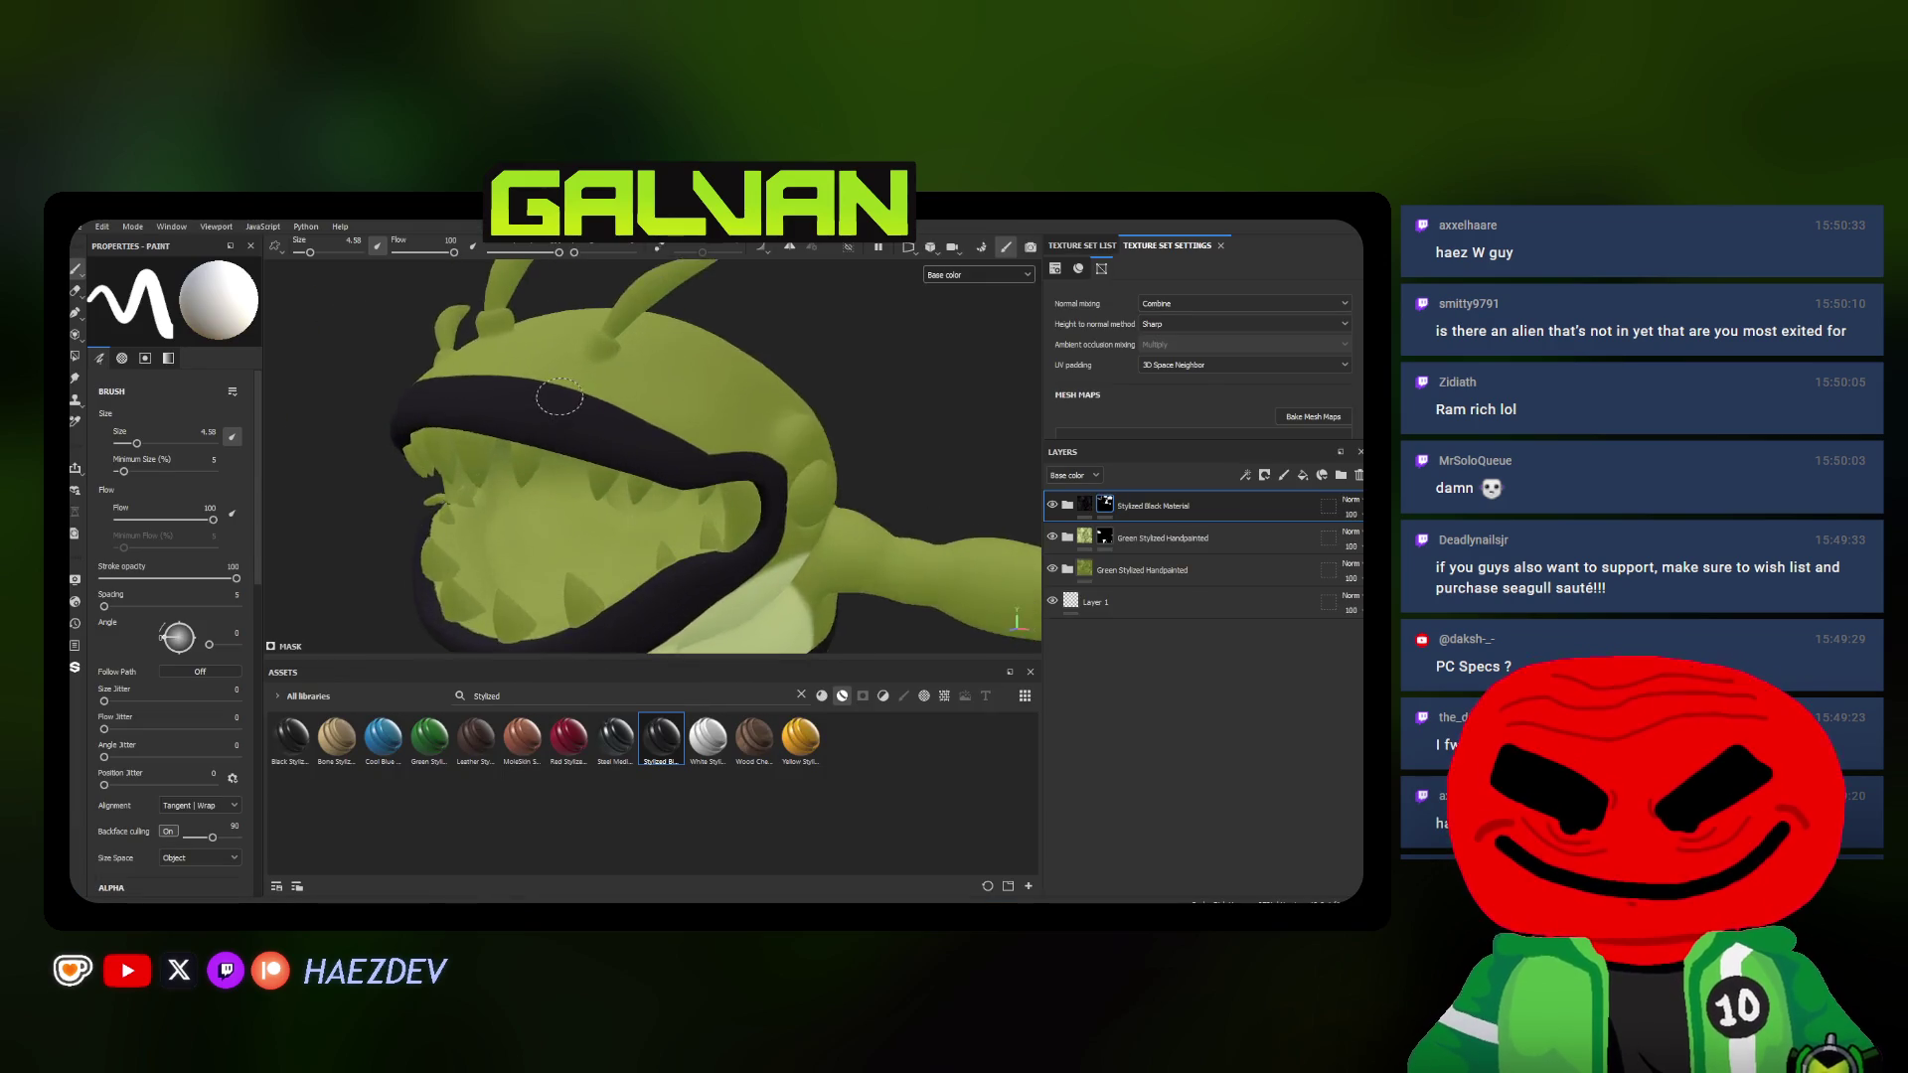
pyautogui.keyDown('ctrl'); pyautogui.moveTo(492, 373); pyautogui.dragTo(462, 373, button='right'); pyautogui.keyUp('ctrl')
pyautogui.keyDown('alt'); pyautogui.moveTo(492, 372); pyautogui.dragTo(718, 475); pyautogui.keyUp('alt')
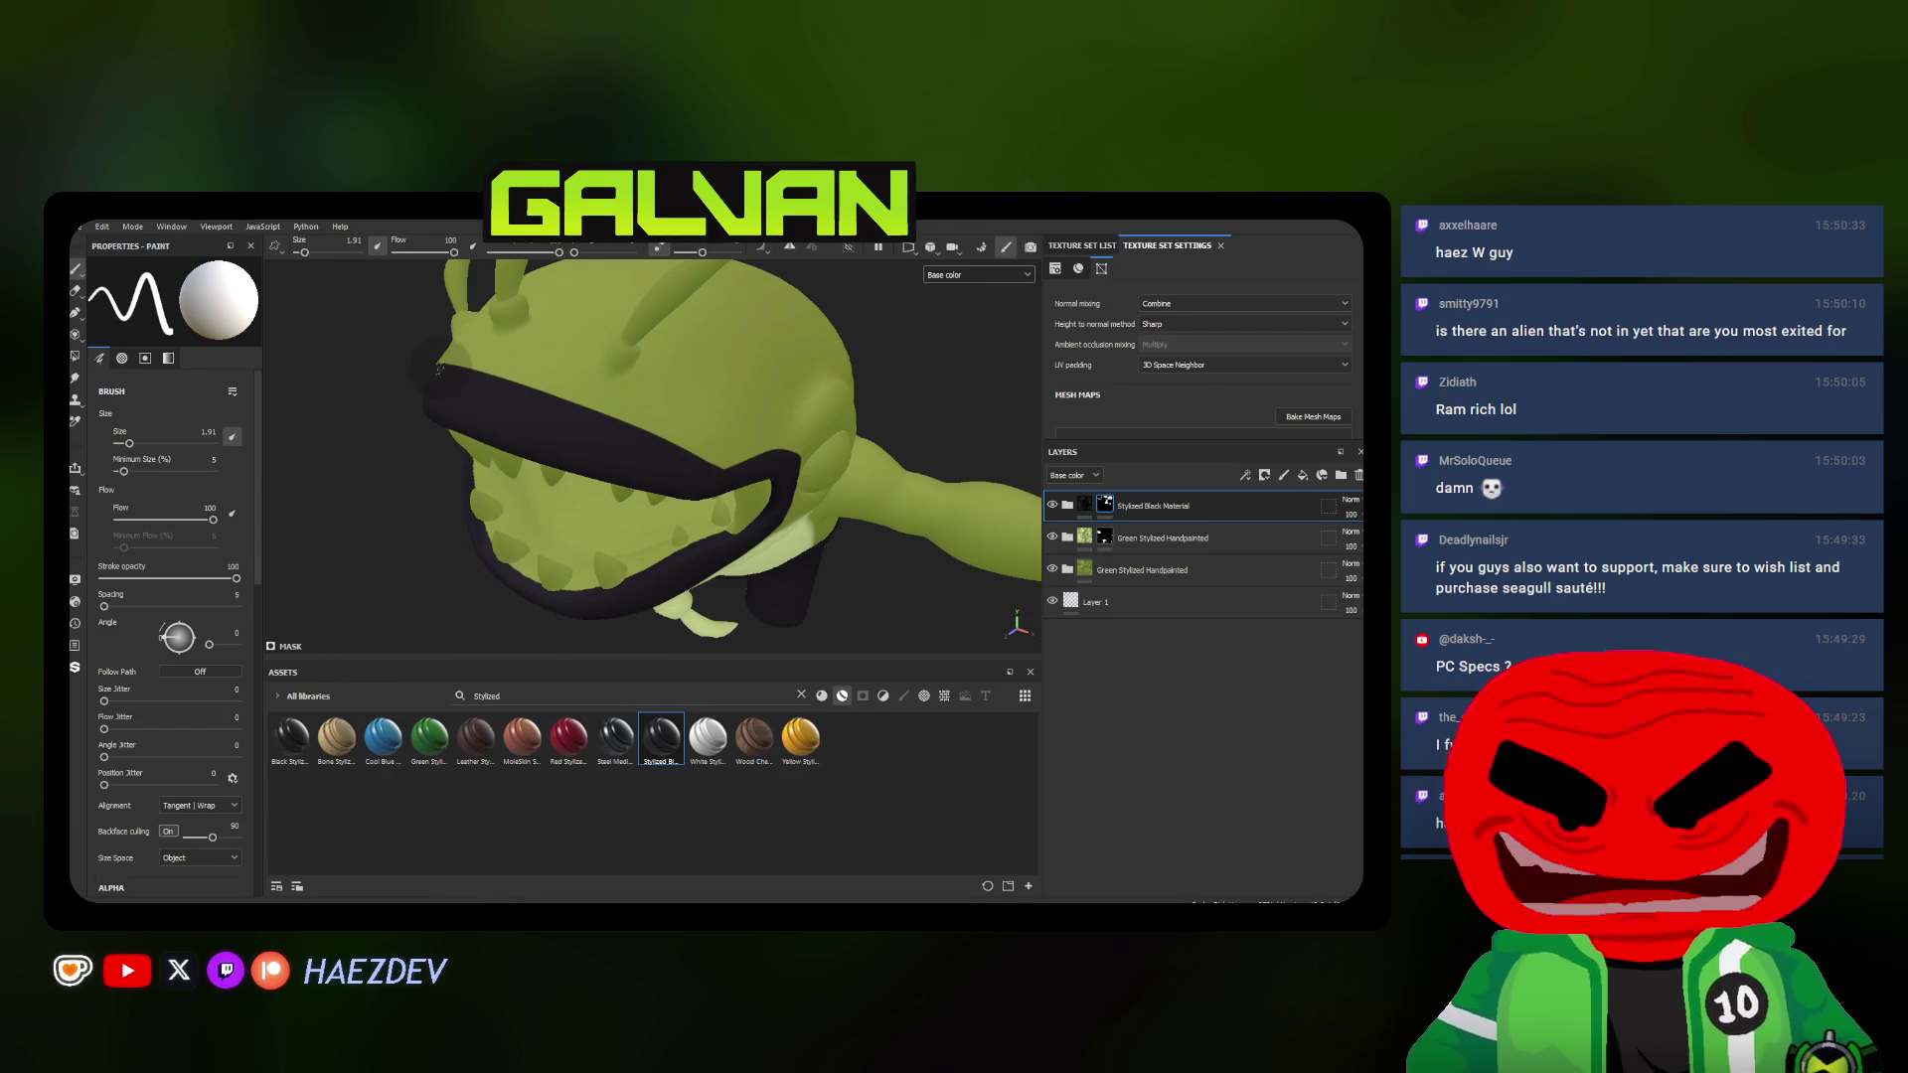
pyautogui.scroll(2, 539, 403)
pyautogui.keyDown('alt'); pyautogui.moveTo(537, 402); pyautogui.dragTo(485, 382, button='middle'); pyautogui.keyUp('alt')
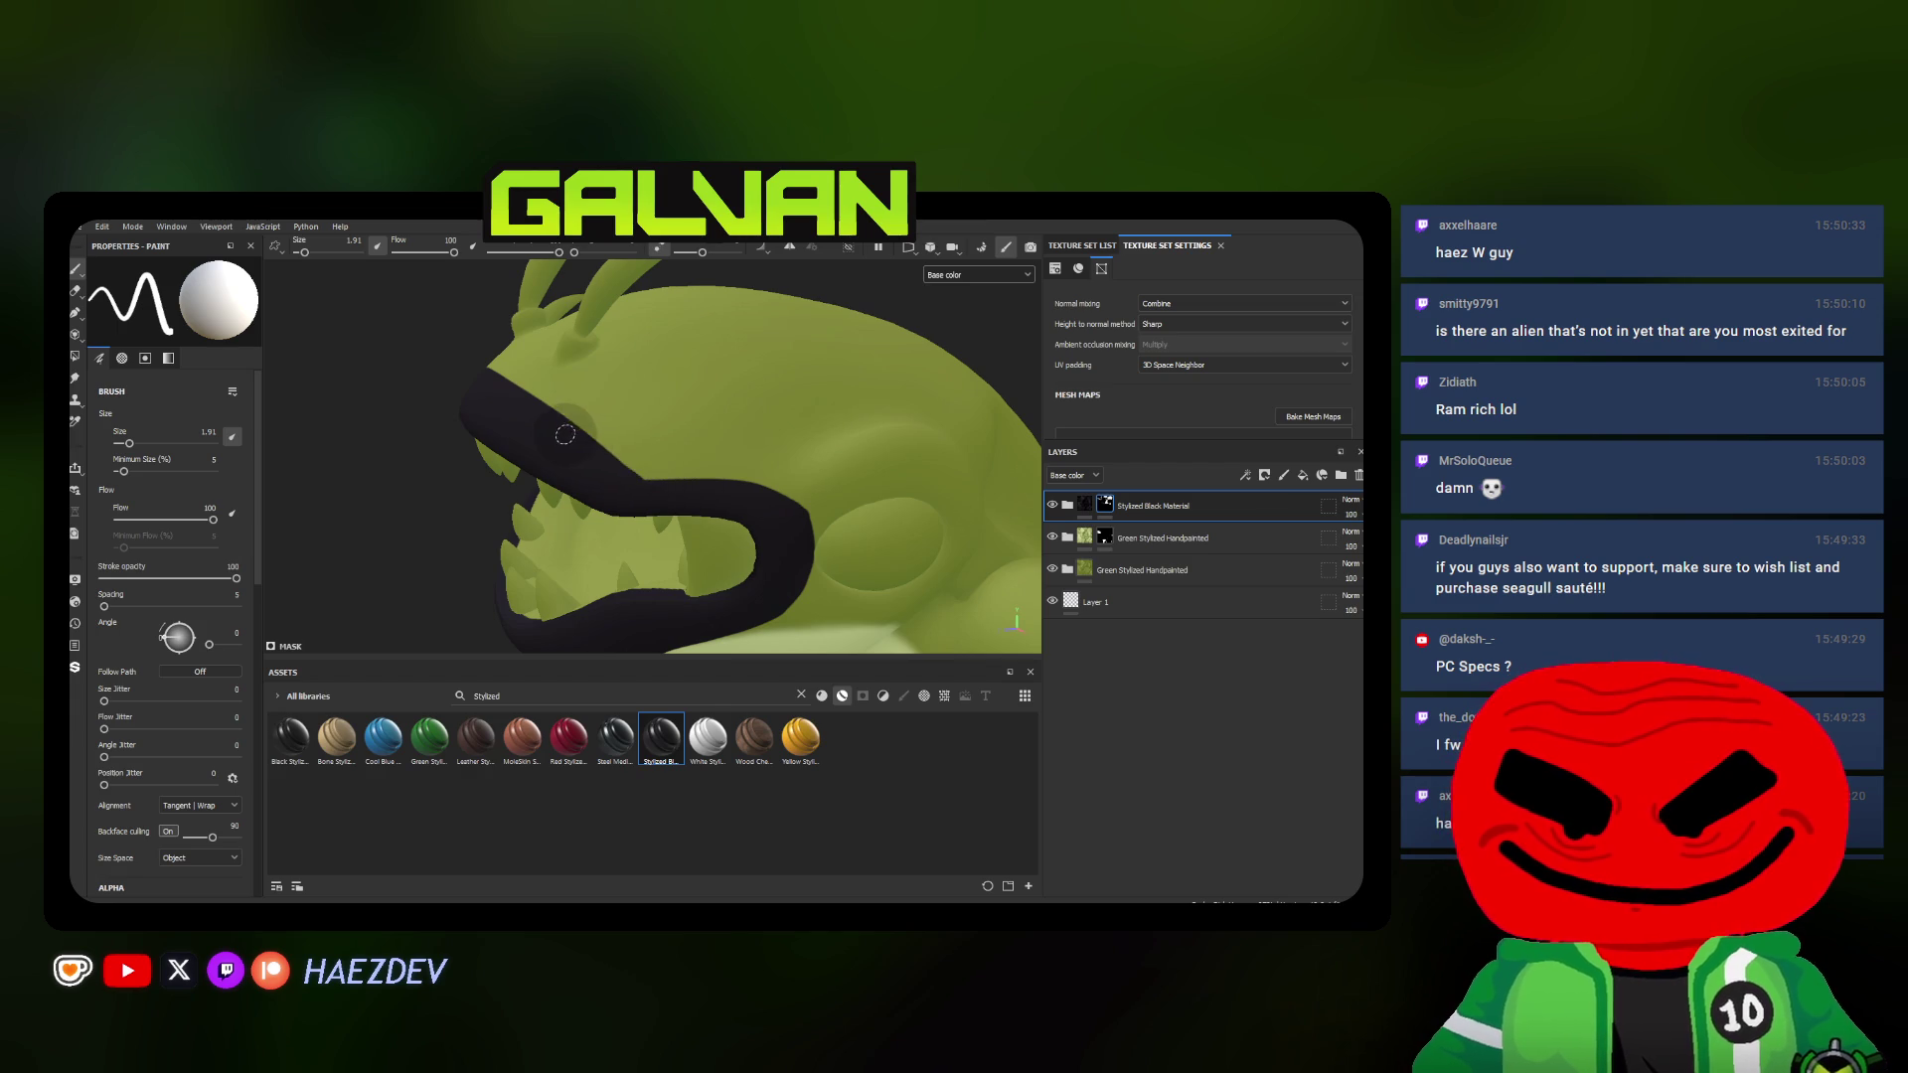
pyautogui.moveTo(583, 445); pyautogui.dragTo(795, 497)
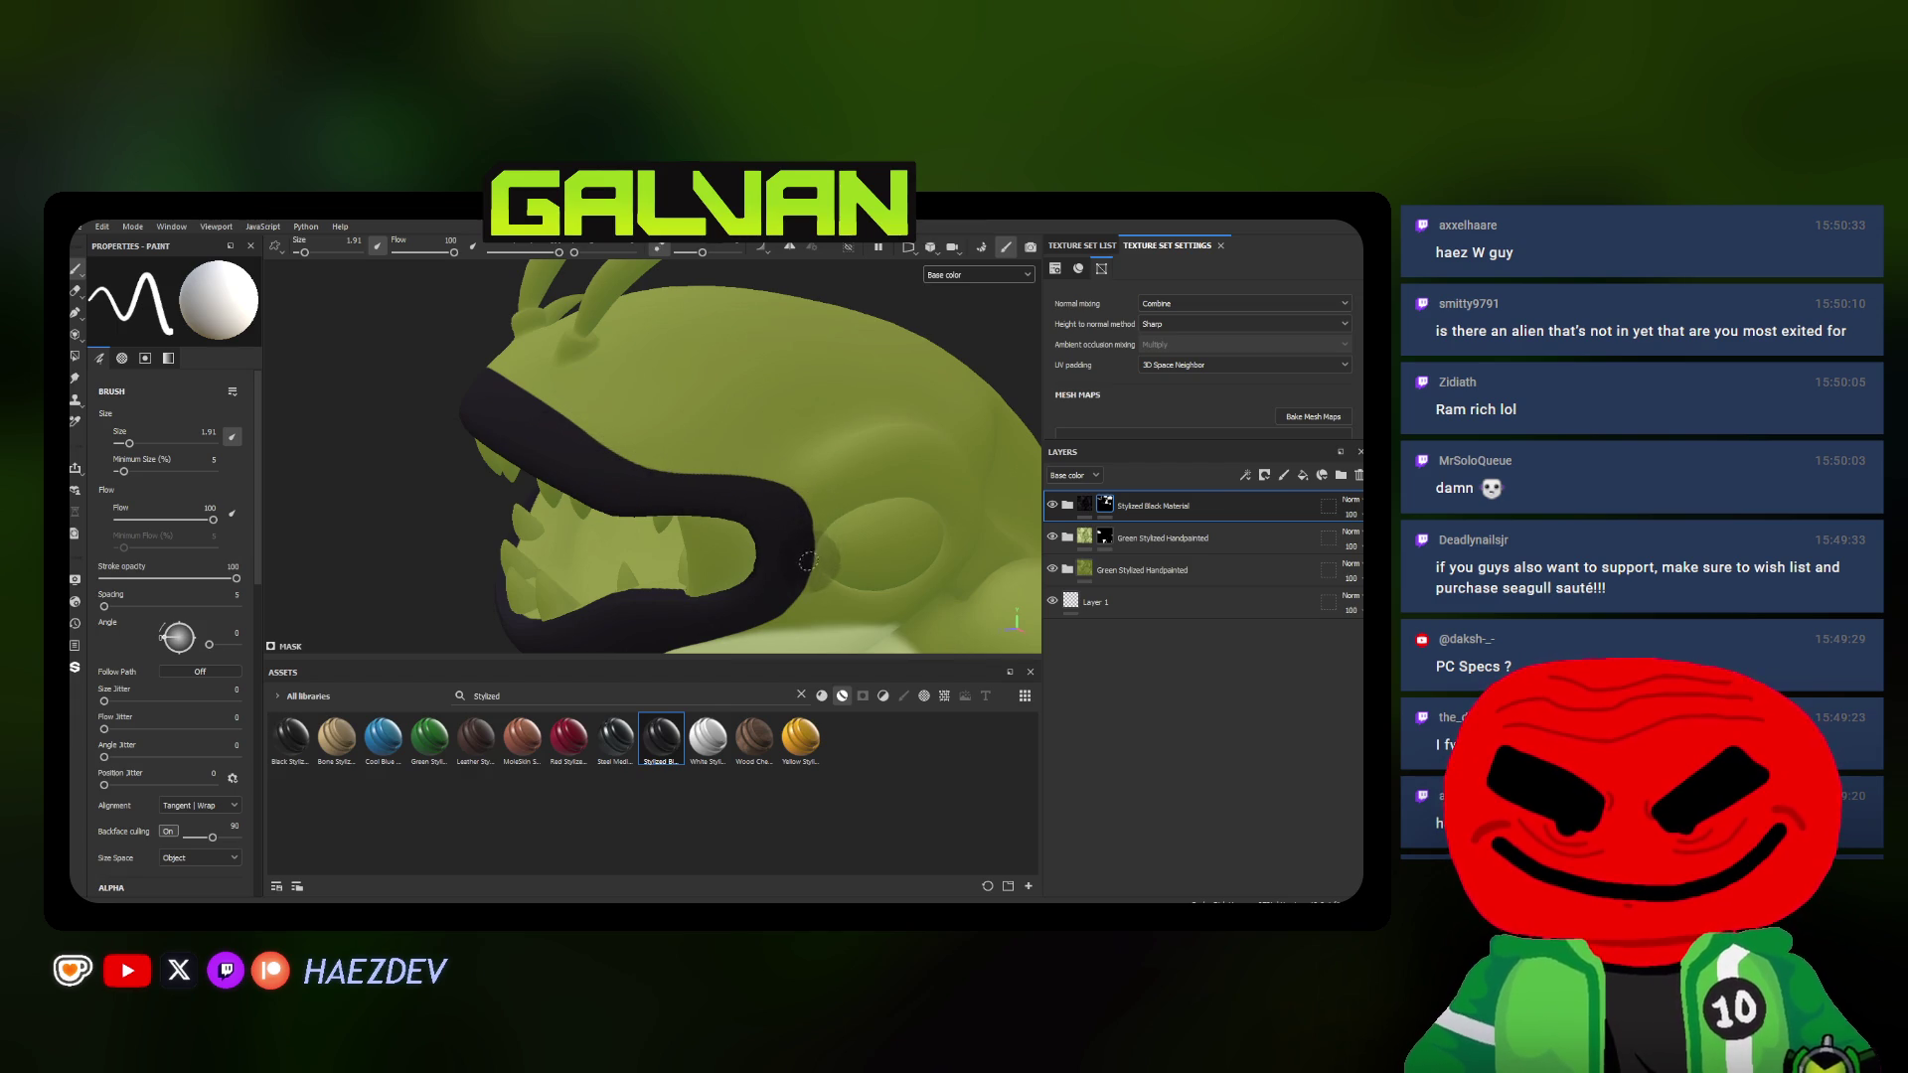
# Paint a thin black line from the mouth band back toward the eye
pyautogui.keyDown('alt'); pyautogui.moveTo(806, 561); pyautogui.dragTo(758, 402); pyautogui.keyUp('alt')
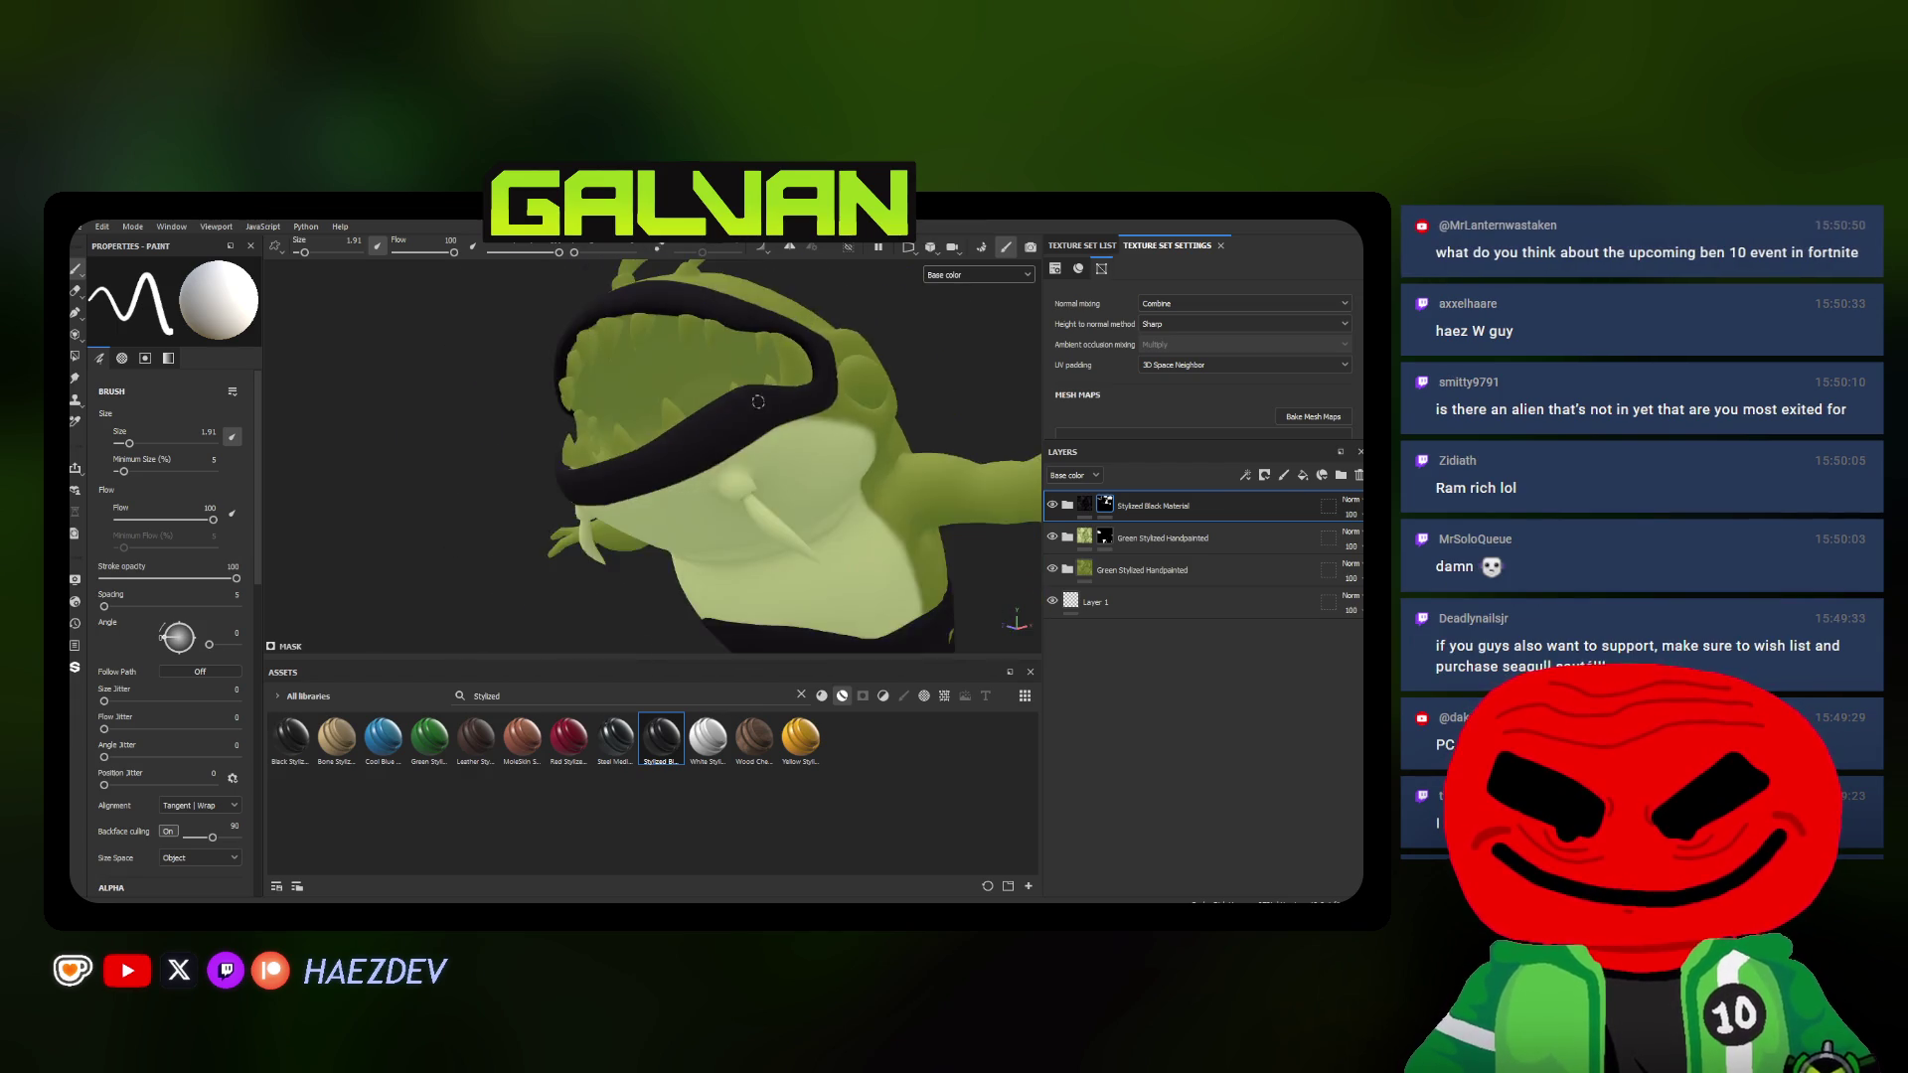
pyautogui.moveTo(758, 402)
pyautogui.keyDown('alt'); pyautogui.mouseDown()
pyautogui.moveTo(619, 403)
pyautogui.moveTo(474, 493)
pyautogui.mouseUp(); pyautogui.keyUp('alt')
pyautogui.scroll(3, 474, 493)
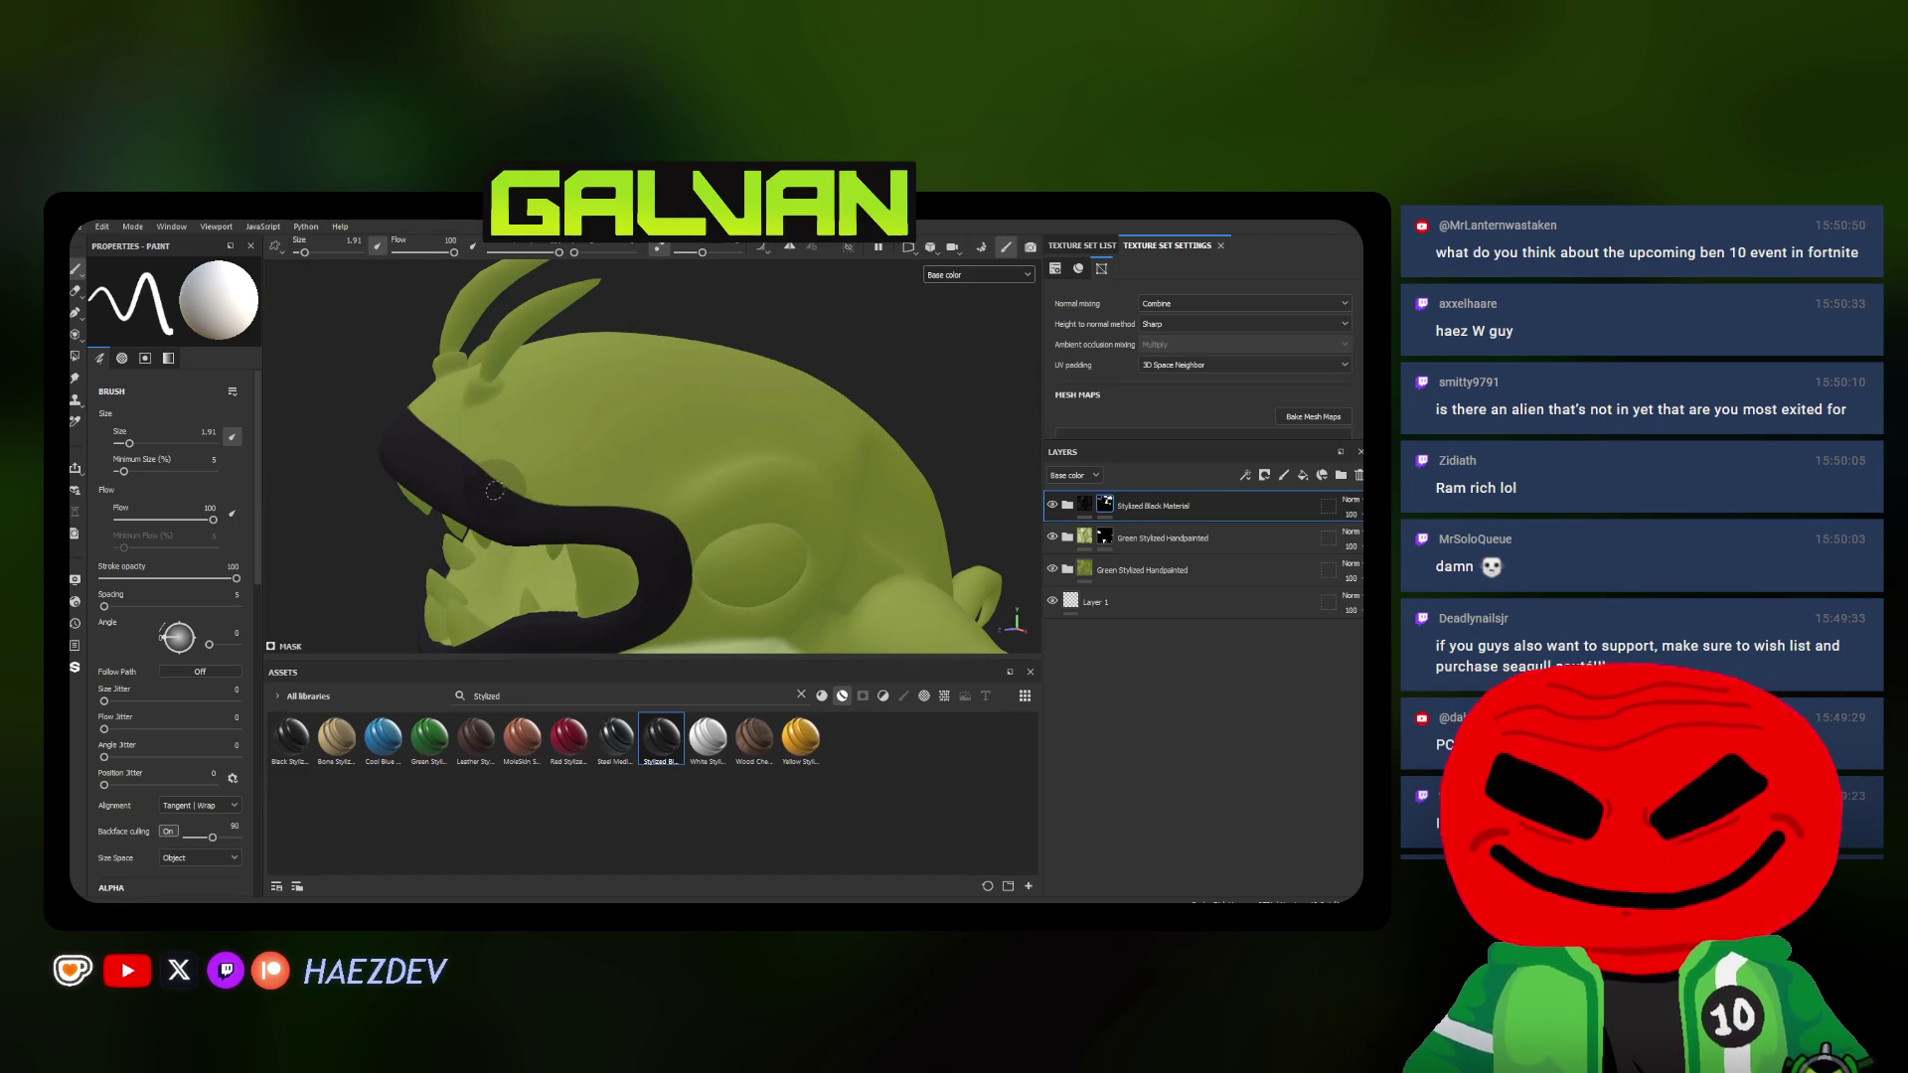
pyautogui.moveTo(550, 510)
pyautogui.mouseDown()
pyautogui.moveTo(681, 572)
pyautogui.moveTo(515, 533)
pyautogui.moveTo(560, 437)
pyautogui.mouseUp()
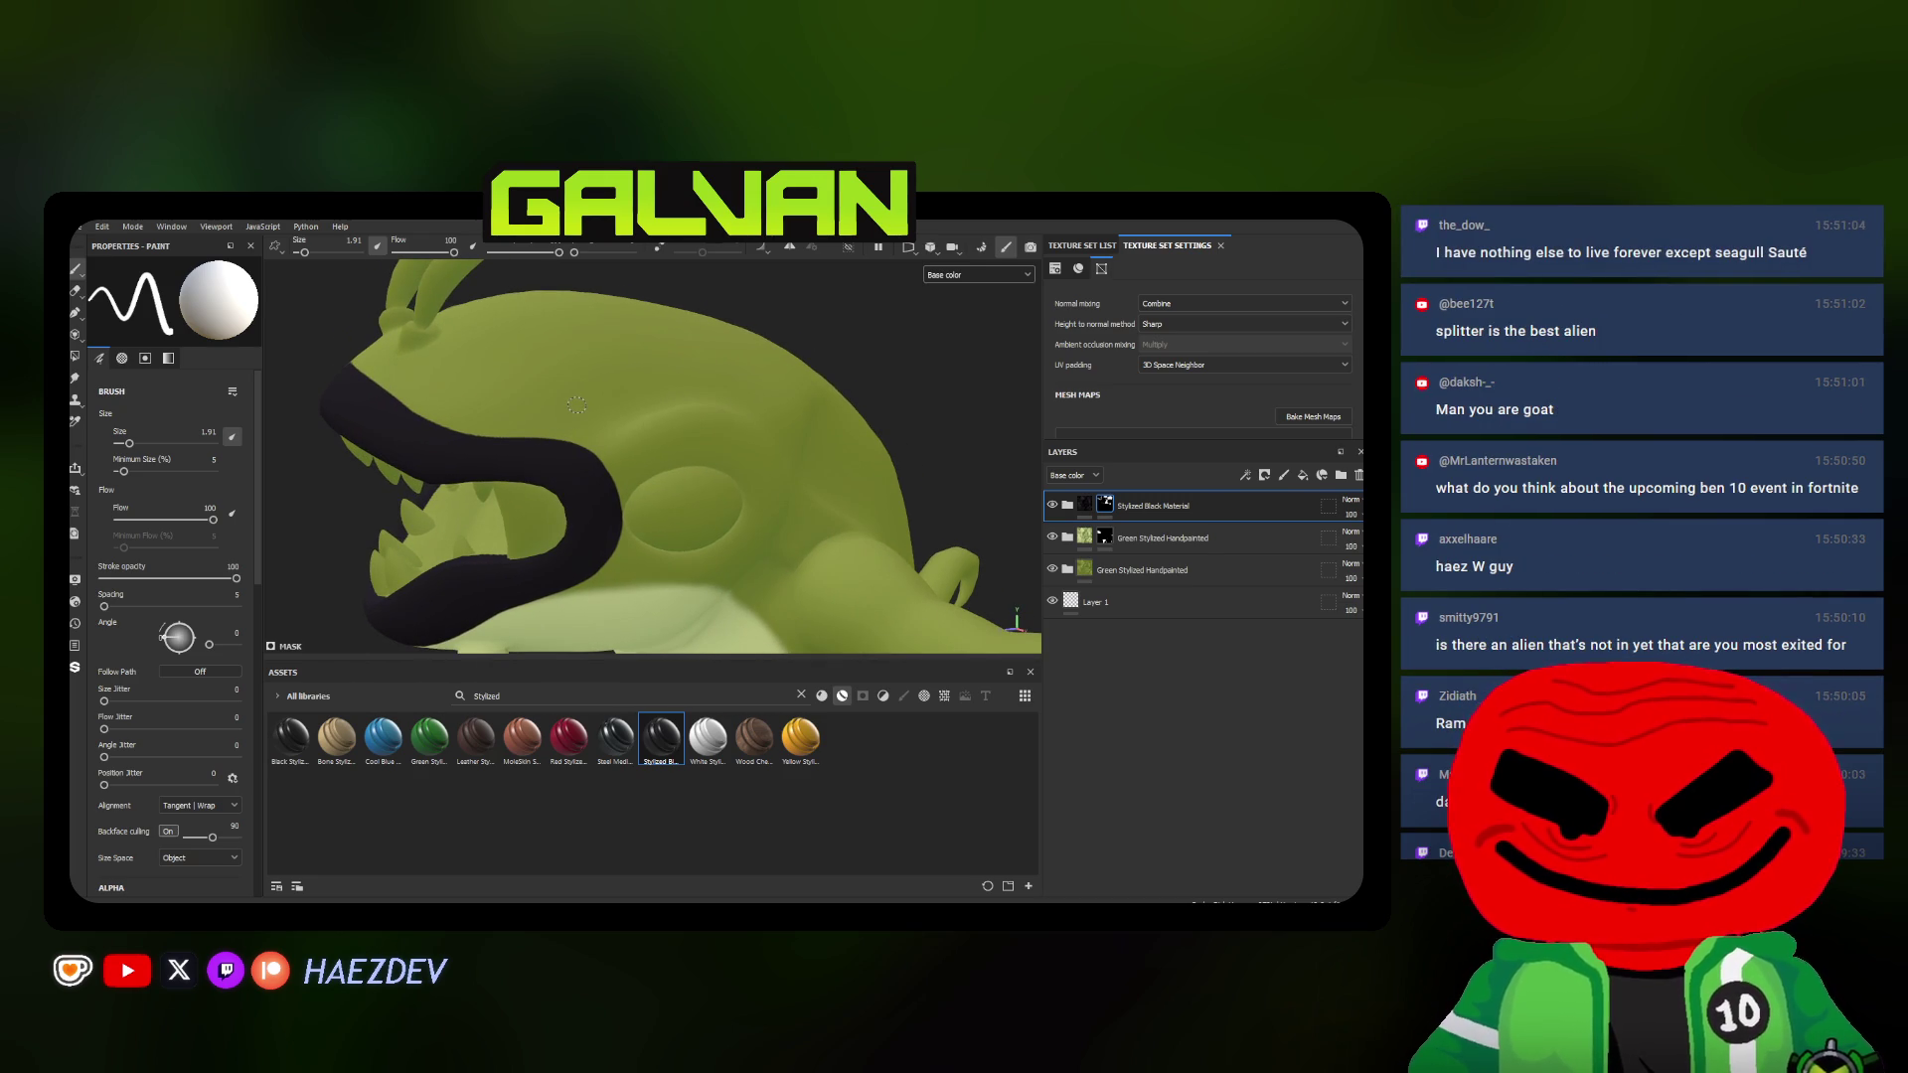
pyautogui.keyDown('alt'); pyautogui.moveTo(583, 442); pyautogui.dragTo(514, 395); pyautogui.keyUp('alt')
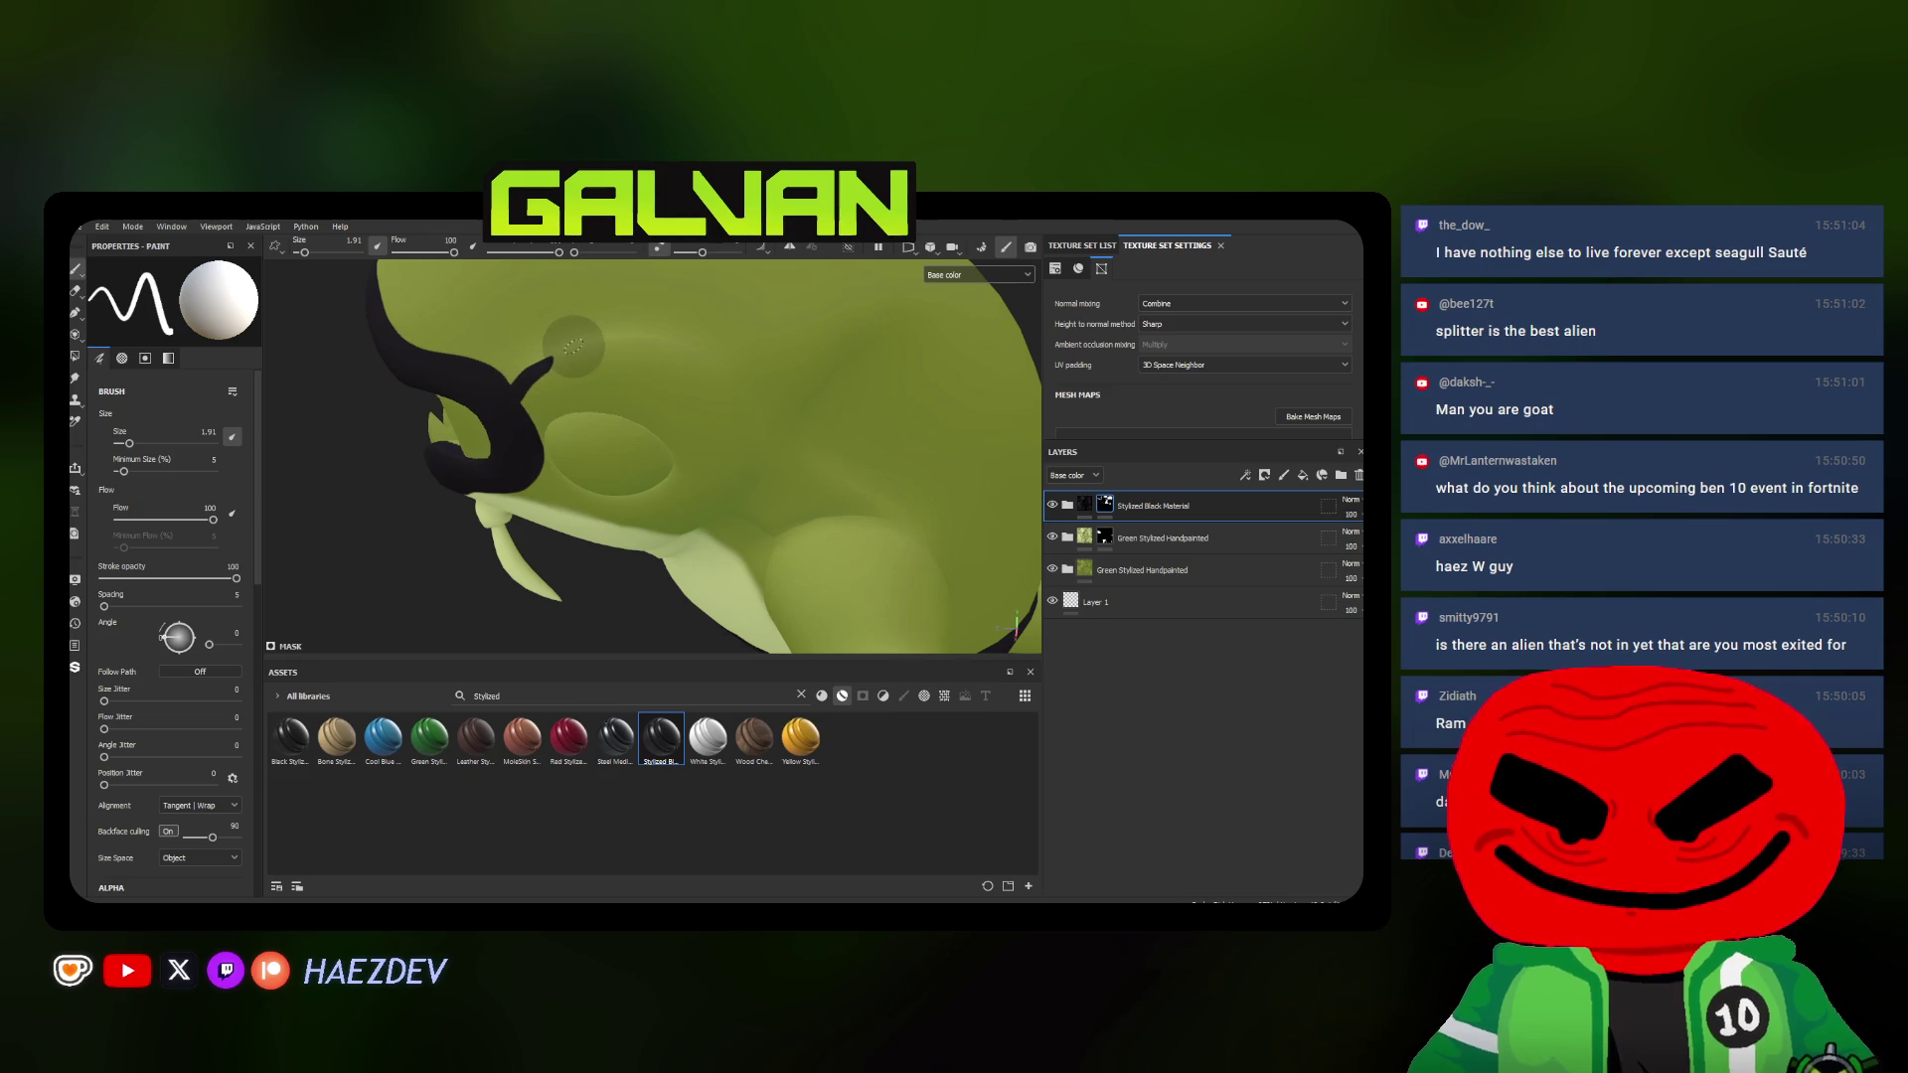
pyautogui.moveTo(585, 353)
pyautogui.keyDown('alt'); pyautogui.mouseDown()
pyautogui.moveTo(606, 361)
pyautogui.moveTo(525, 397)
pyautogui.mouseUp(); pyautogui.keyUp('alt')
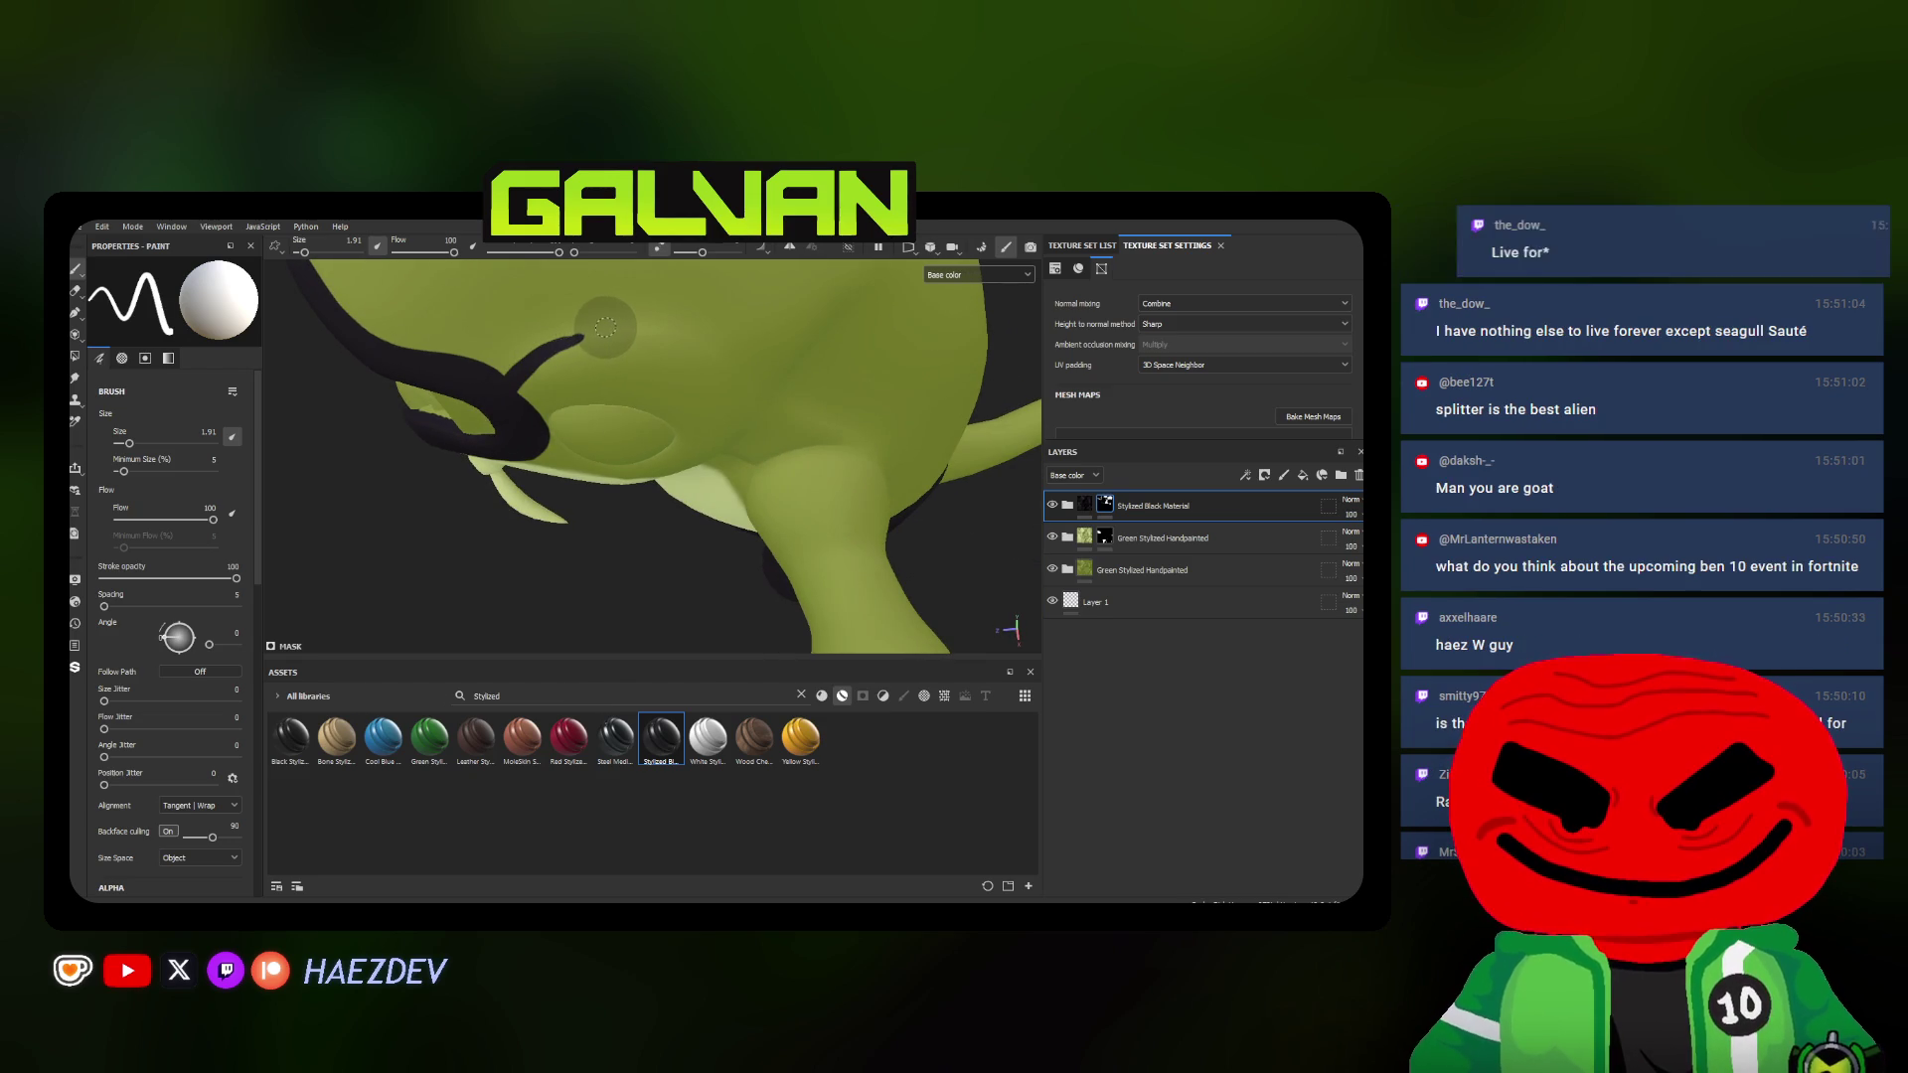
pyautogui.moveTo(657, 324)
pyautogui.keyDown('alt'); pyautogui.mouseDown()
pyautogui.moveTo(512, 364)
pyautogui.moveTo(737, 389)
pyautogui.moveTo(472, 475)
pyautogui.moveTo(728, 508)
pyautogui.mouseUp(); pyautogui.keyUp('alt')
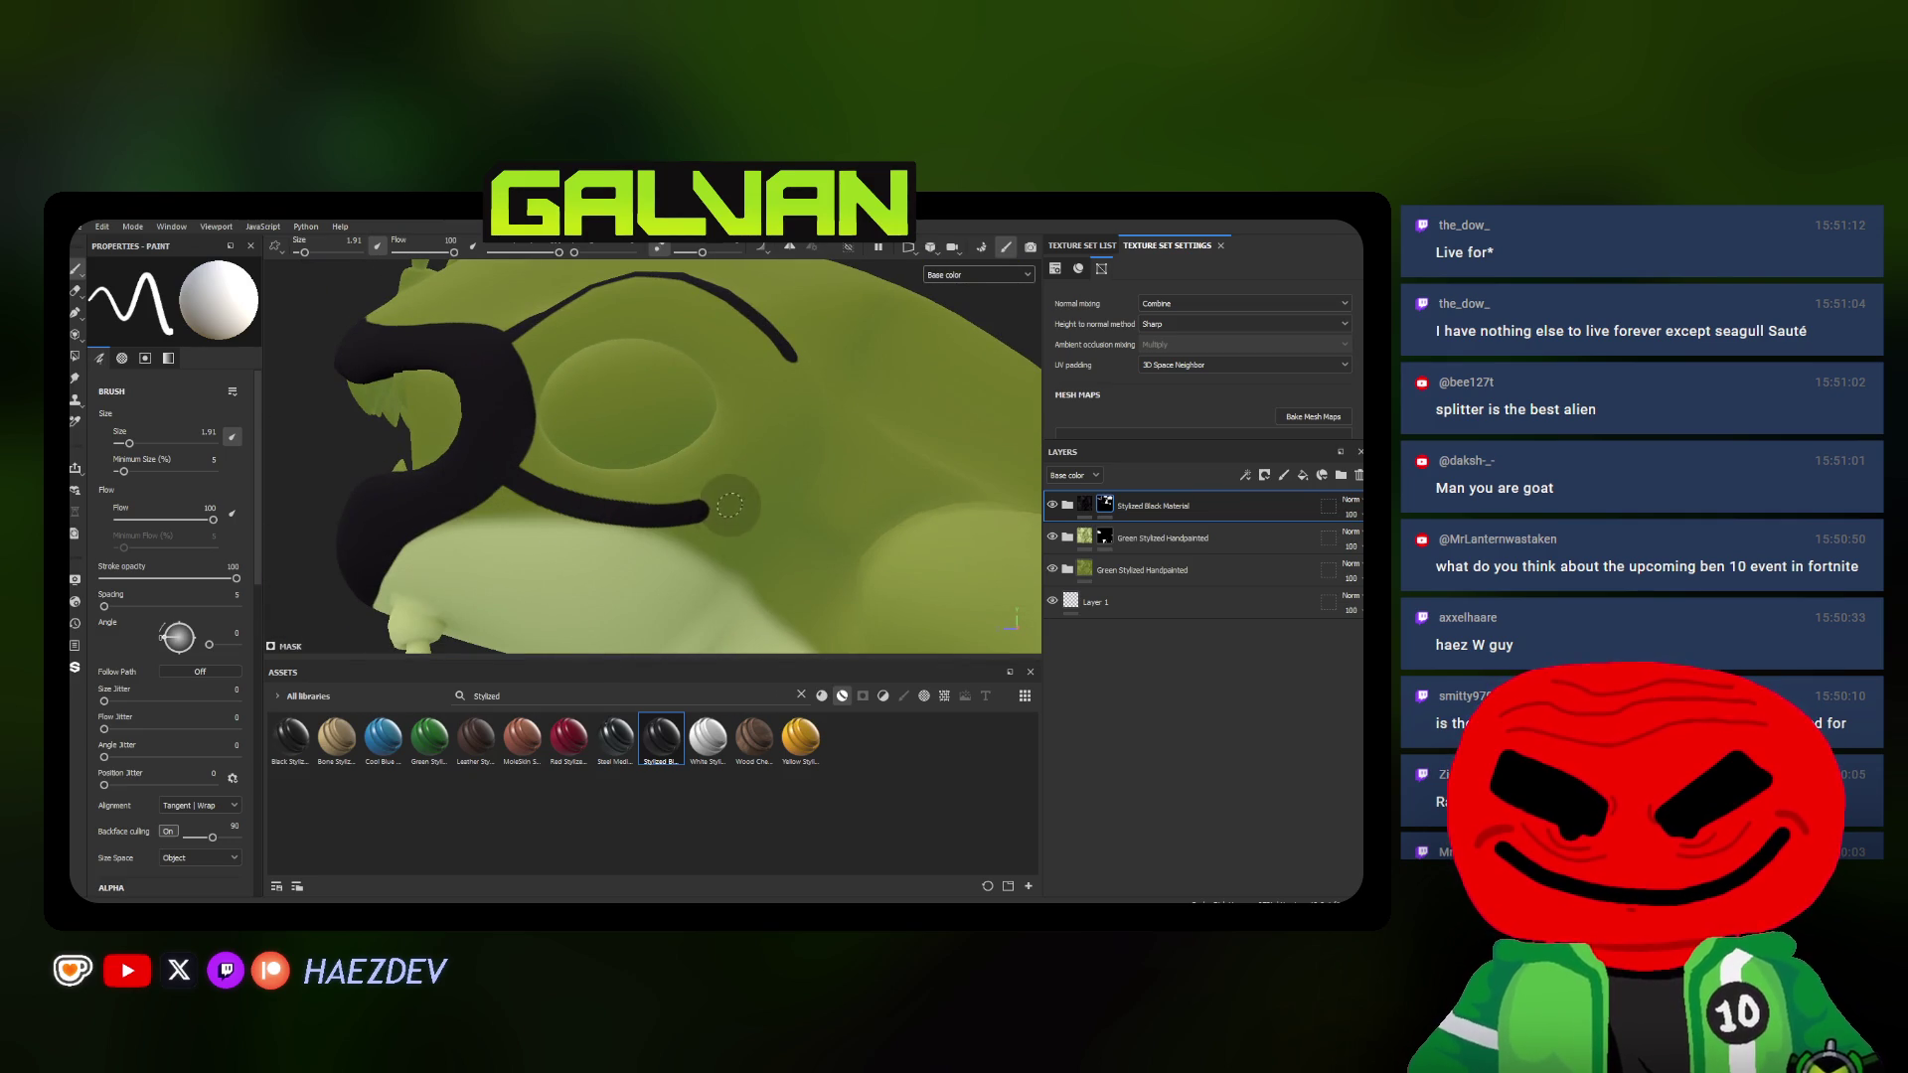
# Extend the black stroke up and around the eye socket
pyautogui.moveTo(728, 508)
pyautogui.mouseDown()
pyautogui.moveTo(776, 351)
pyautogui.moveTo(737, 454)
pyautogui.mouseUp()
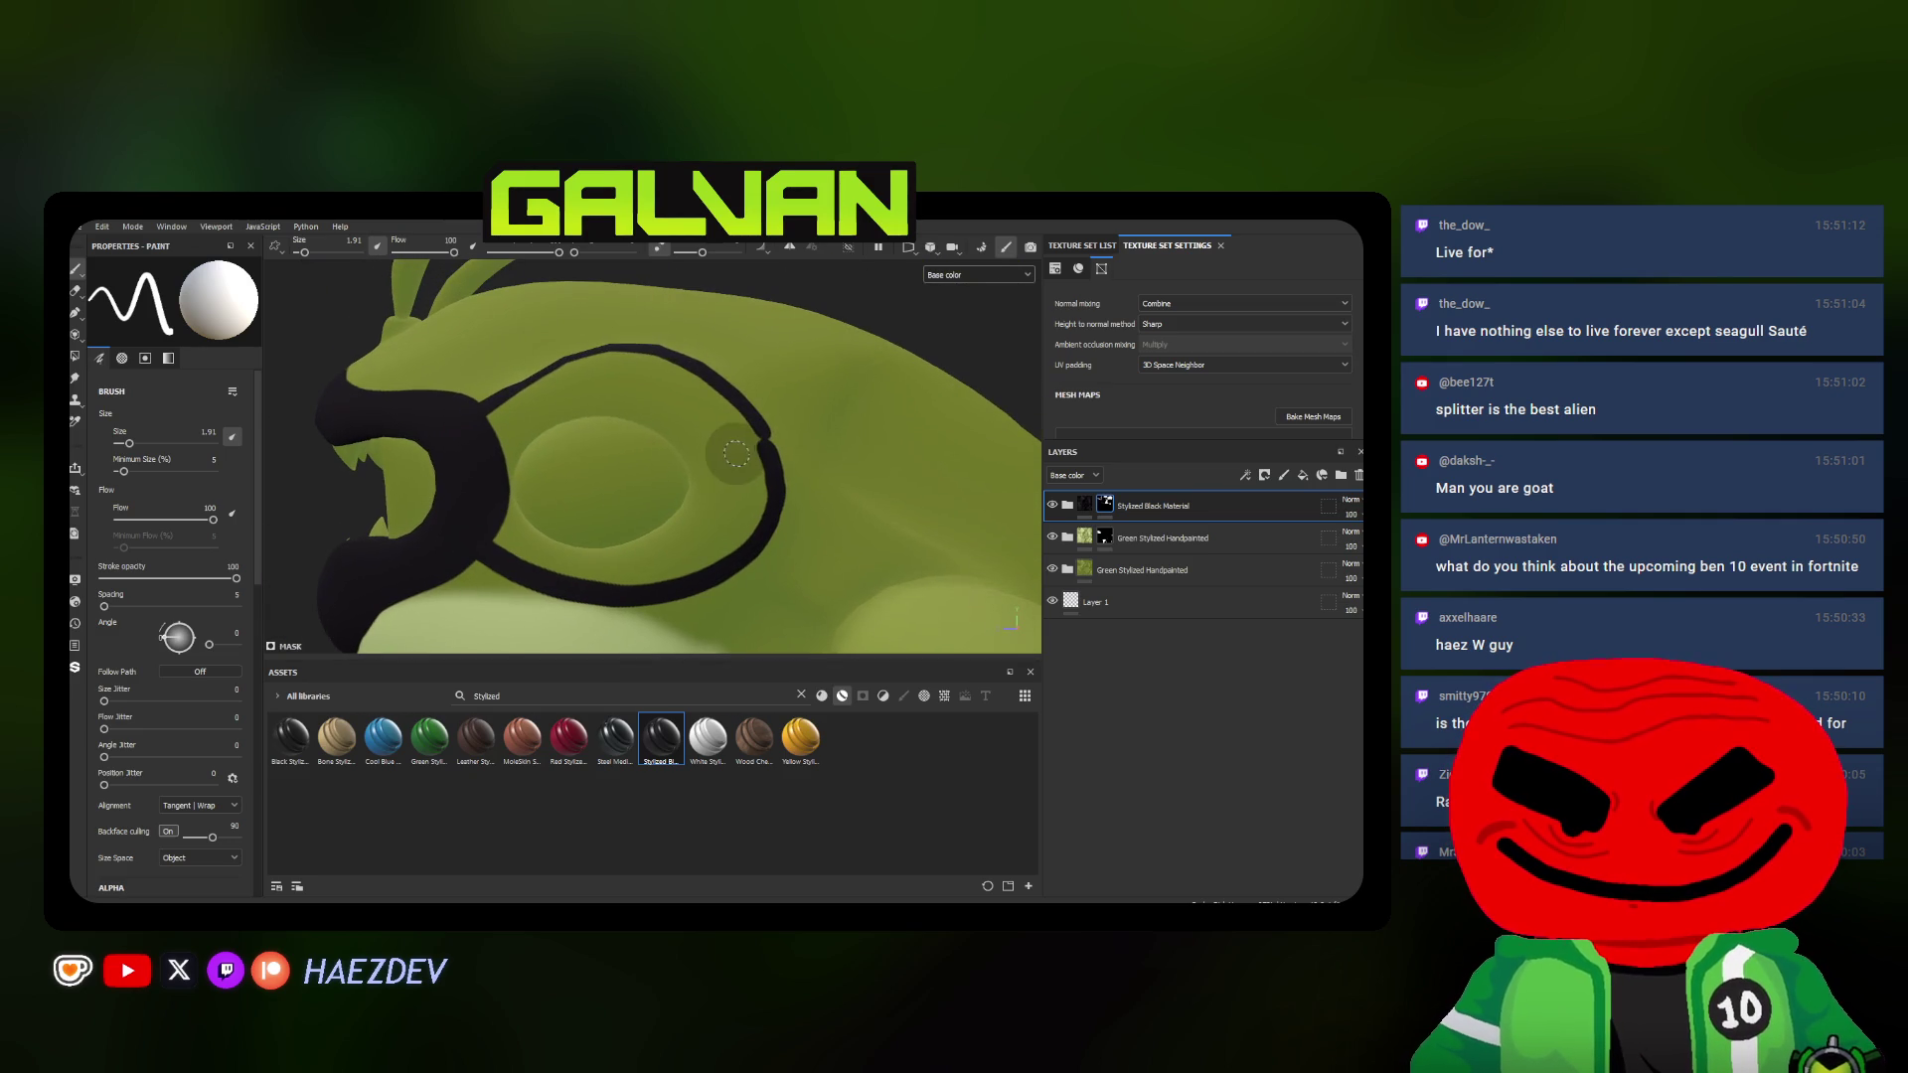
pyautogui.keyDown('alt'); pyautogui.moveTo(667, 420); pyautogui.dragTo(667, 529); pyautogui.keyUp('alt')
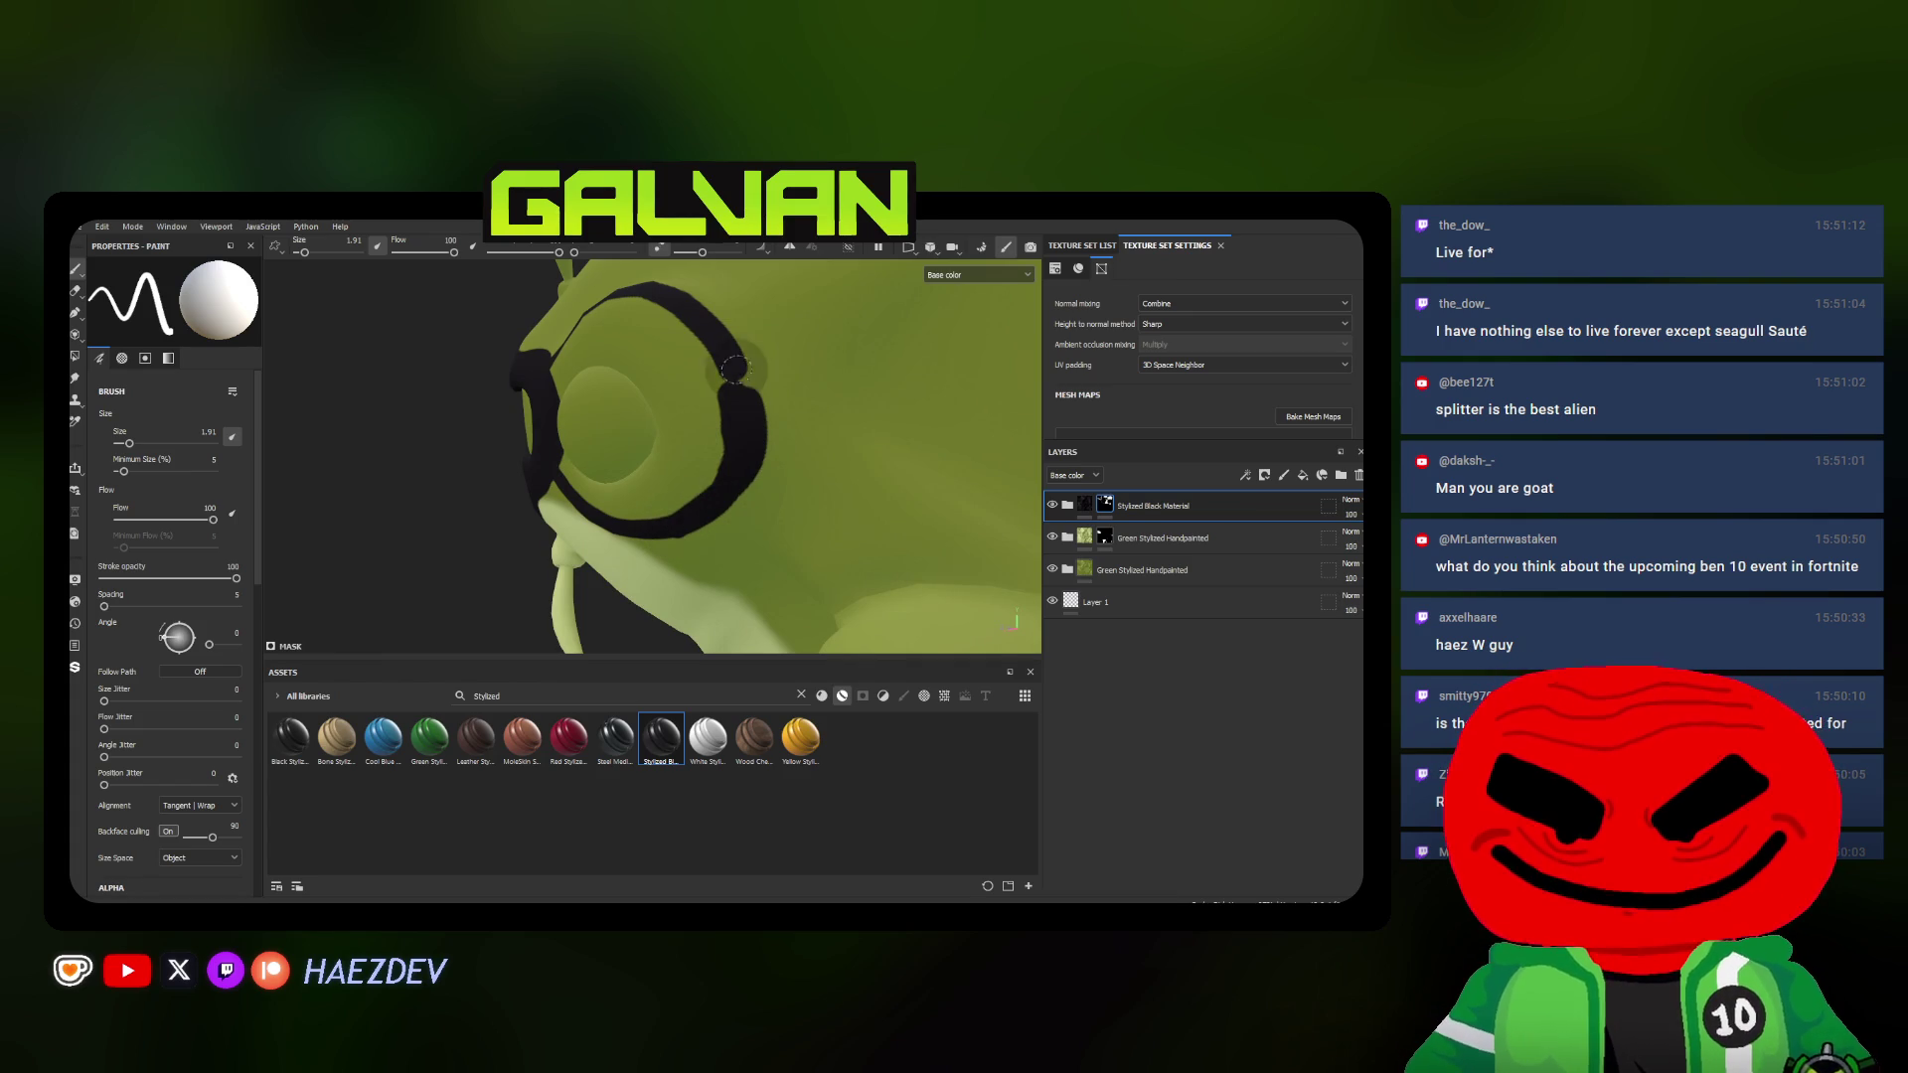
pyautogui.keyDown('alt'); pyautogui.moveTo(700, 507); pyautogui.dragTo(661, 528); pyautogui.keyUp('alt')
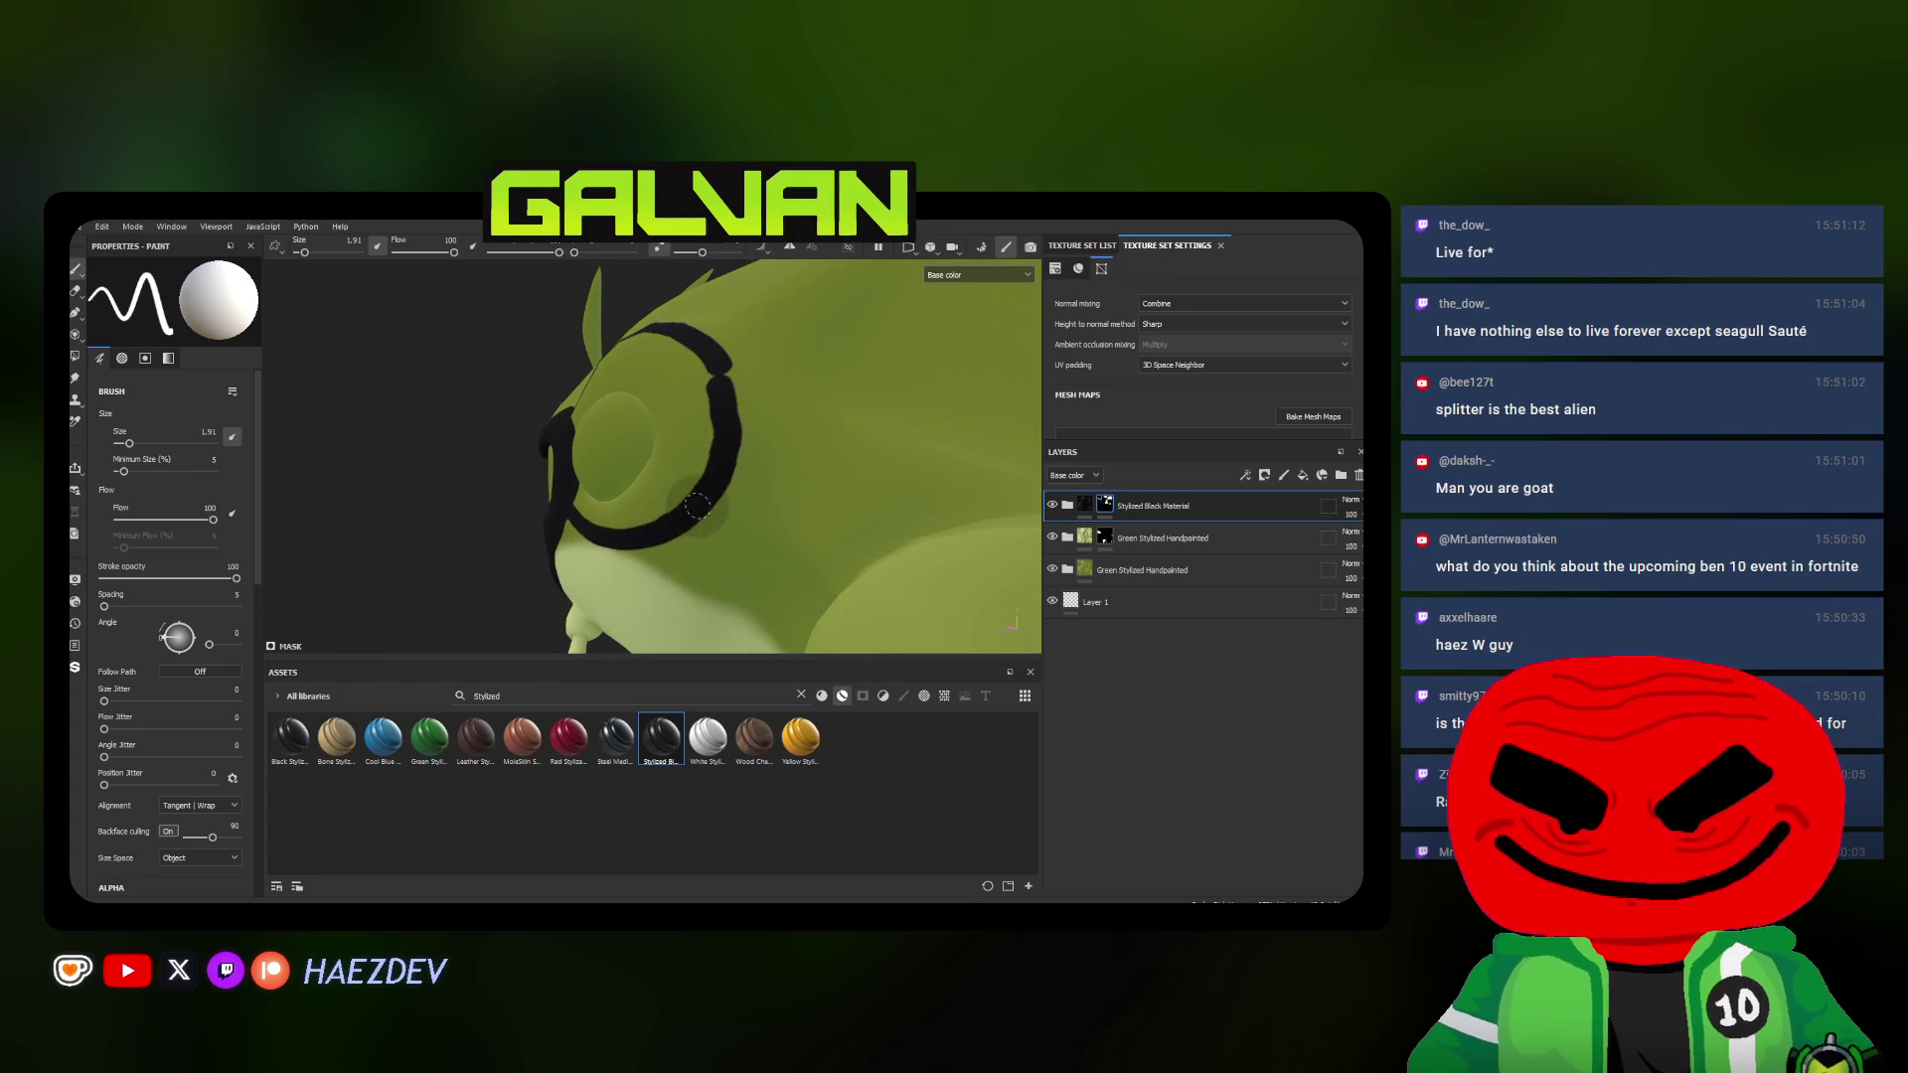
pyautogui.moveTo(708, 352)
pyautogui.keyDown('alt'); pyautogui.mouseDown()
pyautogui.moveTo(706, 414)
pyautogui.moveTo(641, 292)
pyautogui.moveTo(507, 440)
pyautogui.mouseUp(); pyautogui.keyUp('alt')
# Thicken the black eye ring with a size 6.67 brush
pyautogui.keyDown('ctrl'); pyautogui.moveTo(508, 440); pyautogui.dragTo(541, 447, button='right'); pyautogui.keyUp('ctrl')
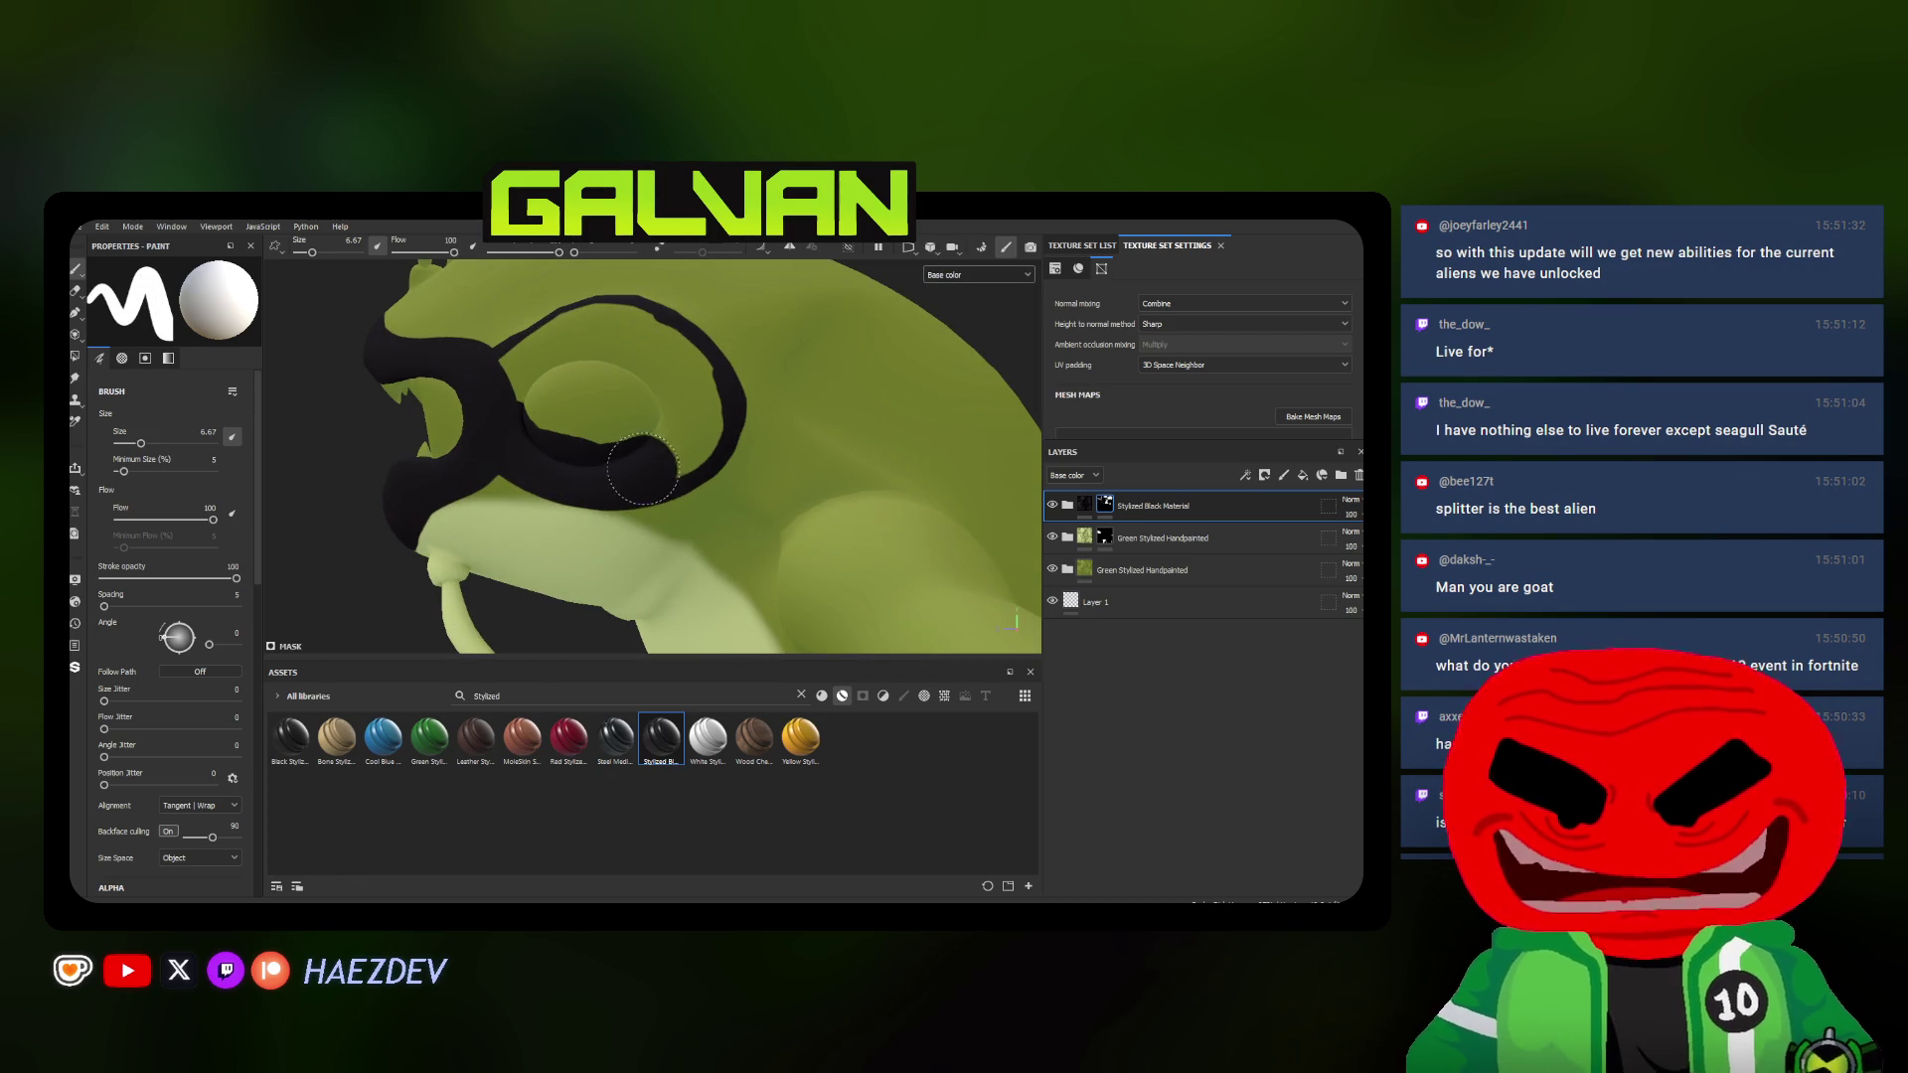
pyautogui.moveTo(542, 448)
pyautogui.mouseDown()
pyautogui.moveTo(615, 328)
pyautogui.moveTo(583, 370)
pyautogui.mouseUp()
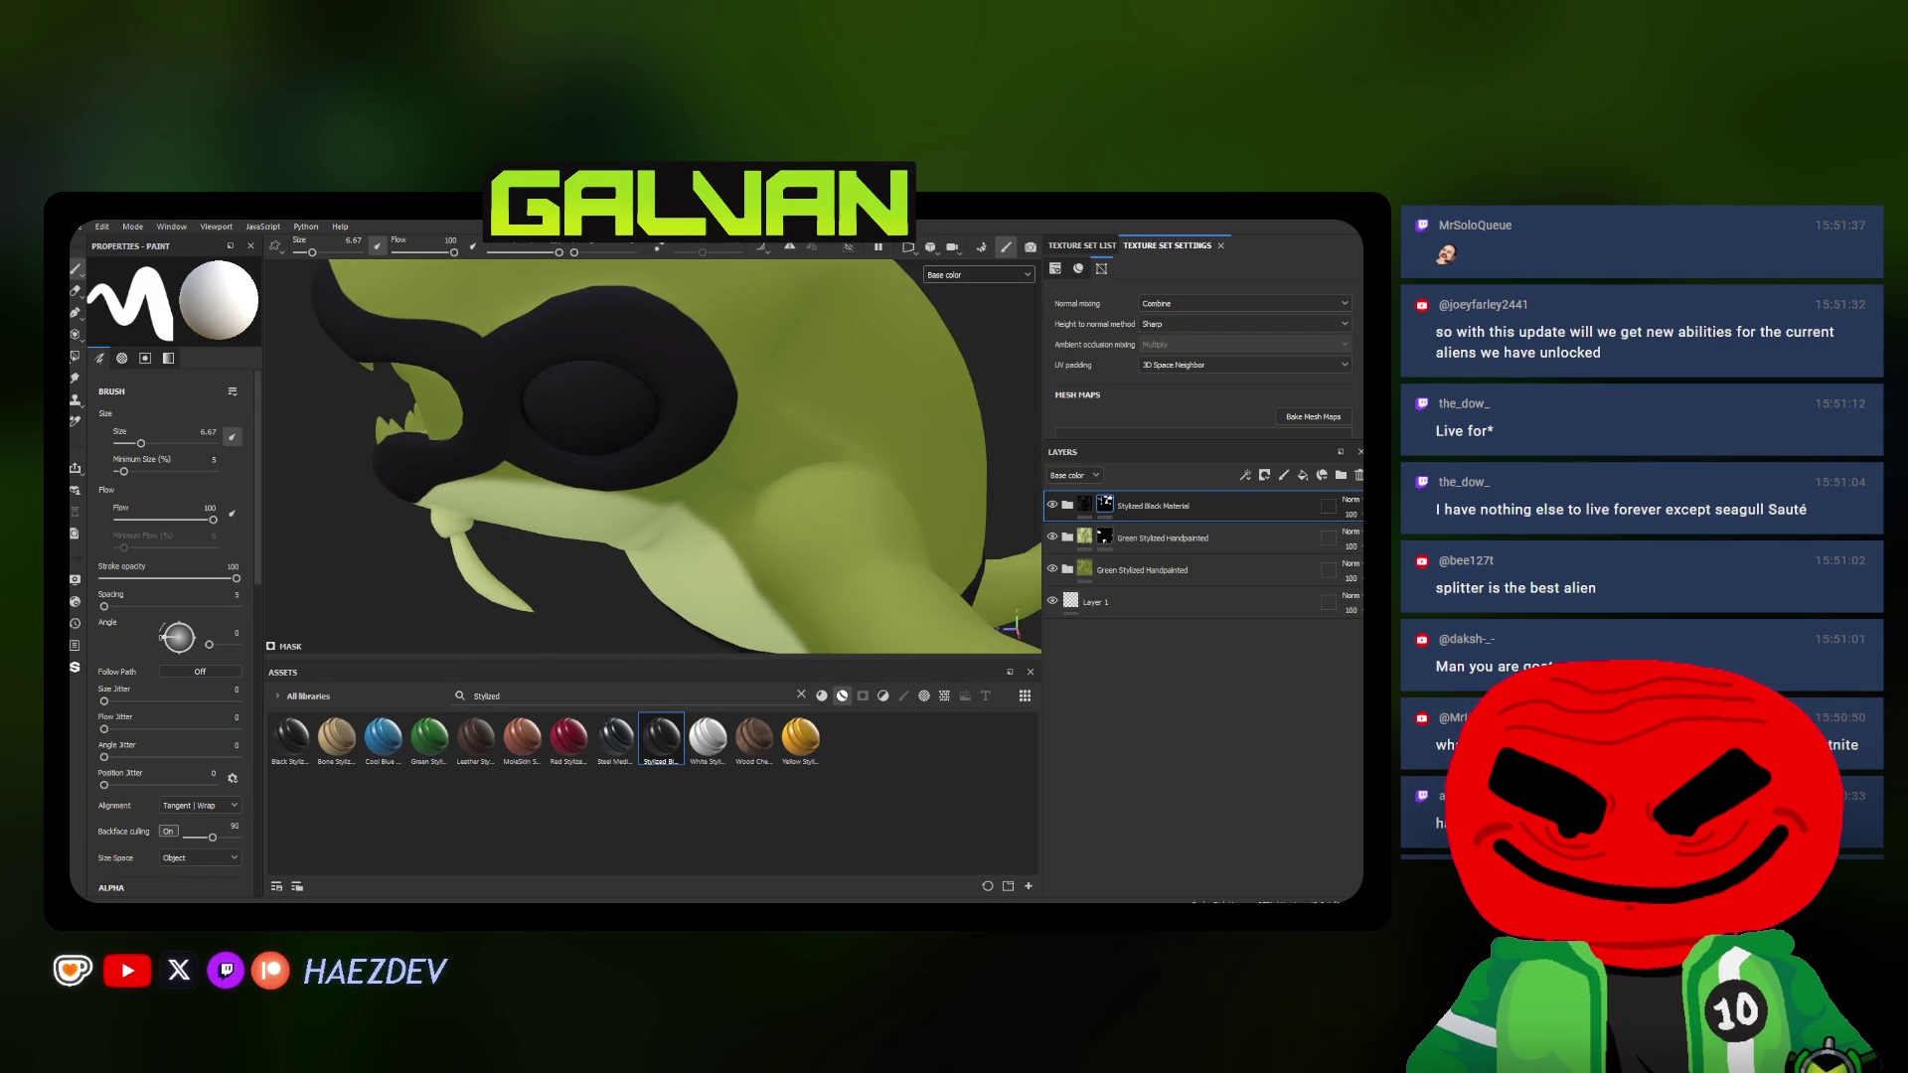
pyautogui.click(79, 359)
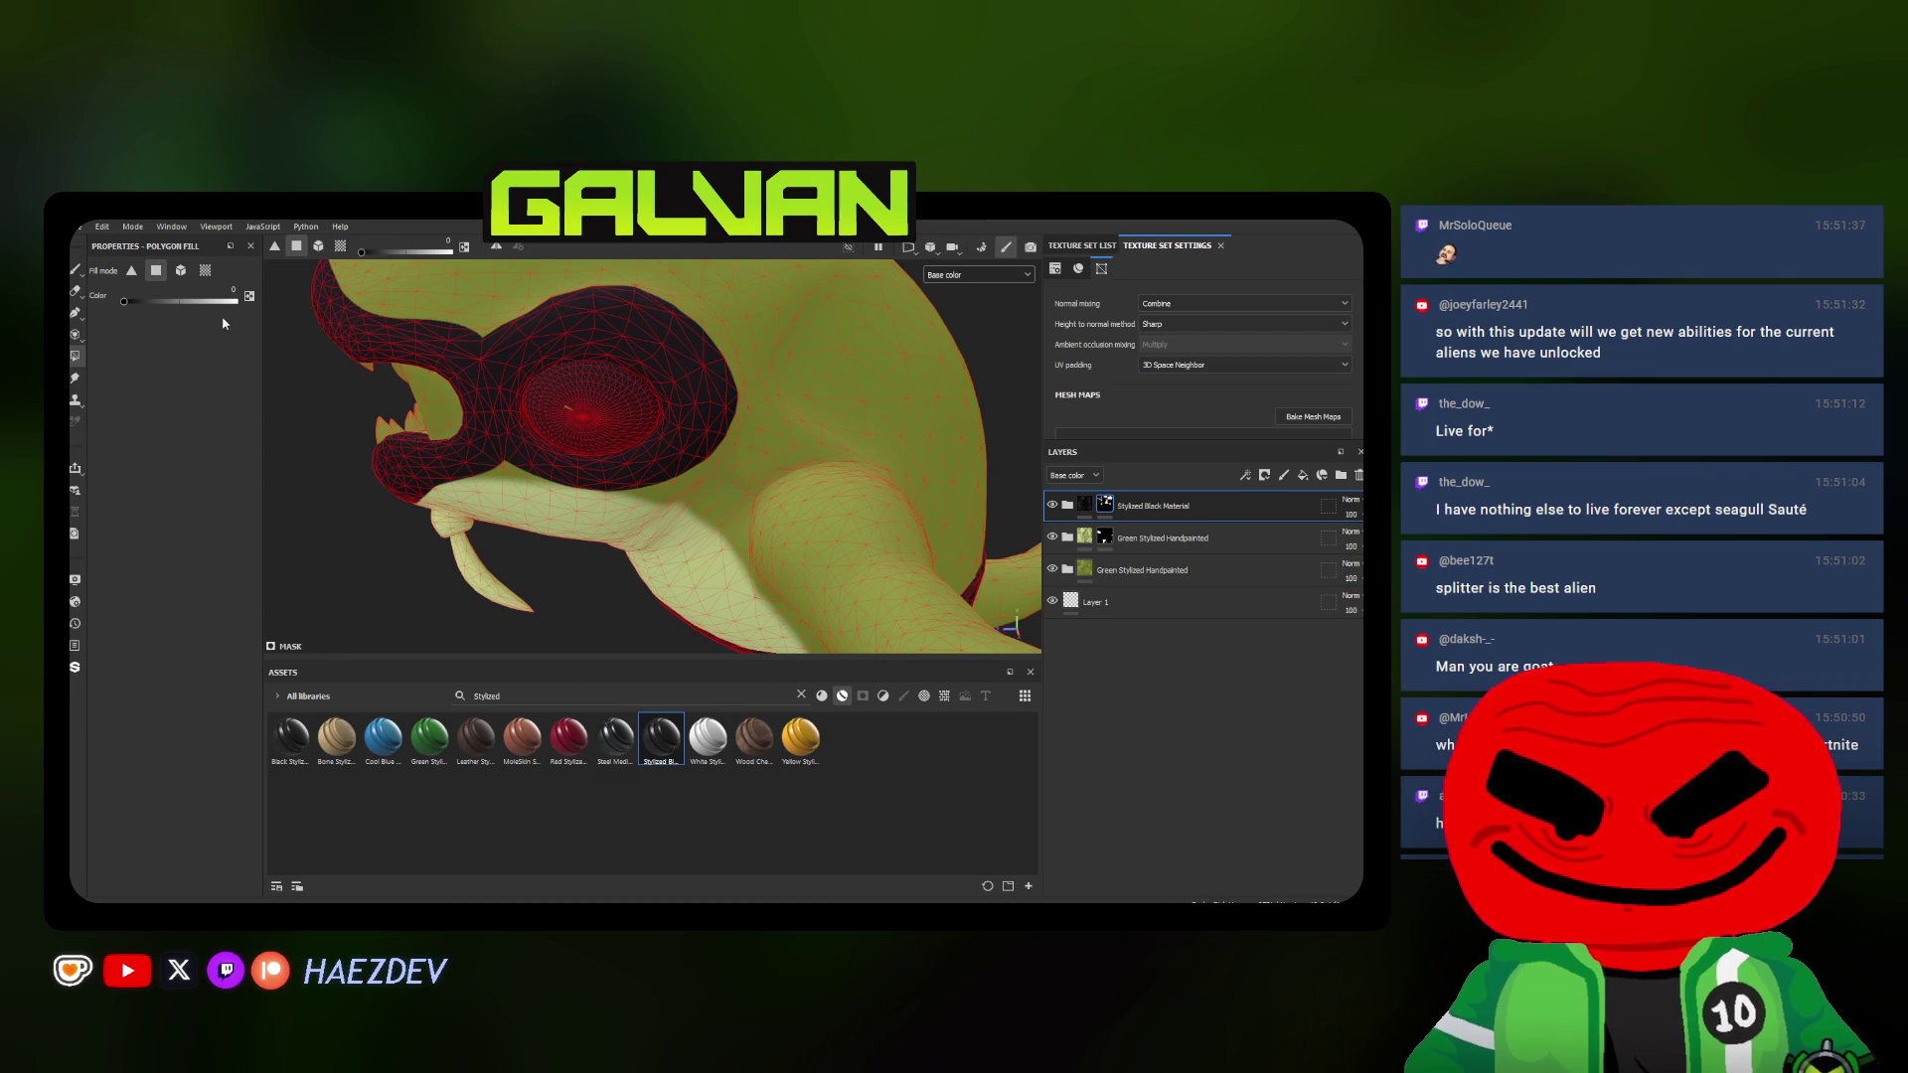
# Undo the black paint inside the eye hole and paint black along the mask's lower edge
pyautogui.hotkey('ctrl', 'z')
pyautogui.click(75, 269)
pyautogui.moveTo(553, 448)
pyautogui.keyDown('alt'); pyautogui.mouseDown()
pyautogui.moveTo(603, 446)
pyautogui.moveTo(605, 467)
pyautogui.moveTo(503, 469)
pyautogui.mouseUp(); pyautogui.keyUp('alt')
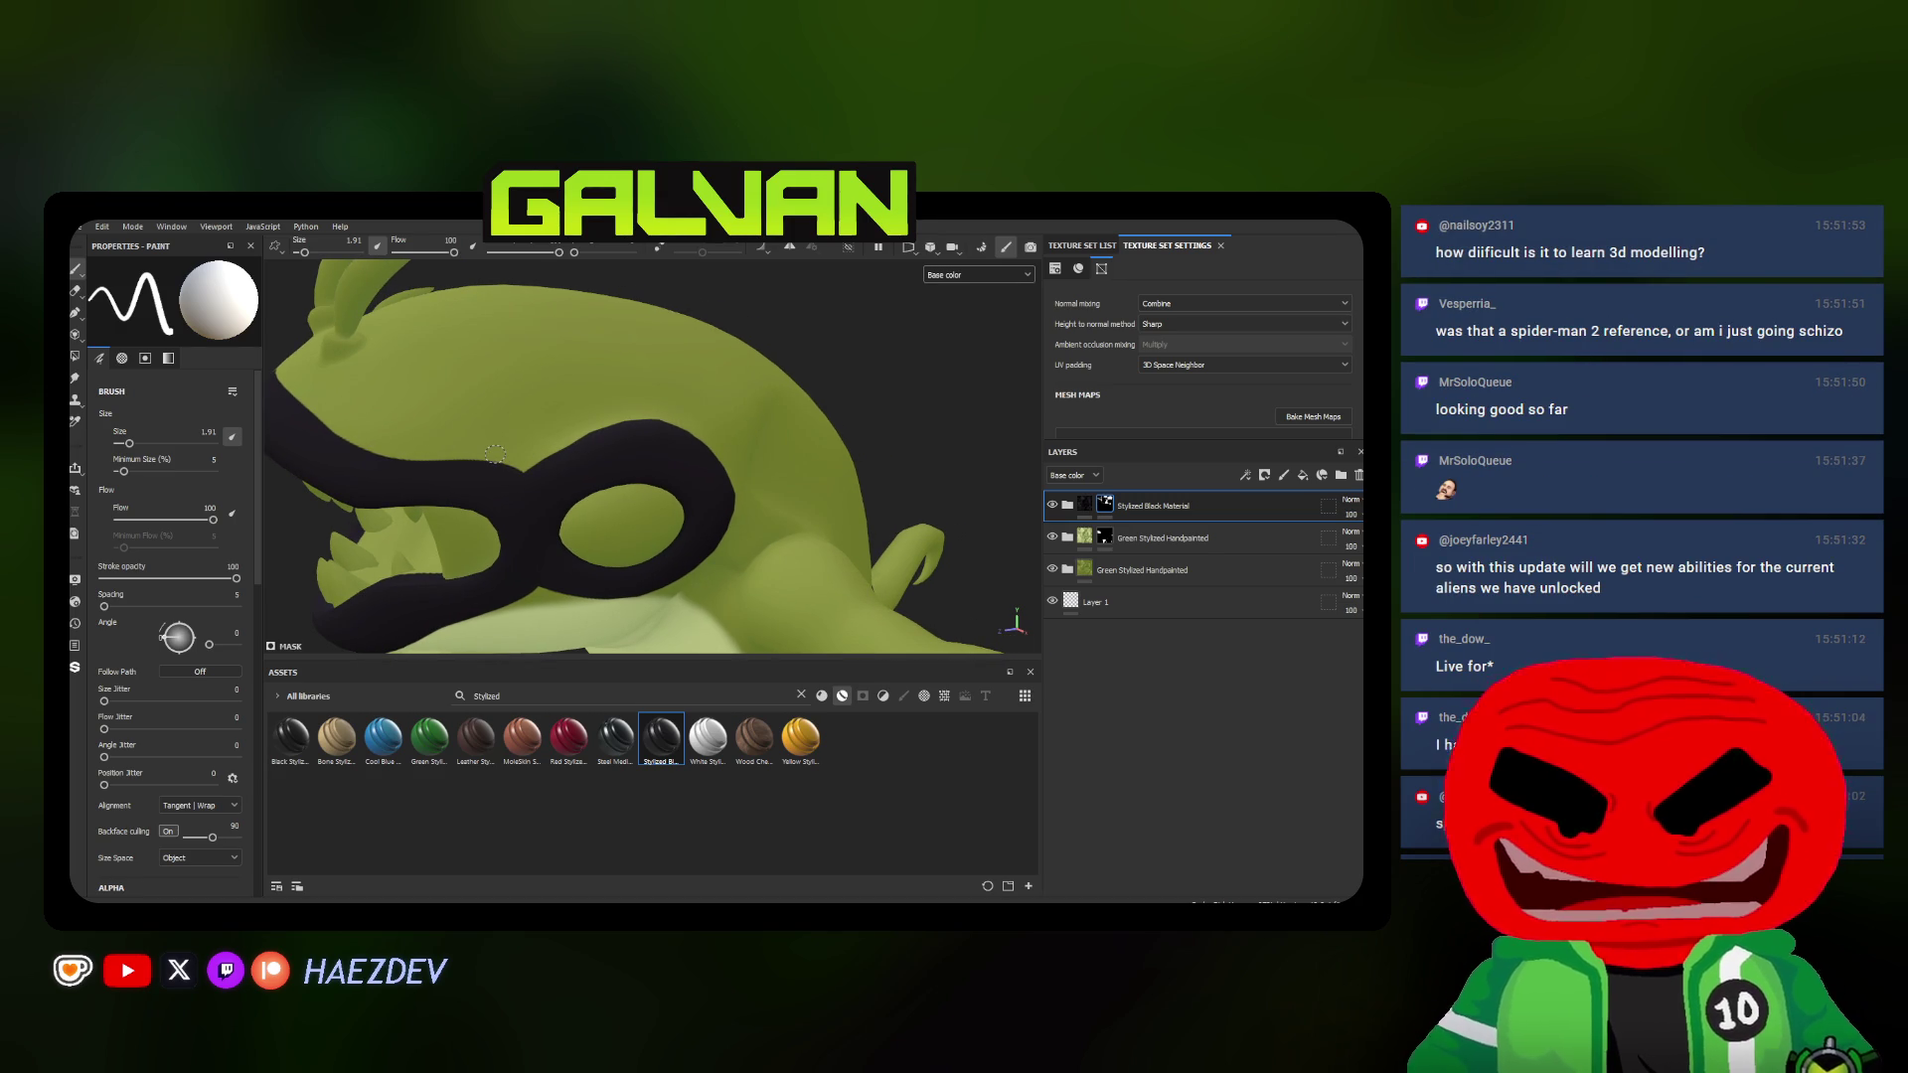
pyautogui.moveTo(495, 452)
pyautogui.keyDown('alt'); pyautogui.mouseDown()
pyautogui.moveTo(479, 473)
pyautogui.moveTo(604, 426)
pyautogui.moveTo(742, 425)
pyautogui.moveTo(730, 460)
pyautogui.moveTo(686, 478)
pyautogui.moveTo(528, 505)
pyautogui.mouseUp(); pyautogui.keyUp('alt')
pyautogui.scroll(2, 529, 506)
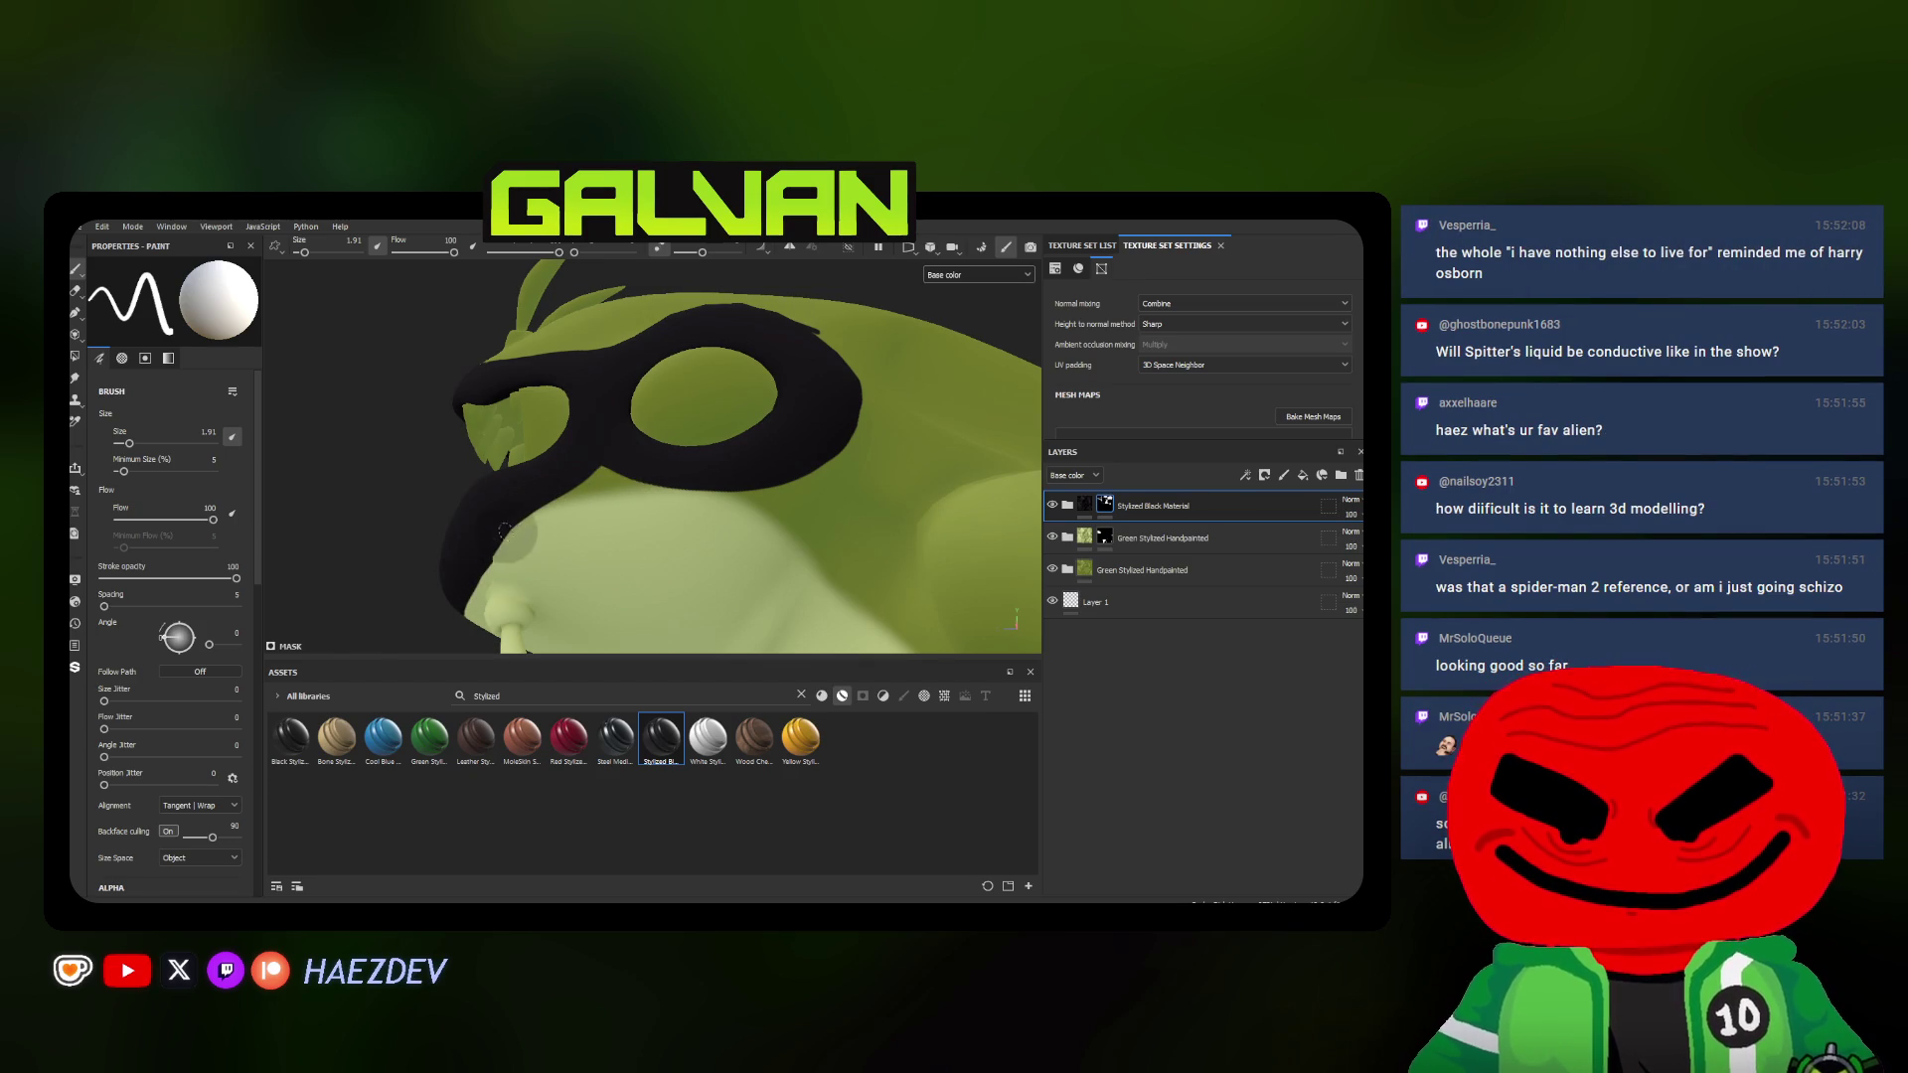
pyautogui.moveTo(547, 503)
pyautogui.mouseDown()
pyautogui.moveTo(593, 485)
pyautogui.moveTo(745, 505)
pyautogui.moveTo(838, 449)
pyautogui.moveTo(857, 403)
pyautogui.mouseUp()
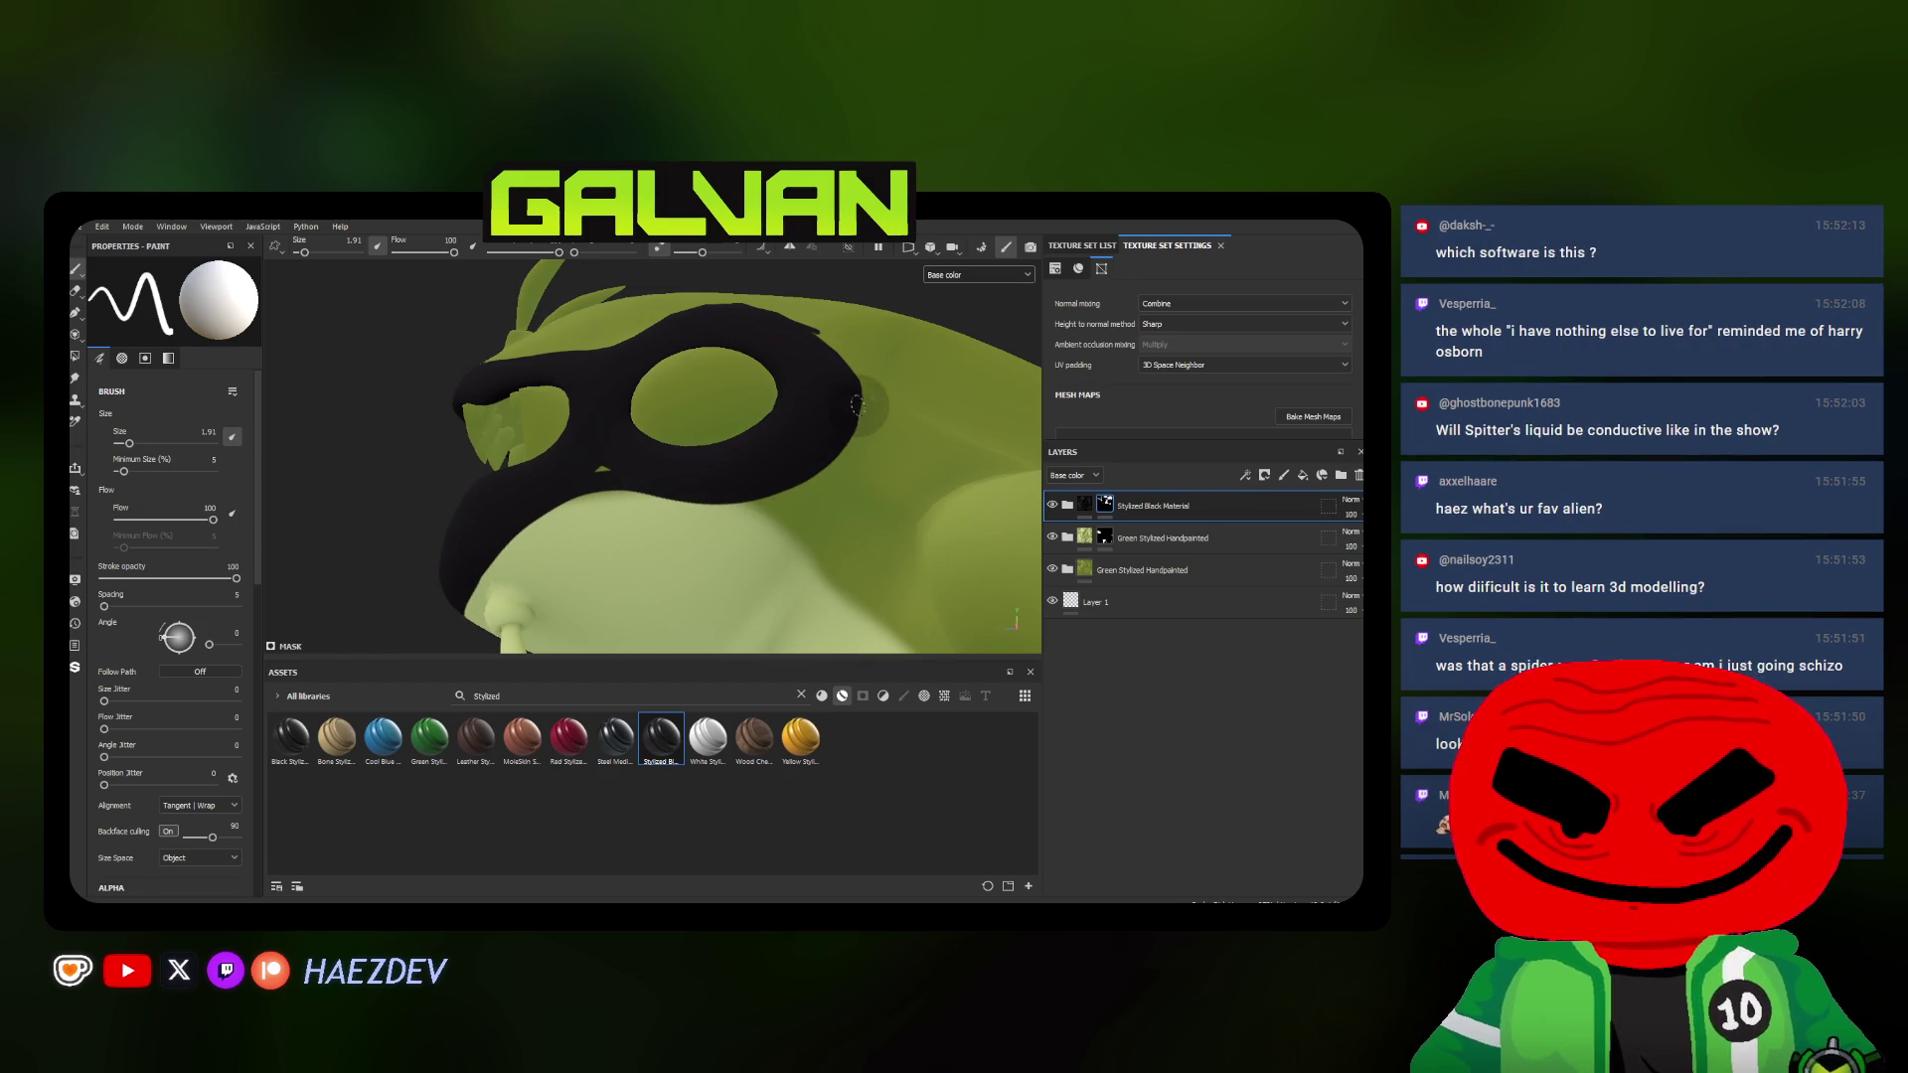
# Orbit around the head to check the black mask from all sides
pyautogui.keyDown('alt'); pyautogui.moveTo(613, 474); pyautogui.dragTo(532, 378); pyautogui.keyUp('alt')
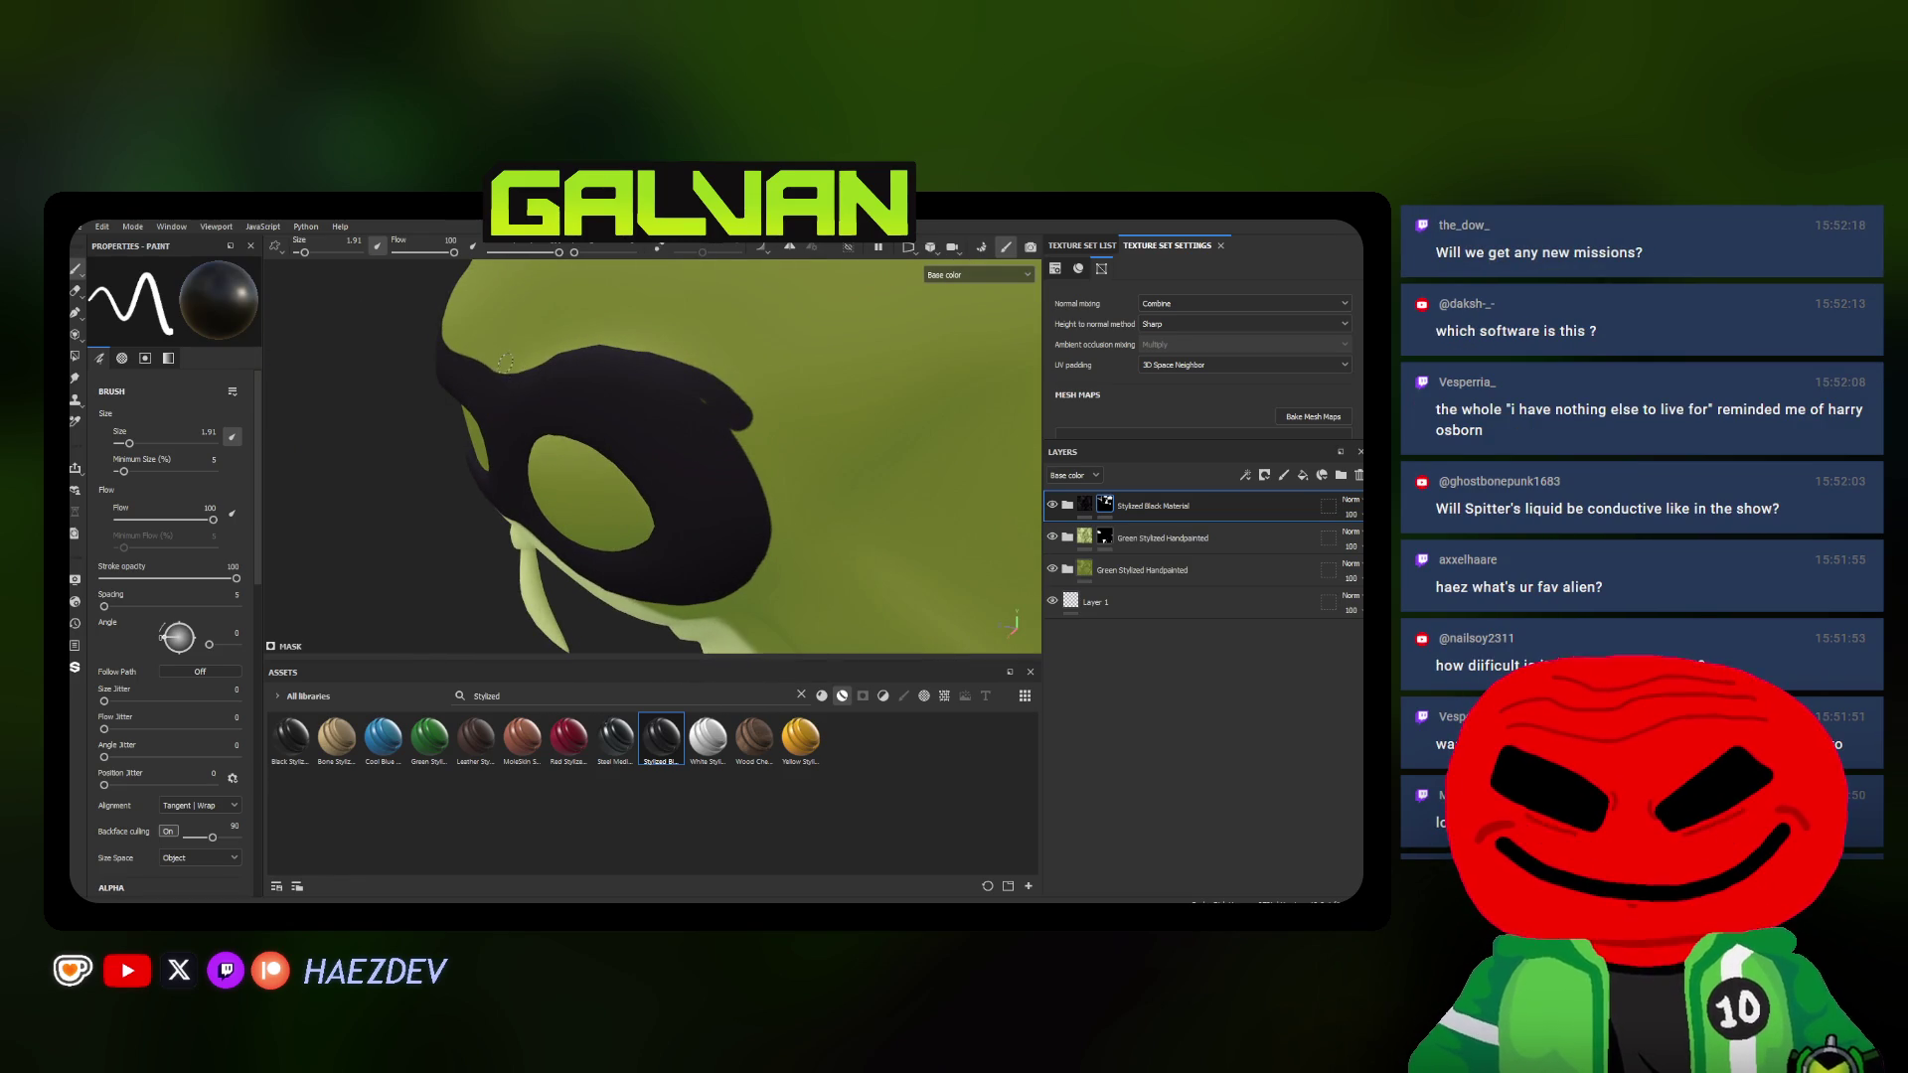
pyautogui.keyDown('alt'); pyautogui.moveTo(647, 332); pyautogui.dragTo(477, 374); pyautogui.keyUp('alt')
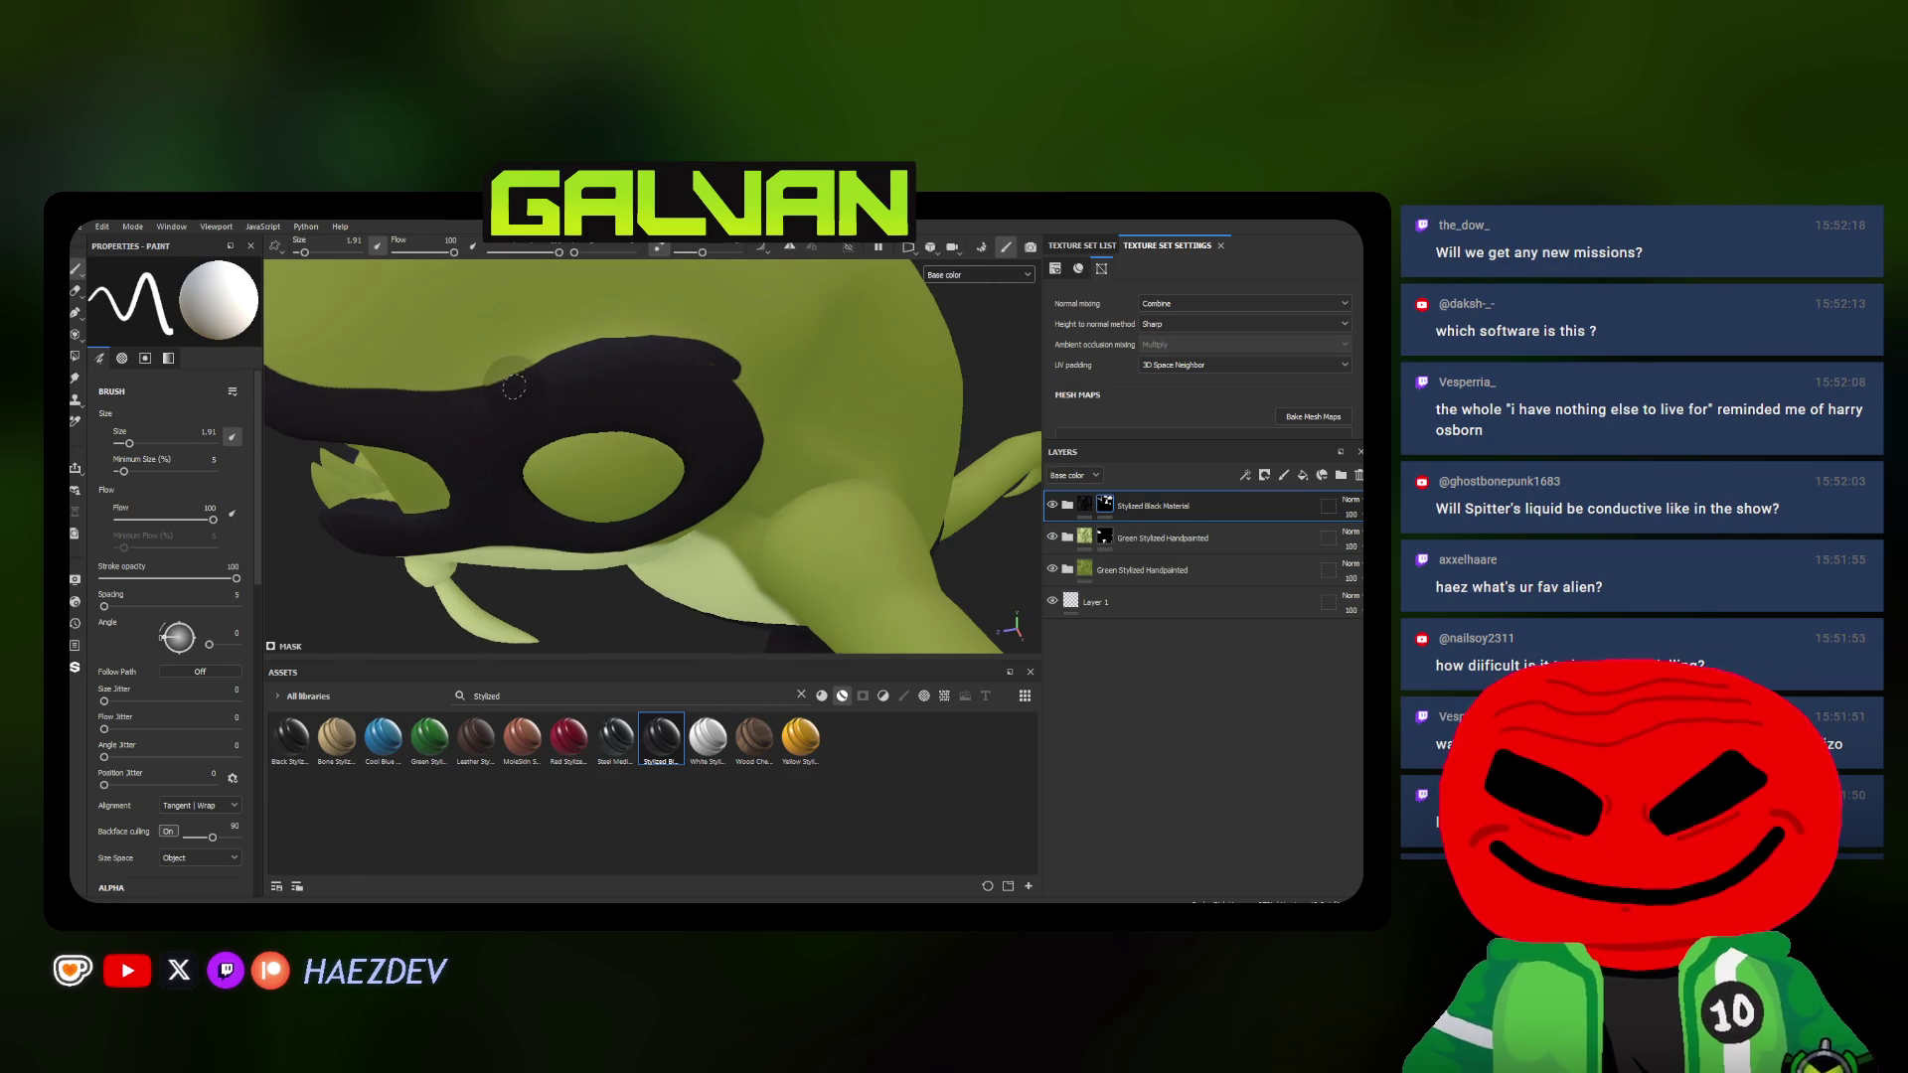
pyautogui.keyDown('alt'); pyautogui.moveTo(671, 322); pyautogui.dragTo(429, 431); pyautogui.keyUp('alt')
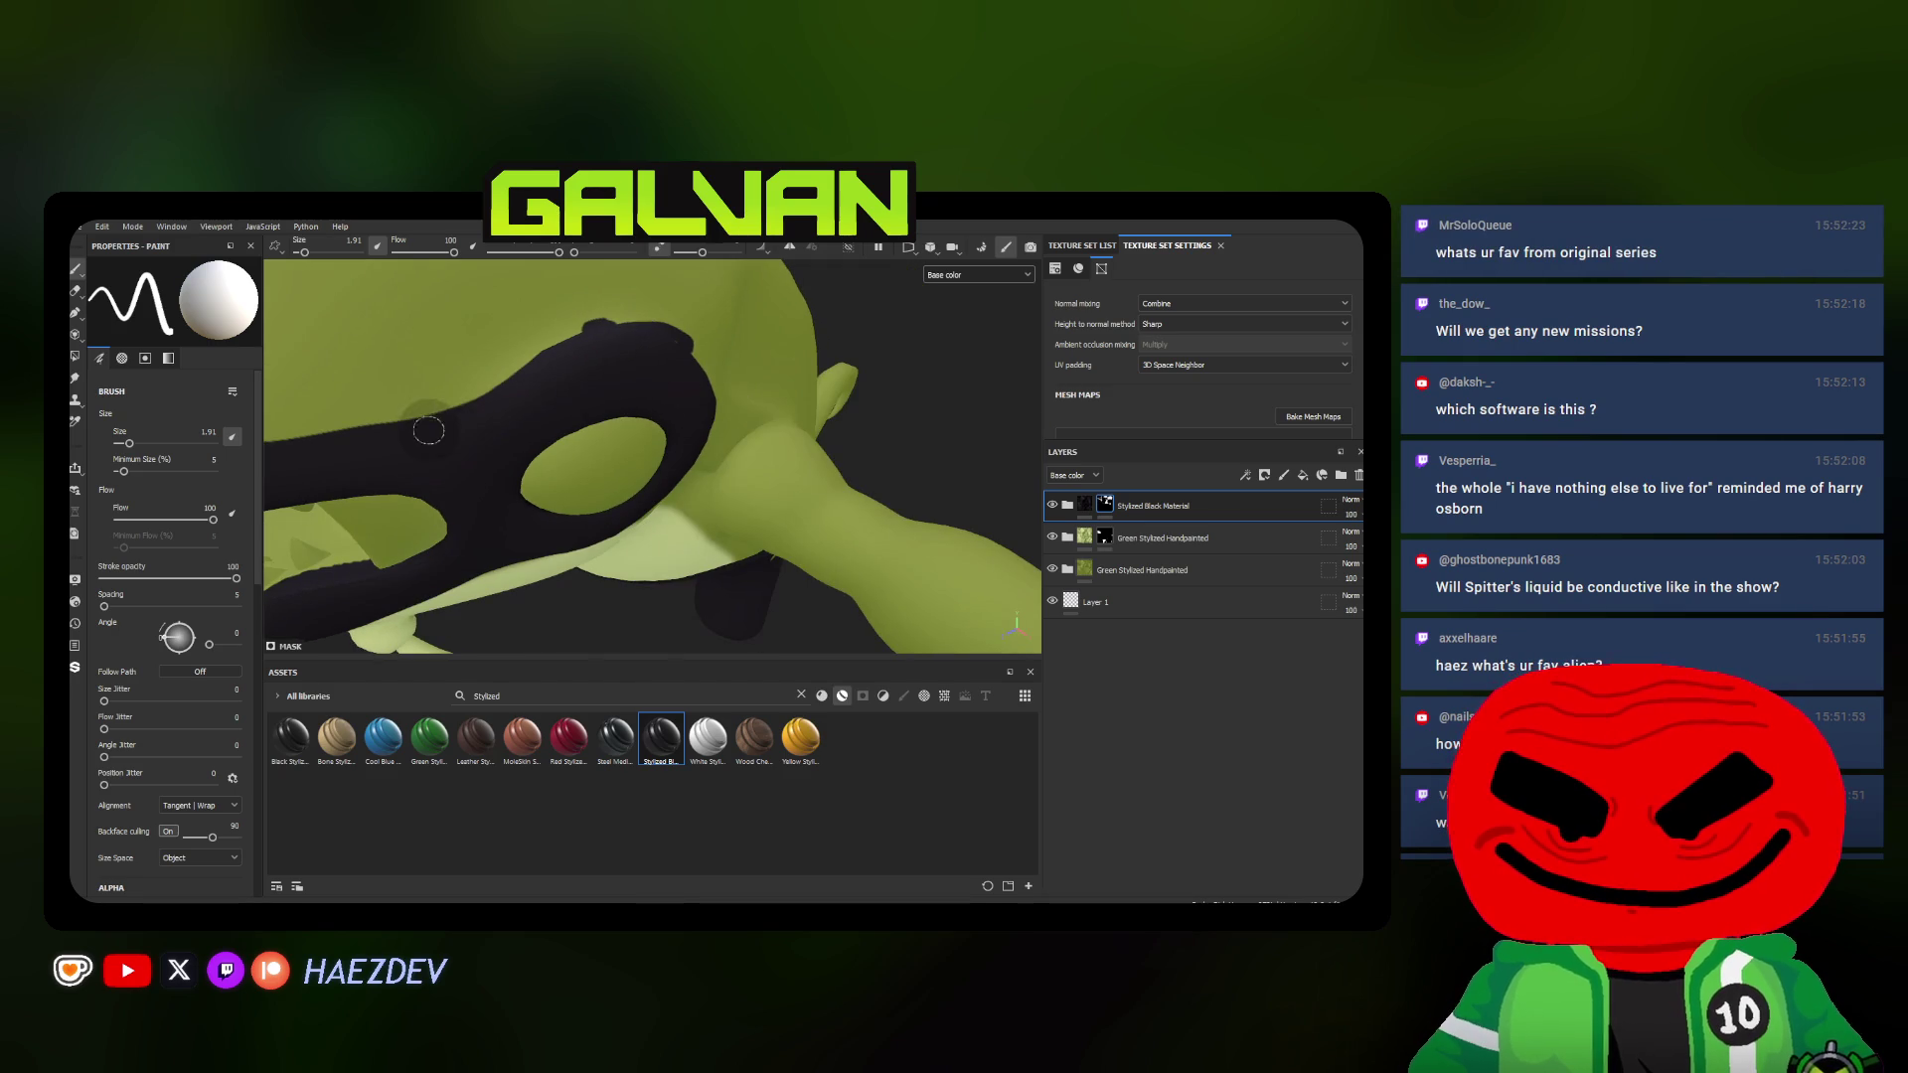
pyautogui.moveTo(546, 332)
pyautogui.keyDown('alt'); pyautogui.mouseDown()
pyautogui.moveTo(488, 404)
pyautogui.moveTo(571, 306)
pyautogui.moveTo(734, 361)
pyautogui.mouseUp(); pyautogui.keyUp('alt')
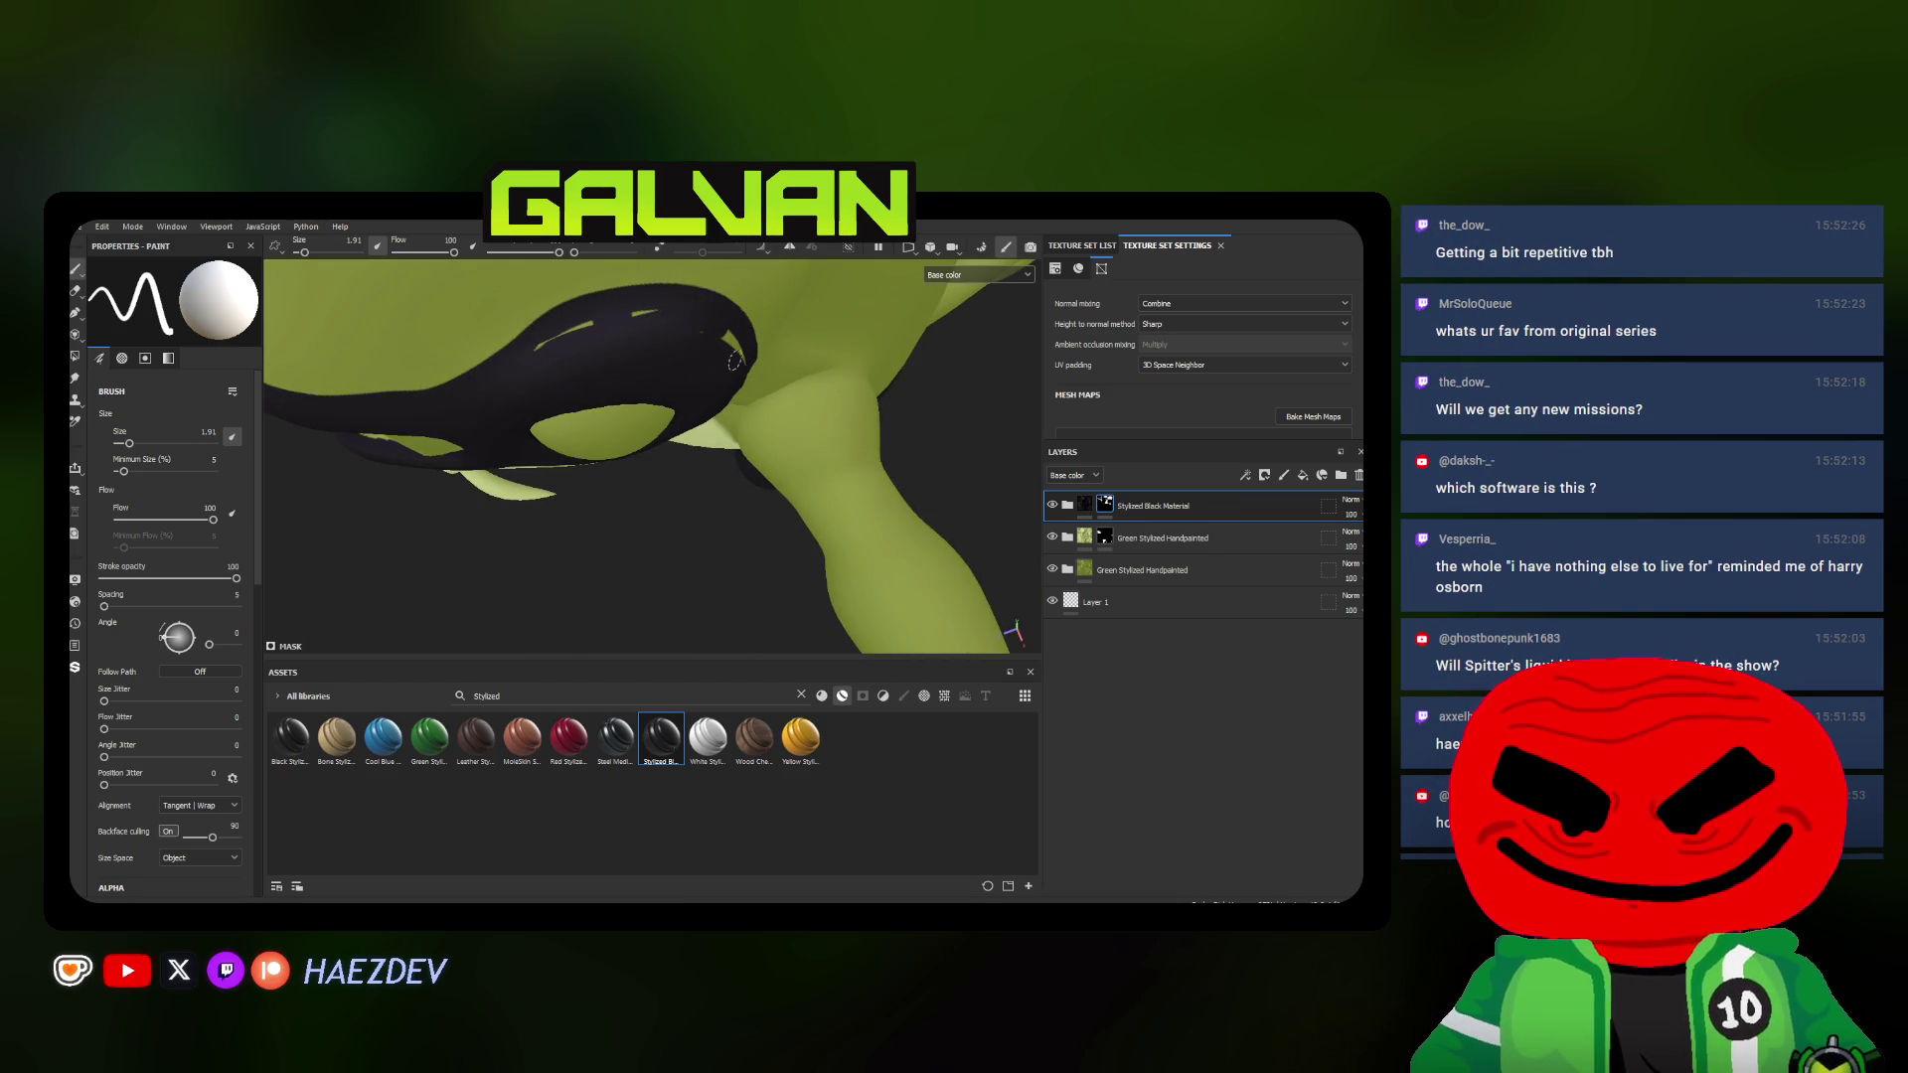
pyautogui.keyDown('alt'); pyautogui.moveTo(531, 401); pyautogui.dragTo(750, 481); pyautogui.keyUp('alt')
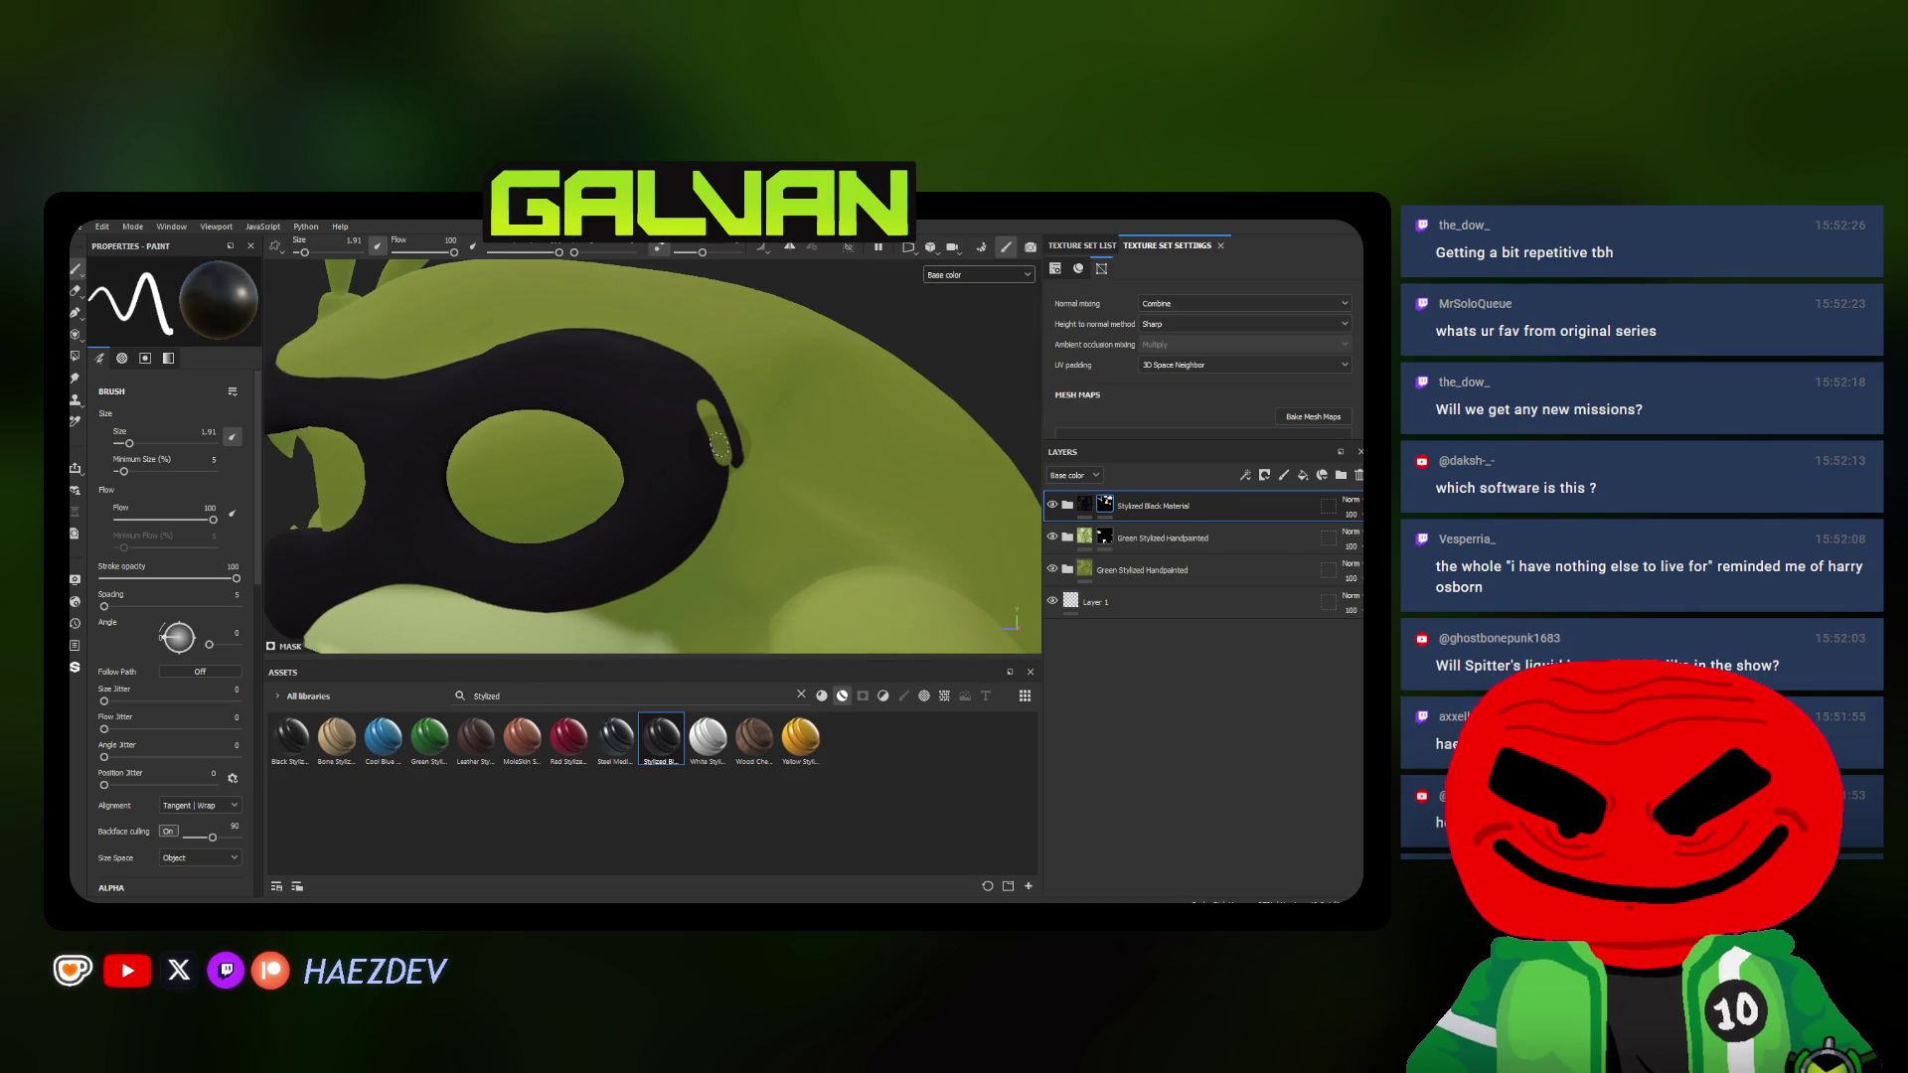
pyautogui.scroll(-5, 710, 475)
pyautogui.moveTo(711, 474)
pyautogui.keyDown('alt'); pyautogui.mouseDown()
pyautogui.moveTo(744, 477)
pyautogui.moveTo(438, 511)
pyautogui.mouseUp(); pyautogui.keyUp('alt')
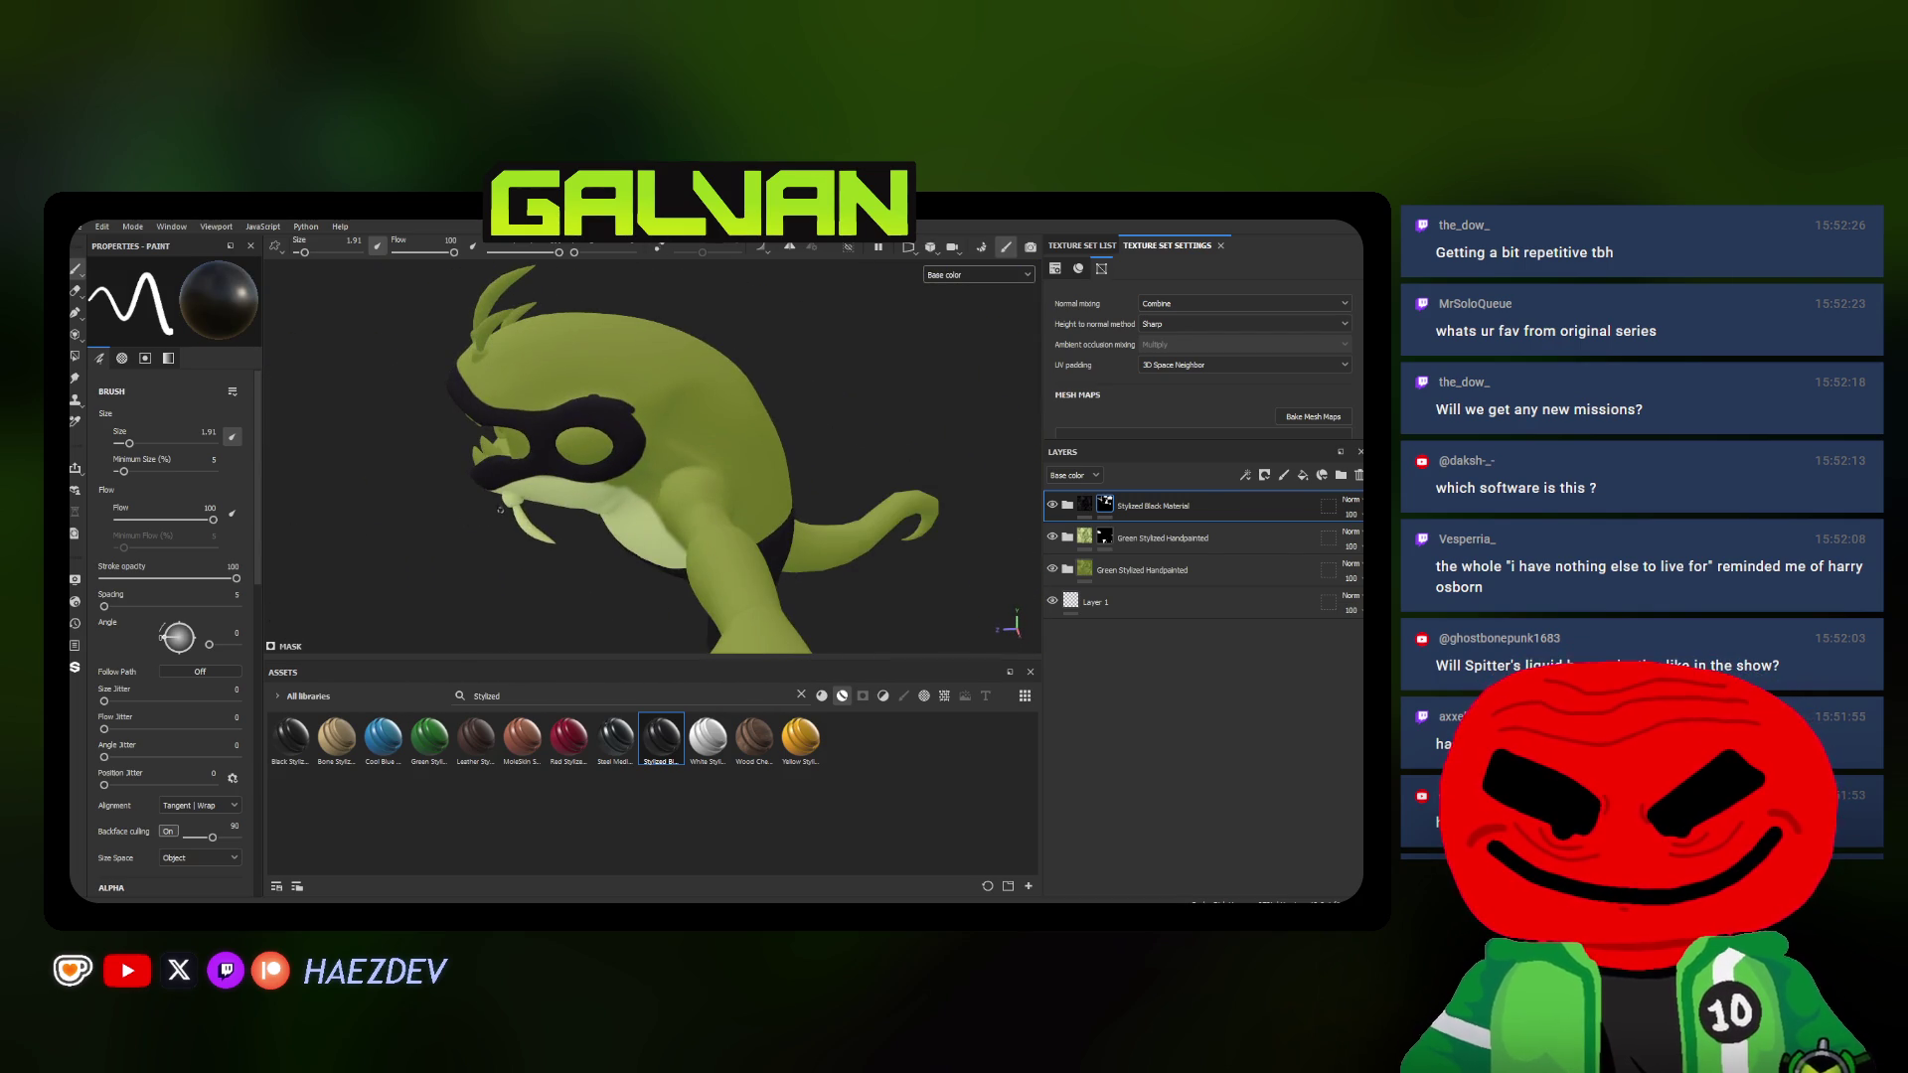
pyautogui.scroll(2, 439, 511)
pyautogui.scroll(2, 424, 448)
pyautogui.scroll(2, 417, 386)
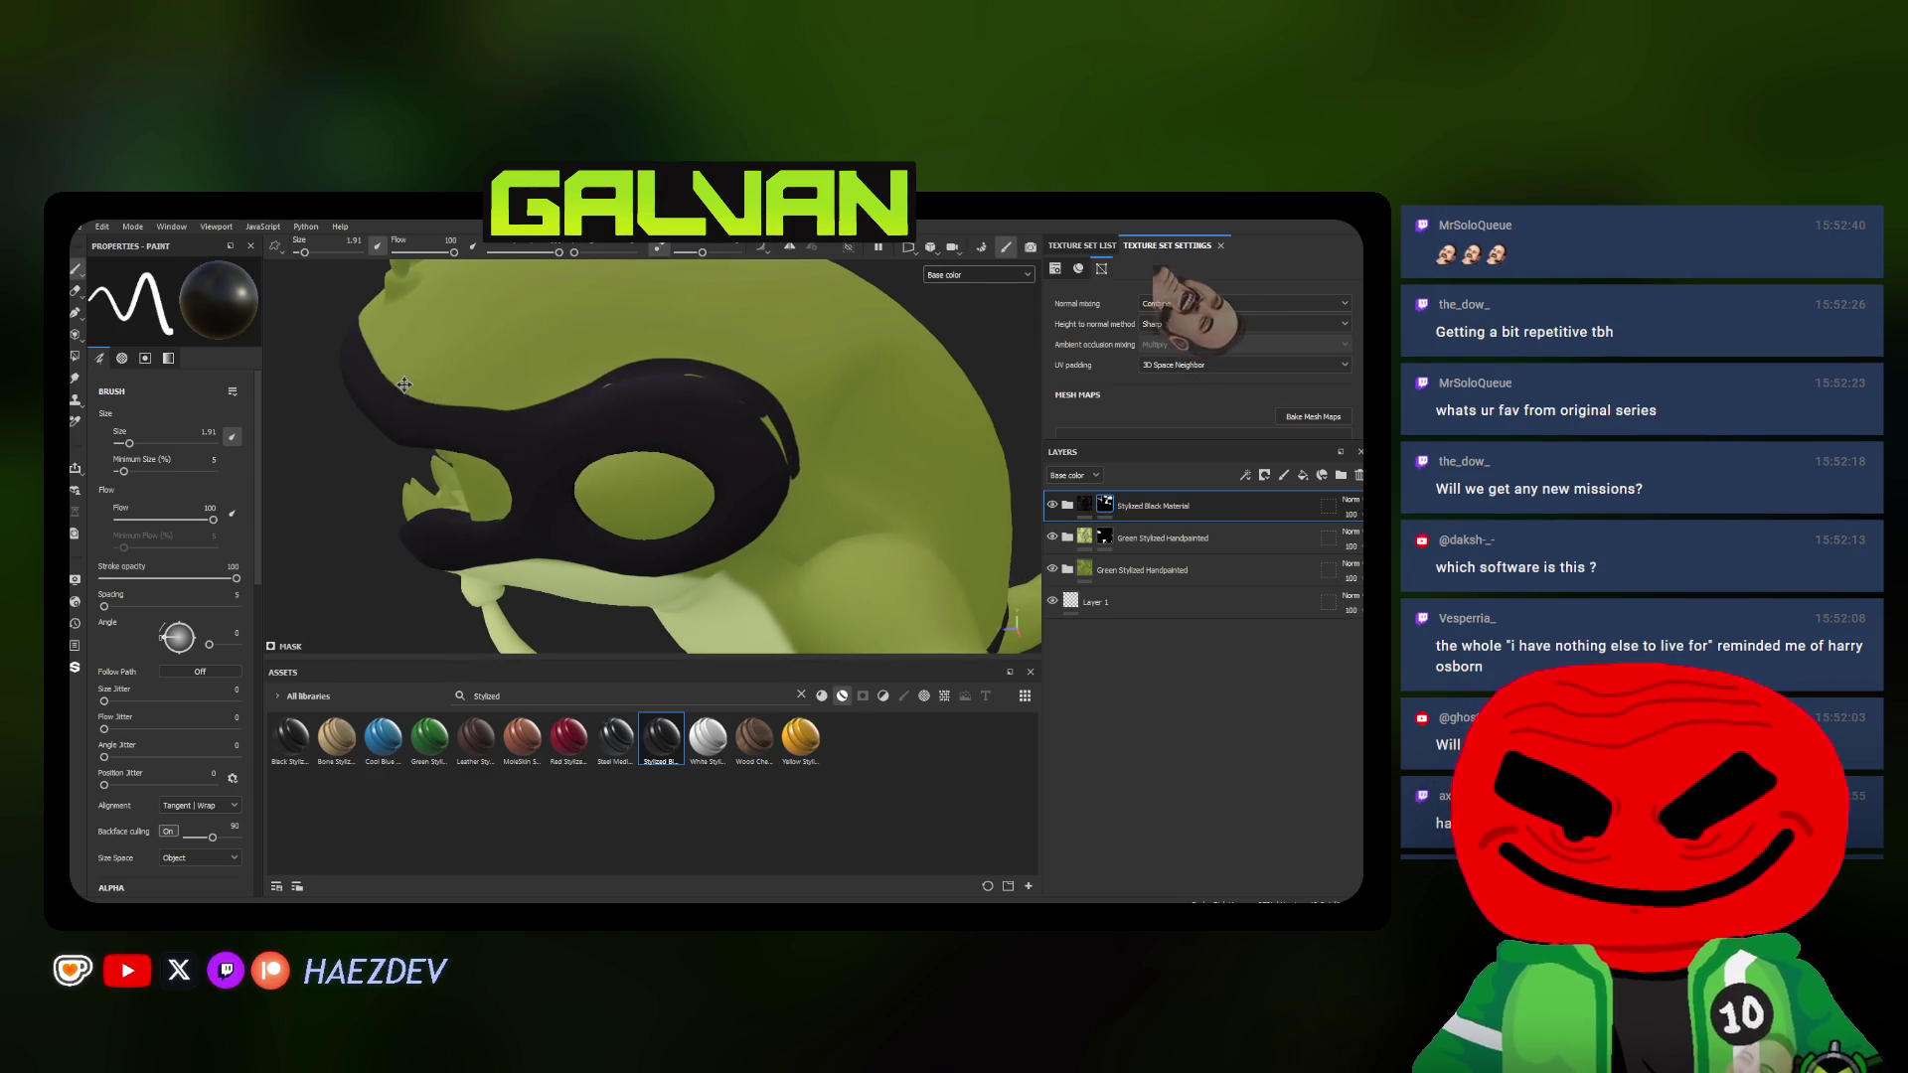
# Paint black along the top edge of the mask on the head
pyautogui.keyDown('alt'); pyautogui.moveTo(416, 384); pyautogui.dragTo(386, 384); pyautogui.keyUp('alt')
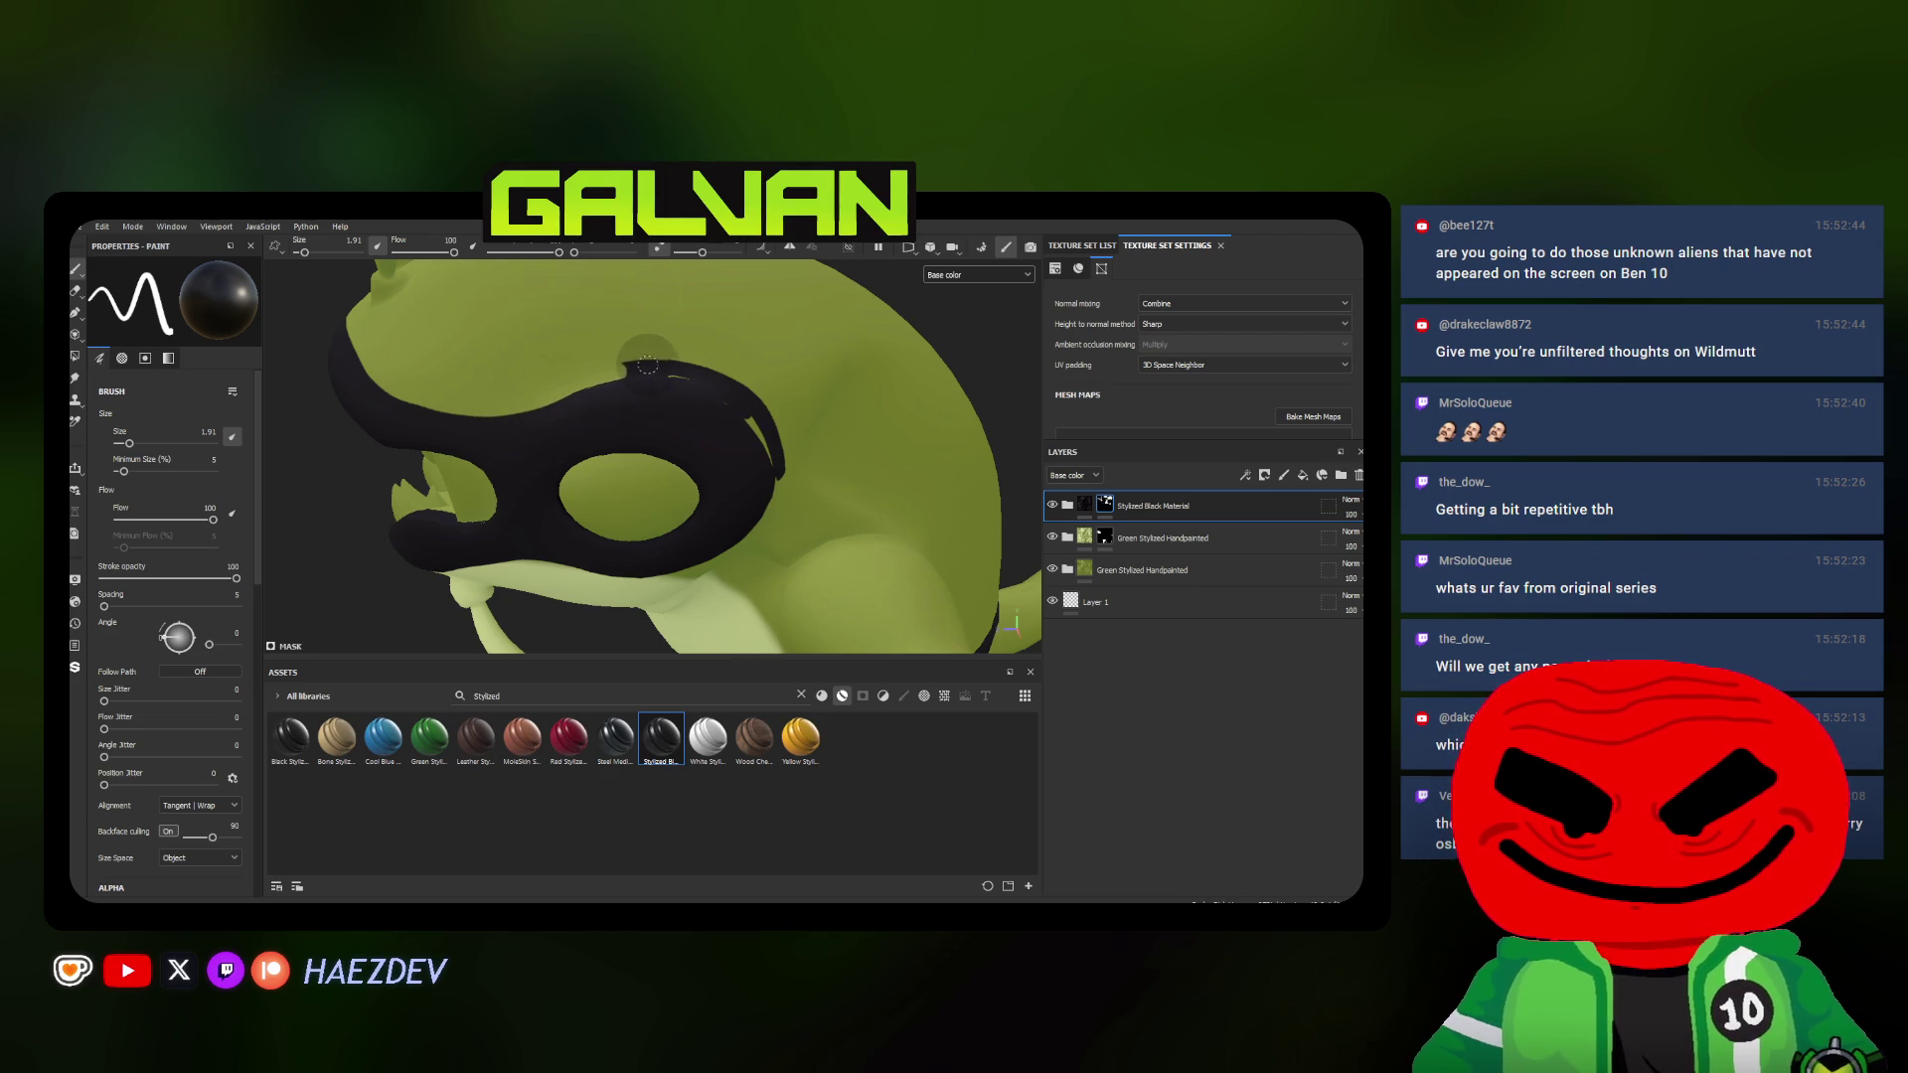
pyautogui.keyDown('alt'); pyautogui.moveTo(656, 358); pyautogui.dragTo(530, 385); pyautogui.keyUp('alt')
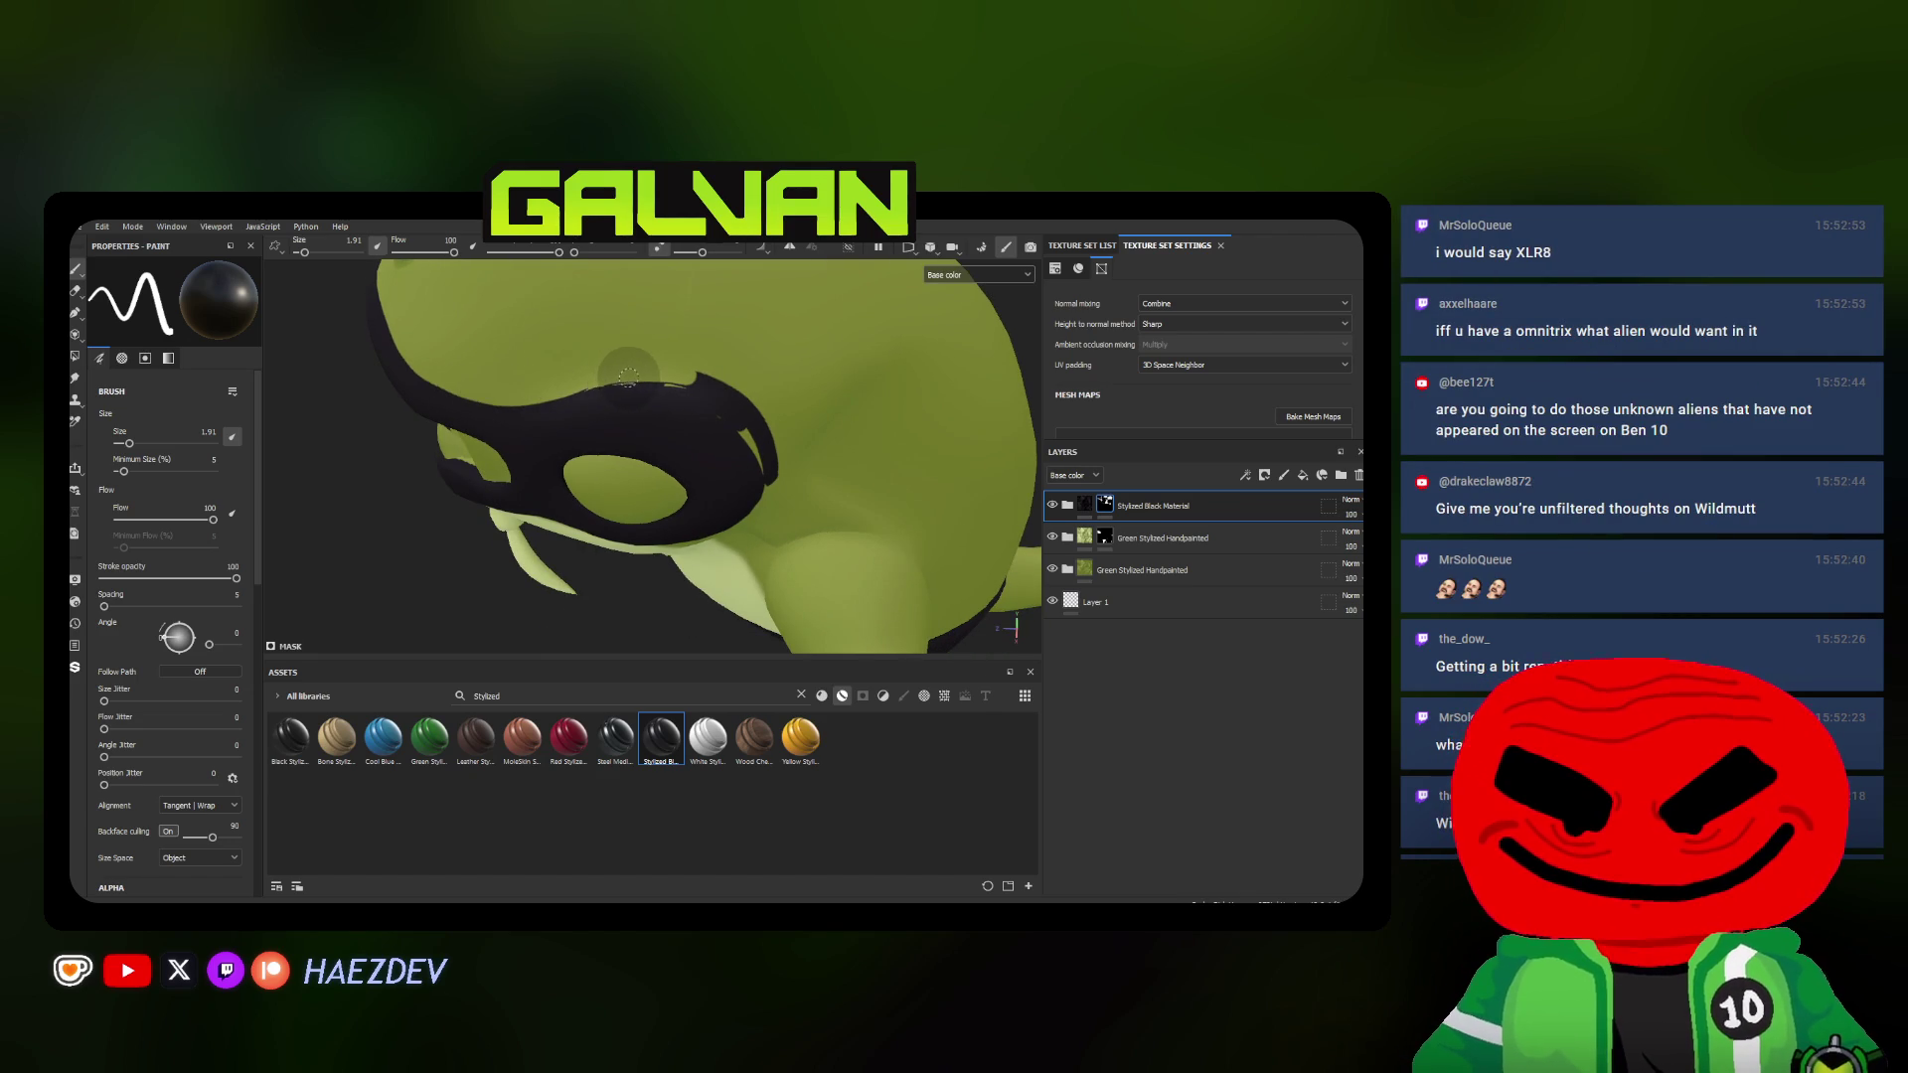
pyautogui.moveTo(597, 369)
pyautogui.keyDown('alt'); pyautogui.mouseDown()
pyautogui.moveTo(642, 387)
pyautogui.moveTo(720, 493)
pyautogui.mouseUp(); pyautogui.keyUp('alt')
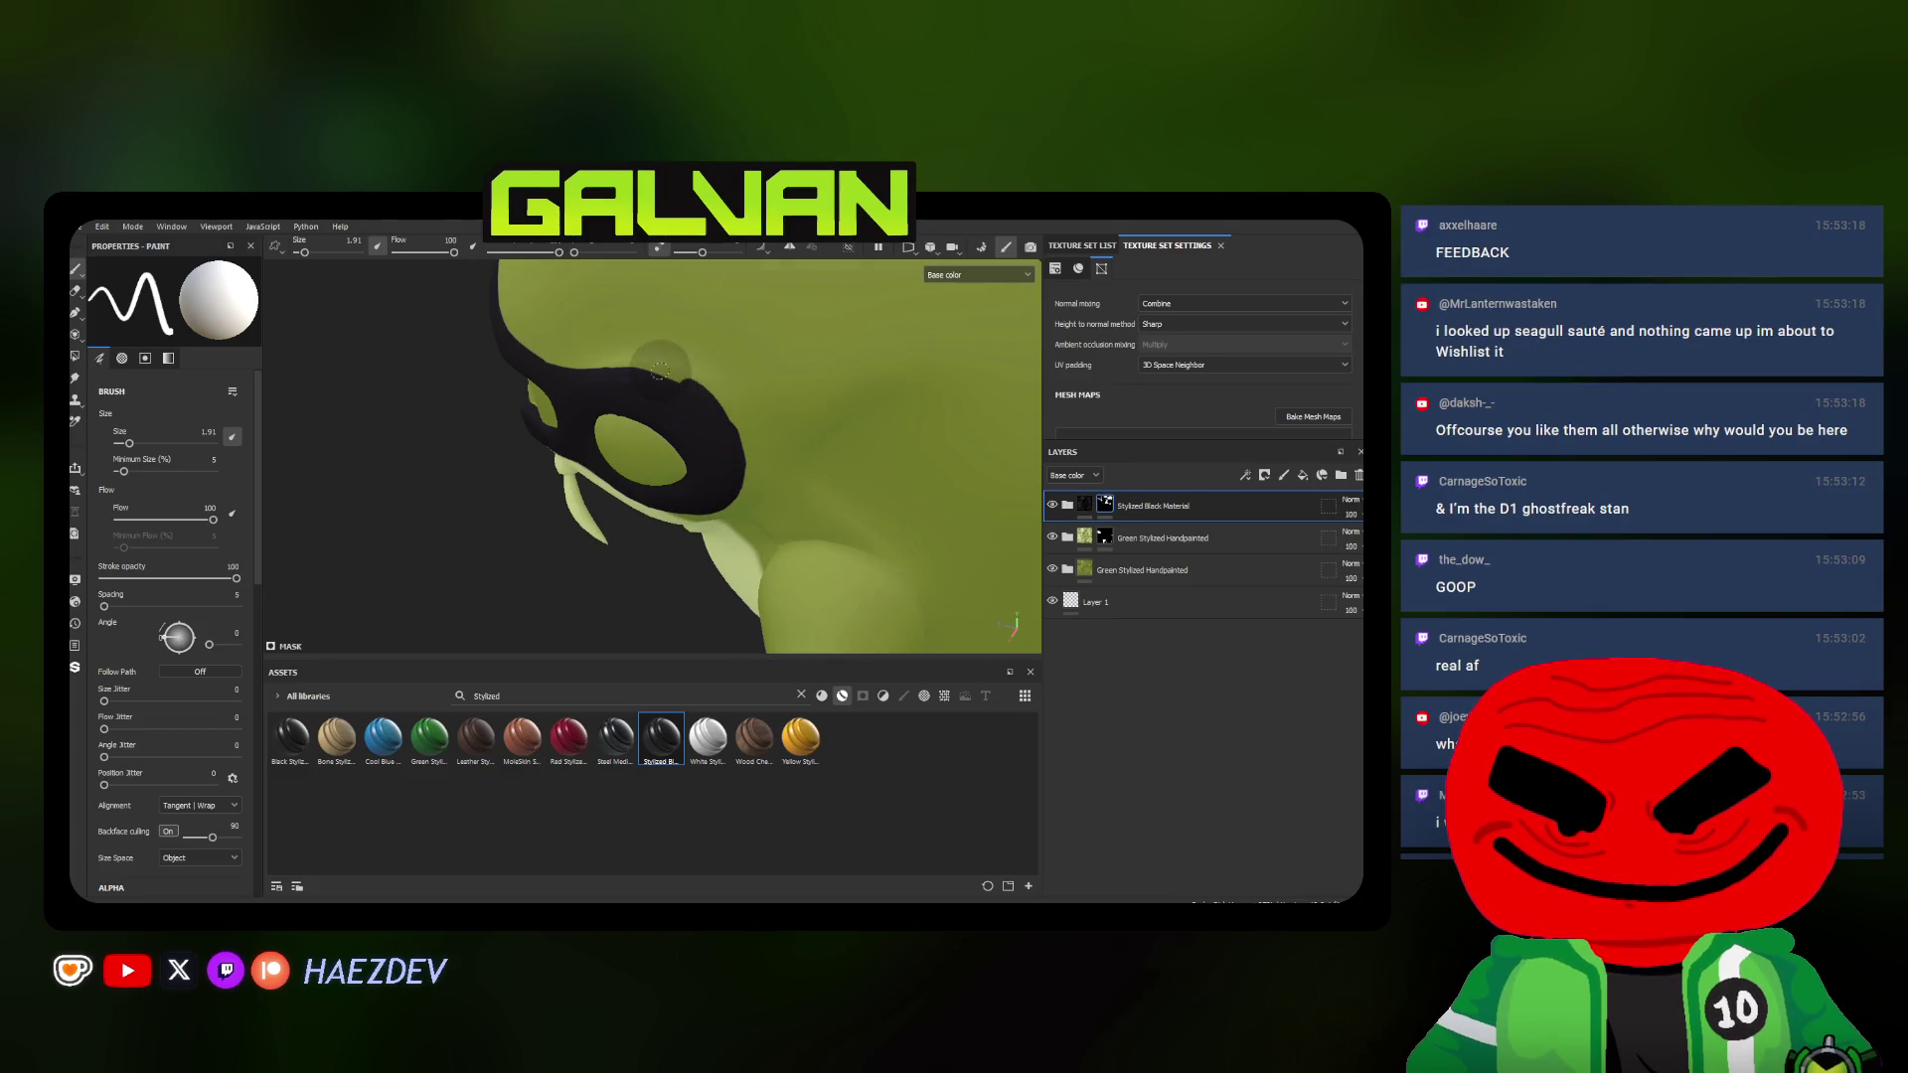
pyautogui.keyDown('alt'); pyautogui.moveTo(738, 468); pyautogui.dragTo(732, 448); pyautogui.keyUp('alt')
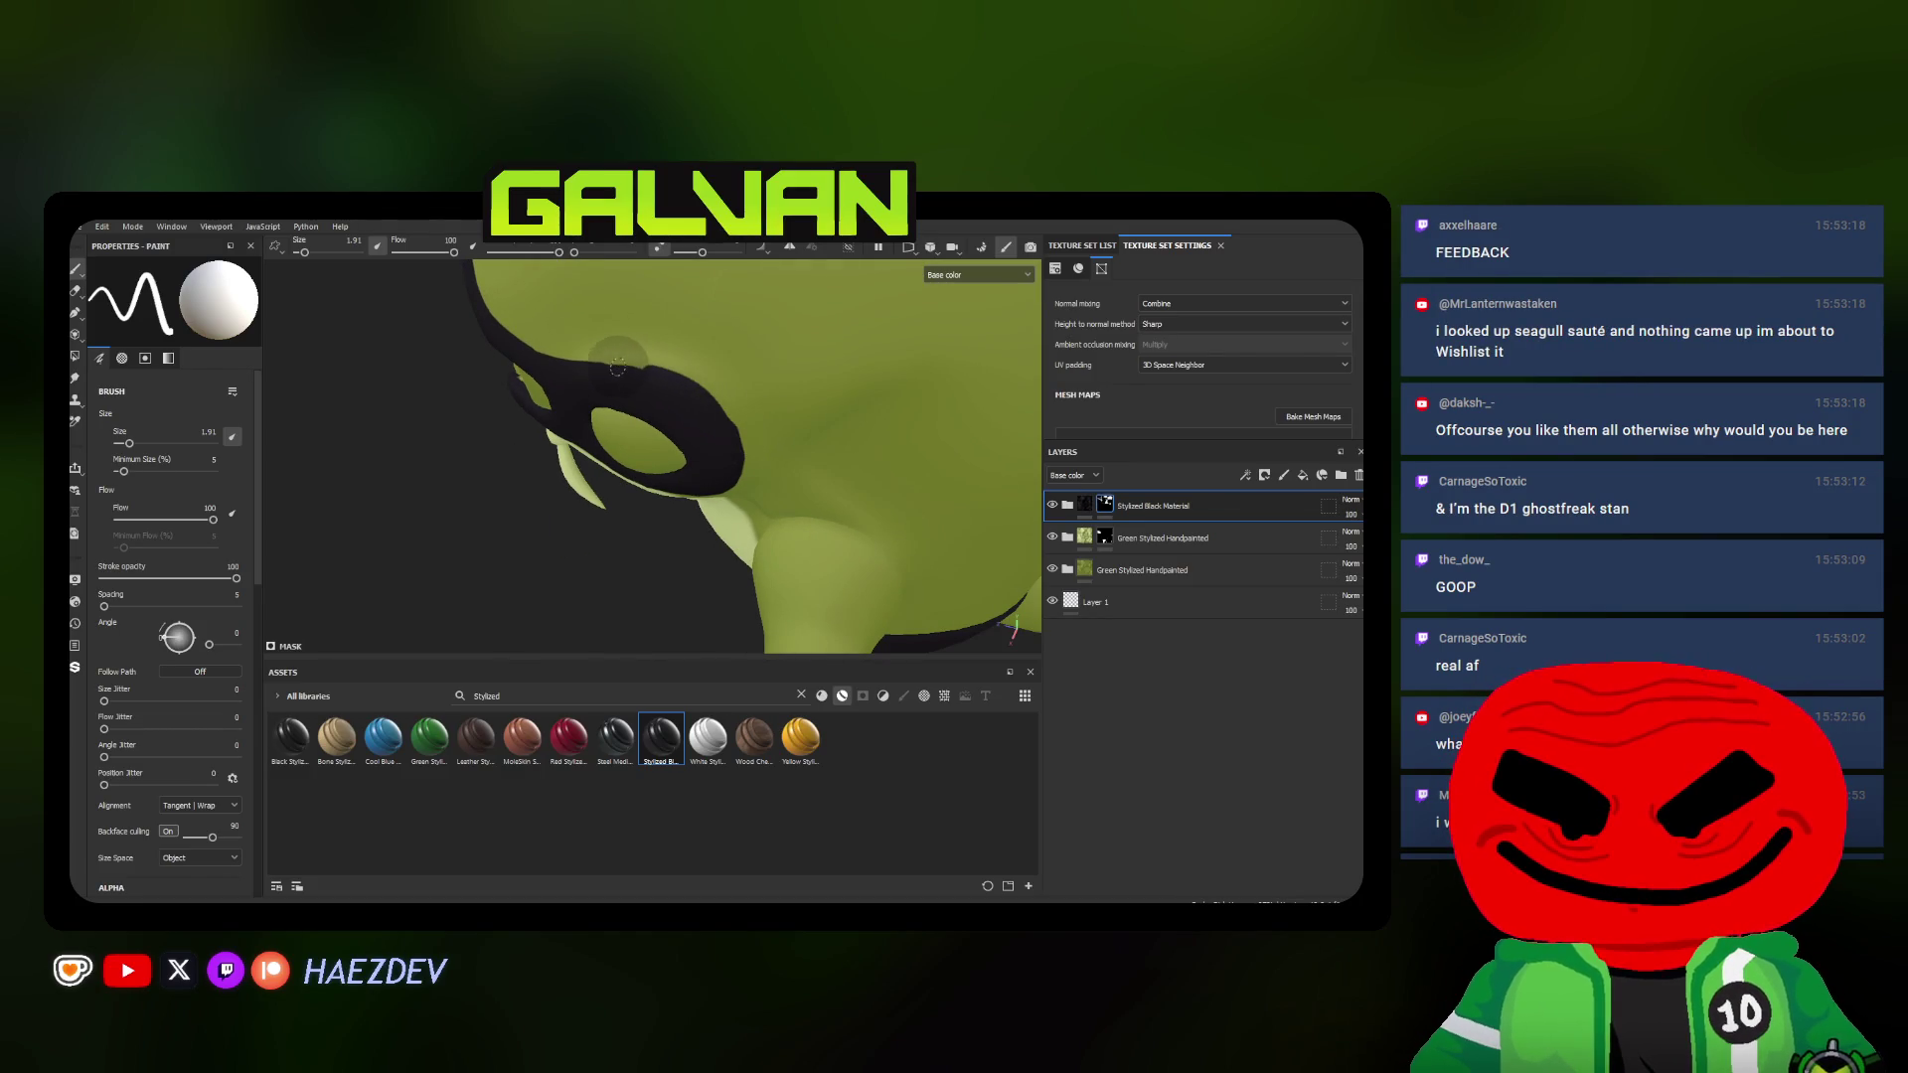
pyautogui.scroll(-3, 576, 374)
pyautogui.keyDown('alt'); pyautogui.moveTo(577, 373); pyautogui.dragTo(684, 385); pyautogui.keyUp('alt')
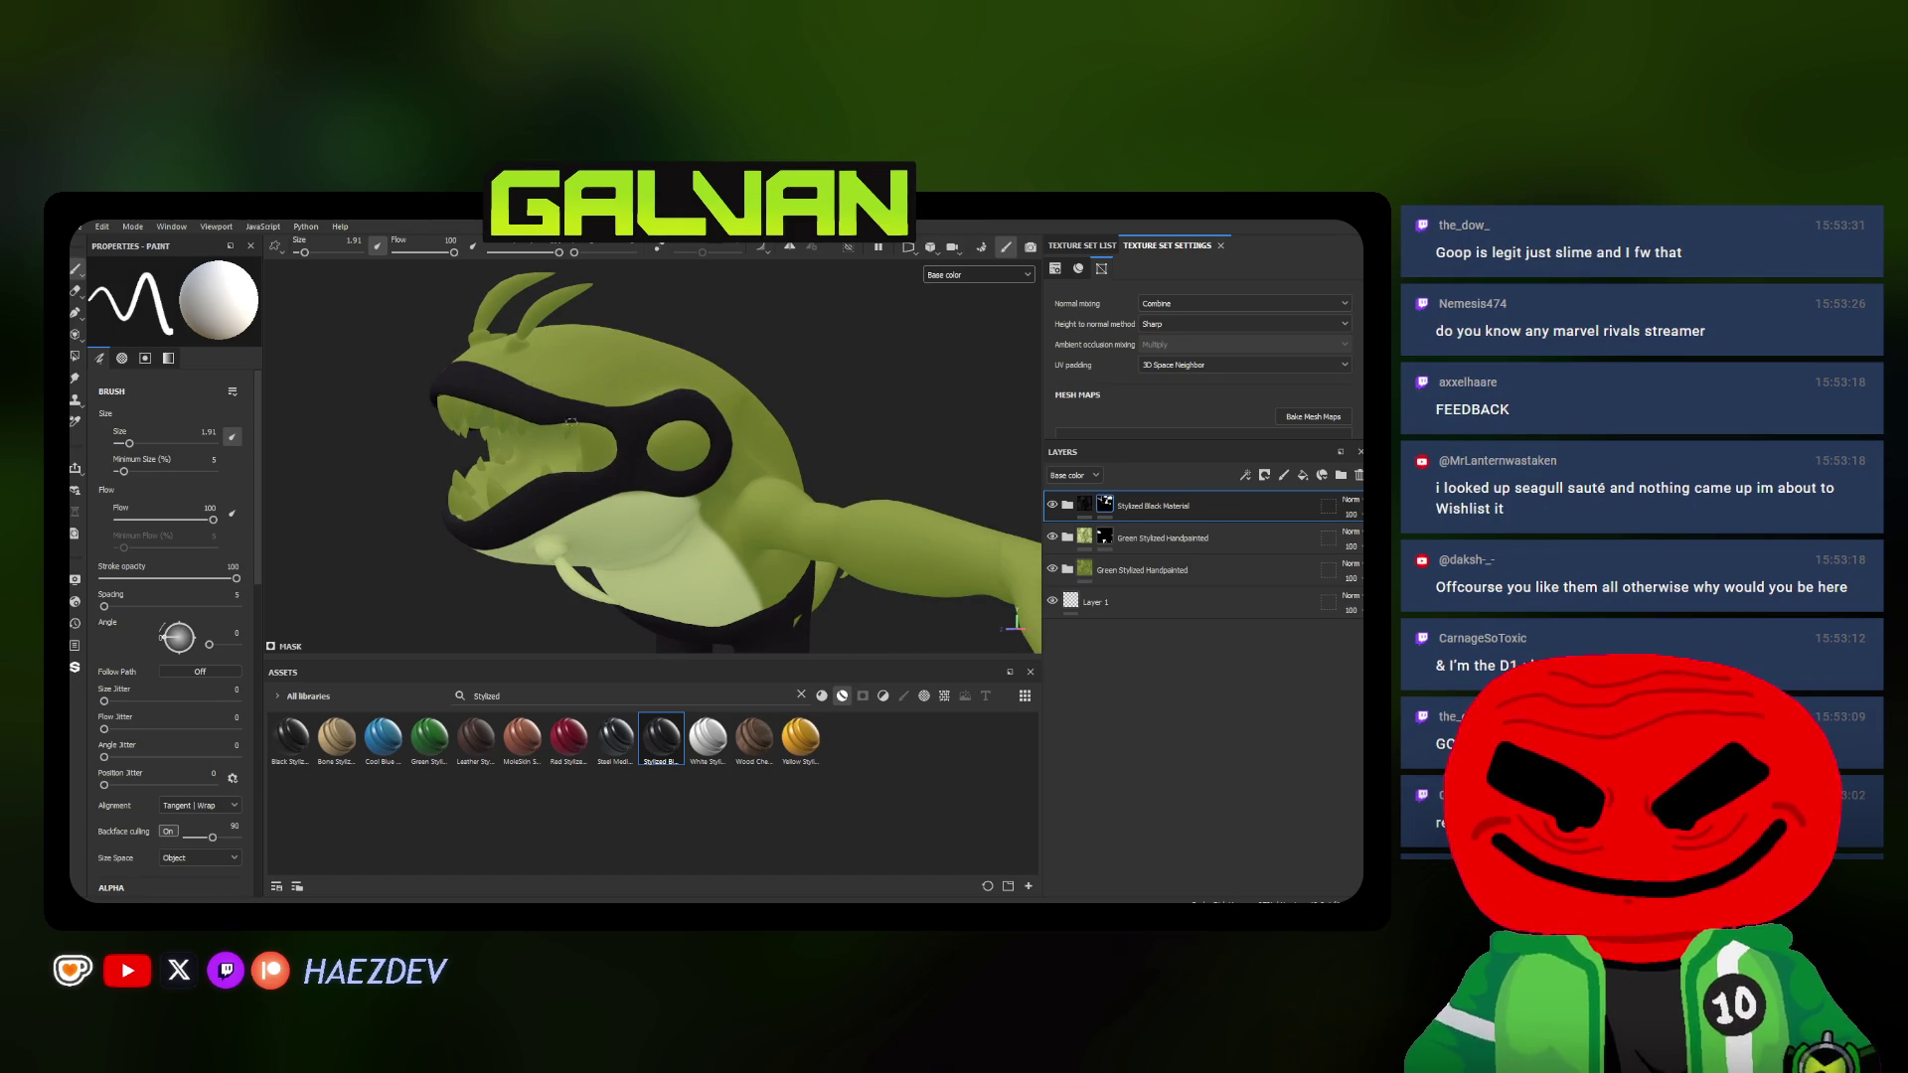
pyautogui.scroll(2, 537, 380)
pyautogui.scroll(3, 712, 479)
pyautogui.moveTo(711, 479)
pyautogui.keyDown('alt'); pyautogui.mouseDown()
pyautogui.moveTo(845, 412)
pyautogui.moveTo(686, 444)
pyautogui.moveTo(792, 422)
pyautogui.moveTo(736, 446)
pyautogui.mouseUp(); pyautogui.keyUp('alt')
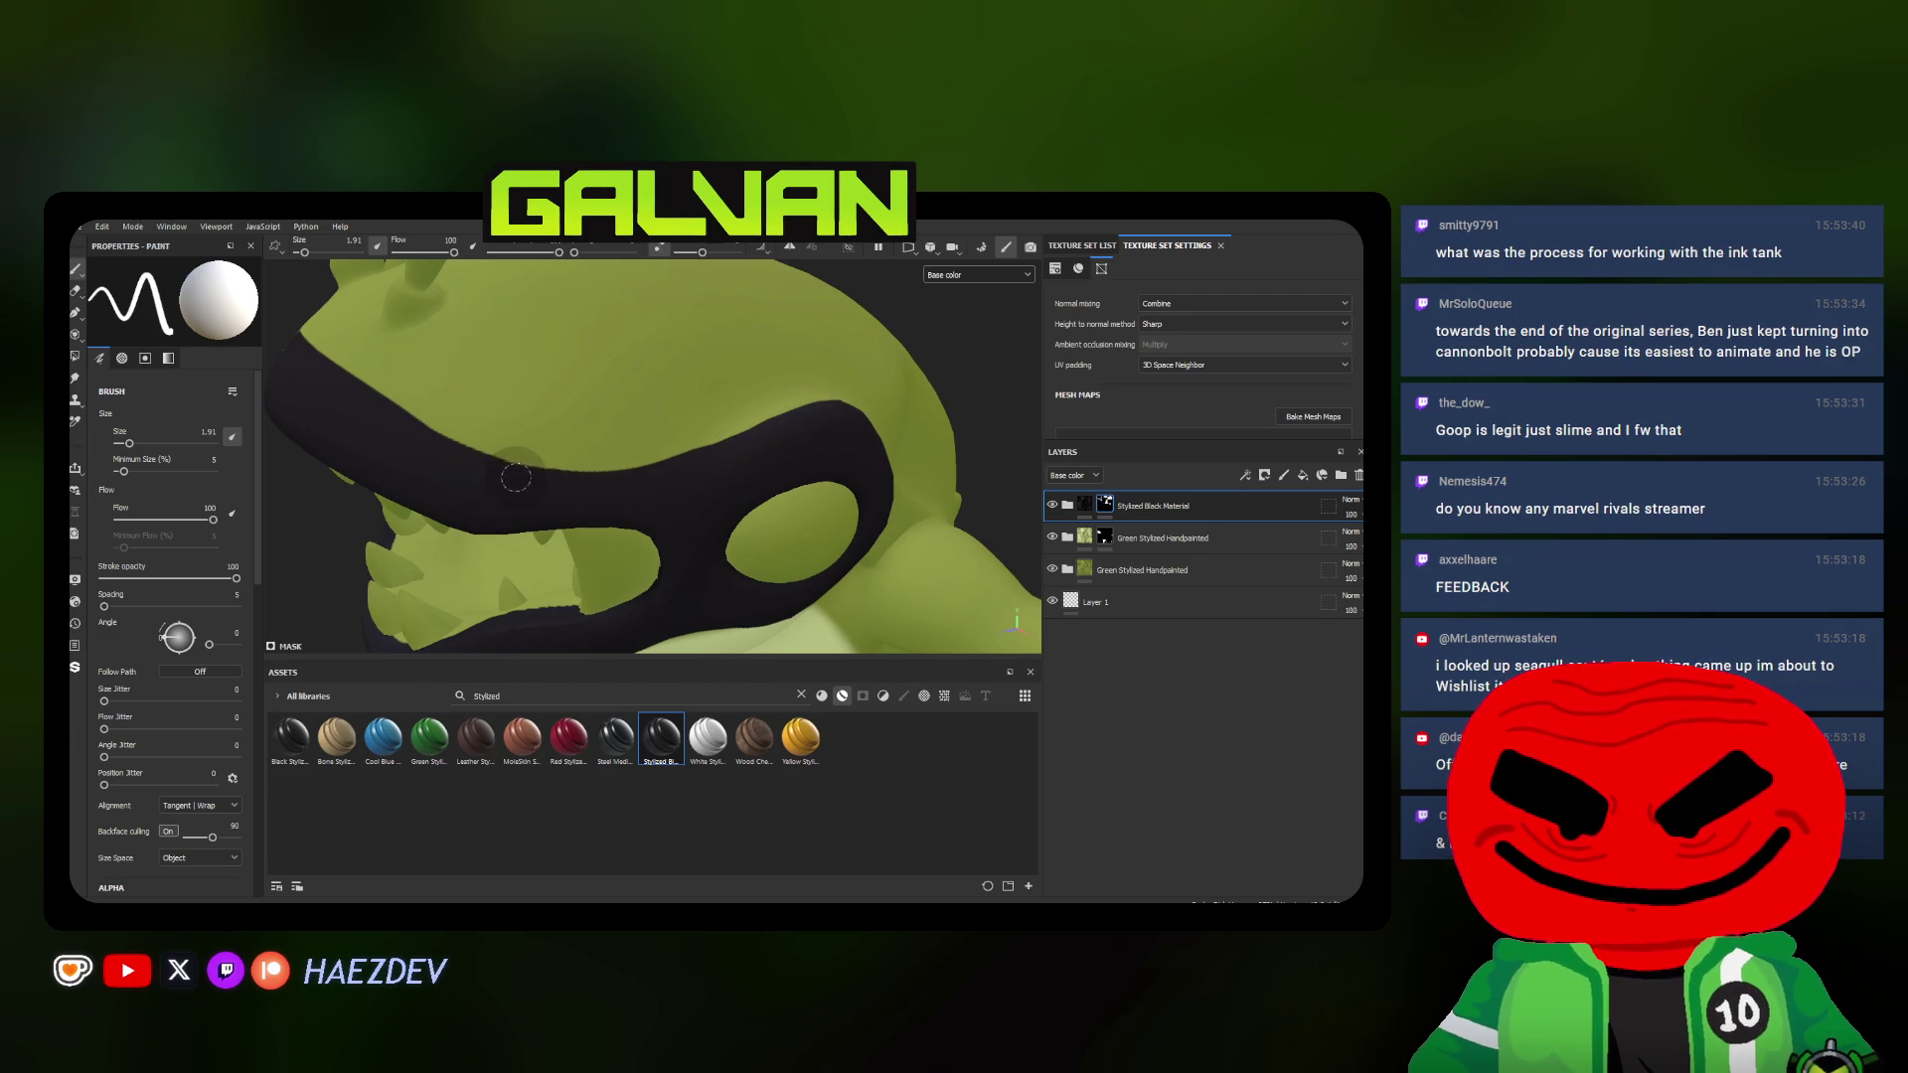
# Frame the whole model and review it from the front
pyautogui.press('f')
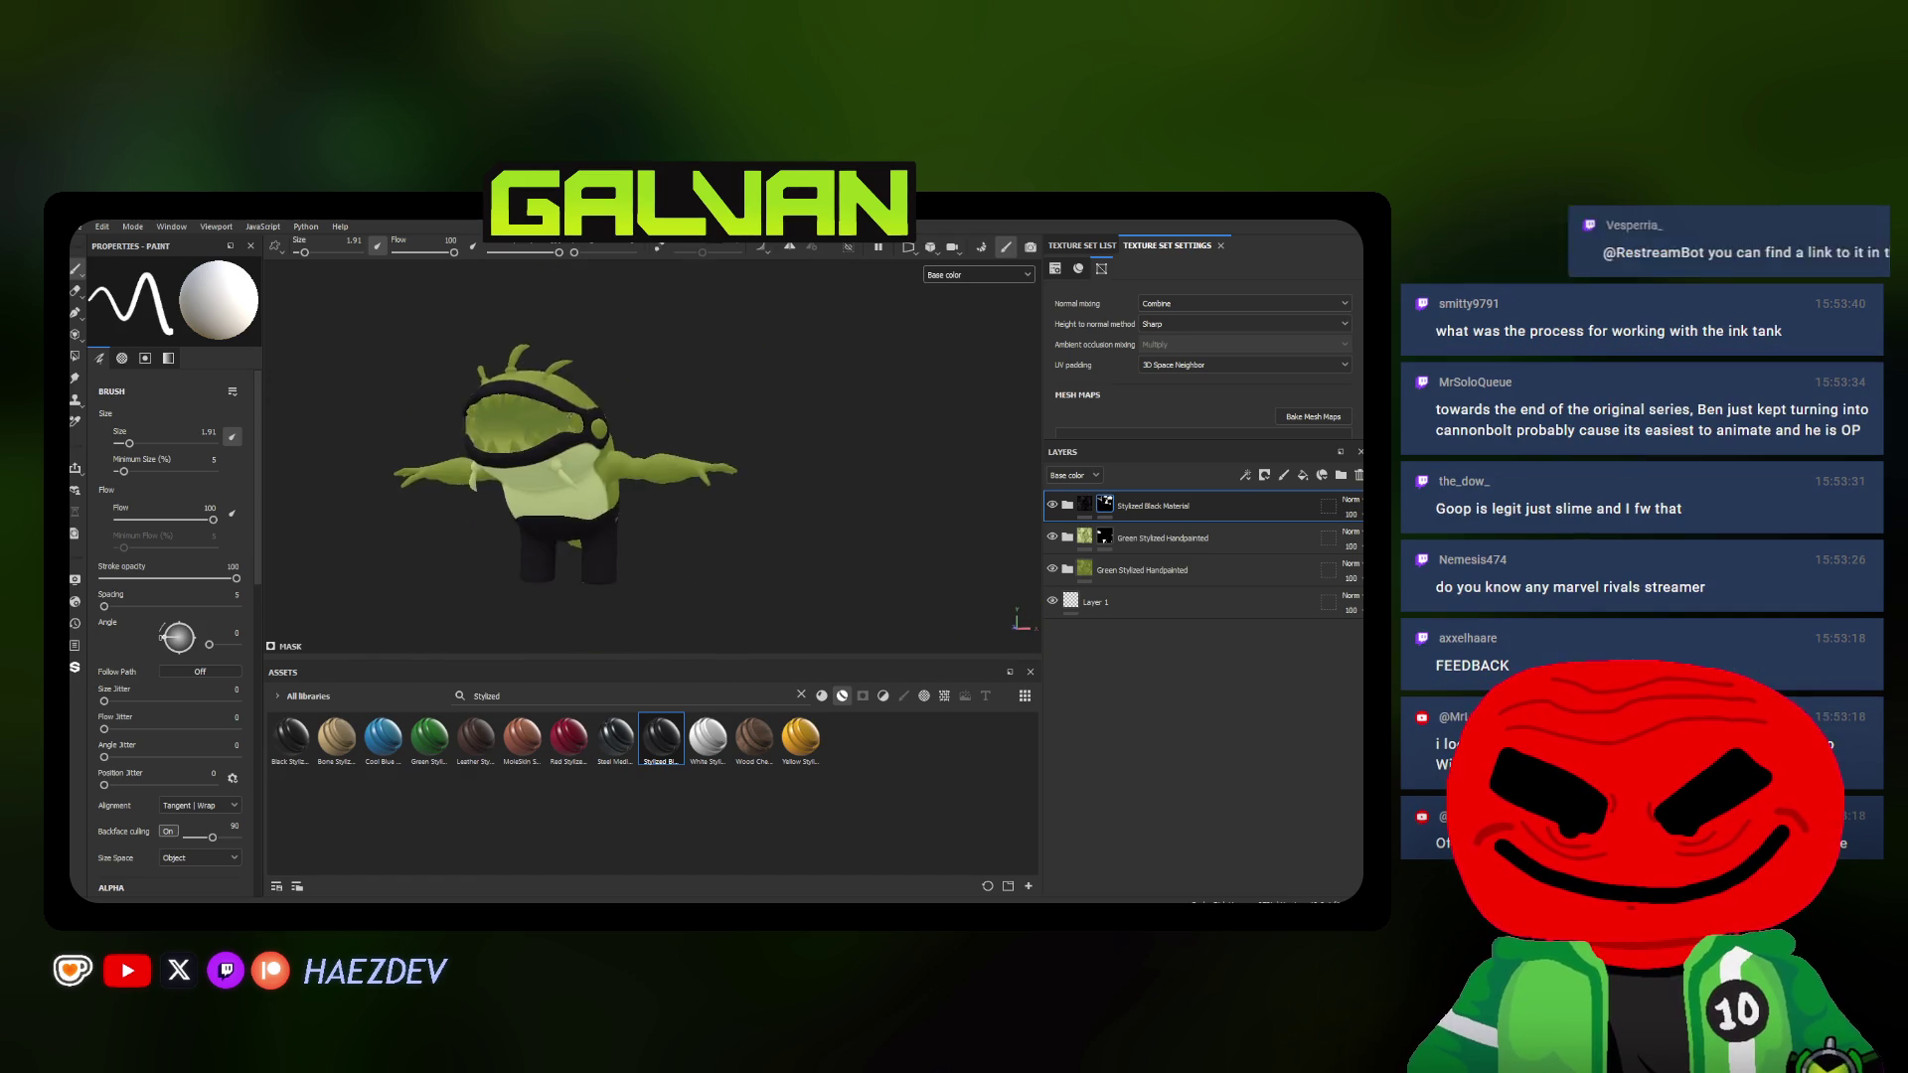
pyautogui.scroll(5, 597, 448)
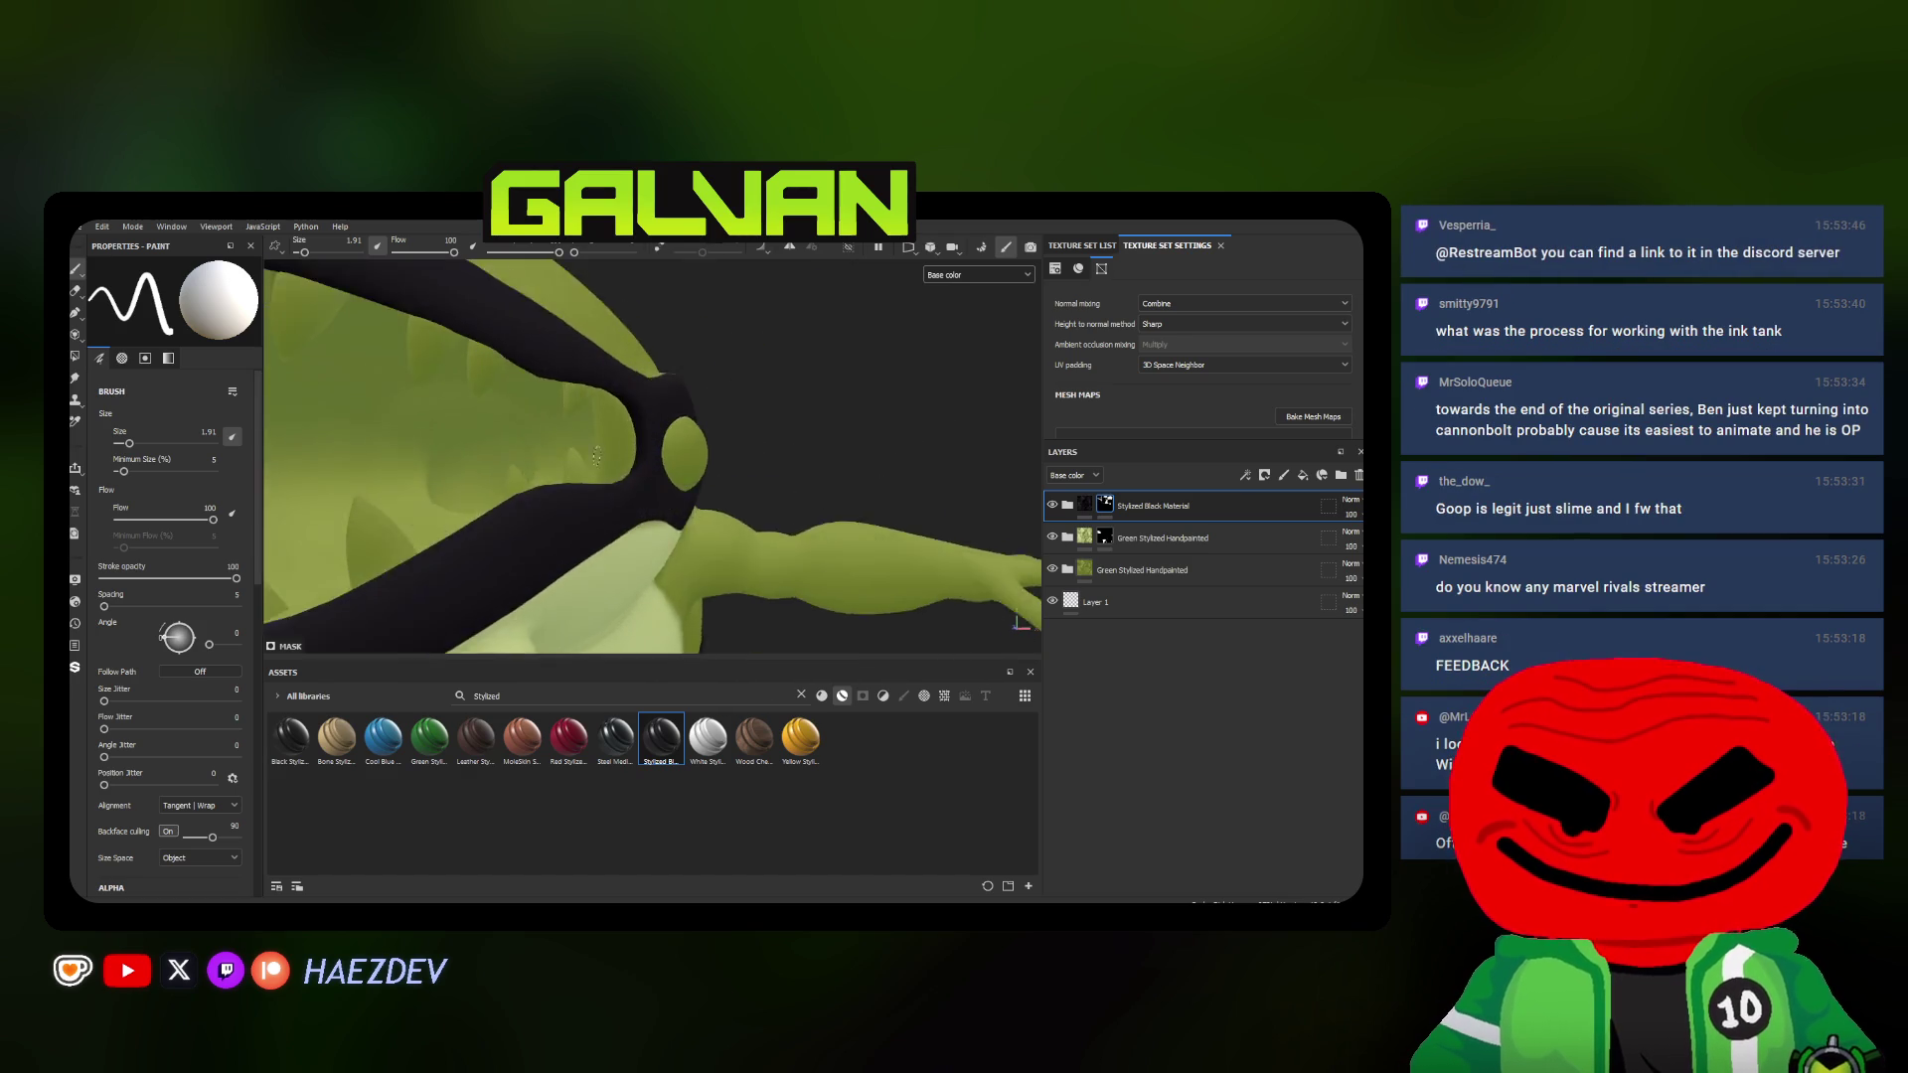
pyautogui.keyDown('alt'); pyautogui.moveTo(598, 448); pyautogui.dragTo(628, 516); pyautogui.keyUp('alt')
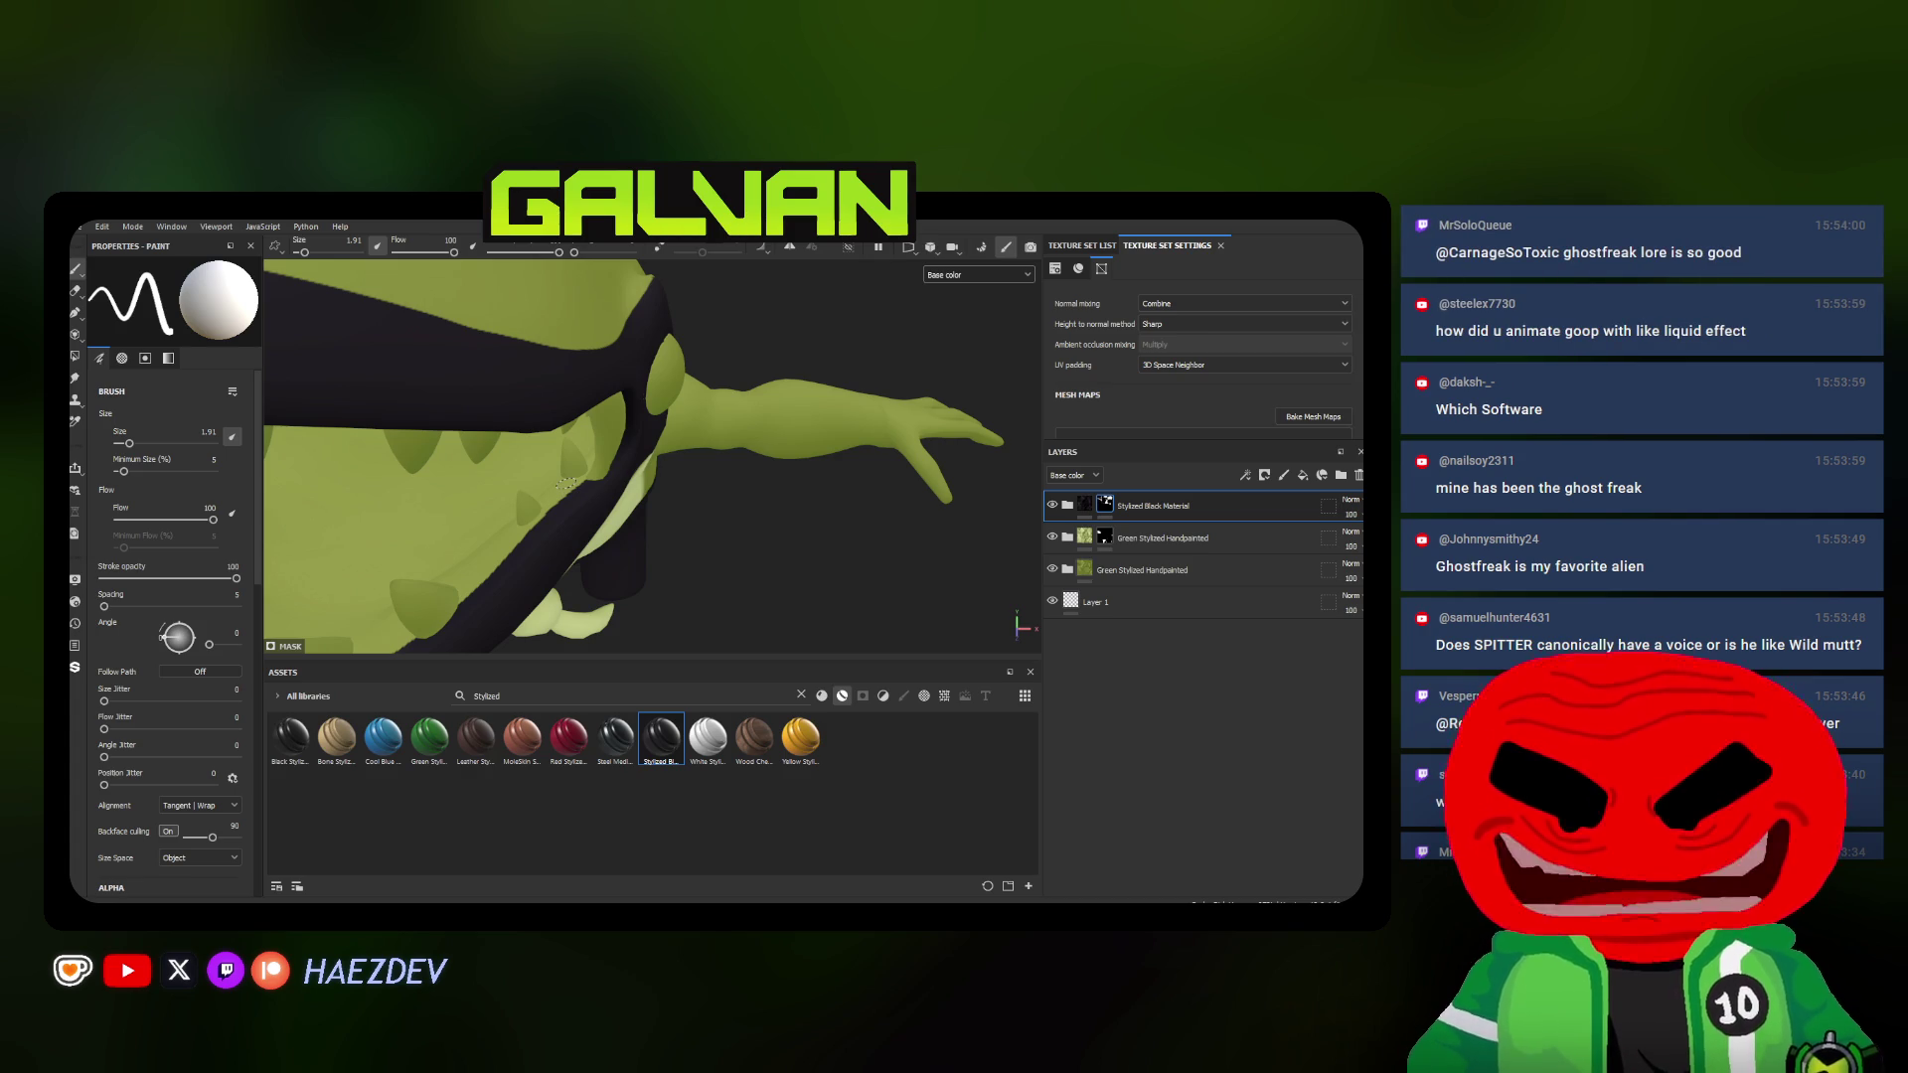
pyautogui.keyDown('alt'); pyautogui.moveTo(584, 474); pyautogui.dragTo(717, 475); pyautogui.keyUp('alt')
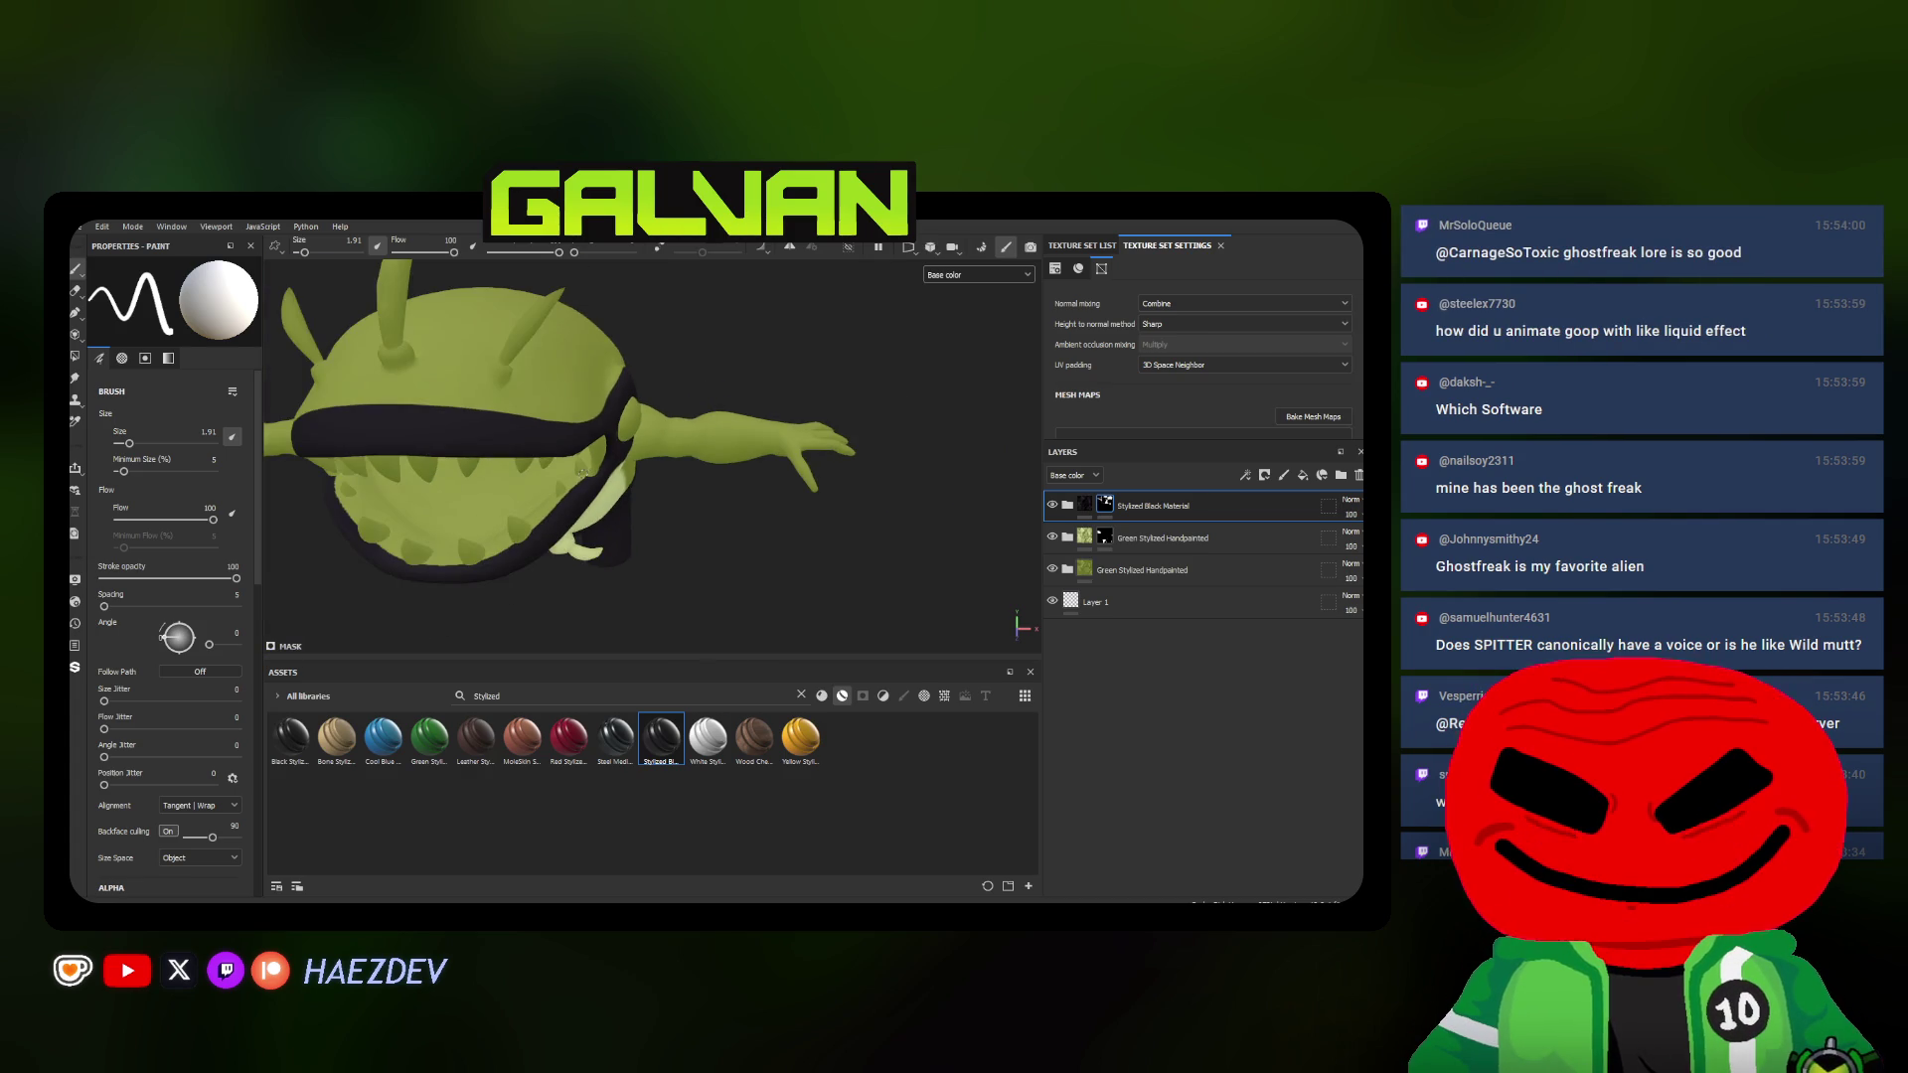
pyautogui.scroll(5, 717, 475)
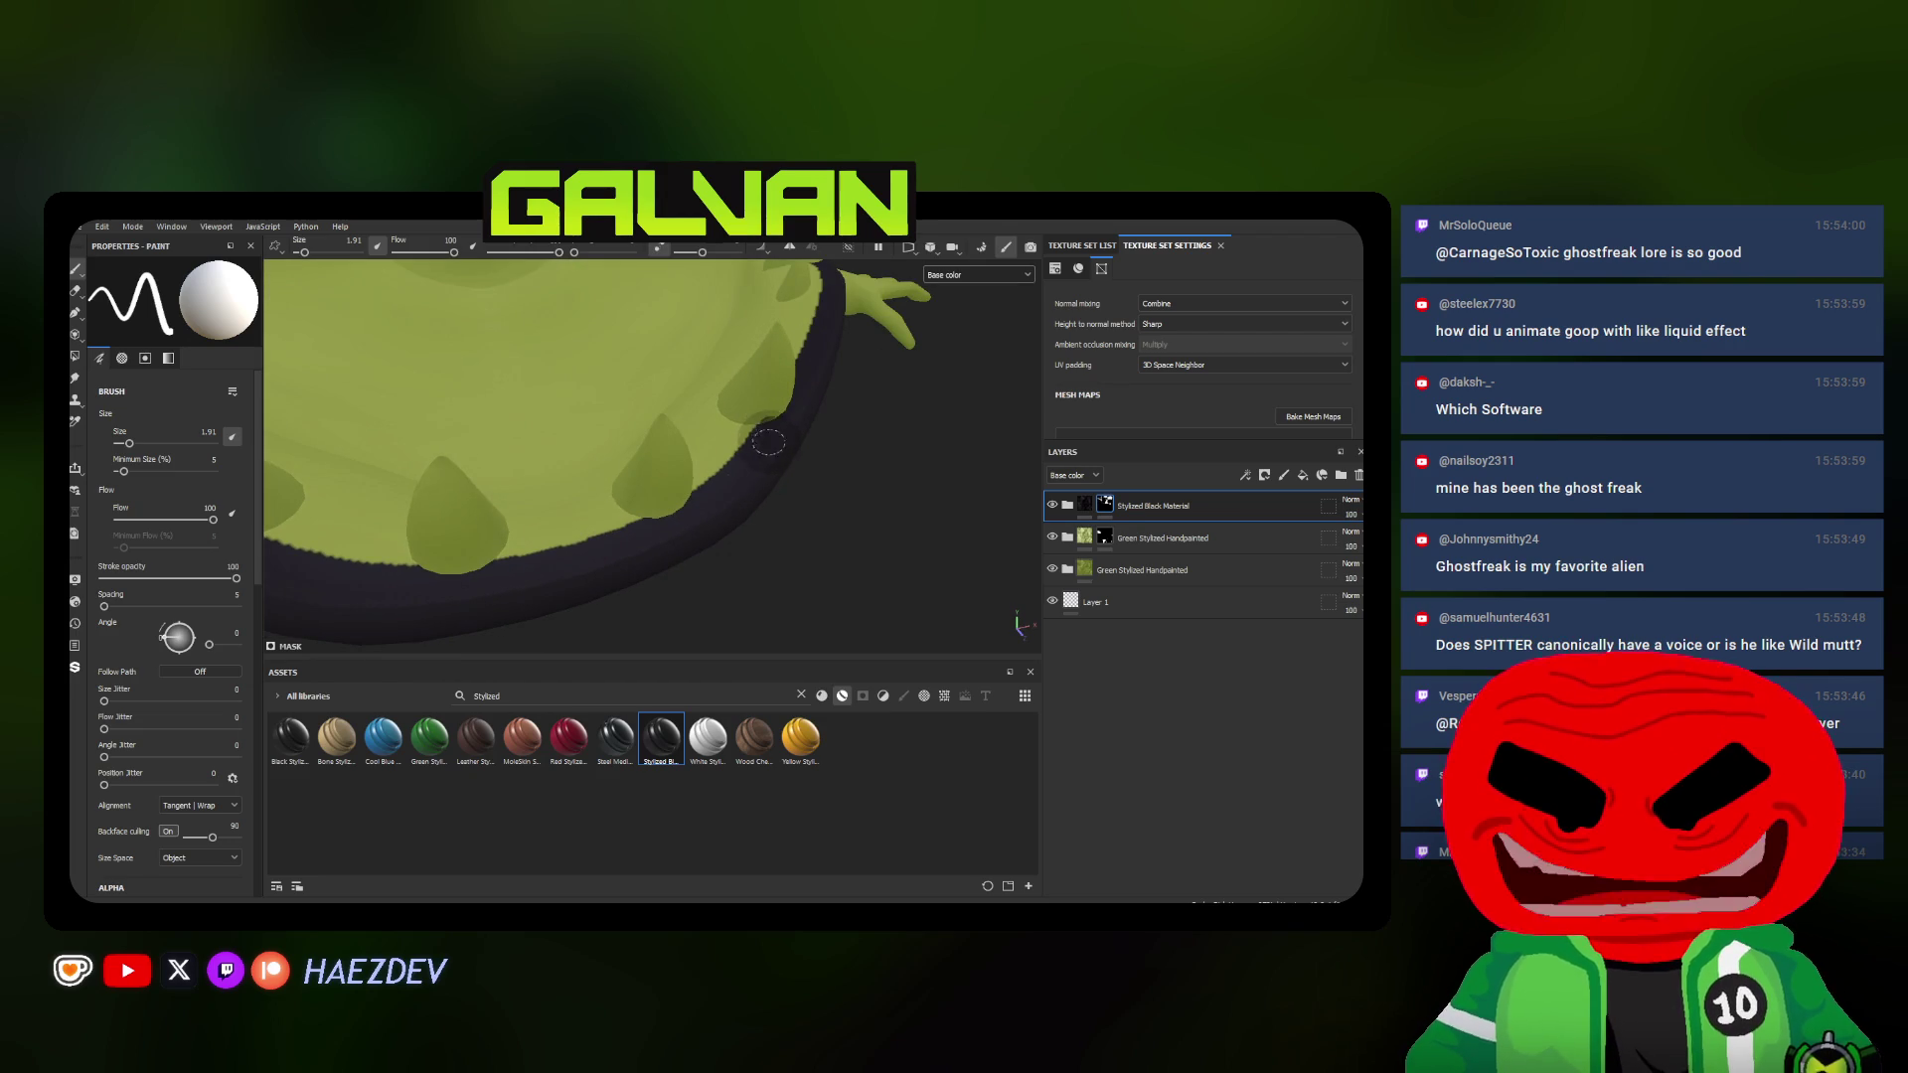
# Orbit to show the upper lip, teeth and arm
pyautogui.moveTo(749, 459)
pyautogui.keyDown('alt'); pyautogui.mouseDown()
pyautogui.moveTo(684, 462)
pyautogui.moveTo(620, 414)
pyautogui.moveTo(530, 474)
pyautogui.moveTo(542, 432)
pyautogui.moveTo(813, 544)
pyautogui.moveTo(602, 444)
pyautogui.moveTo(685, 420)
pyautogui.moveTo(743, 430)
pyautogui.mouseUp(); pyautogui.keyUp('alt')
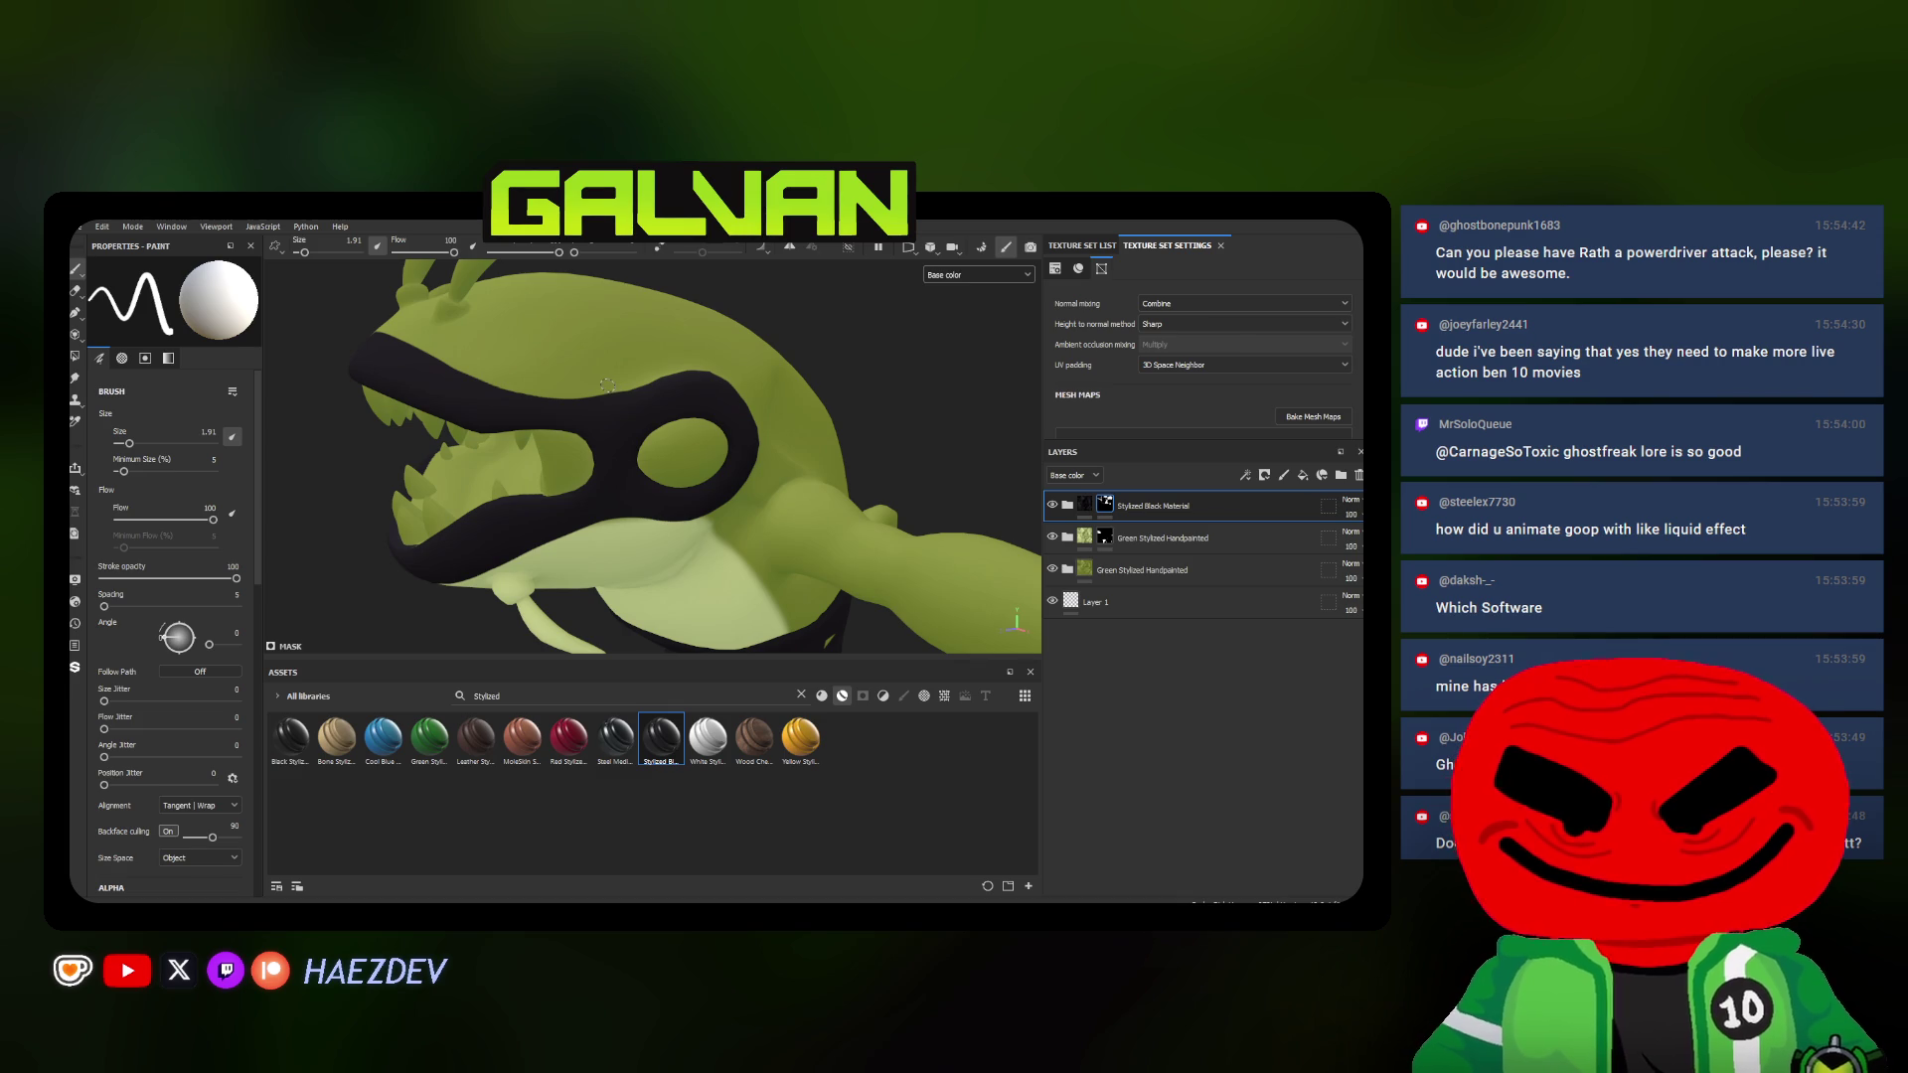
pyautogui.scroll(-5, 611, 384)
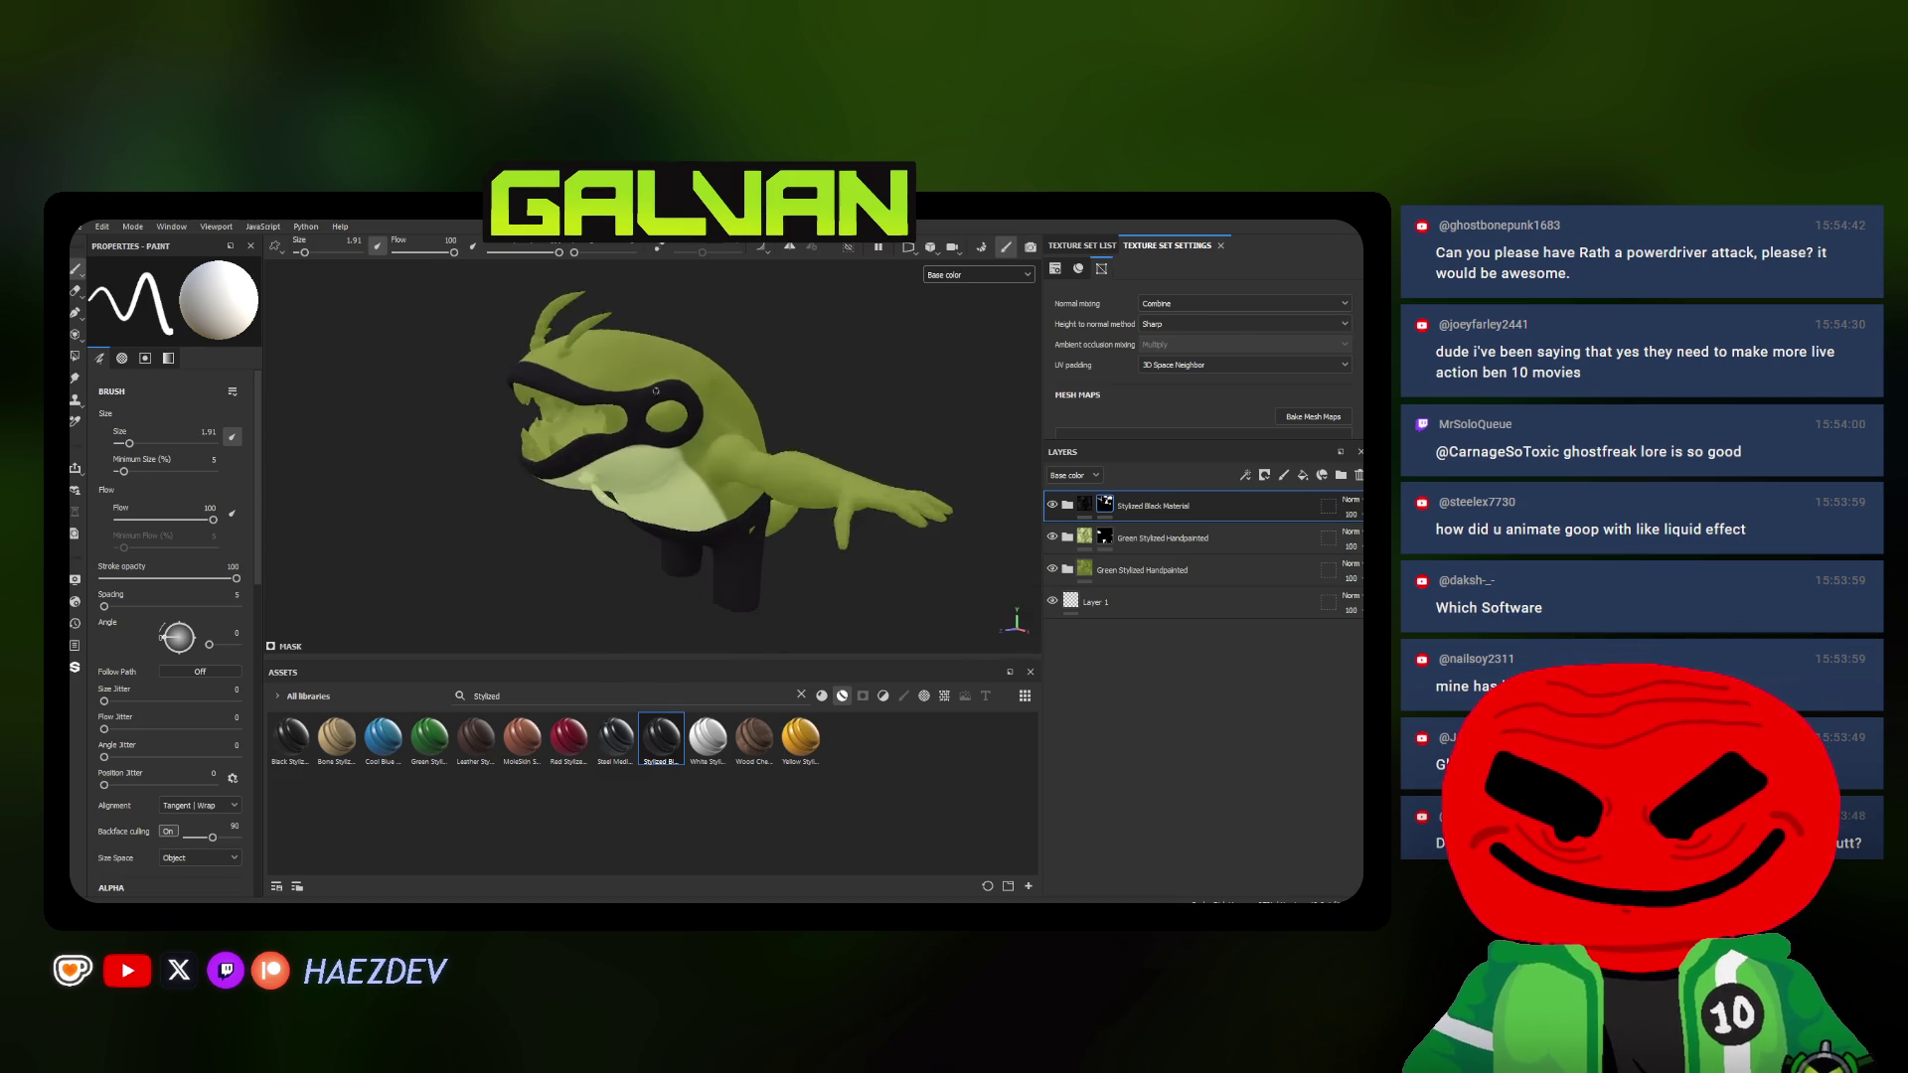
# Drag the Bone Stylized material from Assets onto the model as a new layer
pyautogui.moveTo(612, 384)
pyautogui.keyDown('alt'); pyautogui.mouseDown()
pyautogui.moveTo(837, 569)
pyautogui.moveTo(626, 503)
pyautogui.mouseUp(); pyautogui.keyUp('alt')
pyautogui.scroll(5, 836, 568)
pyautogui.keyDown('ctrl'); pyautogui.moveTo(626, 503); pyautogui.dragTo(657, 500, button='right'); pyautogui.keyUp('ctrl')
pyautogui.scroll(2, 655, 500)
pyautogui.scroll(-2, 676, 496)
pyautogui.scroll(-4, 683, 497)
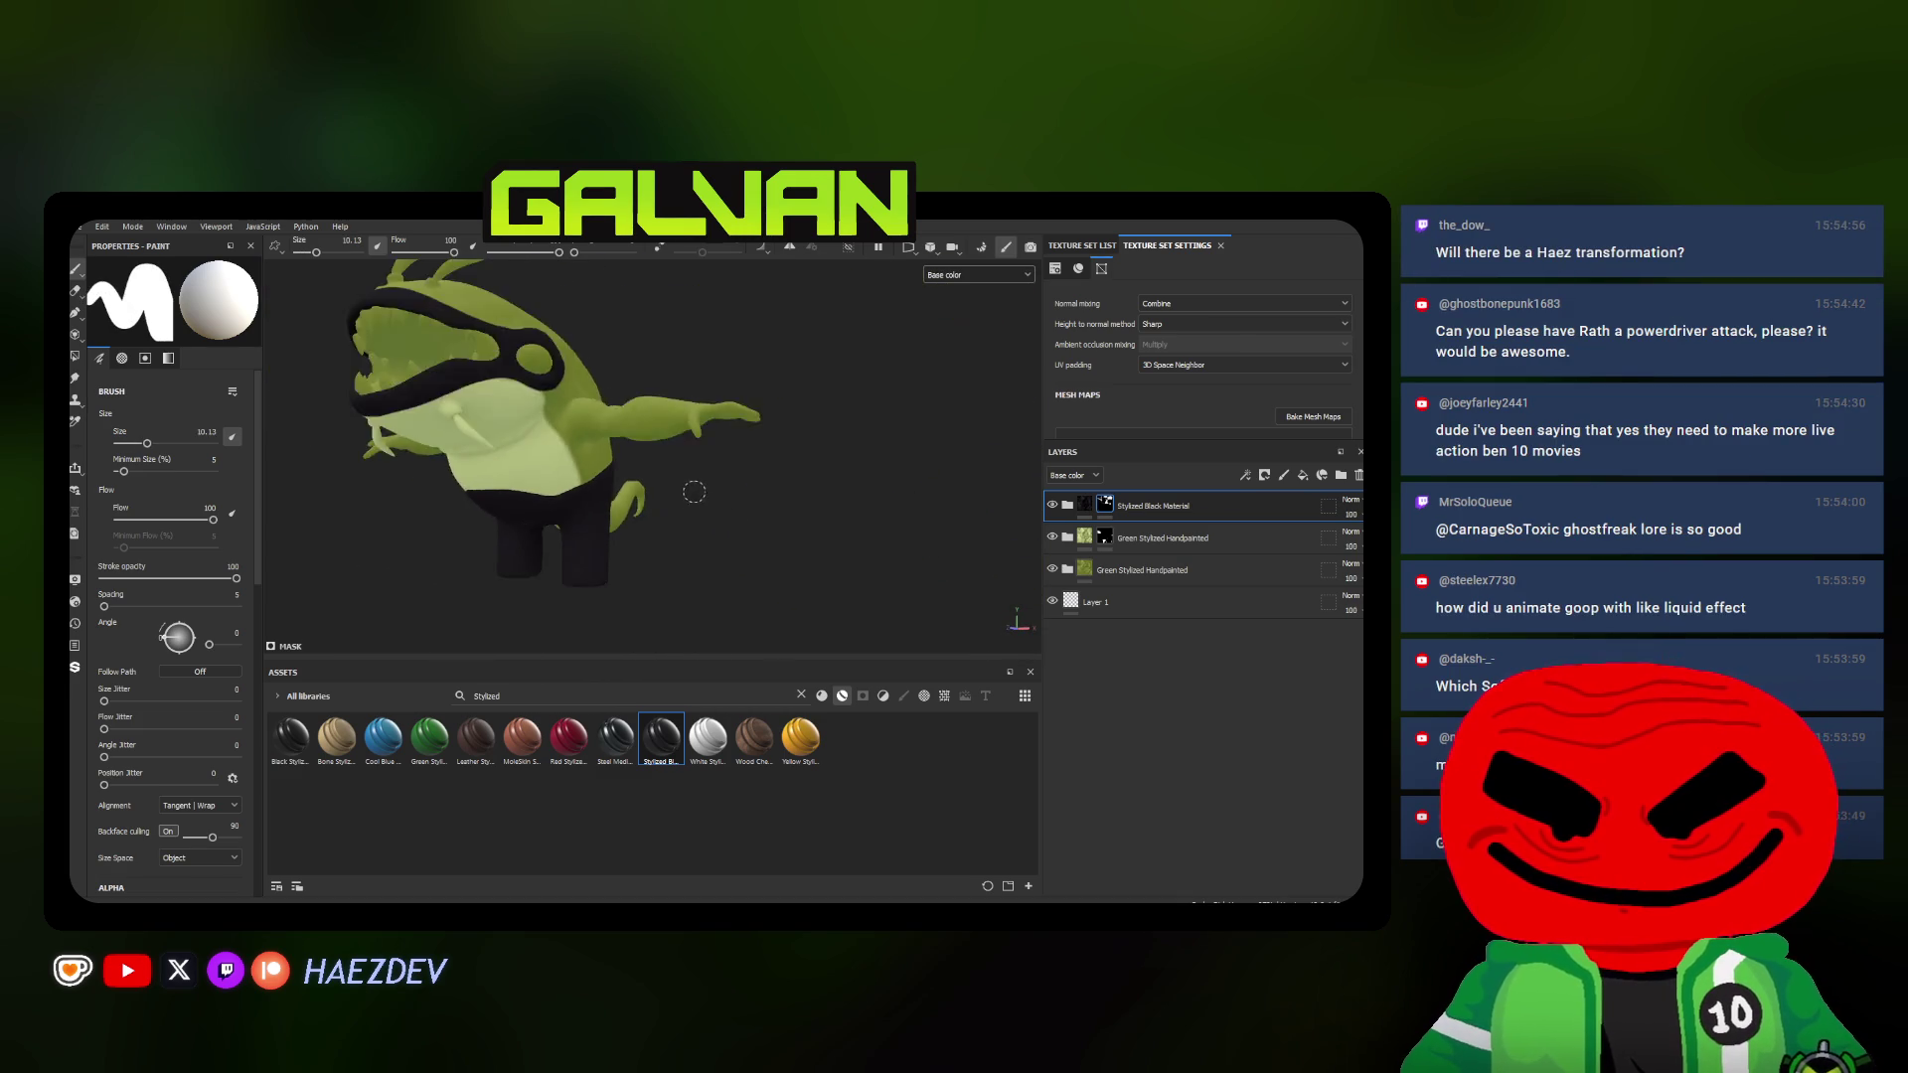
pyautogui.scroll(-3, 685, 492)
pyautogui.moveTo(561, 482)
pyautogui.keyDown('alt'); pyautogui.mouseDown()
pyautogui.moveTo(898, 492)
pyautogui.moveTo(692, 520)
pyautogui.mouseUp(); pyautogui.keyUp('alt')
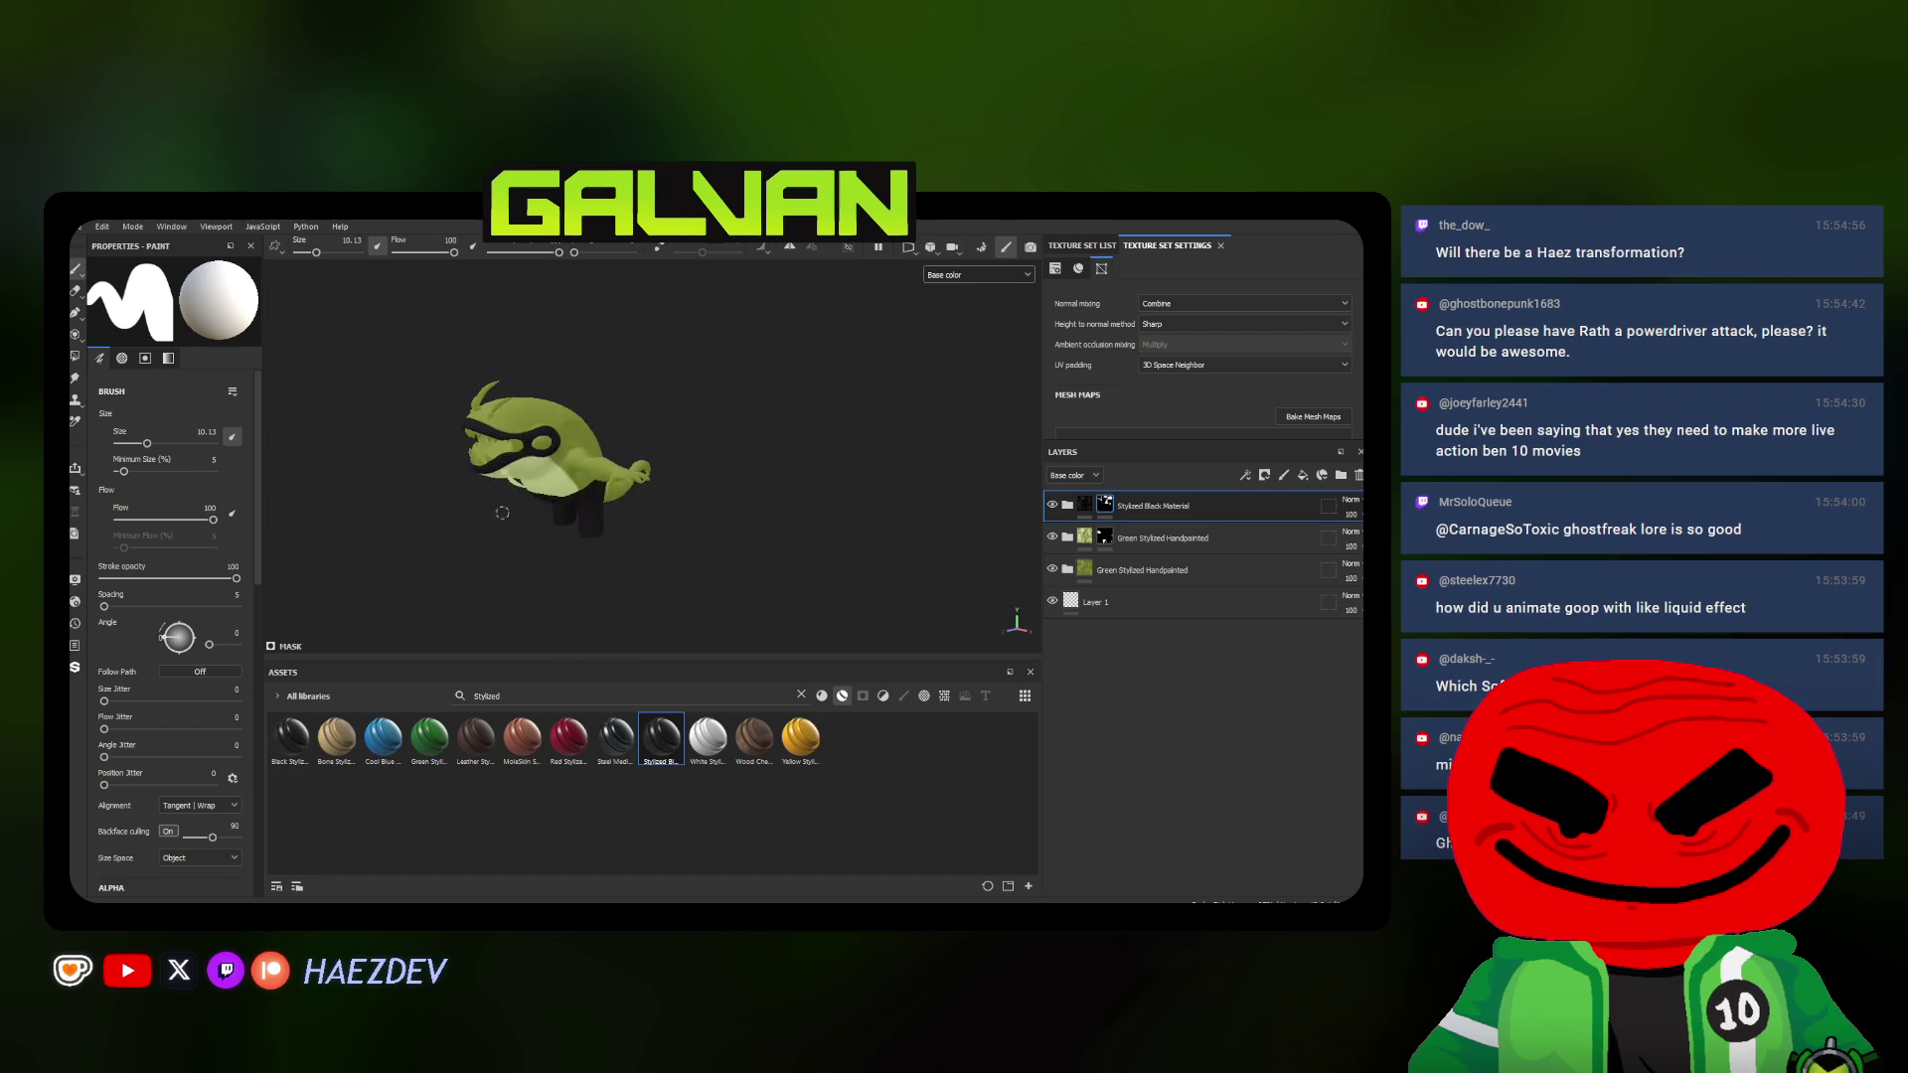
pyautogui.scroll(3, 692, 519)
pyautogui.scroll(3, 742, 513)
pyautogui.scroll(2, 633, 446)
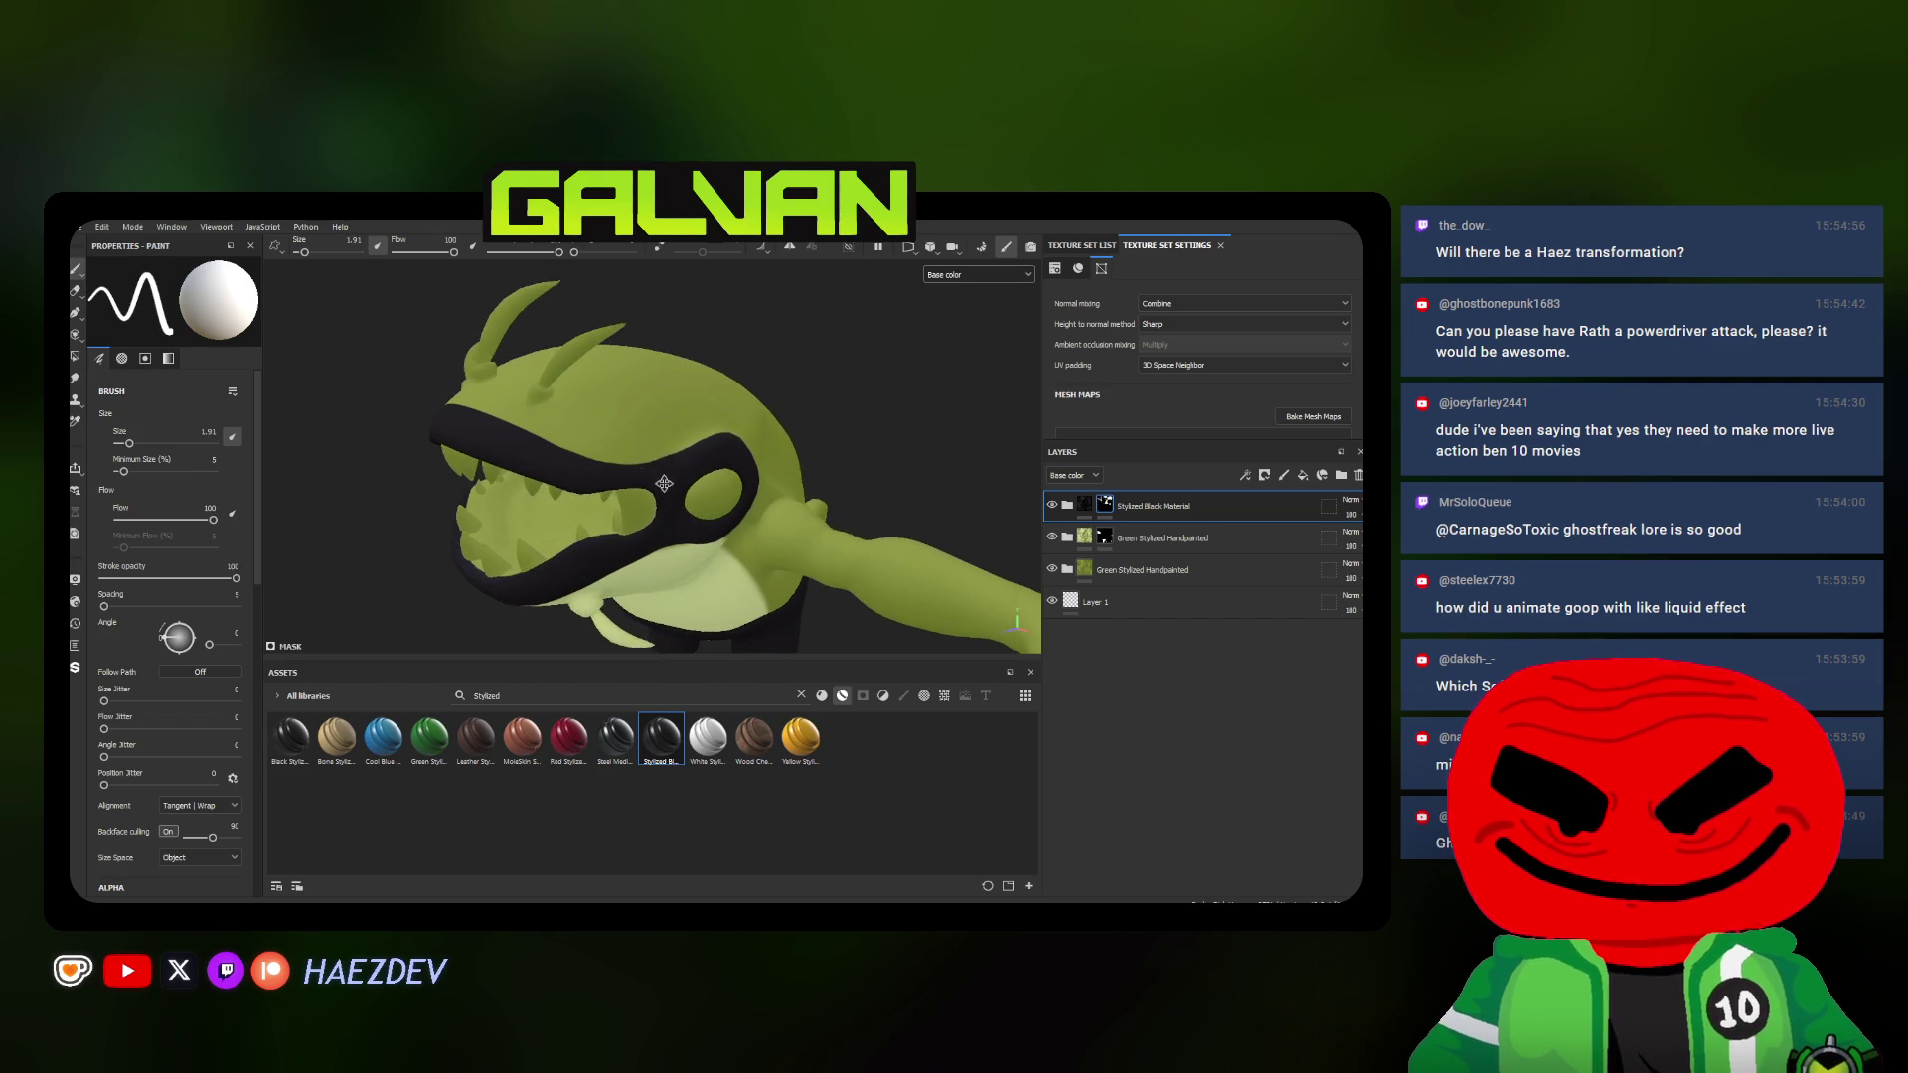
pyautogui.keyDown('ctrl'); pyautogui.moveTo(632, 447); pyautogui.dragTo(655, 448, button='right'); pyautogui.keyUp('ctrl')
pyautogui.scroll(2, 656, 463)
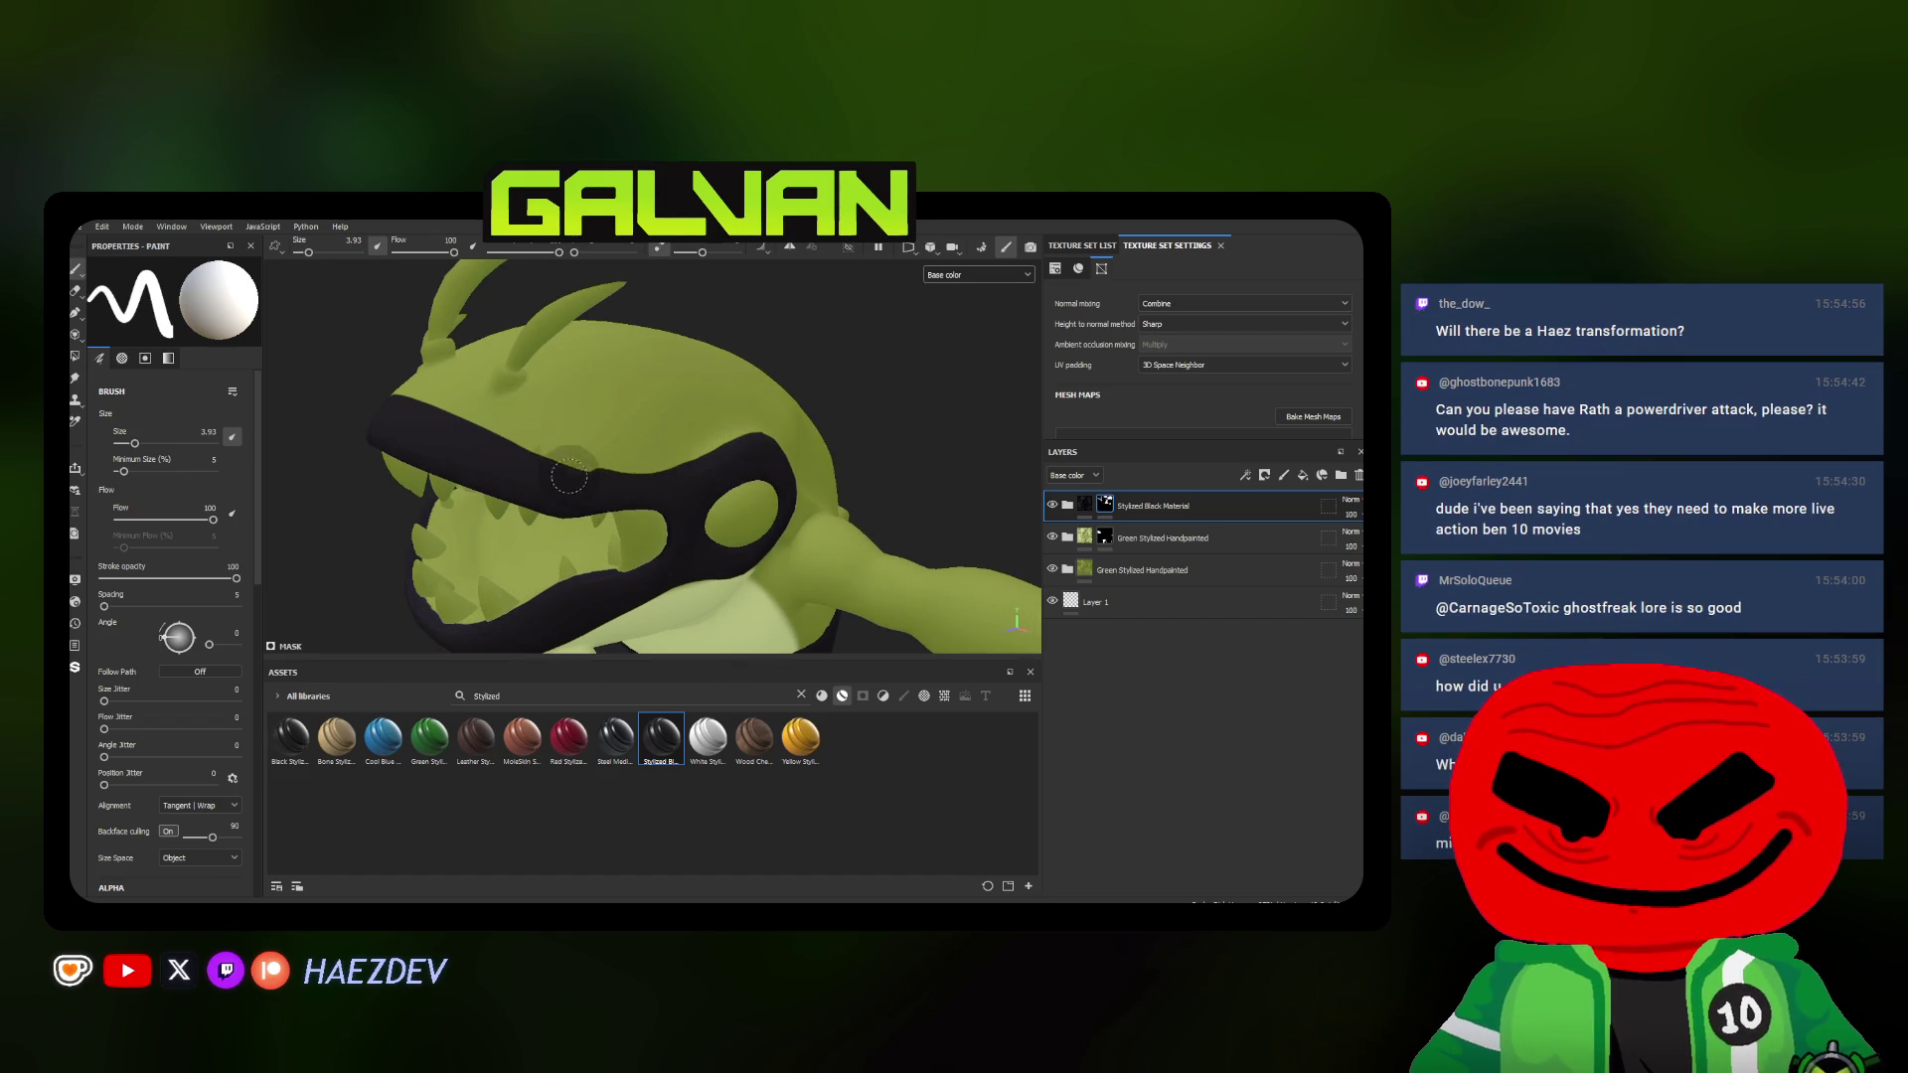
pyautogui.scroll(-3, 409, 423)
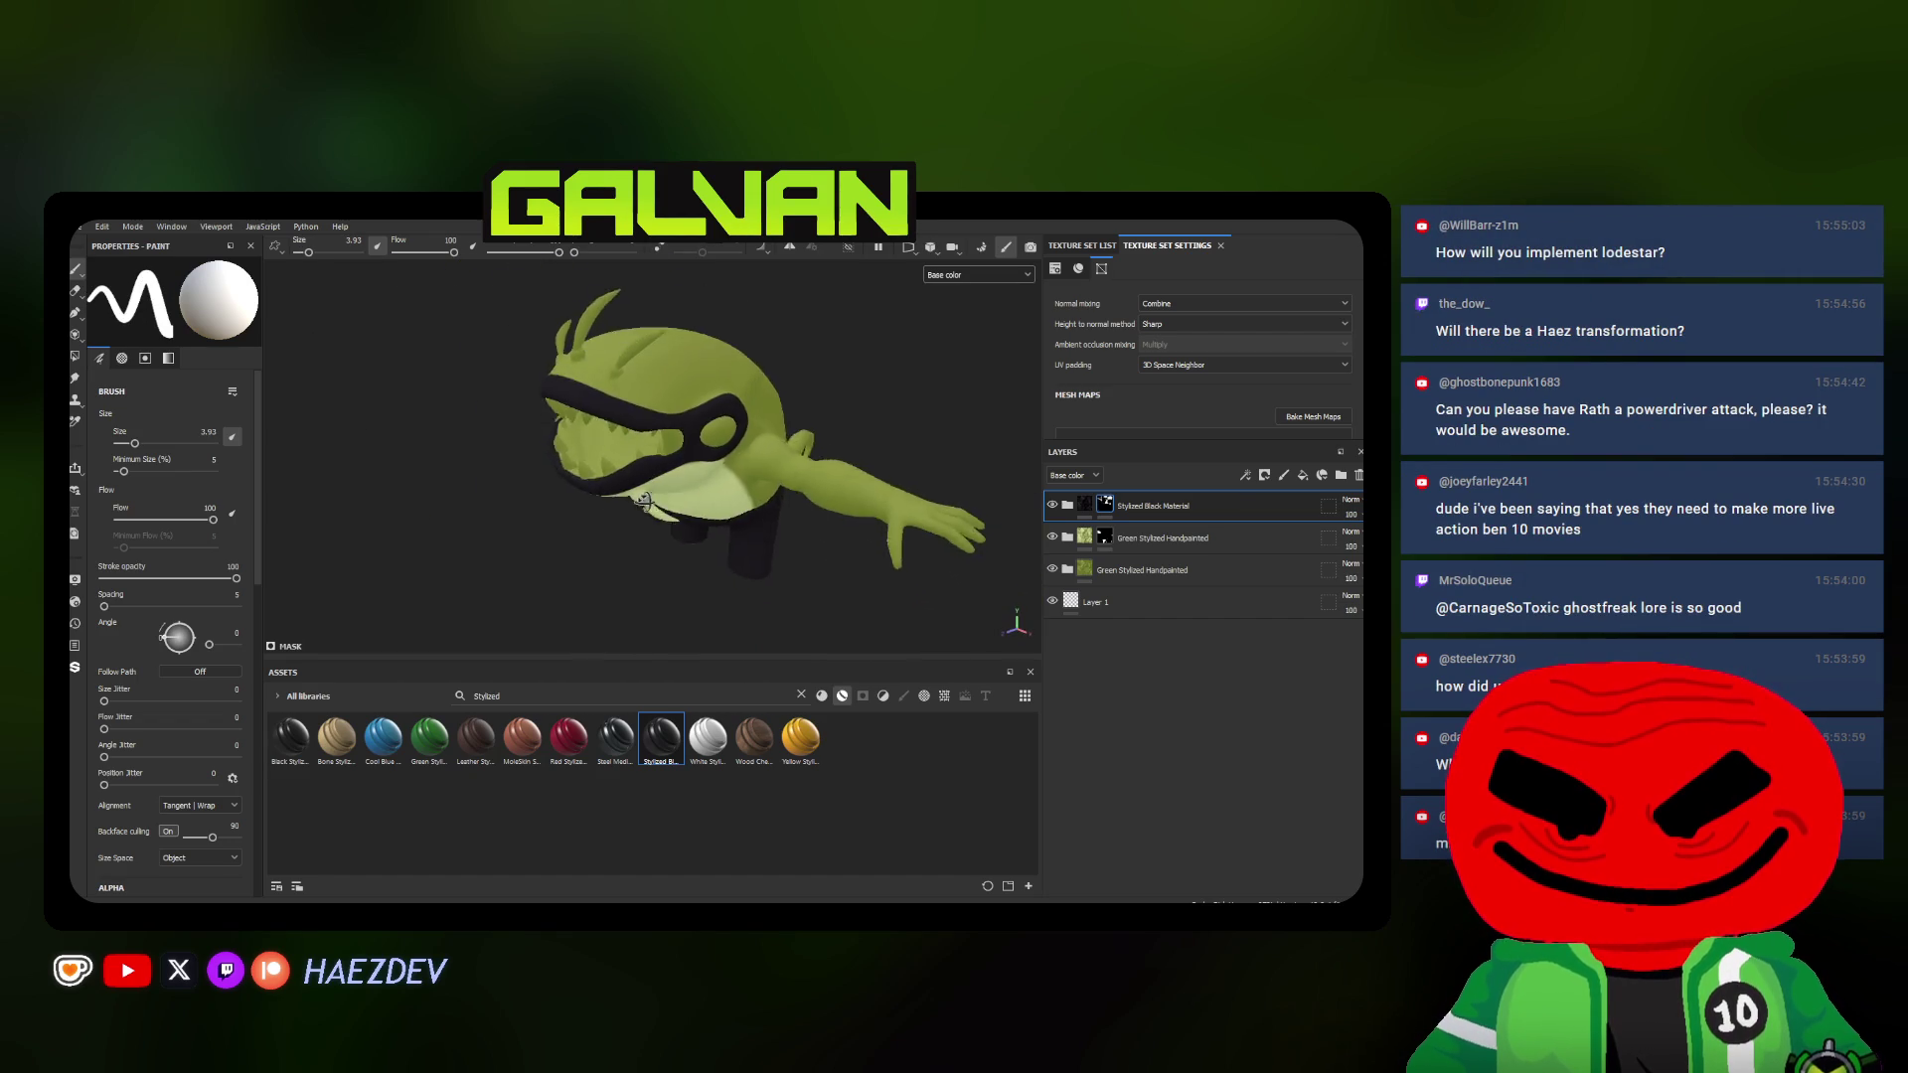
pyautogui.keyDown('alt'); pyautogui.moveTo(410, 422); pyautogui.dragTo(641, 437); pyautogui.keyUp('alt')
pyautogui.scroll(2, 641, 435)
pyautogui.keyDown('alt'); pyautogui.moveTo(624, 482); pyautogui.dragTo(602, 525); pyautogui.keyUp('alt')
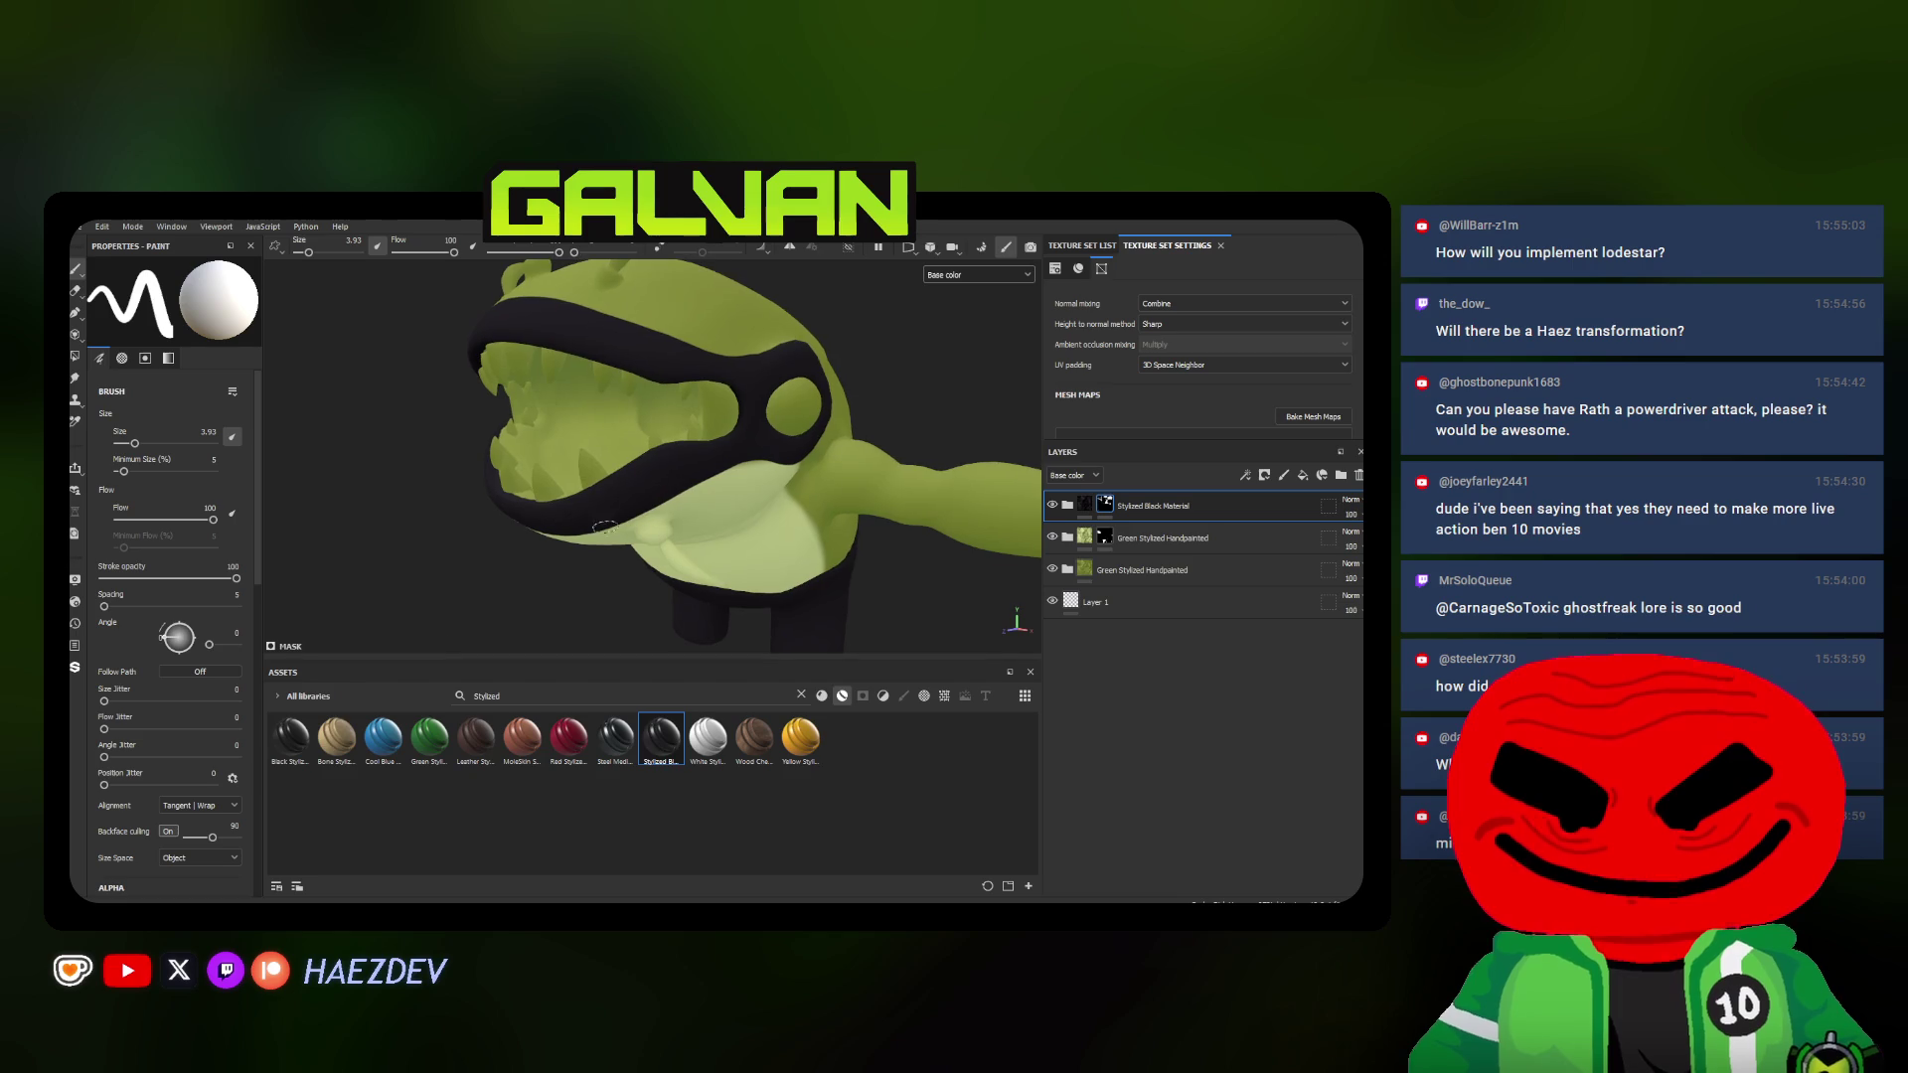
pyautogui.moveTo(331, 738)
pyautogui.mouseDown()
pyautogui.moveTo(564, 408)
pyautogui.moveTo(612, 396)
pyautogui.mouseUp()
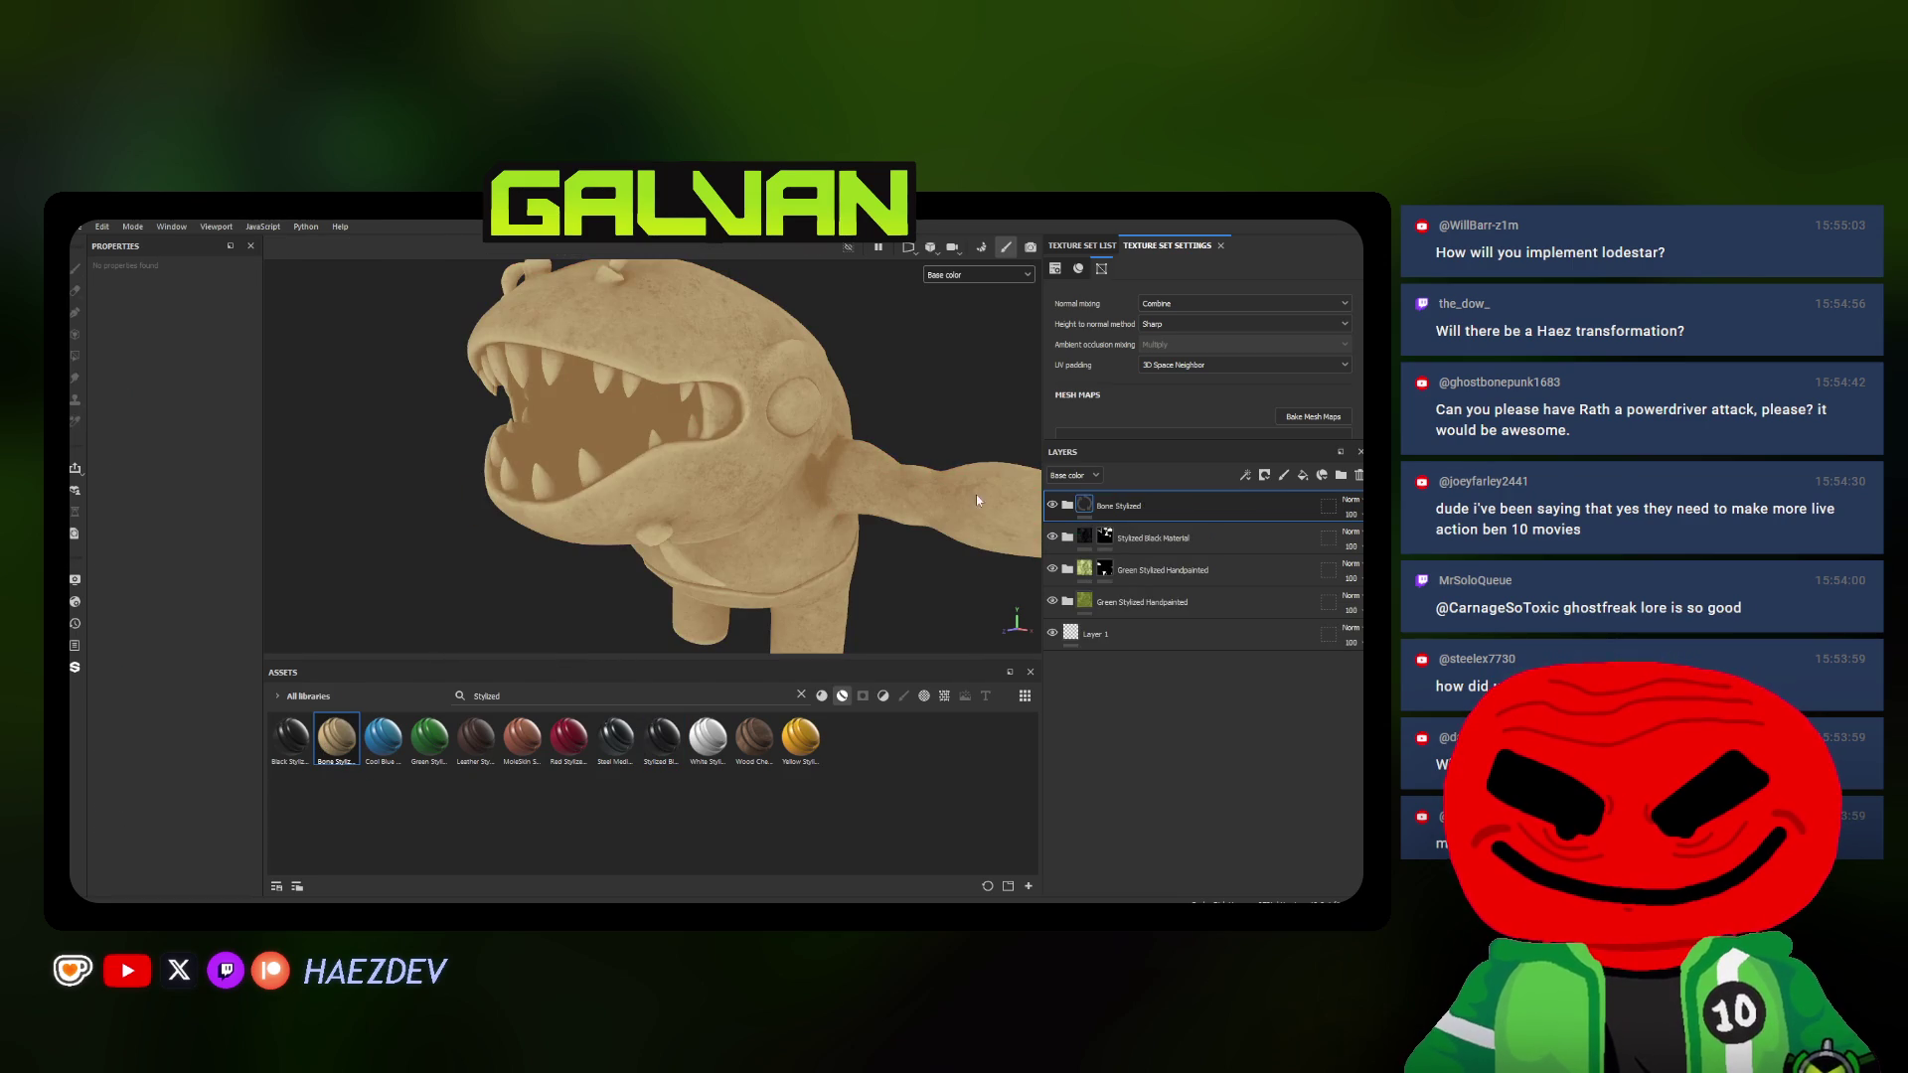
# Add a black mask to the Bone Stylized layer and set Polygon Fill to white
pyautogui.rightClick(1110, 506)
pyautogui.click(1144, 227)
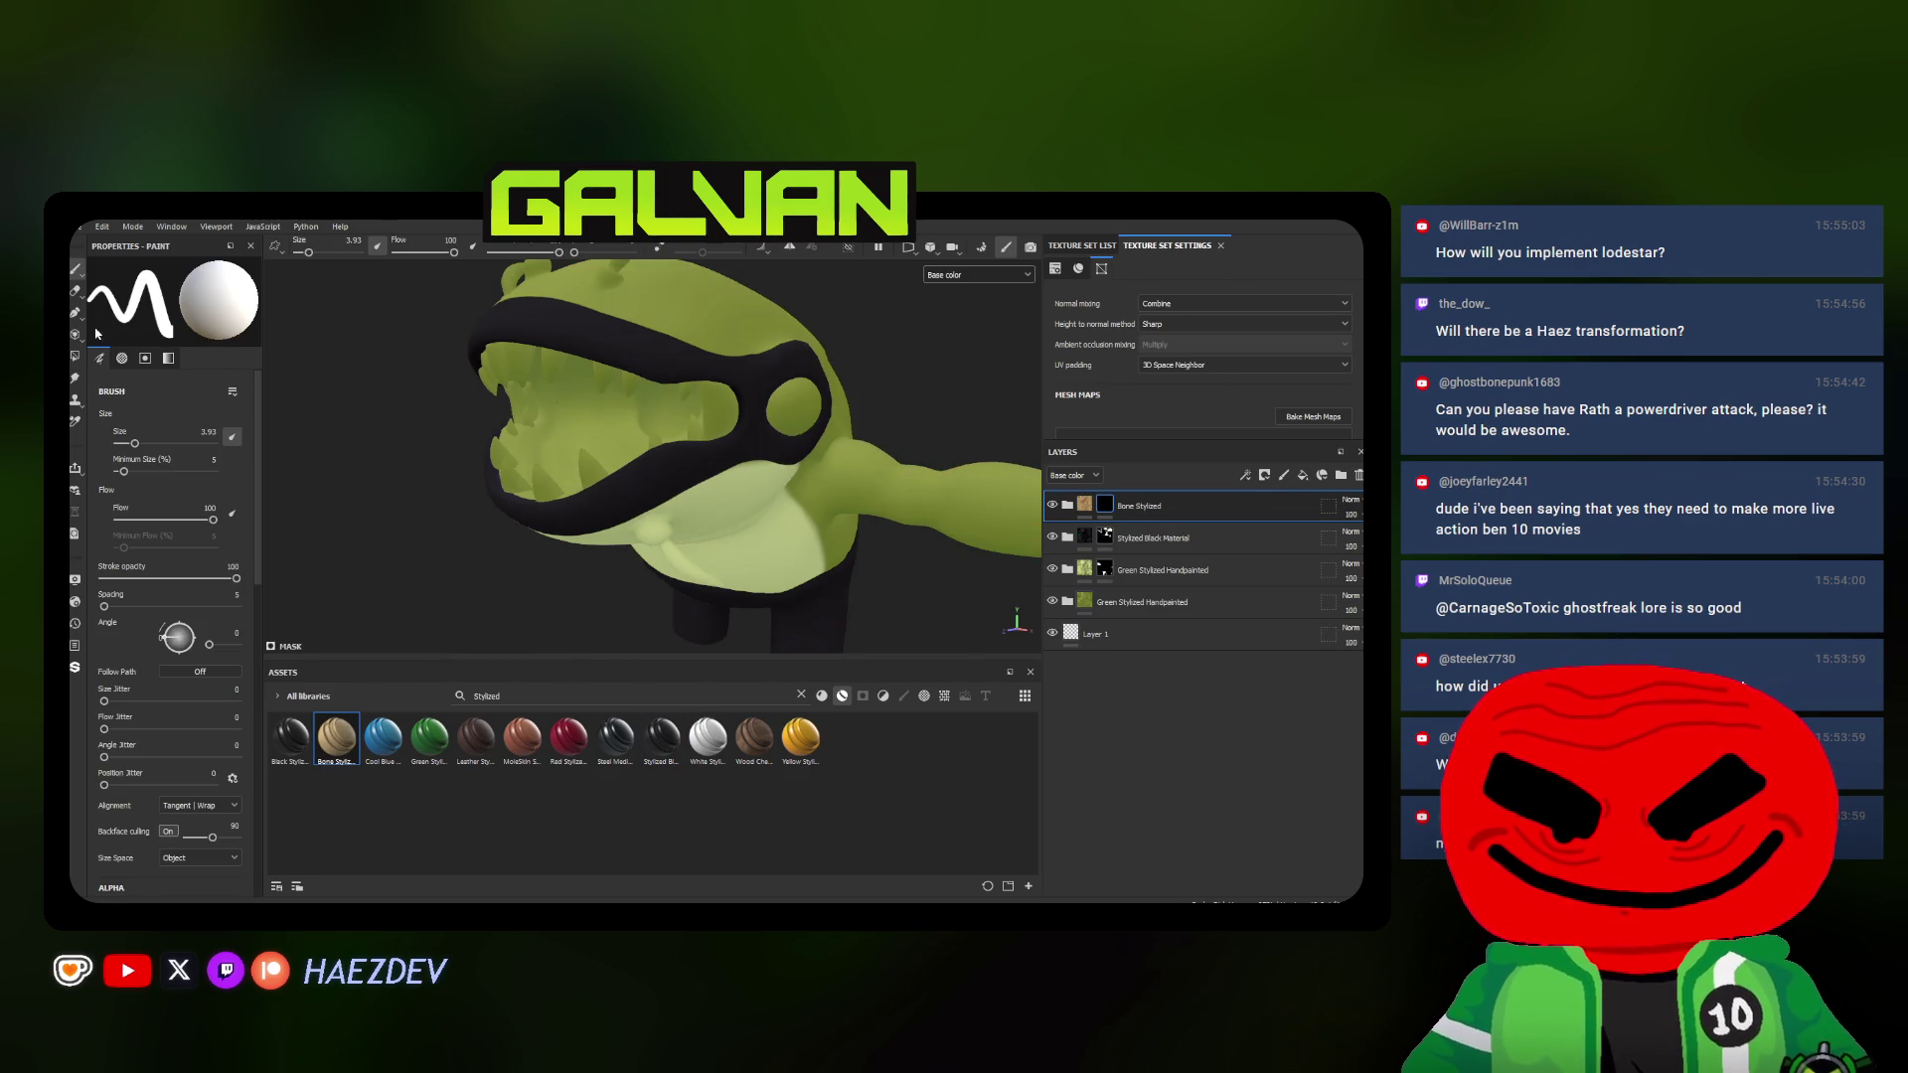
pyautogui.press('4')
pyautogui.press('x')
pyautogui.scroll(2, 494, 369)
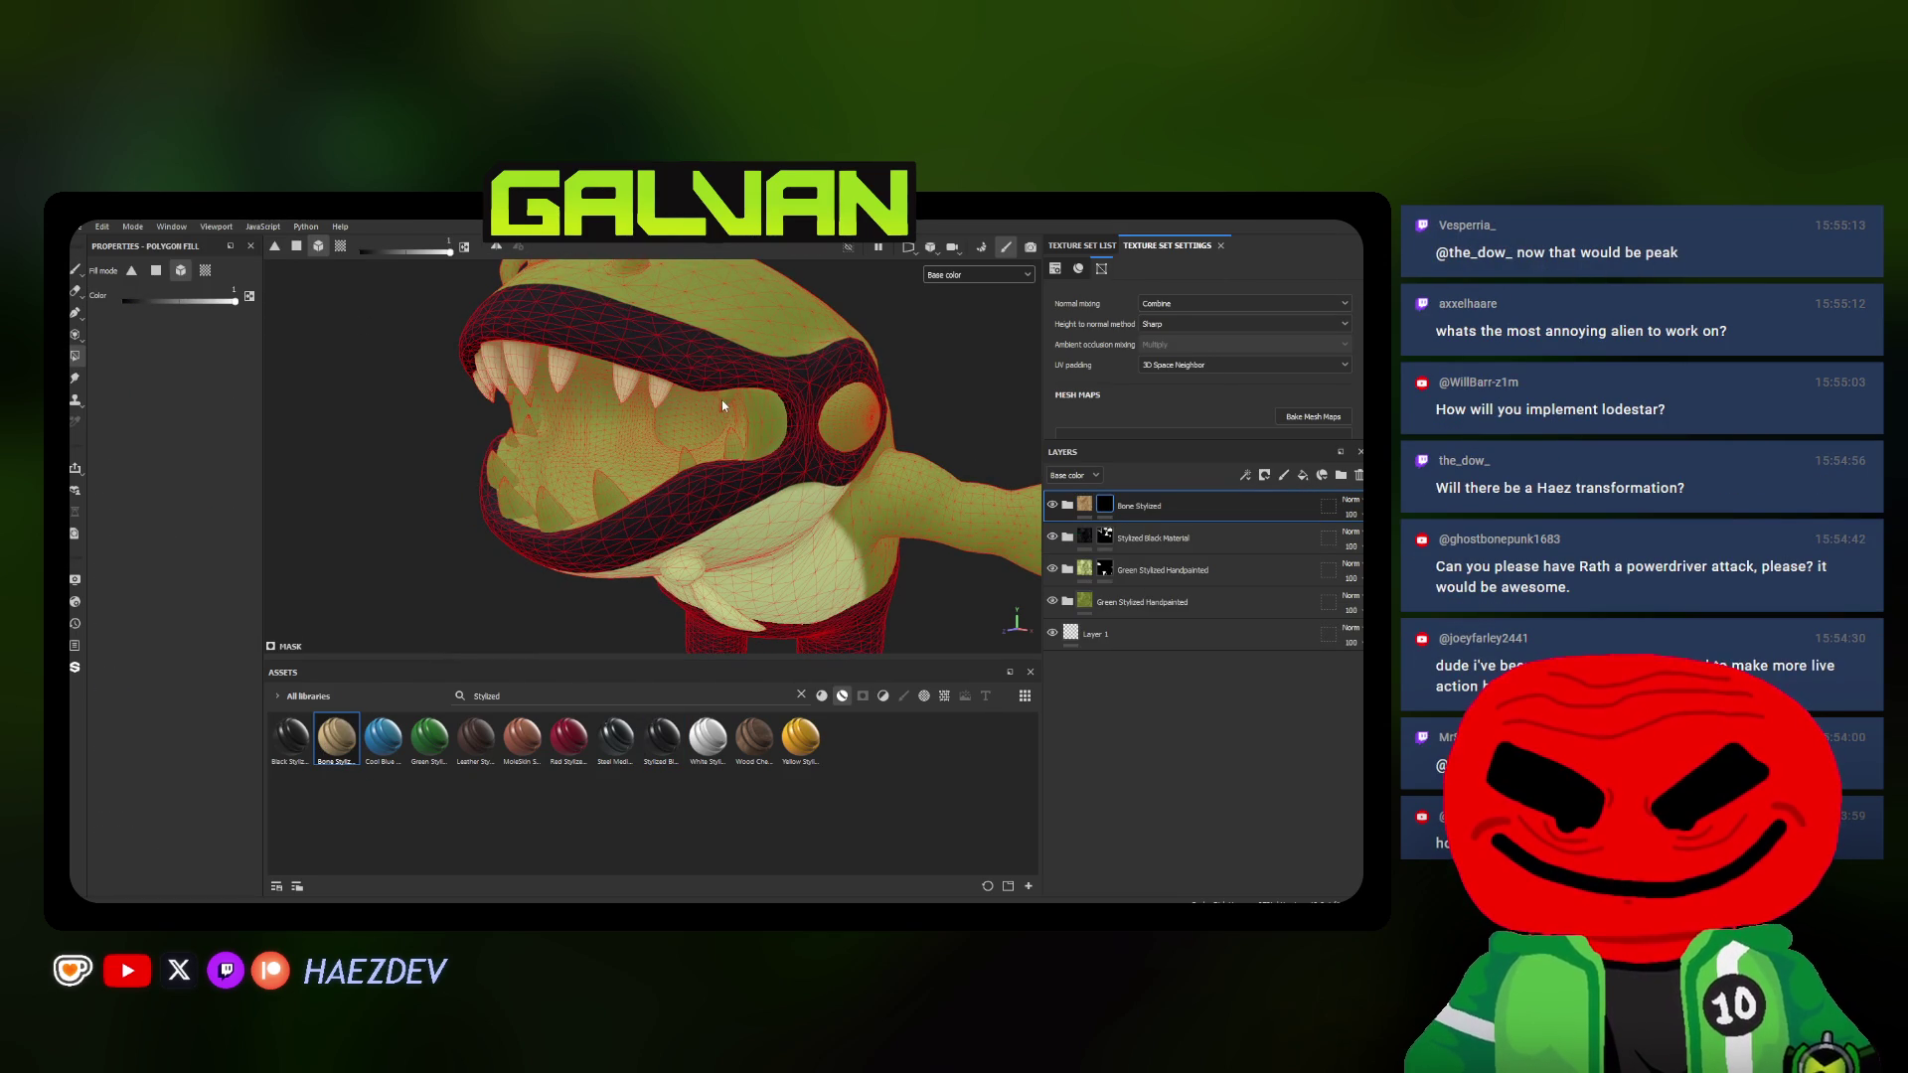
pyautogui.scroll(2, 727, 418)
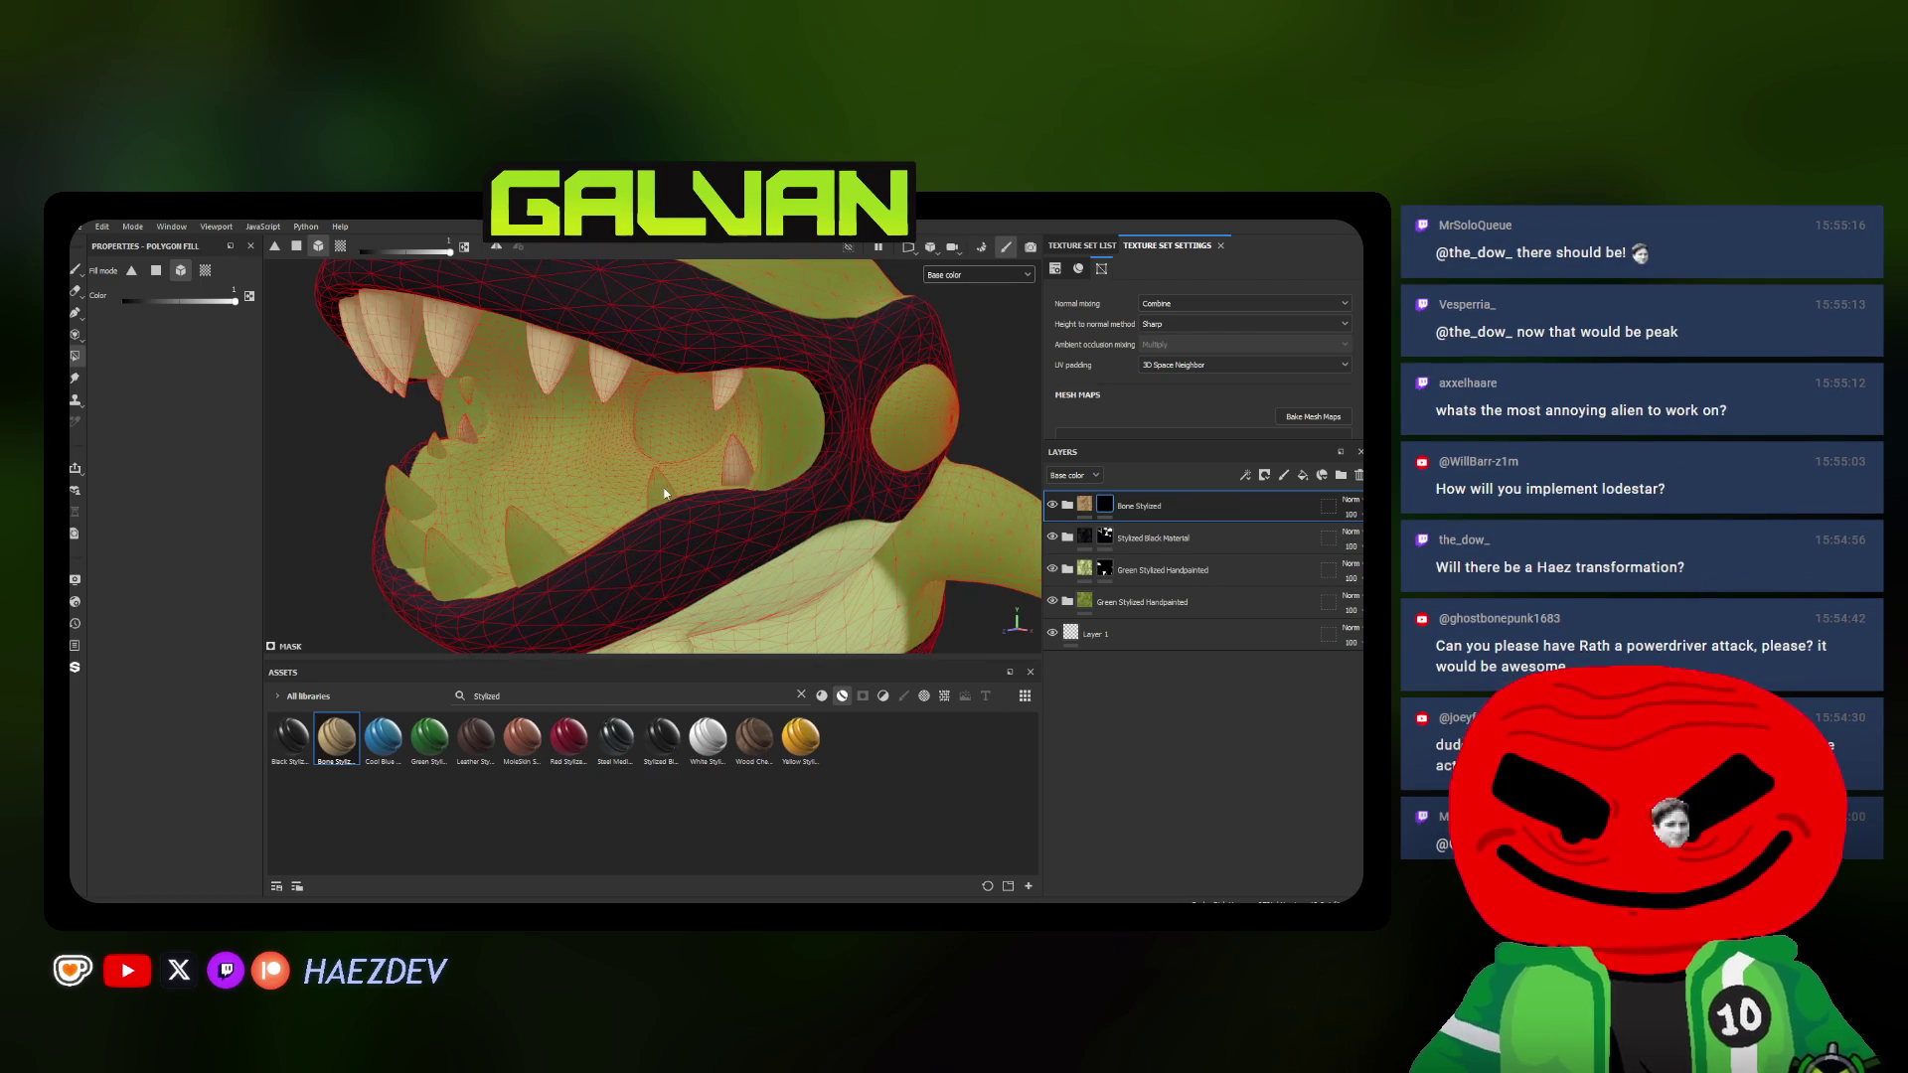
# Add the Red Stylized material as a black-masked layer and fill only the inner mouth's UV island red
pyautogui.click(73, 273)
pyautogui.moveTo(569, 735)
pyautogui.mouseDown()
pyautogui.moveTo(571, 503)
pyautogui.moveTo(594, 478)
pyautogui.mouseUp()
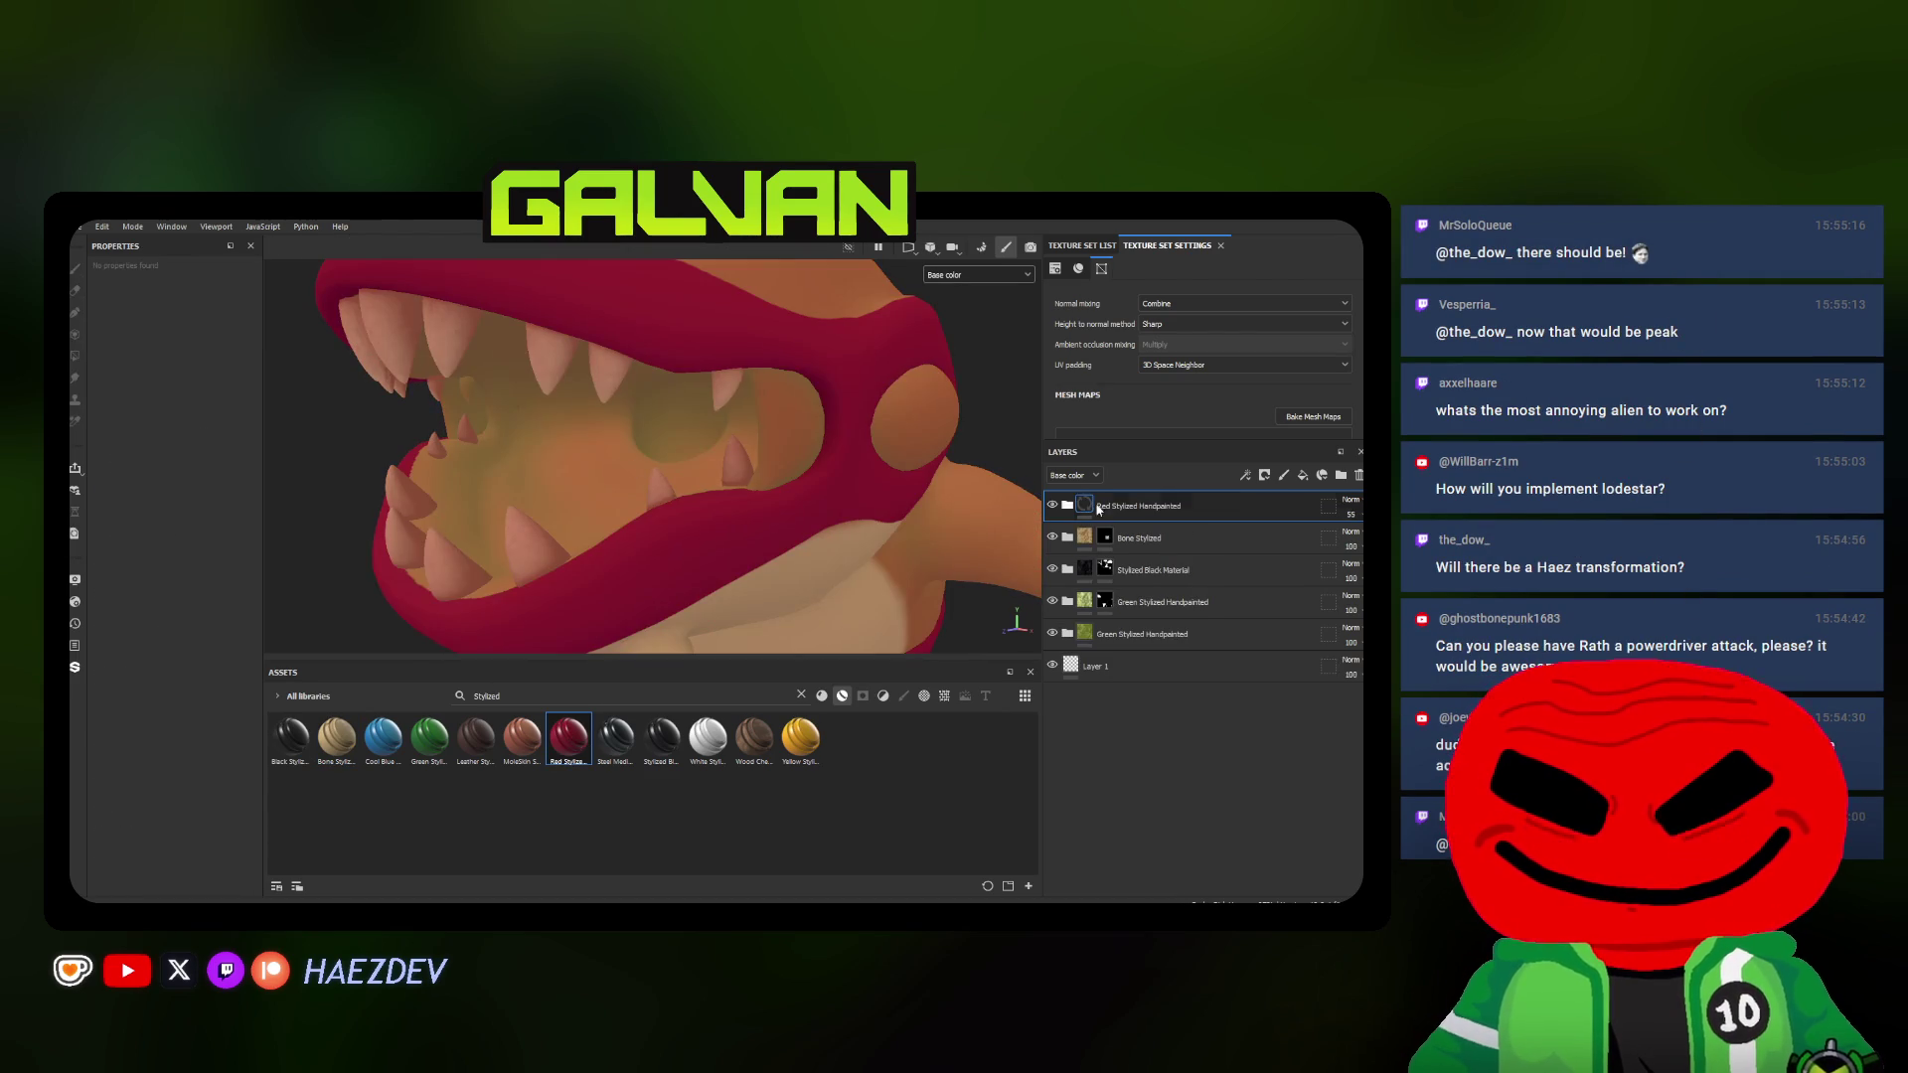
pyautogui.rightClick(1267, 506)
pyautogui.click(1223, 299)
pyautogui.click(77, 338)
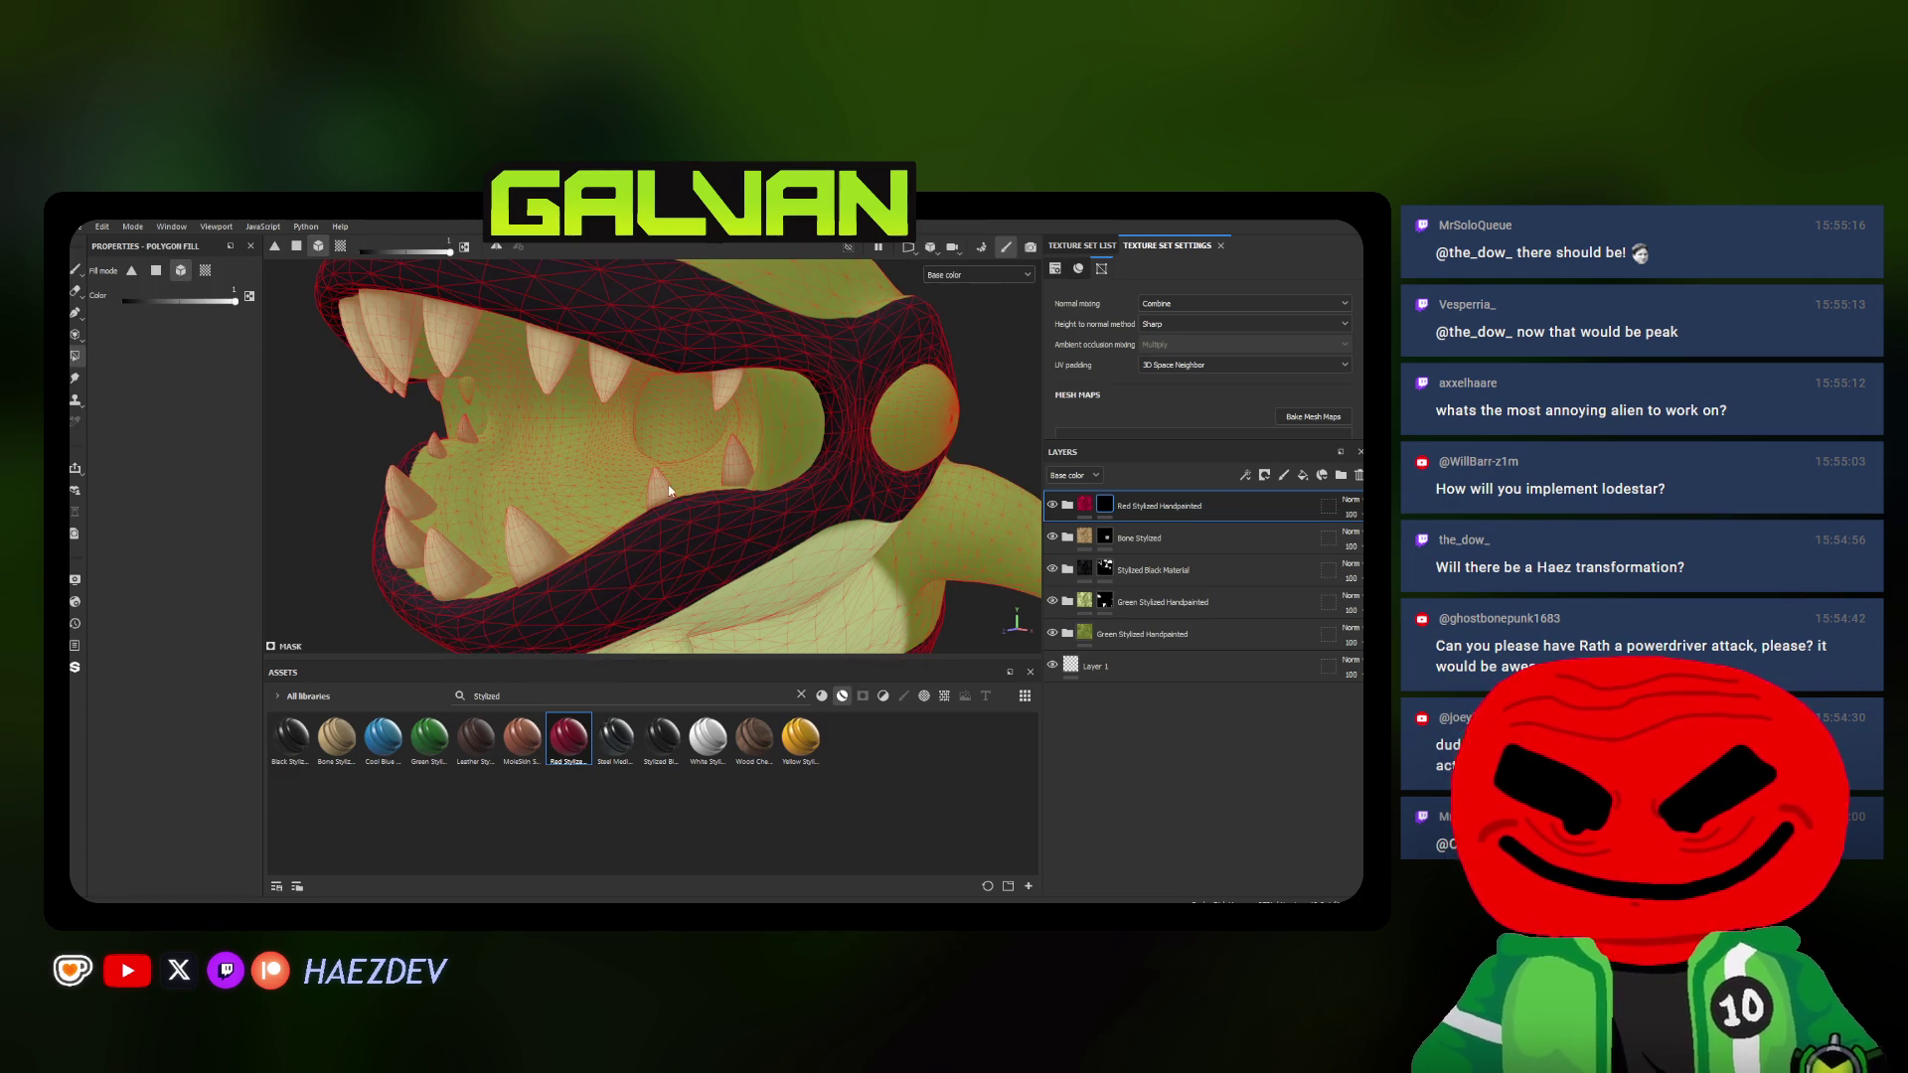
pyautogui.click(669, 490)
pyautogui.hotkey('ctrl', 'z')
pyautogui.click(205, 269)
pyautogui.click(588, 504)
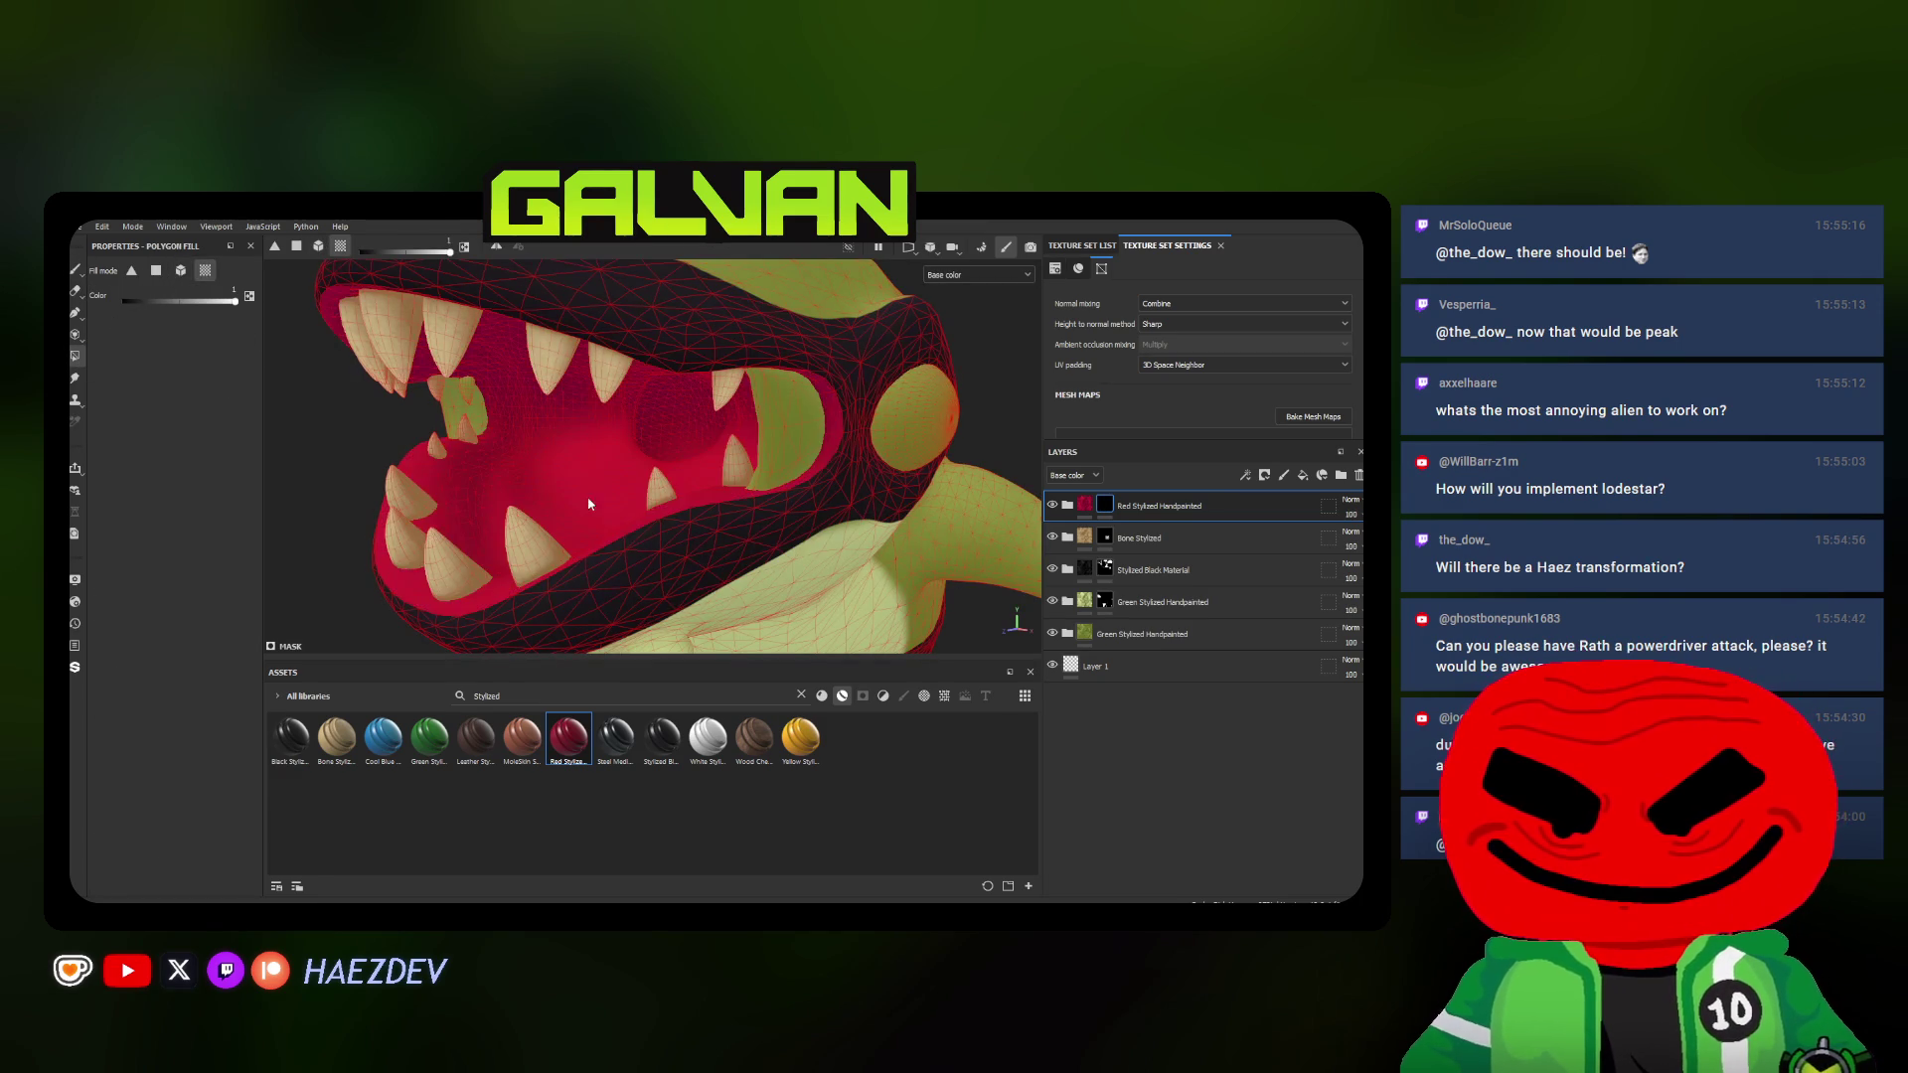
pyautogui.click(76, 269)
pyautogui.scroll(-3, 719, 491)
pyautogui.moveTo(671, 493)
pyautogui.keyDown('alt'); pyautogui.mouseDown()
pyautogui.moveTo(720, 490)
pyautogui.moveTo(598, 446)
pyautogui.mouseUp(); pyautogui.keyUp('alt')
pyautogui.scroll(3, 597, 446)
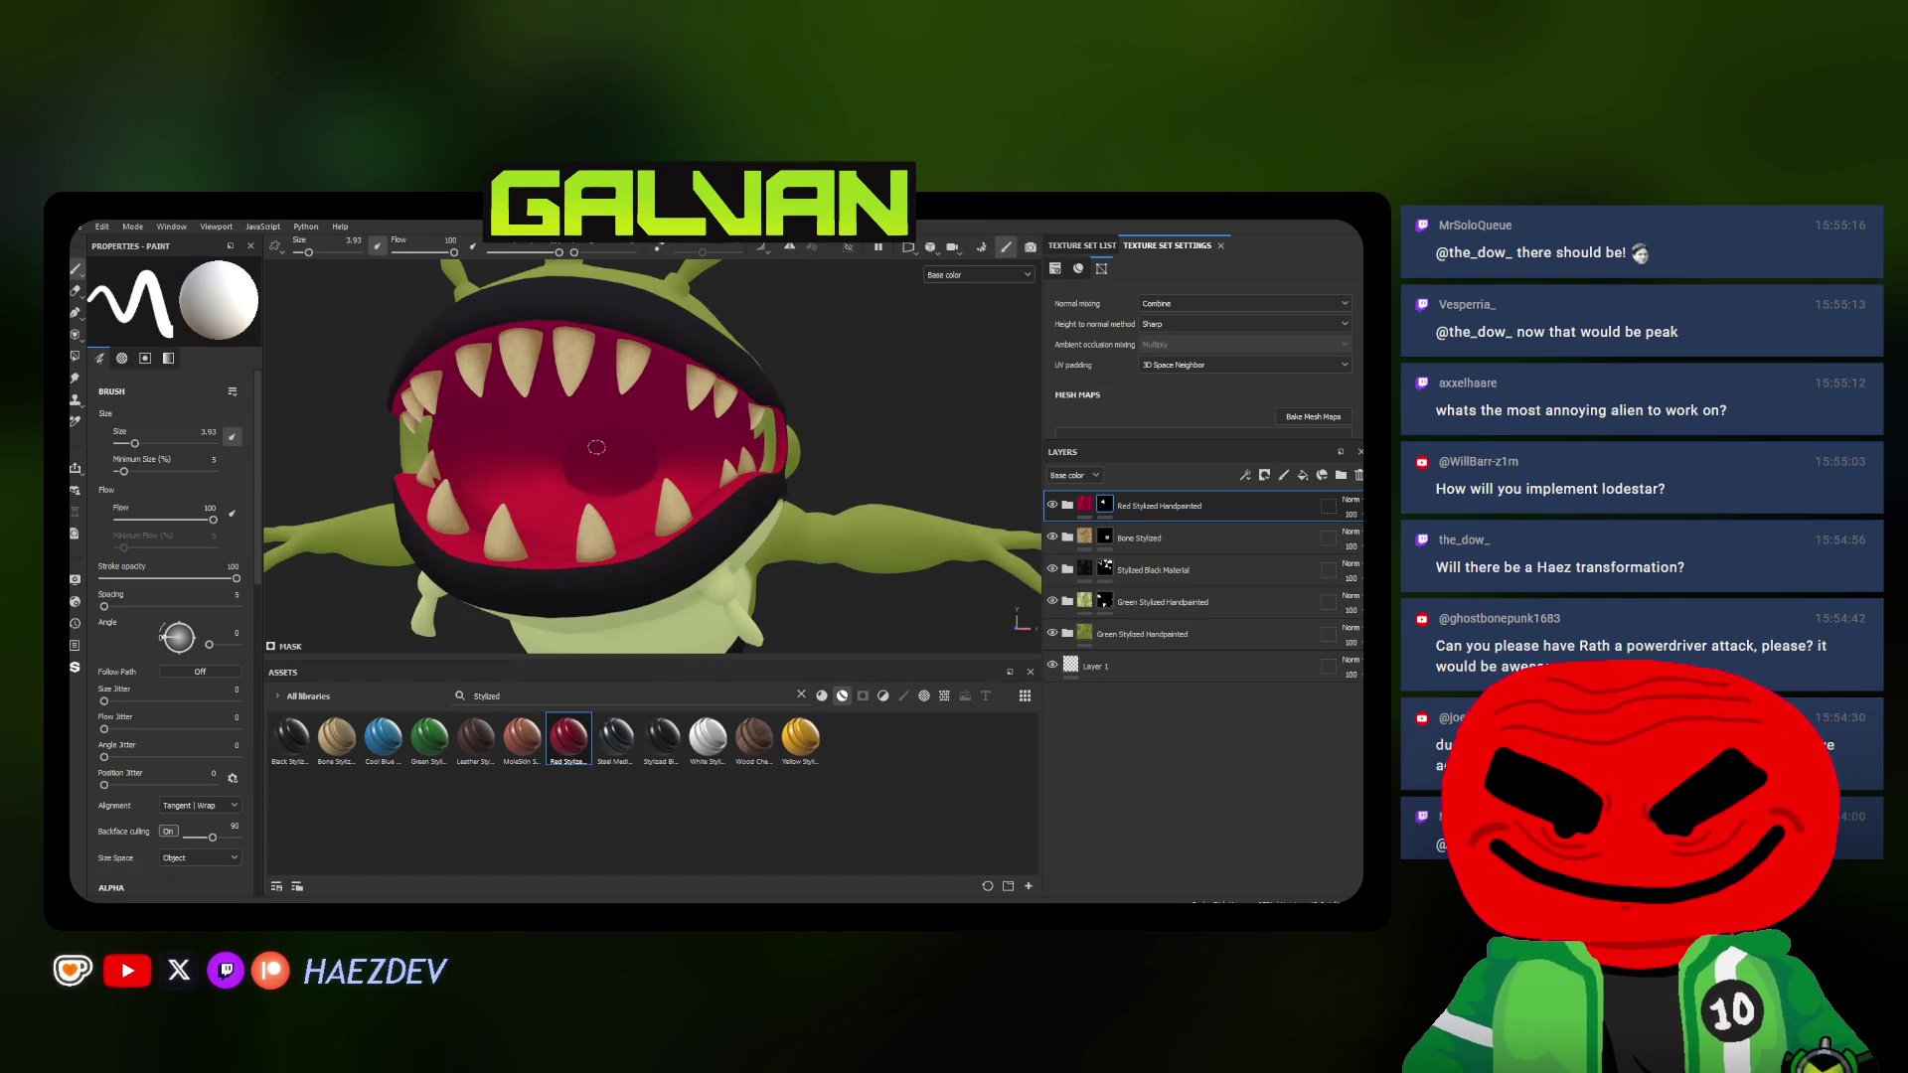
# Darken the mouth red to deep maroon with an HSL Perceptive filter, Lightness about 0.3
pyautogui.rightClick(1075, 518)
pyautogui.click(1178, 624)
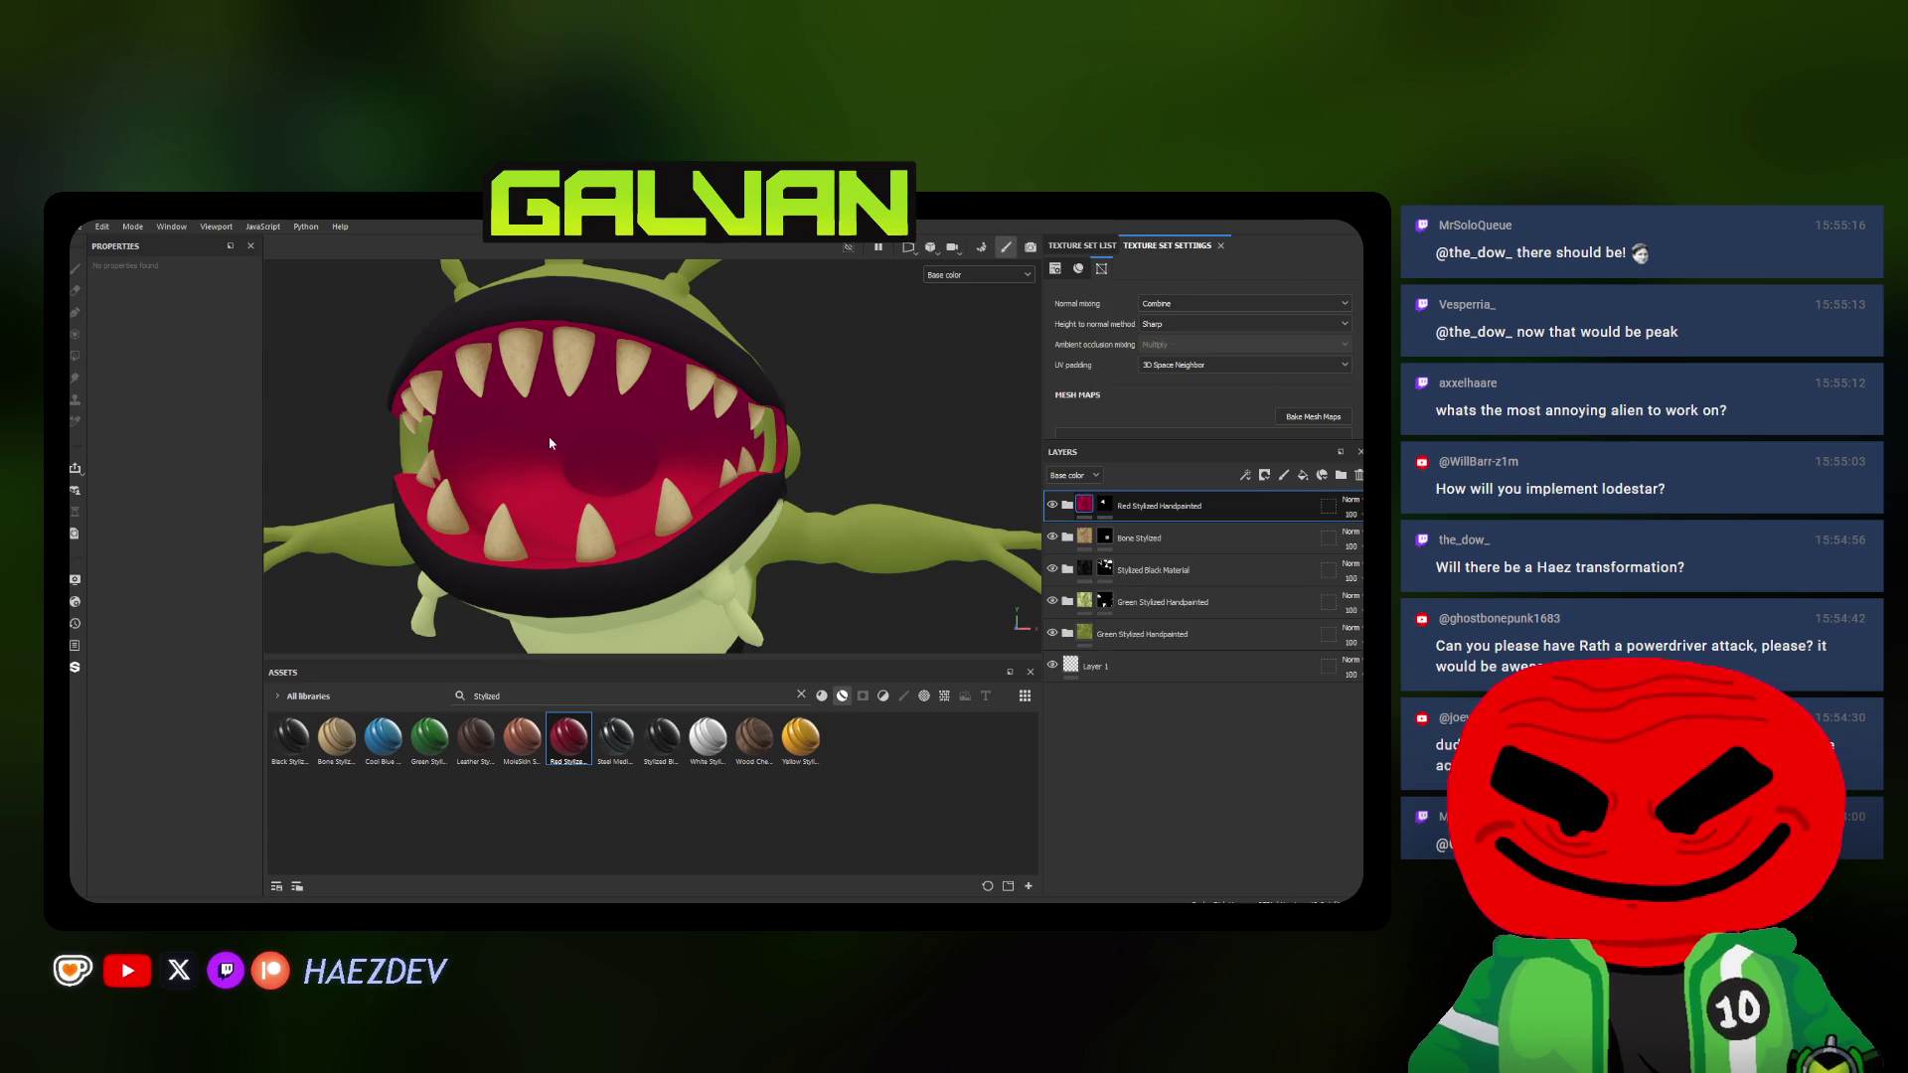
pyautogui.click(187, 334)
pyautogui.click(298, 420)
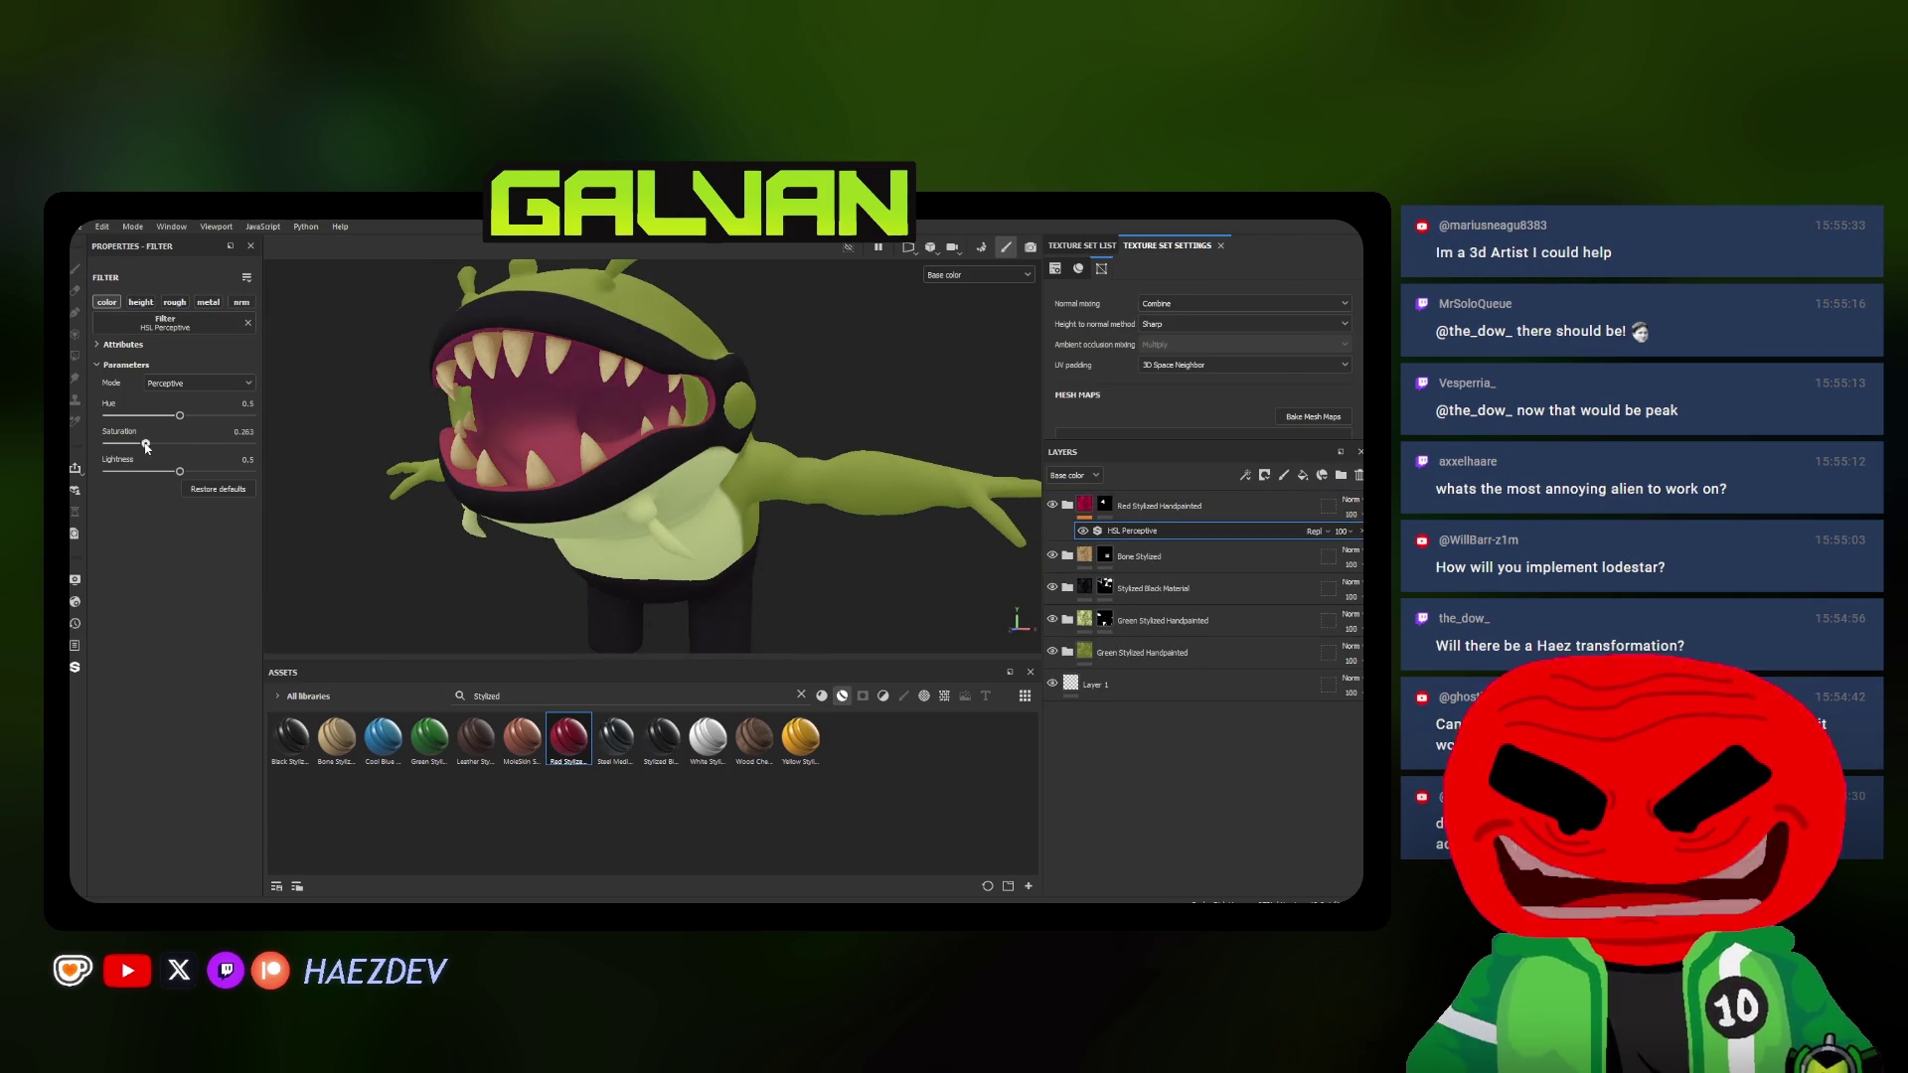
pyautogui.moveTo(178, 471); pyautogui.dragTo(160, 472)
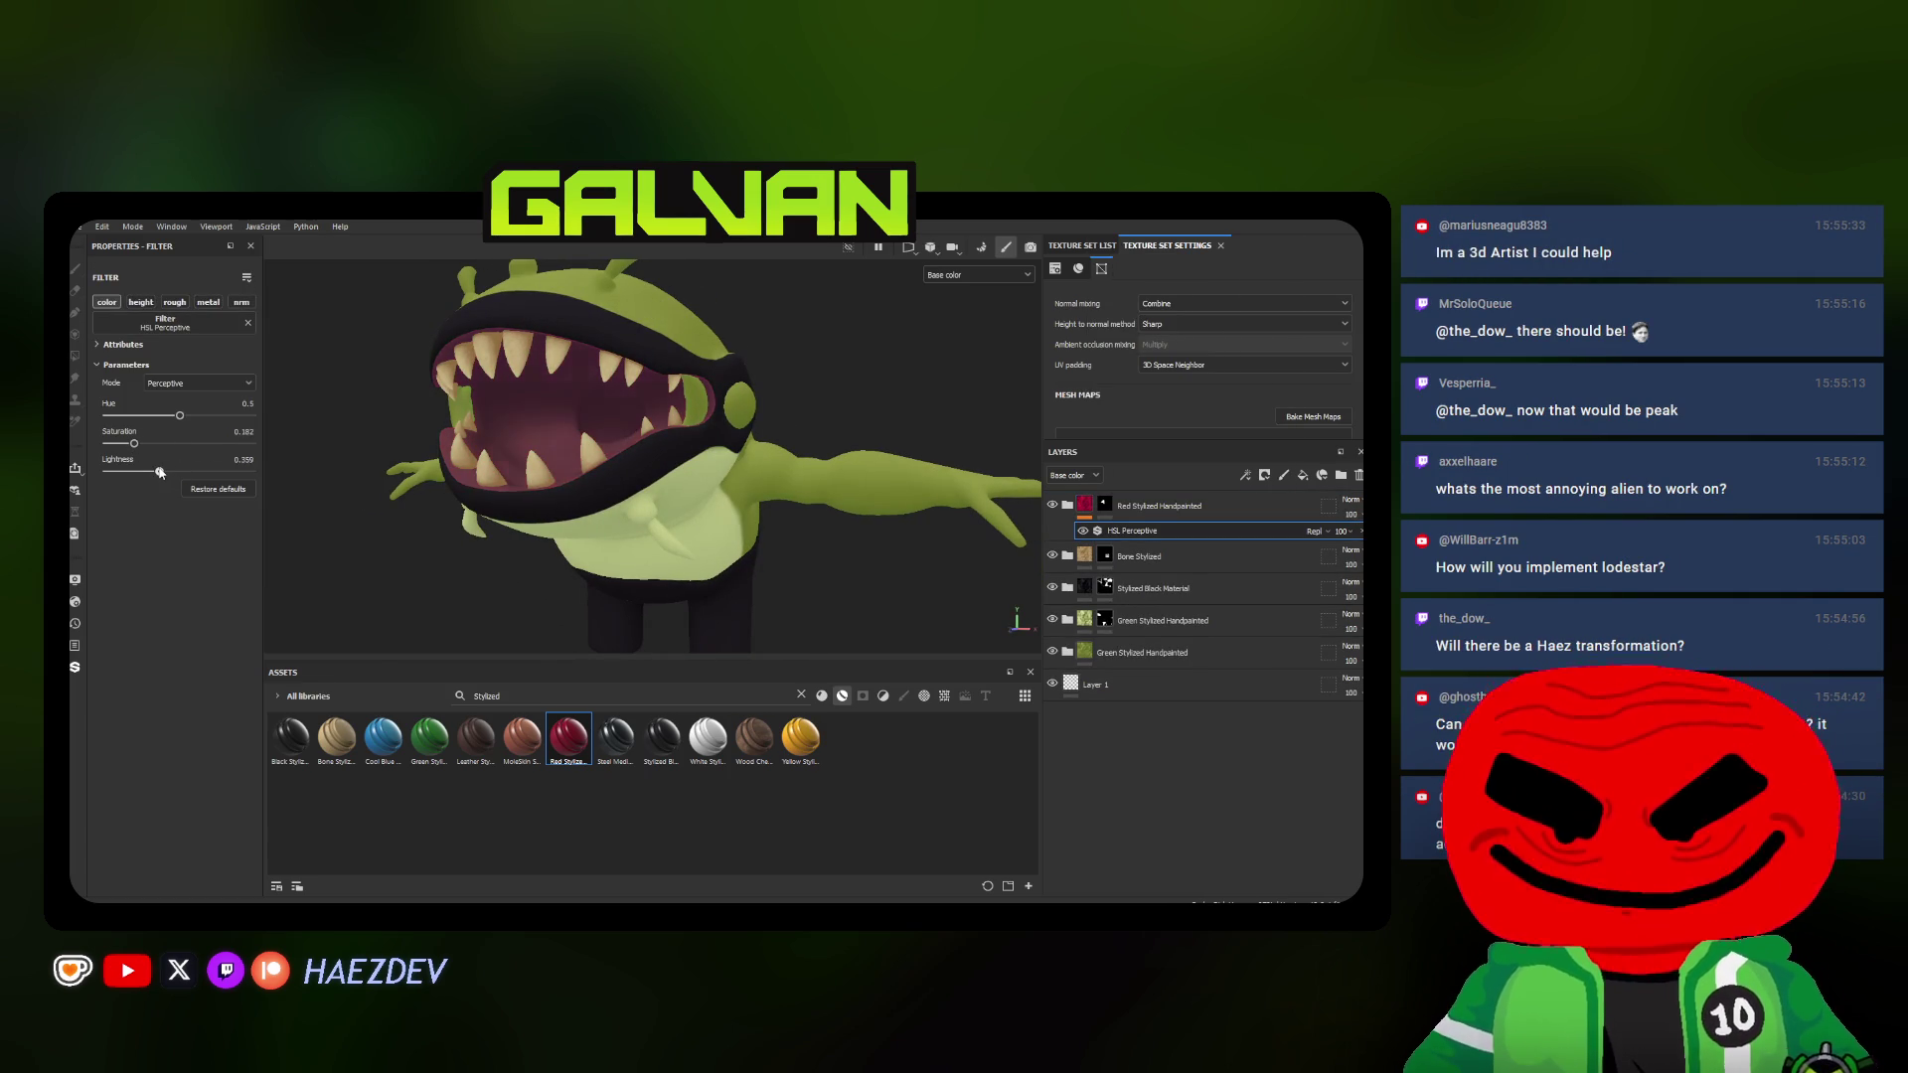
pyautogui.keyDown('alt'); pyautogui.moveTo(792, 413); pyautogui.dragTo(593, 442); pyautogui.keyUp('alt')
pyautogui.scroll(3, 709, 438)
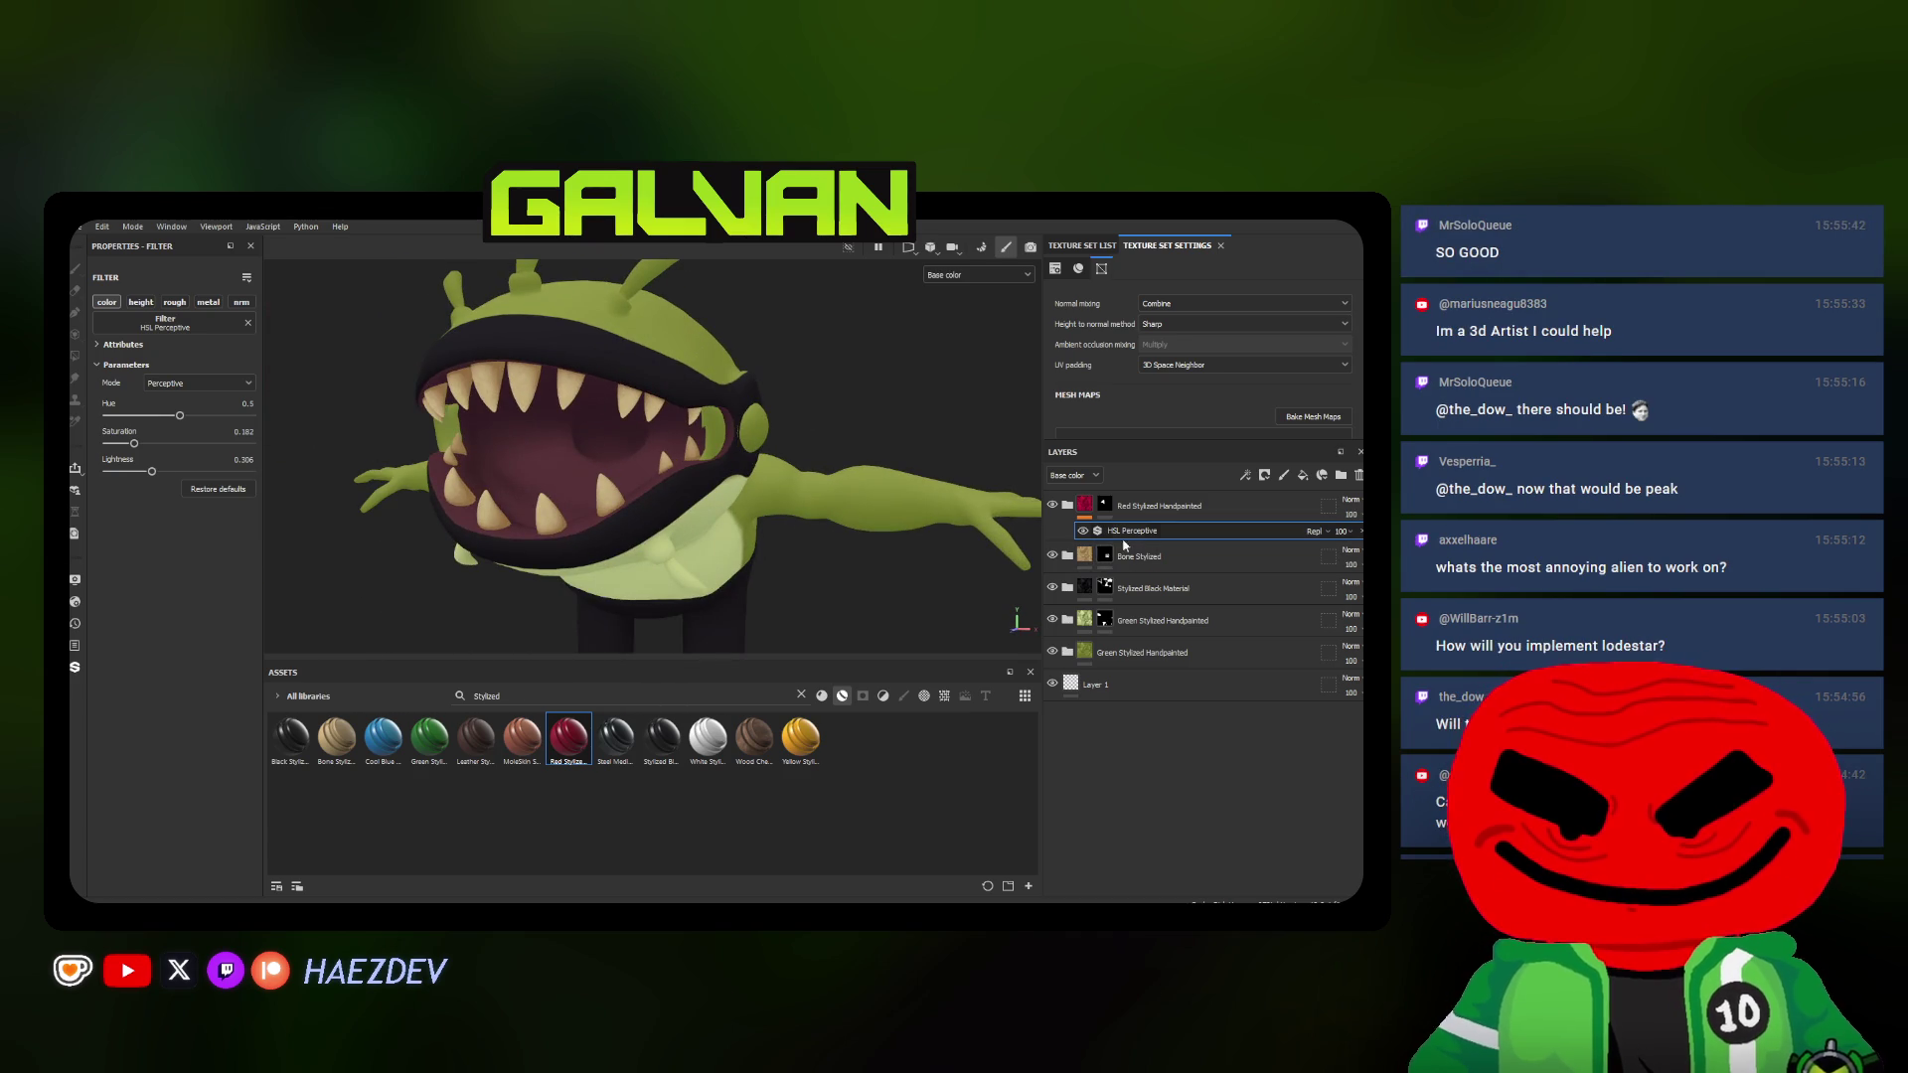
# Review the red and green layers in polygon-fill mode from a profile view without changing them
pyautogui.click(1133, 508)
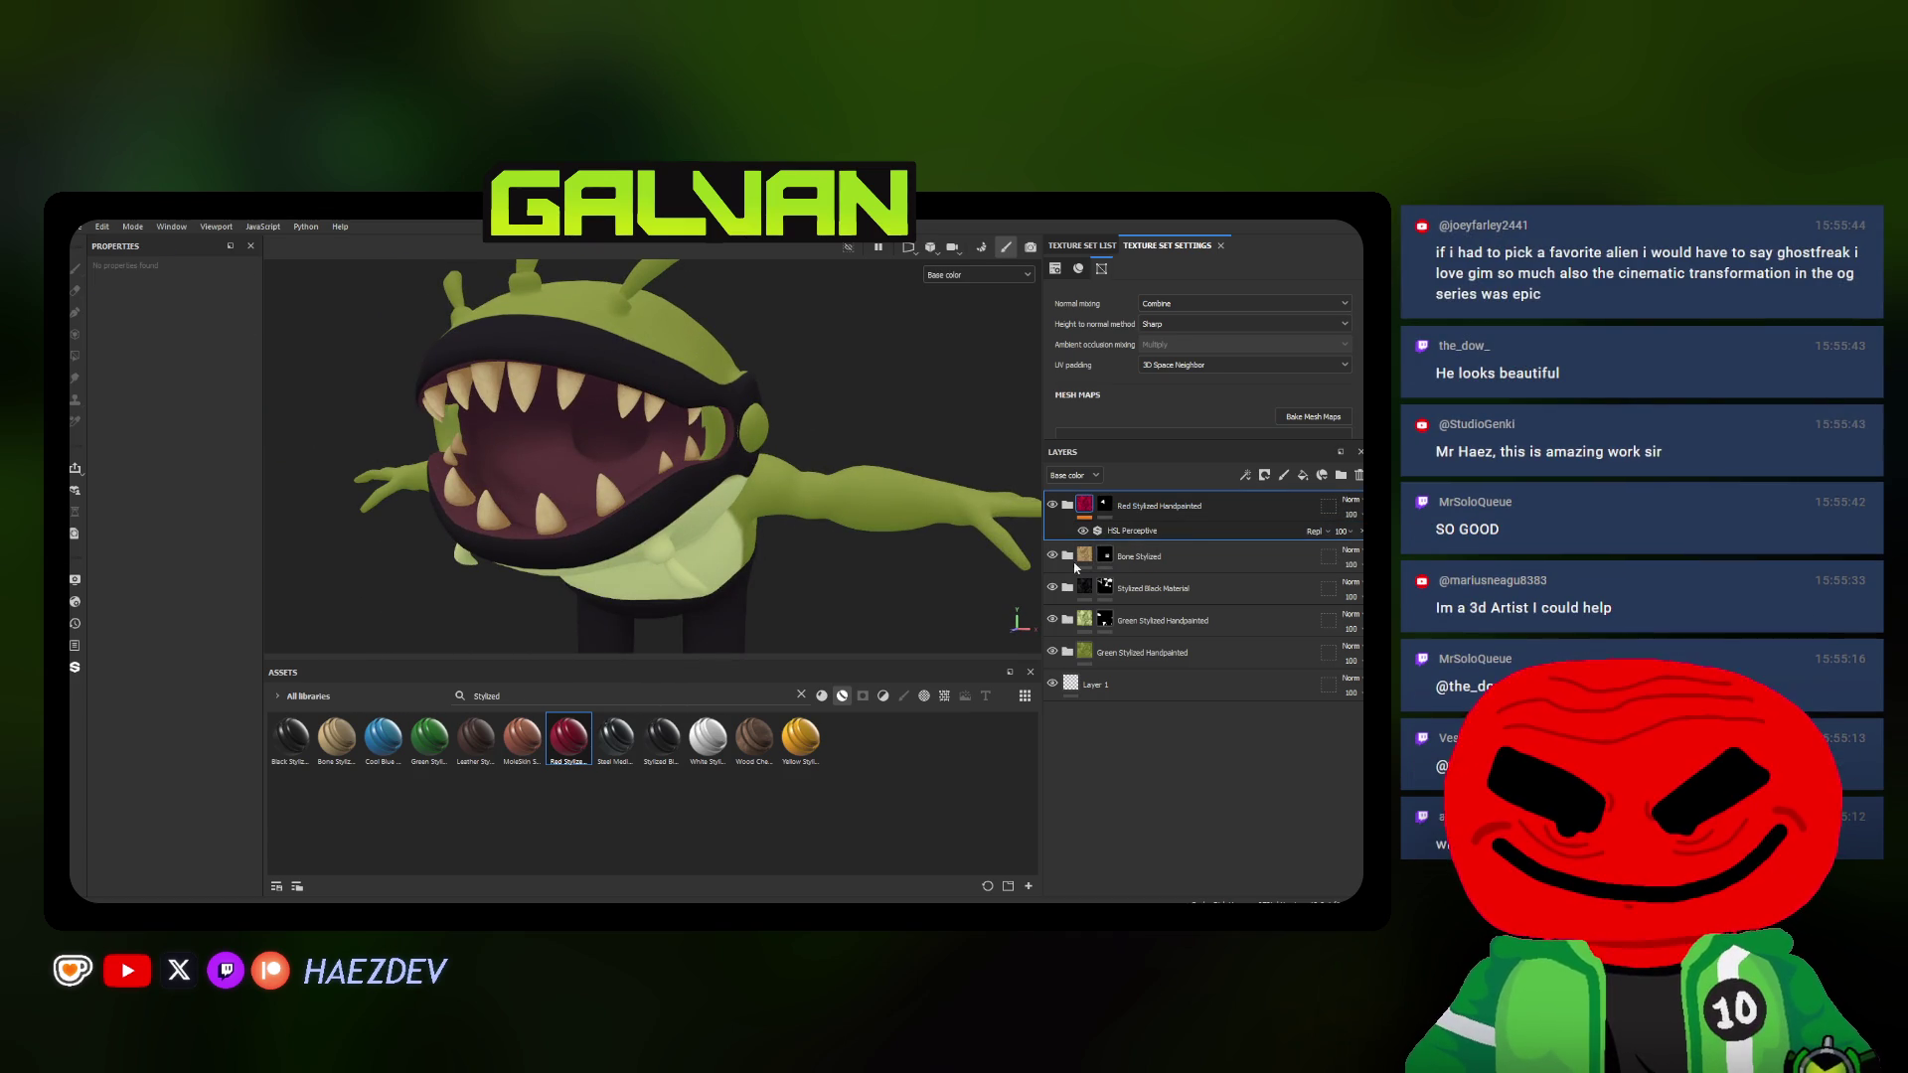
pyautogui.click(1105, 620)
pyautogui.keyDown('alt'); pyautogui.moveTo(717, 447); pyautogui.dragTo(447, 447); pyautogui.keyUp('alt')
pyautogui.click(76, 353)
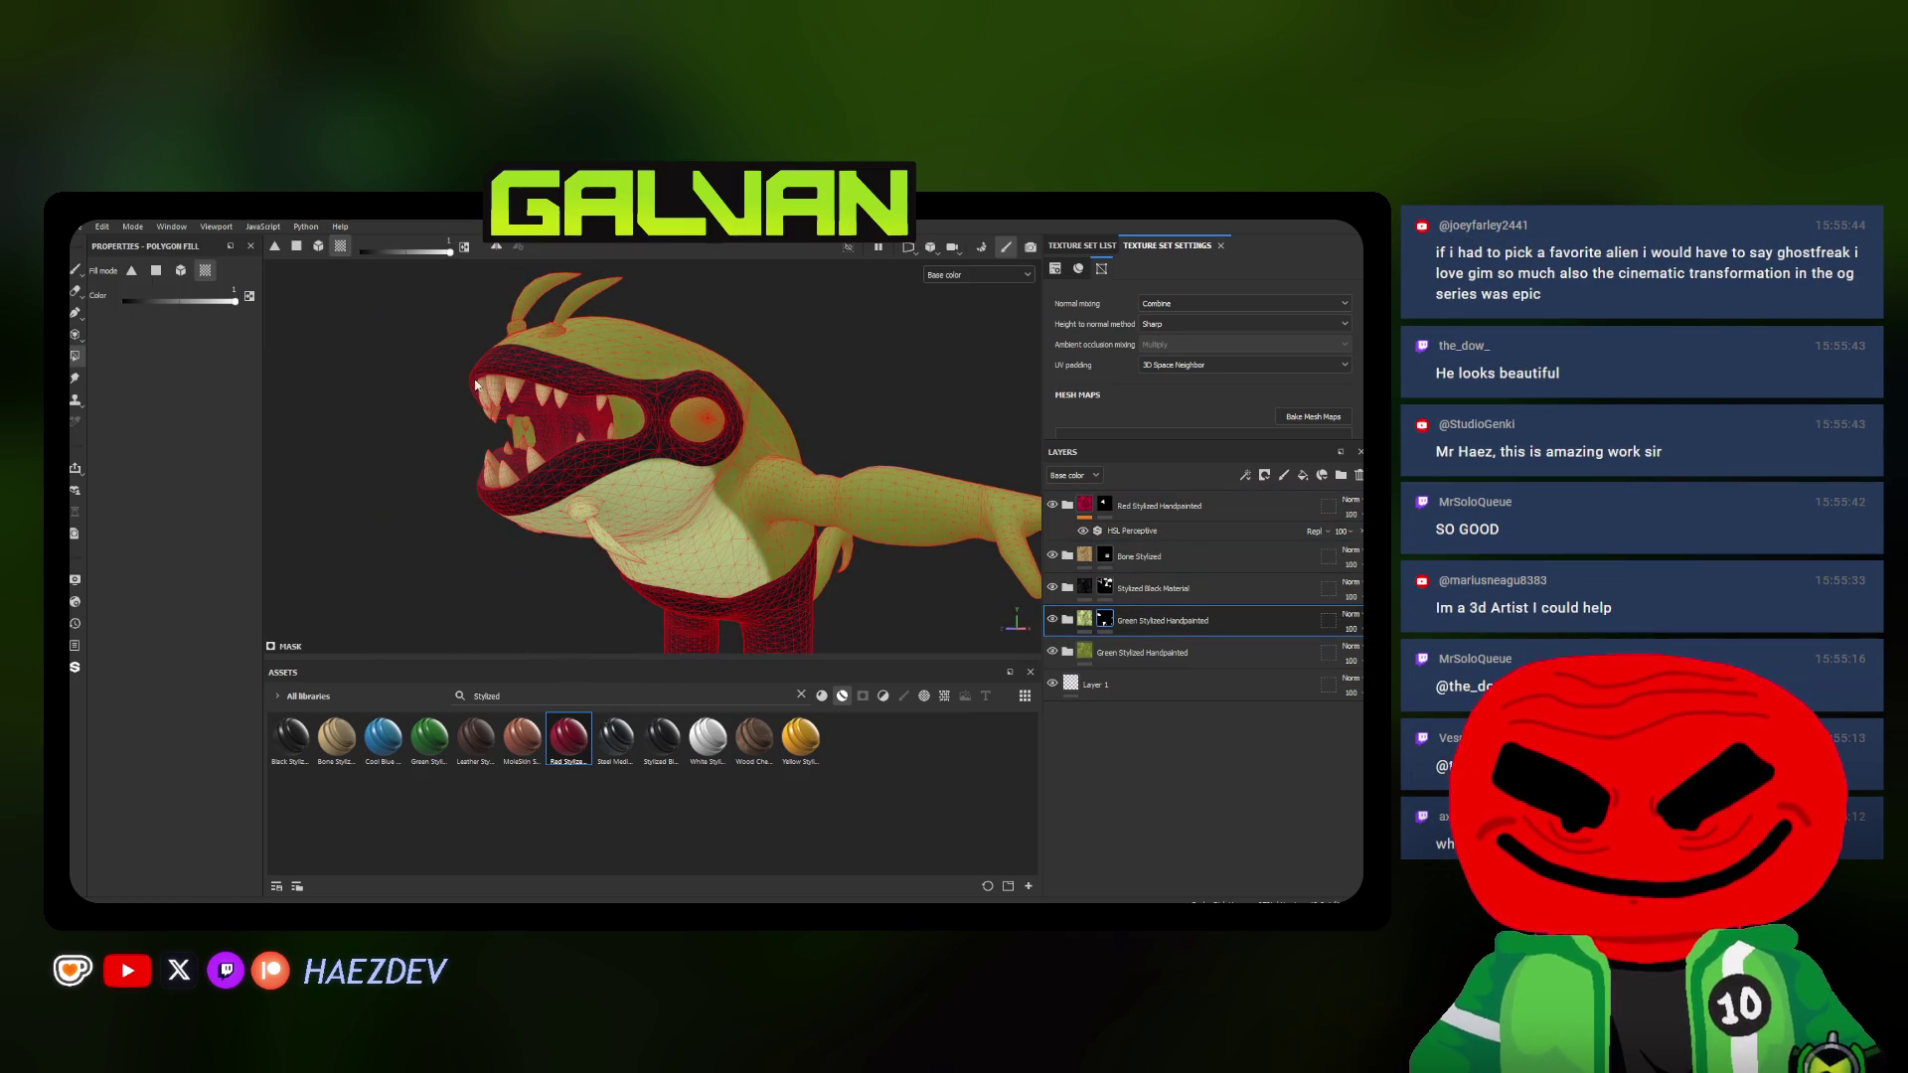
pyautogui.scroll(2, 645, 425)
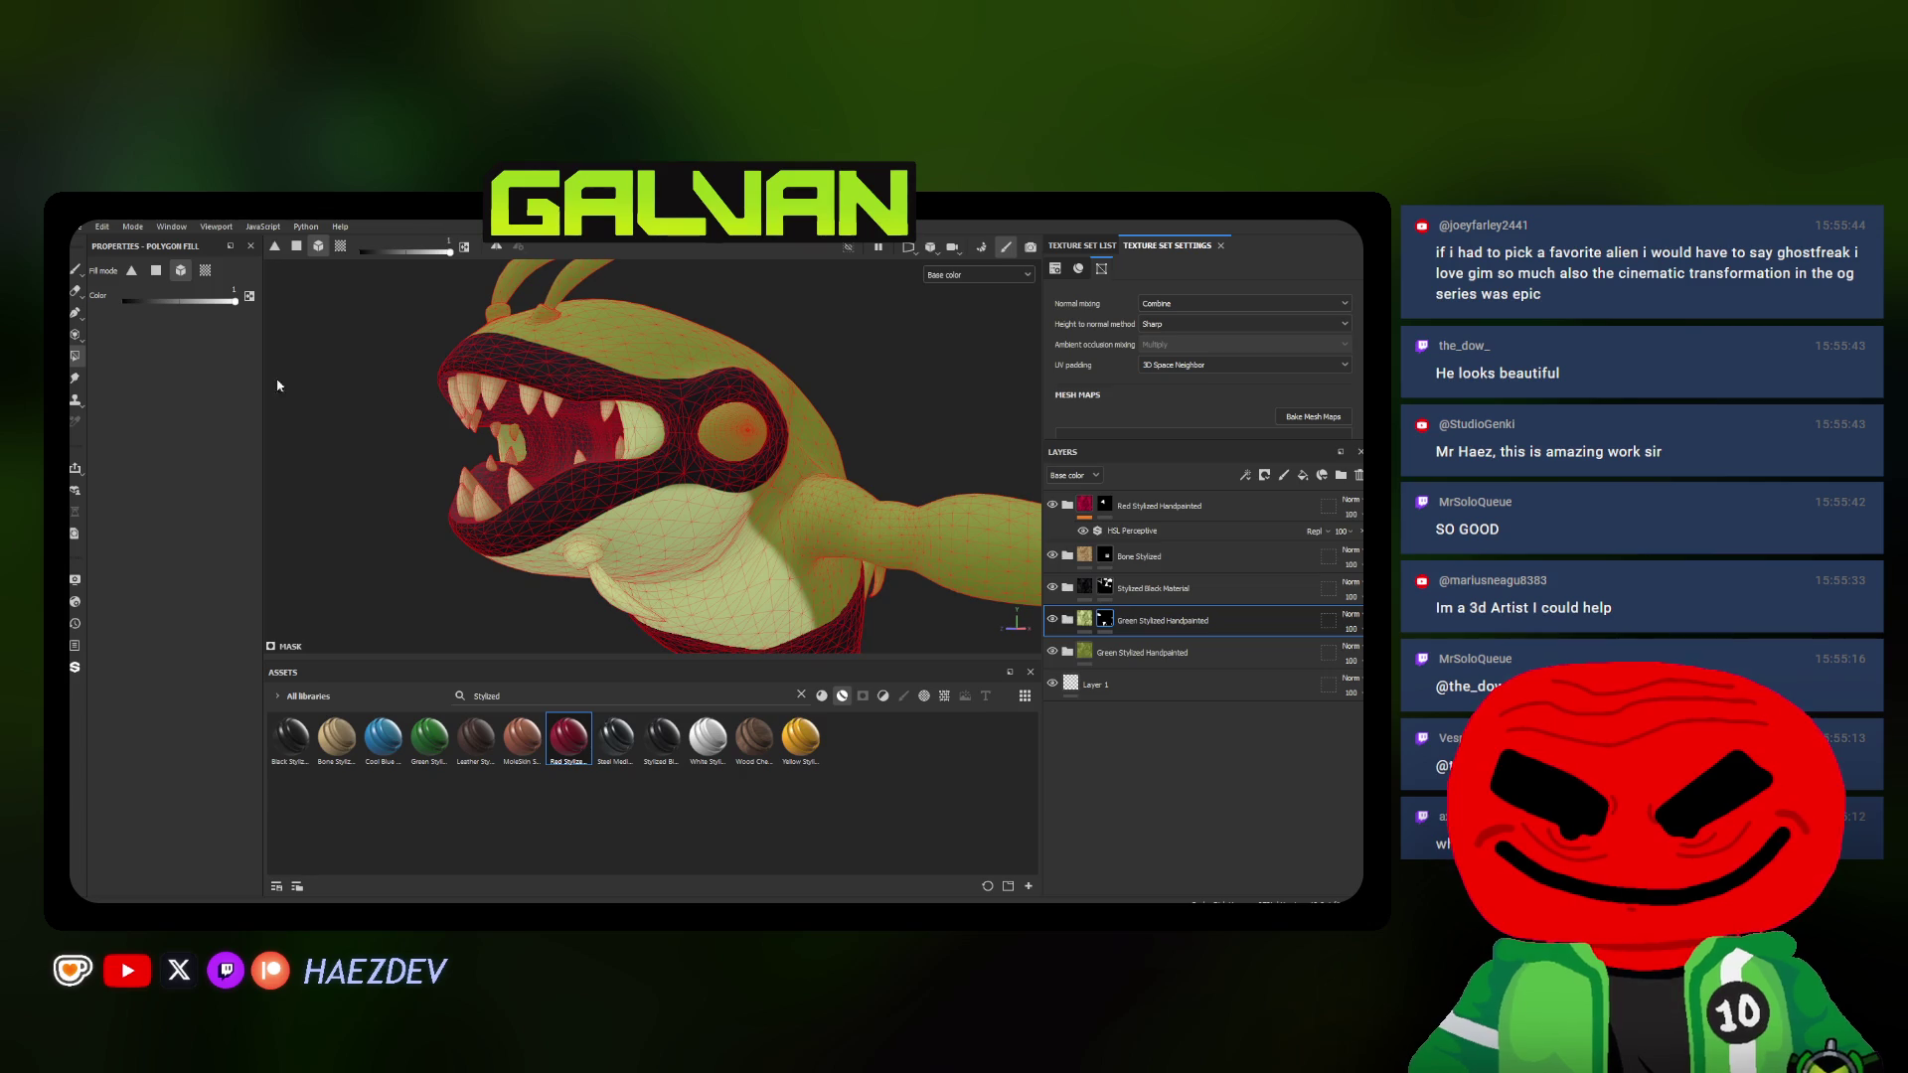
pyautogui.click(75, 273)
pyautogui.scroll(-3, 717, 477)
pyautogui.moveTo(715, 477)
pyautogui.keyDown('alt'); pyautogui.mouseDown()
pyautogui.moveTo(935, 479)
pyautogui.moveTo(560, 472)
pyautogui.mouseUp(); pyautogui.keyUp('alt')
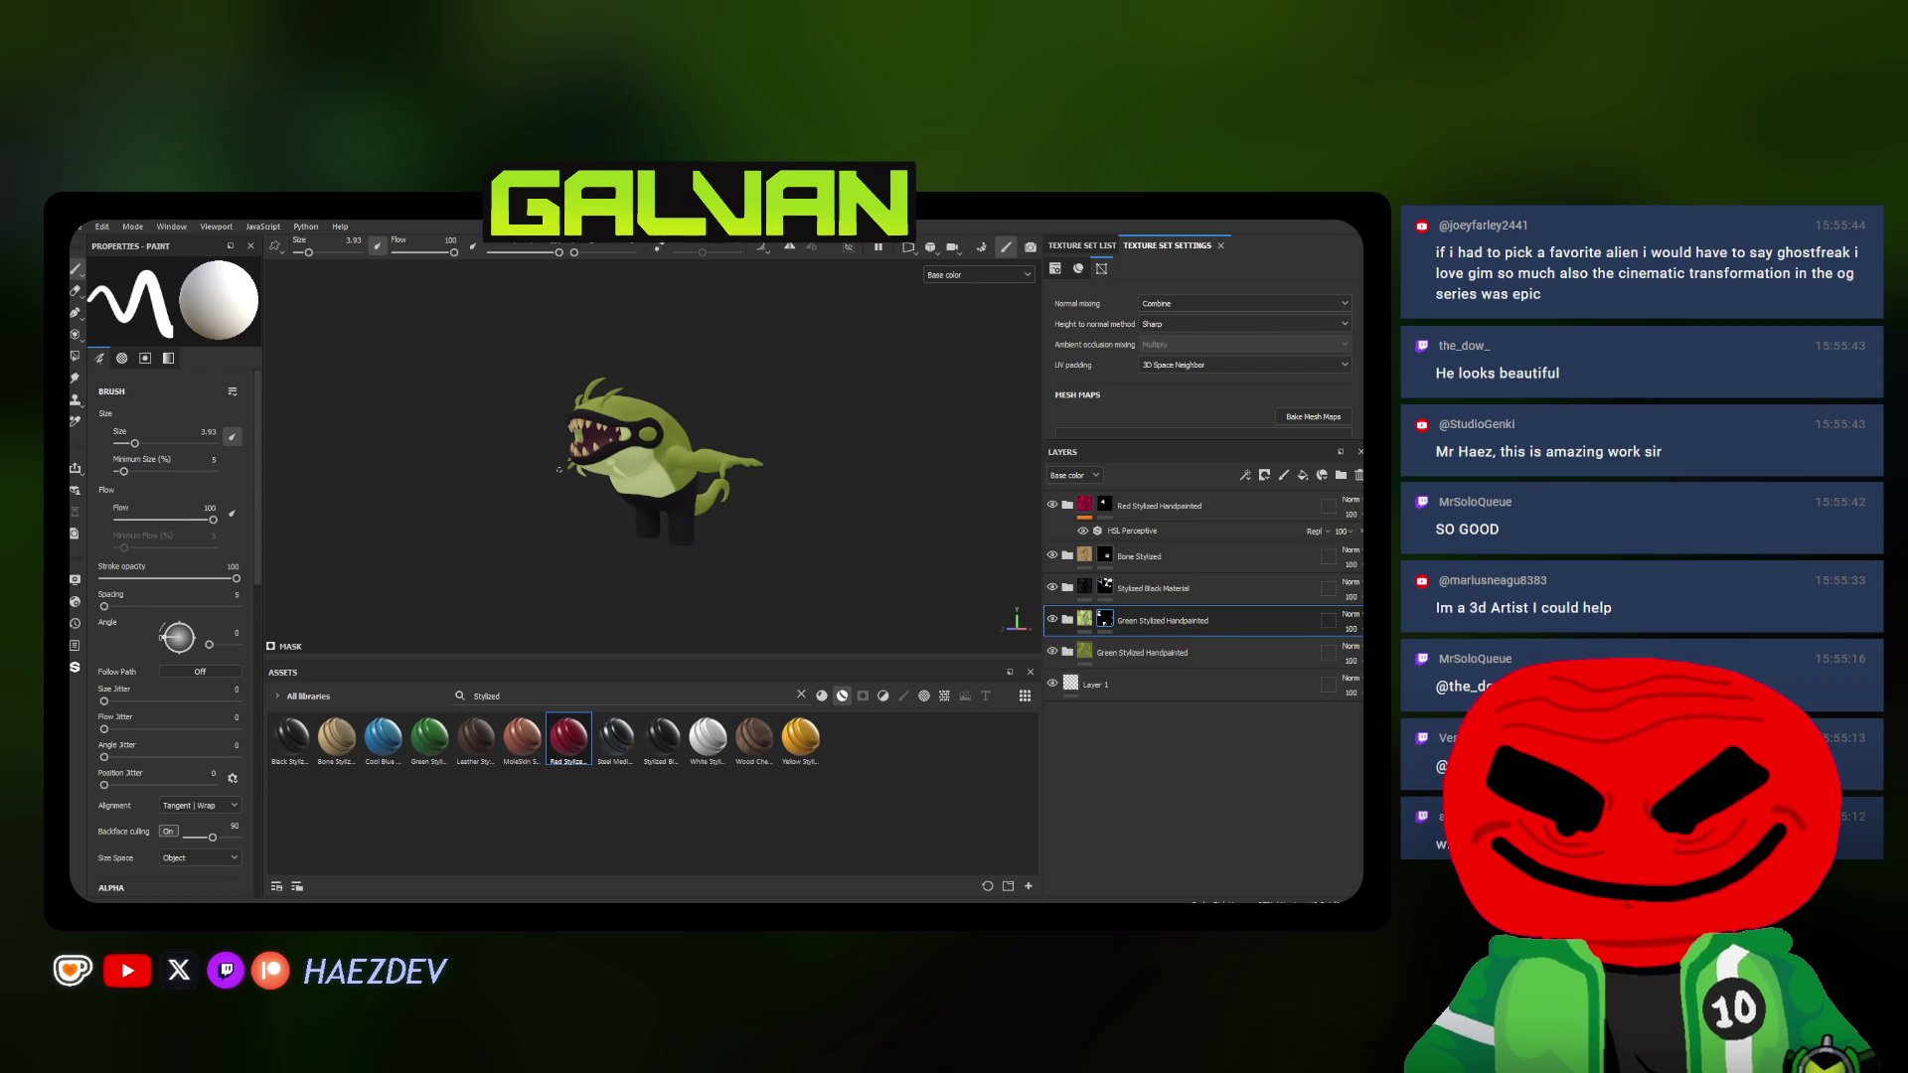
pyautogui.scroll(2, 558, 470)
pyautogui.scroll(3, 560, 470)
pyautogui.scroll(2, 559, 470)
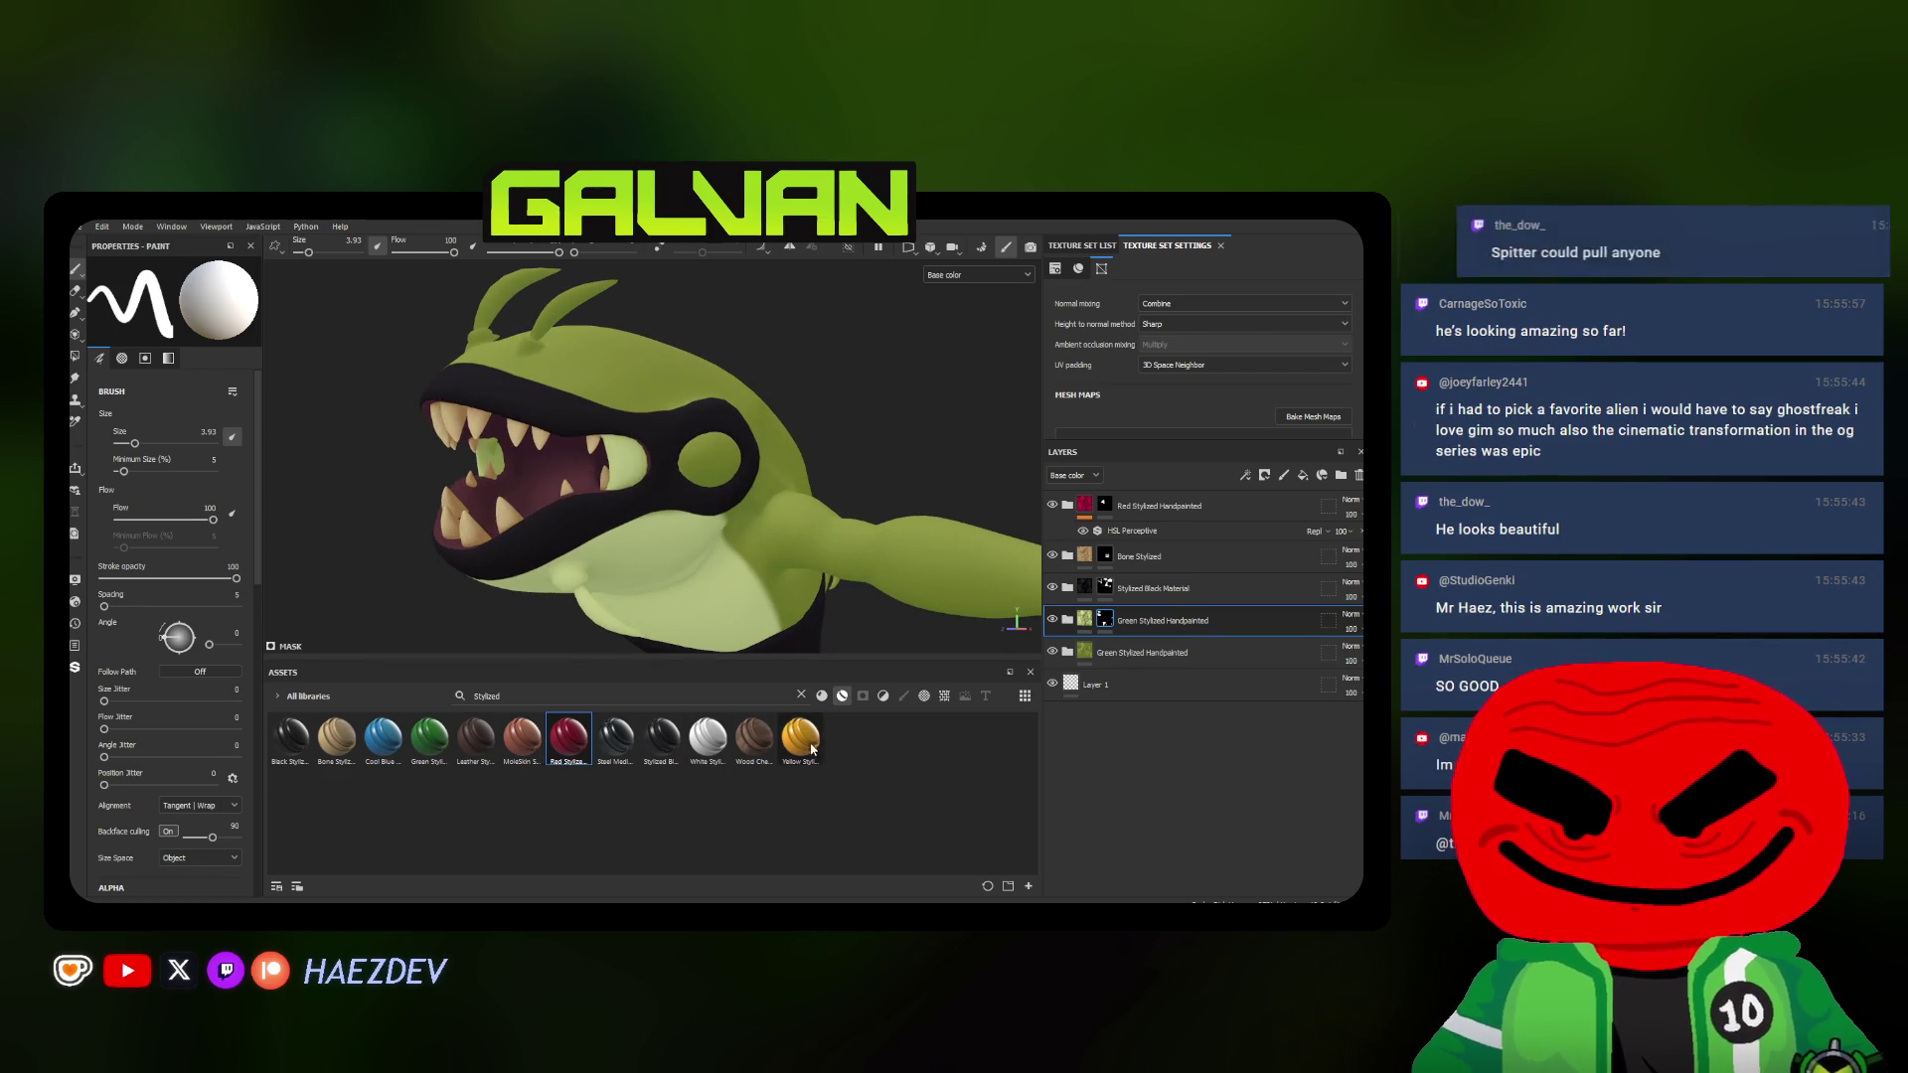
# Add a Yellow Stylized Handpainted layer with a black mask and fill the eye so it shows yellow
pyautogui.moveTo(810, 749); pyautogui.dragTo(714, 444)
pyautogui.rightClick(1140, 506)
pyautogui.click(1202, 228)
pyautogui.click(78, 356)
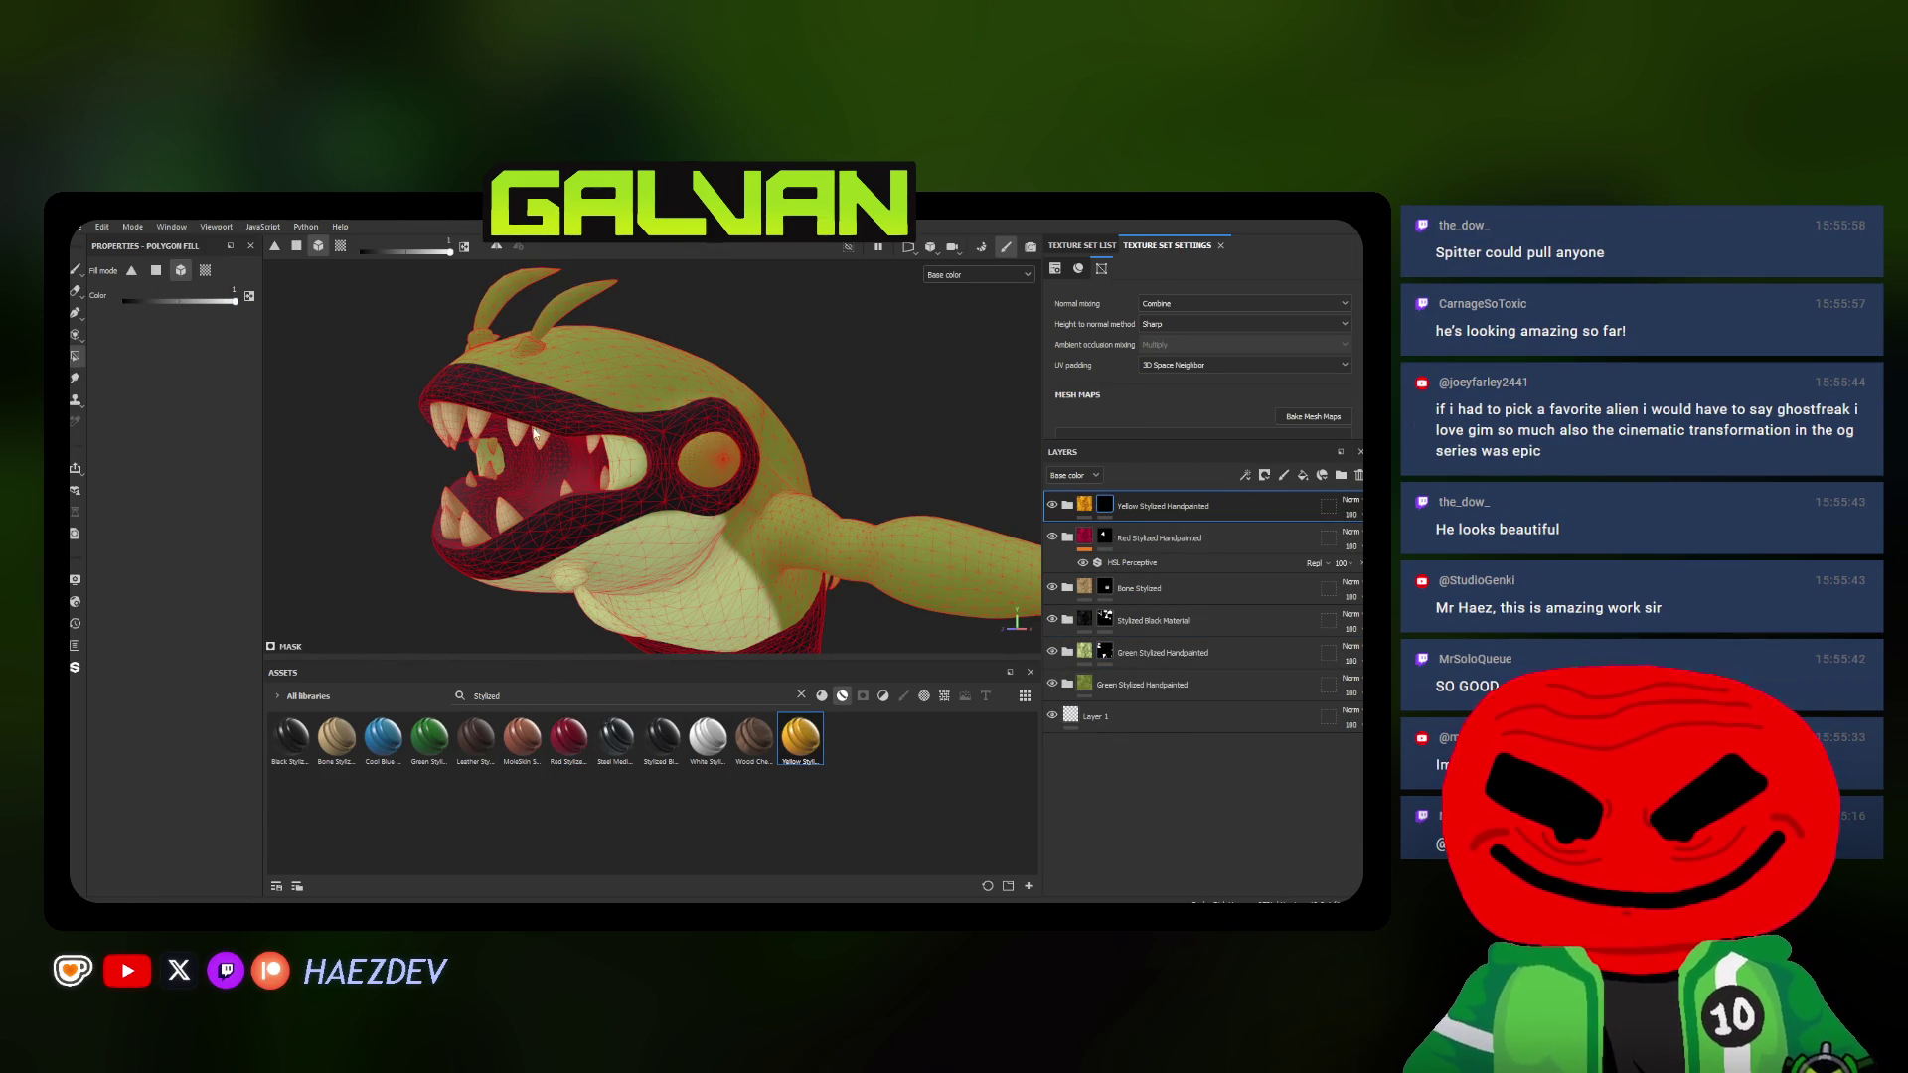
pyautogui.click(76, 268)
pyautogui.scroll(-3, 741, 425)
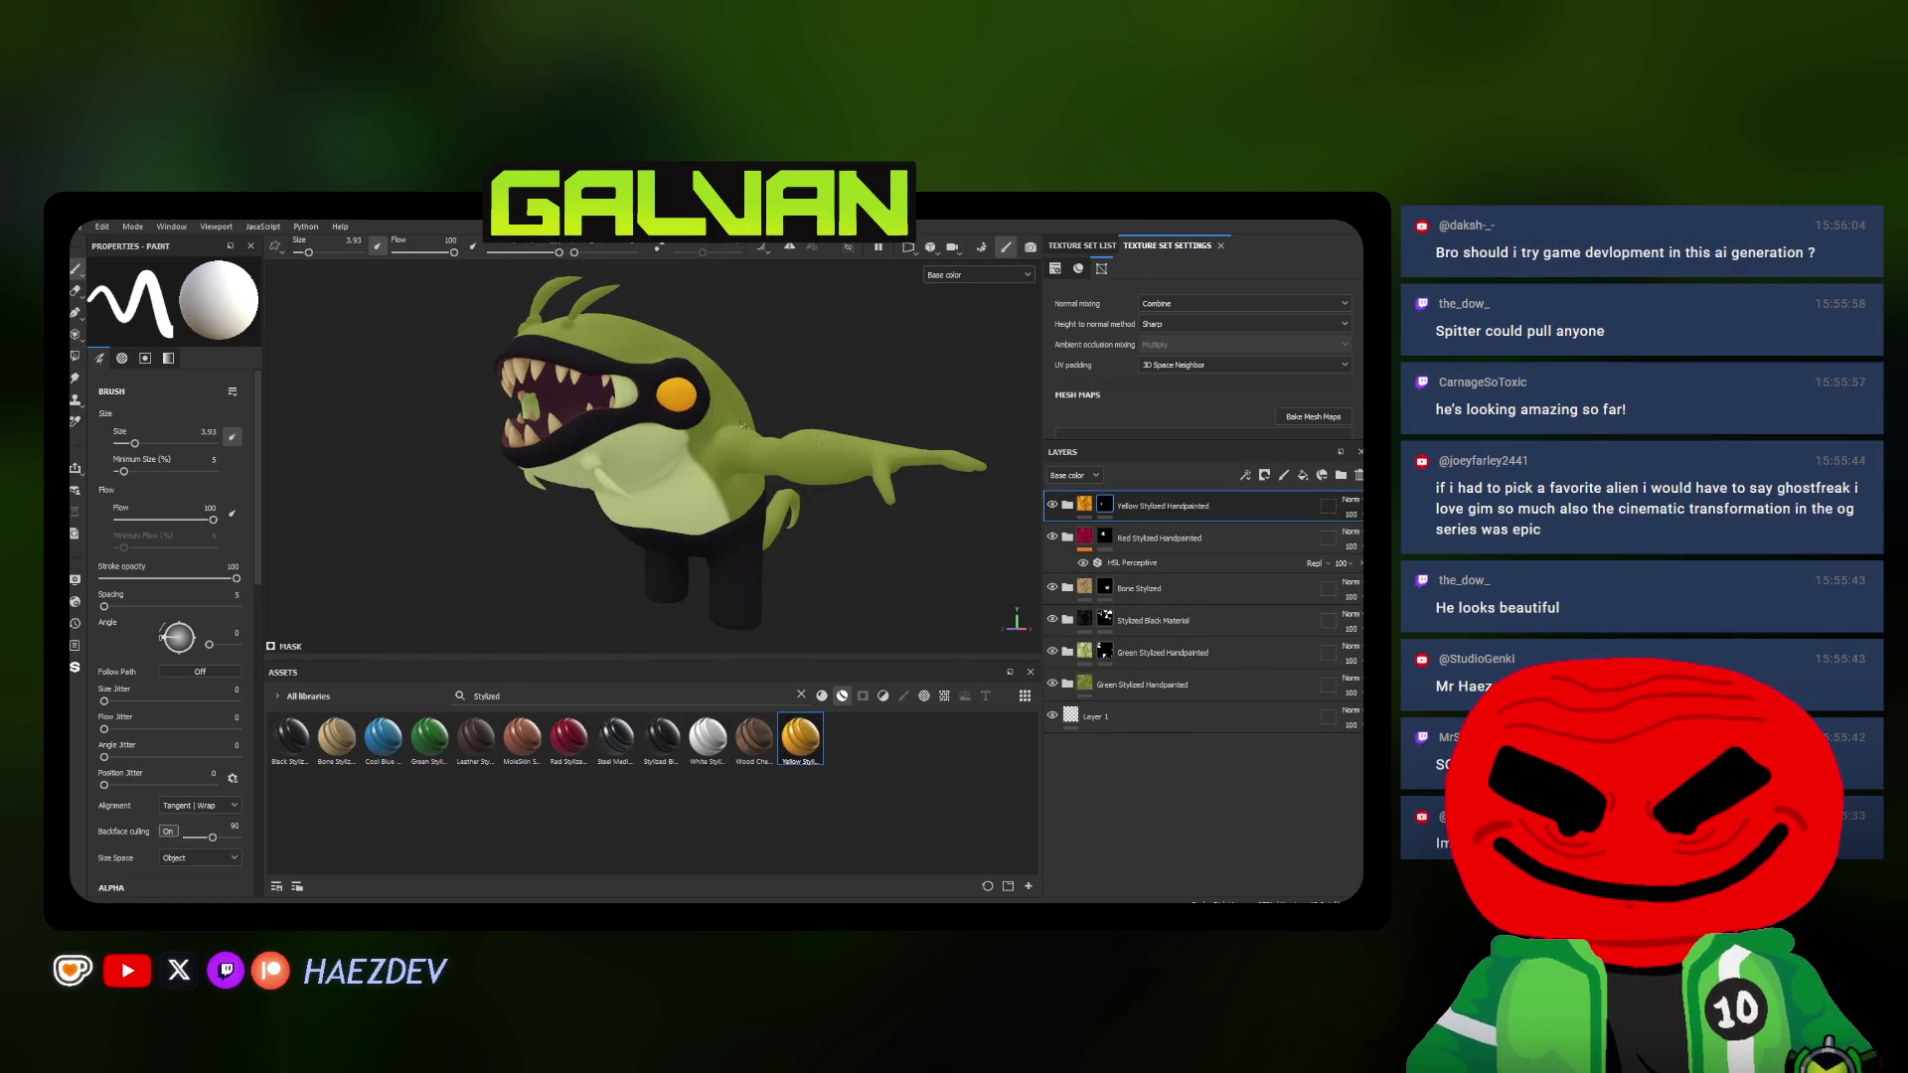
# Shift the eye to lemon yellow with an HSL Perceptive filter at roughly Hue 0.52, Saturation 0.41, Lightness 0.52
pyautogui.rightClick(1076, 505)
pyautogui.click(1178, 626)
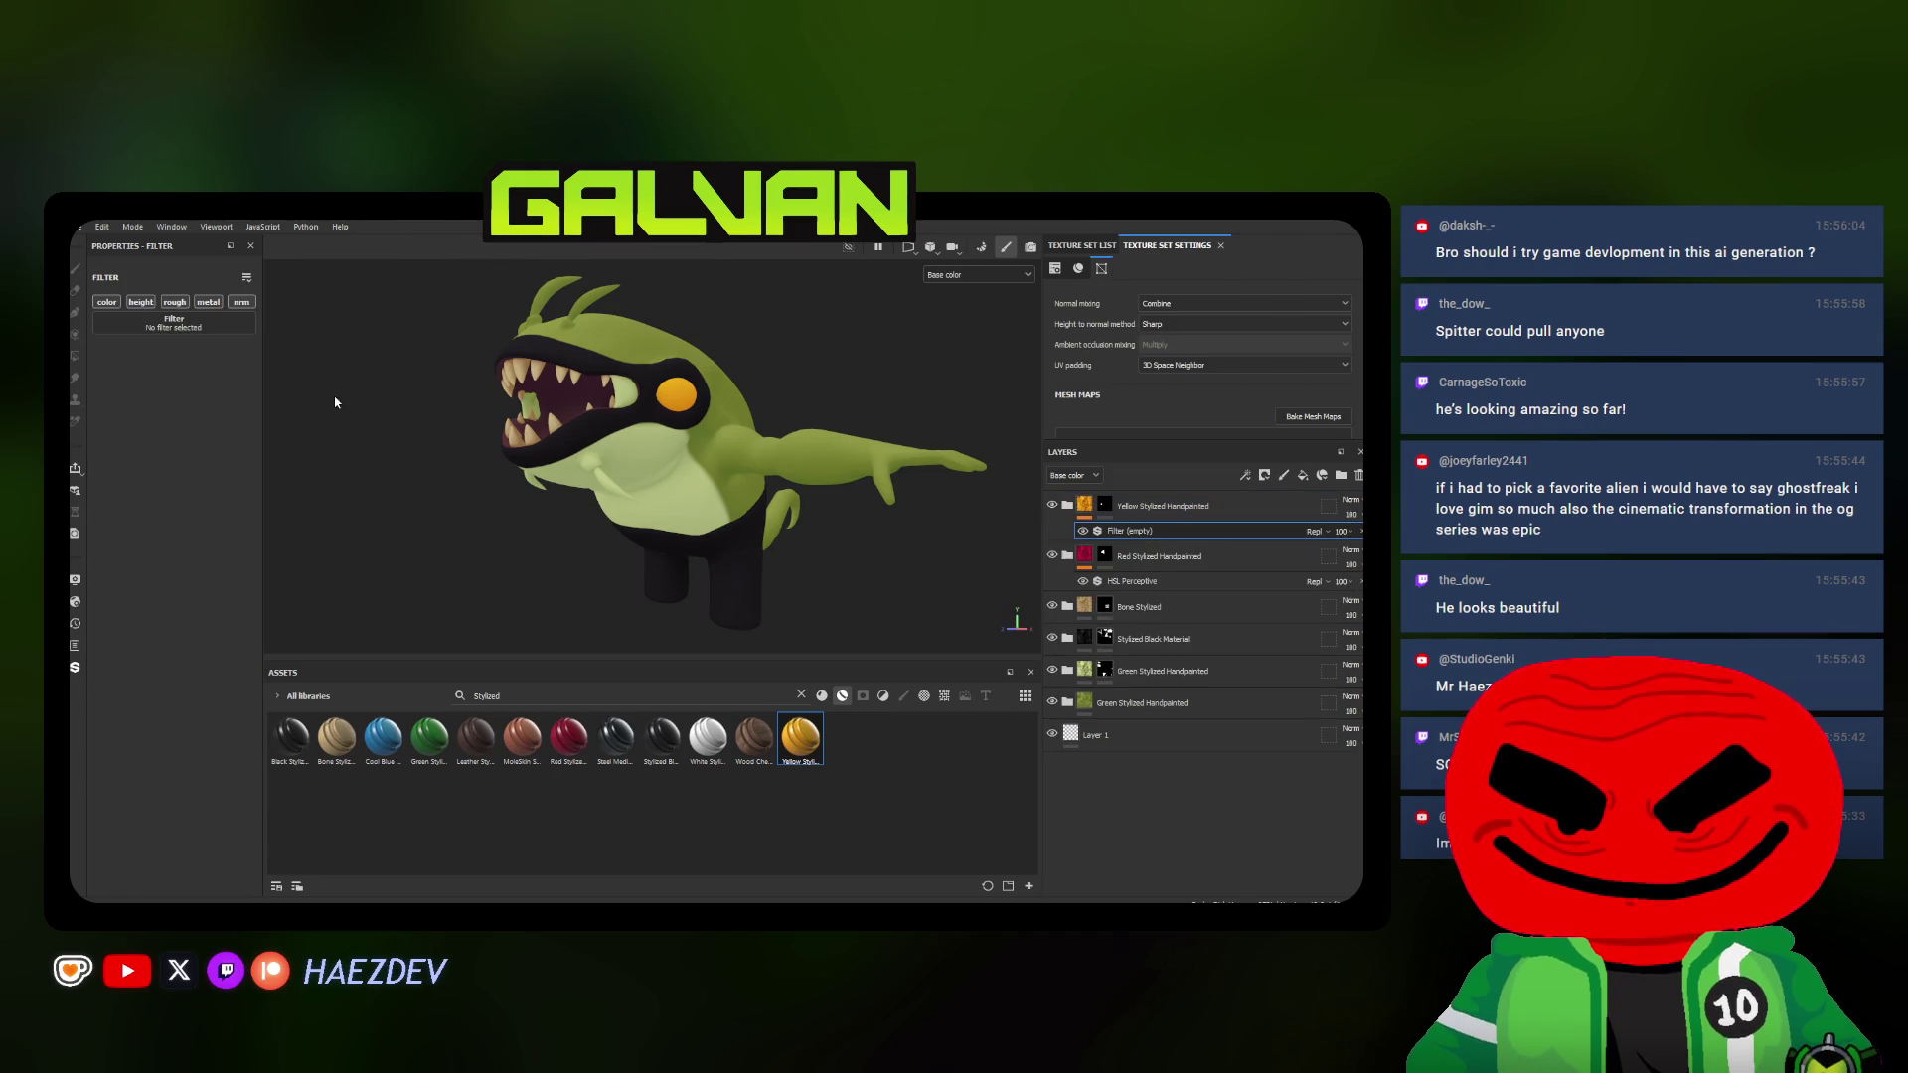
pyautogui.click(175, 321)
pyautogui.scroll(-1, 256, 423)
pyautogui.click(254, 423)
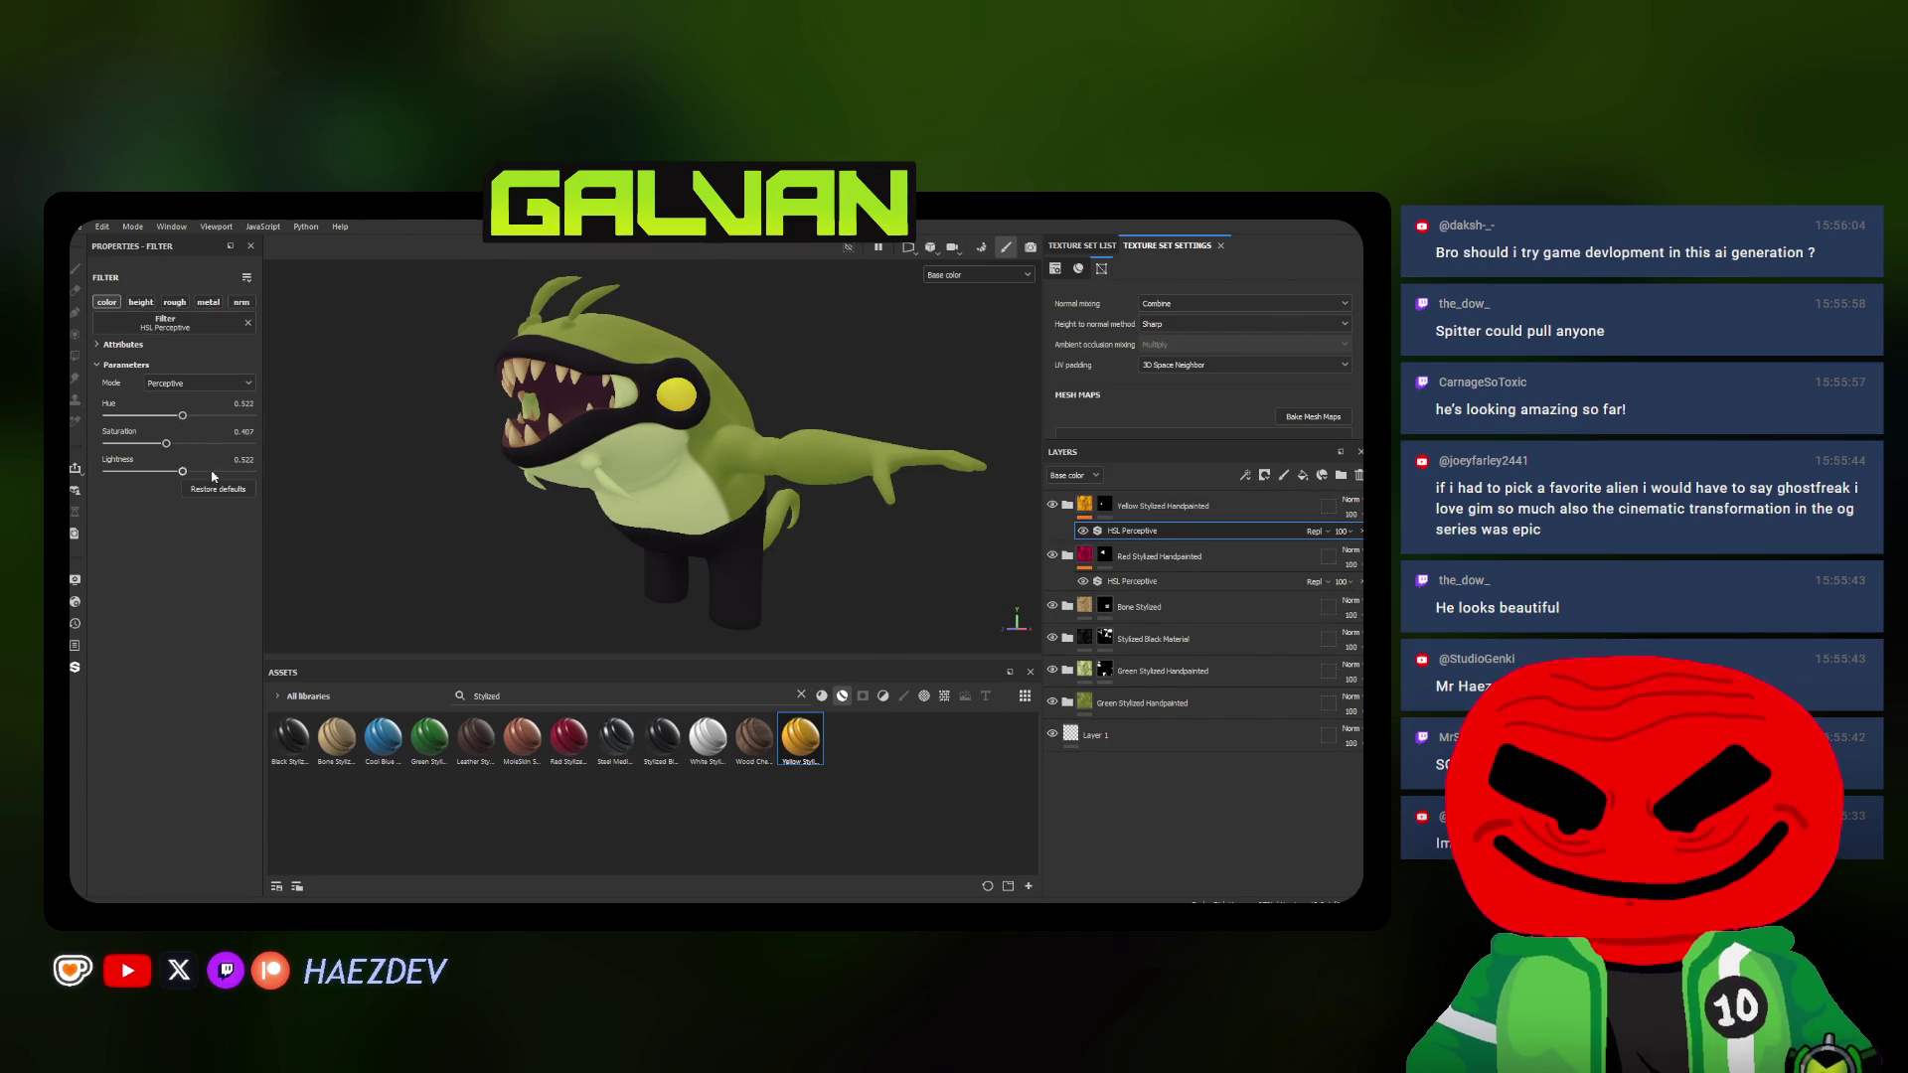
pyautogui.moveTo(627, 447)
pyautogui.keyDown('alt'); pyautogui.mouseDown()
pyautogui.moveTo(849, 447)
pyautogui.moveTo(571, 464)
pyautogui.moveTo(430, 419)
pyautogui.moveTo(242, 420)
pyautogui.moveTo(452, 453)
pyautogui.mouseUp(); pyautogui.keyUp('alt')
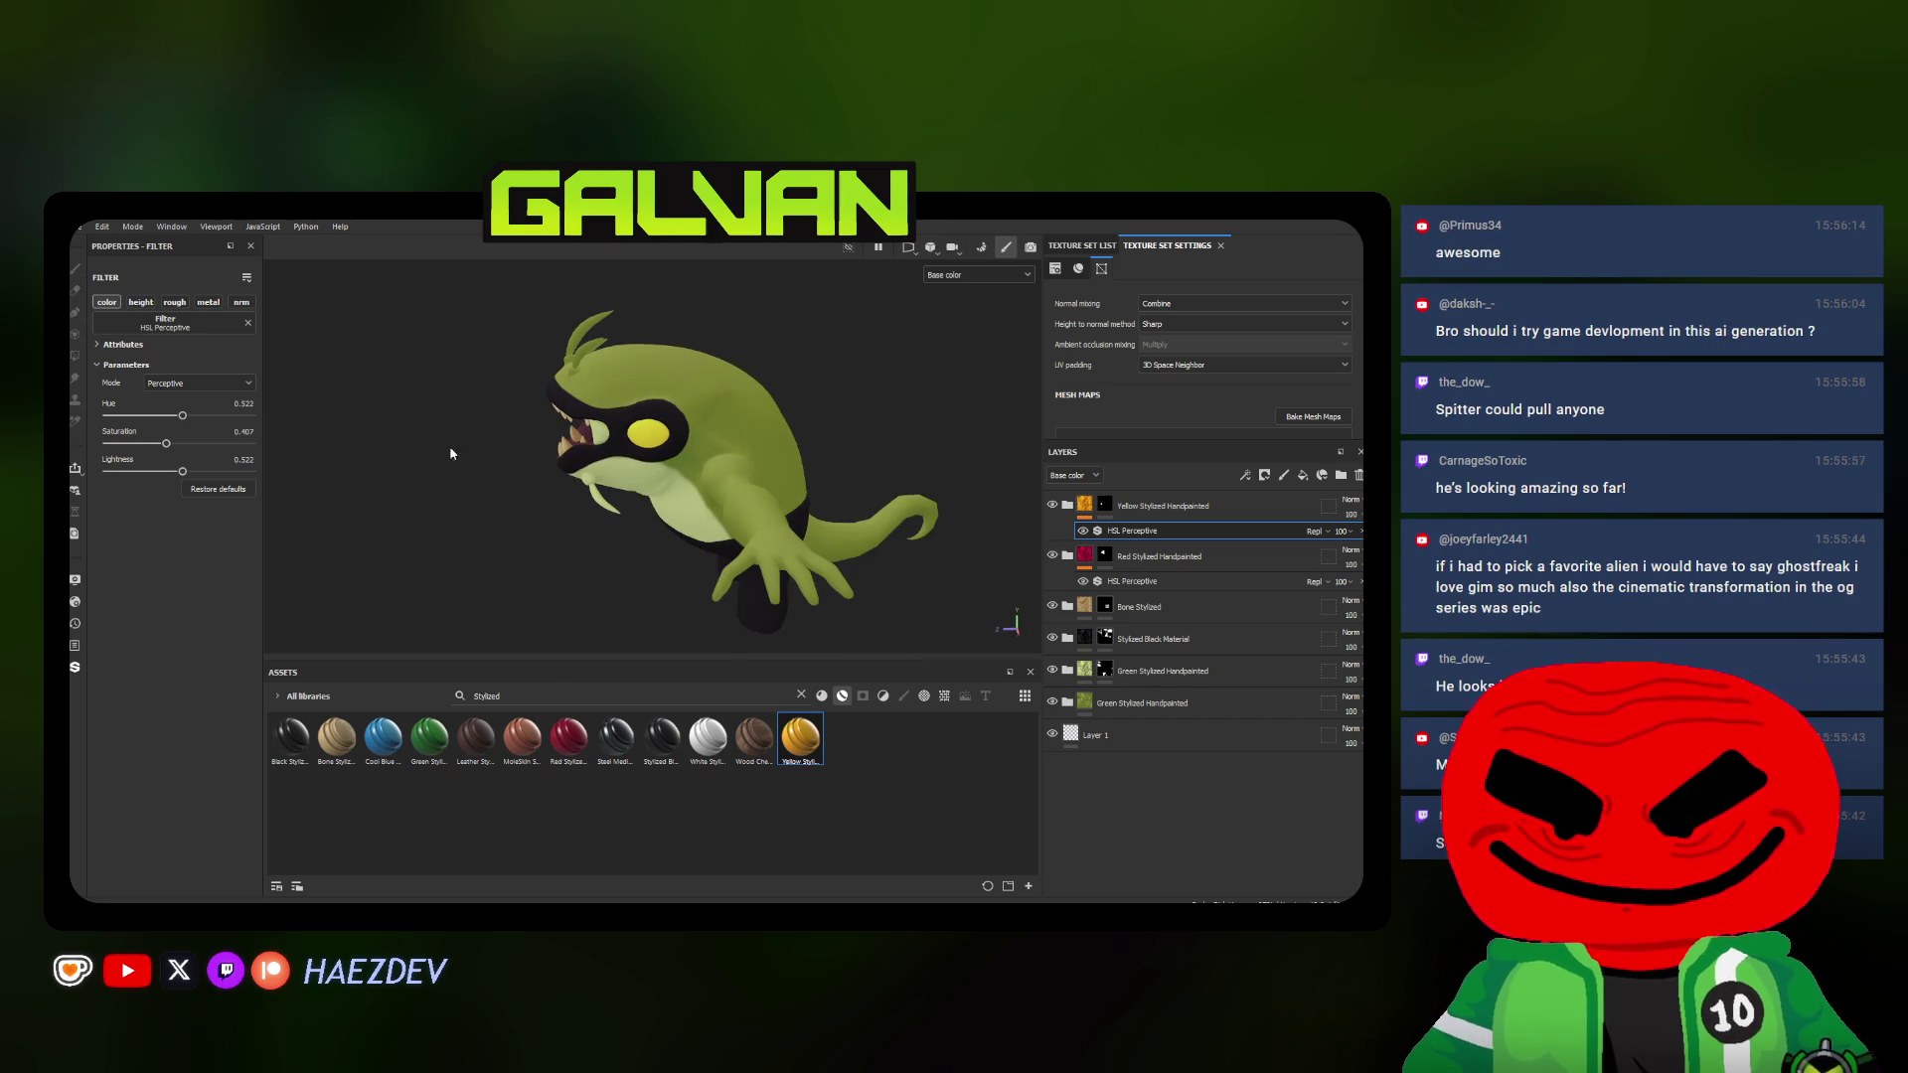
pyautogui.moveTo(583, 477)
pyautogui.keyDown('alt'); pyautogui.mouseDown()
pyautogui.moveTo(672, 434)
pyautogui.moveTo(567, 462)
pyautogui.mouseUp(); pyautogui.keyUp('alt')
pyautogui.click(1111, 670)
pyautogui.scroll(3, 551, 459)
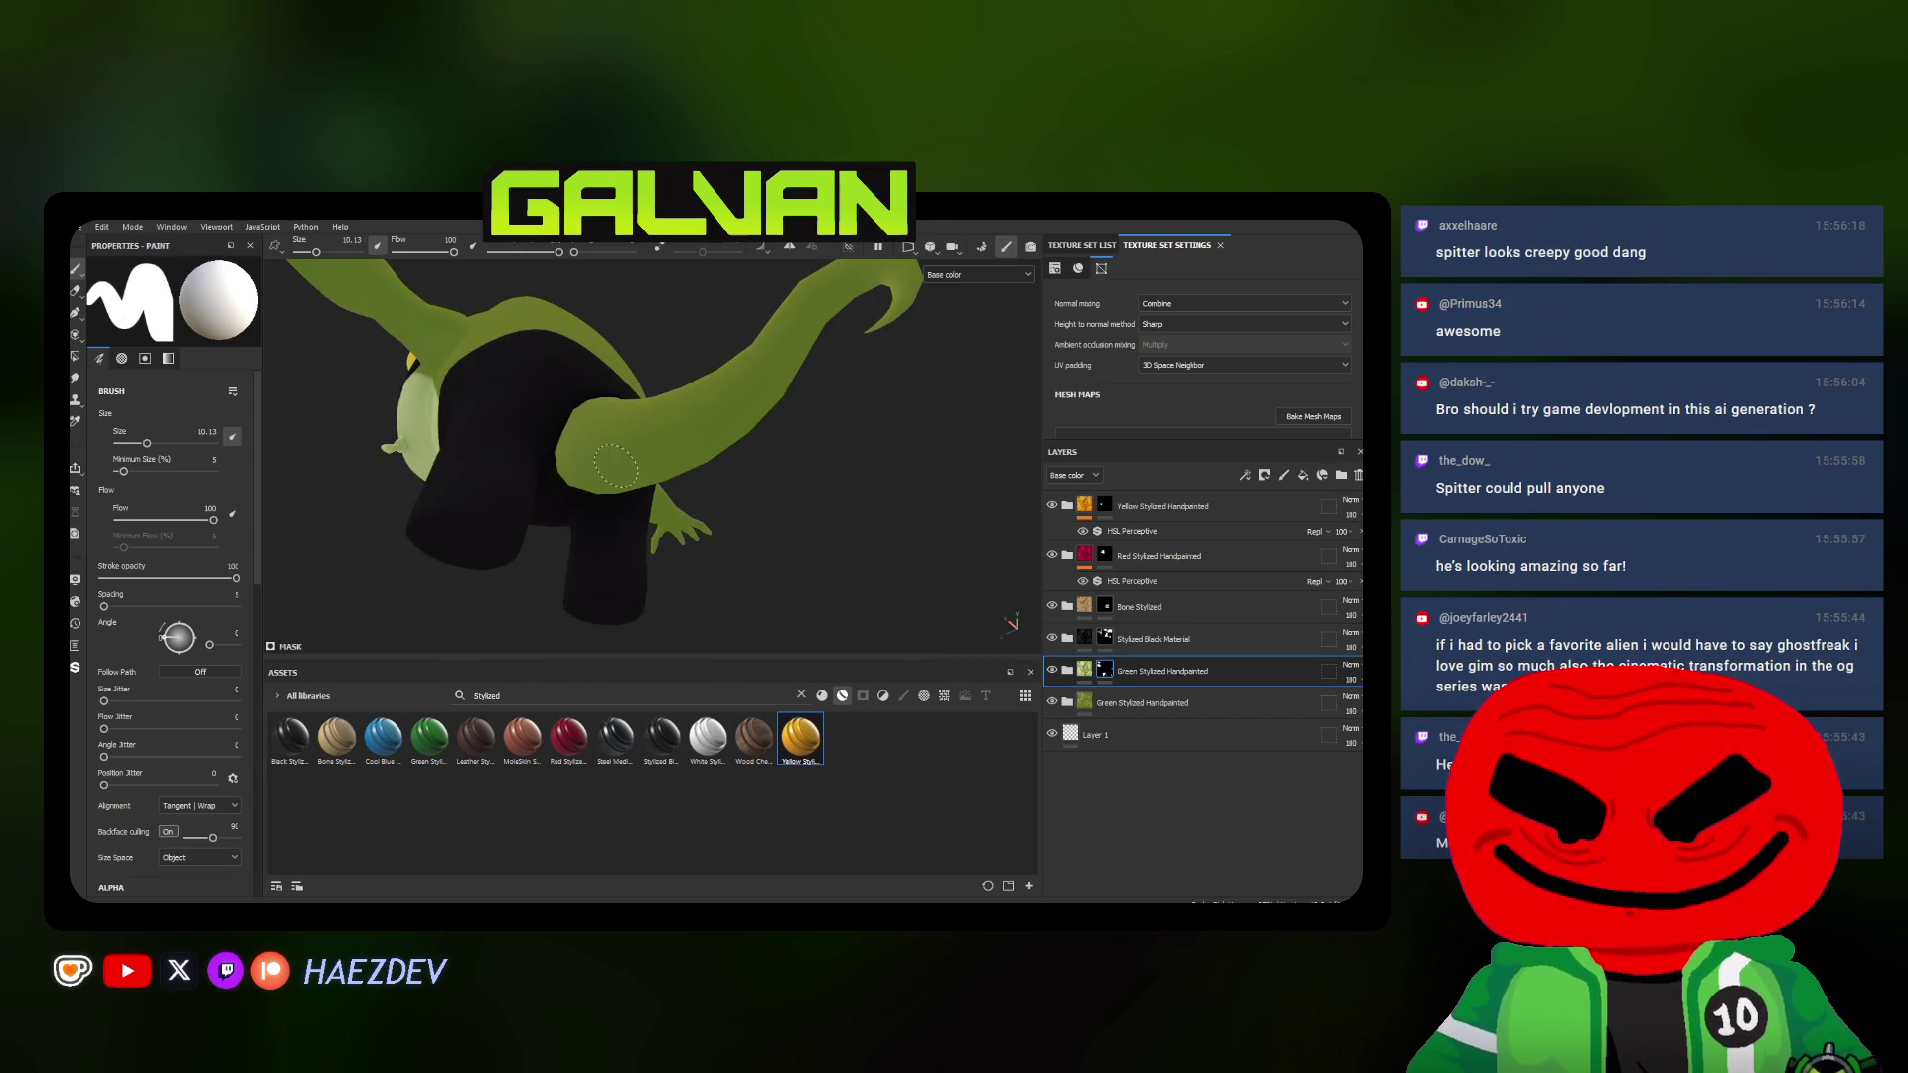
pyautogui.scroll(2, 543, 458)
# Paint a pale green patch along the underside of the creature's arm with a smaller brush
pyautogui.press('[')
pyautogui.scroll(1, 562, 490)
pyautogui.scroll(1, 562, 490)
pyautogui.press('[')
pyautogui.moveTo(585, 505); pyautogui.dragTo(752, 315)
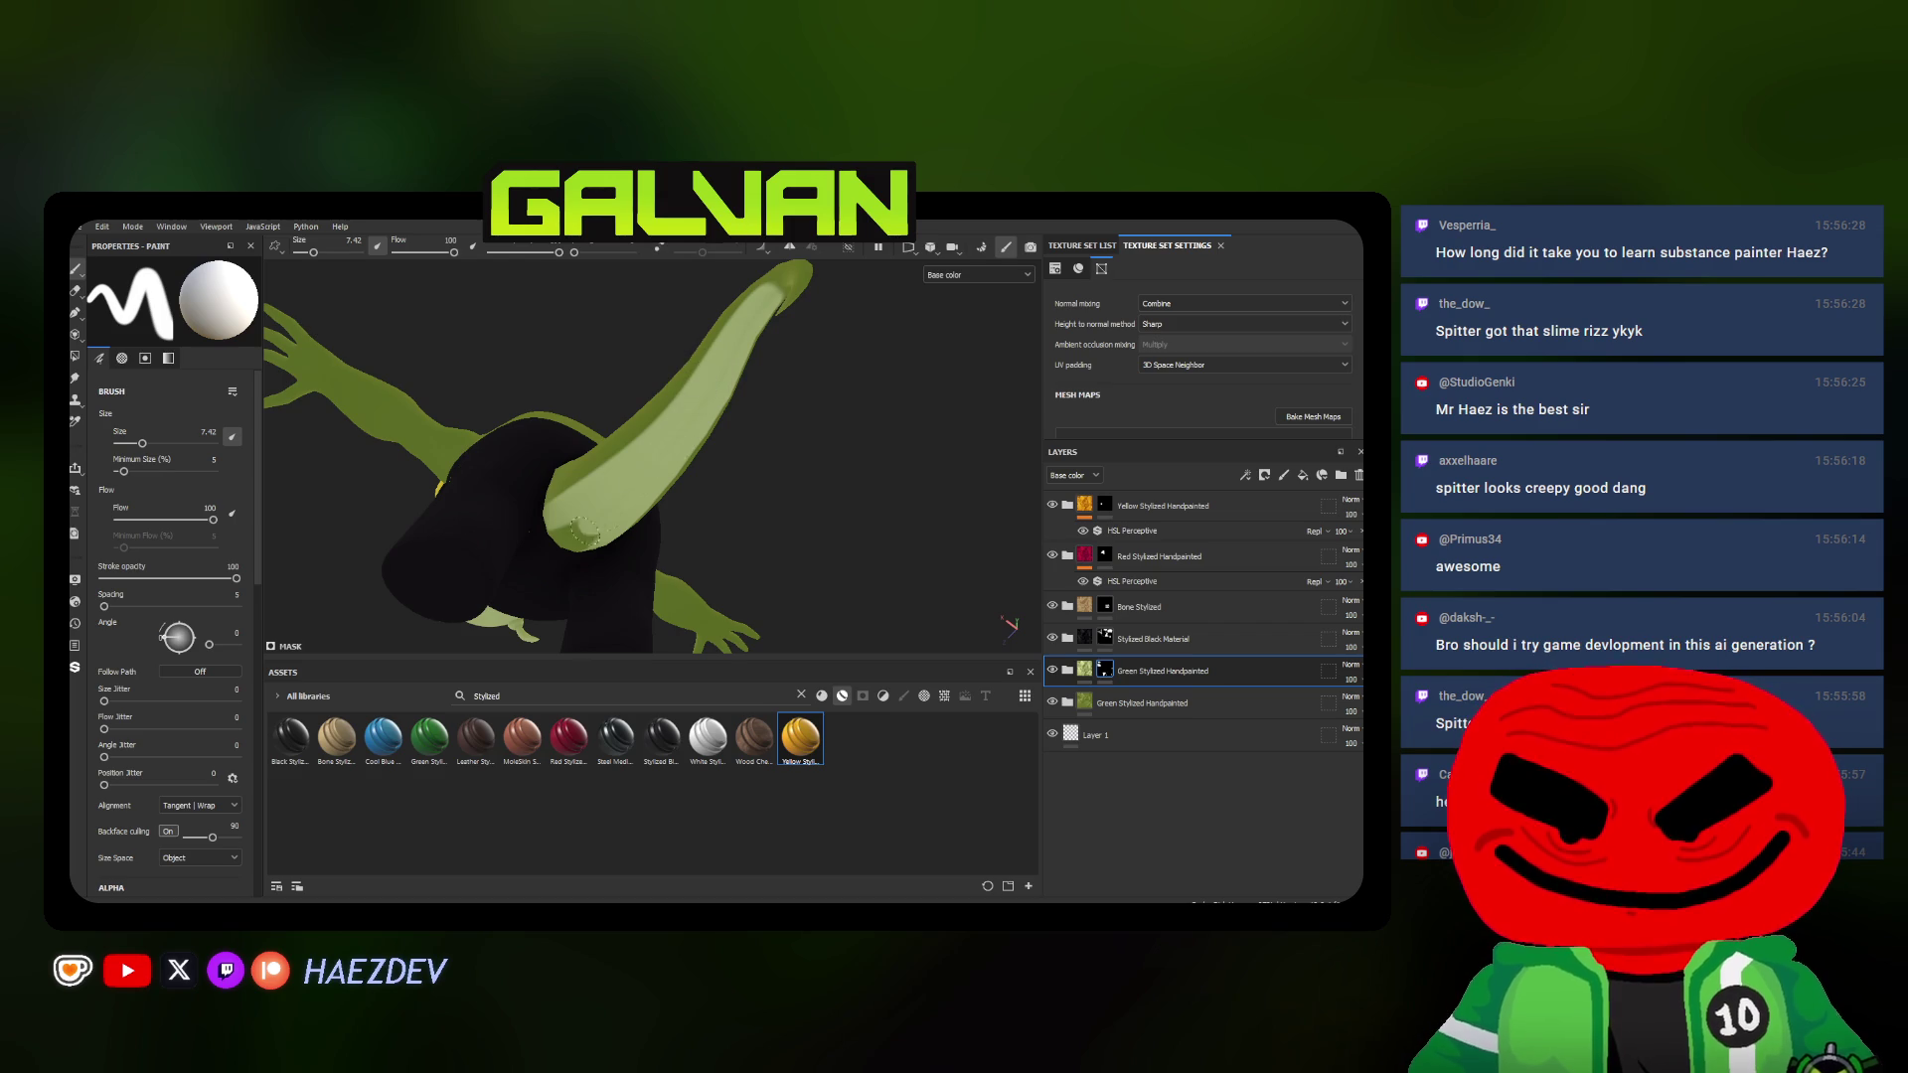
pyautogui.keyDown('alt'); pyautogui.moveTo(711, 387); pyautogui.dragTo(665, 447); pyautogui.keyUp('alt')
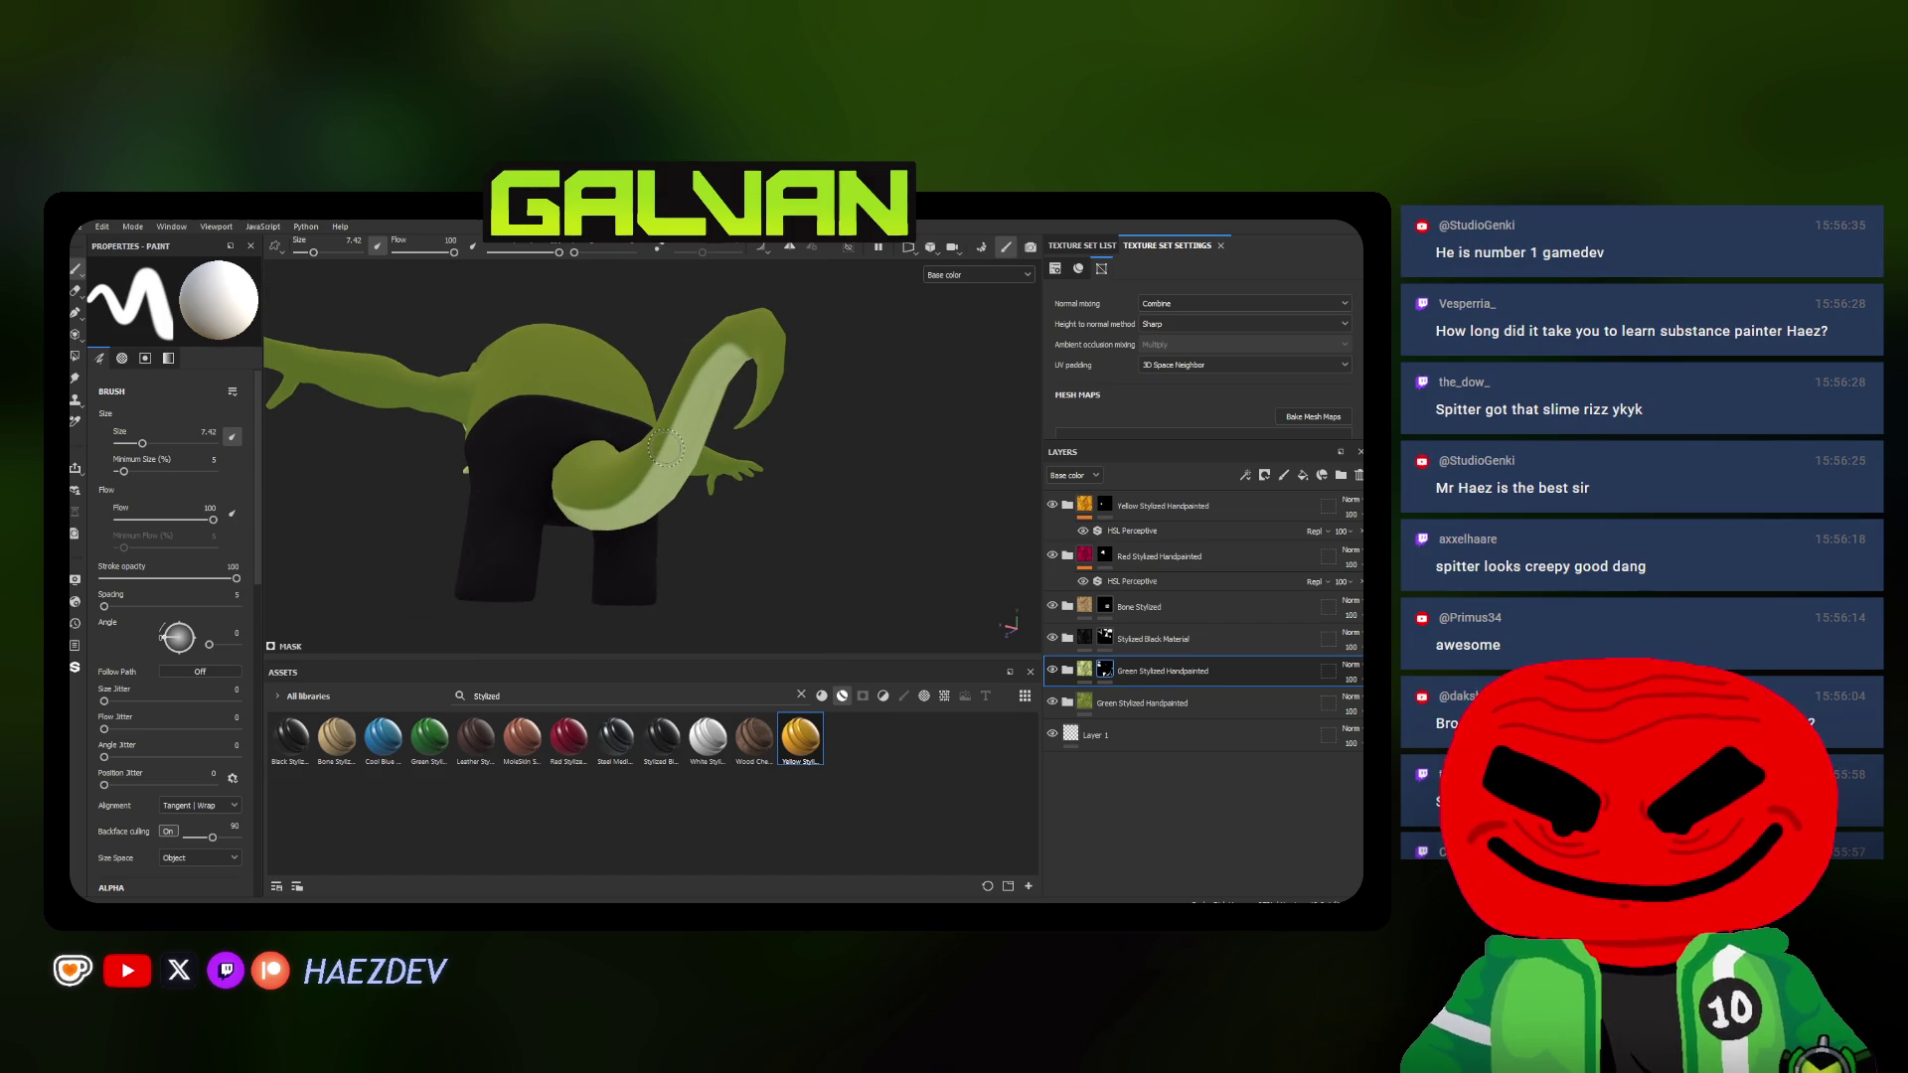
pyautogui.scroll(3, 662, 450)
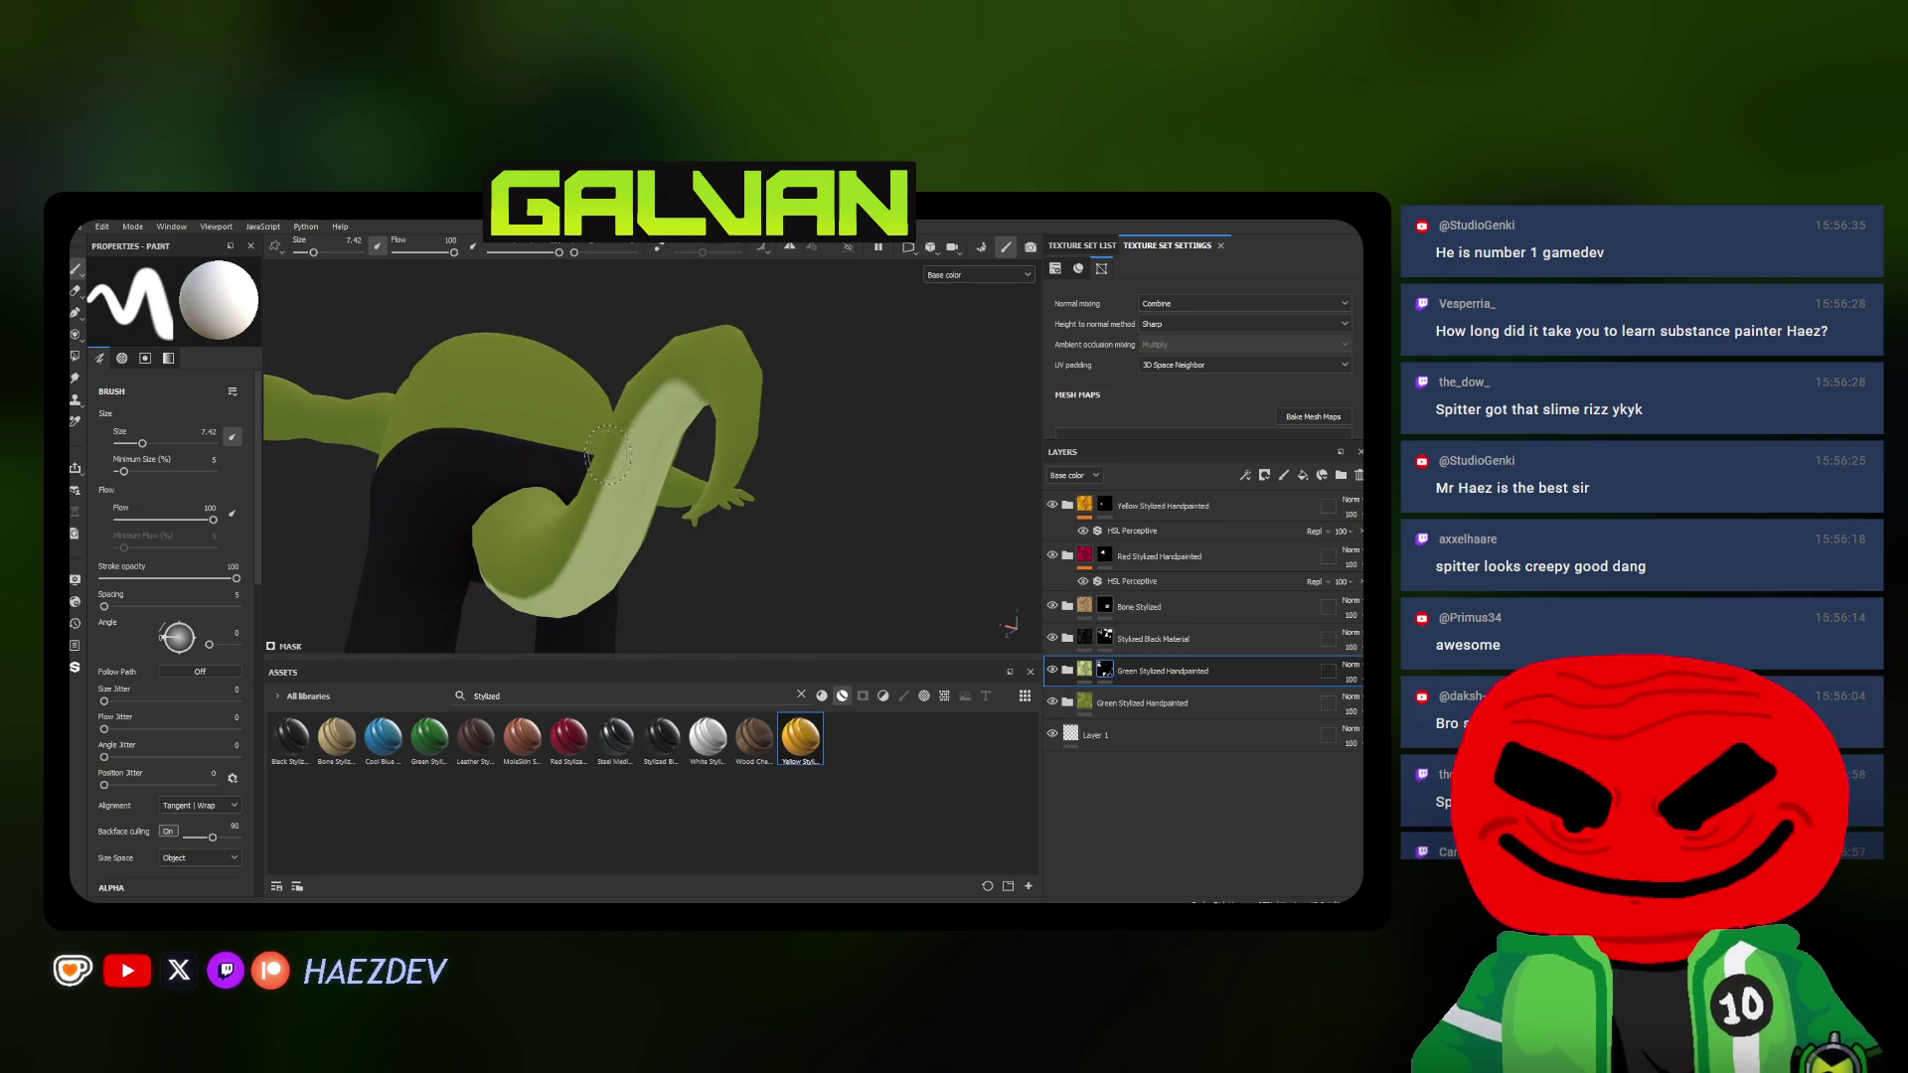
pyautogui.scroll(3, 852, 439)
pyautogui.moveTo(852, 440)
pyautogui.keyDown('alt'); pyautogui.mouseDown()
pyautogui.moveTo(625, 405)
pyautogui.moveTo(701, 379)
pyautogui.mouseUp(); pyautogui.keyUp('alt')
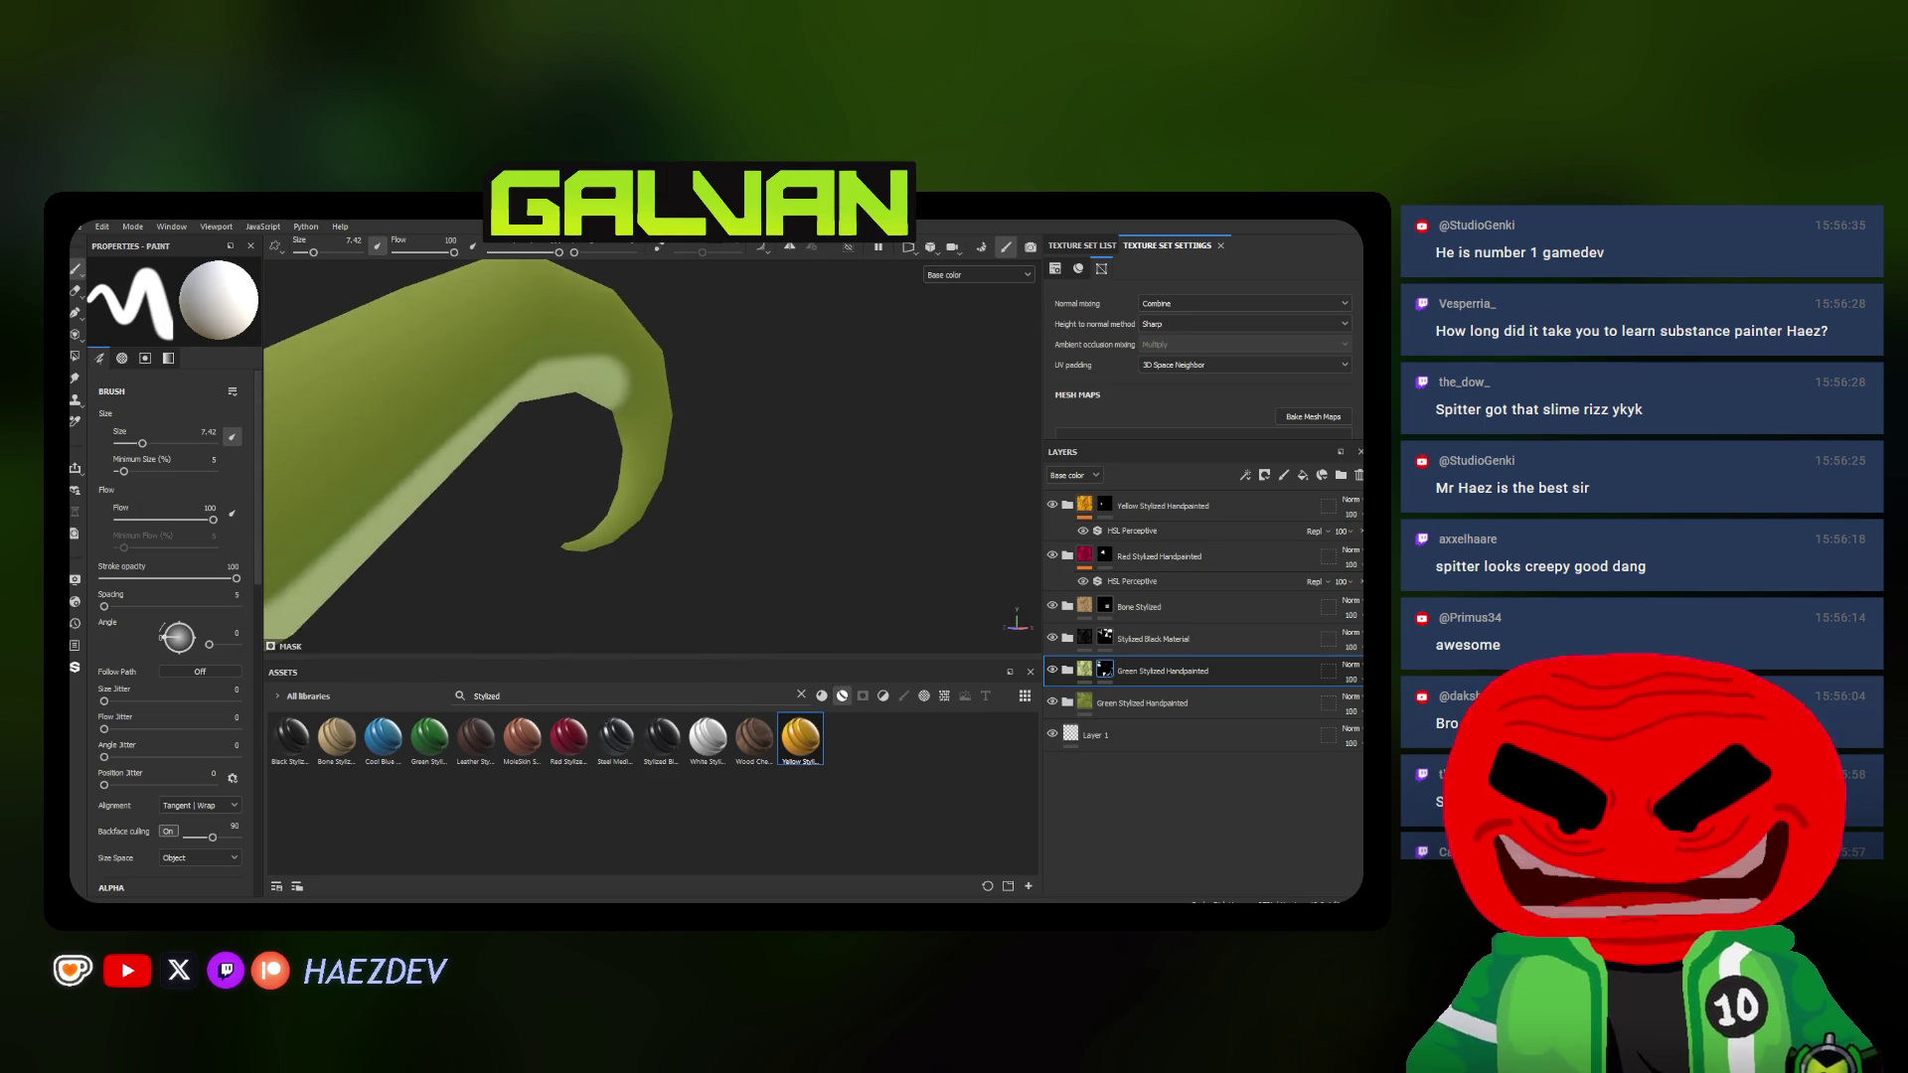
# Paint pale green along the inner curve of the curling tail, resizing the brush as needed
pyautogui.press('[')
pyautogui.press('[')
pyautogui.press('[')
pyautogui.moveTo(521, 608)
pyautogui.keyDown('alt'); pyautogui.mouseDown()
pyautogui.moveTo(515, 638)
pyautogui.moveTo(682, 321)
pyautogui.moveTo(607, 573)
pyautogui.moveTo(539, 343)
pyautogui.mouseUp(); pyautogui.keyUp('alt')
pyautogui.press(']')
pyautogui.press(']')
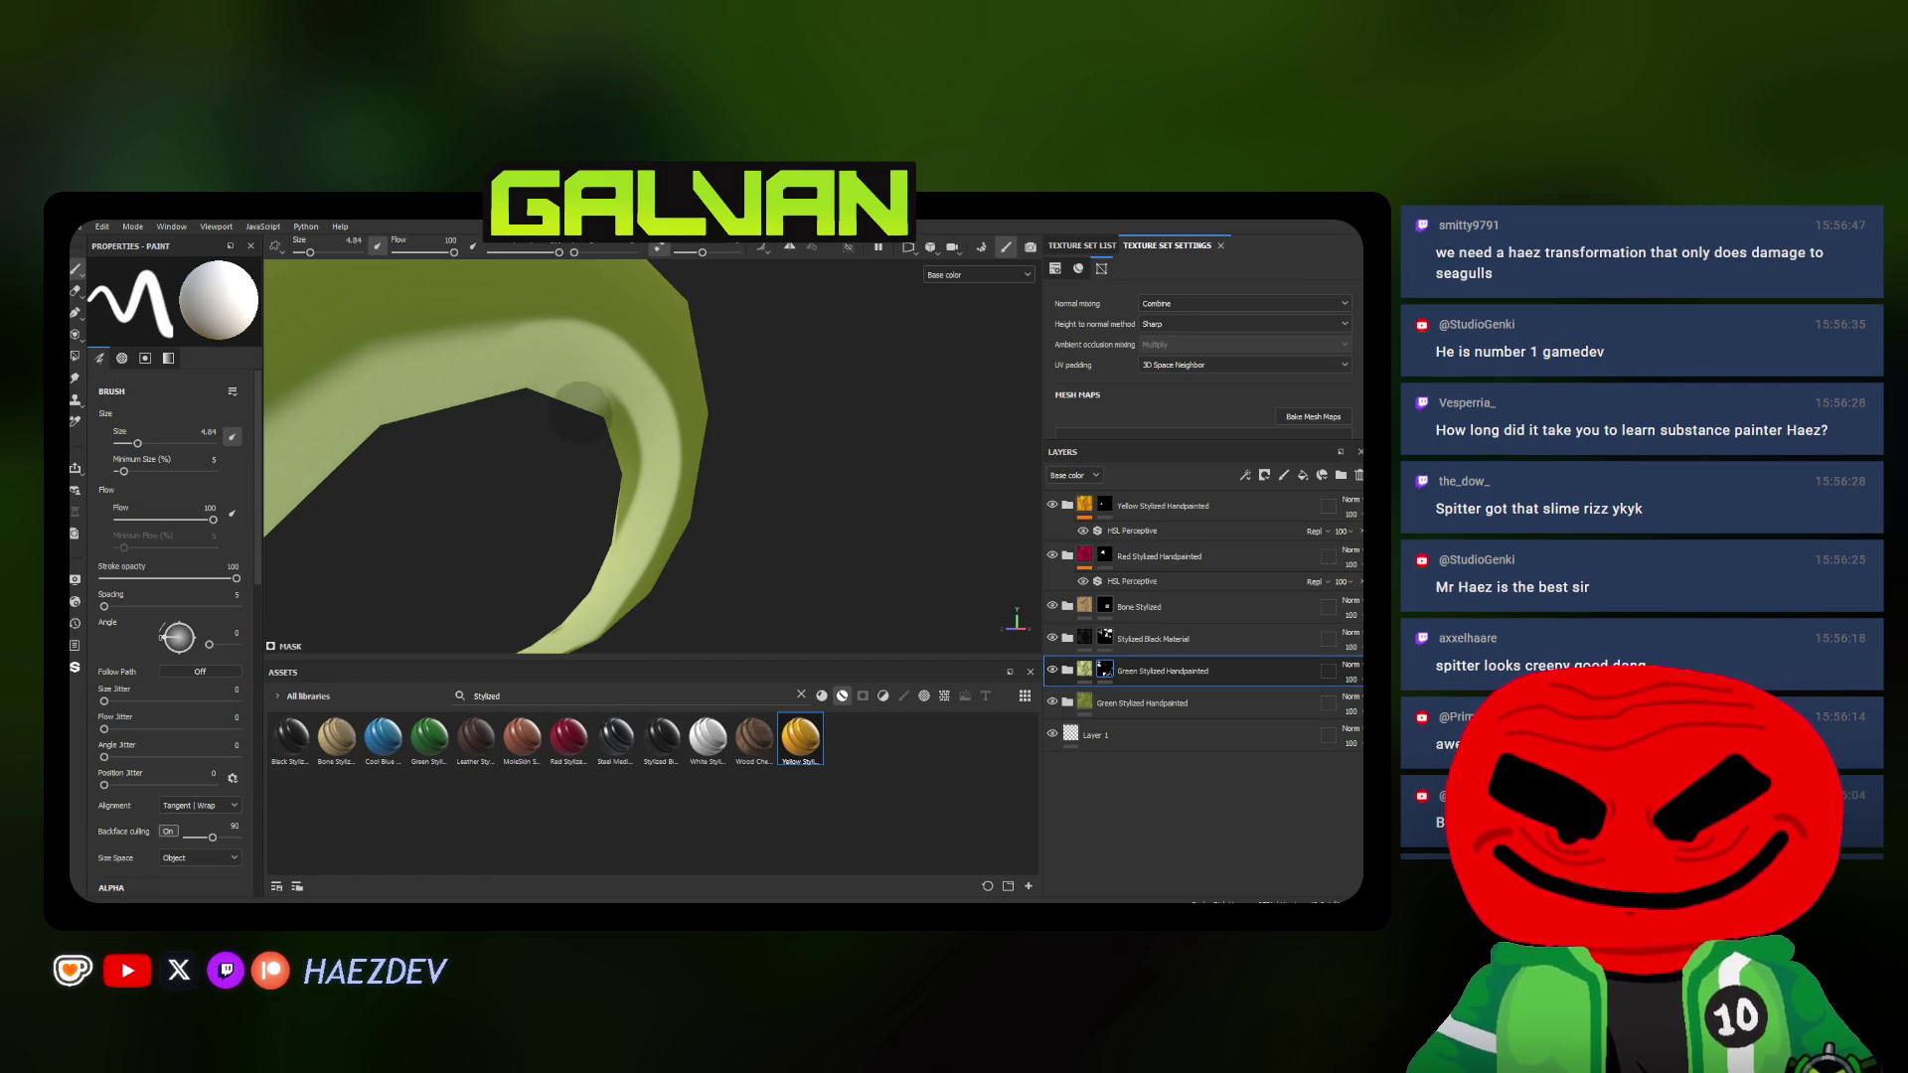
pyautogui.keyDown('alt'); pyautogui.moveTo(618, 537); pyautogui.dragTo(581, 626); pyautogui.keyUp('alt')
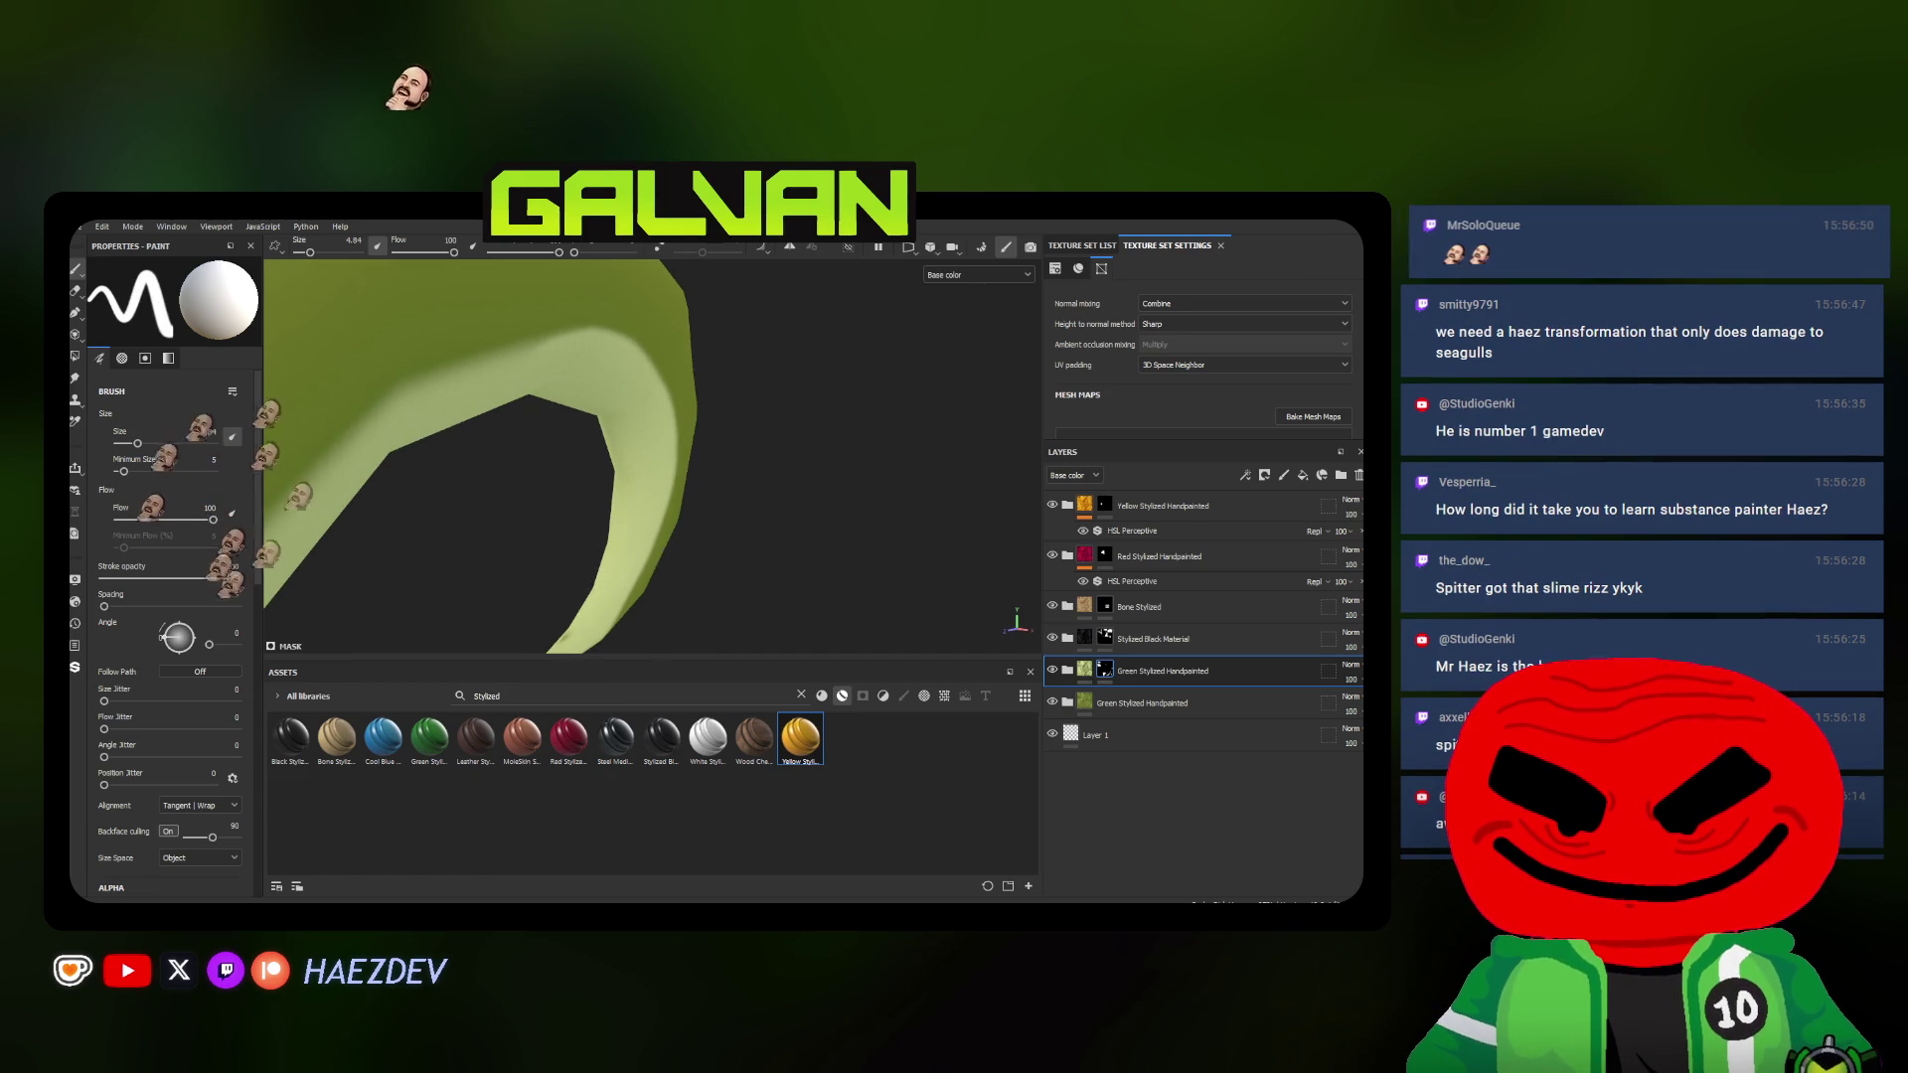
pyautogui.keyDown('alt'); pyautogui.moveTo(601, 525); pyautogui.dragTo(630, 493); pyautogui.keyUp('alt')
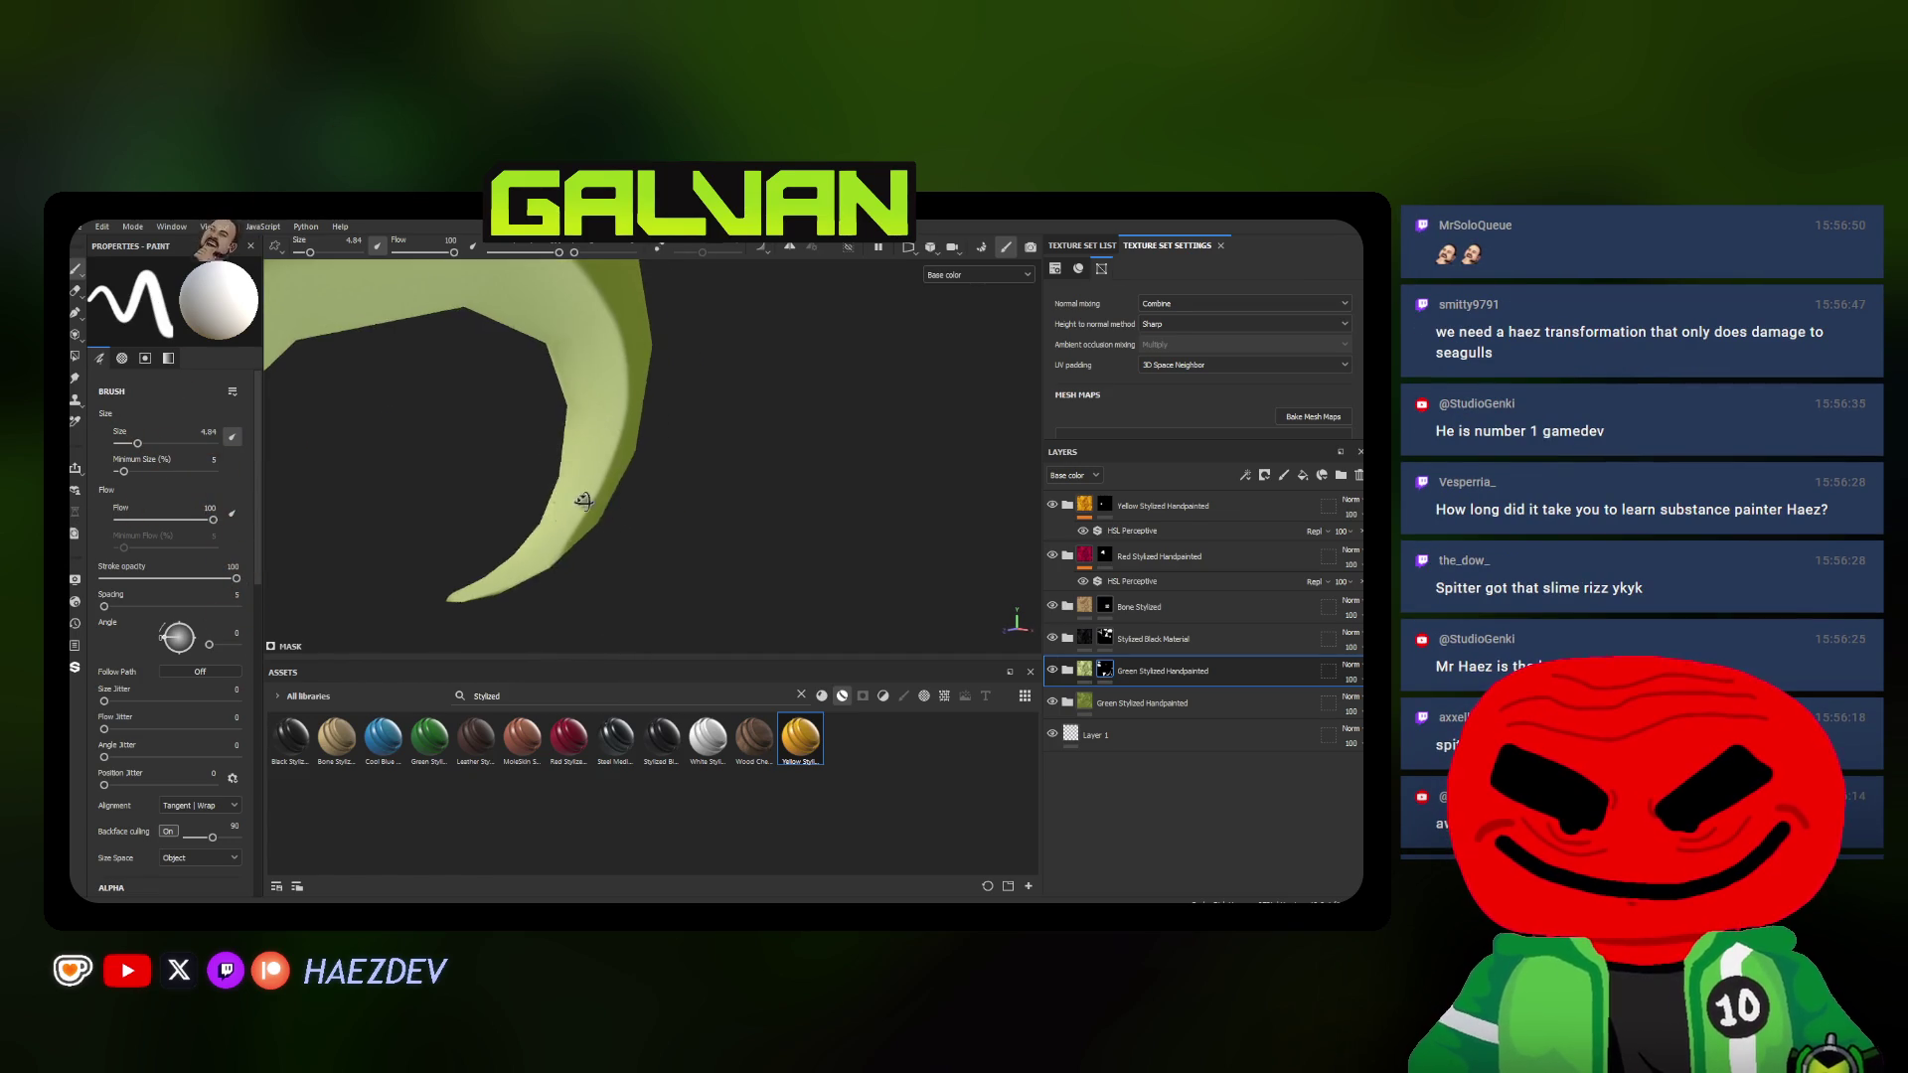
pyautogui.keyDown('ctrl'); pyautogui.moveTo(663, 492); pyautogui.dragTo(626, 596, button='right'); pyautogui.keyUp('ctrl')
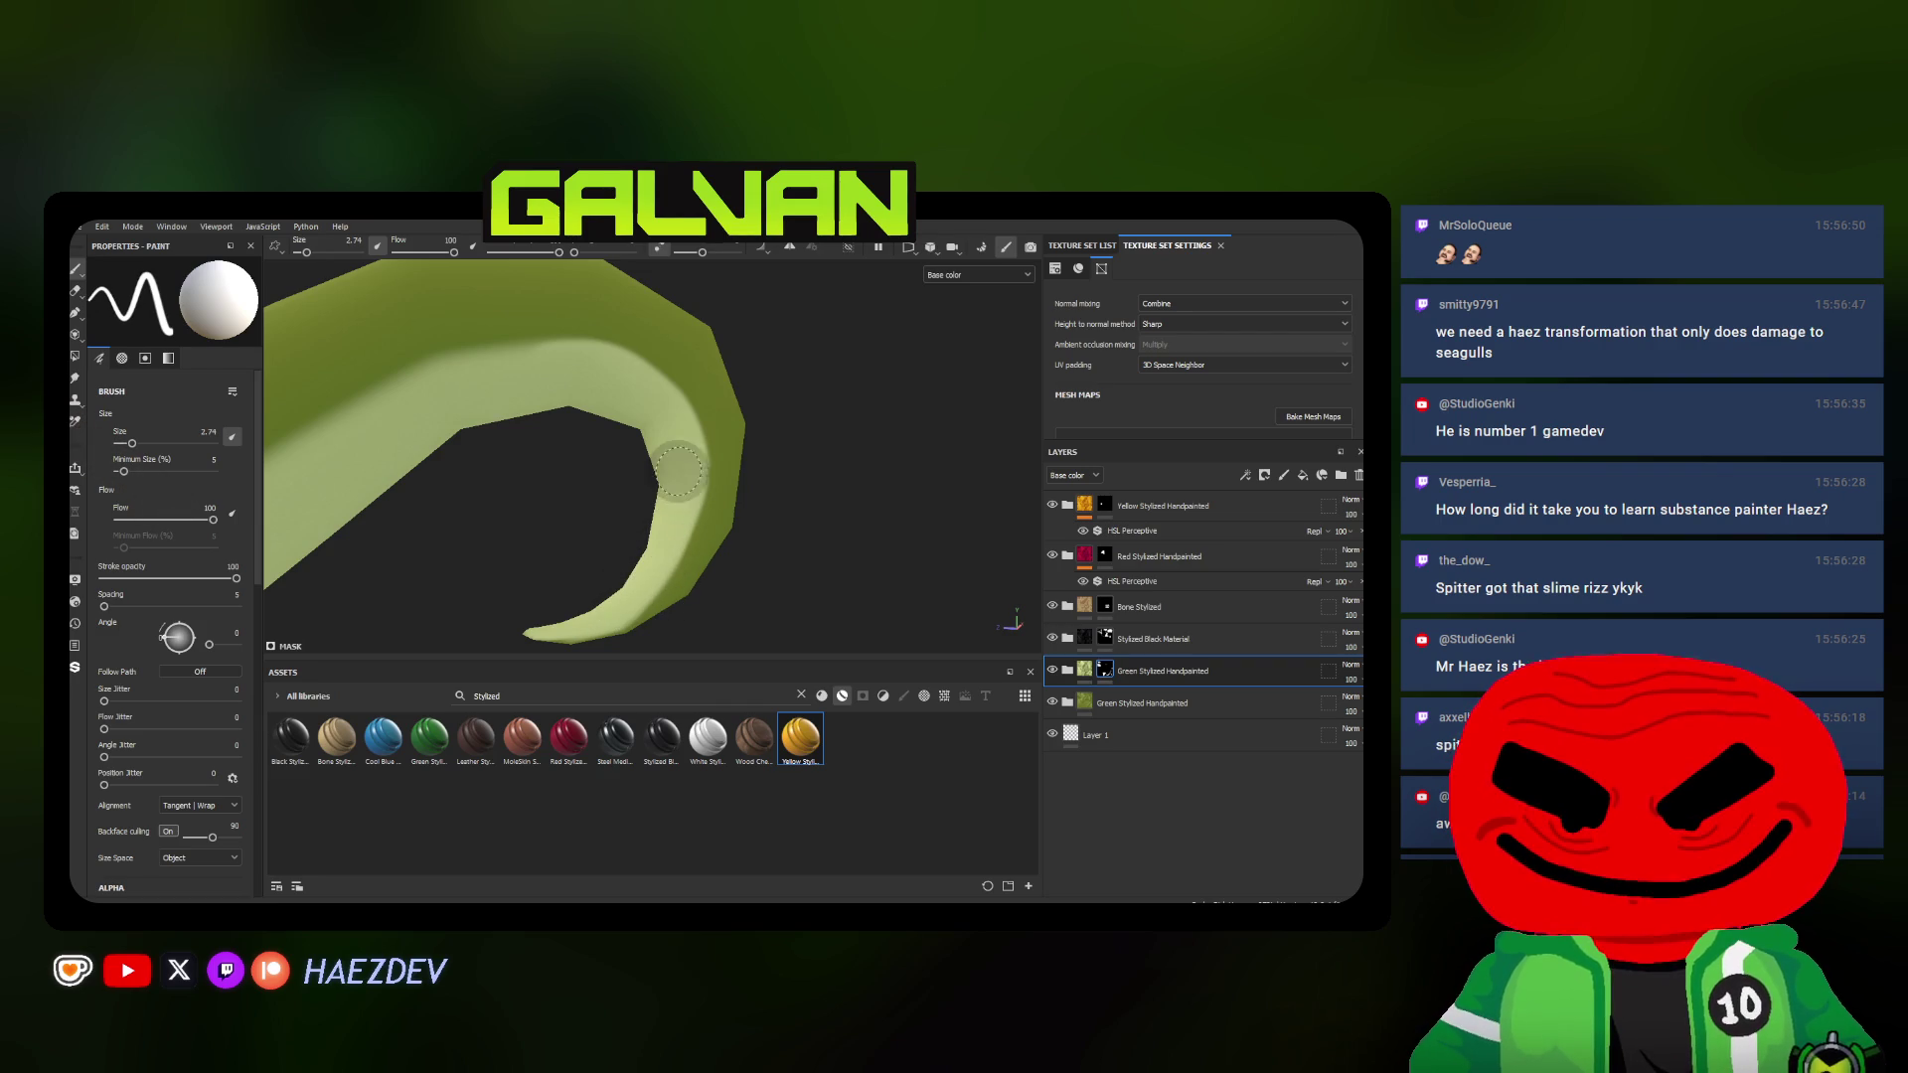
pyautogui.keyDown('alt'); pyautogui.moveTo(657, 440); pyautogui.dragTo(680, 405); pyautogui.keyUp('alt')
pyautogui.keyDown('ctrl'); pyautogui.moveTo(682, 404); pyautogui.dragTo(747, 405, button='right'); pyautogui.keyUp('ctrl')
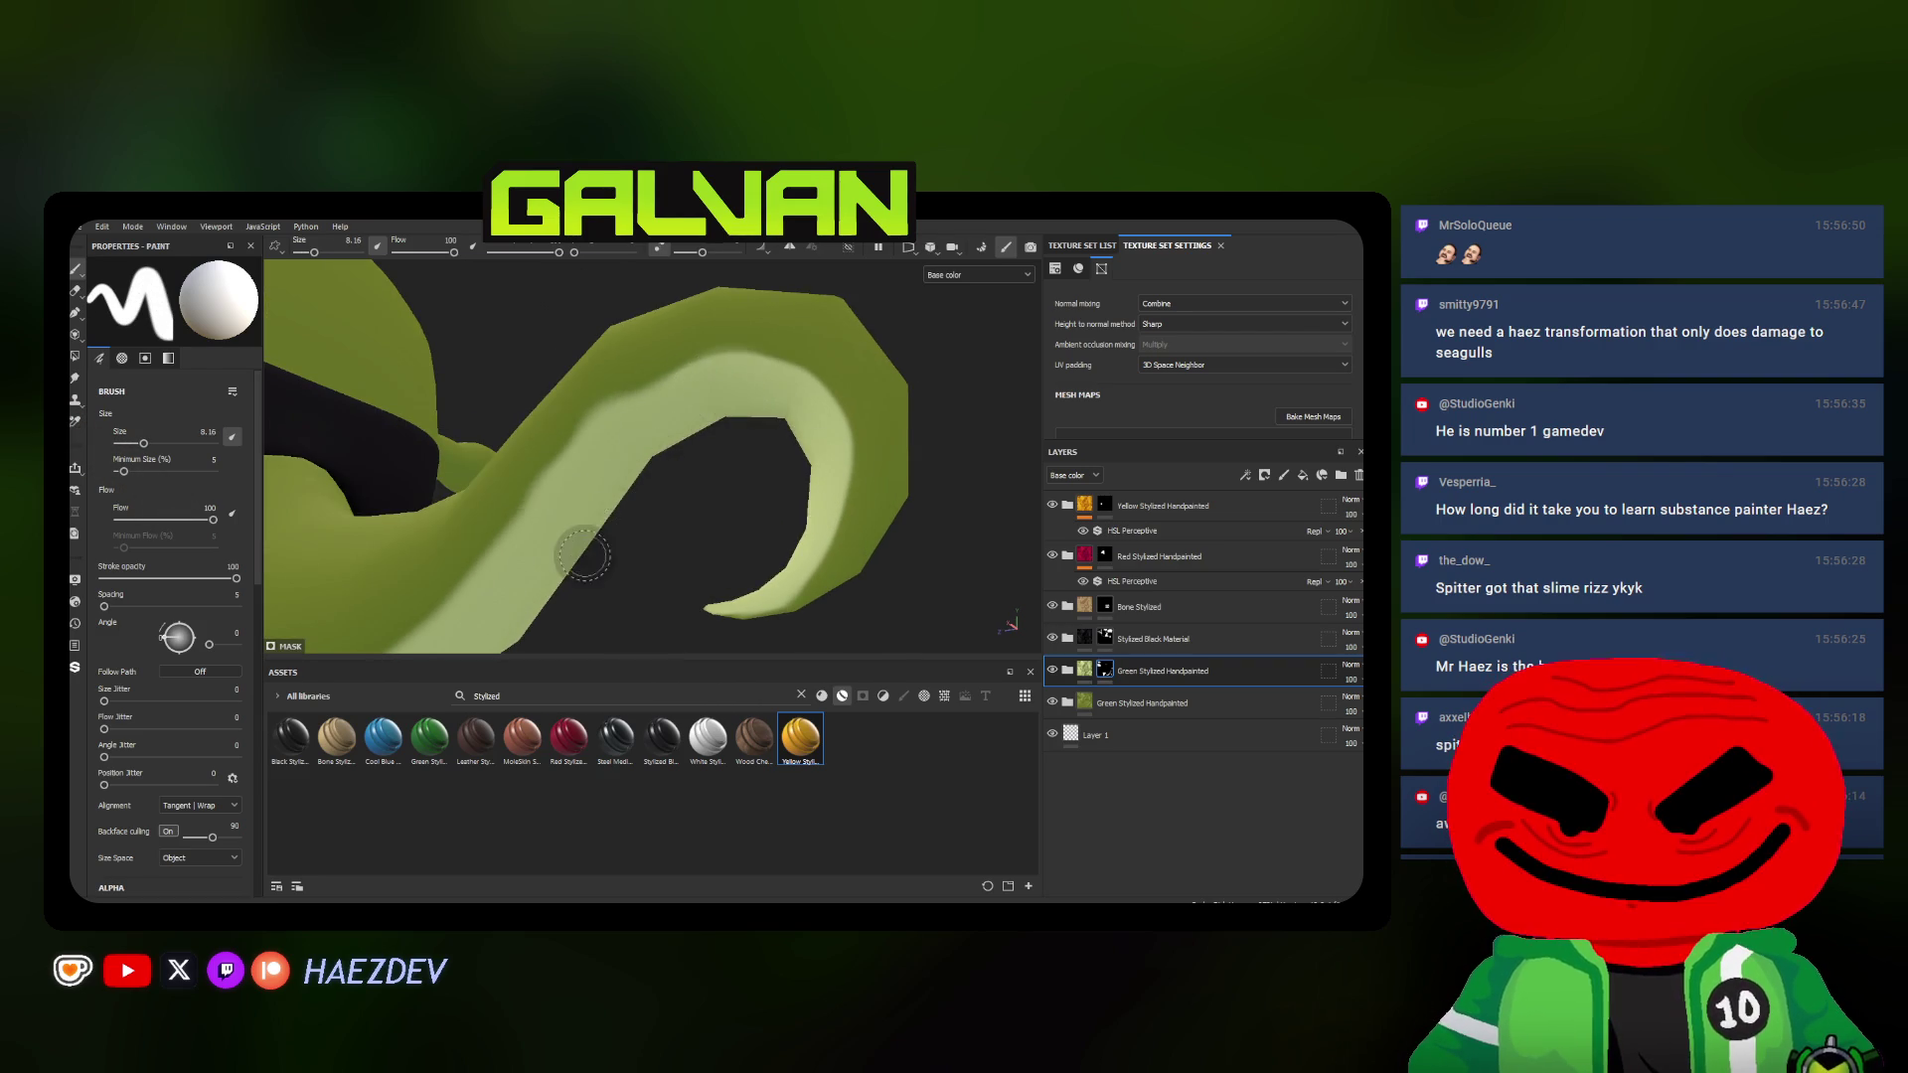
pyautogui.scroll(2, 700, 395)
pyautogui.scroll(-2, 706, 395)
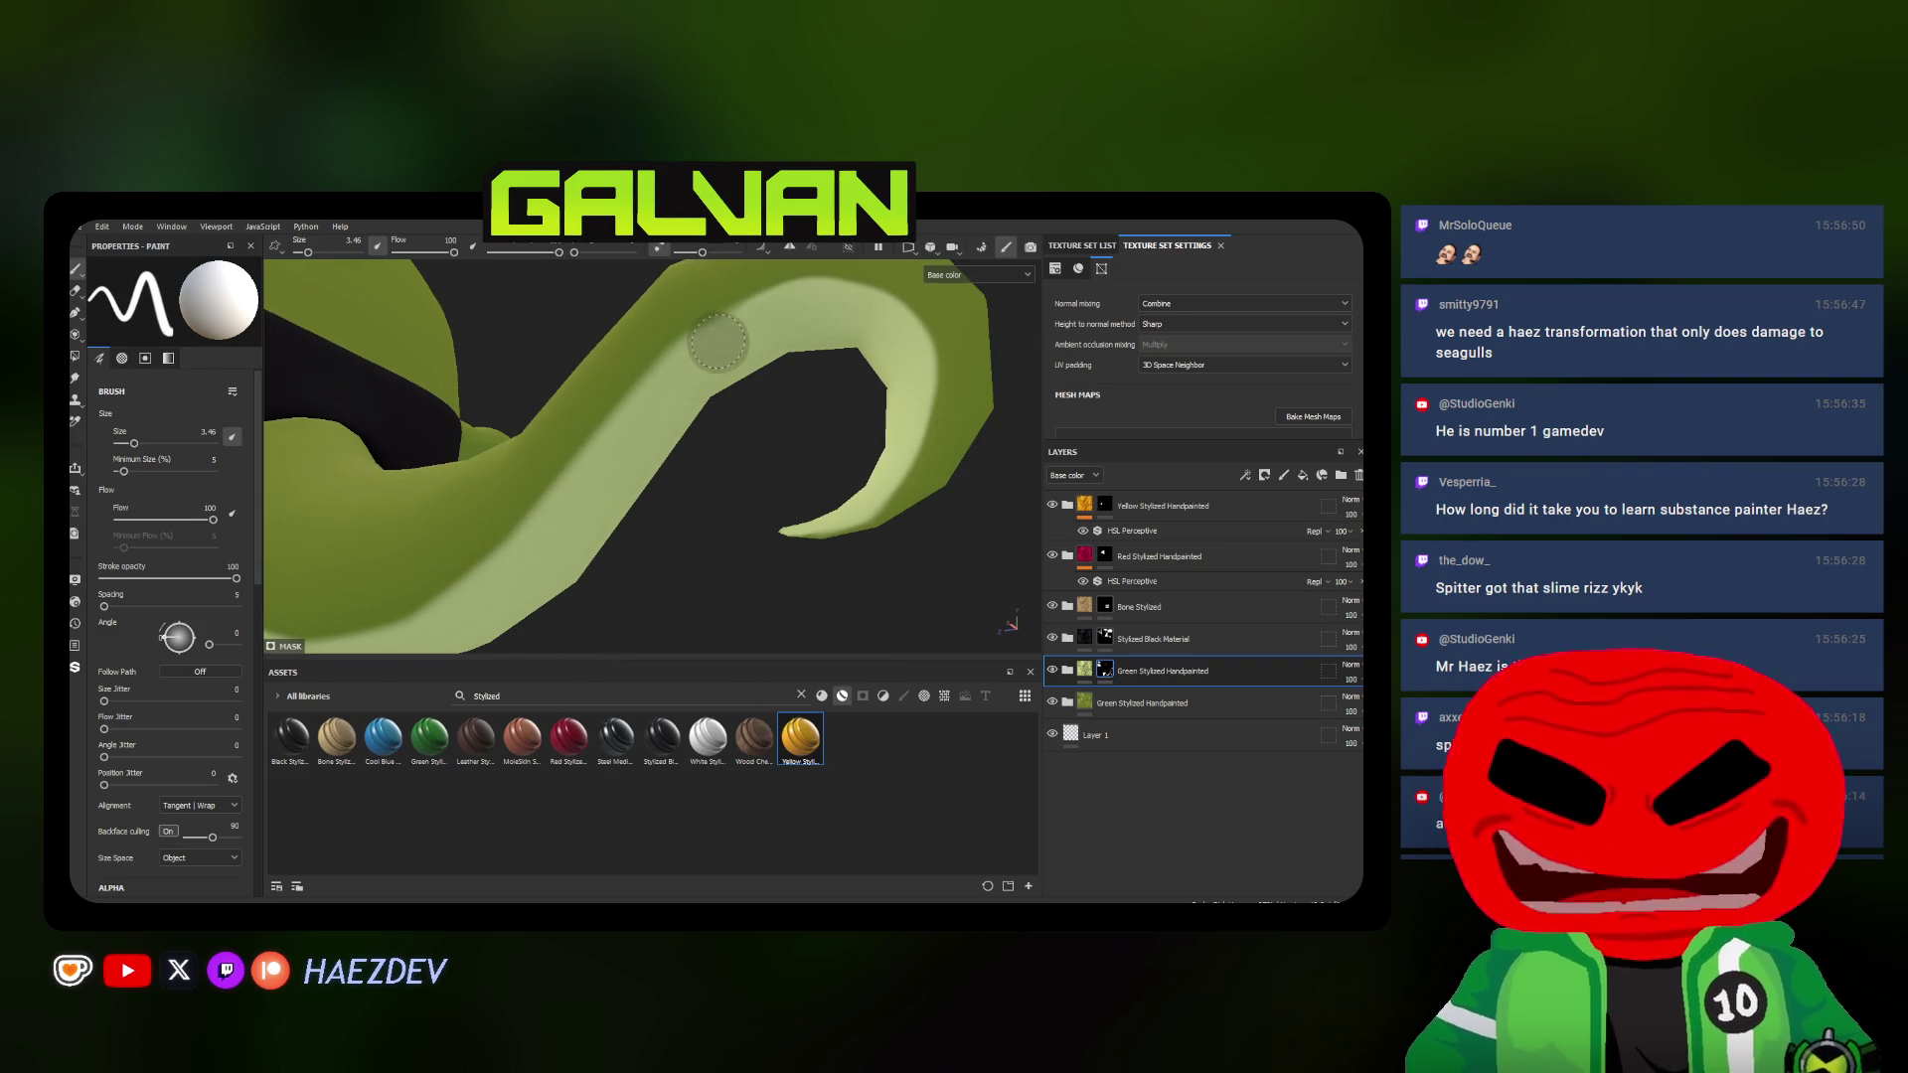
pyautogui.moveTo(766, 319)
pyautogui.keyDown('alt'); pyautogui.mouseDown()
pyautogui.moveTo(765, 400)
pyautogui.moveTo(766, 374)
pyautogui.mouseUp(); pyautogui.keyUp('alt')
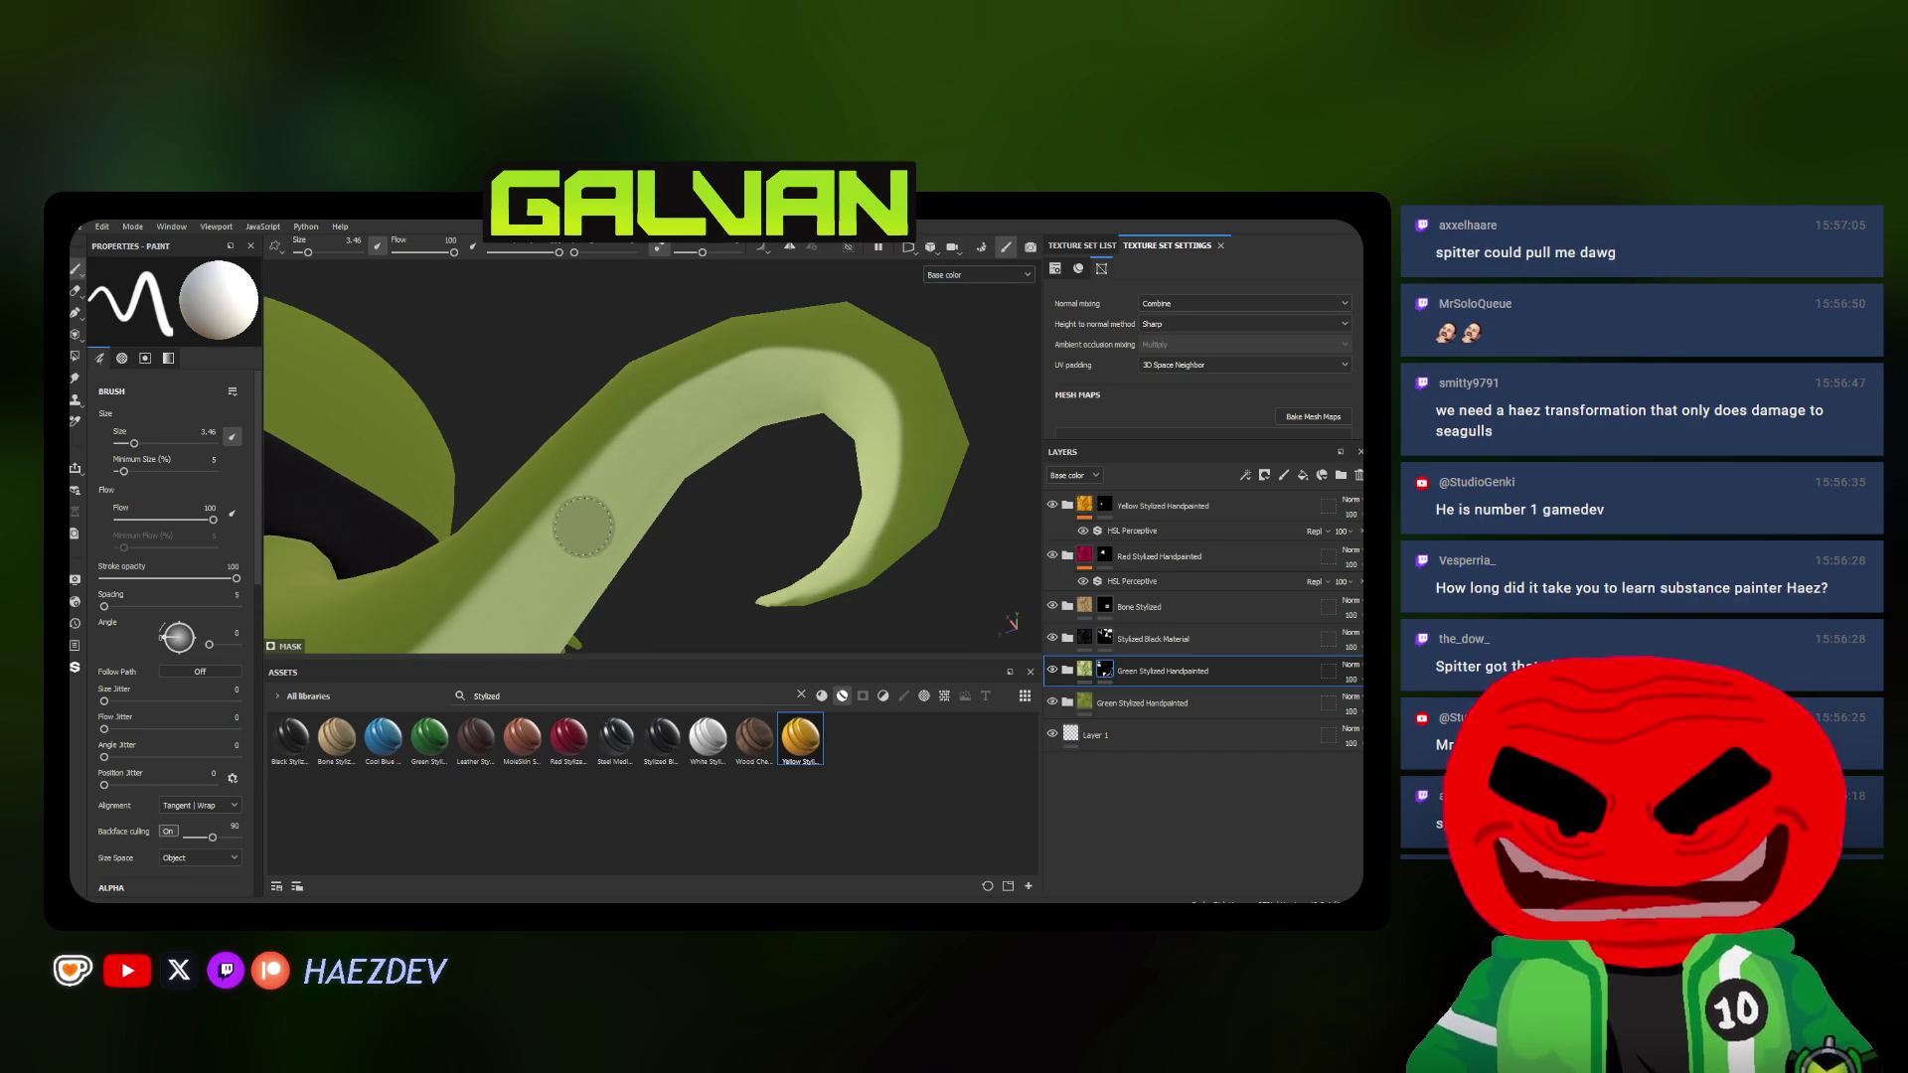
pyautogui.moveTo(556, 569)
pyautogui.keyDown('alt'); pyautogui.mouseDown()
pyautogui.moveTo(830, 363)
pyautogui.moveTo(747, 502)
pyautogui.moveTo(738, 378)
pyautogui.mouseUp(); pyautogui.keyUp('alt')
pyautogui.press(']')
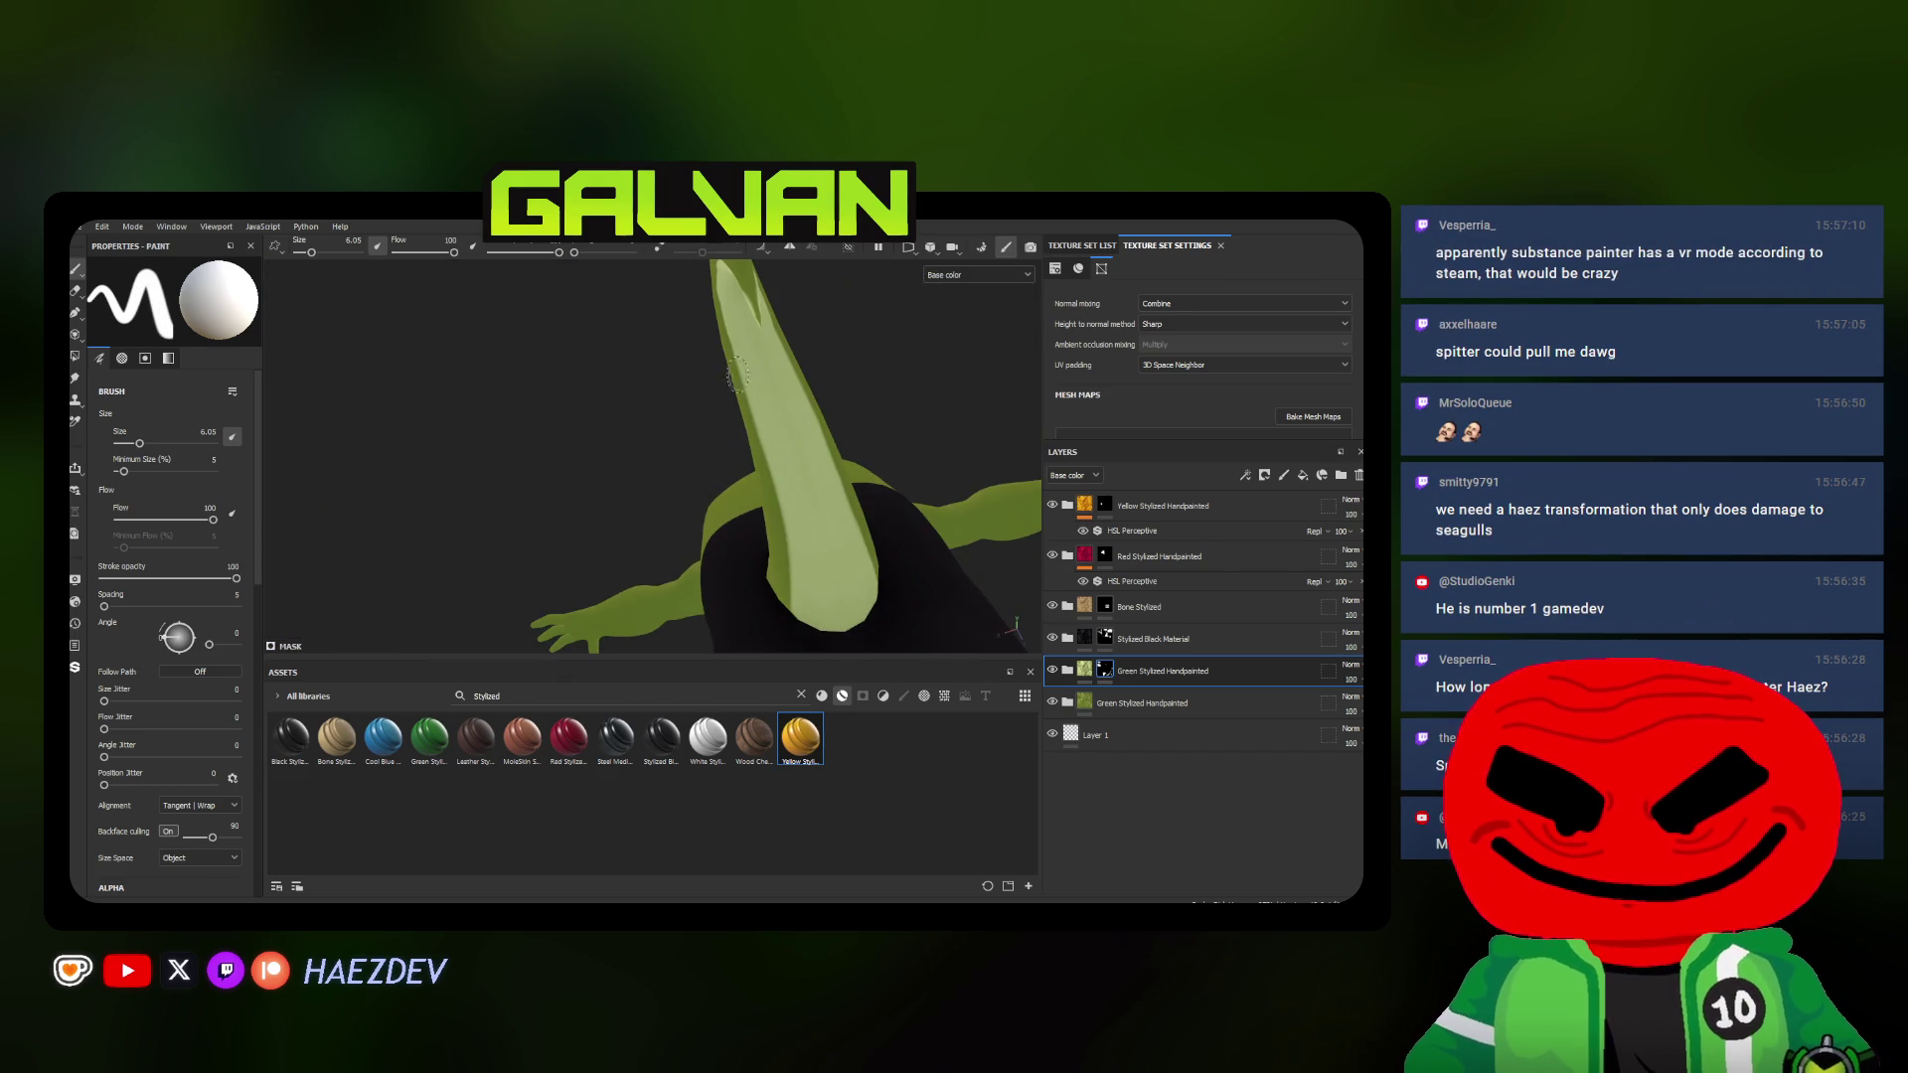
pyautogui.moveTo(832, 535)
pyautogui.keyDown('alt'); pyautogui.mouseDown()
pyautogui.moveTo(701, 422)
pyautogui.moveTo(850, 401)
pyautogui.moveTo(895, 493)
pyautogui.moveTo(745, 477)
pyautogui.moveTo(547, 533)
pyautogui.mouseUp(); pyautogui.keyUp('alt')
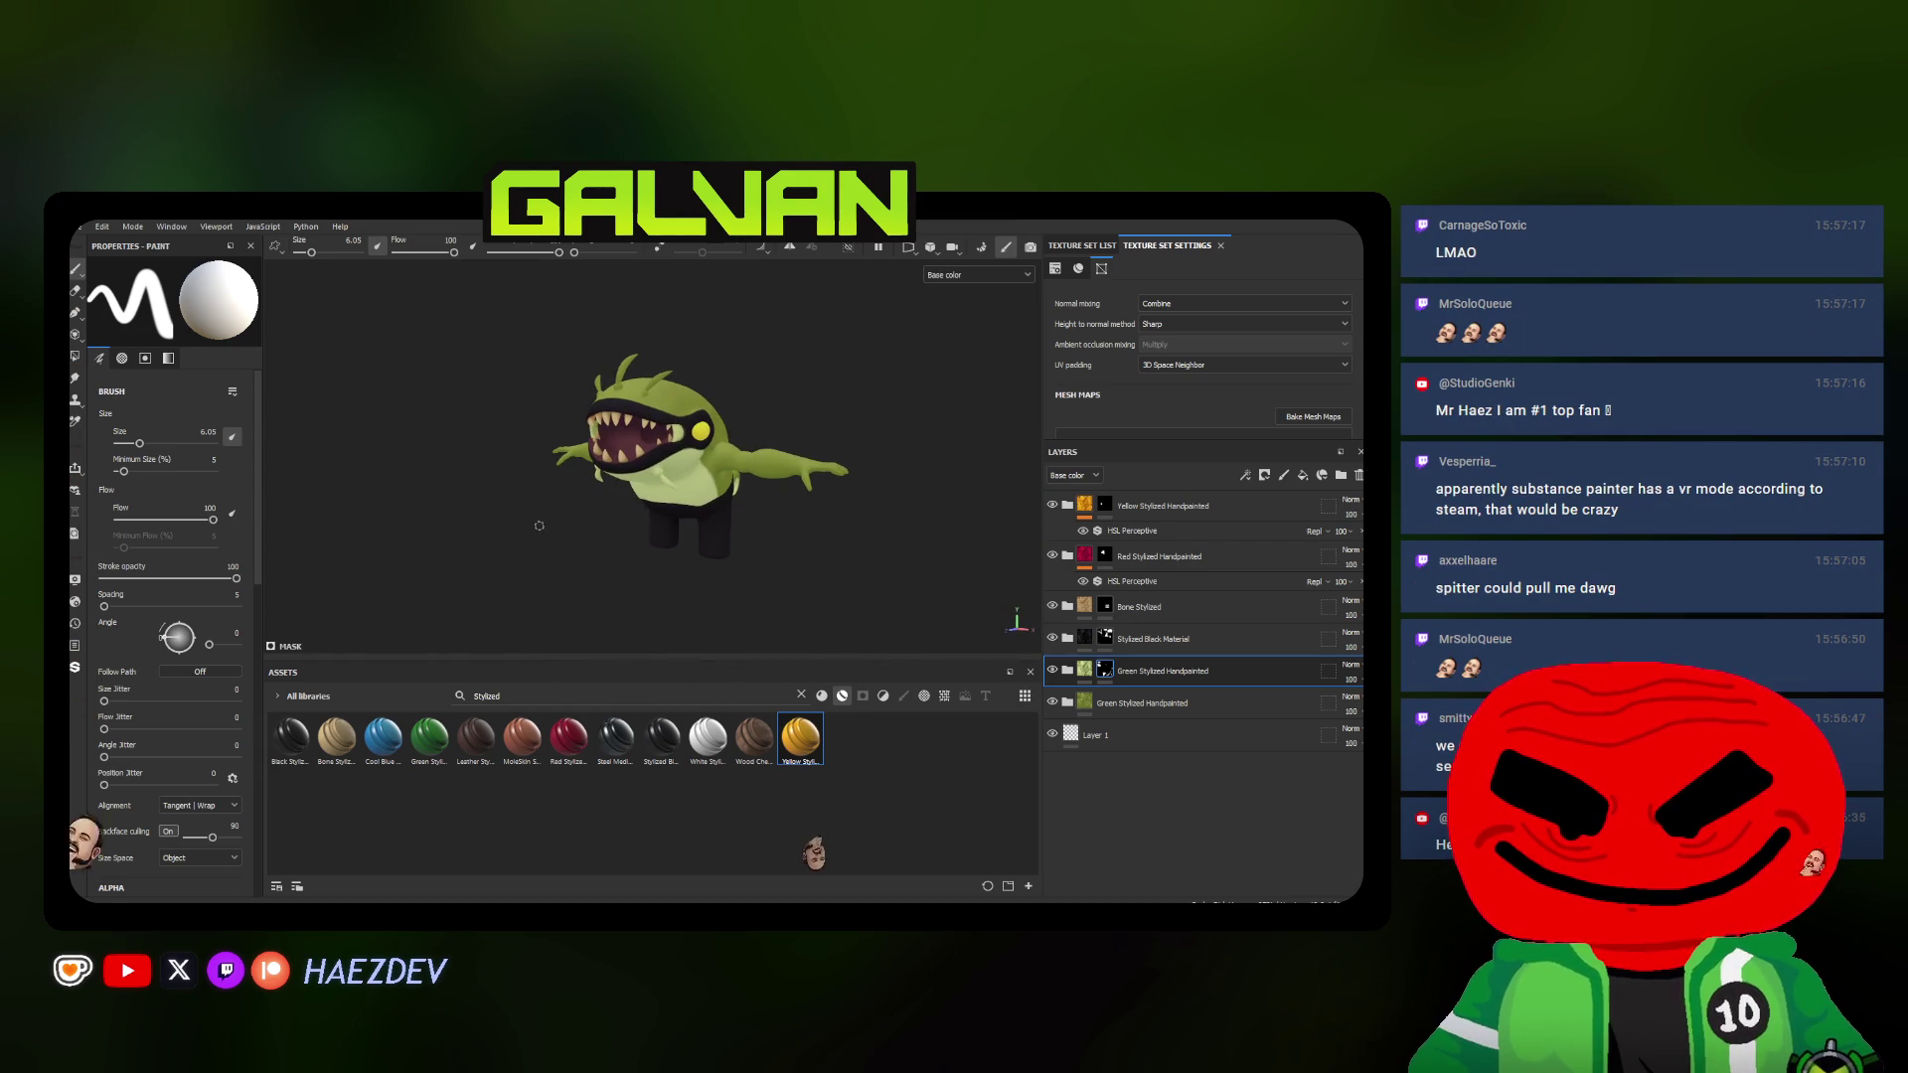
# Rename the second green layer to Light Skin, the black layer to Black and the bone layer to Teeth
pyautogui.moveTo(603, 493)
pyautogui.keyDown('alt'); pyautogui.mouseDown(button='right')
pyautogui.moveTo(903, 500)
pyautogui.moveTo(586, 452)
pyautogui.mouseUp(button='right'); pyautogui.keyUp('alt')
pyautogui.moveTo(586, 452)
pyautogui.keyDown('alt'); pyautogui.mouseDown()
pyautogui.moveTo(525, 498)
pyautogui.moveTo(604, 476)
pyautogui.moveTo(670, 493)
pyautogui.mouseUp(); pyautogui.keyUp('alt')
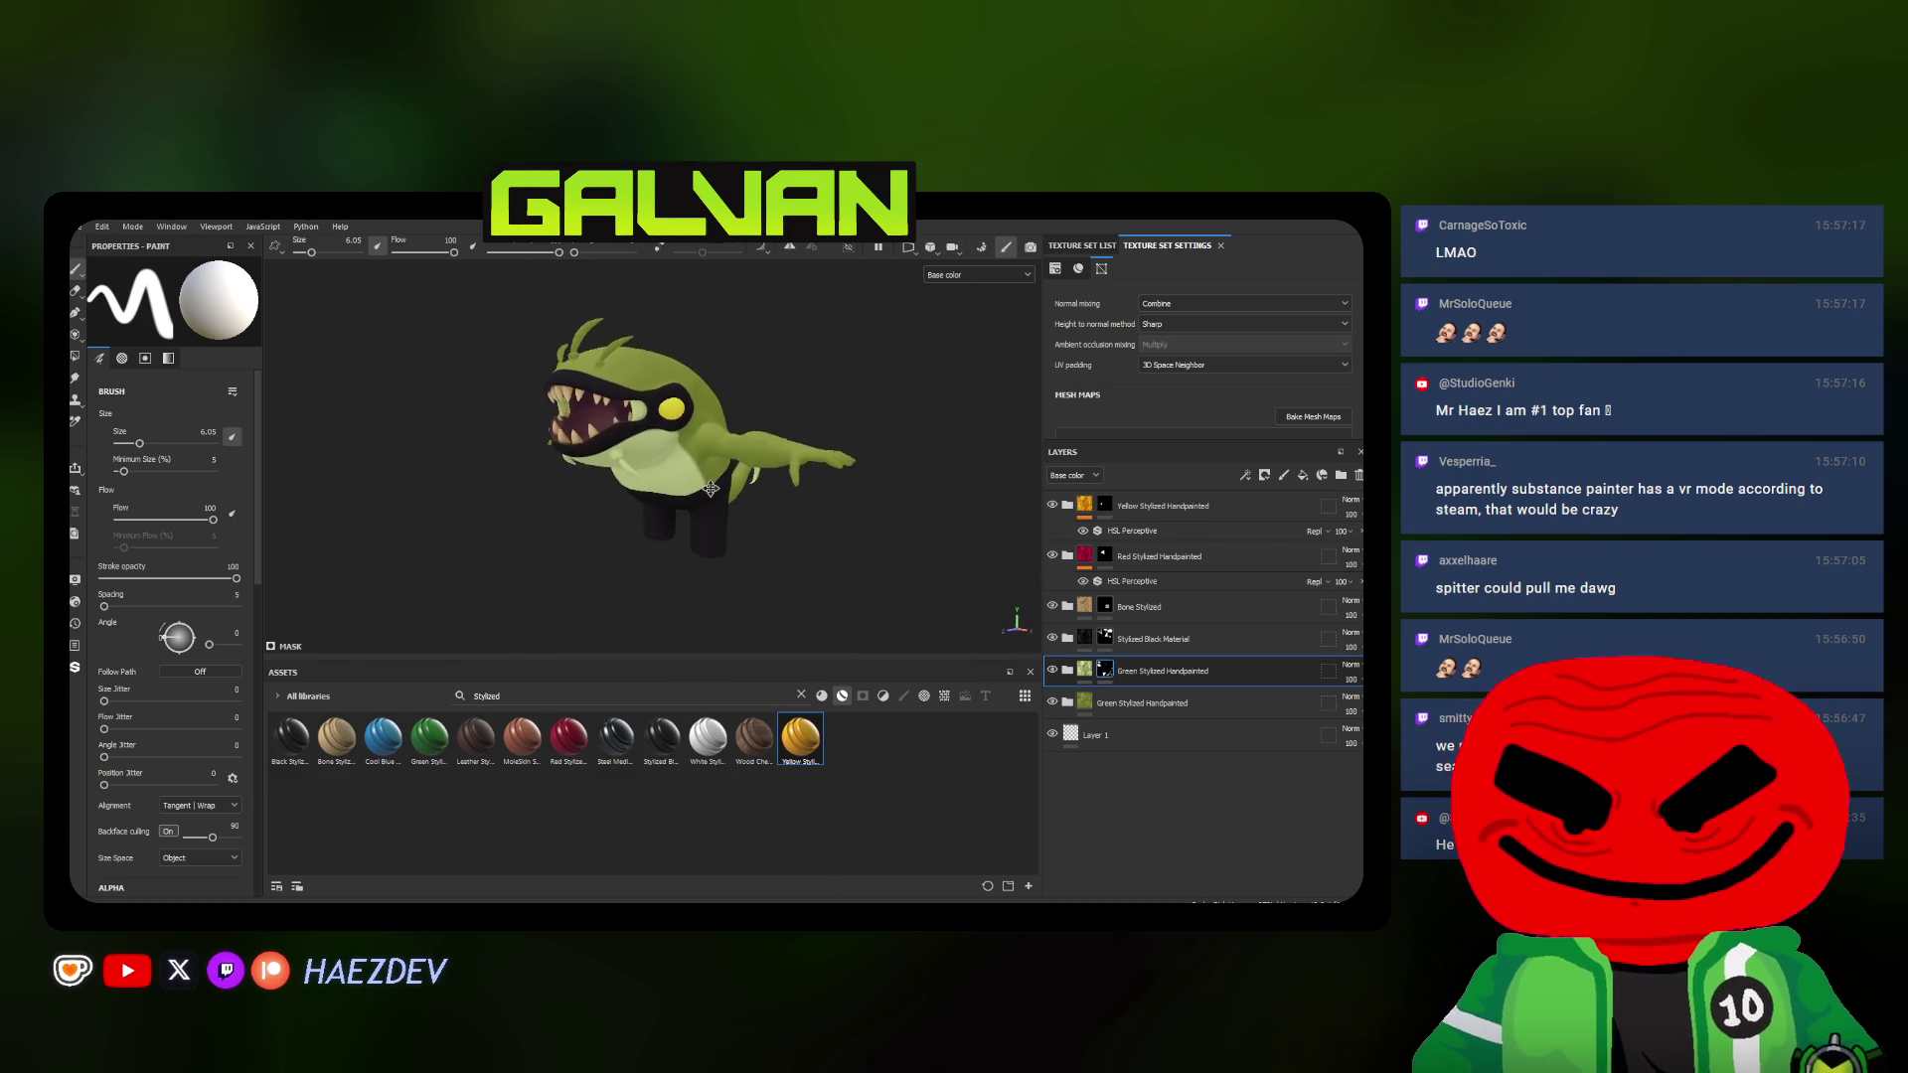
pyautogui.doubleClick(1142, 673)
pyautogui.press('Return')
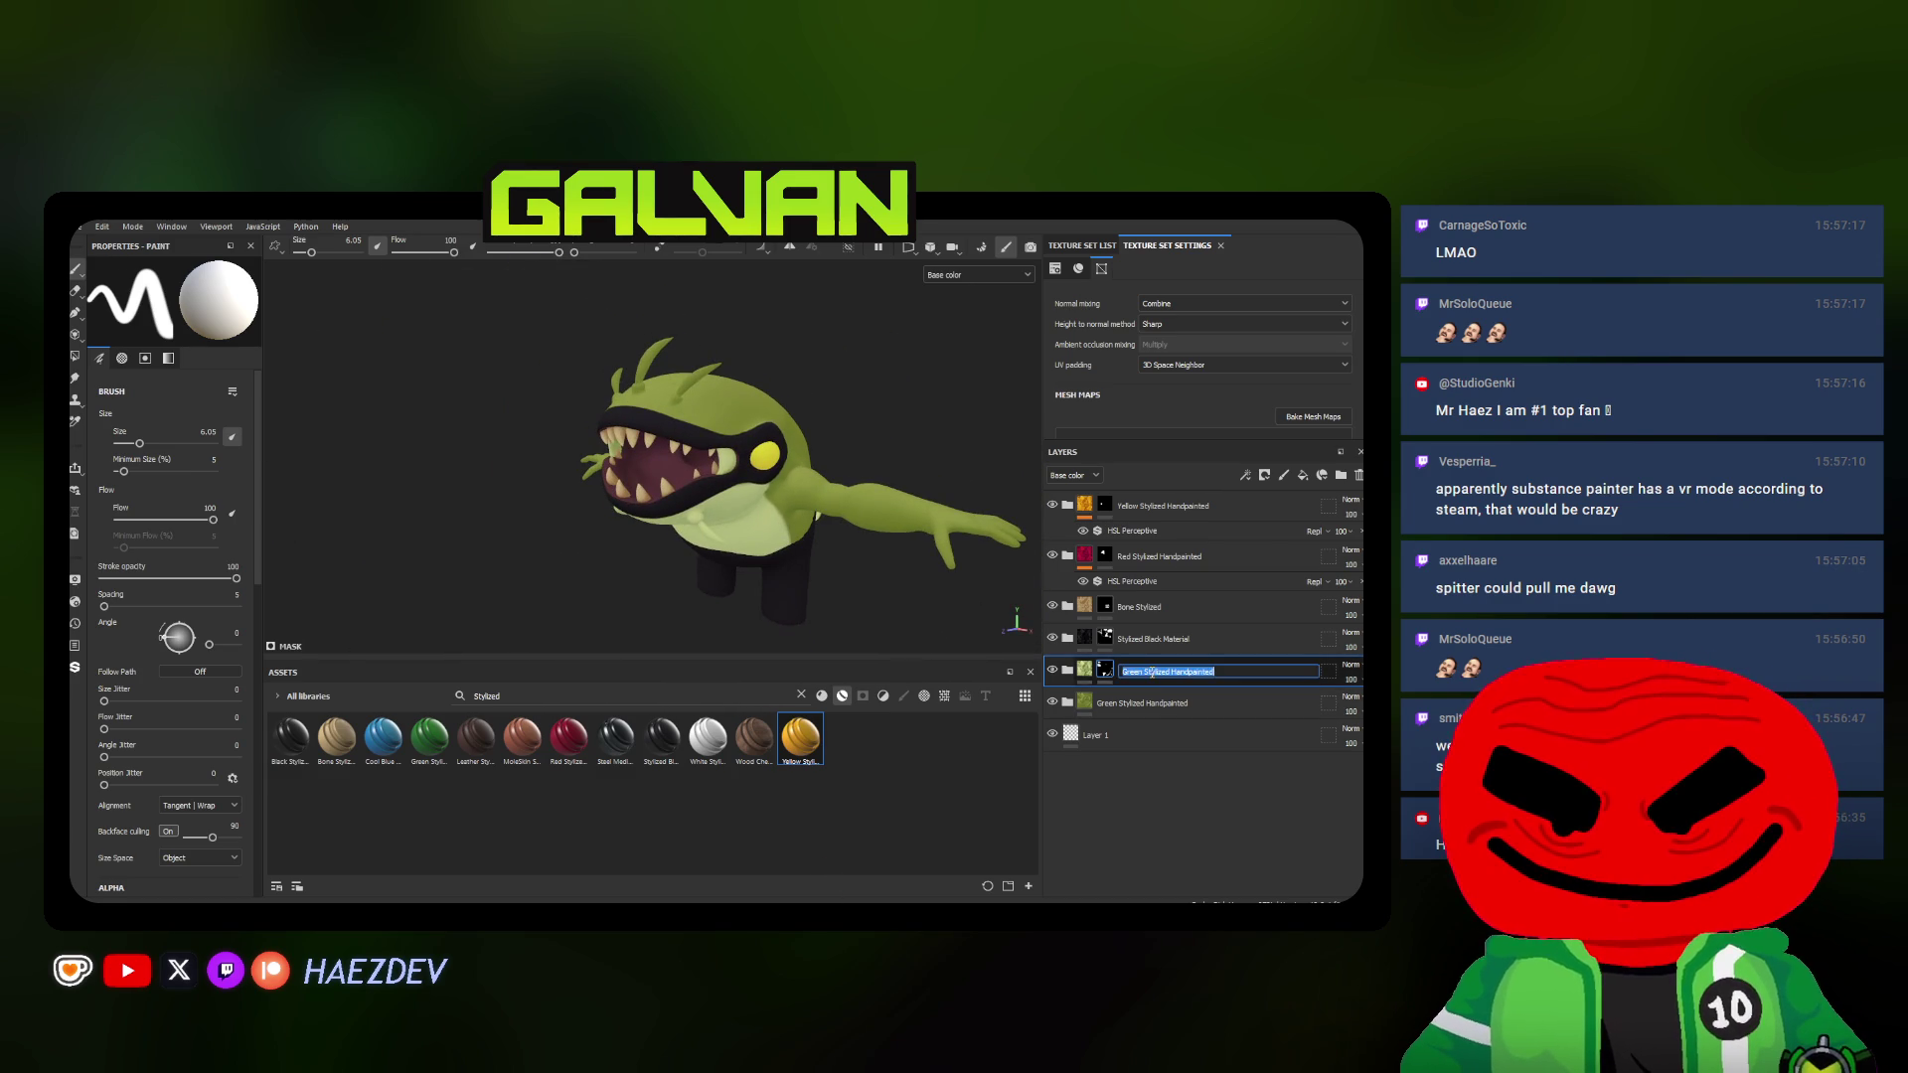
pyautogui.write('Light Skin')
pyautogui.press('Return')
pyautogui.doubleClick(1143, 639)
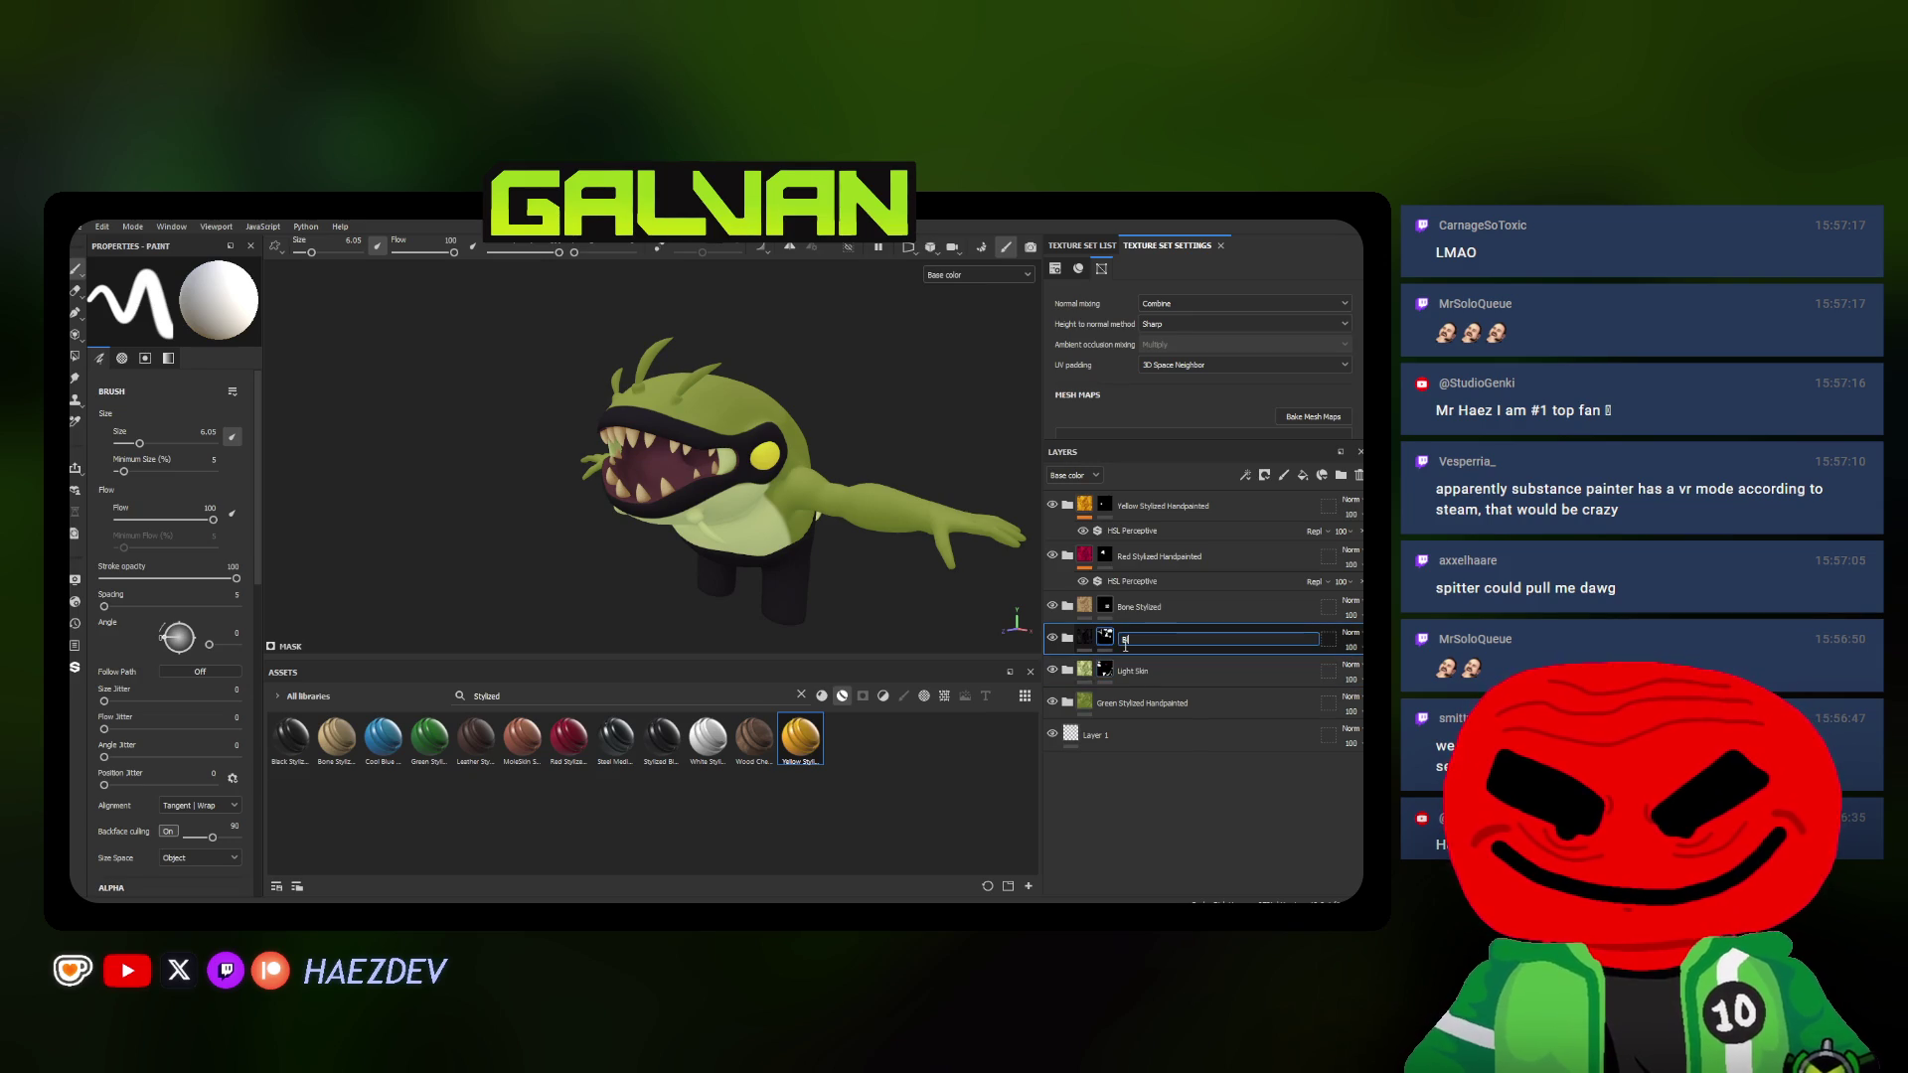
pyautogui.doubleClick(1142, 607)
pyautogui.write('Teeth')
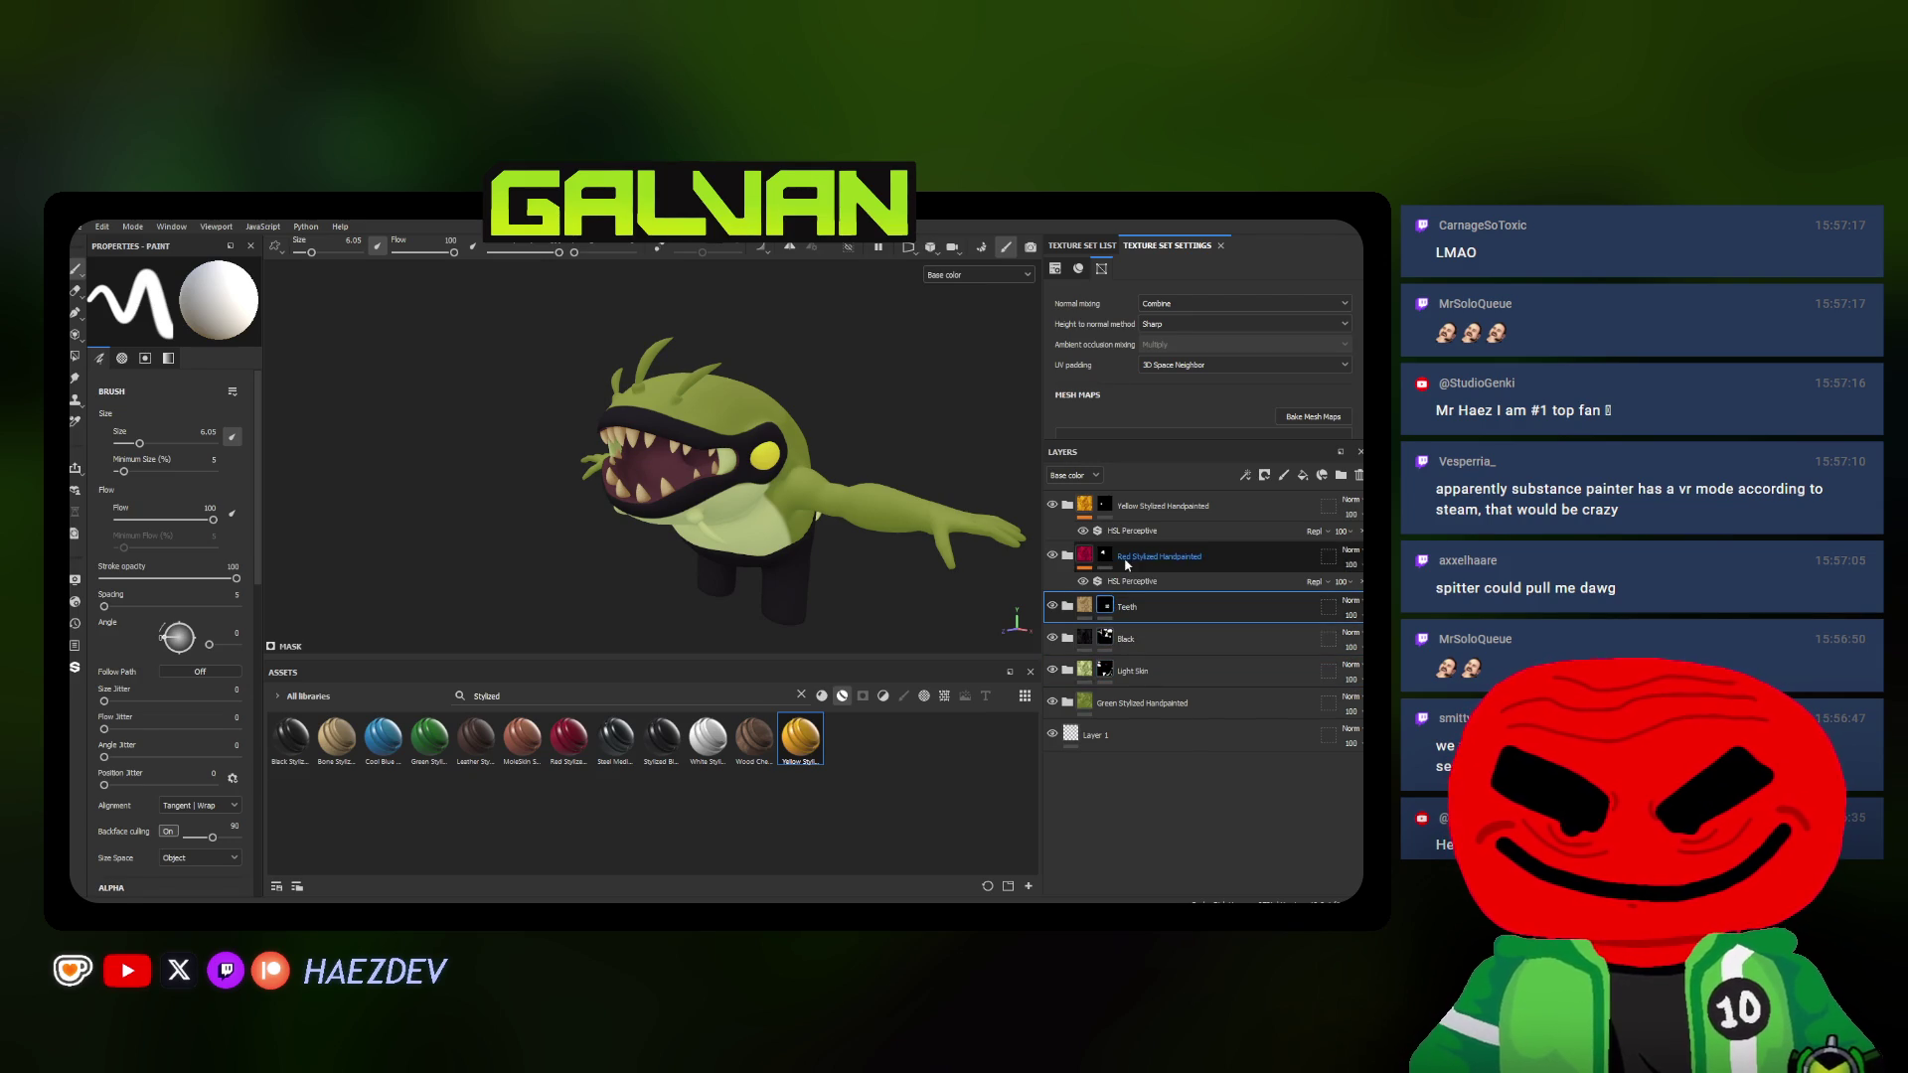
# Rename the red and yellow layers to Mouth and Eyes, then add a White Stylized Handpainted layer
pyautogui.doubleClick(1148, 557)
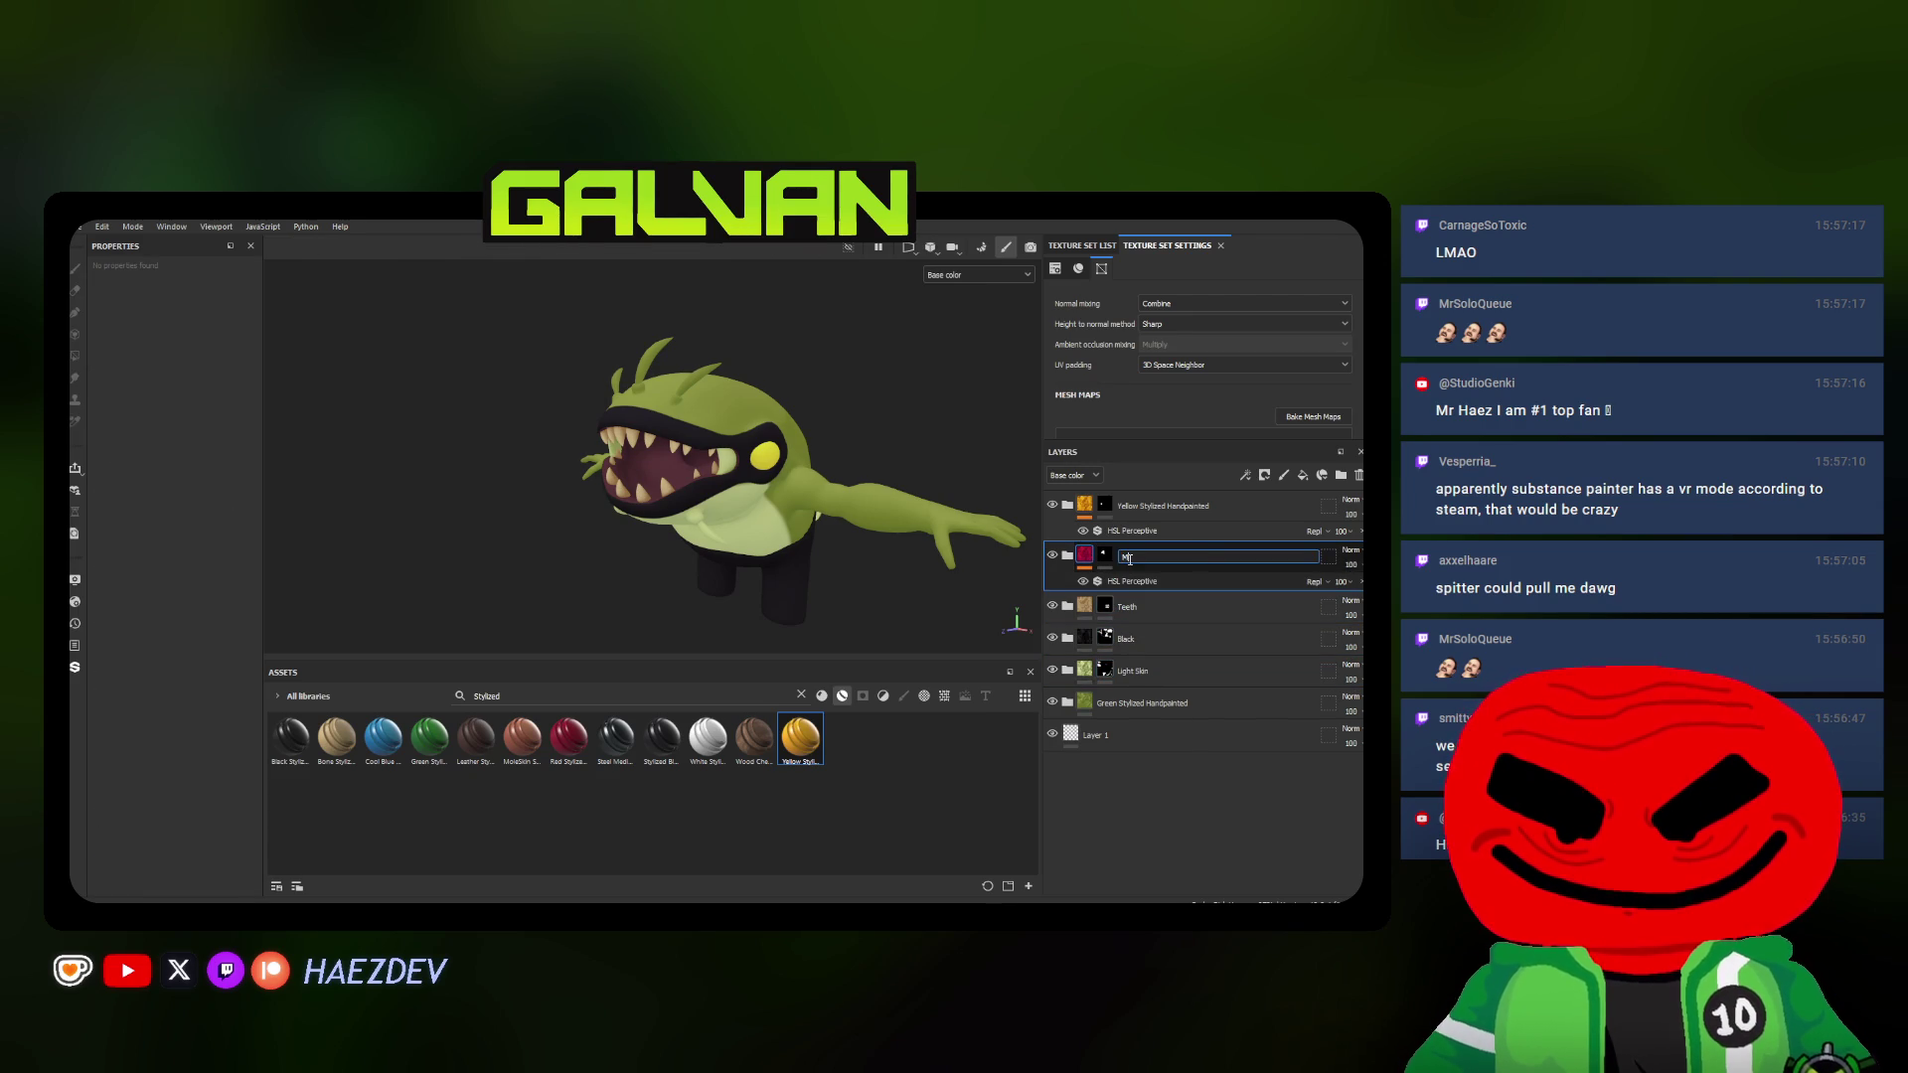
pyautogui.write('outh')
pyautogui.press('Return')
pyautogui.doubleClick(1142, 508)
pyautogui.write('Eyes')
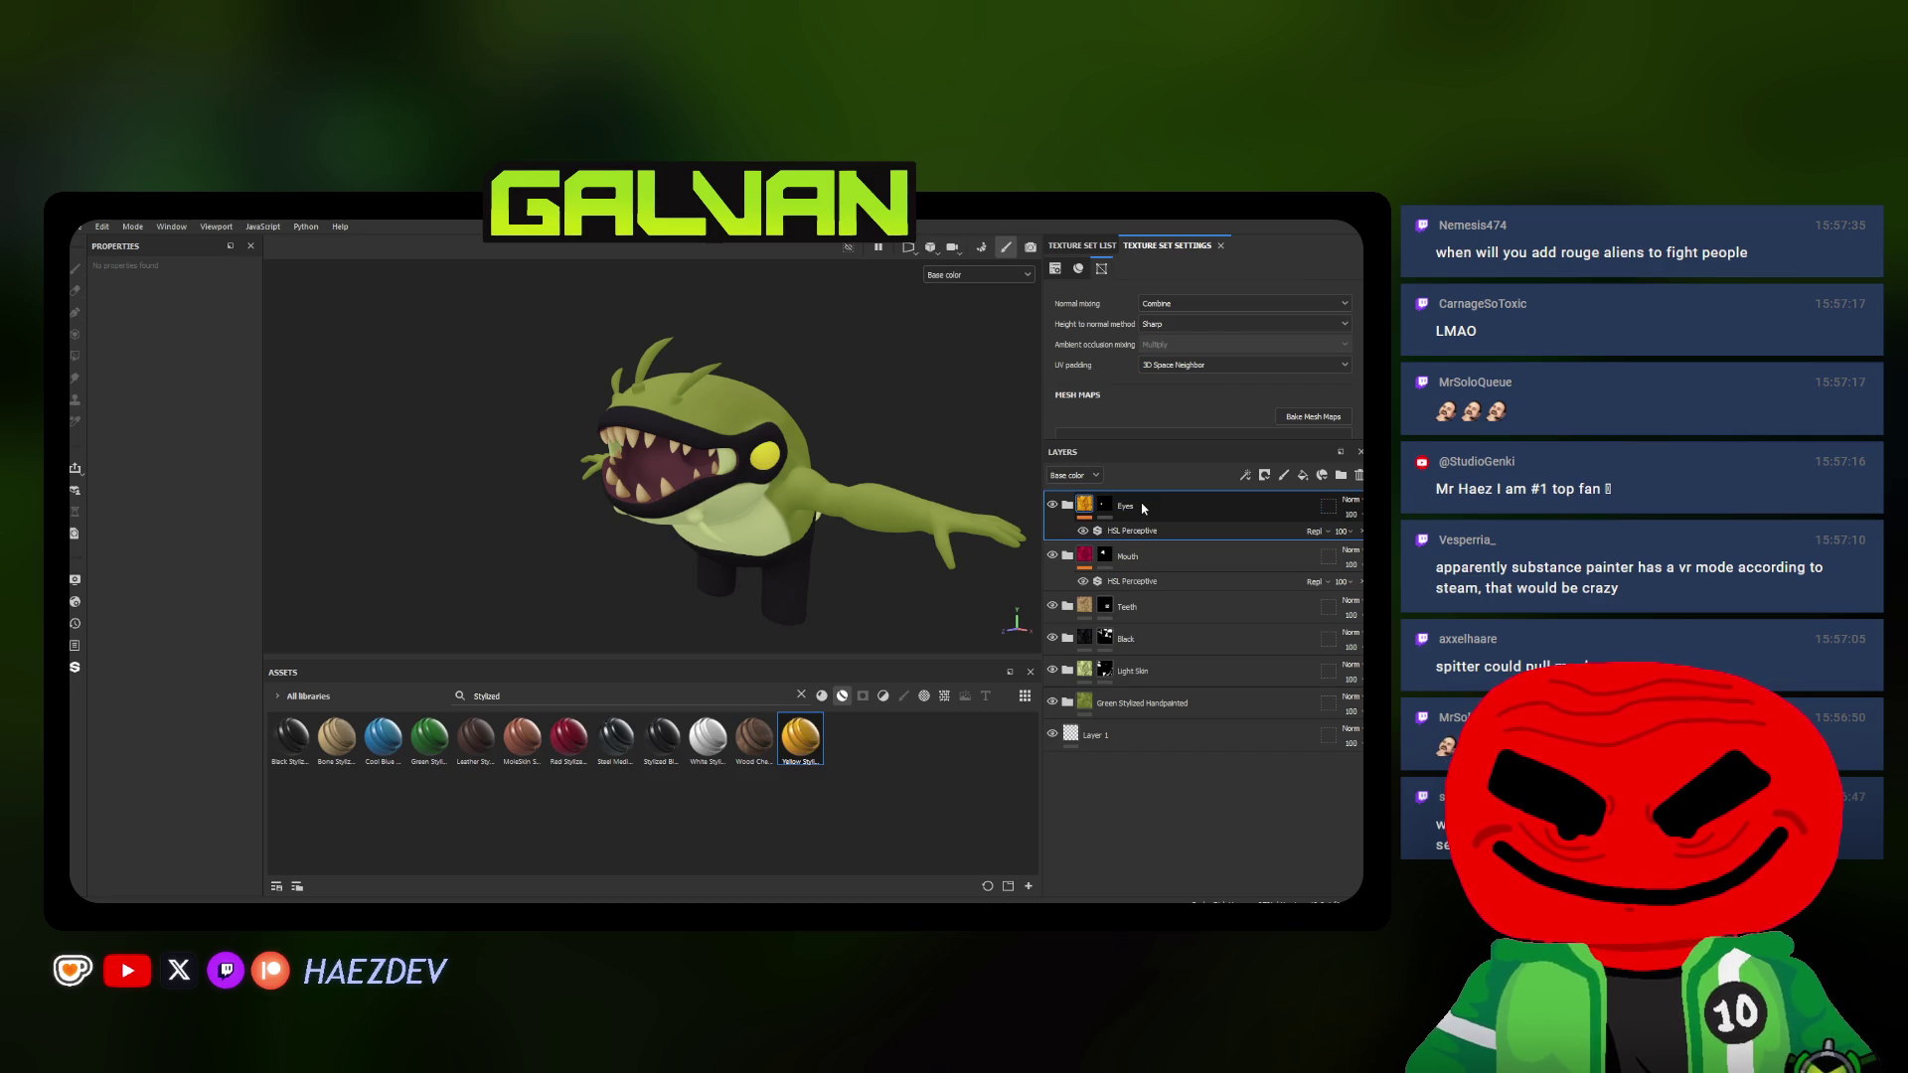
pyautogui.keyDown('alt'); pyautogui.moveTo(626, 447); pyautogui.dragTo(527, 434); pyautogui.keyUp('alt')
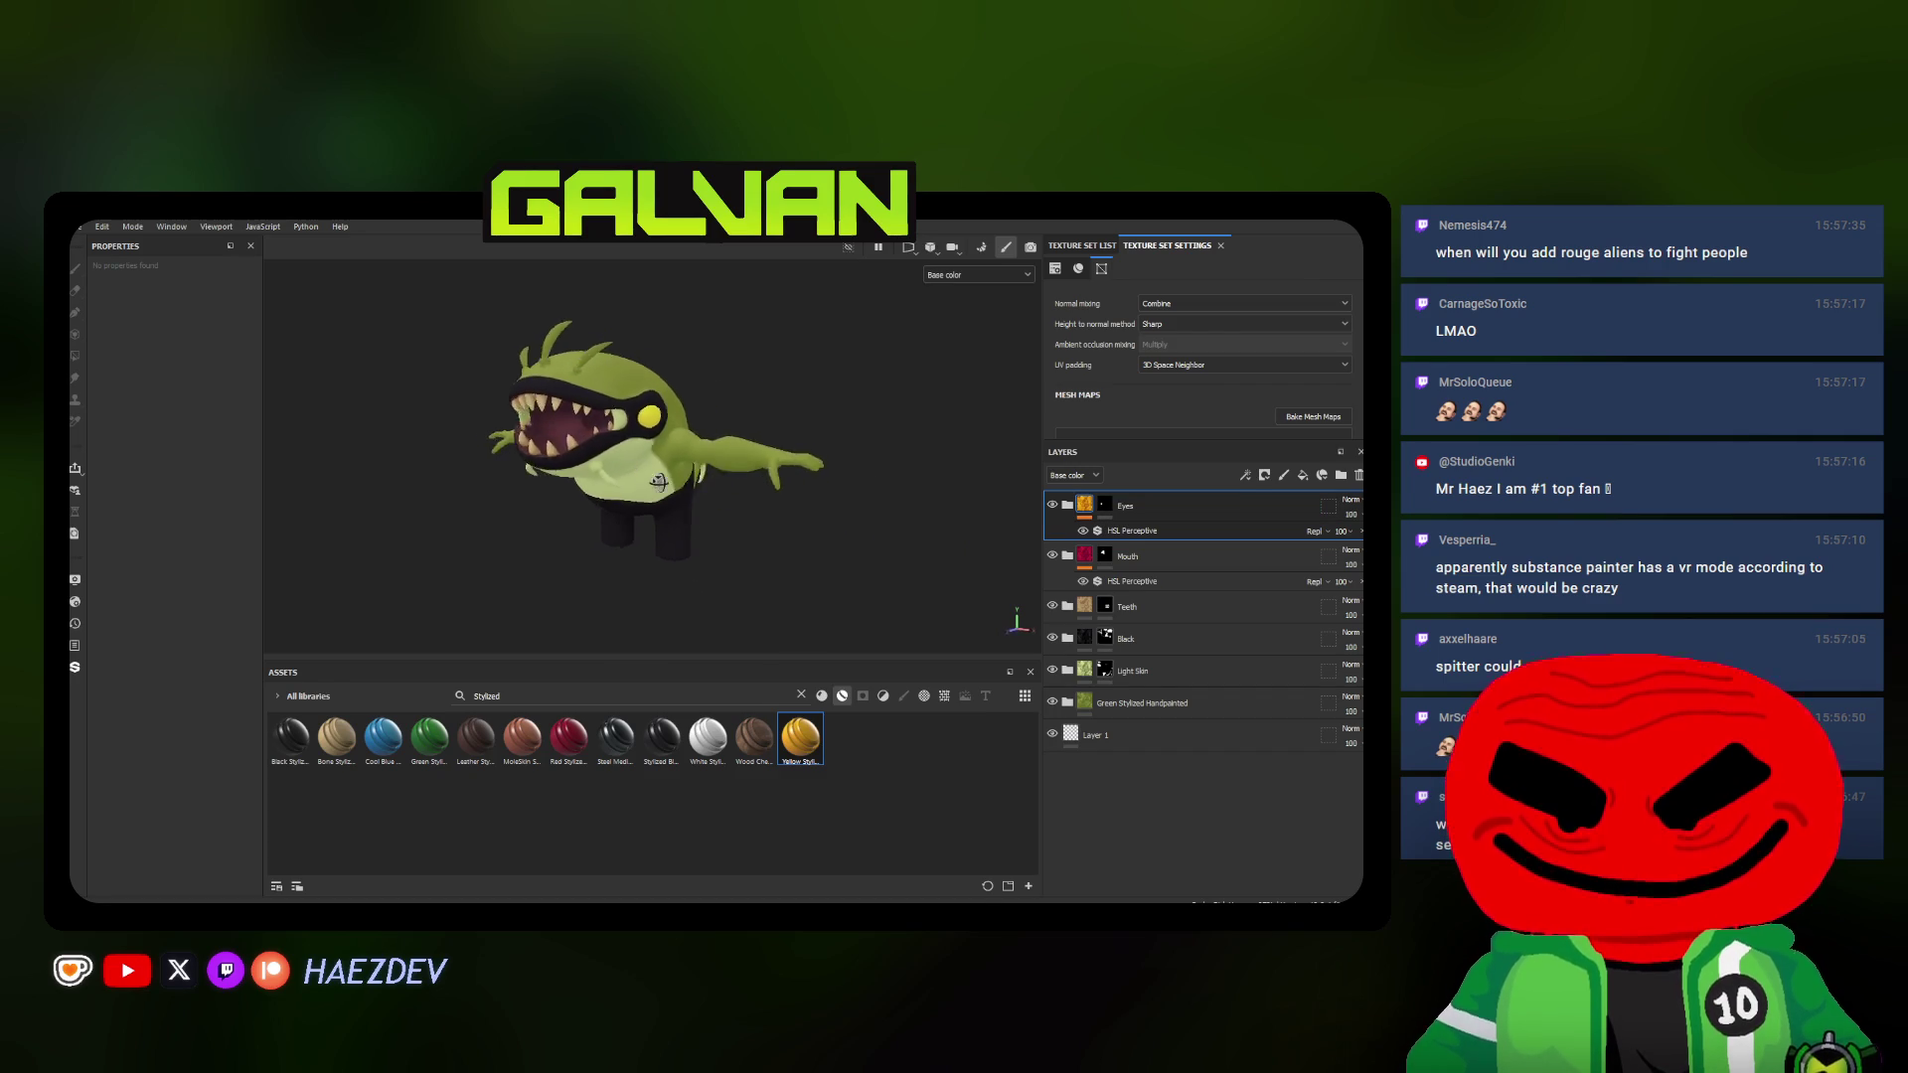
pyautogui.moveTo(708, 736); pyautogui.dragTo(626, 538)
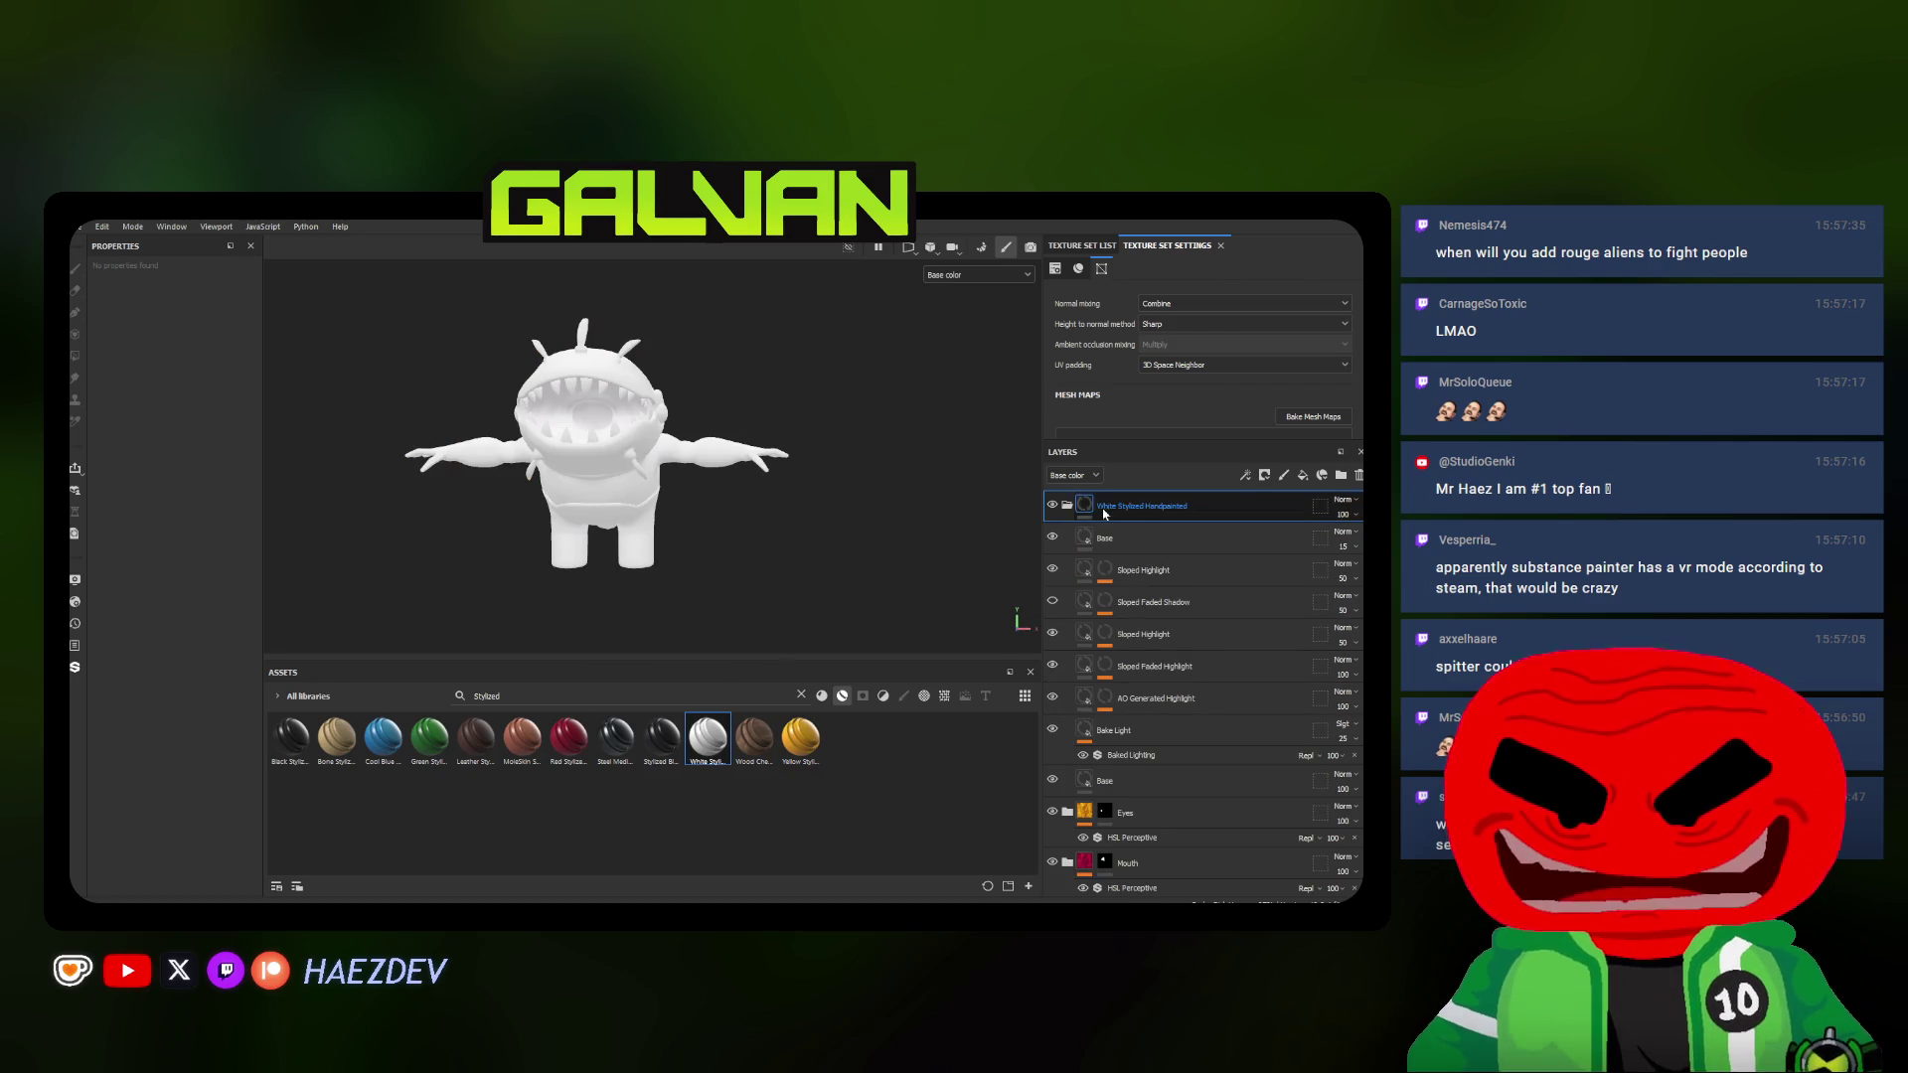
# Give the white layer a black mask, collapse it and start a white dot on one black leg
pyautogui.rightClick(1133, 507)
pyautogui.click(1193, 239)
pyautogui.click(1067, 506)
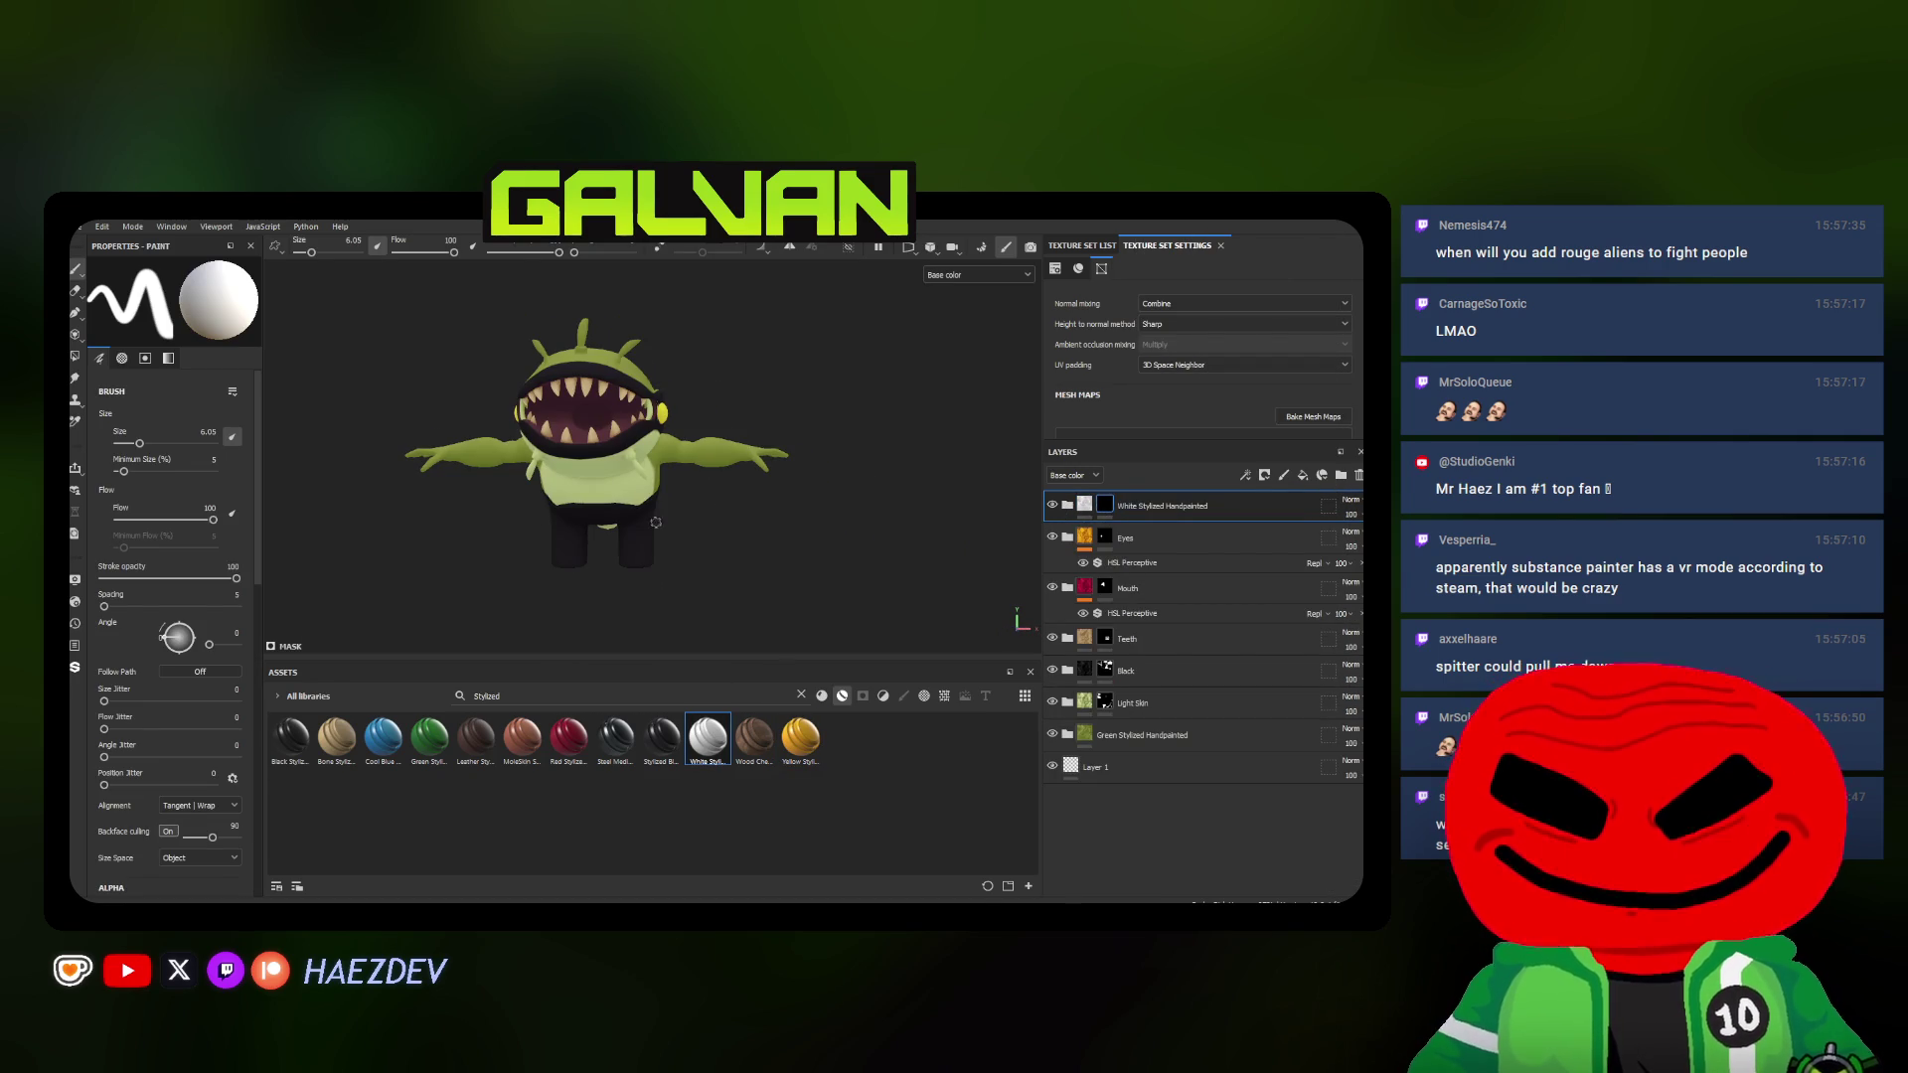
pyautogui.scroll(8, 567, 378)
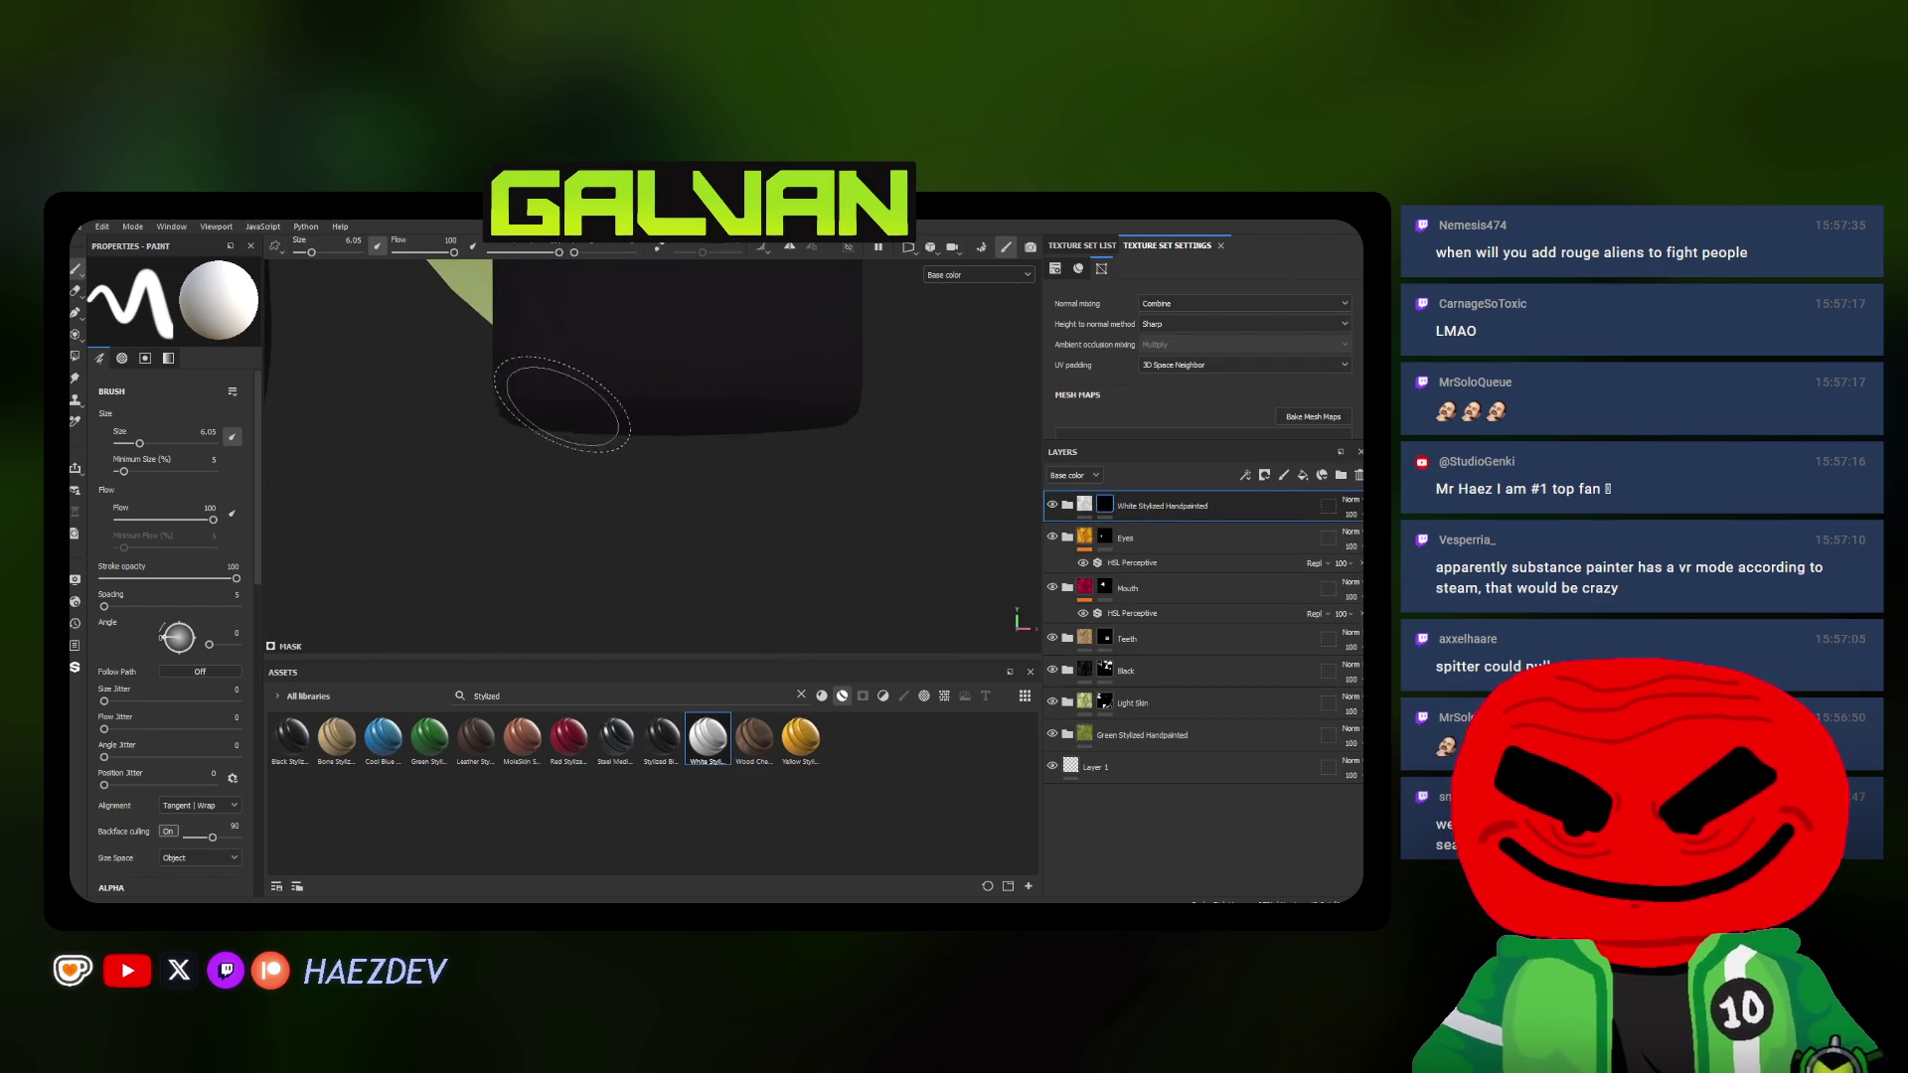
pyautogui.keyDown('ctrl'); pyautogui.moveTo(567, 378); pyautogui.dragTo(537, 396, button='right'); pyautogui.keyUp('ctrl')
pyautogui.keyDown('alt'); pyautogui.moveTo(537, 396); pyautogui.dragTo(502, 429); pyautogui.keyUp('alt')
pyautogui.click(502, 429)
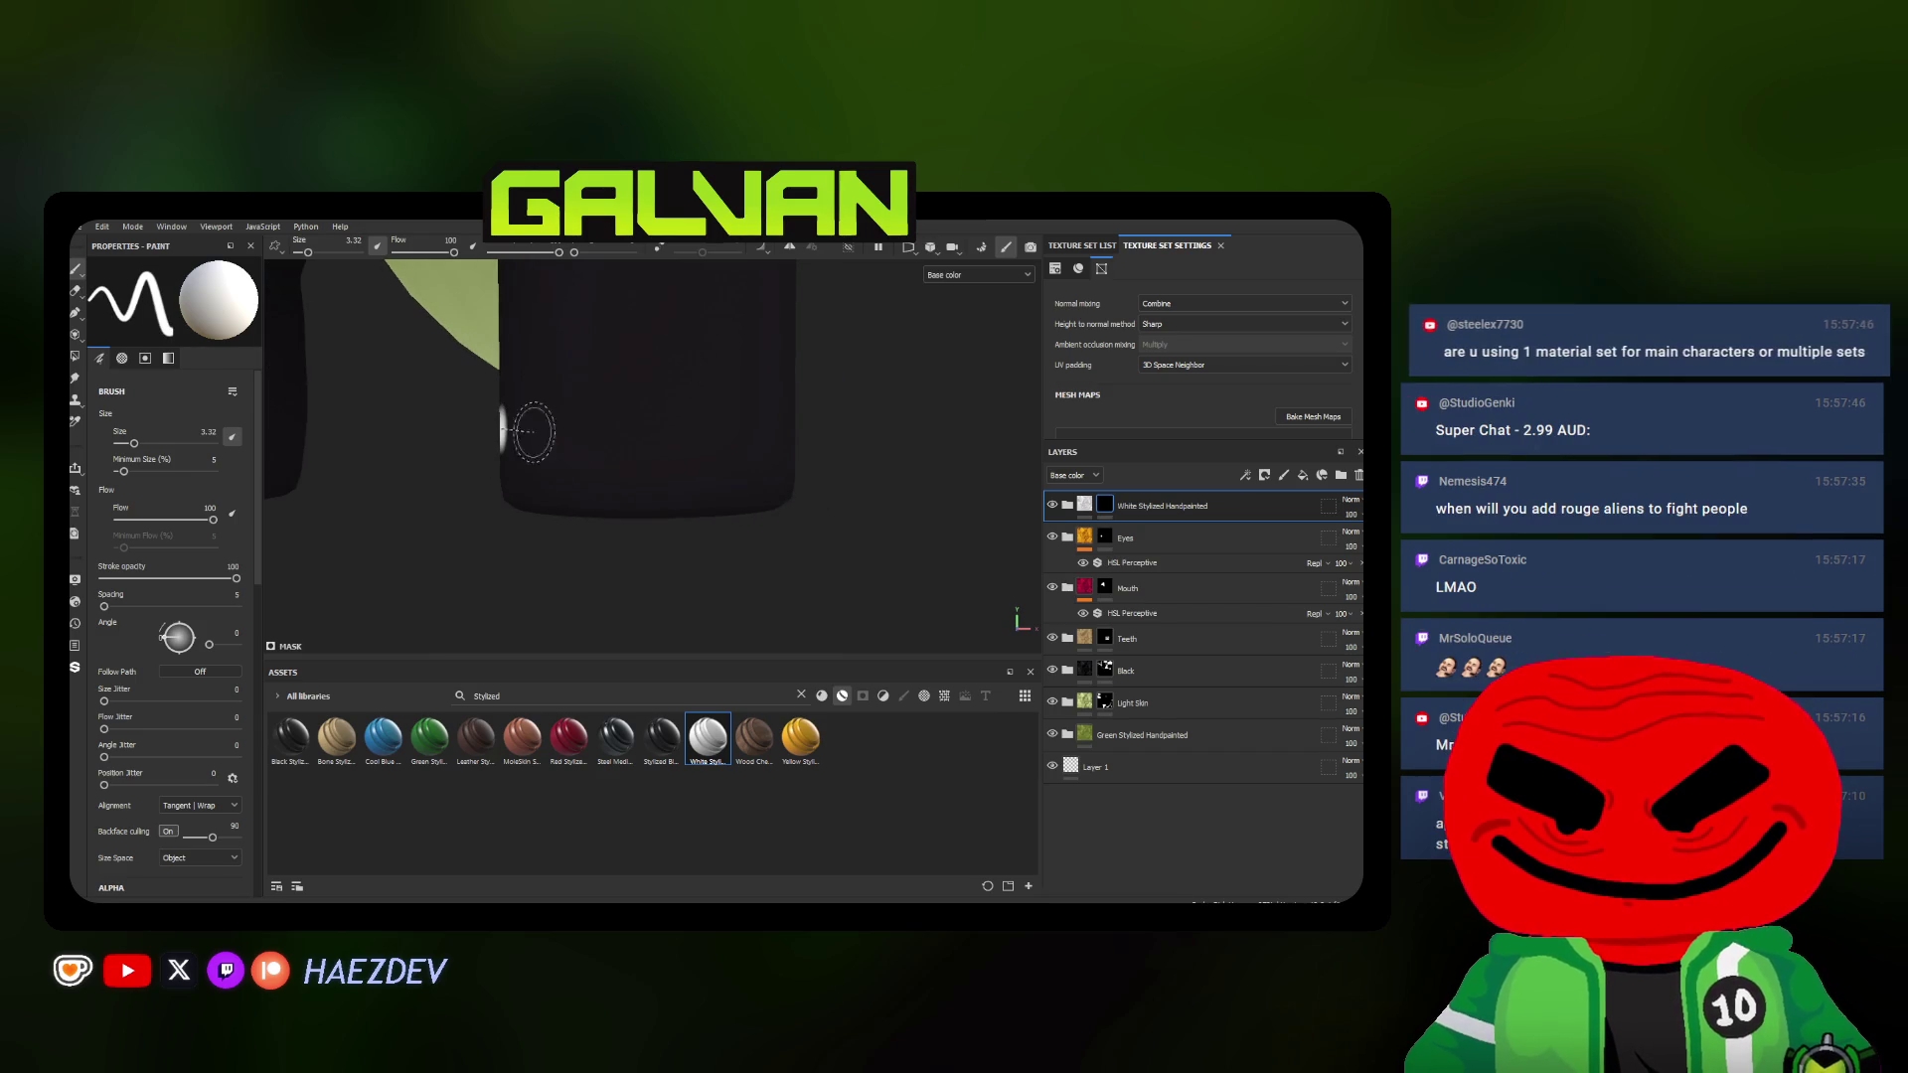
pyautogui.keyDown('ctrl'); pyautogui.moveTo(508, 414); pyautogui.dragTo(516, 414, button='right'); pyautogui.keyUp('ctrl')
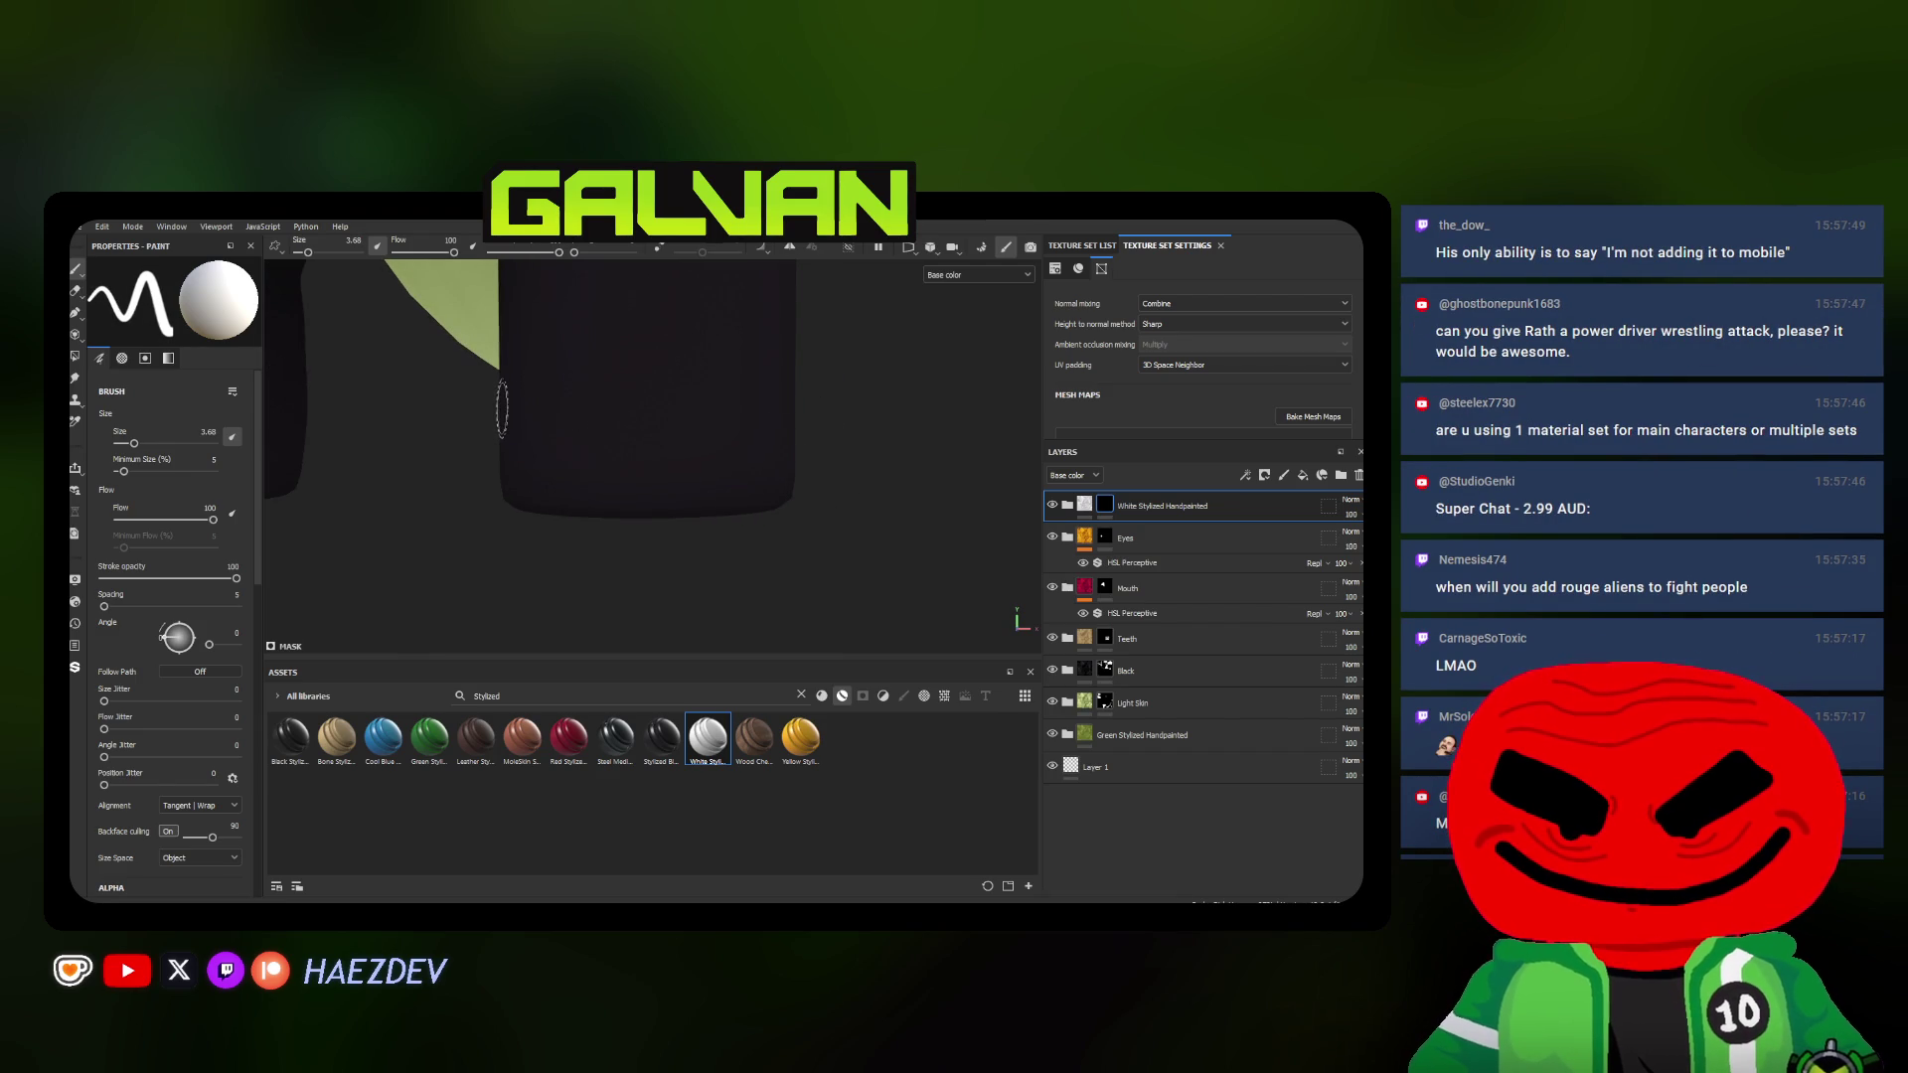
# Paint straight Shift-click strokes into a white band around the legs and fill the gaps
pyautogui.keyDown('shift'); pyautogui.click(772, 395); pyautogui.keyUp('shift')
pyautogui.moveTo(774, 395)
pyautogui.keyDown('alt'); pyautogui.mouseDown()
pyautogui.moveTo(509, 463)
pyautogui.moveTo(532, 444)
pyautogui.mouseUp(); pyautogui.keyUp('alt')
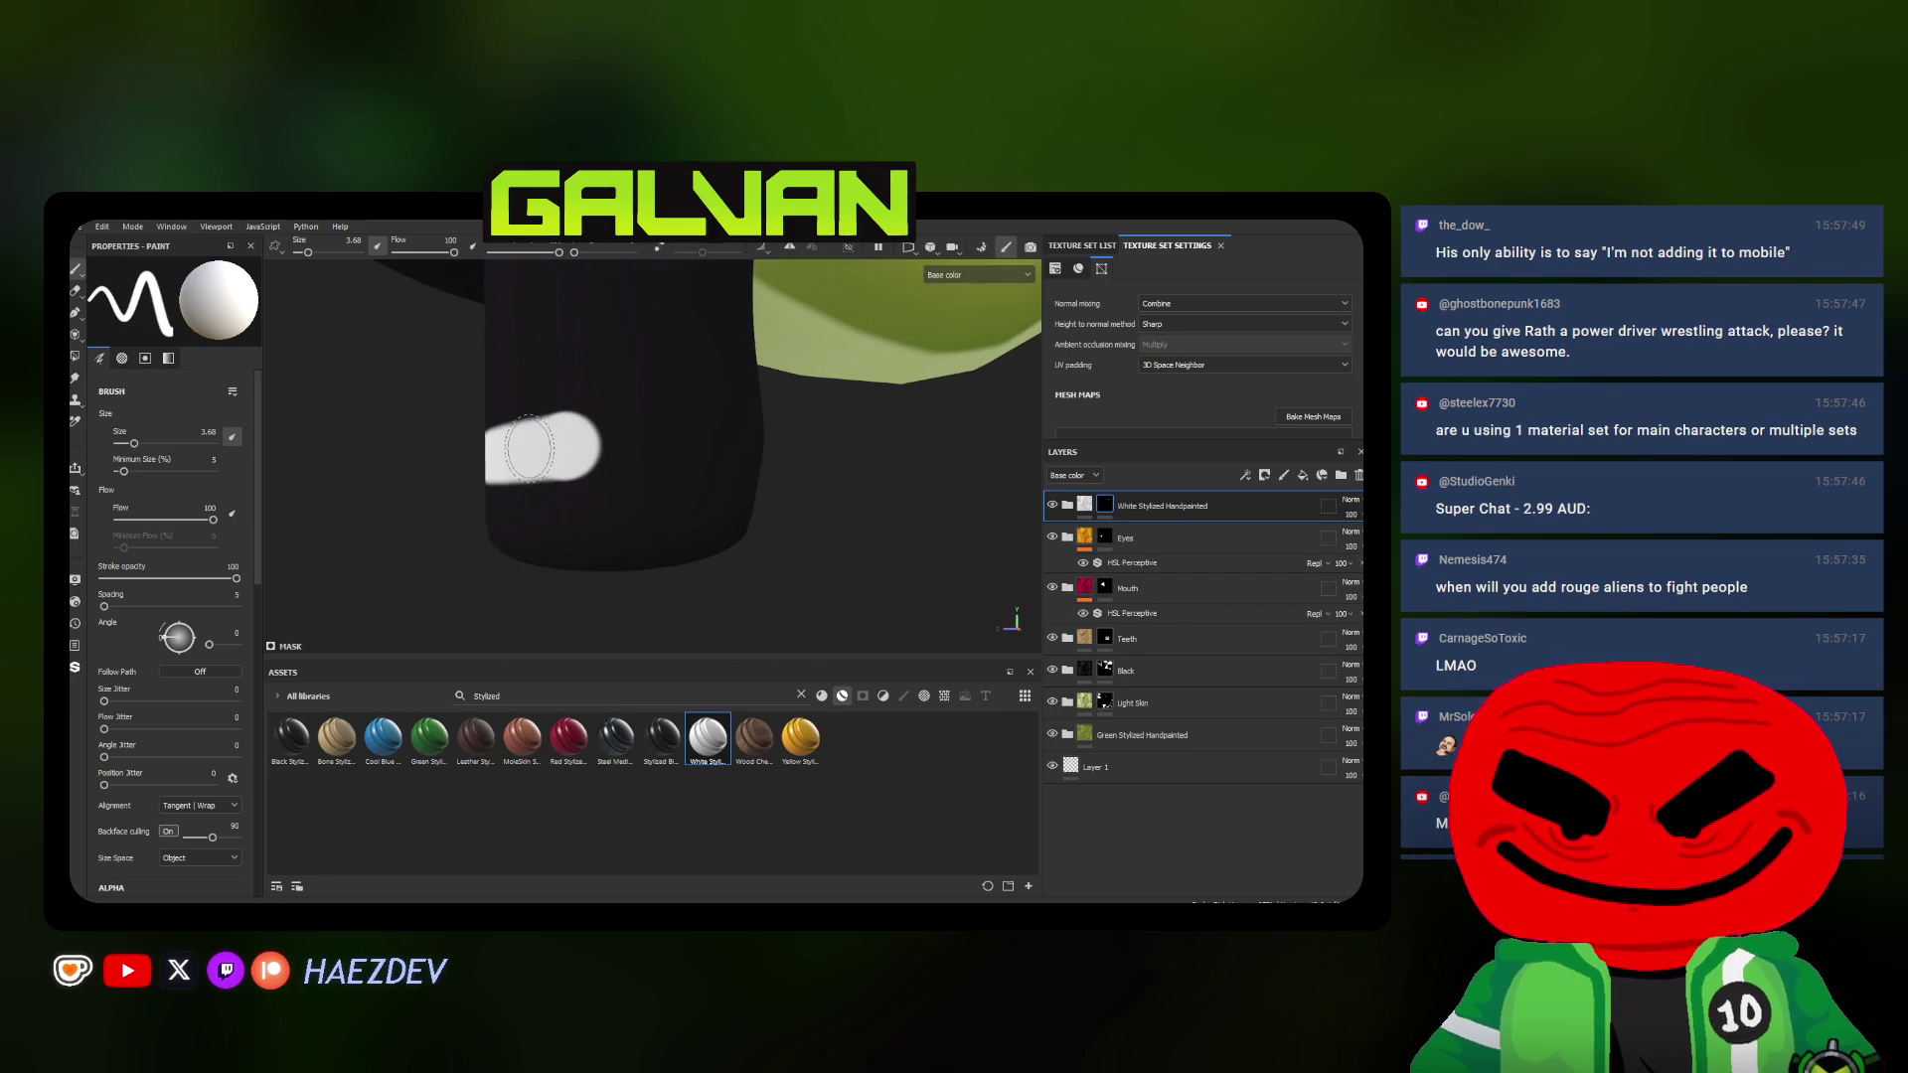
pyautogui.keyDown('shift'); pyautogui.click(836, 449); pyautogui.keyUp('shift')
pyautogui.moveTo(836, 448)
pyautogui.keyDown('alt'); pyautogui.mouseDown()
pyautogui.moveTo(583, 501)
pyautogui.moveTo(513, 484)
pyautogui.mouseUp(); pyautogui.keyUp('alt')
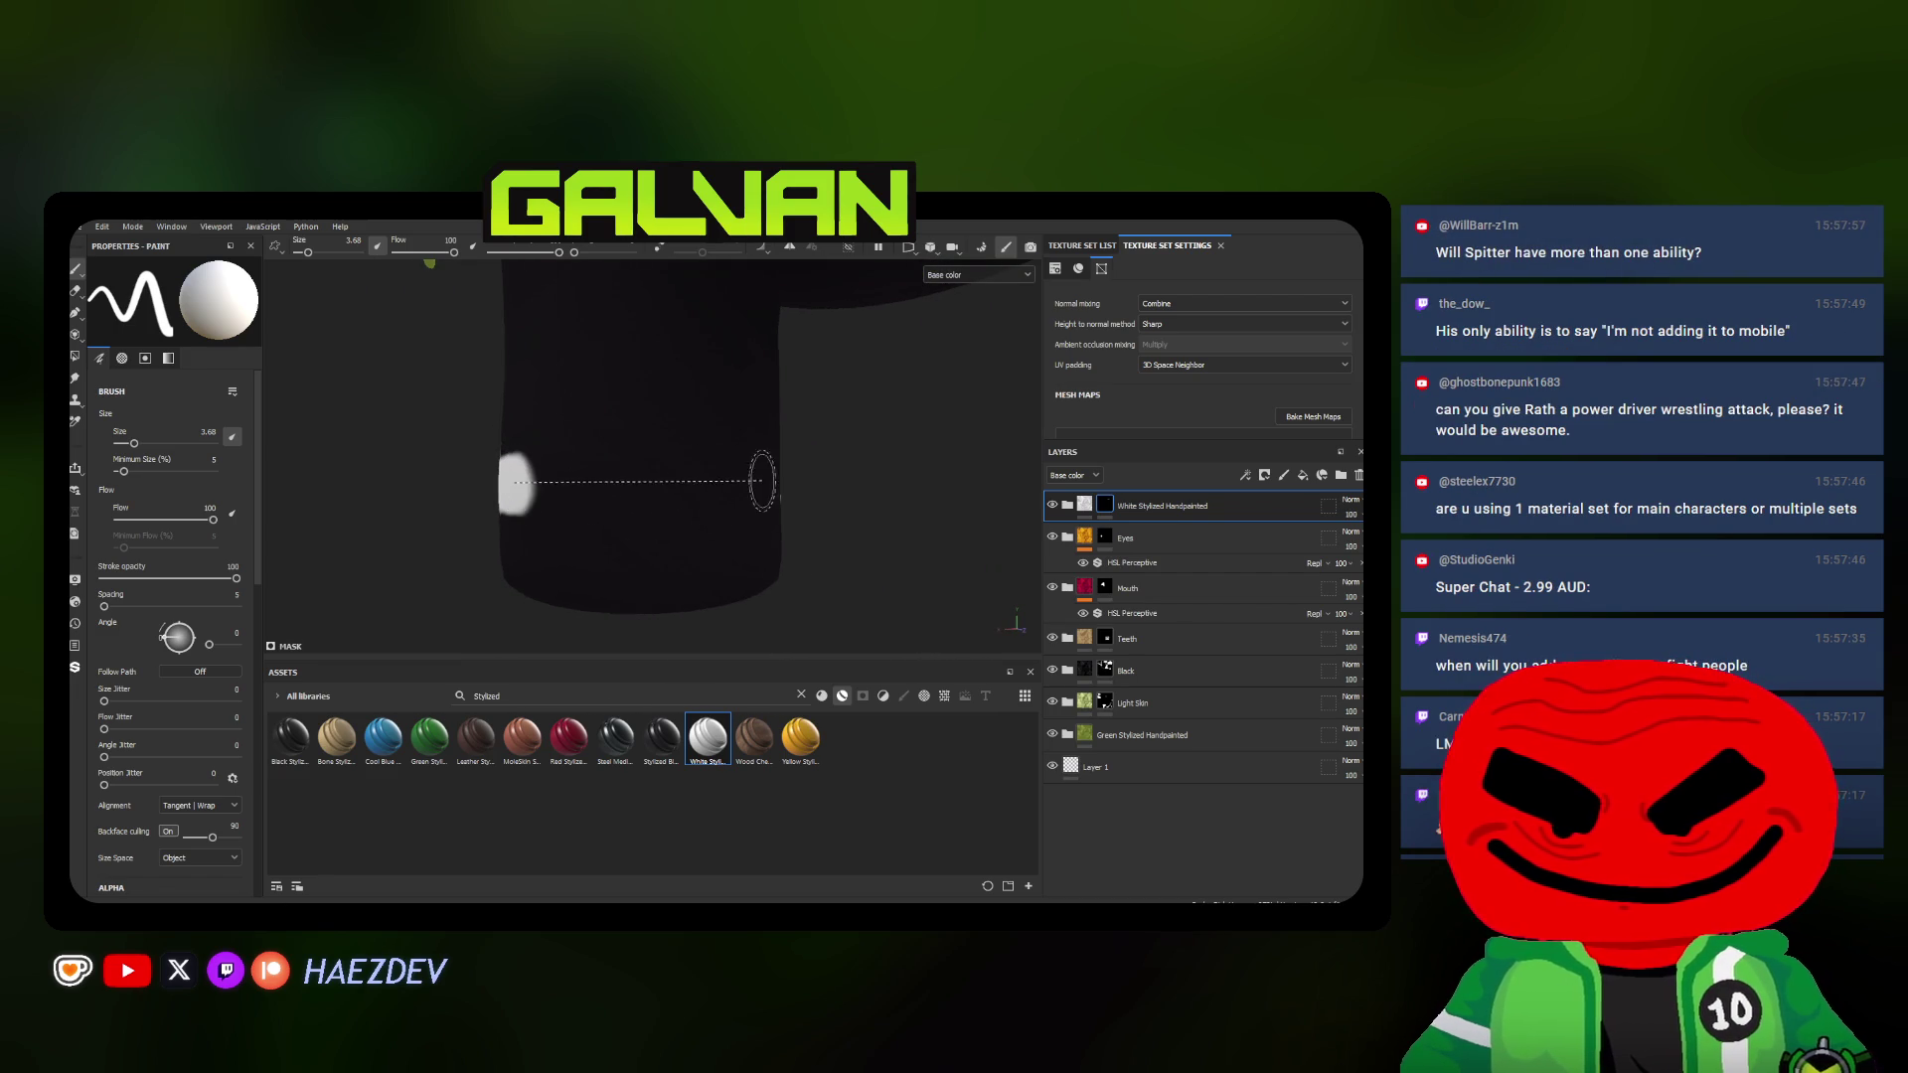
pyautogui.keyDown('shift'); pyautogui.click(761, 480); pyautogui.keyUp('shift')
pyautogui.scroll(5, 597, 492)
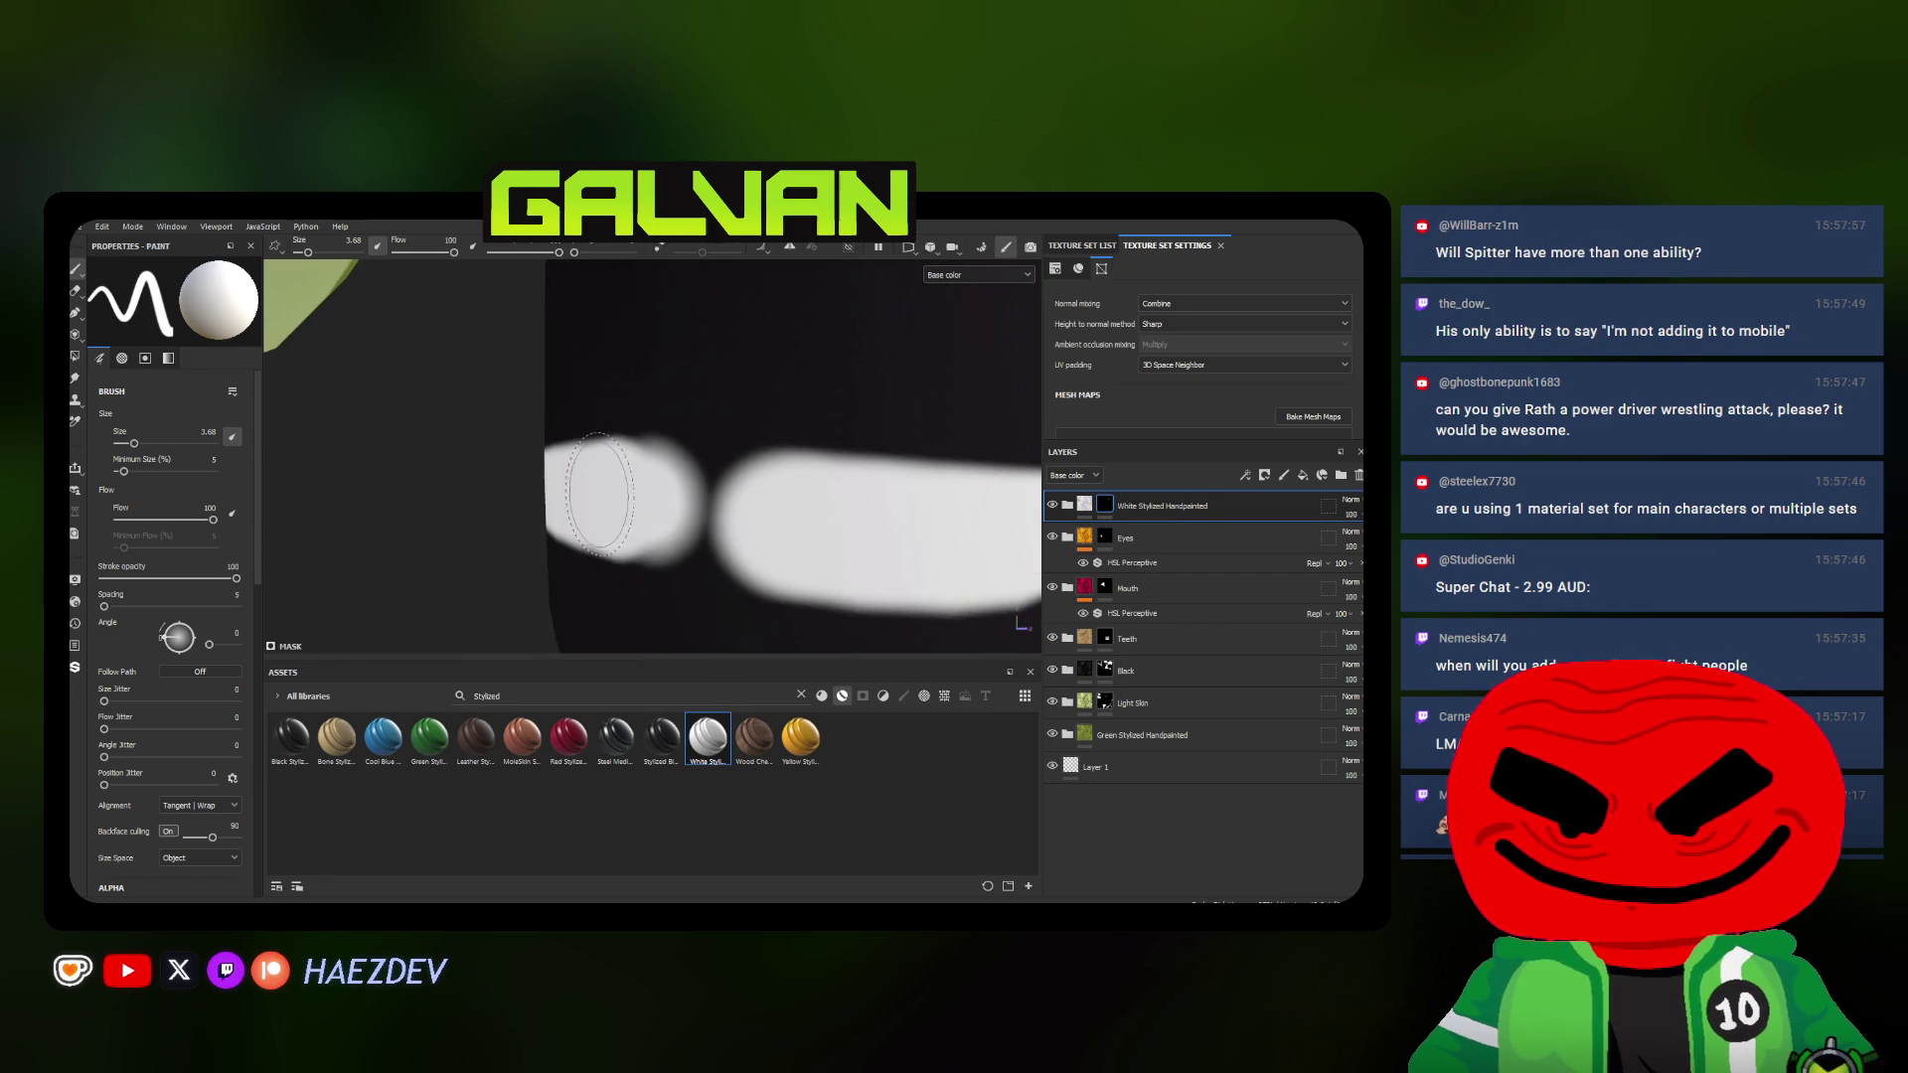
pyautogui.moveTo(598, 492)
pyautogui.mouseDown()
pyautogui.moveTo(895, 530)
pyautogui.moveTo(535, 517)
pyautogui.mouseUp()
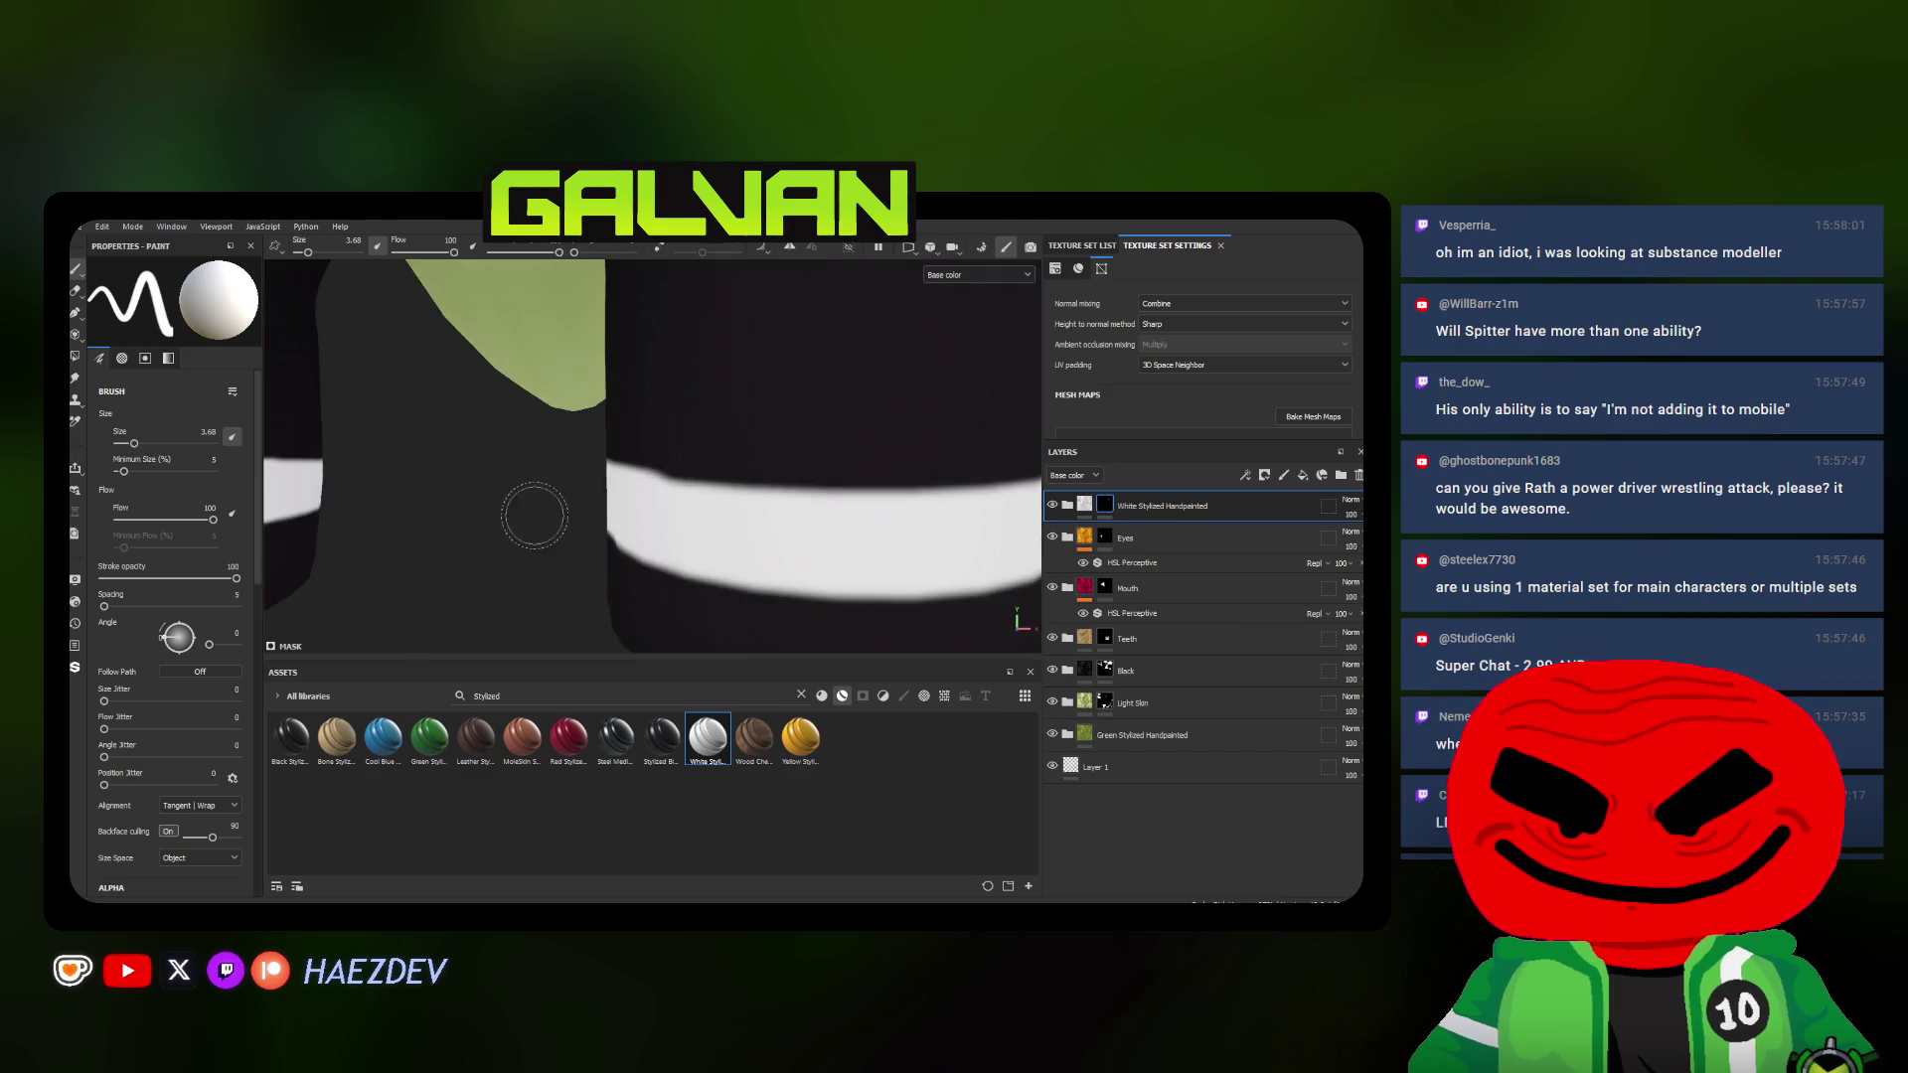
pyautogui.scroll(-4, 533, 516)
pyautogui.keyDown('alt'); pyautogui.moveTo(662, 474); pyautogui.dragTo(618, 500); pyautogui.keyUp('alt')
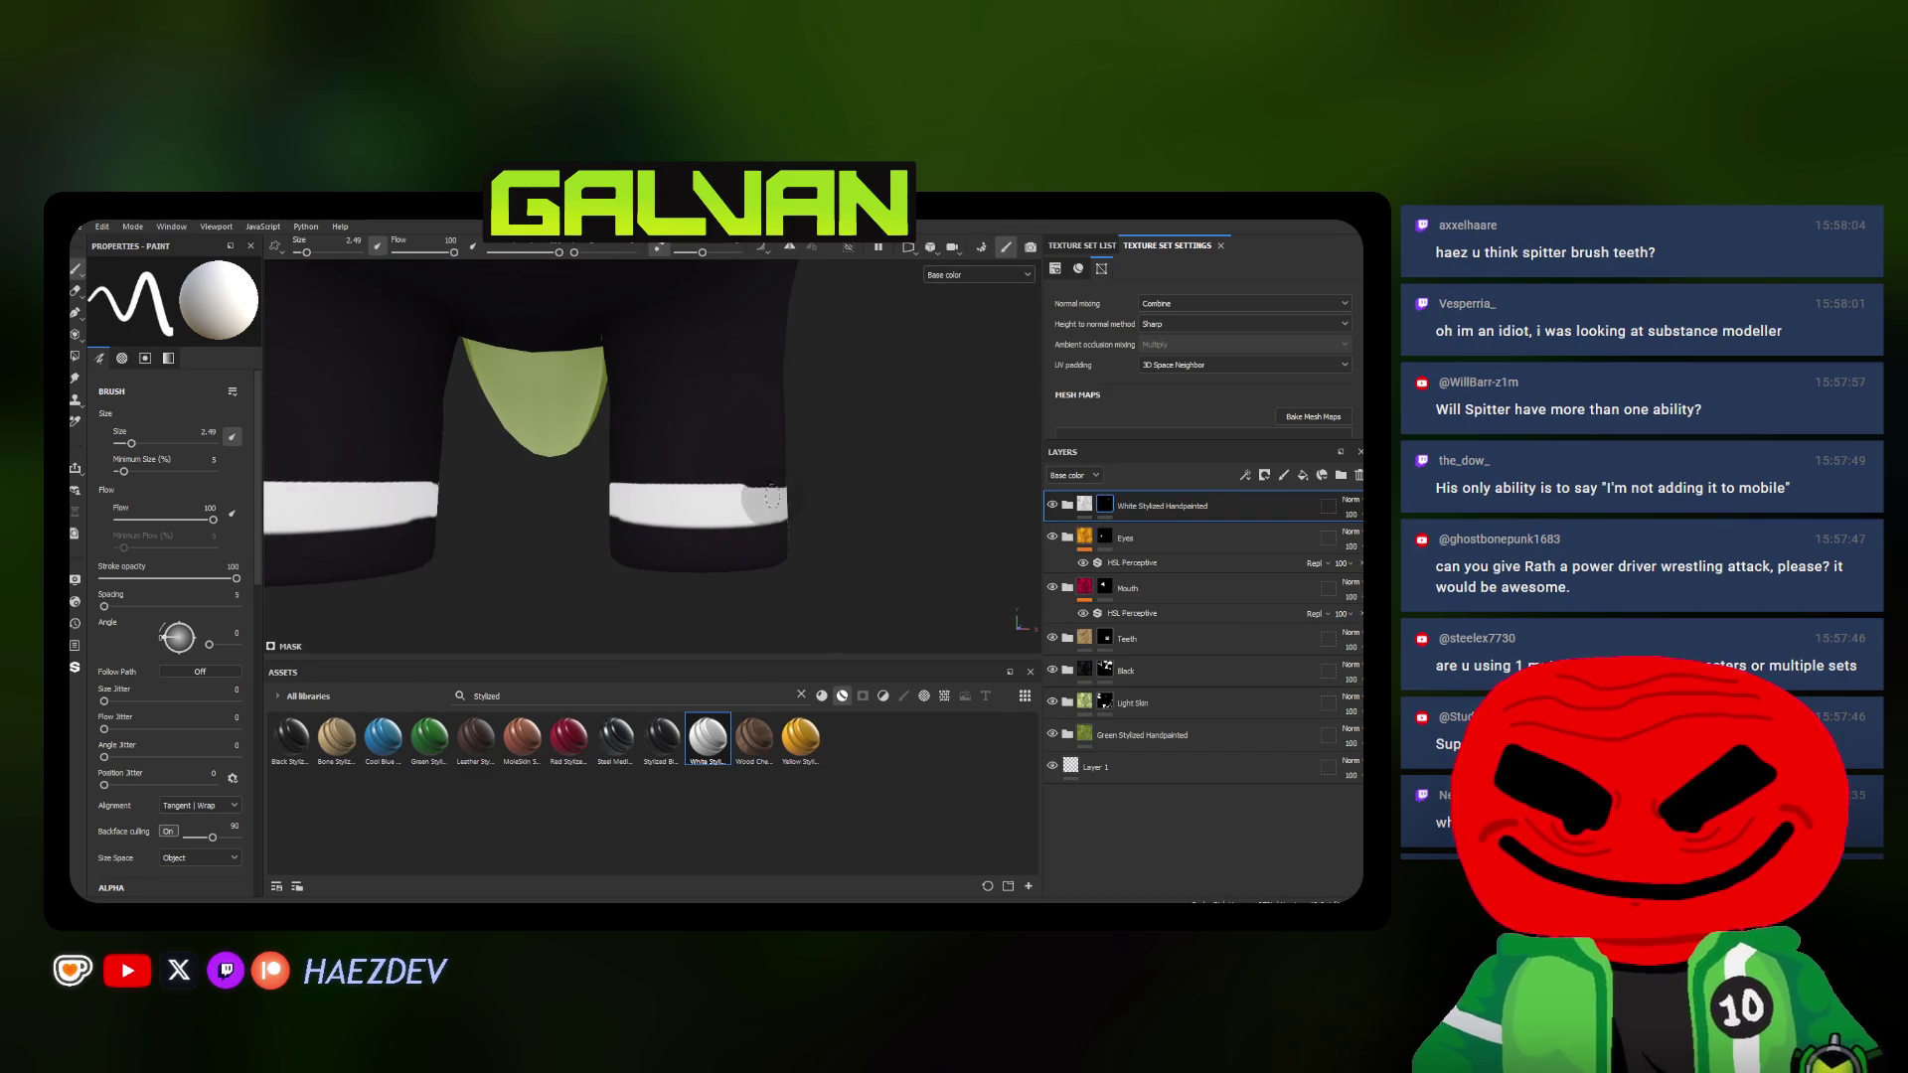
# Orbit around the legs to inspect the white bands from every side
pyautogui.keyDown('alt'); pyautogui.moveTo(770, 496); pyautogui.dragTo(658, 493); pyautogui.keyUp('alt')
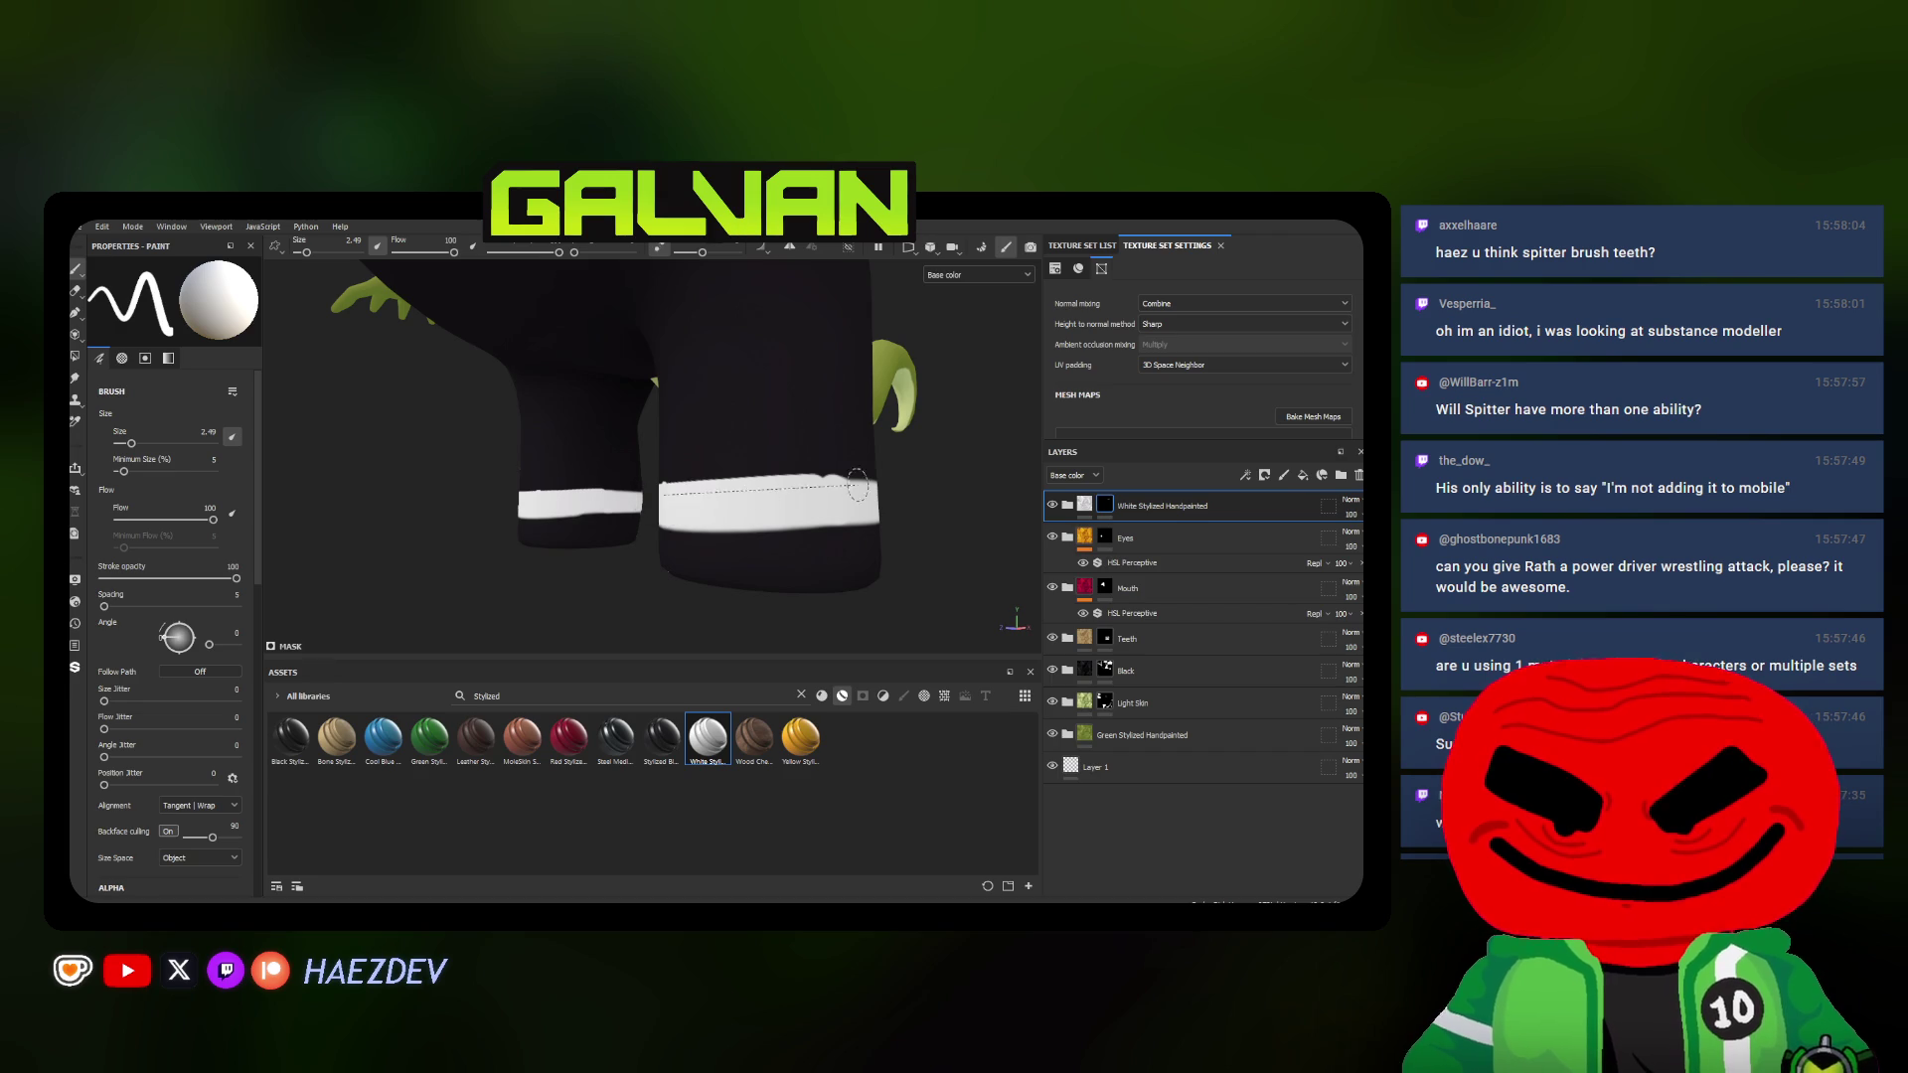
pyautogui.keyDown('alt'); pyautogui.moveTo(895, 489); pyautogui.dragTo(542, 505); pyautogui.keyUp('alt')
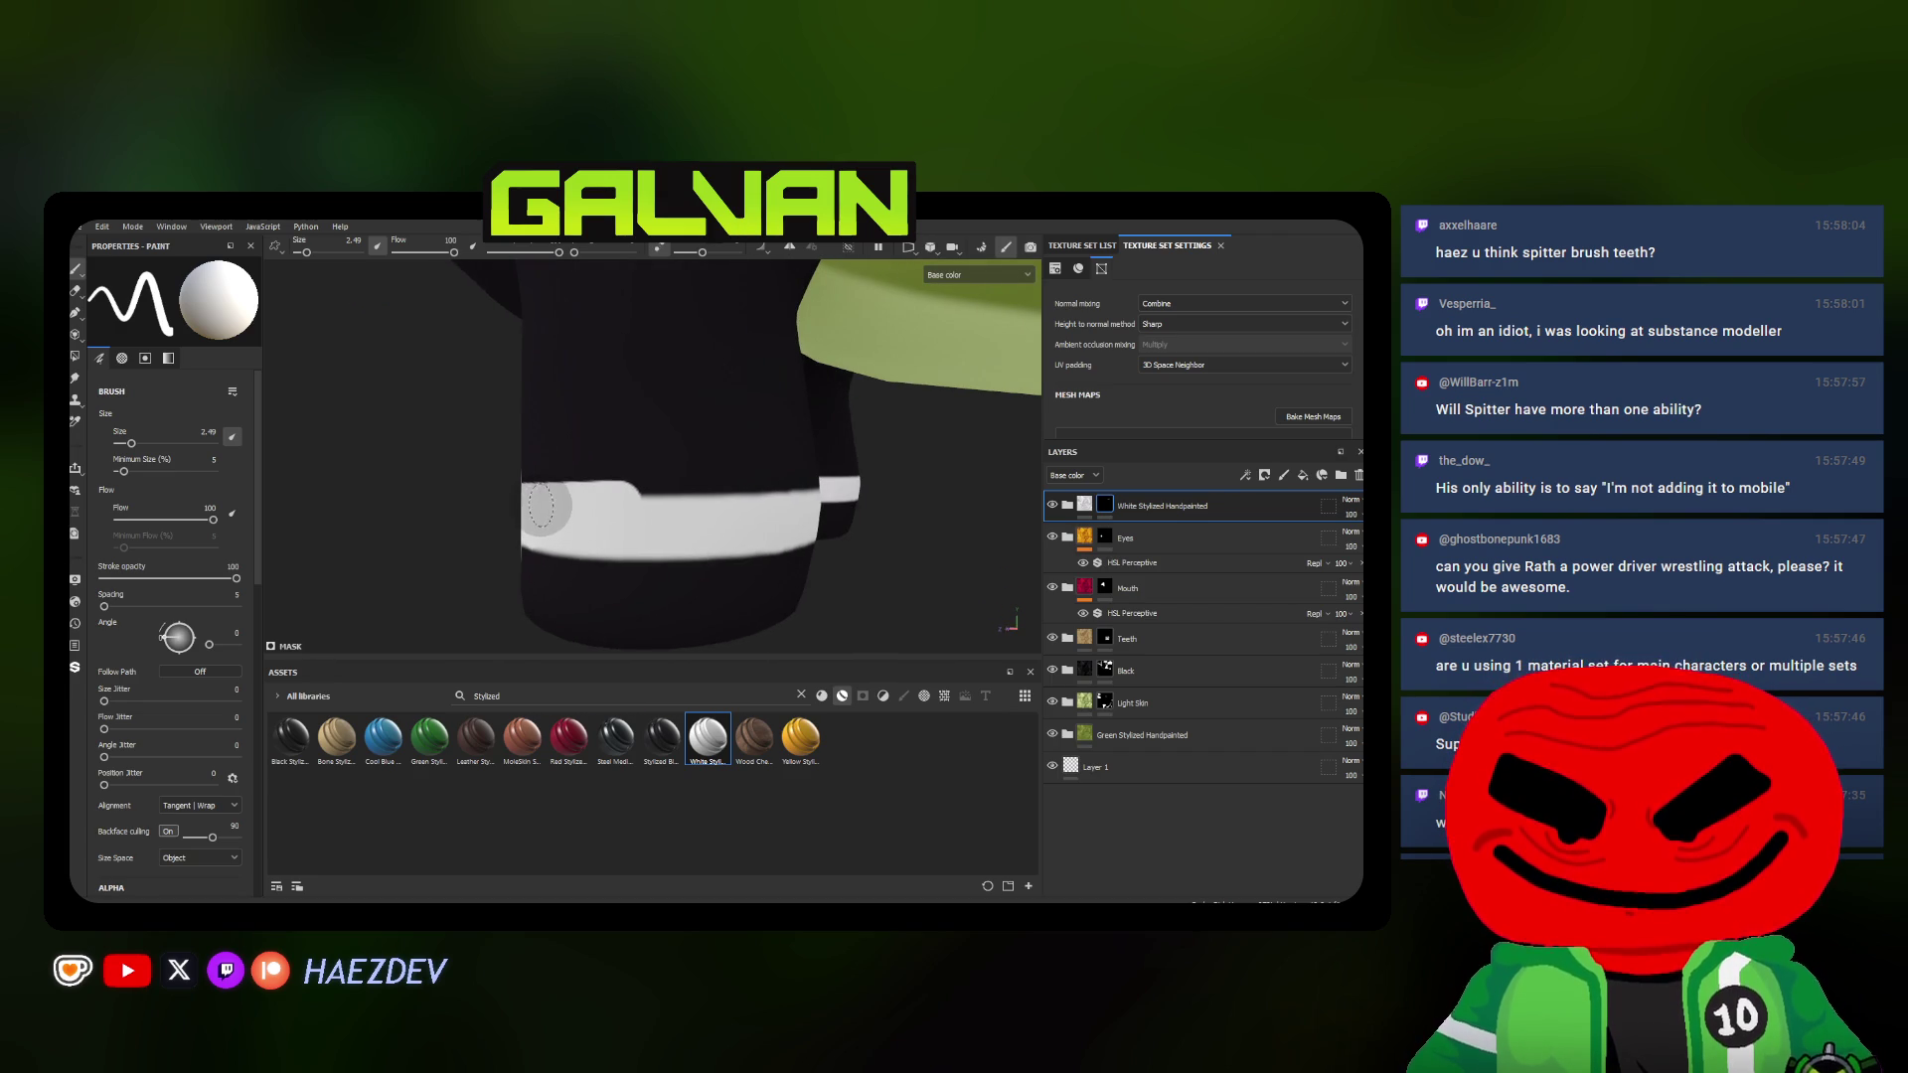
pyautogui.keyDown('alt'); pyautogui.moveTo(791, 496); pyautogui.dragTo(575, 502); pyautogui.keyUp('alt')
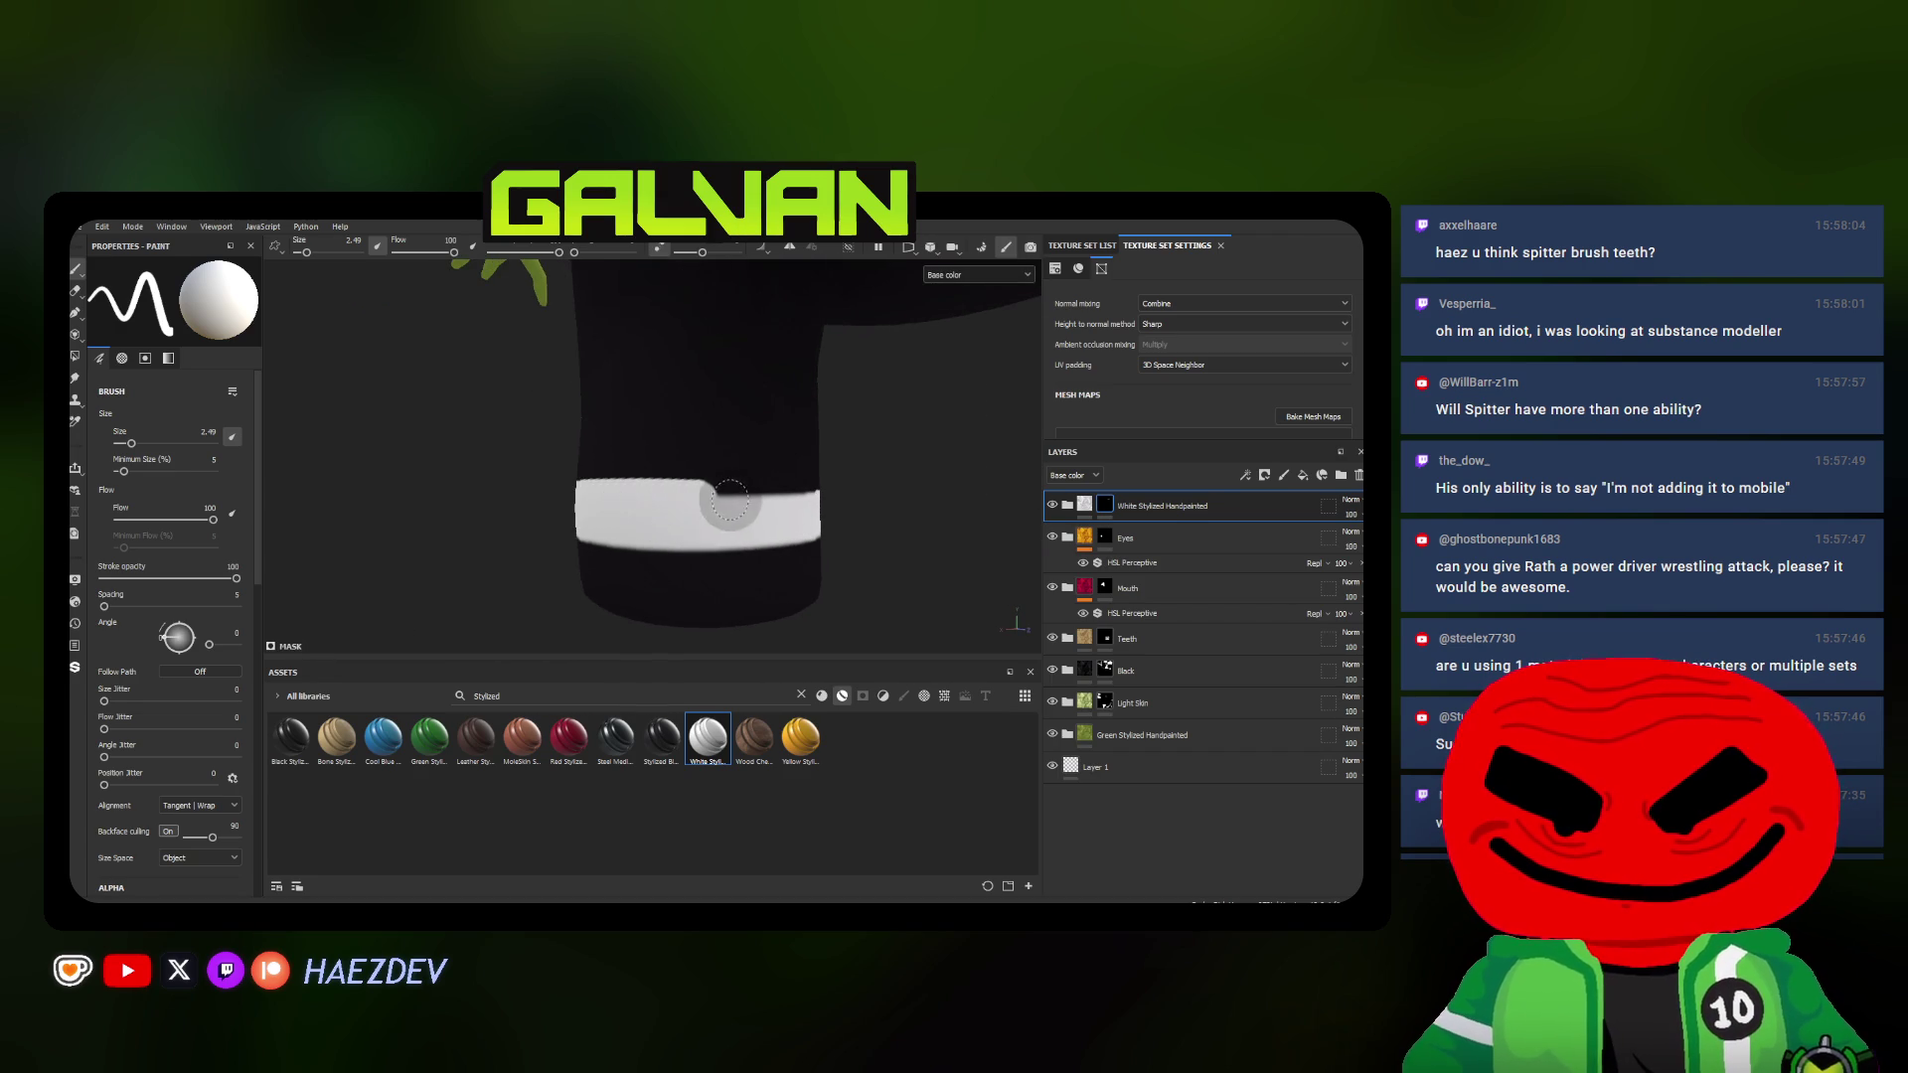
pyautogui.keyDown('alt'); pyautogui.moveTo(730, 504); pyautogui.dragTo(646, 503); pyautogui.keyUp('alt')
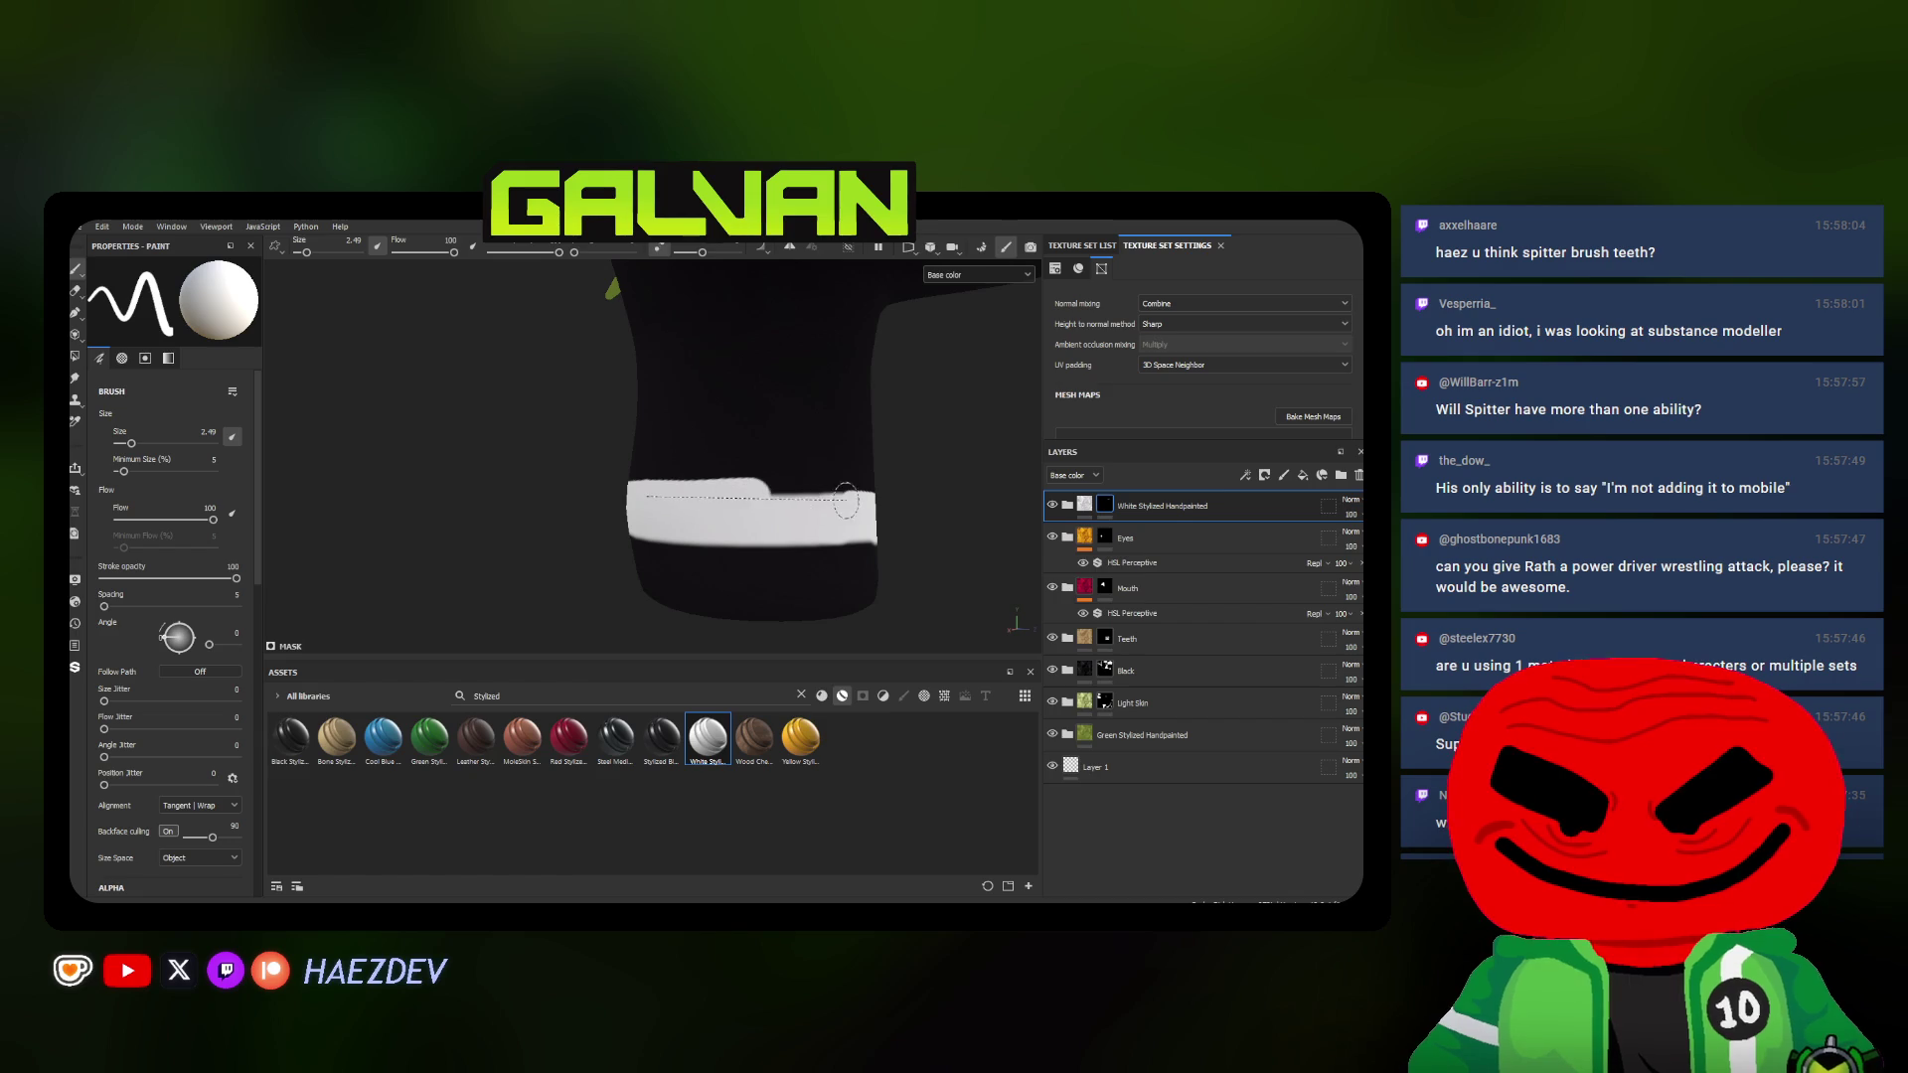
pyautogui.keyDown('alt'); pyautogui.moveTo(846, 502); pyautogui.dragTo(731, 503); pyautogui.keyUp('alt')
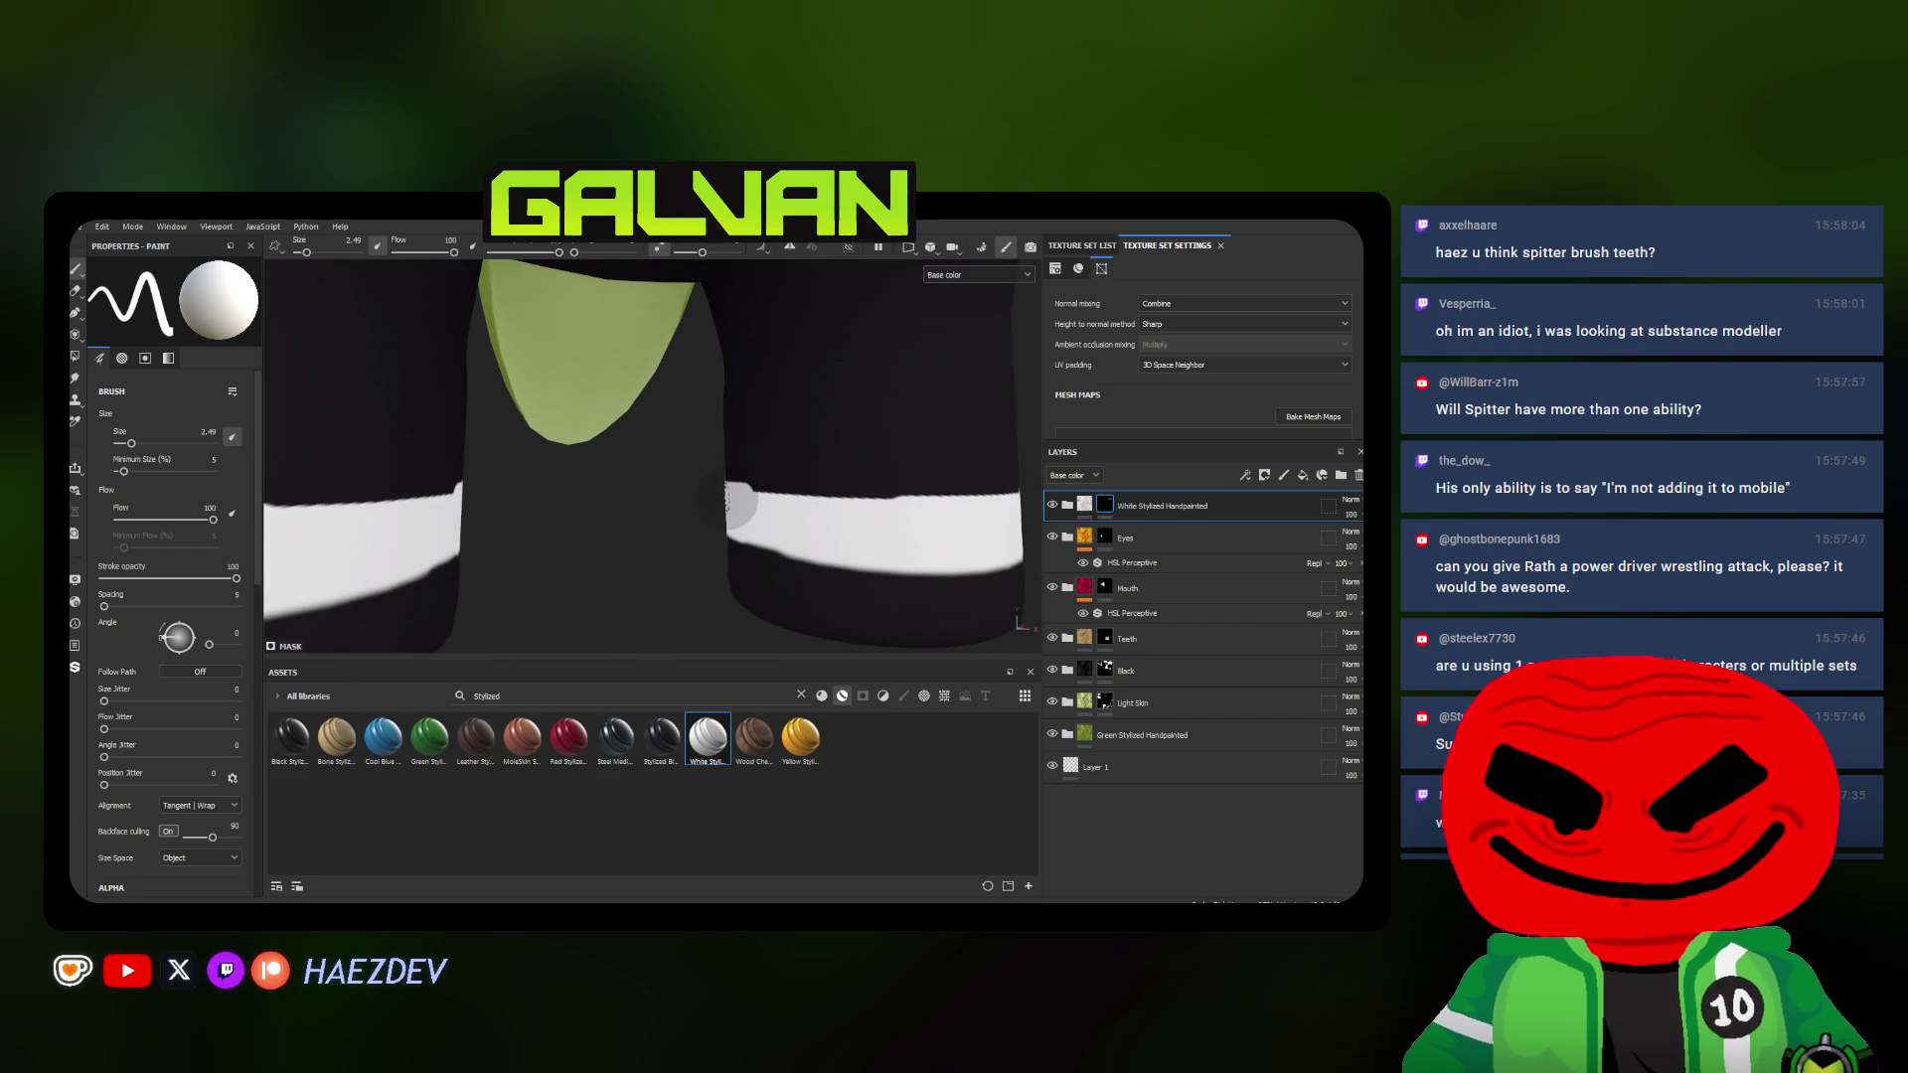
pyautogui.keyDown('alt'); pyautogui.moveTo(869, 512); pyautogui.dragTo(926, 475); pyautogui.keyUp('alt')
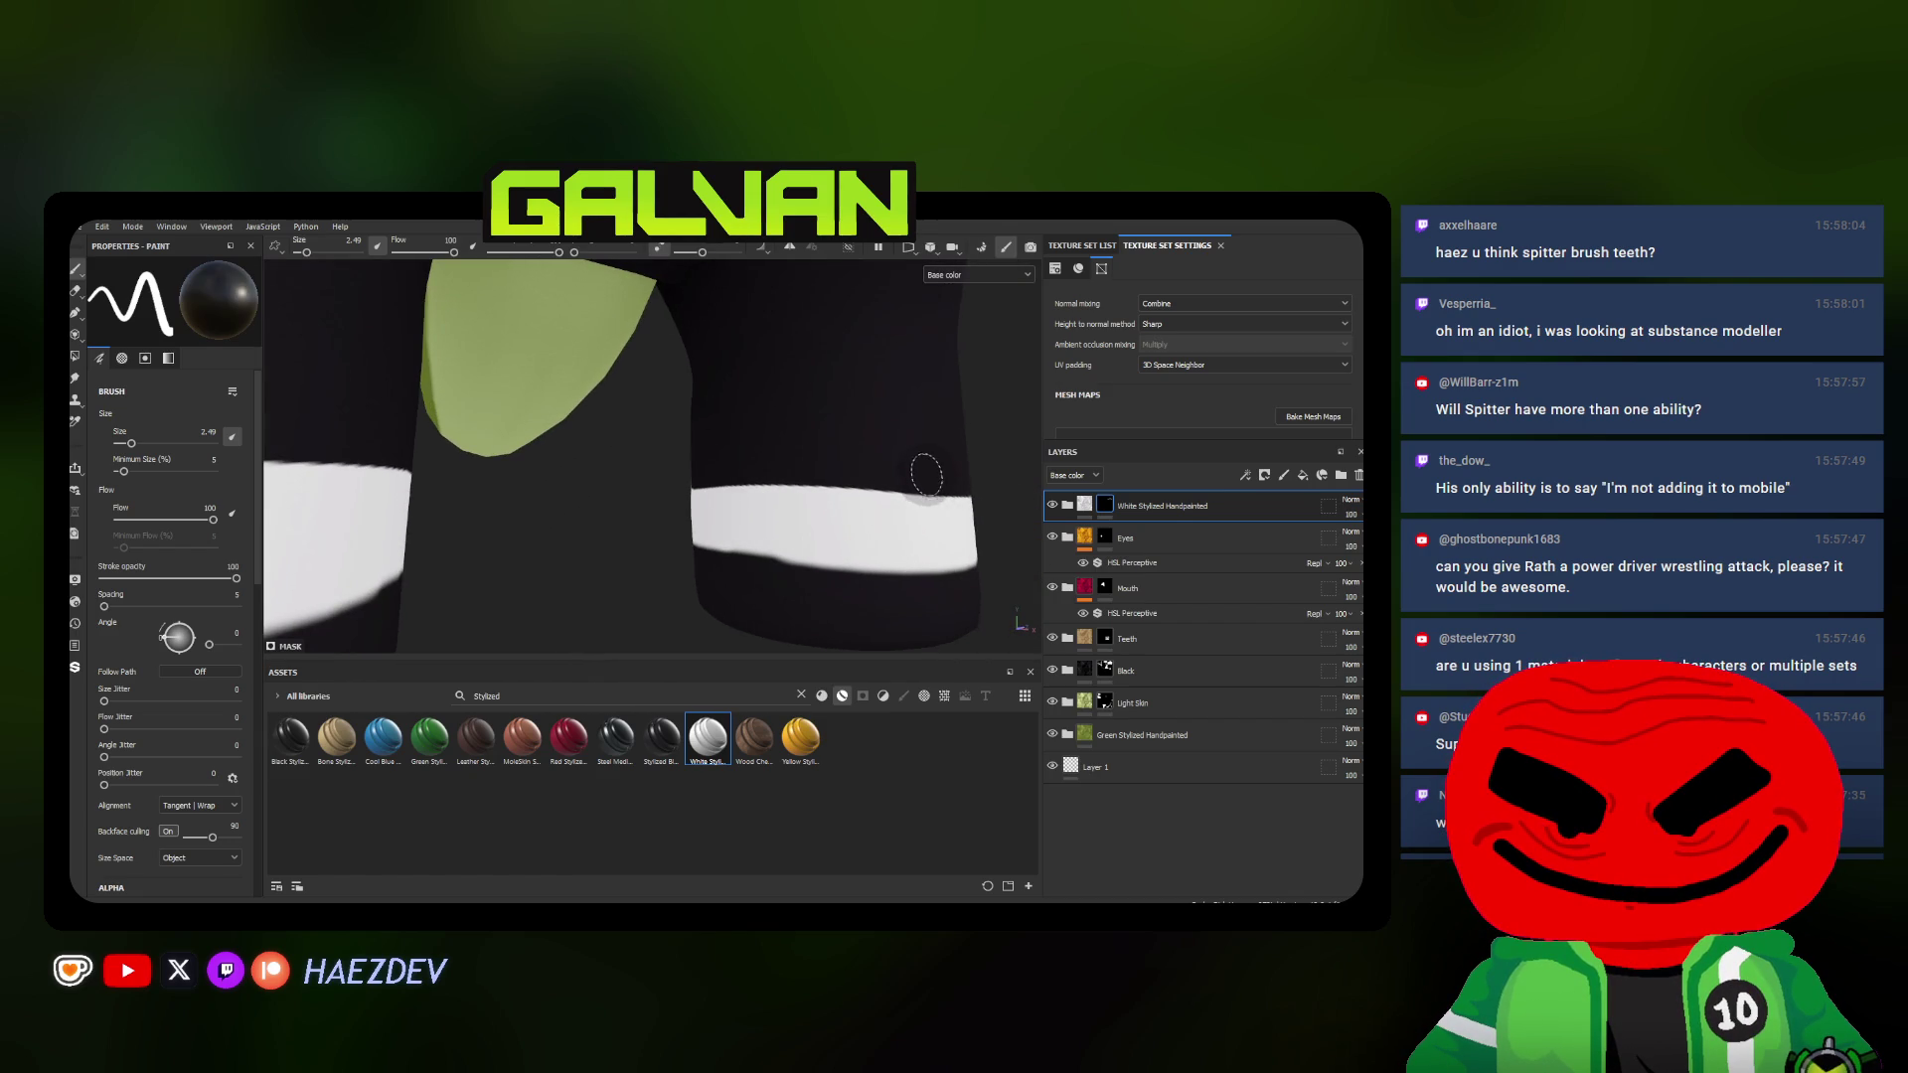
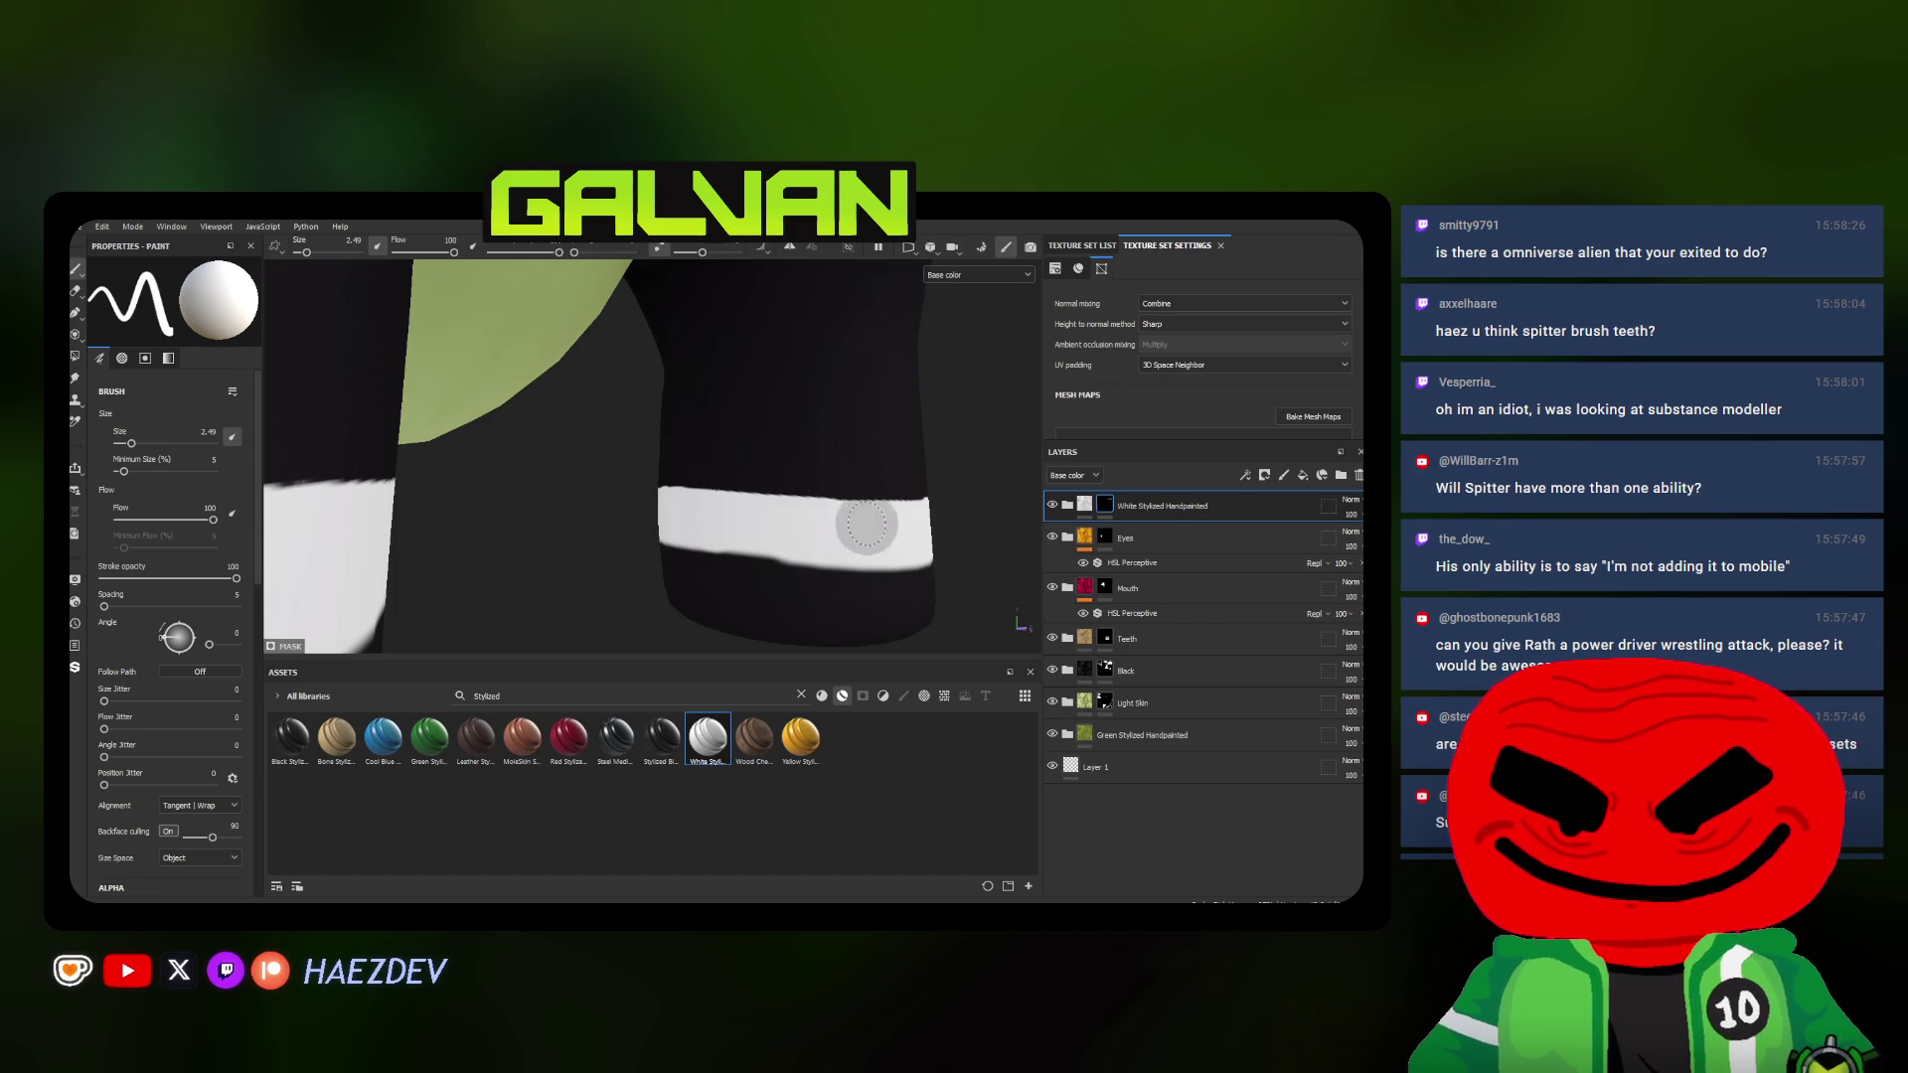
# Orbit and zoom around the legs to inspect the white leg bands up close
pyautogui.moveTo(718, 513)
pyautogui.keyDown('alt'); pyautogui.mouseDown()
pyautogui.moveTo(675, 510)
pyautogui.moveTo(691, 498)
pyautogui.mouseUp(); pyautogui.keyUp('alt')
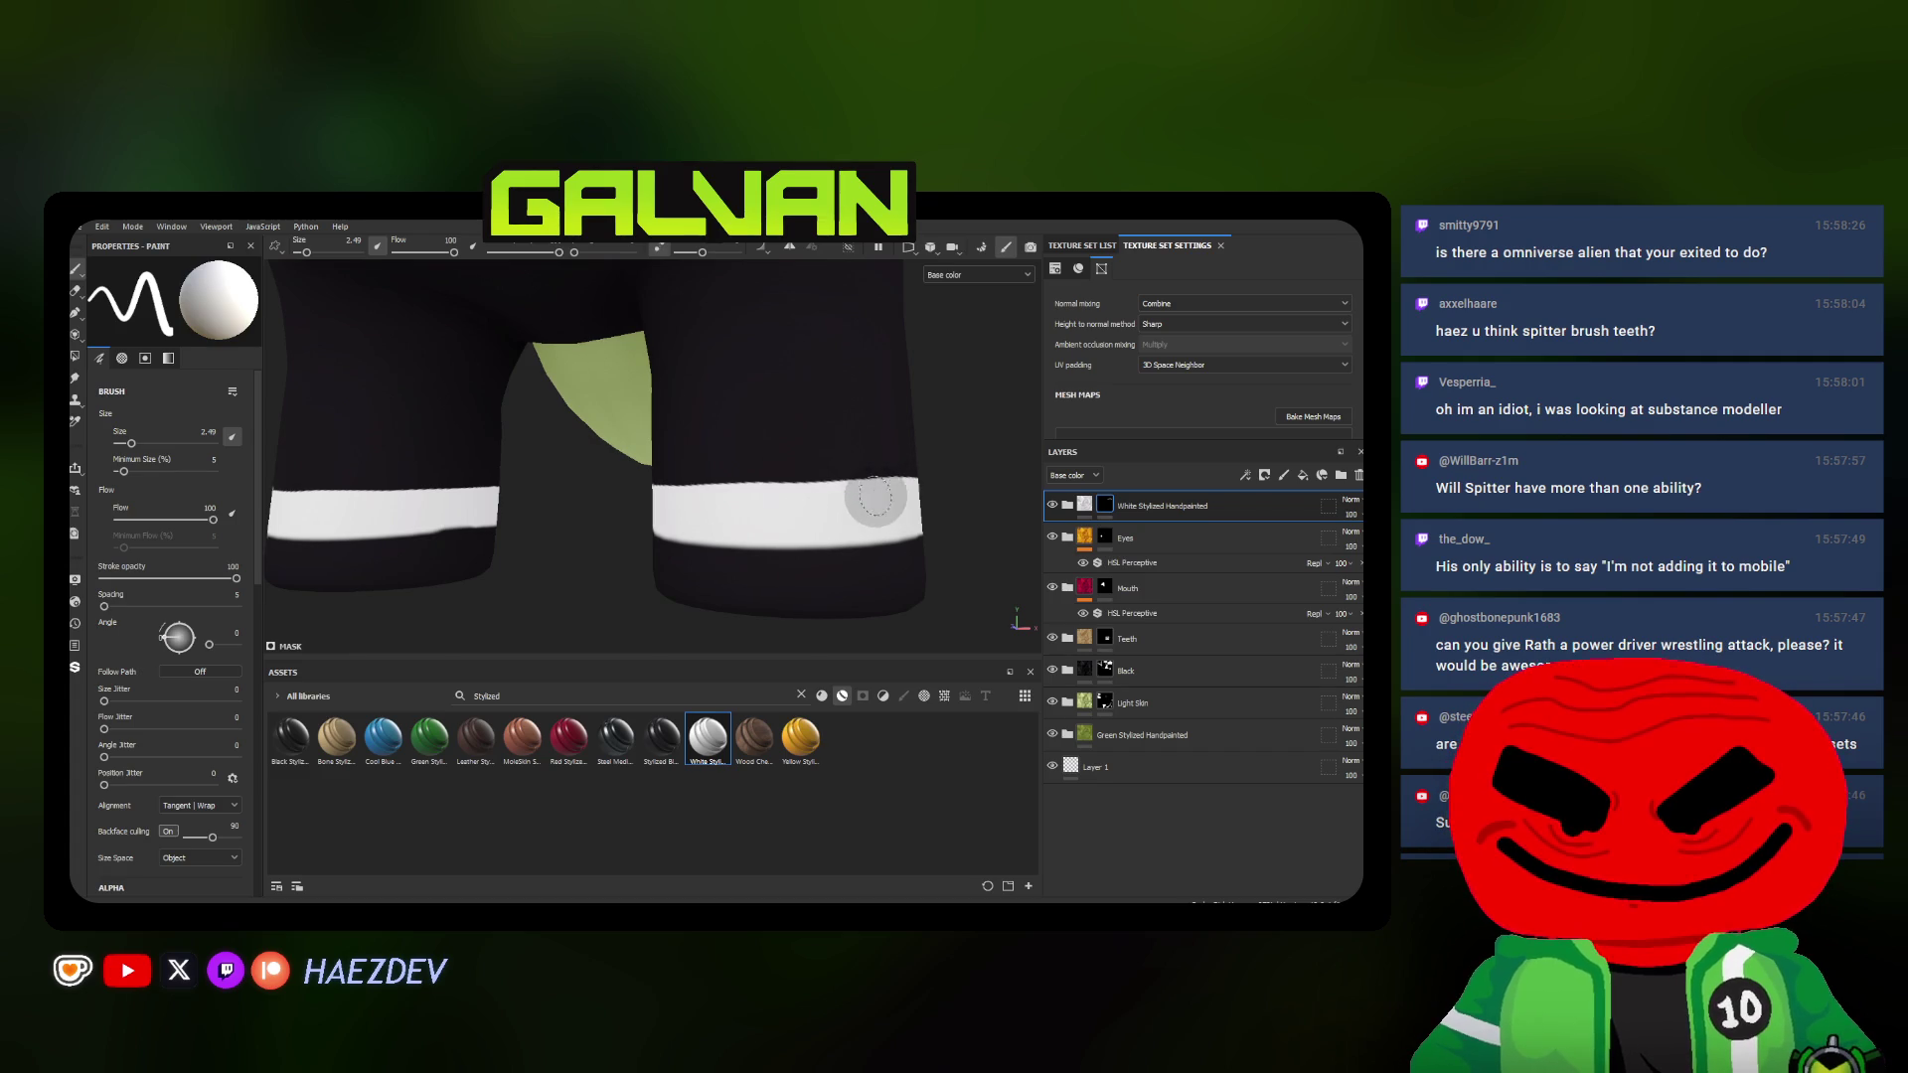
pyautogui.moveTo(679, 507)
pyautogui.keyDown('alt'); pyautogui.mouseDown()
pyautogui.moveTo(605, 537)
pyautogui.moveTo(756, 520)
pyautogui.mouseUp(); pyautogui.keyUp('alt')
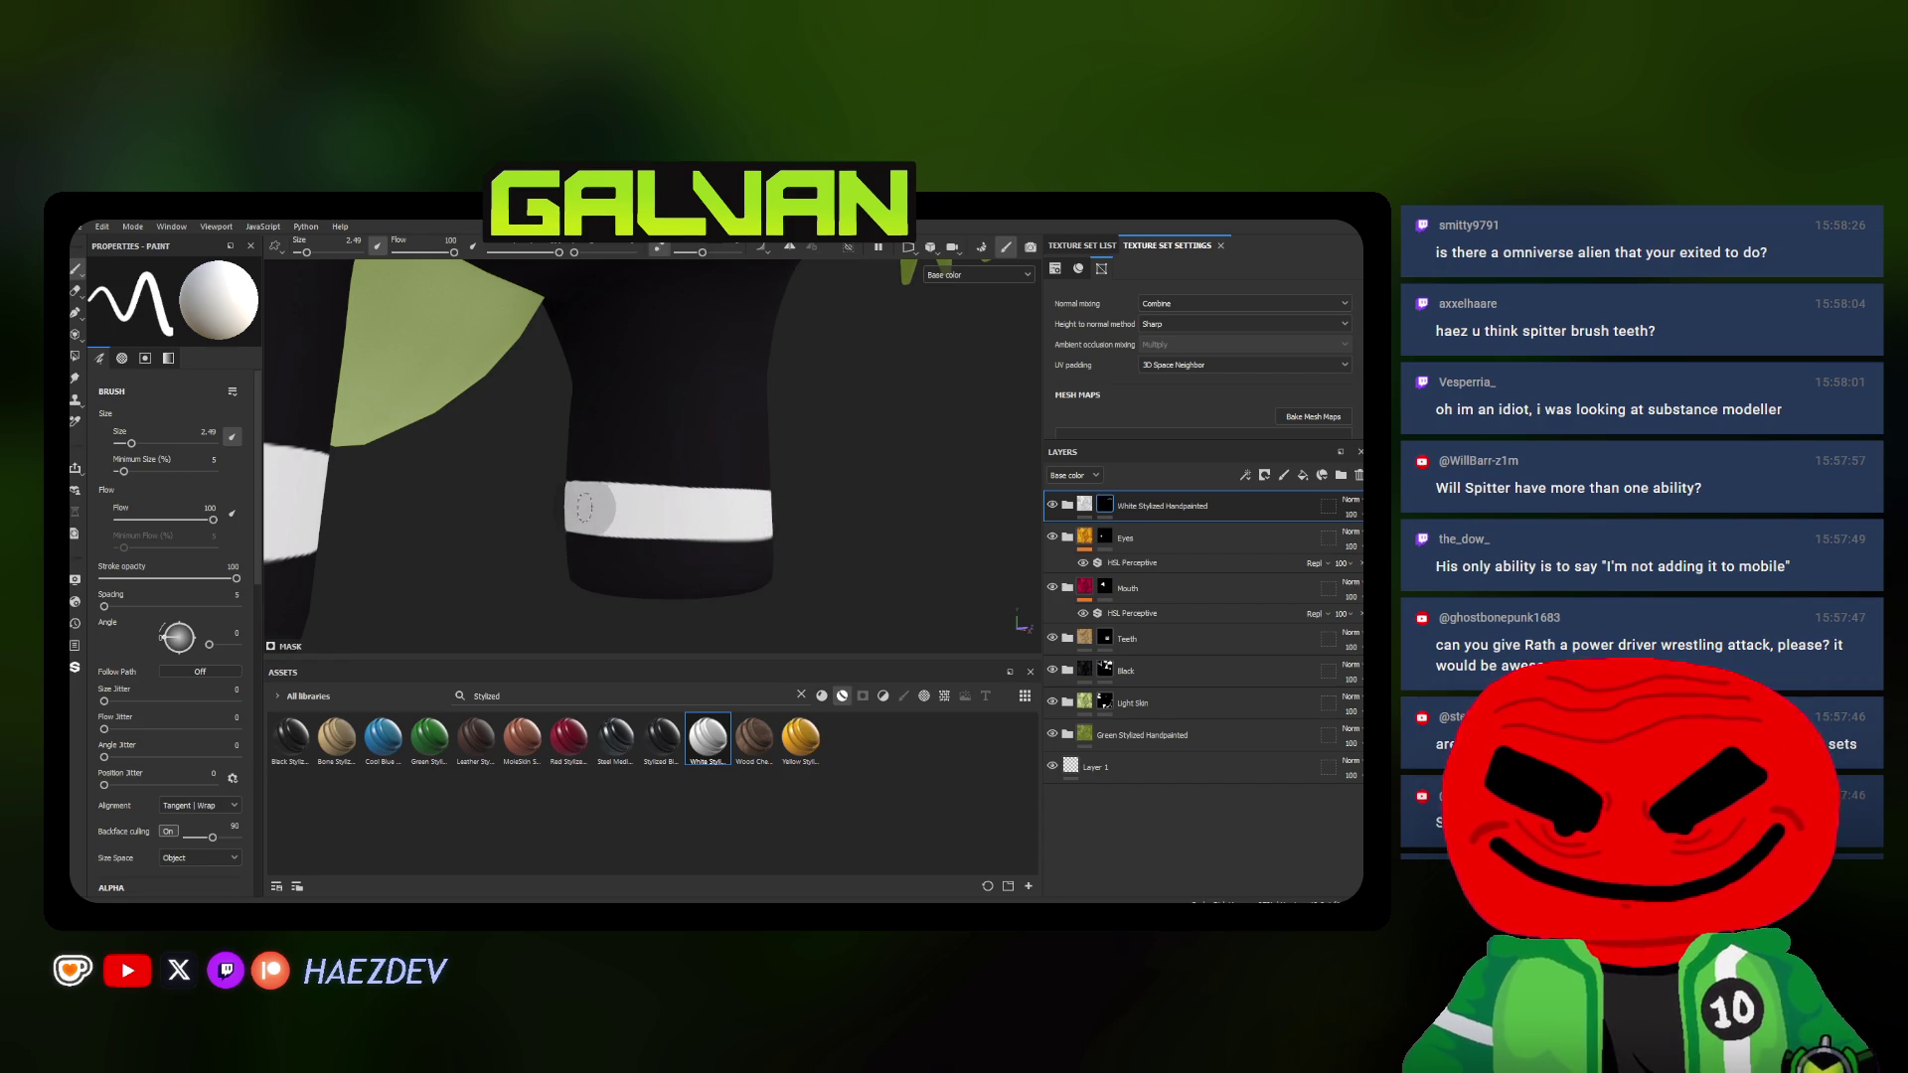
pyautogui.moveTo(687, 520)
pyautogui.keyDown('alt'); pyautogui.mouseDown(button='middle')
pyautogui.moveTo(667, 503)
pyautogui.moveTo(461, 497)
pyautogui.mouseUp(button='middle'); pyautogui.keyUp('alt')
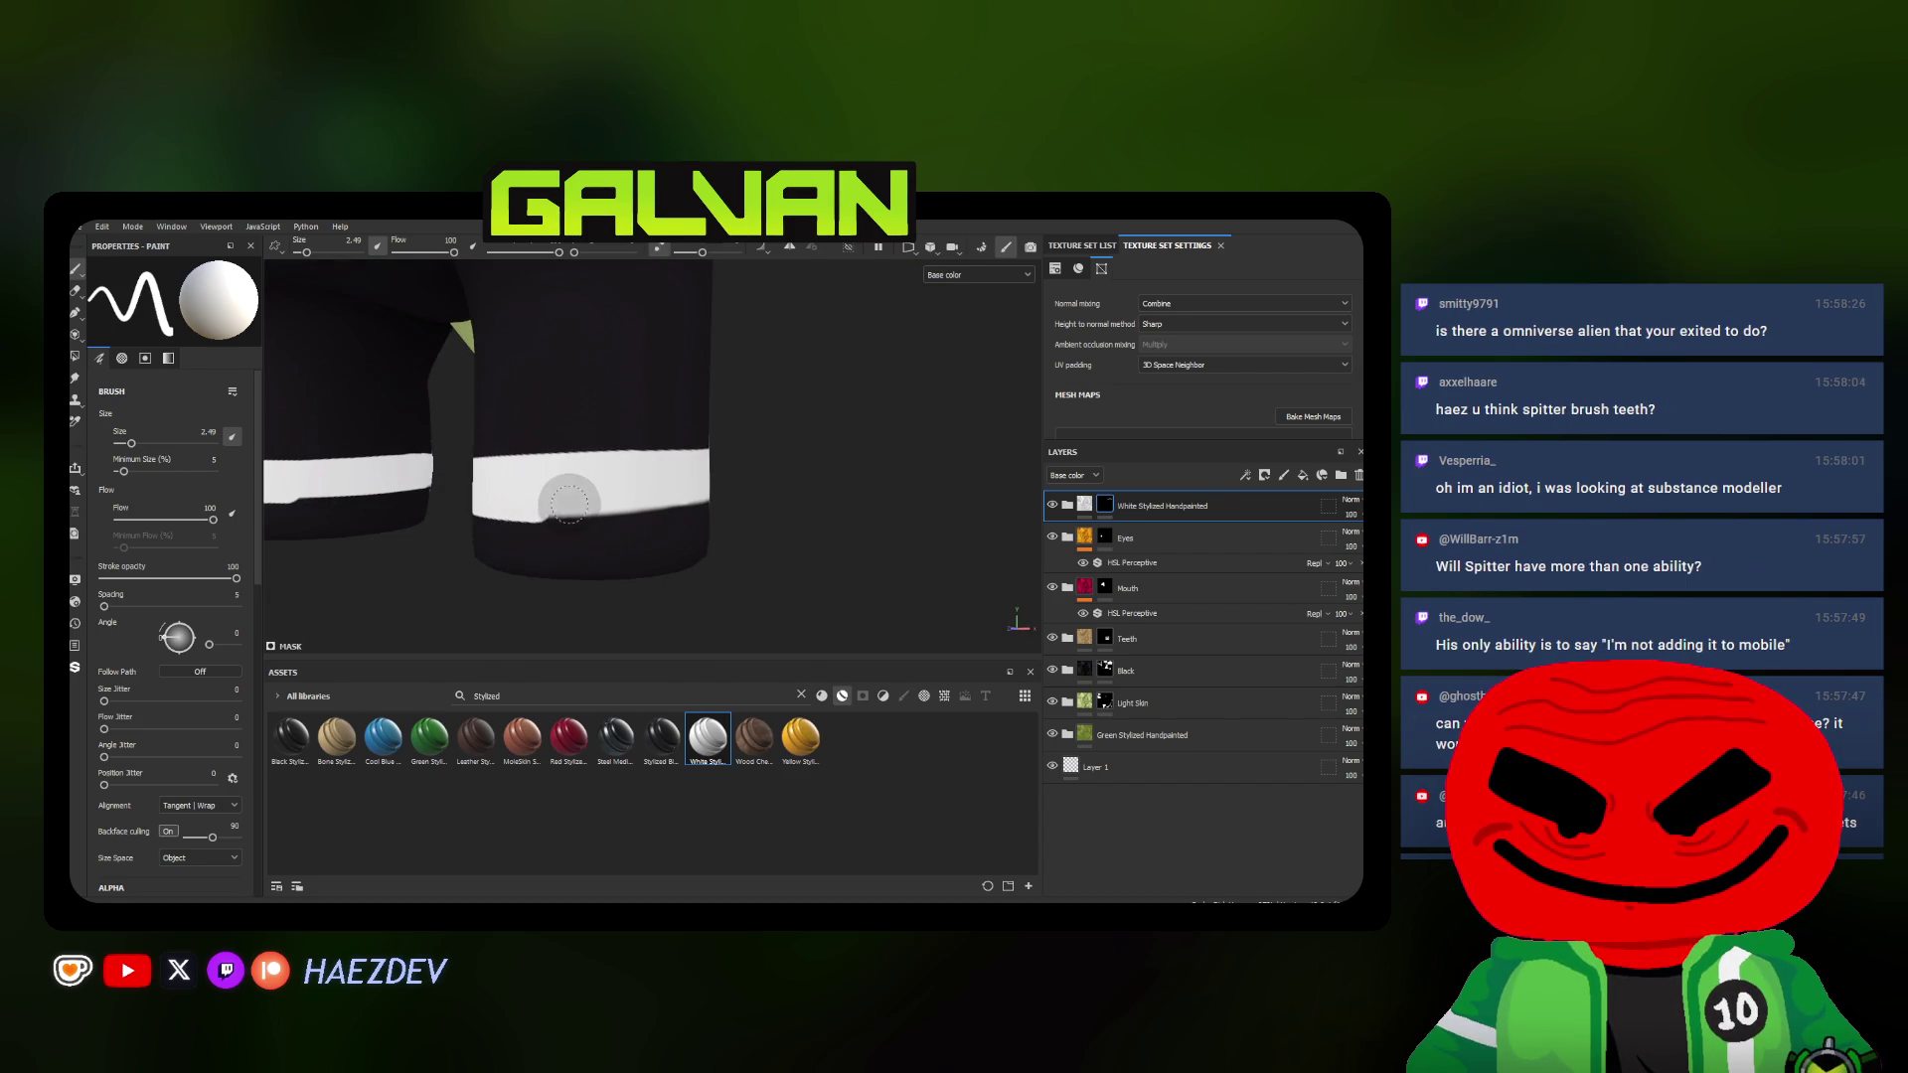
pyautogui.moveTo(701, 485)
pyautogui.keyDown('alt'); pyautogui.mouseDown()
pyautogui.moveTo(523, 500)
pyautogui.moveTo(703, 493)
pyautogui.mouseUp(); pyautogui.keyUp('alt')
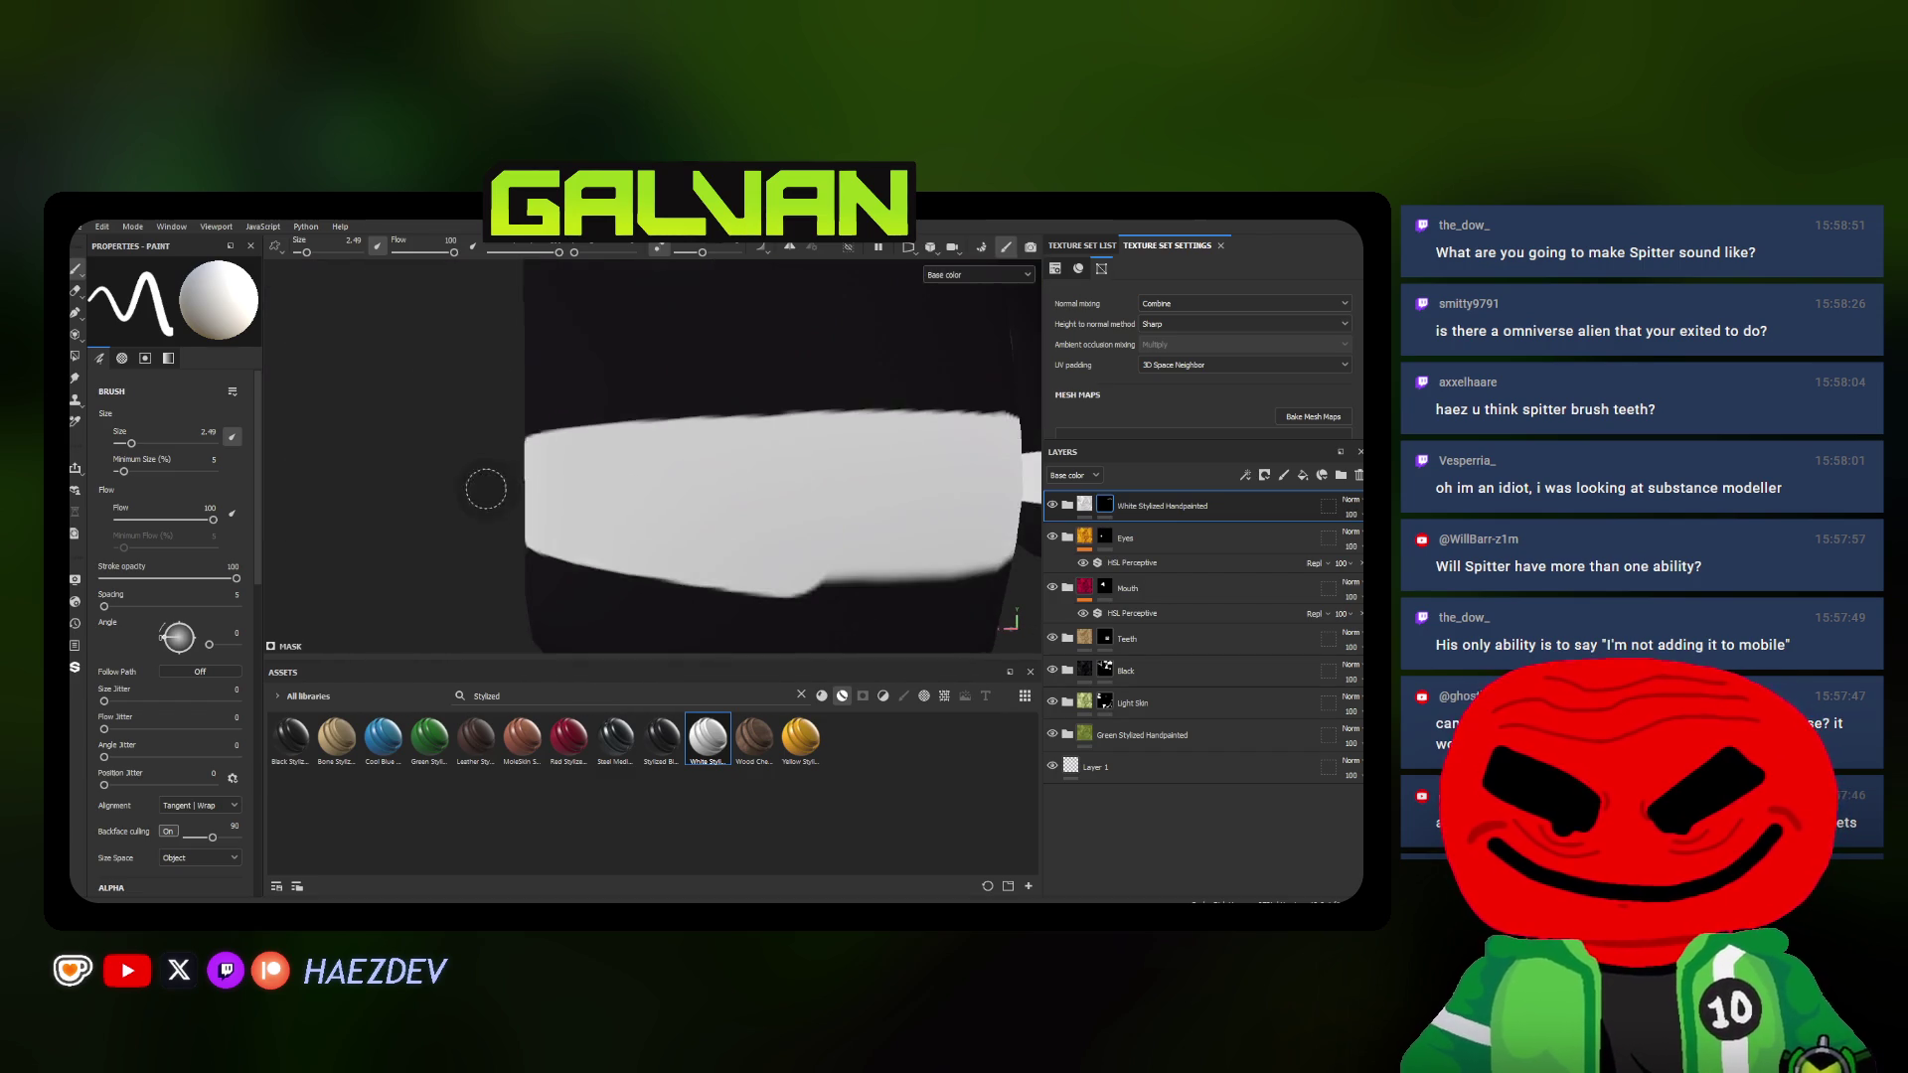
pyautogui.moveTo(791, 487)
pyautogui.keyDown('alt'); pyautogui.mouseDown()
pyautogui.moveTo(553, 491)
pyautogui.moveTo(530, 533)
pyautogui.moveTo(548, 533)
pyautogui.mouseUp(); pyautogui.keyUp('alt')
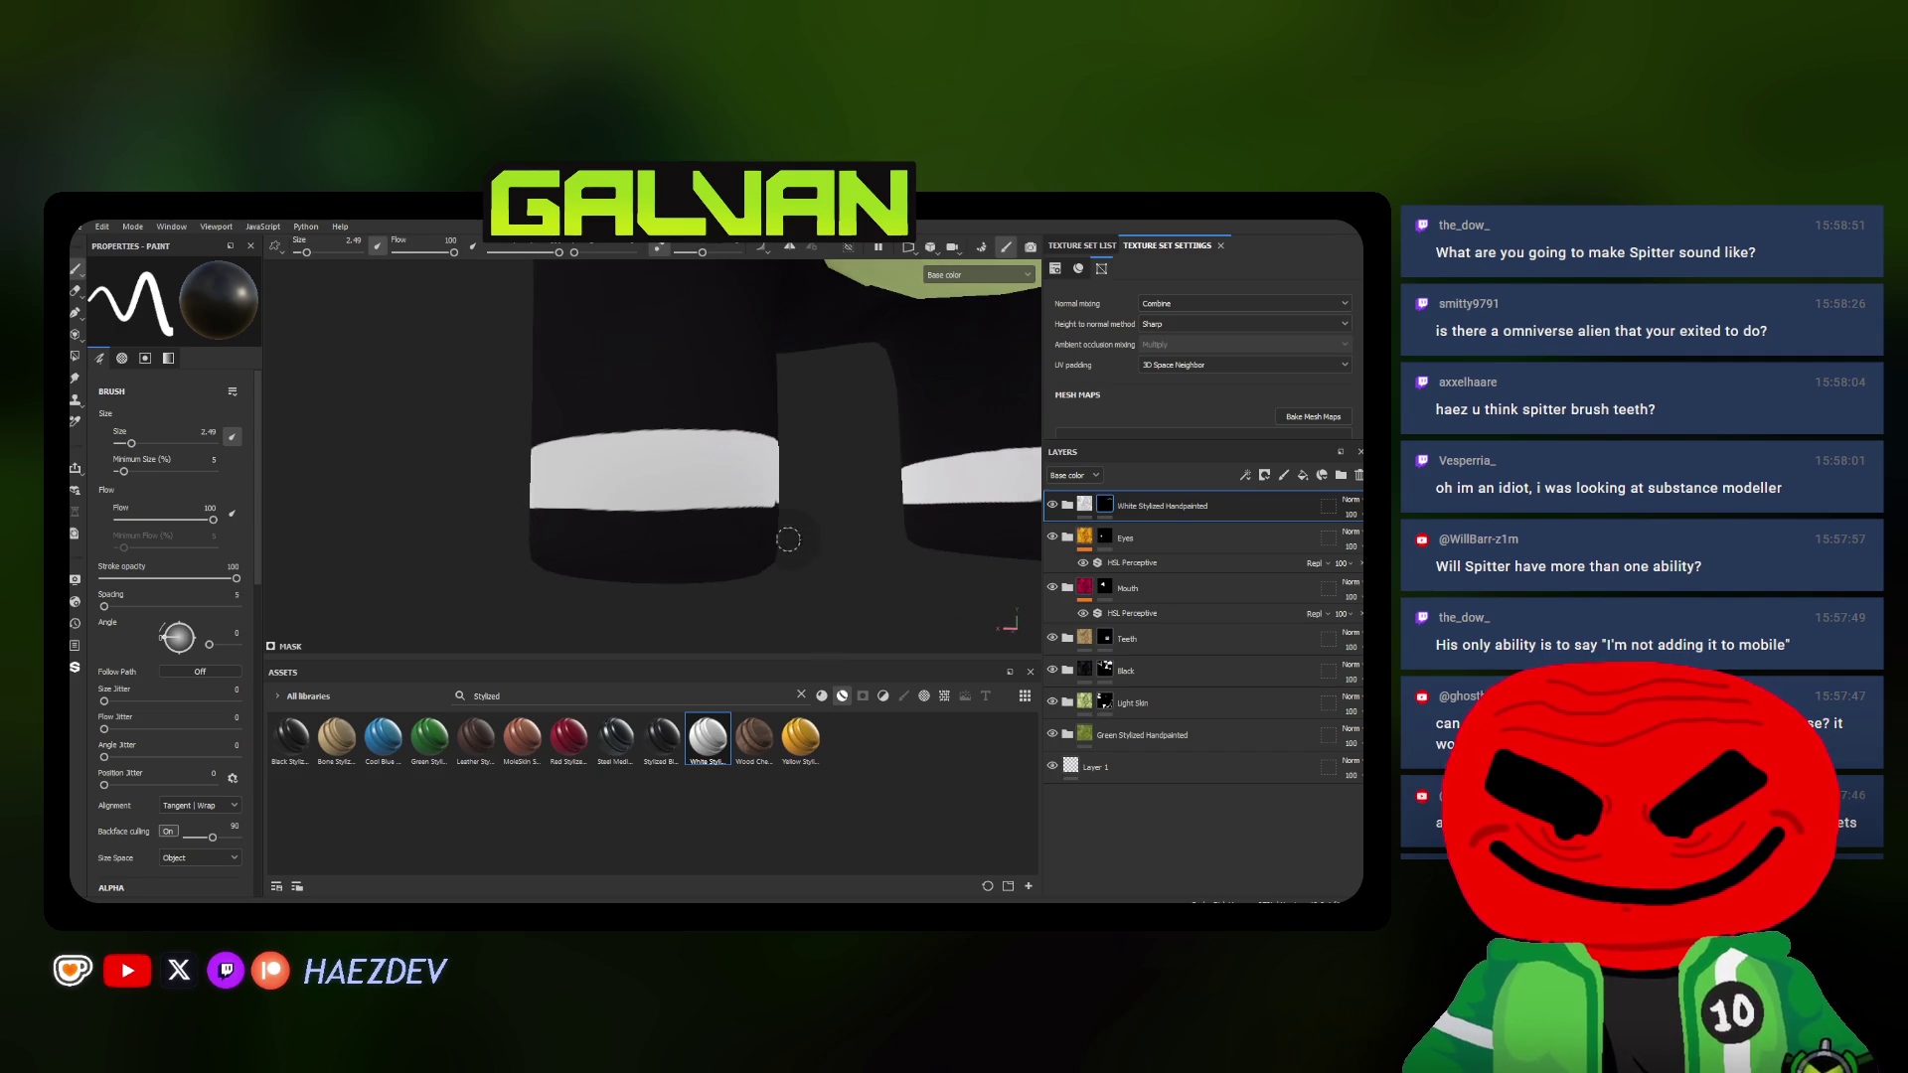
pyautogui.keyDown('alt'); pyautogui.moveTo(788, 539); pyautogui.dragTo(556, 518); pyautogui.keyUp('alt')
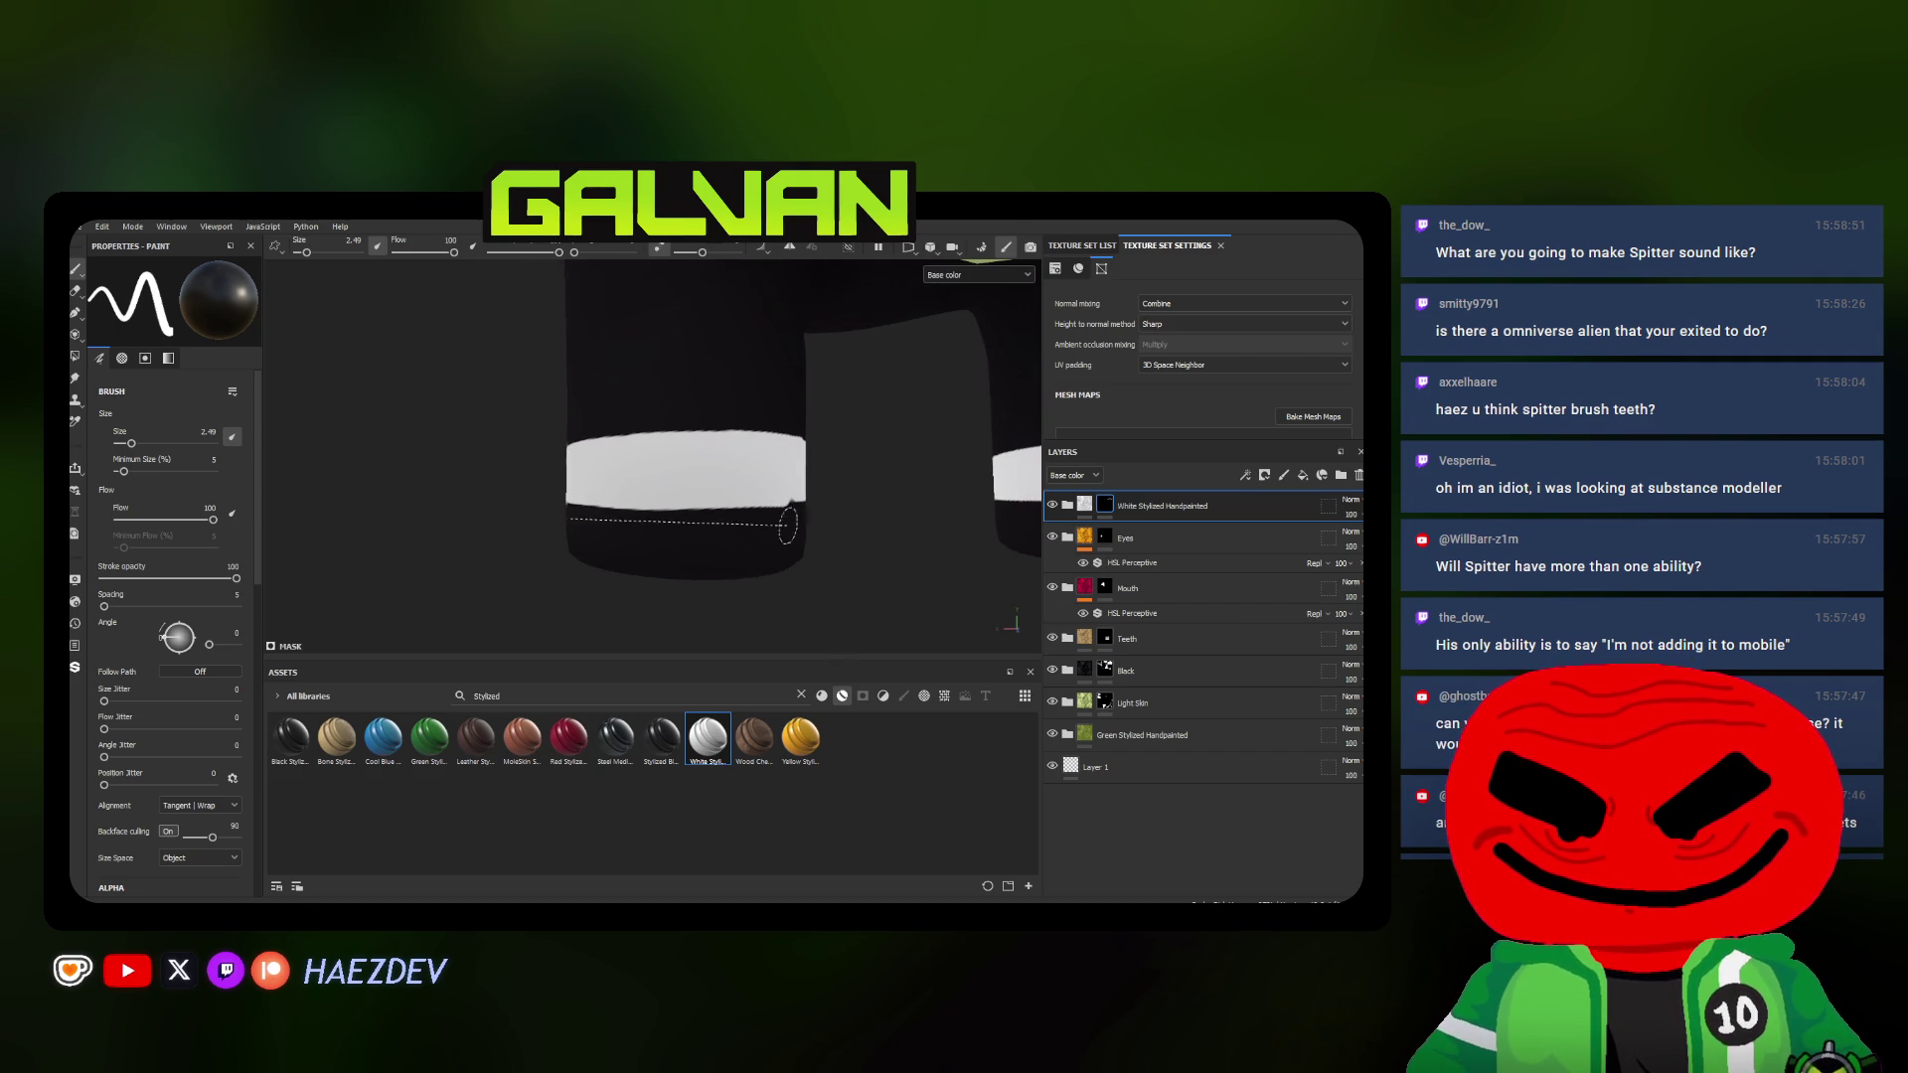
pyautogui.keyDown('alt'); pyautogui.moveTo(809, 520); pyautogui.dragTo(715, 524); pyautogui.keyUp('alt')
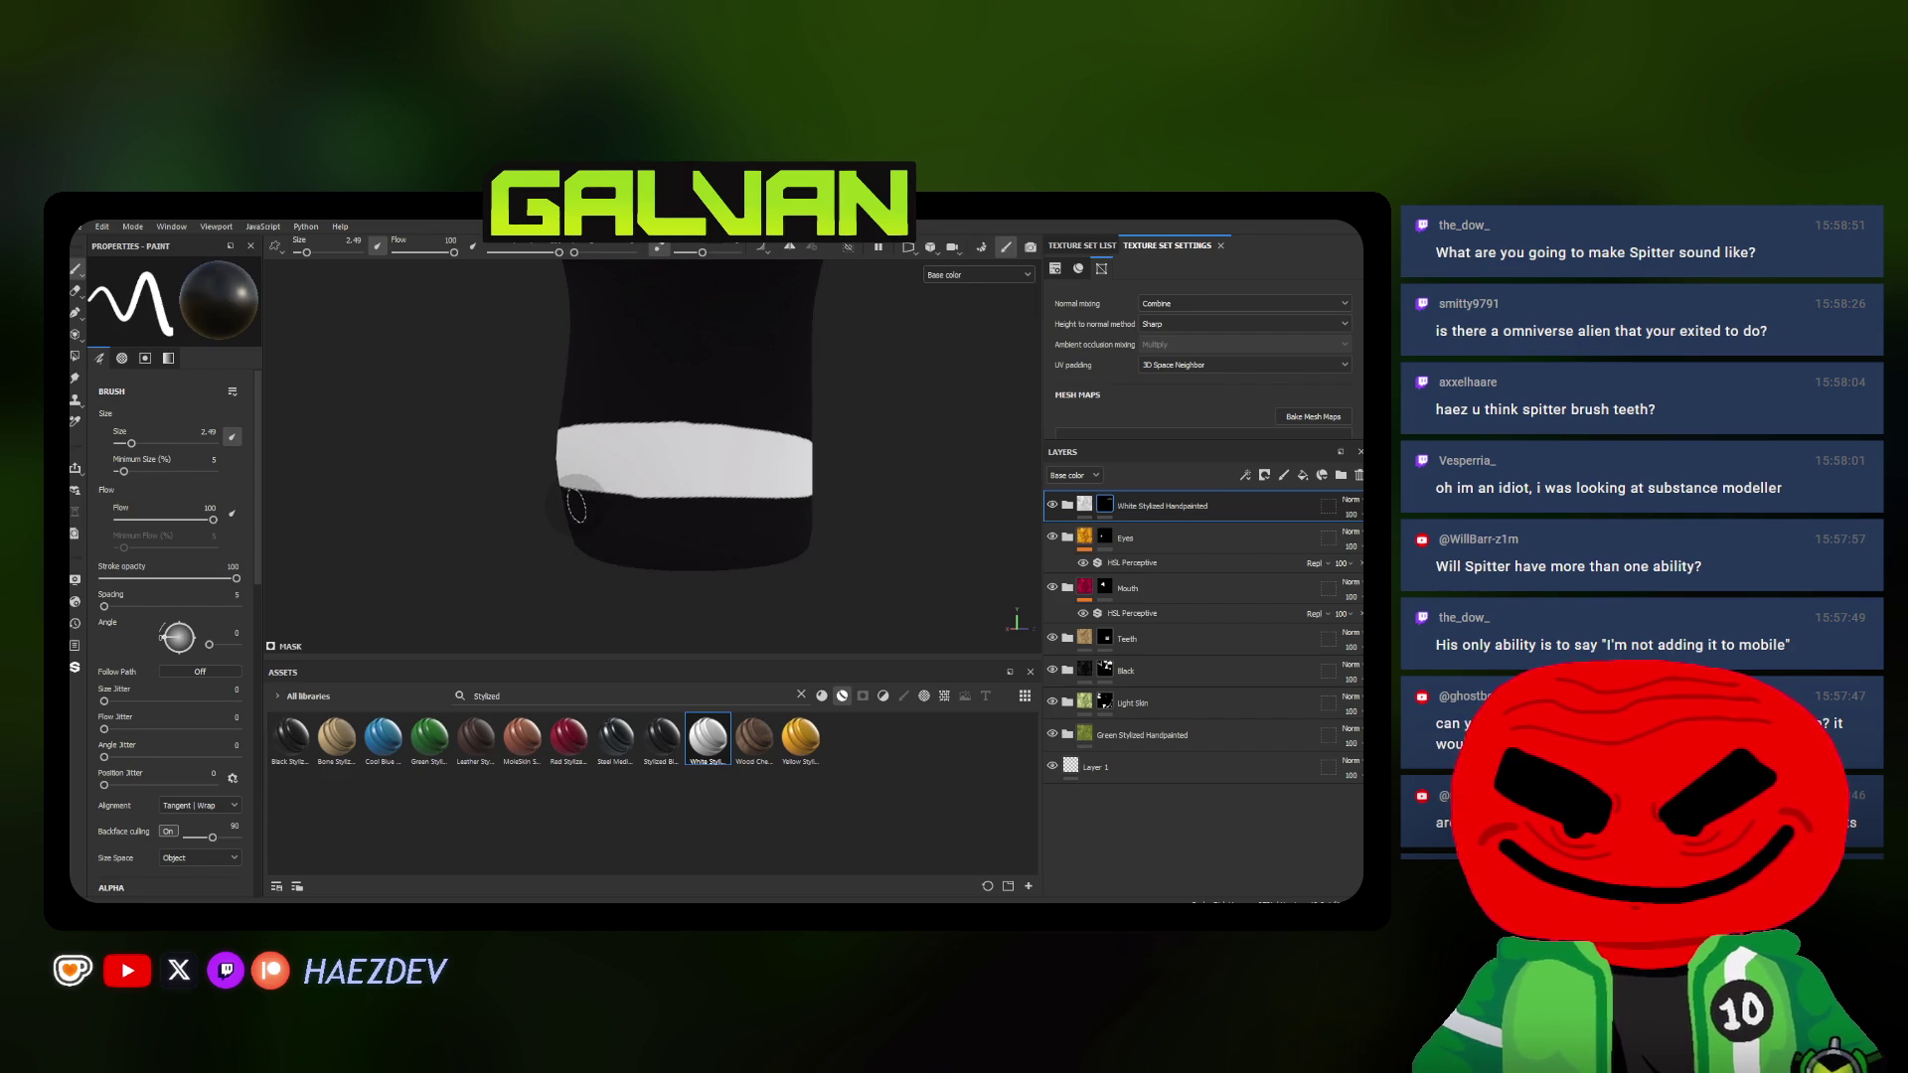
# Square the band to the camera and shrink the brush to about 1.12 for fine edge work
pyautogui.keyDown('alt'); pyautogui.moveTo(754, 523); pyautogui.dragTo(723, 514); pyautogui.keyUp('alt')
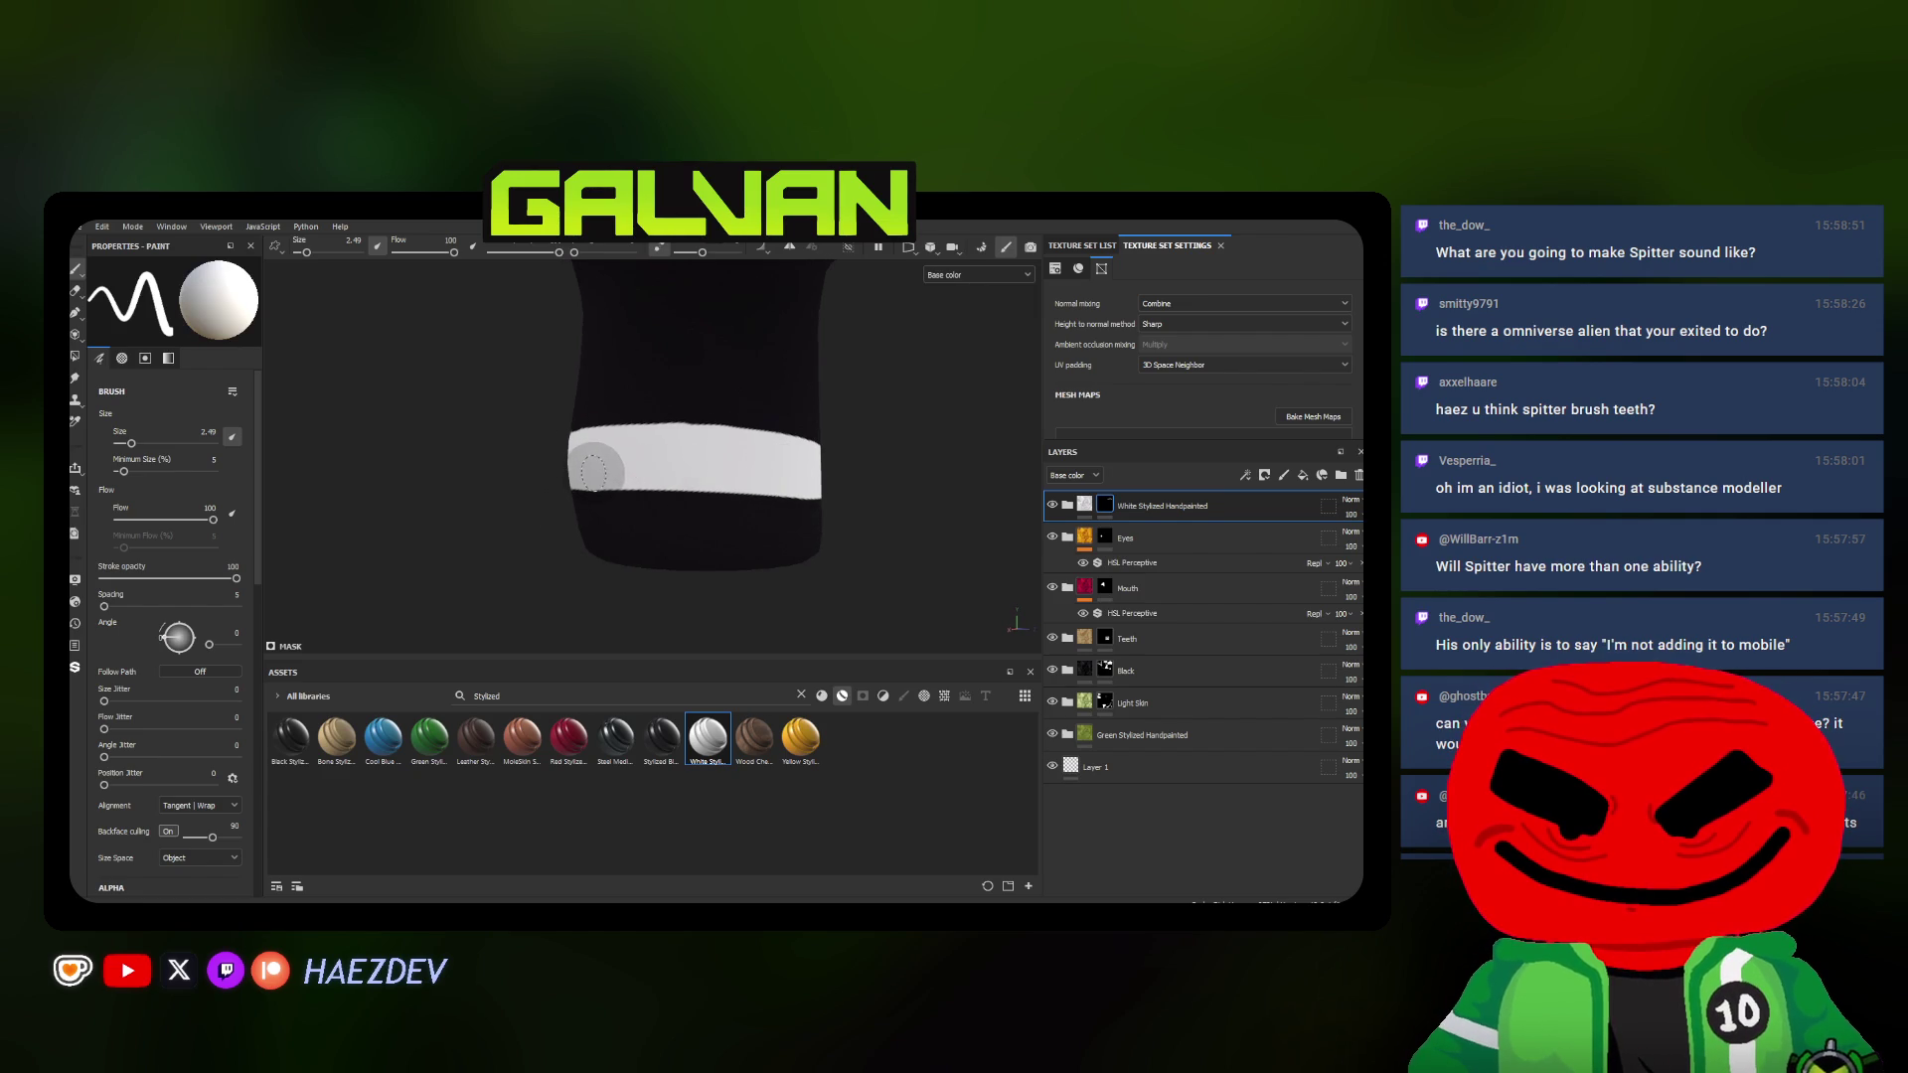
pyautogui.keyDown('alt'); pyautogui.moveTo(790, 472); pyautogui.dragTo(585, 494); pyautogui.keyUp('alt')
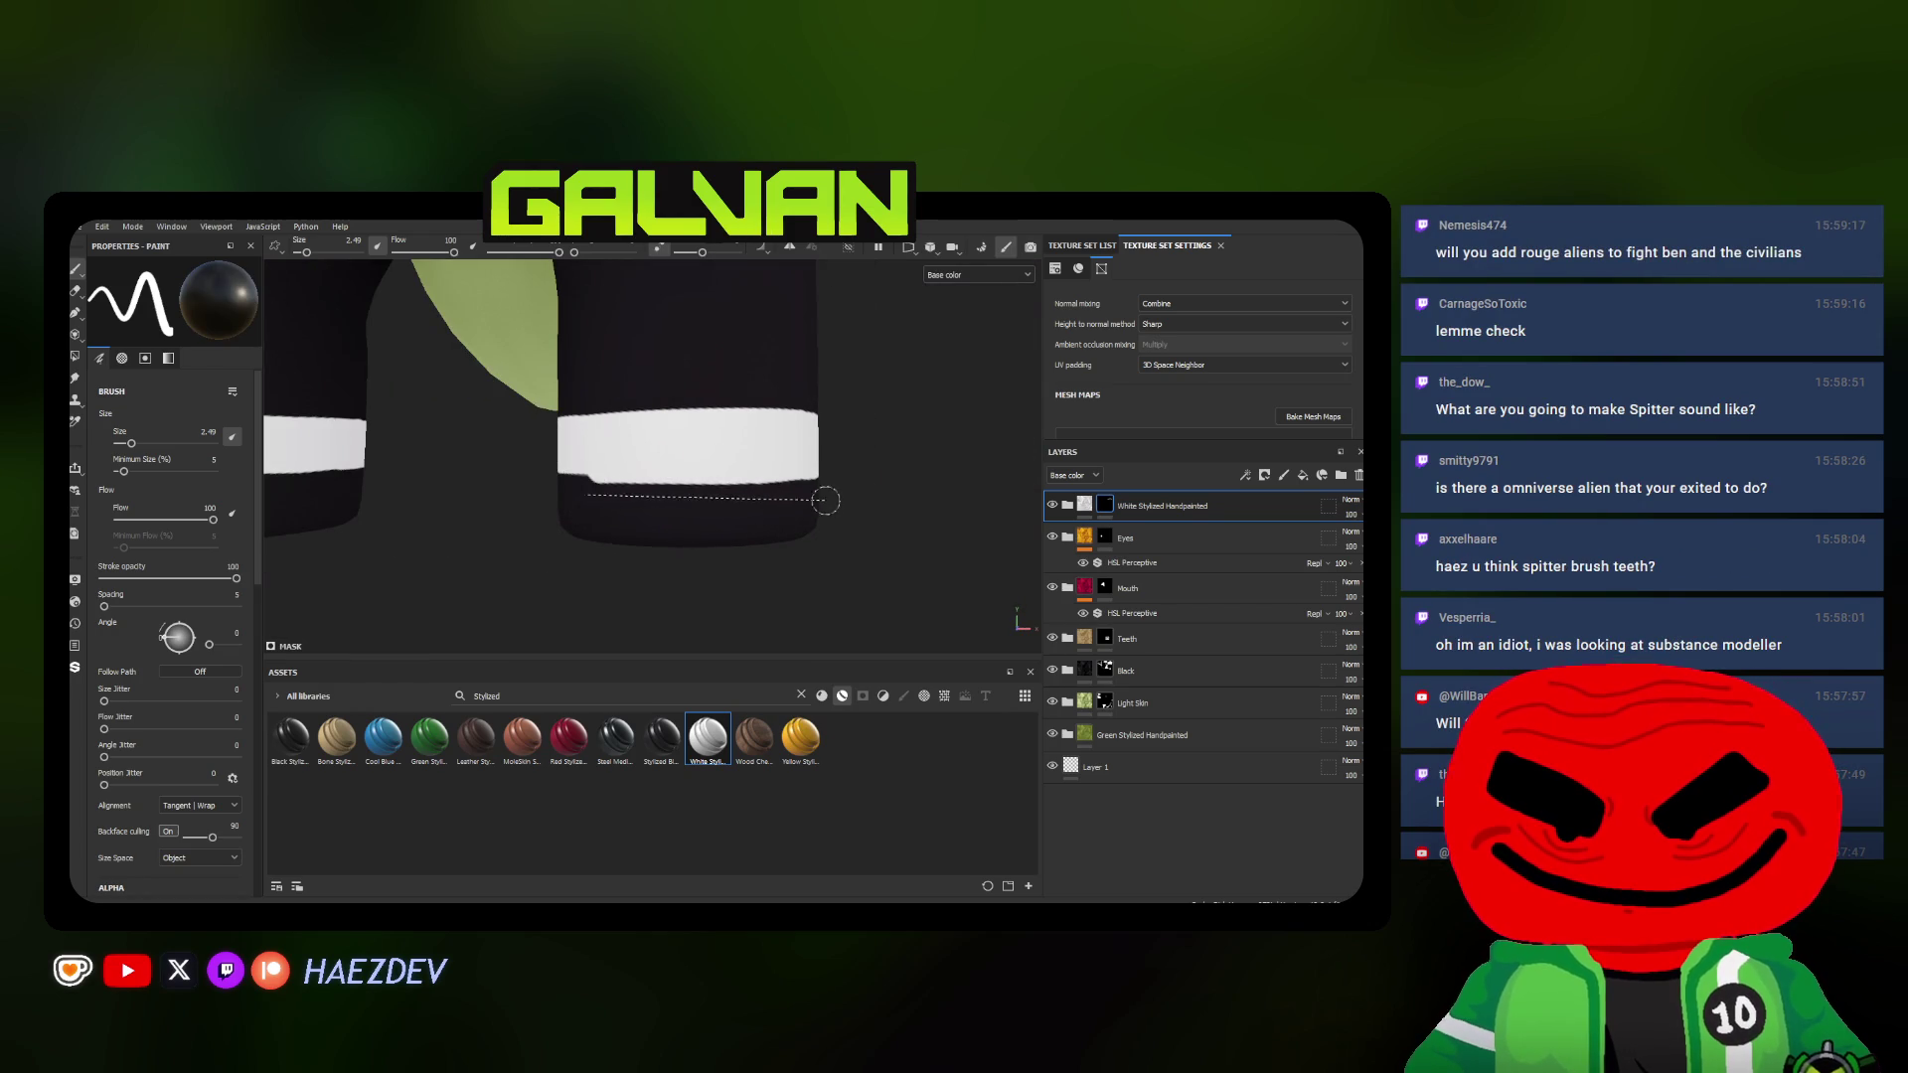
pyautogui.keyDown('alt'); pyautogui.moveTo(825, 501); pyautogui.dragTo(809, 455); pyautogui.keyUp('alt')
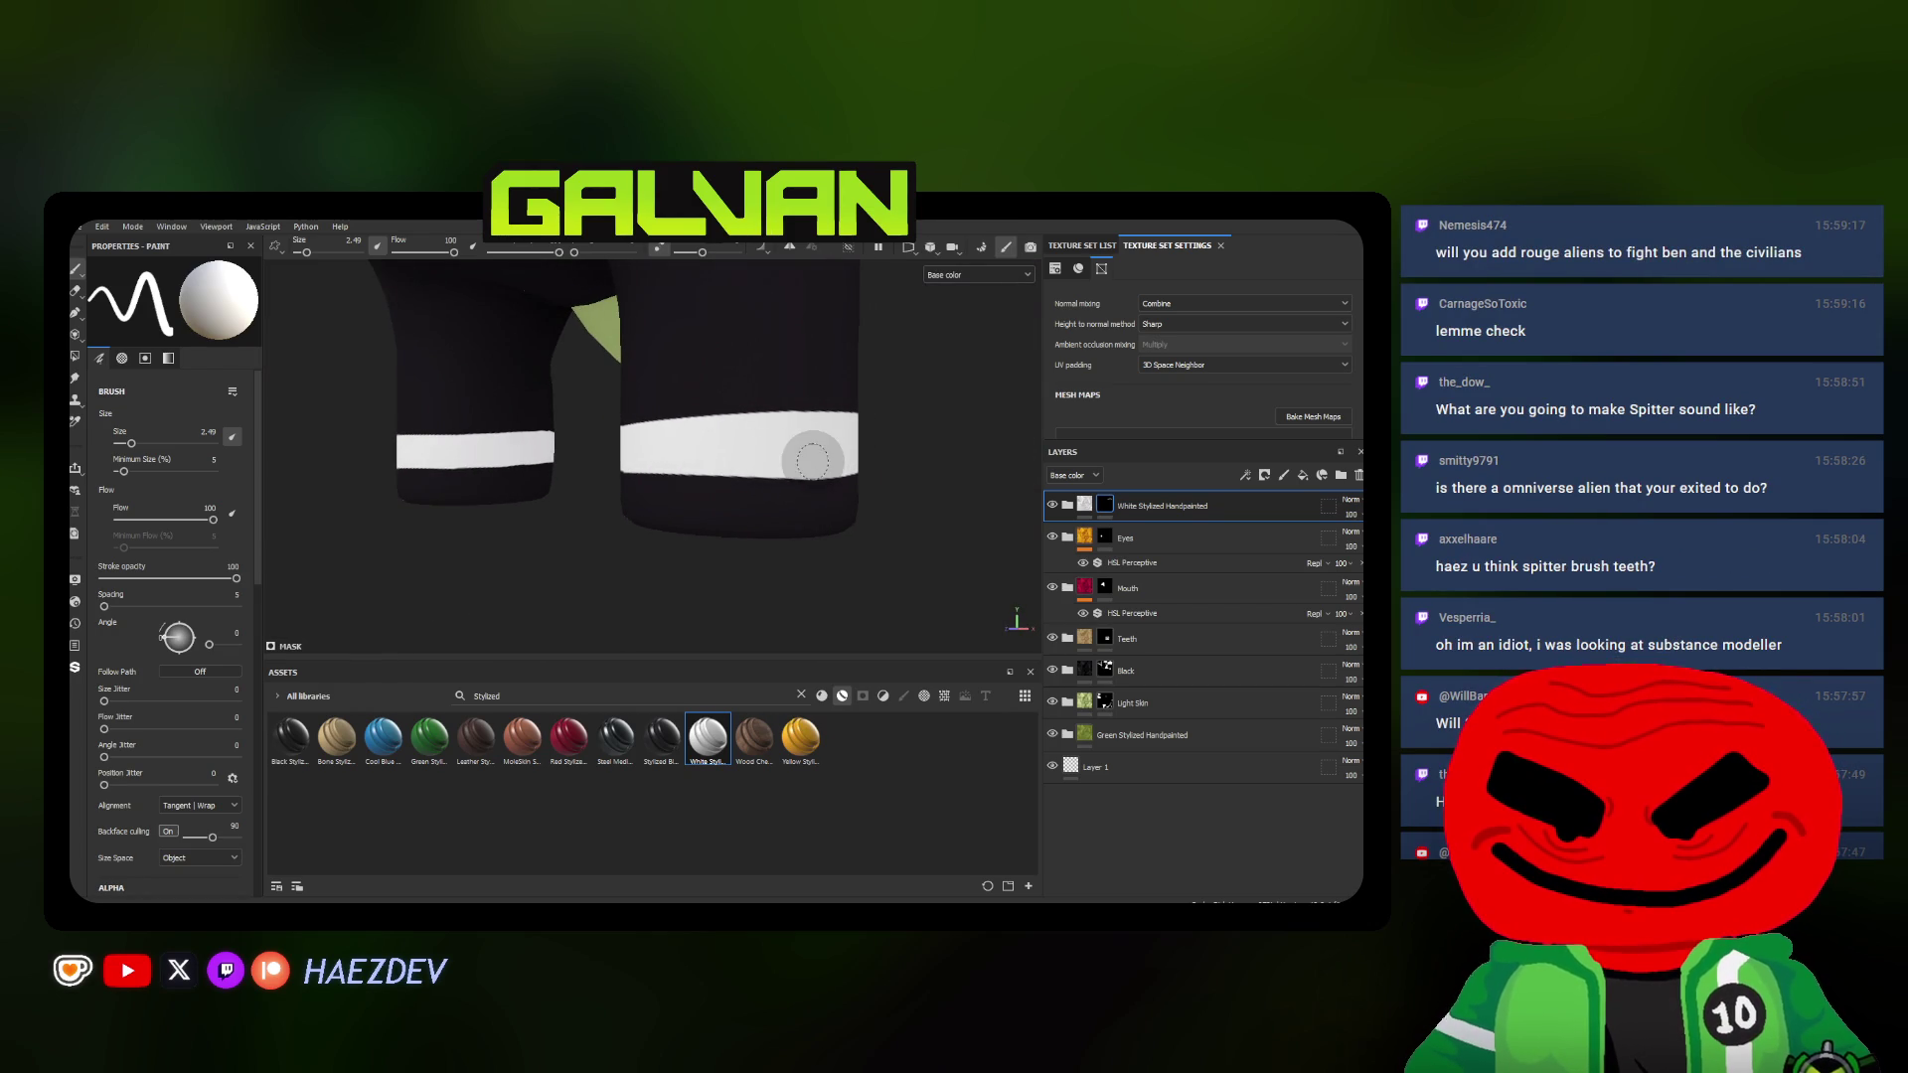
pyautogui.scroll(3, 671, 448)
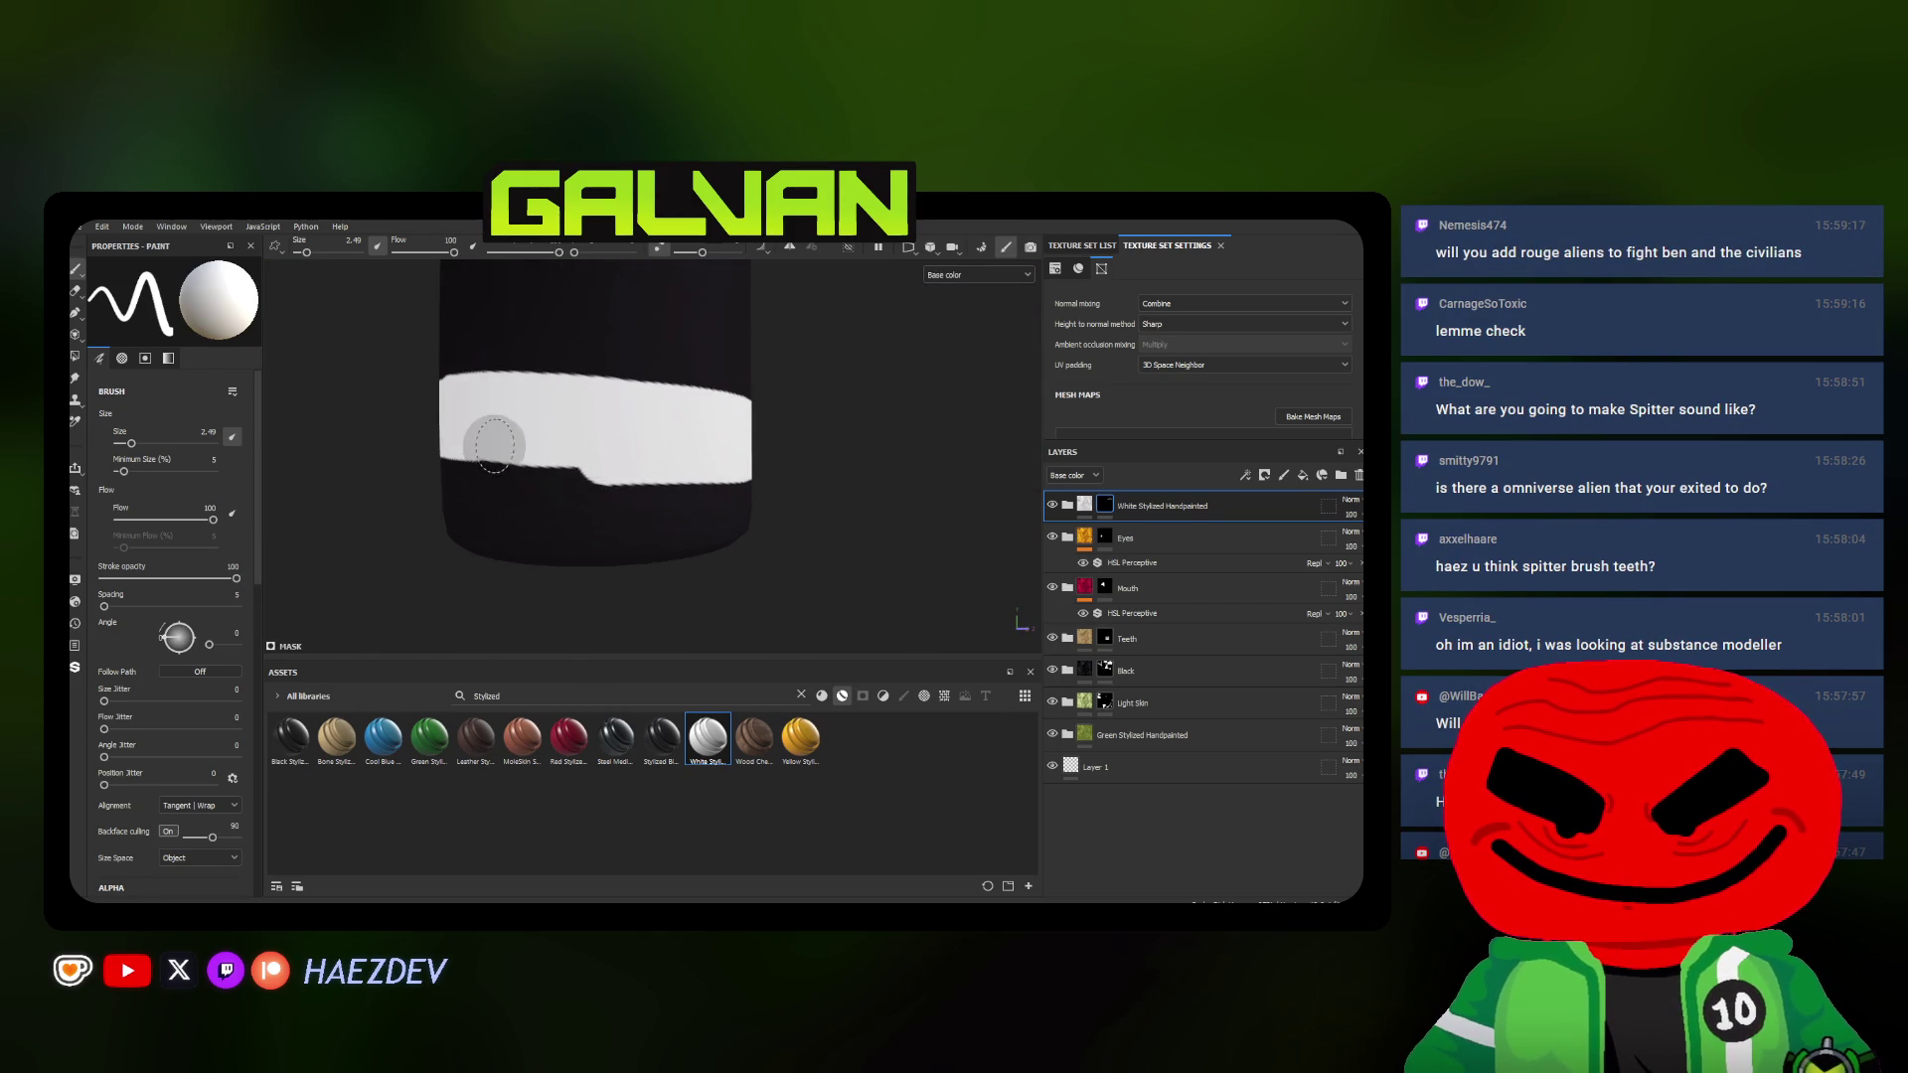
pyautogui.keyDown('alt'); pyautogui.moveTo(442, 468); pyautogui.dragTo(445, 487); pyautogui.keyUp('alt')
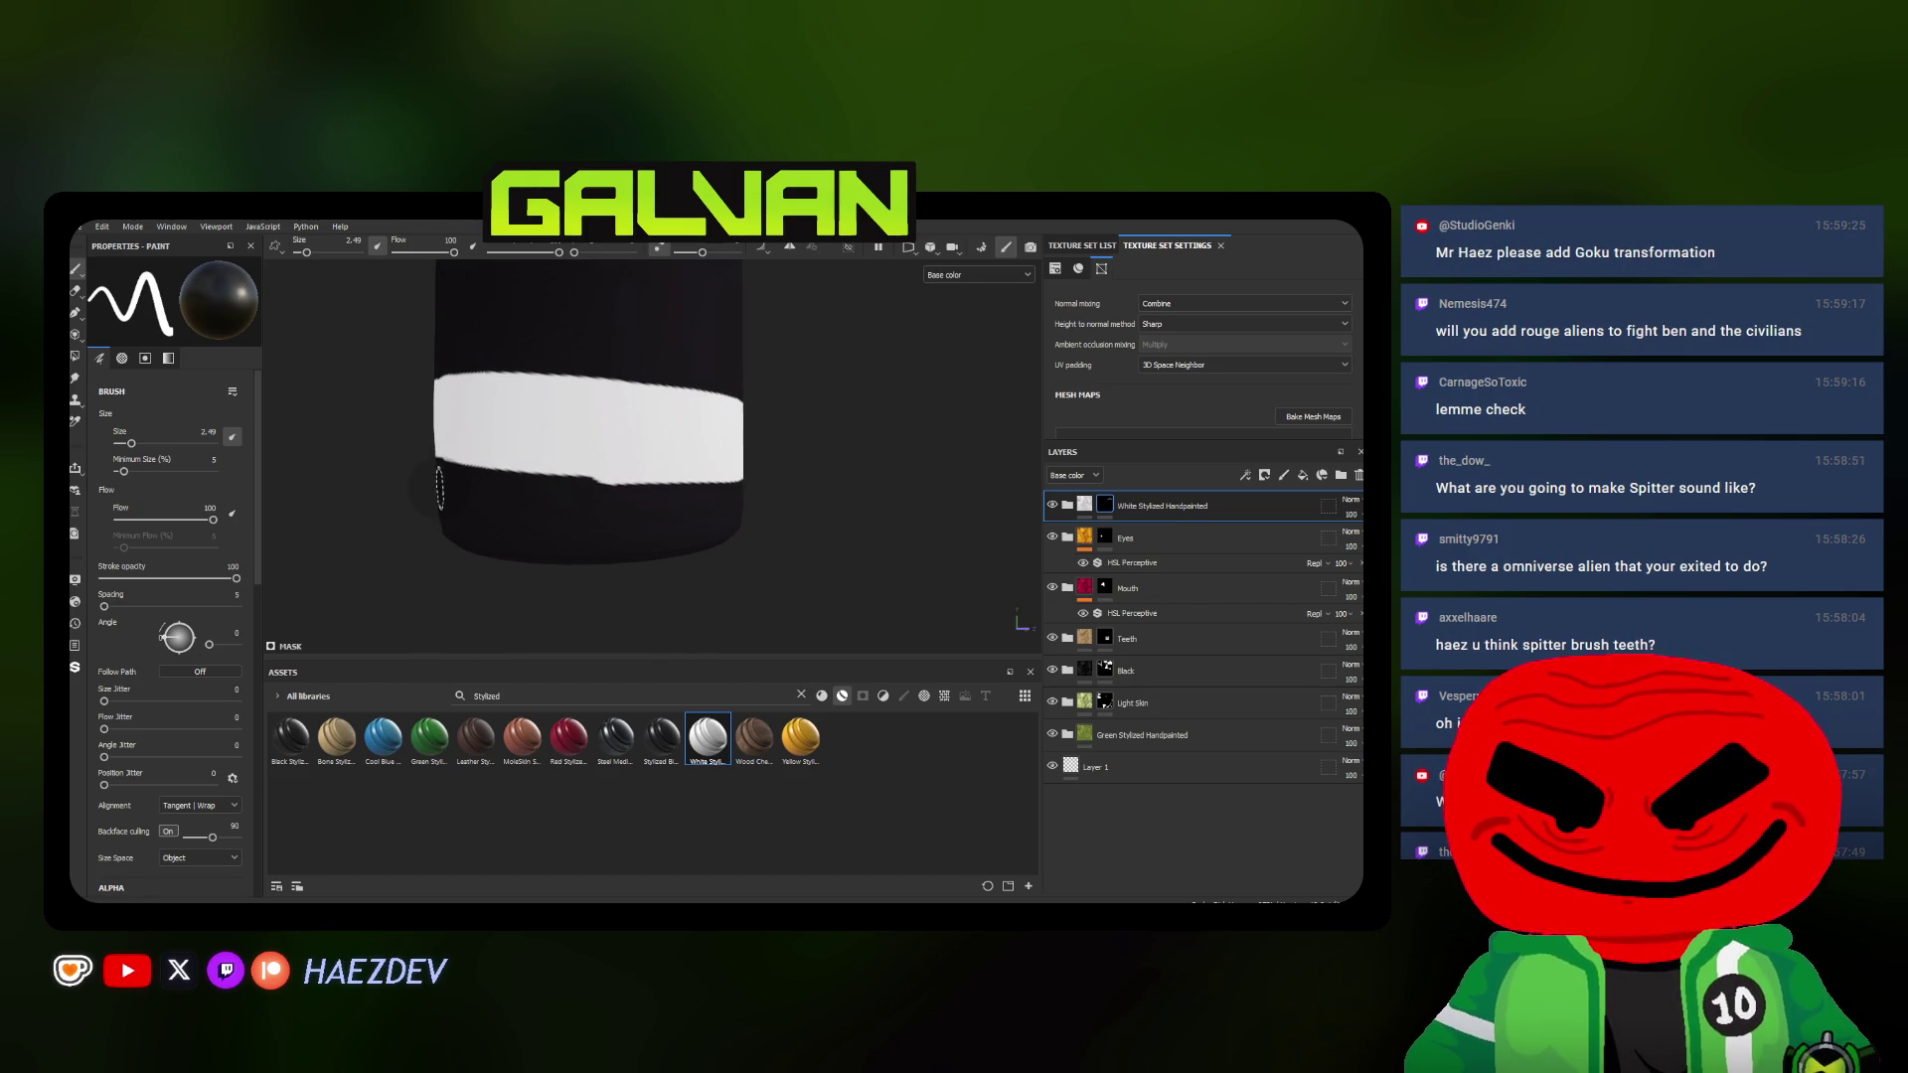
pyautogui.keyDown('ctrl'); pyautogui.moveTo(442, 485); pyautogui.dragTo(410, 484, button='right'); pyautogui.keyUp('ctrl')
pyautogui.keyDown('alt'); pyautogui.moveTo(411, 484); pyautogui.dragTo(419, 477); pyautogui.keyUp('alt')
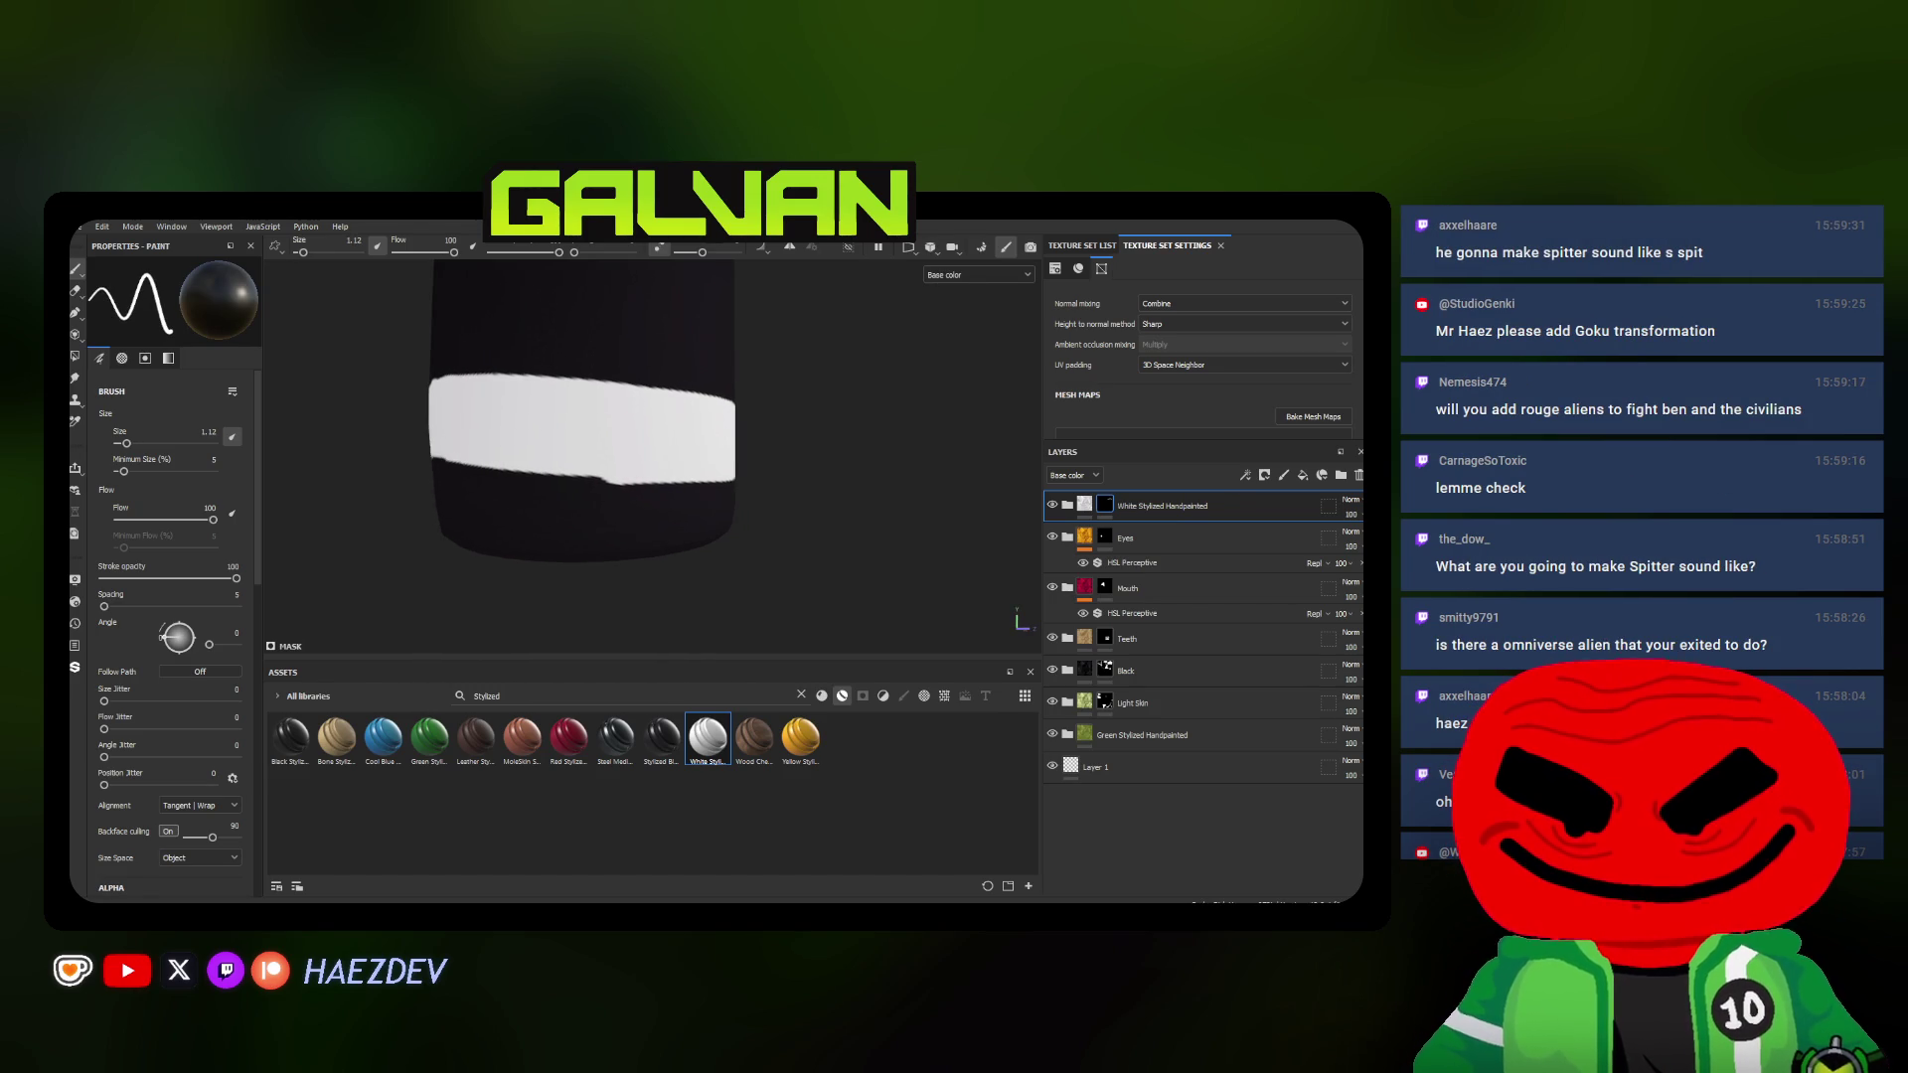
# Paint dark strokes along the white band's lower edge on the other leg, then frame the whole character
pyautogui.keyDown('shift'); pyautogui.click(639, 490); pyautogui.keyUp('shift')
pyautogui.moveTo(641, 492)
pyautogui.keyDown('alt'); pyautogui.mouseDown()
pyautogui.moveTo(510, 489)
pyautogui.moveTo(688, 493)
pyautogui.moveTo(604, 517)
pyautogui.mouseUp(); pyautogui.keyUp('alt')
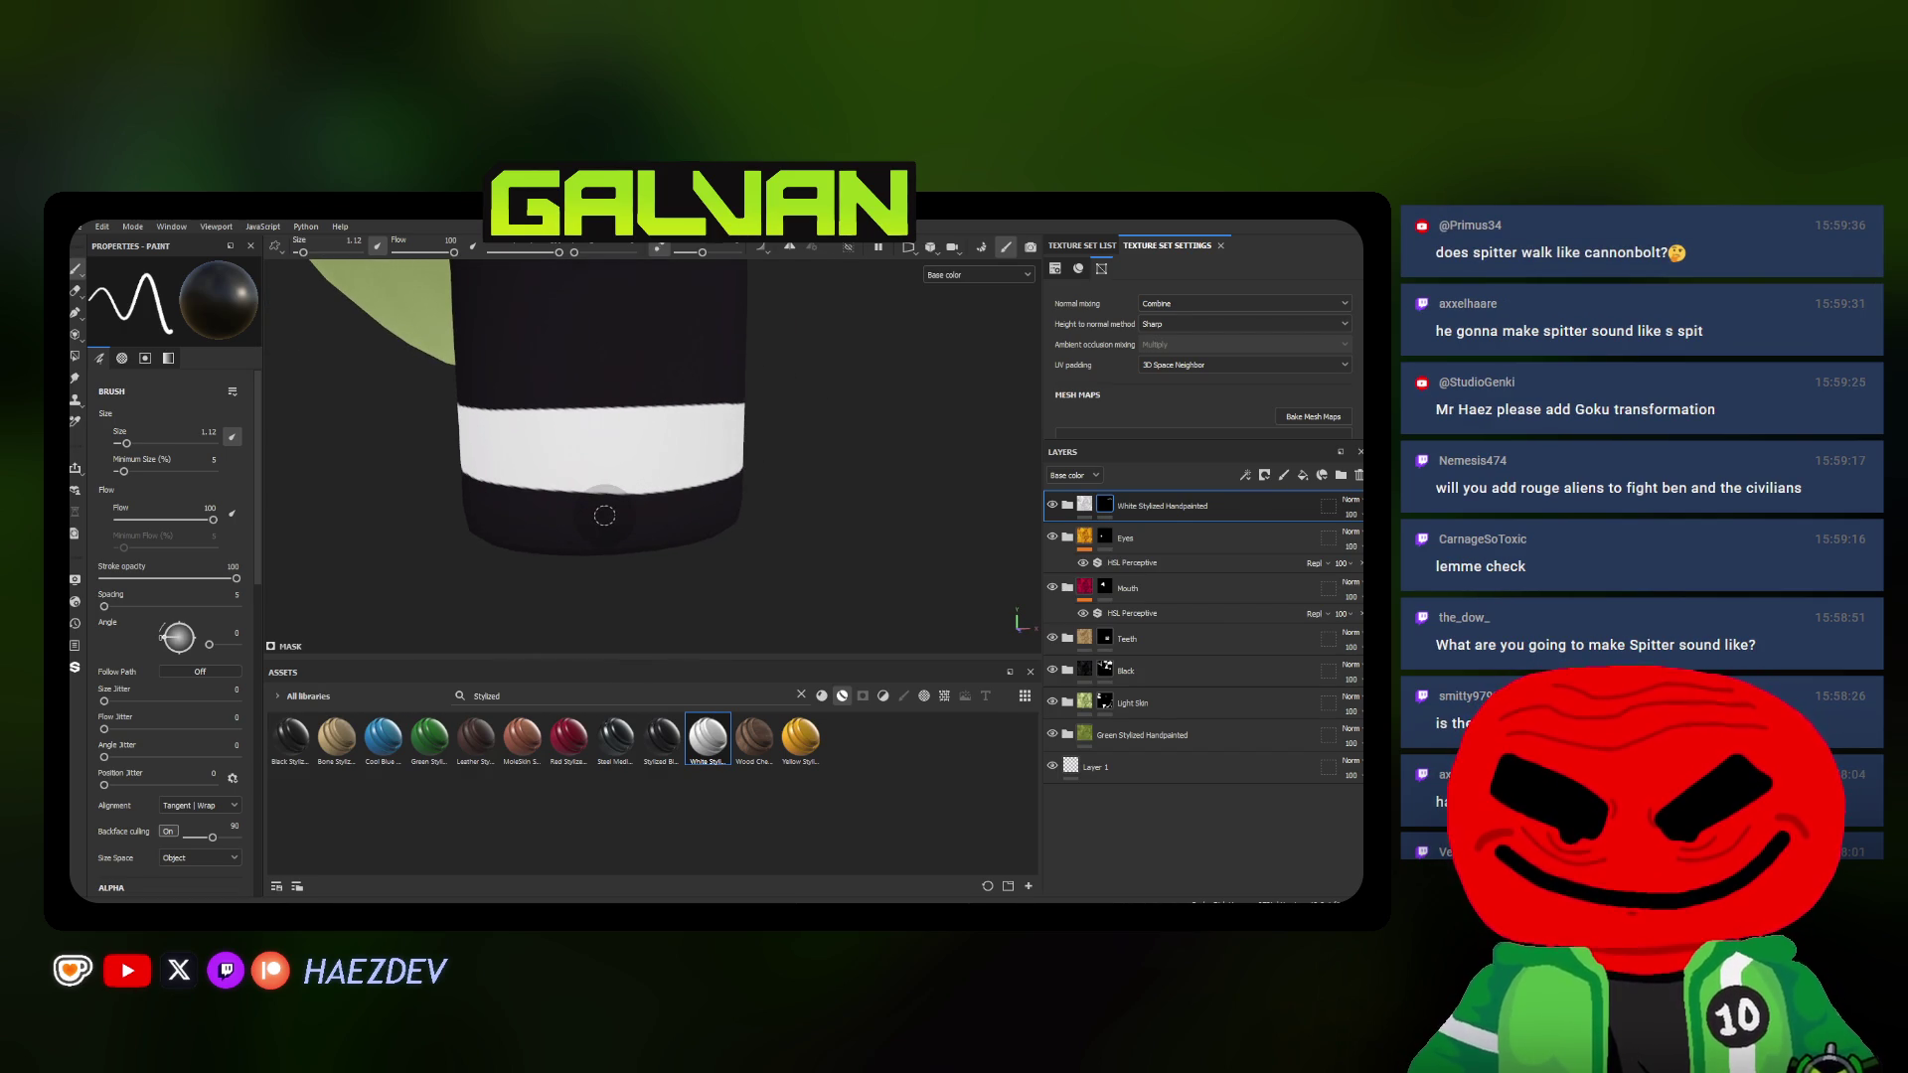
pyautogui.scroll(-3, 549, 475)
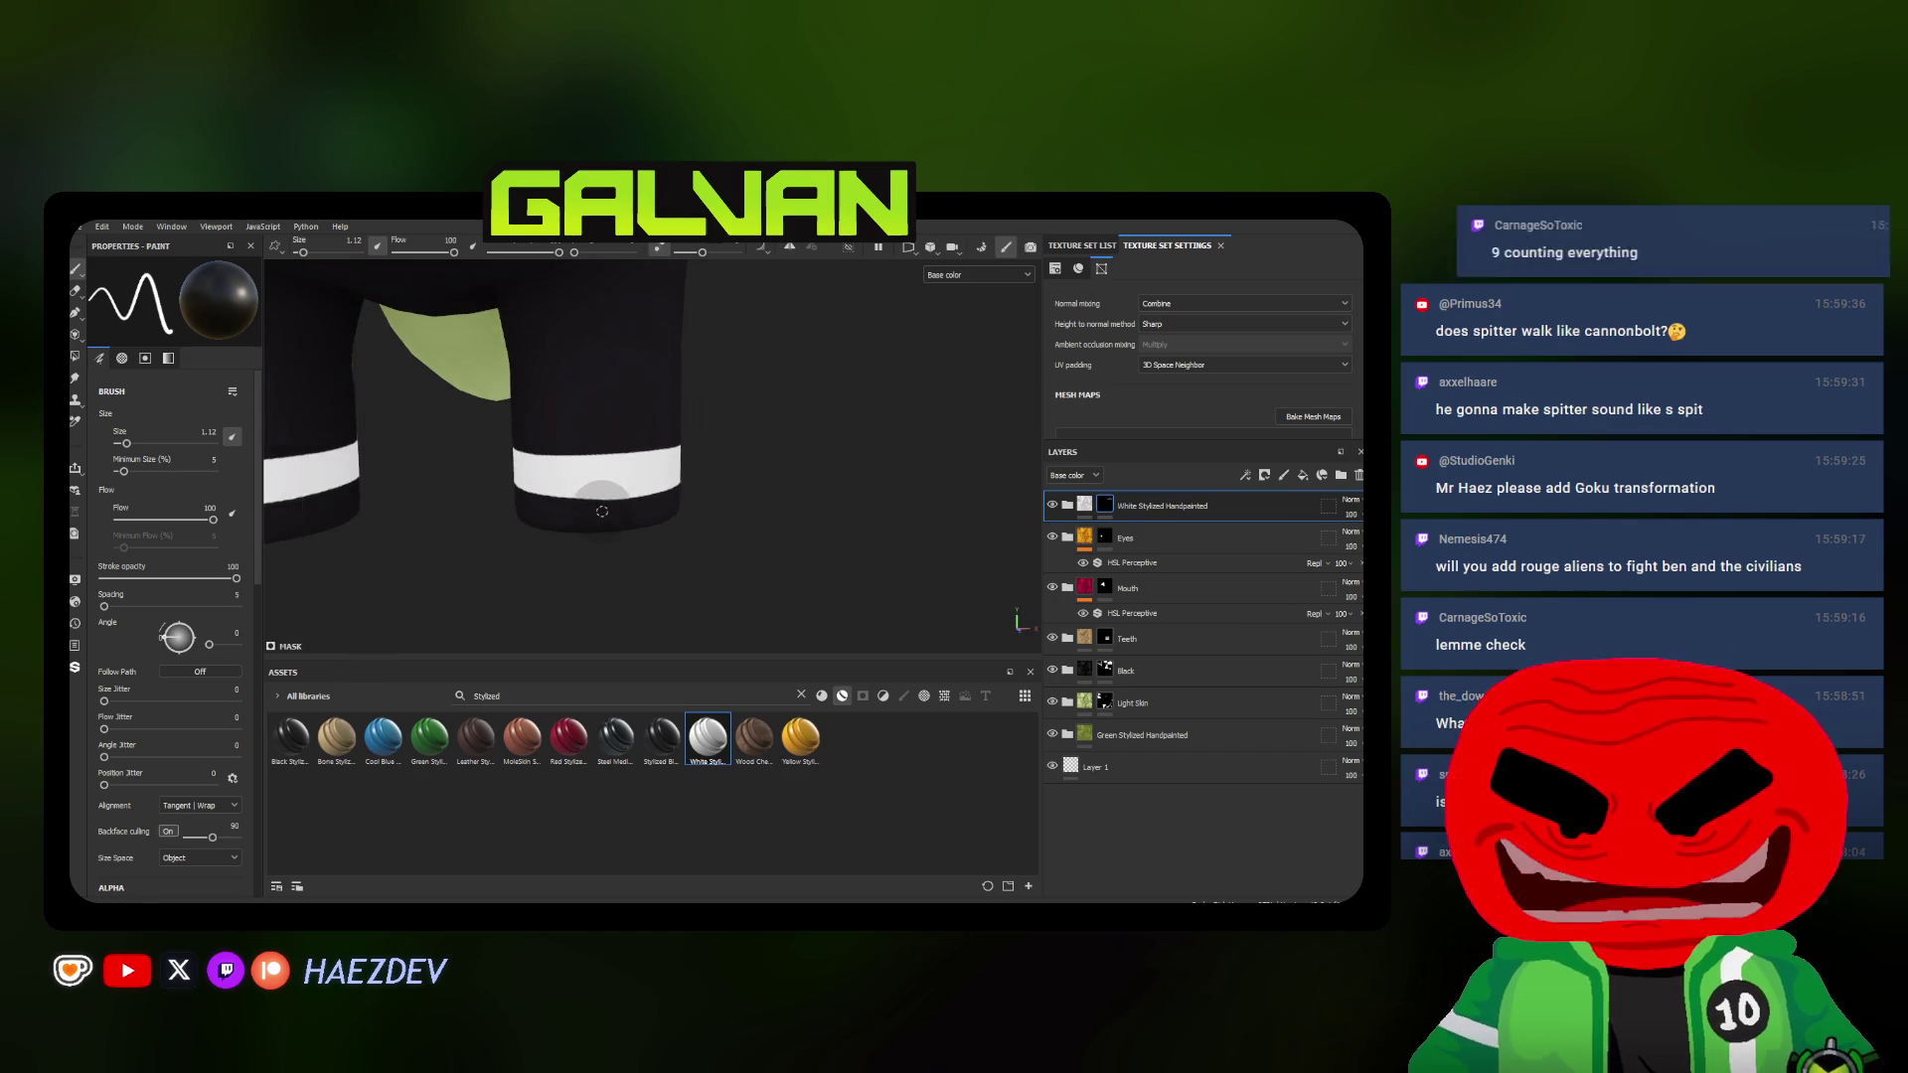
pyautogui.scroll(2, 551, 474)
pyautogui.scroll(1, 551, 475)
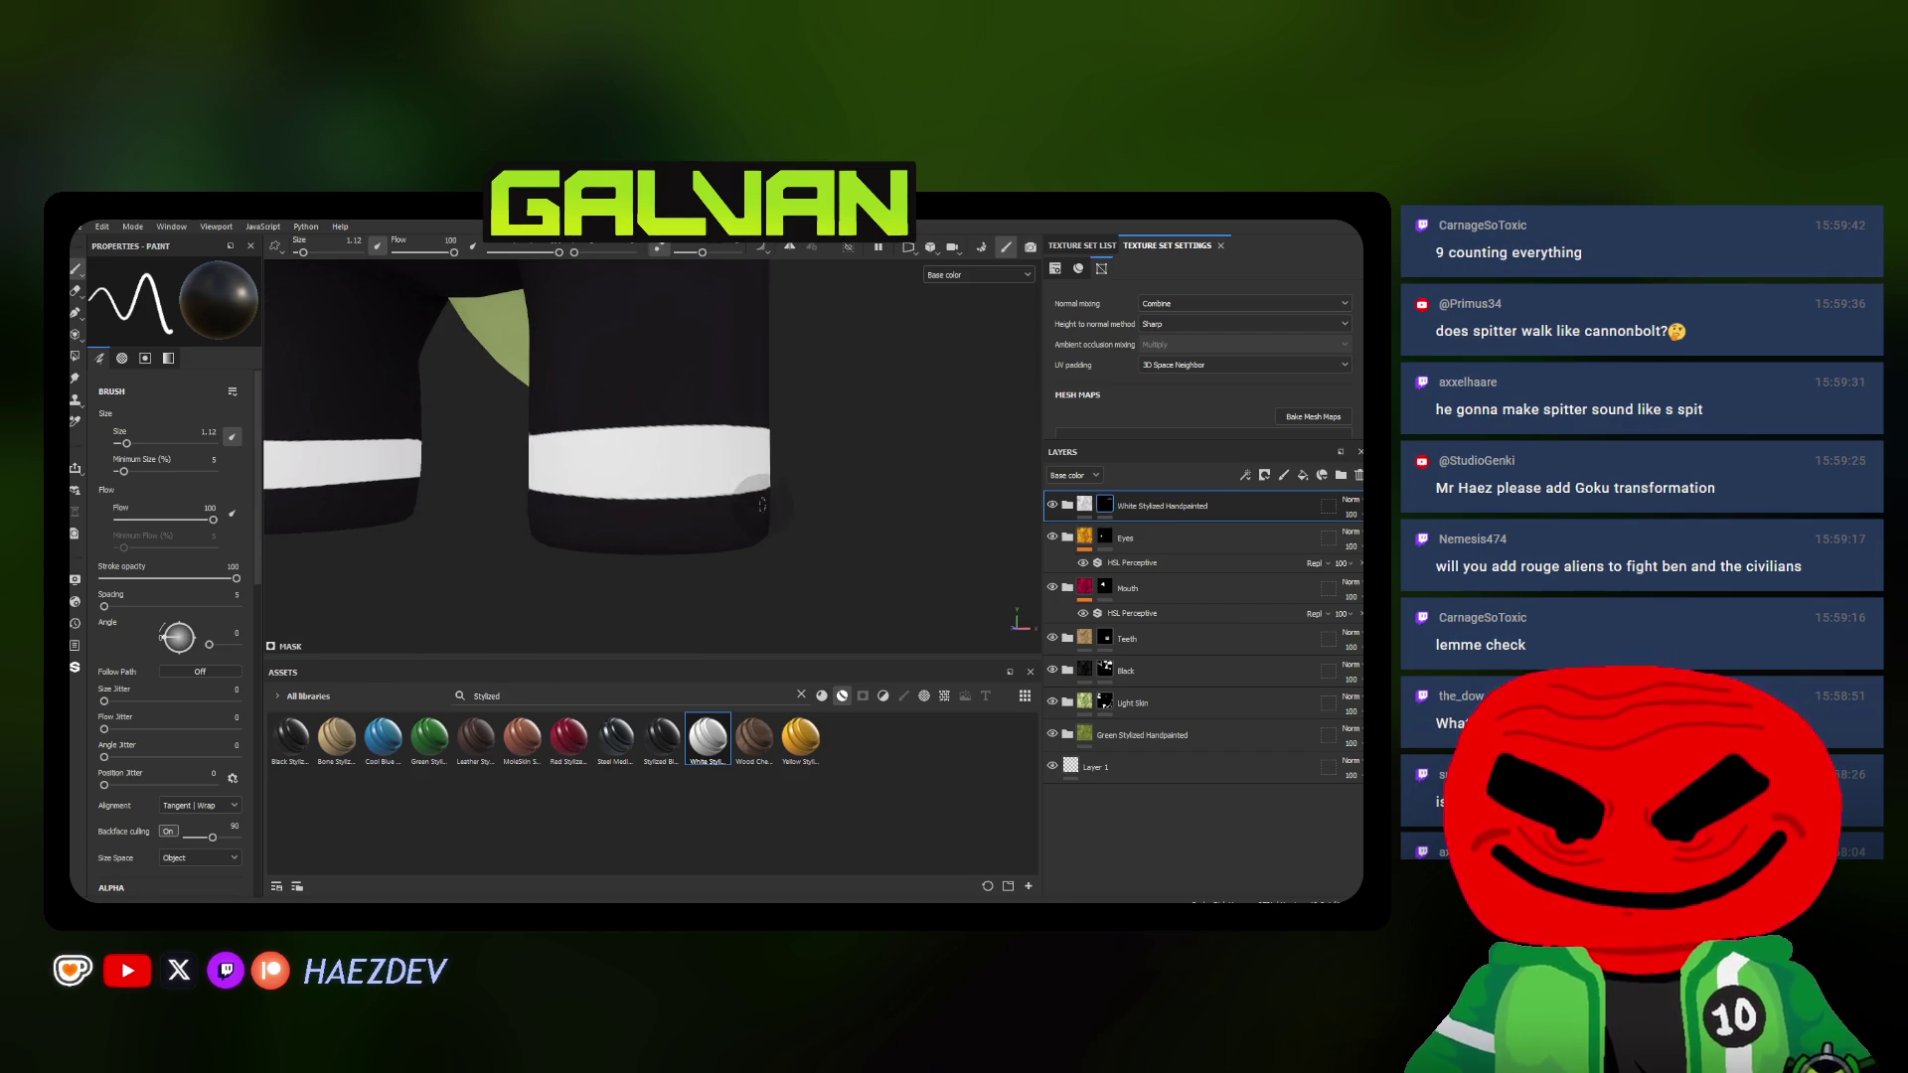
pyautogui.moveTo(531, 495); pyautogui.dragTo(777, 496)
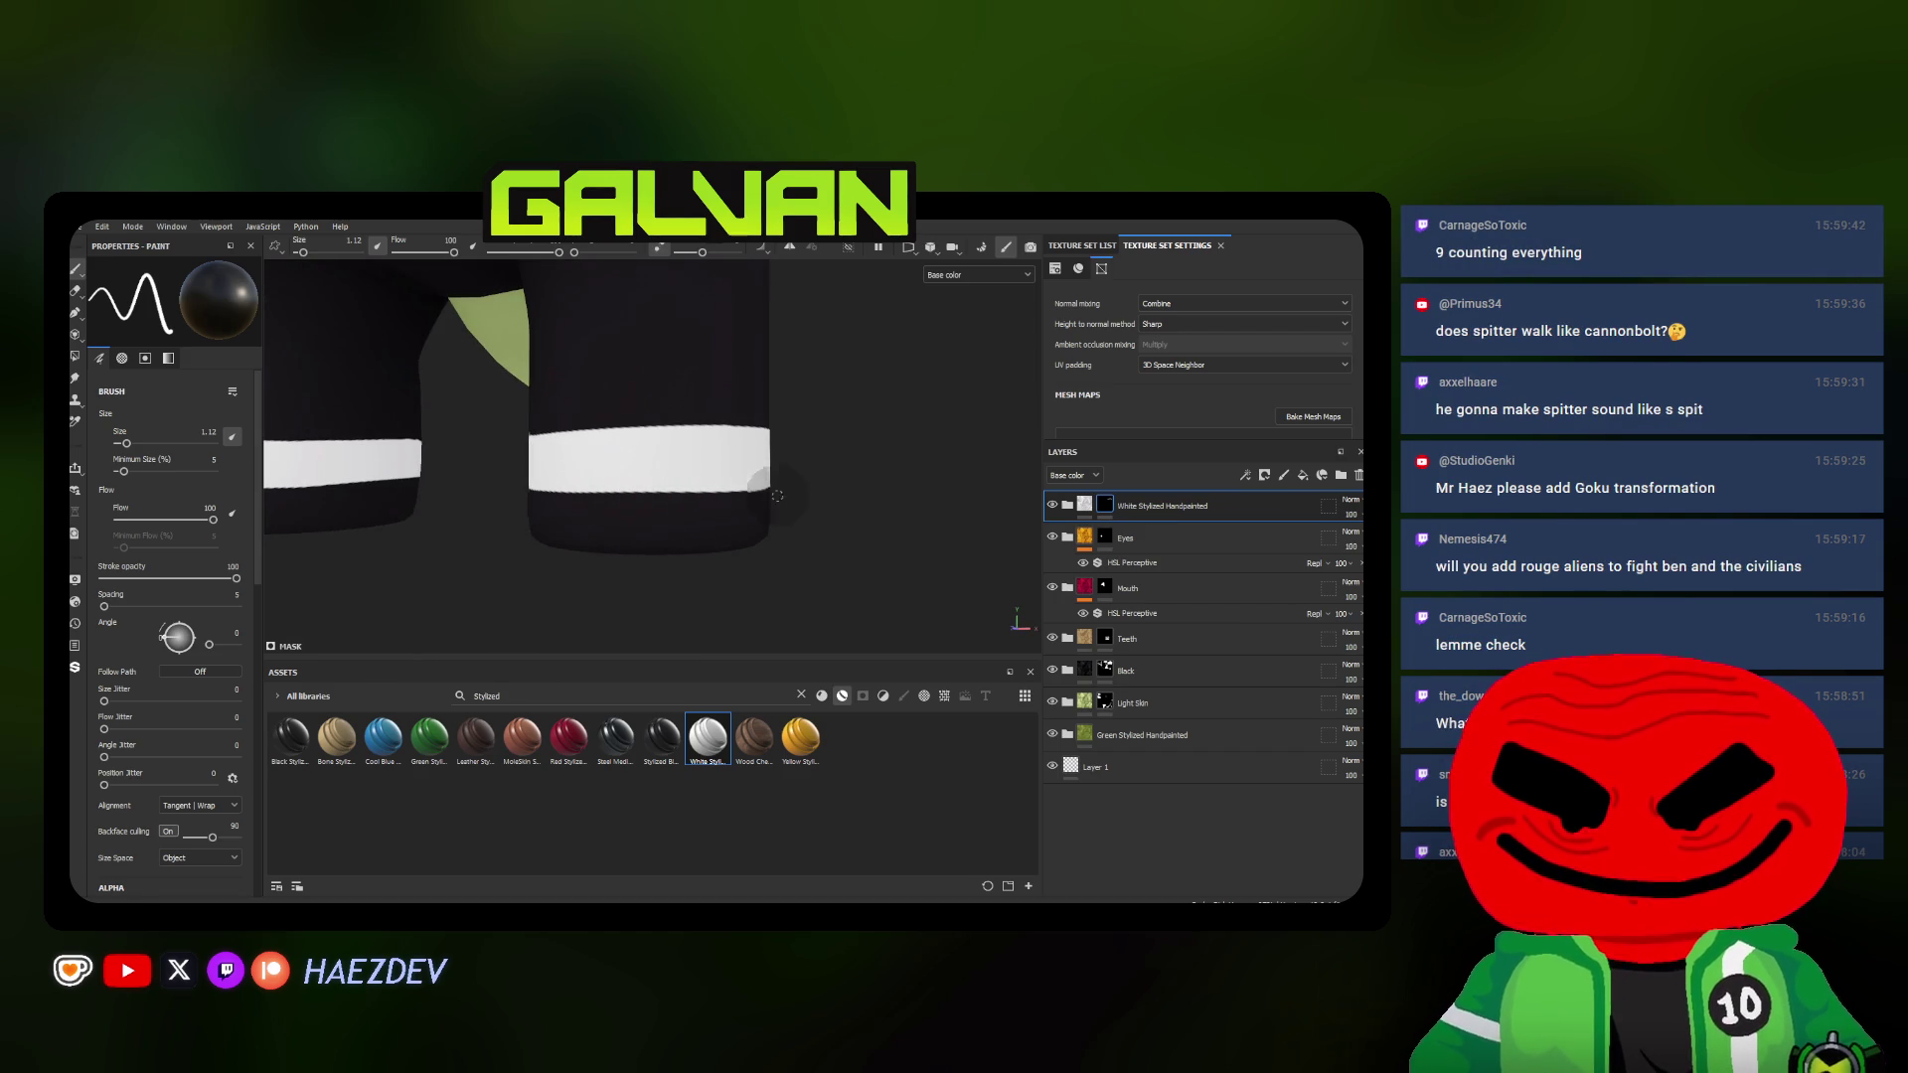
pyautogui.scroll(2, 526, 468)
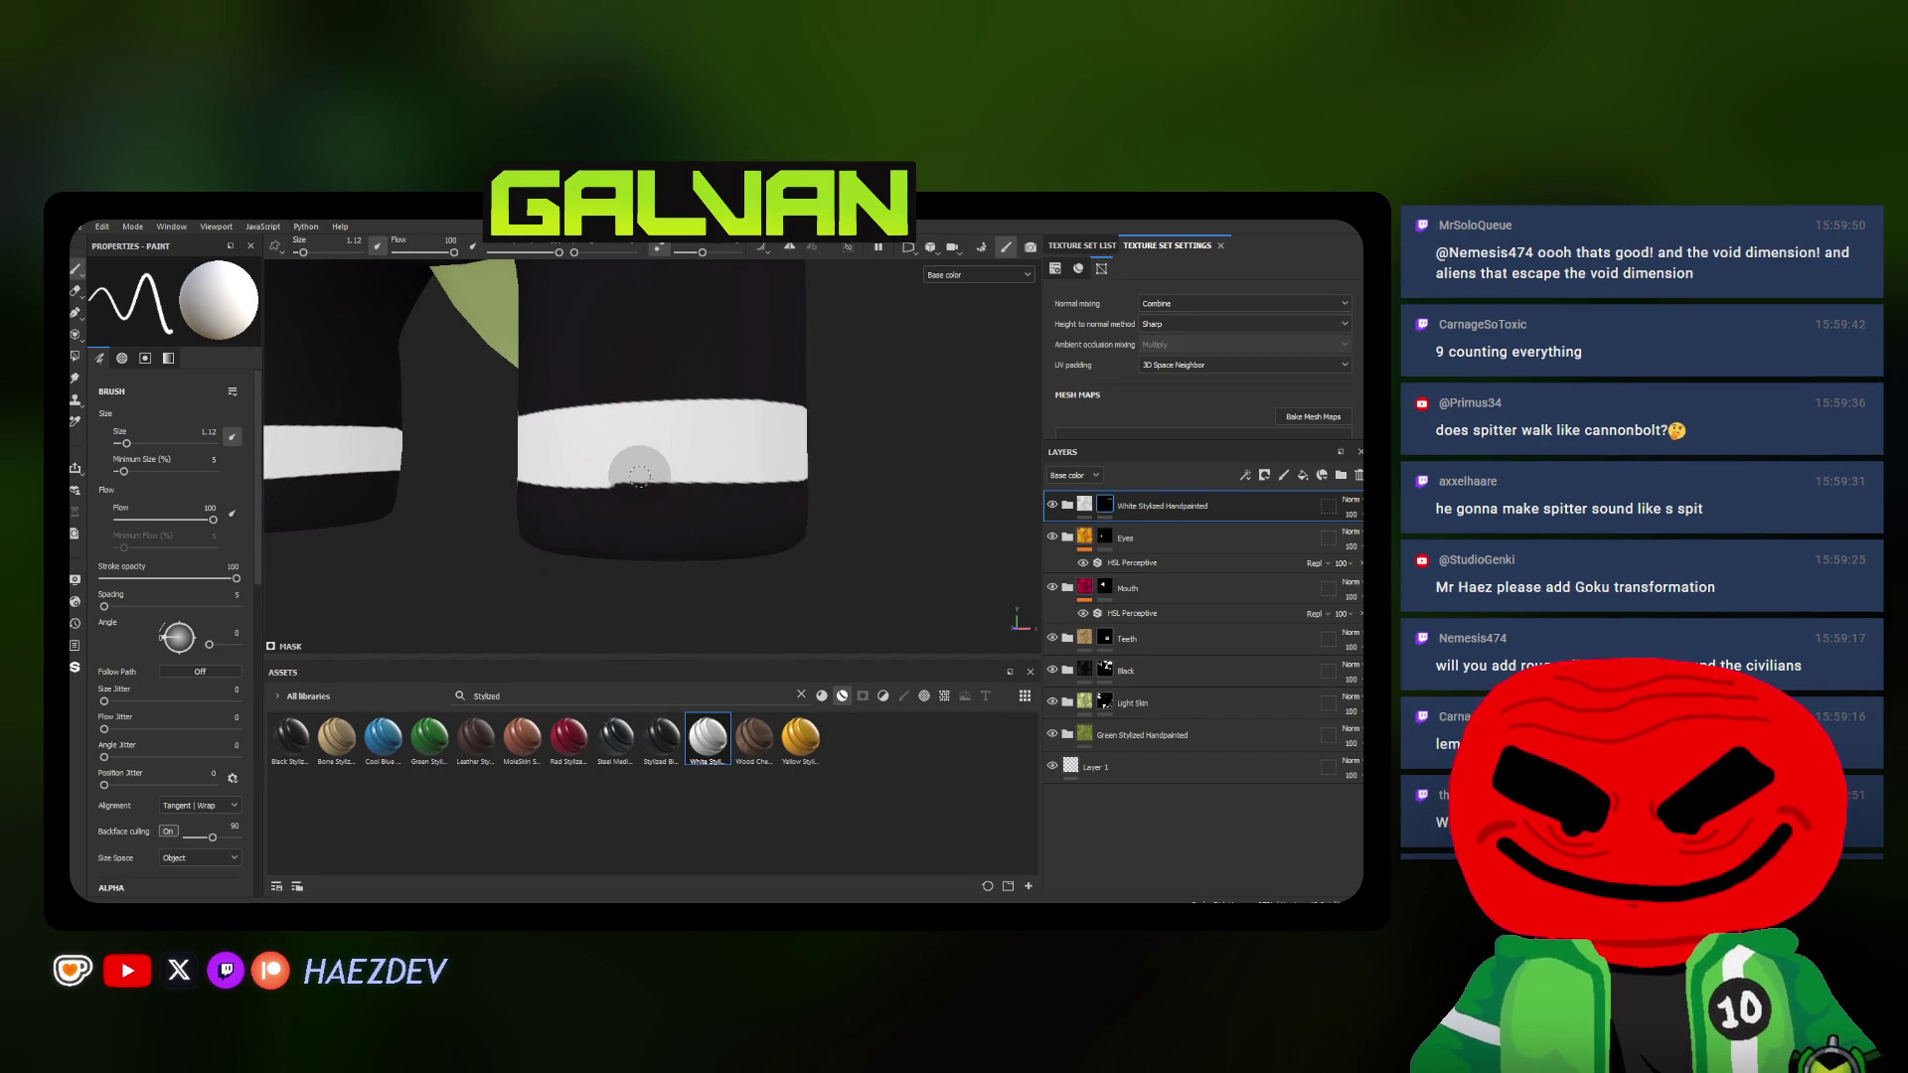
pyautogui.scroll(-2, 660, 476)
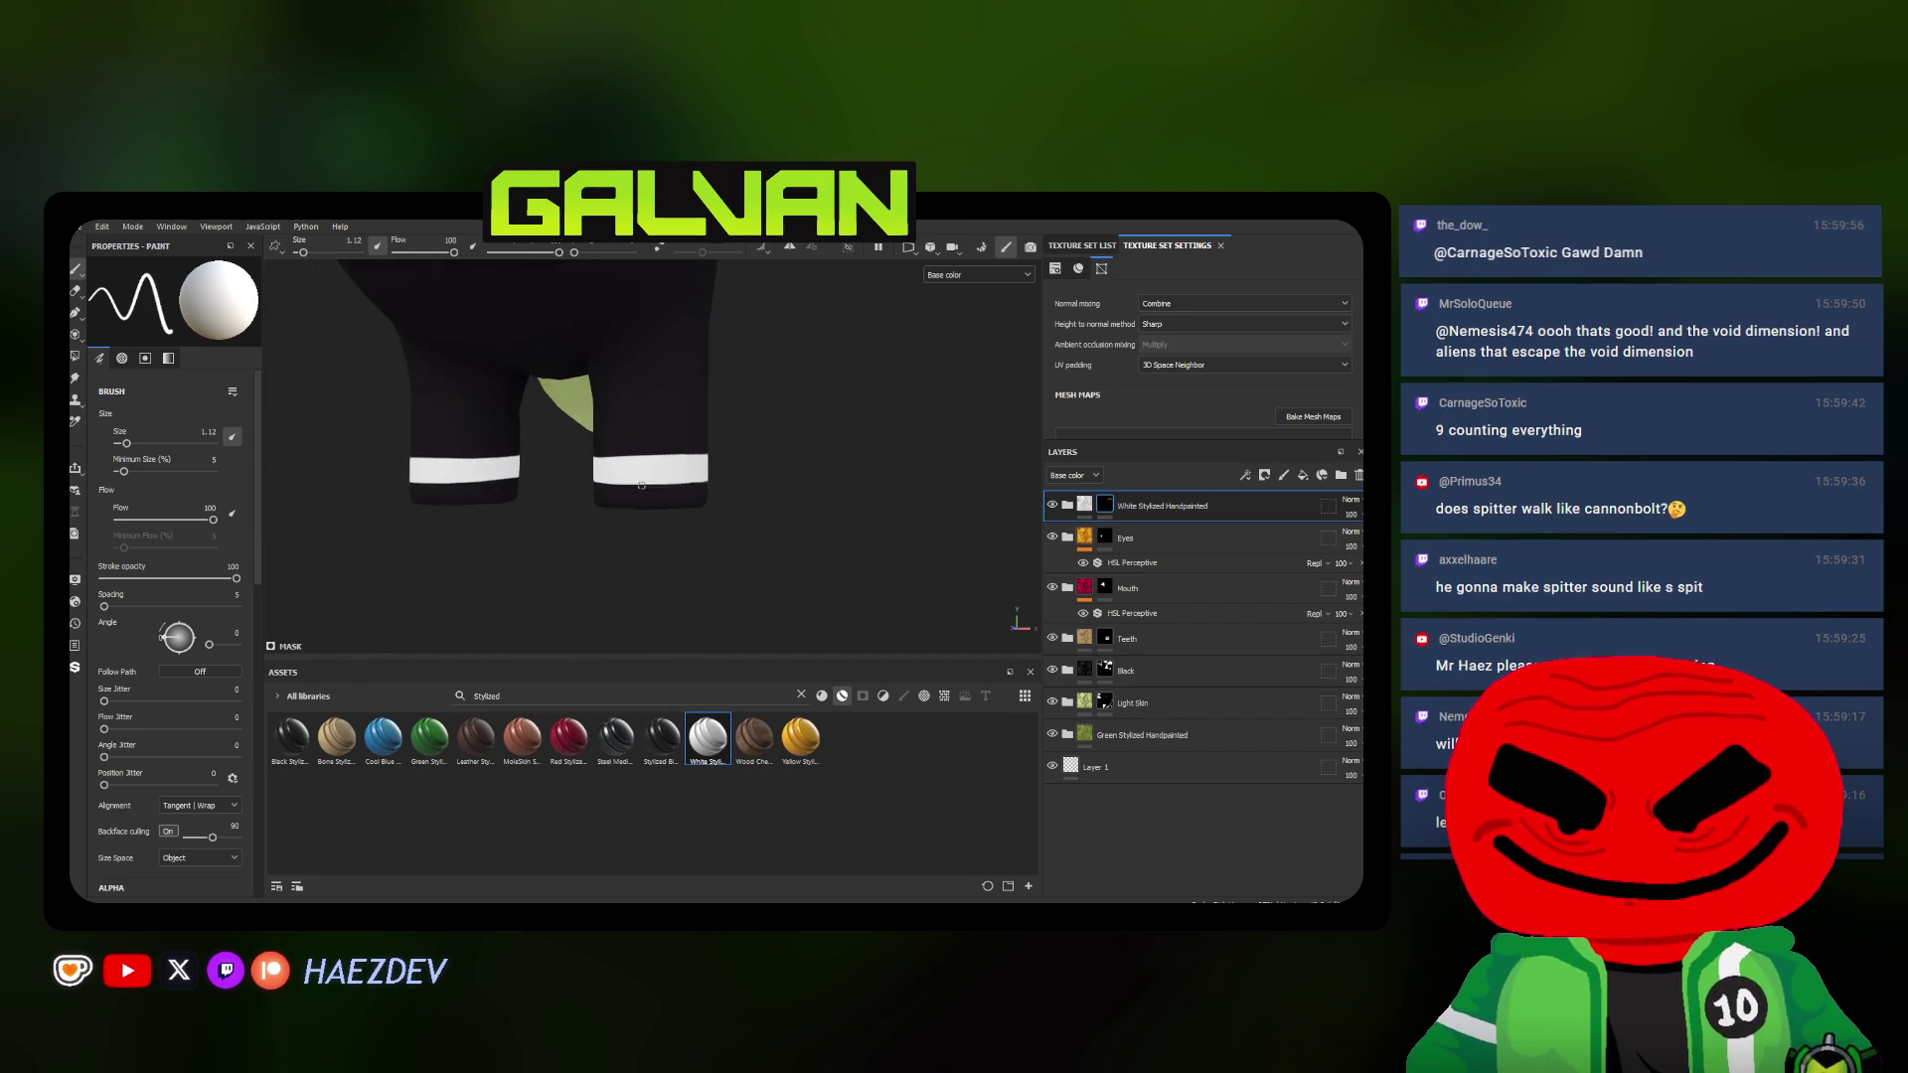
pyautogui.scroll(-1, 635, 527)
pyautogui.scroll(-1, 610, 534)
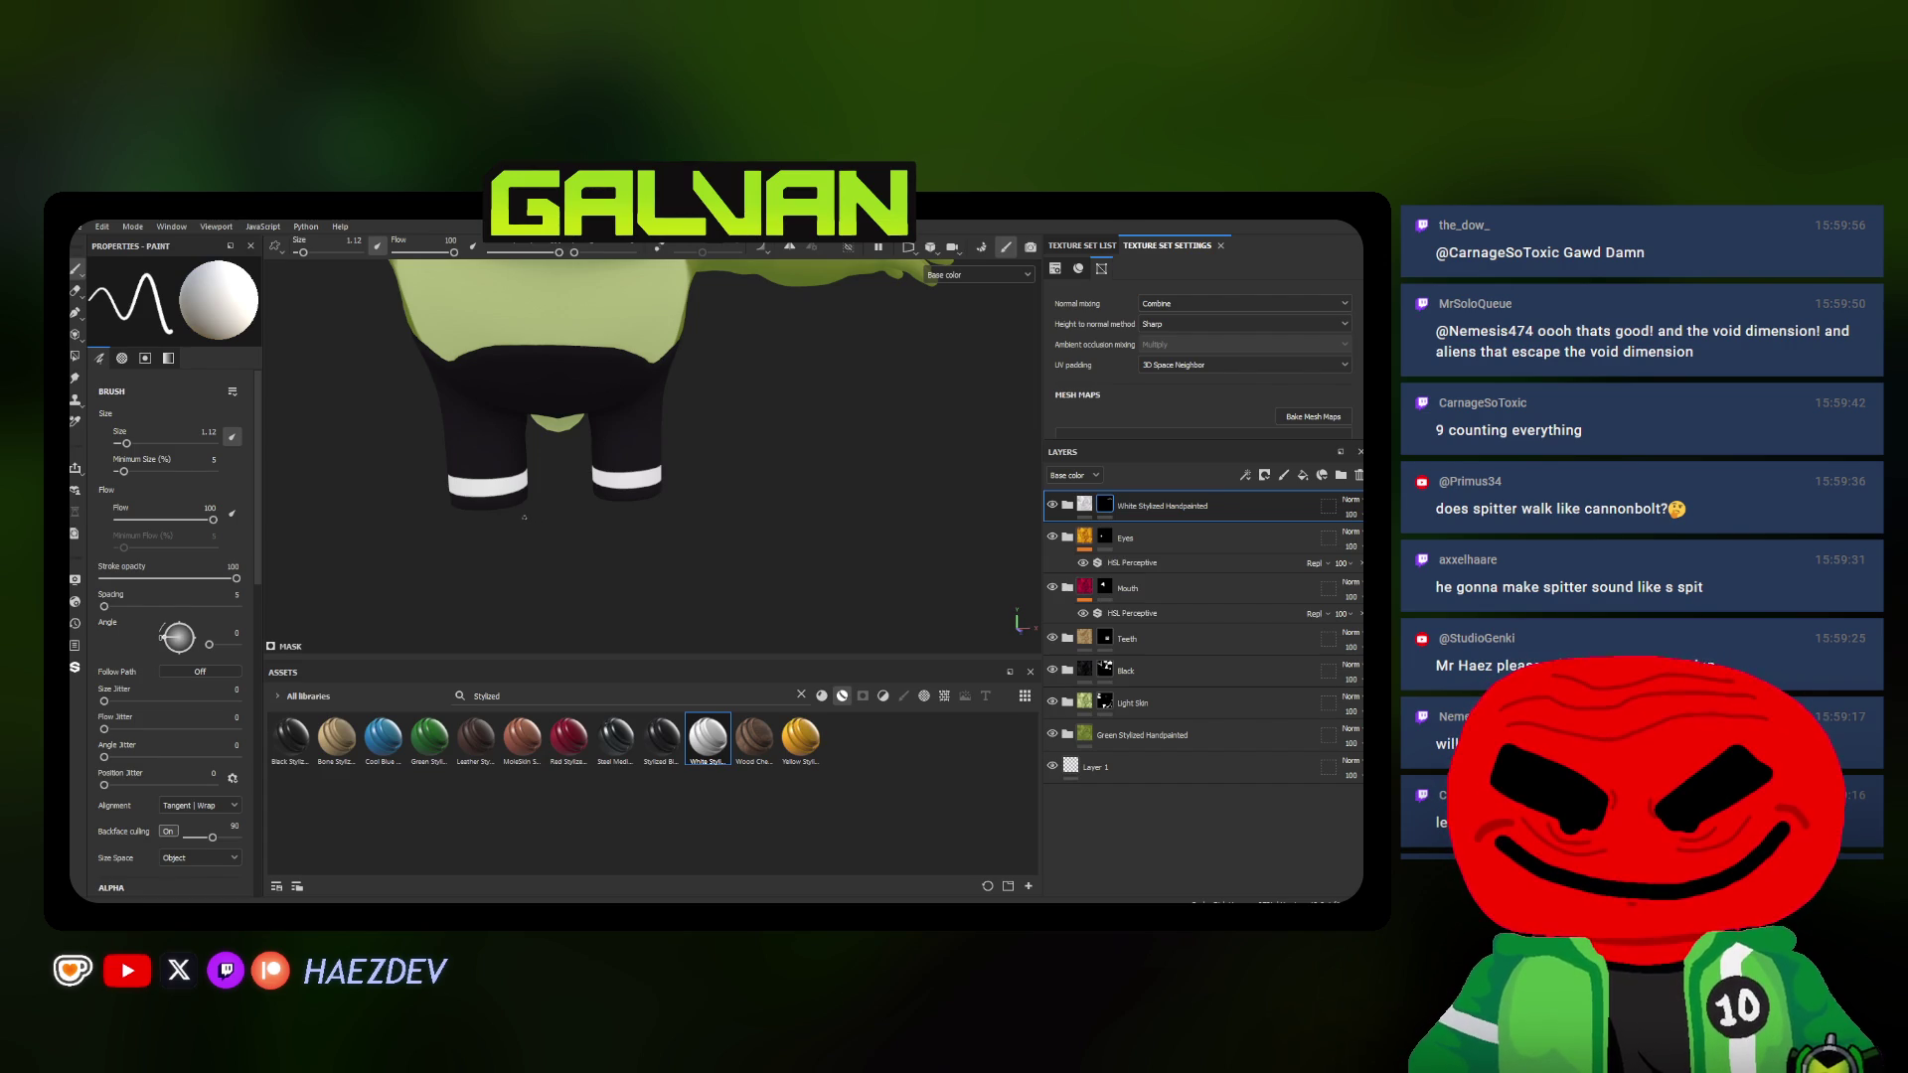
pyautogui.press('f')
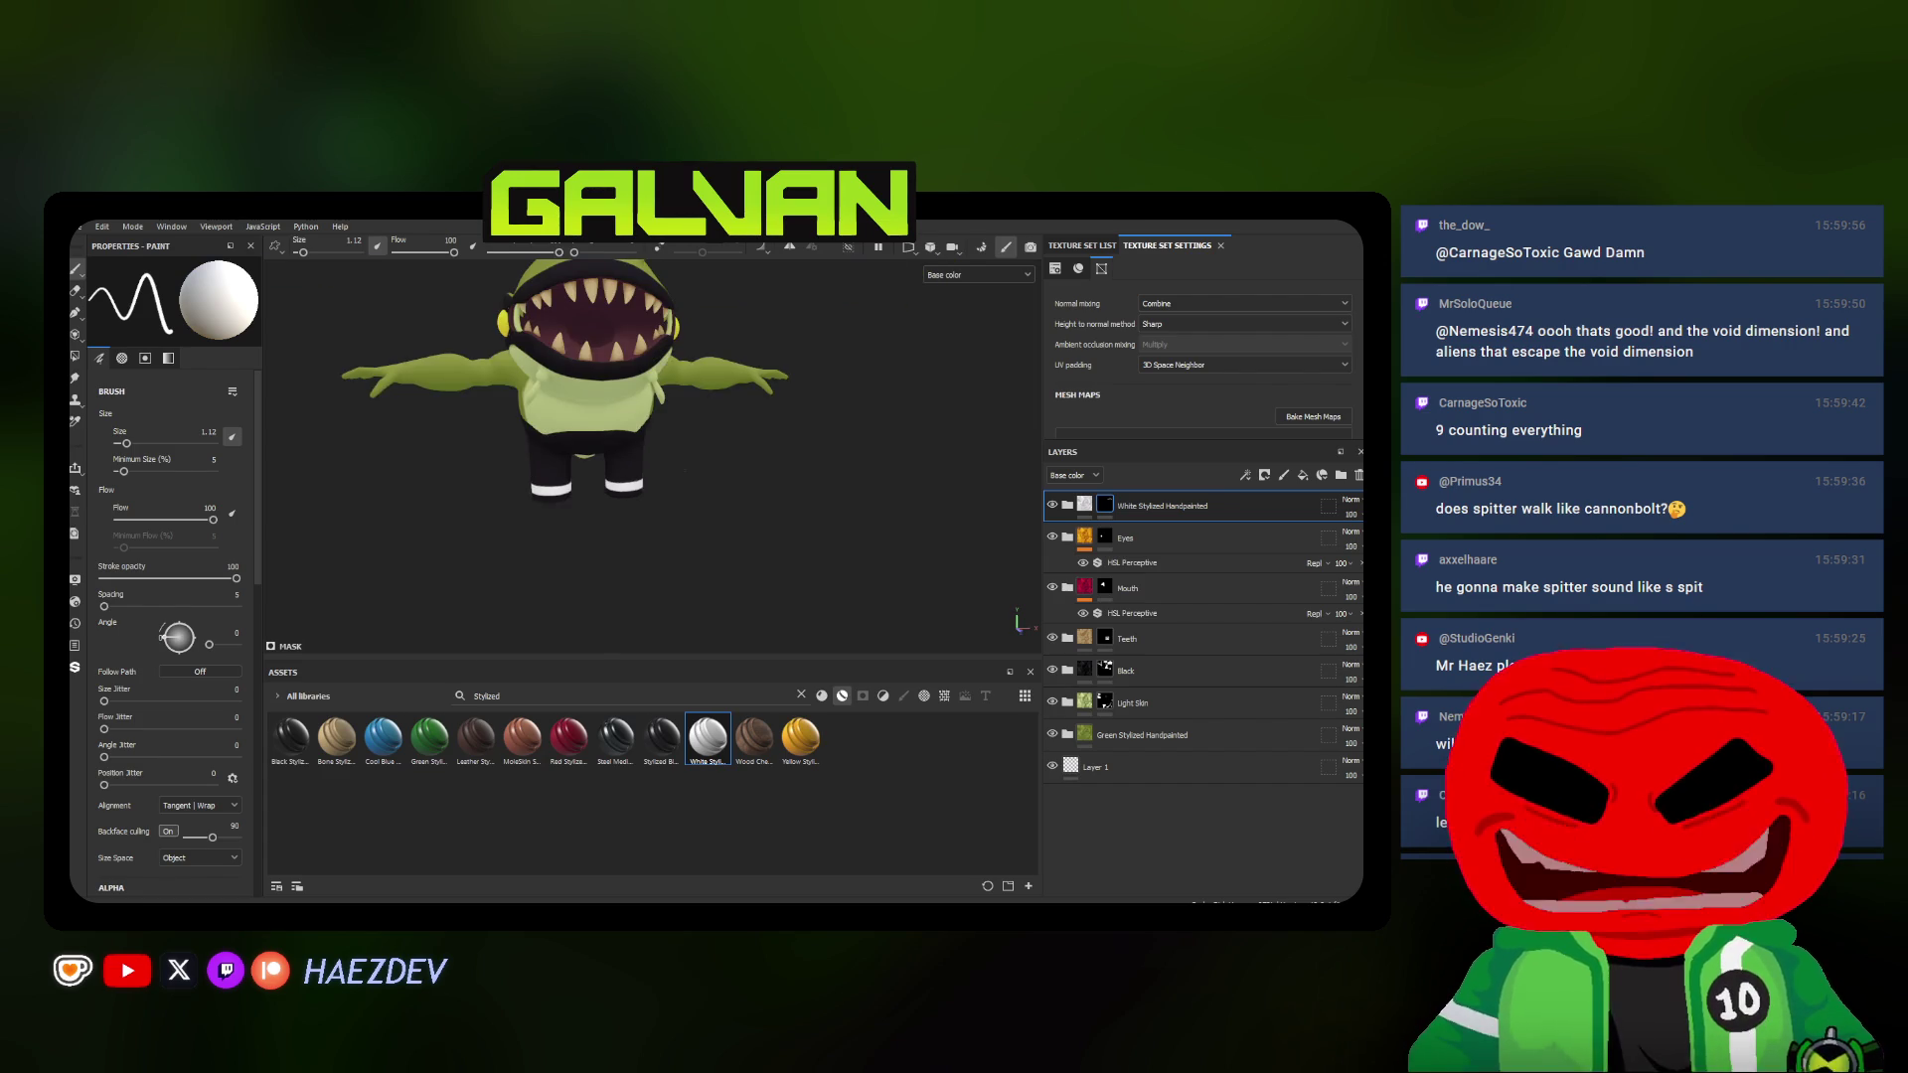
# Rename the top white band layer to 'White Strip'
pyautogui.moveTo(771, 434)
pyautogui.keyDown('alt'); pyautogui.mouseDown()
pyautogui.moveTo(590, 426)
pyautogui.moveTo(498, 468)
pyautogui.moveTo(574, 391)
pyautogui.moveTo(881, 392)
pyautogui.mouseUp(); pyautogui.keyUp('alt')
pyautogui.scroll(-3, 551, 420)
pyautogui.scroll(3, 746, 447)
pyautogui.scroll(2, 593, 518)
pyautogui.scroll(-3, 686, 493)
pyautogui.keyDown('alt'); pyautogui.moveTo(685, 492); pyautogui.dragTo(835, 492); pyautogui.keyUp('alt')
pyautogui.doubleClick(1171, 507)
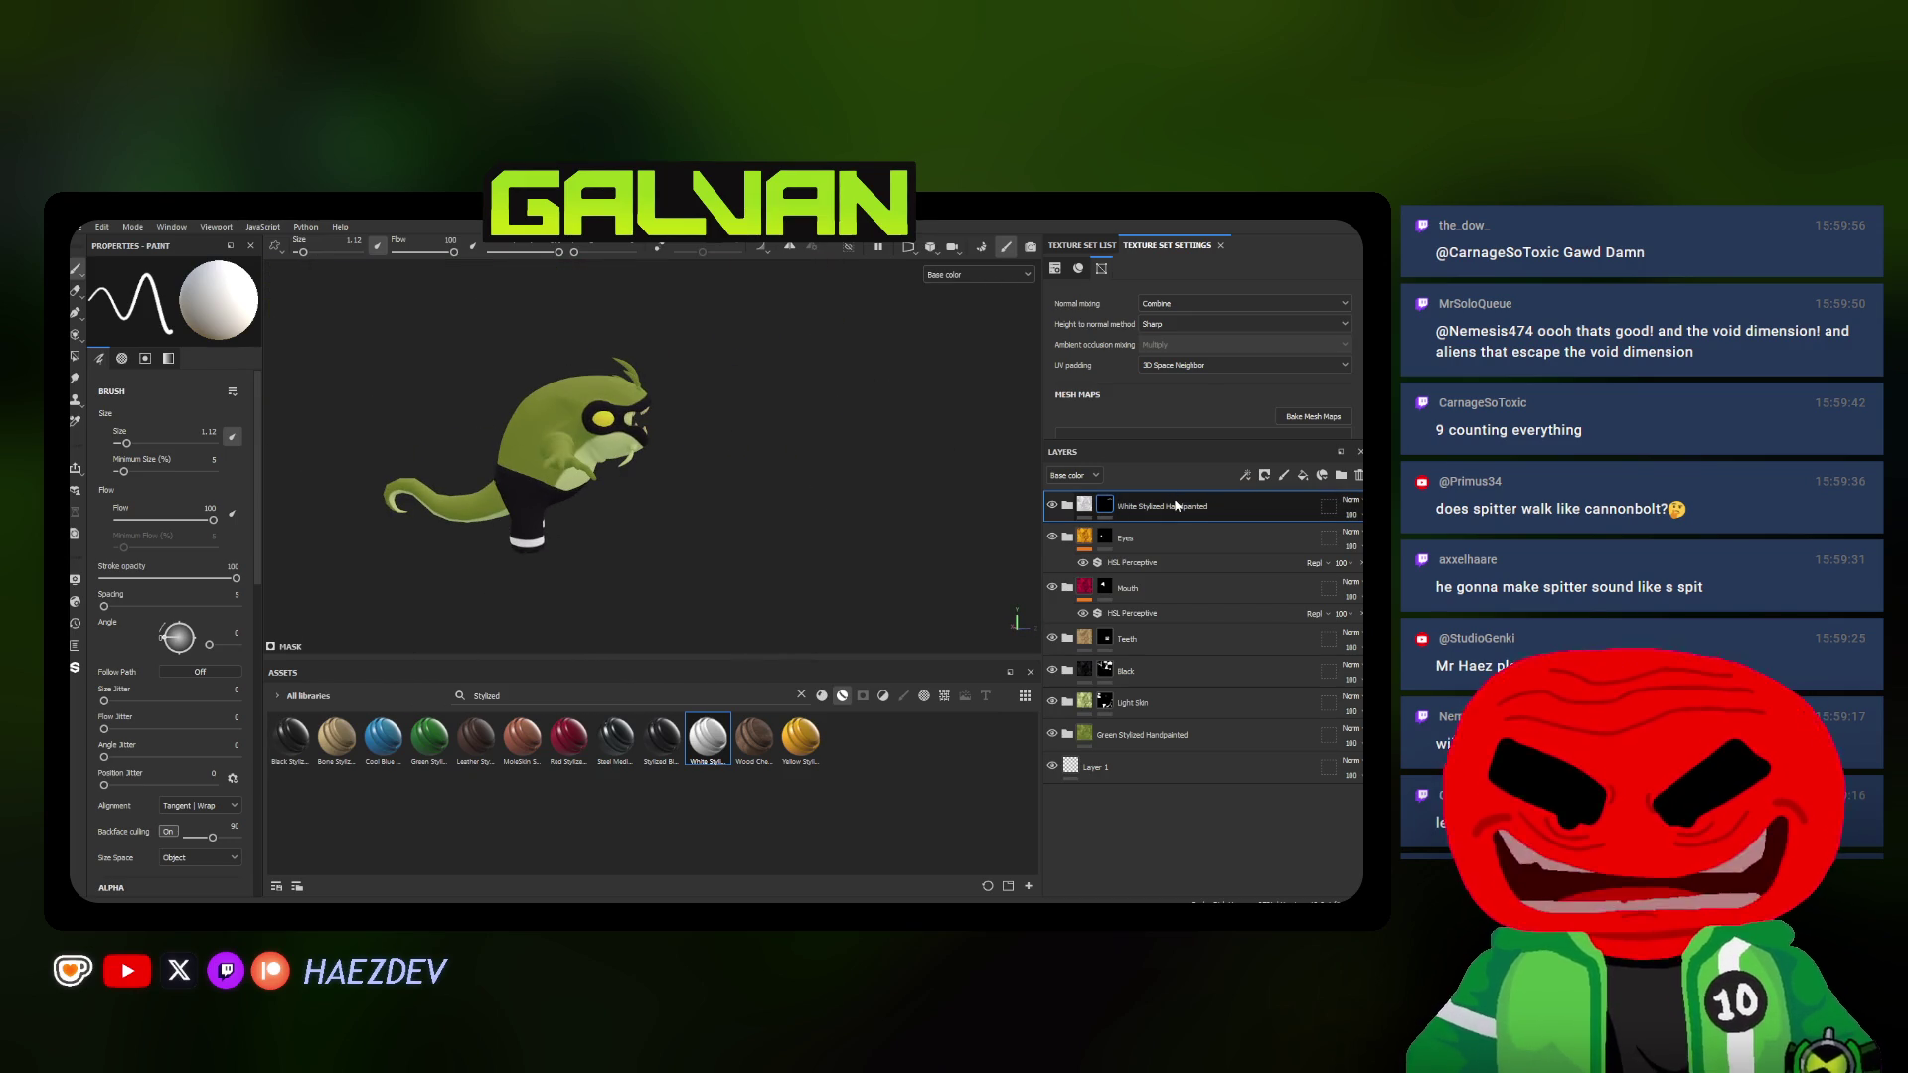
pyautogui.write('Whi')
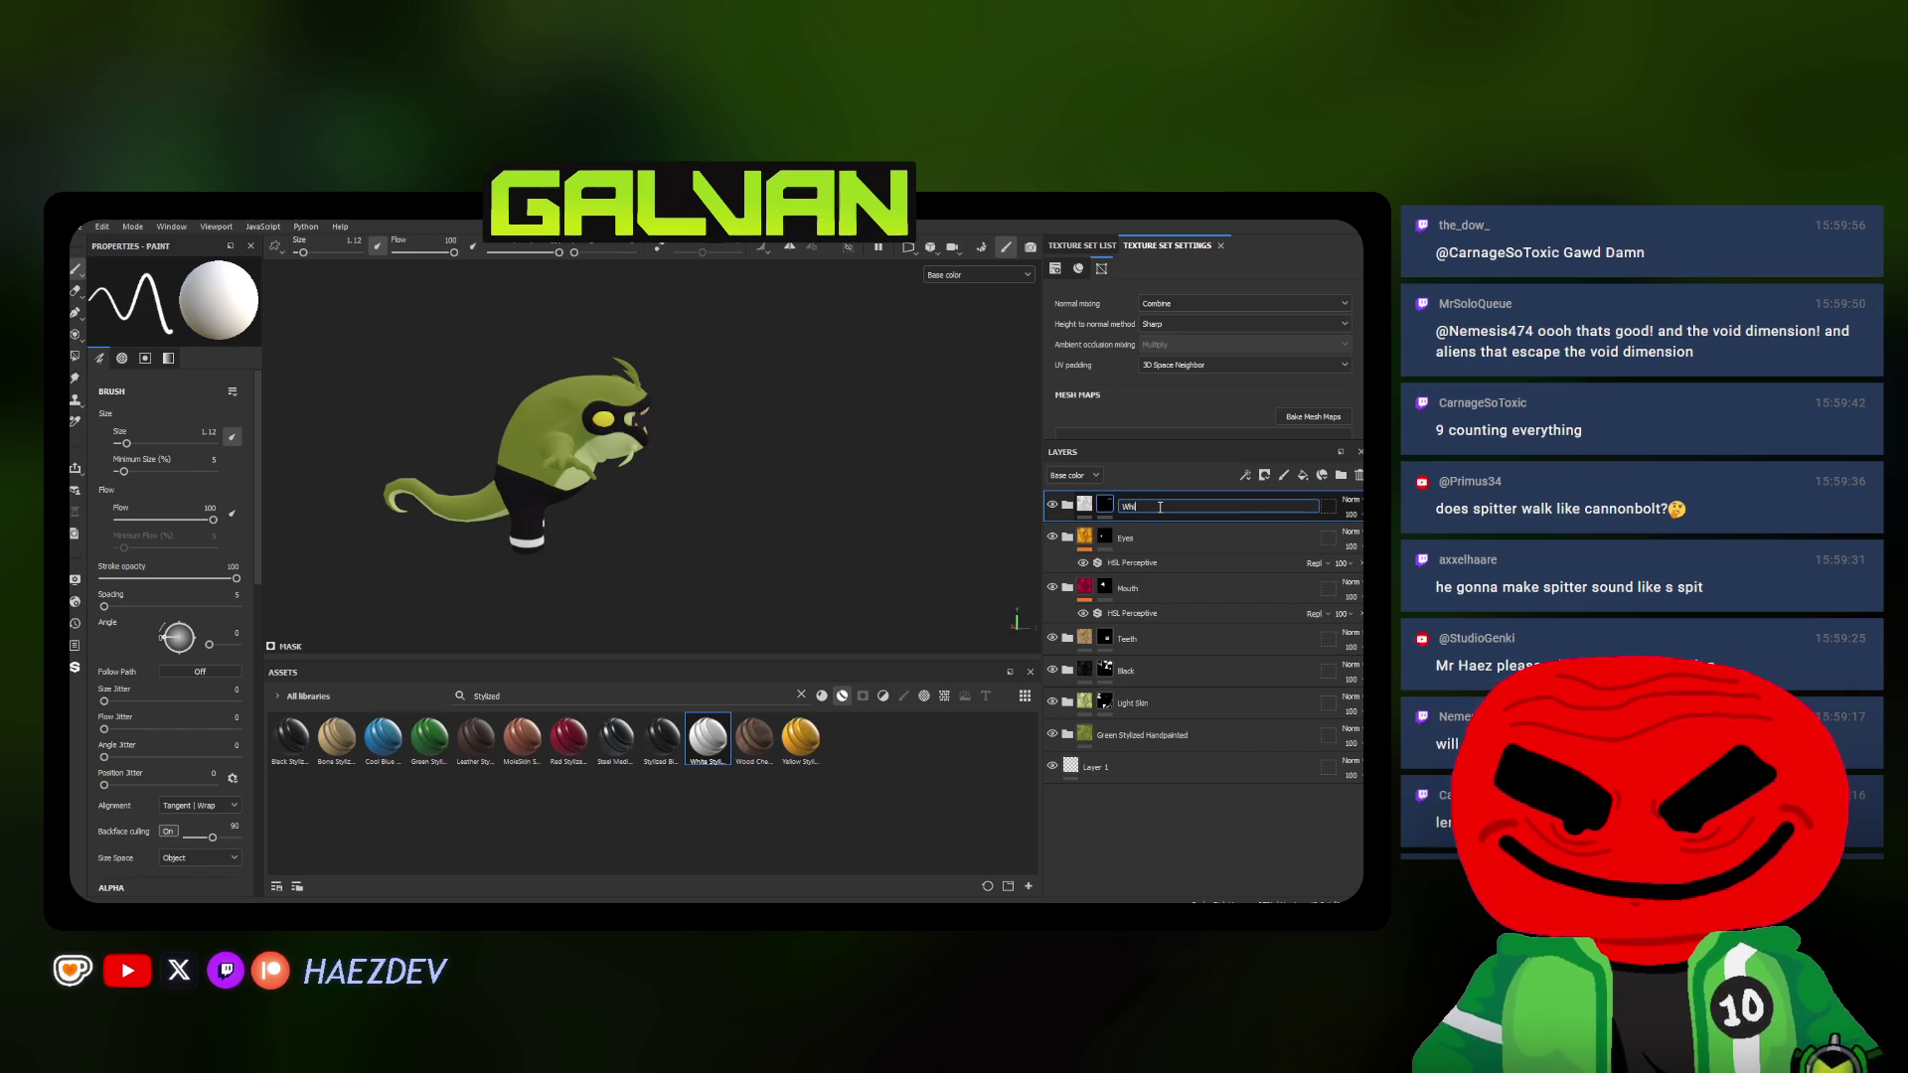
pyautogui.write('te Strip')
pyautogui.press('Return')
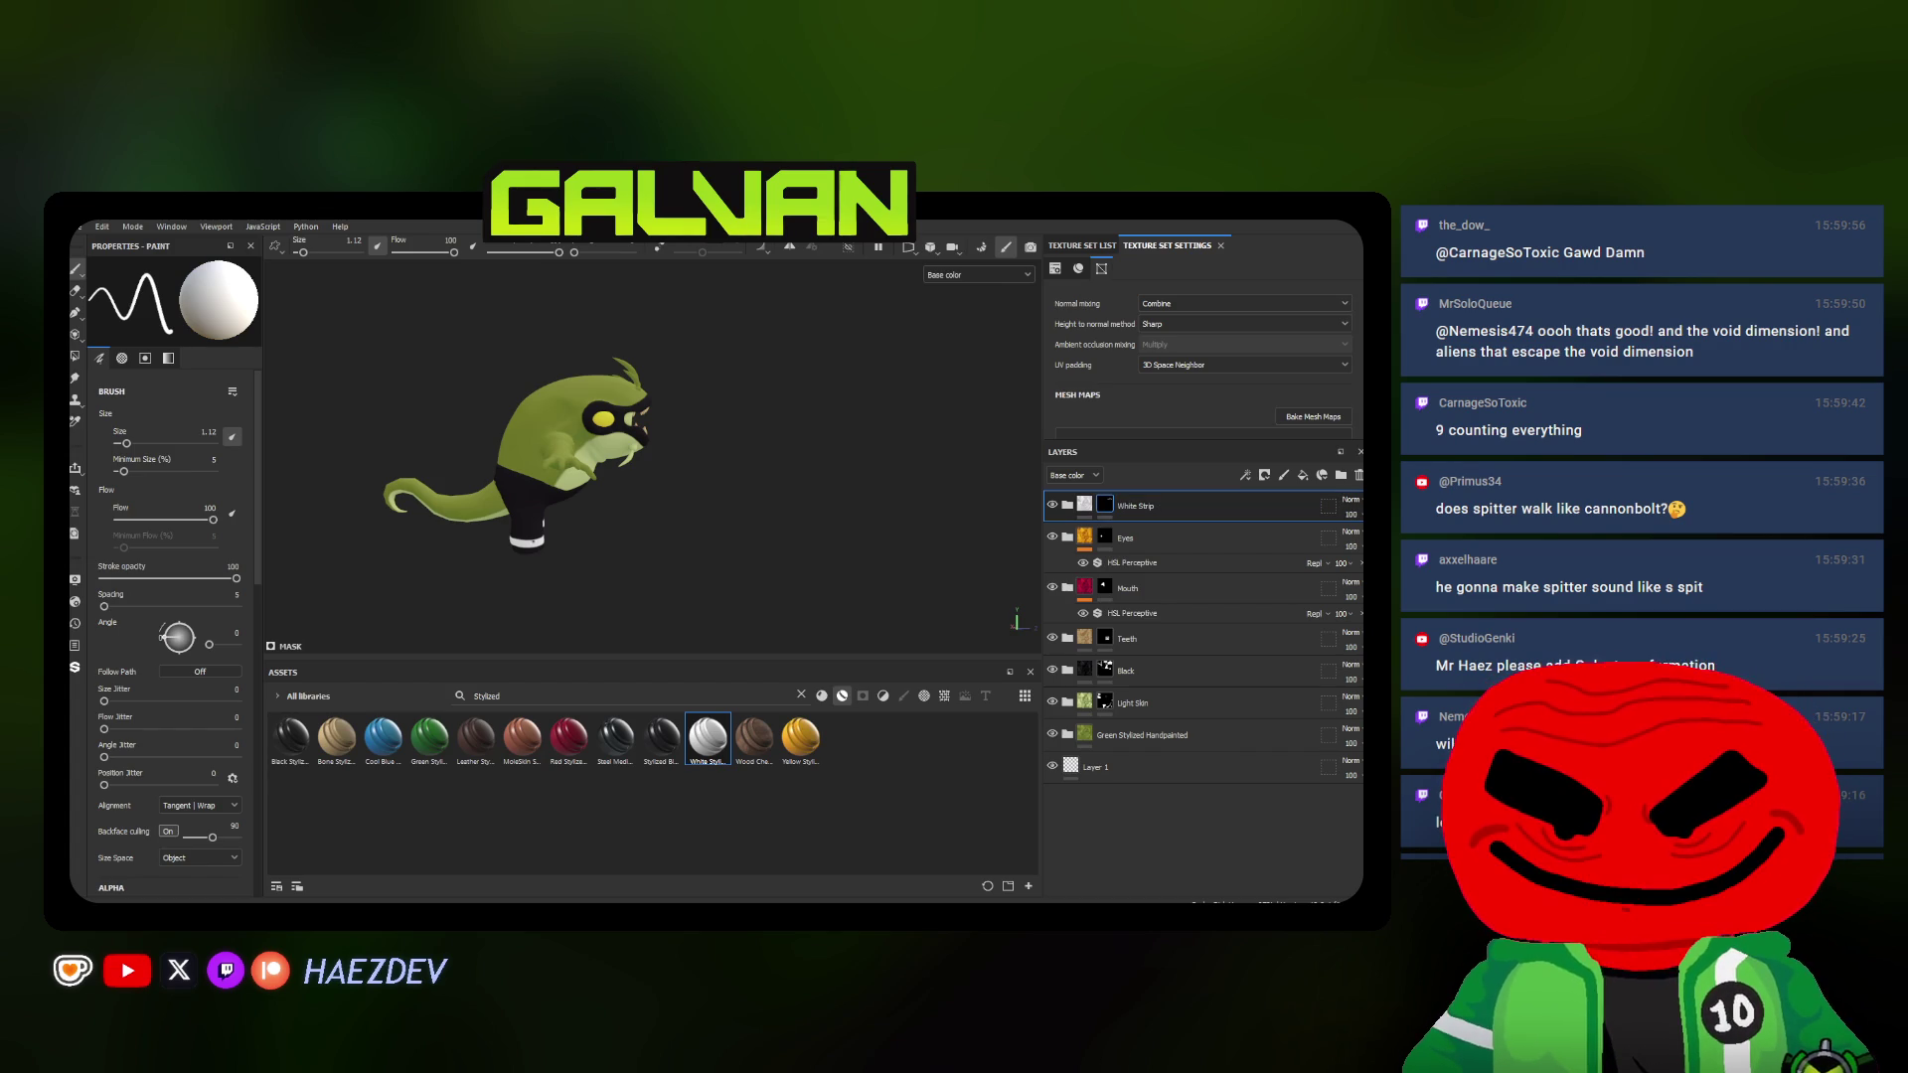
pyautogui.scroll(1, 514, 517)
pyautogui.scroll(2, 514, 517)
# Turn the character to face the camera and expand the Black layer folder
pyautogui.moveTo(342, 448)
pyautogui.keyDown('alt'); pyautogui.mouseDown()
pyautogui.moveTo(392, 453)
pyautogui.moveTo(502, 552)
pyautogui.moveTo(627, 428)
pyautogui.moveTo(717, 447)
pyautogui.mouseUp(); pyautogui.keyUp('alt')
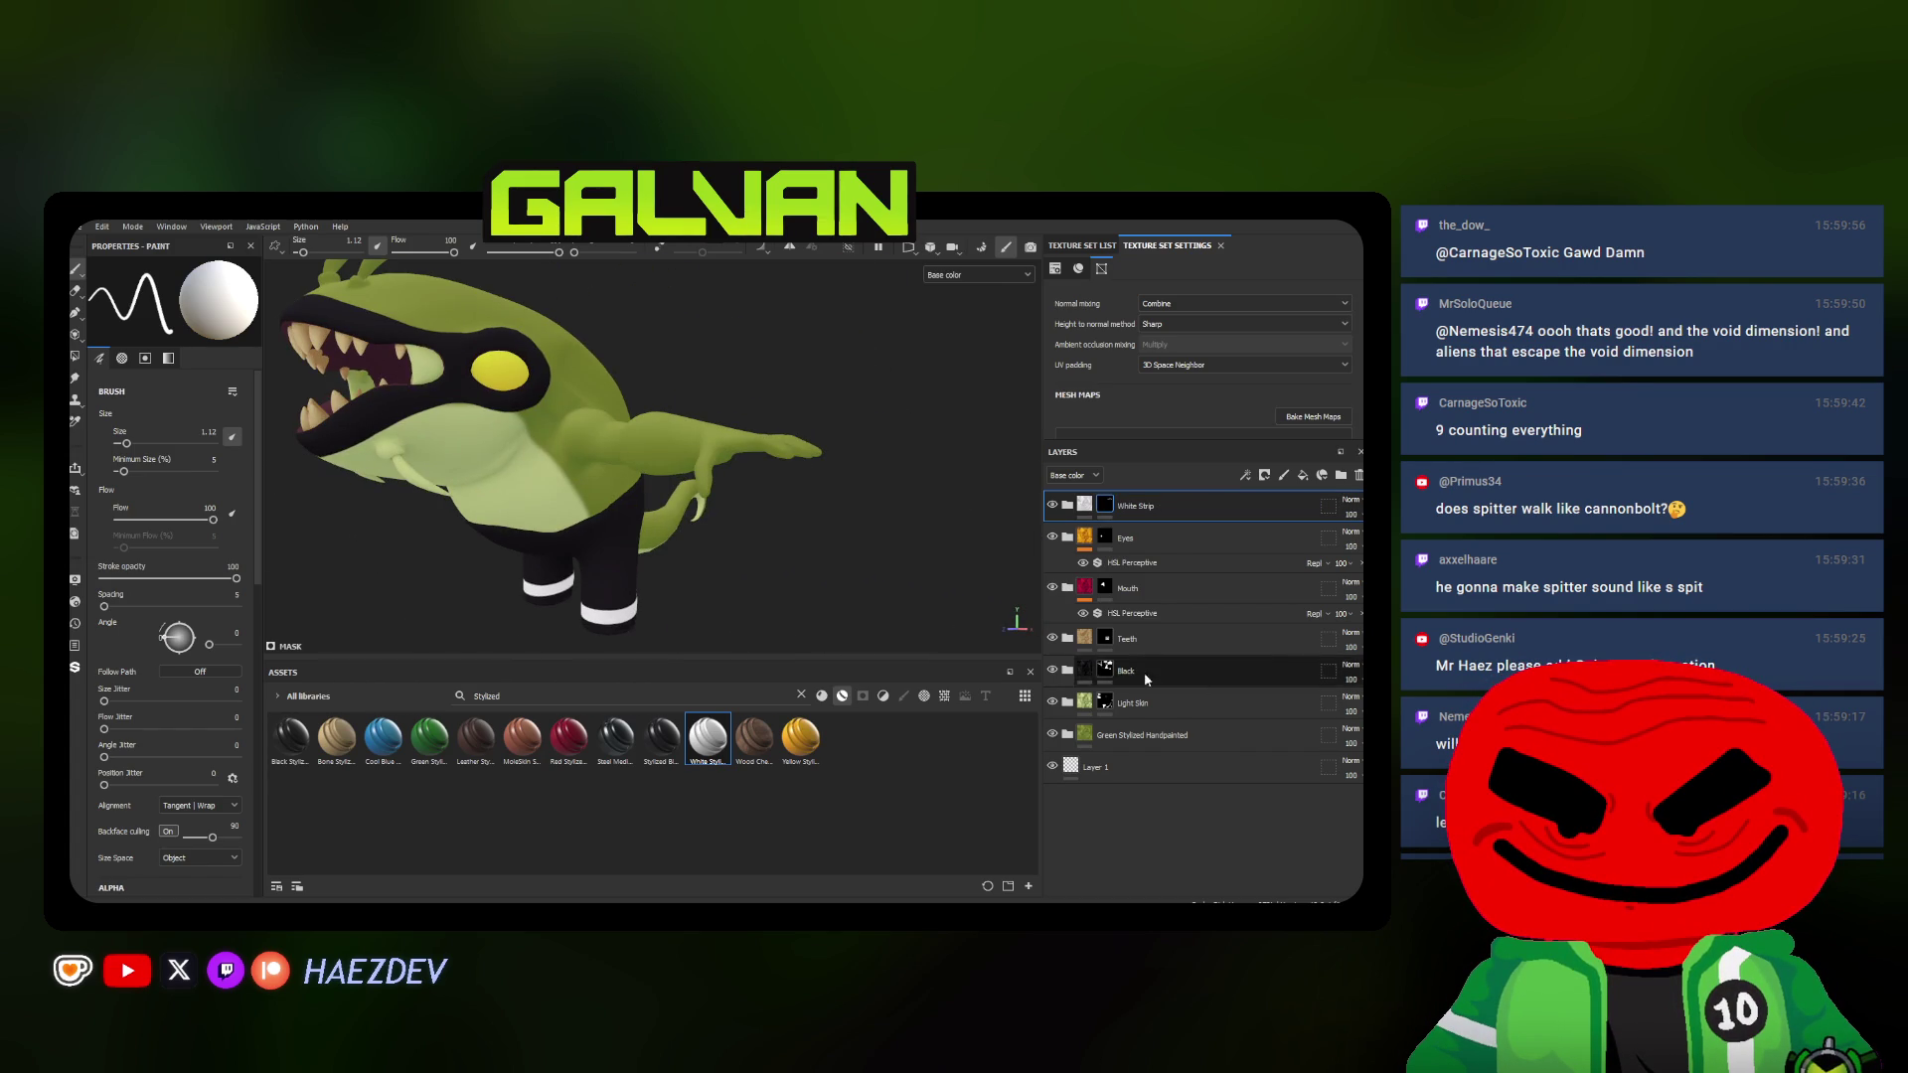
pyautogui.click(1065, 669)
pyautogui.moveTo(1133, 735); pyautogui.dragTo(1104, 714)
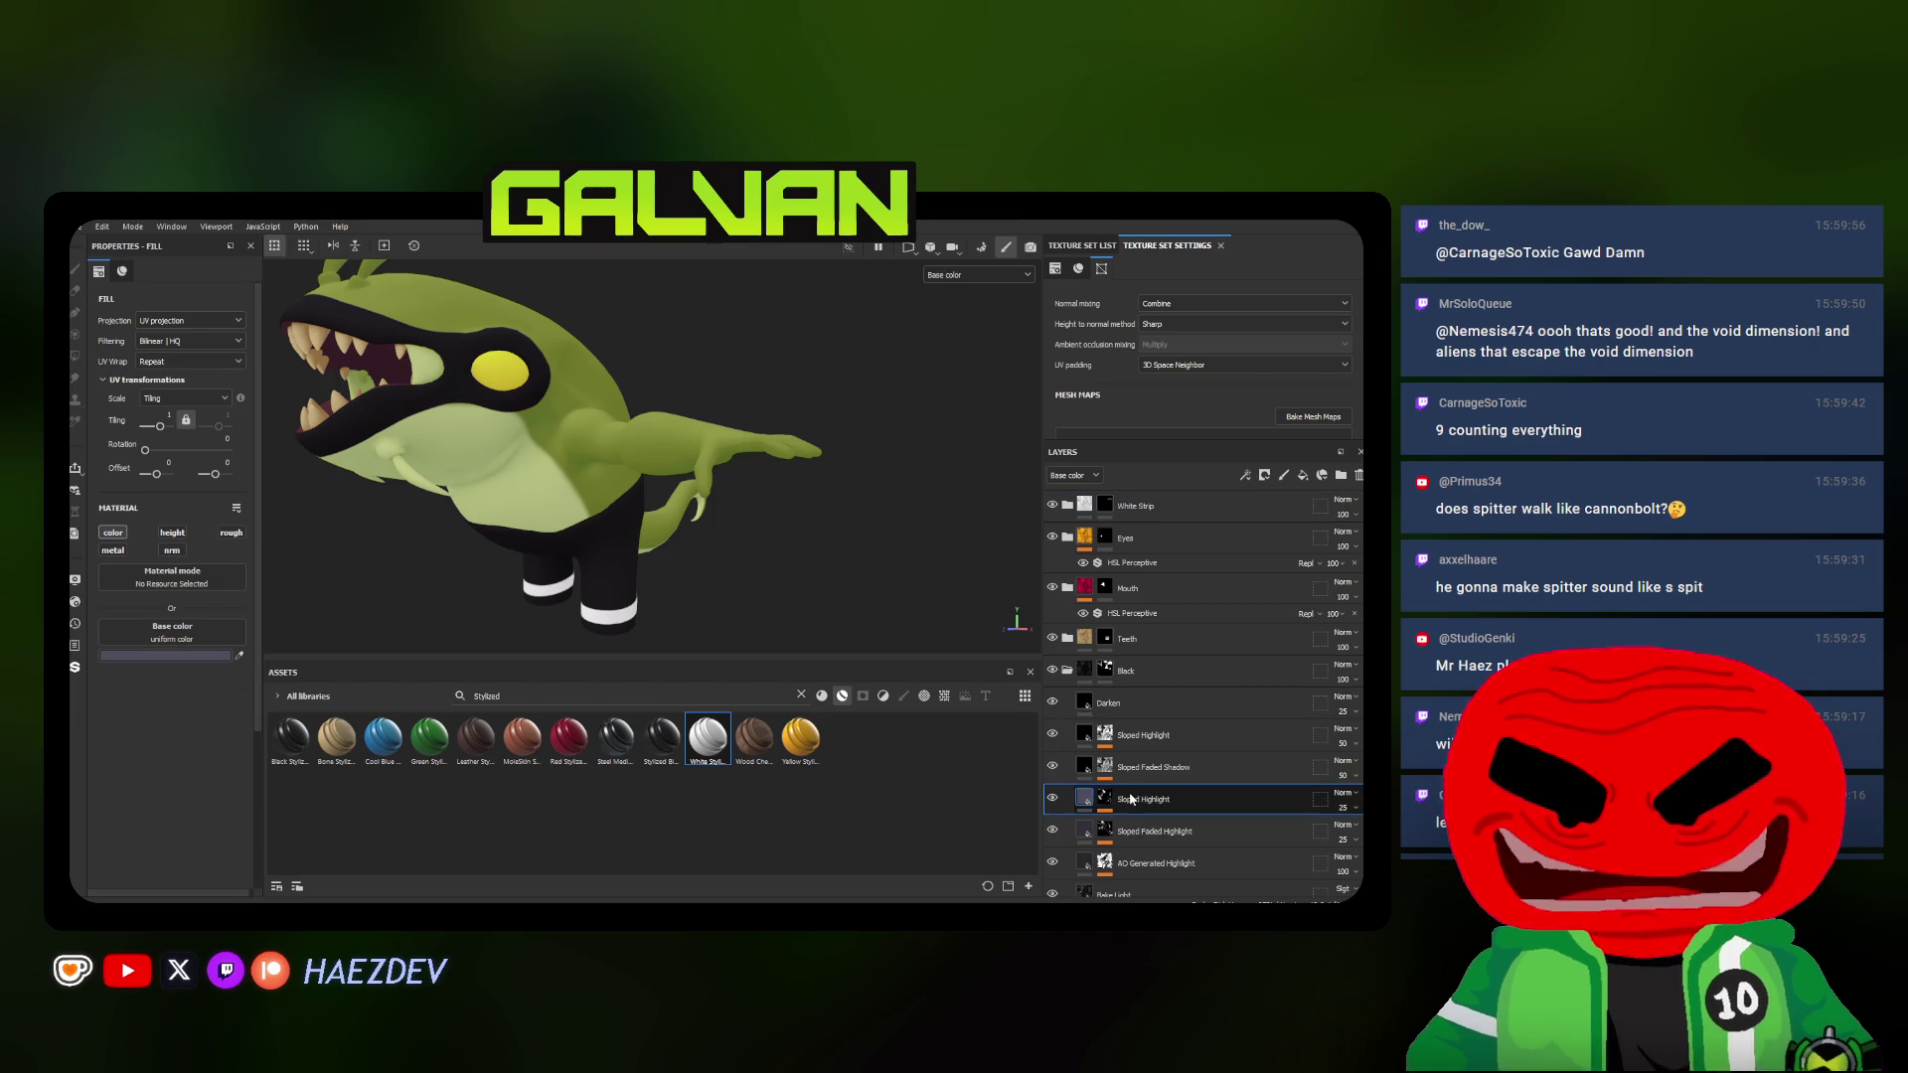
pyautogui.rightClick(1106, 712)
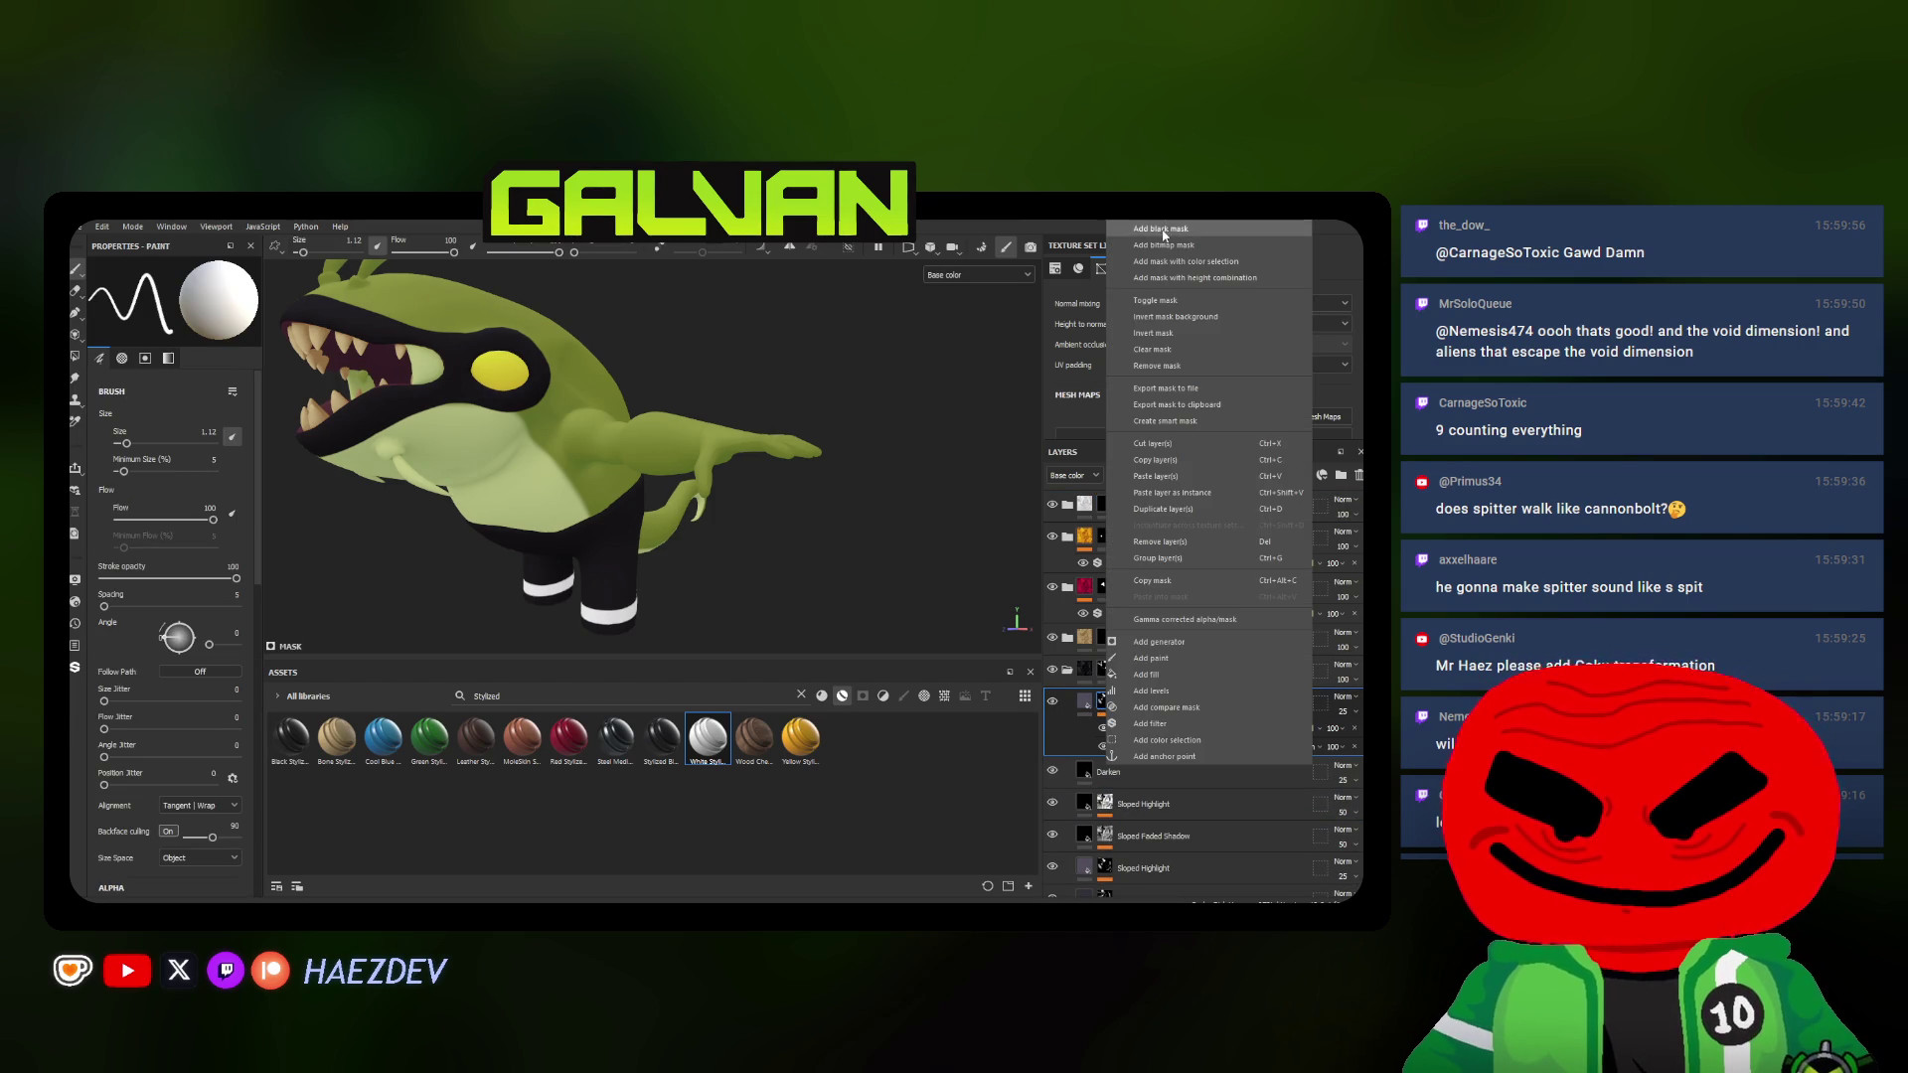
pyautogui.keyDown('alt'); pyautogui.moveTo(727, 473); pyautogui.dragTo(745, 447); pyautogui.keyUp('alt')
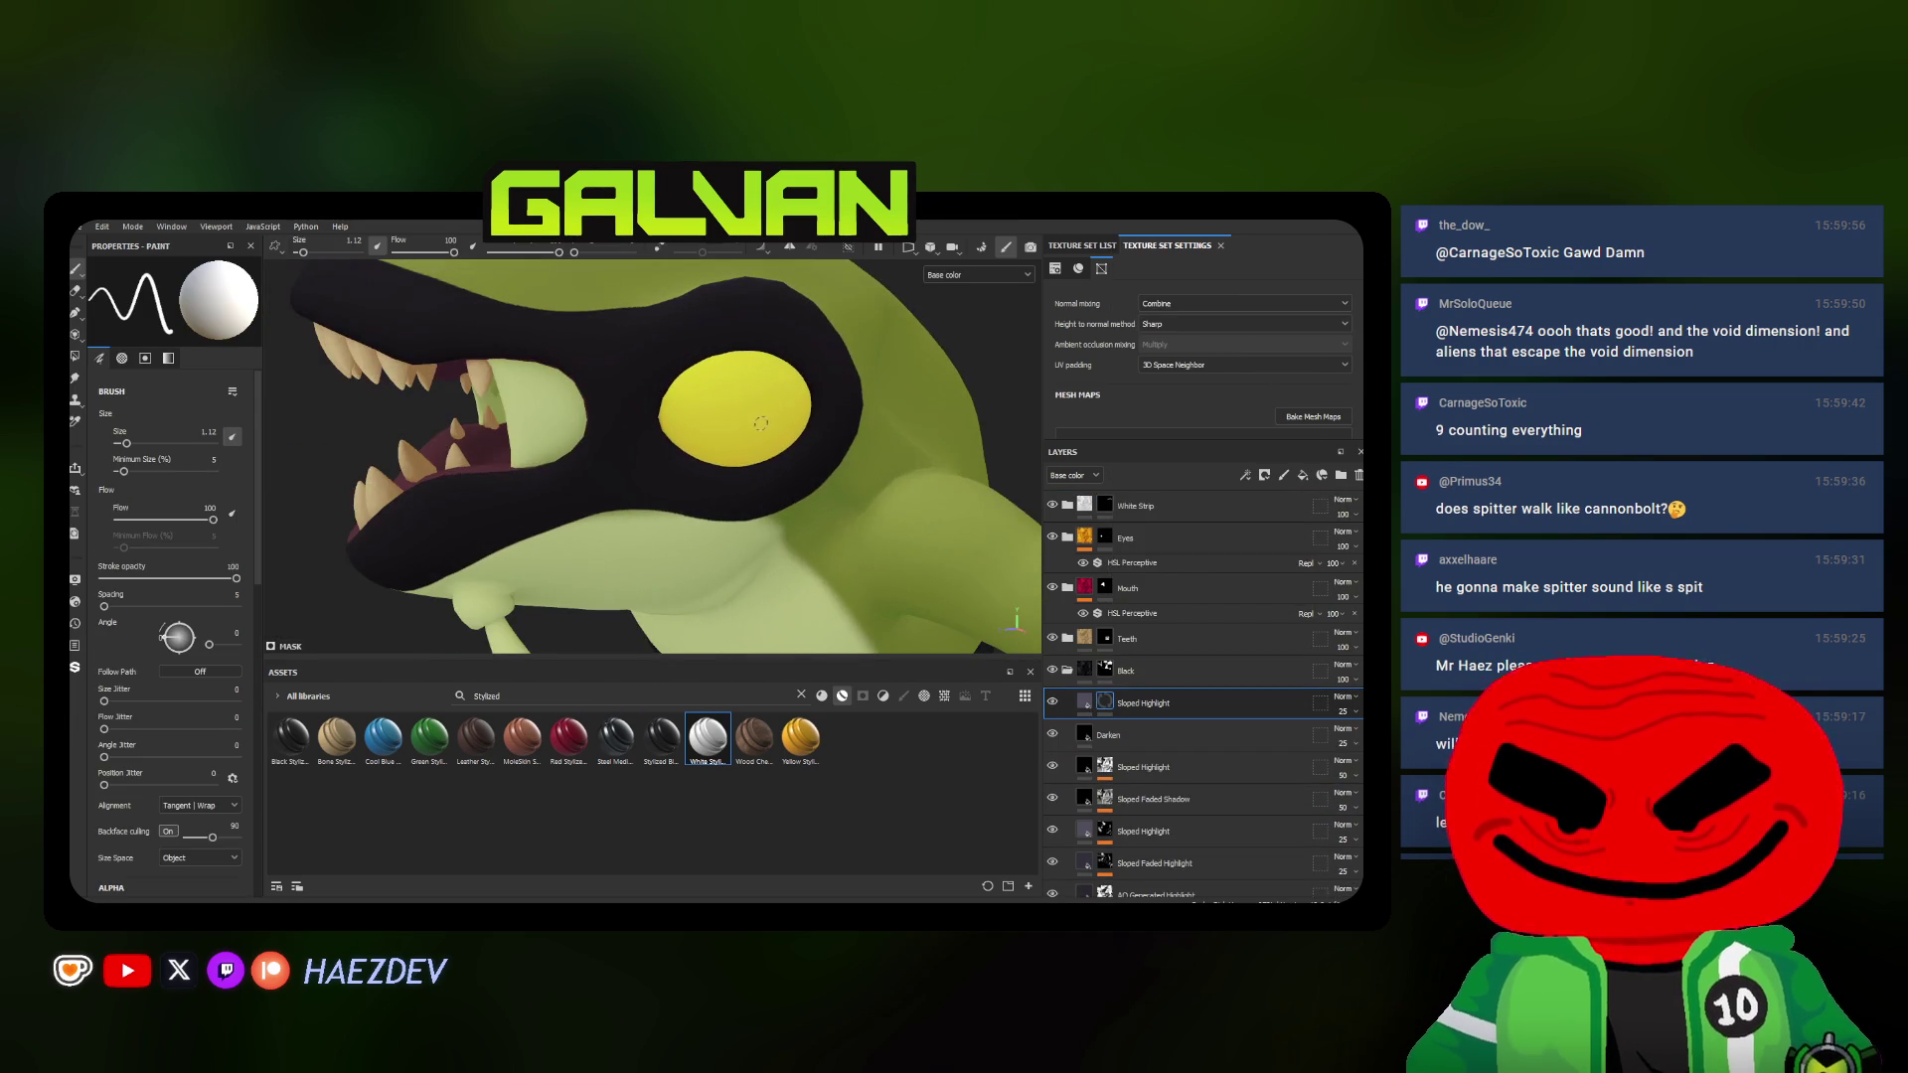
pyautogui.keyDown('ctrl'); pyautogui.moveTo(746, 448); pyautogui.dragTo(768, 420, button='right'); pyautogui.keyUp('ctrl')
pyautogui.keyDown('alt'); pyautogui.moveTo(767, 421); pyautogui.dragTo(731, 426); pyautogui.keyUp('alt')
pyautogui.keyDown('ctrl'); pyautogui.moveTo(730, 426); pyautogui.dragTo(776, 425, button='right'); pyautogui.keyUp('ctrl')
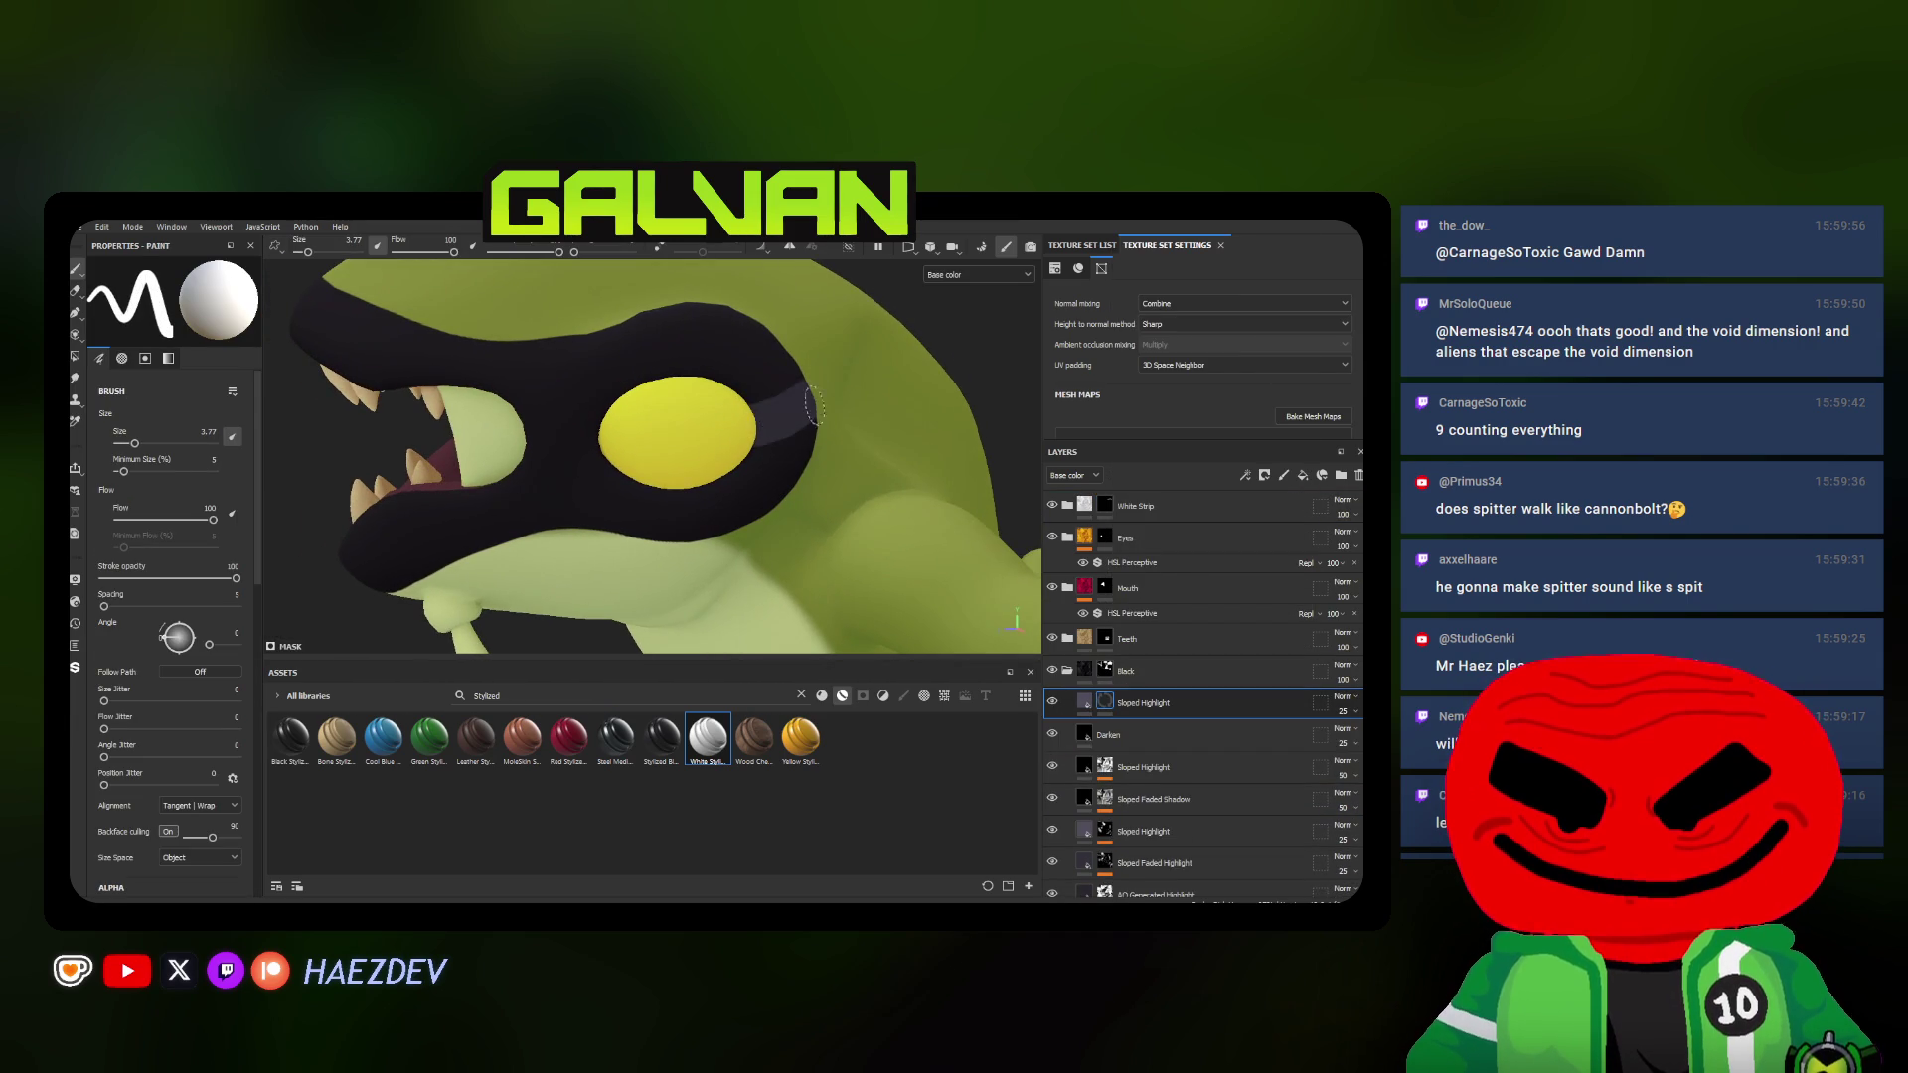
pyautogui.keyDown('alt'); pyautogui.moveTo(777, 424); pyautogui.dragTo(769, 433); pyautogui.keyUp('alt')
pyautogui.keyDown('ctrl'); pyautogui.moveTo(770, 433); pyautogui.dragTo(836, 427, button='right'); pyautogui.keyUp('ctrl')
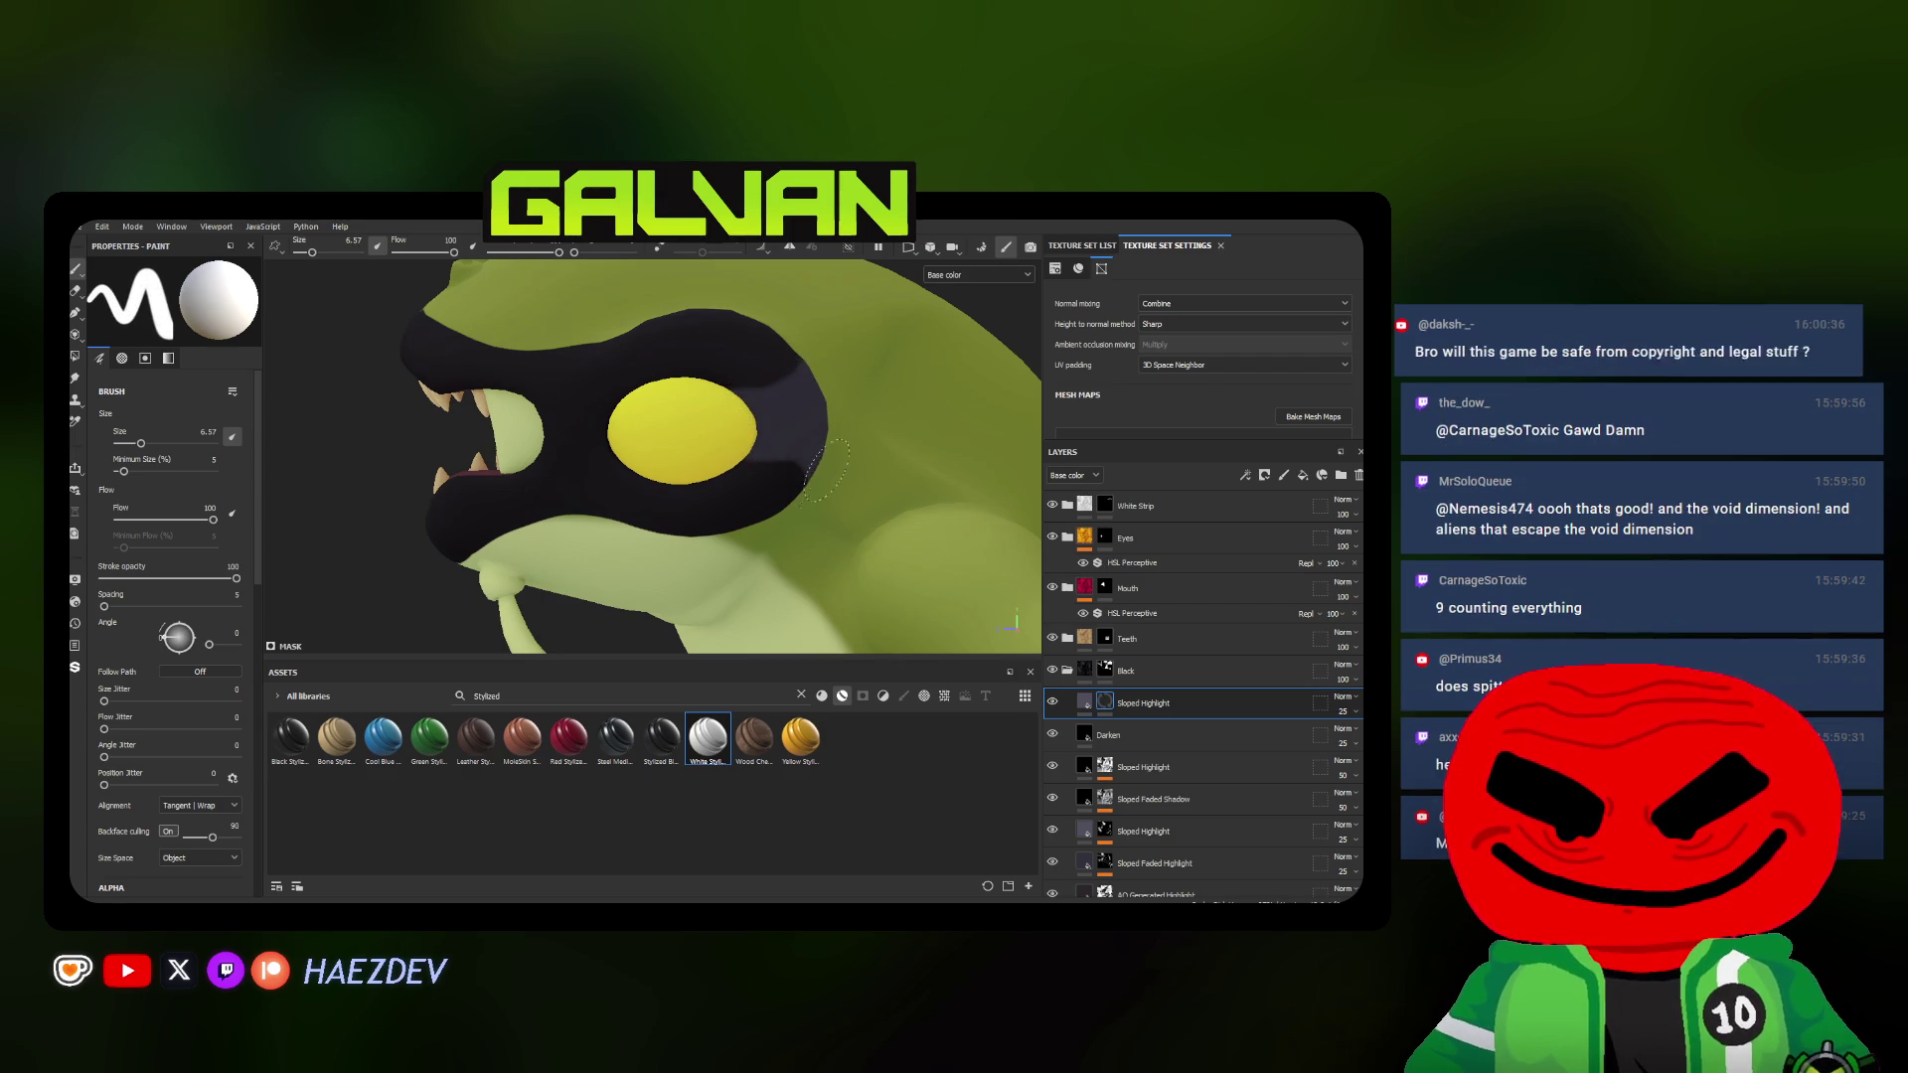
pyautogui.scroll(-3, 637, 435)
pyautogui.keyDown('alt'); pyautogui.moveTo(637, 435); pyautogui.dragTo(563, 423); pyautogui.keyUp('alt')
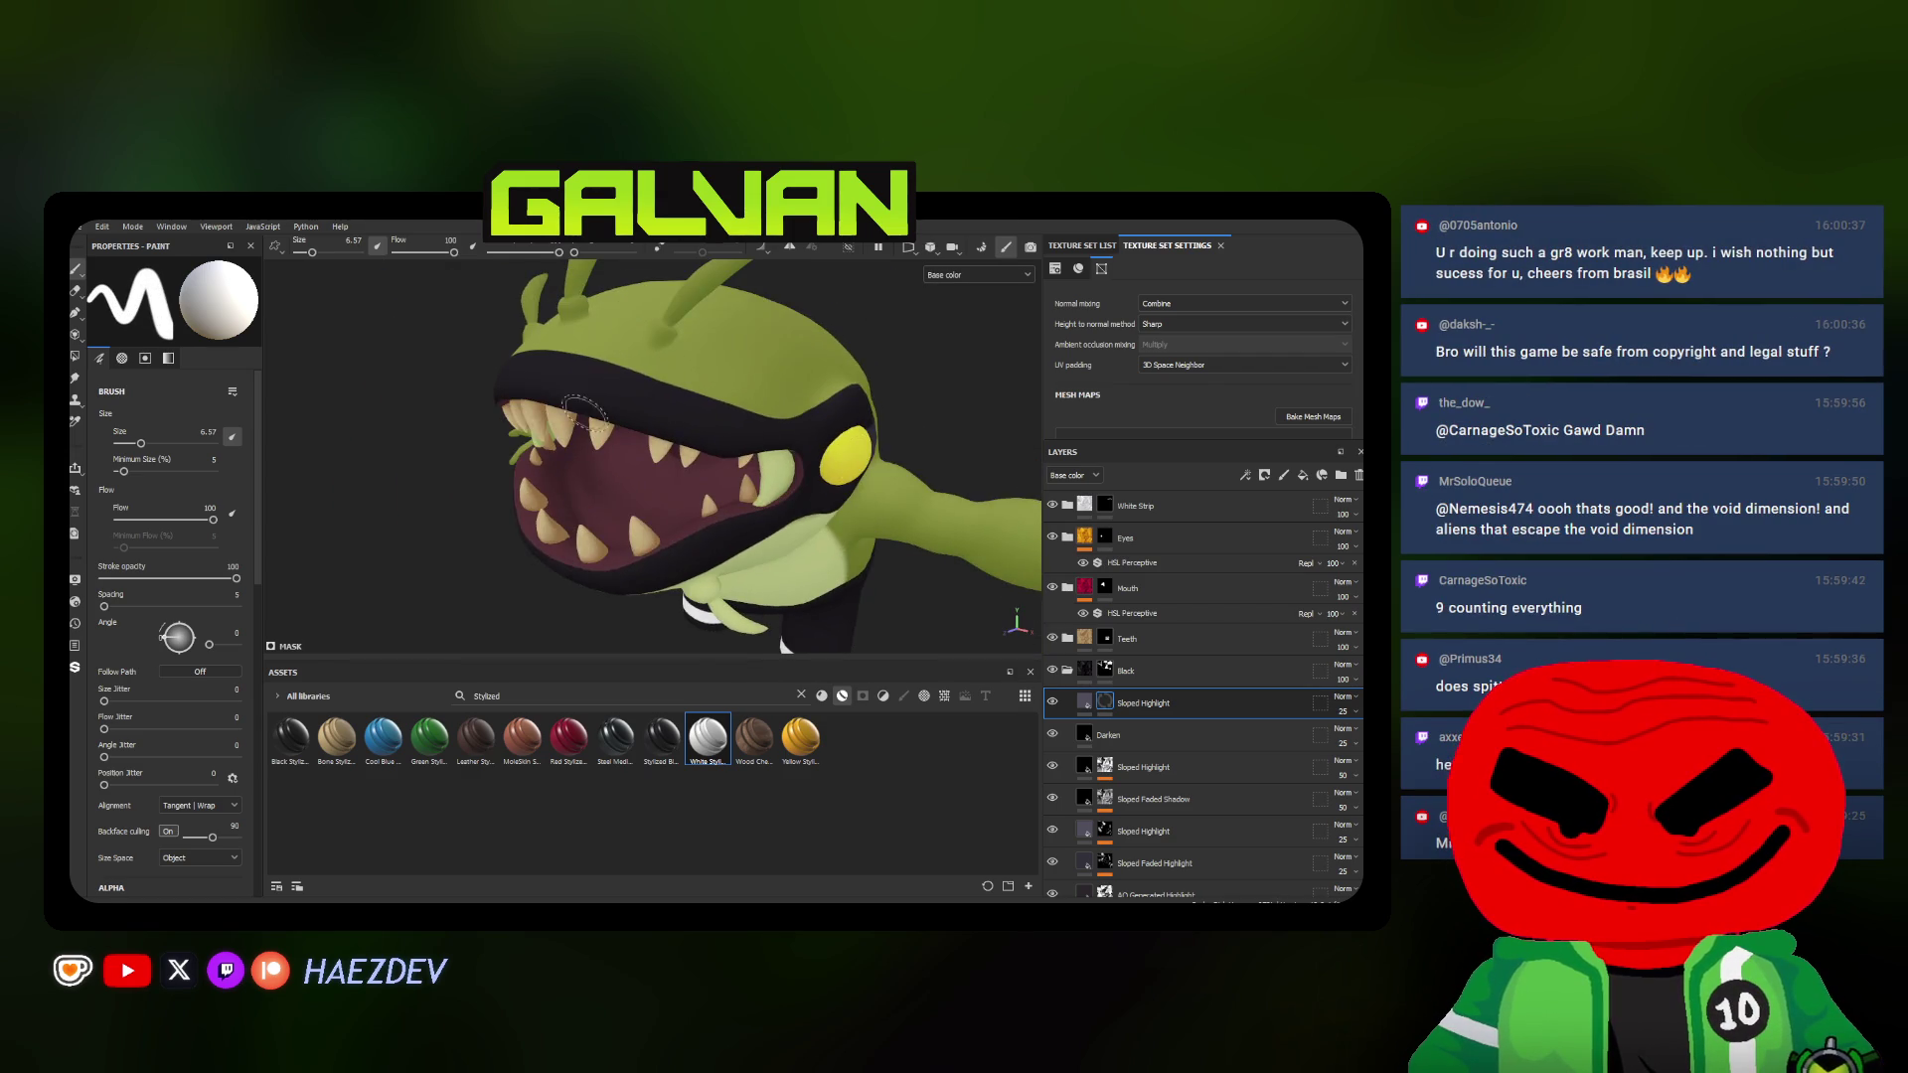
pyautogui.moveTo(716, 490)
pyautogui.keyDown('alt'); pyautogui.mouseDown()
pyautogui.moveTo(637, 441)
pyautogui.moveTo(668, 445)
pyautogui.moveTo(635, 457)
pyautogui.mouseUp(); pyautogui.keyUp('alt')
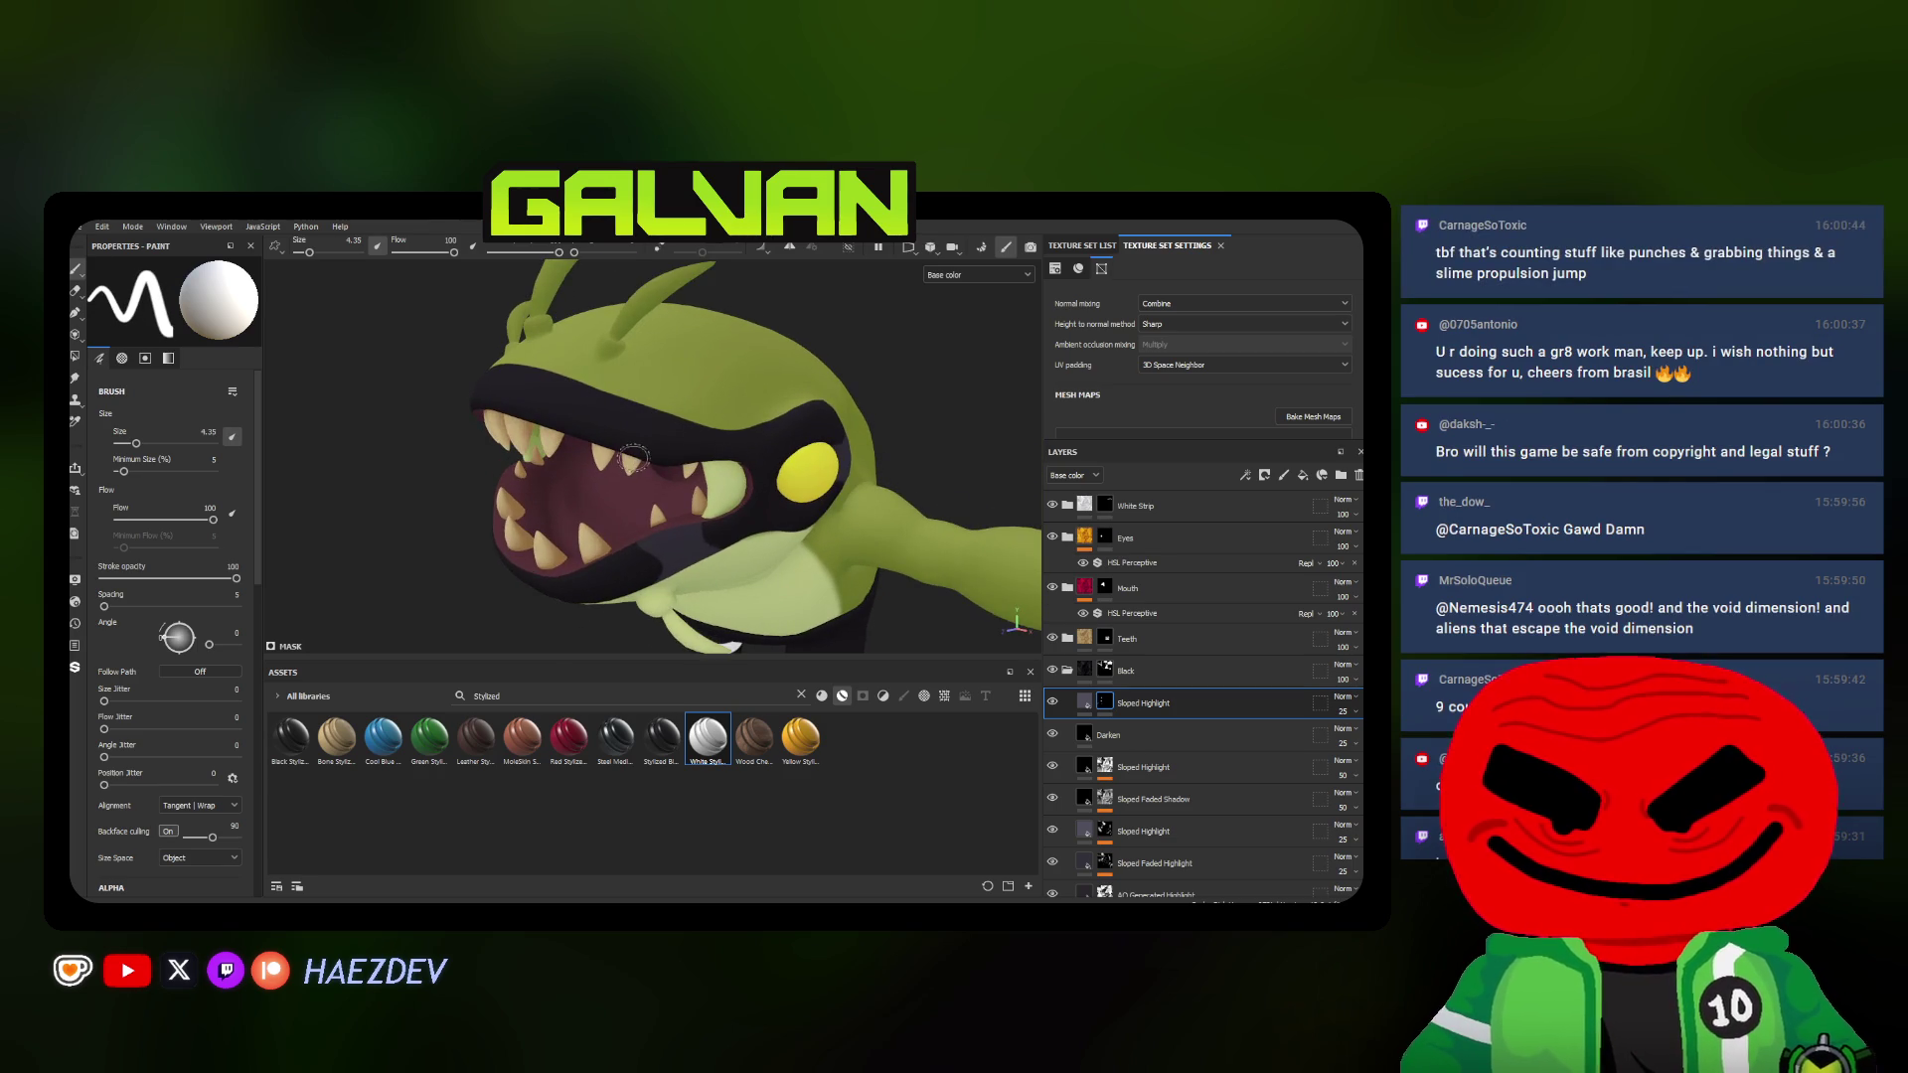
pyautogui.keyDown('alt'); pyautogui.moveTo(652, 391); pyautogui.dragTo(691, 417); pyautogui.keyUp('alt')
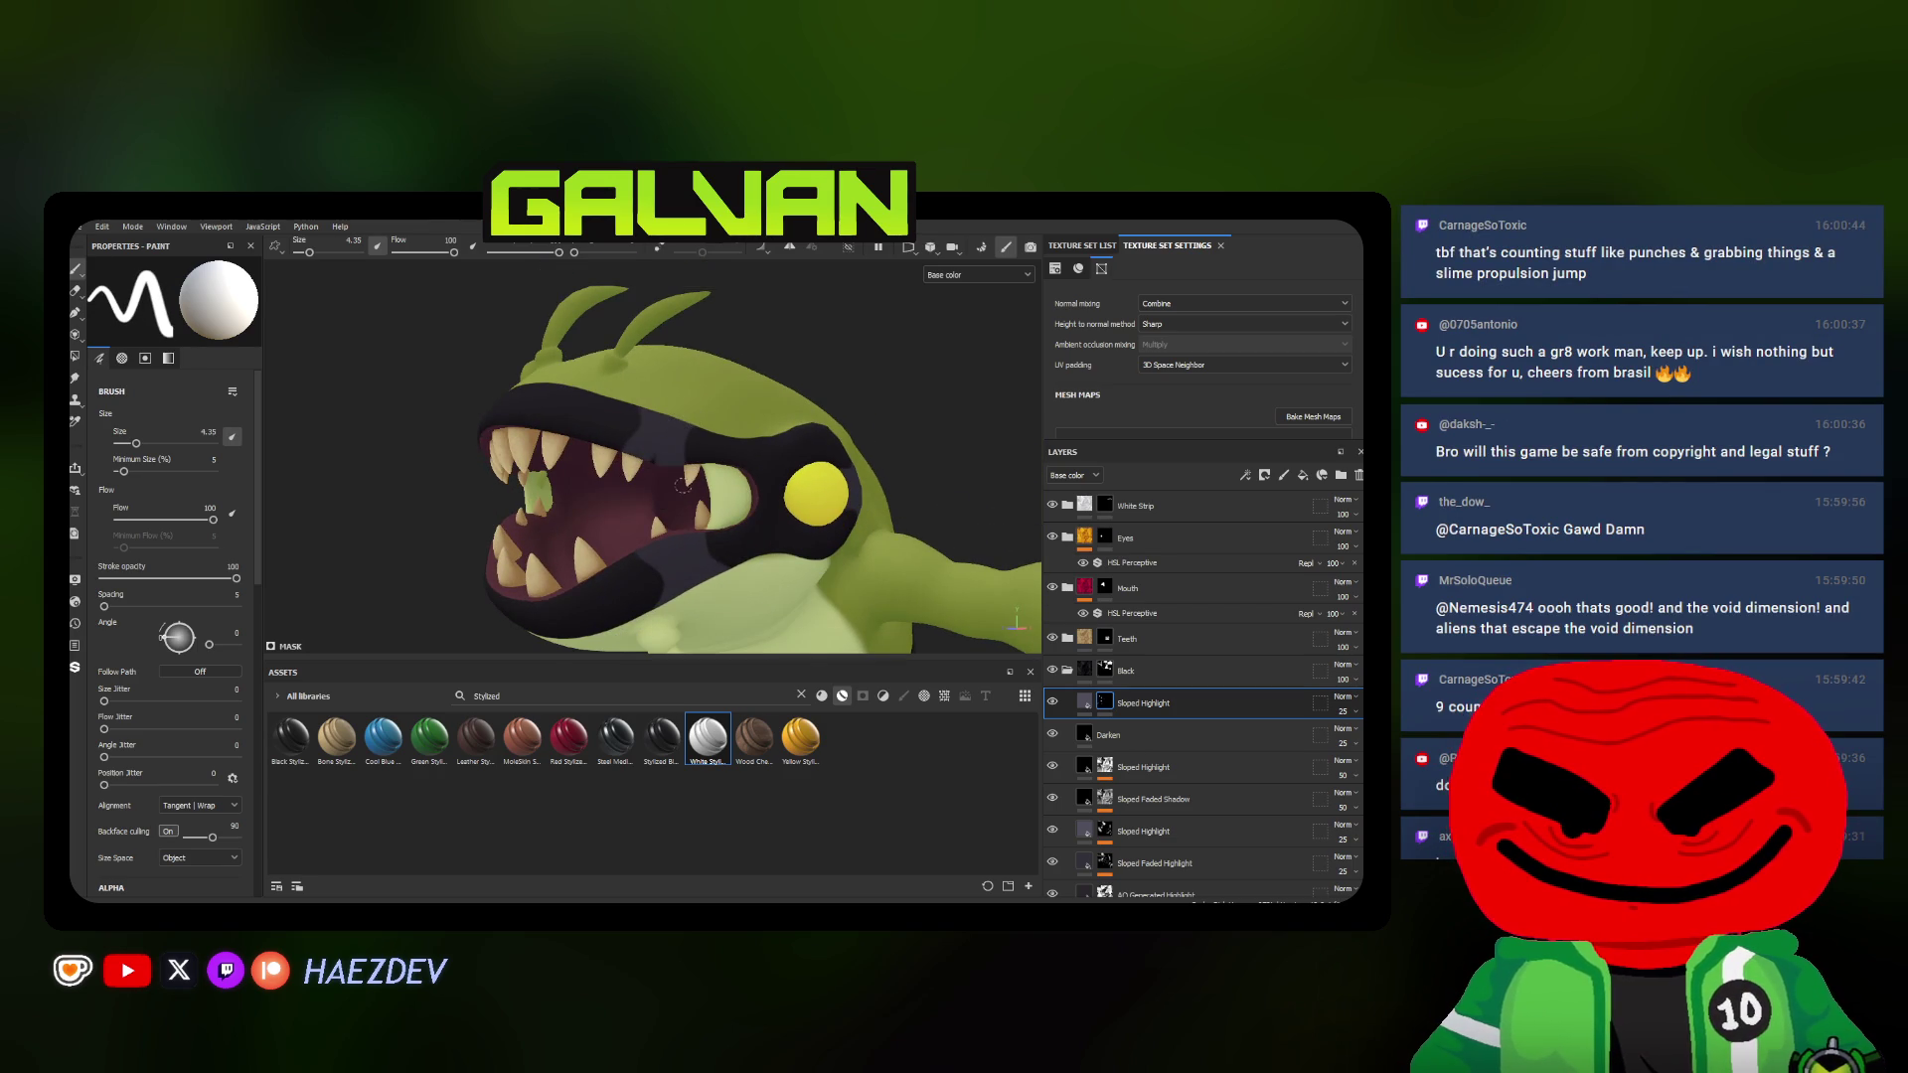
pyautogui.scroll(-5, 682, 484)
pyautogui.keyDown('alt'); pyautogui.moveTo(681, 483); pyautogui.dragTo(605, 430); pyautogui.keyUp('alt')
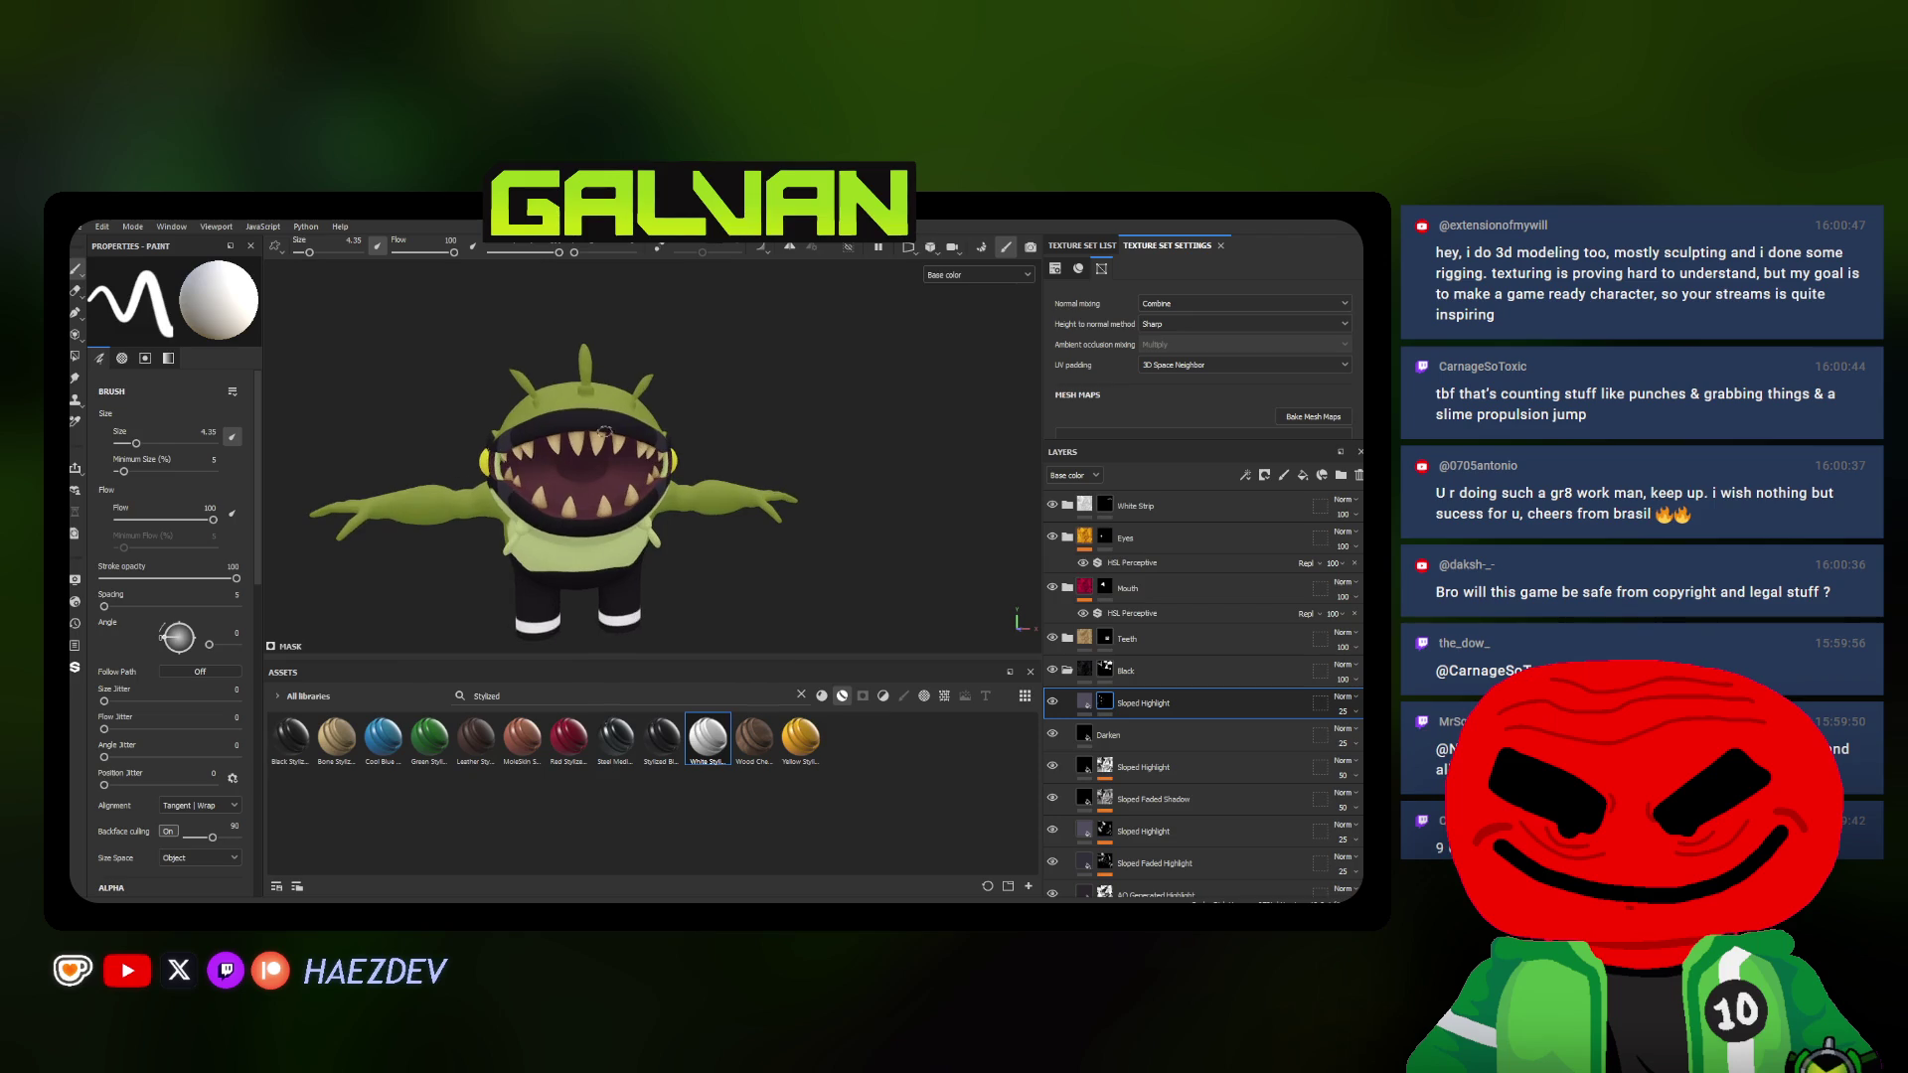
pyautogui.scroll(3, 626, 425)
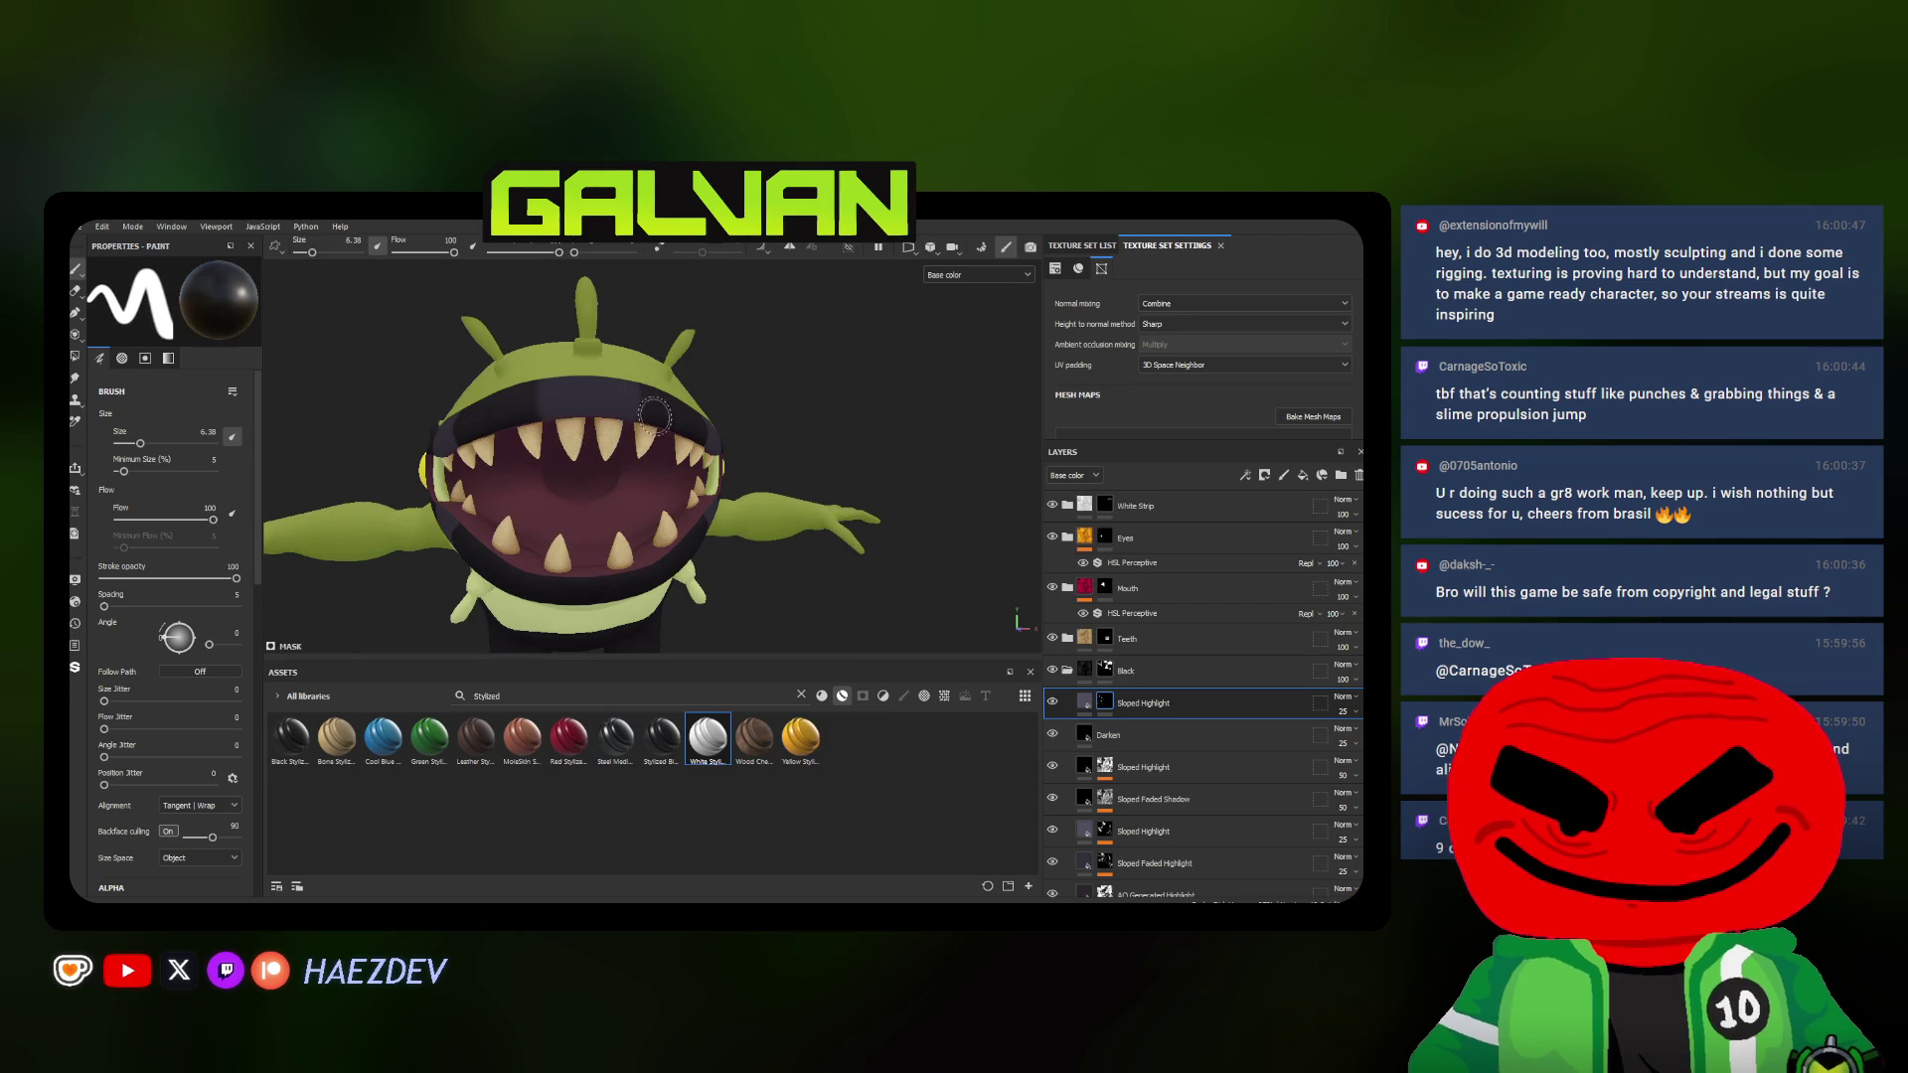
pyautogui.moveTo(653, 417)
pyautogui.keyDown('alt'); pyautogui.mouseDown()
pyautogui.moveTo(577, 482)
pyautogui.moveTo(620, 447)
pyautogui.moveTo(641, 458)
pyautogui.mouseUp(); pyautogui.keyUp('alt')
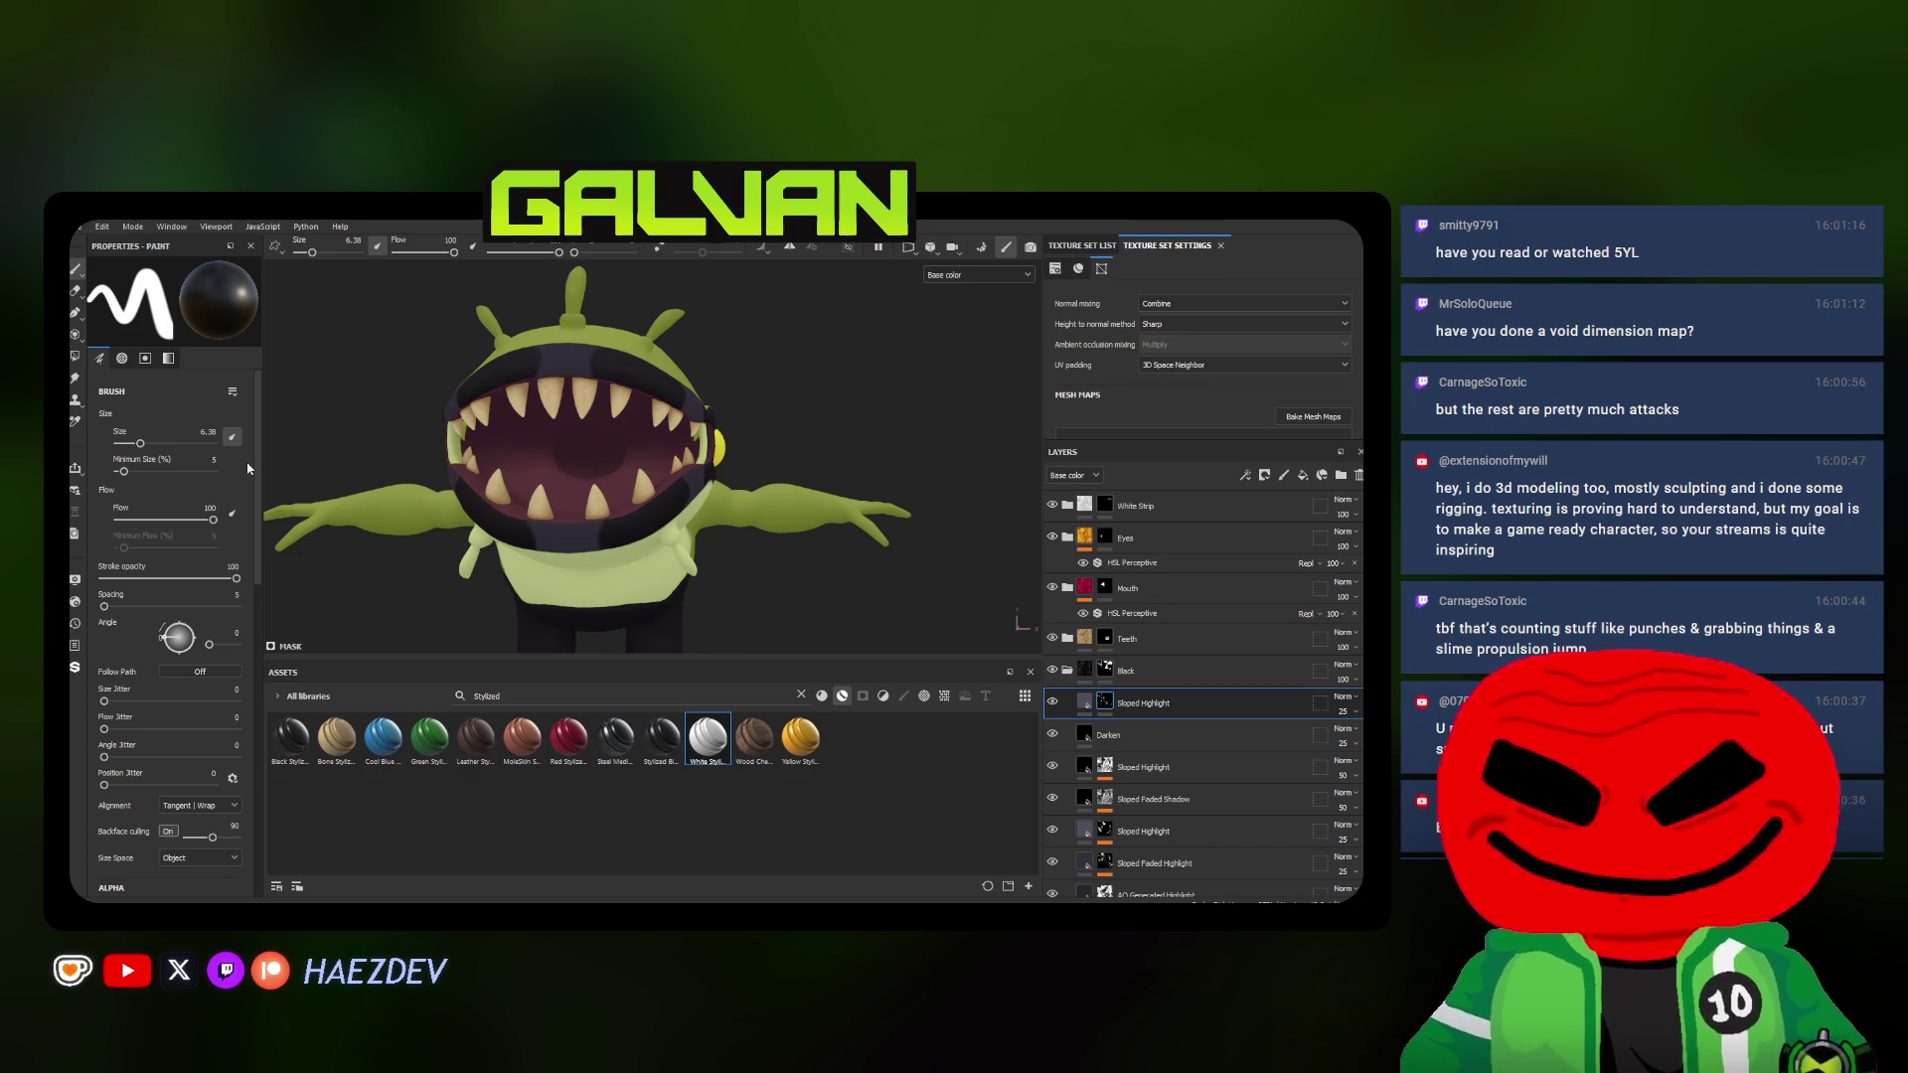
# Orbit between side and frontal views of the head to check the eye-band highlights
pyautogui.keyDown('alt'); pyautogui.moveTo(594, 487); pyautogui.dragTo(647, 477); pyautogui.keyUp('alt')
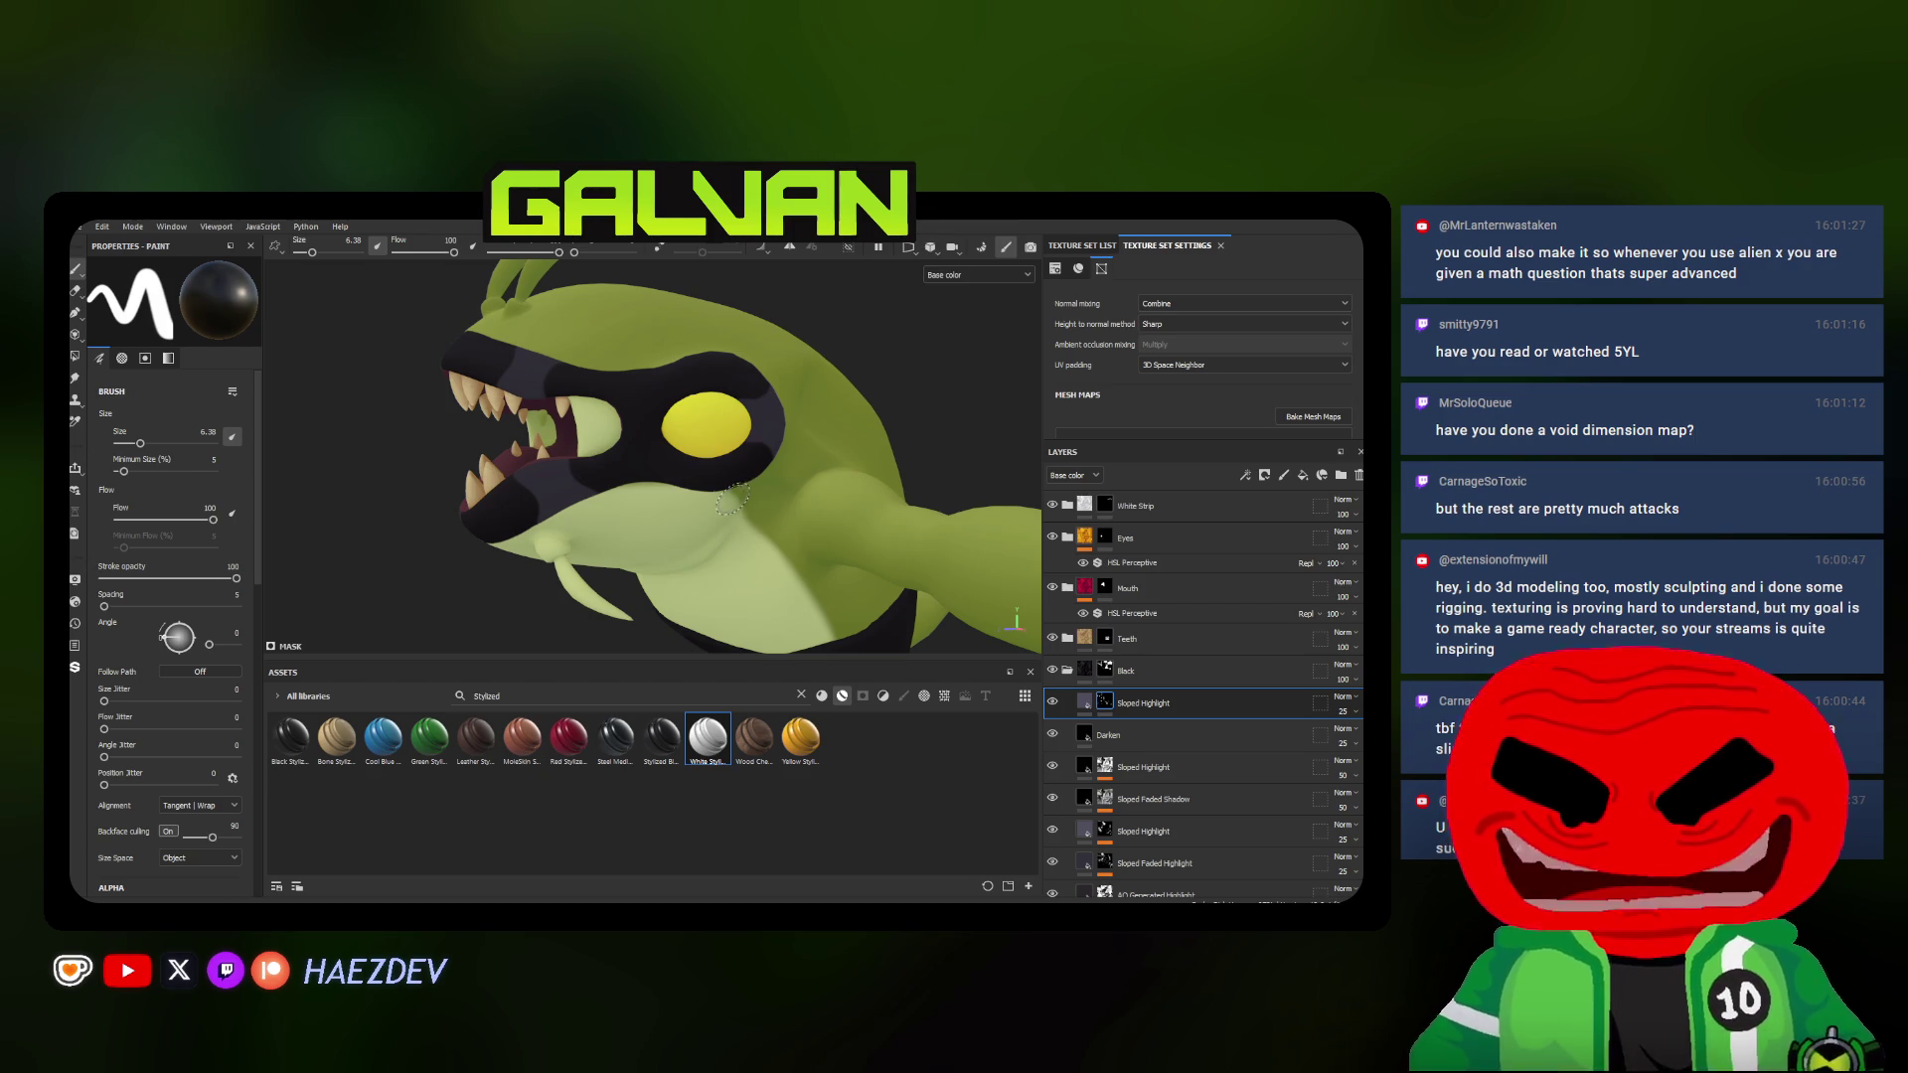
pyautogui.keyDown('alt'); pyautogui.moveTo(804, 420); pyautogui.dragTo(827, 416); pyautogui.keyUp('alt')
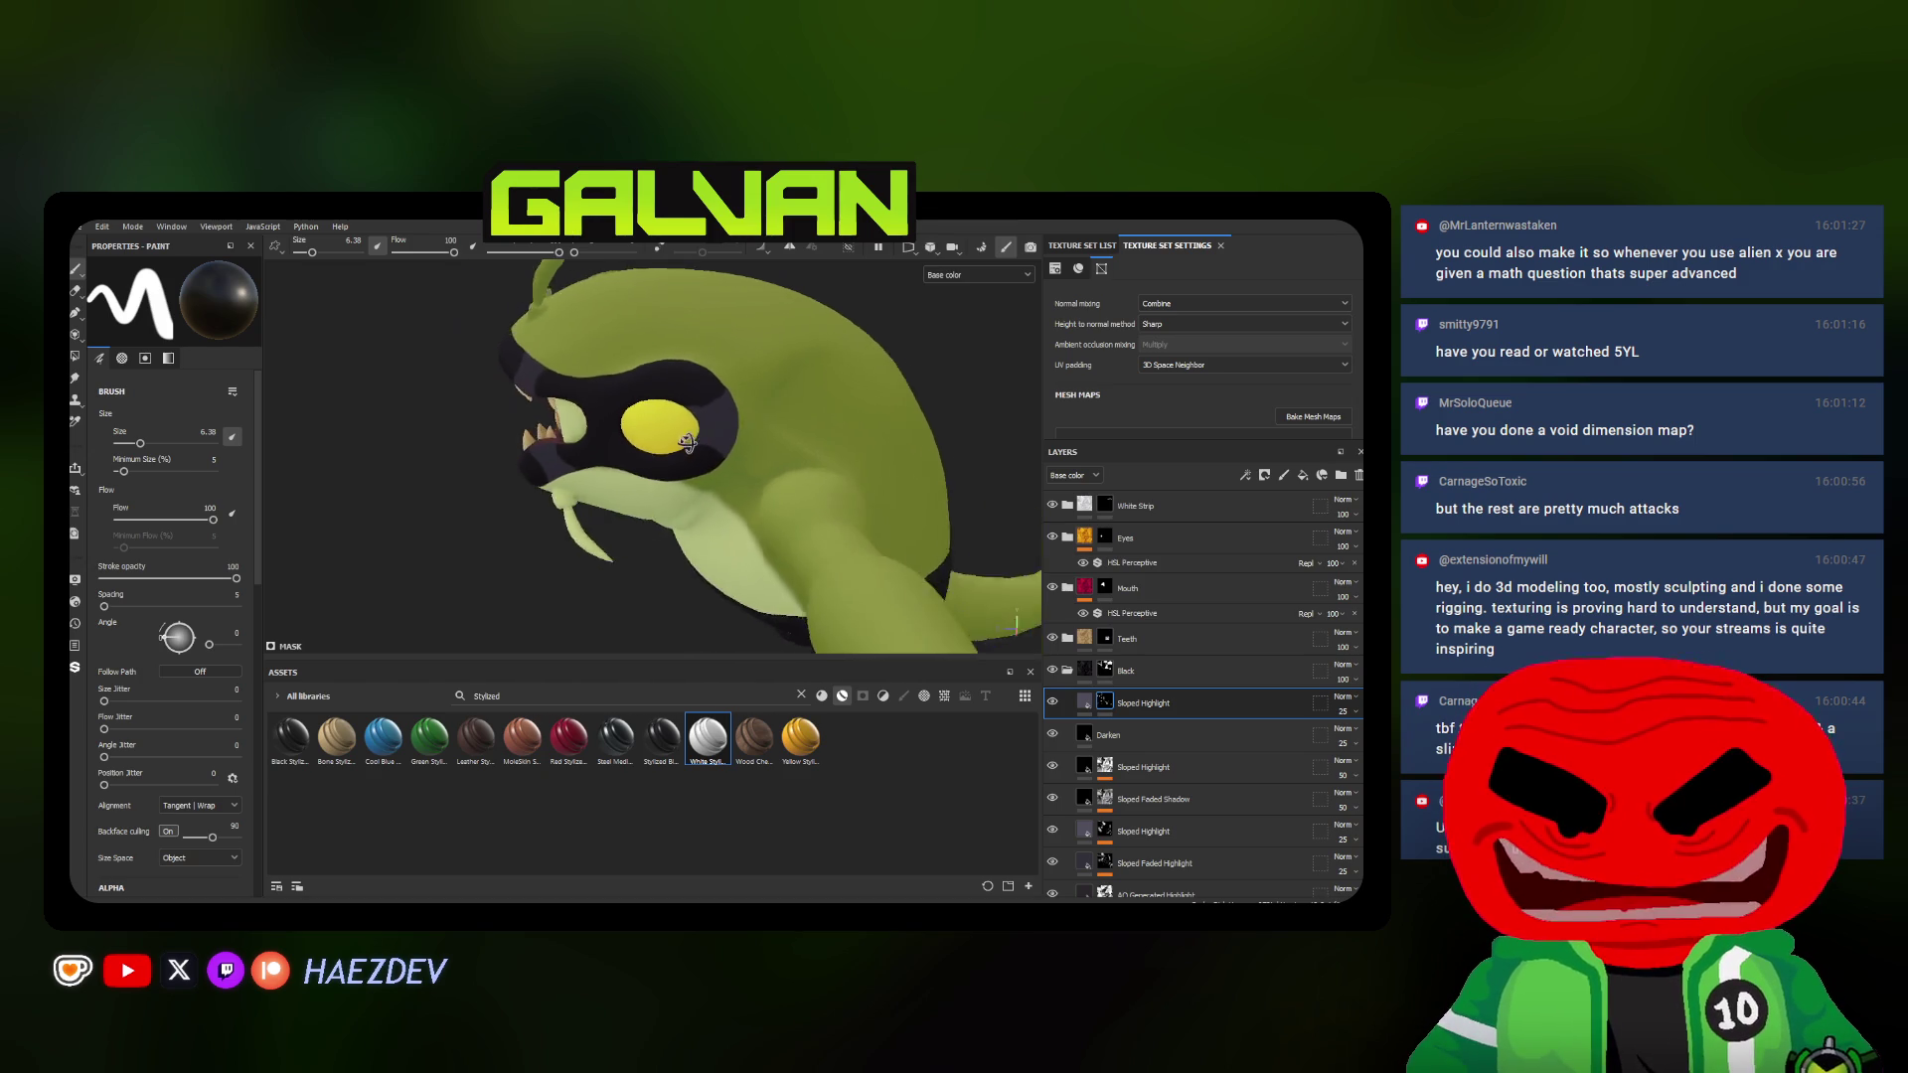
pyautogui.scroll(2, 669, 407)
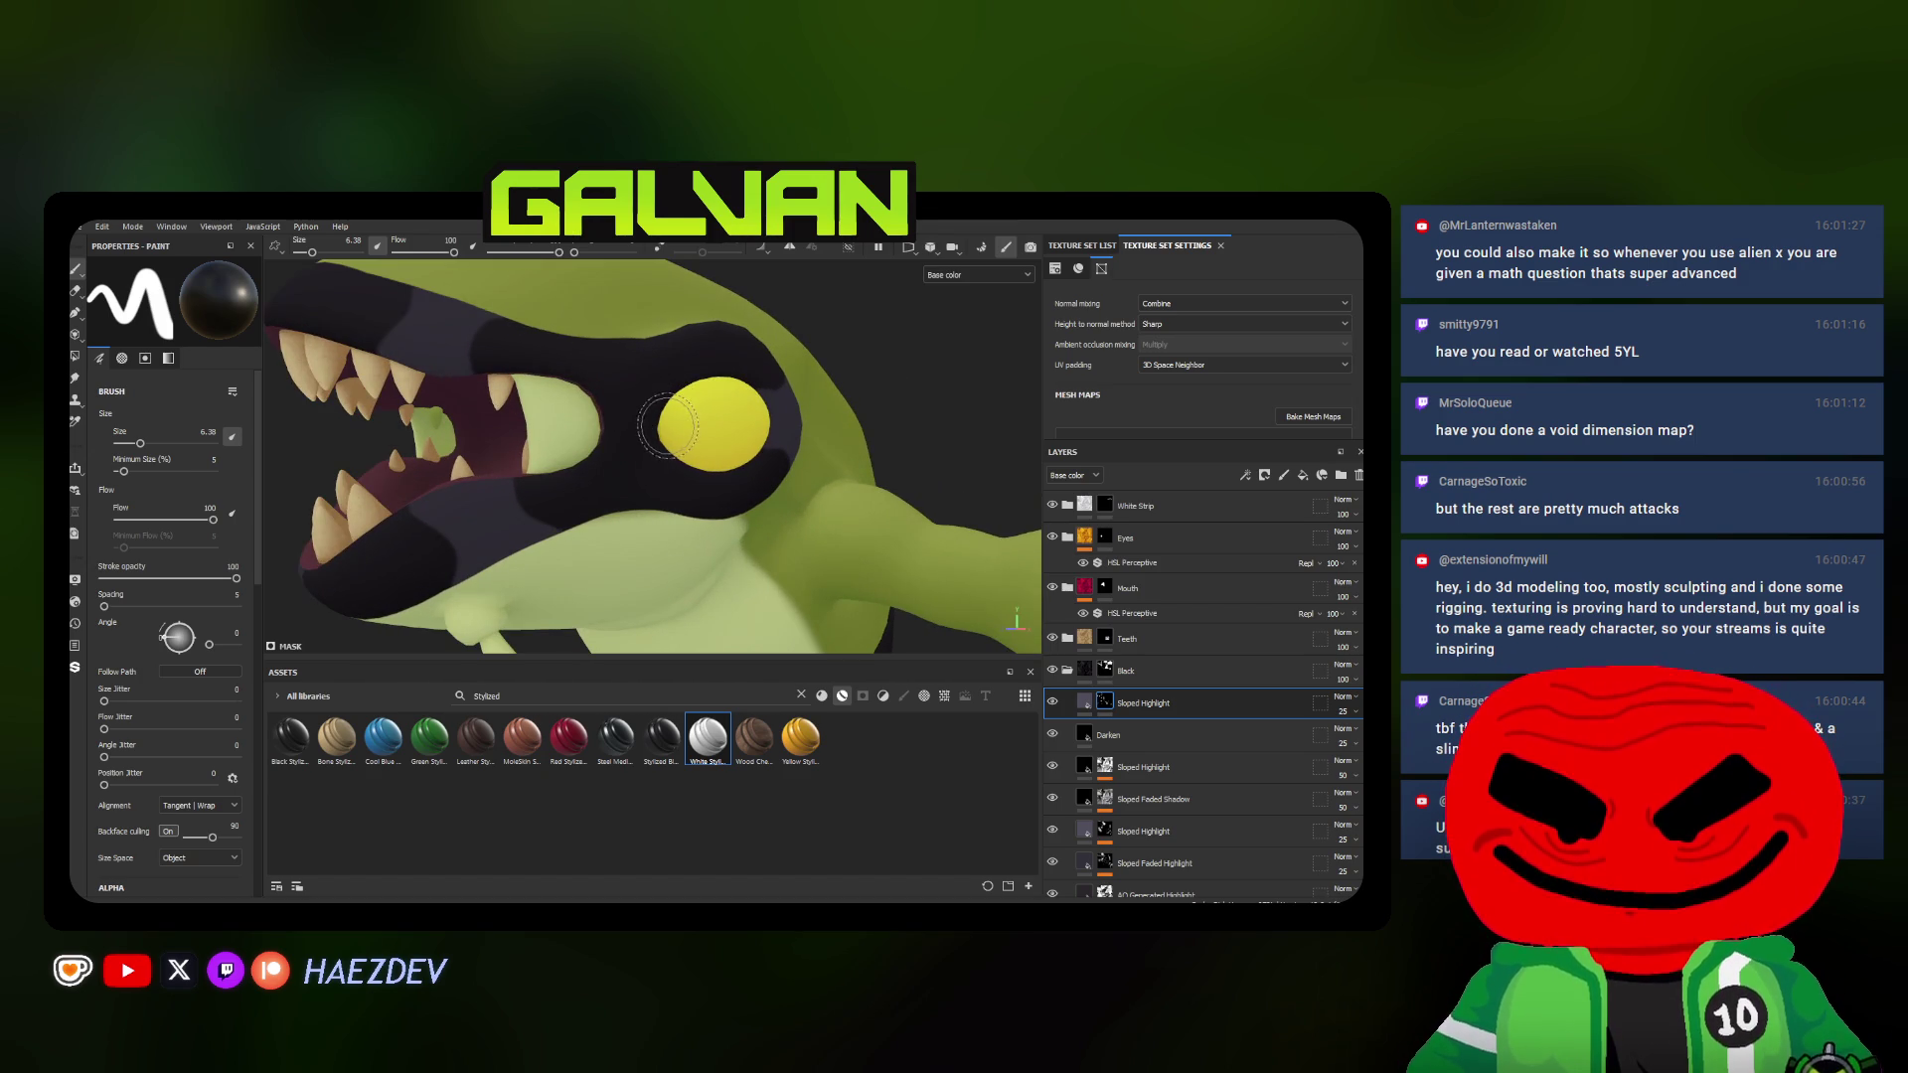
pyautogui.keyDown('alt'); pyautogui.moveTo(653, 406); pyautogui.dragTo(657, 401); pyautogui.keyUp('alt')
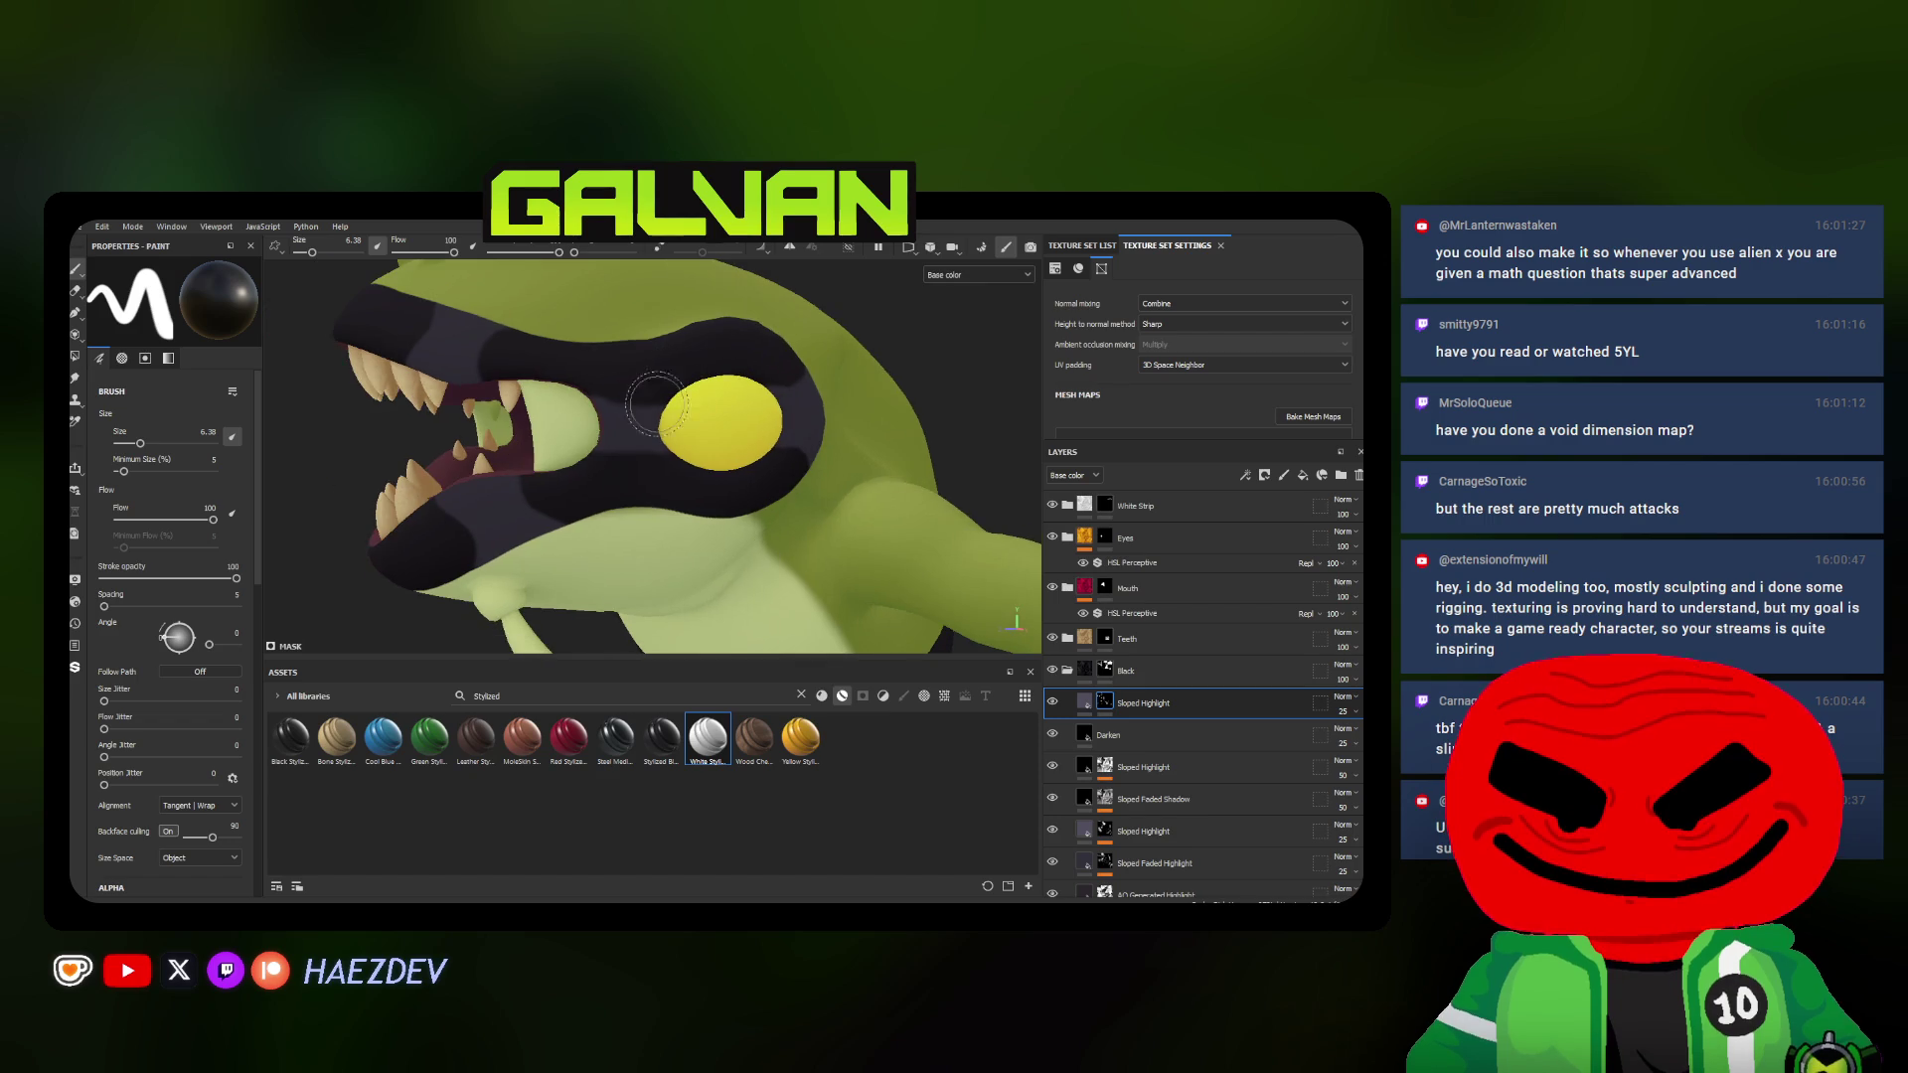
pyautogui.keyDown('alt'); pyautogui.moveTo(664, 500); pyautogui.dragTo(572, 517); pyautogui.keyUp('alt')
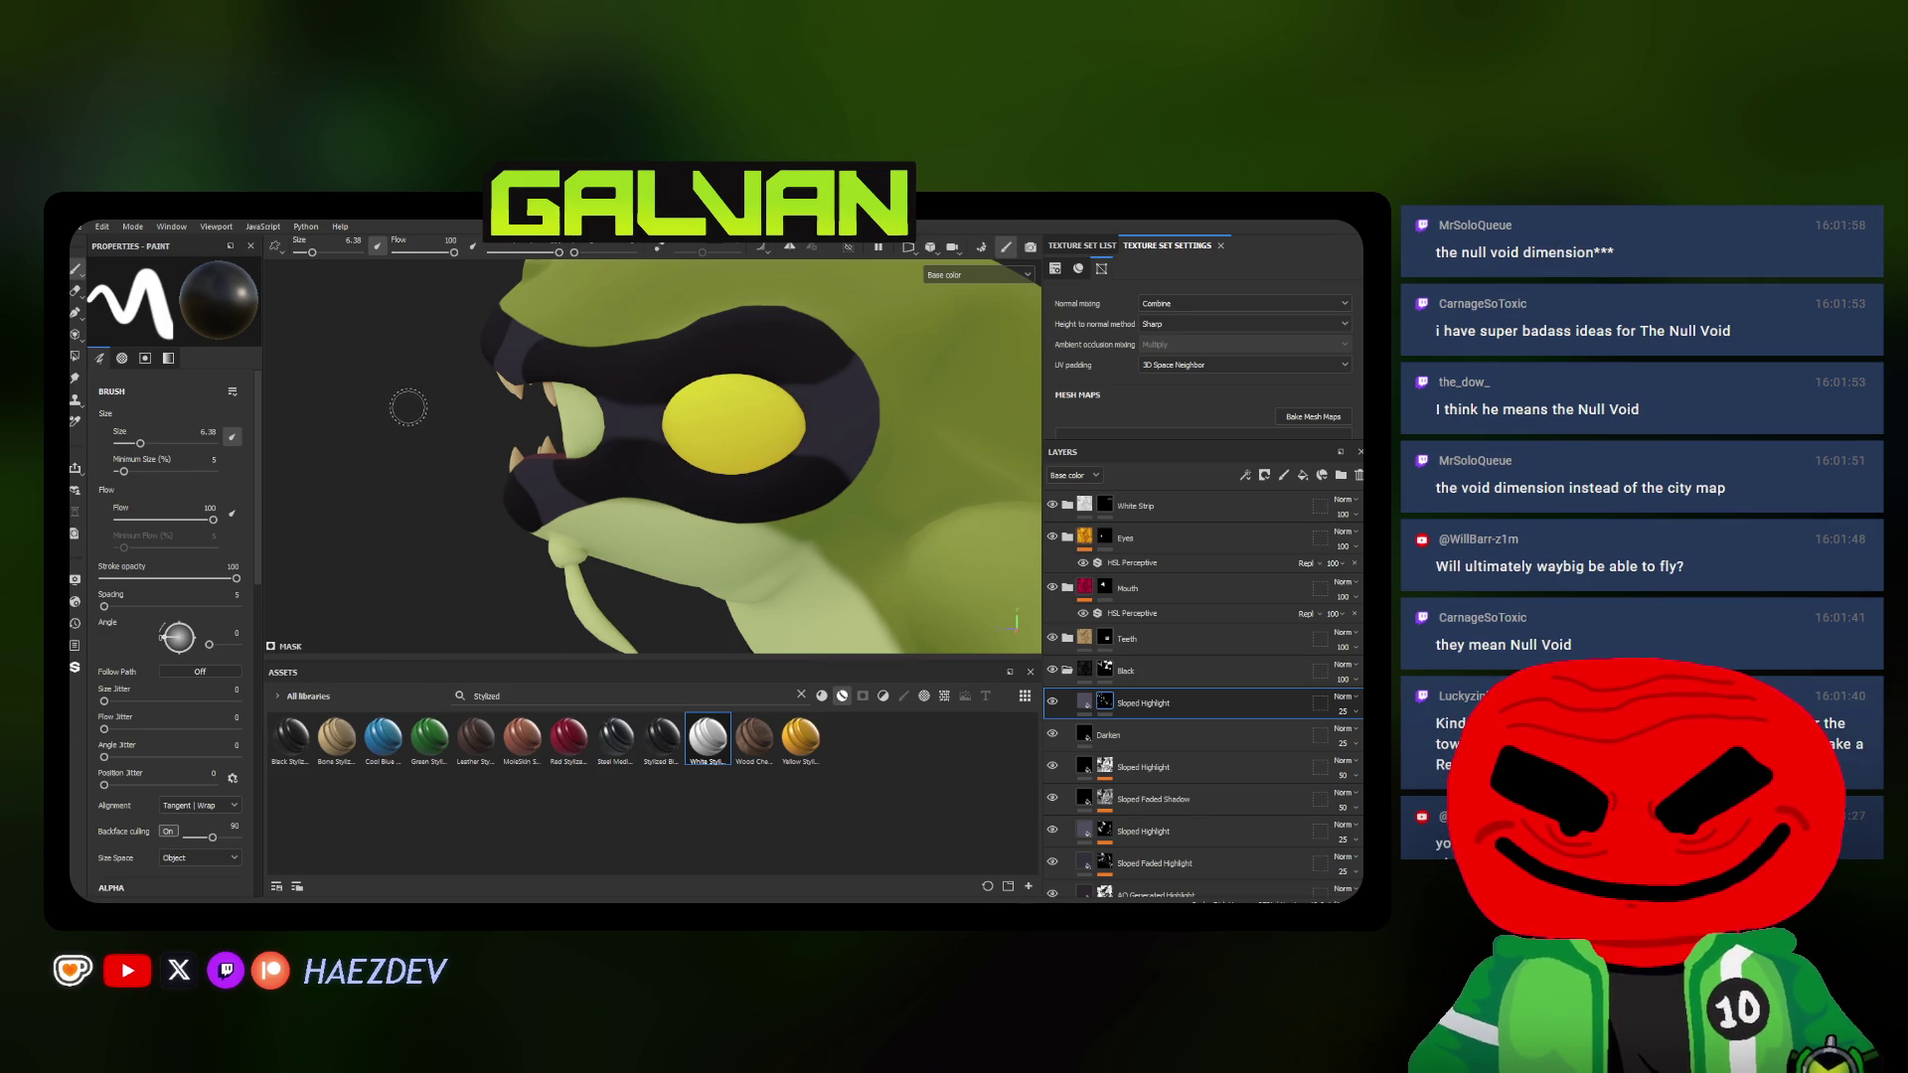
# Shrink the brush to about 2.6 for finer highlight strokes on the face band
pyautogui.moveTo(611, 439)
pyautogui.keyDown('alt'); pyautogui.mouseDown()
pyautogui.moveTo(523, 447)
pyautogui.moveTo(642, 396)
pyautogui.mouseUp(); pyautogui.keyUp('alt')
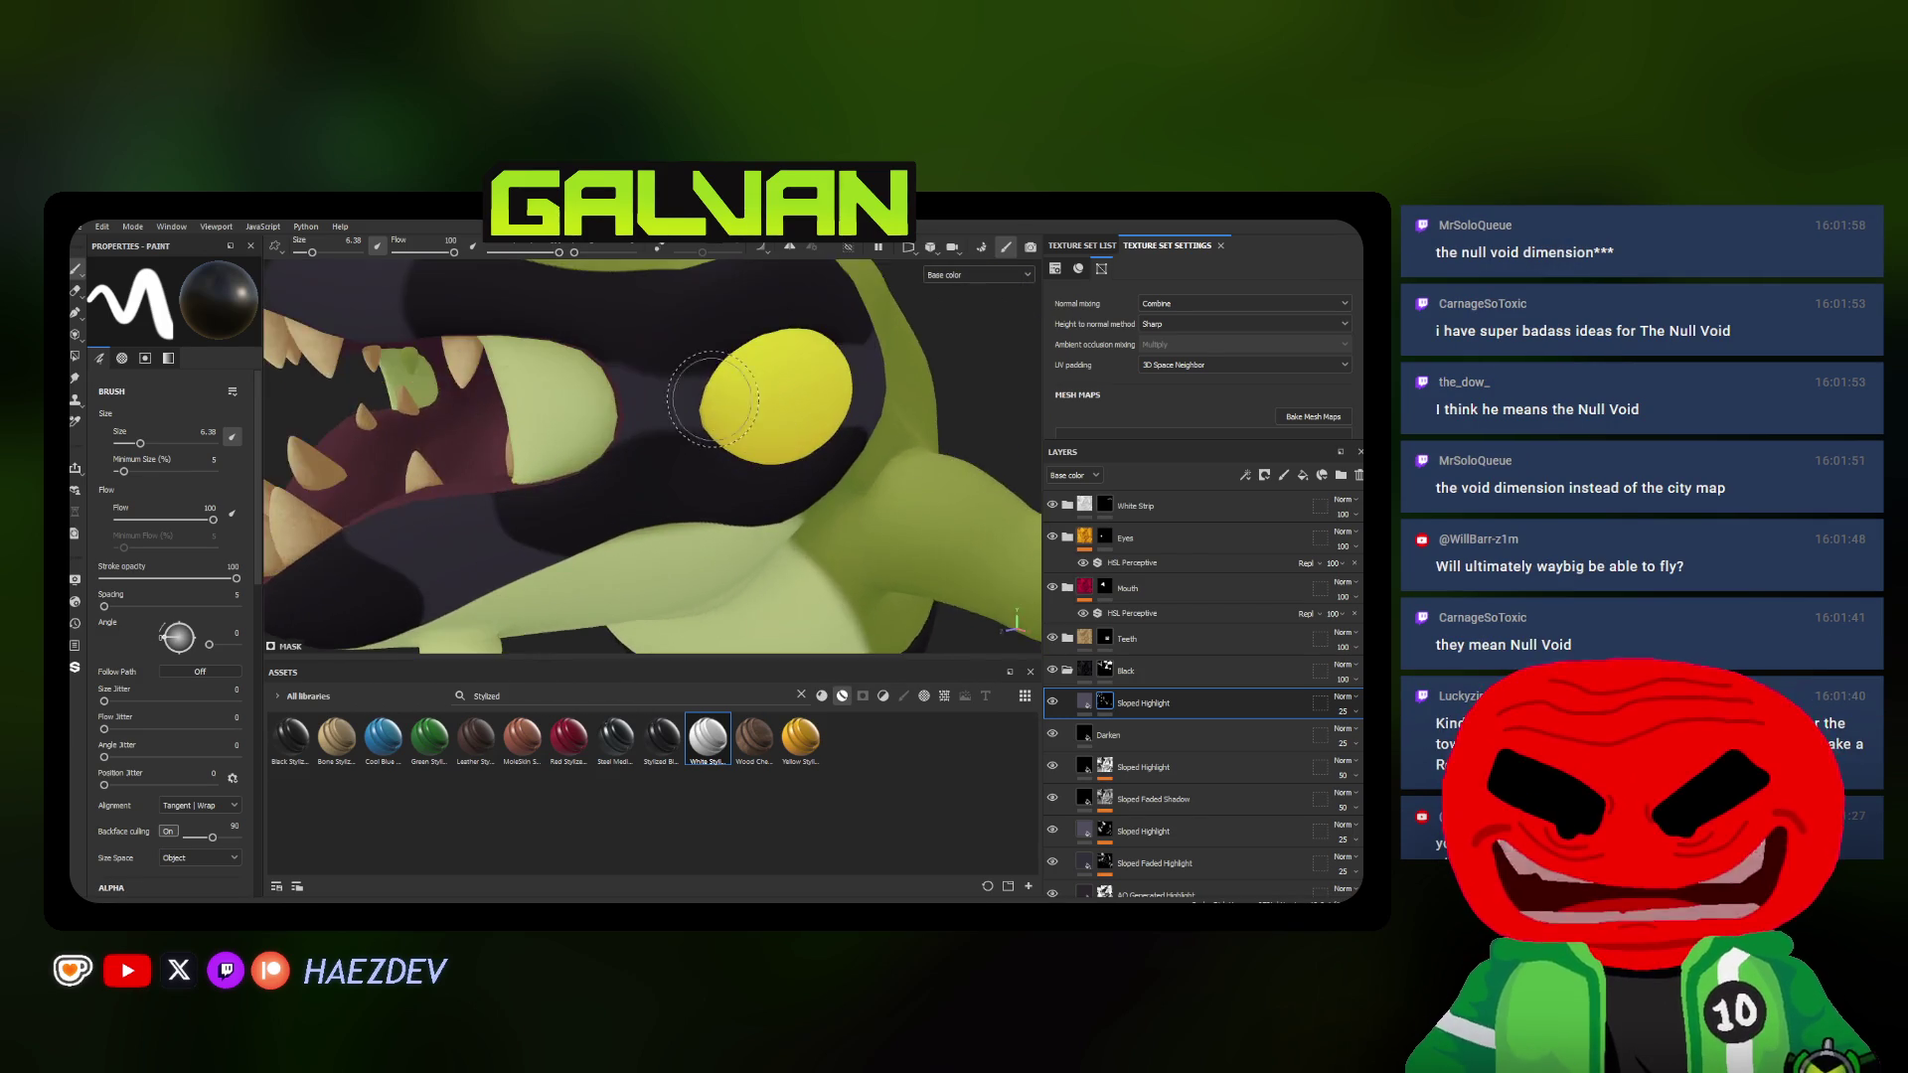
pyautogui.keyDown('ctrl'); pyautogui.moveTo(638, 395); pyautogui.dragTo(607, 347, button='right'); pyautogui.keyUp('ctrl')
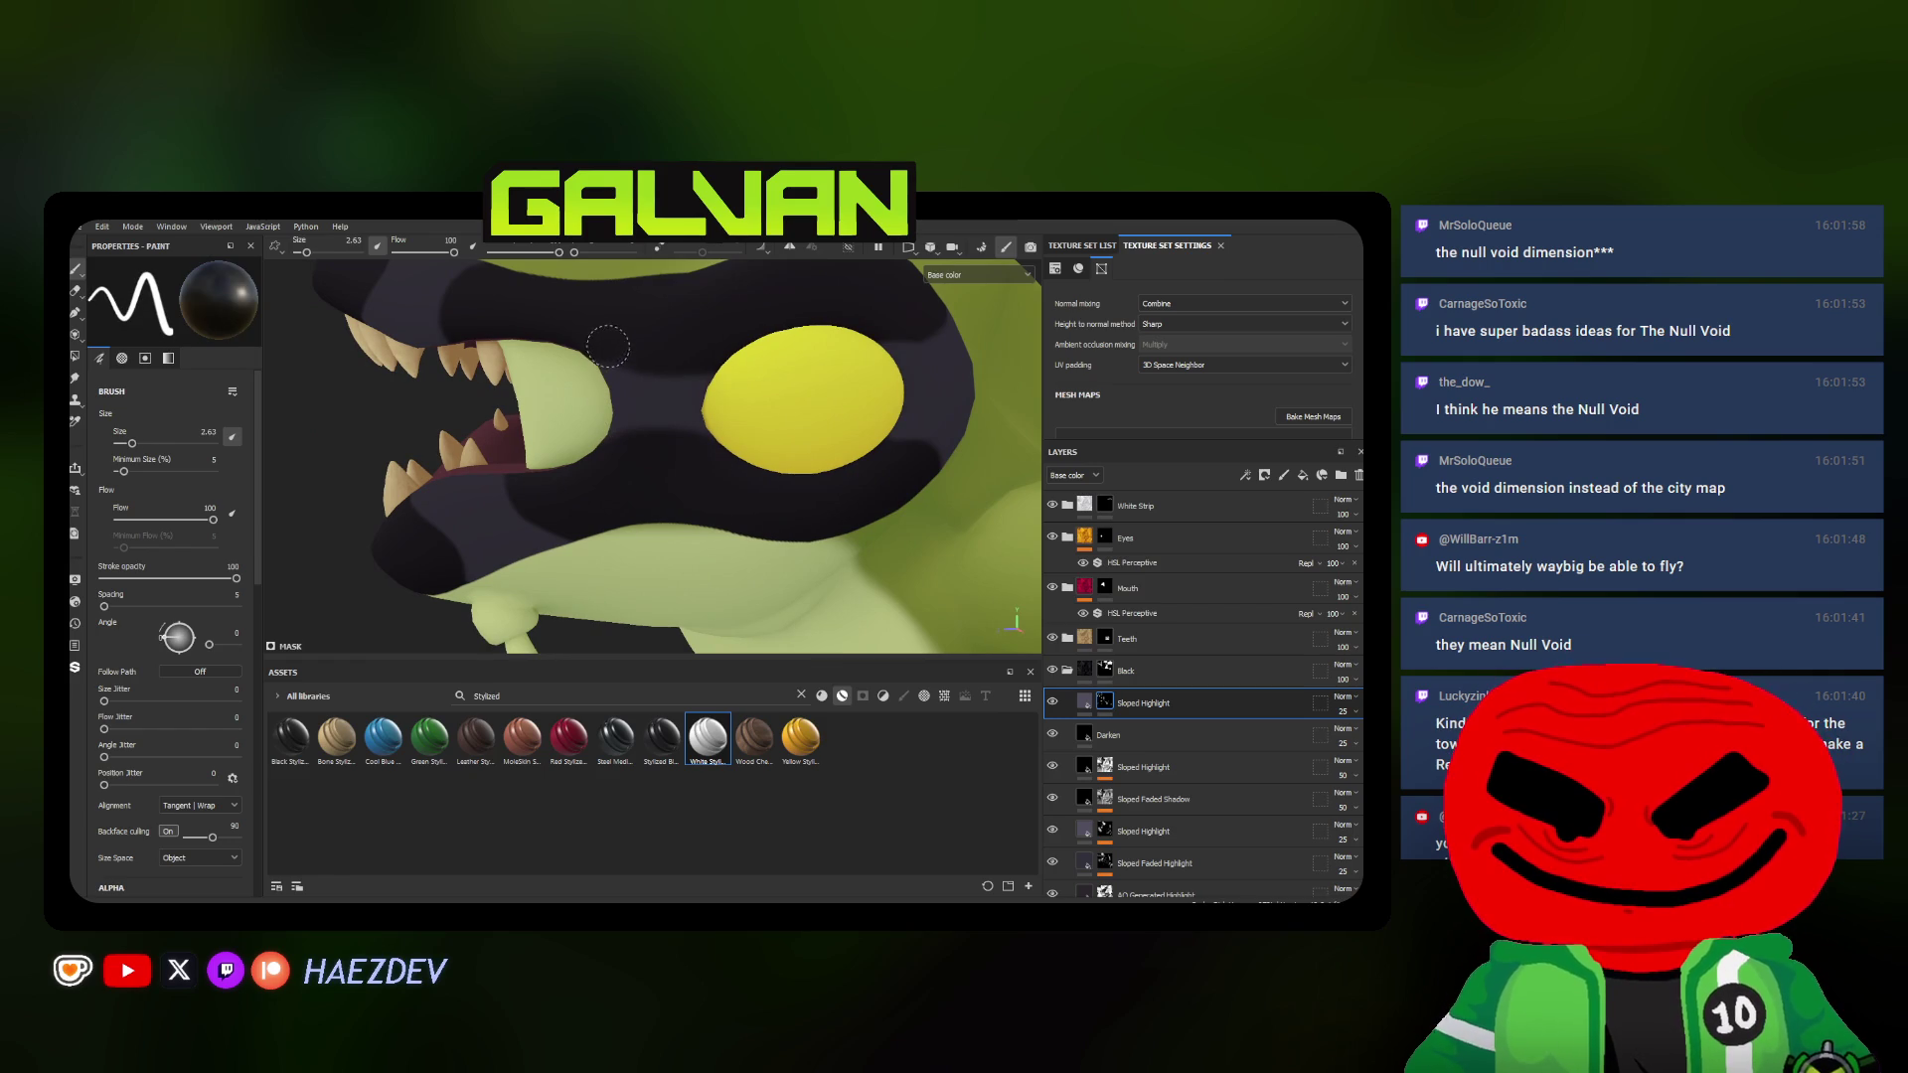
pyautogui.scroll(-5, 615, 444)
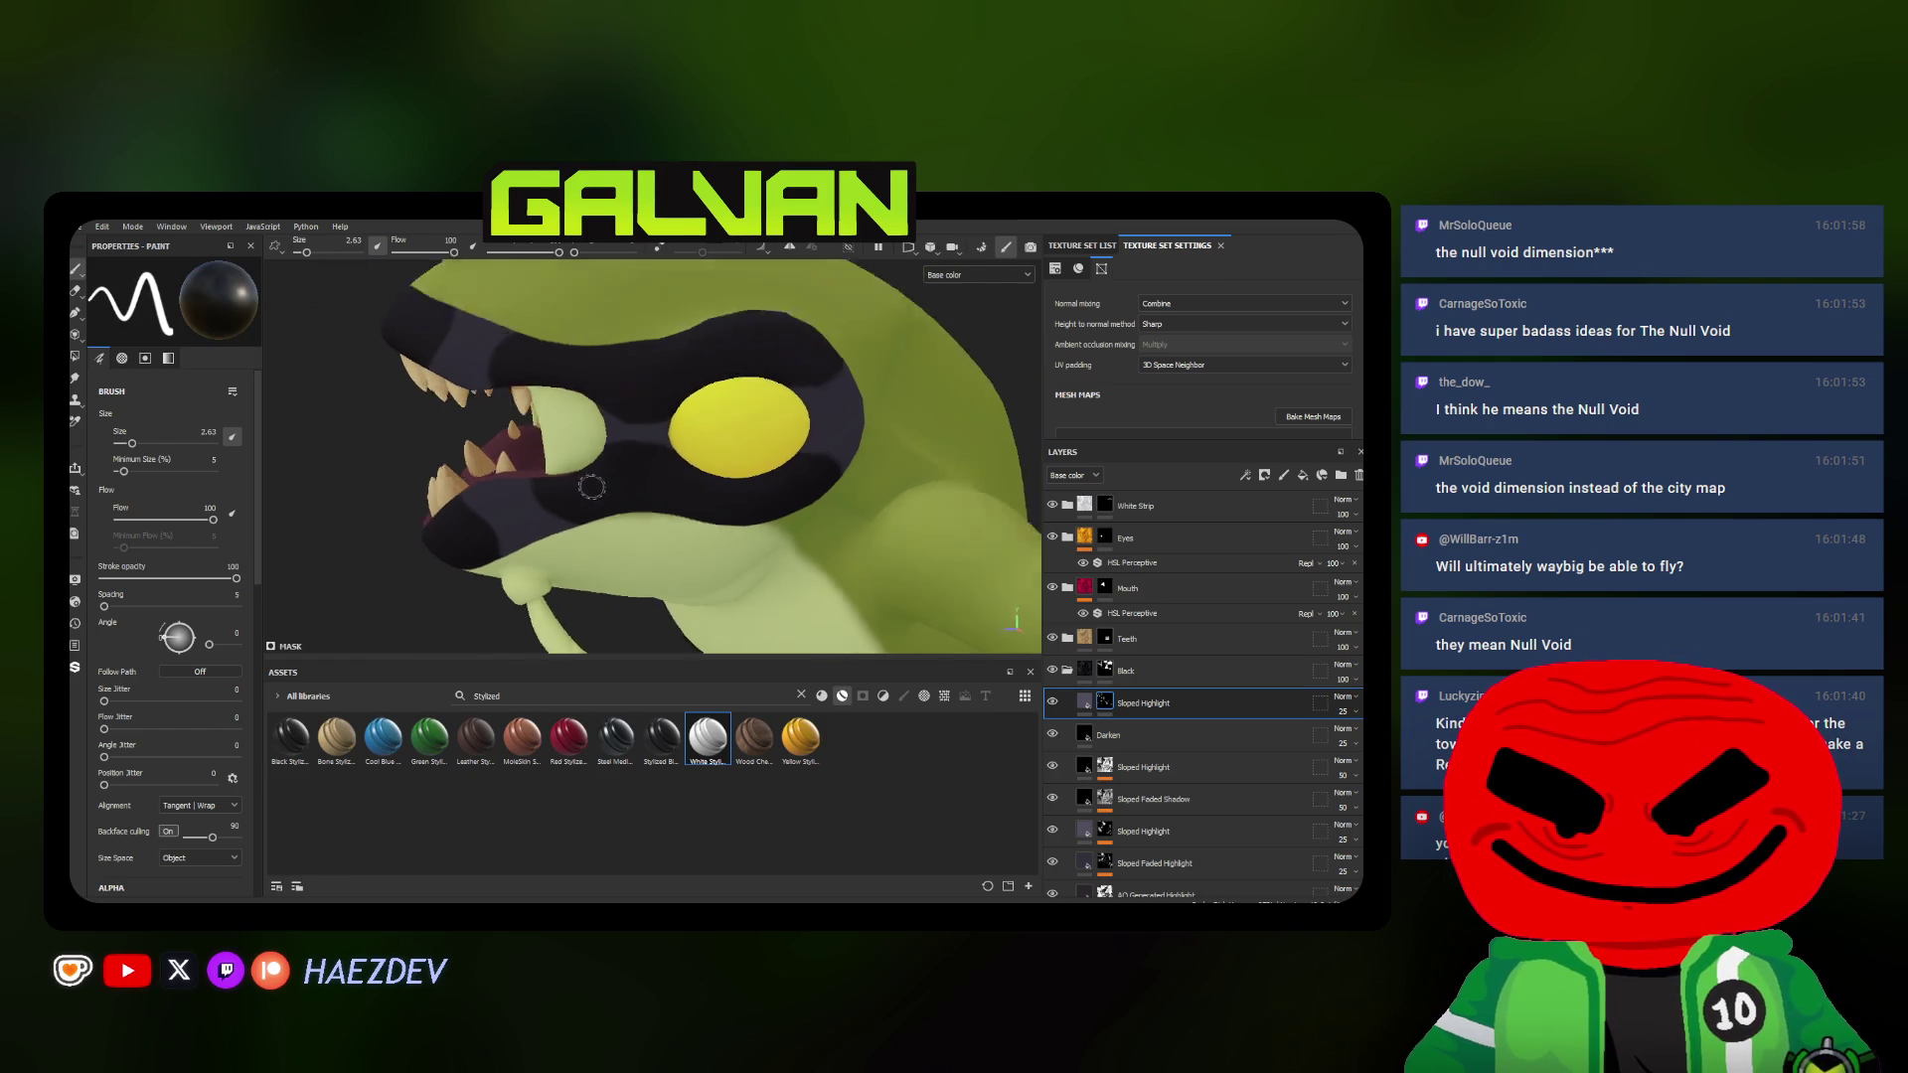
pyautogui.moveTo(652, 473)
pyautogui.keyDown('alt'); pyautogui.mouseDown()
pyautogui.moveTo(578, 467)
pyautogui.moveTo(639, 426)
pyautogui.moveTo(732, 415)
pyautogui.mouseUp(); pyautogui.keyUp('alt')
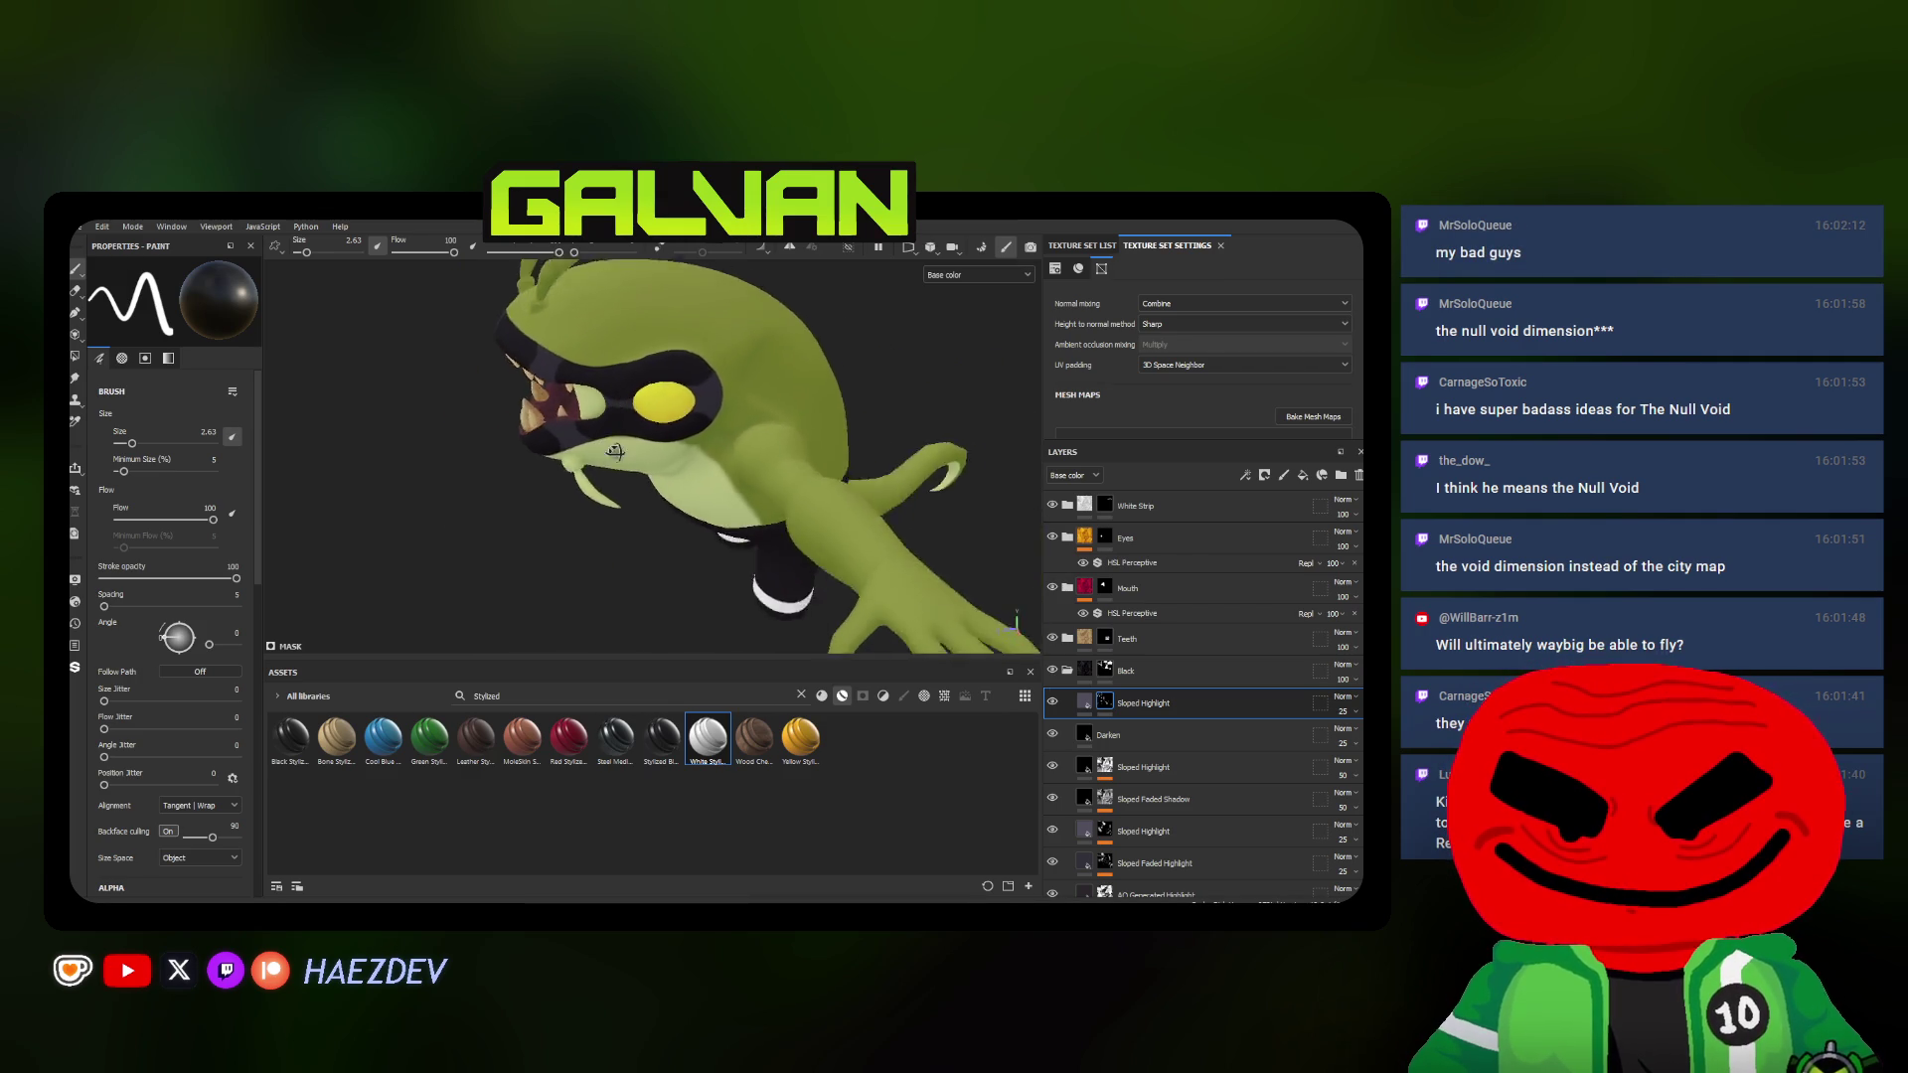
# Orbit down to the legs and back, then bring up the Sloped Highlight layer's options
pyautogui.moveTo(732, 415)
pyautogui.keyDown('alt'); pyautogui.mouseDown()
pyautogui.moveTo(679, 464)
pyautogui.moveTo(652, 375)
pyautogui.moveTo(673, 427)
pyautogui.mouseUp(); pyautogui.keyUp('alt')
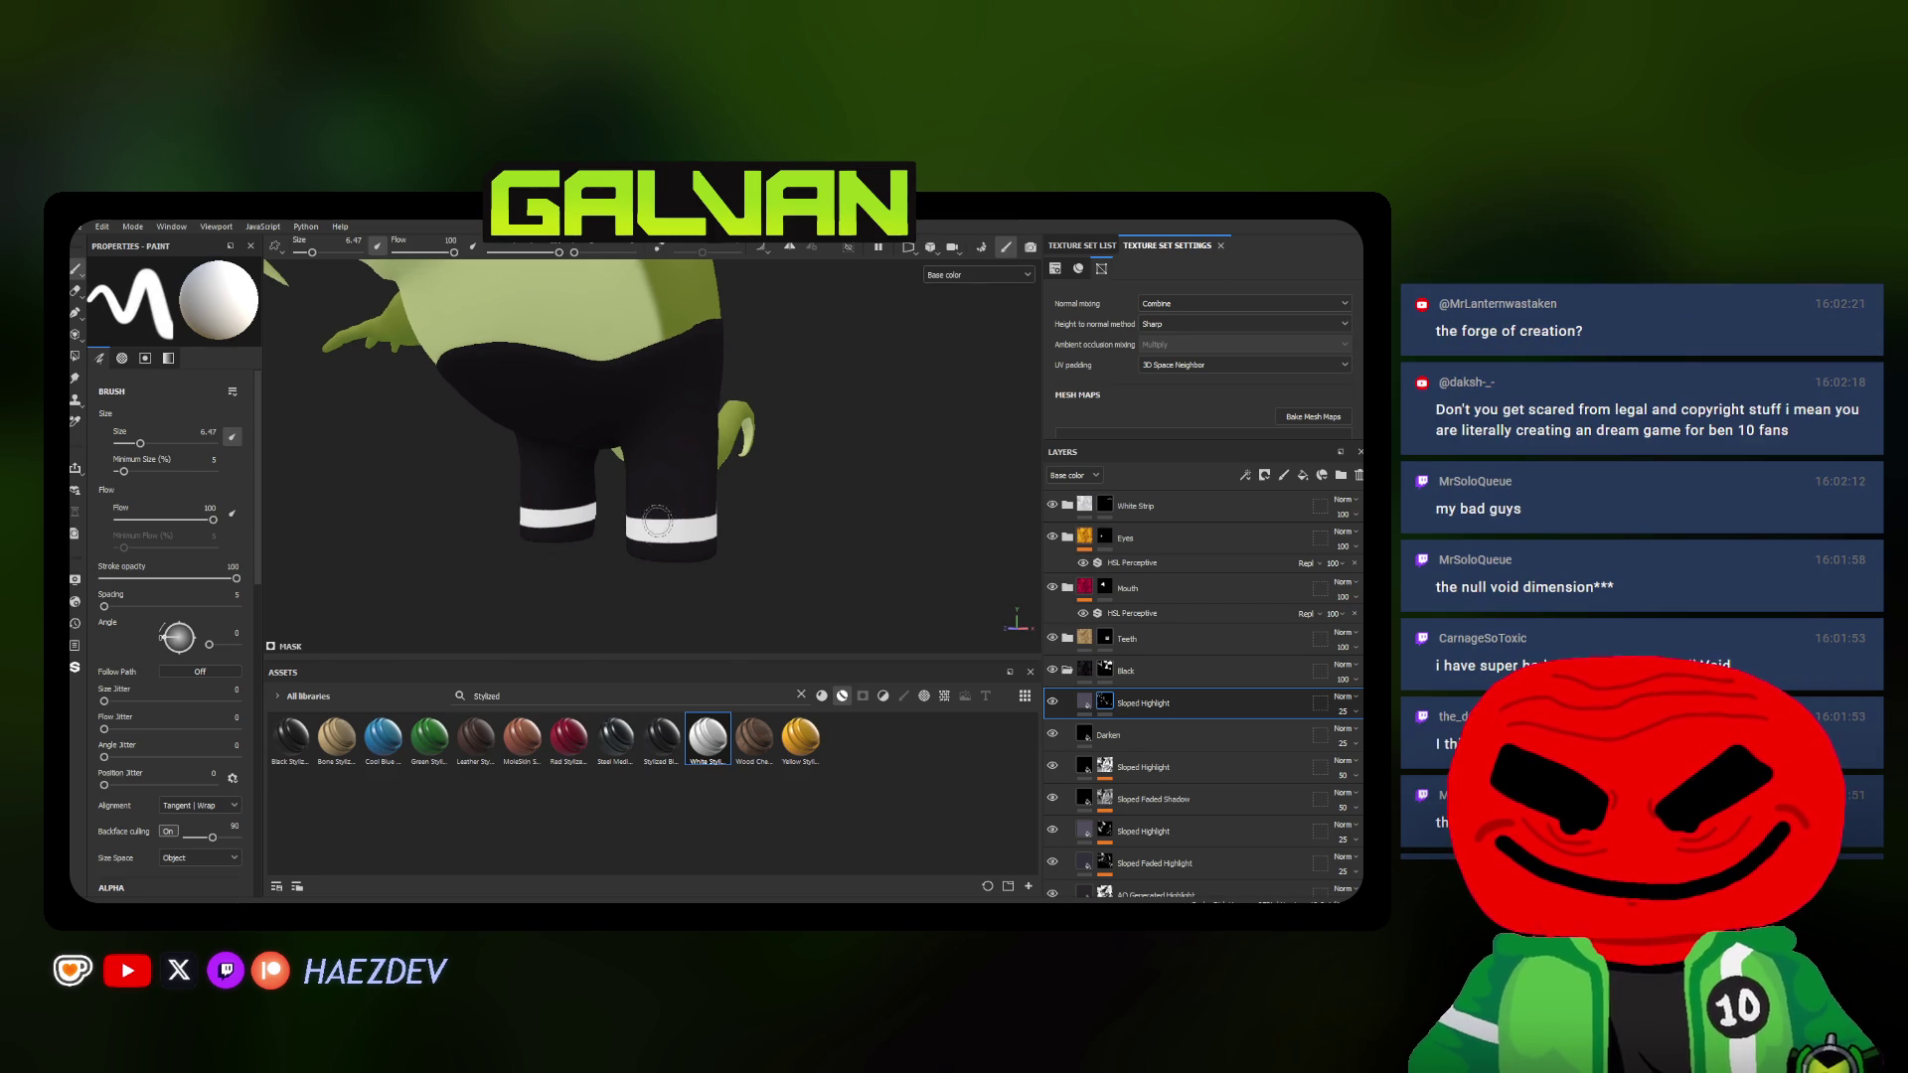
pyautogui.keyDown('alt'); pyautogui.moveTo(605, 332); pyautogui.dragTo(699, 517); pyautogui.keyUp('alt')
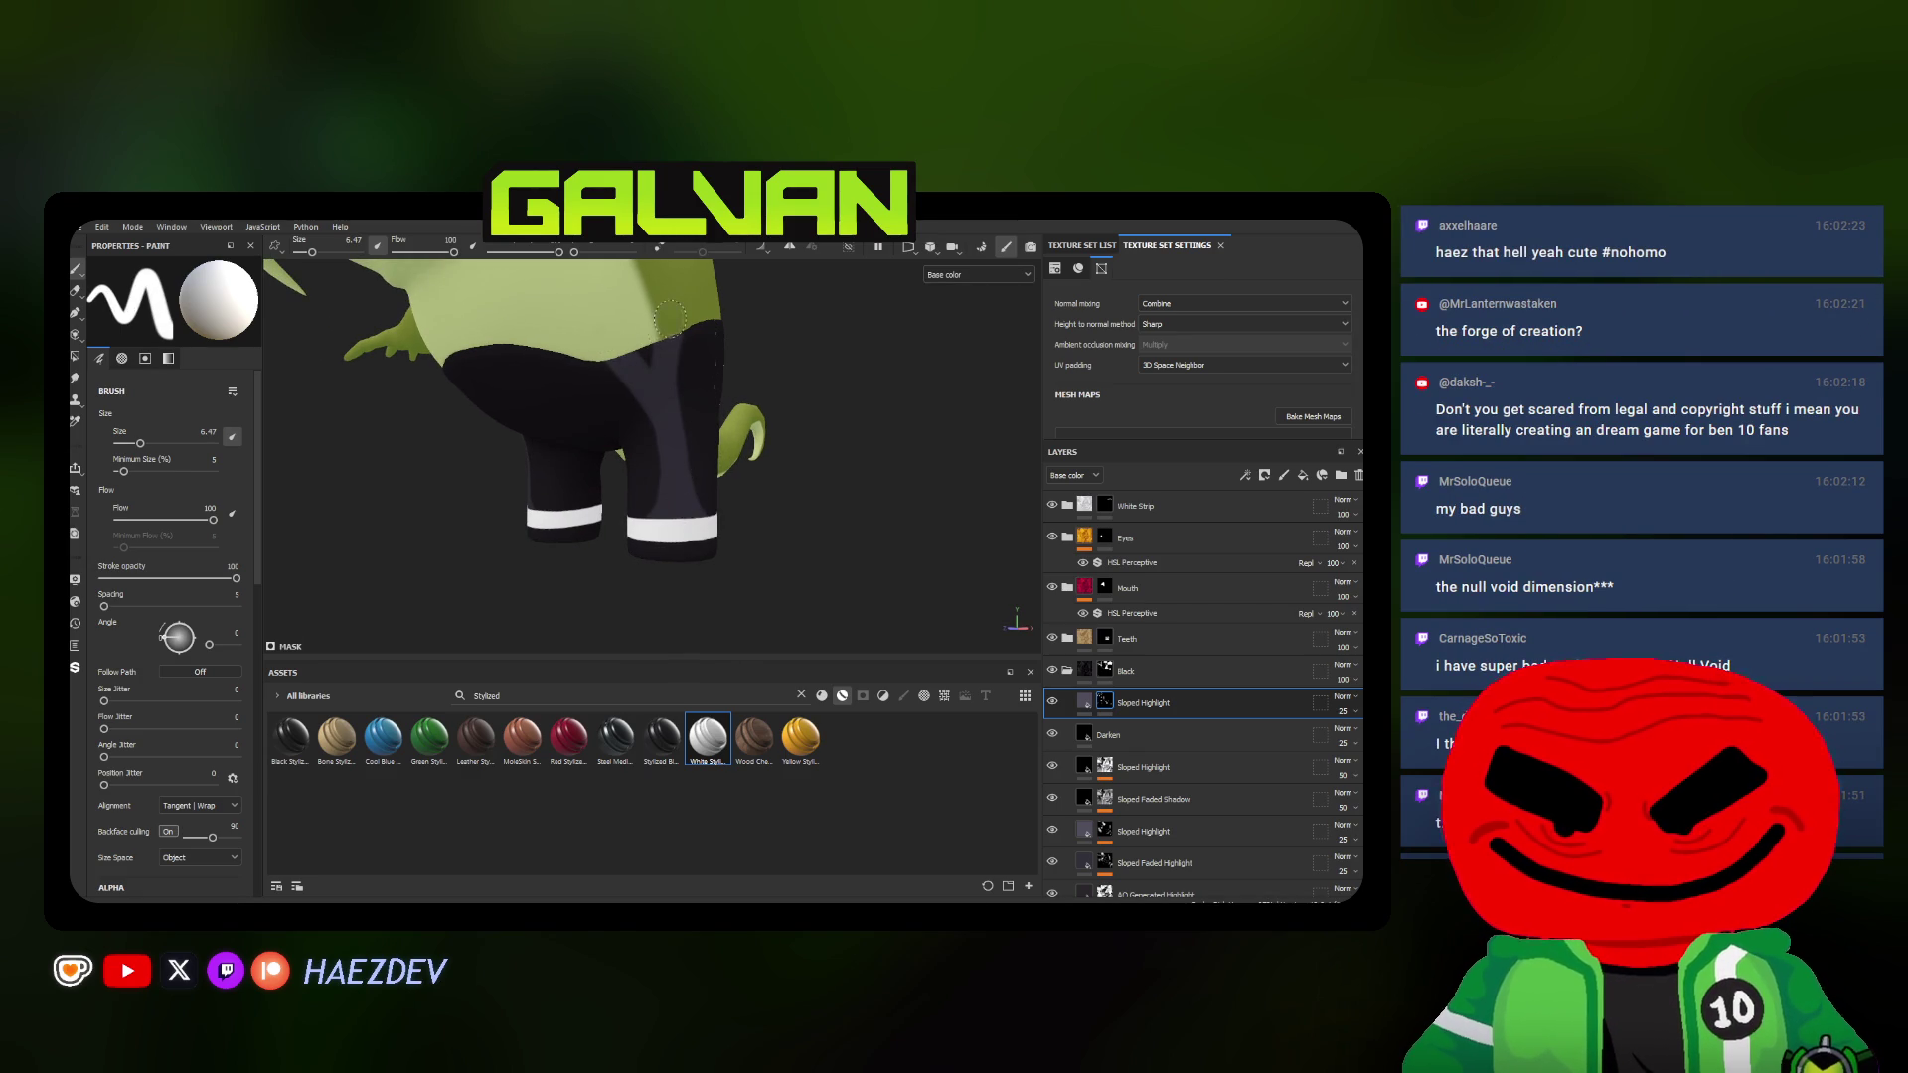
pyautogui.moveTo(649, 331)
pyautogui.keyDown('alt'); pyautogui.mouseDown()
pyautogui.moveTo(647, 428)
pyautogui.moveTo(731, 463)
pyautogui.moveTo(872, 479)
pyautogui.moveTo(725, 480)
pyautogui.mouseUp(); pyautogui.keyUp('alt')
pyautogui.rightClick(1107, 708)
# Add a Blur filter to the Sloped Highlight layer to soften its highlights
pyautogui.click(1179, 448)
pyautogui.click(240, 317)
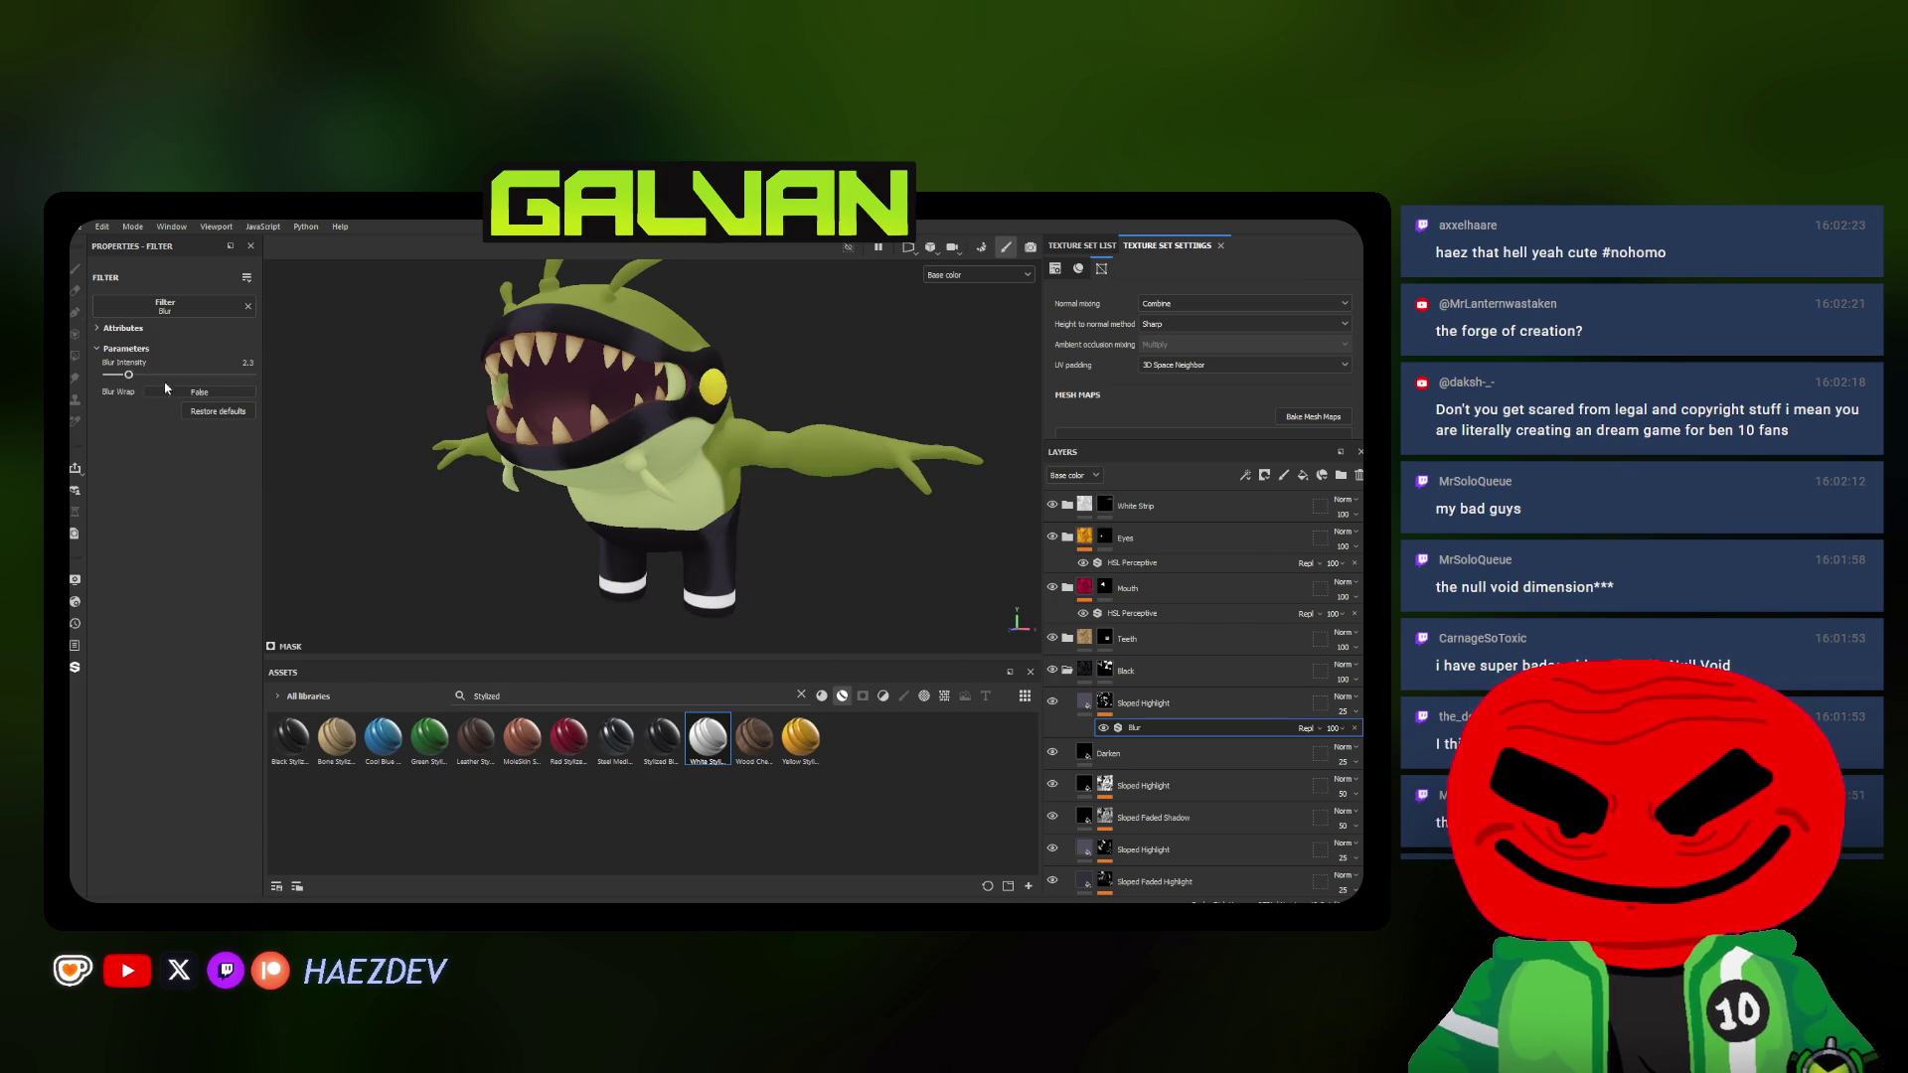
pyautogui.keyDown('alt'); pyautogui.moveTo(597, 448); pyautogui.dragTo(895, 507); pyautogui.keyUp('alt')
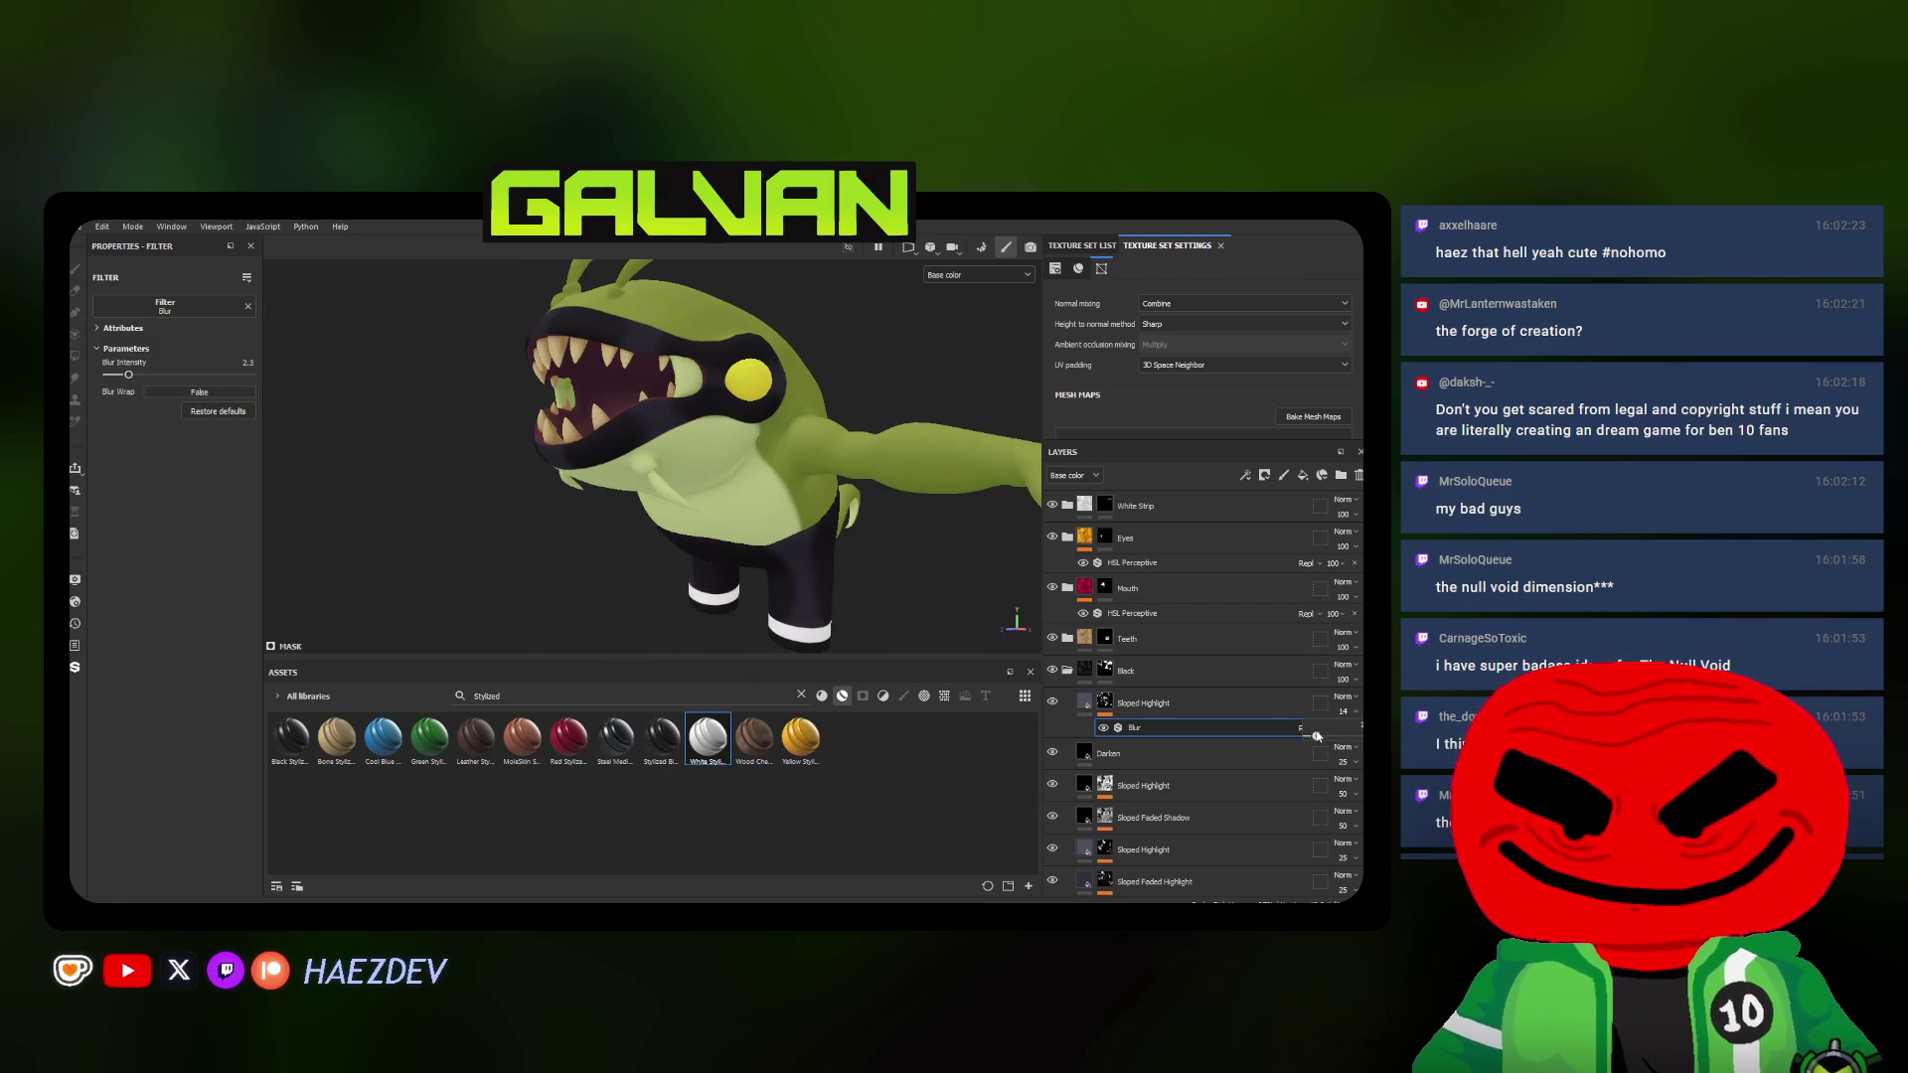
pyautogui.moveTo(641, 417)
pyautogui.keyDown('alt'); pyautogui.mouseDown()
pyautogui.moveTo(746, 432)
pyautogui.moveTo(788, 568)
pyautogui.mouseUp(); pyautogui.keyUp('alt')
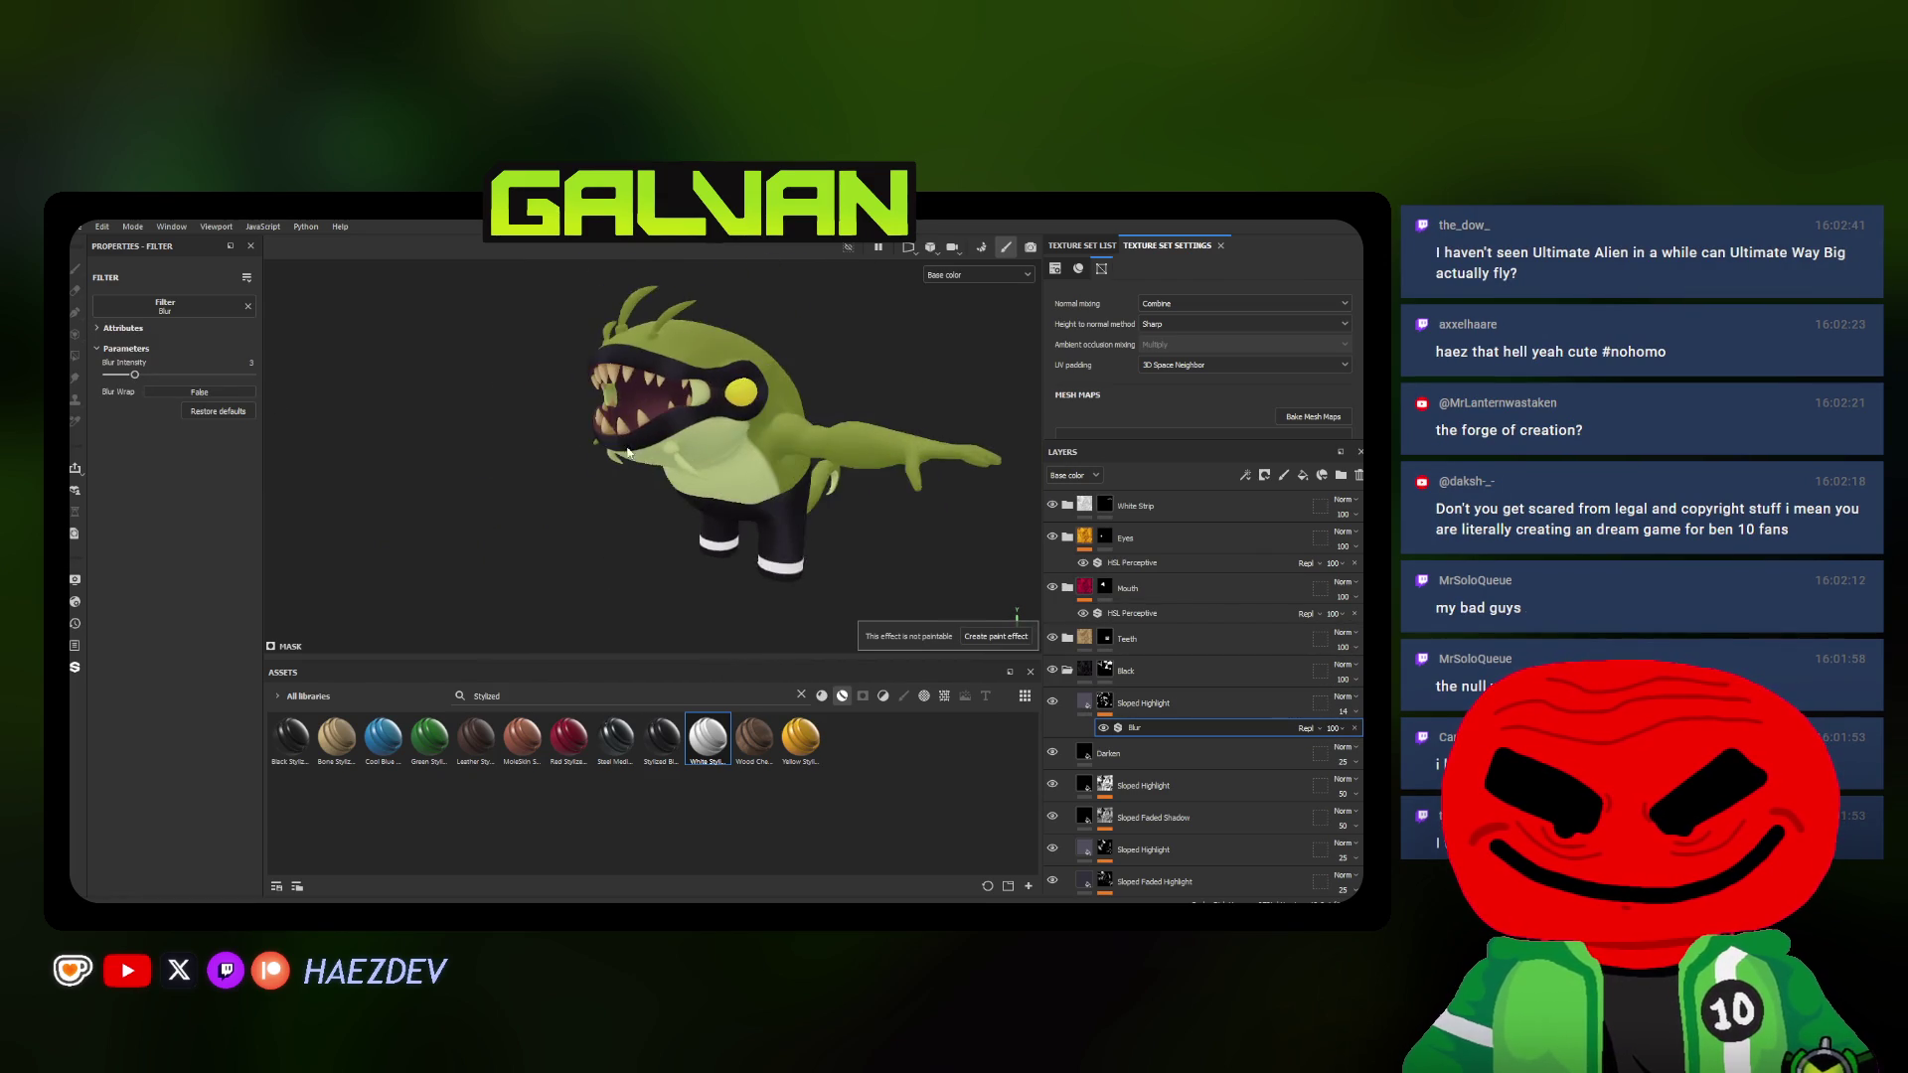
# Select the lower Sloped Highlight layer's mask for painting and bring up its options
pyautogui.click(1144, 703)
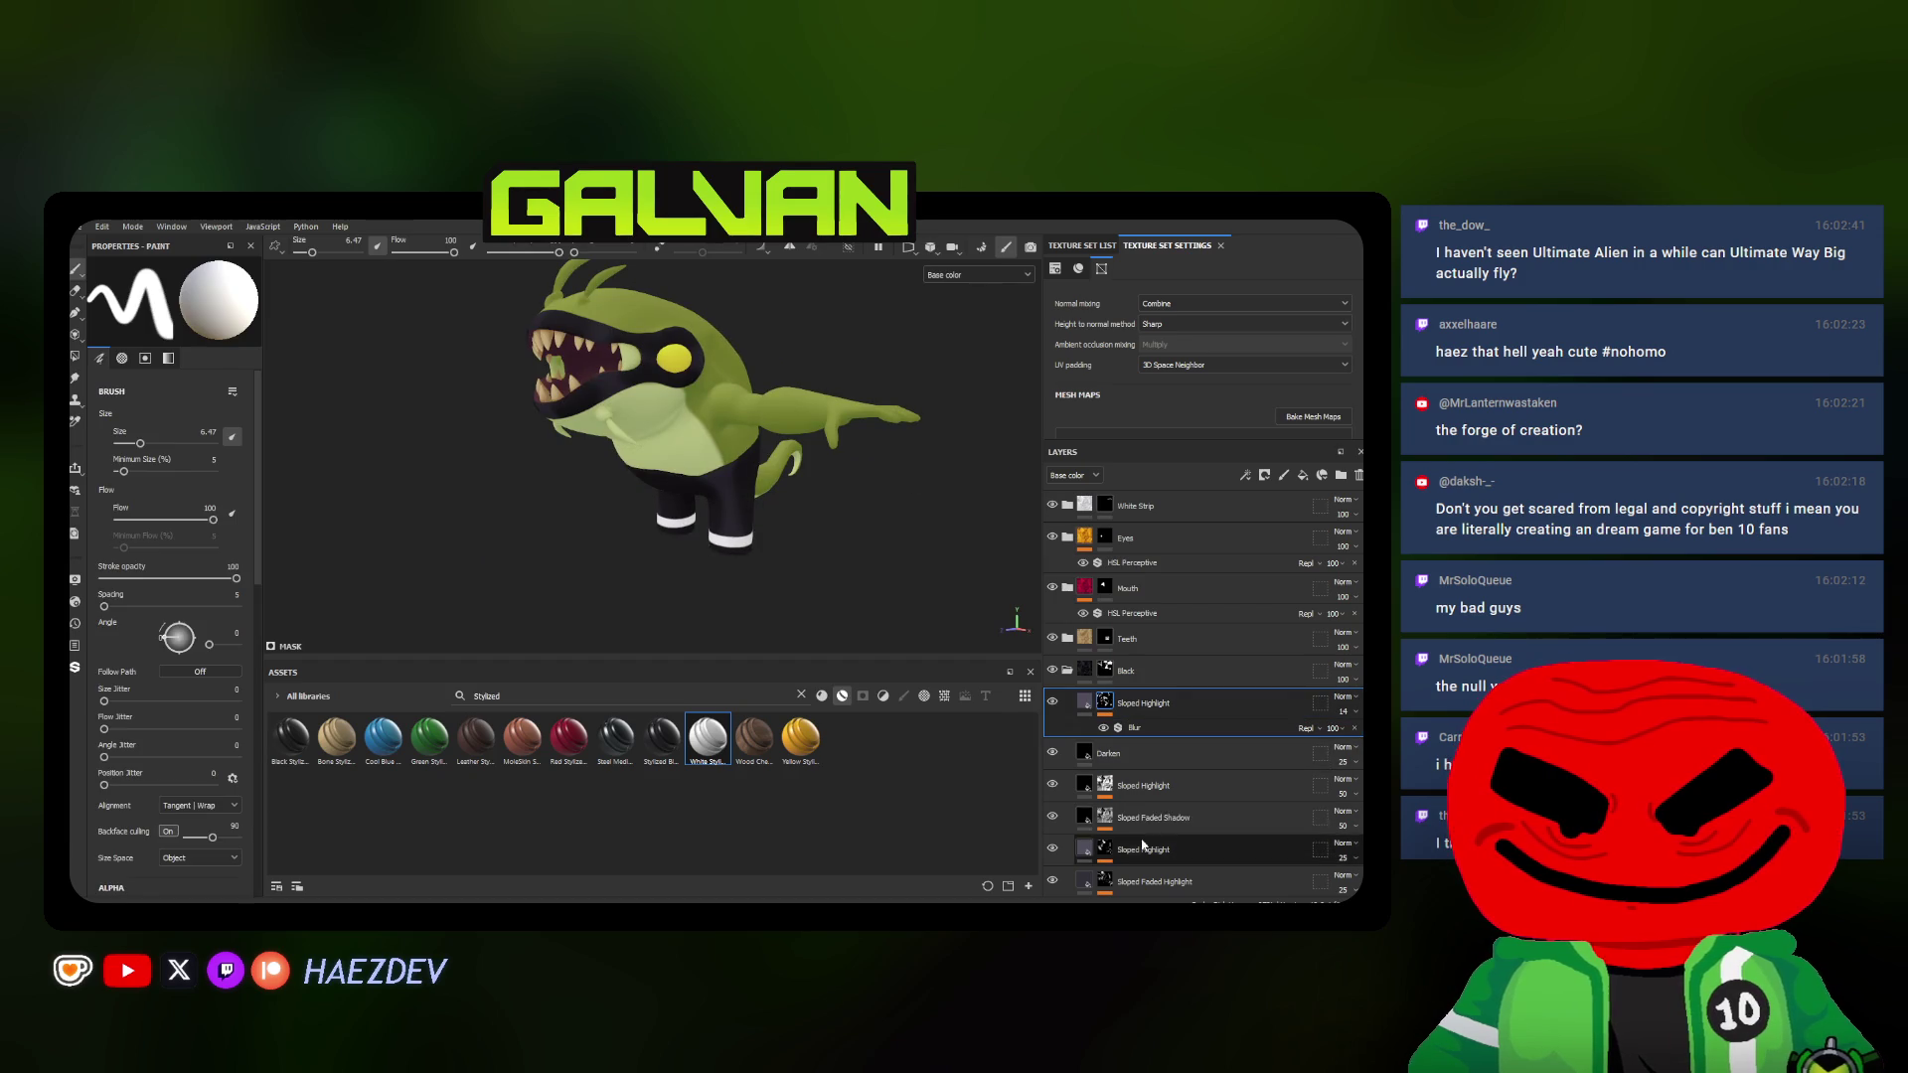
pyautogui.click(1147, 849)
pyautogui.click(1105, 753)
pyautogui.rightClick(1128, 758)
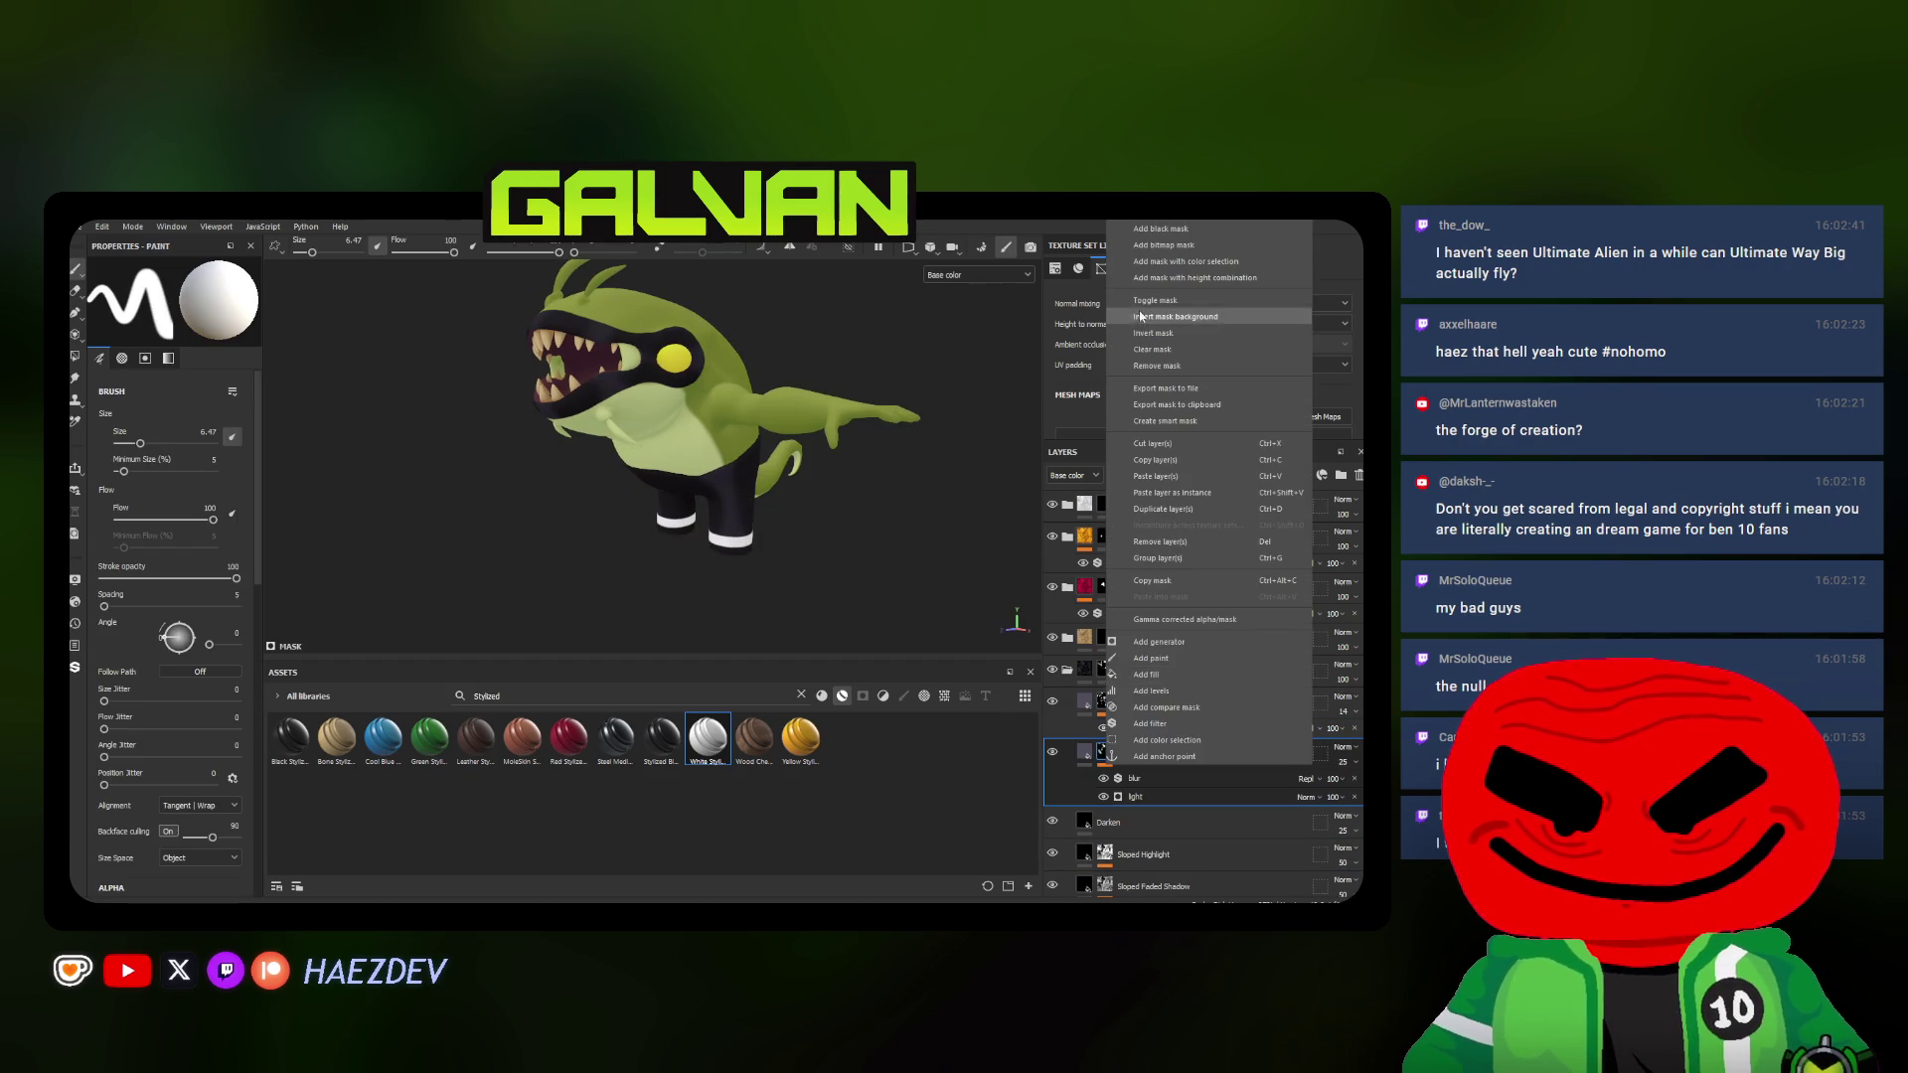
# Paint soft grey highlights into the mask on the creature's back and black leg
pyautogui.click(1162, 235)
pyautogui.moveTo(626, 447)
pyautogui.keyDown('alt'); pyautogui.mouseDown()
pyautogui.moveTo(694, 492)
pyautogui.moveTo(597, 454)
pyautogui.moveTo(679, 507)
pyautogui.mouseUp(); pyautogui.keyUp('alt')
pyautogui.keyDown('ctrl'); pyautogui.moveTo(656, 492); pyautogui.dragTo(614, 485, button='right'); pyautogui.keyUp('ctrl')
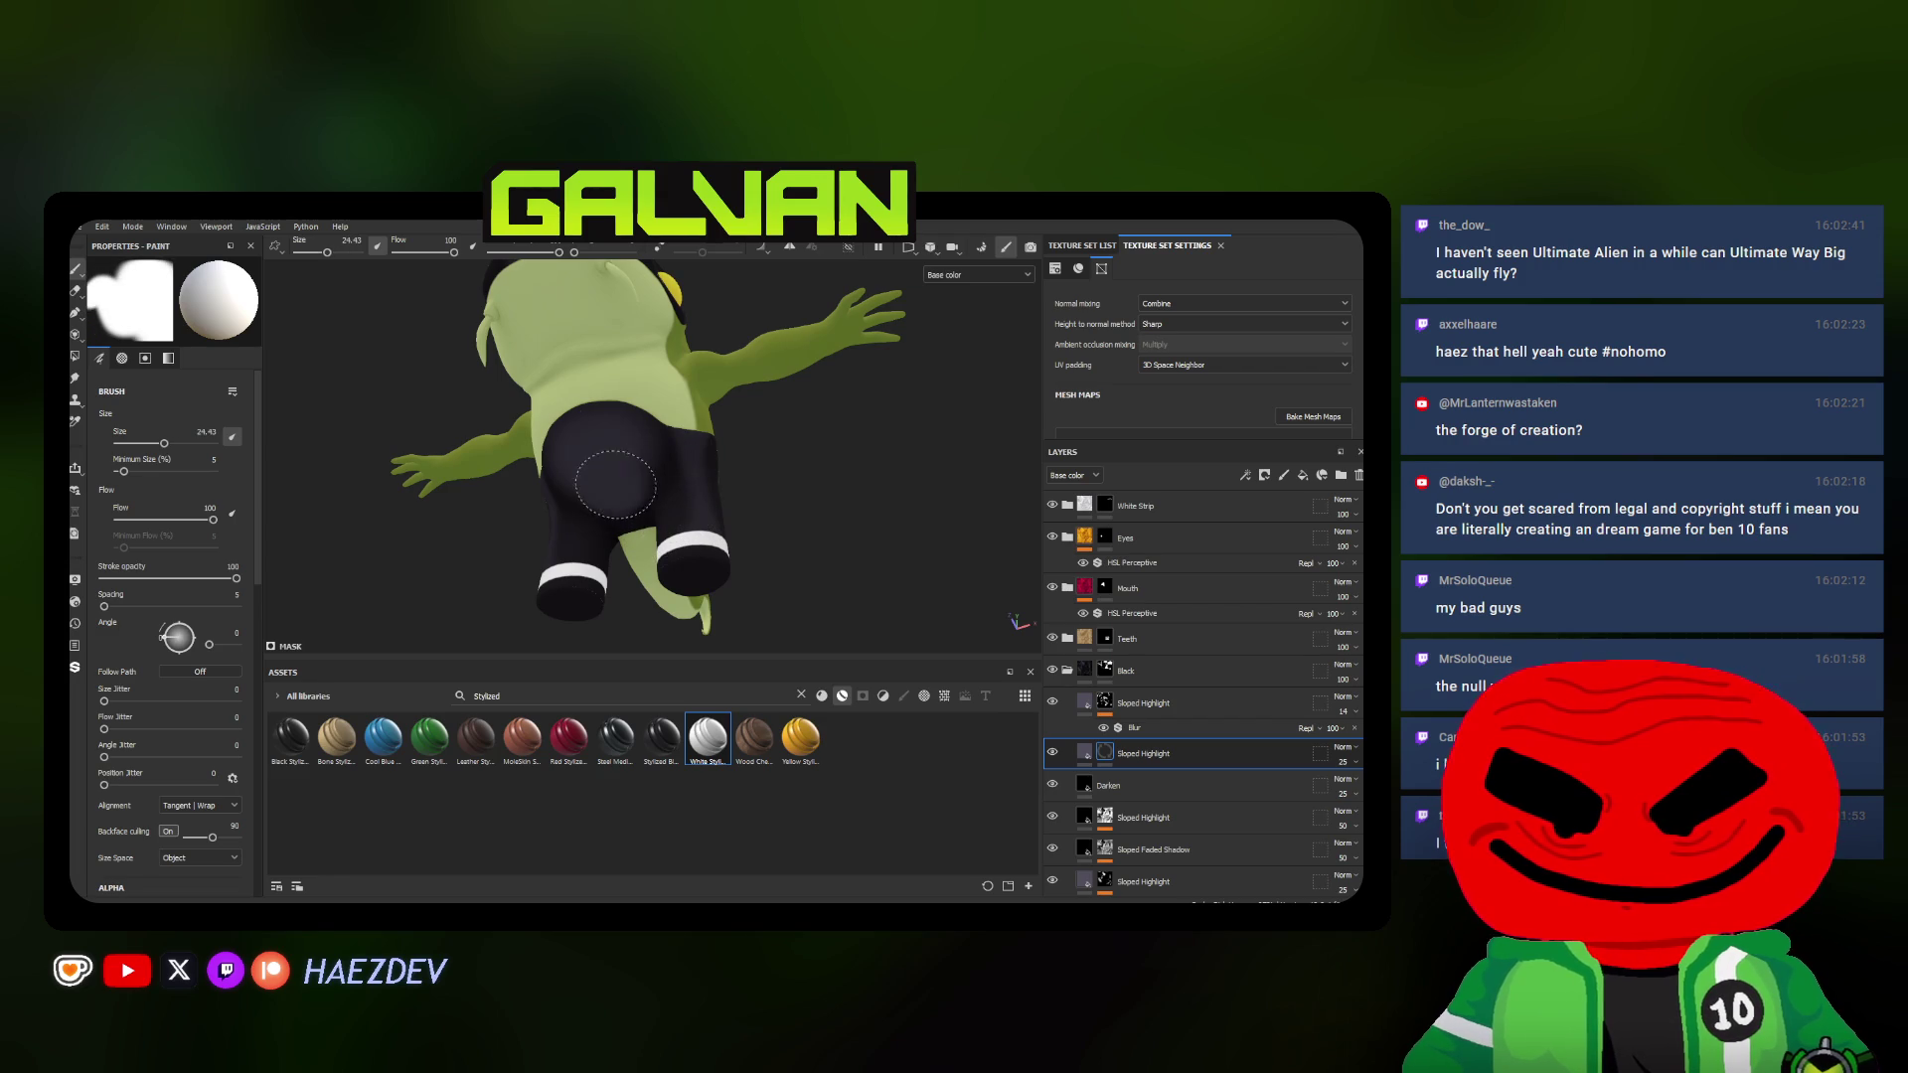
pyautogui.moveTo(626, 448)
pyautogui.keyDown('alt'); pyautogui.mouseDown()
pyautogui.moveTo(642, 478)
pyautogui.moveTo(606, 490)
pyautogui.moveTo(730, 403)
pyautogui.mouseUp(); pyautogui.keyUp('alt')
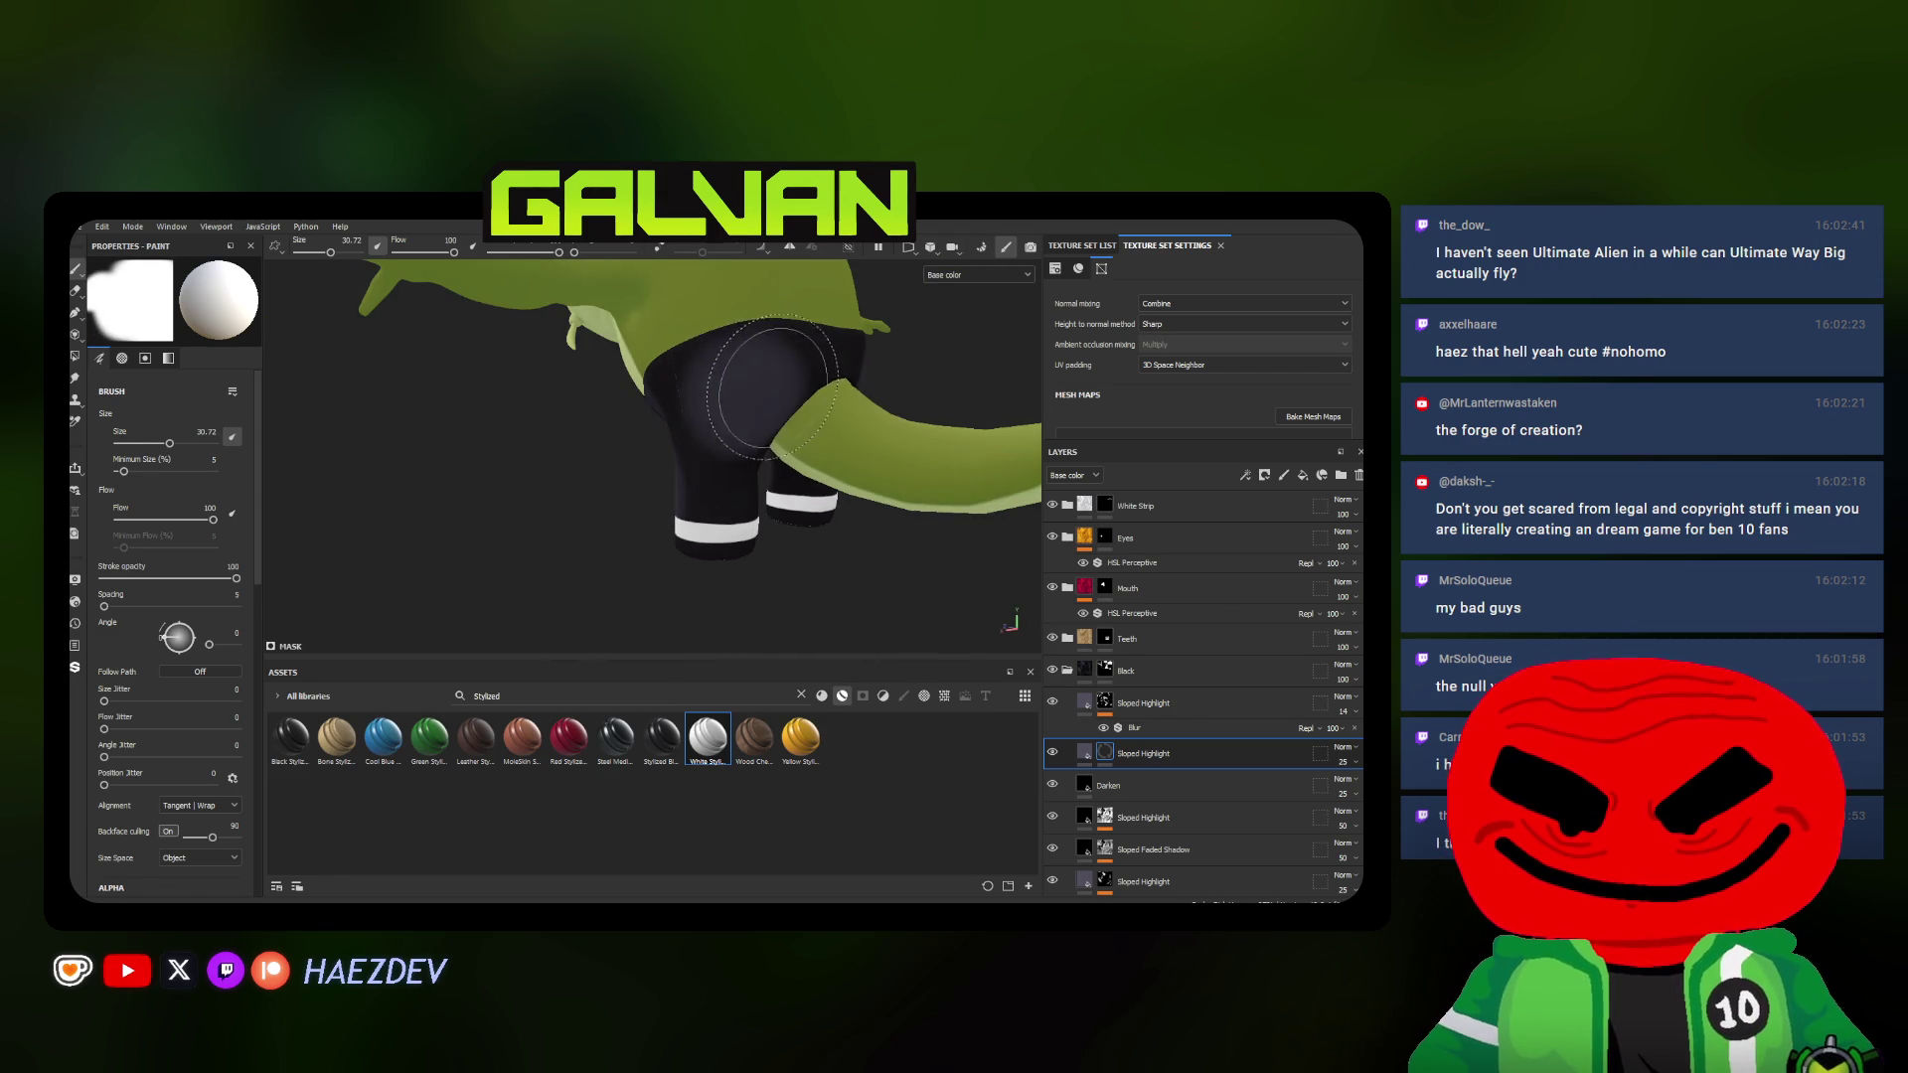
pyautogui.keyDown('alt'); pyautogui.moveTo(890, 391); pyautogui.dragTo(790, 380); pyautogui.keyUp('alt')
pyautogui.keyDown('ctrl'); pyautogui.moveTo(791, 381); pyautogui.dragTo(764, 379, button='right'); pyautogui.keyUp('ctrl')
pyautogui.moveTo(784, 376); pyautogui.dragTo(725, 392)
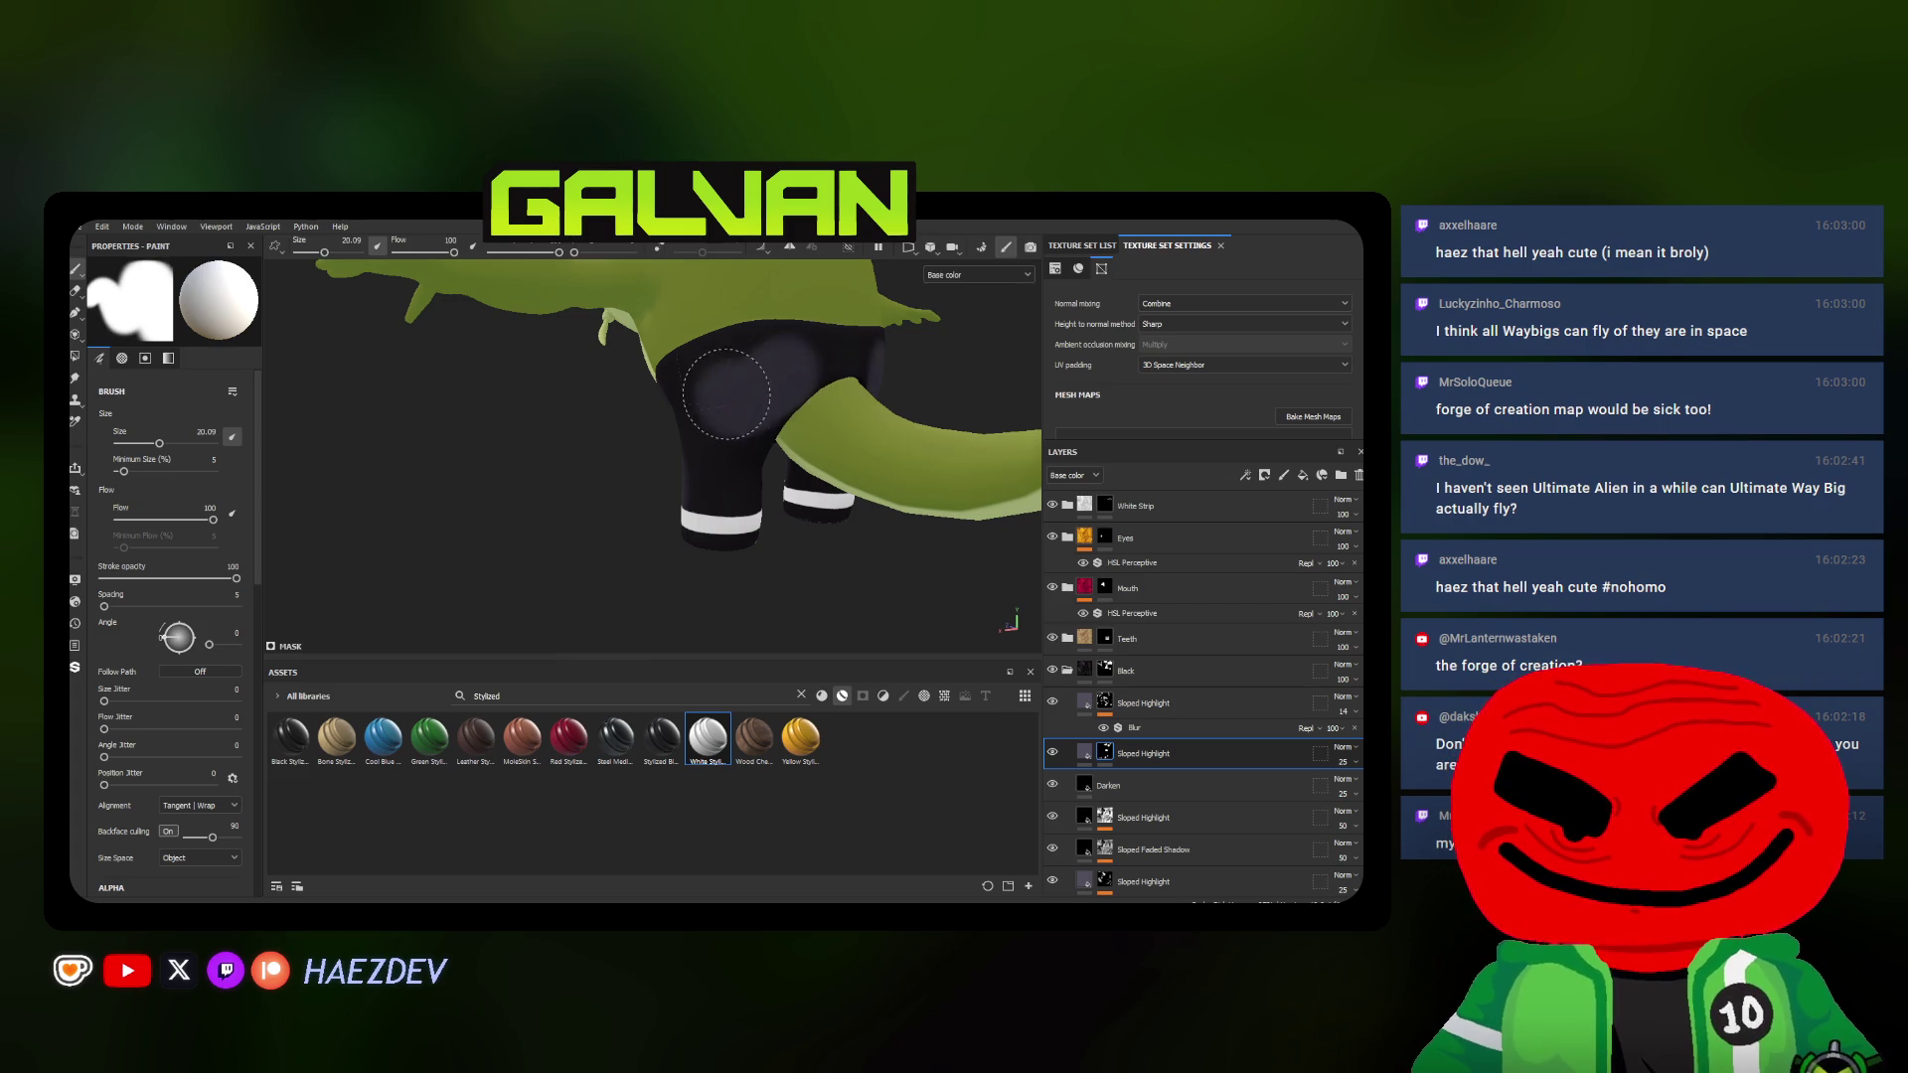
# Add a Blur filter to that highlight layer and raise its blur intensity
pyautogui.rightClick(1103, 754)
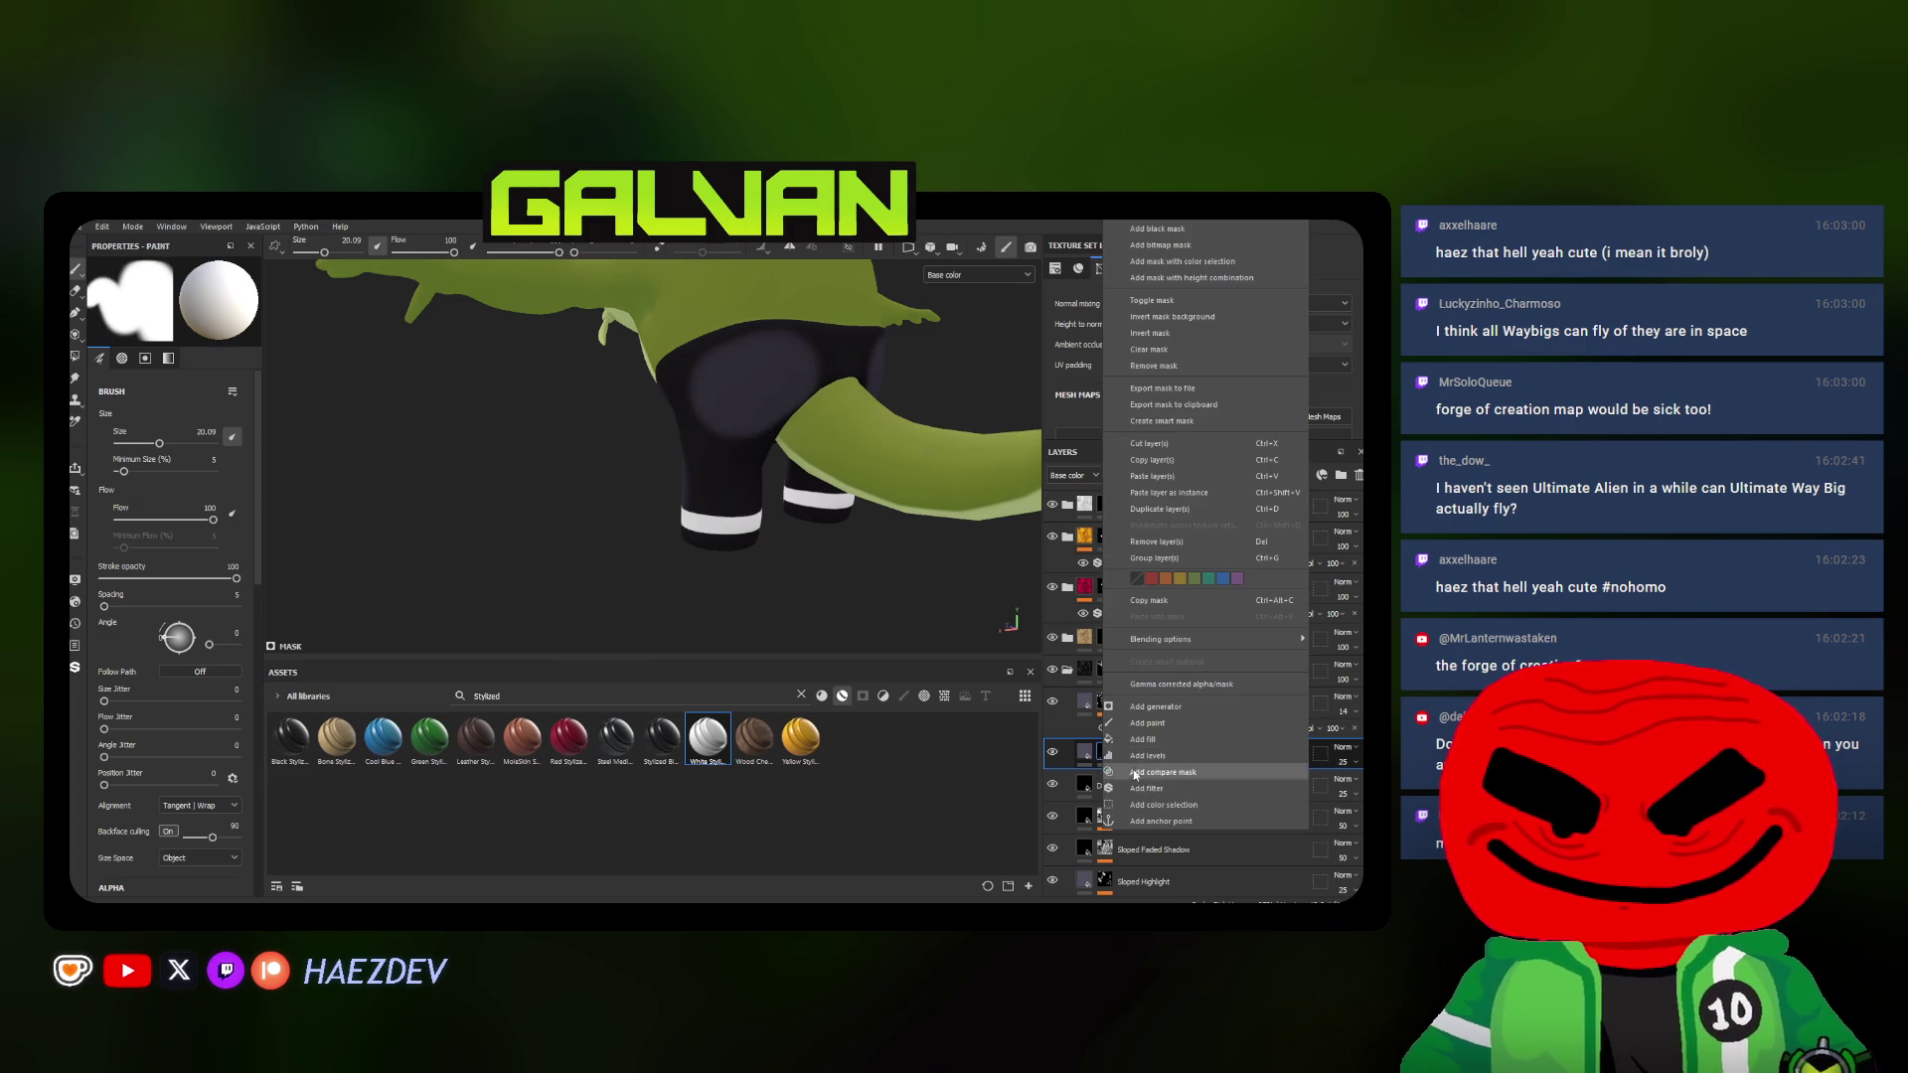
pyautogui.click(1116, 775)
pyautogui.click(166, 304)
pyautogui.click(240, 417)
pyautogui.moveTo(113, 376); pyautogui.dragTo(149, 376)
# Lower the highlight layer's opacity very low and return to a front T-pose view
pyautogui.keyDown('alt'); pyautogui.moveTo(553, 403); pyautogui.dragTo(167, 376); pyautogui.keyUp('alt')
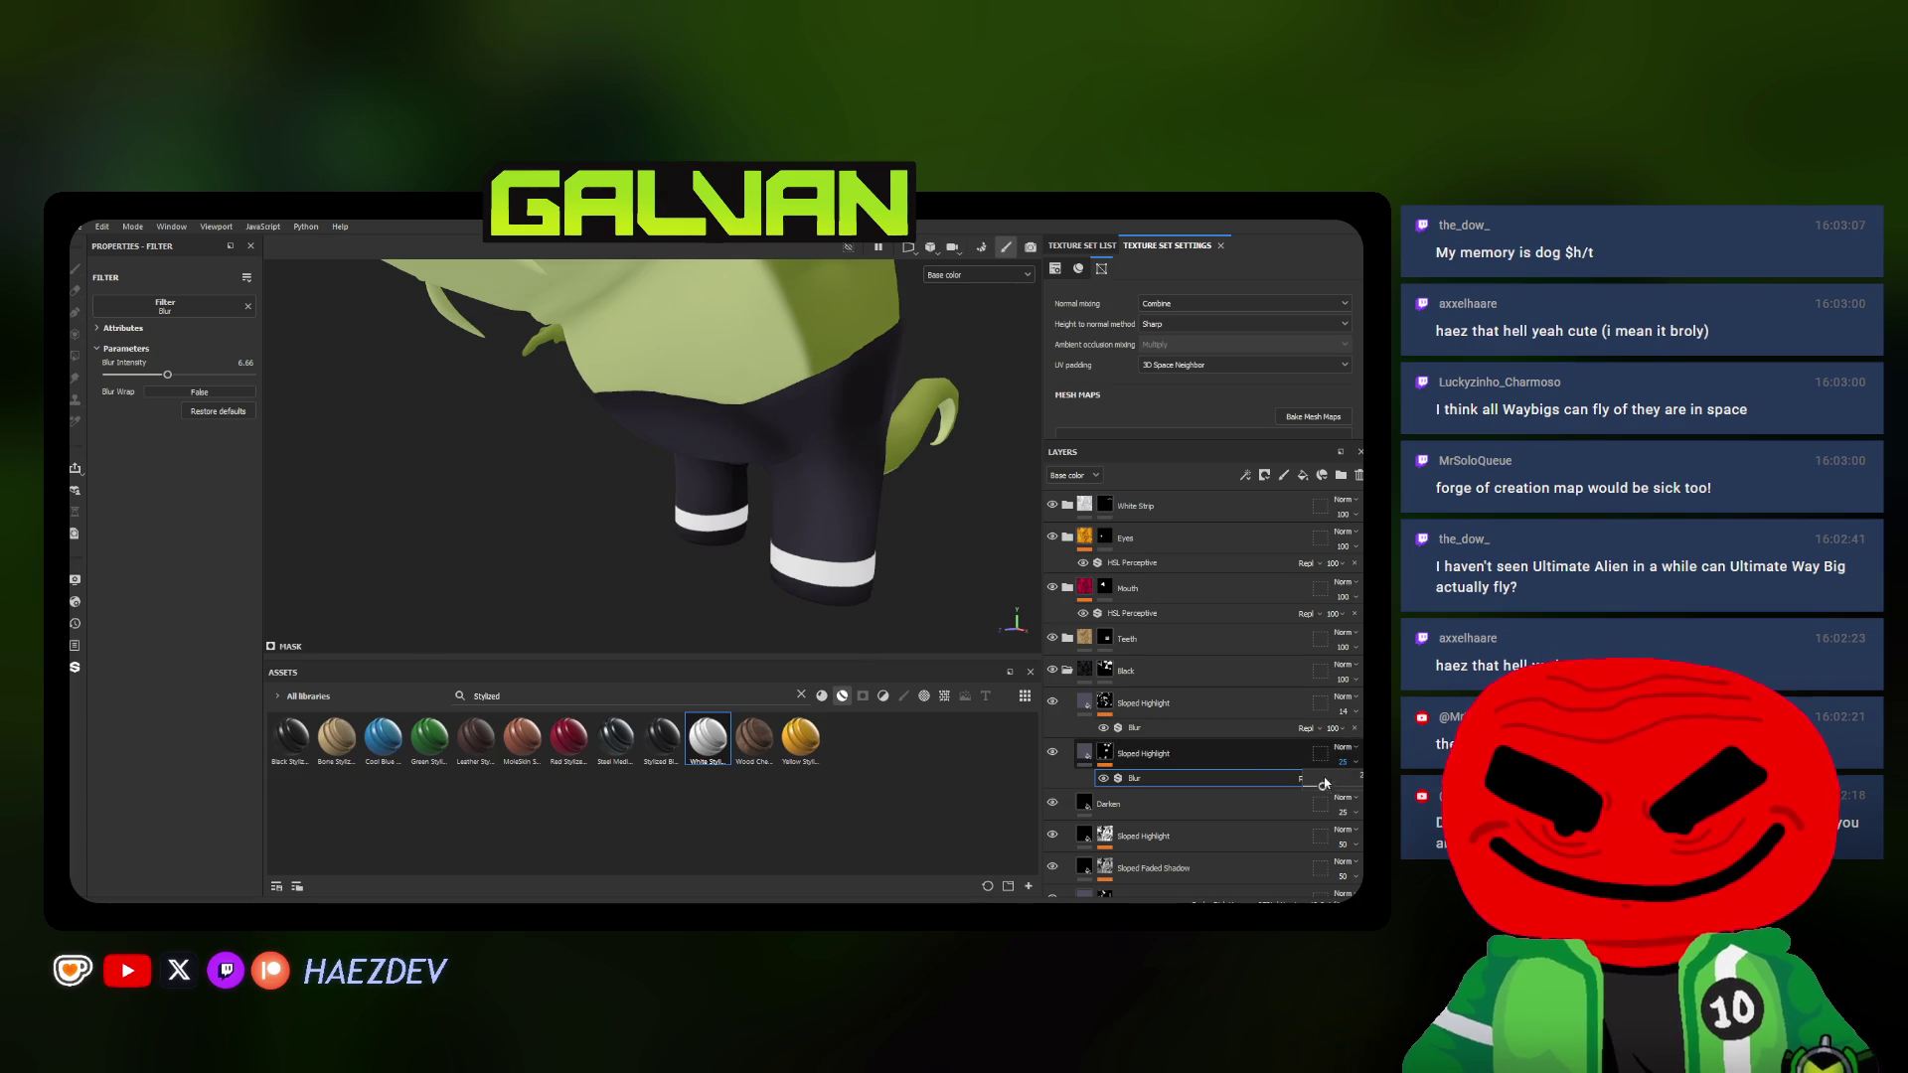
pyautogui.moveTo(1324, 784); pyautogui.dragTo(1313, 788)
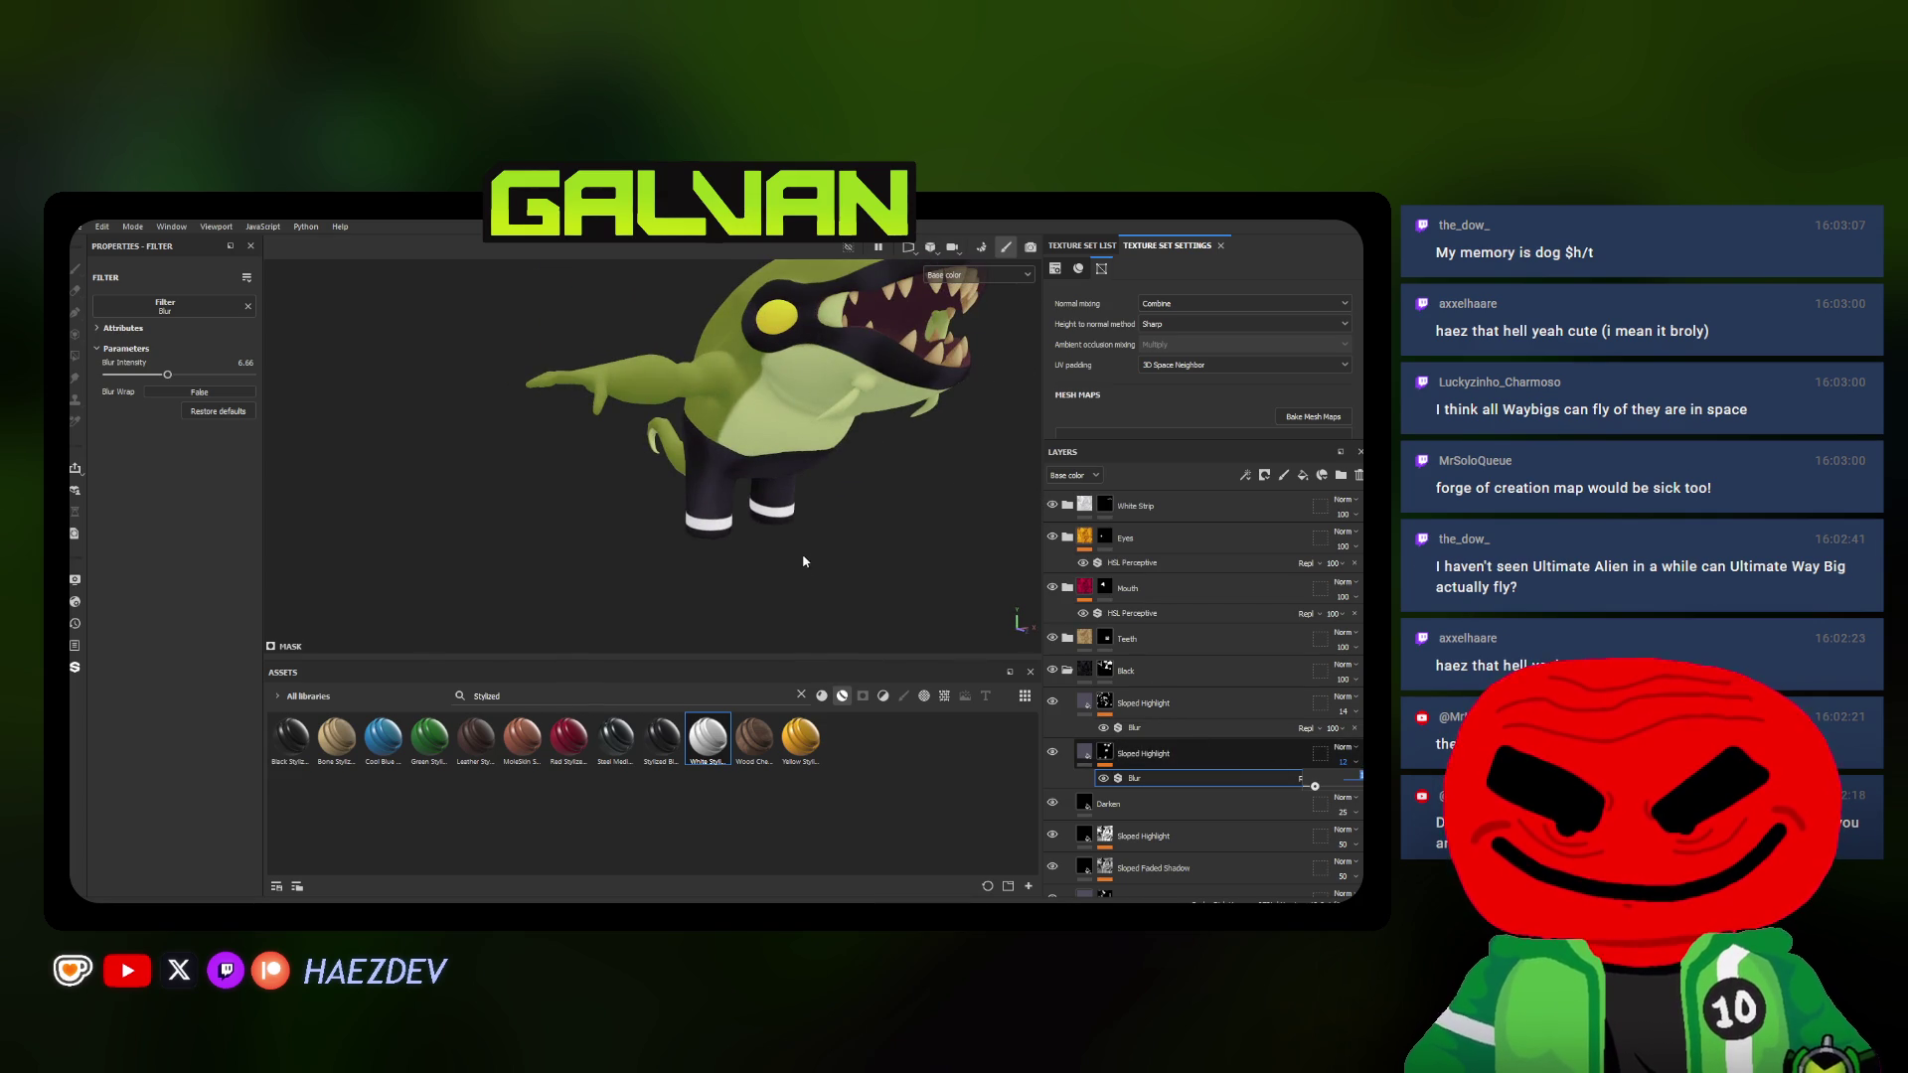
pyautogui.keyDown('alt'); pyautogui.moveTo(771, 542); pyautogui.dragTo(1014, 628); pyautogui.keyUp('alt')
pyautogui.click(1053, 753)
pyautogui.scroll(3, 740, 438)
pyautogui.keyDown('alt'); pyautogui.moveTo(671, 492); pyautogui.dragTo(741, 437); pyautogui.keyUp('alt')
pyautogui.keyDown('ctrl'); pyautogui.moveTo(741, 438); pyautogui.dragTo(702, 453, button='right'); pyautogui.keyUp('ctrl')
pyautogui.keyDown('alt'); pyautogui.moveTo(701, 451); pyautogui.dragTo(698, 452); pyautogui.keyUp('alt')
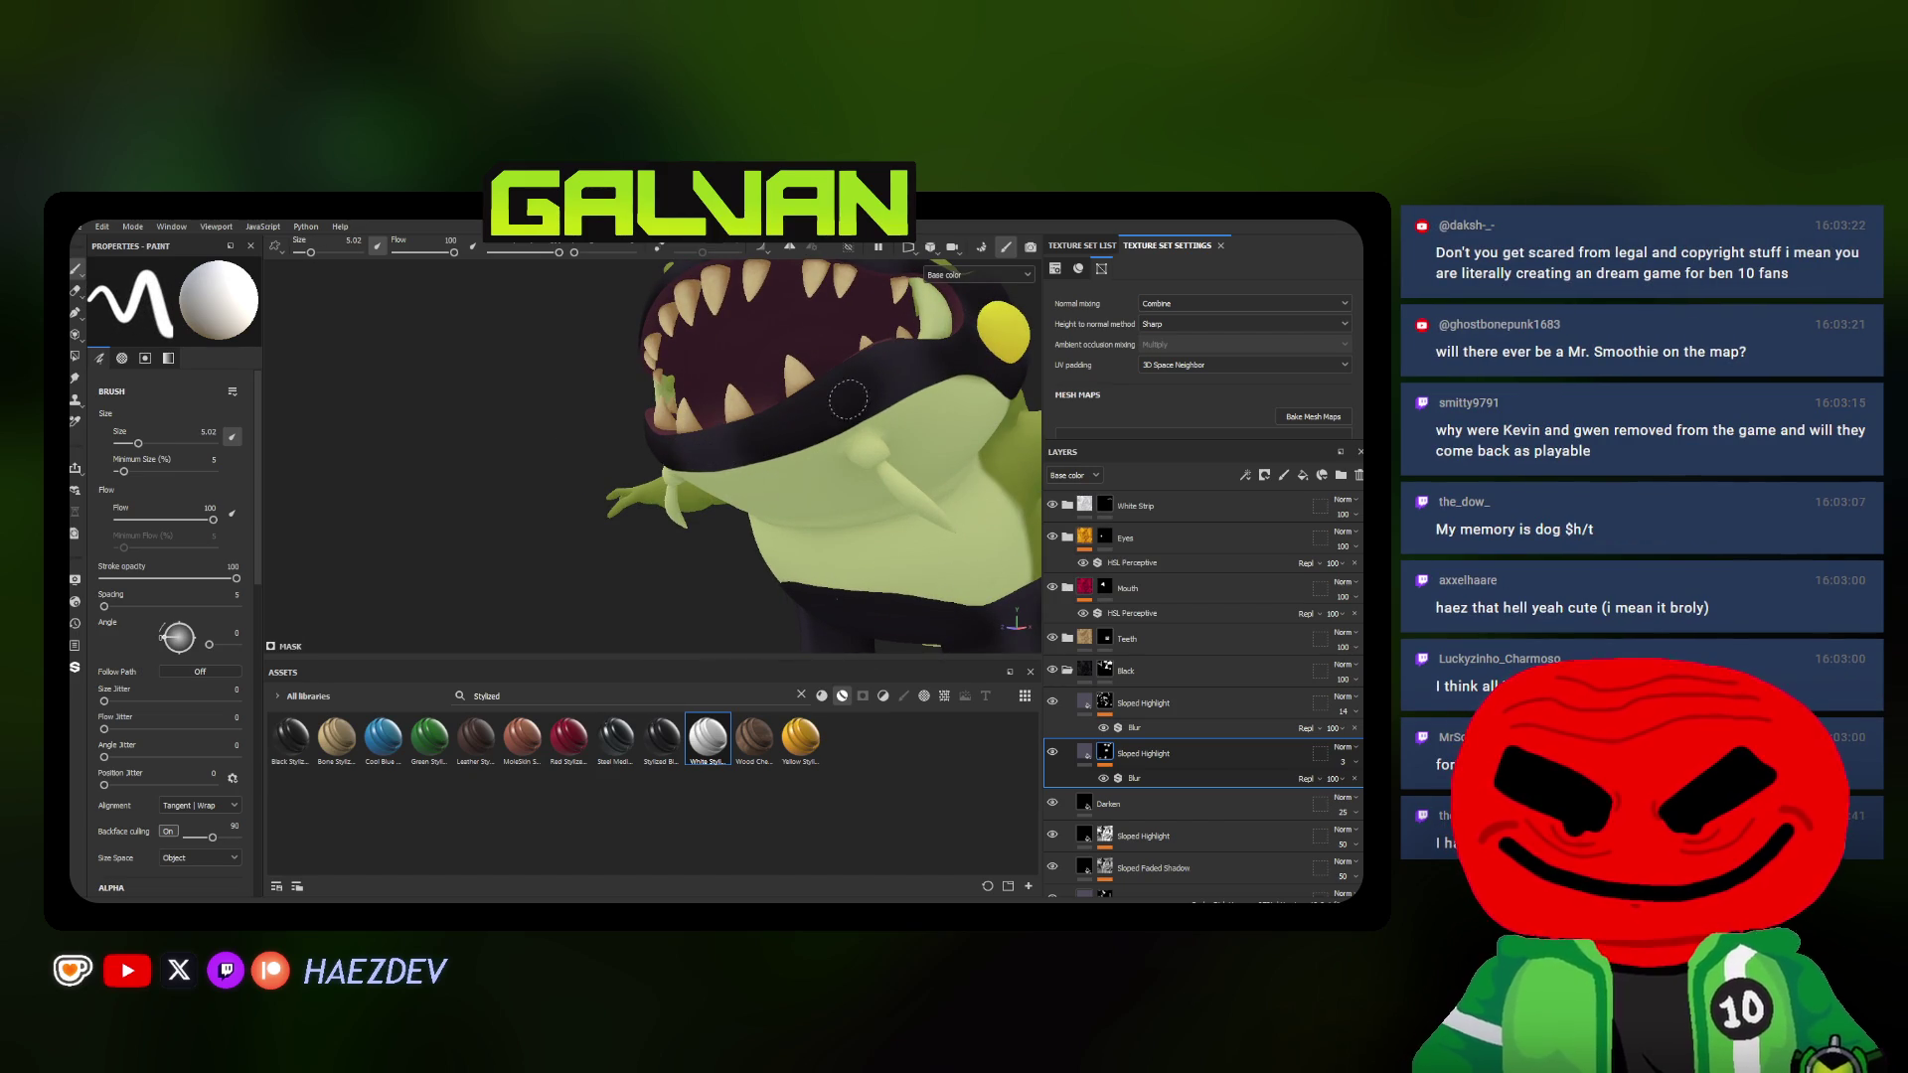
pyautogui.keyDown('alt'); pyautogui.moveTo(962, 354); pyautogui.dragTo(530, 518); pyautogui.keyUp('alt')
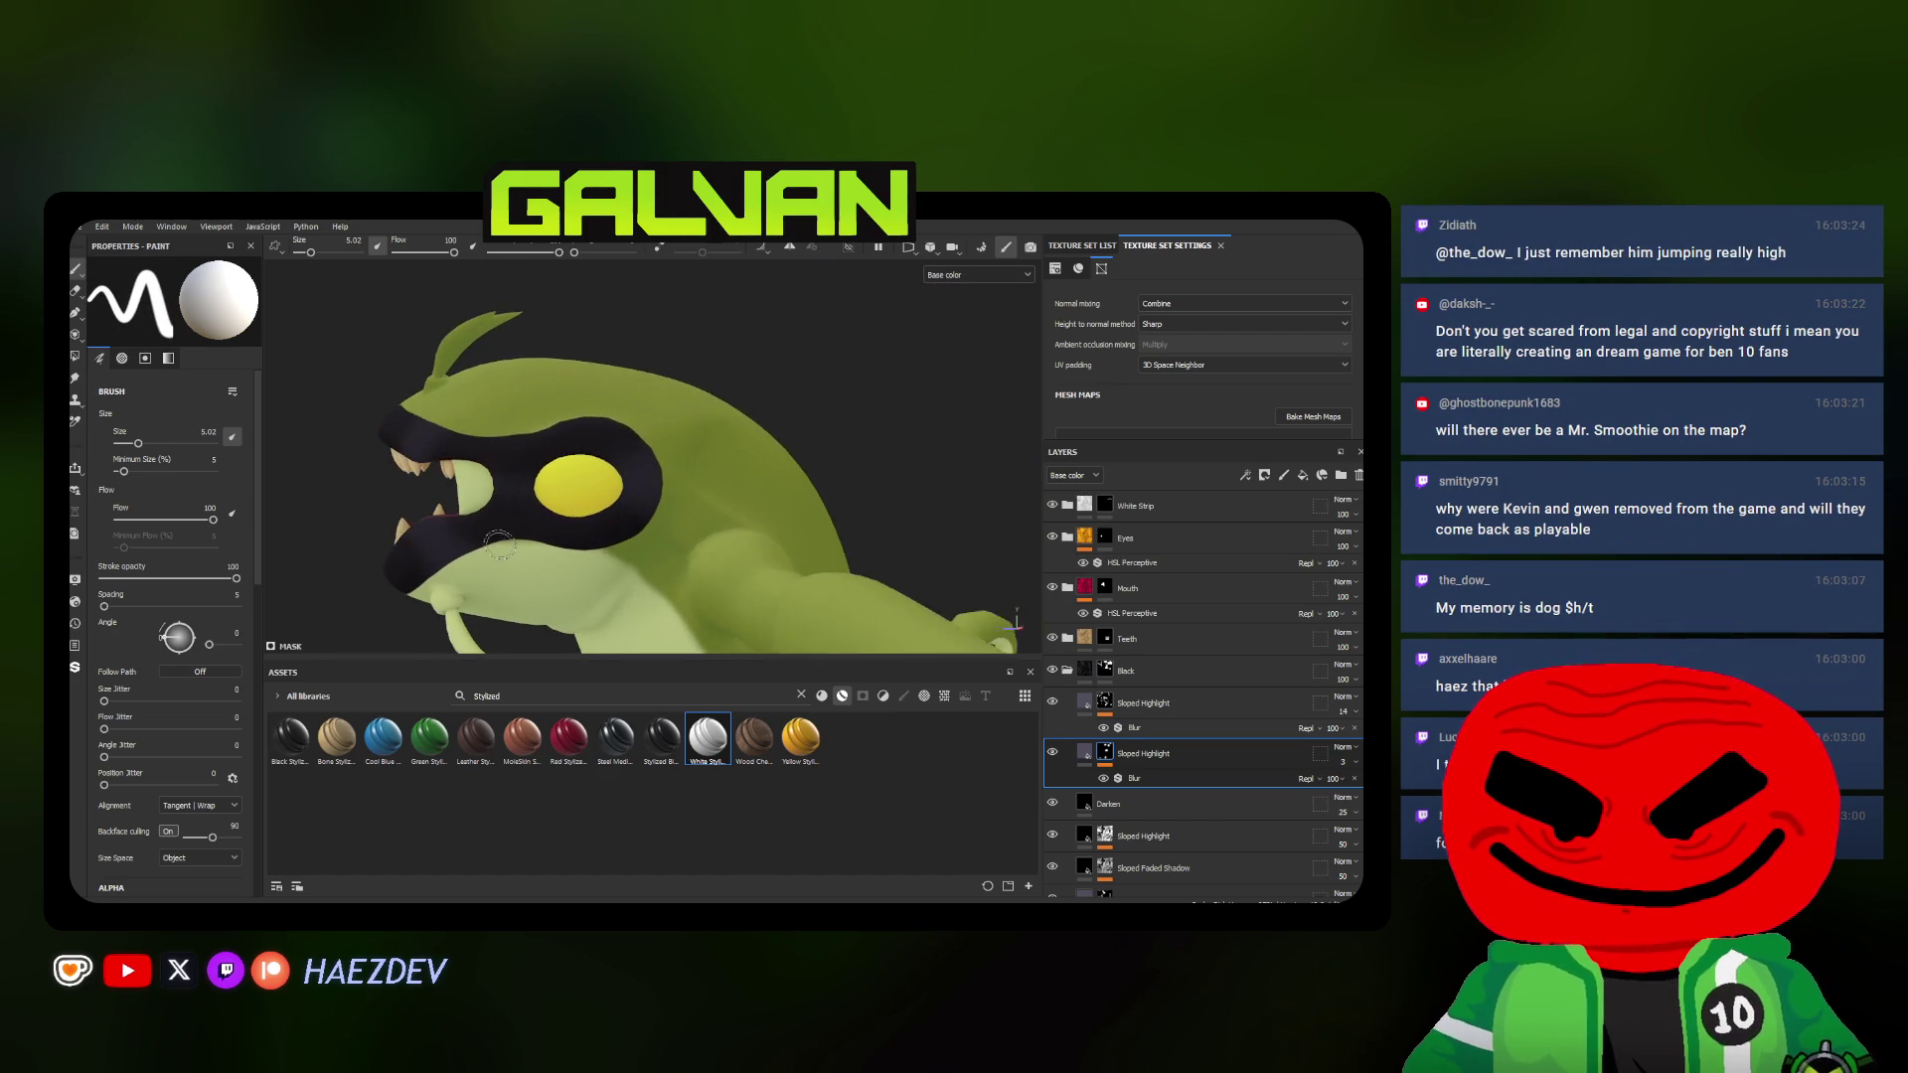
pyautogui.moveTo(507, 471)
pyautogui.keyDown('alt'); pyautogui.mouseDown()
pyautogui.moveTo(752, 486)
pyautogui.moveTo(656, 466)
pyautogui.mouseUp(); pyautogui.keyUp('alt')
pyautogui.scroll(-5, 559, 427)
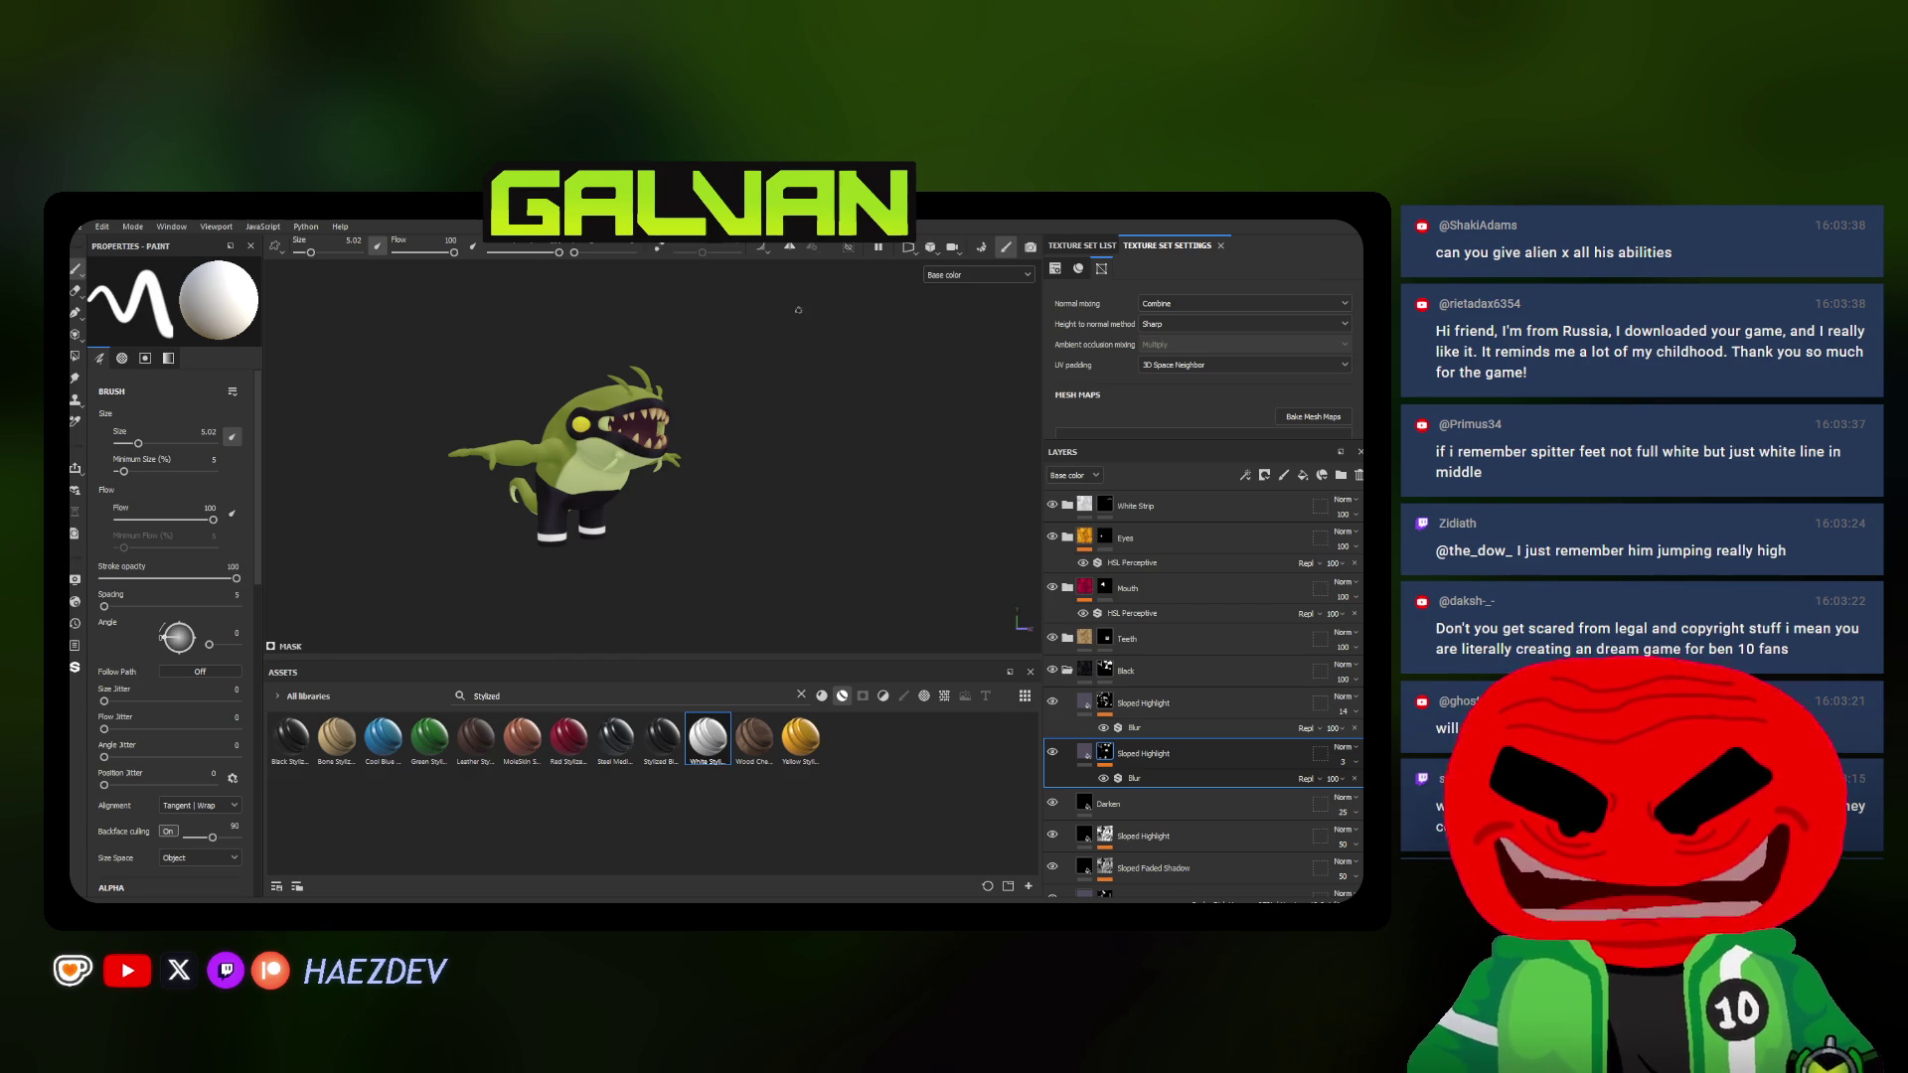
pyautogui.scroll(2, 597, 463)
pyautogui.scroll(2, 551, 478)
pyautogui.scroll(2, 499, 501)
pyautogui.keyDown('alt'); pyautogui.moveTo(499, 501); pyautogui.dragTo(588, 458); pyautogui.keyUp('alt')
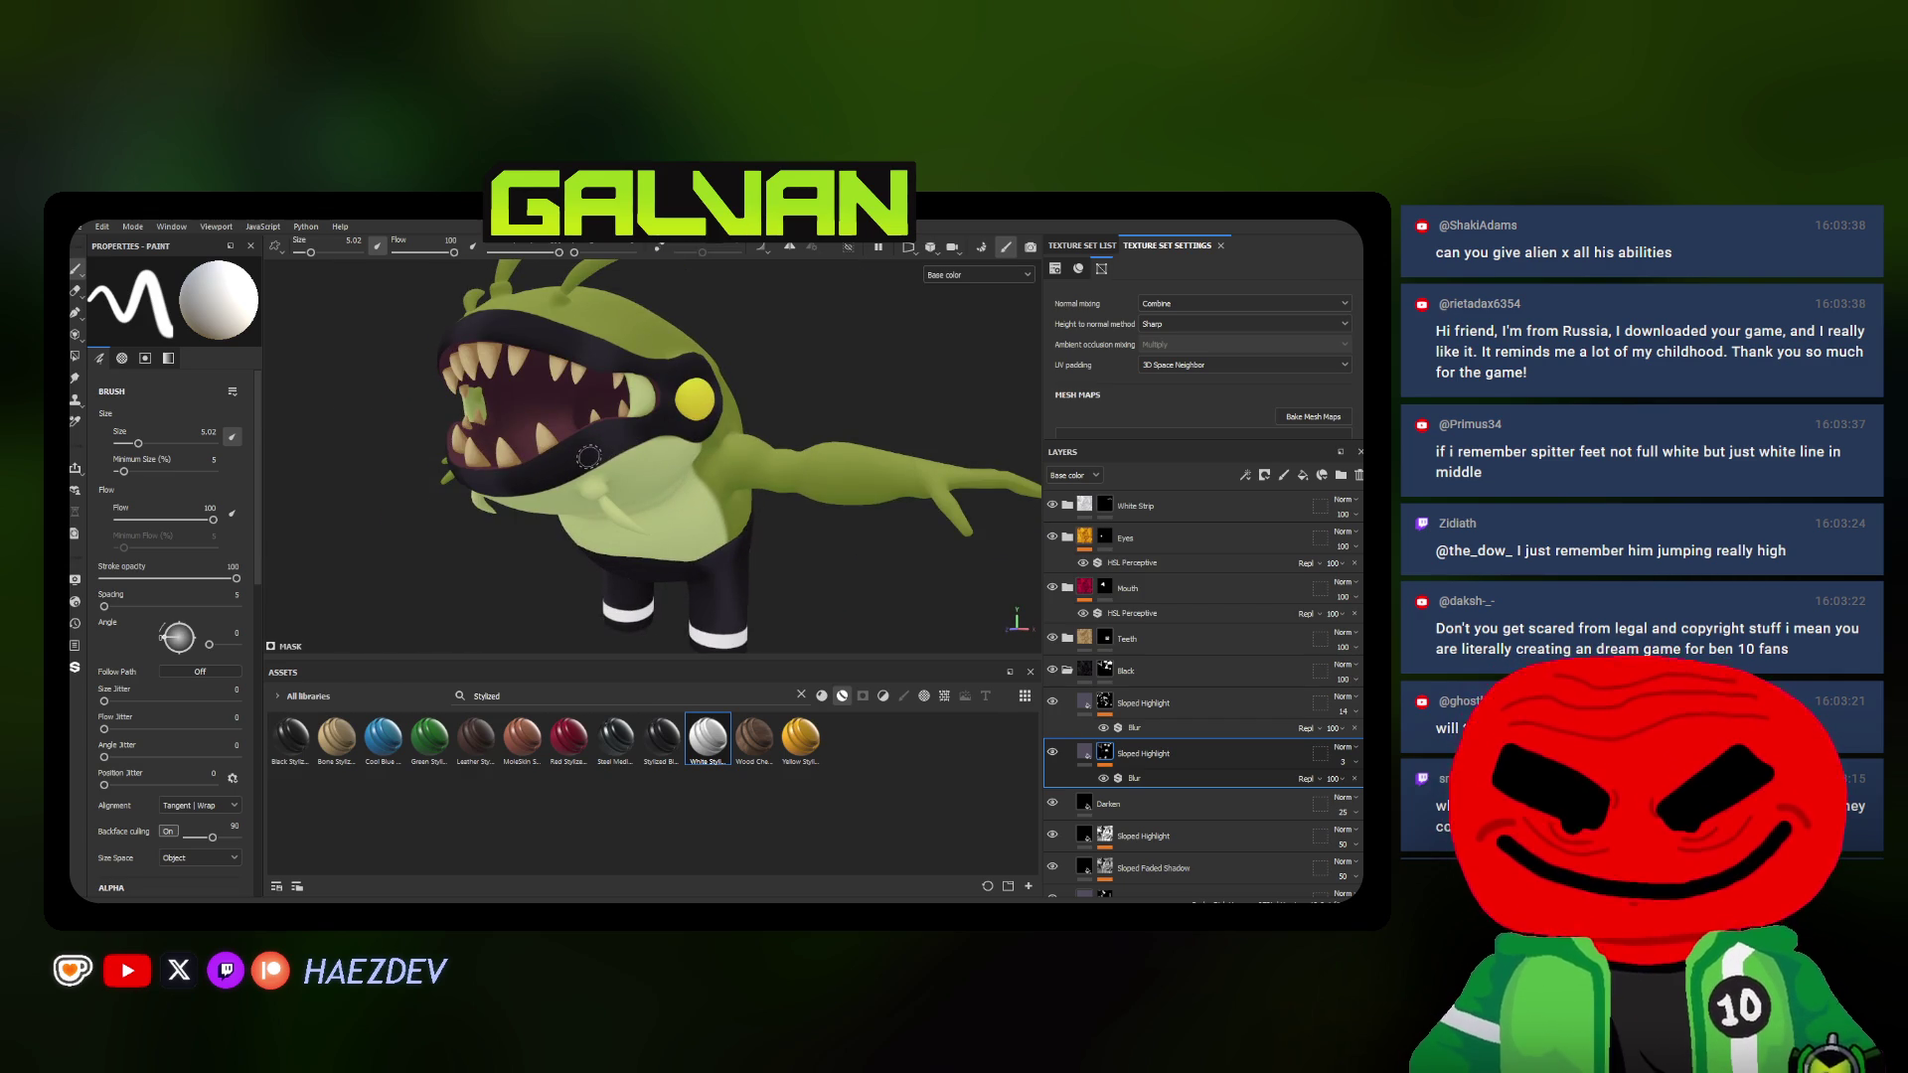
pyautogui.keyDown('alt'); pyautogui.moveTo(590, 456); pyautogui.dragTo(629, 487); pyautogui.keyUp('alt')
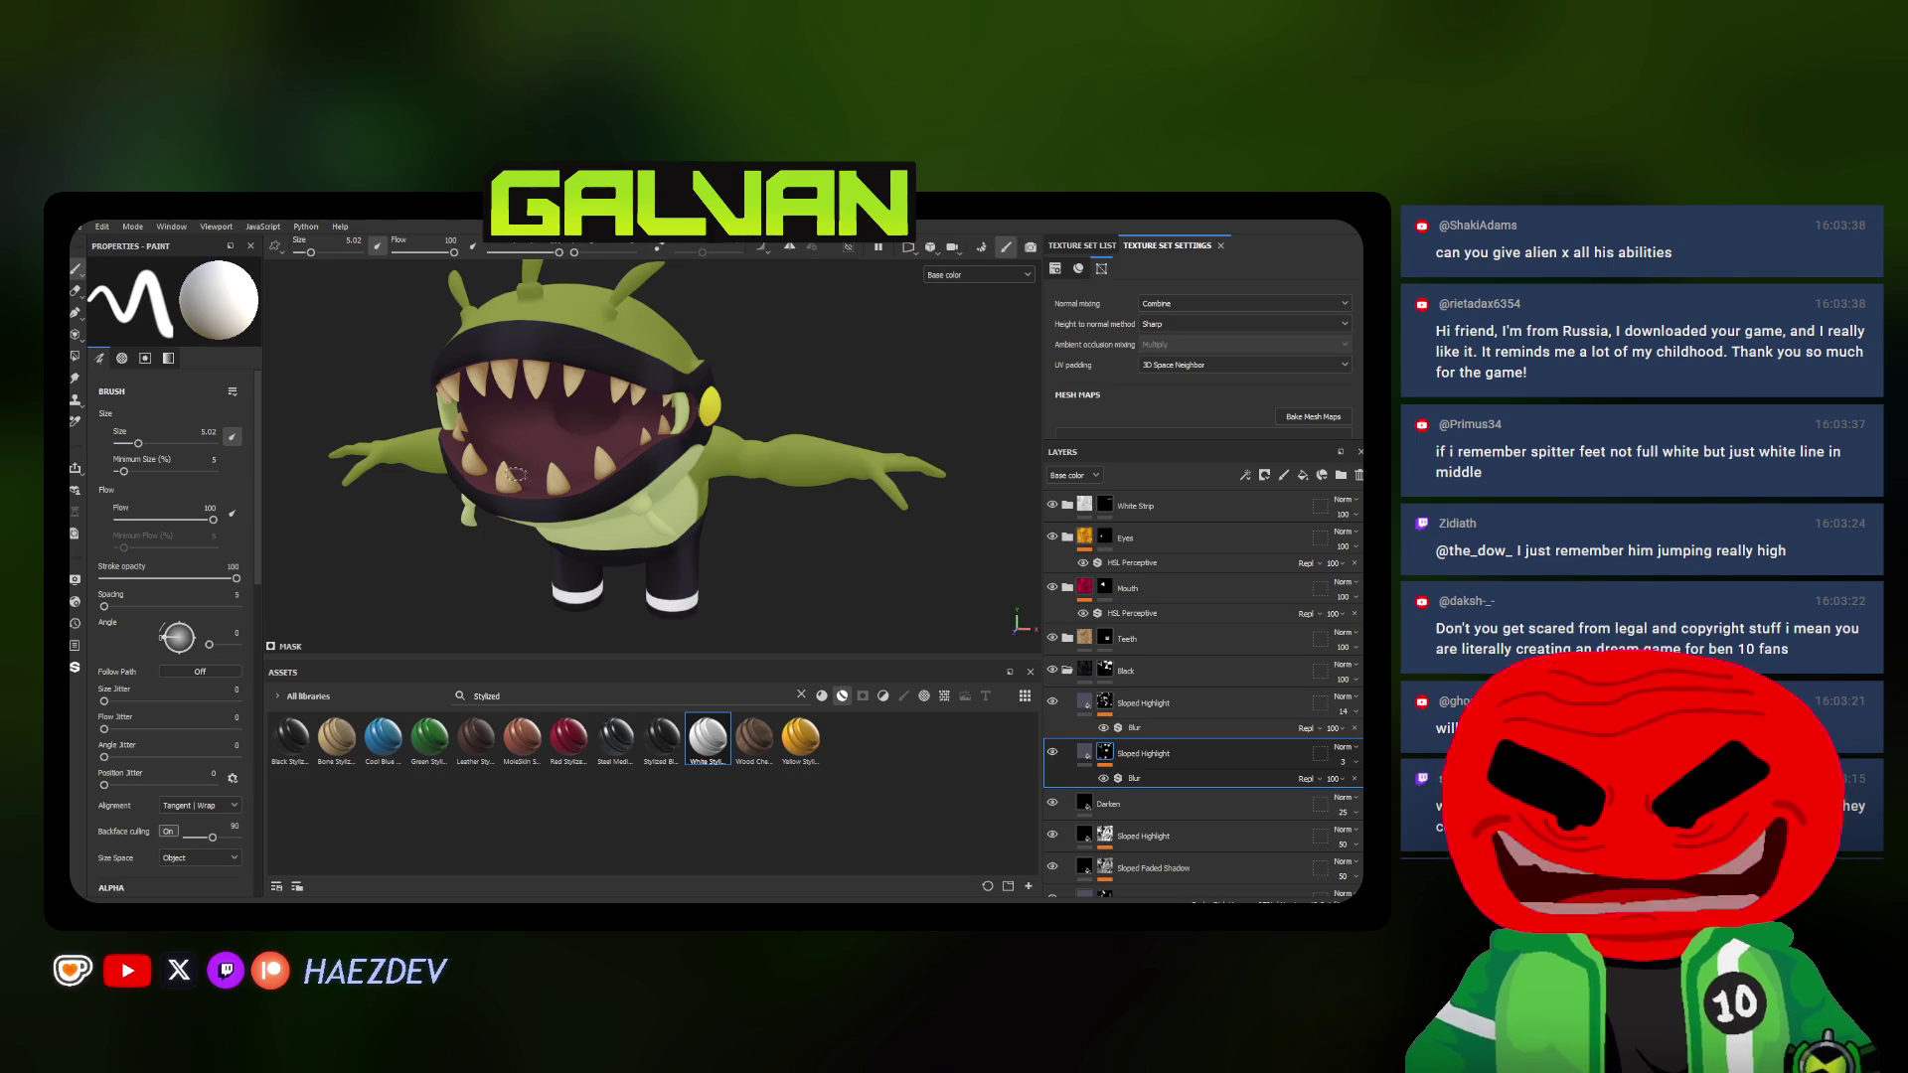
pyautogui.keyDown('alt'); pyautogui.moveTo(518, 473); pyautogui.dragTo(522, 373, button='middle'); pyautogui.keyUp('alt')
pyautogui.scroll(3, 596, 448)
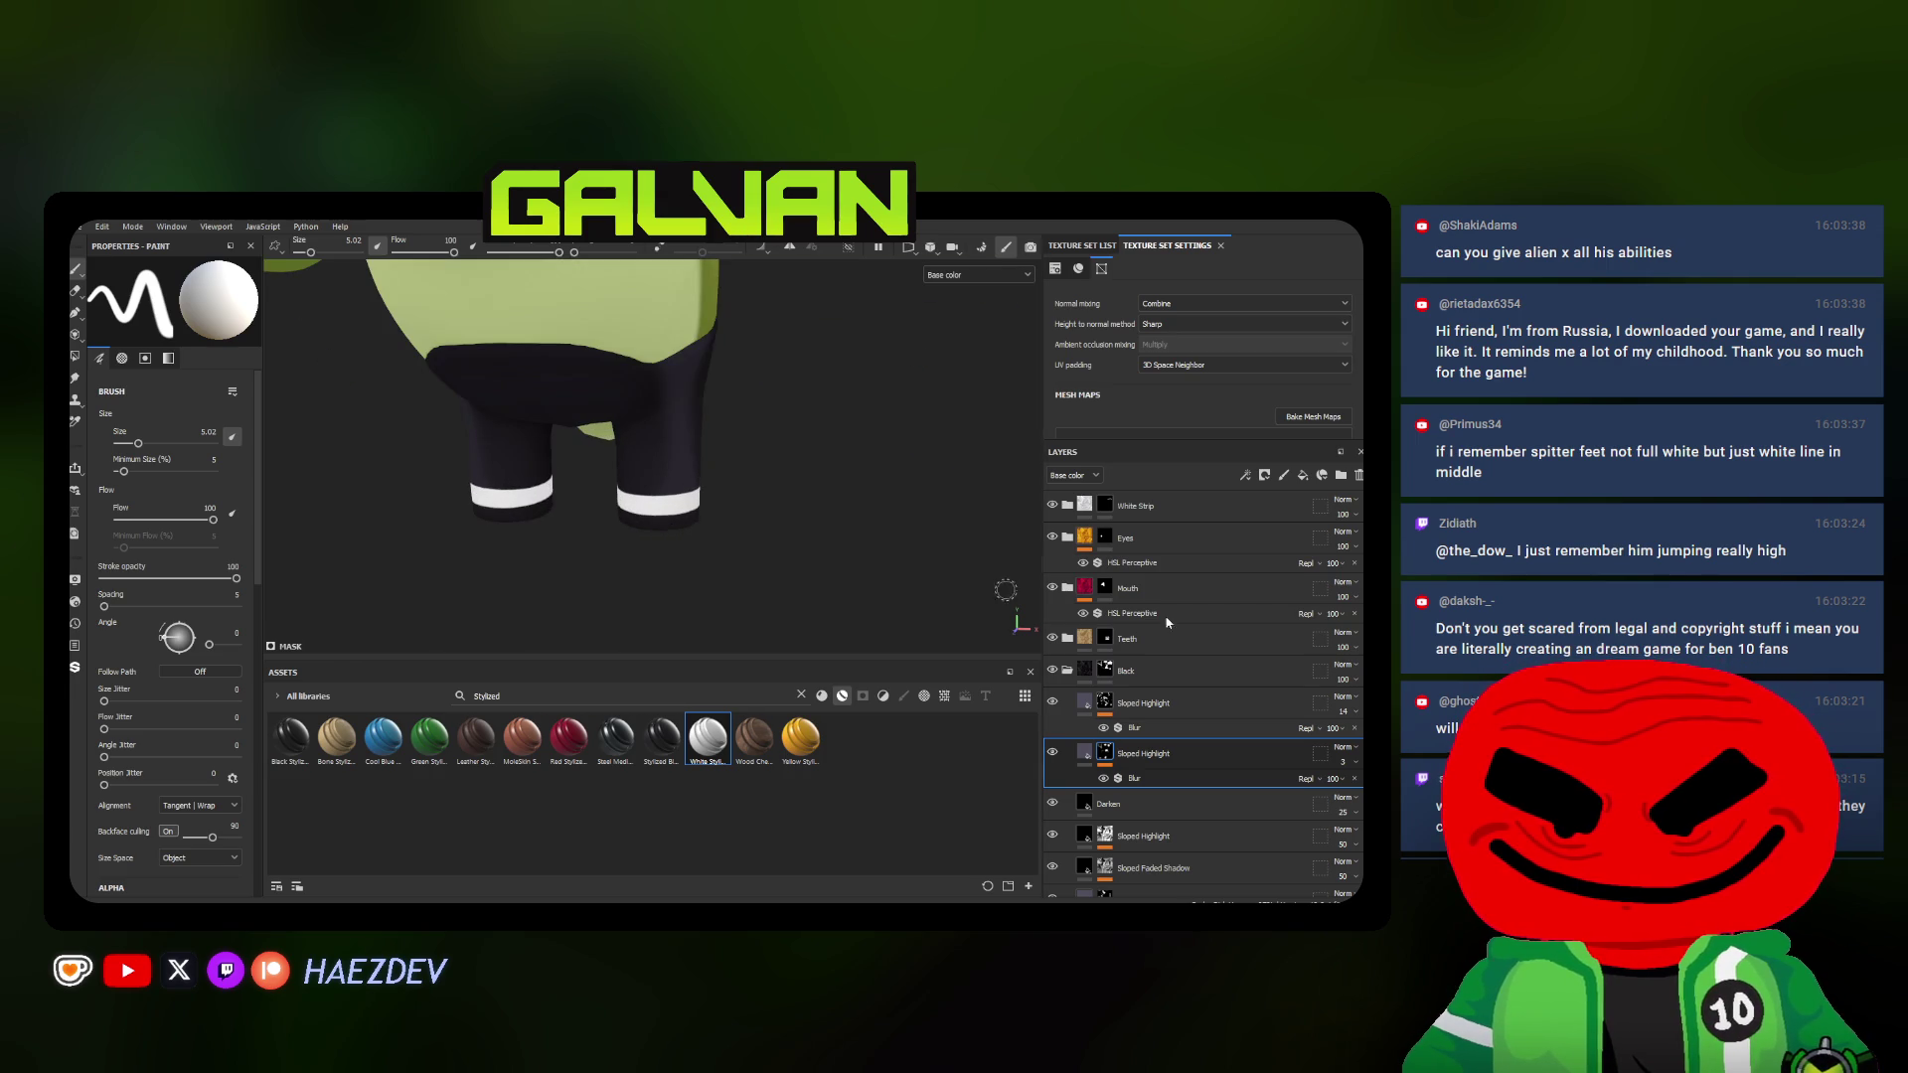
pyautogui.moveTo(1168, 621); pyautogui.dragTo(1004, 622)
pyautogui.scroll(2, 620, 559)
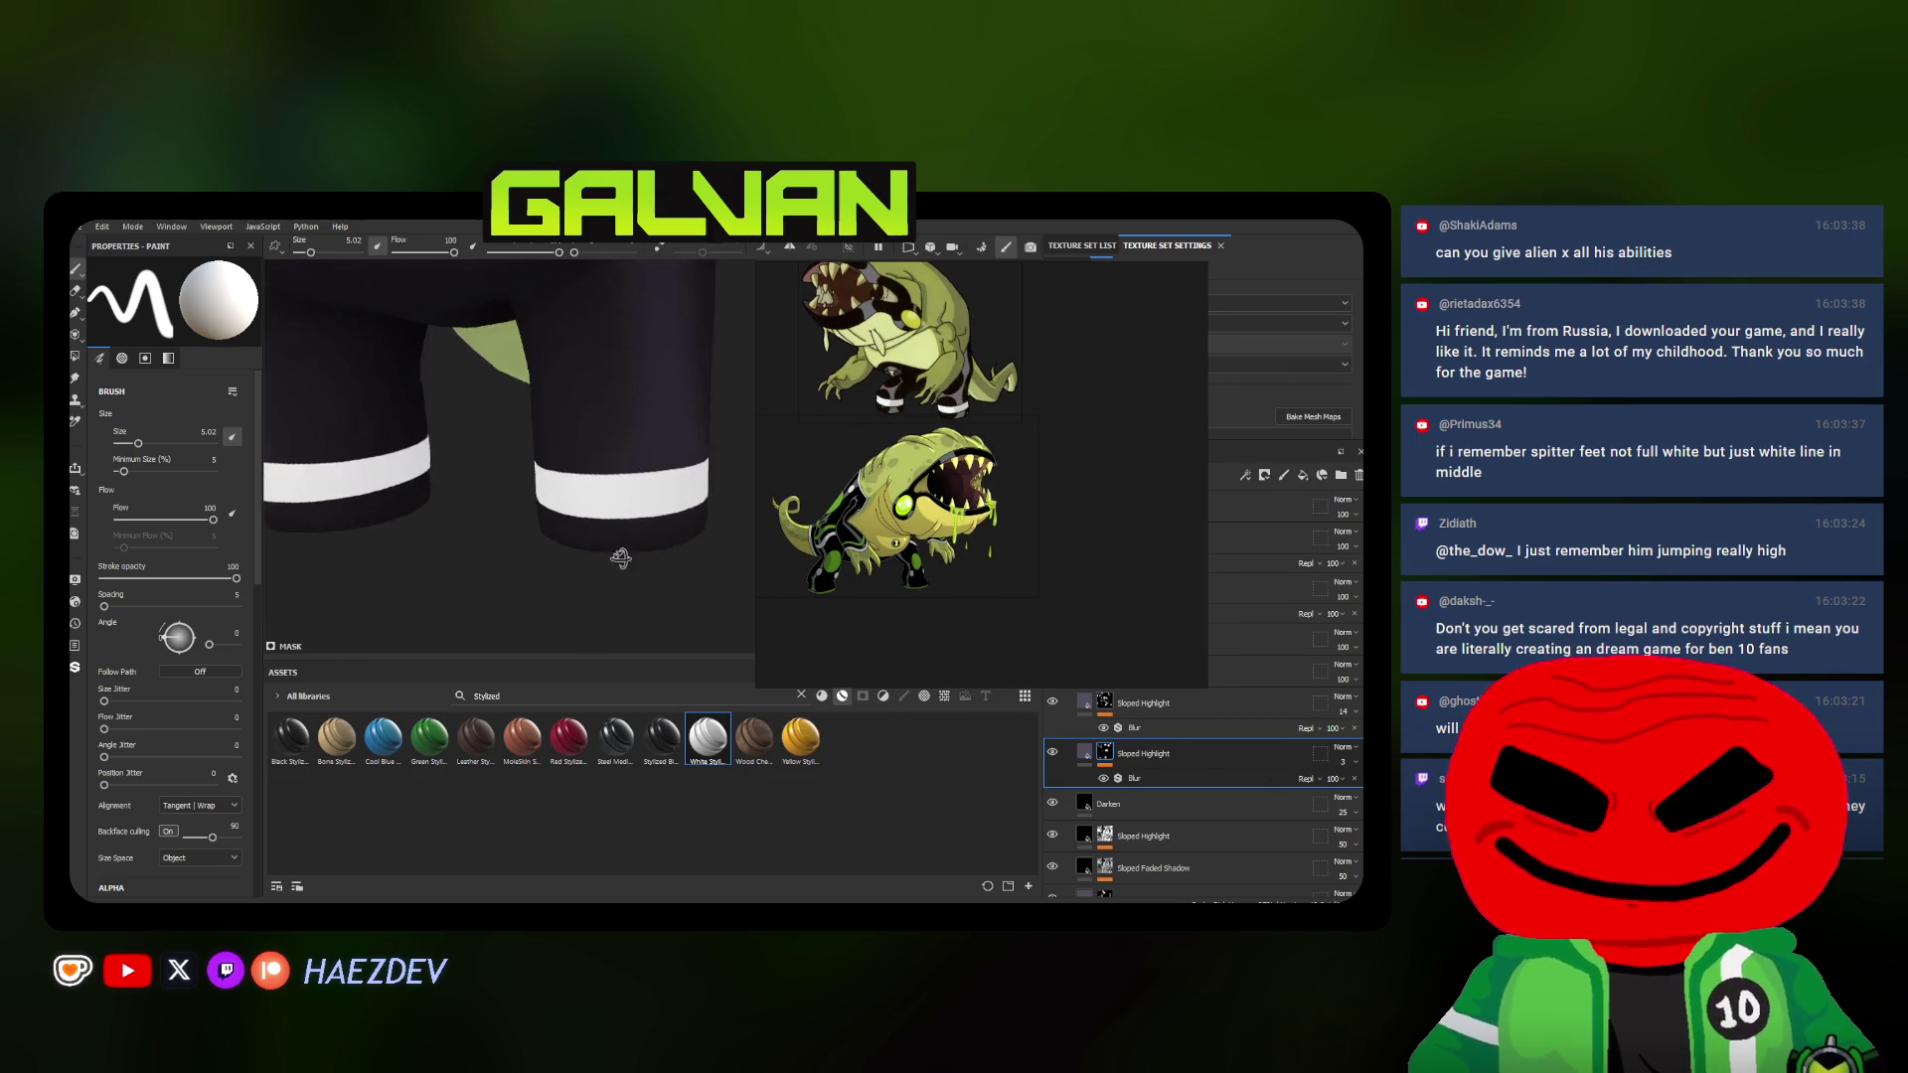
pyautogui.scroll(2, 894, 492)
pyautogui.scroll(2, 896, 492)
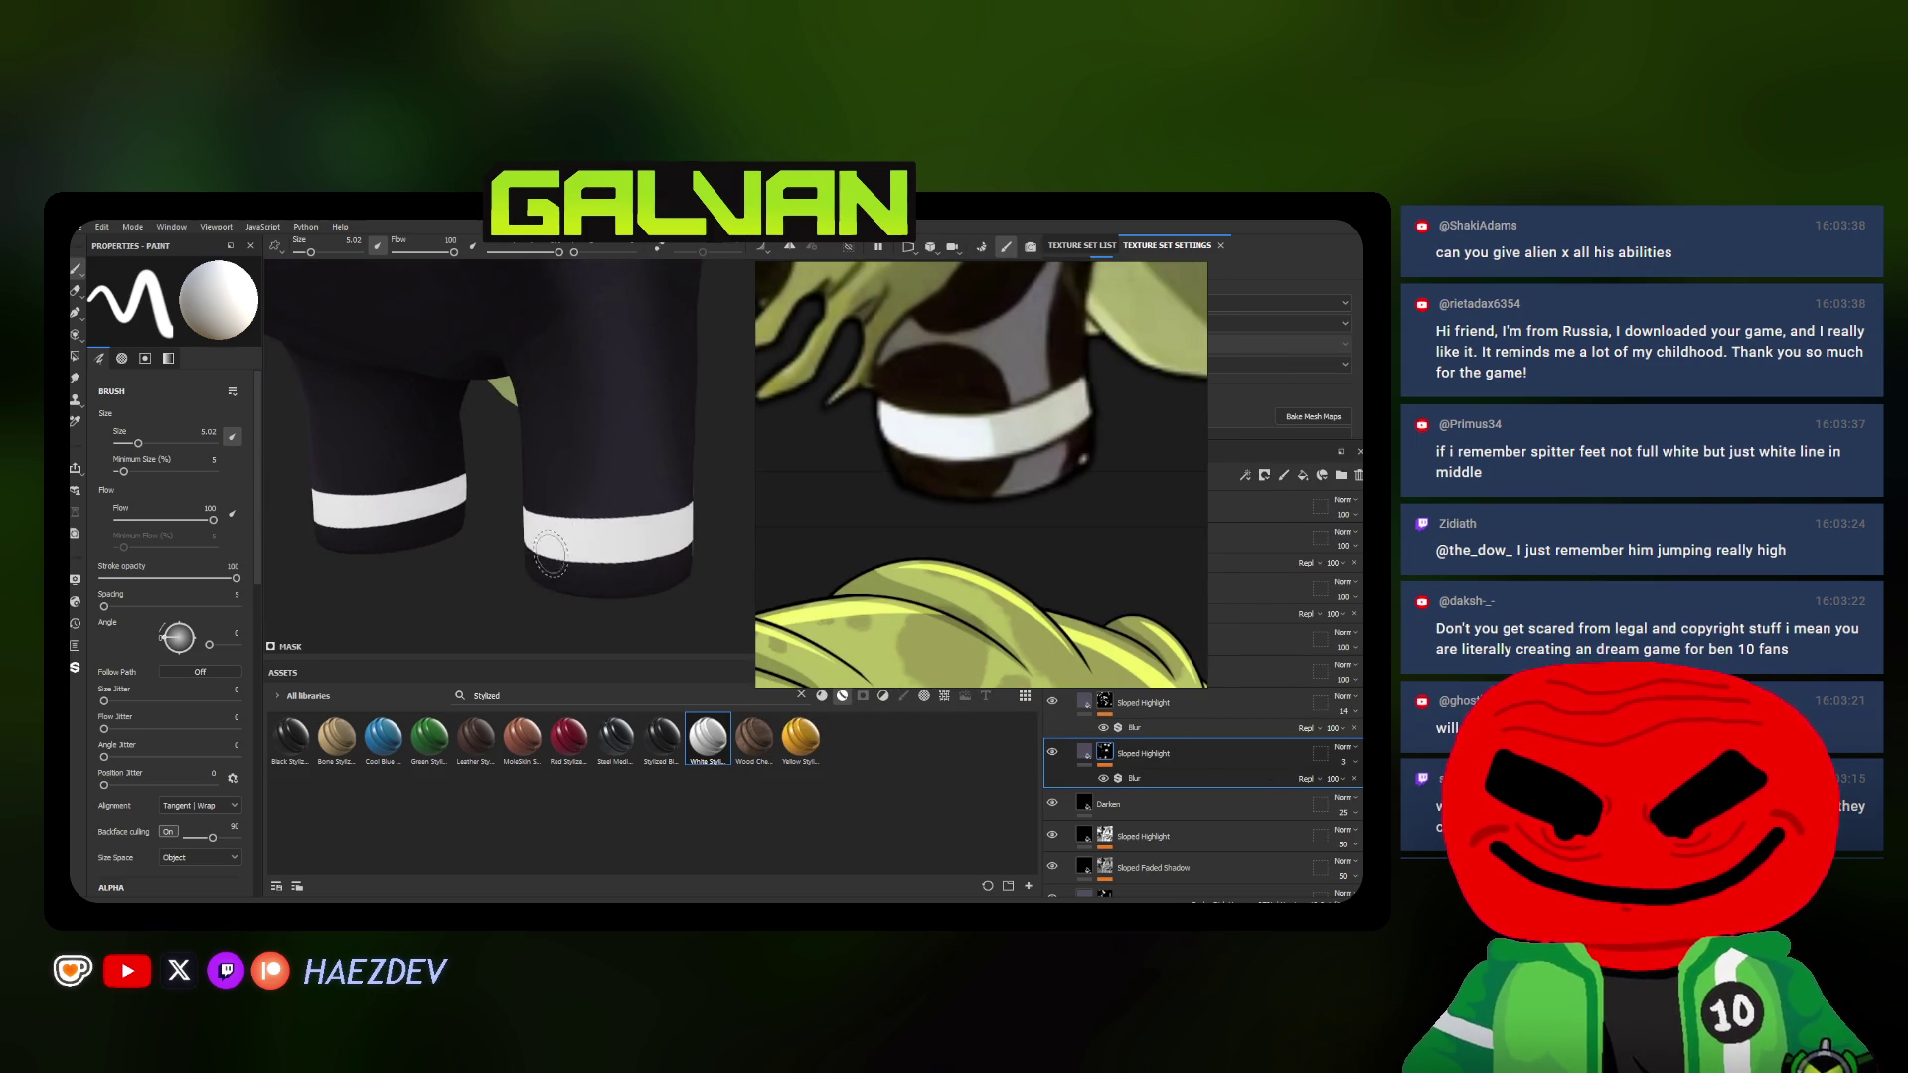
pyautogui.scroll(1, 549, 555)
pyautogui.scroll(1, 567, 552)
pyautogui.scroll(1, 593, 548)
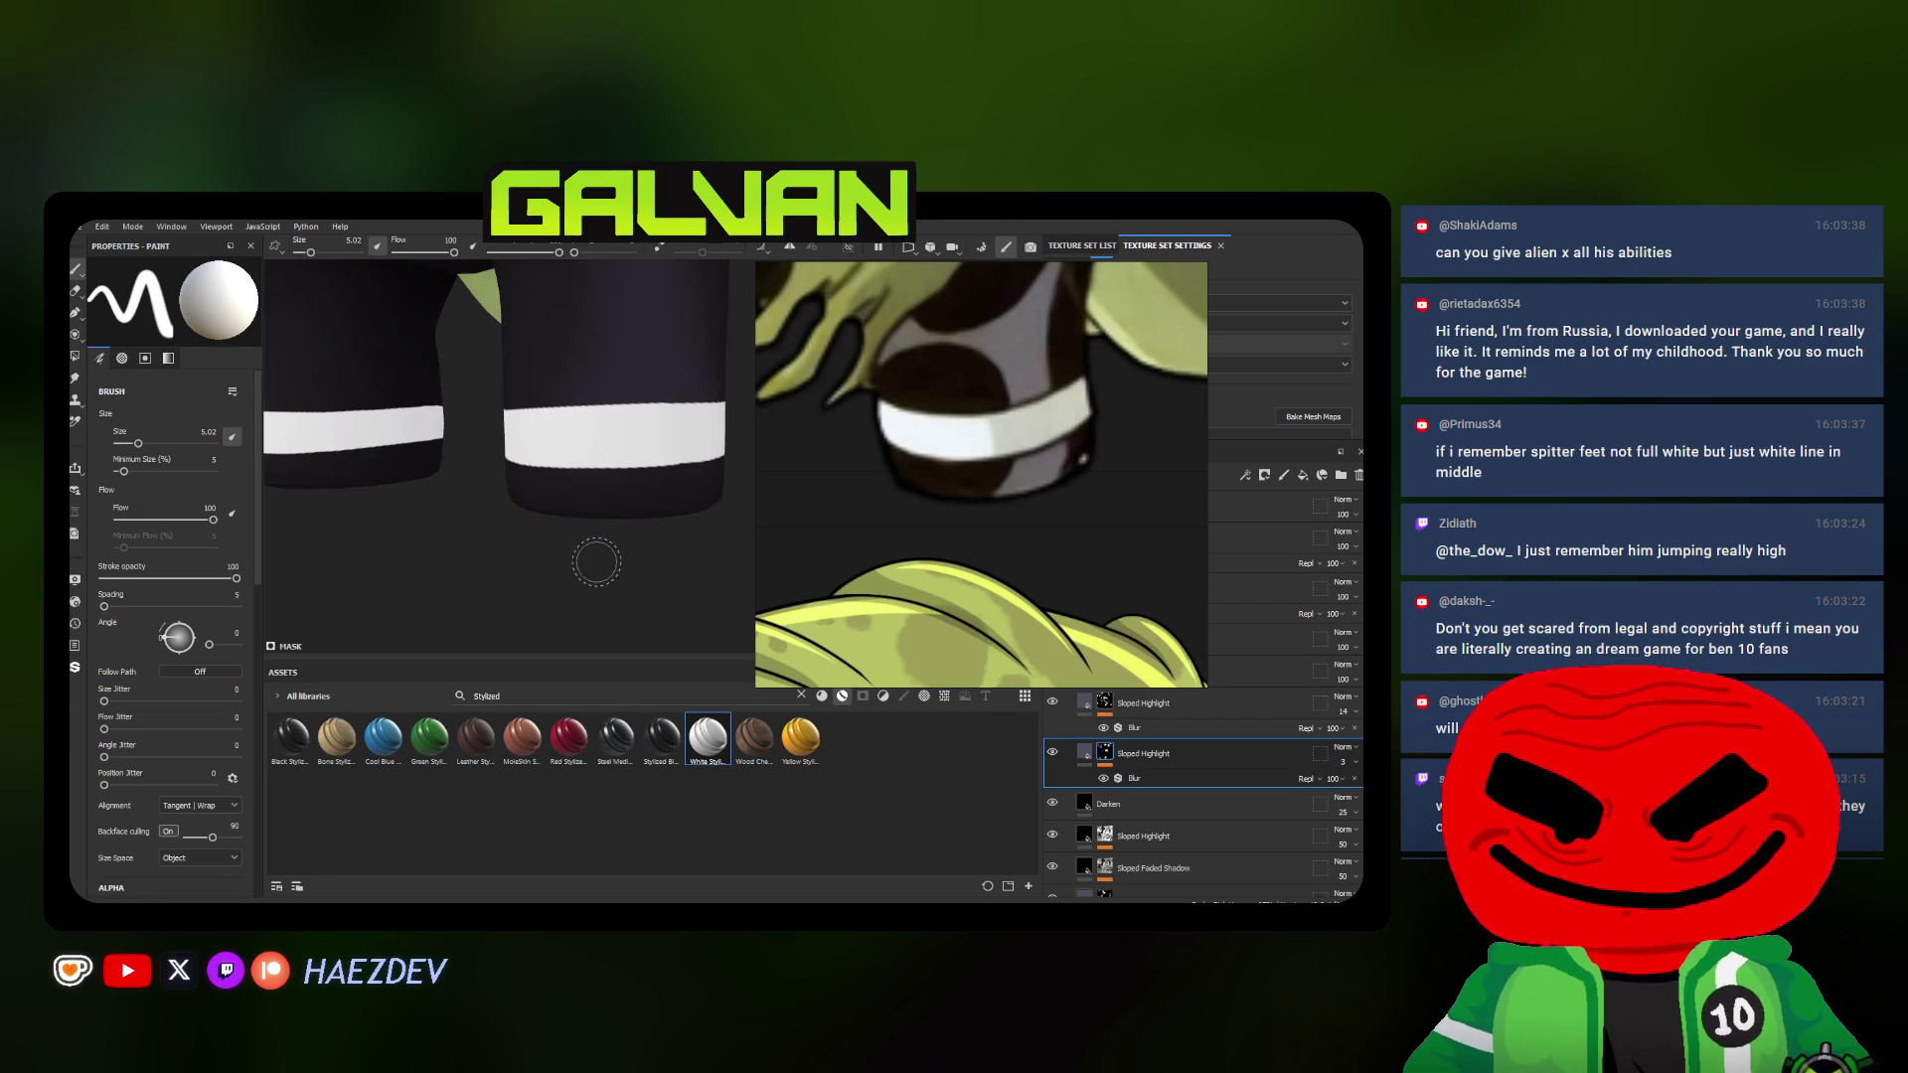
pyautogui.scroll(-2, 596, 562)
pyautogui.scroll(-2, 596, 563)
pyautogui.scroll(-2, 598, 562)
pyautogui.click(730, 581)
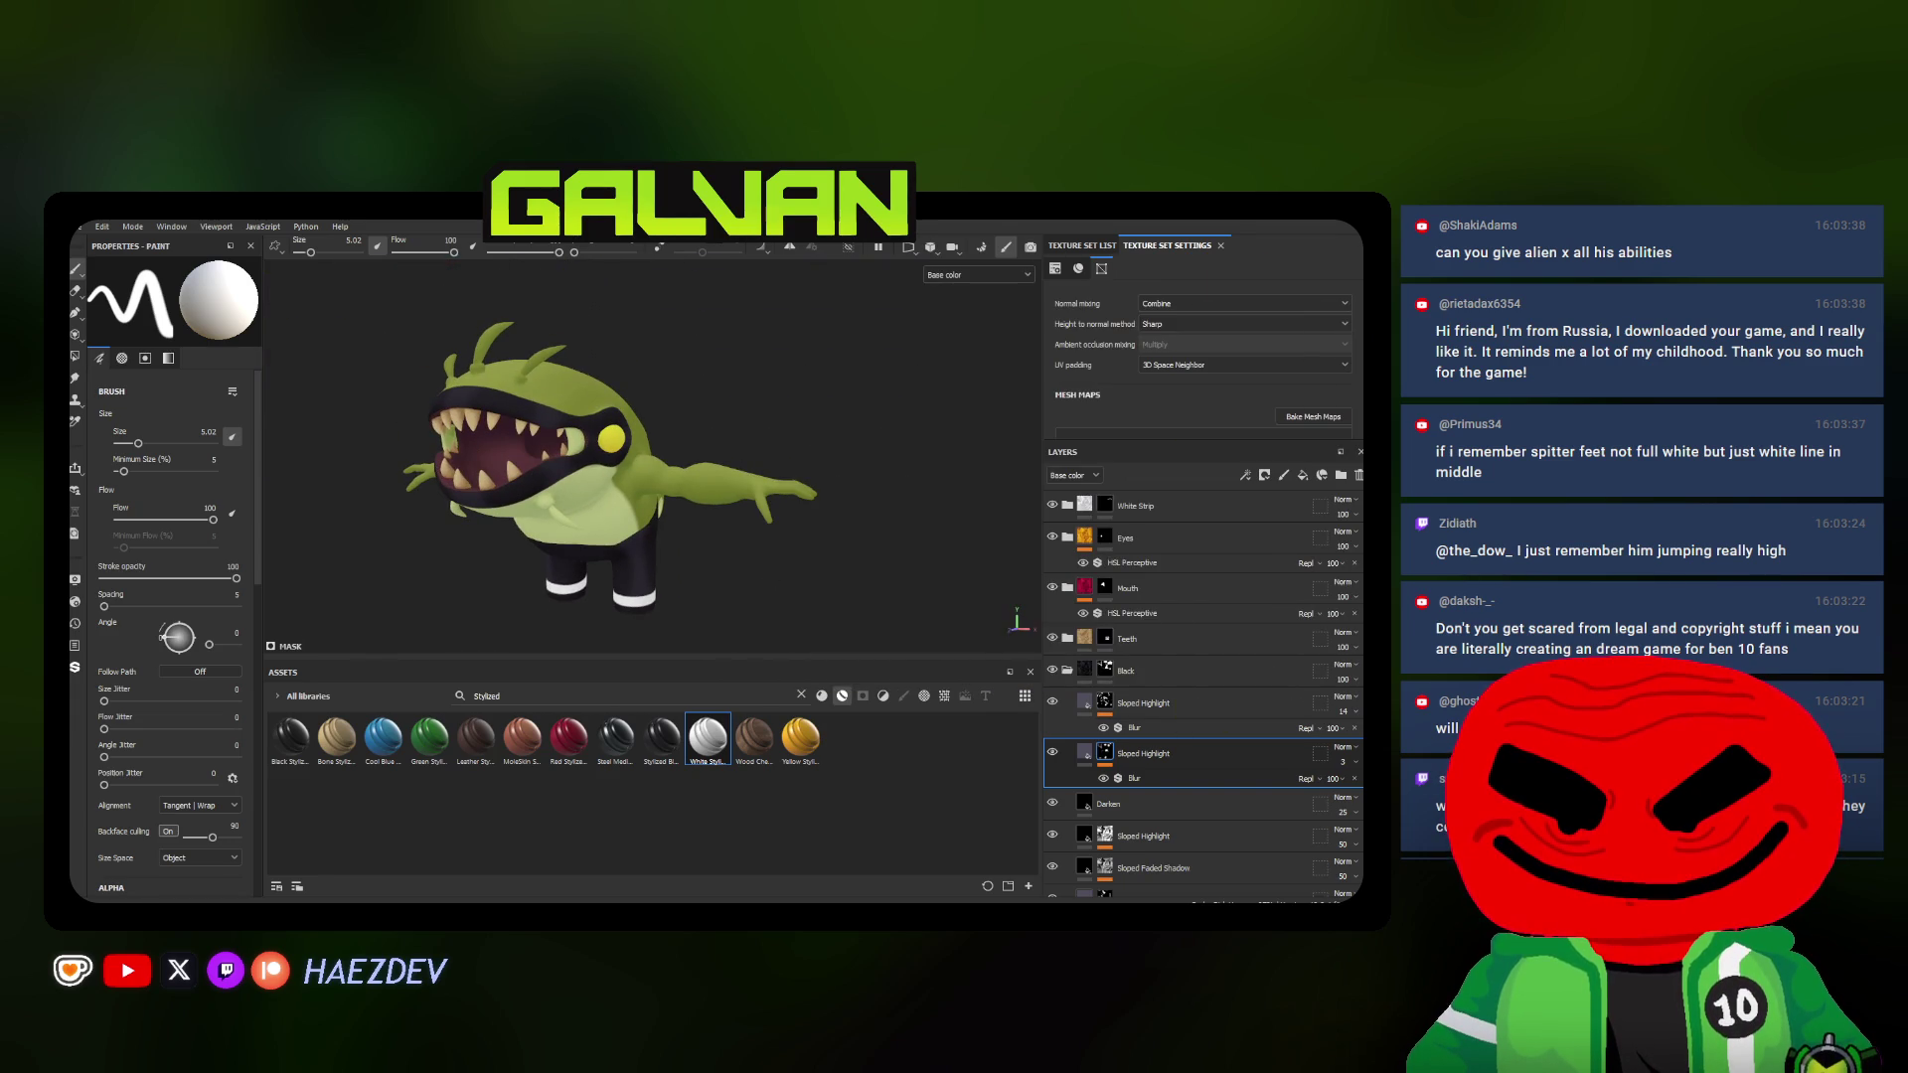
# On the White Strip layer with a smaller brush, undo and repaint black over the first stripe's lower part
pyautogui.click(1133, 505)
pyautogui.scroll(2, 651, 436)
pyautogui.scroll(1, 650, 435)
pyautogui.press('[')
pyautogui.press('[')
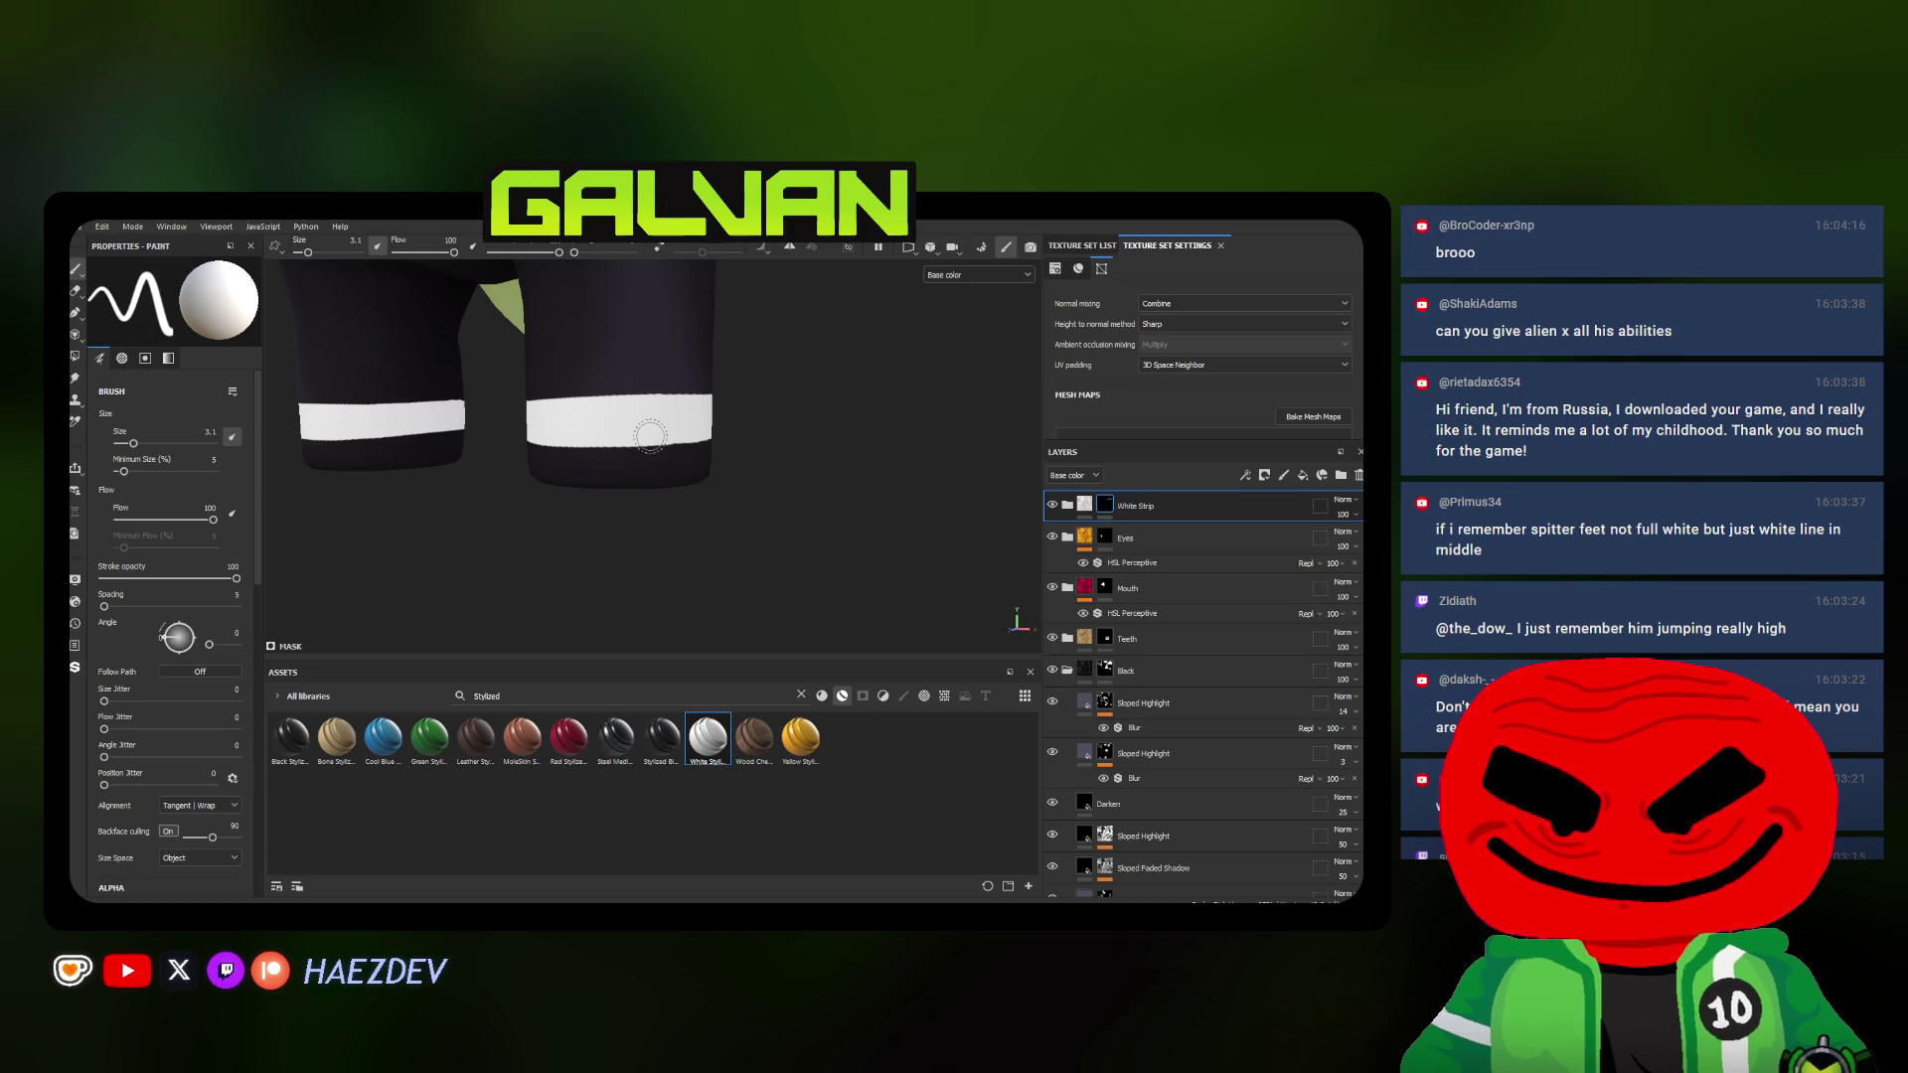
pyautogui.moveTo(578, 448)
pyautogui.keyDown('alt'); pyautogui.mouseDown()
pyautogui.moveTo(520, 451)
pyautogui.moveTo(627, 440)
pyautogui.mouseUp(); pyautogui.keyUp('alt')
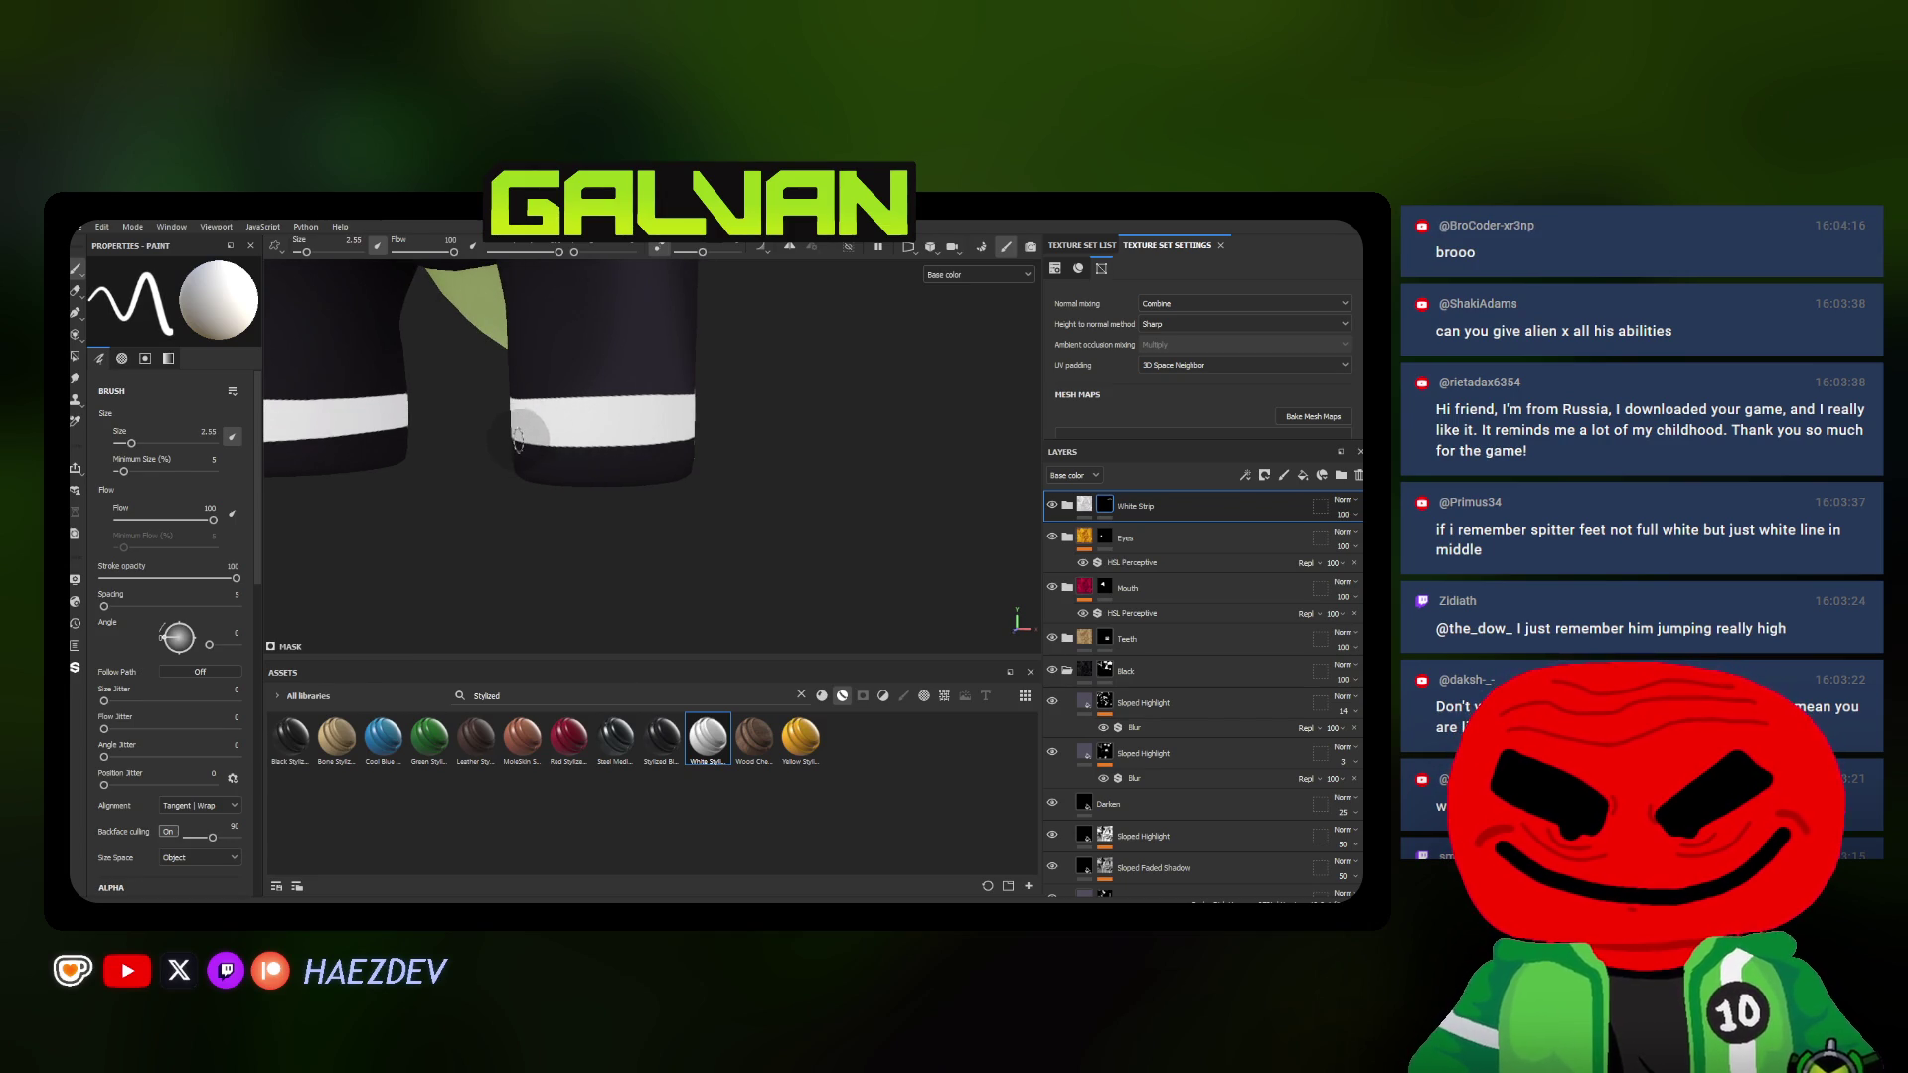
pyautogui.hotkey('ctrl', 'z')
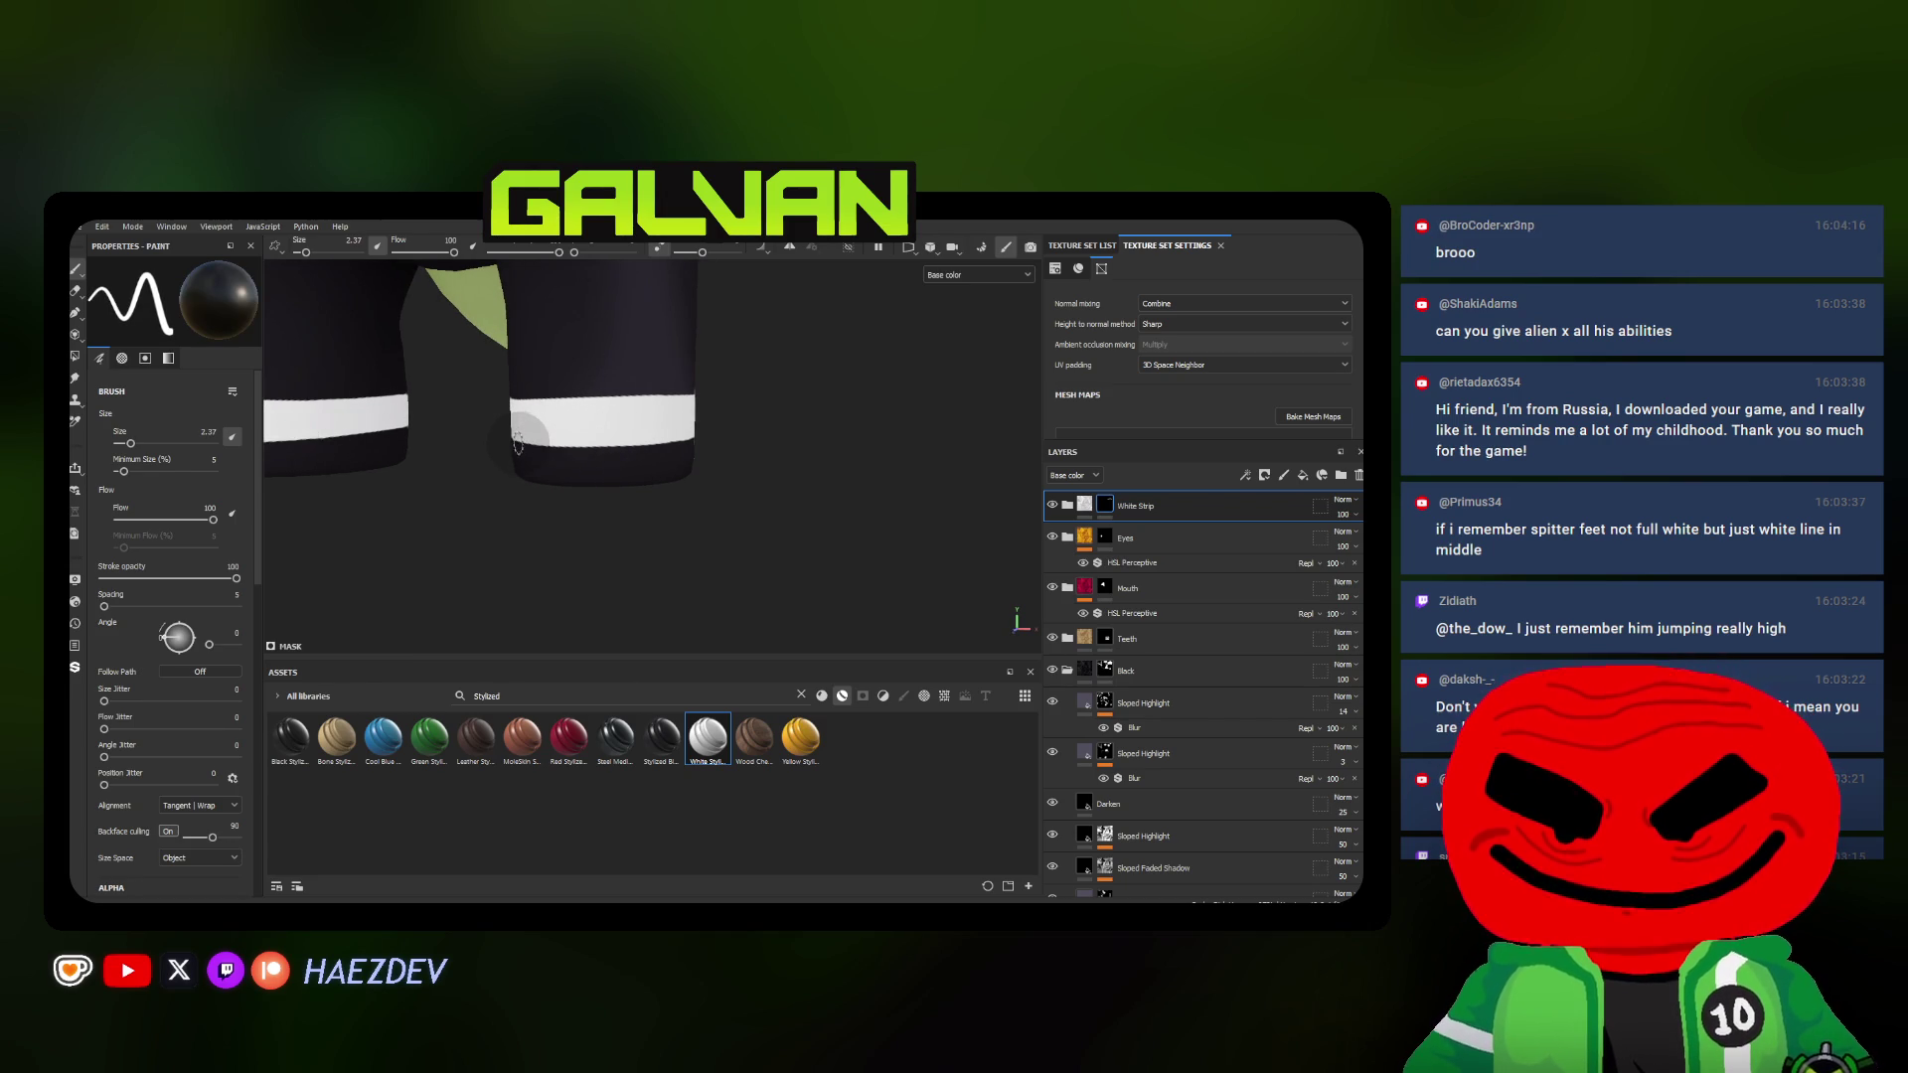
pyautogui.moveTo(523, 437); pyautogui.dragTo(596, 437)
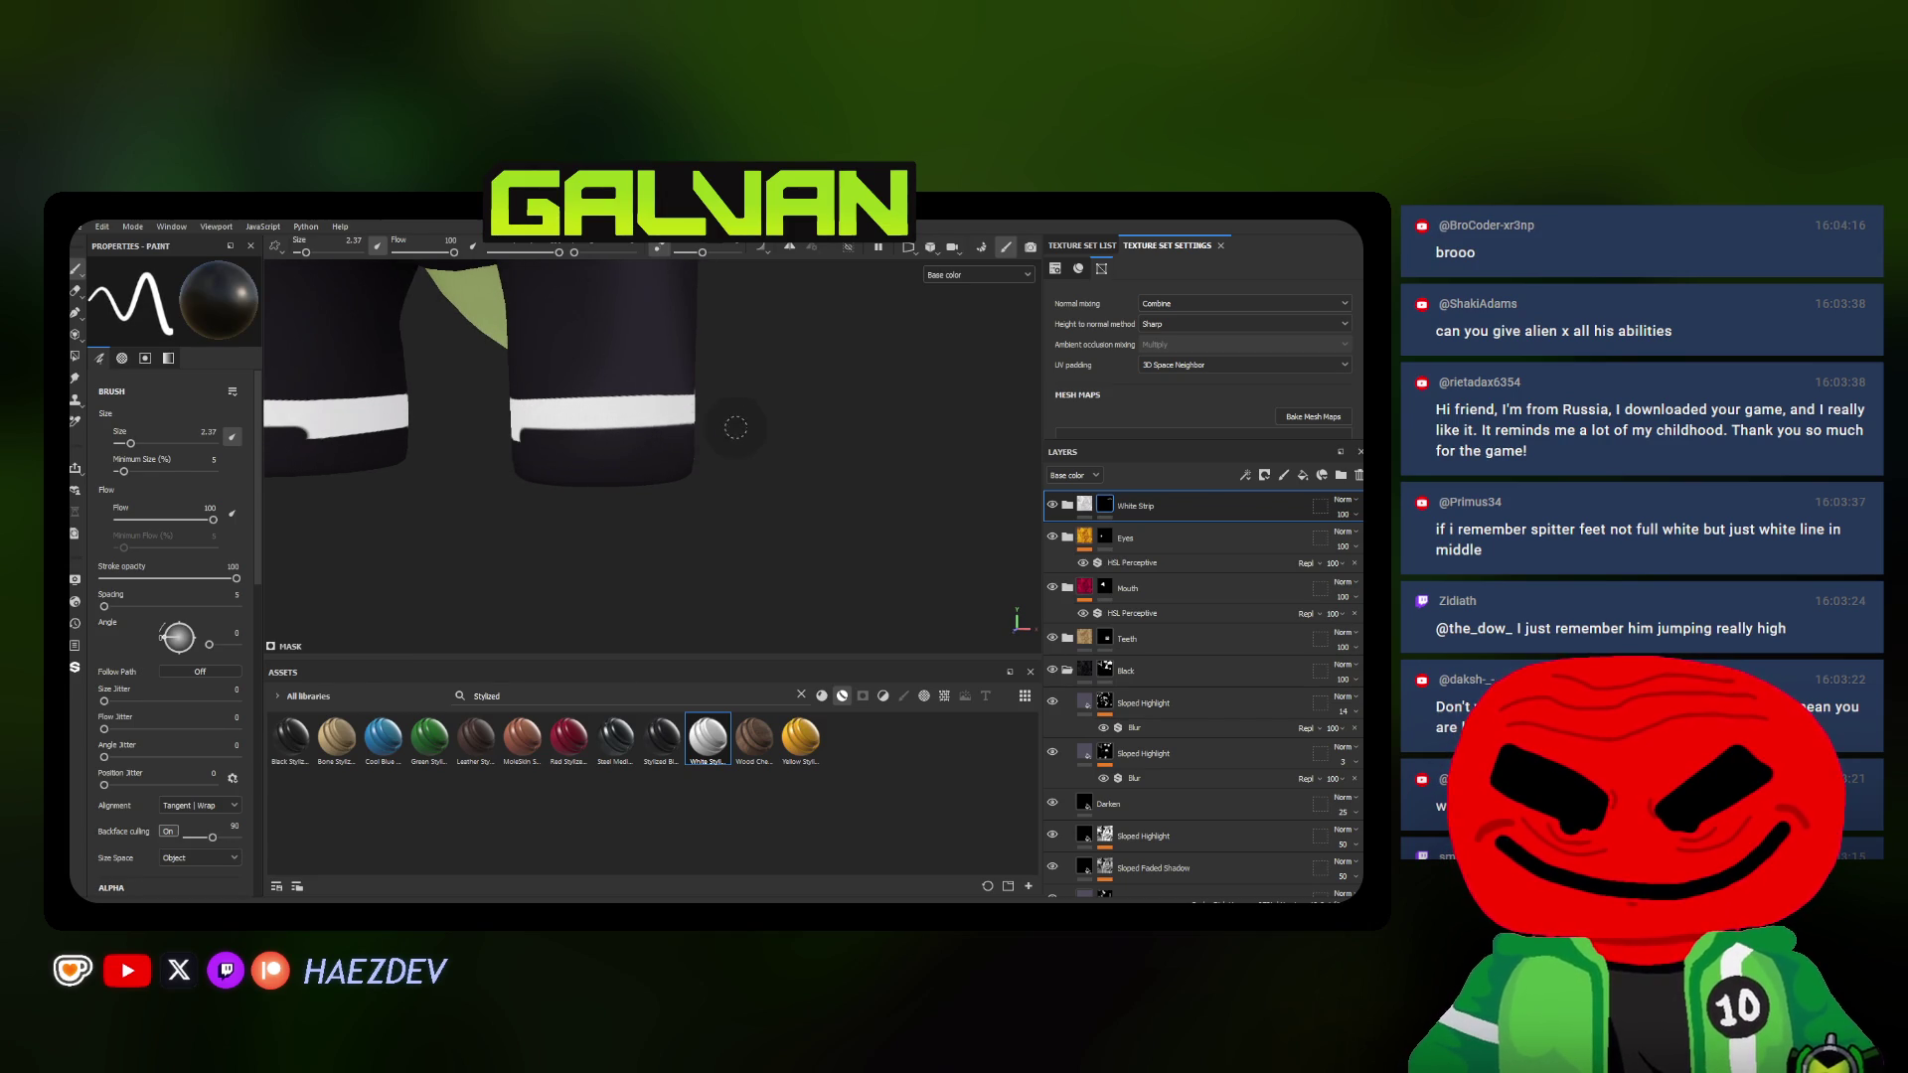
pyautogui.keyDown('alt'); pyautogui.moveTo(735, 429); pyautogui.dragTo(590, 456); pyautogui.keyUp('alt')
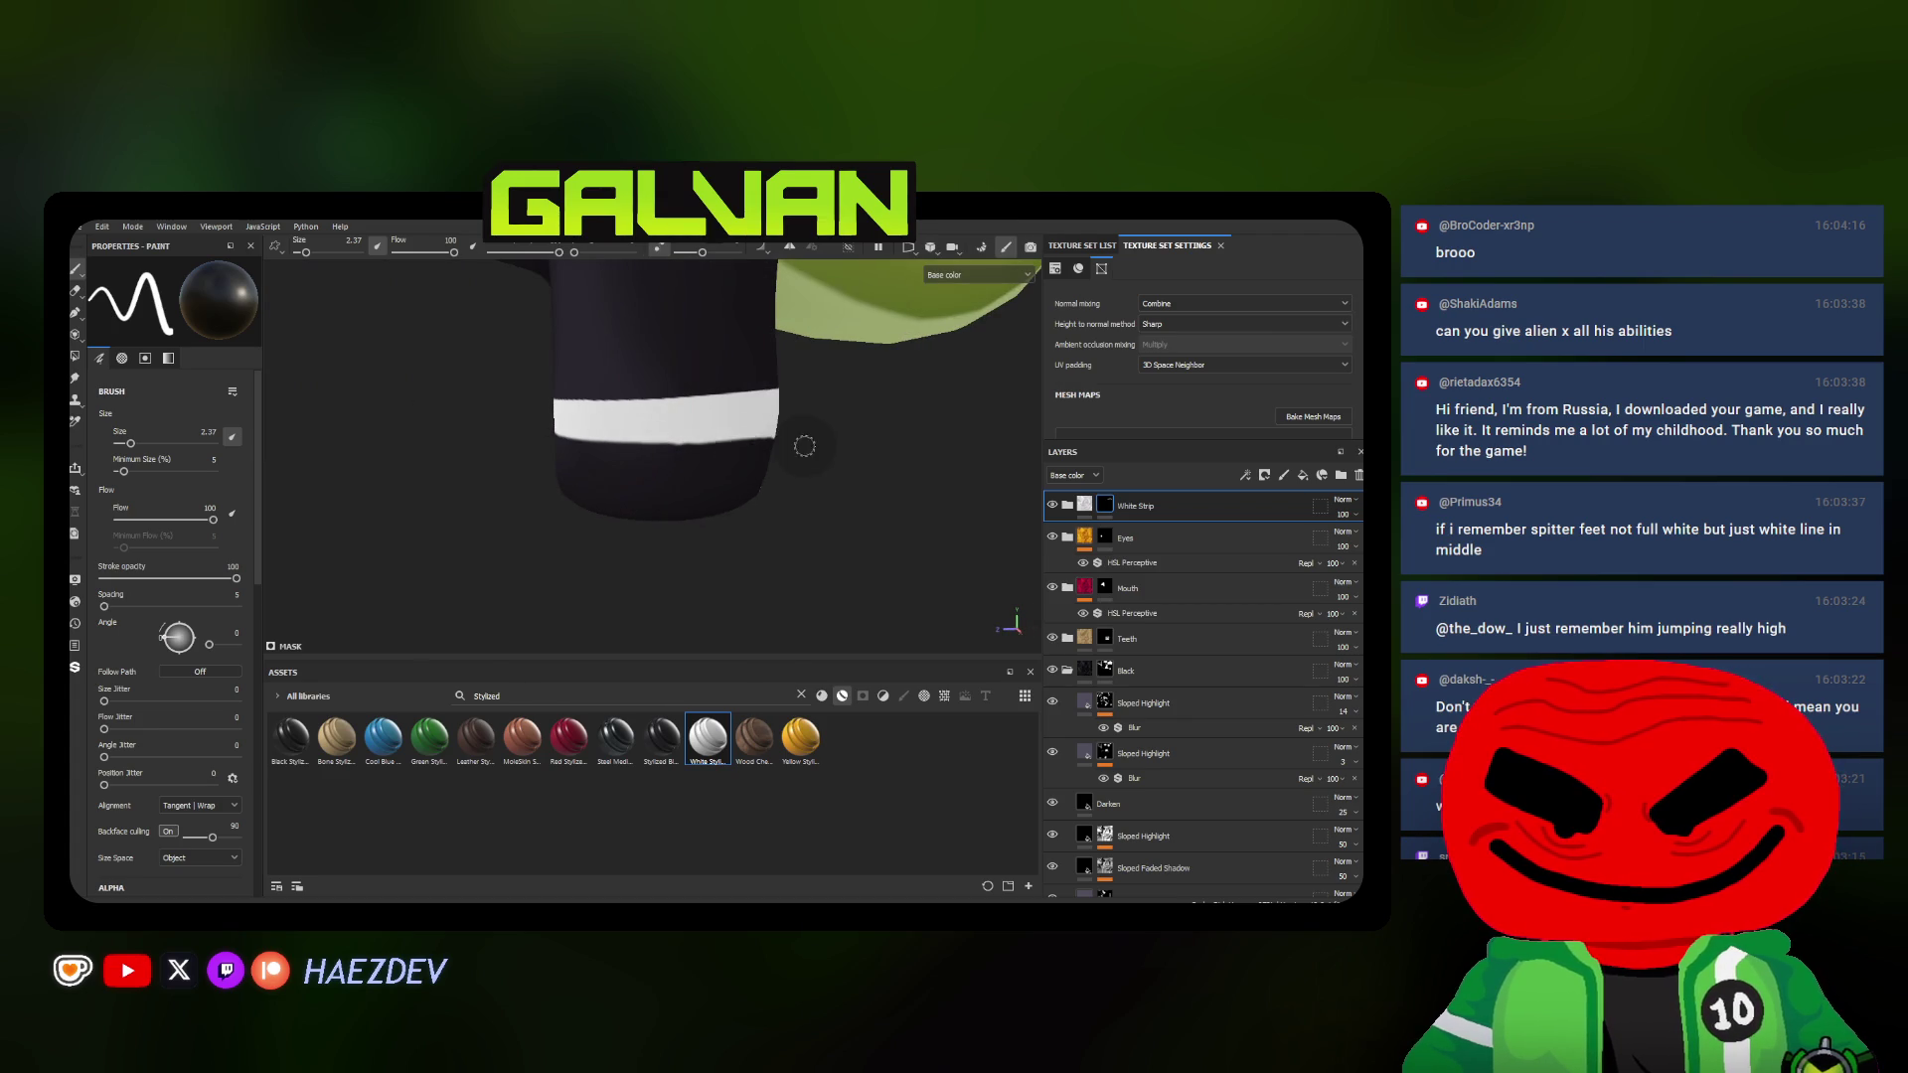
pyautogui.keyDown('alt'); pyautogui.moveTo(804, 446); pyautogui.dragTo(528, 468); pyautogui.keyUp('alt')
# Paint black along the lower edge of the second leg's stripe
pyautogui.keyDown('alt'); pyautogui.moveTo(746, 455); pyautogui.dragTo(537, 475); pyautogui.keyUp('alt')
pyautogui.moveTo(895, 447)
pyautogui.keyDown('alt'); pyautogui.mouseDown()
pyautogui.moveTo(660, 448)
pyautogui.moveTo(925, 455)
pyautogui.mouseUp(); pyautogui.keyUp('alt')
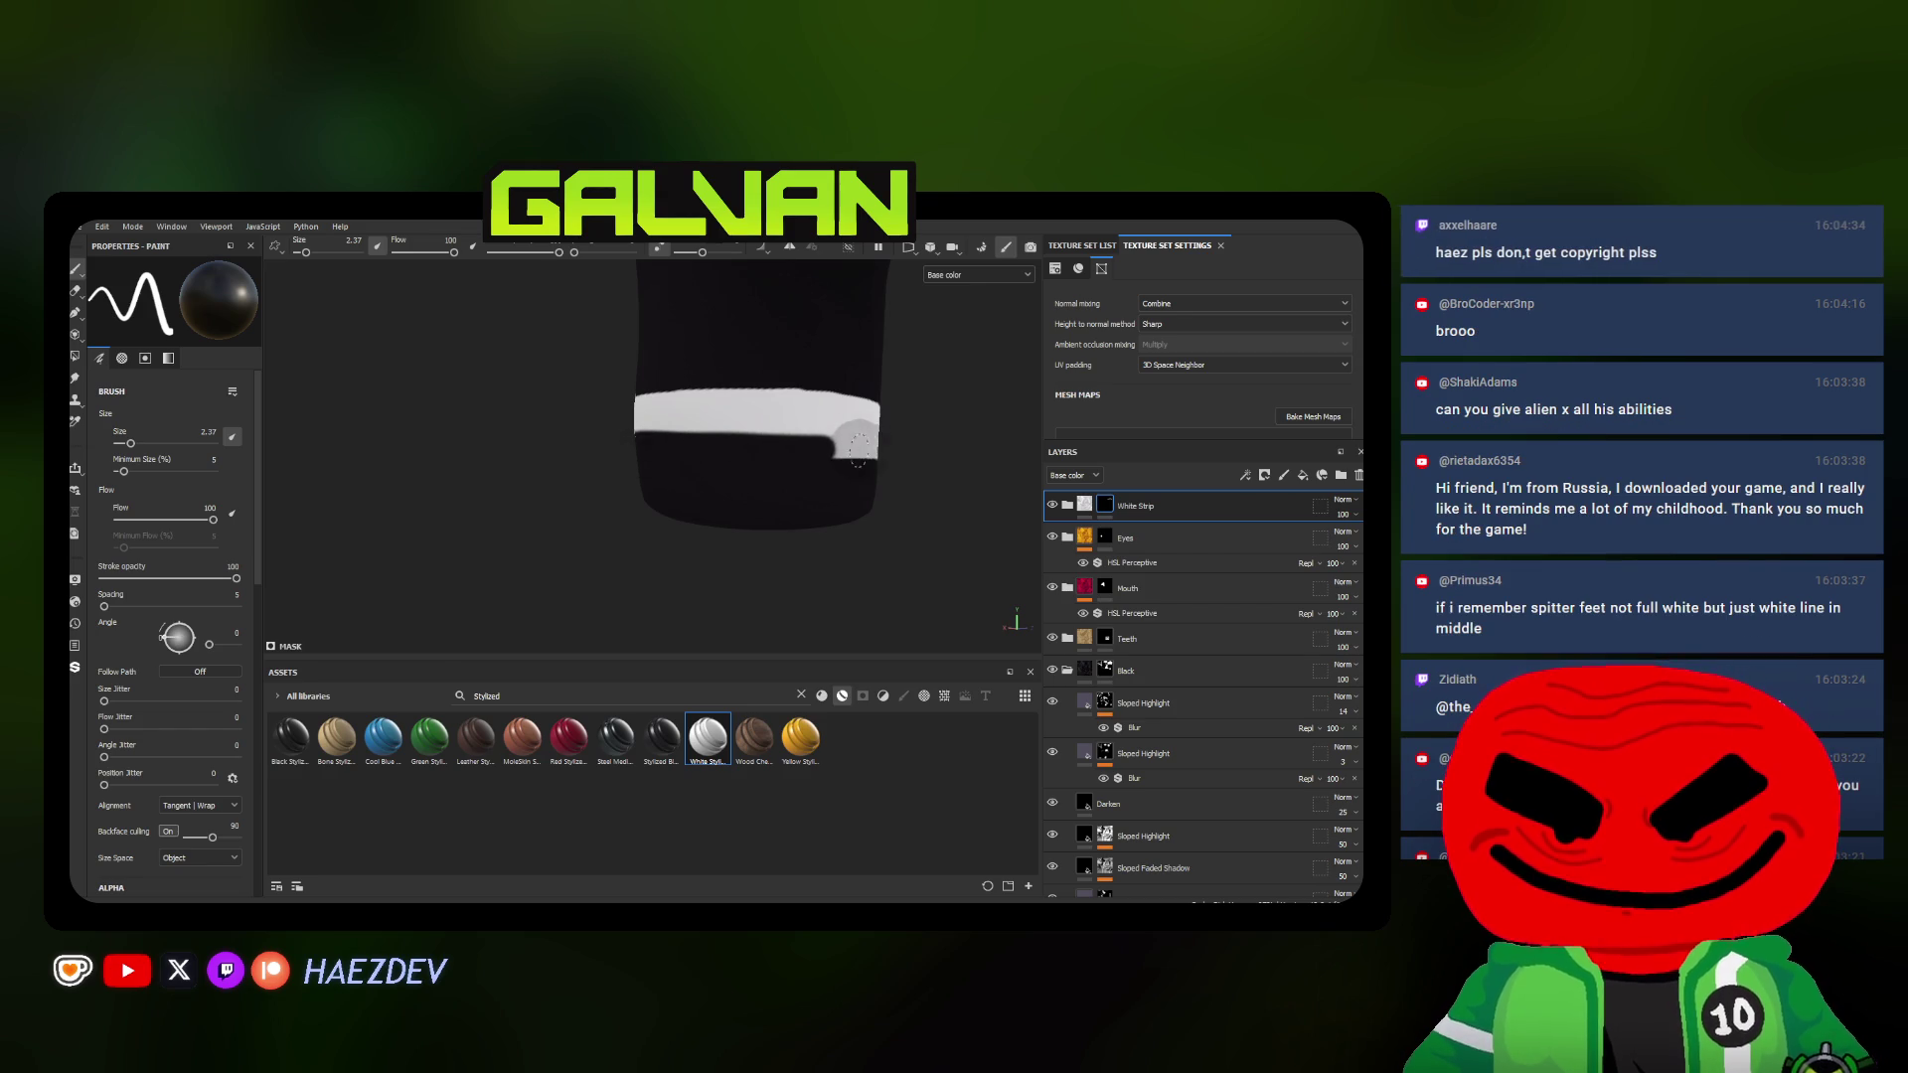
pyautogui.scroll(3, 590, 475)
pyautogui.scroll(-2, 590, 474)
pyautogui.moveTo(555, 471); pyautogui.dragTo(825, 494)
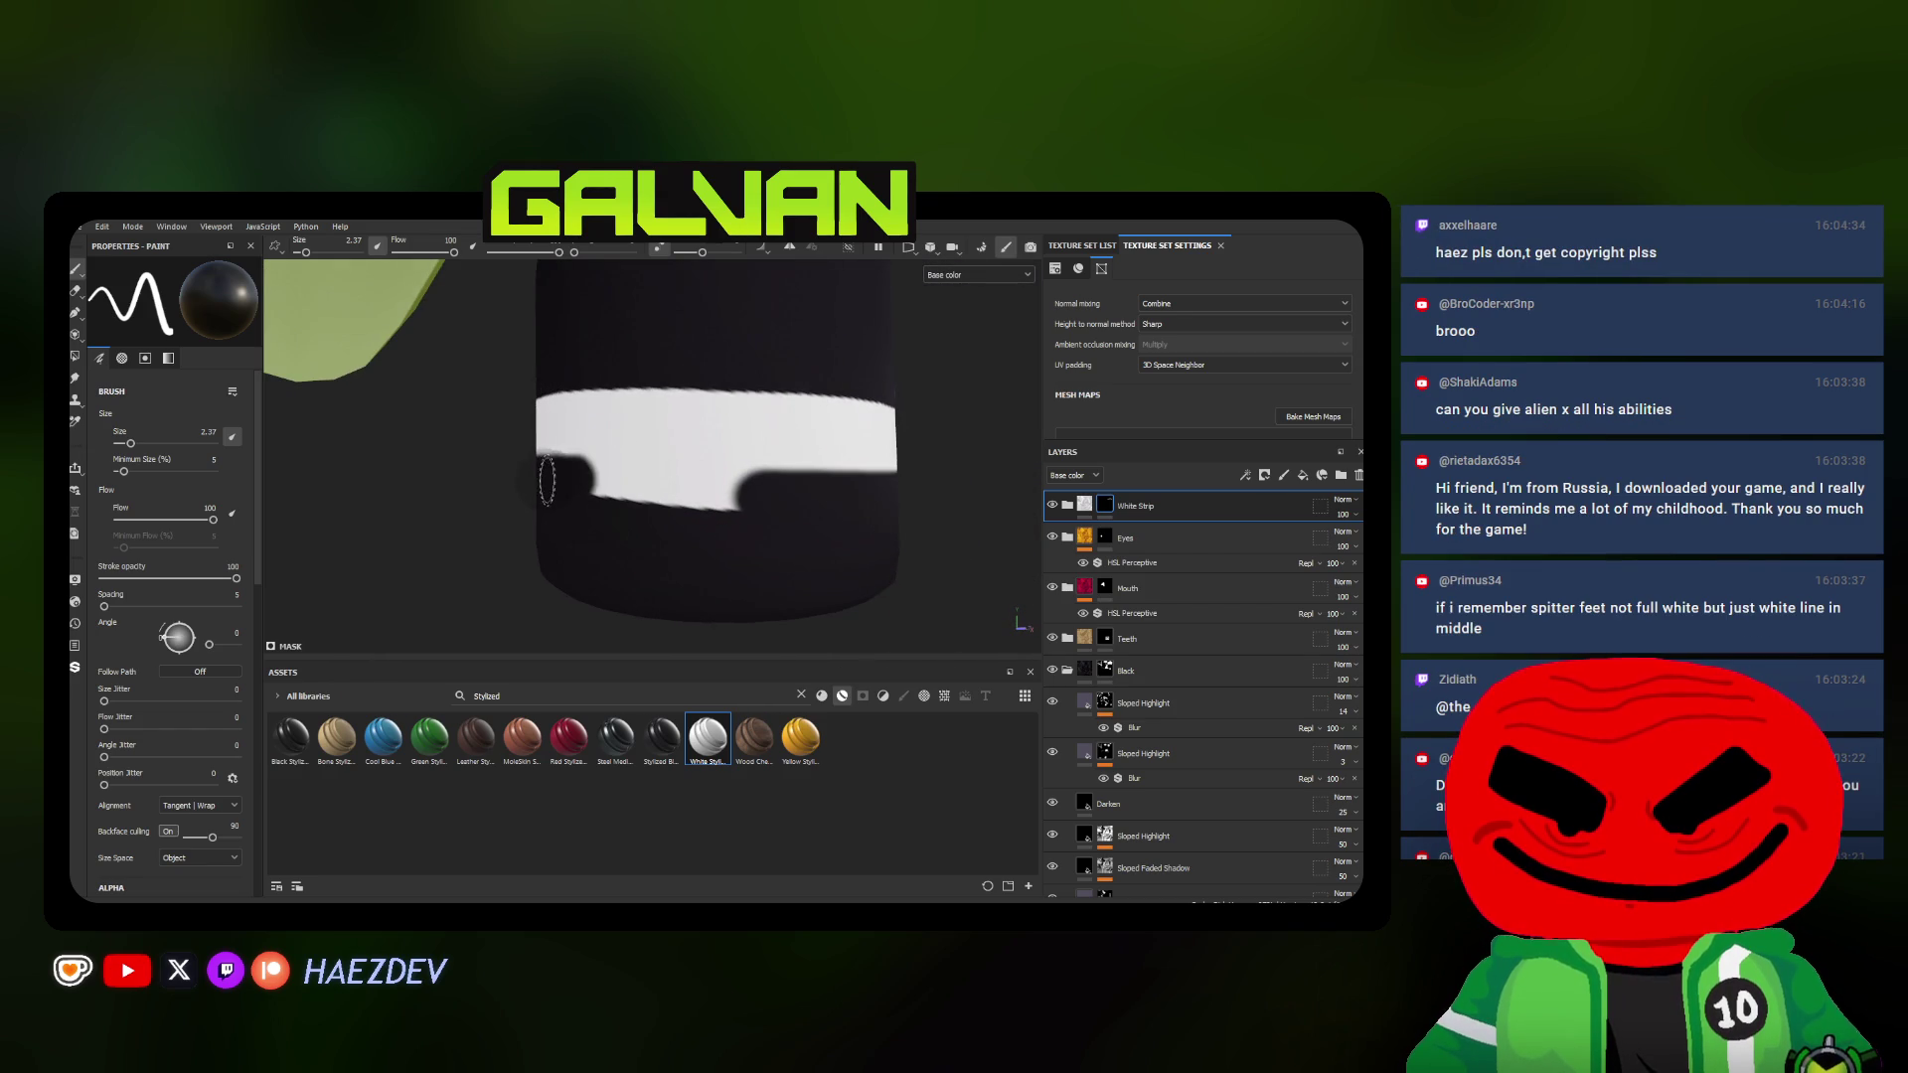
pyautogui.moveTo(956, 508)
pyautogui.keyDown('alt'); pyautogui.mouseDown()
pyautogui.moveTo(623, 520)
pyautogui.moveTo(520, 492)
pyautogui.mouseUp(); pyautogui.keyUp('alt')
pyautogui.scroll(-2, 789, 487)
pyautogui.scroll(-3, 701, 515)
pyautogui.scroll(-3, 614, 538)
pyautogui.scroll(1, 606, 531)
pyautogui.scroll(1, 606, 523)
pyautogui.scroll(2, 608, 500)
pyautogui.scroll(1, 611, 467)
pyautogui.scroll(1, 612, 466)
pyautogui.scroll(1, 610, 478)
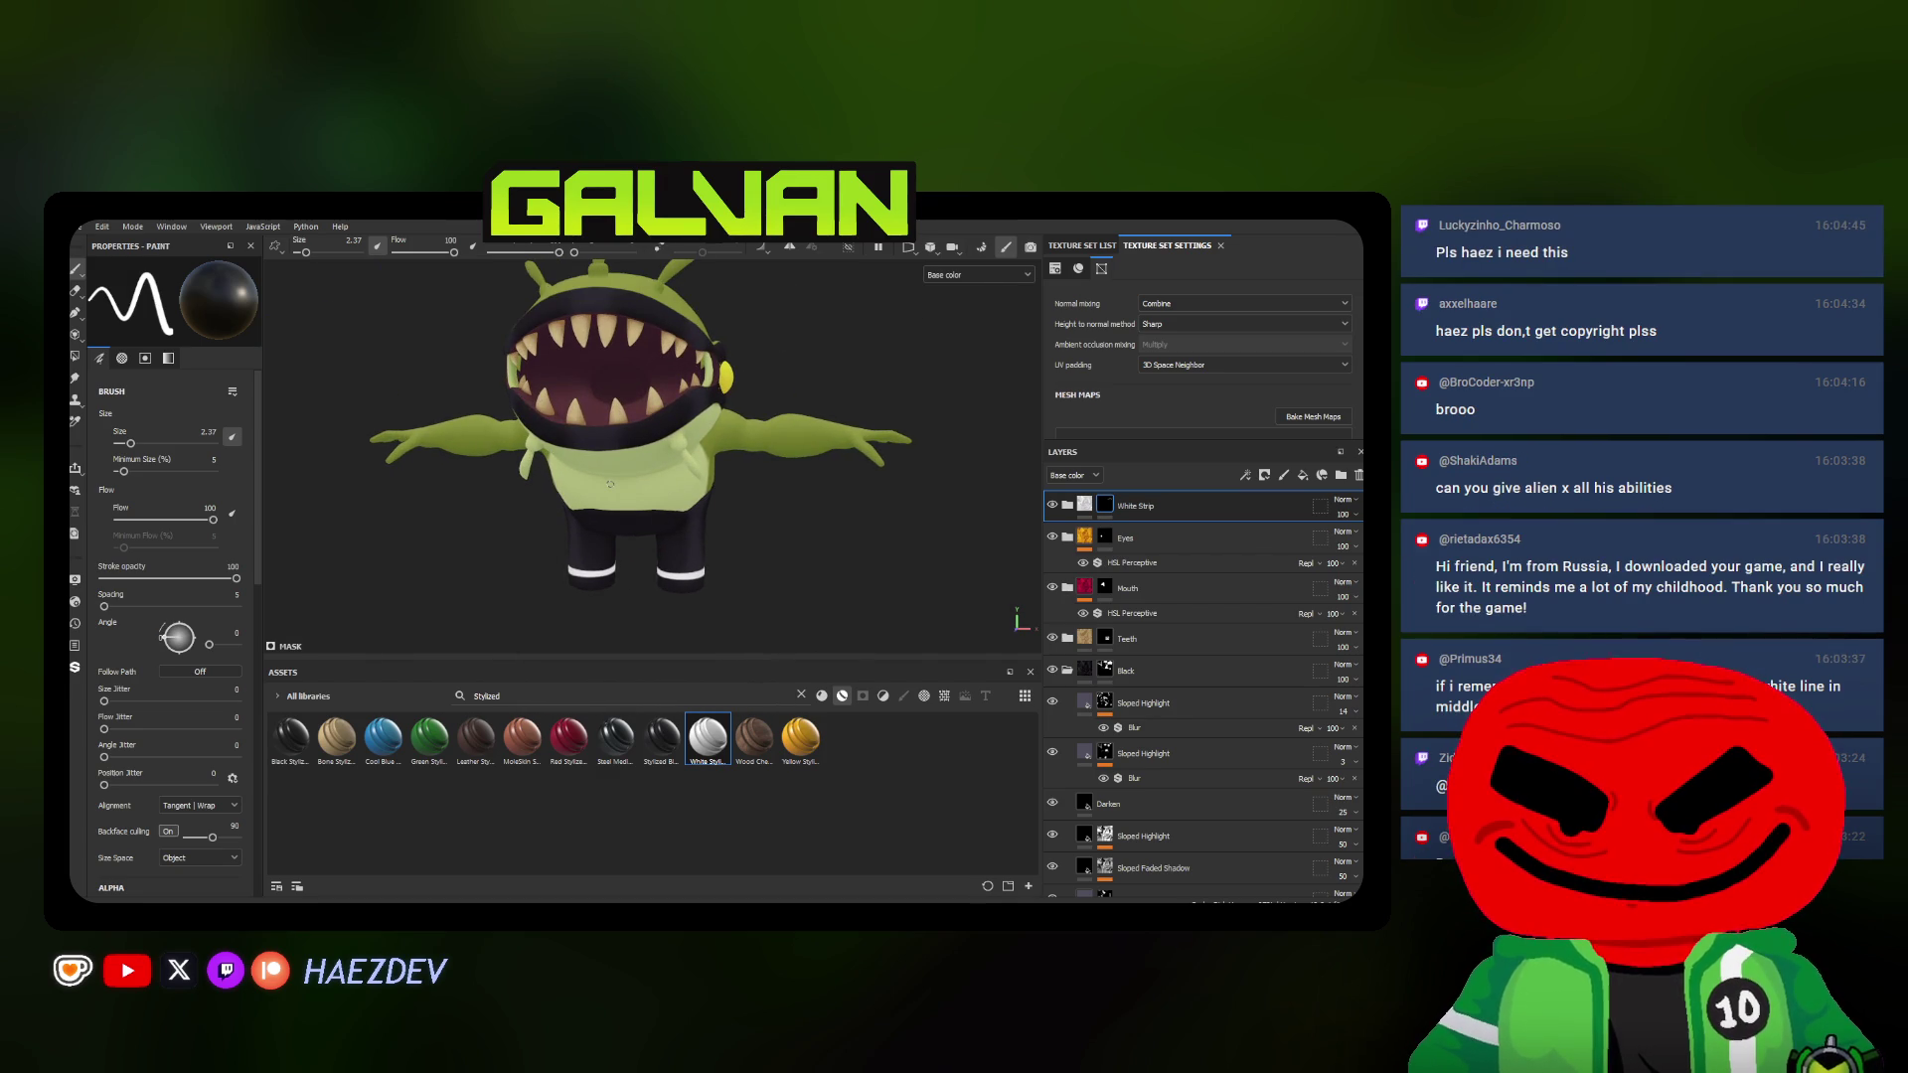
# Expand the Green Stylized Handpainted folder and select its Sloped Highlight layer
pyautogui.keyDown('alt'); pyautogui.moveTo(613, 473); pyautogui.dragTo(579, 472); pyautogui.keyUp('alt')
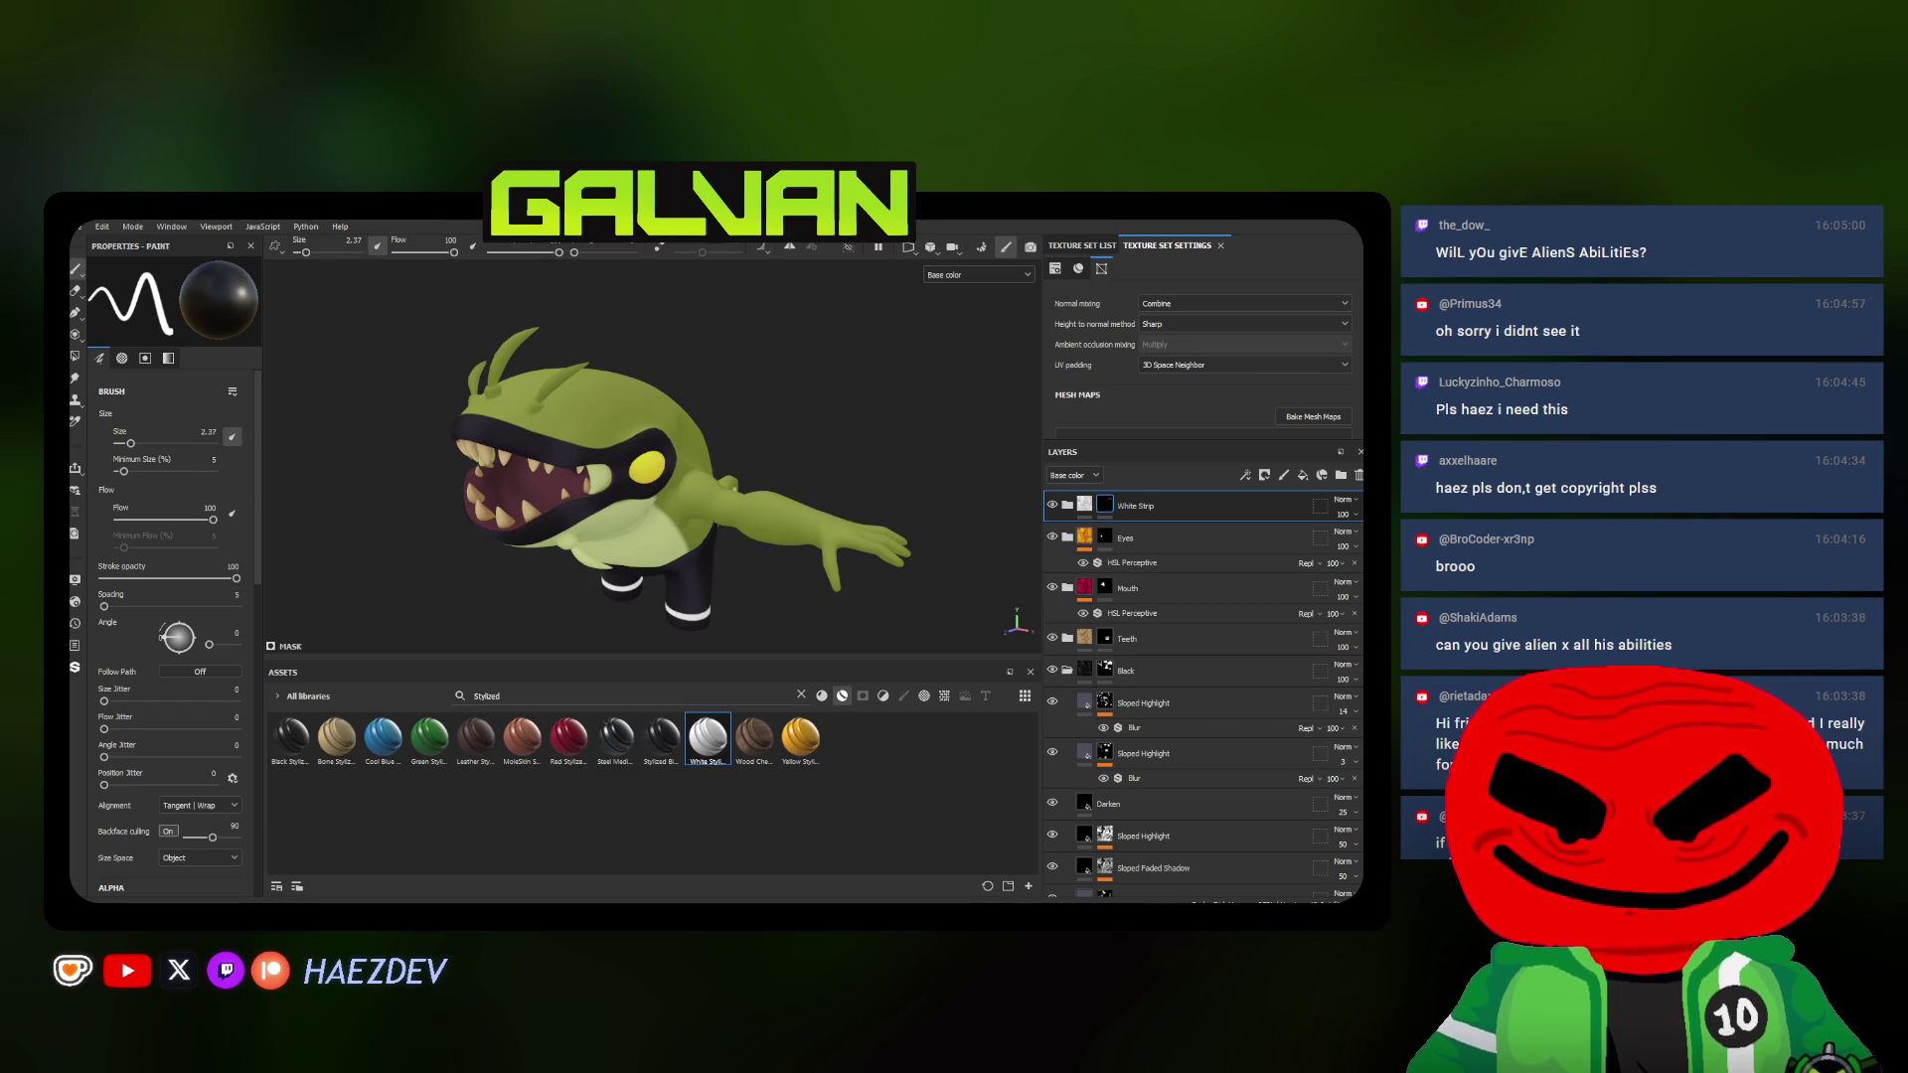
pyautogui.moveTo(734, 520)
pyautogui.keyDown('alt'); pyautogui.mouseDown()
pyautogui.moveTo(722, 506)
pyautogui.moveTo(706, 528)
pyautogui.mouseUp(); pyautogui.keyUp('alt')
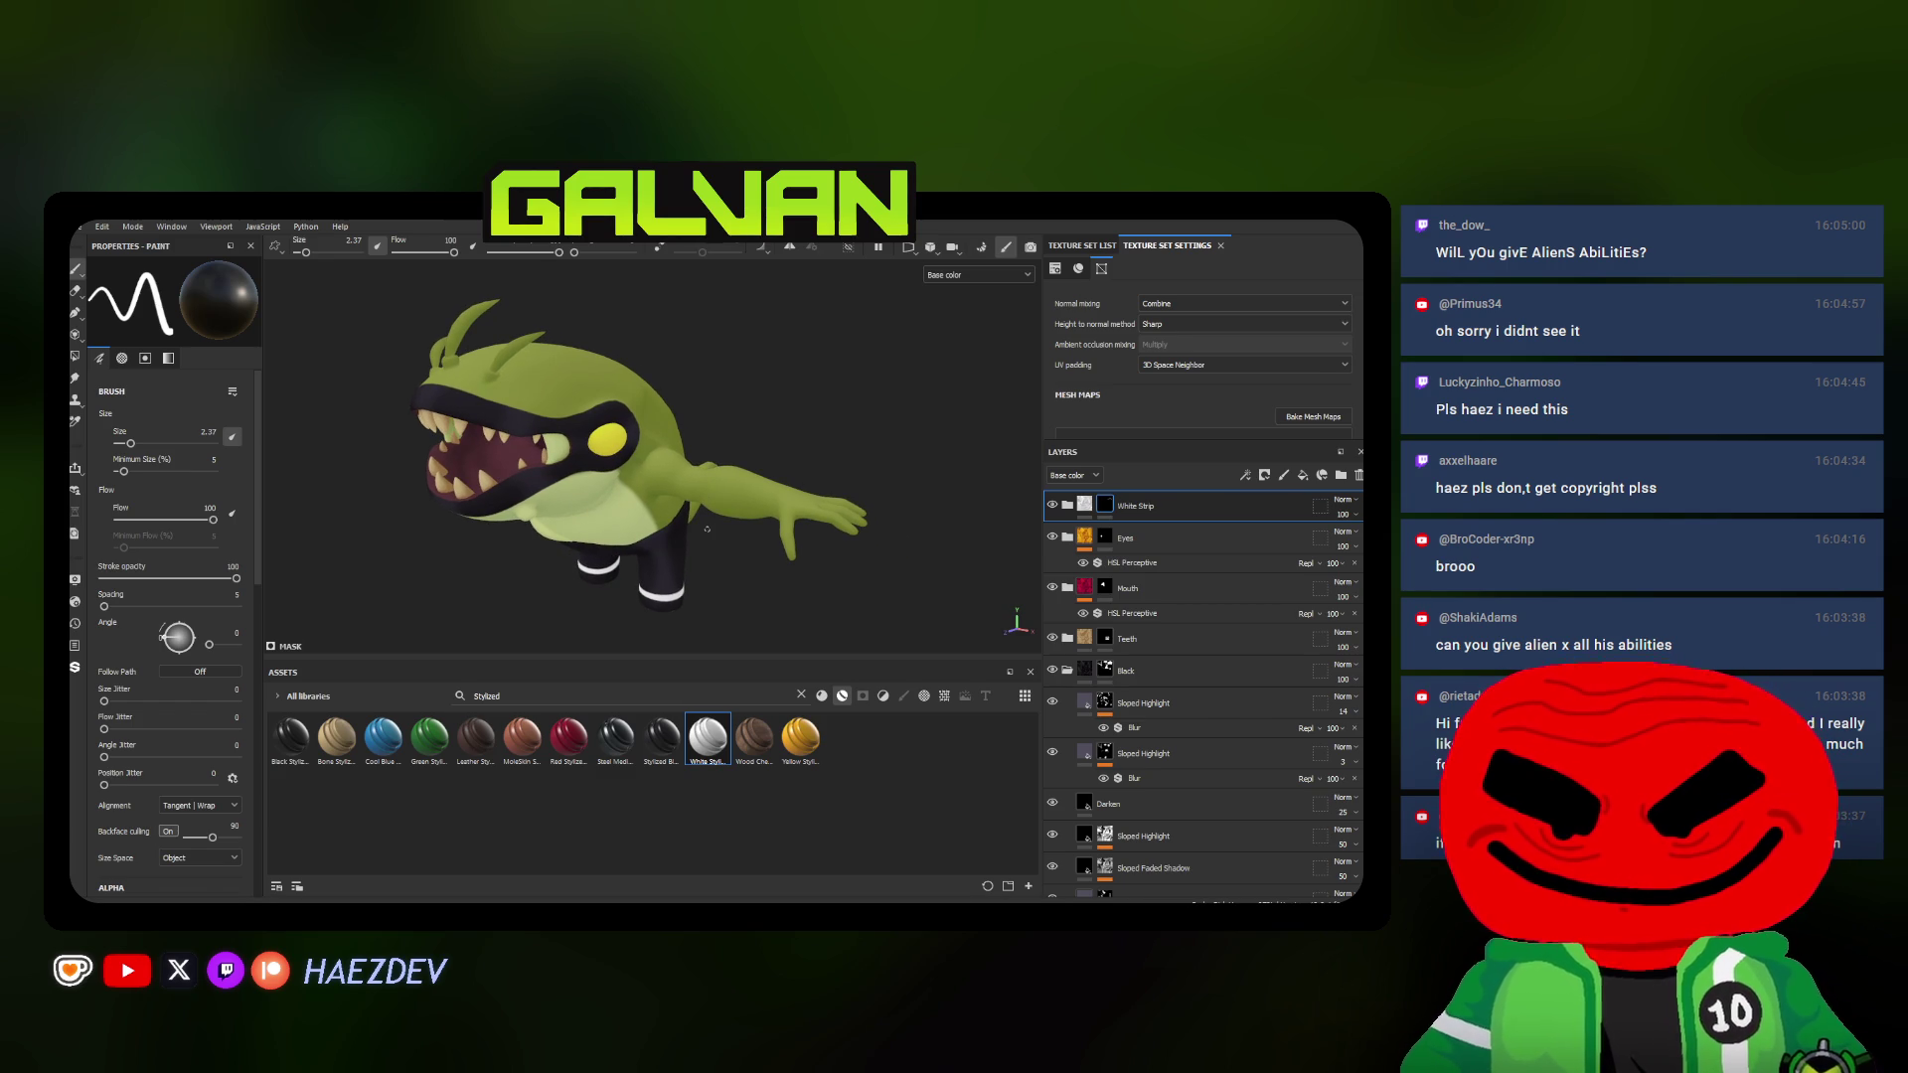
pyautogui.moveTo(706, 530)
pyautogui.keyDown('alt'); pyautogui.mouseDown()
pyautogui.moveTo(726, 466)
pyautogui.moveTo(775, 456)
pyautogui.mouseUp(); pyautogui.keyUp('alt')
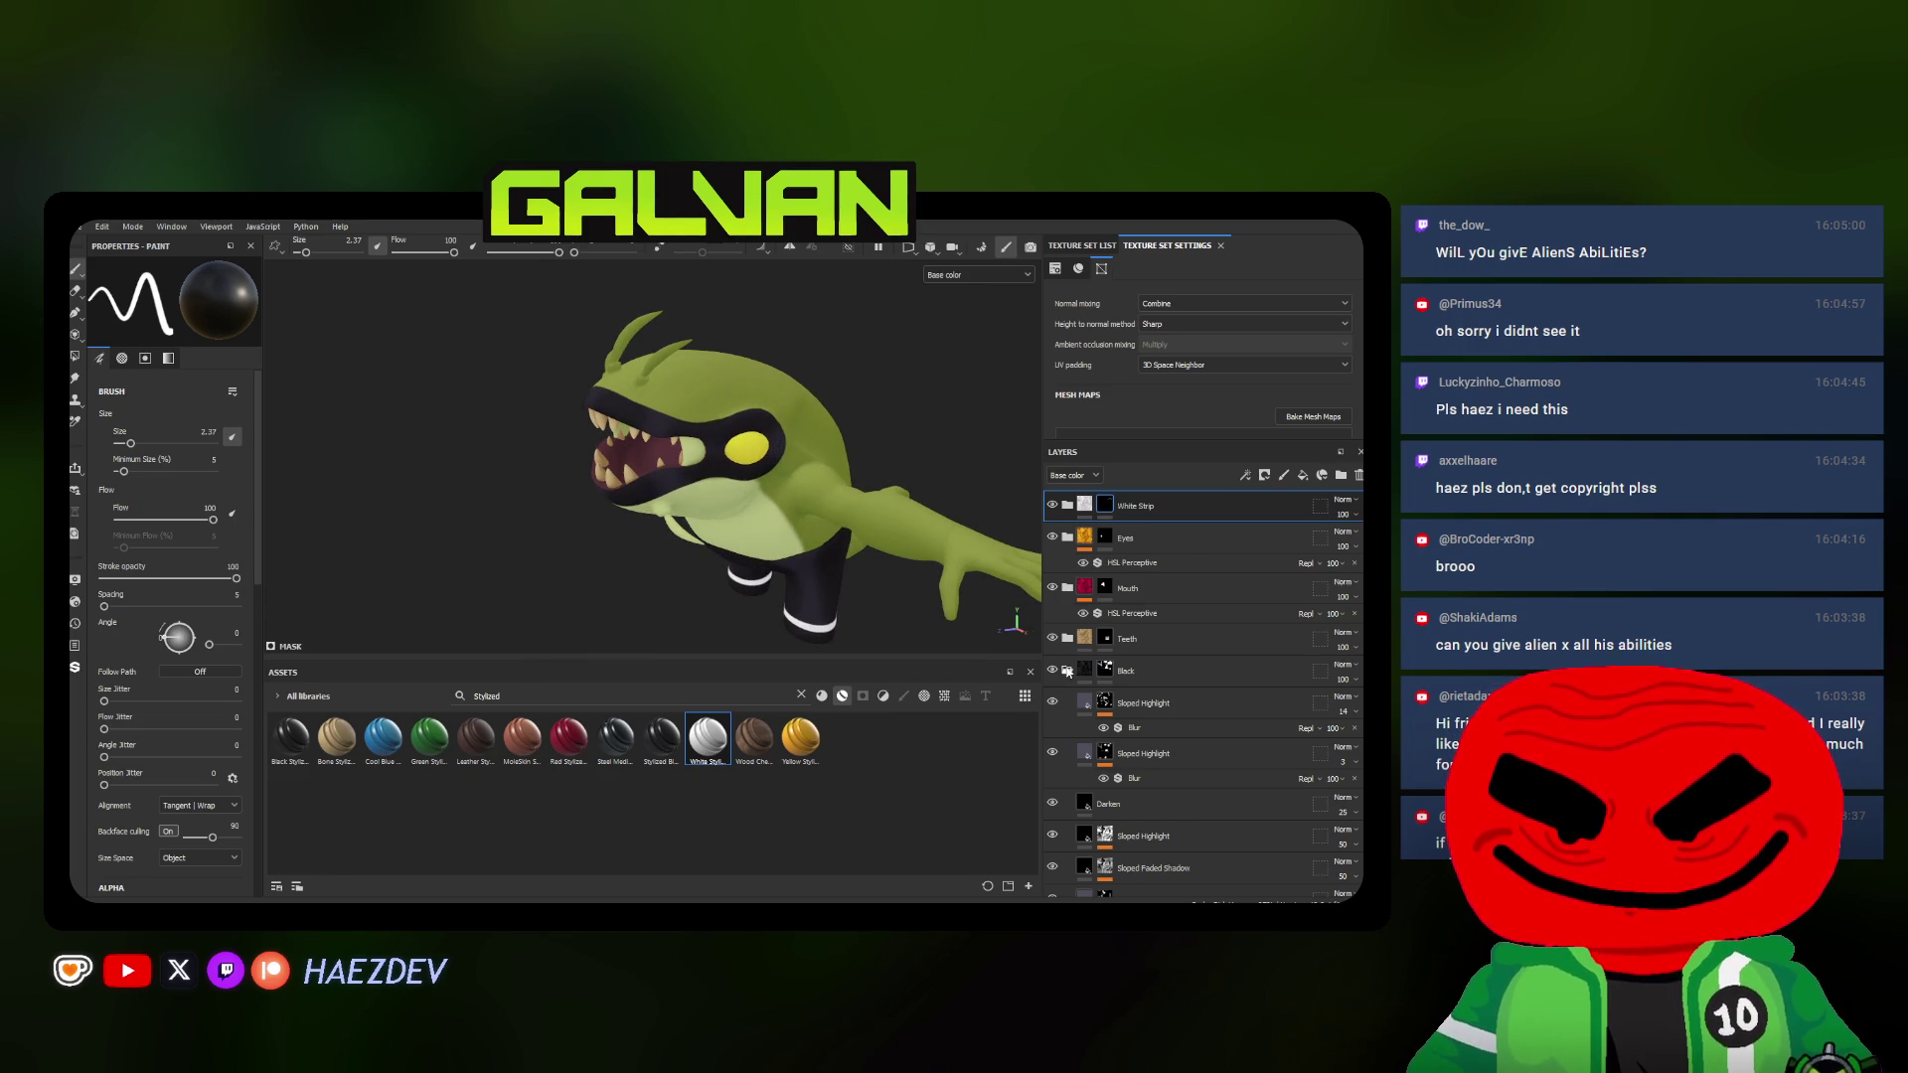
pyautogui.click(1068, 735)
pyautogui.click(1148, 766)
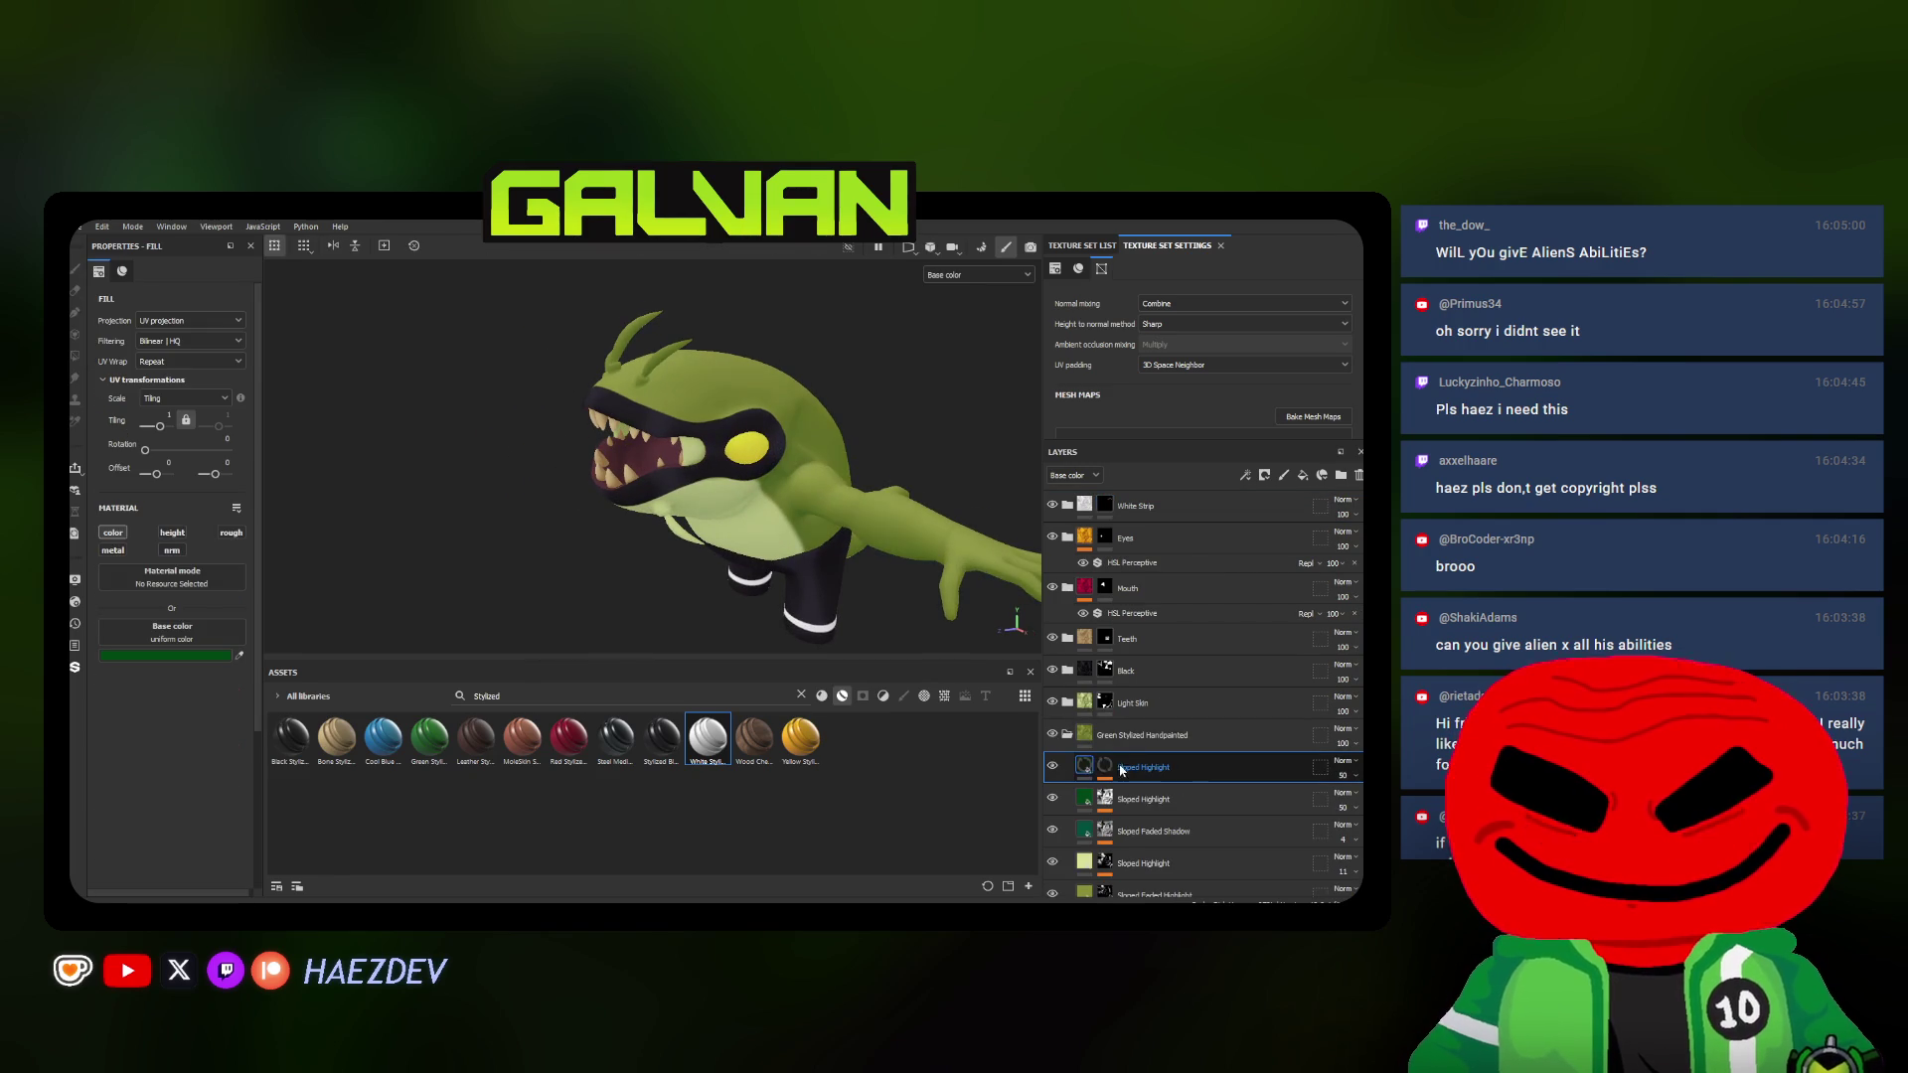
# Clear the Sloped Highlight layer's sub-layers and enlarge the brush
pyautogui.rightClick(1148, 766)
pyautogui.click(1192, 448)
pyautogui.scroll(3, 580, 473)
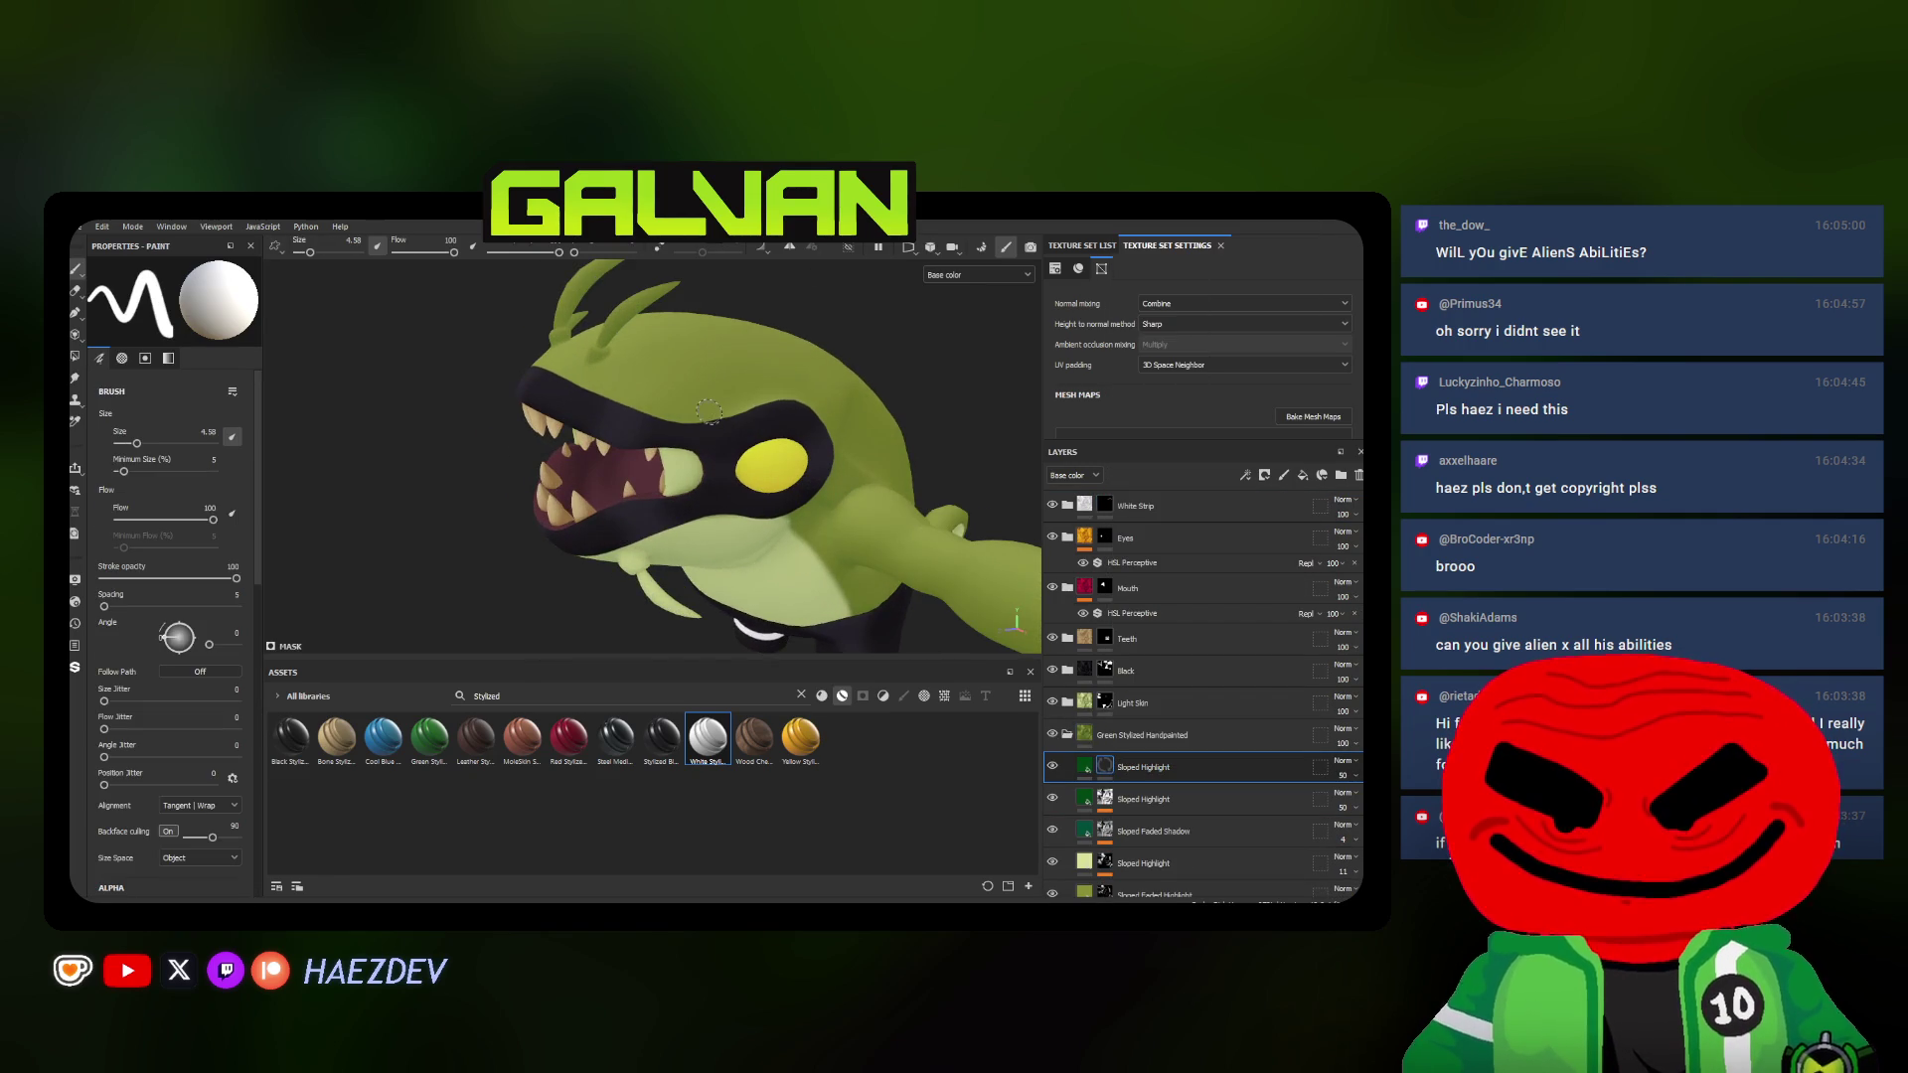
pyautogui.scroll(2, 570, 482)
pyautogui.keyDown('ctrl'); pyautogui.moveTo(649, 471); pyautogui.dragTo(671, 462, button='right'); pyautogui.keyUp('ctrl')
pyautogui.keyDown('alt'); pyautogui.moveTo(672, 462); pyautogui.dragTo(674, 480); pyautogui.keyUp('alt')
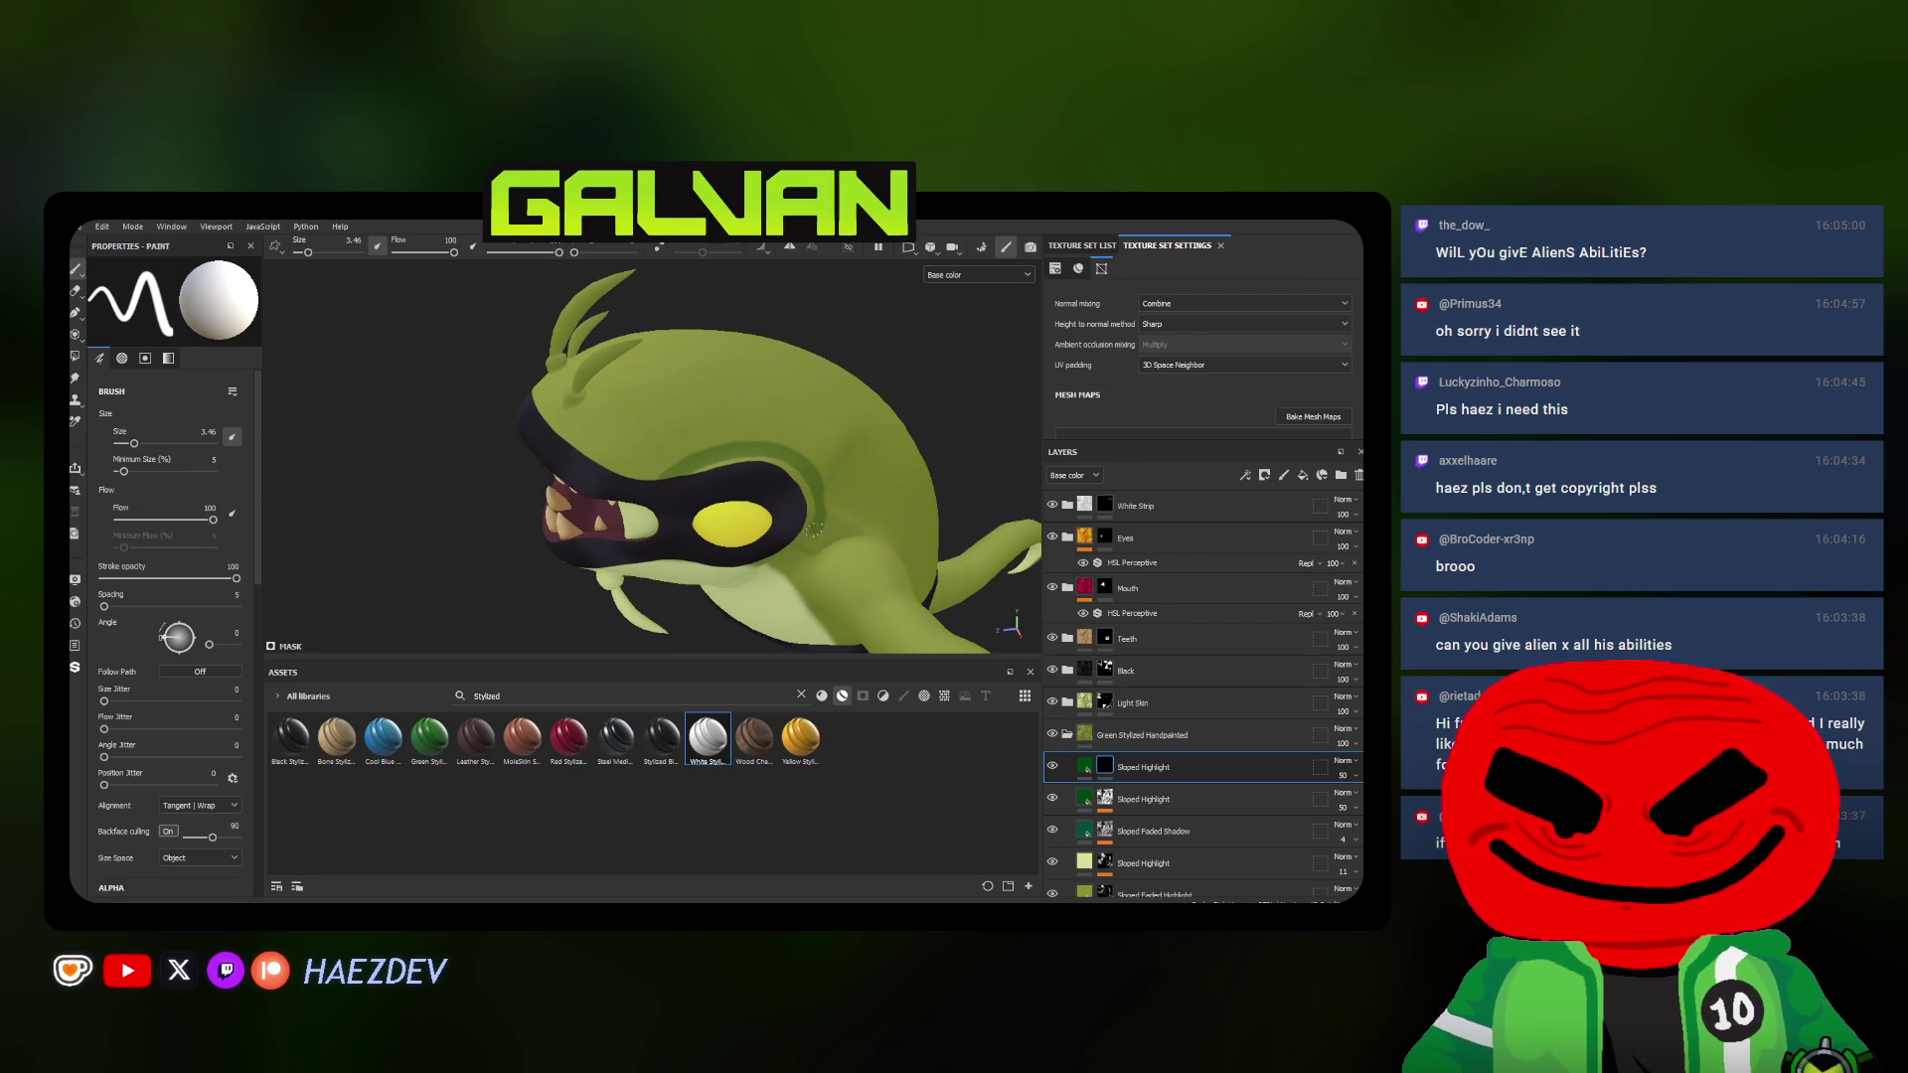
pyautogui.scroll(2, 814, 528)
pyautogui.keyDown('alt'); pyautogui.moveTo(810, 540); pyautogui.dragTo(787, 553); pyautogui.keyUp('alt')
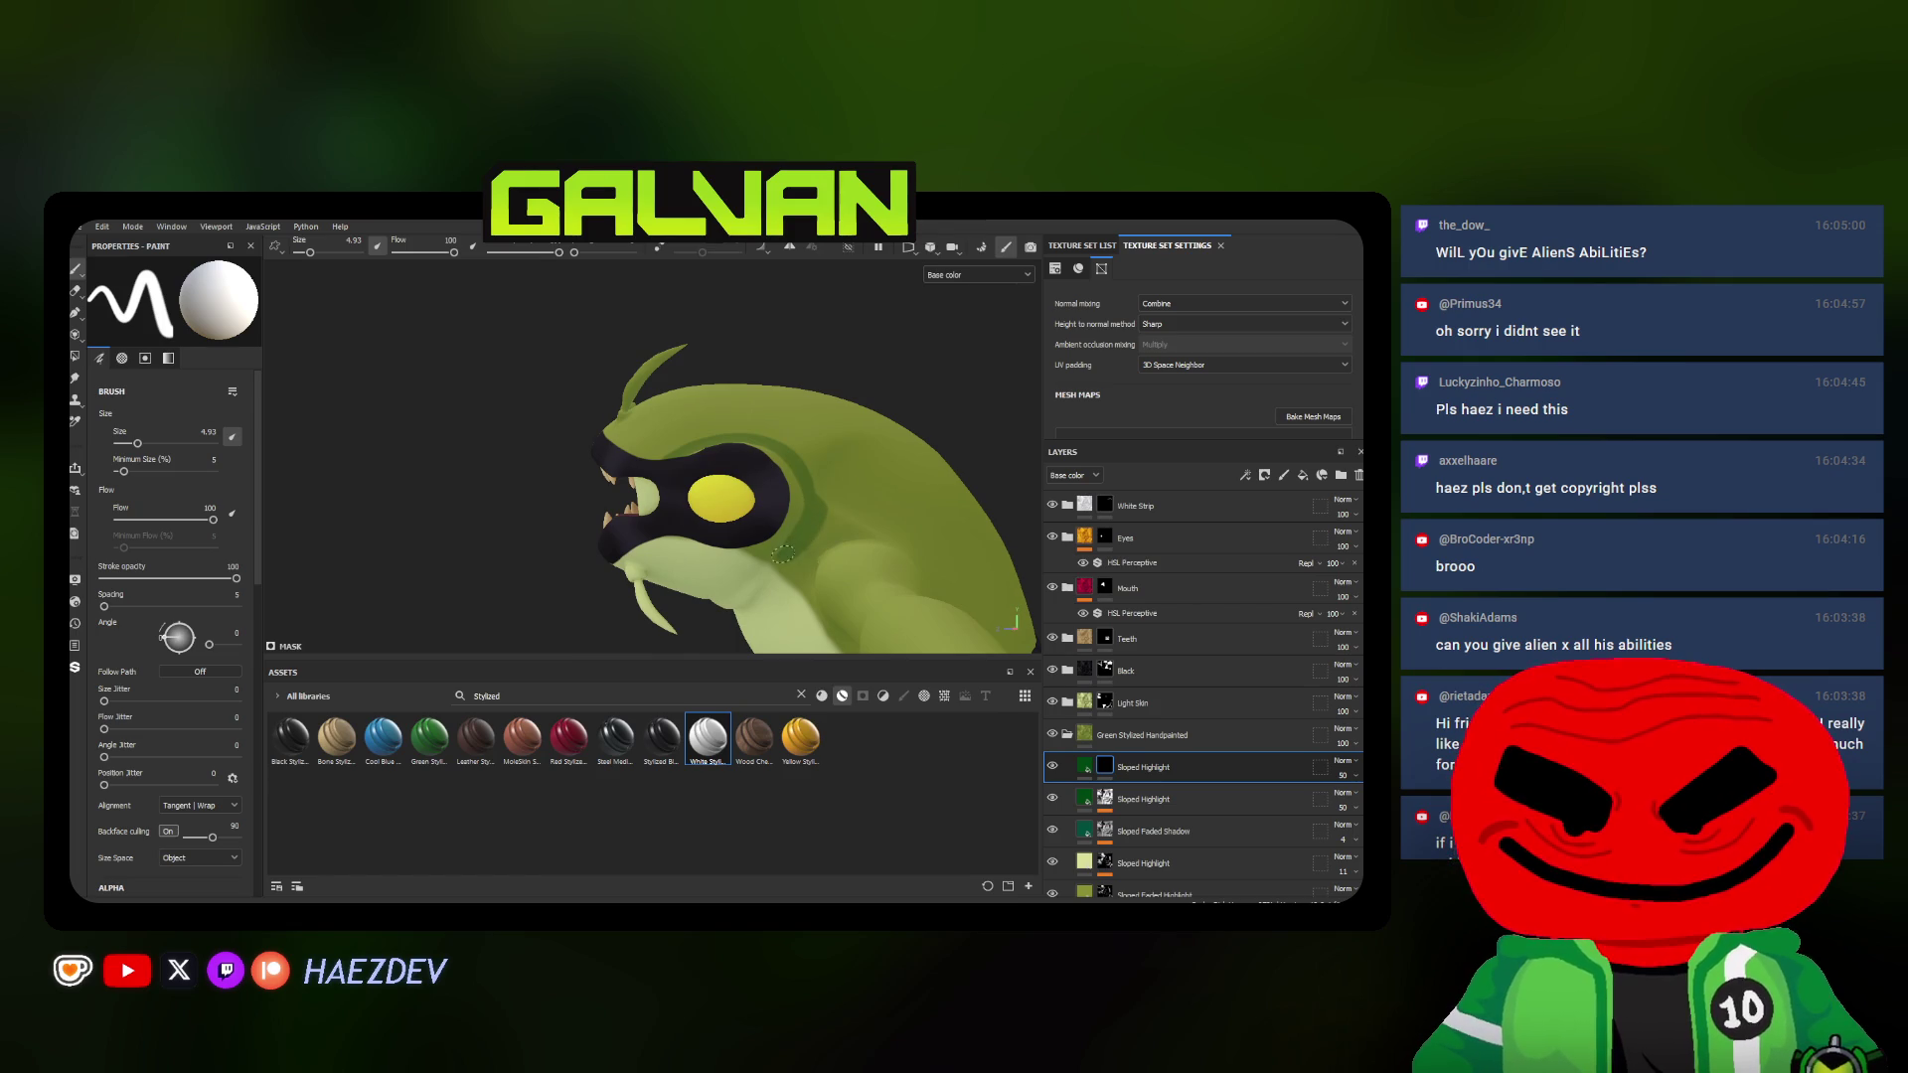
# Enlarge the brush further and drag Sloped Highlight up between the Black and Light Skin layers
pyautogui.keyDown('alt'); pyautogui.moveTo(789, 451); pyautogui.dragTo(748, 436); pyautogui.keyUp('alt')
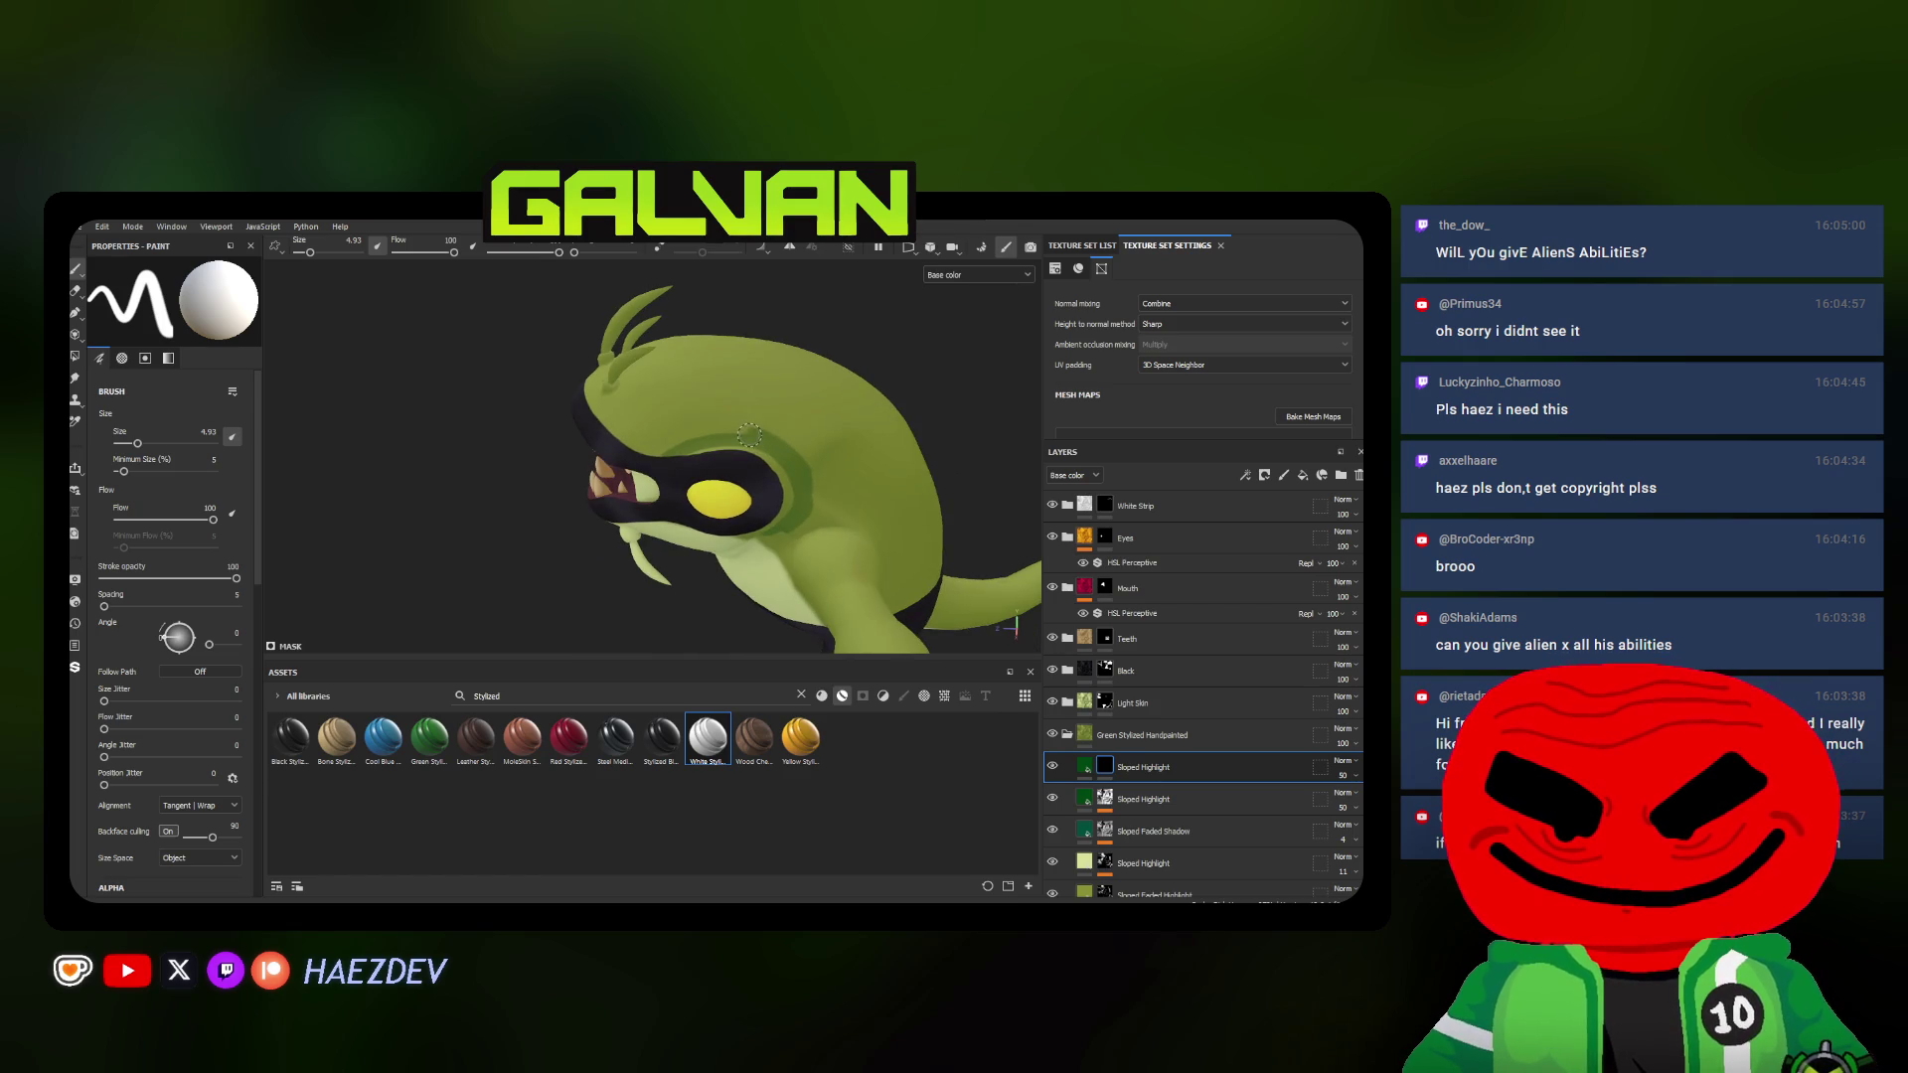
pyautogui.moveTo(668, 447)
pyautogui.keyDown('ctrl'); pyautogui.mouseDown(button='right')
pyautogui.moveTo(661, 406)
pyautogui.moveTo(626, 493)
pyautogui.mouseUp(button='right'); pyautogui.keyUp('ctrl')
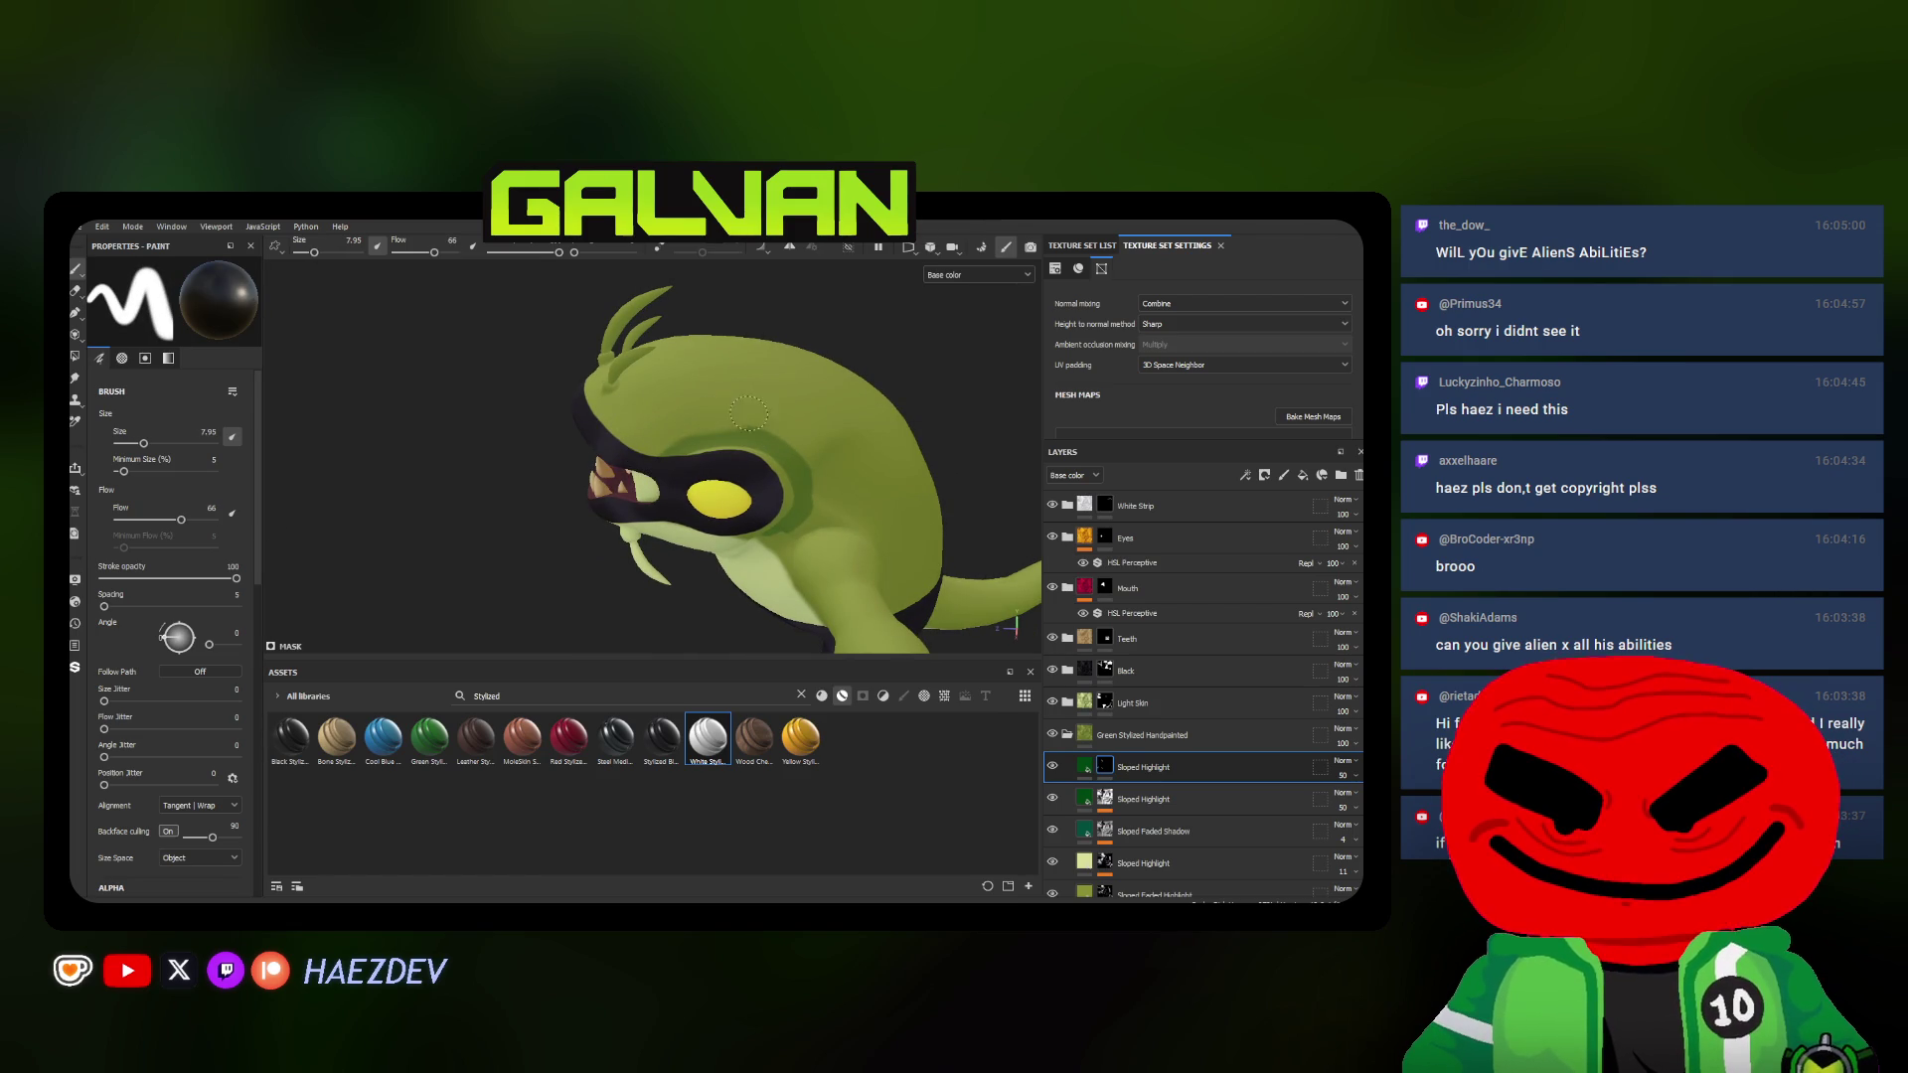
pyautogui.keyDown('alt'); pyautogui.moveTo(814, 447); pyautogui.dragTo(656, 439); pyautogui.keyUp('alt')
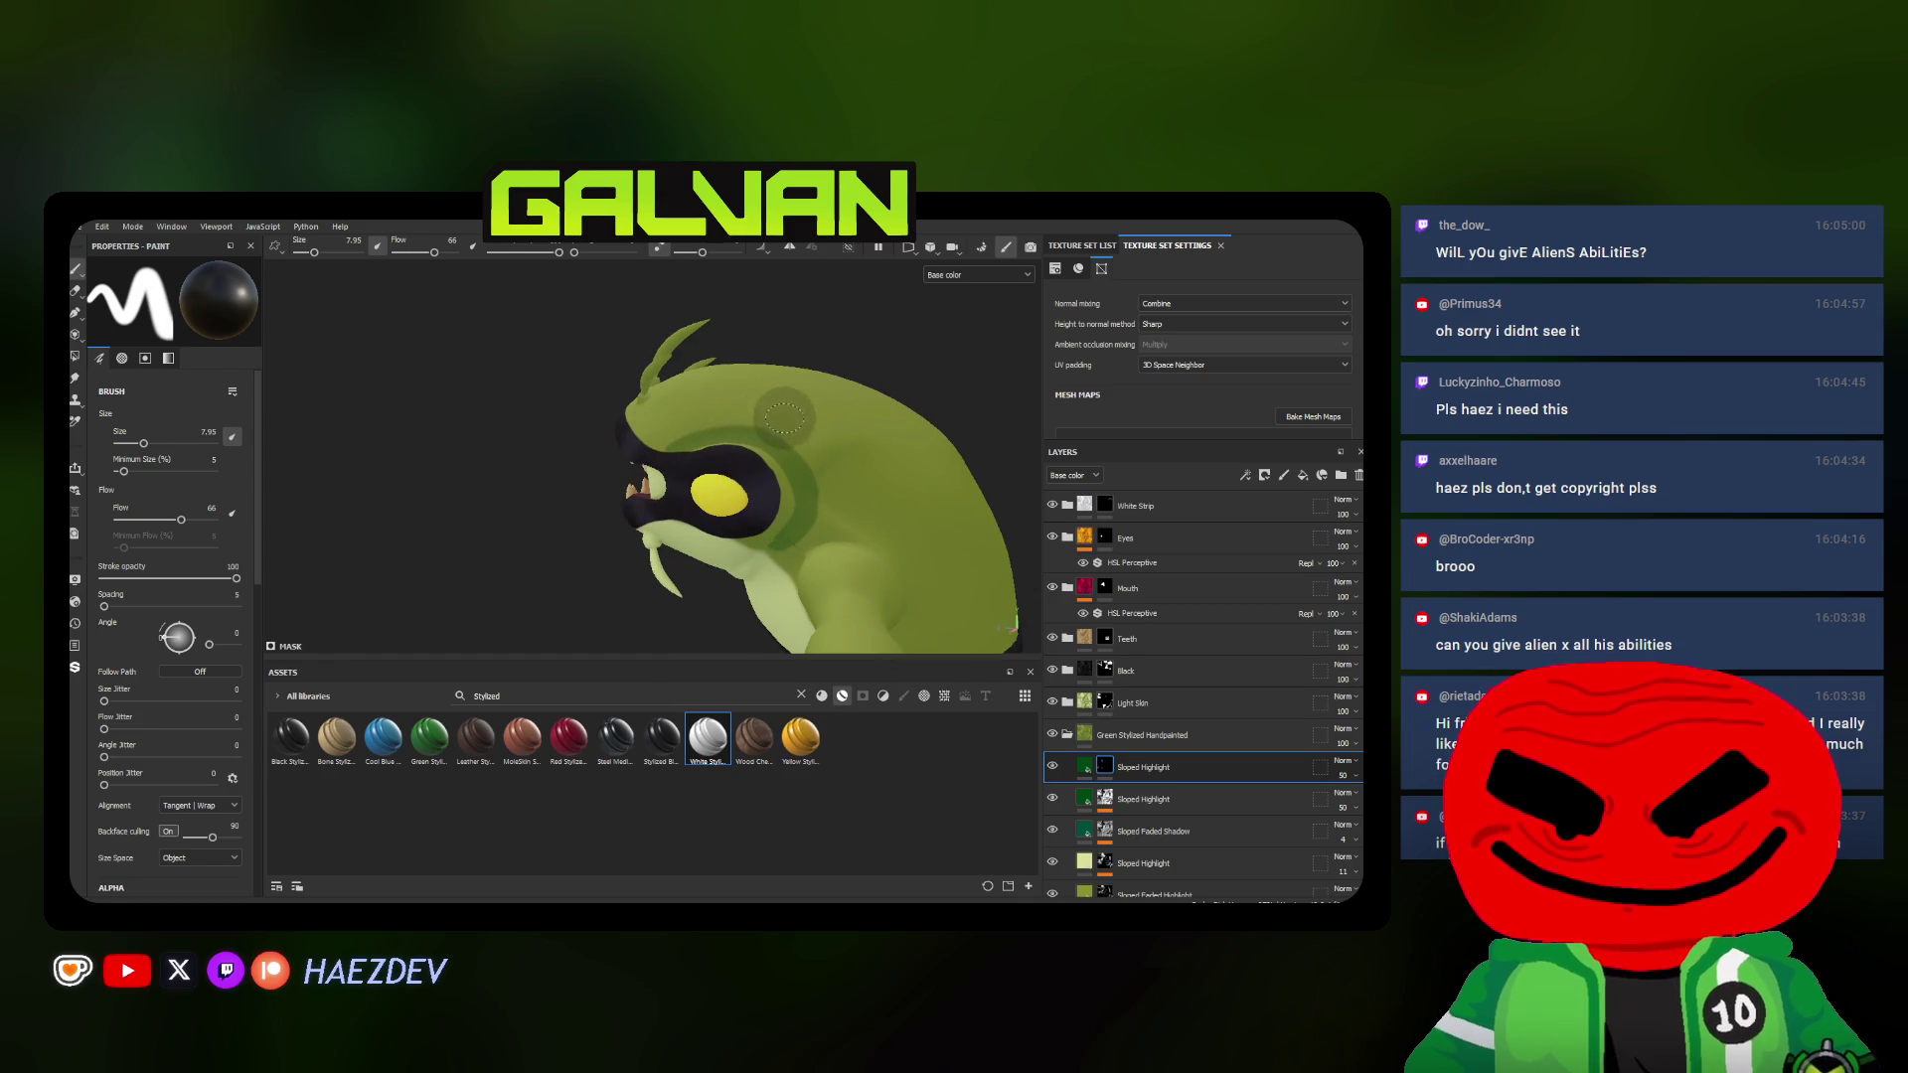
pyautogui.keyDown('alt'); pyautogui.moveTo(720, 576); pyautogui.dragTo(790, 567); pyautogui.keyUp('alt')
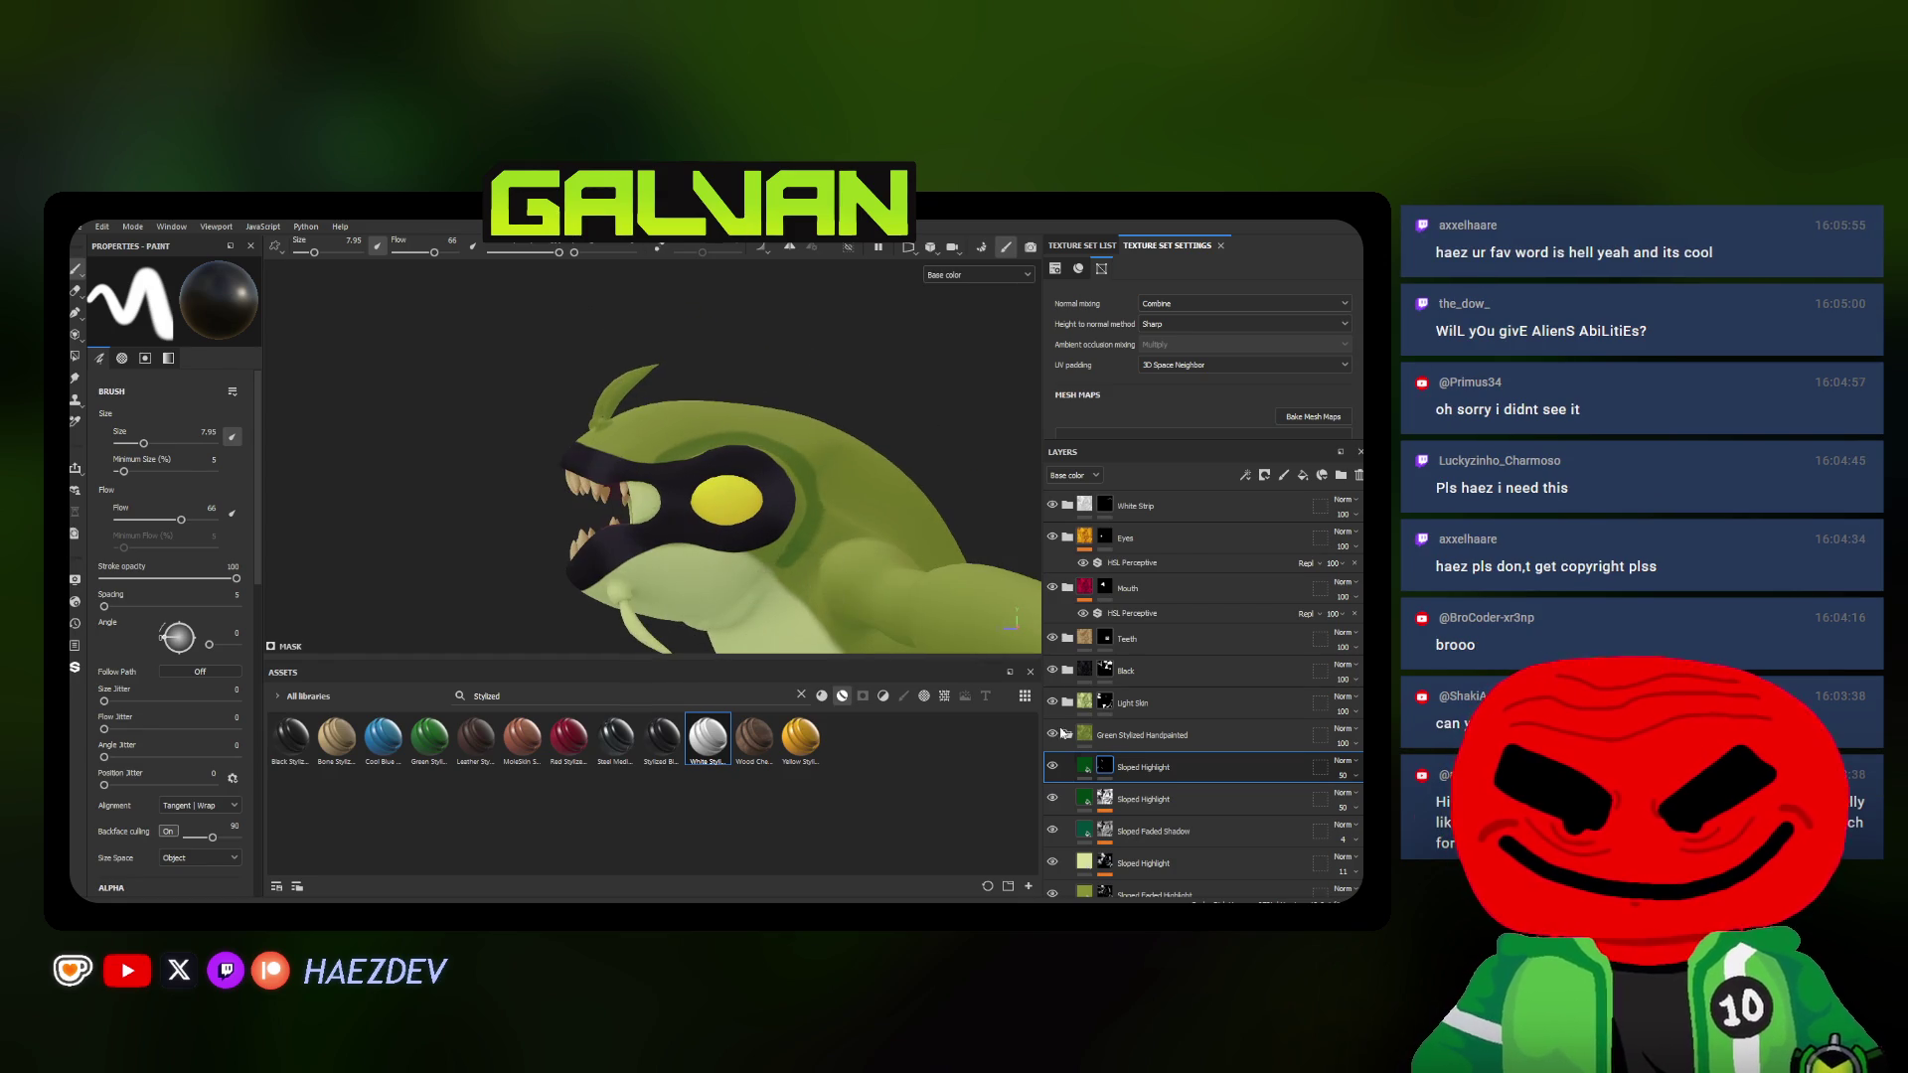
pyautogui.moveTo(1136, 773); pyautogui.dragTo(1104, 709)
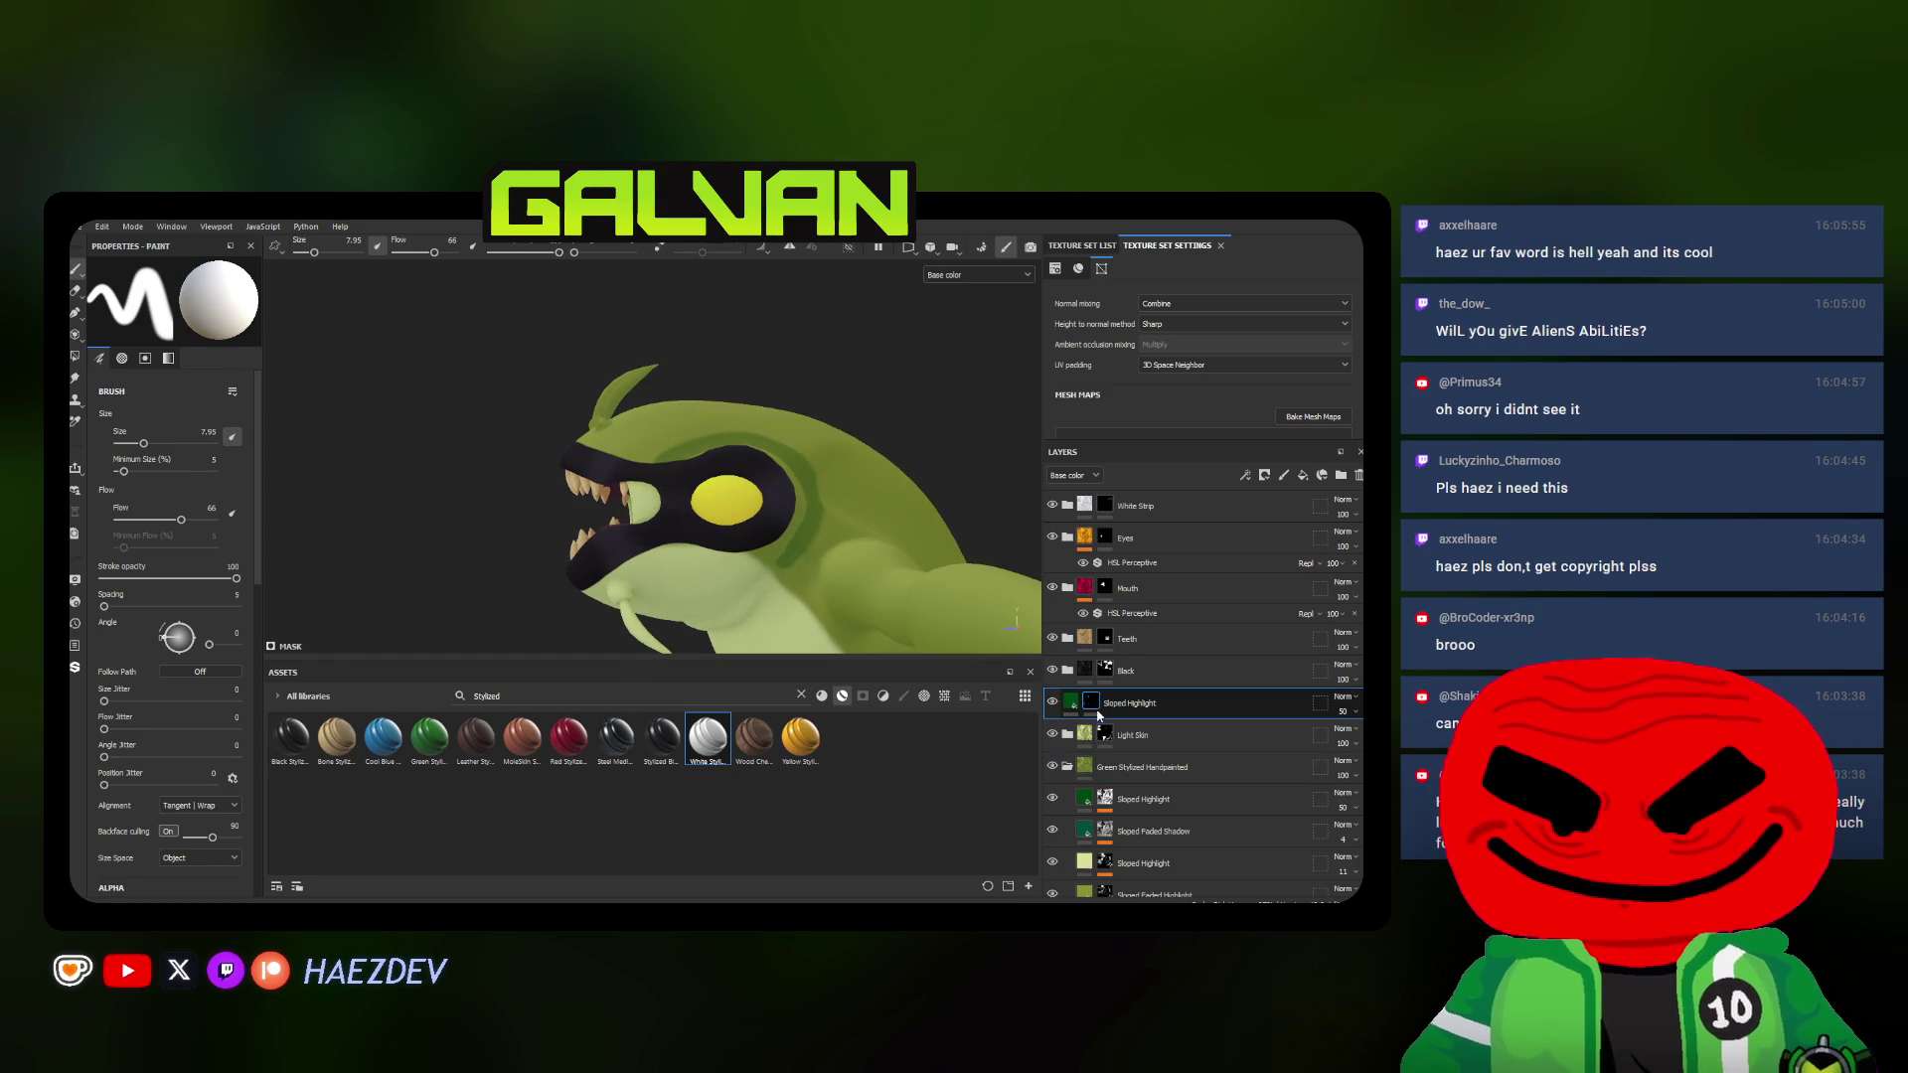
pyautogui.scroll(2, 801, 604)
# Swap to black (X) and narrow the dark shadow band on the neck, then swap back to white
pyautogui.moveTo(806, 611)
pyautogui.keyDown('alt'); pyautogui.mouseDown()
pyautogui.moveTo(775, 519)
pyautogui.moveTo(734, 564)
pyautogui.mouseUp(); pyautogui.keyUp('alt')
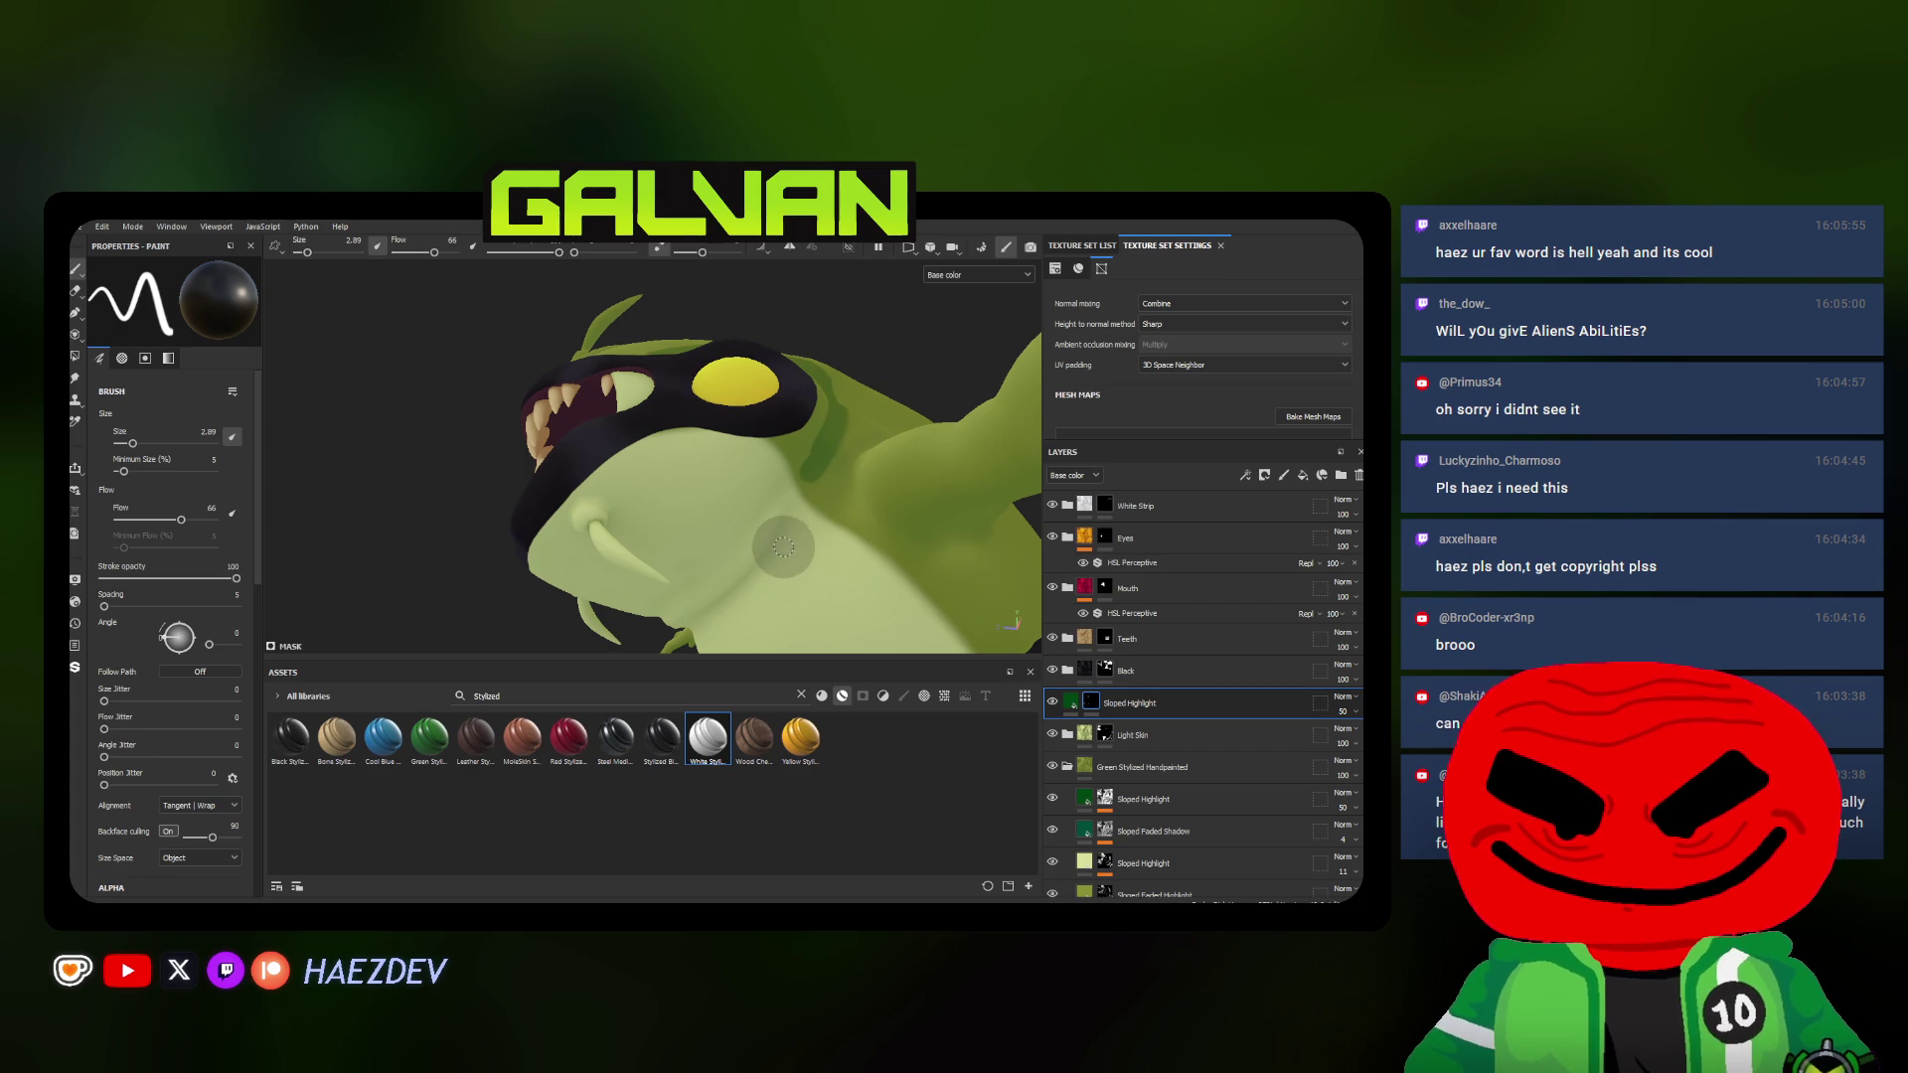
pyautogui.keyDown('alt'); pyautogui.moveTo(756, 571); pyautogui.dragTo(704, 627); pyautogui.keyUp('alt')
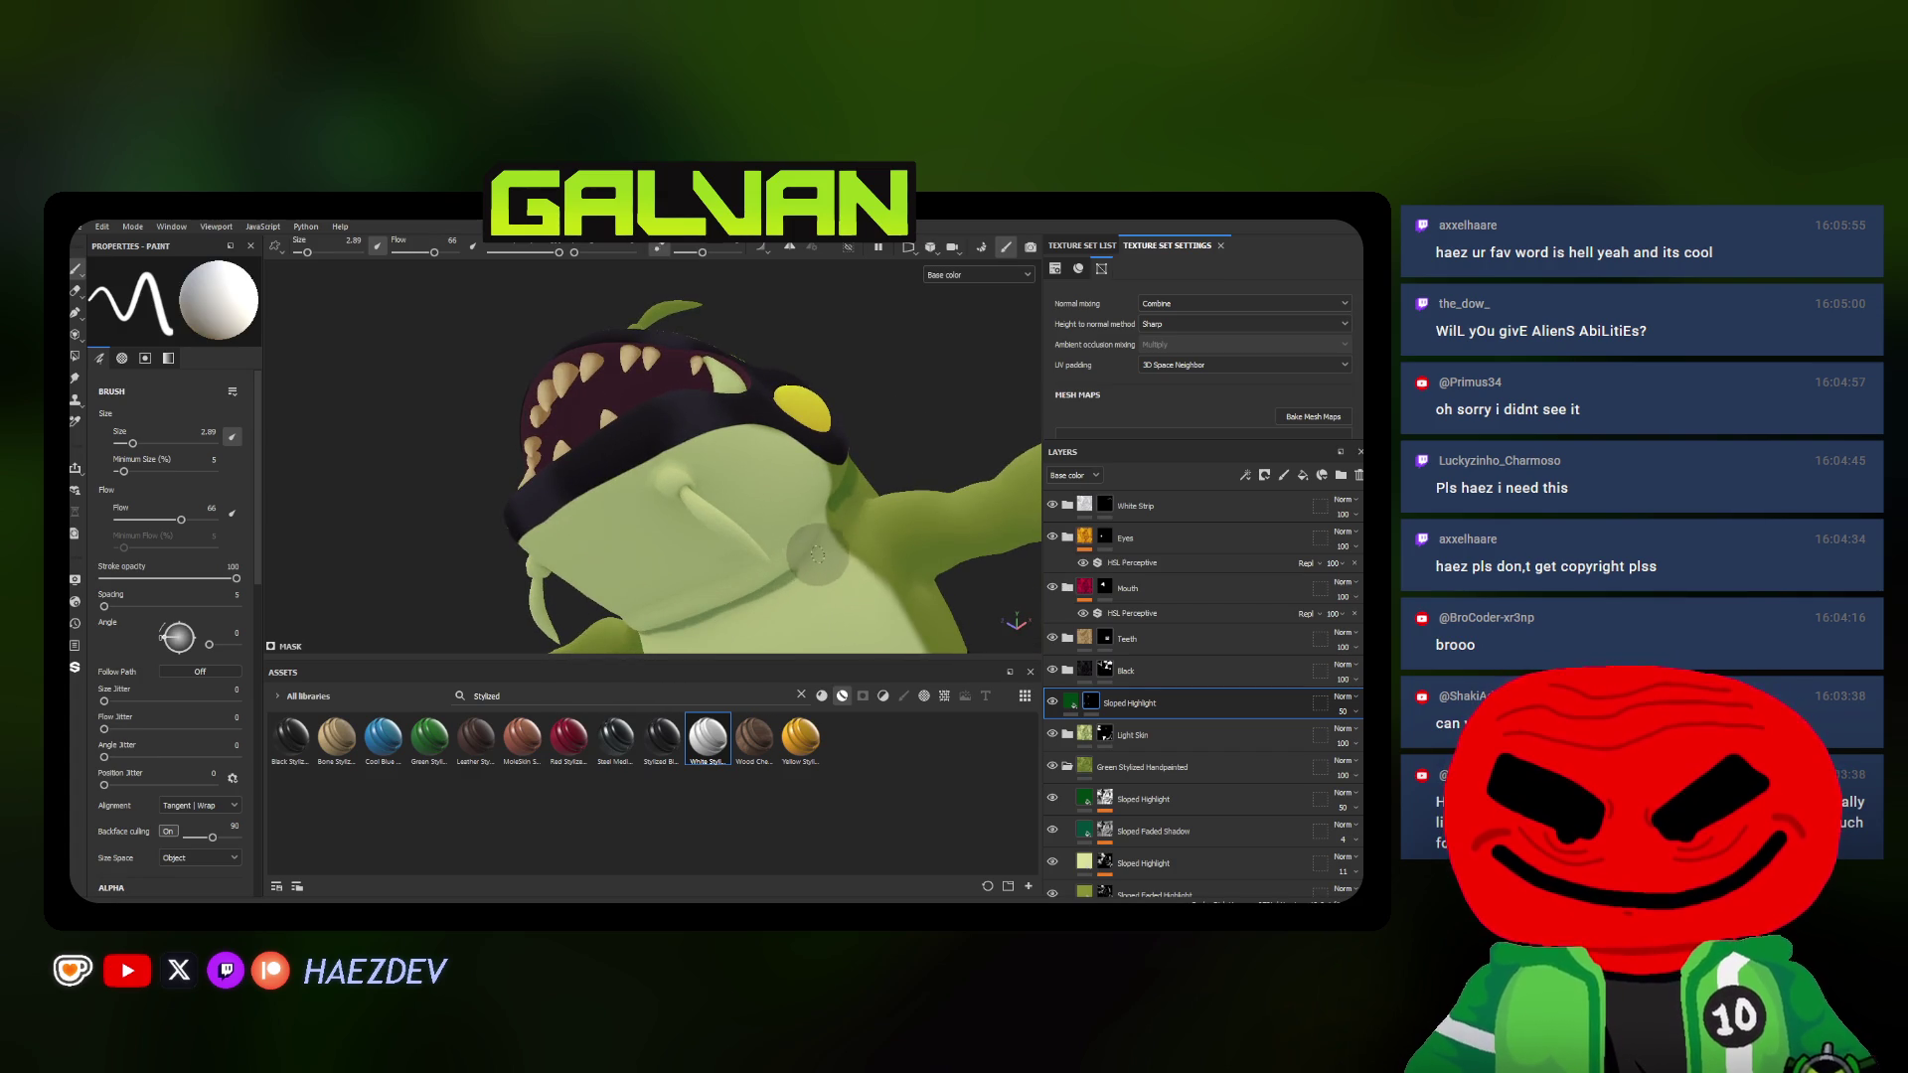
pyautogui.moveTo(817, 545)
pyautogui.keyDown('alt'); pyautogui.mouseDown()
pyautogui.moveTo(715, 577)
pyautogui.moveTo(689, 607)
pyautogui.moveTo(745, 566)
pyautogui.mouseUp(); pyautogui.keyUp('alt')
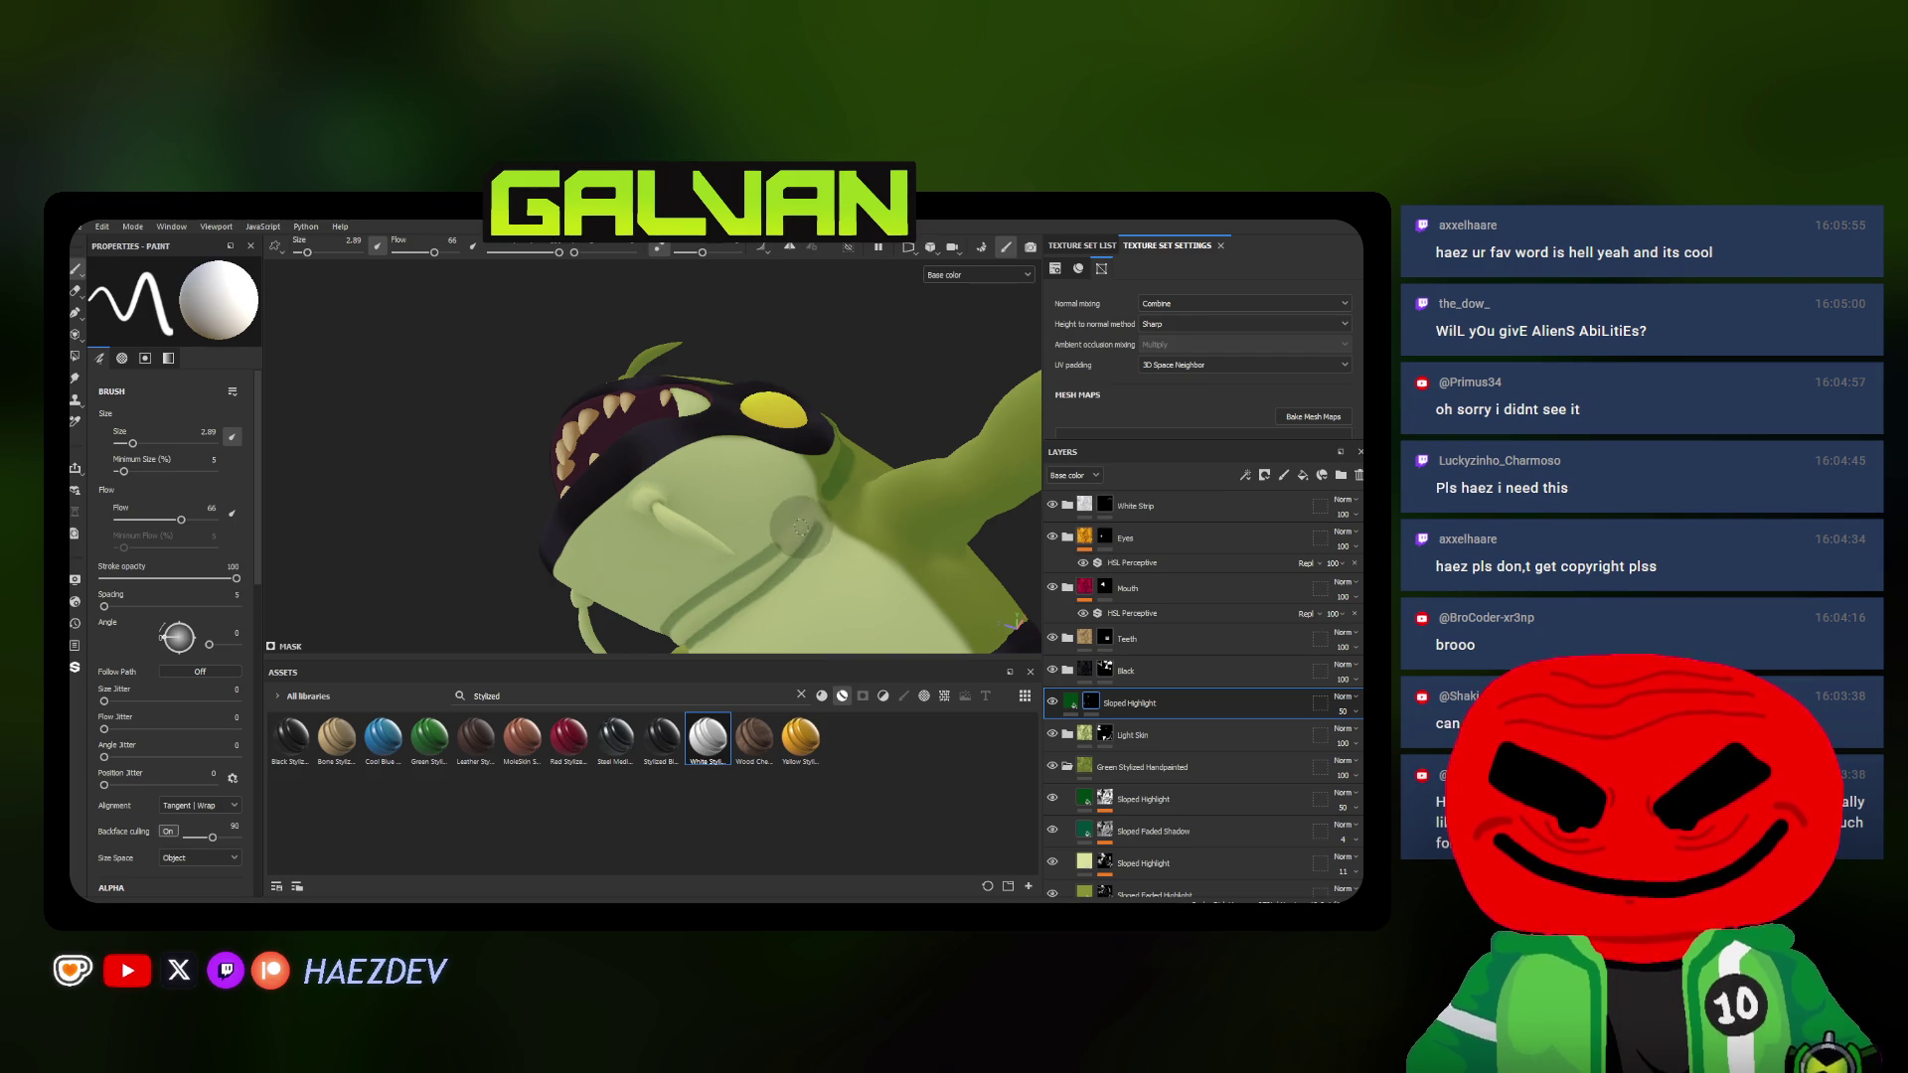
pyautogui.moveTo(818, 493)
pyautogui.keyDown('alt'); pyautogui.mouseDown()
pyautogui.moveTo(864, 455)
pyautogui.moveTo(807, 435)
pyautogui.moveTo(832, 507)
pyautogui.moveTo(791, 481)
pyautogui.moveTo(735, 559)
pyautogui.mouseUp(); pyautogui.keyUp('alt')
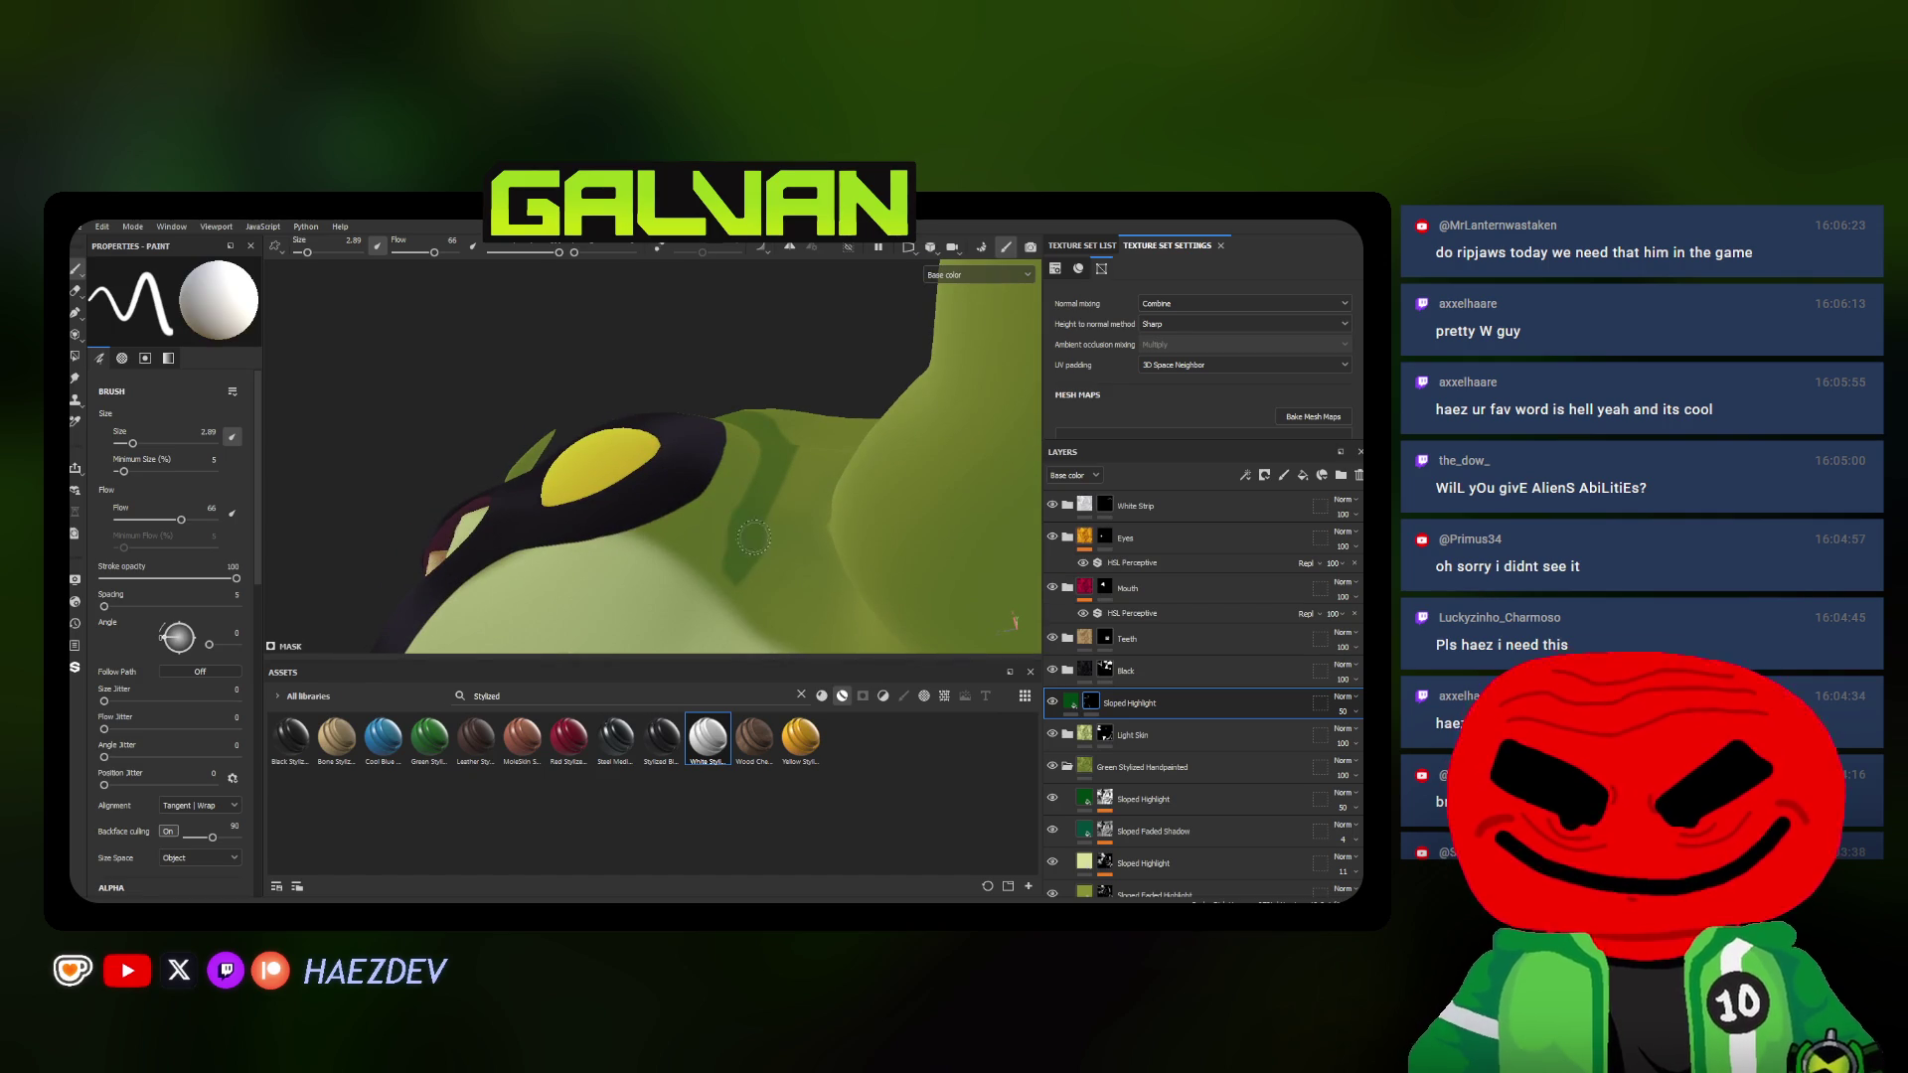
pyautogui.press('x')
pyautogui.moveTo(720, 582)
pyautogui.mouseDown()
pyautogui.moveTo(802, 512)
pyautogui.moveTo(764, 484)
pyautogui.moveTo(660, 642)
pyautogui.mouseUp()
pyautogui.press('x')
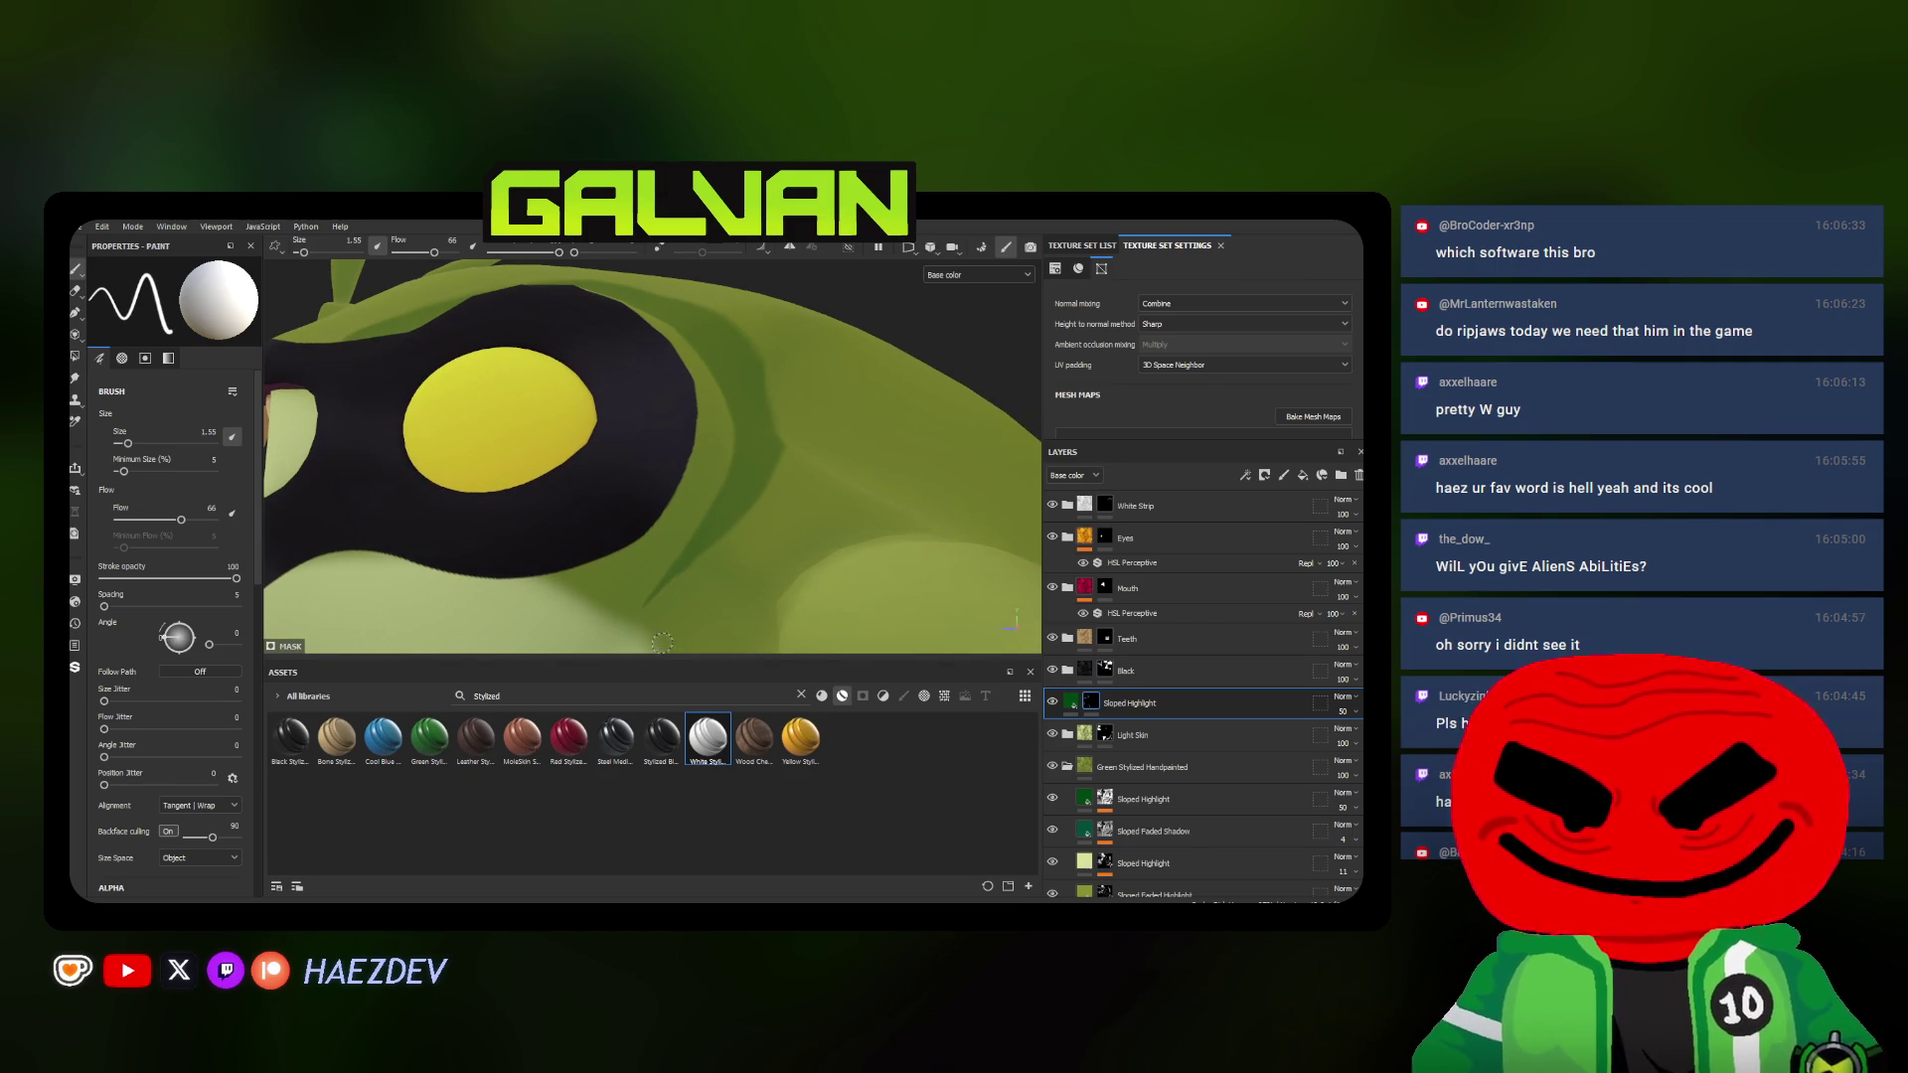
# Inspect the eye and head from several angles and enlarge the brush
pyautogui.keyDown('alt'); pyautogui.moveTo(699, 567); pyautogui.dragTo(665, 600); pyautogui.keyUp('alt')
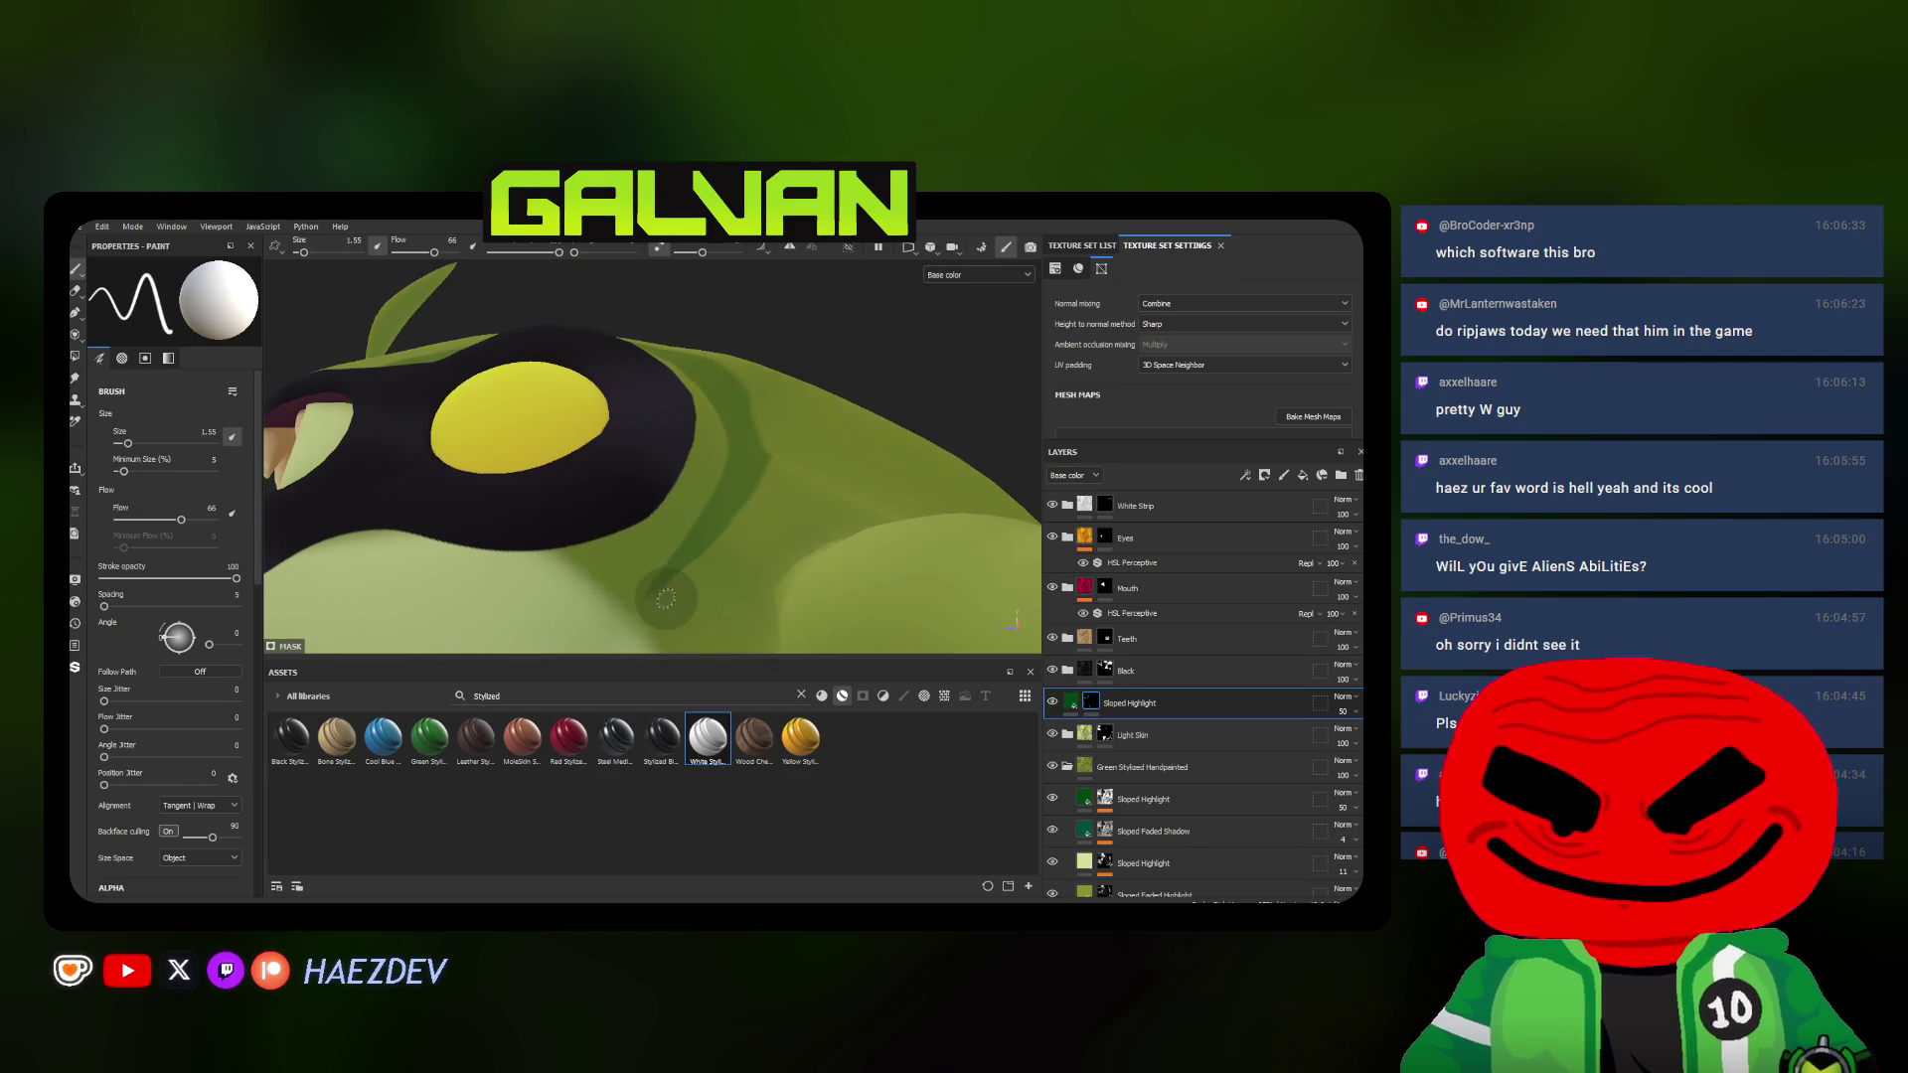
pyautogui.keyDown('alt'); pyautogui.moveTo(720, 521); pyautogui.dragTo(652, 587); pyautogui.keyUp('alt')
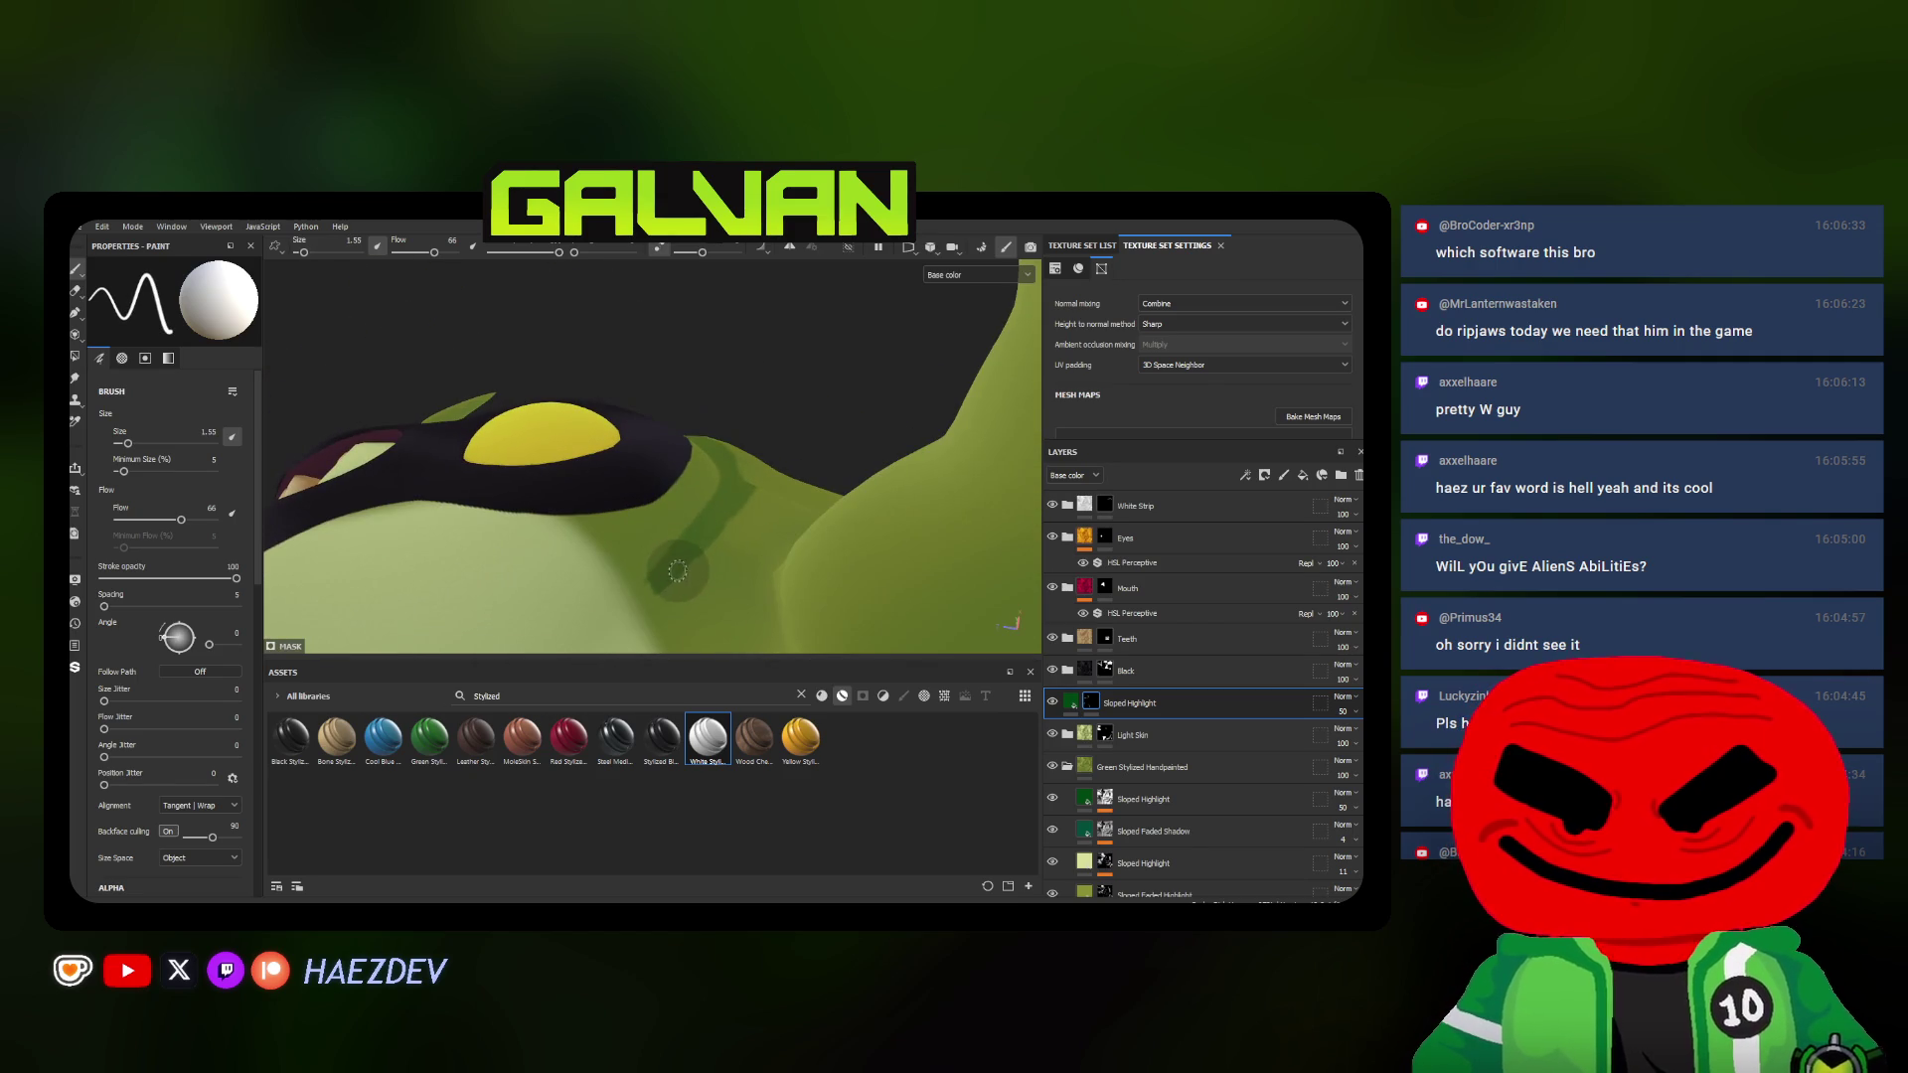
pyautogui.keyDown('alt'); pyautogui.moveTo(724, 511); pyautogui.dragTo(678, 574); pyautogui.keyUp('alt')
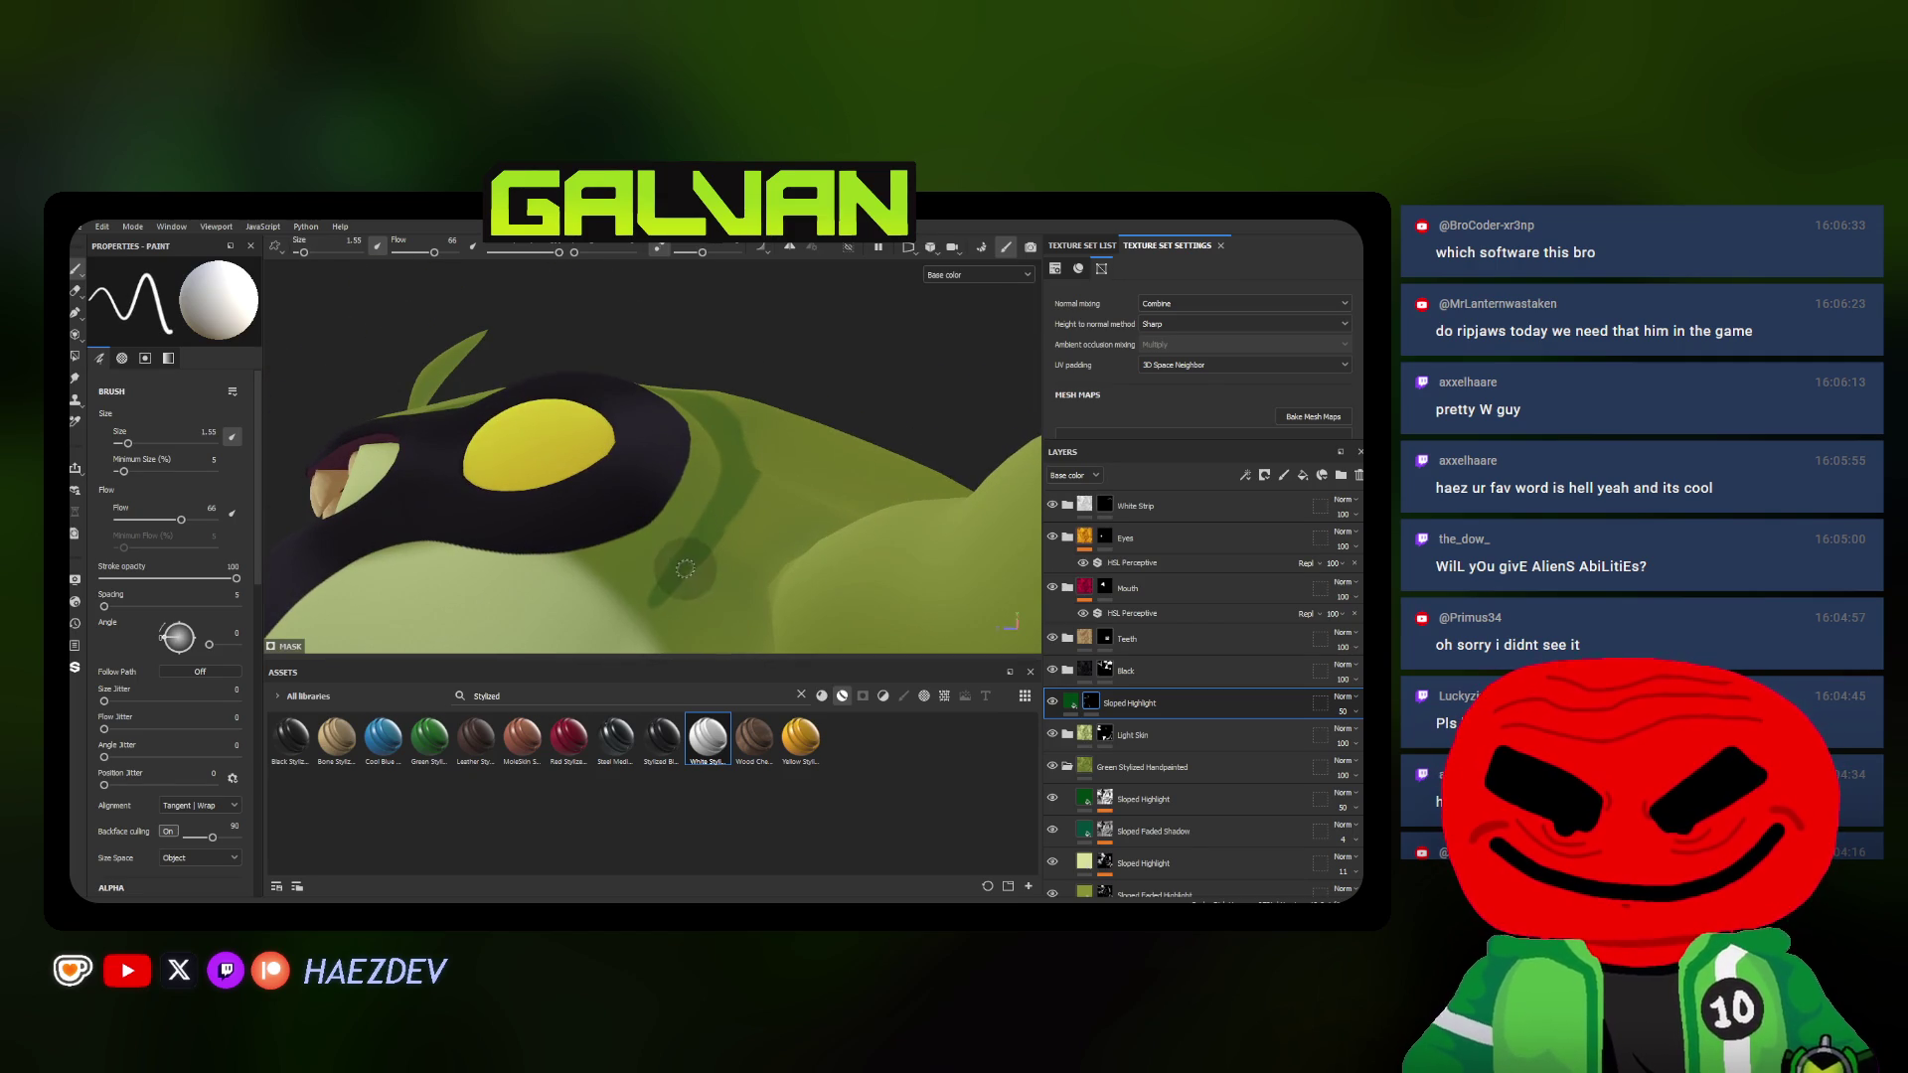
pyautogui.keyDown('alt'); pyautogui.moveTo(737, 416); pyautogui.dragTo(736, 467); pyautogui.keyUp('alt')
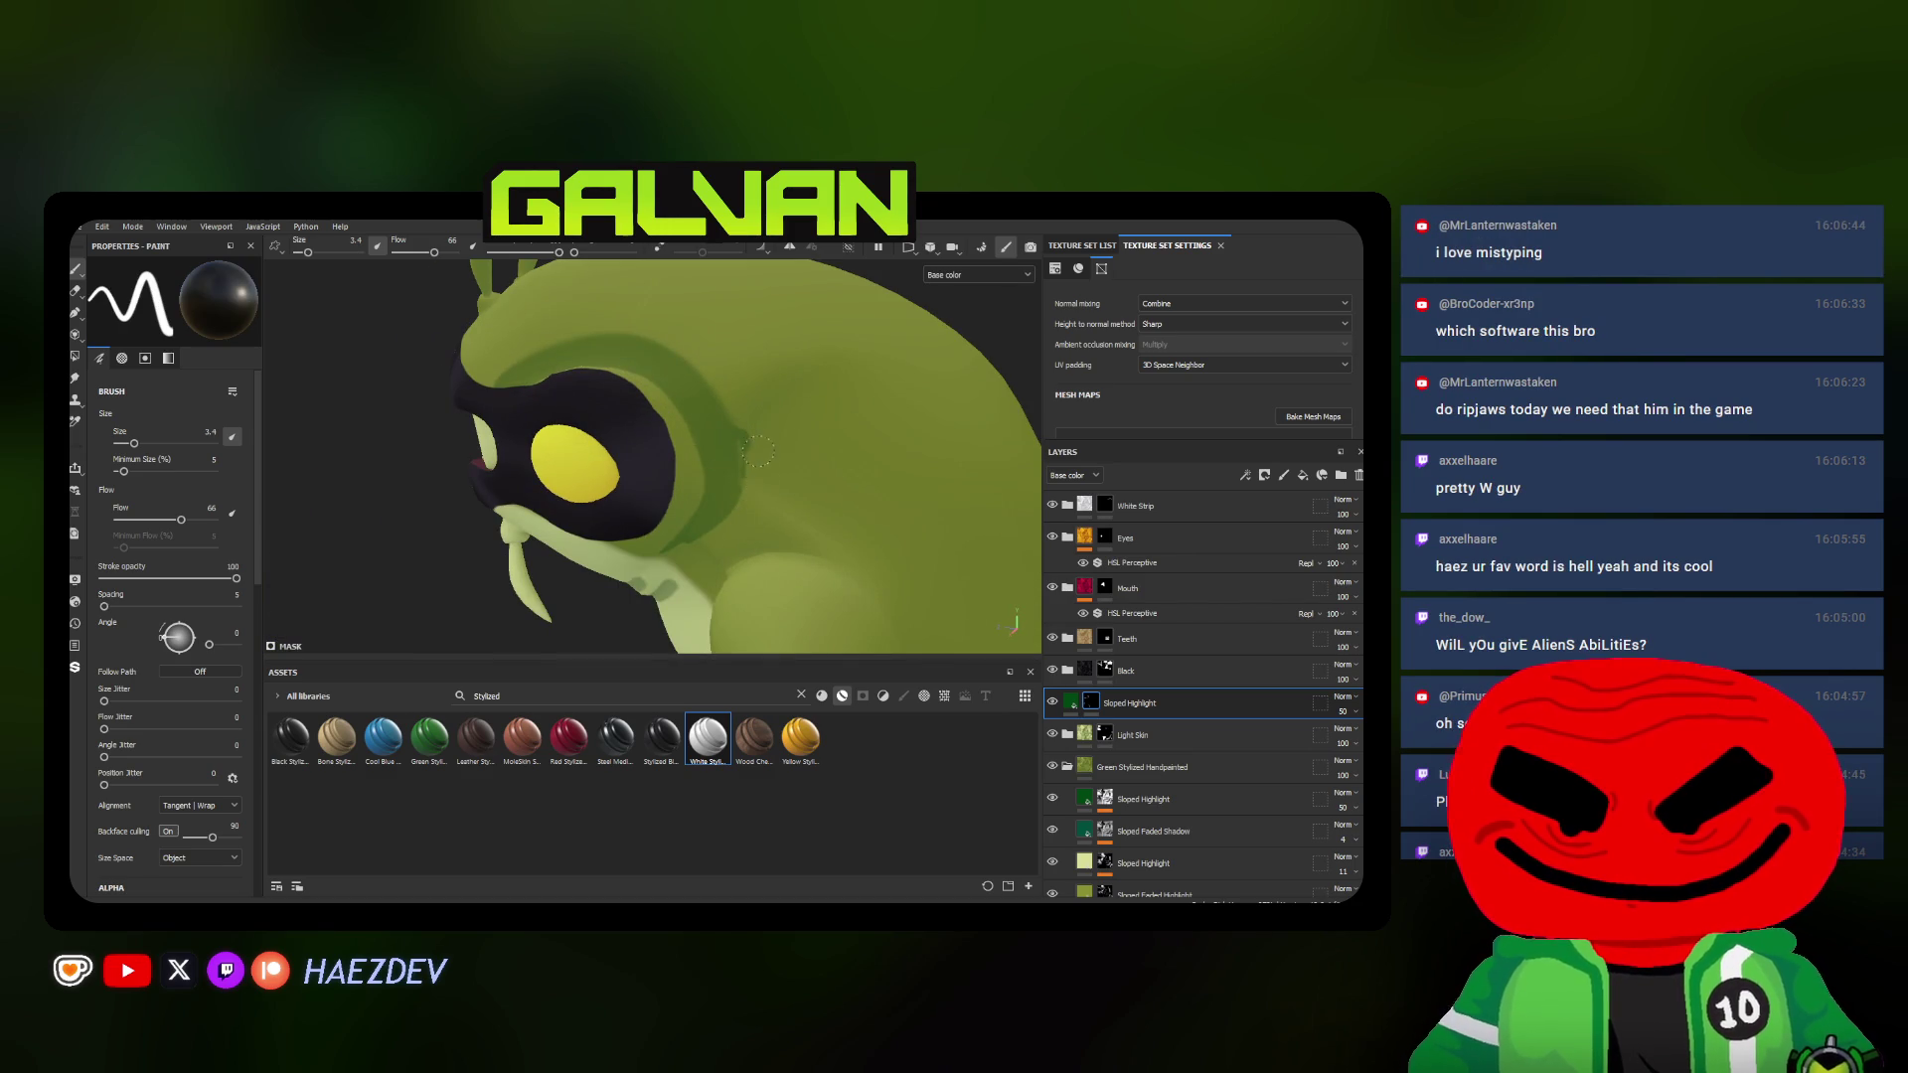
pyautogui.moveTo(741, 386)
pyautogui.keyDown('alt'); pyautogui.mouseDown()
pyautogui.moveTo(726, 416)
pyautogui.moveTo(746, 447)
pyautogui.mouseUp(); pyautogui.keyUp('alt')
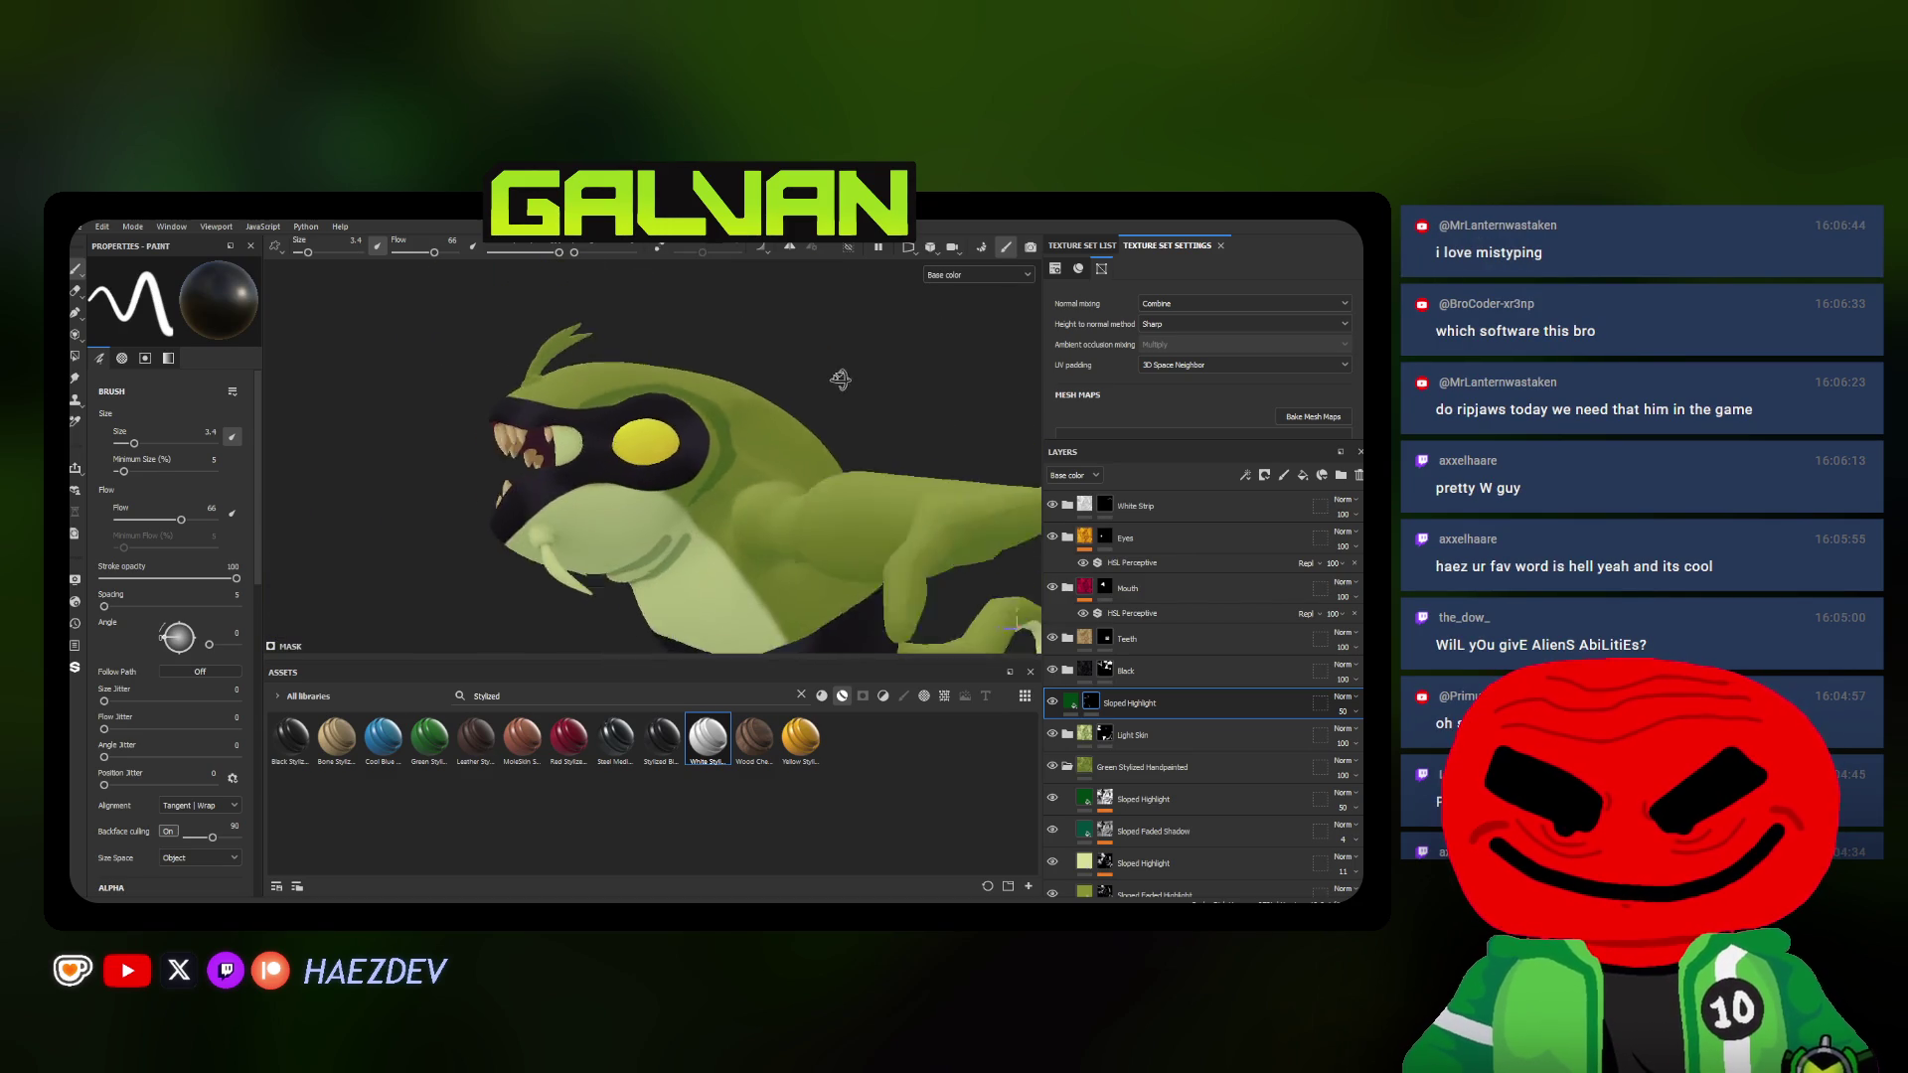
pyautogui.keyDown('ctrl'); pyautogui.moveTo(731, 443); pyautogui.dragTo(764, 443, button='right'); pyautogui.keyUp('ctrl')
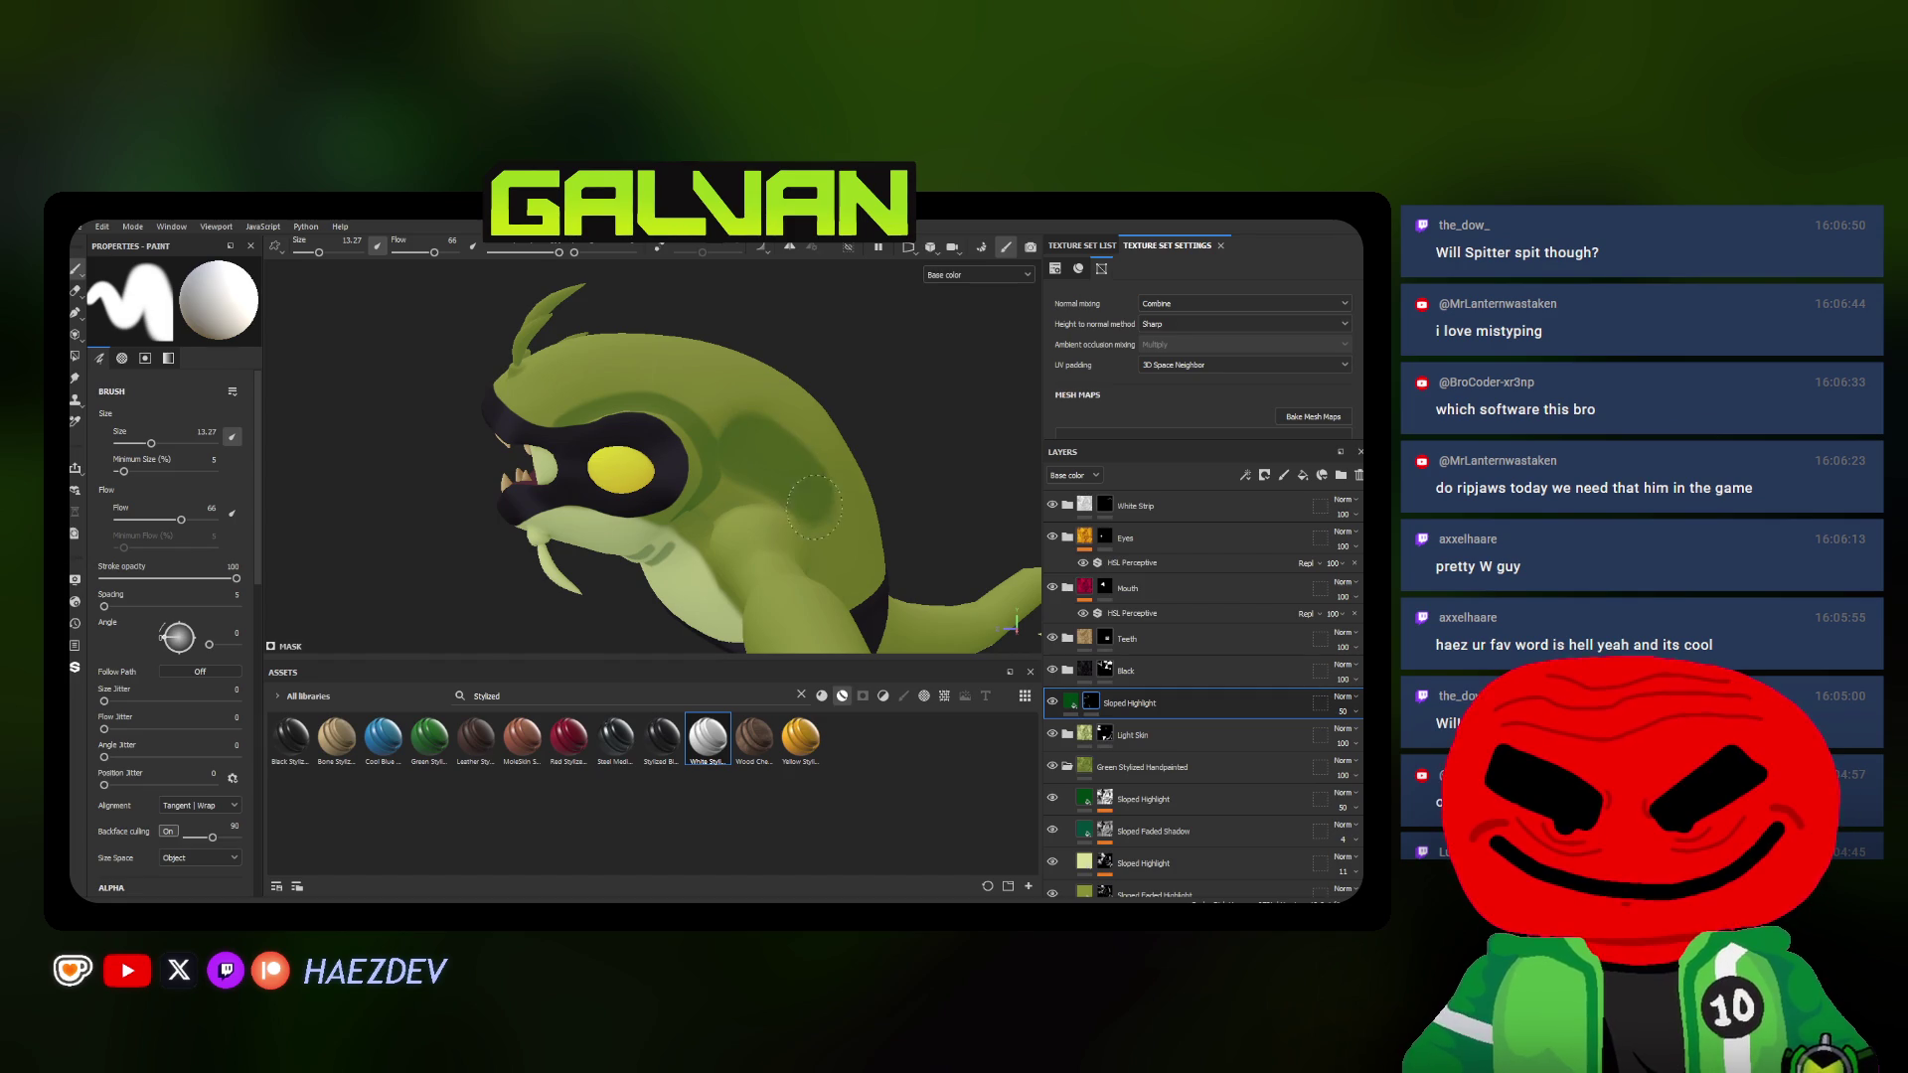
pyautogui.keyDown('ctrl'); pyautogui.moveTo(816, 504); pyautogui.dragTo(835, 507, button='right'); pyautogui.keyUp('ctrl')
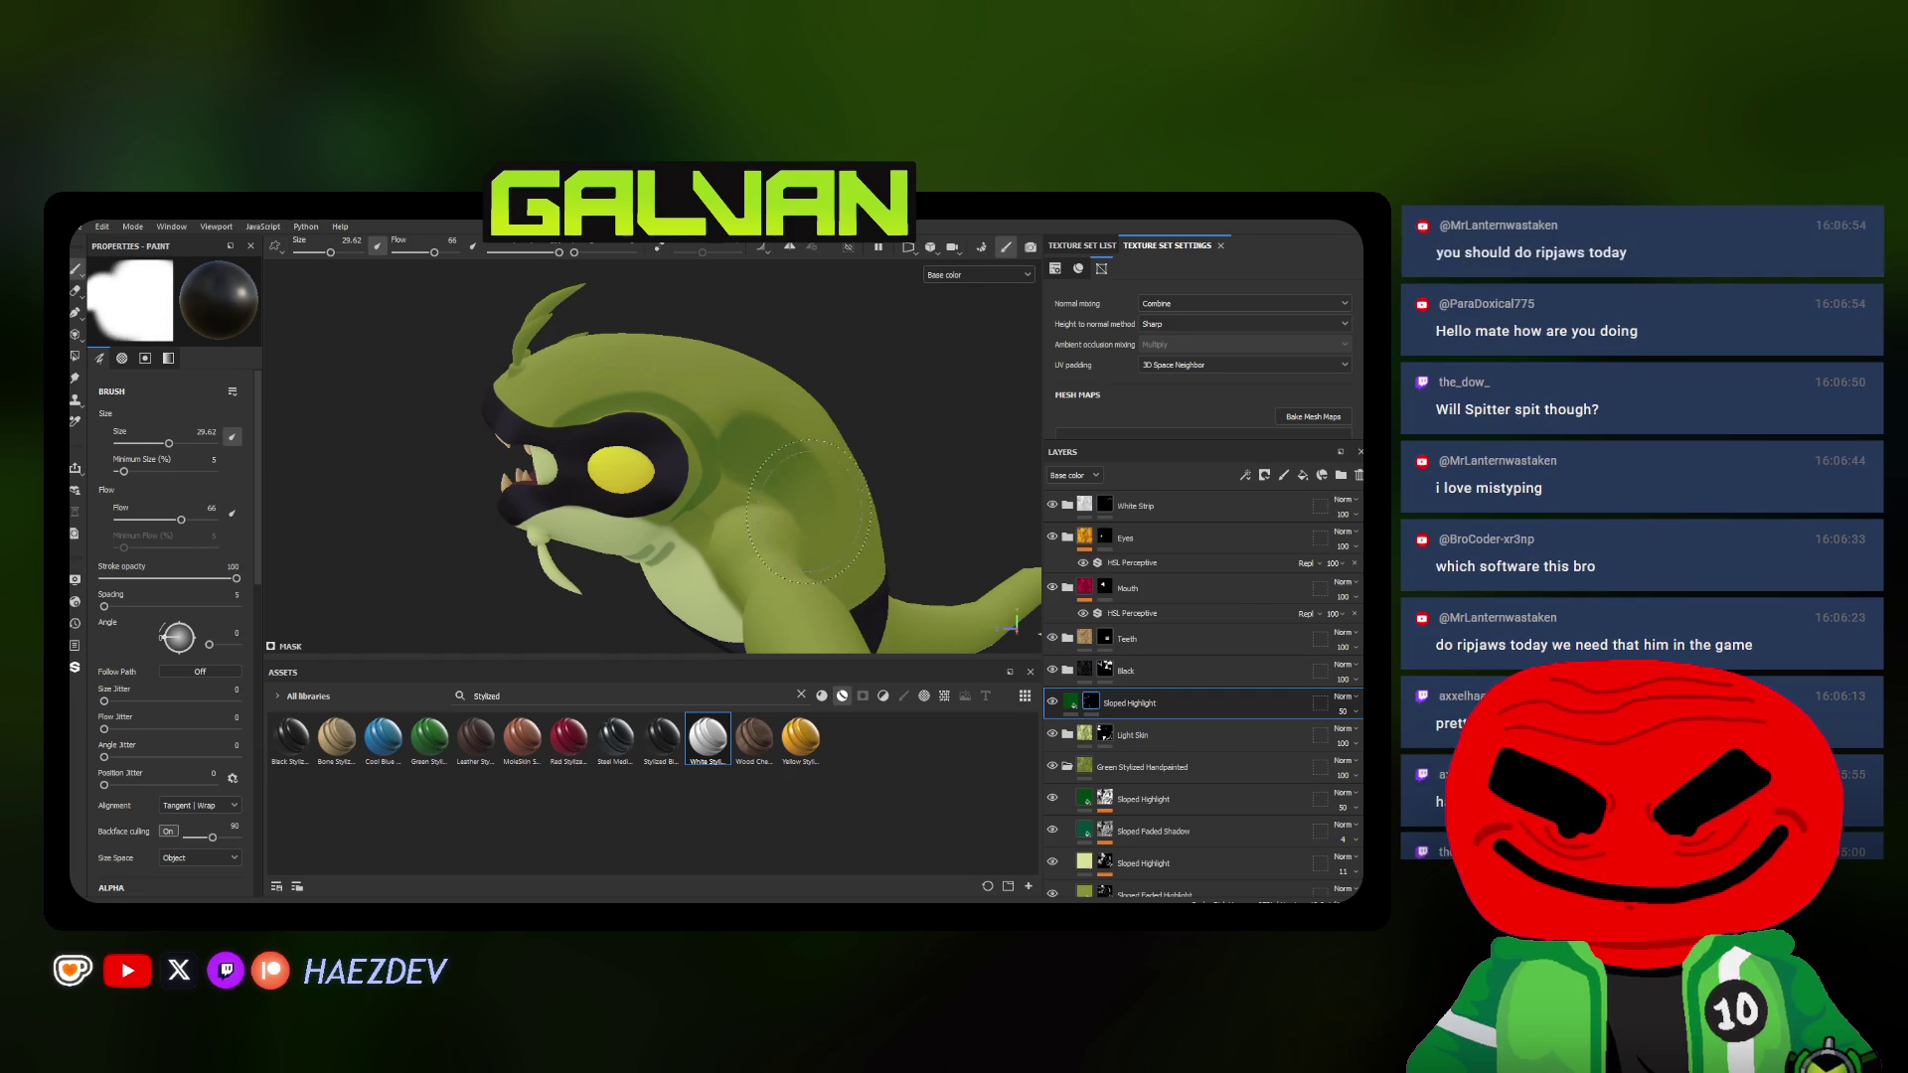
# Paint a dark stroke down the top of the head, then undo it
pyautogui.keyDown('alt'); pyautogui.moveTo(805, 508); pyautogui.dragTo(682, 579); pyautogui.keyUp('alt')
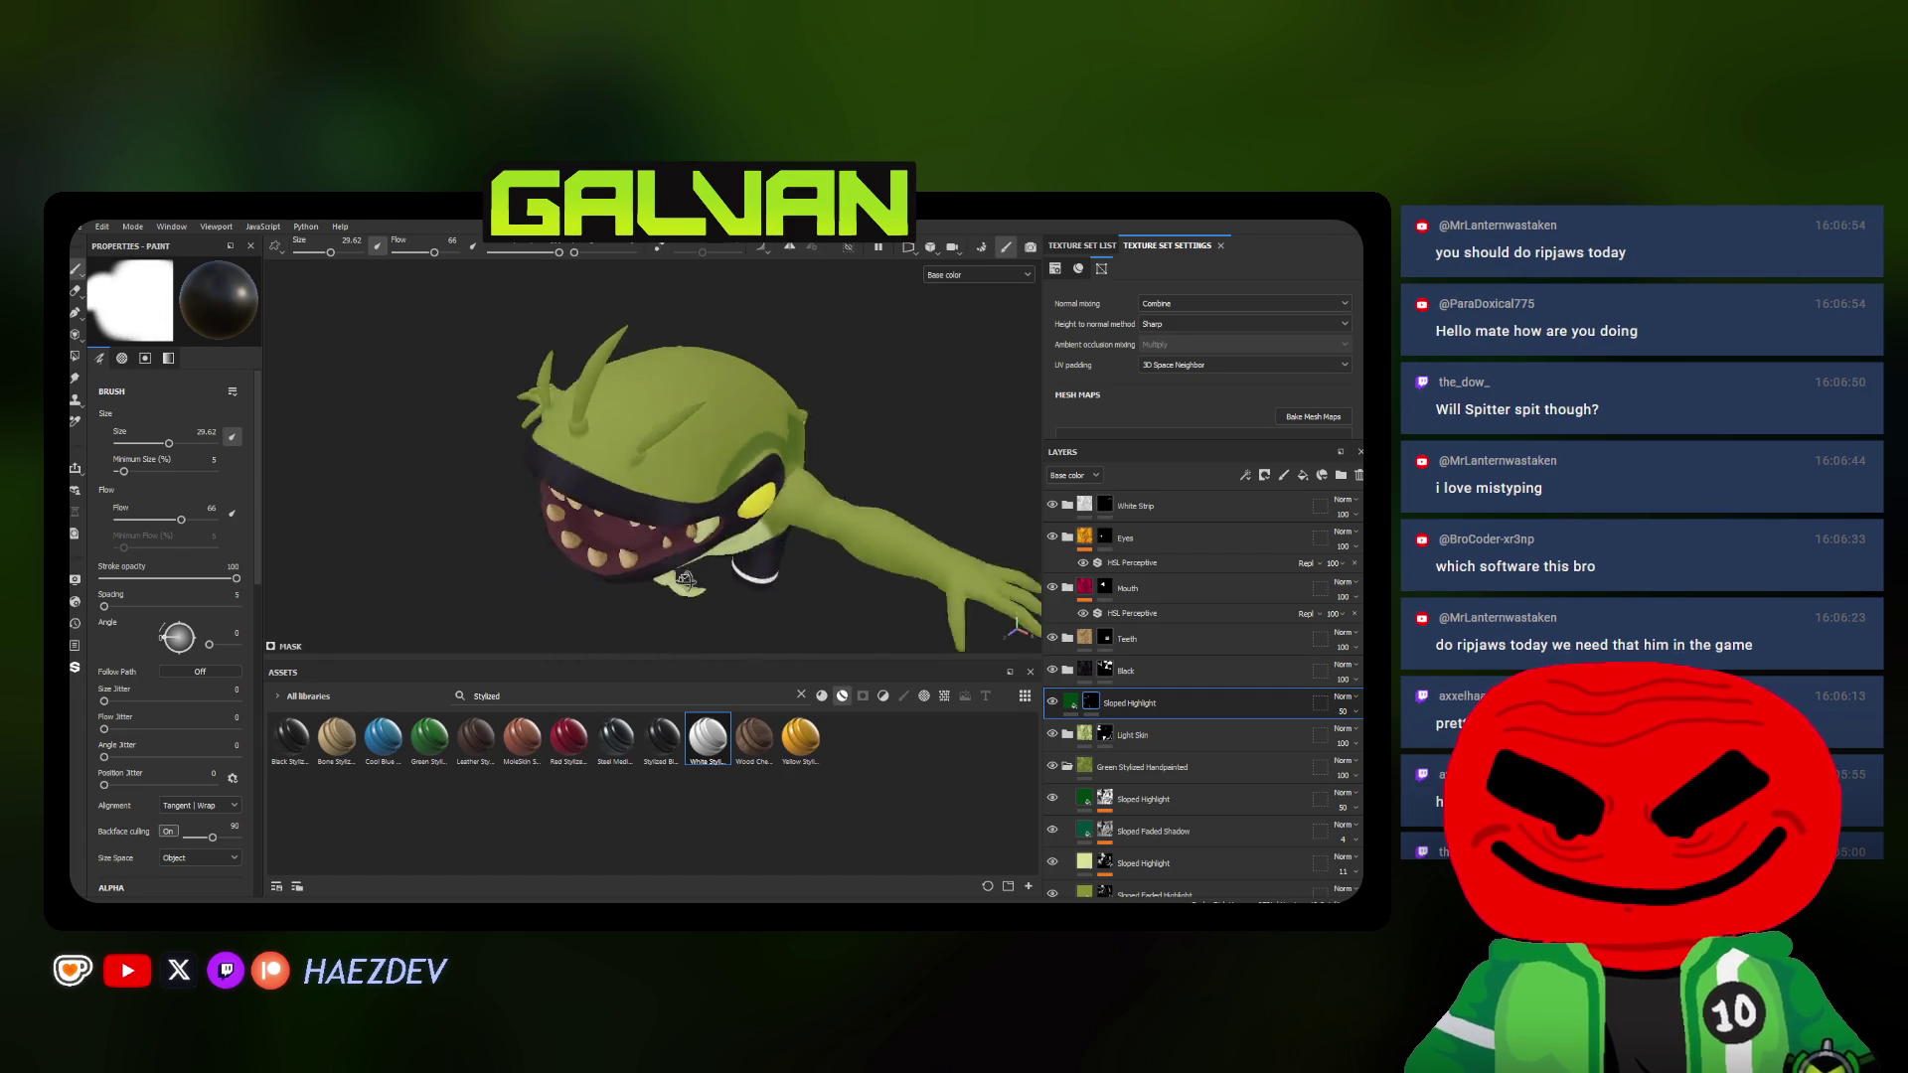
pyautogui.scroll(2, 684, 580)
pyautogui.scroll(3, 656, 538)
pyautogui.scroll(2, 626, 492)
pyautogui.scroll(3, 609, 470)
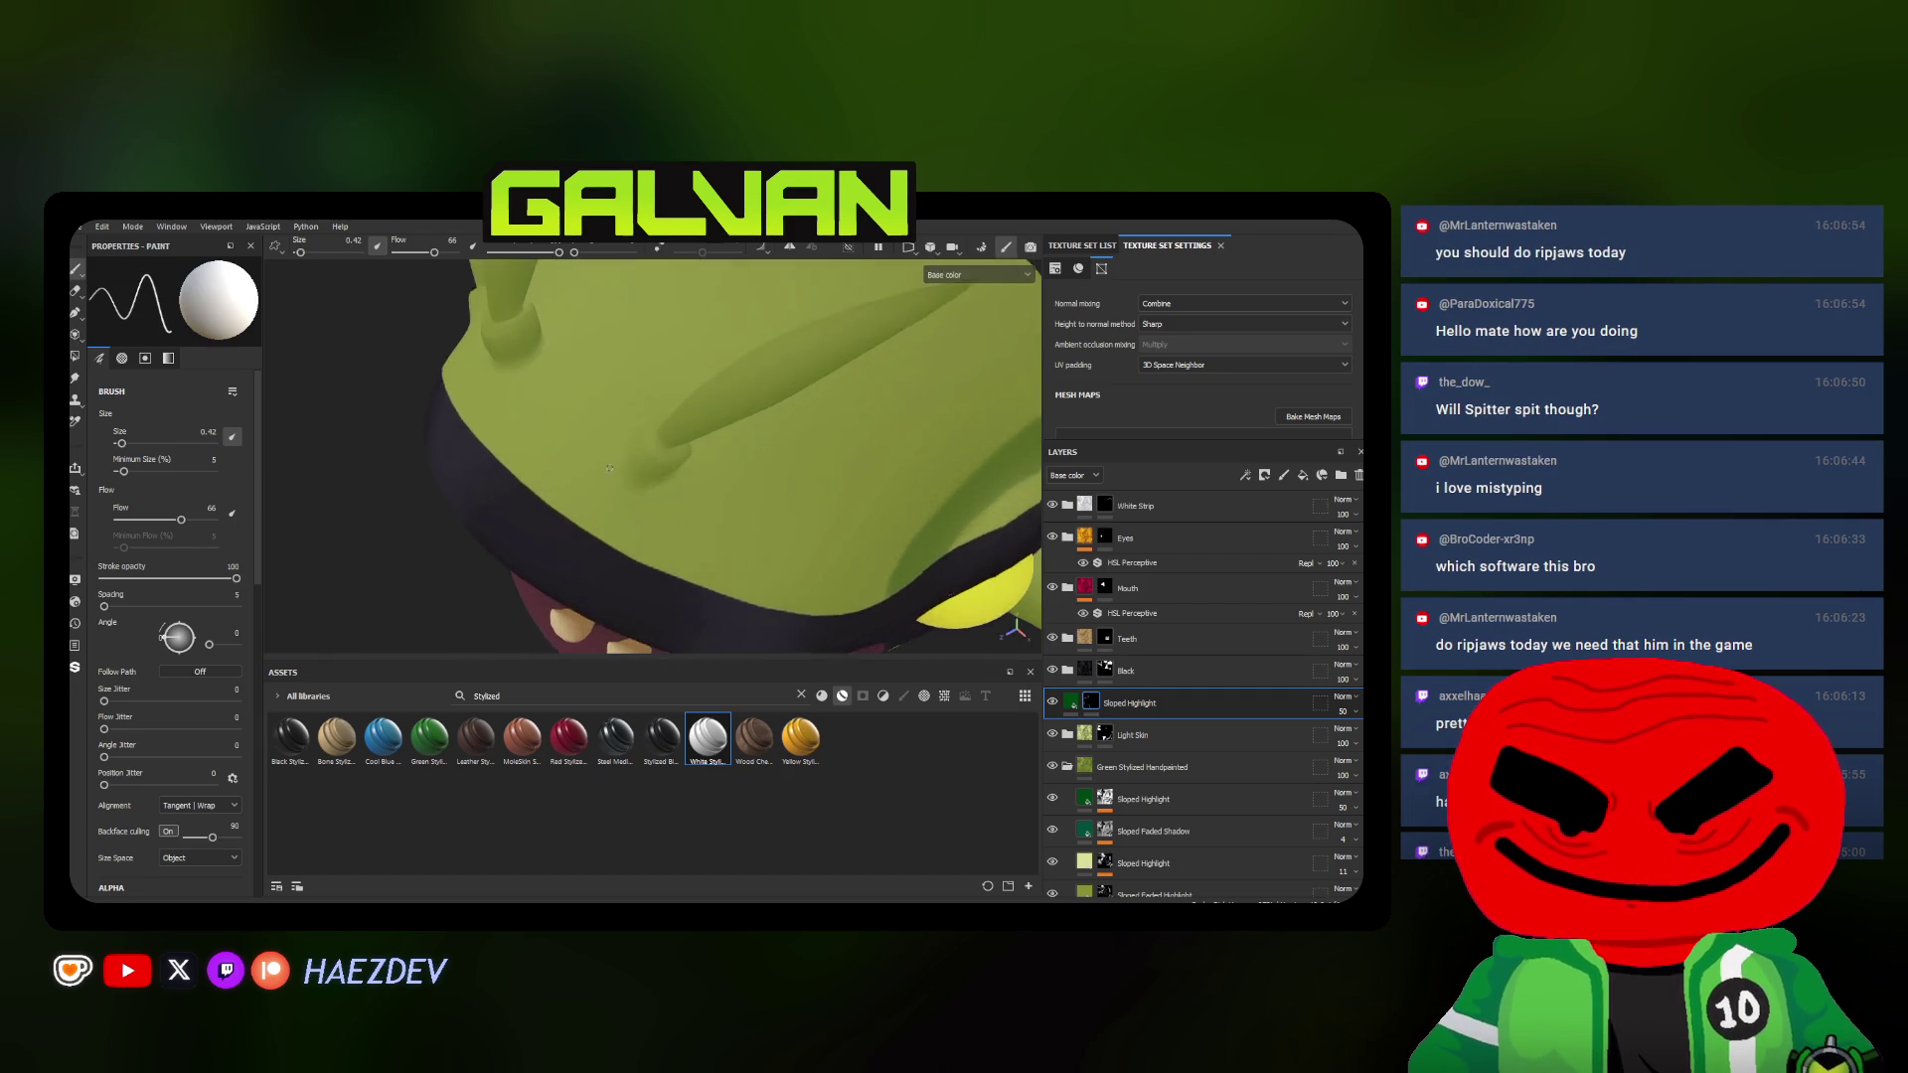
pyautogui.scroll(-2, 608, 468)
pyautogui.keyDown('alt'); pyautogui.moveTo(596, 470); pyautogui.dragTo(580, 473); pyautogui.keyUp('alt')
pyautogui.keyDown('ctrl'); pyautogui.moveTo(581, 474); pyautogui.dragTo(606, 443, button='right'); pyautogui.keyUp('ctrl')
pyautogui.moveTo(617, 430)
pyautogui.mouseDown()
pyautogui.moveTo(610, 464)
pyautogui.moveTo(681, 464)
pyautogui.moveTo(554, 405)
pyautogui.mouseUp()
pyautogui.hotkey('ctrl', 'z')
pyautogui.hotkey('ctrl', 'z')
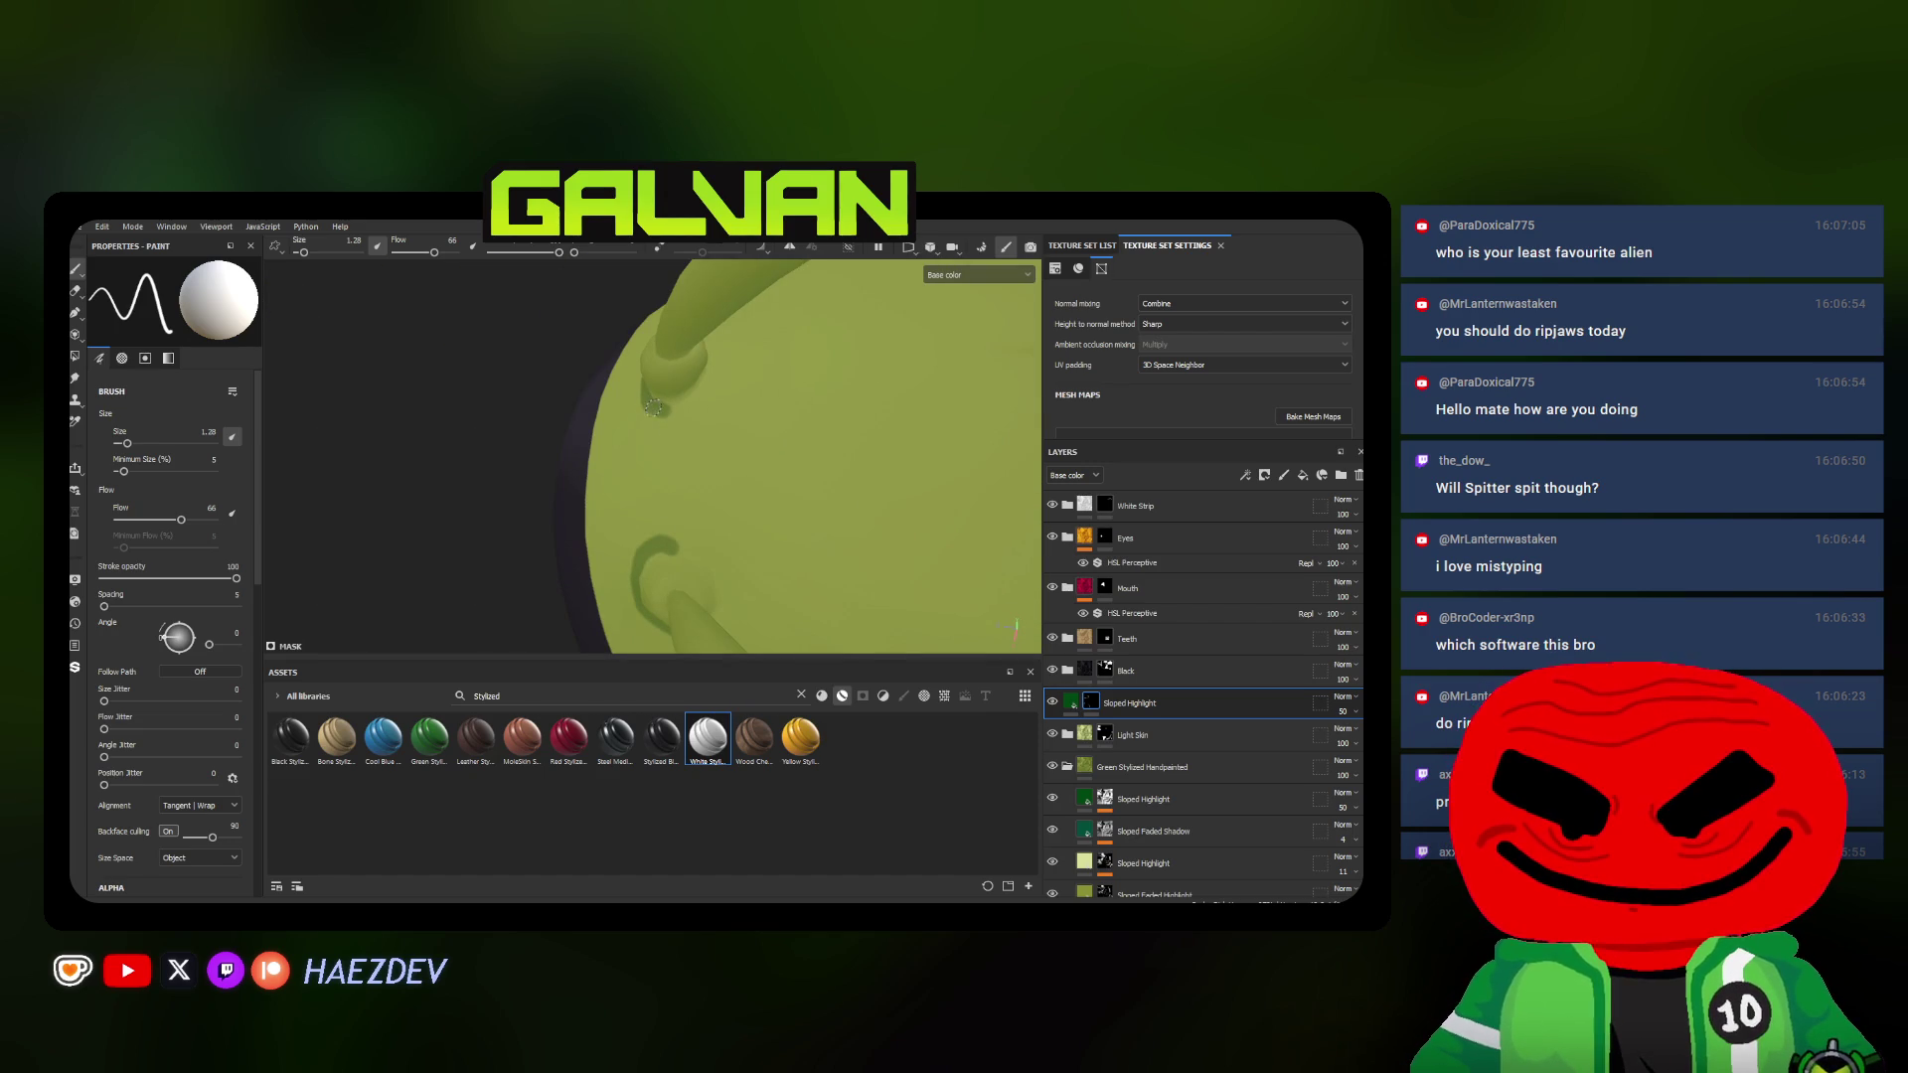
# With Flow lowered to 13 and a larger brush, paint faint white highlights over the top of the head near the antenna bases
pyautogui.keyDown('alt'); pyautogui.moveTo(710, 367); pyautogui.dragTo(610, 577); pyautogui.keyUp('alt')
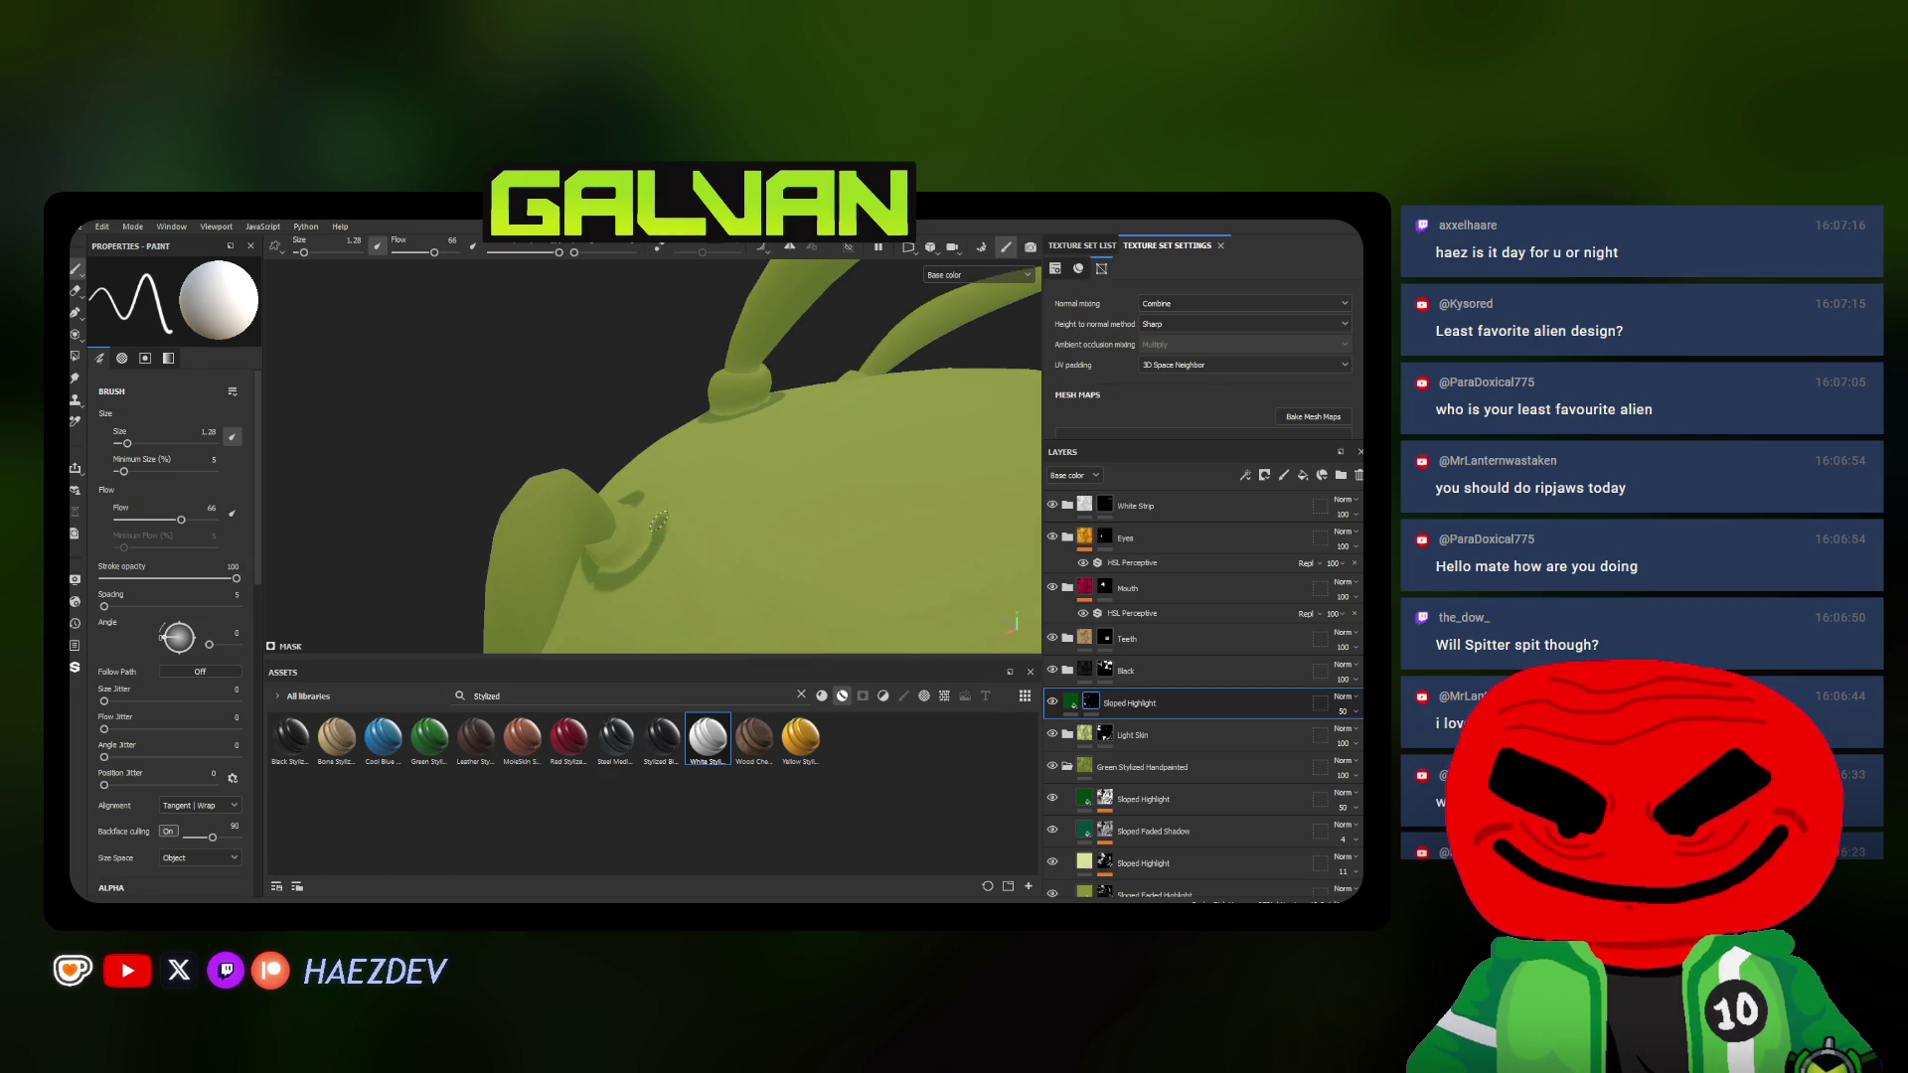
pyautogui.moveTo(635, 495)
pyautogui.keyDown('alt'); pyautogui.mouseDown()
pyautogui.moveTo(617, 491)
pyautogui.moveTo(639, 546)
pyautogui.mouseUp(); pyautogui.keyUp('alt')
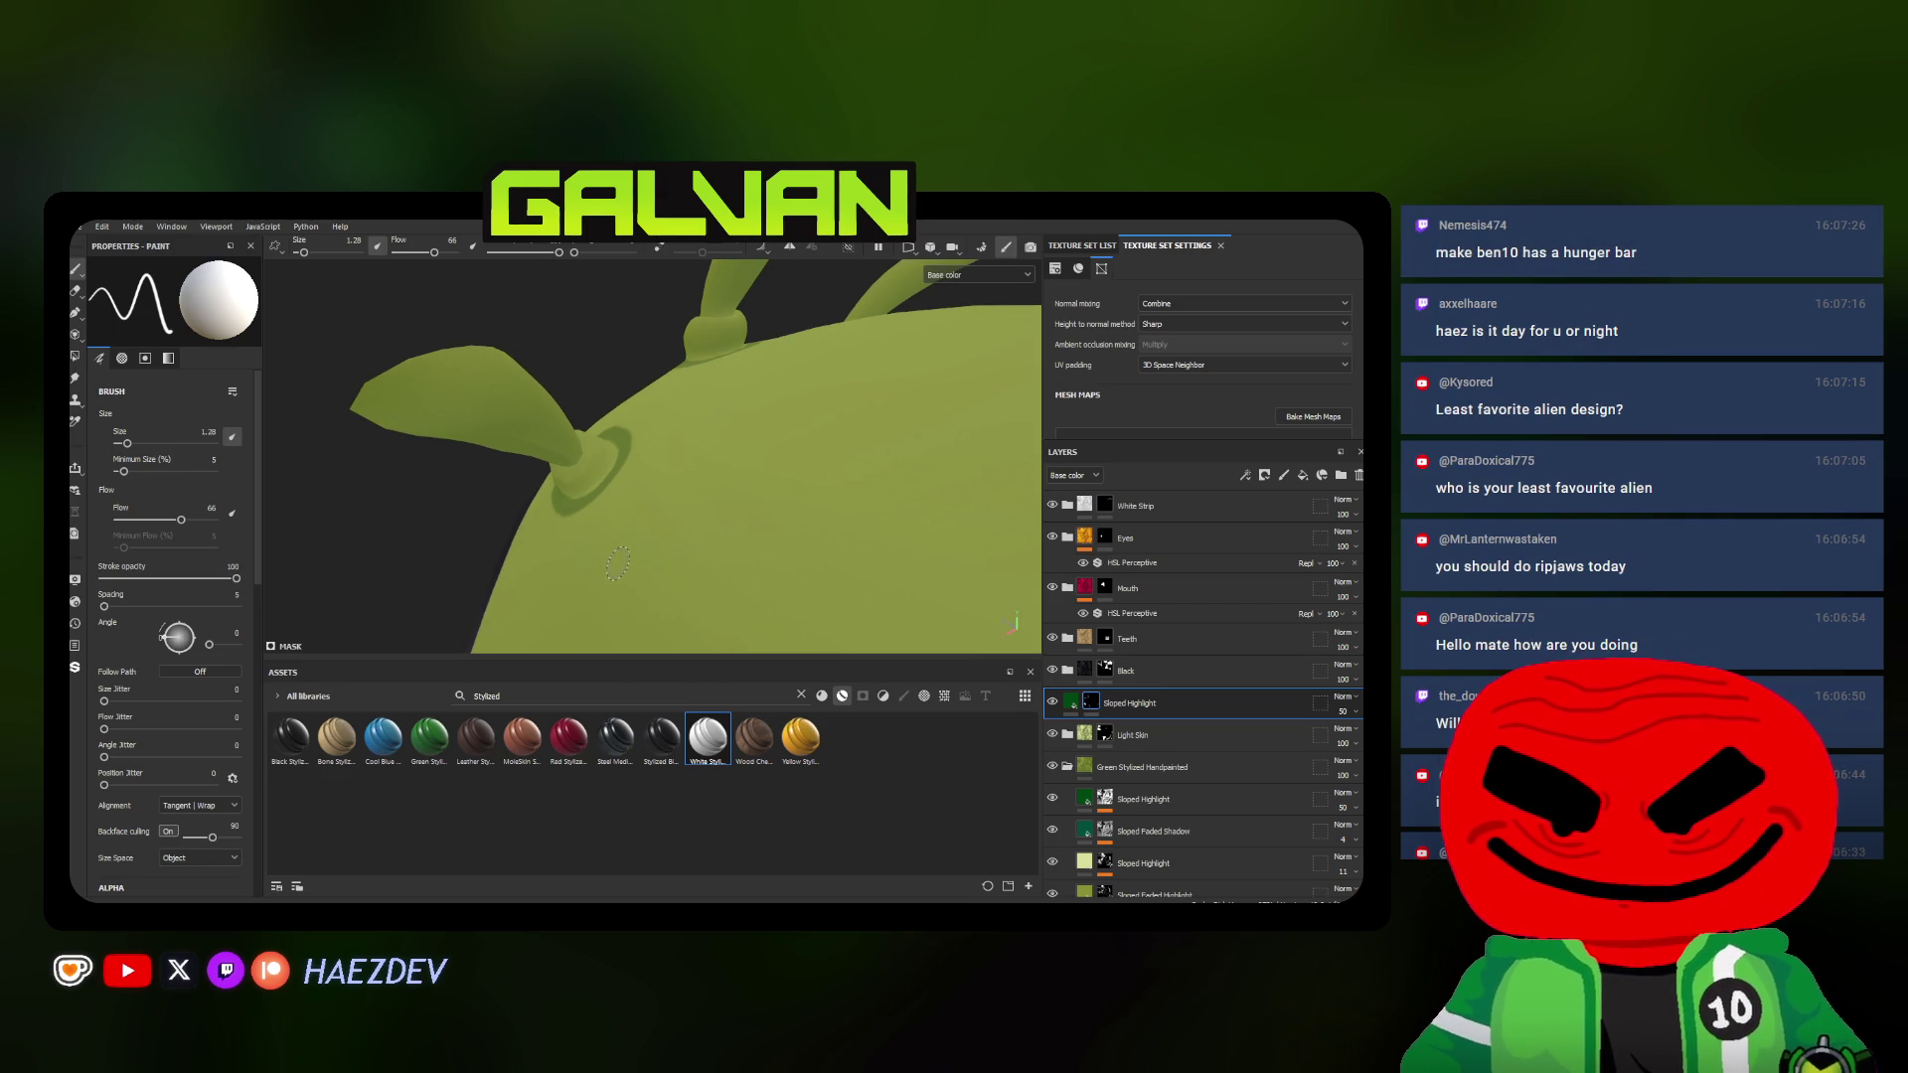
pyautogui.keyDown('alt'); pyautogui.moveTo(611, 564); pyautogui.dragTo(764, 447); pyautogui.keyUp('alt')
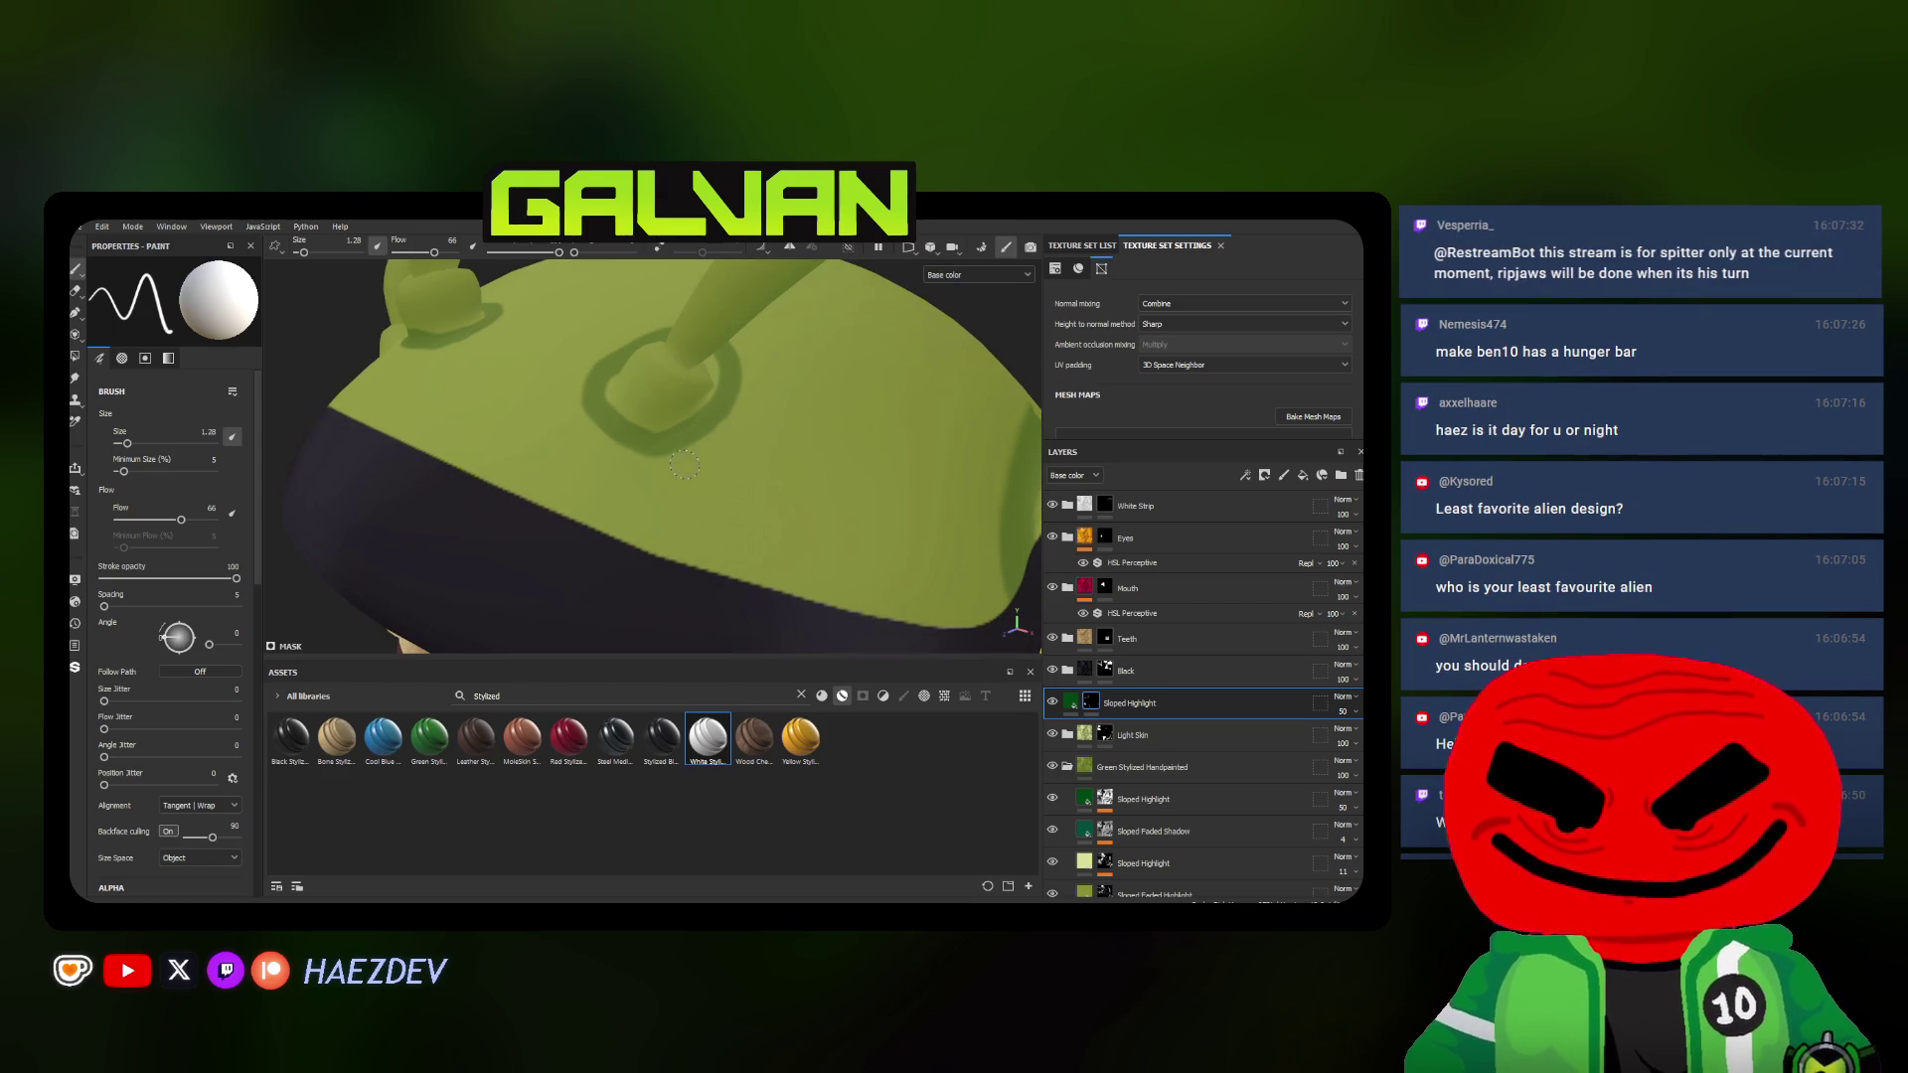
pyautogui.moveTo(136, 522); pyautogui.dragTo(130, 522)
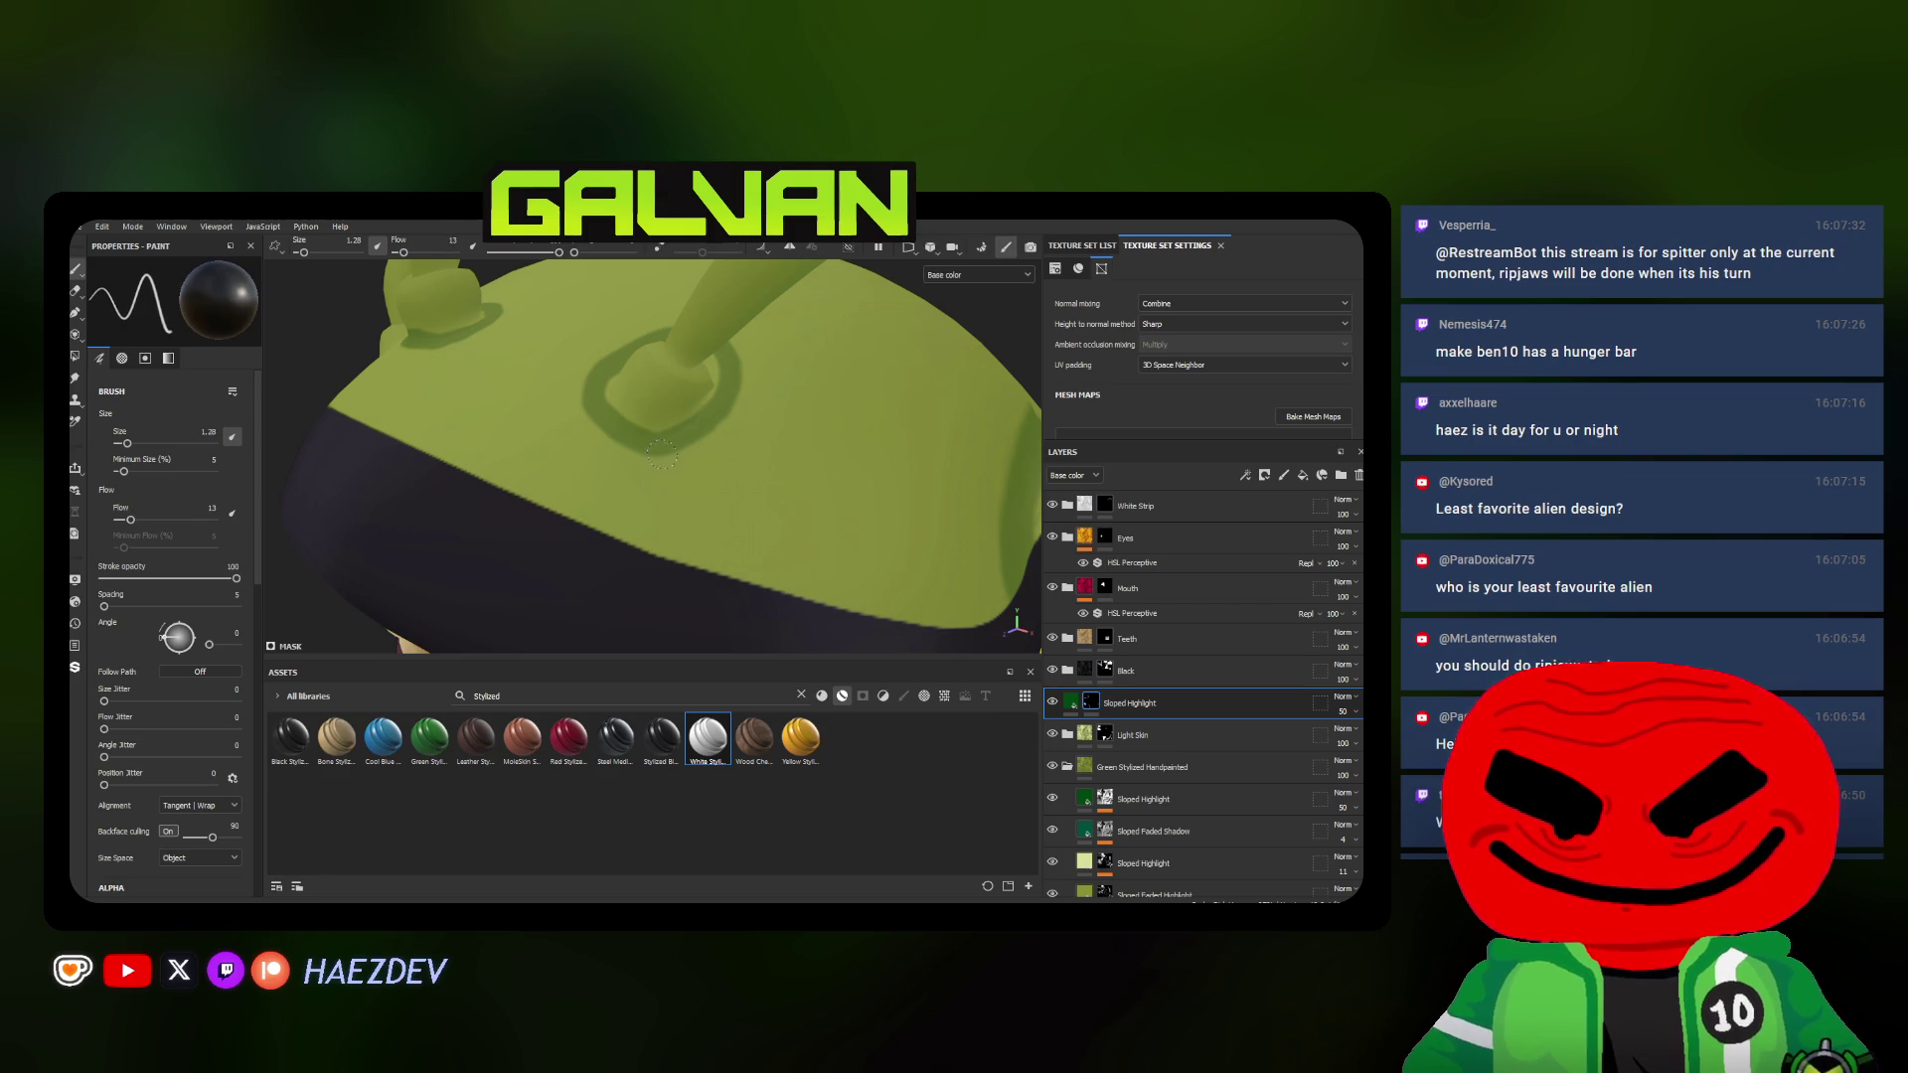
pyautogui.keyDown('ctrl'); pyautogui.moveTo(656, 500); pyautogui.dragTo(672, 500, button='right'); pyautogui.keyUp('ctrl')
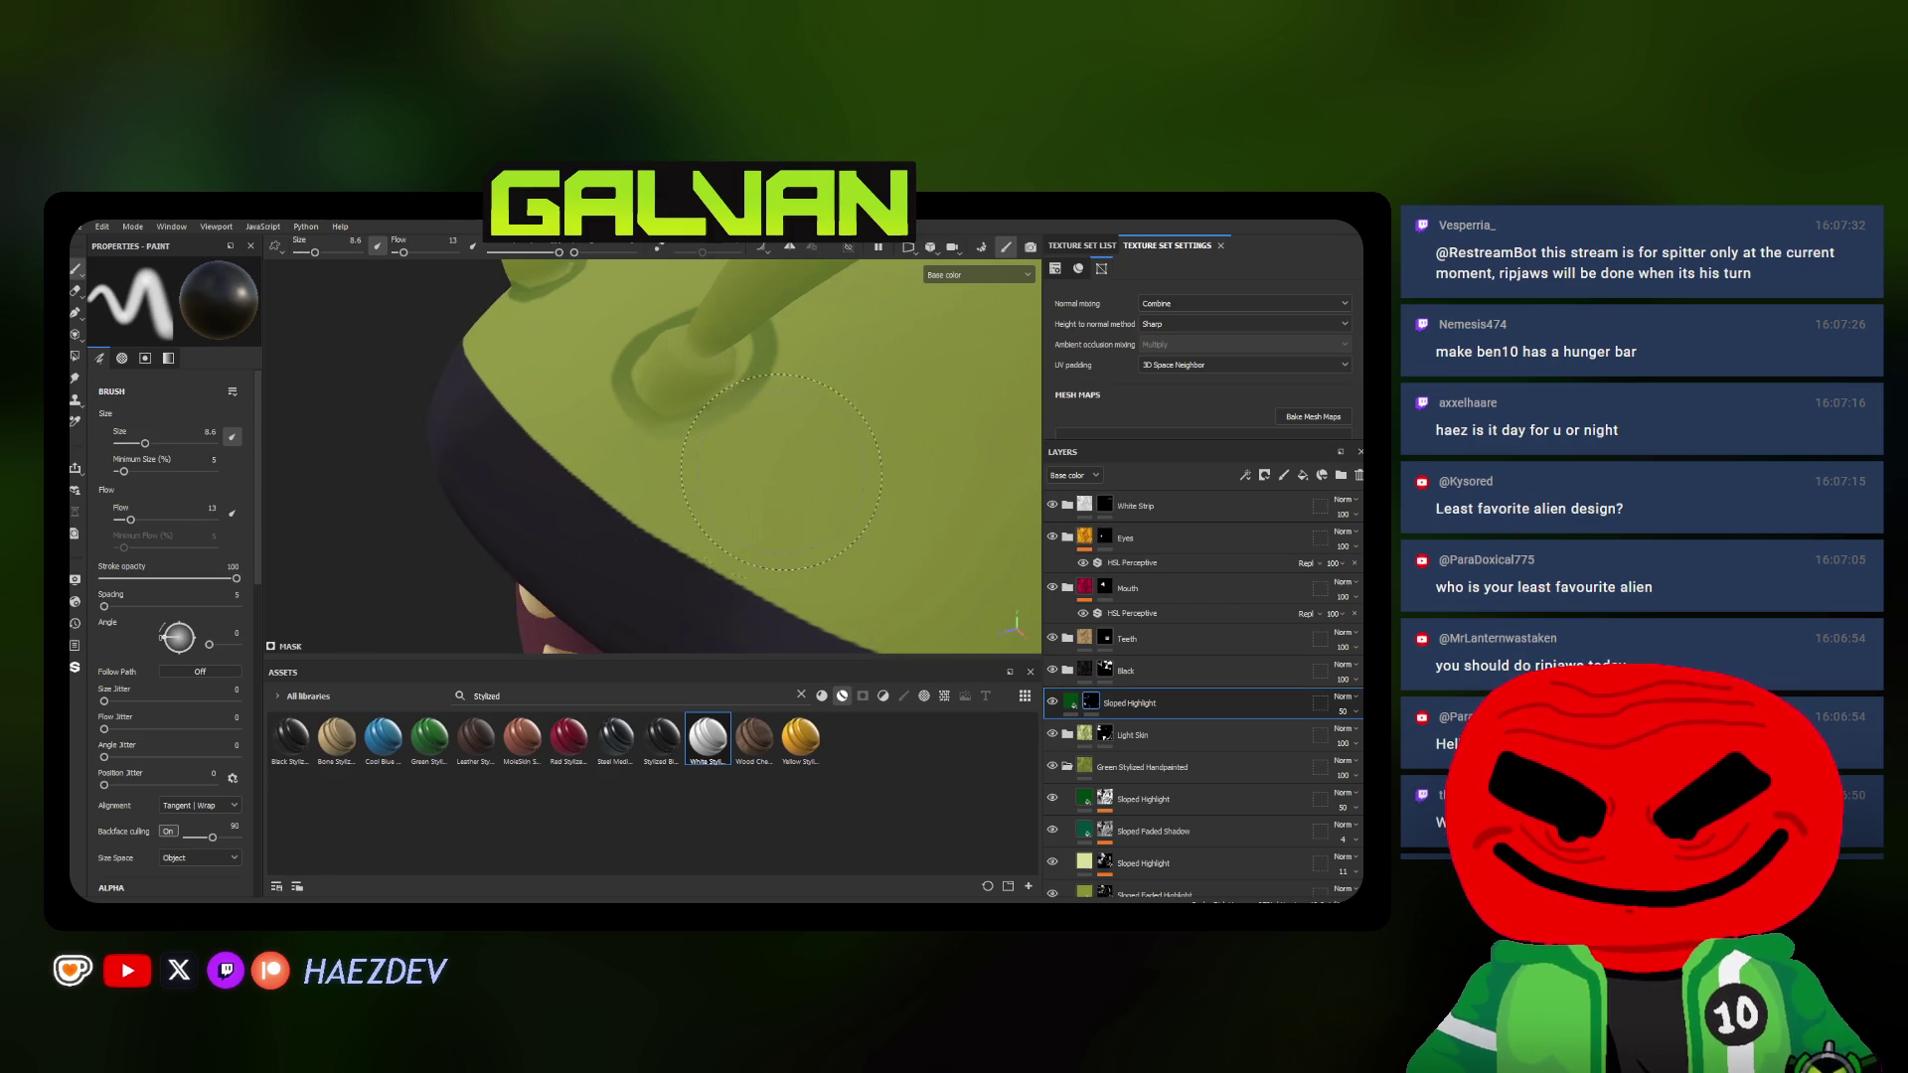
pyautogui.keyDown('alt'); pyautogui.moveTo(764, 479); pyautogui.dragTo(626, 500); pyautogui.keyUp('alt')
pyautogui.scroll(-3, 627, 499)
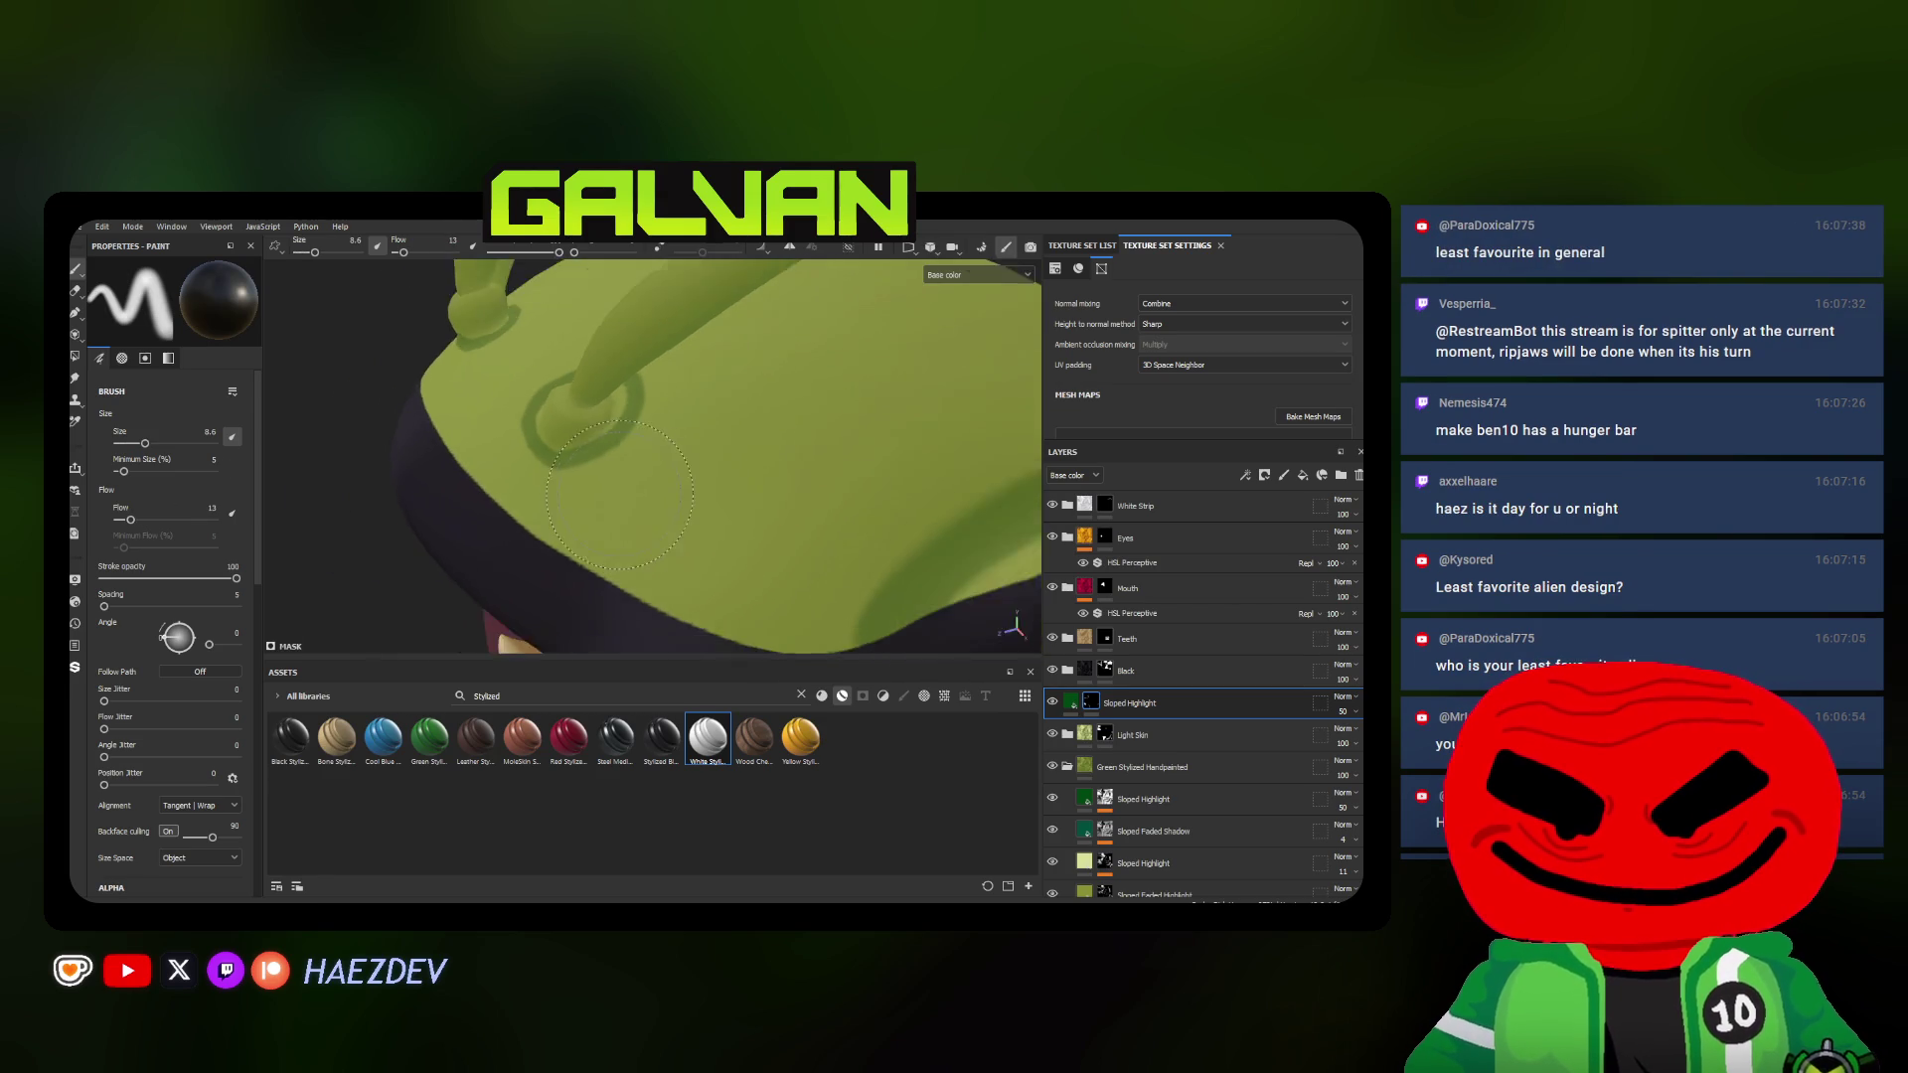
pyautogui.scroll(-3, 642, 493)
pyautogui.scroll(-2, 686, 477)
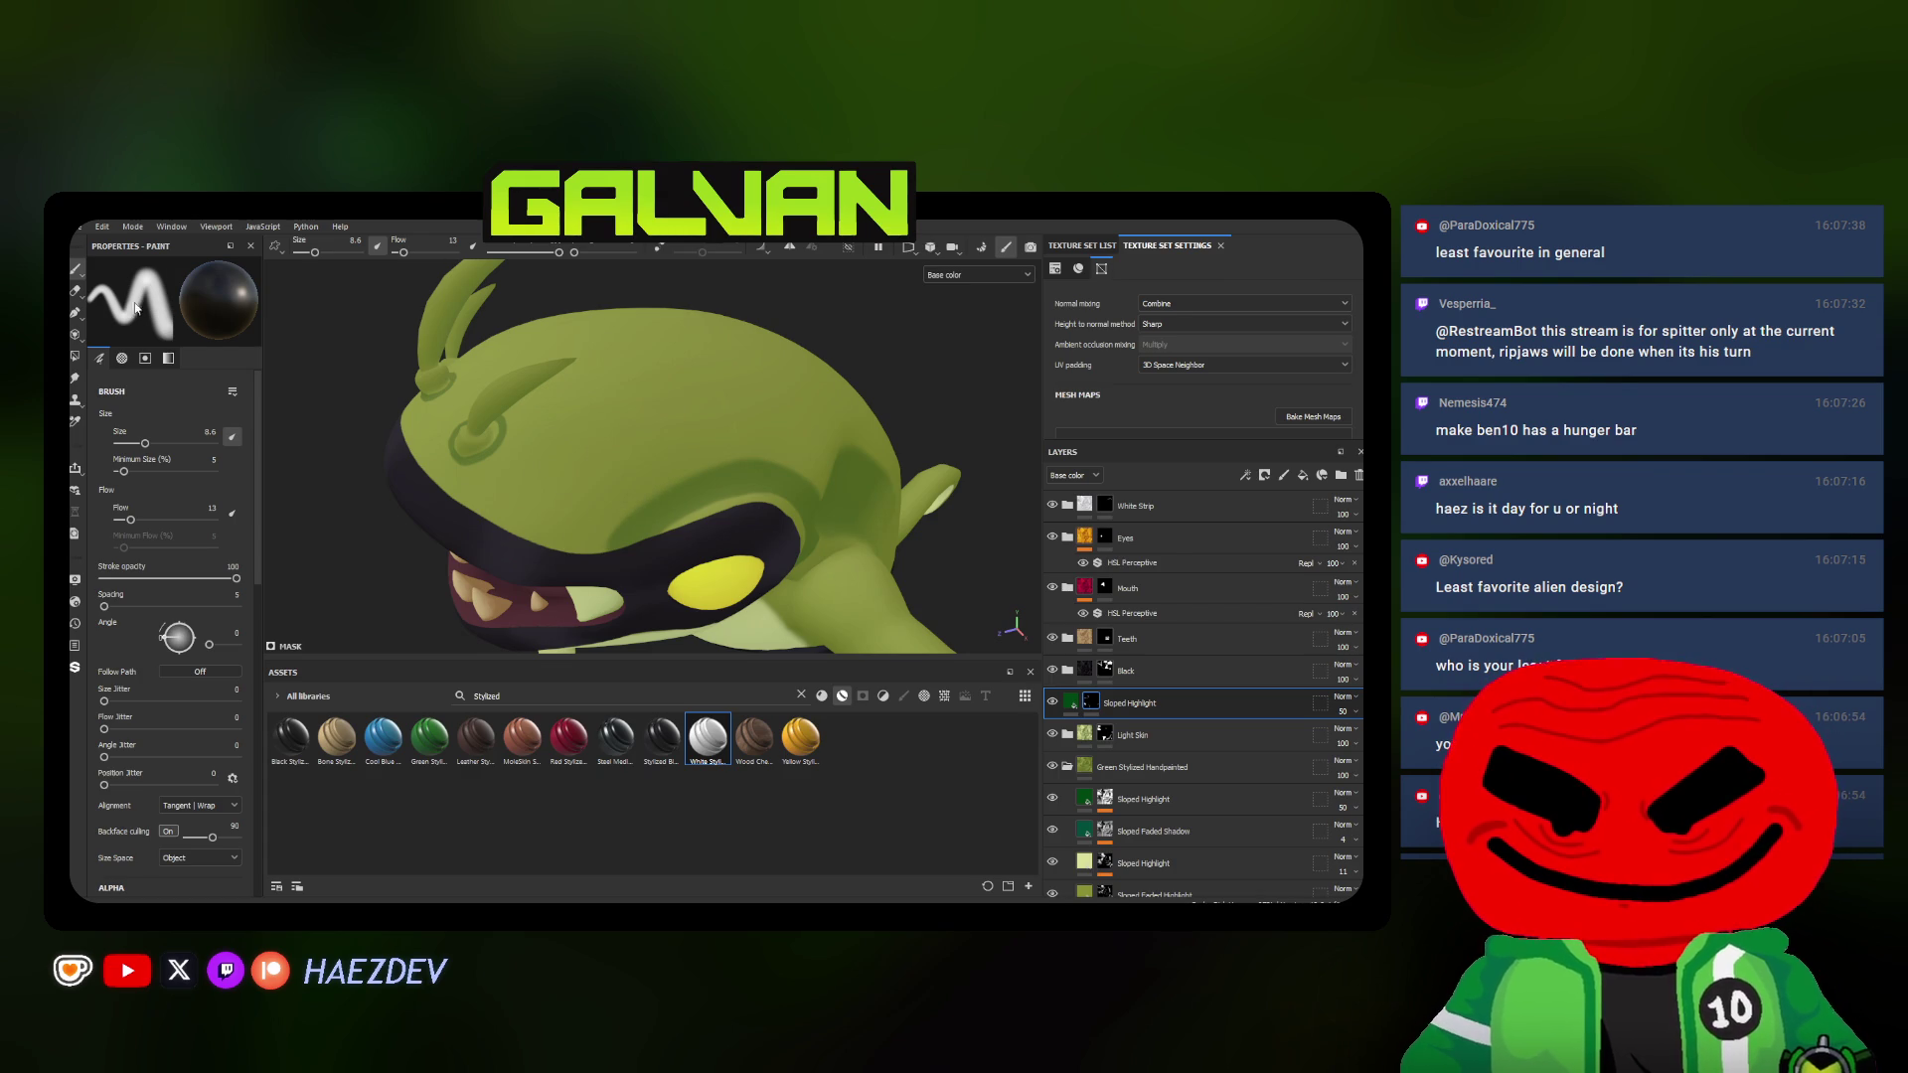
pyautogui.scroll(1, 567, 470)
pyautogui.scroll(1, 597, 486)
pyautogui.scroll(1, 598, 487)
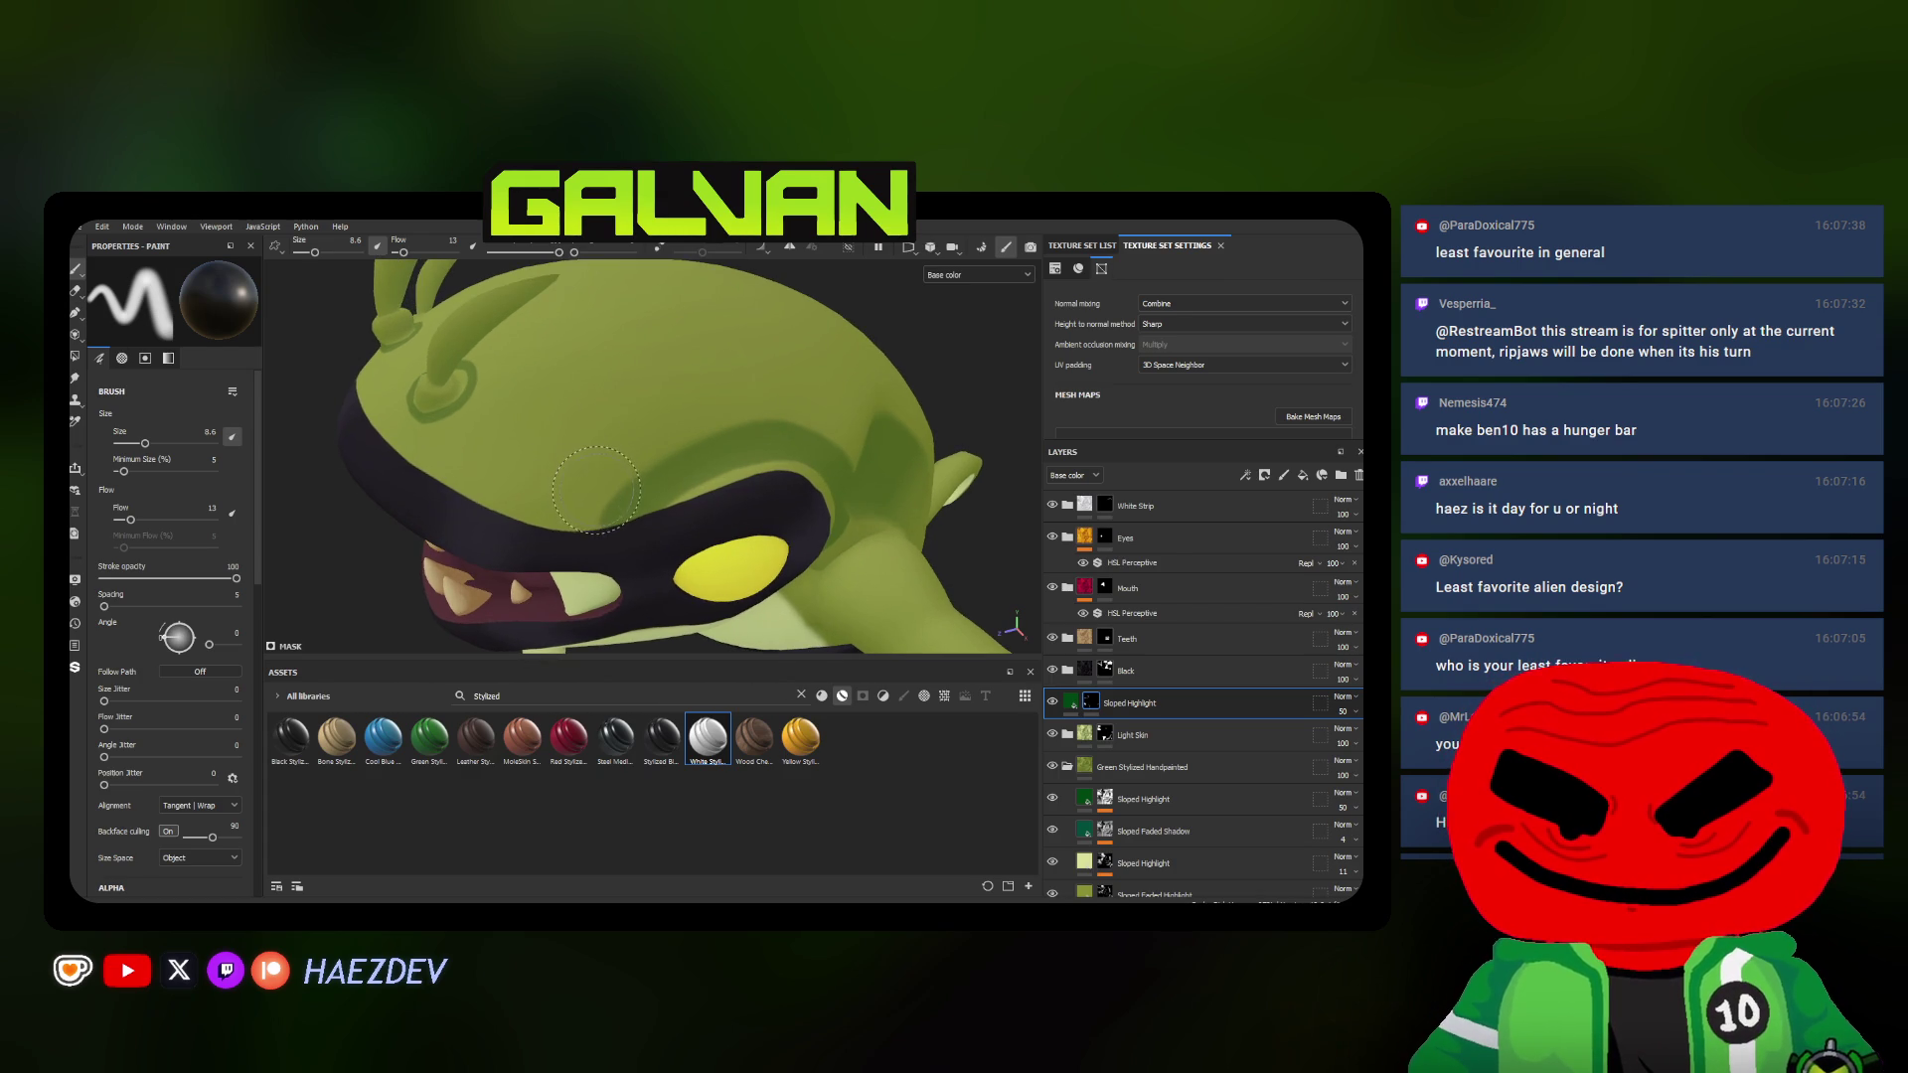
pyautogui.keyDown('ctrl'); pyautogui.moveTo(574, 525); pyautogui.dragTo(579, 499, button='right'); pyautogui.keyUp('ctrl')
pyautogui.scroll(-2, 772, 413)
pyautogui.scroll(-1, 672, 414)
pyautogui.scroll(-2, 567, 414)
pyautogui.scroll(2, 496, 408)
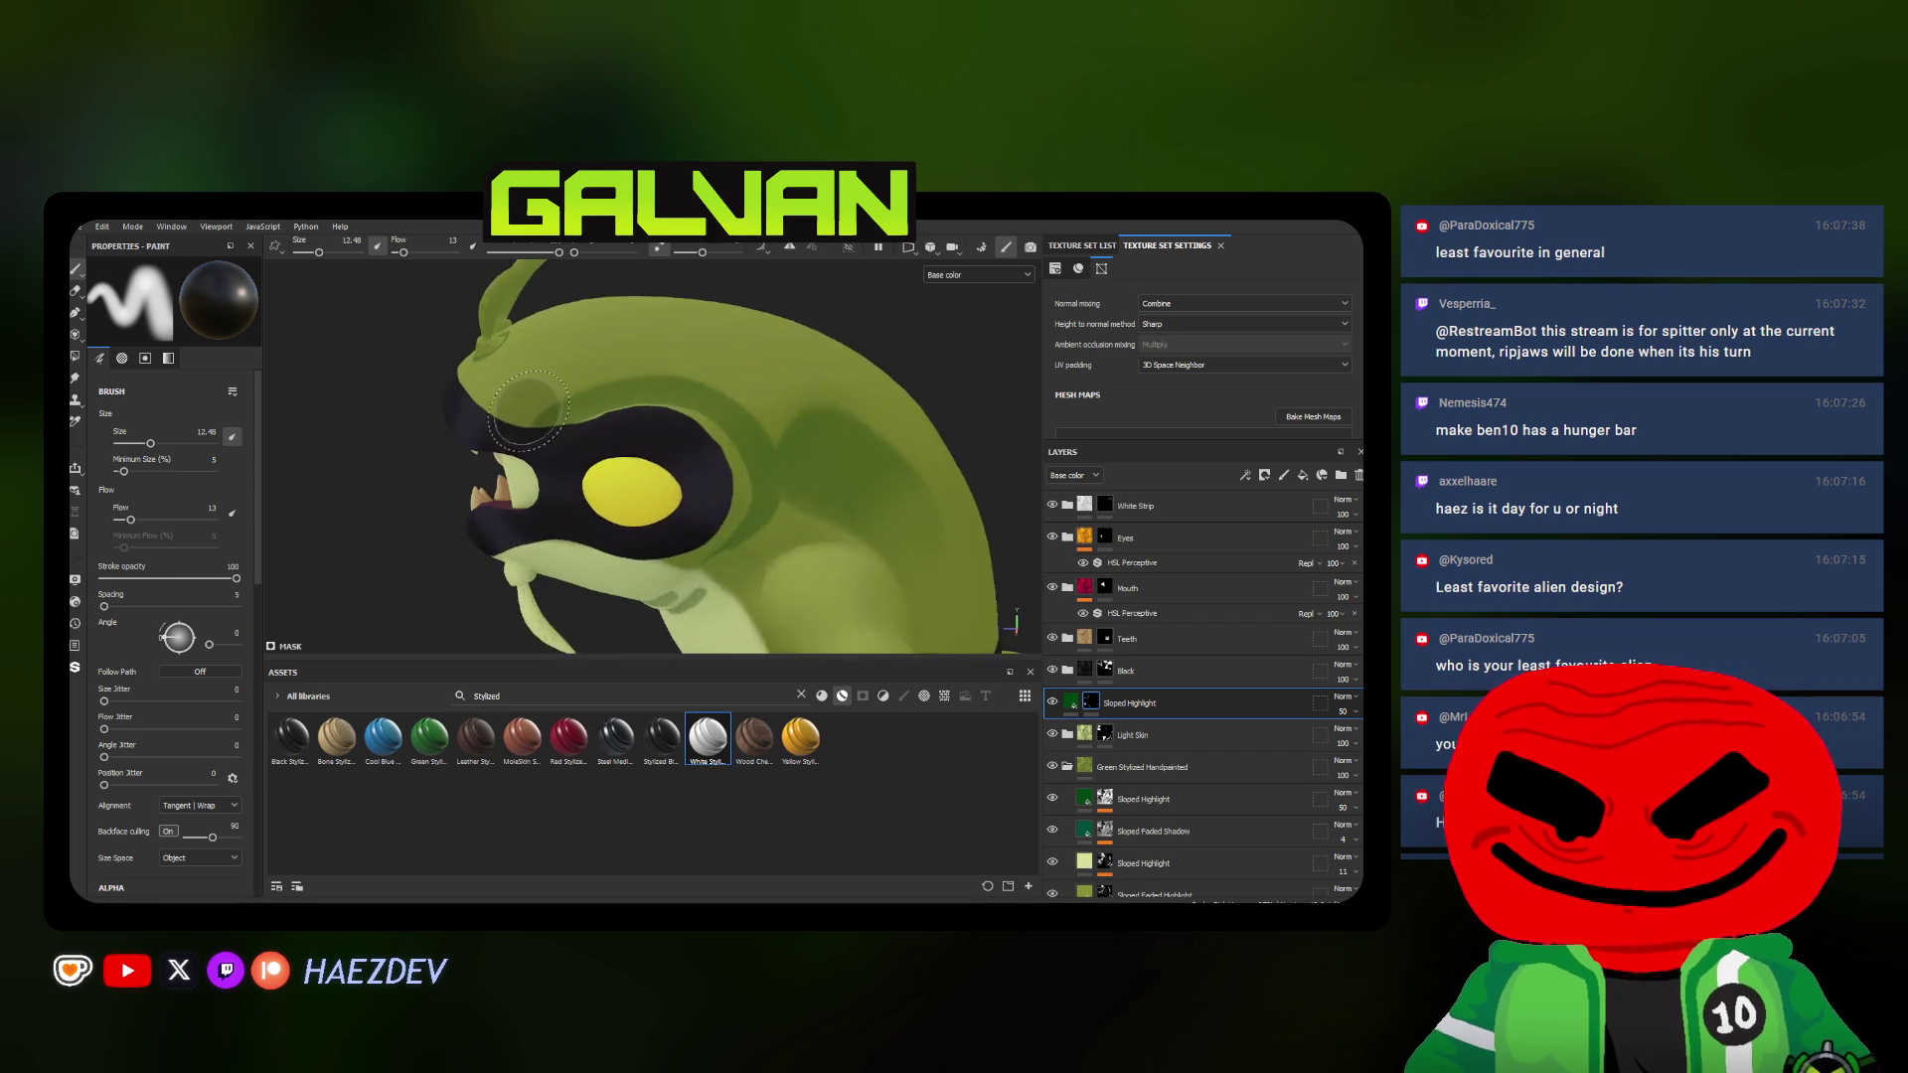
pyautogui.scroll(2, 507, 410)
pyautogui.scroll(-2, 716, 406)
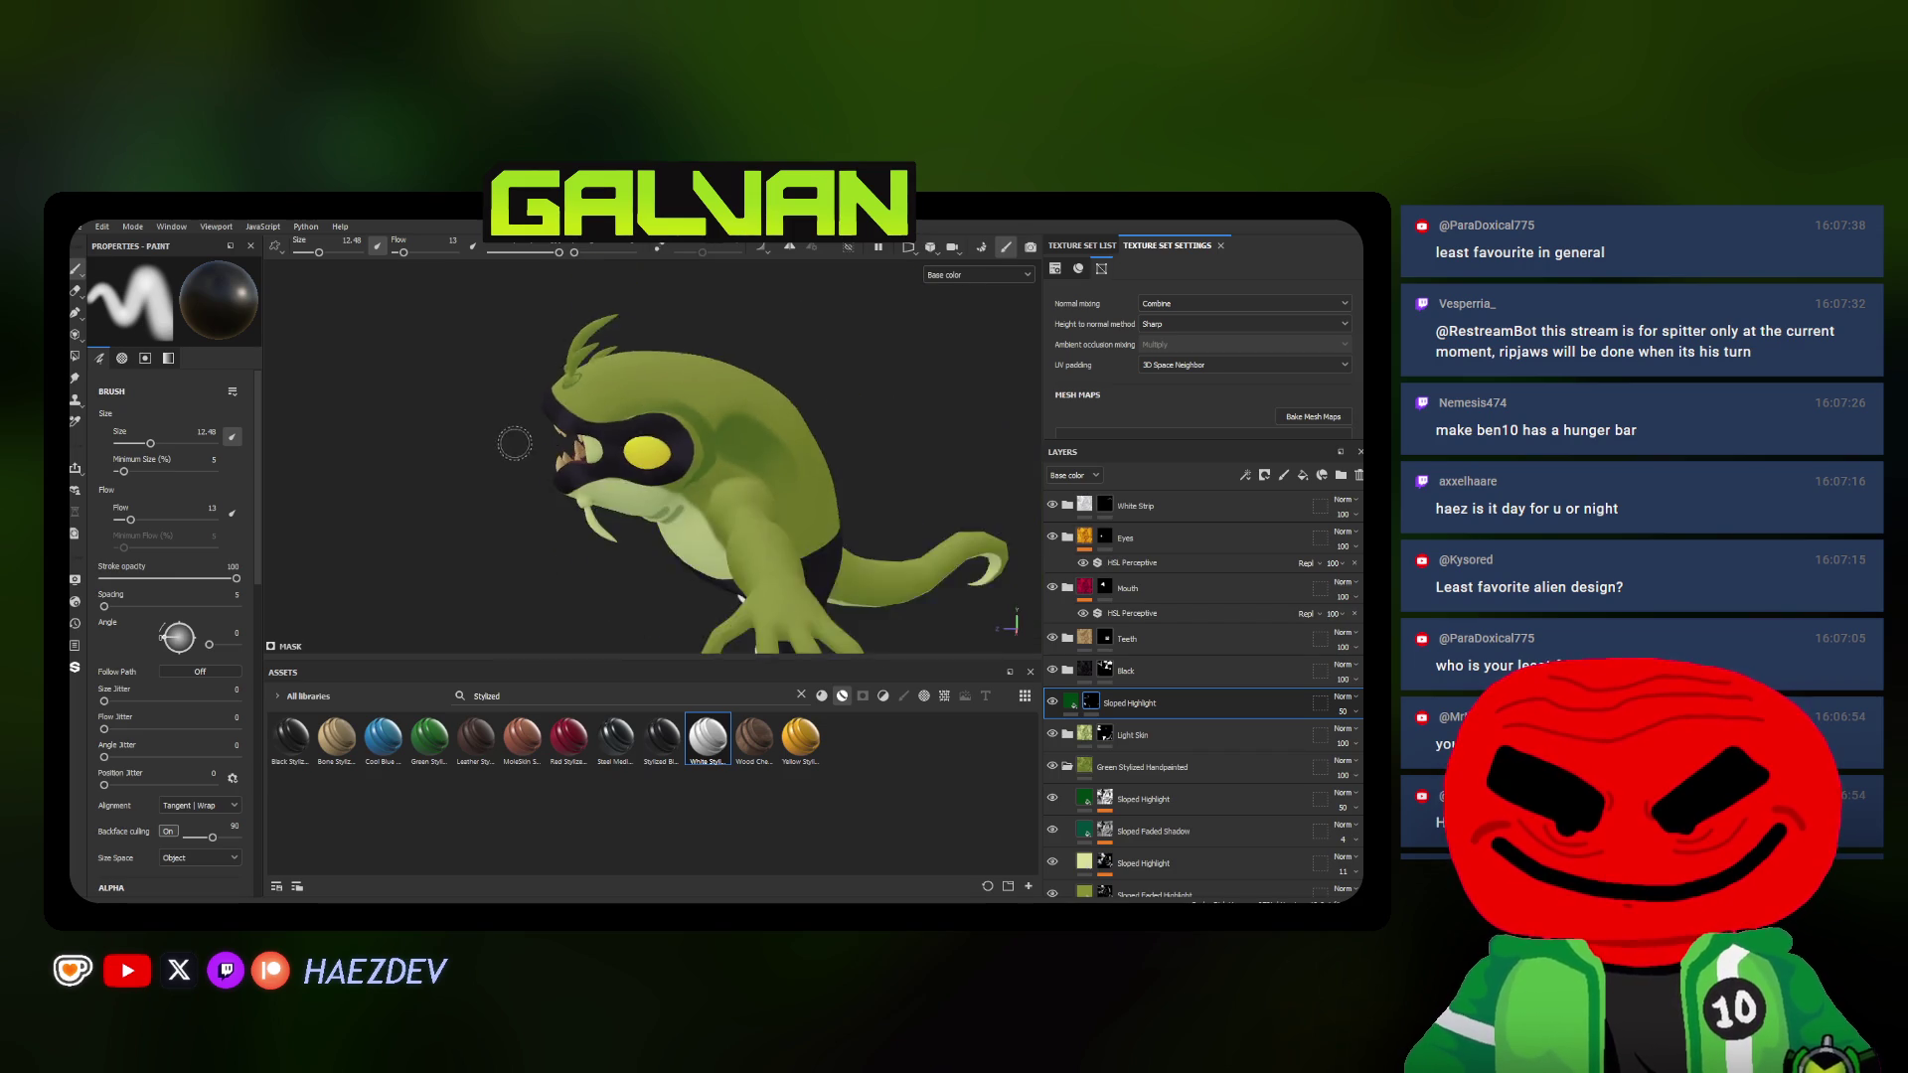
pyautogui.scroll(-1, 657, 420)
pyautogui.scroll(-1, 597, 435)
pyautogui.scroll(2, 552, 490)
# Move to the chest with the flow raised again and a smaller brush for the next strokes
pyautogui.keyDown('alt'); pyautogui.moveTo(560, 491); pyautogui.dragTo(597, 484); pyautogui.keyUp('alt')
pyautogui.scroll(2, 575, 489)
pyautogui.scroll(1, 583, 489)
pyautogui.keyDown('ctrl'); pyautogui.moveTo(596, 483); pyautogui.dragTo(589, 483, button='right'); pyautogui.keyUp('ctrl')
pyautogui.keyDown('alt'); pyautogui.moveTo(589, 484); pyautogui.dragTo(741, 448); pyautogui.keyUp('alt')
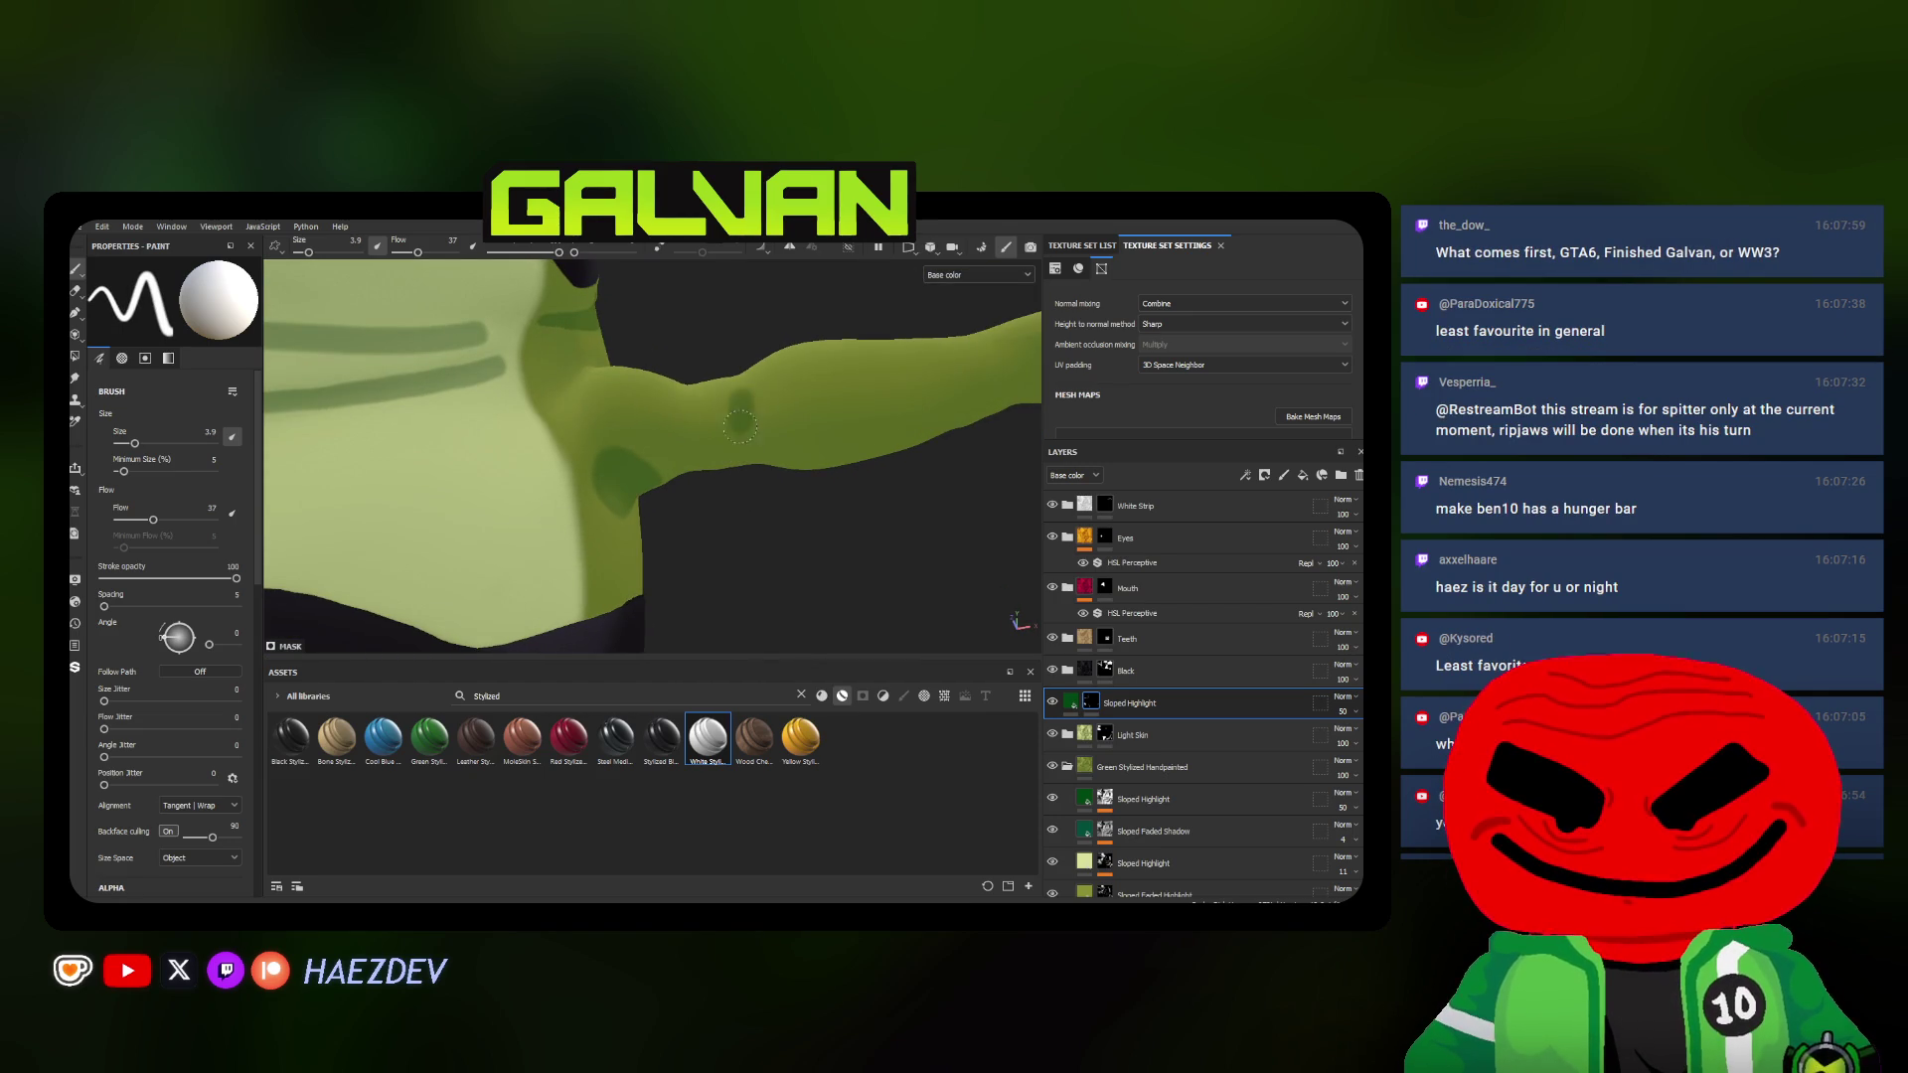
# Work around the torso, arms and hips from several angles with a slightly larger brush
pyautogui.moveTo(673, 384)
pyautogui.keyDown('alt'); pyautogui.mouseDown()
pyautogui.moveTo(721, 419)
pyautogui.moveTo(721, 477)
pyautogui.mouseUp(); pyautogui.keyUp('alt')
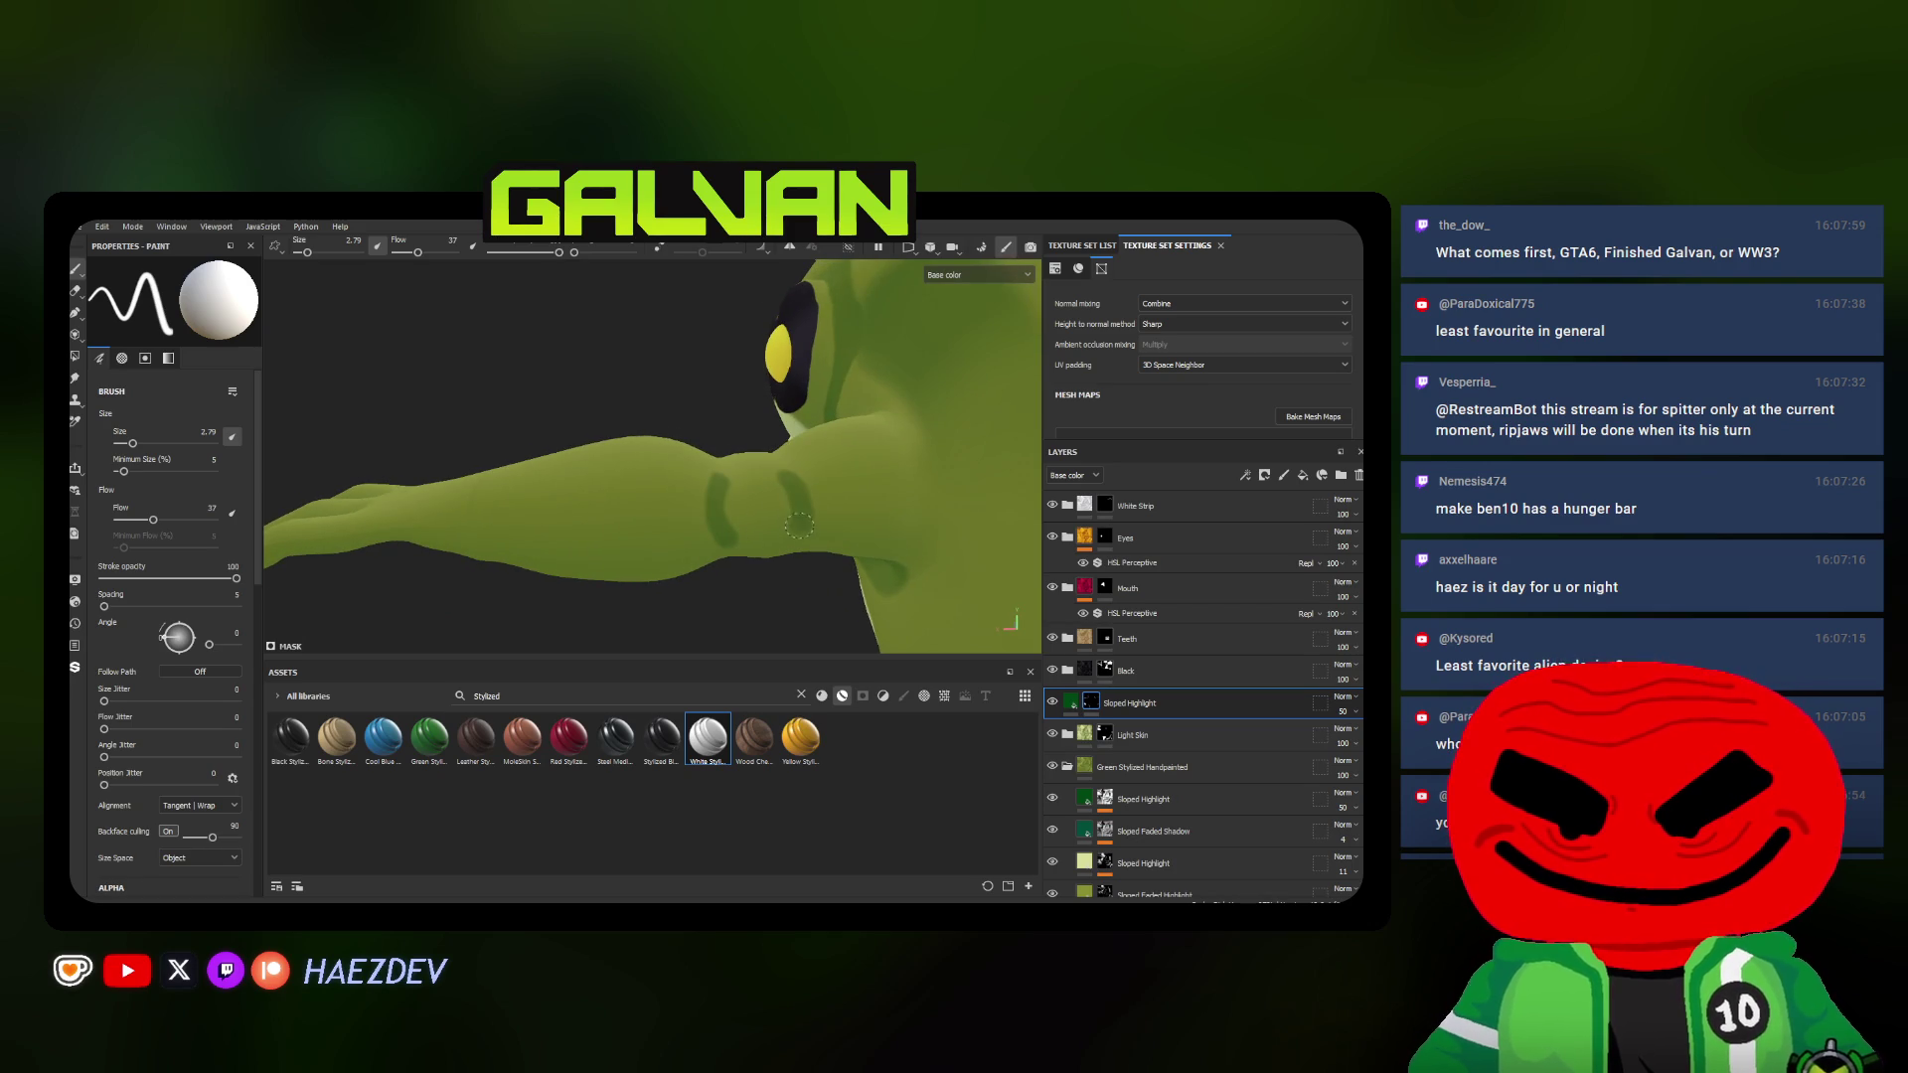
pyautogui.keyDown('alt'); pyautogui.moveTo(799, 525); pyautogui.dragTo(580, 492); pyautogui.keyUp('alt')
pyautogui.keyDown('ctrl'); pyautogui.moveTo(552, 493); pyautogui.dragTo(578, 492, button='right'); pyautogui.keyUp('ctrl')
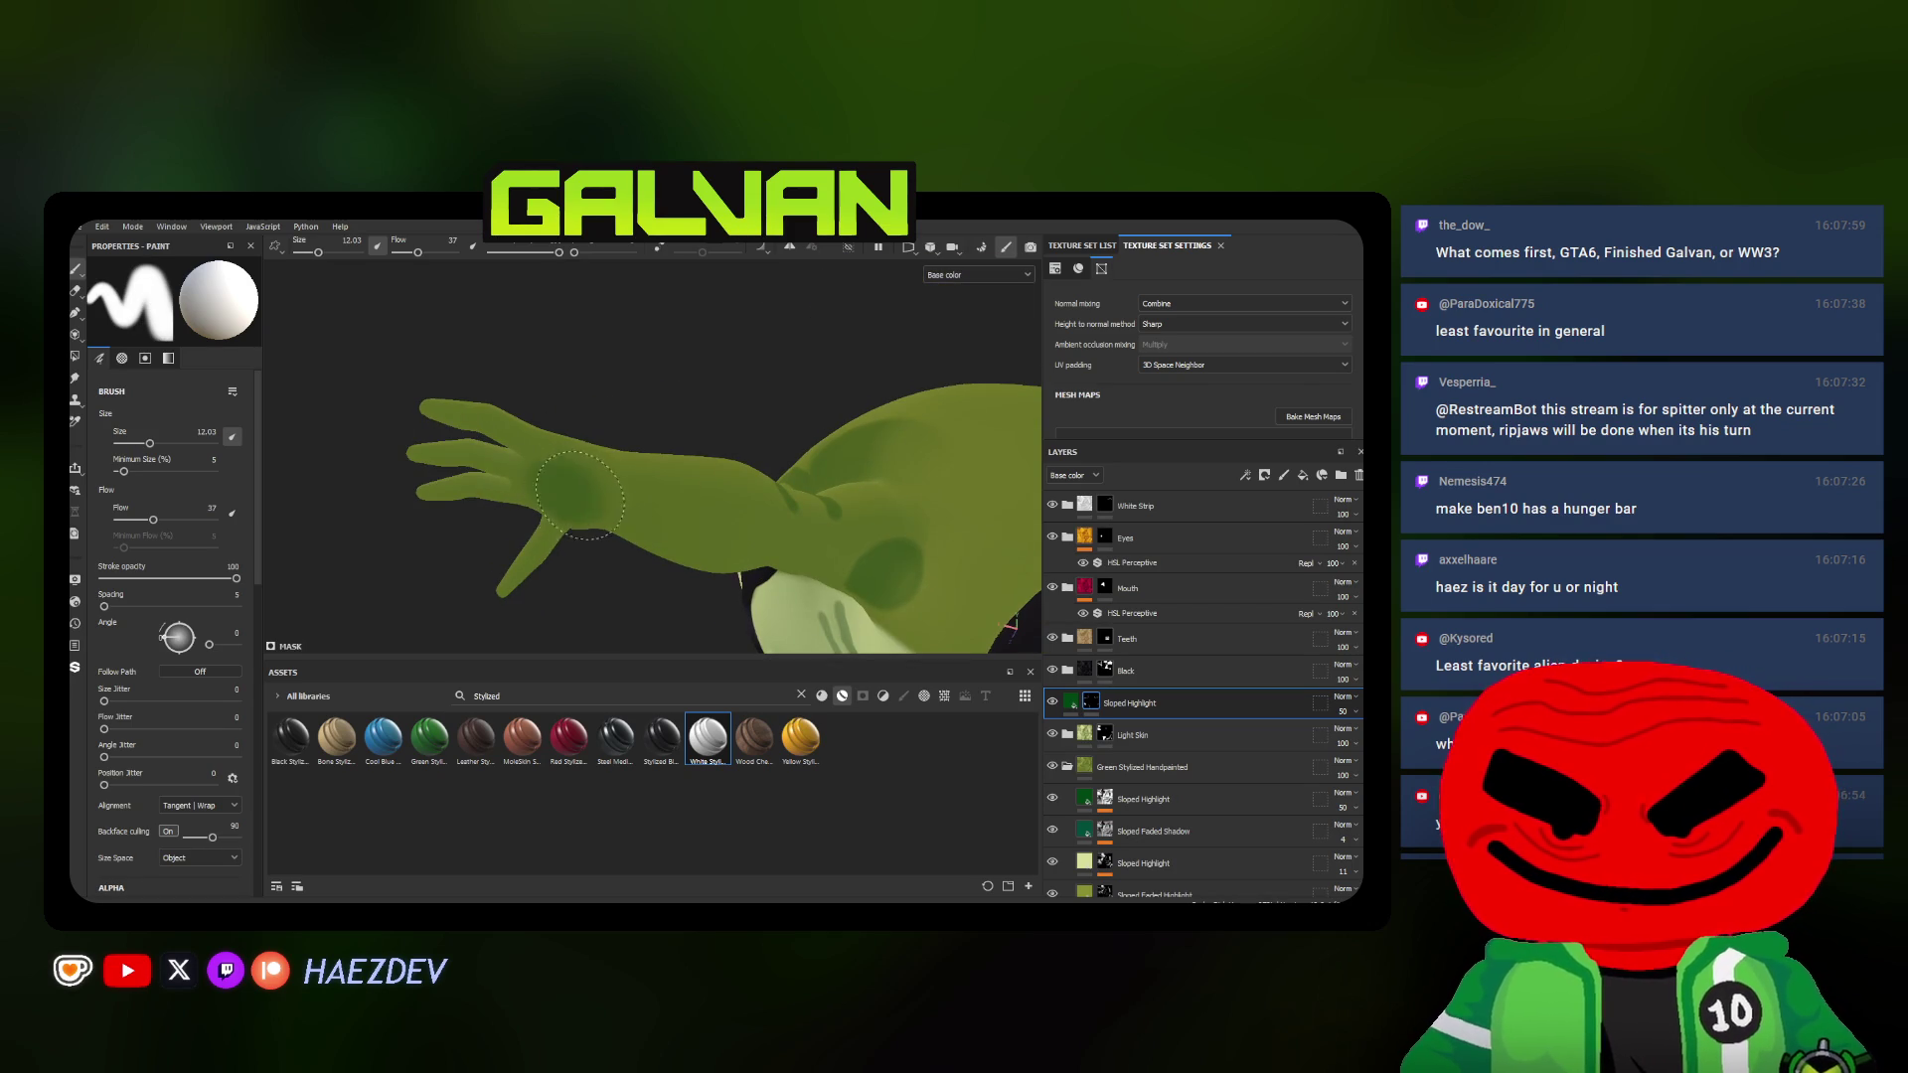
pyautogui.moveTo(647, 514)
pyautogui.keyDown('alt'); pyautogui.mouseDown()
pyautogui.moveTo(763, 448)
pyautogui.moveTo(641, 448)
pyautogui.mouseUp(); pyautogui.keyUp('alt')
pyautogui.keyDown('ctrl'); pyautogui.moveTo(641, 447); pyautogui.dragTo(596, 448, button='right'); pyautogui.keyUp('ctrl')
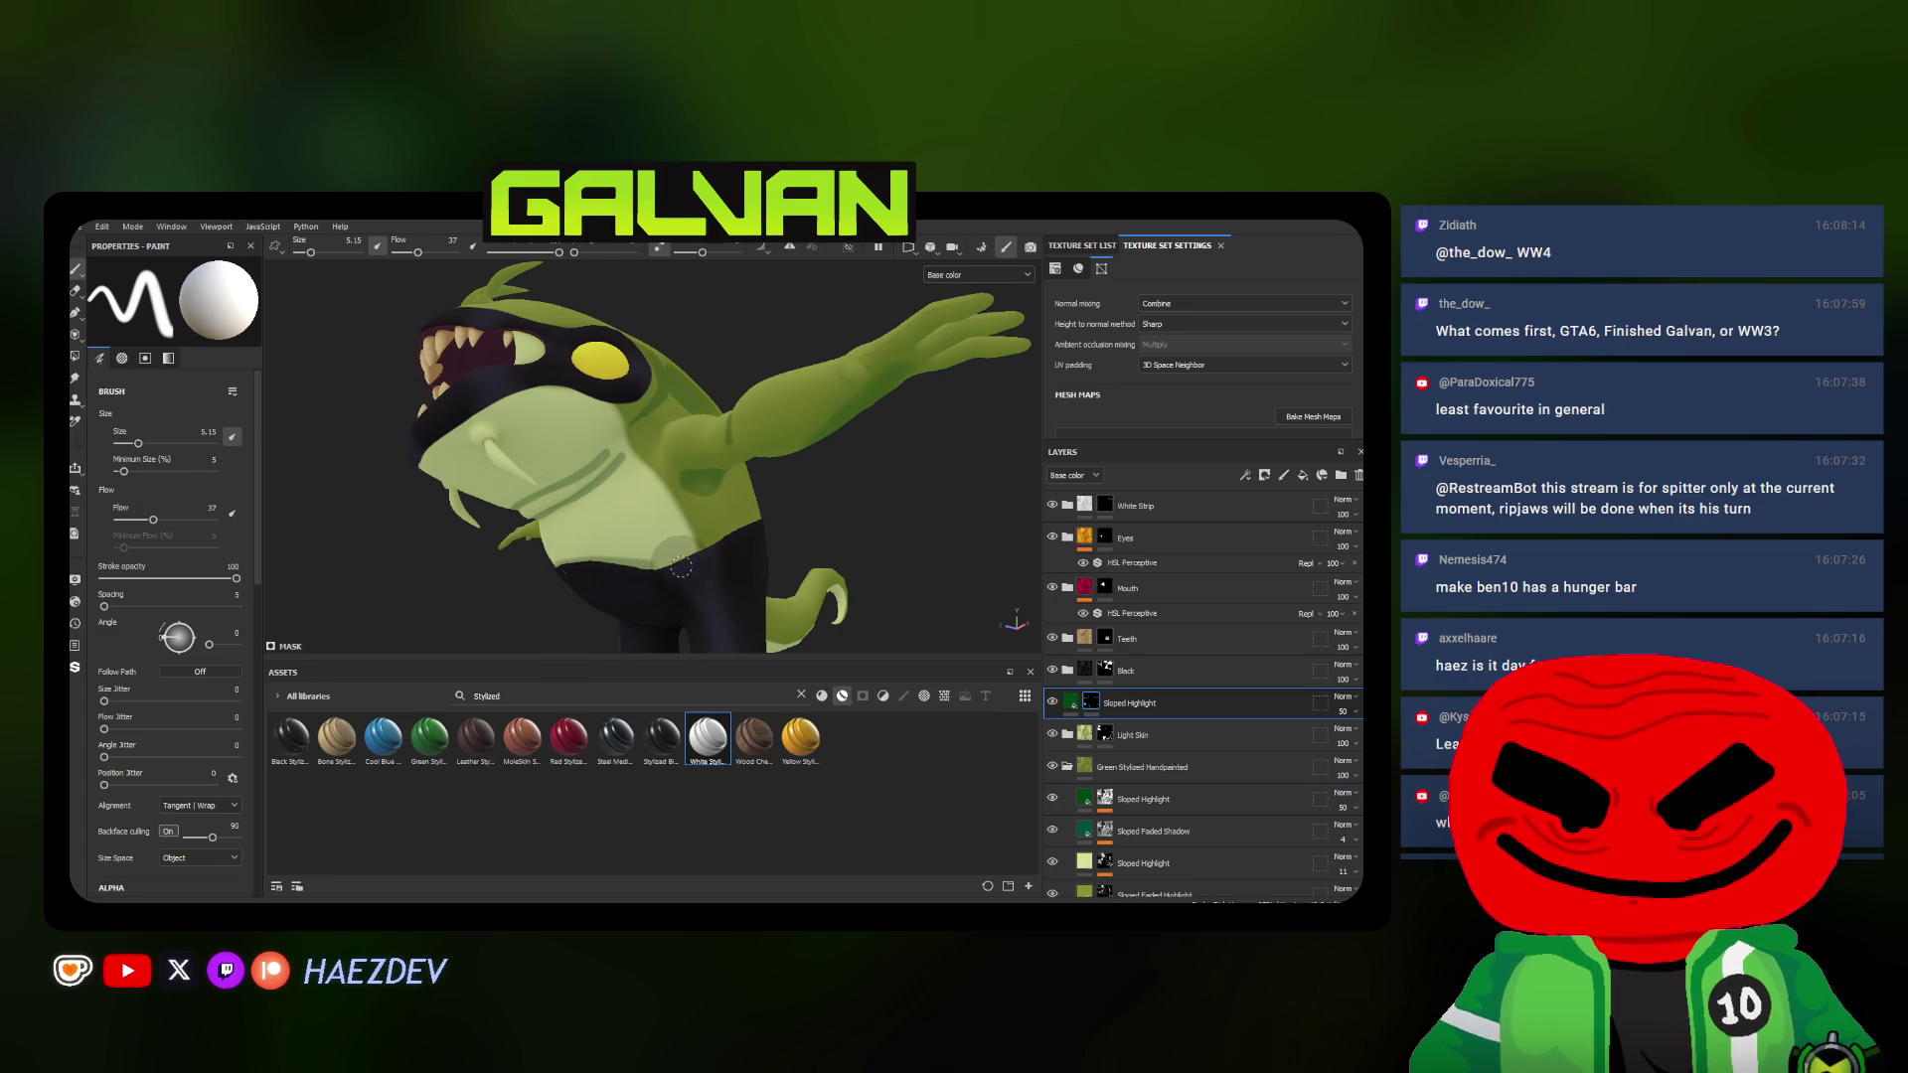
pyautogui.scroll(3, 753, 521)
pyautogui.scroll(2, 675, 556)
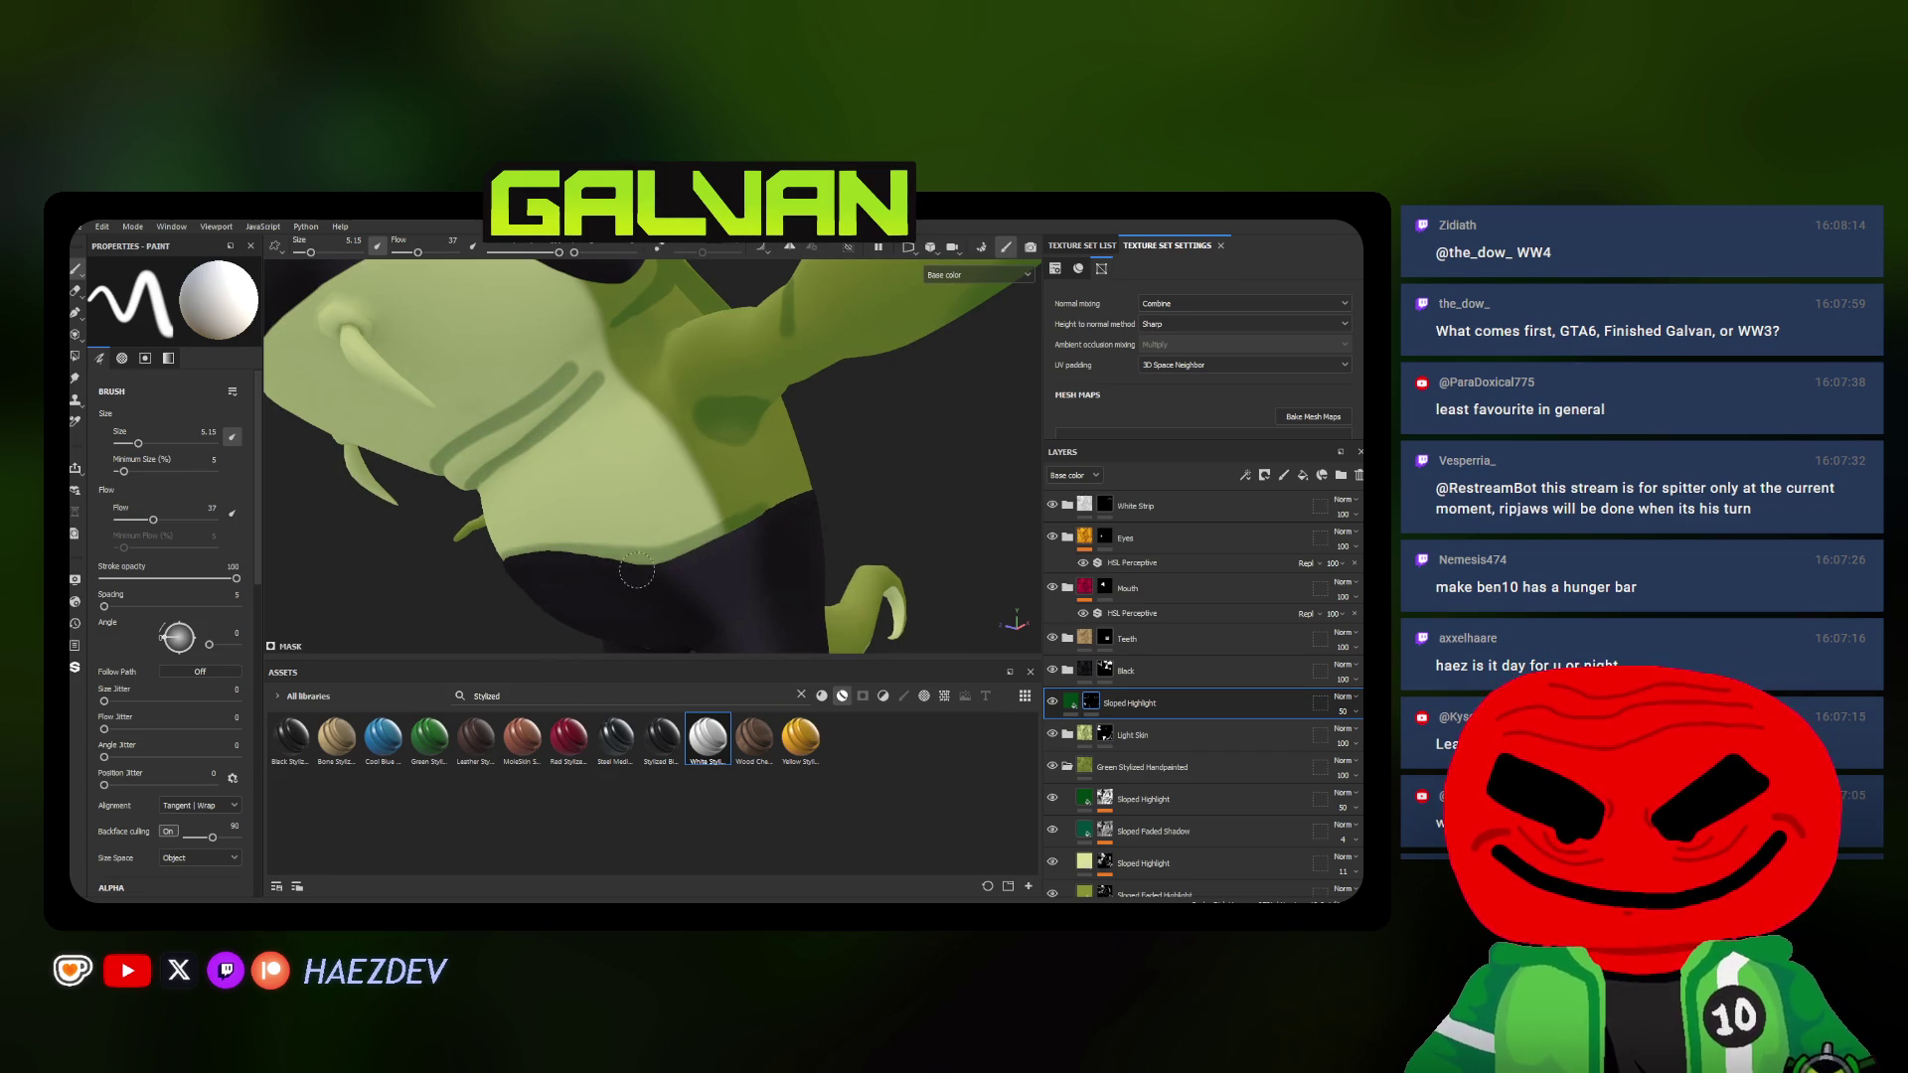
pyautogui.moveTo(504, 564)
pyautogui.keyDown('alt'); pyautogui.mouseDown()
pyautogui.moveTo(616, 555)
pyautogui.moveTo(651, 523)
pyautogui.mouseUp(); pyautogui.keyUp('alt')
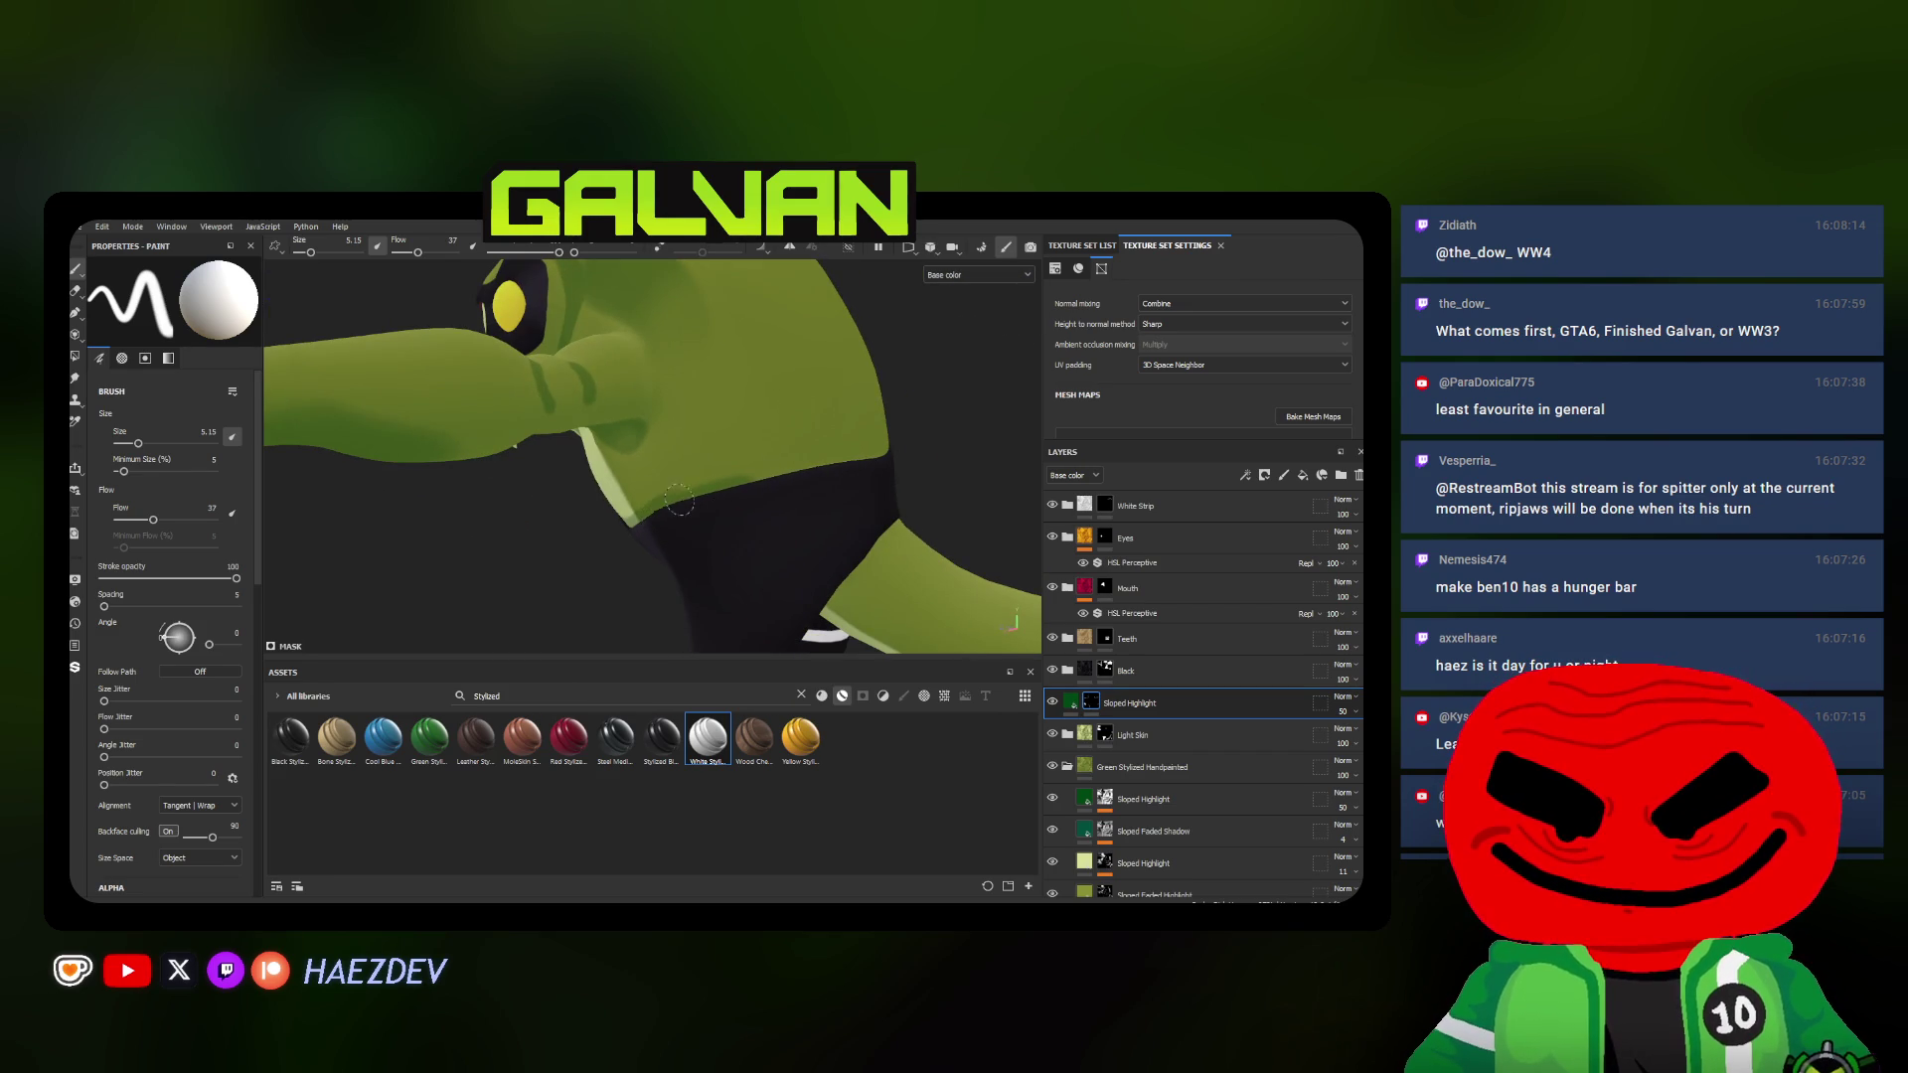
pyautogui.keyDown('alt'); pyautogui.moveTo(919, 442); pyautogui.dragTo(736, 554); pyautogui.keyUp('alt')
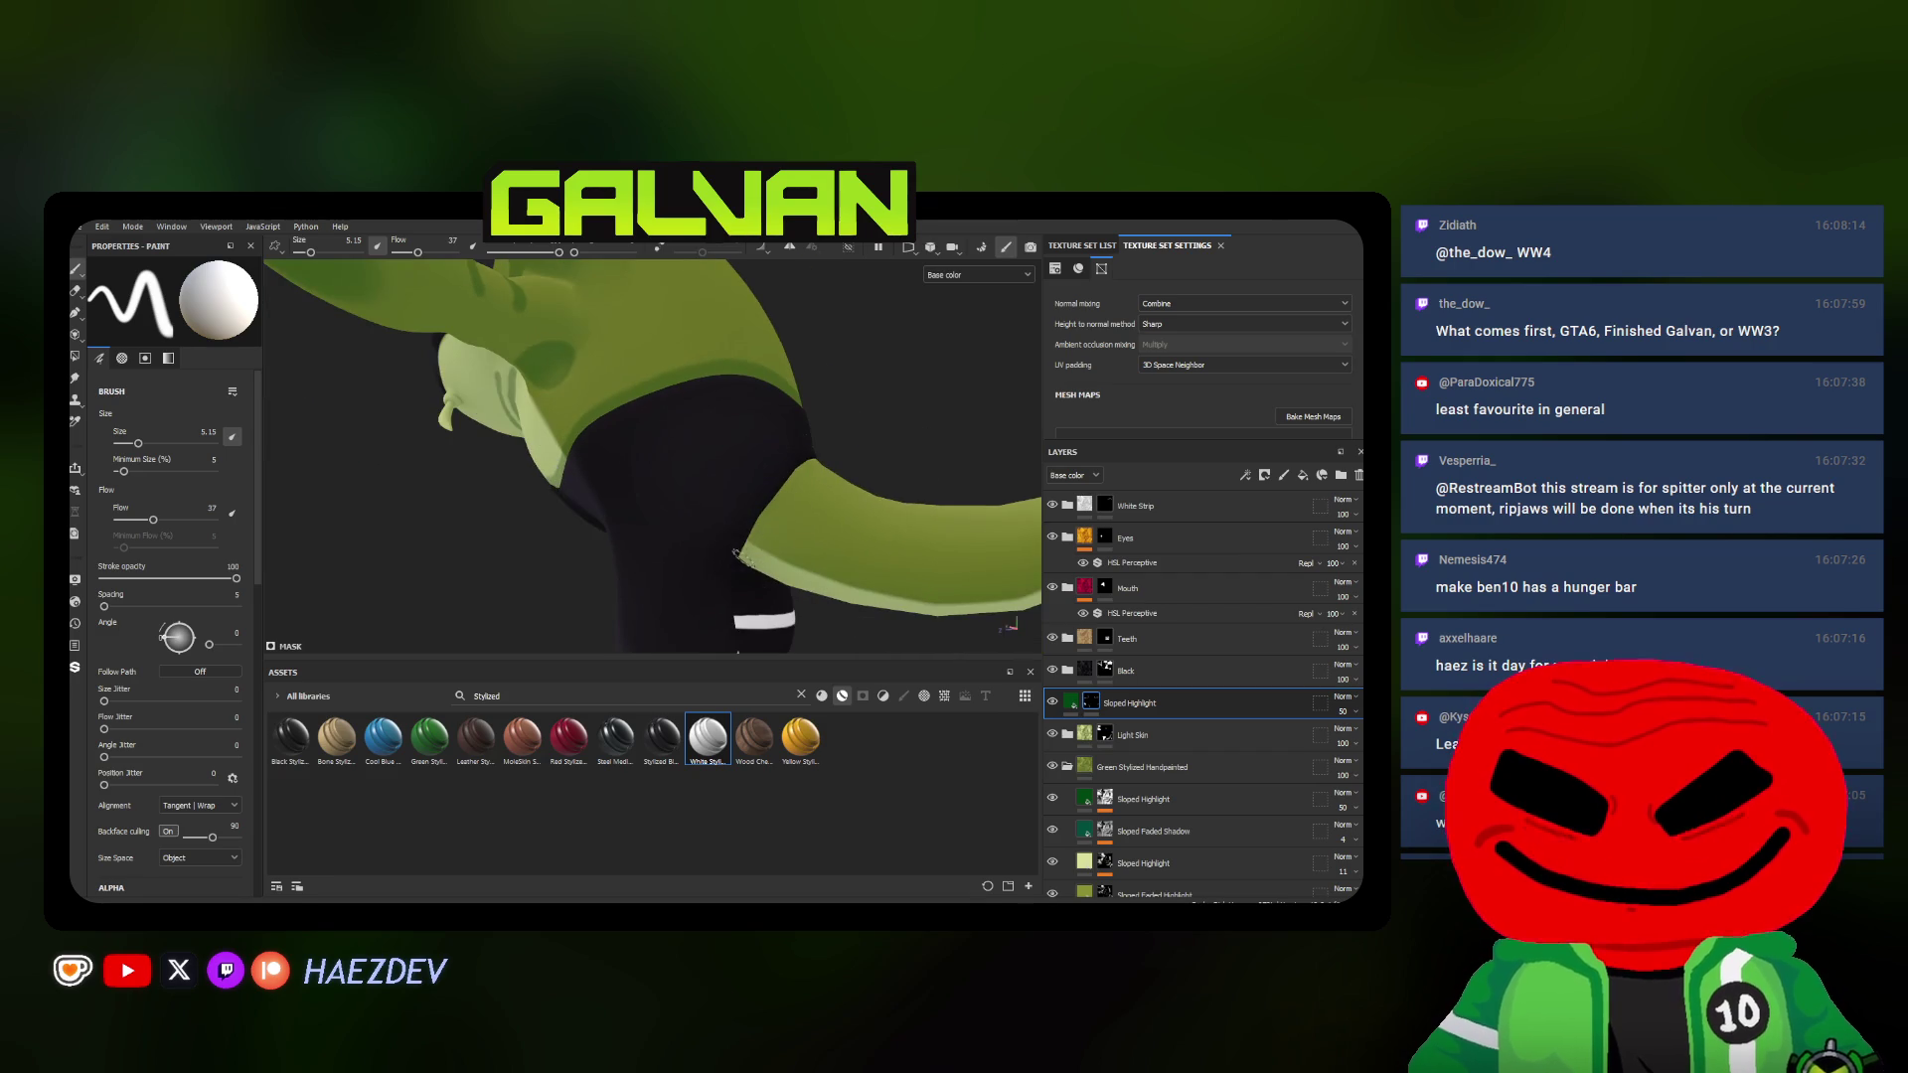
pyautogui.keyDown('alt'); pyautogui.moveTo(812, 464); pyautogui.dragTo(656, 515); pyautogui.keyUp('alt')
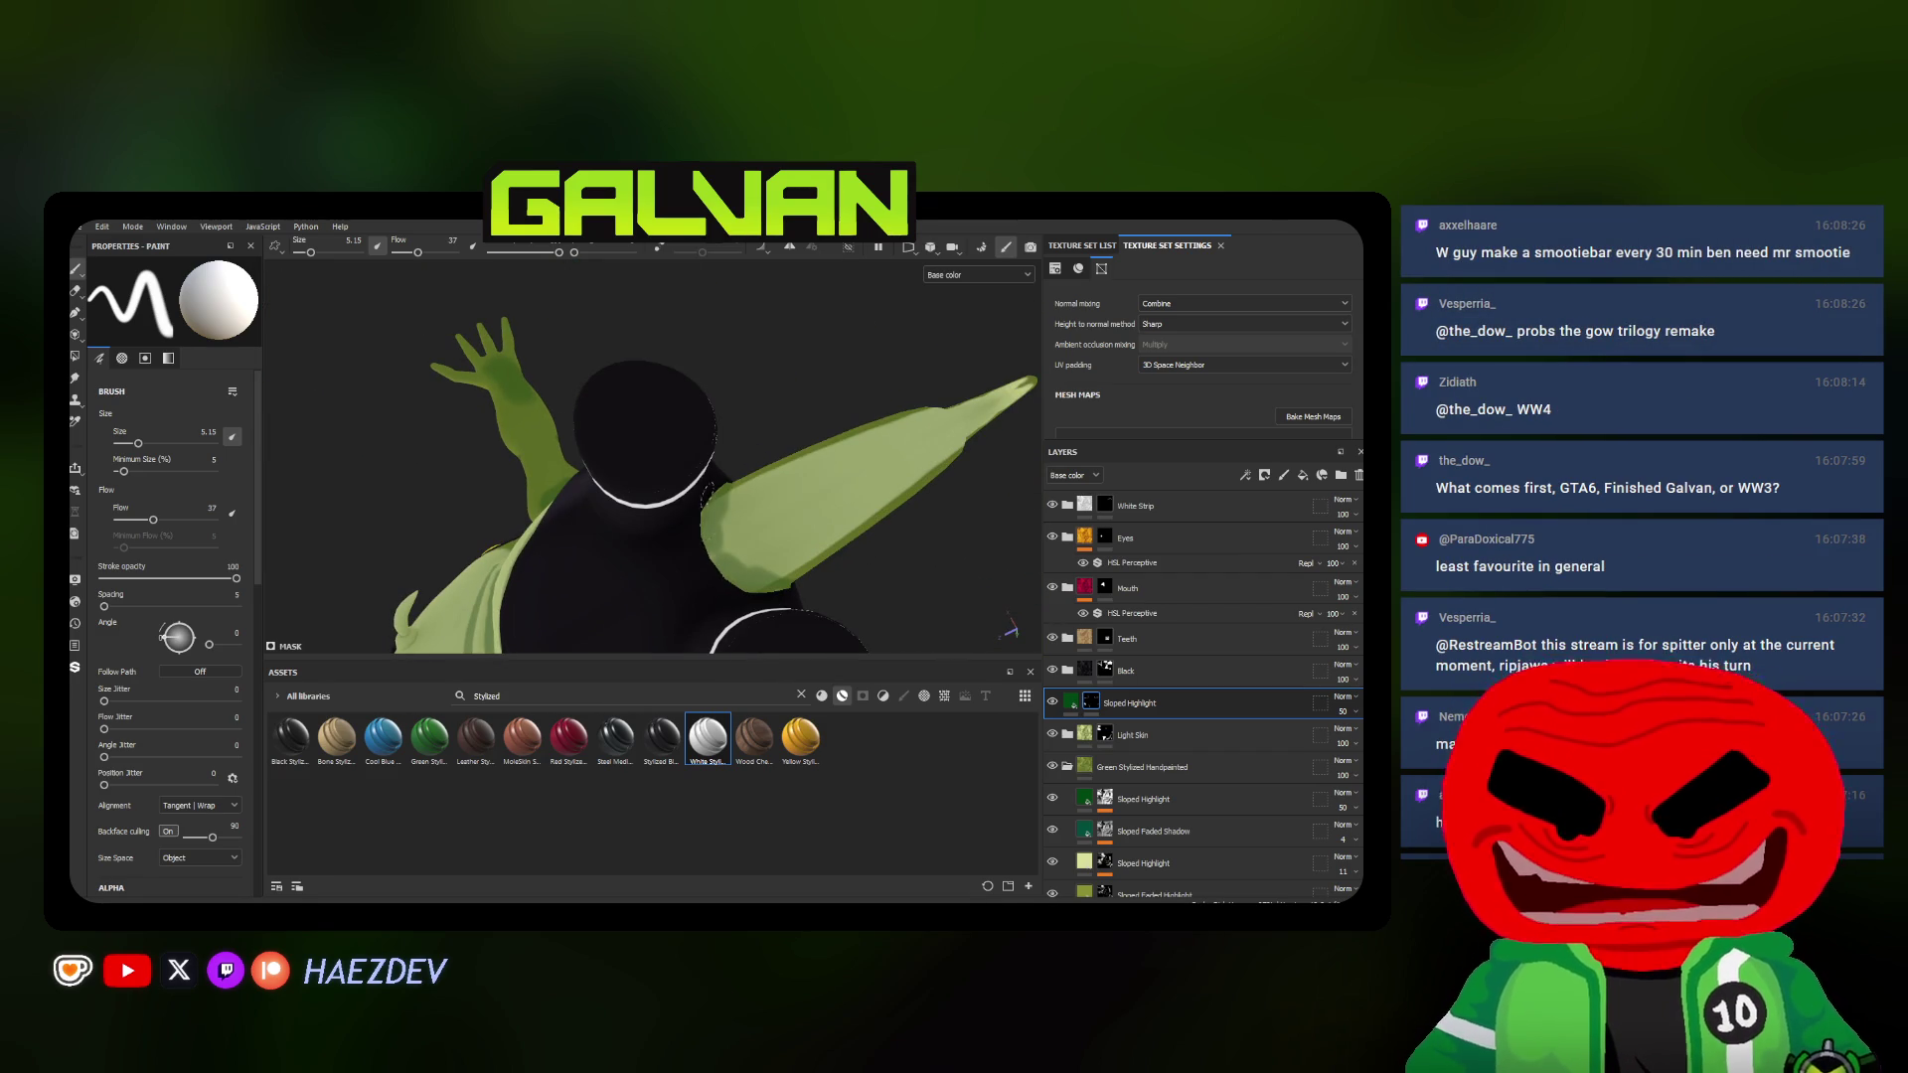
pyautogui.moveTo(721, 518)
pyautogui.keyDown('alt'); pyautogui.mouseDown()
pyautogui.moveTo(674, 552)
pyautogui.moveTo(741, 527)
pyautogui.mouseUp(); pyautogui.keyUp('alt')
# Raise the brush size to about 50 as a soft round brush for broad highlight strokes
pyautogui.keyDown('ctrl'); pyautogui.moveTo(740, 525); pyautogui.dragTo(740, 526, button='right'); pyautogui.keyUp('ctrl')
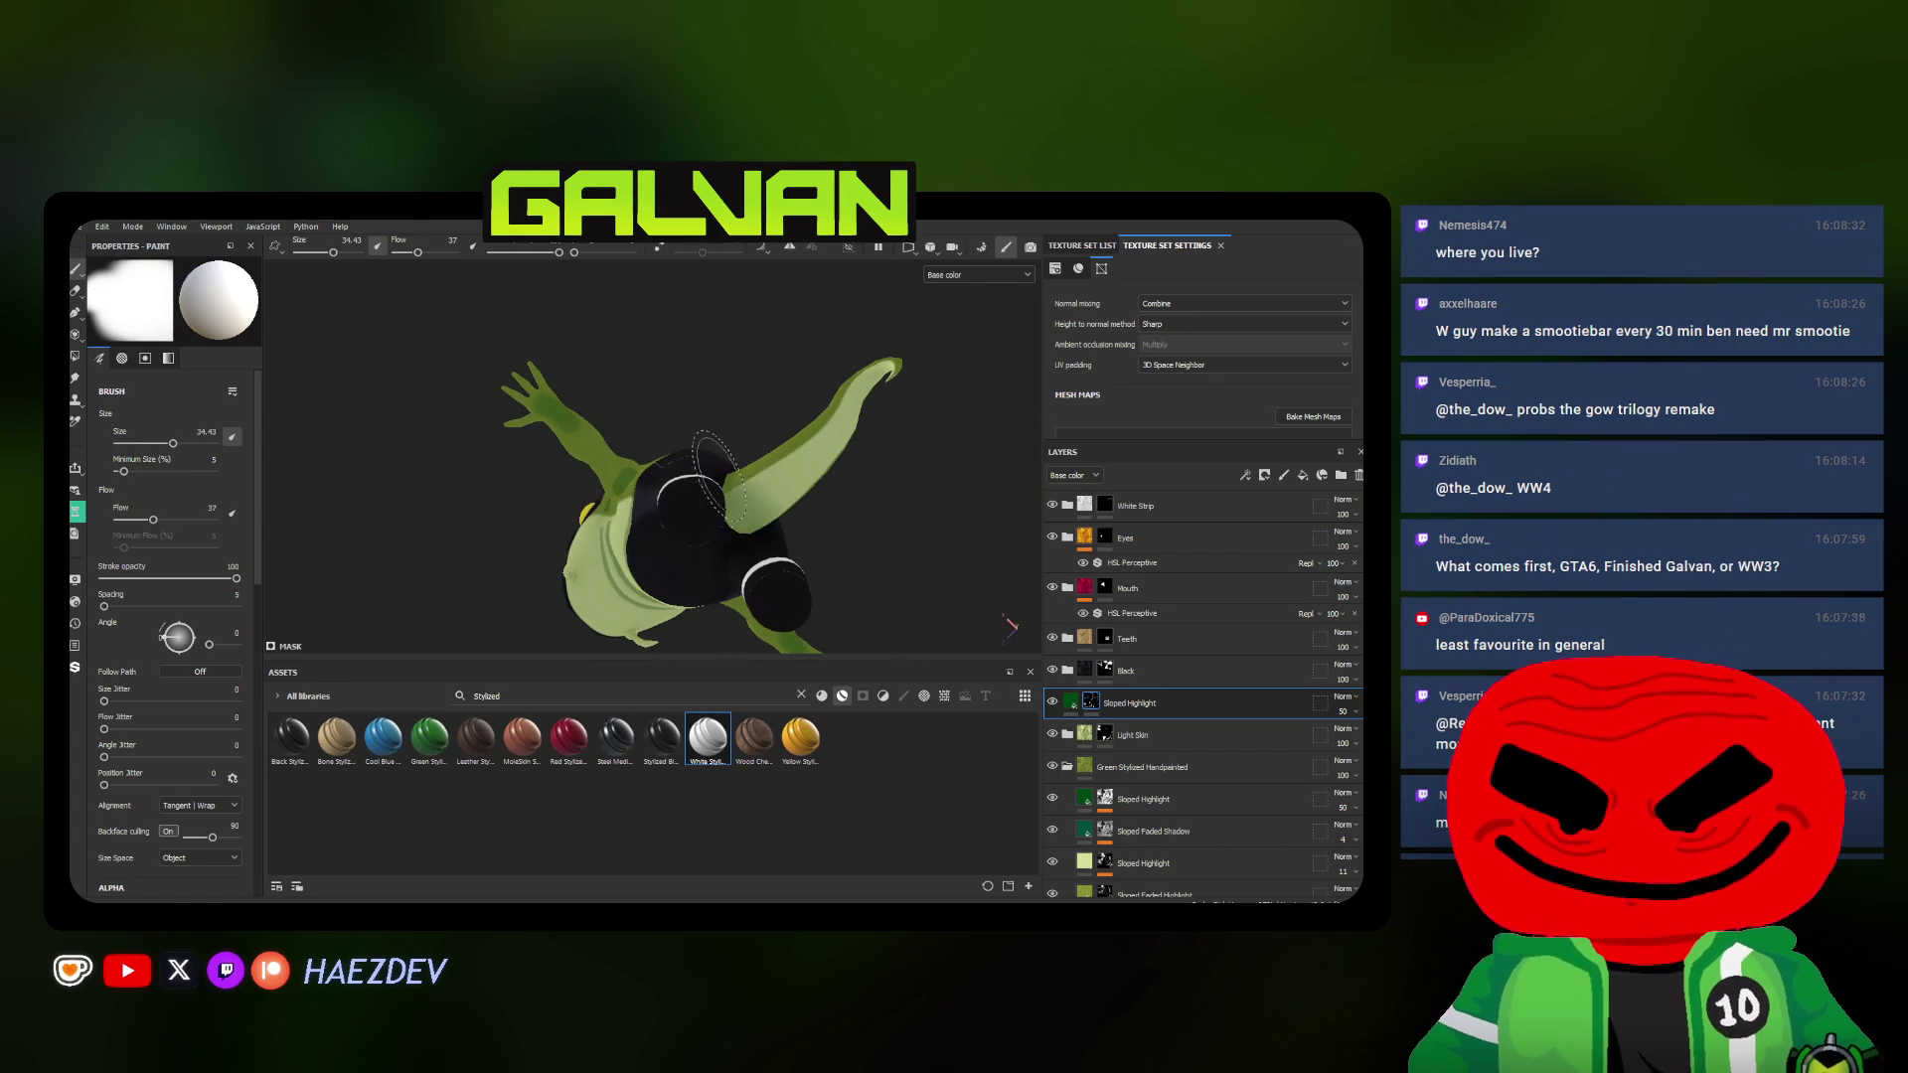
pyautogui.keyDown('alt'); pyautogui.moveTo(711, 474); pyautogui.dragTo(805, 518); pyautogui.keyUp('alt')
pyautogui.keyDown('ctrl'); pyautogui.moveTo(806, 517); pyautogui.dragTo(805, 517, button='right'); pyautogui.keyUp('ctrl')
pyautogui.keyDown('alt'); pyautogui.moveTo(822, 510); pyautogui.dragTo(969, 552); pyautogui.keyUp('alt')
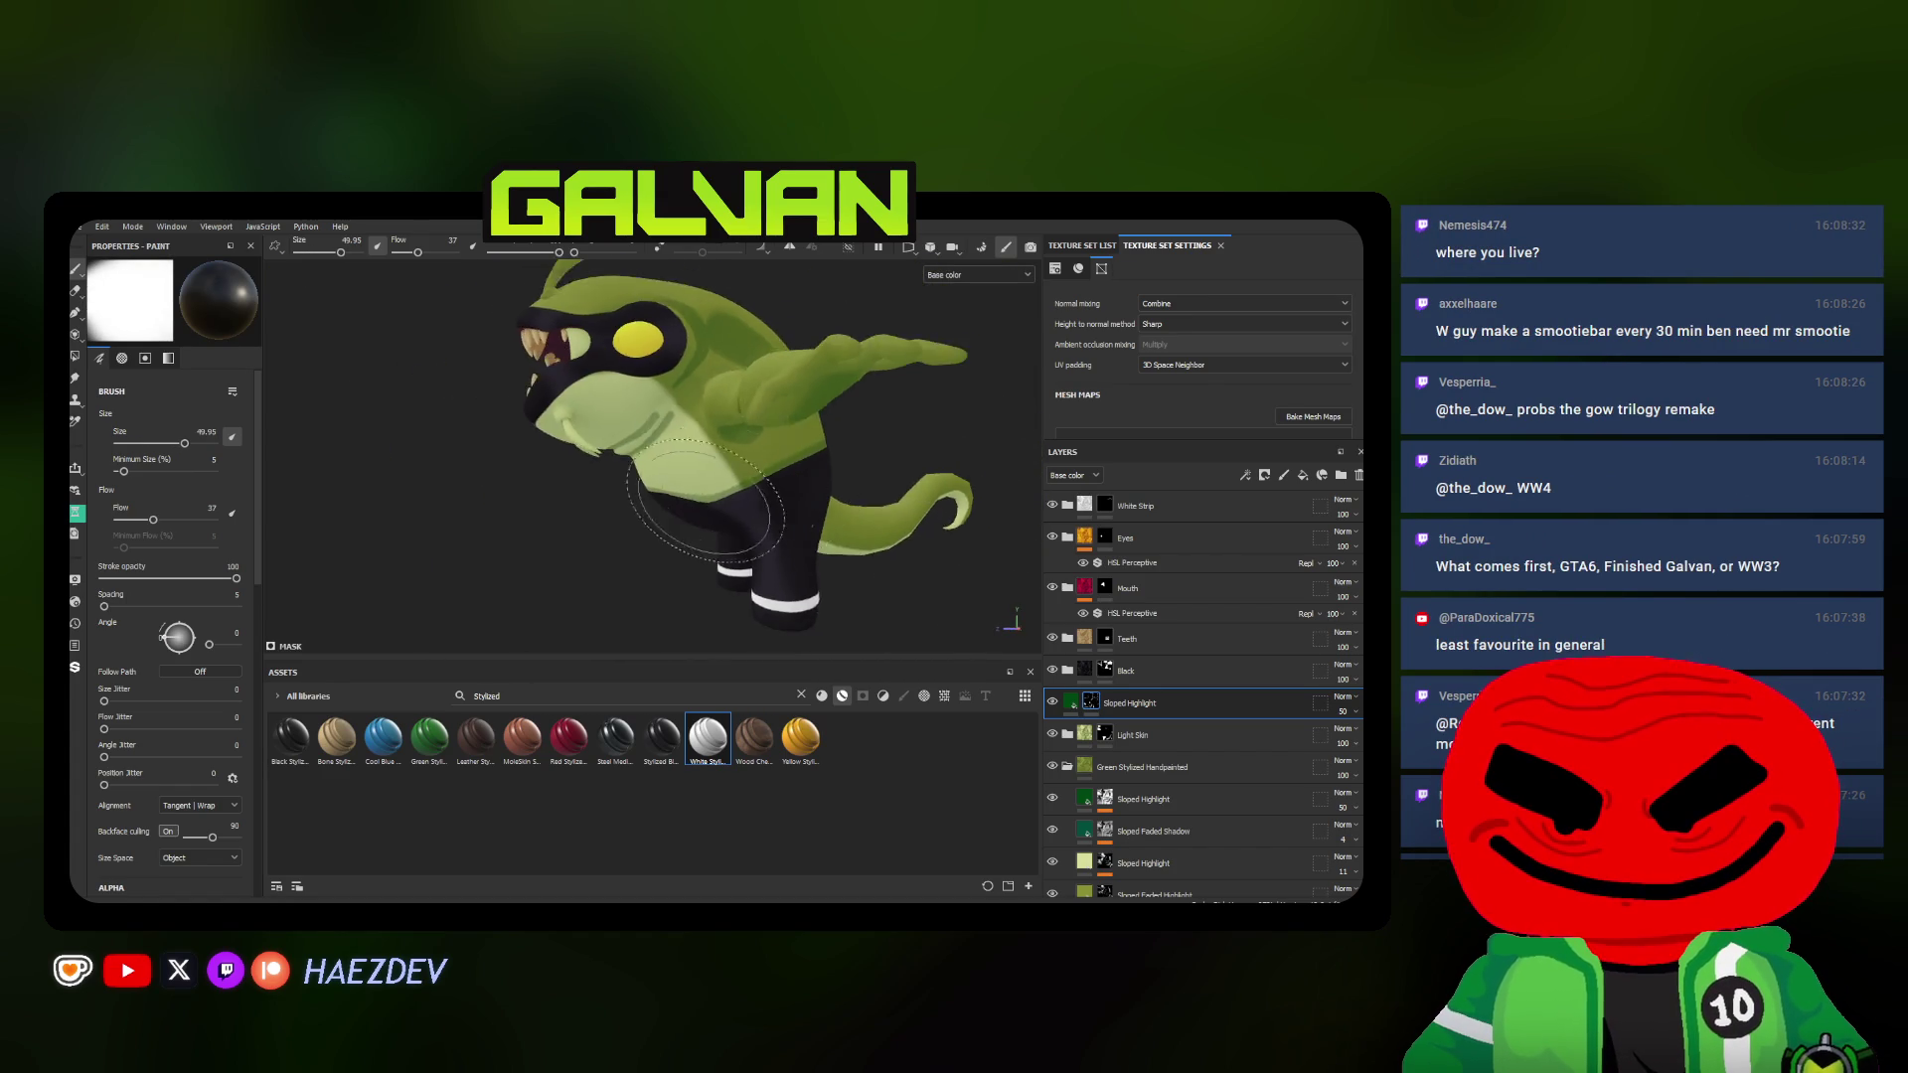
# Add a Blur filter under the Sloped Highlight layer and return to painting on it
pyautogui.rightClick(1103, 710)
pyautogui.click(1178, 712)
pyautogui.click(175, 306)
pyautogui.keyDown('alt'); pyautogui.moveTo(332, 354); pyautogui.dragTo(180, 379); pyautogui.keyUp('alt')
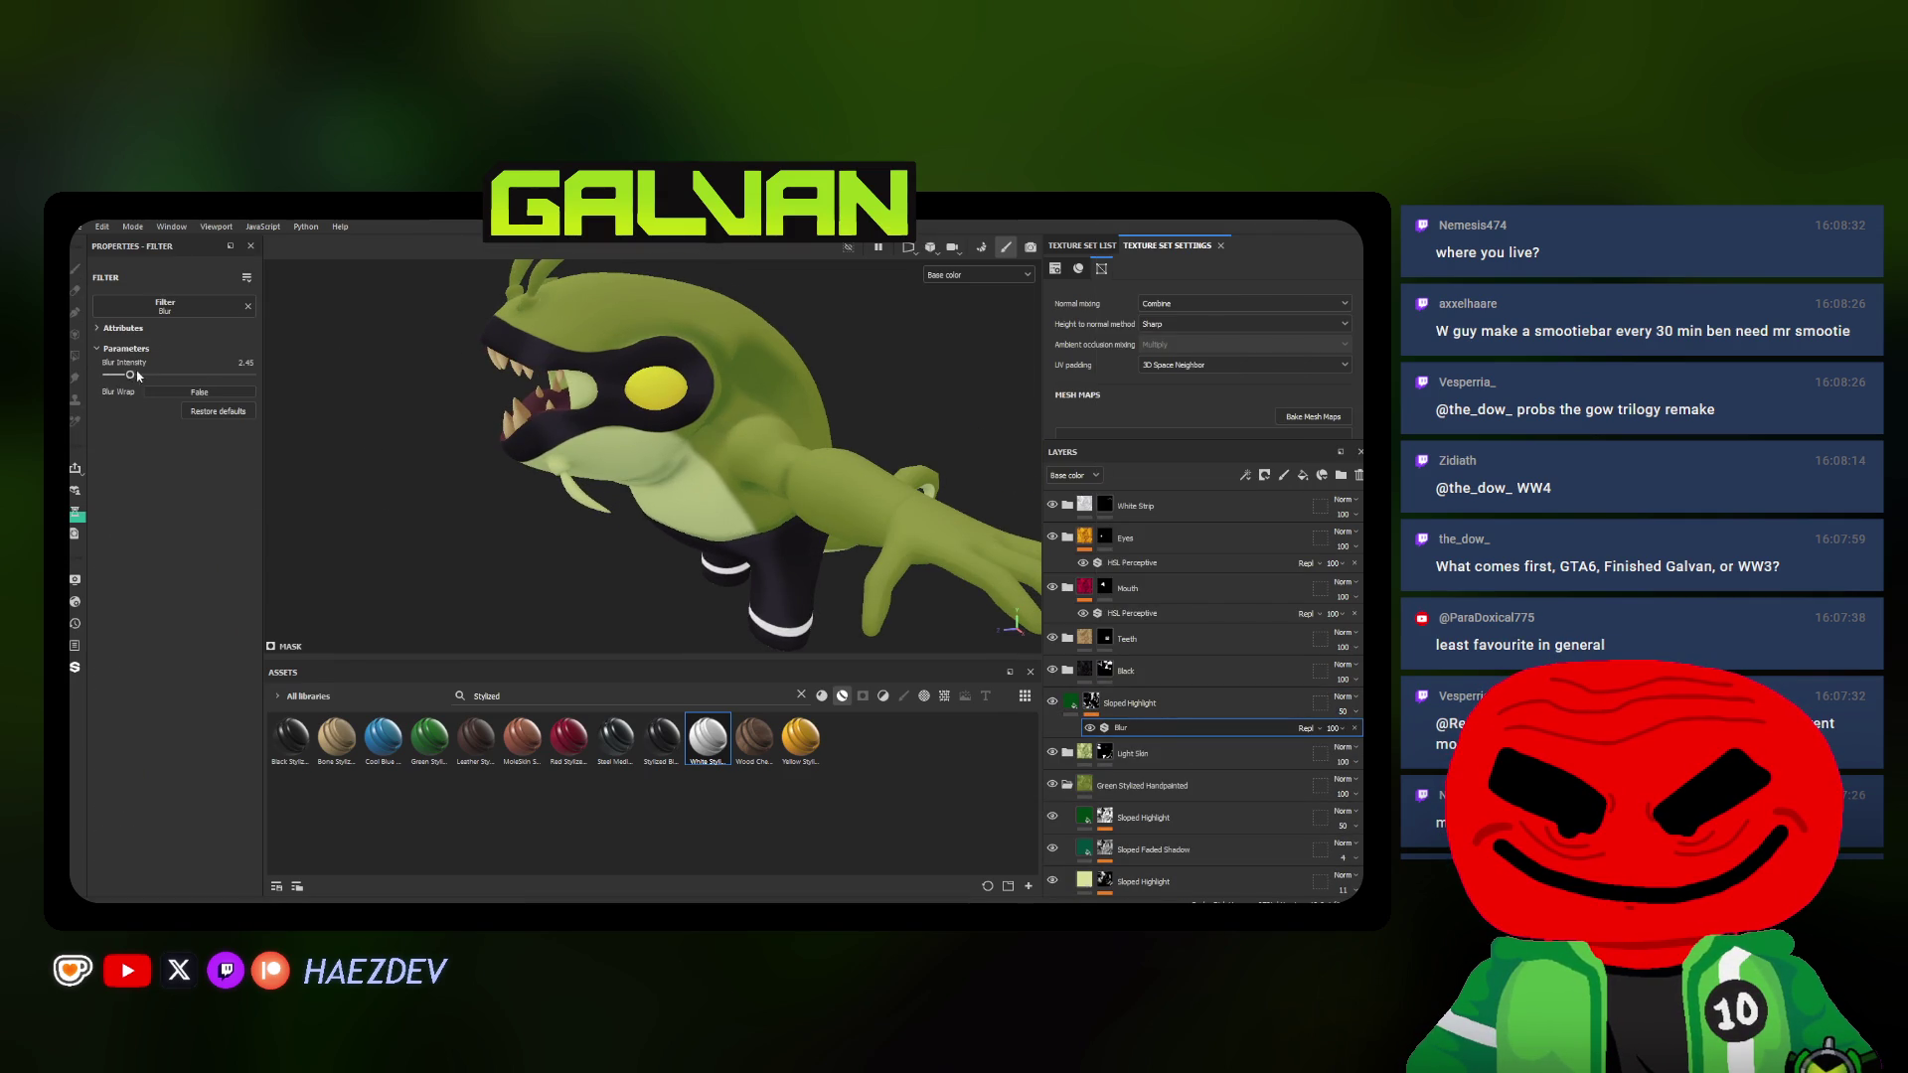
pyautogui.keyDown('alt'); pyautogui.moveTo(671, 447); pyautogui.dragTo(568, 447); pyautogui.keyUp('alt')
pyautogui.click(1134, 702)
pyautogui.scroll(3, 671, 447)
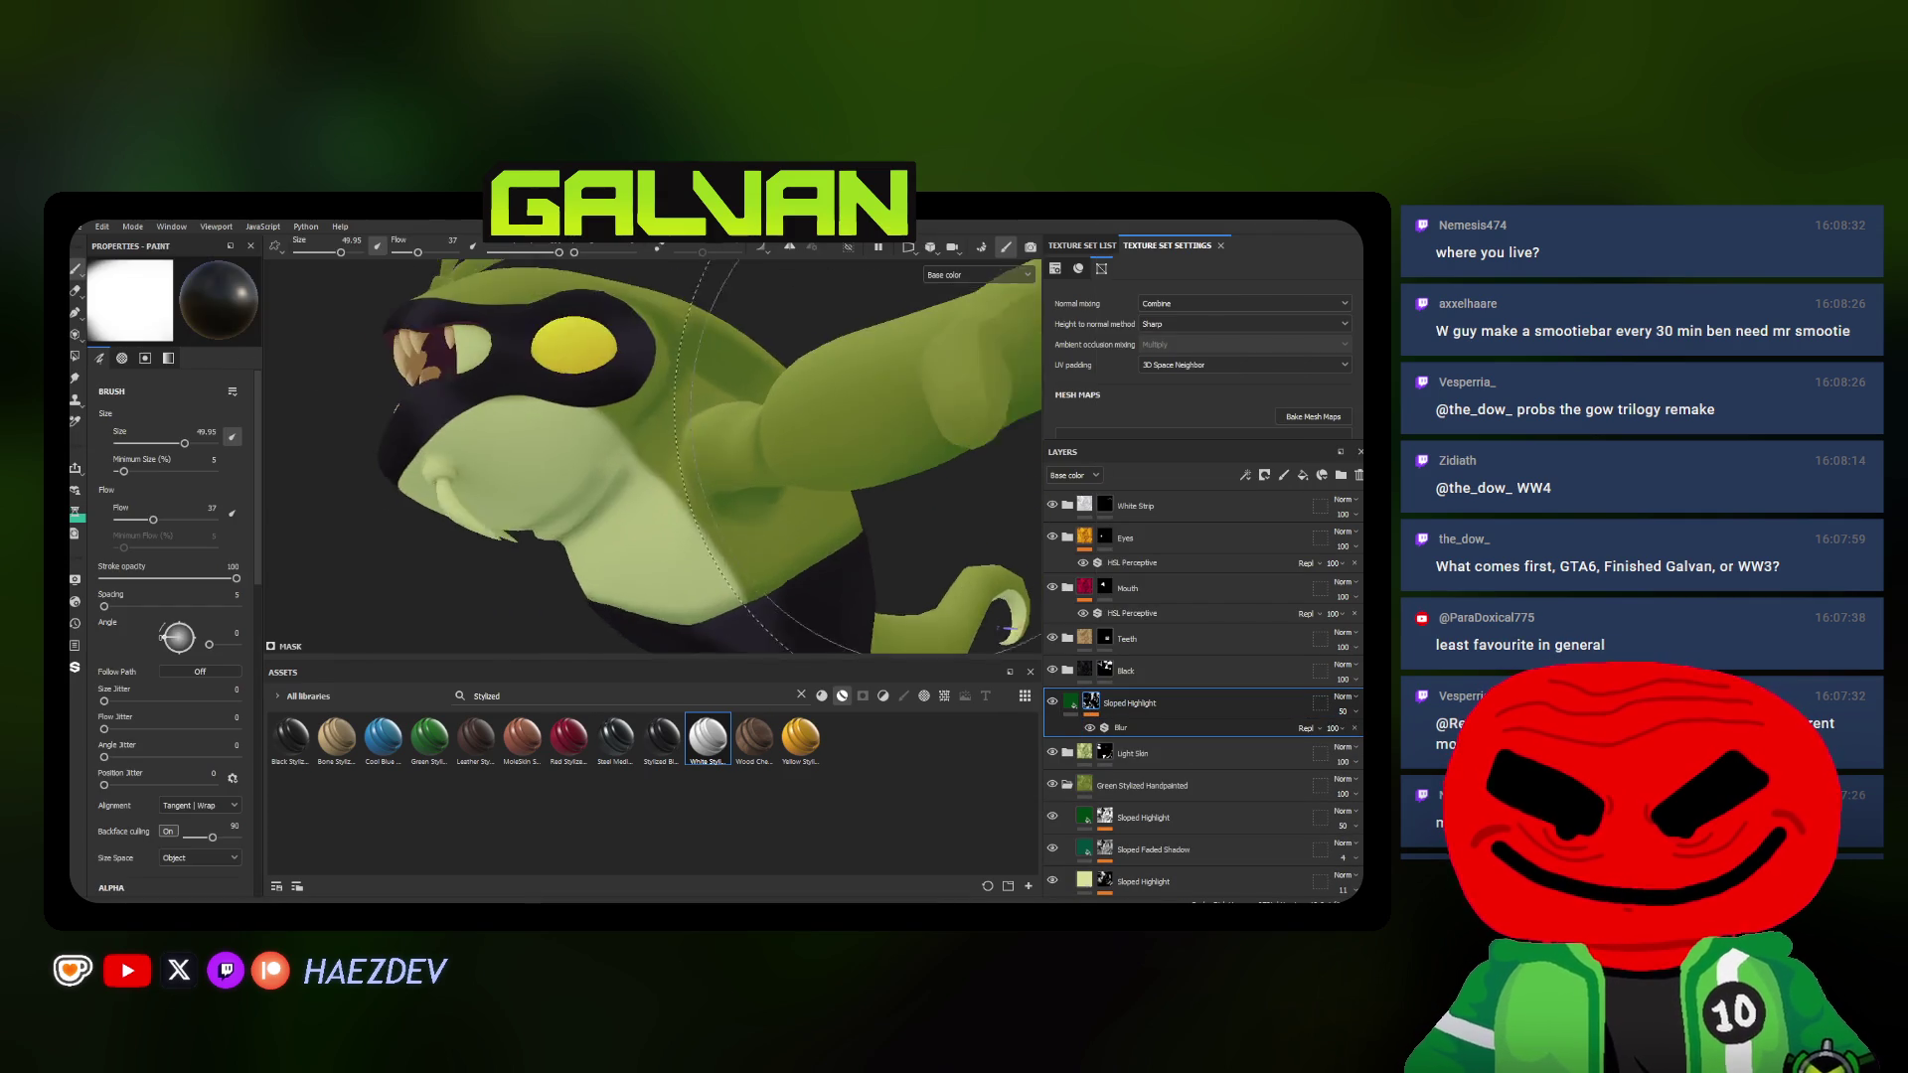
# Lower the Sloped Highlight layer opacity from 50 to 30 and save the project
pyautogui.keyDown('alt'); pyautogui.moveTo(835, 448); pyautogui.dragTo(675, 472); pyautogui.keyUp('alt')
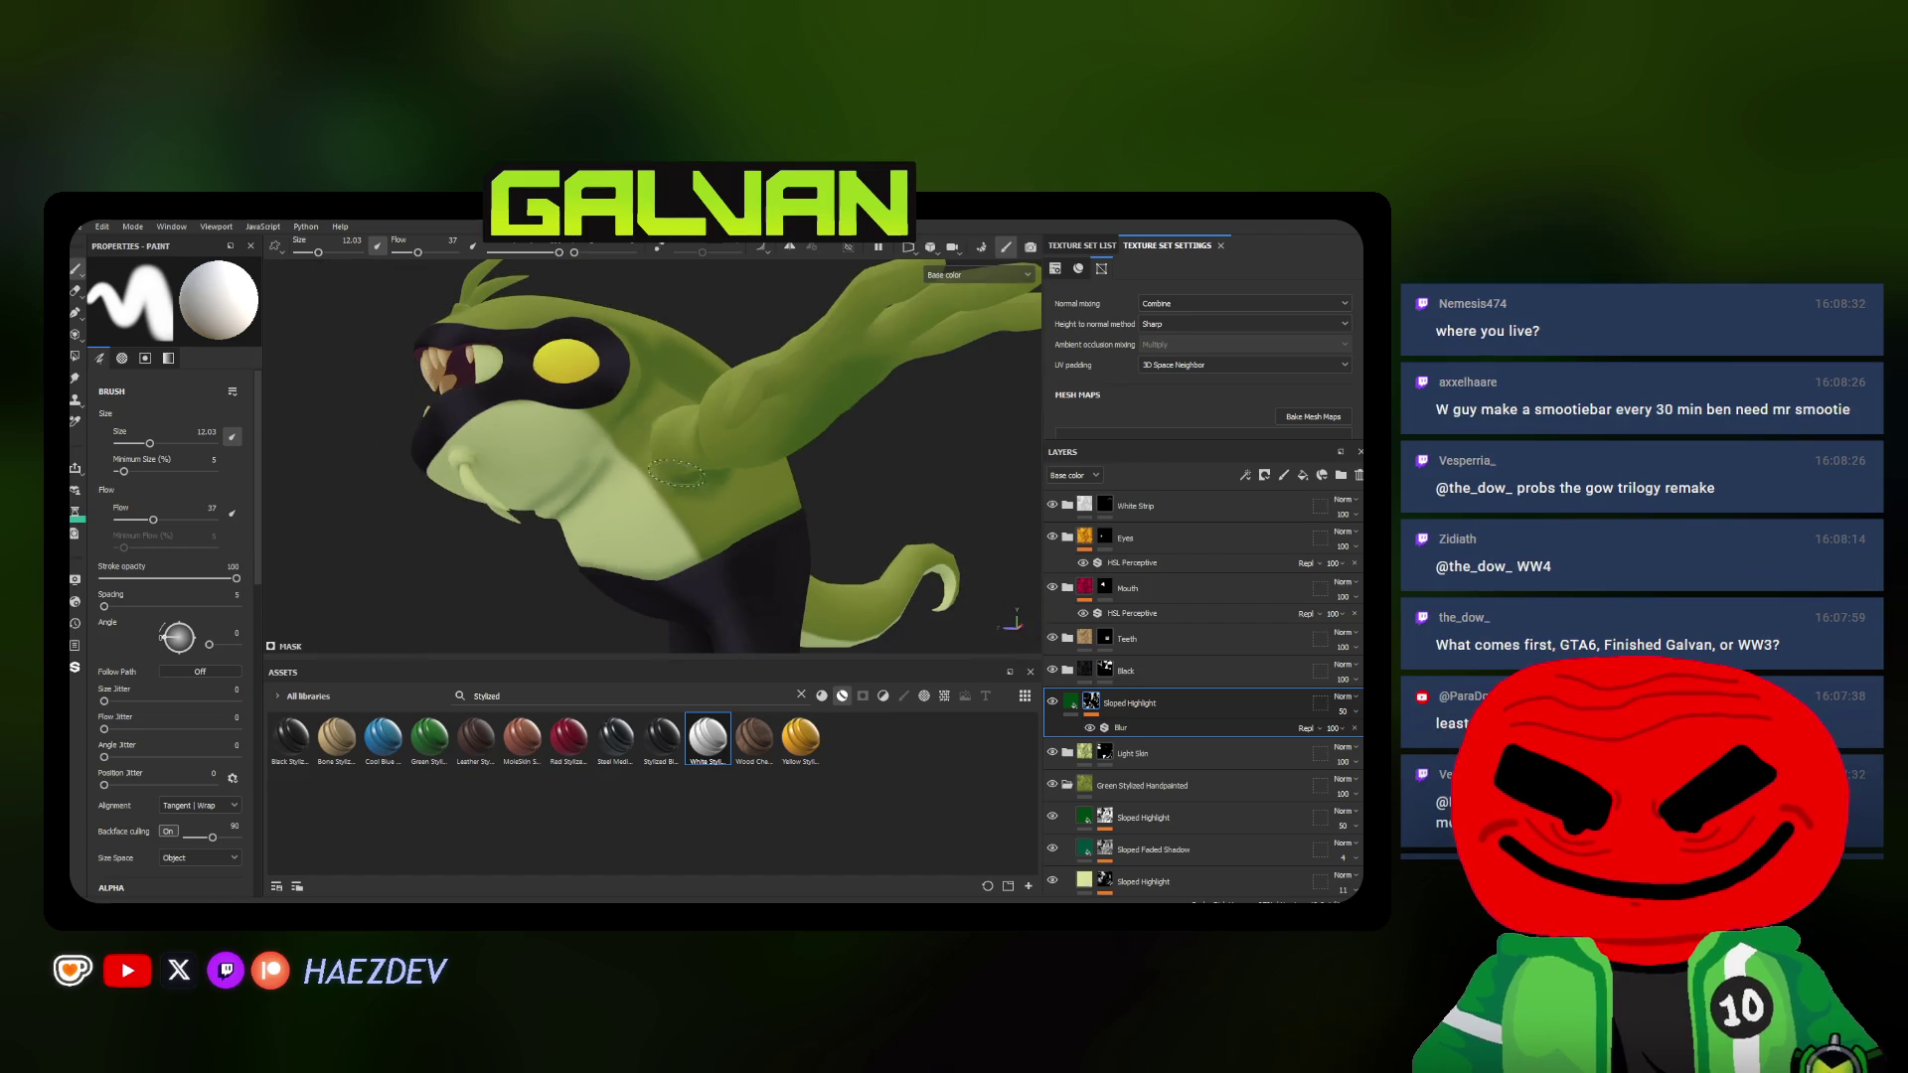
pyautogui.moveTo(1337, 736); pyautogui.dragTo(1326, 737)
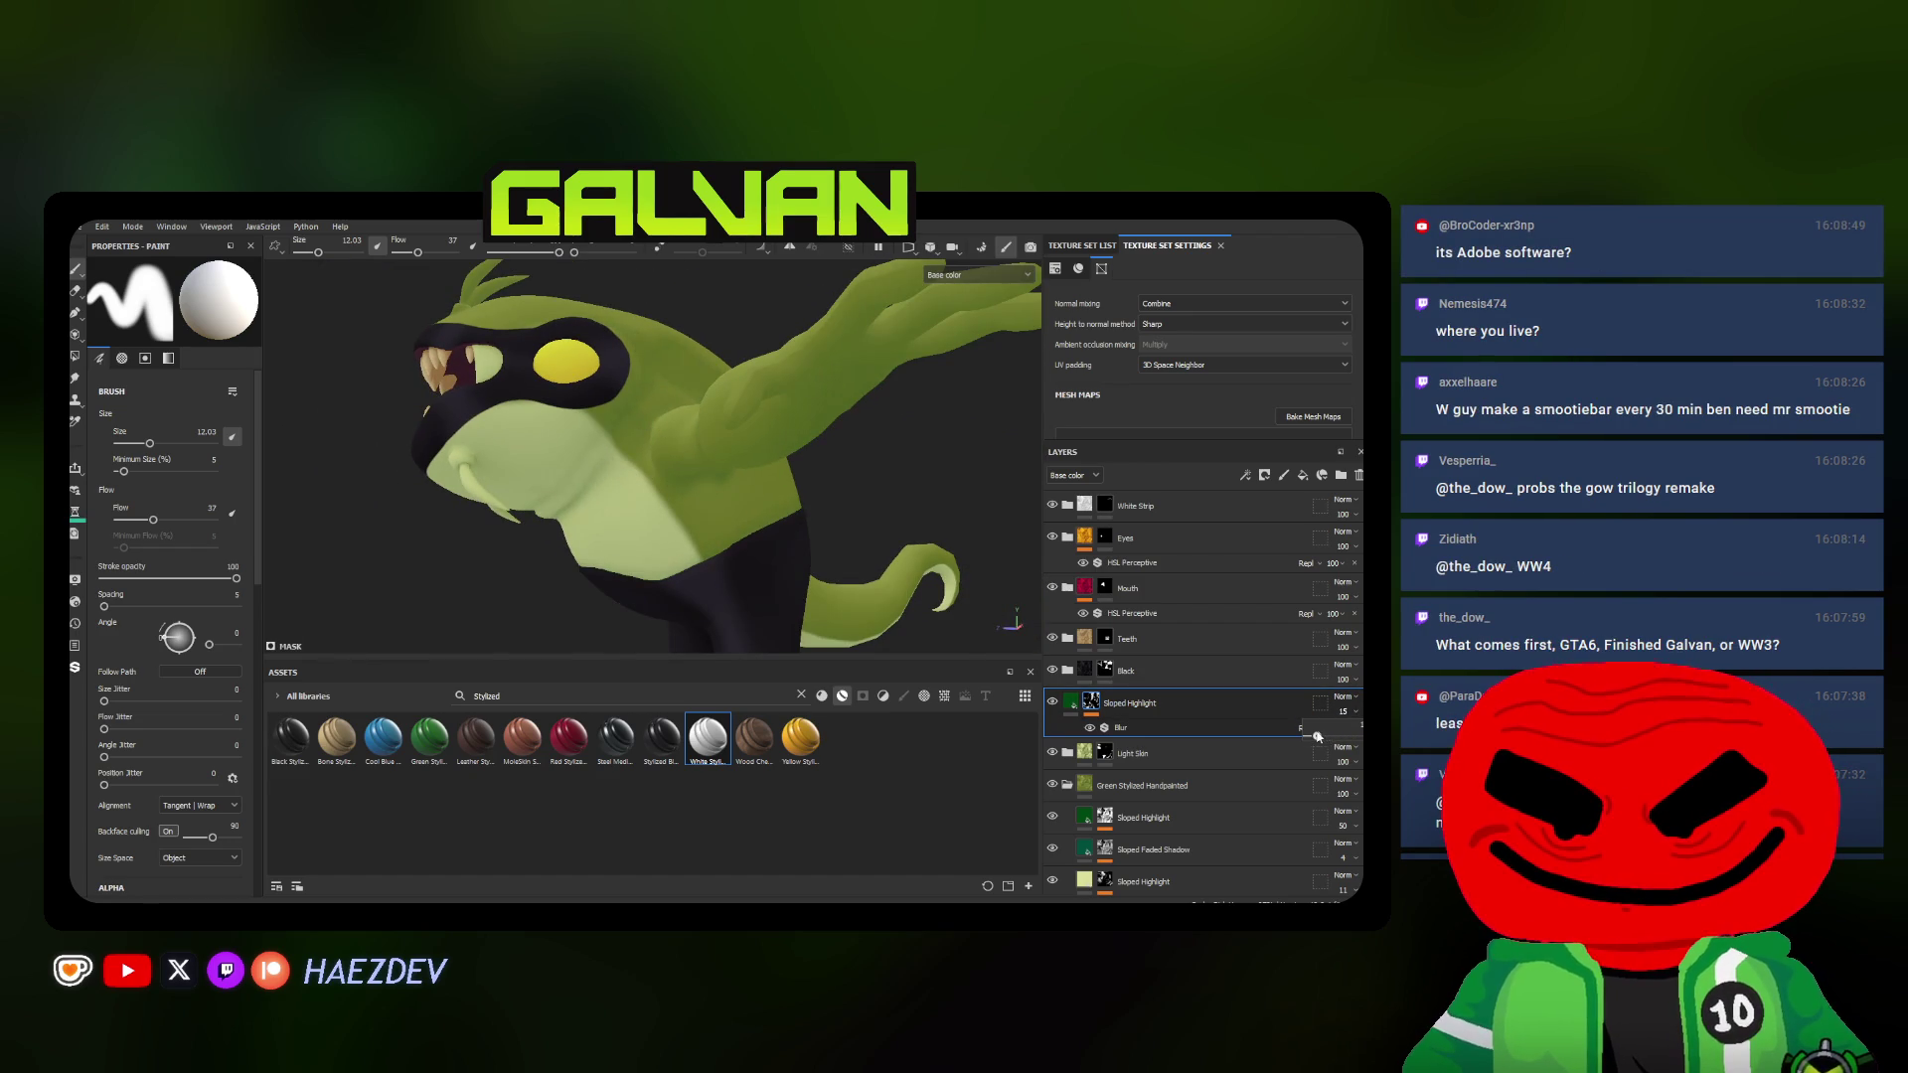
pyautogui.keyDown('alt'); pyautogui.moveTo(671, 447); pyautogui.dragTo(776, 462); pyautogui.keyUp('alt')
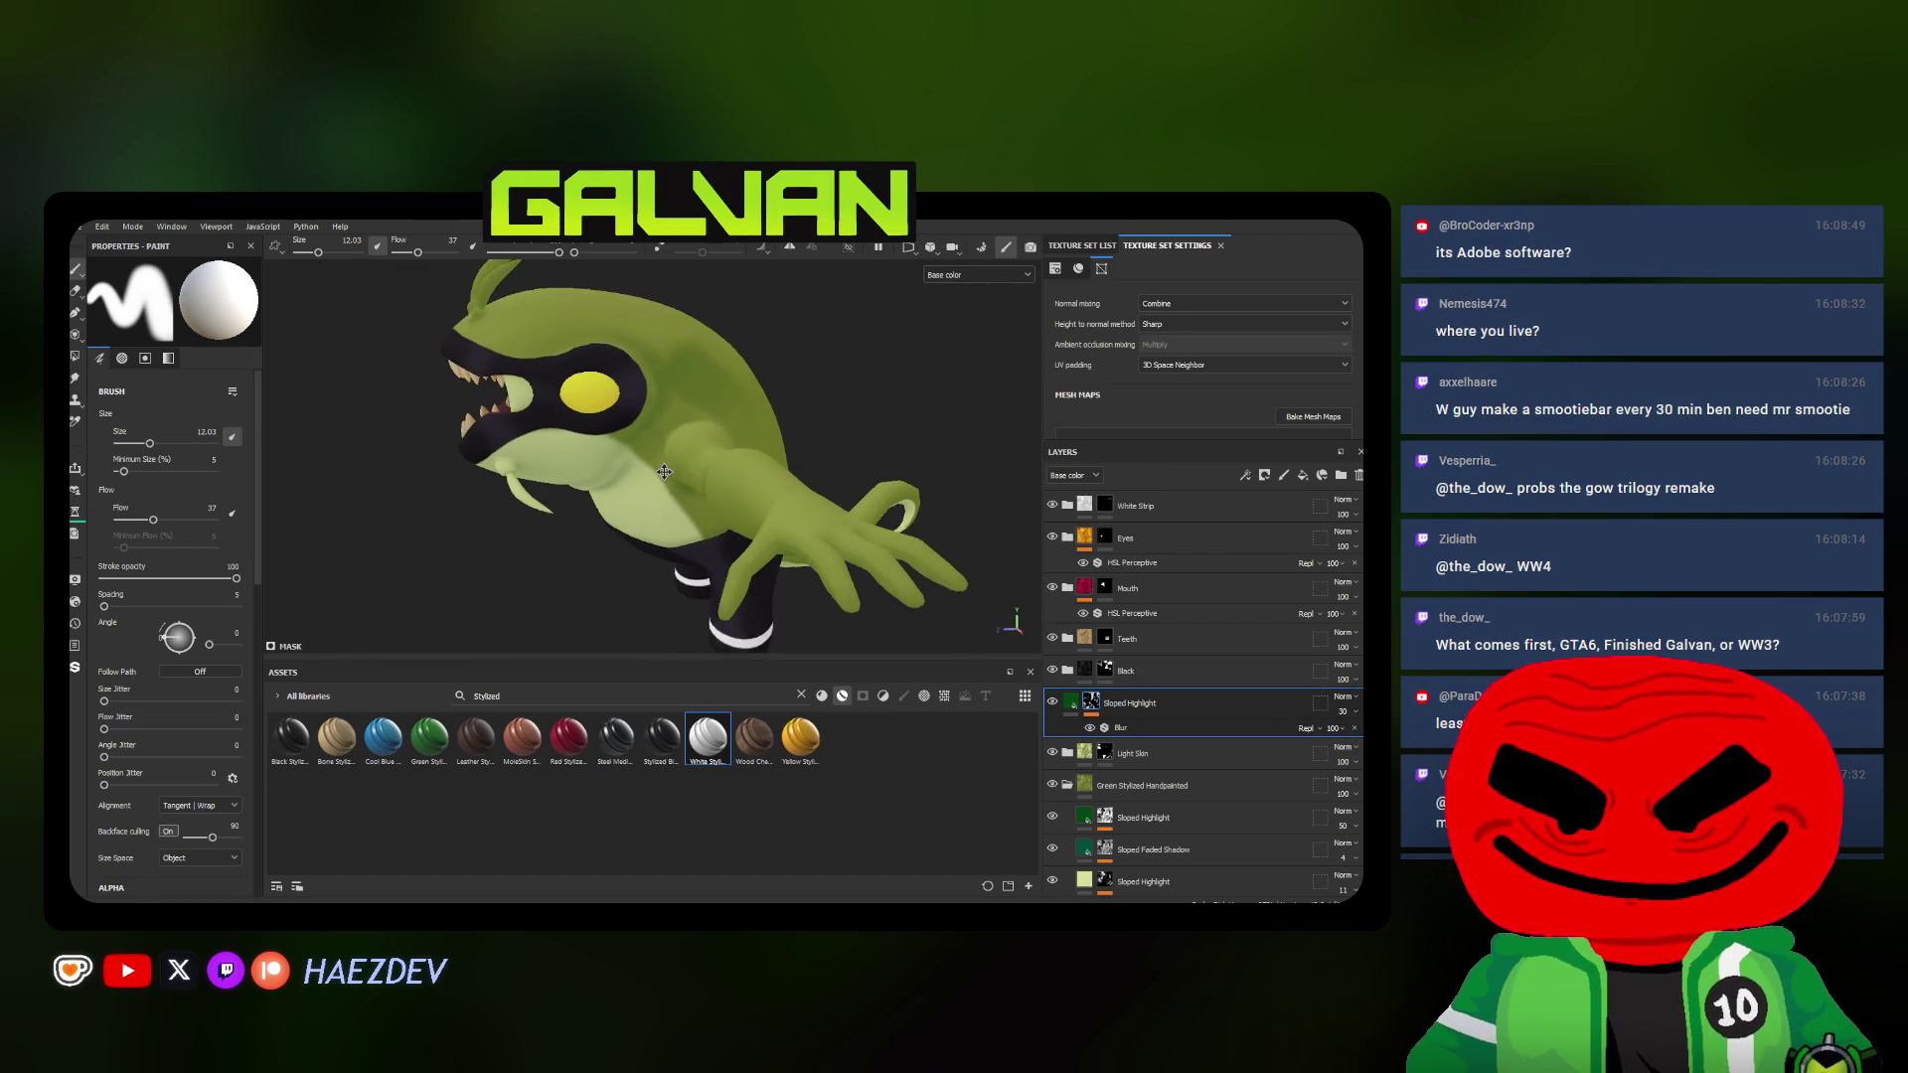
pyautogui.click(1102, 729)
pyautogui.hotkey('ctrl', 's')
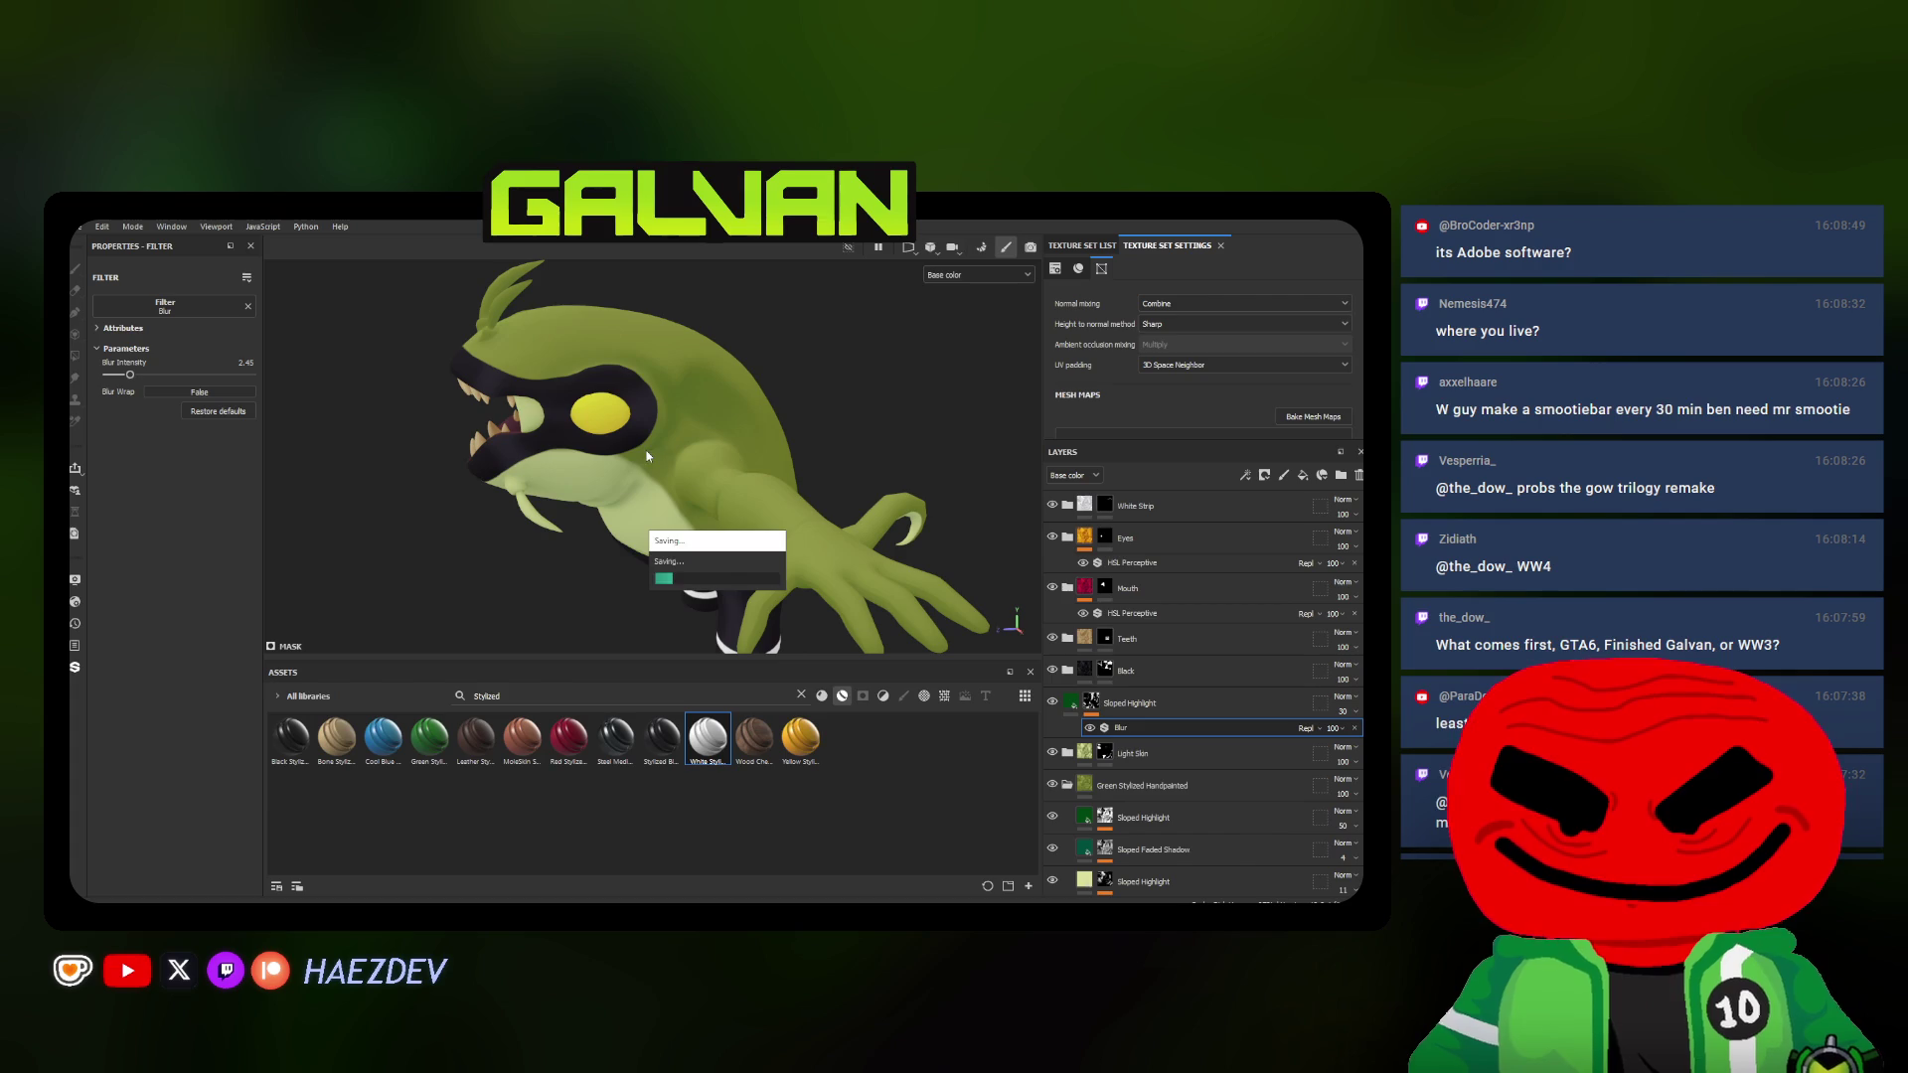
pyautogui.keyDown('alt'); pyautogui.moveTo(732, 519); pyautogui.dragTo(609, 565); pyautogui.keyUp('alt')
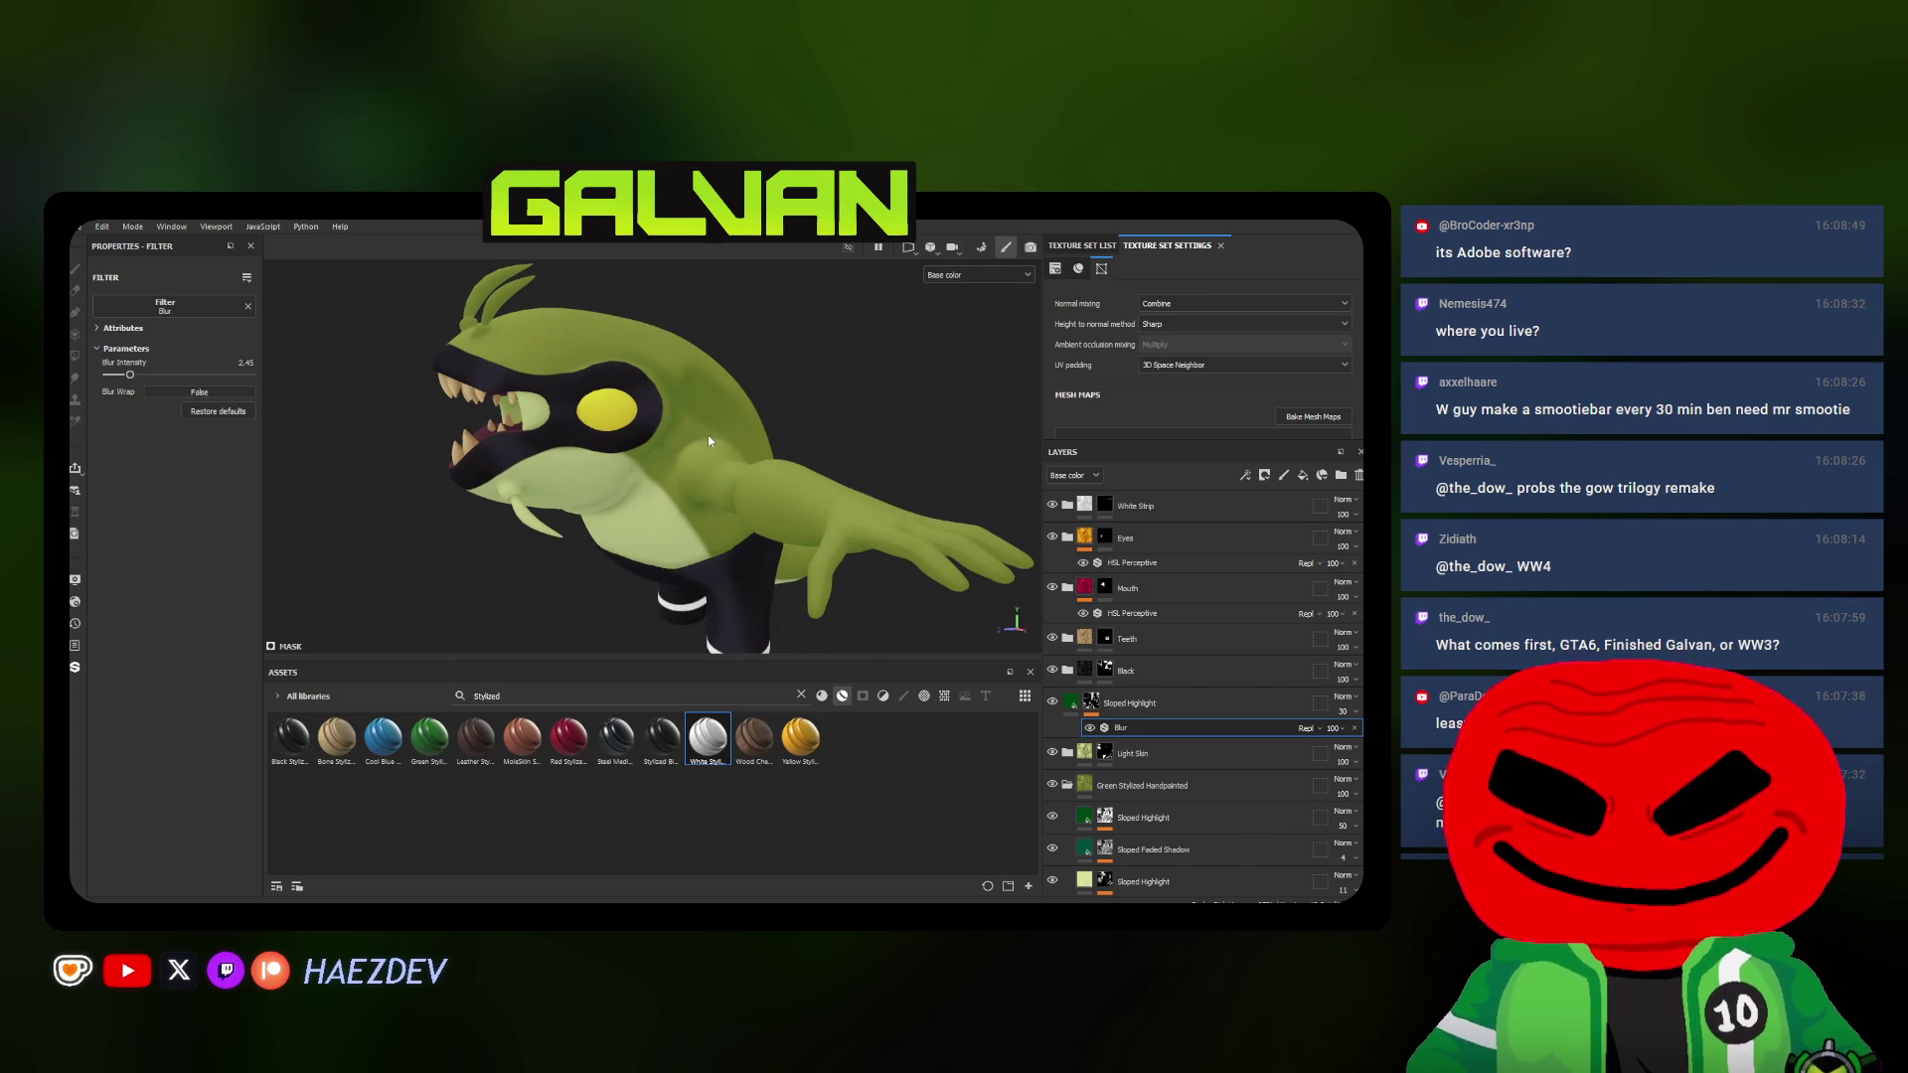
# Start Save As and browse to GALVAN > Content > Assets > Characters > Transformations > Classic > Splitter > Project Files
pyautogui.hotkey('ctrl', 'shift', 's')
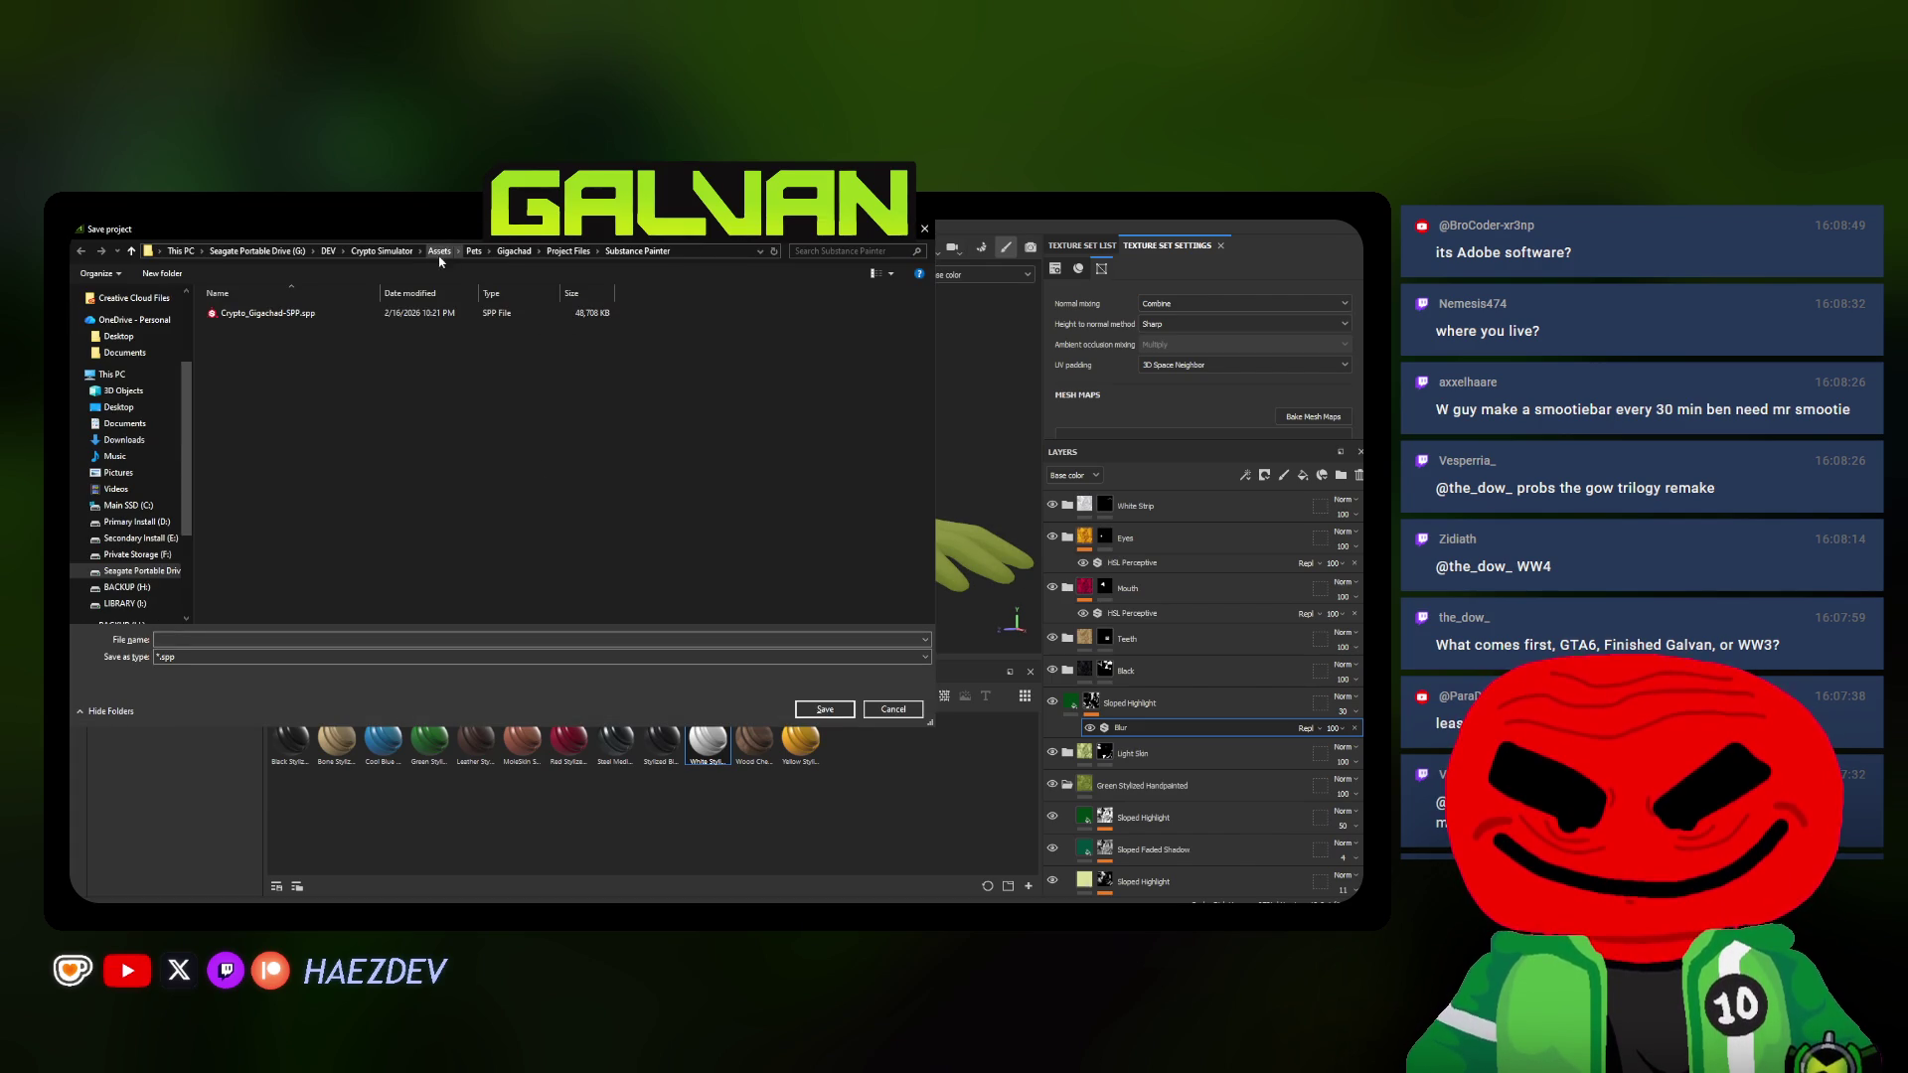
pyautogui.click(273, 261)
pyautogui.doubleClick(459, 320)
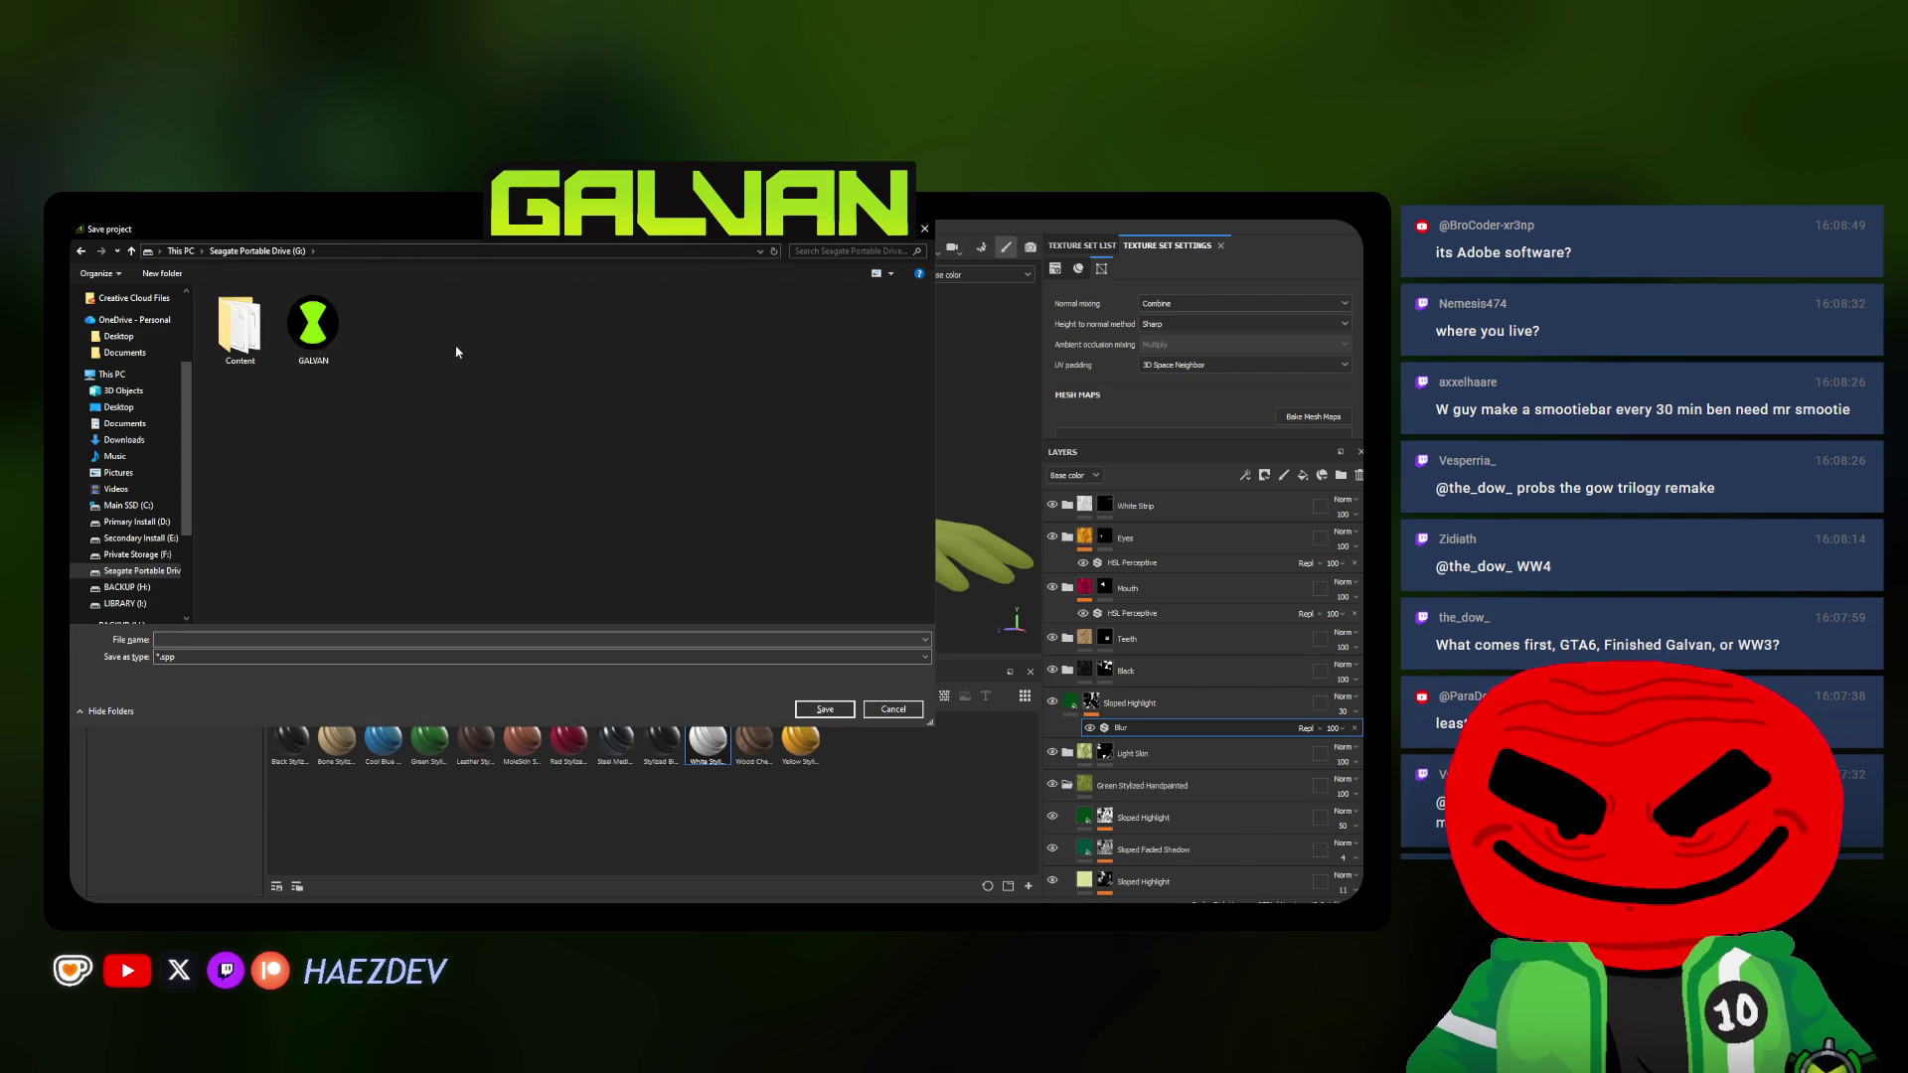
pyautogui.doubleClick(242, 322)
pyautogui.doubleClick(253, 342)
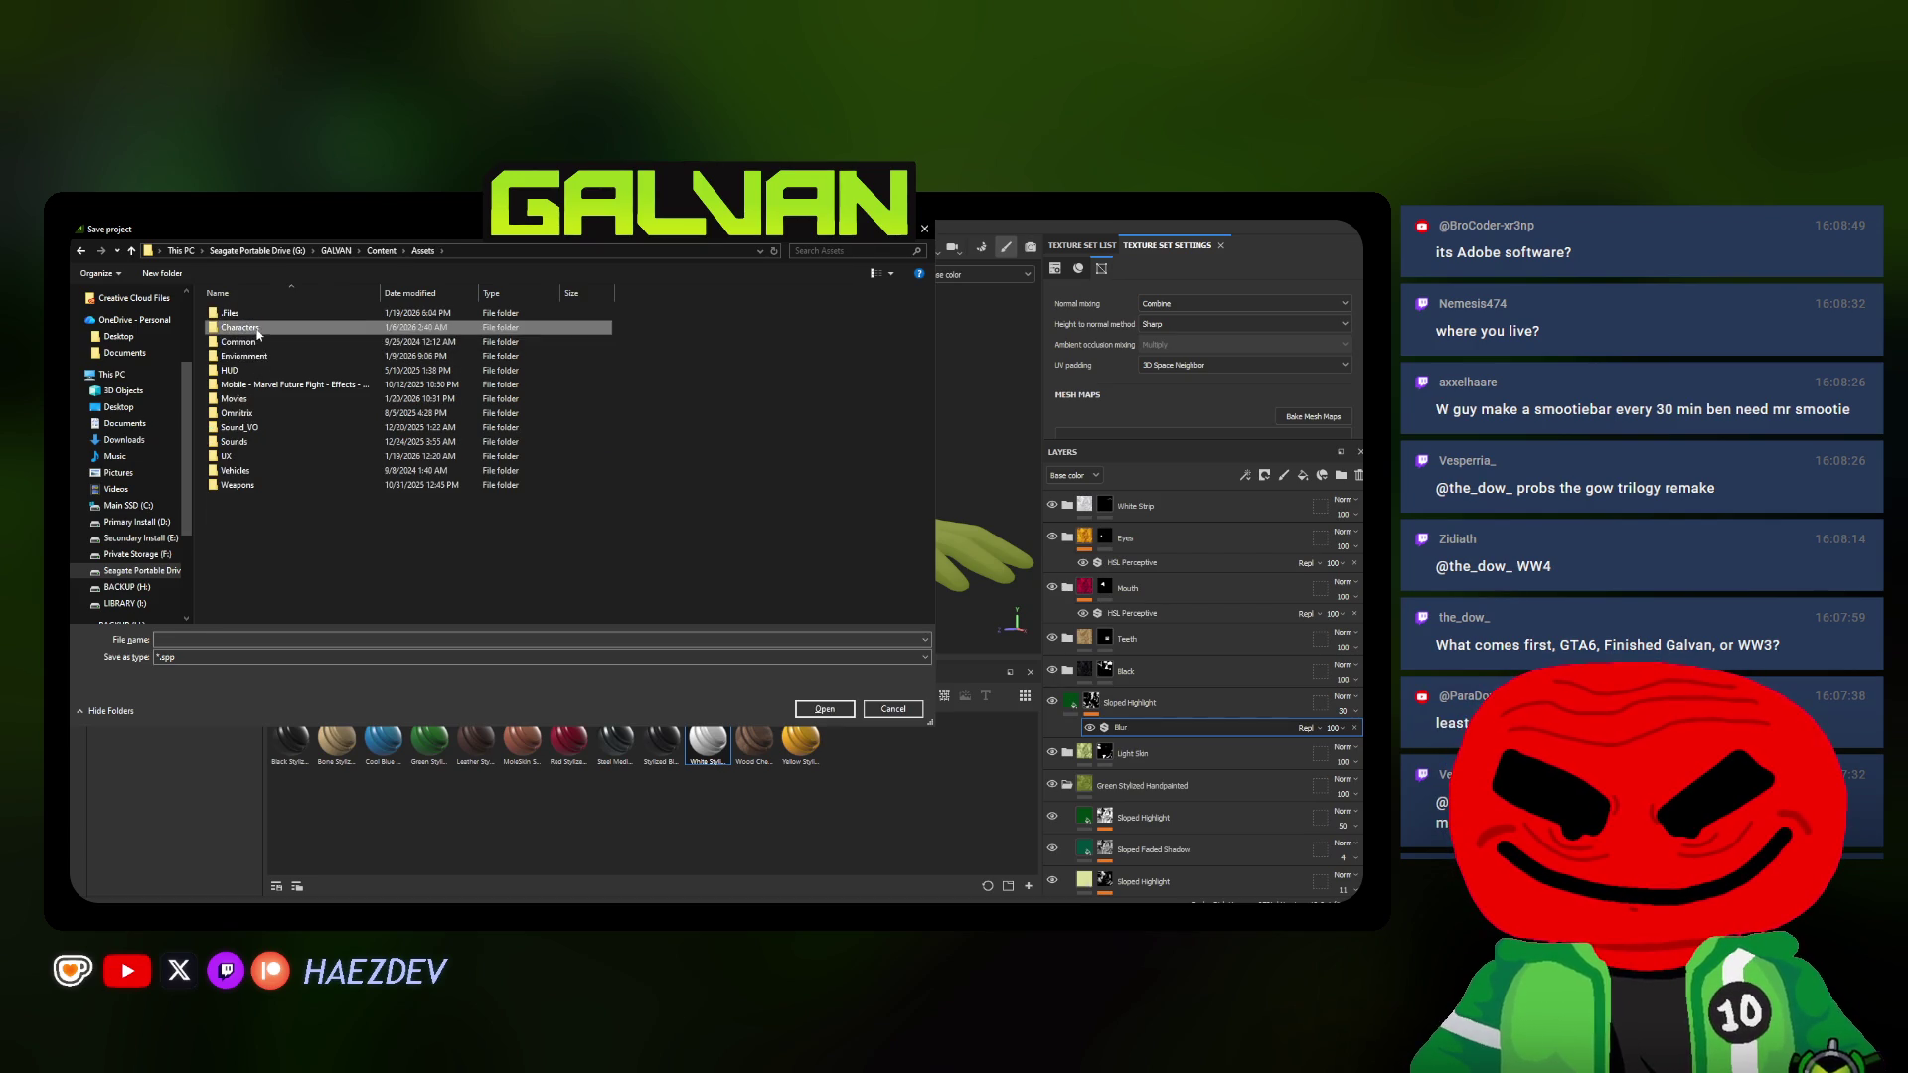
pyautogui.doubleClick(261, 341)
pyautogui.doubleClick(388, 336)
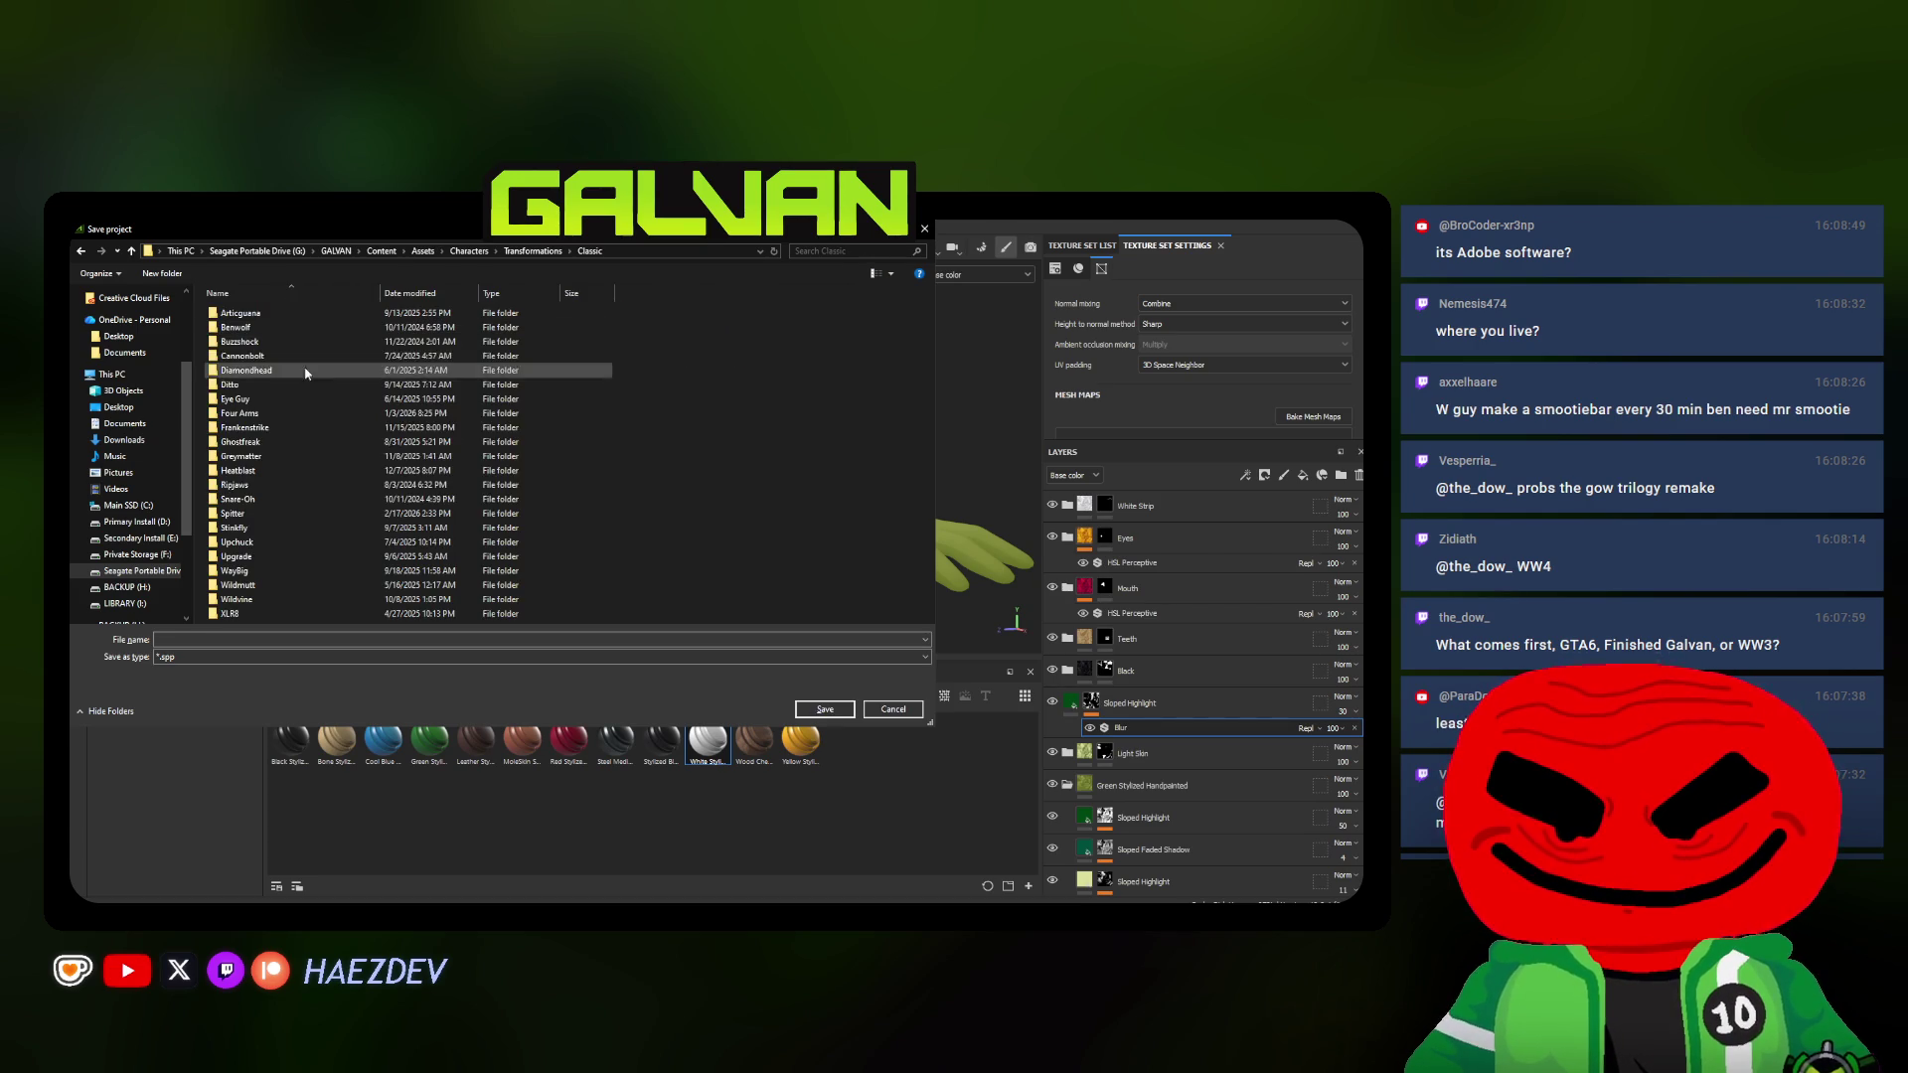
pyautogui.doubleClick(235, 501)
pyautogui.press('BackSpace')
pyautogui.doubleClick(232, 507)
pyautogui.doubleClick(240, 314)
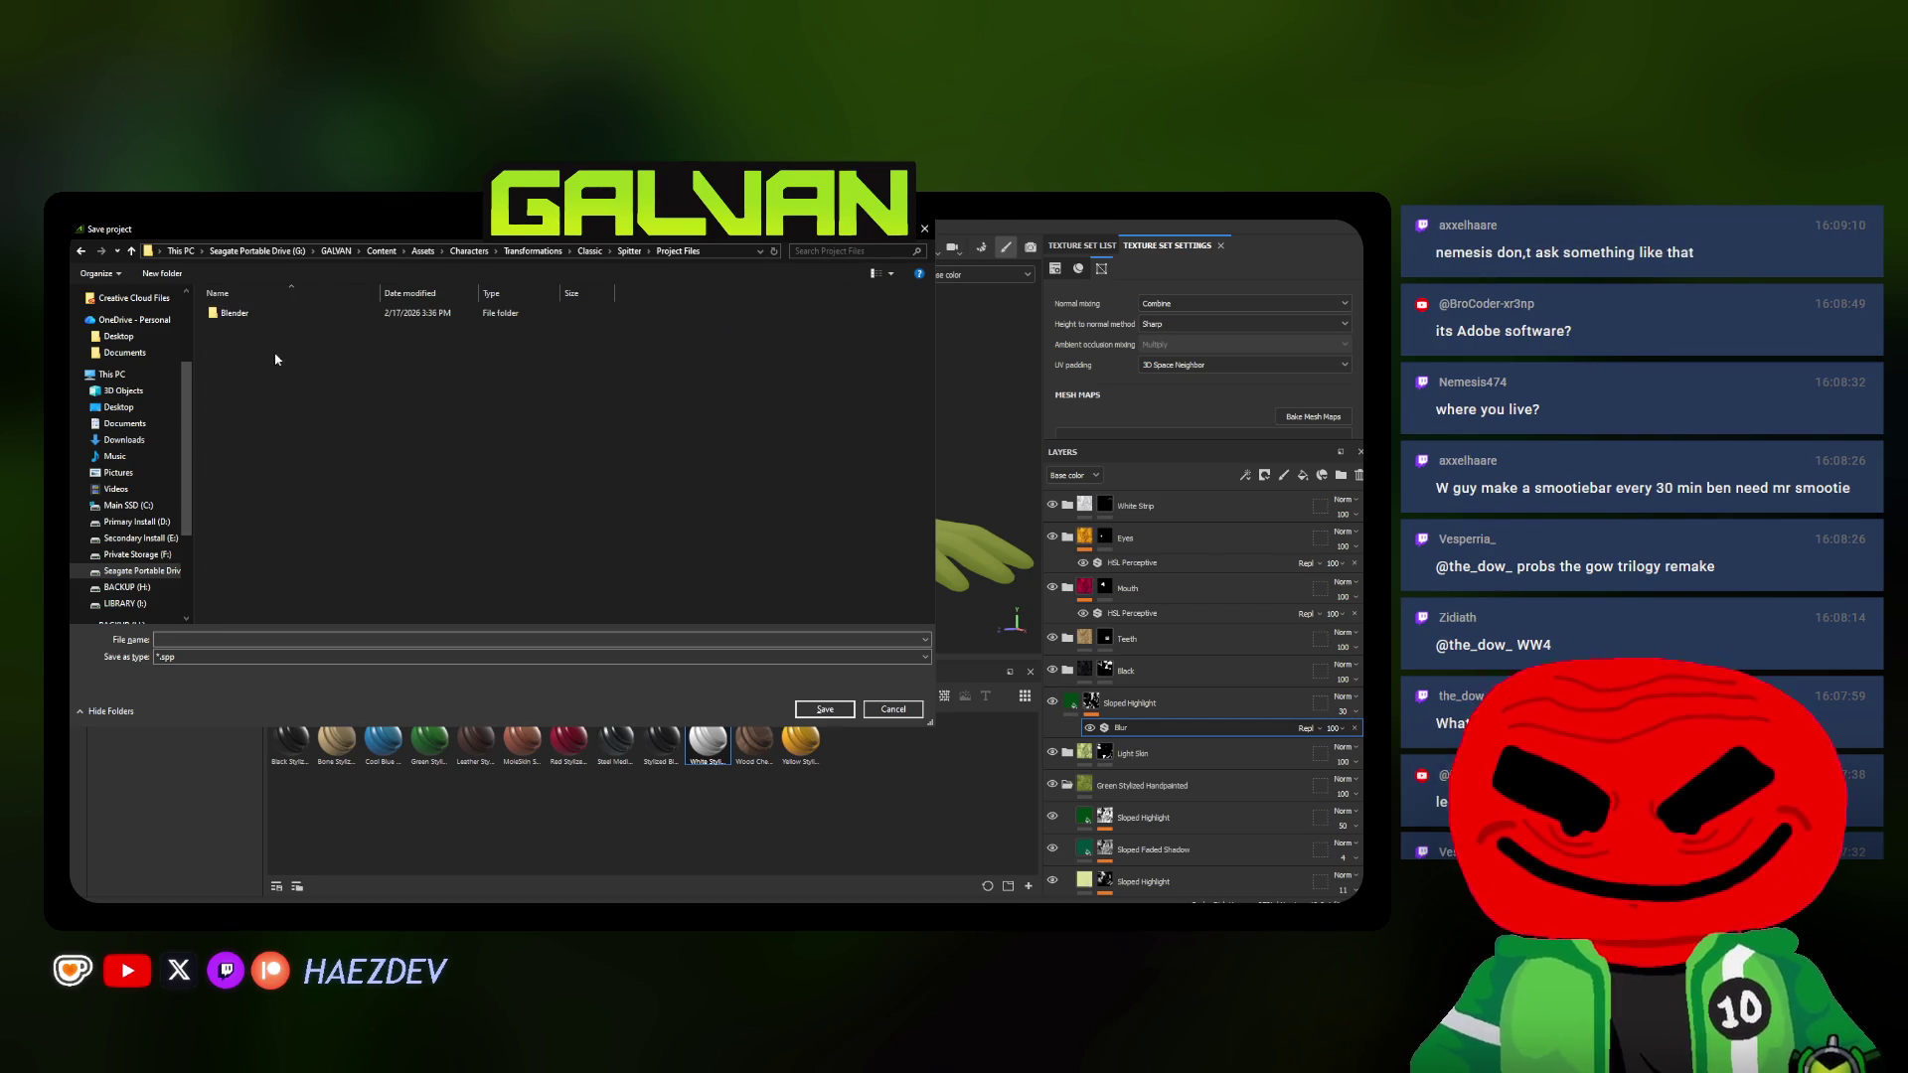
# Create a new Substance Painter folder there and save the project into it as the Galvan Spitter file
pyautogui.rightClick(273, 353)
pyautogui.click(558, 576)
pyautogui.write('S')
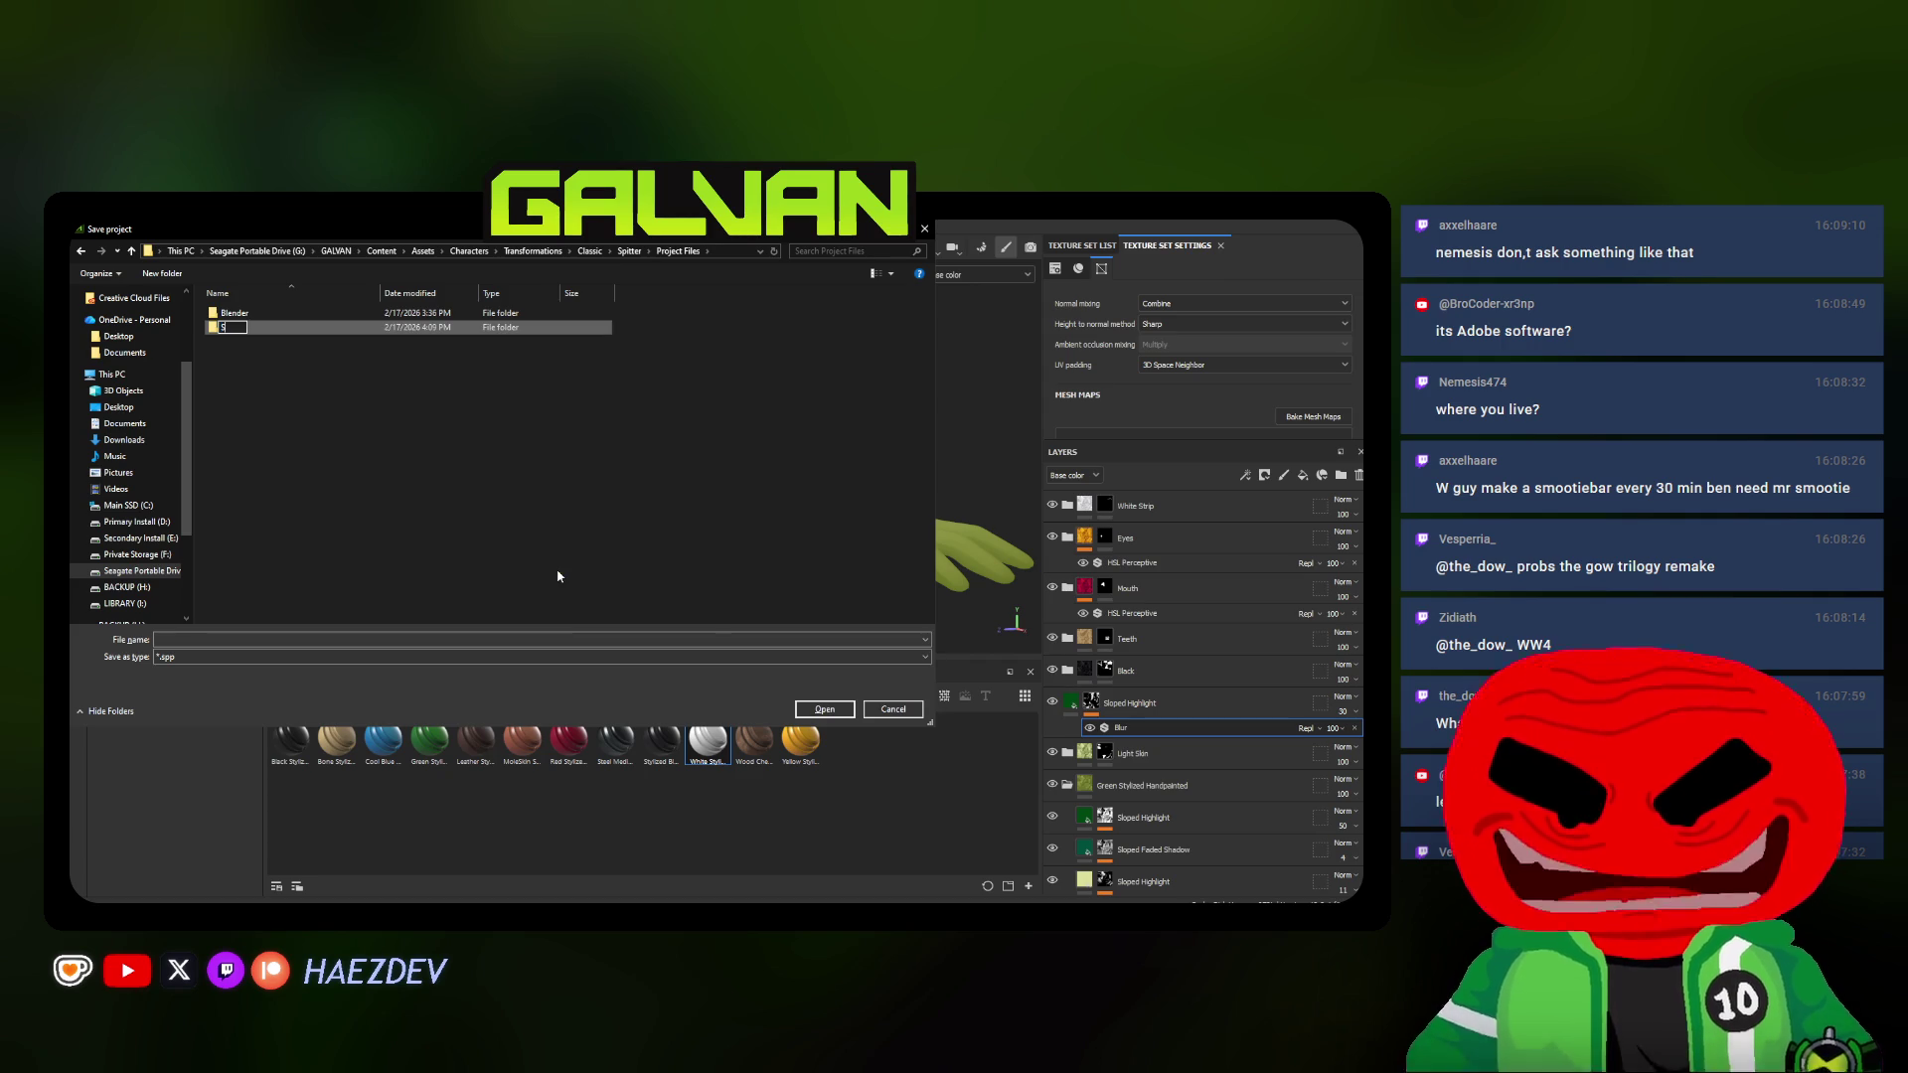
pyautogui.write('ubstance Paiont')
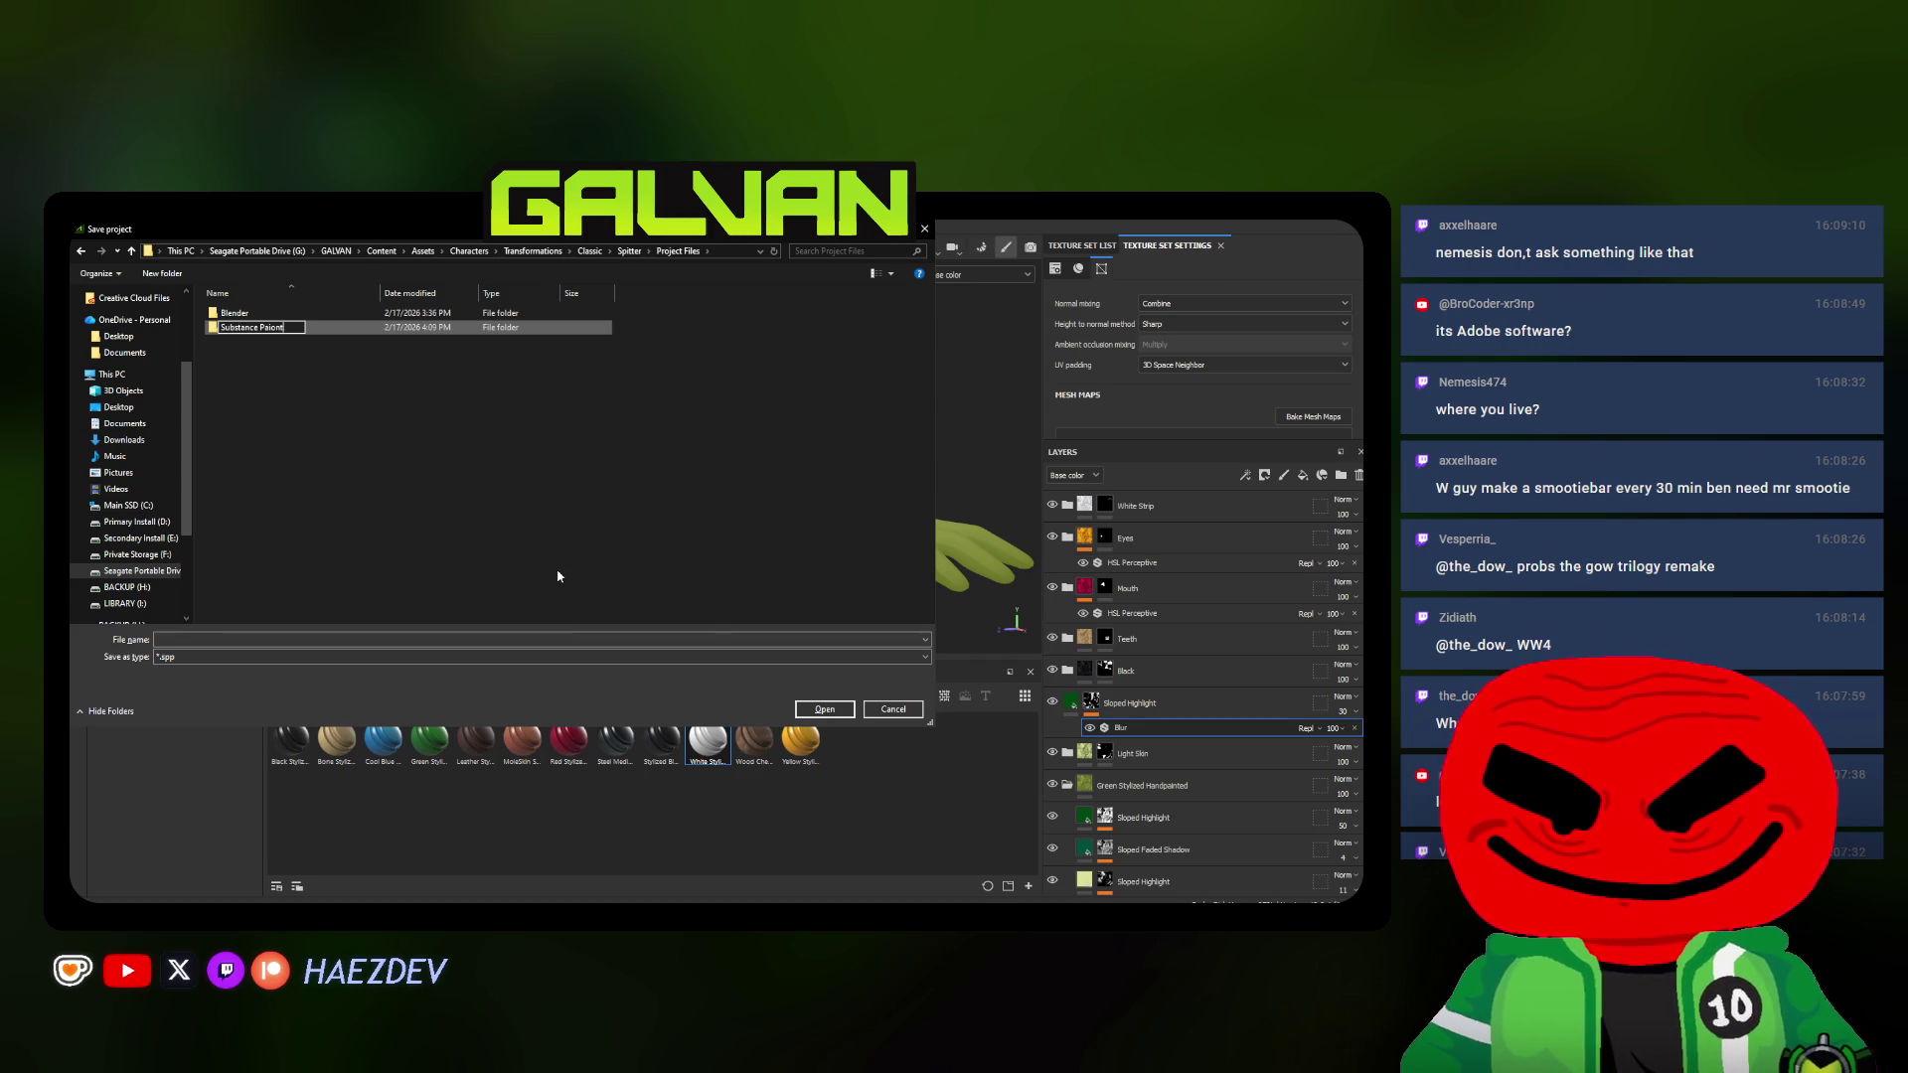
pyautogui.press('Return')
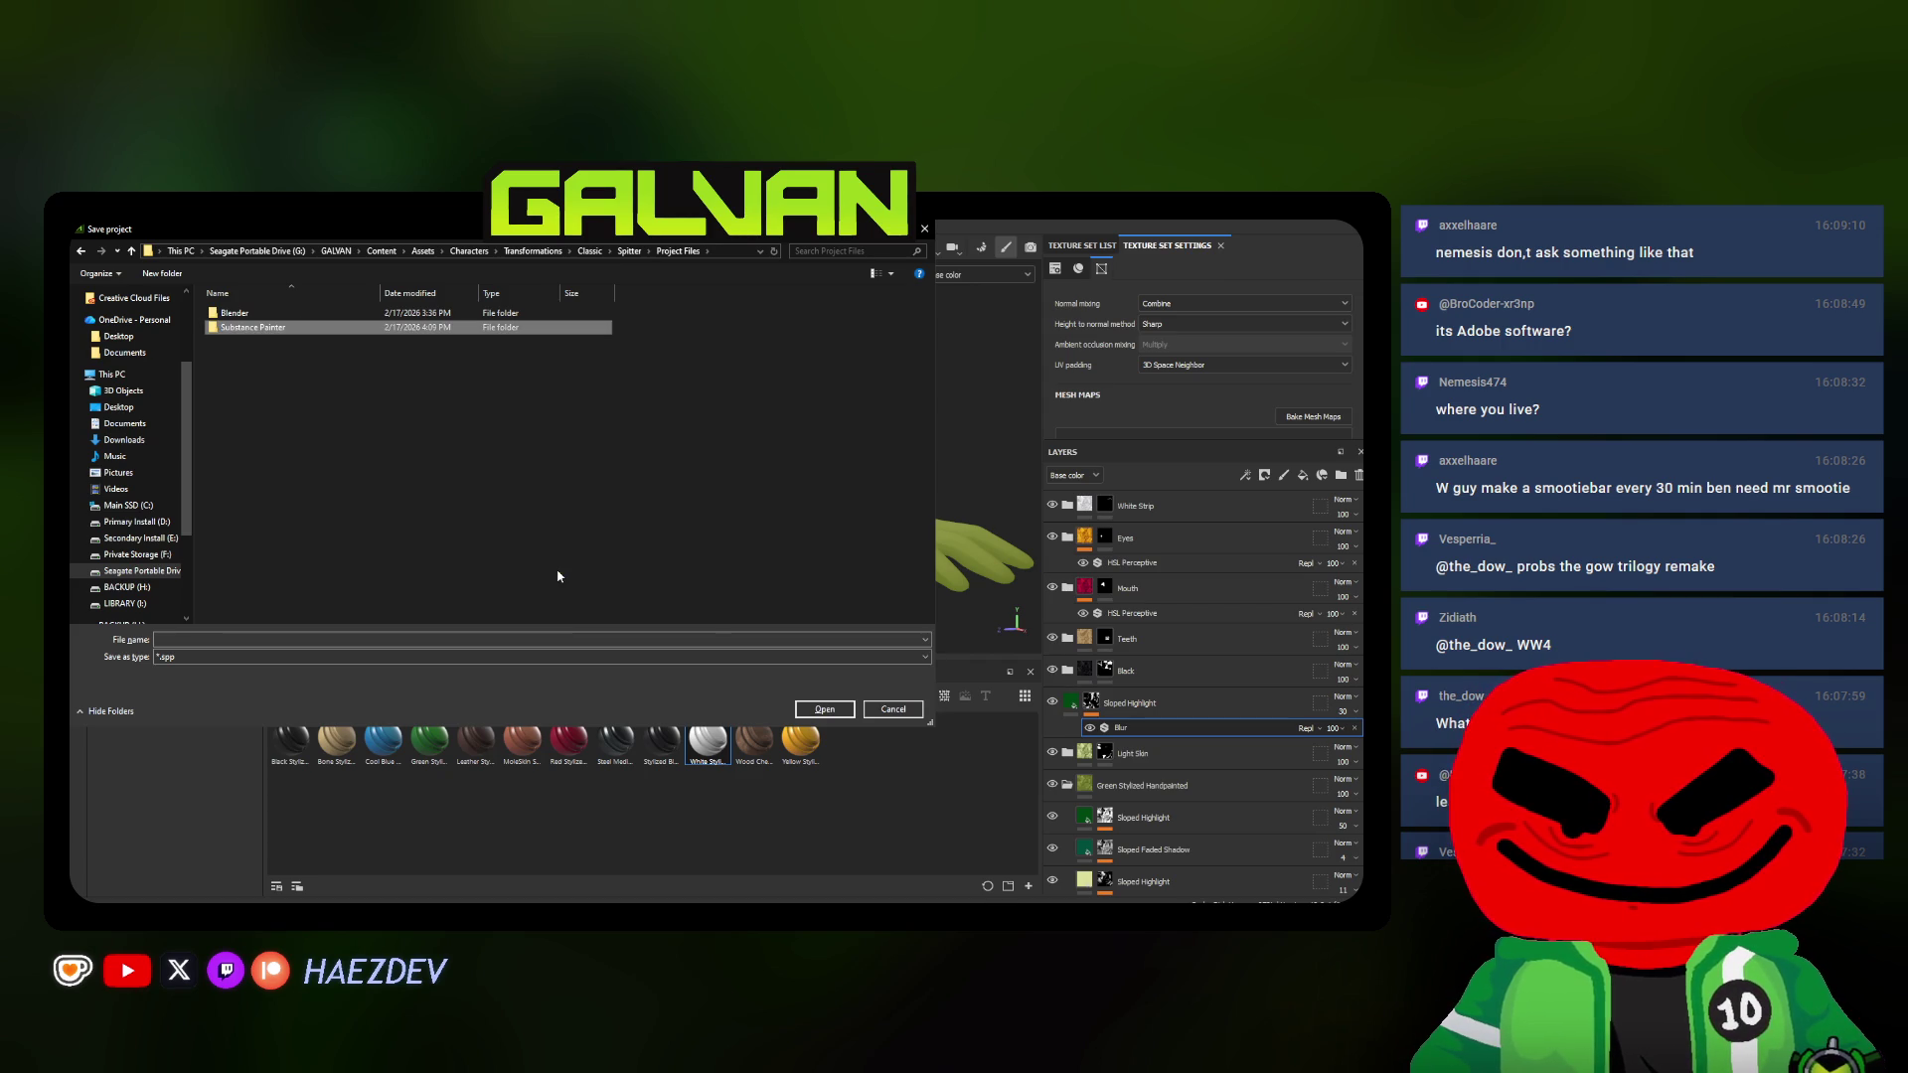
pyautogui.click(413, 497)
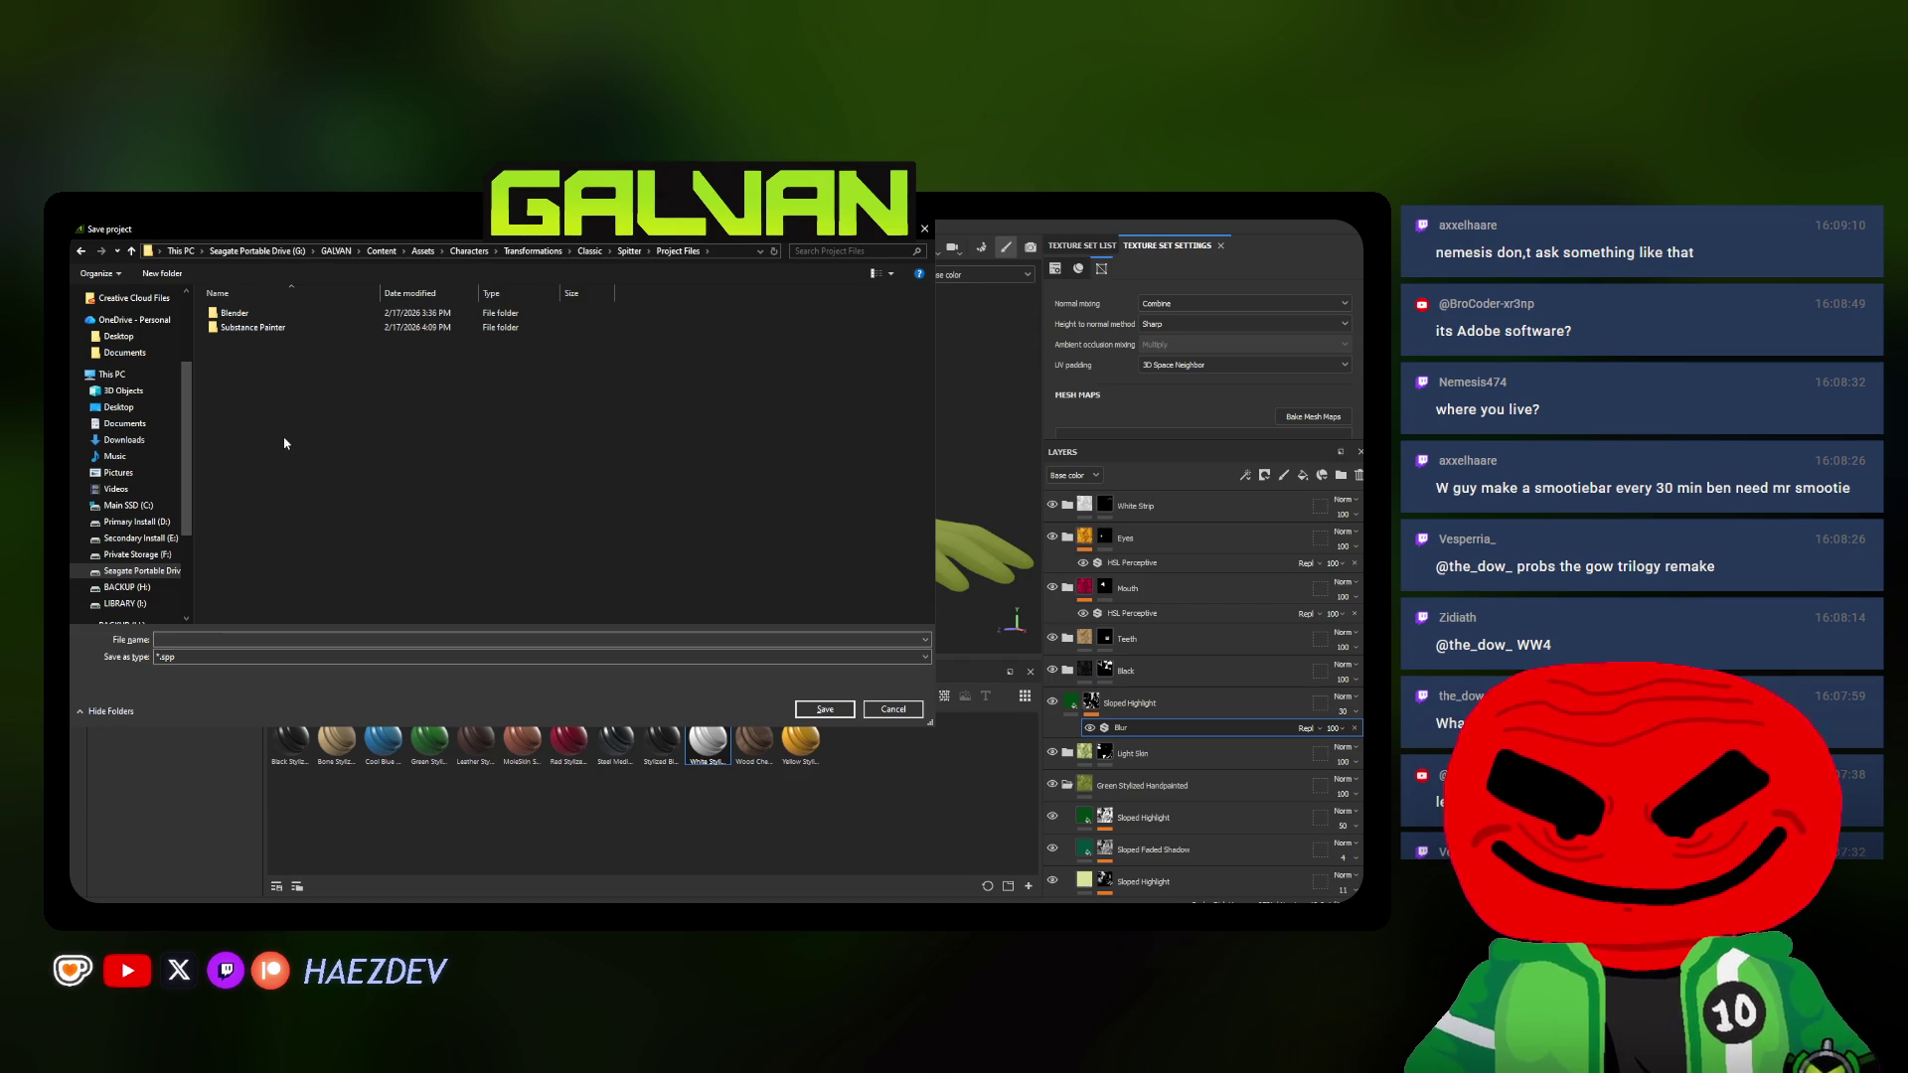
pyautogui.doubleClick(254, 327)
pyautogui.click(261, 639)
pyautogui.write('Galvan_Spitter-SPP')
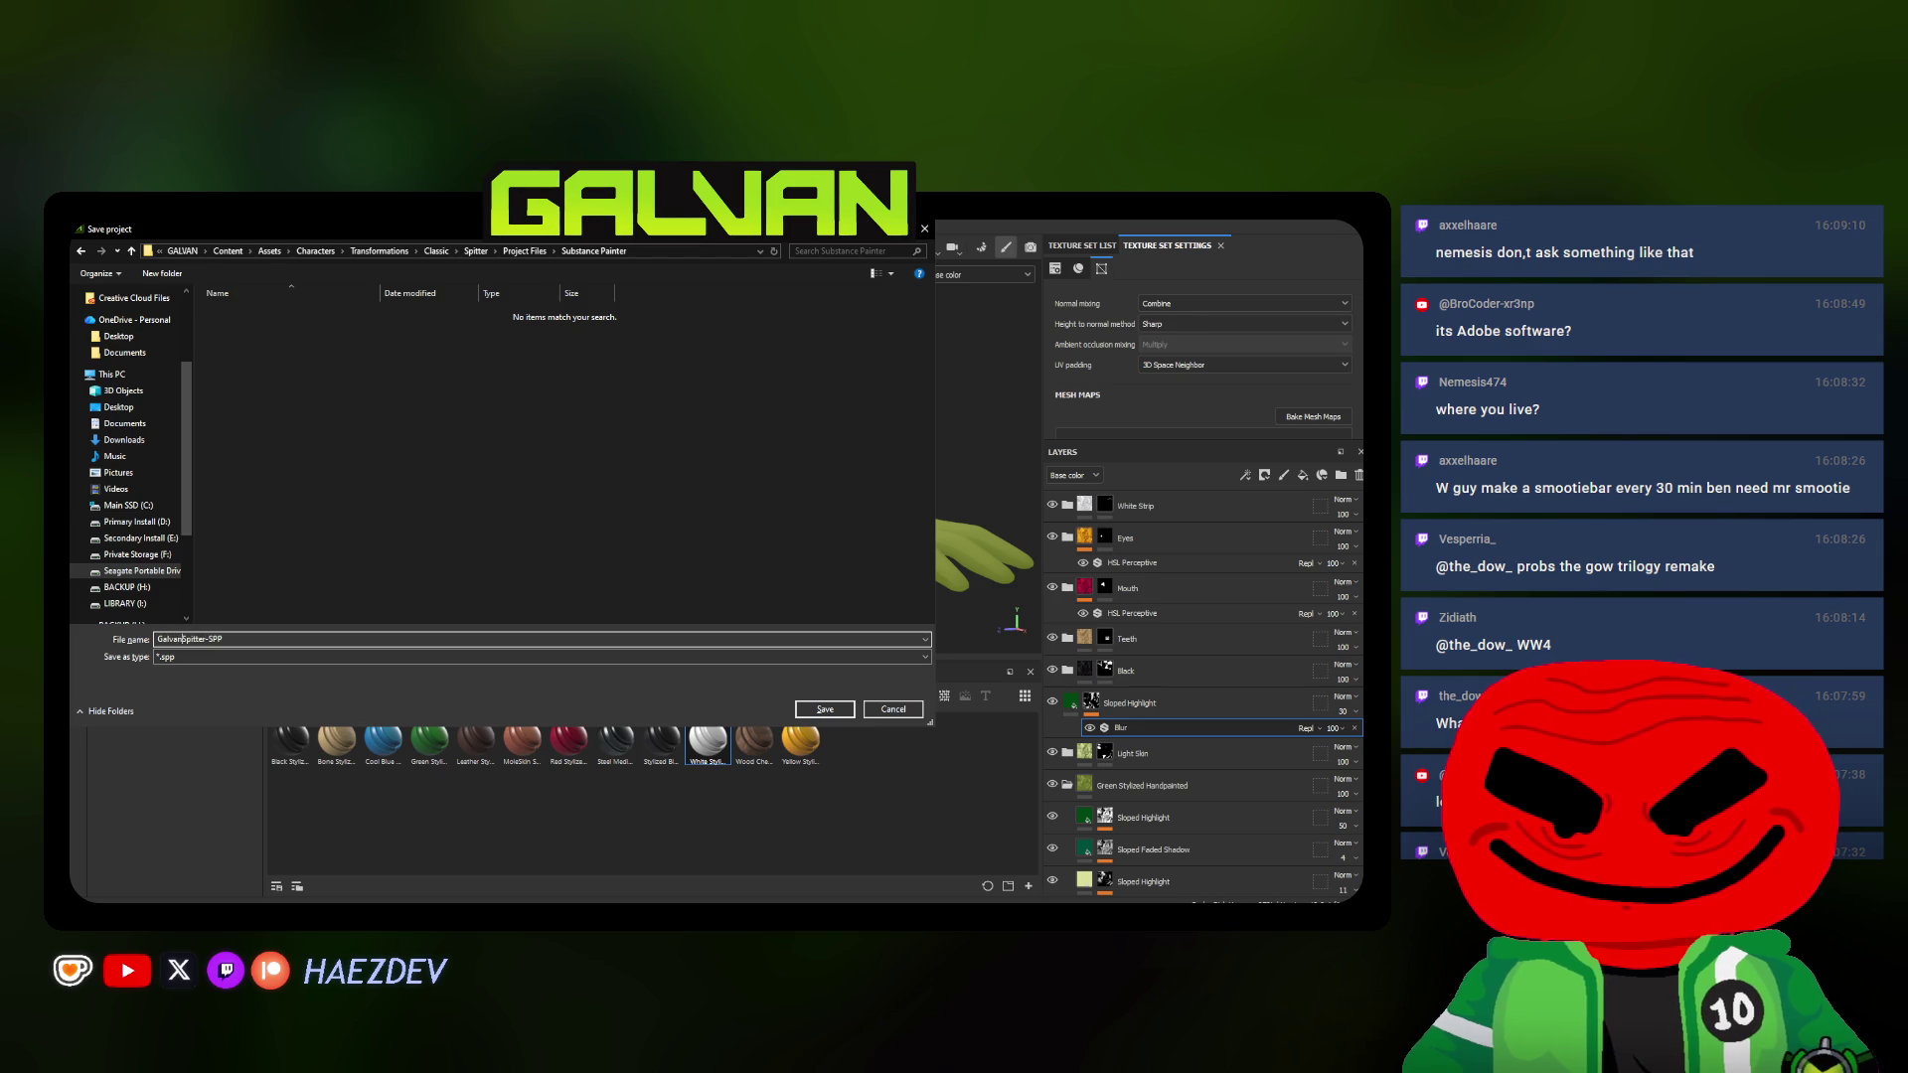
pyautogui.press('Return')
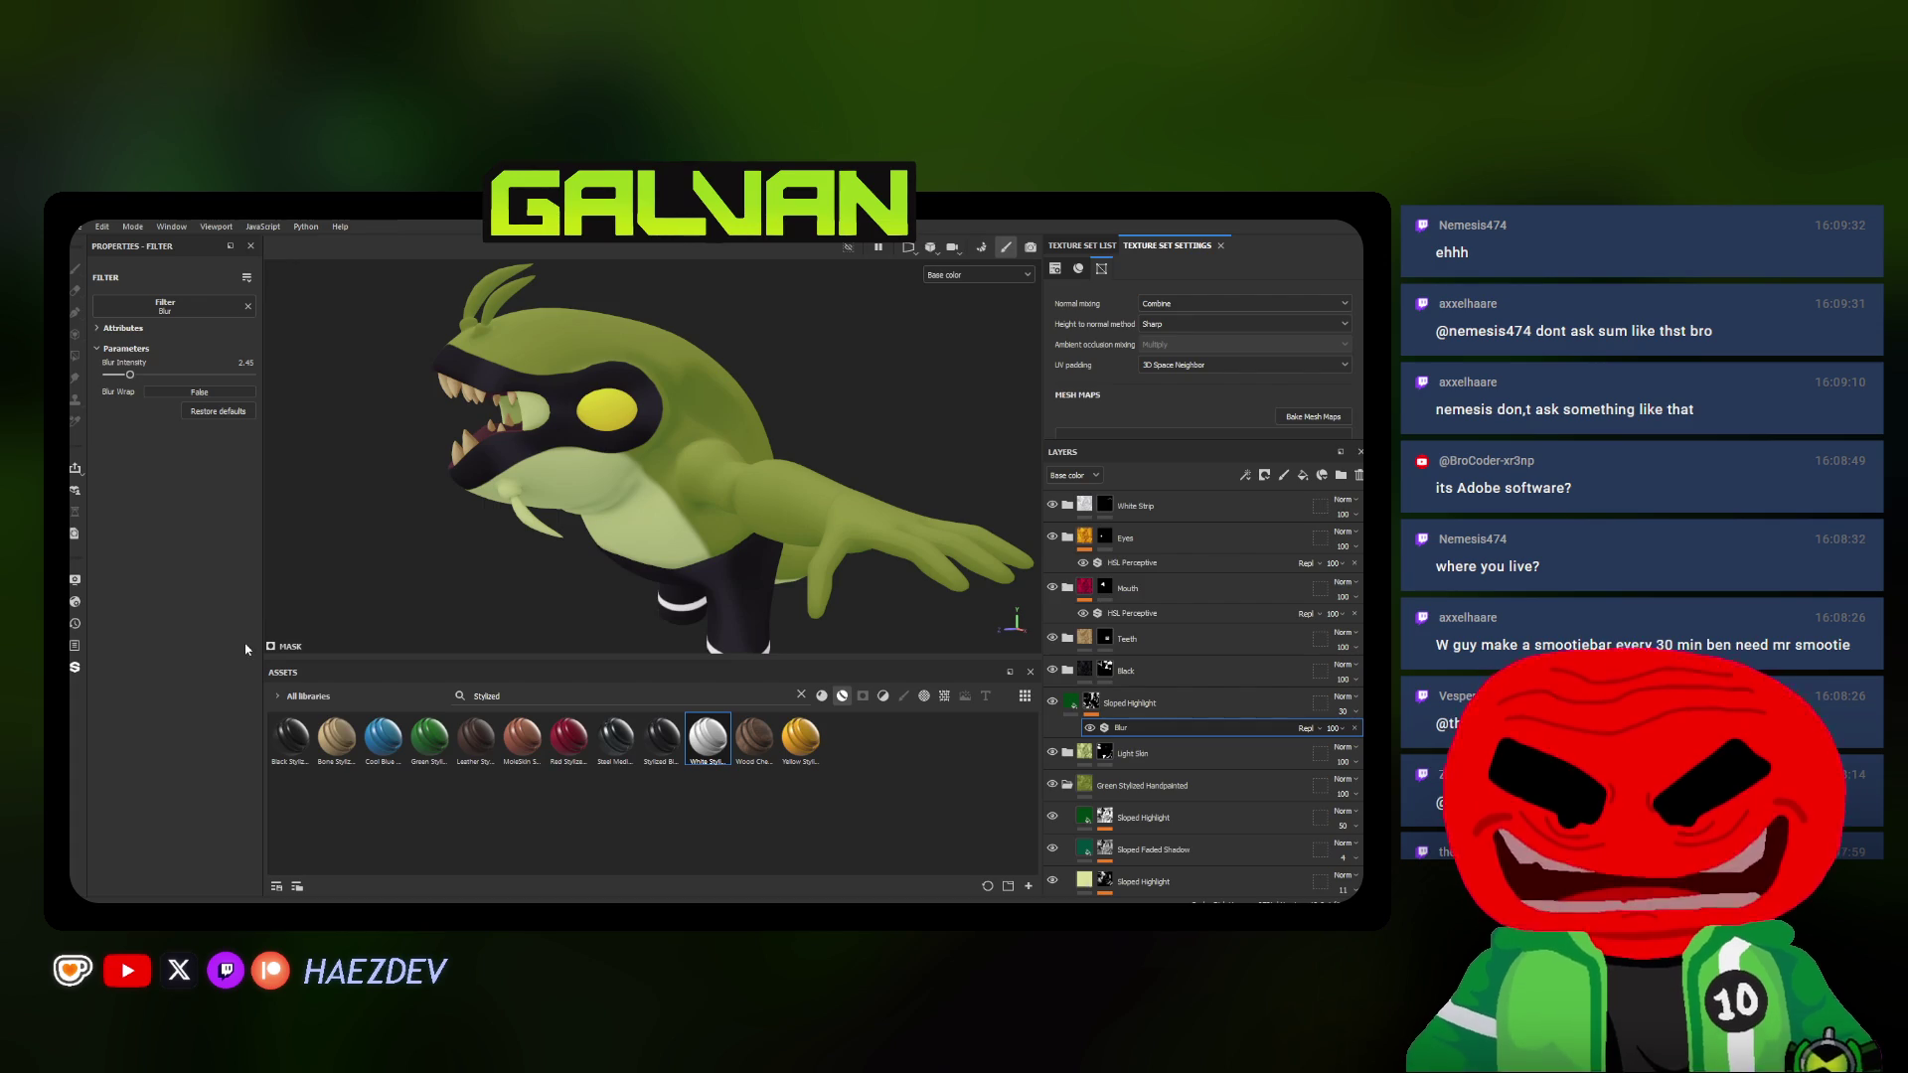
pyautogui.scroll(3, 652, 429)
pyautogui.scroll(2, 651, 430)
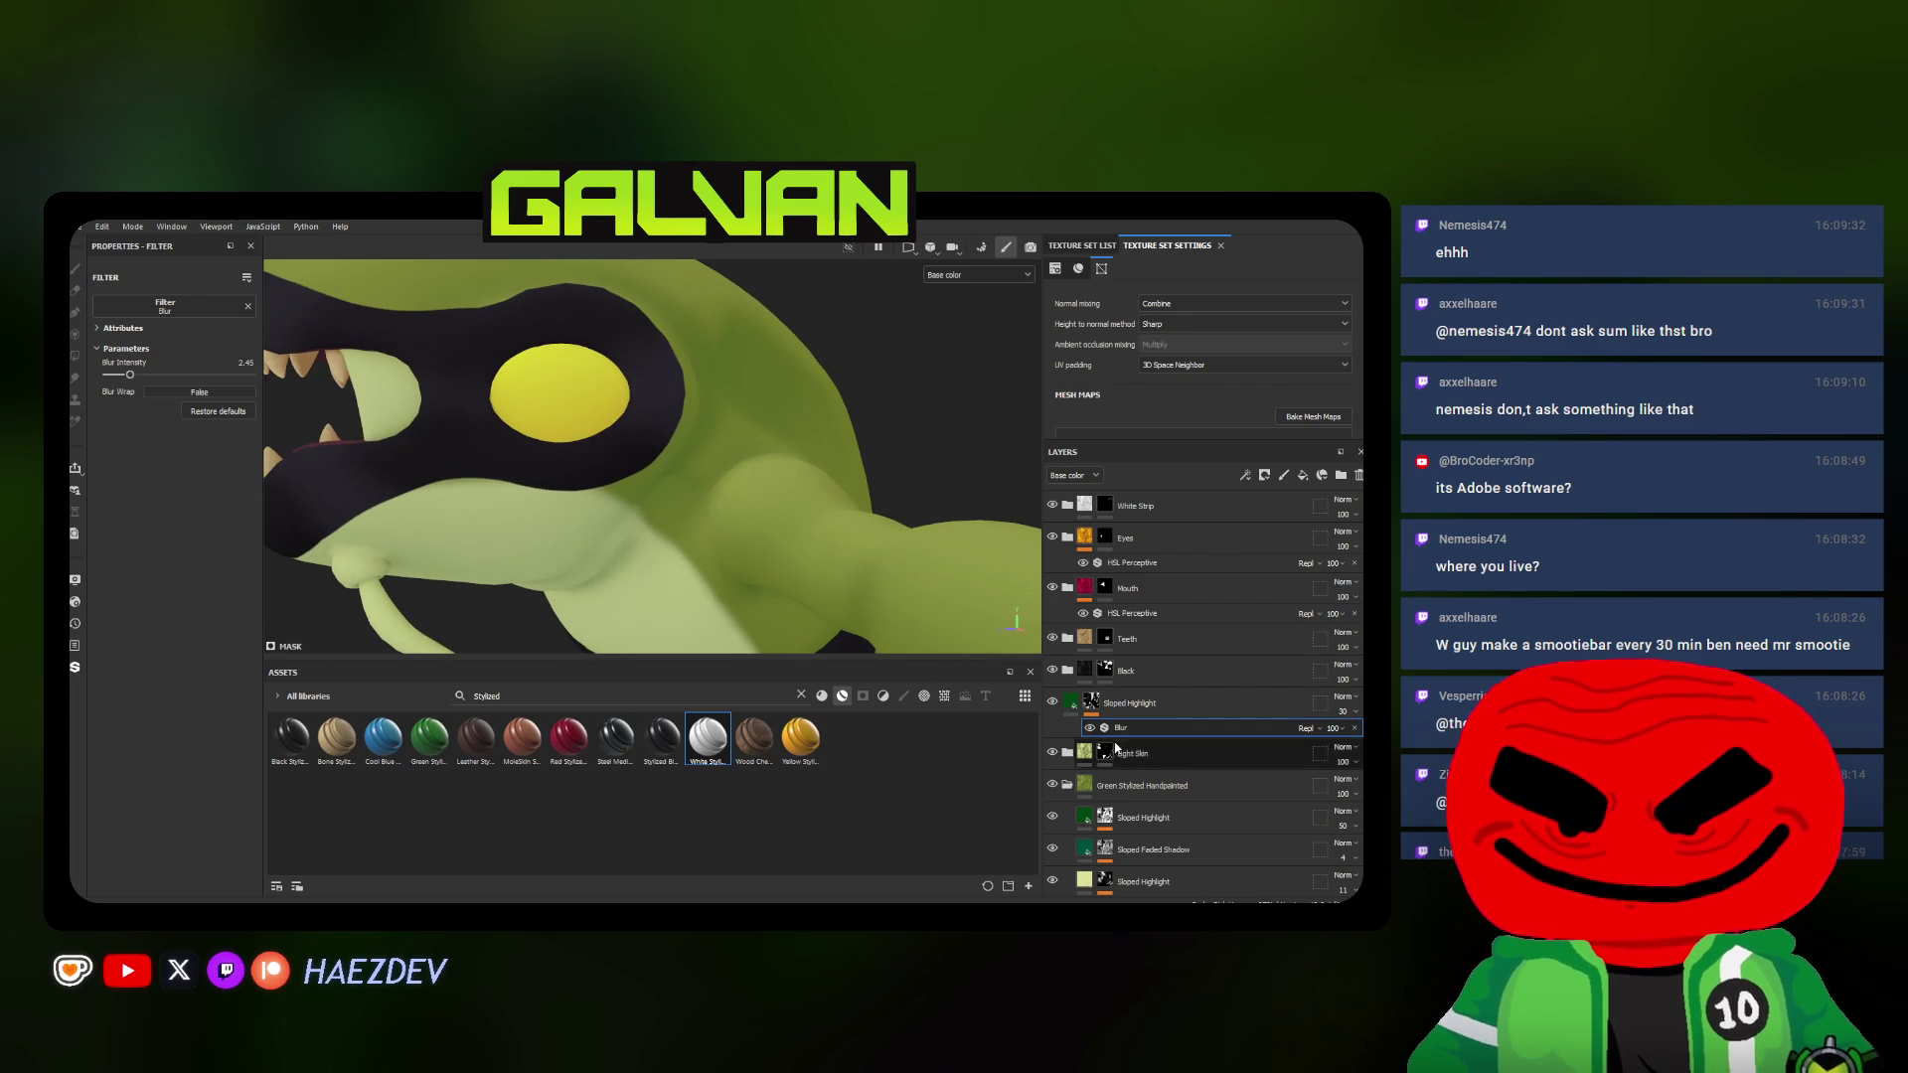
# Brush fine white highlights onto the head around the dark eye patch on the Sloped Highlight layer
pyautogui.press('Delete')
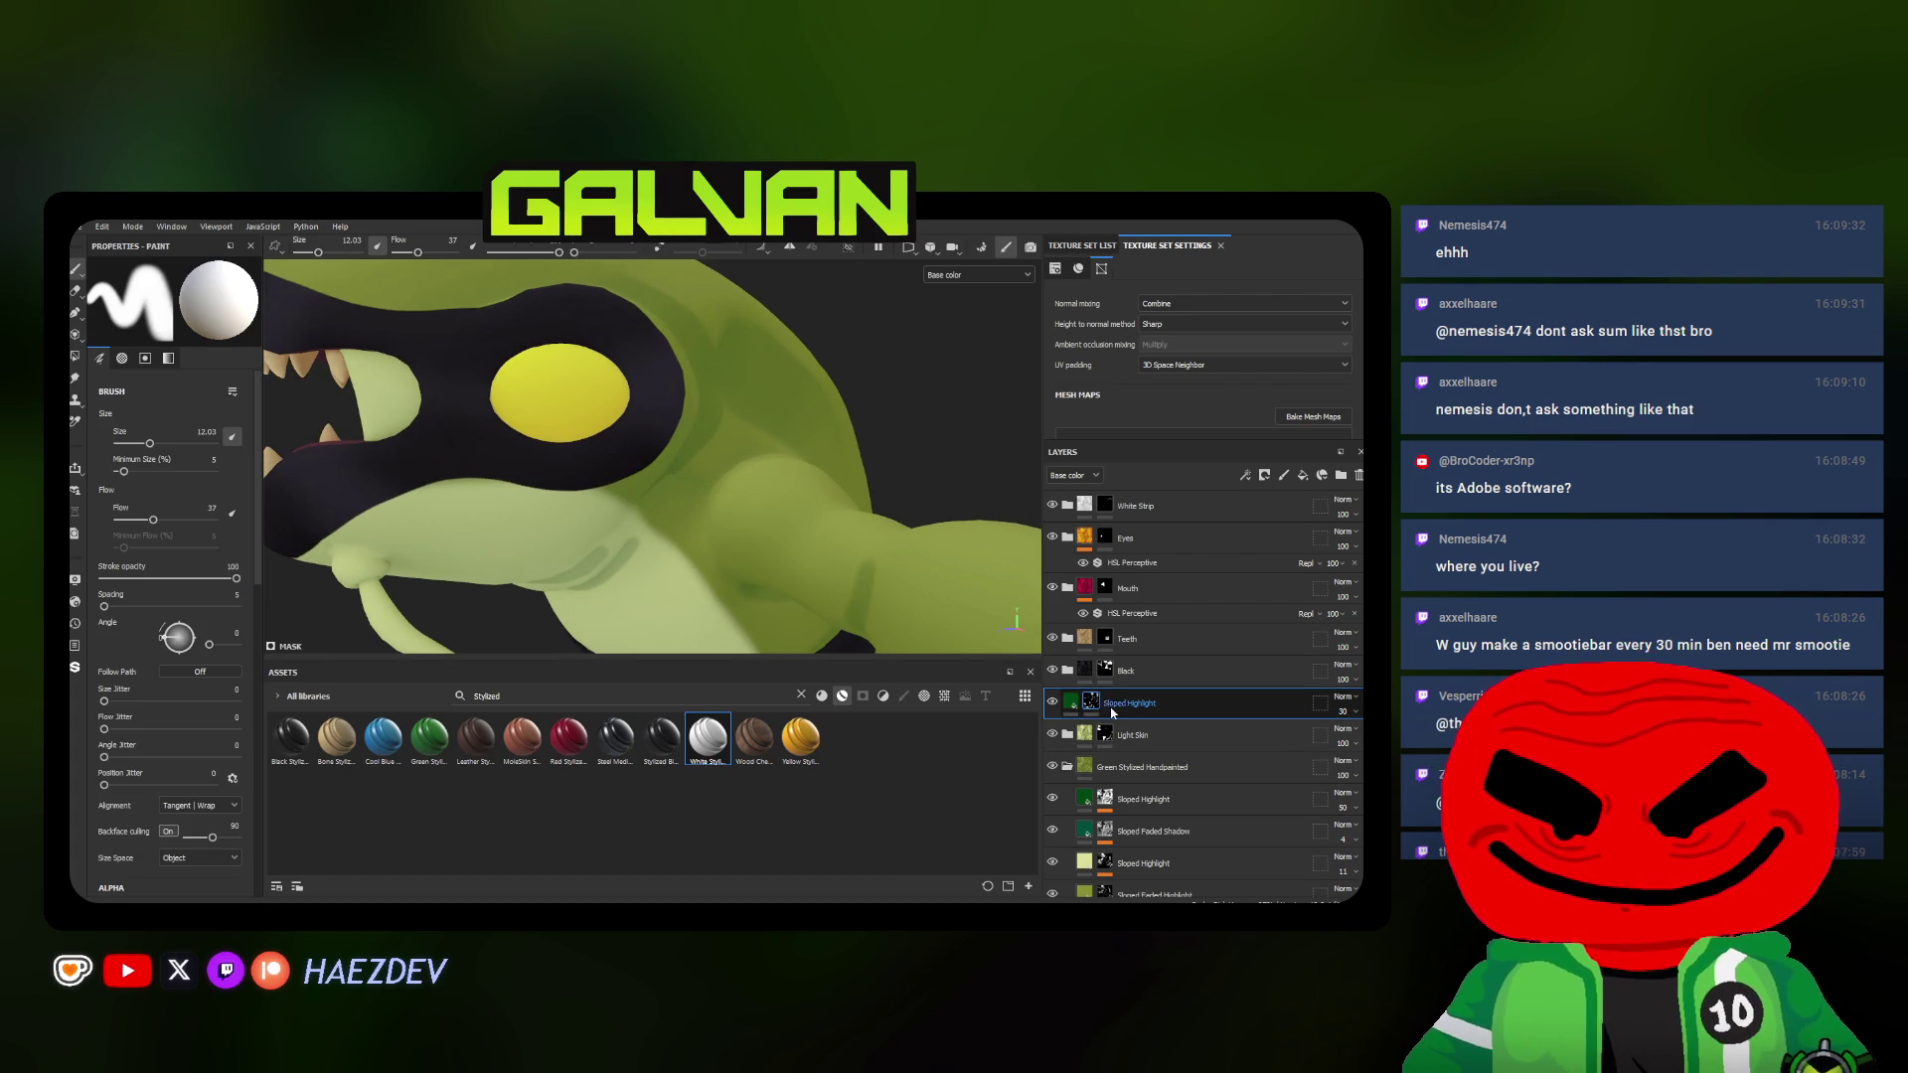
pyautogui.scroll(2, 644, 493)
pyautogui.scroll(1, 644, 492)
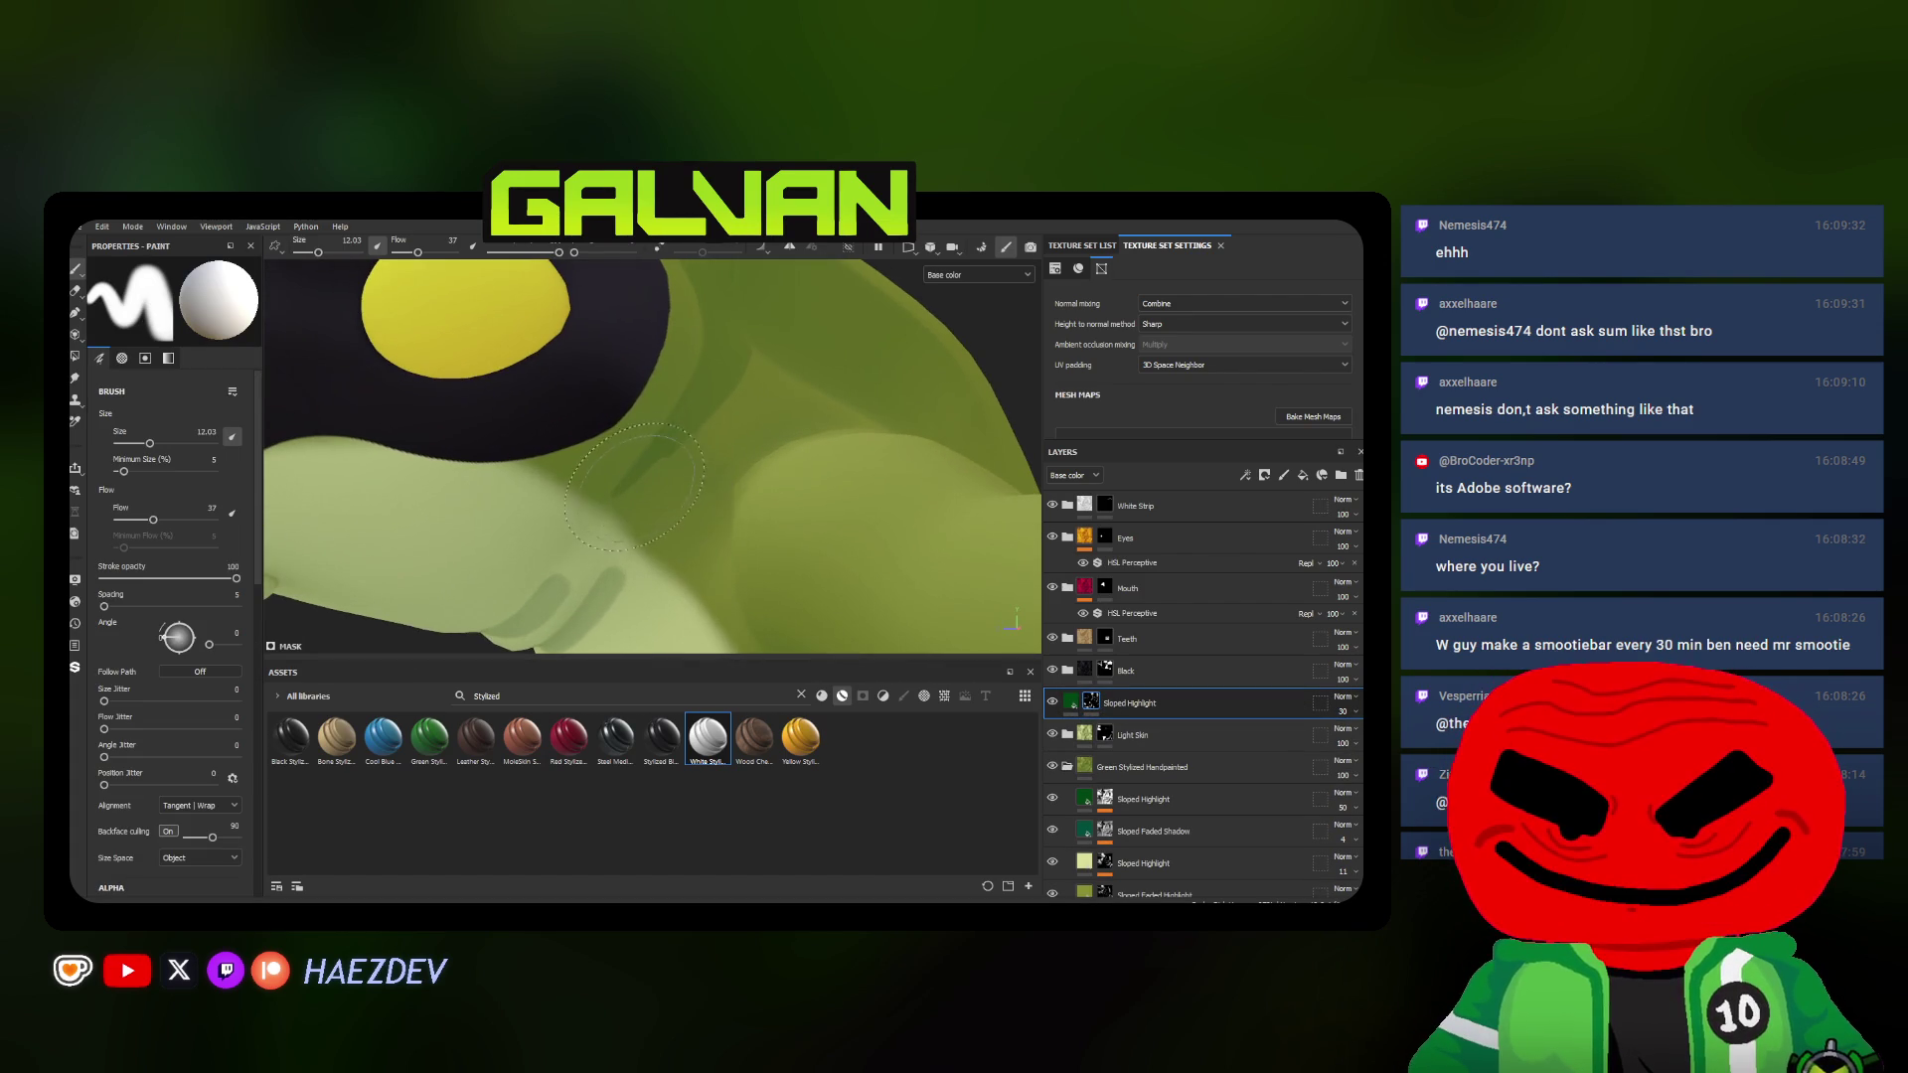
pyautogui.moveTo(642, 492)
pyautogui.keyDown('alt'); pyautogui.mouseDown()
pyautogui.moveTo(628, 514)
pyautogui.moveTo(648, 492)
pyautogui.moveTo(698, 519)
pyautogui.mouseUp(); pyautogui.keyUp('alt')
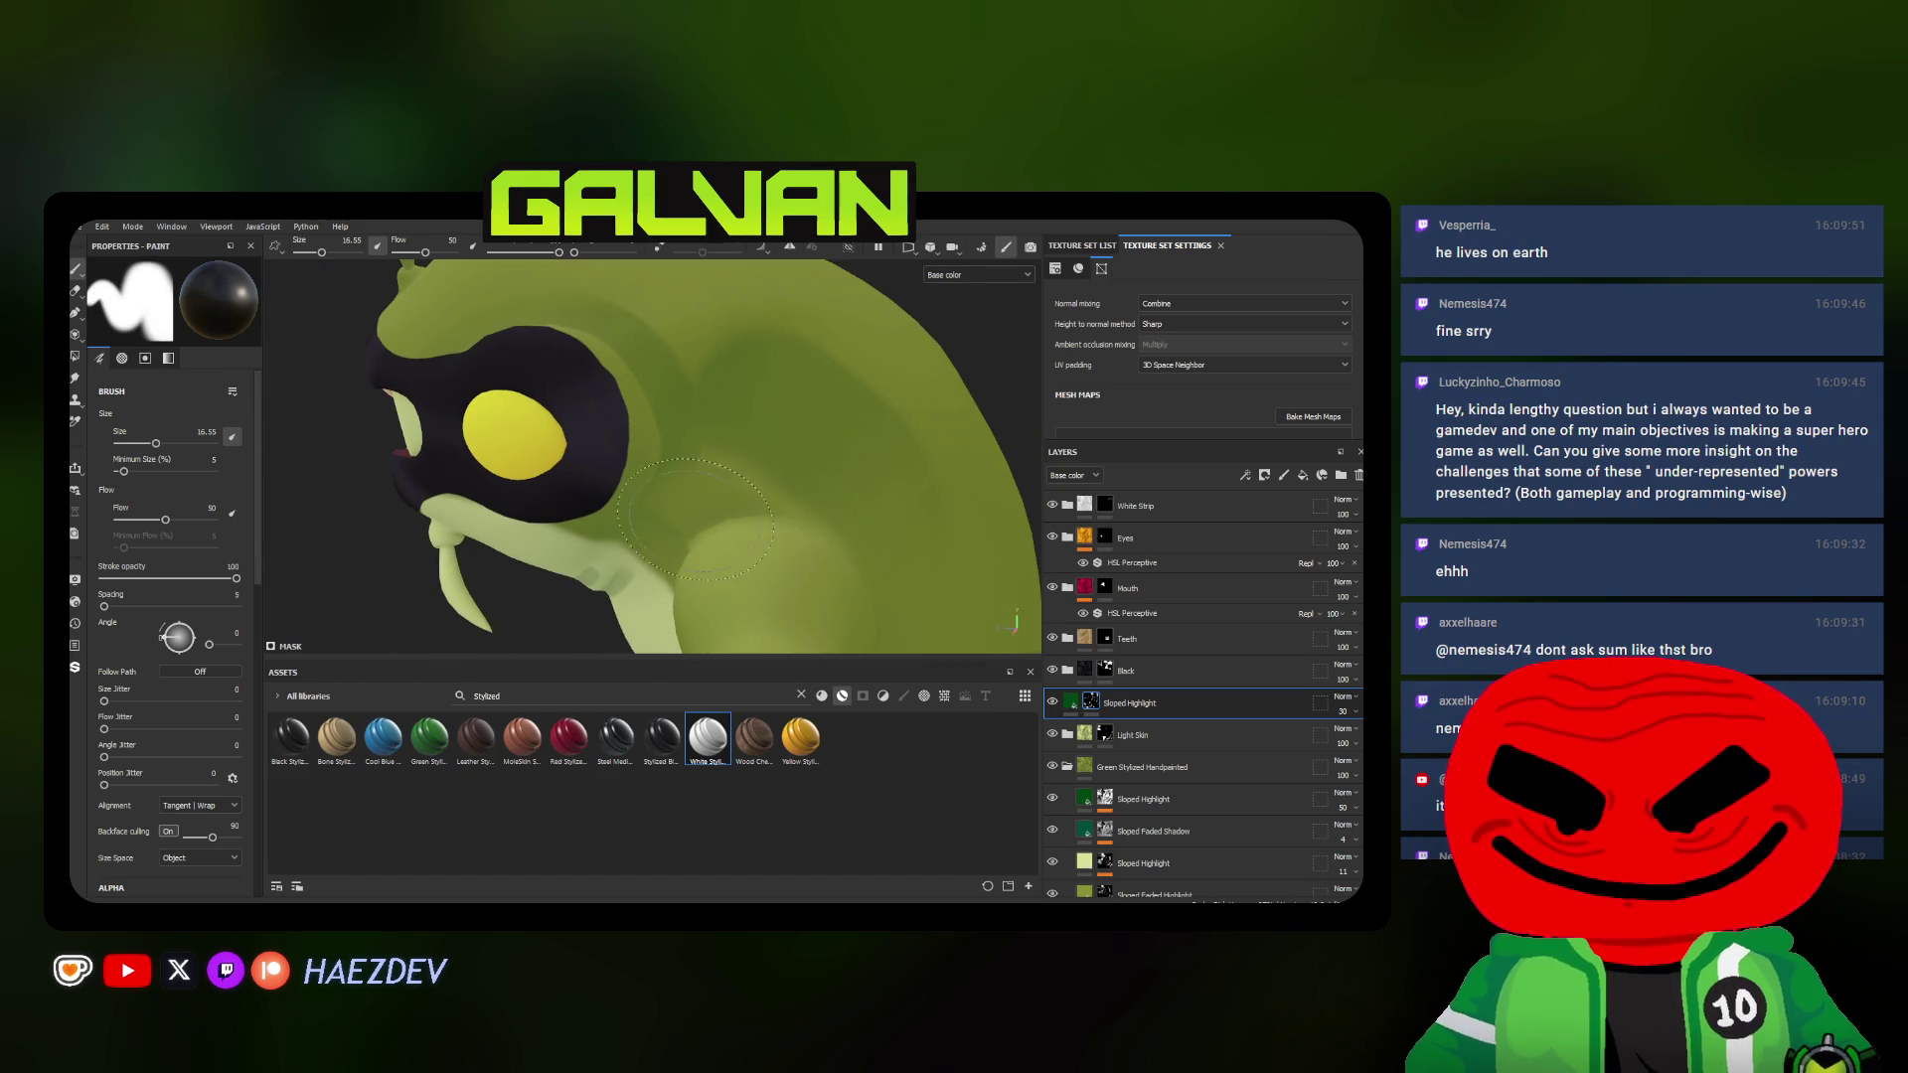
pyautogui.press('[')
pyautogui.keyDown('ctrl'); pyautogui.moveTo(714, 492); pyautogui.dragTo(731, 493, button='right'); pyautogui.keyUp('ctrl')
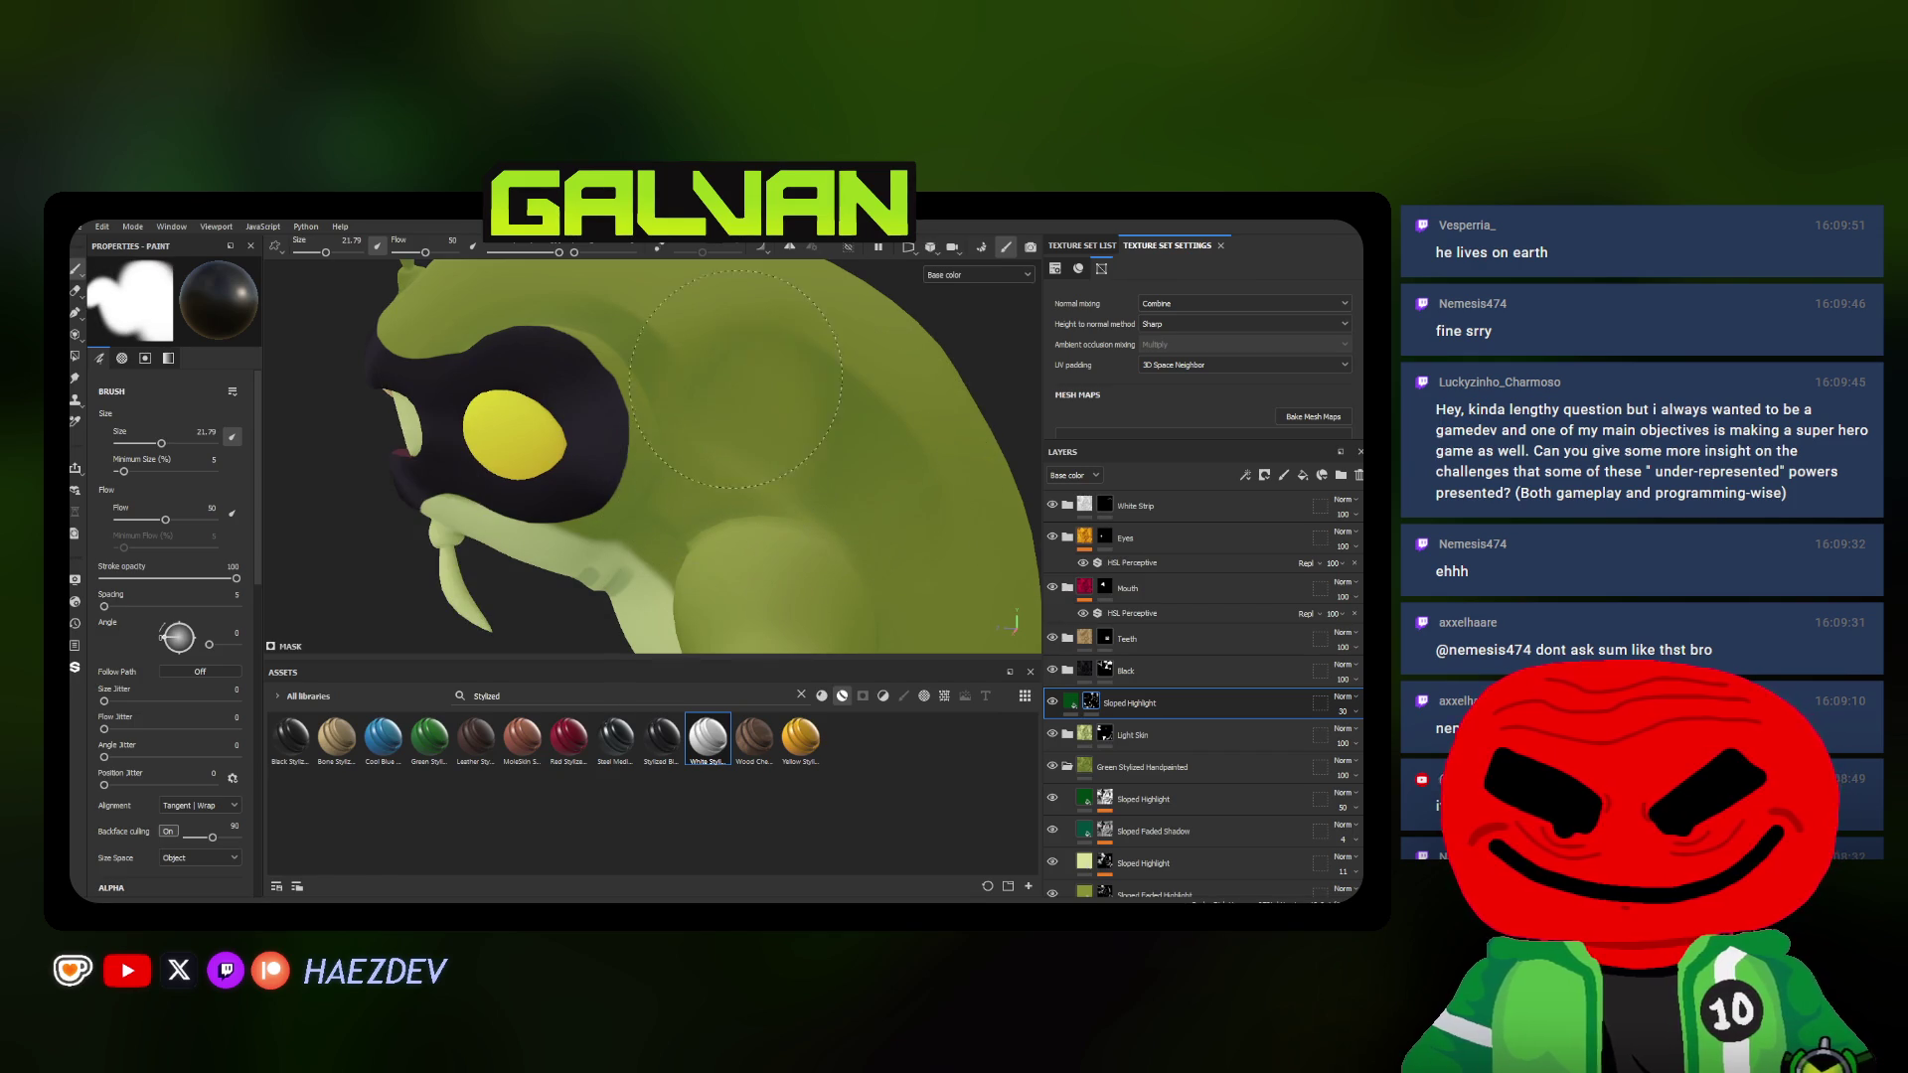
pyautogui.keyDown('alt'); pyautogui.moveTo(727, 487); pyautogui.dragTo(777, 428); pyautogui.keyUp('alt')
pyautogui.keyDown('ctrl'); pyautogui.moveTo(783, 425); pyautogui.dragTo(566, 456, button='right'); pyautogui.keyUp('ctrl')
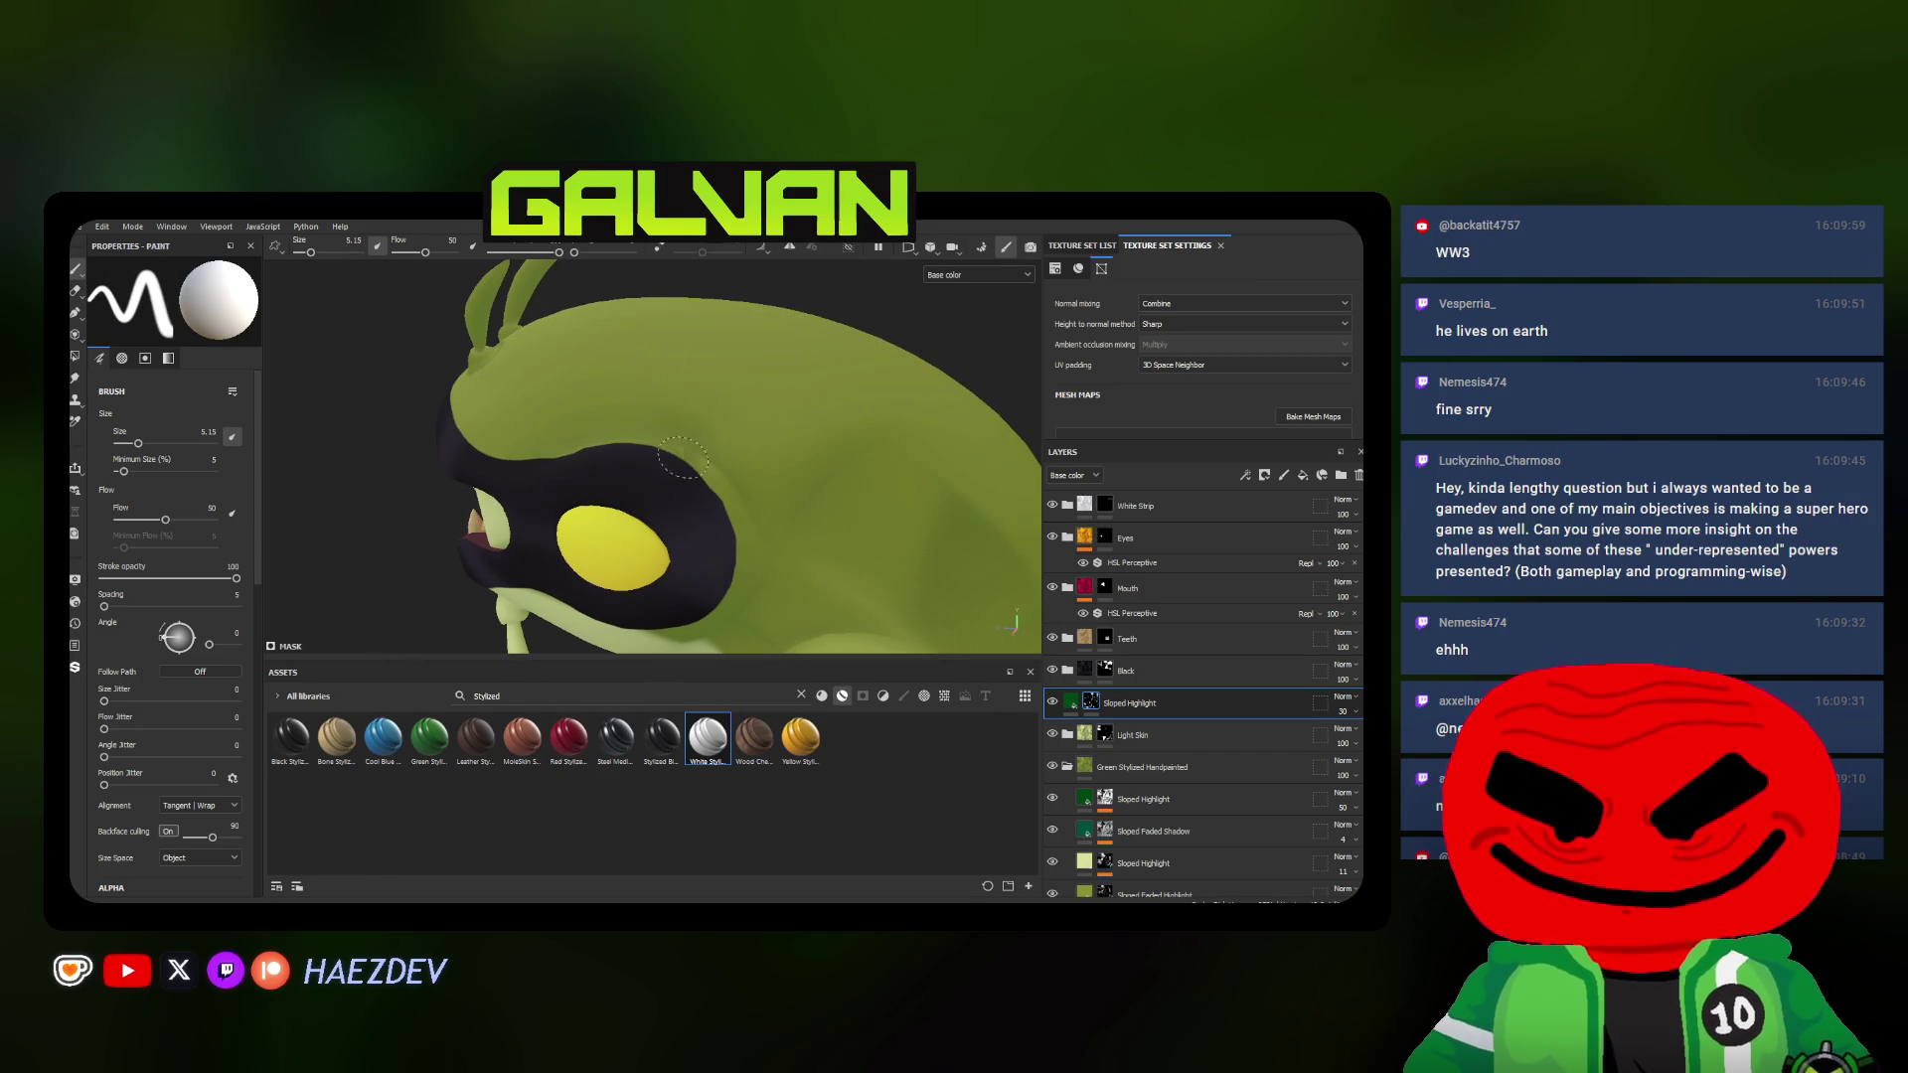
pyautogui.keyDown('alt'); pyautogui.moveTo(747, 545); pyautogui.dragTo(740, 577); pyautogui.keyUp('alt')
pyautogui.keyDown('alt'); pyautogui.moveTo(724, 504); pyautogui.dragTo(704, 631); pyautogui.keyUp('alt')
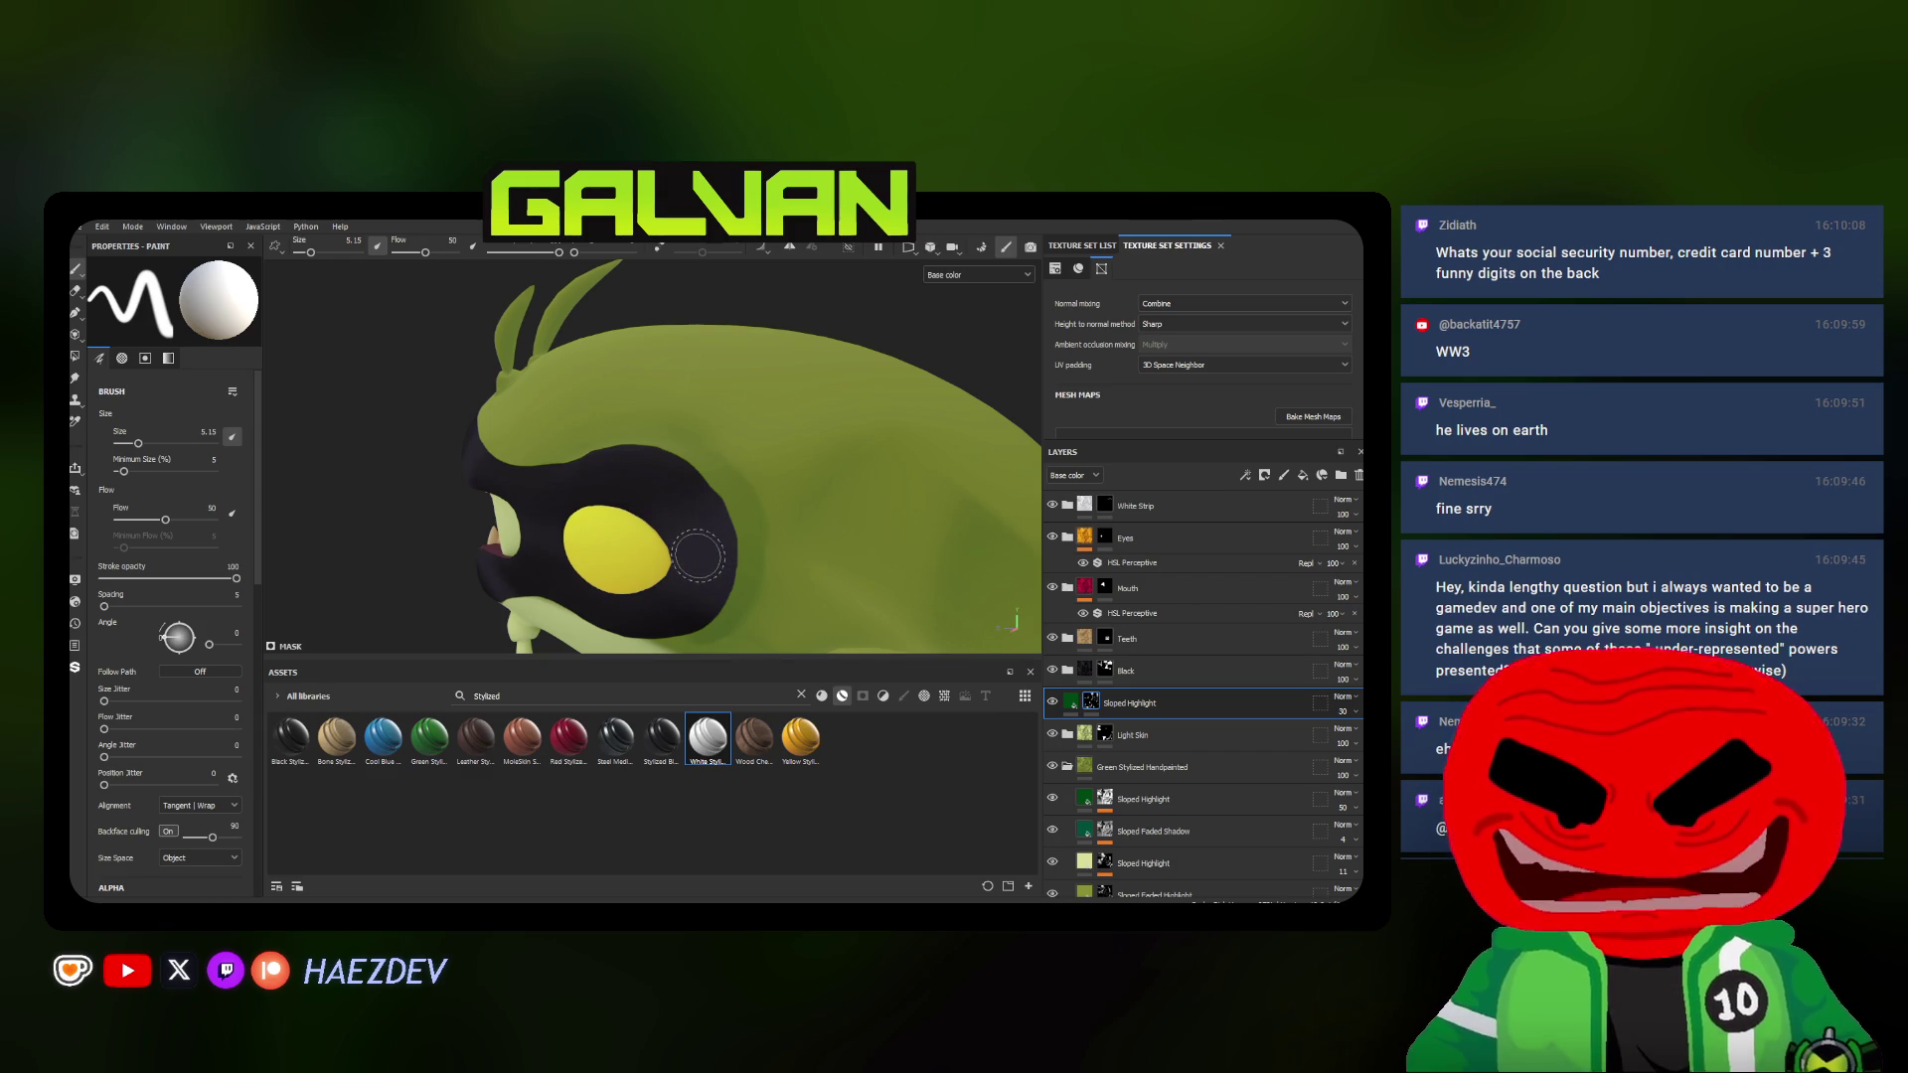
# Switch the paint colour to black with a slightly larger brush to shade above the eye band
pyautogui.keyDown('alt'); pyautogui.moveTo(698, 557); pyautogui.dragTo(730, 435); pyautogui.keyUp('alt')
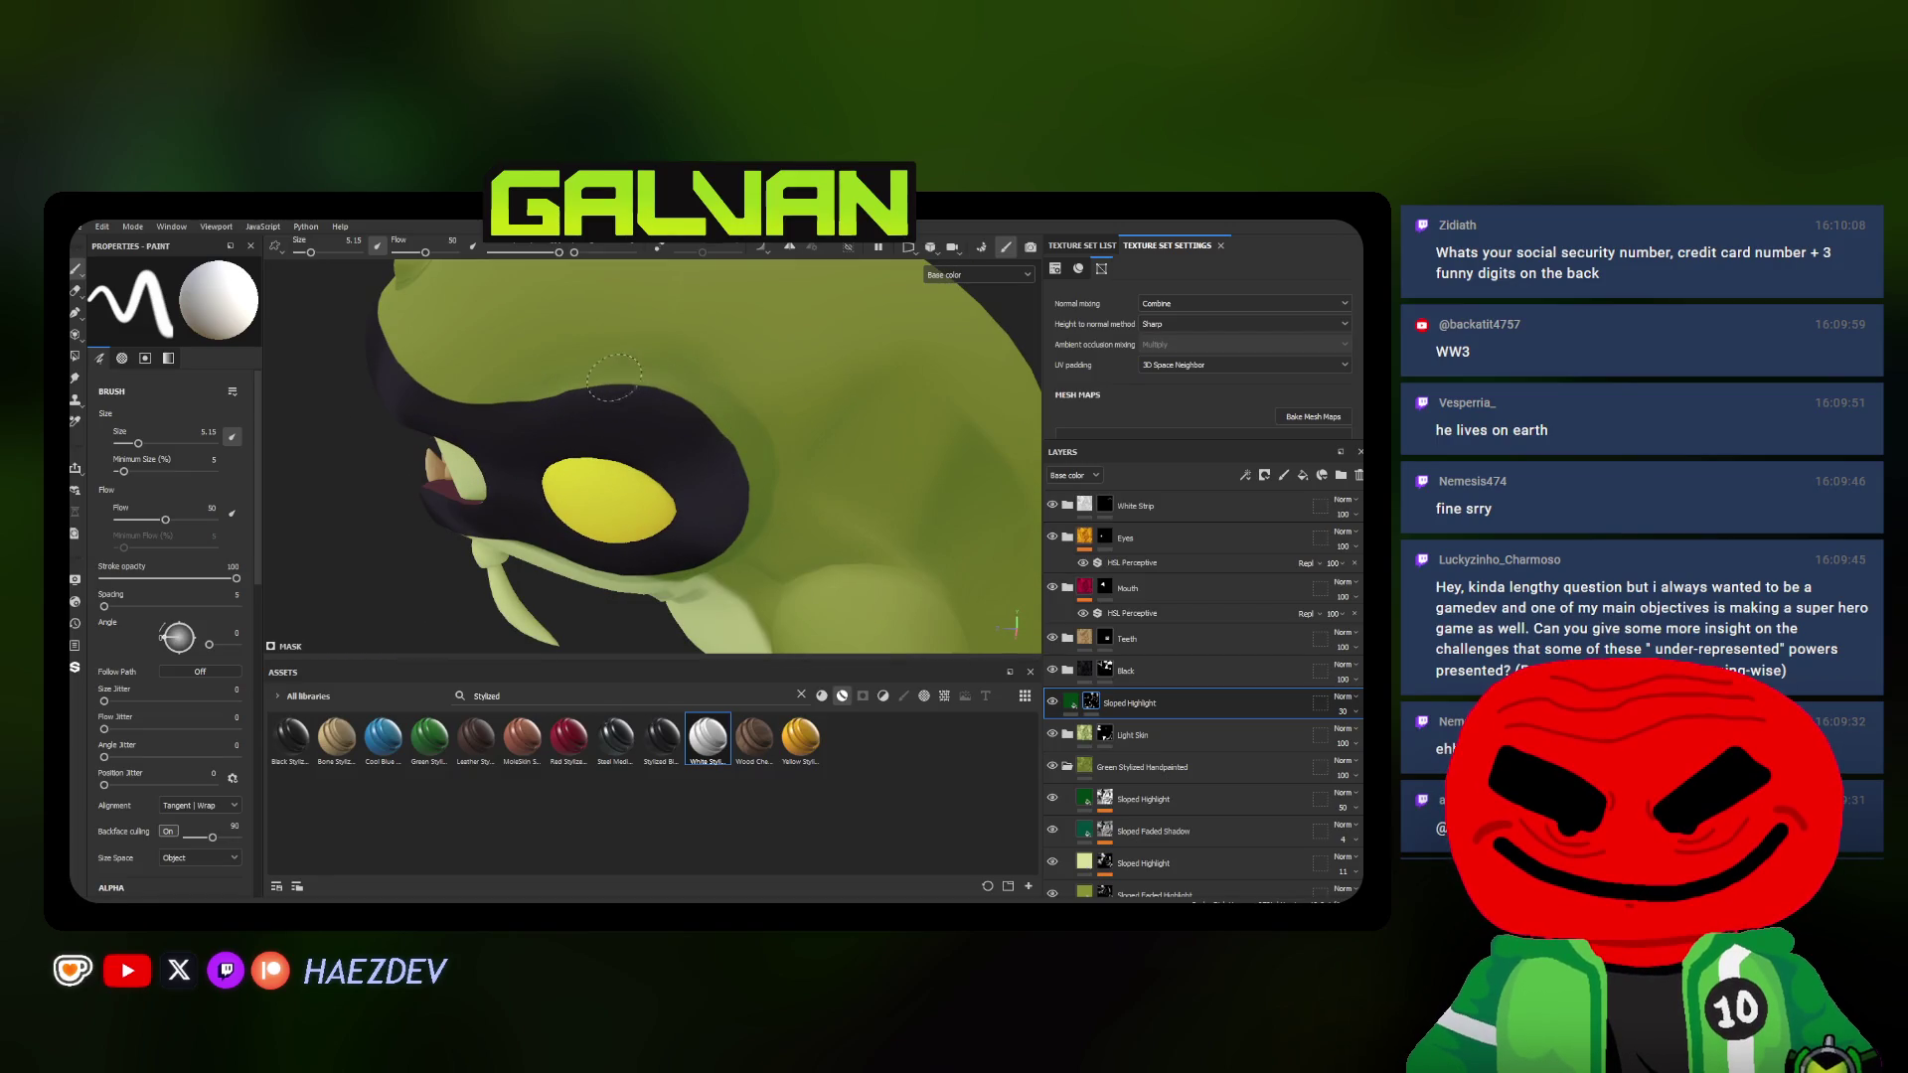
pyautogui.press('x')
pyautogui.keyDown('ctrl'); pyautogui.moveTo(450, 428); pyautogui.dragTo(477, 366, button='right'); pyautogui.keyUp('ctrl')
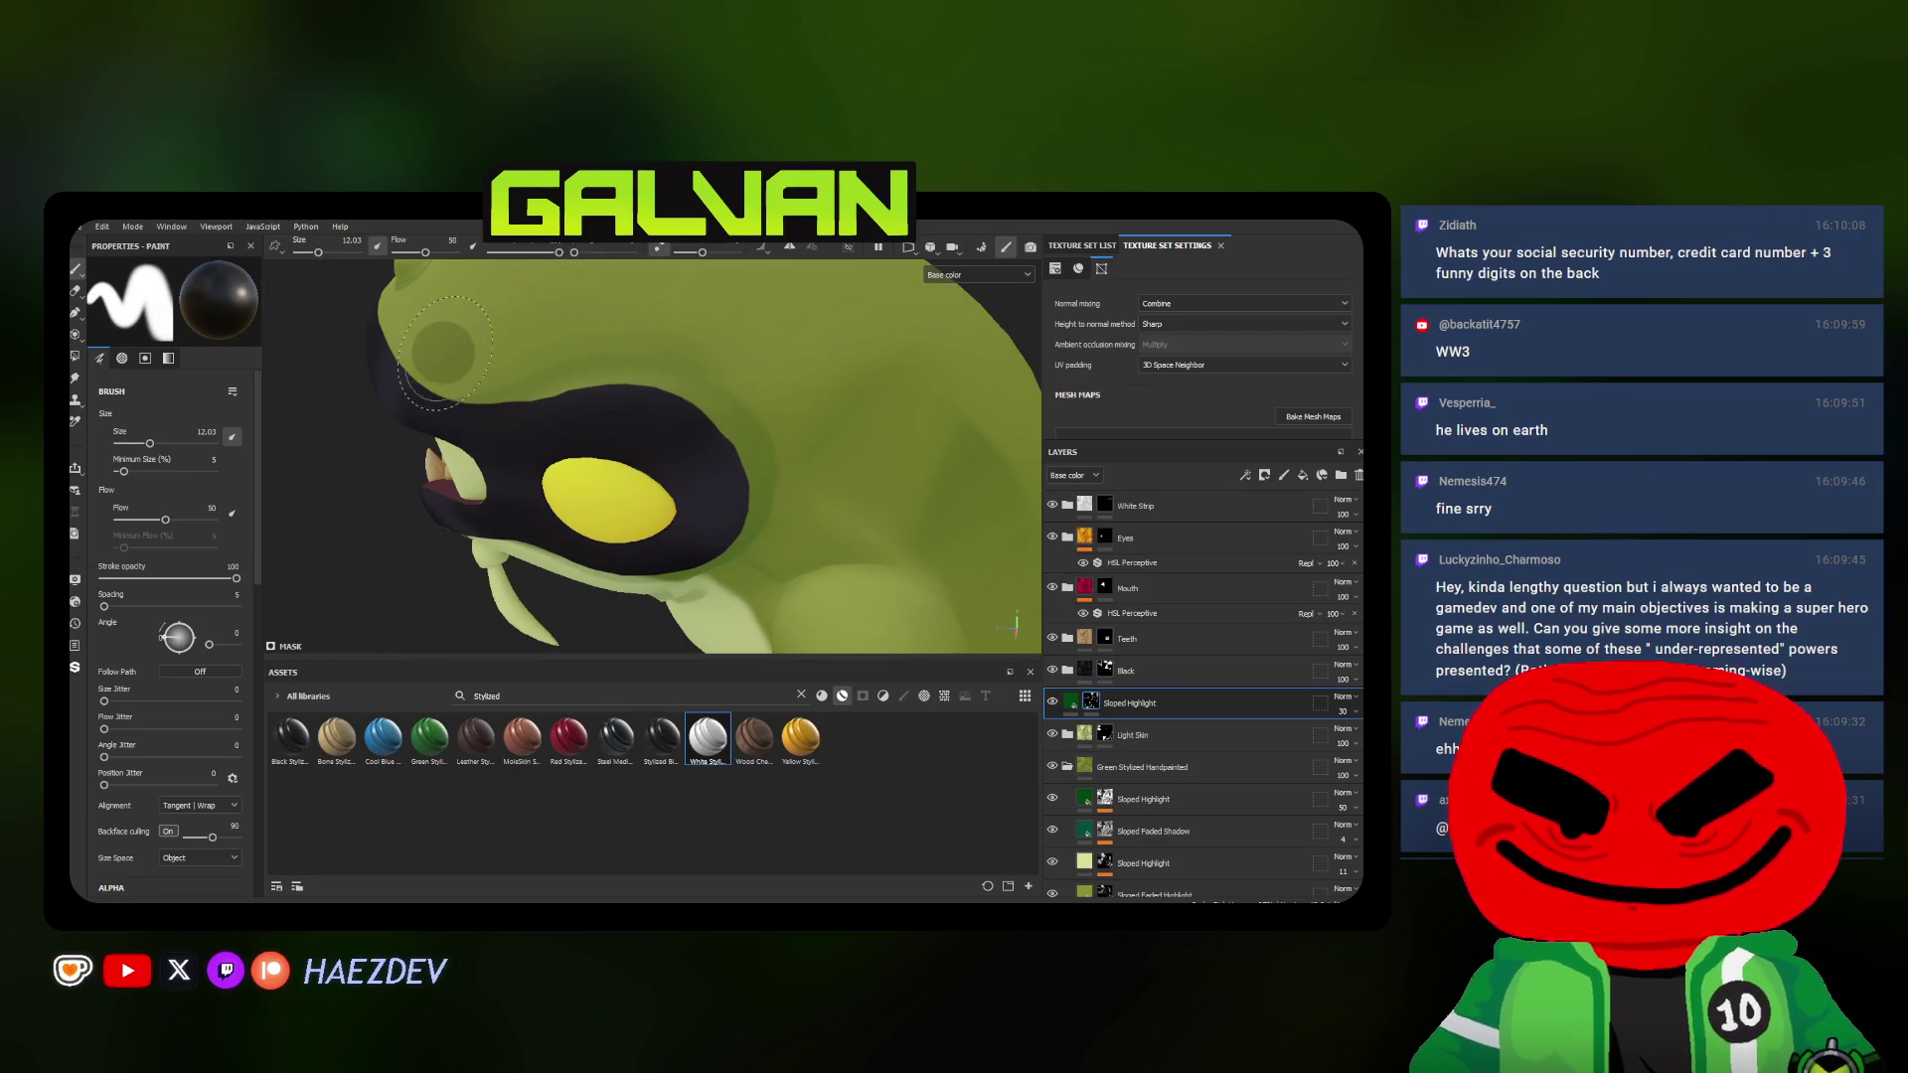
# Close in on the head from below and shrink the brush for fine detail highlights
pyautogui.moveTo(798, 564)
pyautogui.keyDown('alt'); pyautogui.mouseDown()
pyautogui.moveTo(806, 382)
pyautogui.moveTo(745, 447)
pyautogui.mouseUp(); pyautogui.keyUp('alt')
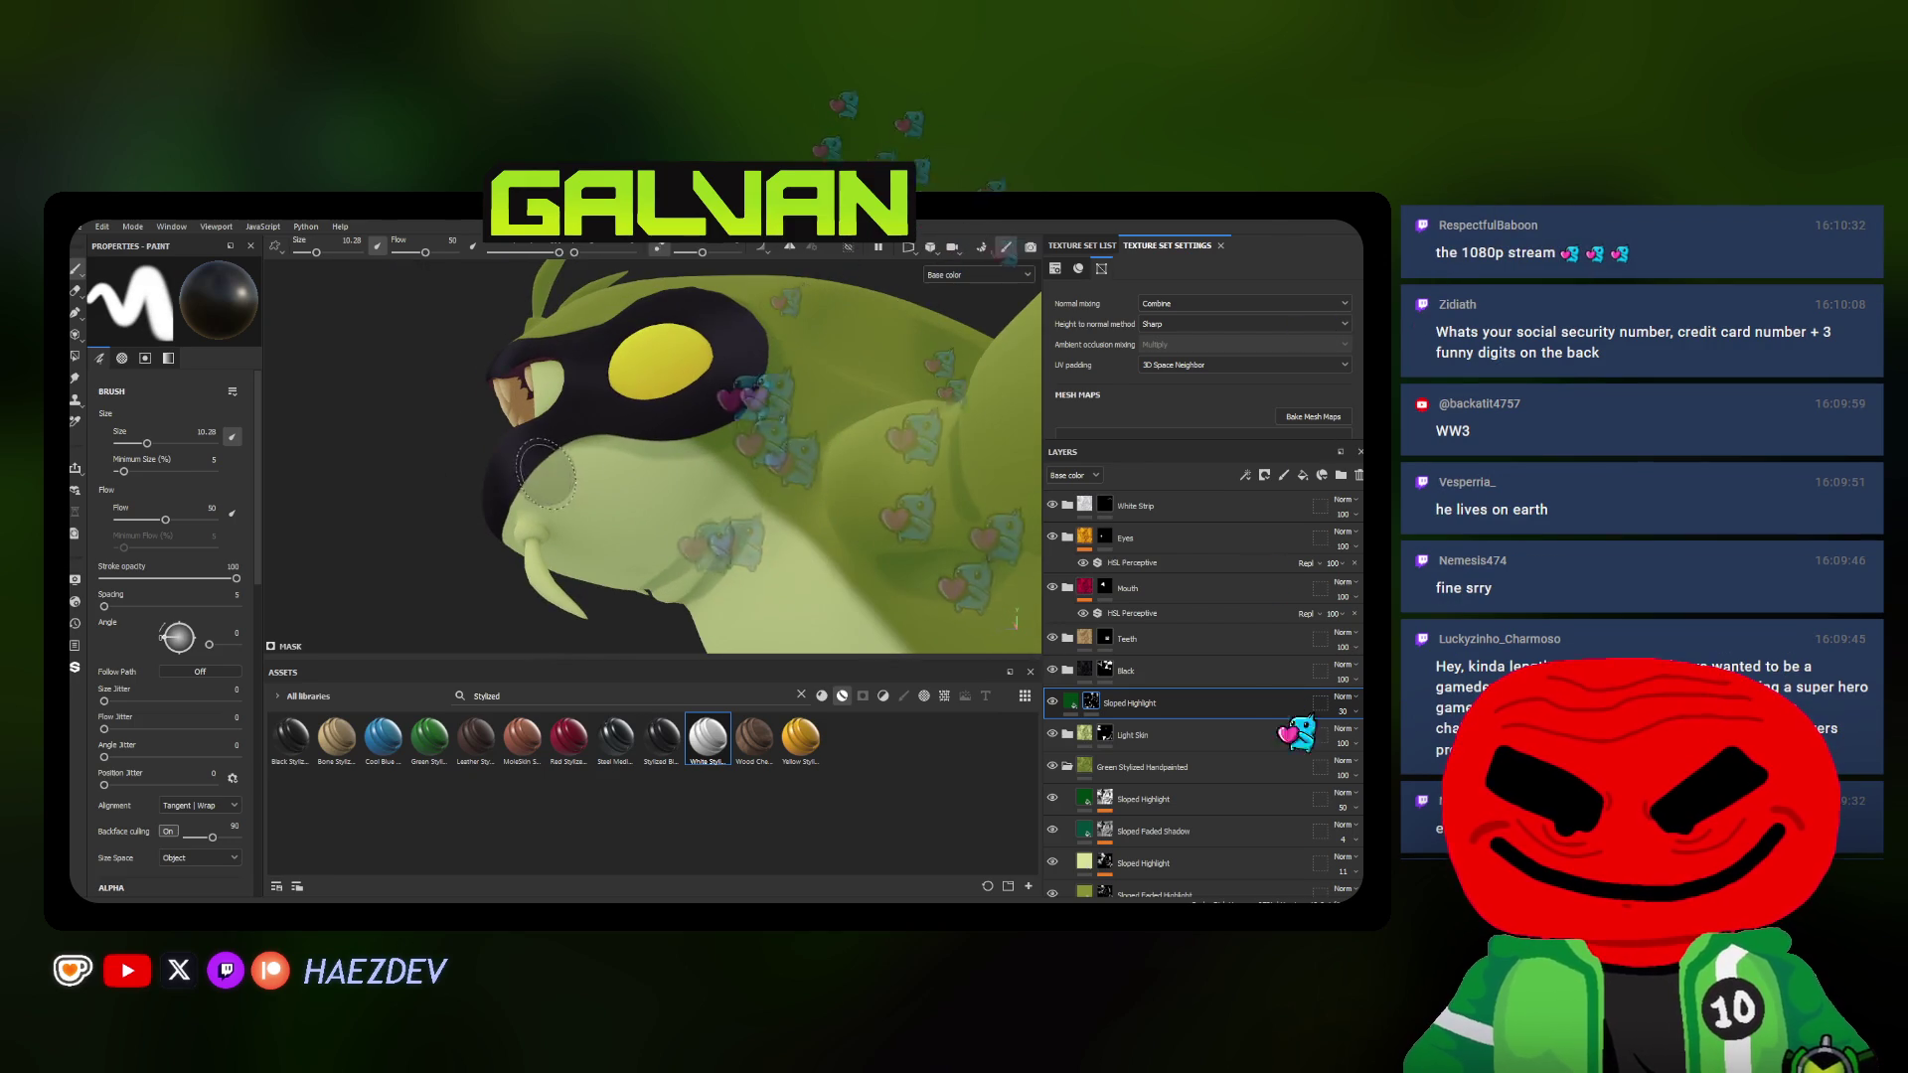
pyautogui.keyDown('ctrl'); pyautogui.moveTo(783, 448); pyautogui.dragTo(762, 447, button='right'); pyautogui.keyUp('ctrl')
pyautogui.moveTo(818, 319)
pyautogui.keyDown('alt'); pyautogui.mouseDown()
pyautogui.moveTo(801, 515)
pyautogui.moveTo(684, 524)
pyautogui.mouseUp(); pyautogui.keyUp('alt')
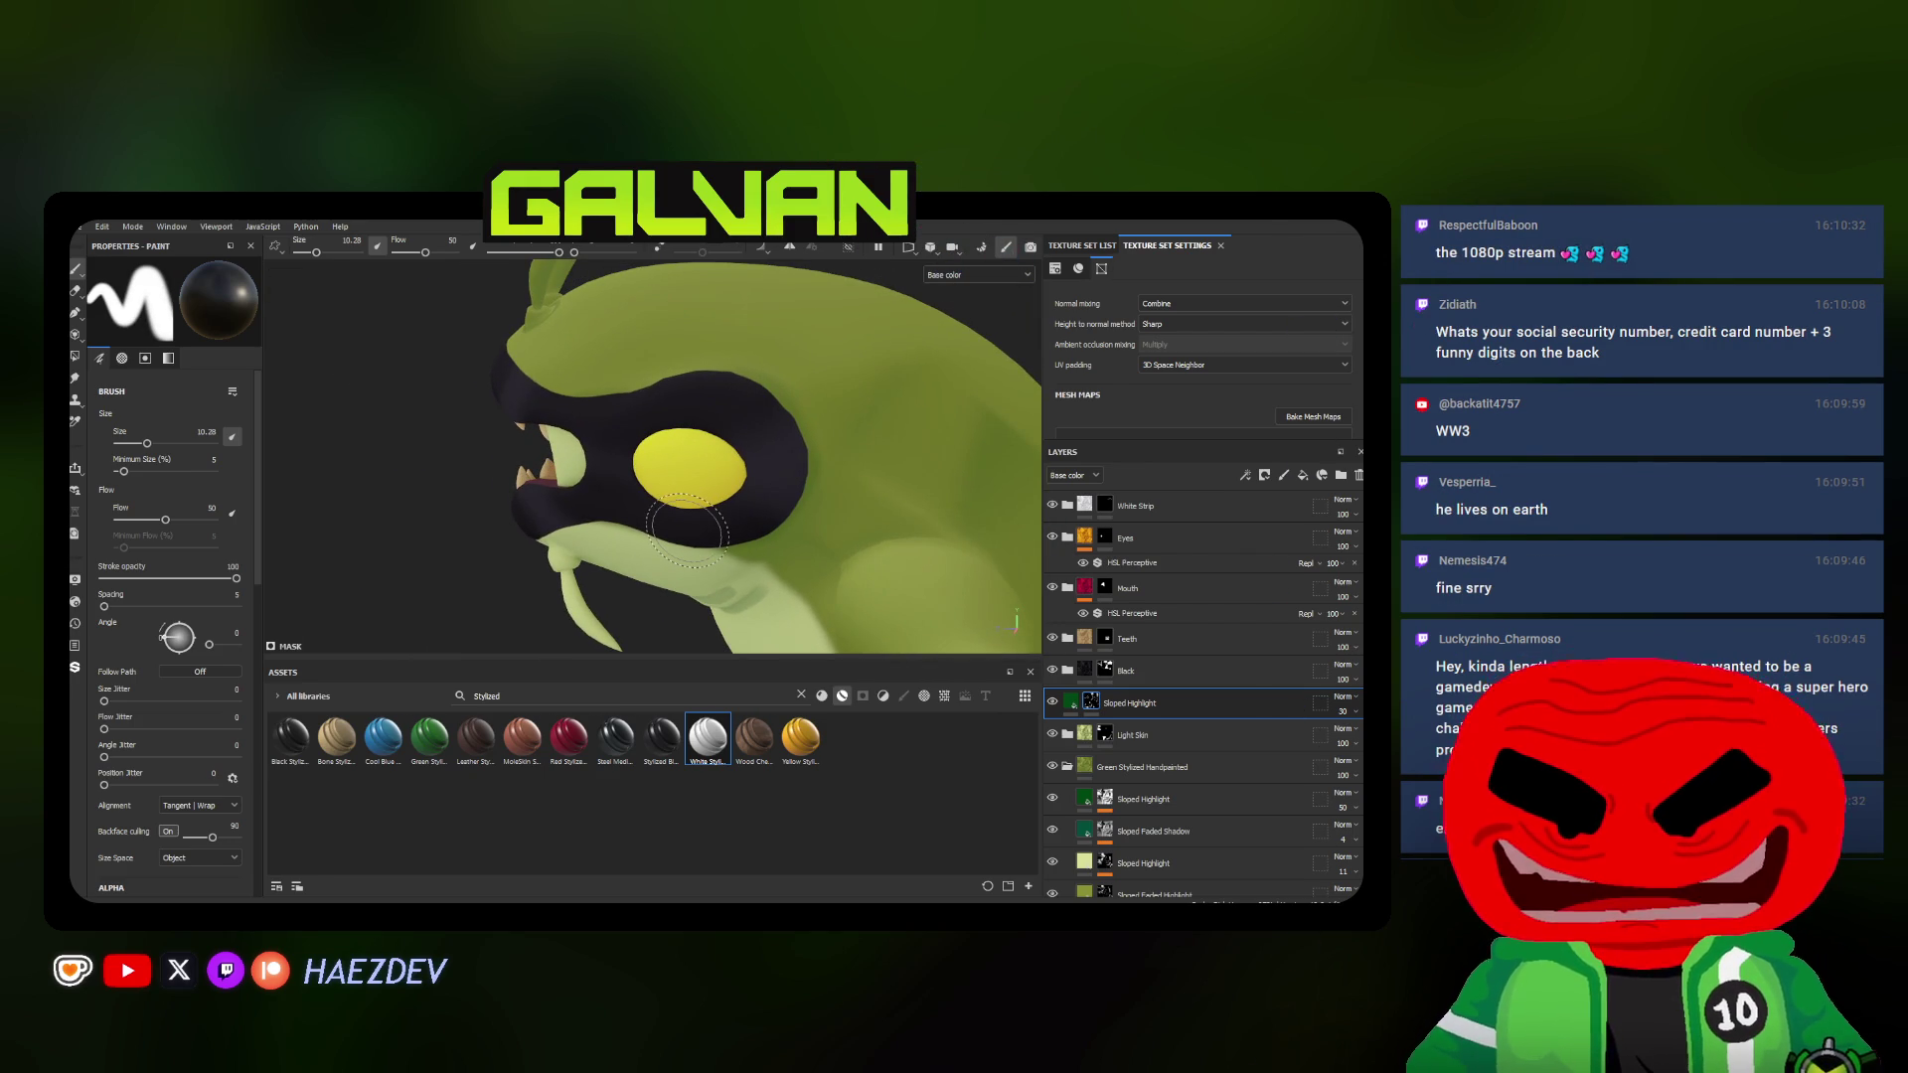
pyautogui.keyDown('alt'); pyautogui.moveTo(686, 530); pyautogui.dragTo(657, 499); pyautogui.keyUp('alt')
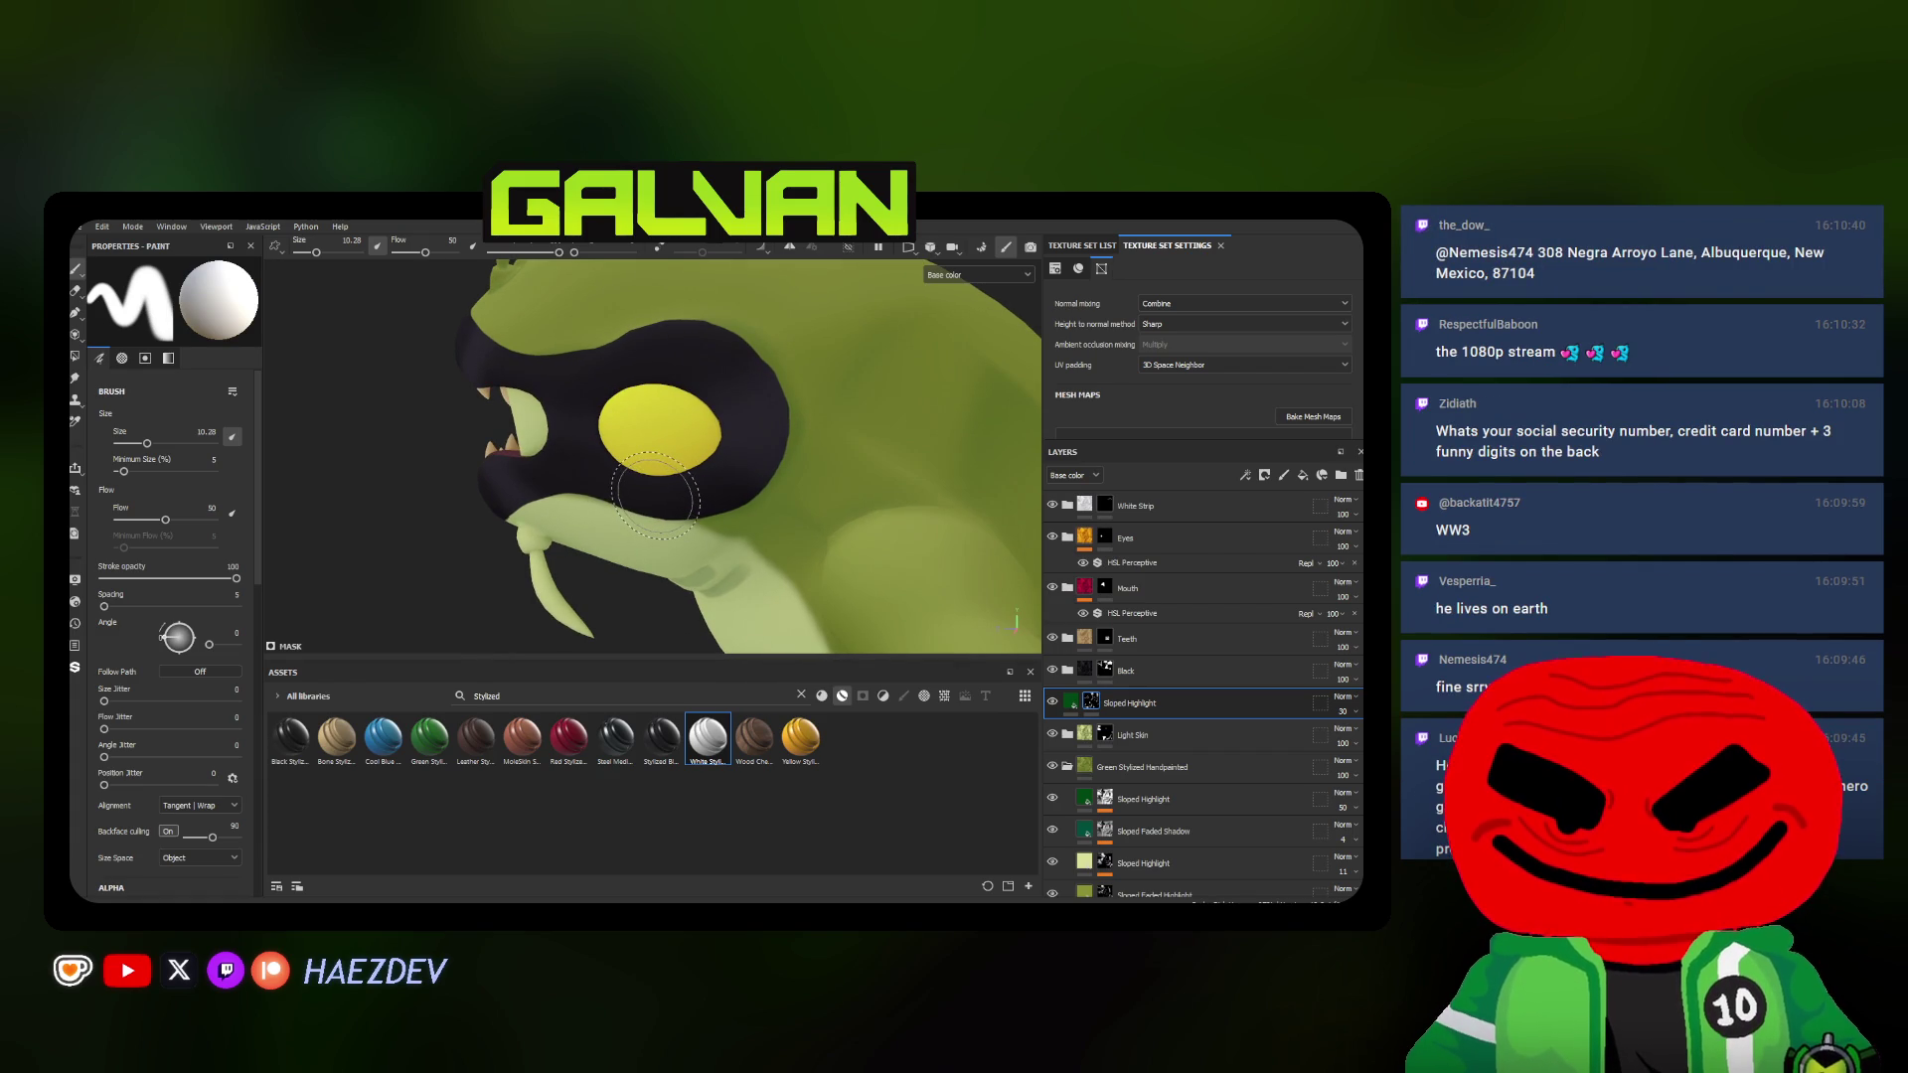
pyautogui.keyDown('alt'); pyautogui.moveTo(653, 489); pyautogui.dragTo(619, 504); pyautogui.keyUp('alt')
pyautogui.keyDown('alt'); pyautogui.moveTo(619, 504); pyautogui.dragTo(578, 526, button='right'); pyautogui.keyUp('alt')
pyautogui.press('[')
pyautogui.press('[')
pyautogui.keyDown('alt'); pyautogui.moveTo(568, 526); pyautogui.dragTo(559, 503); pyautogui.keyUp('alt')
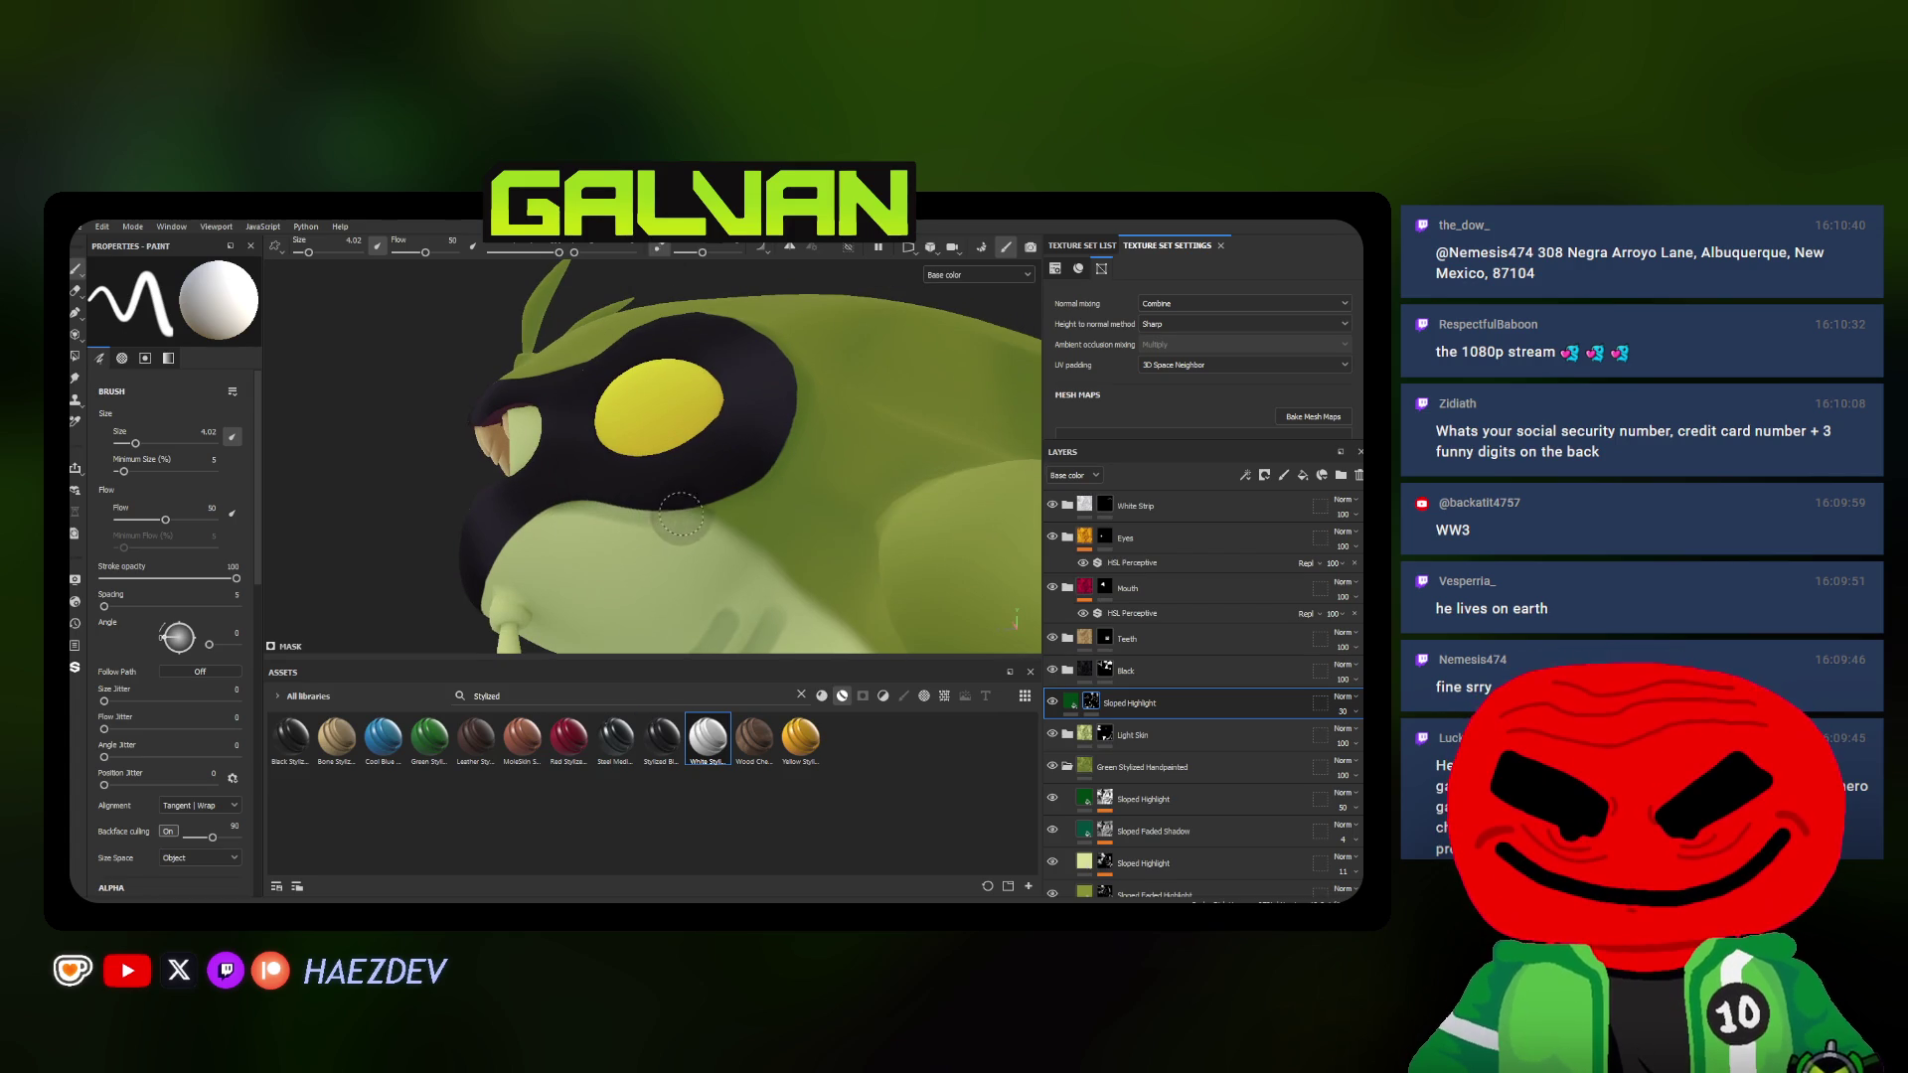
# Paint soft pale highlights around the tendril below the eye, the chin and jaw underside with a lower-flow brush
pyautogui.keyDown('alt'); pyautogui.moveTo(800, 338); pyautogui.dragTo(791, 423); pyautogui.keyUp('alt')
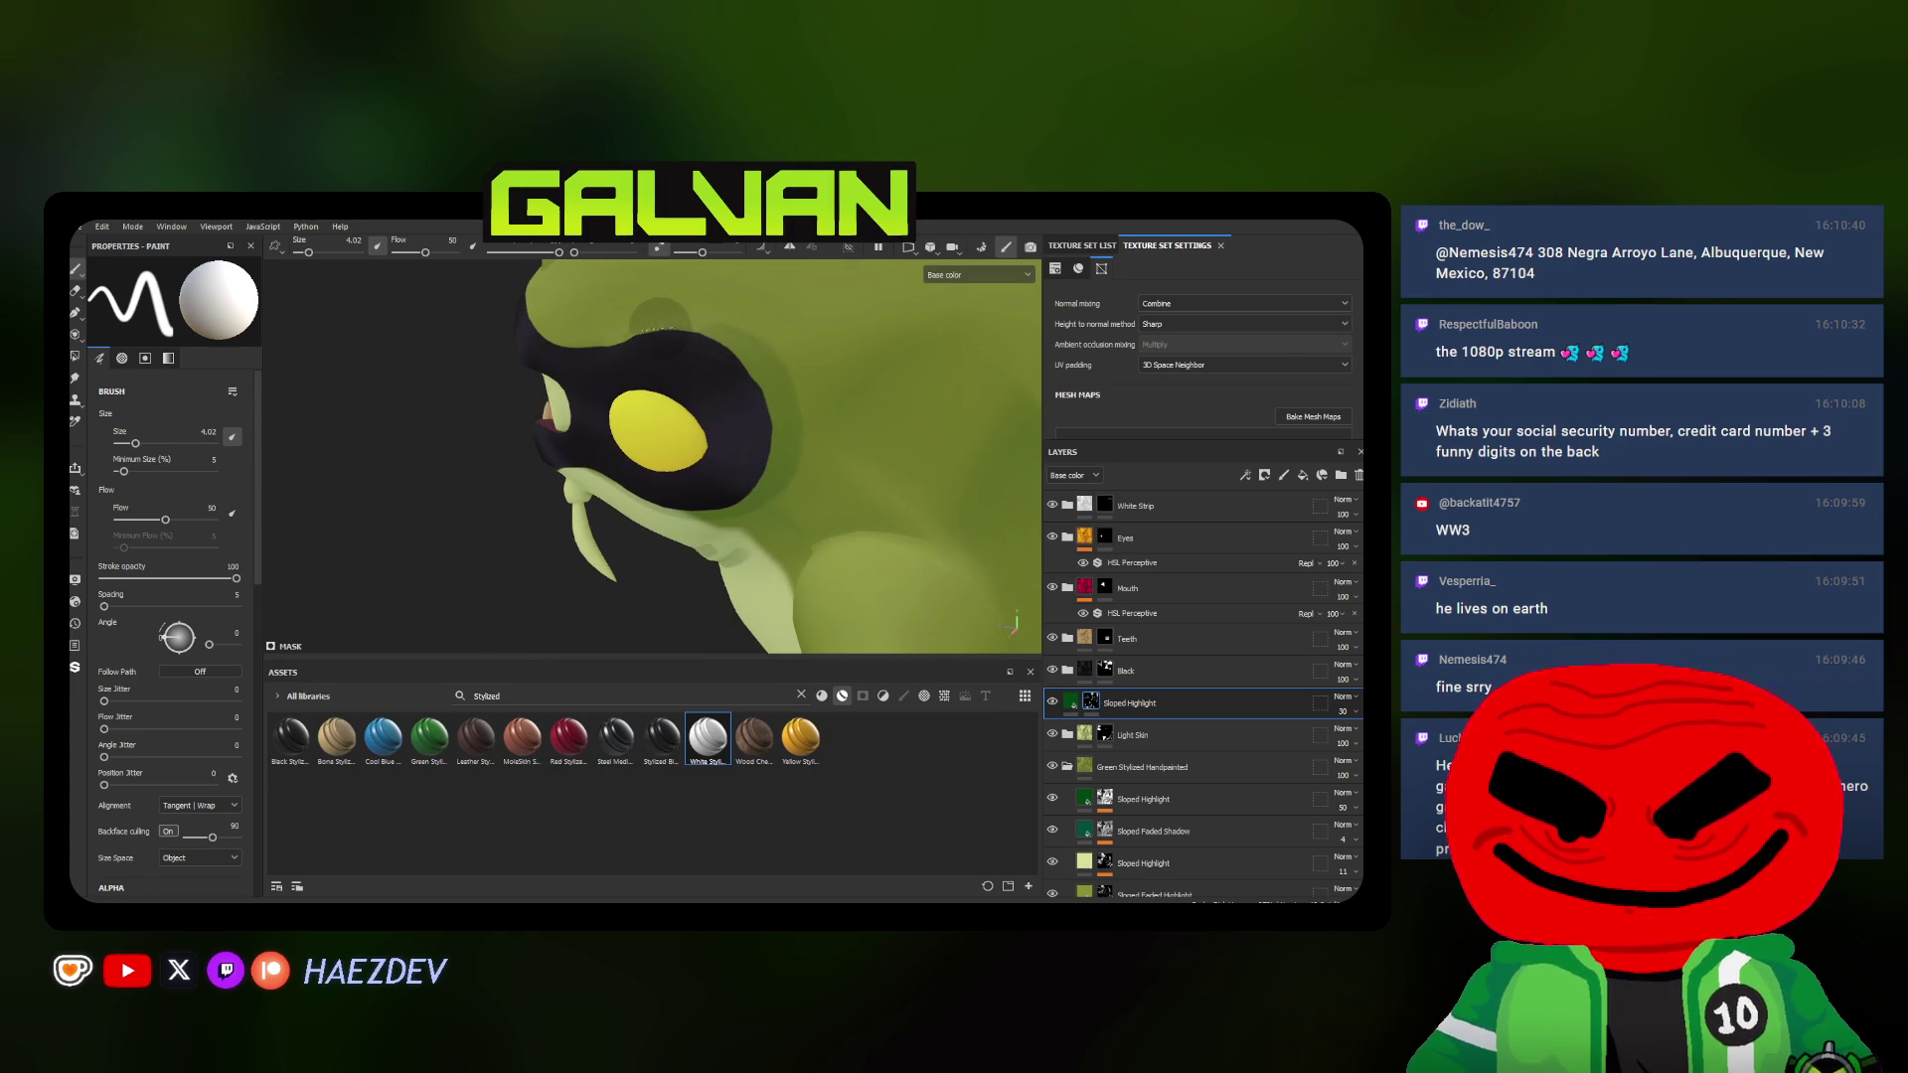
pyautogui.keyDown('alt'); pyautogui.moveTo(614, 356); pyautogui.dragTo(593, 355); pyautogui.keyUp('alt')
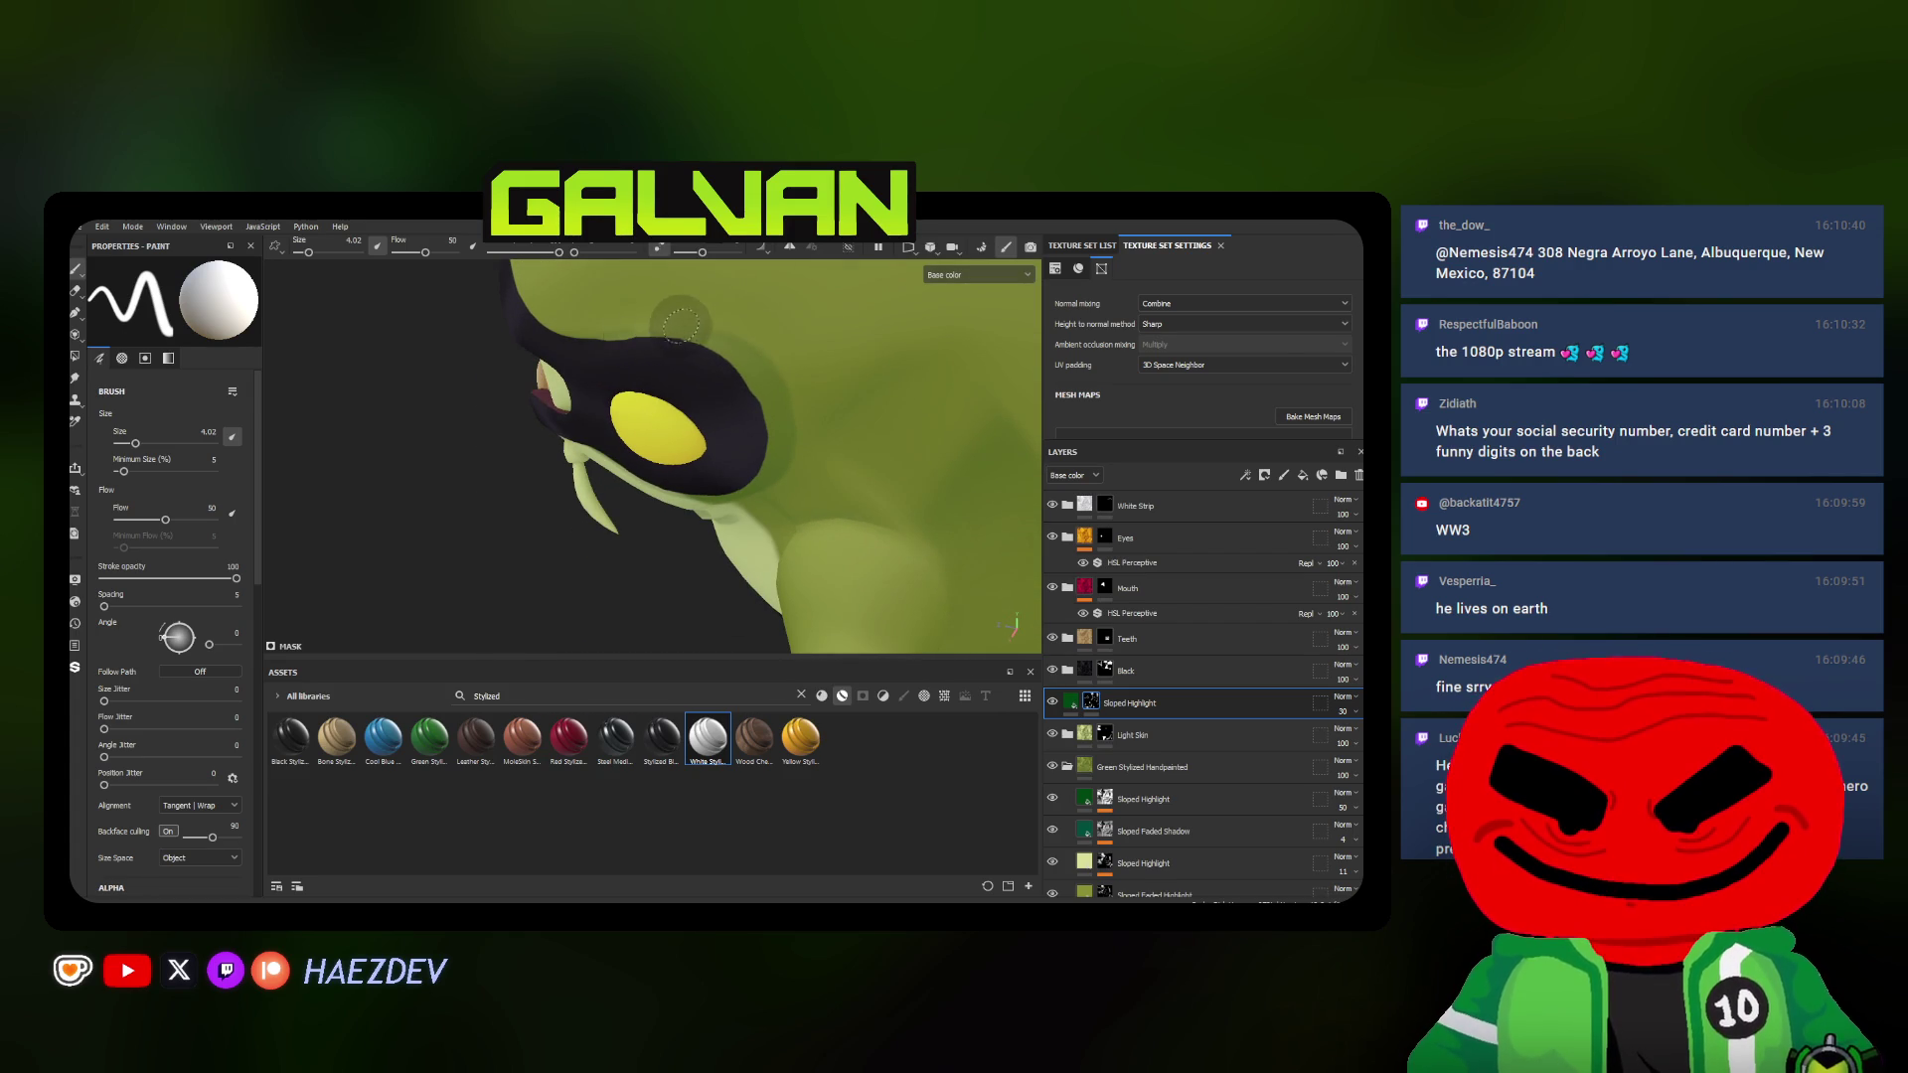
pyautogui.keyDown('alt'); pyautogui.moveTo(573, 370); pyautogui.dragTo(604, 357); pyautogui.keyUp('alt')
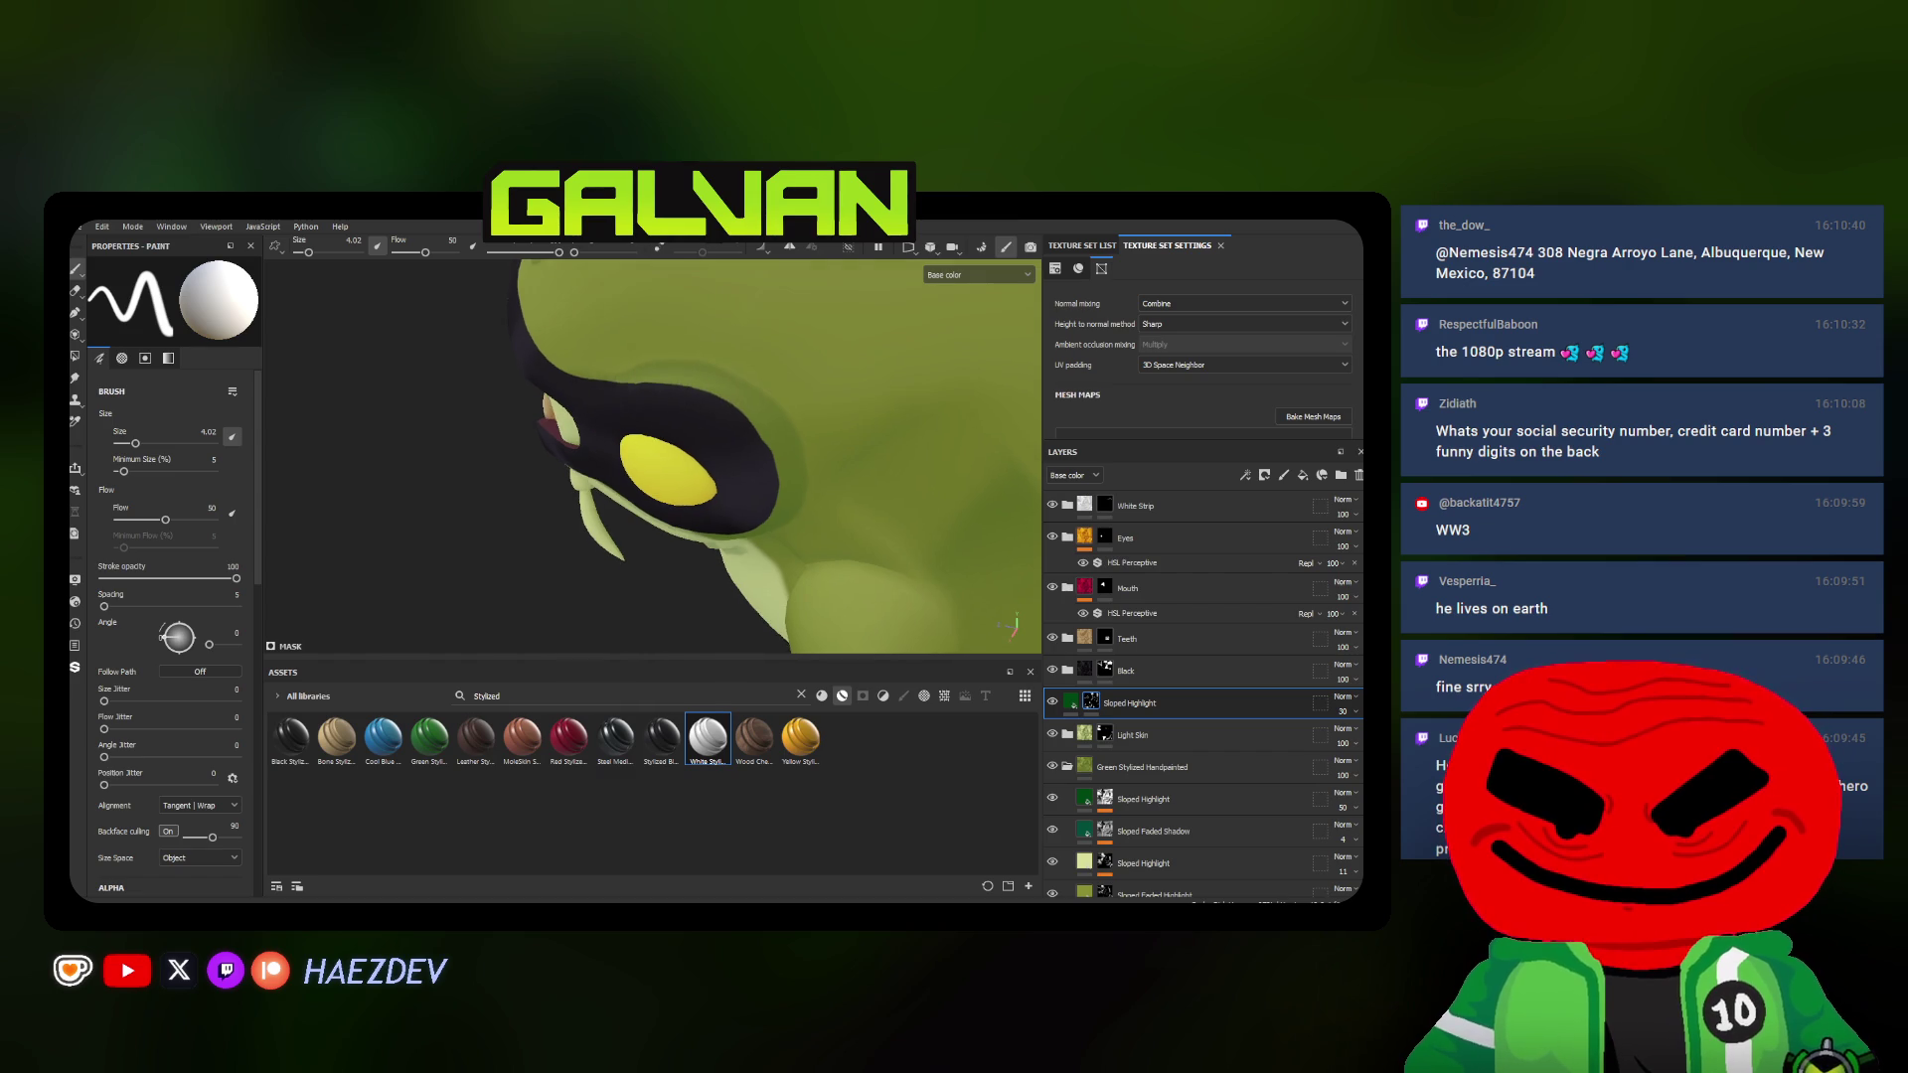
pyautogui.keyDown('ctrl'); pyautogui.moveTo(603, 359); pyautogui.dragTo(615, 351, button='right'); pyautogui.keyUp('ctrl')
pyautogui.keyDown('alt'); pyautogui.moveTo(615, 350); pyautogui.dragTo(596, 355); pyautogui.keyUp('alt')
pyautogui.keyDown('ctrl'); pyautogui.moveTo(596, 355); pyautogui.dragTo(605, 347, button='right'); pyautogui.keyUp('ctrl')
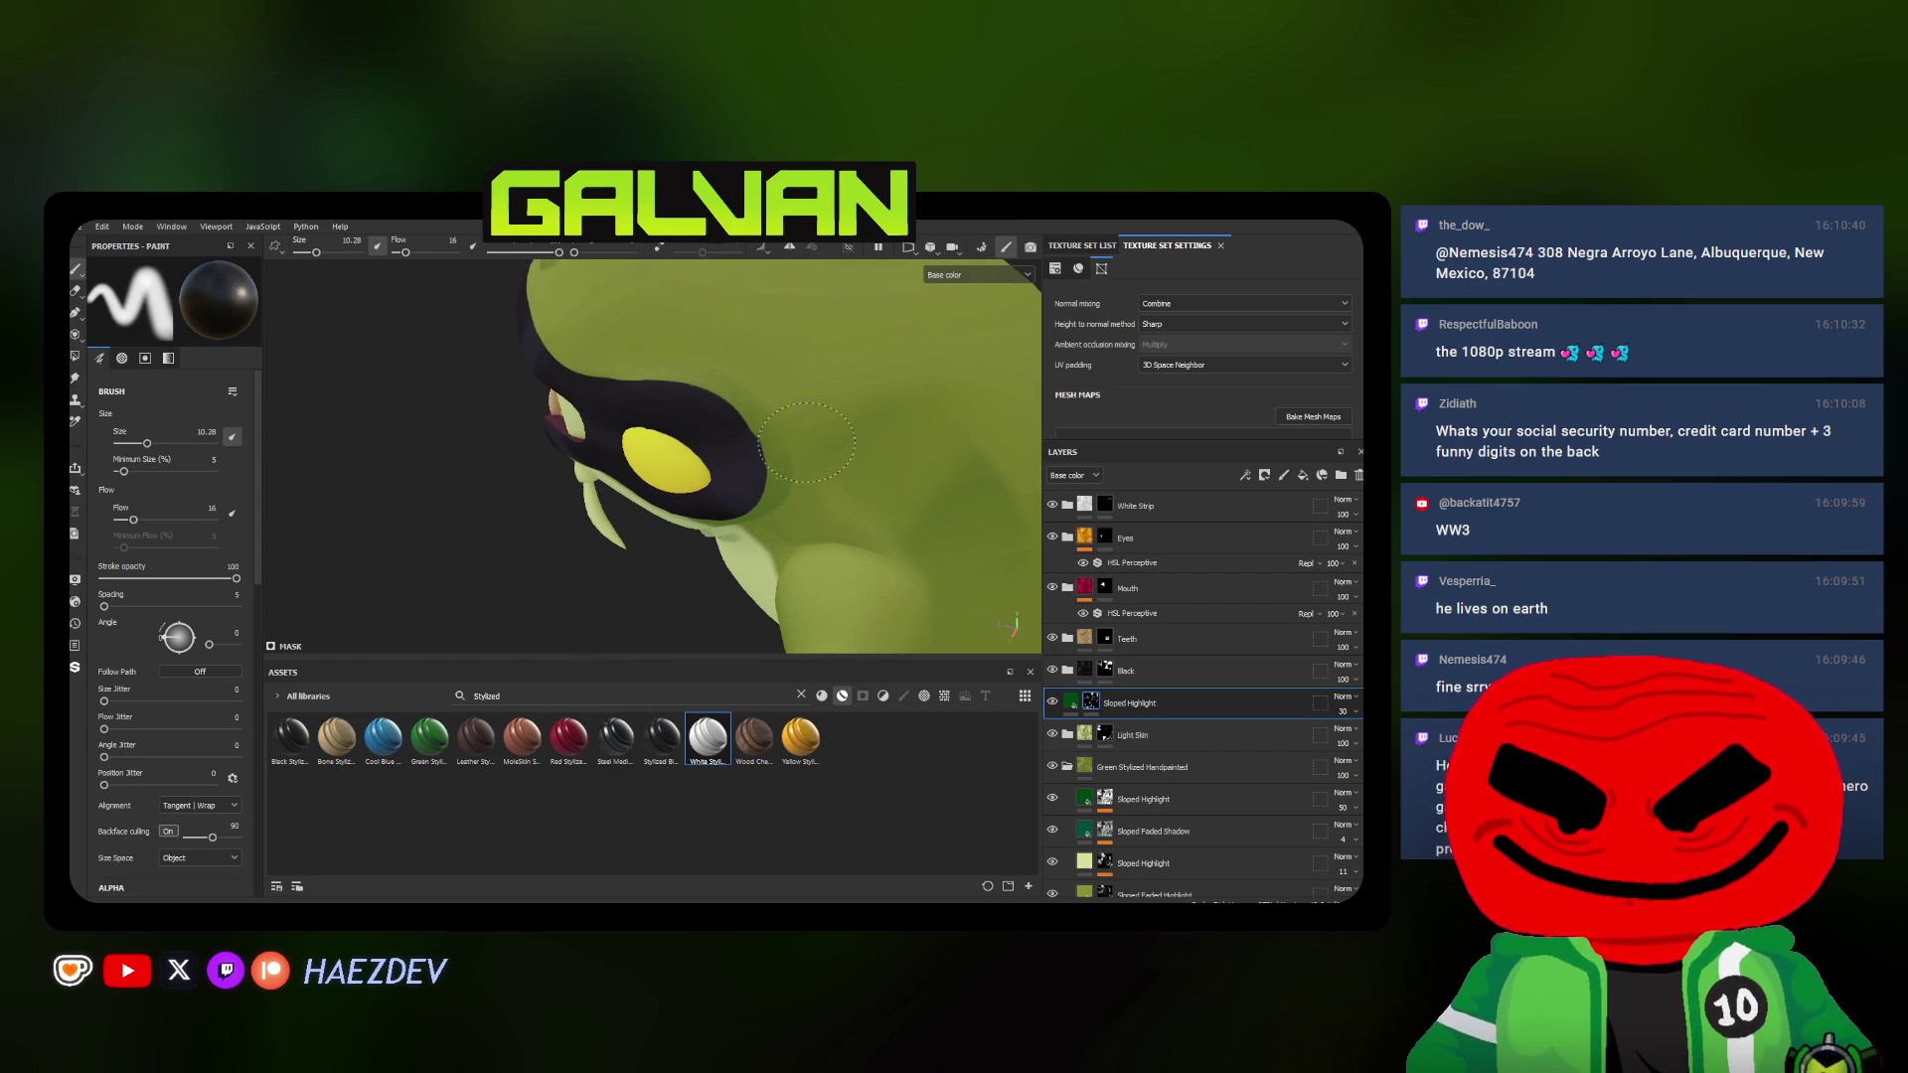
pyautogui.keyDown('alt'); pyautogui.moveTo(807, 514); pyautogui.dragTo(782, 550); pyautogui.keyUp('alt')
pyautogui.moveTo(602, 600)
pyautogui.keyDown('alt'); pyautogui.mouseDown()
pyautogui.moveTo(560, 559)
pyautogui.moveTo(741, 487)
pyautogui.mouseUp(); pyautogui.keyUp('alt')
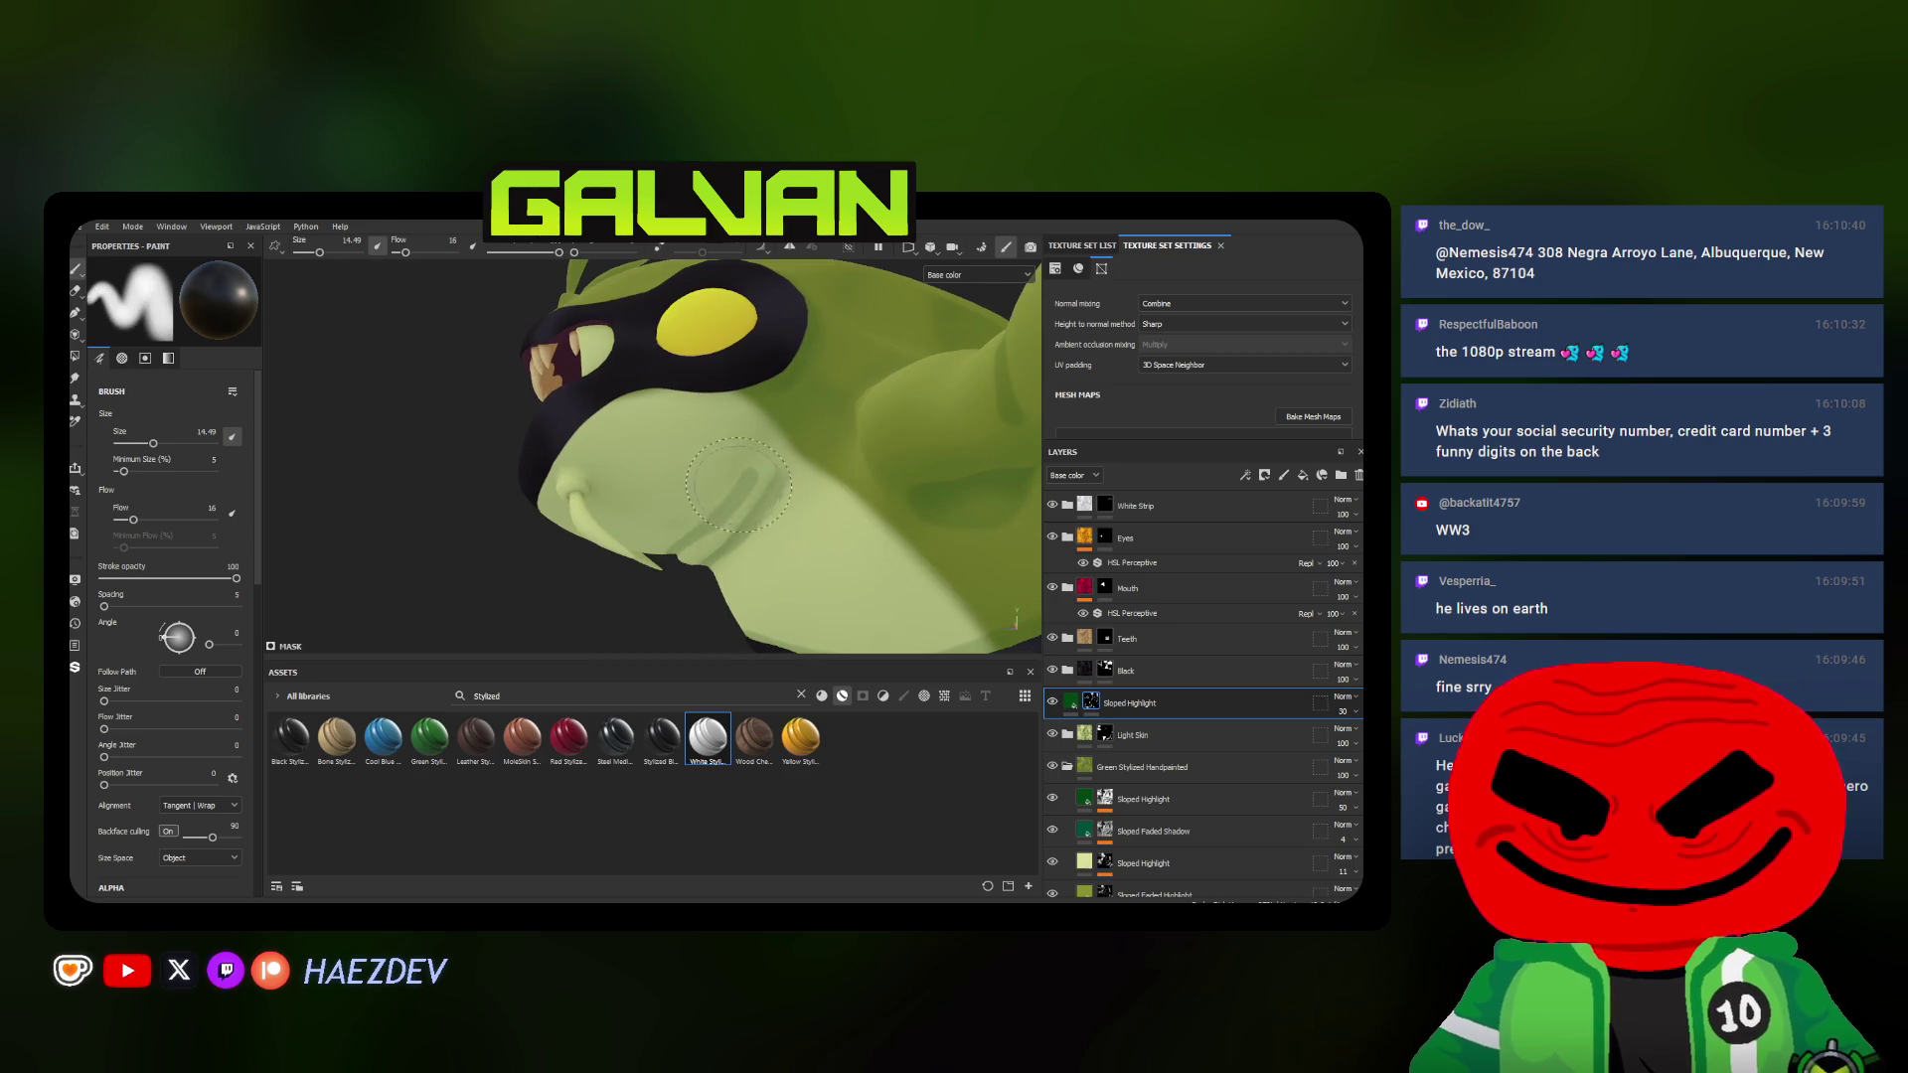
pyautogui.keyDown('alt'); pyautogui.moveTo(647, 530); pyautogui.dragTo(756, 465); pyautogui.keyUp('alt')
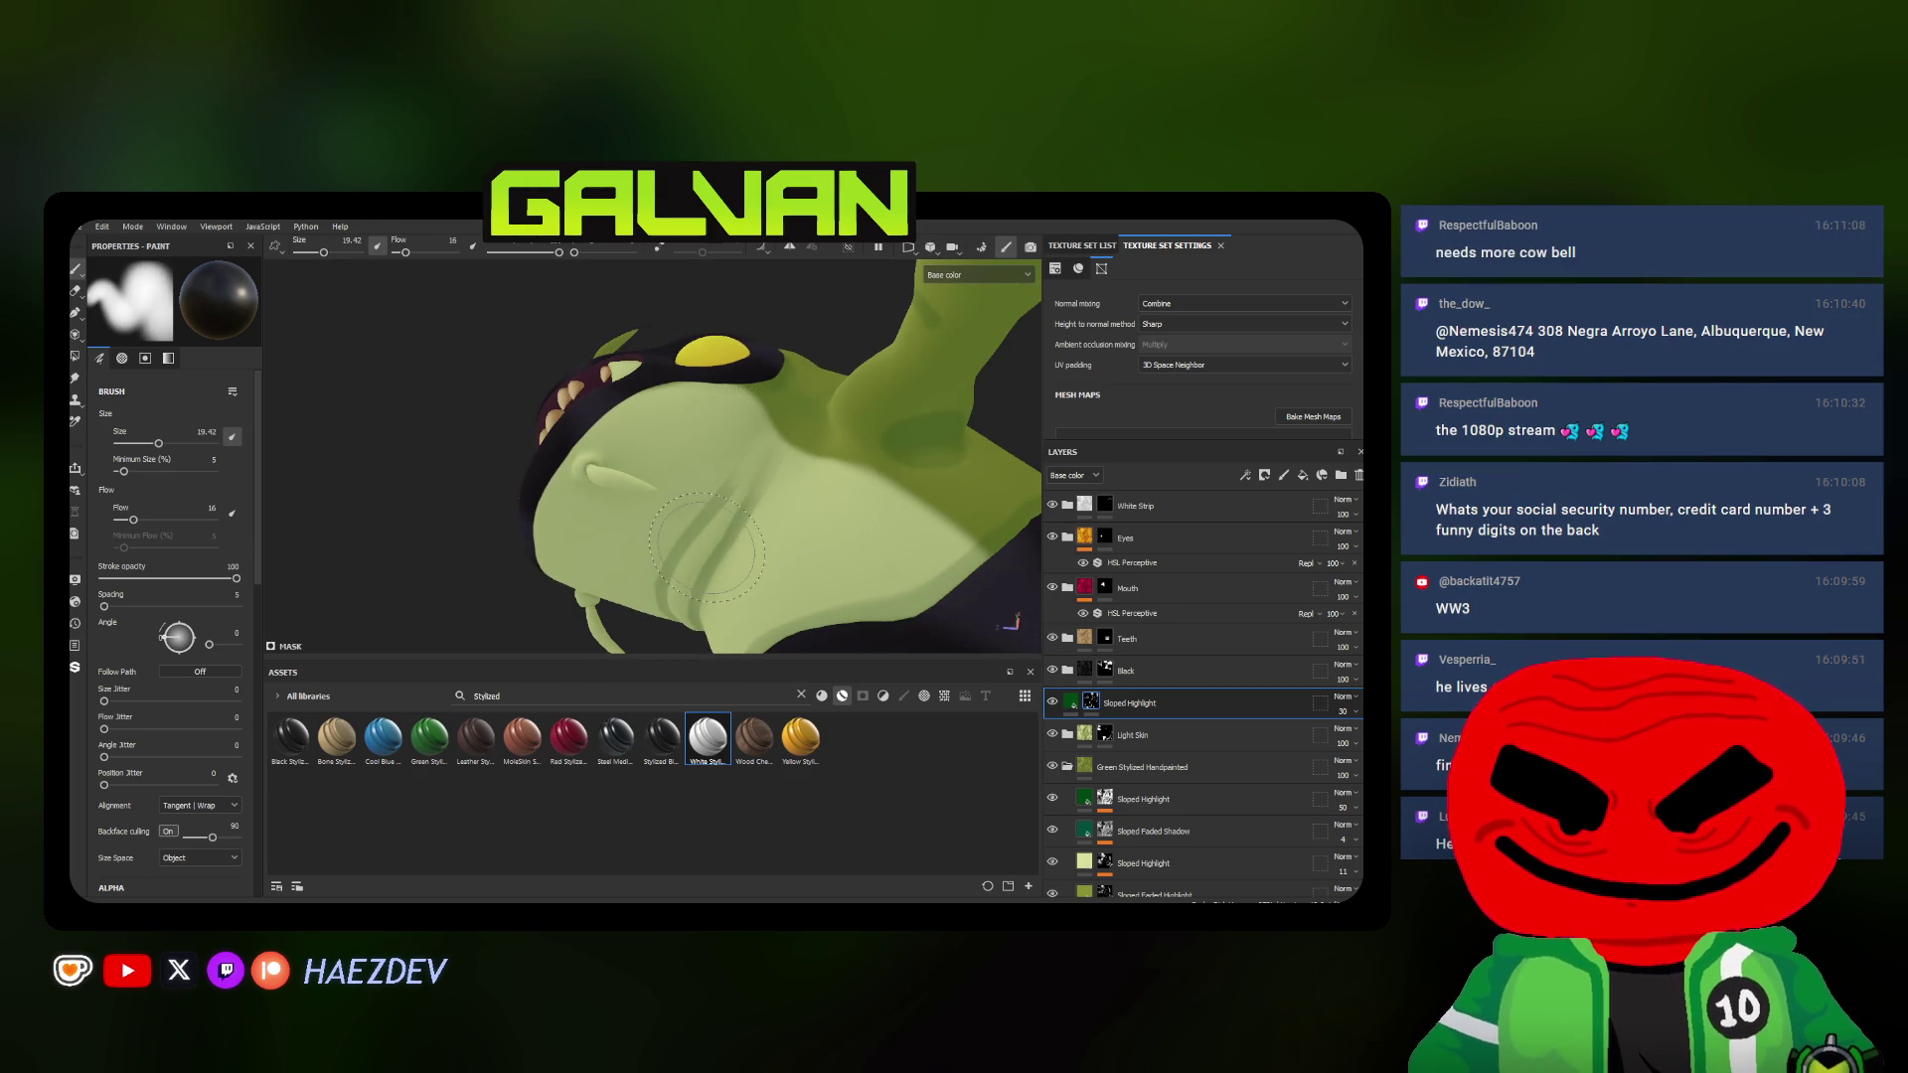
pyautogui.keyDown('alt'); pyautogui.moveTo(762, 457); pyautogui.dragTo(720, 481); pyautogui.keyUp('alt')
pyautogui.keyDown('ctrl'); pyautogui.moveTo(719, 475); pyautogui.dragTo(791, 476, button='right'); pyautogui.keyUp('ctrl')
# Move down to the chest with a smaller brush and level the arm in view for the next highlights
pyautogui.keyDown('alt'); pyautogui.moveTo(752, 444); pyautogui.dragTo(756, 454); pyautogui.keyUp('alt')
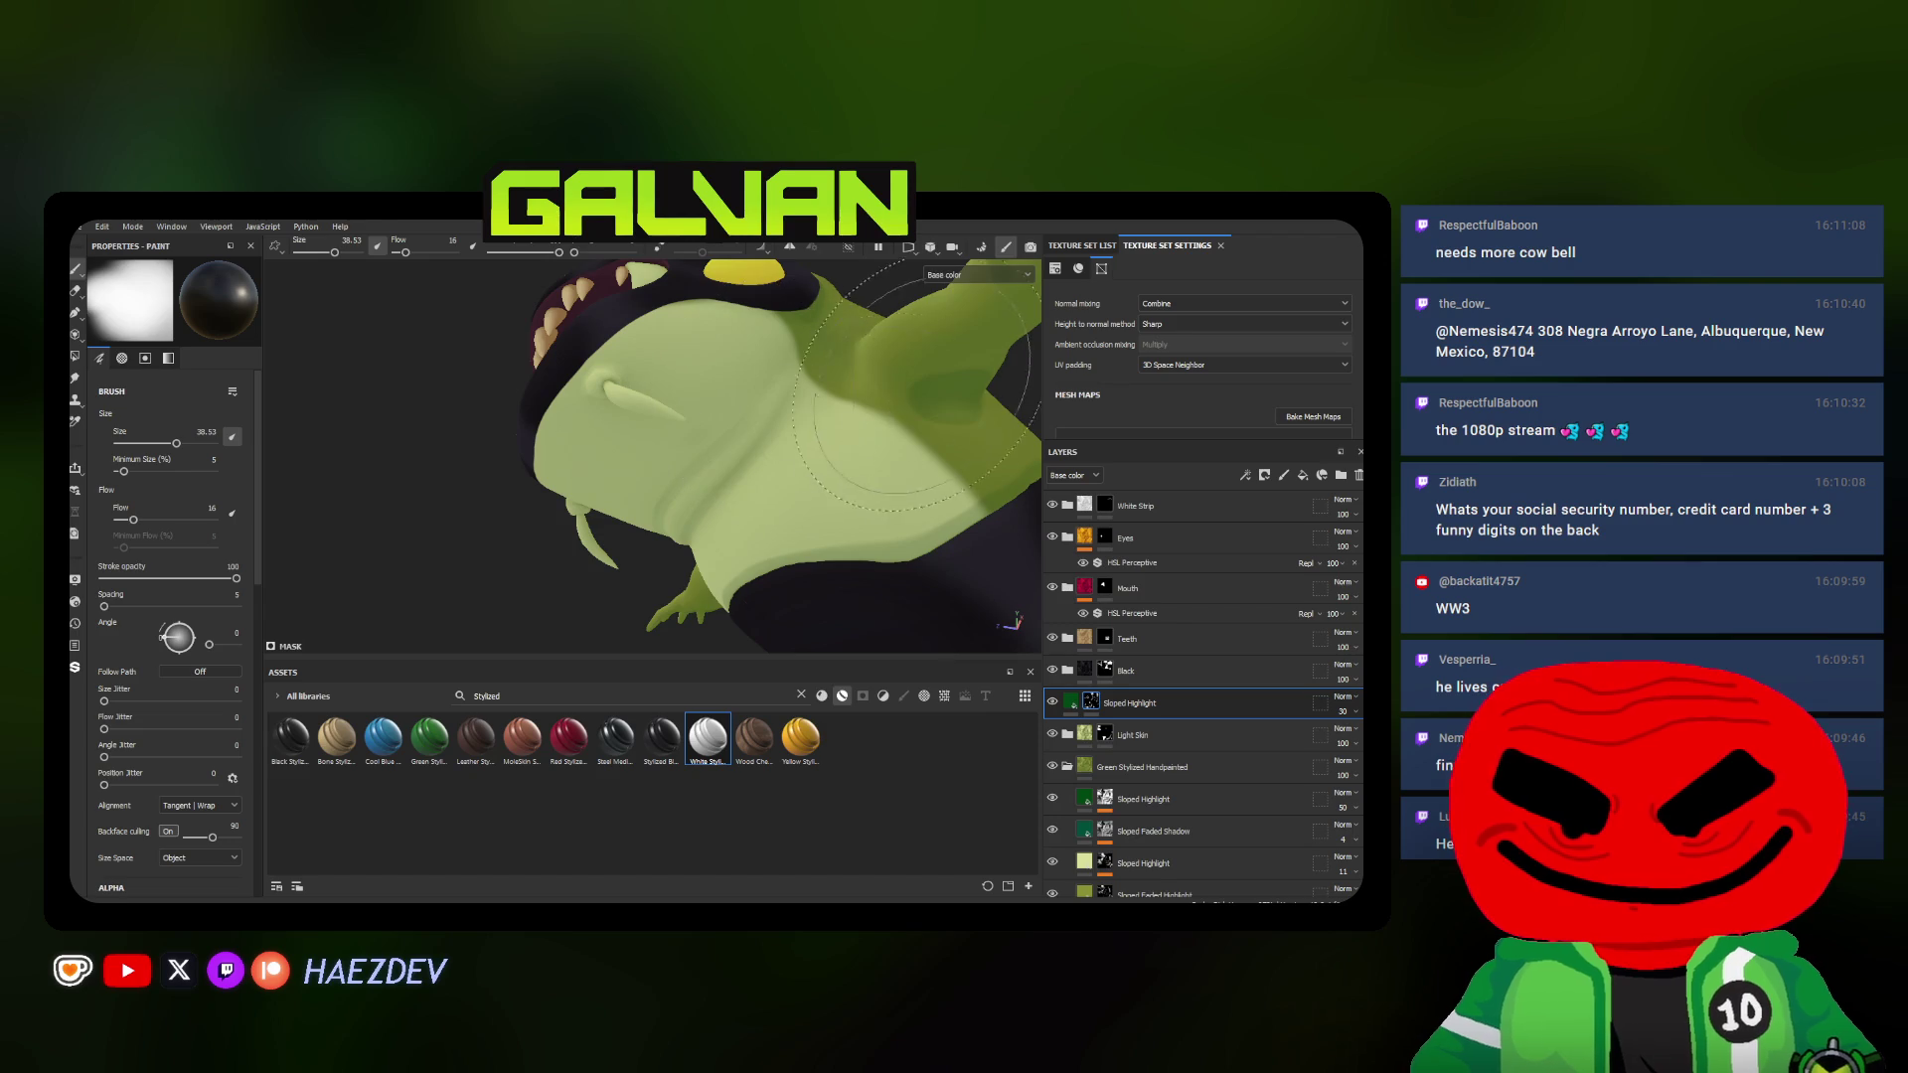
pyautogui.keyDown('ctrl'); pyautogui.moveTo(903, 401); pyautogui.dragTo(836, 399, button='right'); pyautogui.keyUp('ctrl')
pyautogui.keyDown('alt'); pyautogui.moveTo(835, 400); pyautogui.dragTo(616, 580); pyautogui.keyUp('alt')
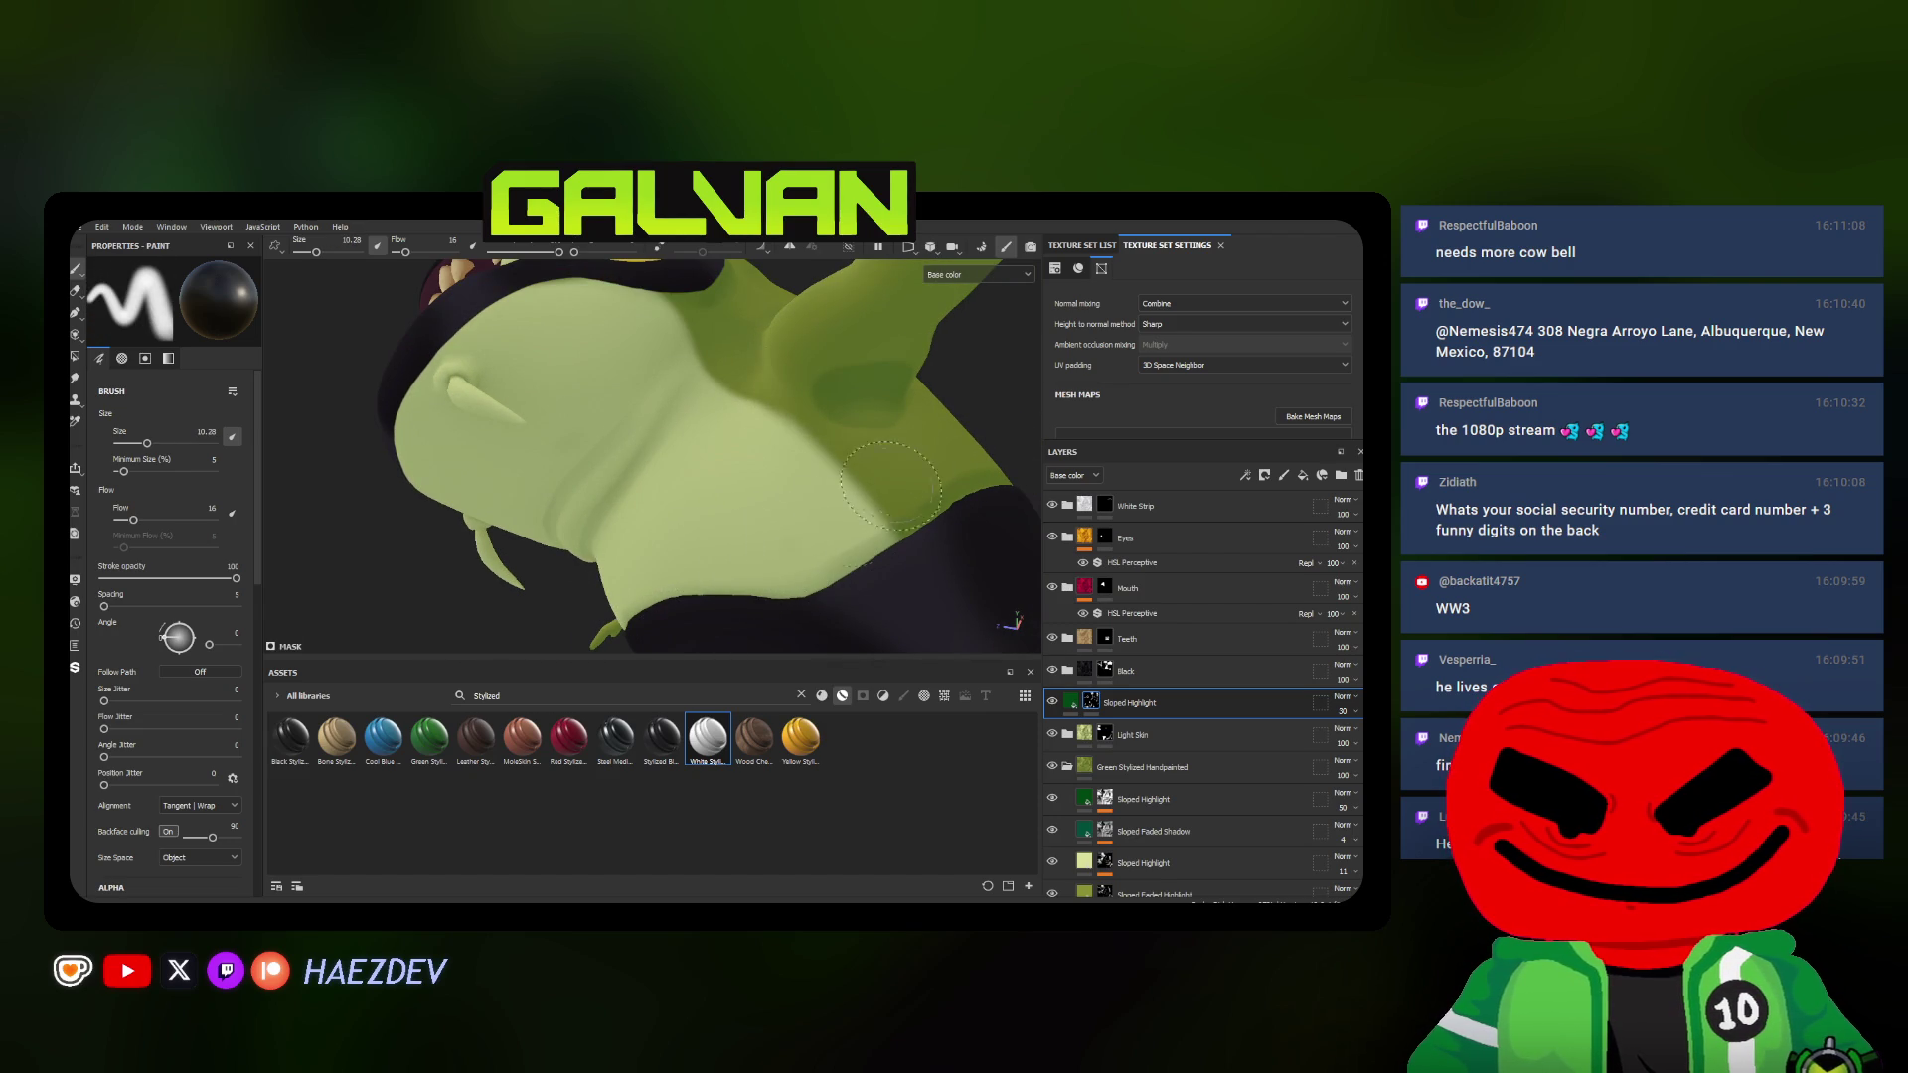
pyautogui.moveTo(889, 484)
pyautogui.keyDown('alt'); pyautogui.mouseDown()
pyautogui.moveTo(721, 571)
pyautogui.moveTo(783, 538)
pyautogui.mouseUp(); pyautogui.keyUp('alt')
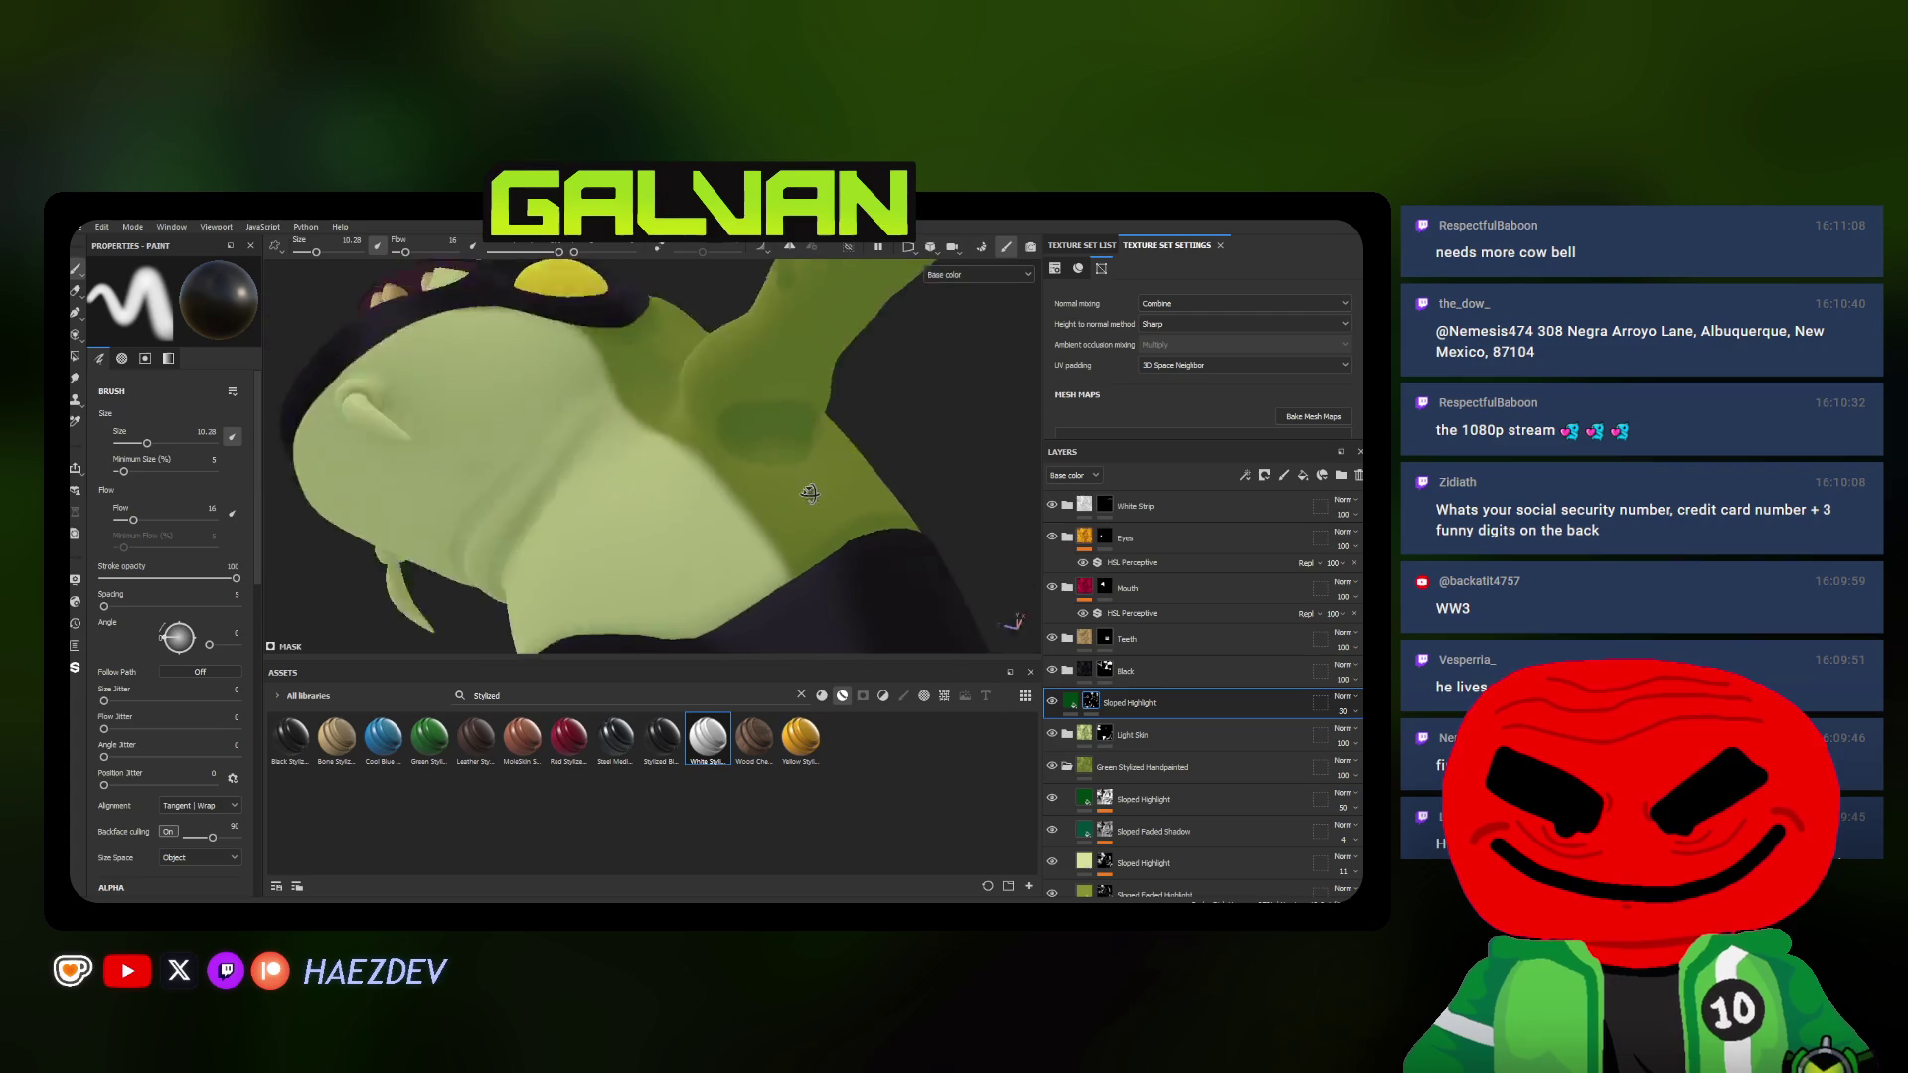
pyautogui.keyDown('alt'); pyautogui.moveTo(928, 443); pyautogui.dragTo(705, 477); pyautogui.keyUp('alt')
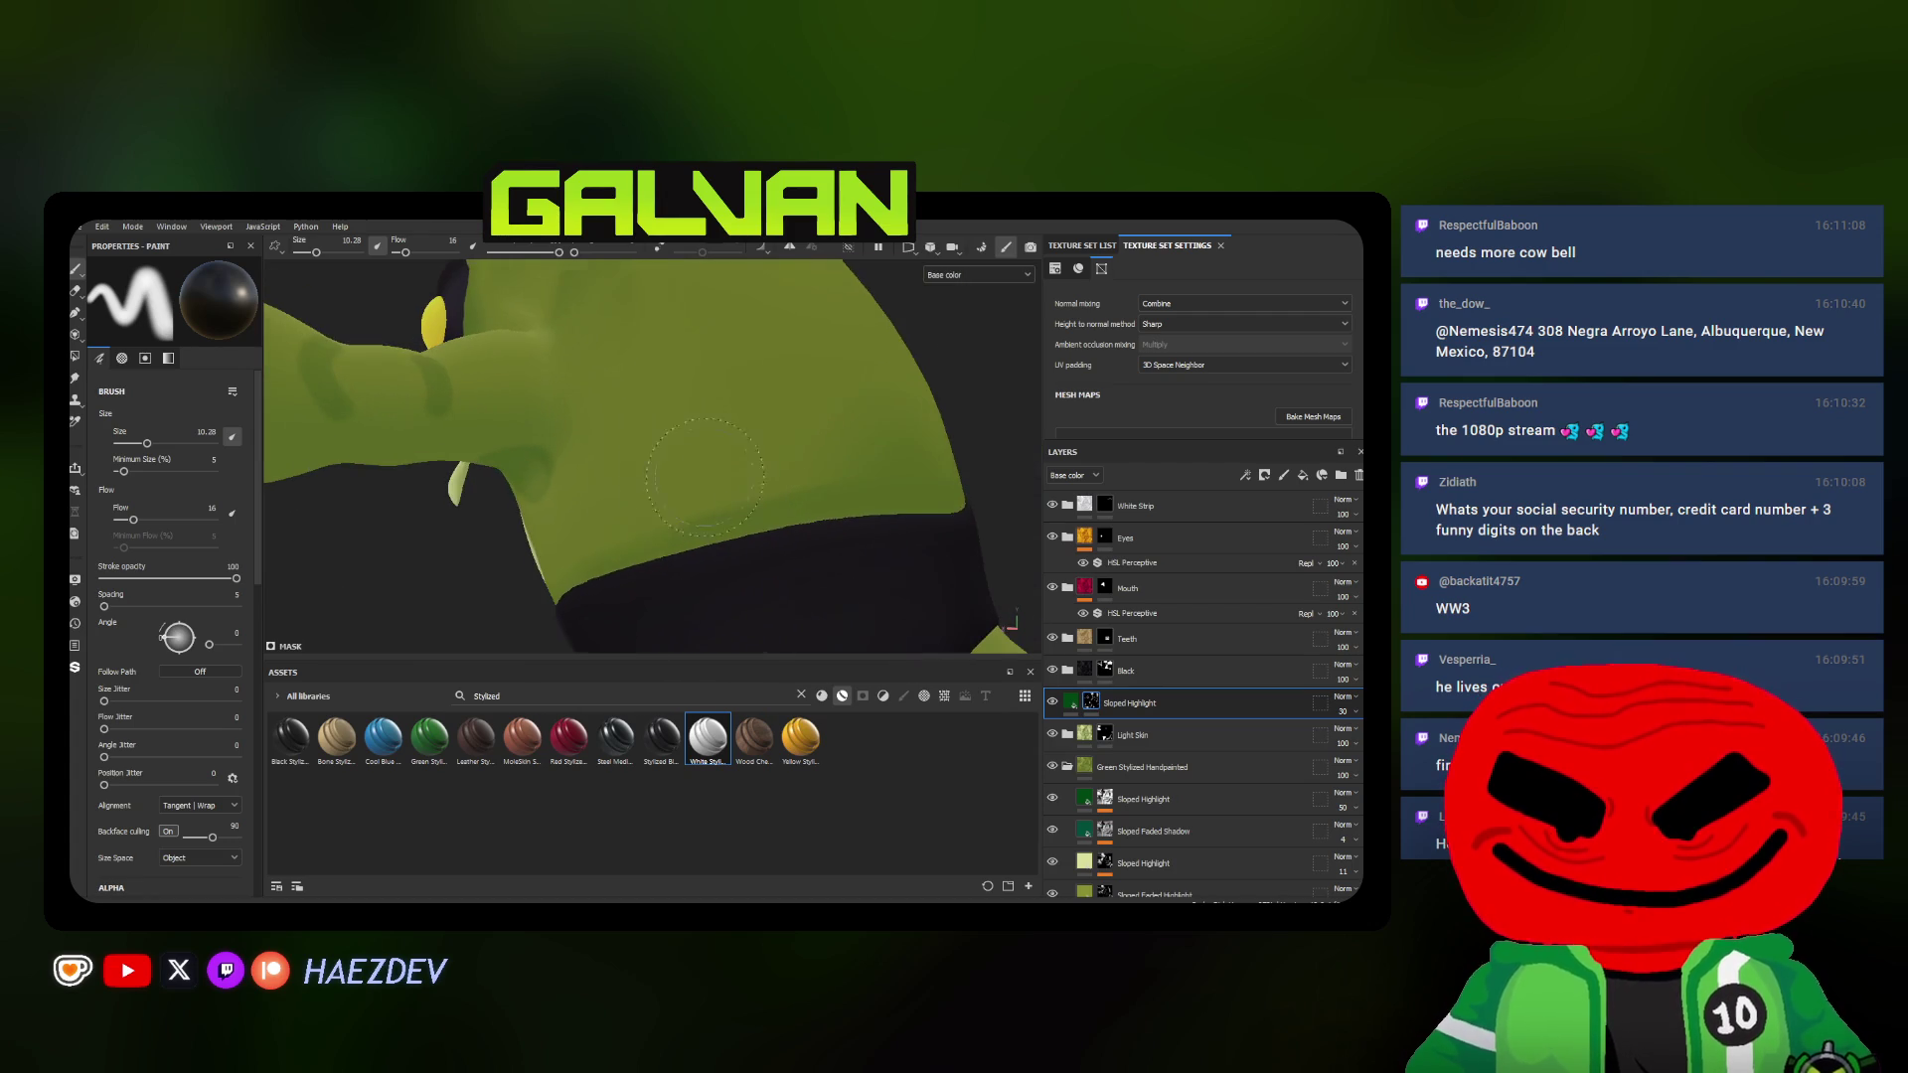
pyautogui.moveTo(593, 521)
pyautogui.keyDown('alt'); pyautogui.mouseDown()
pyautogui.moveTo(923, 448)
pyautogui.moveTo(686, 348)
pyautogui.mouseUp(); pyautogui.keyUp('alt')
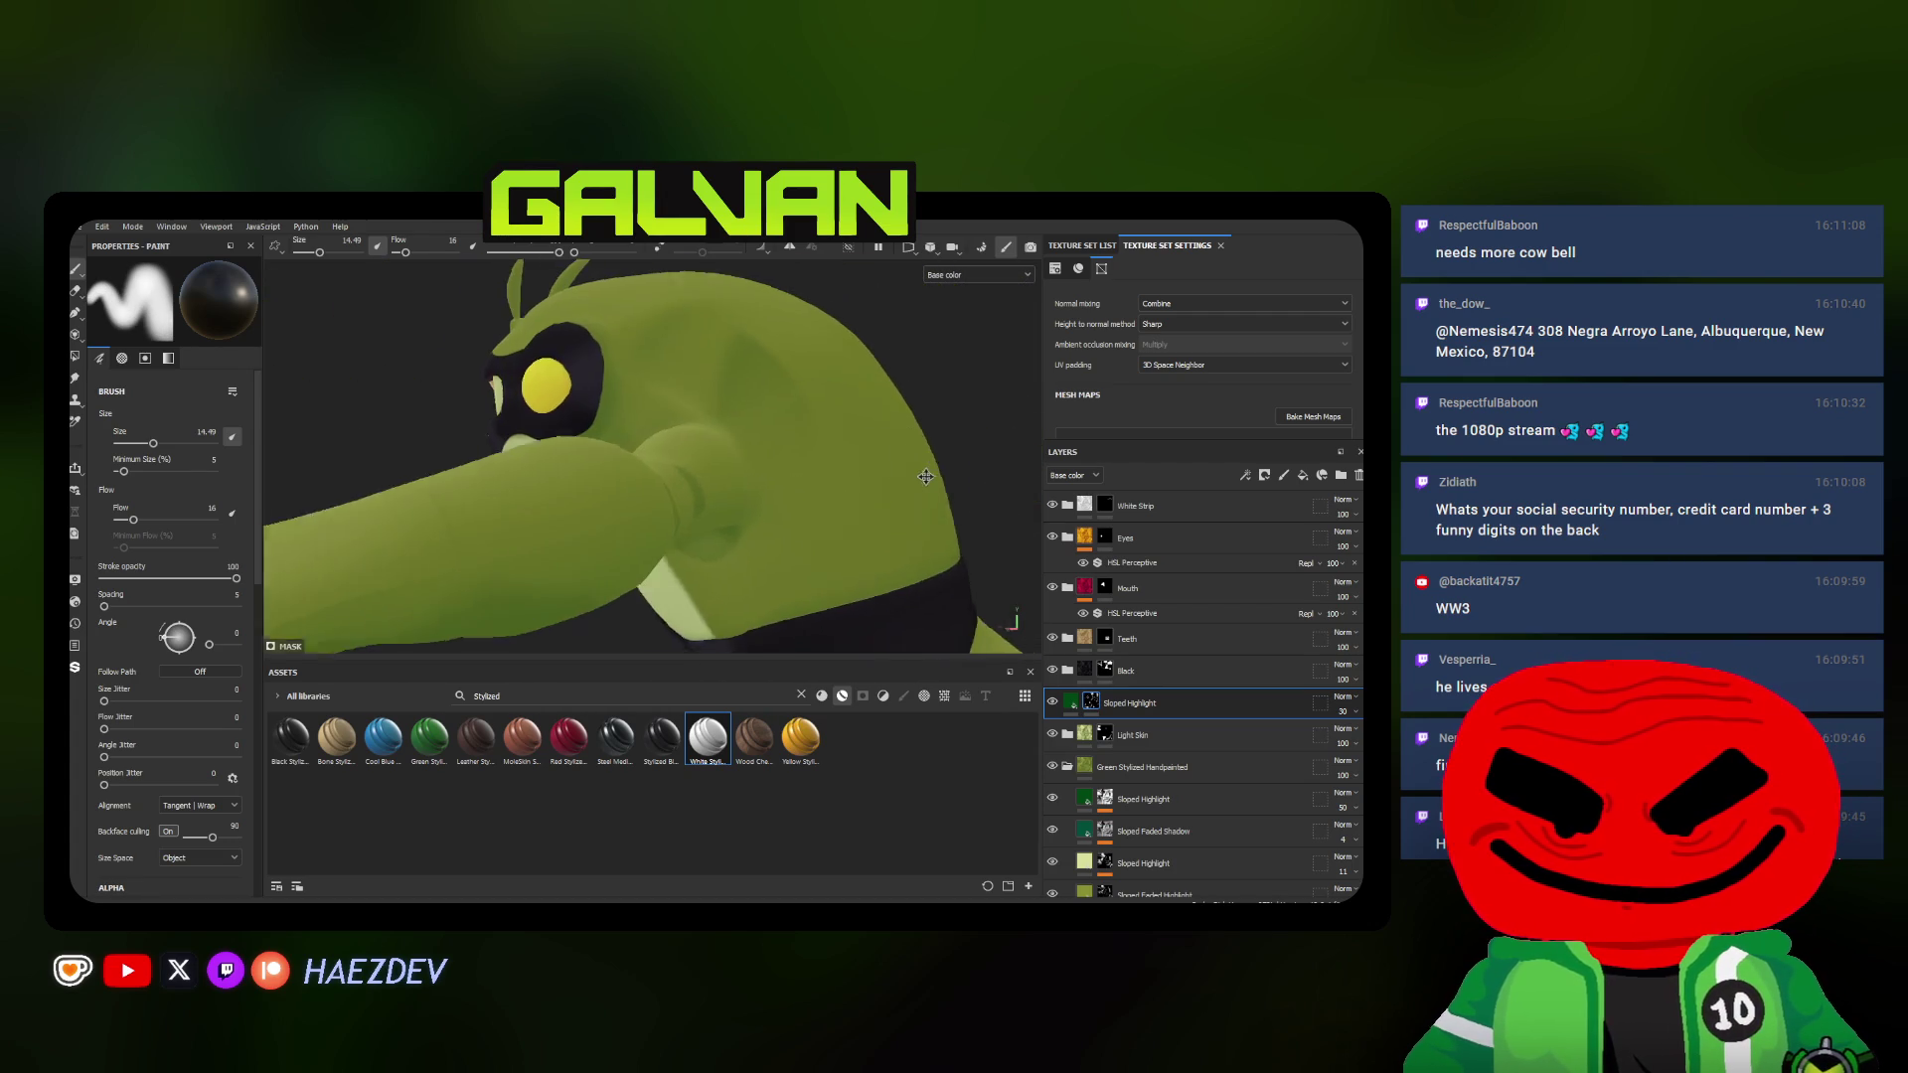
pyautogui.scroll(2, 686, 347)
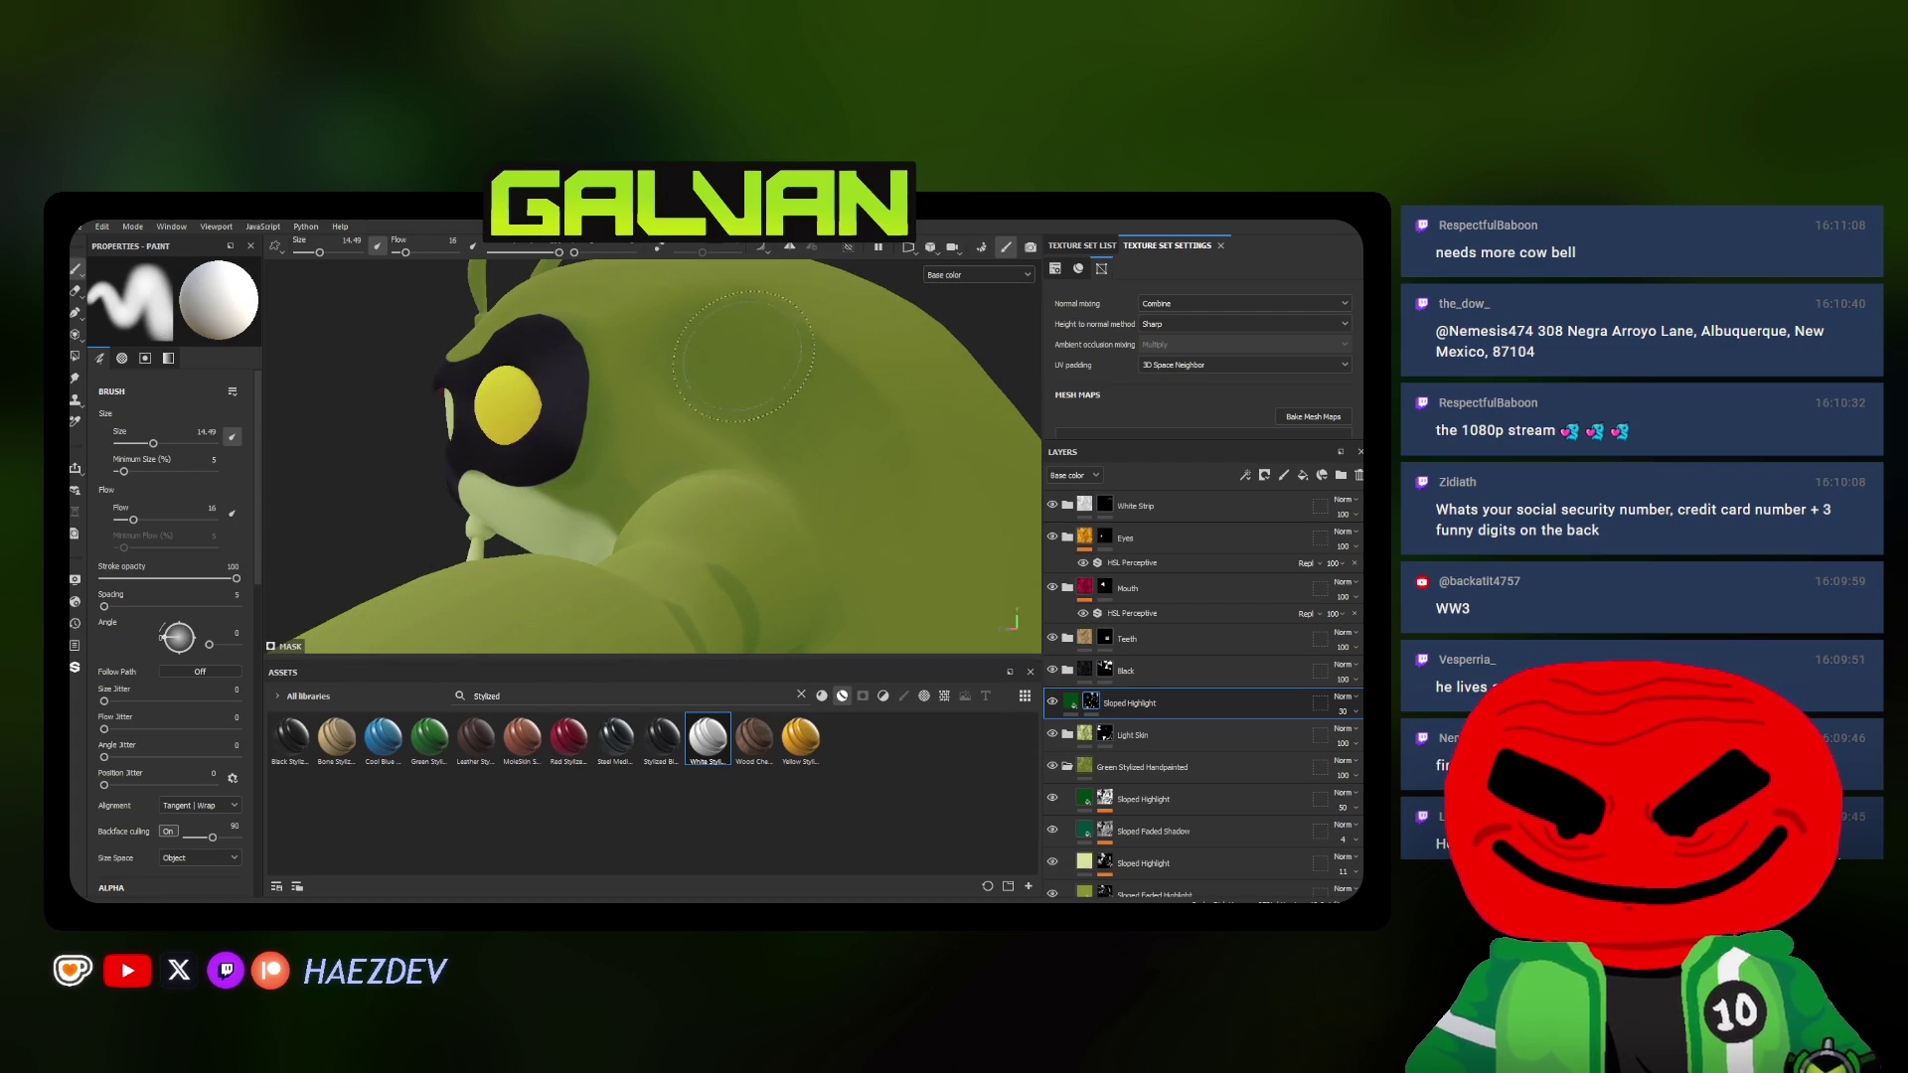
# Paint highlight strokes along the horizontal arm and upper arm, resizing the brush to fit
pyautogui.keyDown('ctrl'); pyautogui.moveTo(740, 355); pyautogui.dragTo(824, 411, button='right'); pyautogui.keyUp('ctrl')
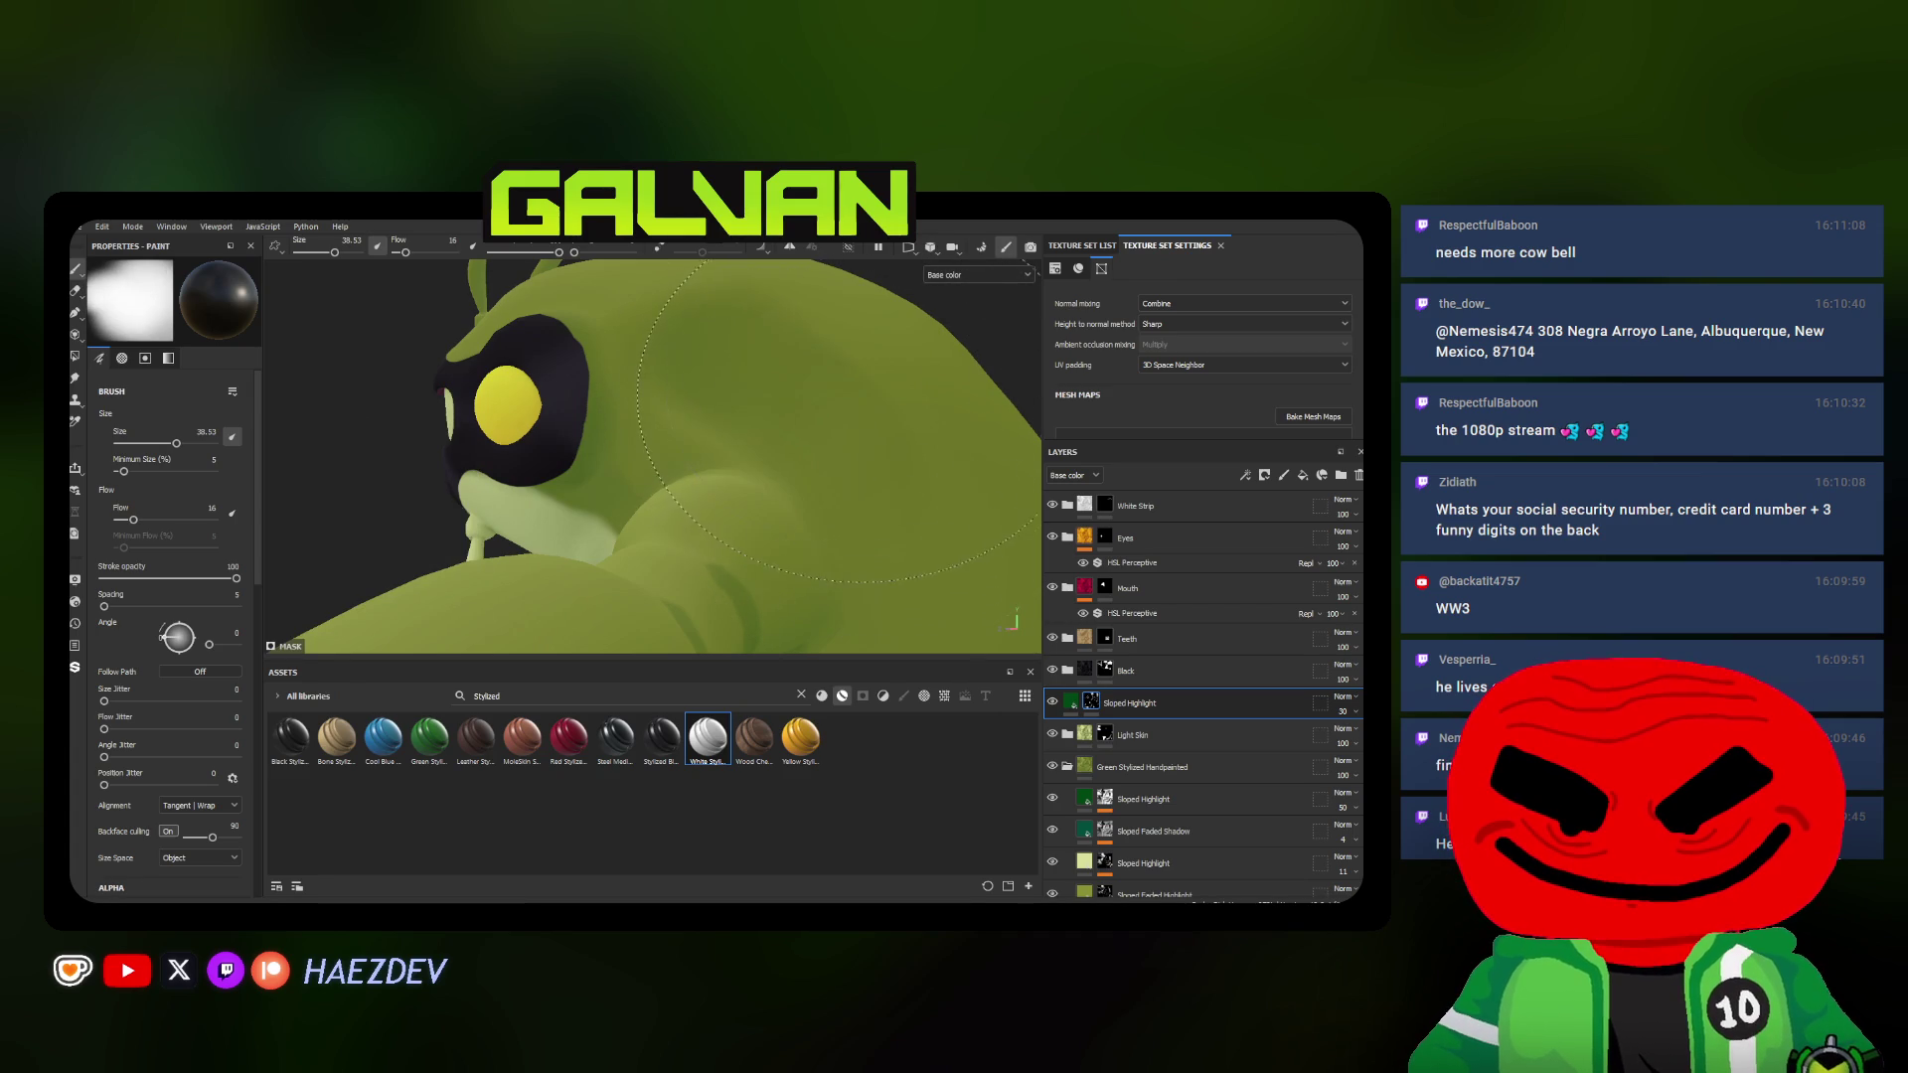
pyautogui.keyDown('alt'); pyautogui.moveTo(769, 417); pyautogui.dragTo(716, 492); pyautogui.keyUp('alt')
pyautogui.keyDown('ctrl'); pyautogui.moveTo(716, 492); pyautogui.dragTo(679, 532, button='right'); pyautogui.keyUp('ctrl')
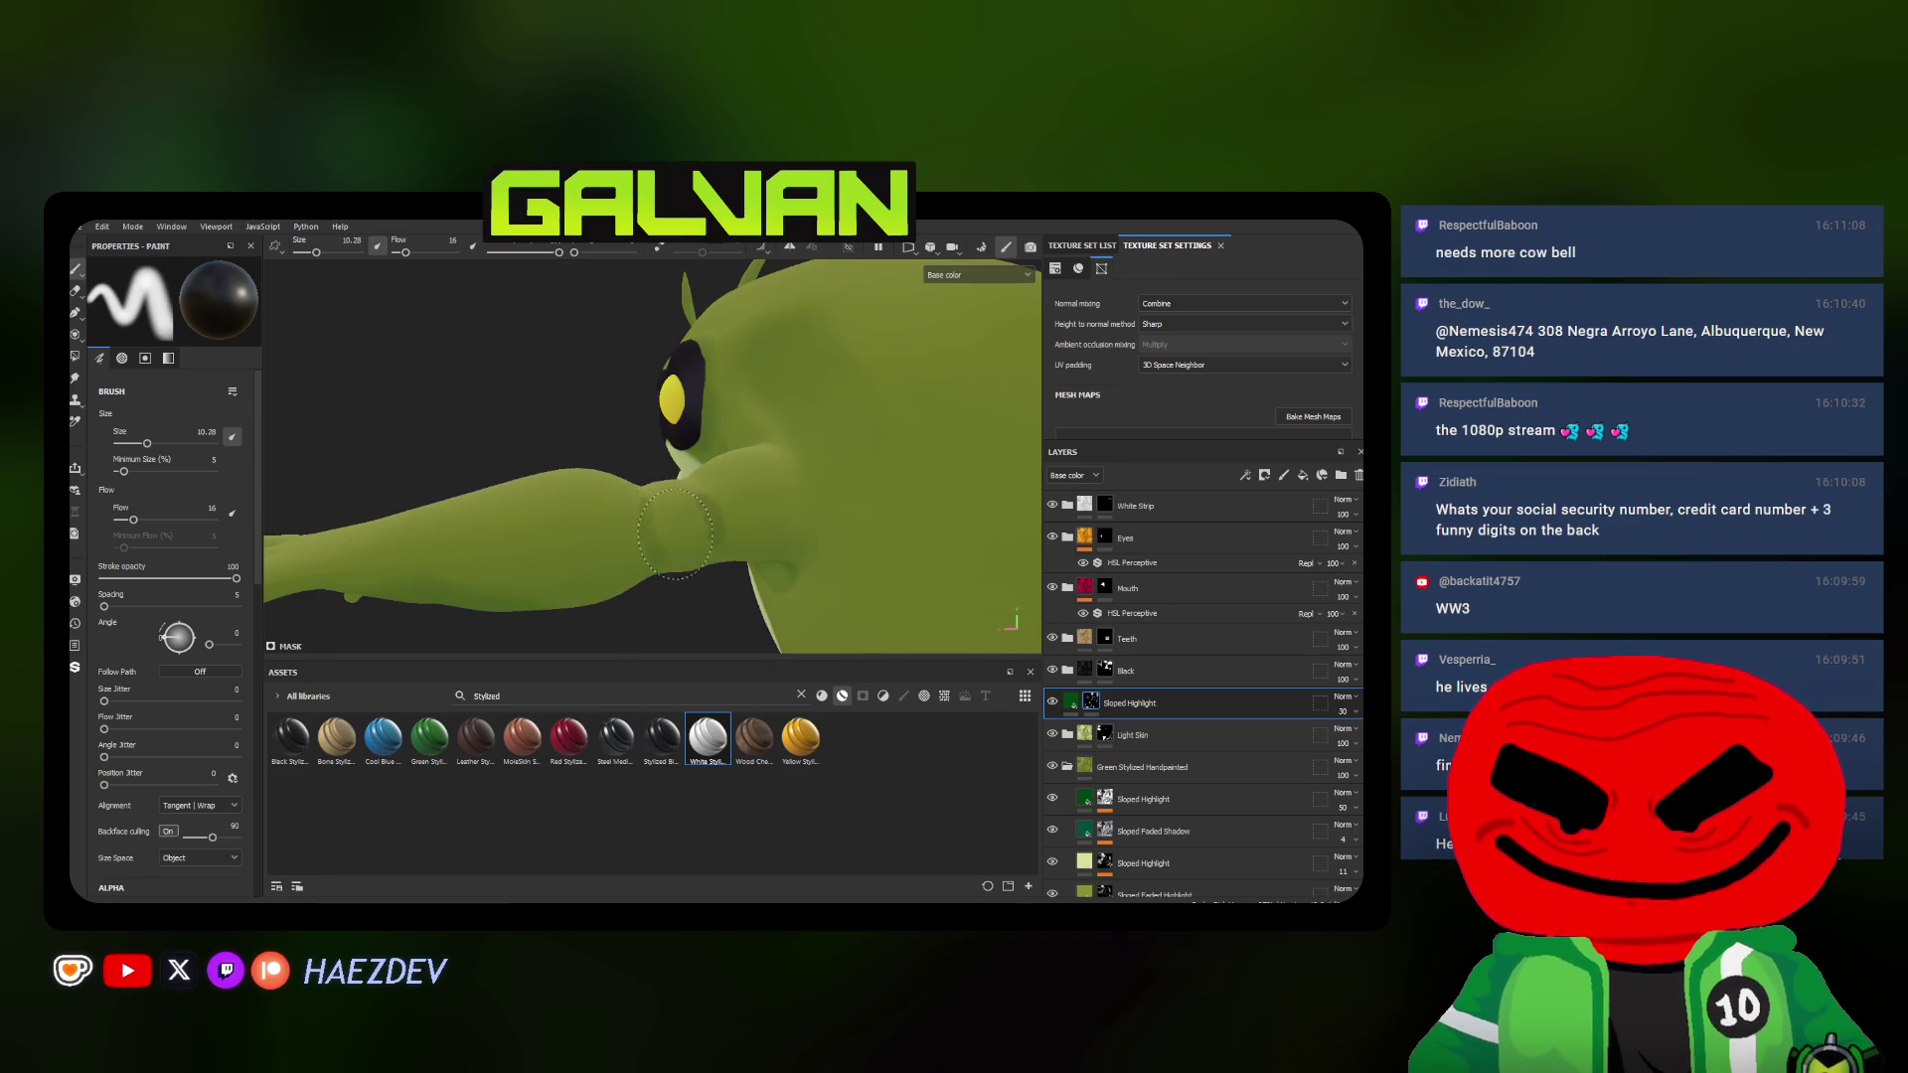
pyautogui.keyDown('alt'); pyautogui.moveTo(675, 529); pyautogui.dragTo(656, 514); pyautogui.keyUp('alt')
pyautogui.keyDown('ctrl'); pyautogui.moveTo(656, 515); pyautogui.dragTo(667, 520, button='right'); pyautogui.keyUp('ctrl')
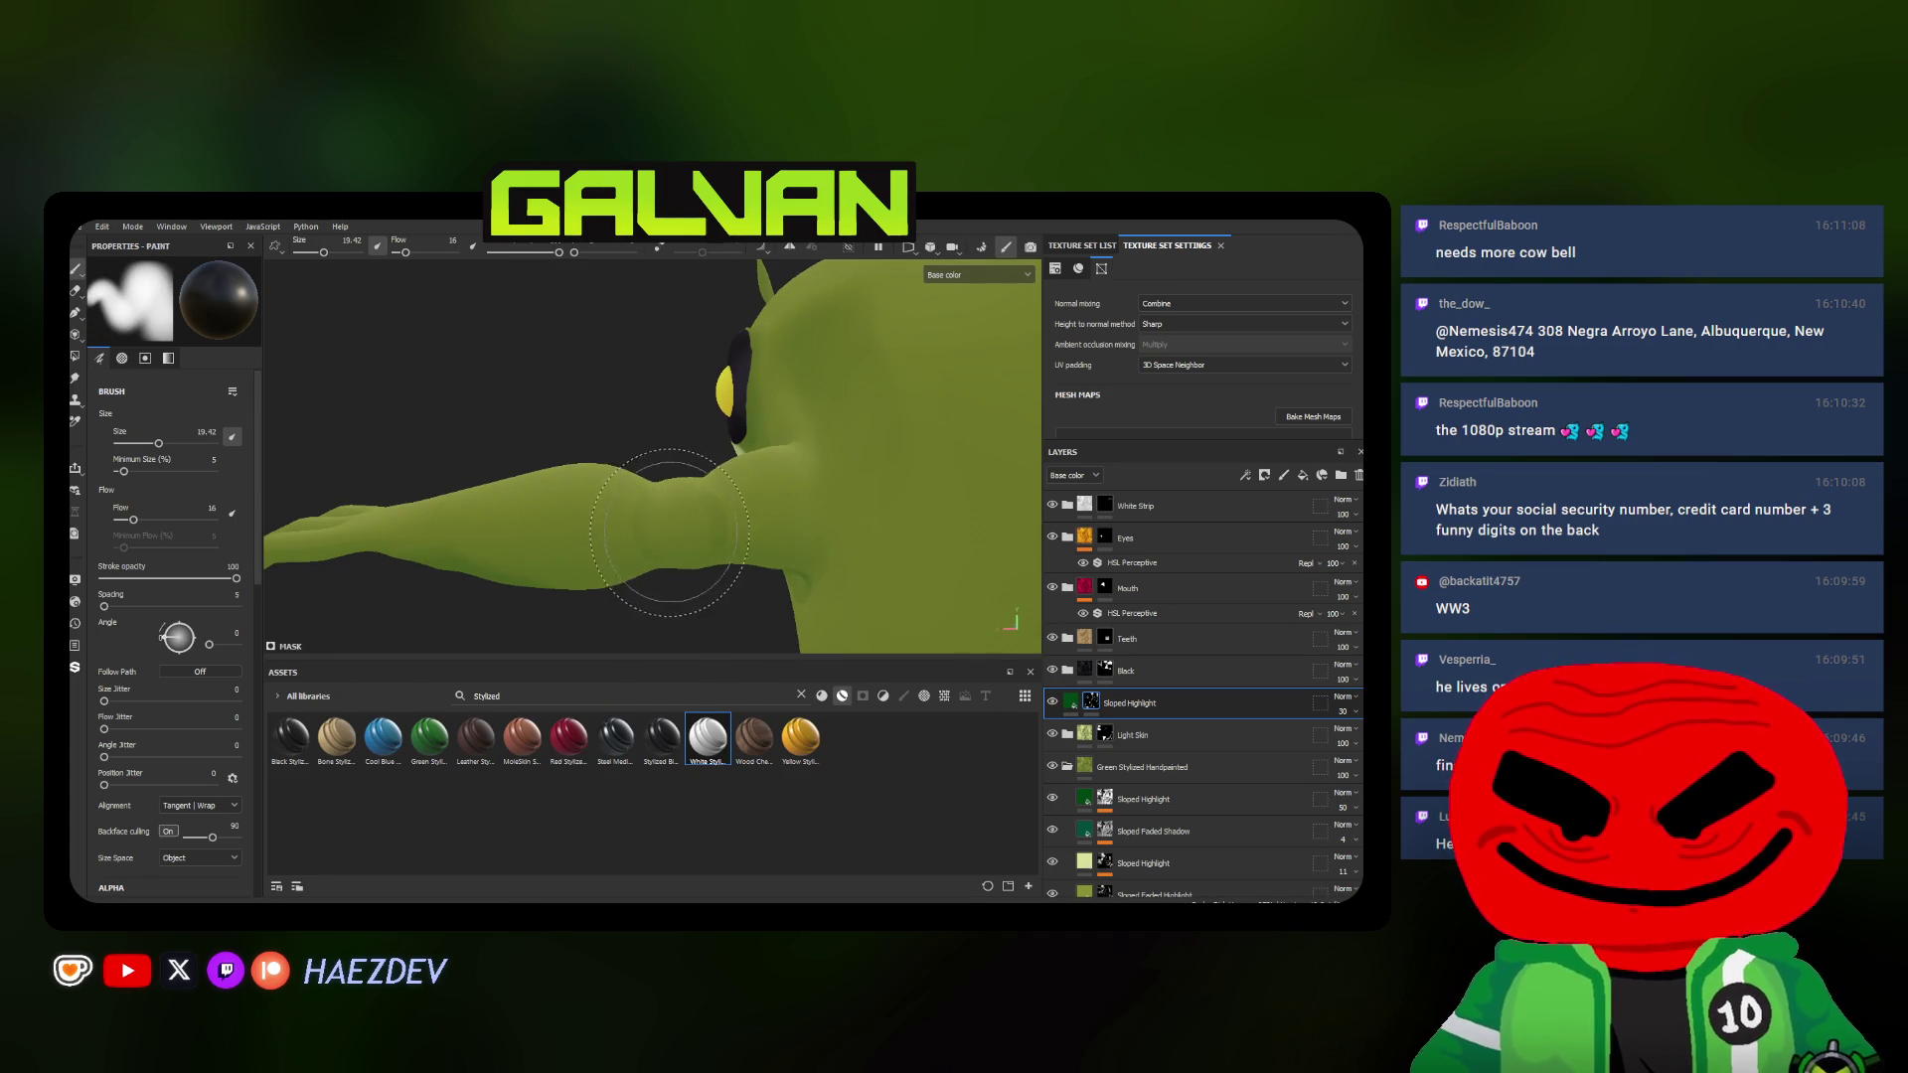
# Add soft highlights over the shoulder and a broad highlight stroke on the neck
pyautogui.keyDown('alt'); pyautogui.moveTo(734, 510); pyautogui.dragTo(726, 500); pyautogui.keyUp('alt')
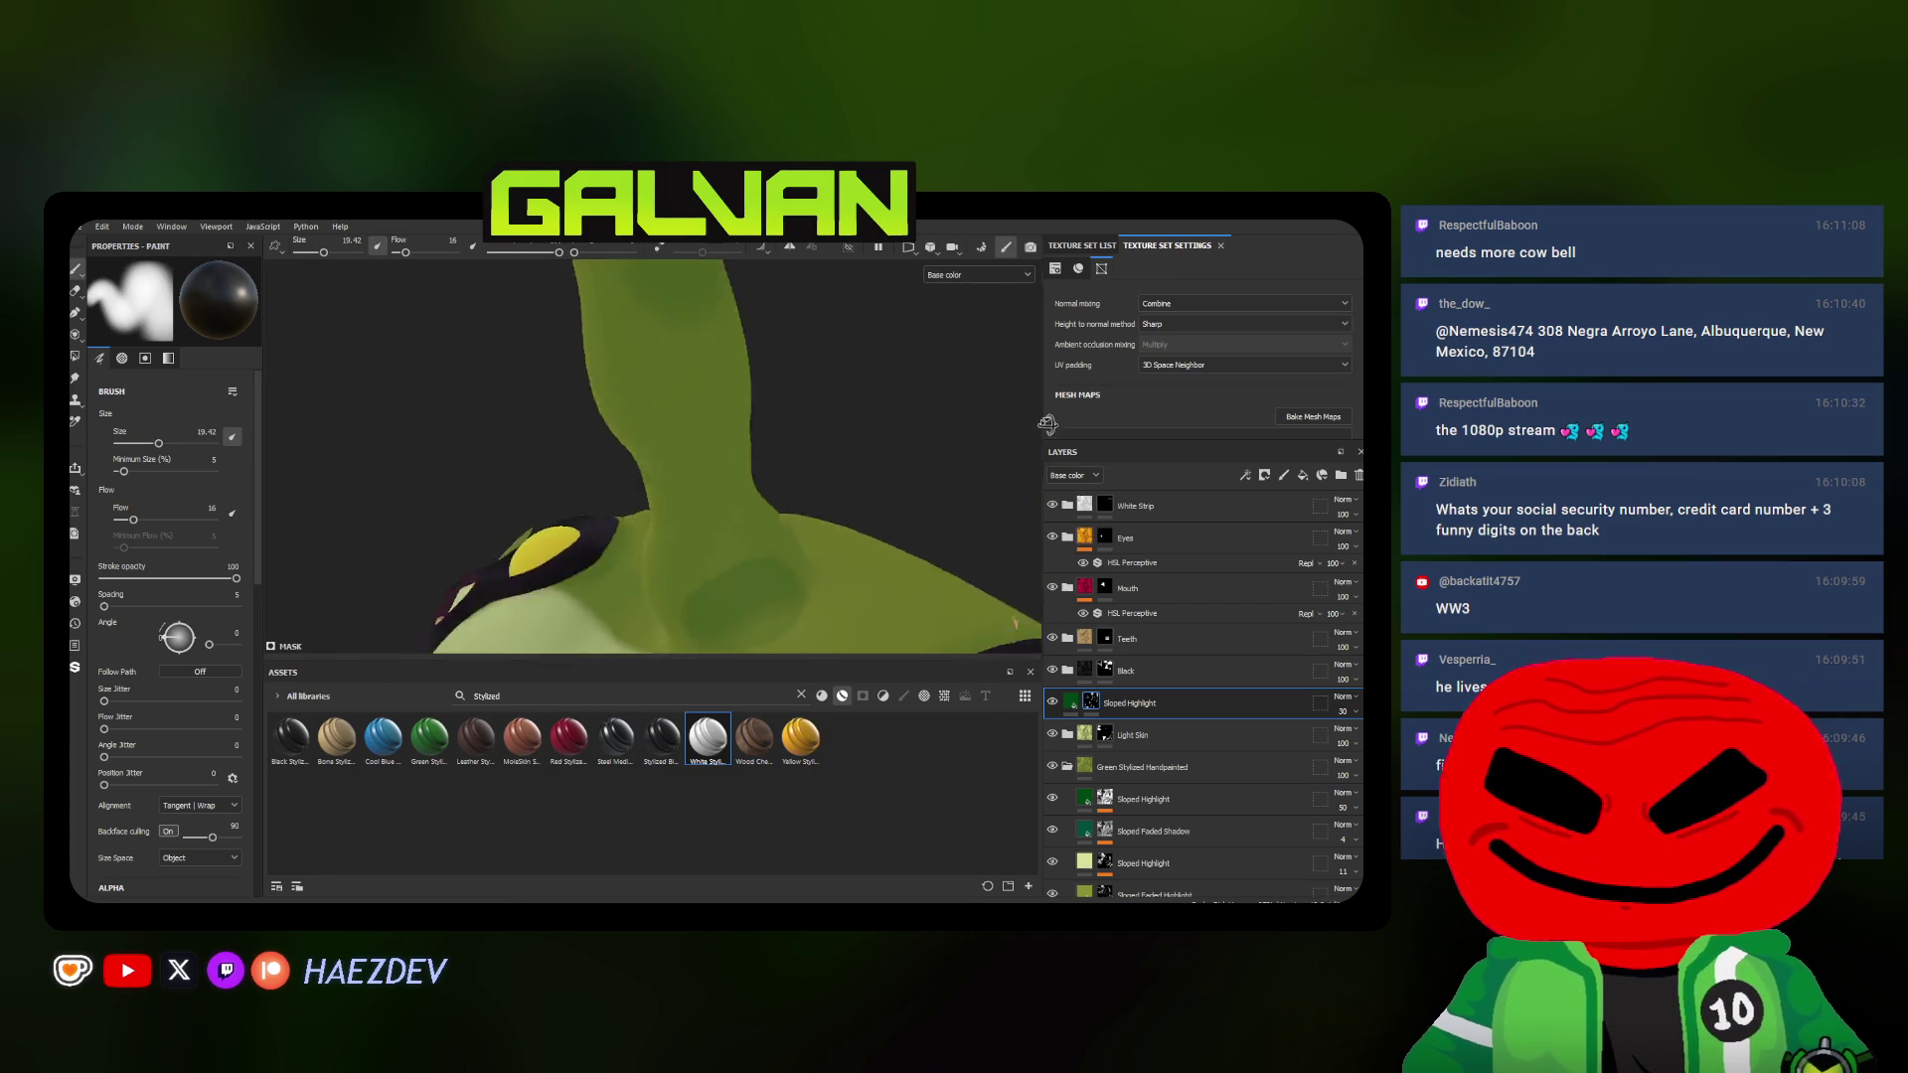
pyautogui.keyDown('ctrl'); pyautogui.moveTo(728, 500); pyautogui.dragTo(724, 530, button='right'); pyautogui.keyUp('ctrl')
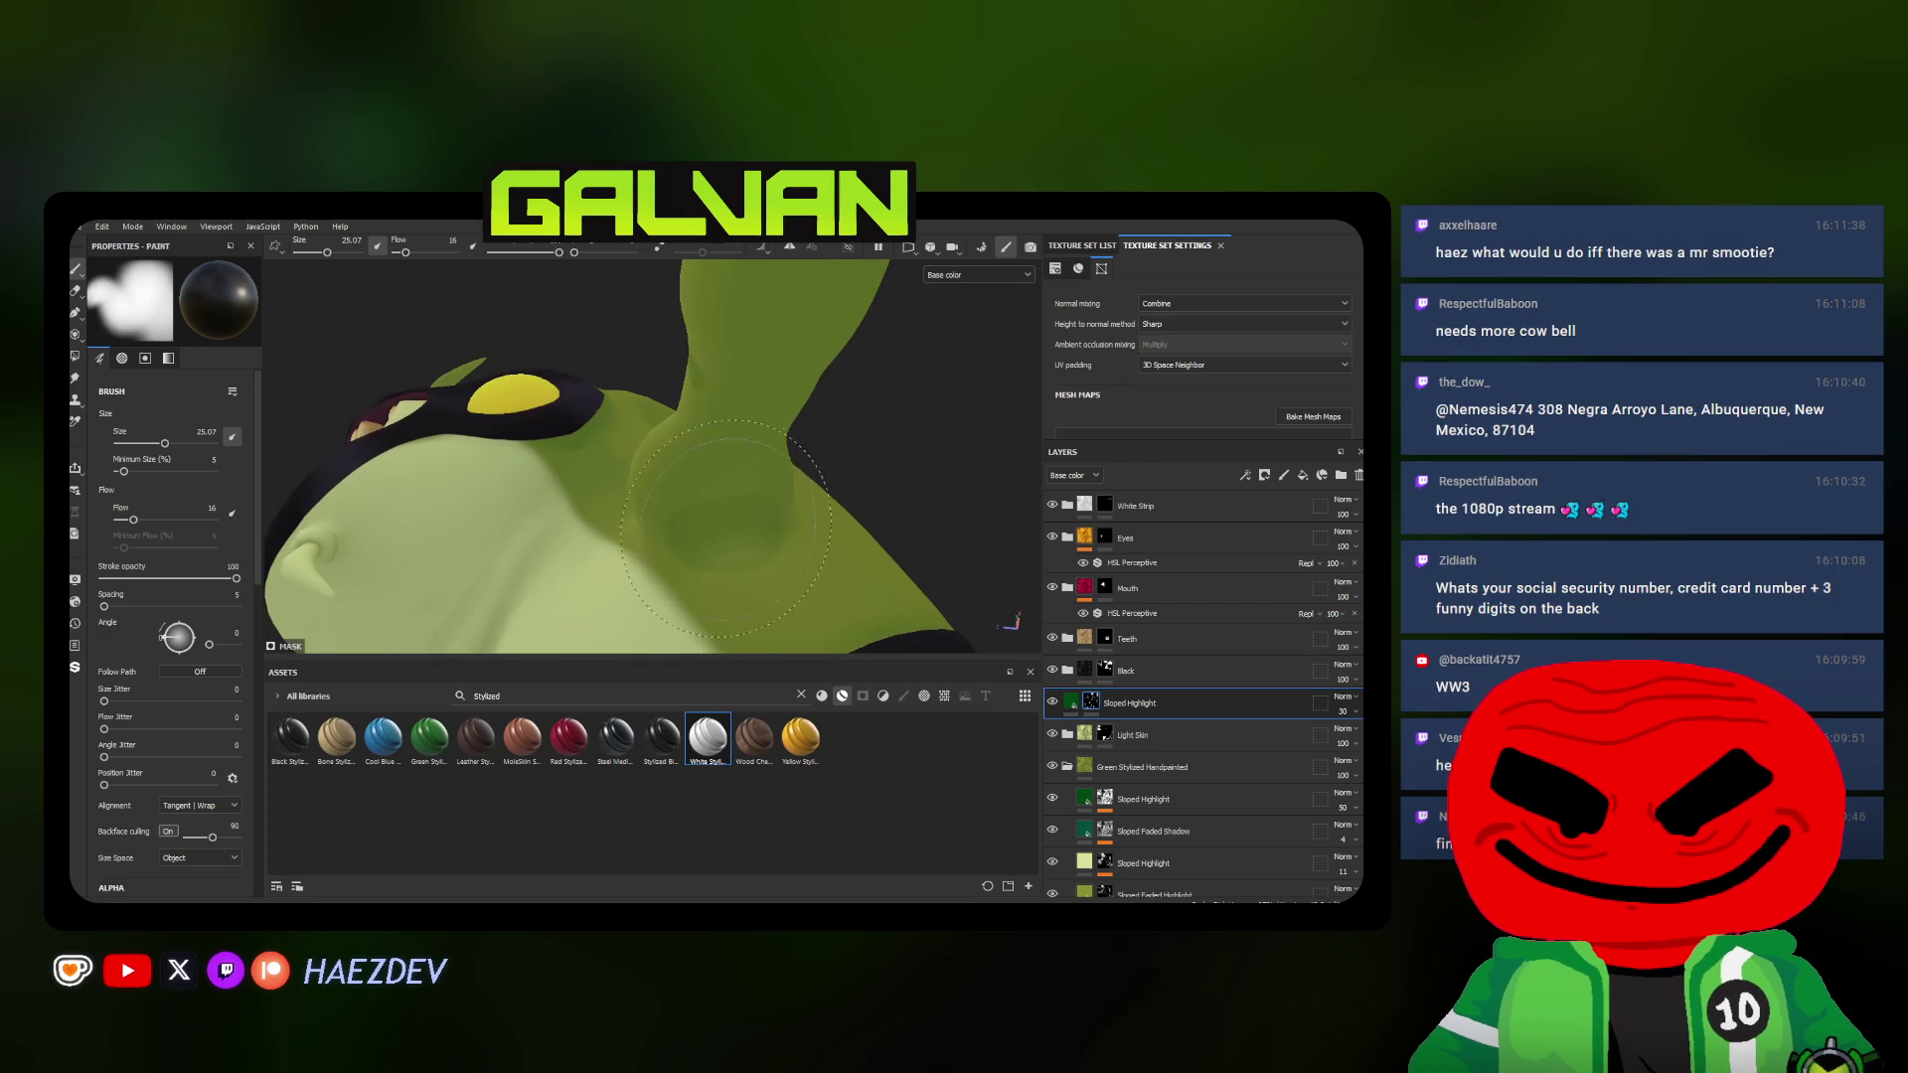
pyautogui.keyDown('alt'); pyautogui.moveTo(738, 532); pyautogui.dragTo(741, 447); pyautogui.keyUp('alt')
pyautogui.moveTo(741, 448)
pyautogui.keyDown('ctrl'); pyautogui.mouseDown(button='right')
pyautogui.moveTo(741, 424)
pyautogui.moveTo(689, 451)
pyautogui.mouseUp(button='right'); pyautogui.keyUp('ctrl')
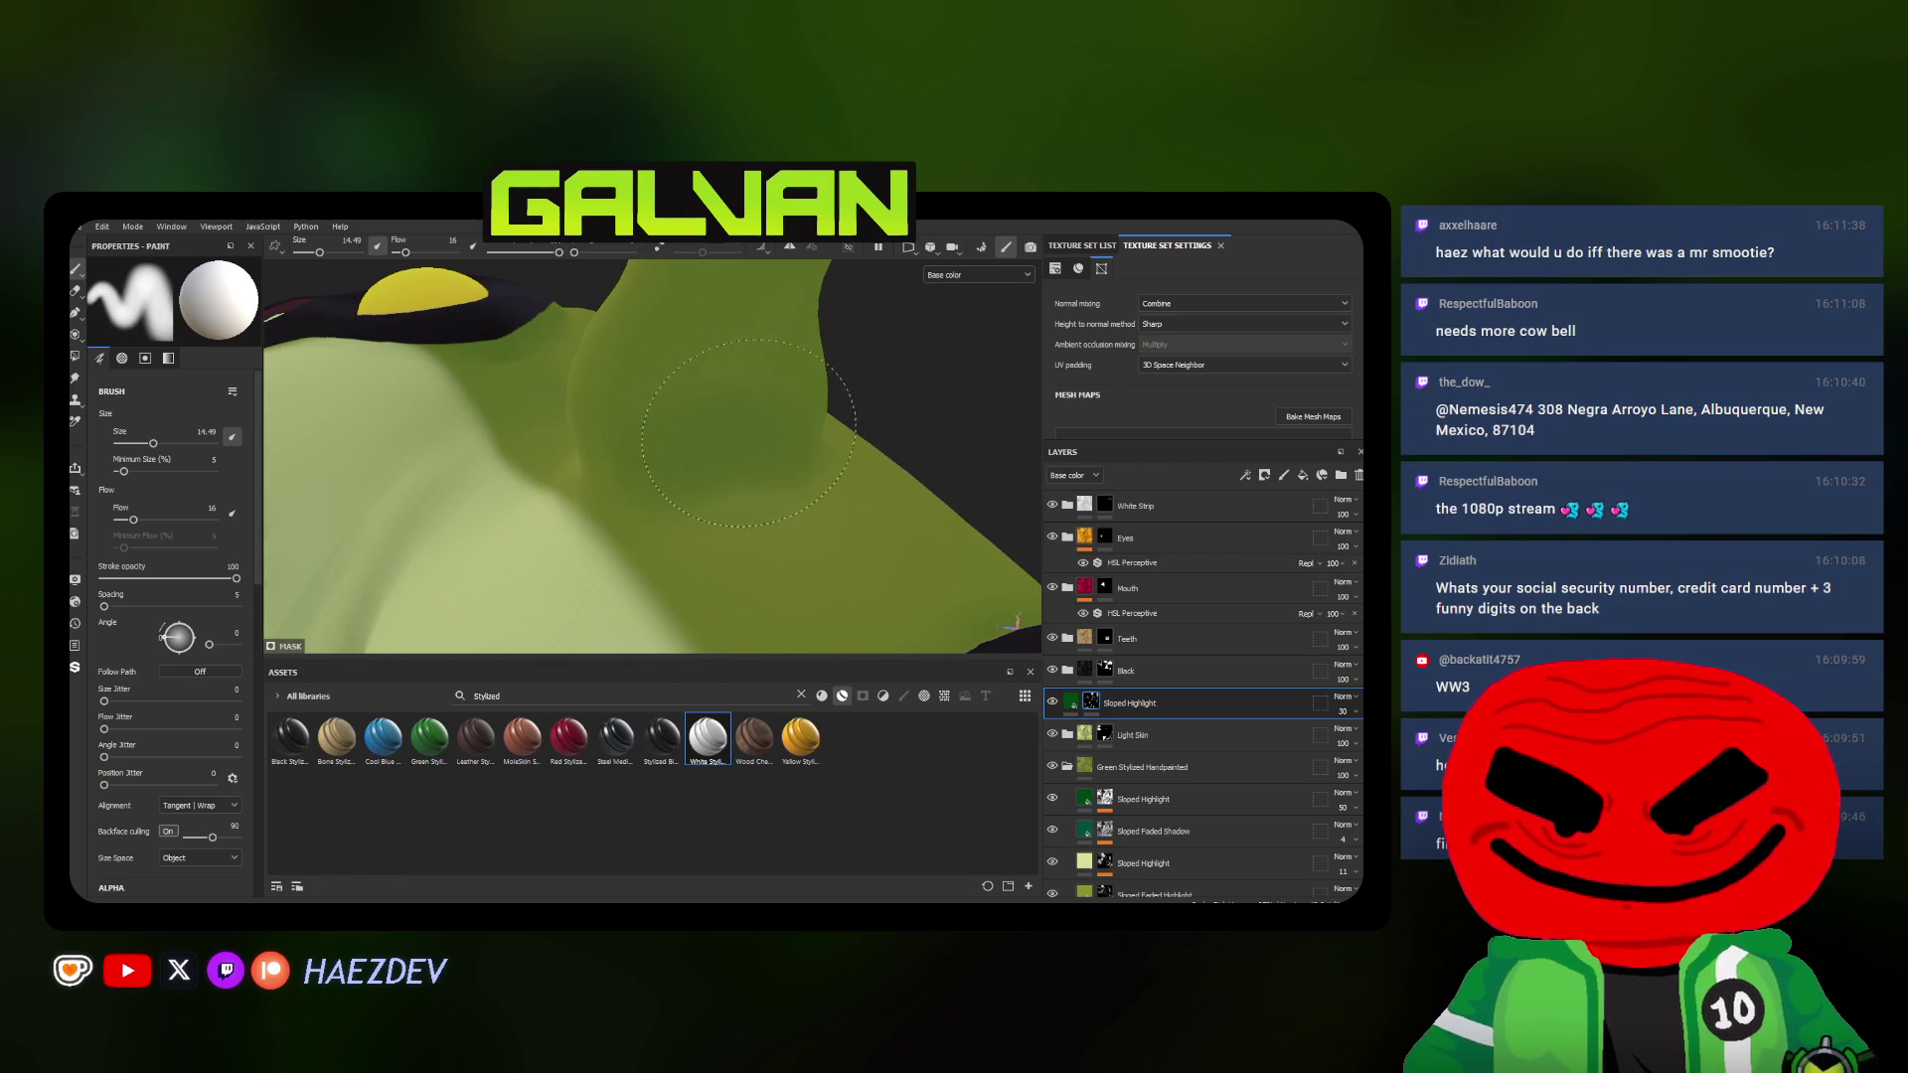
pyautogui.keyDown('alt'); pyautogui.moveTo(708, 477); pyautogui.dragTo(717, 447); pyautogui.keyUp('alt')
pyautogui.keyDown('ctrl'); pyautogui.moveTo(716, 448); pyautogui.dragTo(731, 479, button='right'); pyautogui.keyUp('ctrl')
pyautogui.keyDown('alt'); pyautogui.moveTo(731, 478); pyautogui.dragTo(824, 474); pyautogui.keyUp('alt')
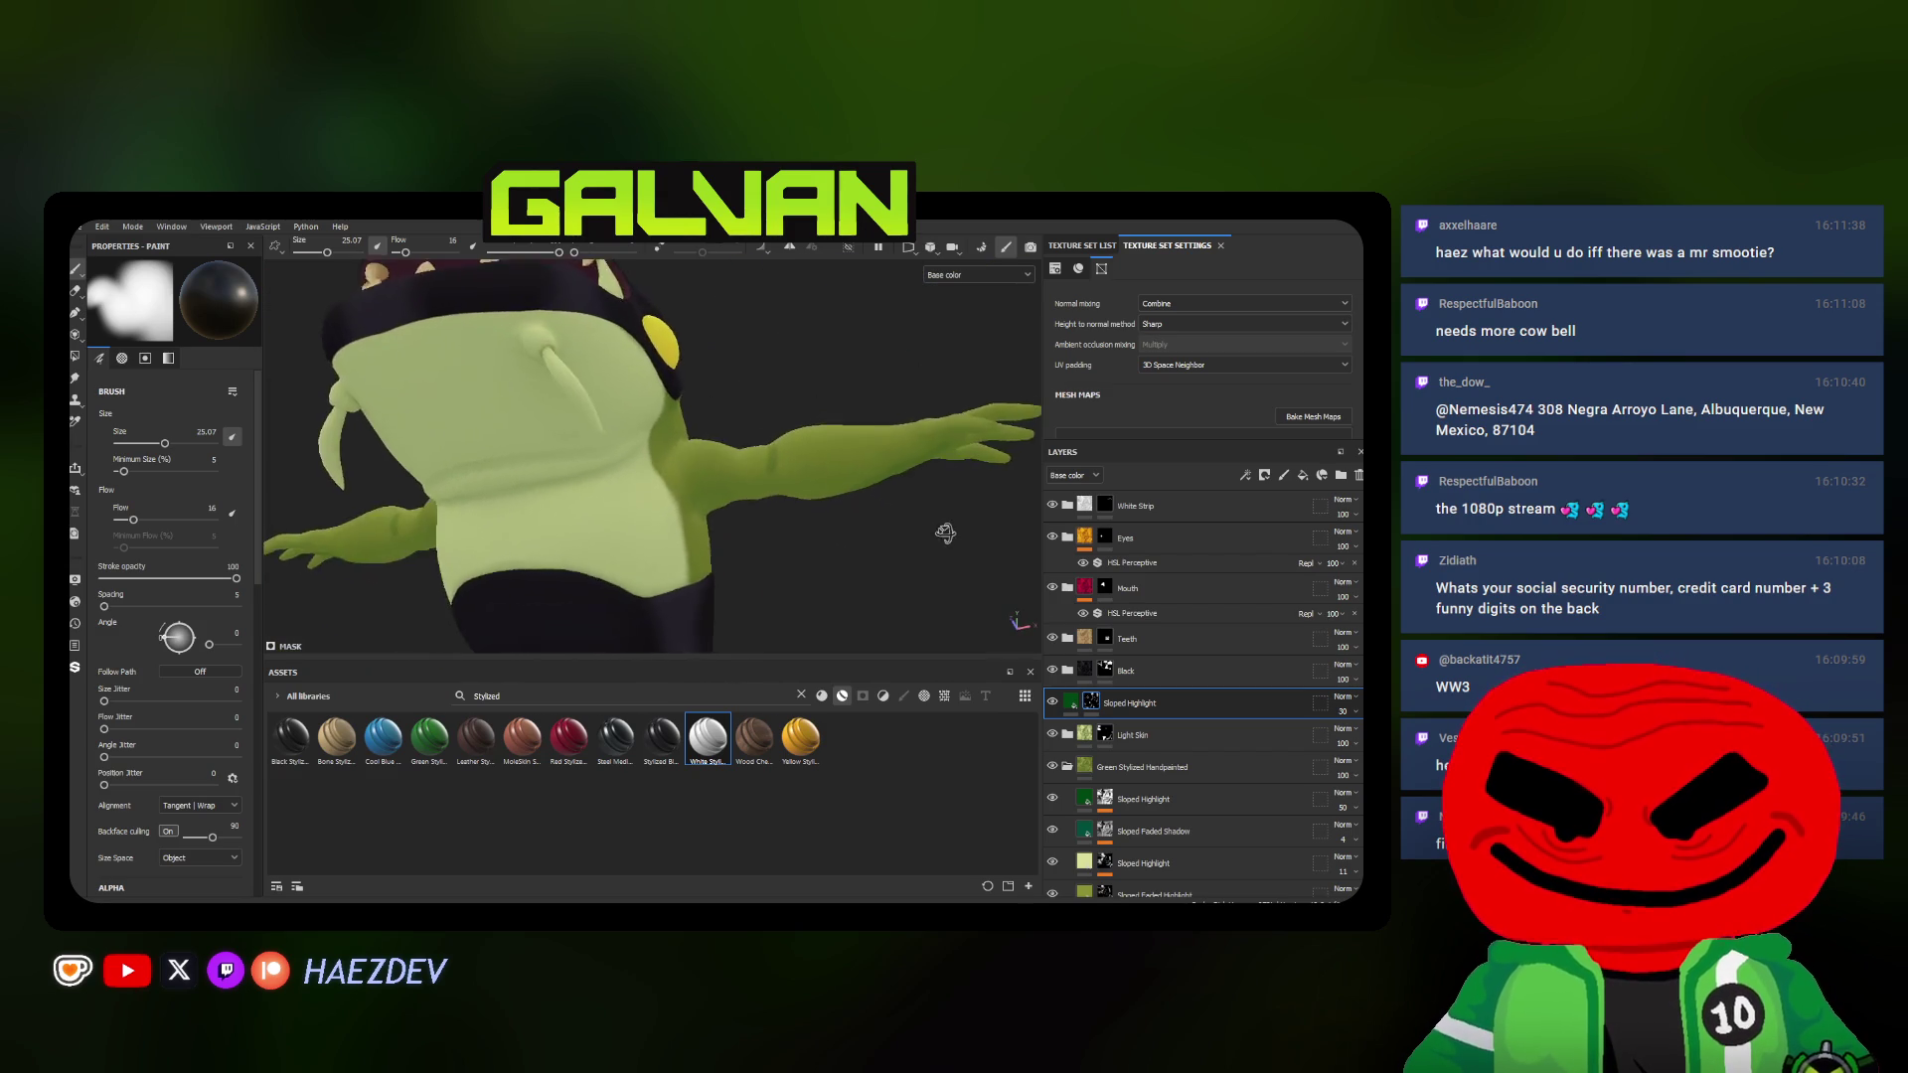
# Touch up the arm from the side with a smaller brush and pull back to a frontal view of the whole character
pyautogui.keyDown('alt'); pyautogui.moveTo(824, 475); pyautogui.dragTo(721, 480); pyautogui.keyUp('alt')
pyautogui.keyDown('ctrl'); pyautogui.moveTo(721, 480); pyautogui.dragTo(700, 492, button='right'); pyautogui.keyUp('ctrl')
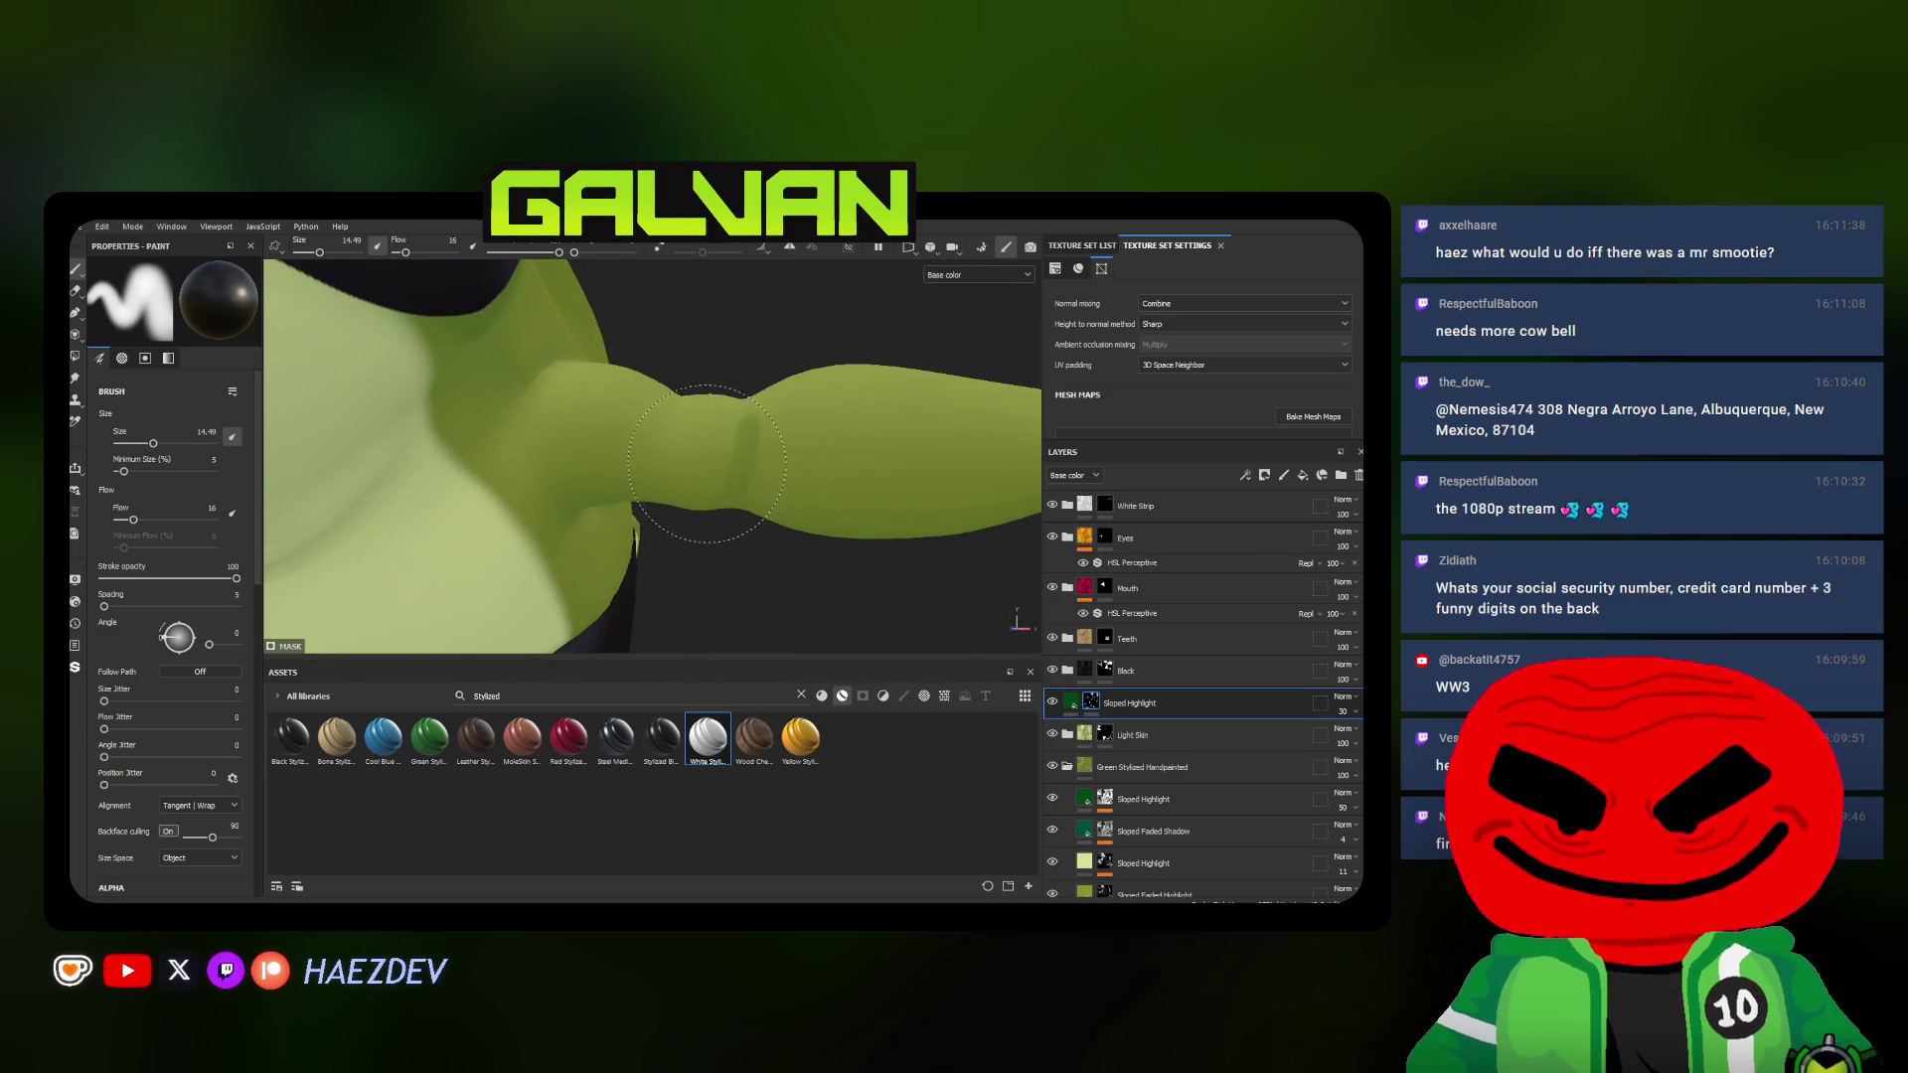
pyautogui.keyDown('alt'); pyautogui.moveTo(720, 428); pyautogui.dragTo(722, 496, button='right'); pyautogui.keyUp('alt')
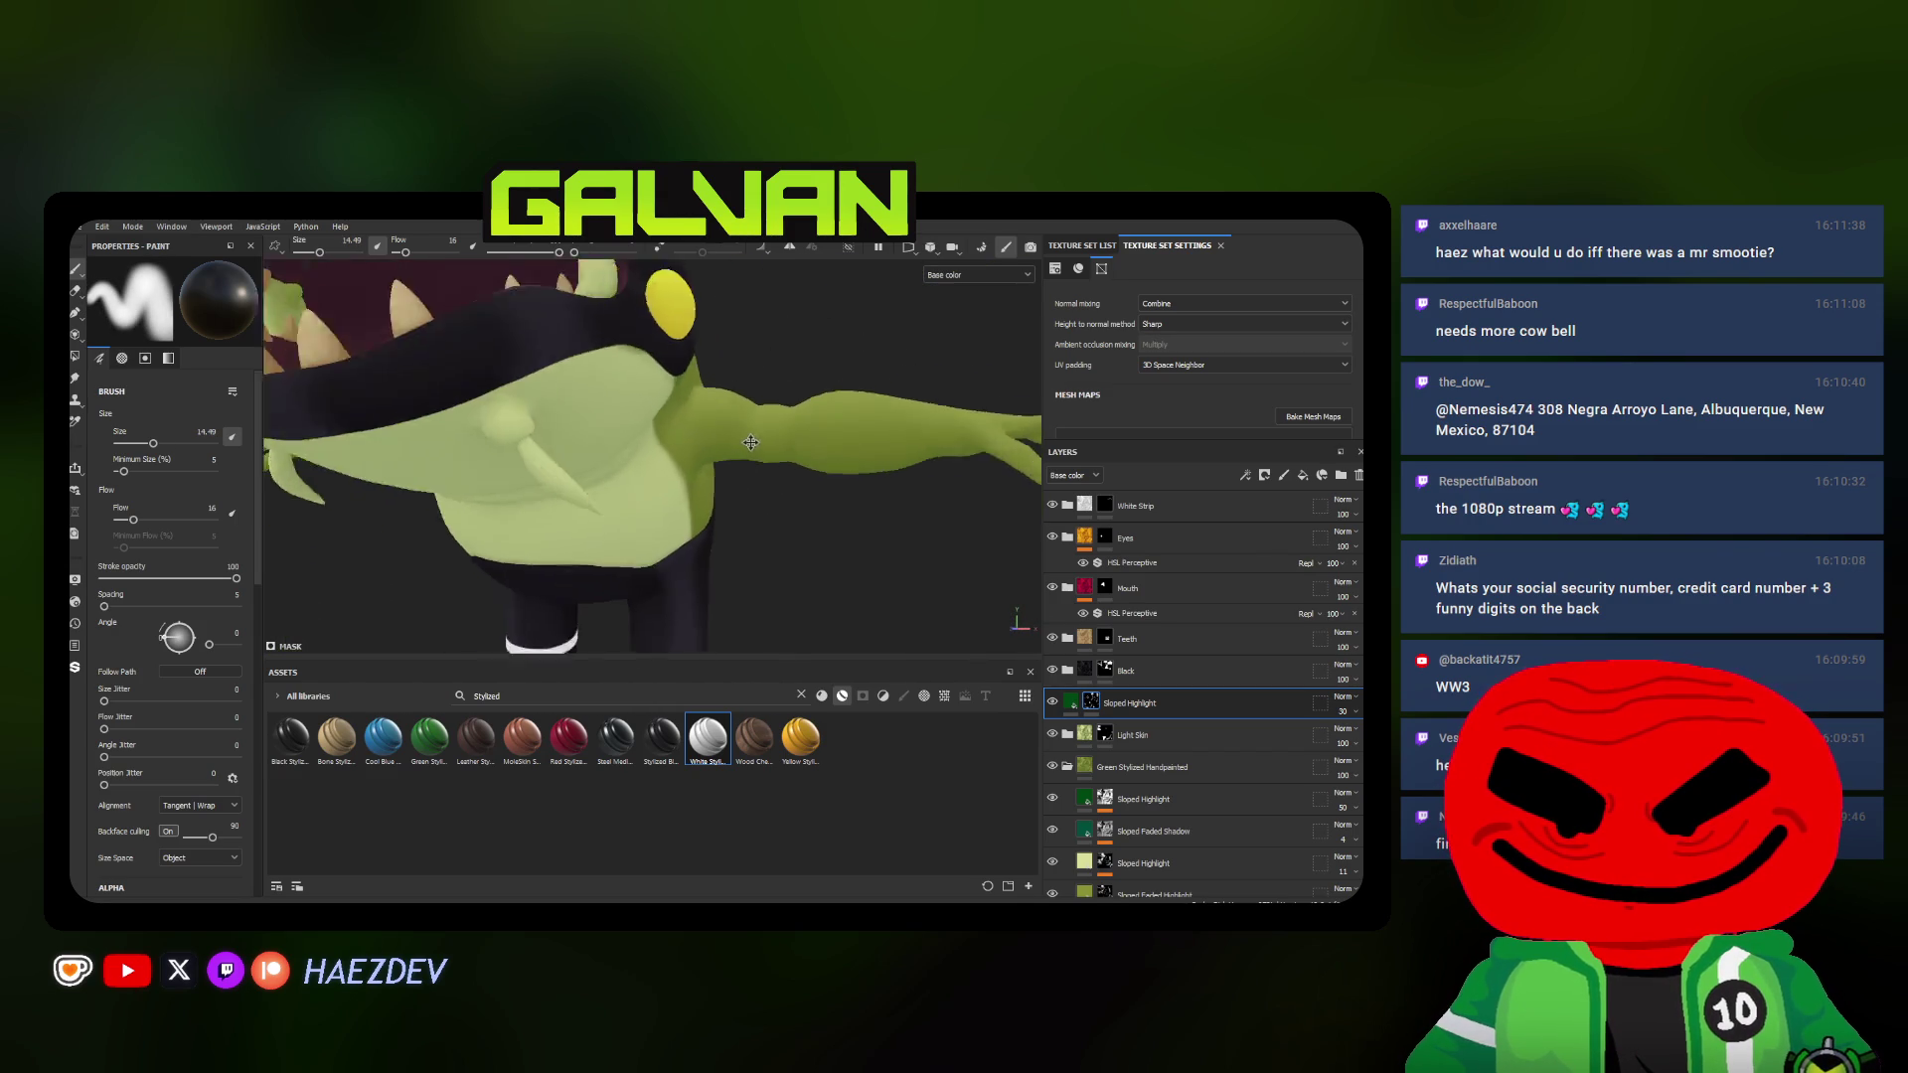
pyautogui.keyDown('alt'); pyautogui.moveTo(722, 495); pyautogui.dragTo(742, 503); pyautogui.keyUp('alt')
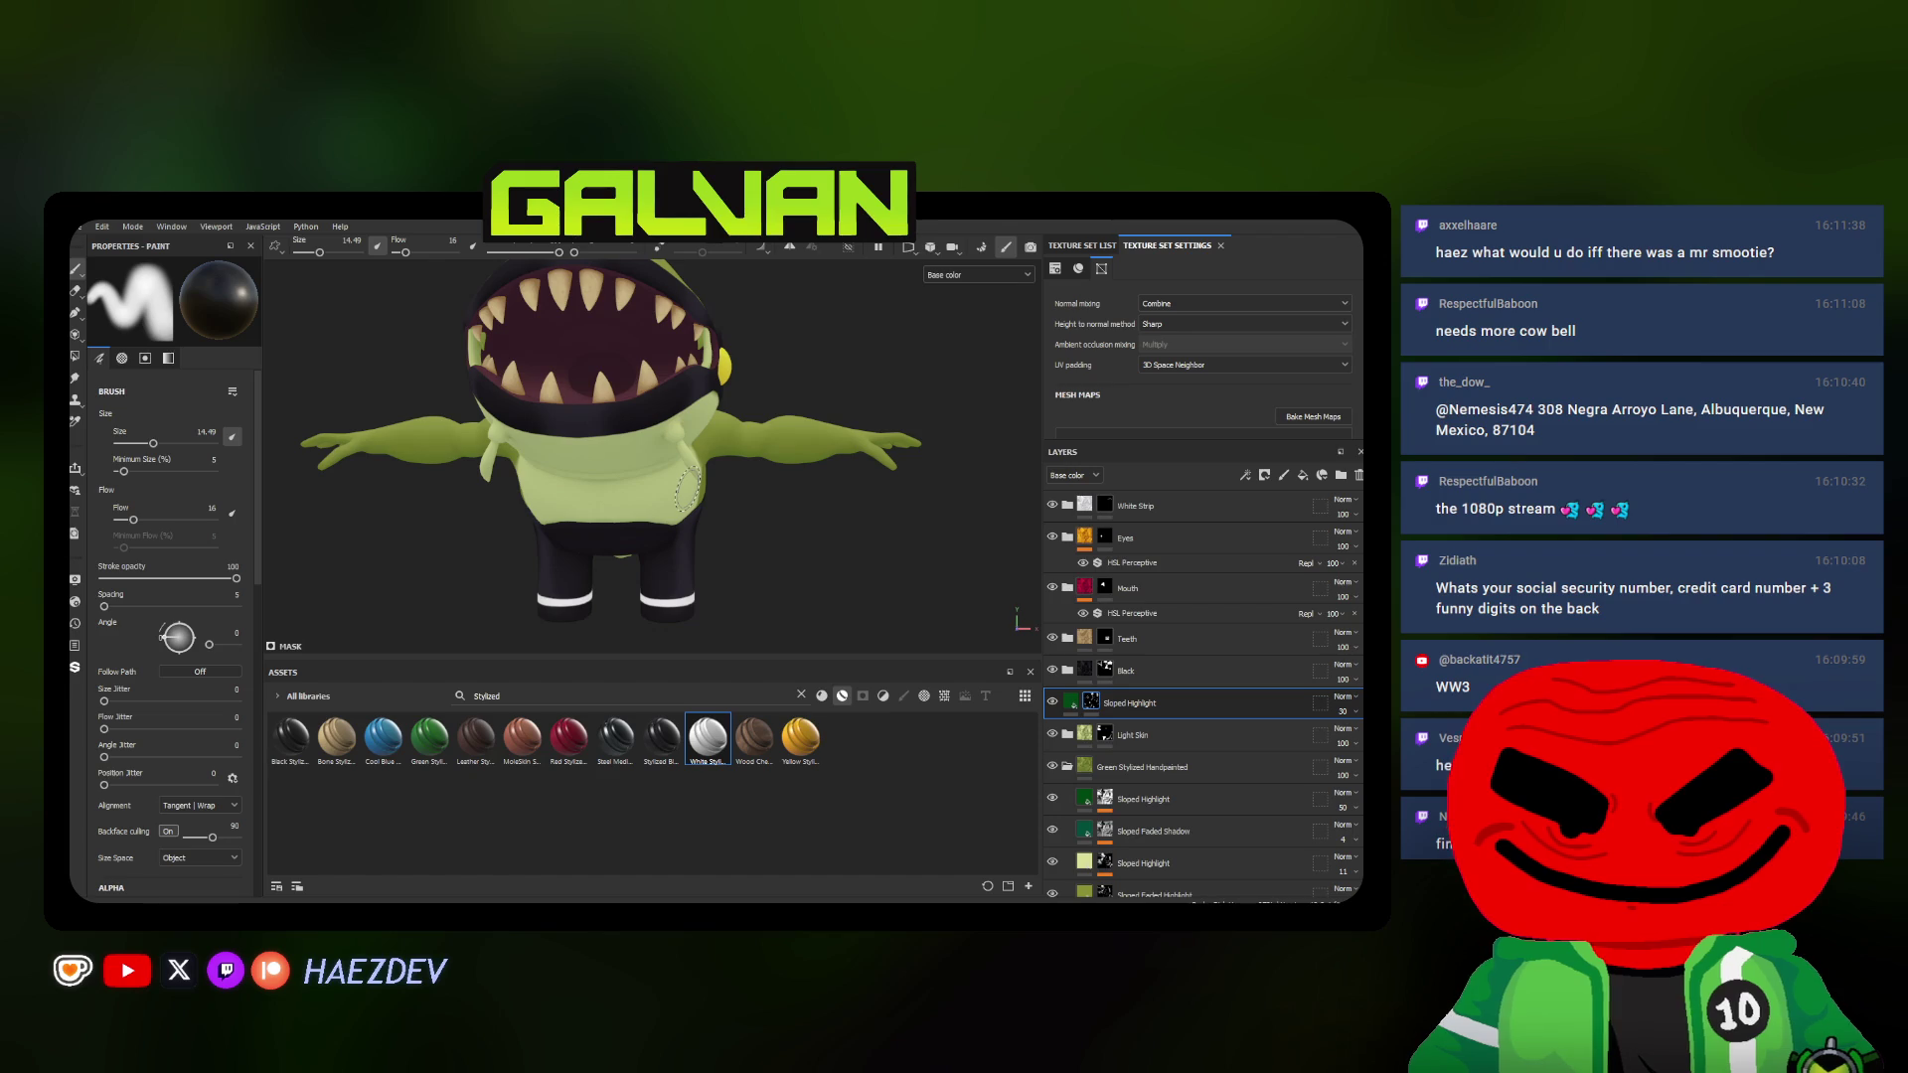
pyautogui.scroll(1, 745, 433)
pyautogui.scroll(1, 754, 433)
pyautogui.scroll(2, 775, 432)
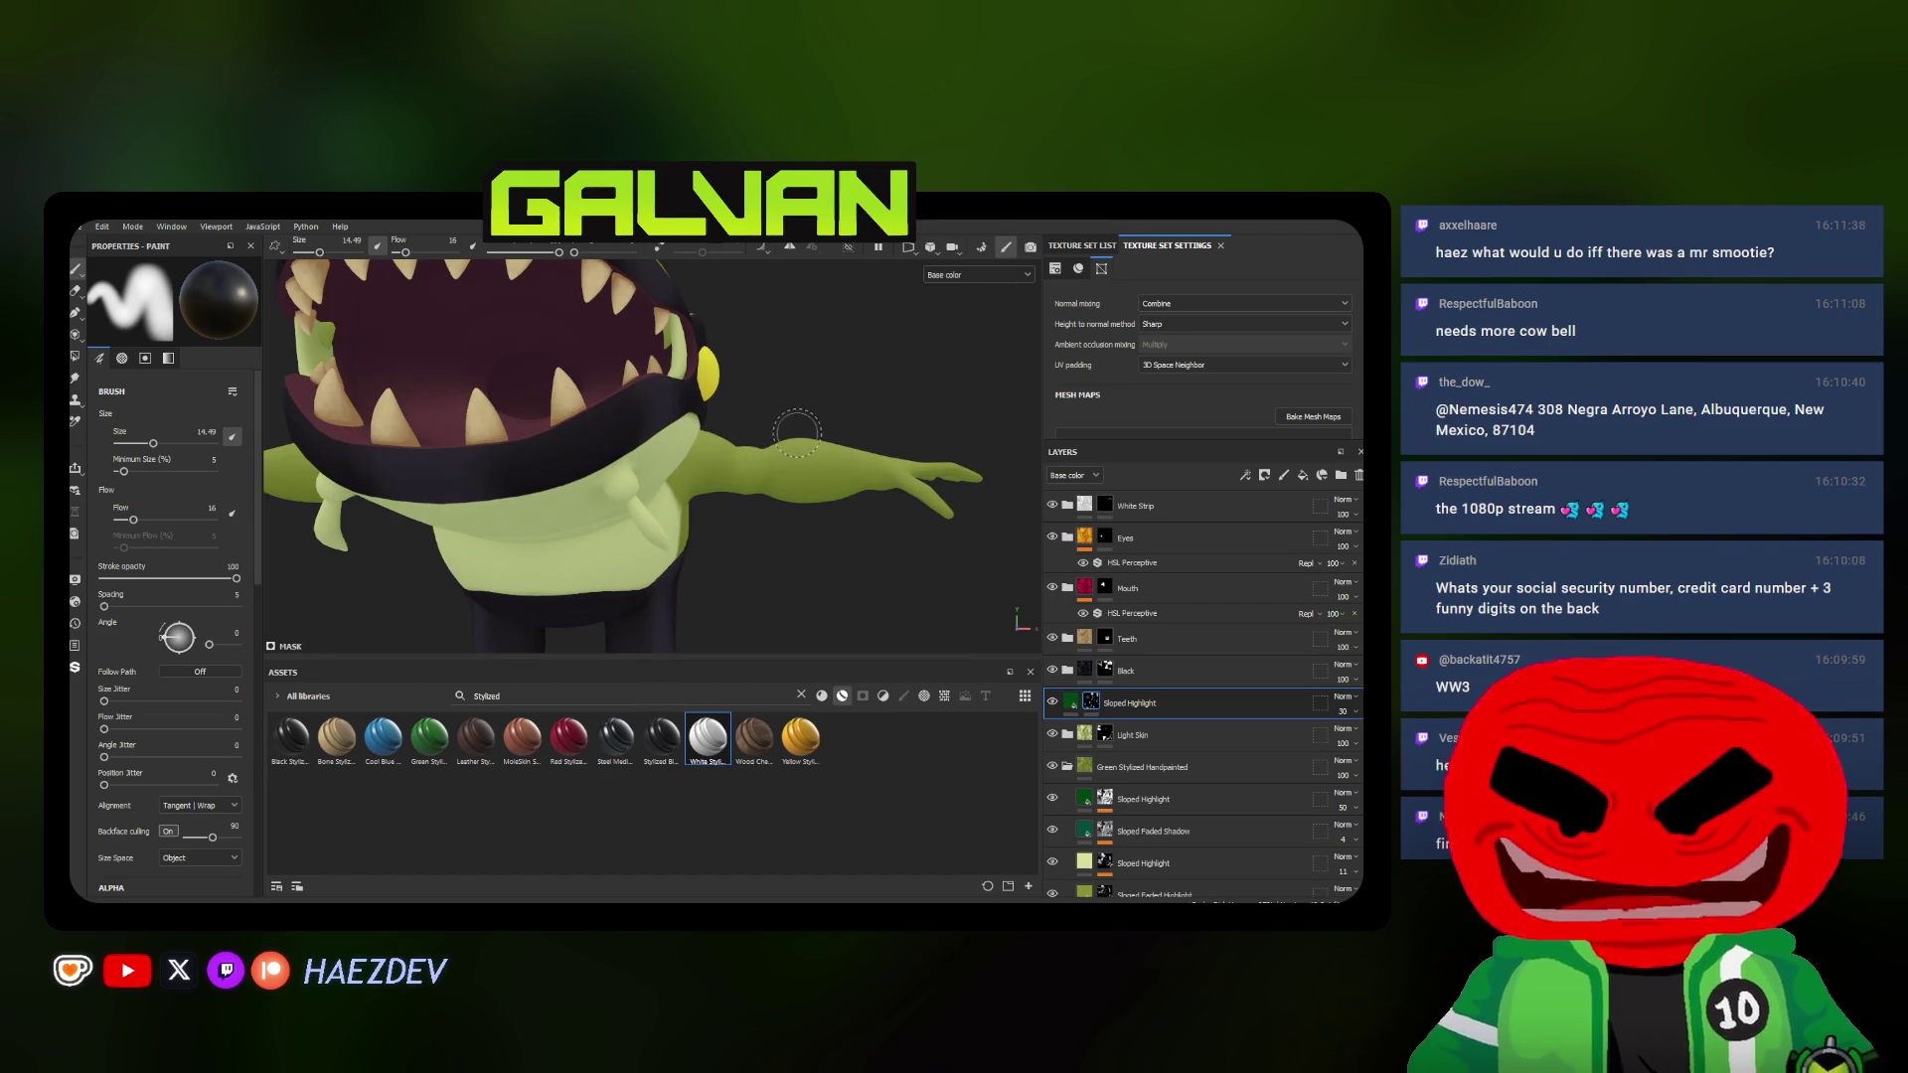
# View the character from below and enlarge the brush to highlight the raised arm near the shoulder
pyautogui.moveTo(798, 433)
pyautogui.keyDown('alt'); pyautogui.mouseDown()
pyautogui.moveTo(696, 324)
pyautogui.moveTo(779, 432)
pyautogui.moveTo(562, 510)
pyautogui.moveTo(777, 494)
pyautogui.mouseUp(); pyautogui.keyUp('alt')
pyautogui.press(']')
pyautogui.press(']')
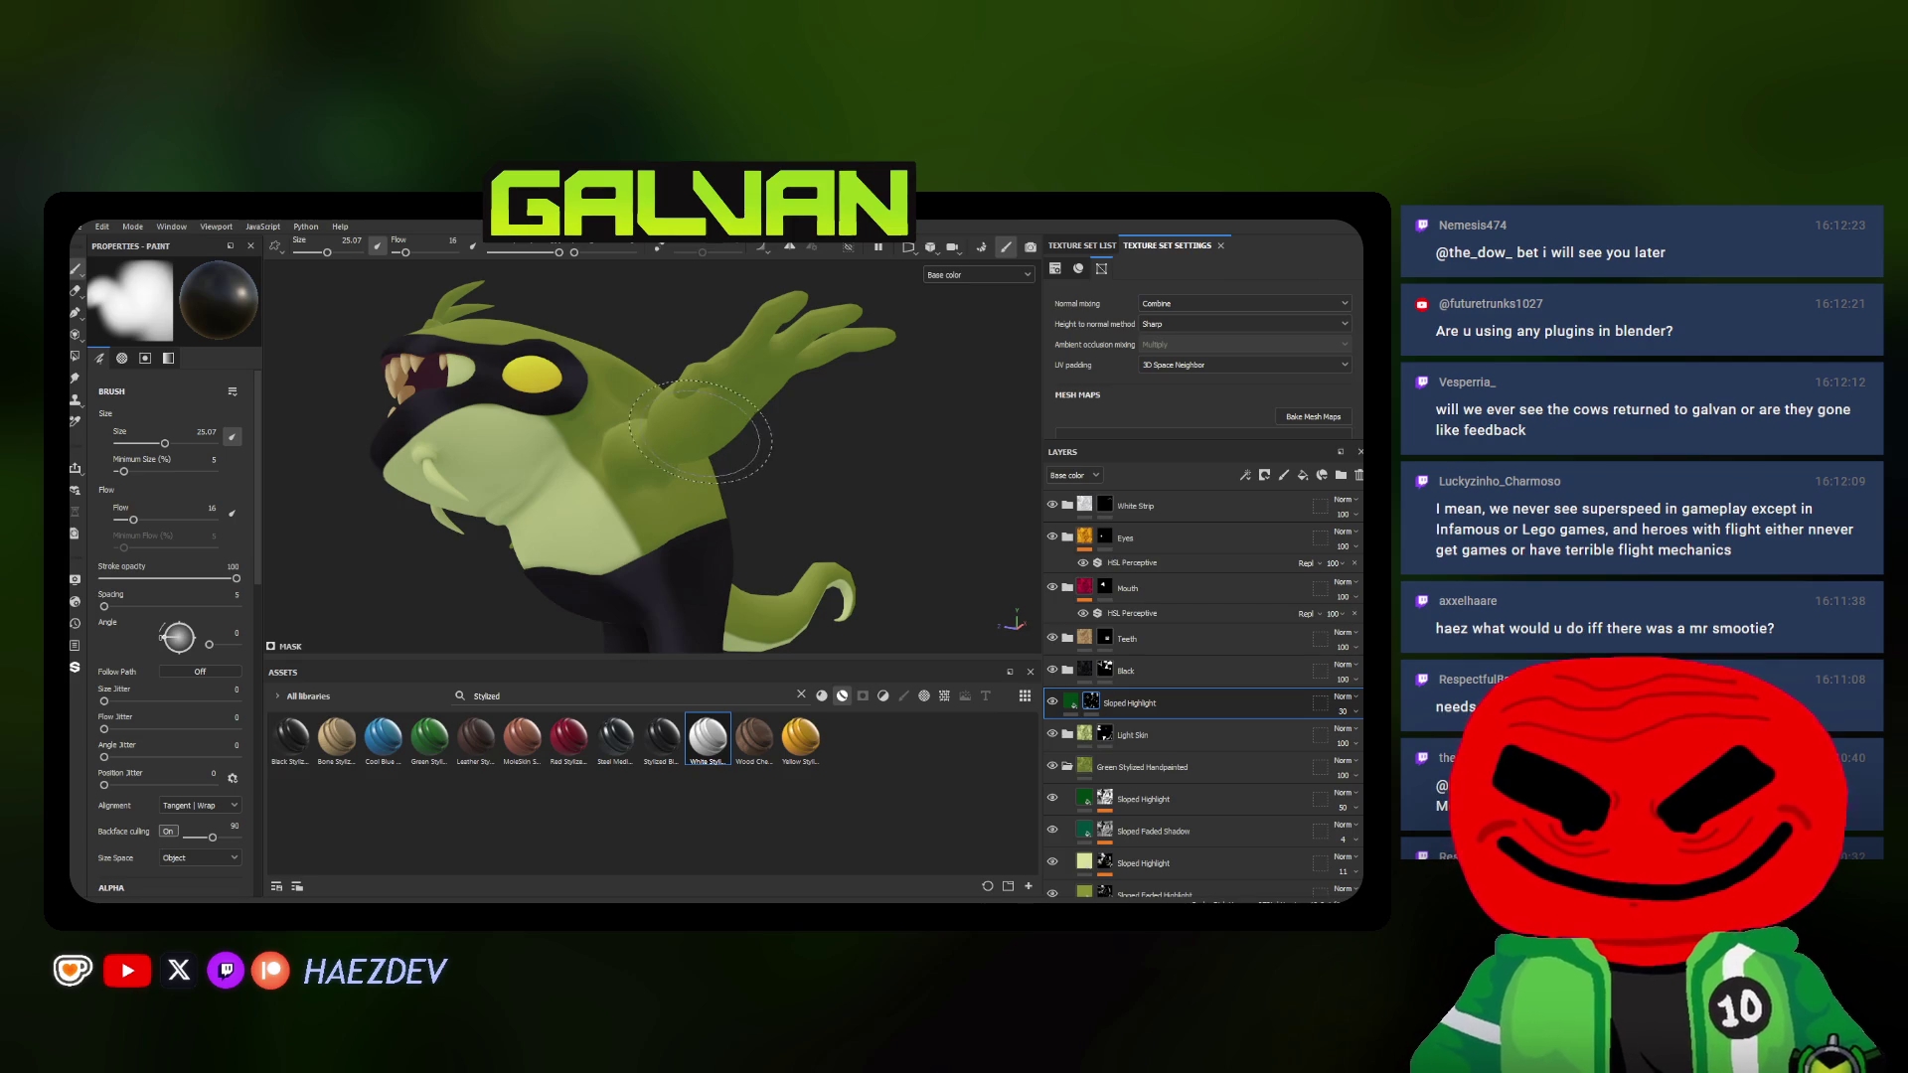
# Close in on the face and paint fine highlight detail with a small brush
pyautogui.moveTo(678, 433)
pyautogui.keyDown('alt'); pyautogui.mouseDown()
pyautogui.moveTo(432, 463)
pyautogui.moveTo(507, 478)
pyautogui.mouseUp(); pyautogui.keyUp('alt')
pyautogui.keyDown('ctrl'); pyautogui.moveTo(507, 478); pyautogui.dragTo(447, 478, button='right'); pyautogui.keyUp('ctrl')
pyautogui.moveTo(447, 478)
pyautogui.keyDown('alt'); pyautogui.mouseDown()
pyautogui.moveTo(591, 501)
pyautogui.moveTo(463, 470)
pyautogui.mouseUp(); pyautogui.keyUp('alt')
pyautogui.keyDown('ctrl'); pyautogui.moveTo(462, 469); pyautogui.dragTo(432, 475, button='right'); pyautogui.keyUp('ctrl')
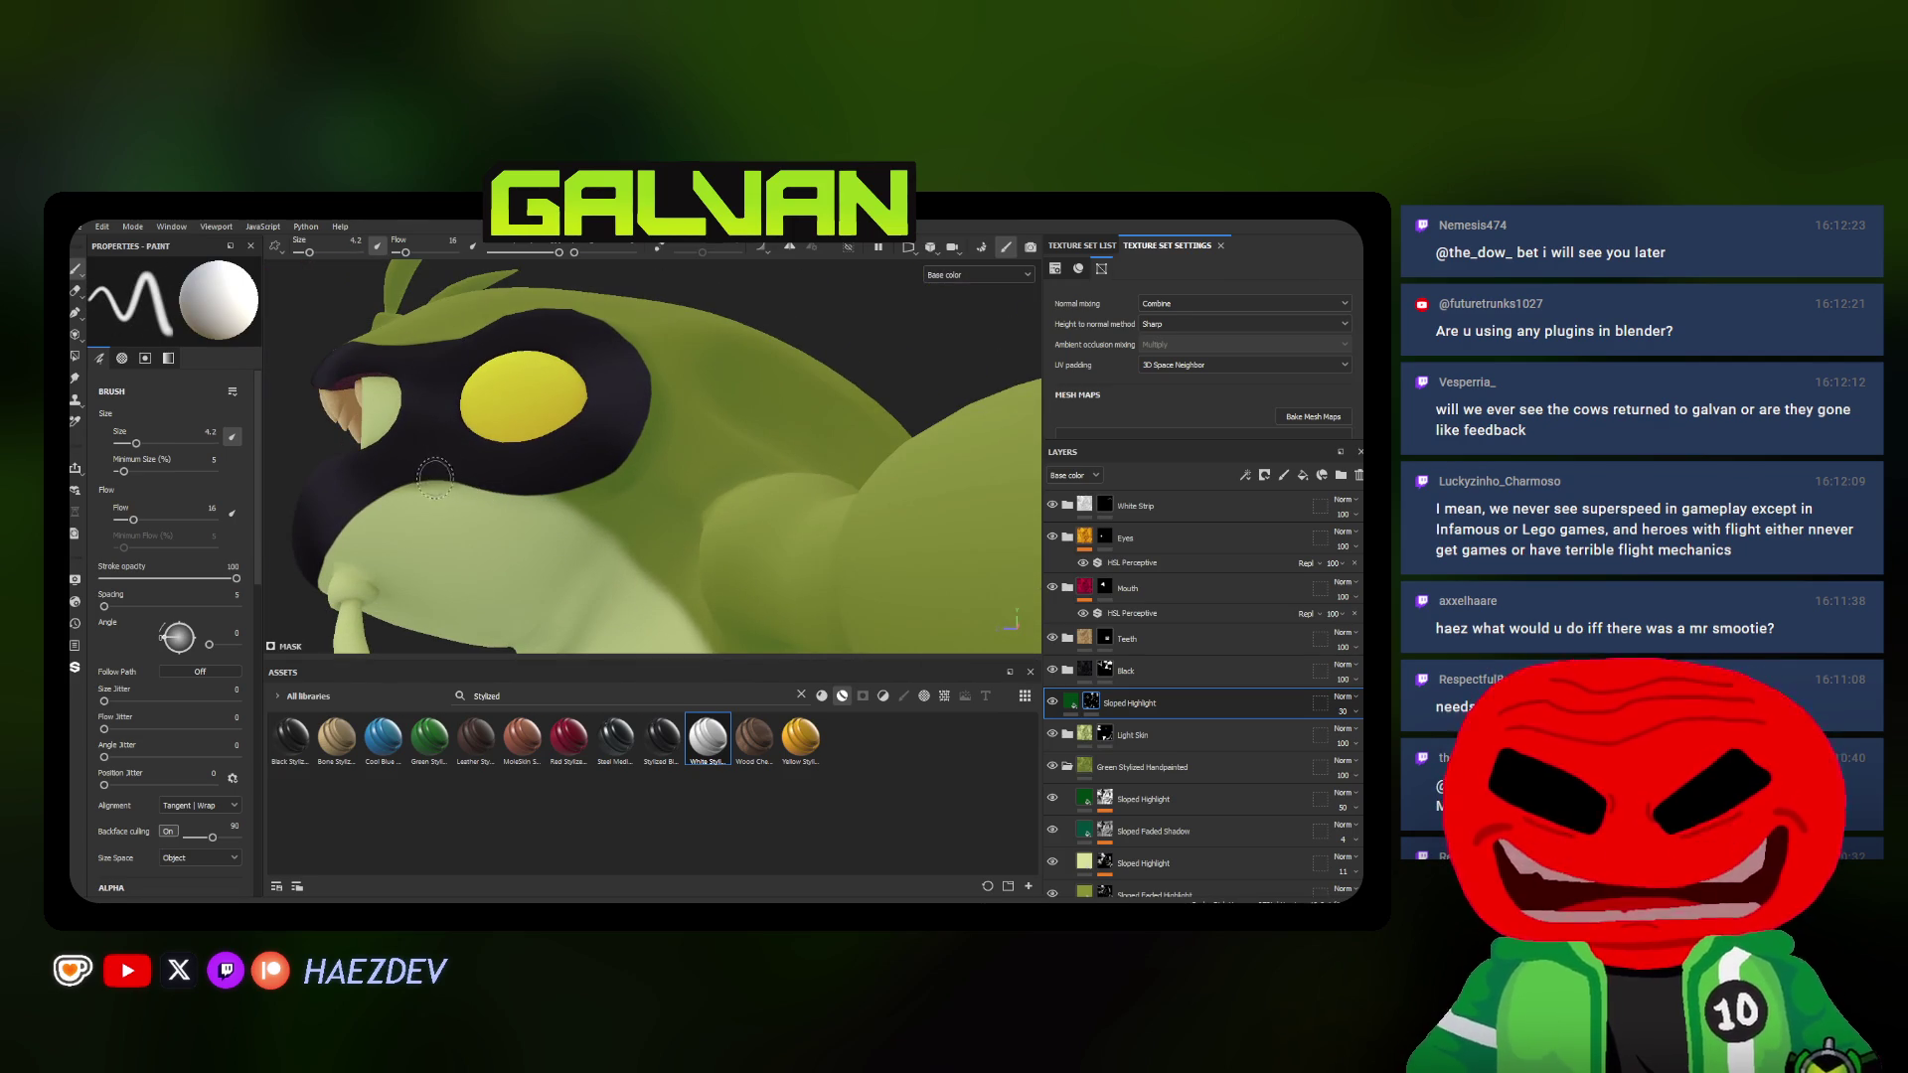
pyautogui.keyDown('ctrl'); pyautogui.moveTo(641, 463); pyautogui.dragTo(429, 521, button='right'); pyautogui.keyUp('ctrl')
# Zoom onto the top of the head and stroke fine highlights around the first antenna base
pyautogui.keyDown('alt'); pyautogui.moveTo(619, 469); pyautogui.dragTo(931, 388); pyautogui.keyUp('alt')
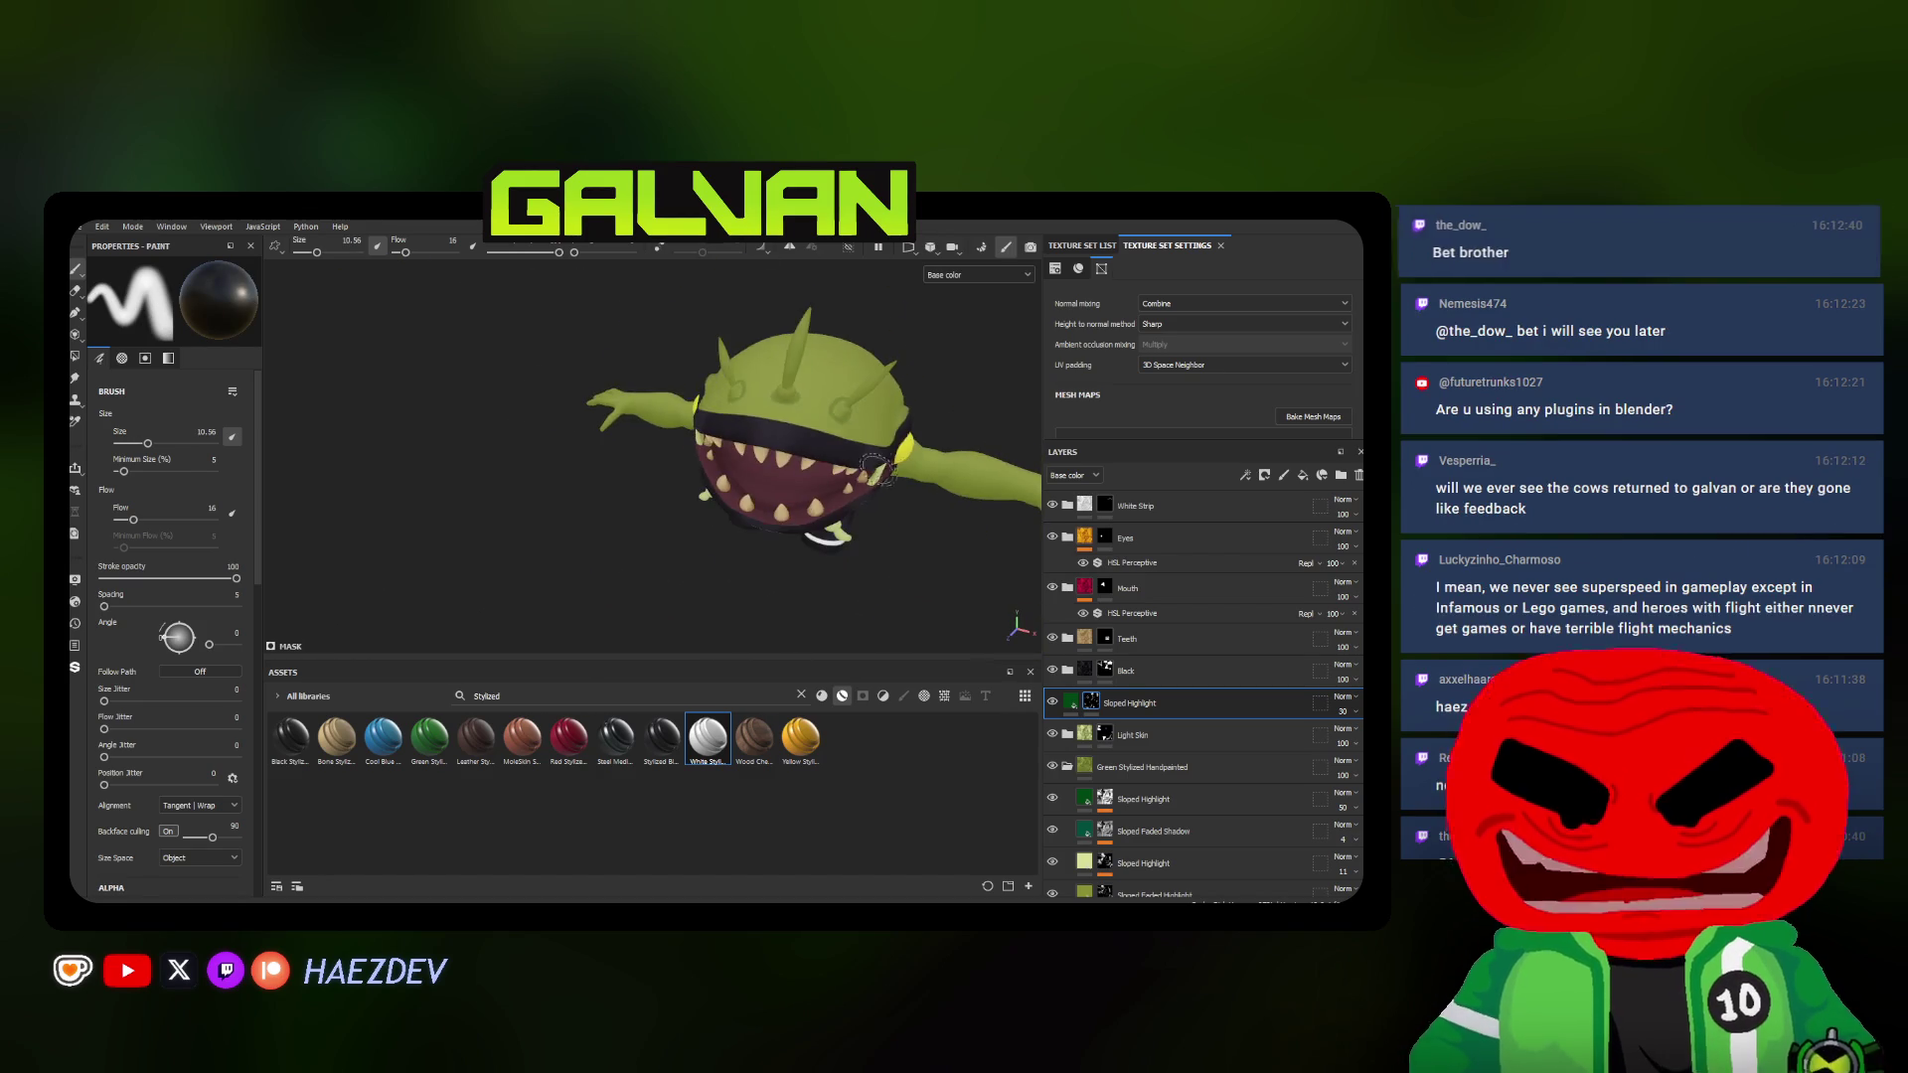
pyautogui.keyDown('alt'); pyautogui.moveTo(932, 387); pyautogui.dragTo(850, 434, button='right'); pyautogui.keyUp('alt')
pyautogui.keyDown('alt'); pyautogui.moveTo(850, 433); pyautogui.dragTo(763, 480); pyautogui.keyUp('alt')
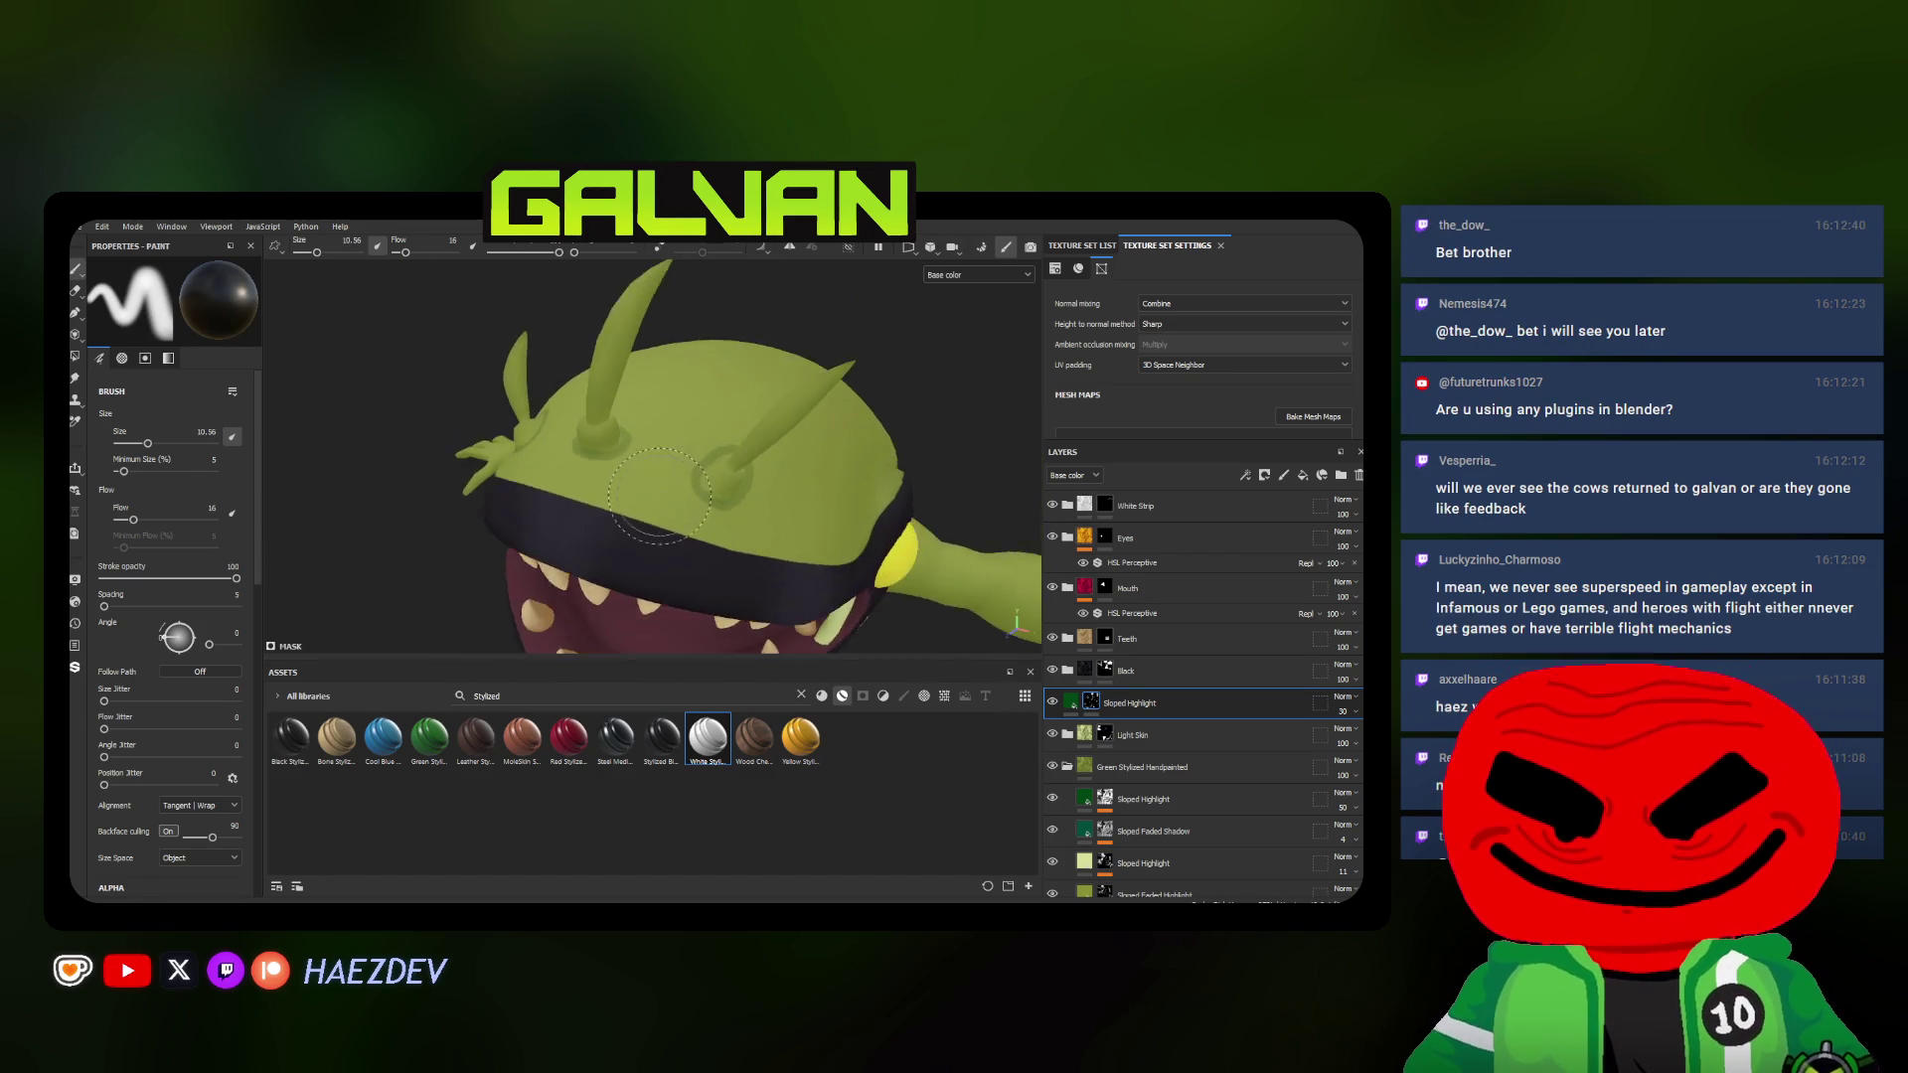
pyautogui.keyDown('ctrl'); pyautogui.moveTo(771, 475); pyautogui.dragTo(701, 478, button='right'); pyautogui.keyUp('ctrl')
pyautogui.keyDown('alt'); pyautogui.moveTo(701, 477); pyautogui.dragTo(704, 507); pyautogui.keyUp('alt')
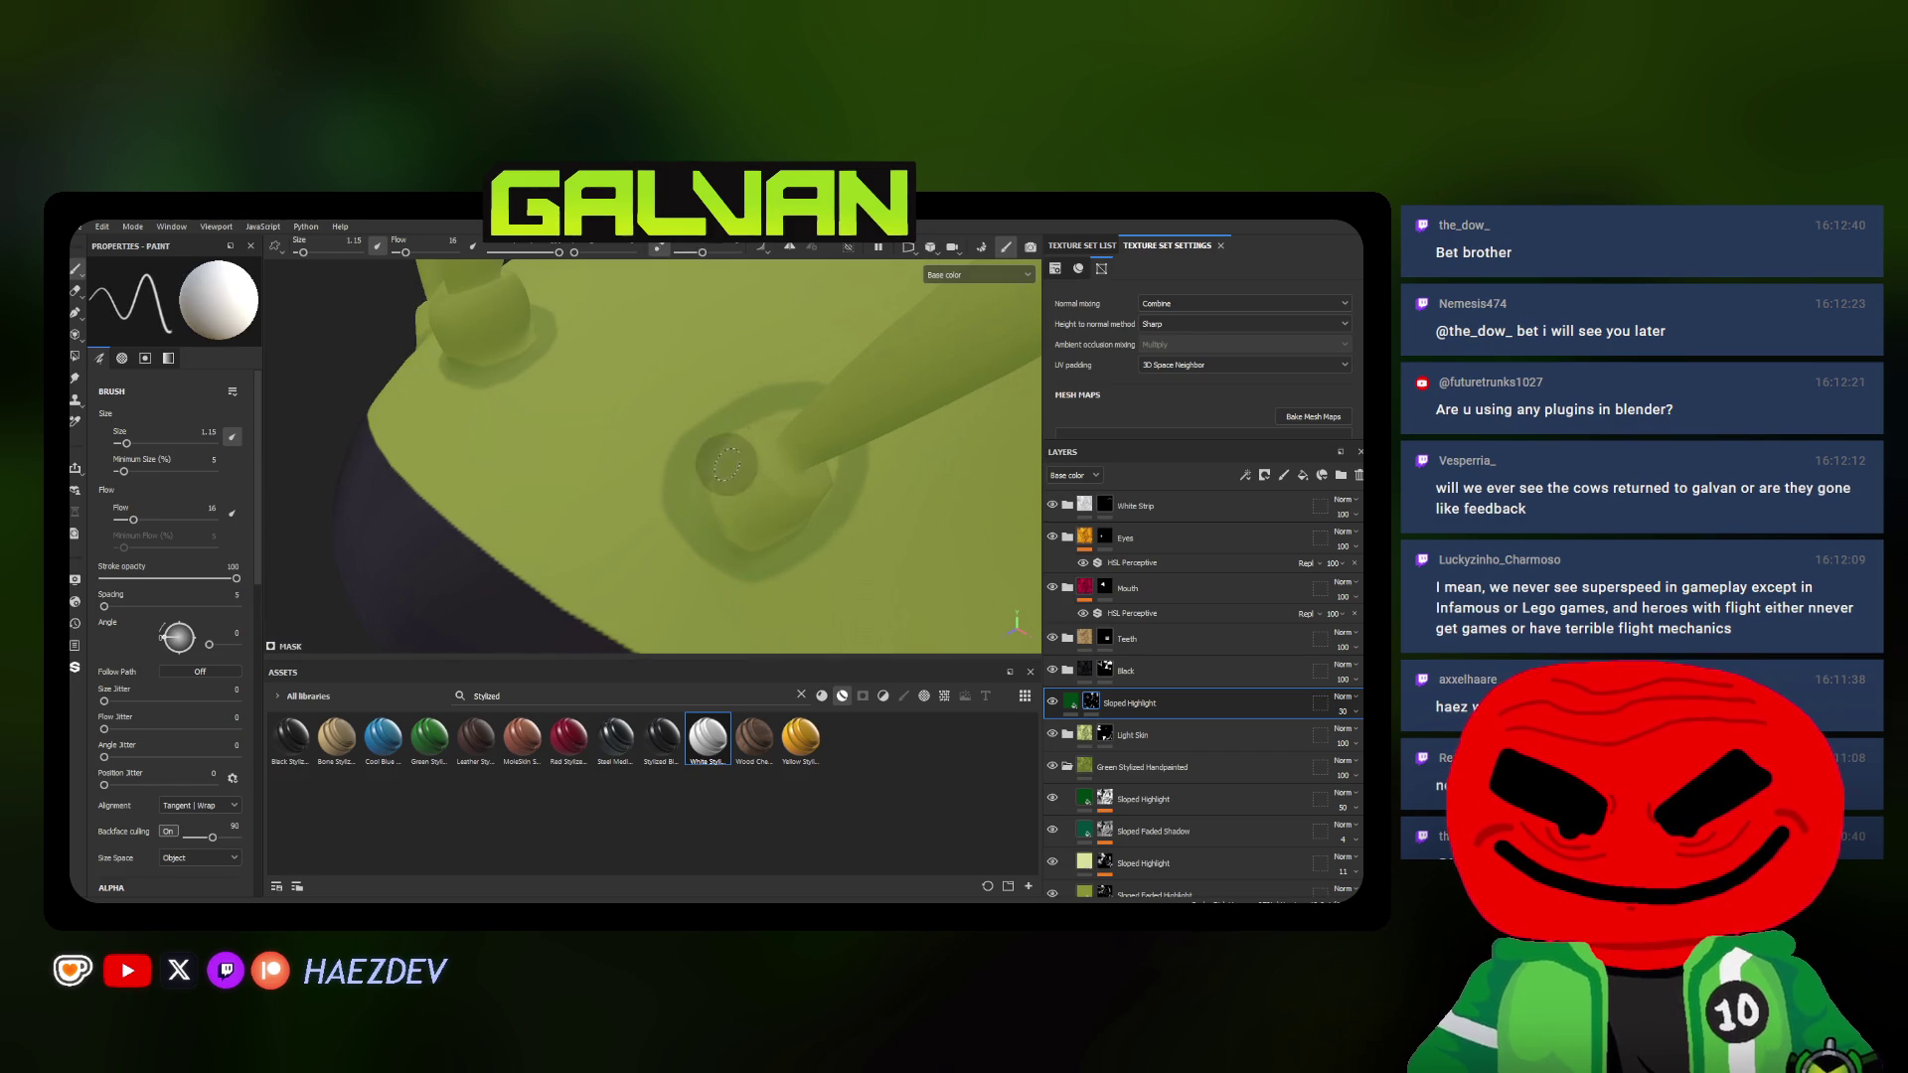
pyautogui.keyDown('alt'); pyautogui.moveTo(723, 509); pyautogui.dragTo(703, 501); pyautogui.keyUp('alt')
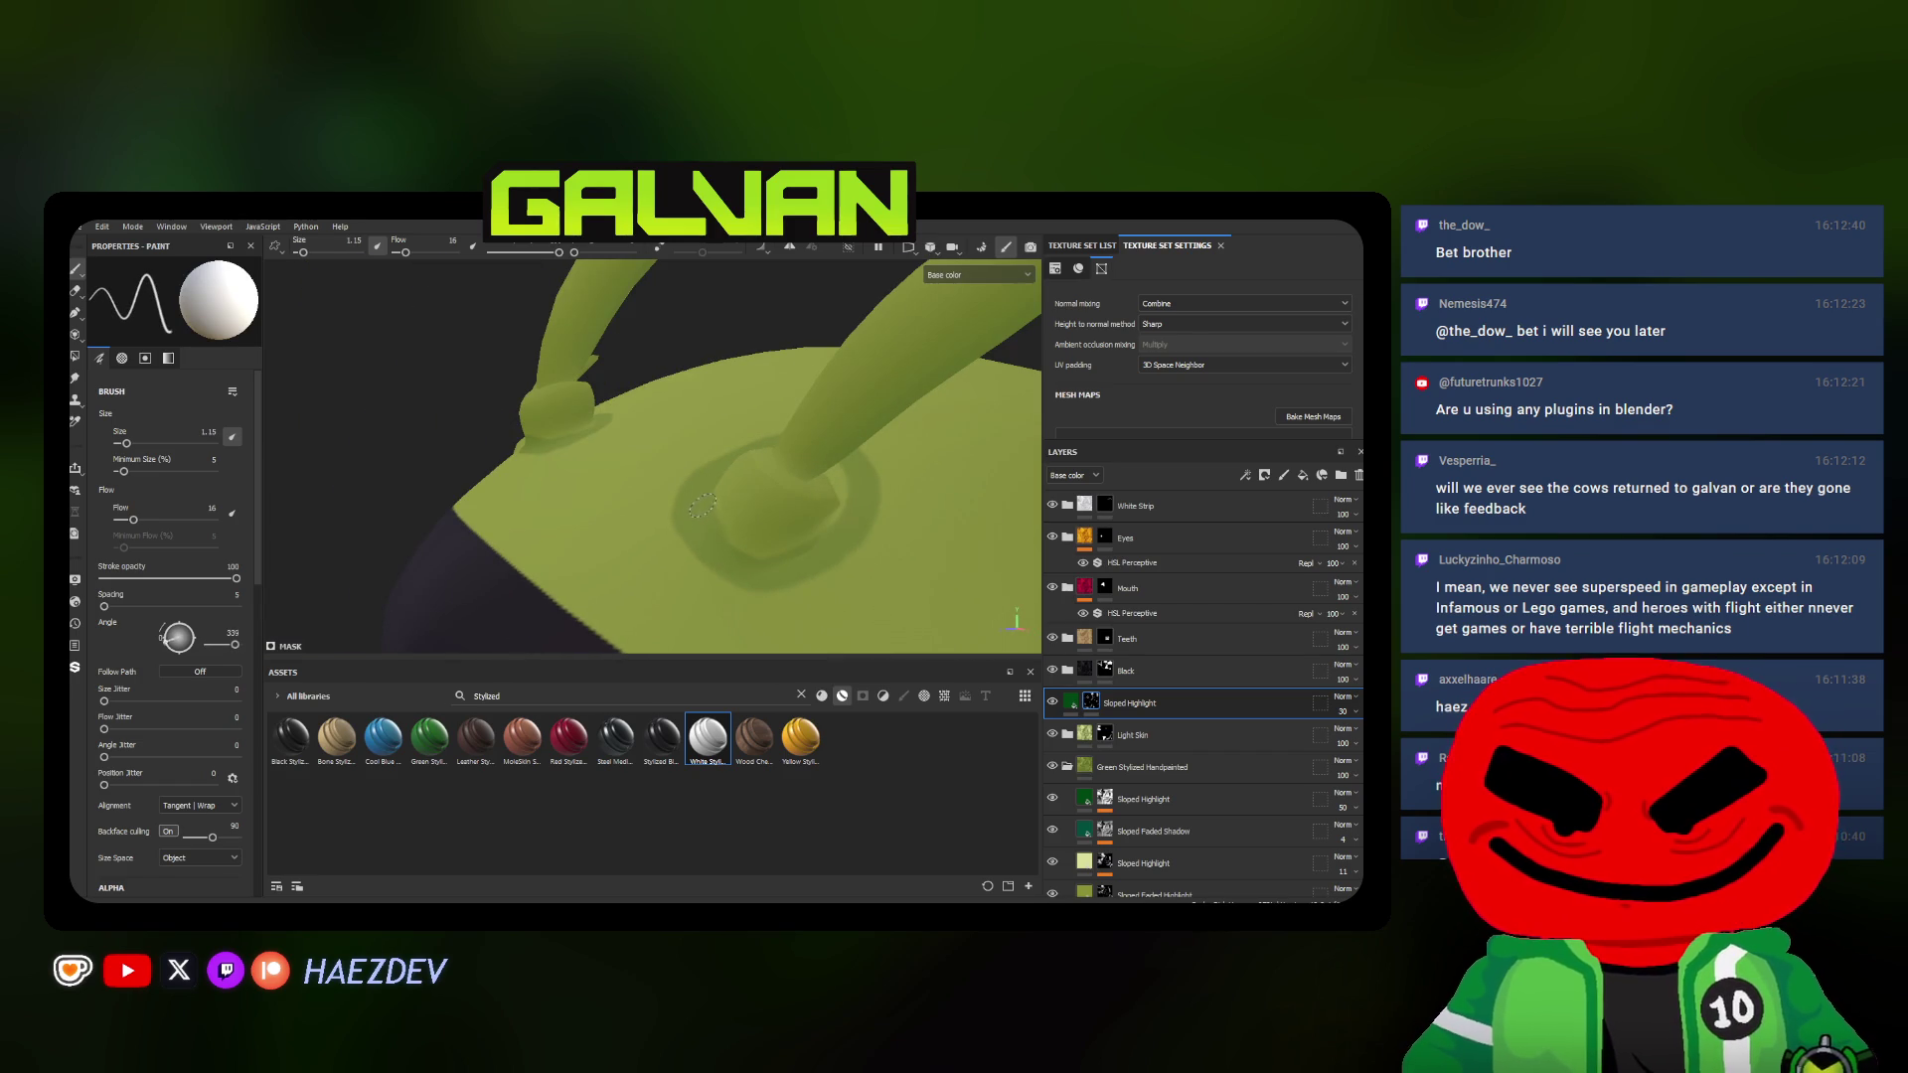
pyautogui.moveTo(716, 581)
pyautogui.keyDown('alt'); pyautogui.mouseDown()
pyautogui.moveTo(763, 571)
pyautogui.moveTo(647, 608)
pyautogui.moveTo(713, 545)
pyautogui.mouseUp(); pyautogui.keyUp('alt')
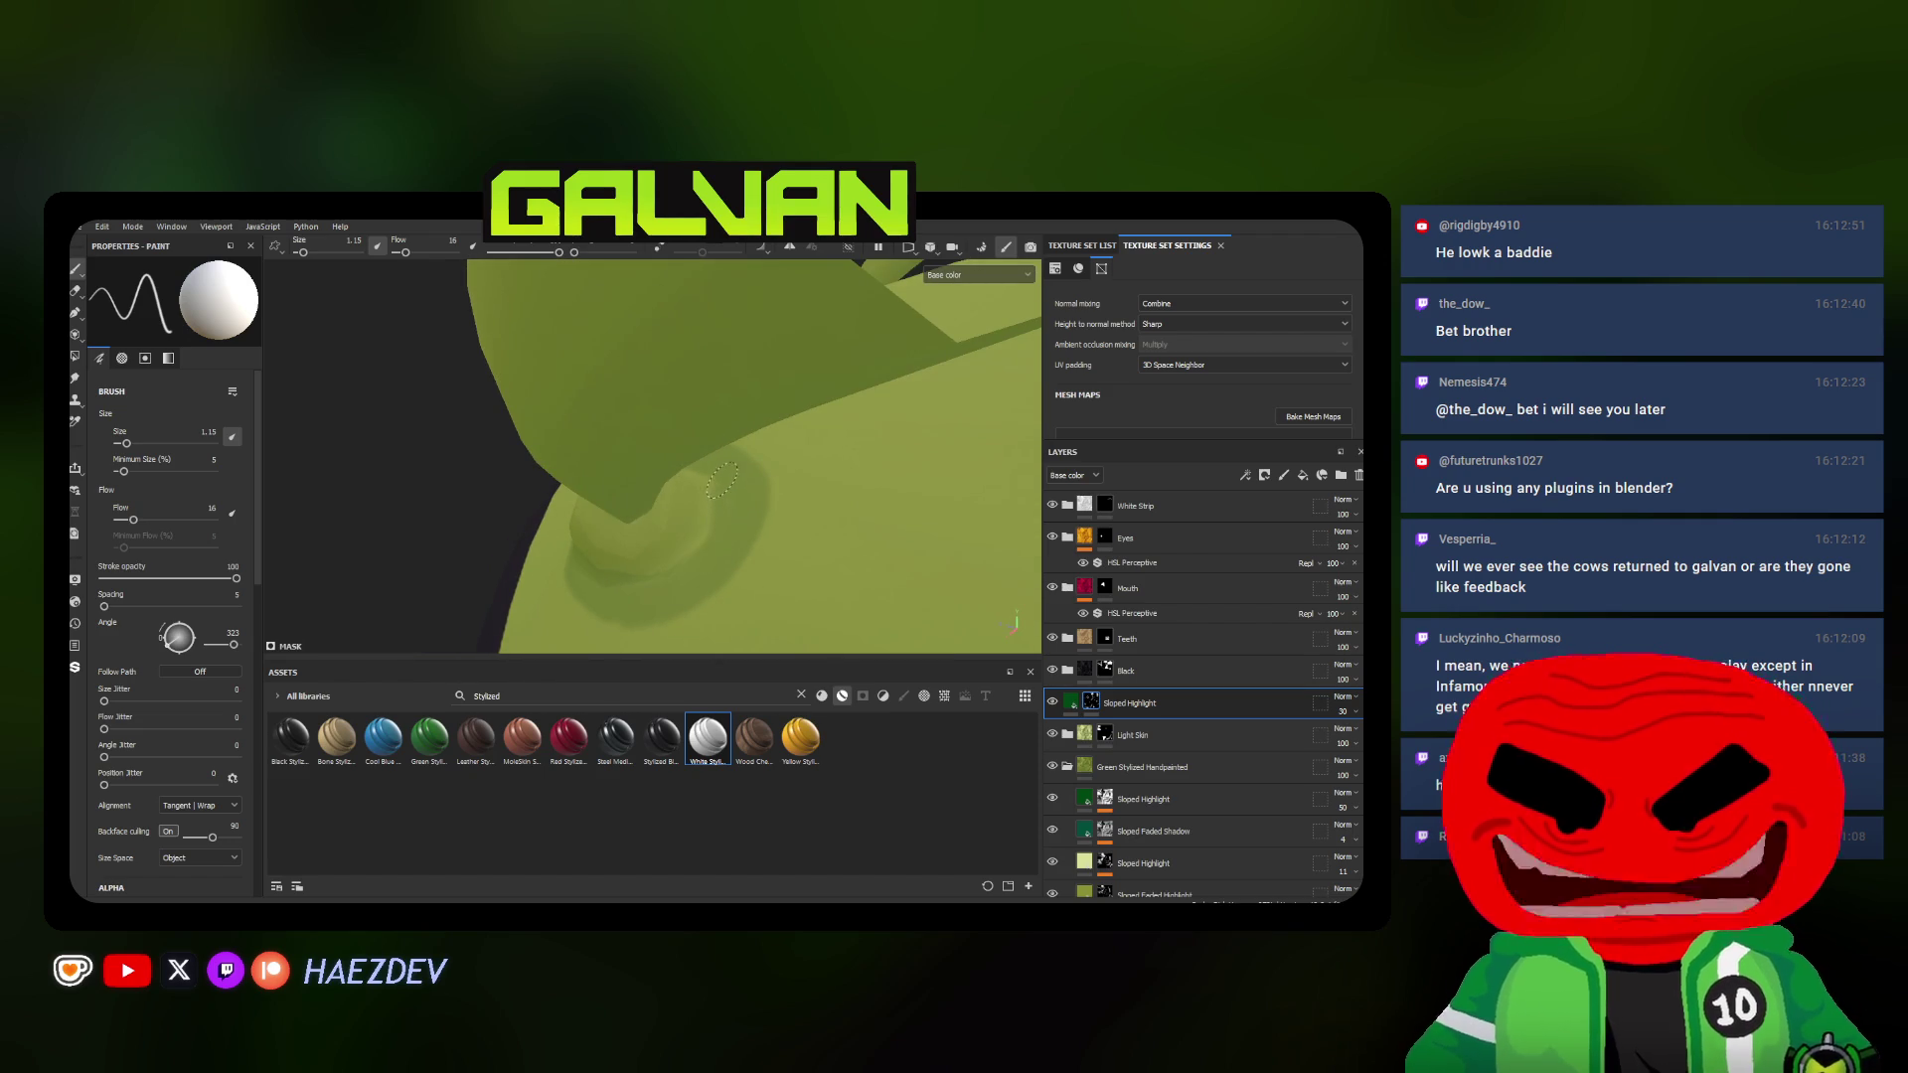
pyautogui.keyDown('alt'); pyautogui.moveTo(722, 478); pyautogui.dragTo(686, 565); pyautogui.keyUp('alt')
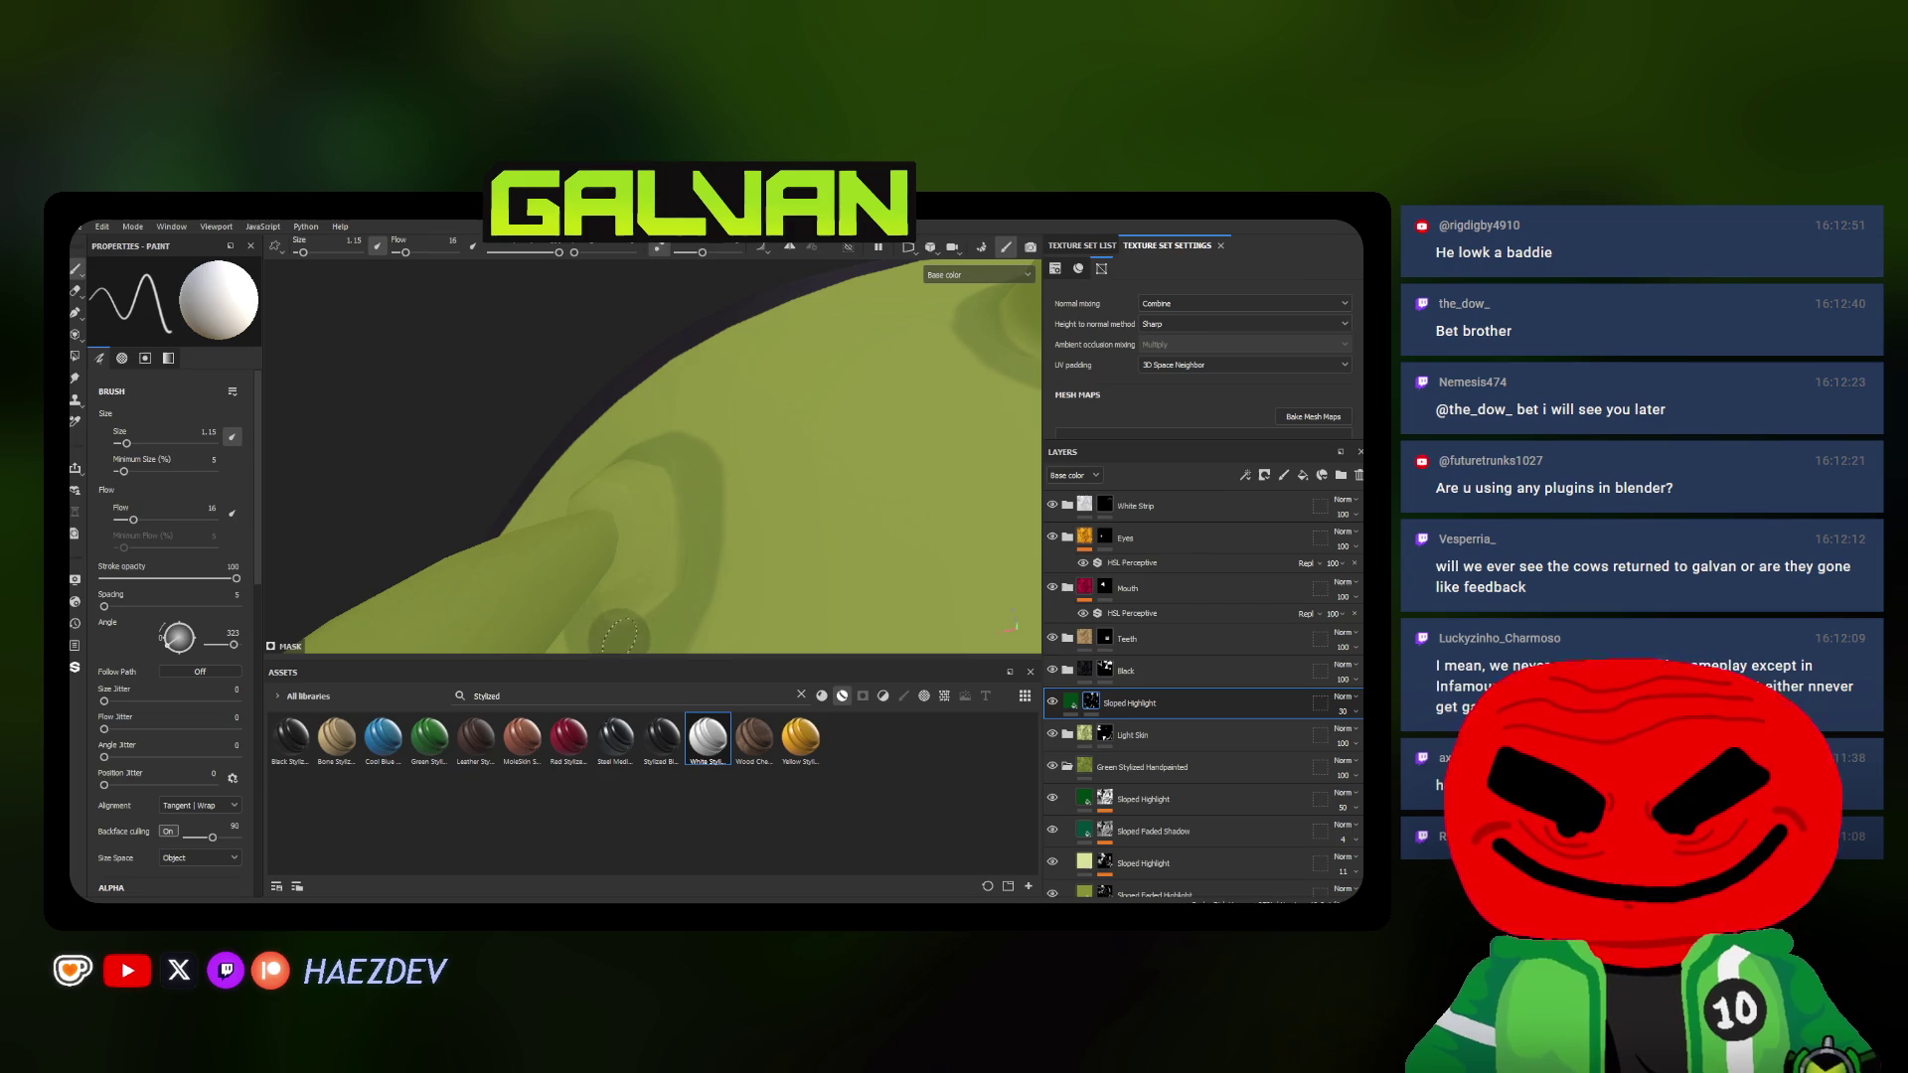
# Shade around another antenna base in close-up with the brush shrunk to a tiny tip
pyautogui.keyDown('alt'); pyautogui.moveTo(622, 636); pyautogui.dragTo(785, 419); pyautogui.keyUp('alt')
pyautogui.keyDown('ctrl'); pyautogui.moveTo(760, 420); pyautogui.dragTo(808, 431, button='right'); pyautogui.keyUp('ctrl')
pyautogui.moveTo(776, 451)
pyautogui.keyDown('alt'); pyautogui.mouseDown()
pyautogui.moveTo(791, 415)
pyautogui.moveTo(836, 485)
pyautogui.mouseUp(); pyautogui.keyUp('alt')
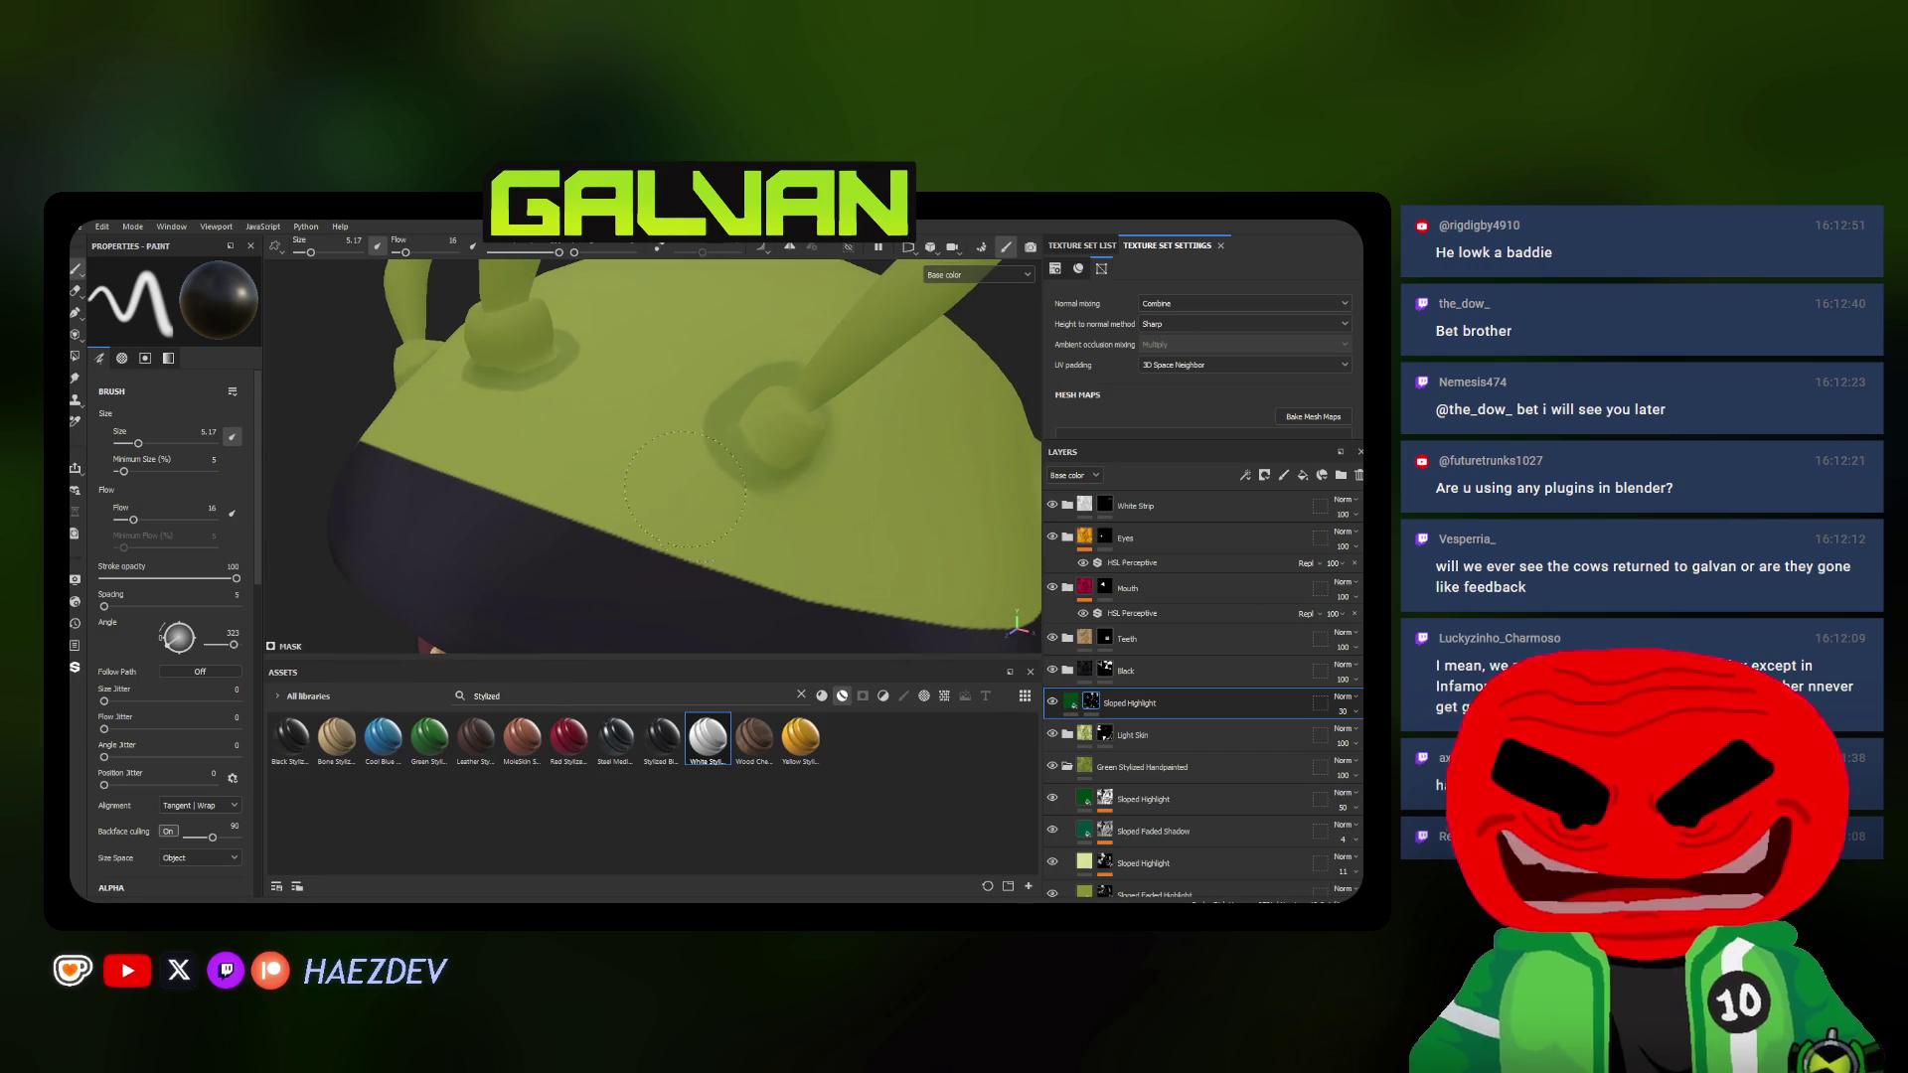
pyautogui.keyDown('alt'); pyautogui.moveTo(701, 519); pyautogui.dragTo(665, 445); pyautogui.keyUp('alt')
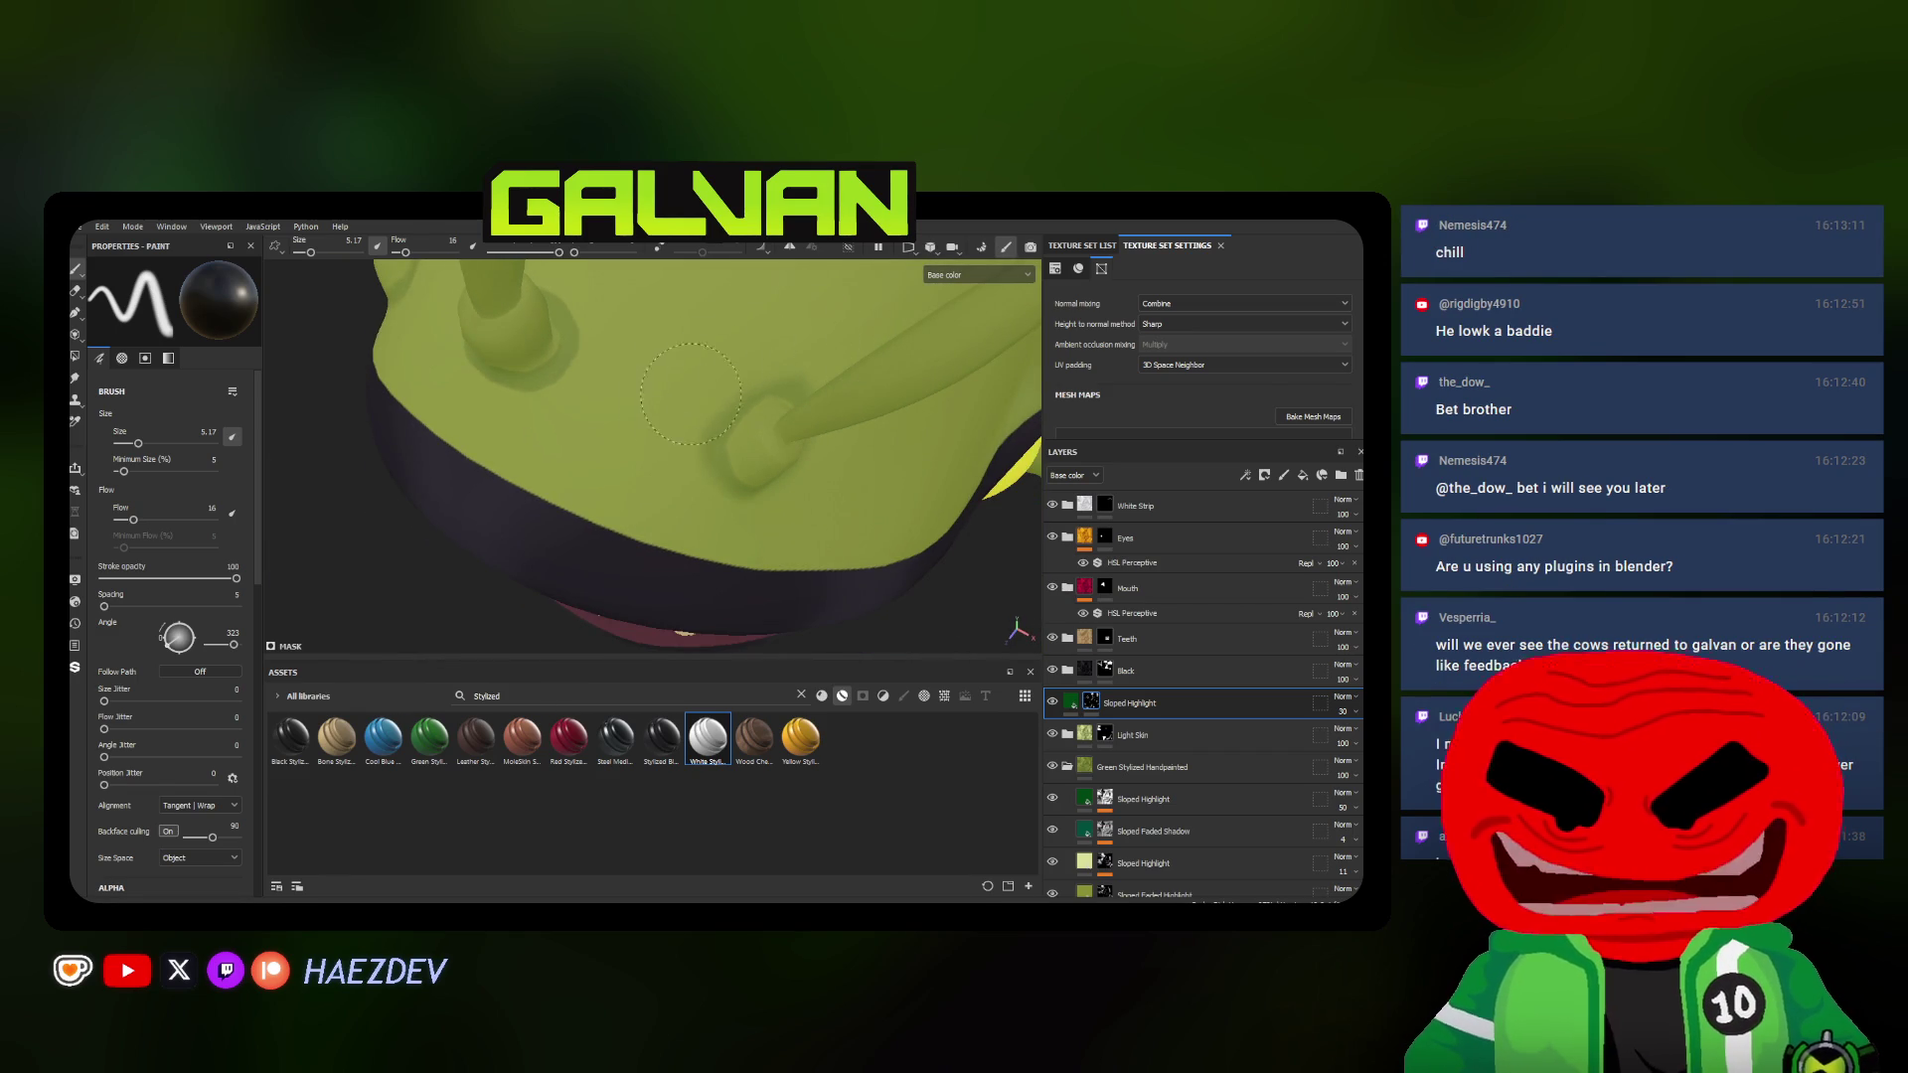
pyautogui.keyDown('alt'); pyautogui.moveTo(689, 394); pyautogui.dragTo(928, 491); pyautogui.keyUp('alt')
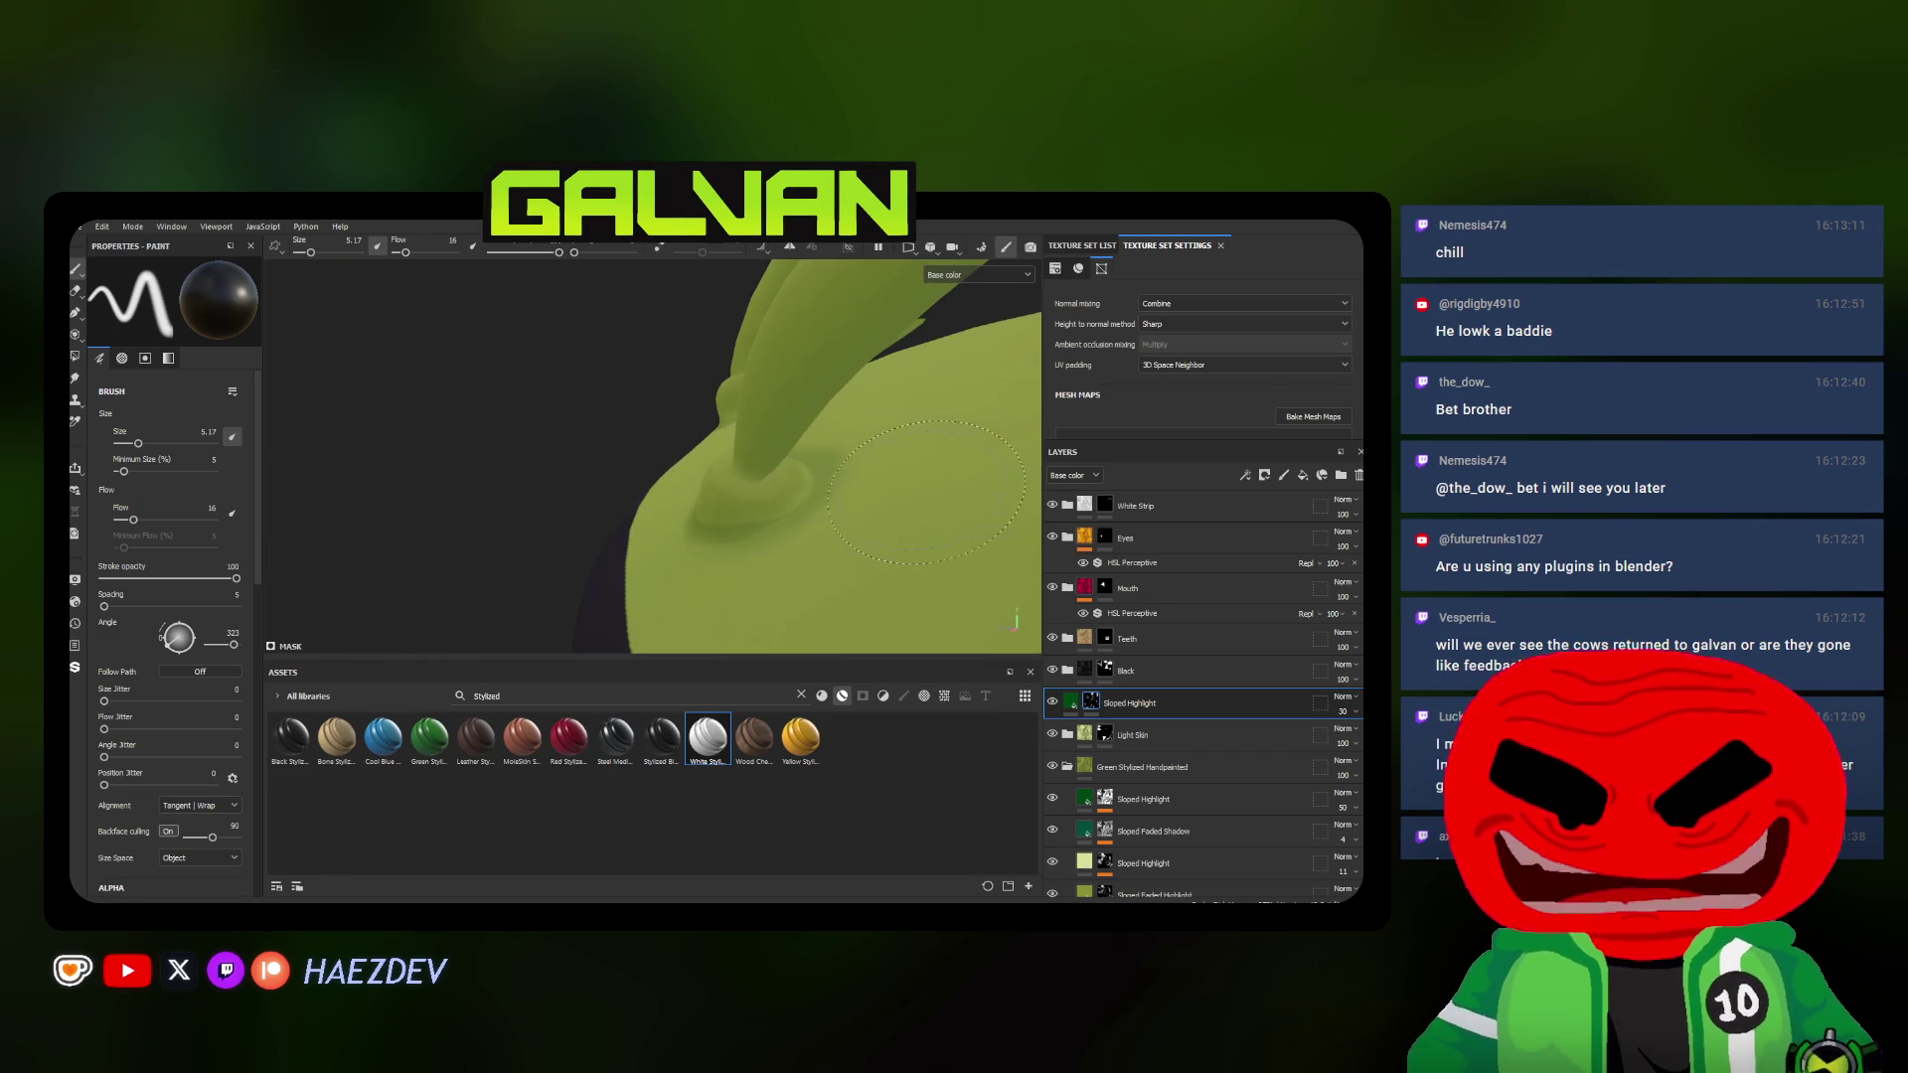
pyautogui.keyDown('ctrl'); pyautogui.moveTo(906, 539); pyautogui.dragTo(729, 527, button='right'); pyautogui.keyUp('ctrl')
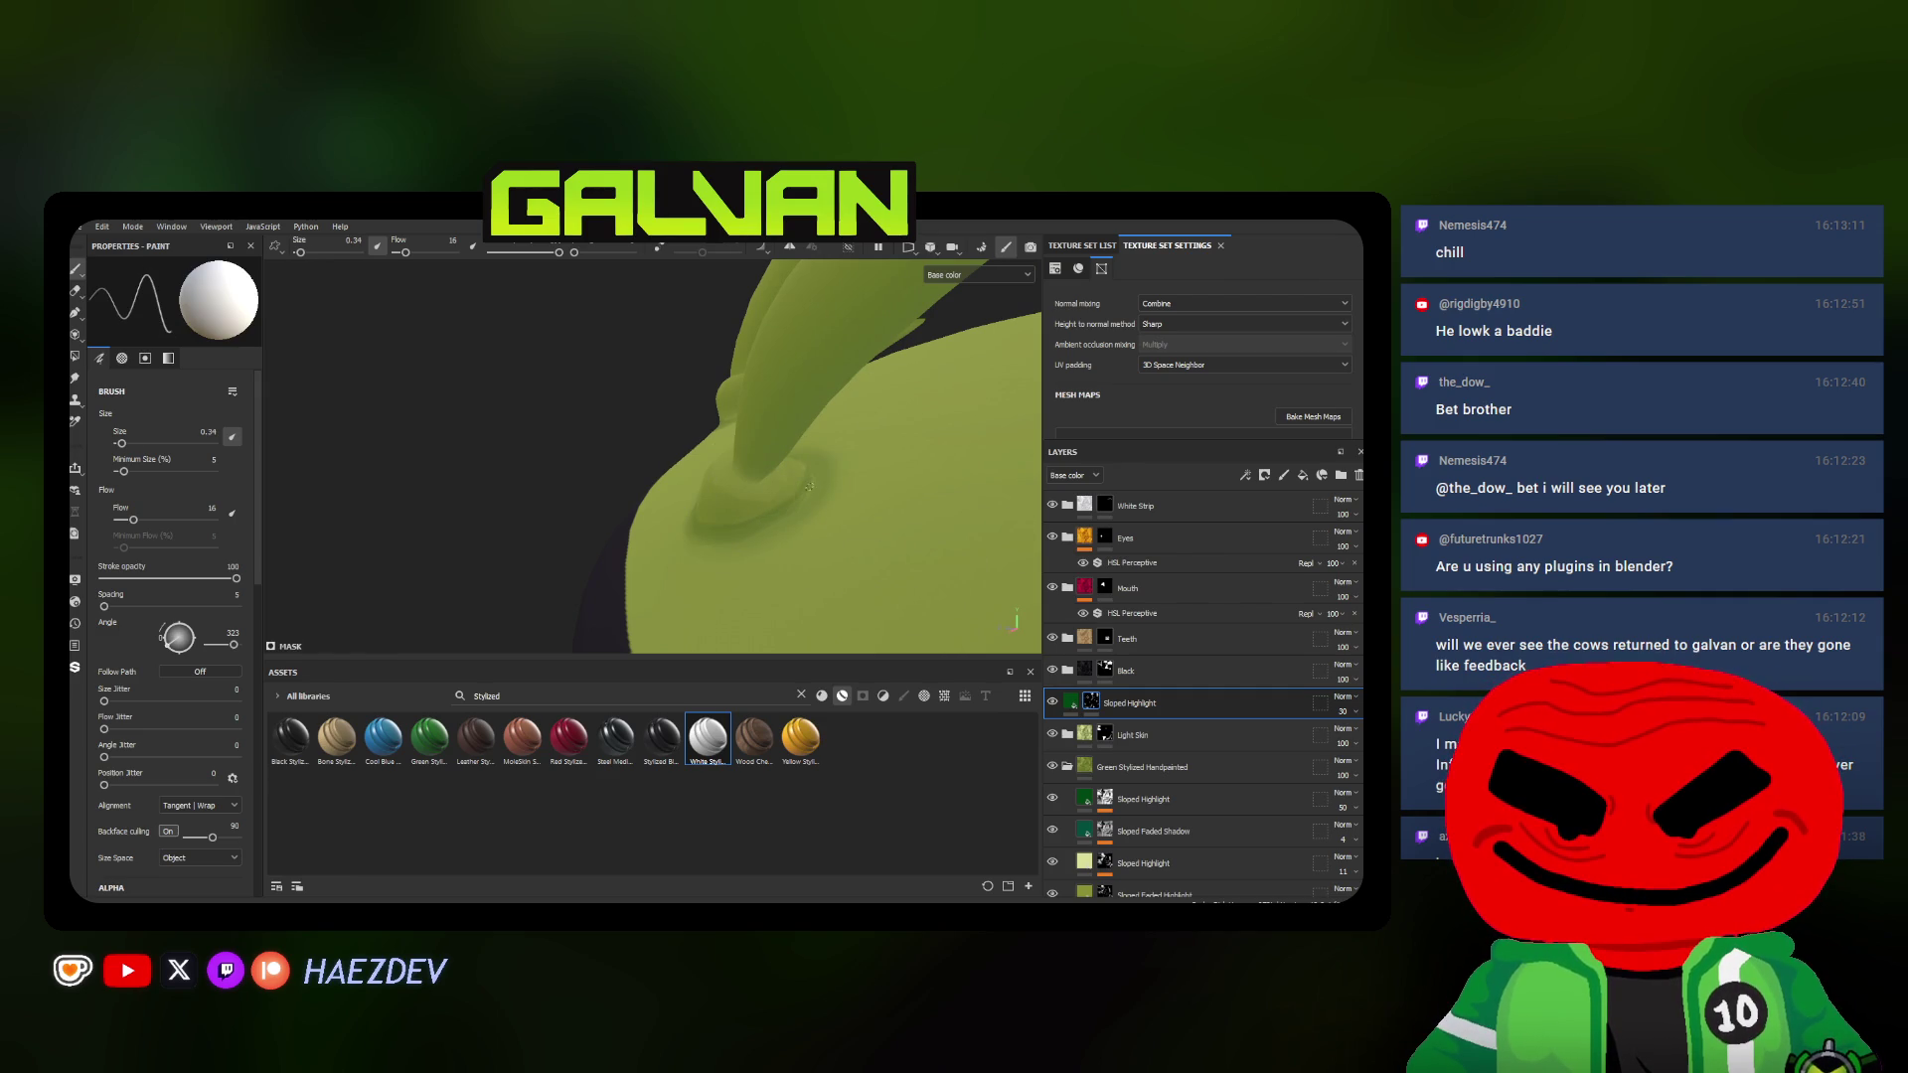
pyautogui.moveTo(800, 502)
pyautogui.keyDown('alt'); pyautogui.mouseDown()
pyautogui.moveTo(546, 537)
pyautogui.moveTo(771, 467)
pyautogui.mouseUp(); pyautogui.keyUp('alt')
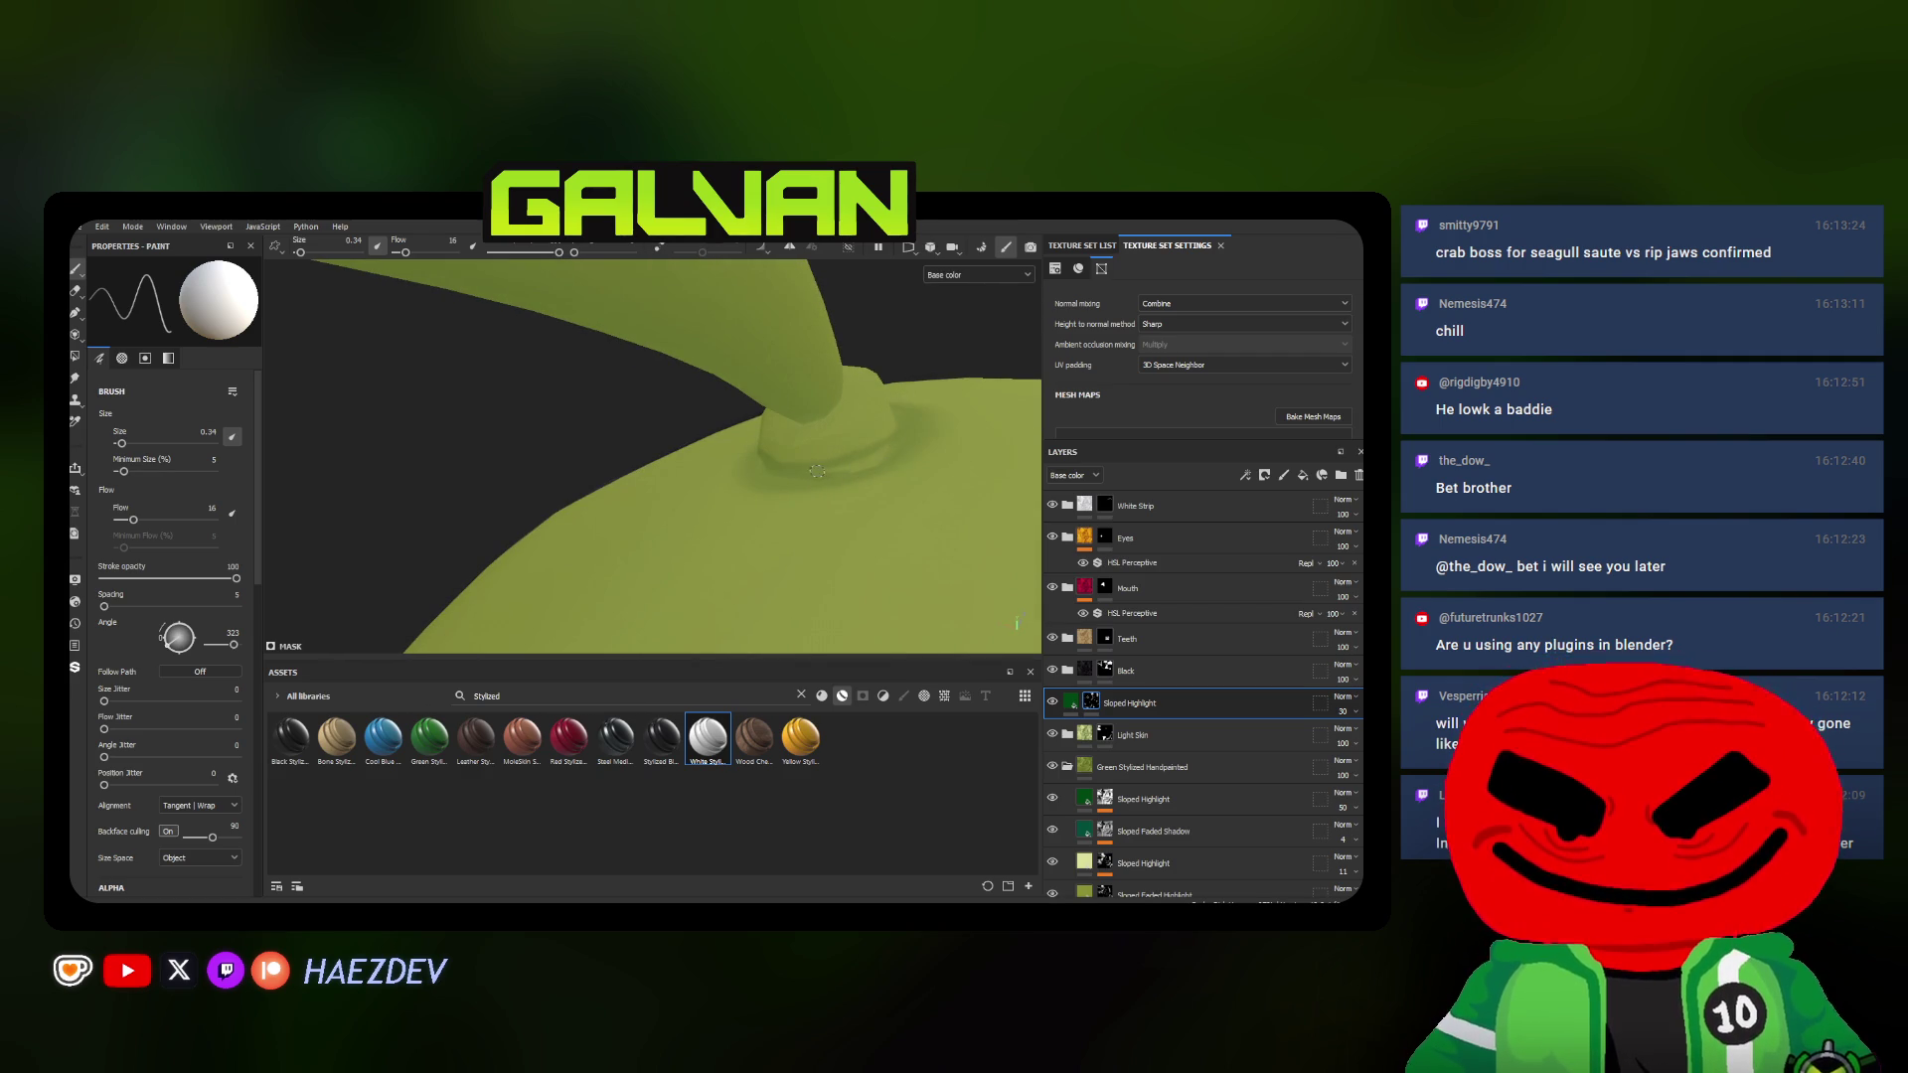
pyautogui.moveTo(896, 443)
pyautogui.keyDown('alt'); pyautogui.mouseDown()
pyautogui.moveTo(912, 434)
pyautogui.moveTo(859, 463)
pyautogui.moveTo(492, 462)
pyautogui.mouseUp(); pyautogui.keyUp('alt')
pyautogui.scroll(-5, 859, 462)
pyautogui.scroll(5, 558, 465)
pyautogui.scroll(3, 558, 464)
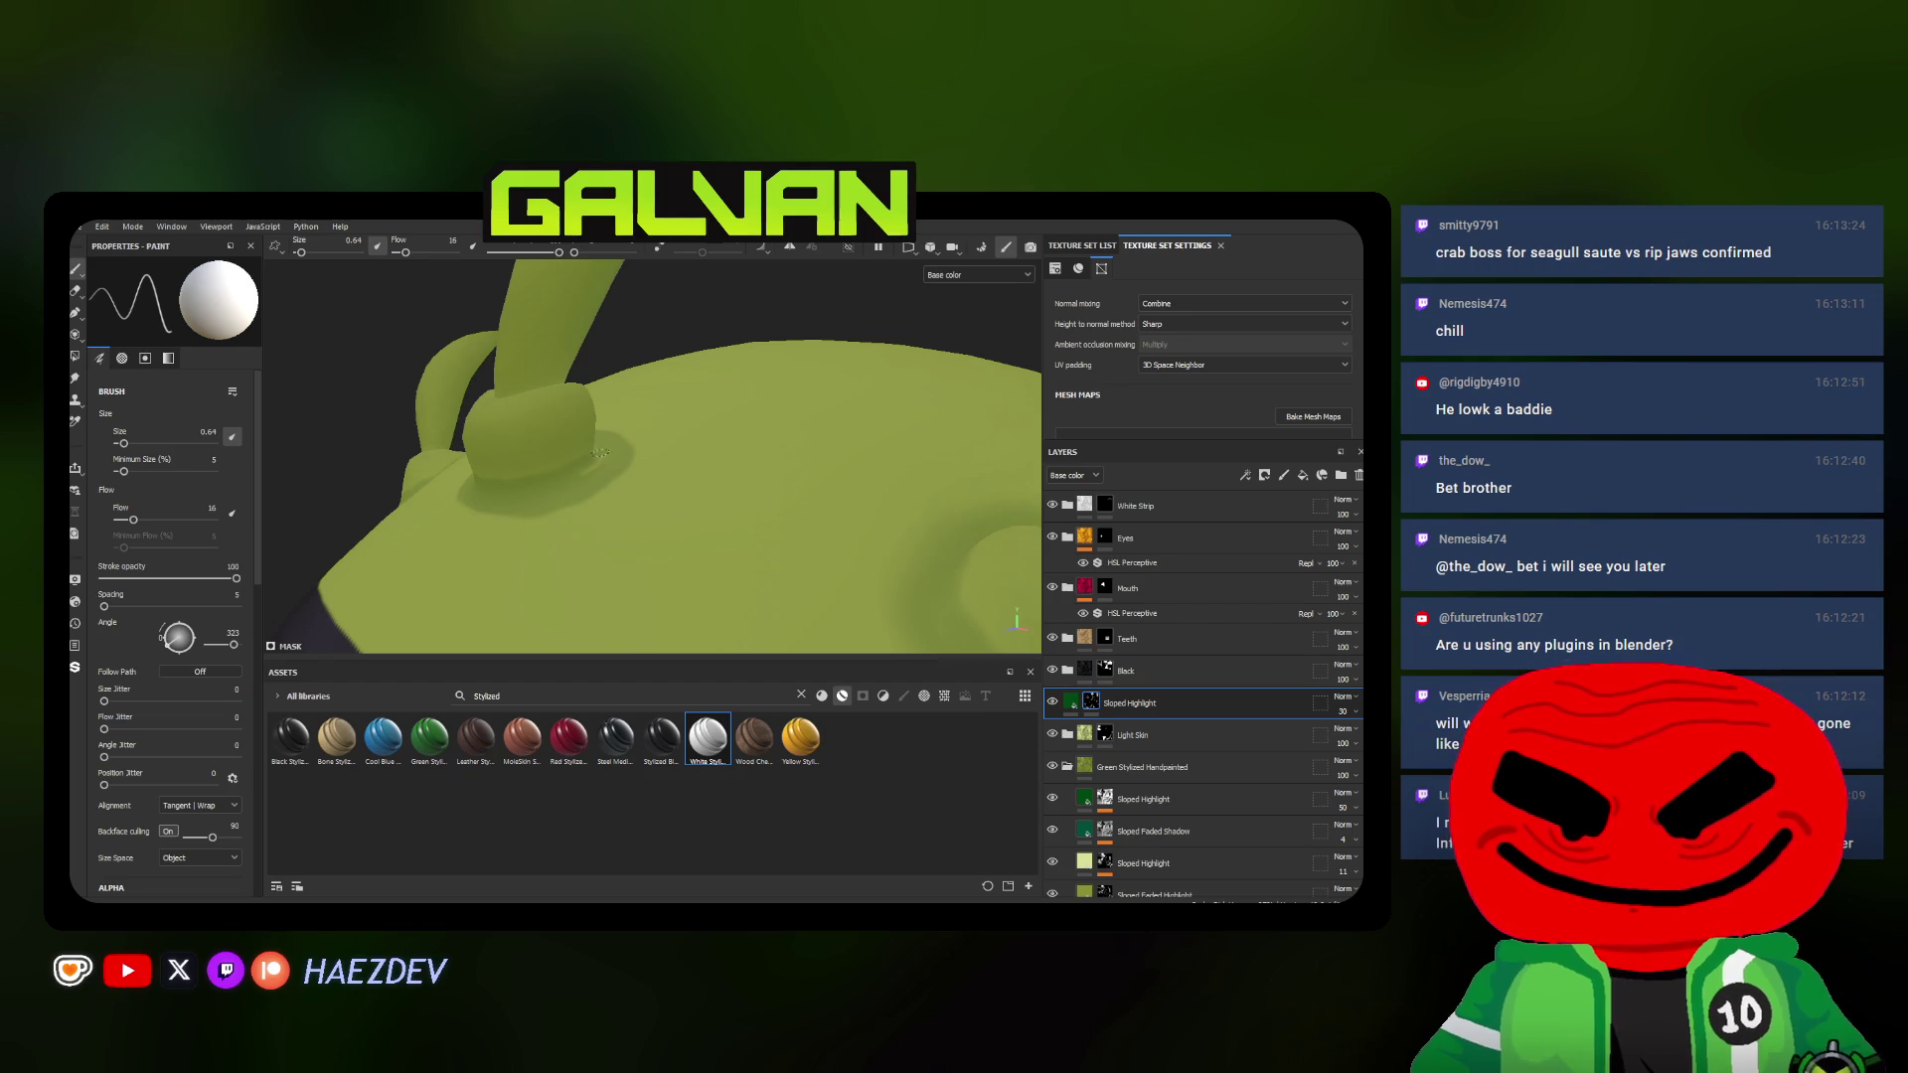
# Blend broader highlights across both antenna bases and the head above the black band
pyautogui.moveTo(596, 467)
pyautogui.keyDown('alt'); pyautogui.mouseDown()
pyautogui.moveTo(388, 491)
pyautogui.moveTo(580, 483)
pyautogui.moveTo(594, 520)
pyautogui.mouseUp(); pyautogui.keyUp('alt')
pyautogui.scroll(2, 584, 480)
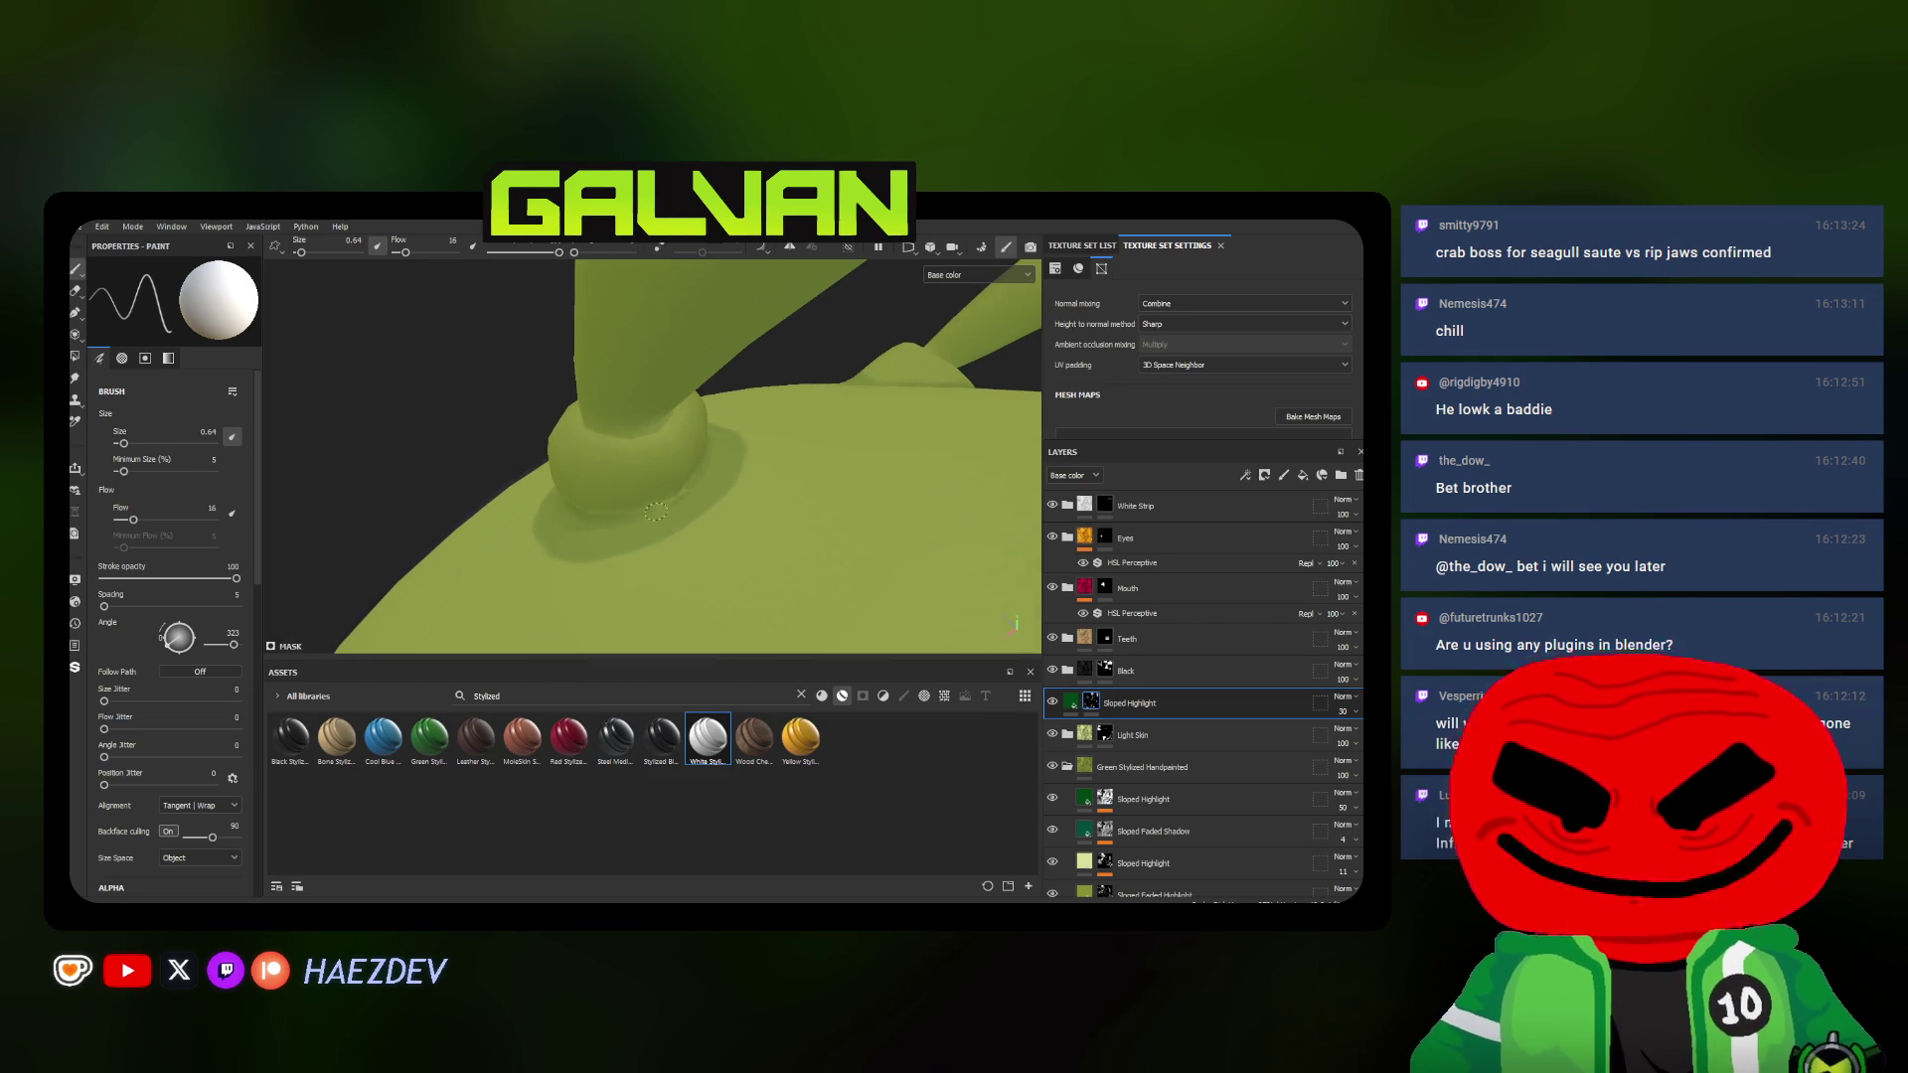
pyautogui.scroll(2, 663, 509)
pyautogui.keyDown('ctrl'); pyautogui.moveTo(664, 509); pyautogui.dragTo(668, 473, button='right'); pyautogui.keyUp('ctrl')
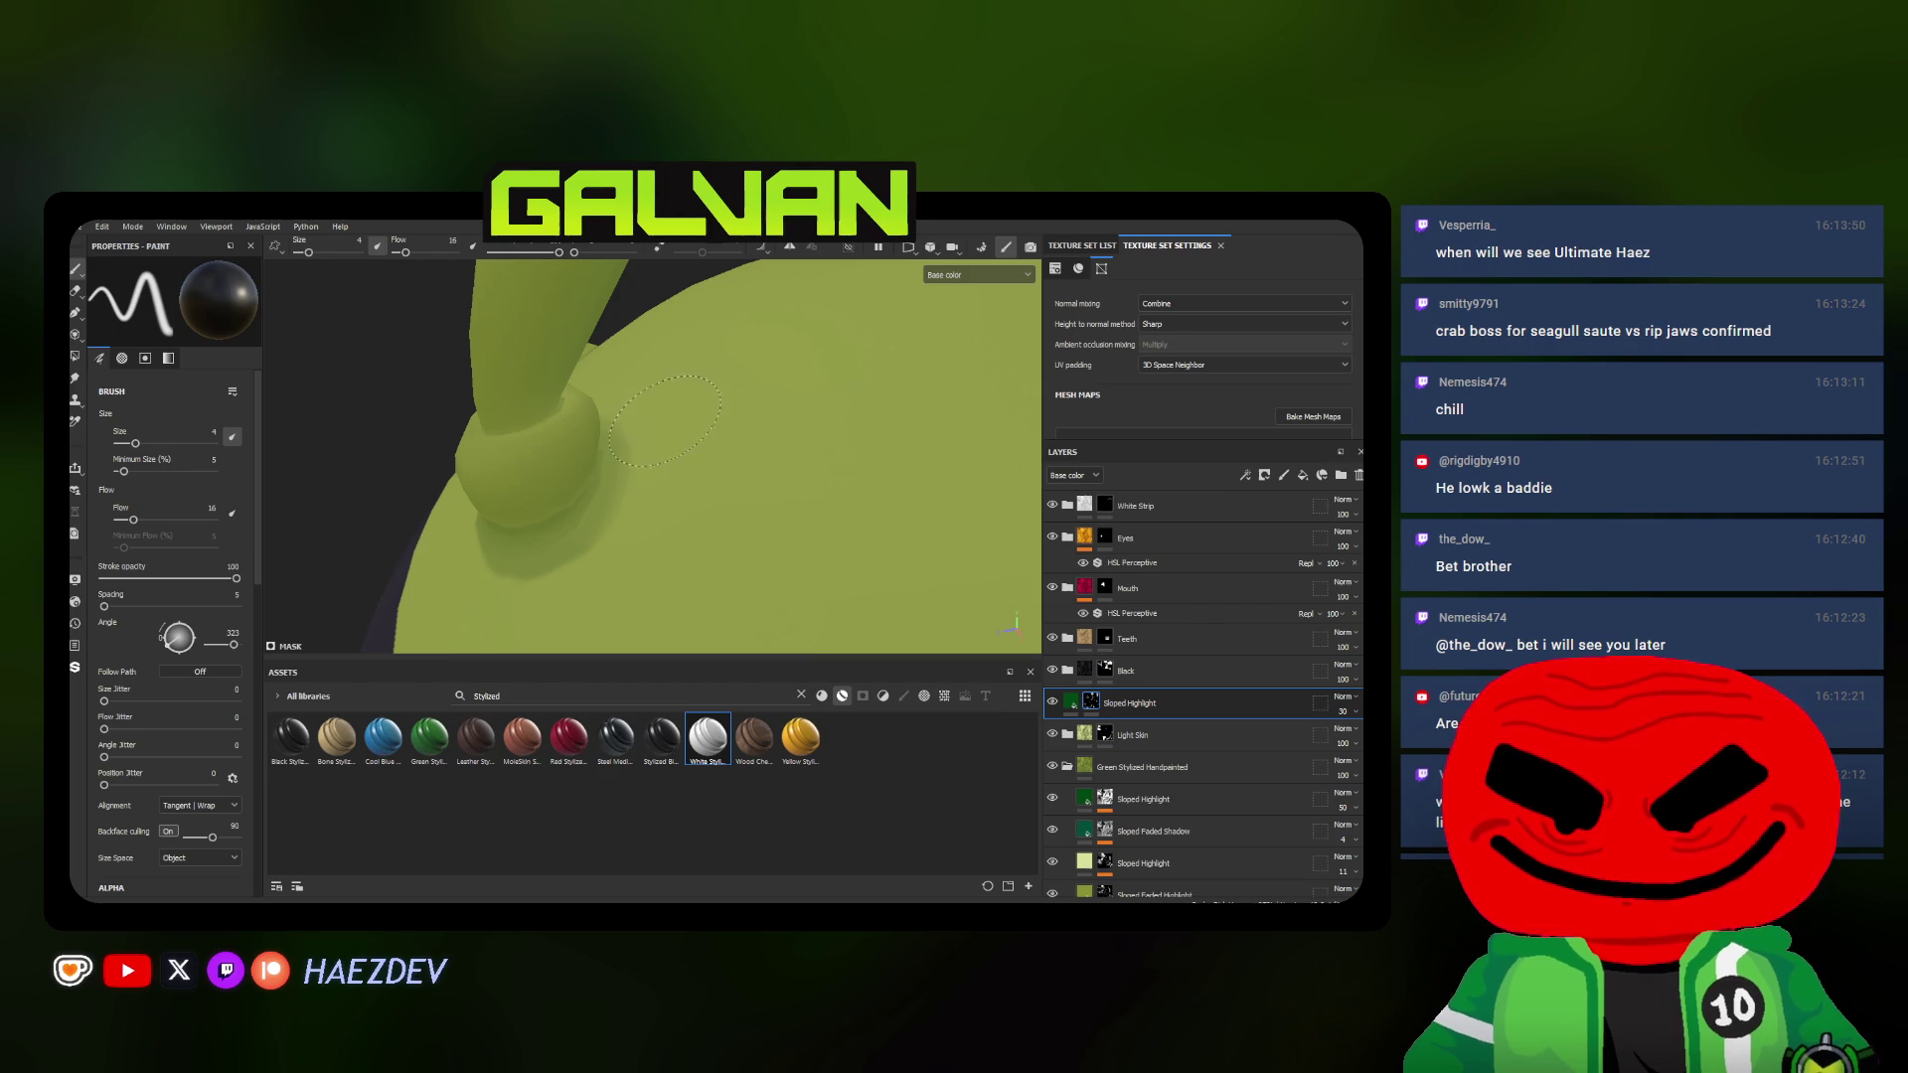
pyautogui.keyDown('alt'); pyautogui.moveTo(654, 558); pyautogui.dragTo(728, 473); pyautogui.keyUp('alt')
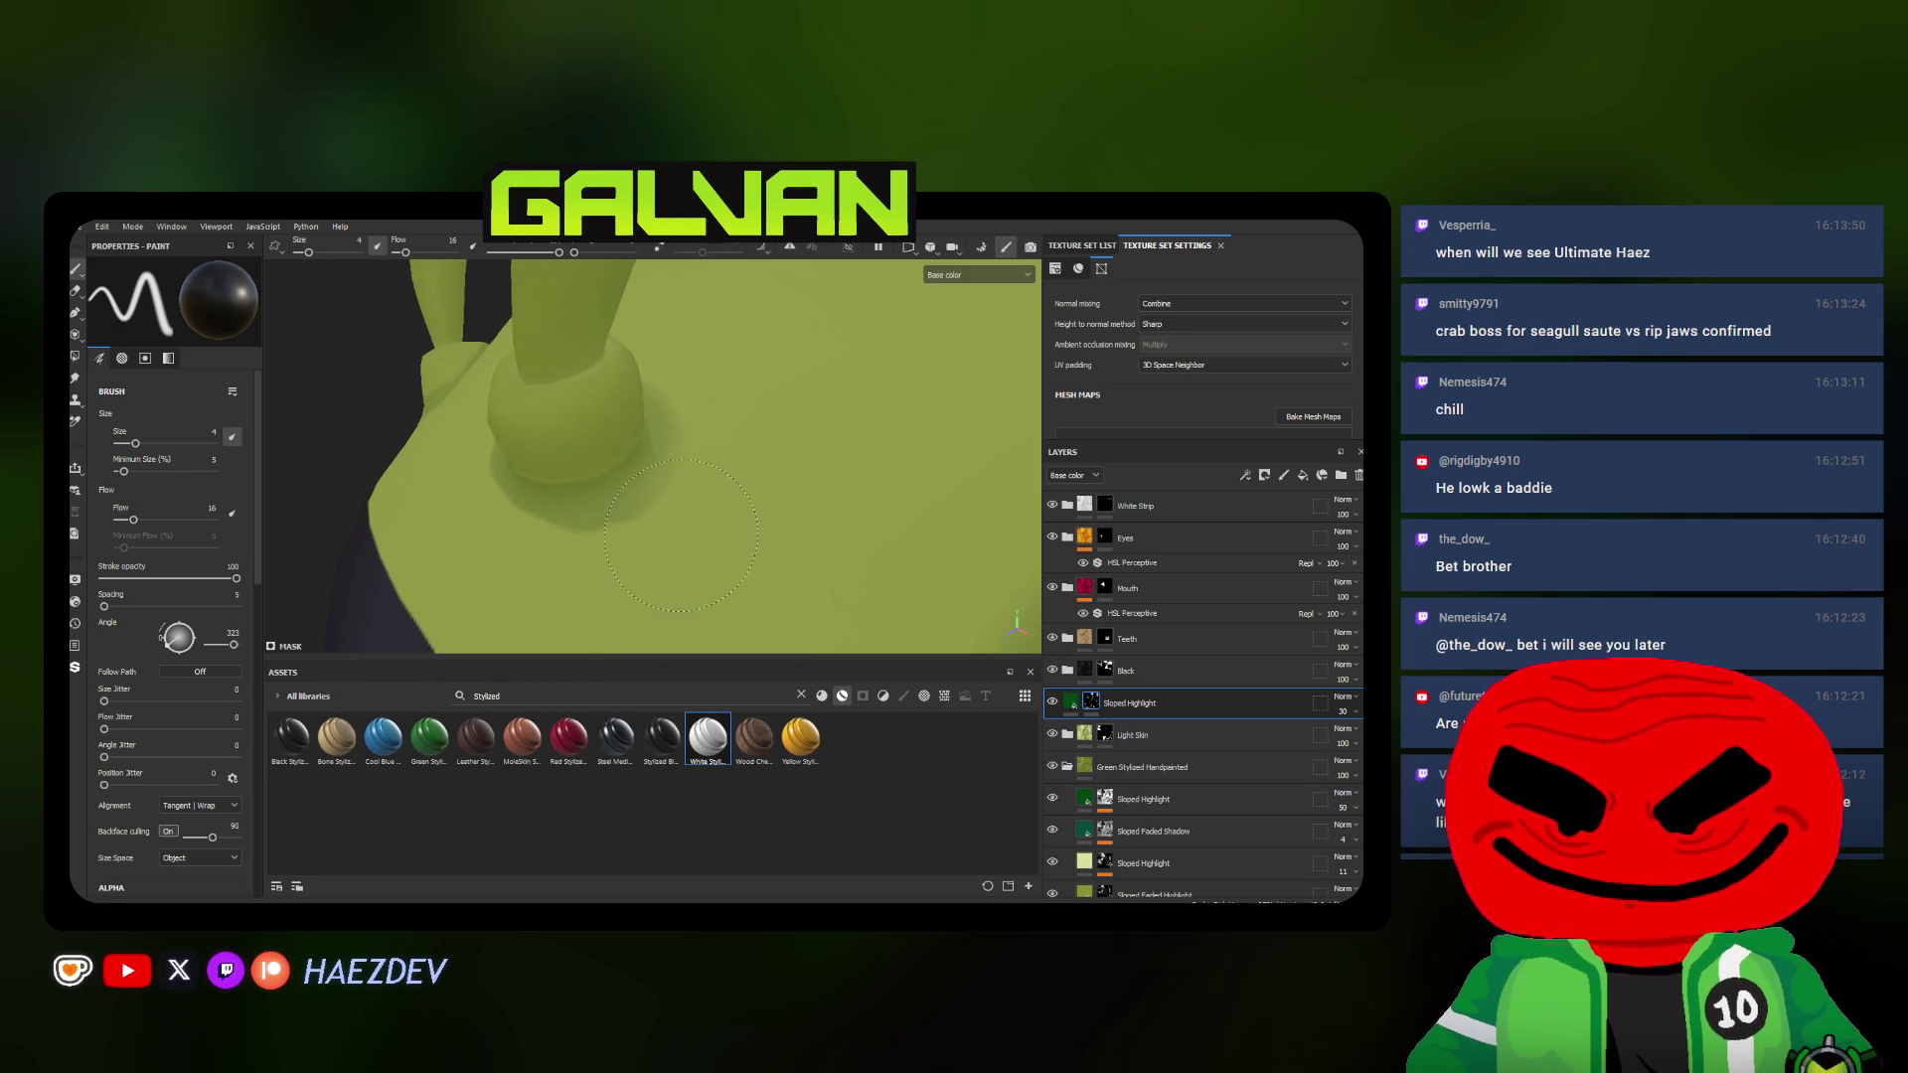
pyautogui.scroll(-3, 776, 522)
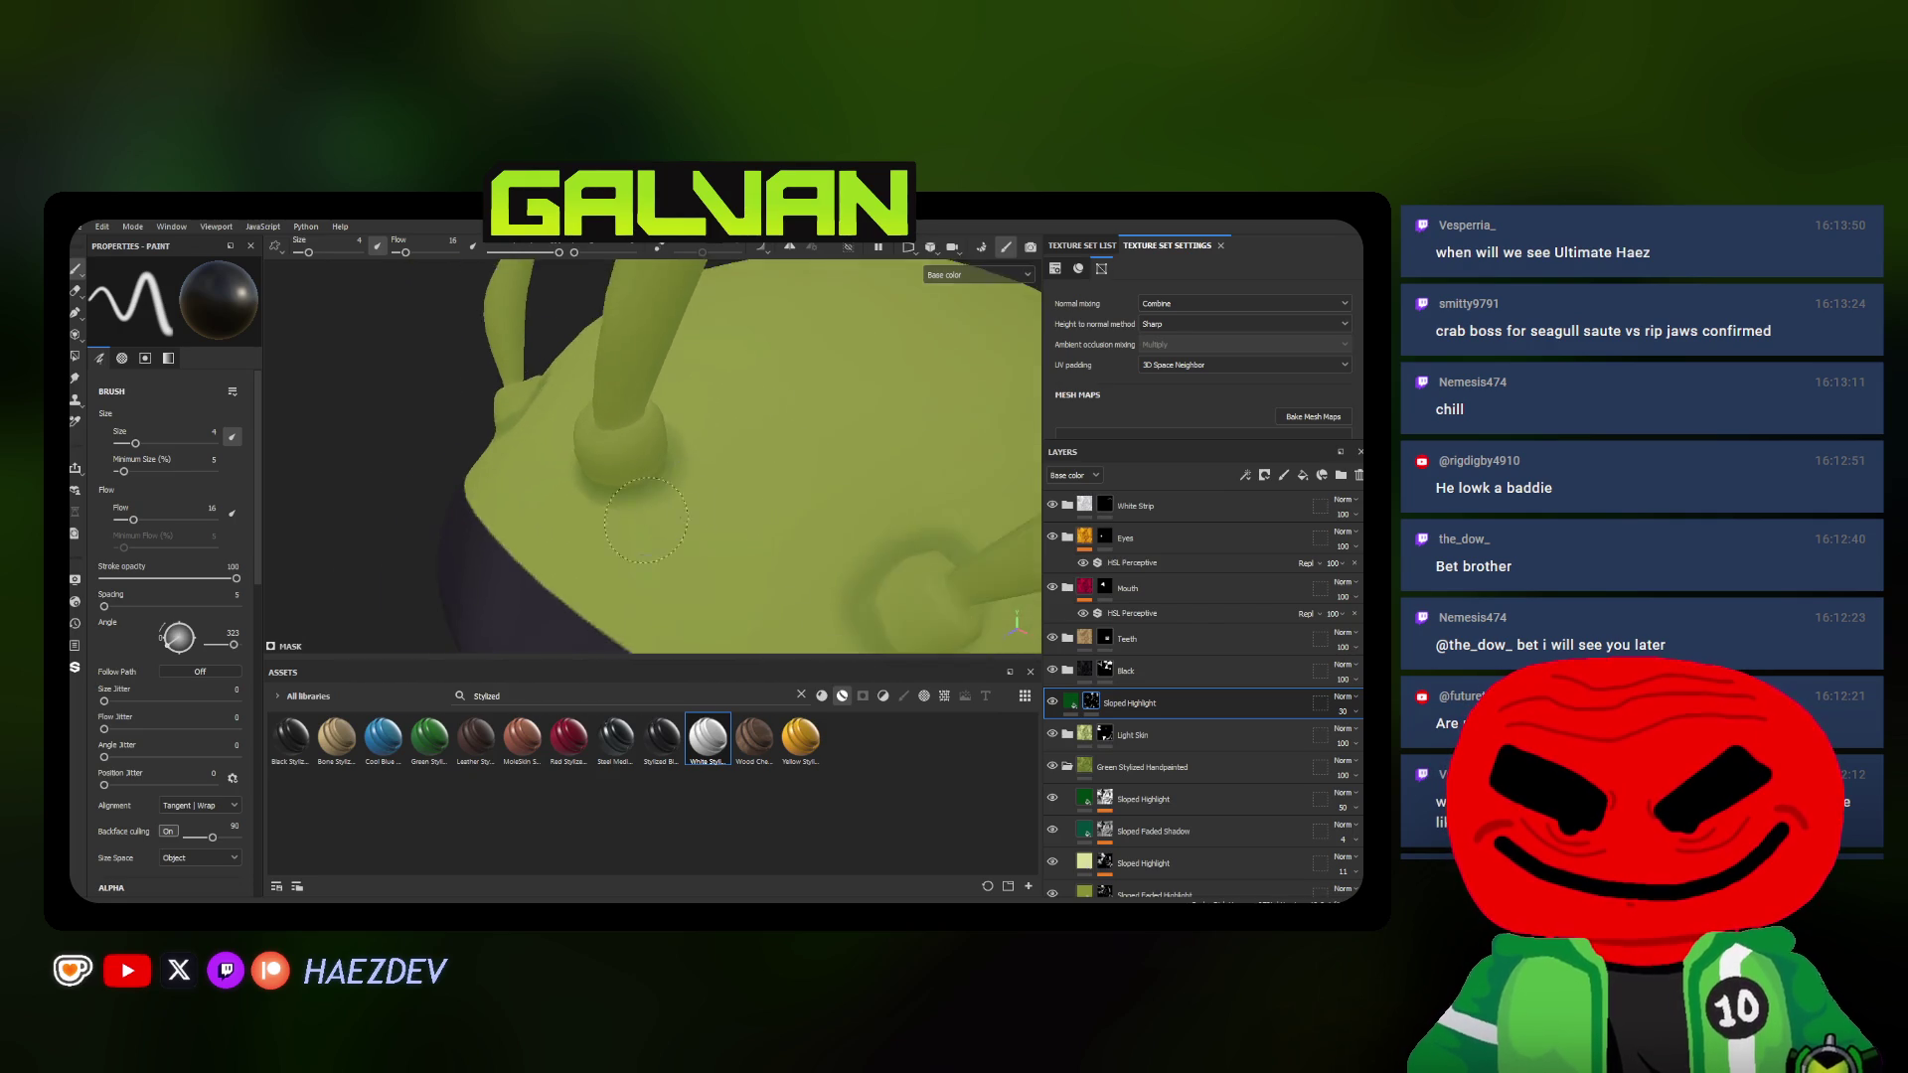
pyautogui.keyDown('ctrl'); pyautogui.moveTo(656, 552); pyautogui.dragTo(666, 552, button='right'); pyautogui.keyUp('ctrl')
pyautogui.keyDown('alt'); pyautogui.moveTo(663, 544); pyautogui.dragTo(603, 438); pyautogui.keyUp('alt')
pyautogui.scroll(3, 602, 438)
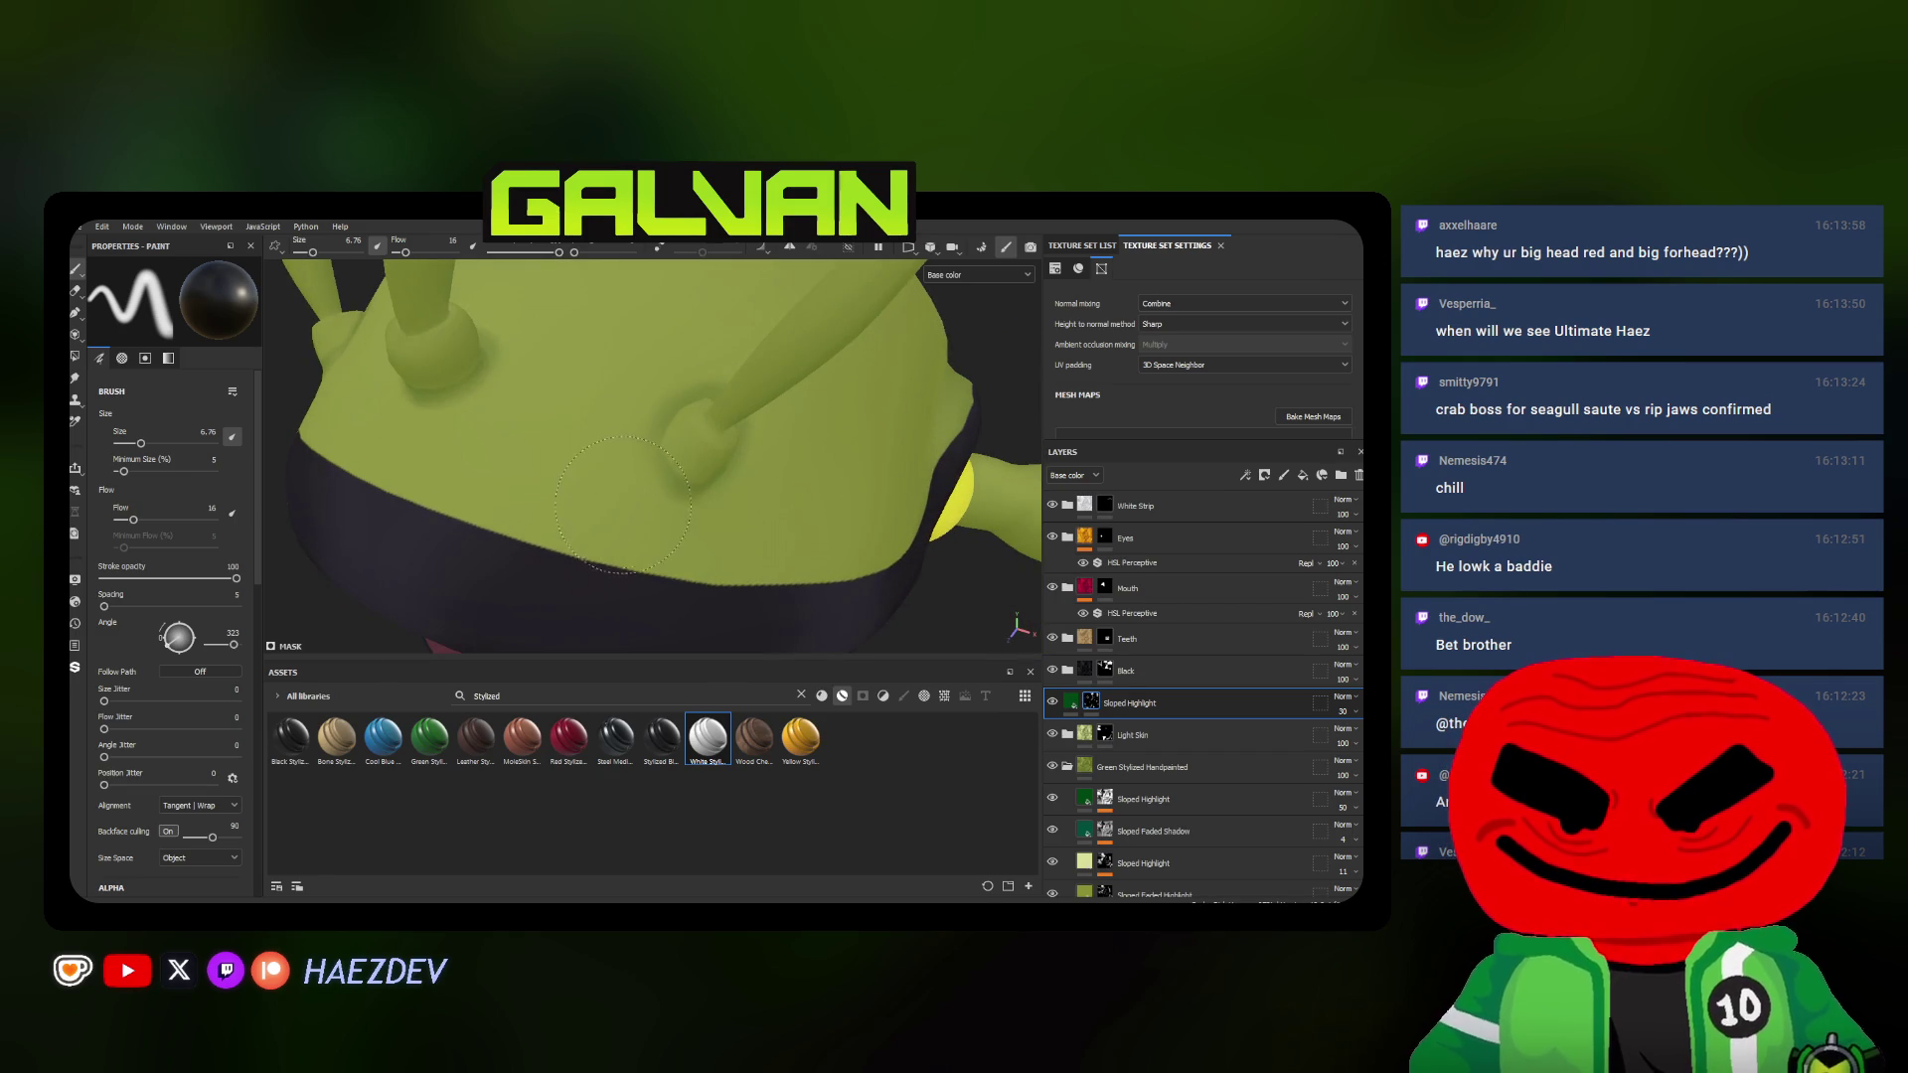
pyautogui.moveTo(722, 532)
pyautogui.keyDown('alt'); pyautogui.mouseDown()
pyautogui.moveTo(691, 498)
pyautogui.moveTo(626, 504)
pyautogui.mouseUp(); pyautogui.keyUp('alt')
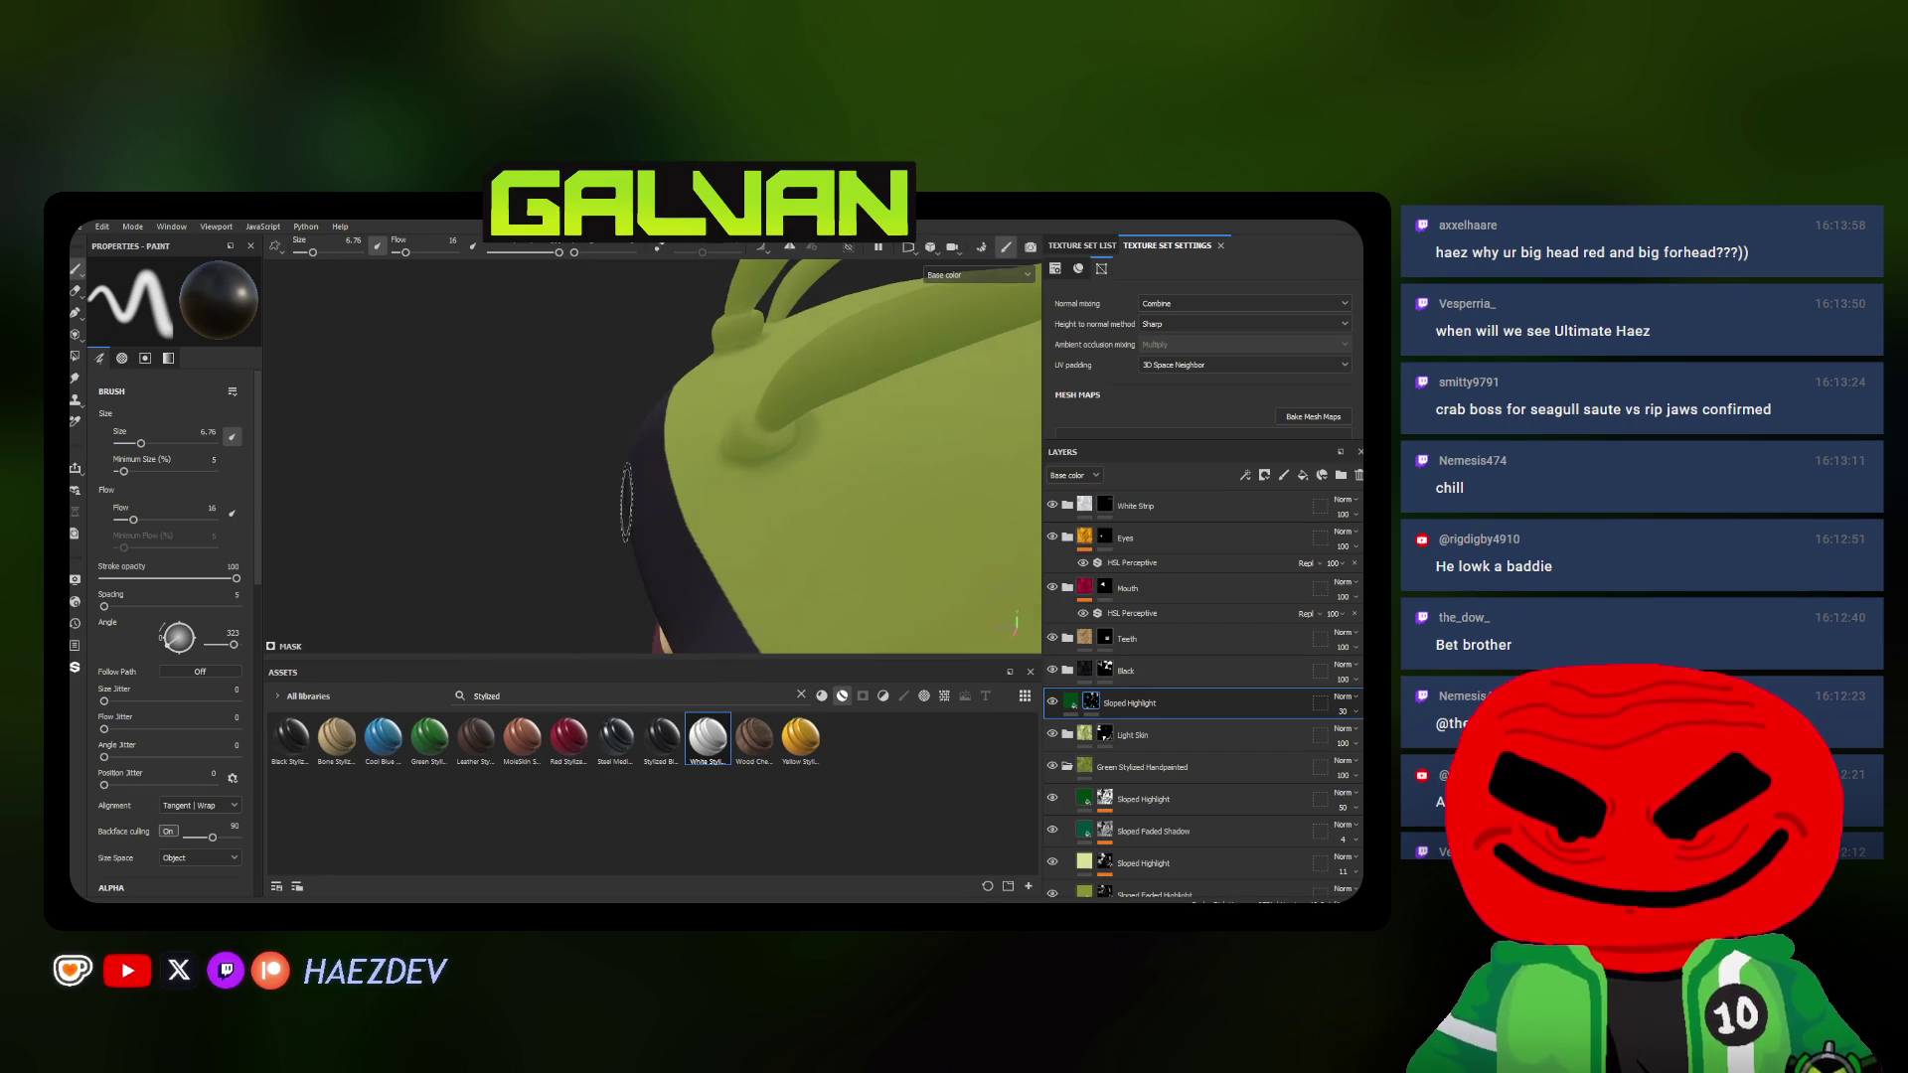
pyautogui.moveTo(819, 492)
pyautogui.keyDown('alt'); pyautogui.mouseDown()
pyautogui.moveTo(865, 428)
pyautogui.moveTo(848, 365)
pyautogui.mouseUp(); pyautogui.keyUp('alt')
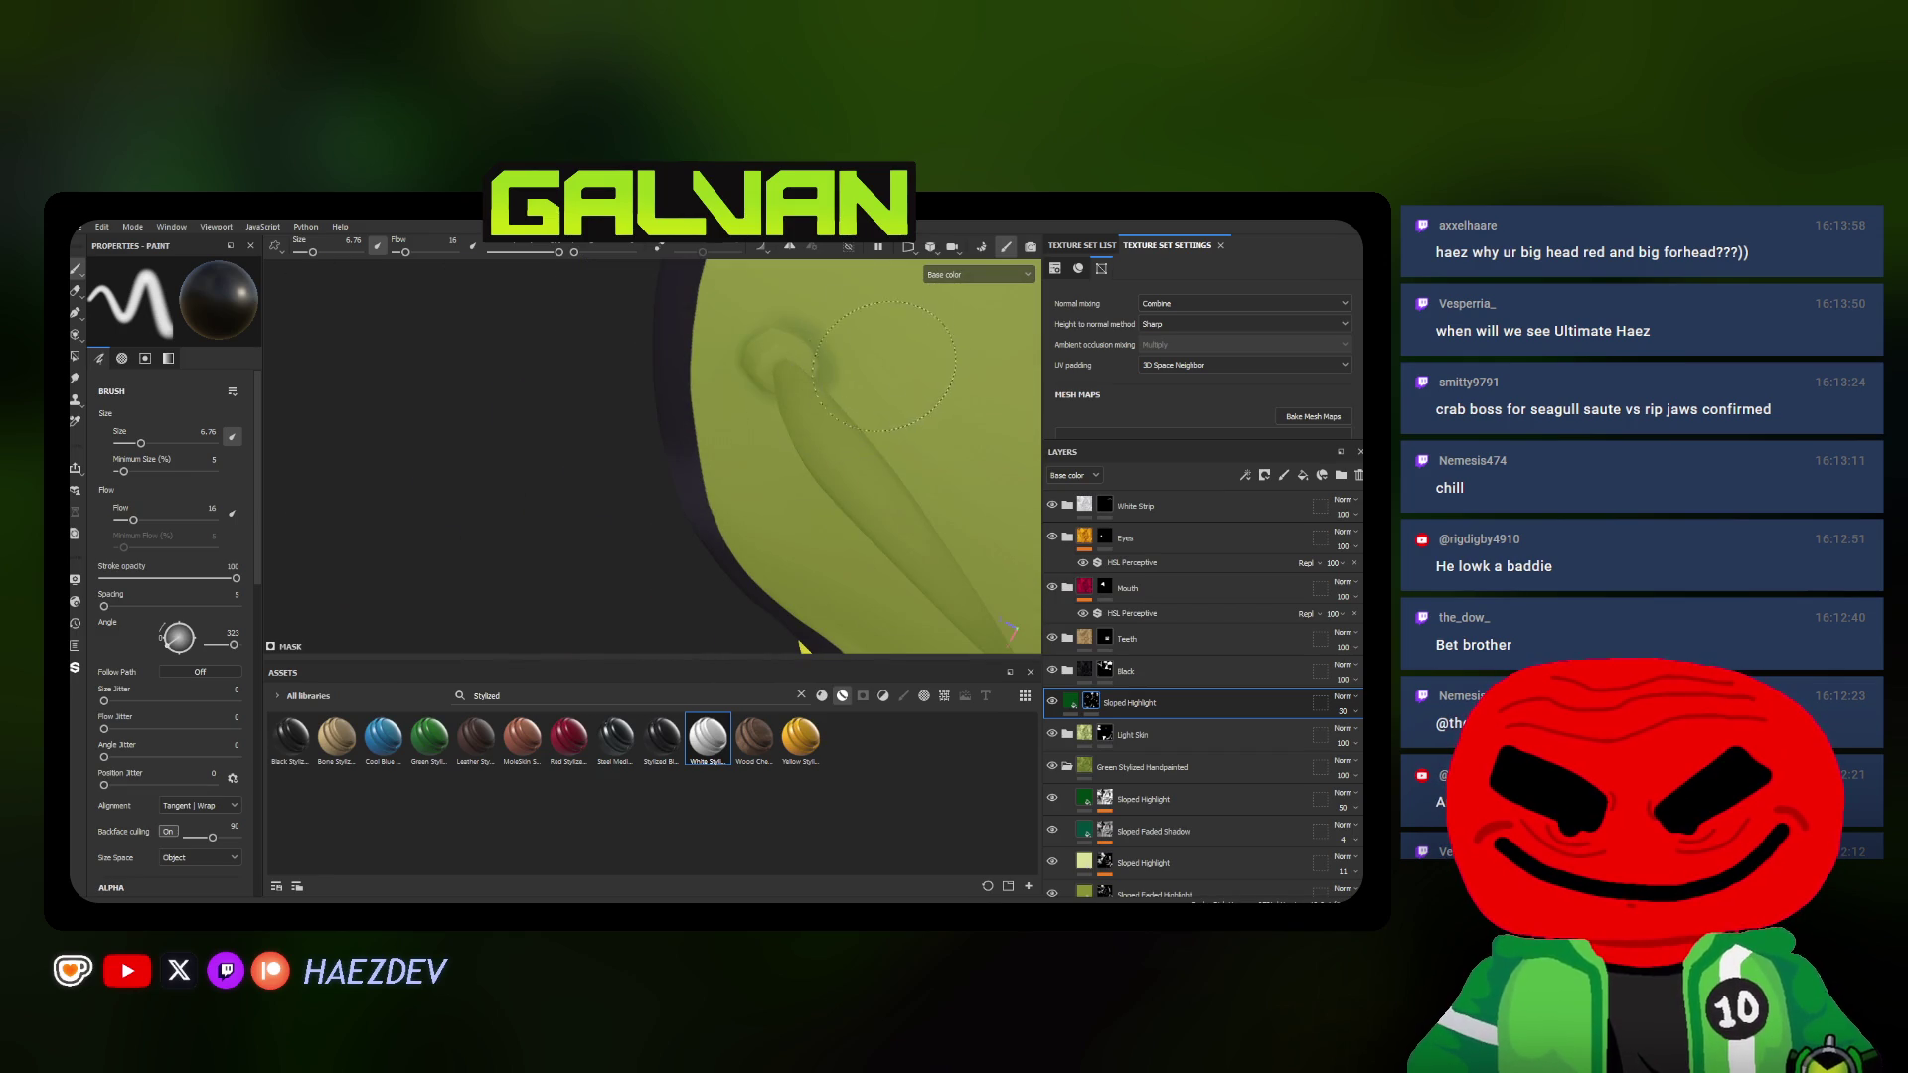
pyautogui.scroll(-5, 617, 477)
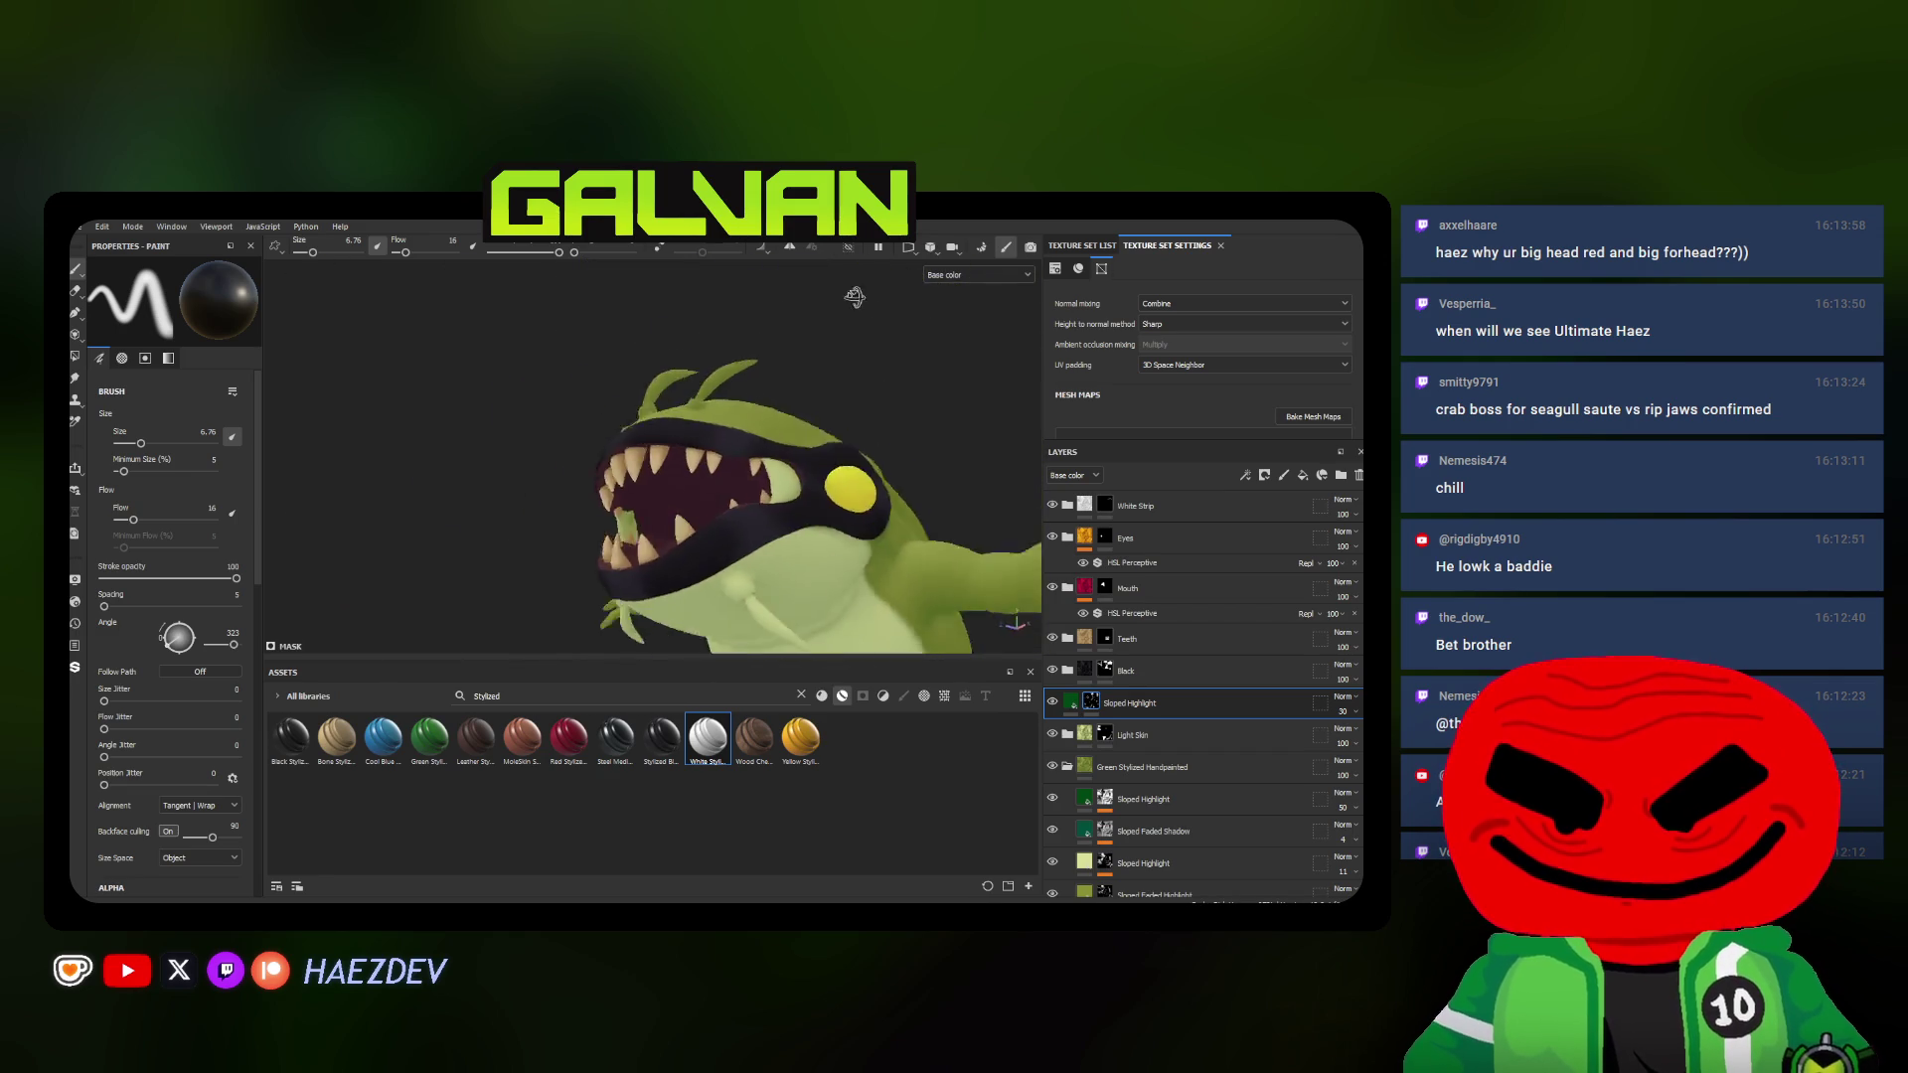
# Paint soft pale highlights around the antenna base and head, varying brush size between strokes
pyautogui.keyDown('alt'); pyautogui.moveTo(618, 477); pyautogui.dragTo(1231, 341); pyautogui.keyUp('alt')
pyautogui.scroll(-3, 603, 522)
pyautogui.moveTo(671, 492)
pyautogui.keyDown('alt'); pyautogui.mouseDown()
pyautogui.moveTo(604, 523)
pyautogui.moveTo(587, 562)
pyautogui.mouseUp(); pyautogui.keyUp('alt')
pyautogui.scroll(5, 603, 522)
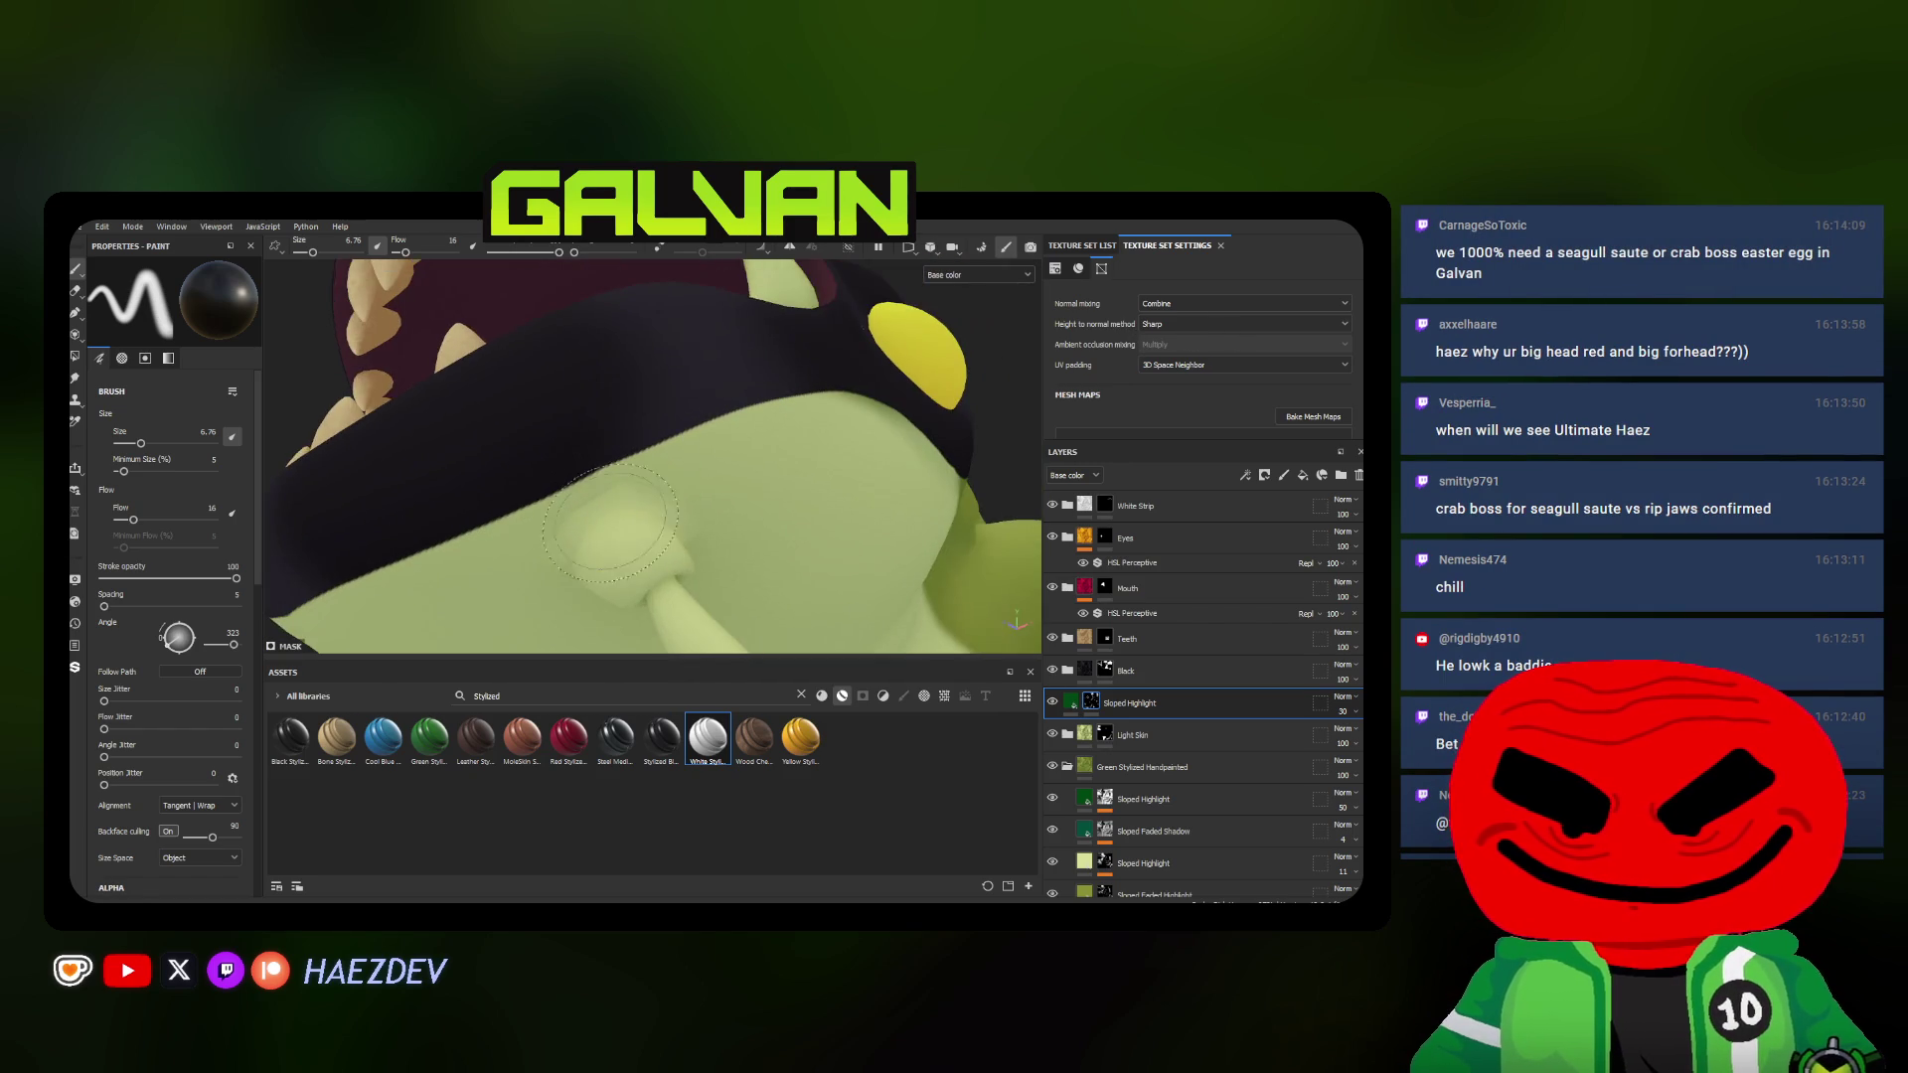
pyautogui.keyDown('ctrl'); pyautogui.moveTo(587, 562); pyautogui.dragTo(537, 562, button='right'); pyautogui.keyUp('ctrl')
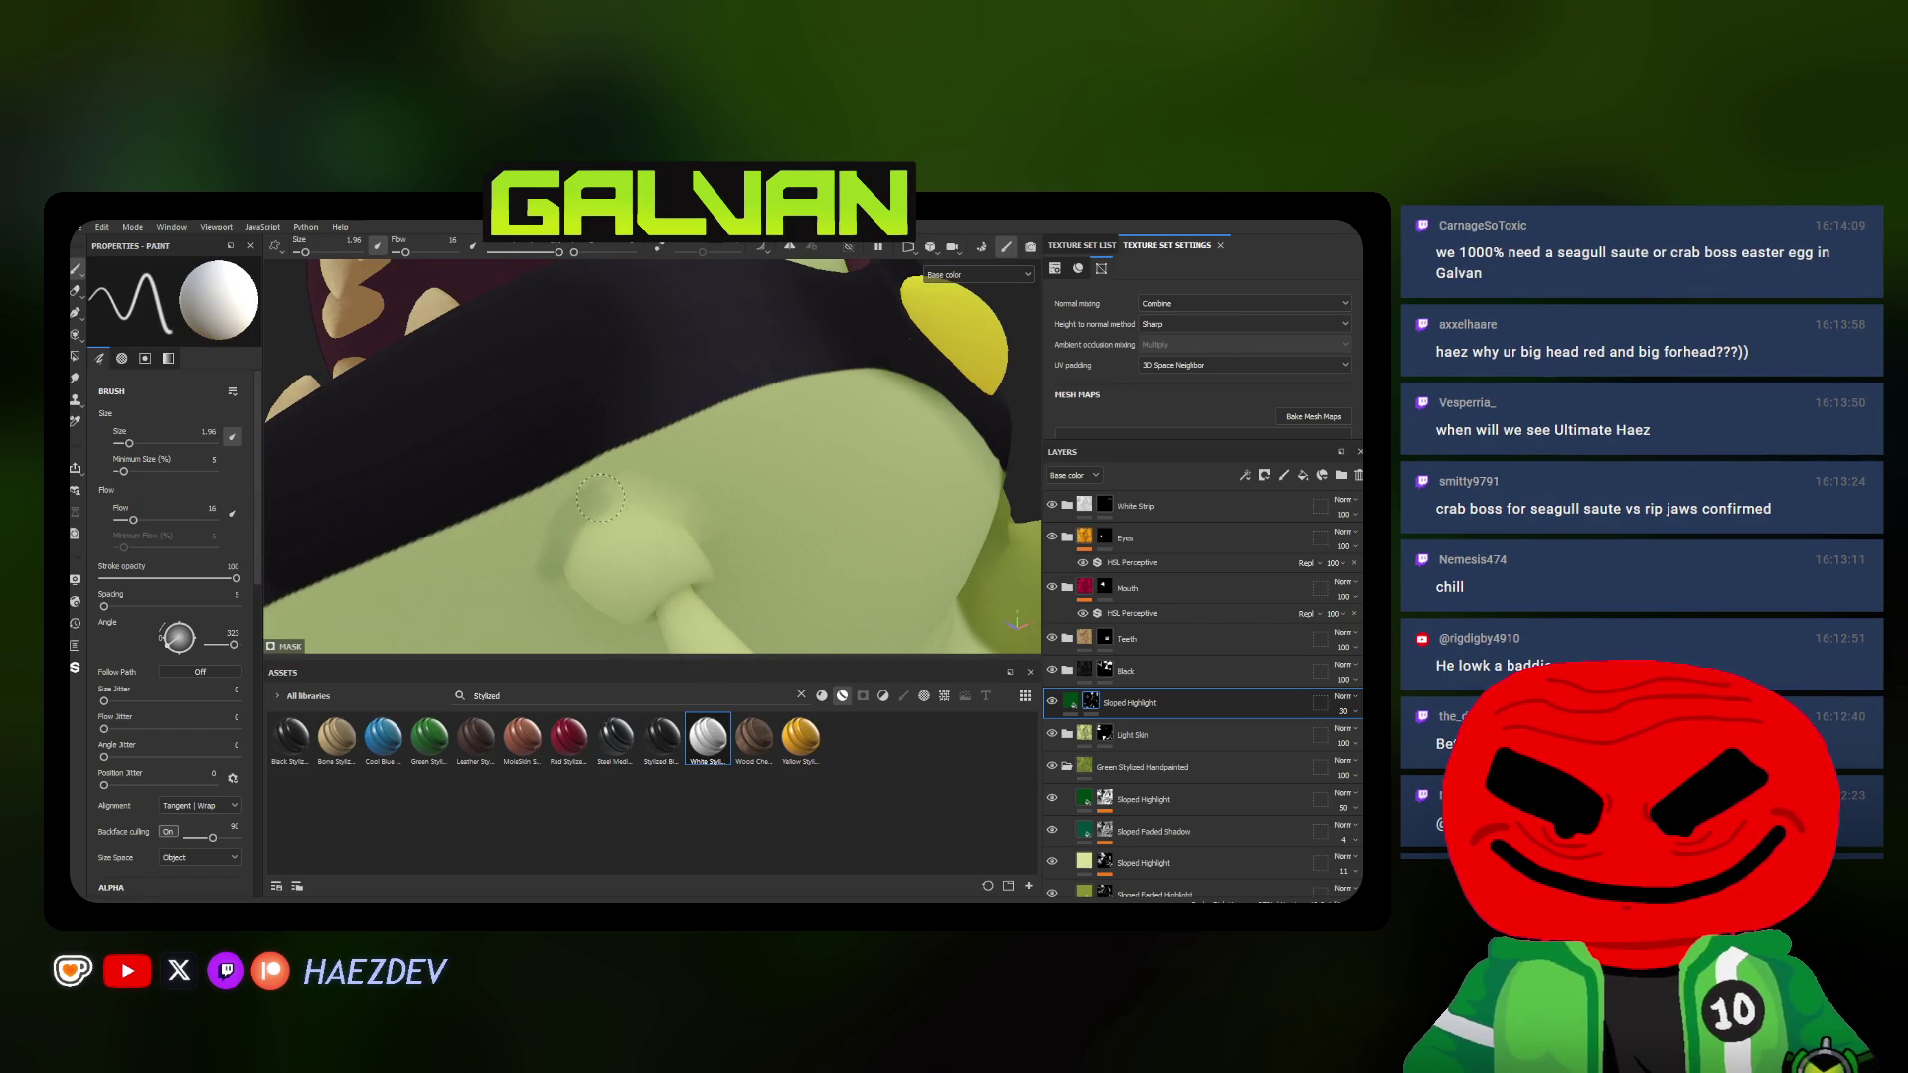
pyautogui.keyDown('alt'); pyautogui.moveTo(722, 570); pyautogui.dragTo(579, 541); pyautogui.keyUp('alt')
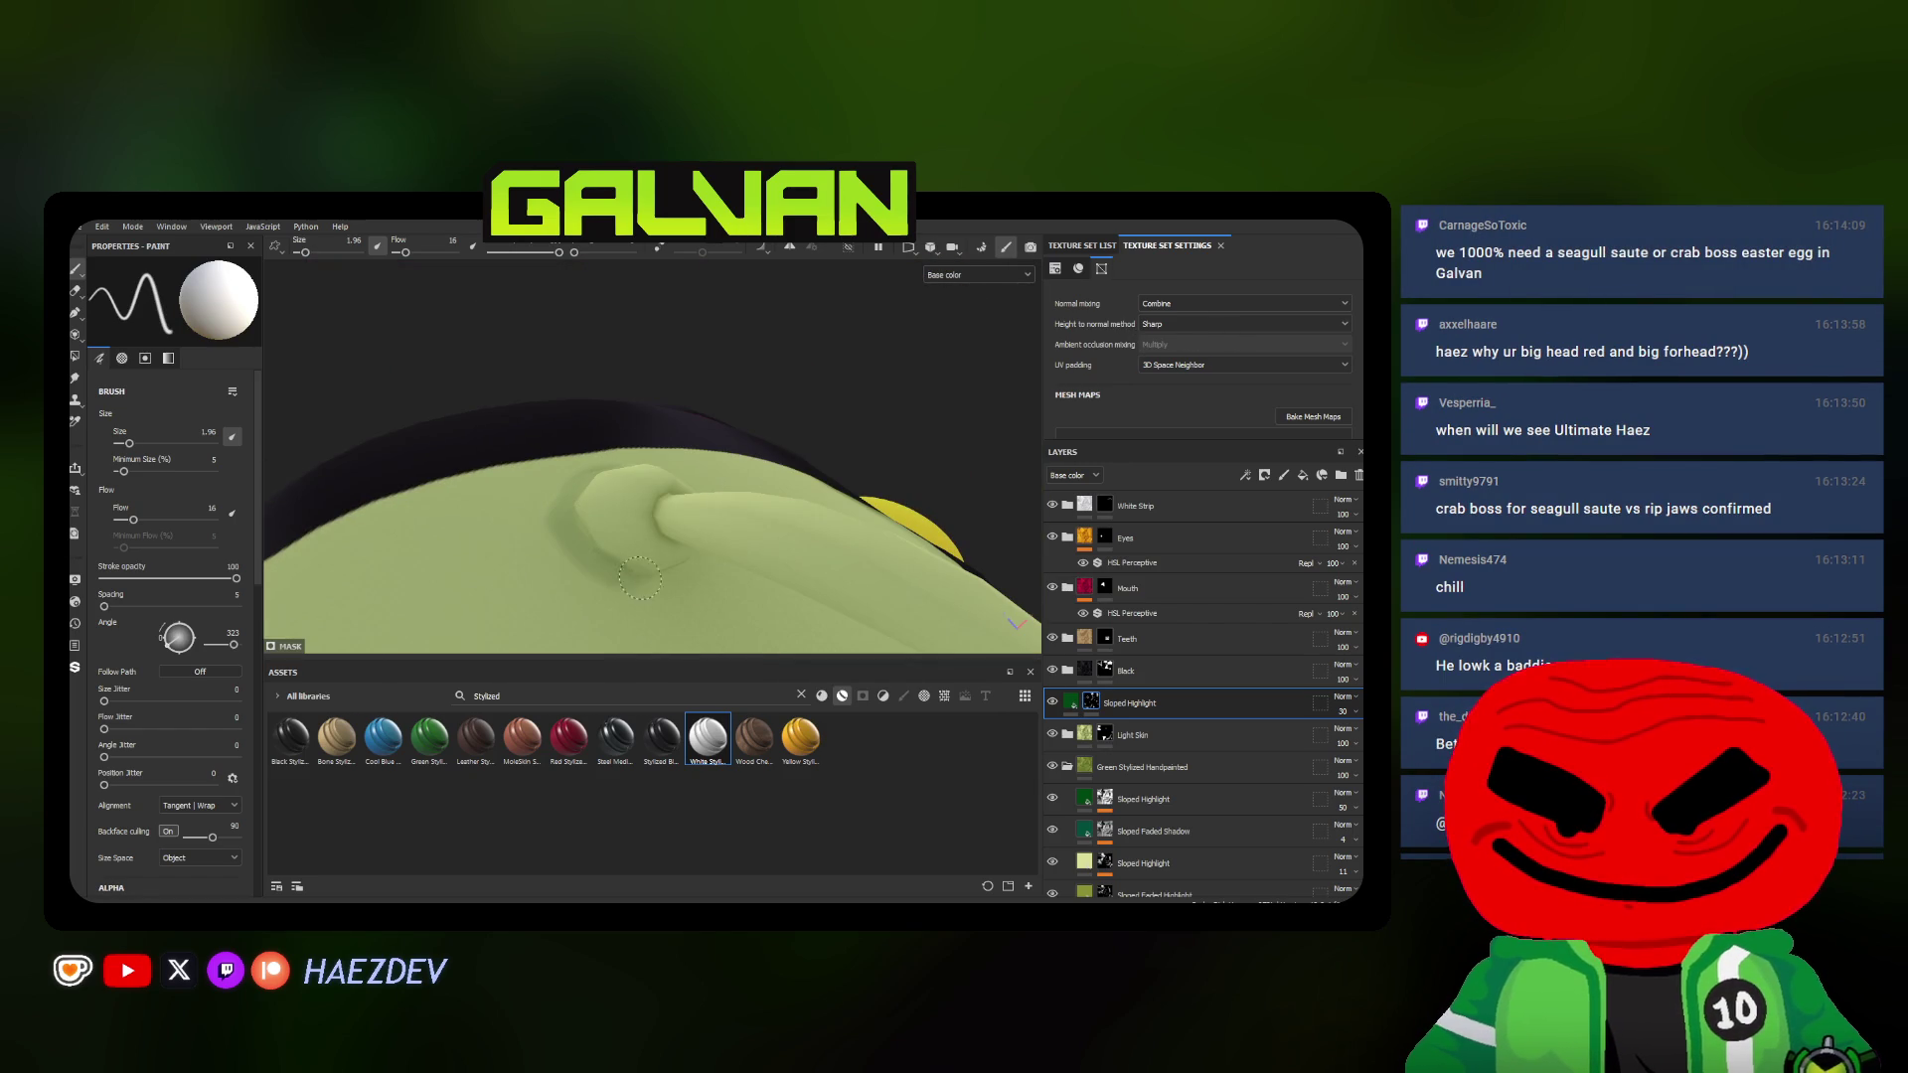
pyautogui.keyDown('alt'); pyautogui.moveTo(671, 583); pyautogui.dragTo(653, 538); pyautogui.keyUp('alt')
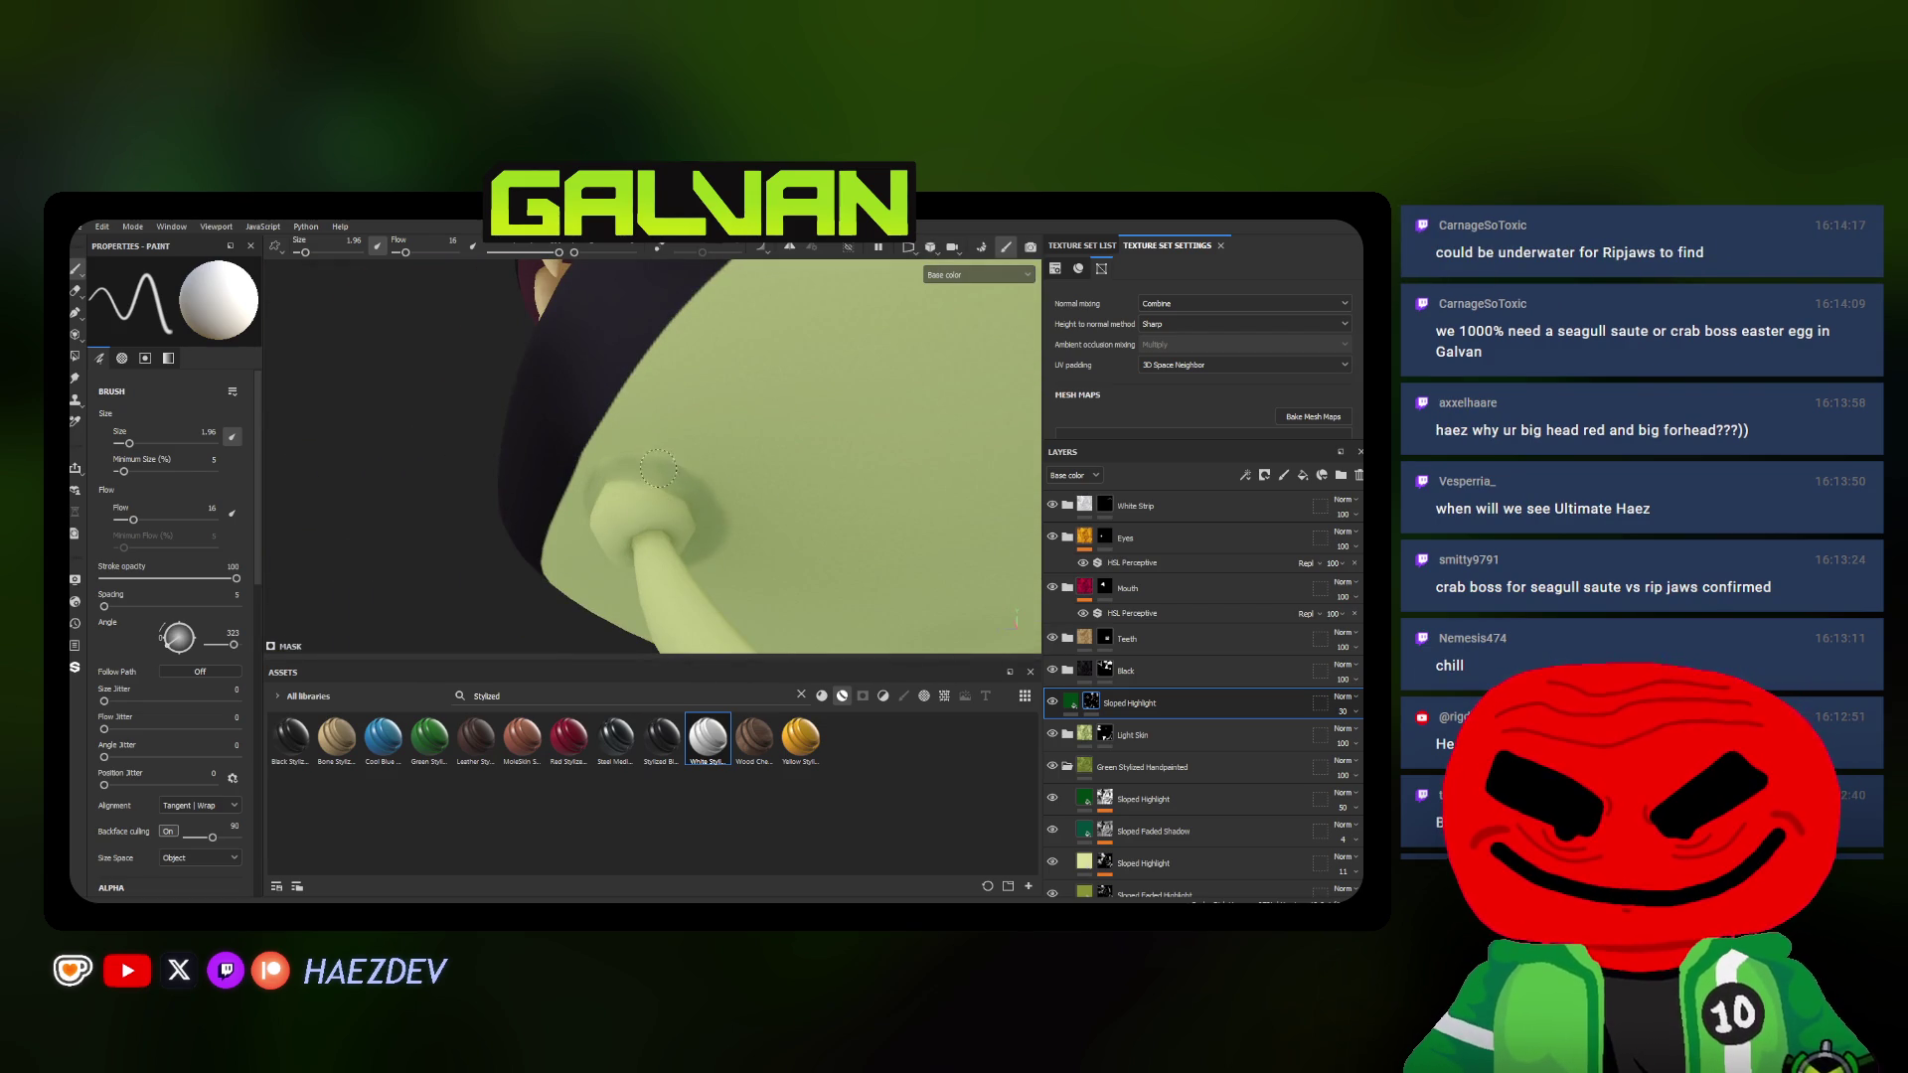
pyautogui.keyDown('ctrl'); pyautogui.moveTo(657, 475); pyautogui.dragTo(736, 481, button='right'); pyautogui.keyUp('ctrl')
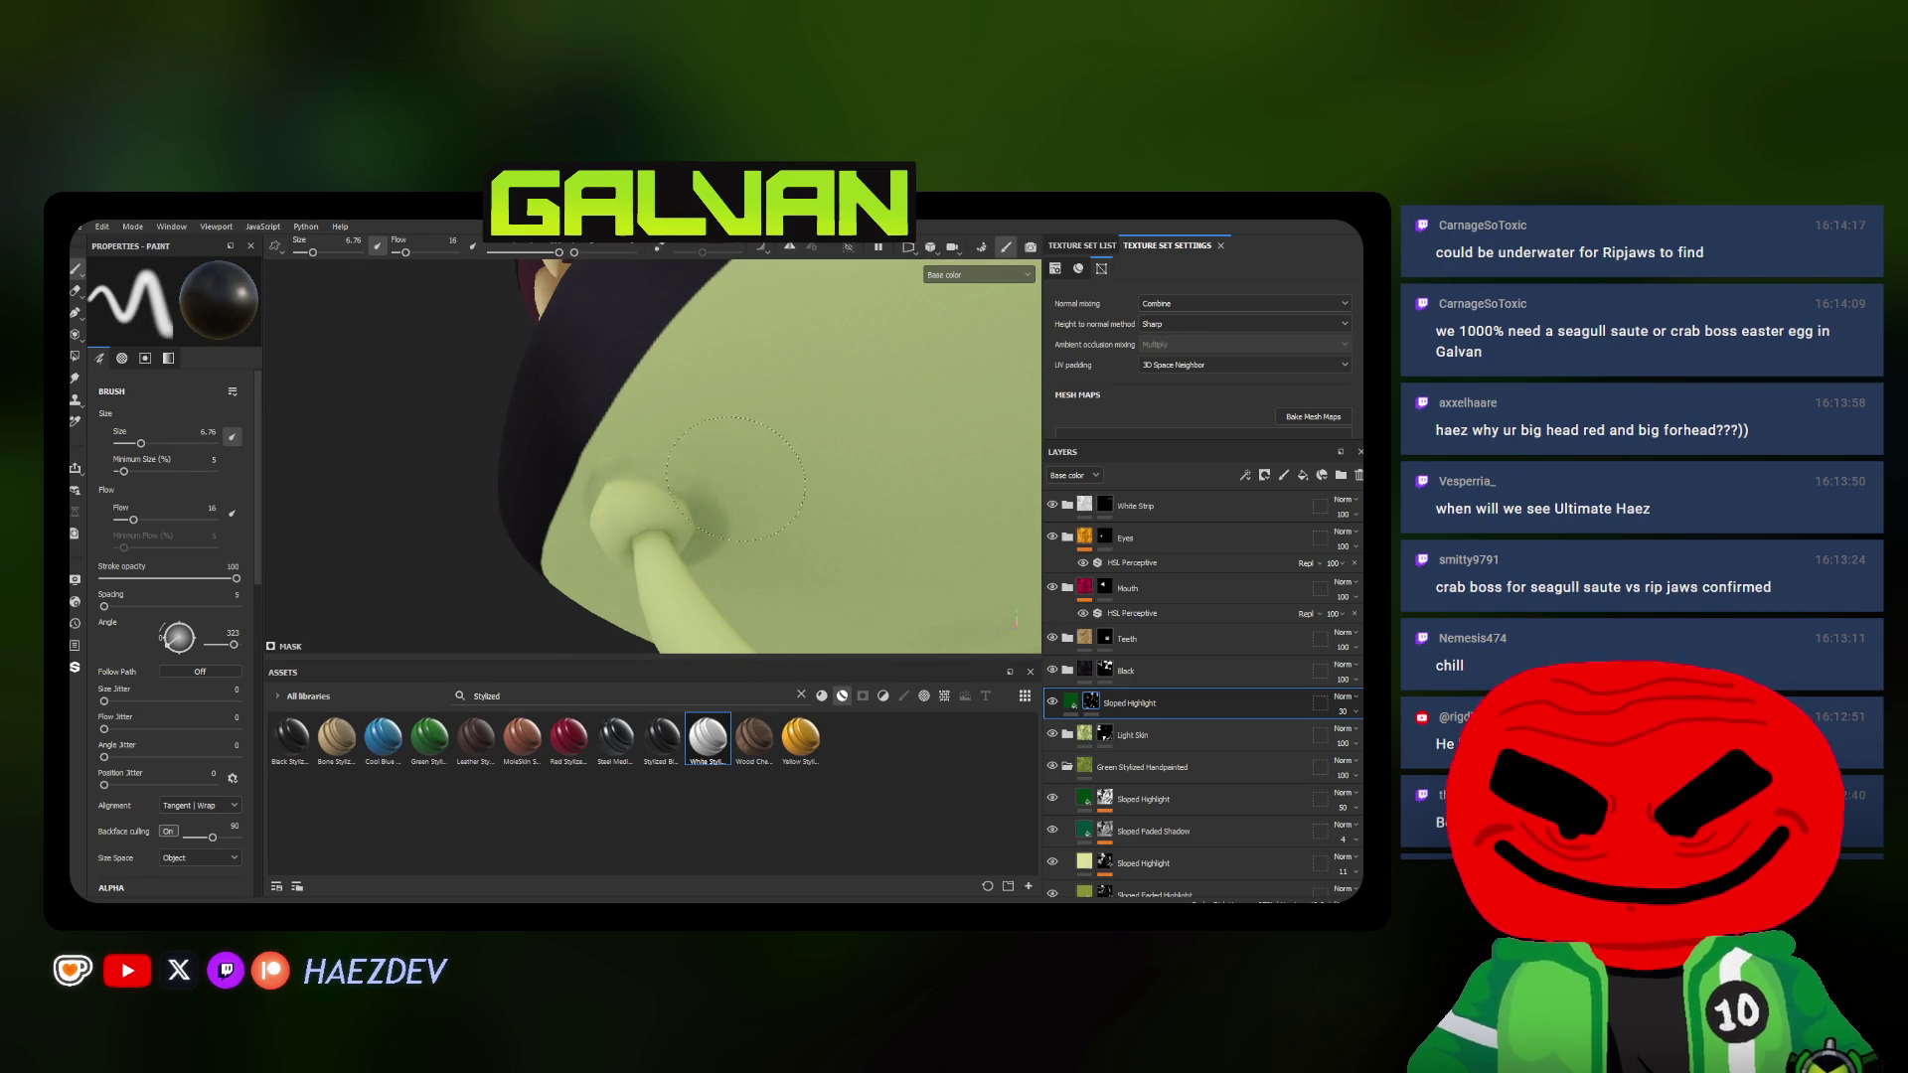
pyautogui.keyDown('alt'); pyautogui.moveTo(734, 481); pyautogui.dragTo(798, 539); pyautogui.keyUp('alt')
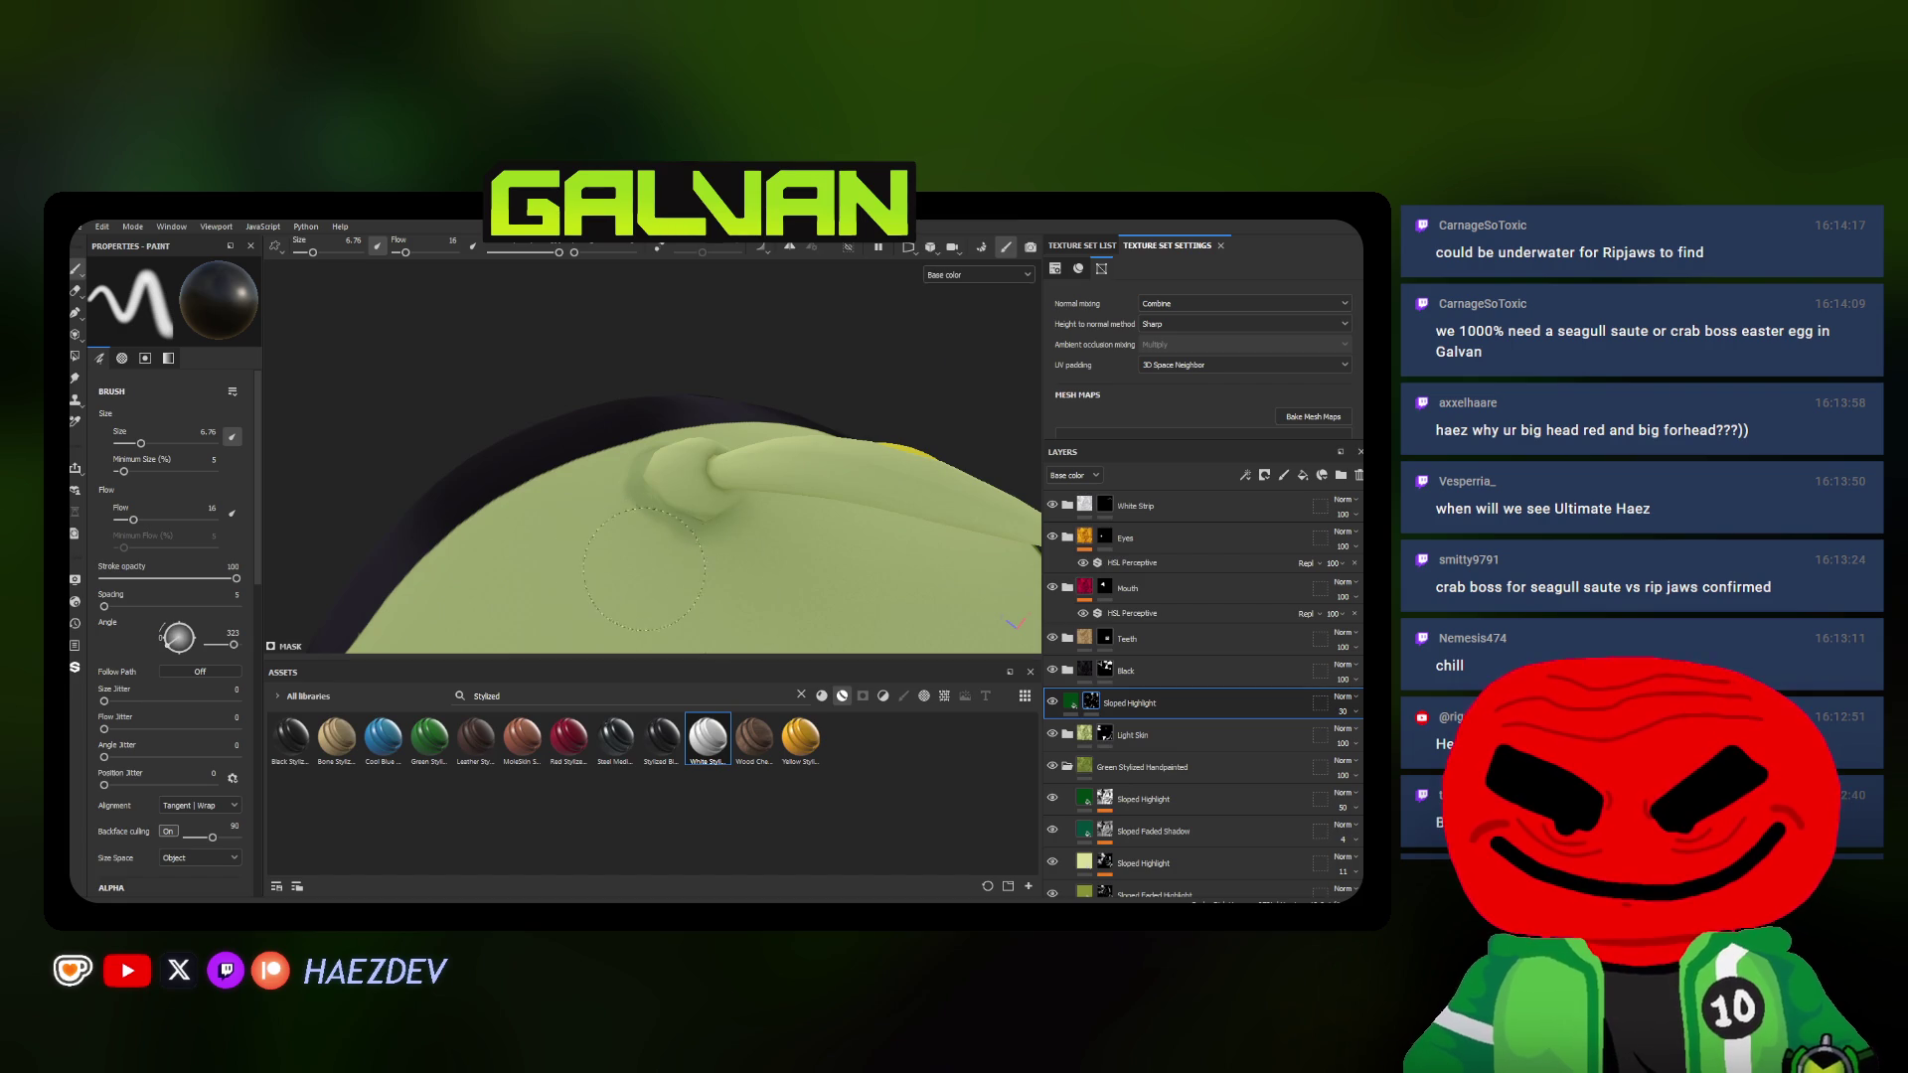
pyautogui.keyDown('alt'); pyautogui.moveTo(608, 533); pyautogui.dragTo(648, 562); pyautogui.keyUp('alt')
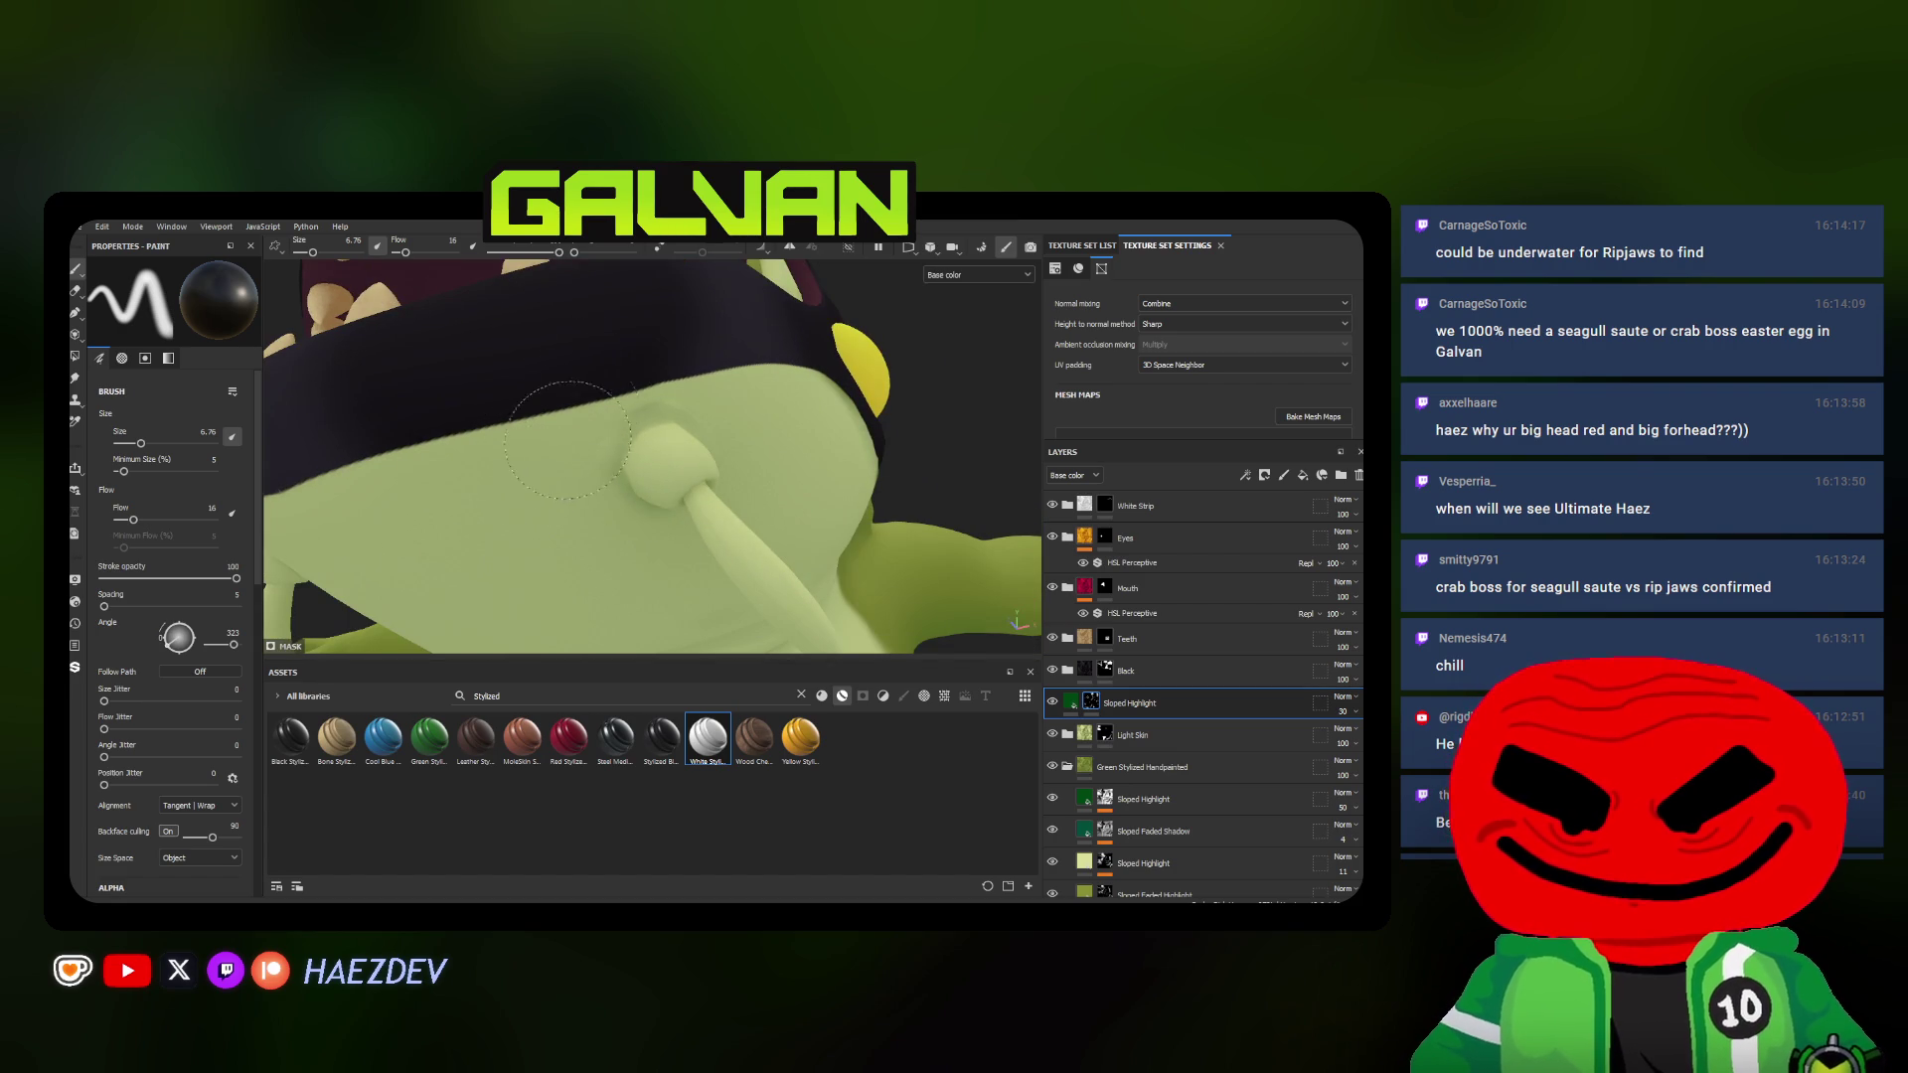
pyautogui.keyDown('alt'); pyautogui.moveTo(713, 384); pyautogui.dragTo(584, 463); pyautogui.keyUp('alt')
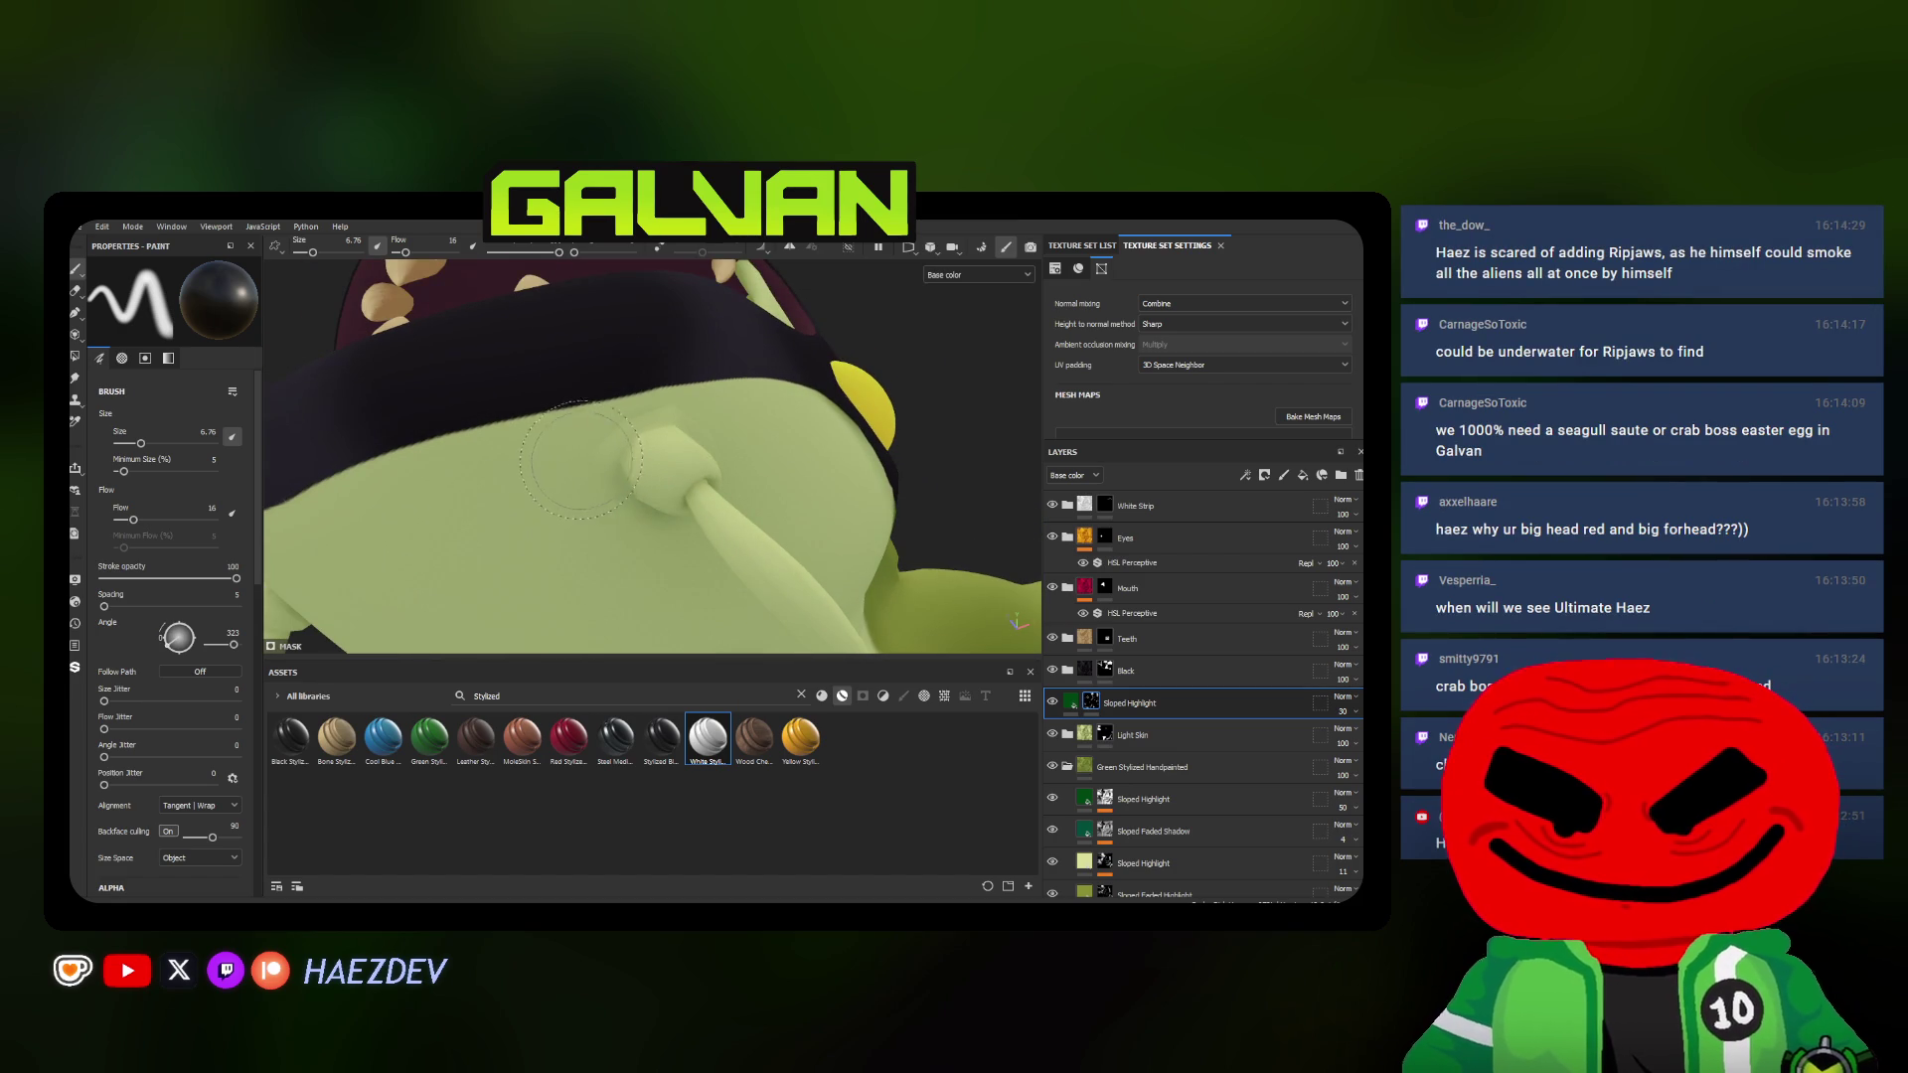
# Pull back to the full front view and check the highlight work over the whole character
pyautogui.moveTo(698, 582)
pyautogui.keyDown('alt'); pyautogui.mouseDown()
pyautogui.moveTo(840, 558)
pyautogui.moveTo(755, 432)
pyautogui.moveTo(503, 480)
pyautogui.mouseUp(); pyautogui.keyUp('alt')
pyautogui.scroll(5, 755, 432)
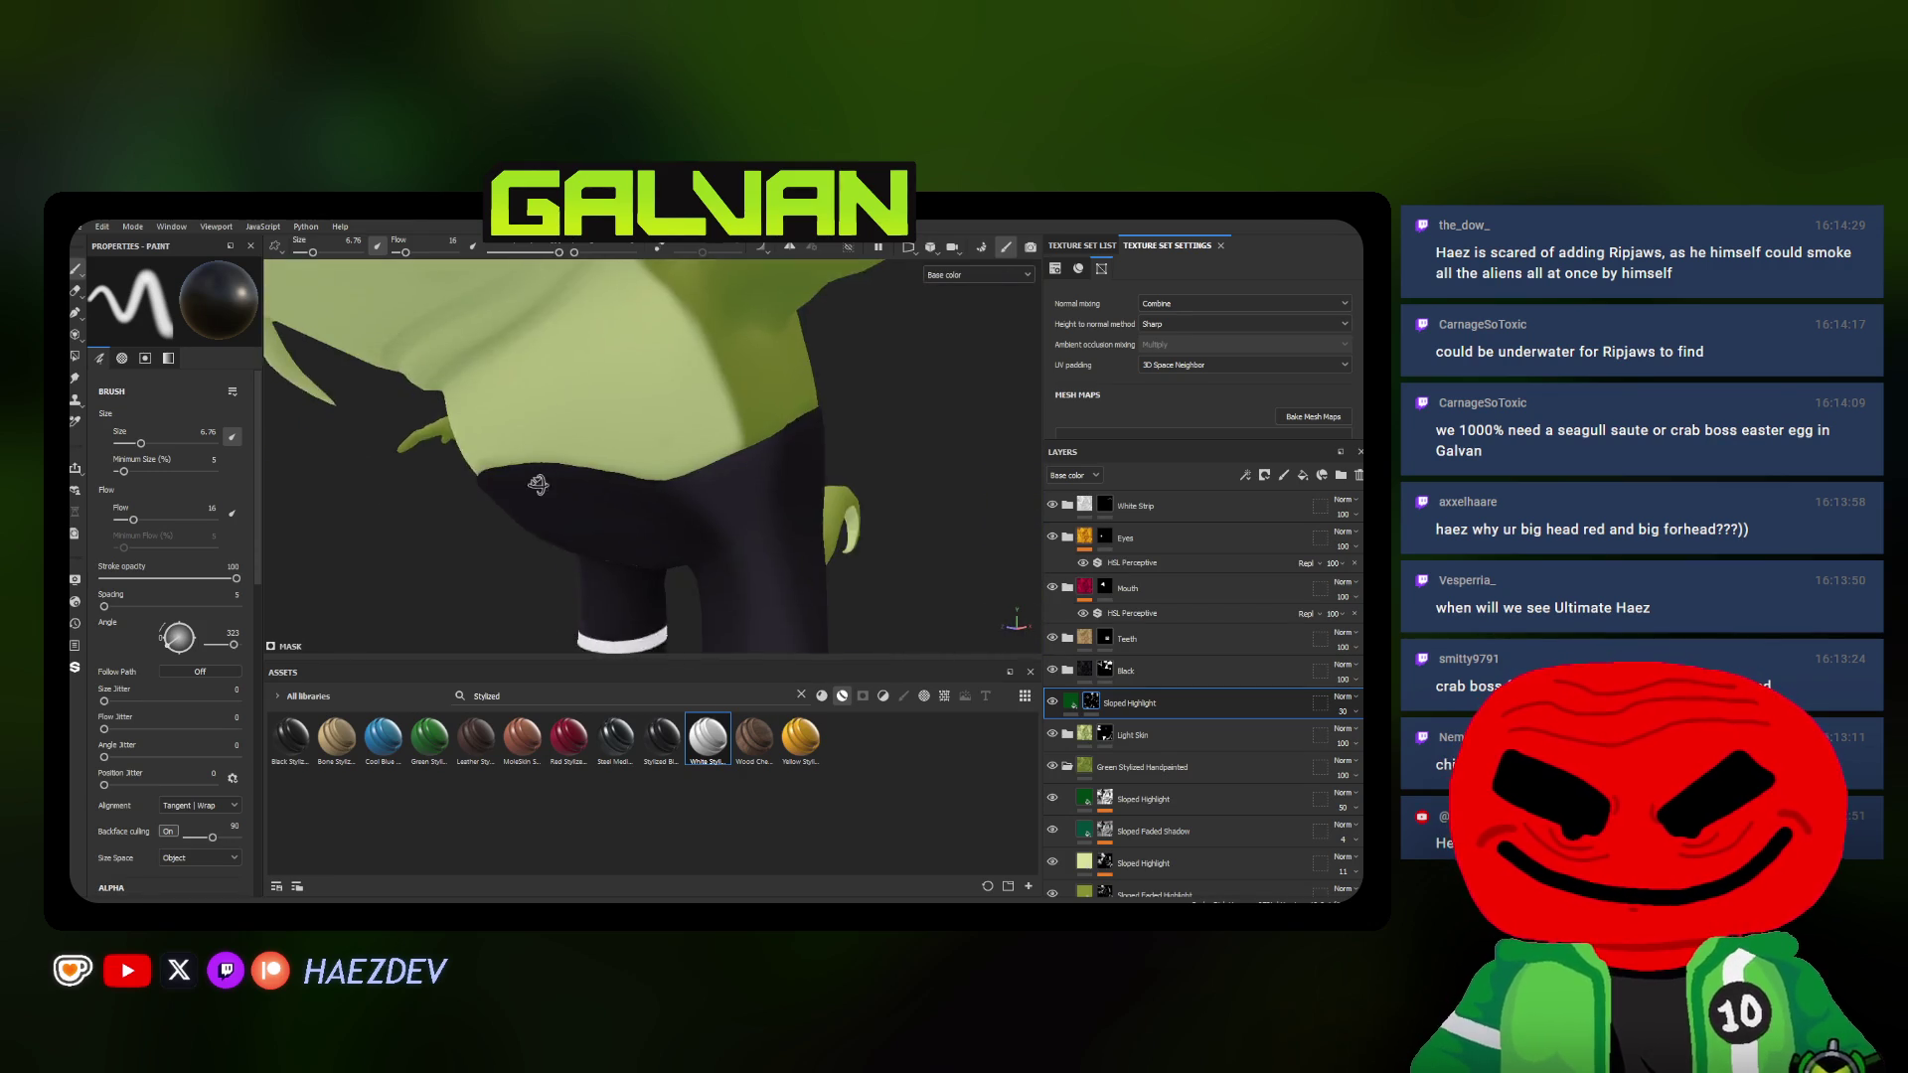
pyautogui.keyDown('ctrl'); pyautogui.moveTo(498, 478); pyautogui.dragTo(491, 472, button='right'); pyautogui.keyUp('ctrl')
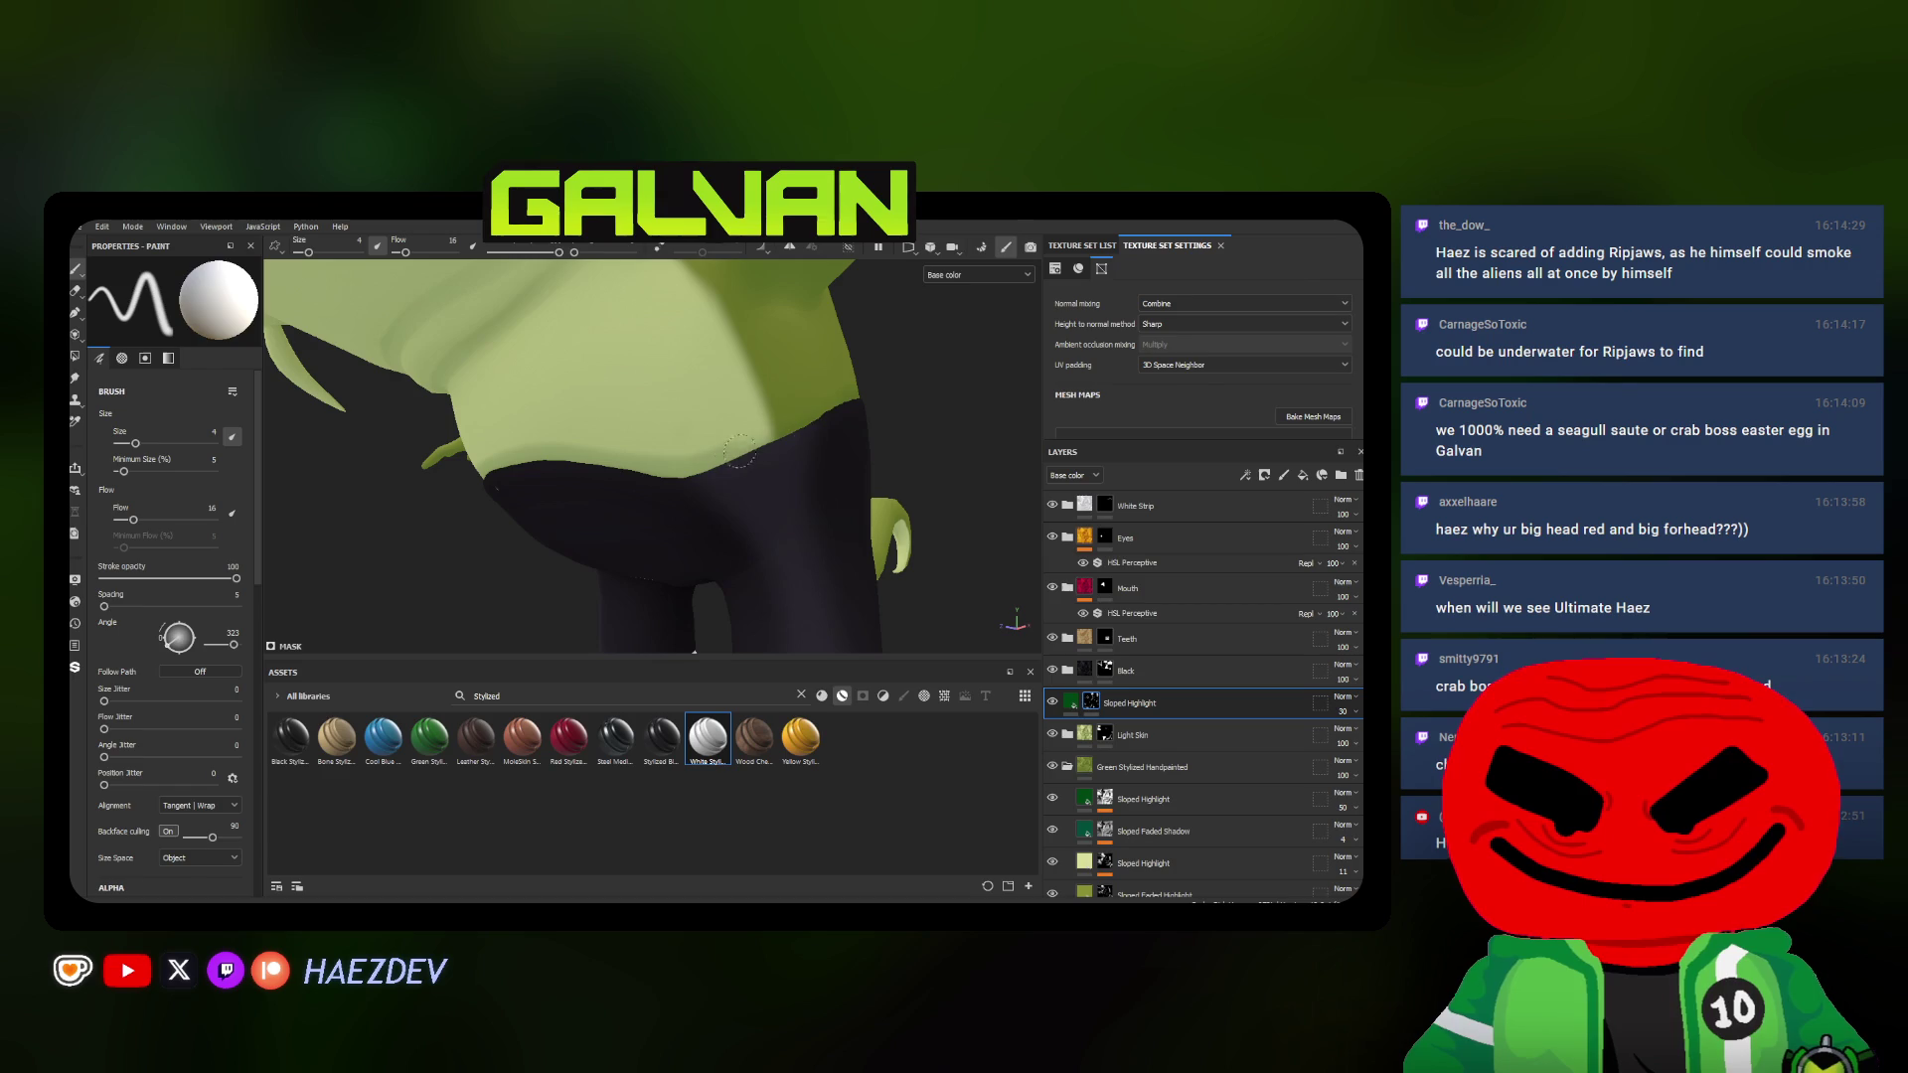
pyautogui.keyDown('ctrl'); pyautogui.moveTo(741, 451); pyautogui.dragTo(790, 440, button='right'); pyautogui.keyUp('ctrl')
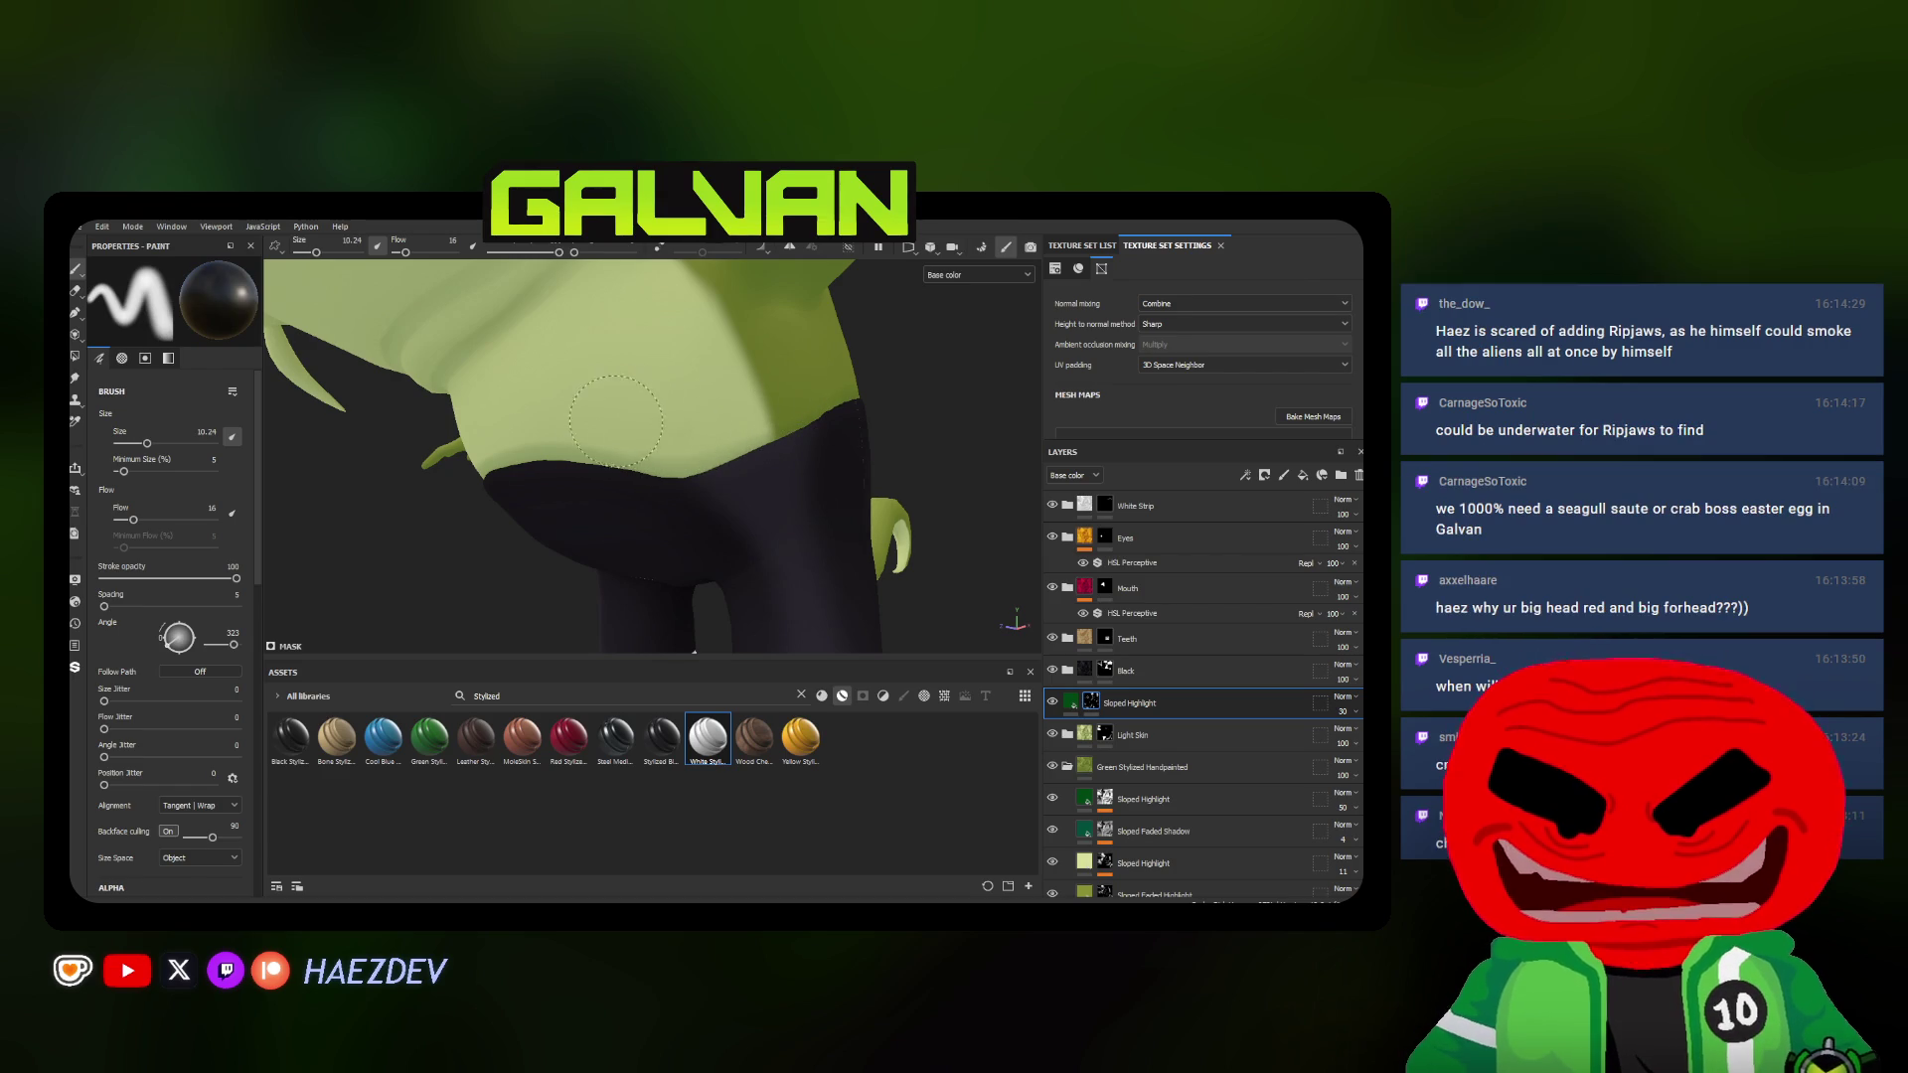
pyautogui.keyDown('alt'); pyautogui.moveTo(615, 423); pyautogui.dragTo(671, 416); pyautogui.keyUp('alt')
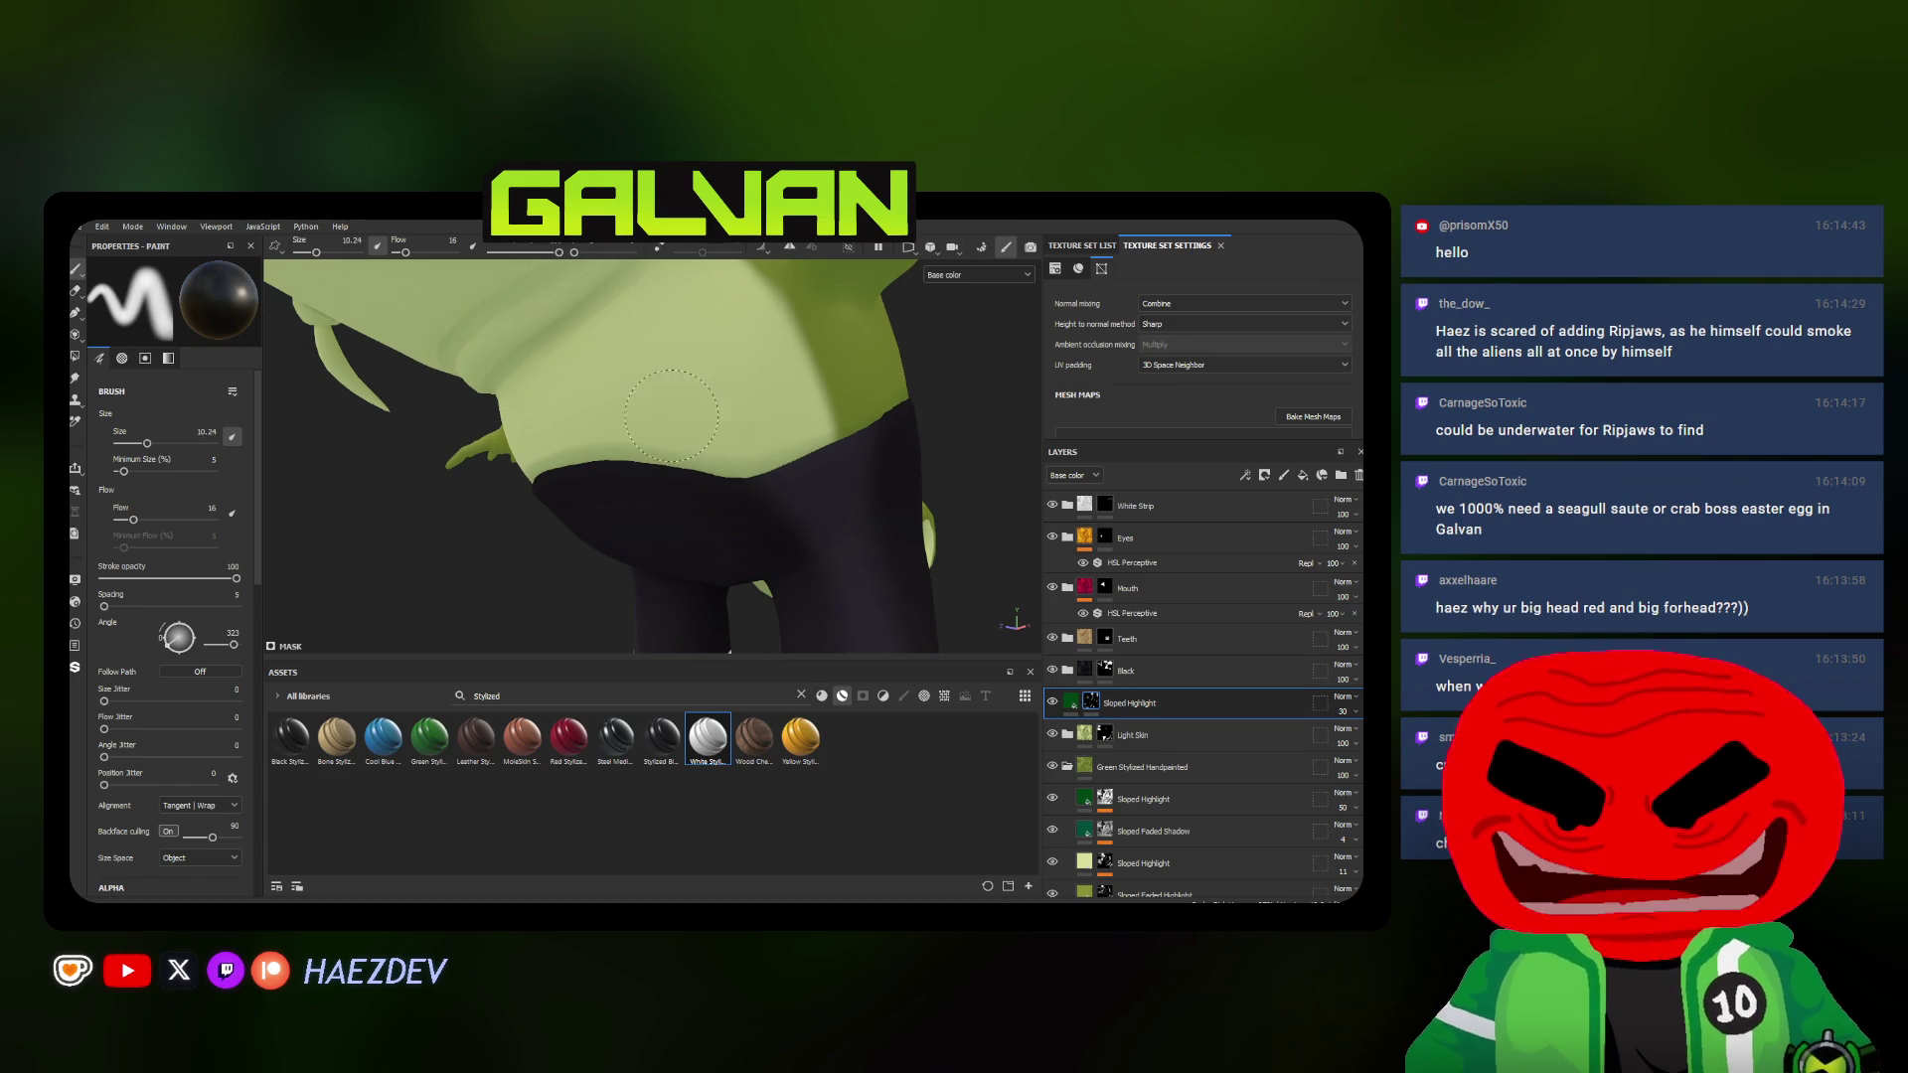
pyautogui.scroll(-5, 549, 489)
pyautogui.keyDown('alt'); pyautogui.moveTo(549, 490); pyautogui.dragTo(558, 519); pyautogui.keyUp('alt')
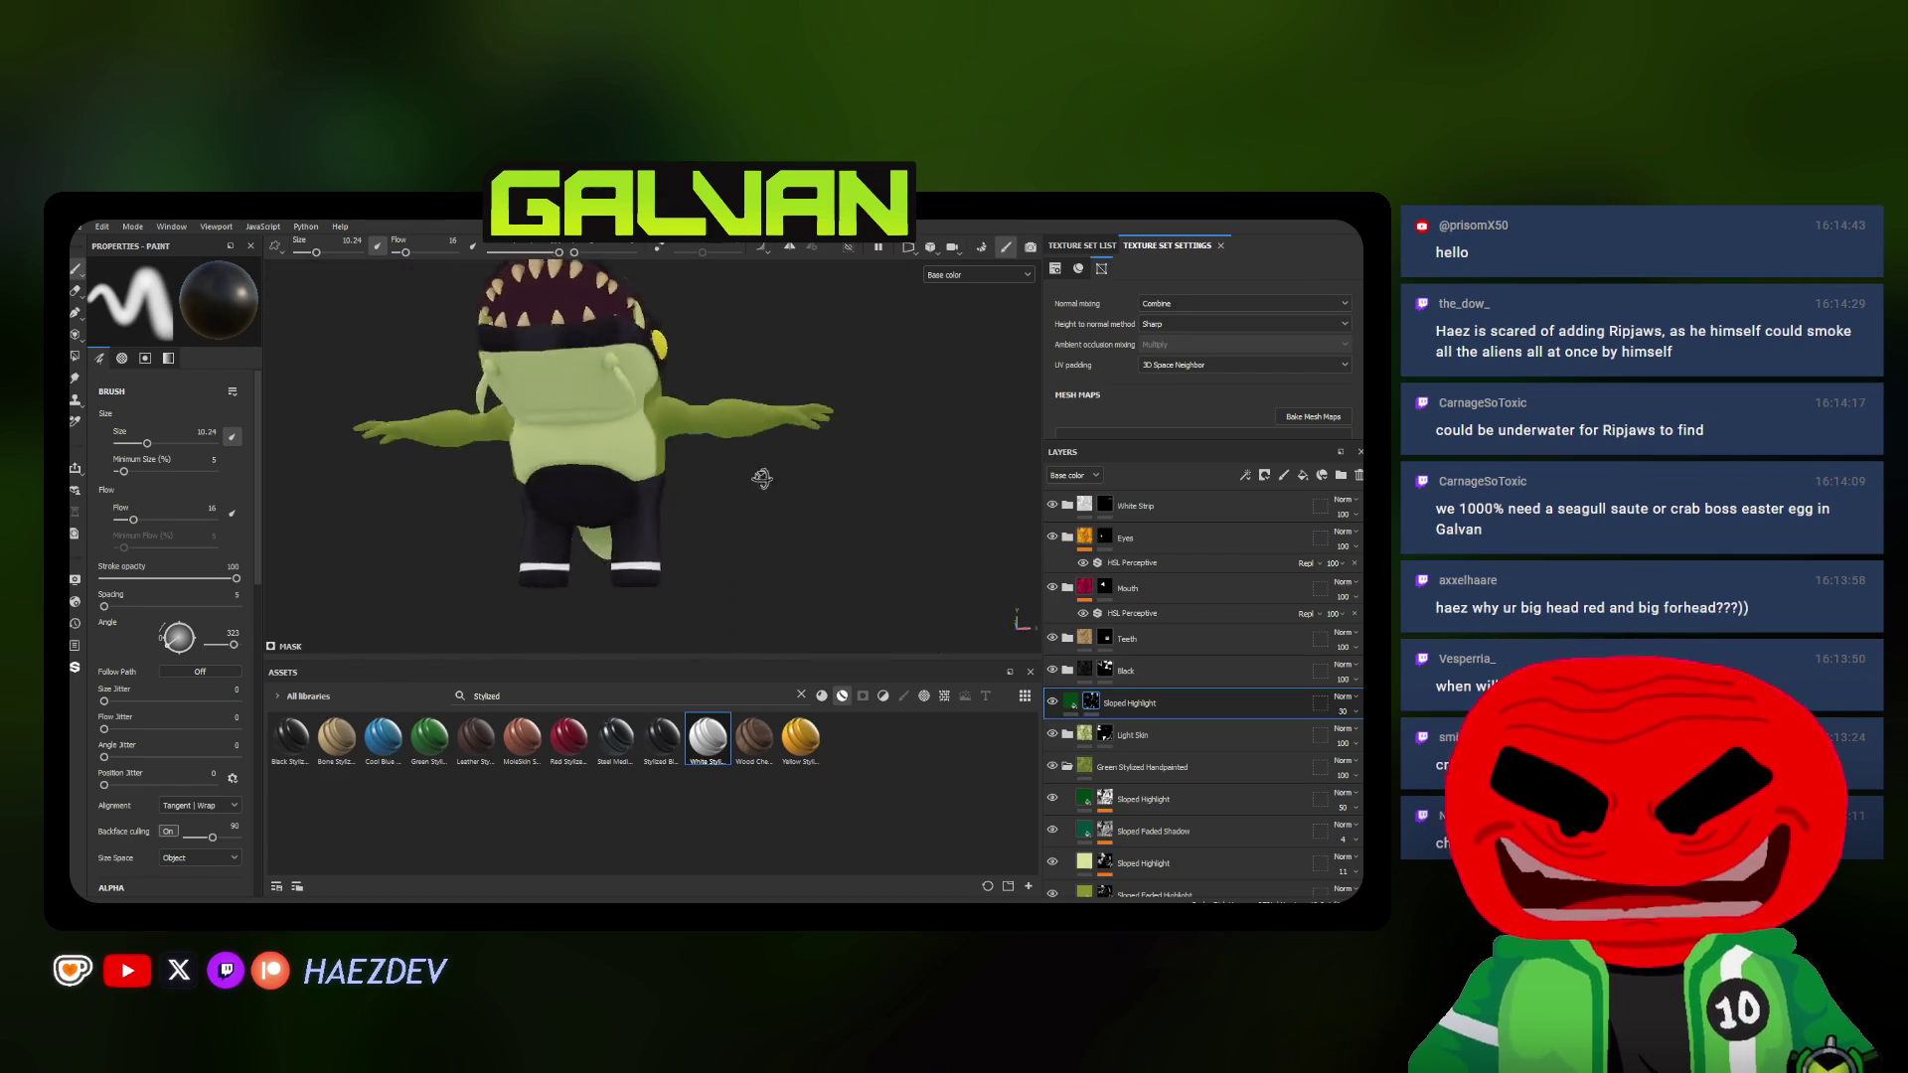
pyautogui.scroll(5, 558, 519)
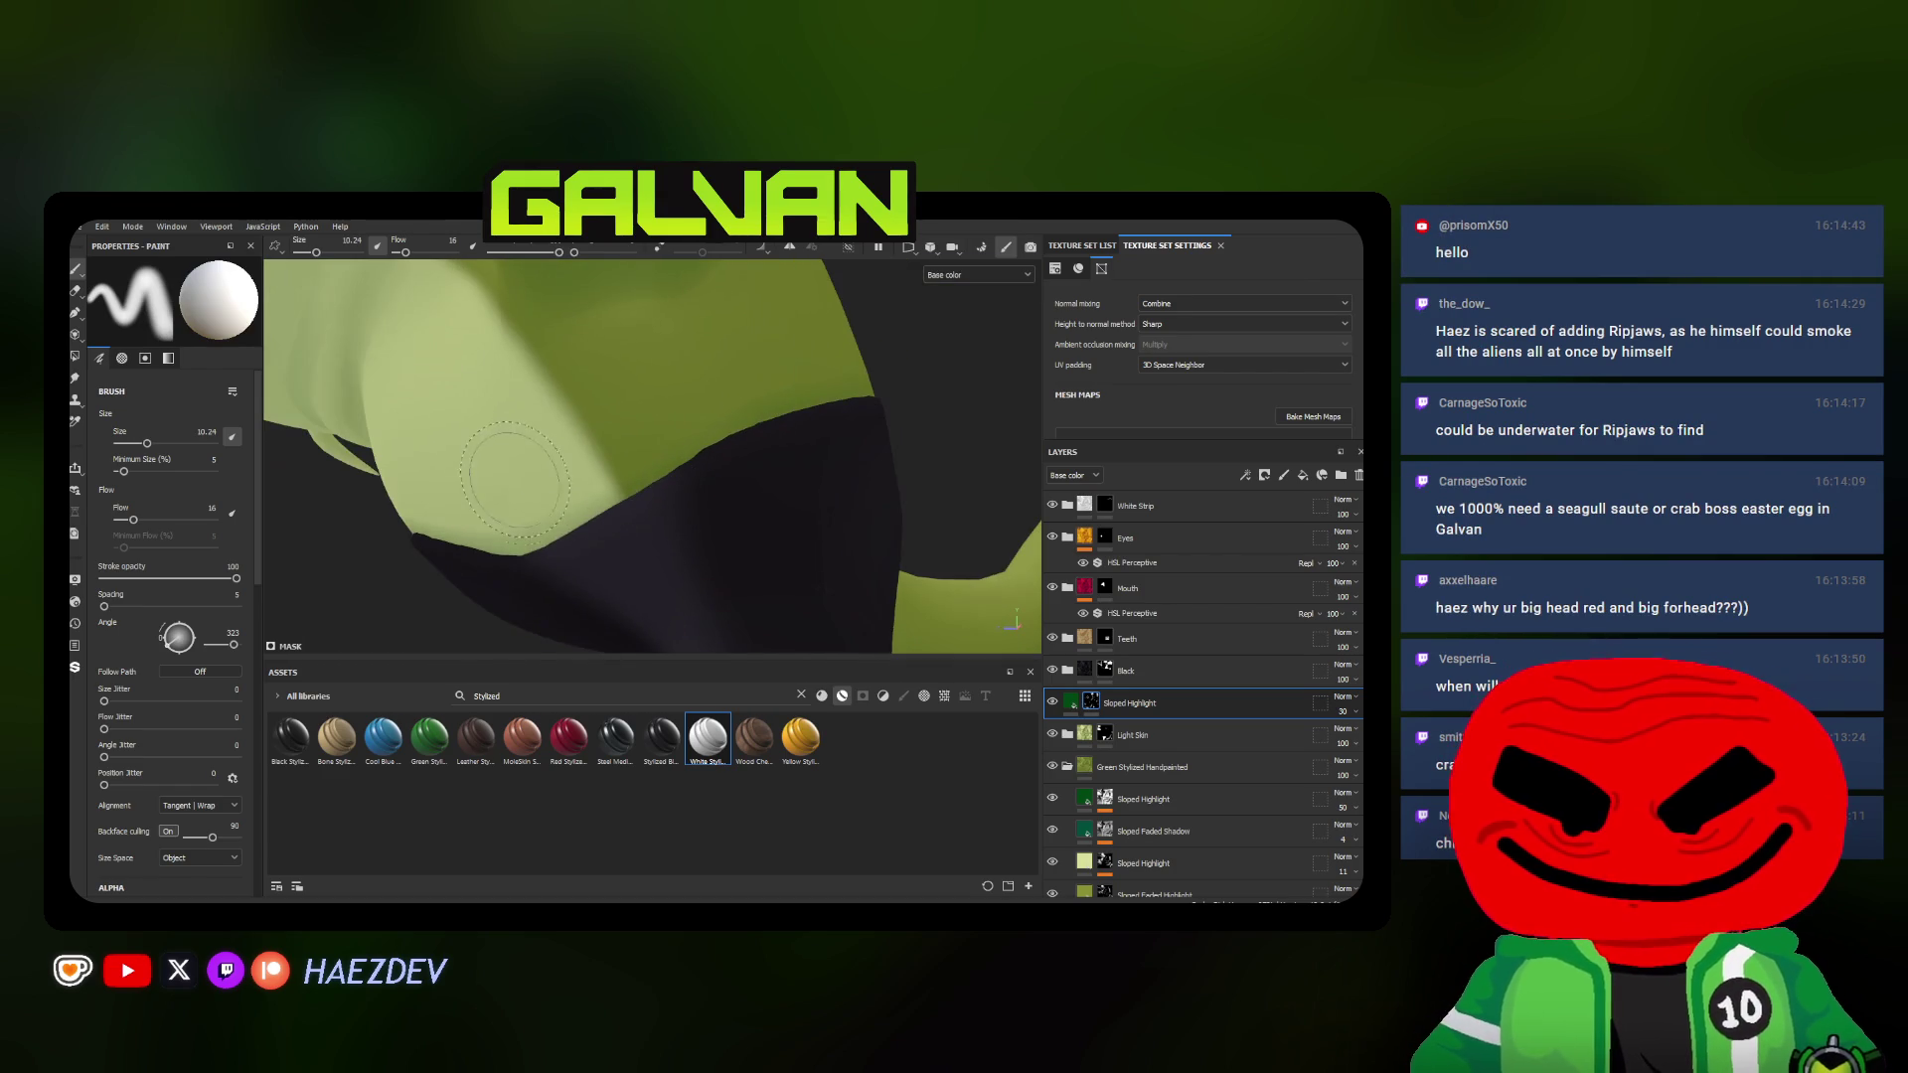
# Stroke soft pale-green highlights onto the belly and torso near the pants with an enlarged brush
pyautogui.keyDown('ctrl'); pyautogui.moveTo(530, 555); pyautogui.dragTo(507, 558, button='right'); pyautogui.keyUp('ctrl')
pyautogui.keyDown('alt'); pyautogui.moveTo(654, 484); pyautogui.dragTo(673, 439); pyautogui.keyUp('alt')
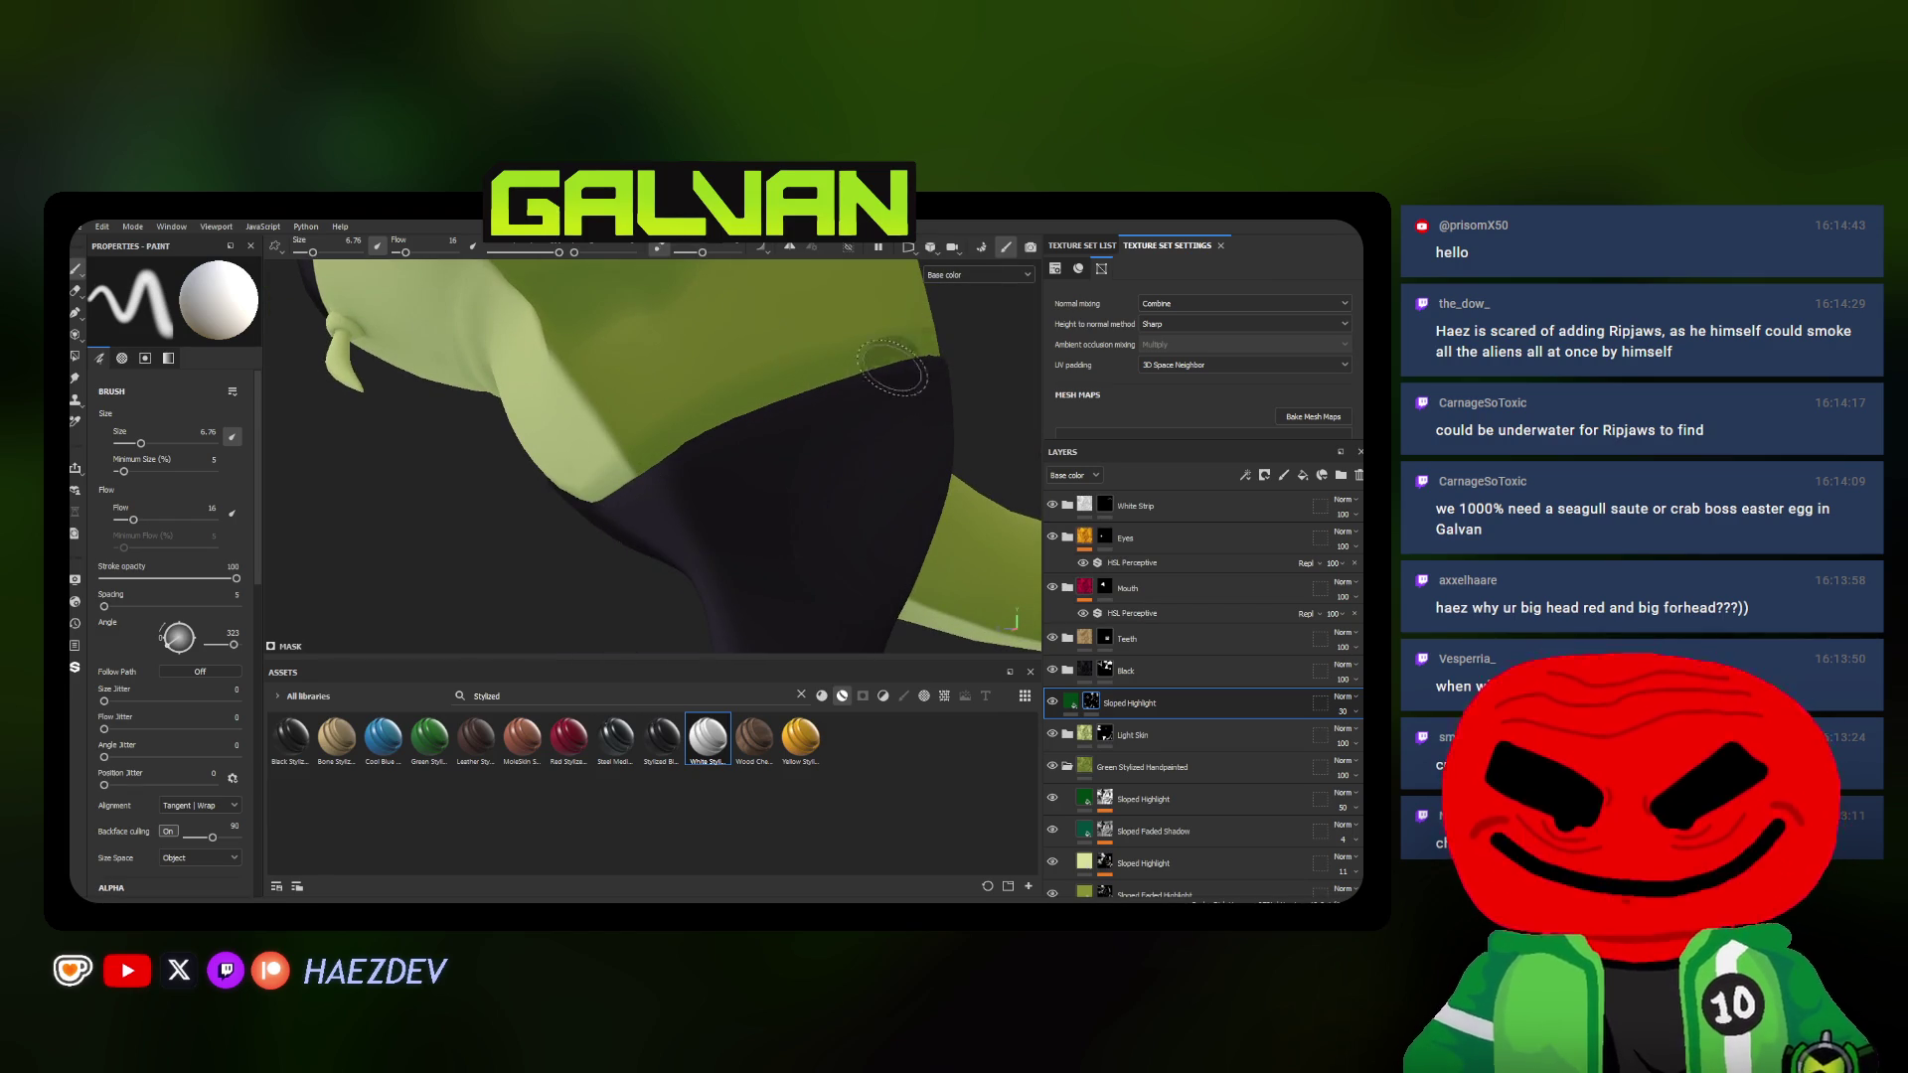
pyautogui.scroll(3, 603, 510)
pyautogui.scroll(-3, 603, 510)
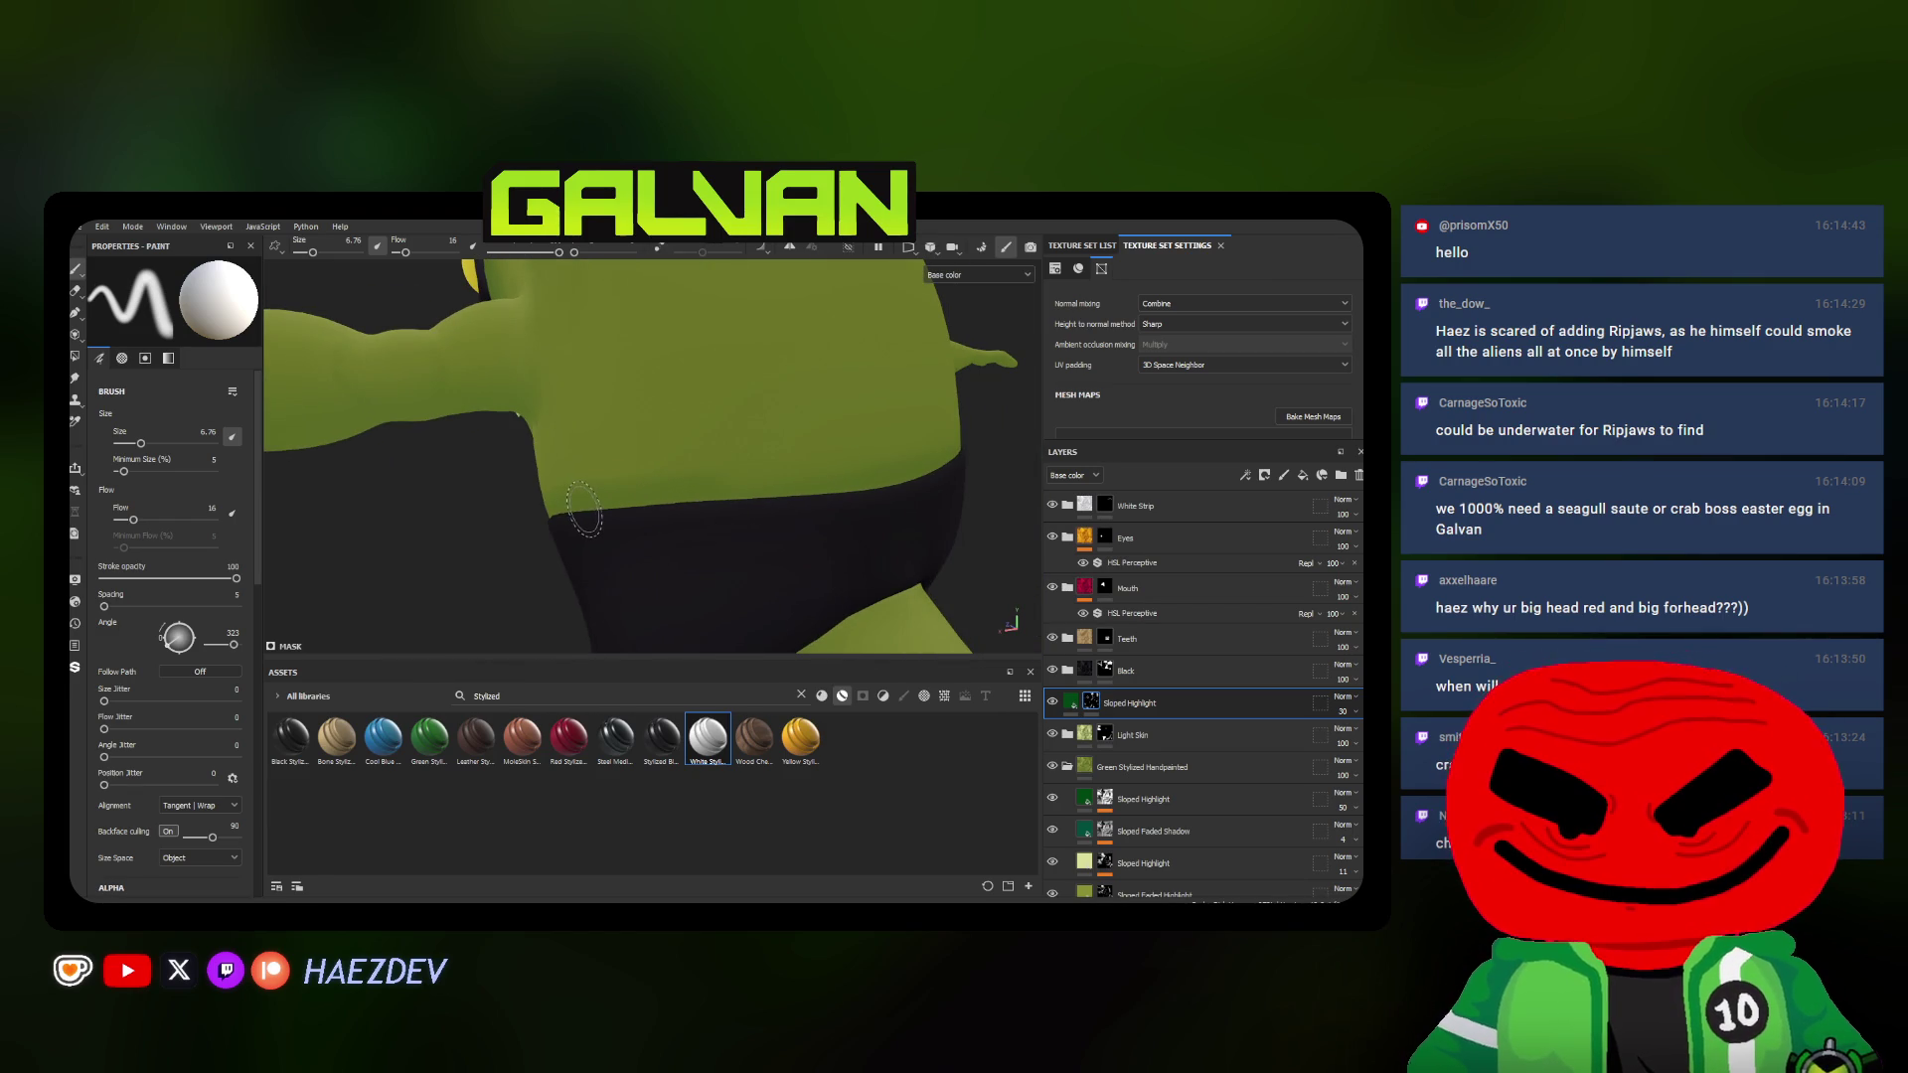
pyautogui.moveTo(934, 475)
pyautogui.keyDown('alt'); pyautogui.mouseDown()
pyautogui.moveTo(771, 492)
pyautogui.moveTo(779, 516)
pyautogui.moveTo(825, 469)
pyautogui.mouseUp(); pyautogui.keyUp('alt')
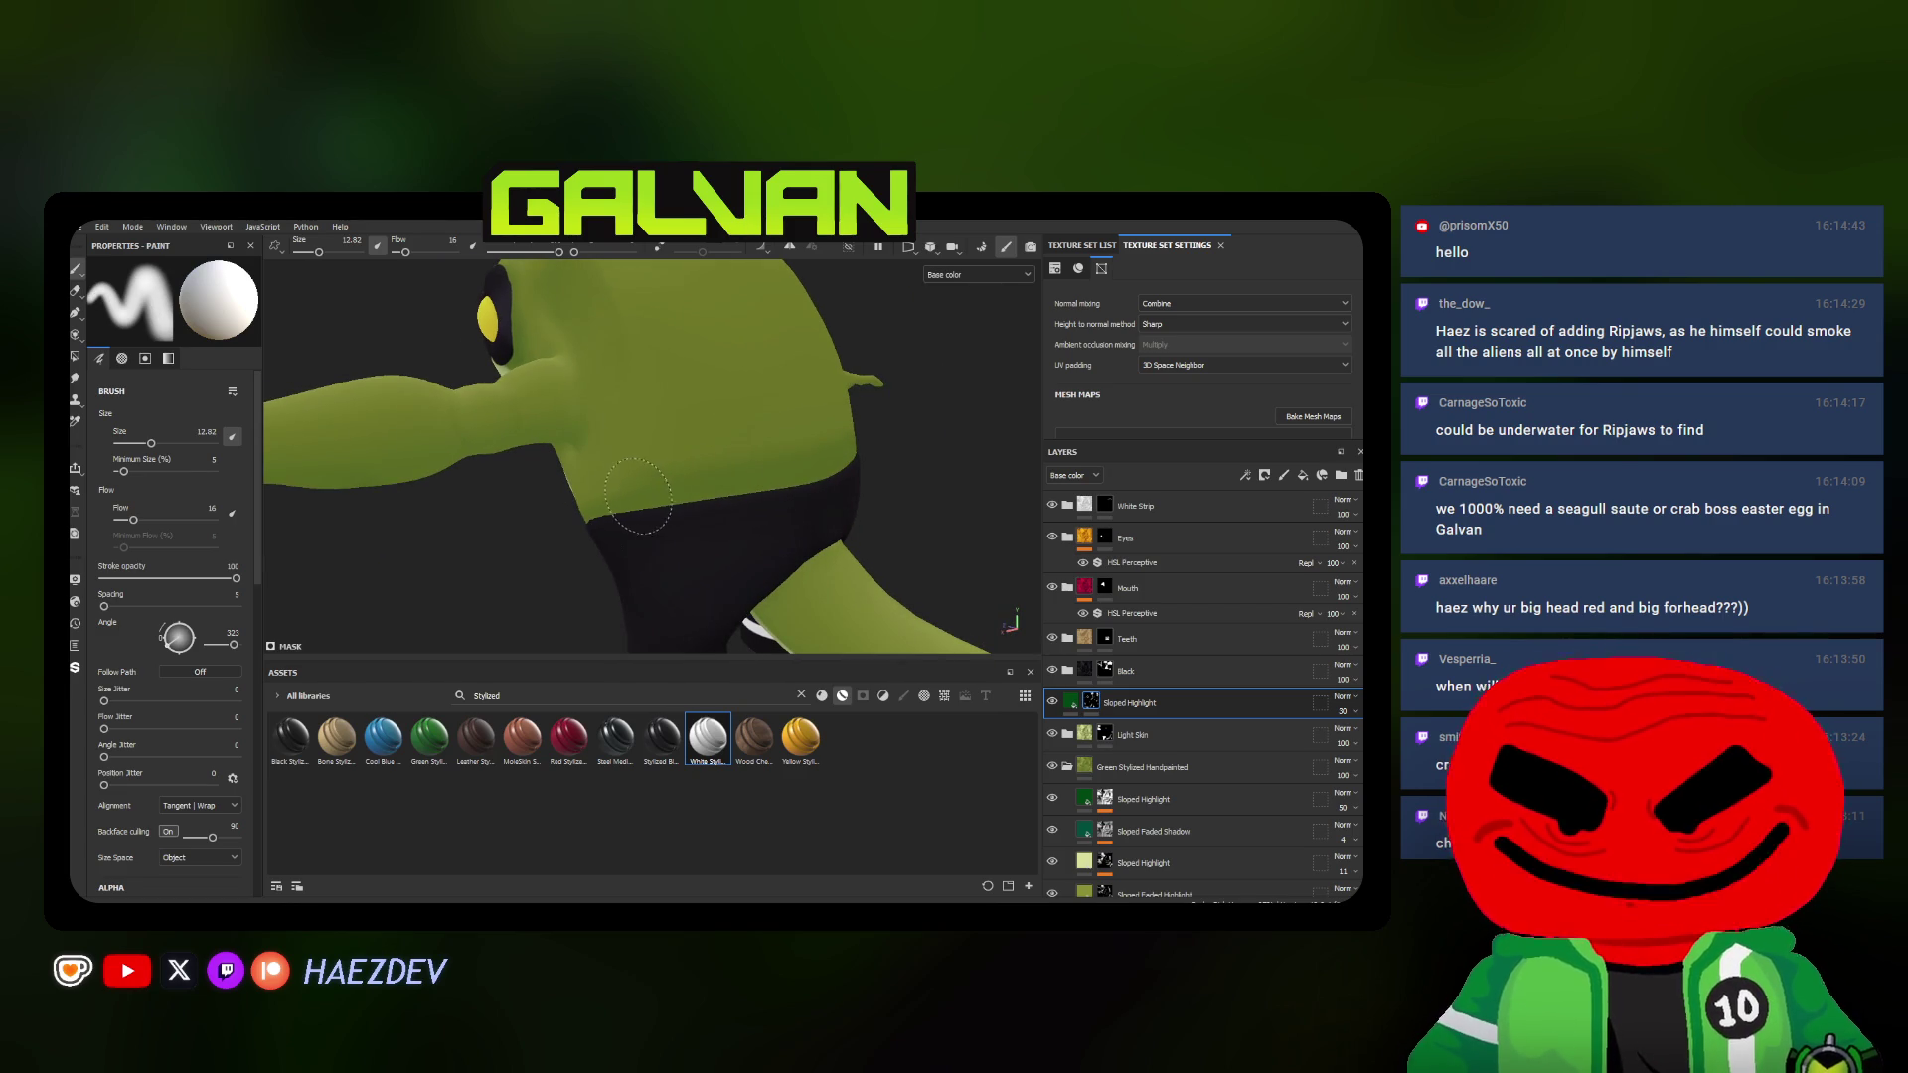
pyautogui.keyDown('alt'); pyautogui.moveTo(638, 495); pyautogui.dragTo(730, 471); pyautogui.keyUp('alt')
pyautogui.keyDown('ctrl'); pyautogui.moveTo(582, 544); pyautogui.dragTo(593, 545, button='right'); pyautogui.keyUp('ctrl')
pyautogui.keyDown('alt'); pyautogui.moveTo(645, 438); pyautogui.dragTo(605, 466); pyautogui.keyUp('alt')
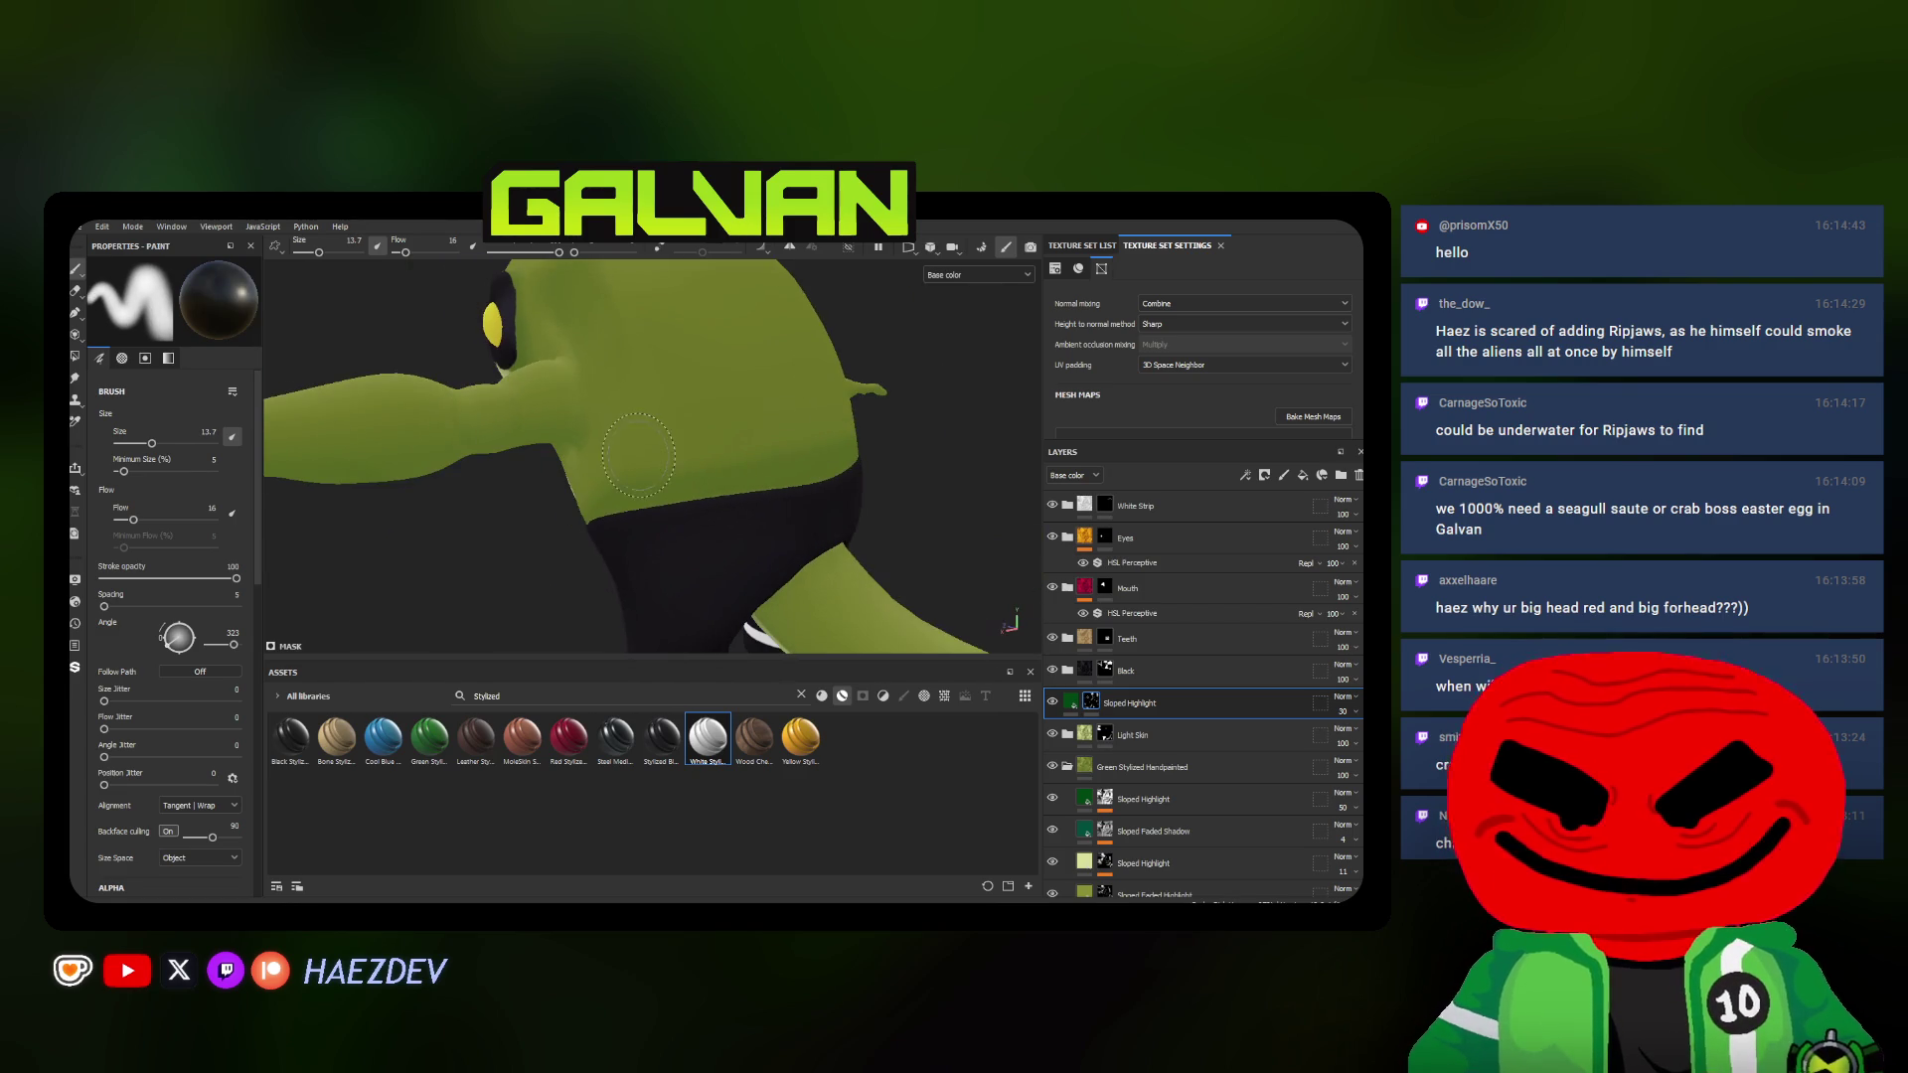
pyautogui.keyDown('ctrl'); pyautogui.moveTo(596, 468); pyautogui.dragTo(607, 469, button='right'); pyautogui.keyUp('ctrl')
# Continue highlighting across the chest, shoulder and upper back, brush size around 13.7
pyautogui.keyDown('alt'); pyautogui.moveTo(777, 429); pyautogui.dragTo(712, 455); pyautogui.keyUp('alt')
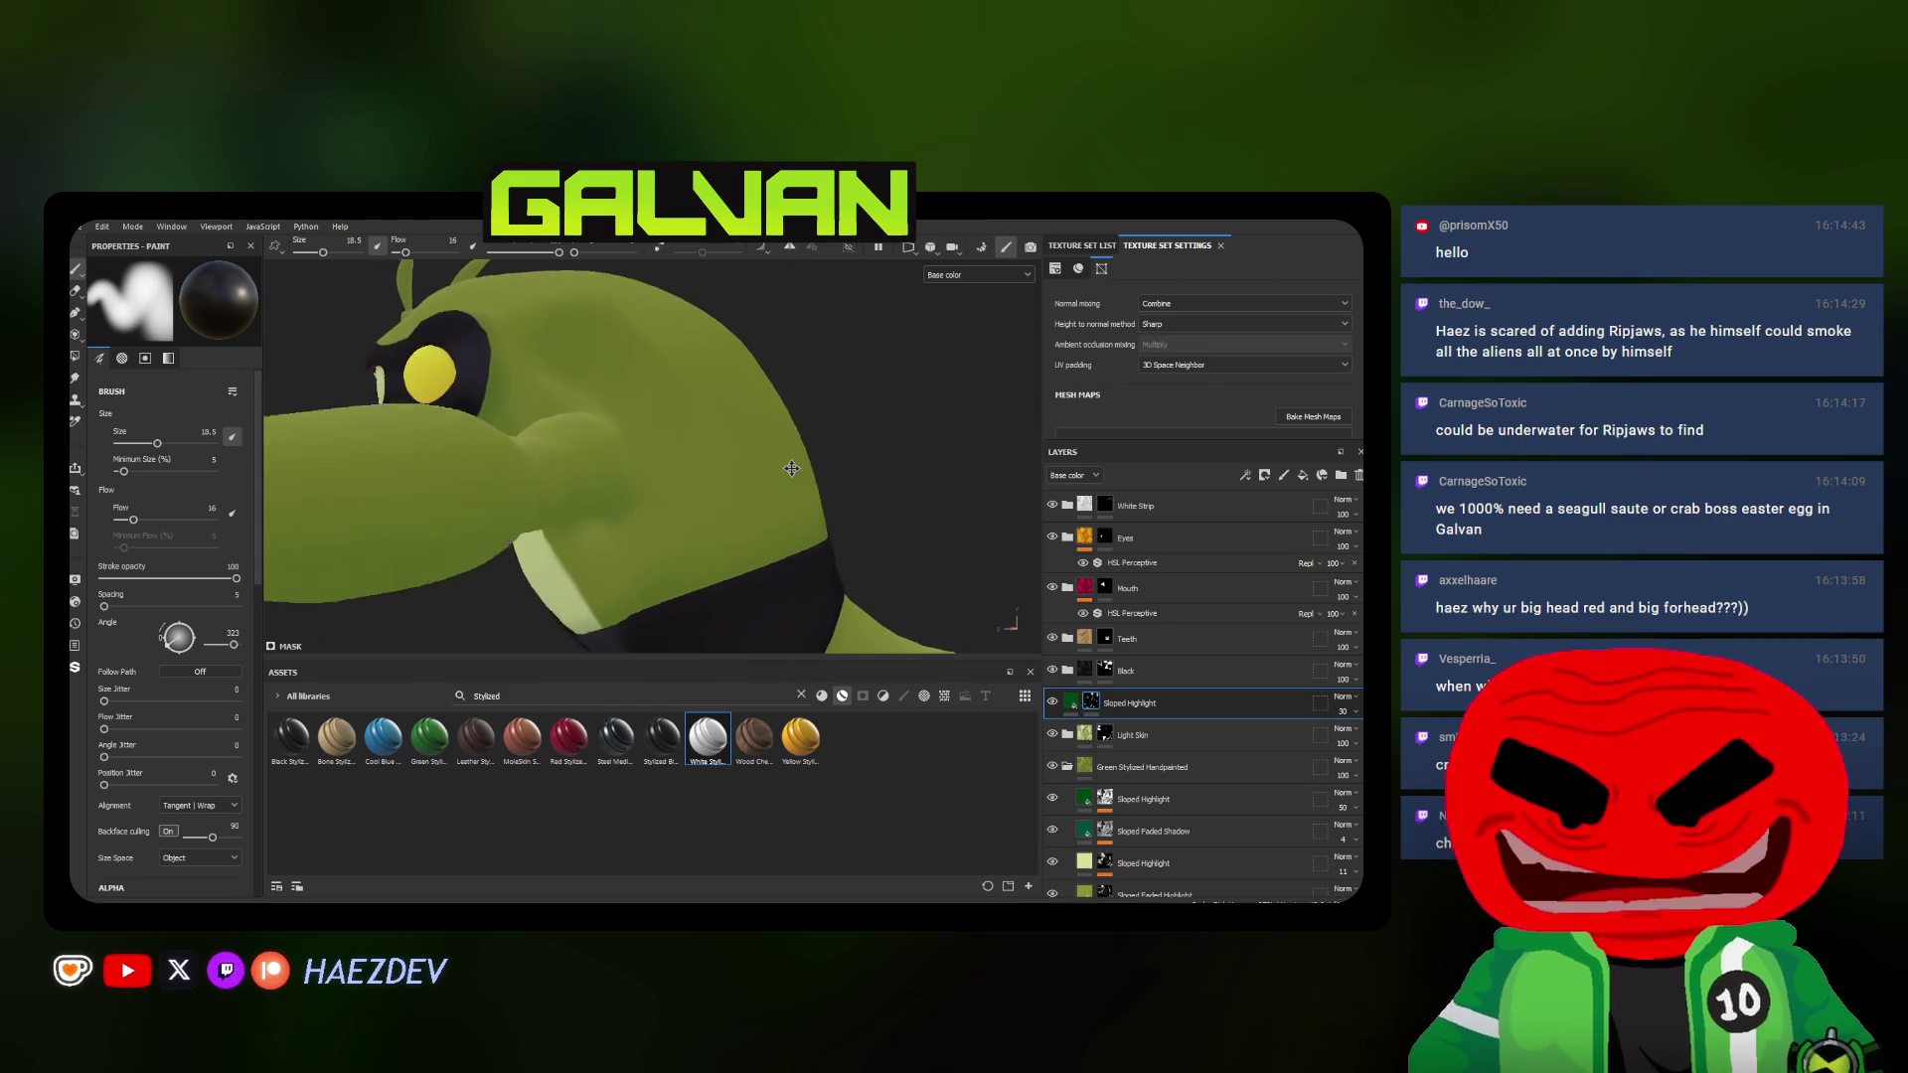
pyautogui.keyDown('ctrl'); pyautogui.moveTo(700, 454); pyautogui.dragTo(718, 453, button='right'); pyautogui.keyUp('ctrl')
pyautogui.keyDown('alt'); pyautogui.moveTo(727, 340); pyautogui.dragTo(756, 436); pyautogui.keyUp('alt')
pyautogui.keyDown('ctrl'); pyautogui.moveTo(757, 435); pyautogui.dragTo(730, 434, button='right'); pyautogui.keyUp('ctrl')
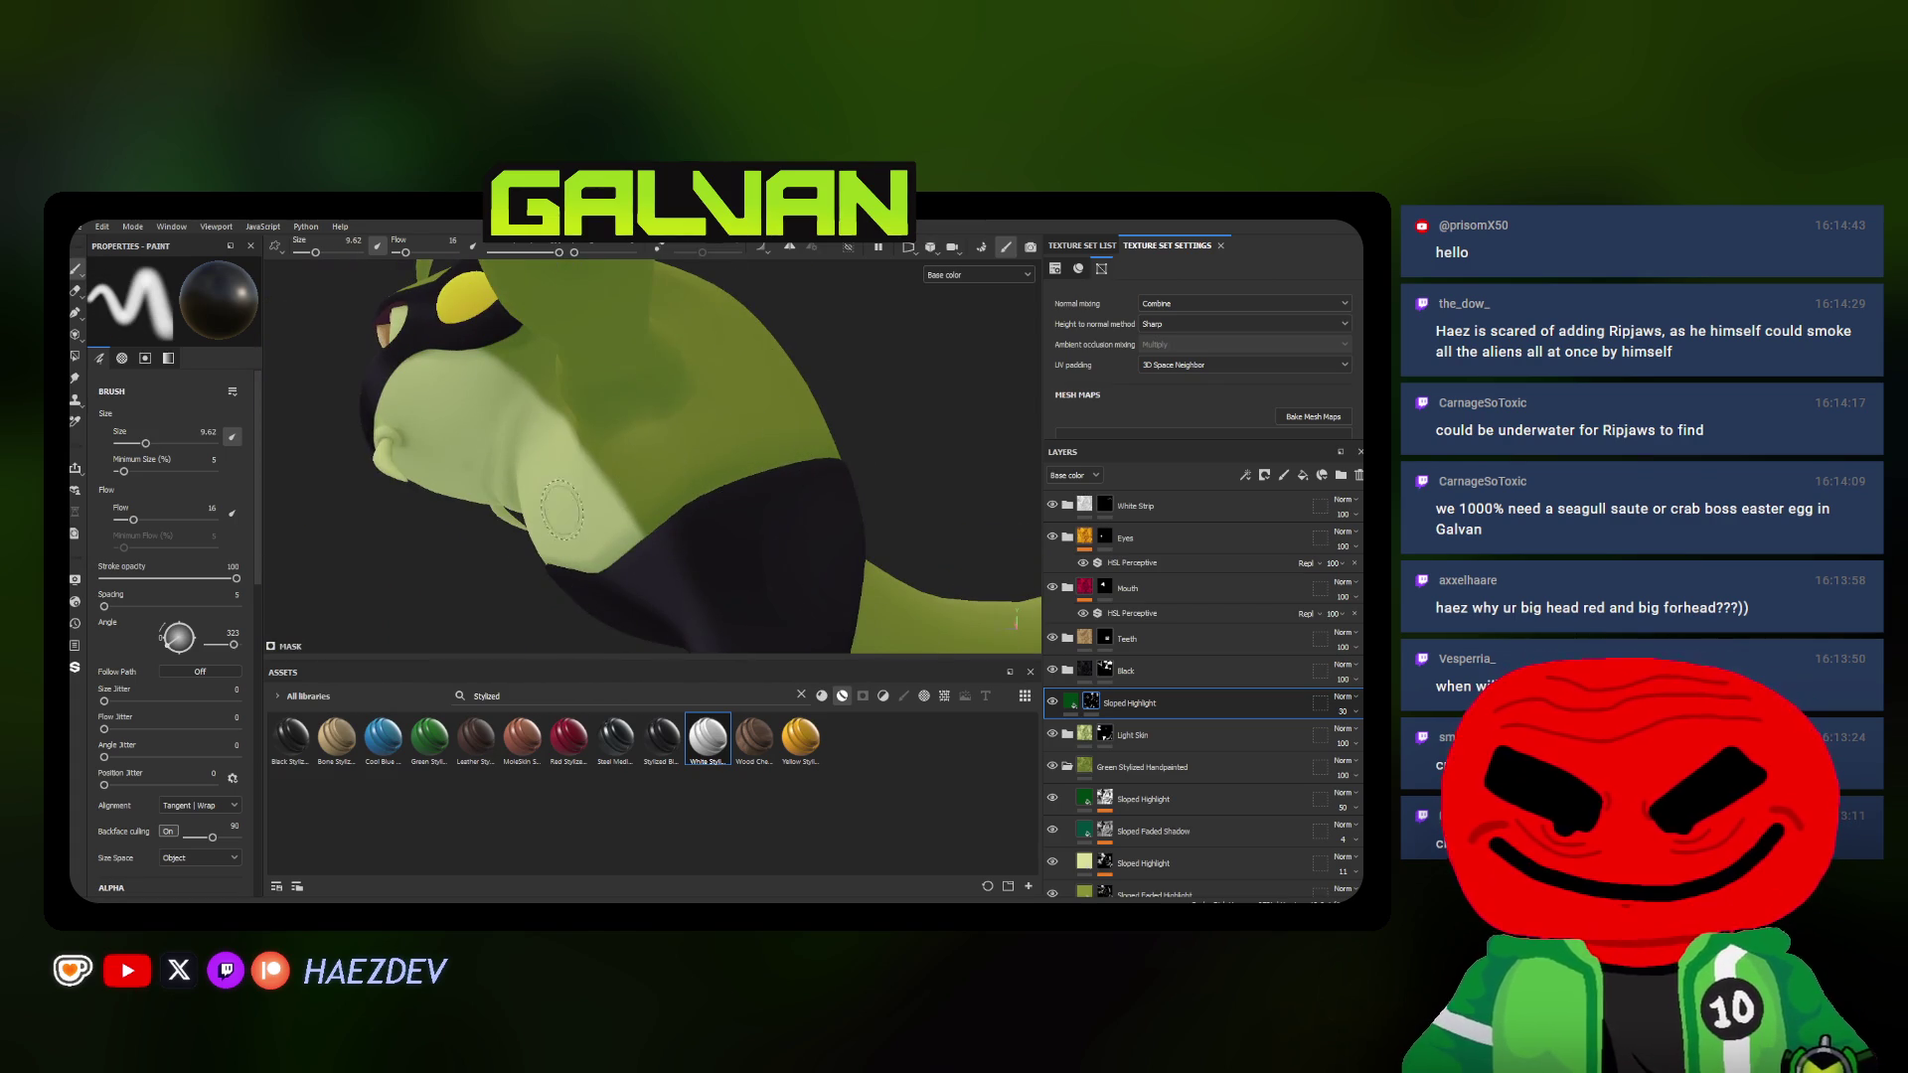
pyautogui.keyDown('alt'); pyautogui.moveTo(563, 510); pyautogui.dragTo(658, 495); pyautogui.keyUp('alt')
pyautogui.keyDown('ctrl'); pyautogui.moveTo(681, 509); pyautogui.dragTo(678, 486, button='right'); pyautogui.keyUp('ctrl')
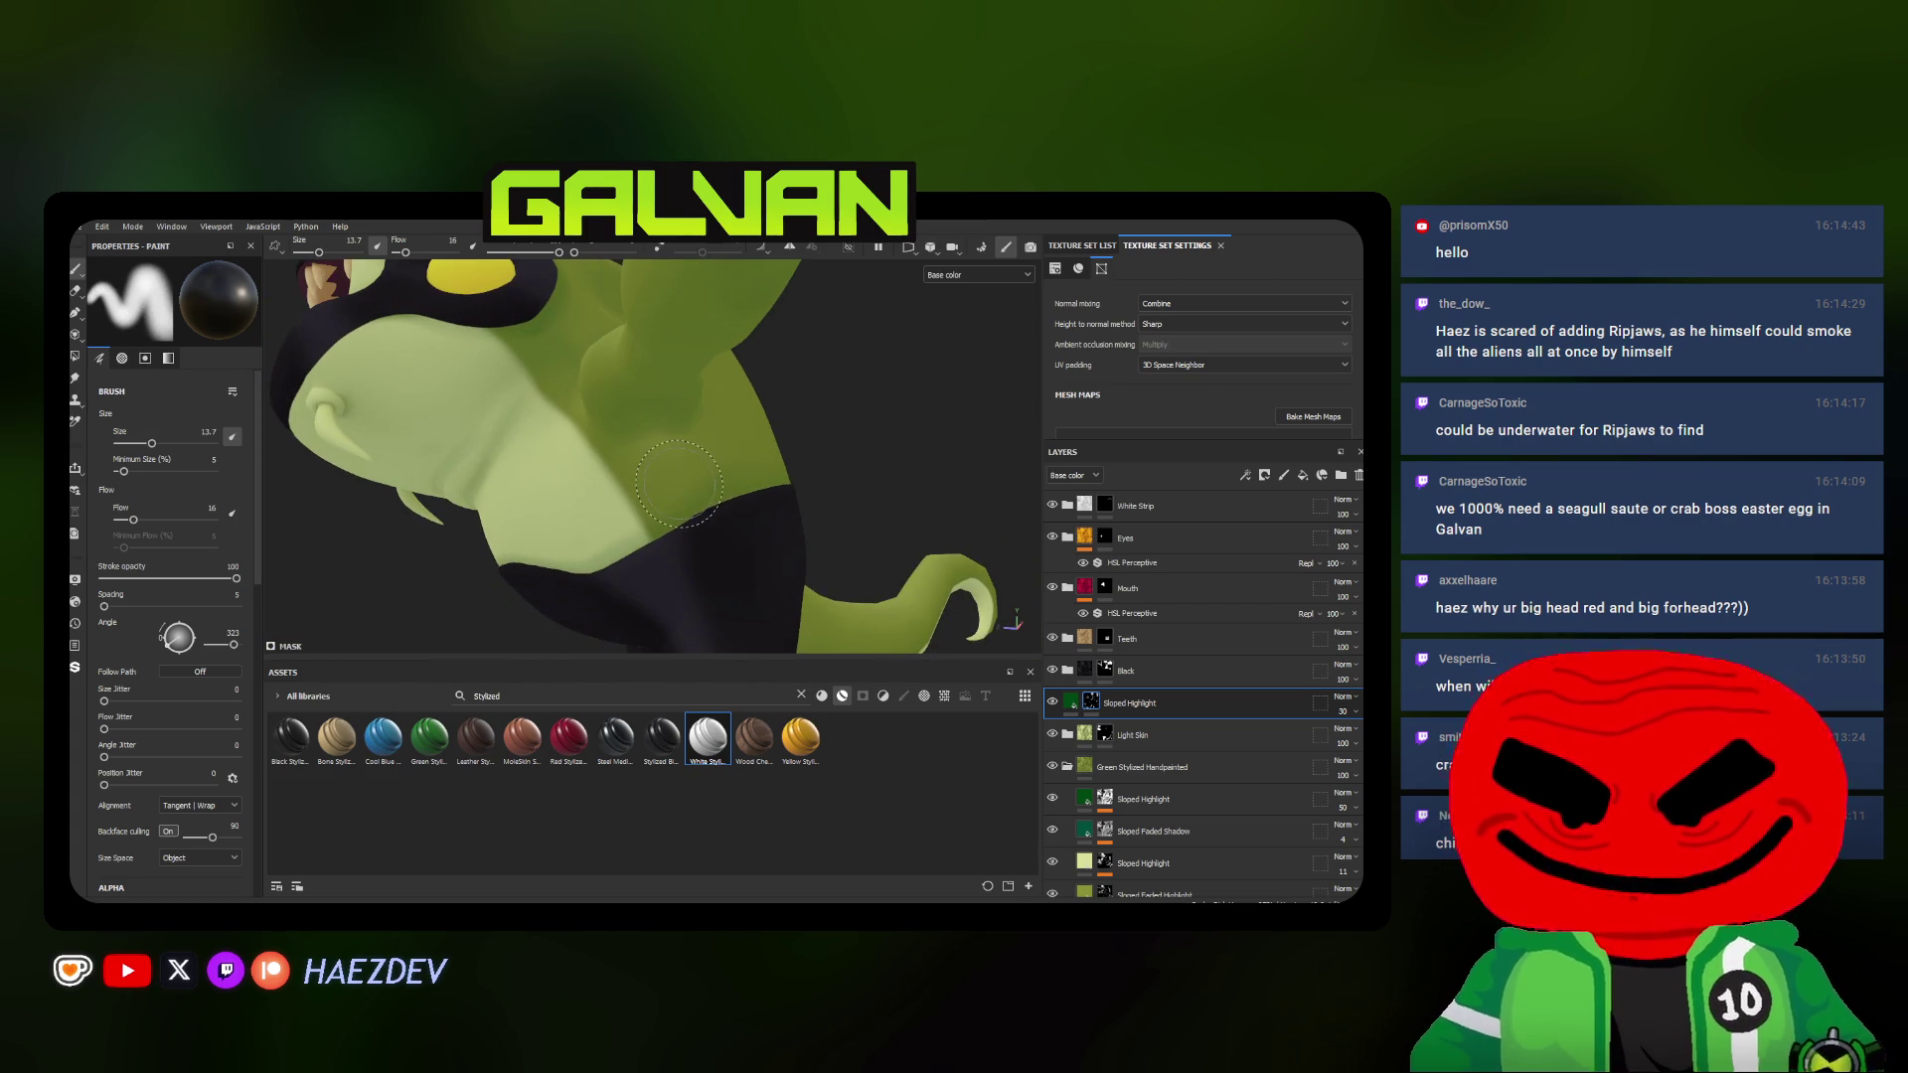
pyautogui.moveTo(785, 441)
pyautogui.keyDown('alt'); pyautogui.mouseDown()
pyautogui.moveTo(602, 499)
pyautogui.moveTo(900, 443)
pyautogui.moveTo(708, 456)
pyautogui.mouseUp(); pyautogui.keyUp('alt')
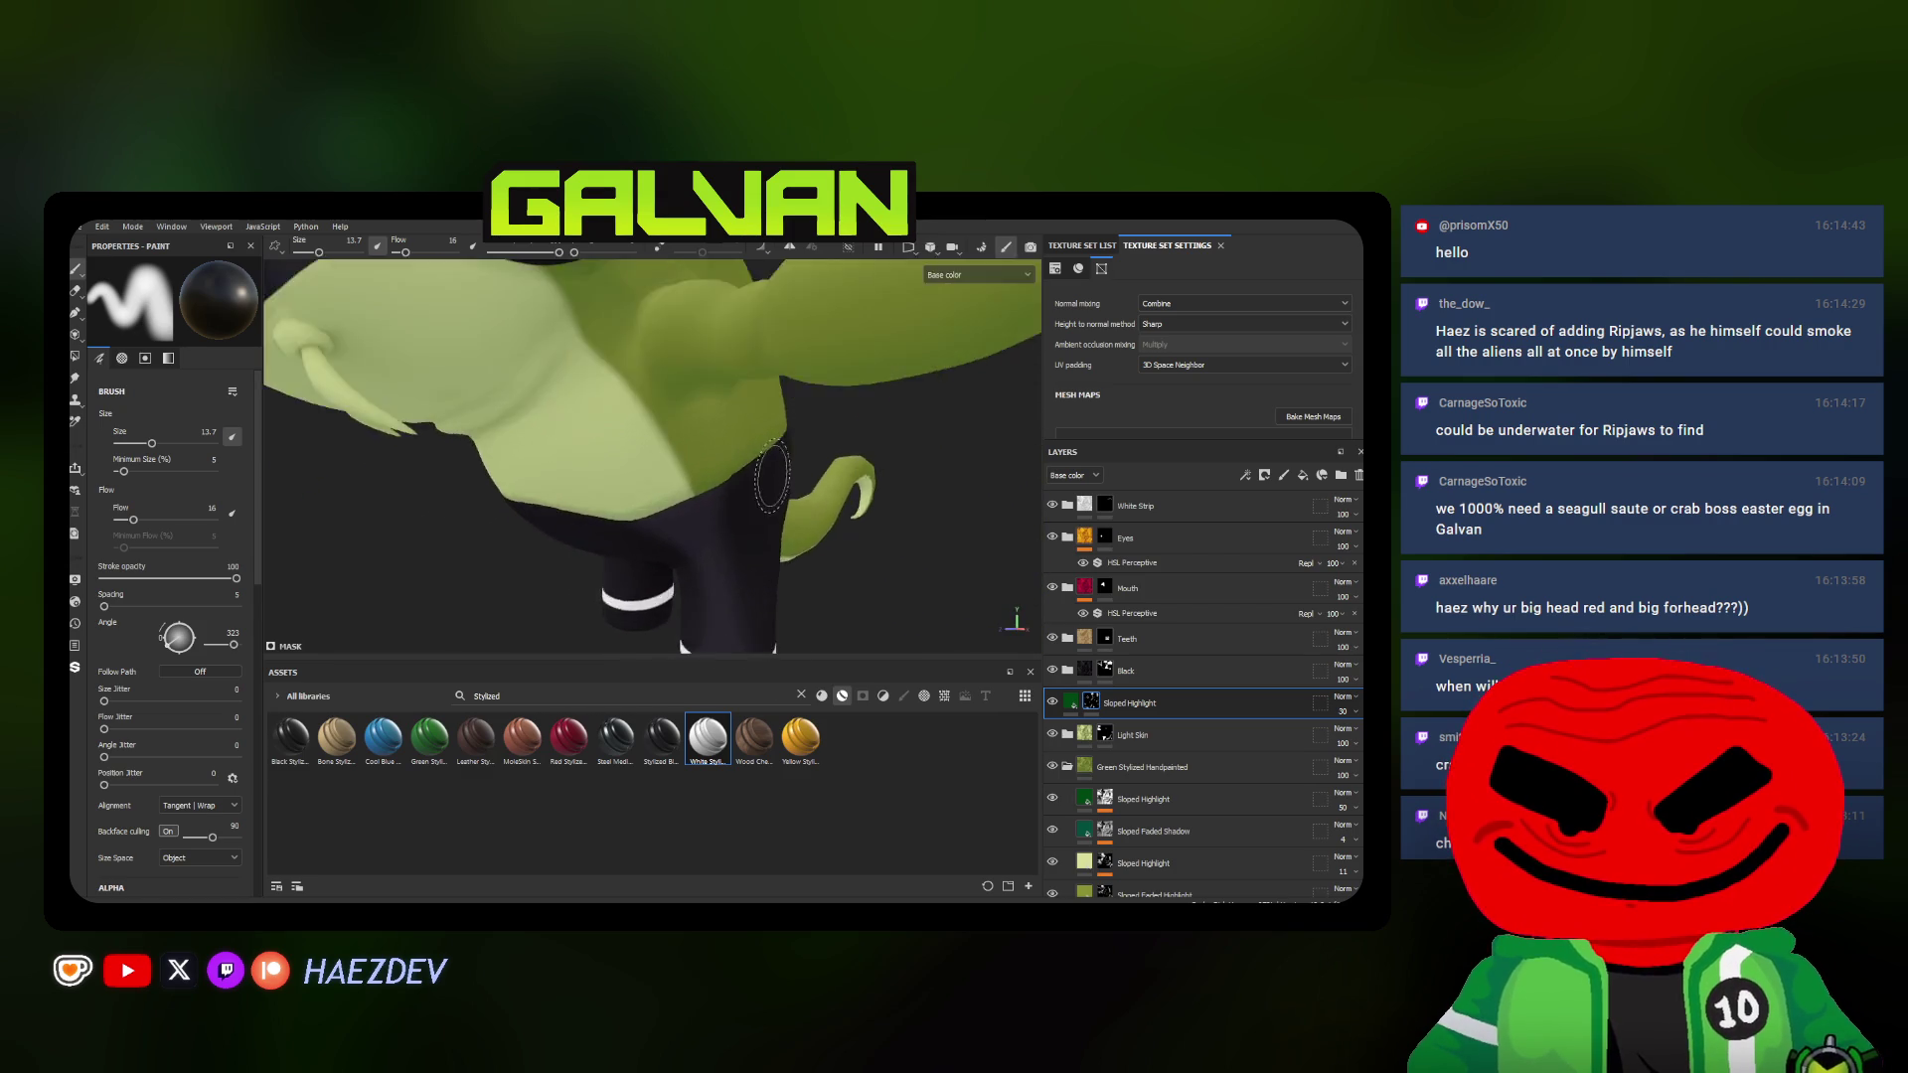
pyautogui.keyDown('ctrl'); pyautogui.moveTo(707, 457); pyautogui.dragTo(707, 485, button='right'); pyautogui.keyUp('ctrl')
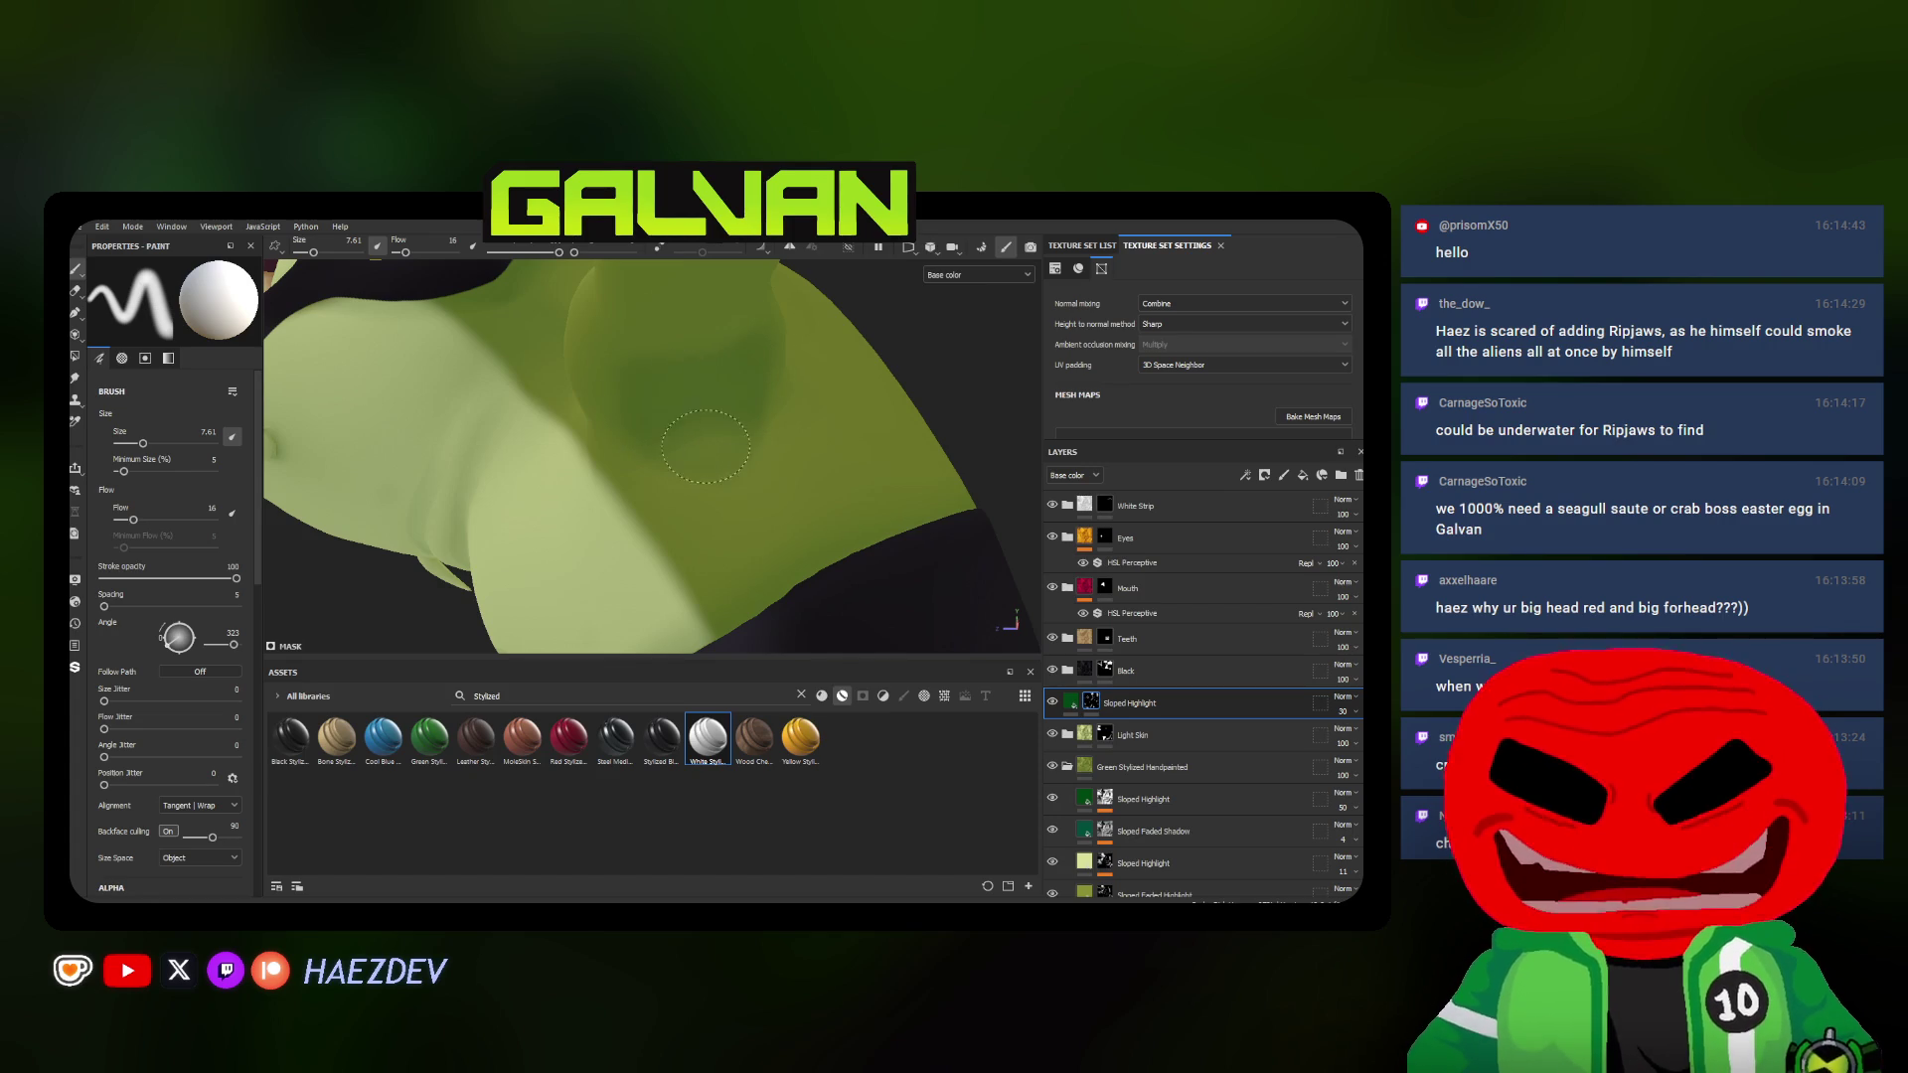
# Blend soft highlights under the head and along the shoulder, alternating broad and fine brush sizes
pyautogui.keyDown('alt'); pyautogui.moveTo(707, 444); pyautogui.dragTo(656, 447); pyautogui.keyUp('alt')
pyautogui.keyDown('ctrl'); pyautogui.moveTo(657, 447); pyautogui.dragTo(667, 463, button='right'); pyautogui.keyUp('ctrl')
pyautogui.keyDown('alt'); pyautogui.moveTo(667, 463); pyautogui.dragTo(768, 460); pyautogui.keyUp('alt')
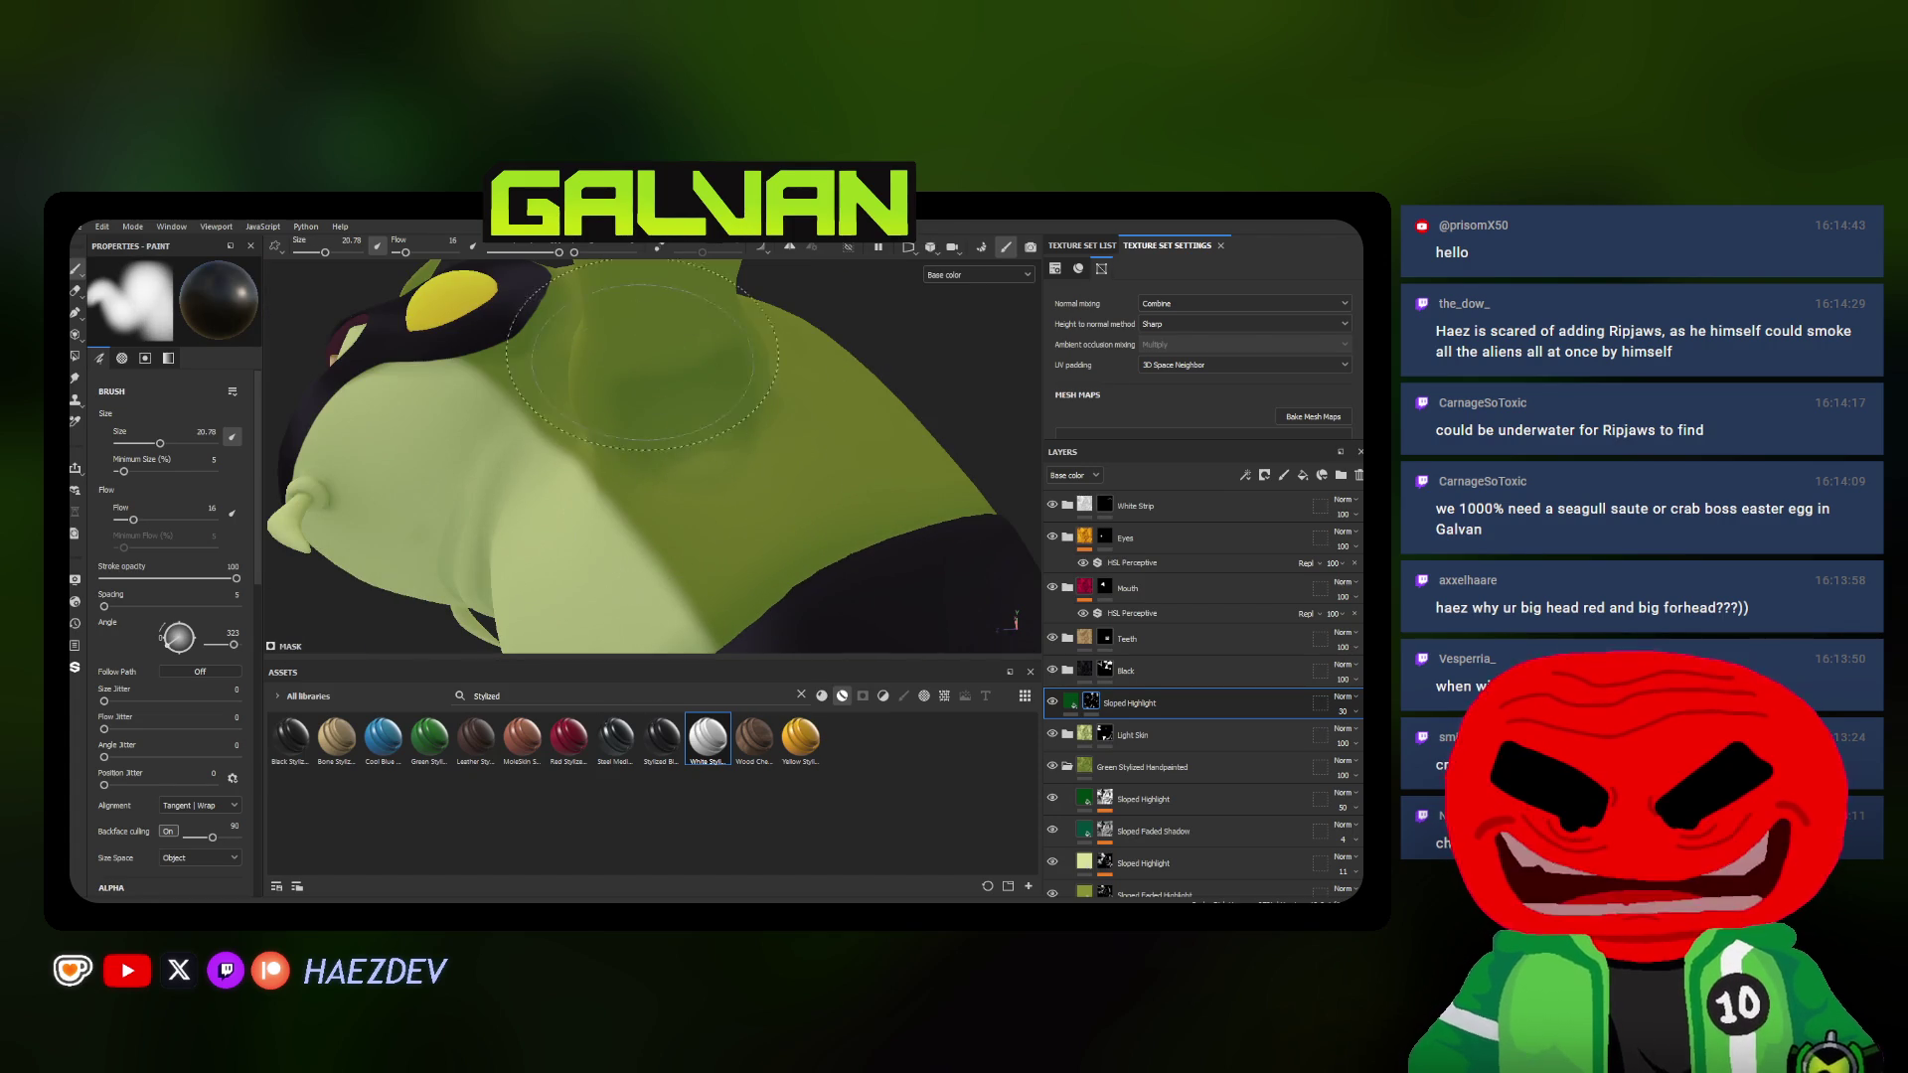
pyautogui.keyDown('alt'); pyautogui.moveTo(682, 393); pyautogui.dragTo(626, 376); pyautogui.keyUp('alt')
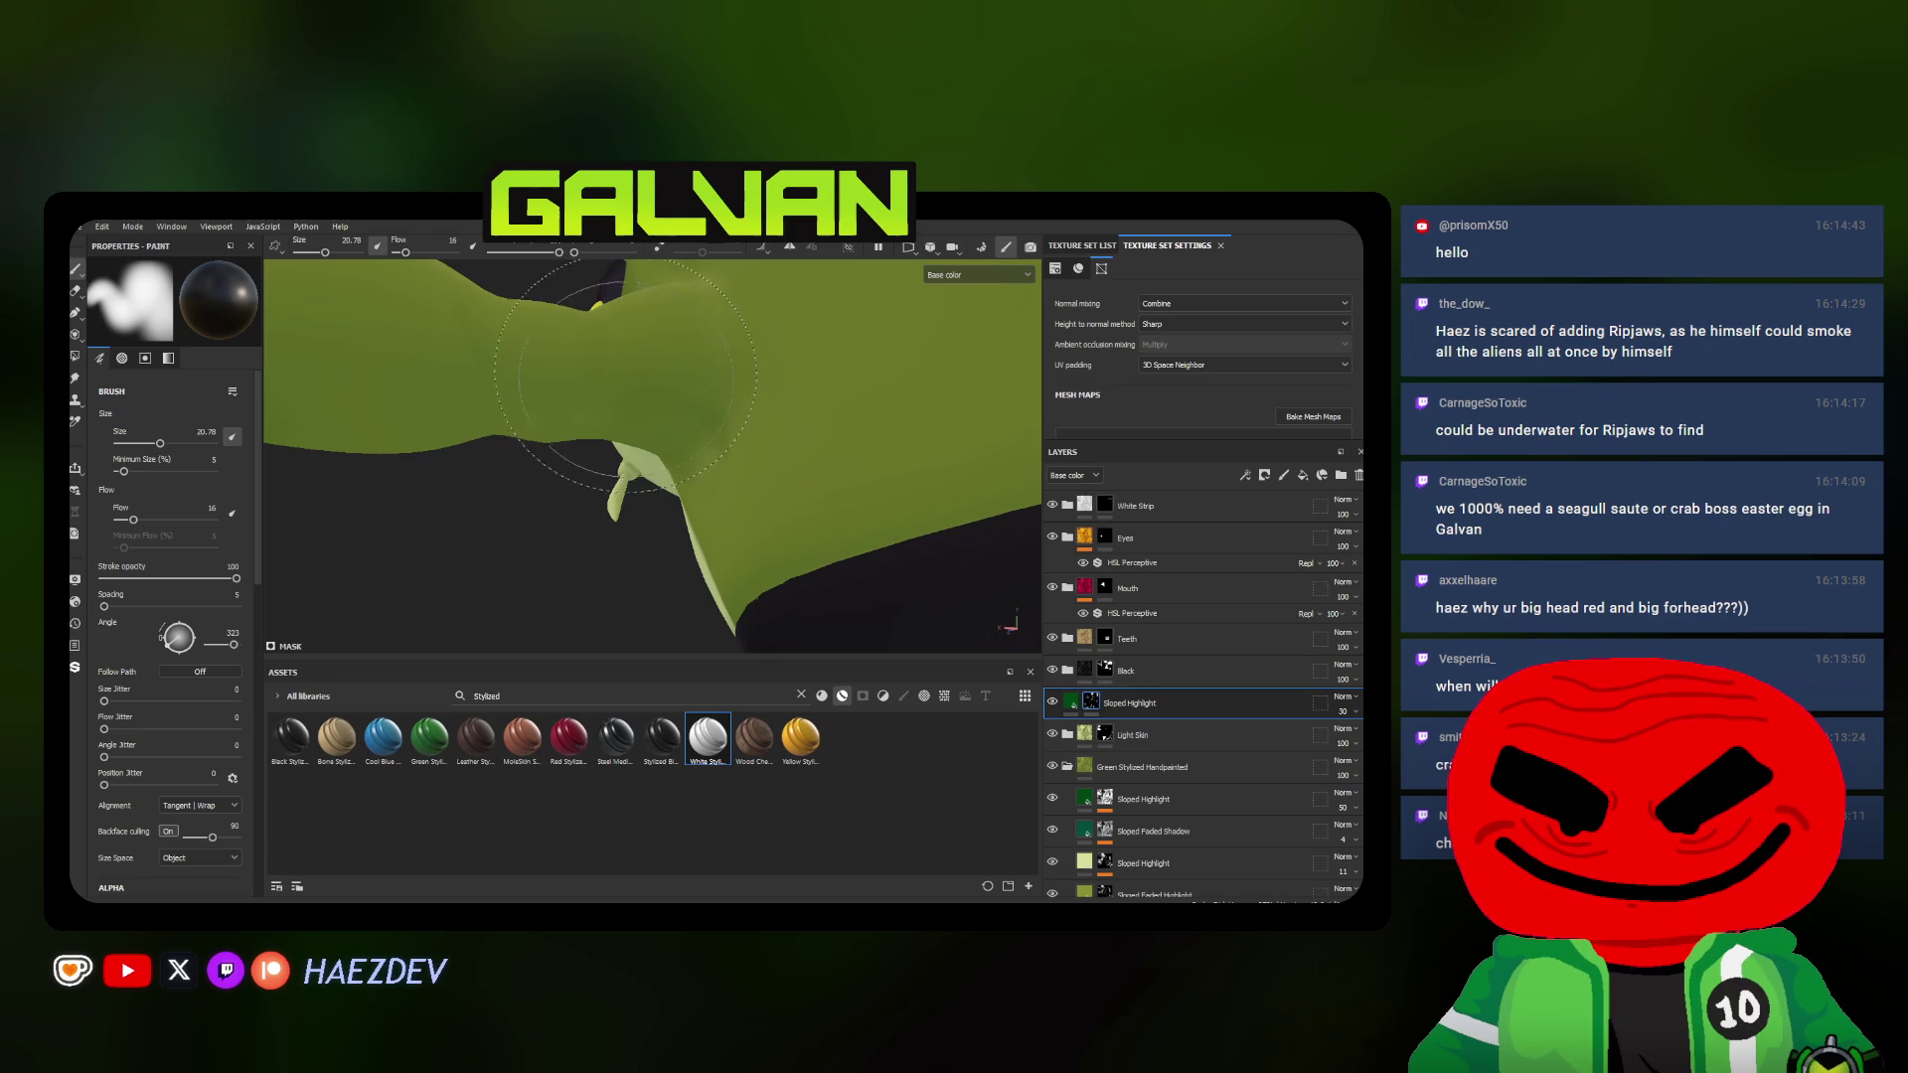
pyautogui.keyDown('alt'); pyautogui.moveTo(717, 447); pyautogui.dragTo(805, 448); pyautogui.keyUp('alt')
pyautogui.keyDown('ctrl'); pyautogui.moveTo(806, 447); pyautogui.dragTo(745, 447, button='right'); pyautogui.keyUp('ctrl')
pyautogui.moveTo(747, 448)
pyautogui.keyDown('alt'); pyautogui.mouseDown()
pyautogui.moveTo(867, 485)
pyautogui.moveTo(858, 459)
pyautogui.mouseUp(); pyautogui.keyUp('alt')
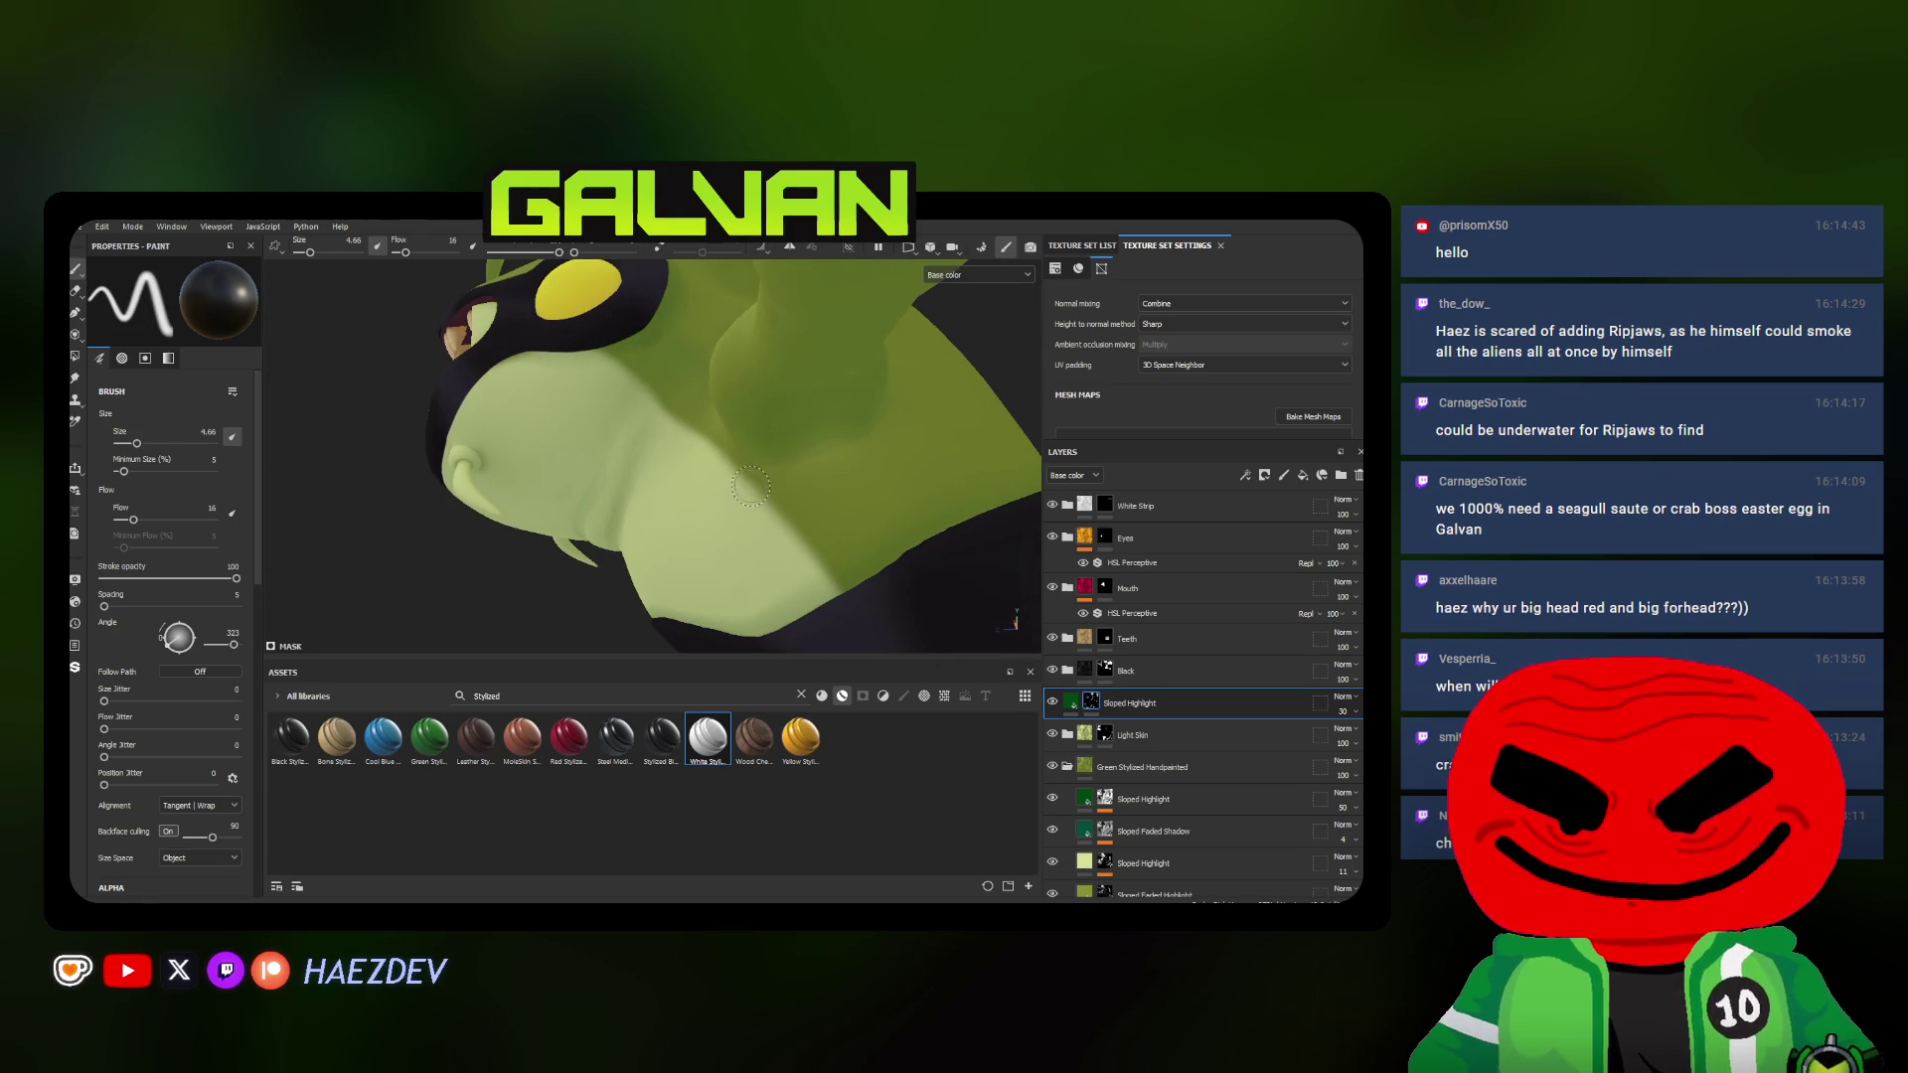
pyautogui.keyDown('alt'); pyautogui.moveTo(749, 485); pyautogui.dragTo(832, 471); pyautogui.keyUp('alt')
pyautogui.moveTo(833, 471)
pyautogui.keyDown('ctrl'); pyautogui.mouseDown(button='right')
pyautogui.moveTo(865, 471)
pyautogui.moveTo(823, 431)
pyautogui.mouseUp(button='right'); pyautogui.keyUp('ctrl')
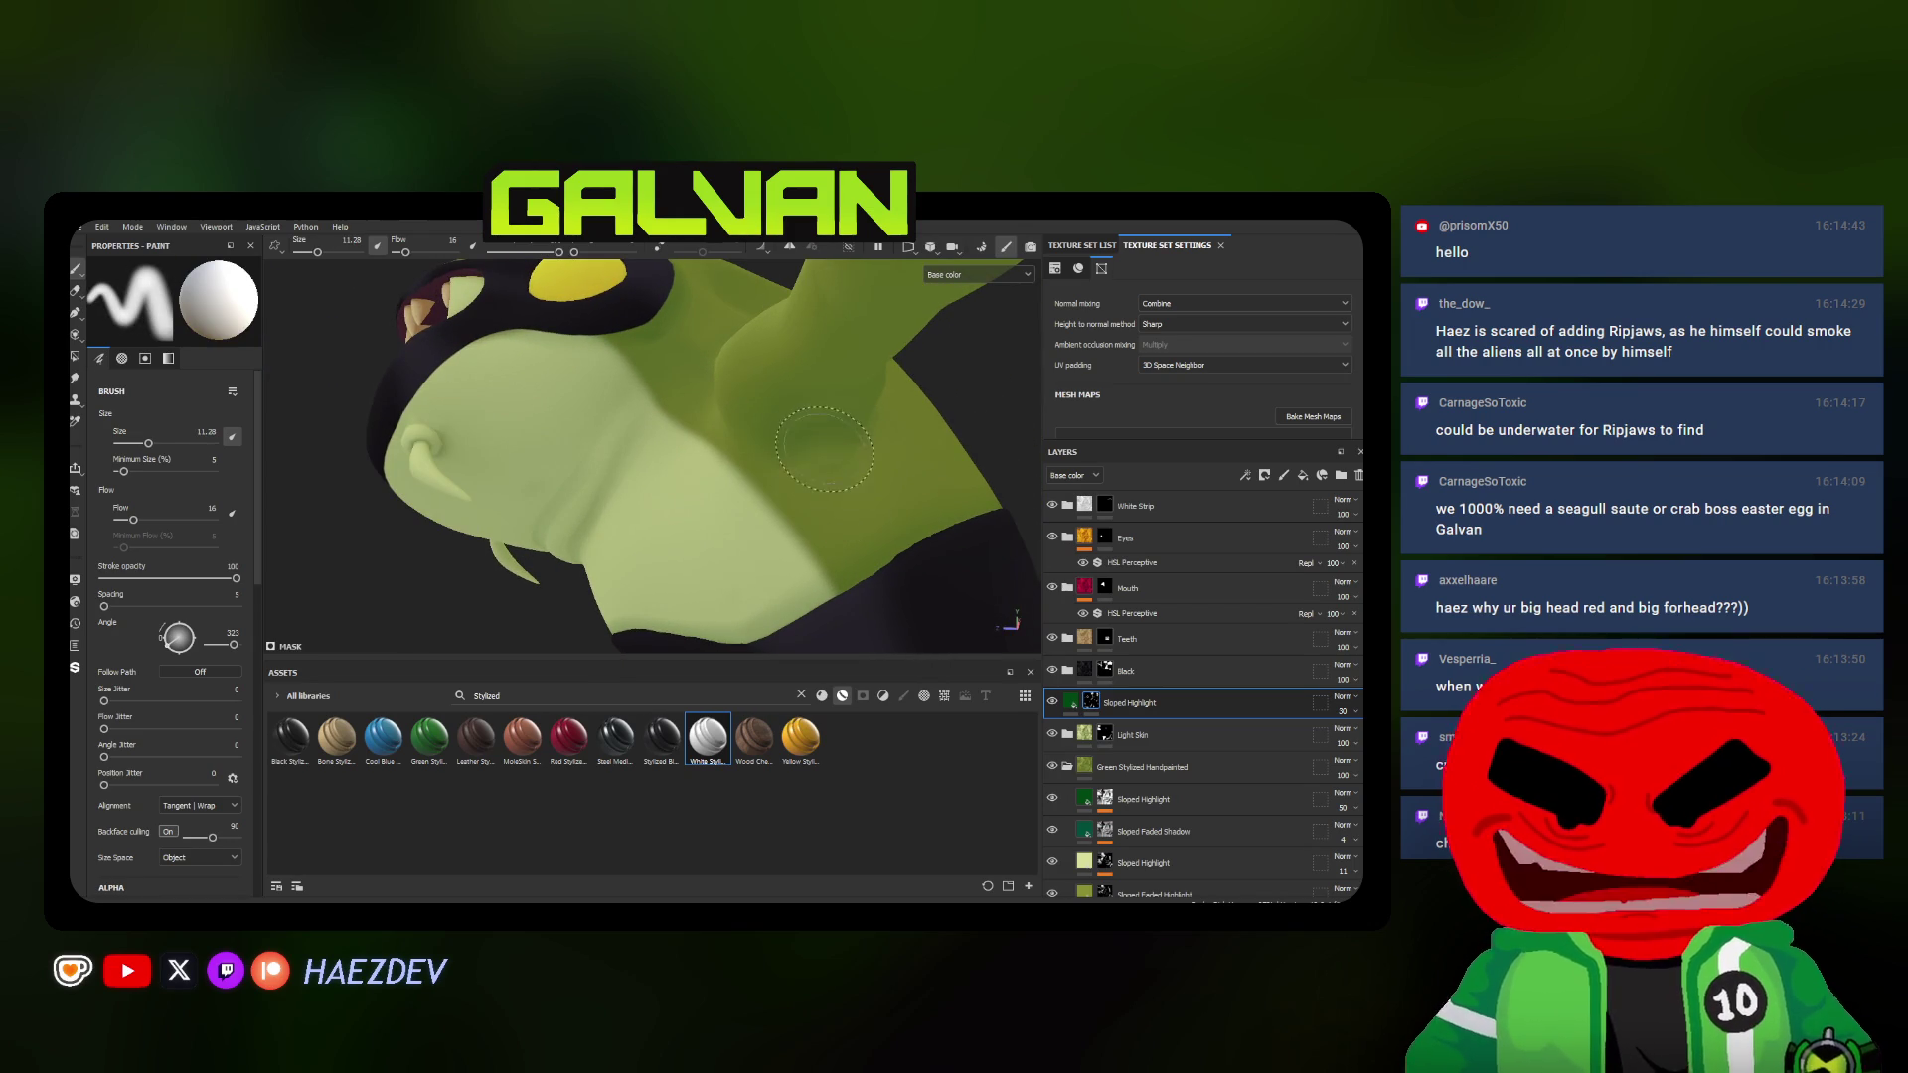
pyautogui.keyDown('alt'); pyautogui.moveTo(823, 467); pyautogui.dragTo(759, 467); pyautogui.keyUp('alt')
pyautogui.keyDown('ctrl'); pyautogui.moveTo(759, 466); pyautogui.dragTo(760, 448, button='right'); pyautogui.keyUp('ctrl')
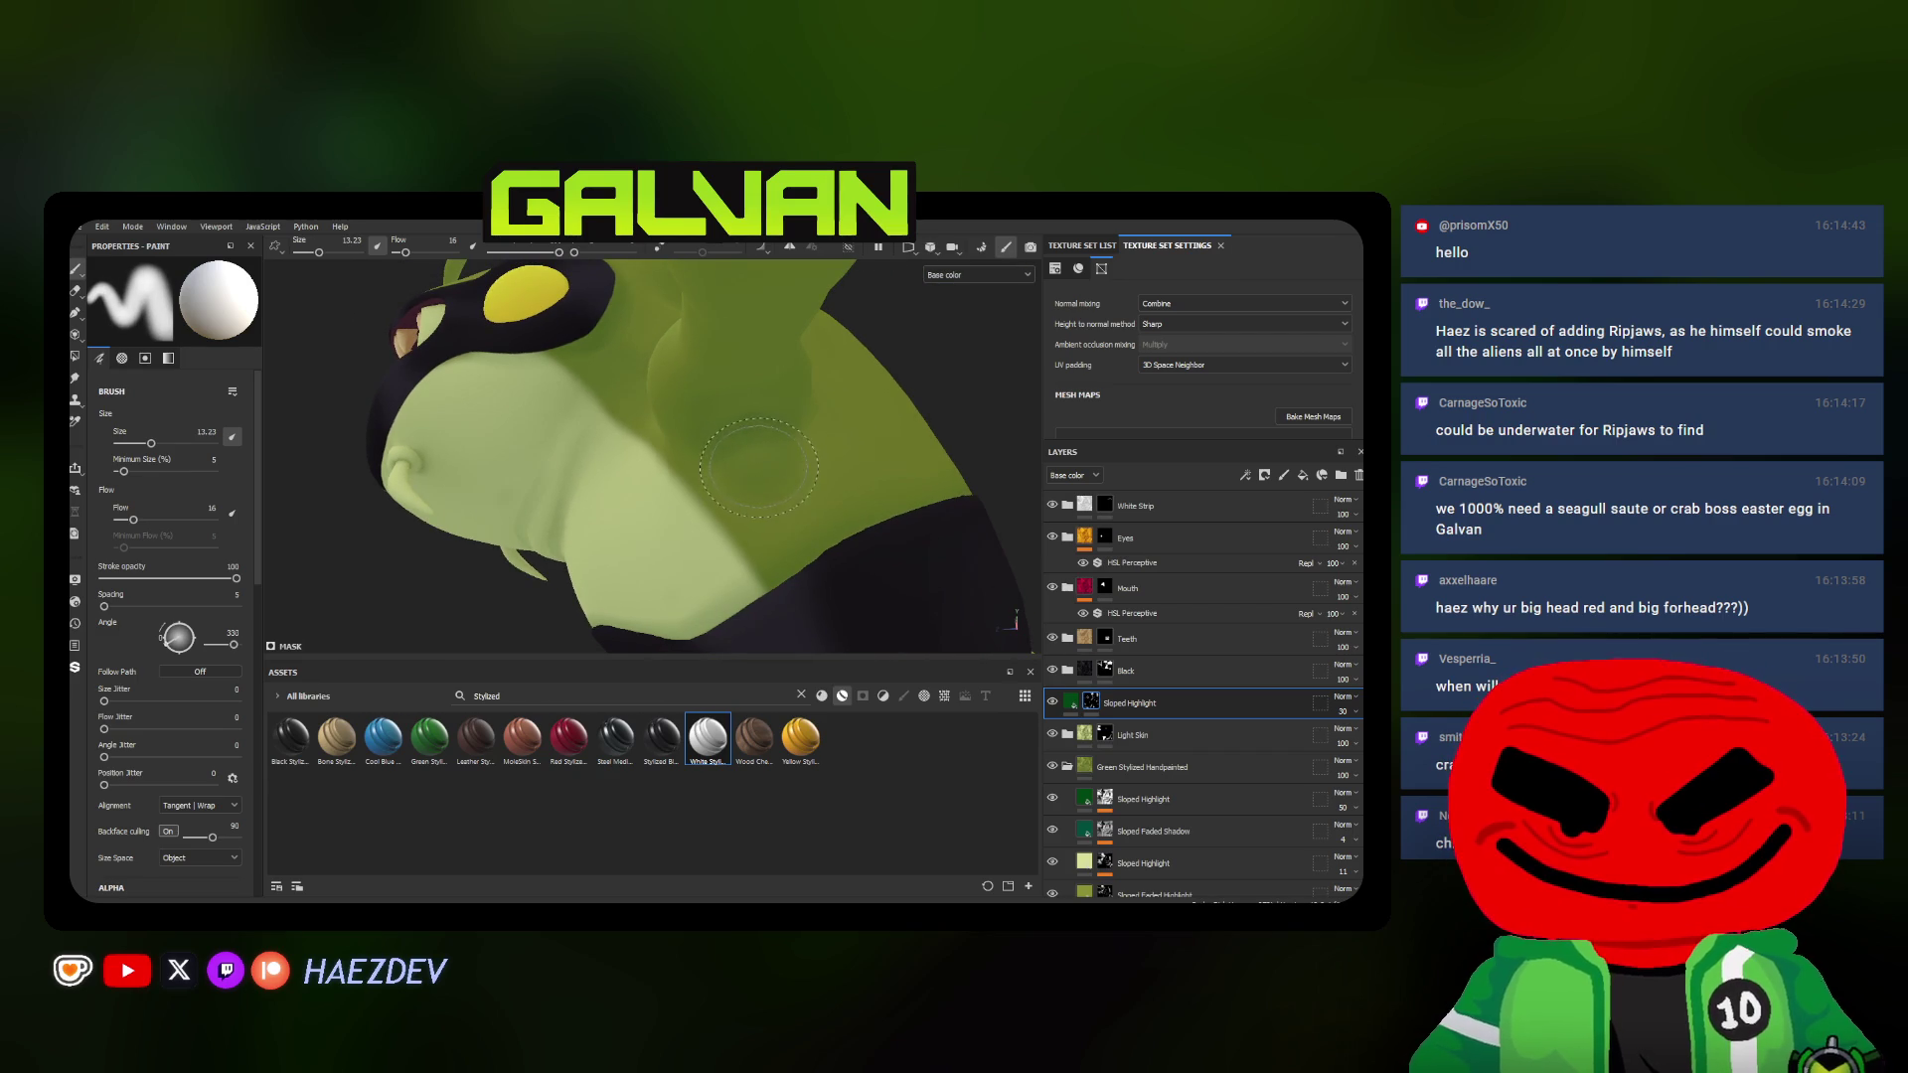
pyautogui.keyDown('alt'); pyautogui.moveTo(746, 428); pyautogui.dragTo(783, 468); pyautogui.keyUp('alt')
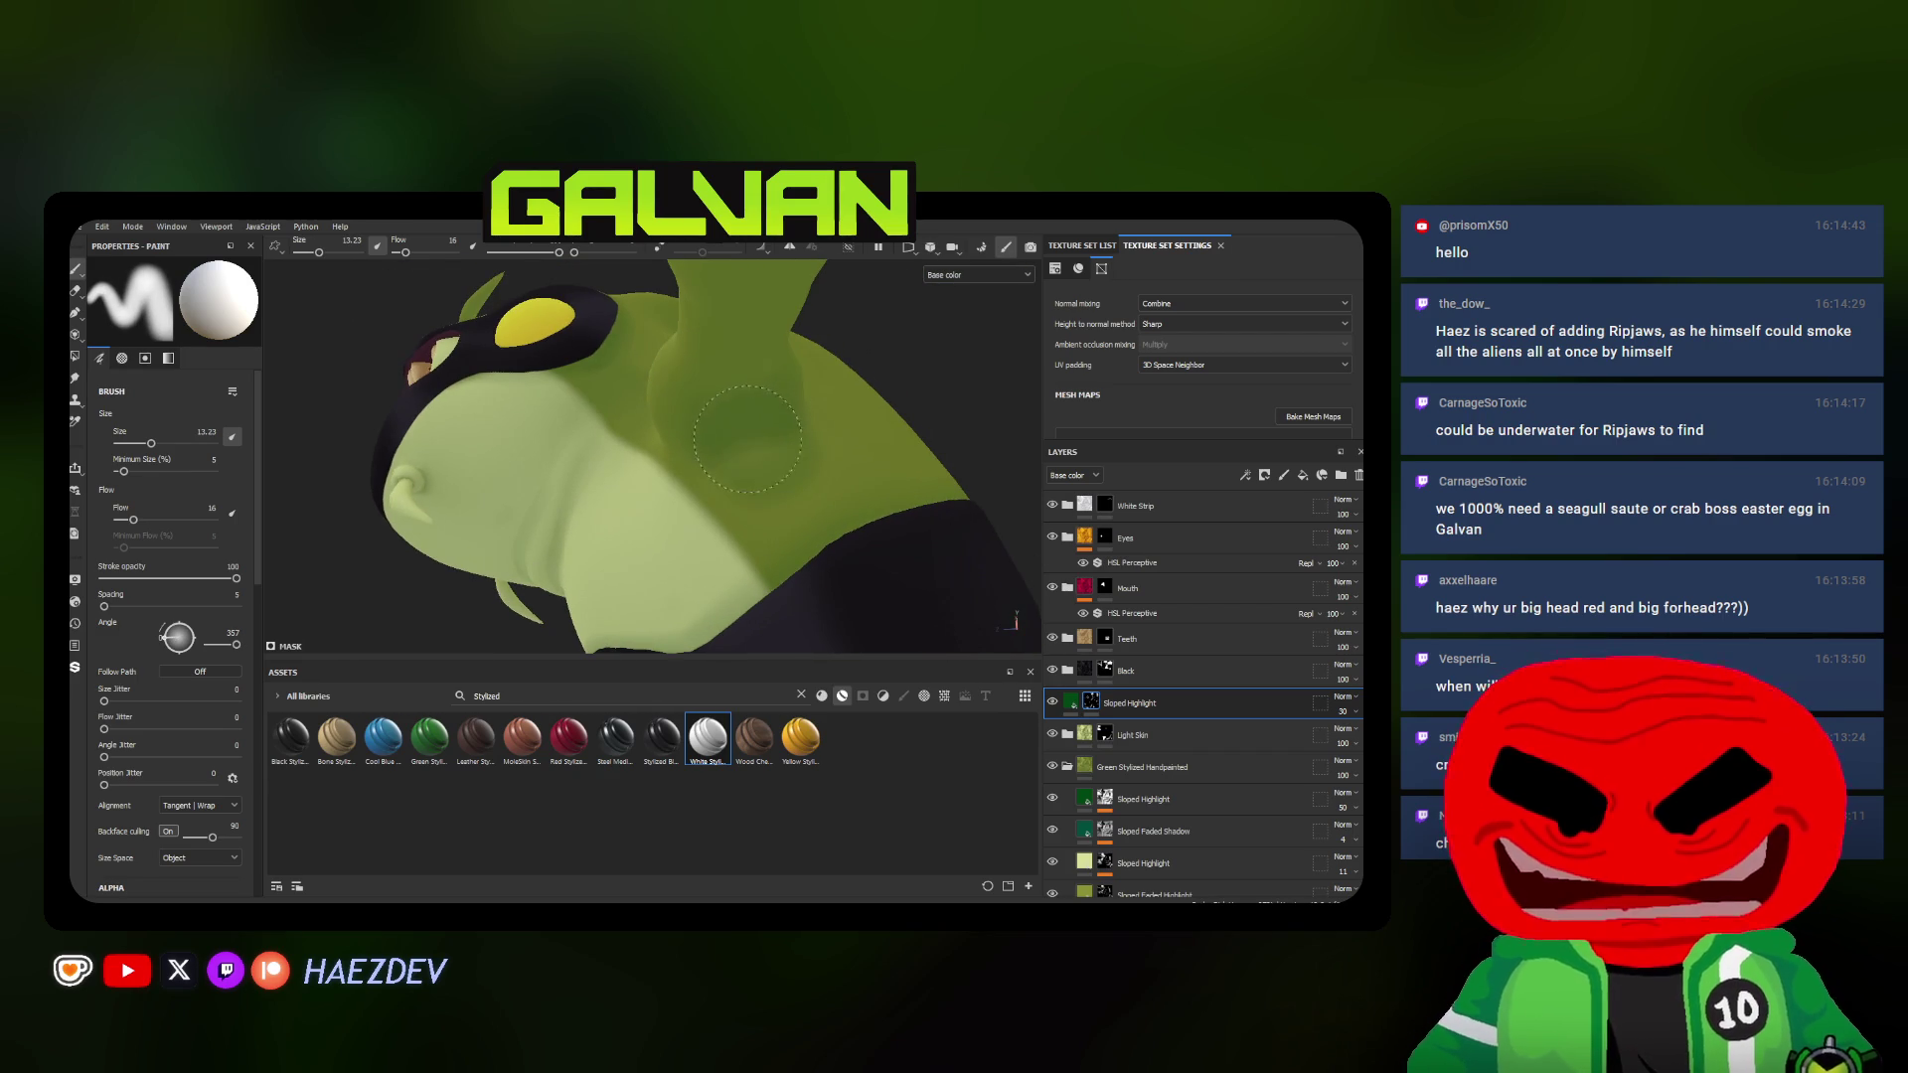
# Lower the brush Flow to 5 for softer strokes on the arm, undoing unwanted brush-size changes
pyautogui.moveTo(131, 519); pyautogui.dragTo(123, 519)
pyautogui.moveTo(151, 443); pyautogui.dragTo(156, 443)
pyautogui.moveTo(865, 455)
pyautogui.keyDown('alt'); pyautogui.mouseDown()
pyautogui.moveTo(777, 567)
pyautogui.moveTo(746, 492)
pyautogui.moveTo(835, 462)
pyautogui.mouseUp(); pyautogui.keyUp('alt')
pyautogui.hotkey('ctrl', 'z')
pyautogui.keyDown('ctrl'); pyautogui.moveTo(835, 462); pyautogui.dragTo(844, 462, button='right'); pyautogui.keyUp('ctrl')
pyautogui.keyDown('alt'); pyautogui.moveTo(844, 463); pyautogui.dragTo(758, 399); pyautogui.keyUp('alt')
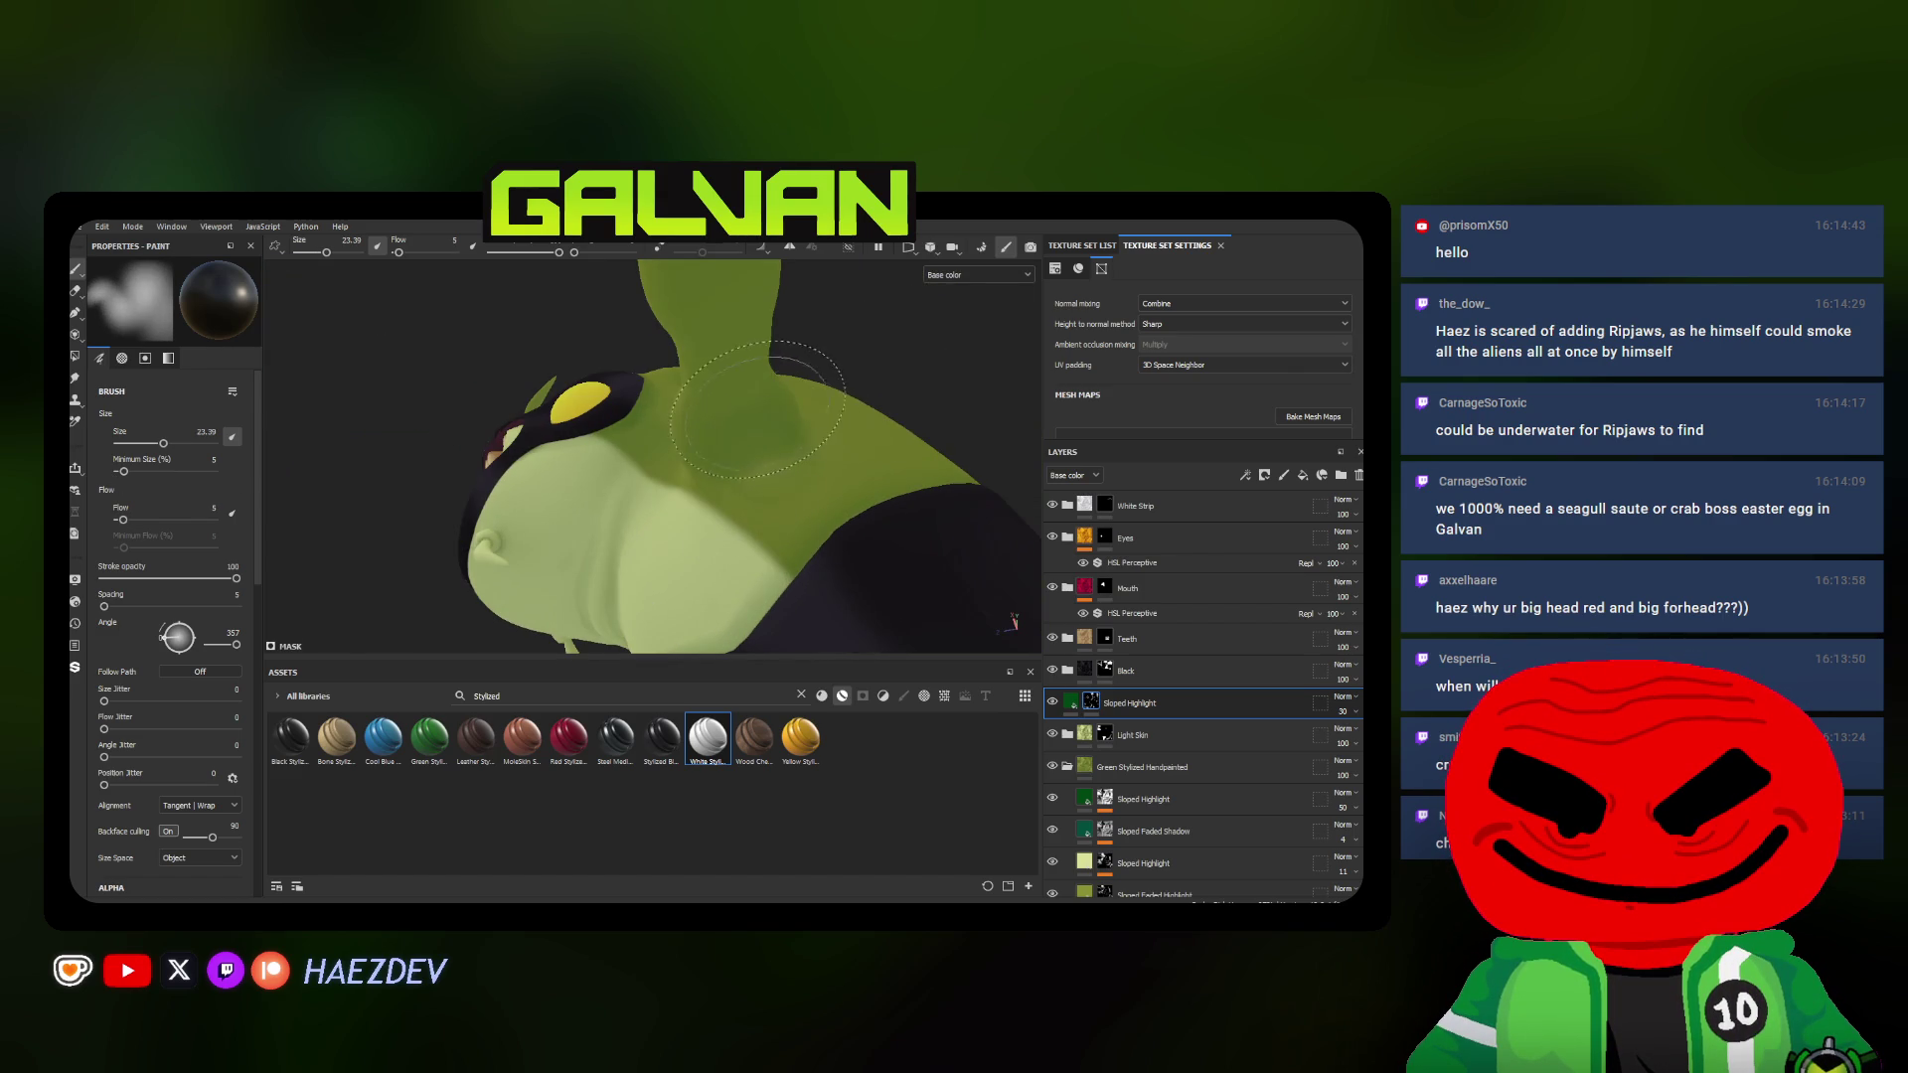
pyautogui.keyDown('alt'); pyautogui.moveTo(798, 463); pyautogui.dragTo(746, 477); pyautogui.keyUp('alt')
pyautogui.moveTo(746, 478)
pyautogui.keyDown('alt'); pyautogui.mouseDown(button='right')
pyautogui.moveTo(761, 448)
pyautogui.moveTo(734, 492)
pyautogui.mouseUp(button='right'); pyautogui.keyUp('alt')
pyautogui.hotkey('ctrl', 'z')
# Highlight the neck and shoulder with a roughly 16.6 brush, then back out to view the torso
pyautogui.moveTo(773, 477)
pyautogui.keyDown('alt'); pyautogui.mouseDown()
pyautogui.moveTo(711, 487)
pyautogui.moveTo(763, 445)
pyautogui.mouseUp(); pyautogui.keyUp('alt')
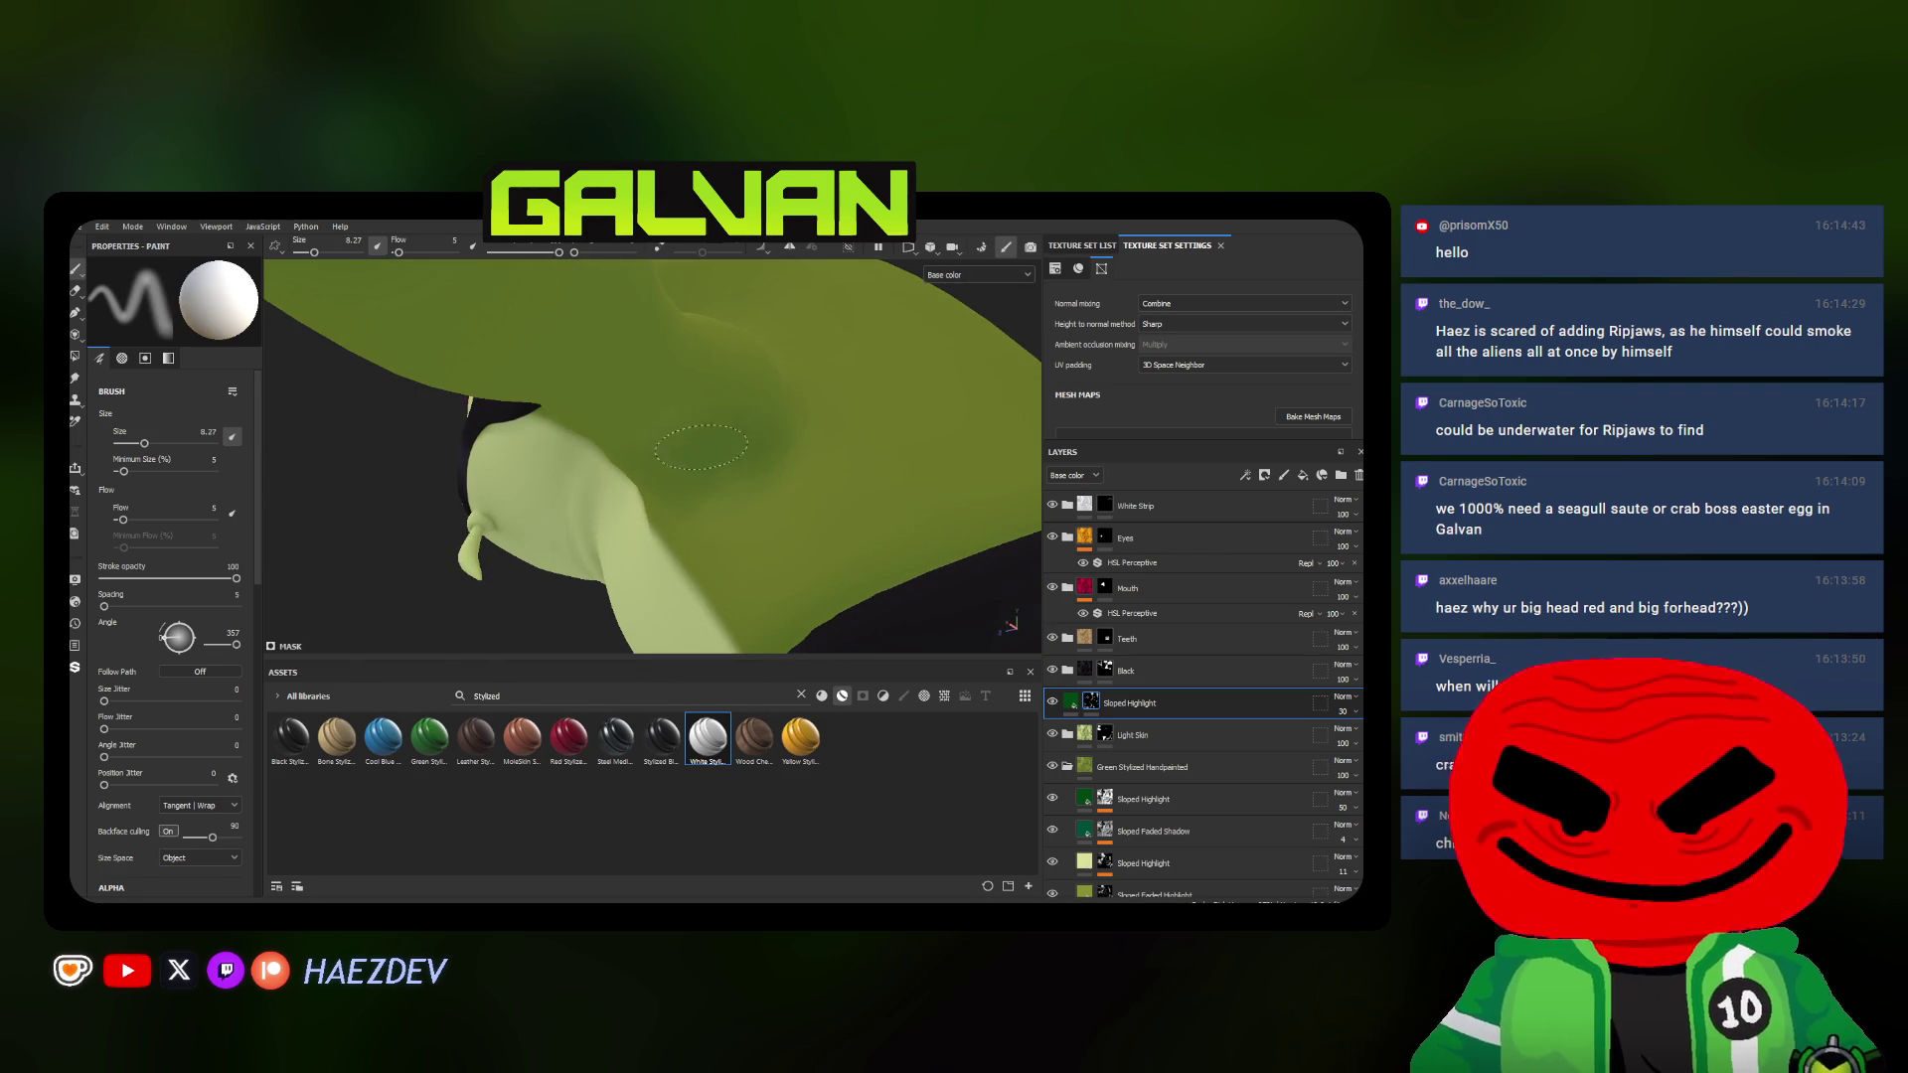
pyautogui.keyDown('alt'); pyautogui.moveTo(728, 484); pyautogui.dragTo(671, 493); pyautogui.keyUp('alt')
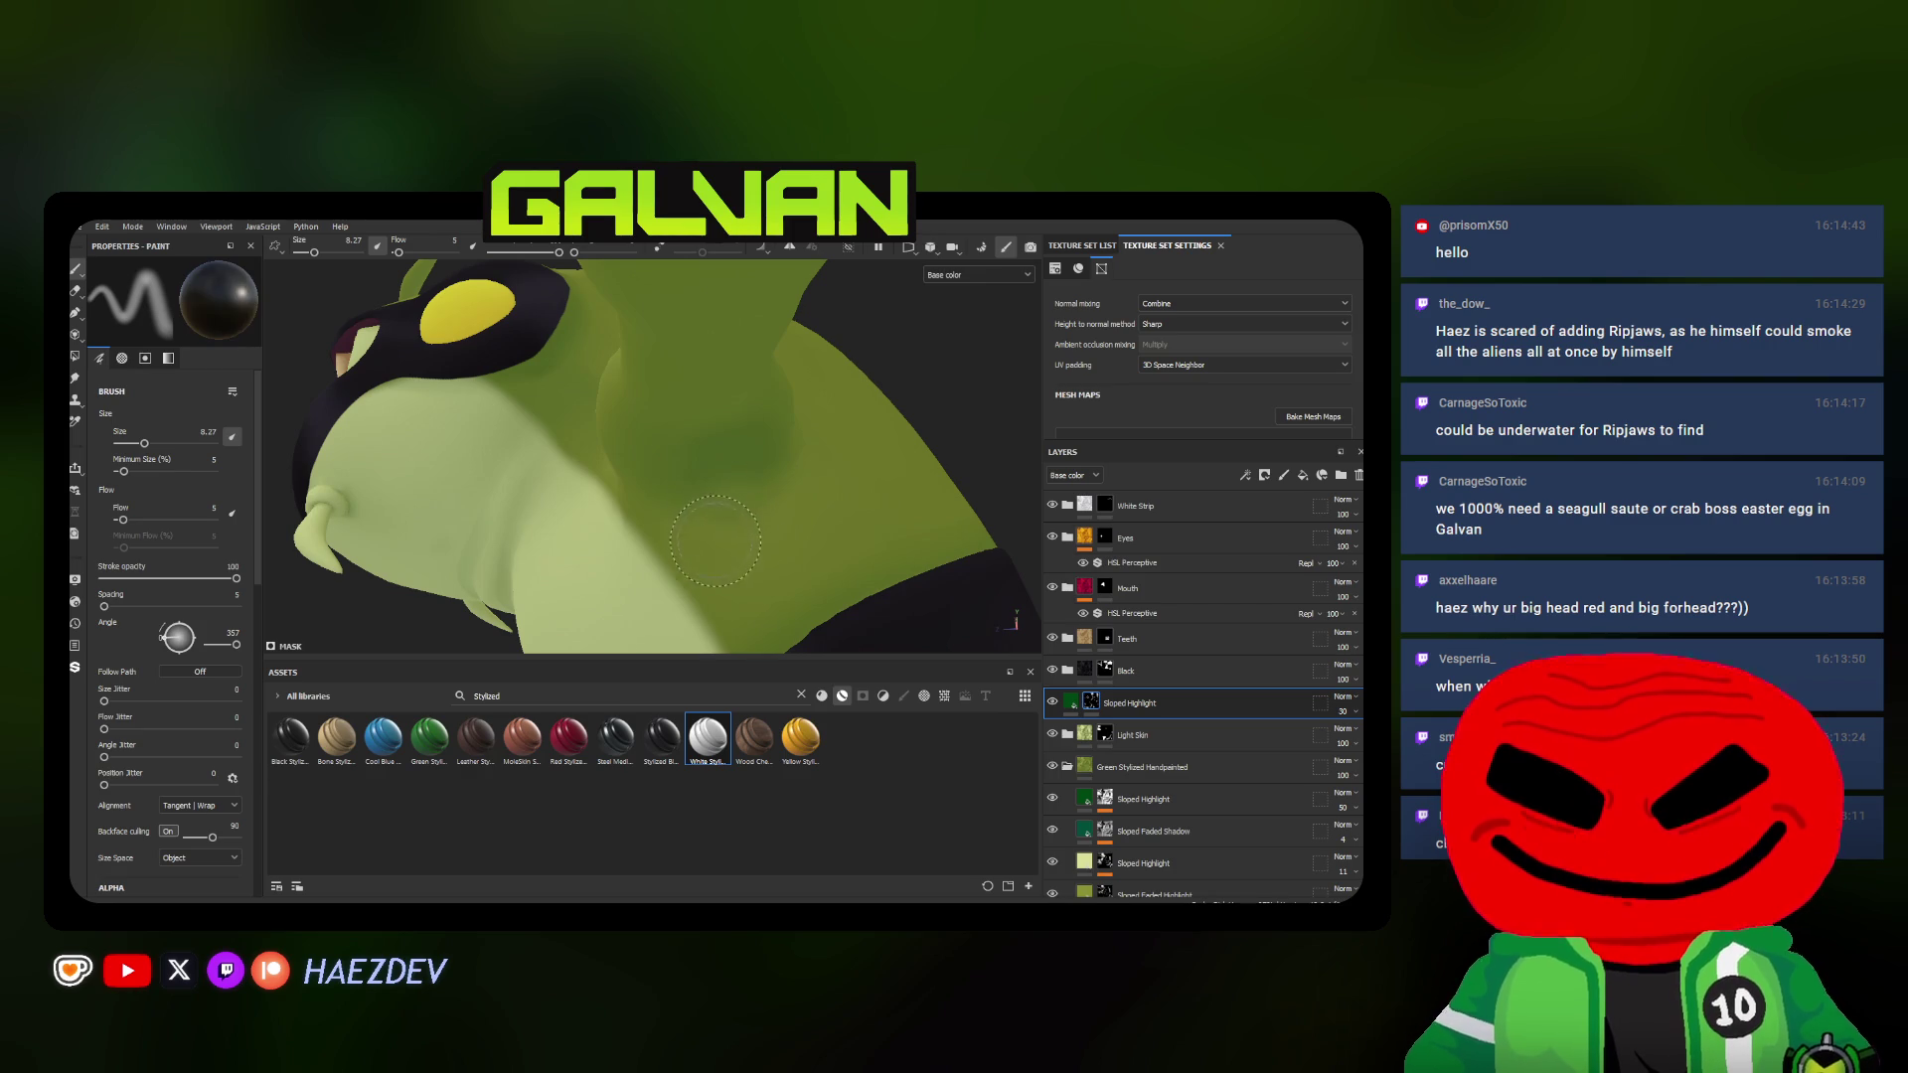
pyautogui.keyDown('ctrl'); pyautogui.moveTo(716, 534); pyautogui.dragTo(776, 534, button='right'); pyautogui.keyUp('ctrl')
pyautogui.keyDown('alt'); pyautogui.moveTo(715, 533); pyautogui.dragTo(711, 422); pyautogui.keyUp('alt')
pyautogui.scroll(3, 732, 425)
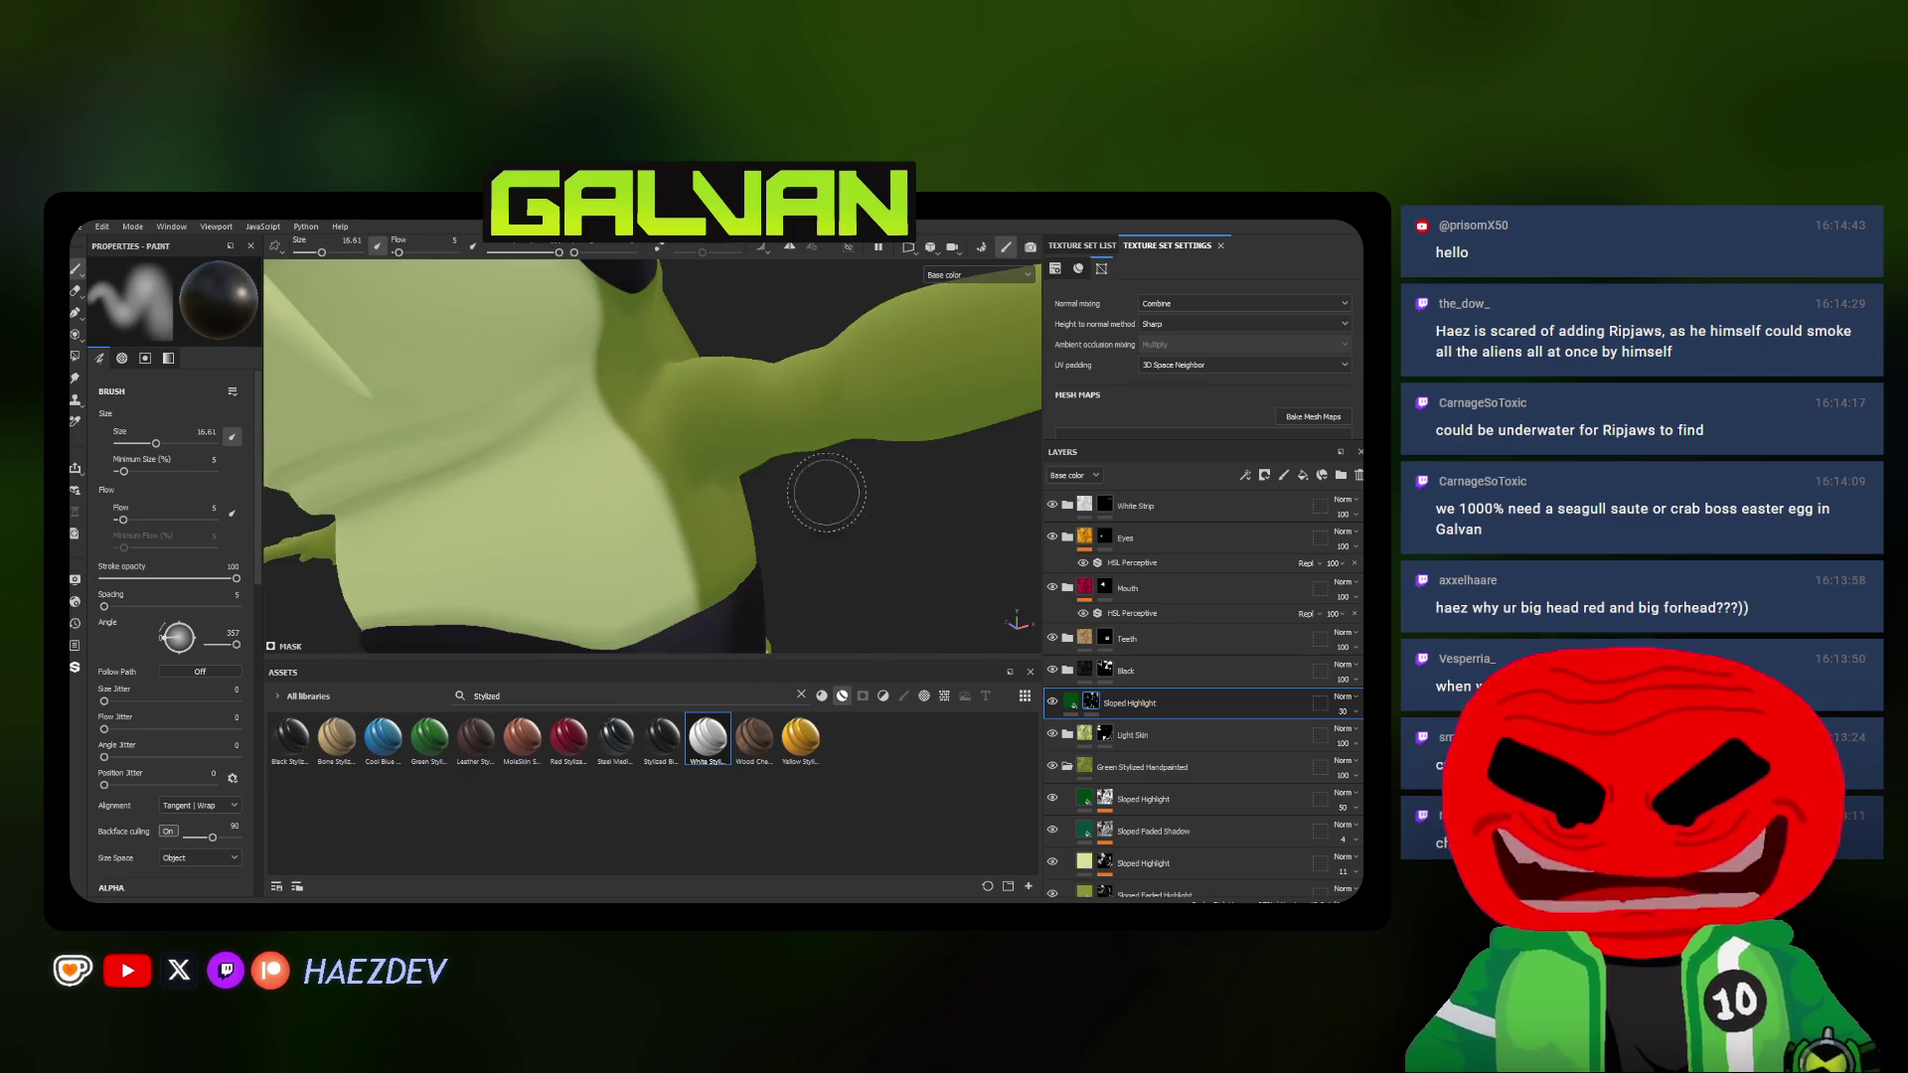
pyautogui.scroll(3, 731, 432)
pyautogui.moveTo(732, 433)
pyautogui.keyDown('ctrl'); pyautogui.mouseDown(button='right')
pyautogui.moveTo(716, 459)
pyautogui.moveTo(673, 453)
pyautogui.mouseUp(button='right'); pyautogui.keyUp('ctrl')
pyautogui.scroll(-2, 715, 460)
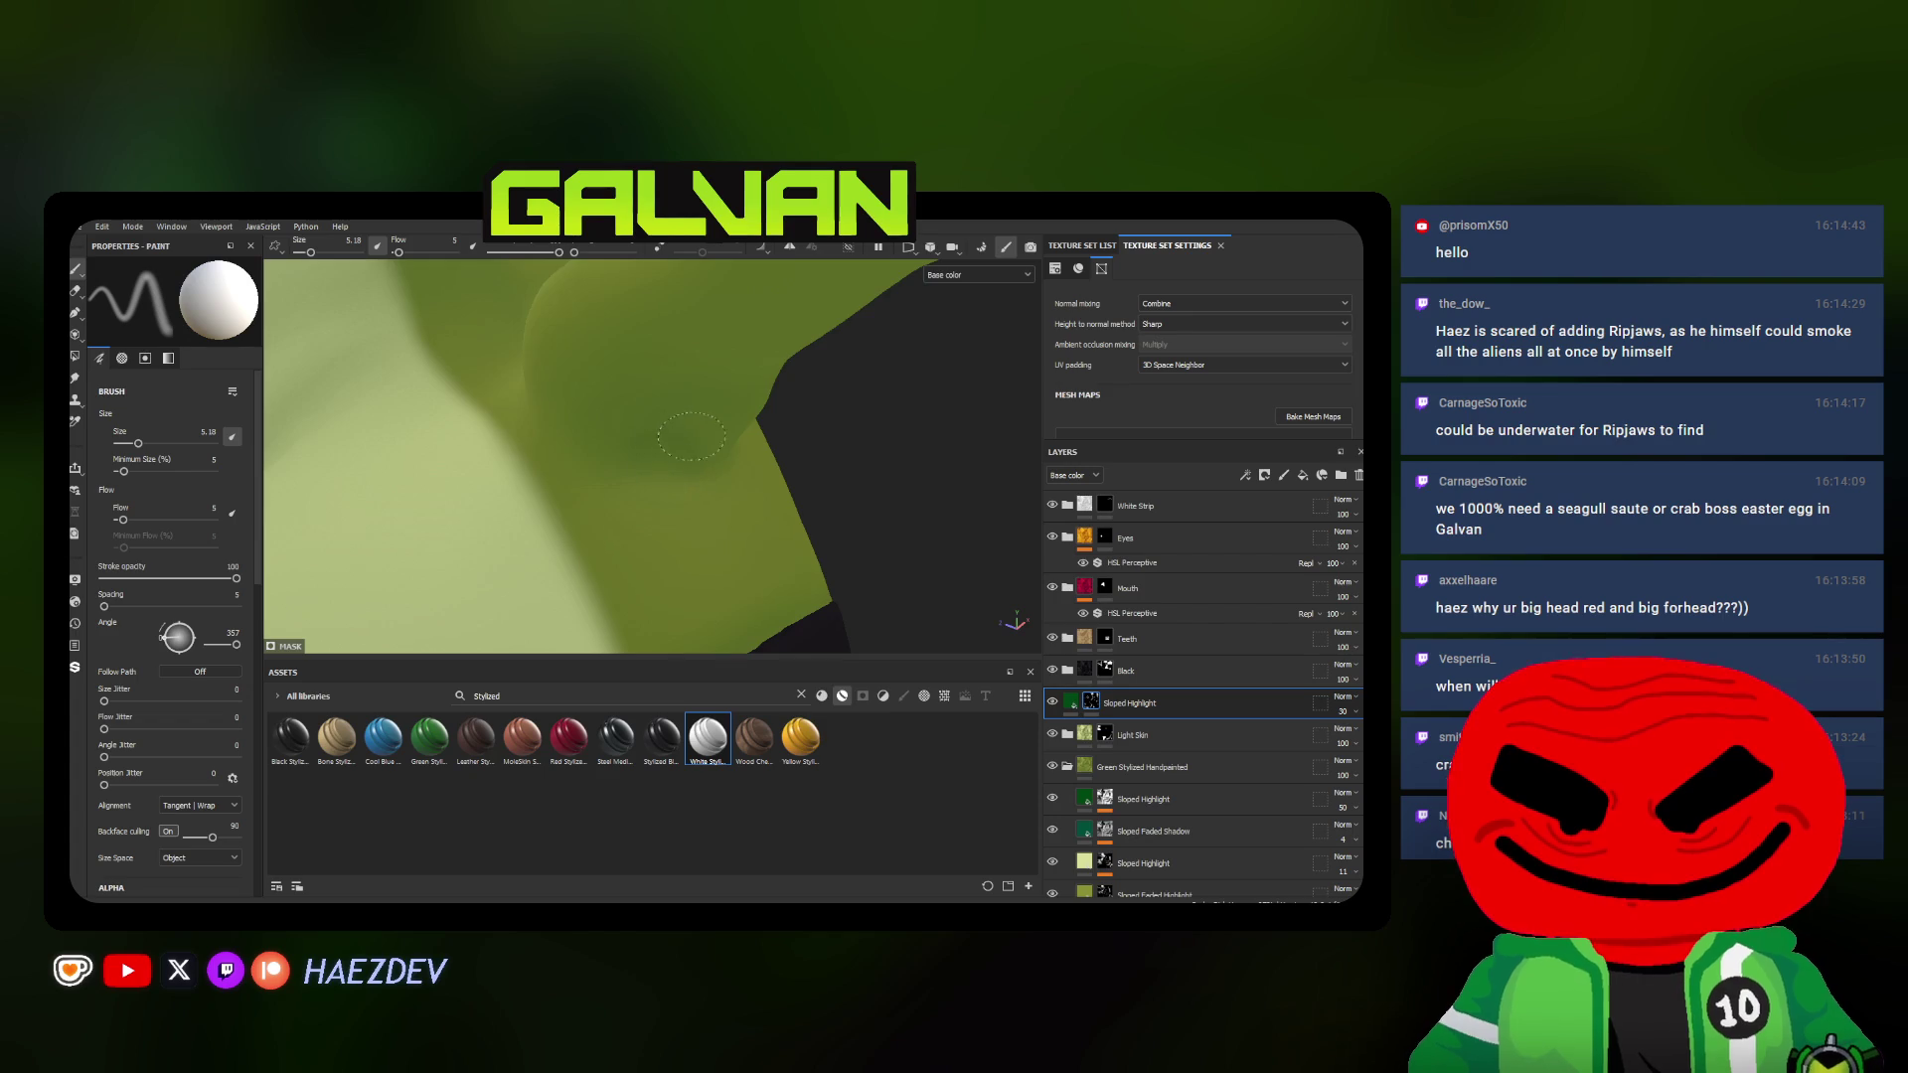
pyautogui.scroll(-3, 692, 436)
pyautogui.moveTo(692, 435)
pyautogui.keyDown('alt'); pyautogui.mouseDown()
pyautogui.moveTo(722, 519)
pyautogui.moveTo(834, 538)
pyautogui.moveTo(642, 509)
pyautogui.mouseUp(); pyautogui.keyUp('alt')
pyautogui.scroll(-3, 722, 520)
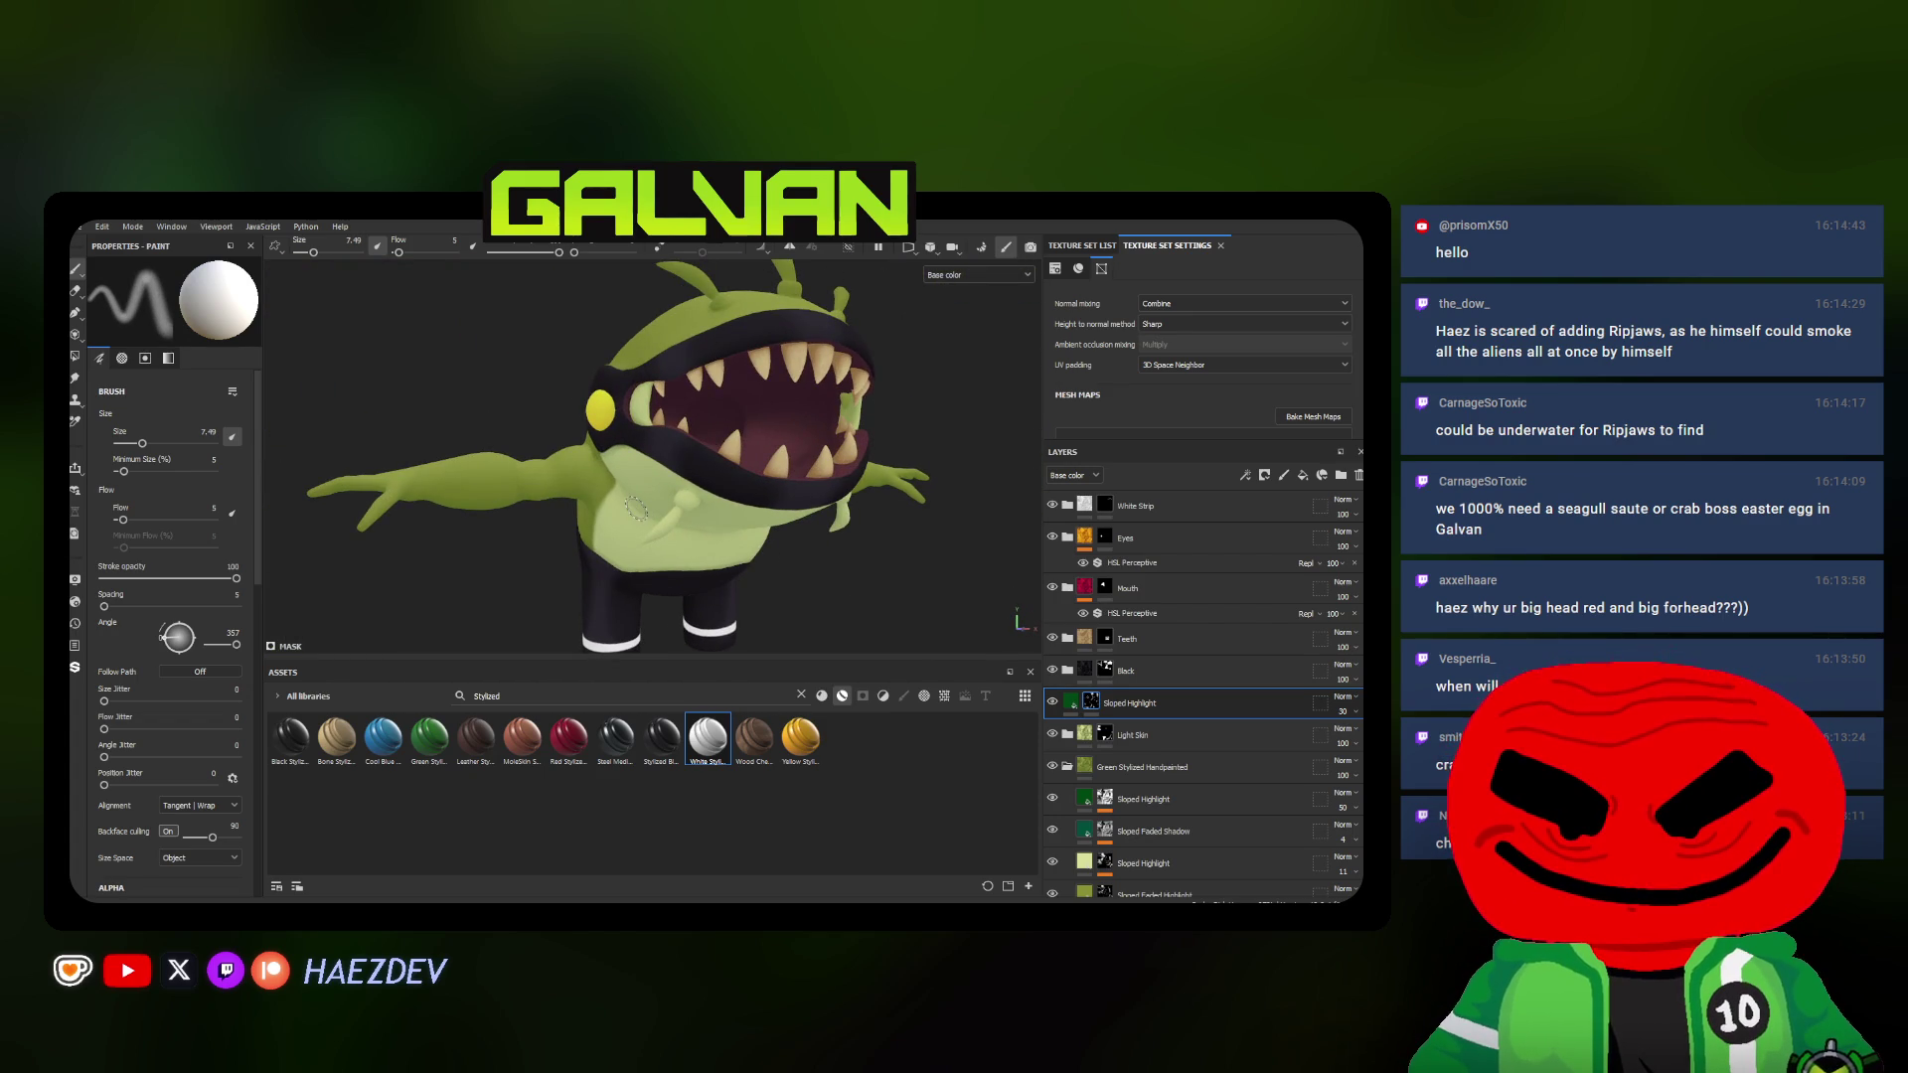
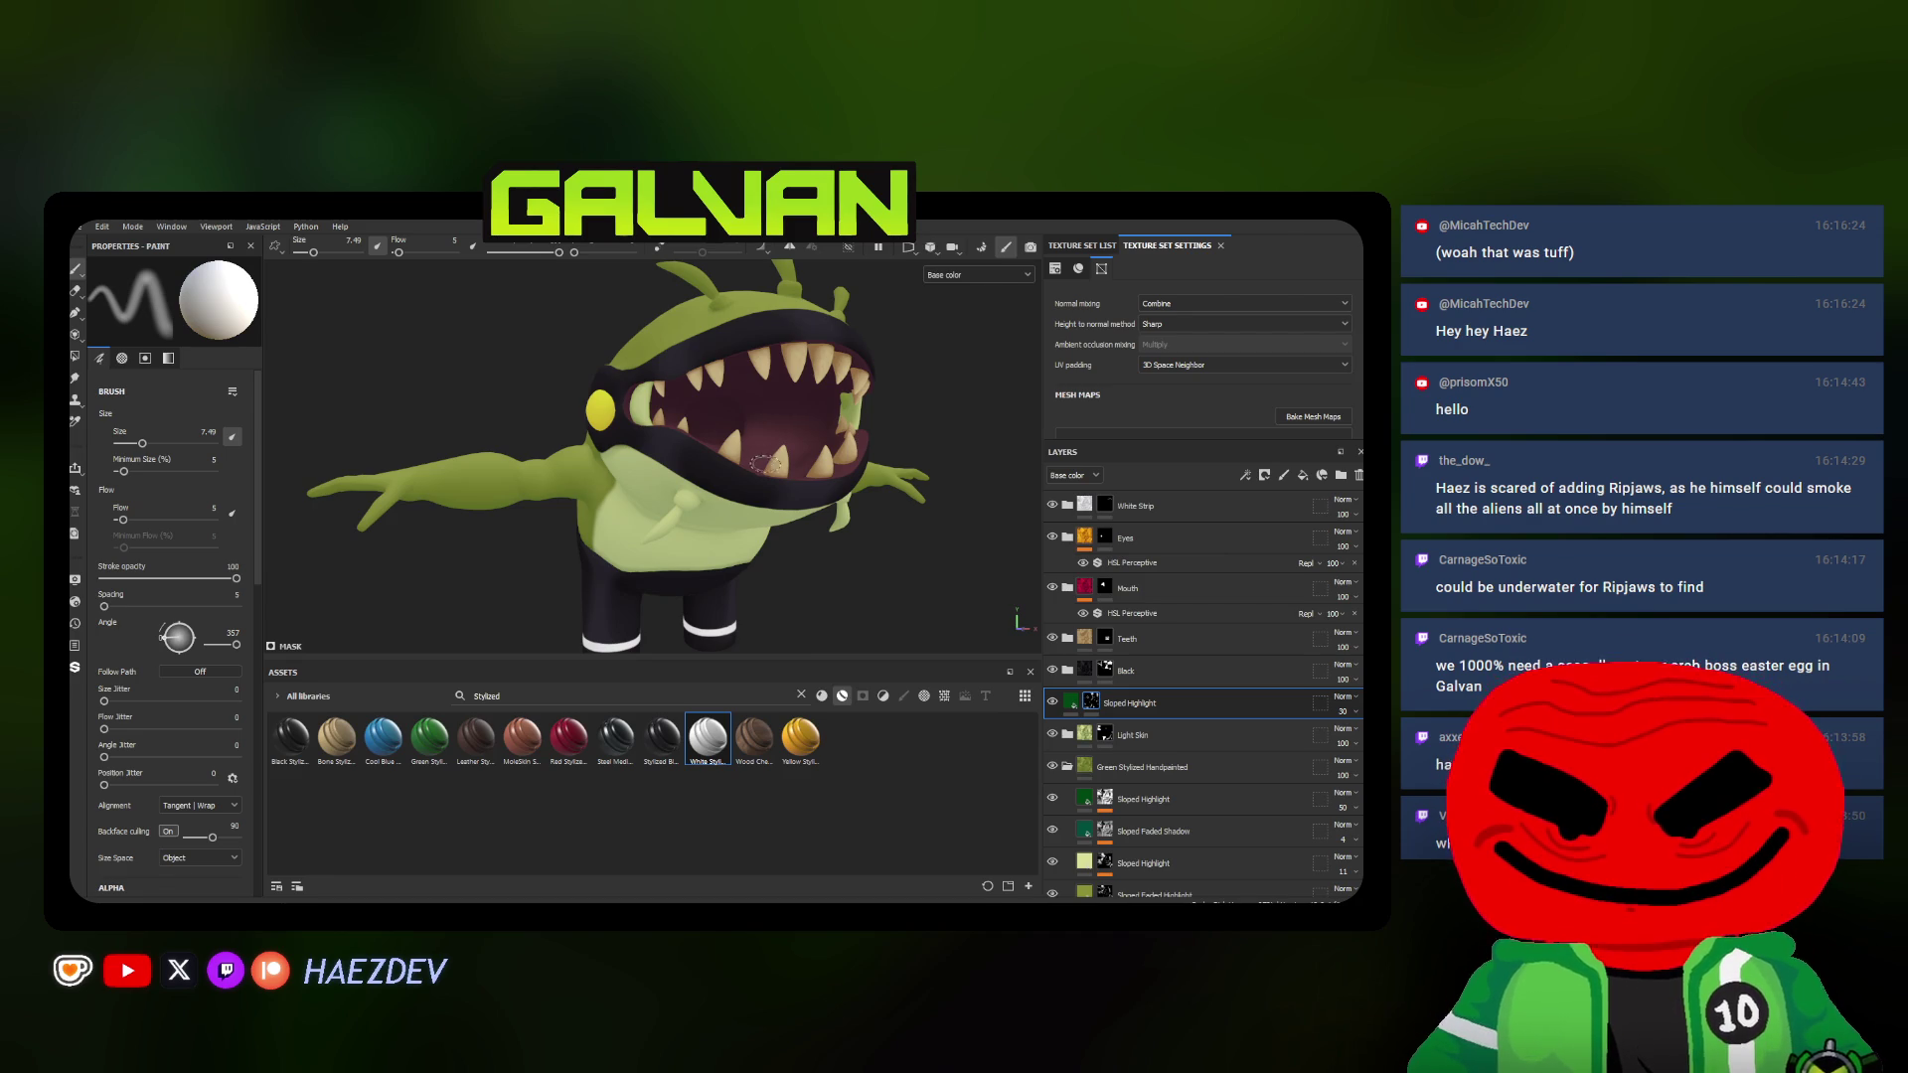
# Inspect the toothy mouth, right eye and full side profile of the alien
pyautogui.keyDown('alt'); pyautogui.moveTo(758, 465); pyautogui.dragTo(688, 465); pyautogui.keyUp('alt')
pyautogui.scroll(2, 688, 466)
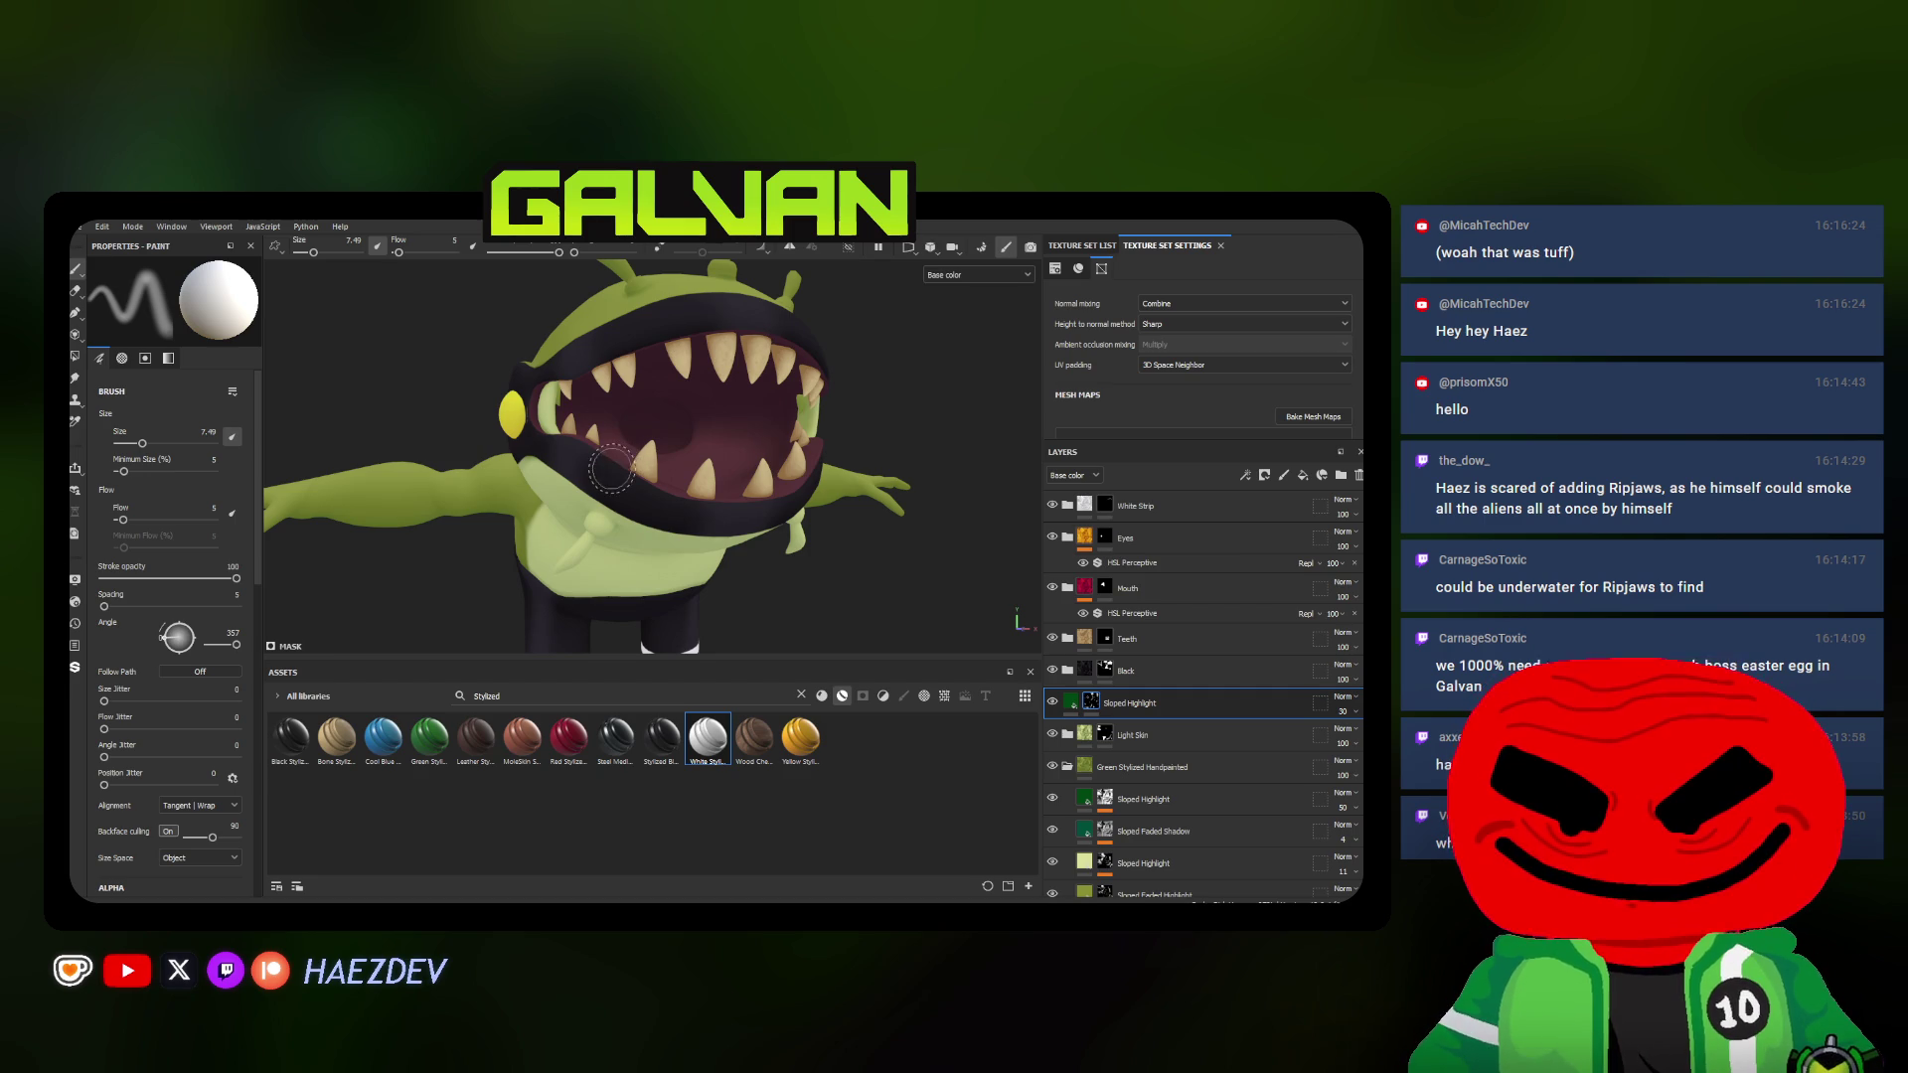
pyautogui.keyDown('alt'); pyautogui.moveTo(580, 422); pyautogui.dragTo(498, 494); pyautogui.keyUp('alt')
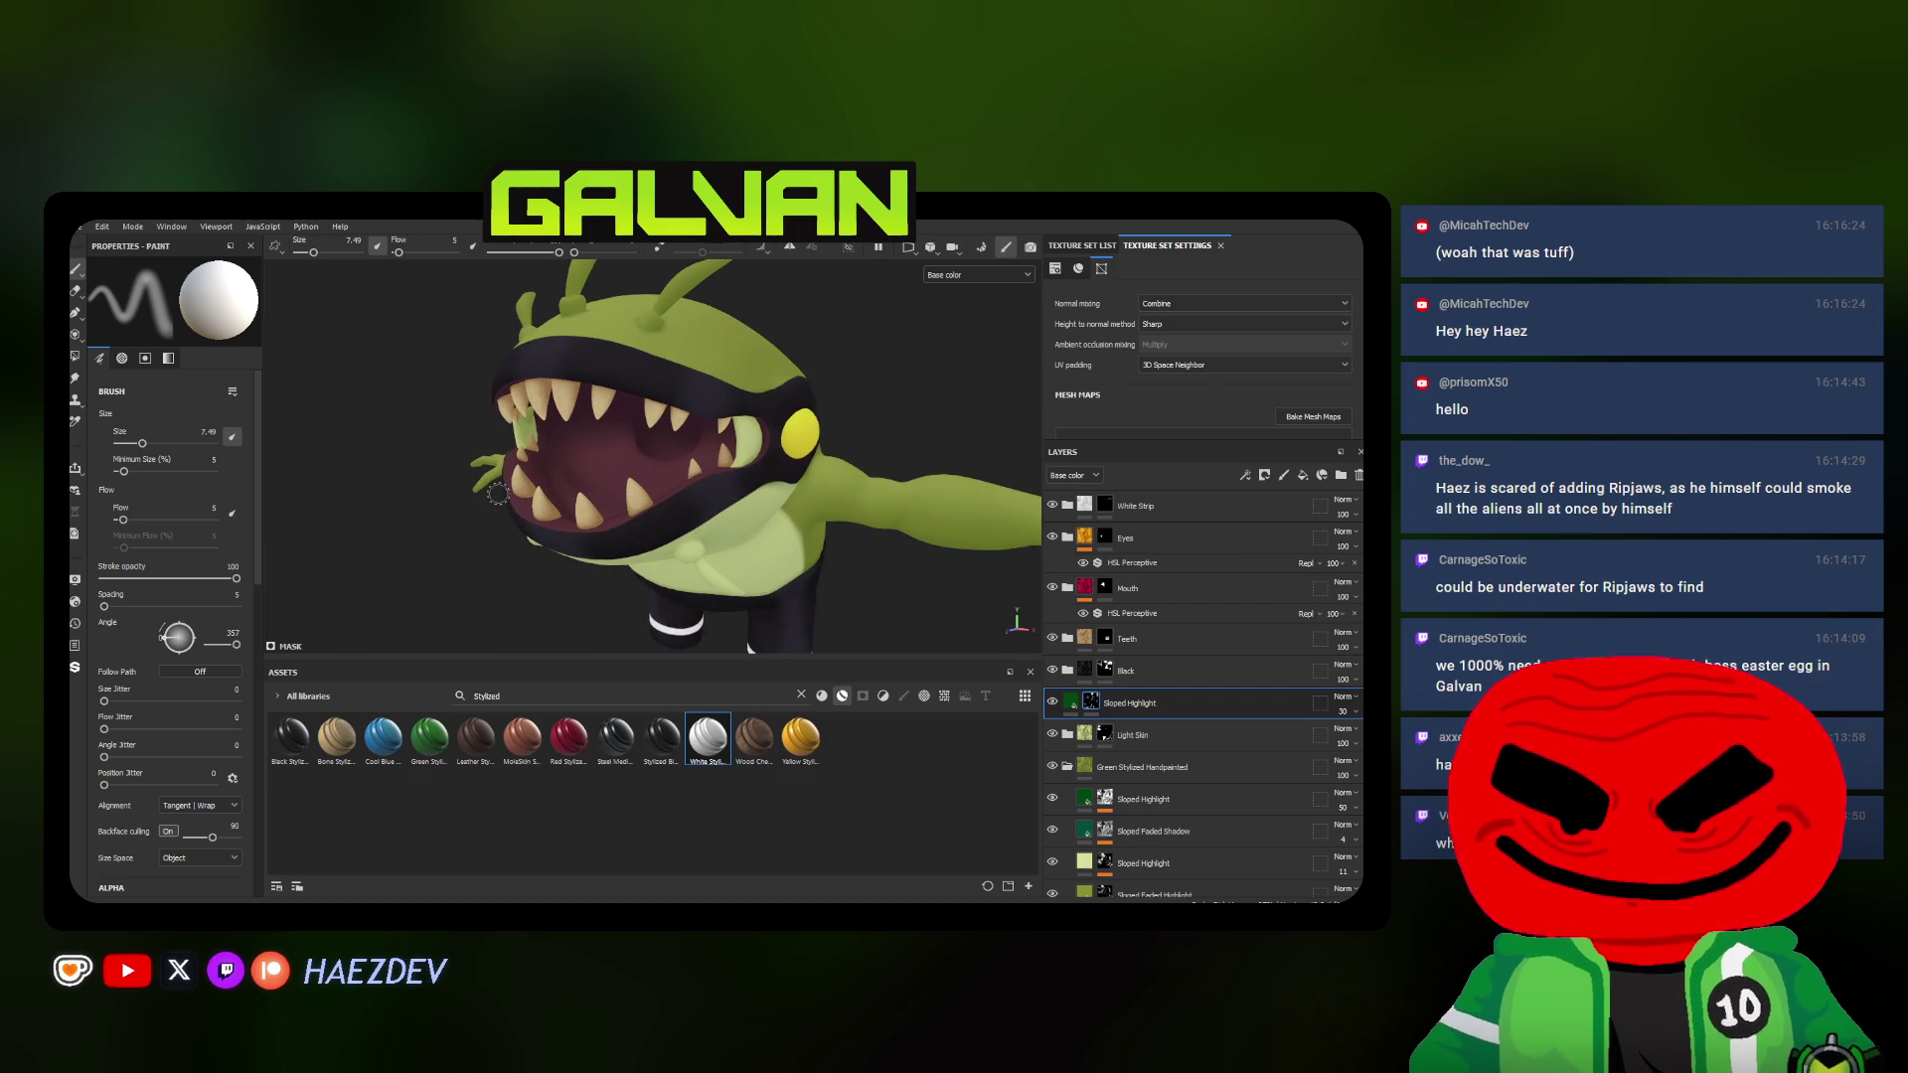
pyautogui.keyDown('alt'); pyautogui.moveTo(763, 267); pyautogui.dragTo(620, 421); pyautogui.keyUp('alt')
pyautogui.scroll(4, 530, 447)
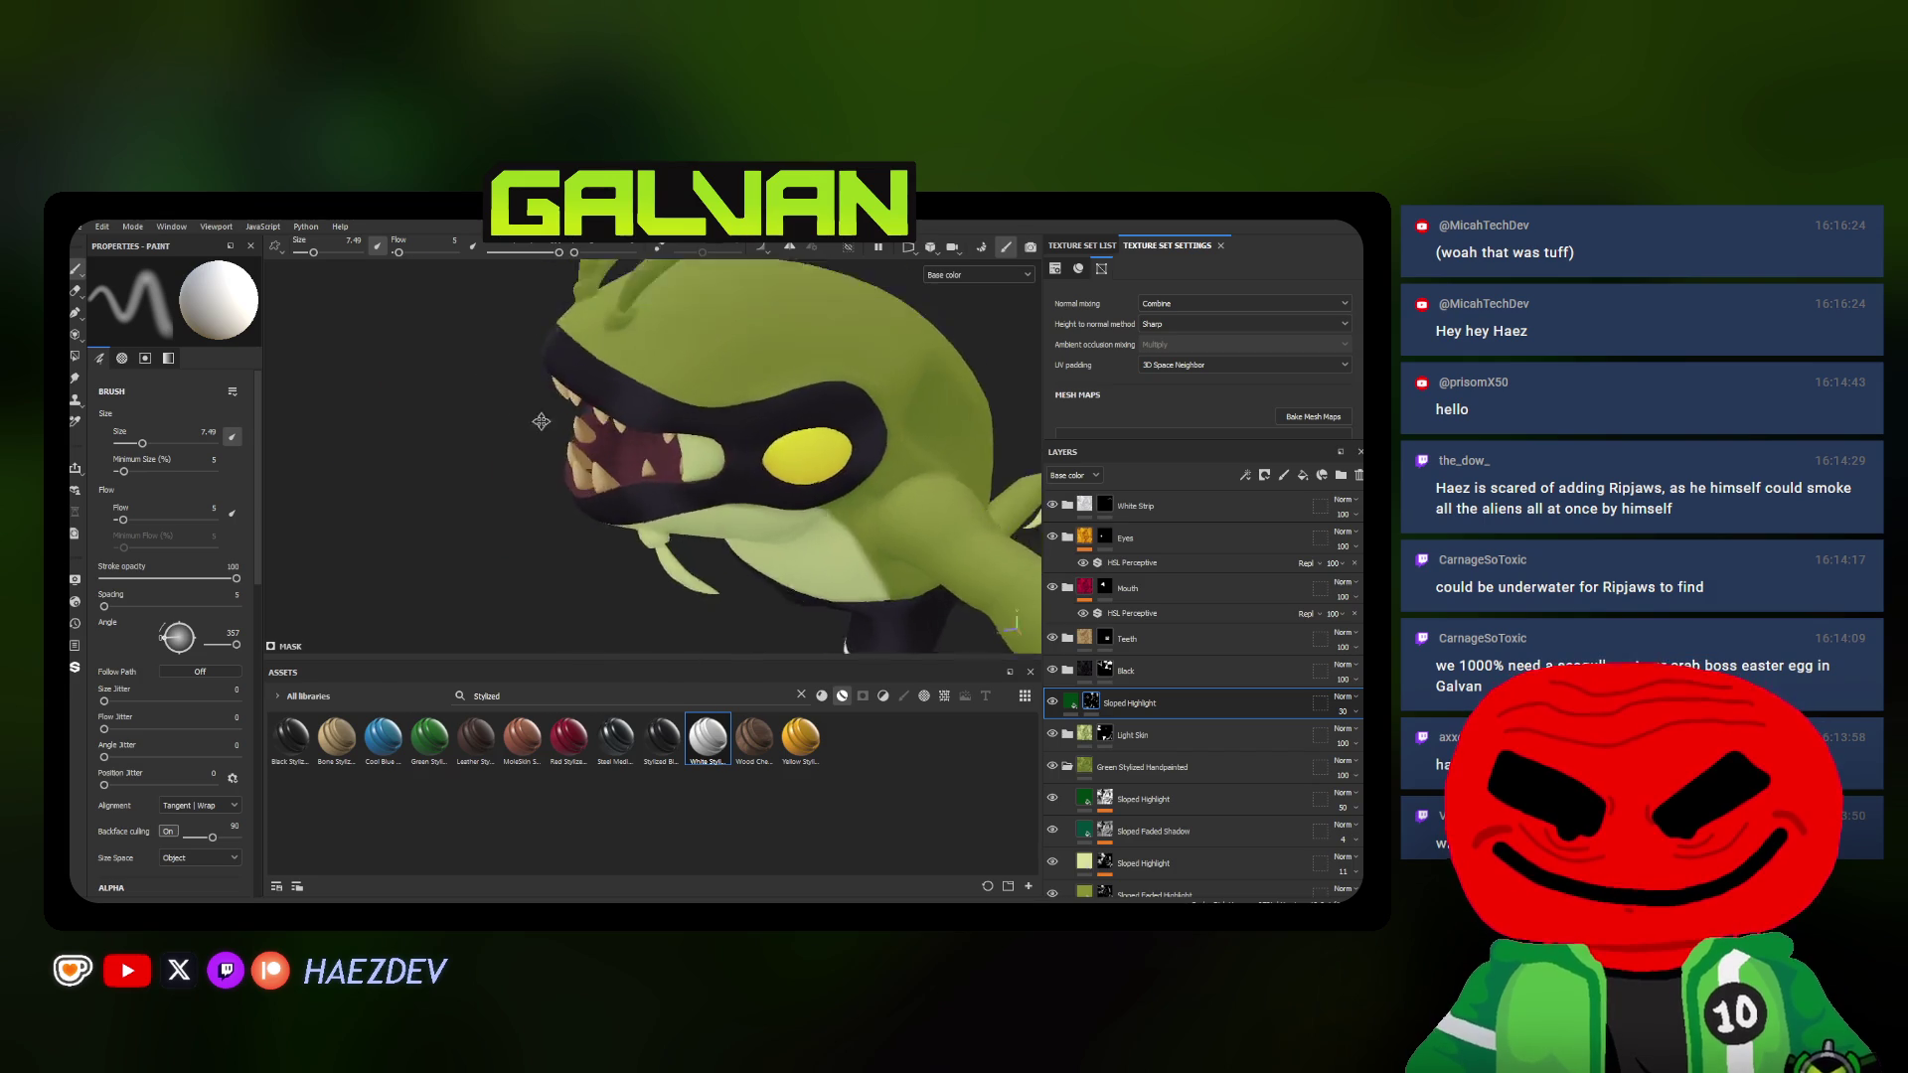
pyautogui.scroll(-4, 730, 560)
pyautogui.moveTo(732, 562)
pyautogui.keyDown('alt'); pyautogui.mouseDown()
pyautogui.moveTo(642, 426)
pyautogui.moveTo(422, 482)
pyautogui.mouseUp(); pyautogui.keyUp('alt')
pyautogui.scroll(3, 676, 489)
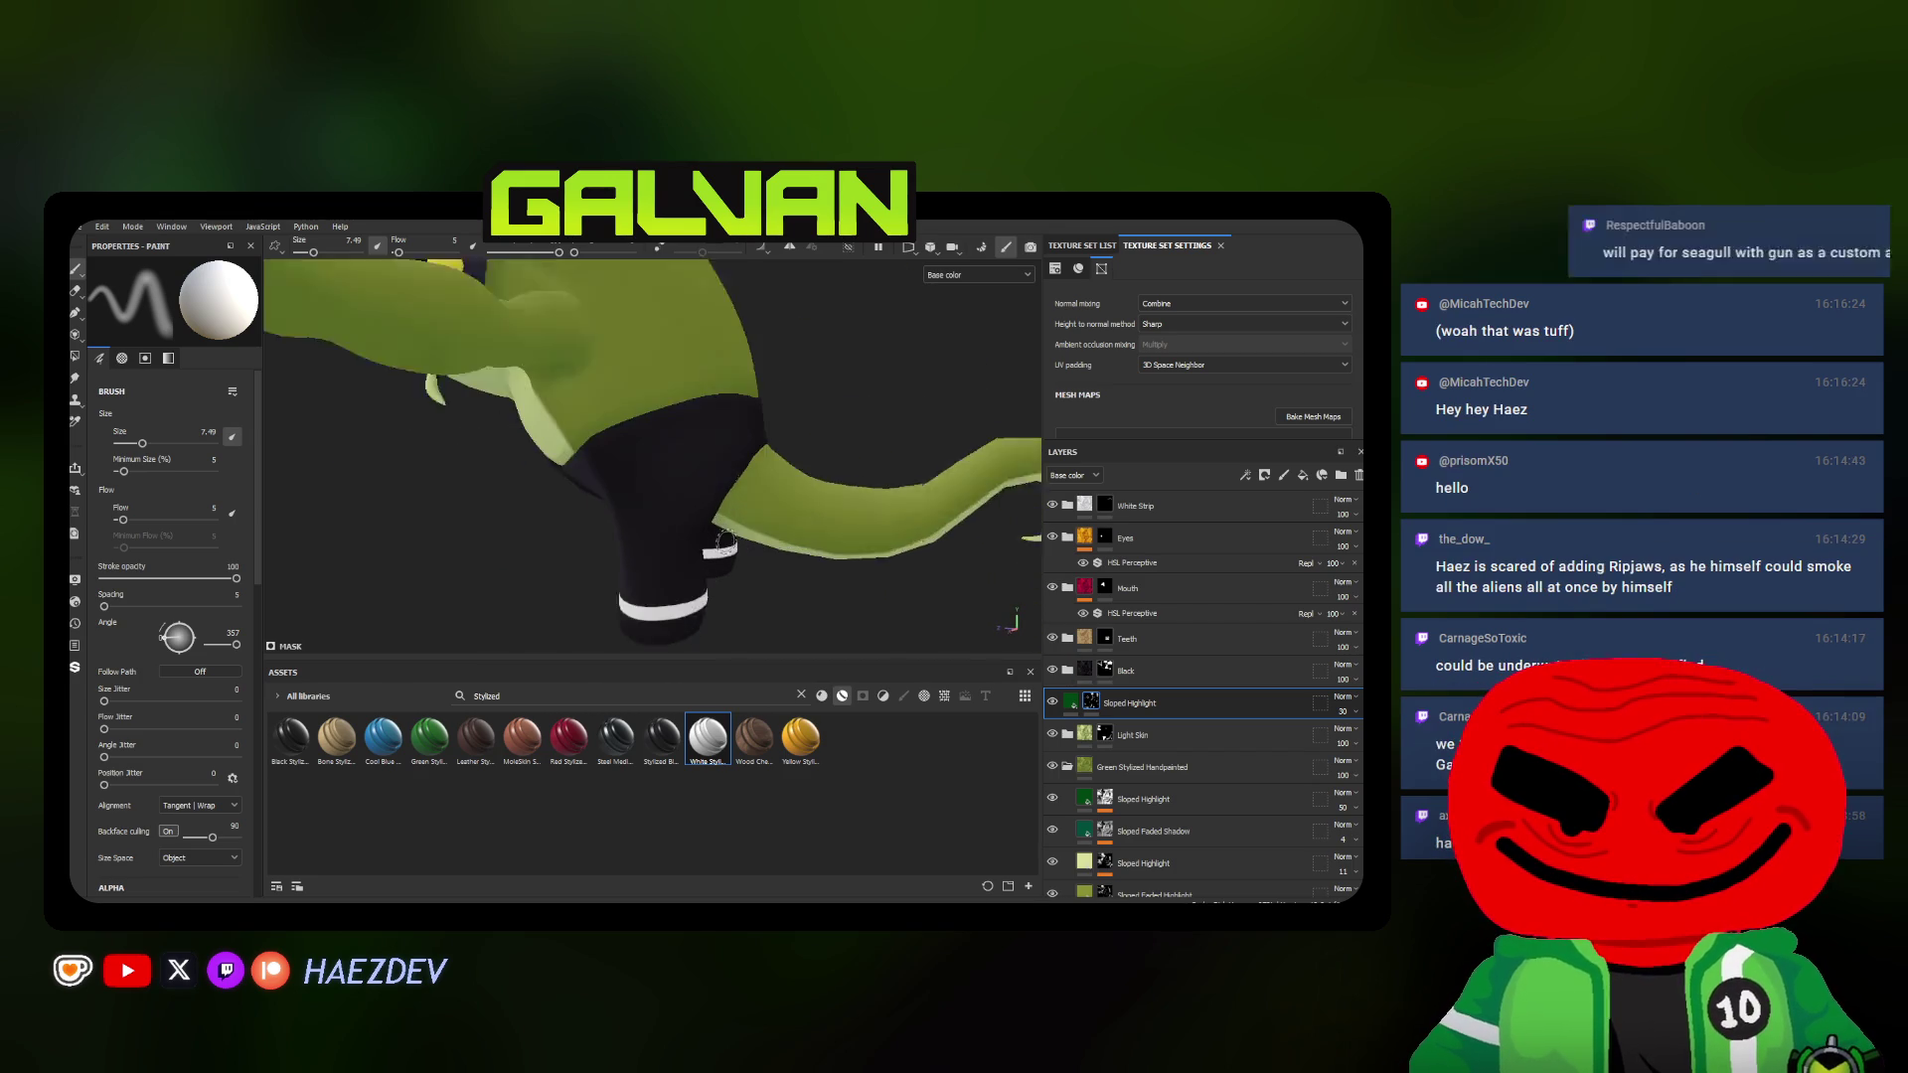
pyautogui.scroll(2, 675, 489)
pyautogui.scroll(1, 676, 490)
# Look over the leg, tail and back while varying the brush between about 7.5 and 15
pyautogui.keyDown('ctrl'); pyautogui.moveTo(642, 493); pyautogui.dragTo(654, 492, button='right'); pyautogui.keyUp('ctrl')
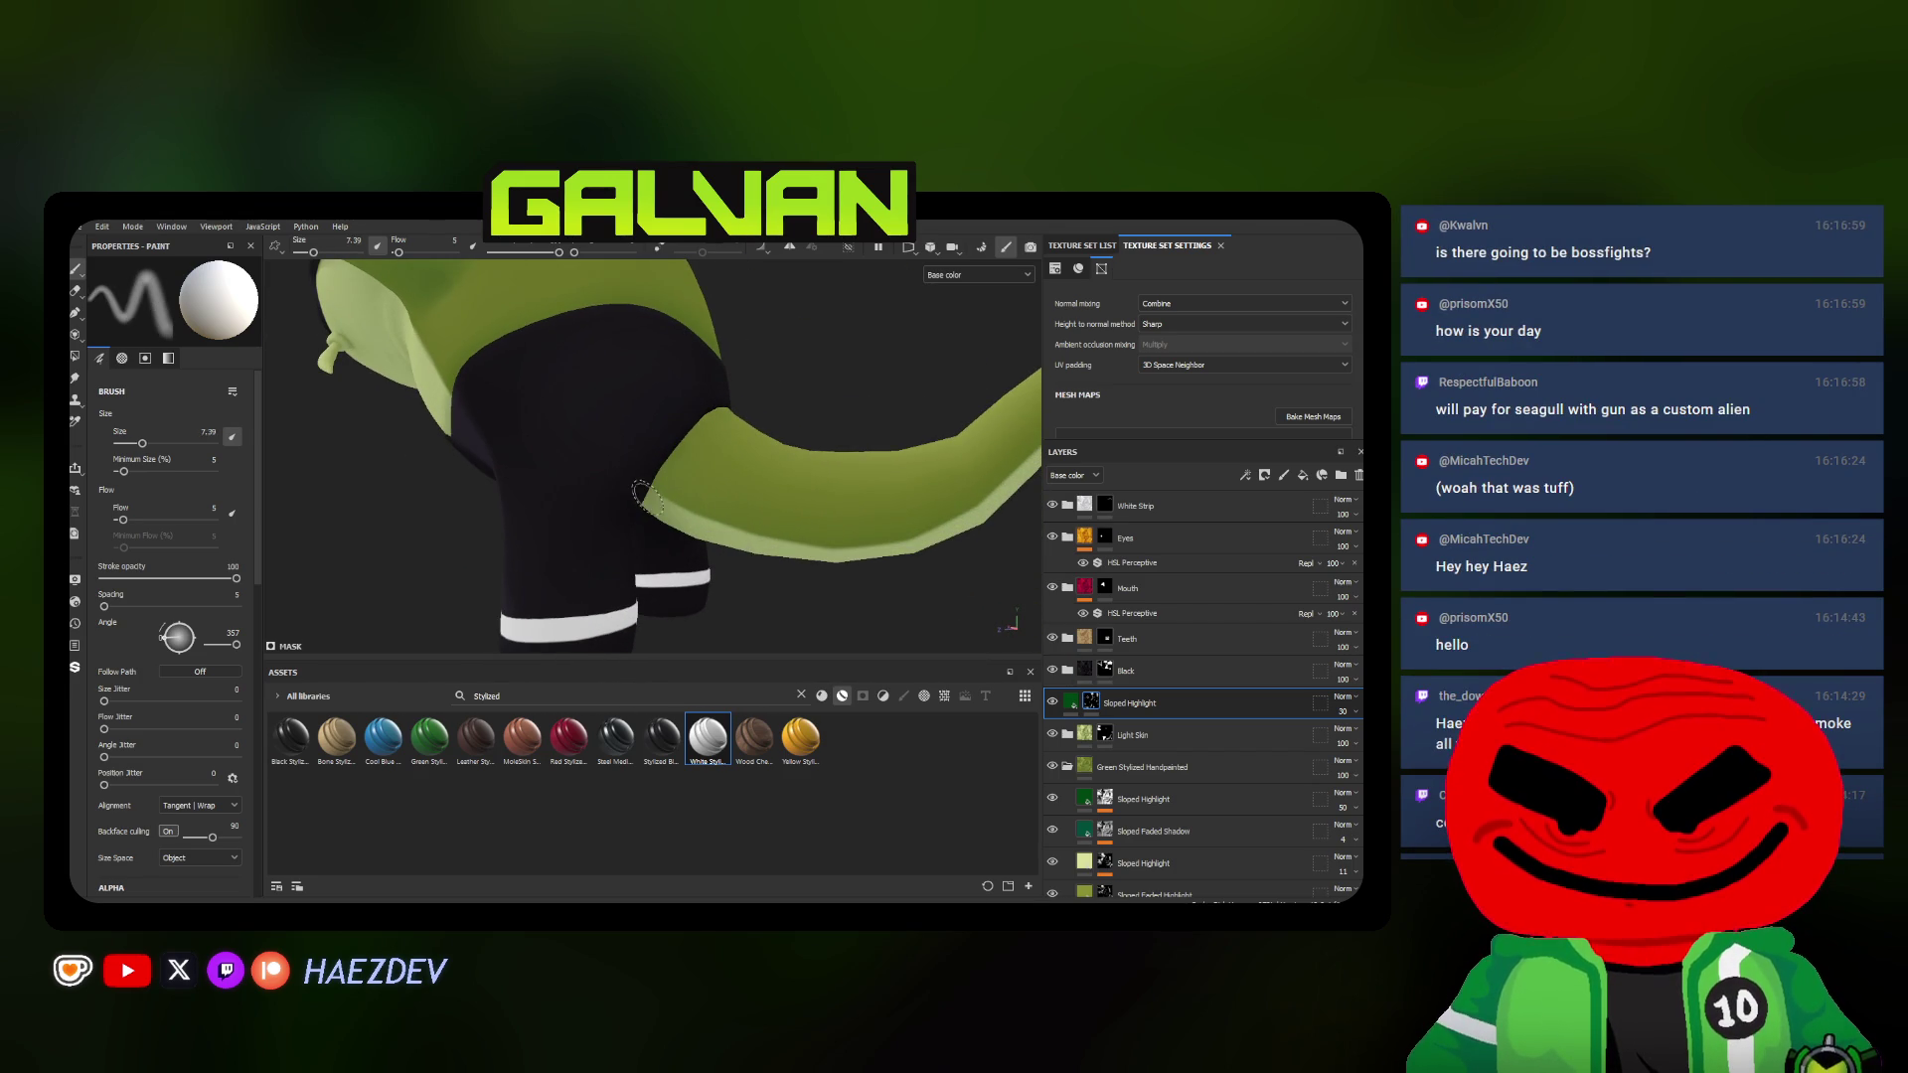
pyautogui.keyDown('alt'); pyautogui.moveTo(653, 492); pyautogui.dragTo(685, 444); pyautogui.keyUp('alt')
pyautogui.keyDown('ctrl'); pyautogui.moveTo(684, 445); pyautogui.dragTo(646, 467, button='right'); pyautogui.keyUp('ctrl')
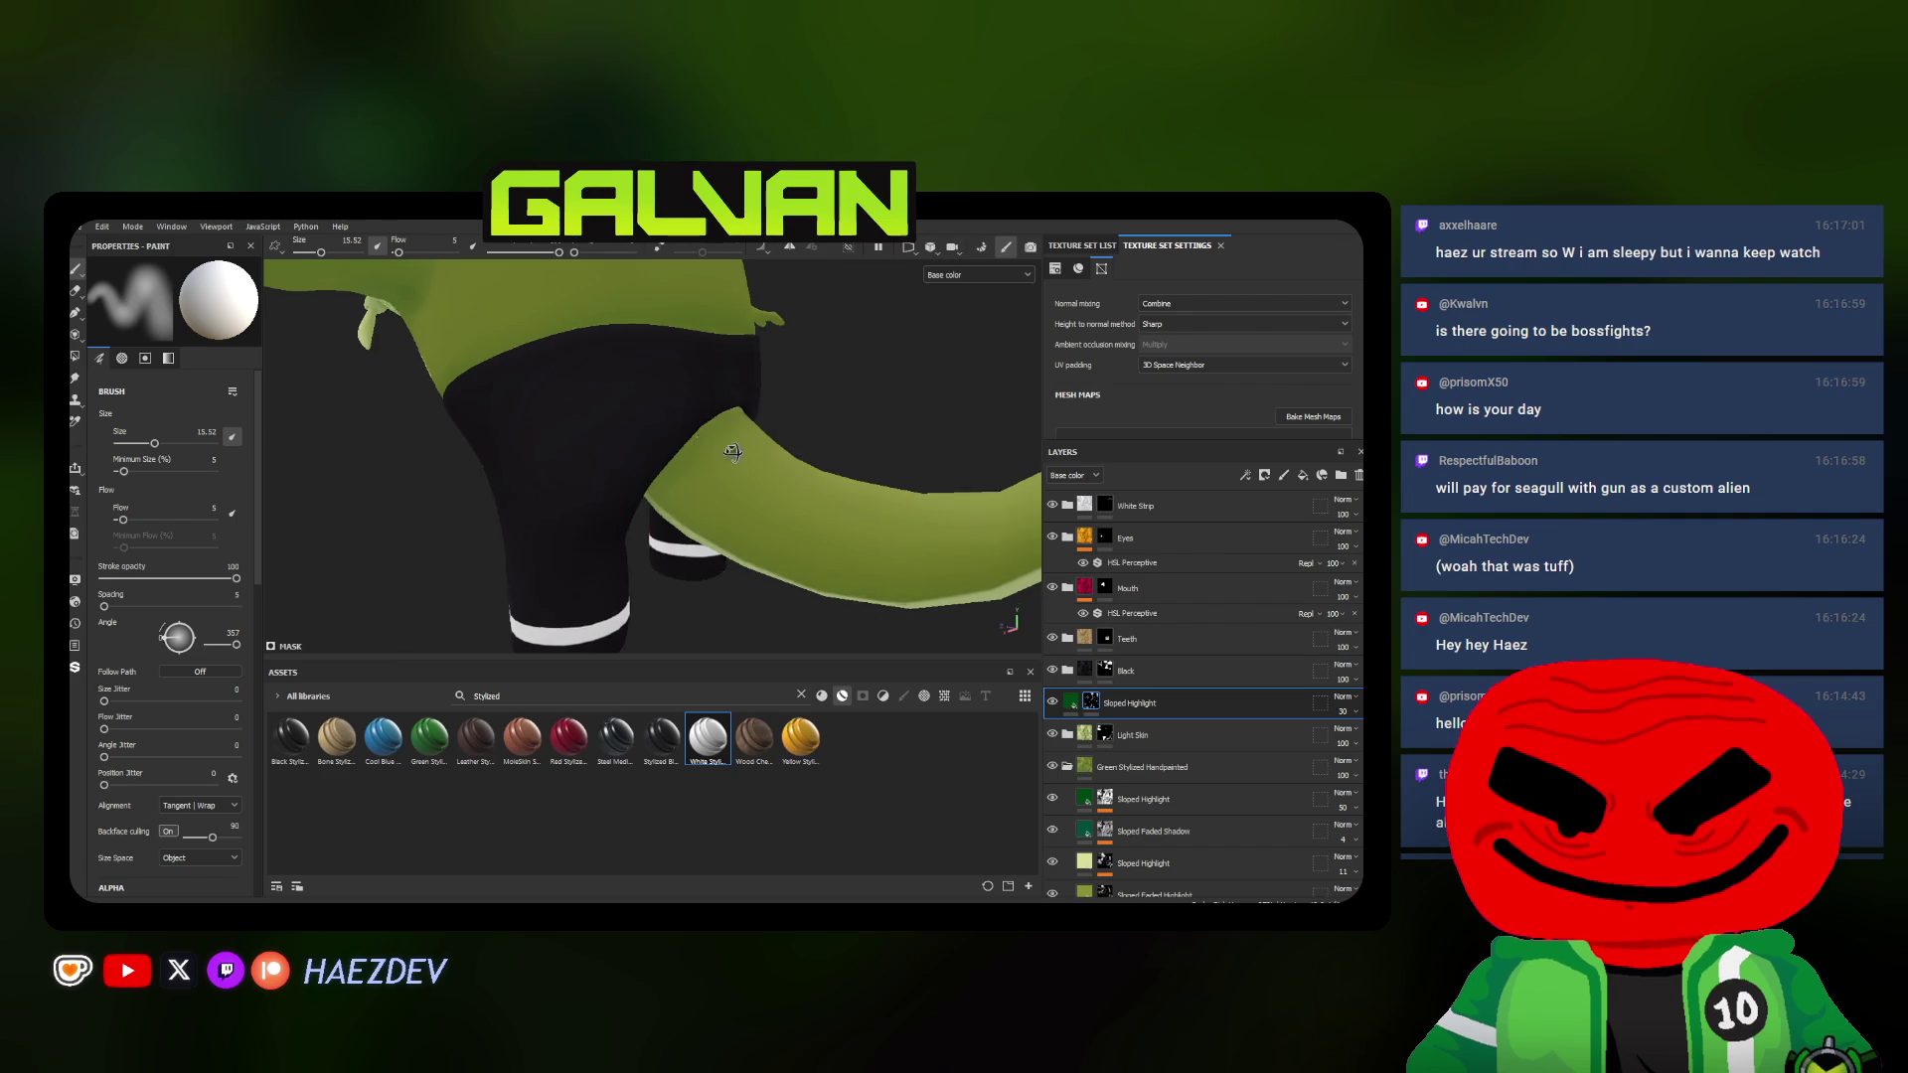
pyautogui.scroll(2, 646, 467)
pyautogui.keyDown('alt'); pyautogui.moveTo(646, 467); pyautogui.dragTo(653, 553); pyautogui.keyUp('alt')
pyautogui.keyDown('ctrl'); pyautogui.moveTo(652, 543); pyautogui.dragTo(636, 508, button='right'); pyautogui.keyUp('ctrl')
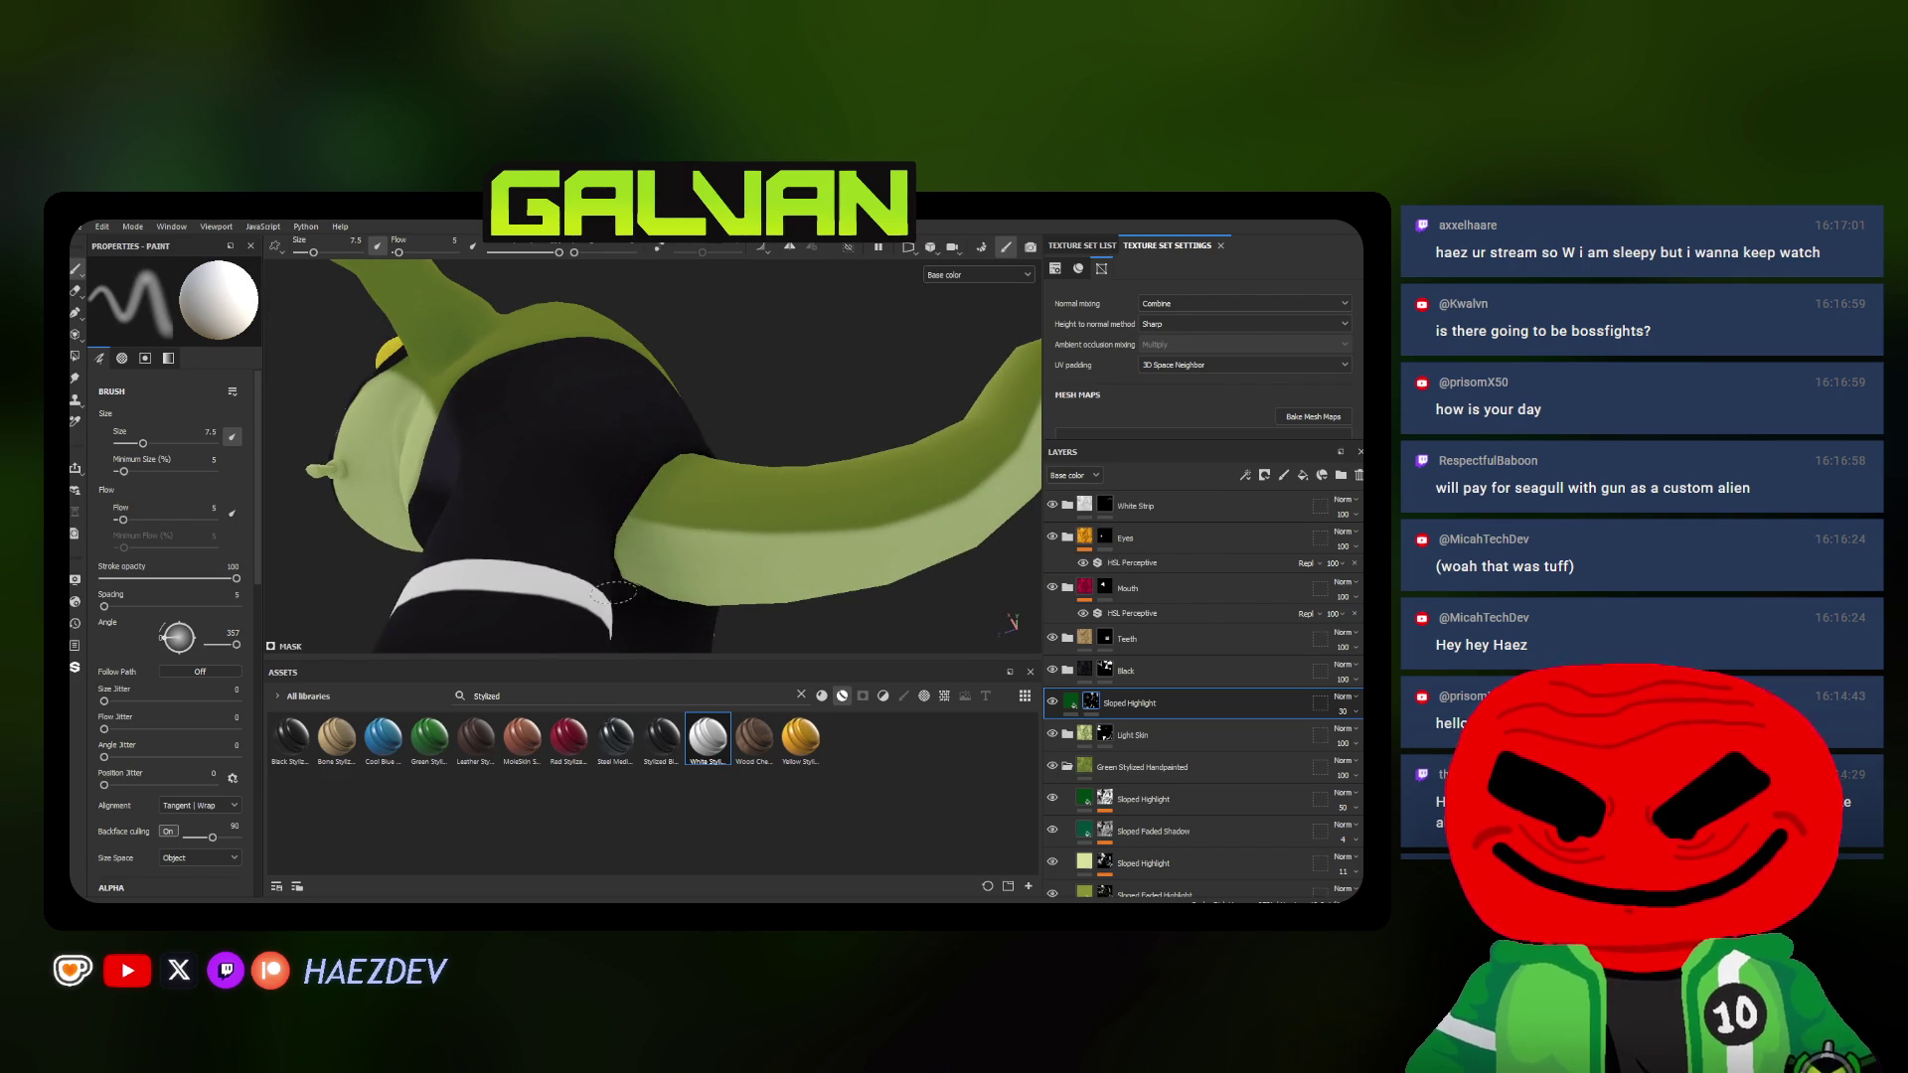
pyautogui.keyDown('alt'); pyautogui.moveTo(631, 603); pyautogui.dragTo(630, 583); pyautogui.keyUp('alt')
pyautogui.moveTo(658, 441)
pyautogui.keyDown('alt'); pyautogui.mouseDown()
pyautogui.moveTo(582, 433)
pyautogui.moveTo(758, 519)
pyautogui.moveTo(697, 510)
pyautogui.mouseUp(); pyautogui.keyUp('alt')
pyautogui.scroll(-5, 584, 434)
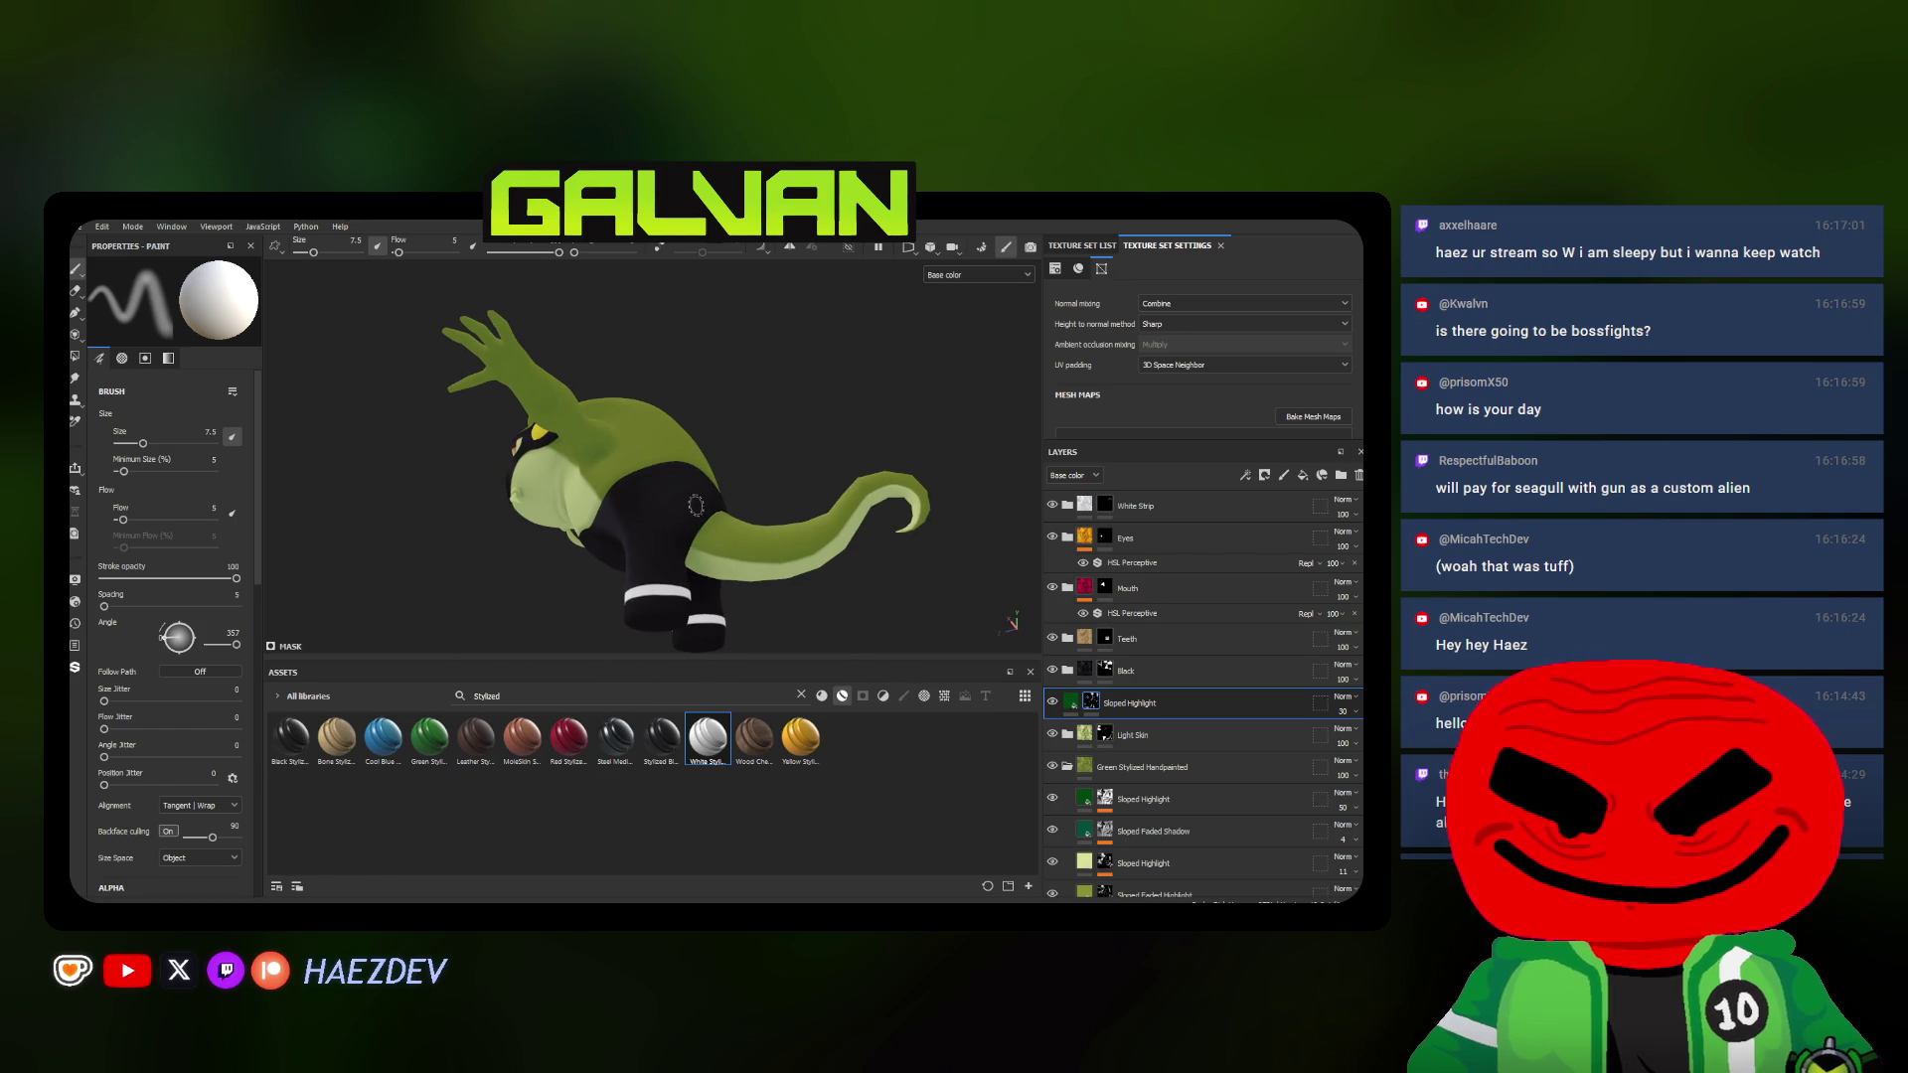
pyautogui.moveTo(694, 504)
pyautogui.keyDown('alt'); pyautogui.mouseDown()
pyautogui.moveTo(461, 501)
pyautogui.moveTo(597, 448)
pyautogui.mouseUp(); pyautogui.keyUp('alt')
pyautogui.scroll(3, 597, 449)
pyautogui.moveTo(596, 448)
pyautogui.keyDown('alt'); pyautogui.mouseDown(button='middle')
pyautogui.moveTo(701, 442)
pyautogui.moveTo(680, 453)
pyautogui.mouseUp(button='middle'); pyautogui.keyUp('alt')
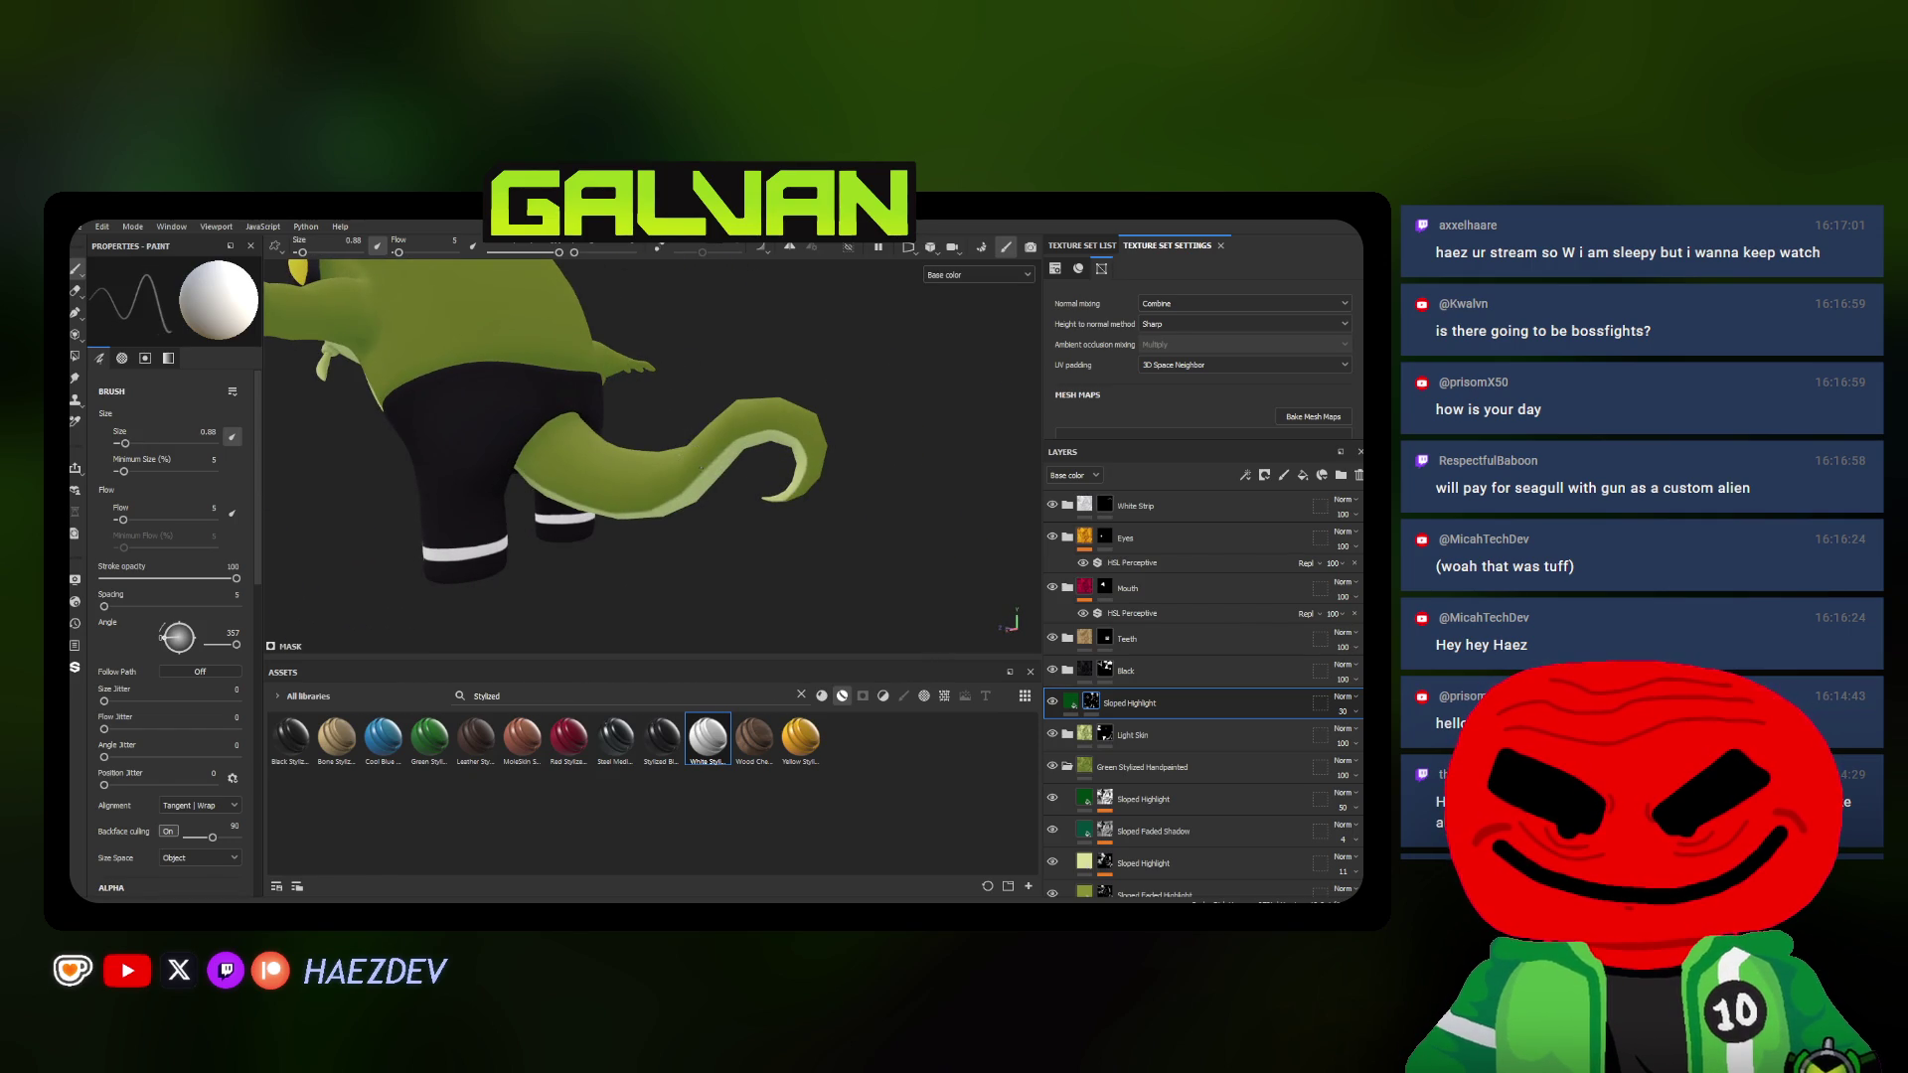
pyautogui.scroll(2, 697, 470)
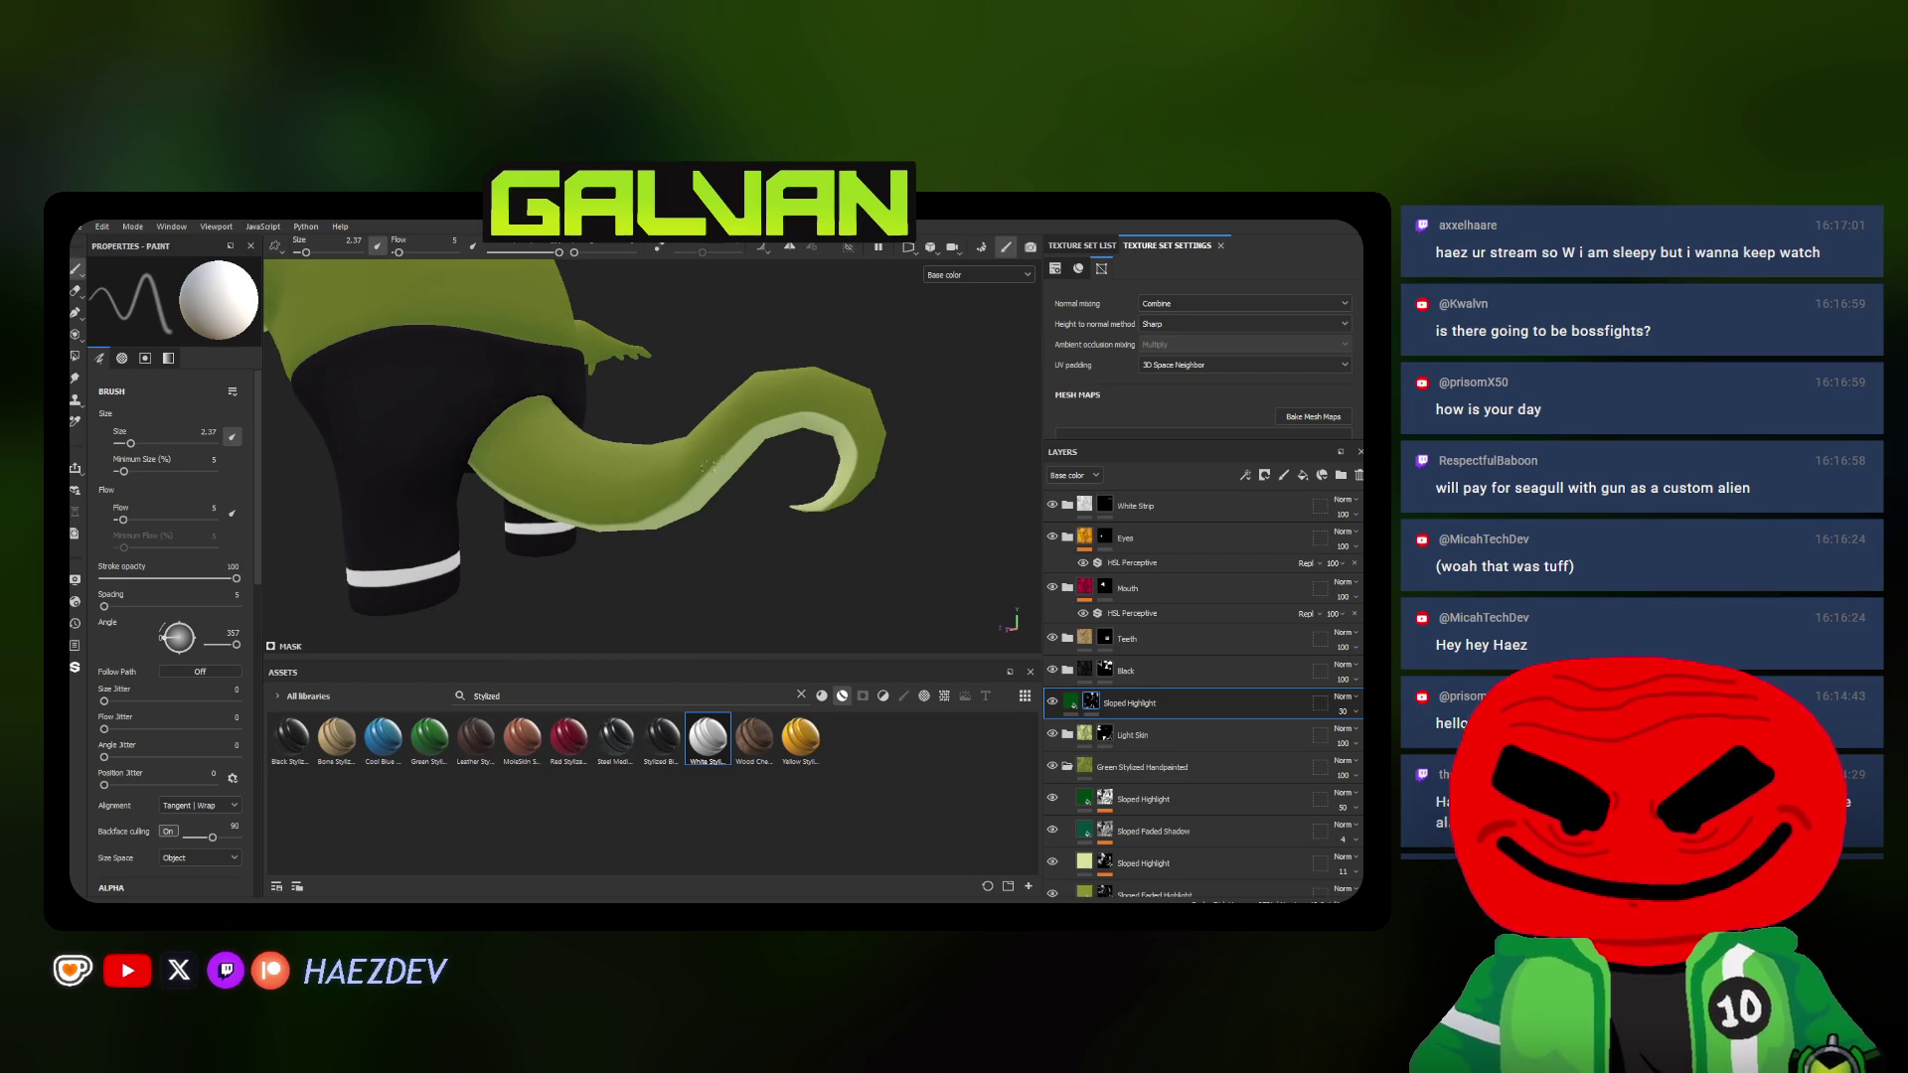
pyautogui.moveTo(810, 434)
pyautogui.keyDown('alt'); pyautogui.mouseDown()
pyautogui.moveTo(523, 538)
pyautogui.moveTo(497, 477)
pyautogui.mouseUp(); pyautogui.keyUp('alt')
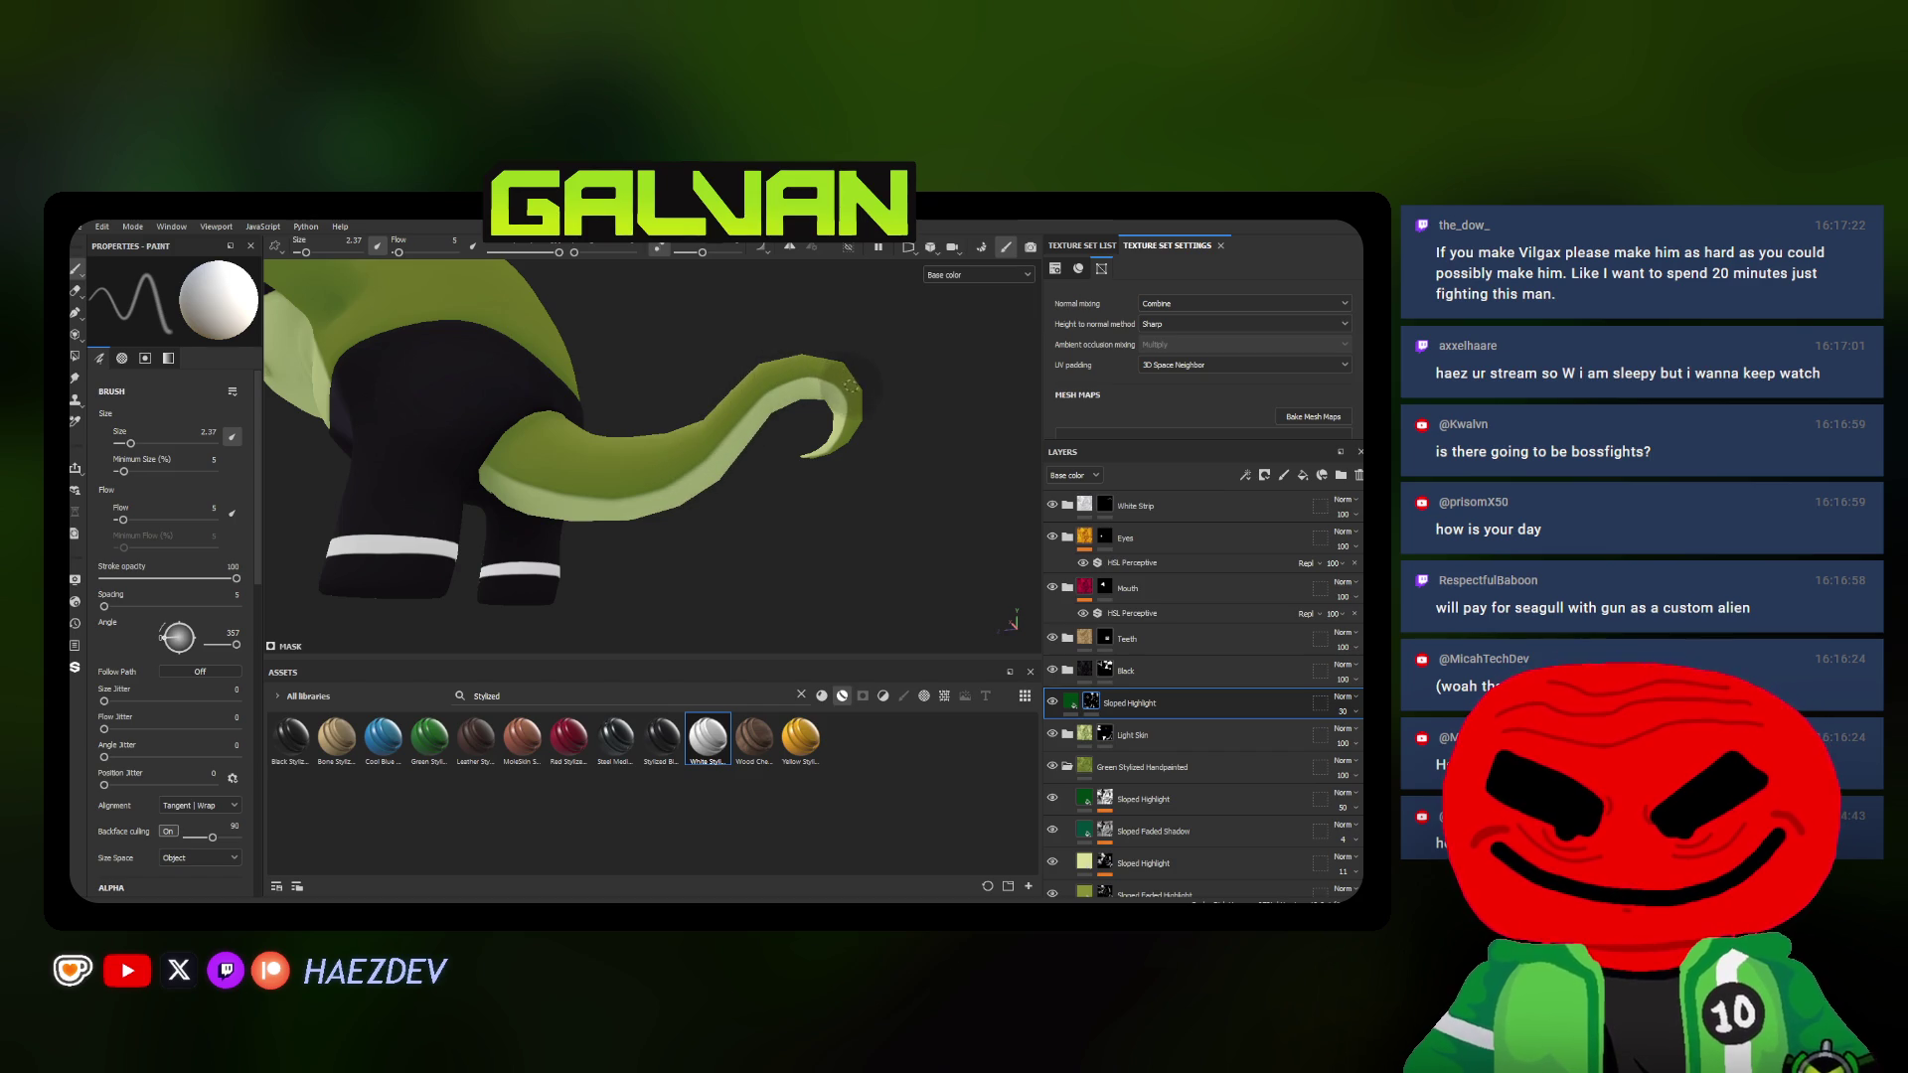
pyautogui.scroll(3, 836, 400)
pyautogui.scroll(3, 816, 386)
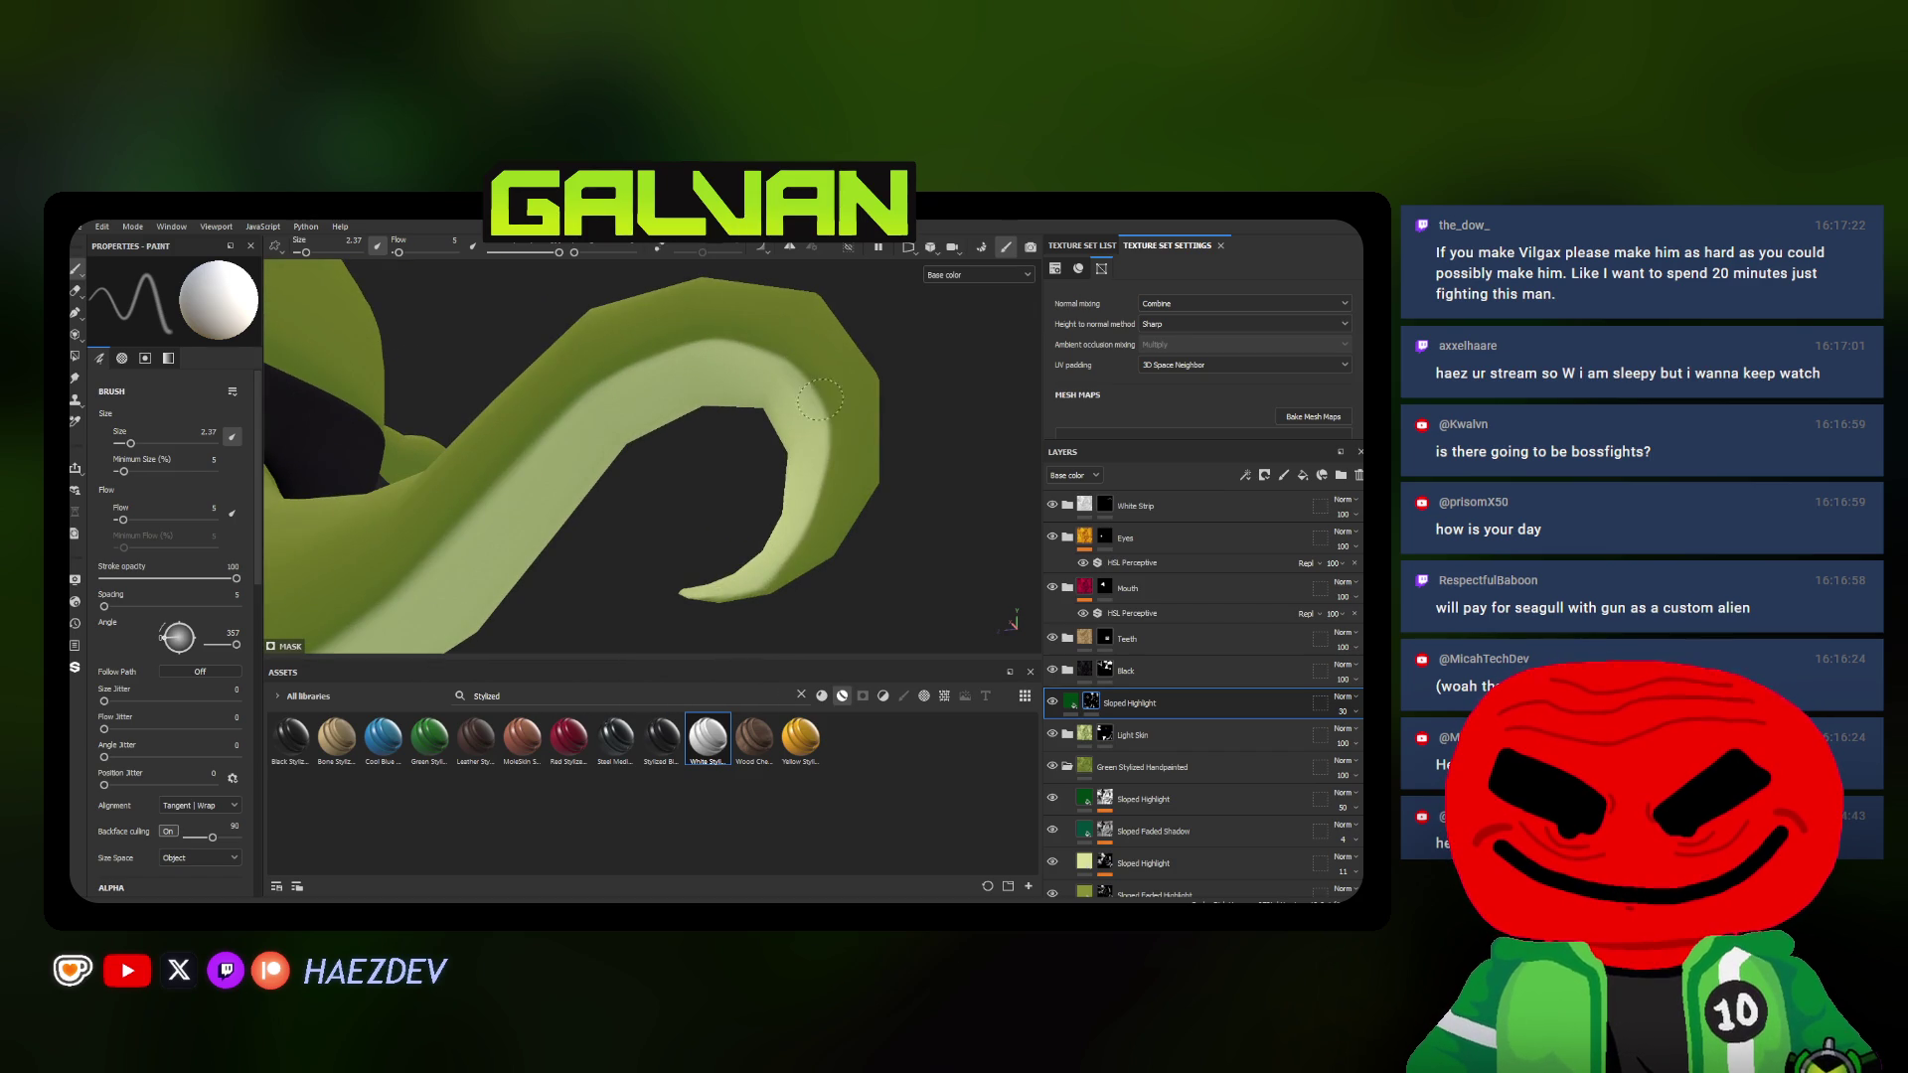
pyautogui.scroll(-3, 647, 592)
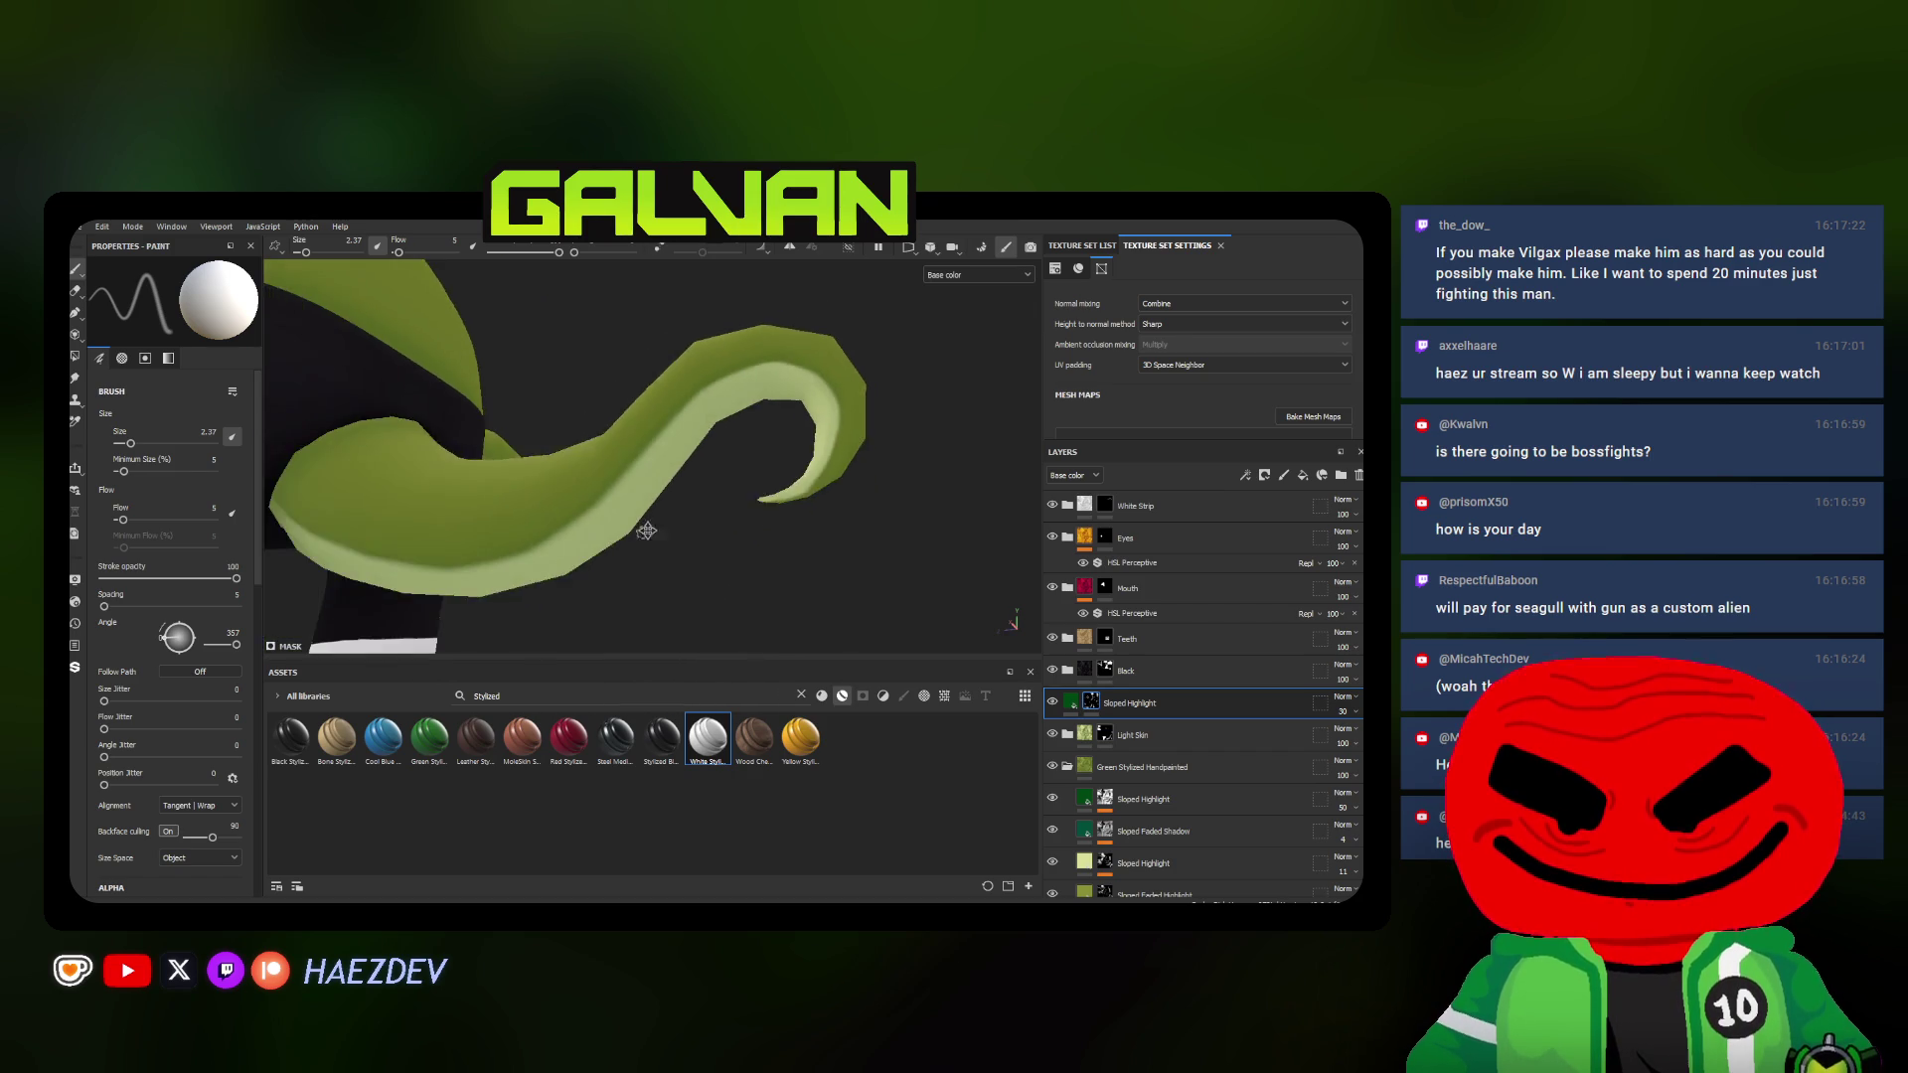
pyautogui.scroll(-3, 701, 552)
pyautogui.scroll(-2, 767, 503)
pyautogui.scroll(-2, 715, 480)
# Add a new fill layer with a black mask and rename it as the highlight layer
pyautogui.moveTo(714, 482)
pyautogui.keyDown('alt'); pyautogui.mouseDown()
pyautogui.moveTo(646, 486)
pyautogui.moveTo(715, 487)
pyautogui.mouseUp(); pyautogui.keyUp('alt')
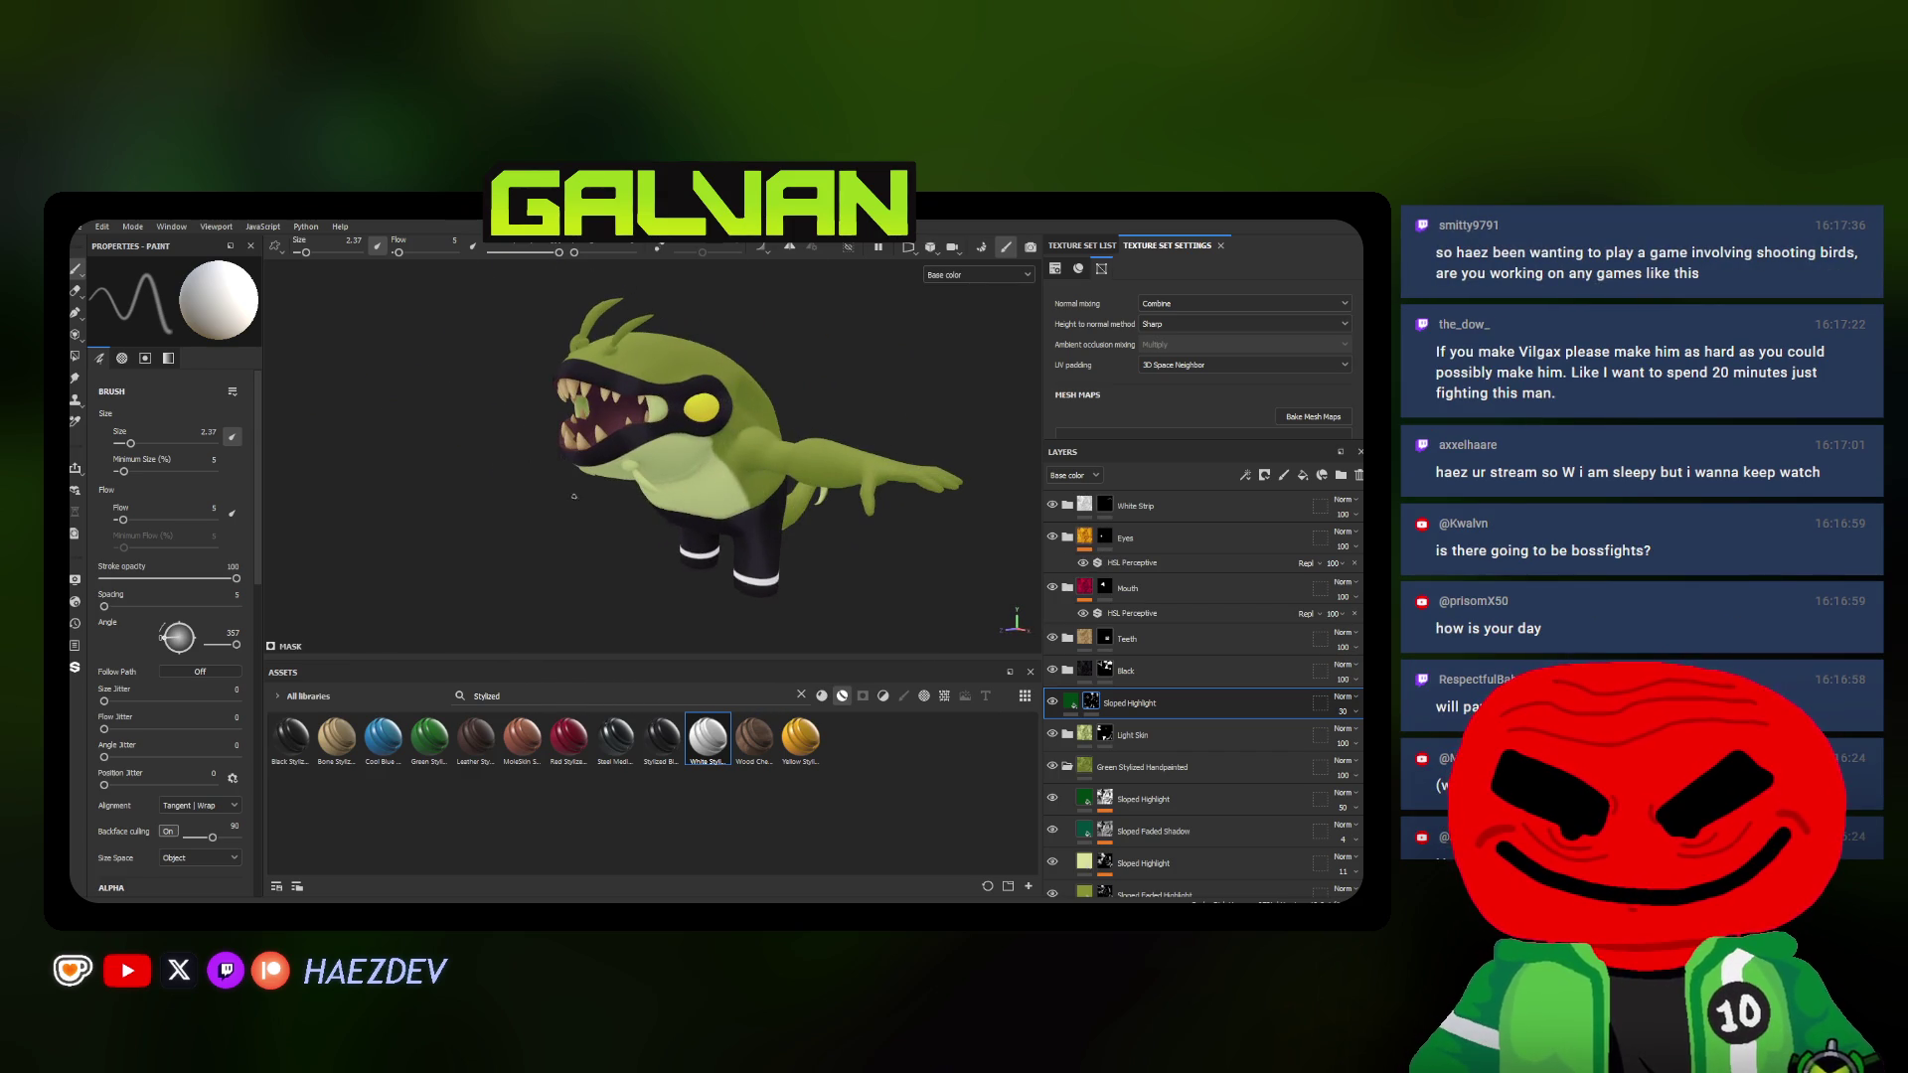
pyautogui.moveTo(1134, 767); pyautogui.dragTo(1065, 727)
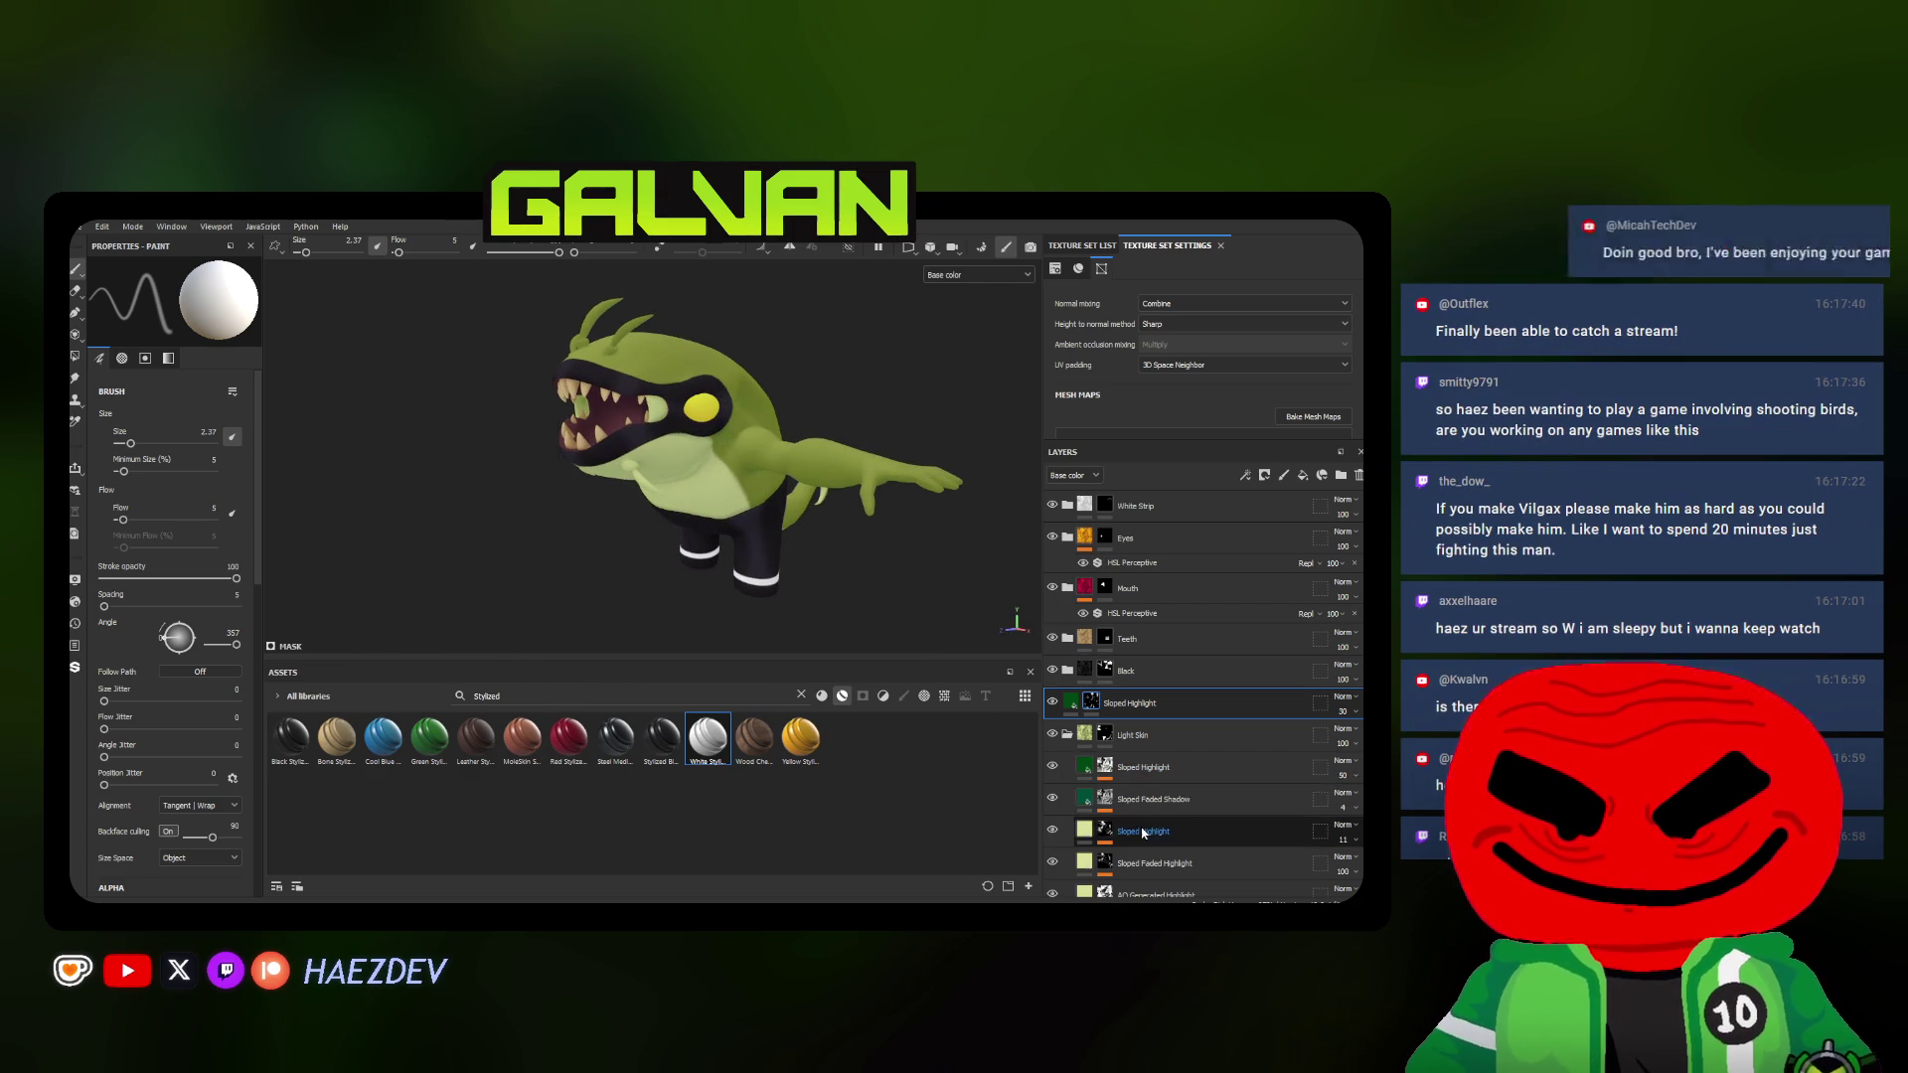
pyautogui.hotkey('ctrl', 'v')
pyautogui.rightClick(1096, 708)
pyautogui.click(1178, 492)
pyautogui.scroll(5, 691, 525)
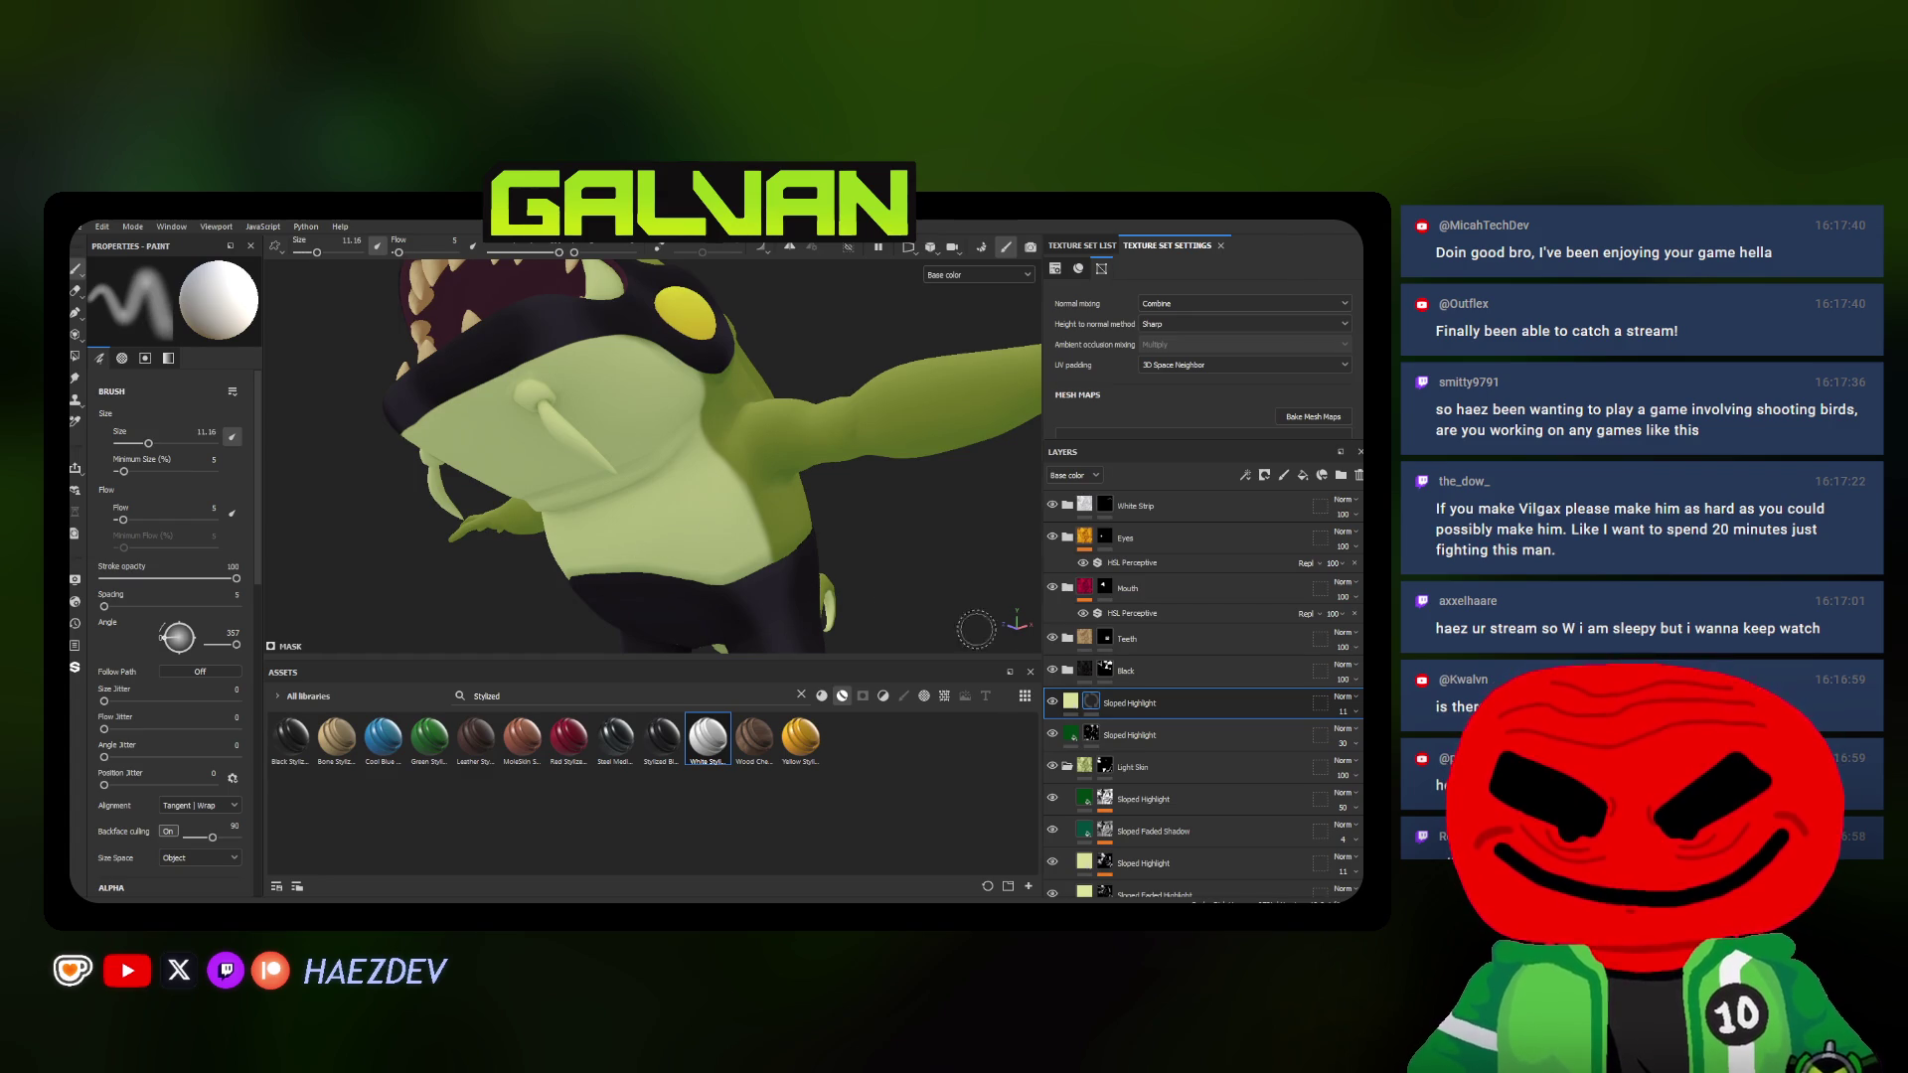
pyautogui.doubleClick(1197, 708)
pyautogui.scroll(3, 596, 492)
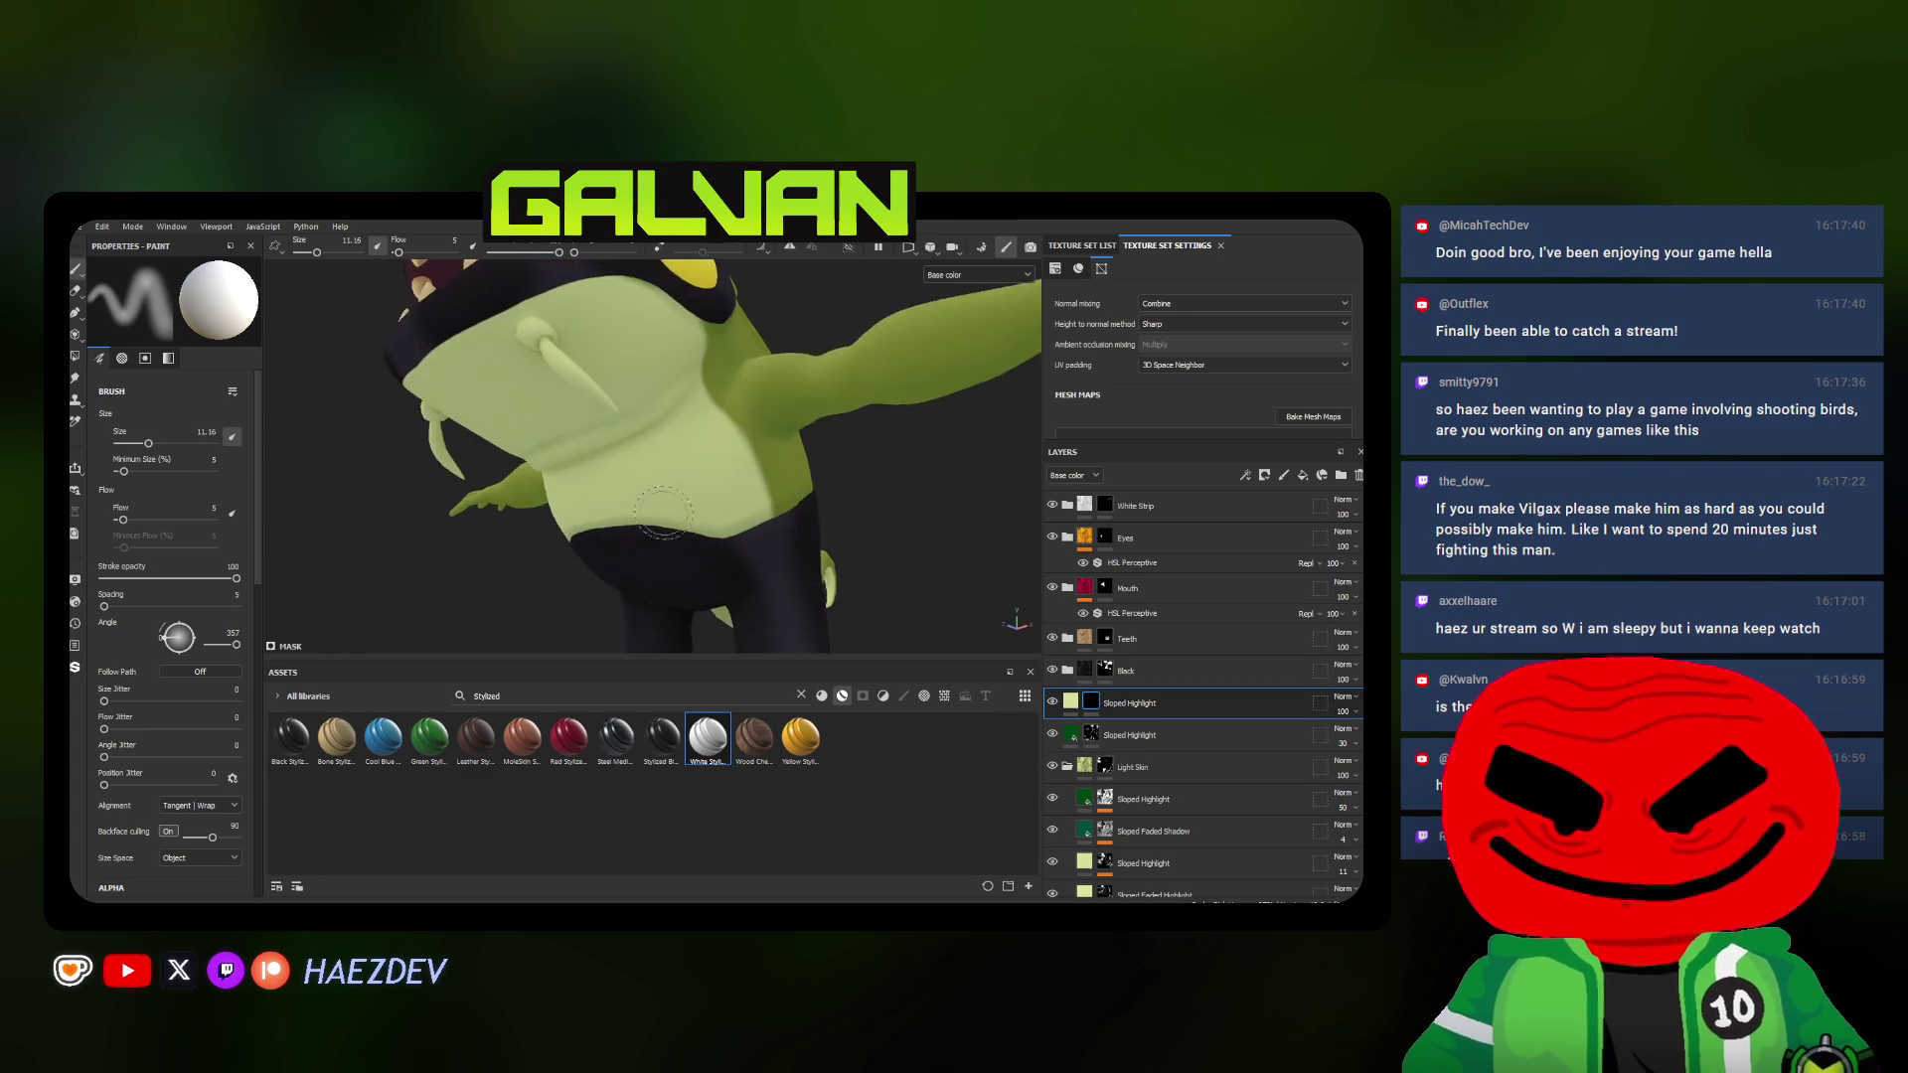
pyautogui.scroll(3, 597, 493)
# Paint a pale highlight band across the chest and torso with a small brush
pyautogui.moveTo(596, 492); pyautogui.dragTo(709, 430)
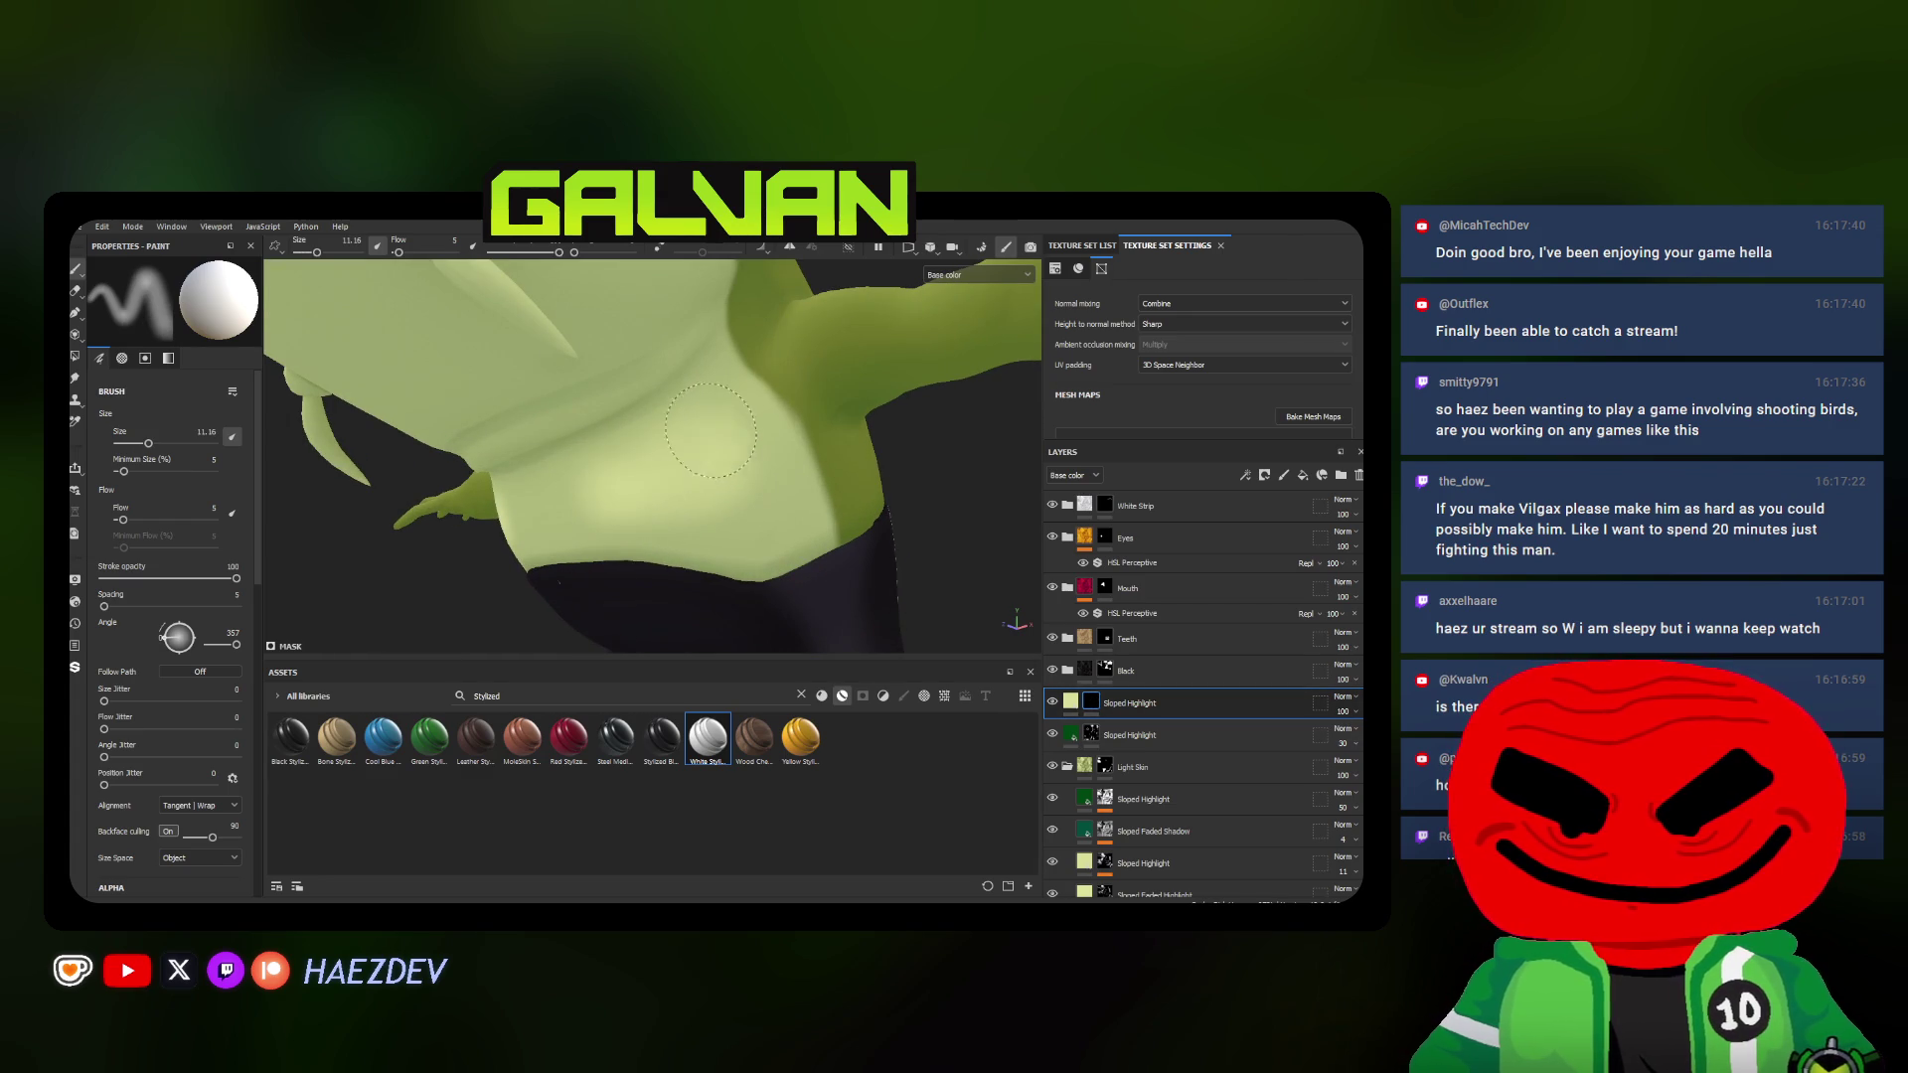
pyautogui.keyDown('ctrl'); pyautogui.moveTo(619, 478); pyautogui.dragTo(593, 531, button='right'); pyautogui.keyUp('ctrl')
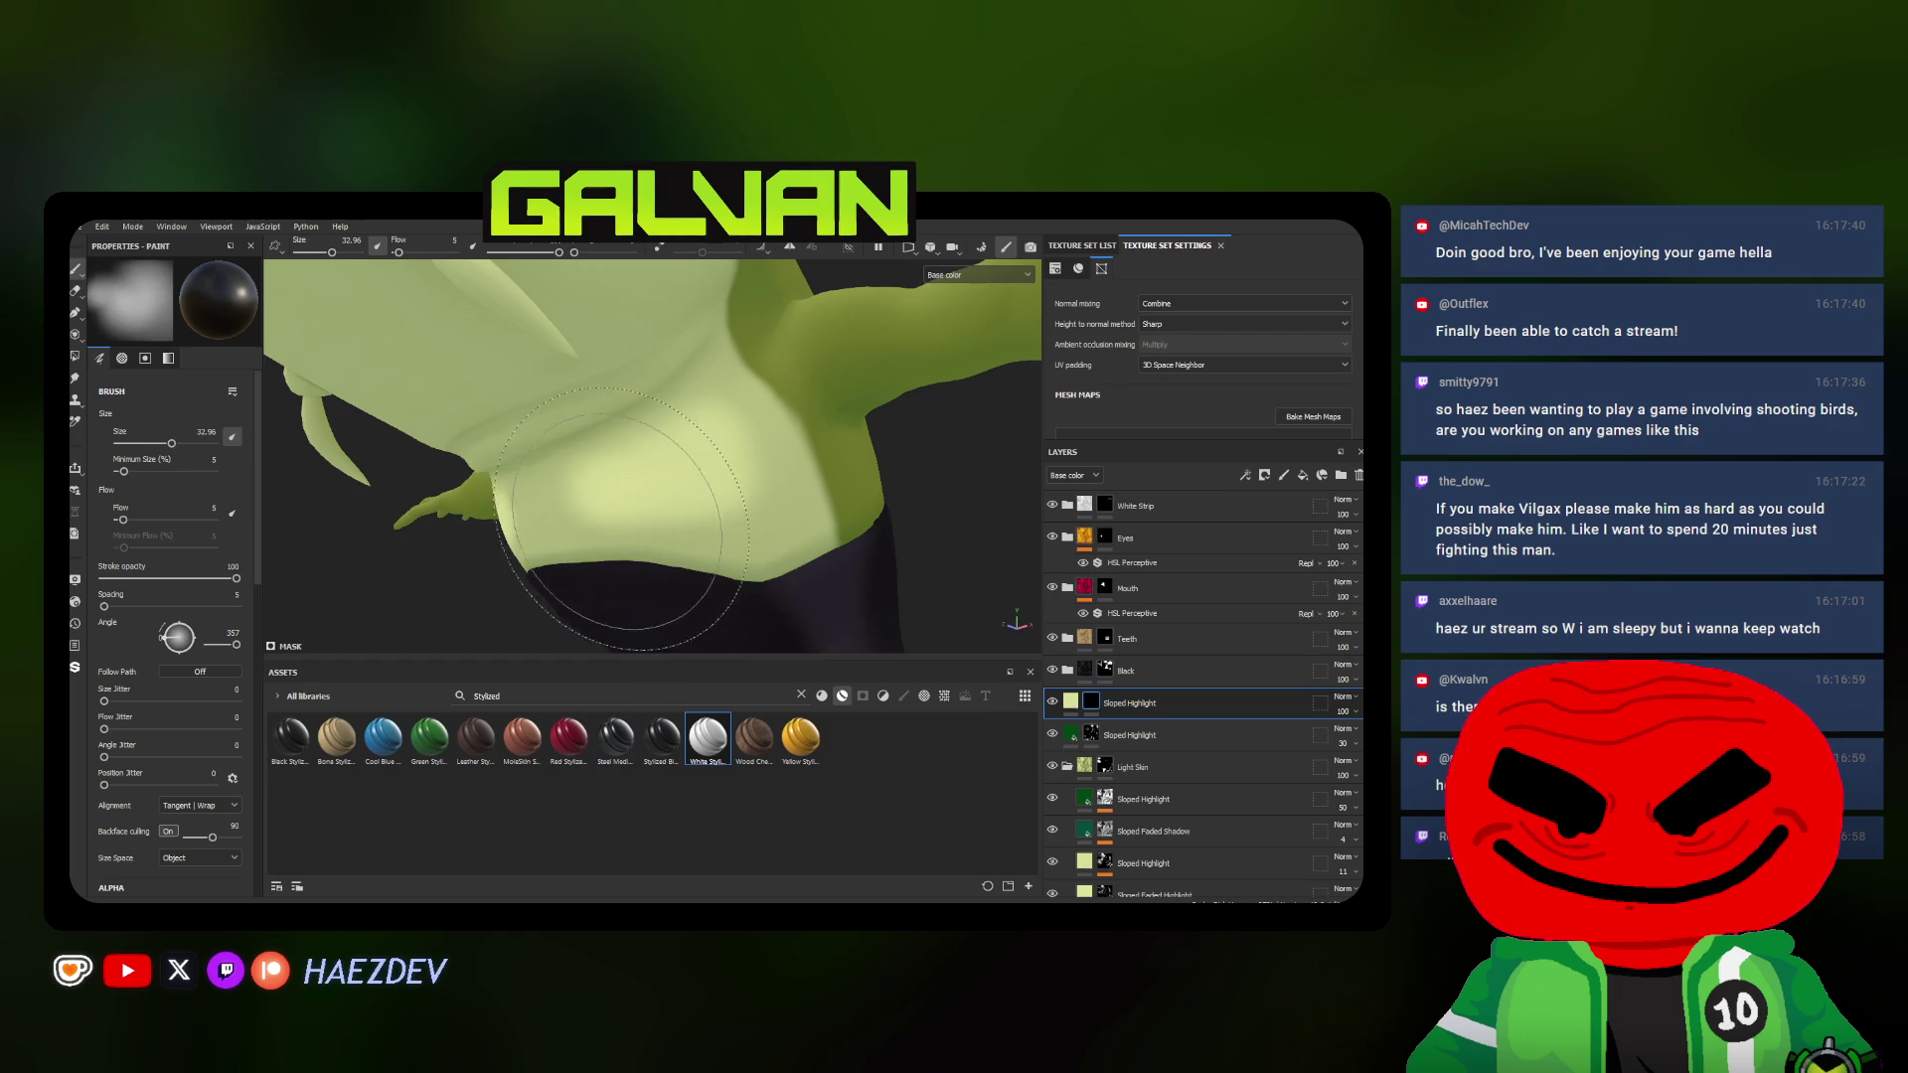
pyautogui.moveTo(641, 566)
pyautogui.keyDown('alt'); pyautogui.mouseDown()
pyautogui.moveTo(686, 574)
pyautogui.moveTo(597, 493)
pyautogui.mouseUp(); pyautogui.keyUp('alt')
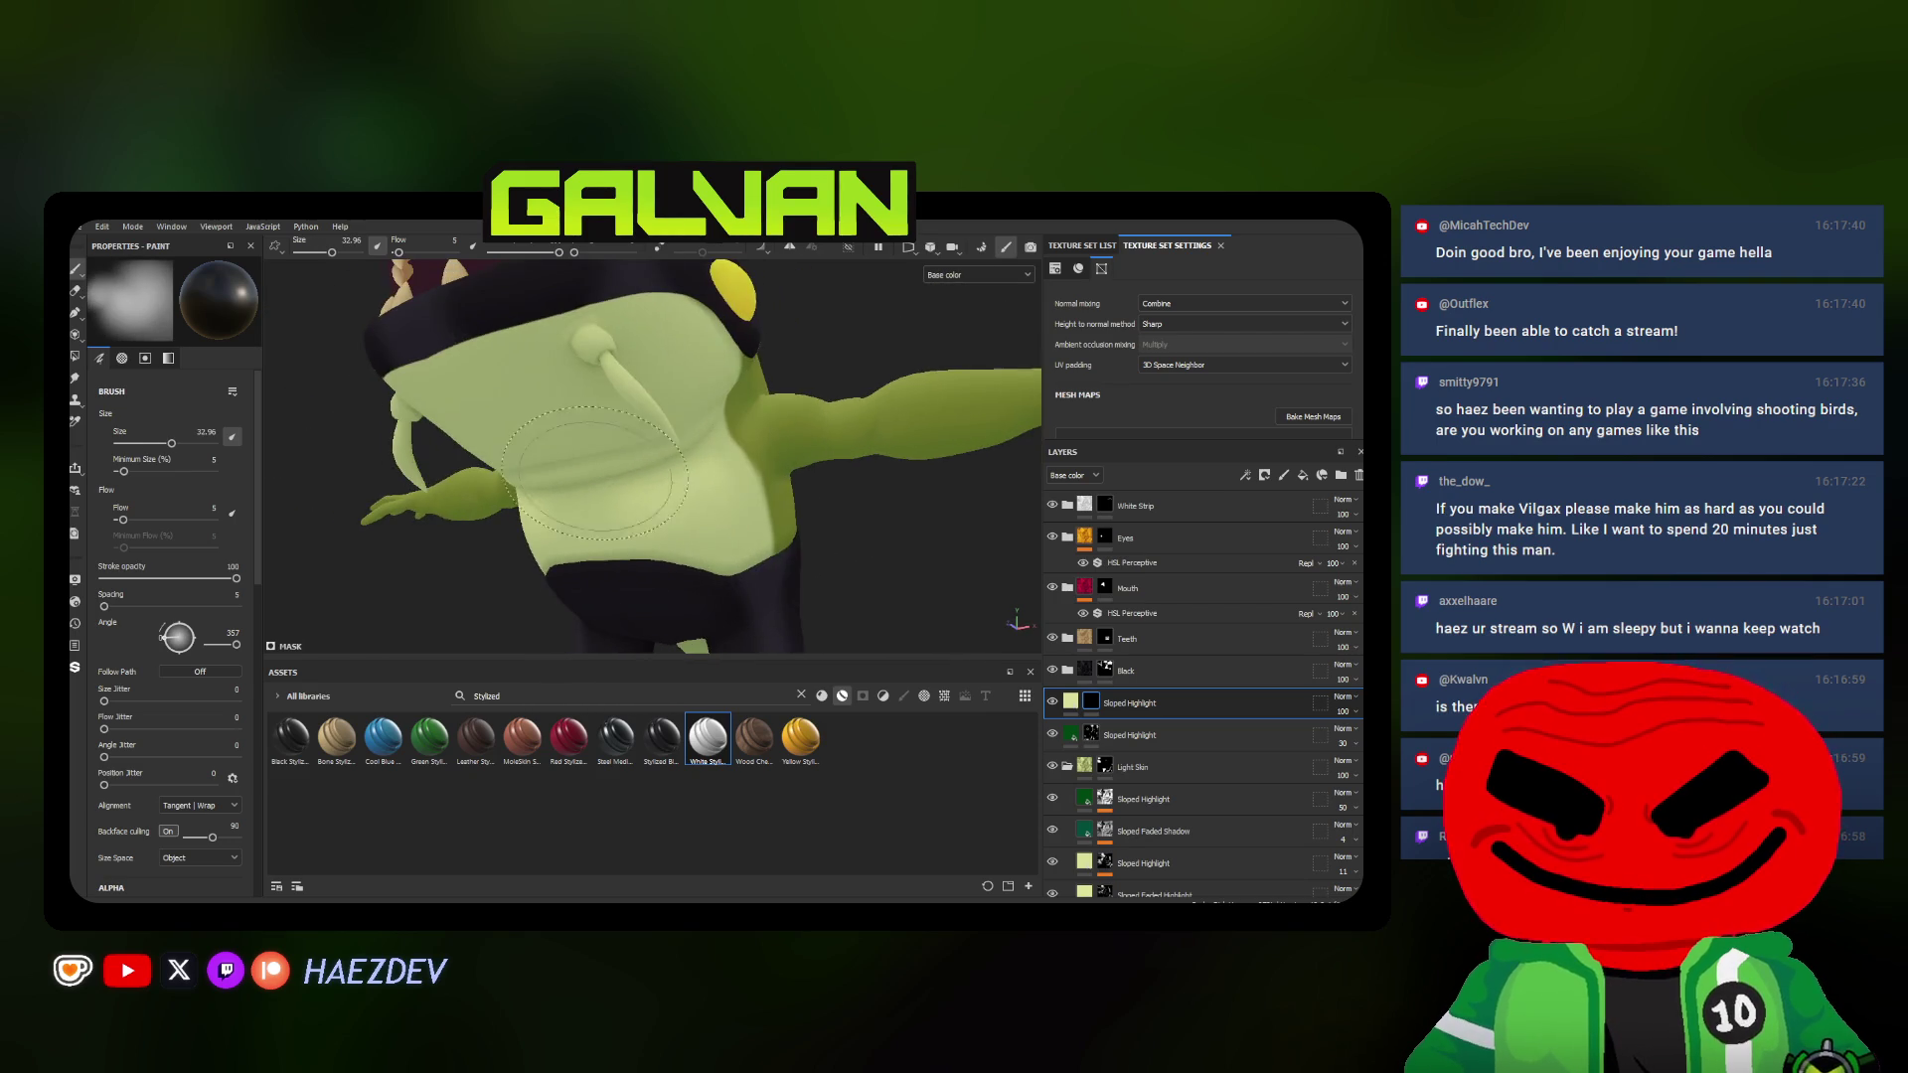
pyautogui.keyDown('ctrl'); pyautogui.moveTo(596, 493); pyautogui.dragTo(573, 477, button='right'); pyautogui.keyUp('ctrl')
pyautogui.keyDown('alt'); pyautogui.moveTo(572, 477); pyautogui.dragTo(596, 462); pyautogui.keyUp('alt')
pyautogui.keyDown('ctrl'); pyautogui.moveTo(596, 462); pyautogui.dragTo(585, 469, button='right'); pyautogui.keyUp('ctrl')
pyautogui.keyDown('alt'); pyautogui.moveTo(585, 469); pyautogui.dragTo(638, 445); pyautogui.keyUp('alt')
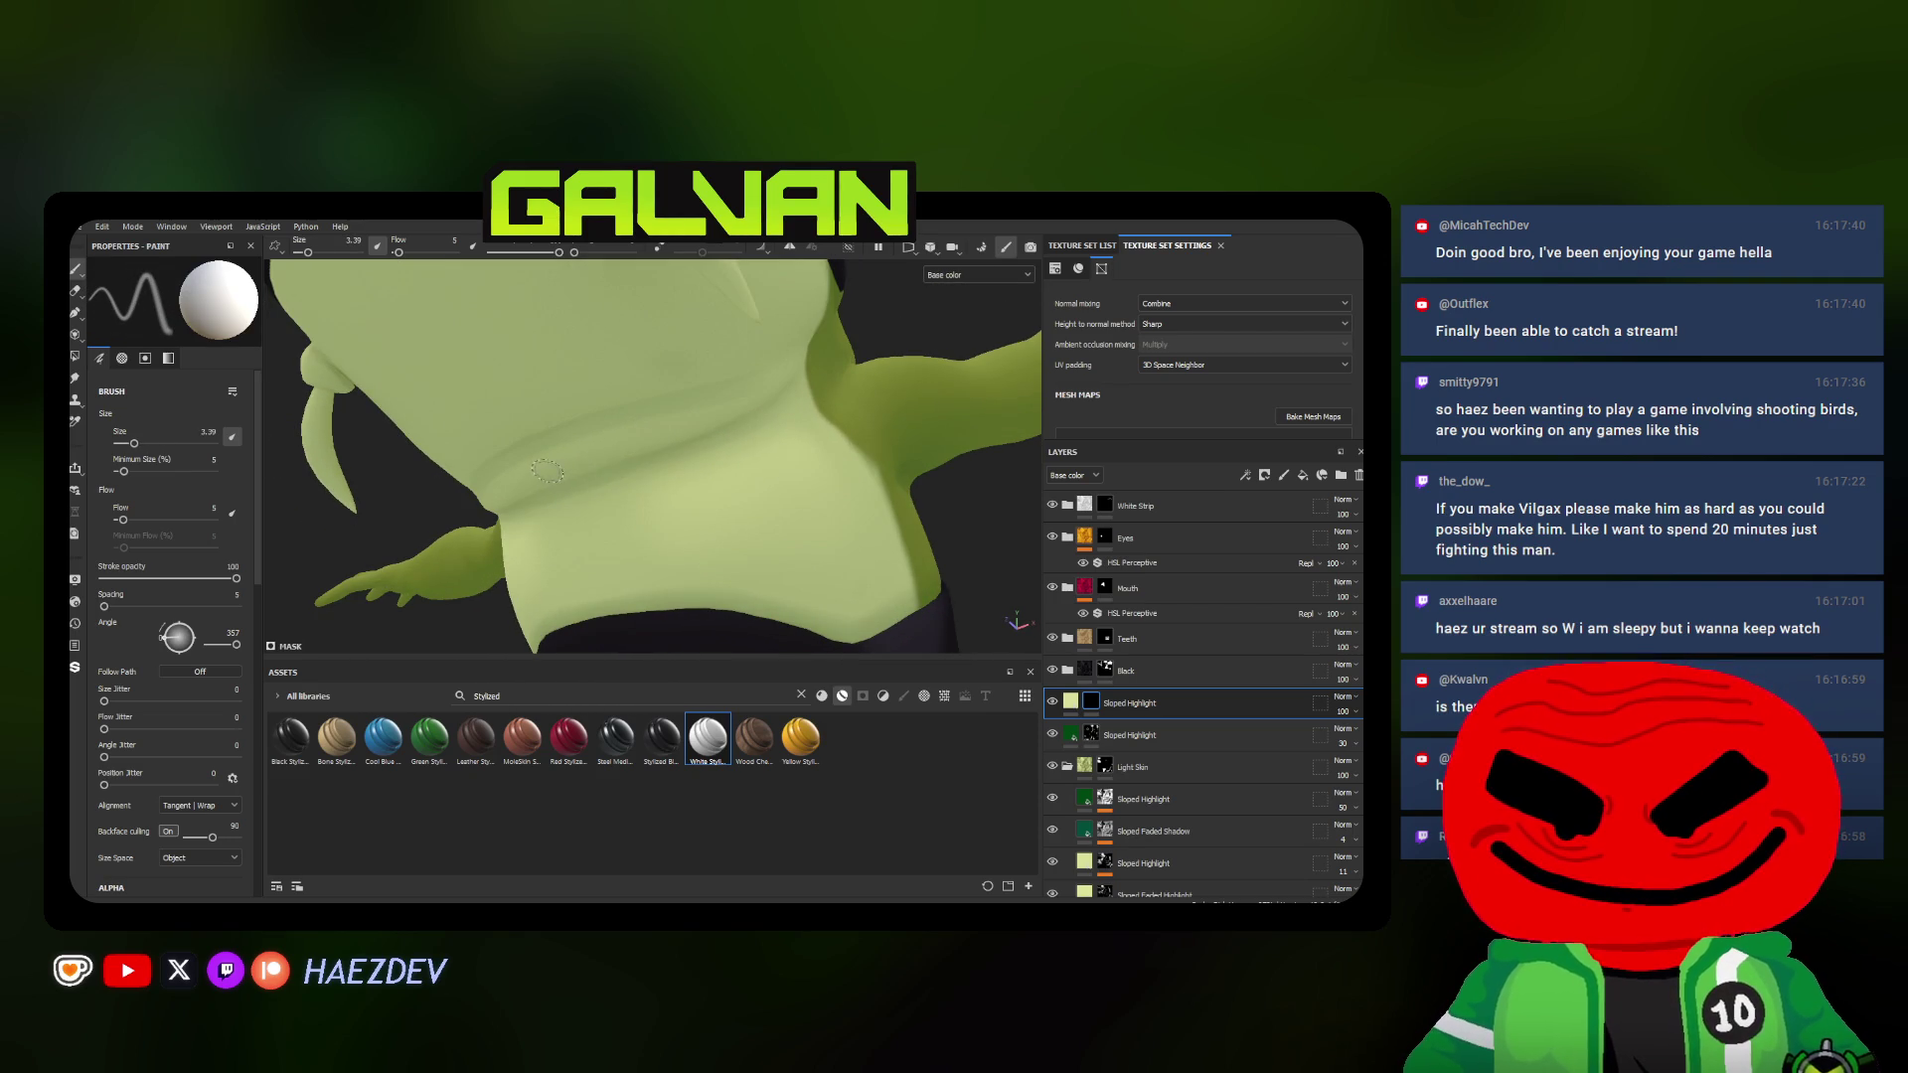
pyautogui.keyDown('ctrl'); pyautogui.moveTo(639, 446); pyautogui.dragTo(644, 444, button='right'); pyautogui.keyUp('ctrl')
pyautogui.moveTo(507, 489)
pyautogui.mouseDown()
pyautogui.moveTo(686, 420)
pyautogui.moveTo(562, 461)
pyautogui.mouseUp()
# Soften and refine the torso highlight band, varying brush size between about 4 and 19
pyautogui.keyDown('ctrl'); pyautogui.moveTo(562, 461); pyautogui.dragTo(716, 395, button='right'); pyautogui.keyUp('ctrl')
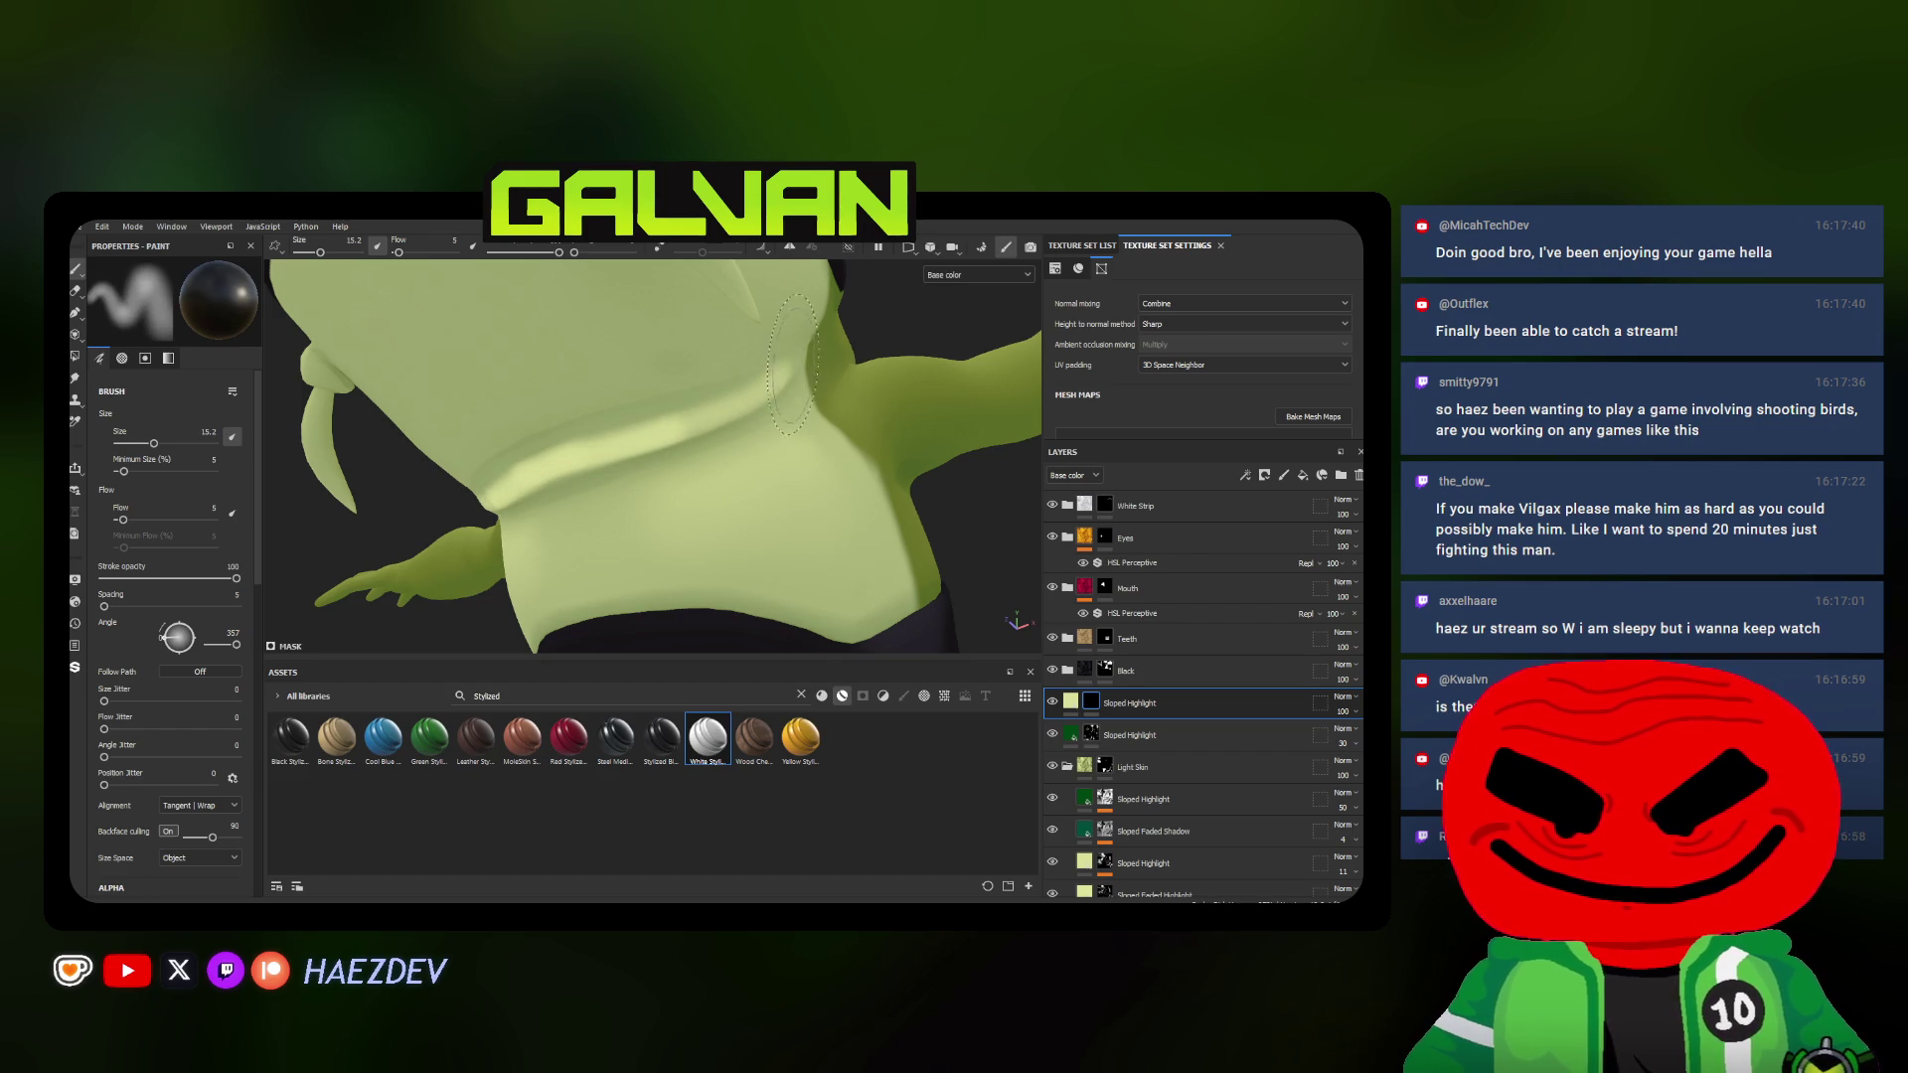
pyautogui.moveTo(717, 412)
pyautogui.mouseDown()
pyautogui.moveTo(499, 498)
pyautogui.moveTo(555, 464)
pyautogui.mouseUp()
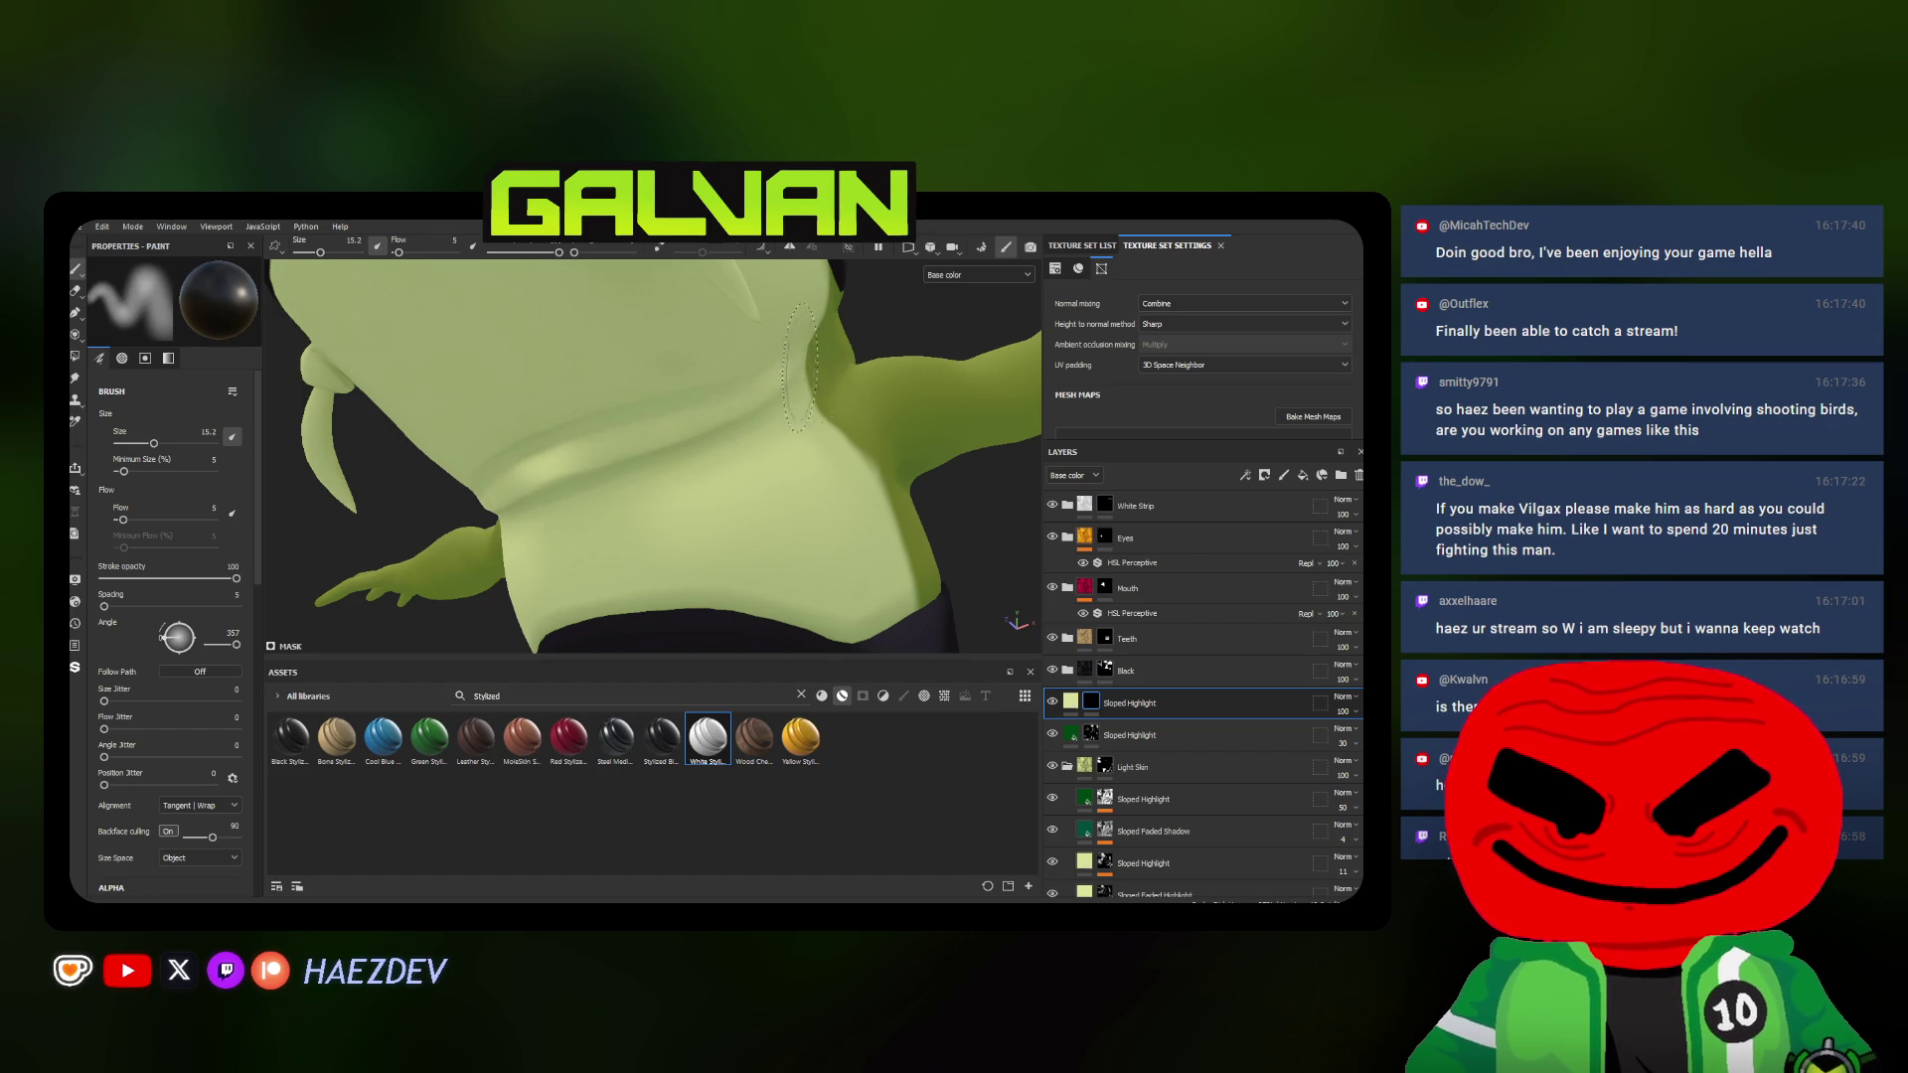
pyautogui.keyDown('alt'); pyautogui.moveTo(800, 365); pyautogui.dragTo(700, 443); pyautogui.keyUp('alt')
pyautogui.moveTo(701, 443)
pyautogui.keyDown('ctrl'); pyautogui.mouseDown(button='right')
pyautogui.moveTo(604, 456)
pyautogui.moveTo(621, 455)
pyautogui.mouseUp(button='right'); pyautogui.keyUp('ctrl')
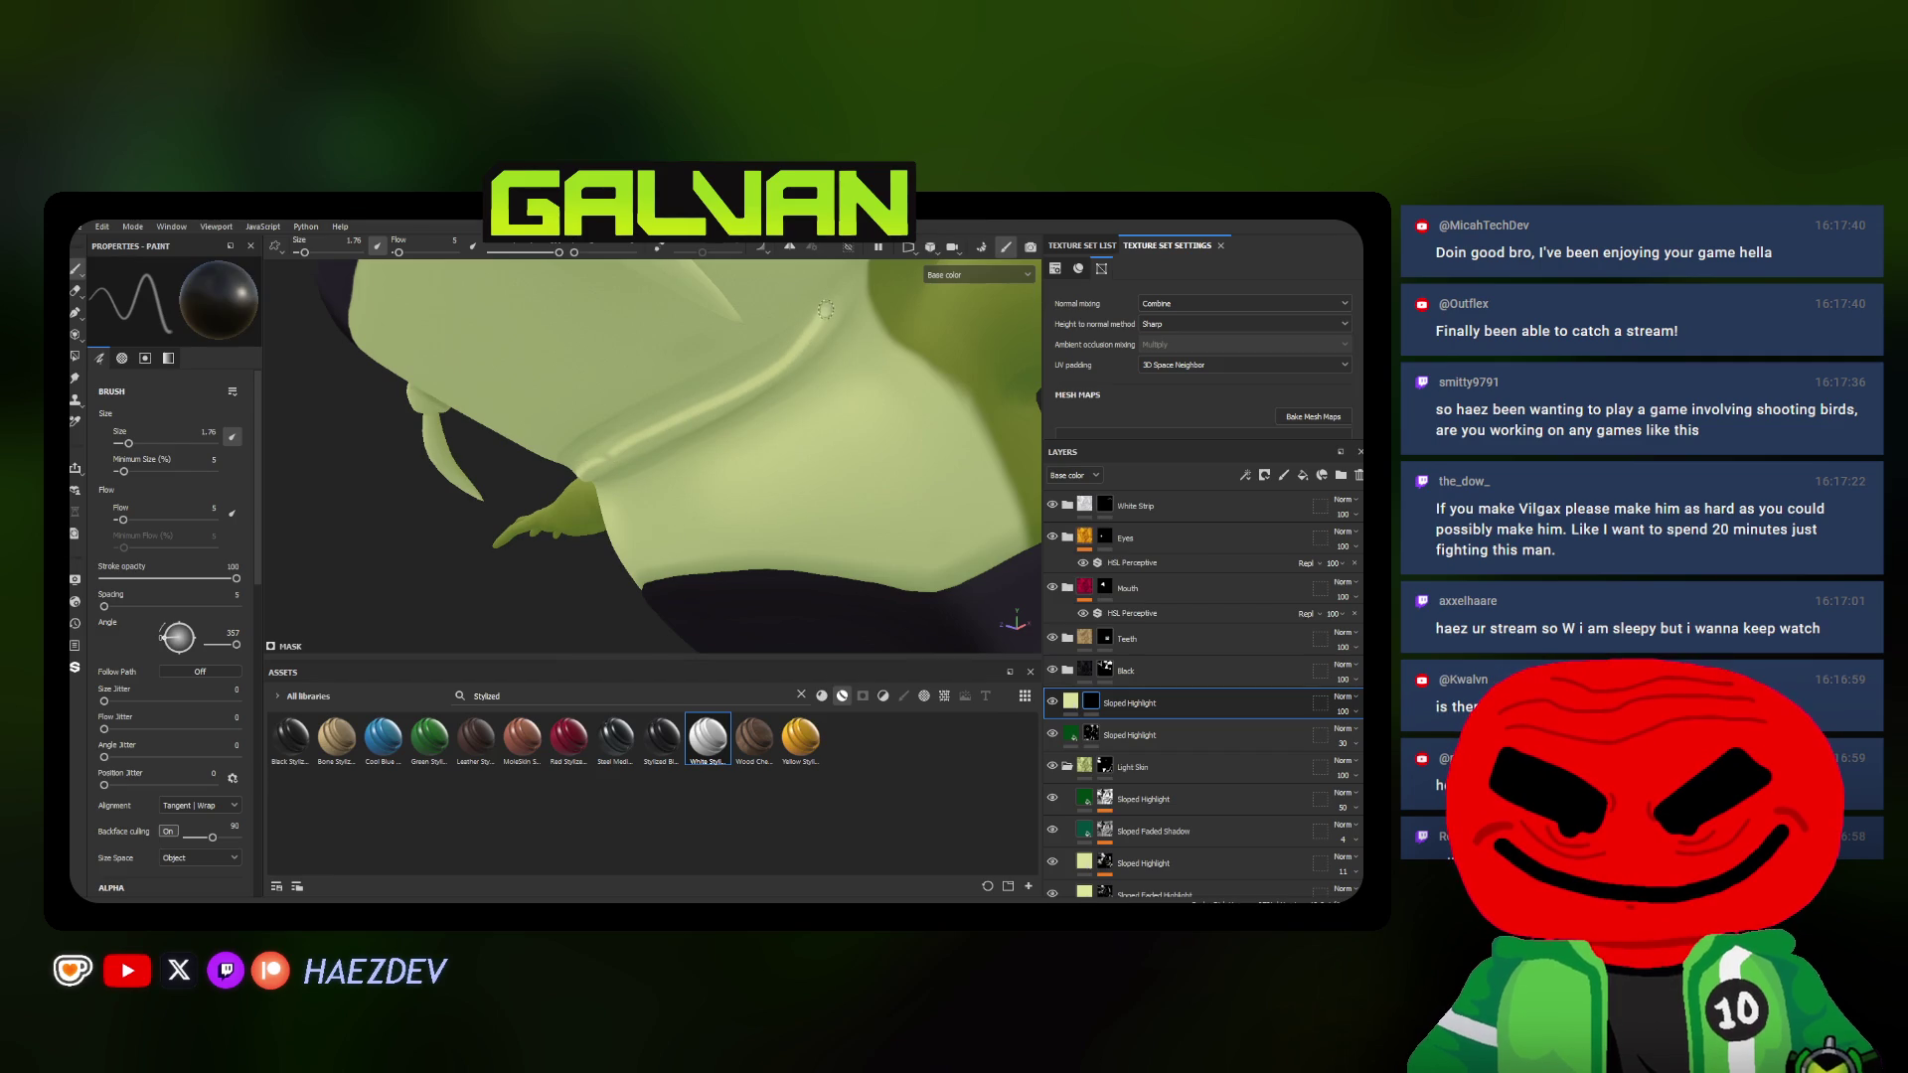
pyautogui.keyDown('ctrl'); pyautogui.moveTo(800, 348); pyautogui.dragTo(811, 341, button='right'); pyautogui.keyUp('ctrl')
pyautogui.keyDown('alt'); pyautogui.moveTo(811, 340); pyautogui.dragTo(812, 341); pyautogui.keyUp('alt')
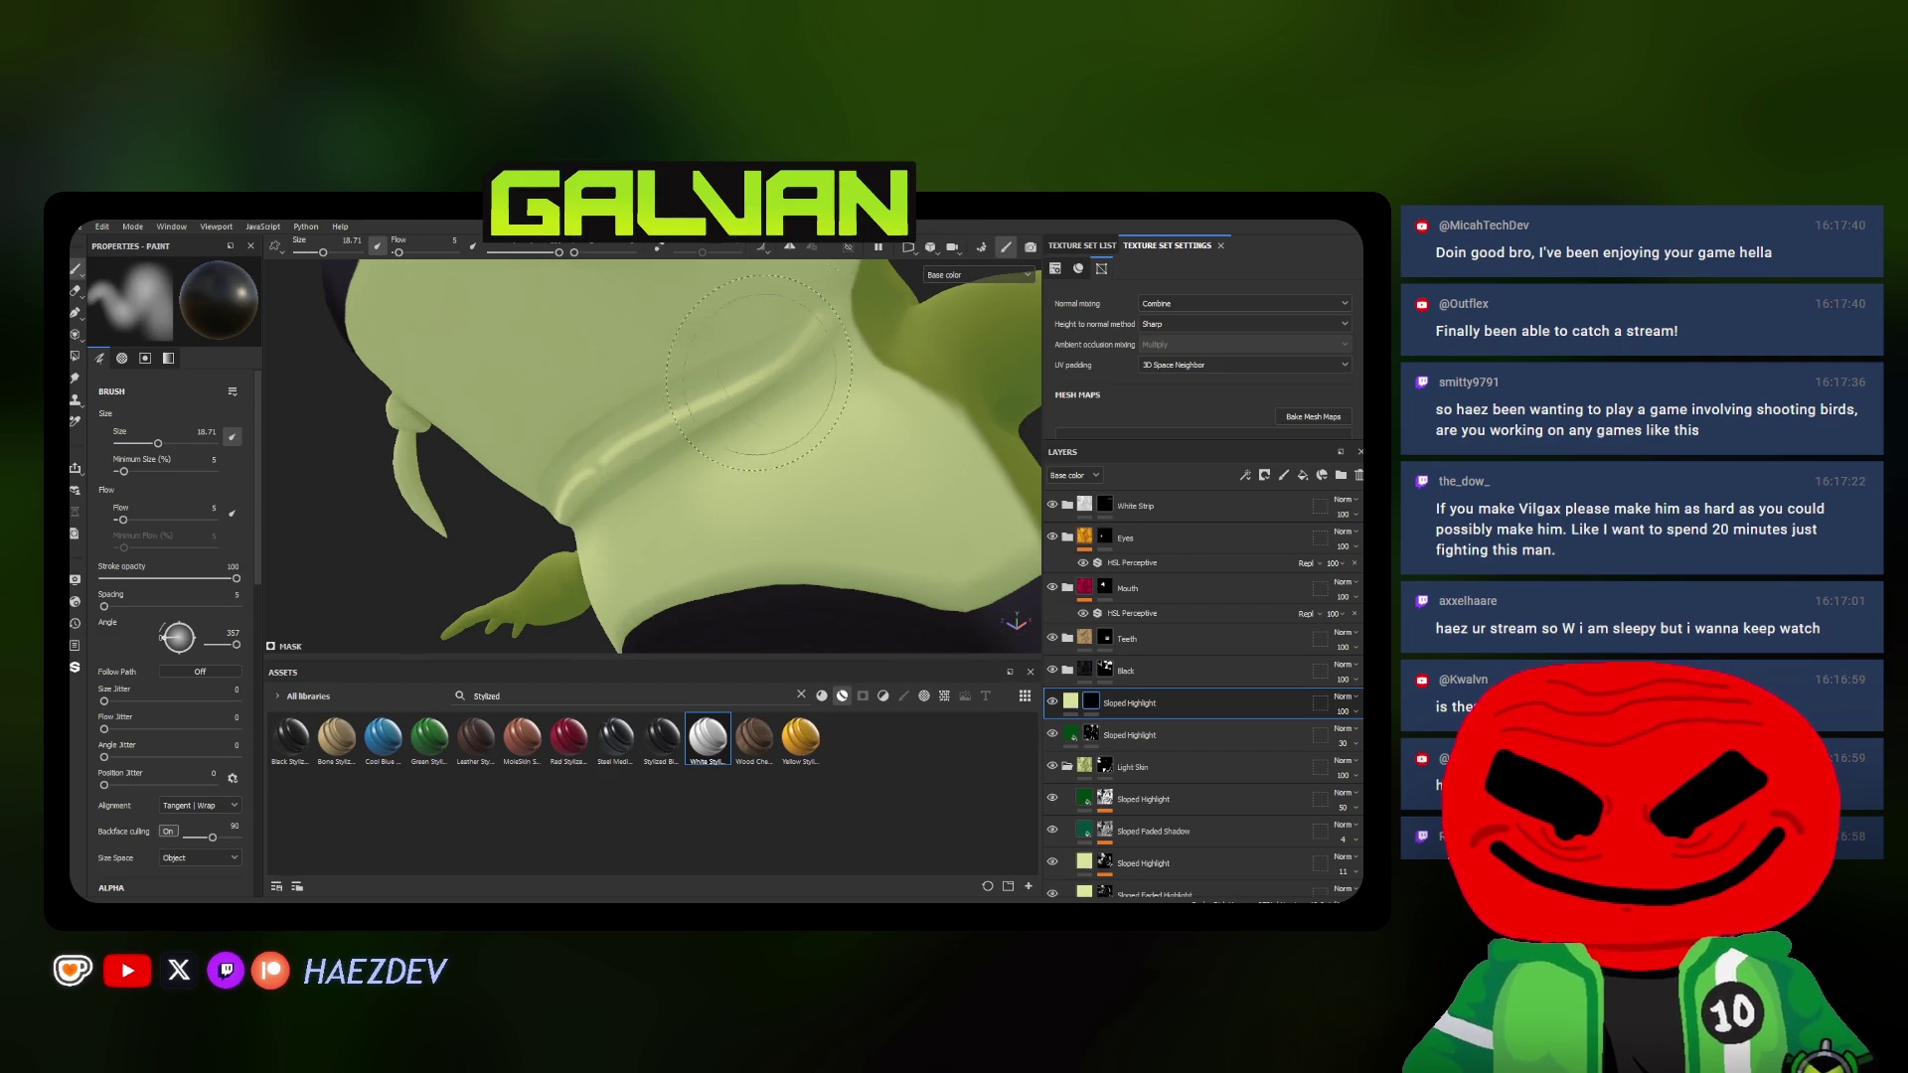
pyautogui.keyDown('ctrl'); pyautogui.moveTo(763, 370); pyautogui.dragTo(820, 351, button='right'); pyautogui.keyUp('ctrl')
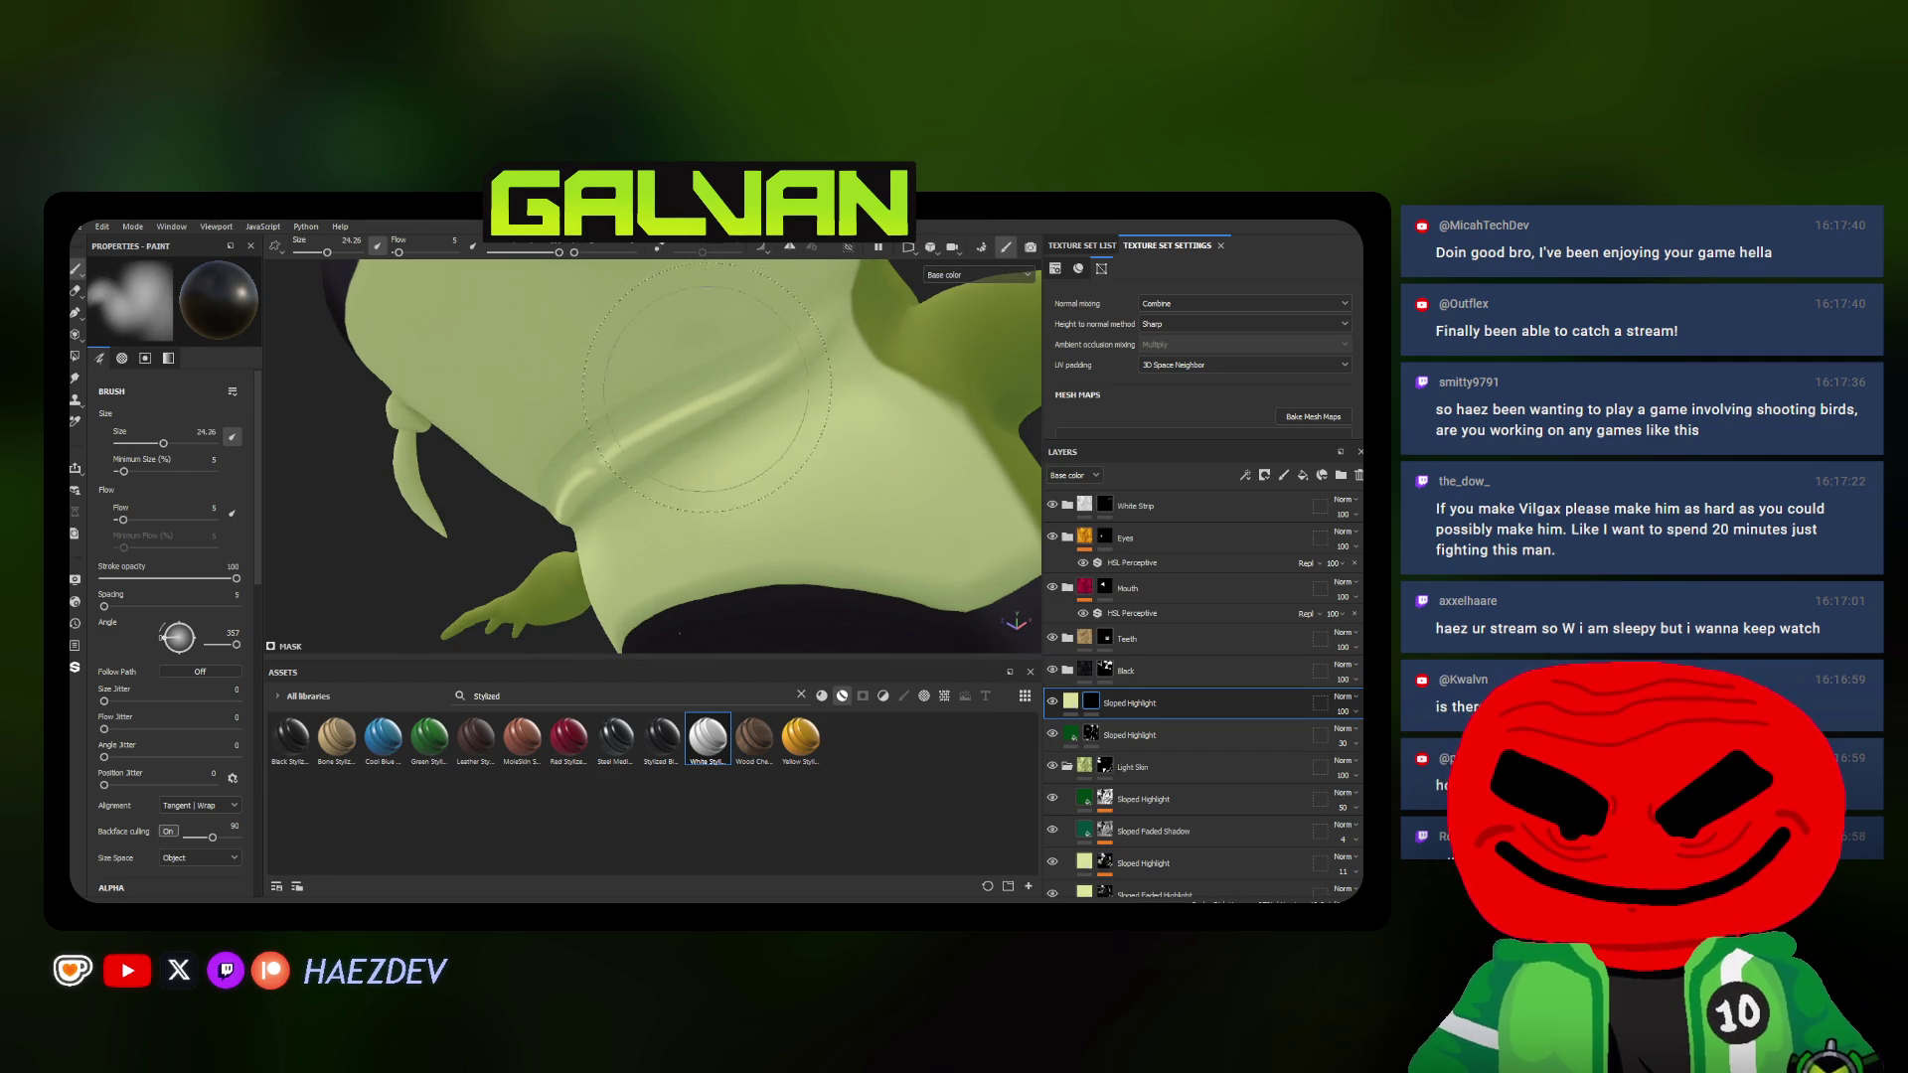
pyautogui.moveTo(581, 463)
pyautogui.keyDown('ctrl'); pyautogui.mouseDown(button='right')
pyautogui.moveTo(681, 428)
pyautogui.moveTo(702, 448)
pyautogui.mouseUp(button='right'); pyautogui.keyUp('ctrl')
pyautogui.moveTo(700, 449)
pyautogui.keyDown('alt'); pyautogui.mouseDown()
pyautogui.moveTo(752, 429)
pyautogui.moveTo(714, 493)
pyautogui.mouseUp(); pyautogui.keyUp('alt')
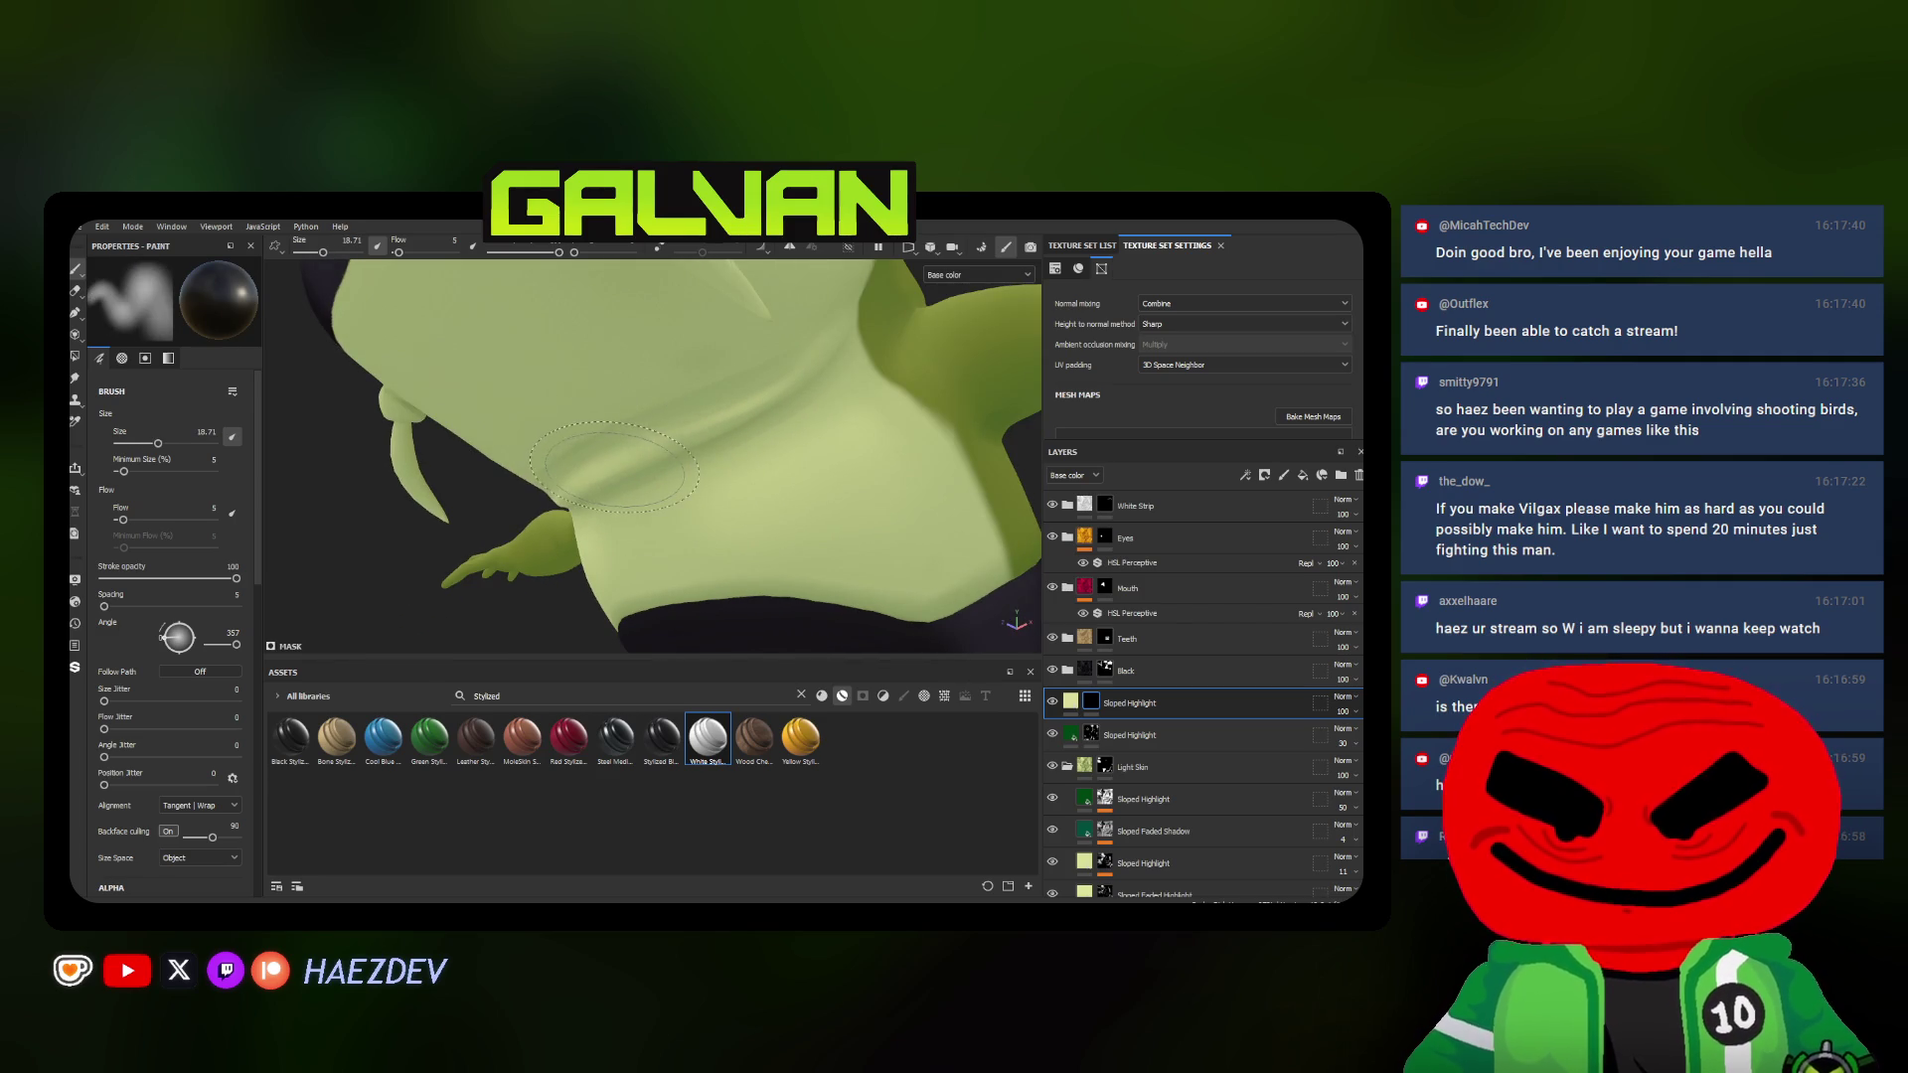
pyautogui.keyDown('ctrl'); pyautogui.moveTo(675, 502); pyautogui.dragTo(641, 503, button='right'); pyautogui.keyUp('ctrl')
pyautogui.moveTo(671, 492)
pyautogui.keyDown('alt'); pyautogui.mouseDown()
pyautogui.moveTo(697, 472)
pyautogui.moveTo(597, 432)
pyautogui.mouseUp(); pyautogui.keyUp('alt')
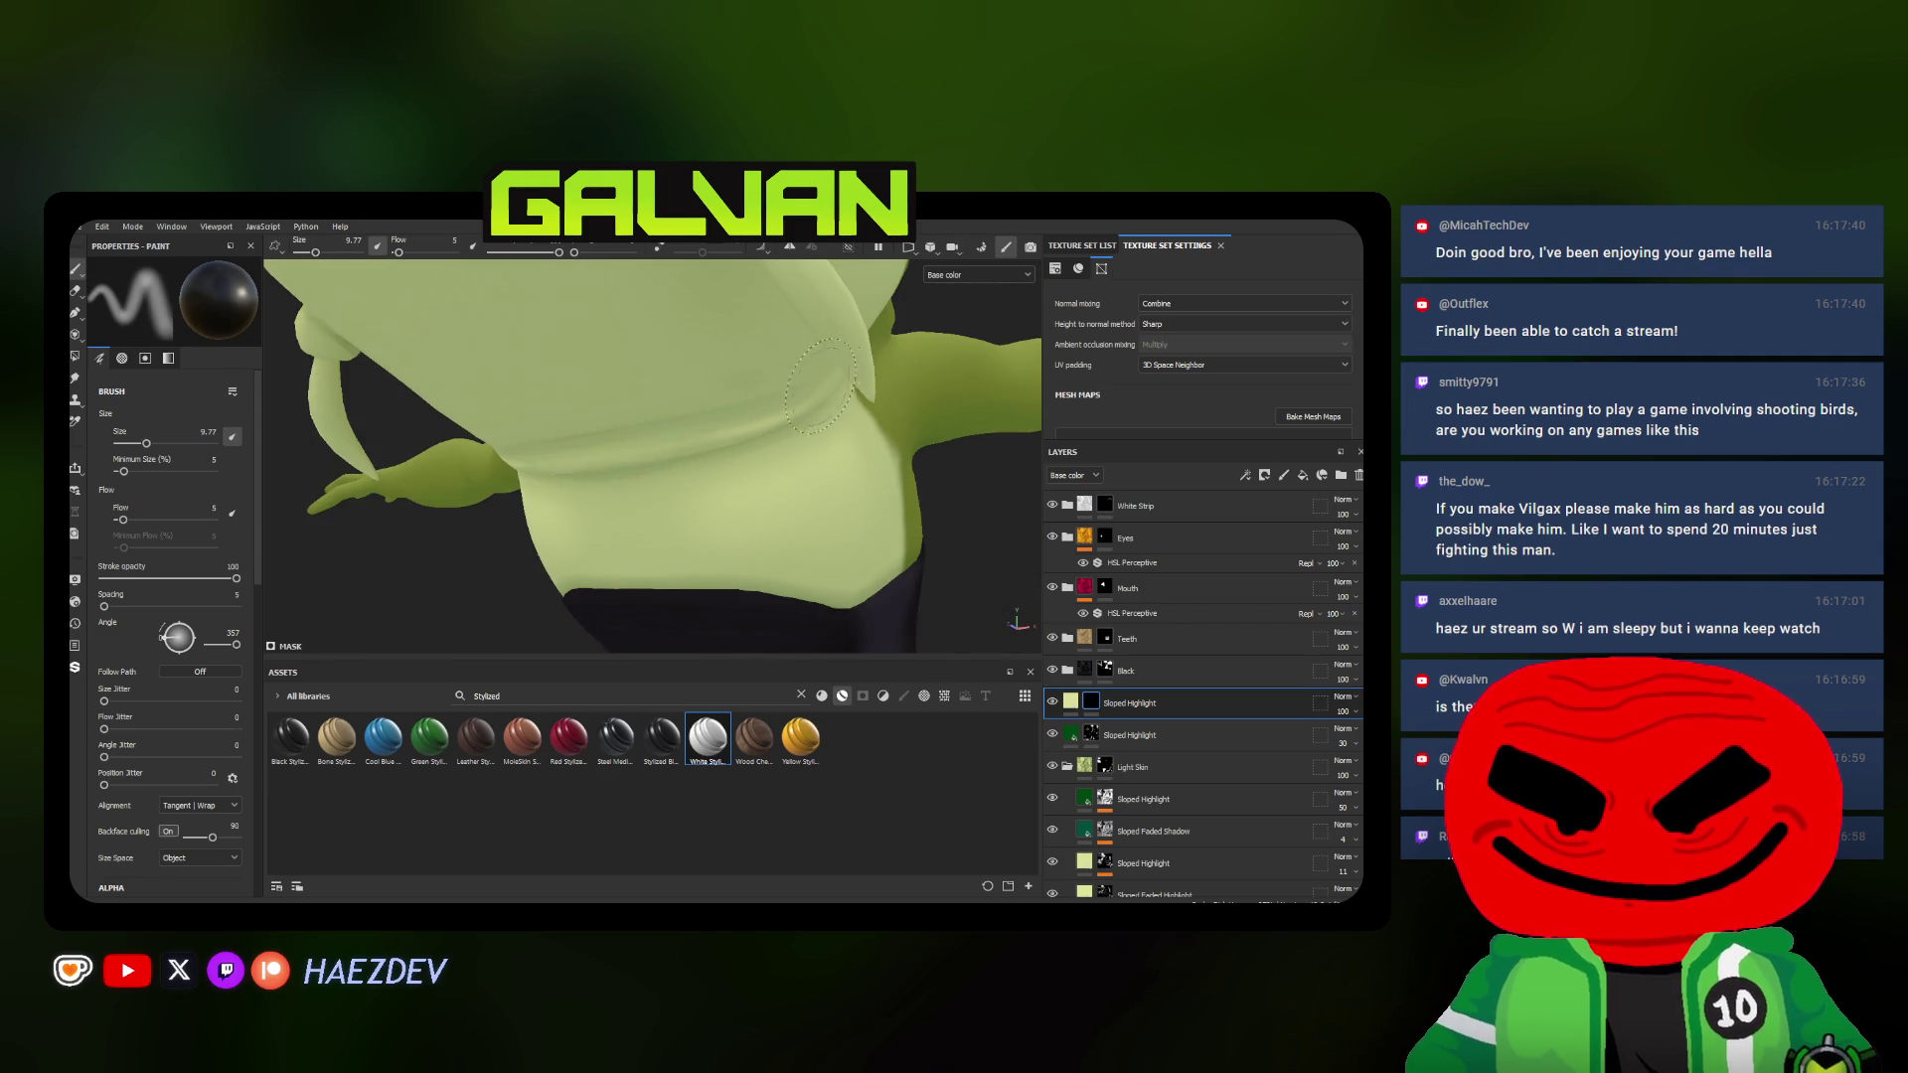
pyautogui.scroll(-5, 817, 384)
pyautogui.moveTo(817, 386)
pyautogui.keyDown('alt'); pyautogui.mouseDown()
pyautogui.moveTo(492, 513)
pyautogui.moveTo(812, 507)
pyautogui.mouseUp(); pyautogui.keyUp('alt')
pyautogui.scroll(3, 492, 514)
# Slightly enlarge the brush, check the head and mouth, then close in on the nose horn
pyautogui.keyDown('ctrl'); pyautogui.moveTo(813, 507); pyautogui.dragTo(786, 508, button='right'); pyautogui.keyUp('ctrl')
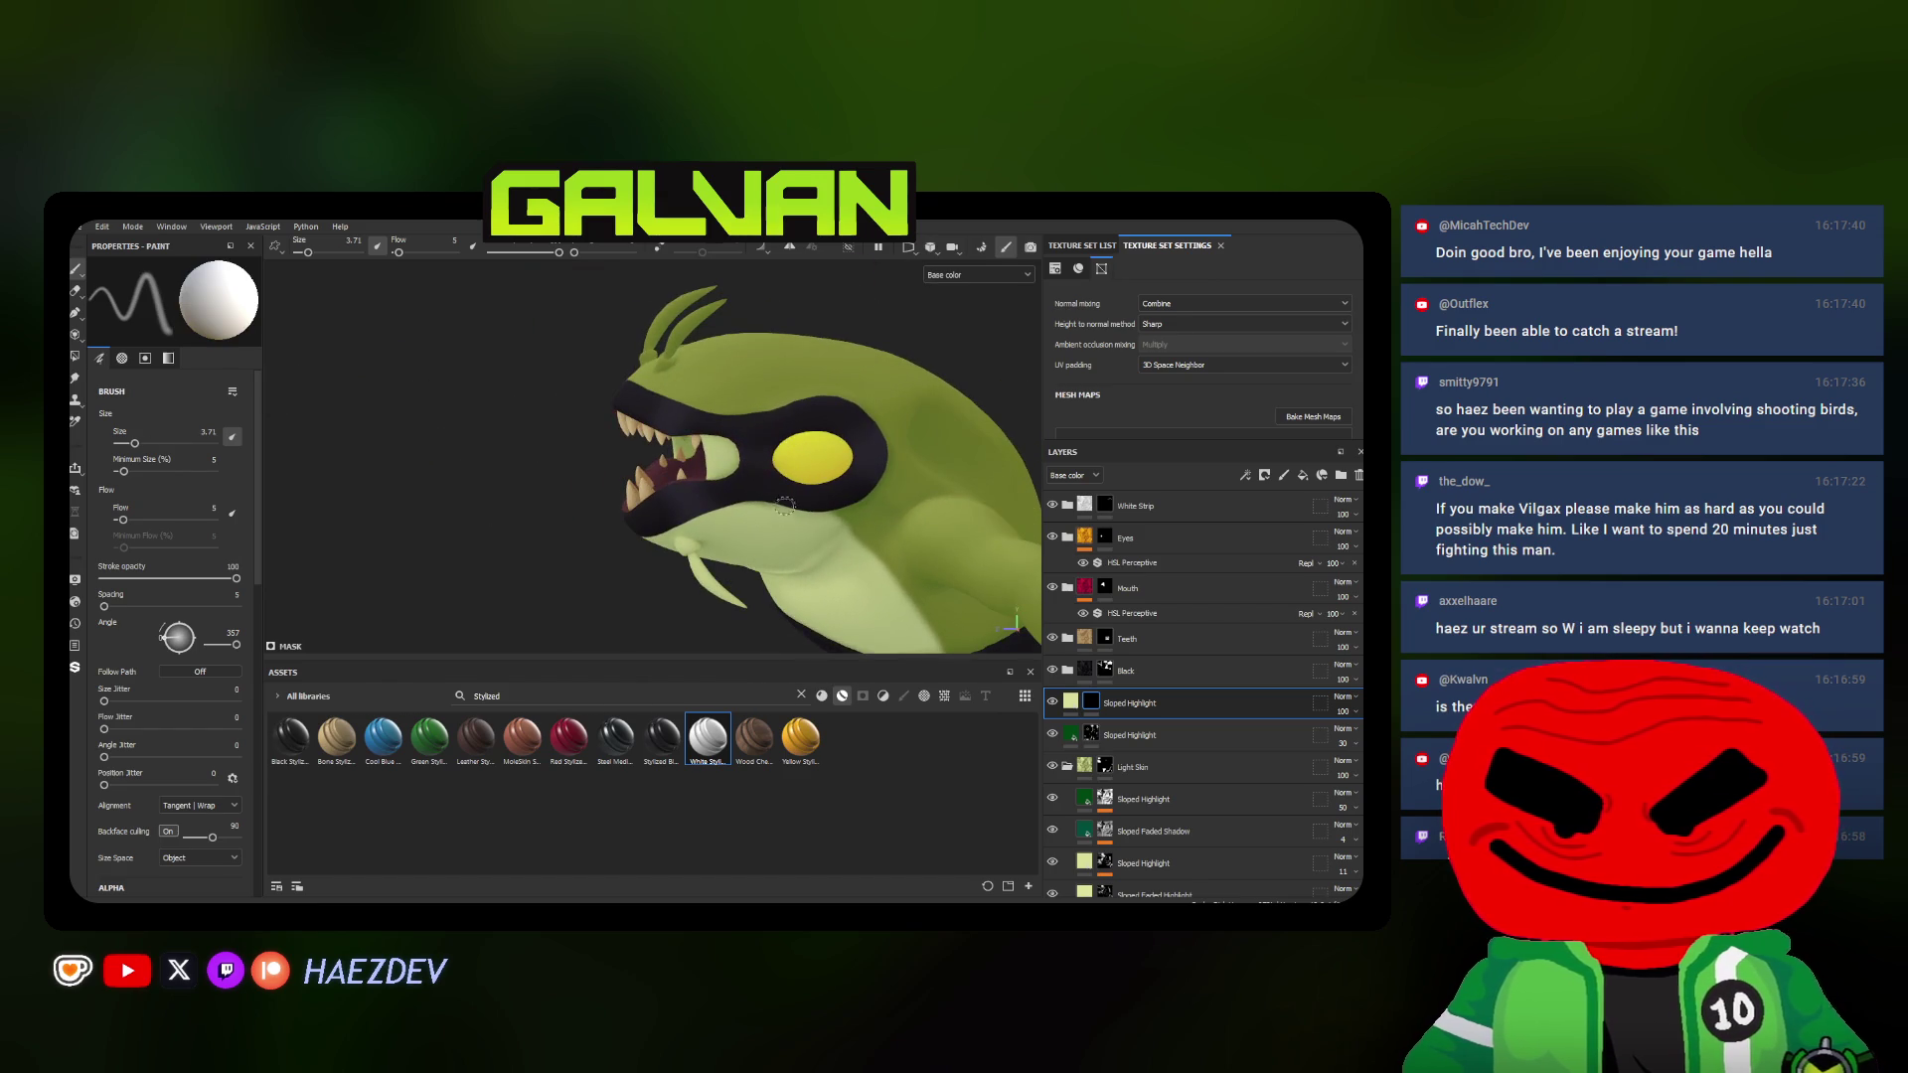
pyautogui.keyDown('alt'); pyautogui.moveTo(786, 507); pyautogui.dragTo(805, 525); pyautogui.keyUp('alt')
pyautogui.keyDown('ctrl'); pyautogui.moveTo(805, 525); pyautogui.dragTo(812, 529, button='right'); pyautogui.keyUp('ctrl')
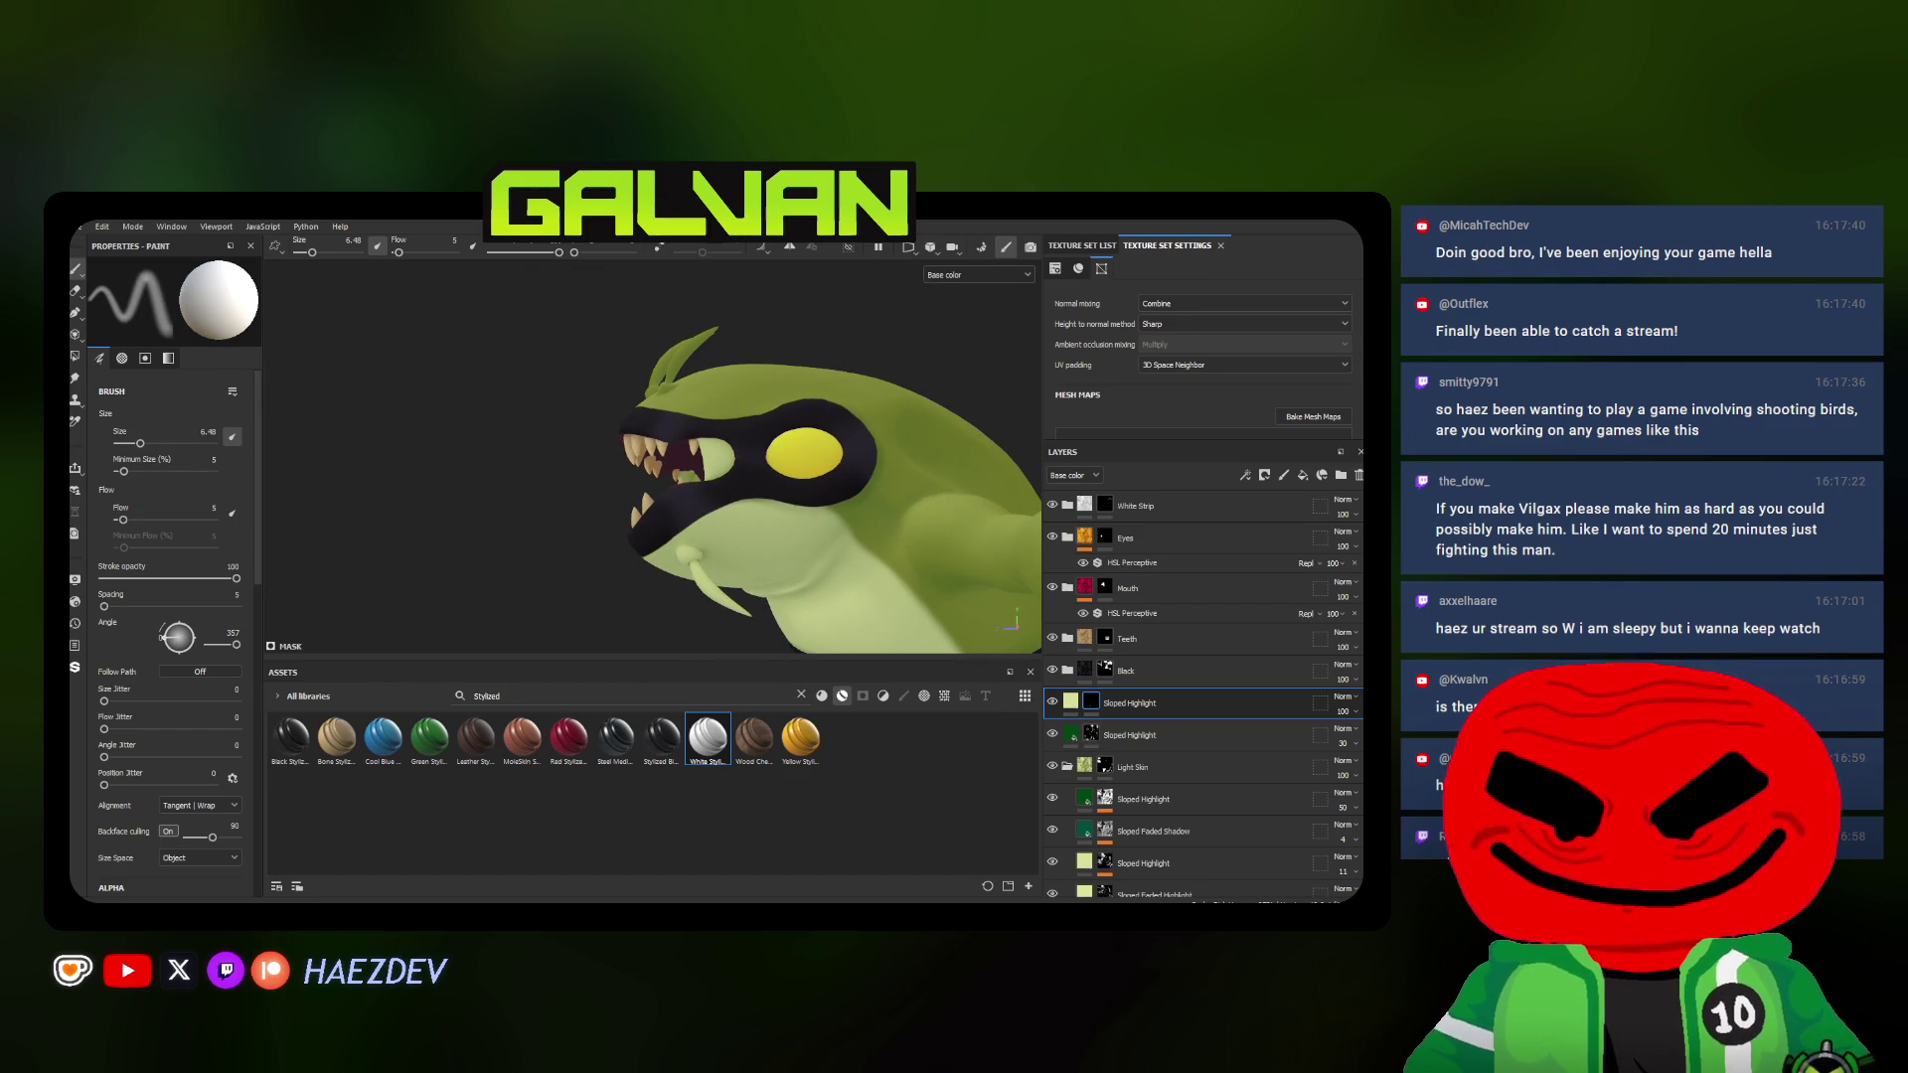
pyautogui.keyDown('alt'); pyautogui.moveTo(664, 625); pyautogui.dragTo(805, 484); pyautogui.keyUp('alt')
pyautogui.keyDown('ctrl'); pyautogui.moveTo(805, 485); pyautogui.dragTo(762, 493, button='right'); pyautogui.keyUp('ctrl')
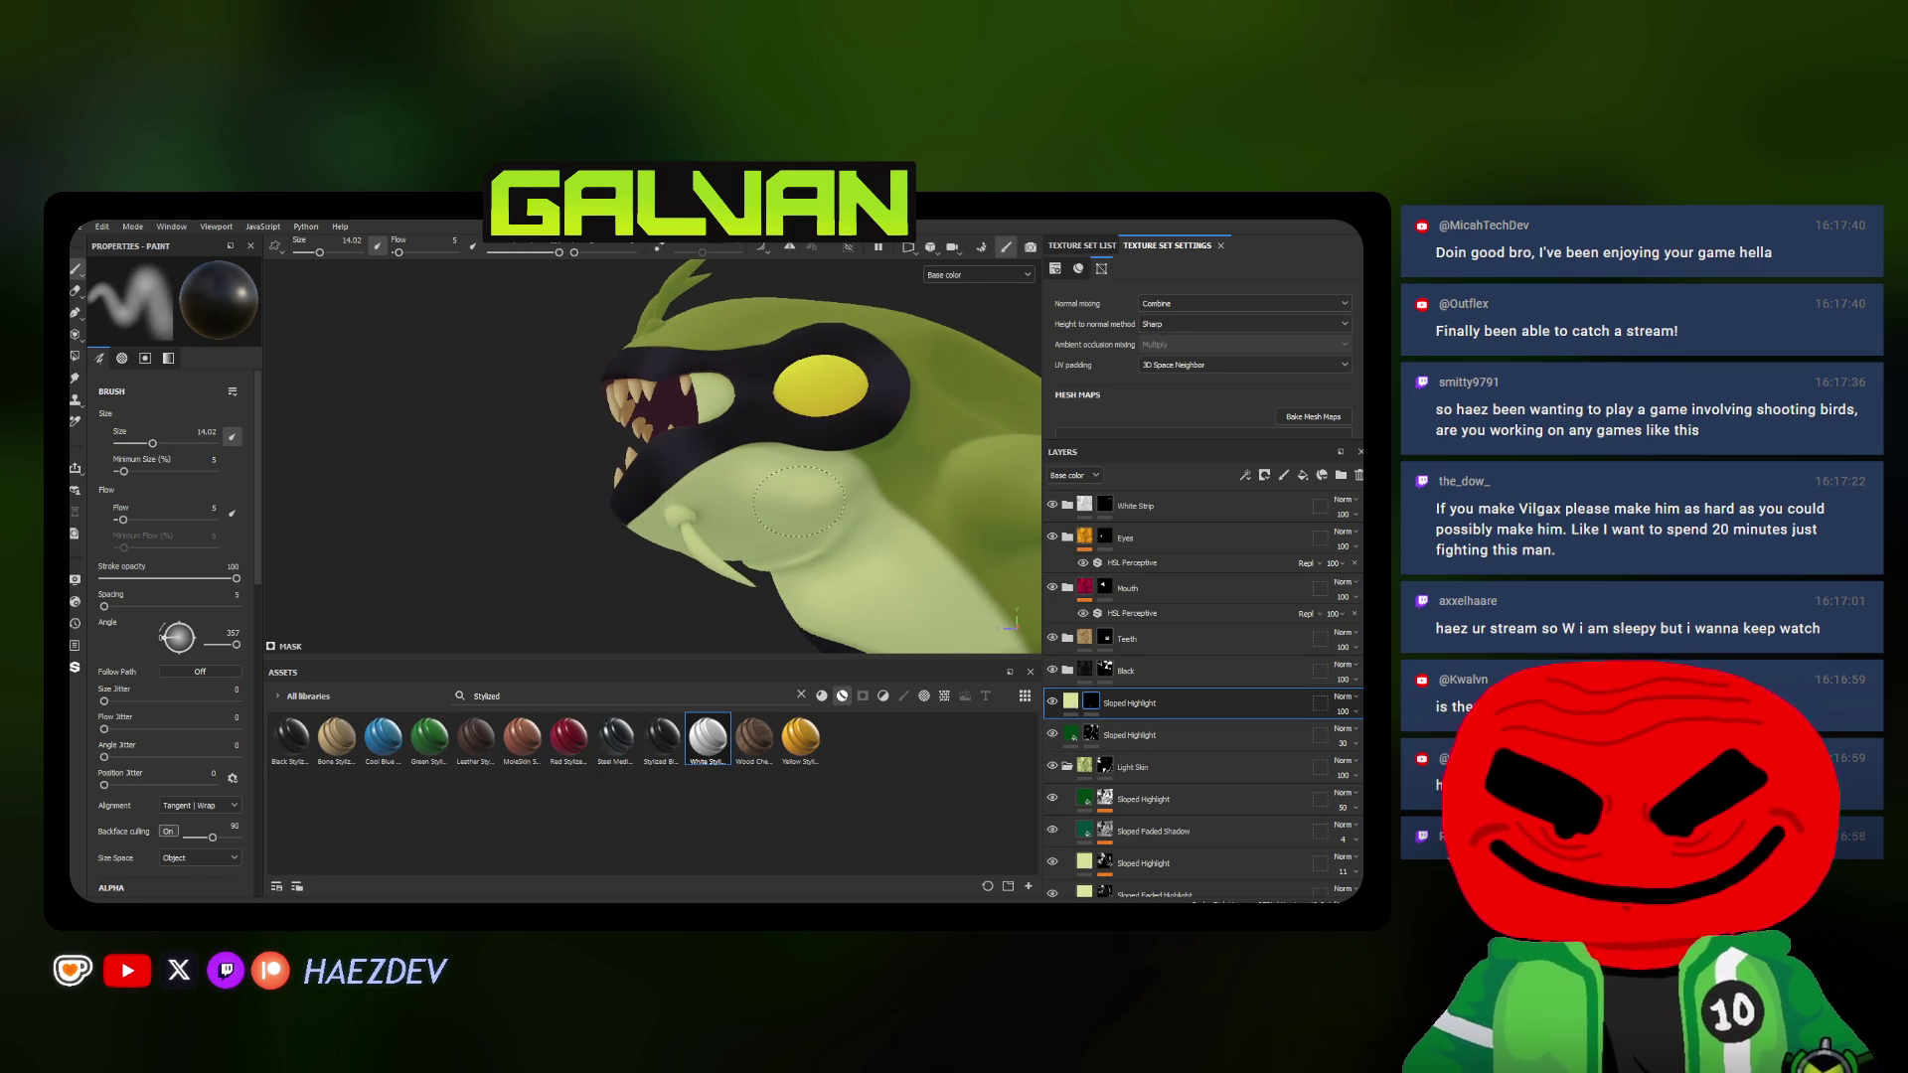
pyautogui.keyDown('alt'); pyautogui.moveTo(800, 519); pyautogui.dragTo(851, 530); pyautogui.keyUp('alt')
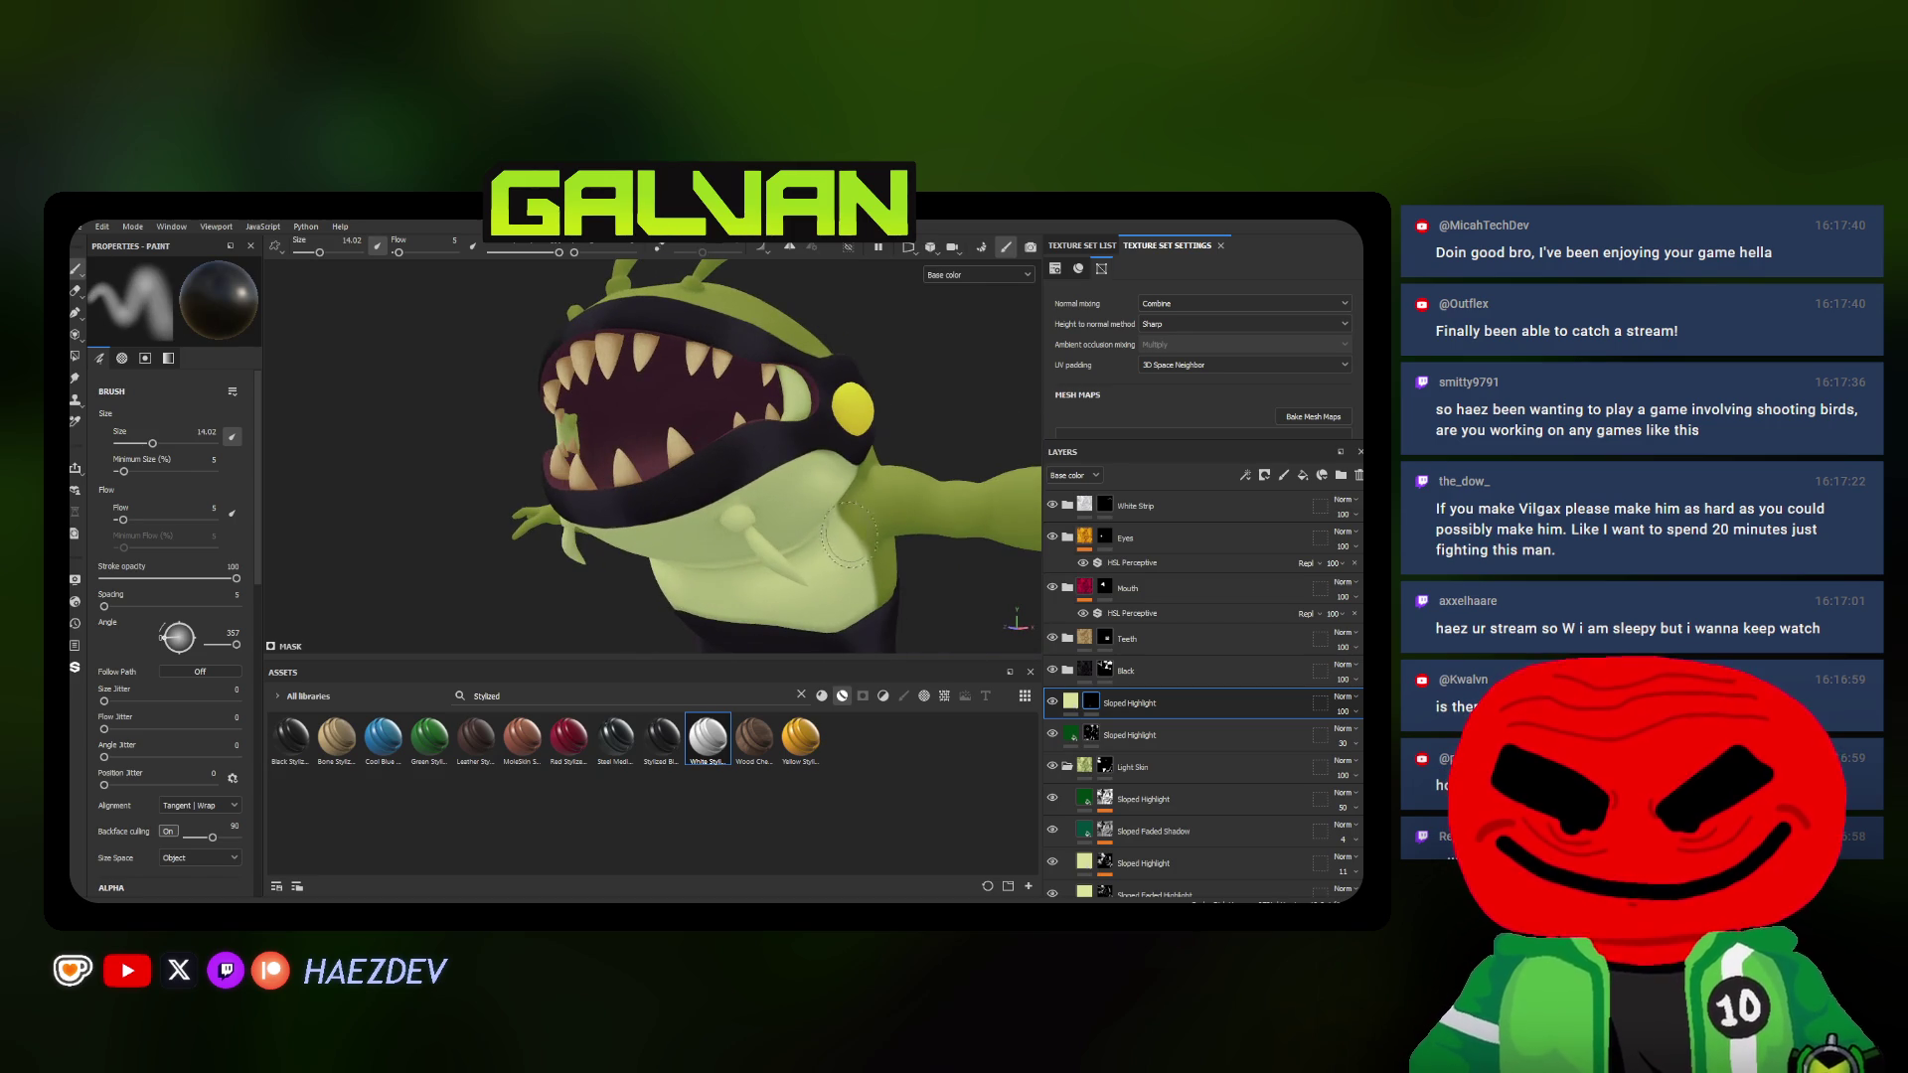
pyautogui.keyDown('alt'); pyautogui.moveTo(846, 530); pyautogui.dragTo(688, 441, button='middle'); pyautogui.keyUp('alt')
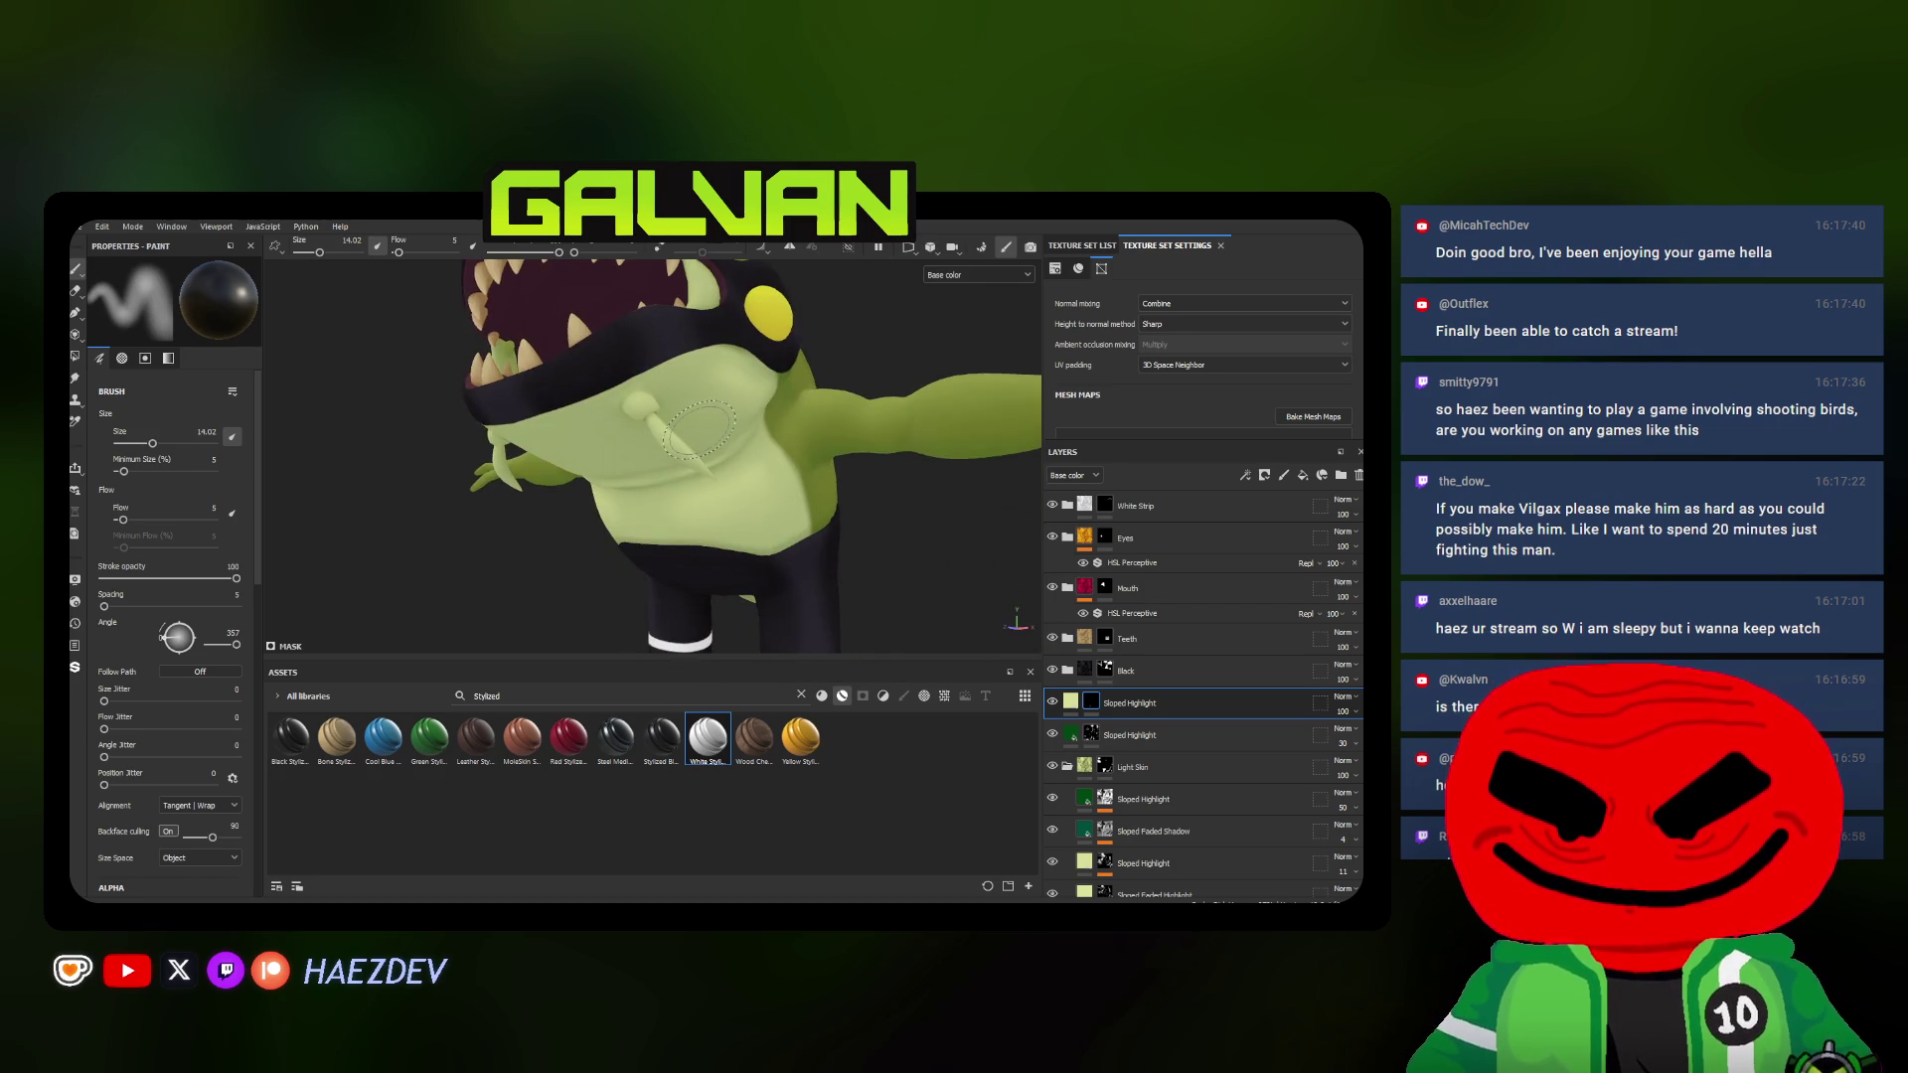
pyautogui.scroll(3, 688, 441)
pyautogui.scroll(4, 679, 426)
pyautogui.keyDown('ctrl'); pyautogui.moveTo(701, 410); pyautogui.dragTo(666, 402, button='right'); pyautogui.keyUp('ctrl')
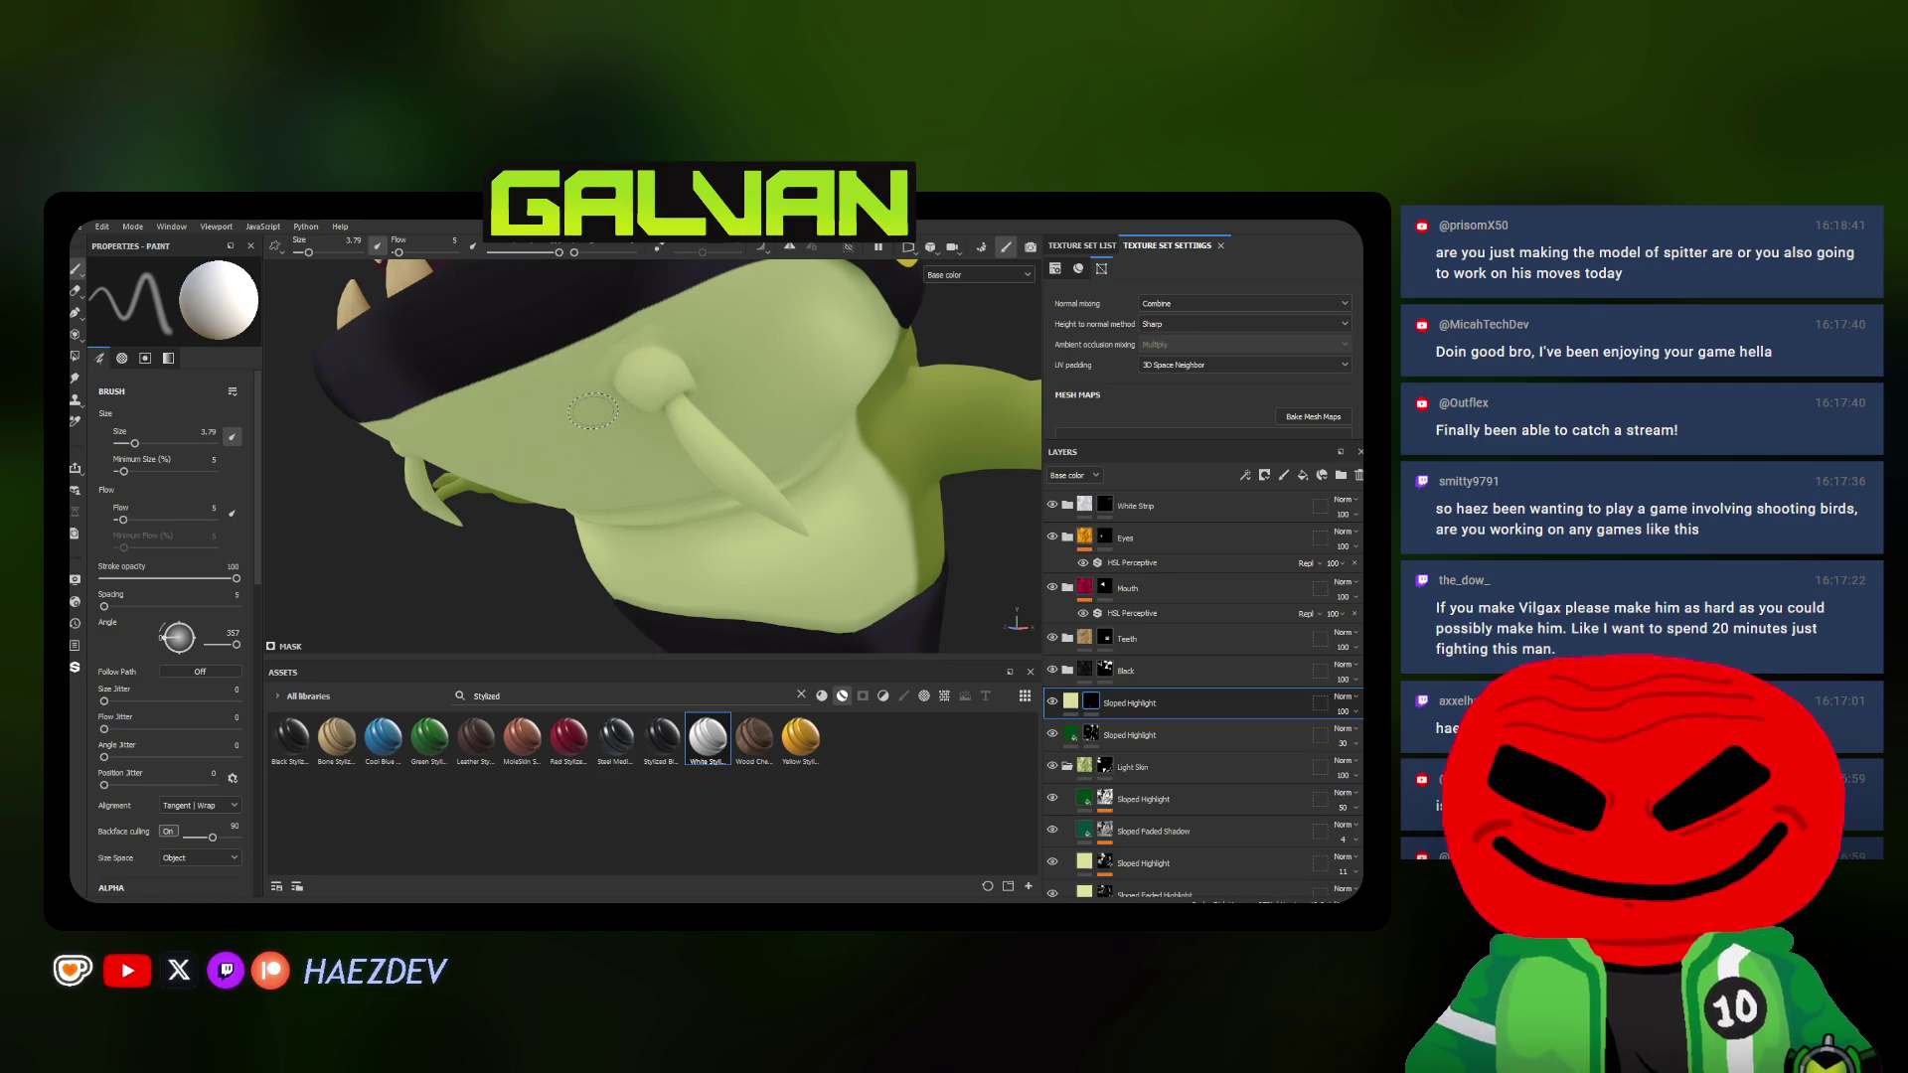
pyautogui.keyDown('alt'); pyautogui.moveTo(526, 433); pyautogui.dragTo(653, 469); pyautogui.keyUp('alt')
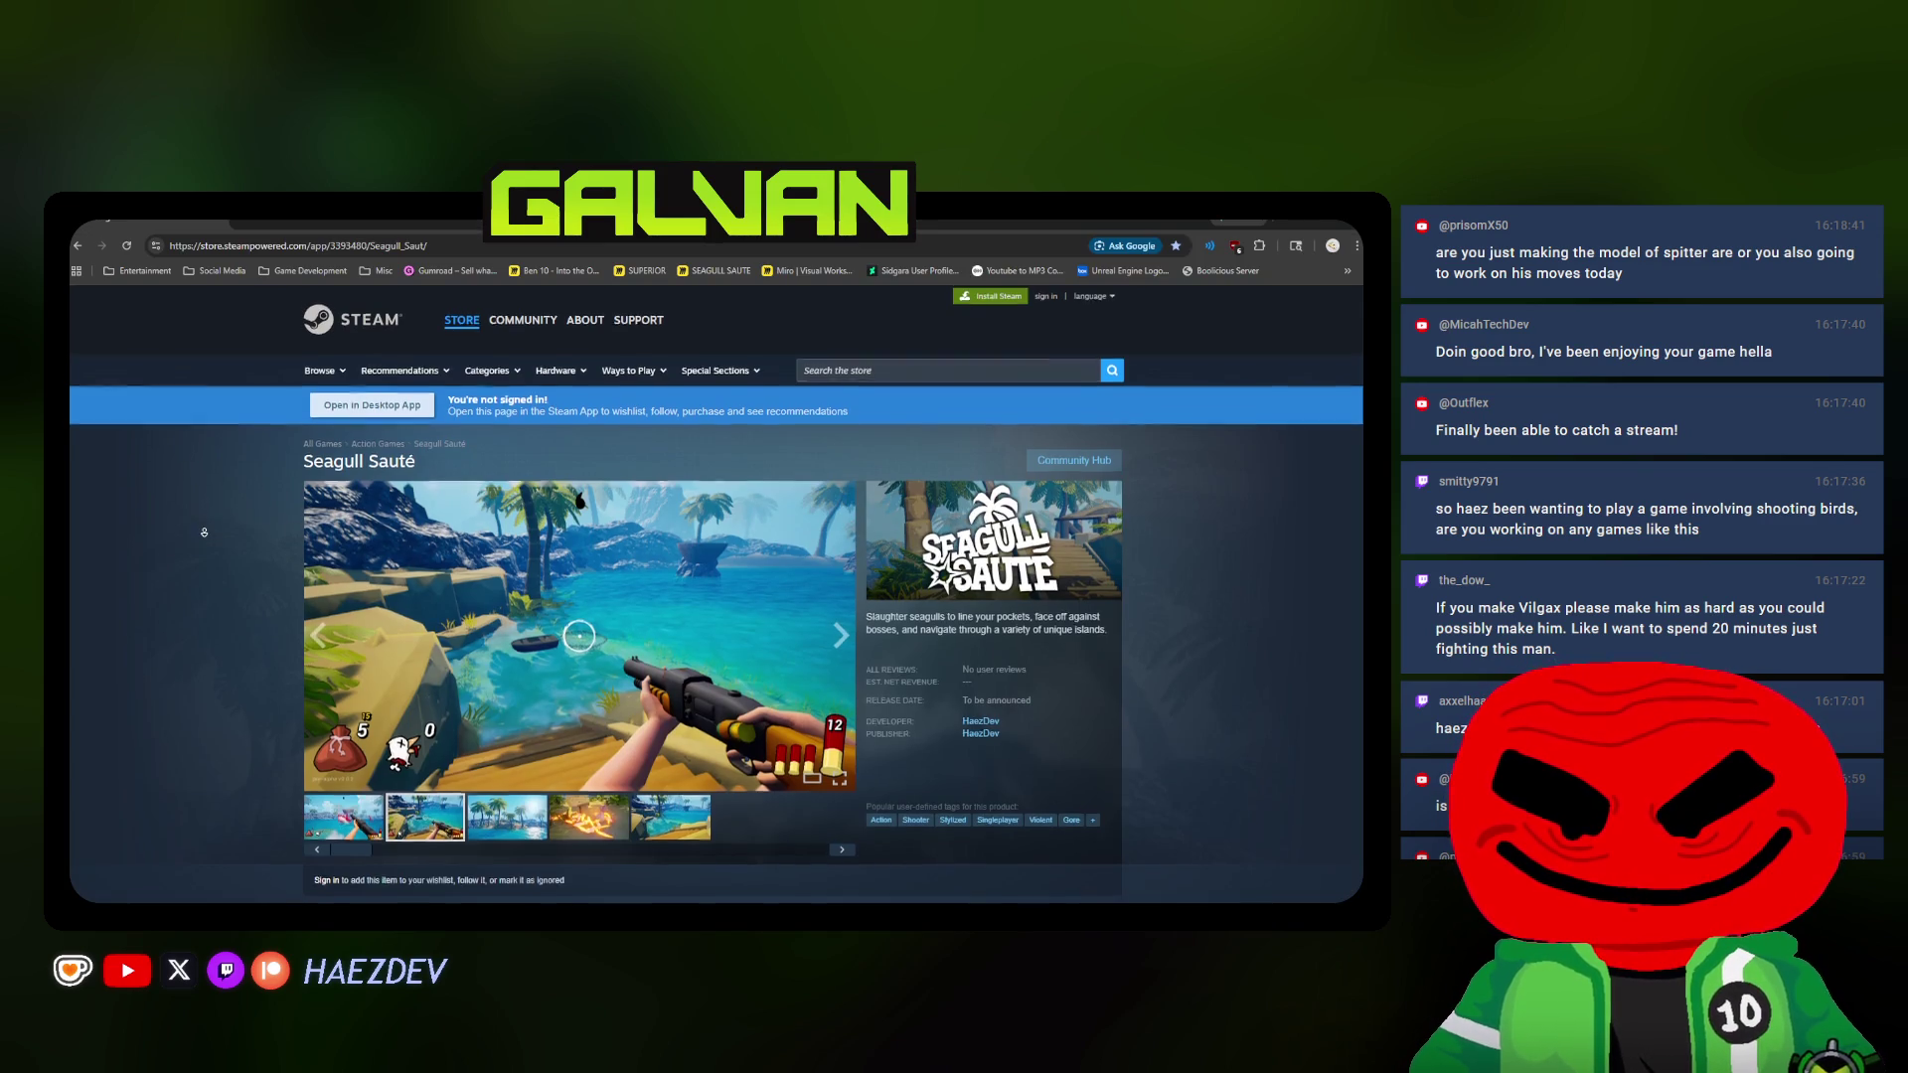
pyautogui.scroll(-2, 294, 367)
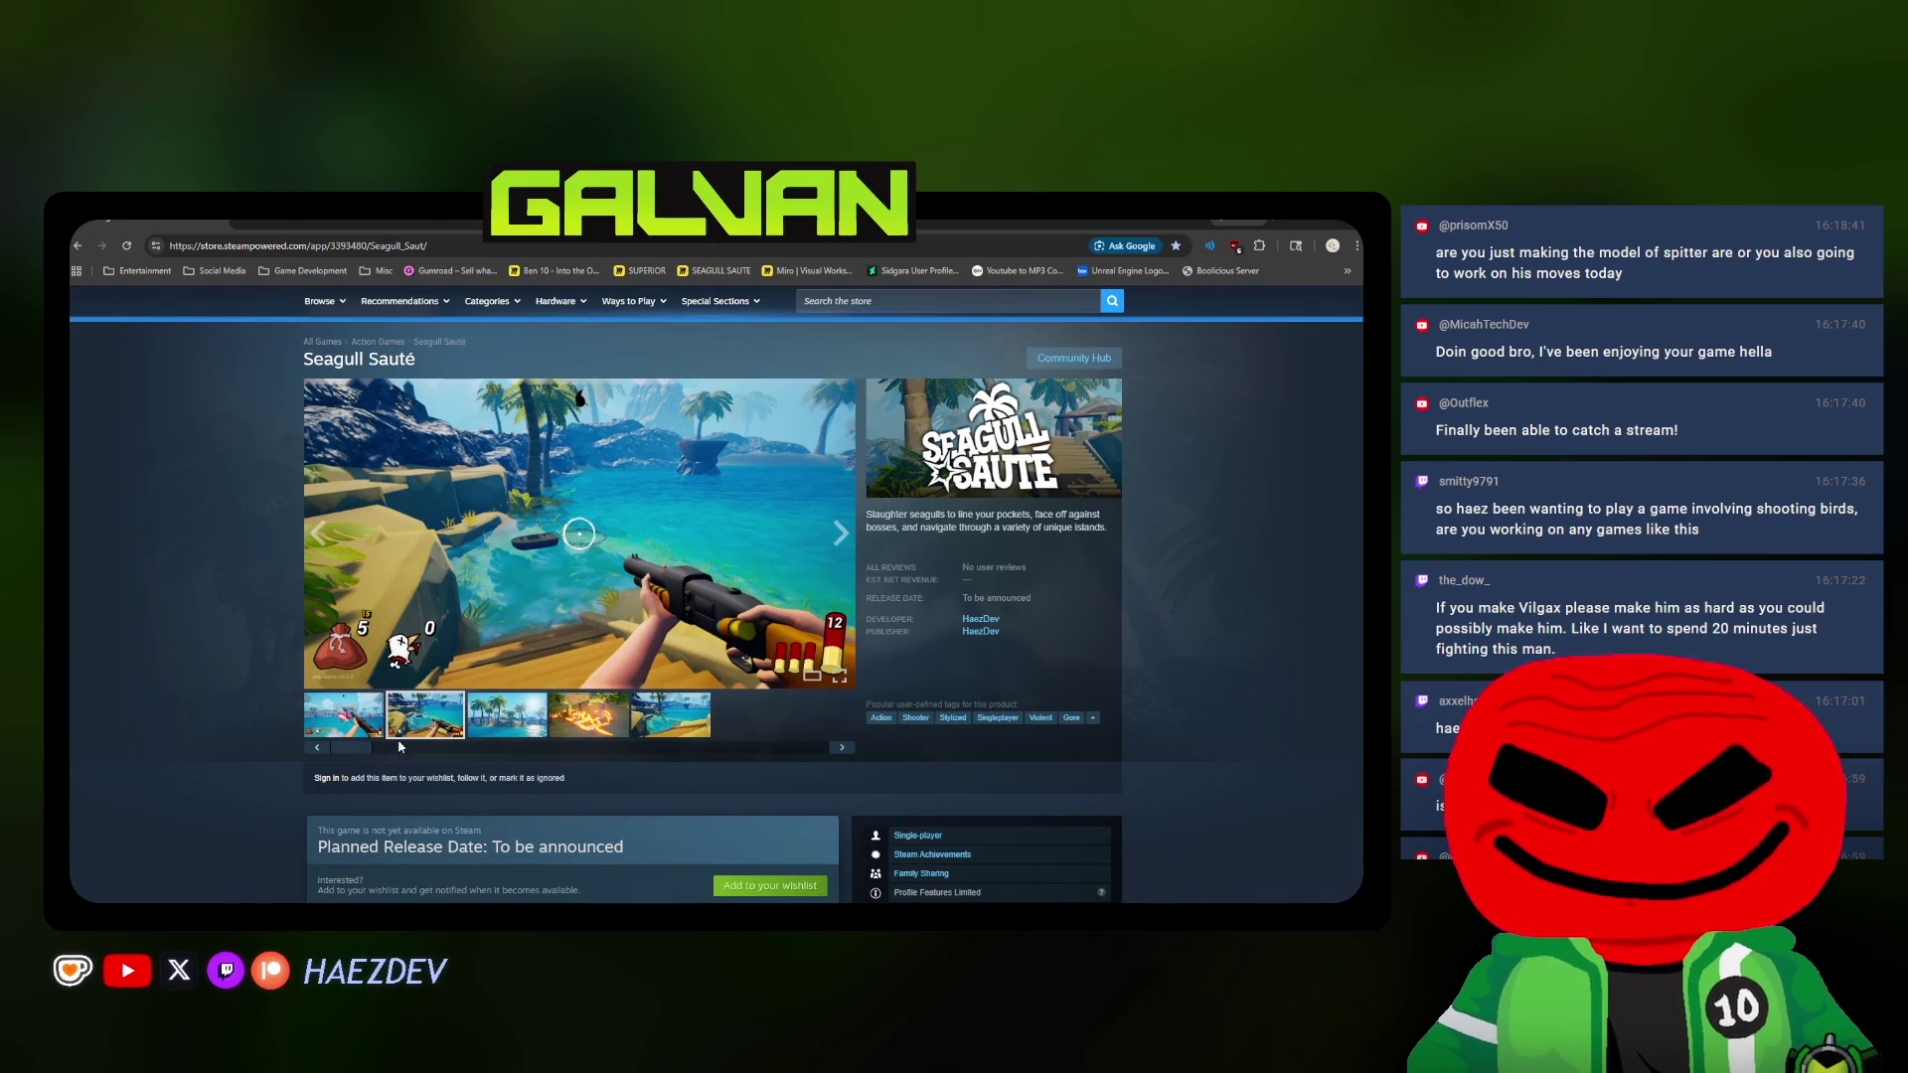
pyautogui.click(475, 704)
pyautogui.click(339, 712)
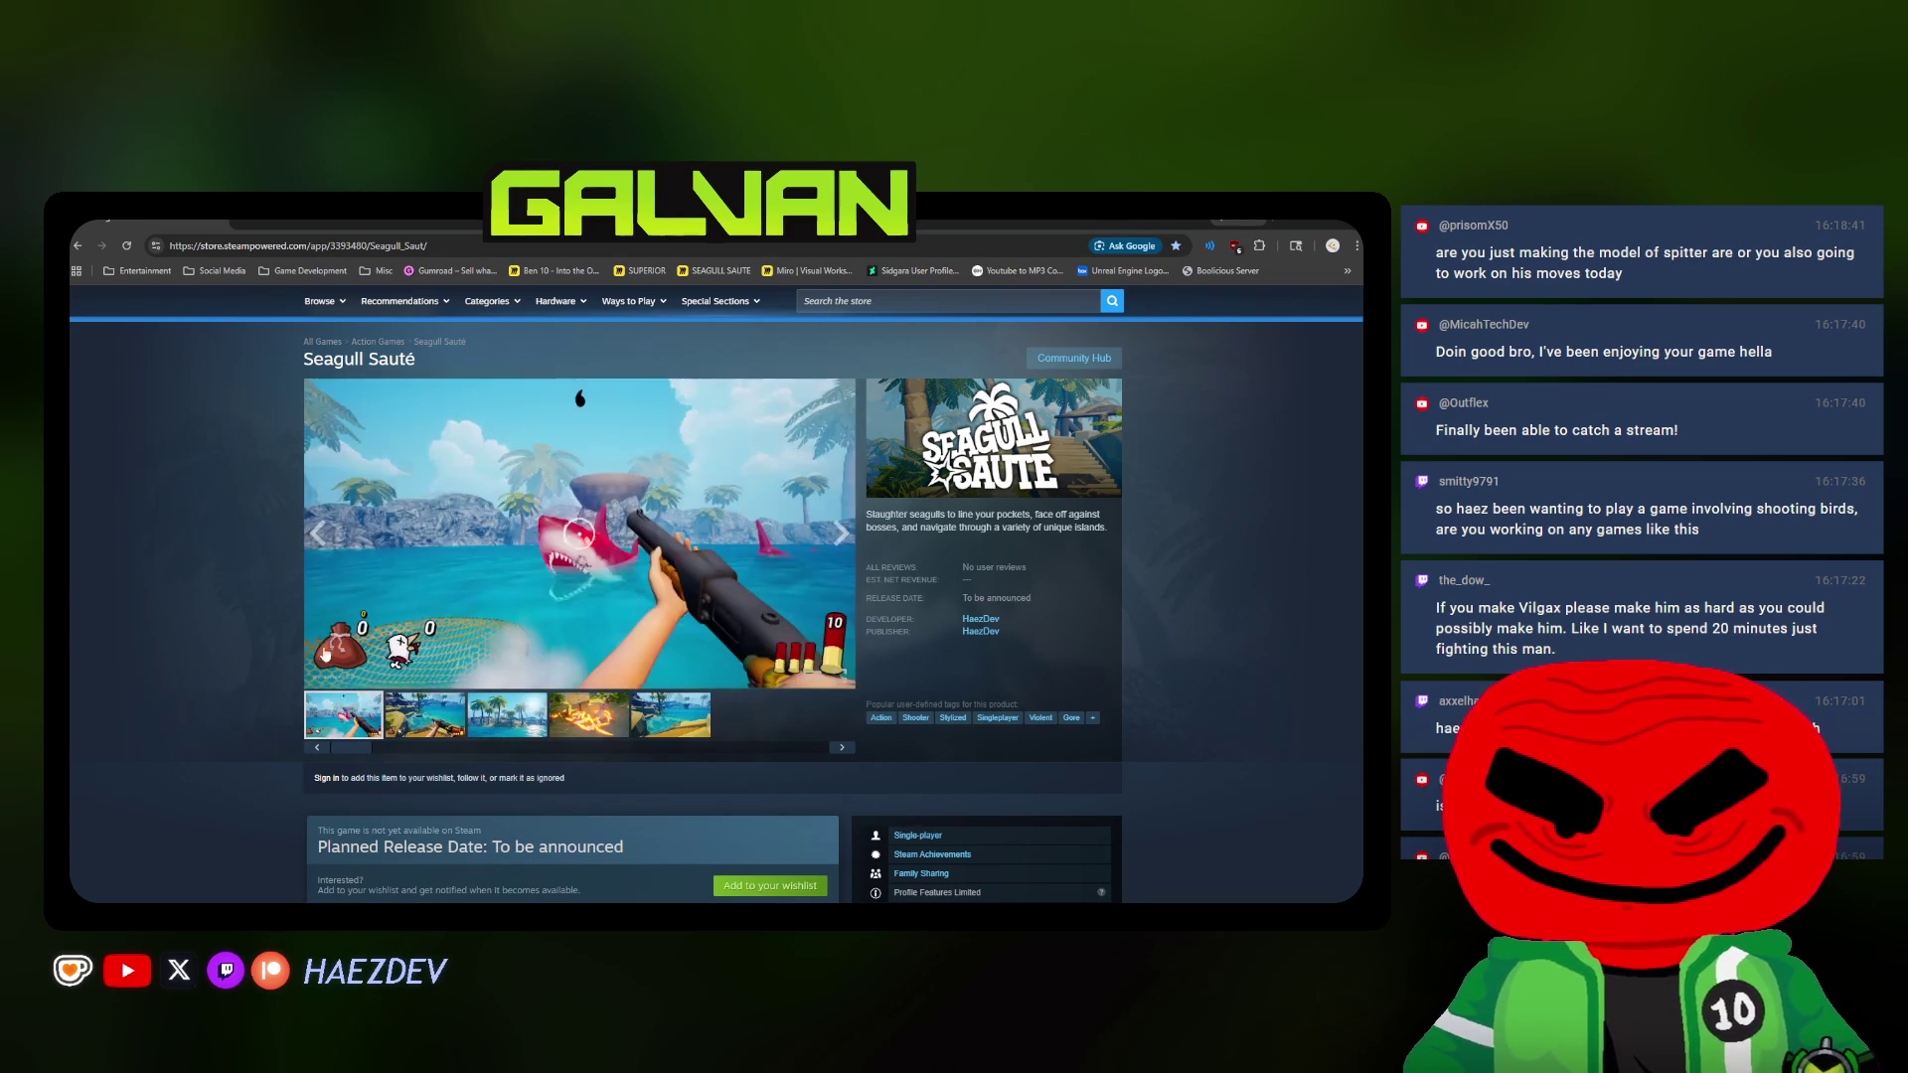
pyautogui.scroll(-3, 447, 716)
pyautogui.scroll(-3, 508, 702)
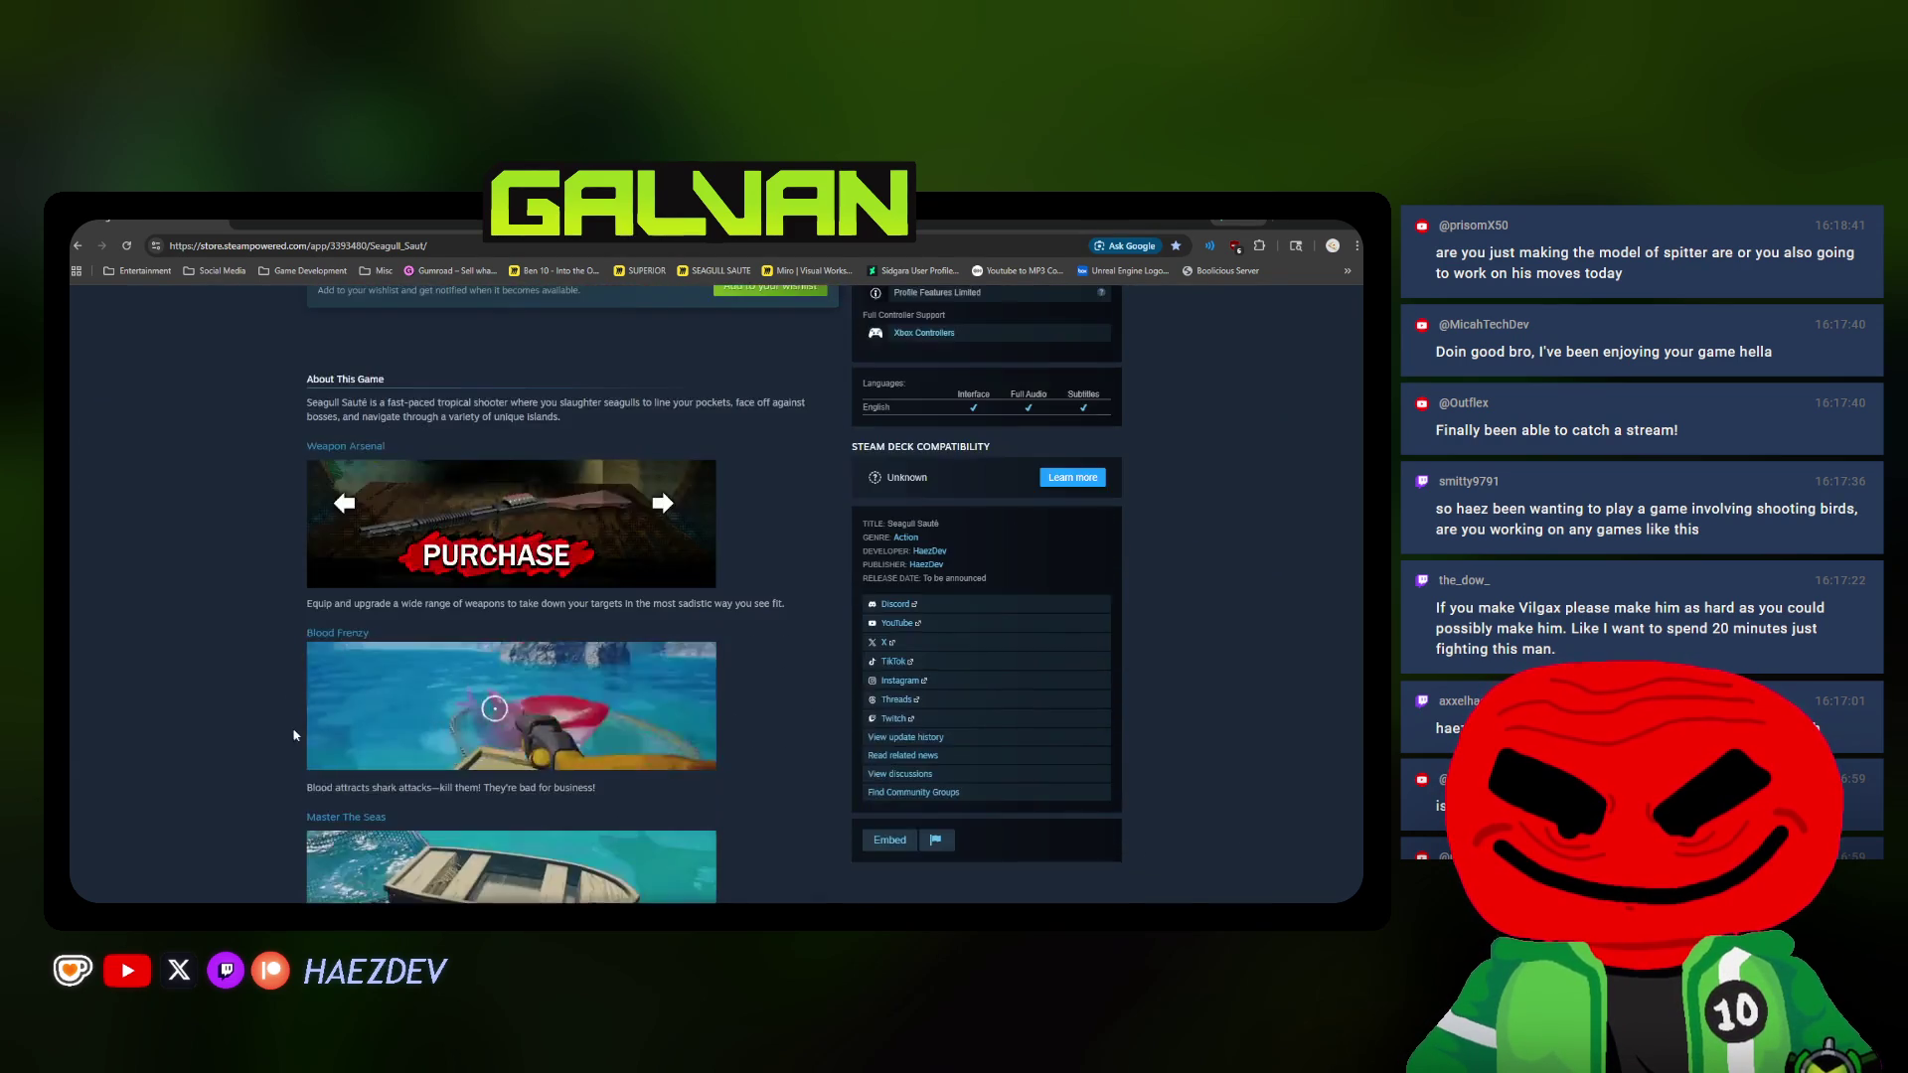
pyautogui.scroll(-2, 573, 678)
pyautogui.scroll(3, 230, 482)
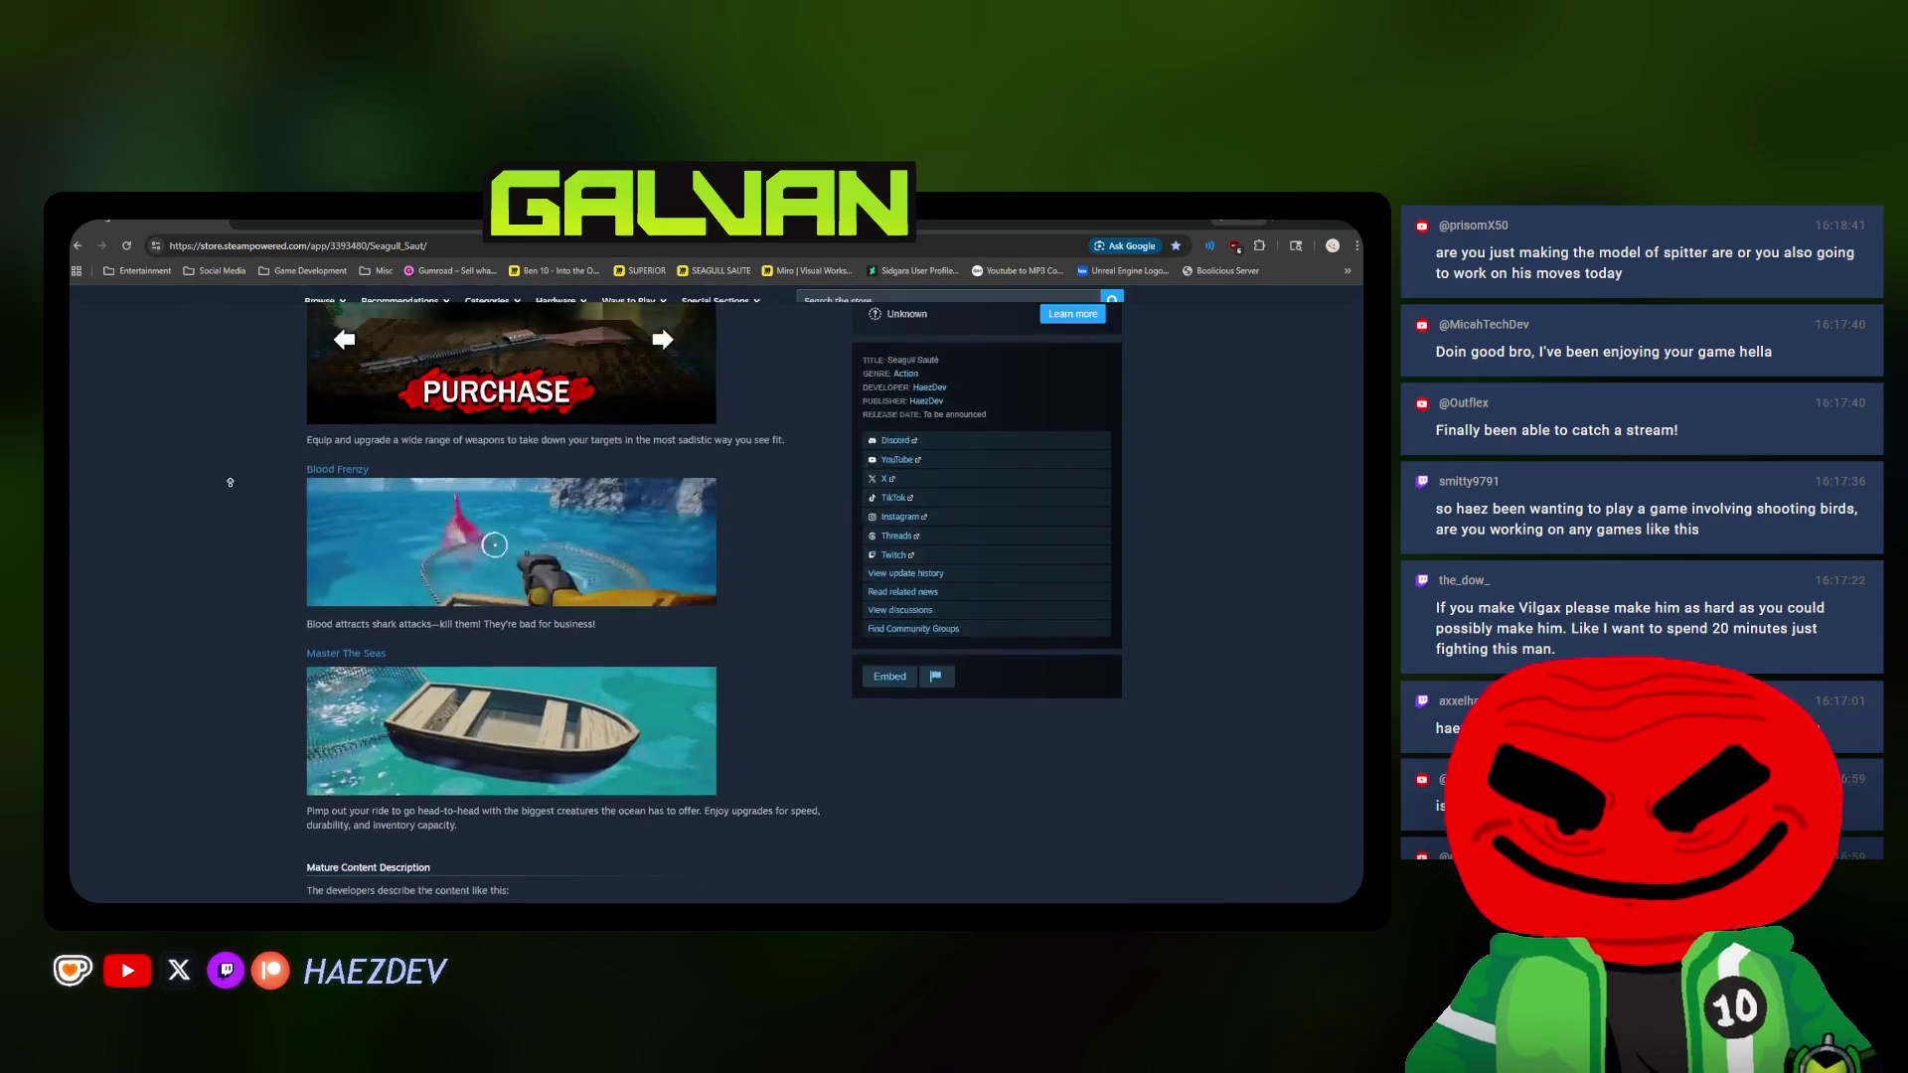
pyautogui.scroll(5, 225, 470)
pyautogui.hotkey('alt', 'Tab')
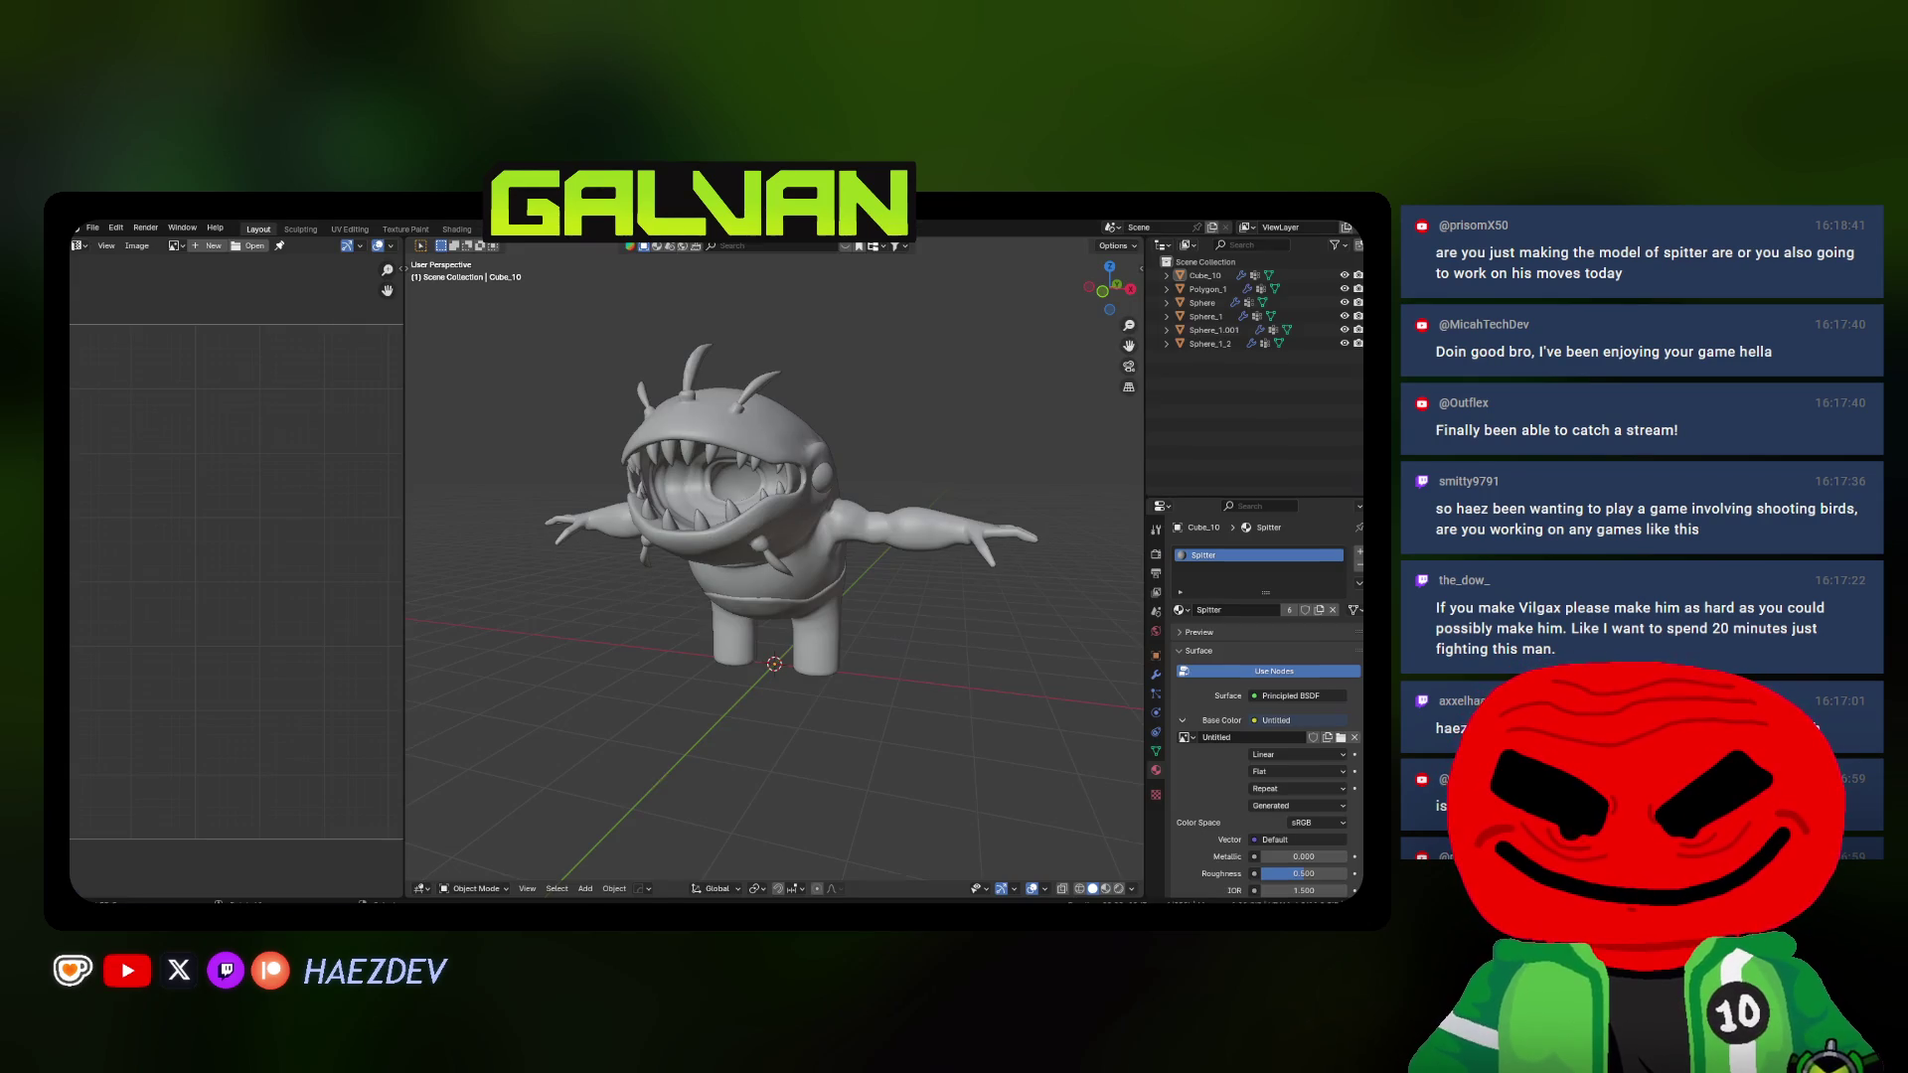
pyautogui.hotkey('alt', 'Tab')
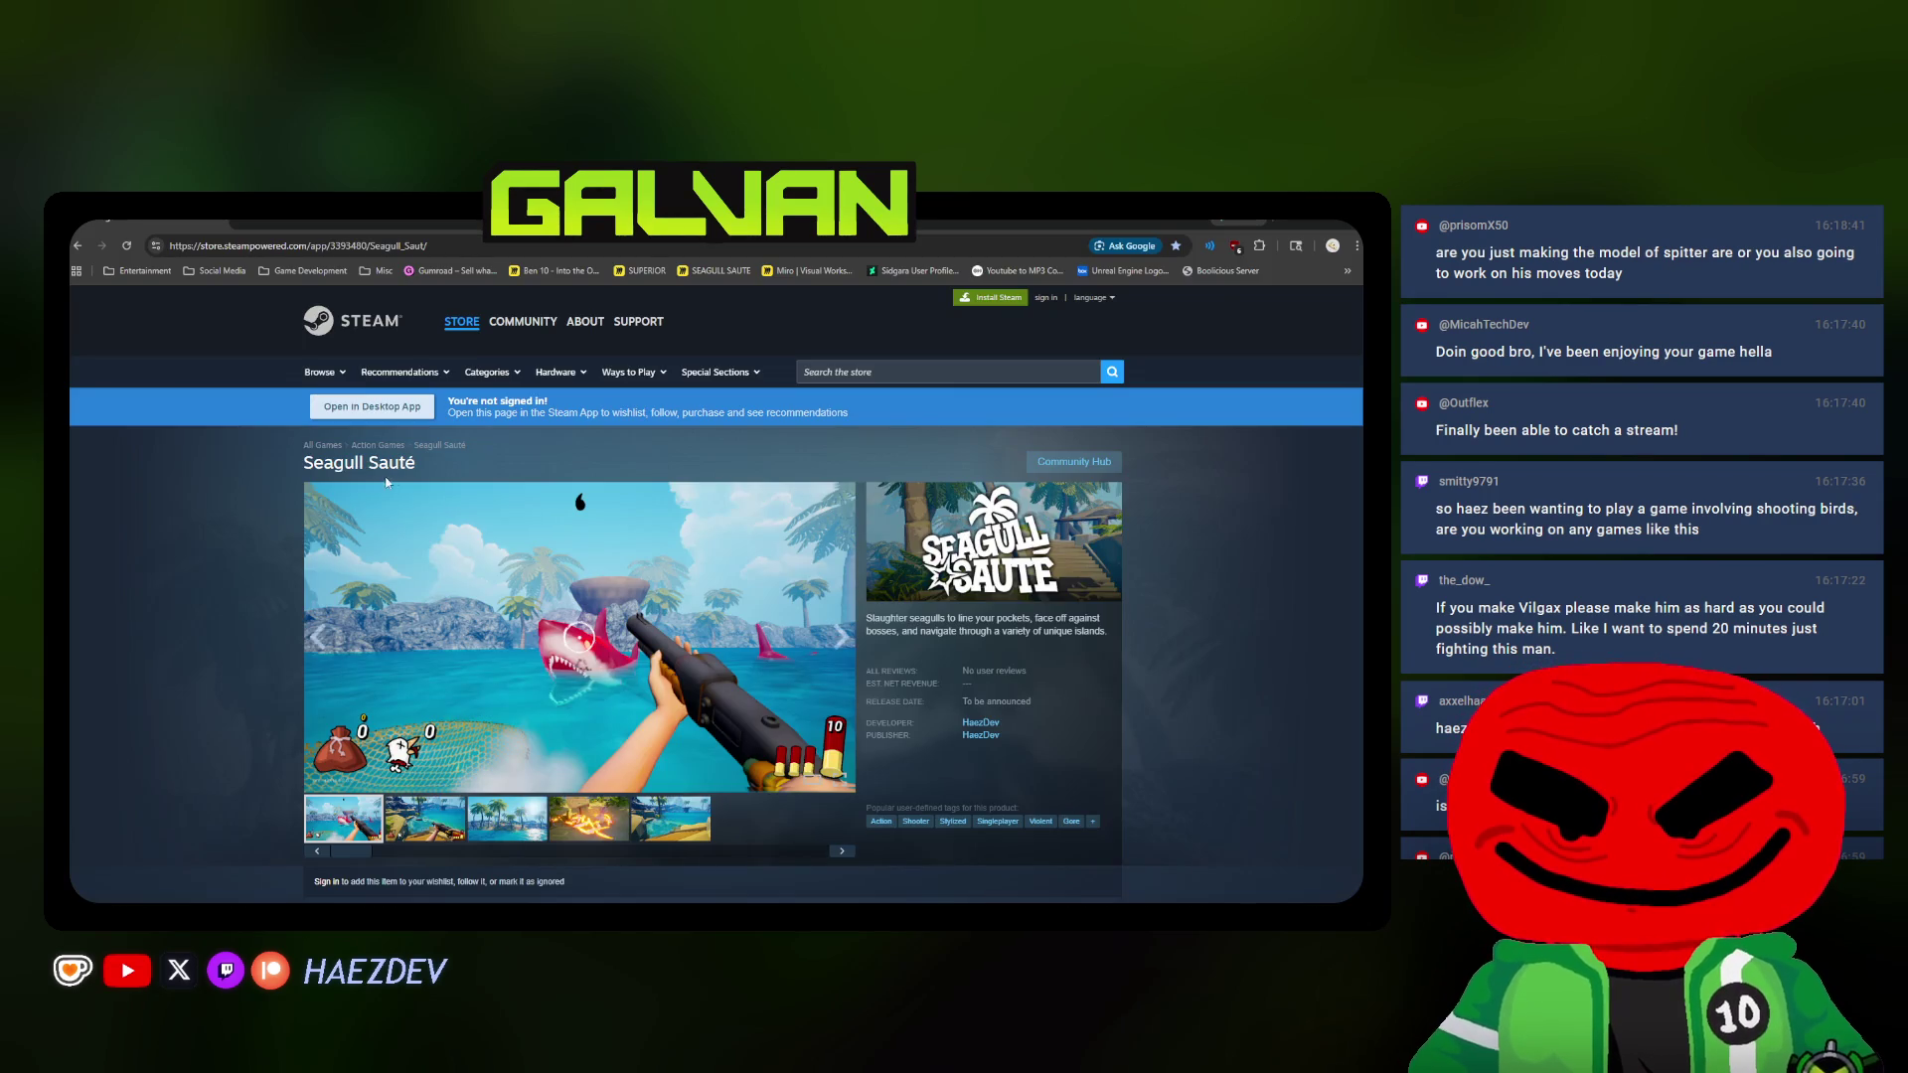
pyautogui.scroll(-1, 274, 354)
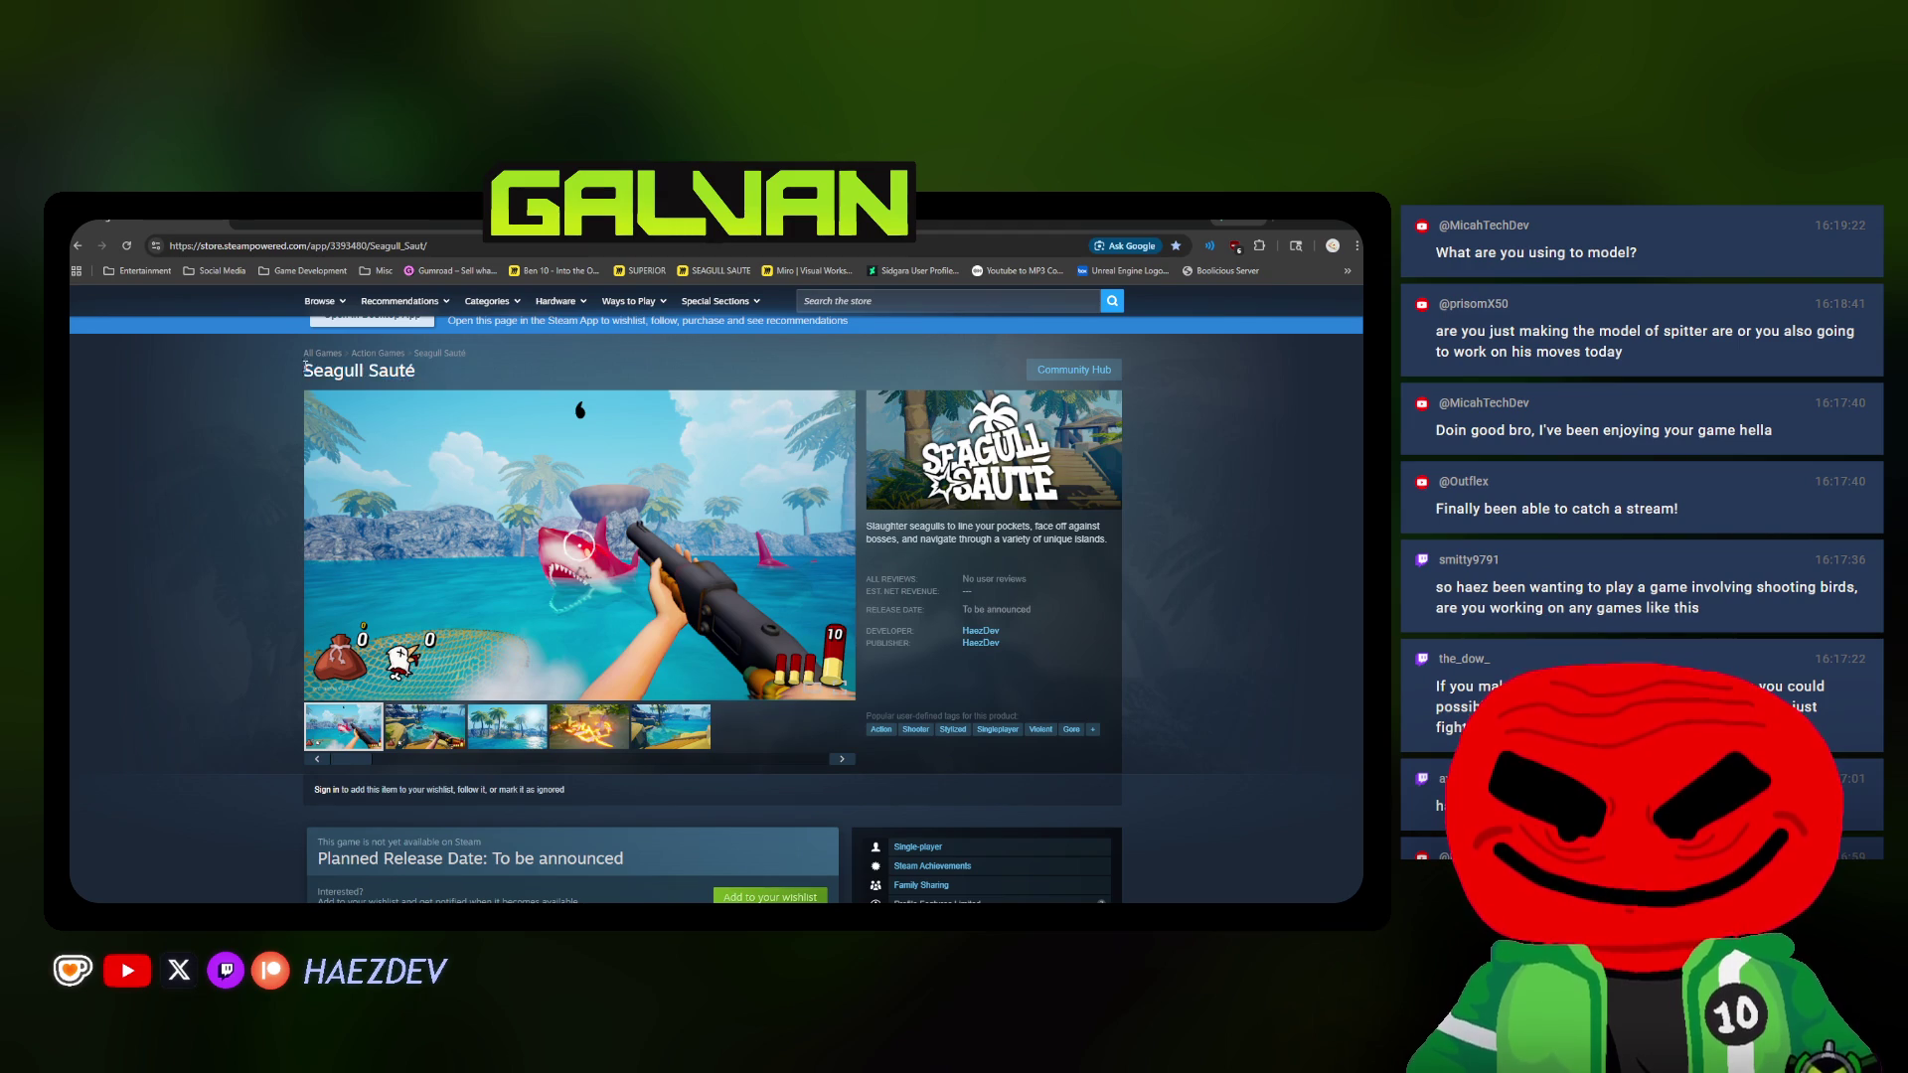
pyautogui.scroll(-2, 306, 538)
pyautogui.scroll(-1, 308, 568)
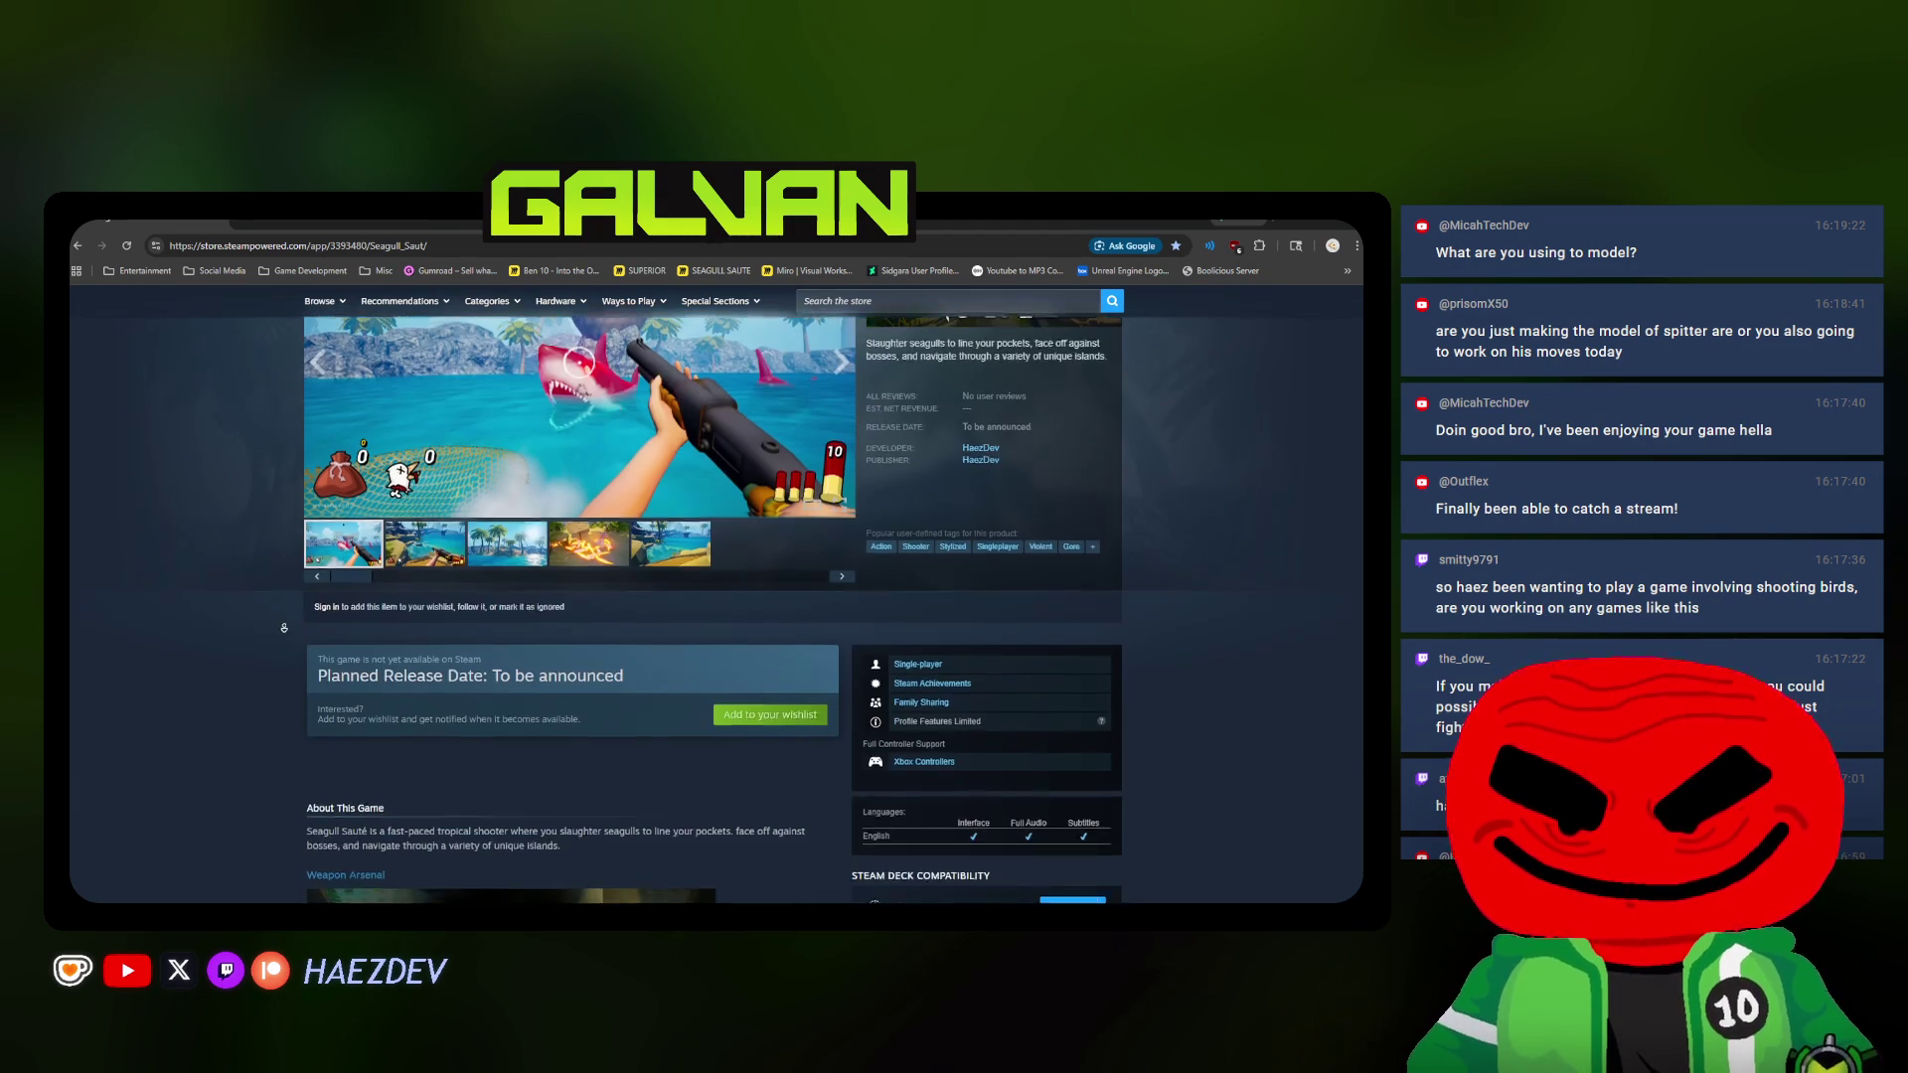
pyautogui.scroll(-2, 308, 568)
pyautogui.scroll(3, 357, 656)
pyautogui.scroll(2, 406, 746)
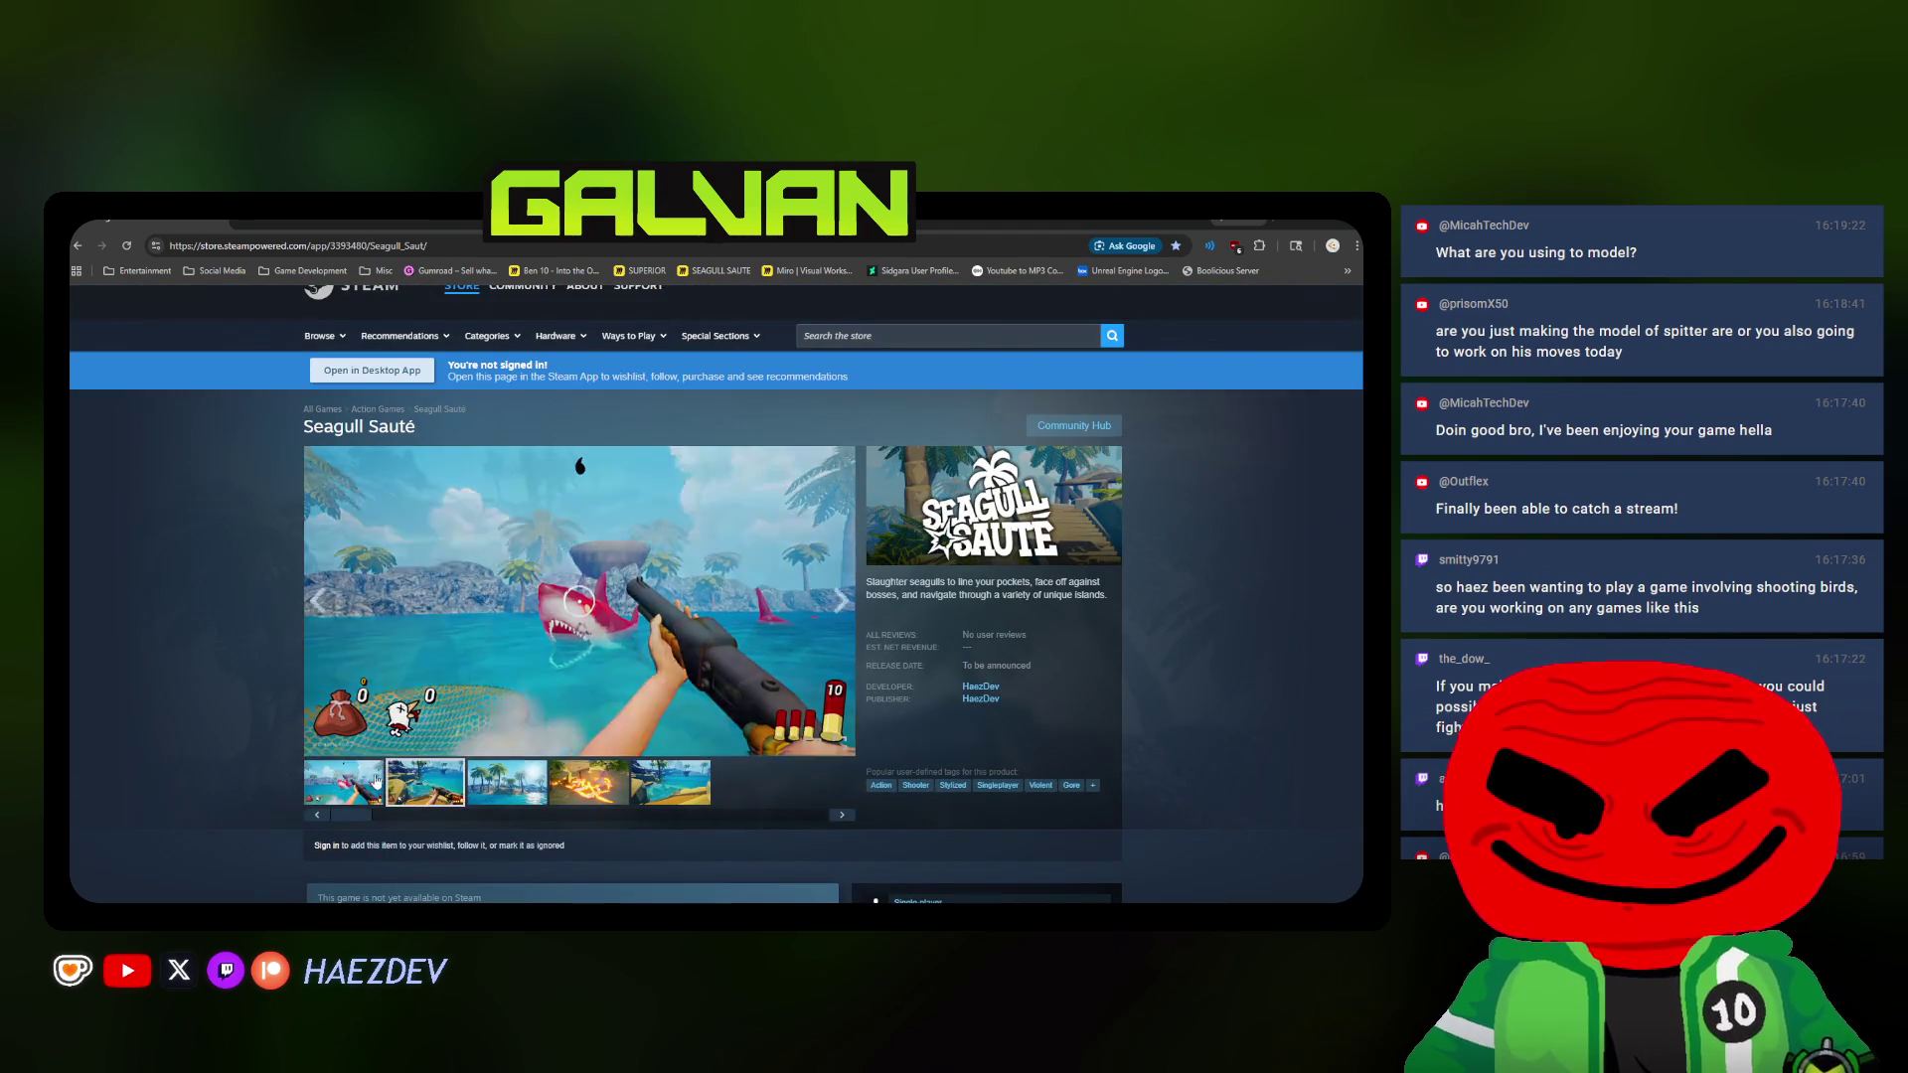
pyautogui.scroll(1, 207, 613)
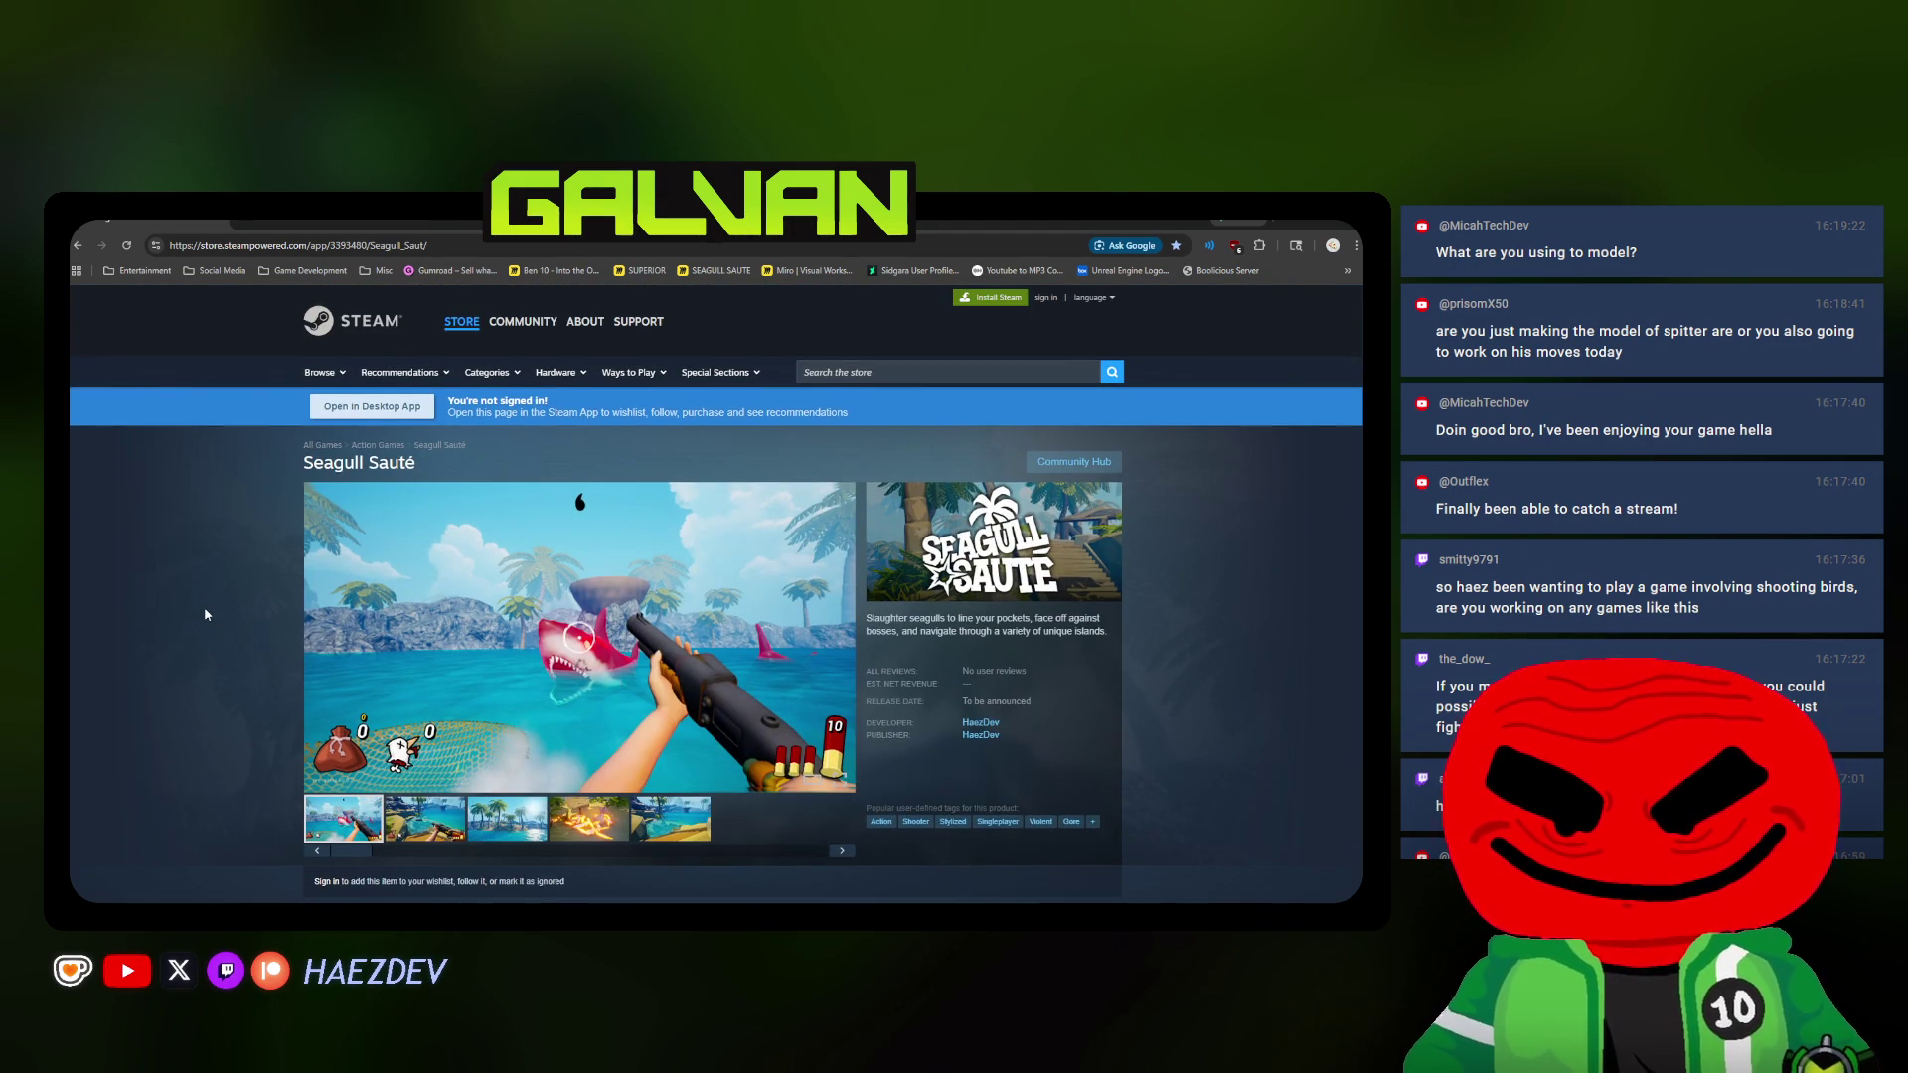
pyautogui.scroll(-1, 205, 613)
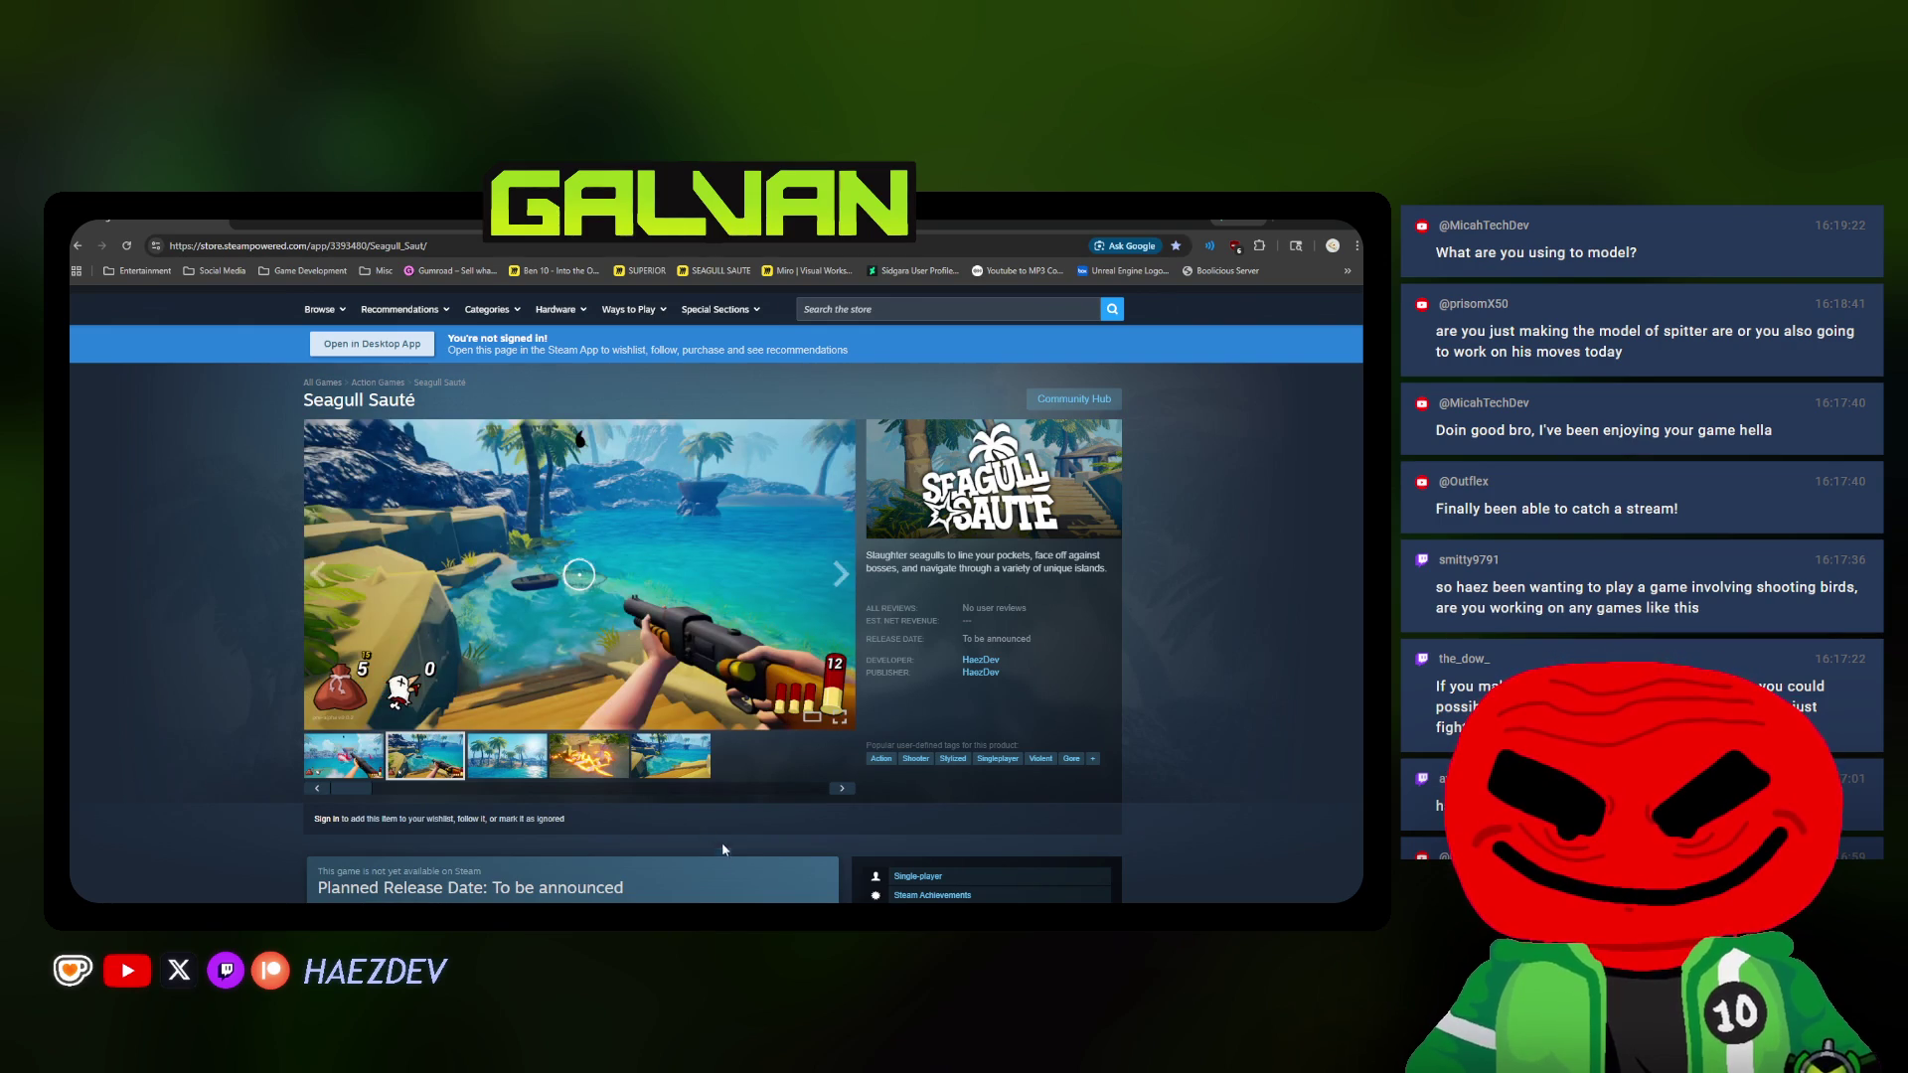
pyautogui.hotkey('alt', 'Tab')
# Reframe the creature and work the horn spike with a resized, smaller brush
pyautogui.moveTo(623, 311)
pyautogui.keyDown('alt'); pyautogui.mouseDown()
pyautogui.moveTo(638, 505)
pyautogui.moveTo(656, 502)
pyautogui.mouseUp(); pyautogui.keyUp('alt')
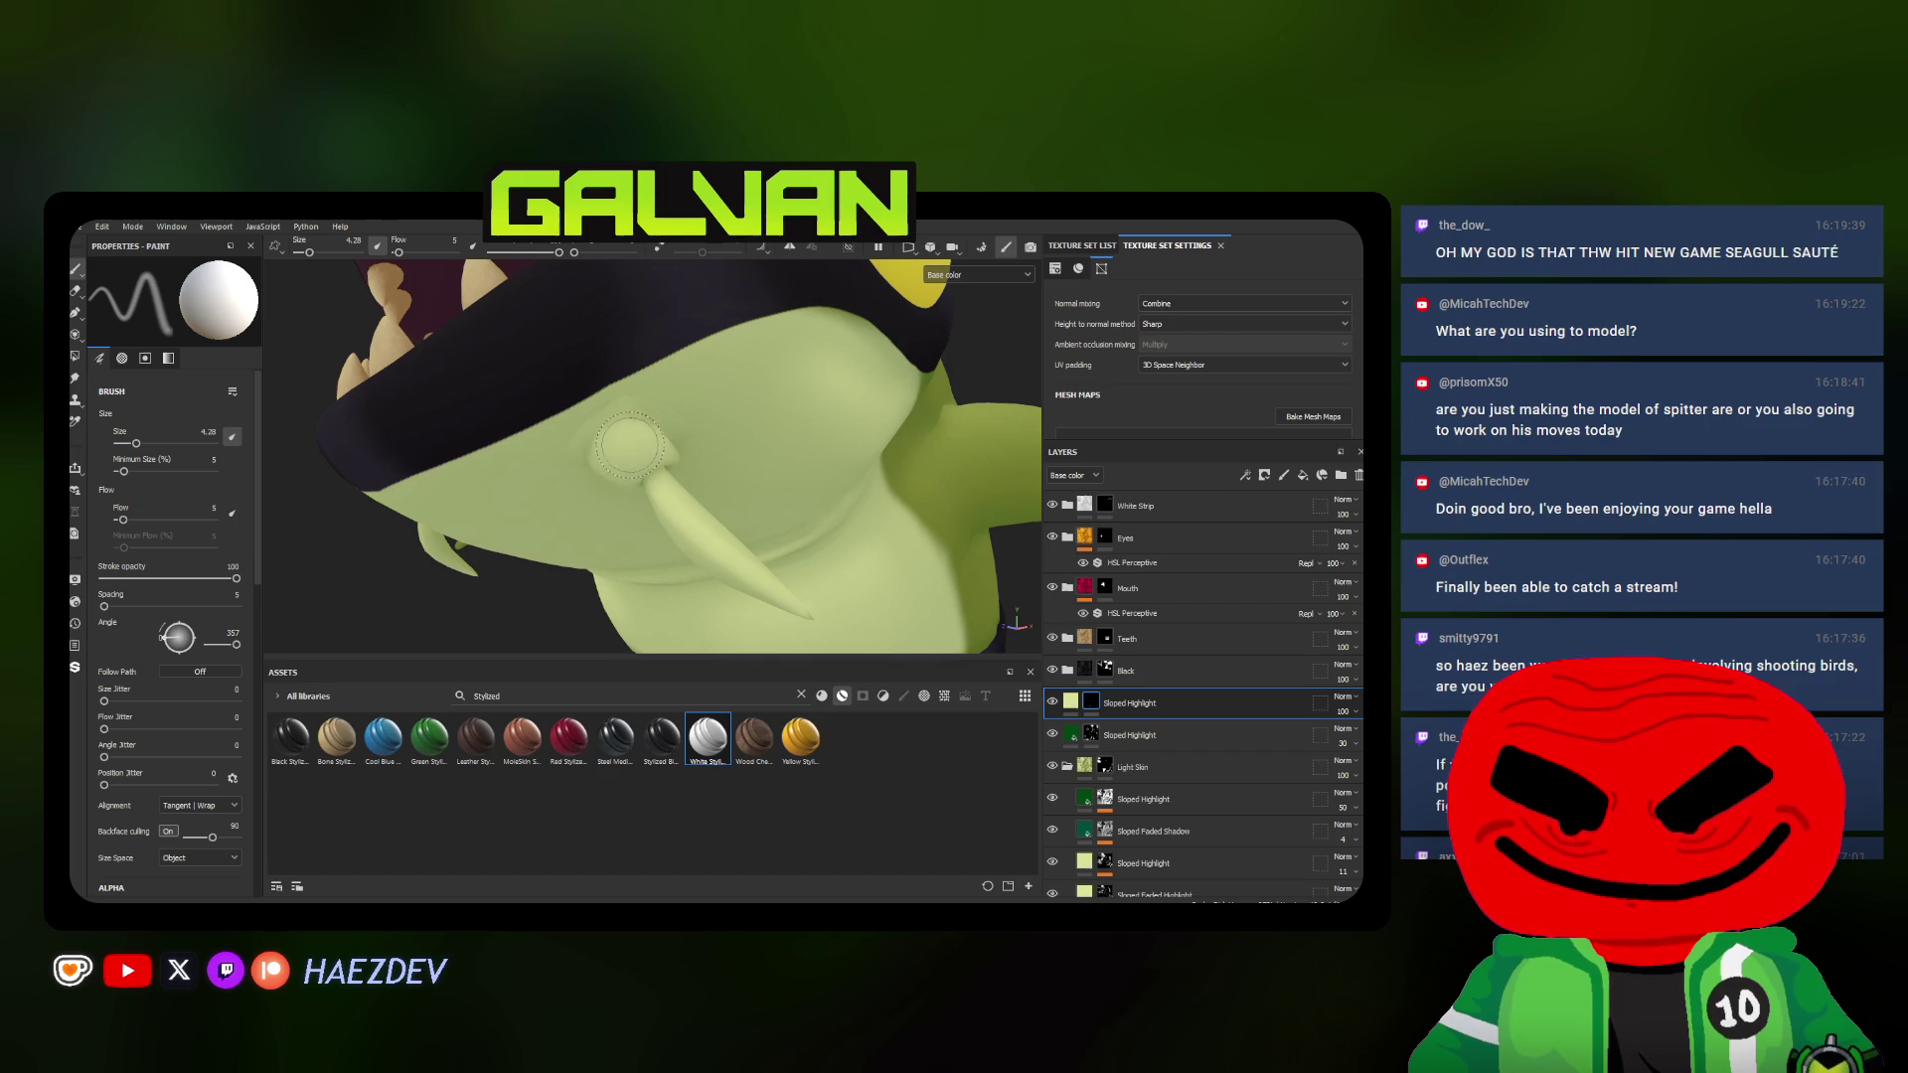
pyautogui.keyDown('alt'); pyautogui.moveTo(629, 447); pyautogui.dragTo(729, 506); pyautogui.keyUp('alt')
pyautogui.keyDown('ctrl'); pyautogui.moveTo(731, 505); pyautogui.dragTo(727, 507, button='right'); pyautogui.keyUp('ctrl')
pyautogui.press('alt')
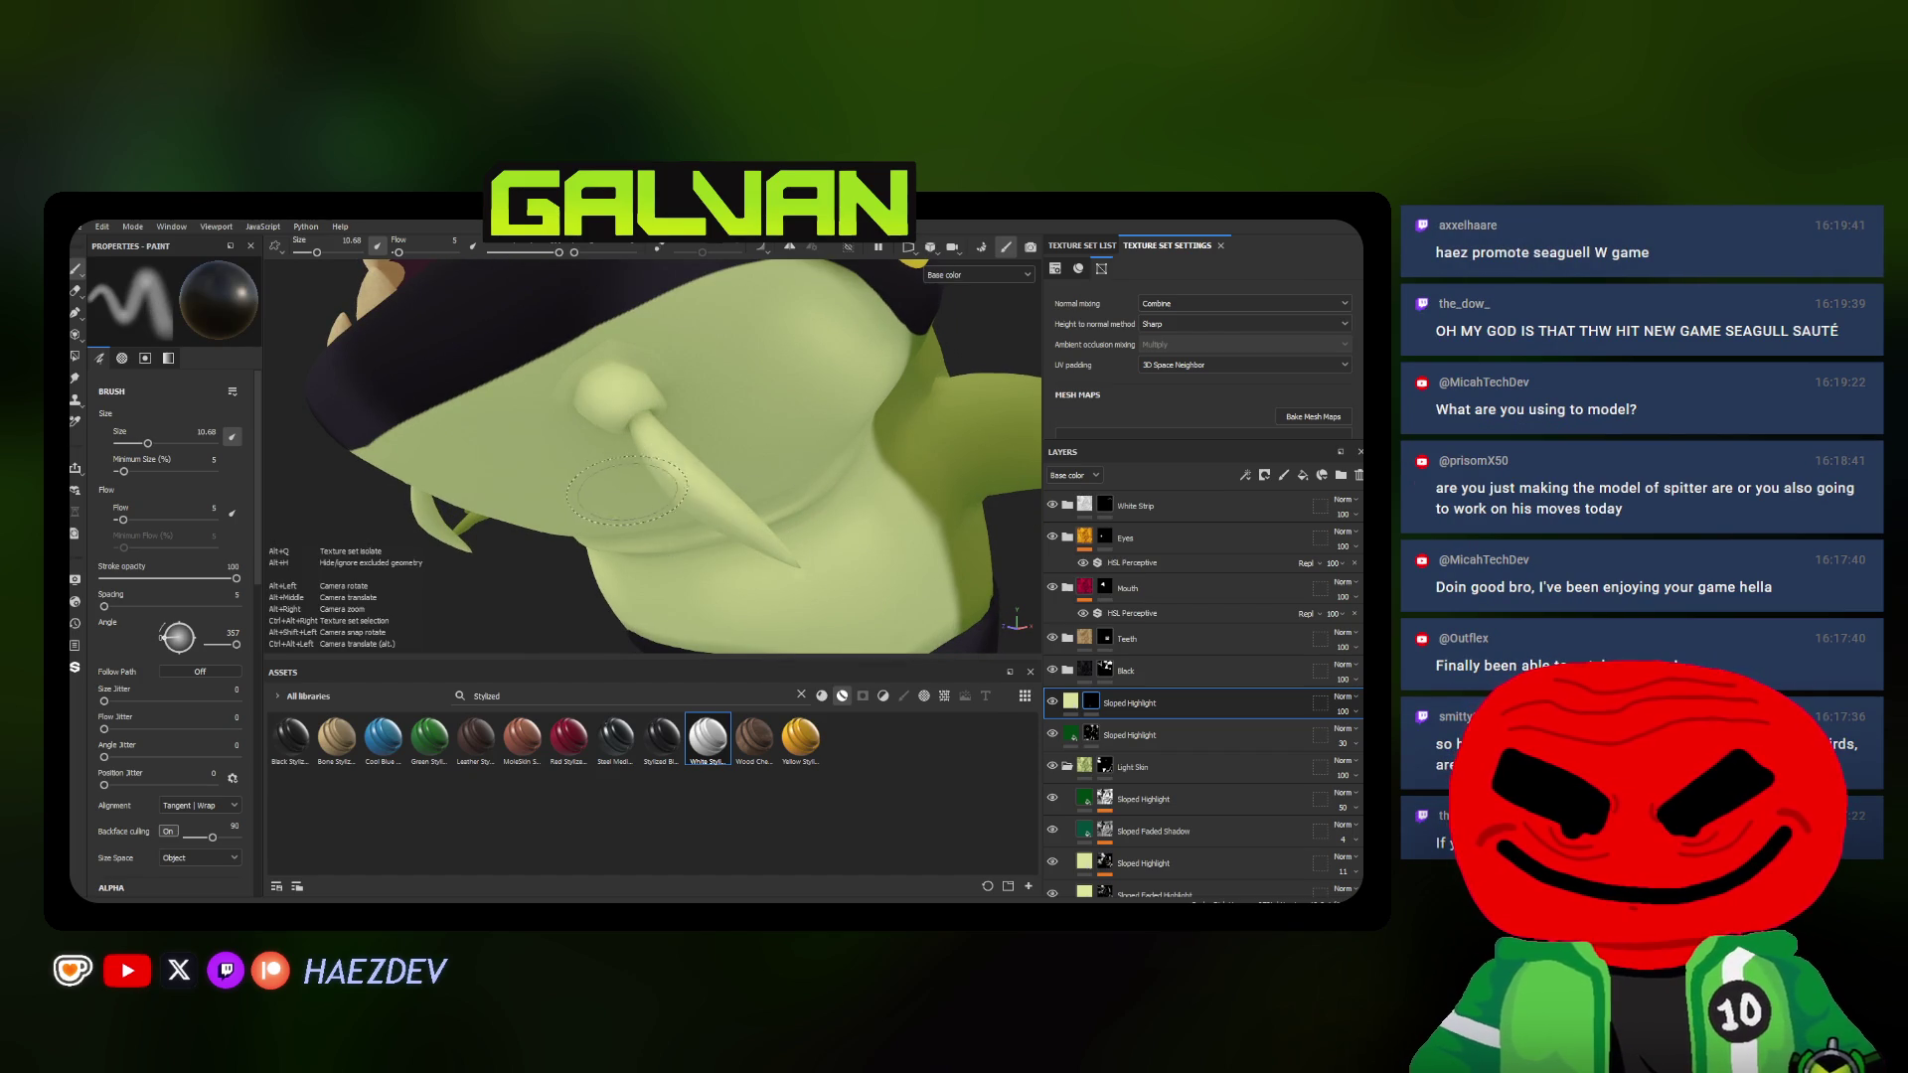
pyautogui.moveTo(588, 432)
pyautogui.keyDown('alt'); pyautogui.mouseDown()
pyautogui.moveTo(375, 464)
pyautogui.moveTo(584, 450)
pyautogui.mouseUp(); pyautogui.keyUp('alt')
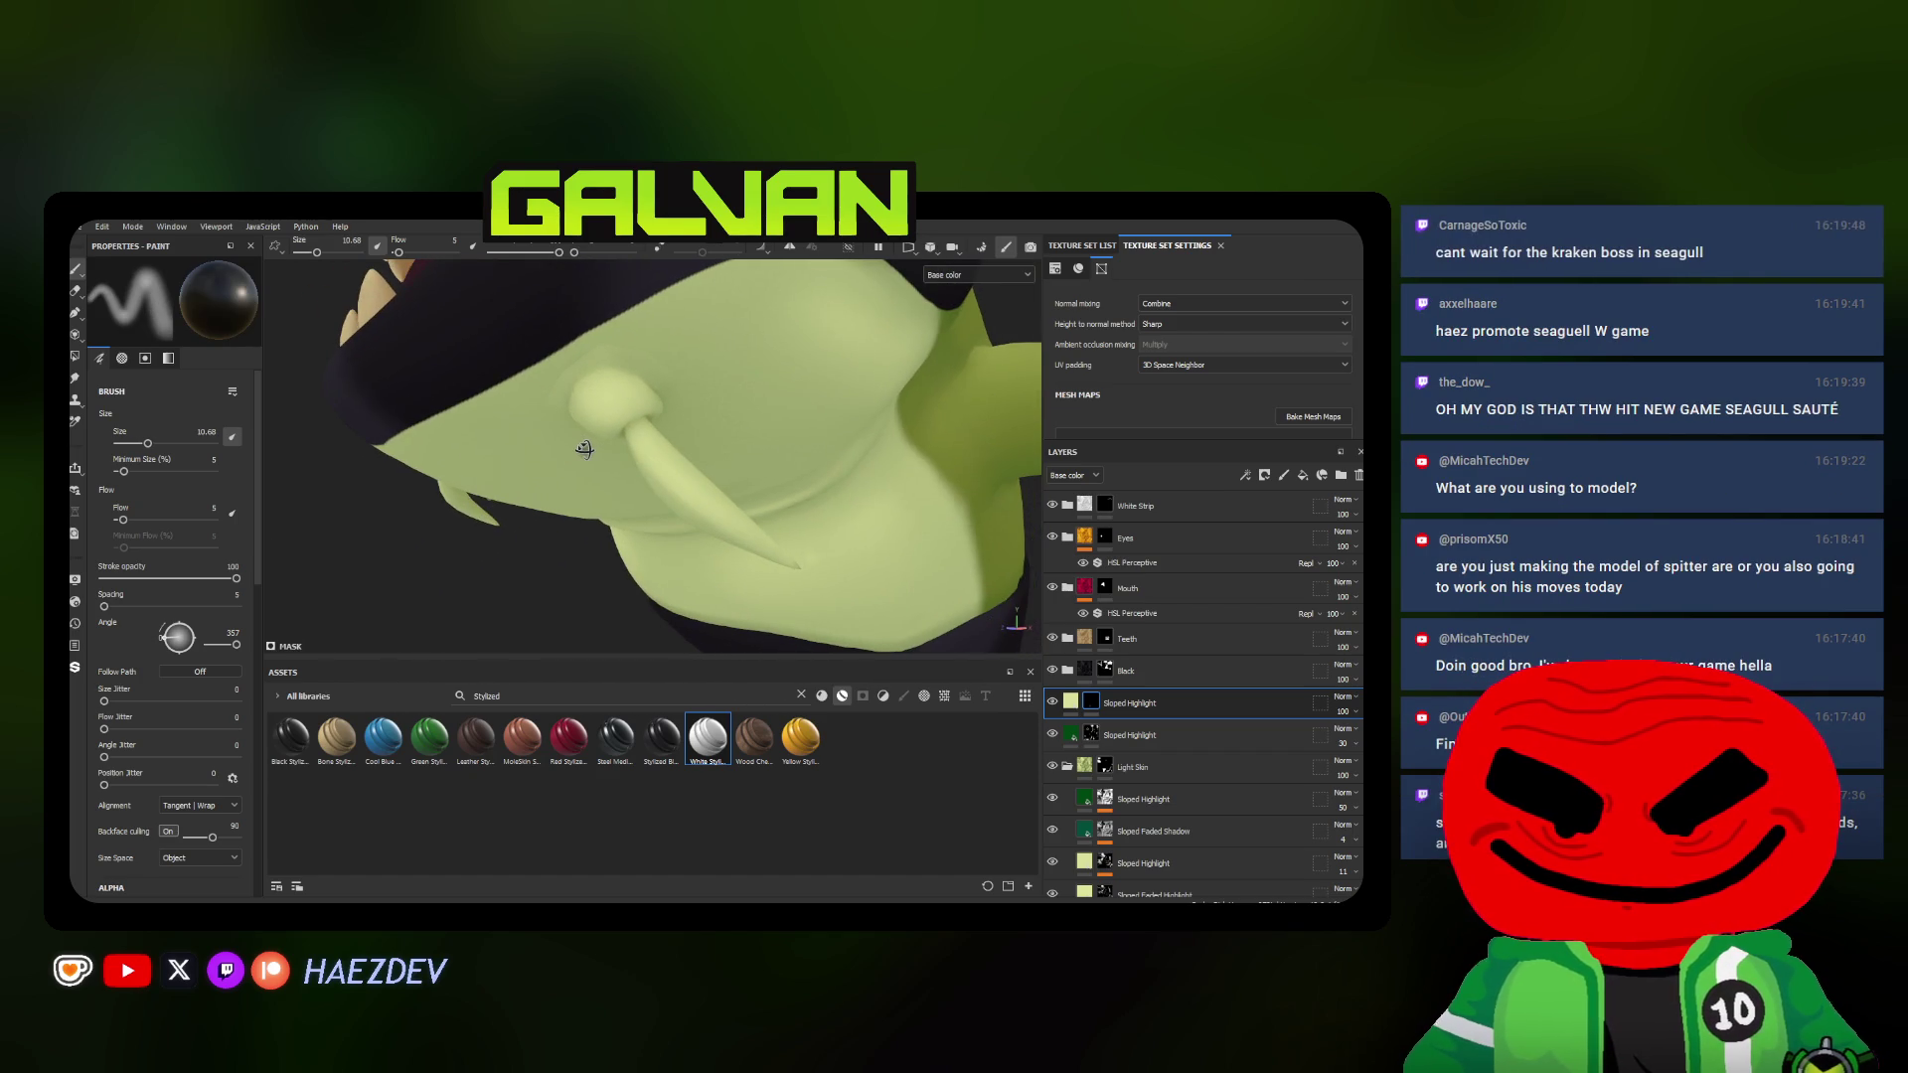
pyautogui.keyDown('alt'); pyautogui.moveTo(583, 449); pyautogui.dragTo(560, 440); pyautogui.keyUp('alt')
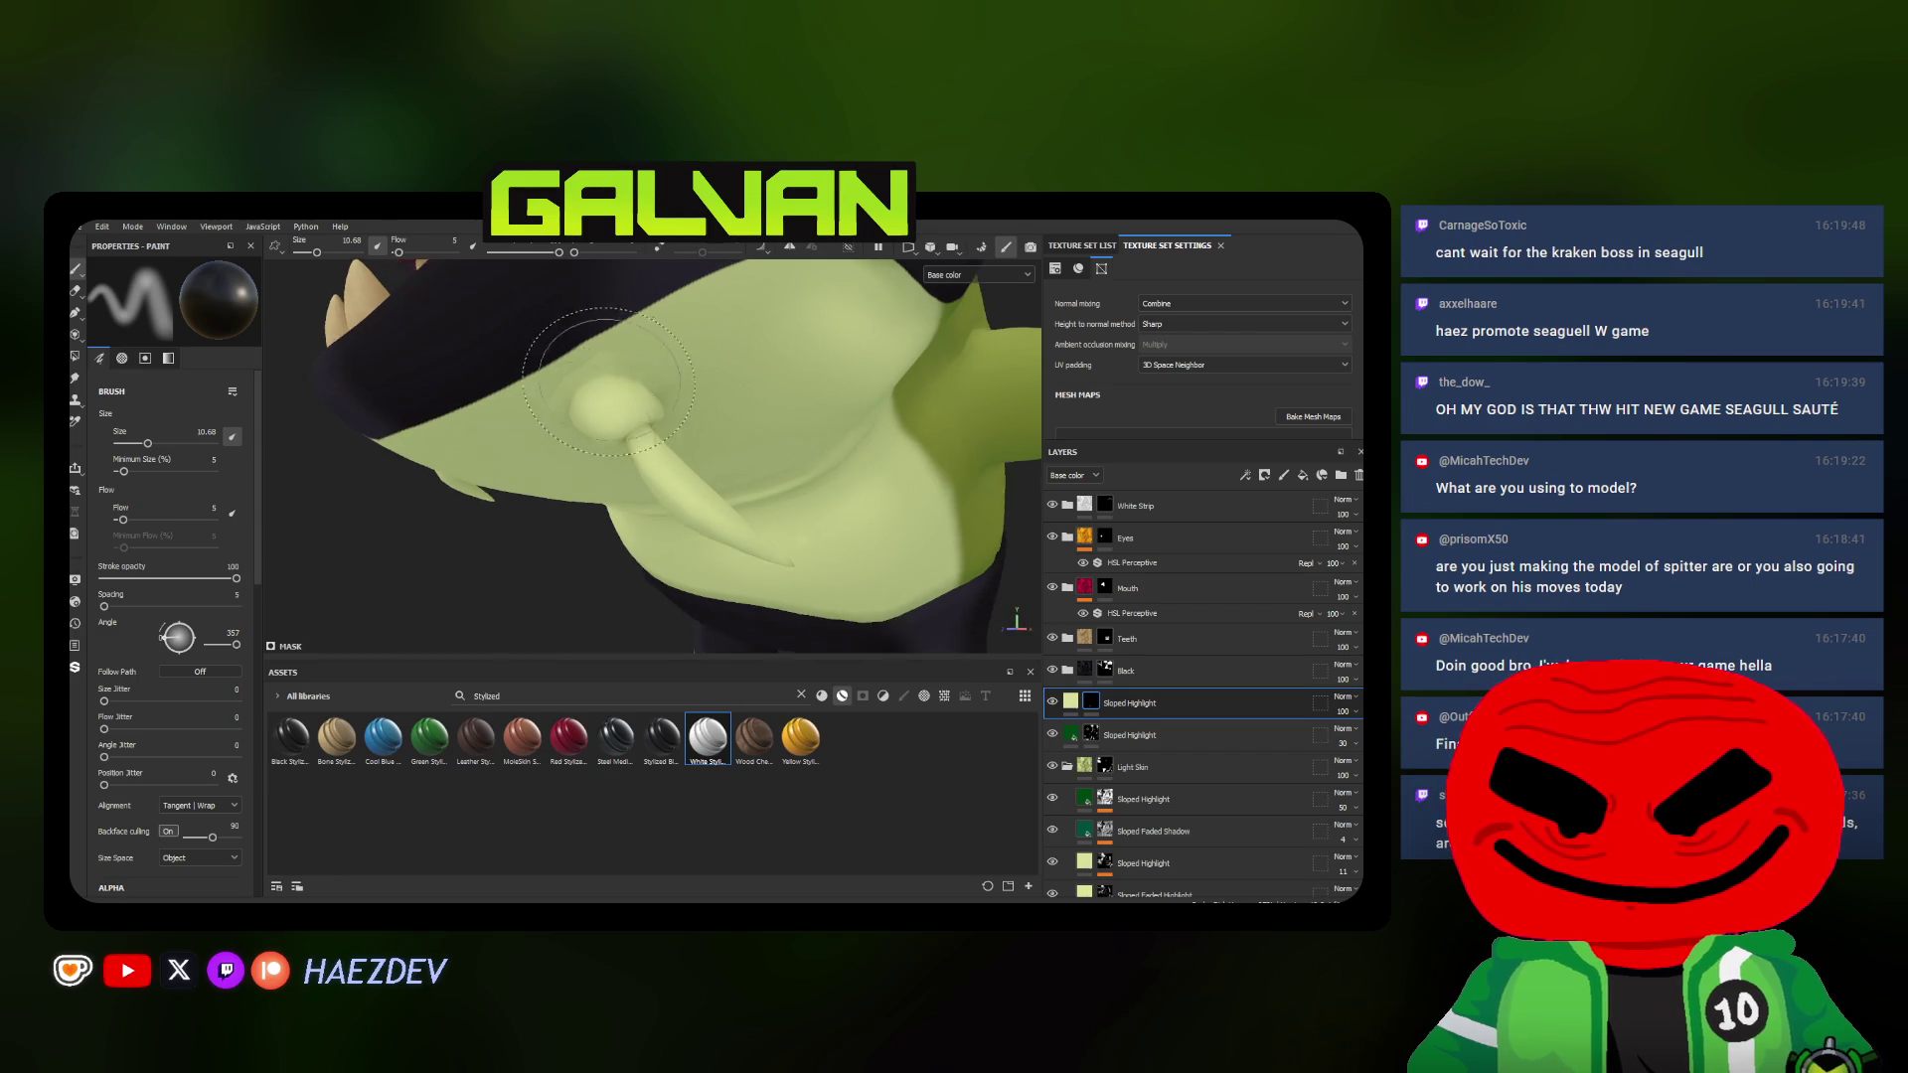
pyautogui.scroll(3, 560, 440)
pyautogui.press('[')
pyautogui.press('[')
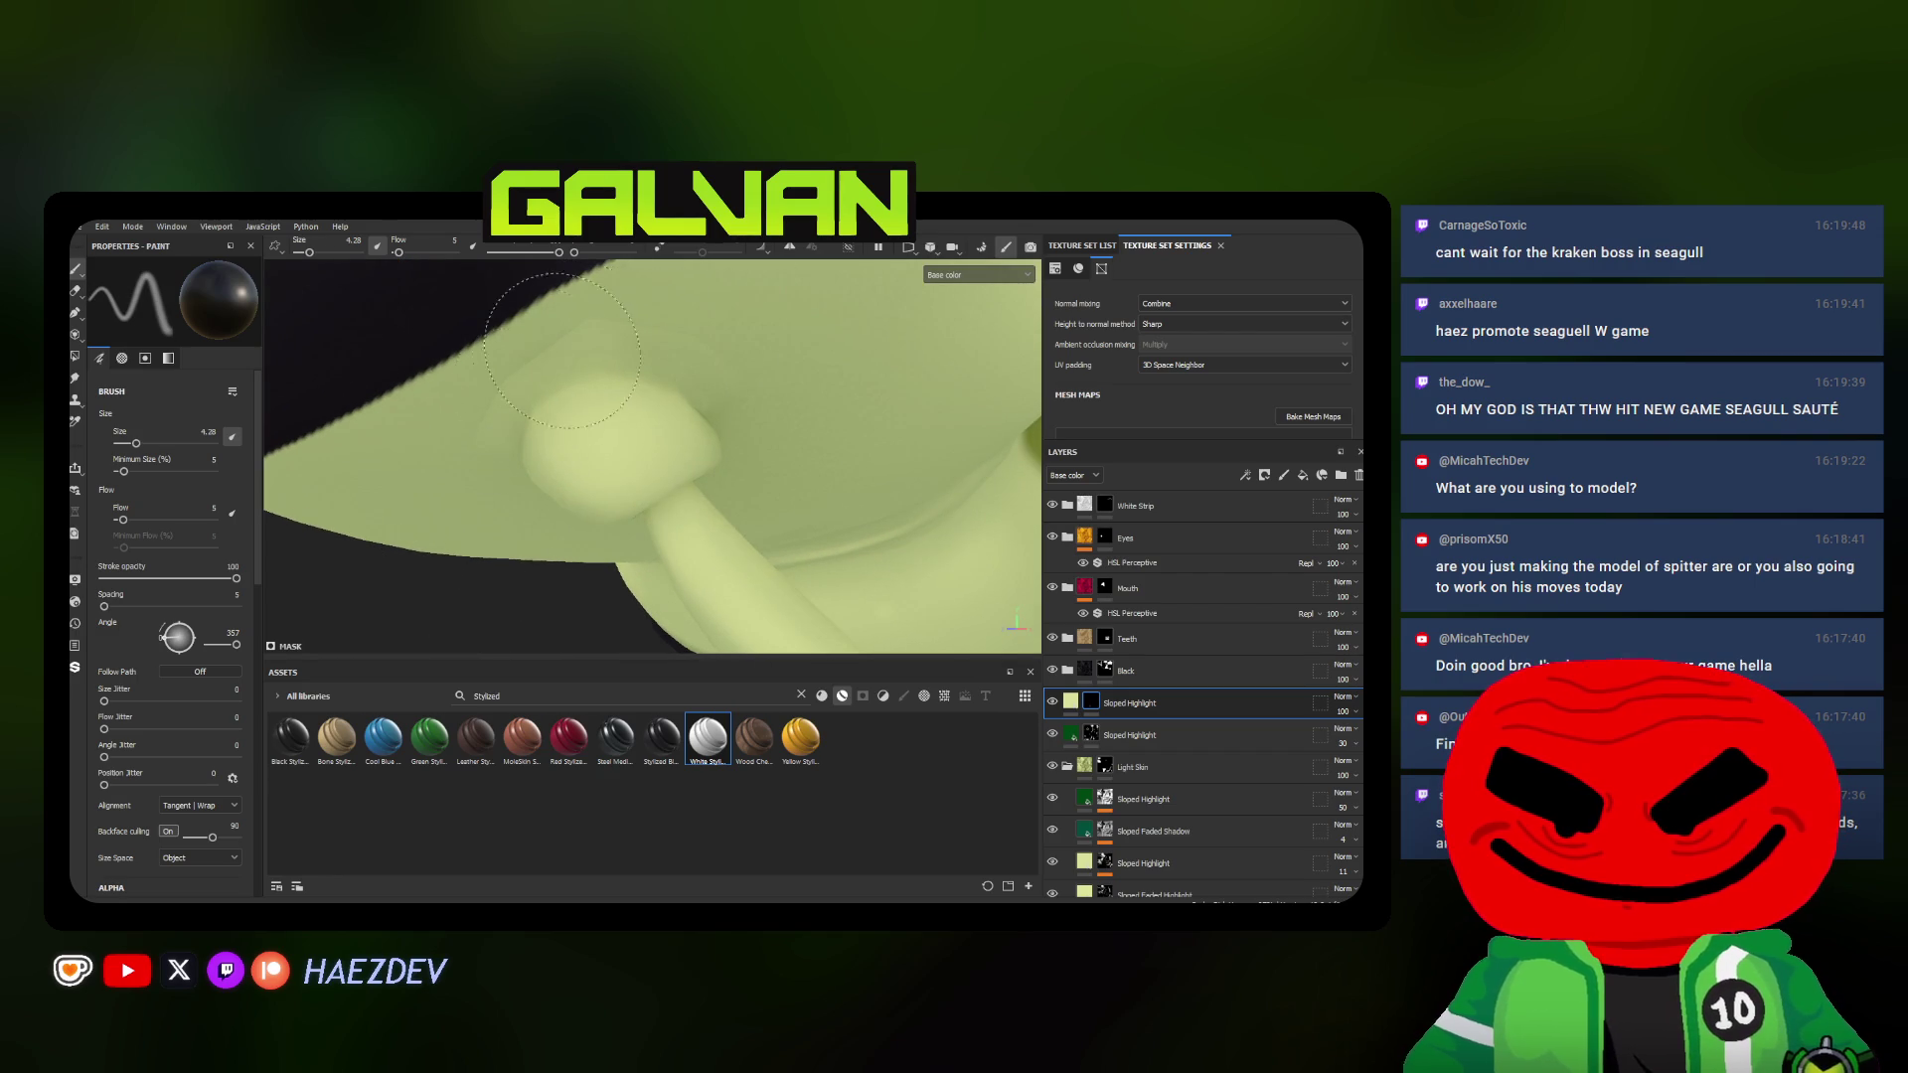
pyautogui.scroll(-5, 559, 336)
# Return to a three-quarter front view and enlarge the soft brush to about 32 for broad spots
pyautogui.moveTo(558, 335)
pyautogui.keyDown('alt'); pyautogui.mouseDown()
pyautogui.moveTo(811, 454)
pyautogui.moveTo(674, 492)
pyautogui.mouseUp(); pyautogui.keyUp('alt')
pyautogui.press(']')
pyautogui.press(']')
pyautogui.press(']')
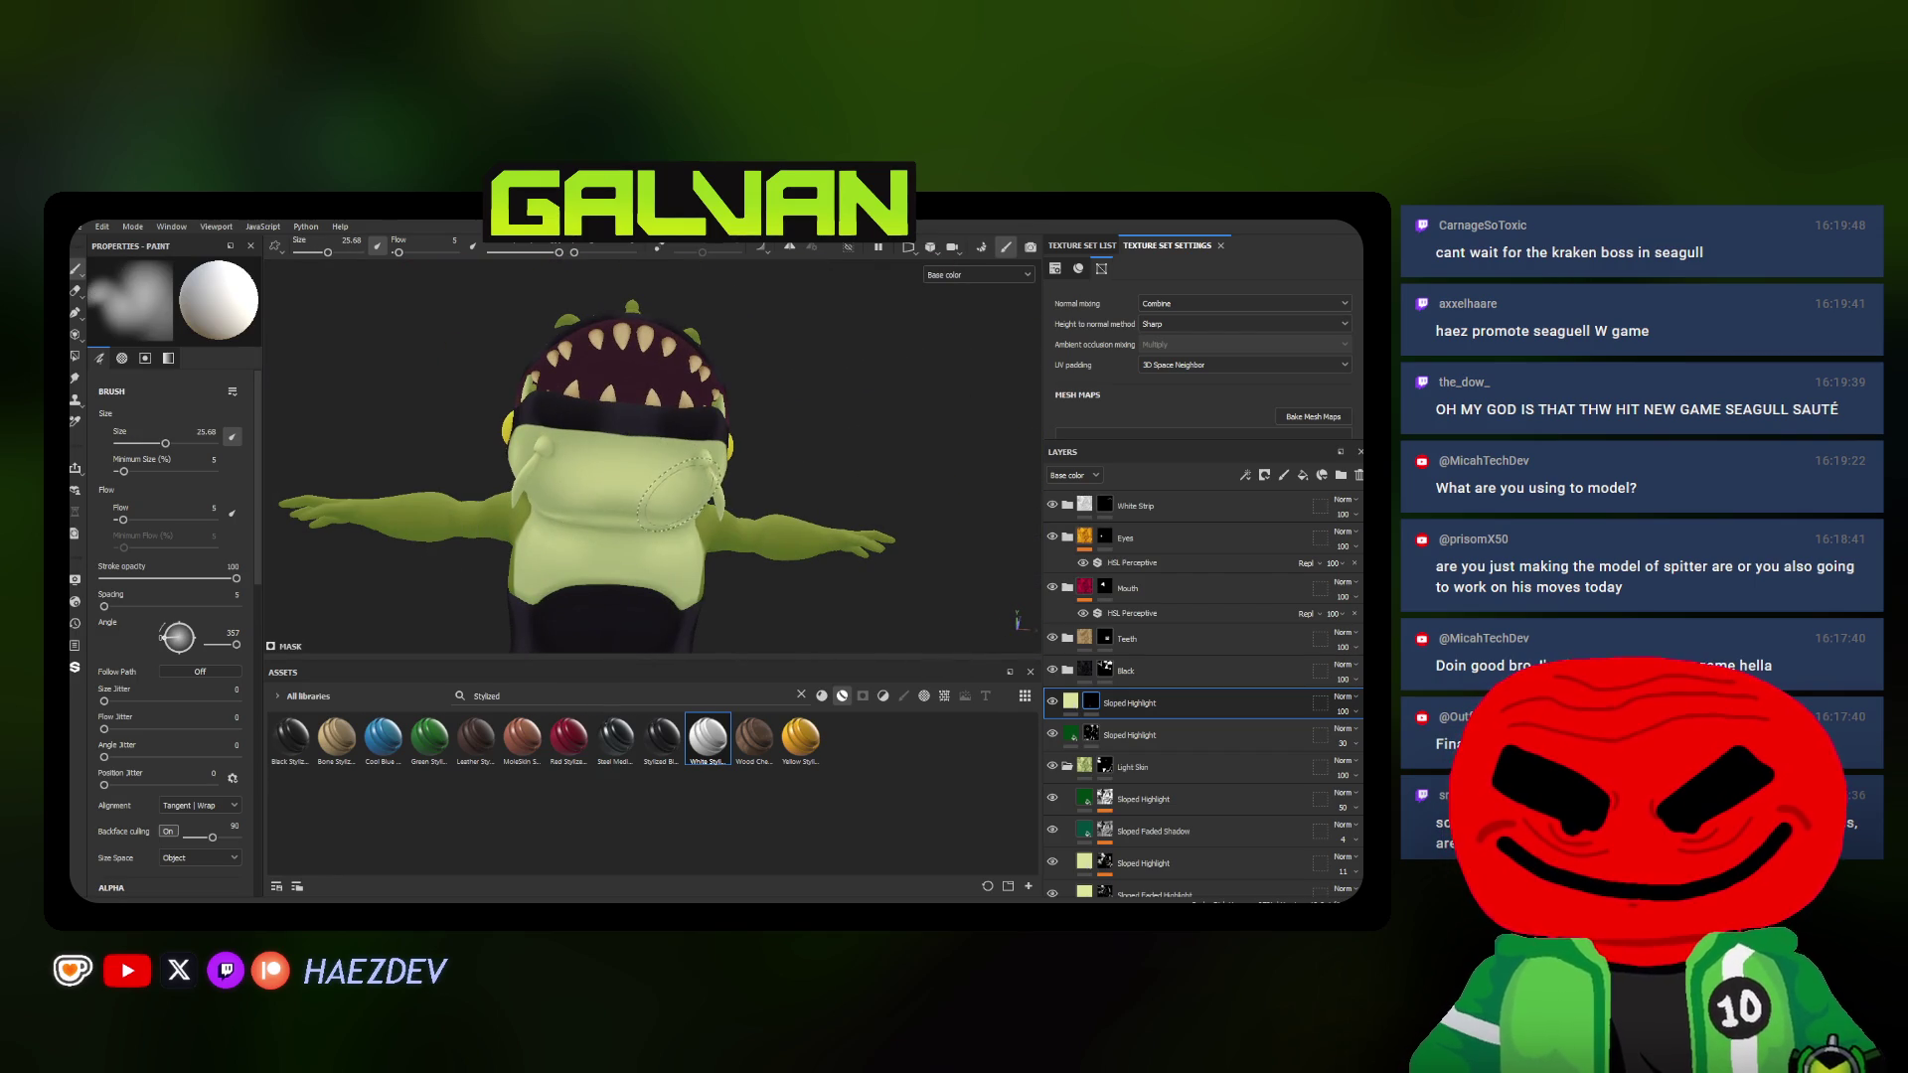
pyautogui.press(']')
pyautogui.moveTo(670, 492)
pyautogui.keyDown('alt'); pyautogui.mouseDown()
pyautogui.moveTo(705, 474)
pyautogui.moveTo(645, 447)
pyautogui.mouseUp(); pyautogui.keyUp('alt')
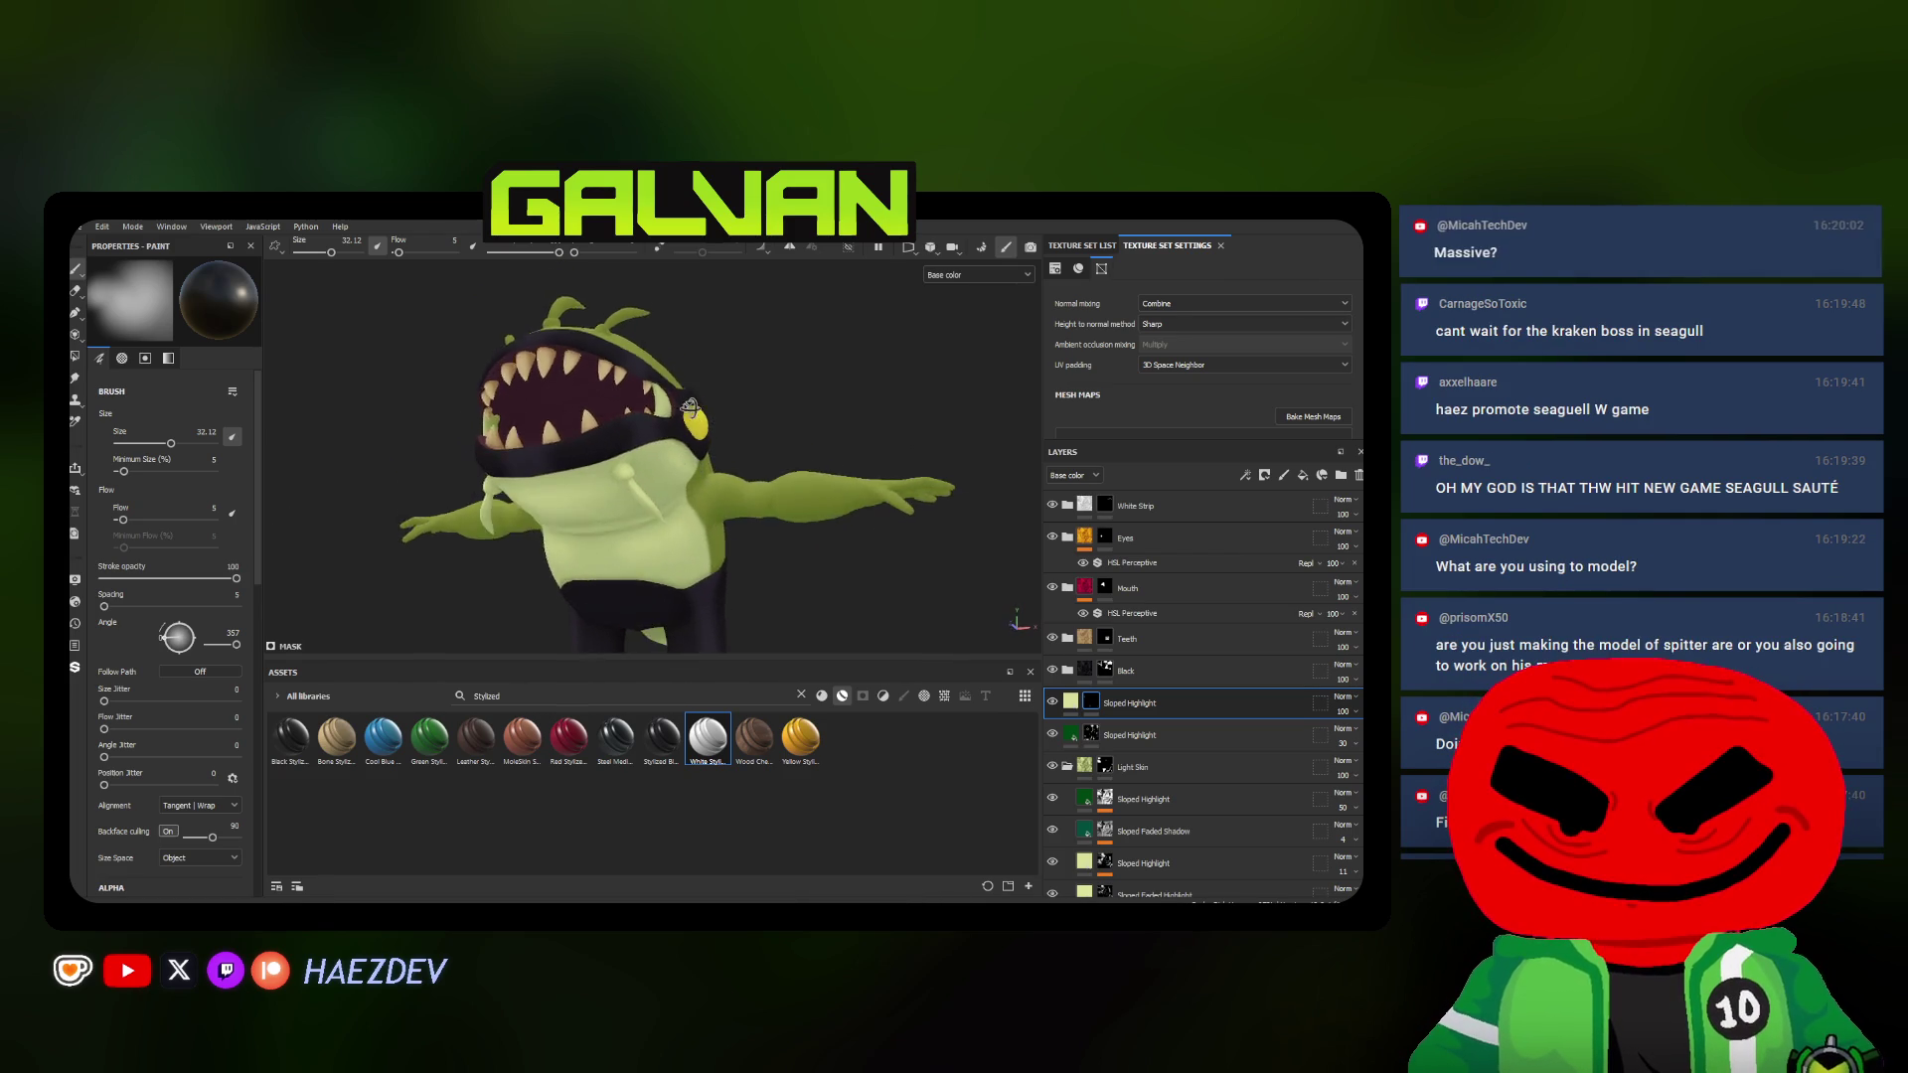
# Stroke a thin highlight up the central head spike with a tiny brush, then enlarge it again
pyautogui.keyDown('ctrl'); pyautogui.moveTo(633, 463); pyautogui.dragTo(631, 485, button='right'); pyautogui.keyUp('ctrl')
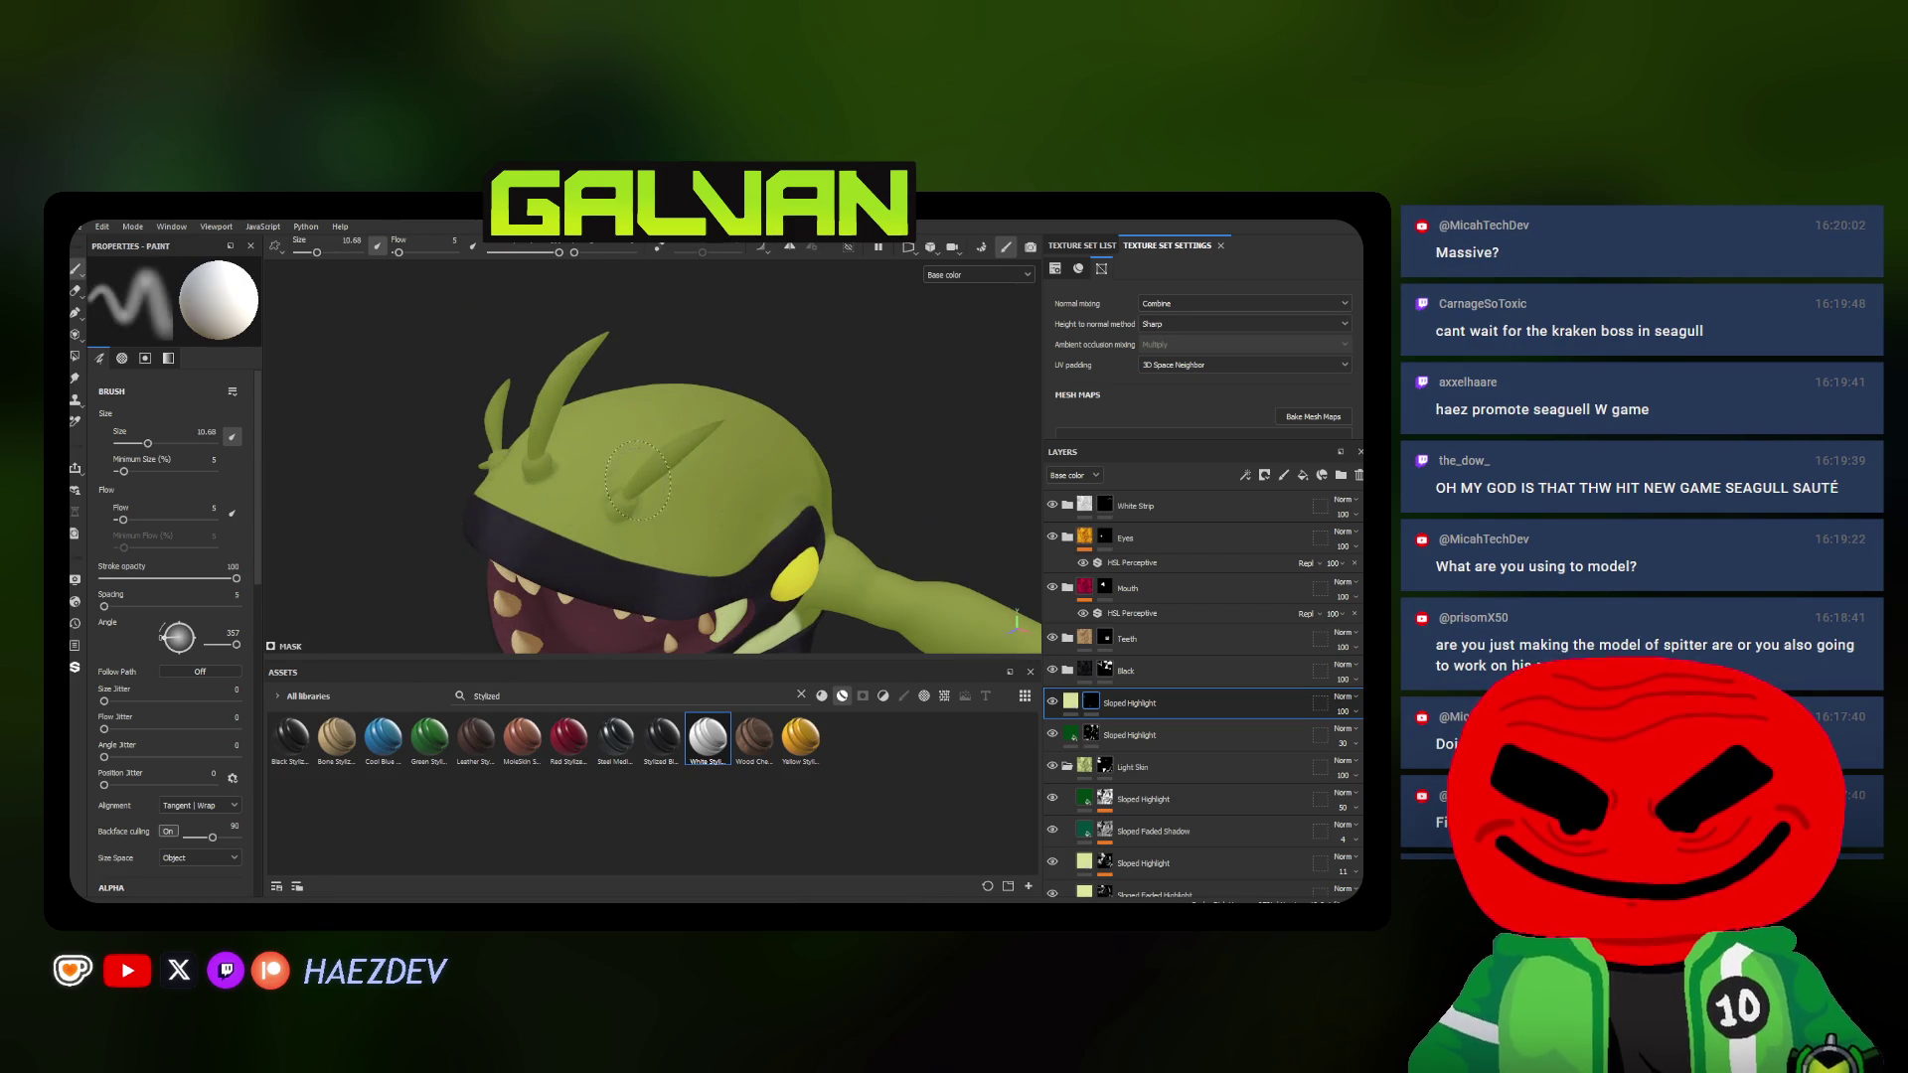
pyautogui.scroll(2, 630, 485)
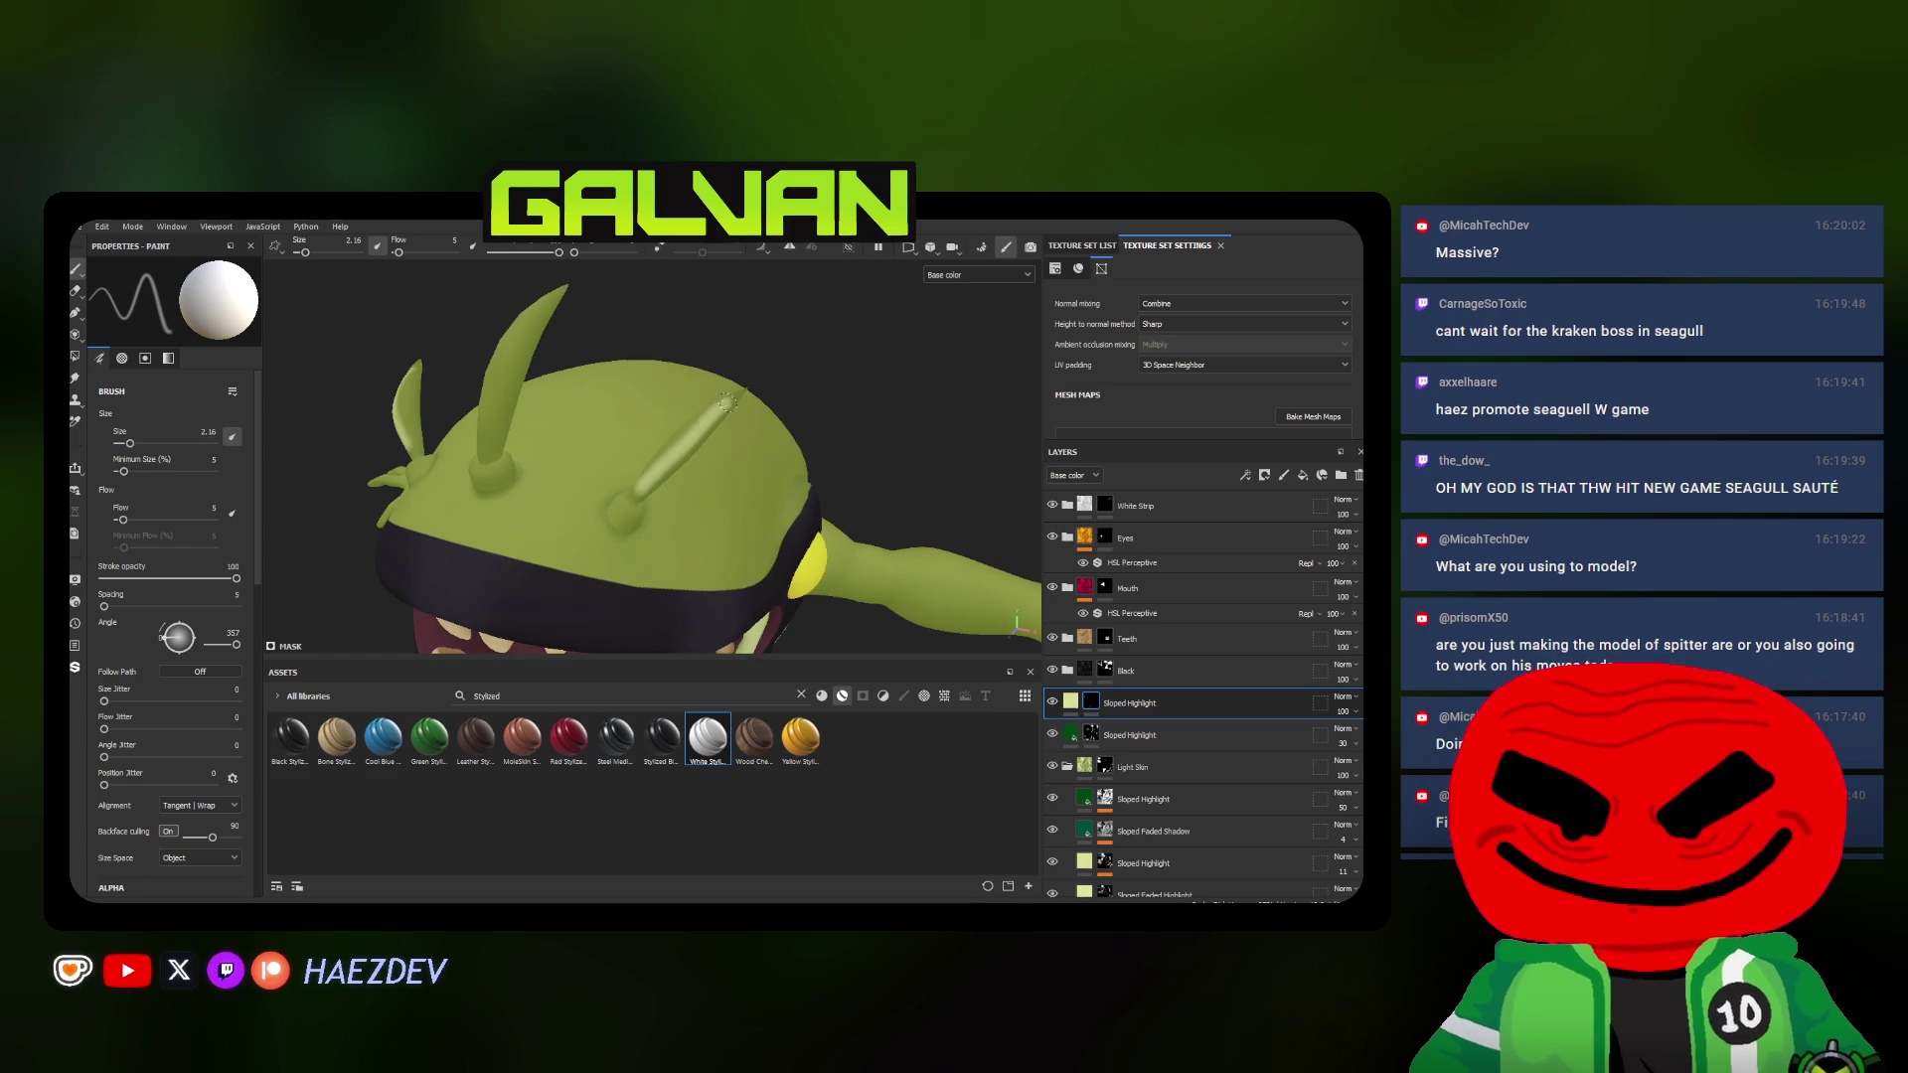
pyautogui.keyDown('ctrl'); pyautogui.moveTo(635, 499); pyautogui.dragTo(656, 480, button='right'); pyautogui.keyUp('ctrl')
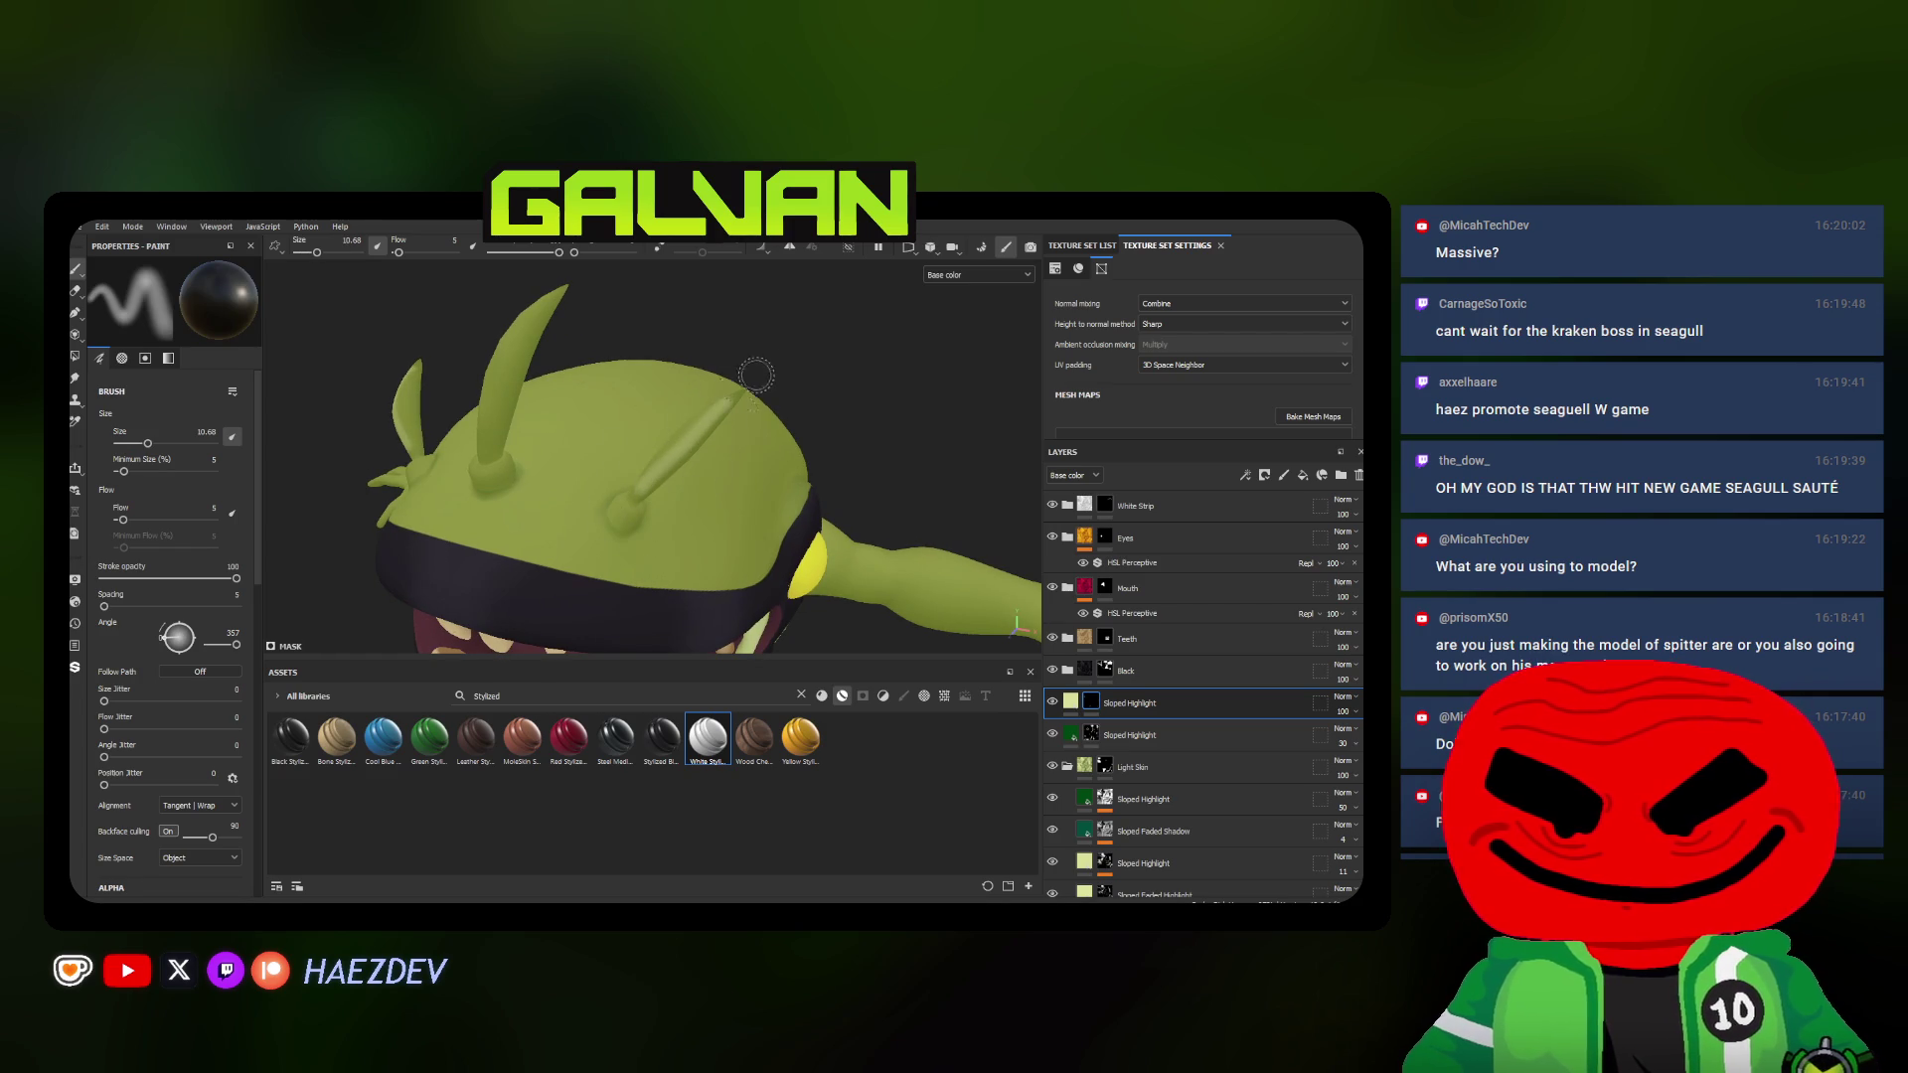
pyautogui.keyDown('alt'); pyautogui.moveTo(616, 507); pyautogui.dragTo(626, 507); pyautogui.keyUp('alt')
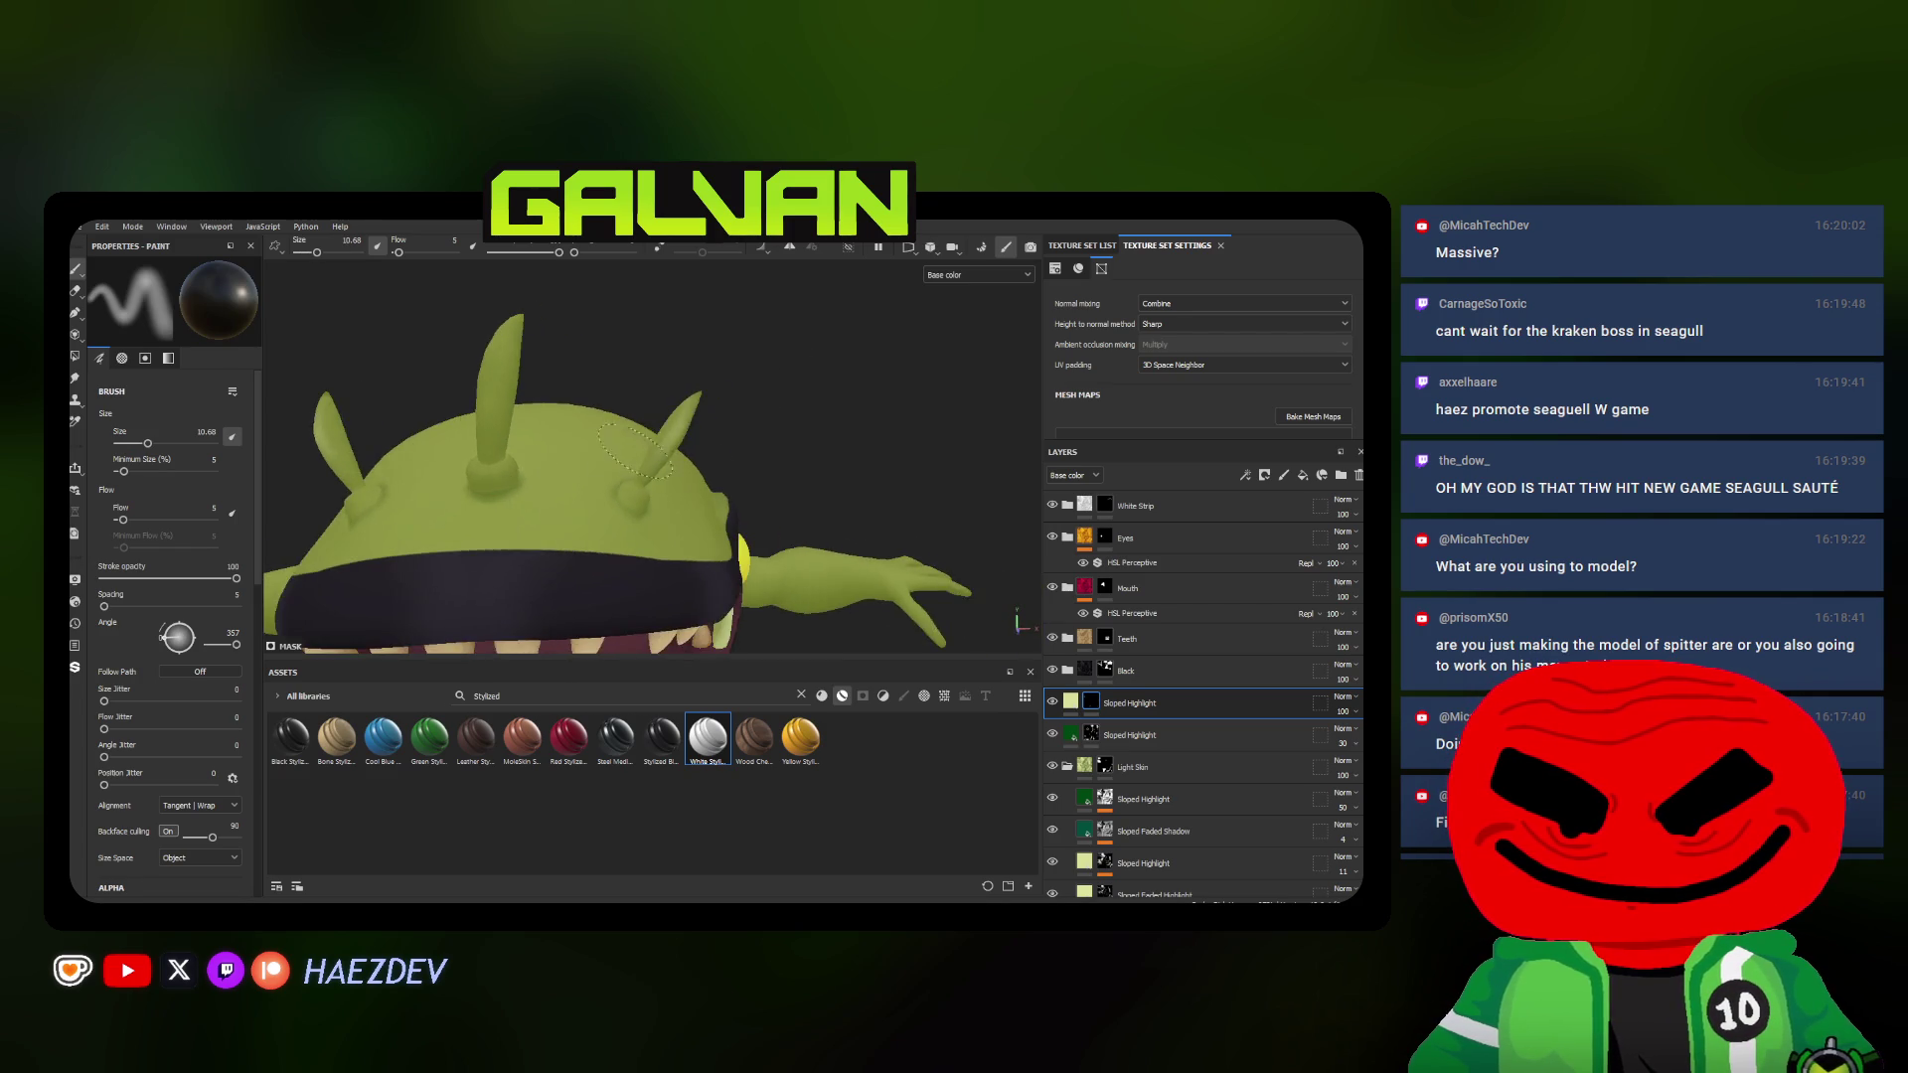
pyautogui.keyDown('ctrl'); pyautogui.moveTo(627, 508); pyautogui.dragTo(621, 511, button='right'); pyautogui.keyUp('ctrl')
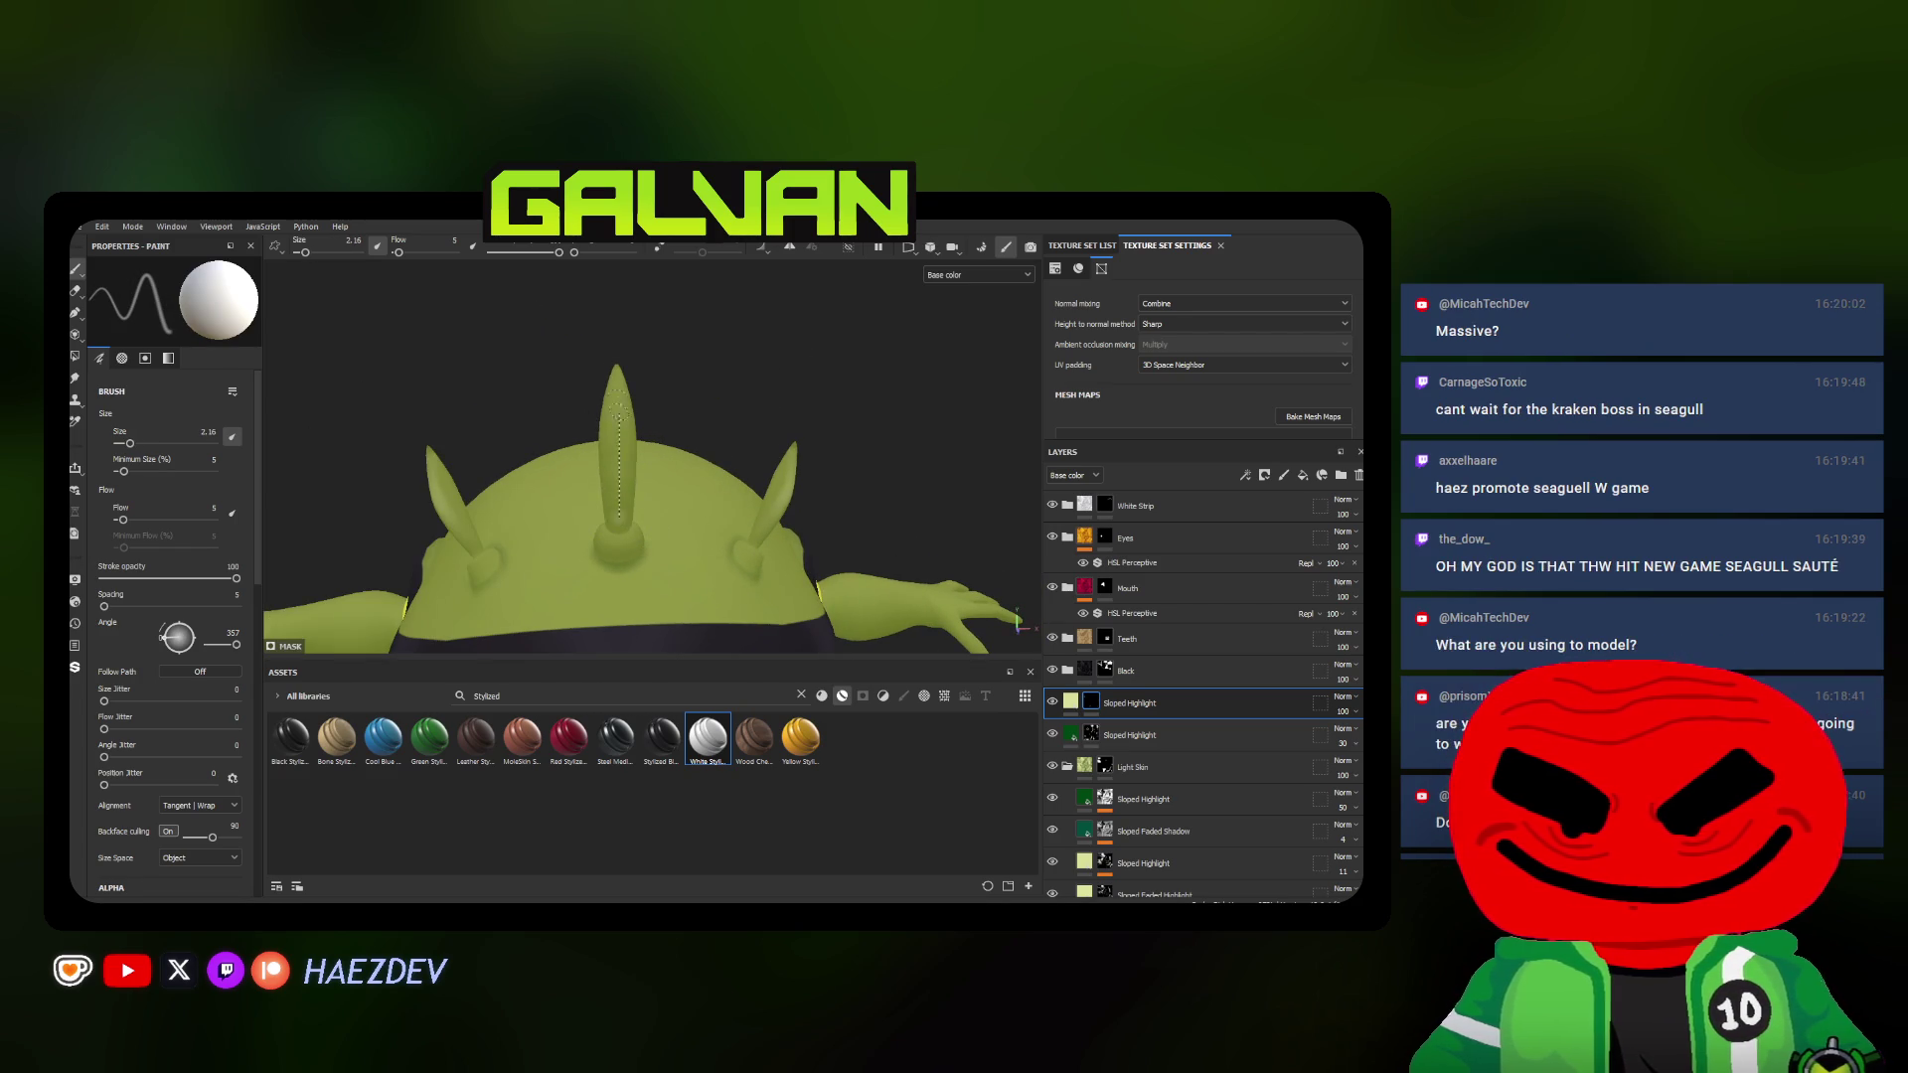
pyautogui.moveTo(618, 511); pyautogui.dragTo(616, 372)
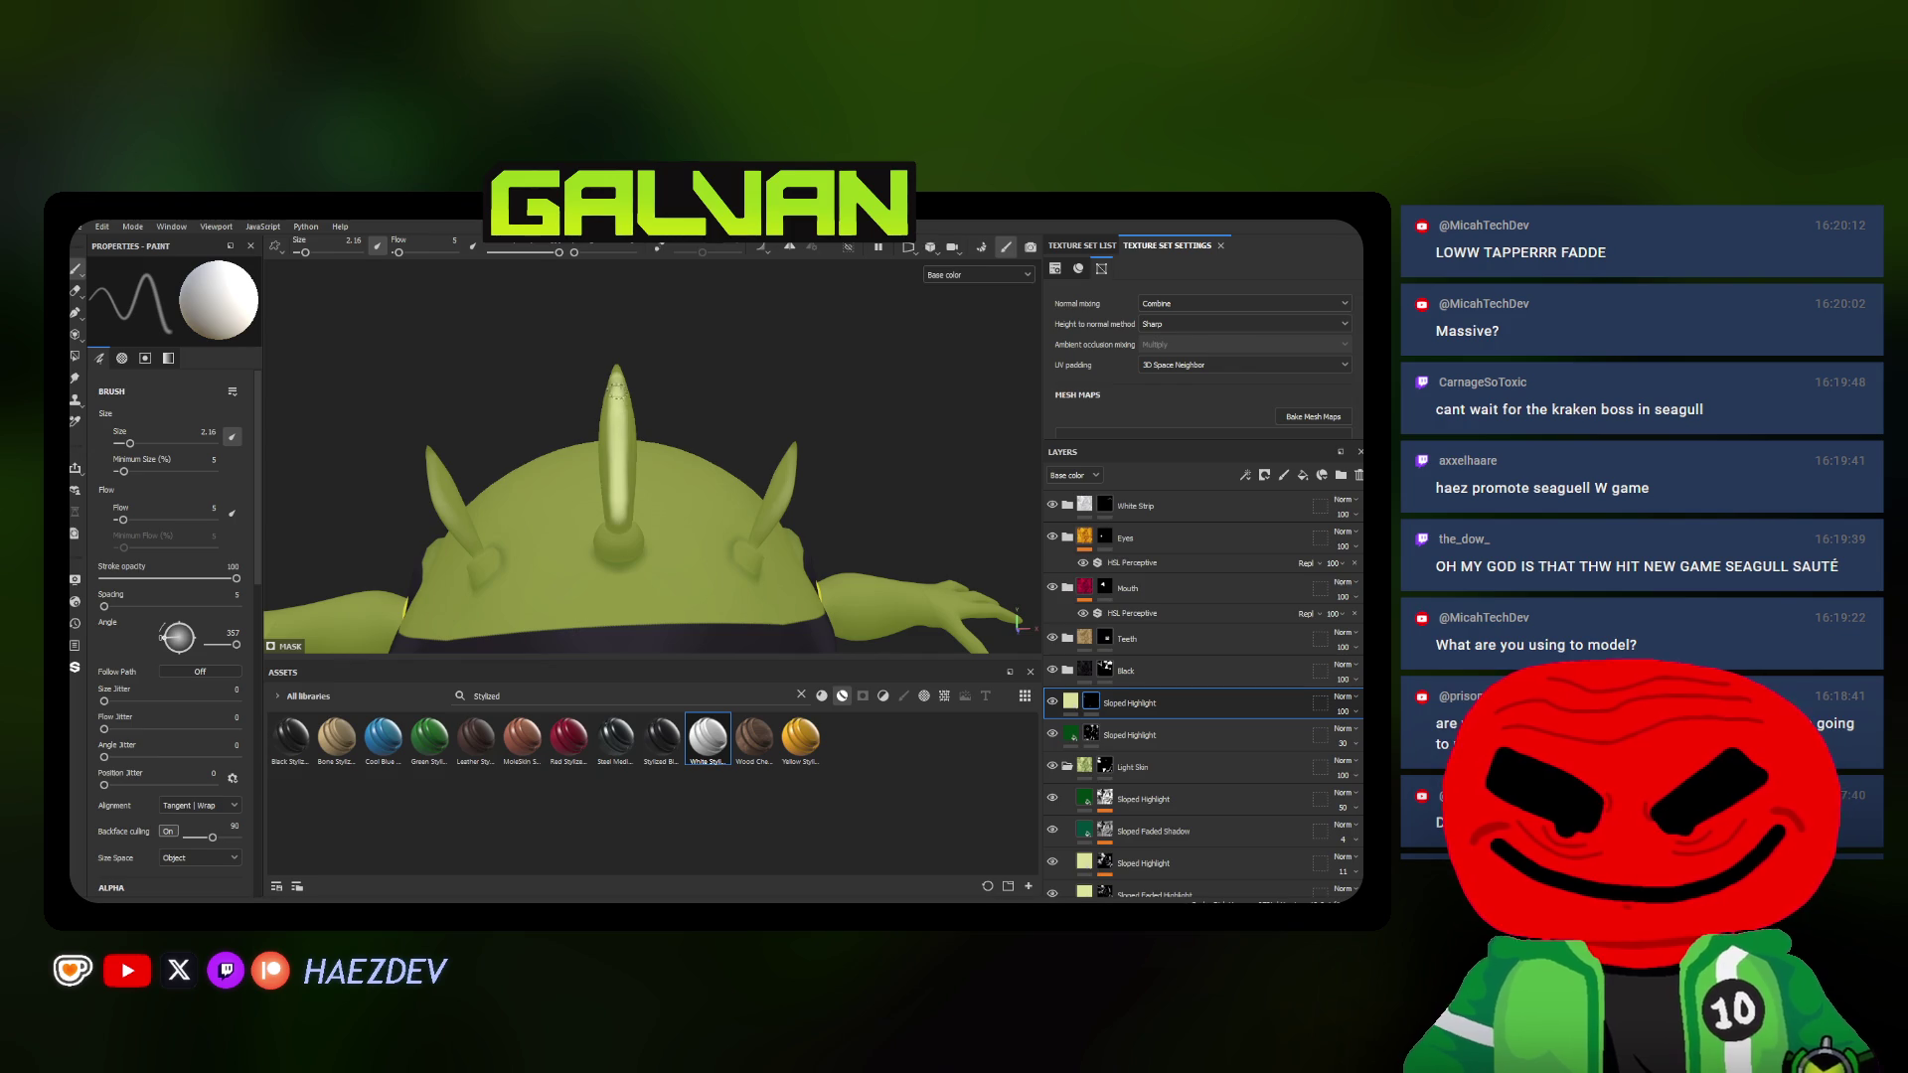
pyautogui.hotkey('ctrl', 'z')
pyautogui.hotkey('ctrl', 'z')
pyautogui.moveTo(634, 507)
pyautogui.keyDown('alt'); pyautogui.mouseDown()
pyautogui.moveTo(619, 544)
pyautogui.moveTo(643, 411)
pyautogui.moveTo(784, 433)
pyautogui.moveTo(701, 448)
pyautogui.moveTo(601, 414)
pyautogui.mouseUp(); pyautogui.keyUp('alt')
pyautogui.hotkey('ctrl', 'z')
pyautogui.hotkey('ctrl', 'z')
pyautogui.hotkey('ctrl', 'z')
pyautogui.scroll(2, 623, 449)
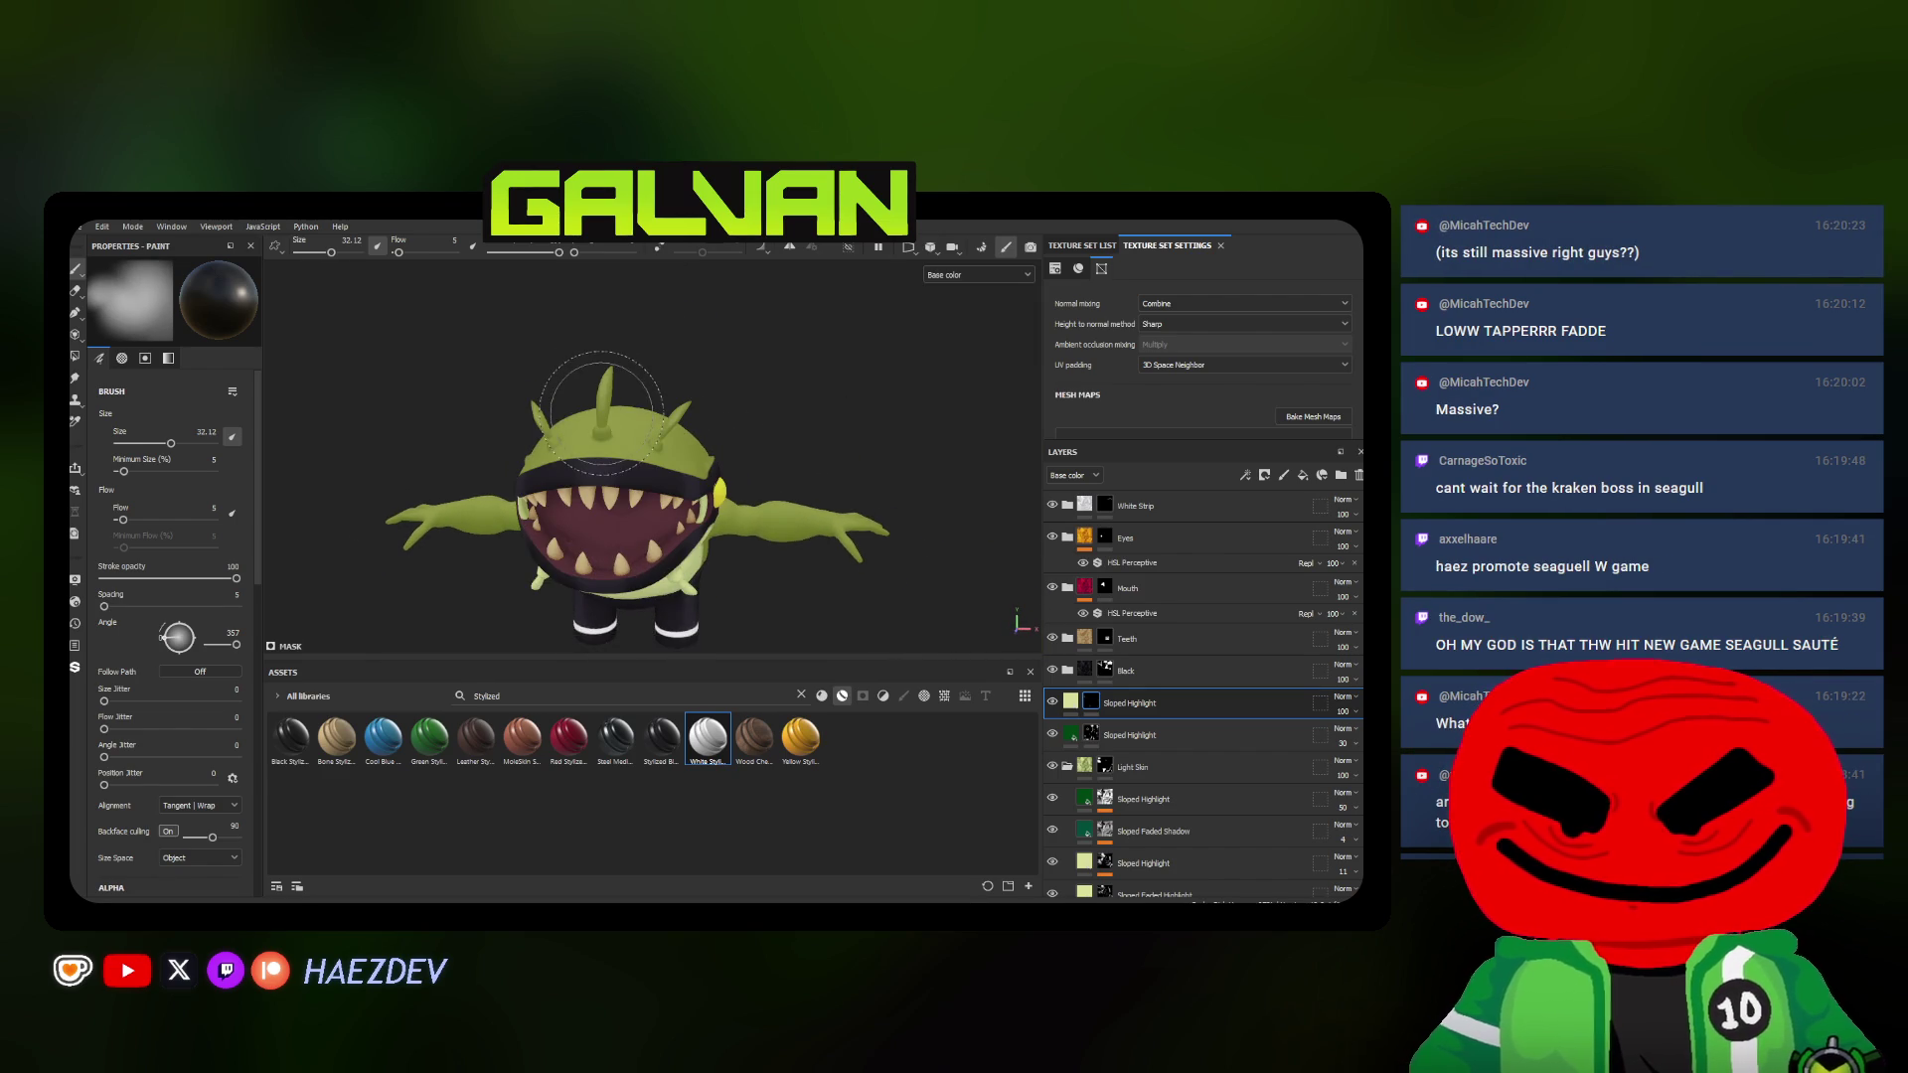
pyautogui.scroll(3, 601, 413)
pyautogui.scroll(2, 571, 426)
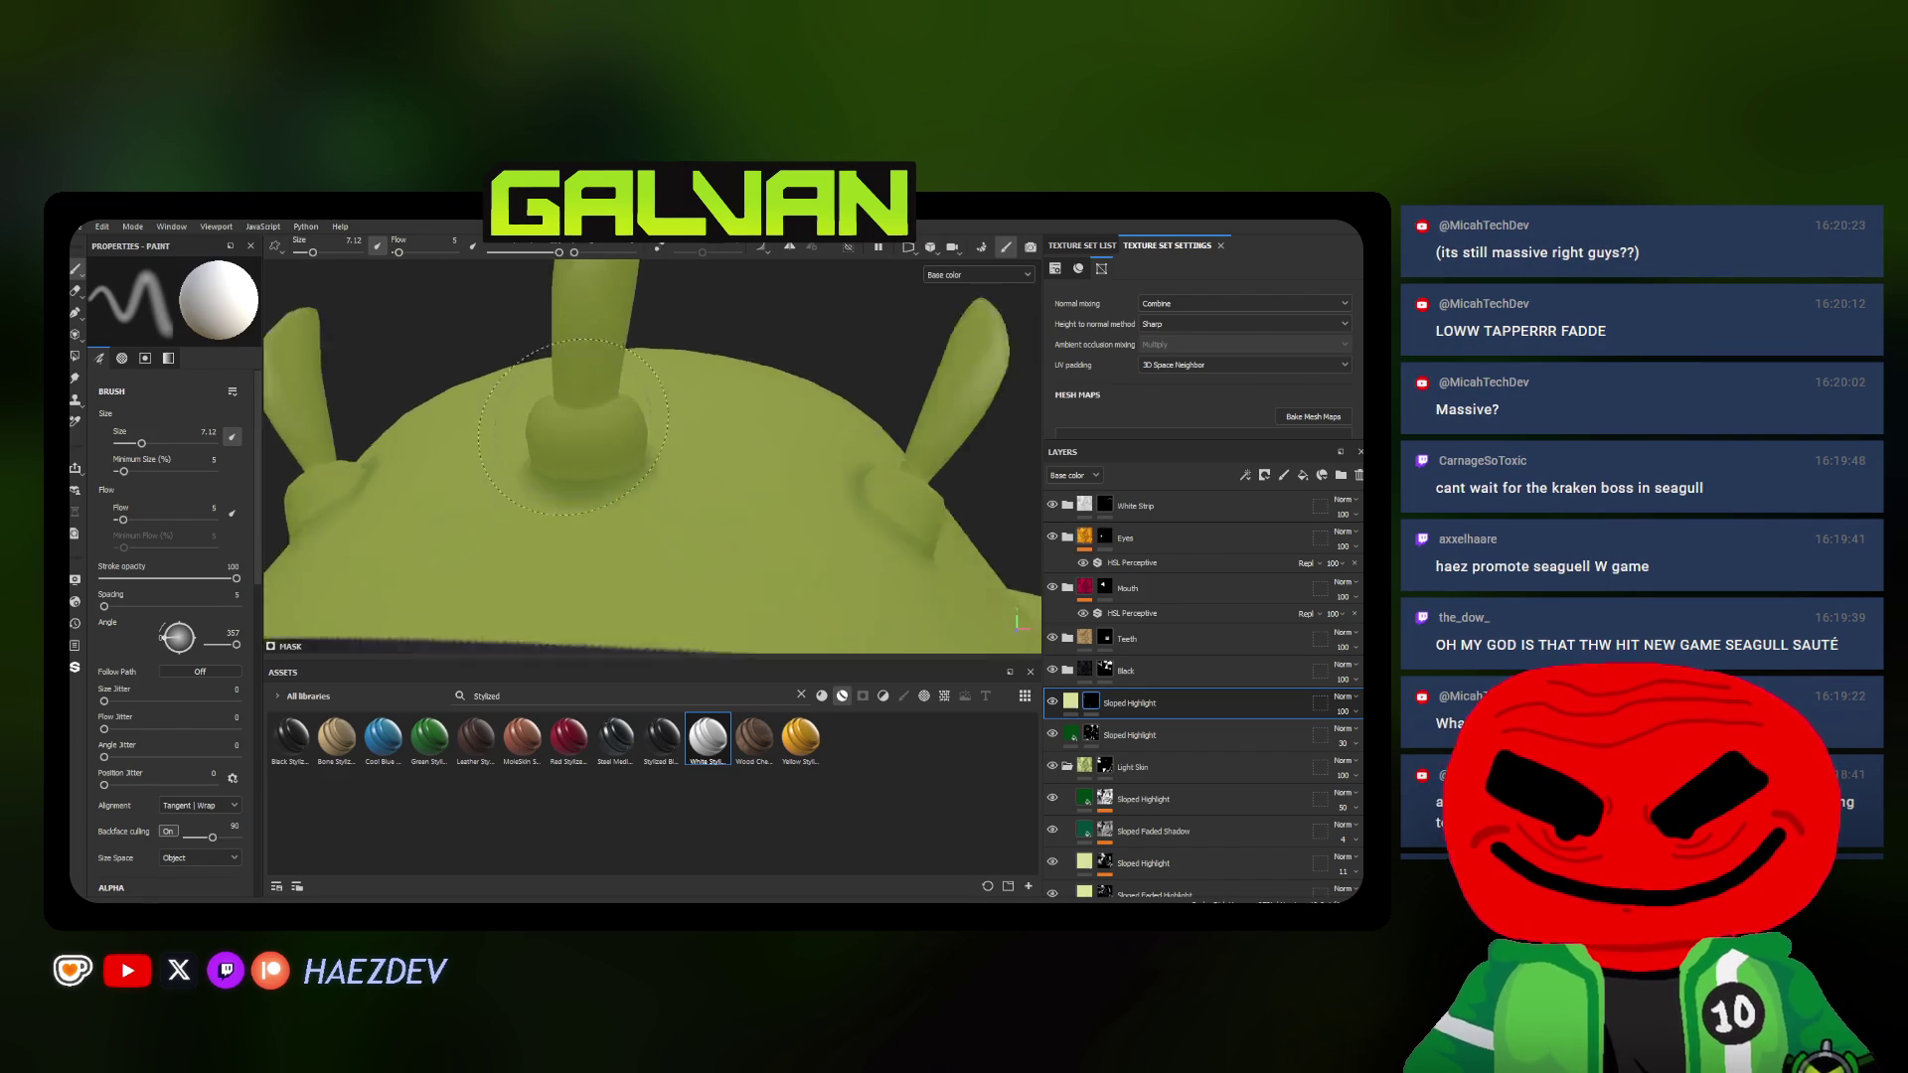
pyautogui.scroll(2, 570, 425)
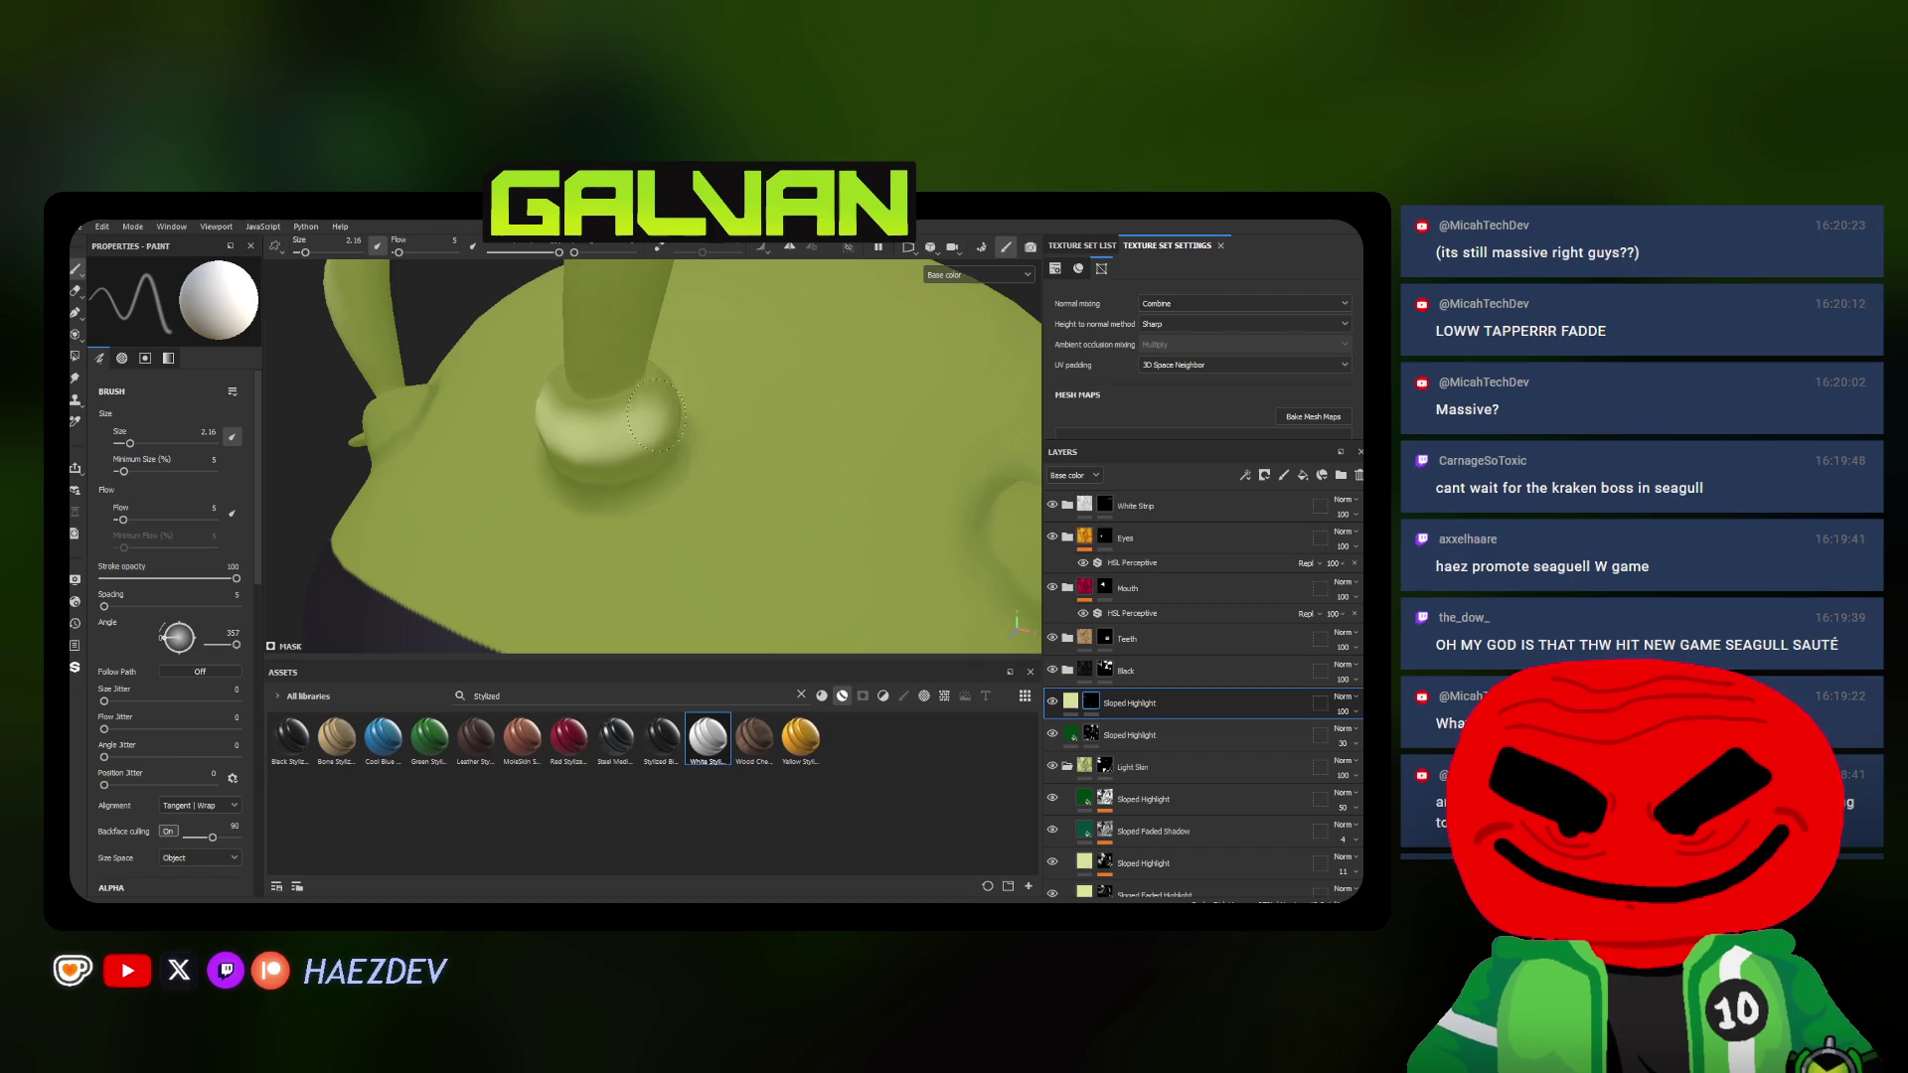
pyautogui.scroll(-2, 645, 421)
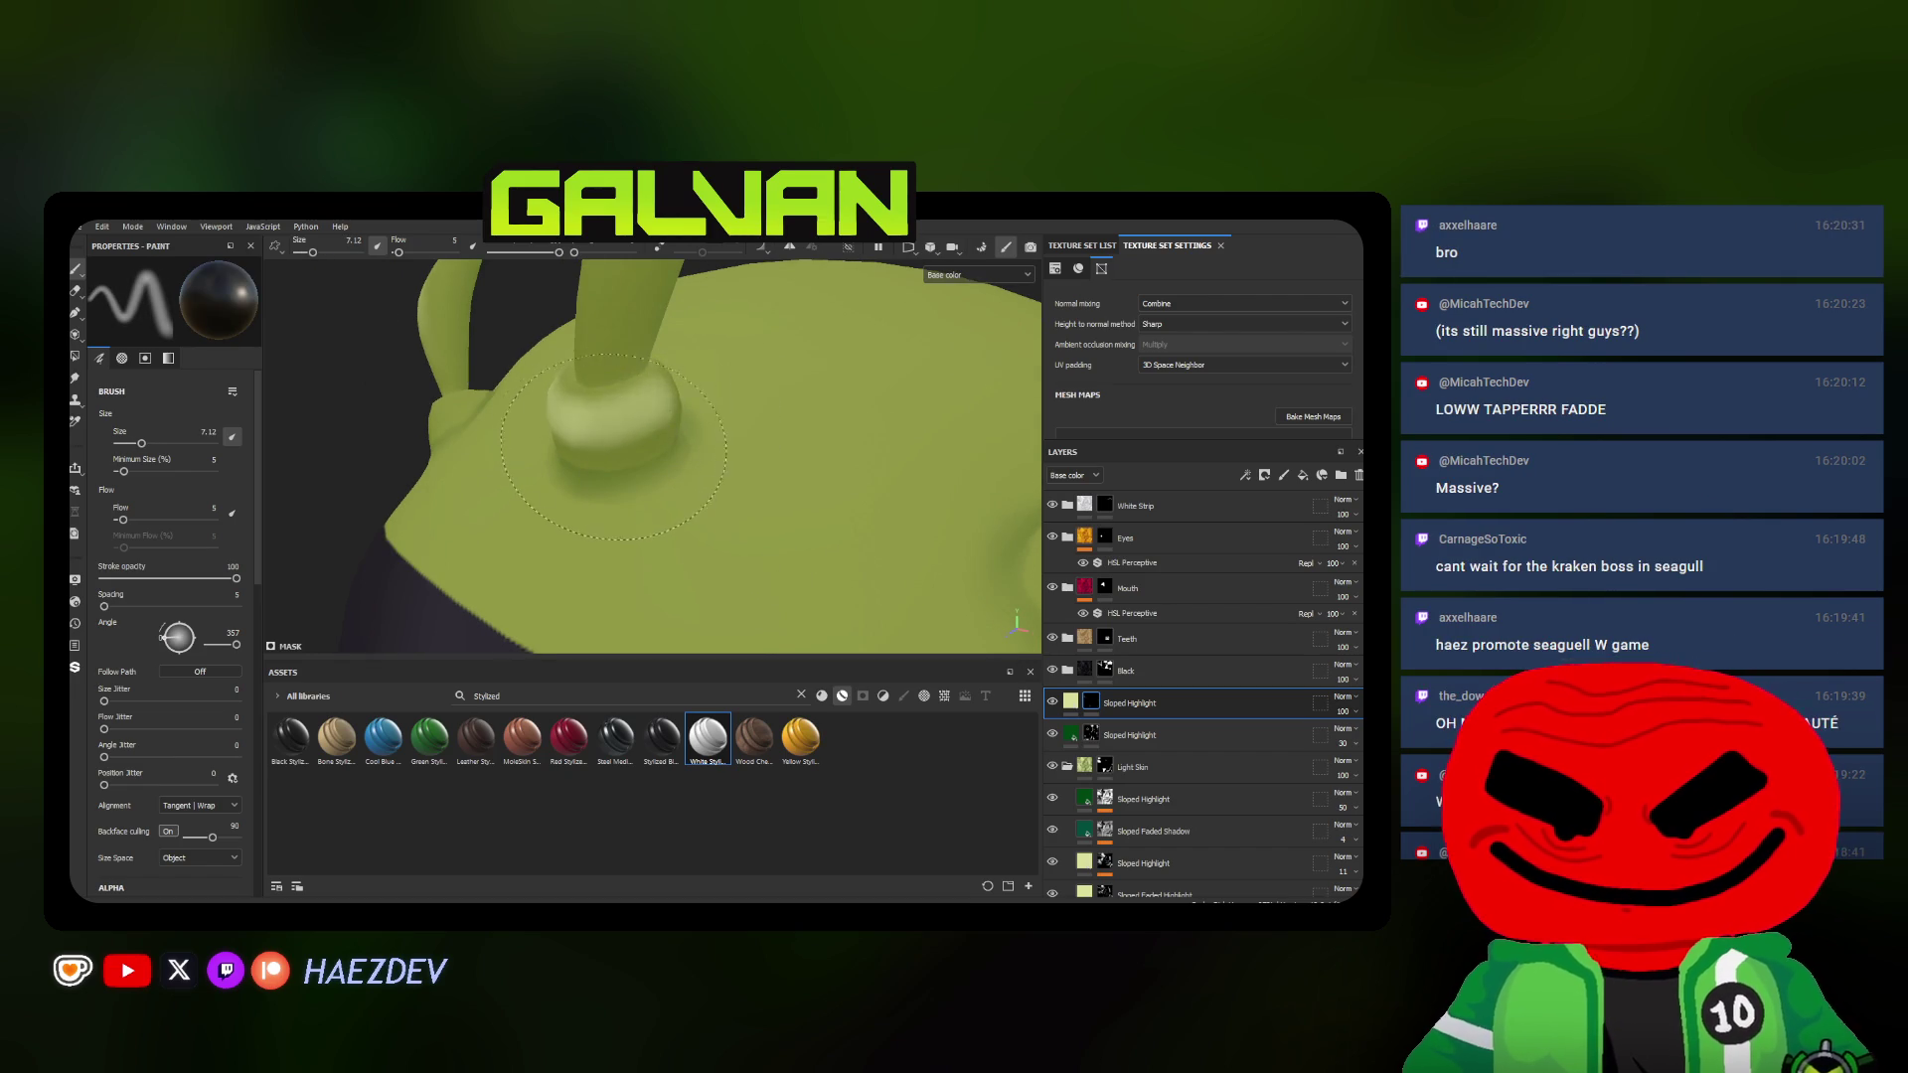
pyautogui.moveTo(734, 395)
pyautogui.keyDown('alt'); pyautogui.mouseDown()
pyautogui.moveTo(648, 445)
pyautogui.moveTo(679, 404)
pyautogui.moveTo(796, 431)
pyautogui.mouseUp(); pyautogui.keyUp('alt')
pyautogui.scroll(-3, 694, 387)
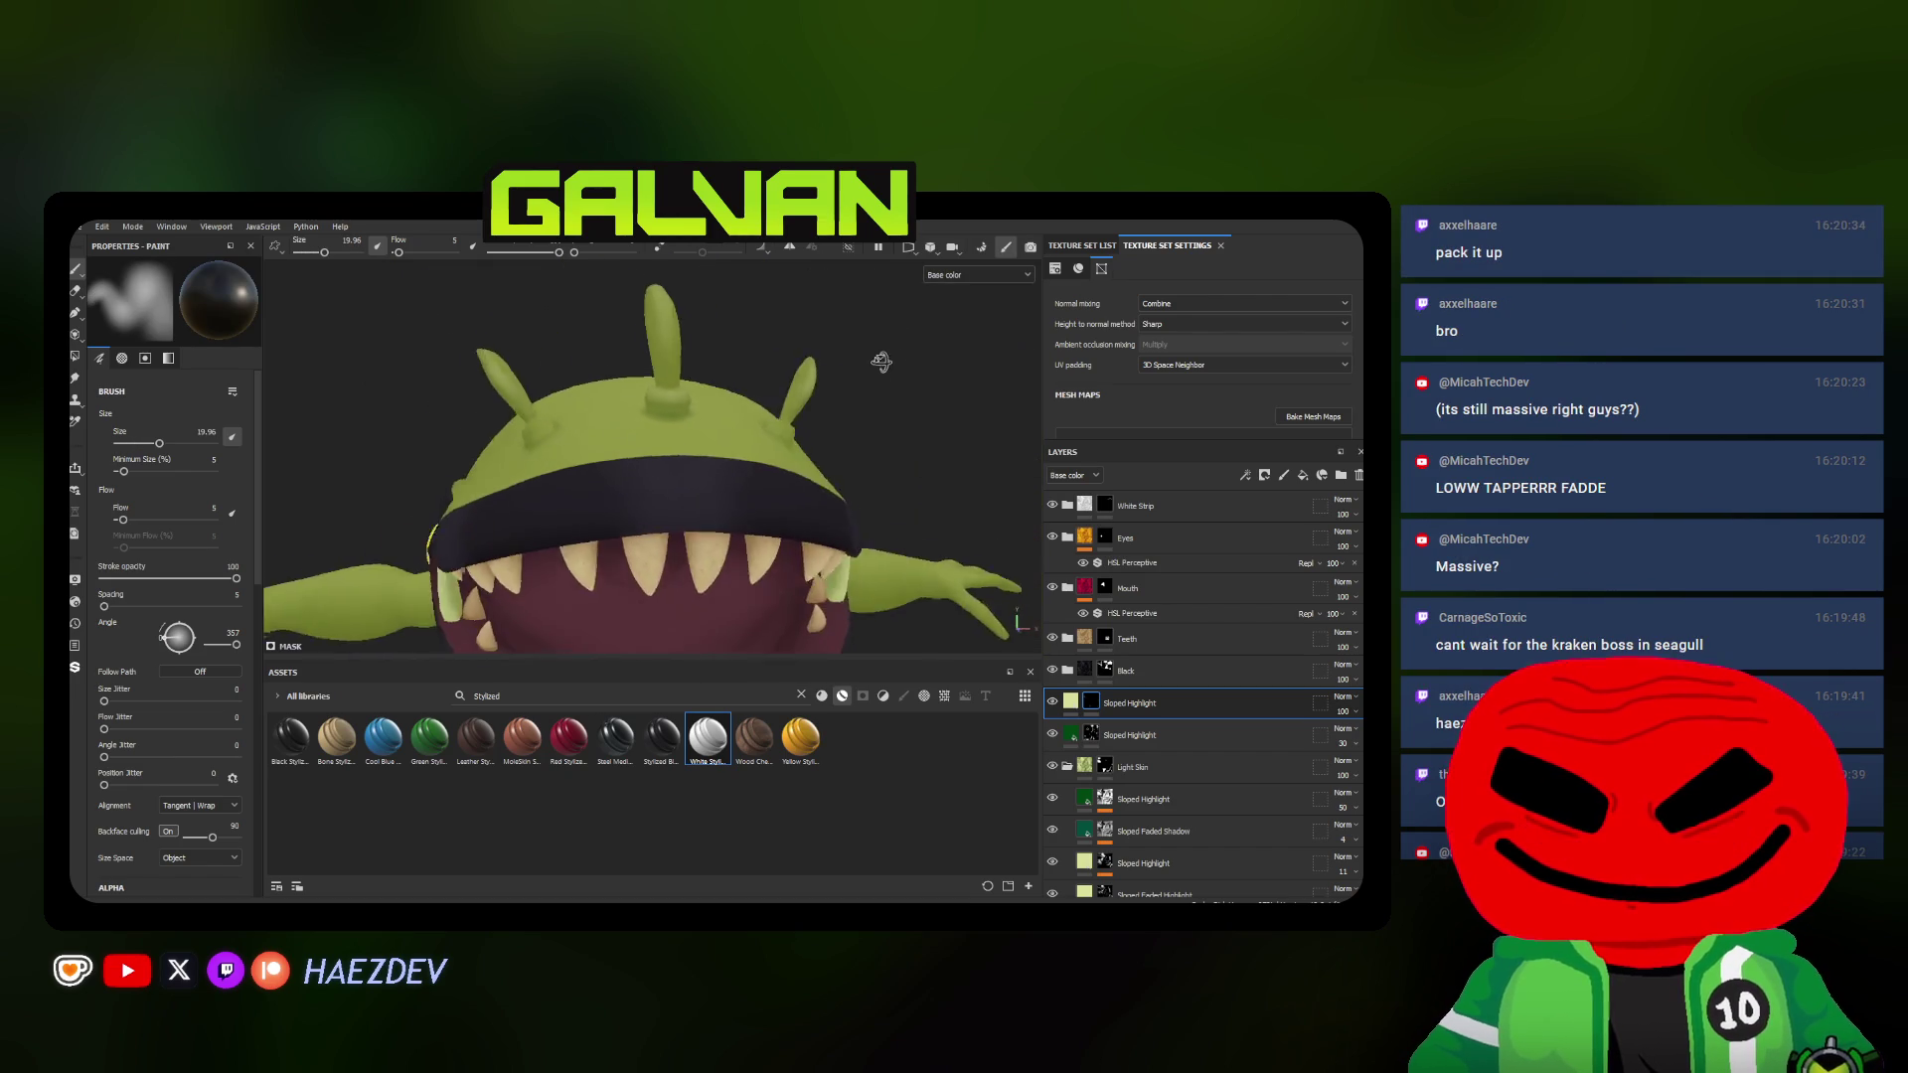
pyautogui.scroll(5, 797, 431)
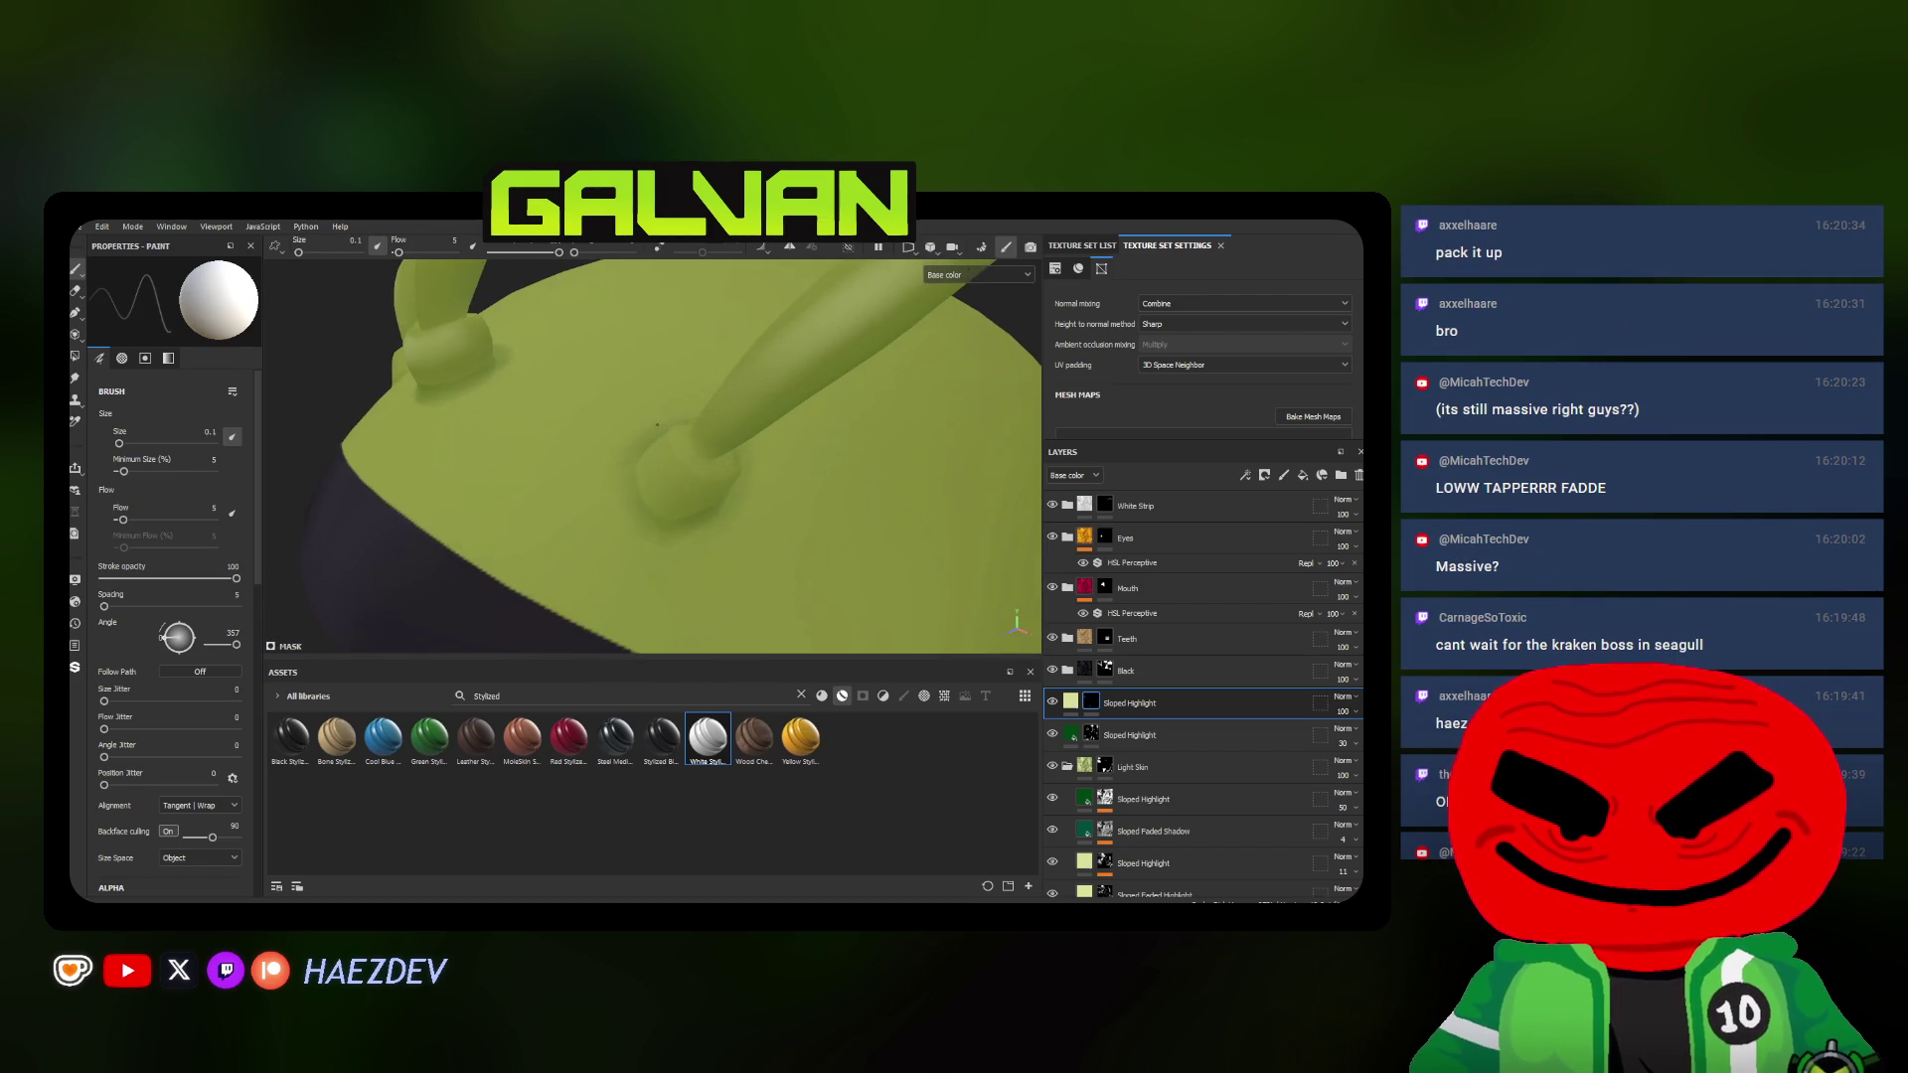
pyautogui.keyDown('alt'); pyautogui.moveTo(672, 443); pyautogui.dragTo(715, 433); pyautogui.keyUp('alt')
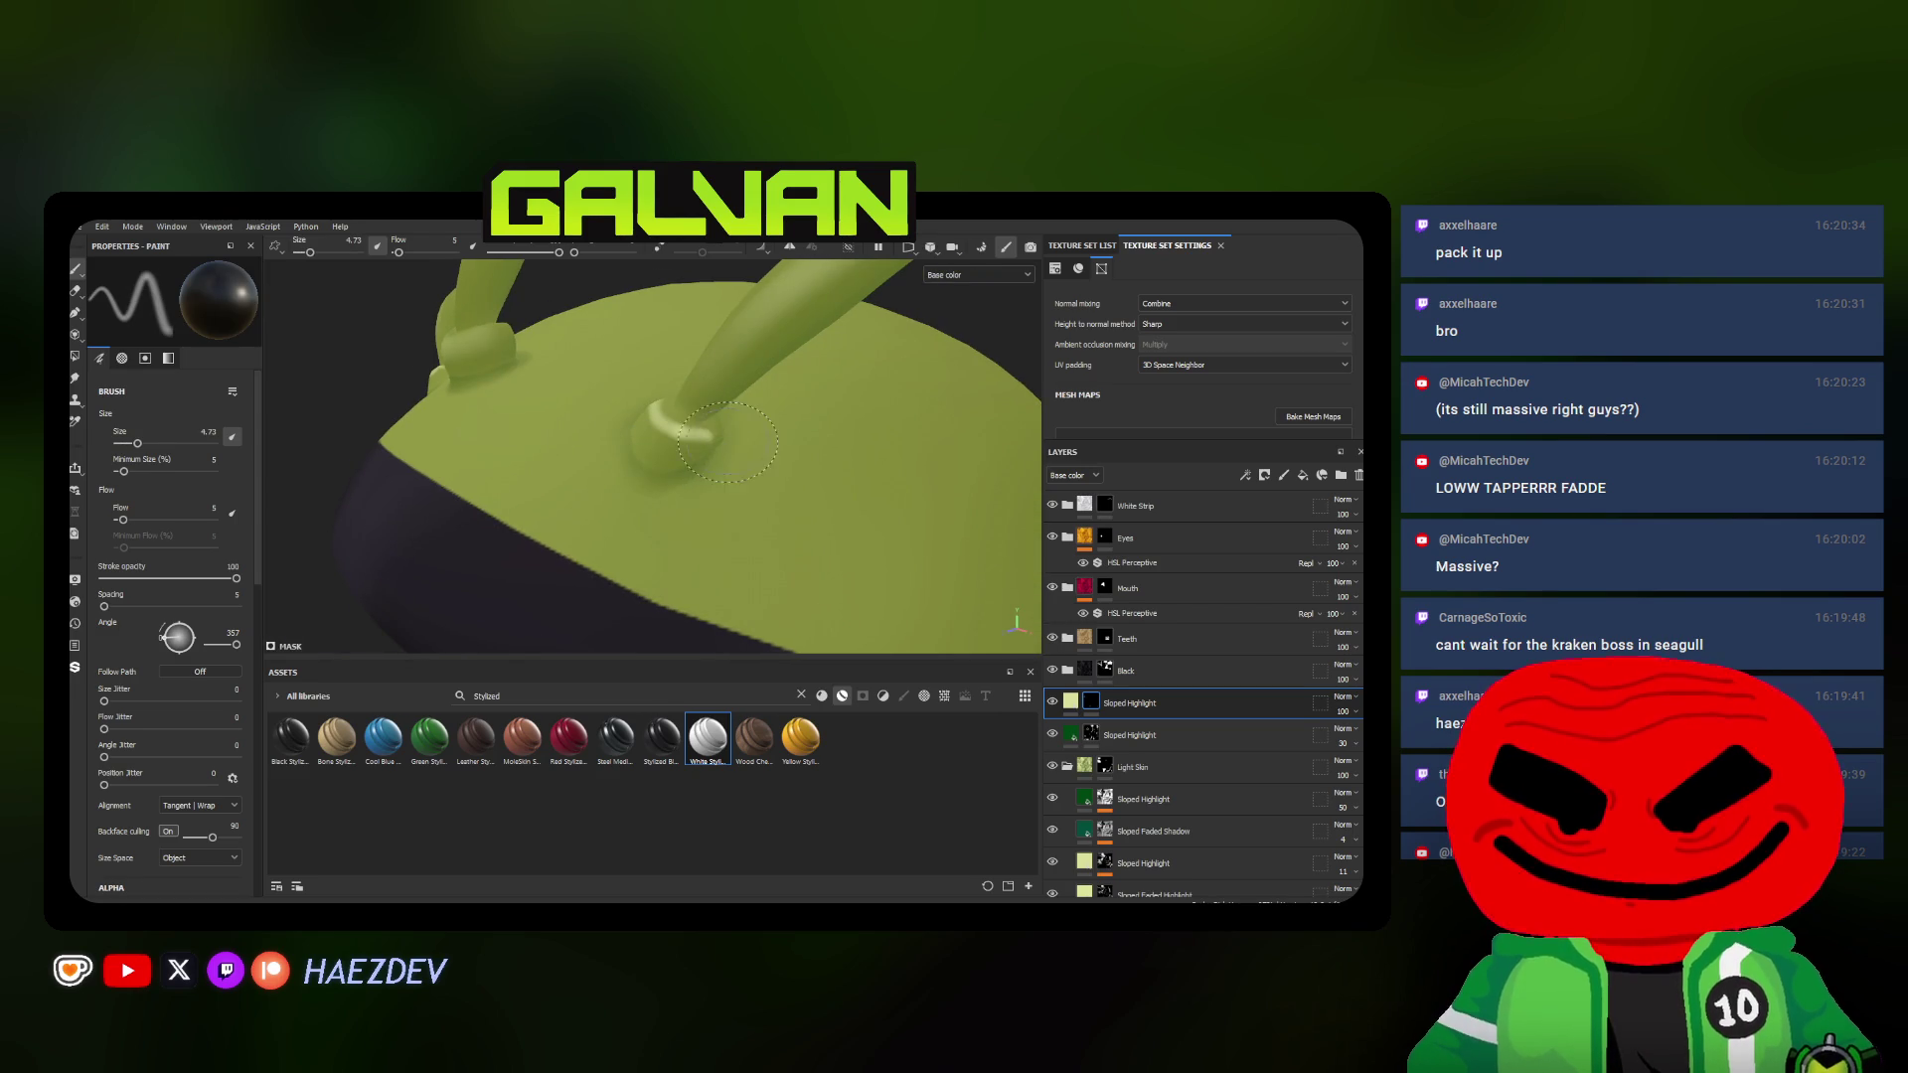
pyautogui.moveTo(733, 445)
pyautogui.keyDown('alt'); pyautogui.mouseDown()
pyautogui.moveTo(574, 402)
pyautogui.moveTo(763, 427)
pyautogui.moveTo(597, 390)
pyautogui.mouseUp(); pyautogui.keyUp('alt')
pyautogui.scroll(-3, 764, 427)
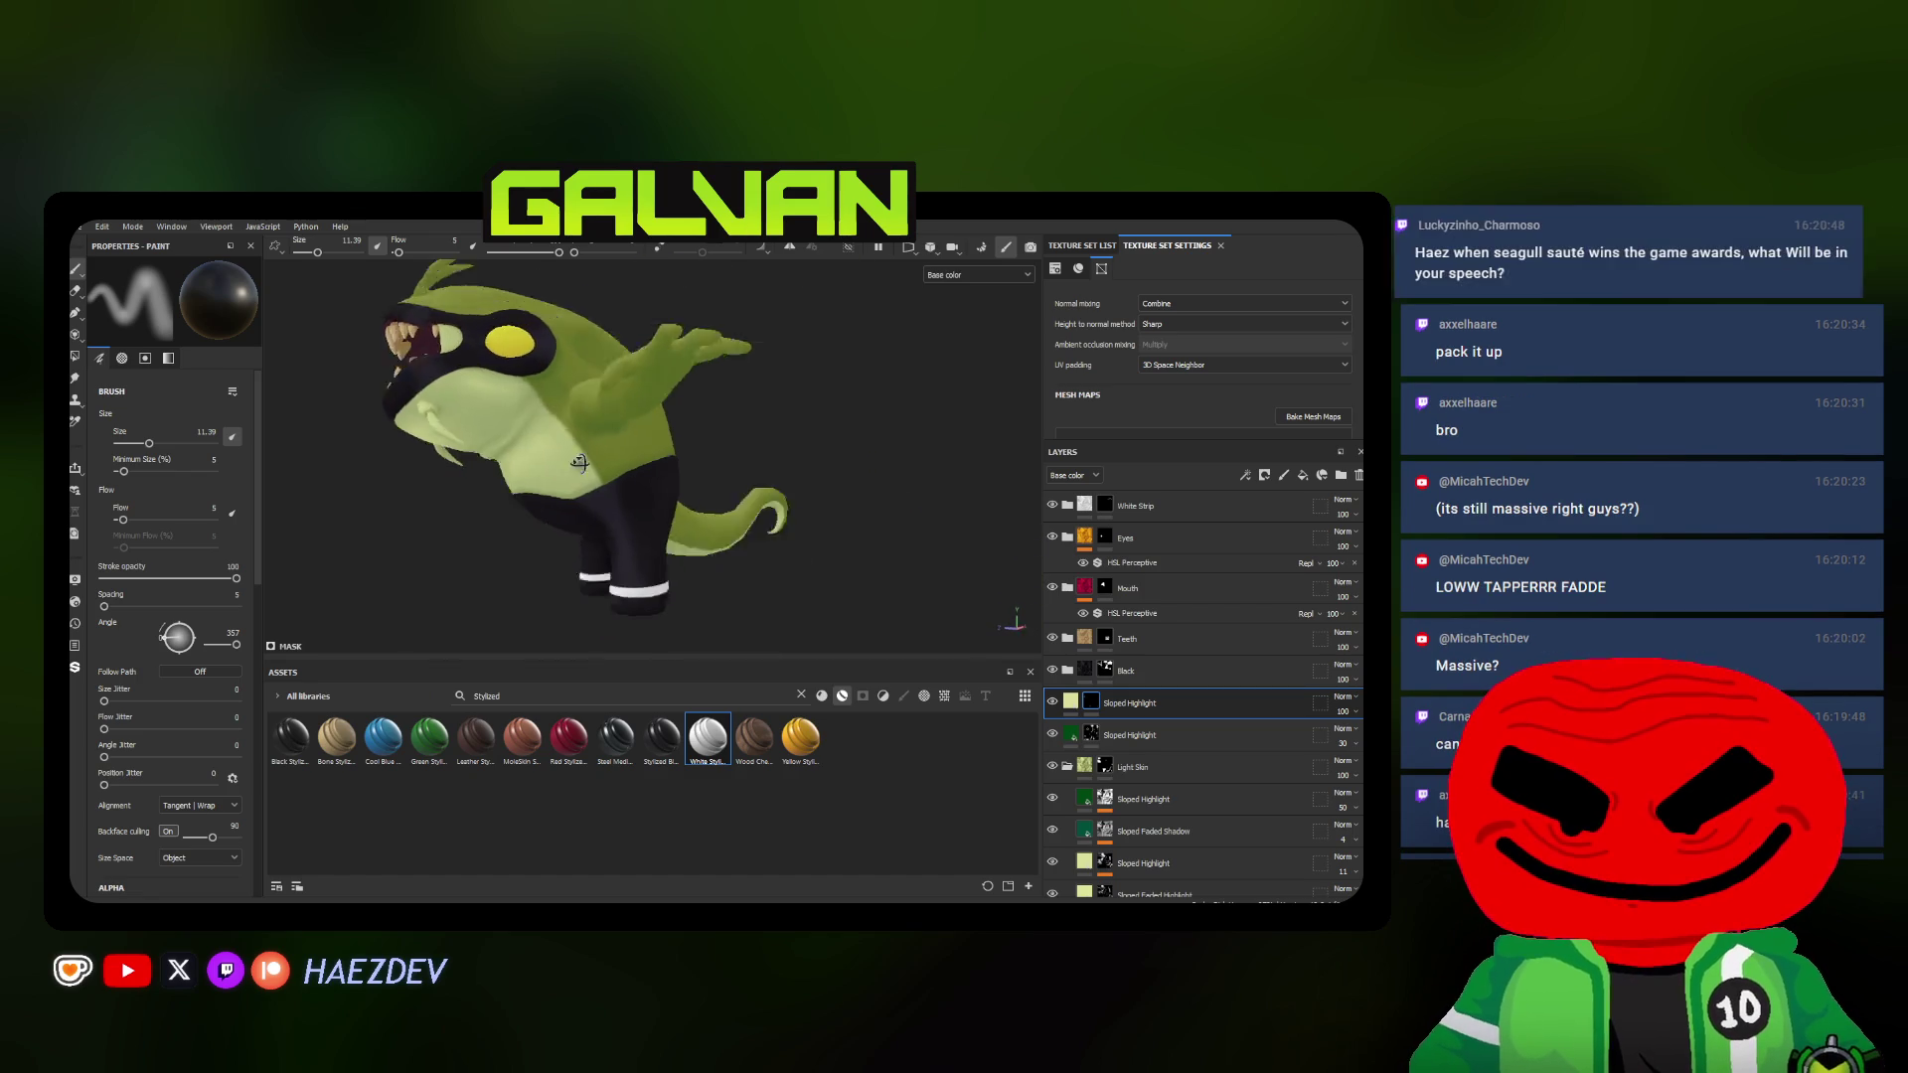
# Work around the outstretched arm and shoulder with a smaller soft brush for a blurred light spot
pyautogui.keyDown('alt'); pyautogui.moveTo(633, 380); pyautogui.dragTo(626, 372); pyautogui.keyUp('alt')
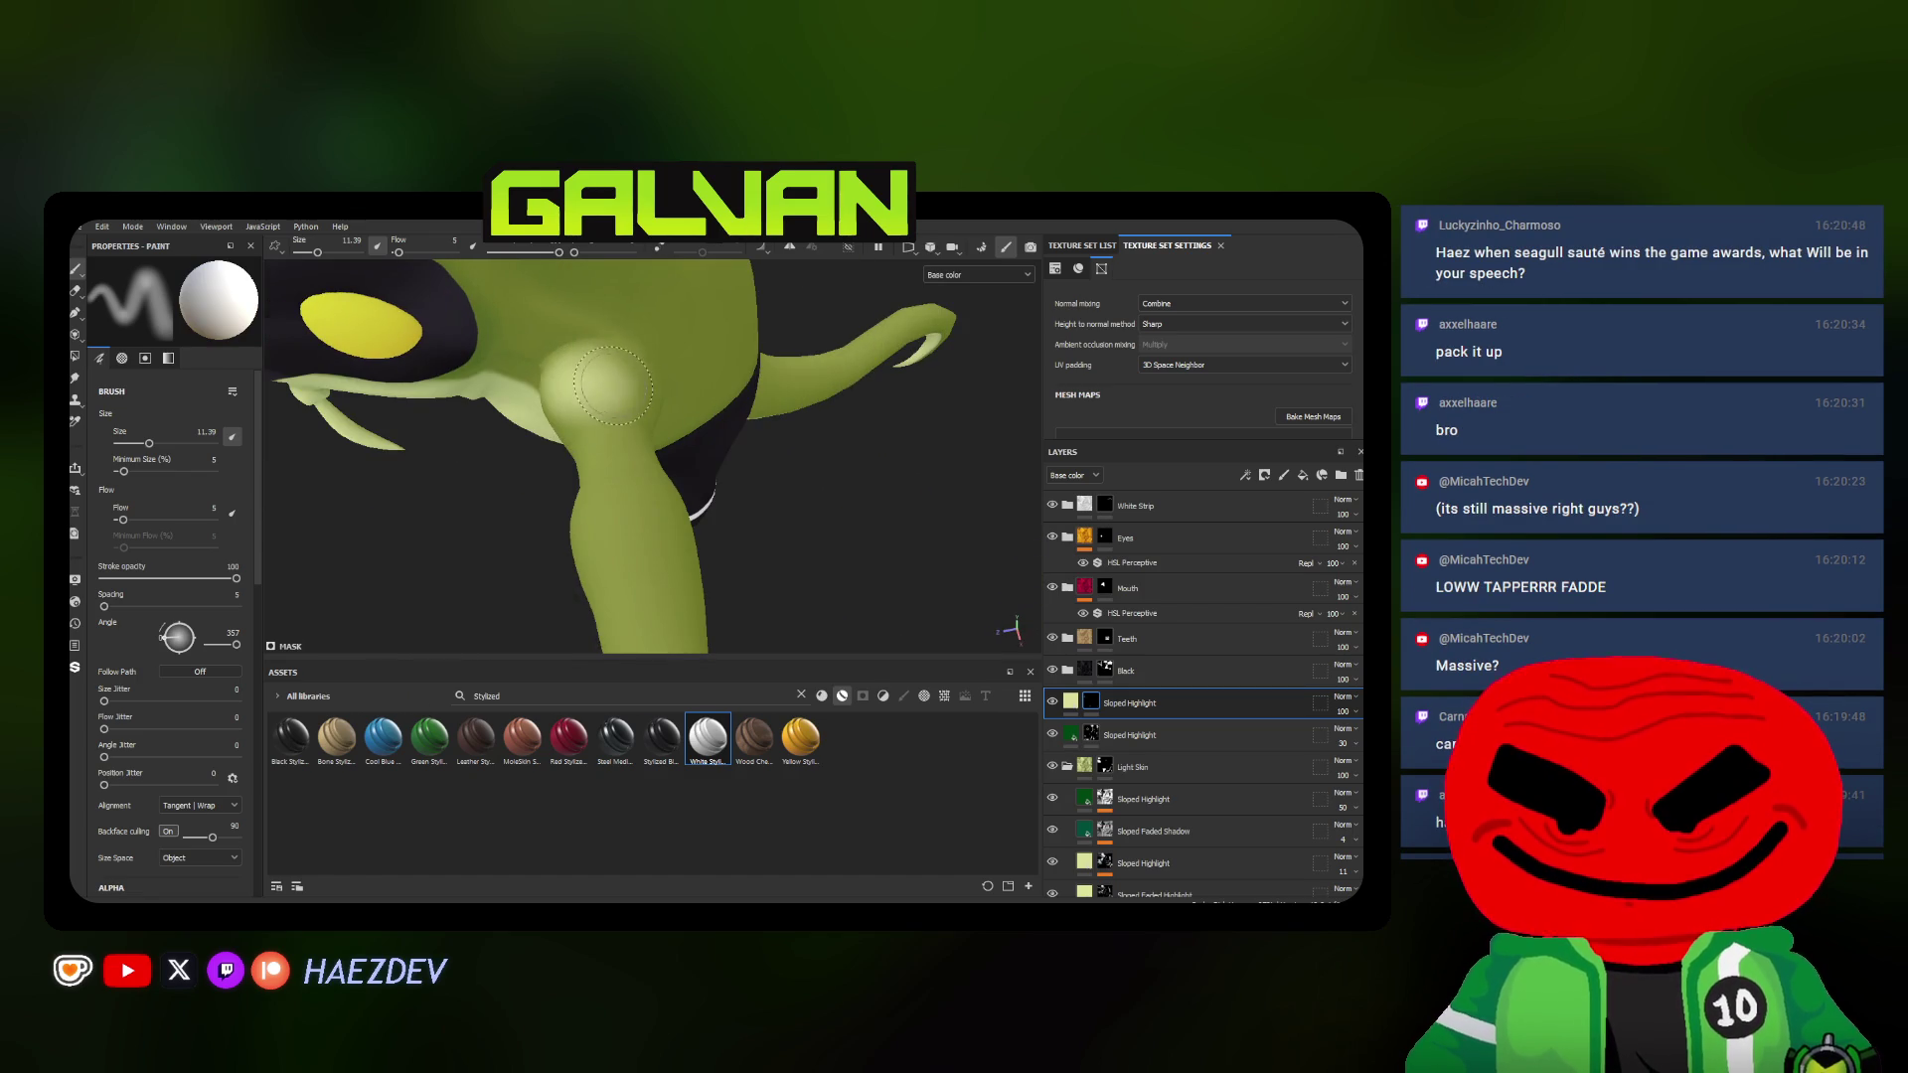
pyautogui.keyDown('ctrl'); pyautogui.moveTo(626, 373); pyautogui.dragTo(626, 402, button='right'); pyautogui.keyUp('ctrl')
pyautogui.keyDown('alt'); pyautogui.moveTo(629, 404); pyautogui.dragTo(629, 431); pyautogui.keyUp('alt')
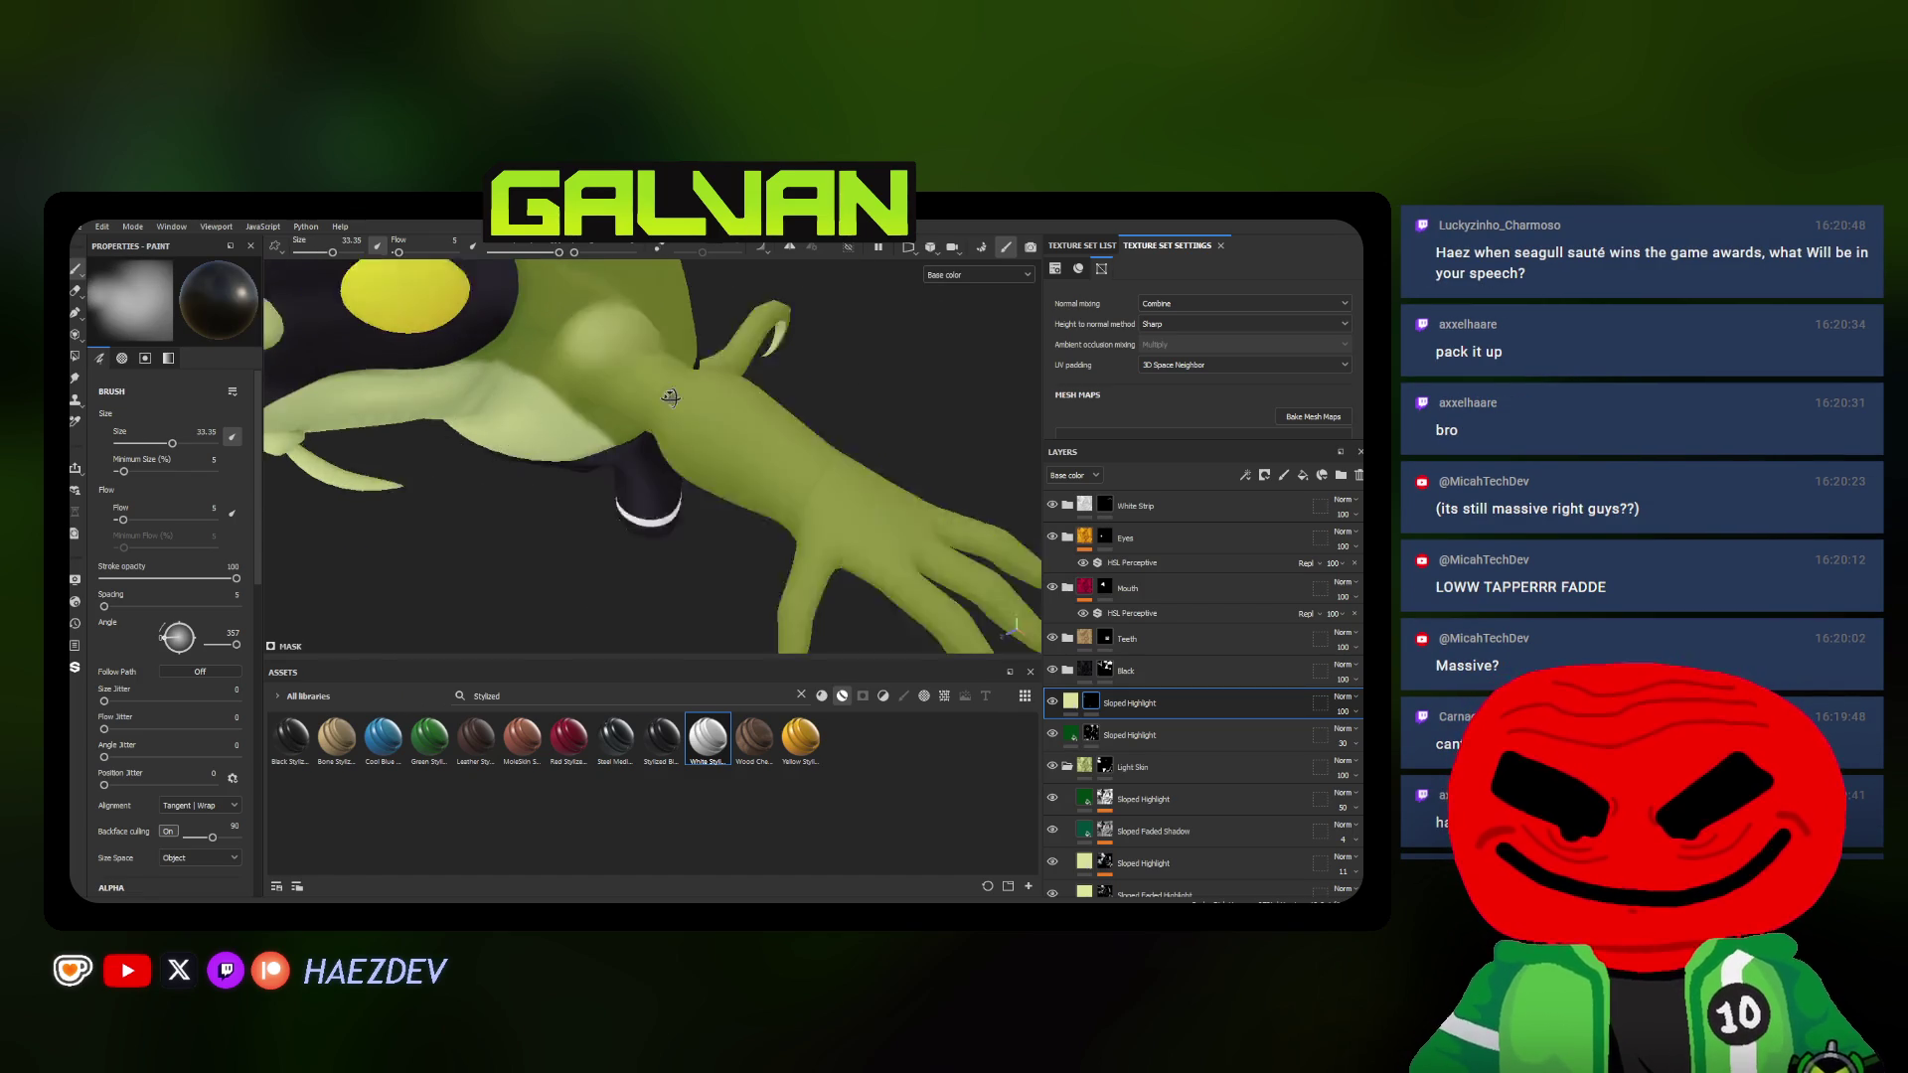
pyautogui.keyDown('alt'); pyautogui.moveTo(720, 474); pyautogui.dragTo(605, 388); pyautogui.keyUp('alt')
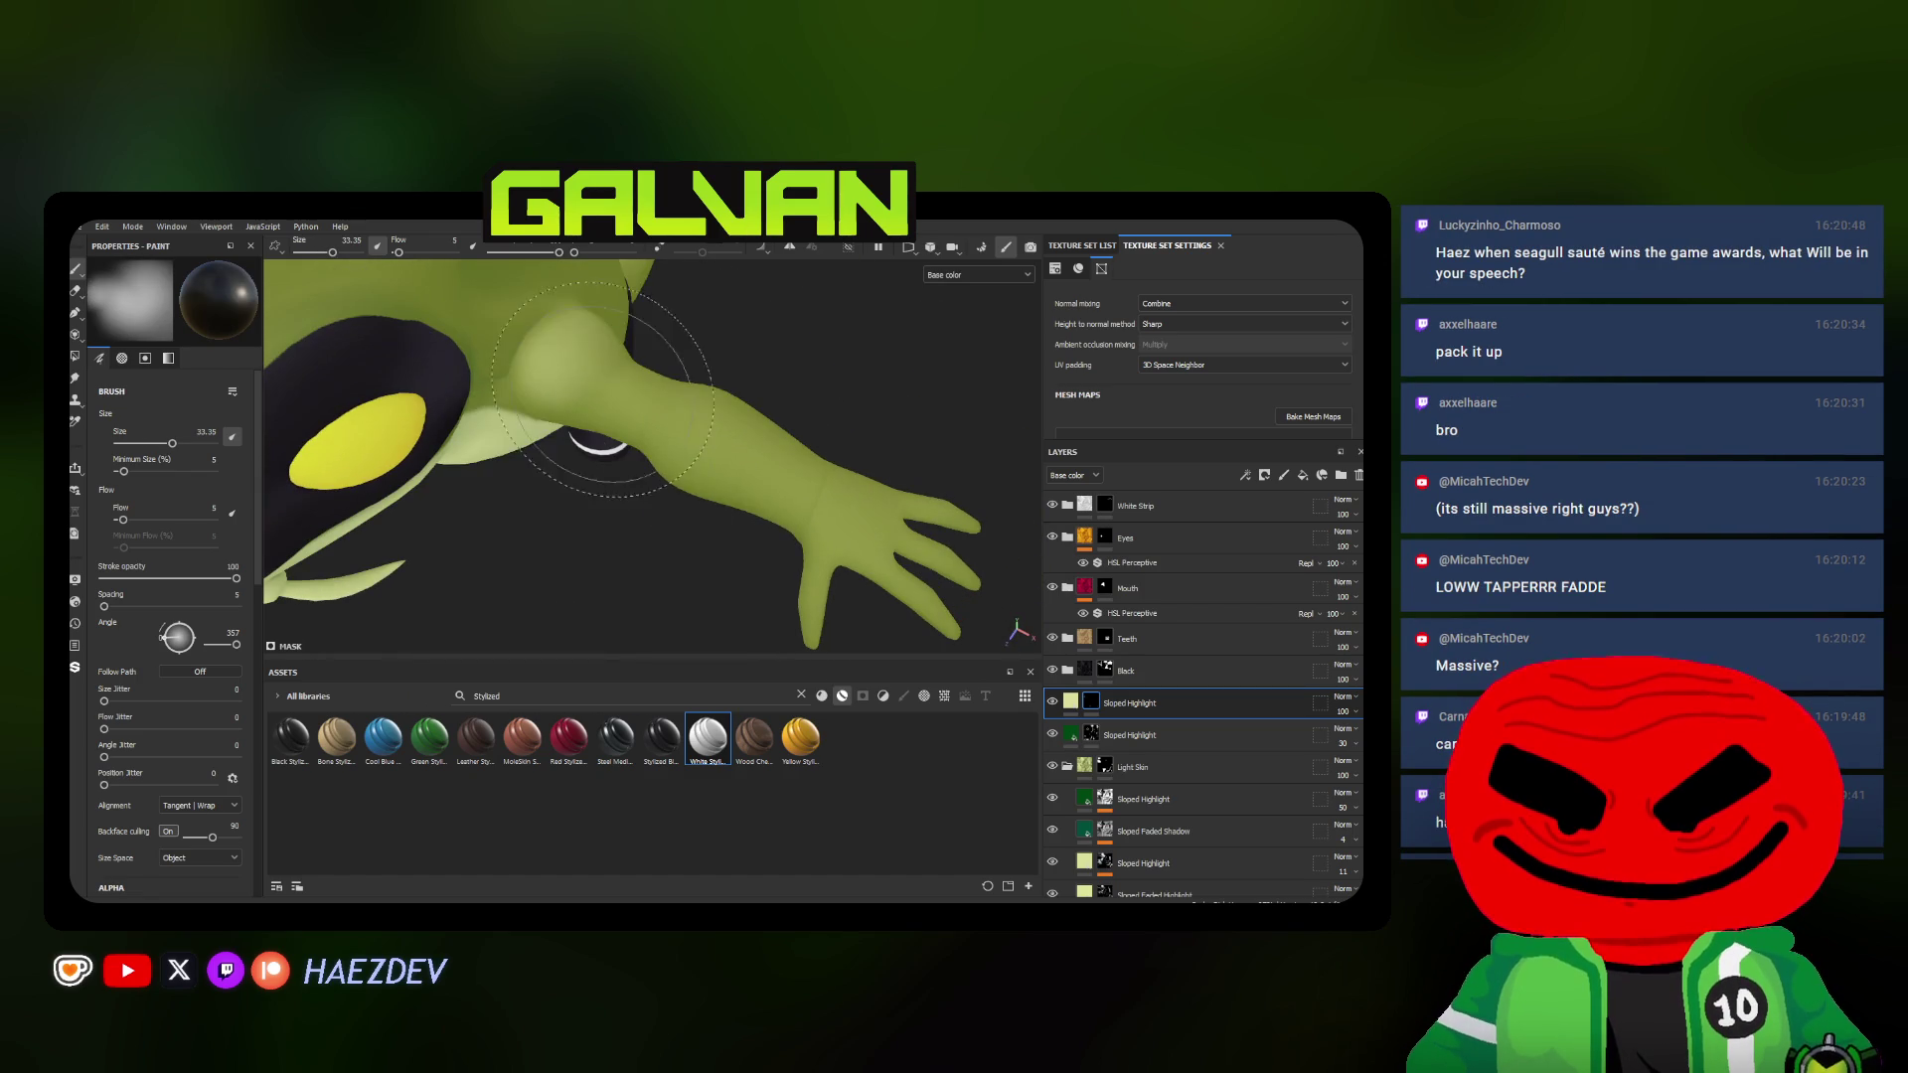
pyautogui.moveTo(753, 474)
pyautogui.keyDown('ctrl'); pyautogui.mouseDown(button='right')
pyautogui.moveTo(716, 437)
pyautogui.moveTo(803, 489)
pyautogui.mouseUp(button='right'); pyautogui.keyUp('ctrl')
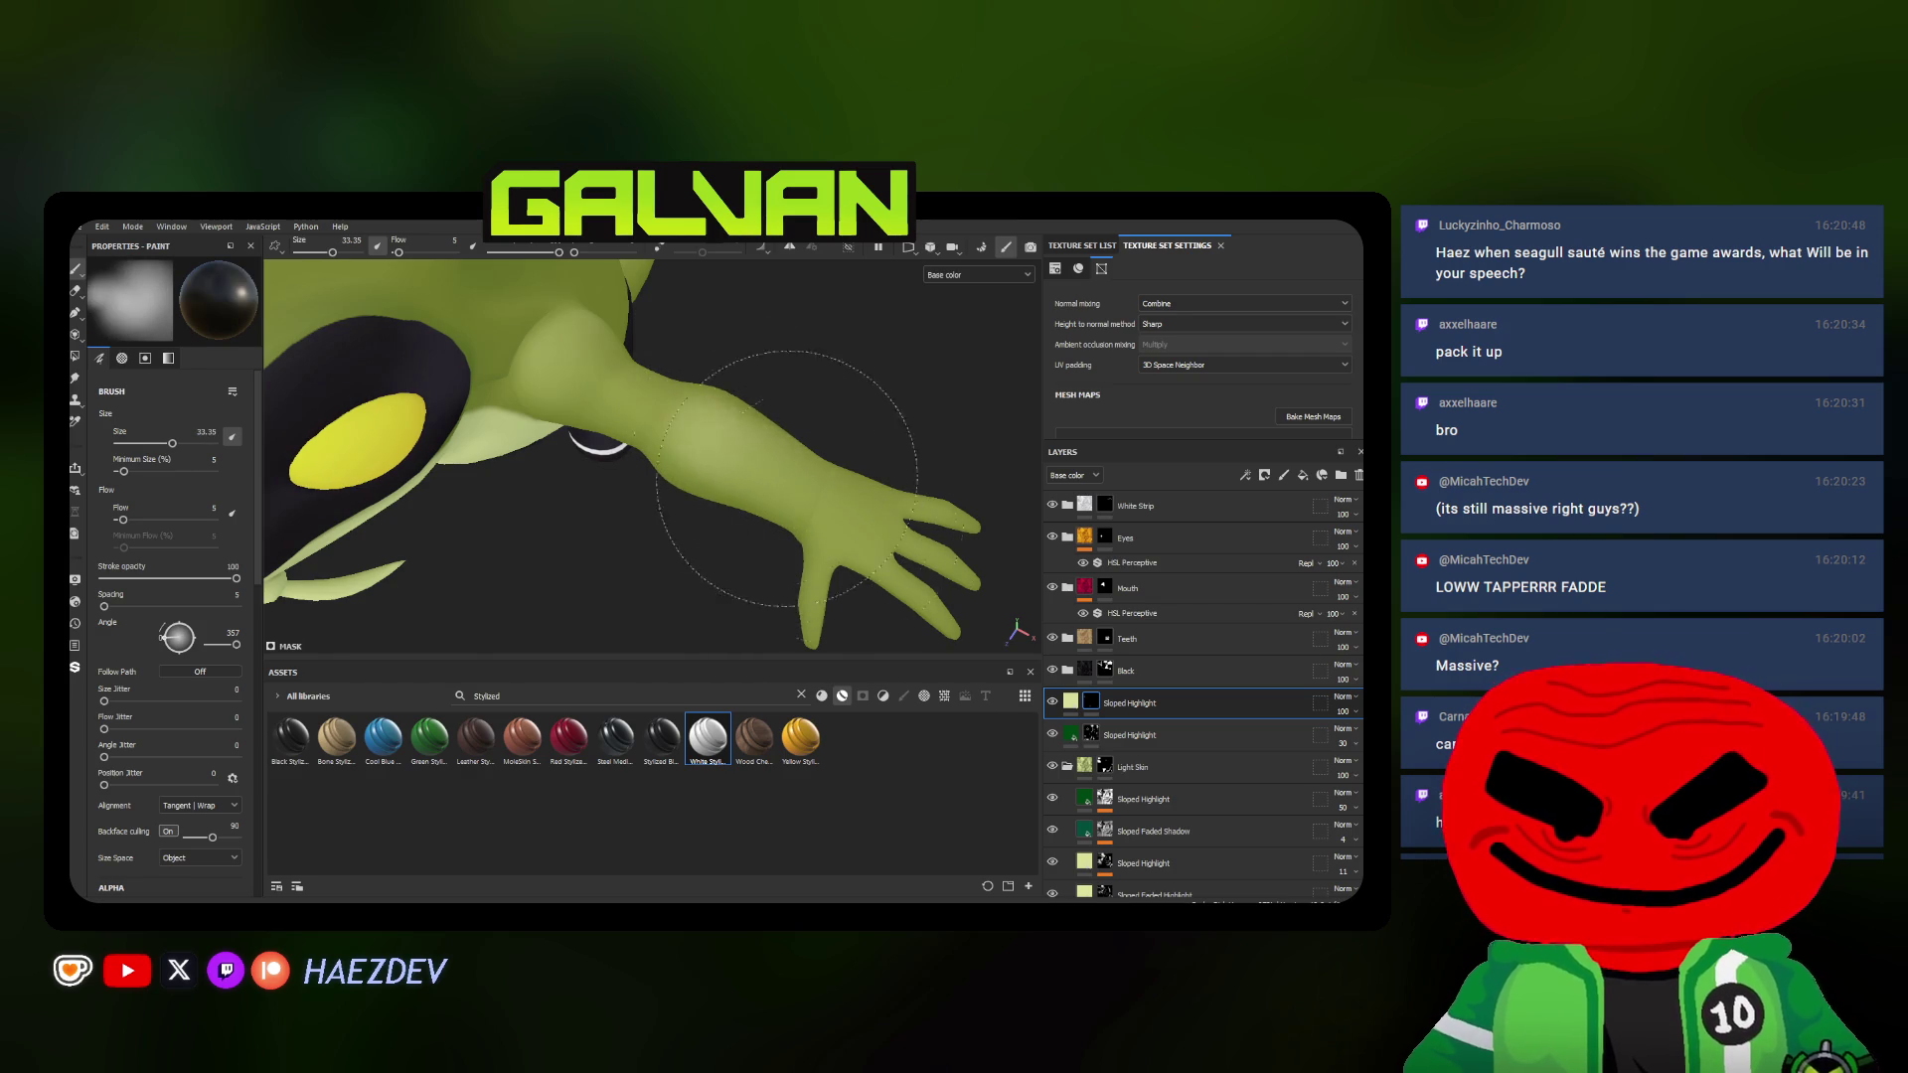
pyautogui.keyDown('alt'); pyautogui.moveTo(788, 480); pyautogui.dragTo(825, 451); pyautogui.keyUp('alt')
pyautogui.keyDown('alt'); pyautogui.moveTo(843, 548); pyautogui.dragTo(783, 463); pyautogui.keyUp('alt')
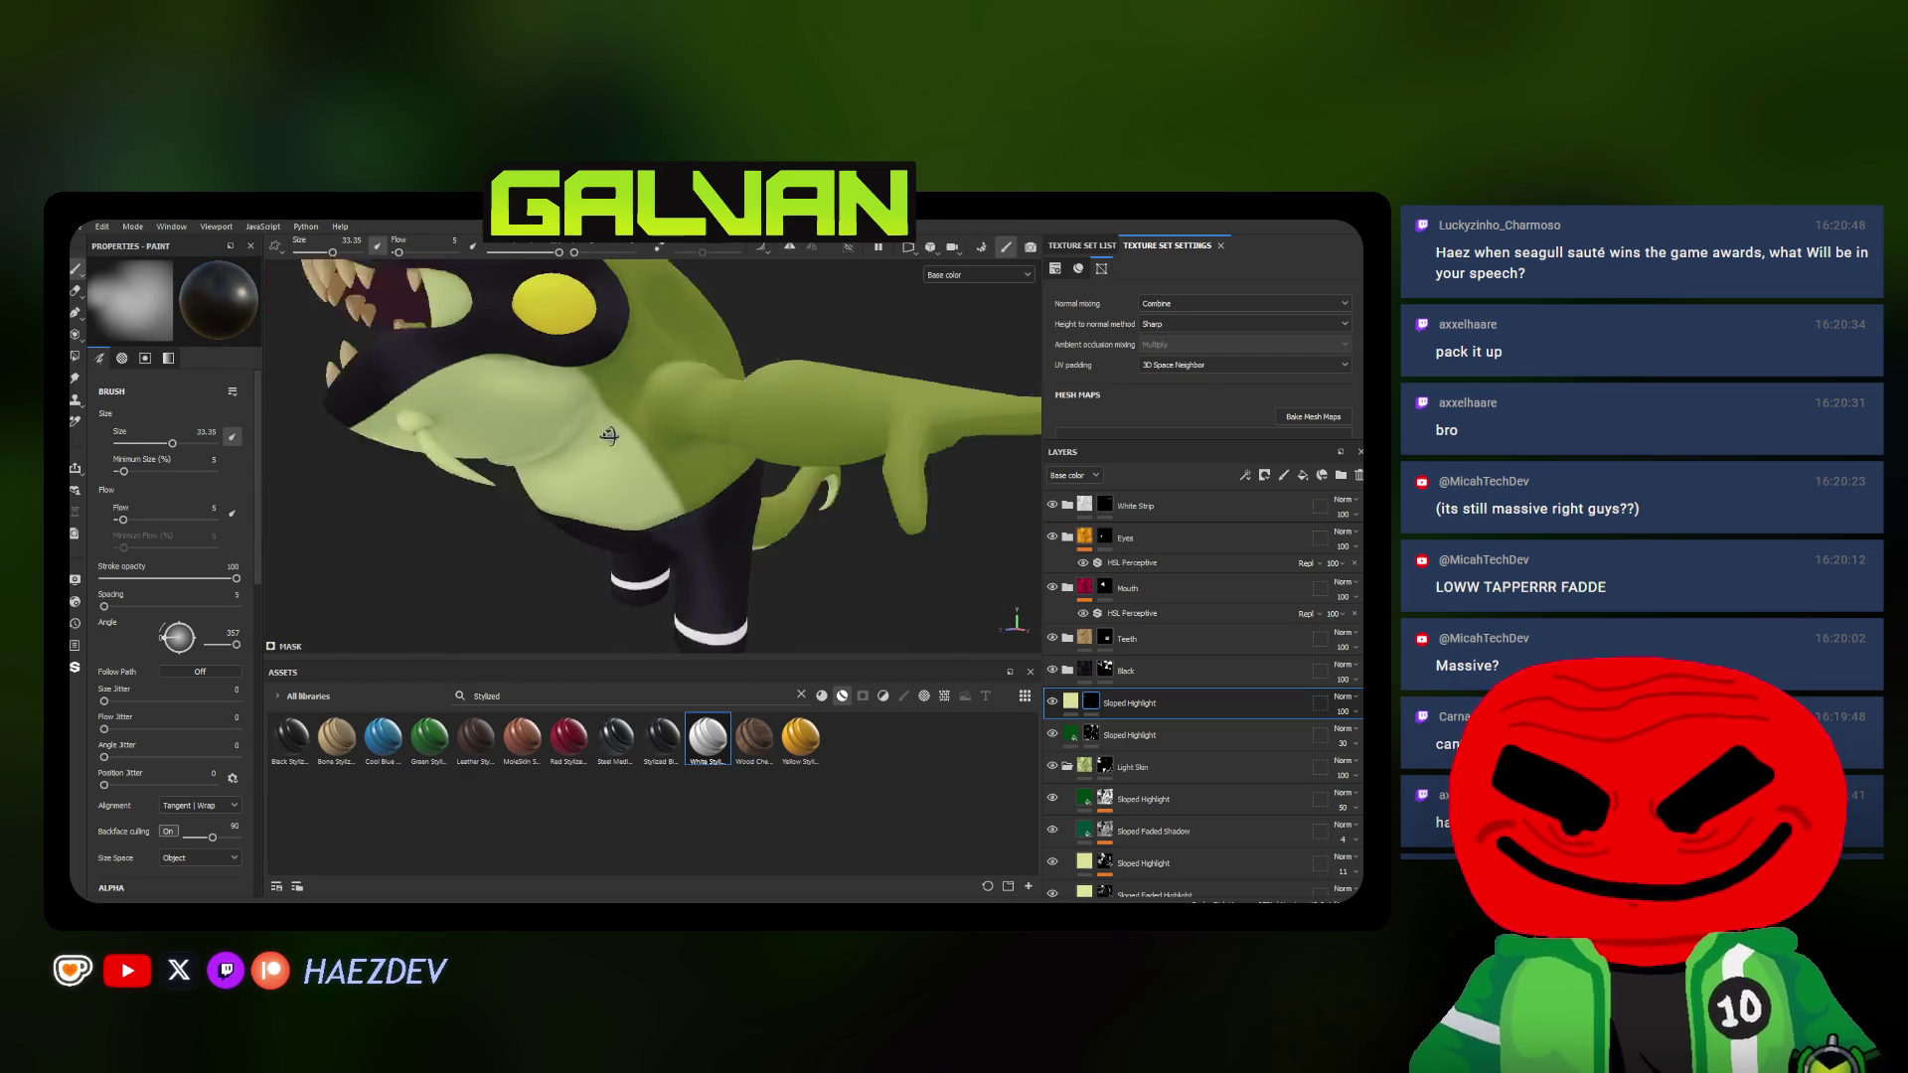
pyautogui.keyDown('ctrl'); pyautogui.moveTo(784, 462); pyautogui.dragTo(758, 424, button='right'); pyautogui.keyUp('ctrl')
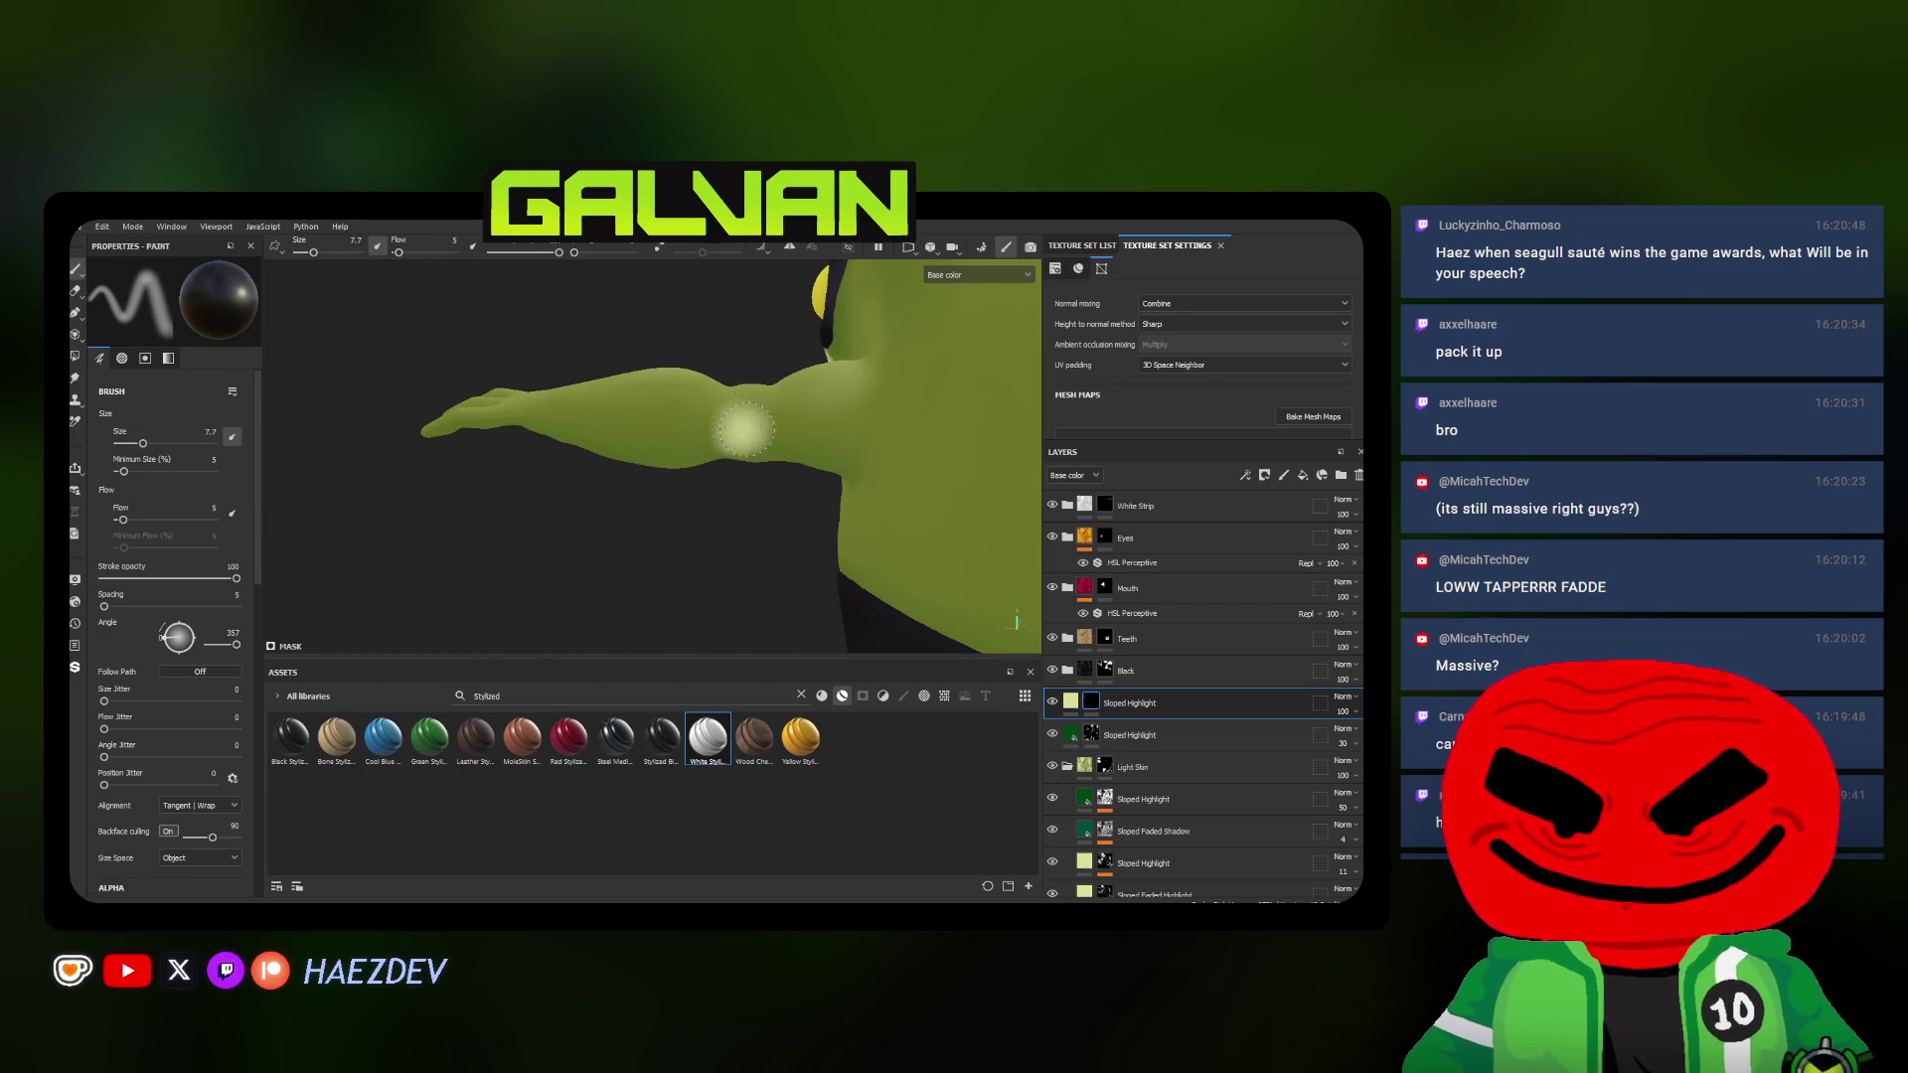
pyautogui.moveTo(651, 504)
pyautogui.keyDown('alt'); pyautogui.mouseDown()
pyautogui.moveTo(687, 493)
pyautogui.moveTo(703, 554)
pyautogui.mouseUp(); pyautogui.keyUp('alt')
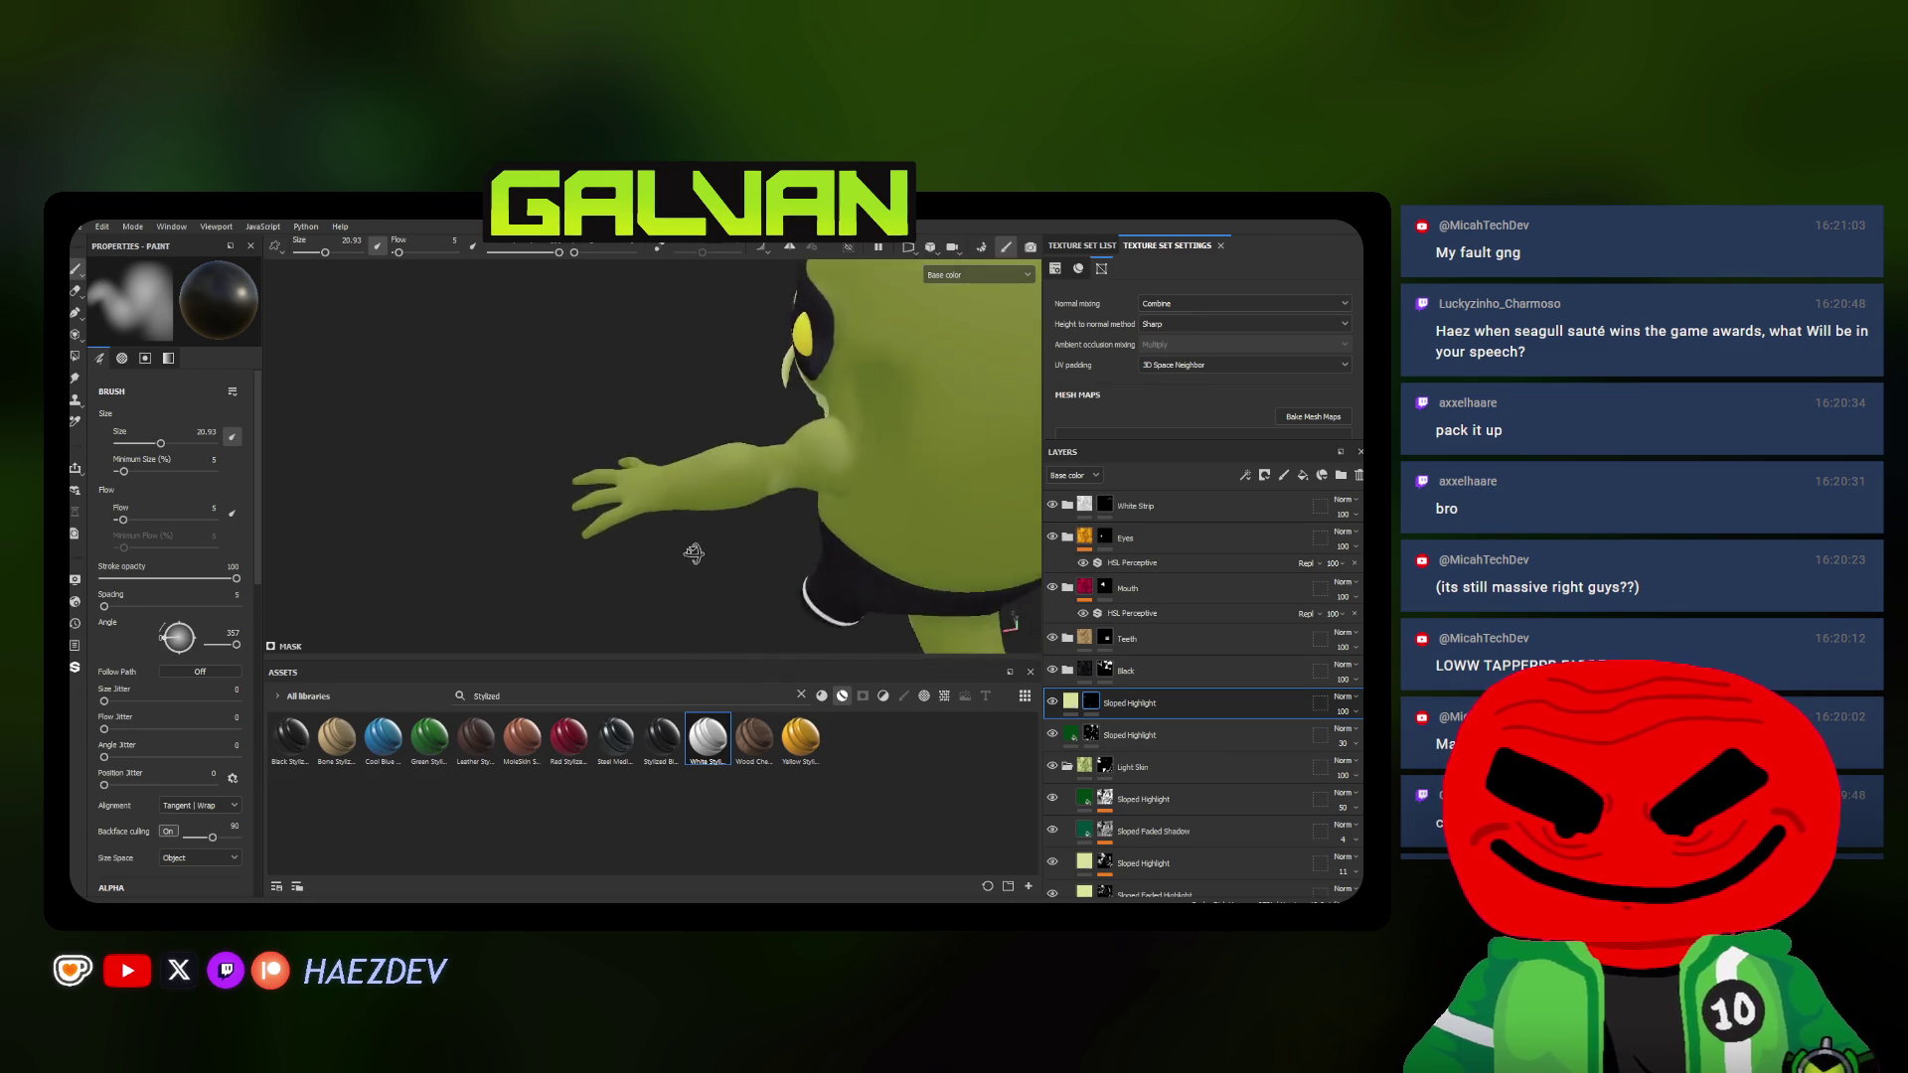
# Enlarge the soft brush to about 66 for a broad light patch across the back
pyautogui.keyDown('ctrl'); pyautogui.moveTo(701, 552); pyautogui.dragTo(746, 491, button='right'); pyautogui.keyUp('ctrl')
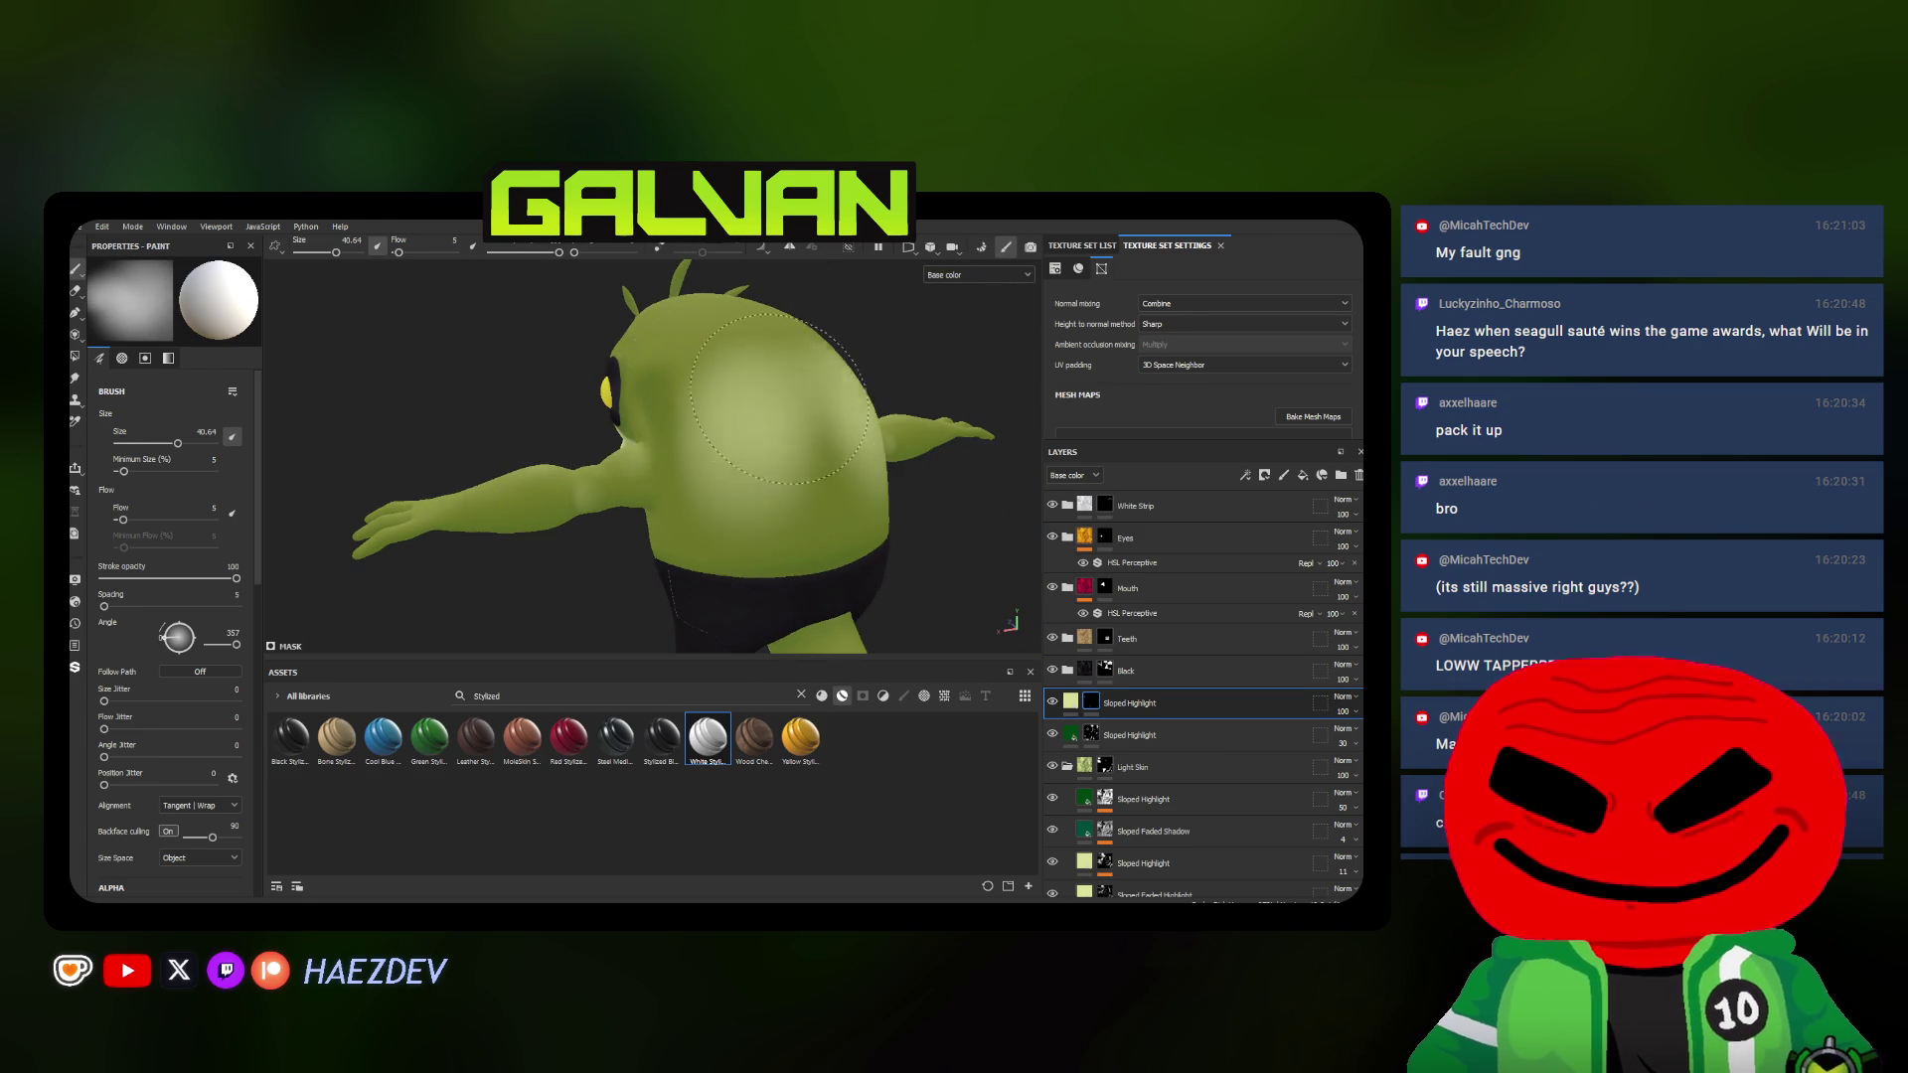
pyautogui.keyDown('ctrl'); pyautogui.moveTo(780, 398); pyautogui.dragTo(707, 399, button='right'); pyautogui.keyUp('ctrl')
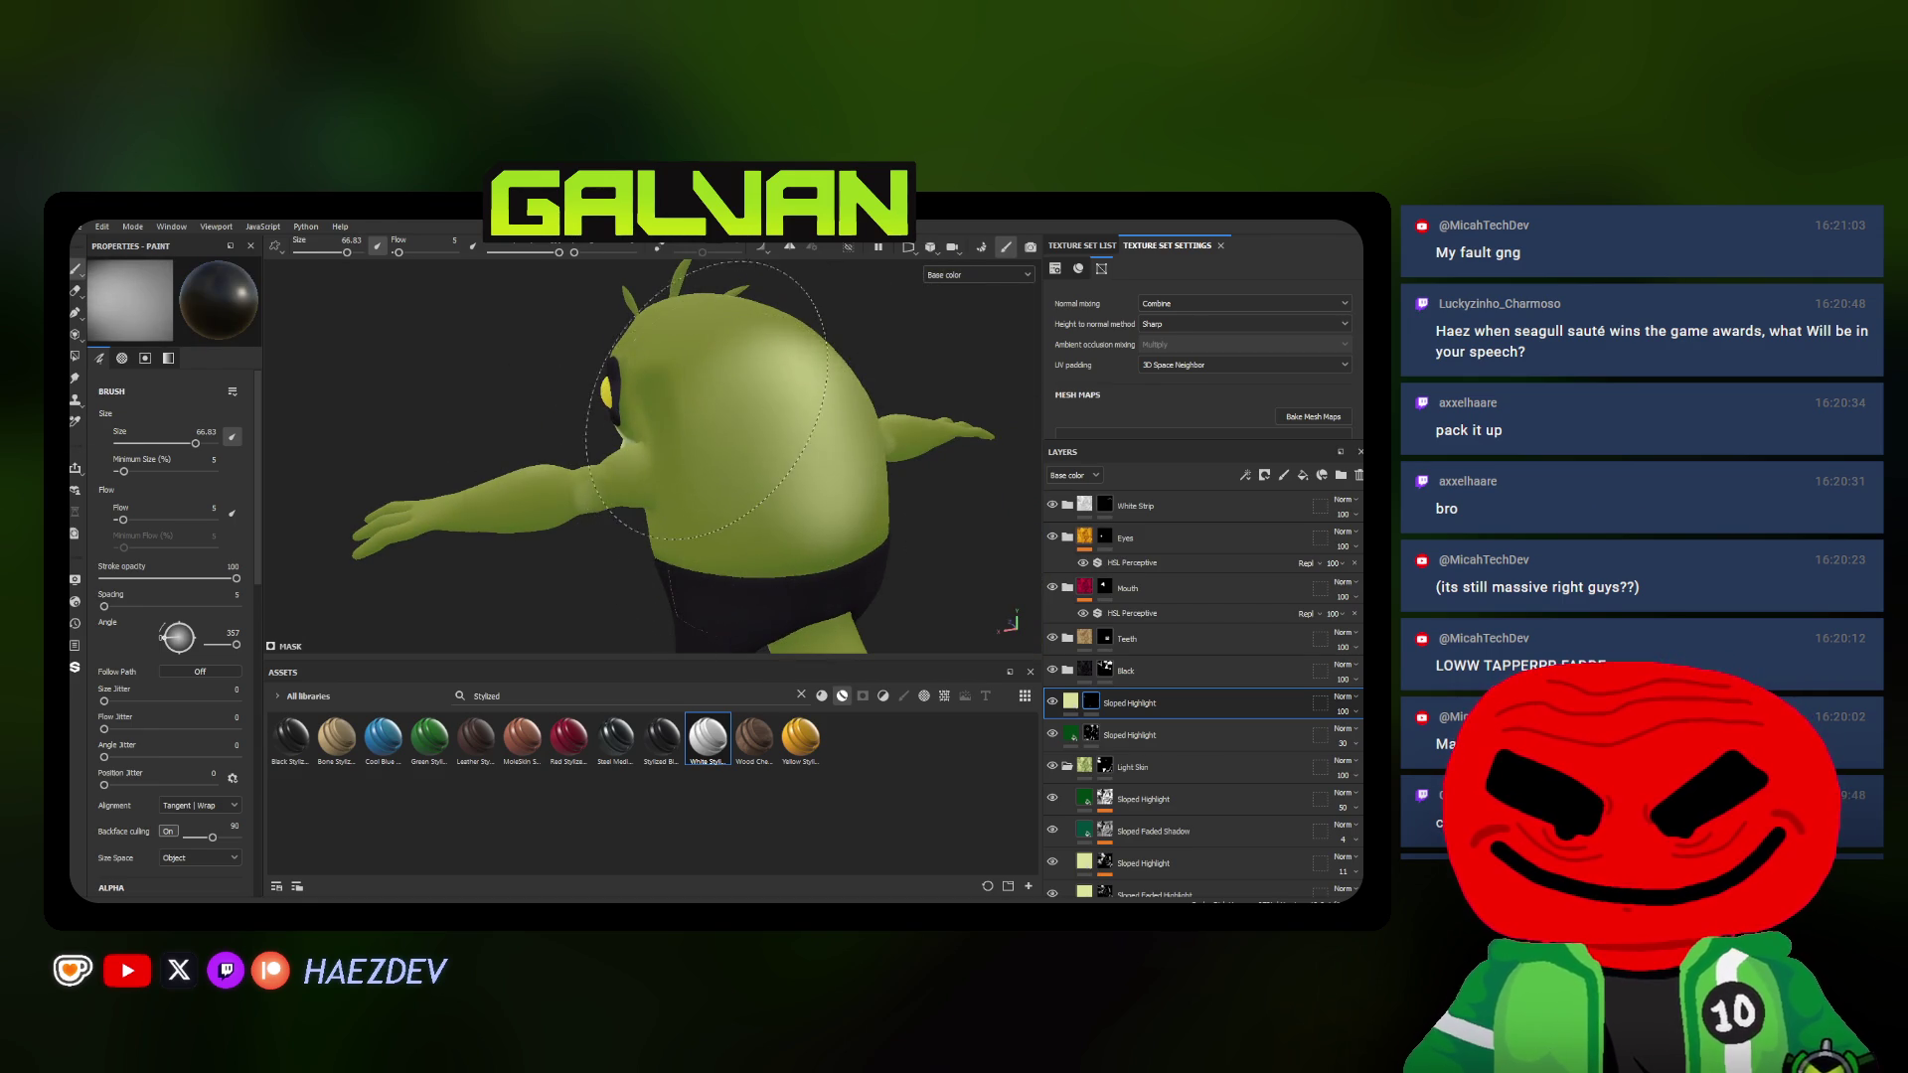
pyautogui.moveTo(761, 480)
pyautogui.keyDown('alt'); pyautogui.mouseDown()
pyautogui.moveTo(695, 451)
pyautogui.moveTo(636, 490)
pyautogui.moveTo(670, 389)
pyautogui.mouseUp(); pyautogui.keyUp('alt')
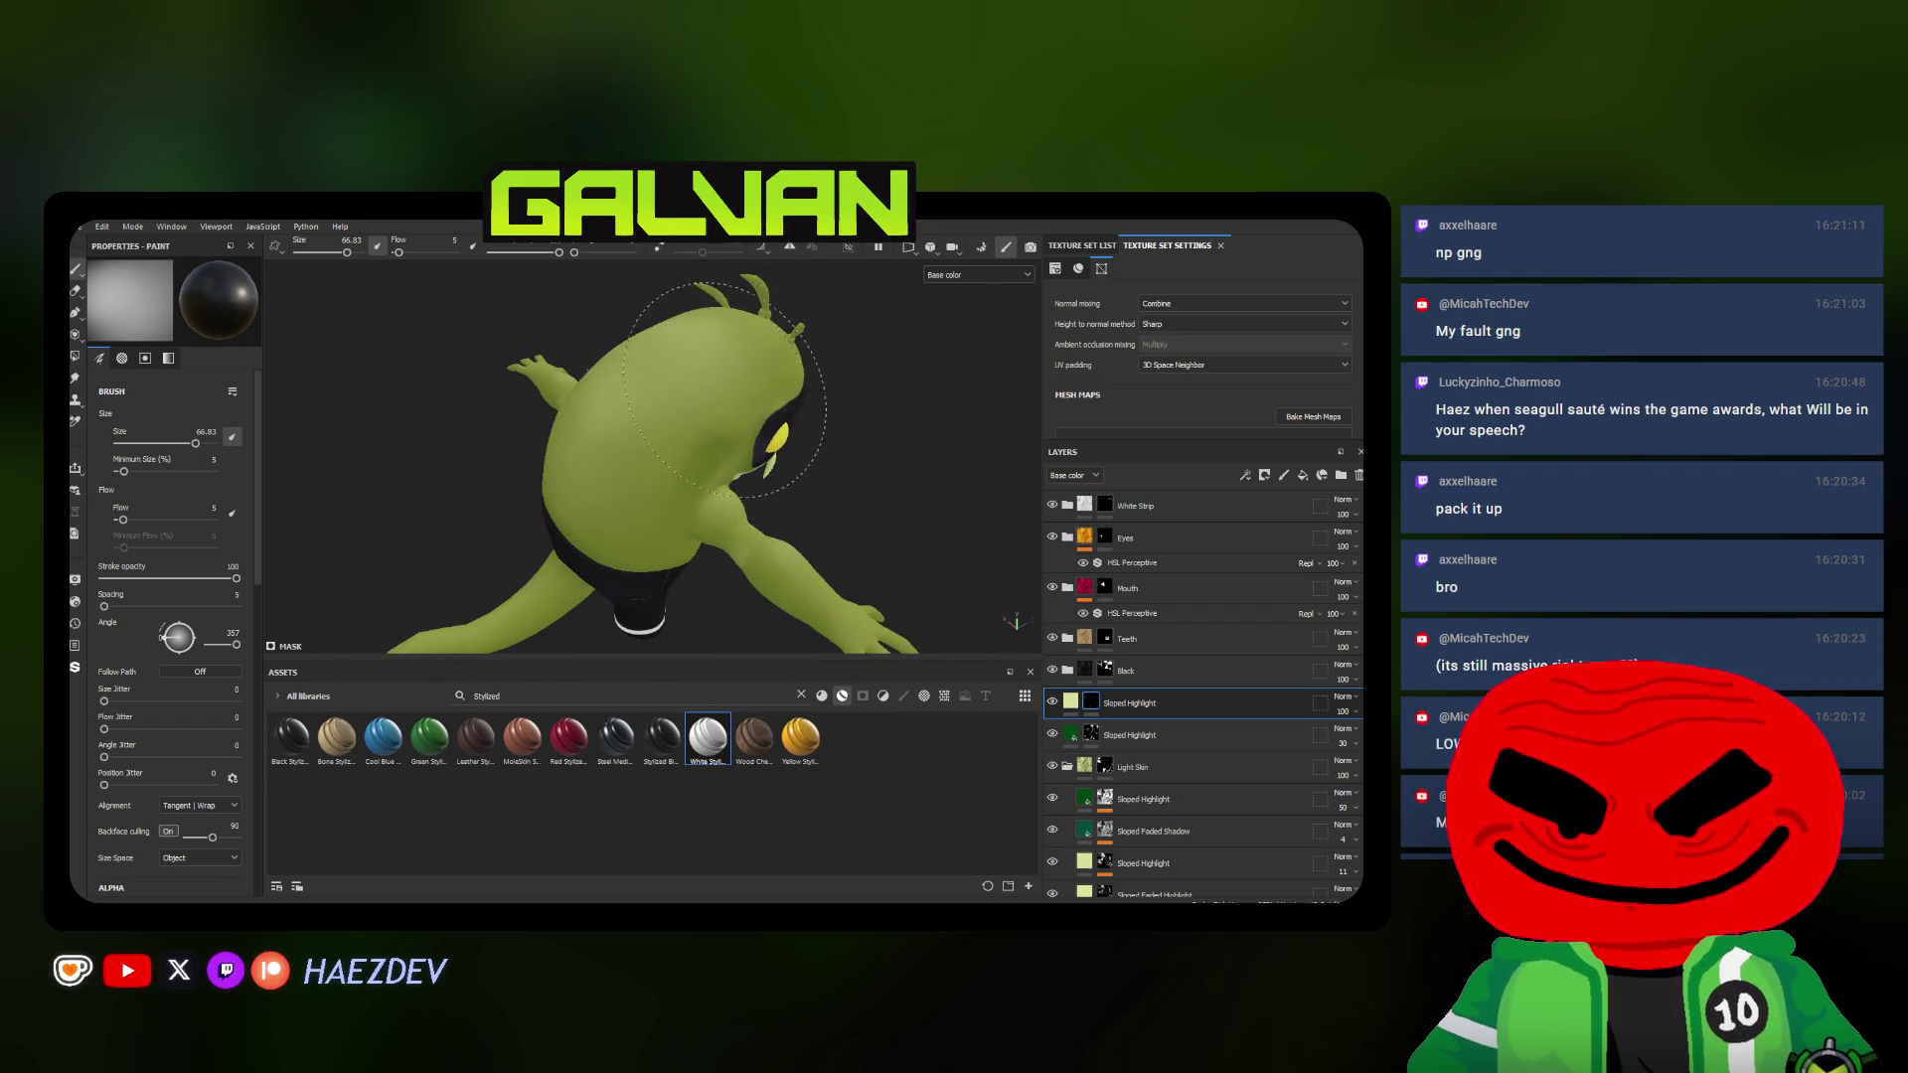
pyautogui.moveTo(754, 396)
pyautogui.keyDown('alt'); pyautogui.mouseDown()
pyautogui.moveTo(763, 431)
pyautogui.moveTo(674, 515)
pyautogui.moveTo(521, 493)
pyautogui.moveTo(626, 447)
pyautogui.mouseUp(); pyautogui.keyUp('alt')
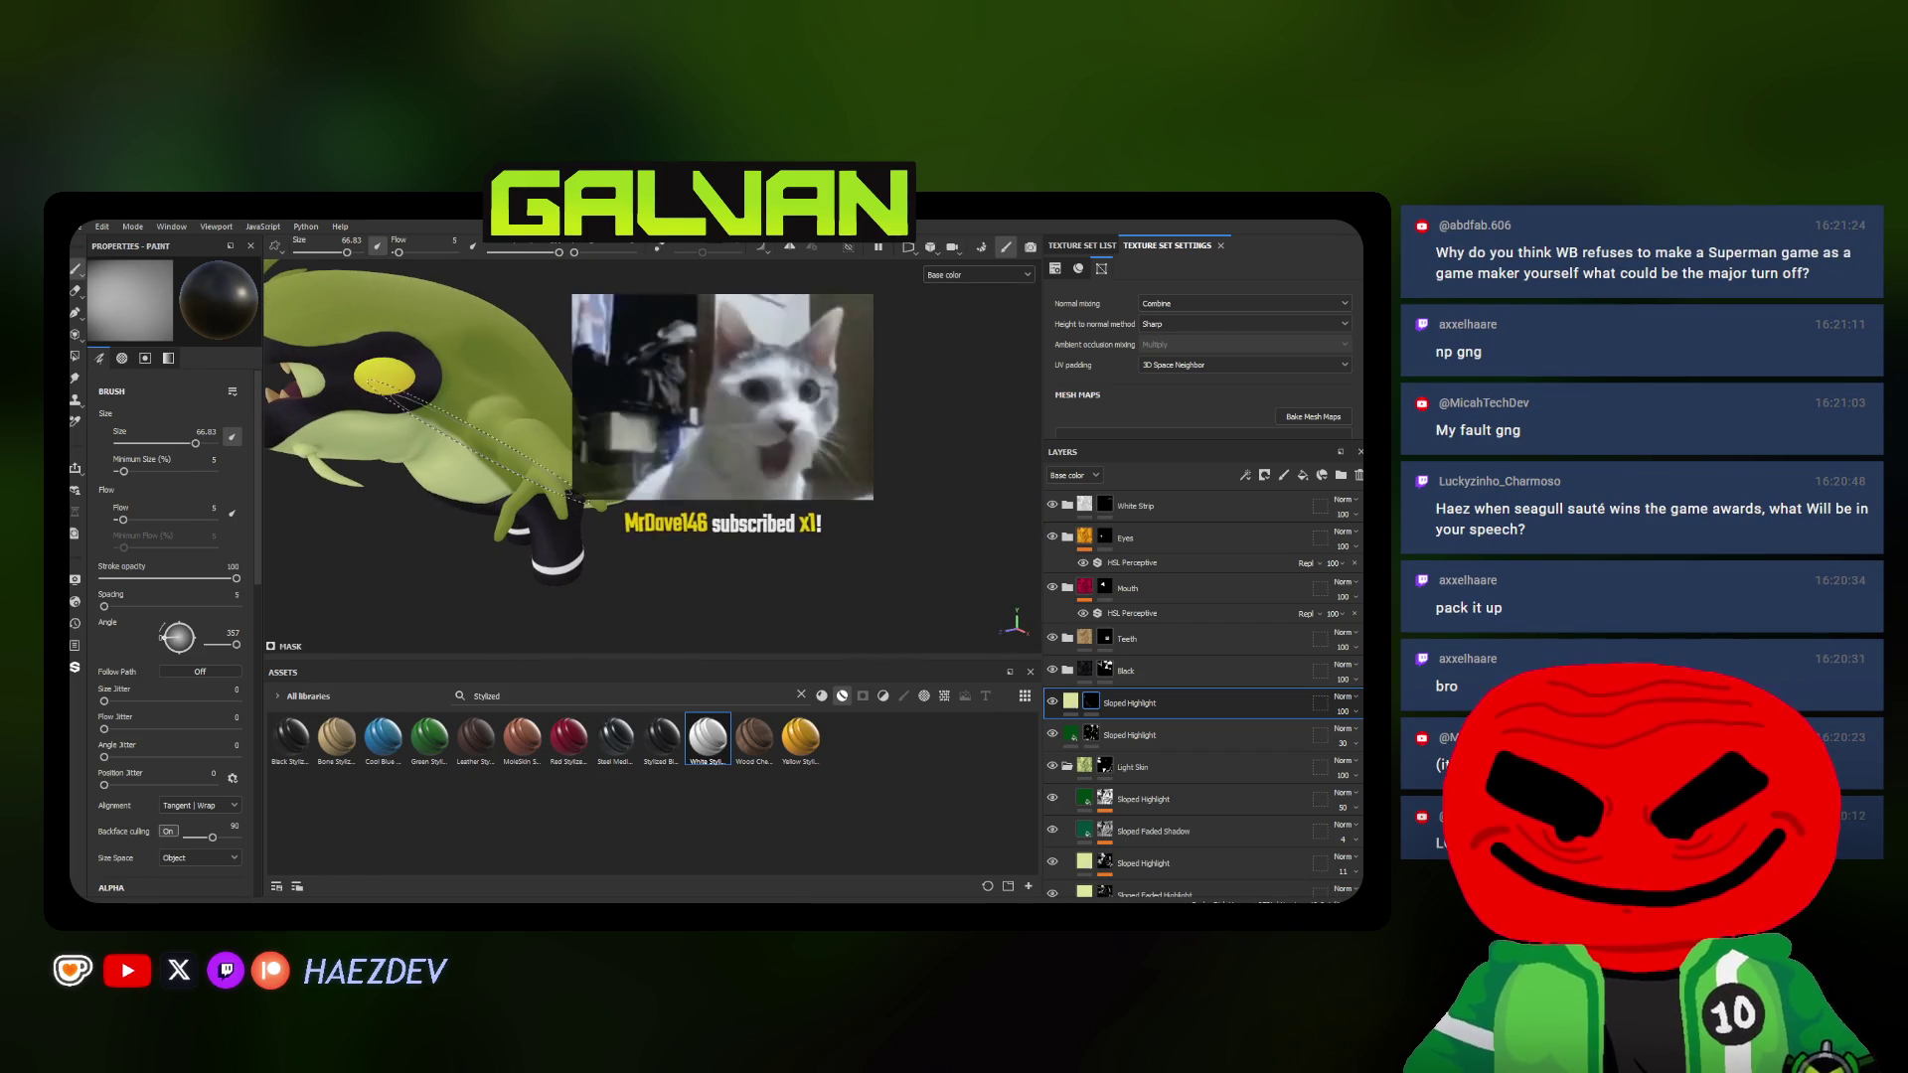
pyautogui.keyDown('alt'); pyautogui.moveTo(716, 554); pyautogui.dragTo(641, 493); pyautogui.keyUp('alt')
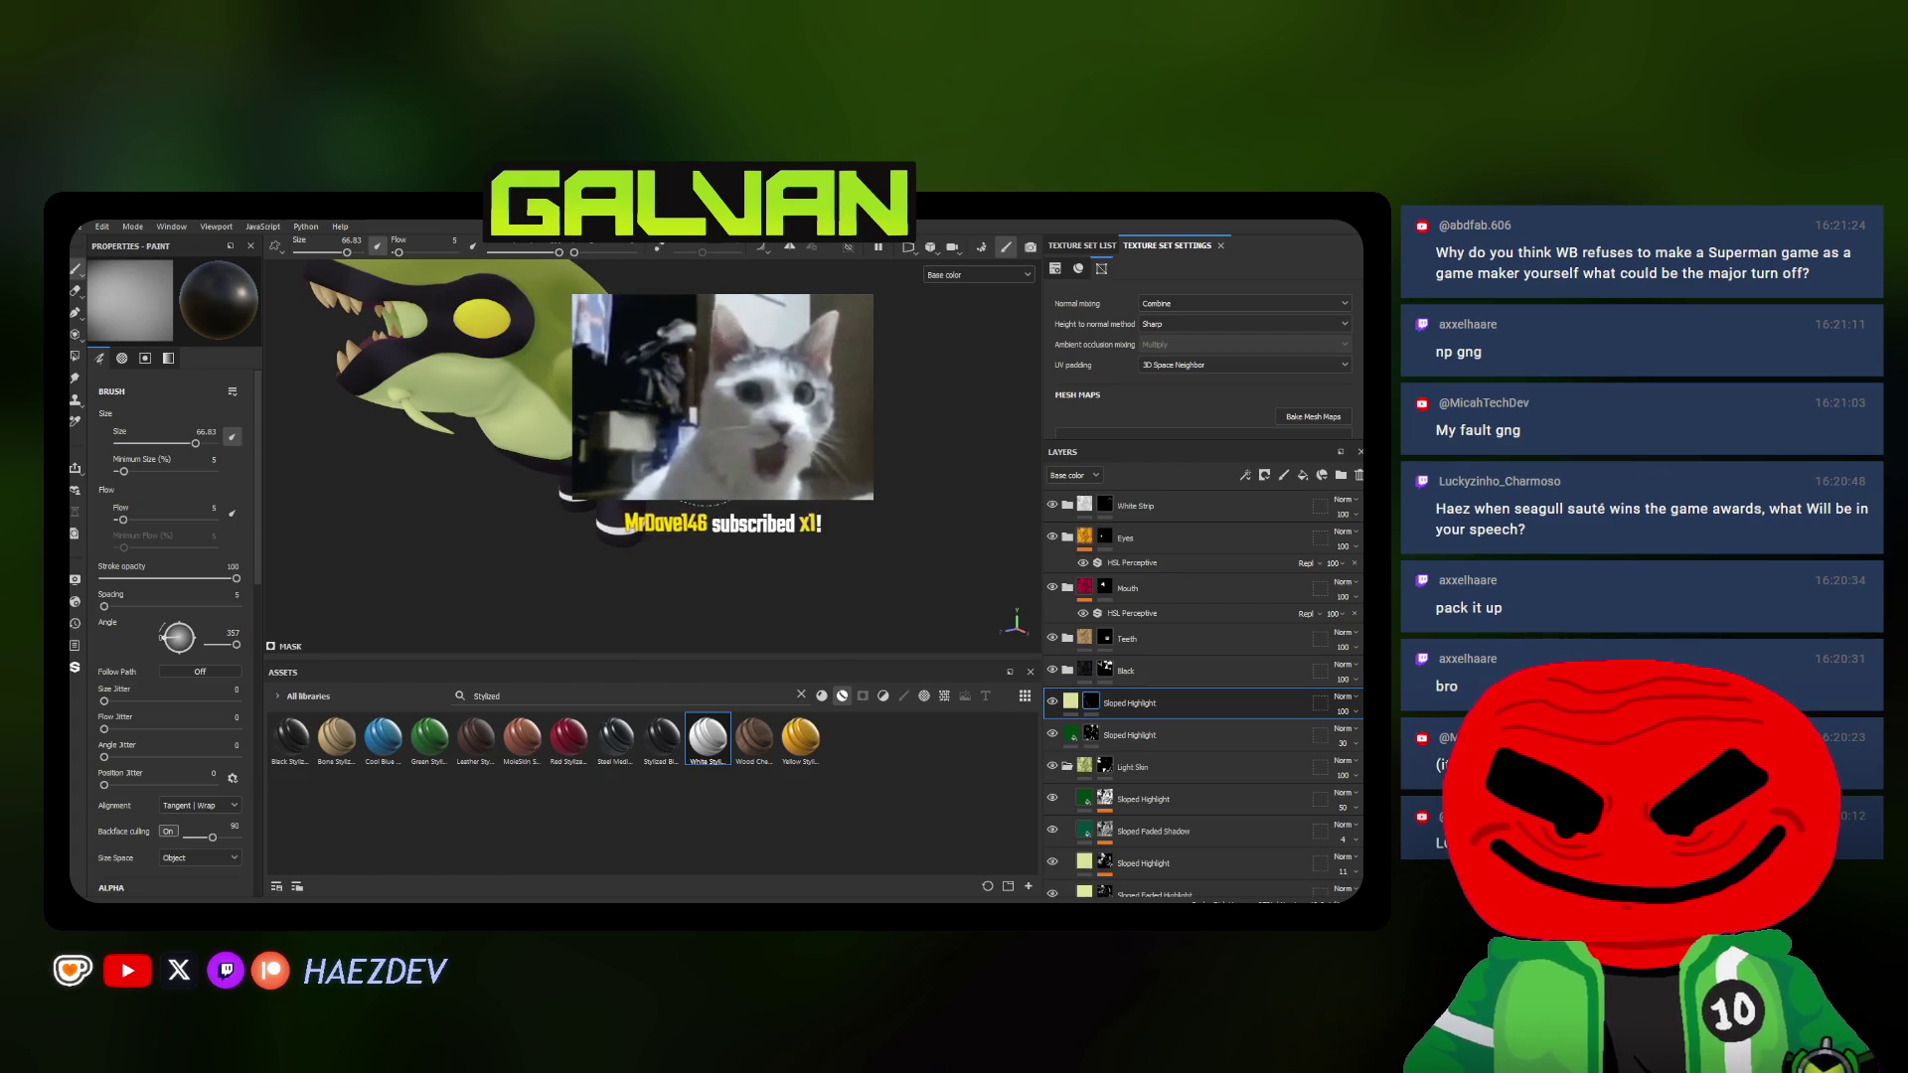
# Close in on the hand and fingers for soft light spots with an enlarged low-flow brush
pyautogui.moveTo(715, 493)
pyautogui.keyDown('alt'); pyautogui.mouseDown()
pyautogui.moveTo(679, 391)
pyautogui.moveTo(687, 410)
pyautogui.mouseUp(); pyautogui.keyUp('alt')
pyautogui.keyDown('ctrl'); pyautogui.moveTo(688, 410); pyautogui.dragTo(688, 410, button='right'); pyautogui.keyUp('ctrl')
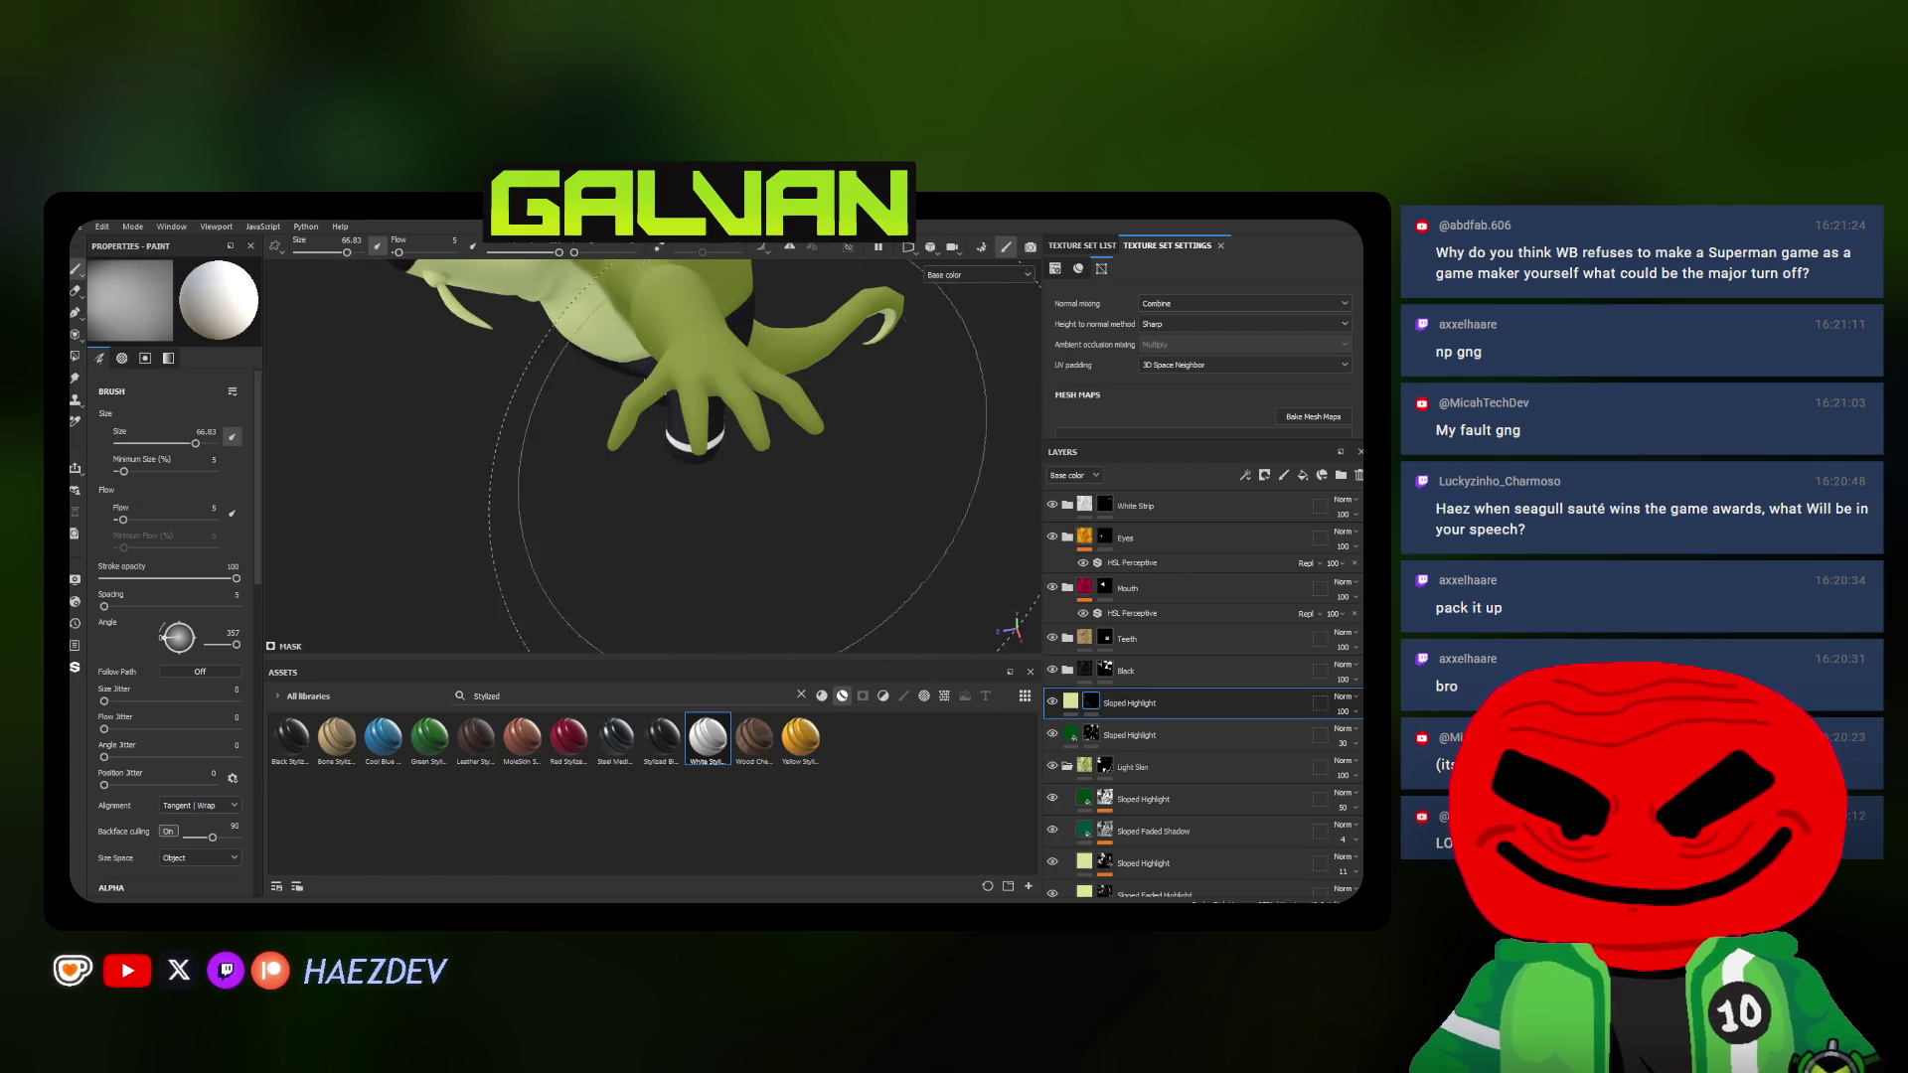
pyautogui.keyDown('alt'); pyautogui.moveTo(688, 422); pyautogui.dragTo(709, 562); pyautogui.keyUp('alt')
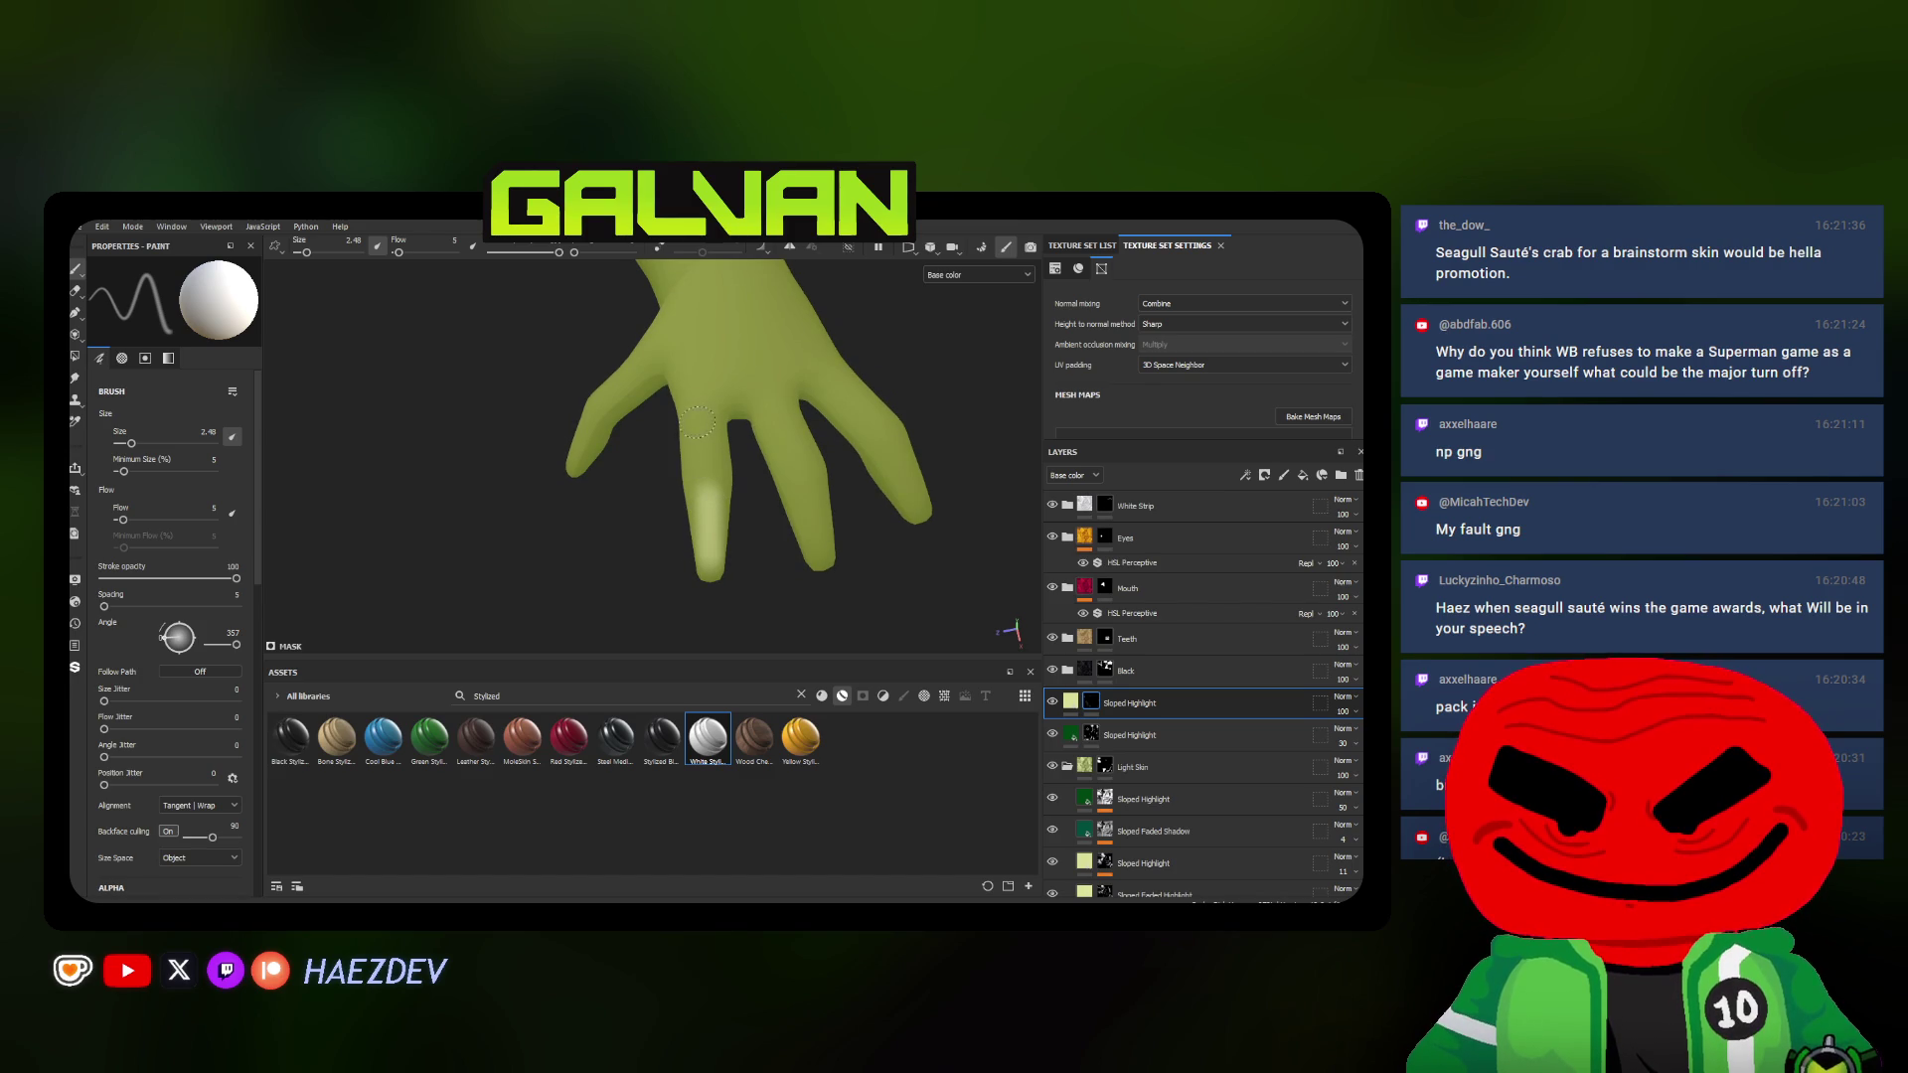
pyautogui.keyDown('alt'); pyautogui.moveTo(708, 448); pyautogui.dragTo(640, 479); pyautogui.keyUp('alt')
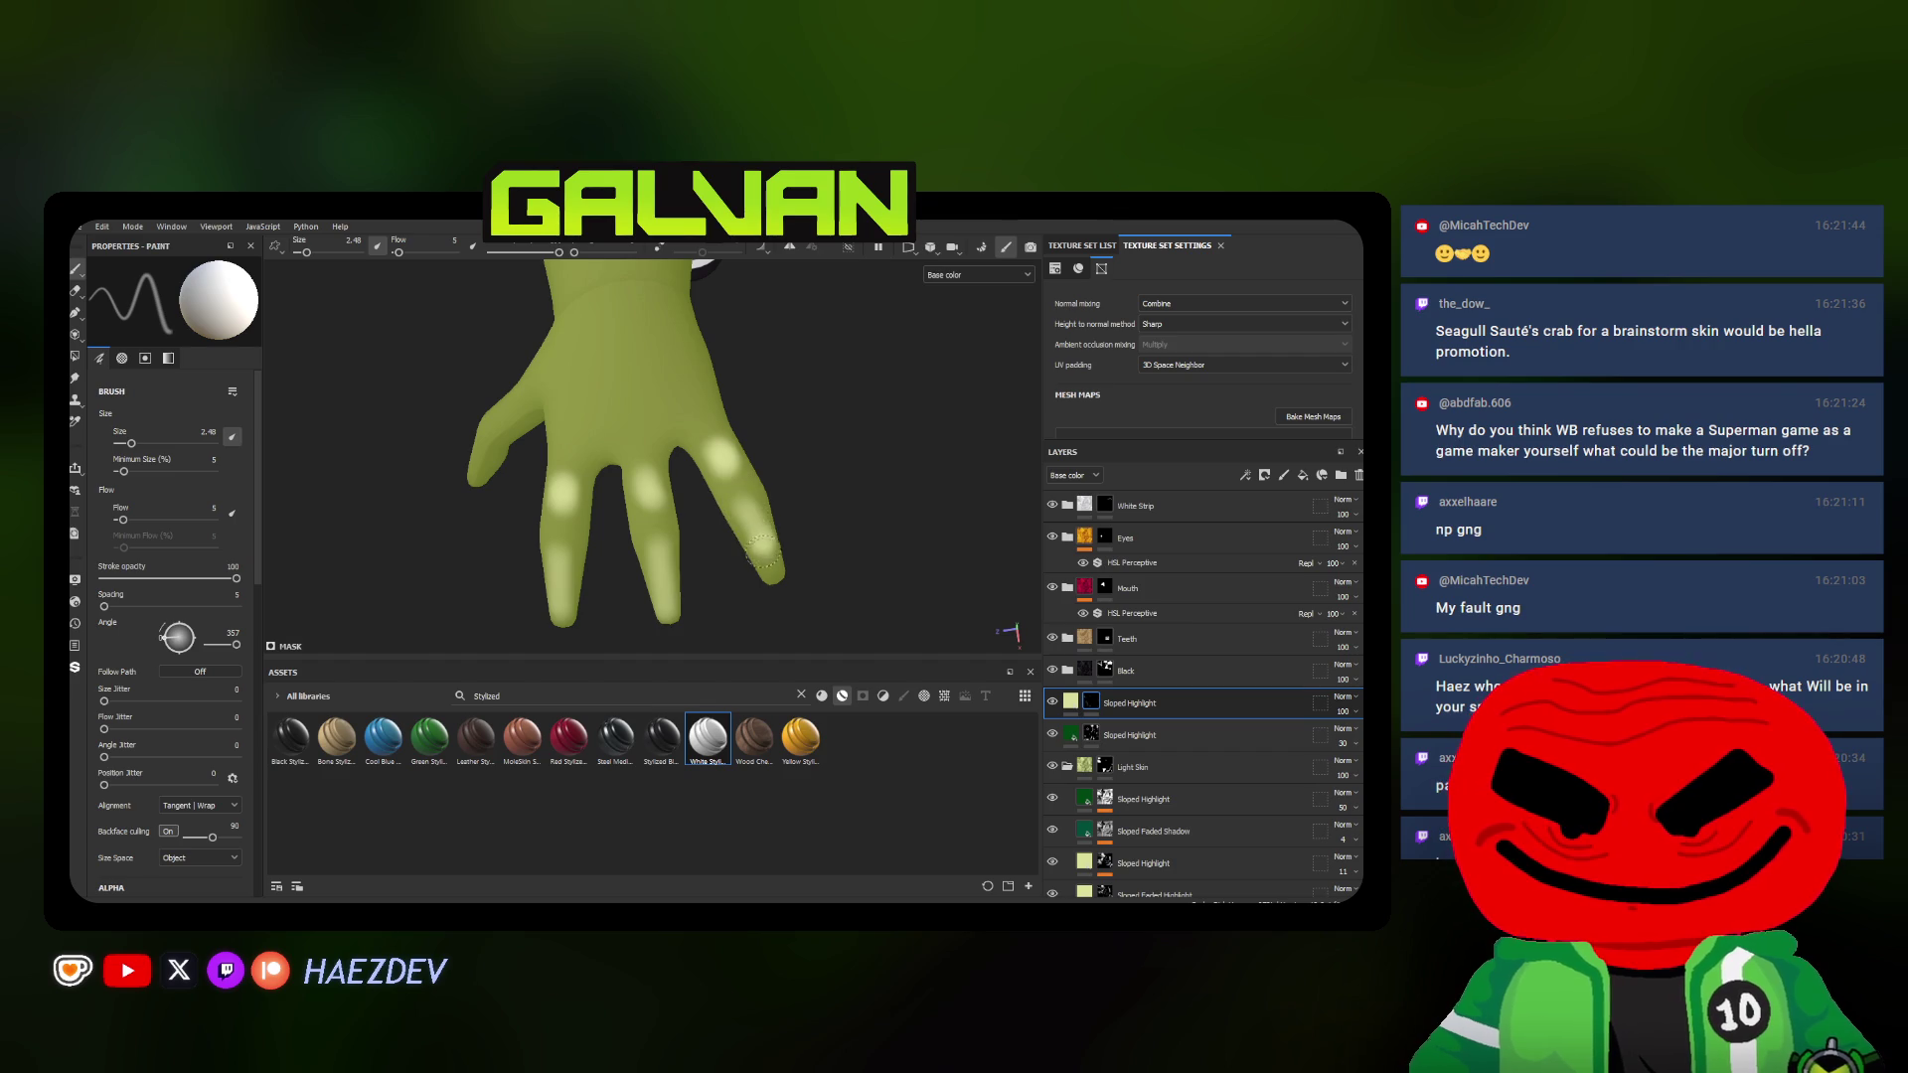
pyautogui.keyDown('alt'); pyautogui.moveTo(671, 428); pyautogui.dragTo(572, 450); pyautogui.keyUp('alt')
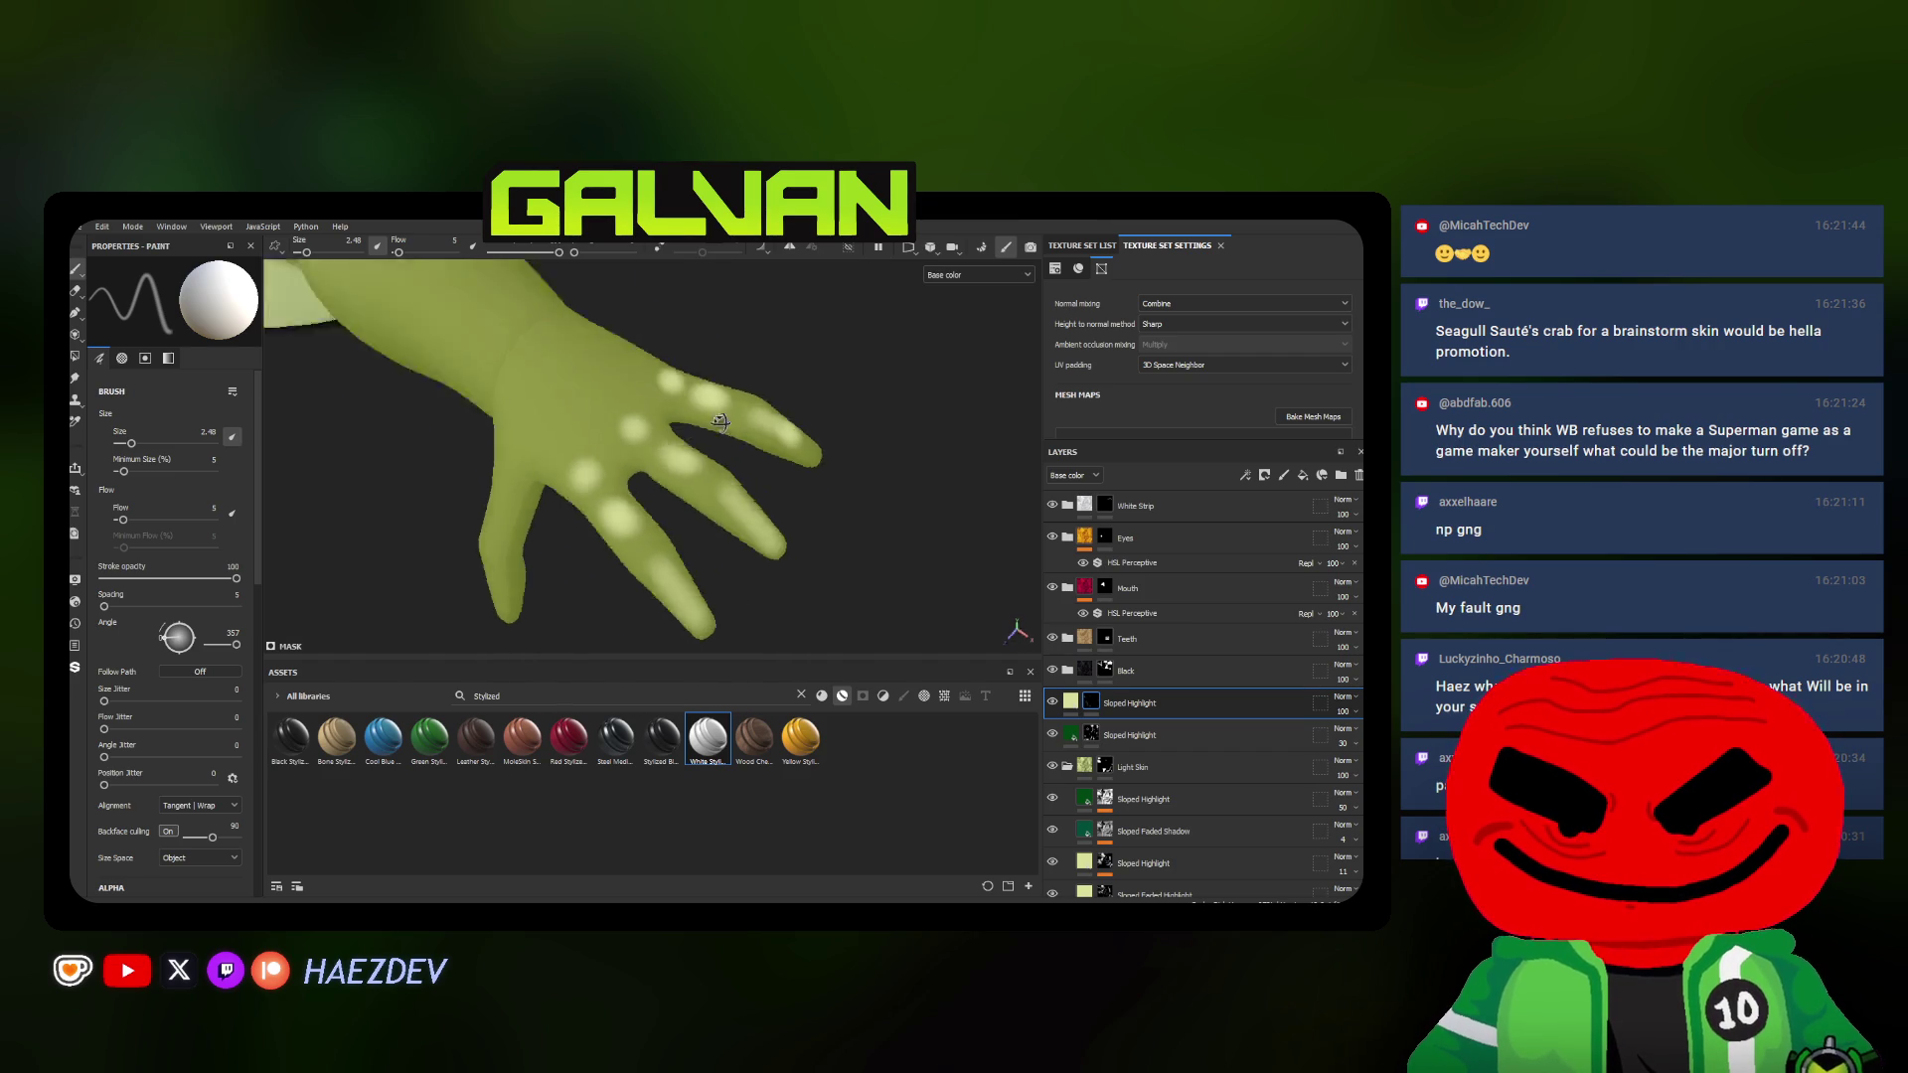
pyautogui.keyDown('ctrl'); pyautogui.moveTo(572, 450); pyautogui.dragTo(573, 450, button='right'); pyautogui.keyUp('ctrl')
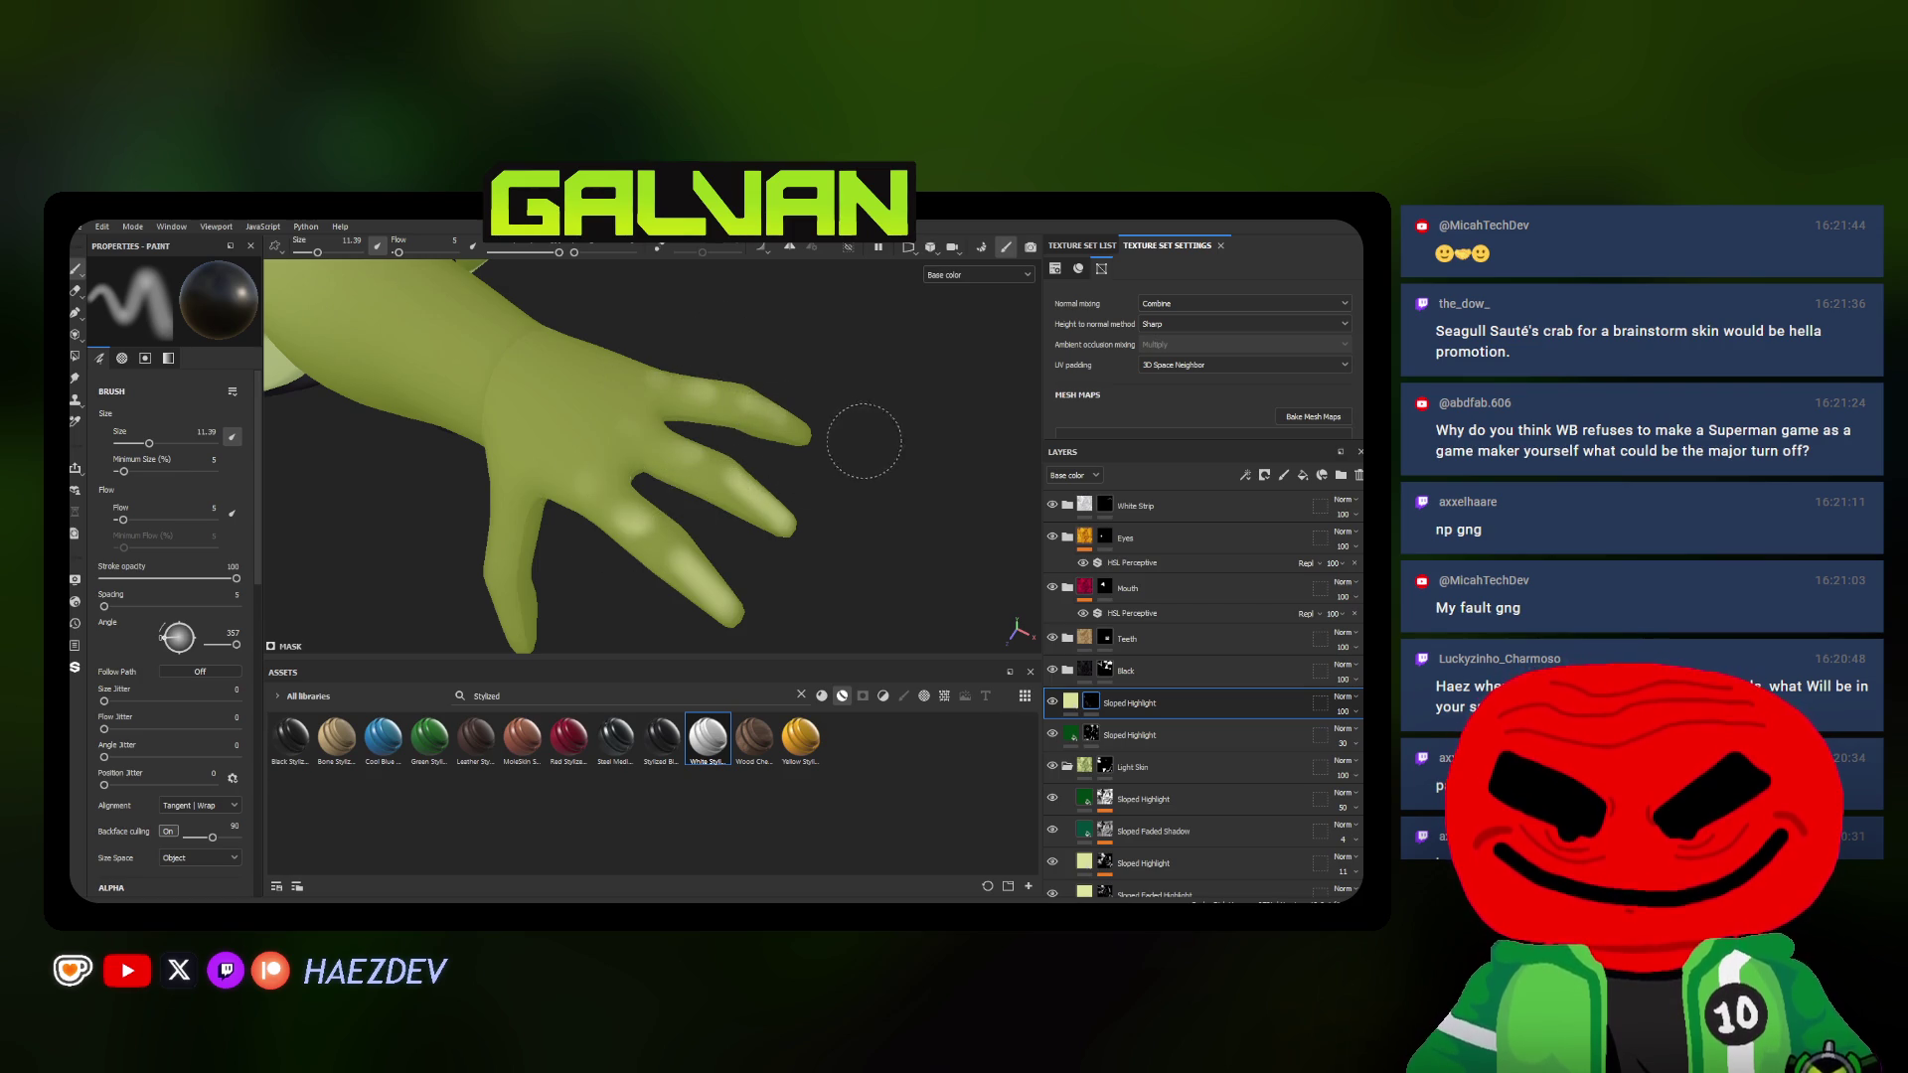
pyautogui.keyDown('ctrl'); pyautogui.moveTo(693, 574); pyautogui.dragTo(693, 574, button='right'); pyautogui.keyUp('ctrl')
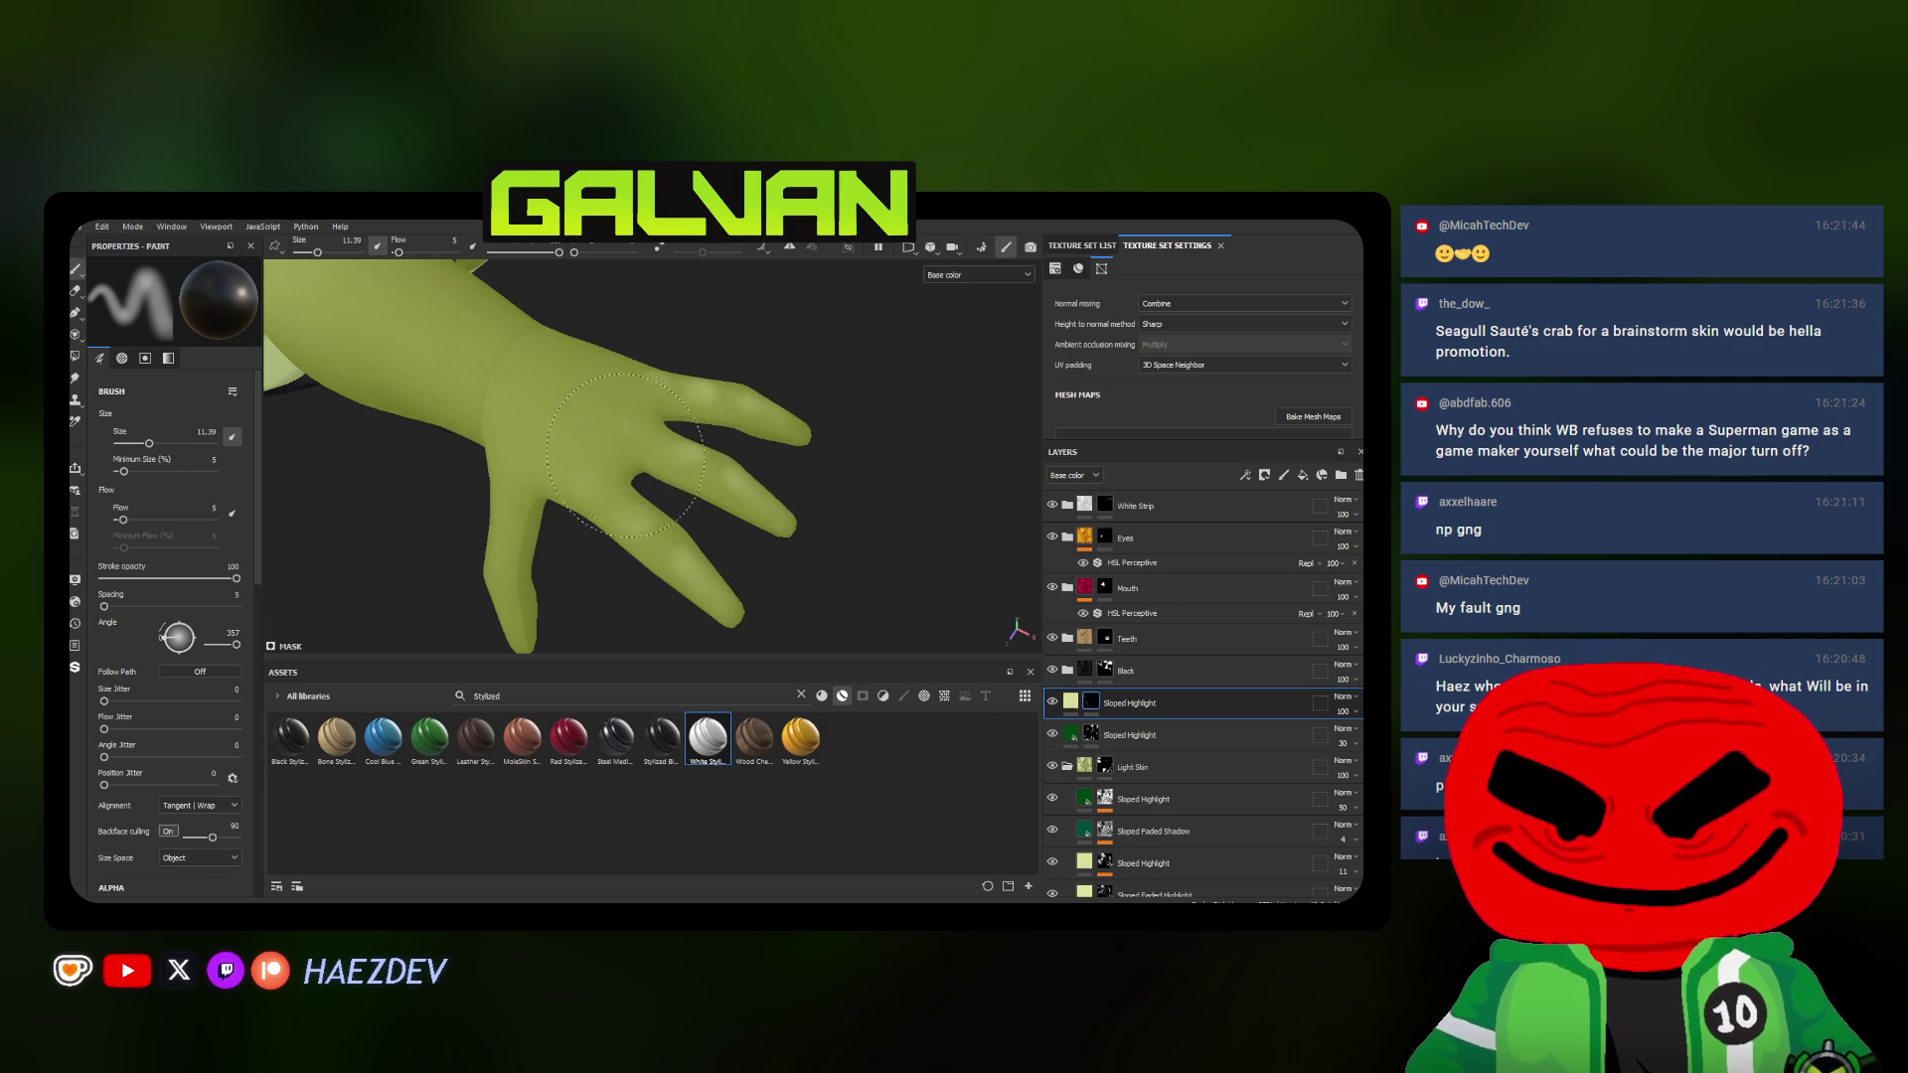
pyautogui.keyDown('alt'); pyautogui.moveTo(609, 435); pyautogui.dragTo(755, 505); pyautogui.keyUp('alt')
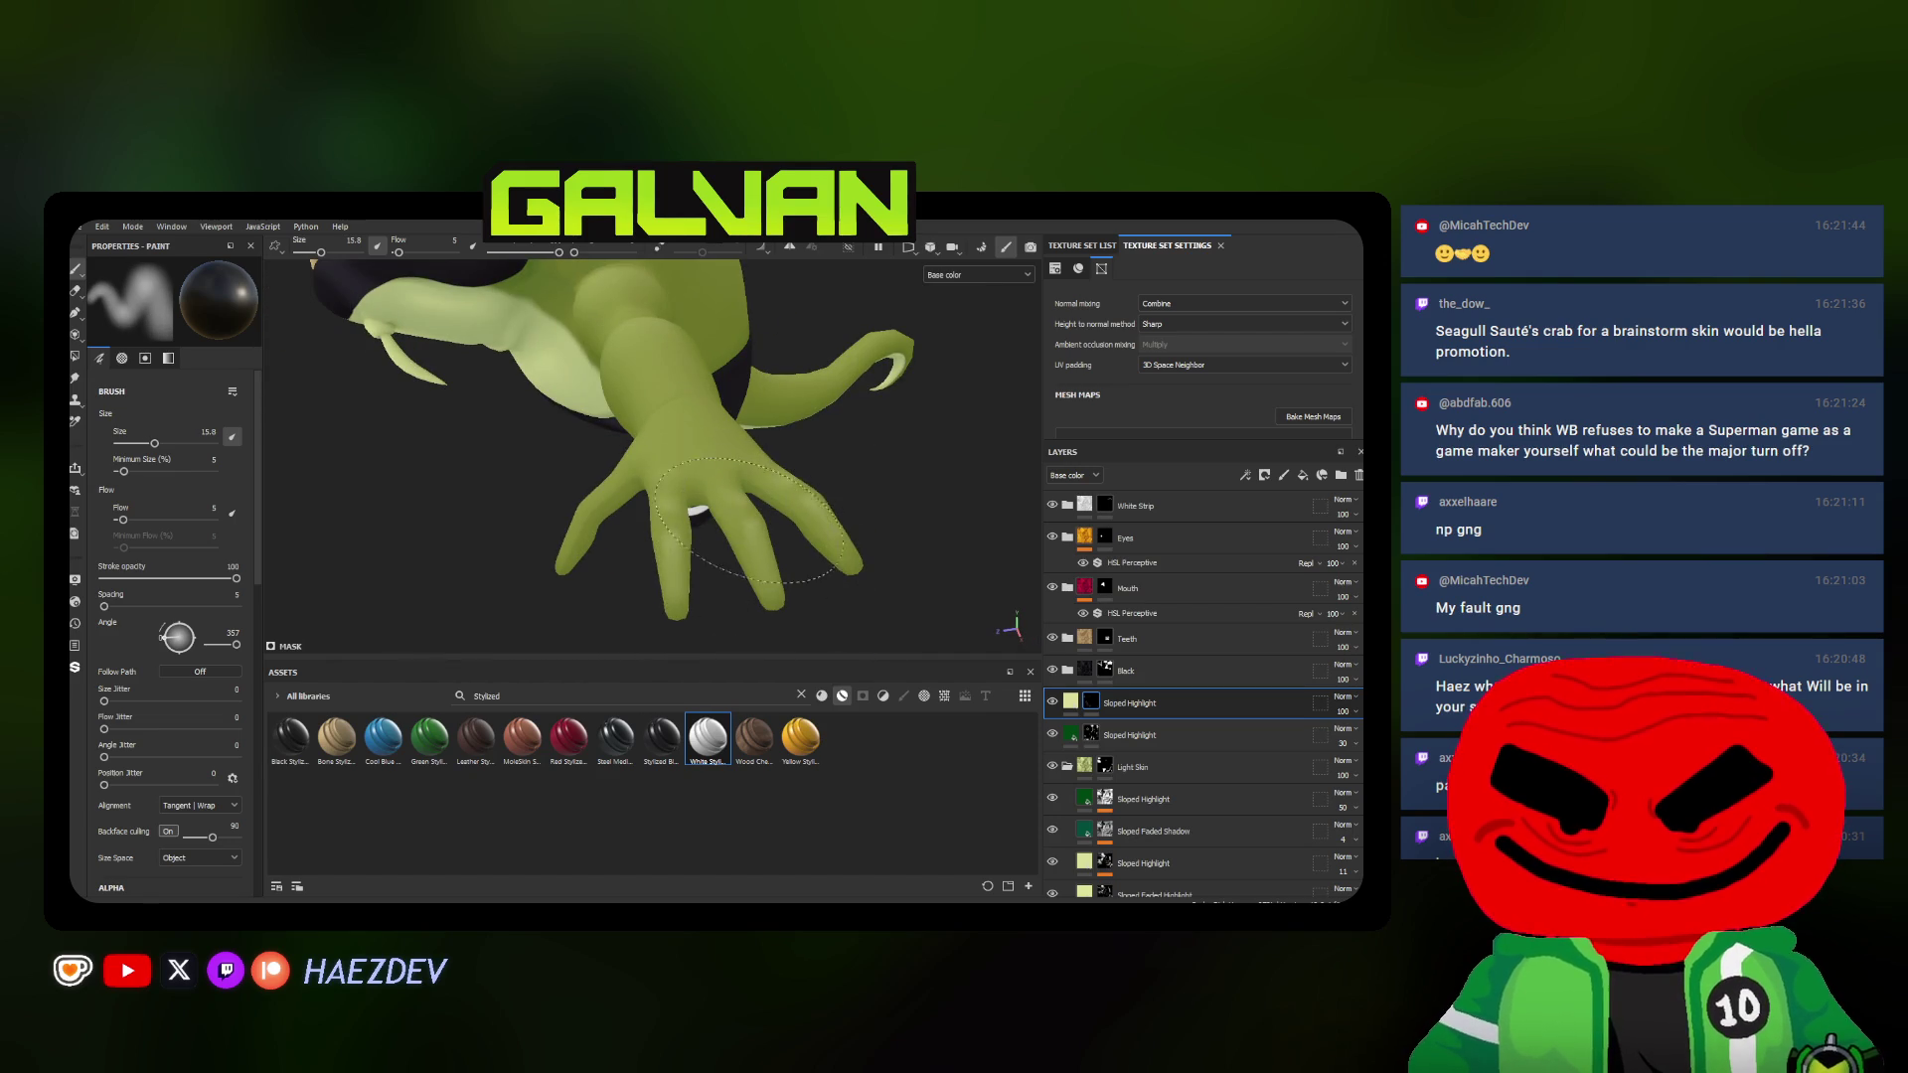
pyautogui.moveTo(903, 504)
pyautogui.keyDown('alt'); pyautogui.mouseDown()
pyautogui.moveTo(429, 455)
pyautogui.moveTo(675, 430)
pyautogui.mouseUp(); pyautogui.keyUp('alt')
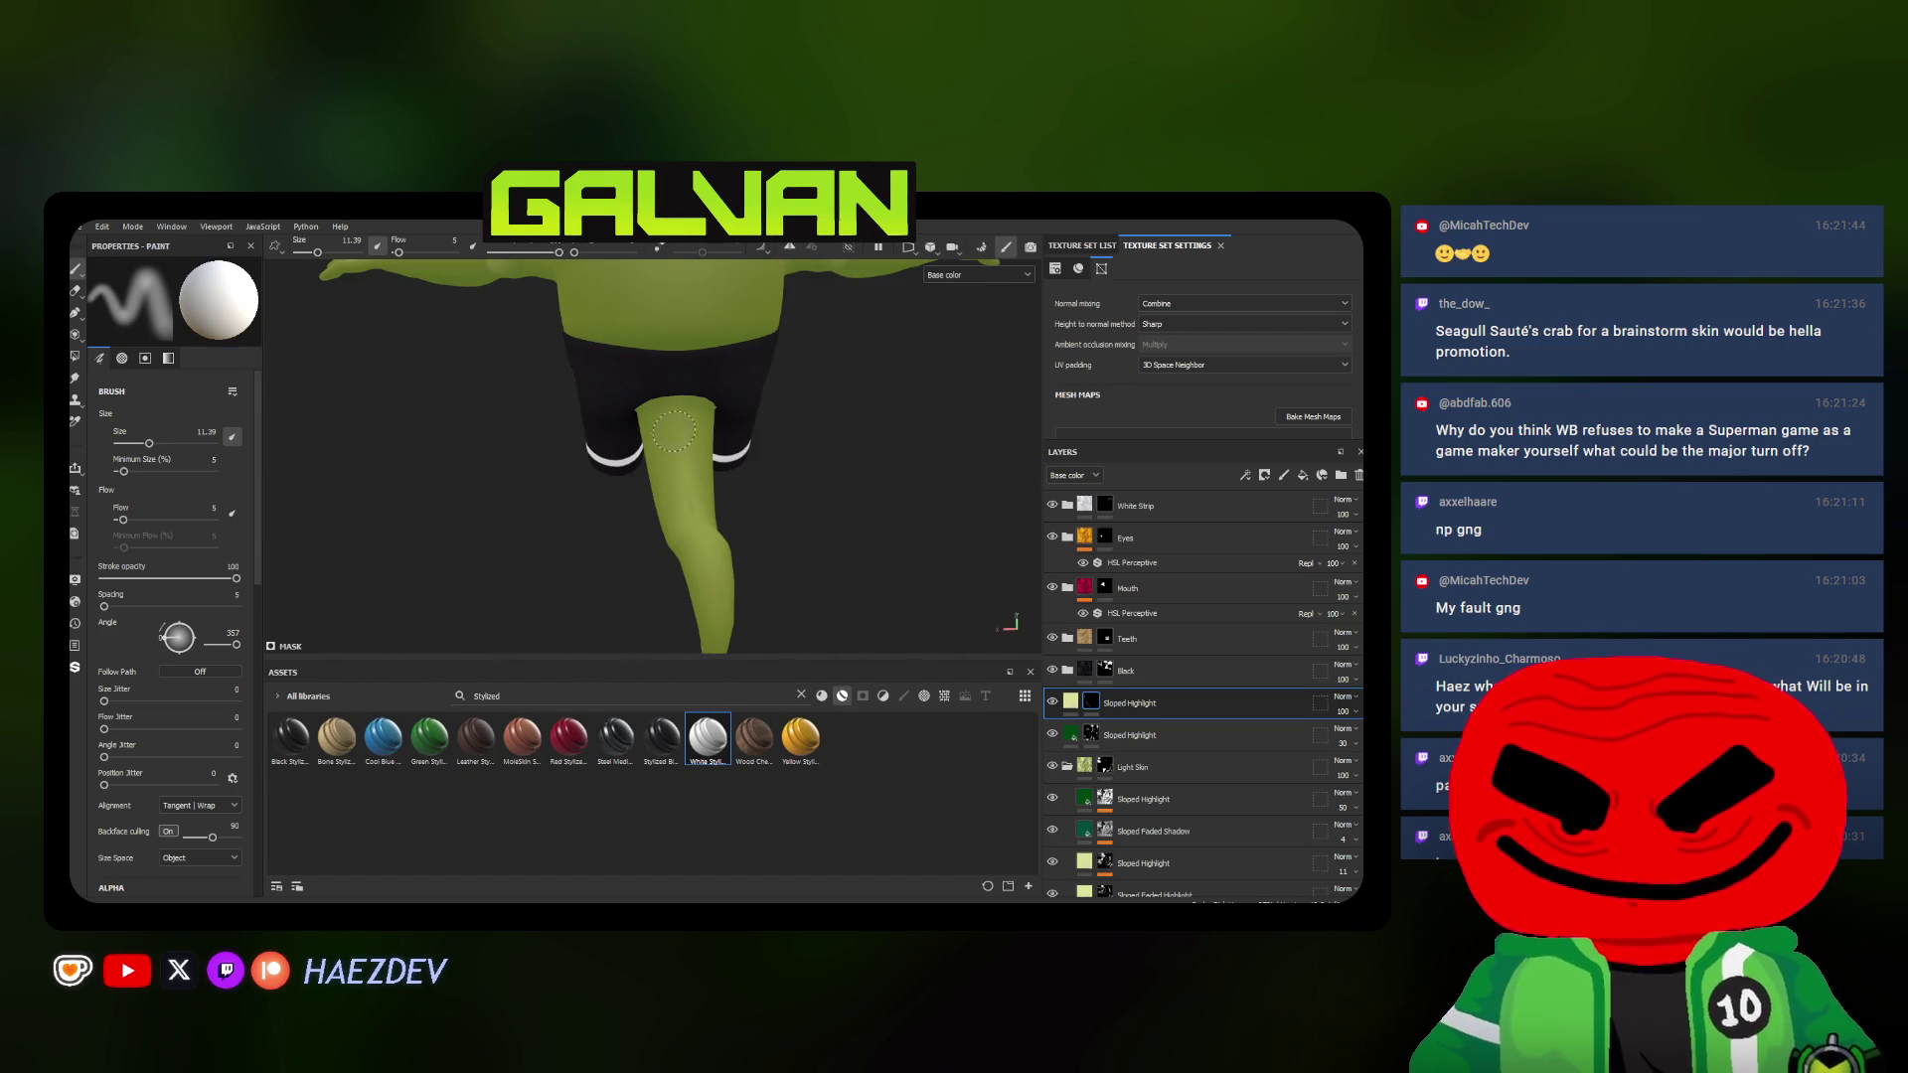
# Work along the leg and shorts from several angles, growing then shrinking the soft brush
pyautogui.keyDown('alt'); pyautogui.moveTo(709, 549); pyautogui.dragTo(714, 566); pyautogui.keyUp('alt')
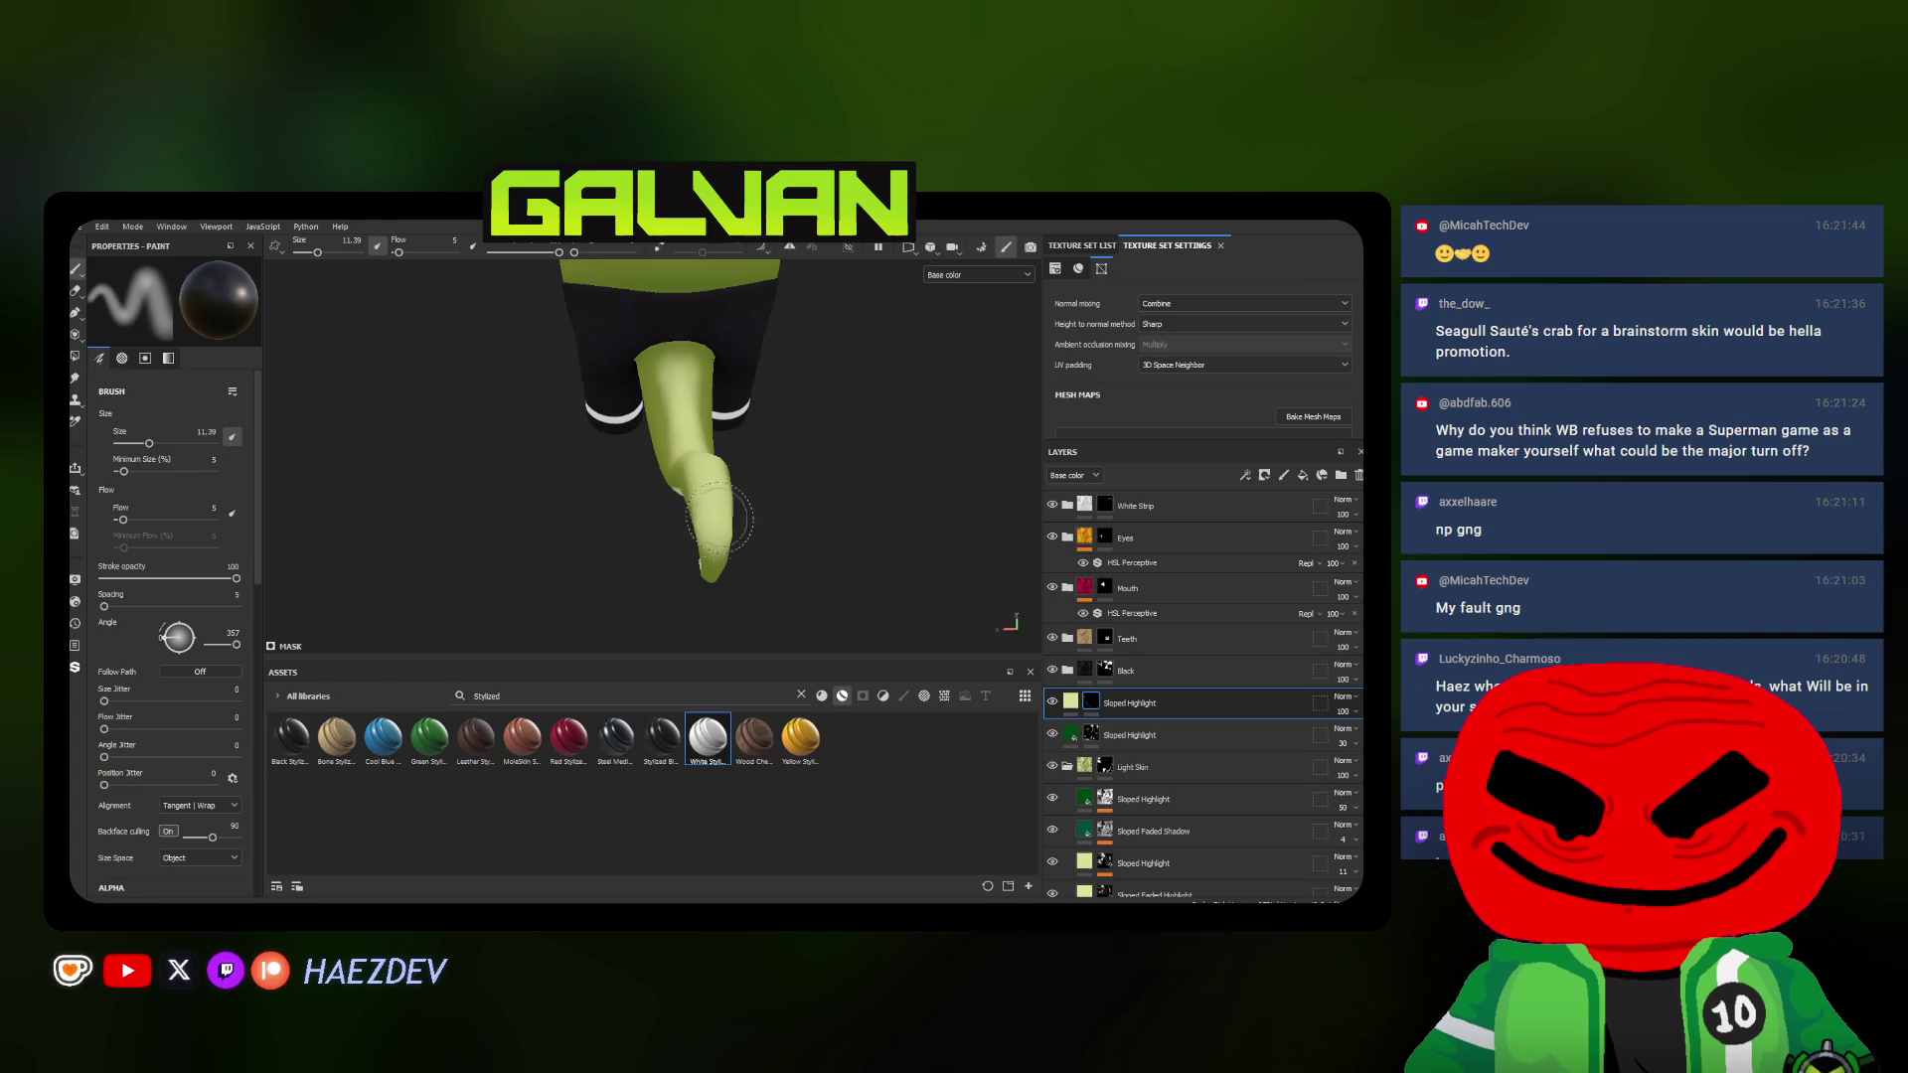
pyautogui.keyDown('ctrl'); pyautogui.moveTo(713, 567); pyautogui.dragTo(713, 567, button='right'); pyautogui.keyUp('ctrl')
pyautogui.keyDown('alt'); pyautogui.moveTo(687, 519); pyautogui.dragTo(740, 503); pyautogui.keyUp('alt')
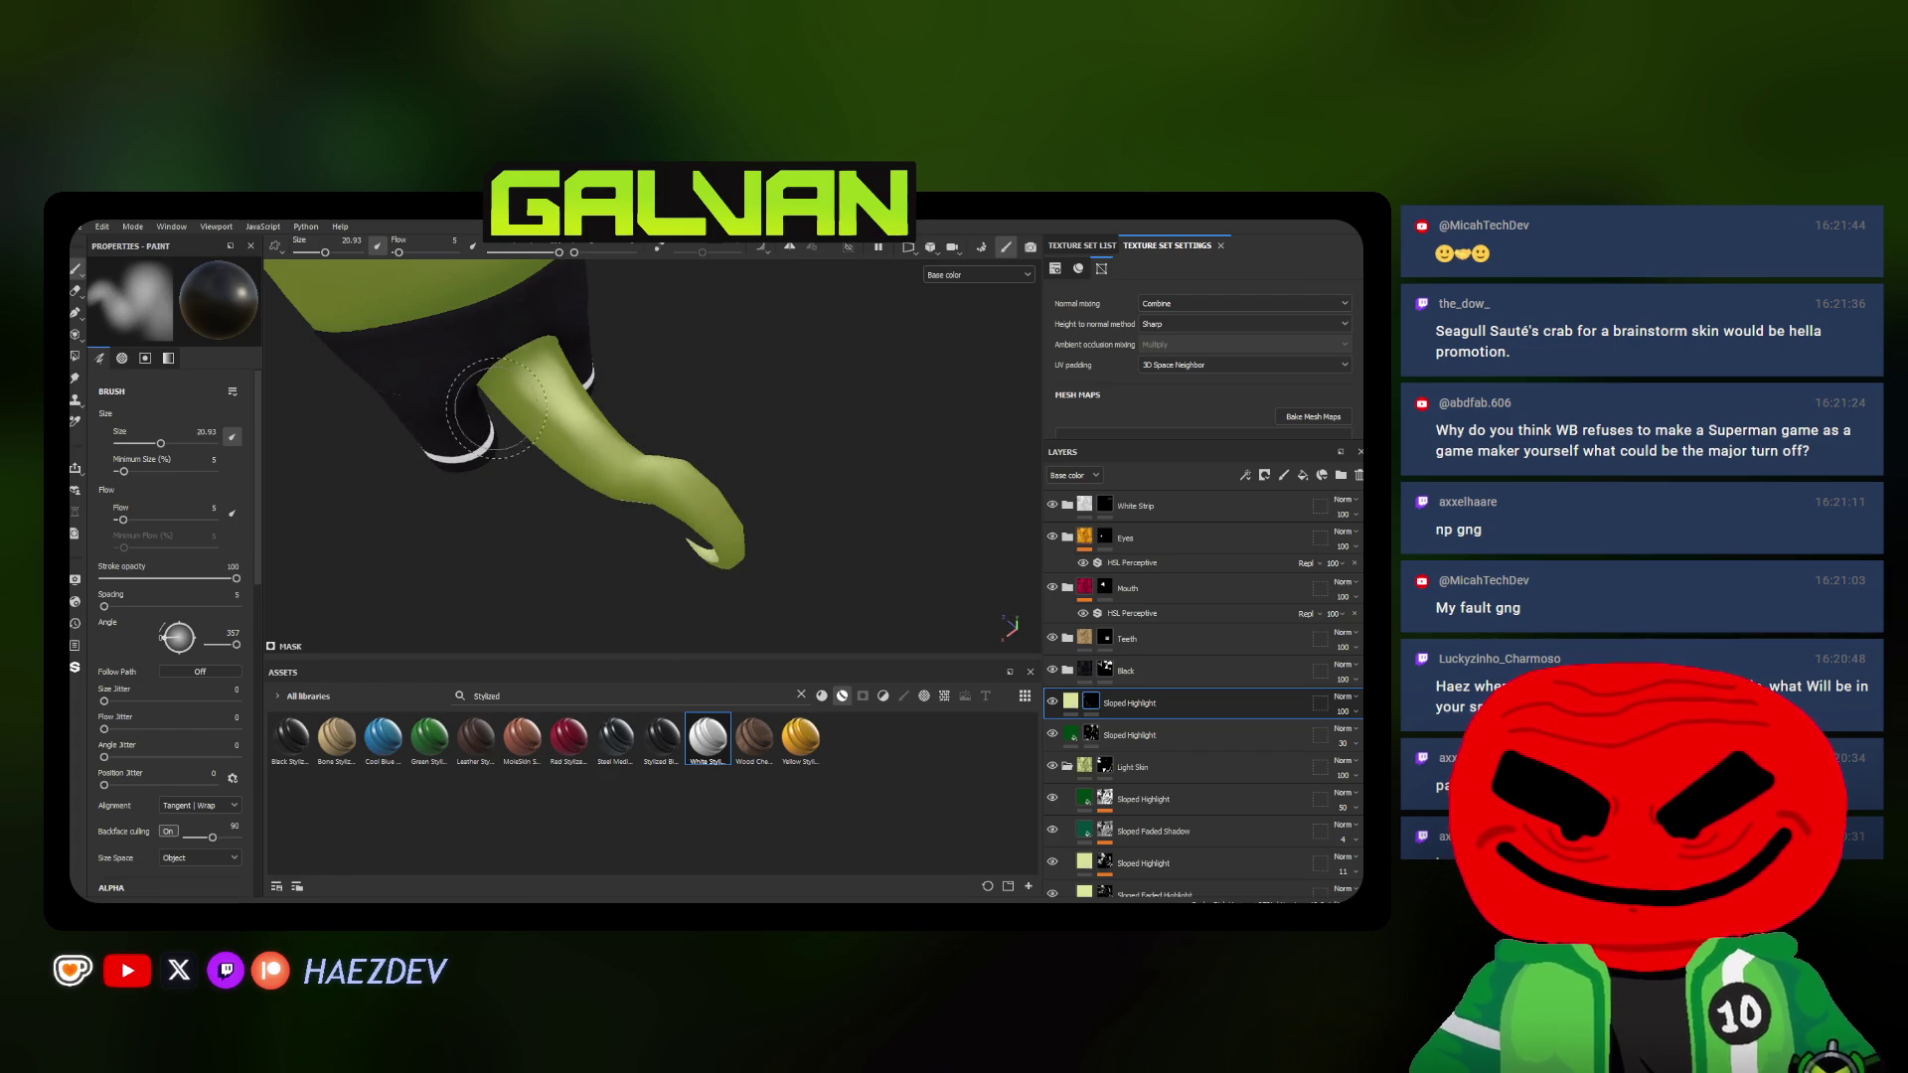
pyautogui.keyDown('alt'); pyautogui.moveTo(533, 423); pyautogui.dragTo(656, 499); pyautogui.keyUp('alt')
pyautogui.keyDown('ctrl'); pyautogui.moveTo(656, 500); pyautogui.dragTo(667, 505, button='right'); pyautogui.keyUp('ctrl')
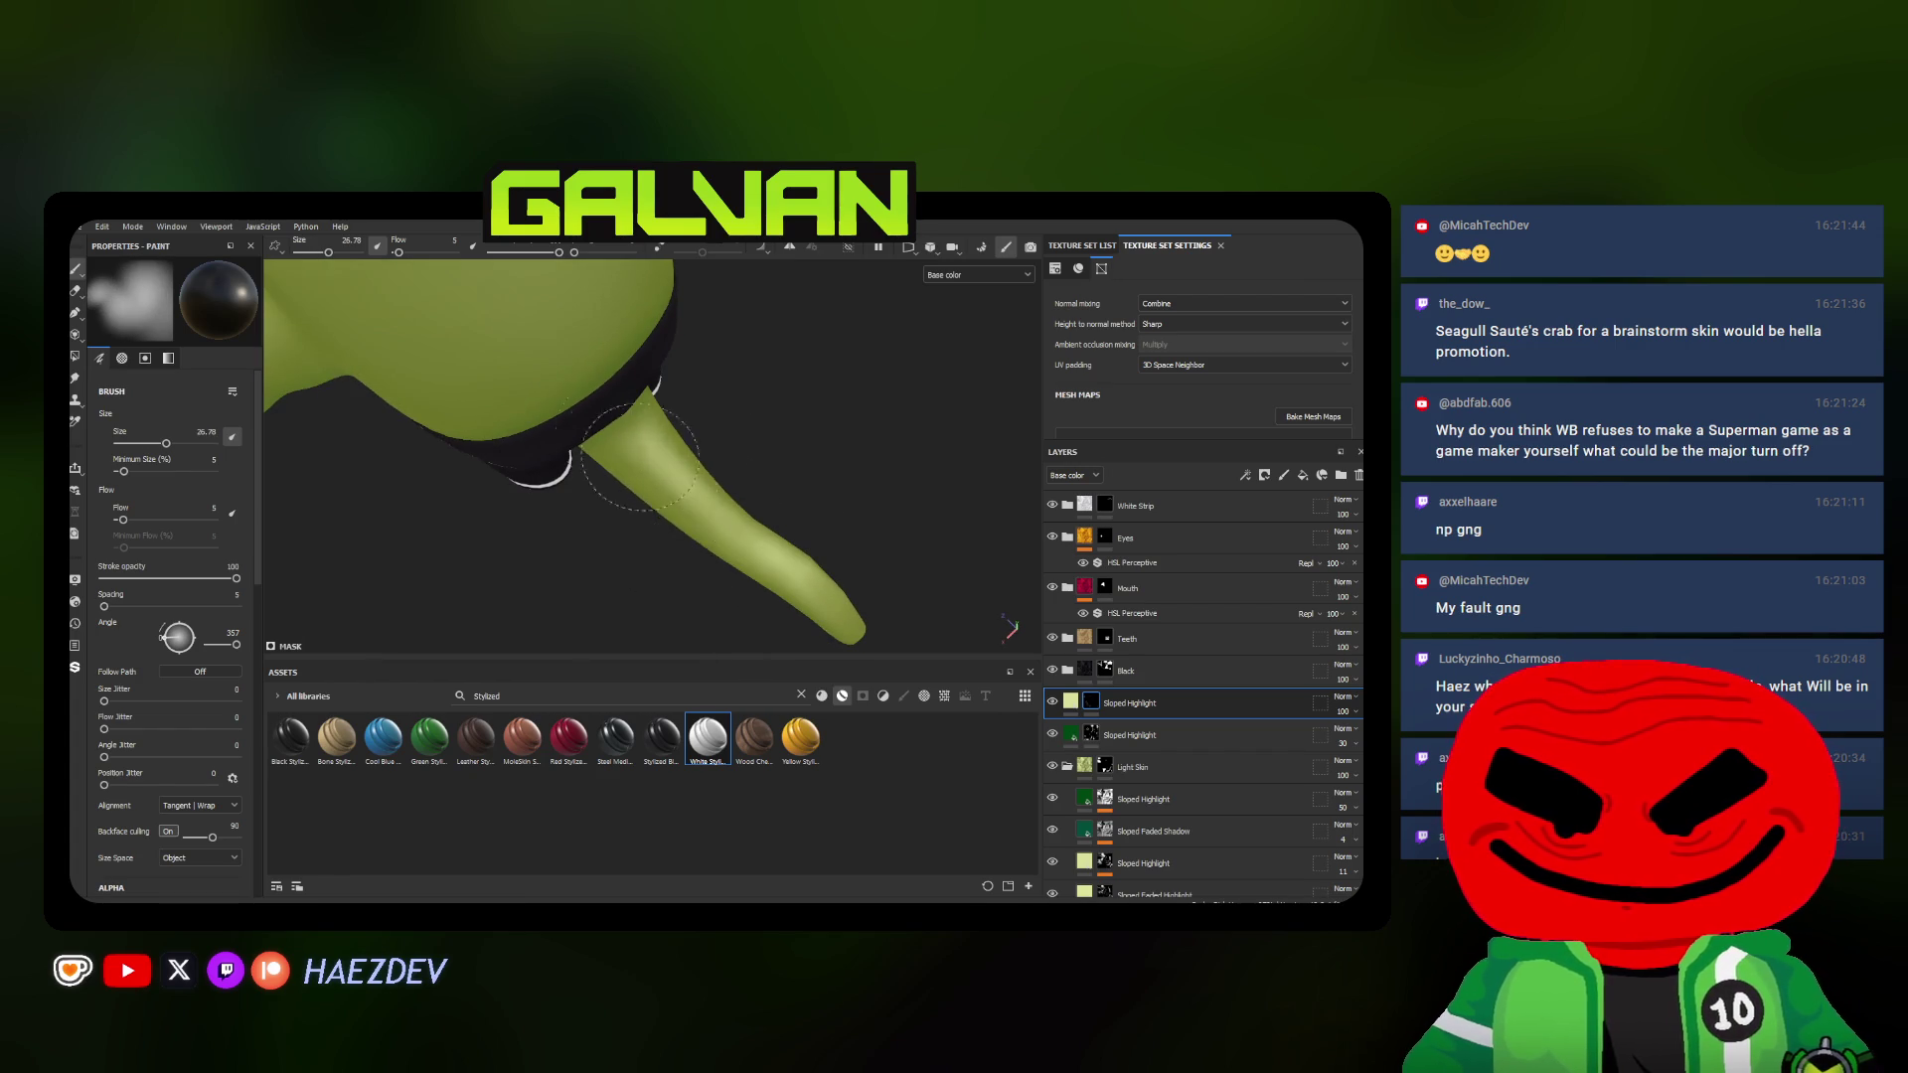
pyautogui.keyDown('alt'); pyautogui.moveTo(639, 454); pyautogui.dragTo(713, 480); pyautogui.keyUp('alt')
pyautogui.keyDown('ctrl'); pyautogui.moveTo(713, 480); pyautogui.dragTo(726, 486, button='right'); pyautogui.keyUp('ctrl')
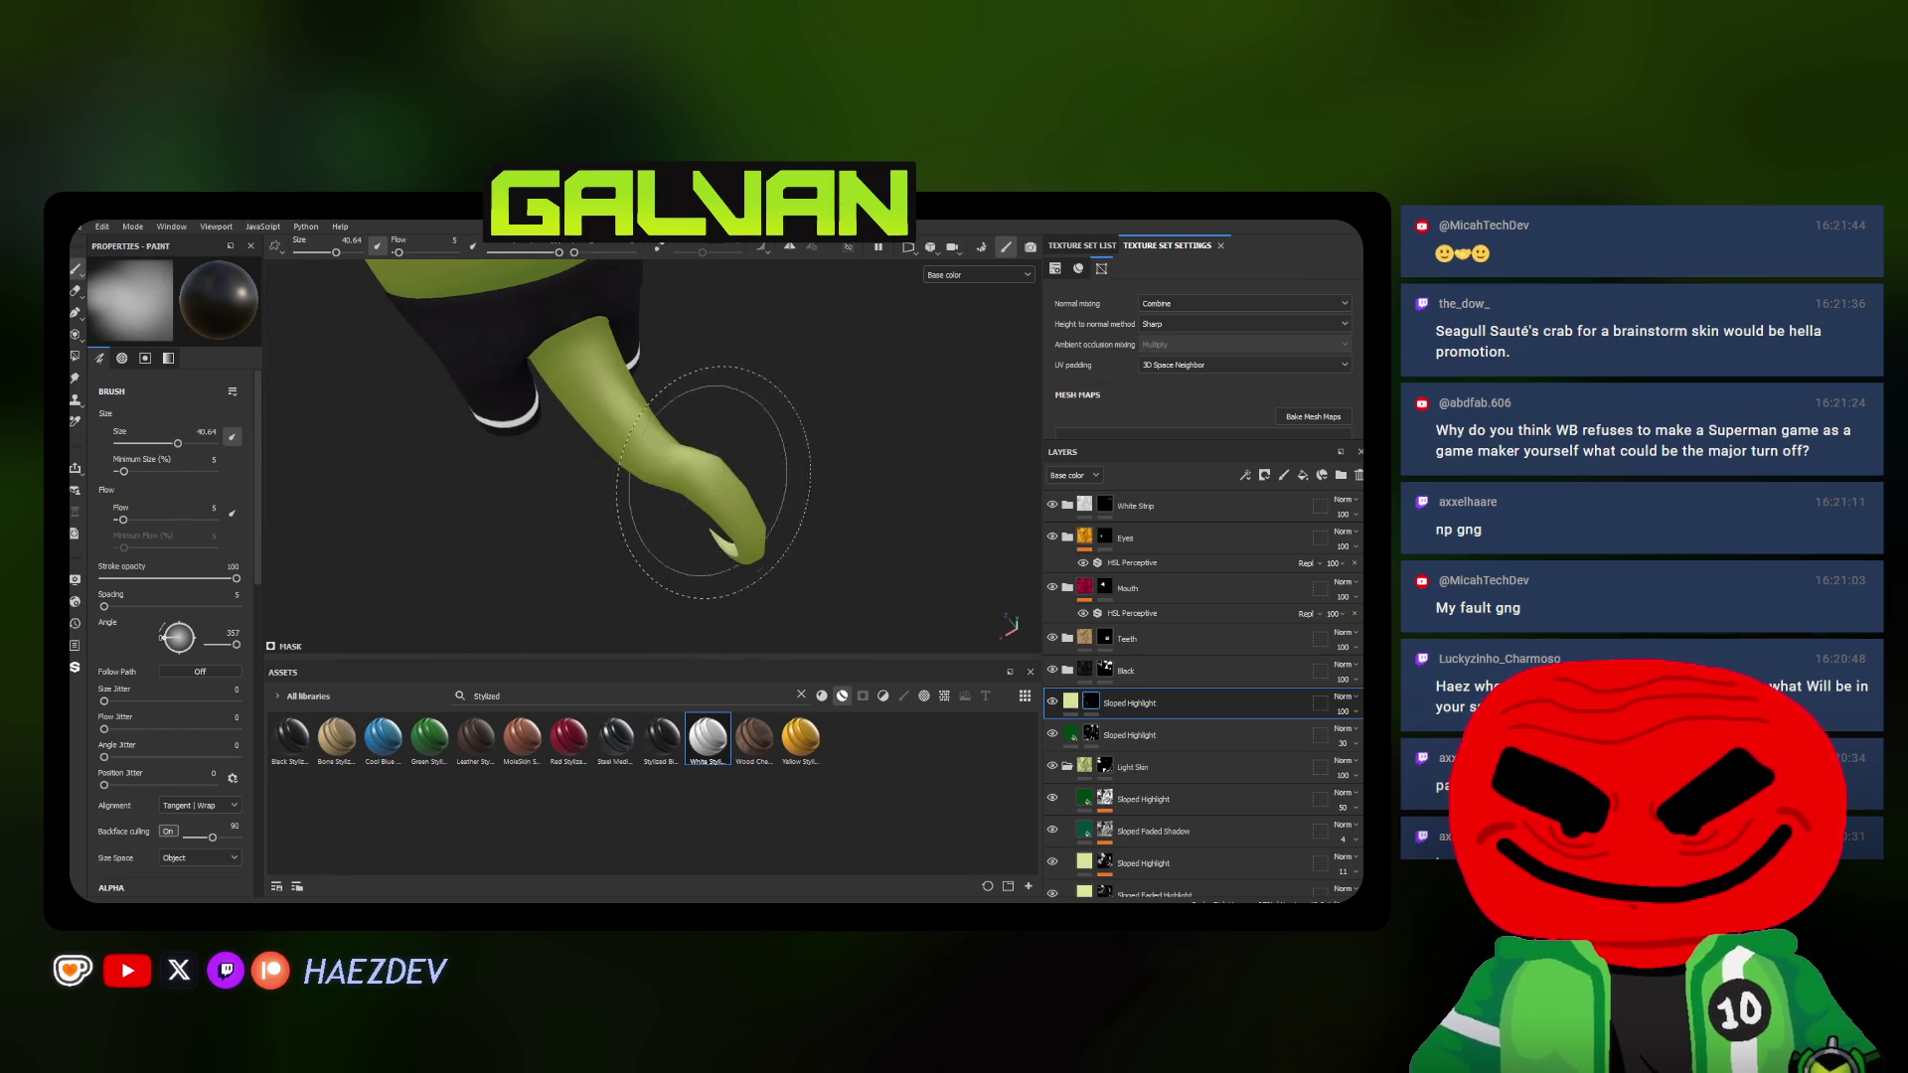
pyautogui.keyDown('alt'); pyautogui.moveTo(605, 403); pyautogui.dragTo(701, 522); pyautogui.keyUp('alt')
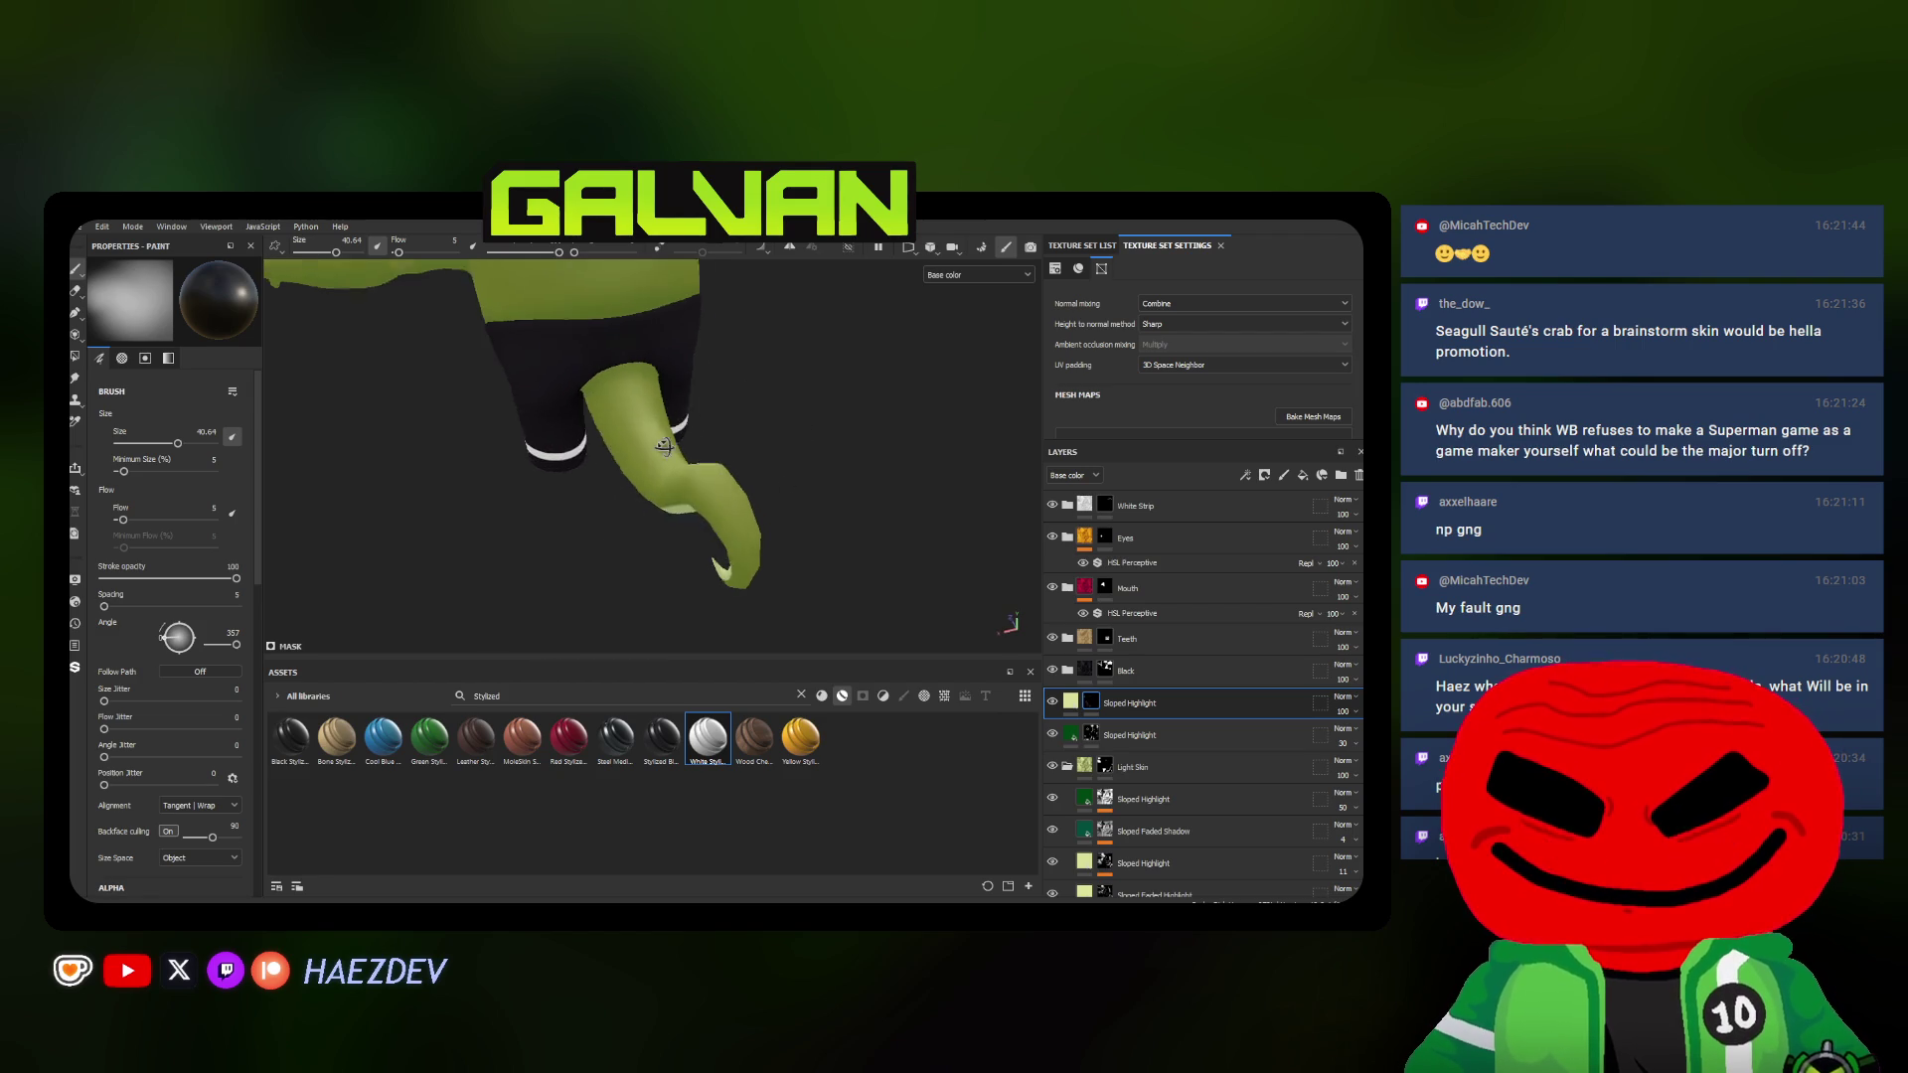
pyautogui.keyDown('ctrl'); pyautogui.moveTo(702, 522); pyautogui.dragTo(730, 563, button='right'); pyautogui.keyUp('ctrl')
# Move to a higher rear view and enlarge the brush for the curled tail
pyautogui.moveTo(652, 433)
pyautogui.keyDown('alt'); pyautogui.mouseDown()
pyautogui.moveTo(717, 536)
pyautogui.moveTo(709, 578)
pyautogui.mouseUp(); pyautogui.keyUp('alt')
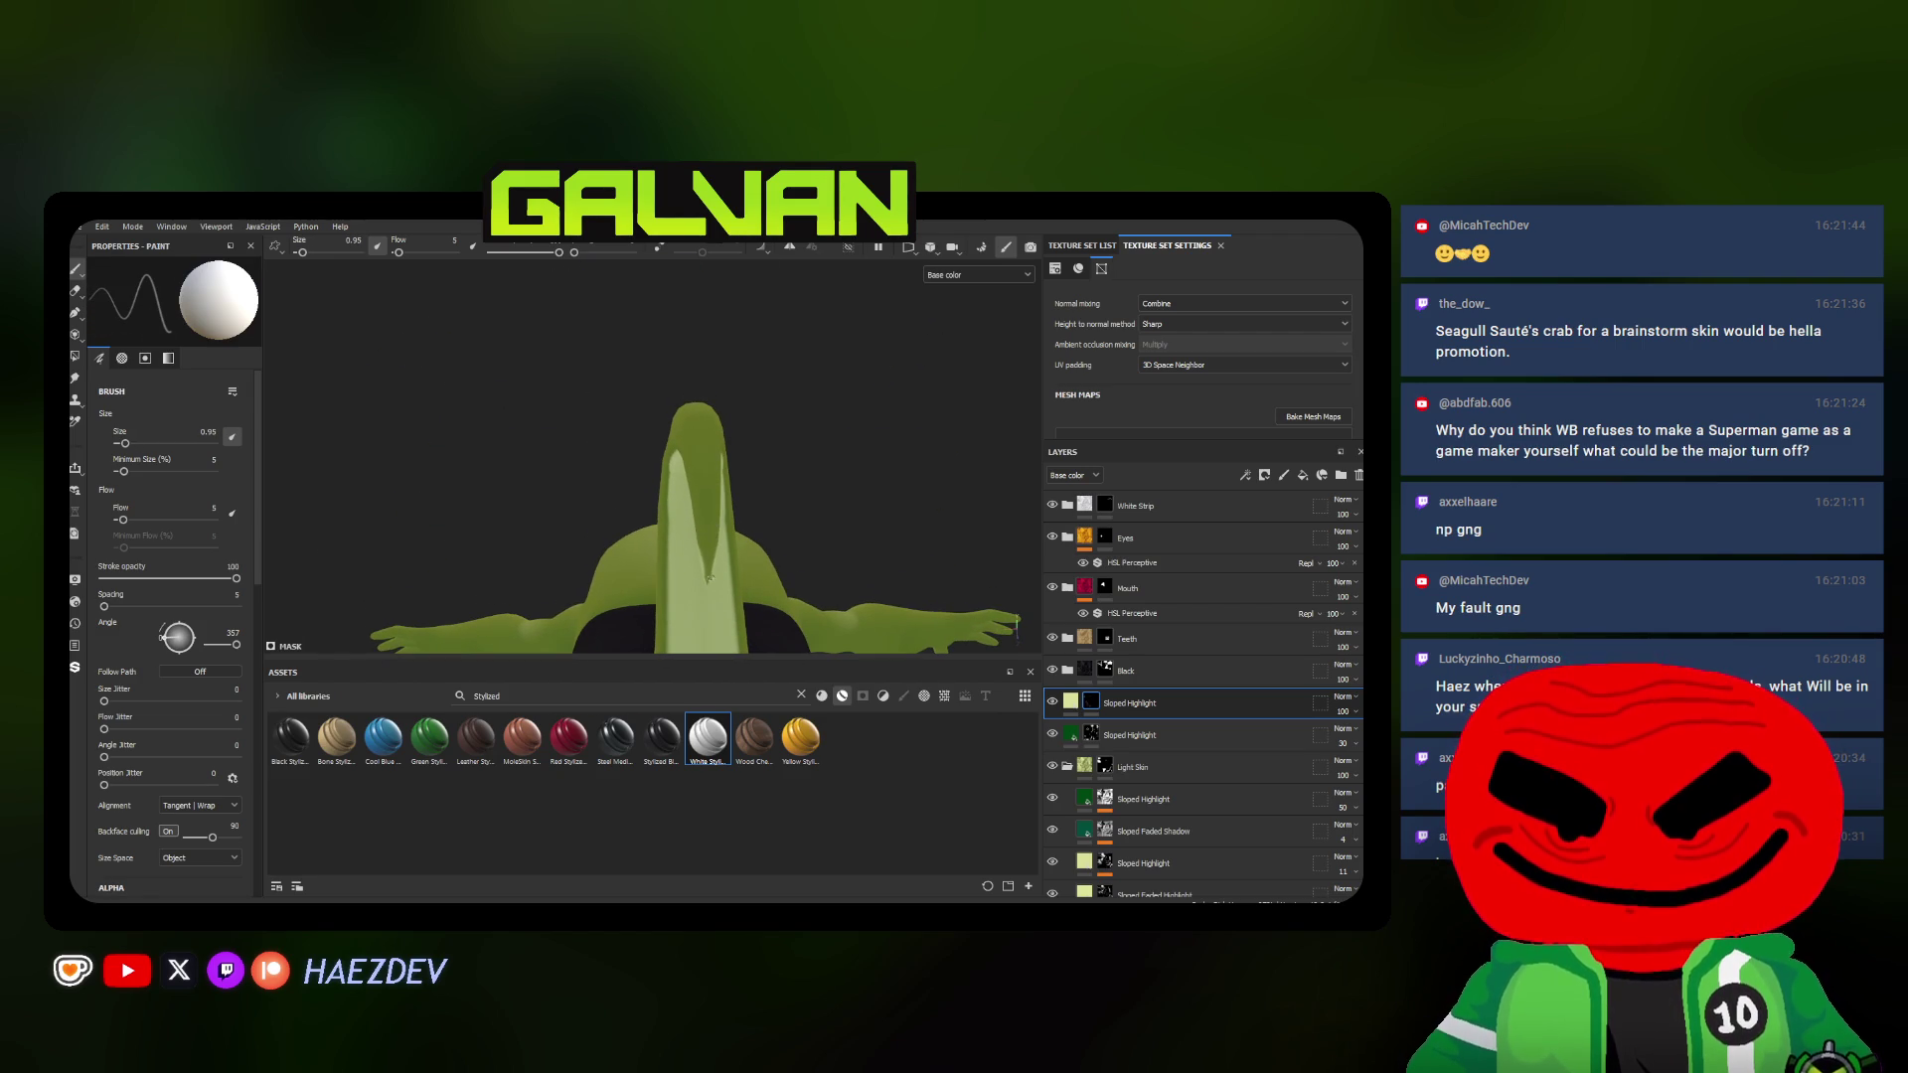
pyautogui.press(']')
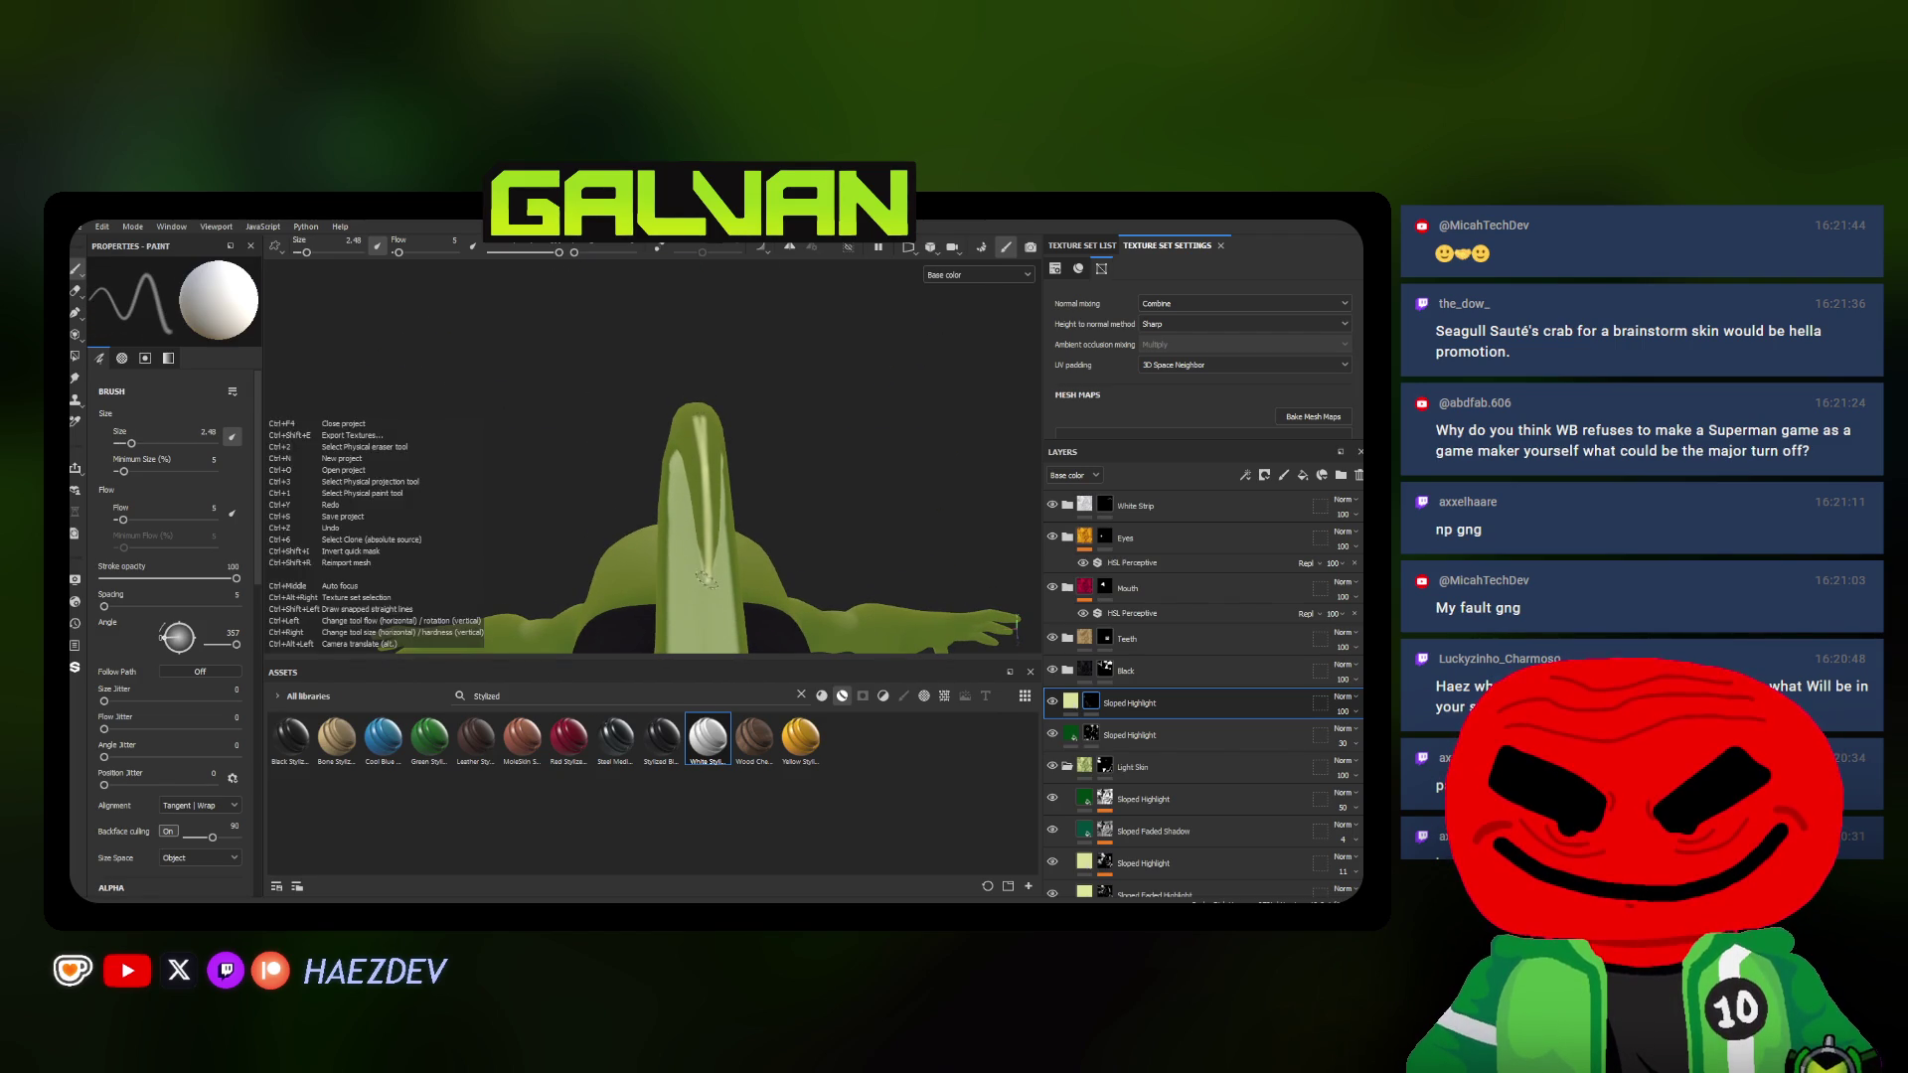
pyautogui.moveTo(702, 423)
pyautogui.keyDown('alt'); pyautogui.mouseDown()
pyautogui.moveTo(667, 533)
pyautogui.moveTo(686, 492)
pyautogui.mouseUp(); pyautogui.keyUp('alt')
pyautogui.press(']')
pyautogui.press(']')
pyautogui.press(']')
pyautogui.press(']')
pyautogui.press(']')
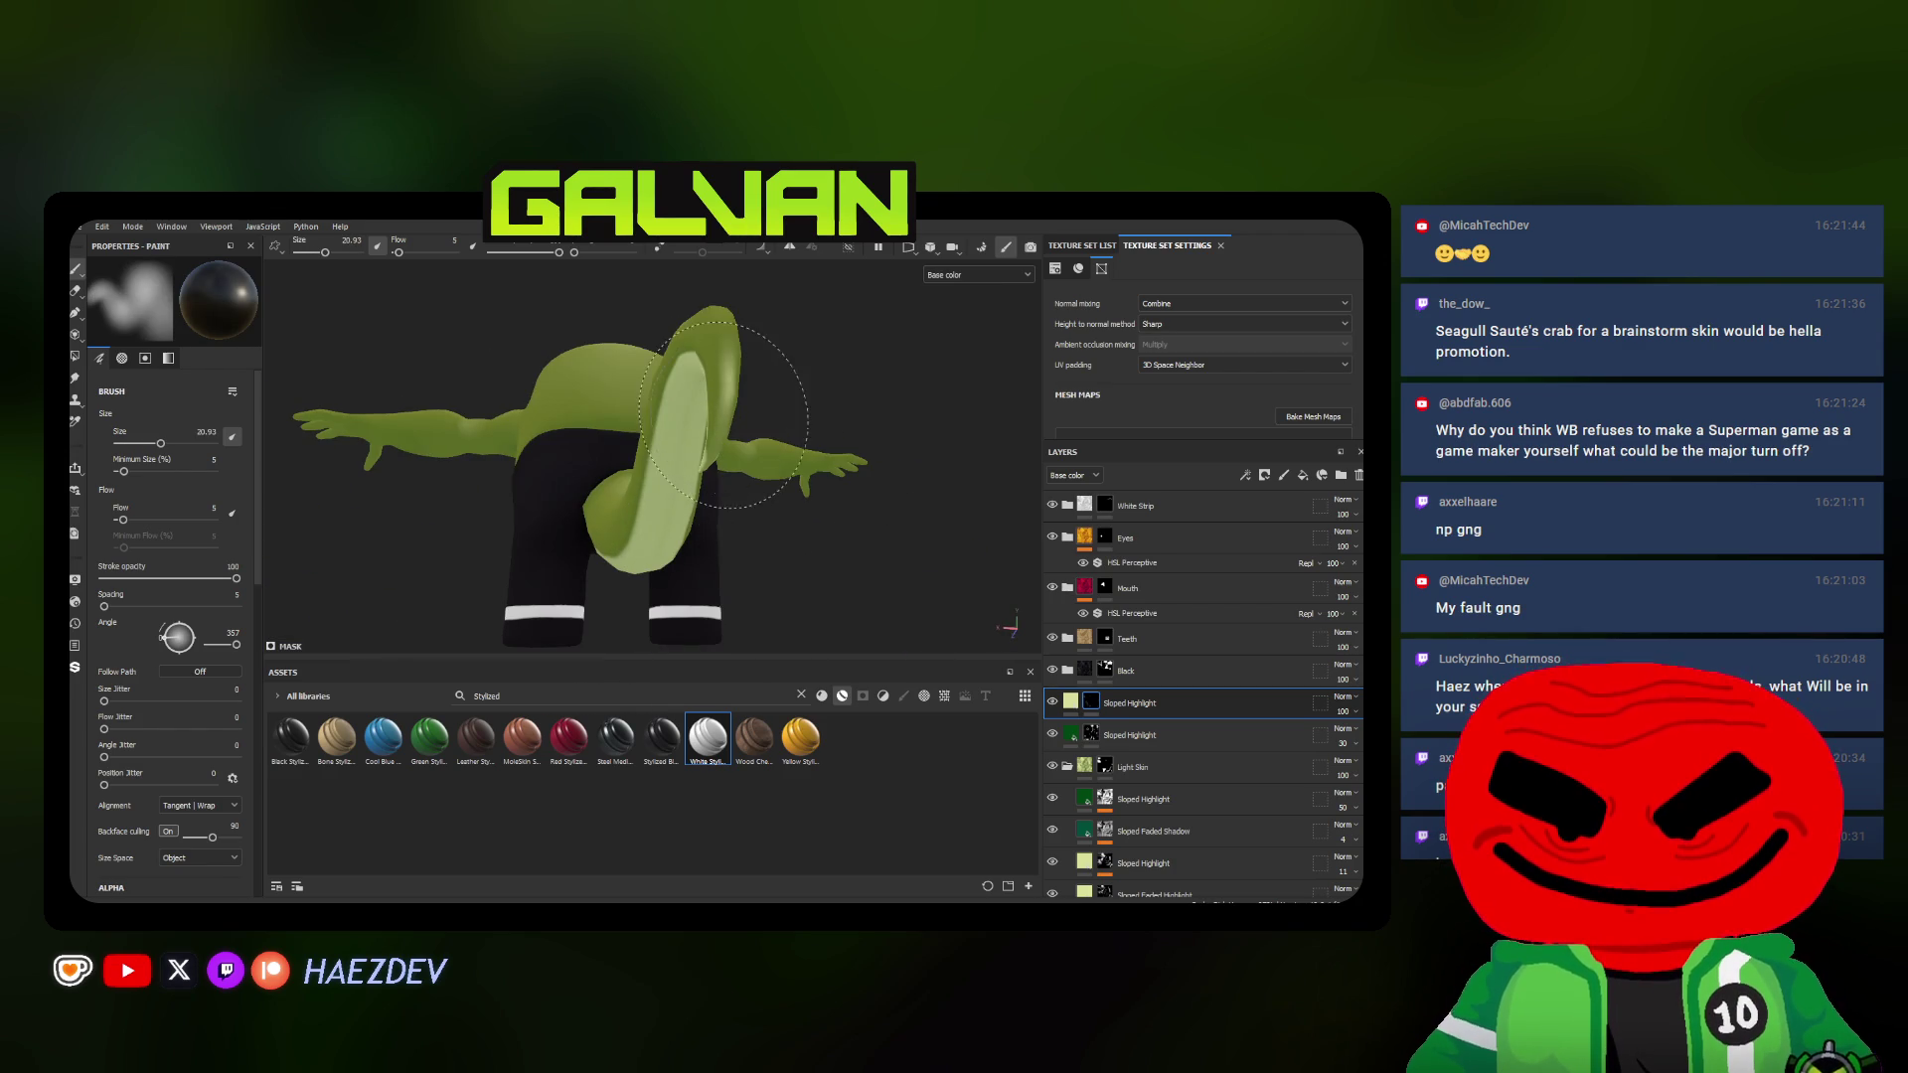
pyautogui.scroll(3, 449, 454)
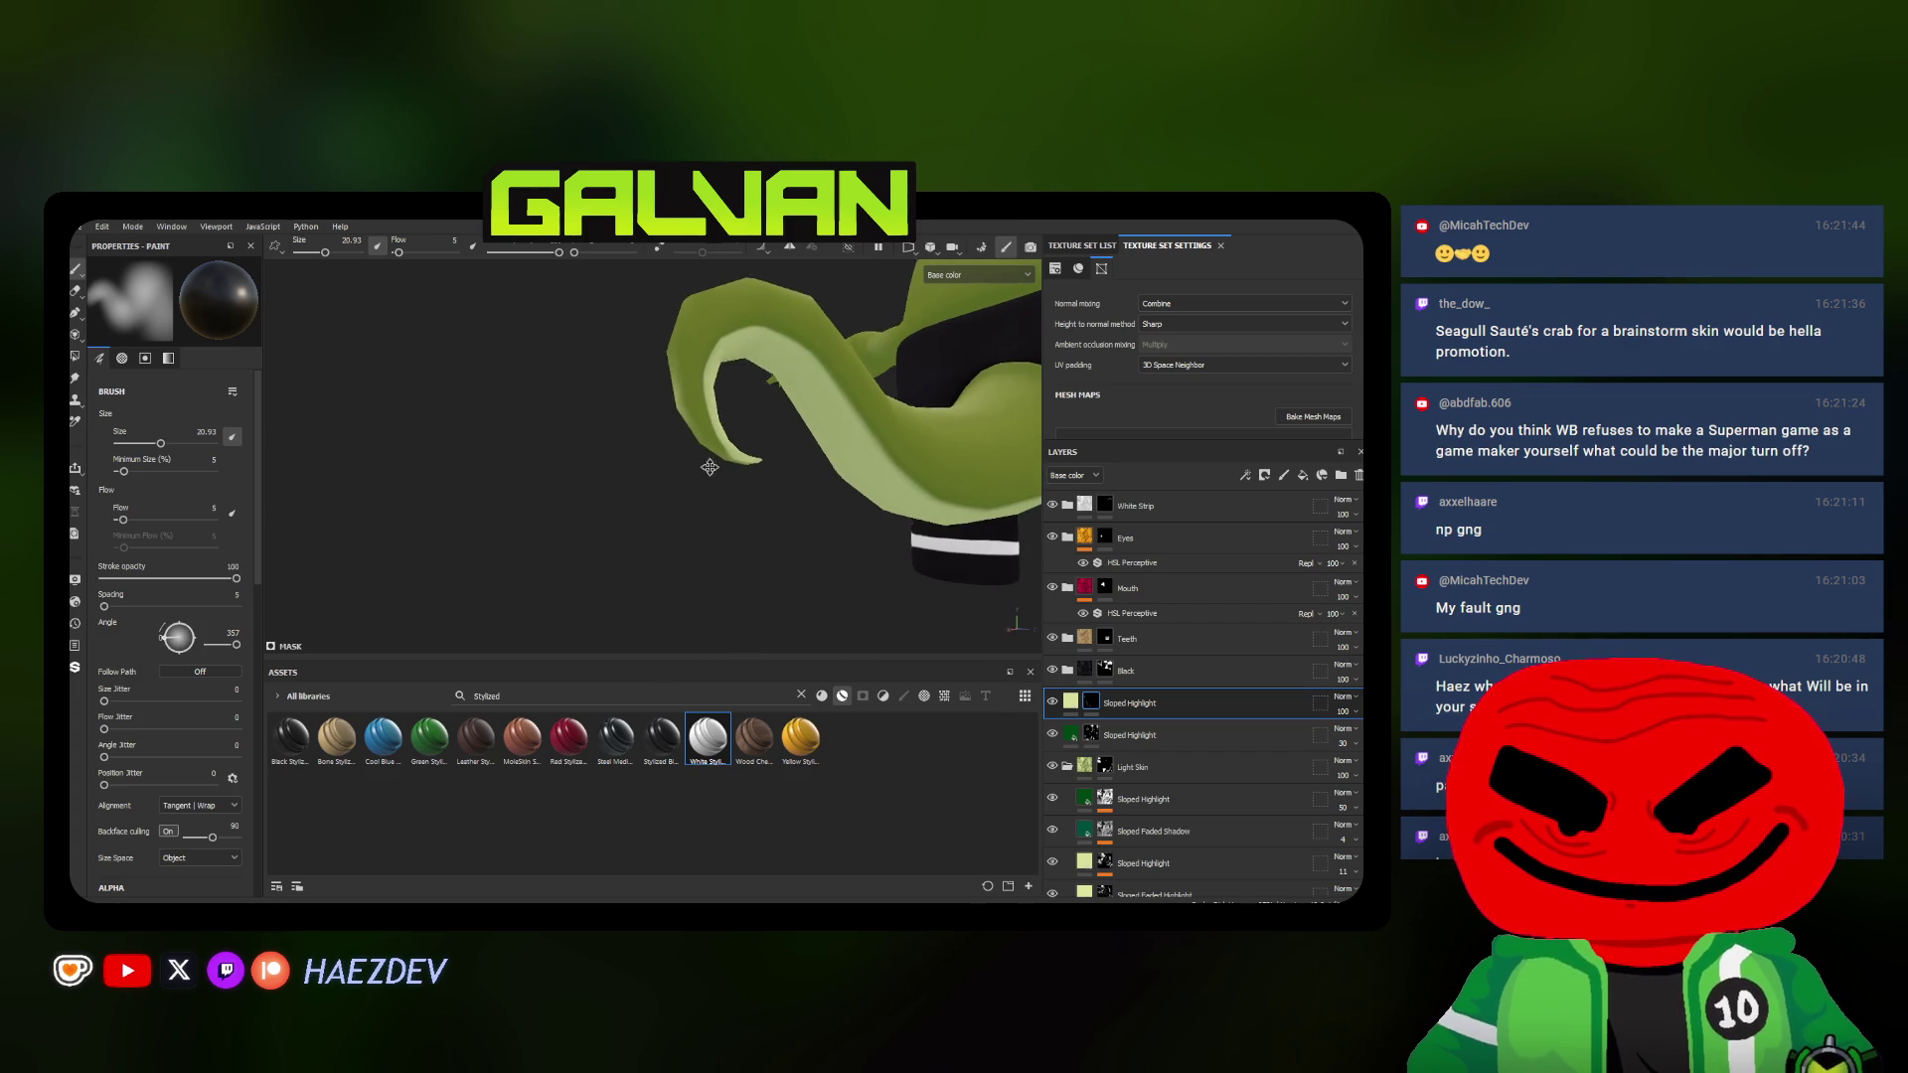
pyautogui.scroll(-3, 694, 387)
# Shrink the brush and check the curled tail from rear and side views
pyautogui.moveTo(656, 449)
pyautogui.keyDown('alt'); pyautogui.mouseDown()
pyautogui.moveTo(591, 455)
pyautogui.moveTo(679, 470)
pyautogui.mouseUp(); pyautogui.keyUp('alt')
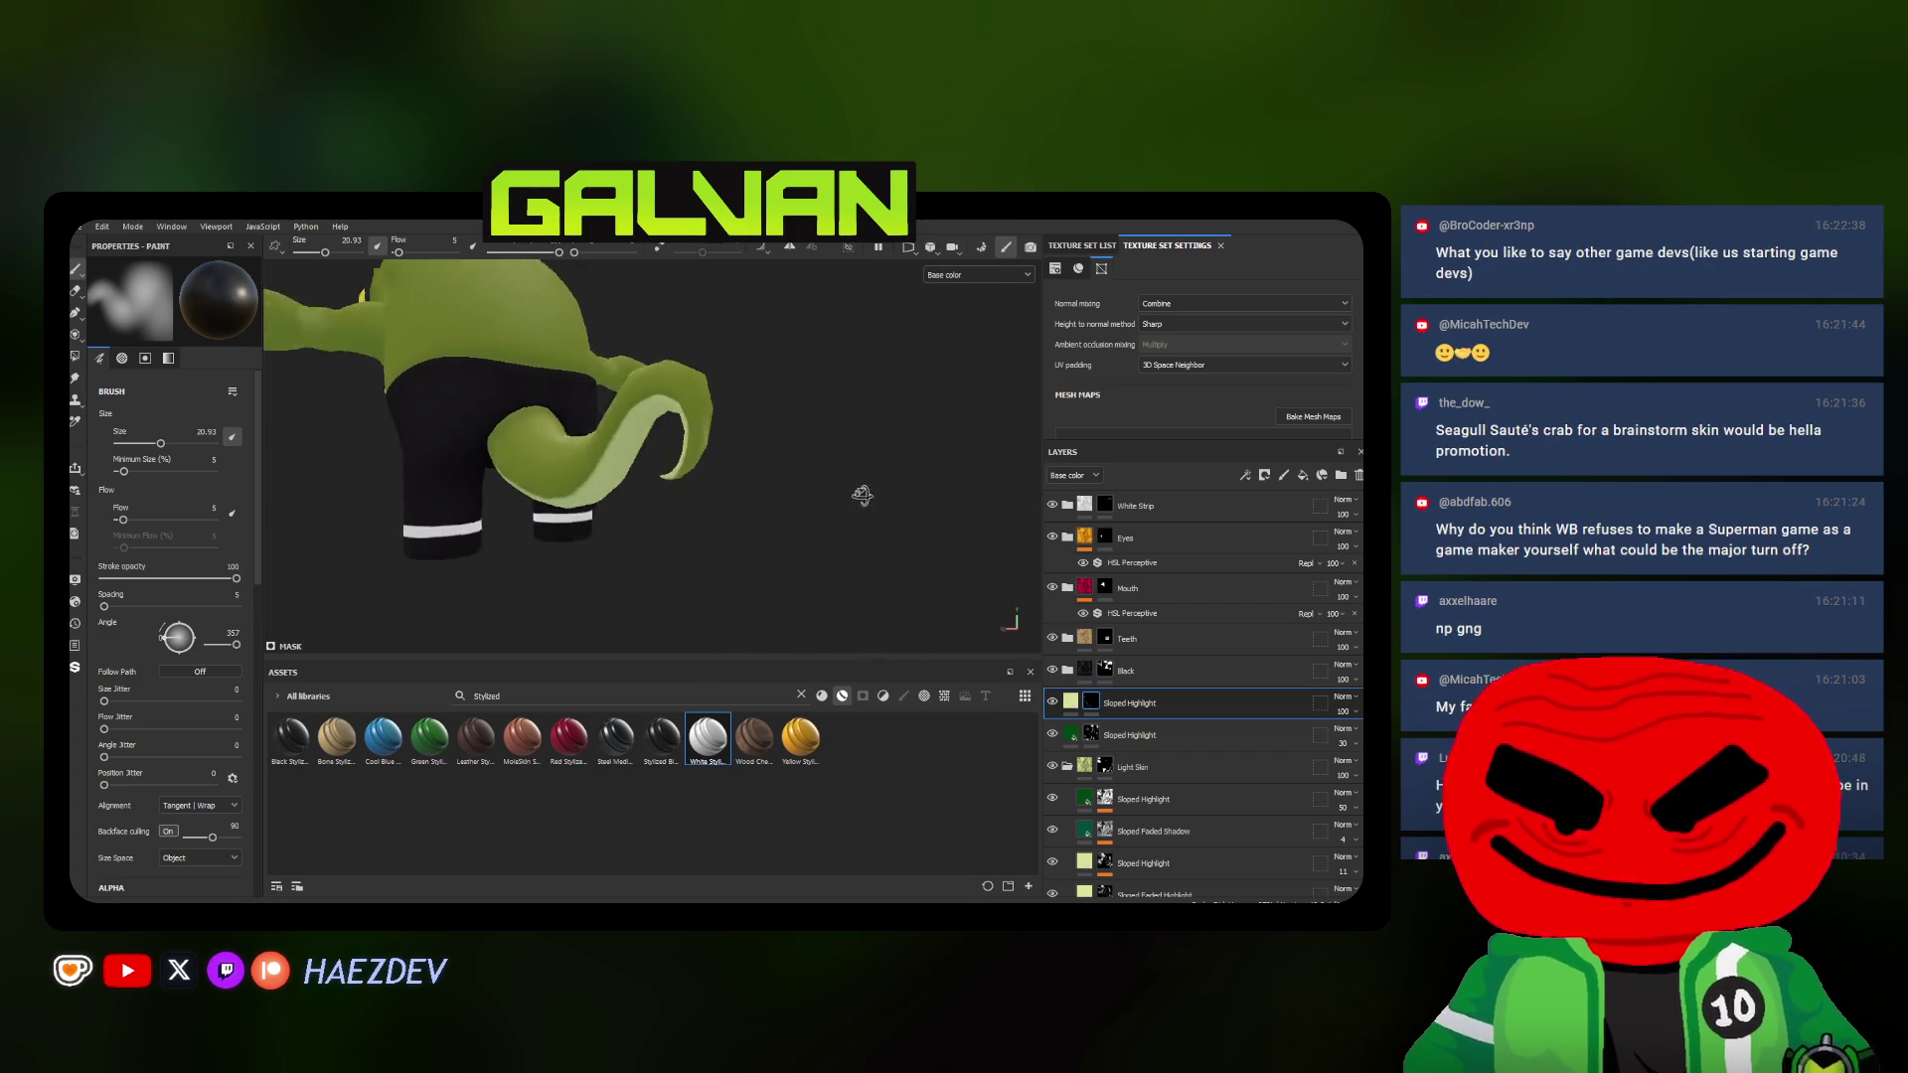
pyautogui.keyDown('ctrl'); pyautogui.moveTo(674, 477); pyautogui.dragTo(656, 492, button='right'); pyautogui.keyUp('ctrl')
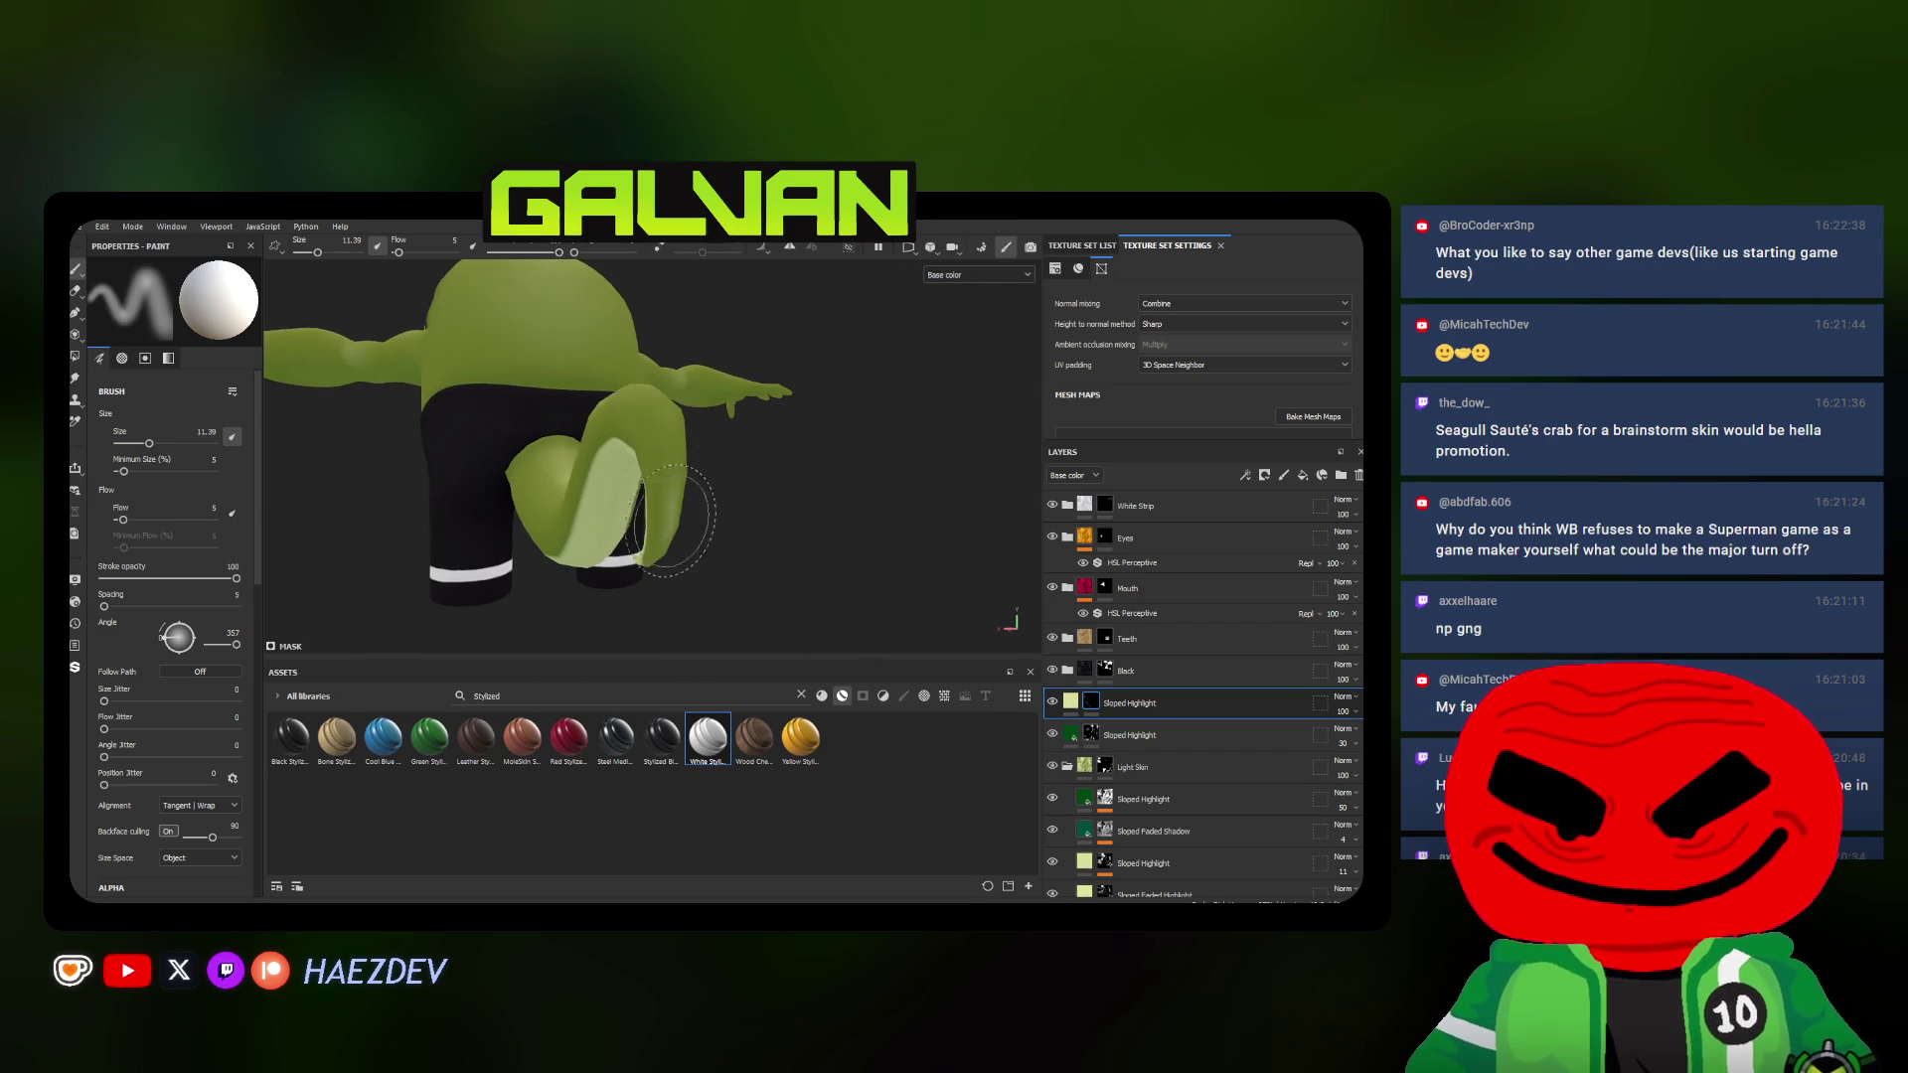
pyautogui.scroll(3, 663, 499)
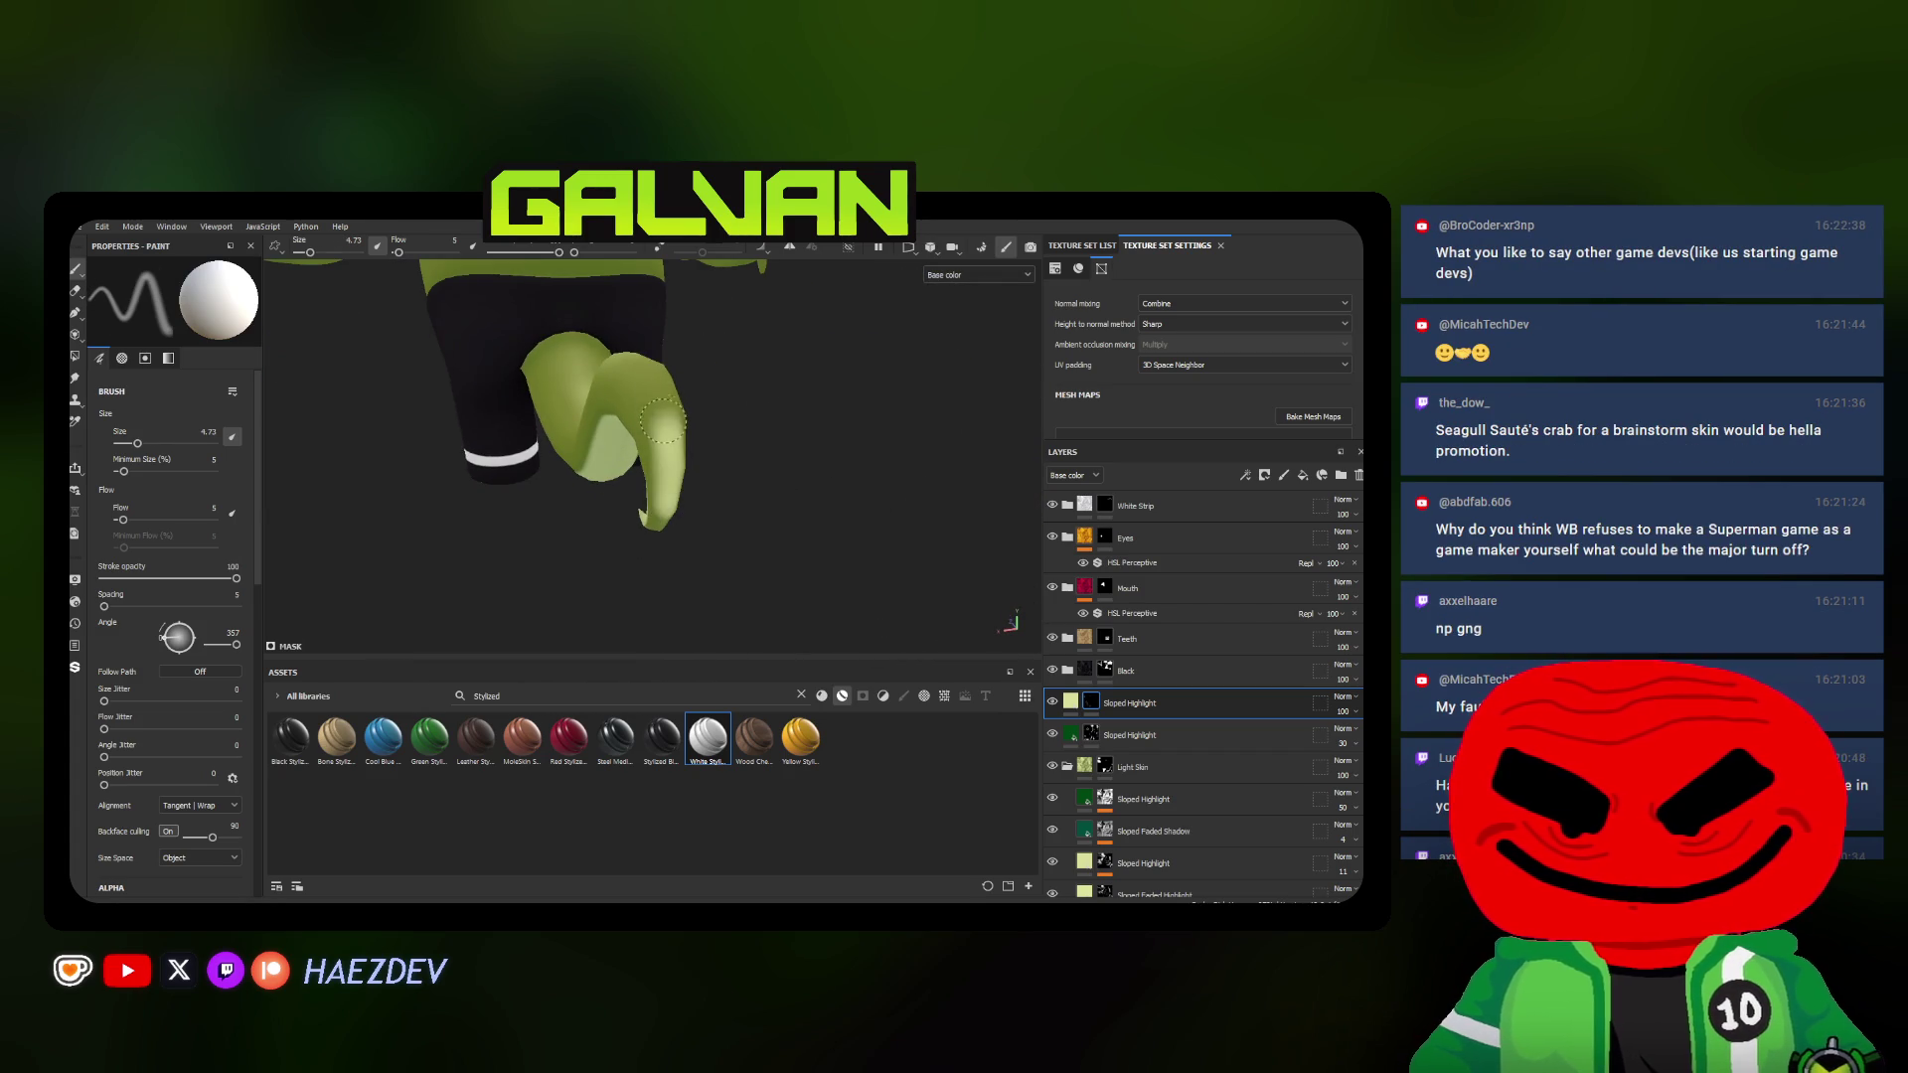
pyautogui.keyDown('alt'); pyautogui.moveTo(628, 342); pyautogui.dragTo(629, 493); pyautogui.keyUp('alt')
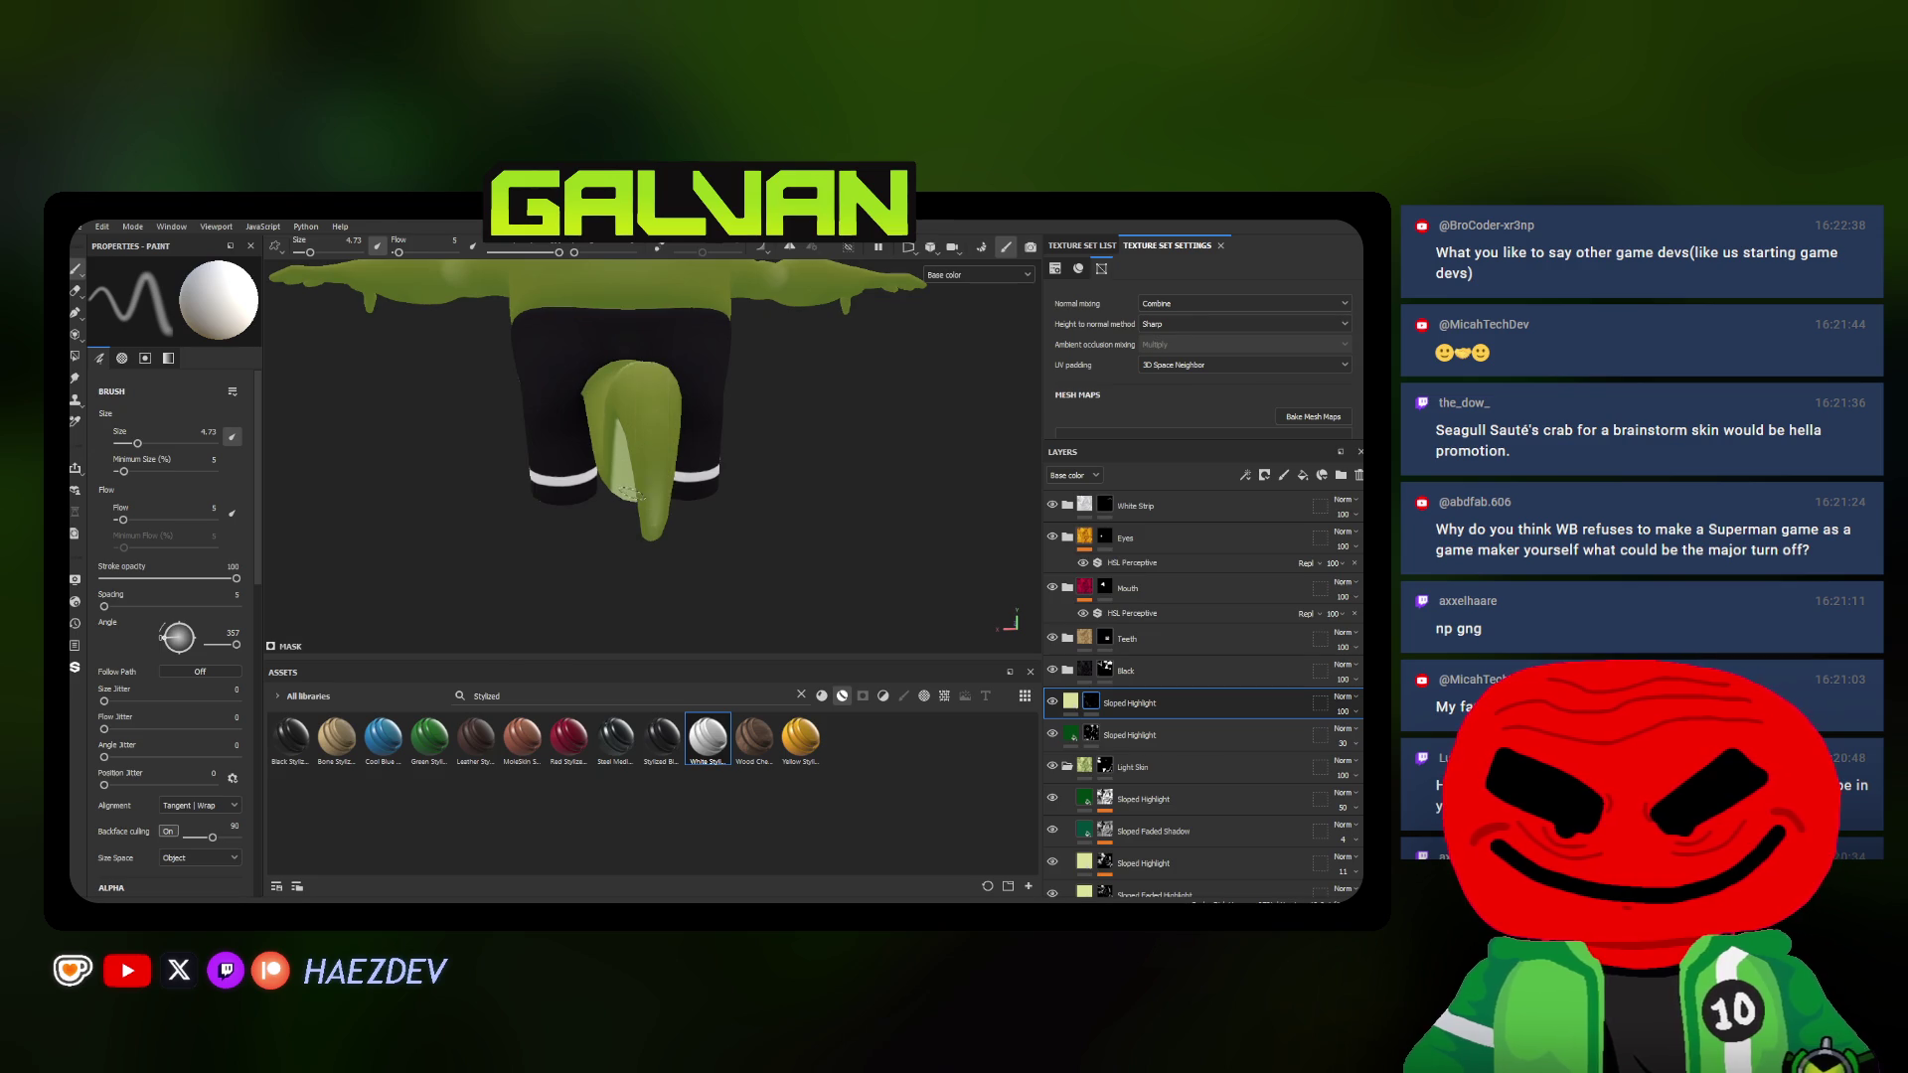
pyautogui.keyDown('alt'); pyautogui.moveTo(651, 515); pyautogui.dragTo(828, 475); pyautogui.keyUp('alt')
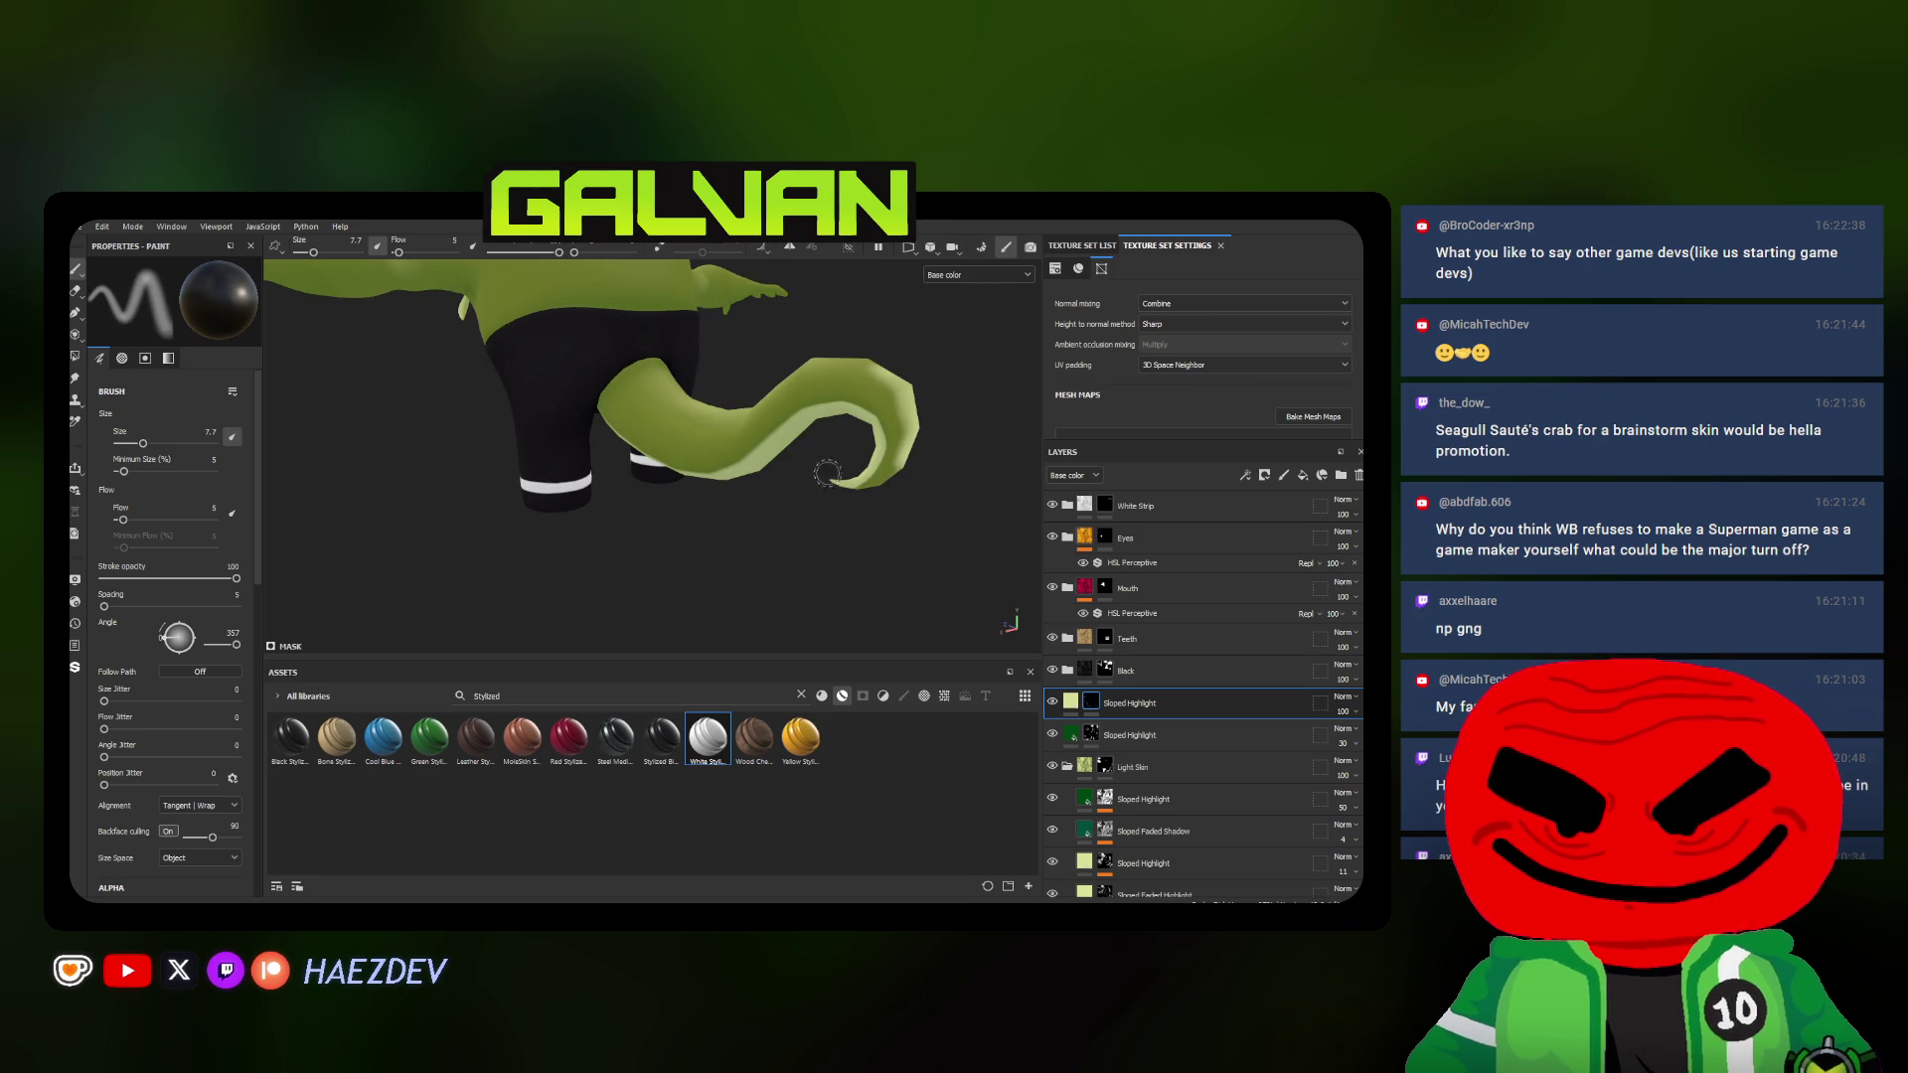
pyautogui.keyDown('alt'); pyautogui.moveTo(891, 377); pyautogui.dragTo(880, 425); pyautogui.keyUp('alt')
pyautogui.keyDown('ctrl'); pyautogui.moveTo(880, 425); pyautogui.dragTo(895, 424, button='right'); pyautogui.keyUp('ctrl')
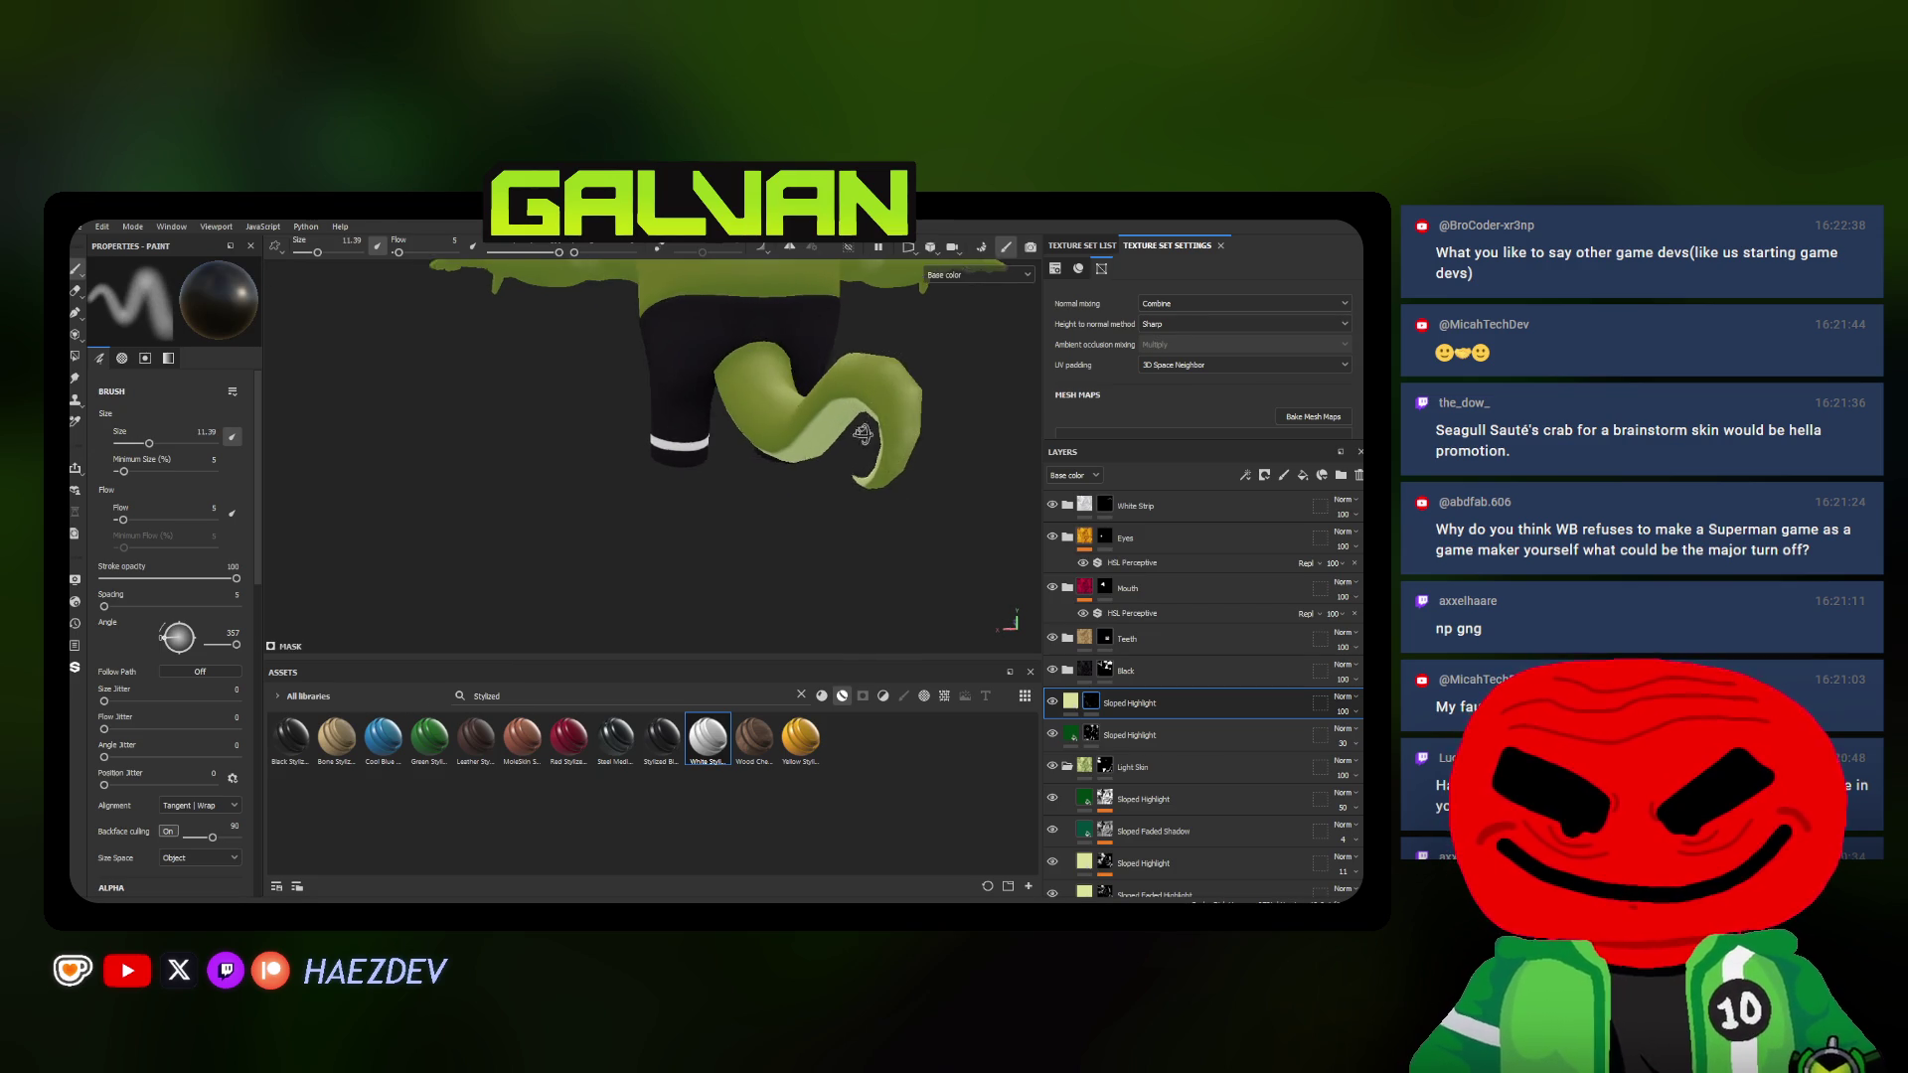
# Close in along the tail's upper length for more blurred light spots
pyautogui.keyDown('alt'); pyautogui.moveTo(890, 448); pyautogui.dragTo(459, 431); pyautogui.keyUp('alt')
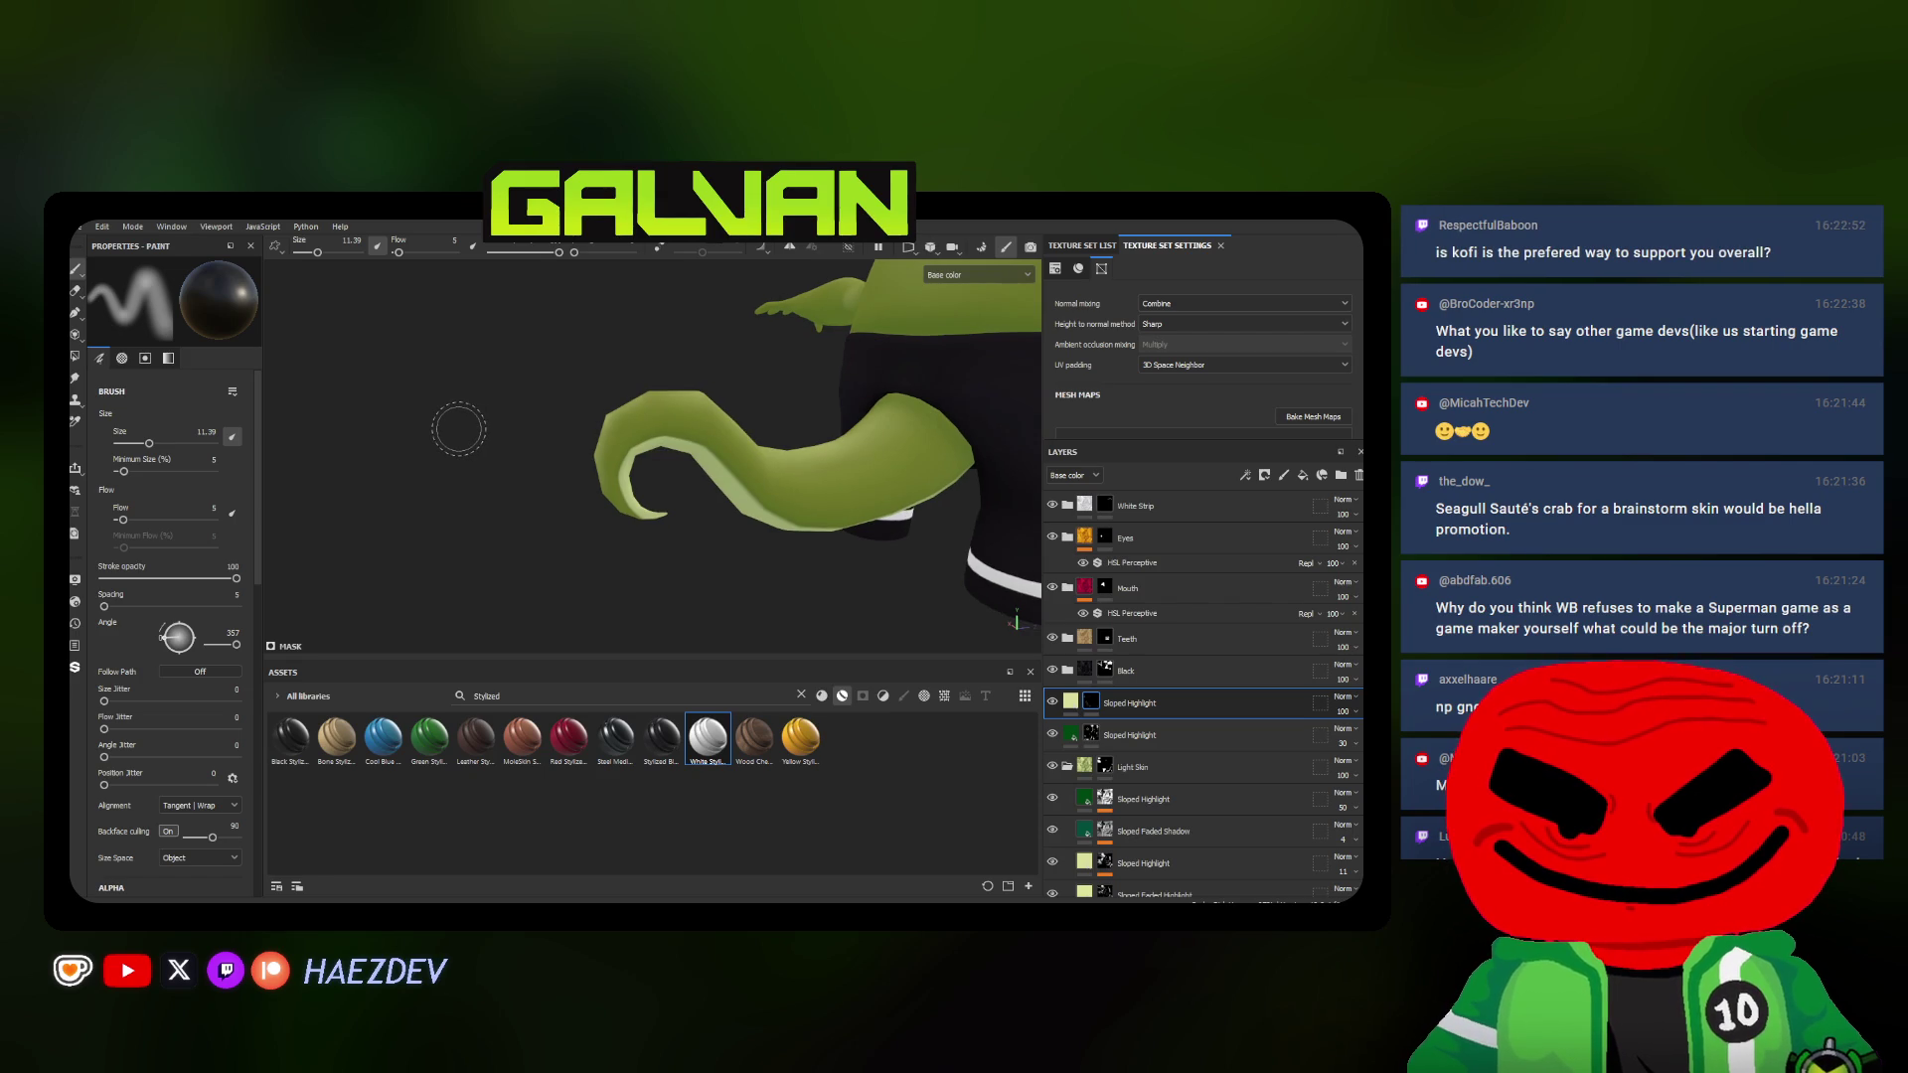
pyautogui.keyDown('alt'); pyautogui.moveTo(601, 432); pyautogui.dragTo(537, 451); pyautogui.keyUp('alt')
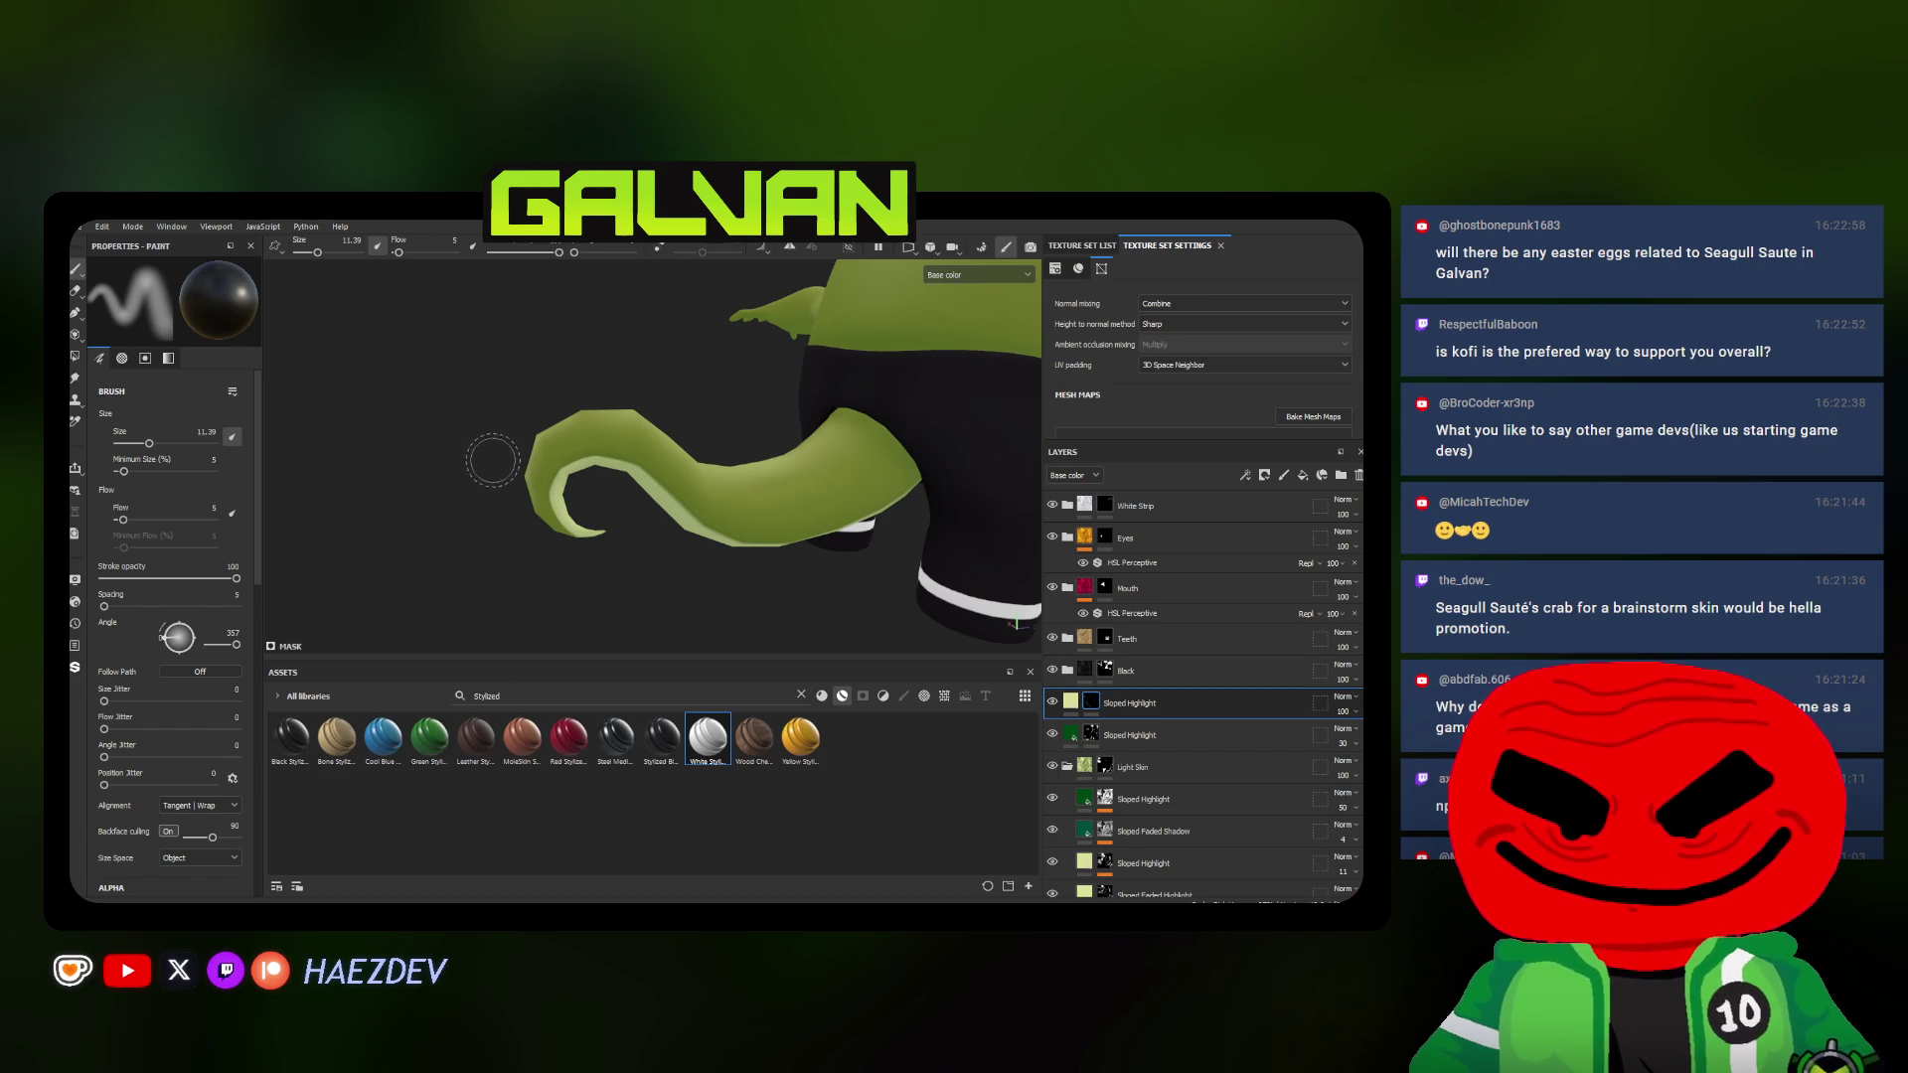
pyautogui.moveTo(498, 462)
pyautogui.keyDown('alt'); pyautogui.mouseDown()
pyautogui.moveTo(688, 432)
pyautogui.moveTo(586, 544)
pyautogui.mouseUp(); pyautogui.keyUp('alt')
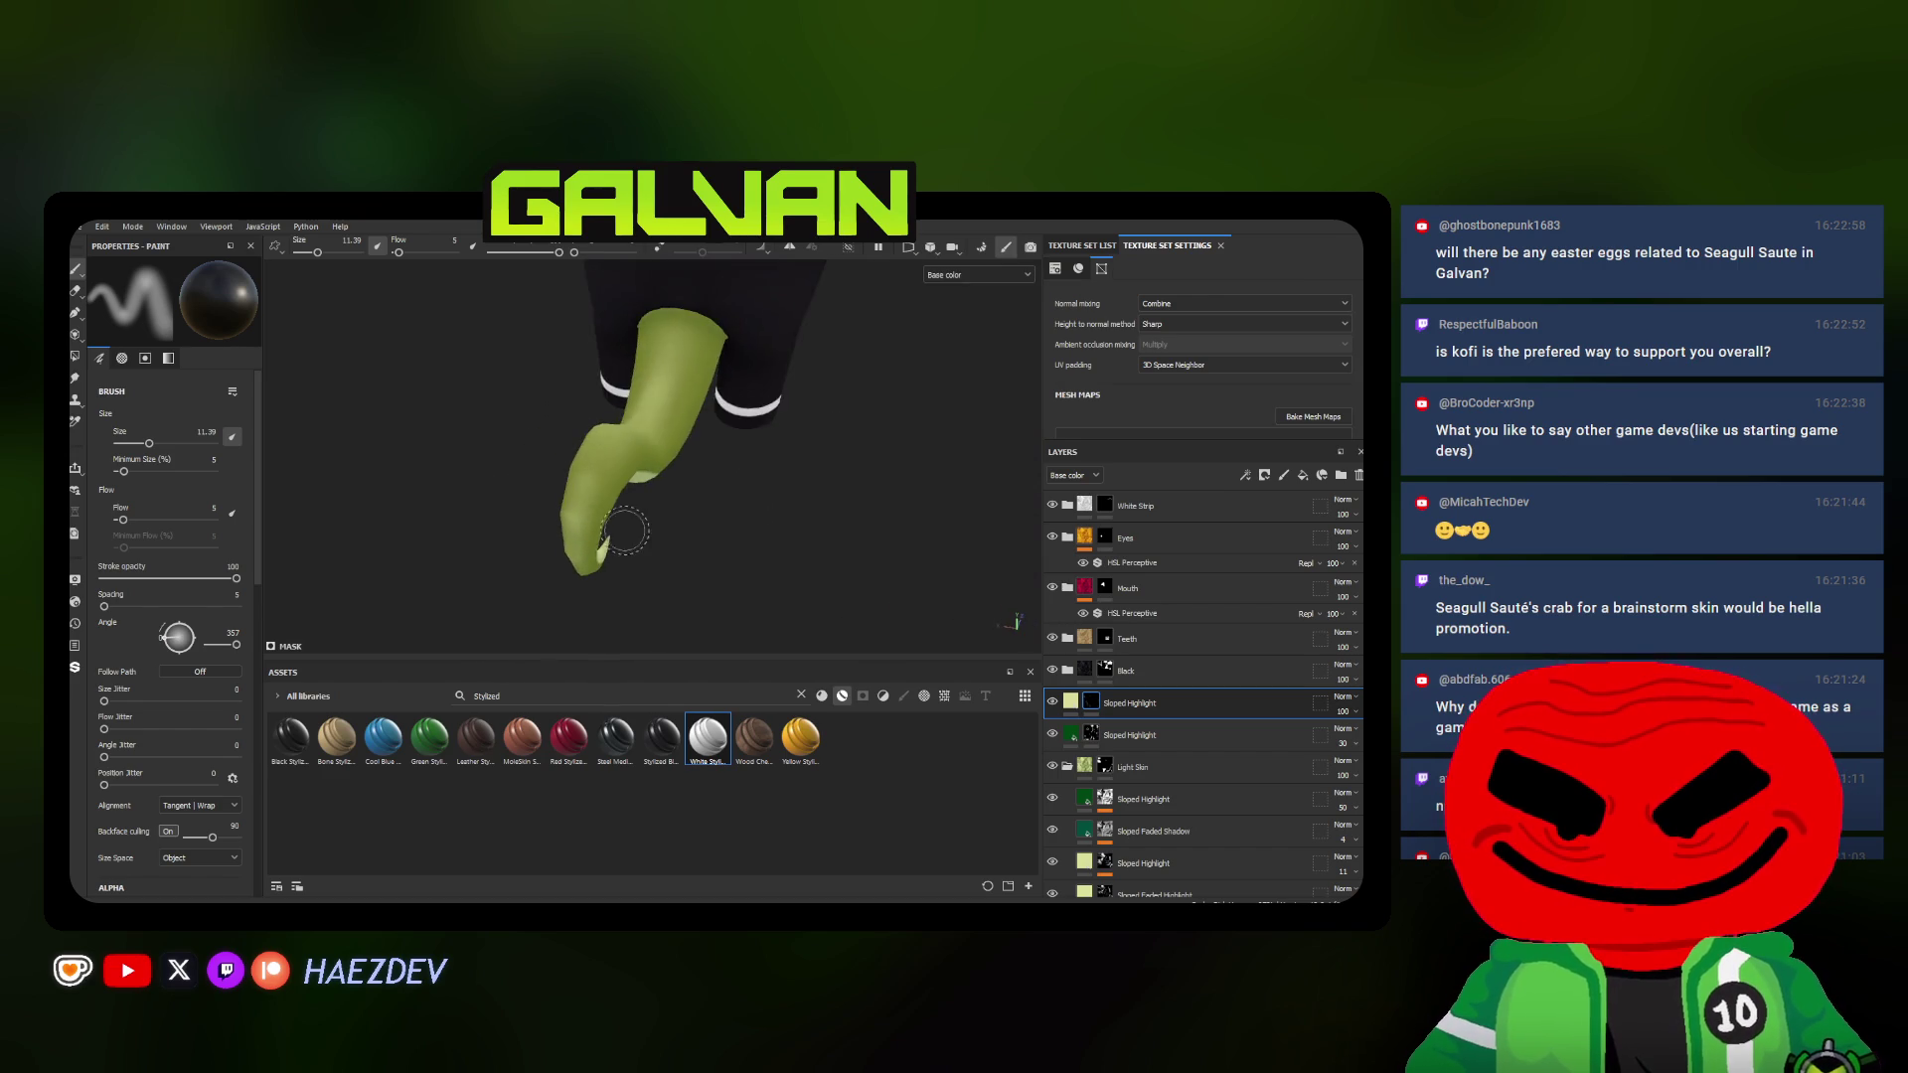
pyautogui.keyDown('alt'); pyautogui.moveTo(625, 460); pyautogui.dragTo(655, 485); pyautogui.keyUp('alt')
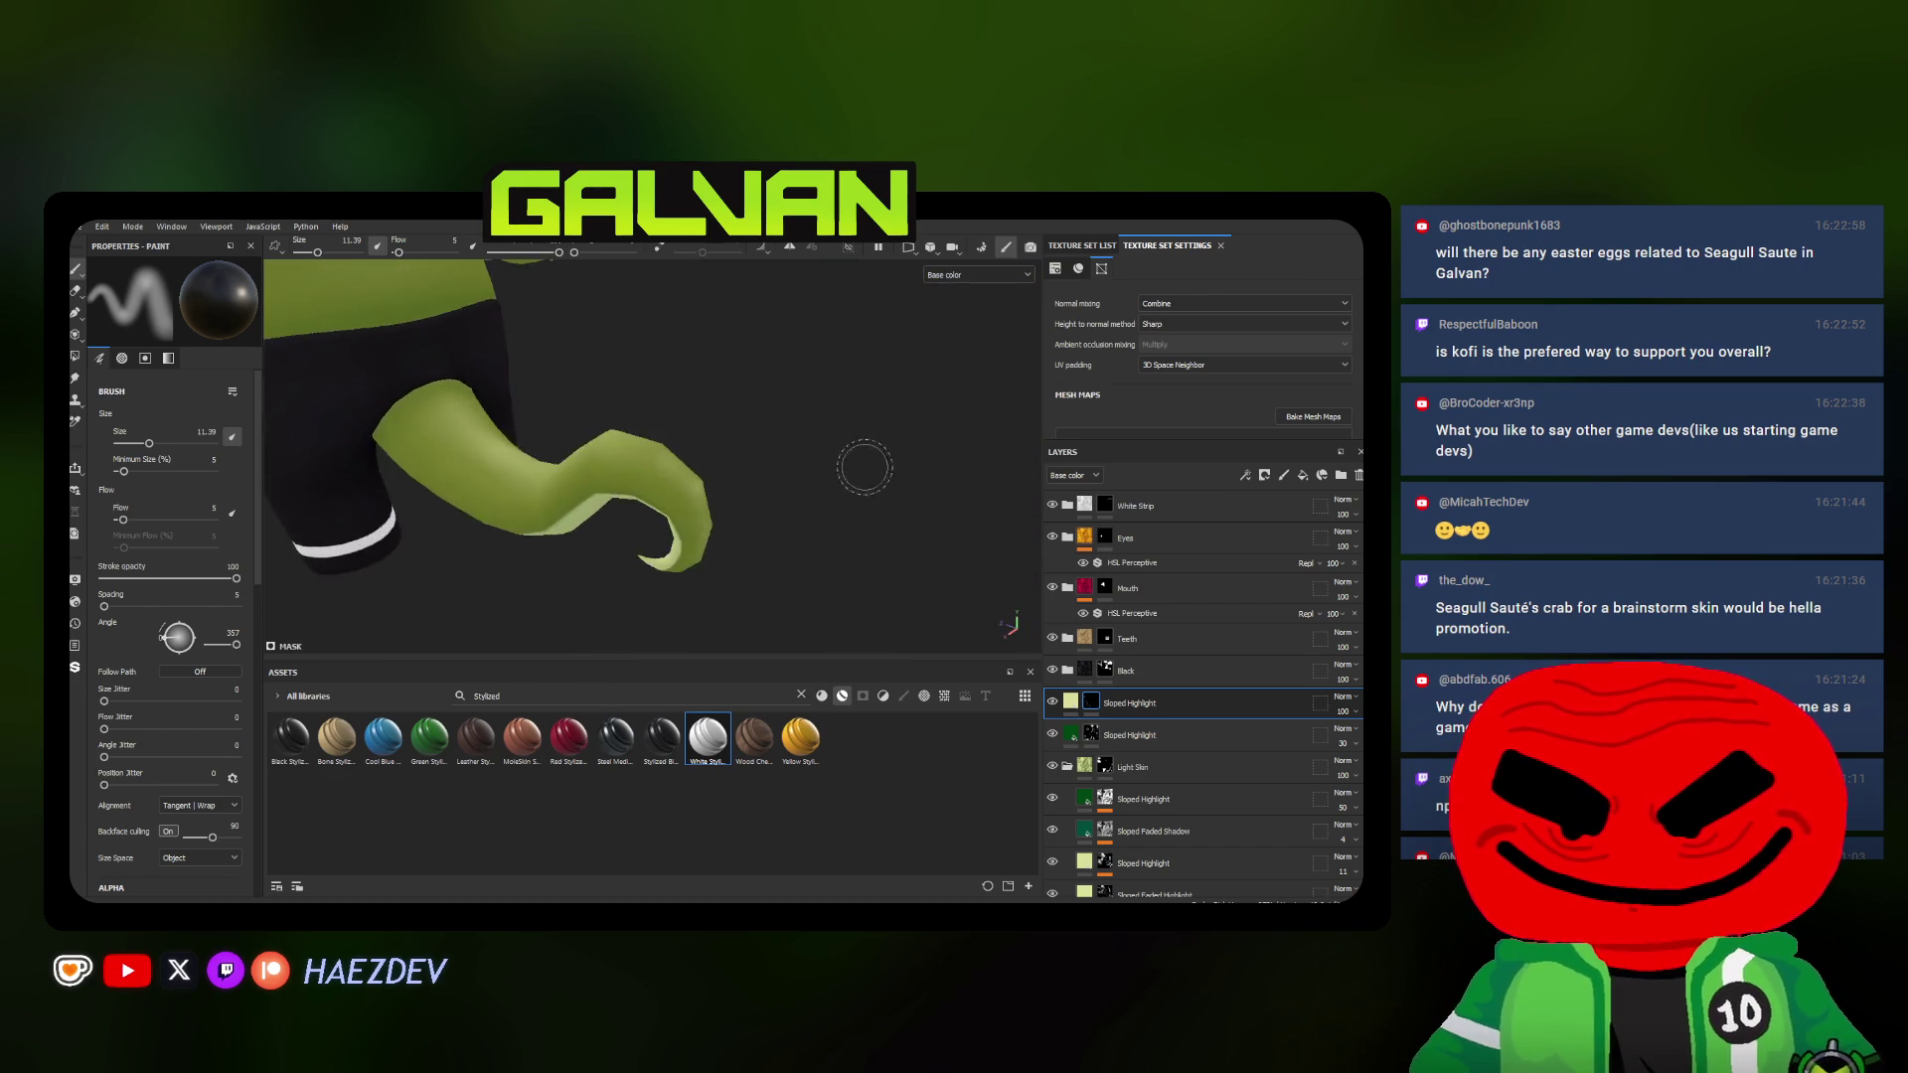
pyautogui.moveTo(655, 485)
pyautogui.keyDown('alt'); pyautogui.mouseDown(button='middle')
pyautogui.moveTo(703, 524)
pyautogui.moveTo(682, 455)
pyautogui.mouseUp(button='middle'); pyautogui.keyUp('alt')
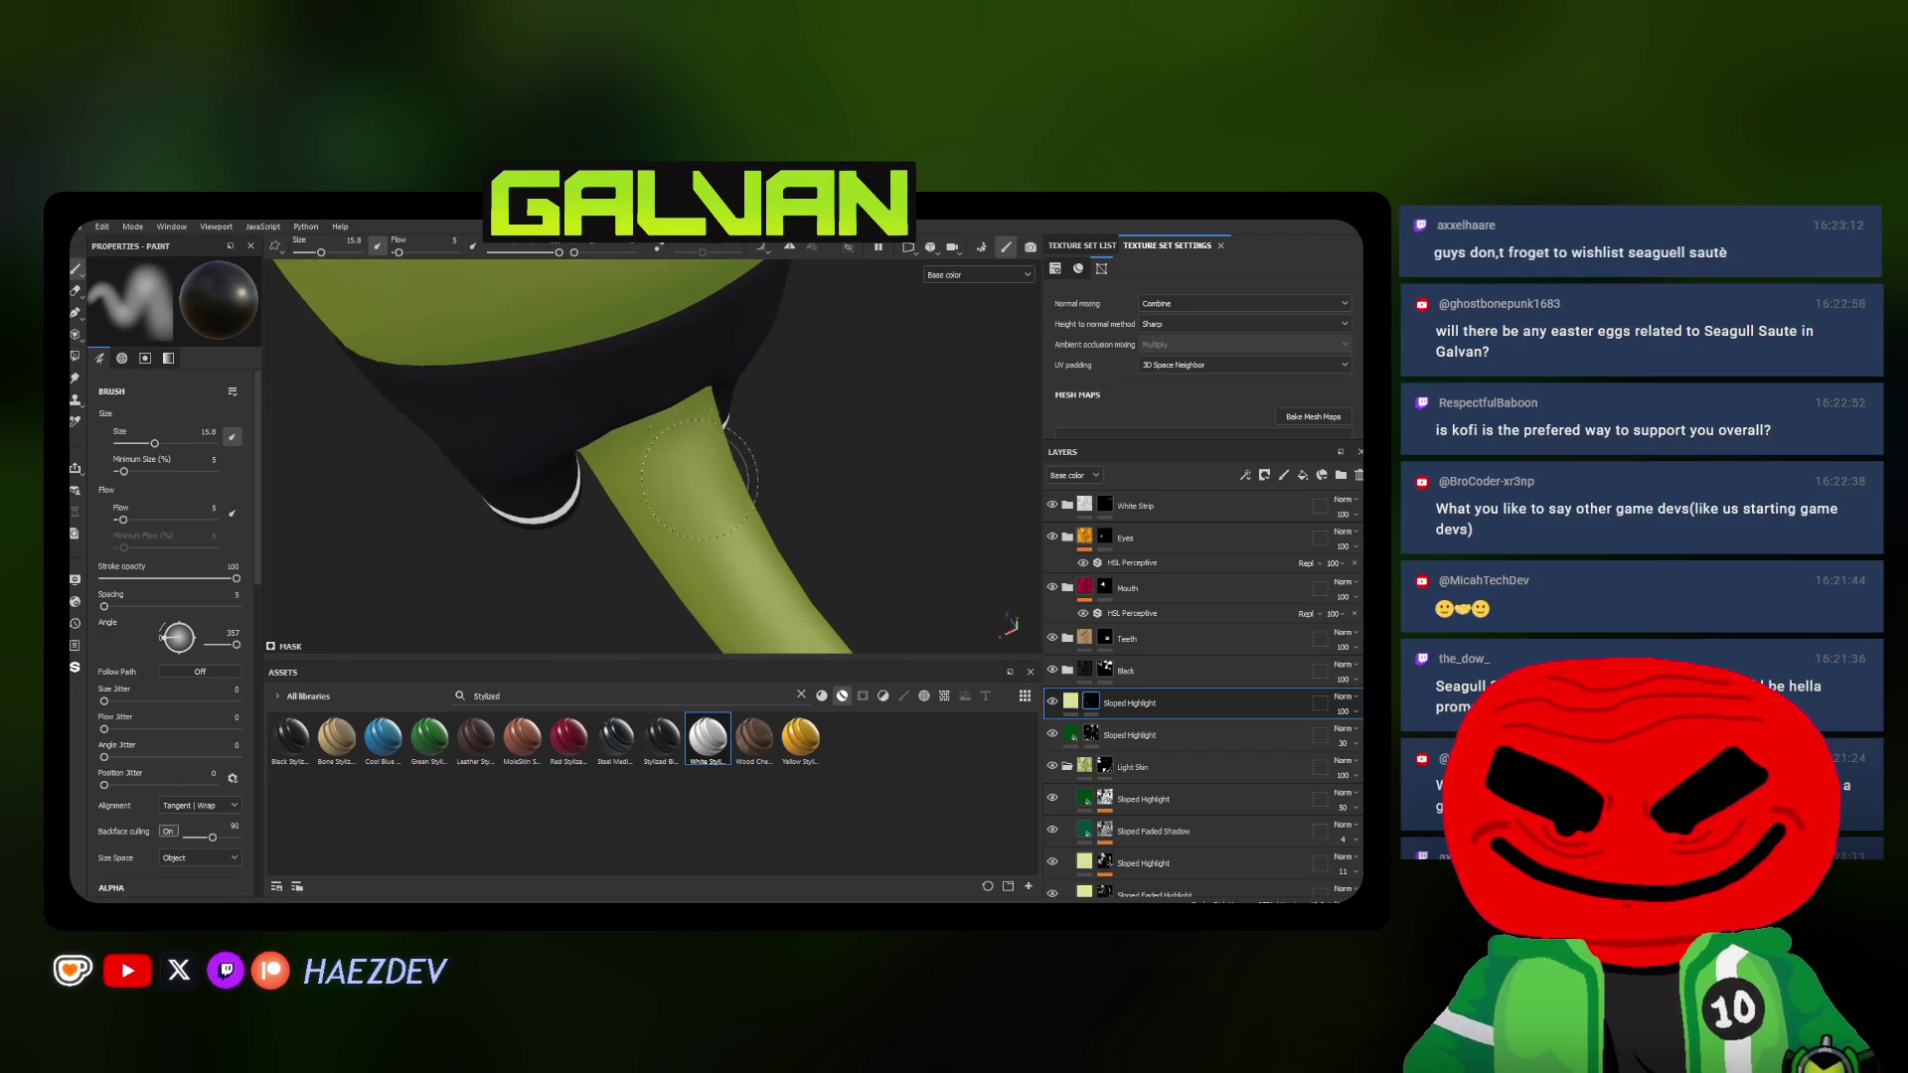
# Resize the brush for the front of the leg with stroke angle 81, checking torso and tail
pyautogui.keyDown('ctrl'); pyautogui.moveTo(683, 455); pyautogui.dragTo(626, 455, button='right'); pyautogui.keyUp('ctrl')
pyautogui.moveTo(683, 455)
pyautogui.keyDown('alt'); pyautogui.mouseDown()
pyautogui.moveTo(670, 499)
pyautogui.moveTo(645, 467)
pyautogui.moveTo(690, 408)
pyautogui.mouseUp(); pyautogui.keyUp('alt')
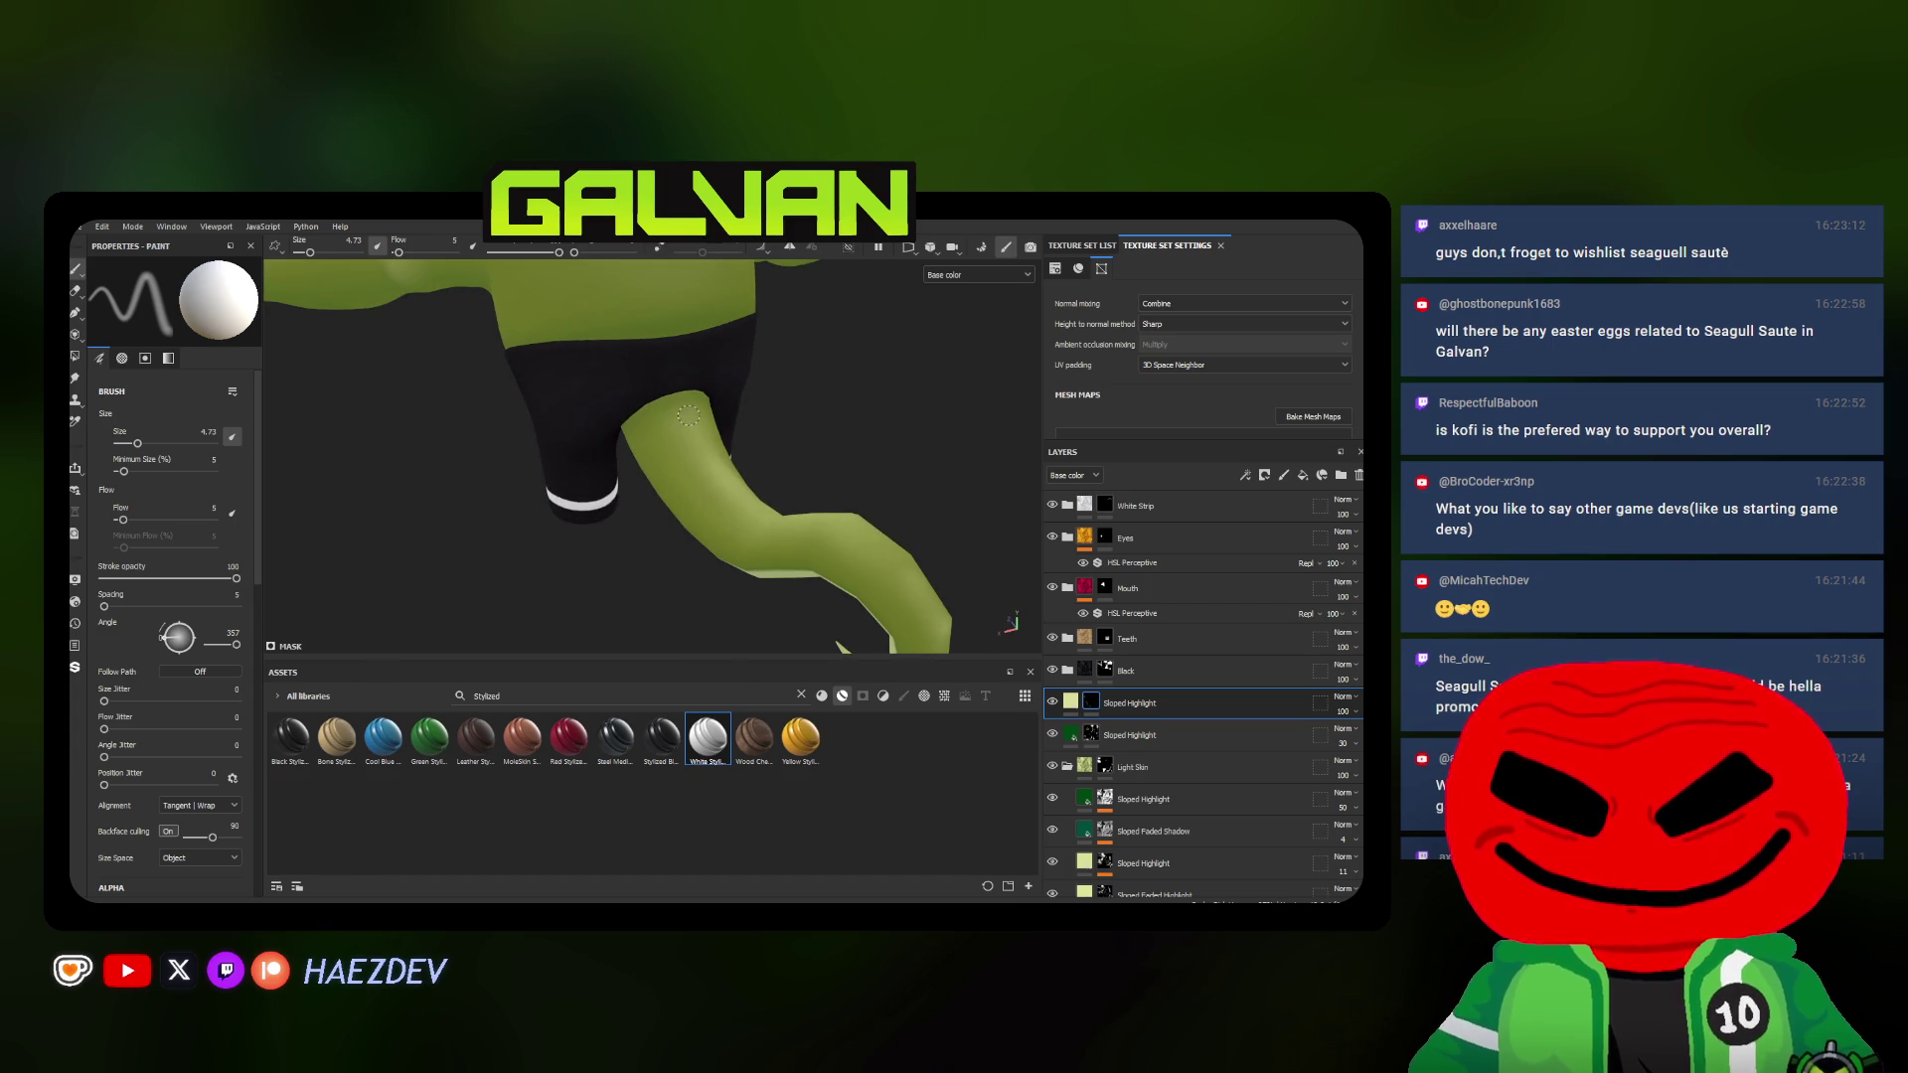
pyautogui.keyDown('ctrl'); pyautogui.moveTo(689, 410); pyautogui.dragTo(716, 408, button='right'); pyautogui.keyUp('ctrl')
pyautogui.keyDown('alt'); pyautogui.moveTo(689, 409); pyautogui.dragTo(698, 447); pyautogui.keyUp('alt')
pyautogui.keyDown('ctrl'); pyautogui.moveTo(697, 447); pyautogui.dragTo(706, 460, button='right'); pyautogui.keyUp('ctrl')
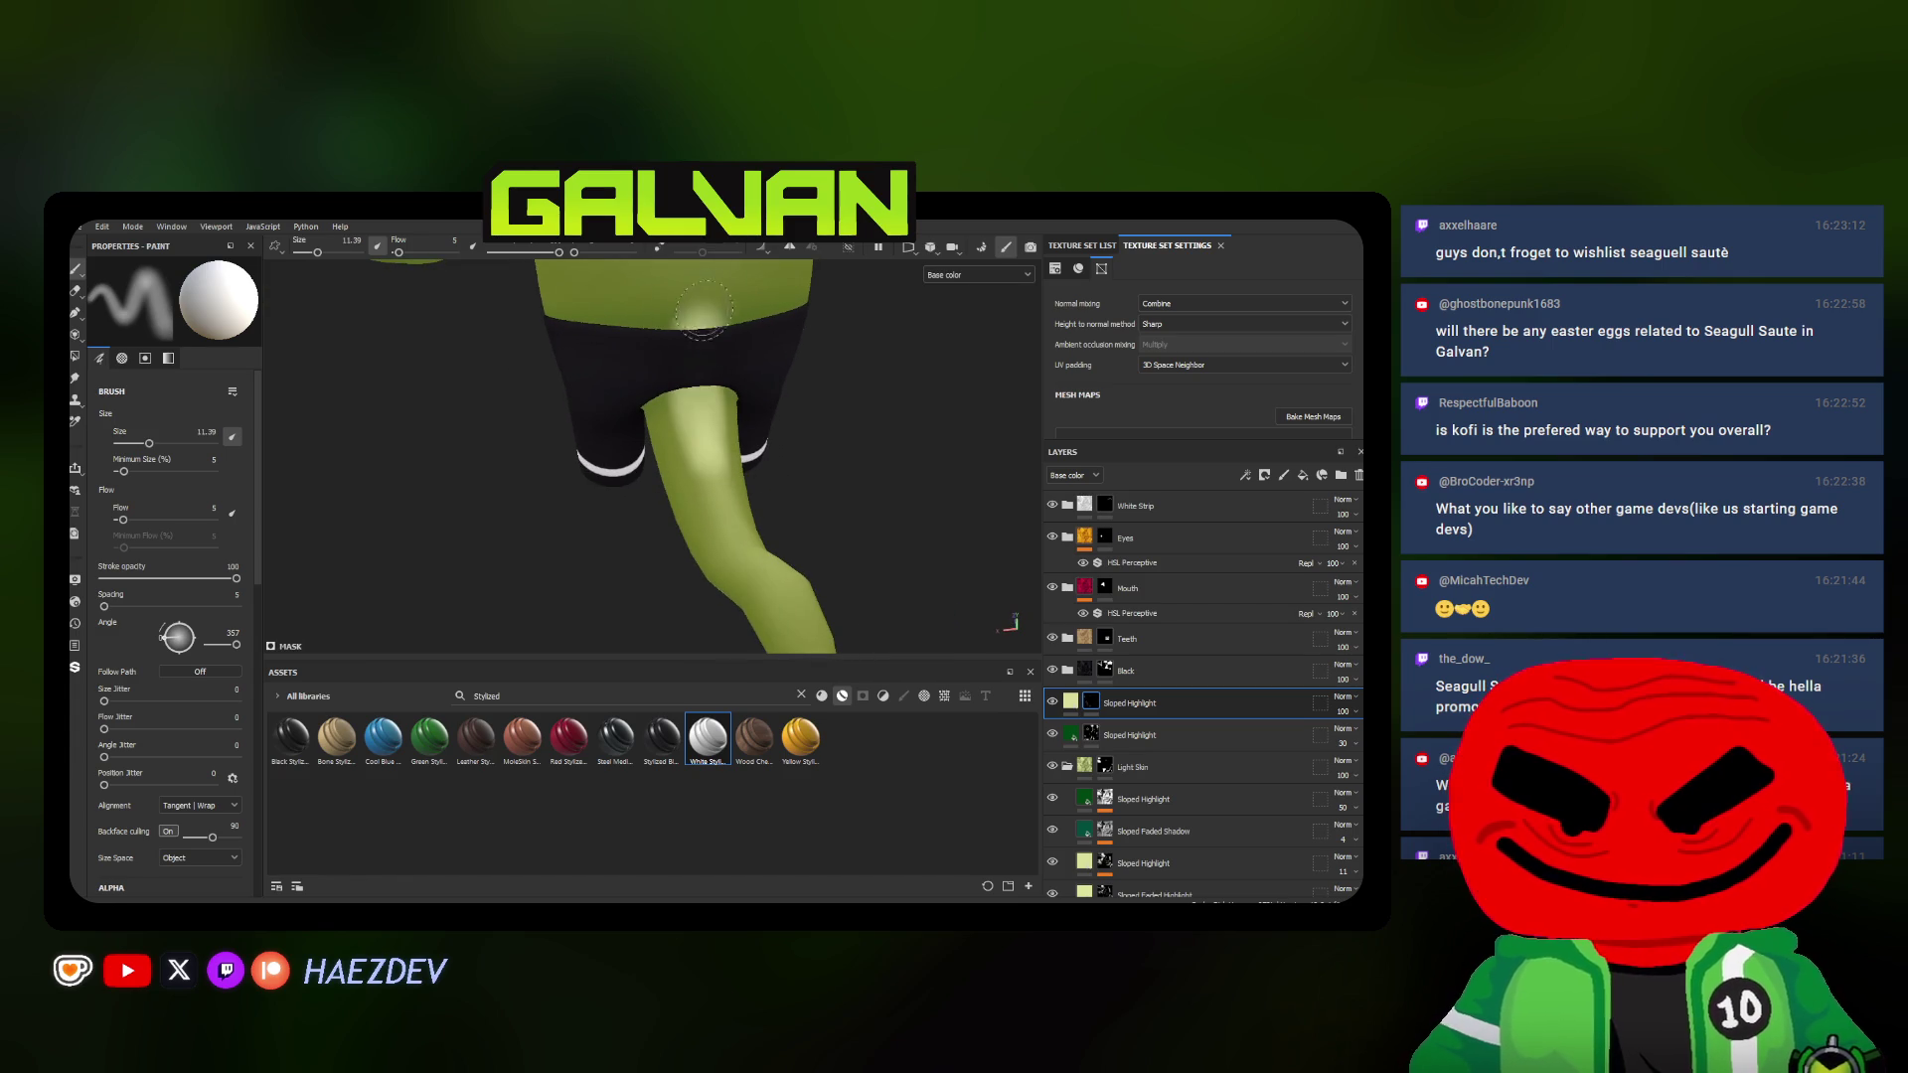
pyautogui.keyDown('ctrl'); pyautogui.moveTo(703, 464); pyautogui.dragTo(702, 483); pyautogui.keyUp('ctrl')
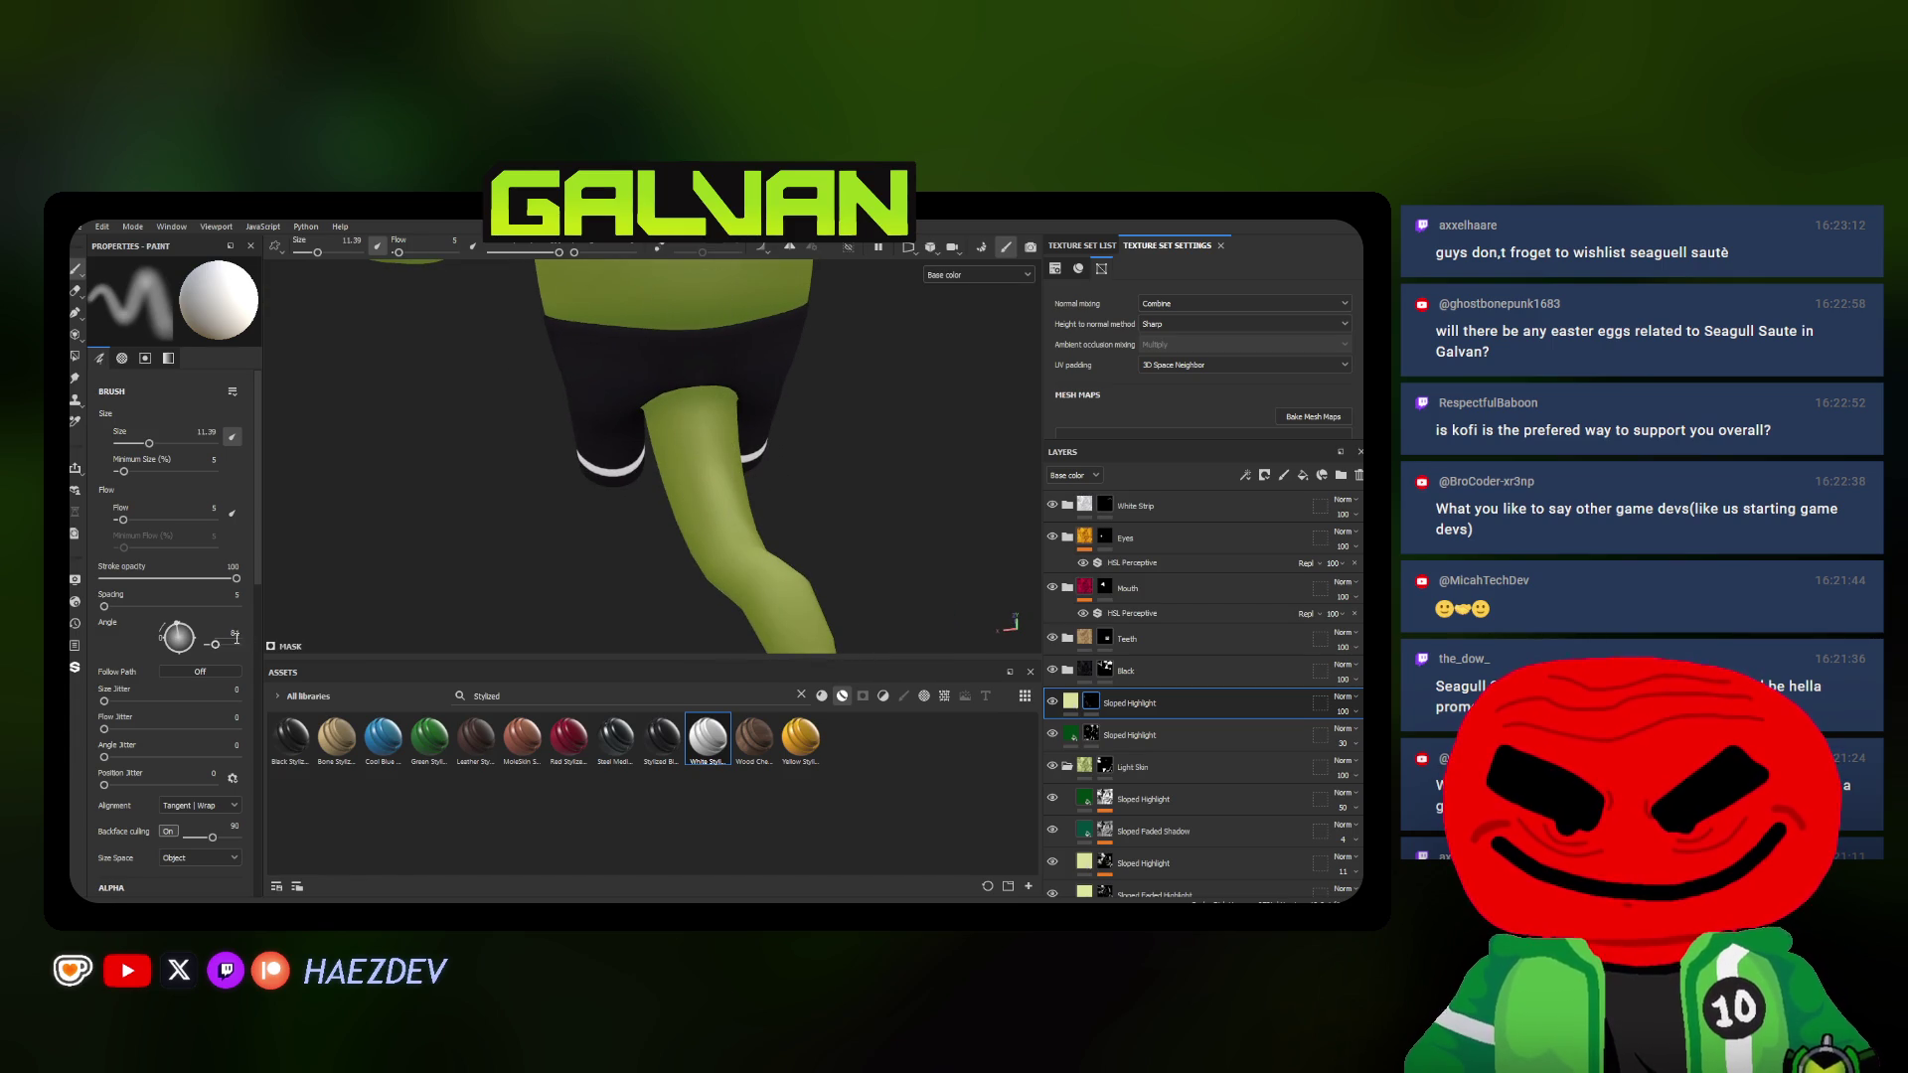
pyautogui.moveTo(280, 595)
pyautogui.keyDown('alt'); pyautogui.mouseDown()
pyautogui.moveTo(596, 532)
pyautogui.moveTo(421, 499)
pyautogui.moveTo(716, 416)
pyautogui.moveTo(675, 438)
pyautogui.mouseUp(); pyautogui.keyUp('alt')
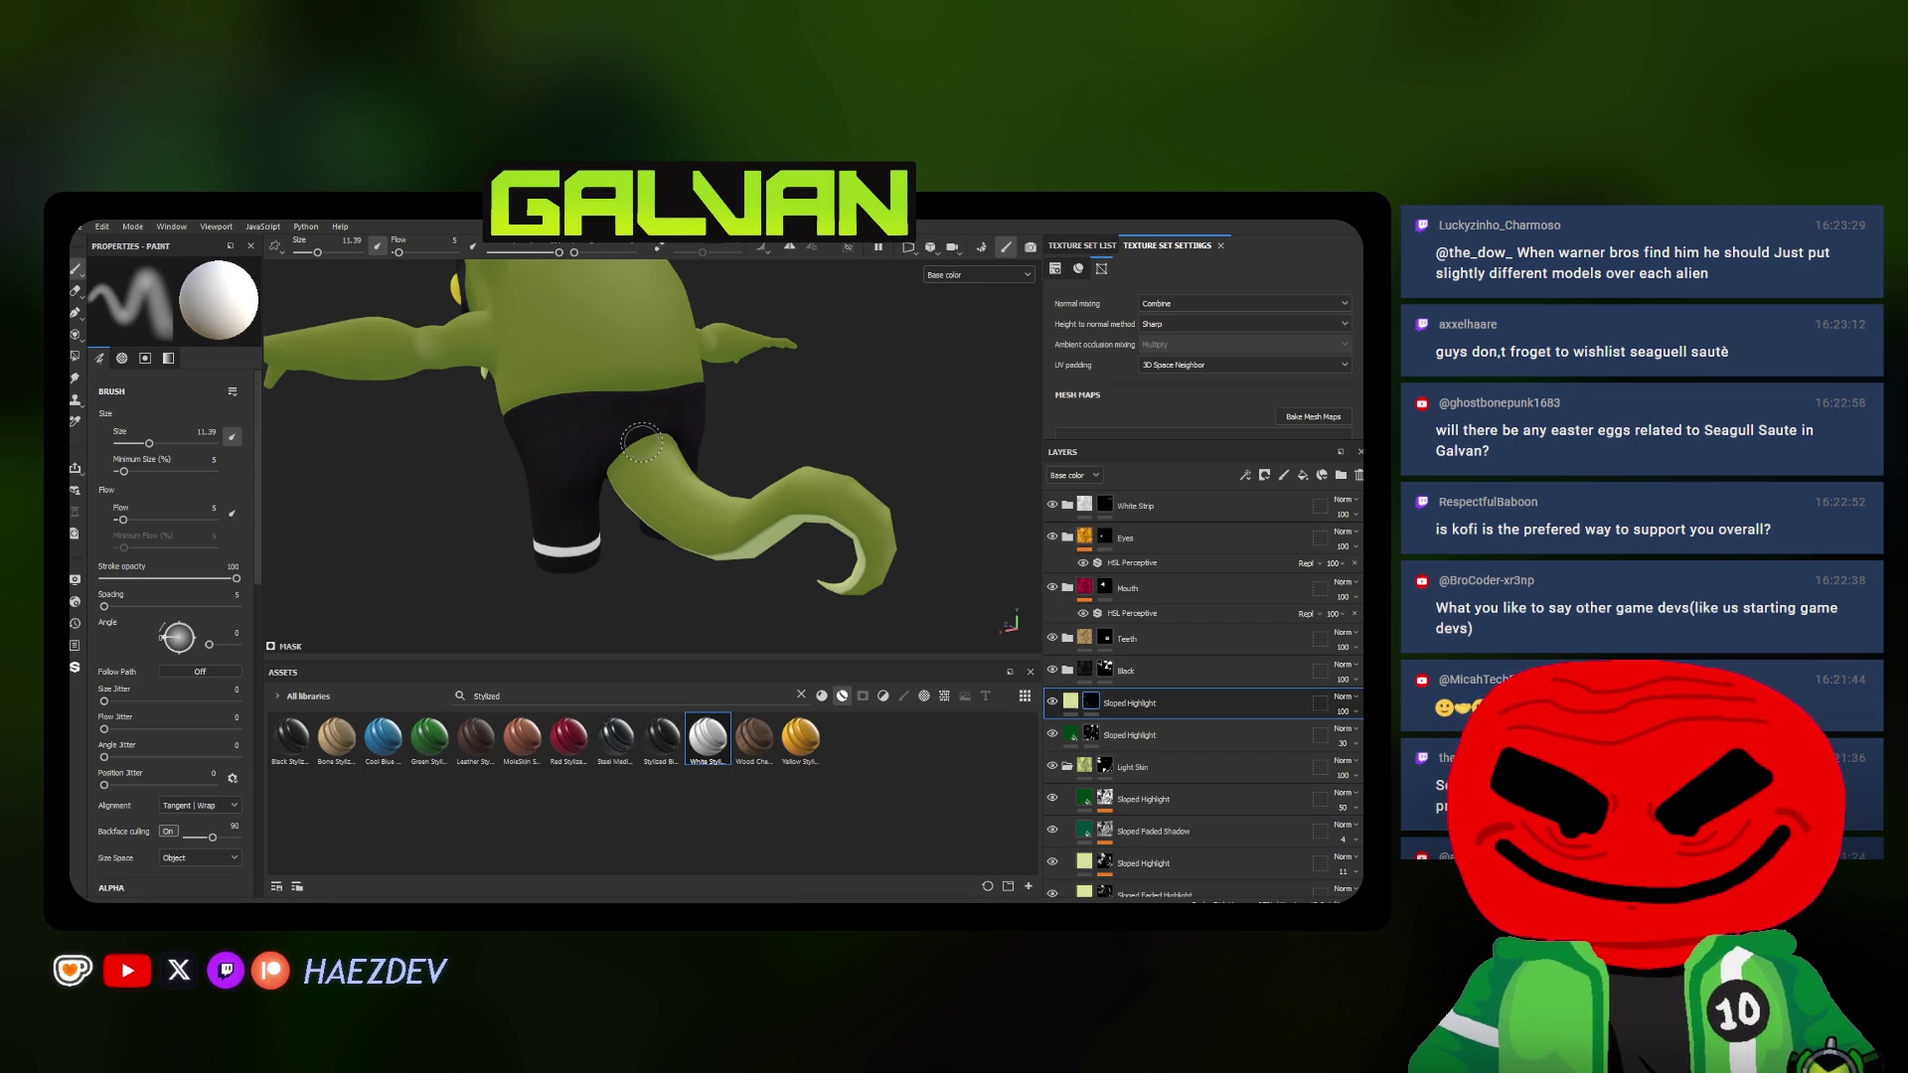
# Enlarge the paint brush to about 21 while reviewing the leg and tail side
pyautogui.moveTo(639, 443)
pyautogui.keyDown('alt'); pyautogui.mouseDown()
pyautogui.moveTo(646, 475)
pyautogui.moveTo(697, 452)
pyautogui.mouseUp(); pyautogui.keyUp('alt')
pyautogui.scroll(2, 646, 476)
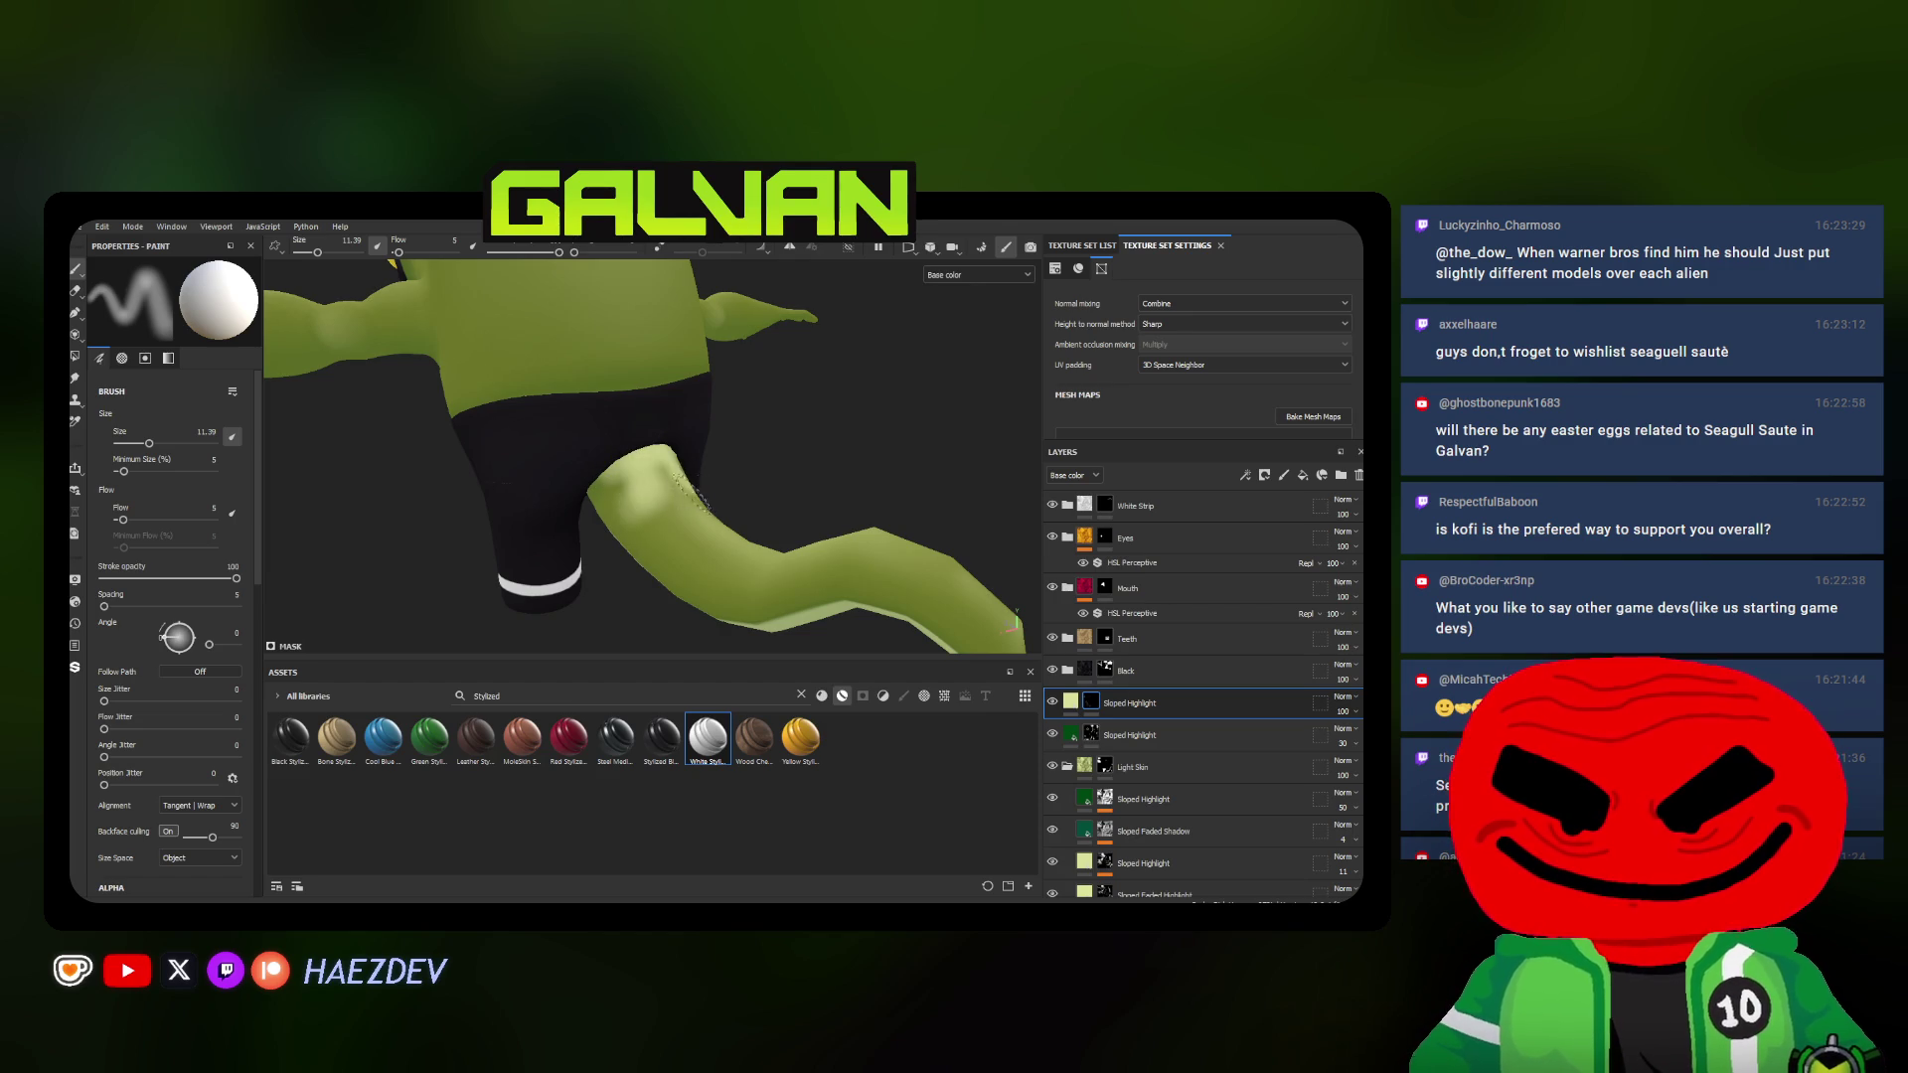
pyautogui.keyDown('alt'); pyautogui.moveTo(678, 493); pyautogui.dragTo(670, 537); pyautogui.keyUp('alt')
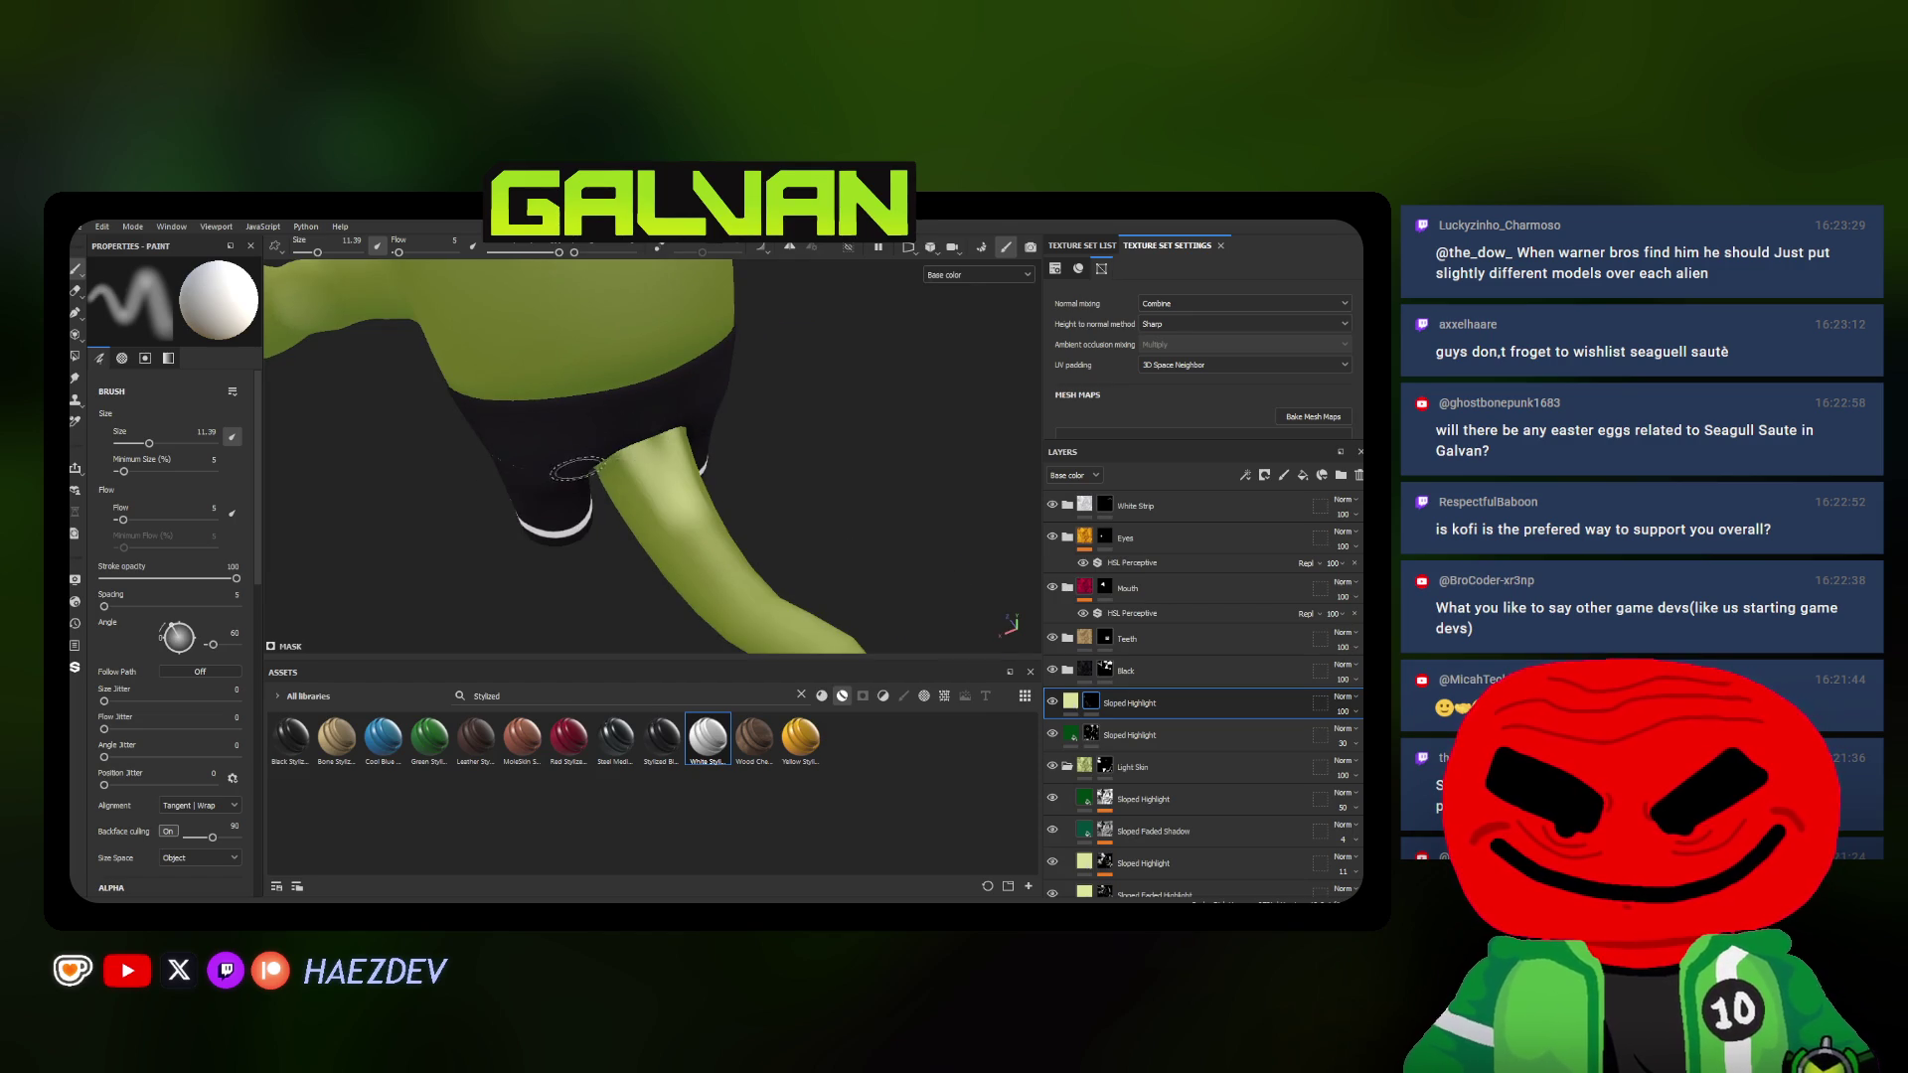
pyautogui.keyDown('alt'); pyautogui.moveTo(575, 471); pyautogui.dragTo(375, 513); pyautogui.keyUp('alt')
pyautogui.moveTo(641, 493)
pyautogui.keyDown('alt'); pyautogui.mouseDown()
pyautogui.moveTo(737, 465)
pyautogui.moveTo(672, 493)
pyautogui.mouseUp(); pyautogui.keyUp('alt')
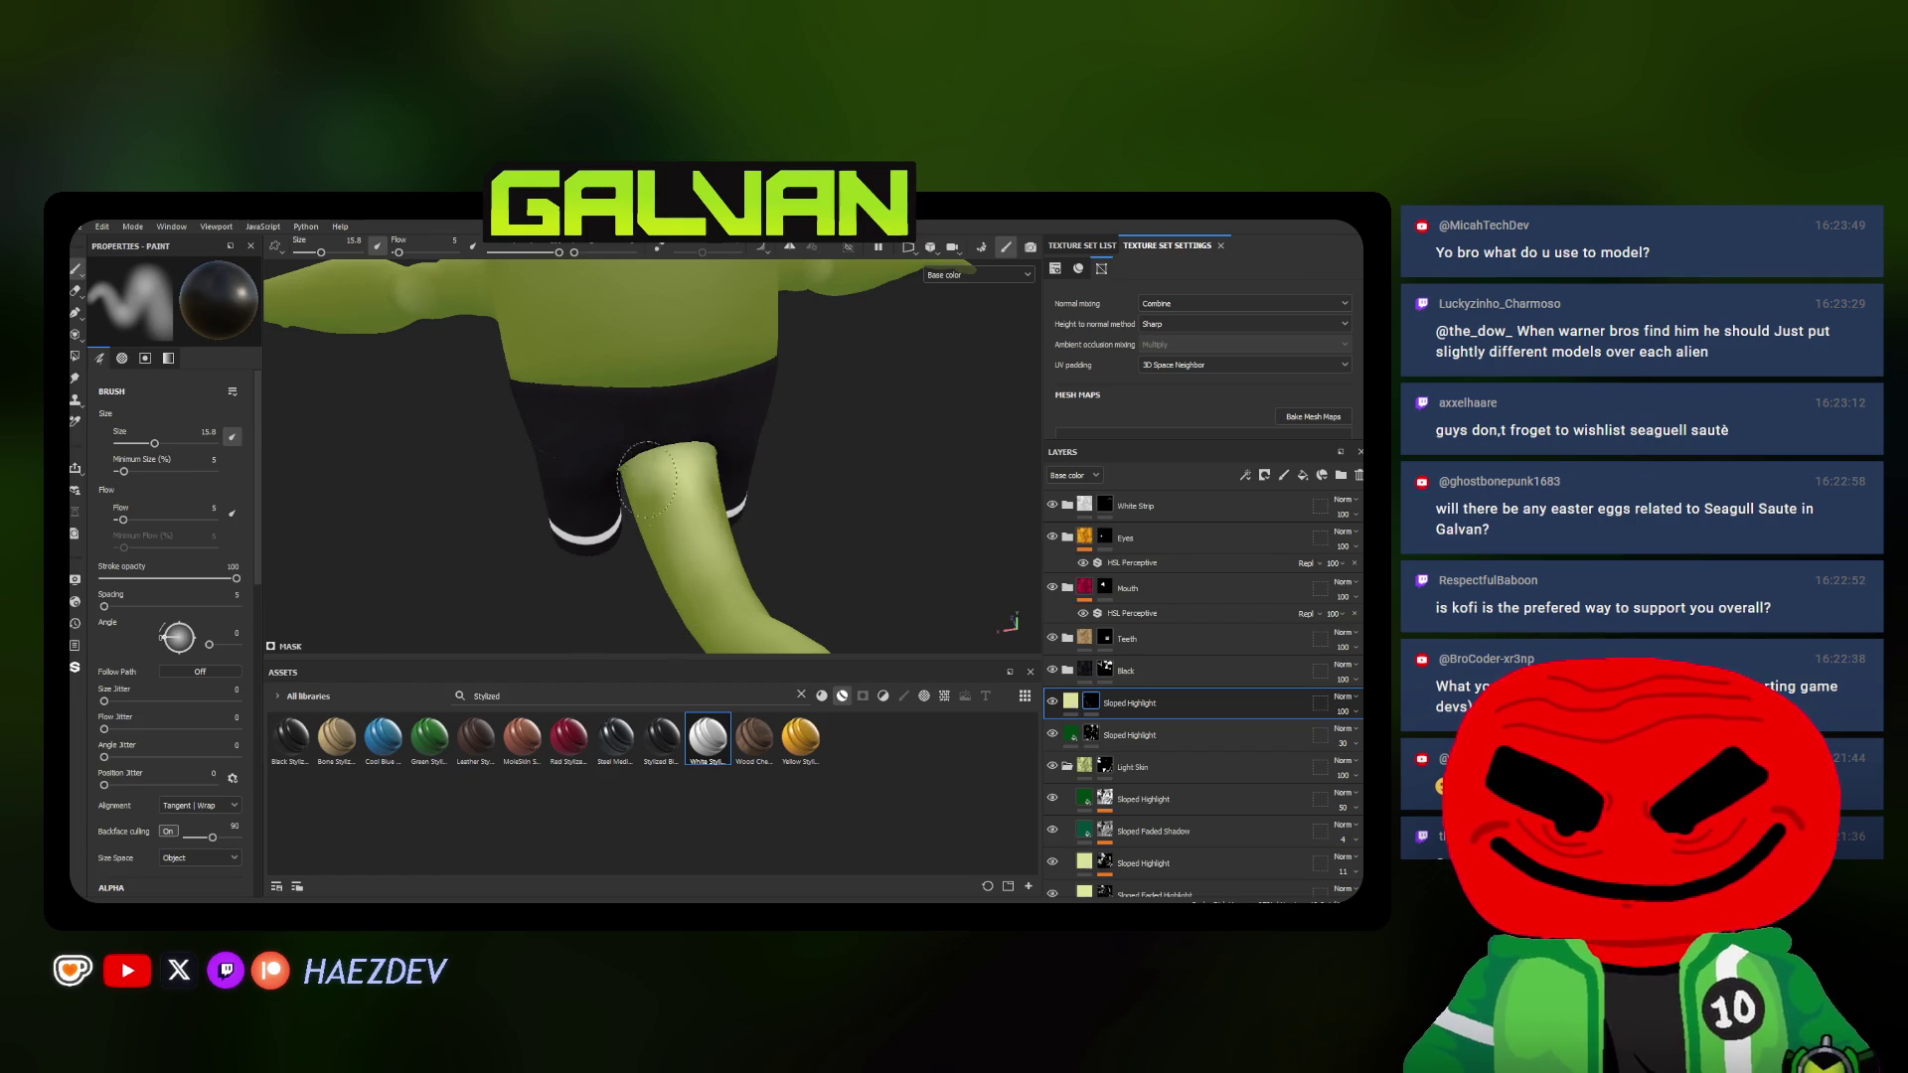
pyautogui.moveTo(603, 438)
pyautogui.keyDown('alt'); pyautogui.mouseDown()
pyautogui.moveTo(672, 515)
pyautogui.moveTo(900, 474)
pyautogui.moveTo(753, 433)
pyautogui.moveTo(770, 448)
pyautogui.moveTo(615, 487)
pyautogui.mouseUp(); pyautogui.keyUp('alt')
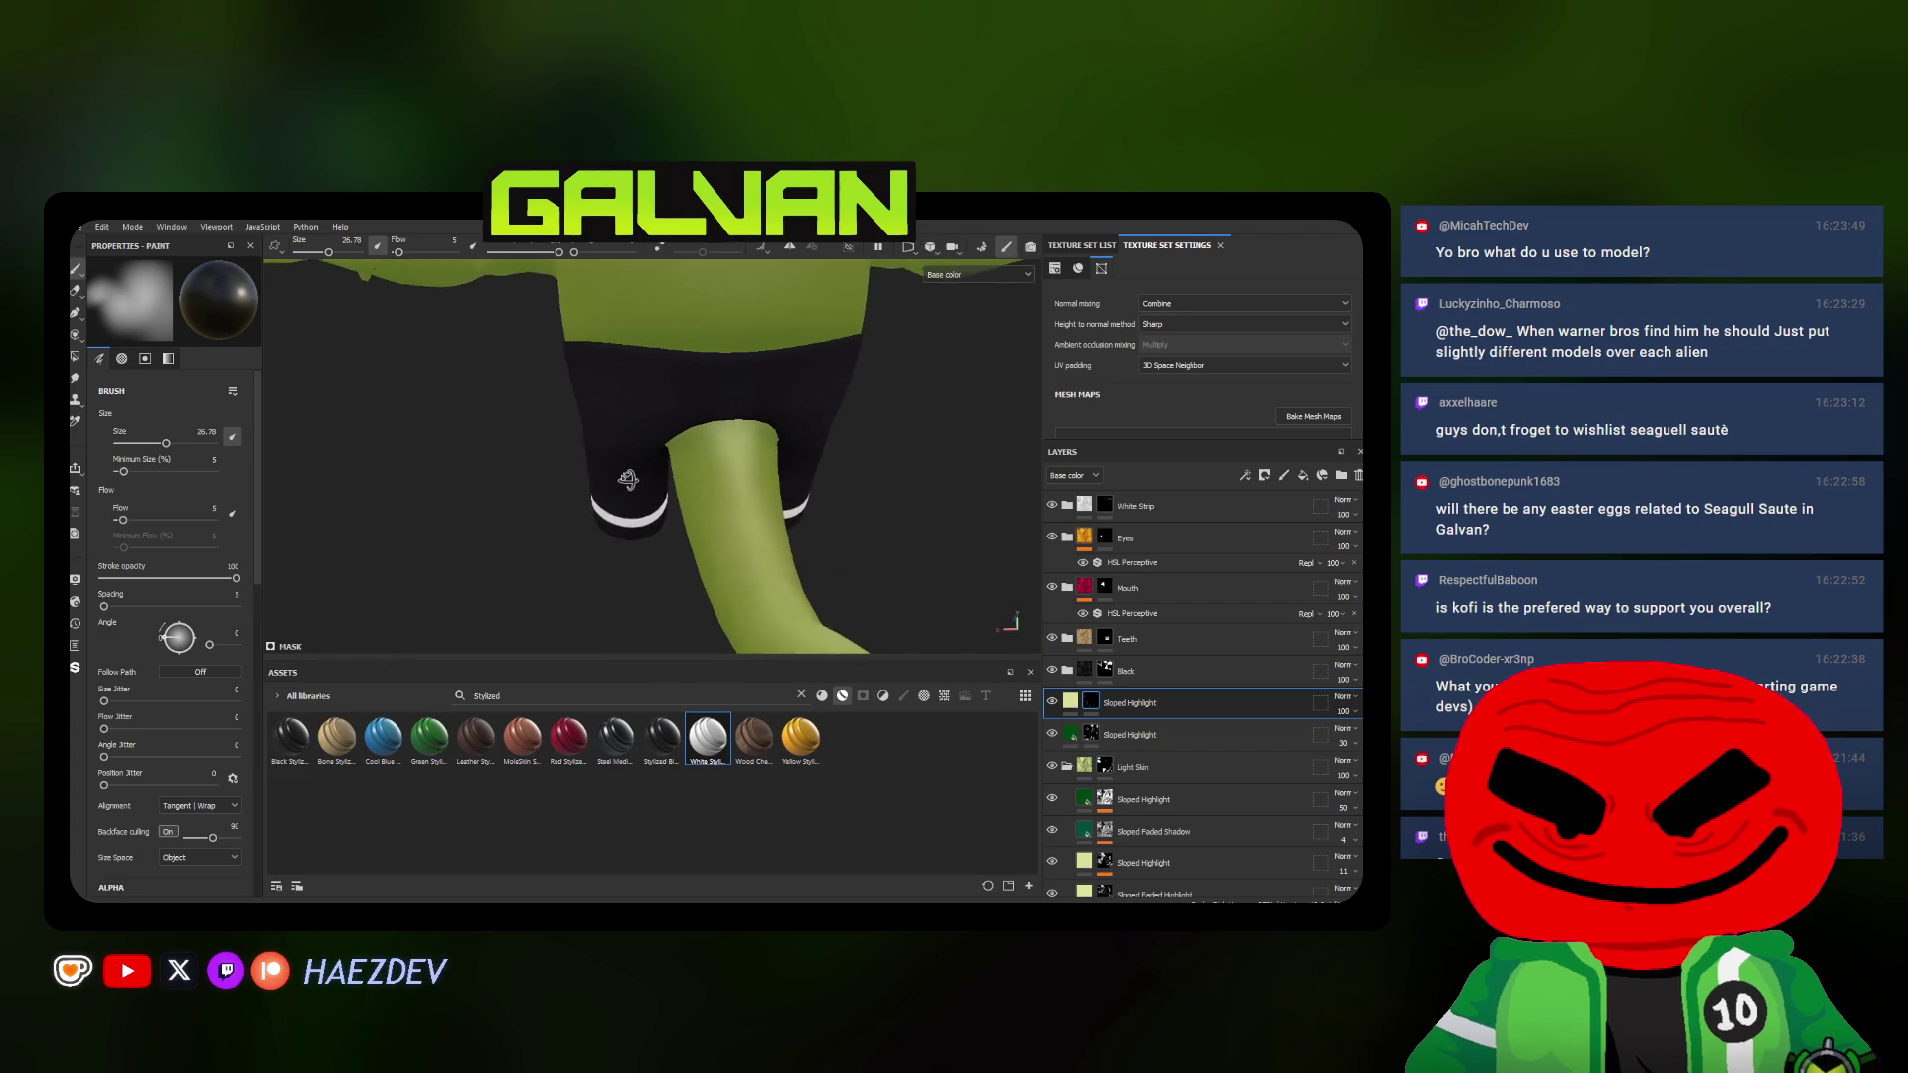
pyautogui.scroll(-5, 615, 486)
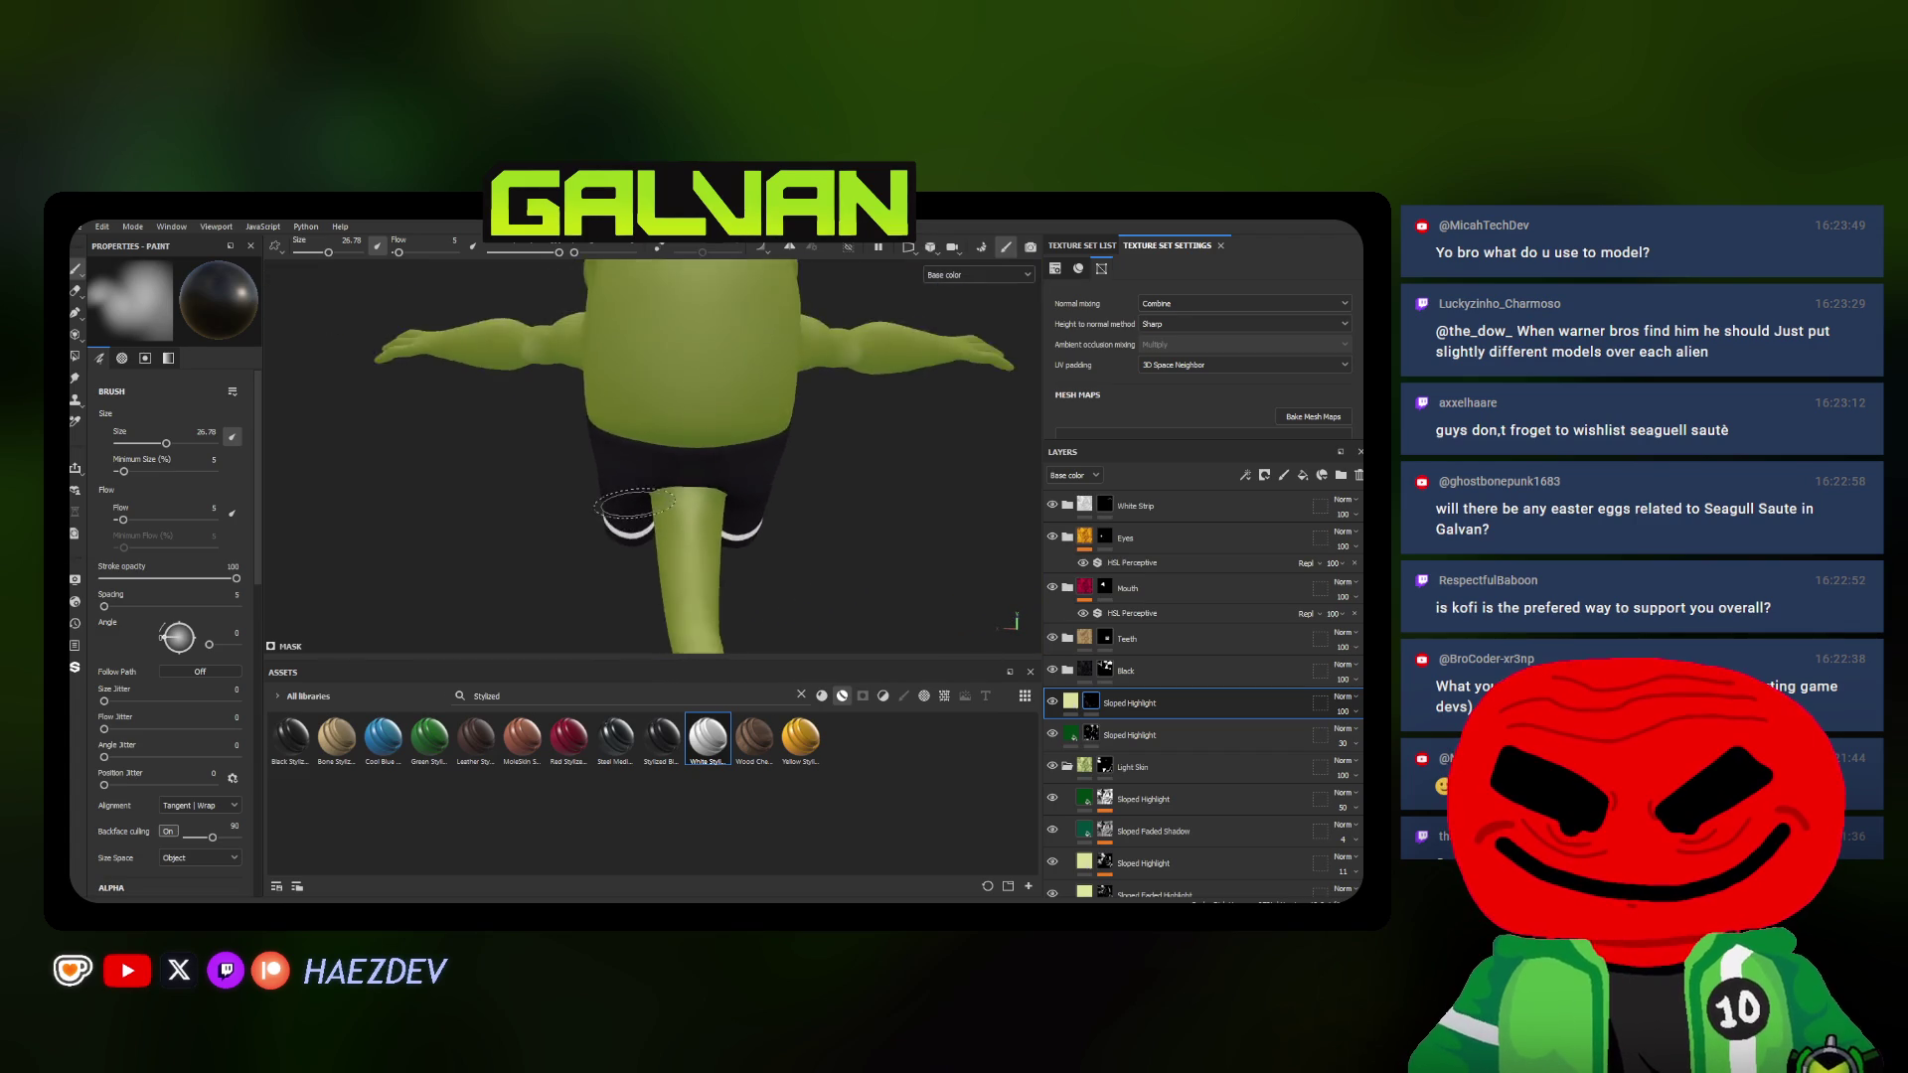
pyautogui.keyDown('alt'); pyautogui.moveTo(614, 486); pyautogui.dragTo(787, 495); pyautogui.keyUp('alt')
pyautogui.scroll(5, 651, 492)
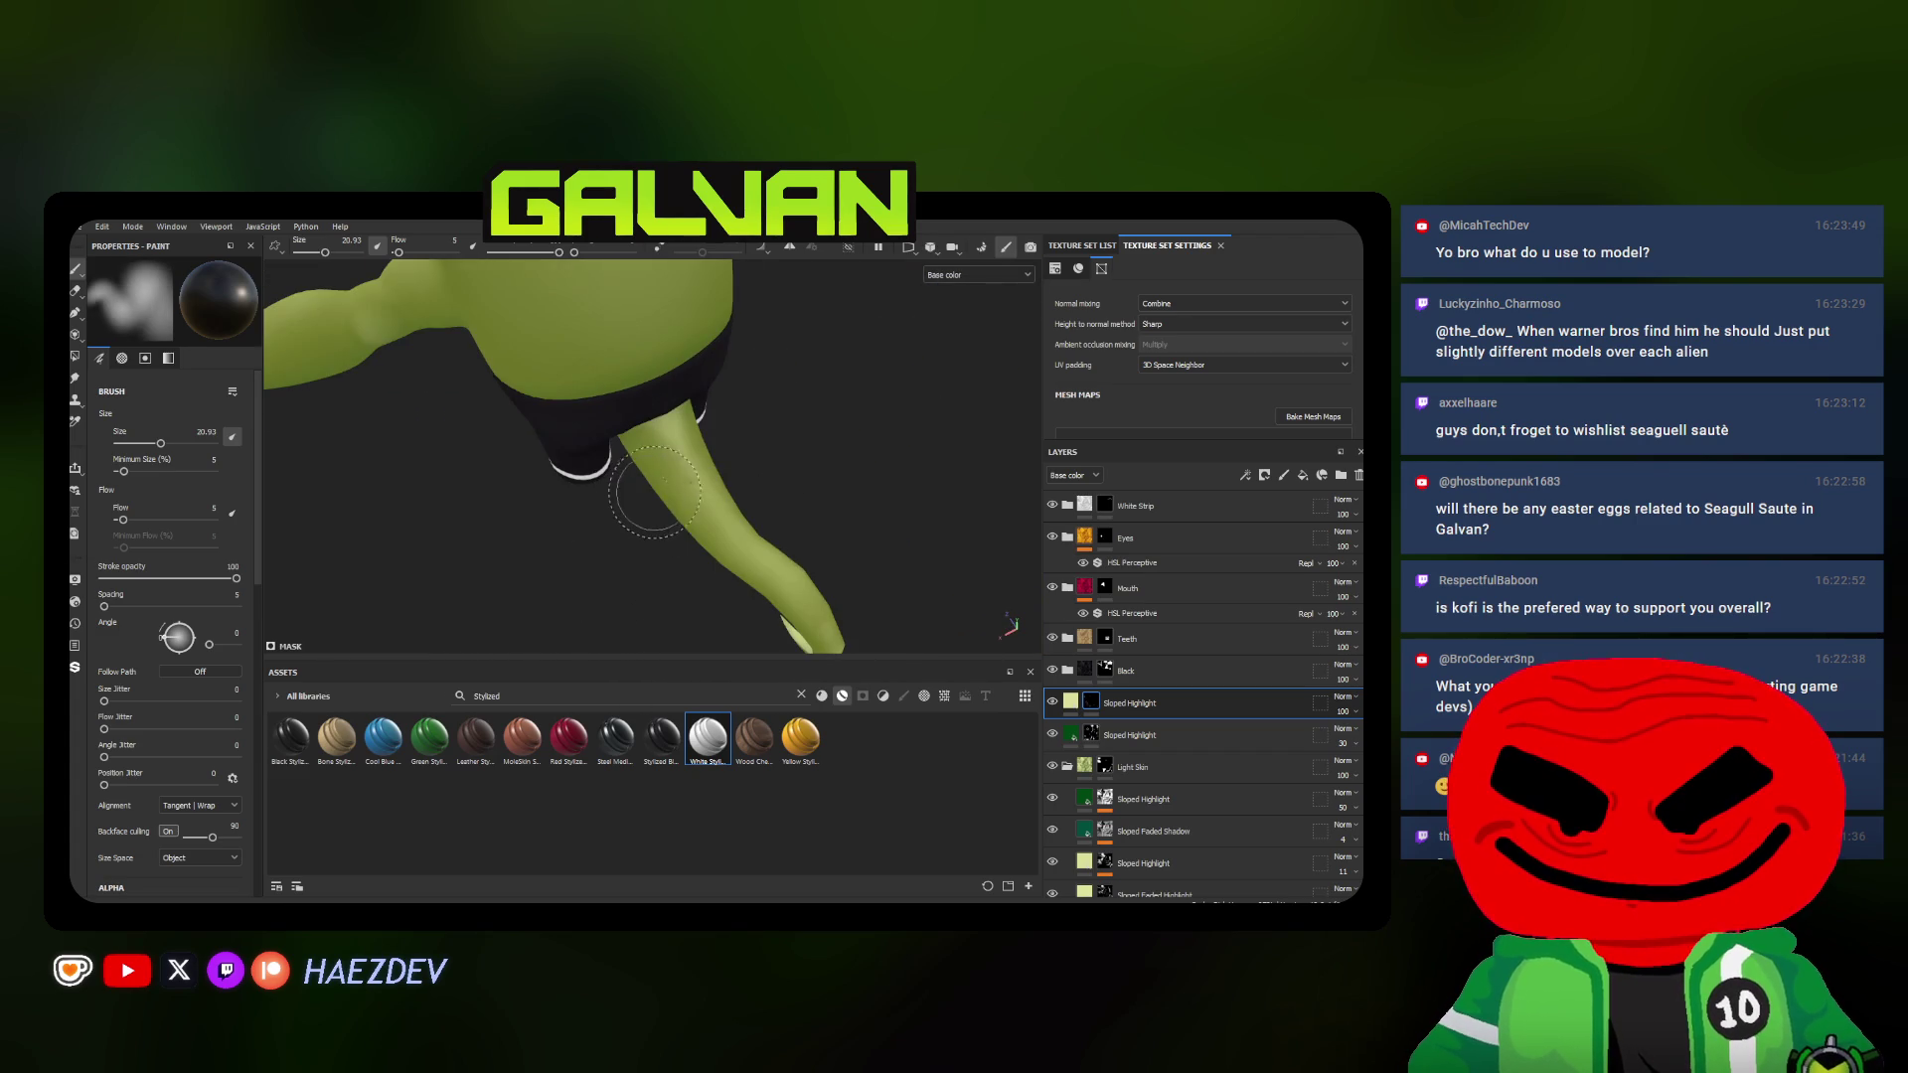
pyautogui.moveTo(658, 426)
pyautogui.keyDown('alt'); pyautogui.mouseDown()
pyautogui.moveTo(572, 466)
pyautogui.moveTo(663, 493)
pyautogui.mouseUp(); pyautogui.keyUp('alt')
pyautogui.scroll(-5, 573, 466)
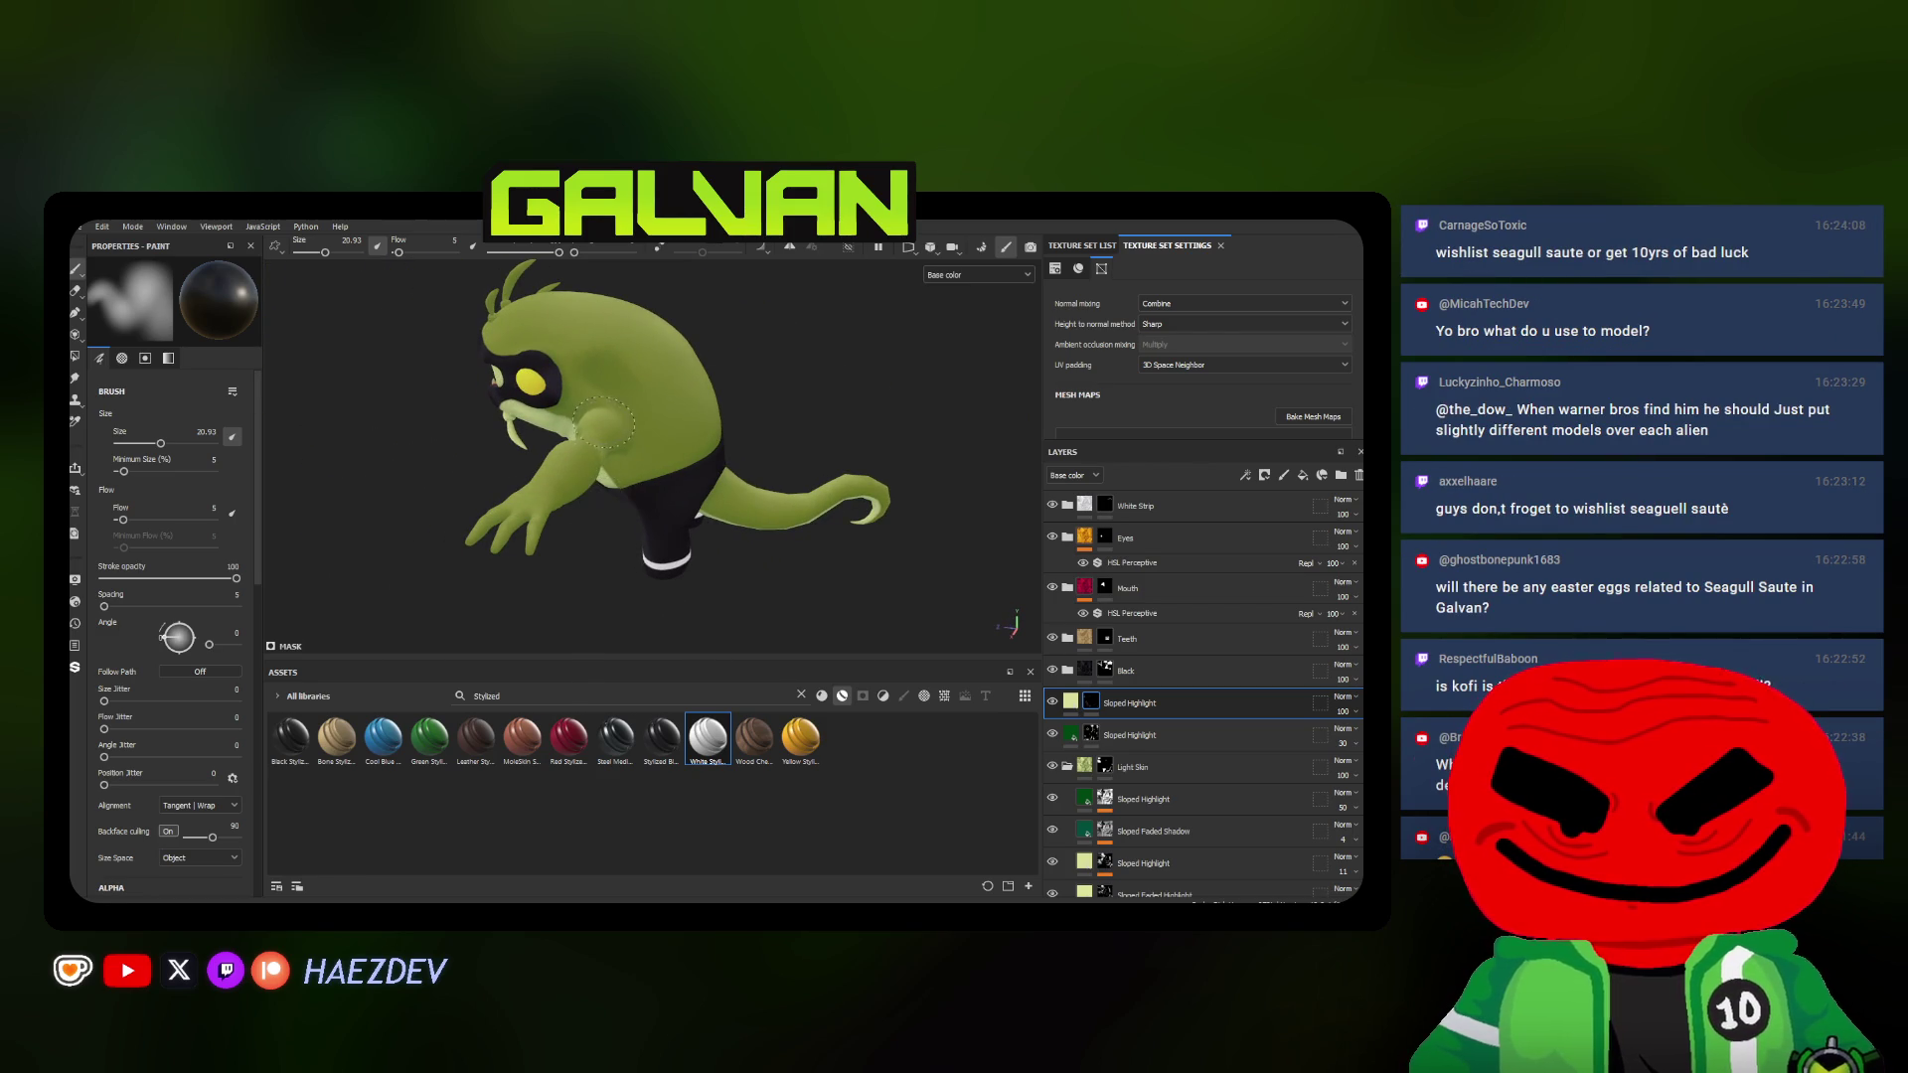
pyautogui.scroll(2, 605, 423)
pyautogui.scroll(3, 586, 366)
# Switch the viewport camera to a different rotation mode while orbiting the alien to the front
pyautogui.moveTo(636, 408)
pyautogui.keyDown('alt'); pyautogui.mouseDown()
pyautogui.moveTo(914, 435)
pyautogui.moveTo(859, 490)
pyautogui.moveTo(403, 467)
pyautogui.moveTo(471, 520)
pyautogui.moveTo(851, 498)
pyautogui.moveTo(653, 514)
pyautogui.moveTo(831, 488)
pyautogui.mouseUp(); pyautogui.keyUp('alt')
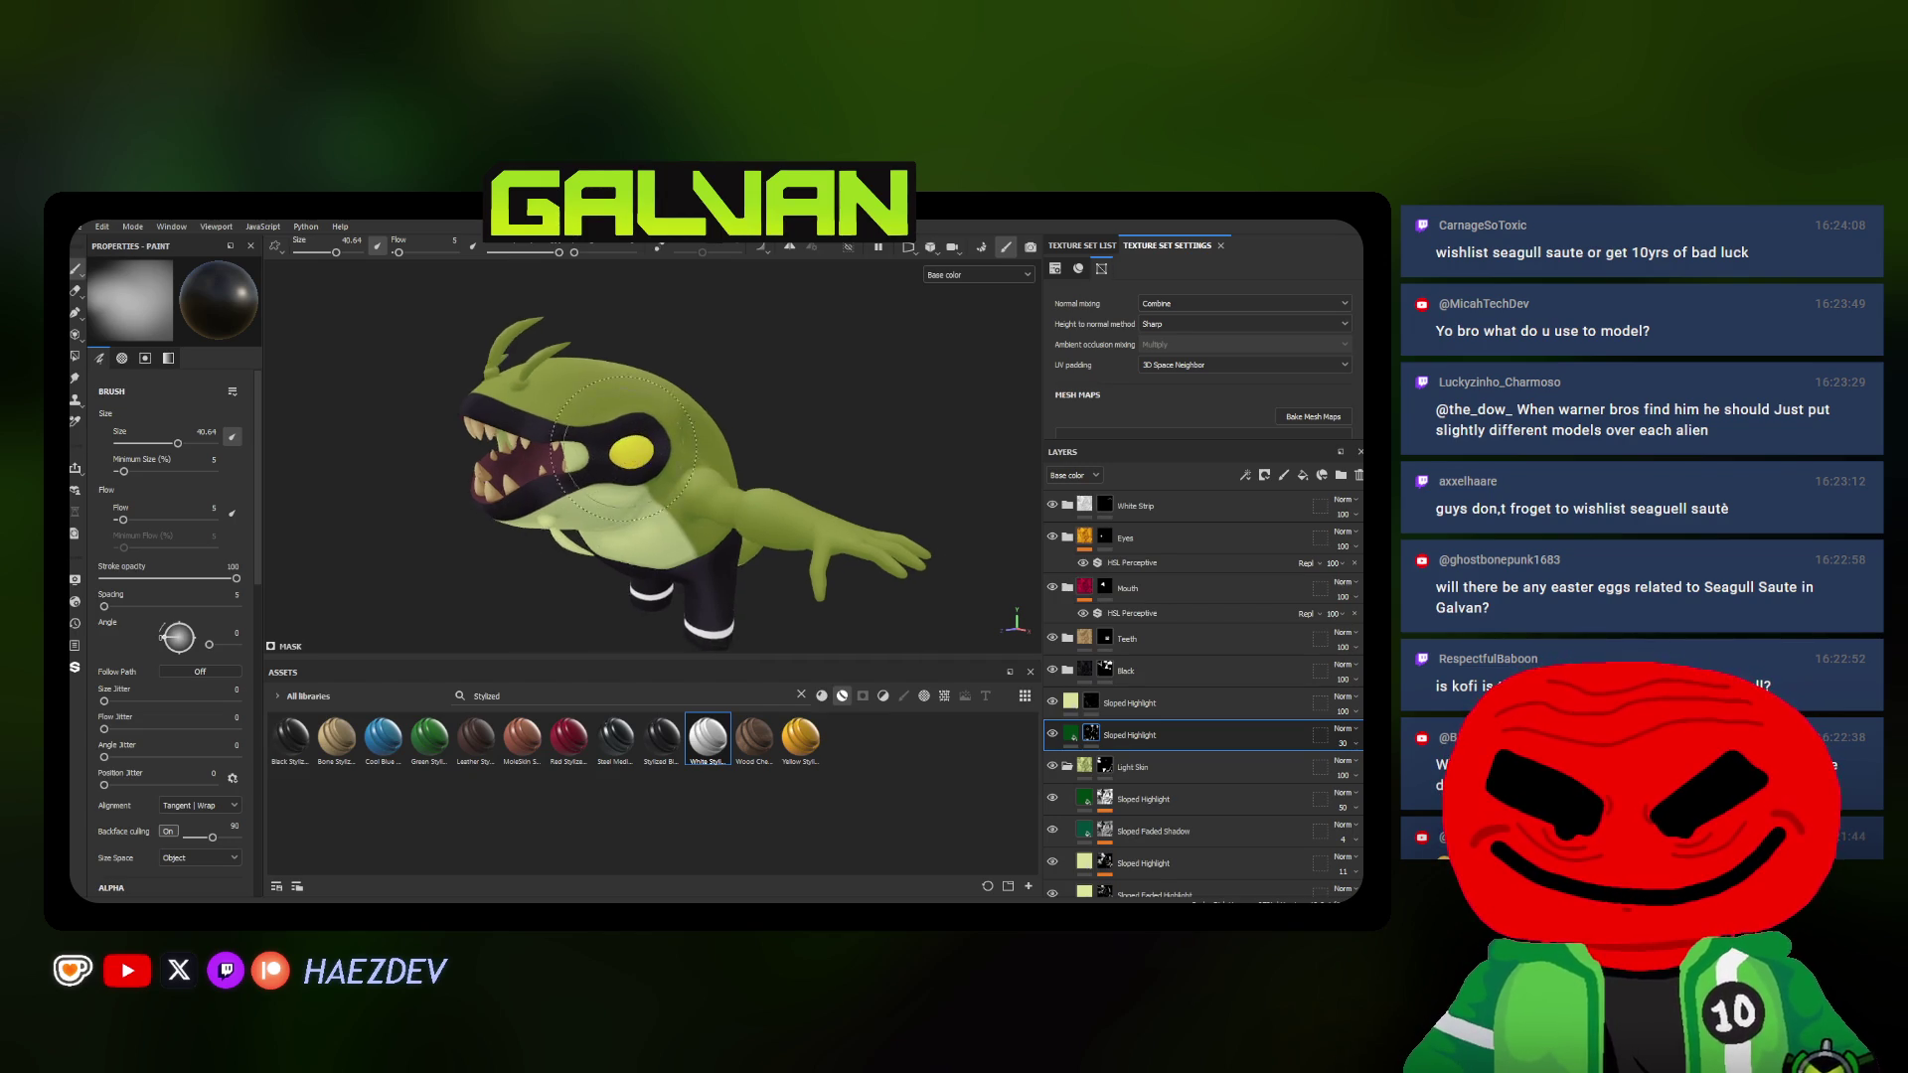
pyautogui.keyDown('alt'); pyautogui.moveTo(659, 506); pyautogui.dragTo(768, 530); pyautogui.keyUp('alt')
pyautogui.scroll(-3, 774, 508)
pyautogui.scroll(-3, 772, 508)
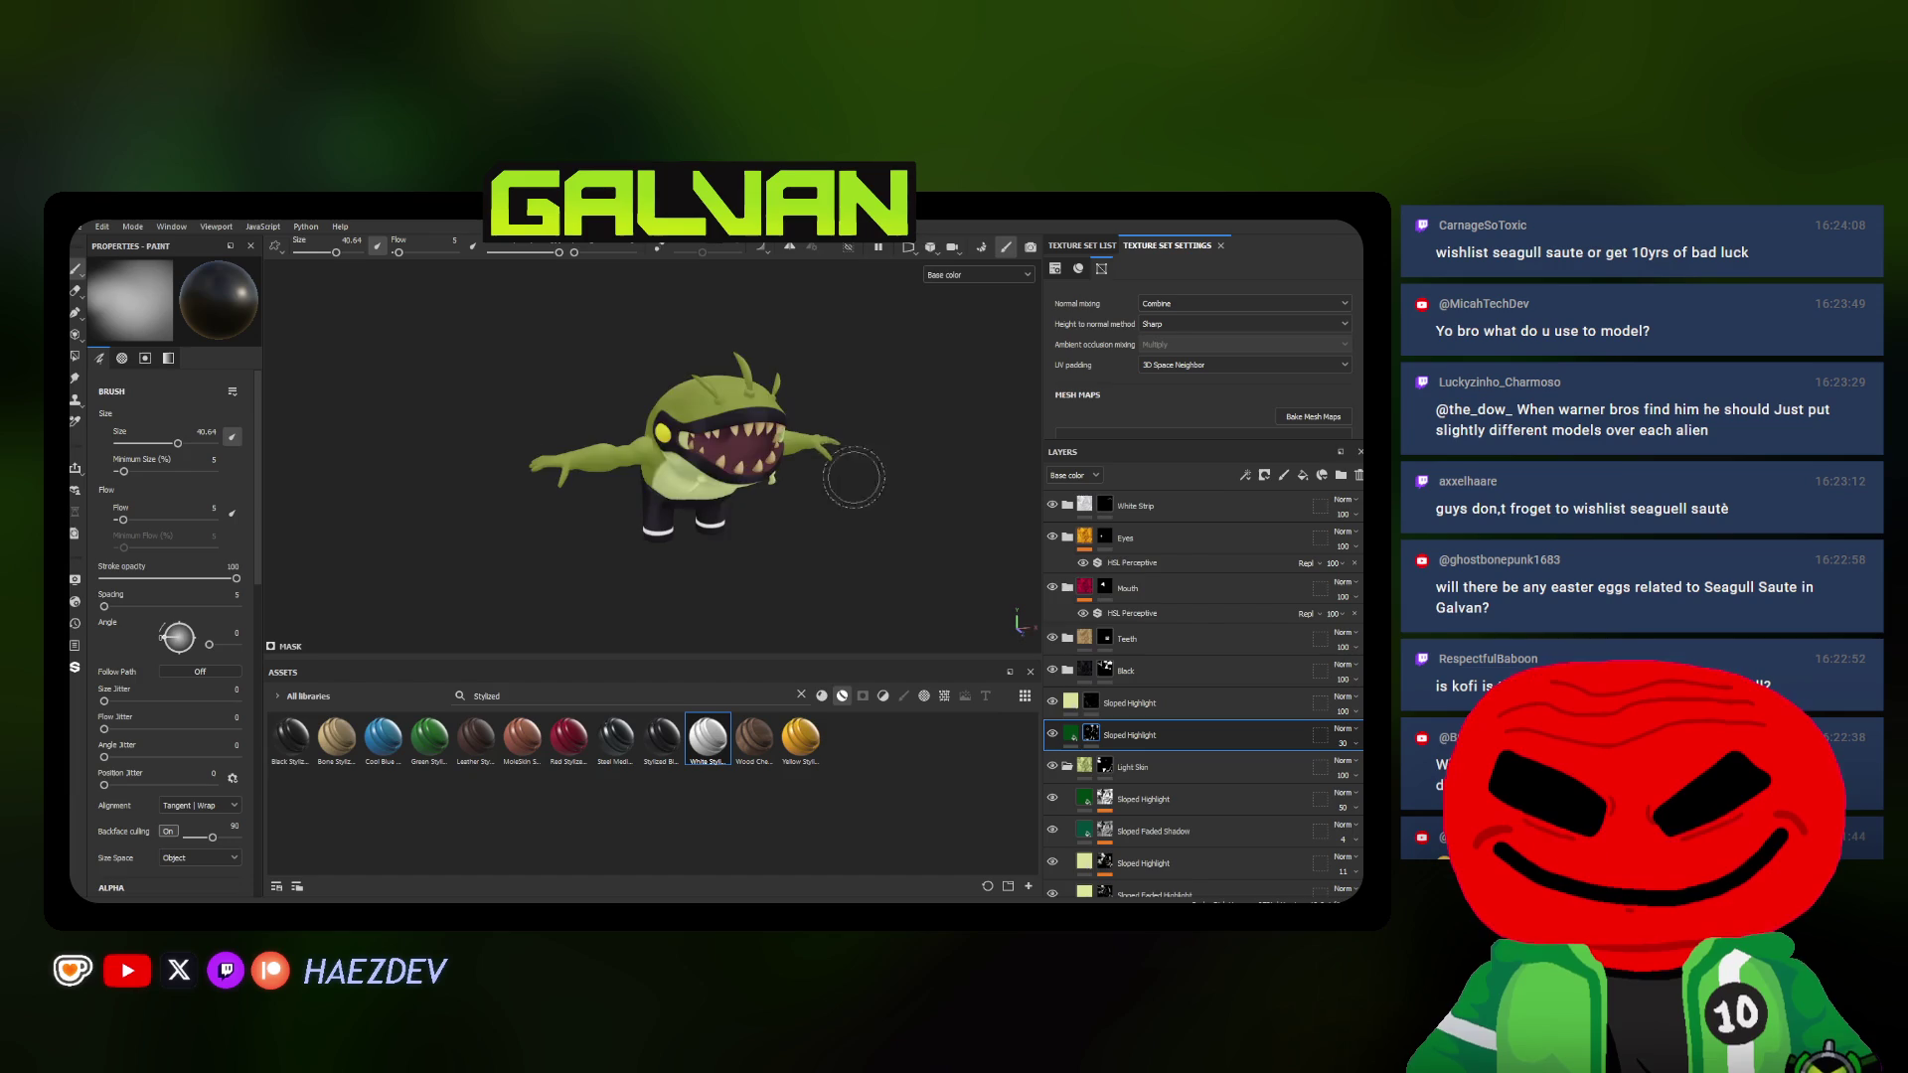
pyautogui.click(932, 247)
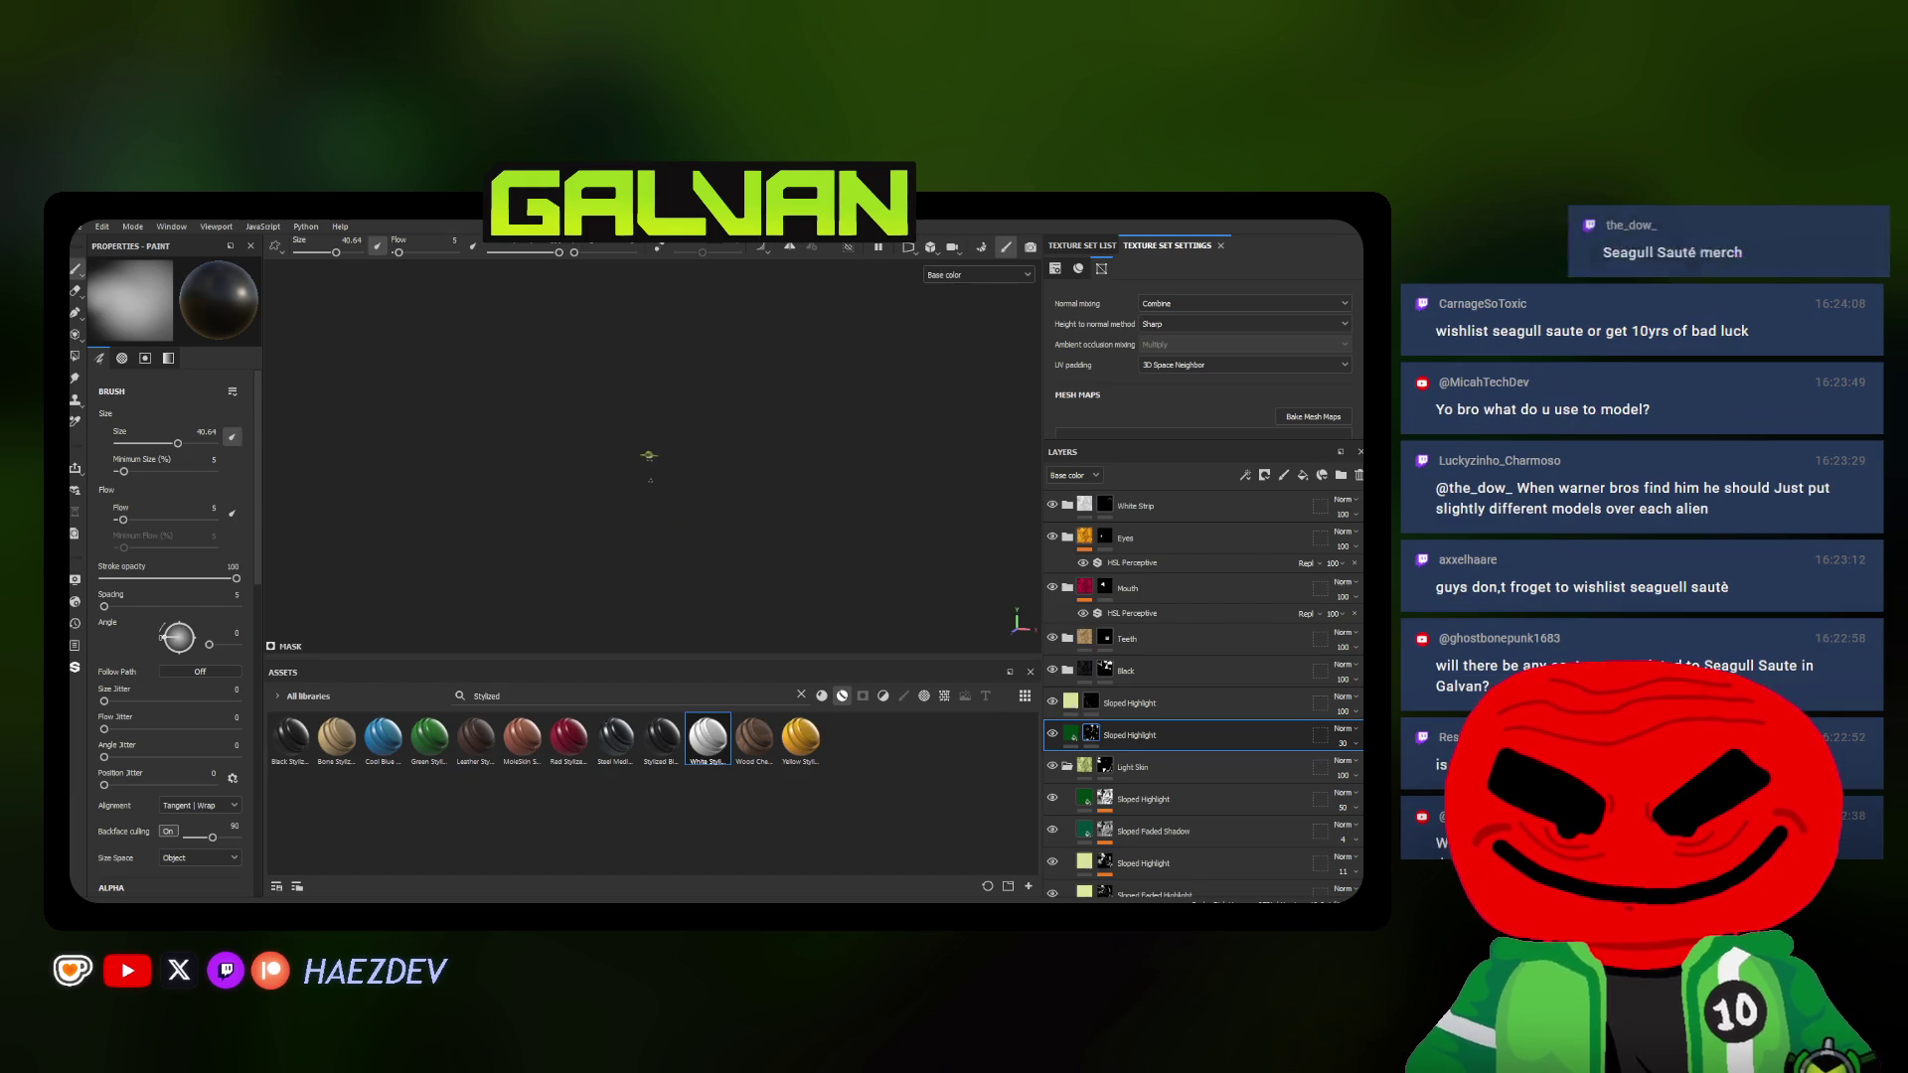
pyautogui.moveTo(647, 457)
pyautogui.keyDown('alt'); pyautogui.mouseDown()
pyautogui.moveTo(584, 457)
pyautogui.moveTo(628, 439)
pyautogui.mouseUp(); pyautogui.keyUp('alt')
pyautogui.click(931, 248)
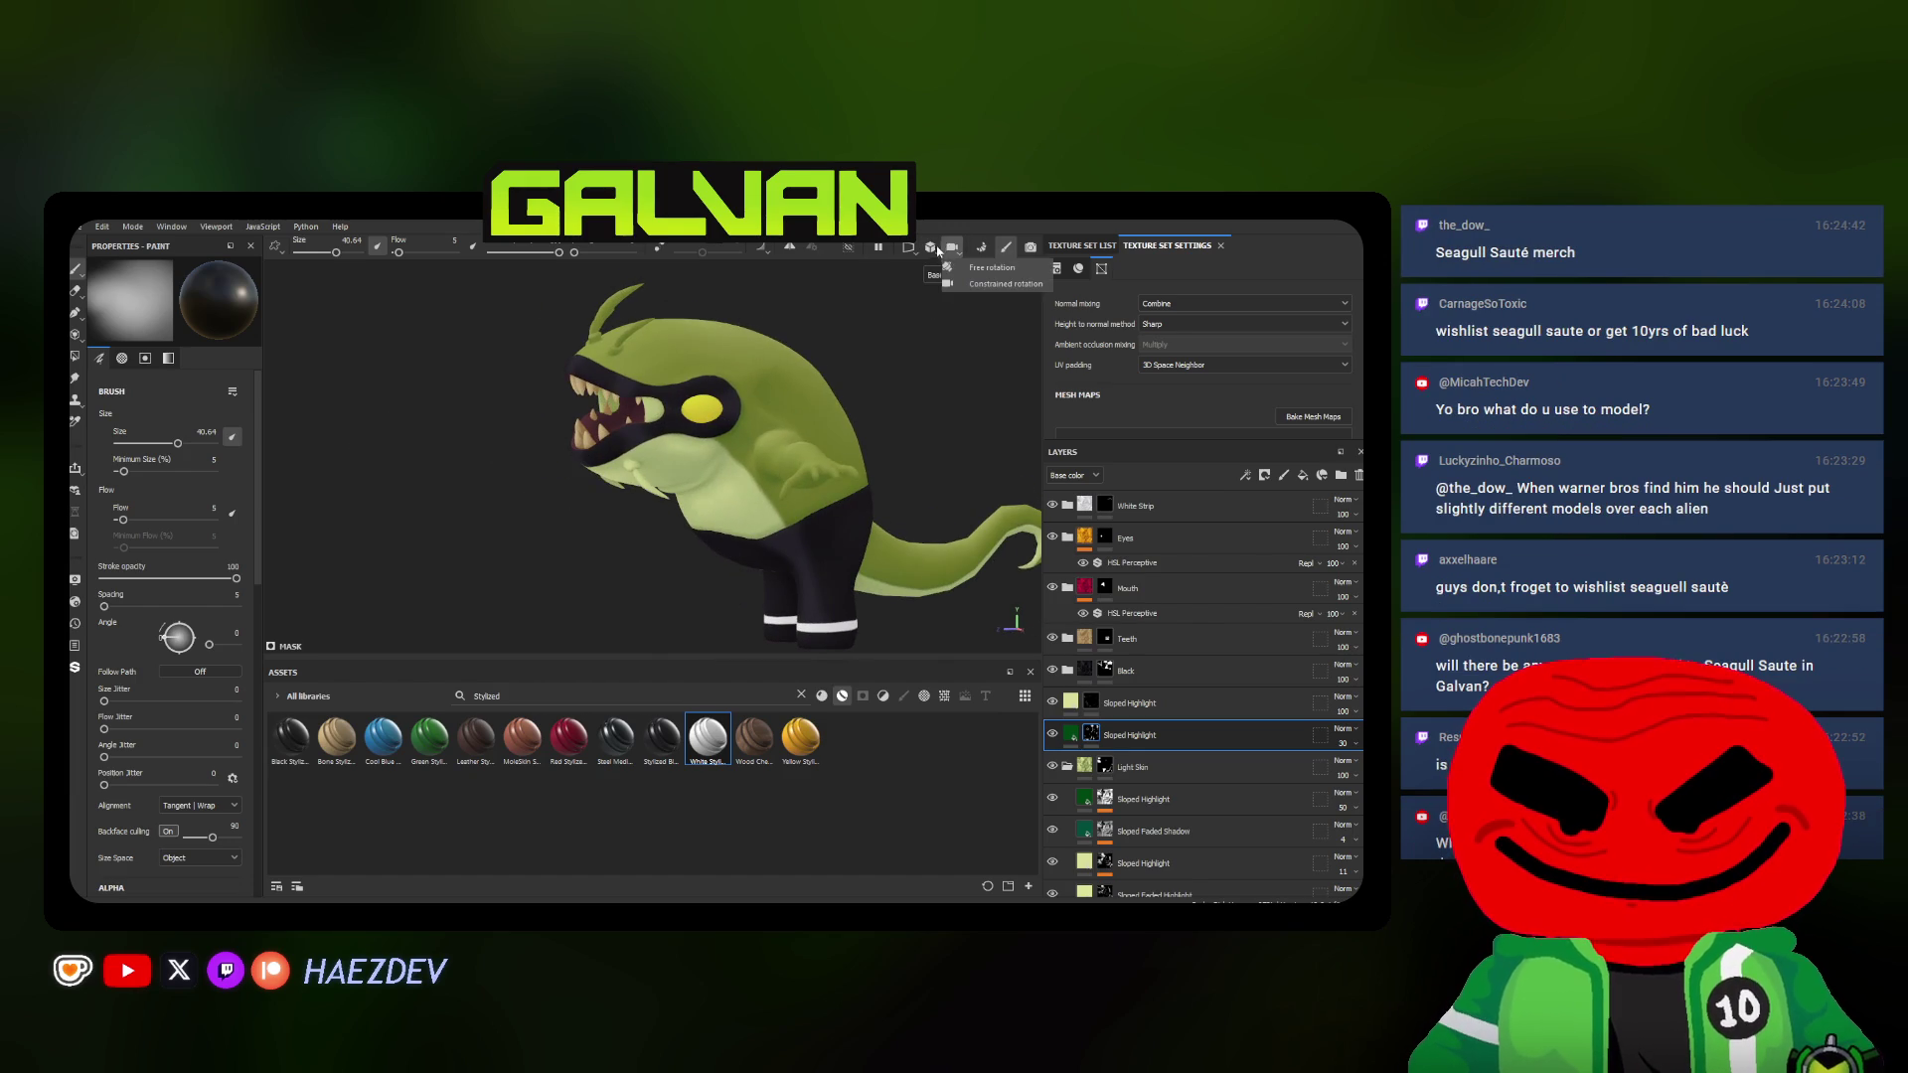
pyautogui.click(930, 249)
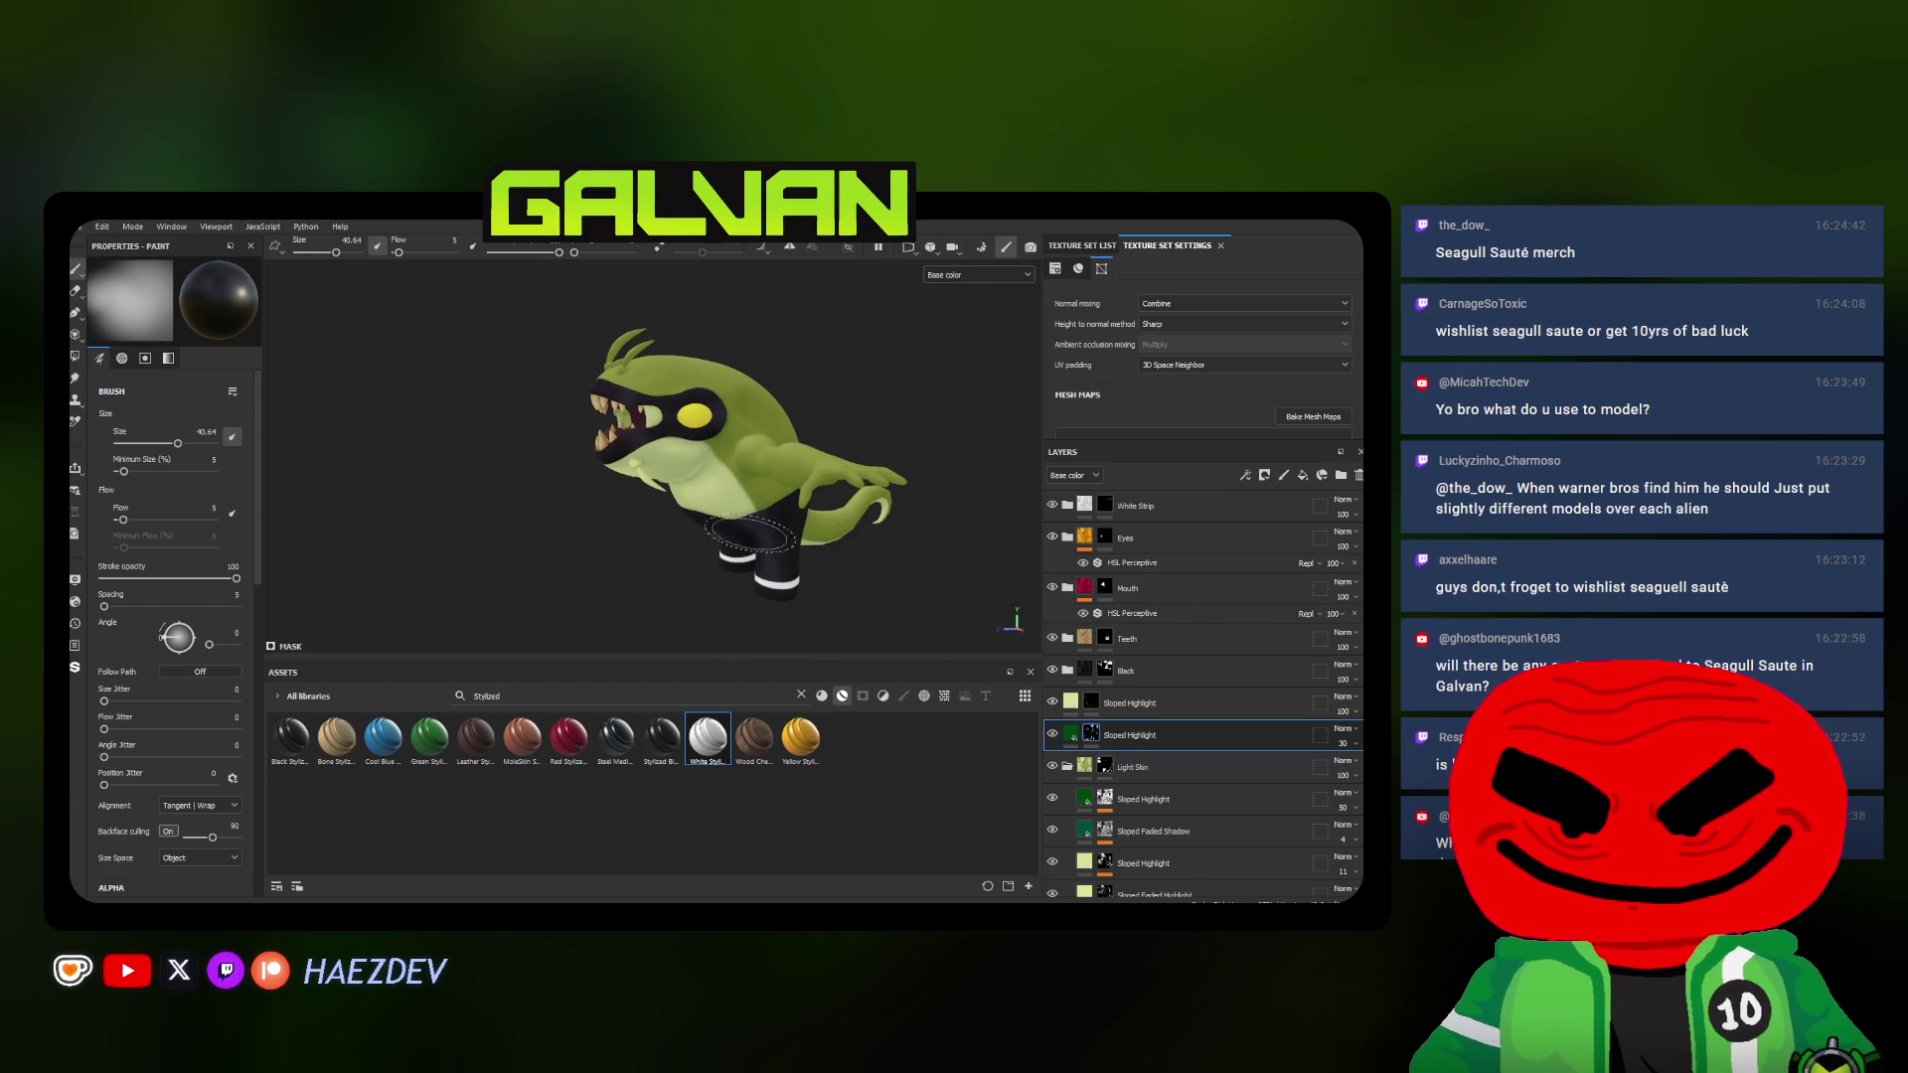
pyautogui.keyDown('alt'); pyautogui.moveTo(741, 528); pyautogui.dragTo(851, 477); pyautogui.keyUp('alt')
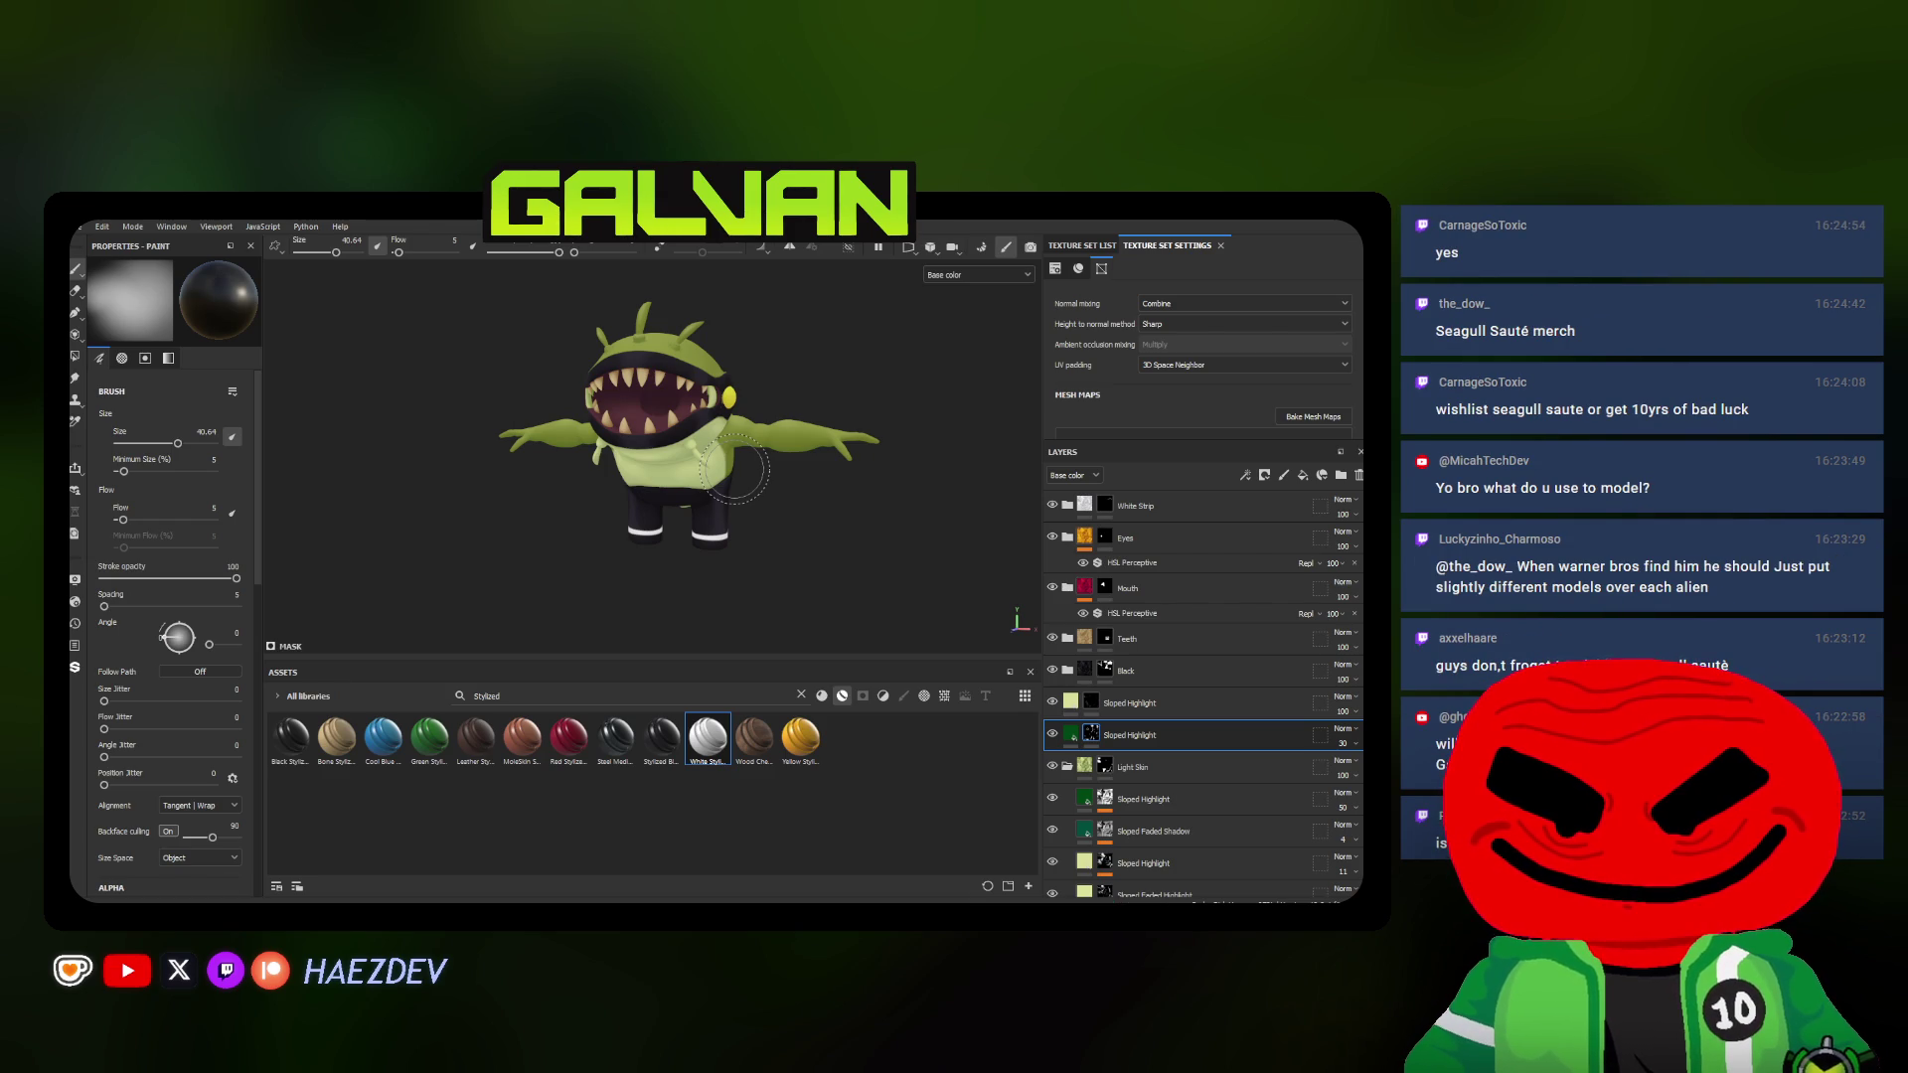
pyautogui.scroll(3, 736, 472)
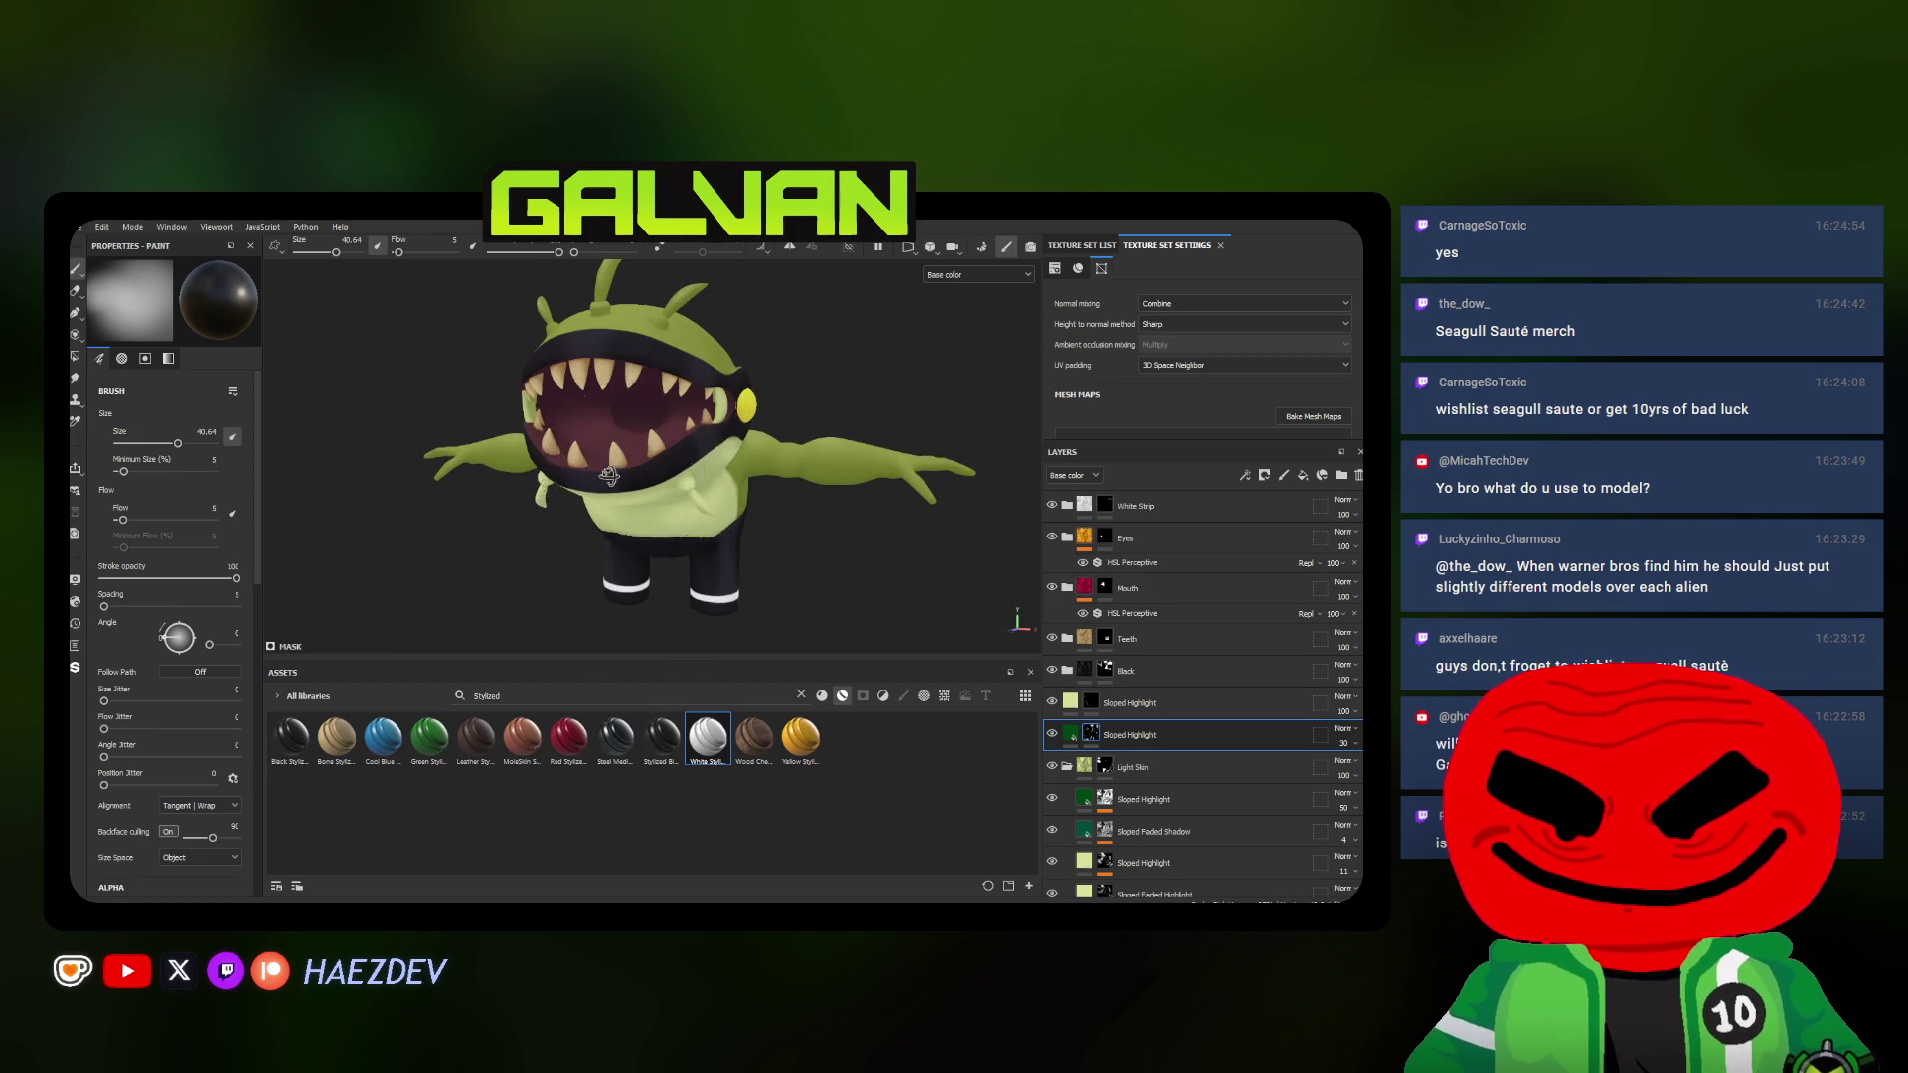
# Shrink the paint brush to about 15.8 and turn to a three-quarter view of the head
pyautogui.keyDown('alt'); pyautogui.moveTo(737, 471); pyautogui.dragTo(715, 409); pyautogui.keyUp('alt')
pyautogui.keyDown('ctrl'); pyautogui.moveTo(717, 410); pyautogui.dragTo(715, 407, button='right'); pyautogui.keyUp('ctrl')
pyautogui.keyDown('alt'); pyautogui.moveTo(714, 407); pyautogui.dragTo(836, 448); pyautogui.keyUp('alt')
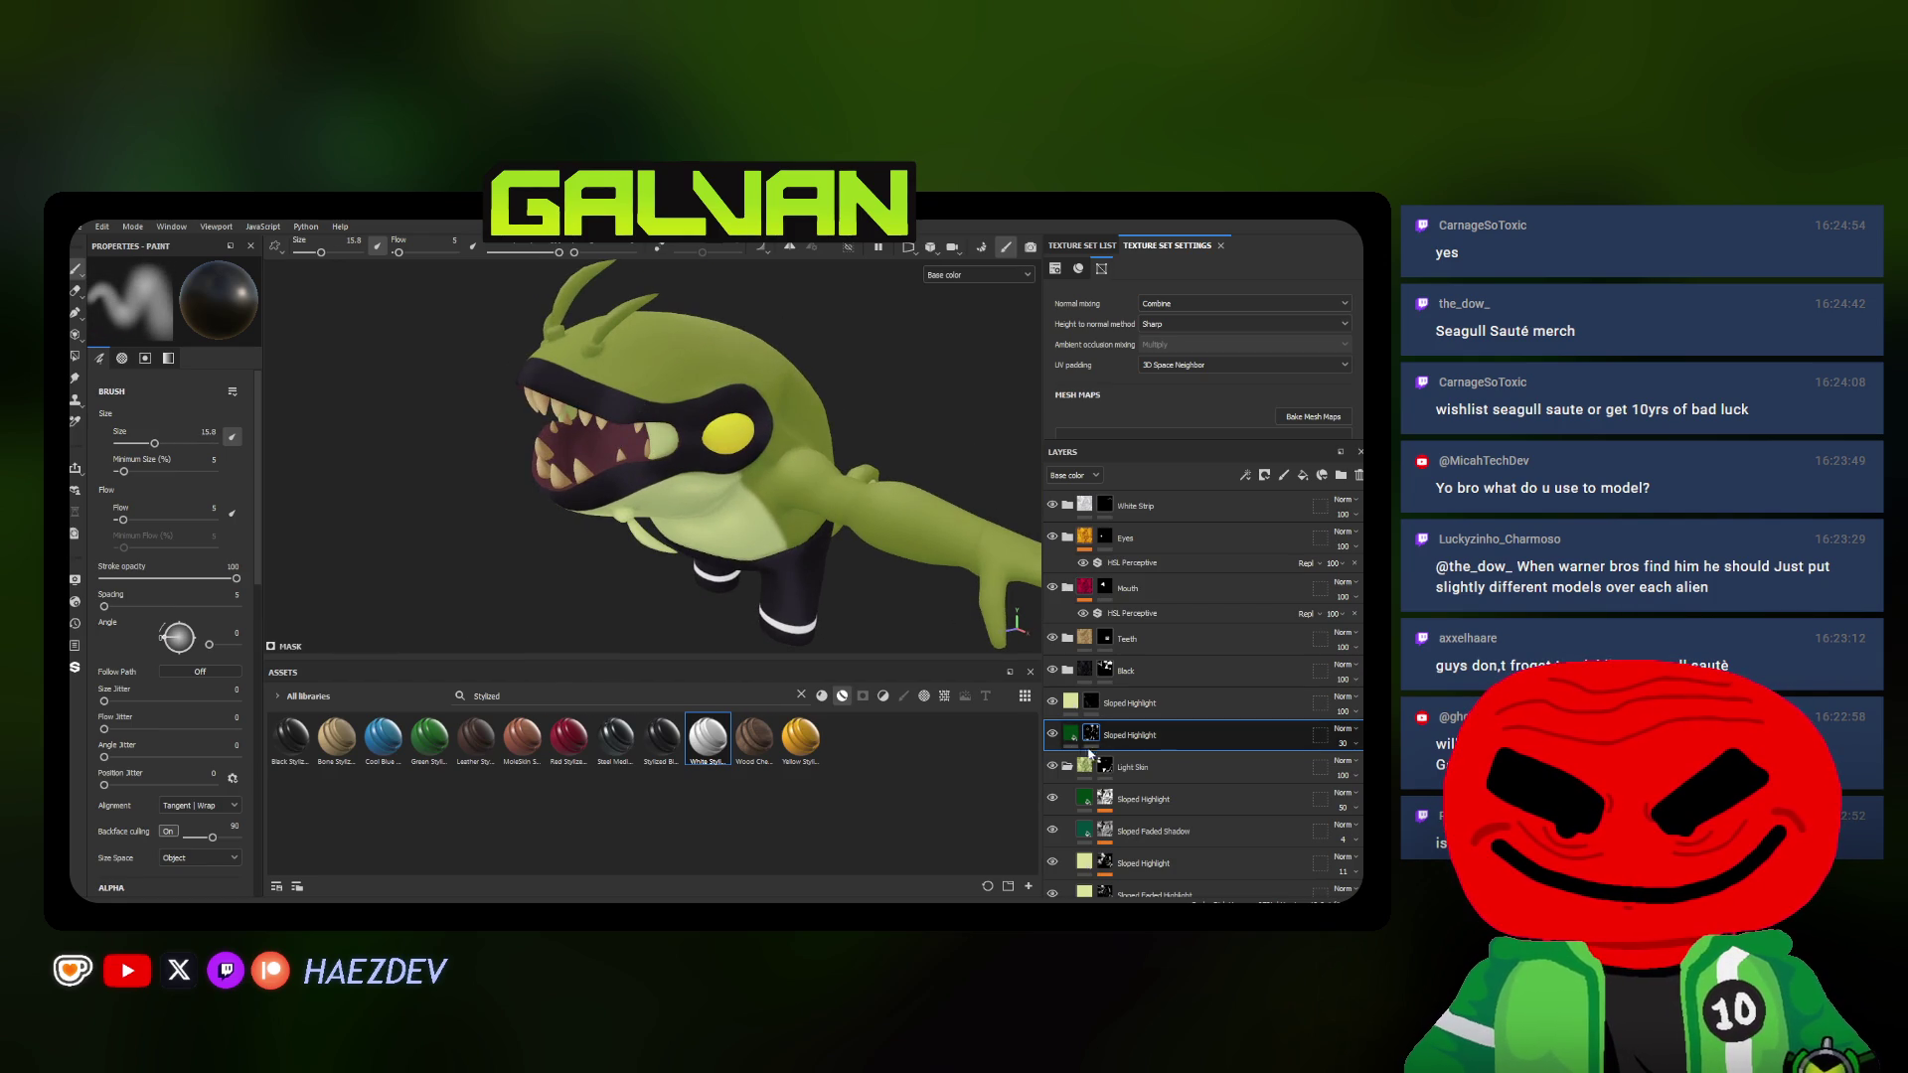
# Duplicate the Sloped Highlight layer and give the copy a black mask
pyautogui.doubleClick(1153, 734)
pyautogui.press('Return')
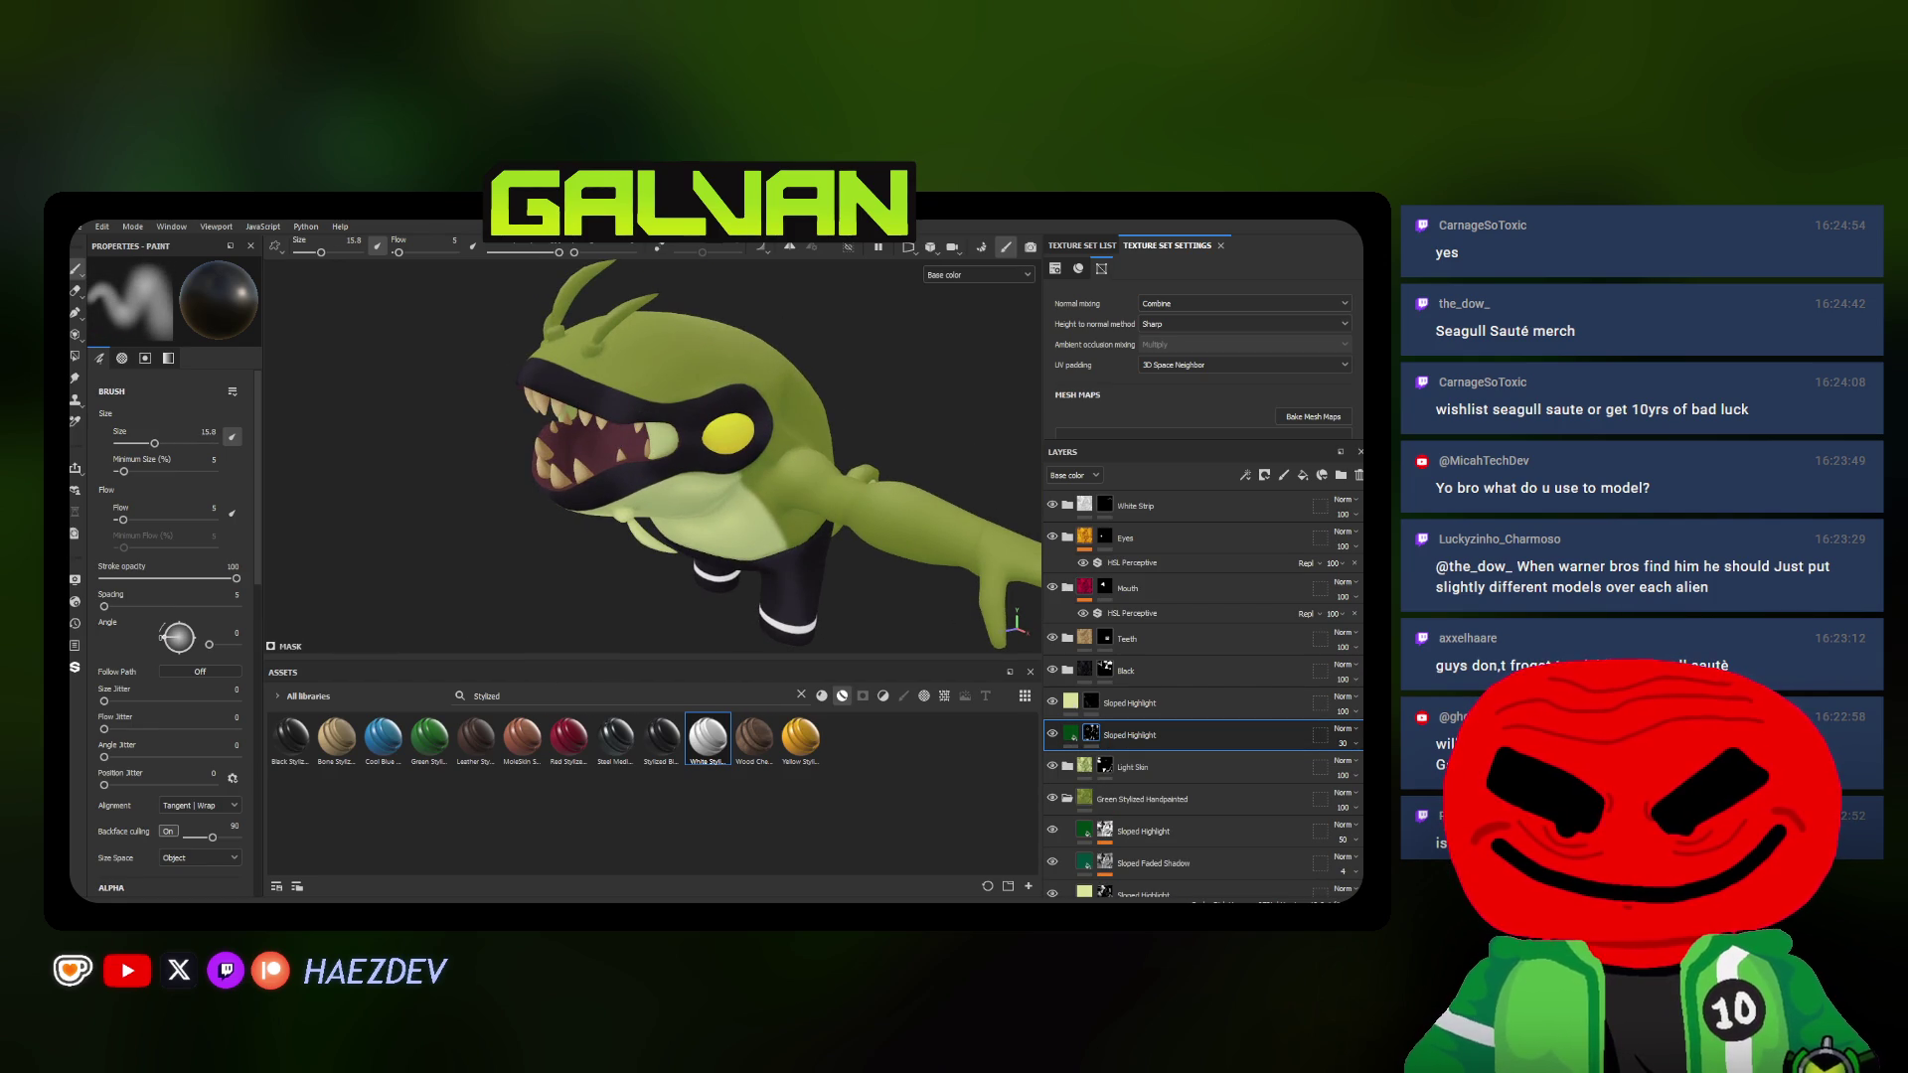
pyautogui.hotkey('alt', 'Tab')
pyautogui.hotkey('alt', 'Tab')
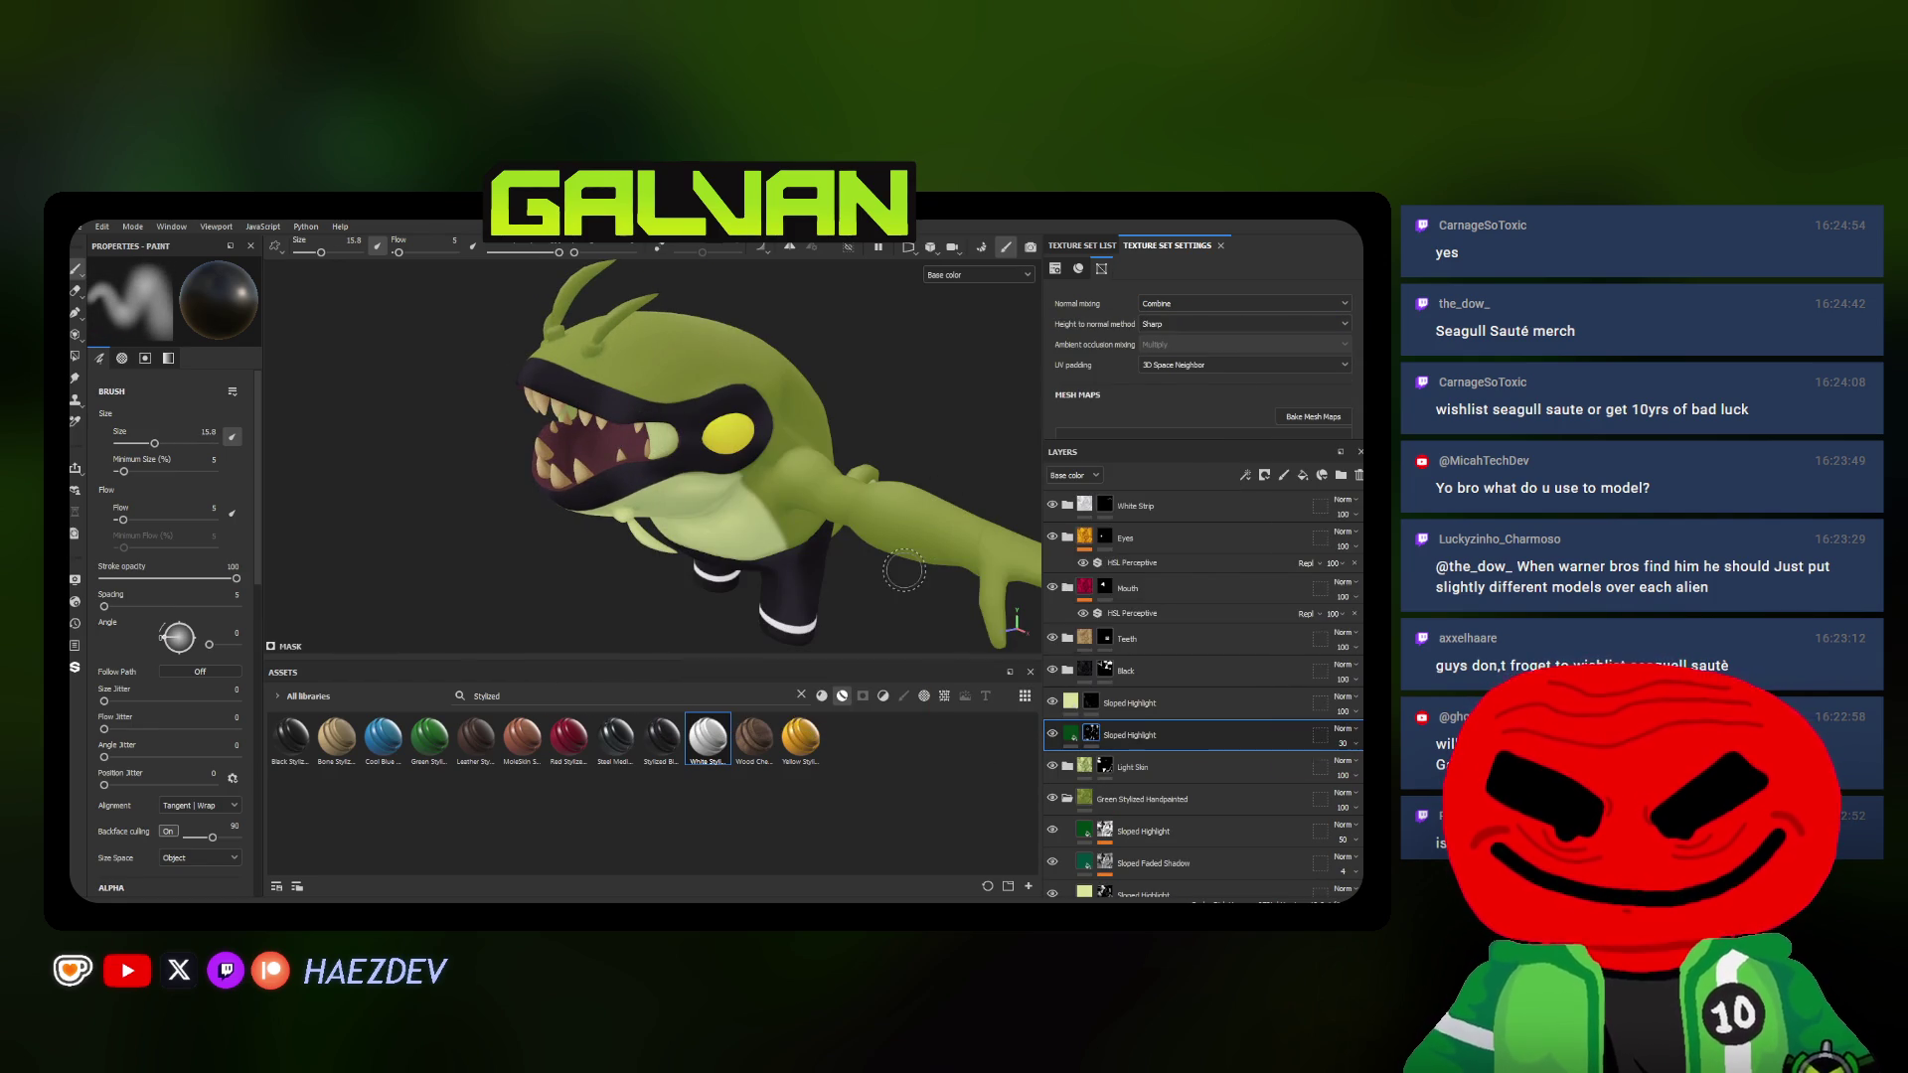
pyautogui.doubleClick(1129, 735)
pyautogui.press('Return')
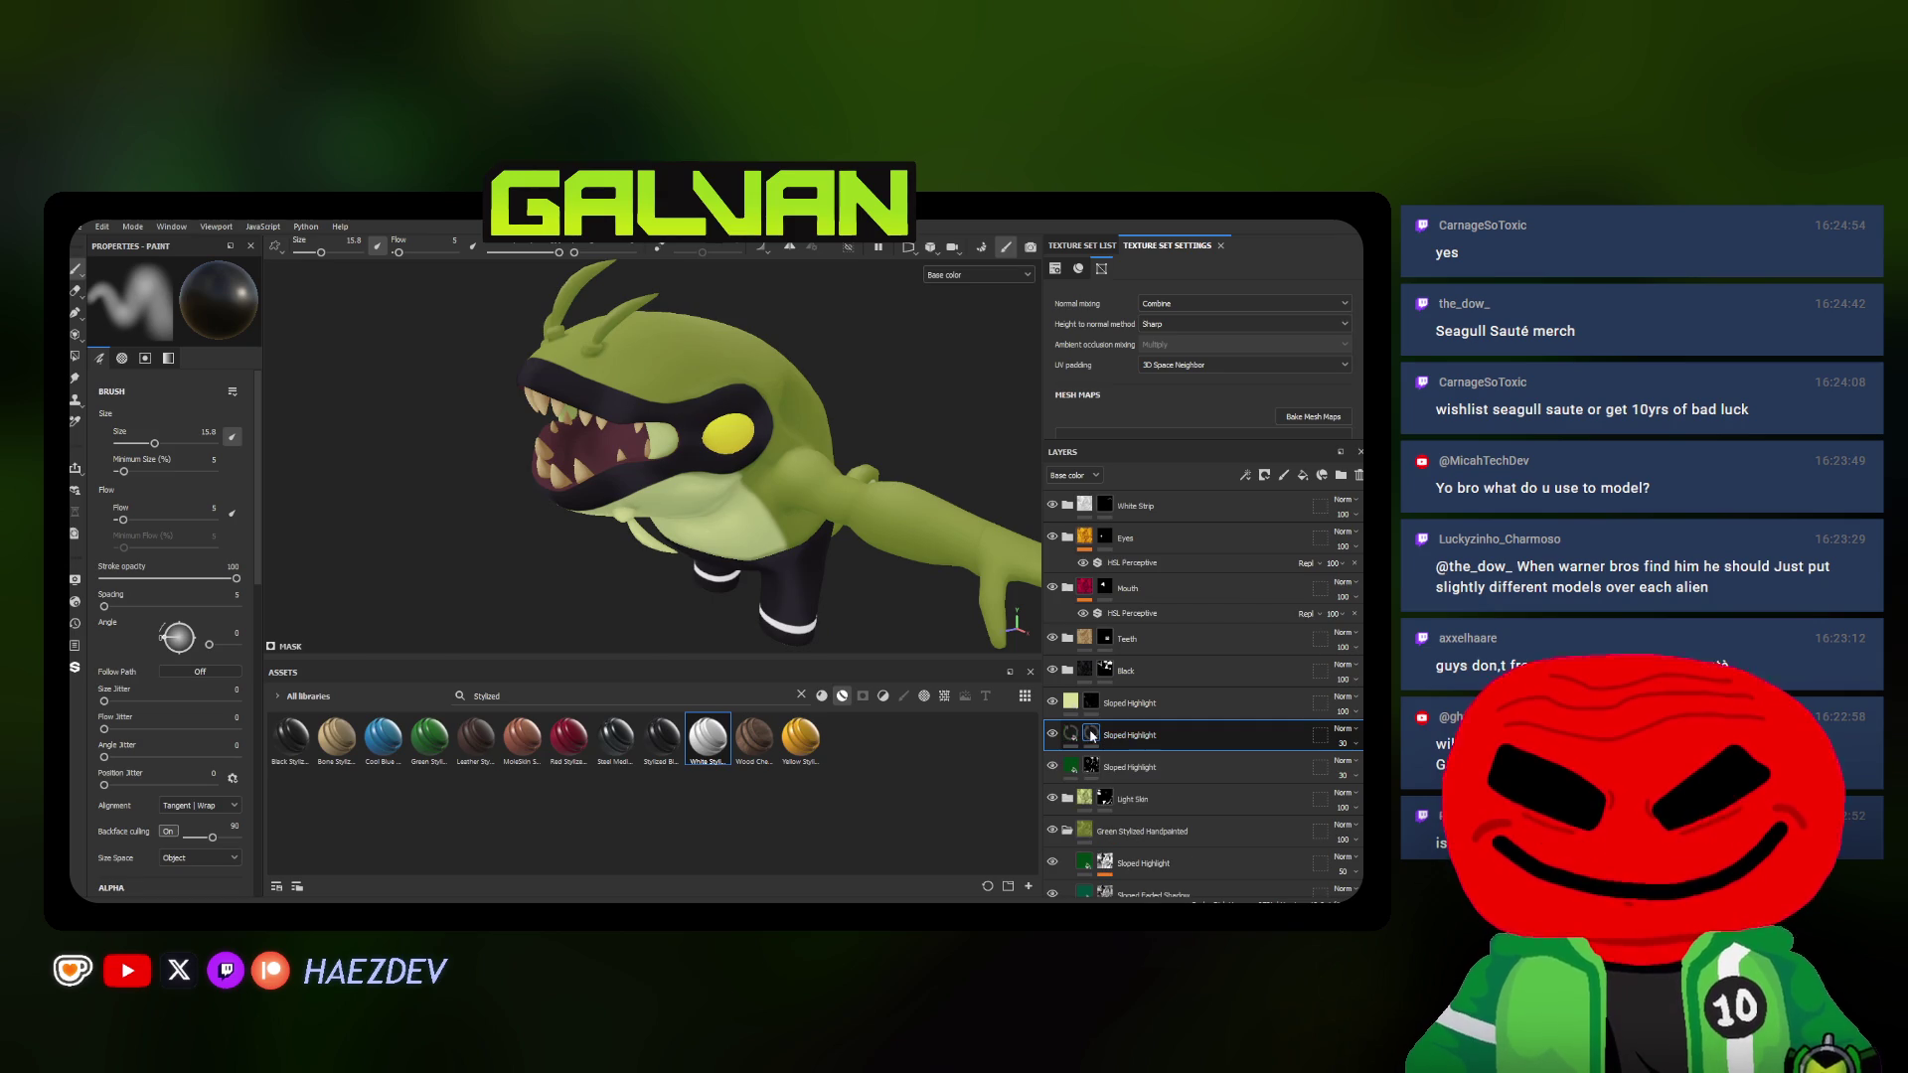
pyautogui.rightClick(1128, 736)
pyautogui.click(1163, 227)
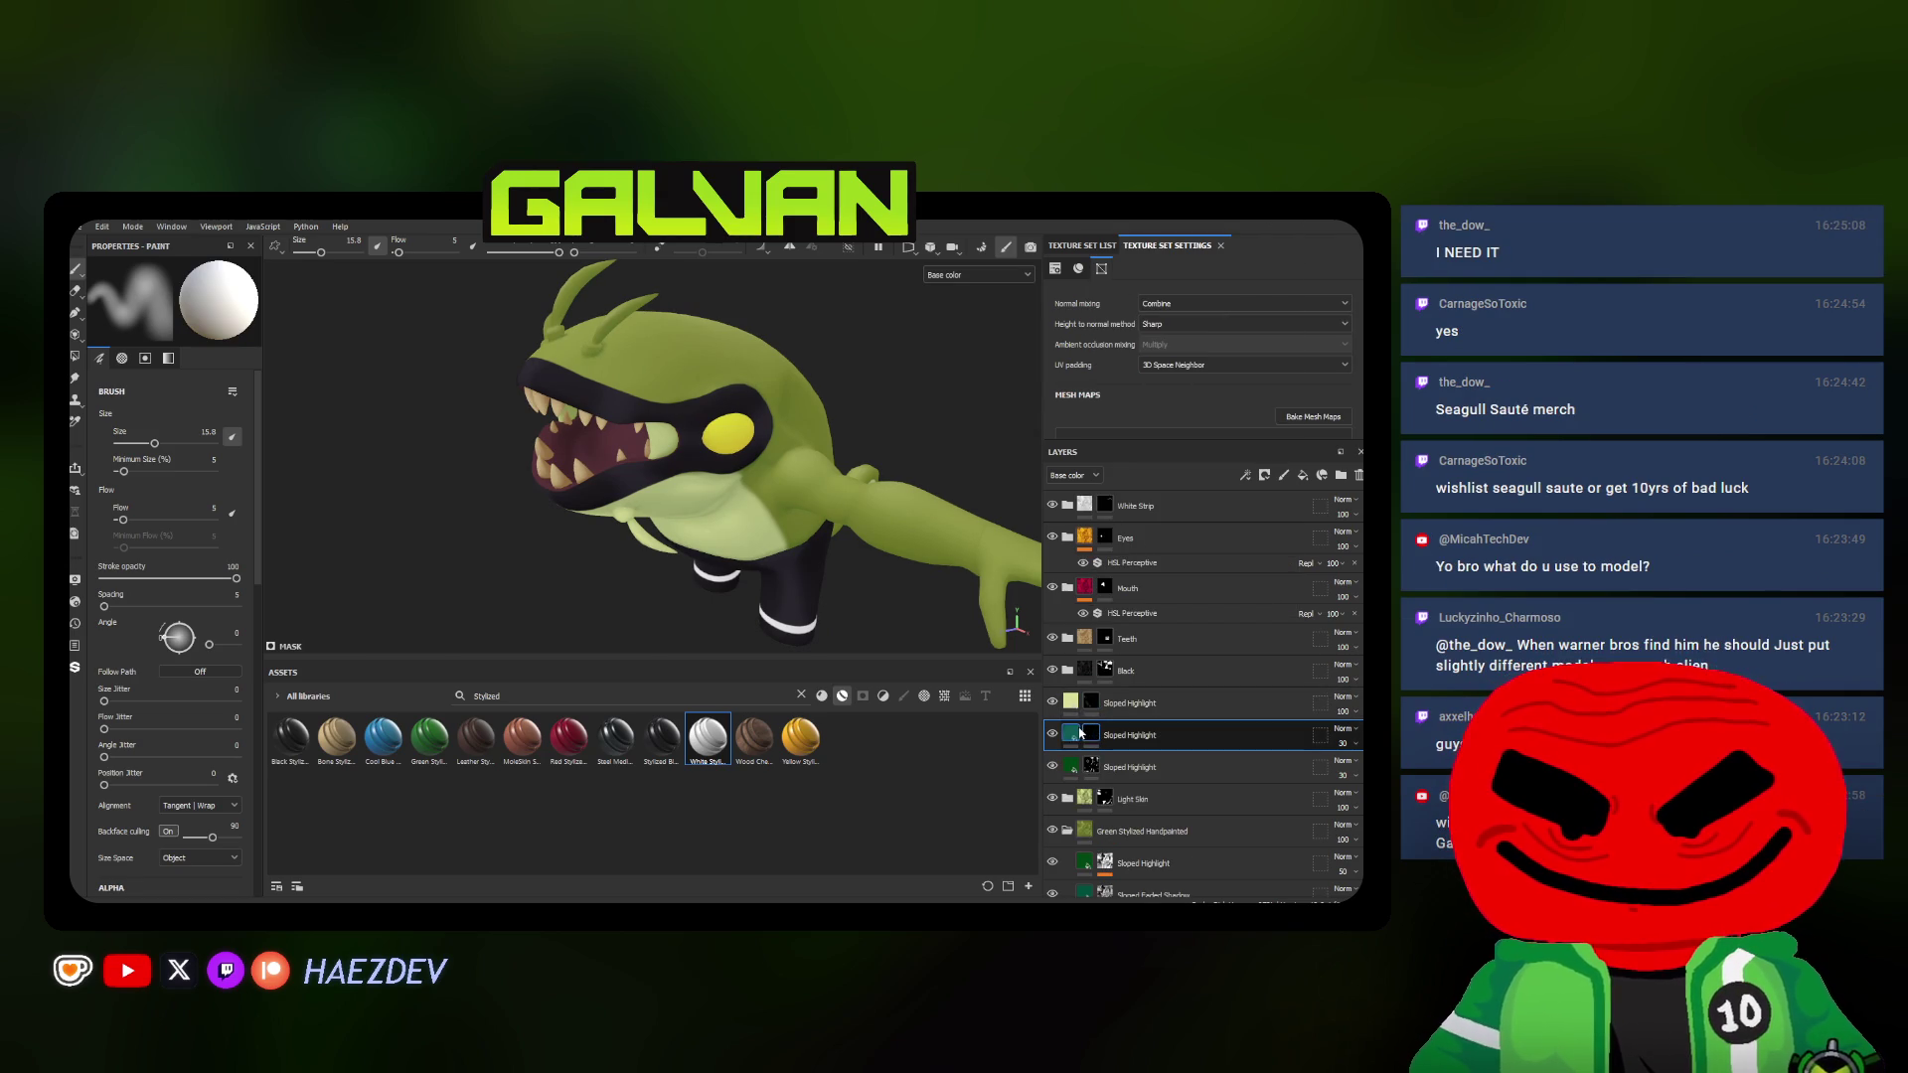
# Set the new layer's base colour to light green and select its mask for painting
pyautogui.click(1070, 735)
pyautogui.click(240, 654)
pyautogui.click(571, 446)
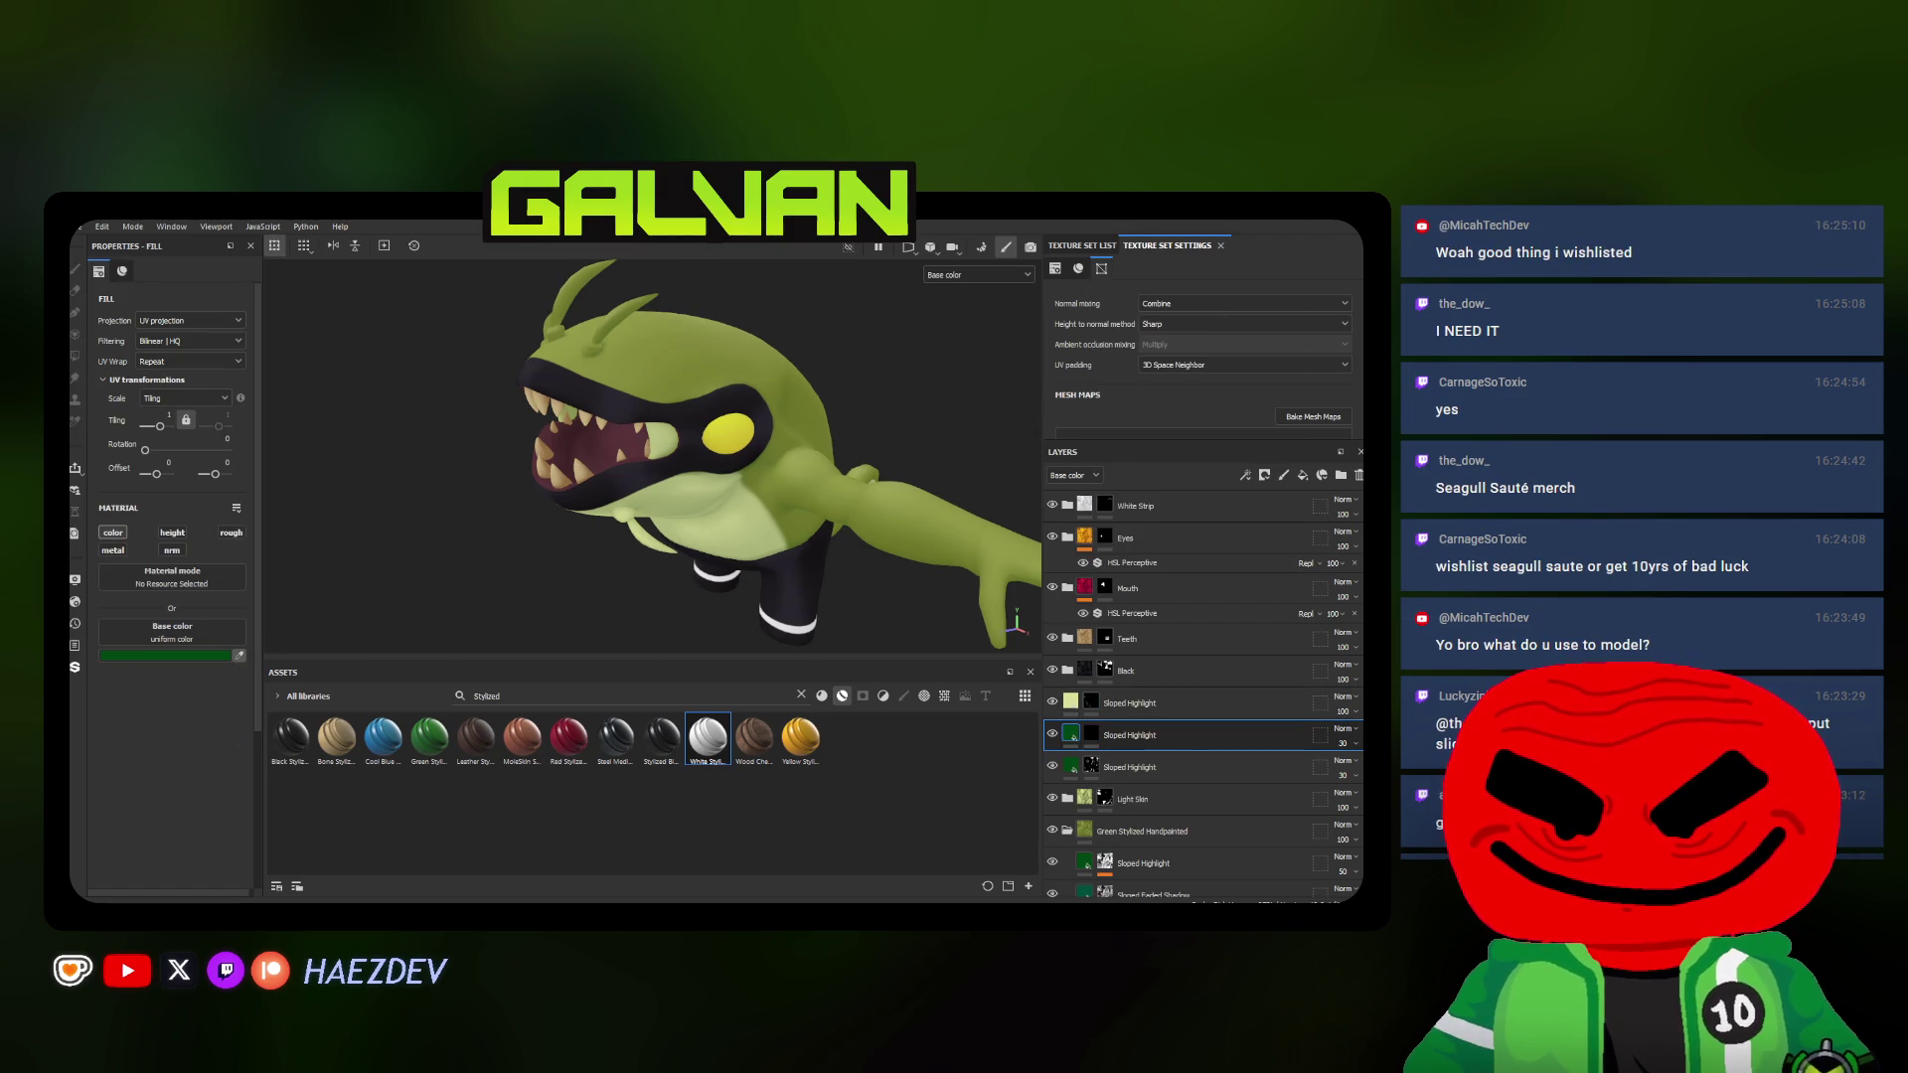
pyautogui.click(1092, 734)
pyautogui.scroll(2, 693, 348)
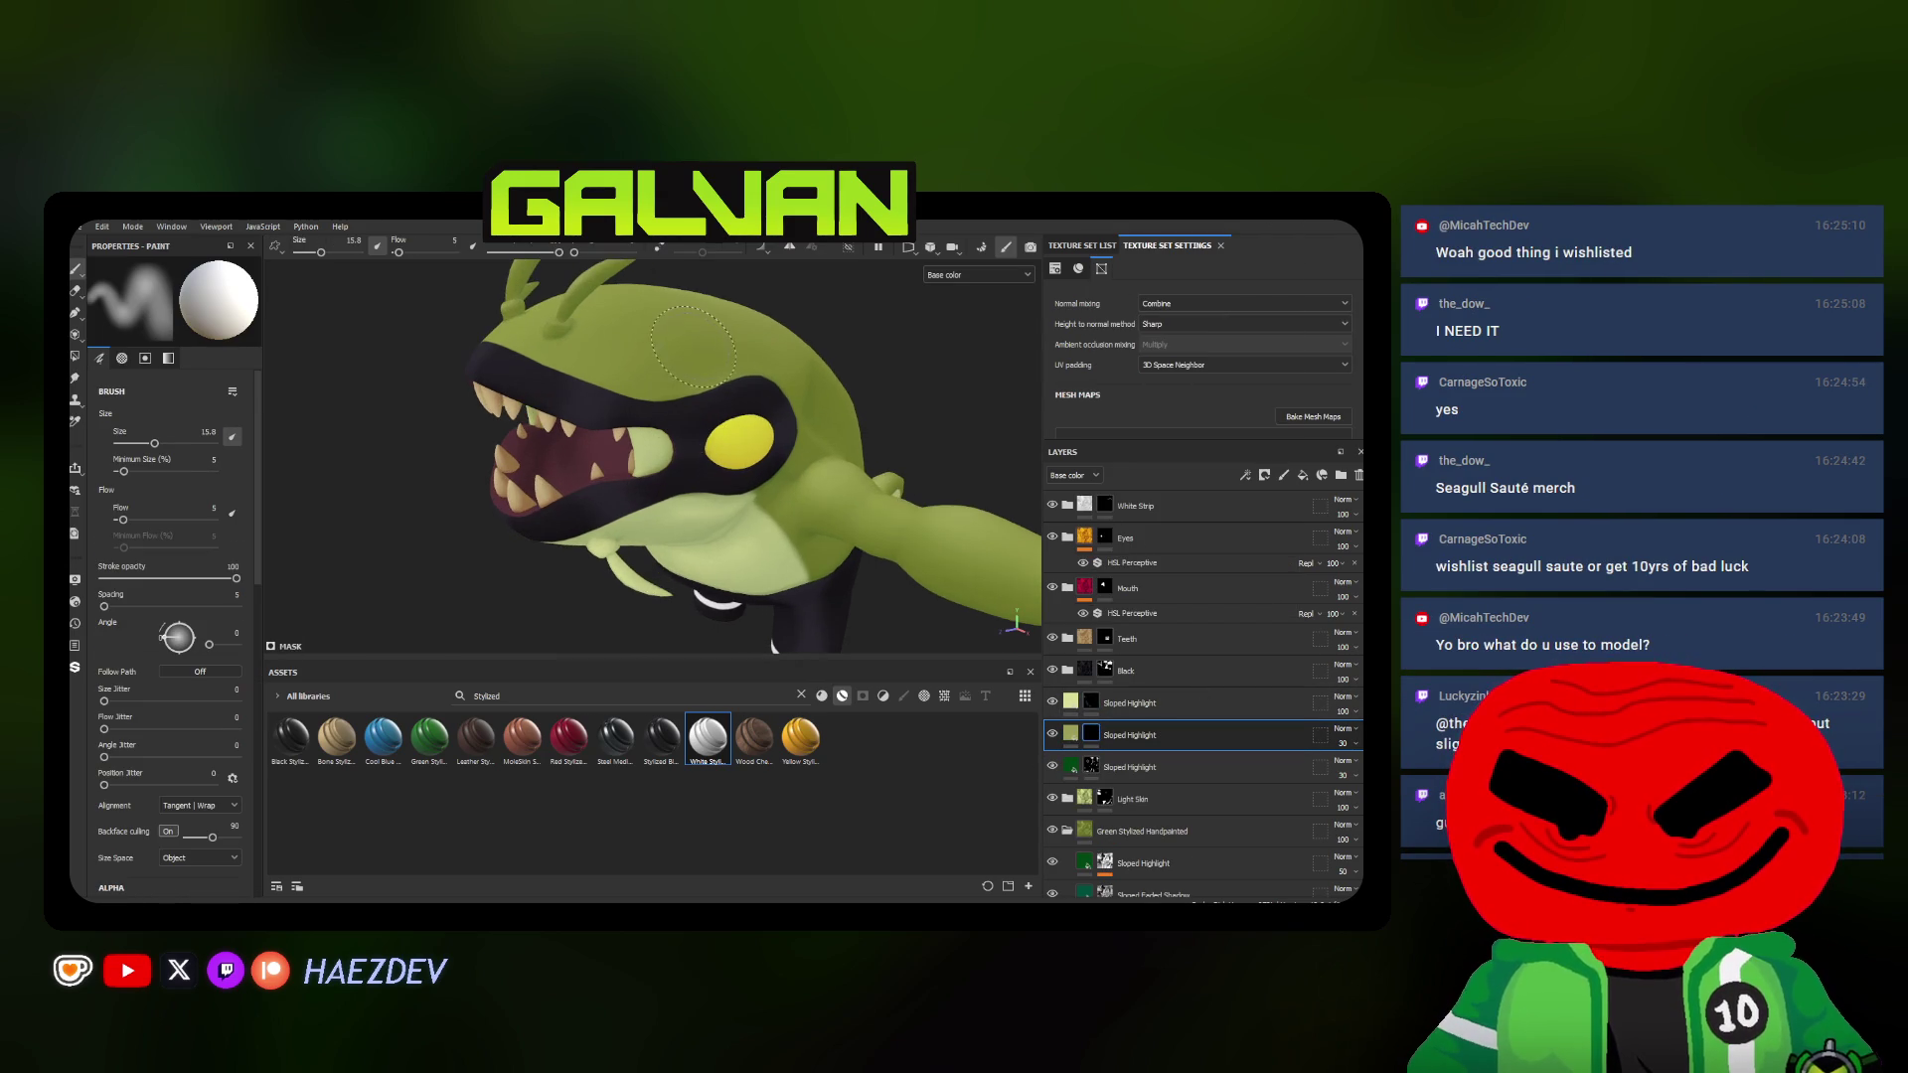
# Pick a soft artistic brush from the library with a smaller size, aimed at the head
pyautogui.keyDown('ctrl'); pyautogui.moveTo(684, 343); pyautogui.dragTo(641, 343, button='right'); pyautogui.keyUp('ctrl')
pyautogui.click(801, 694)
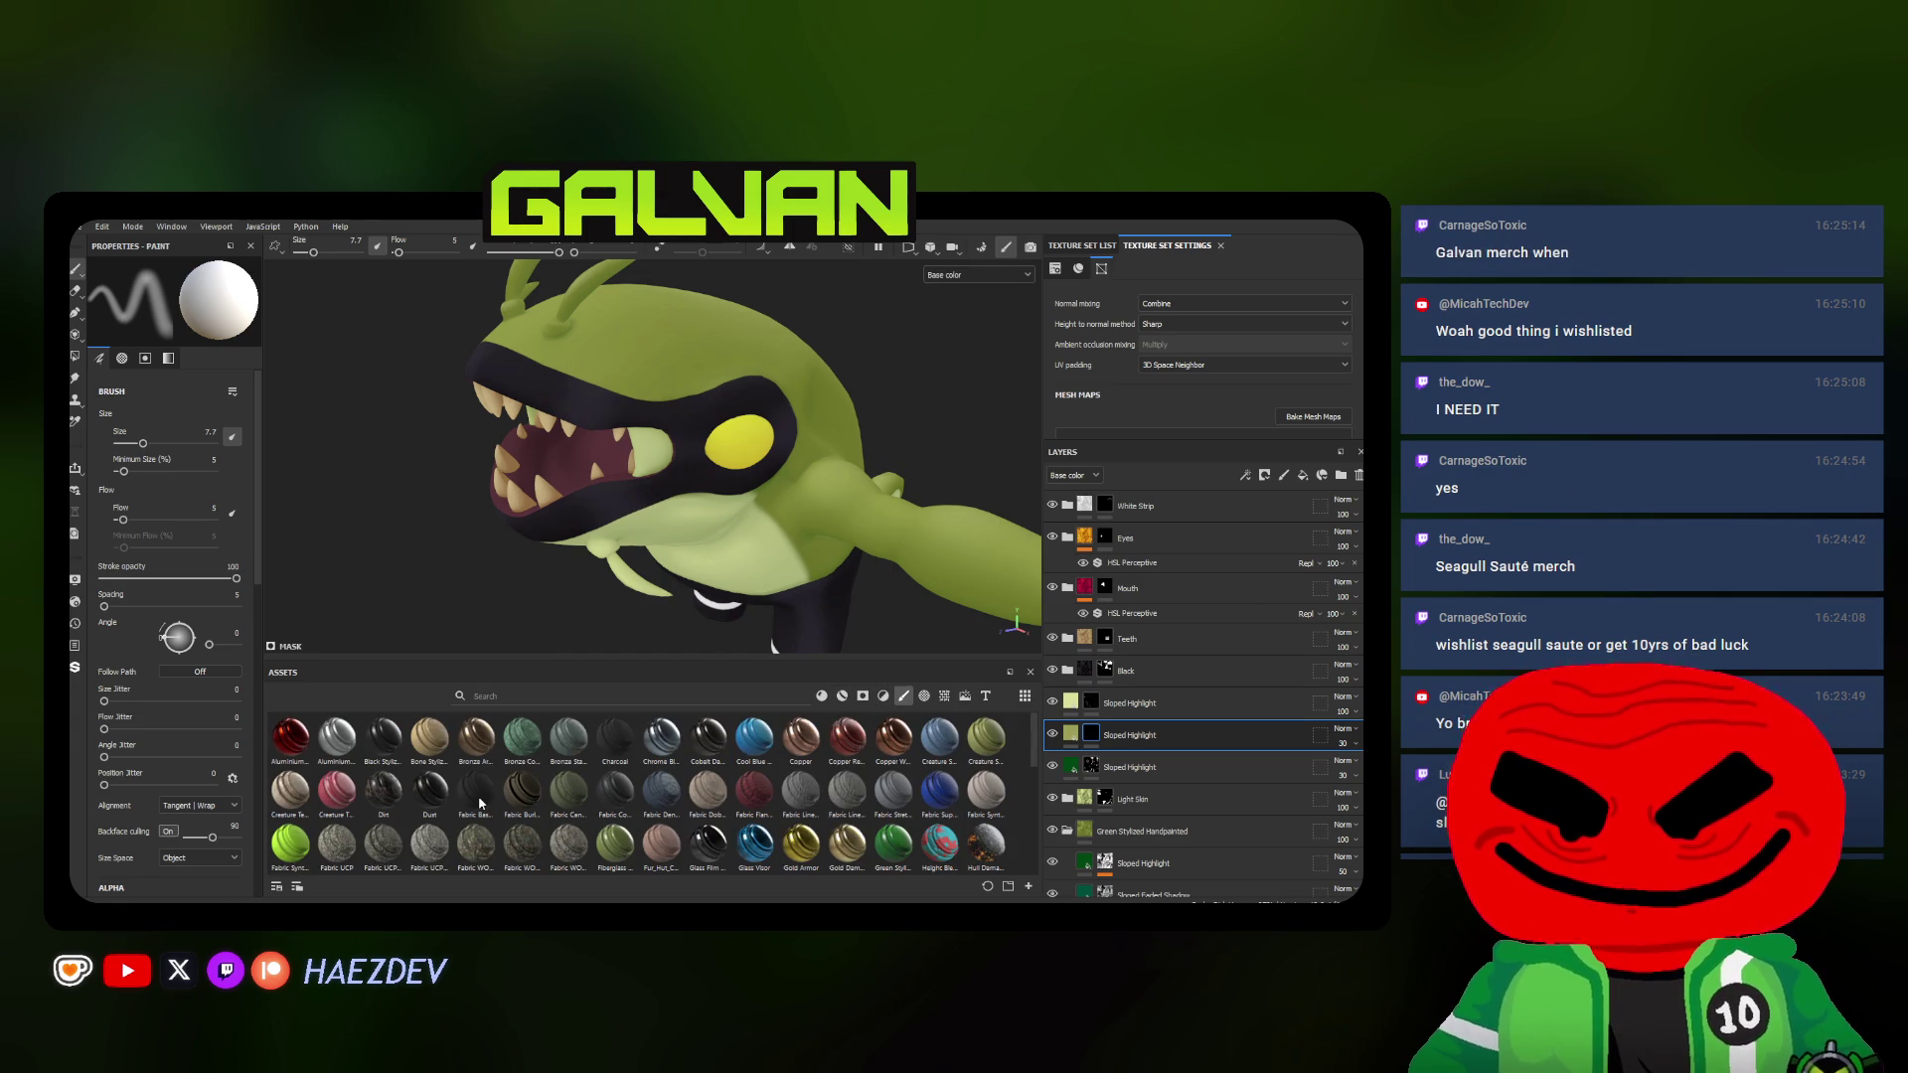
pyautogui.click(904, 696)
pyautogui.click(430, 736)
pyautogui.moveTo(597, 448)
pyautogui.keyDown('alt'); pyautogui.mouseDown()
pyautogui.moveTo(656, 344)
pyautogui.moveTo(664, 464)
pyautogui.mouseUp(); pyautogui.keyUp('alt')
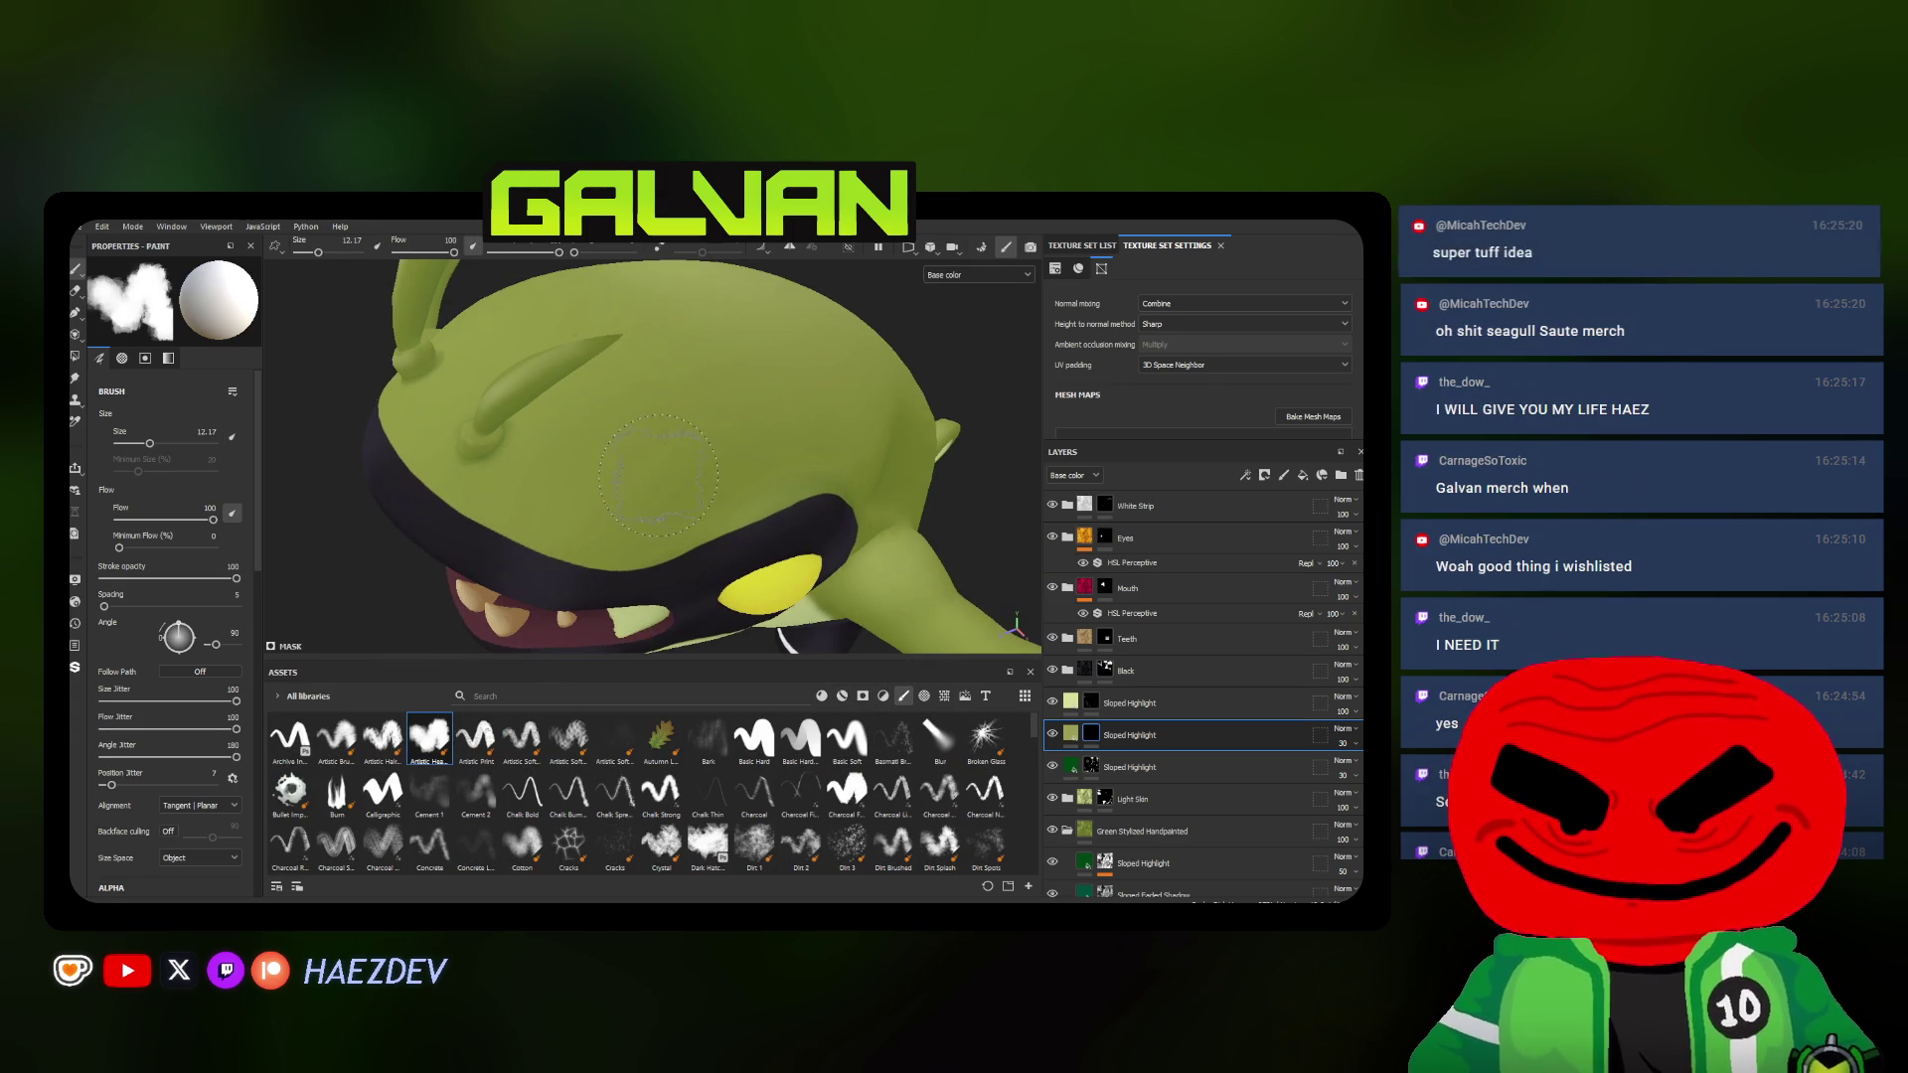
# Orbit around the alien's head, tail, arms and torso to review the highlight placement
pyautogui.keyDown('ctrl'); pyautogui.moveTo(664, 463); pyautogui.dragTo(647, 467, button='right'); pyautogui.keyUp('ctrl')
pyautogui.moveTo(645, 445)
pyautogui.keyDown('alt'); pyautogui.mouseDown()
pyautogui.moveTo(701, 484)
pyautogui.moveTo(607, 336)
pyautogui.mouseUp(); pyautogui.keyUp('alt')
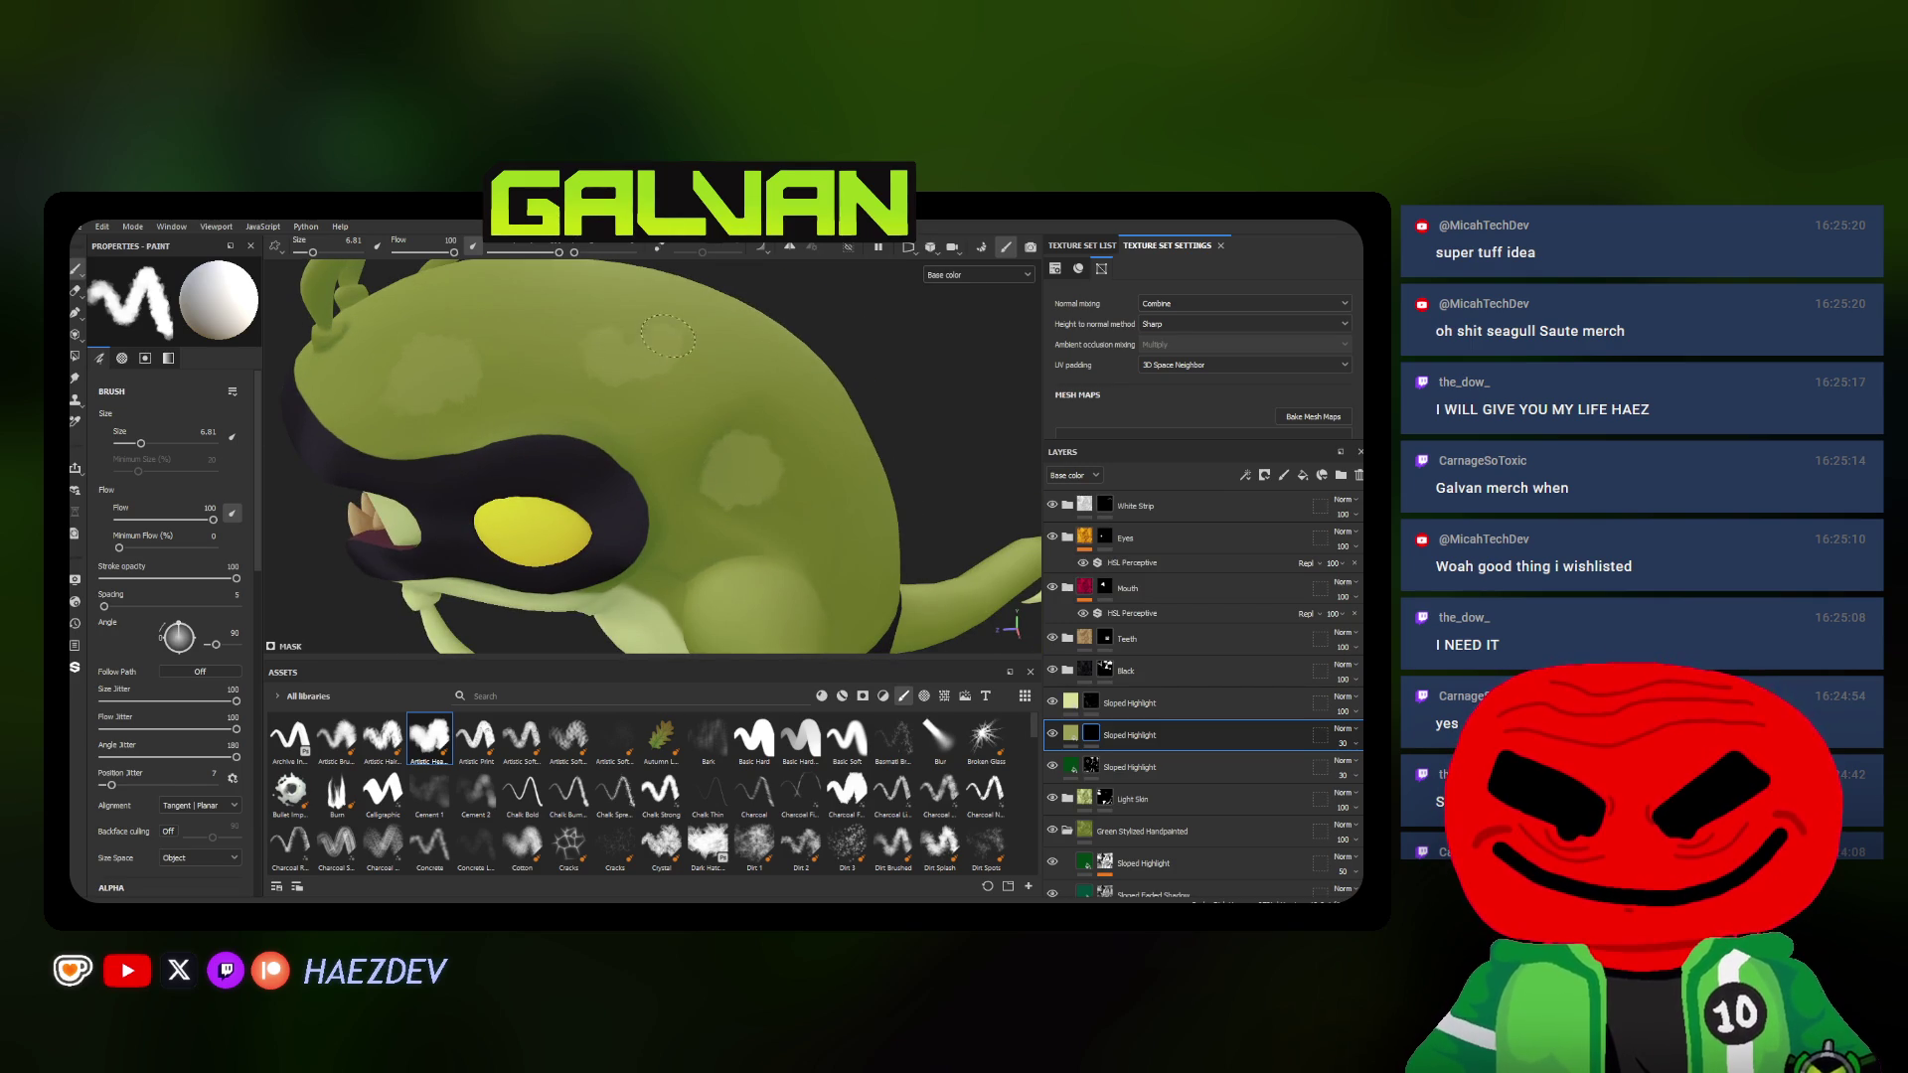
pyautogui.keyDown('alt'); pyautogui.moveTo(662, 471); pyautogui.dragTo(668, 509); pyautogui.keyUp('alt')
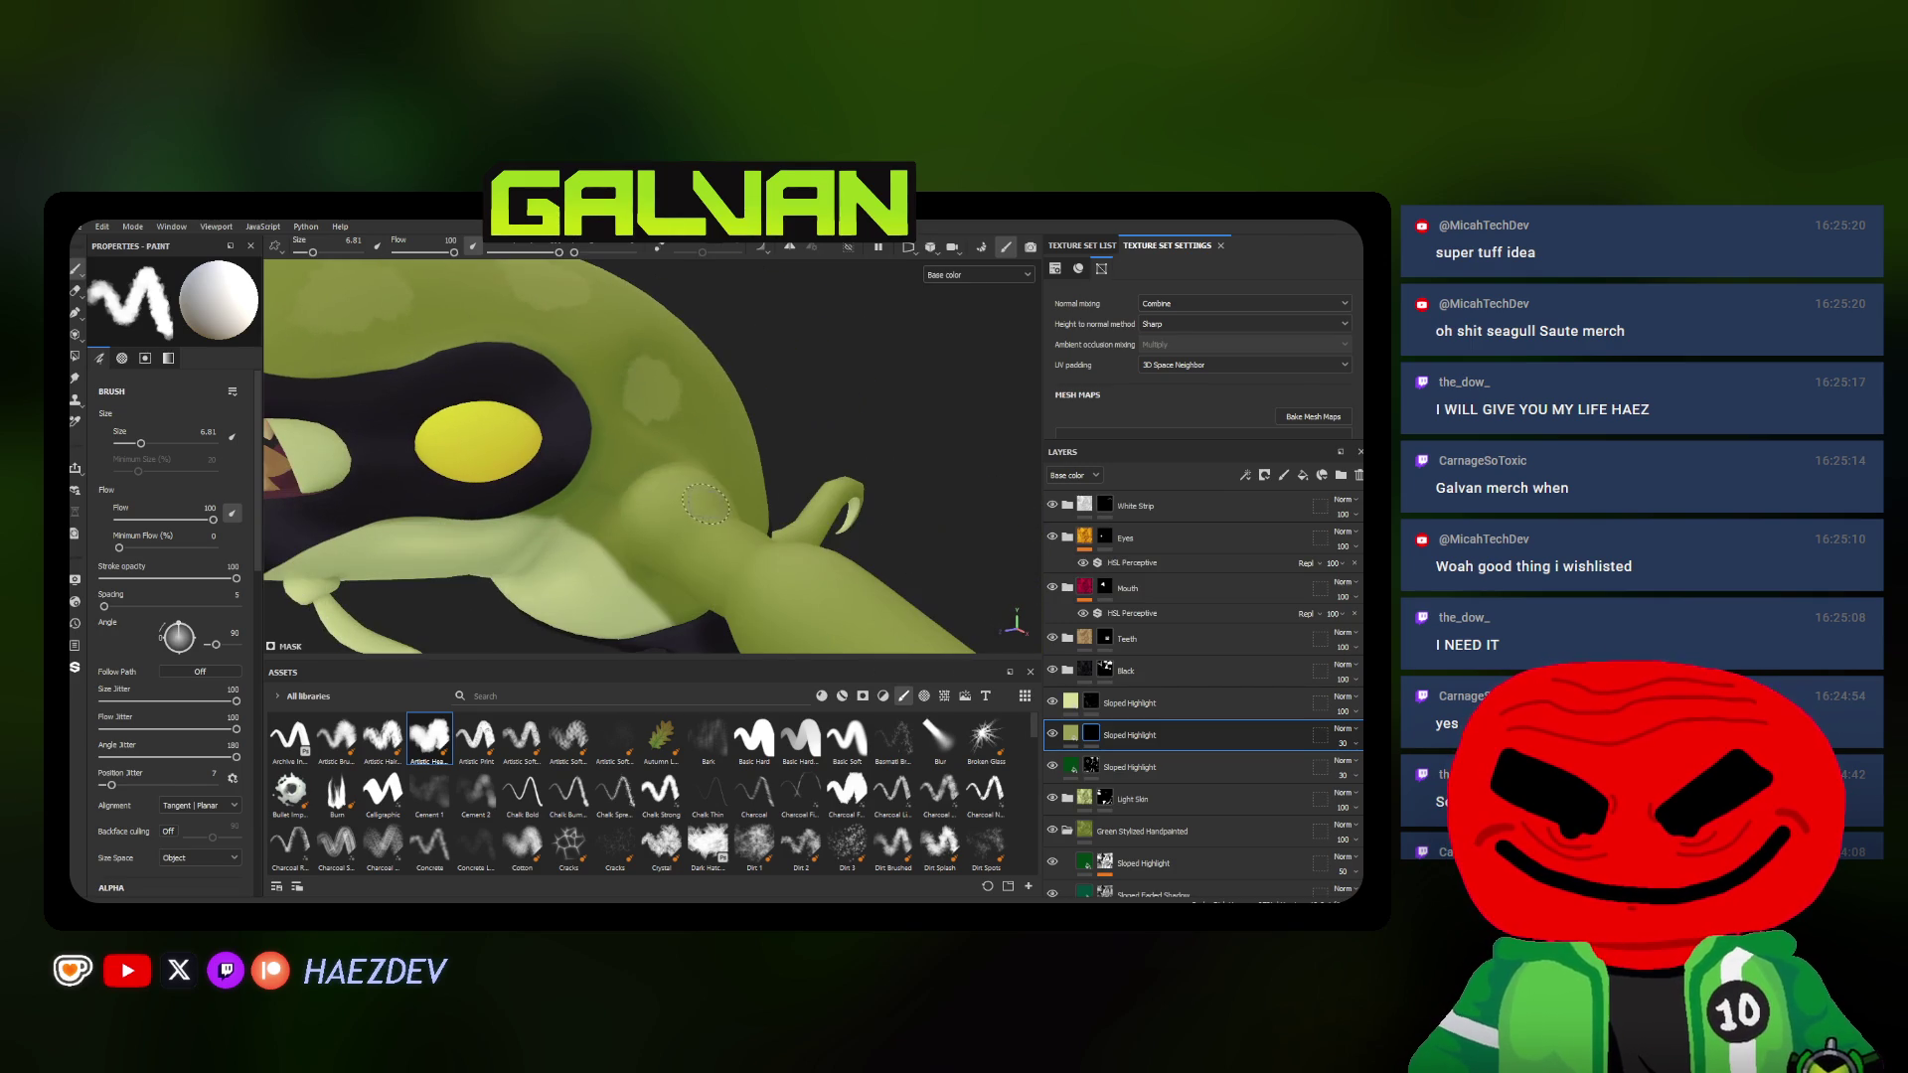
pyautogui.keyDown('ctrl'); pyautogui.moveTo(630, 504); pyautogui.dragTo(623, 499, button='right'); pyautogui.keyUp('ctrl')
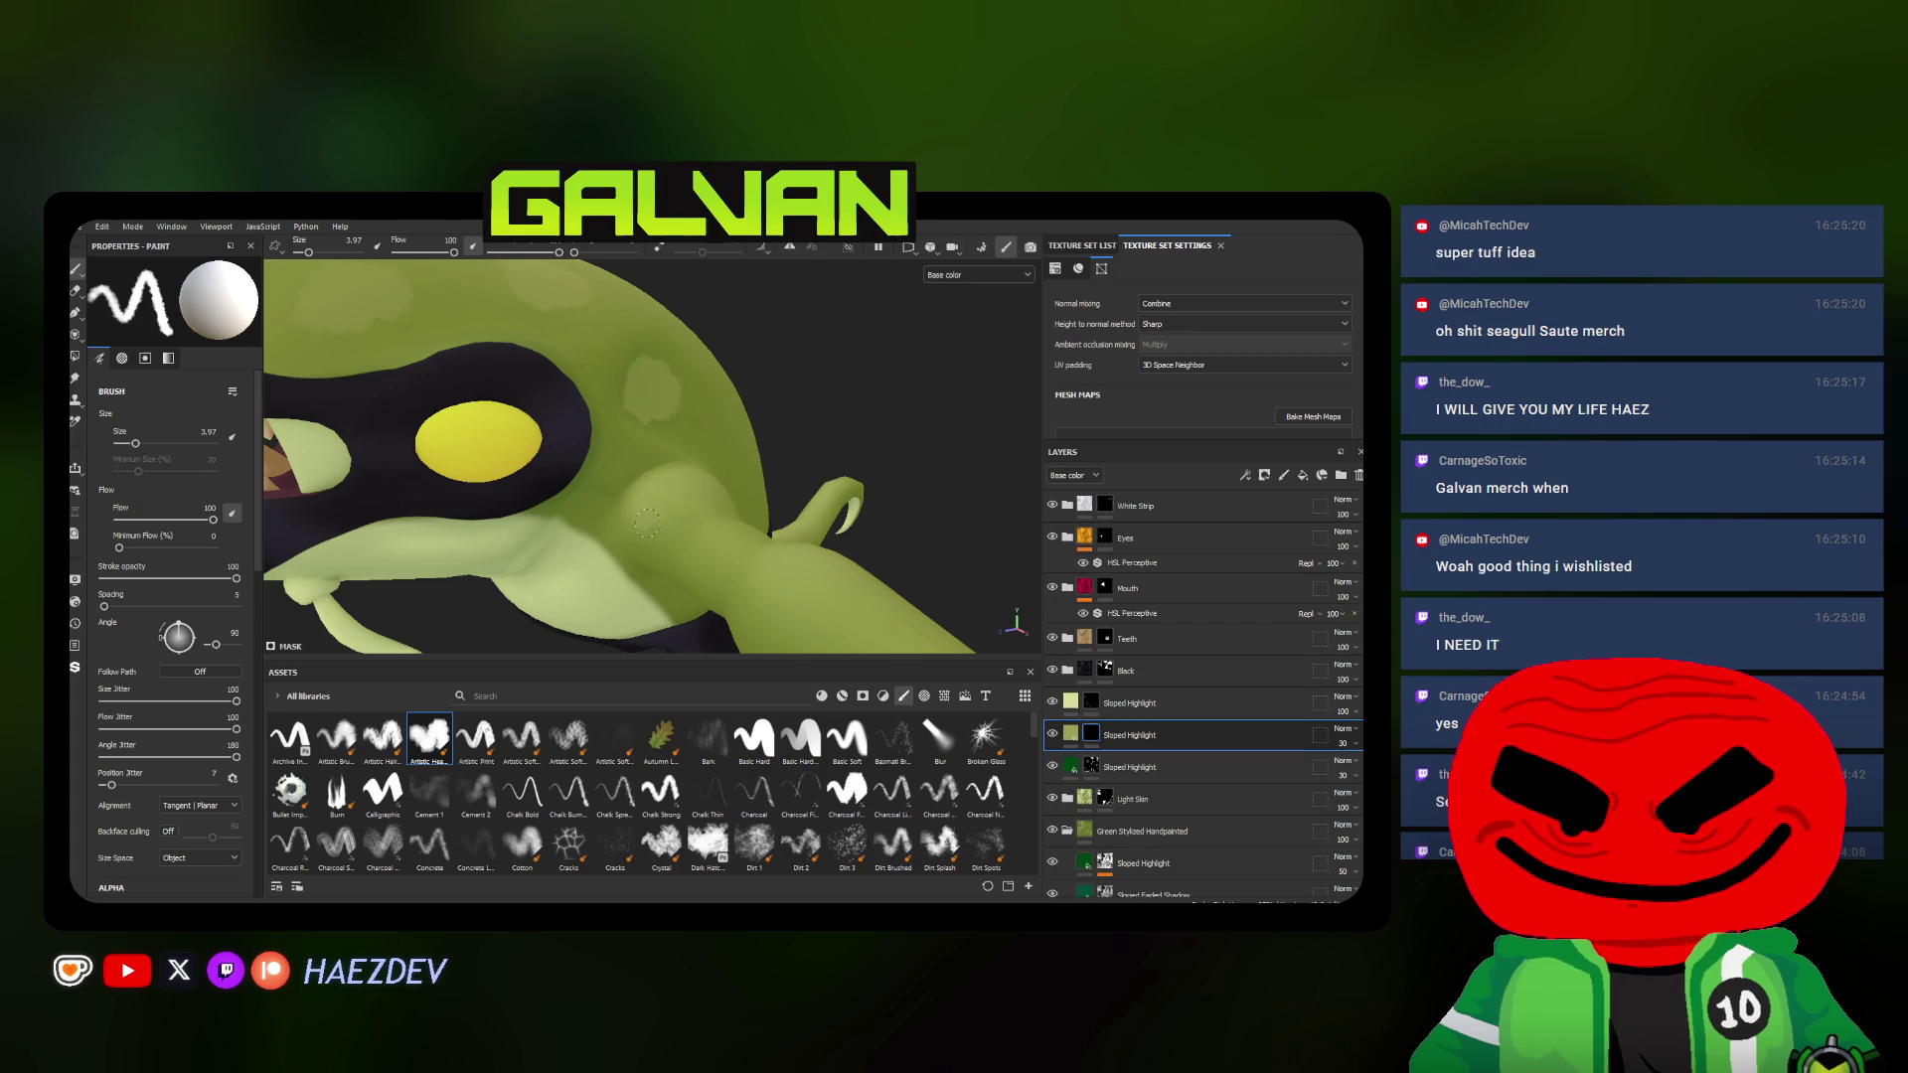
pyautogui.moveTo(668, 504)
pyautogui.keyDown('alt'); pyautogui.mouseDown()
pyautogui.moveTo(723, 494)
pyautogui.moveTo(673, 469)
pyautogui.mouseUp(); pyautogui.keyUp('alt')
pyautogui.keyDown('ctrl'); pyautogui.moveTo(674, 469); pyautogui.dragTo(689, 469, button='right'); pyautogui.keyUp('ctrl')
pyautogui.moveTo(665, 580)
pyautogui.keyDown('alt'); pyautogui.mouseDown()
pyautogui.moveTo(651, 544)
pyautogui.moveTo(746, 472)
pyautogui.moveTo(769, 533)
pyautogui.moveTo(803, 440)
pyautogui.mouseUp(); pyautogui.keyUp('alt')
pyautogui.moveTo(798, 472)
pyautogui.keyDown('alt'); pyautogui.mouseDown()
pyautogui.moveTo(693, 414)
pyautogui.moveTo(695, 551)
pyautogui.moveTo(685, 430)
pyautogui.mouseUp(); pyautogui.keyUp('alt')
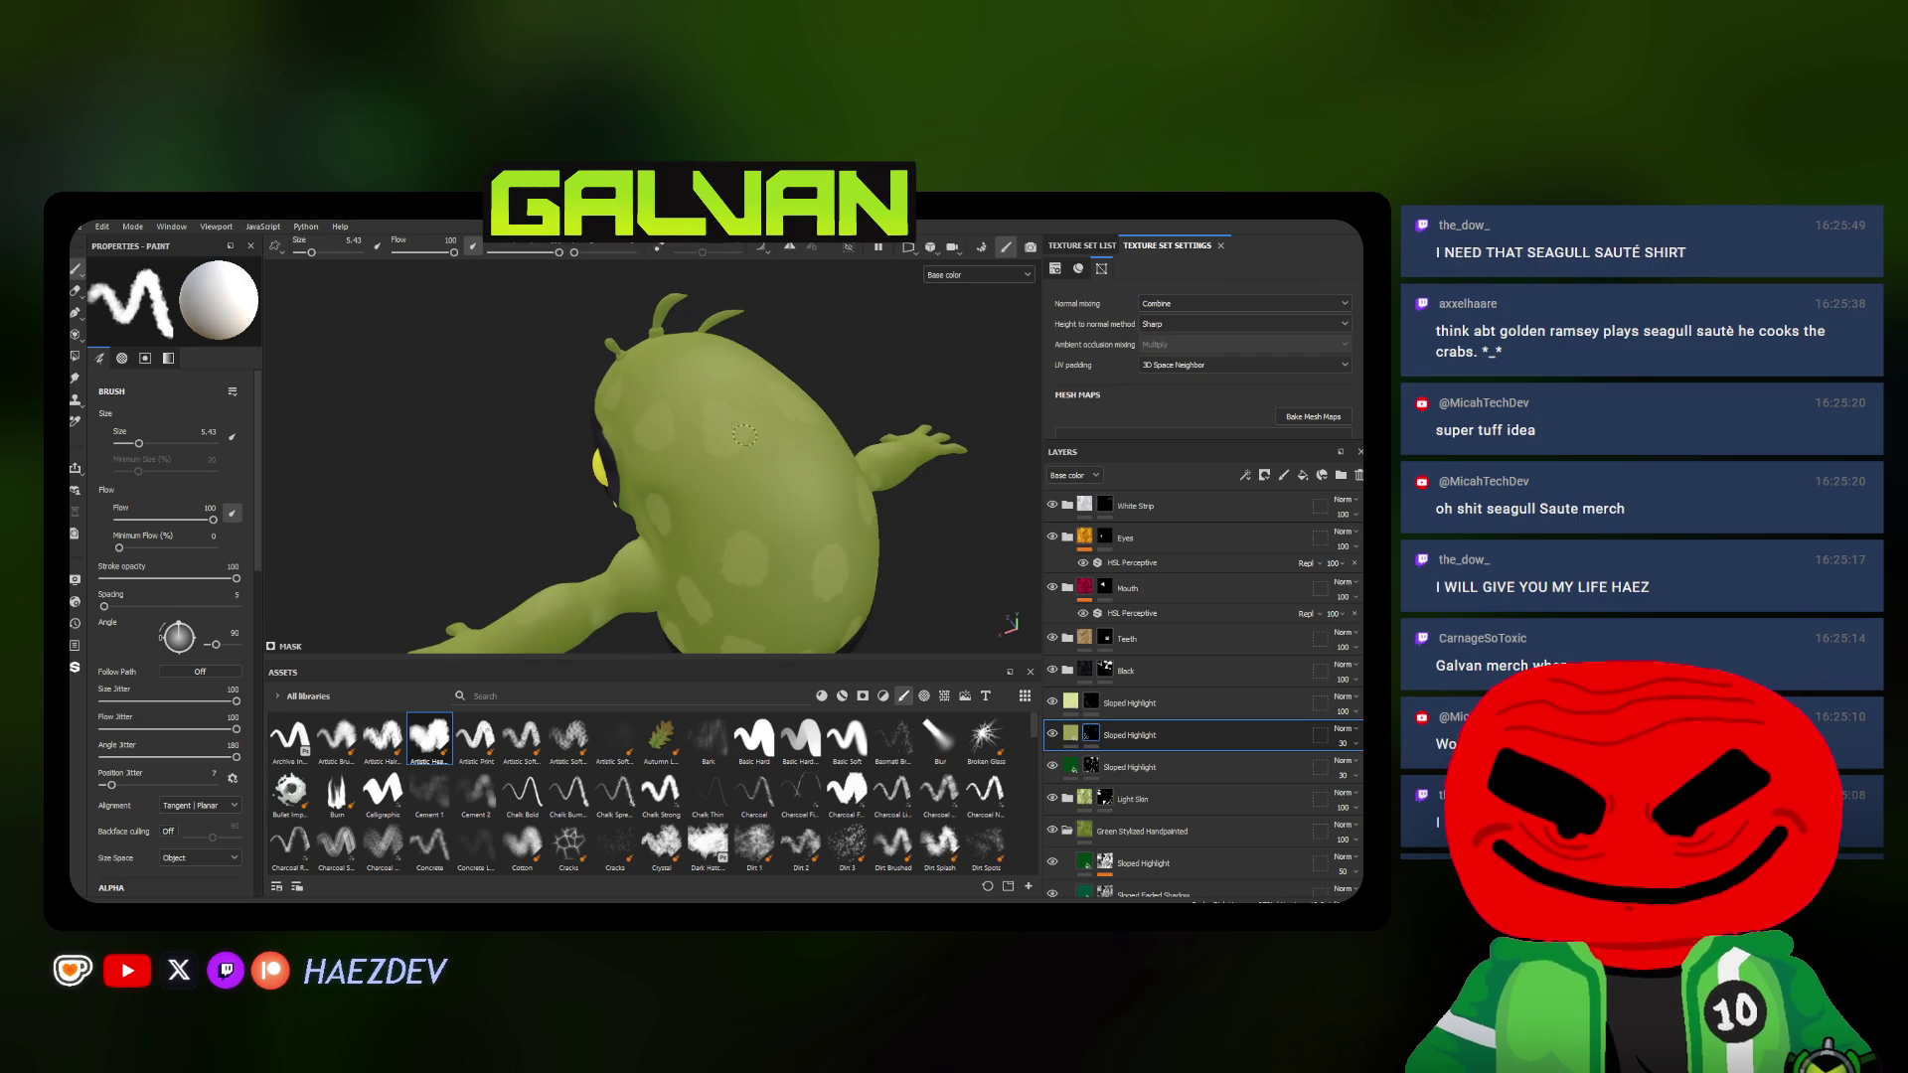
pyautogui.keyDown('alt'); pyautogui.moveTo(743, 436); pyautogui.dragTo(753, 511); pyautogui.keyUp('alt')
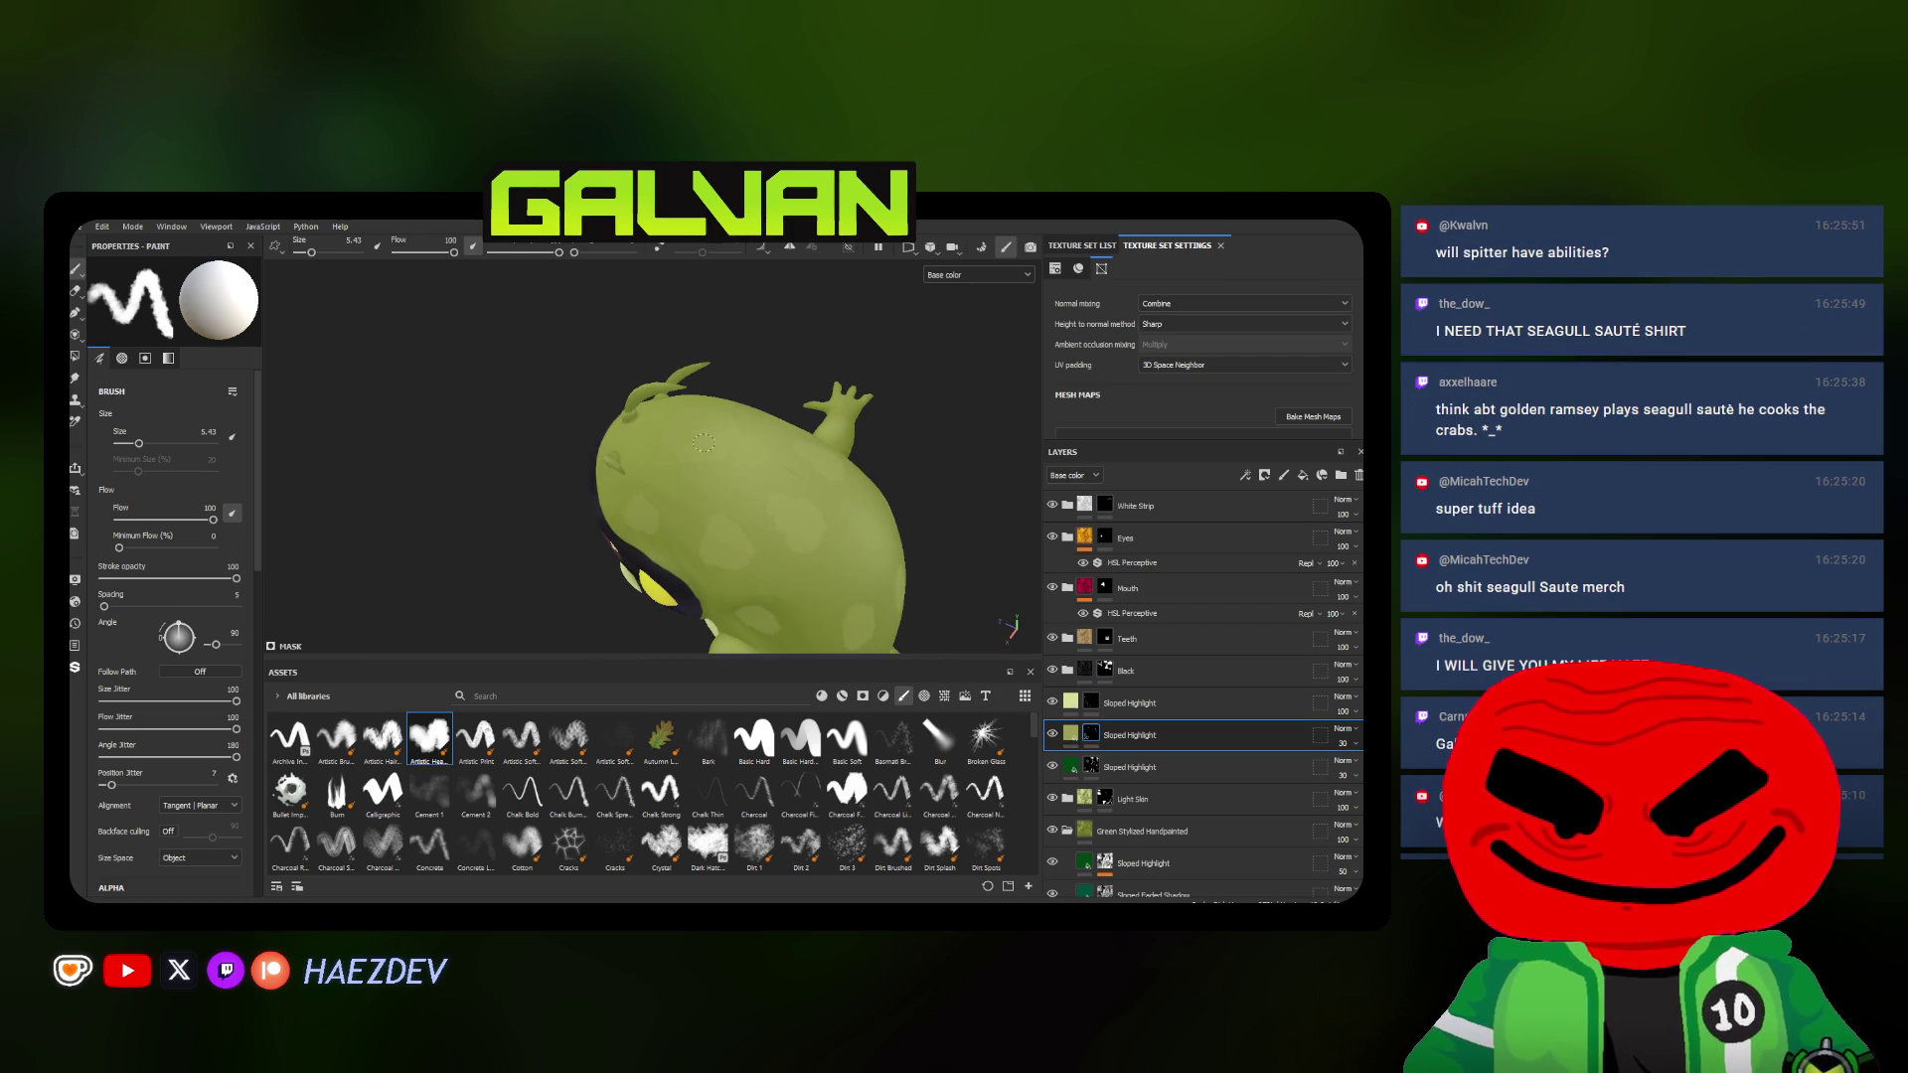
pyautogui.moveTo(734, 441)
pyautogui.keyDown('alt'); pyautogui.mouseDown()
pyautogui.moveTo(642, 516)
pyautogui.moveTo(742, 597)
pyautogui.moveTo(689, 521)
pyautogui.moveTo(885, 389)
pyautogui.mouseUp(); pyautogui.keyUp('alt')
pyautogui.scroll(5, 689, 520)
pyautogui.scroll(-3, 884, 390)
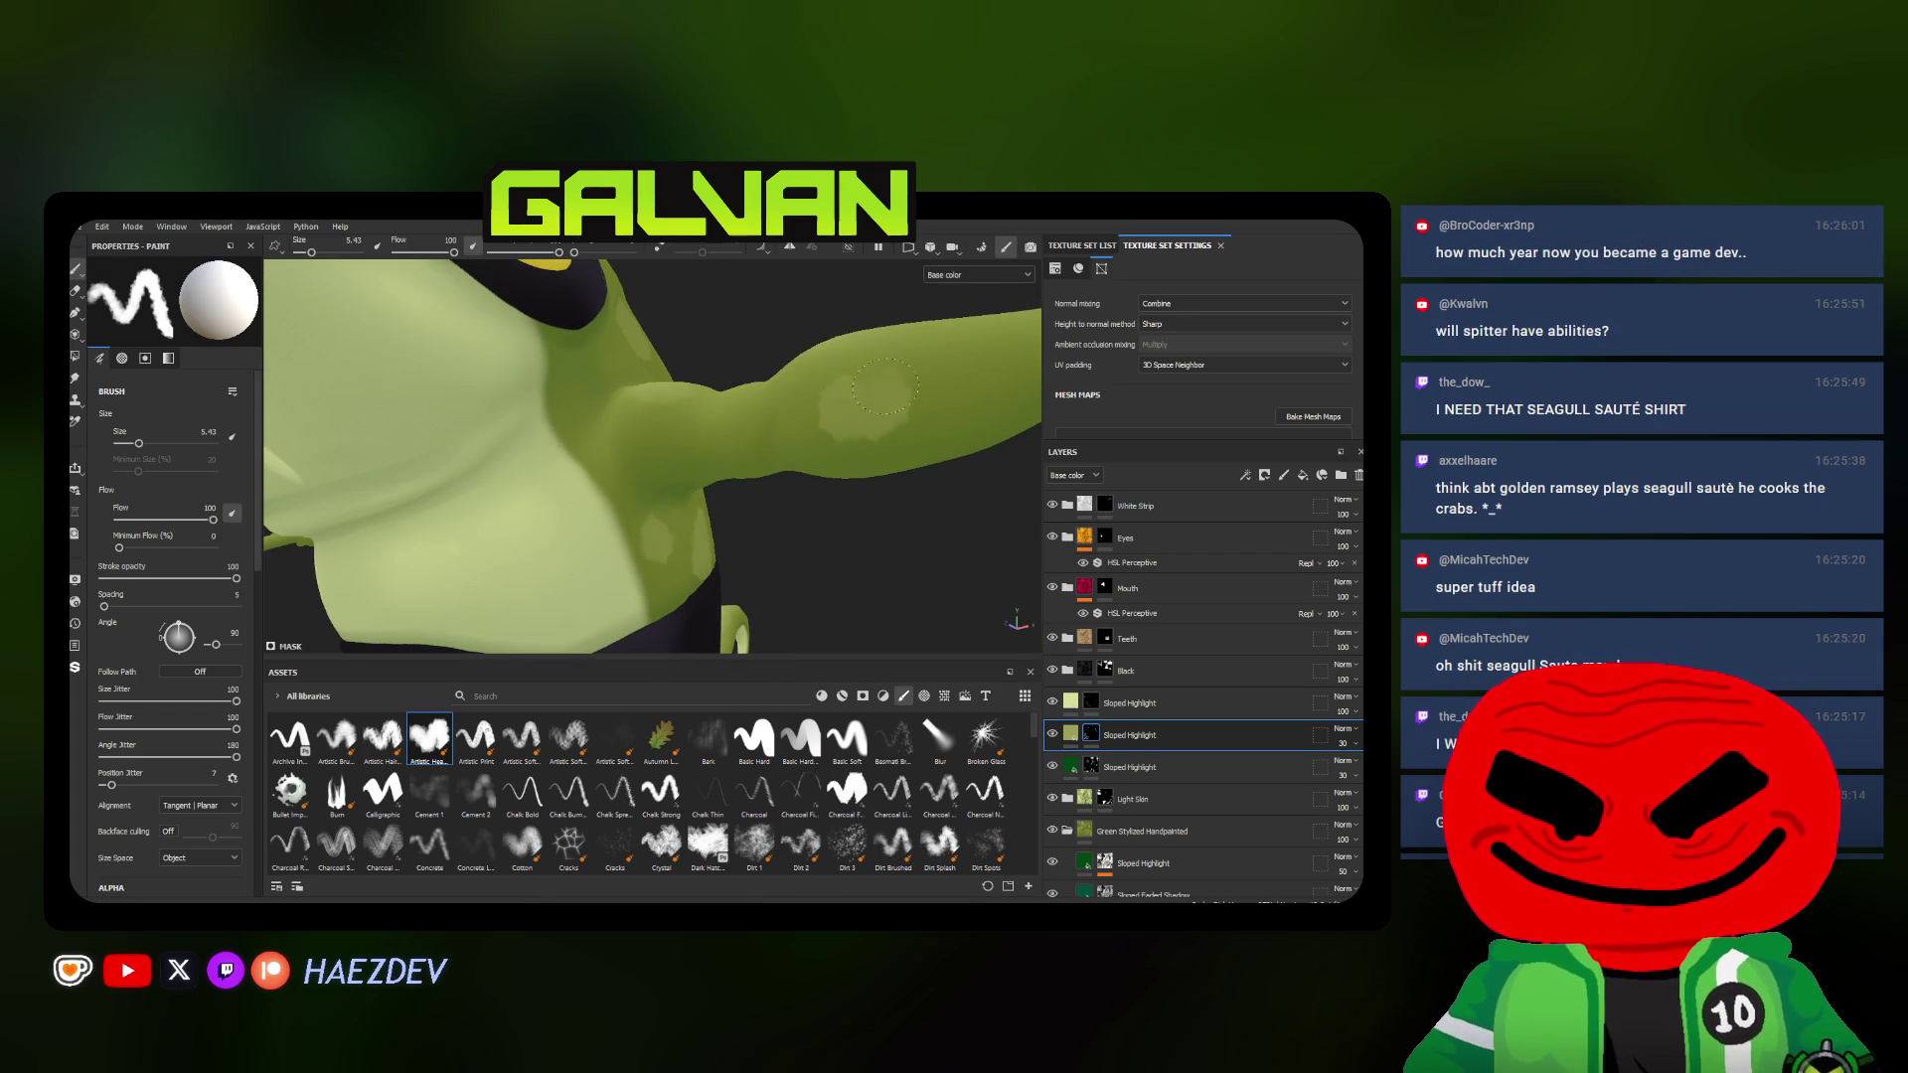
pyautogui.moveTo(734, 420)
pyautogui.keyDown('alt'); pyautogui.mouseDown()
pyautogui.moveTo(768, 441)
pyautogui.moveTo(412, 427)
pyautogui.mouseUp(); pyautogui.keyUp('alt')
pyautogui.scroll(-3, 413, 428)
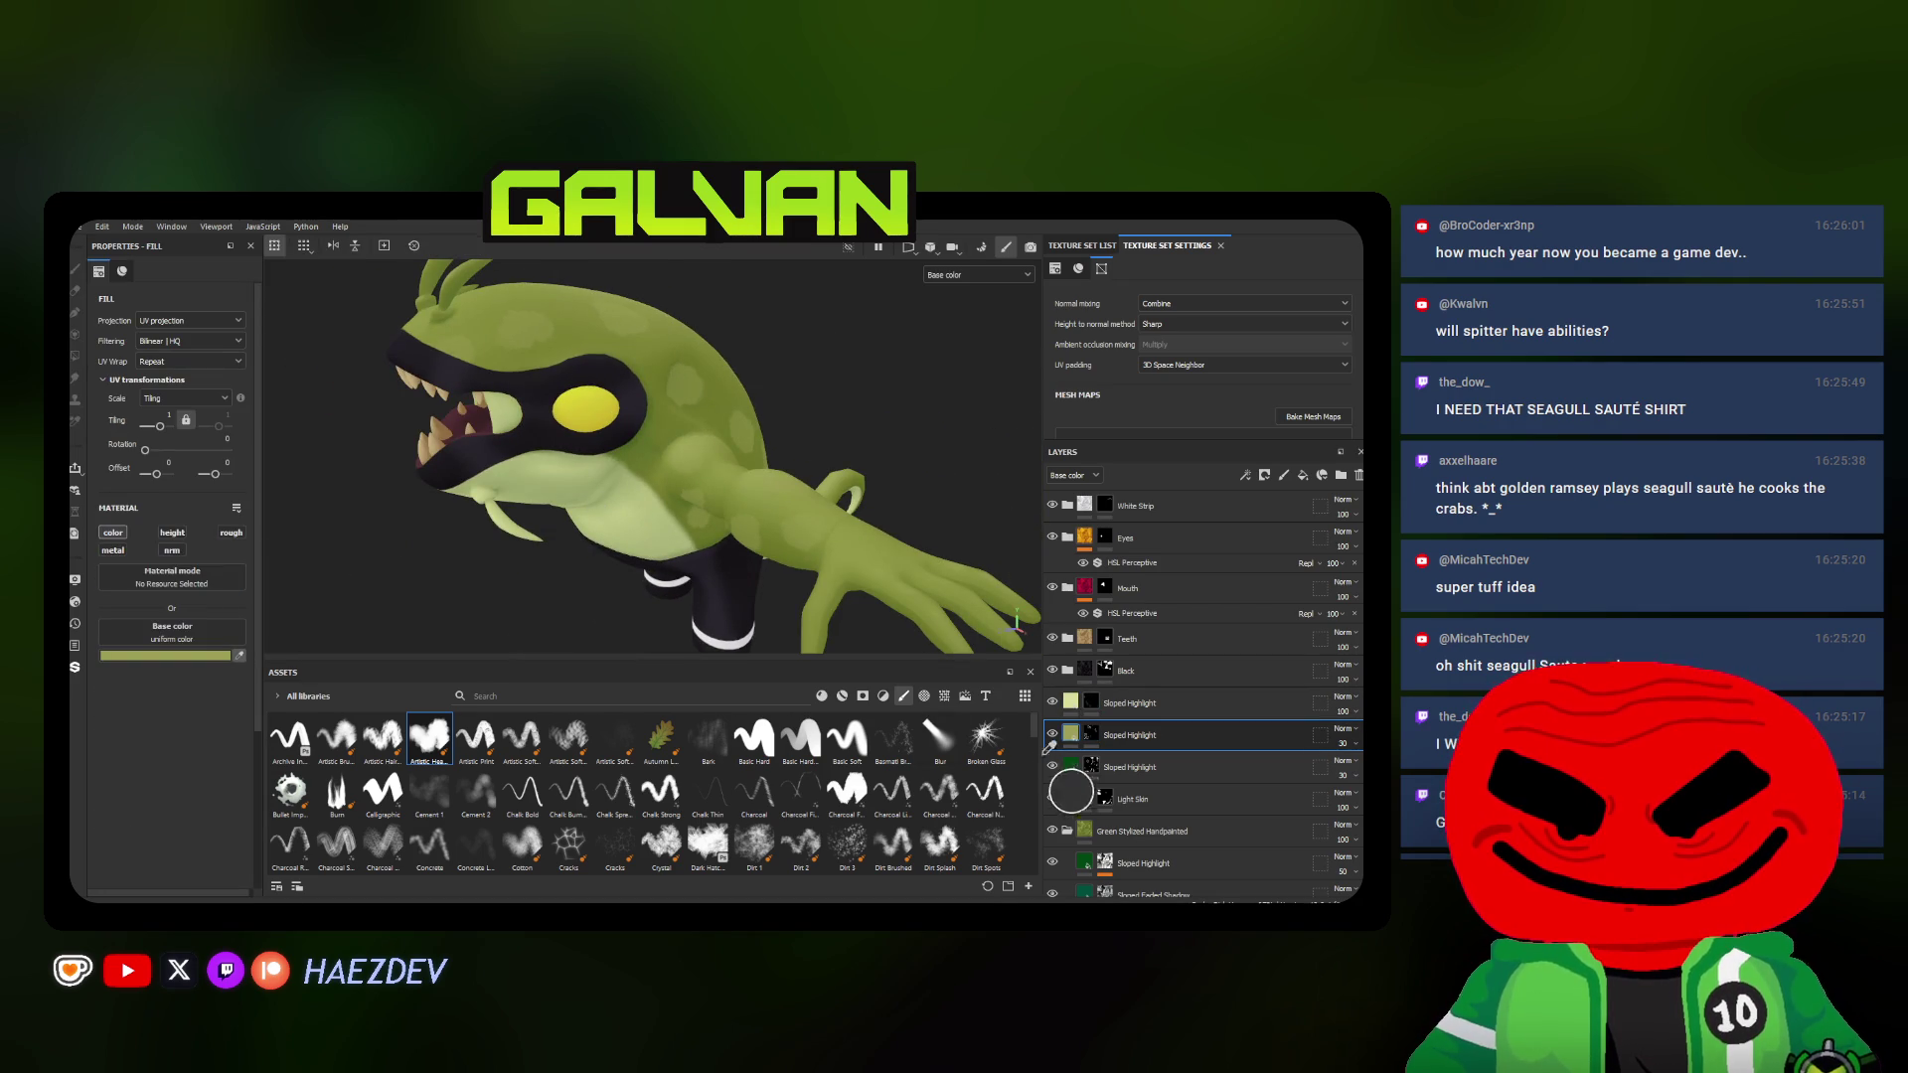
pyautogui.scroll(-2, 779, 555)
# Make the lower Sloped Highlight layer dark green and lower its opacity to 17
pyautogui.moveTo(747, 597)
pyautogui.keyDown('alt'); pyautogui.mouseDown()
pyautogui.moveTo(780, 554)
pyautogui.moveTo(805, 567)
pyautogui.mouseUp(); pyautogui.keyUp('alt')
pyautogui.moveTo(1321, 742); pyautogui.dragTo(1317, 767)
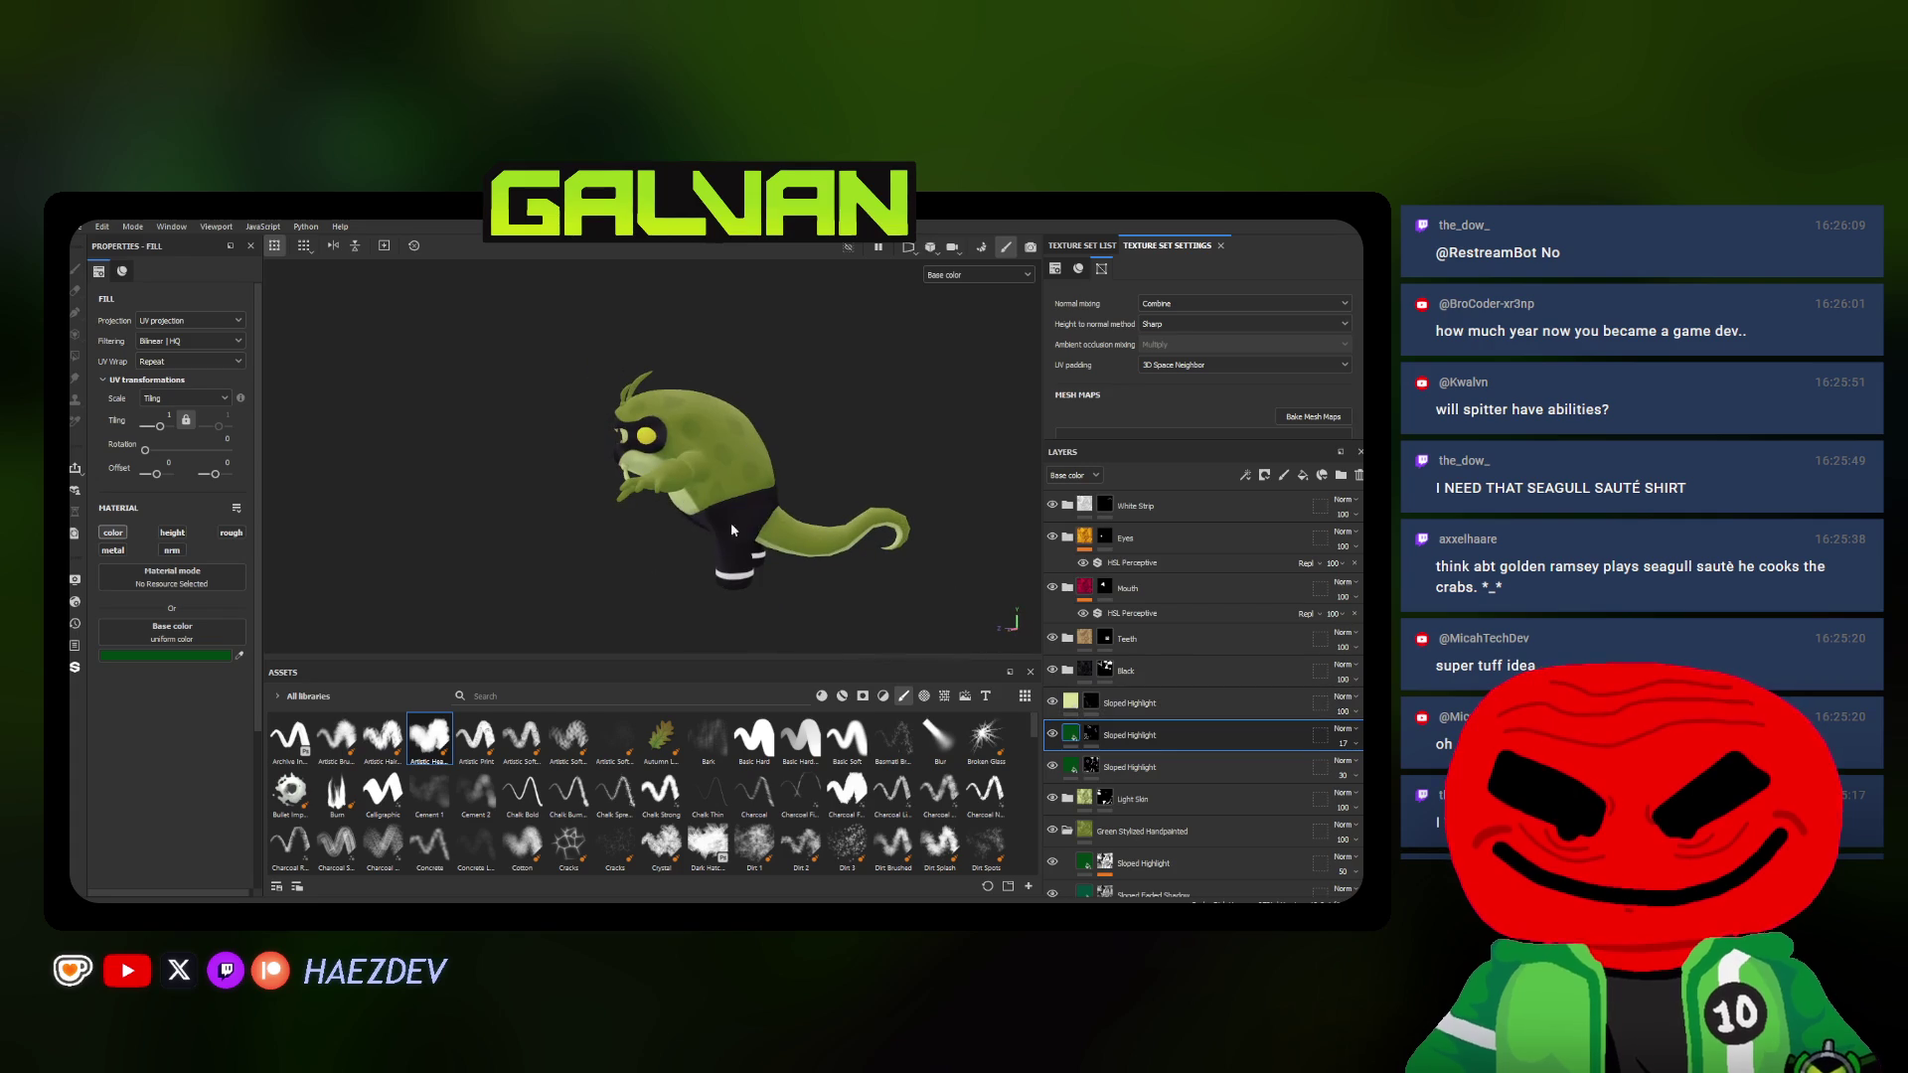
# Add a Blur Directional filter to the lower Sloped Highlight layer with raised intensity
pyautogui.rightClick(1100, 763)
pyautogui.click(1111, 723)
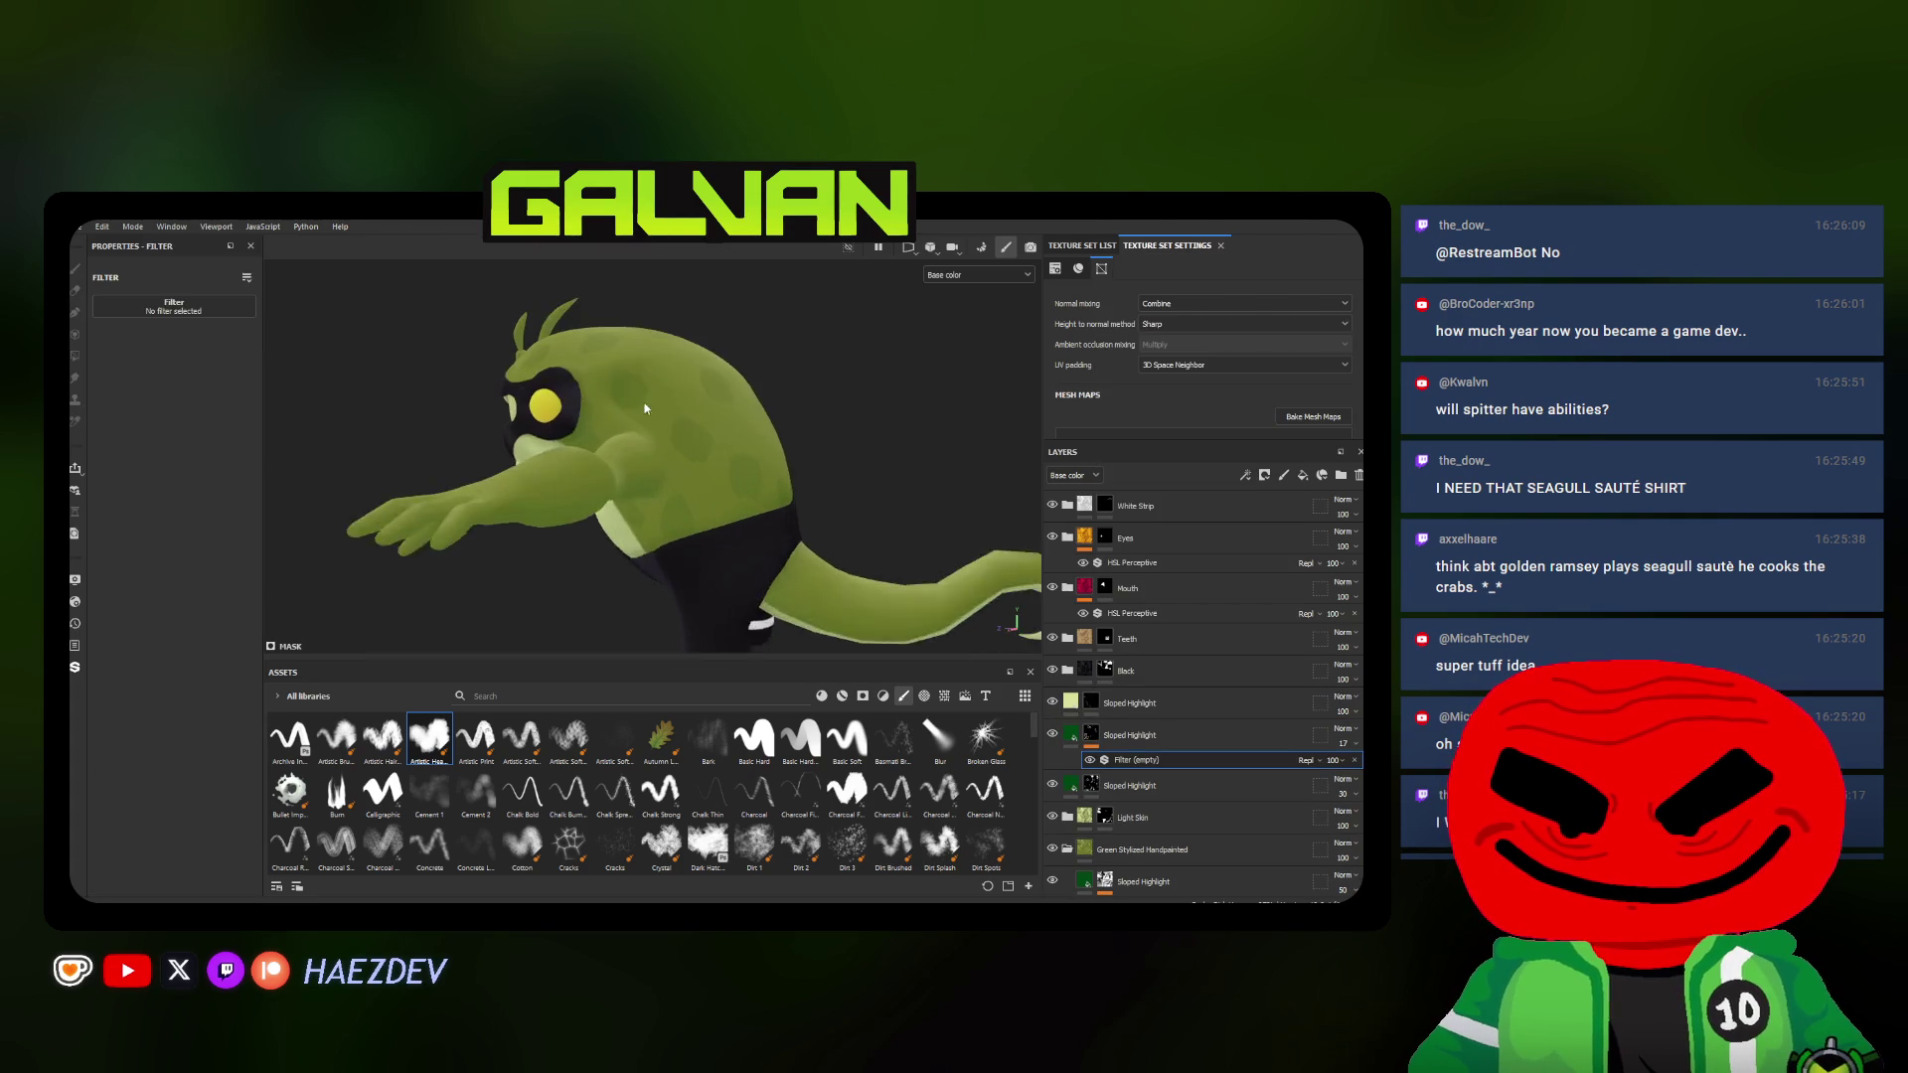
pyautogui.scroll(3, 656, 447)
pyautogui.click(164, 305)
pyautogui.click(299, 394)
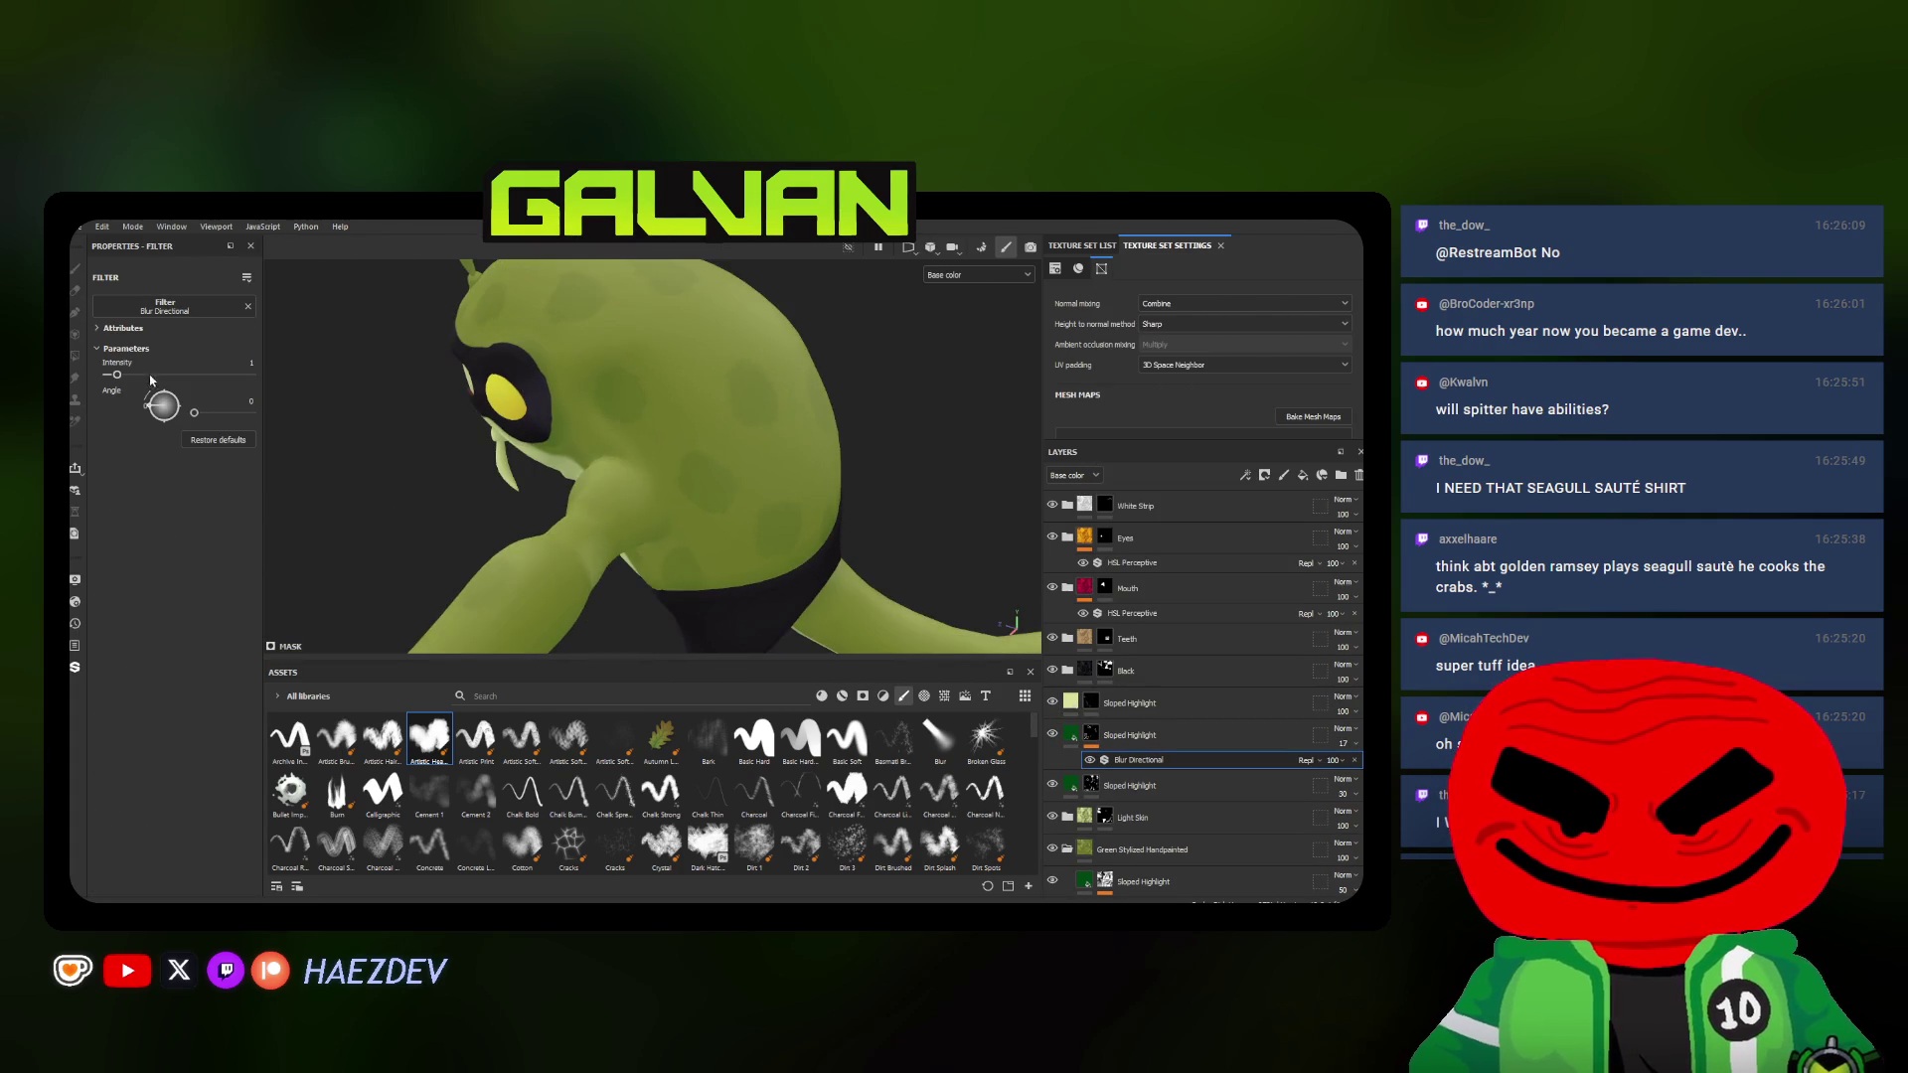
pyautogui.moveTo(154, 376); pyautogui.dragTo(133, 376)
# Lower the blur filter's opacity, then select the upper Sloped Highlight layer
pyautogui.moveTo(626, 448)
pyautogui.keyDown('alt'); pyautogui.mouseDown()
pyautogui.moveTo(986, 537)
pyautogui.moveTo(778, 456)
pyautogui.mouseUp(); pyautogui.keyUp('alt')
pyautogui.click(1359, 759)
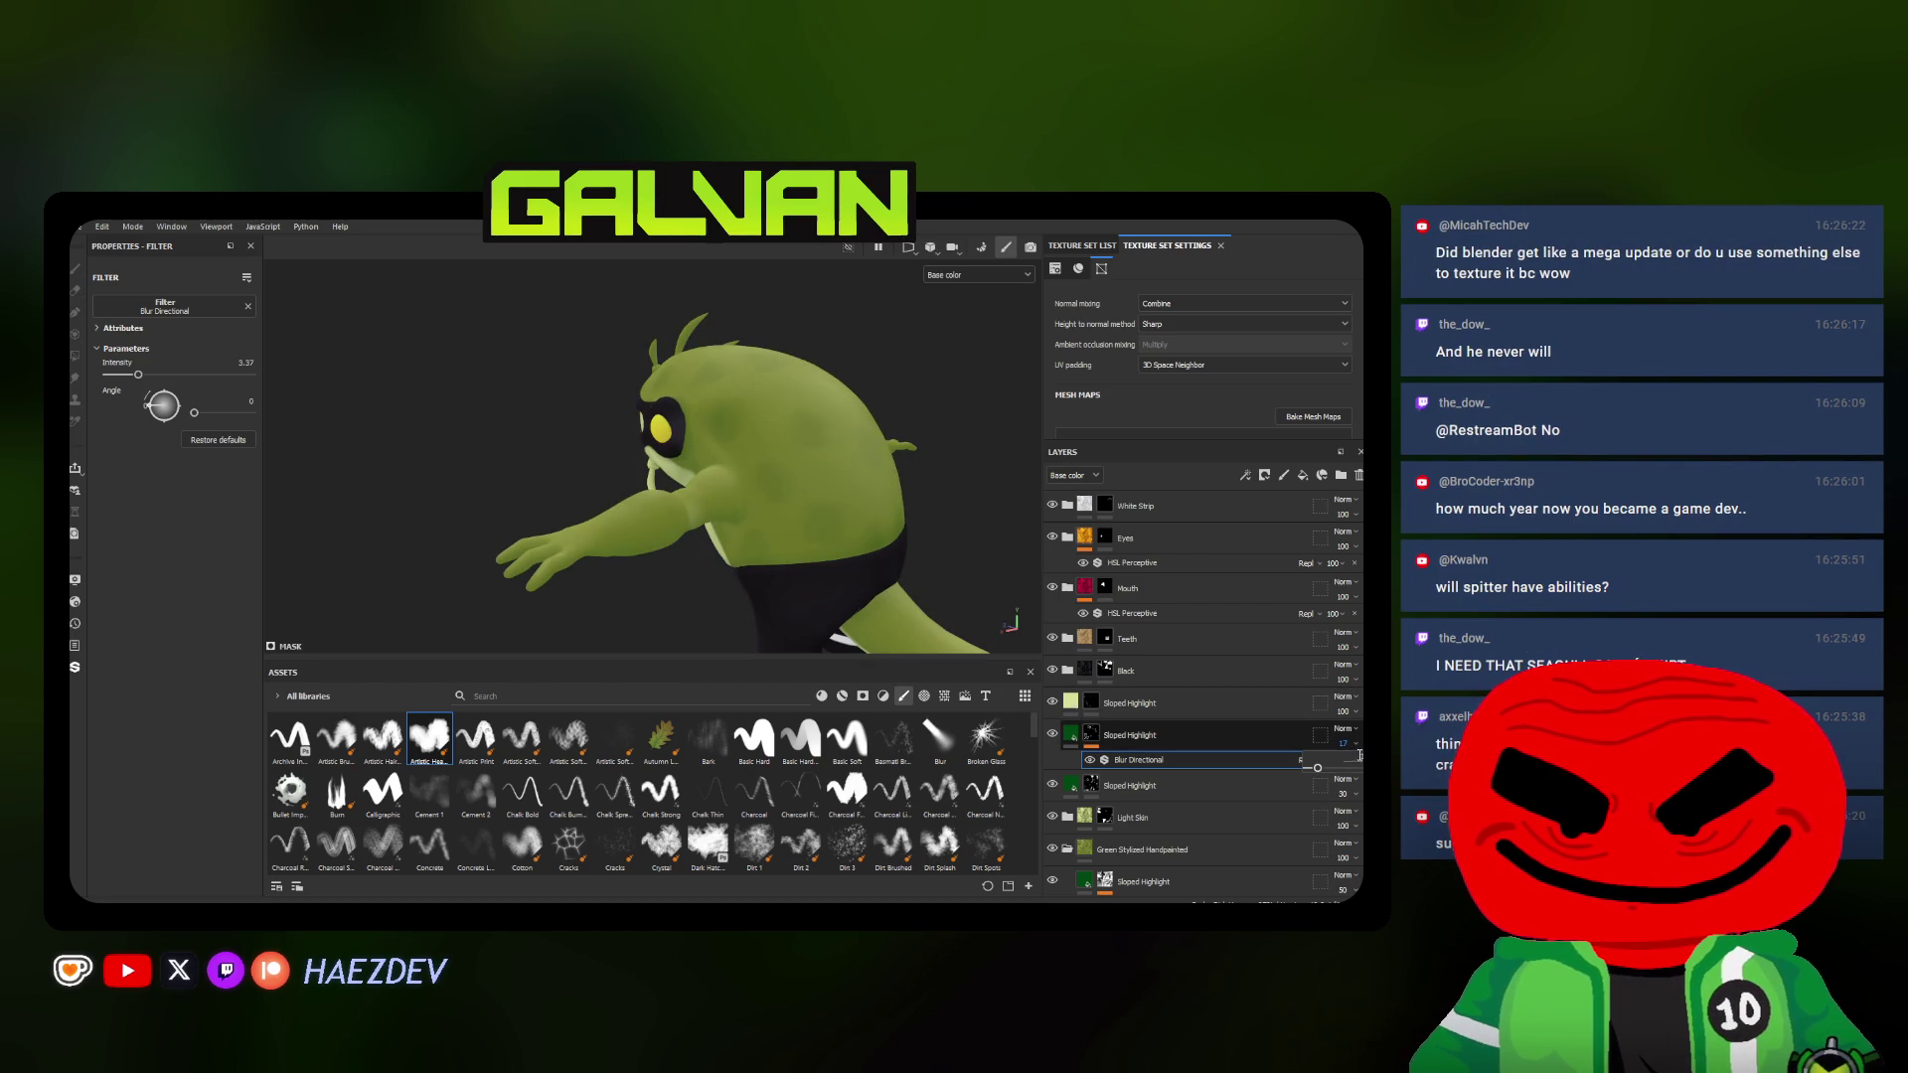
pyautogui.moveTo(655, 345)
pyautogui.keyDown('alt'); pyautogui.mouseDown()
pyautogui.moveTo(496, 394)
pyautogui.moveTo(963, 511)
pyautogui.moveTo(970, 427)
pyautogui.moveTo(110, 427)
pyautogui.mouseUp(); pyautogui.keyUp('alt')
pyautogui.click(1130, 713)
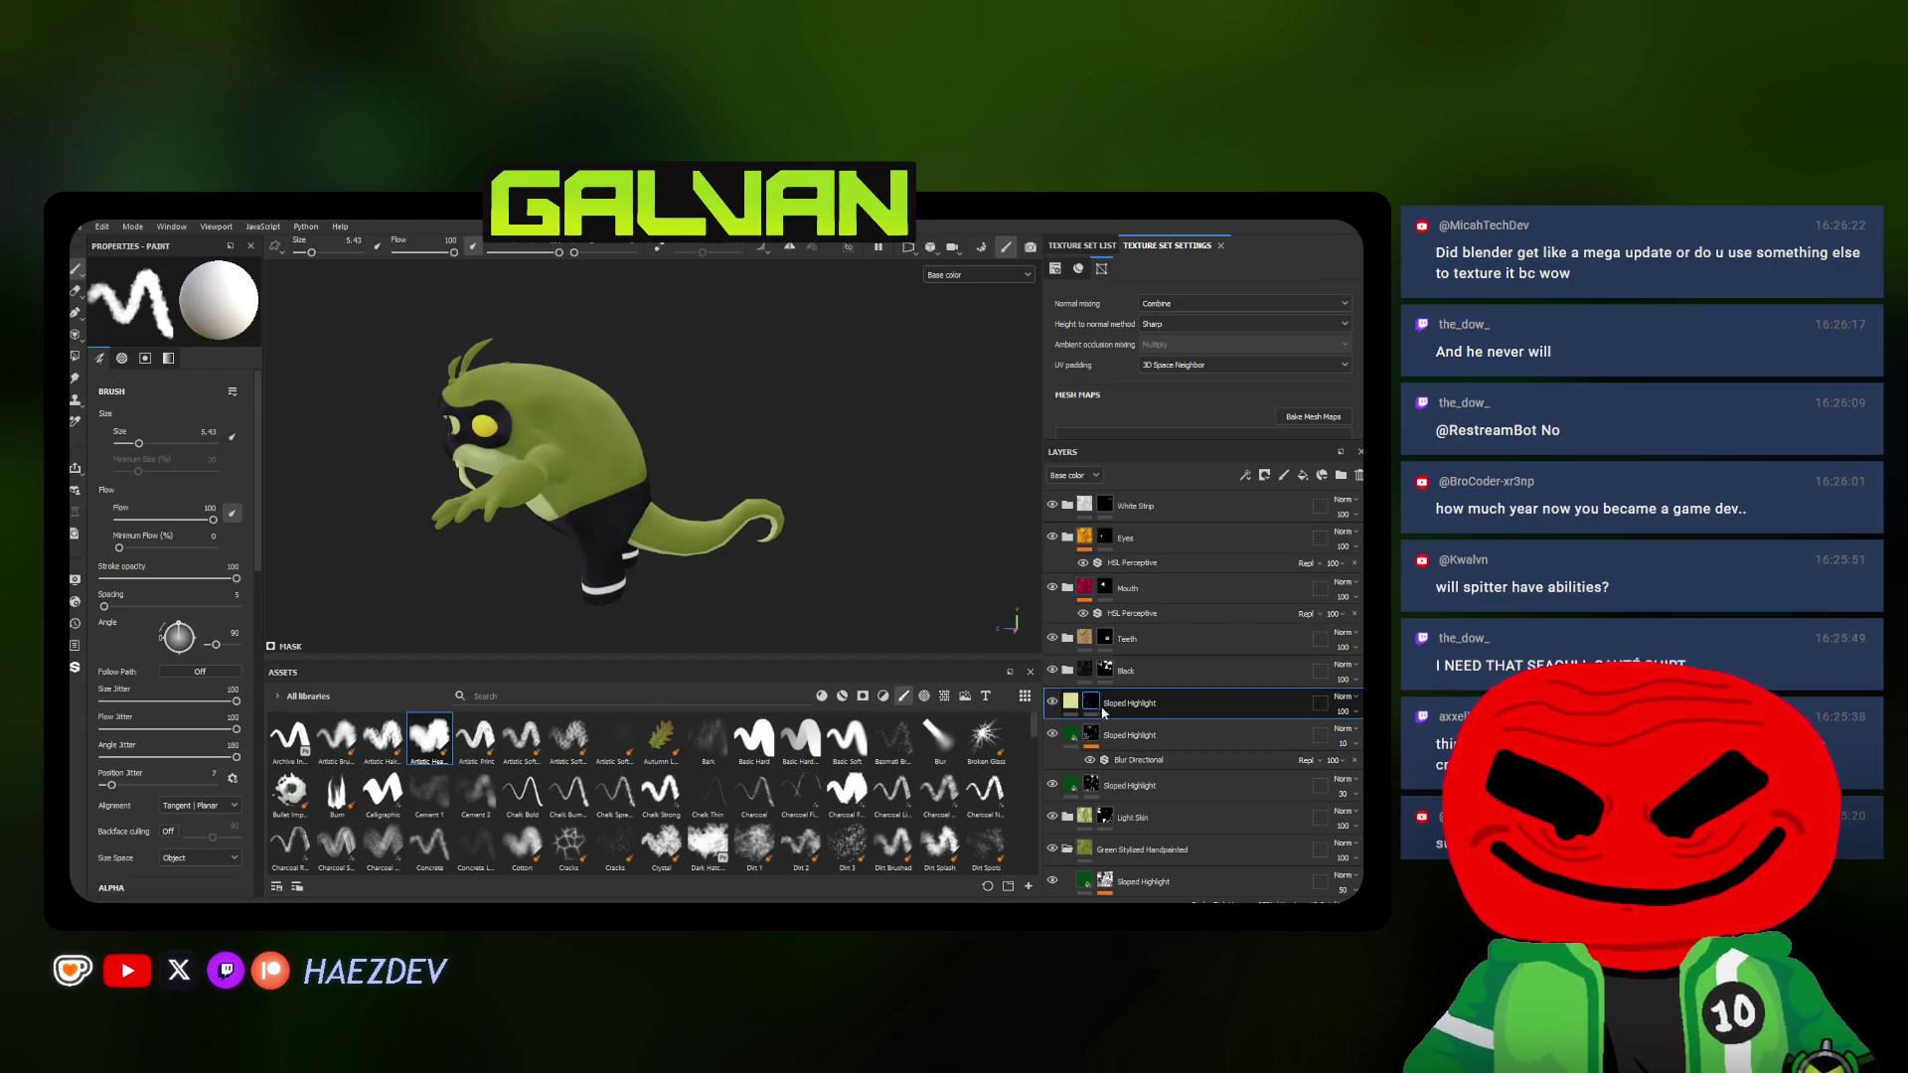
# Paint pale highlight spots on the alien's body and sides
pyautogui.rightClick(1103, 714)
pyautogui.press('Escape')
pyautogui.scroll(5, 554, 394)
pyautogui.moveTo(554, 395); pyautogui.dragTo(604, 427)
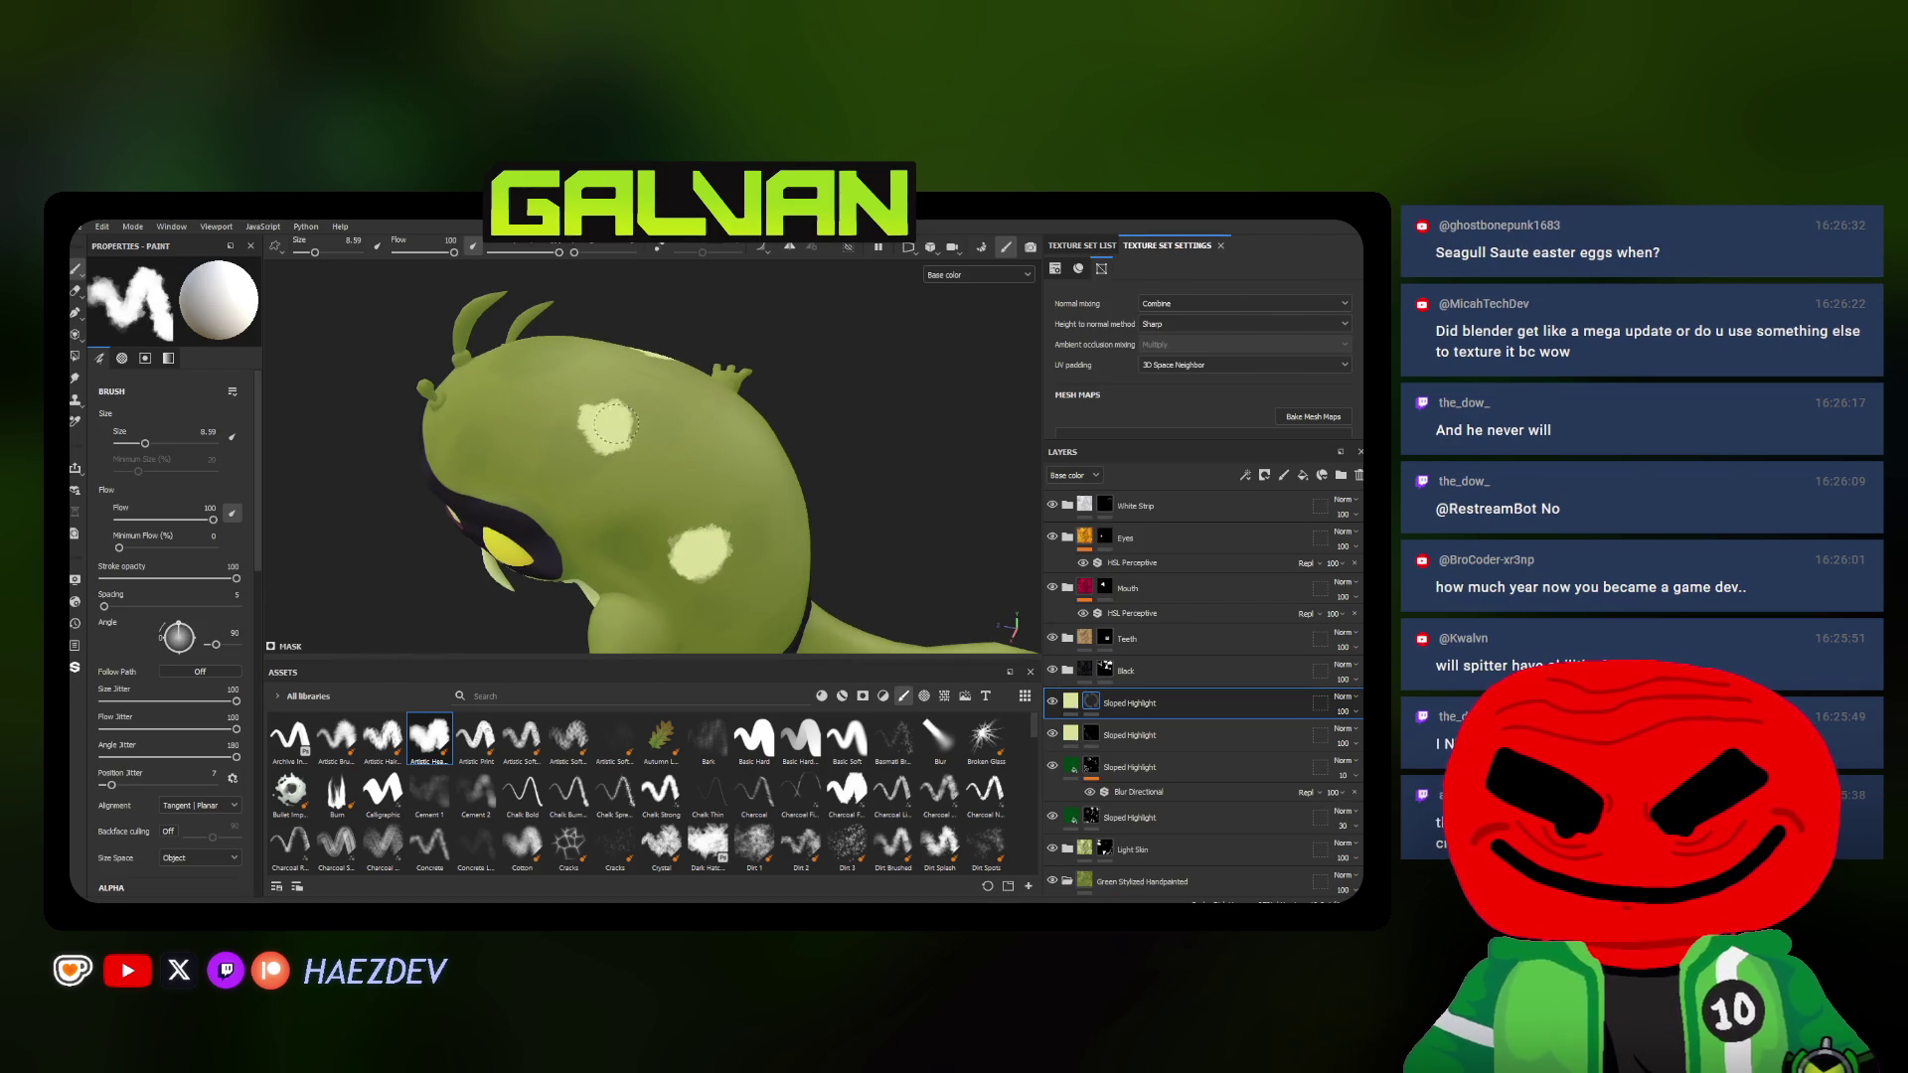
pyautogui.moveTo(486, 406)
pyautogui.keyDown('alt'); pyautogui.mouseDown()
pyautogui.moveTo(627, 572)
pyautogui.moveTo(610, 495)
pyautogui.moveTo(635, 513)
pyautogui.mouseUp(); pyautogui.keyUp('alt')
pyautogui.keyDown('alt'); pyautogui.moveTo(757, 515); pyautogui.dragTo(654, 492); pyautogui.keyUp('alt')
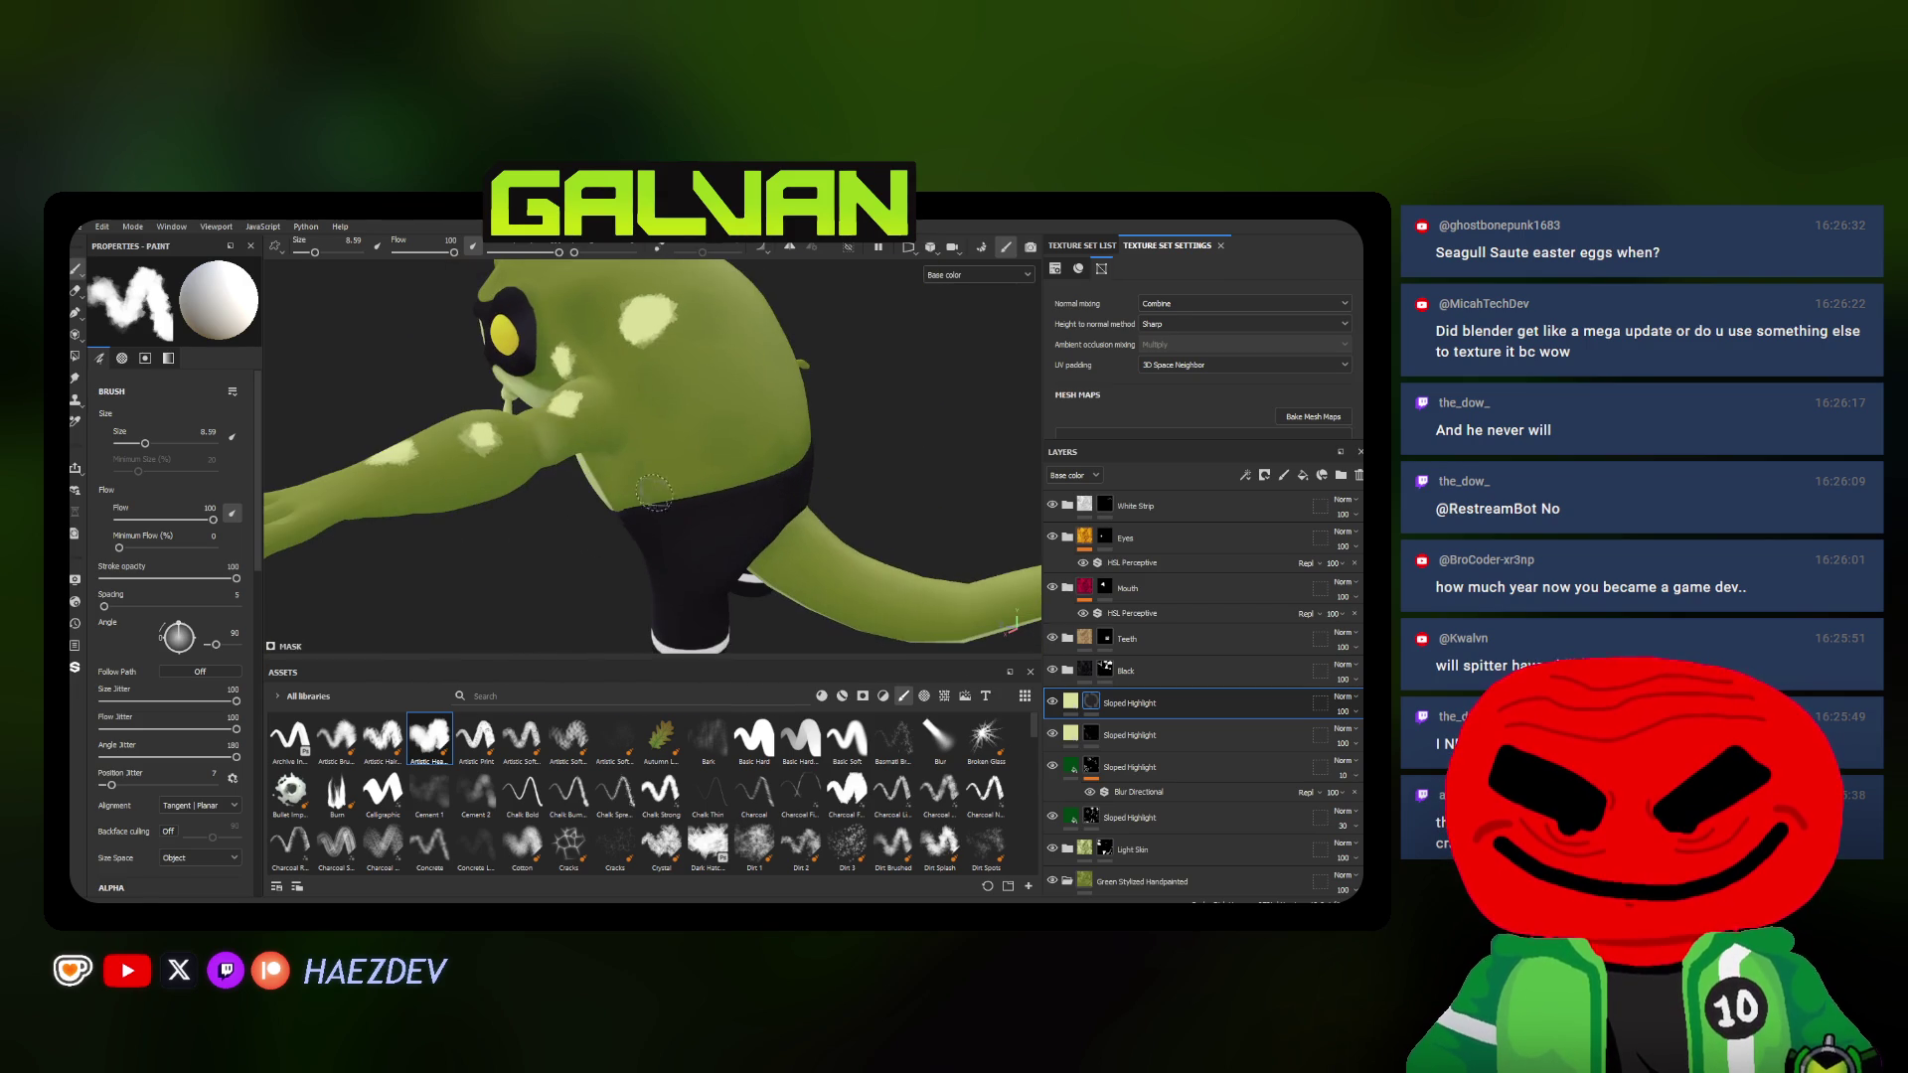
pyautogui.click(660, 438)
pyautogui.click(733, 376)
# Dab pale spots on the lower and upper back, ending at the face
pyautogui.keyDown('alt'); pyautogui.moveTo(739, 375); pyautogui.dragTo(805, 372); pyautogui.keyUp('alt')
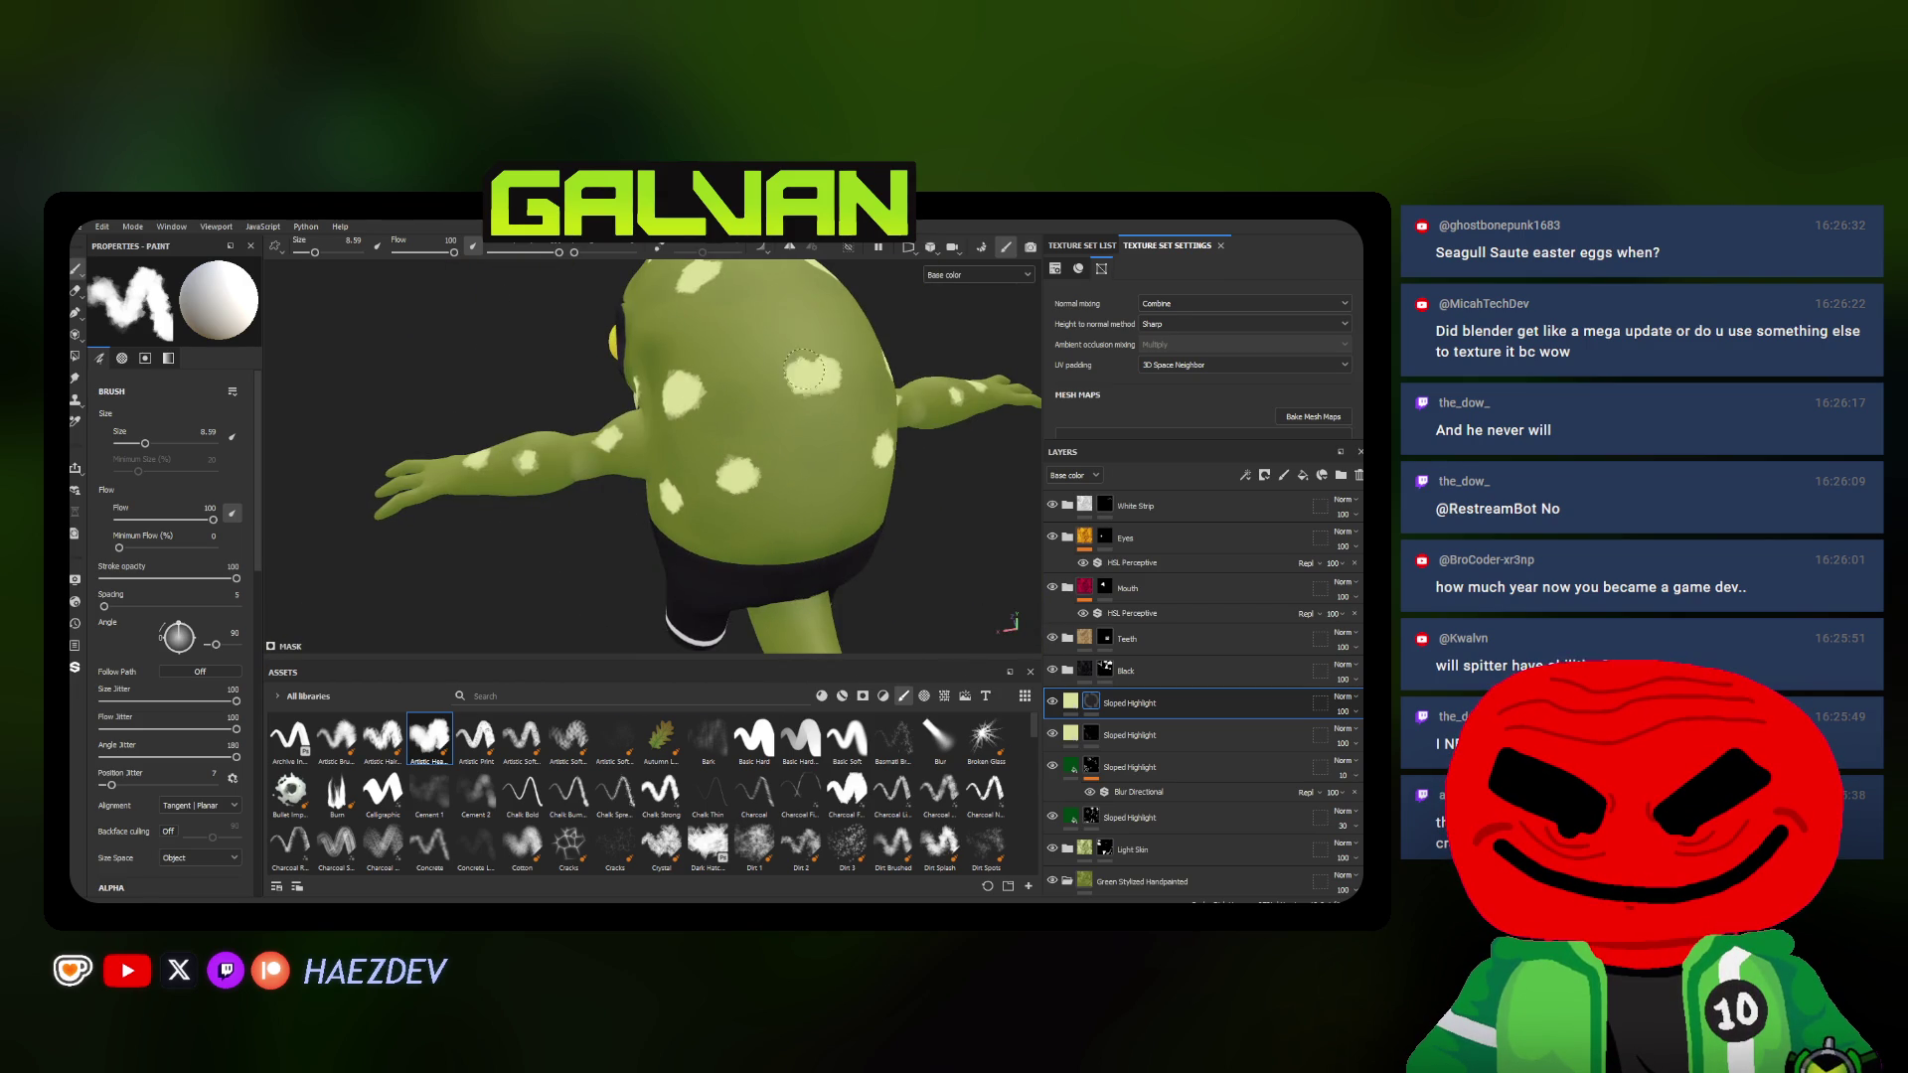
pyautogui.click(731, 547)
pyautogui.moveTo(822, 483)
pyautogui.keyDown('alt'); pyautogui.mouseDown()
pyautogui.moveTo(789, 433)
pyautogui.moveTo(697, 465)
pyautogui.moveTo(717, 449)
pyautogui.mouseUp(); pyautogui.keyUp('alt')
pyautogui.click(733, 316)
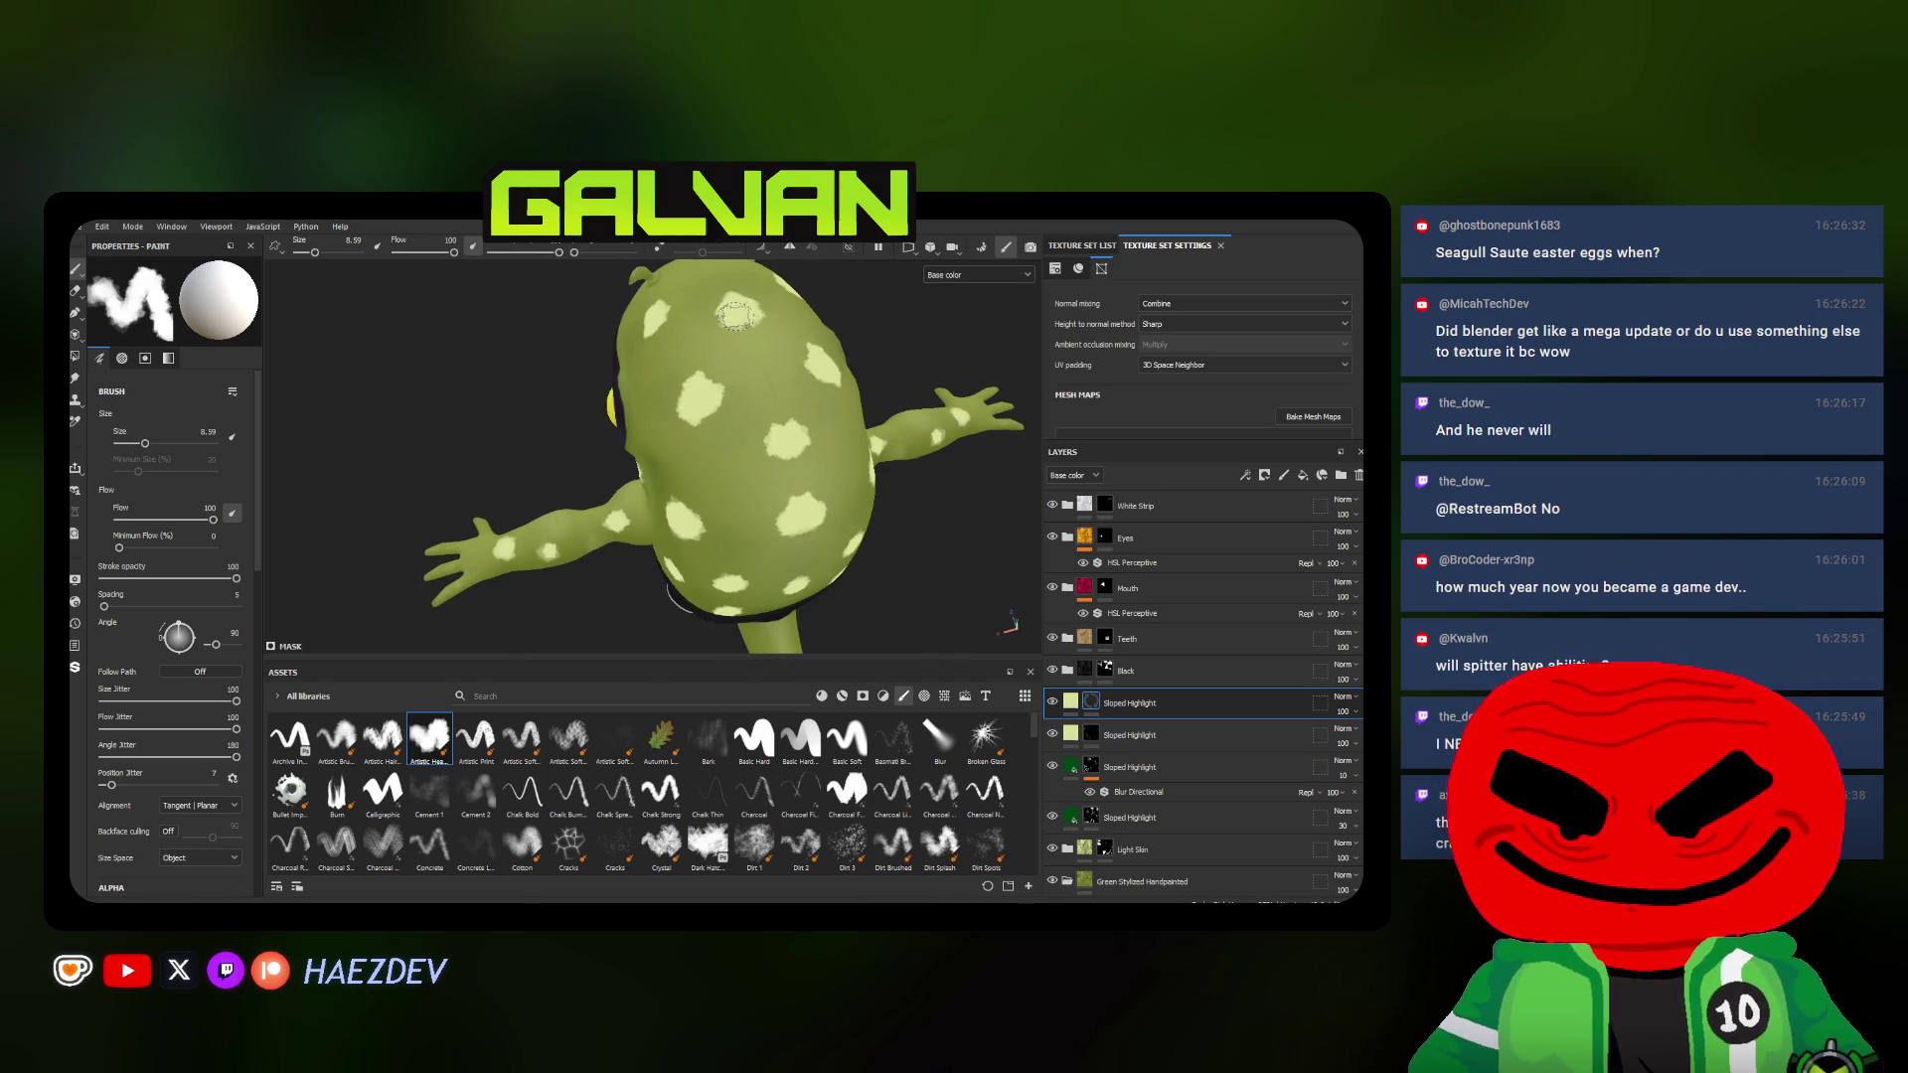
pyautogui.moveTo(743, 335)
pyautogui.keyDown('alt'); pyautogui.mouseDown()
pyautogui.moveTo(638, 398)
pyautogui.moveTo(746, 417)
pyautogui.mouseUp(); pyautogui.keyUp('alt')
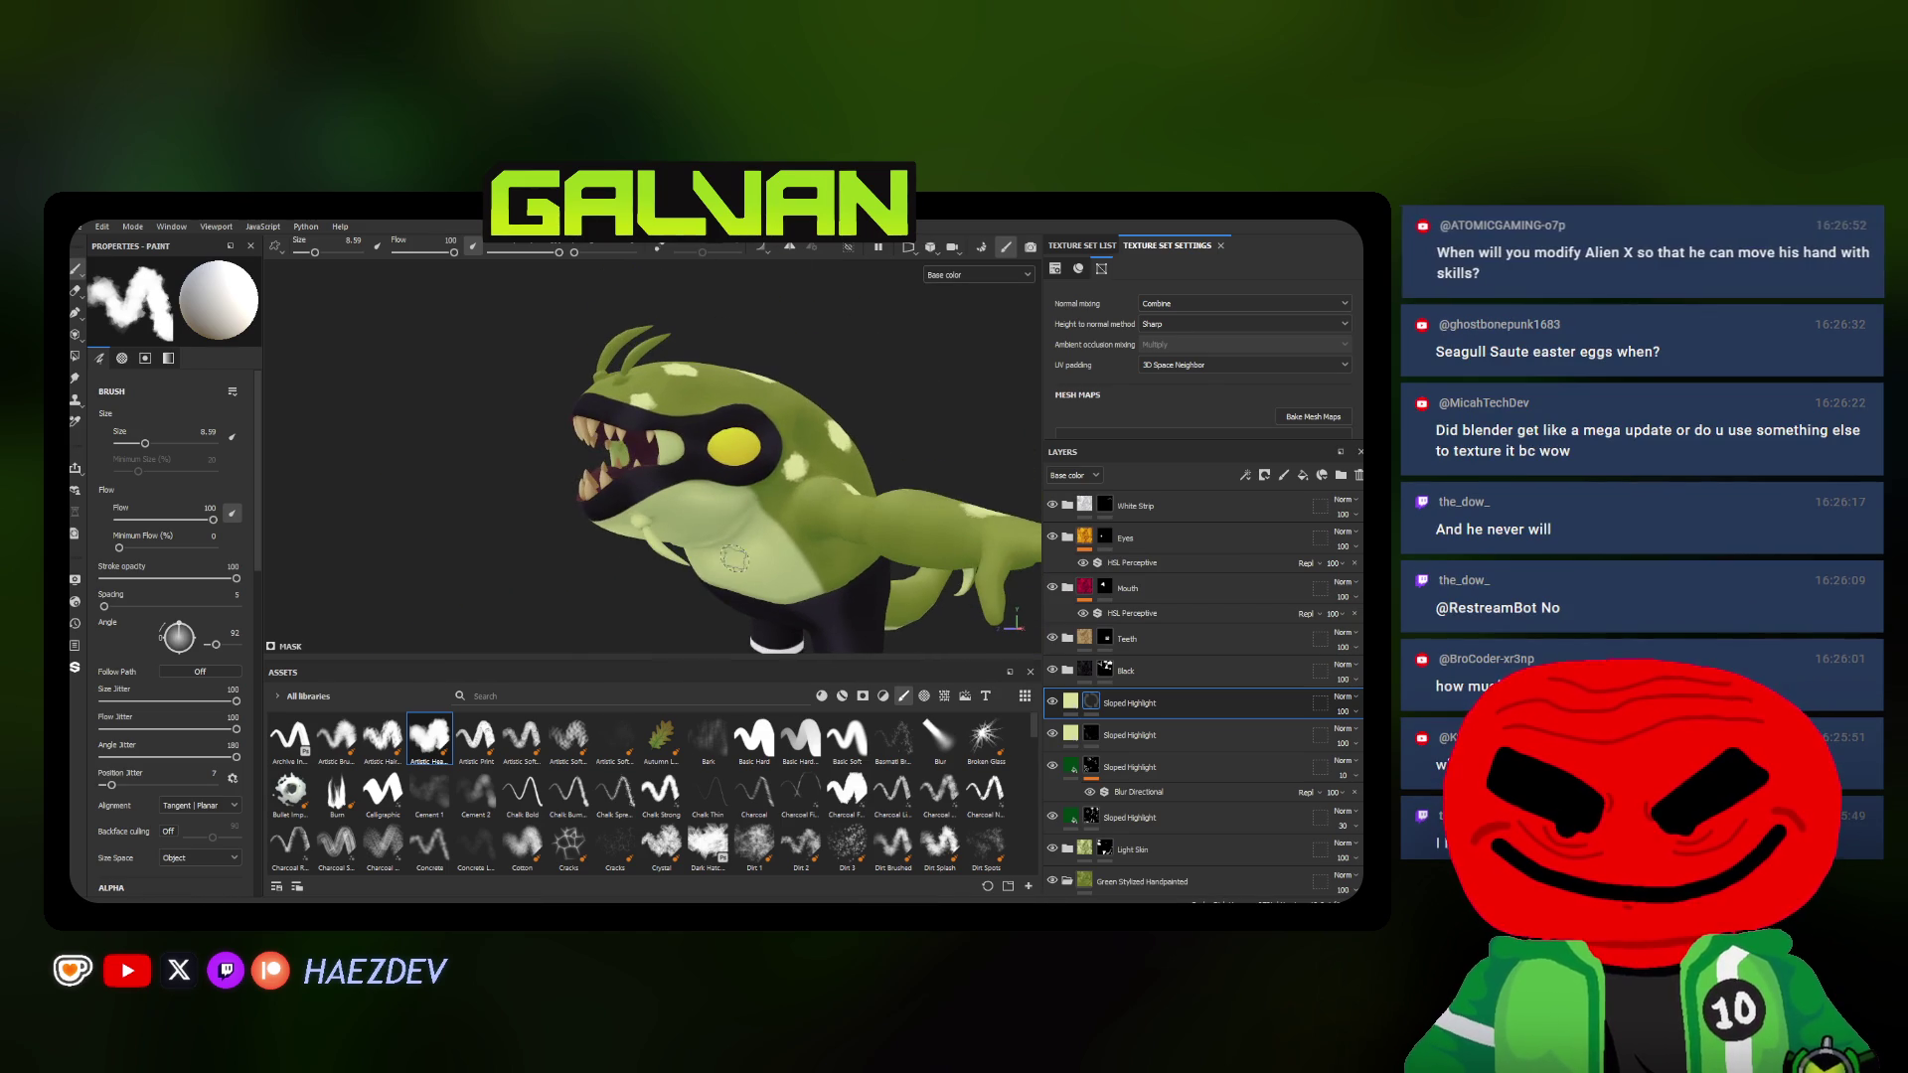
pyautogui.rightClick(1105, 704)
# Add a Blur Directional filter at intensity 5.51 to the upper Sloped Highlight layer and fade its opacity
pyautogui.click(1140, 724)
pyautogui.keyDown('alt'); pyautogui.moveTo(799, 486); pyautogui.dragTo(671, 447); pyautogui.keyUp('alt')
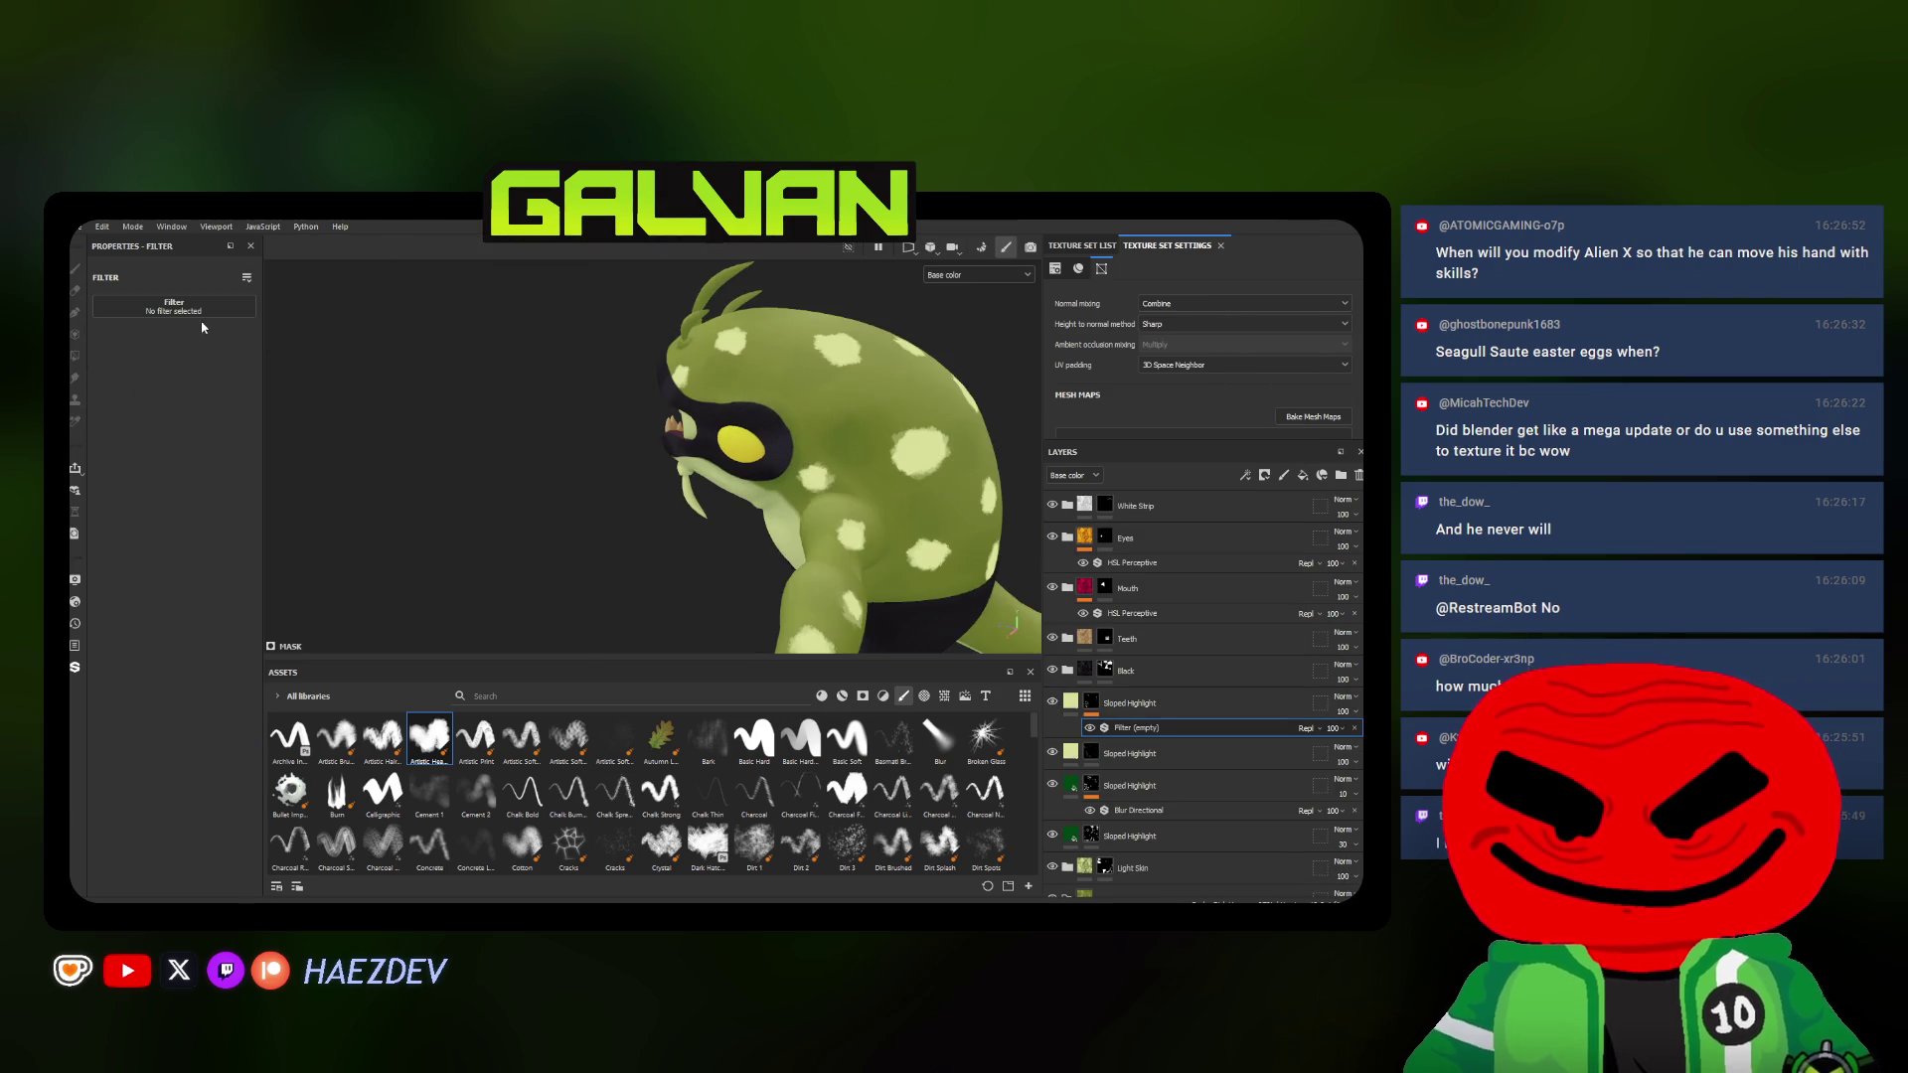
pyautogui.click(171, 305)
pyautogui.click(368, 358)
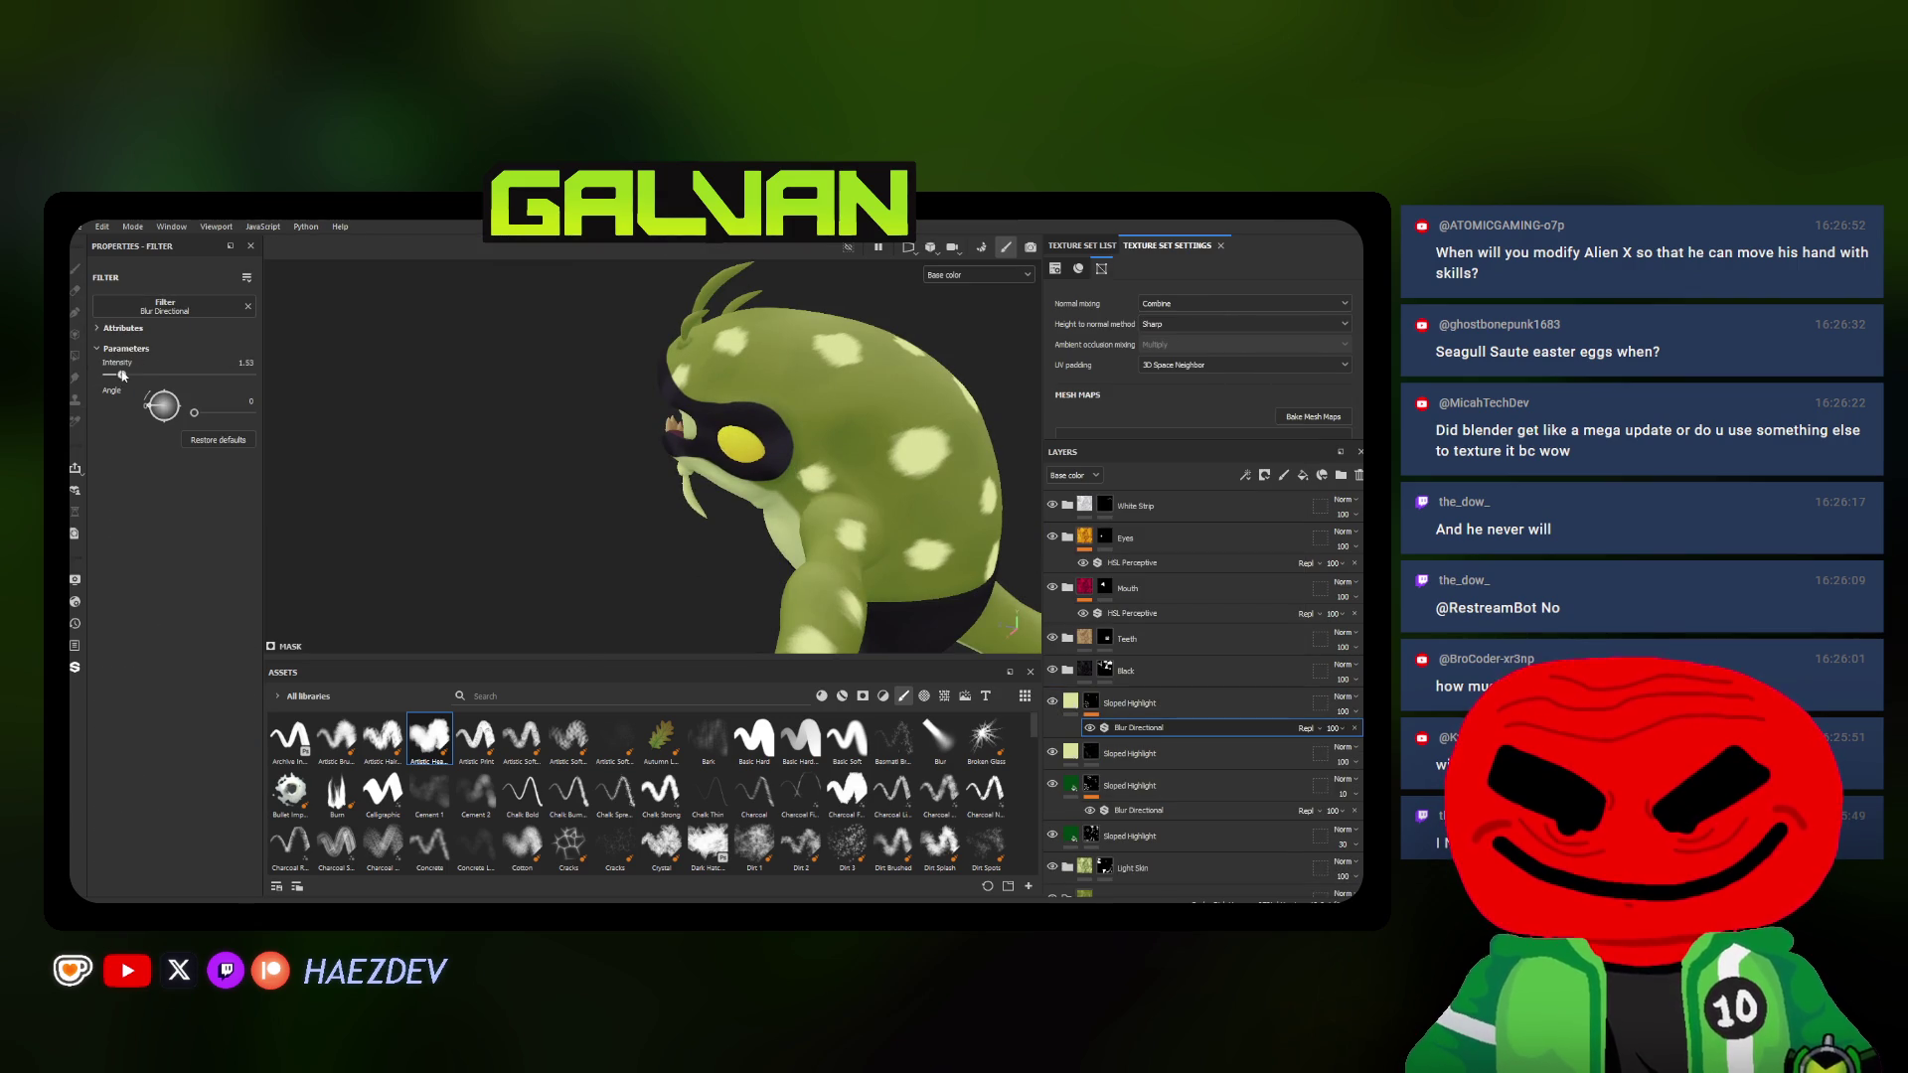
pyautogui.moveTo(1342, 712); pyautogui.dragTo(1308, 736)
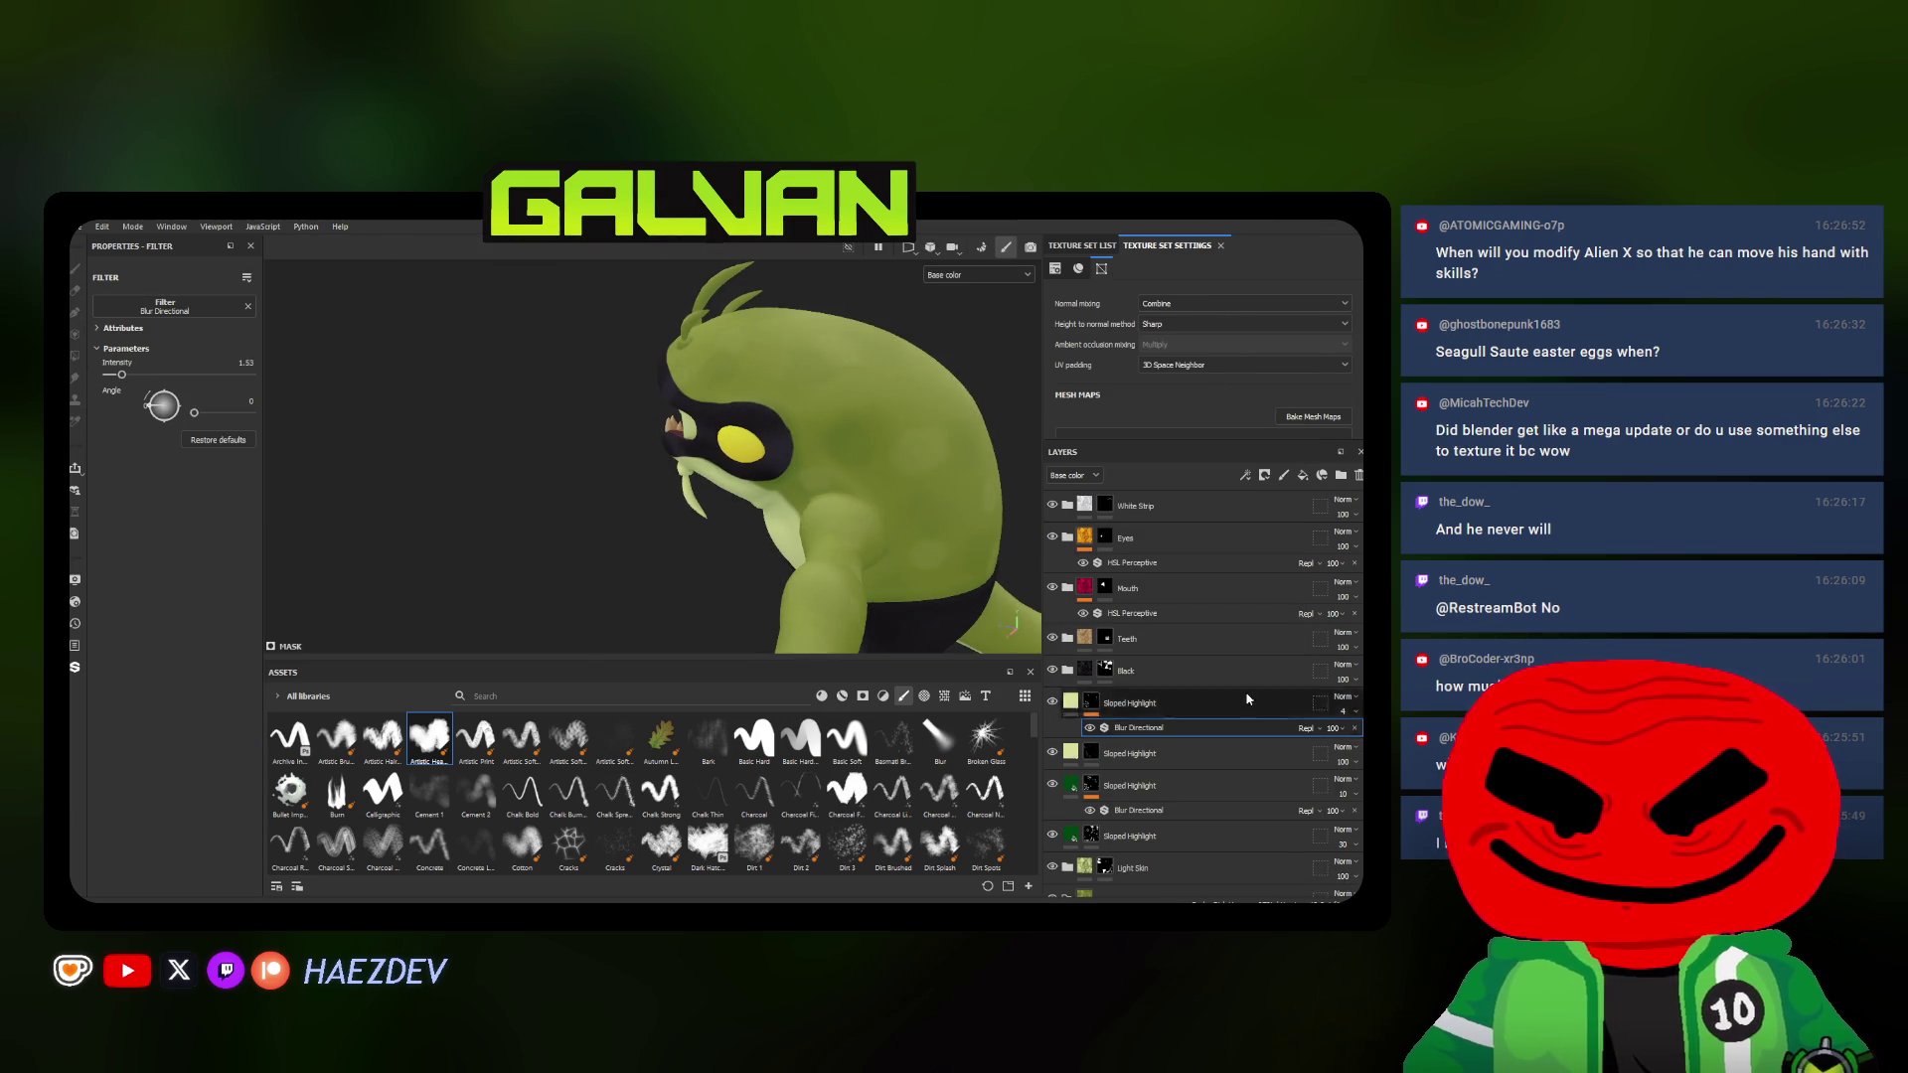
# Adjust the highlight layer's opacity while reviewing the alien all round, then switch to Blender
pyautogui.keyDown('alt'); pyautogui.moveTo(776, 478); pyautogui.dragTo(657, 477); pyautogui.keyUp('alt')
pyautogui.click(1352, 714)
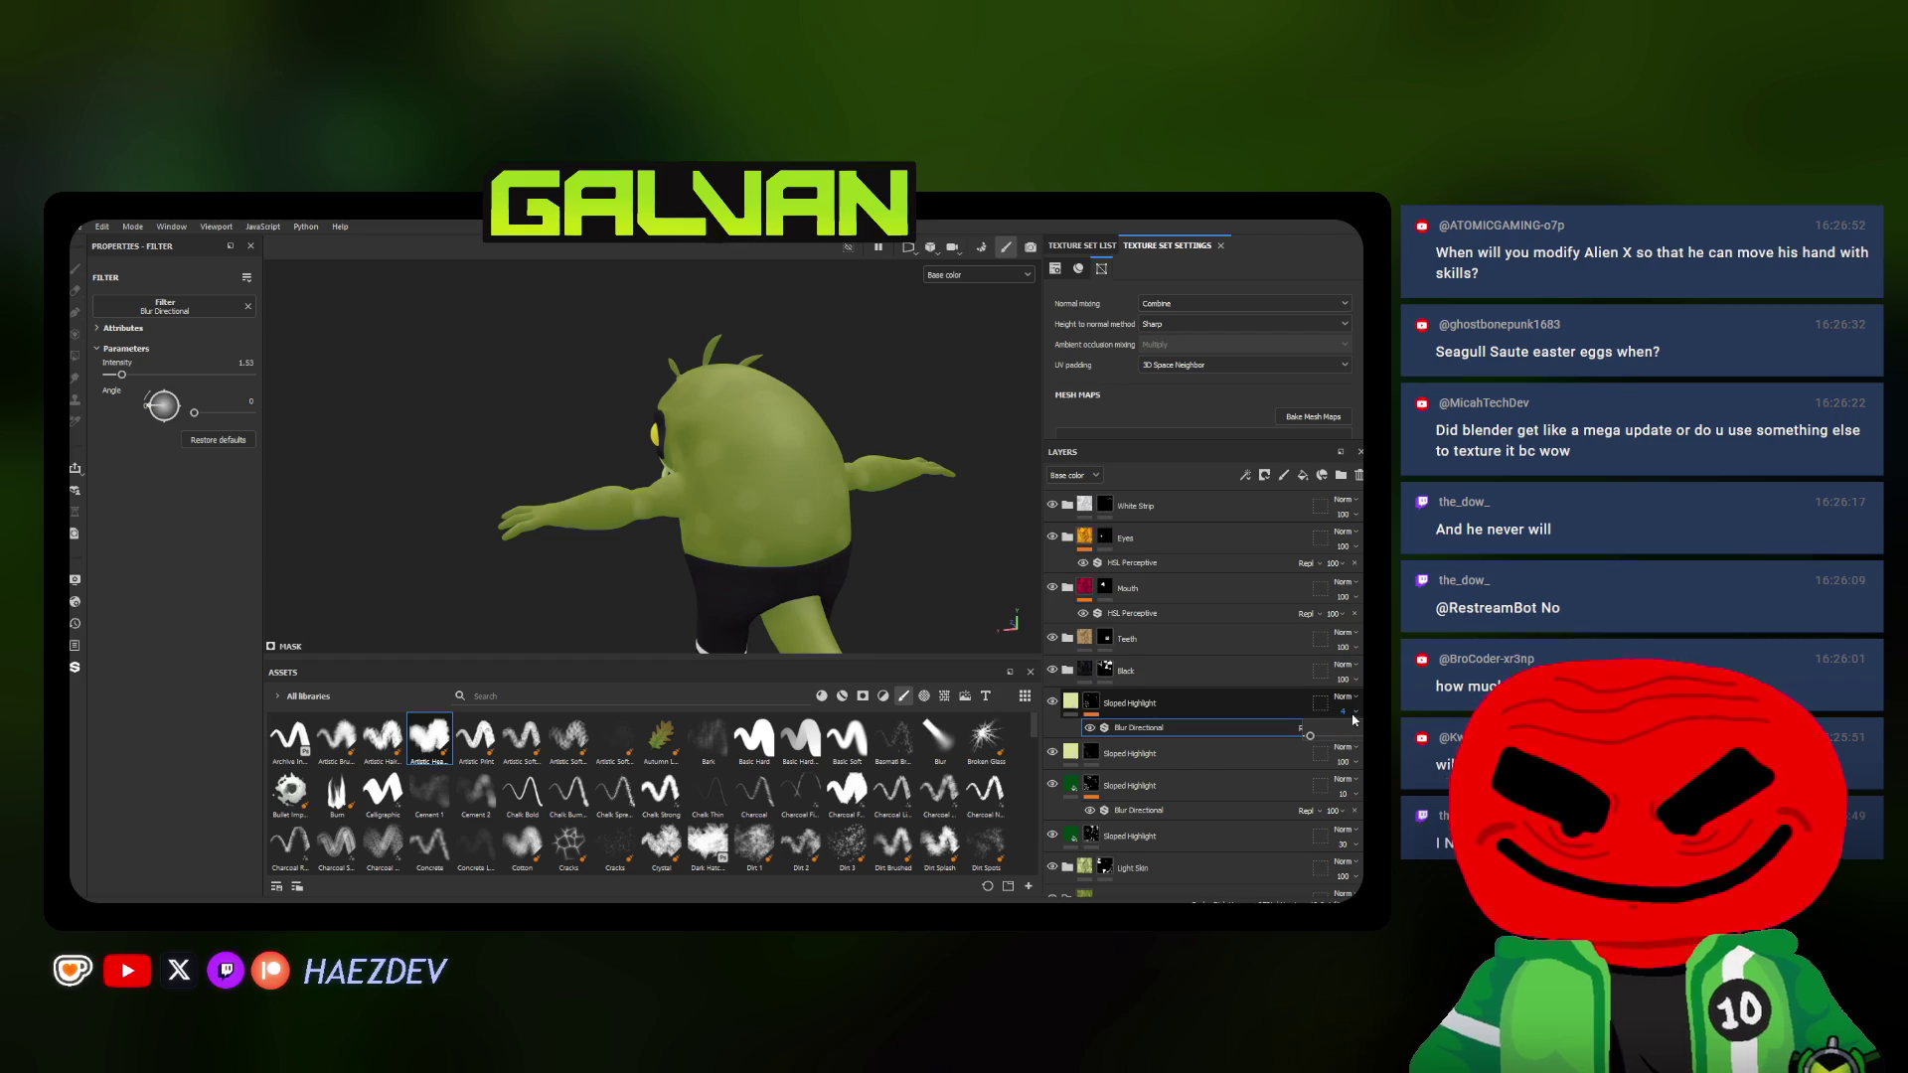
pyautogui.moveTo(933, 608)
pyautogui.keyDown('alt'); pyautogui.mouseDown()
pyautogui.moveTo(786, 458)
pyautogui.moveTo(991, 507)
pyautogui.mouseUp(); pyautogui.keyUp('alt')
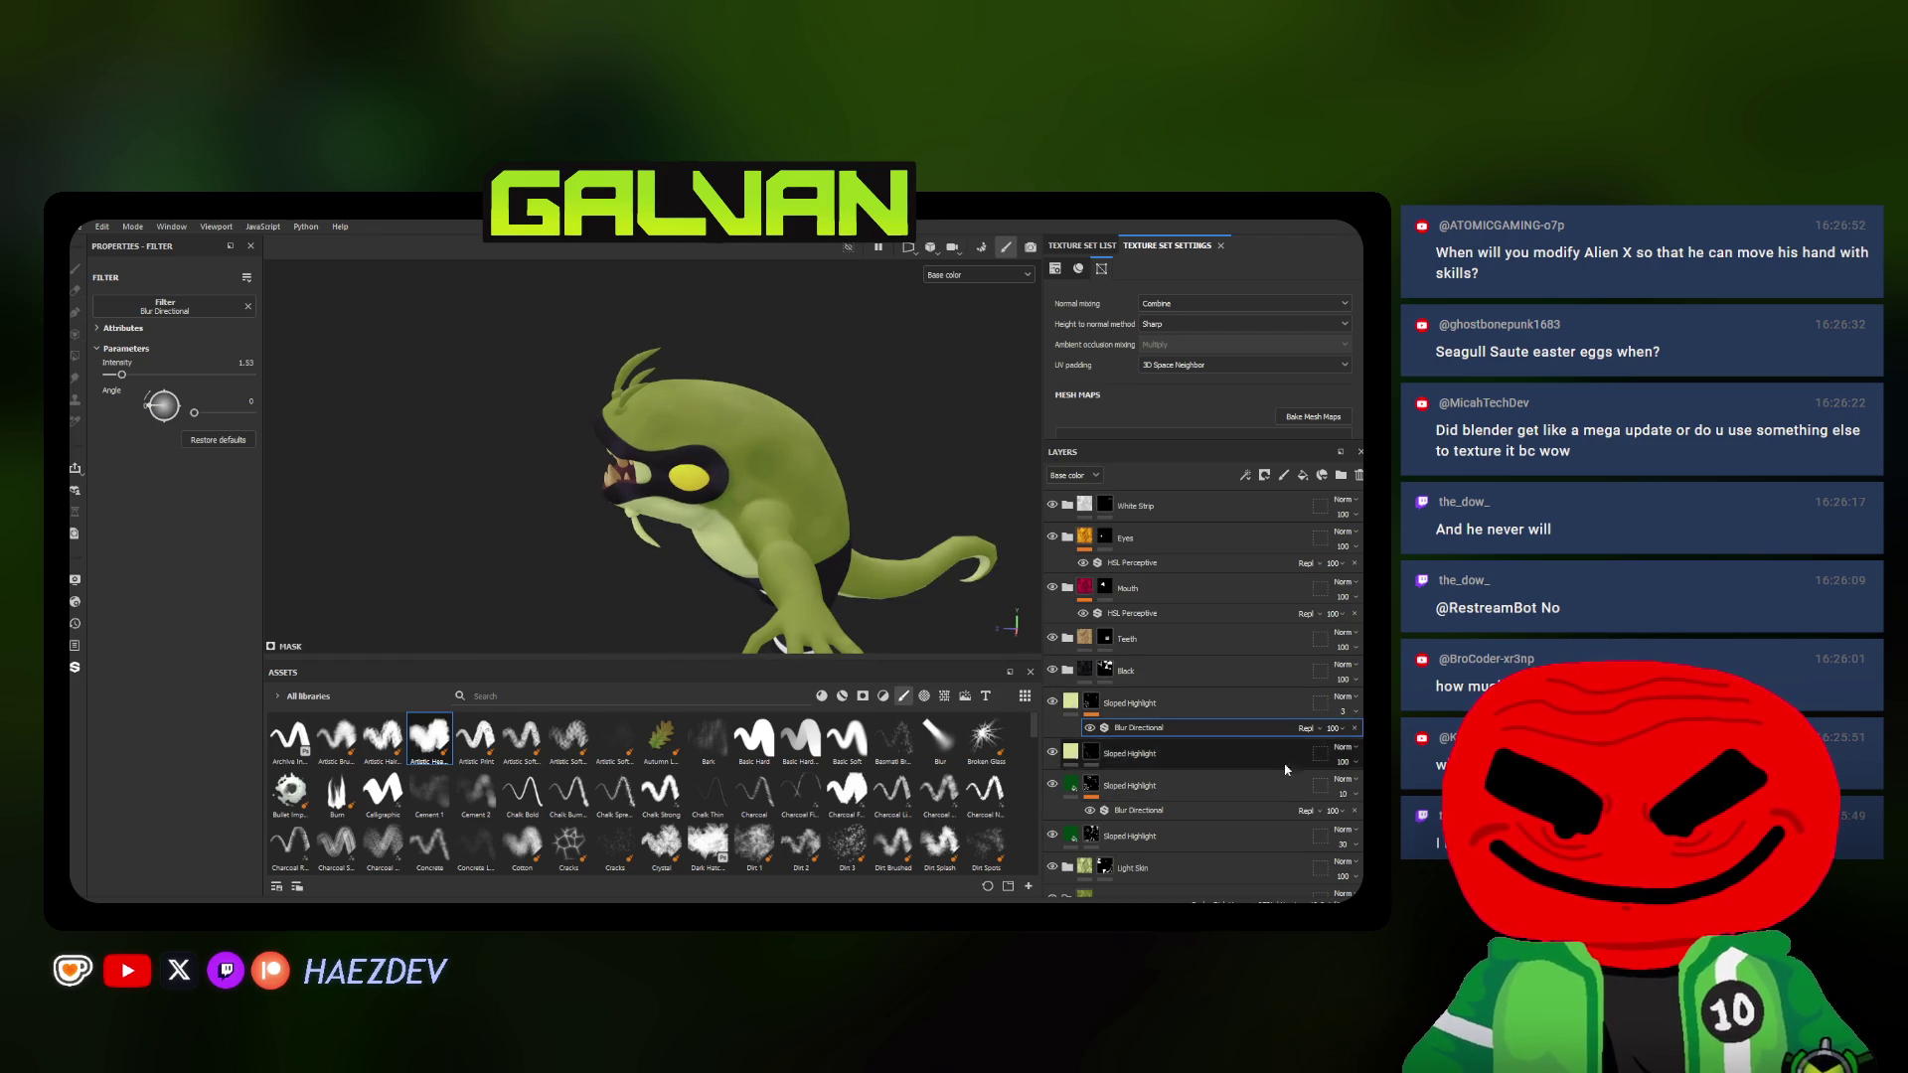
pyautogui.moveTo(478, 456)
pyautogui.keyDown('alt'); pyautogui.mouseDown()
pyautogui.moveTo(635, 428)
pyautogui.moveTo(958, 571)
pyautogui.mouseUp(); pyautogui.keyUp('alt')
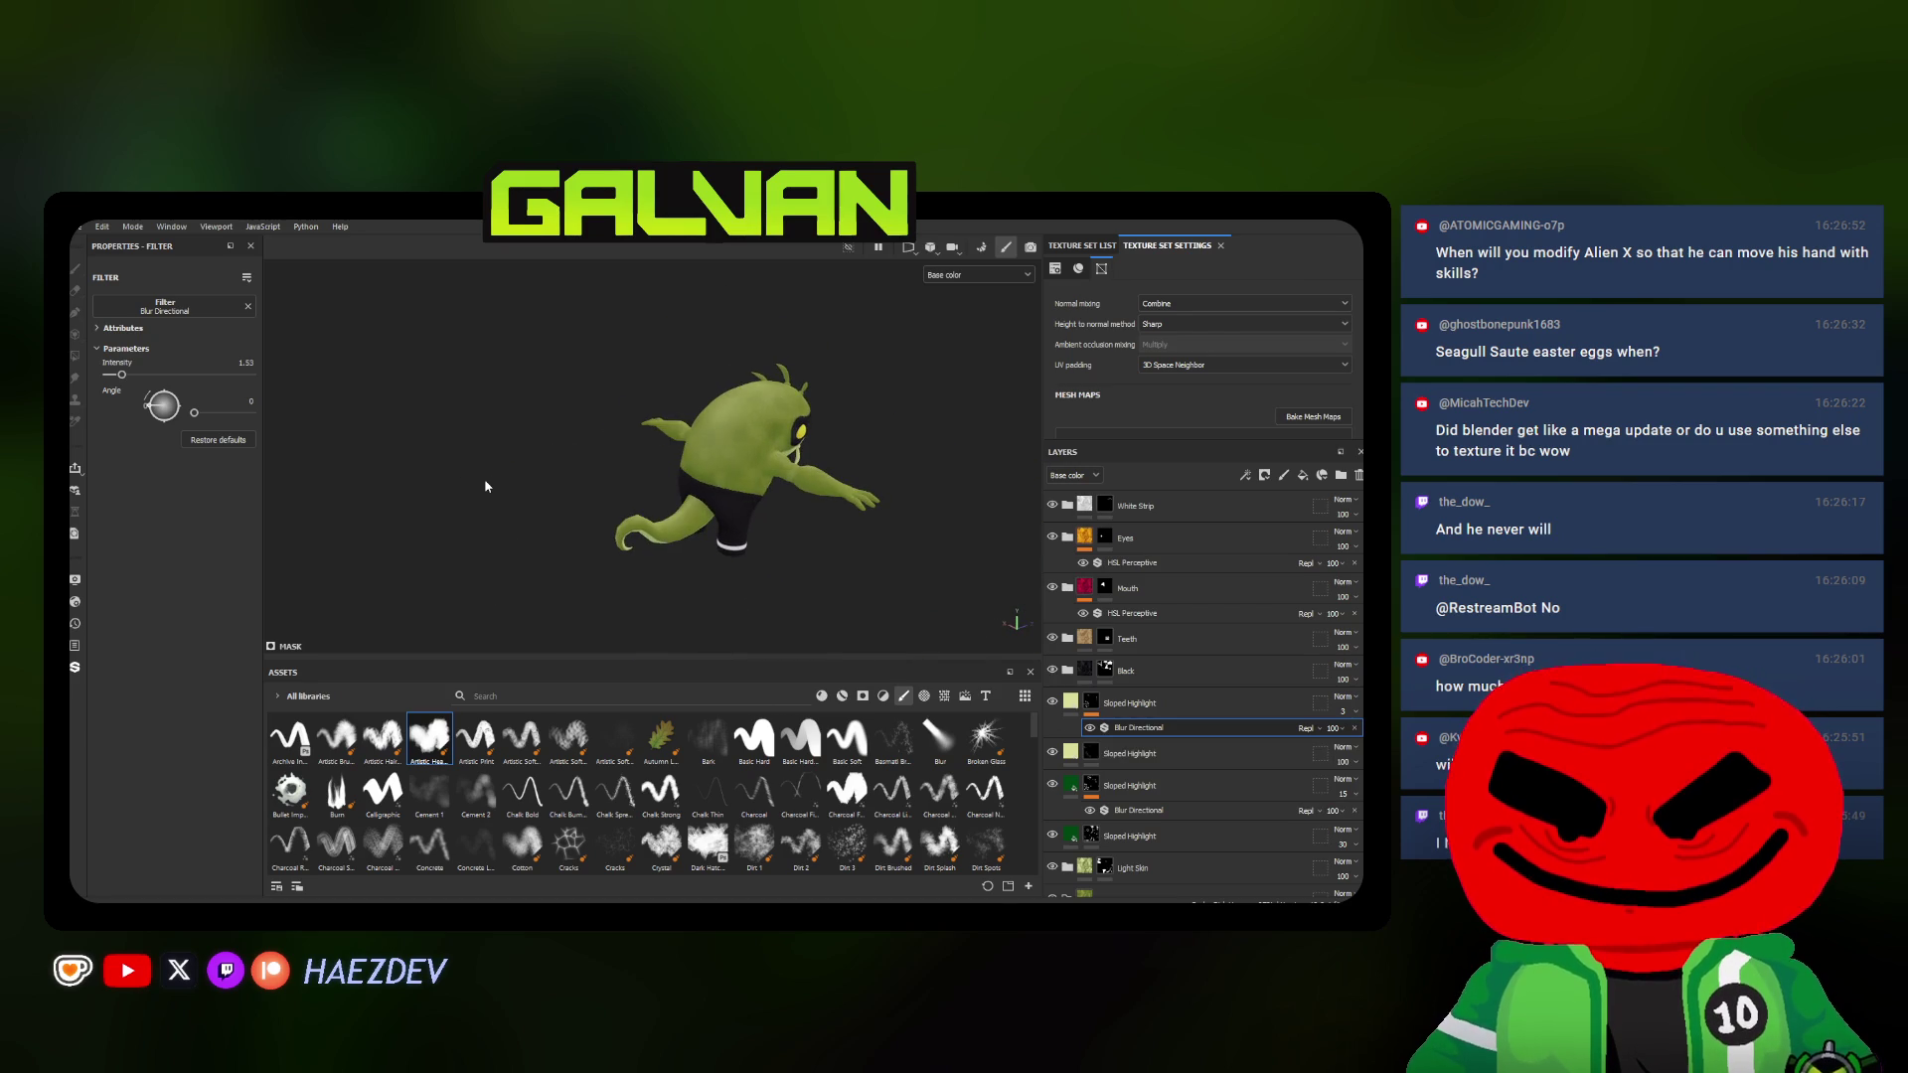
pyautogui.scroll(2, 790, 578)
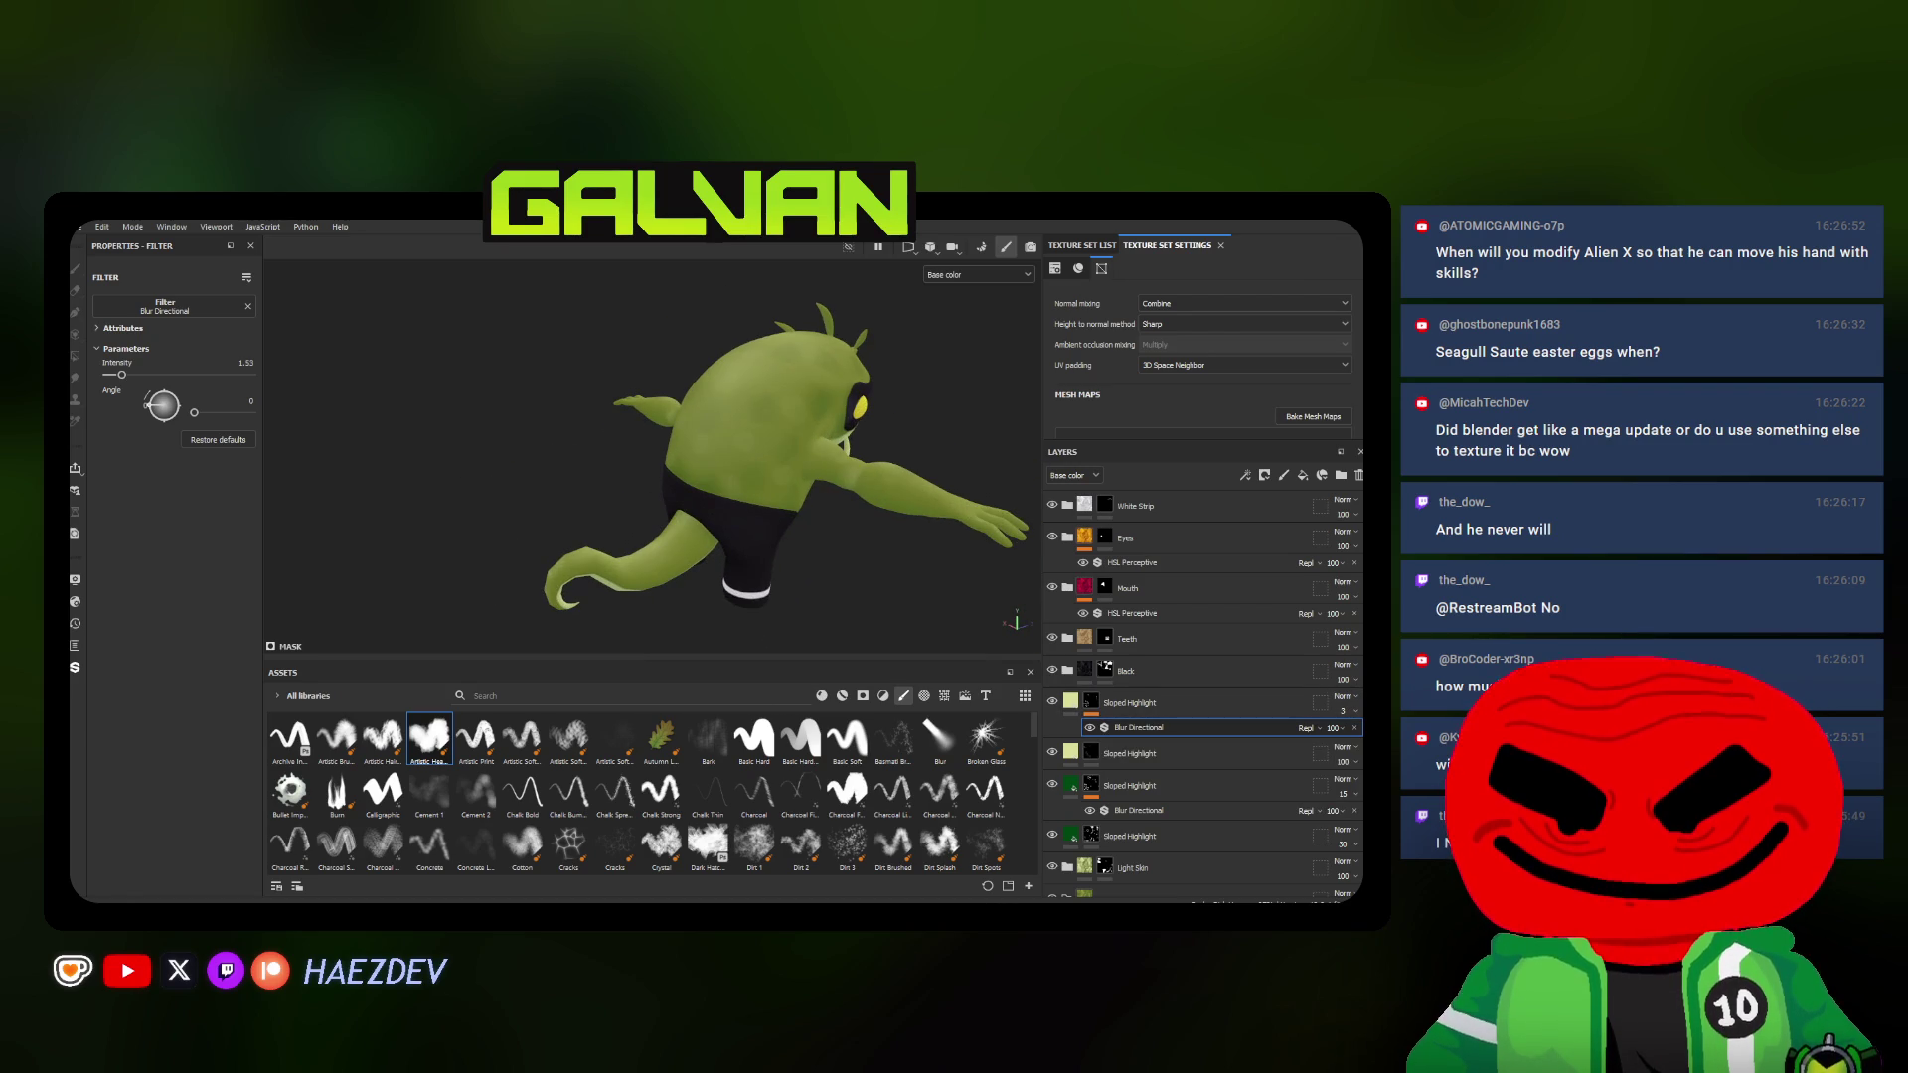
pyautogui.moveTo(843, 544)
pyautogui.keyDown('alt'); pyautogui.mouseDown()
pyautogui.moveTo(1122, 733)
pyautogui.moveTo(145, 382)
pyautogui.mouseUp(); pyautogui.keyUp('alt')
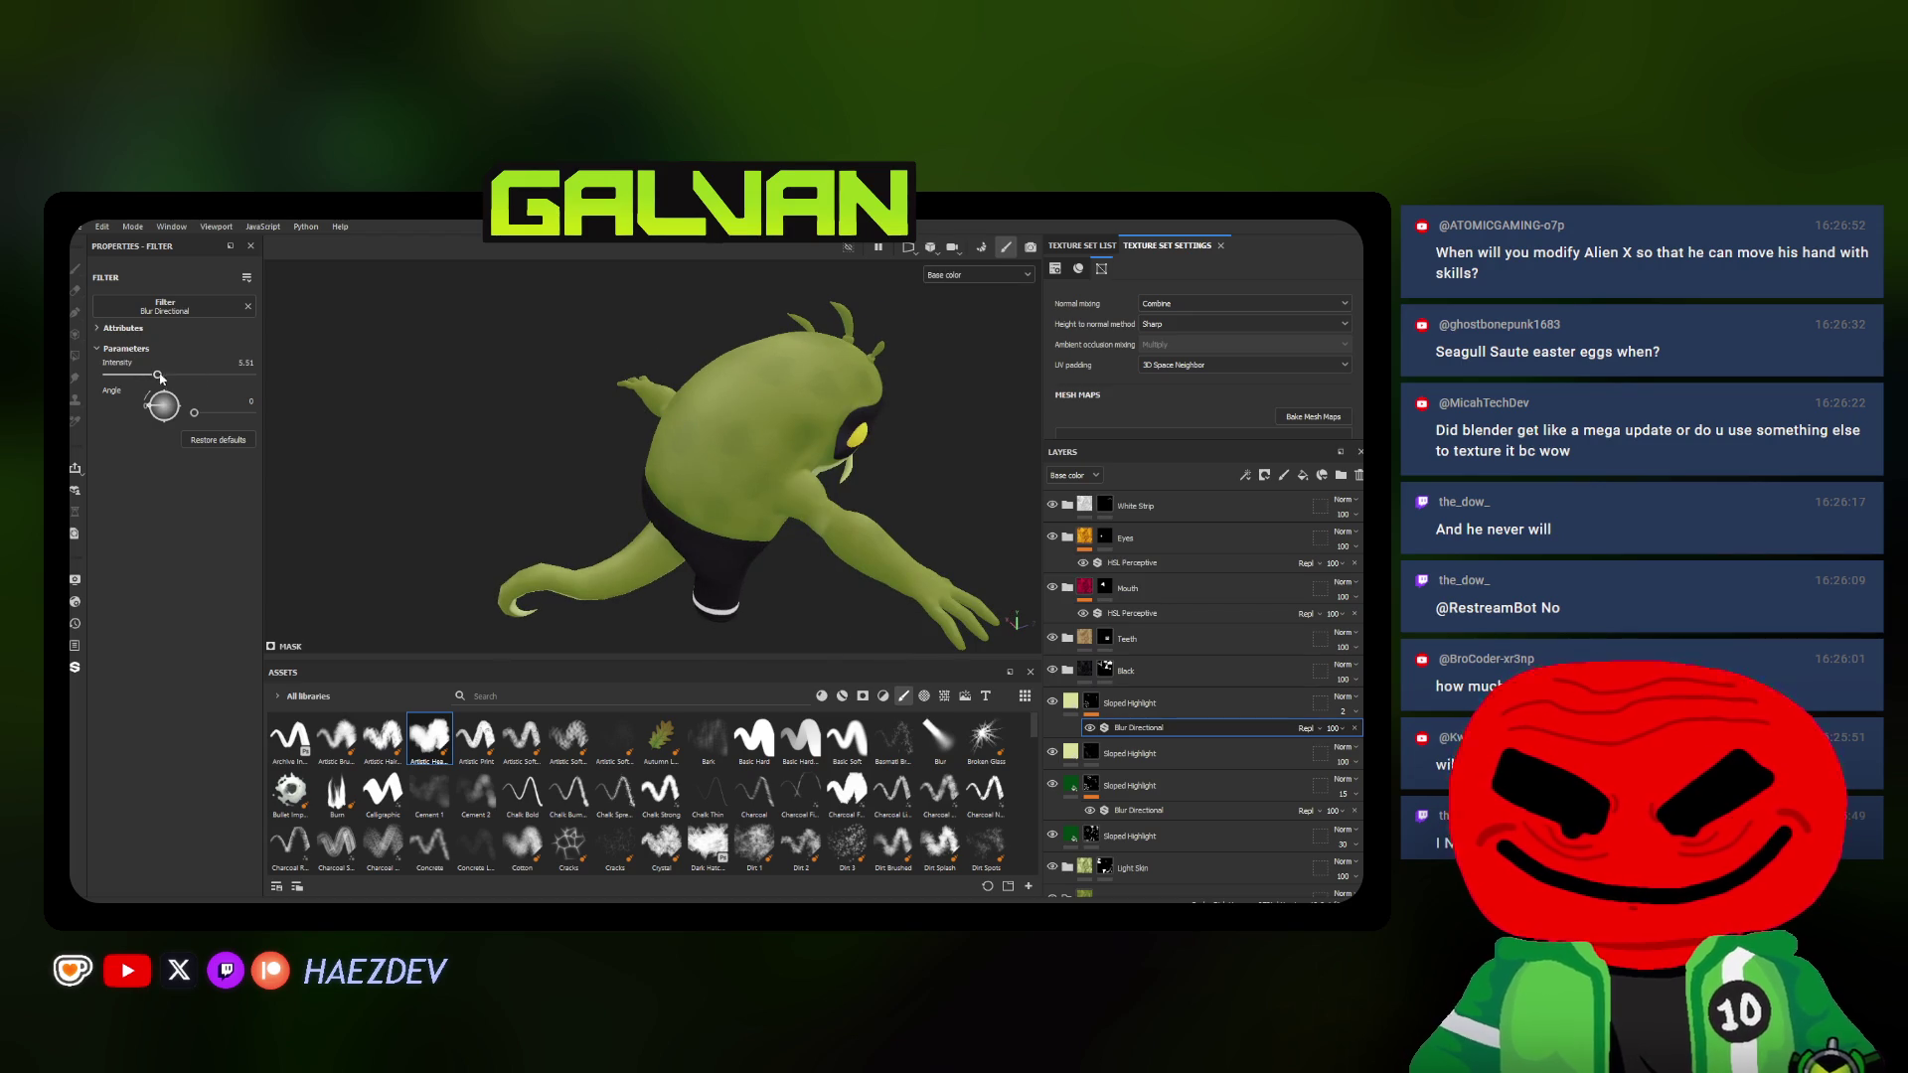
pyautogui.keyDown('alt'); pyautogui.moveTo(590, 451); pyautogui.dragTo(679, 478); pyautogui.keyUp('alt')
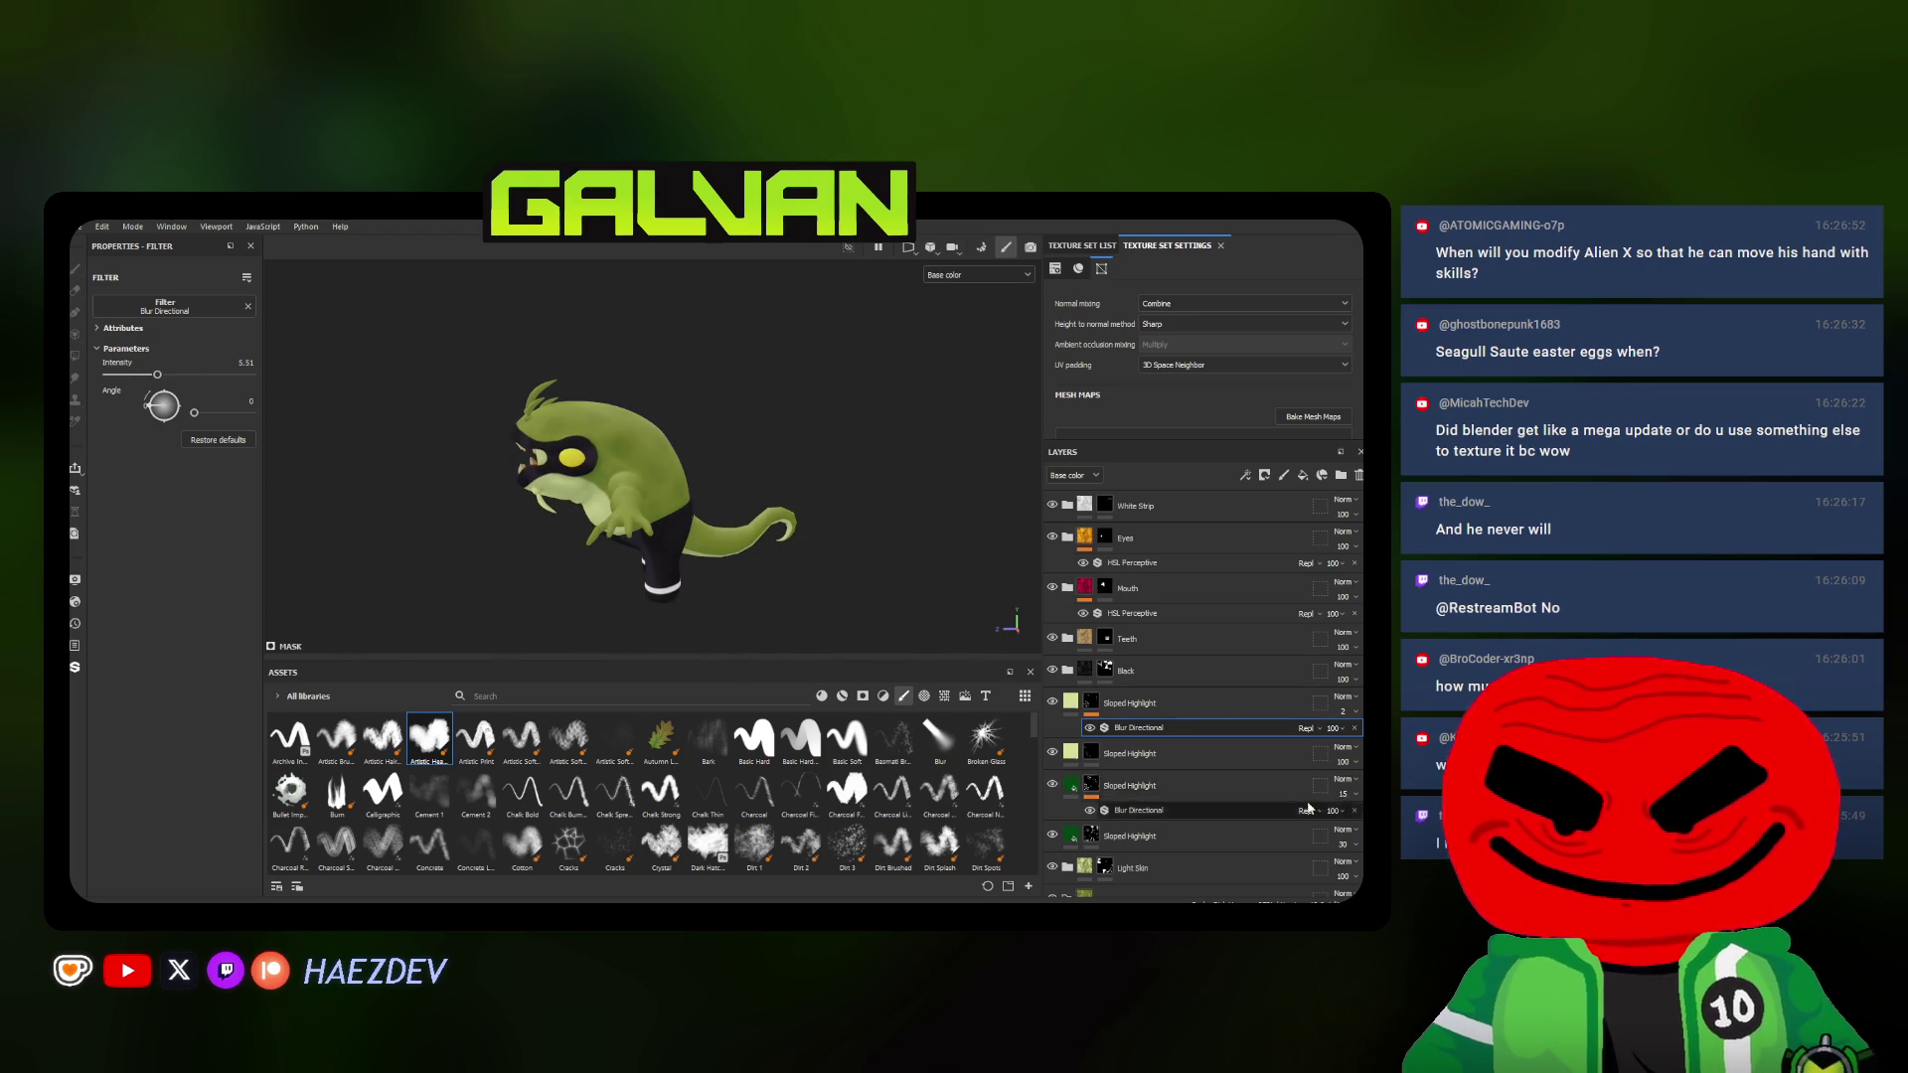
pyautogui.click(1350, 808)
pyautogui.keyDown('alt'); pyautogui.moveTo(925, 596); pyautogui.dragTo(781, 552); pyautogui.keyUp('alt')
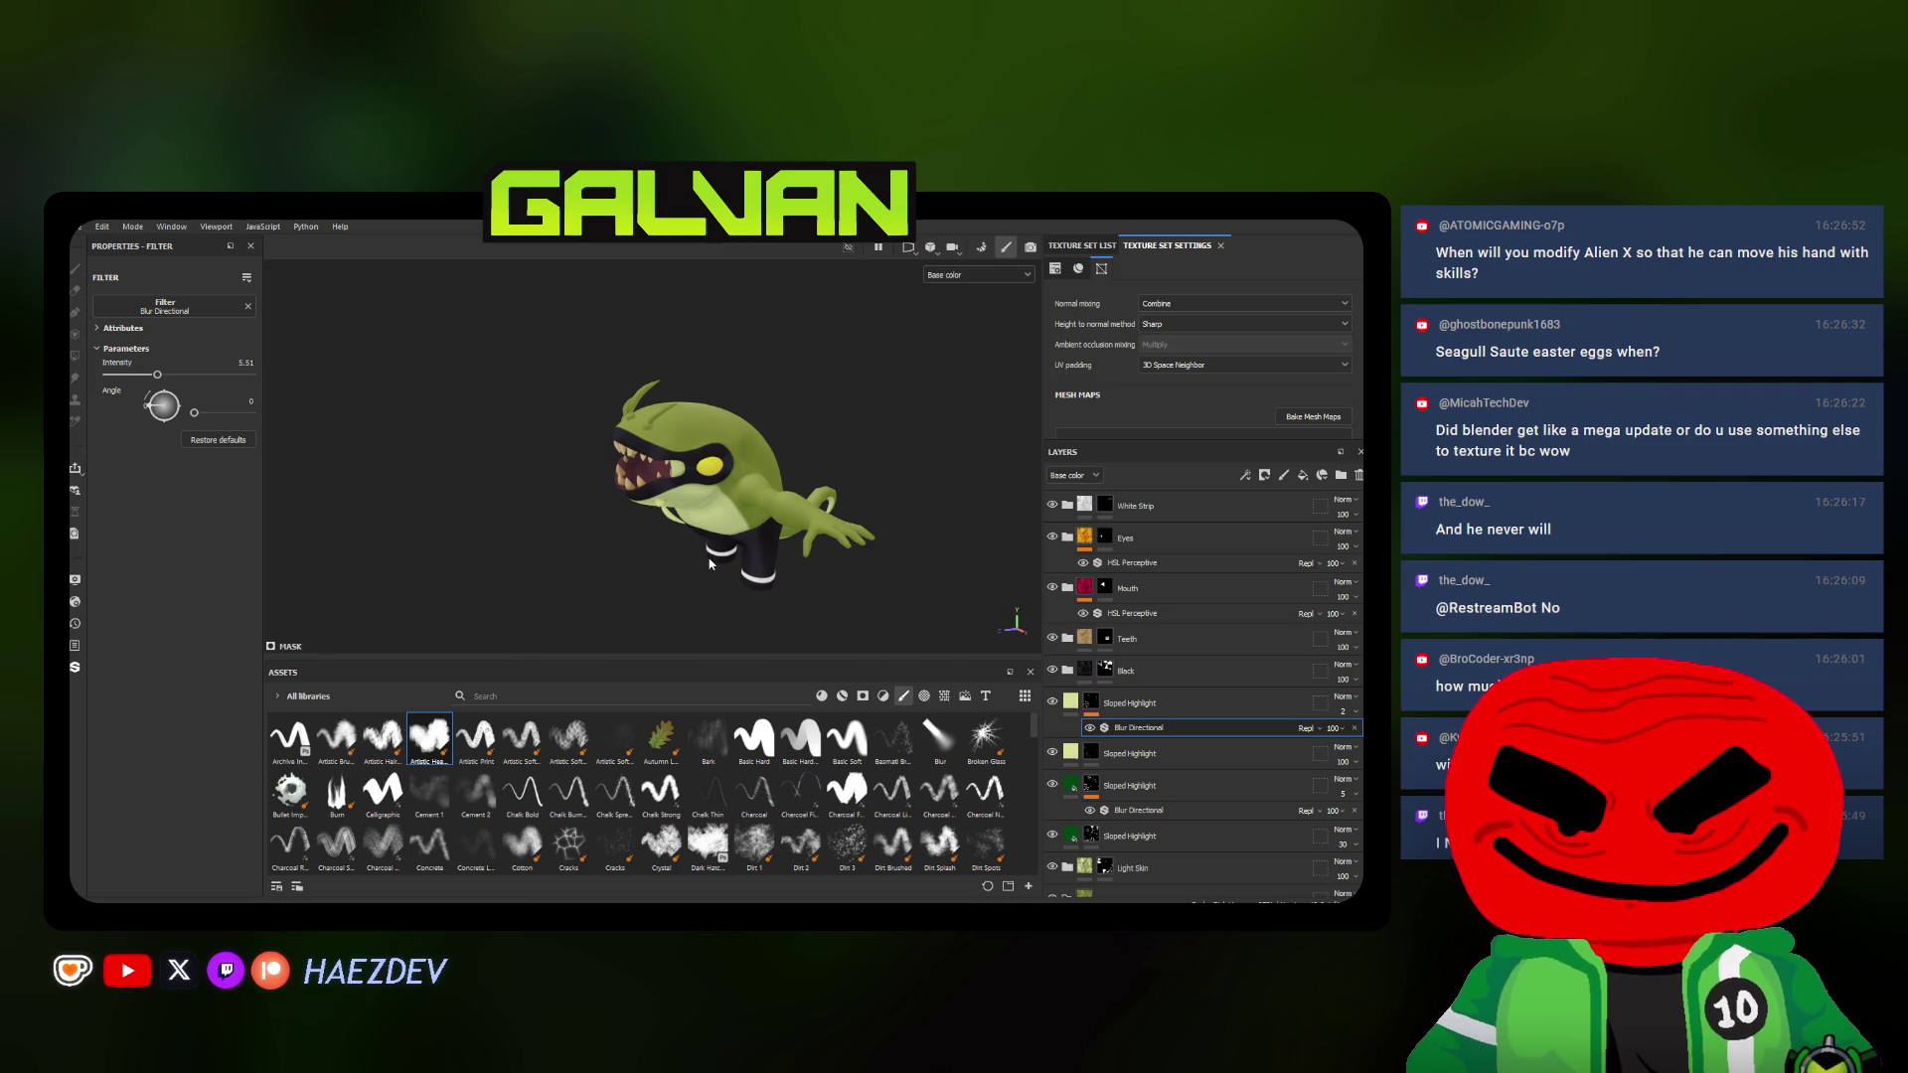
pyautogui.moveTo(536, 410)
pyautogui.keyDown('alt'); pyautogui.mouseDown()
pyautogui.moveTo(565, 486)
pyautogui.moveTo(634, 478)
pyautogui.moveTo(634, 503)
pyautogui.mouseUp(); pyautogui.keyUp('alt')
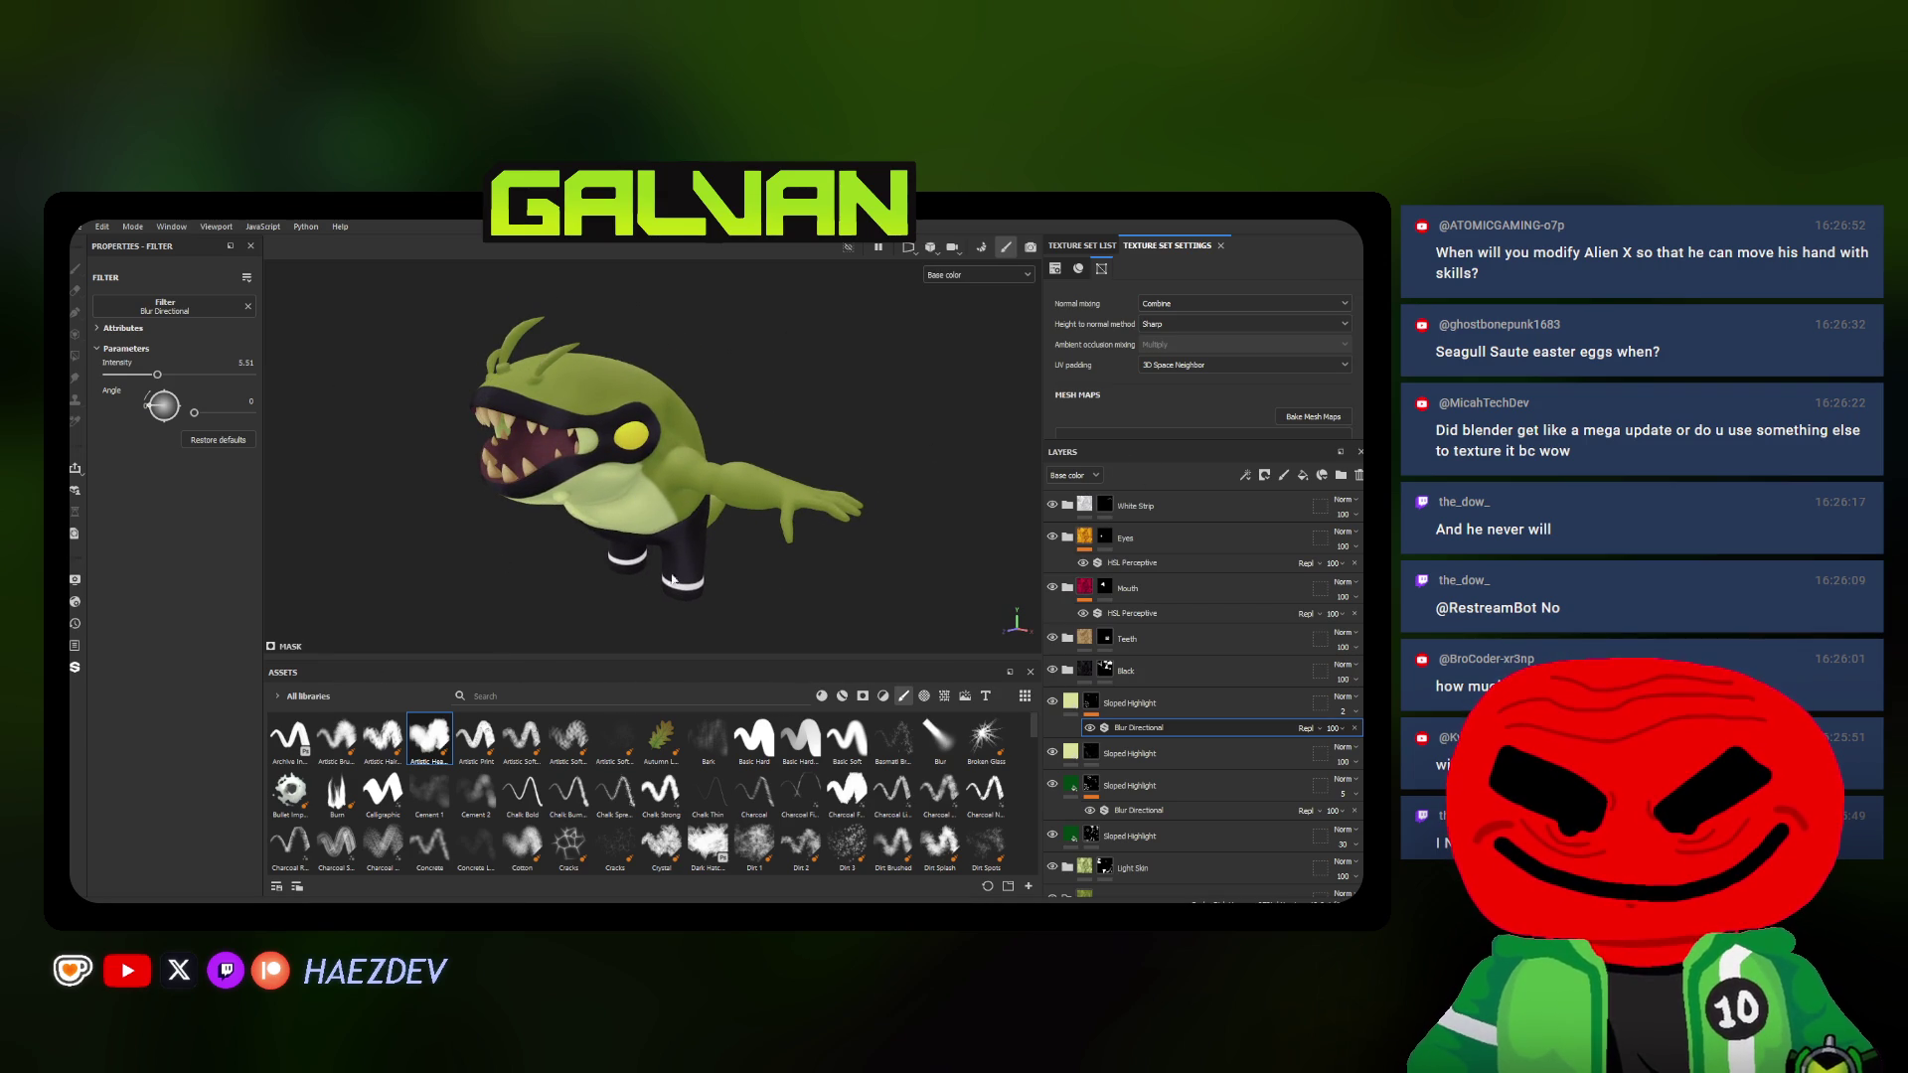
pyautogui.hotkey('alt', 'Tab')
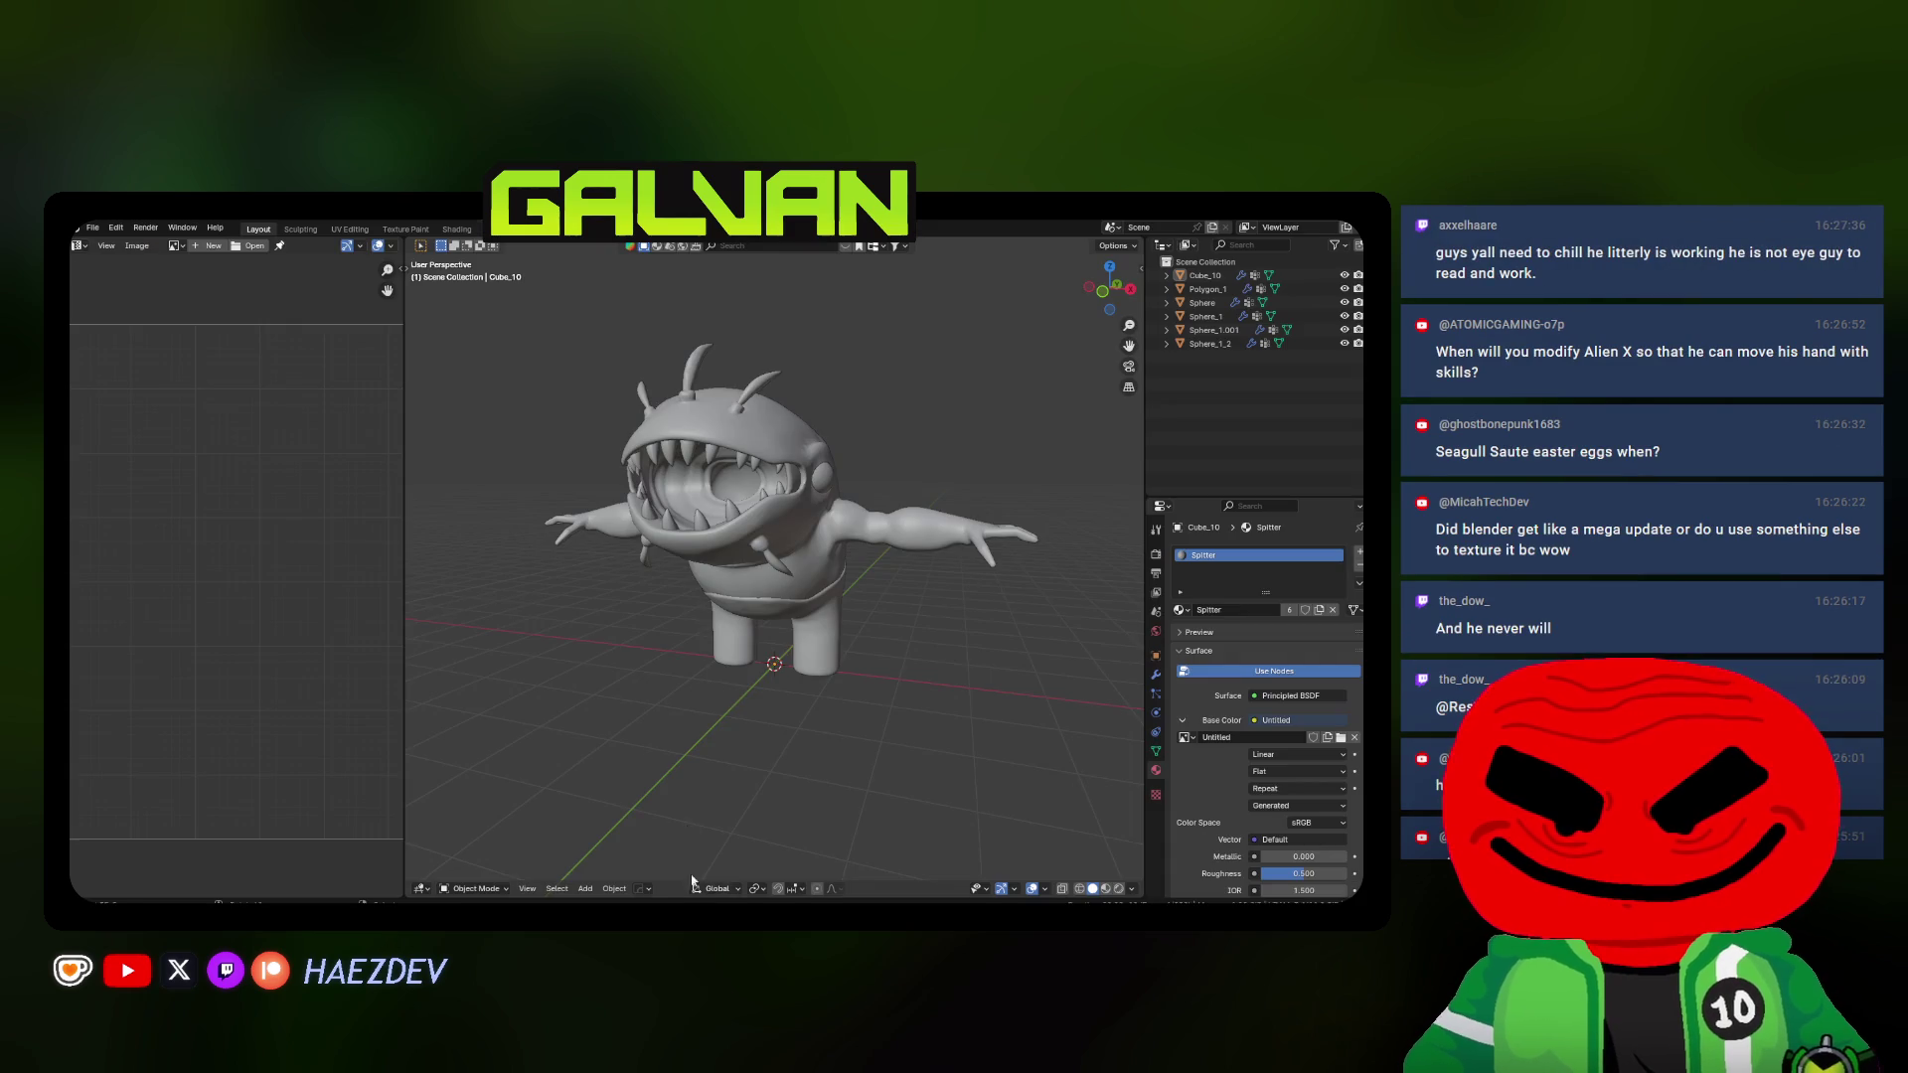
# Return from Blender to Substance 3D Painter and turn the alien to check the shading
pyautogui.hotkey('alt', 'Tab')
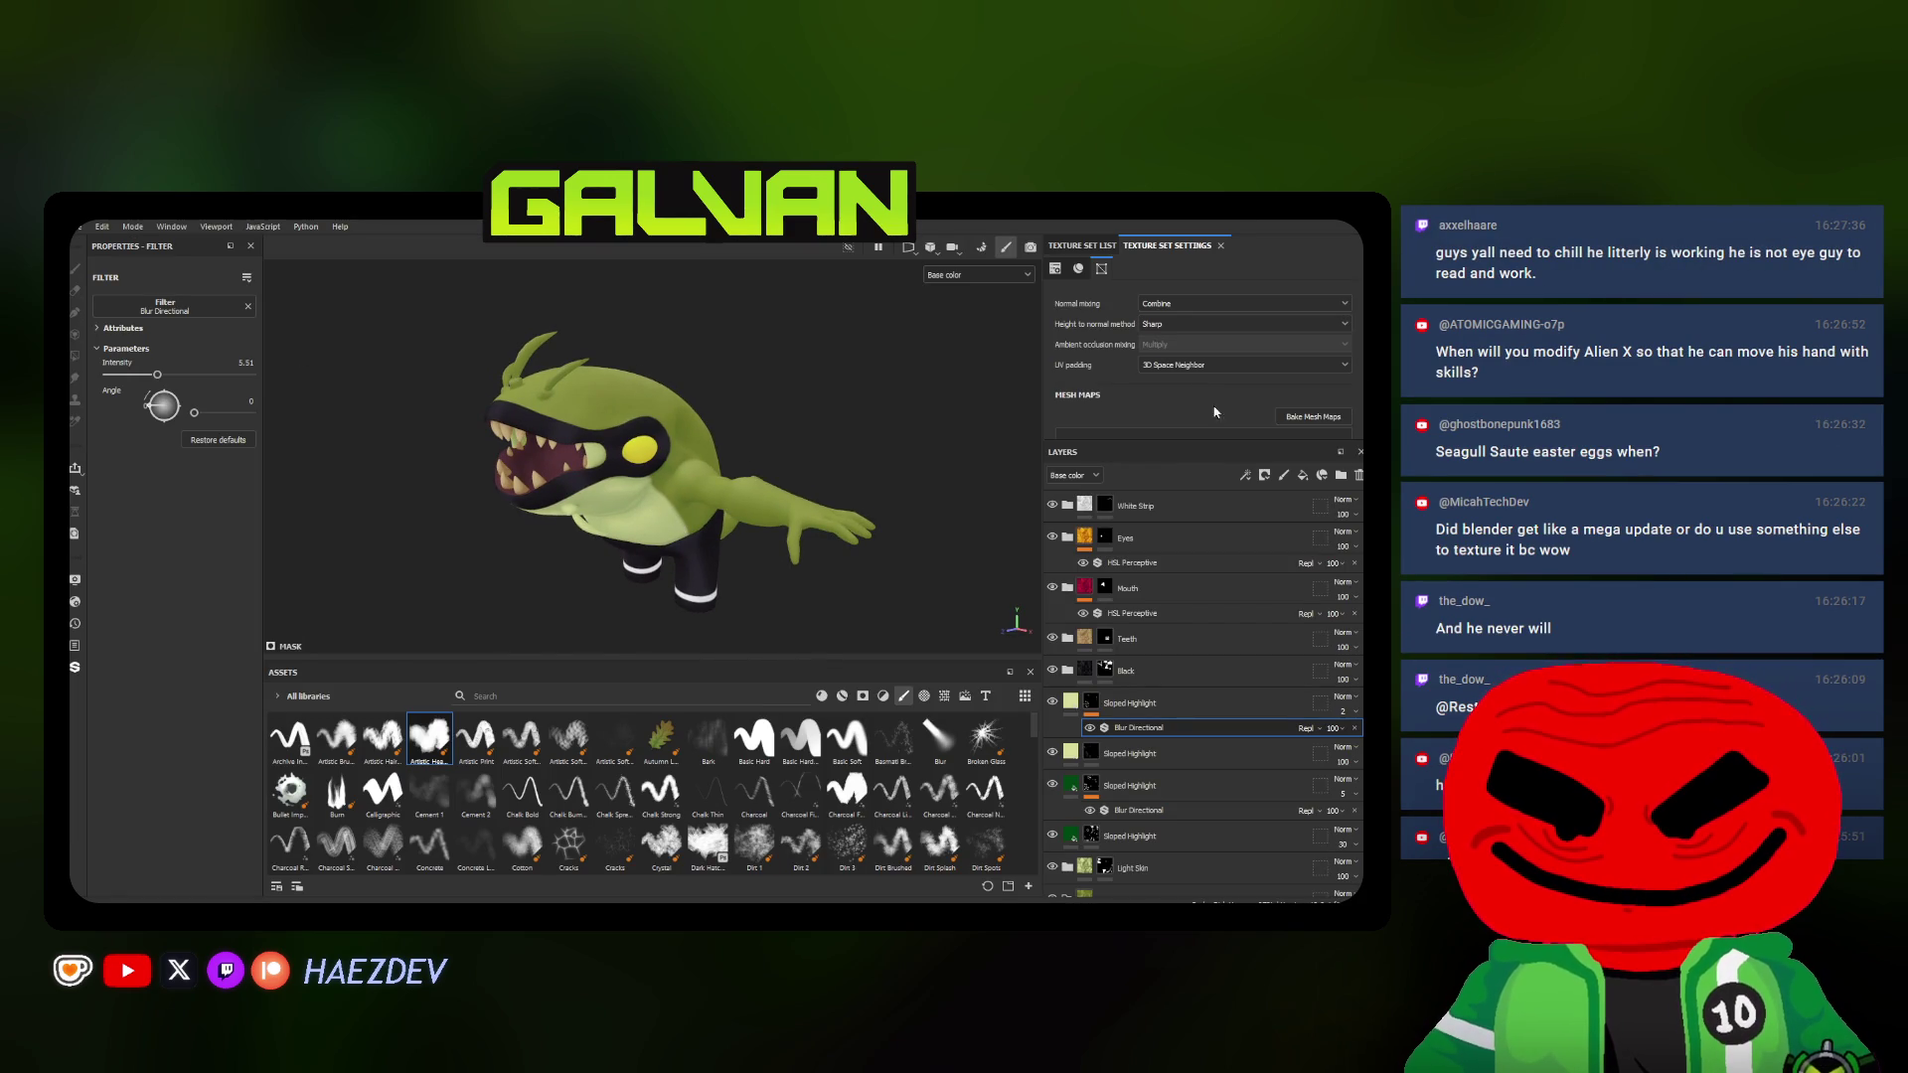
pyautogui.keyDown('alt'); pyautogui.moveTo(587, 436); pyautogui.dragTo(638, 454); pyautogui.keyUp('alt')
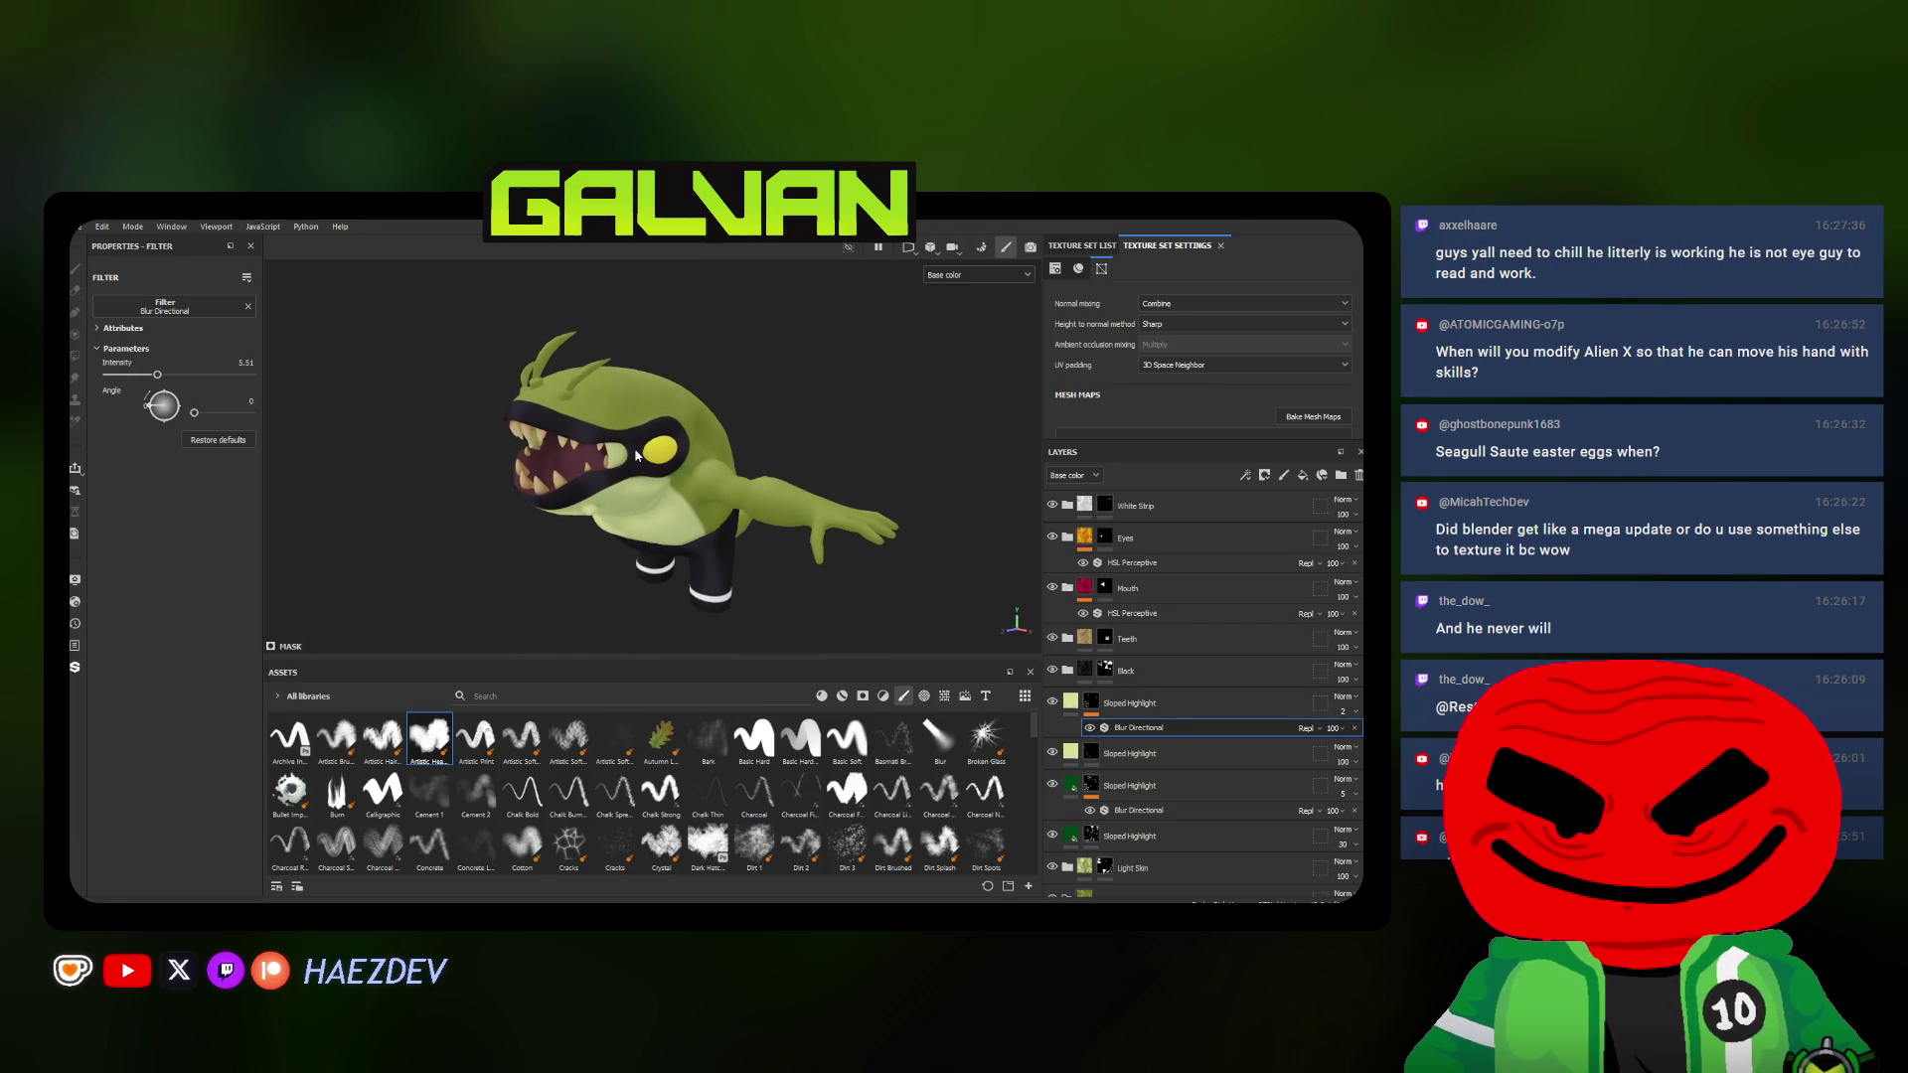